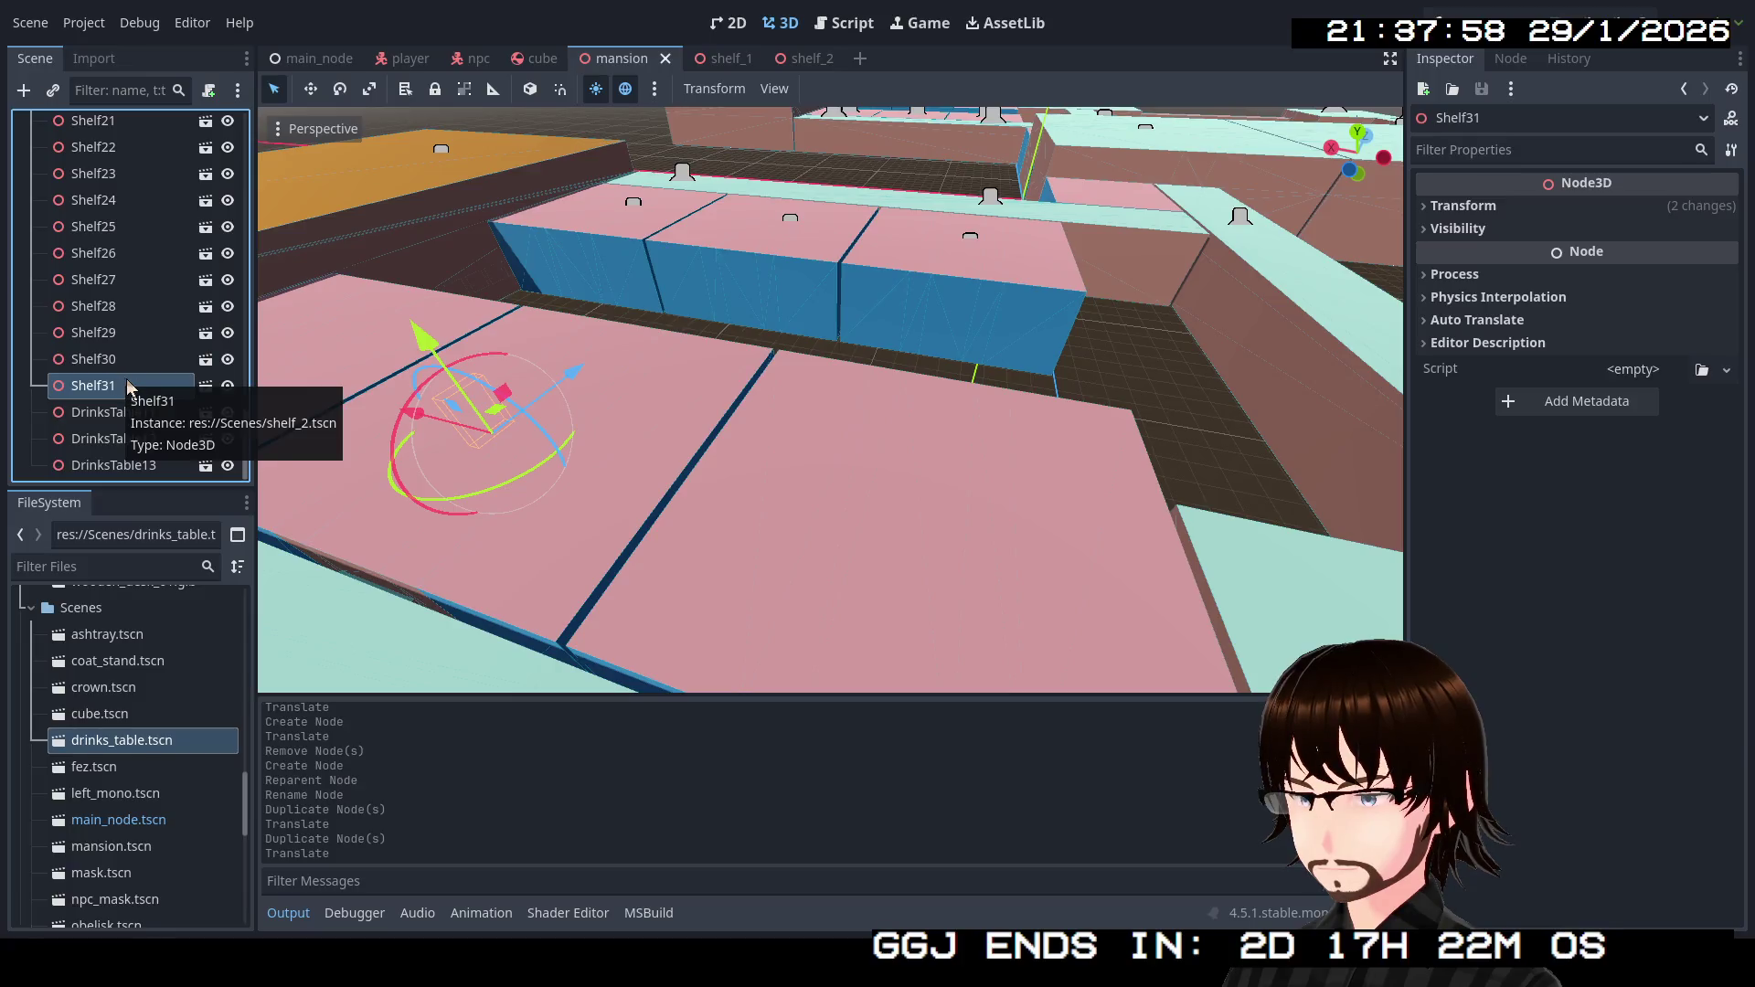
Duplicate the shelf as Shelf32 and slide it to a new spot along the X axis.
{"action": "key", "text": "ctrl+d"}
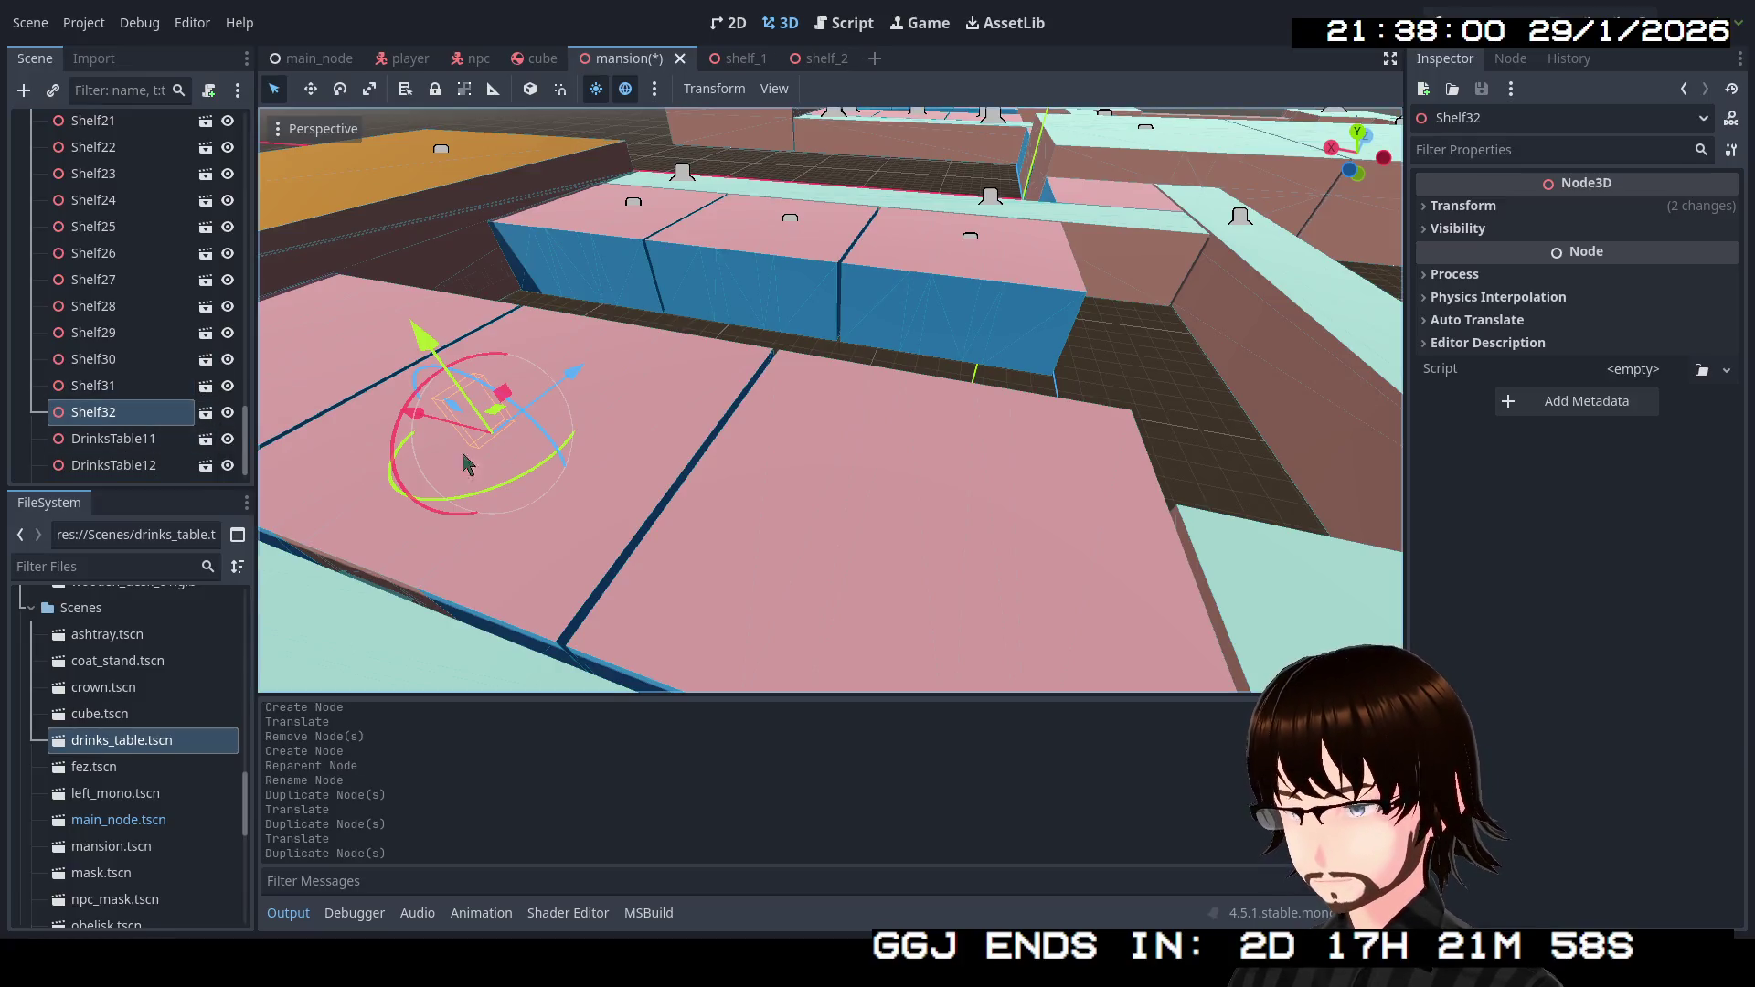
{"action": "mouse_move", "coordinate": [494, 430]}
{"action": "left_mouse_down"}
{"action": "mouse_move", "coordinate": [941, 568]}
{"action": "mouse_move", "coordinate": [941, 607]}
{"action": "left_mouse_up"}
{"action": "key", "text": "f"}
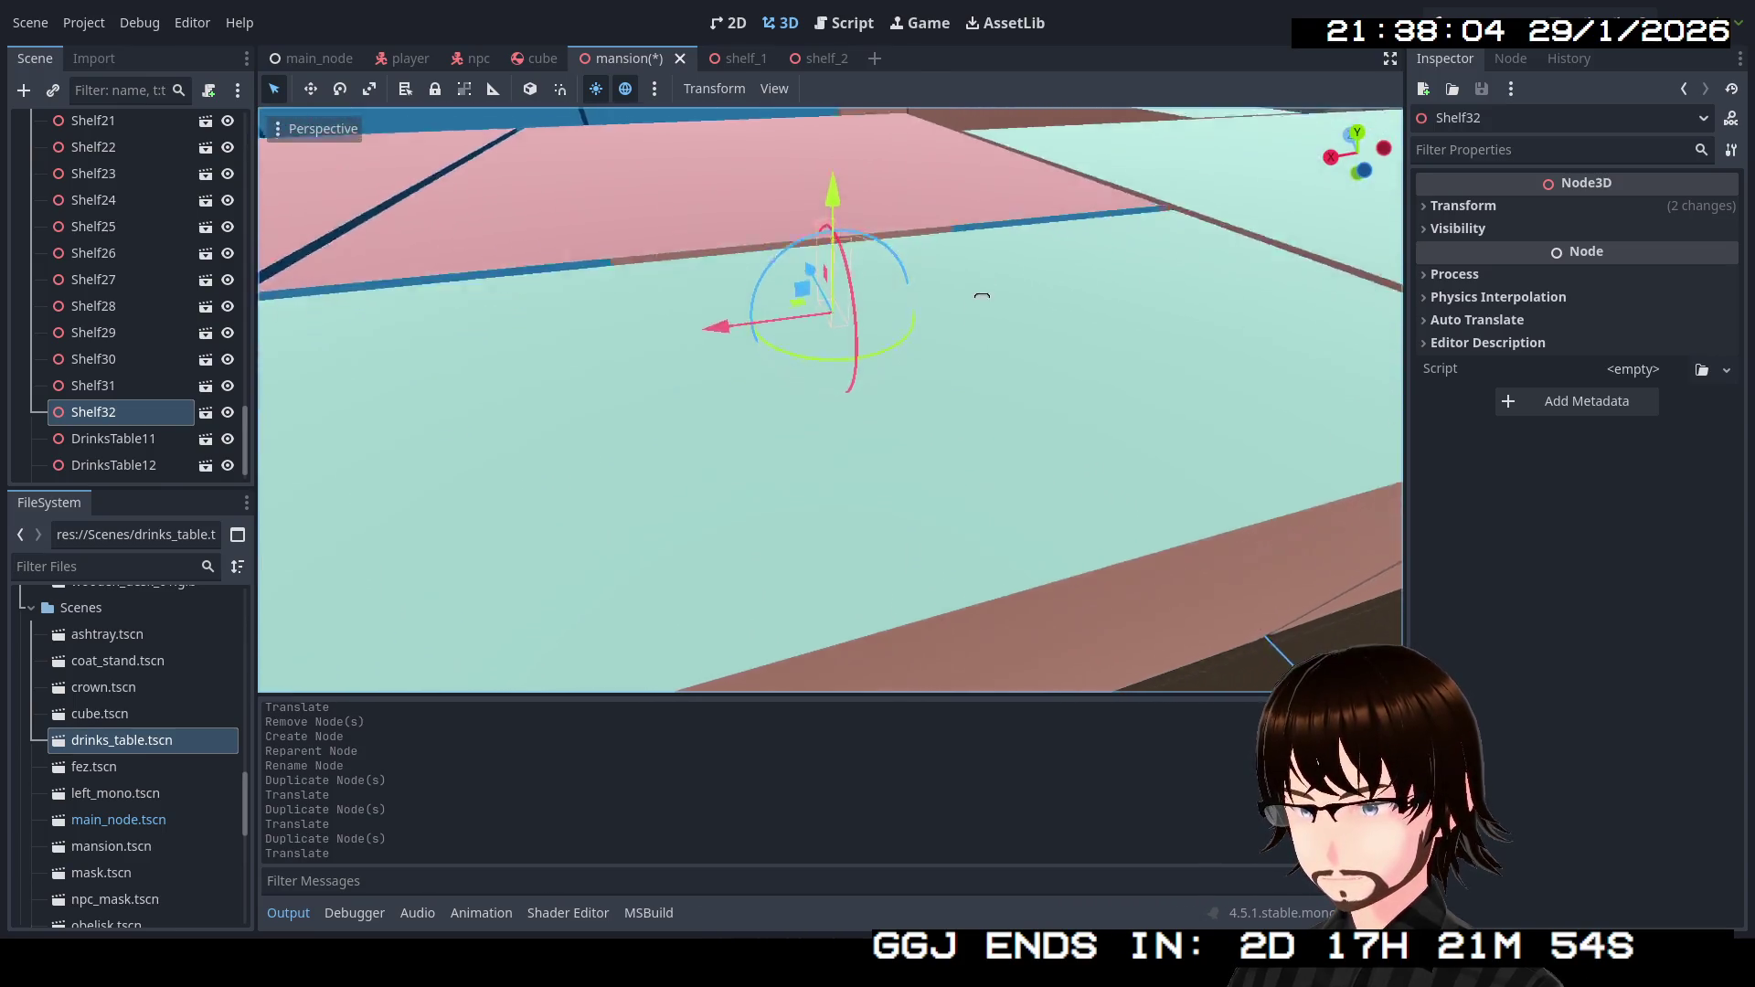
{"action": "scroll", "coordinate": [863, 591], "scroll_direction": "down", "scroll_amount": 10}
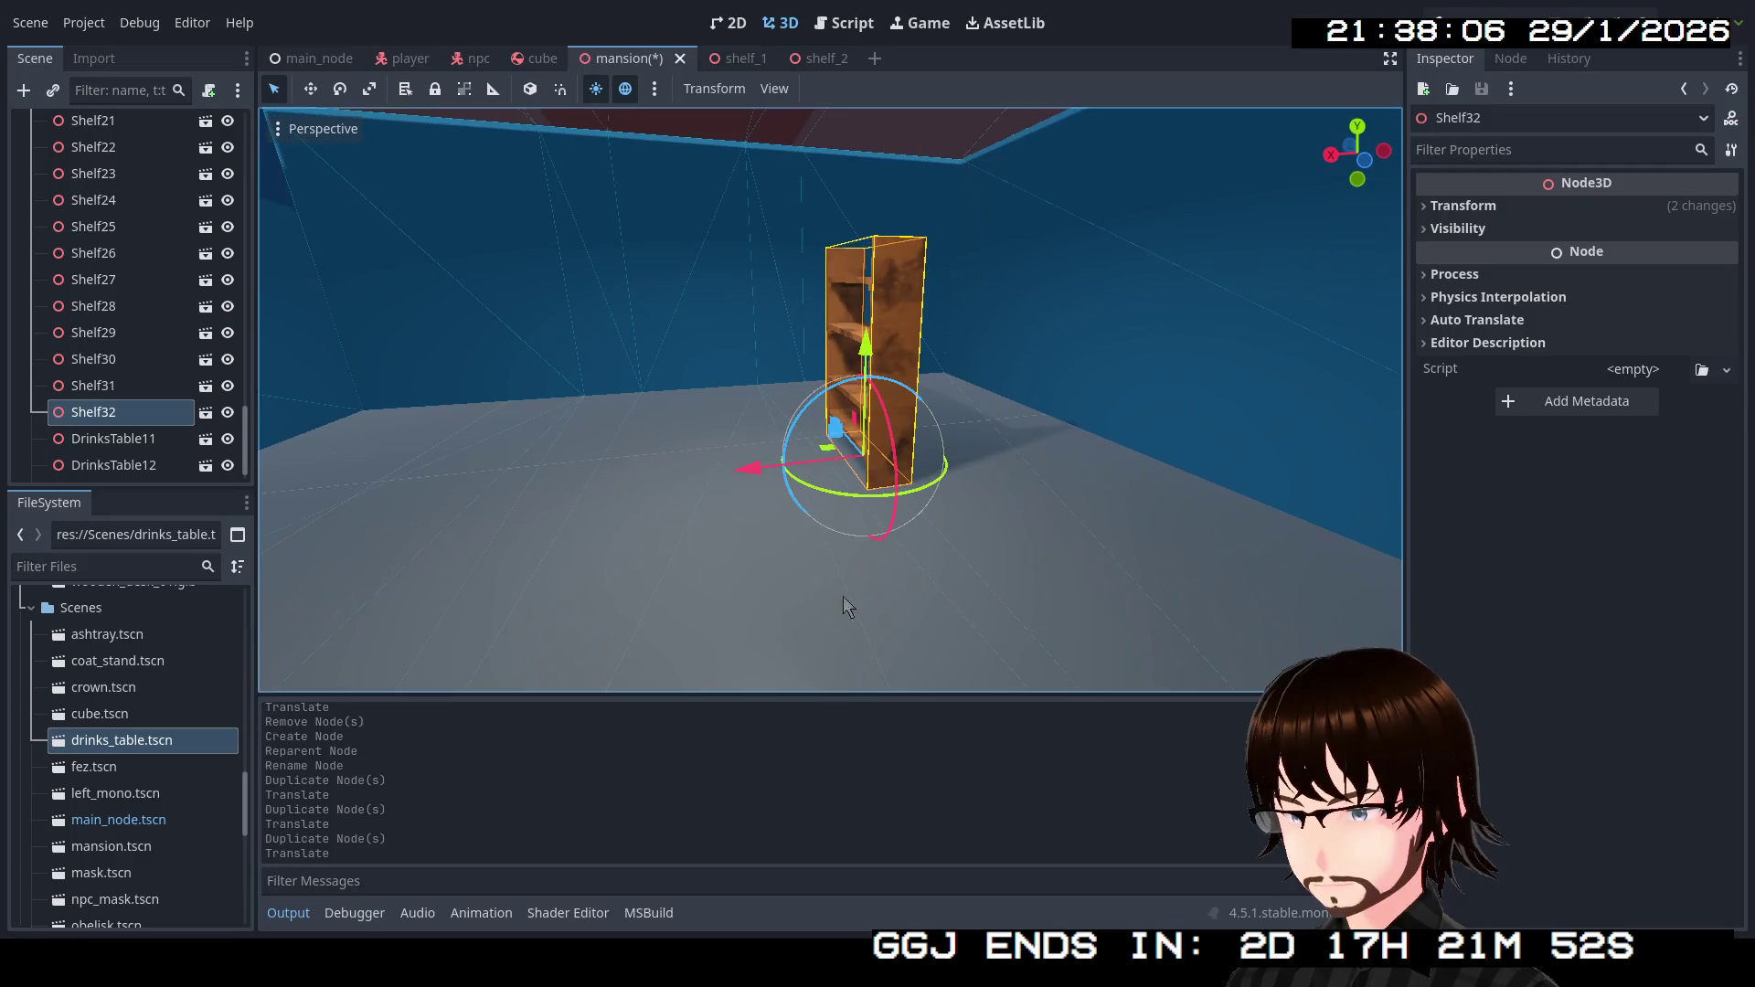
{"action": "mouse_move", "coordinate": [758, 491]}
{"action": "left_mouse_down"}
{"action": "mouse_move", "coordinate": [850, 493]}
{"action": "mouse_move", "coordinate": [623, 435]}
{"action": "mouse_move", "coordinate": [841, 433]}
{"action": "left_mouse_up"}
Add Shelf33 through Shelf35, moving Shelf35 left along the X axis.
{"action": "key", "text": "ctrl+d"}
{"action": "key", "text": "ctrl+d"}
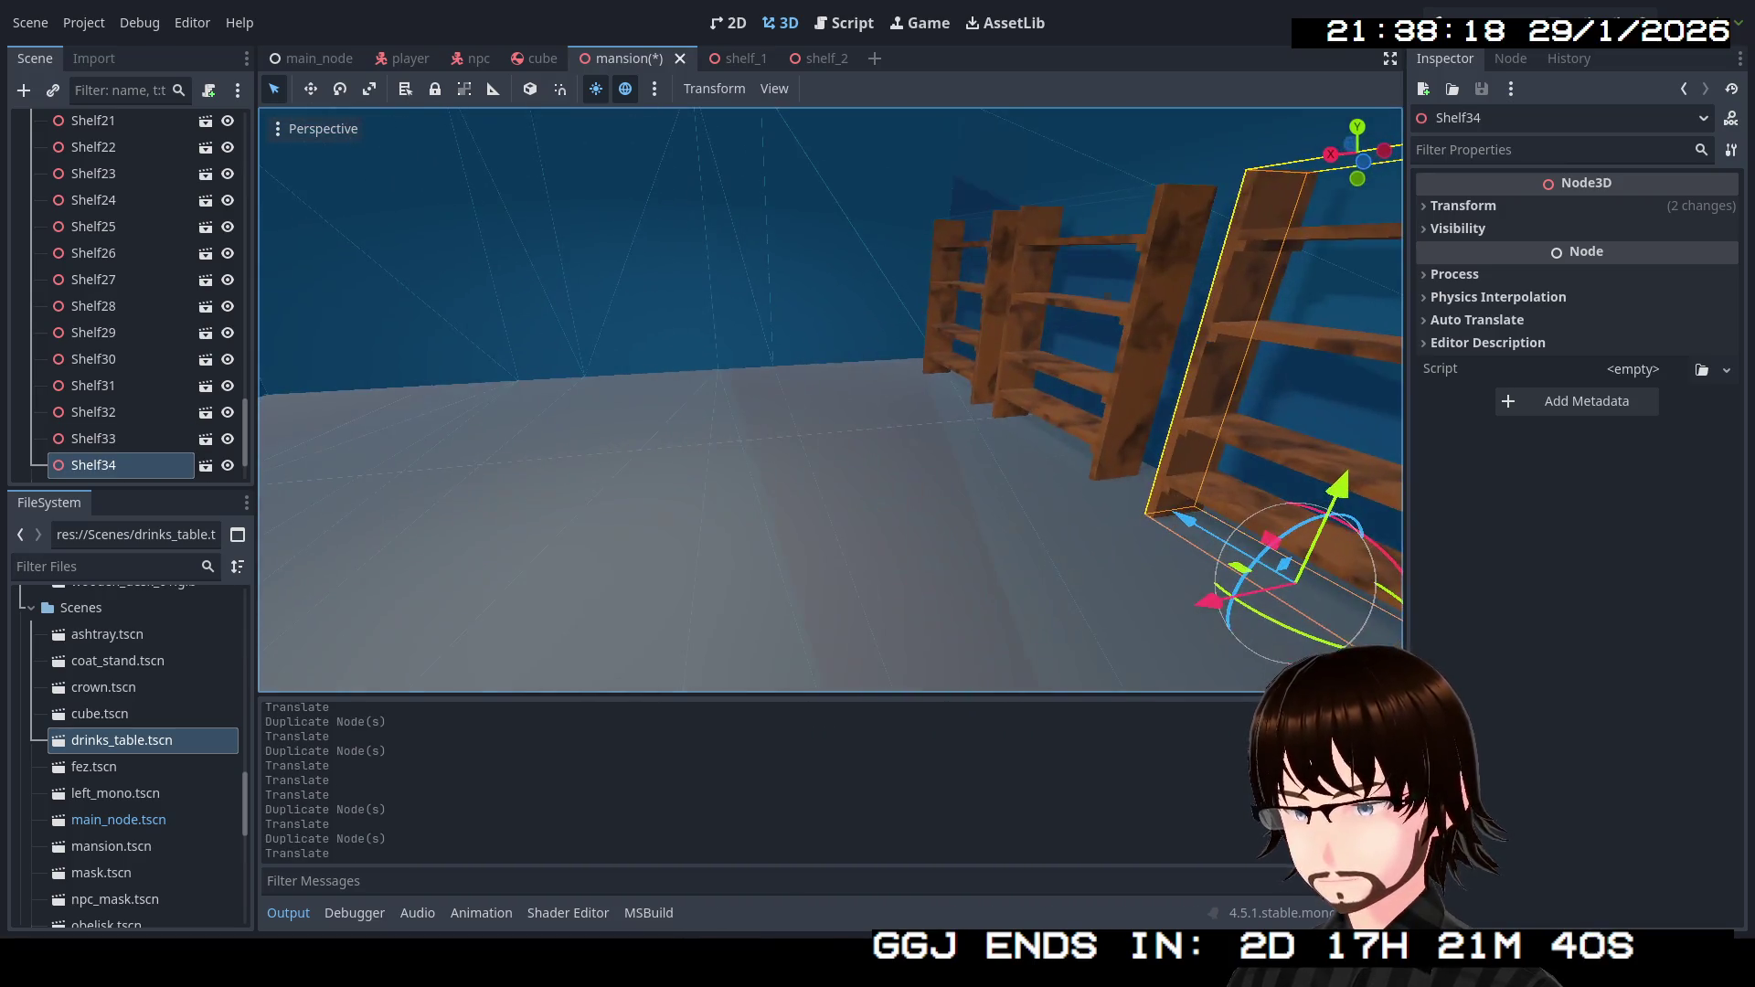
{"action": "key", "text": "ctrl+d"}
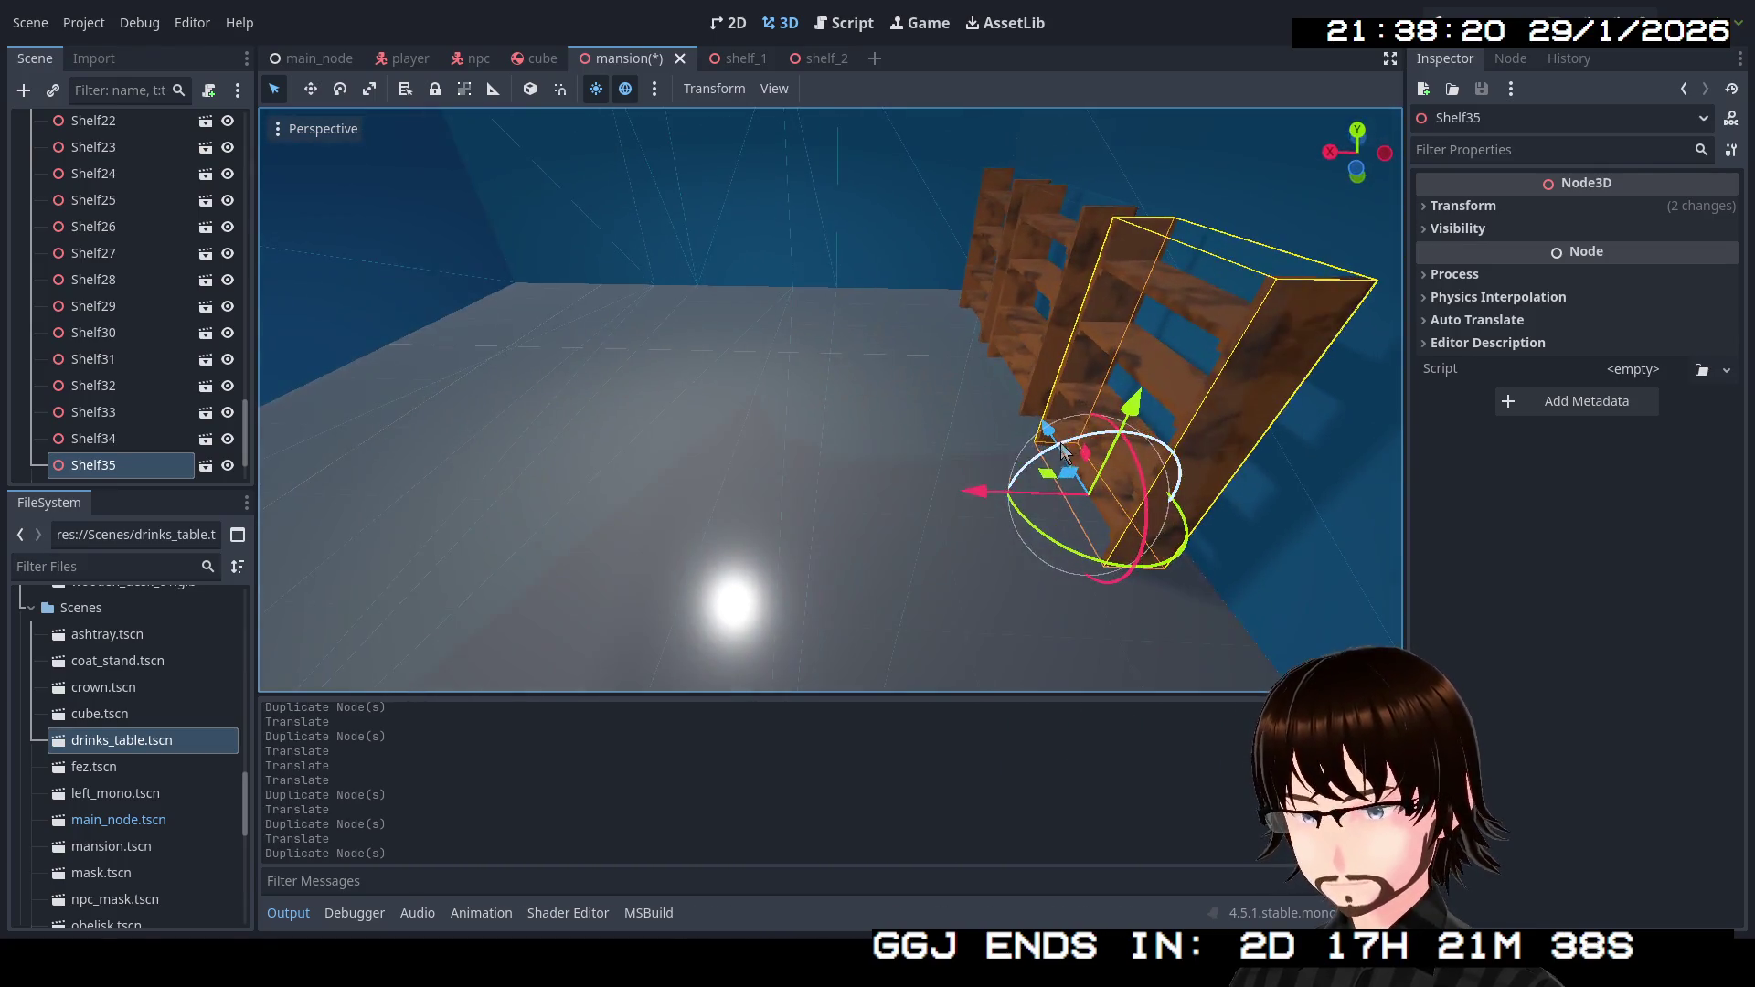
{"action": "left_click_drag", "start_coordinate": [992, 489], "coordinate": [261, 484]}
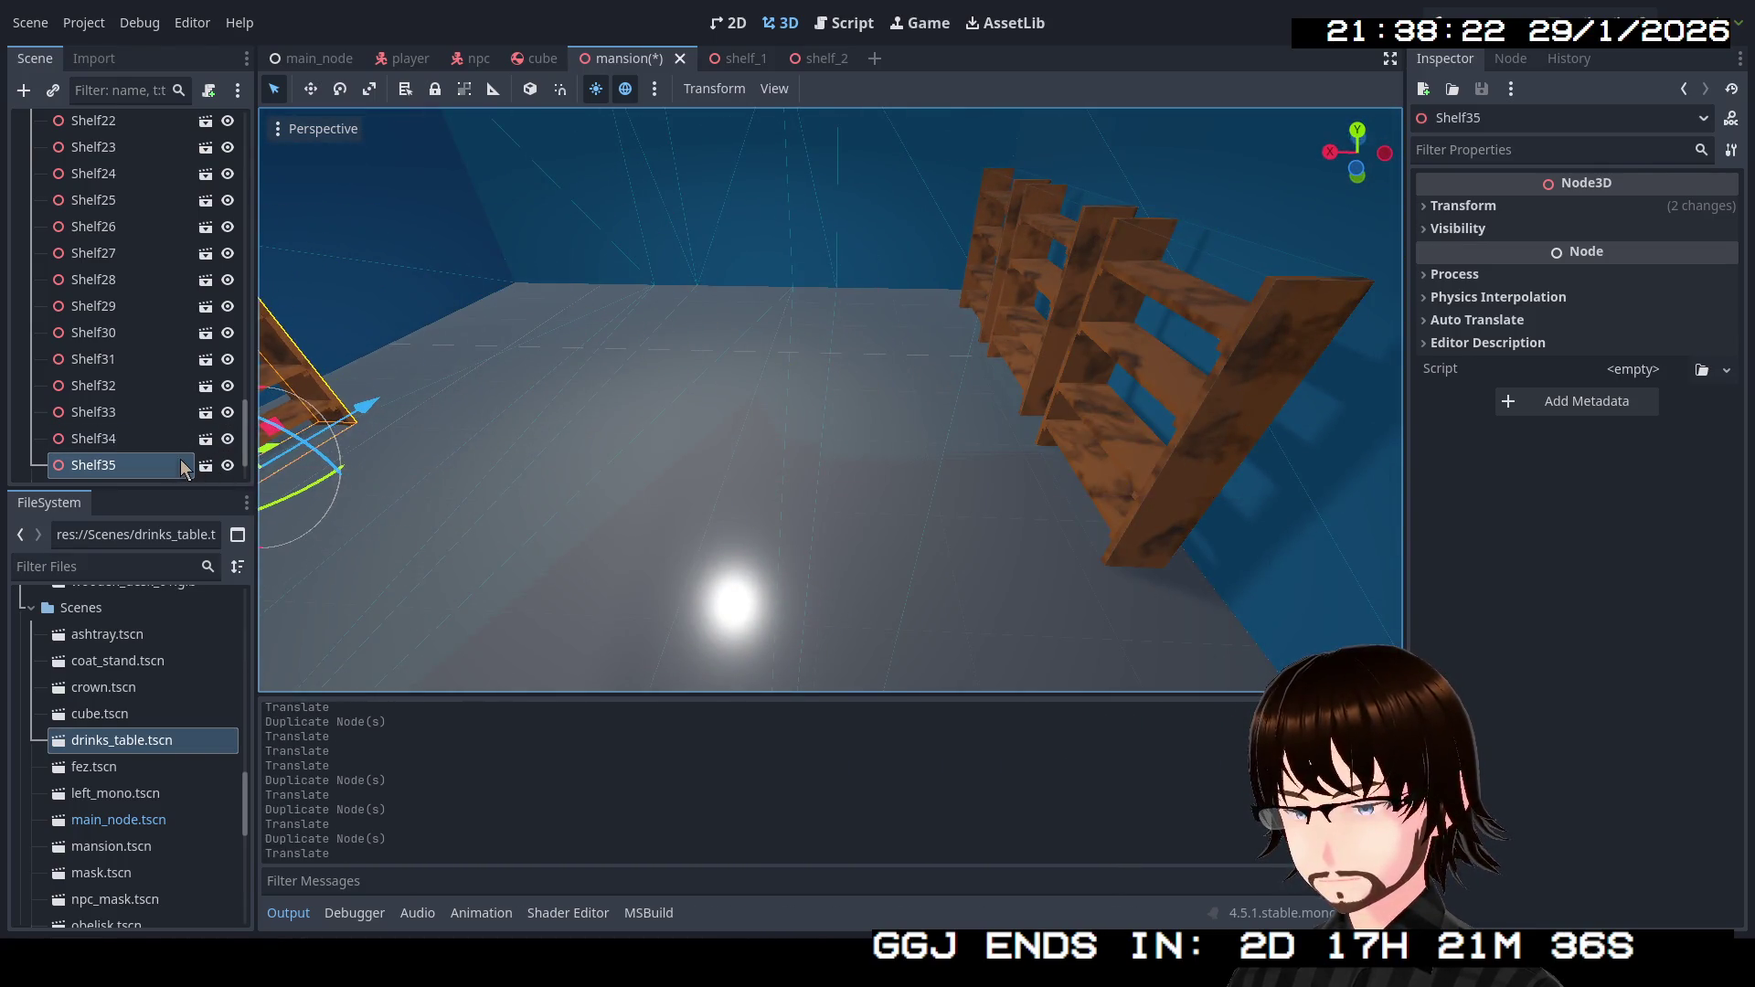
{"action": "key", "text": "f"}
{"action": "left_click_drag", "start_coordinate": [821, 424], "coordinate": [890, 375]}
Duplicate Shelf35 as Shelf36 and place it beside the other shelves.
{"action": "key", "text": "ctrl+d"}
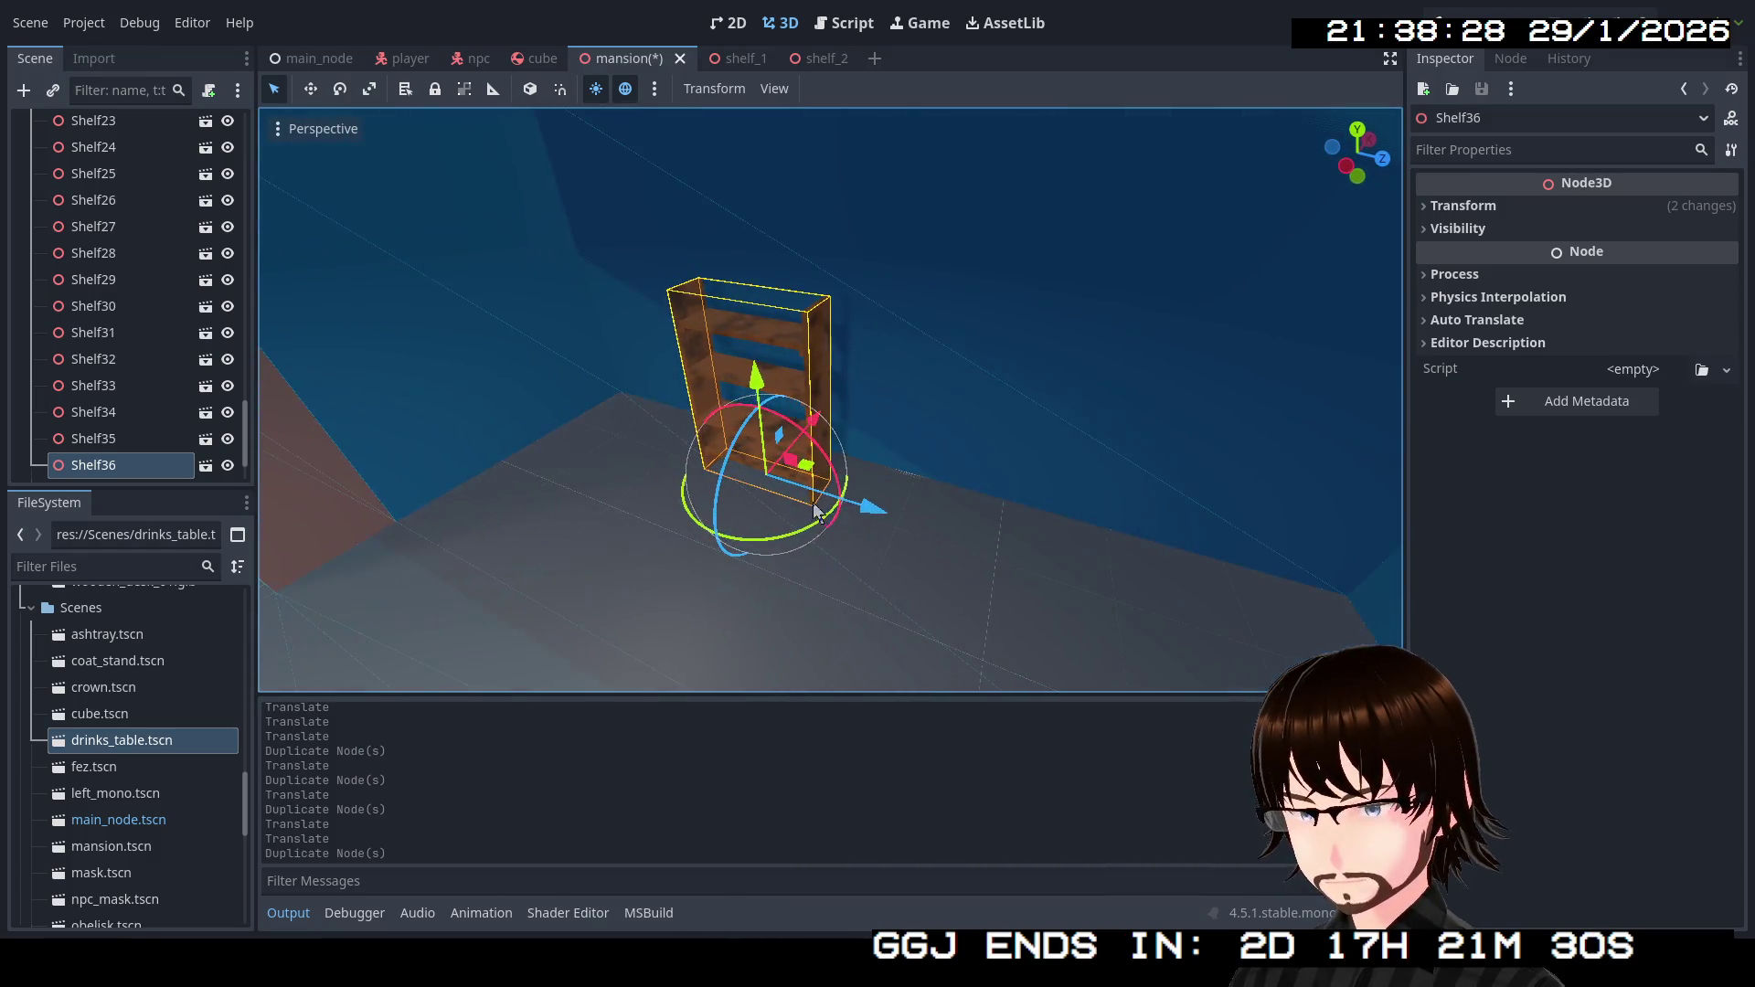
{"action": "mouse_move", "coordinate": [872, 513]}
{"action": "left_mouse_down"}
{"action": "mouse_move", "coordinate": [1149, 564]}
{"action": "mouse_move", "coordinate": [1075, 549]}
{"action": "left_mouse_up"}
{"action": "mouse_move", "coordinate": [918, 578]}
{"action": "left_mouse_down"}
{"action": "mouse_move", "coordinate": [1261, 239]}
{"action": "mouse_move", "coordinate": [841, 384]}
{"action": "mouse_move", "coordinate": [625, 523]}
{"action": "left_mouse_up"}
{"action": "scroll", "coordinate": [151, 360], "scroll_direction": "up", "scroll_amount": 10}
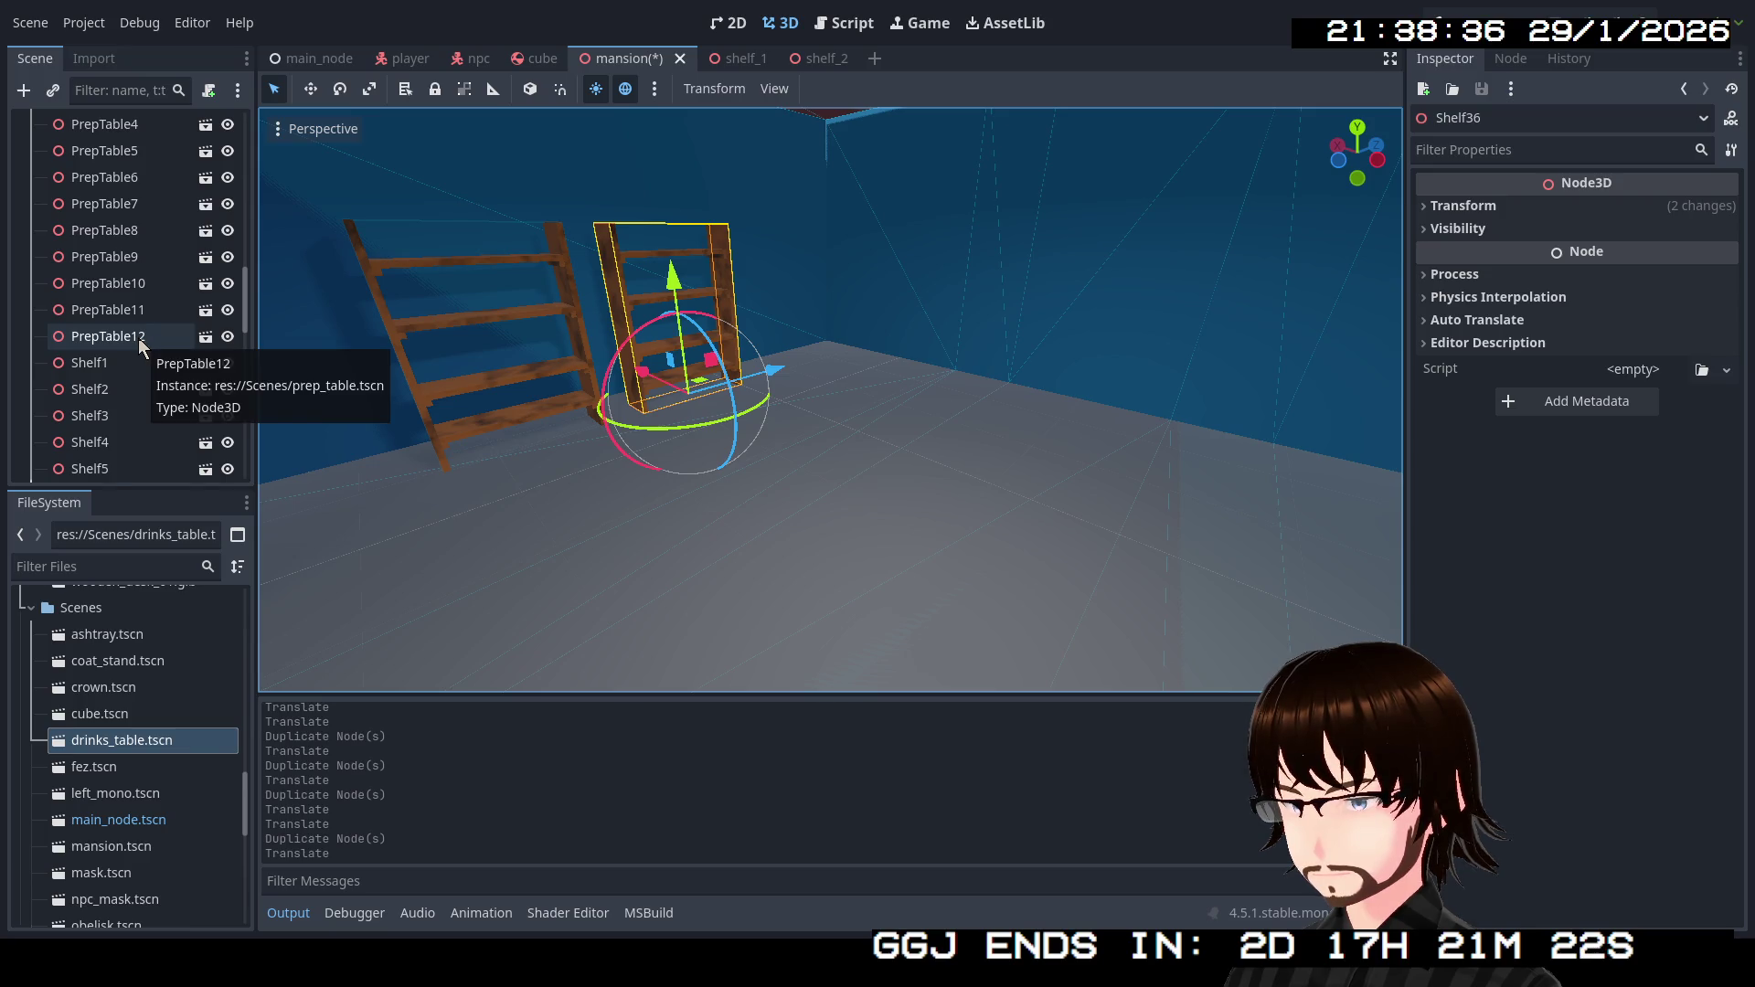
{"action": "scroll", "coordinate": [139, 338], "scroll_direction": "up", "scroll_amount": 5}
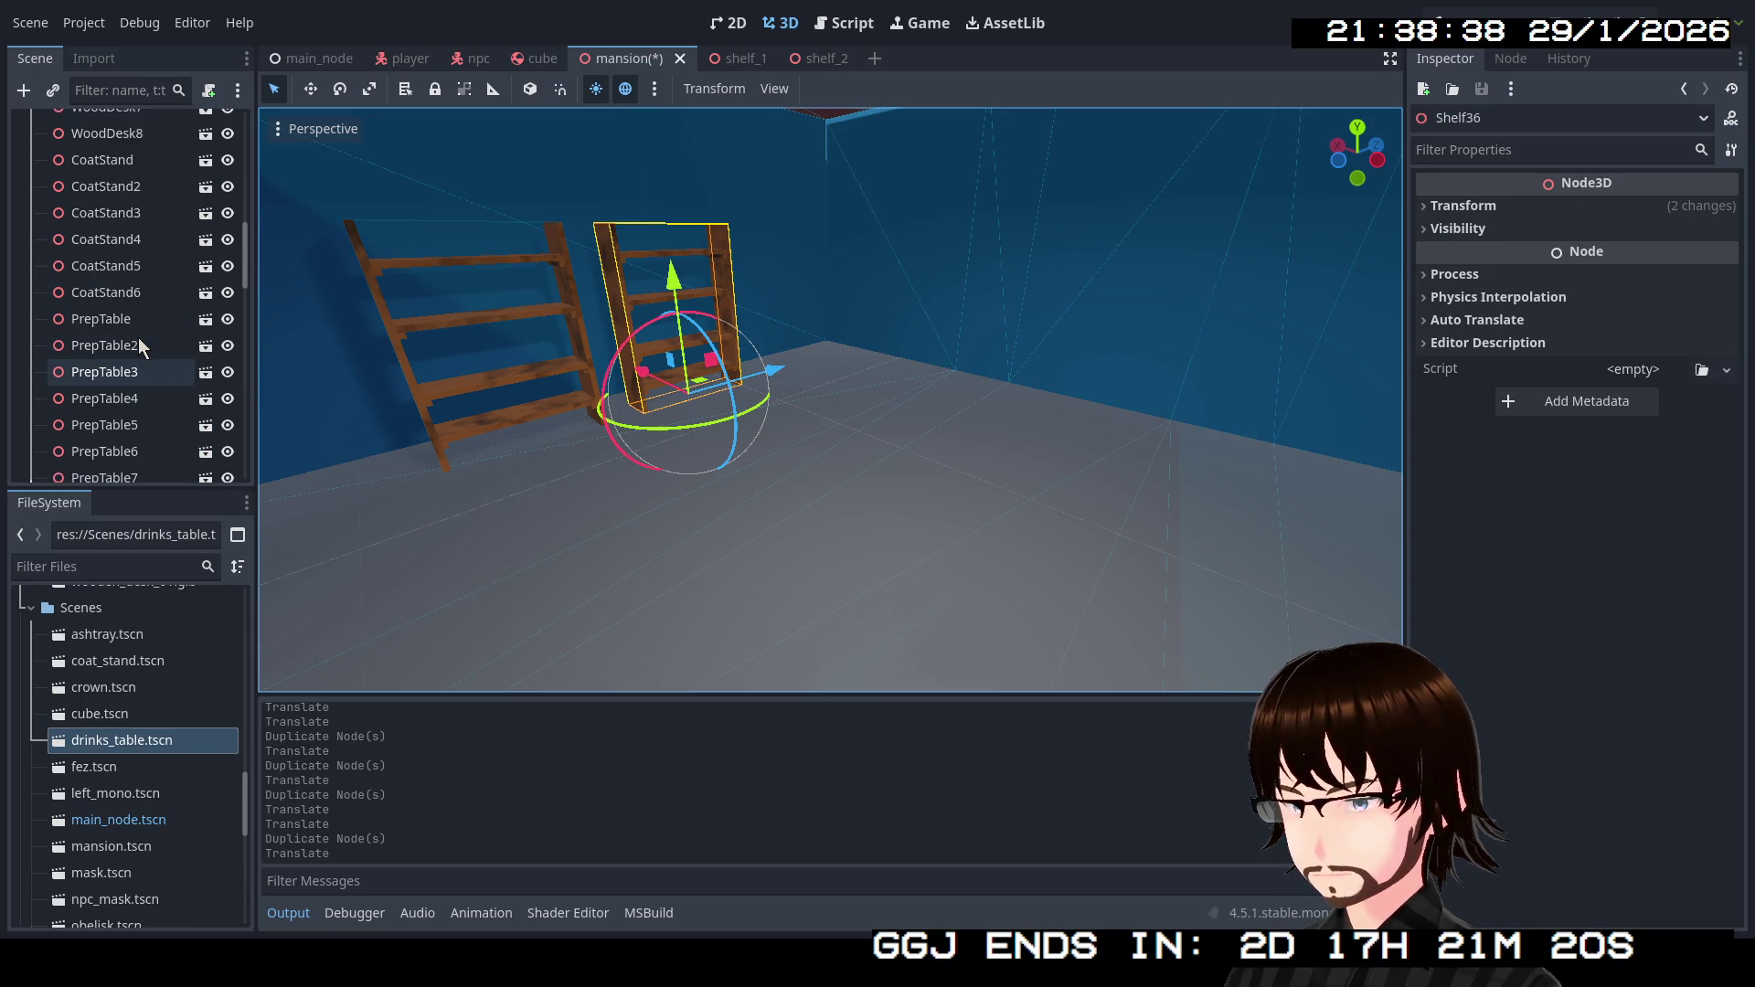
{"action": "scroll", "coordinate": [137, 302], "scroll_direction": "up", "scroll_amount": 3}
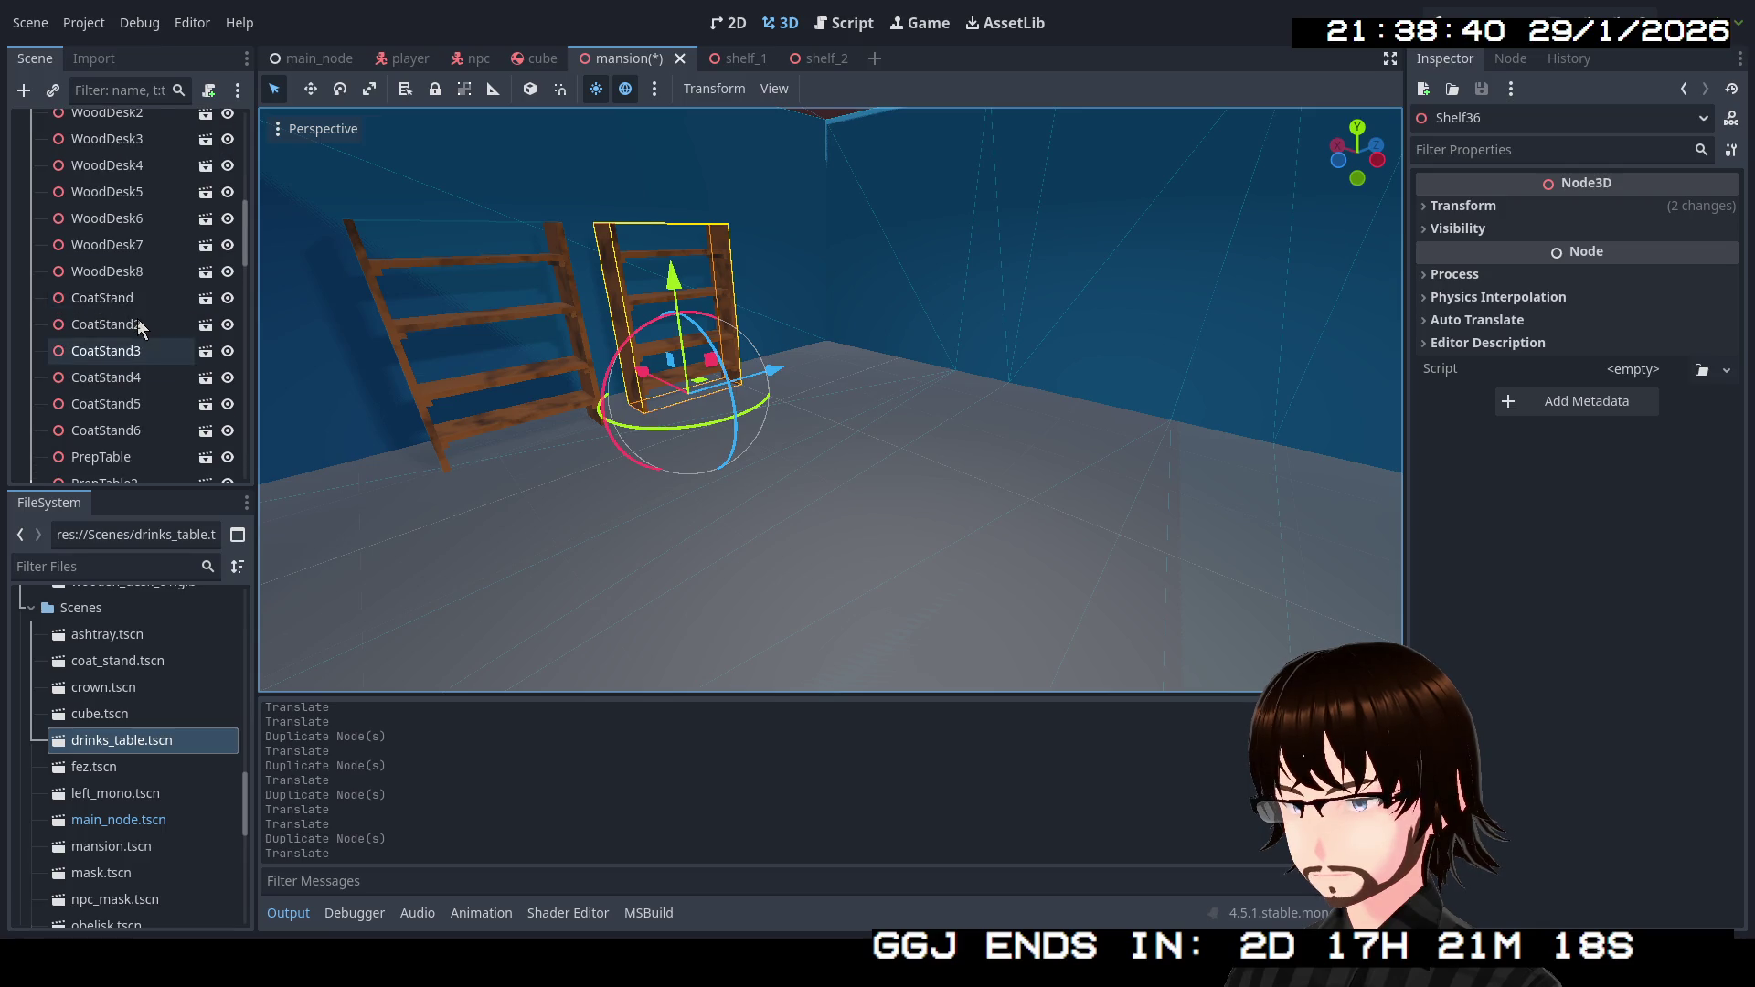
{"action": "scroll", "coordinate": [139, 291], "scroll_direction": "up", "scroll_amount": 6}
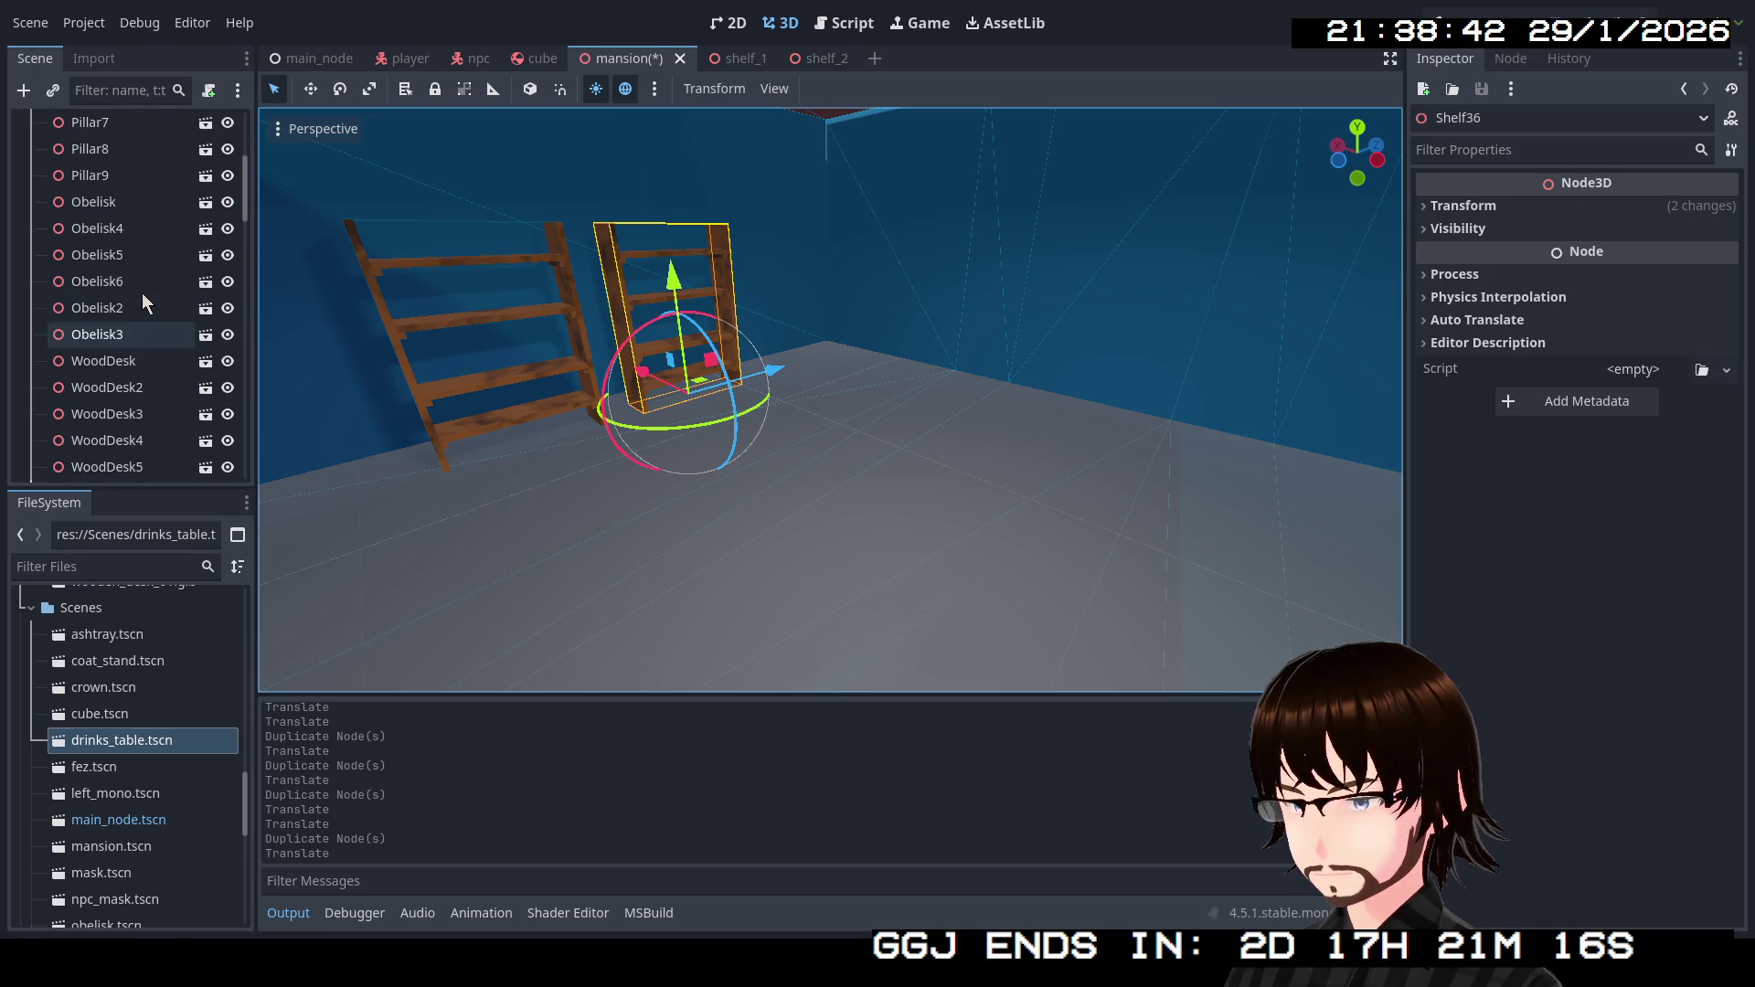
{"action": "scroll", "coordinate": [140, 293], "scroll_direction": "up", "scroll_amount": 2}
{"action": "scroll", "coordinate": [142, 311], "scroll_direction": "down", "scroll_amount": 10}
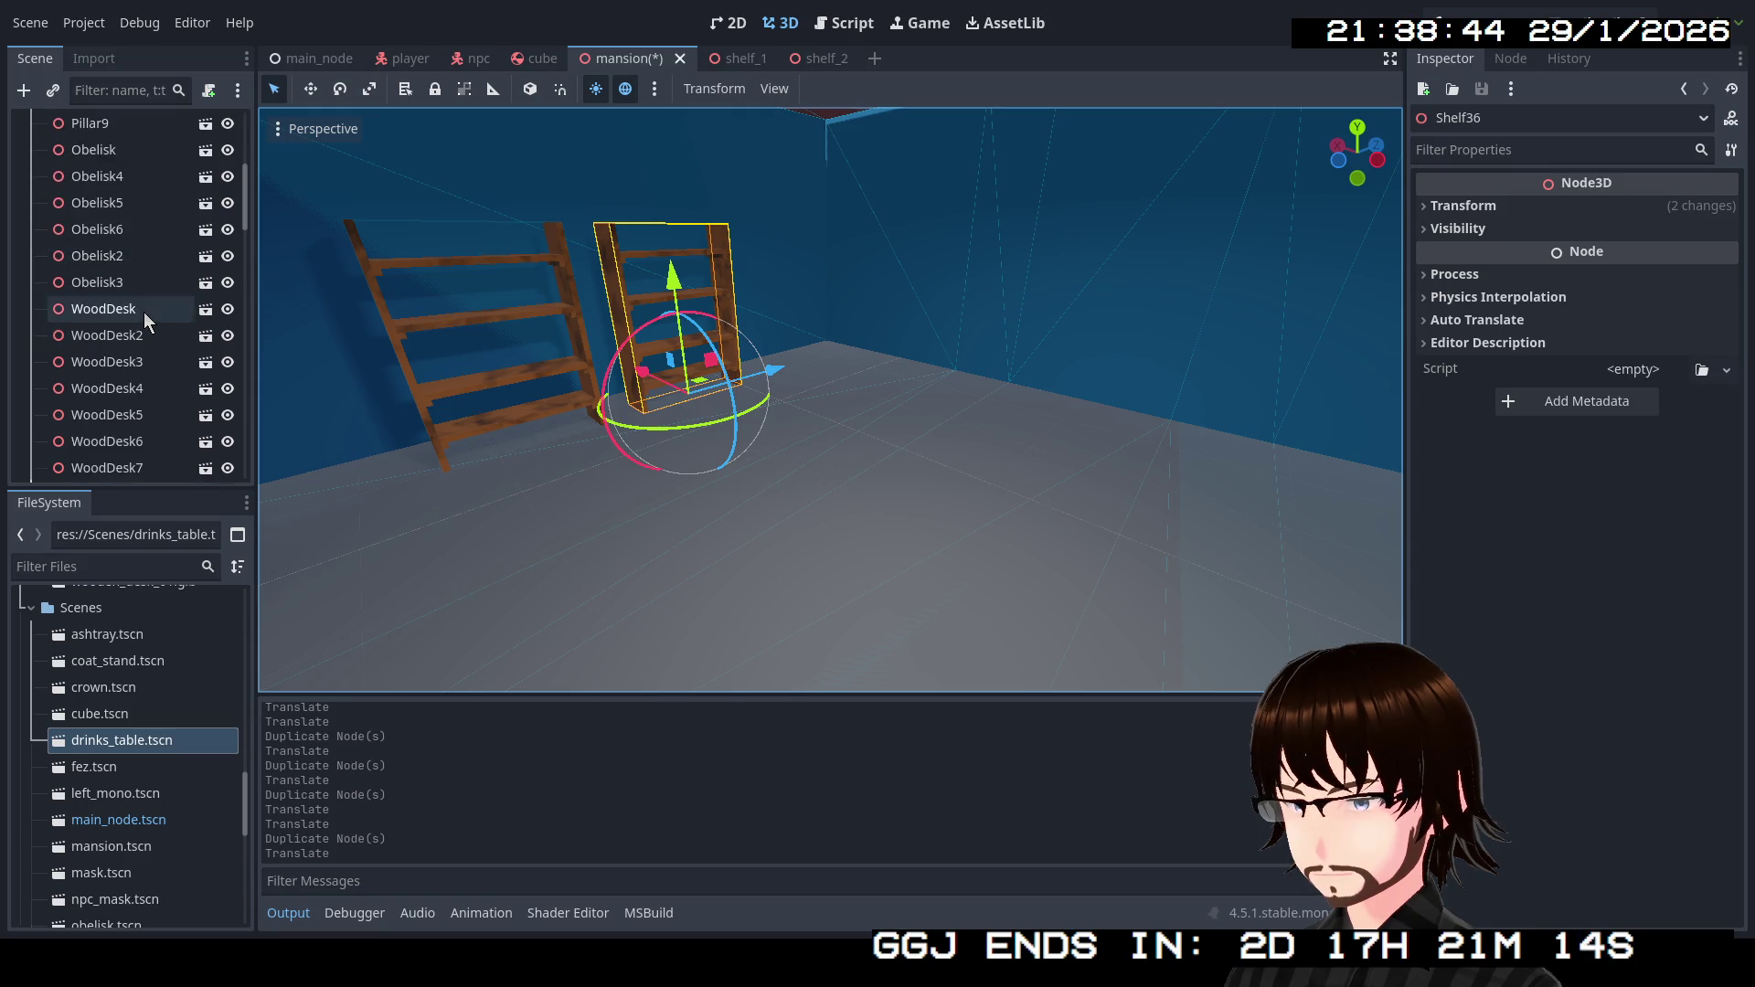
{"action": "scroll", "coordinate": [144, 331], "scroll_direction": "down", "scroll_amount": 7}
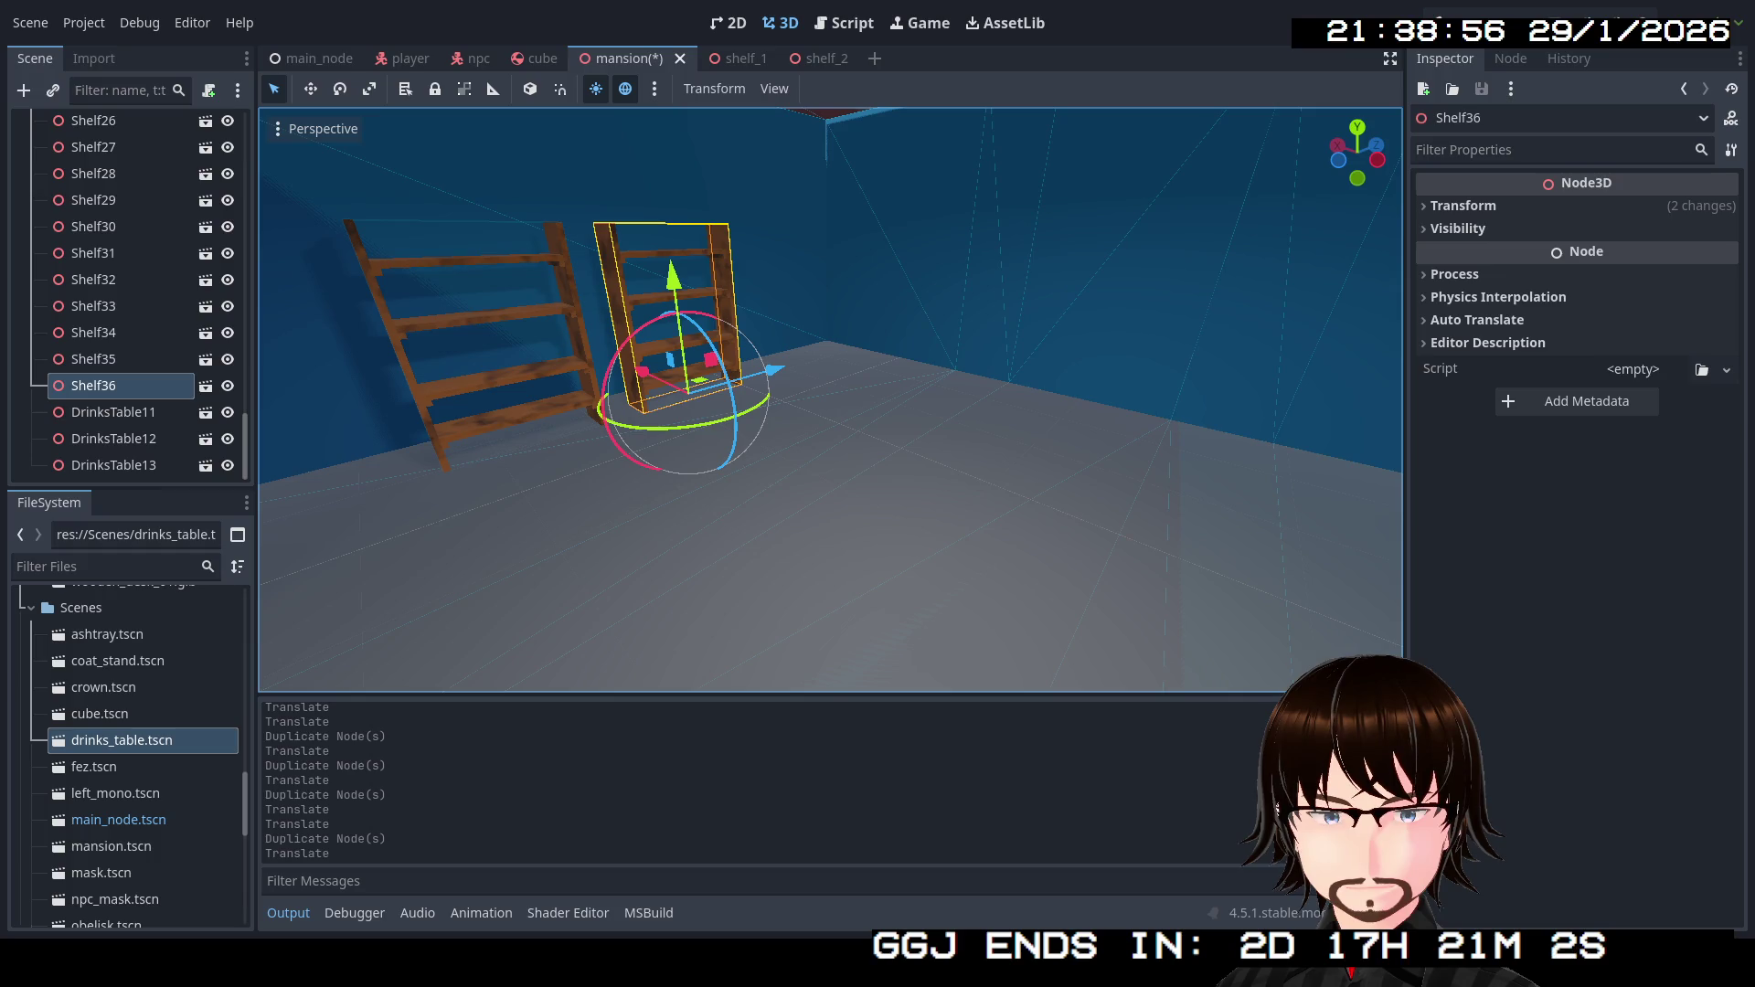
{"action": "scroll", "coordinate": [128, 711], "scroll_direction": "up", "scroll_amount": 5}
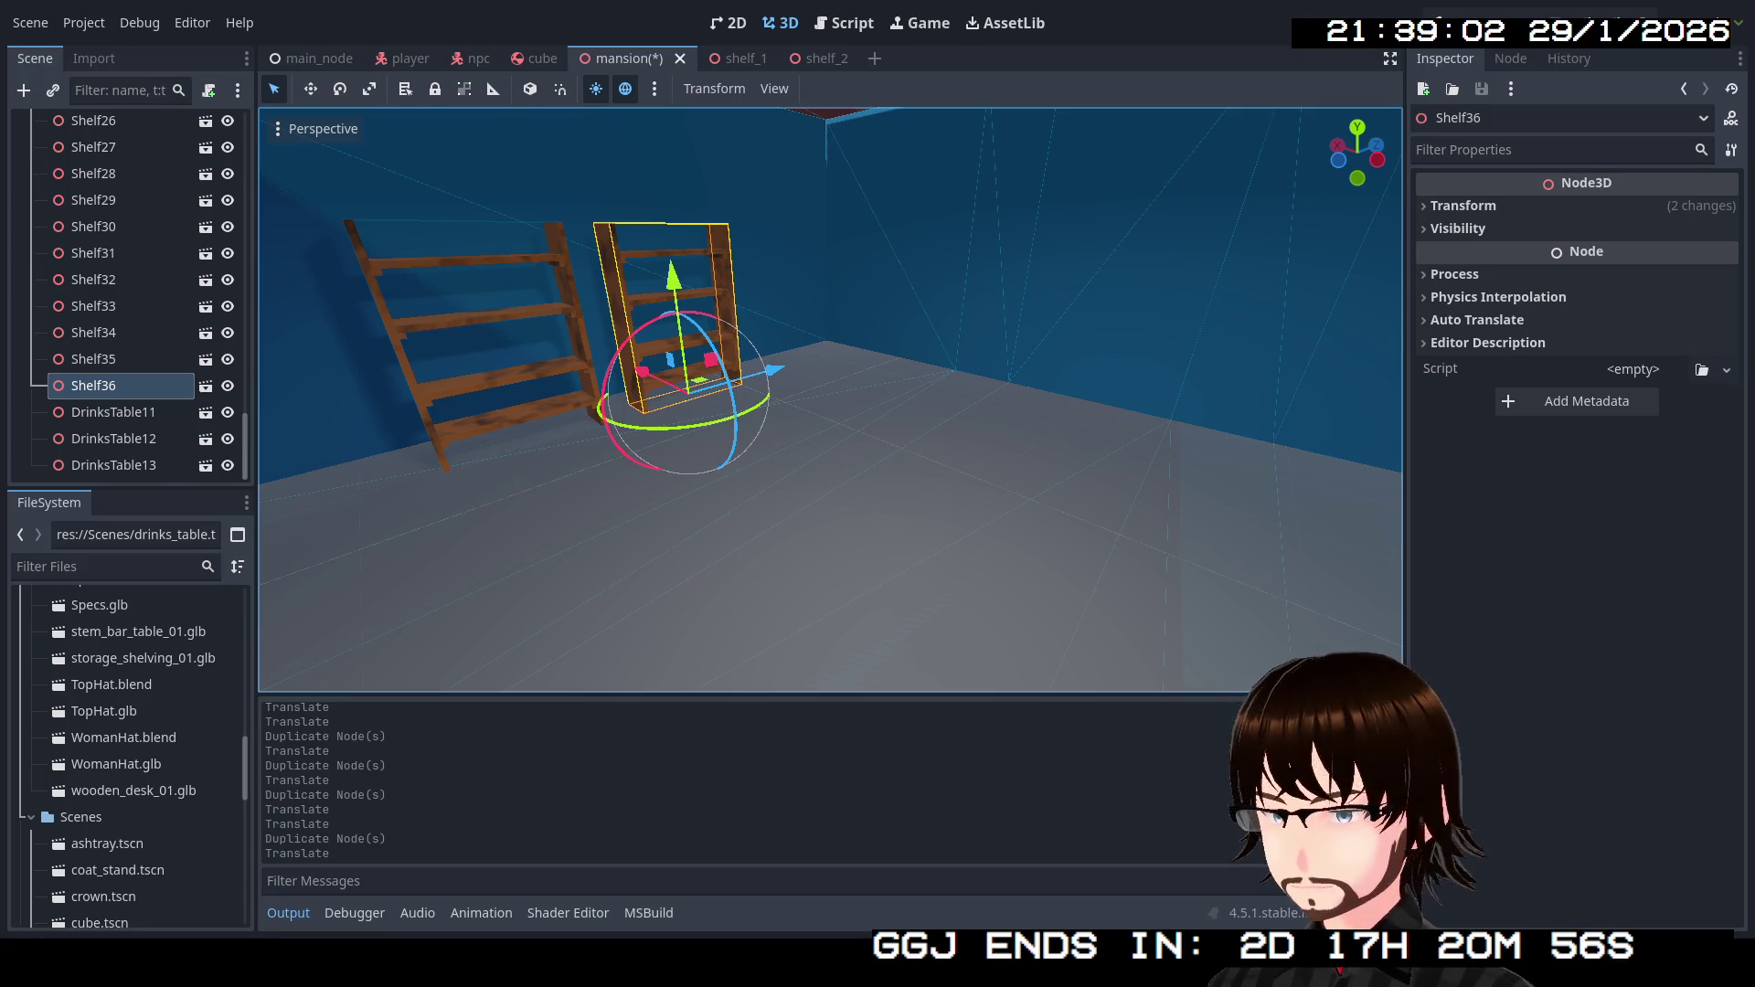
{"action": "scroll", "coordinate": [137, 680], "scroll_direction": "up", "scroll_amount": 10}
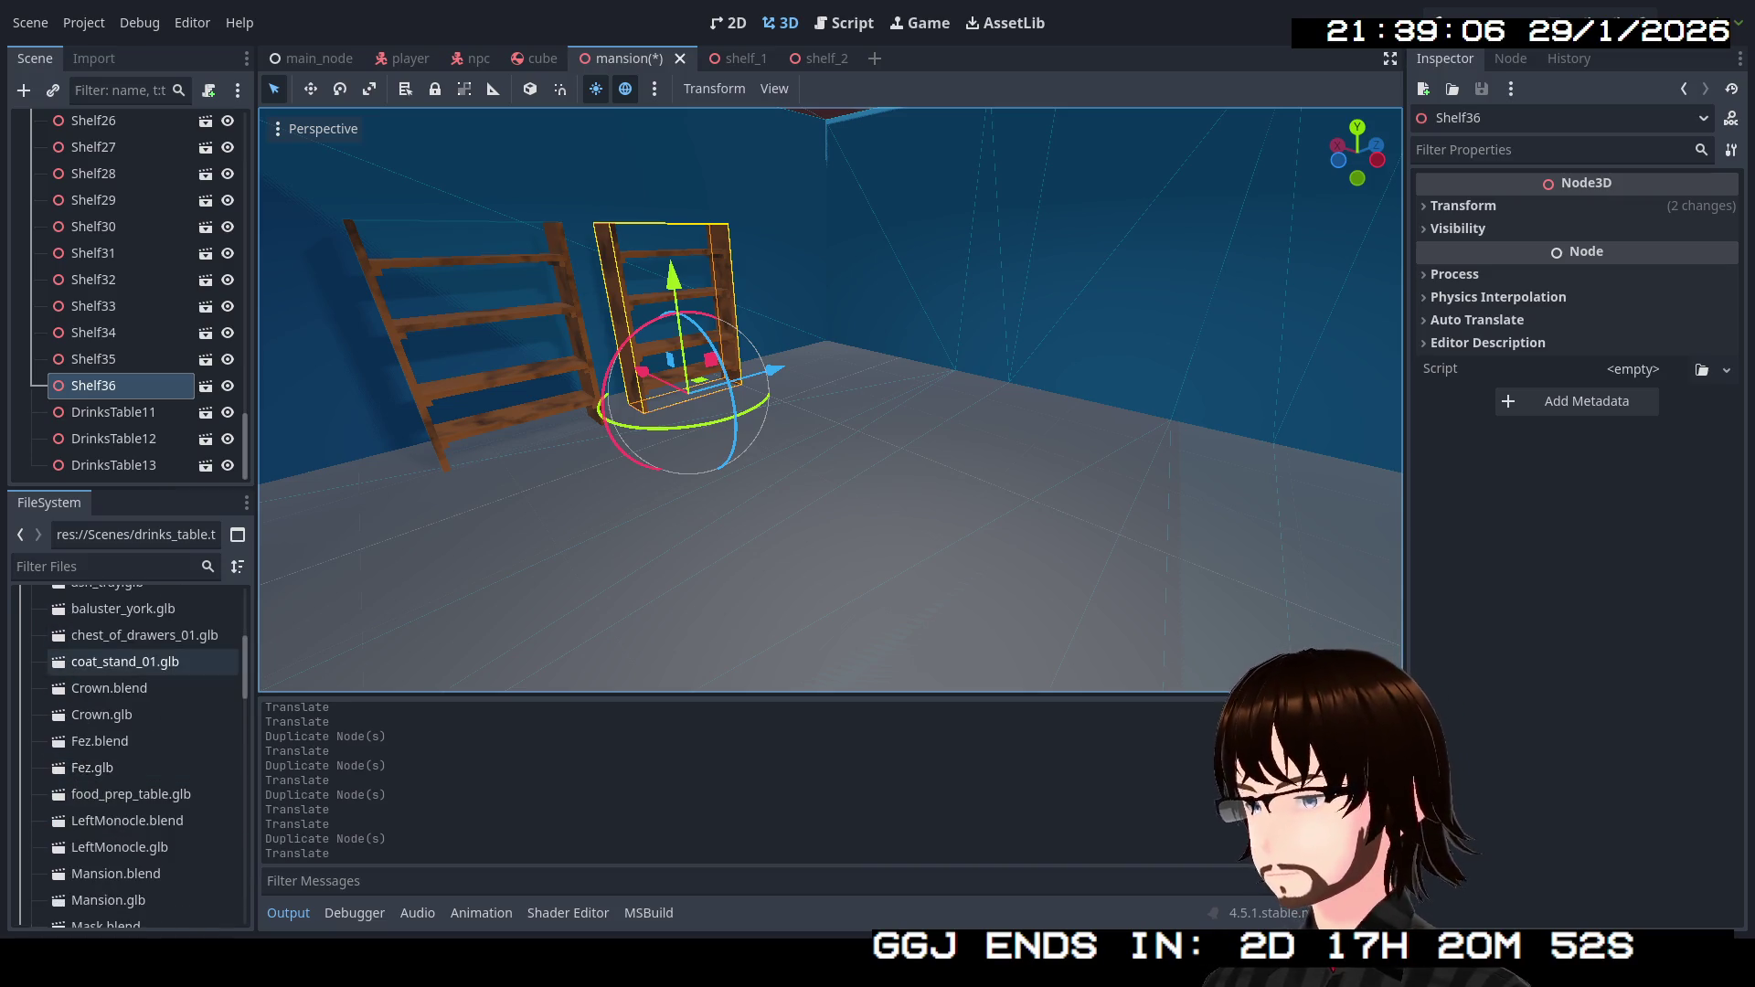
{"action": "scroll", "coordinate": [137, 713], "scroll_direction": "up", "scroll_amount": 2}
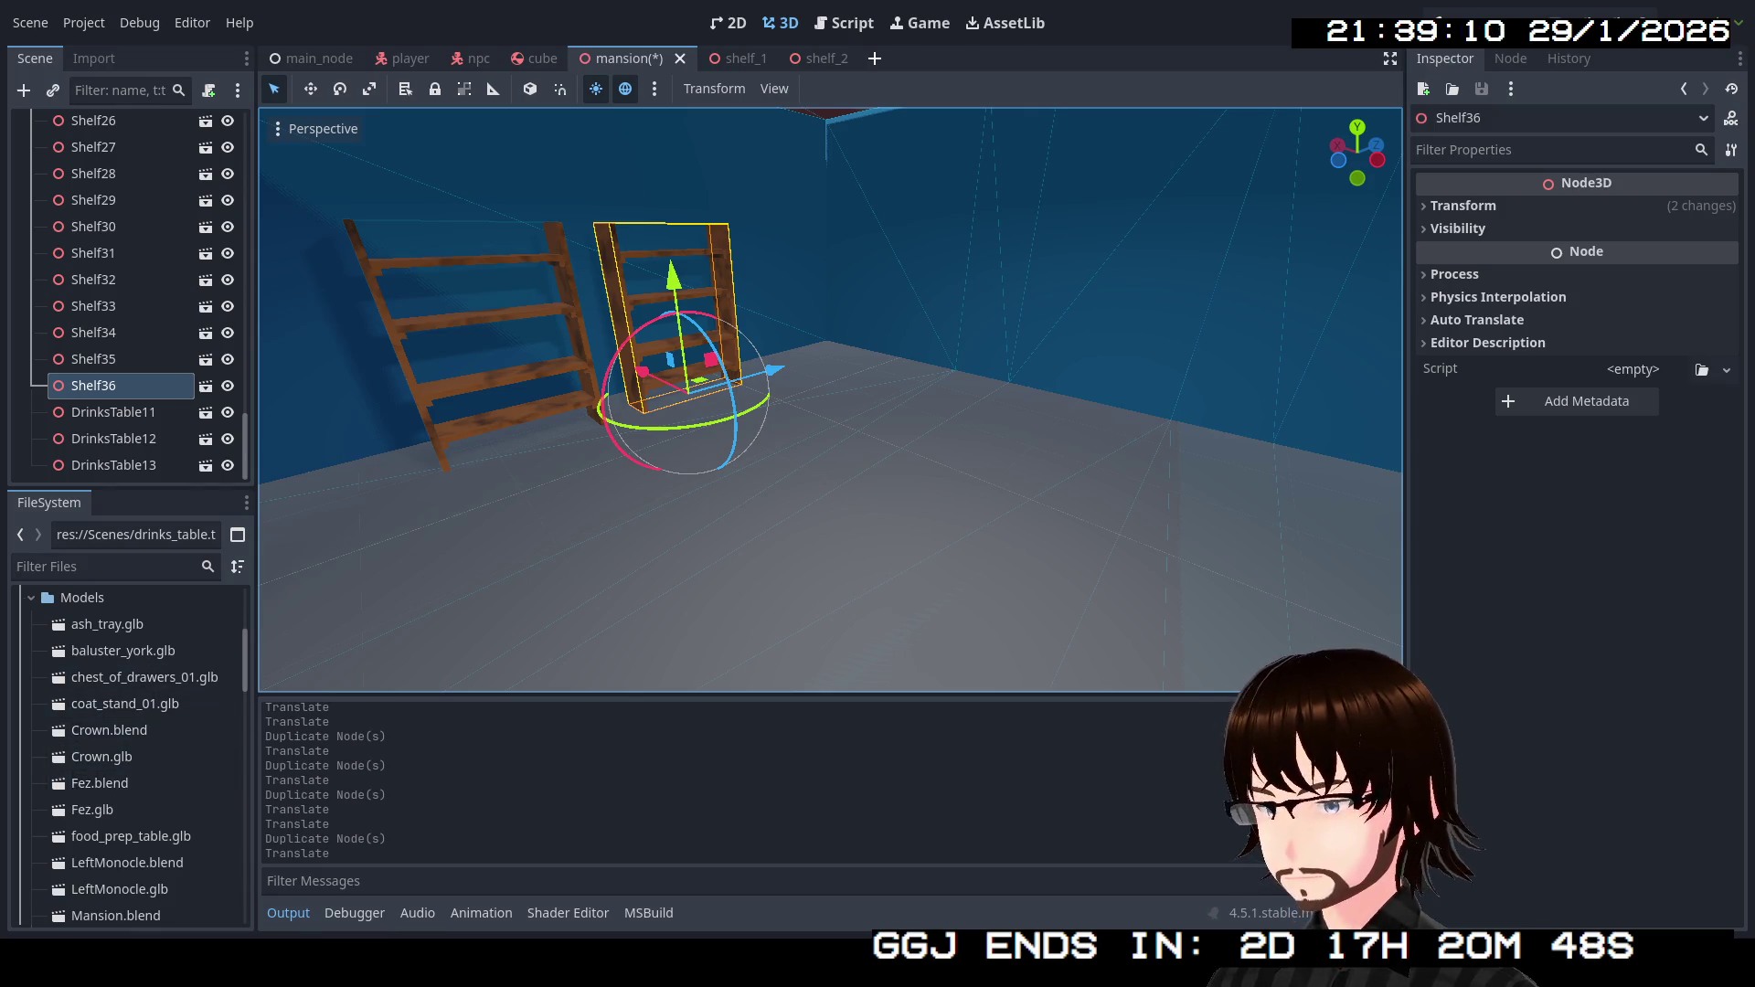
Create a new 3D scene and rename its root node to Drawers.
{"action": "left_click", "coordinate": [876, 60]}
{"action": "left_click", "coordinate": [119, 191]}
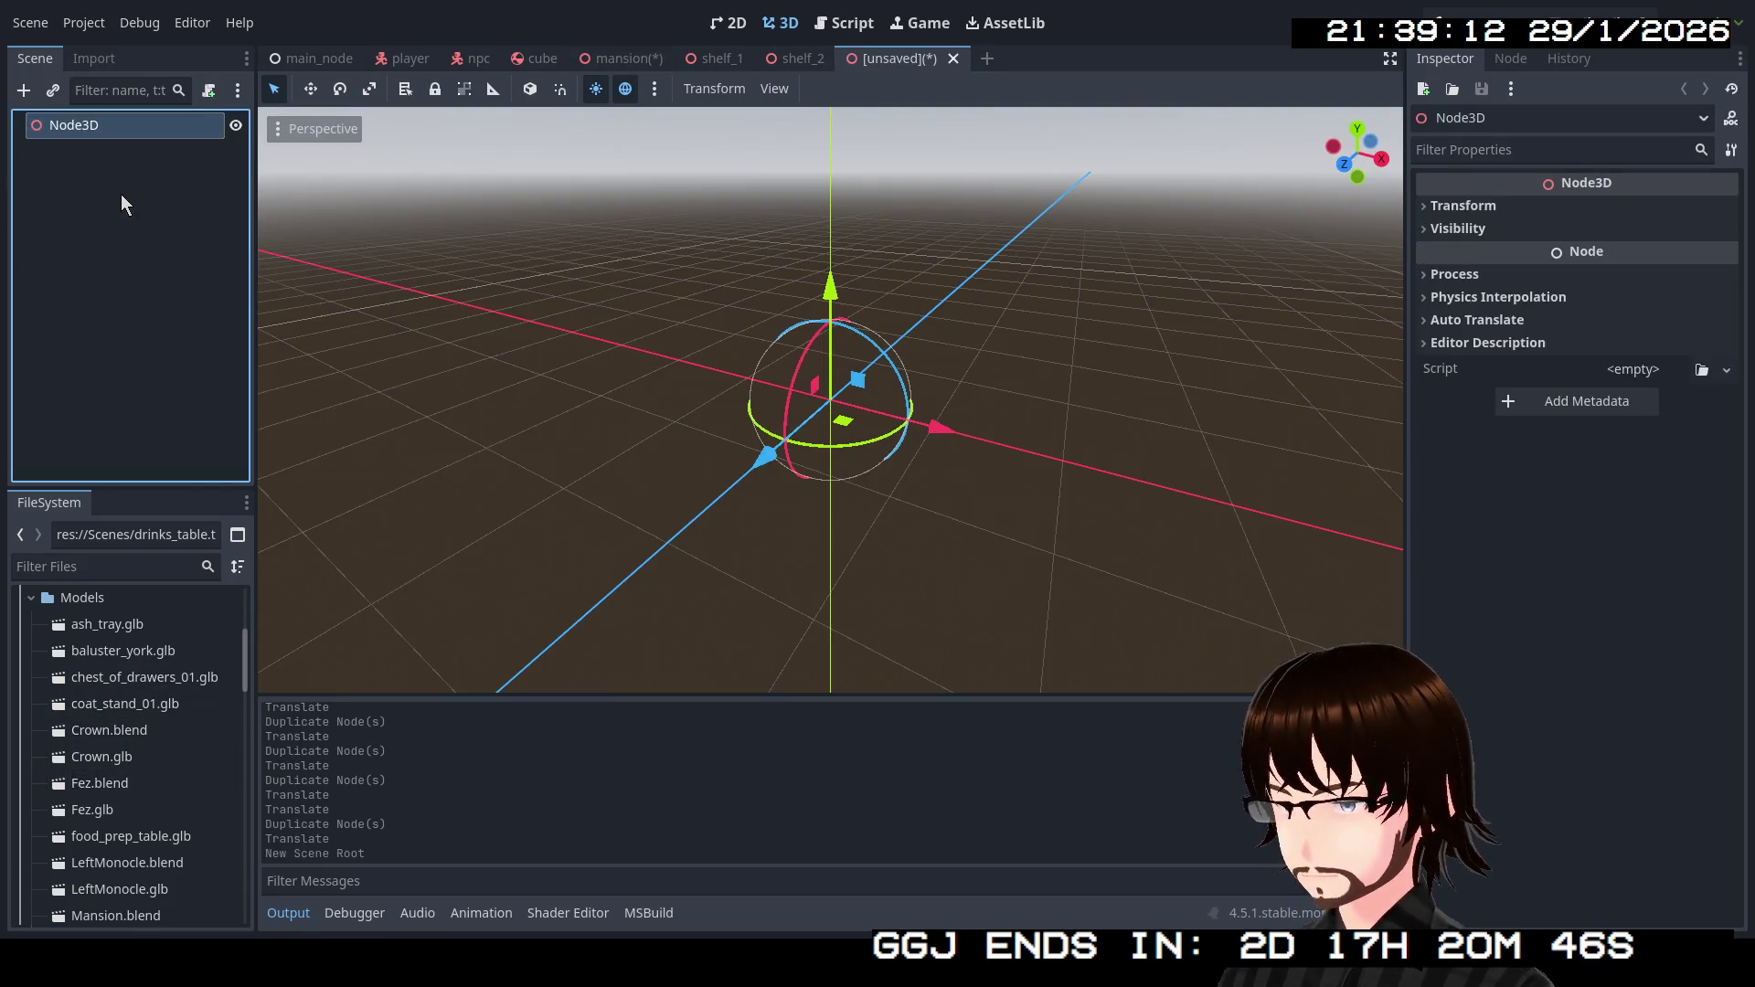
{"action": "key", "text": "F2"}
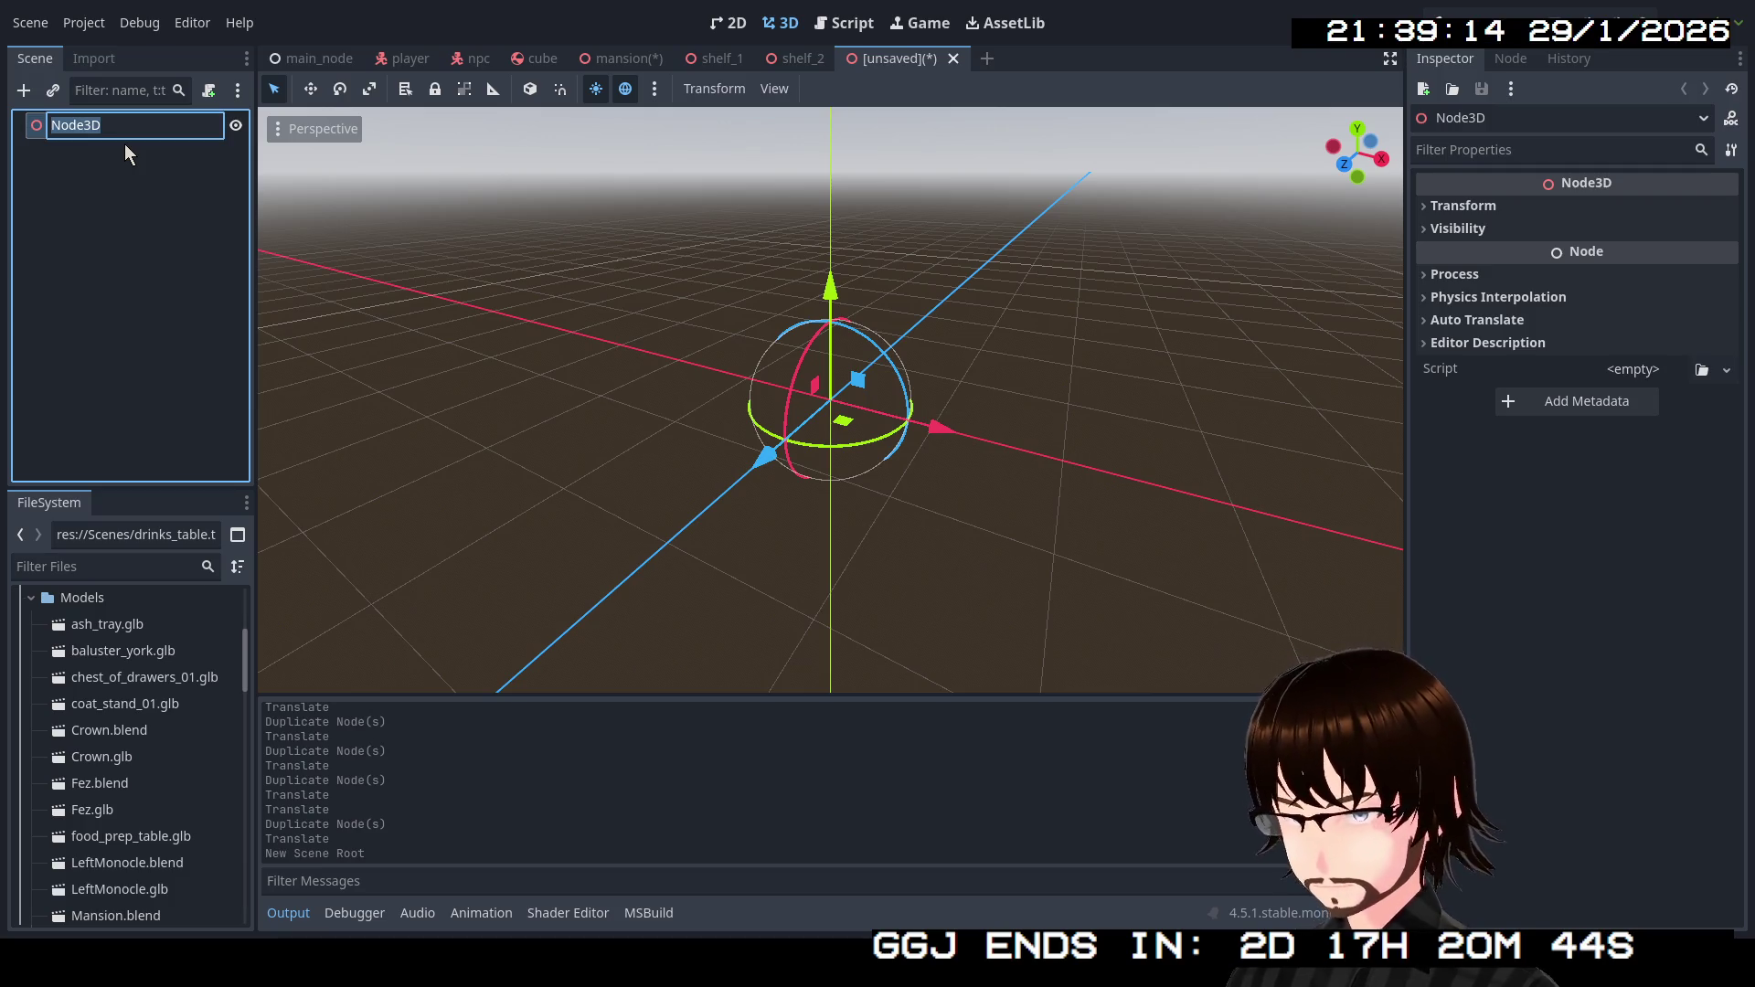
{"action": "type", "text": "Draw"}
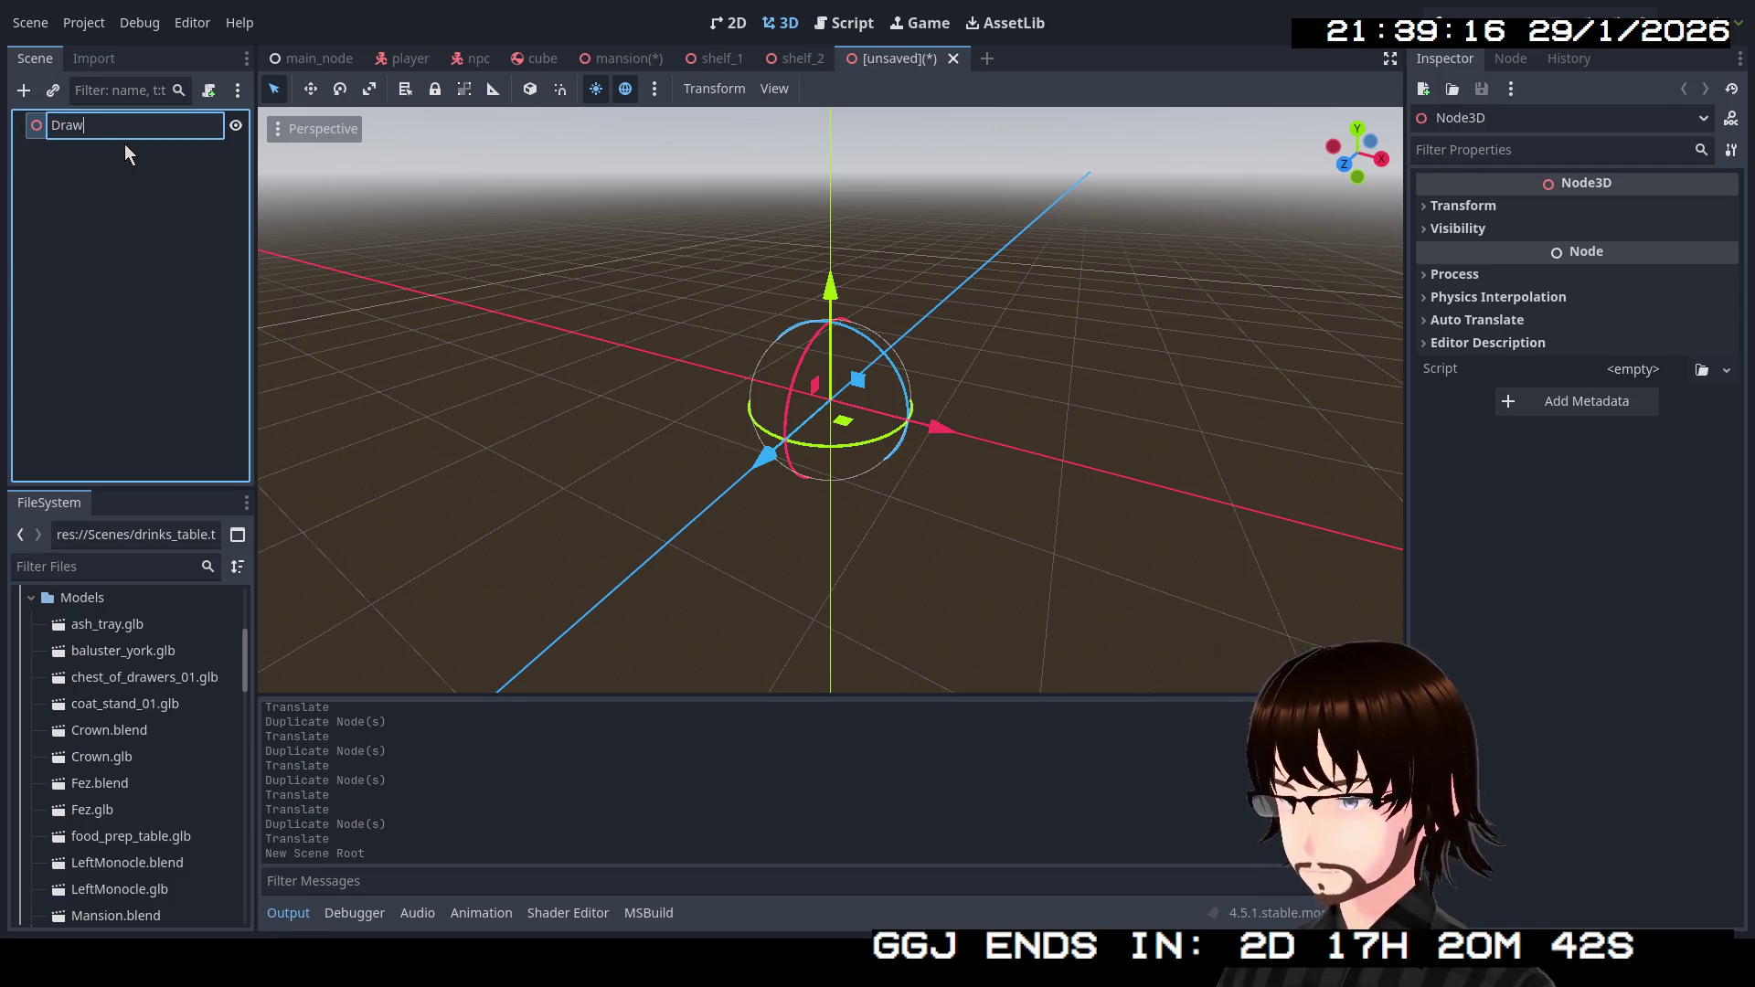
{"action": "type", "text": "ers"}
{"action": "key", "text": "Return"}
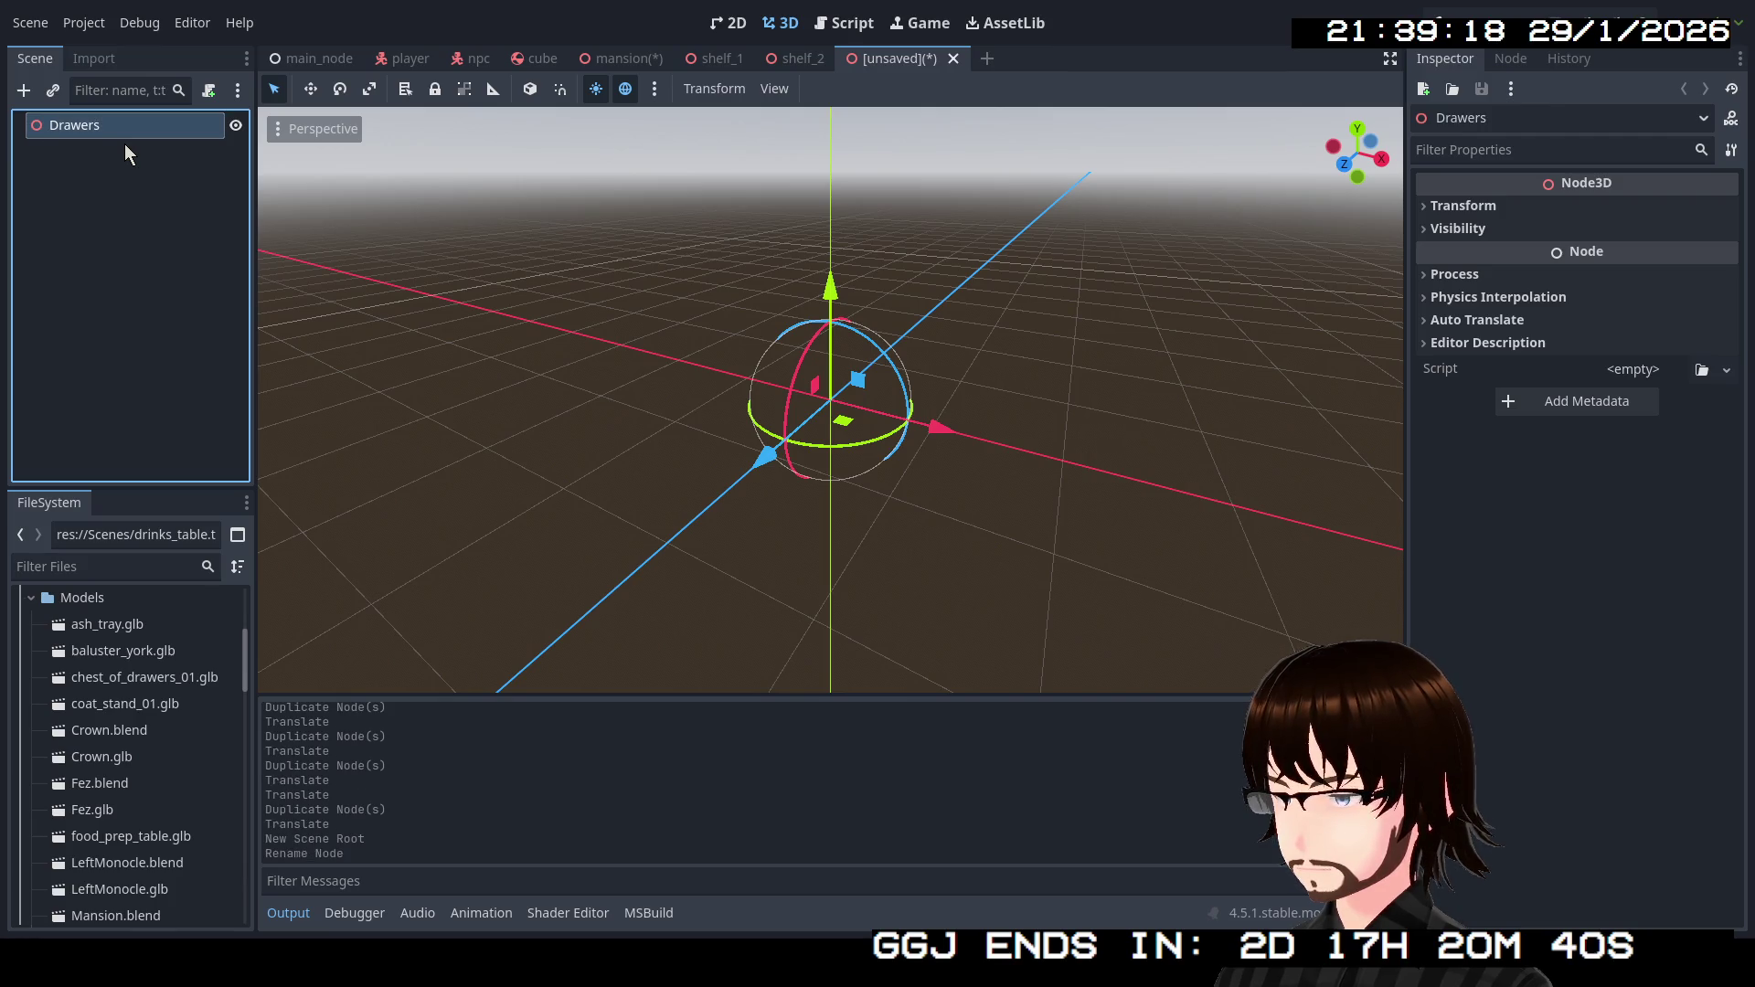
Add chest_of_drawers_01.glb under Drawers and enable Editable Children on it.
{"action": "mouse_move", "coordinate": [176, 689]}
{"action": "left_mouse_down"}
{"action": "mouse_move", "coordinate": [184, 601]}
{"action": "mouse_move", "coordinate": [137, 148]}
{"action": "mouse_move", "coordinate": [111, 126]}
{"action": "left_mouse_up"}
{"action": "key", "text": "w"}
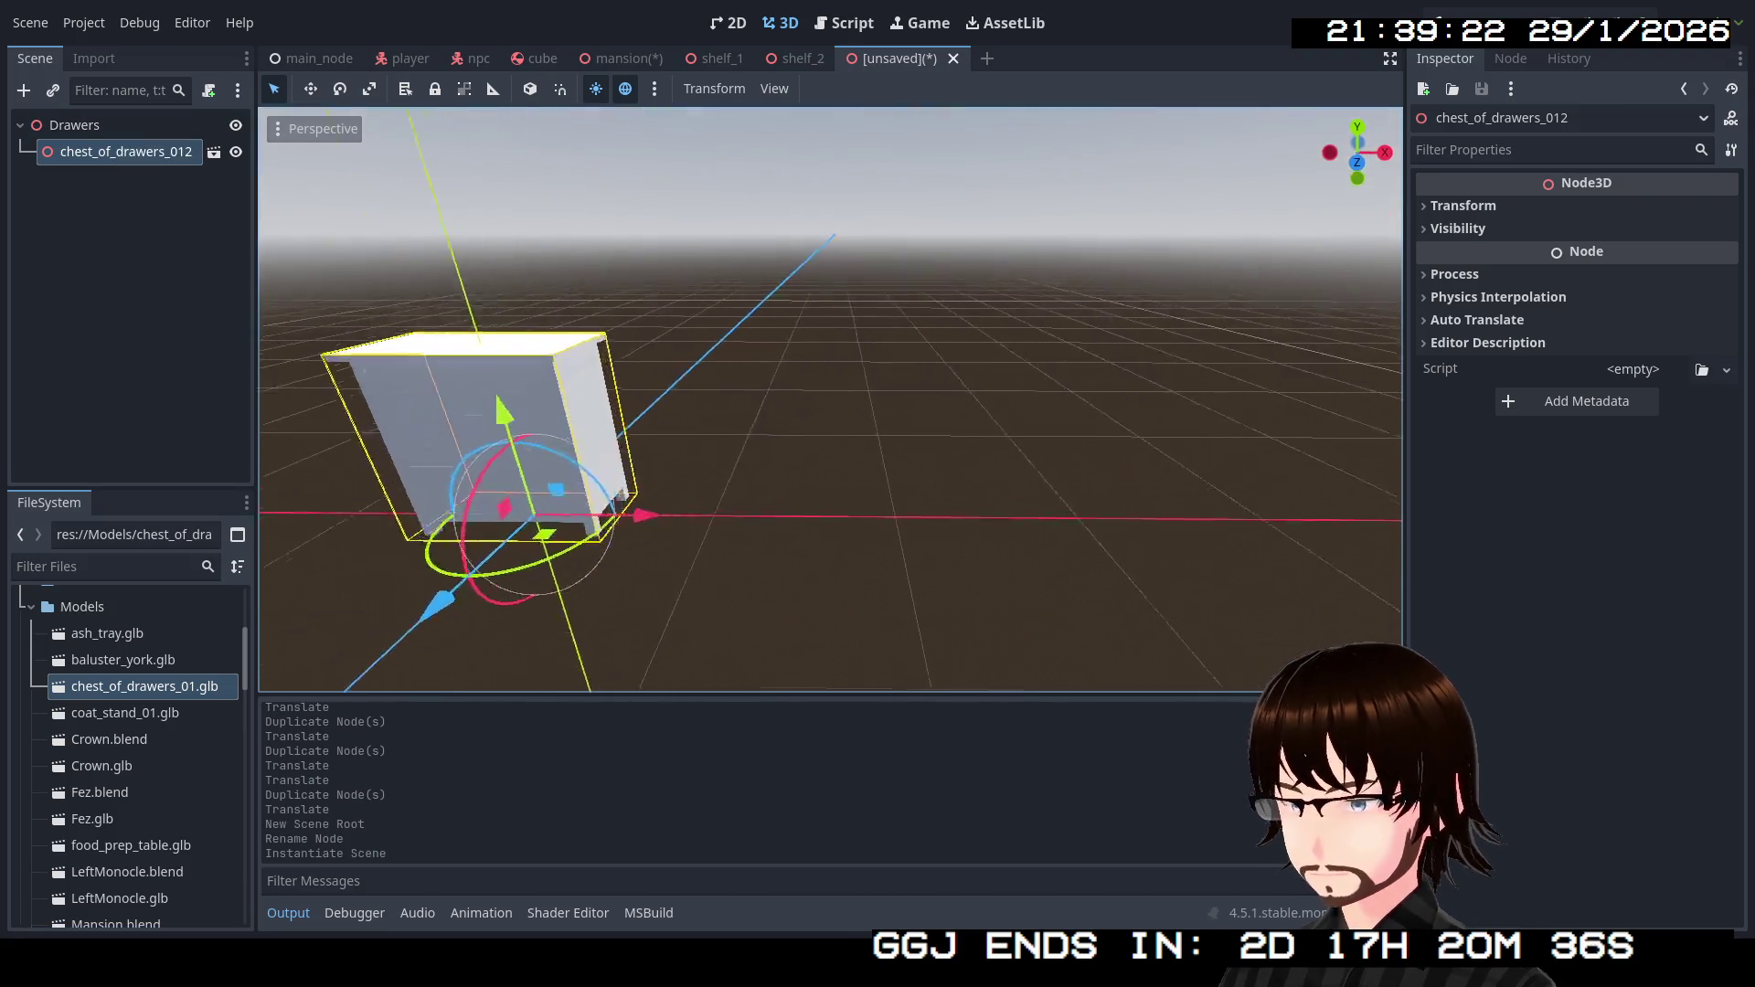
{"action": "key", "text": "f"}
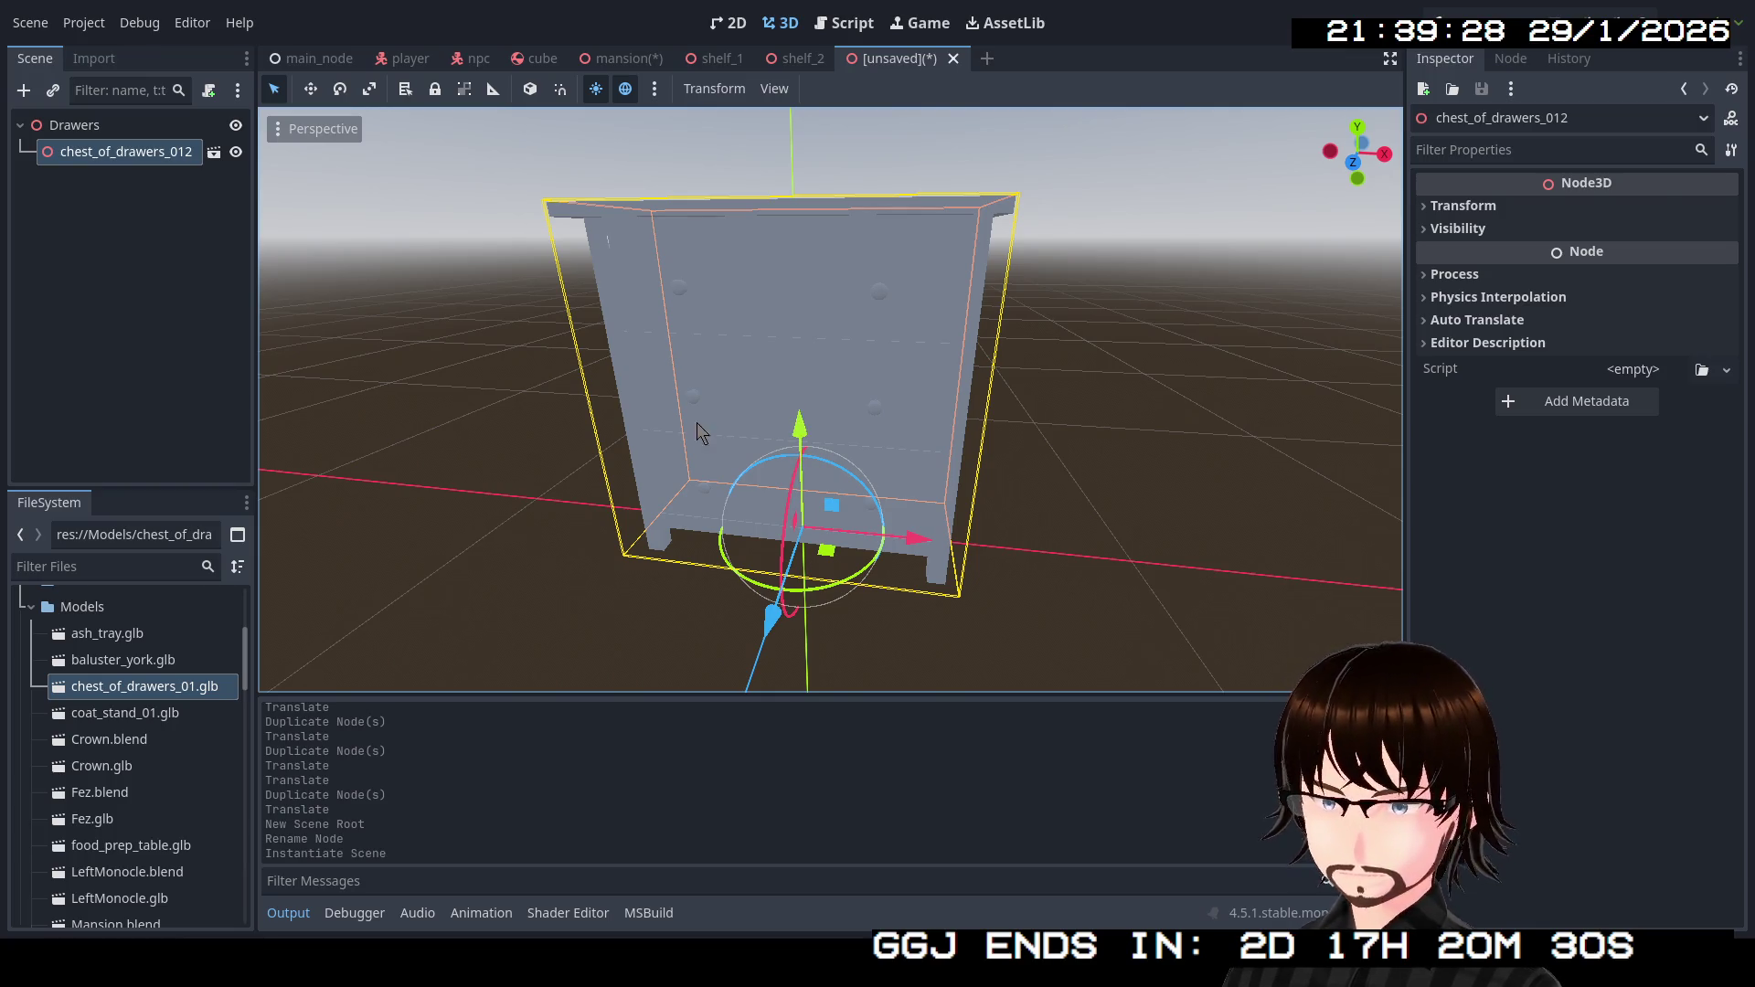
{"action": "right_click", "coordinate": [119, 157]}
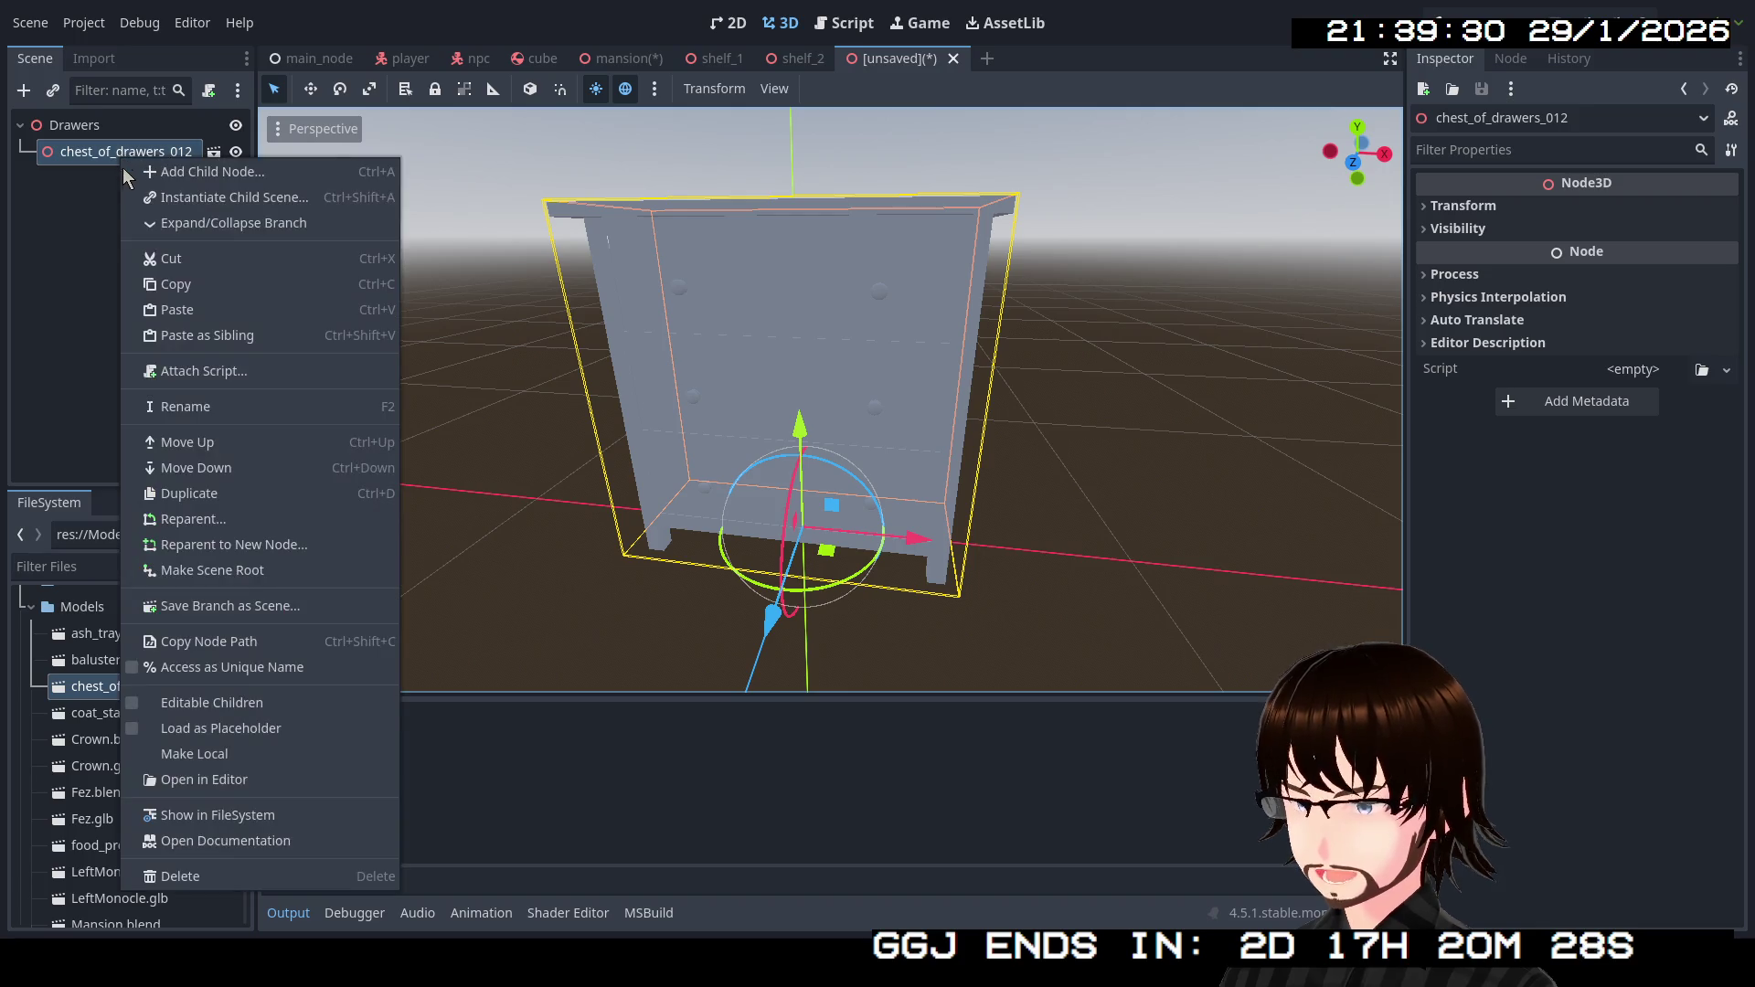
{"action": "left_click", "coordinate": [197, 702]}
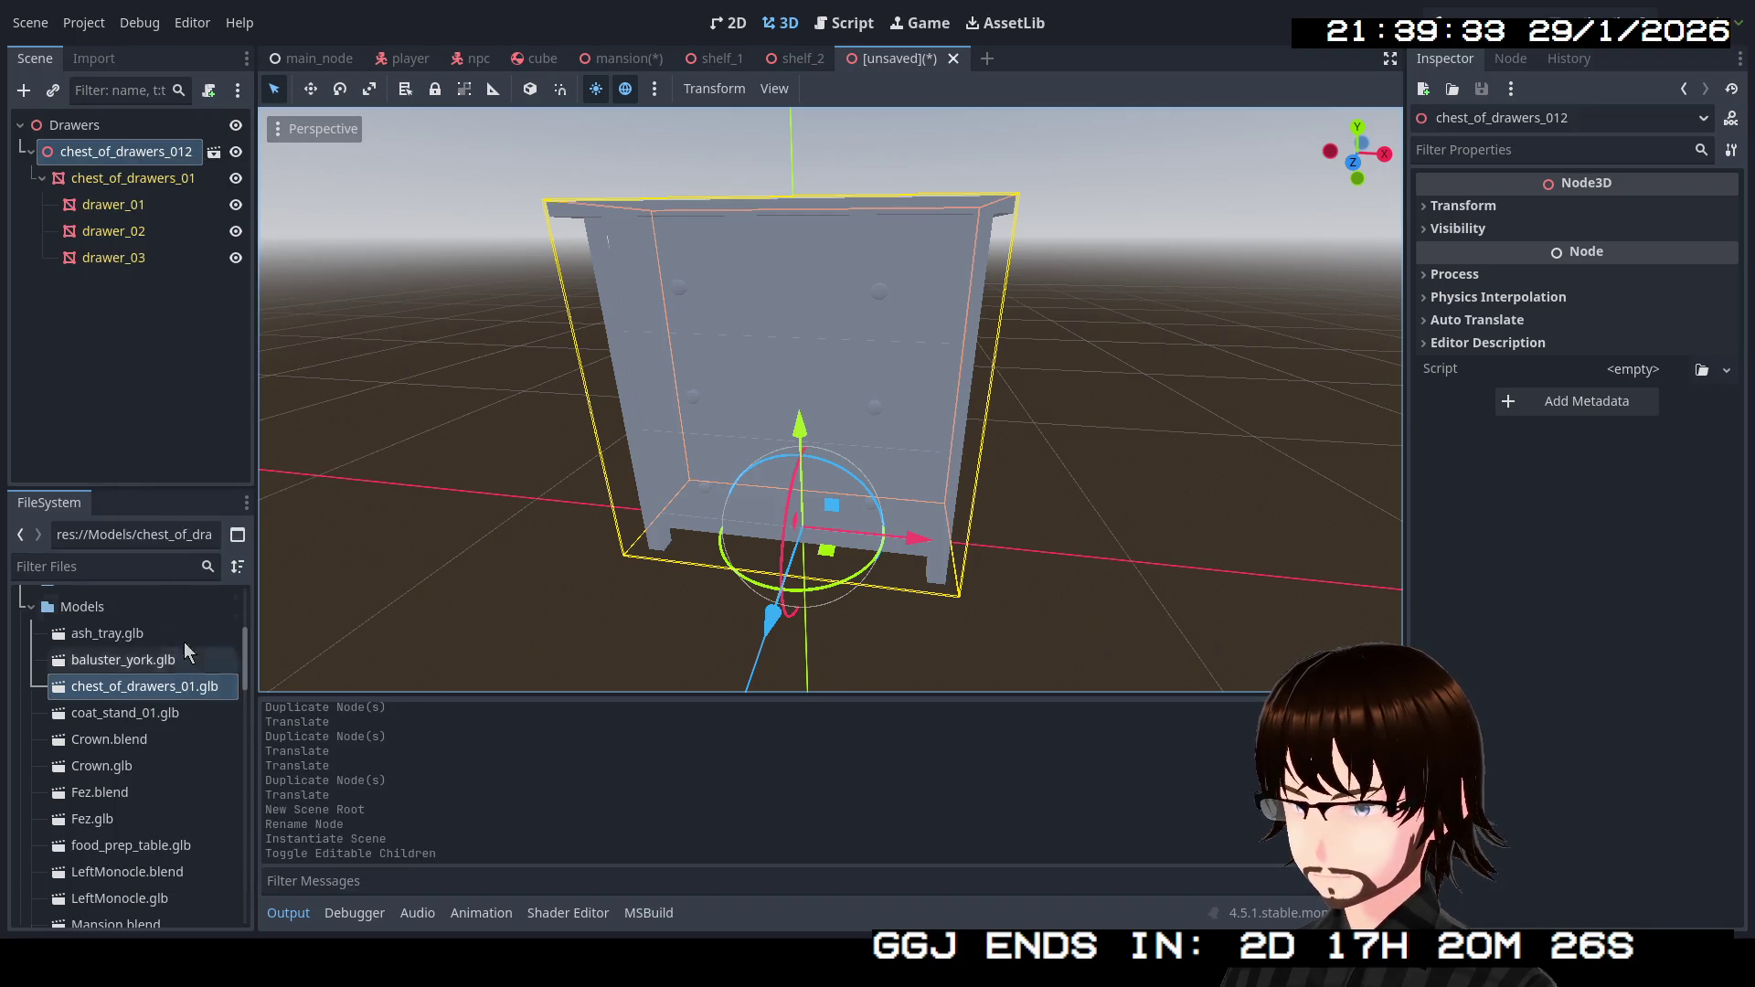
Copy the chest_of_drawers_01 mesh to the Drawers root and delete the chest_of_drawers_012 instance.
{"action": "left_click_drag", "start_coordinate": [133, 178], "coordinate": [85, 128]}
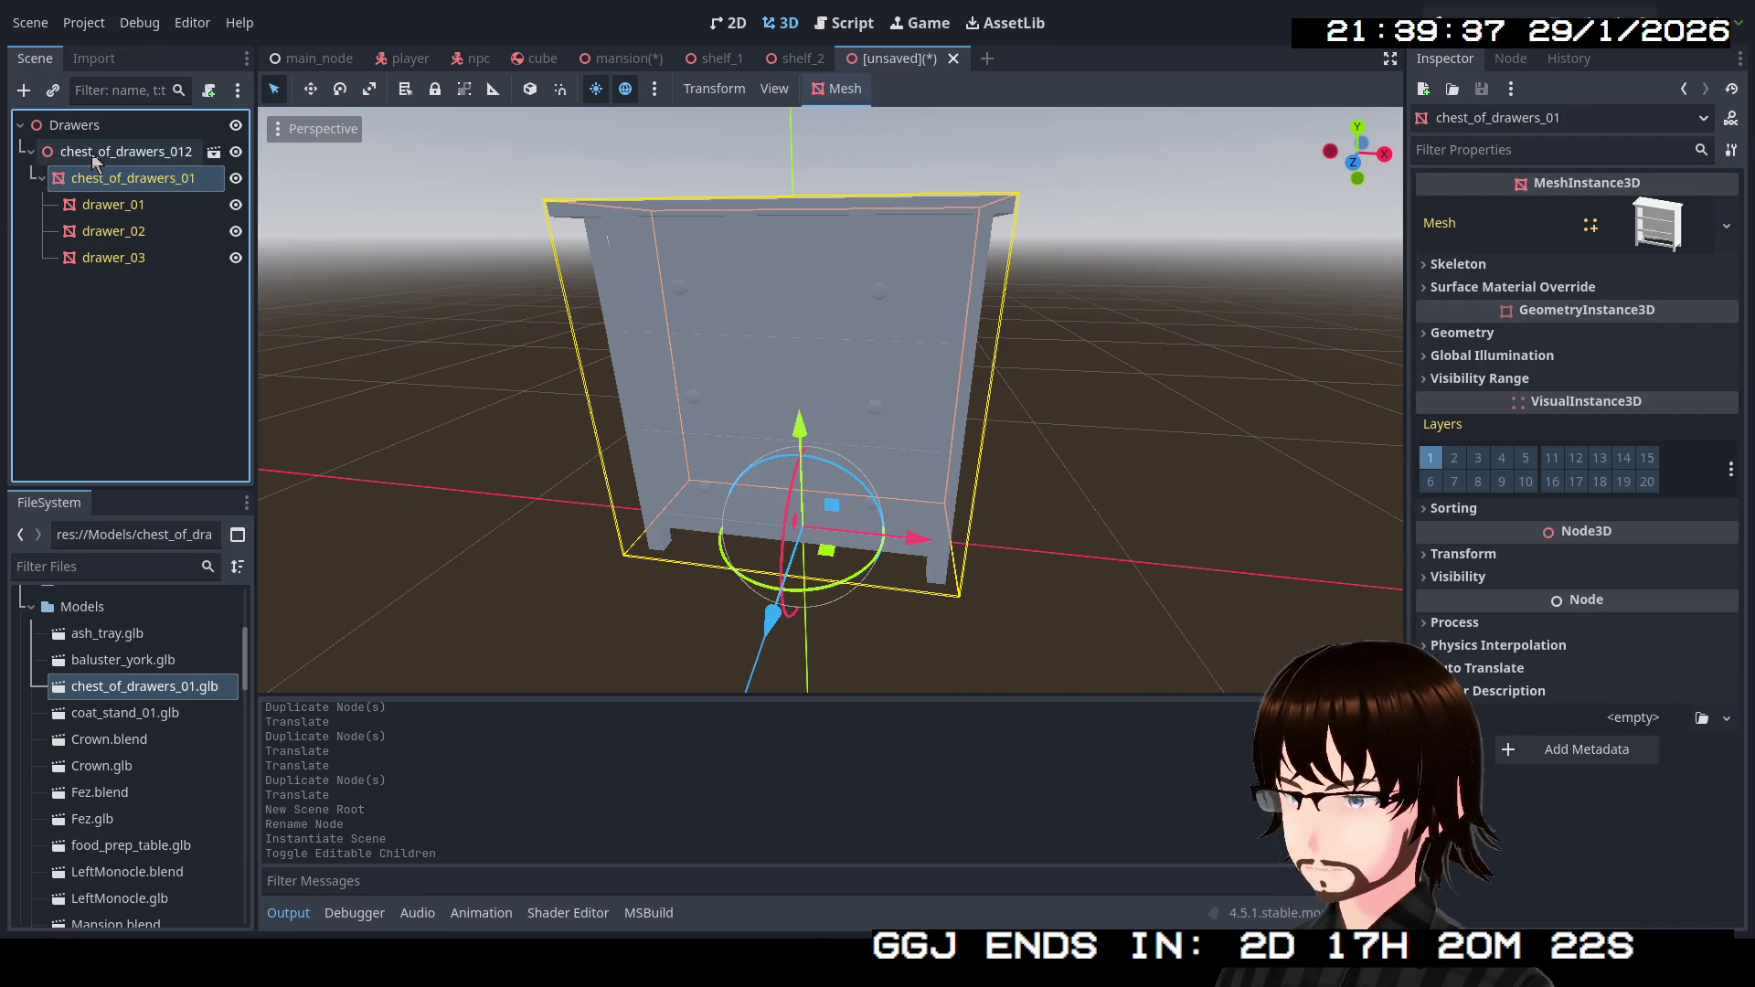
{"action": "key", "text": "ctrl+c"}
{"action": "left_click", "coordinate": [102, 129]}
{"action": "key", "text": "ctrl+v"}
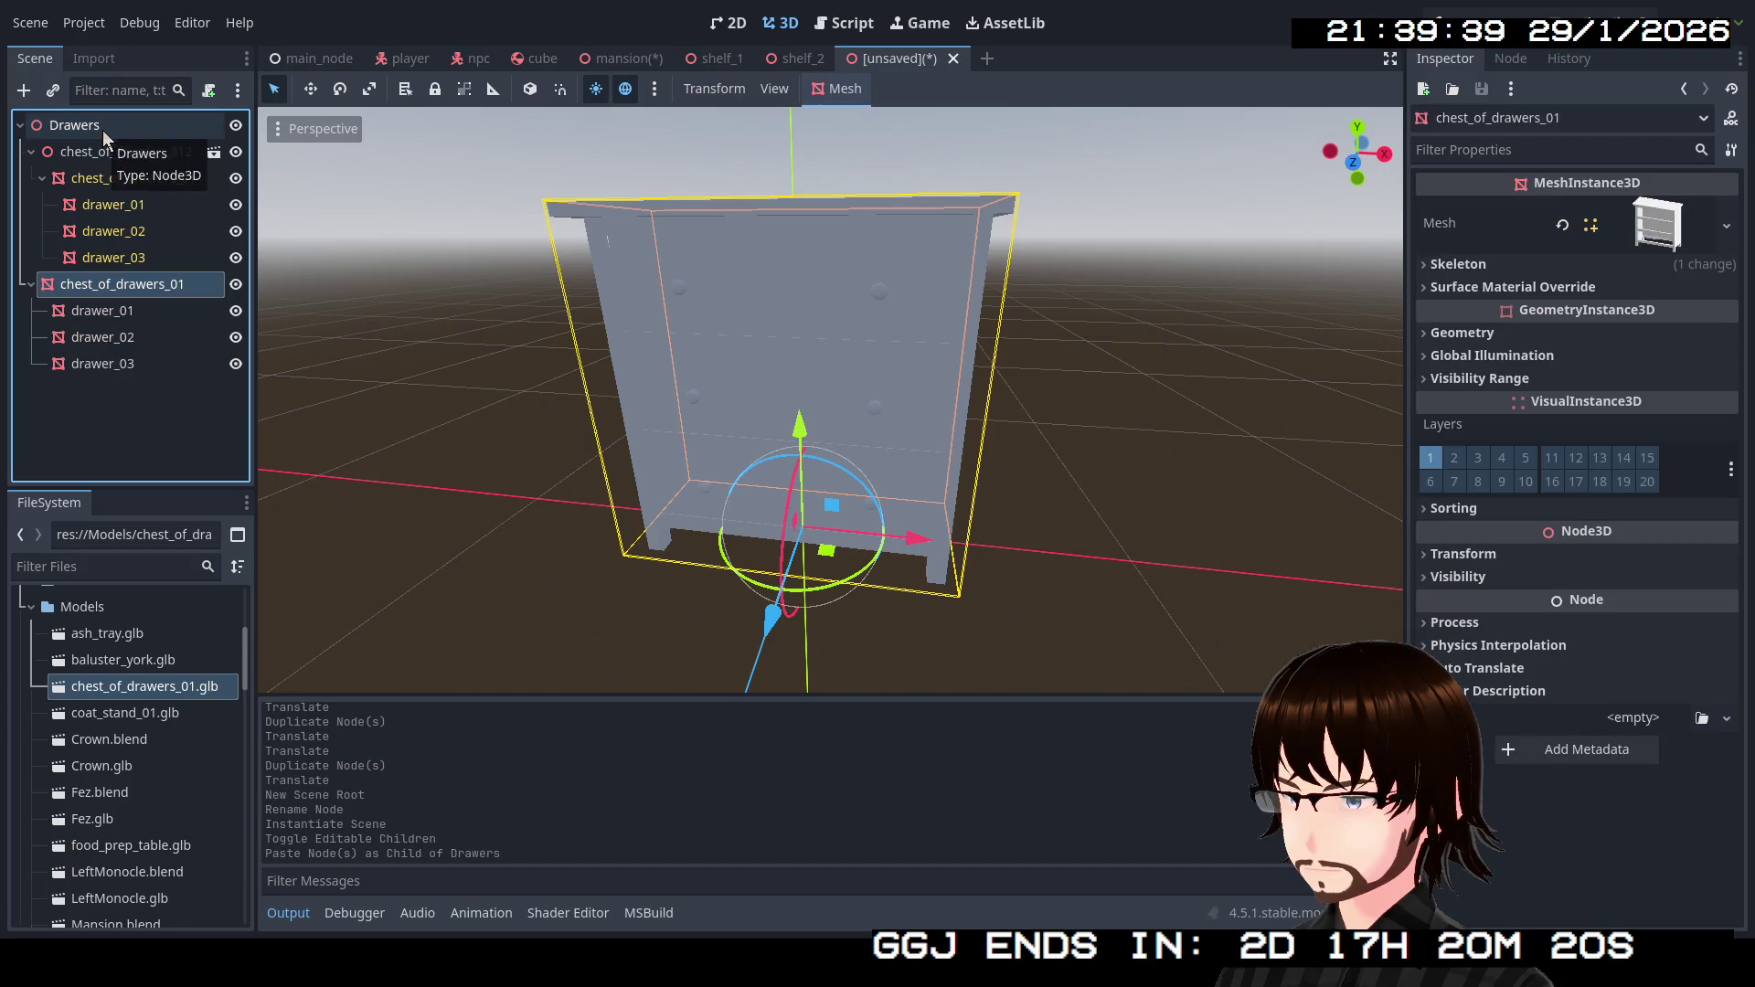
{"action": "left_click", "coordinate": [117, 163]}
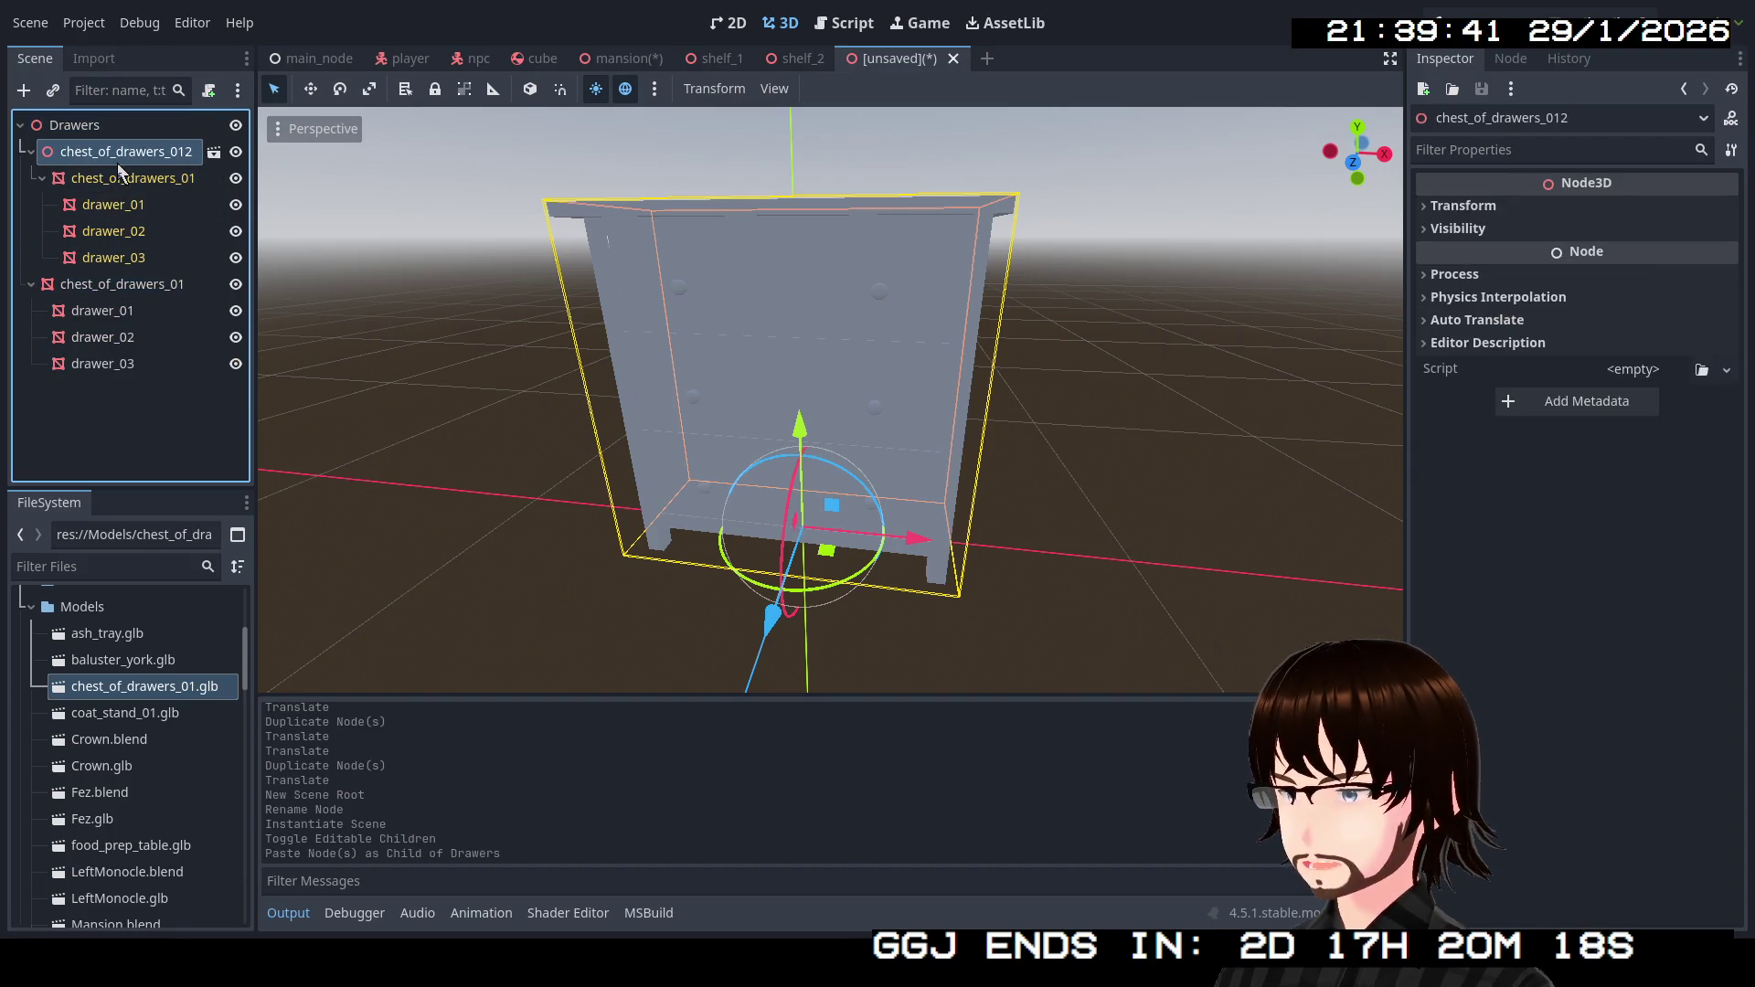
{"action": "key", "text": "Delete"}
{"action": "left_click", "coordinate": [820, 485]}
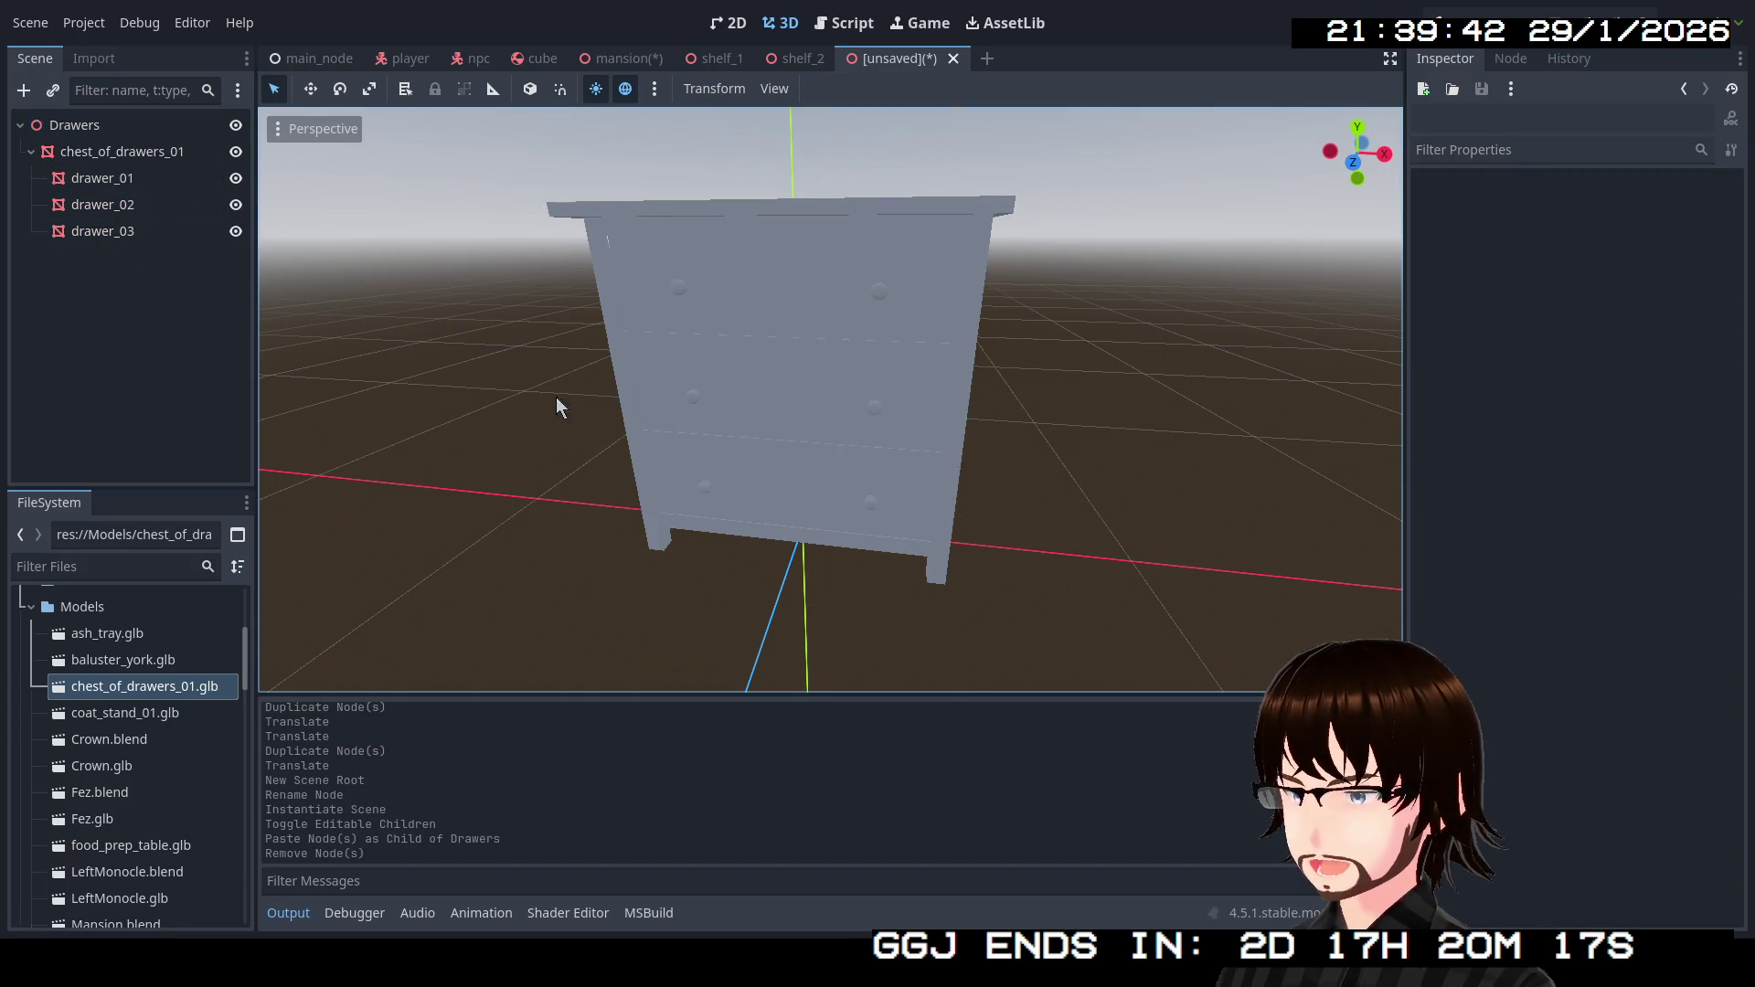
{"action": "left_click", "coordinate": [151, 180]}
Slide drawer_01 out of the chest, inspect it from around, then undo the move.
{"action": "left_click_drag", "start_coordinate": [823, 402], "coordinate": [804, 457]}
{"action": "mouse_move", "coordinate": [656, 366]}
{"action": "left_mouse_down"}
{"action": "mouse_move", "coordinate": [585, 353]}
{"action": "mouse_move", "coordinate": [369, 396]}
{"action": "mouse_move", "coordinate": [457, 364]}
{"action": "mouse_move", "coordinate": [485, 302]}
{"action": "left_mouse_up"}
{"action": "key", "text": "f"}
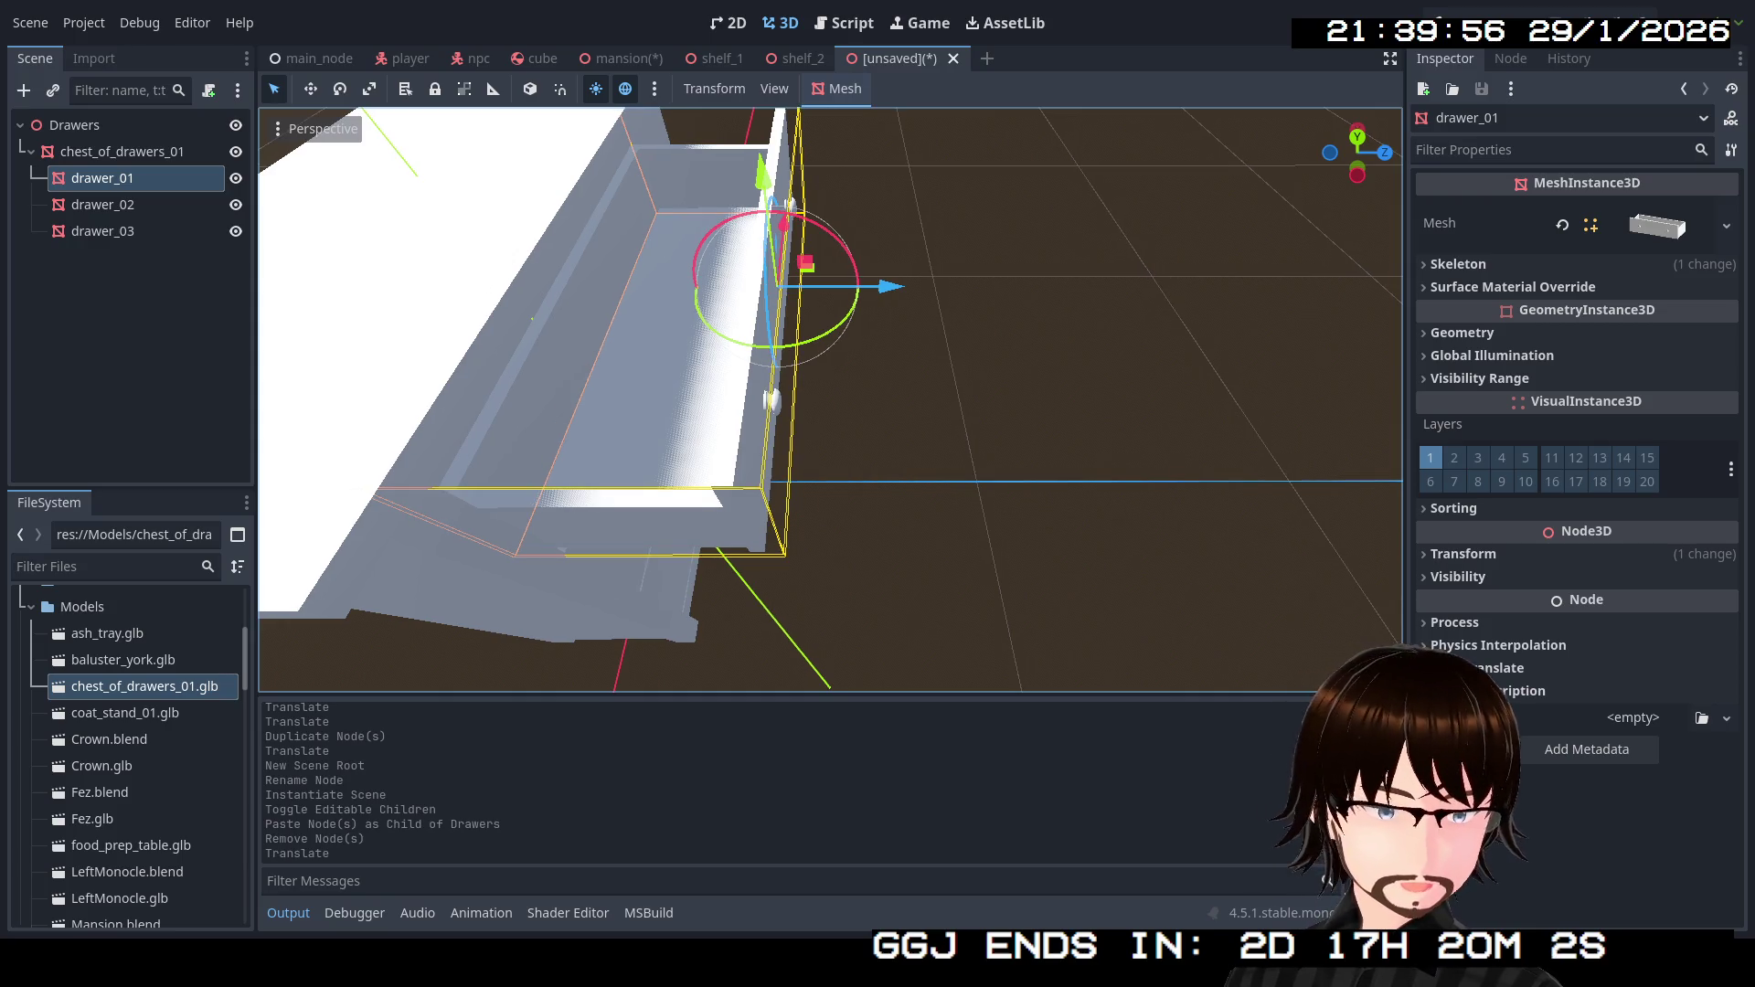
{"action": "scroll", "coordinate": [830, 400], "scroll_direction": "down", "scroll_amount": 3}
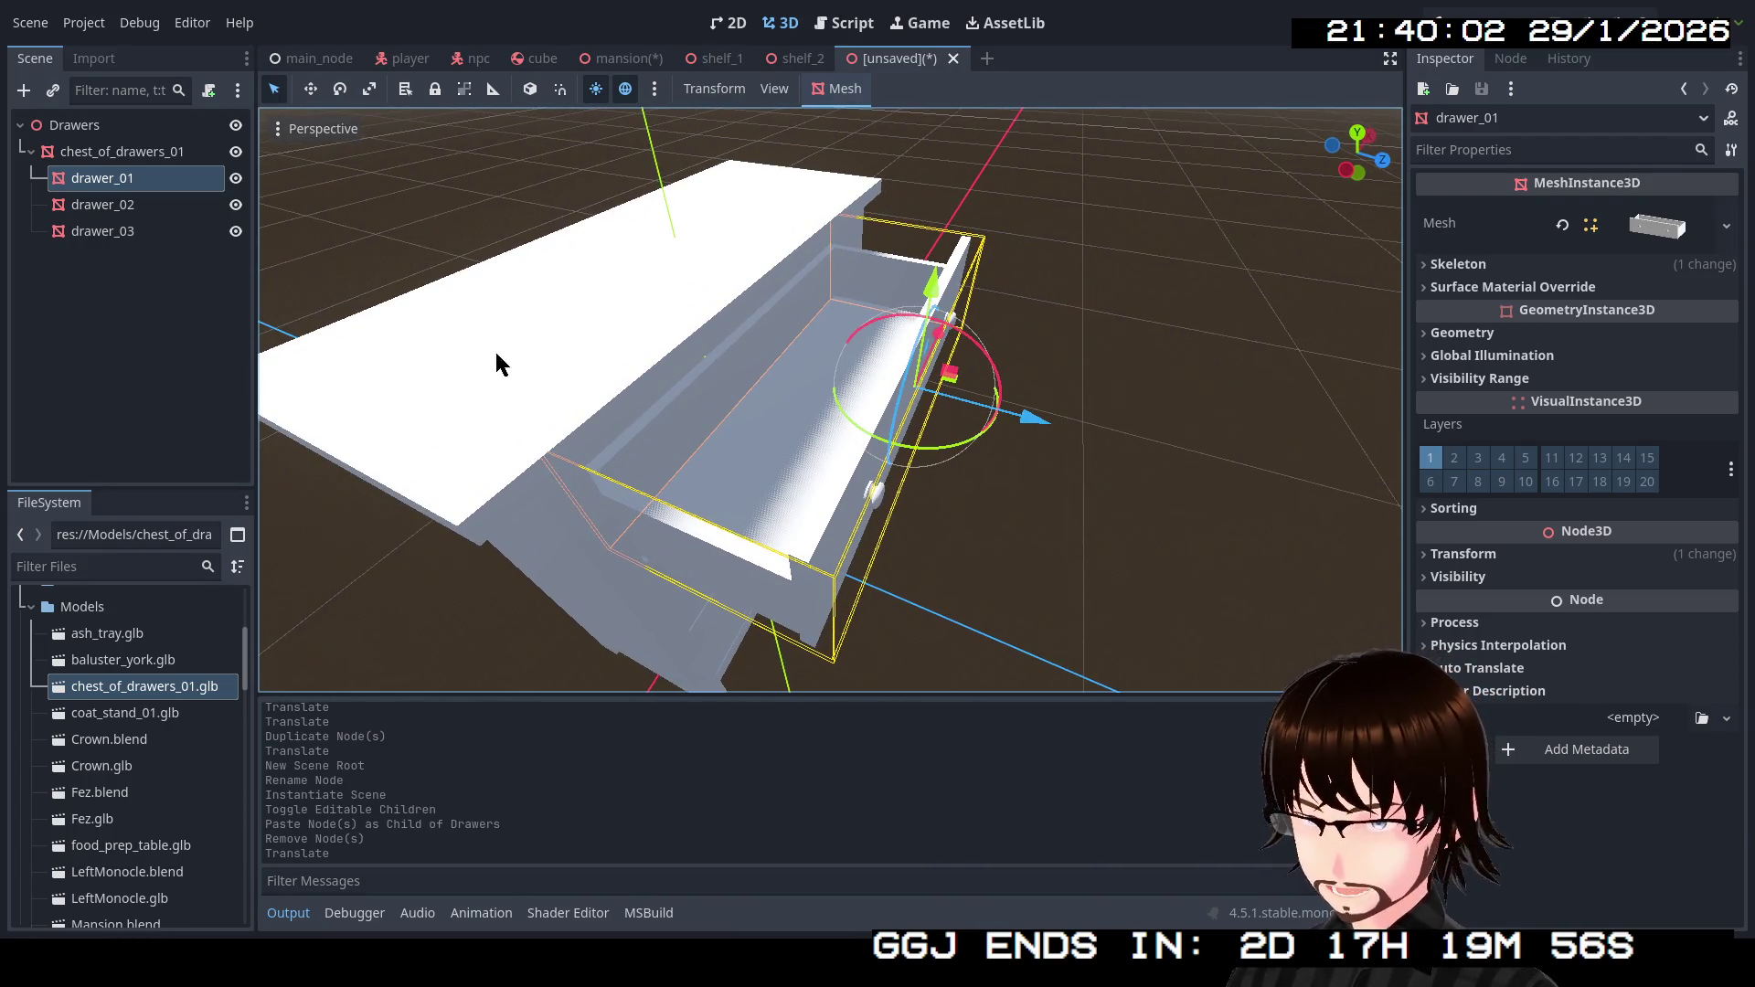
{"action": "mouse_move", "coordinate": [669, 378]}
{"action": "left_mouse_down"}
{"action": "mouse_move", "coordinate": [603, 393]}
{"action": "mouse_move", "coordinate": [786, 438]}
{"action": "mouse_move", "coordinate": [878, 412]}
{"action": "mouse_move", "coordinate": [859, 402]}
{"action": "mouse_move", "coordinate": [823, 420]}
{"action": "mouse_move", "coordinate": [877, 420]}
{"action": "mouse_move", "coordinate": [823, 429]}
{"action": "mouse_move", "coordinate": [886, 429]}
{"action": "mouse_move", "coordinate": [850, 420]}
{"action": "mouse_move", "coordinate": [877, 412]}
{"action": "mouse_move", "coordinate": [859, 402]}
{"action": "left_mouse_up"}
{"action": "key", "text": "ctrl+z"}
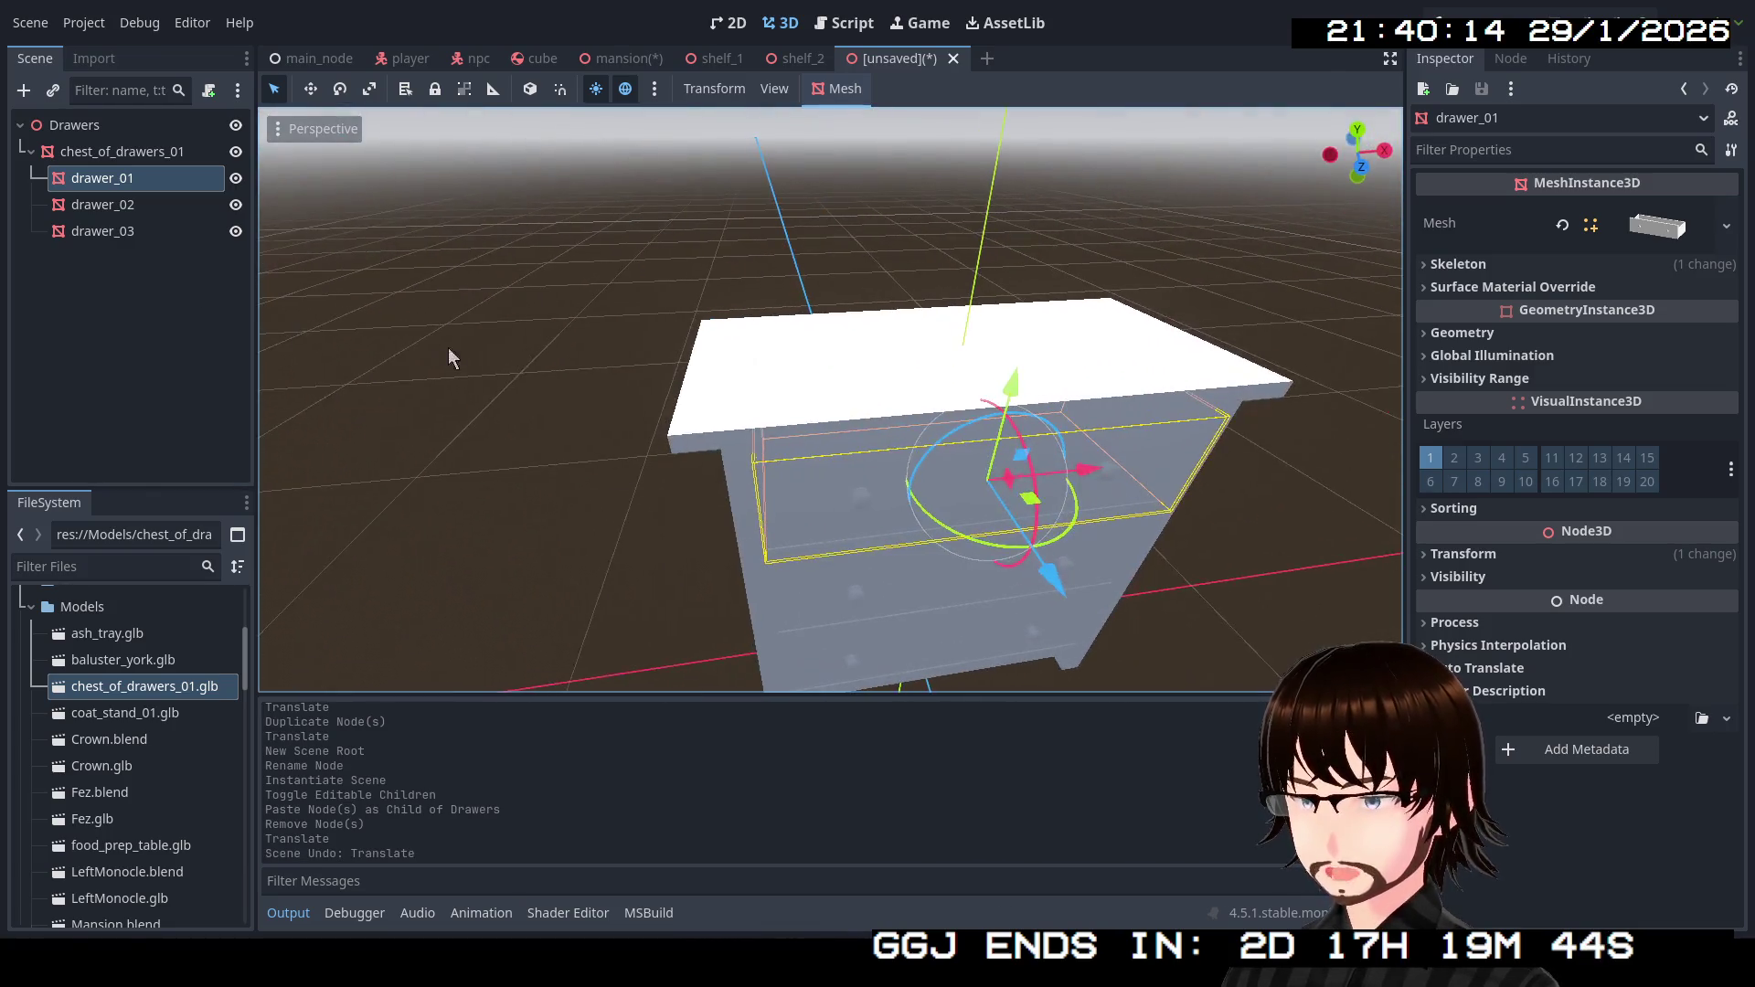
Give chest_of_drawers_01 a new StandardMaterial3D override with dark brown albedo 4a2700.
{"action": "left_click", "coordinate": [115, 152]}
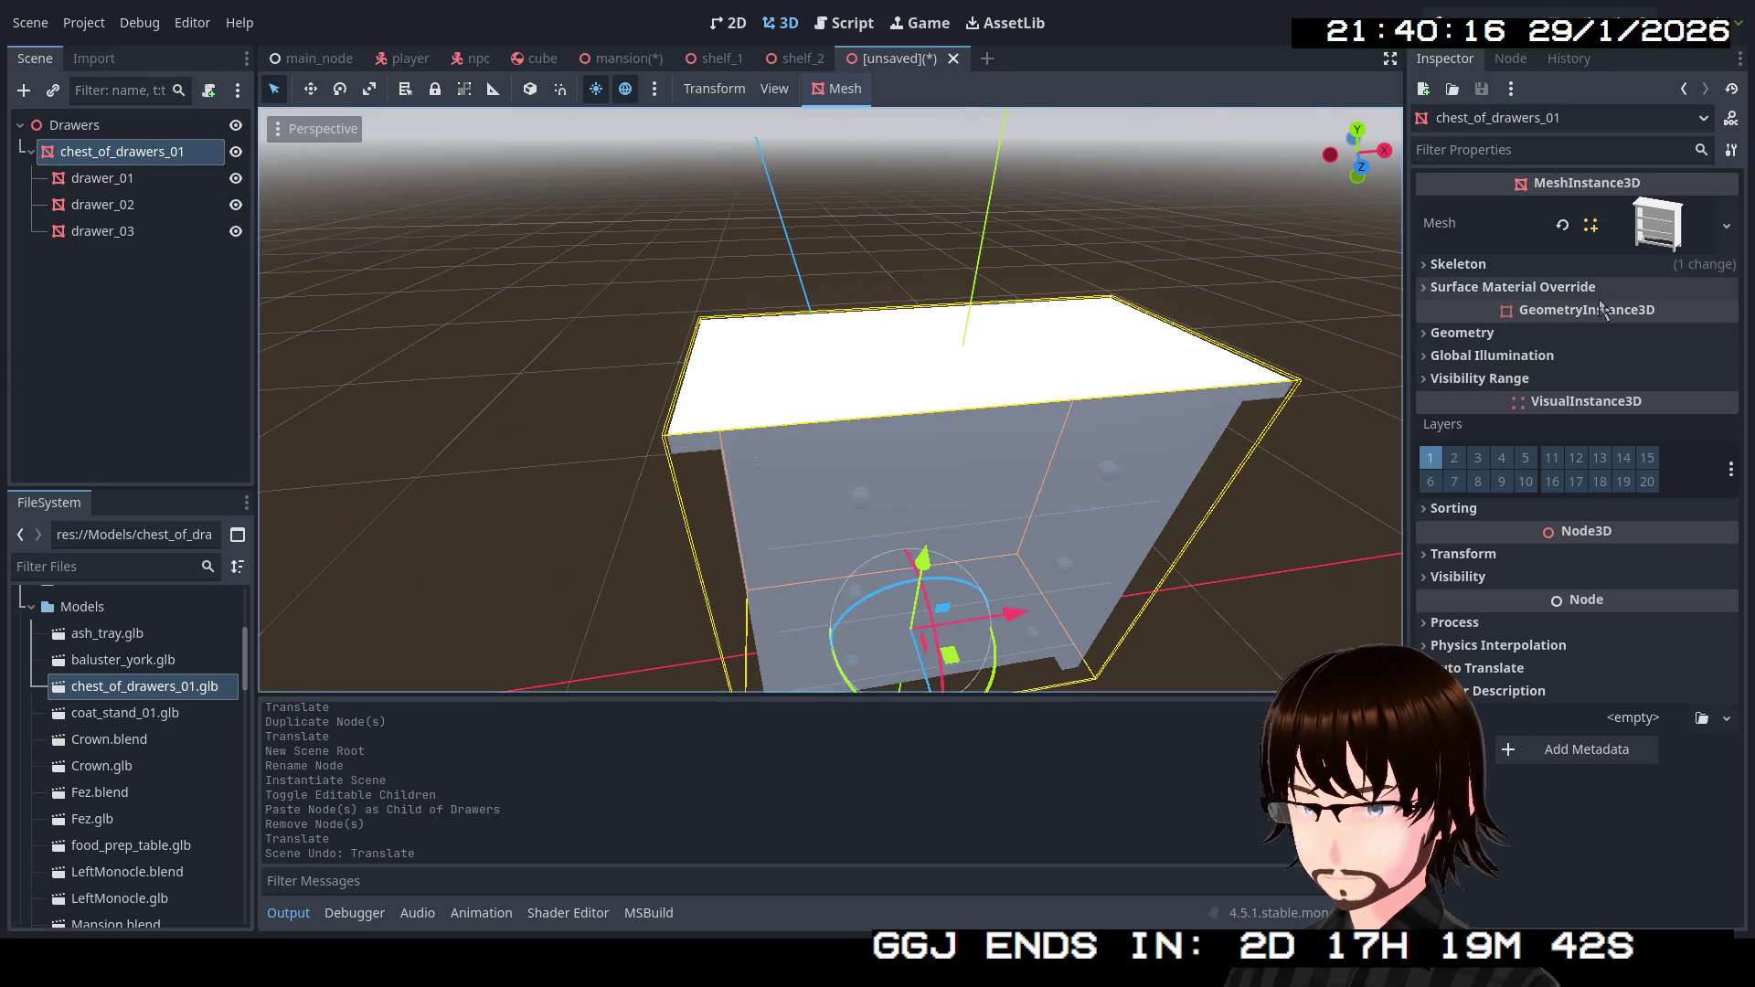
{"action": "left_click", "coordinate": [1638, 289]}
{"action": "left_click", "coordinate": [1725, 314]}
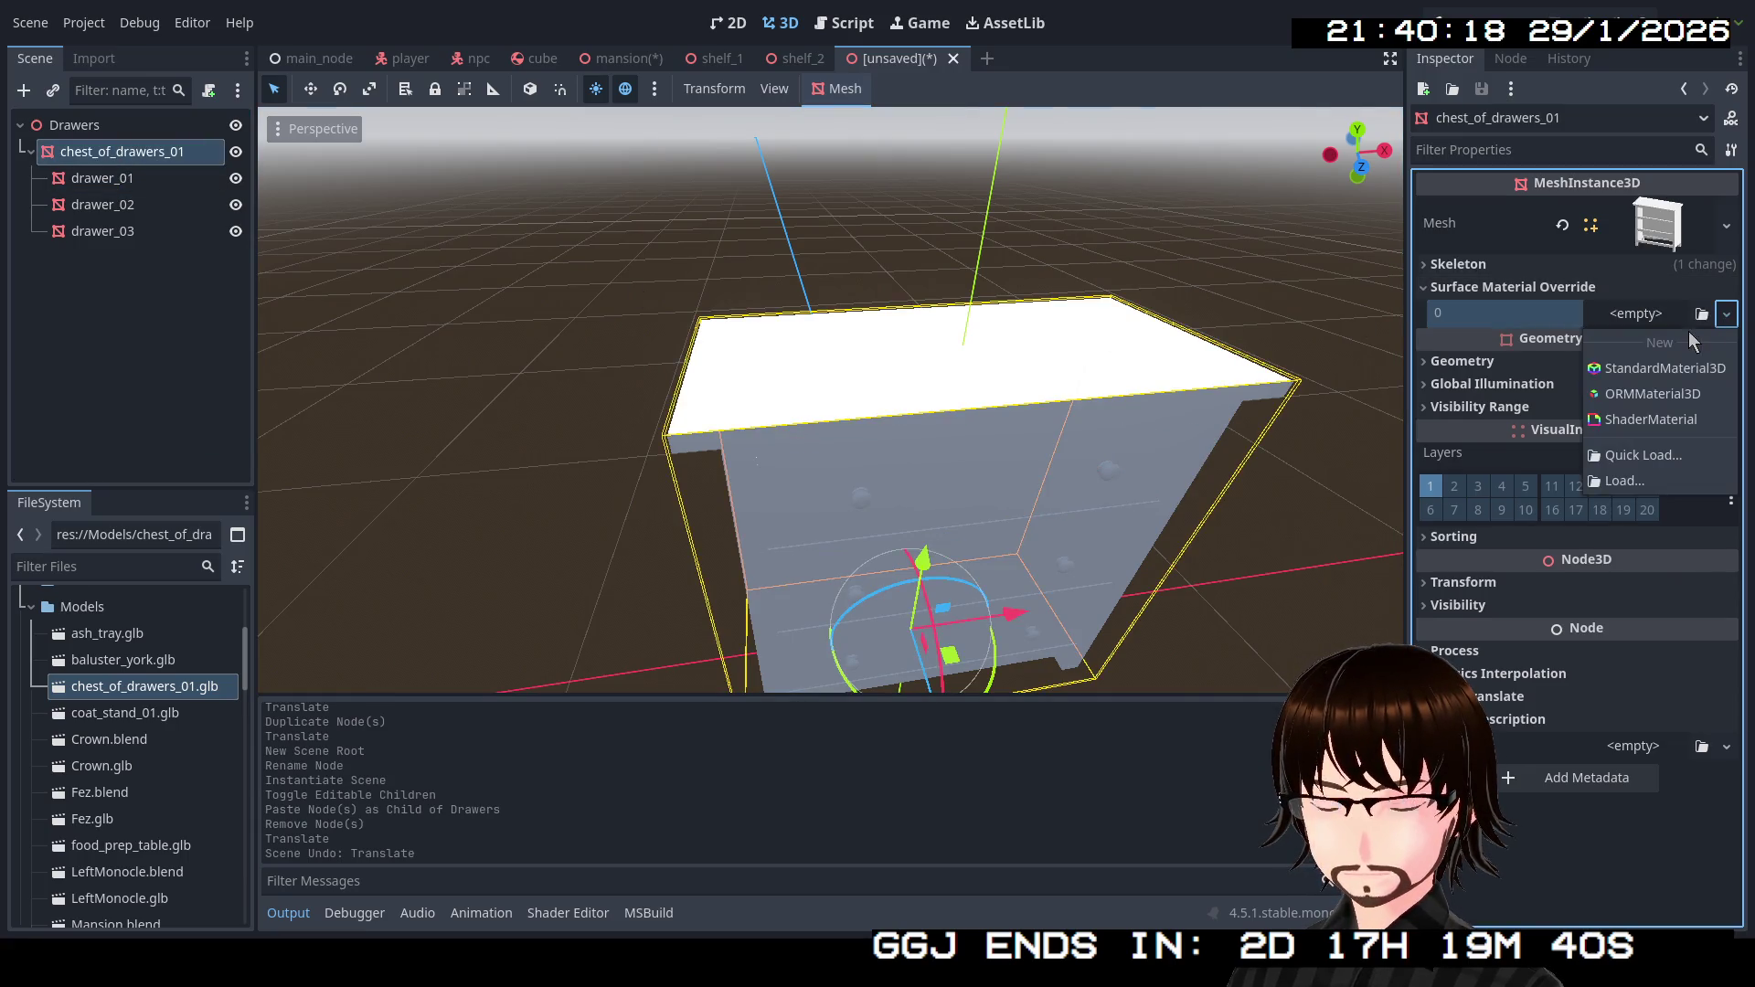
{"action": "left_click", "coordinate": [1679, 366]}
{"action": "left_click", "coordinate": [1658, 331]}
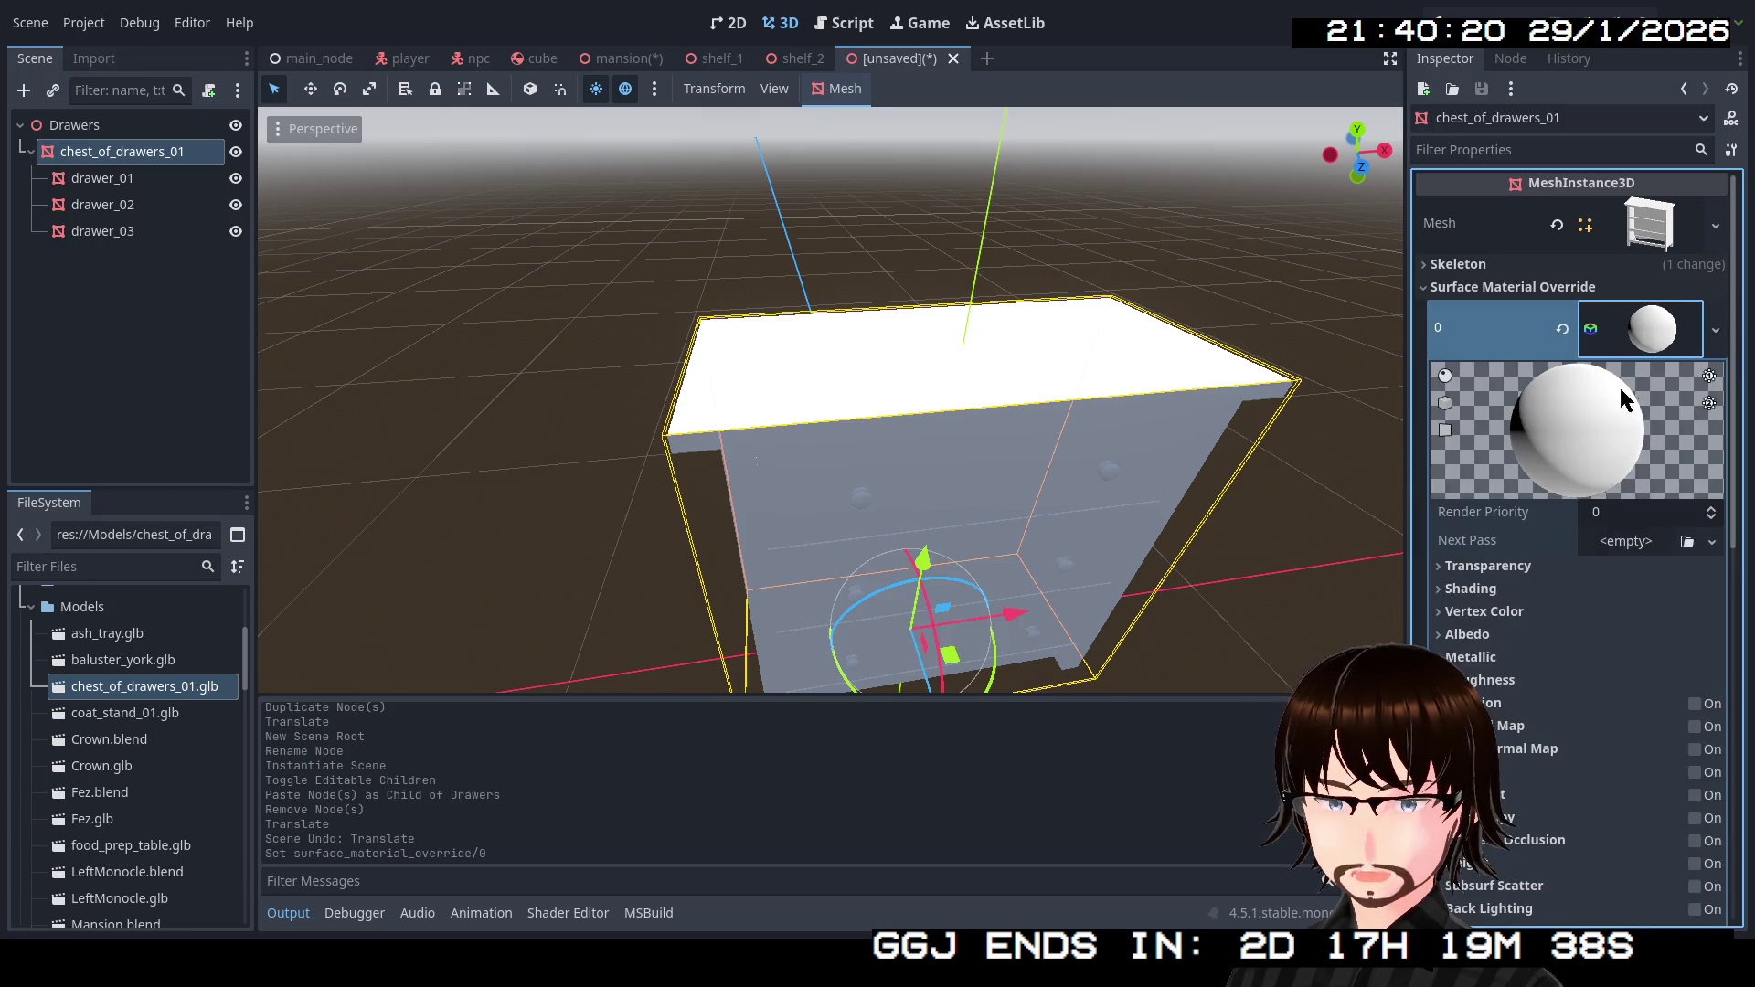
{"action": "left_click", "coordinate": [1467, 634]}
{"action": "left_click", "coordinate": [1602, 660]}
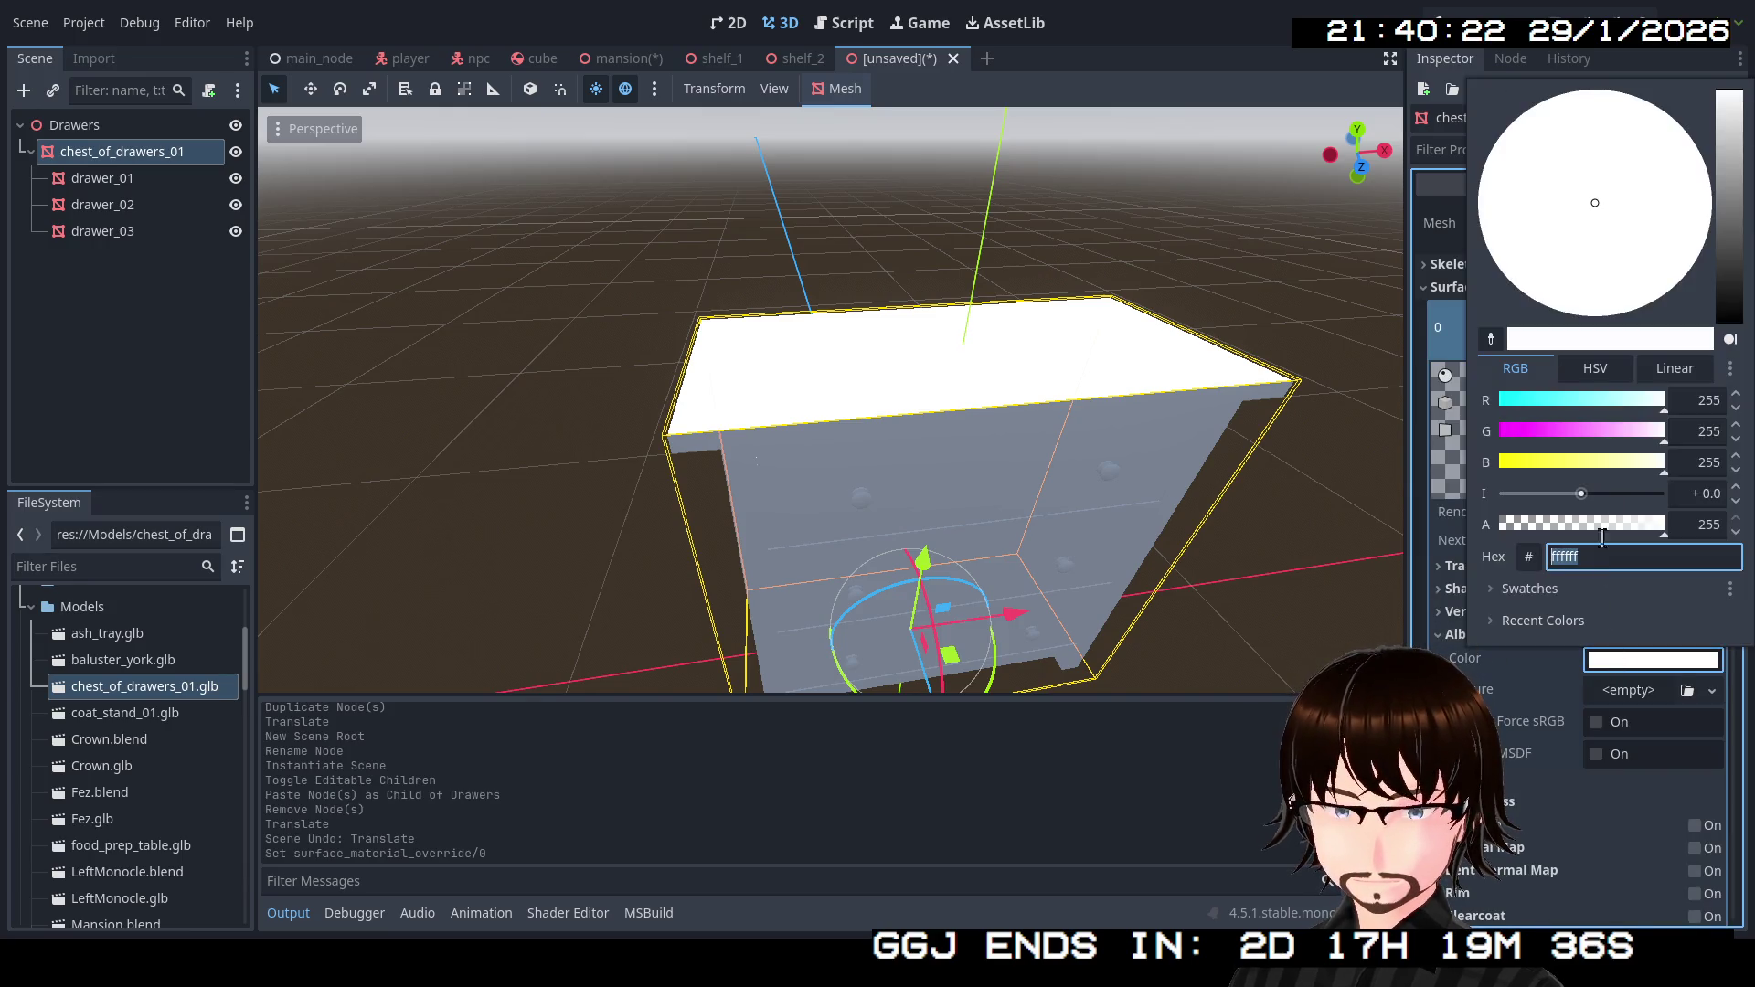
{"action": "left_click_drag", "start_coordinate": [1730, 242], "coordinate": [1663, 332]}
{"action": "left_click", "coordinate": [1607, 268]}
{"action": "left_click_drag", "start_coordinate": [1737, 267], "coordinate": [1734, 285]}
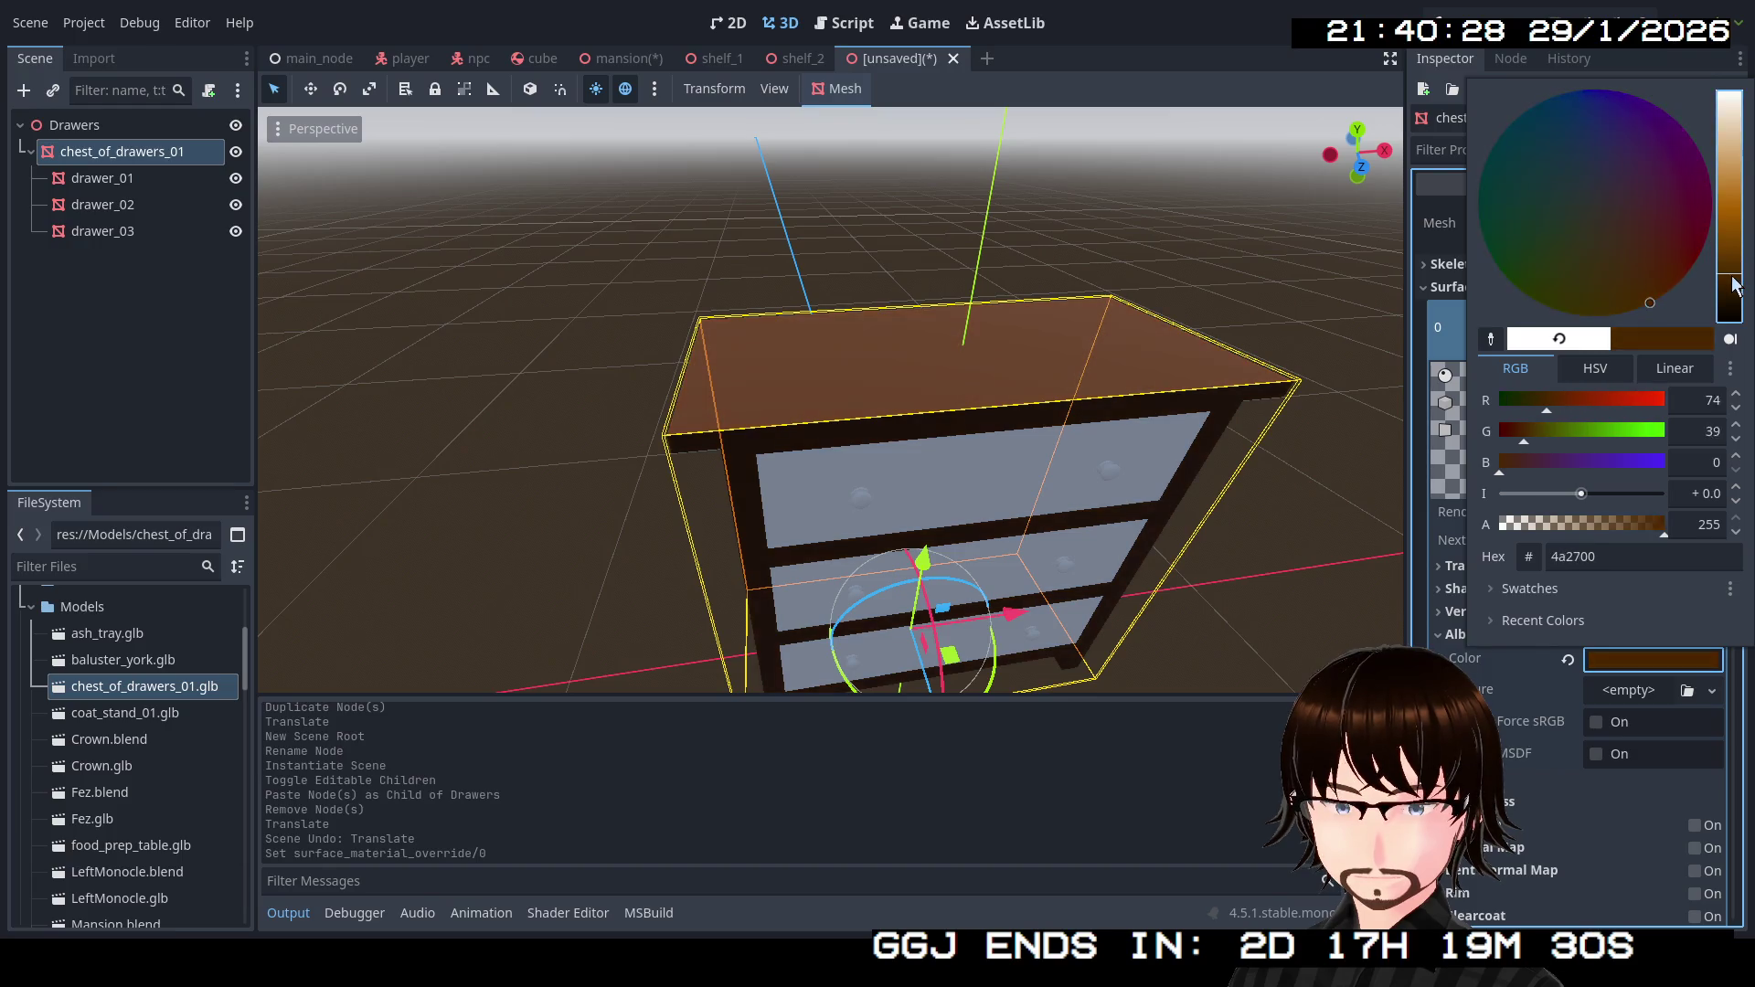
Give drawer_01 a new StandardMaterial3D override with lighter brown albedo 7b4300.
{"action": "left_click", "coordinate": [131, 180]}
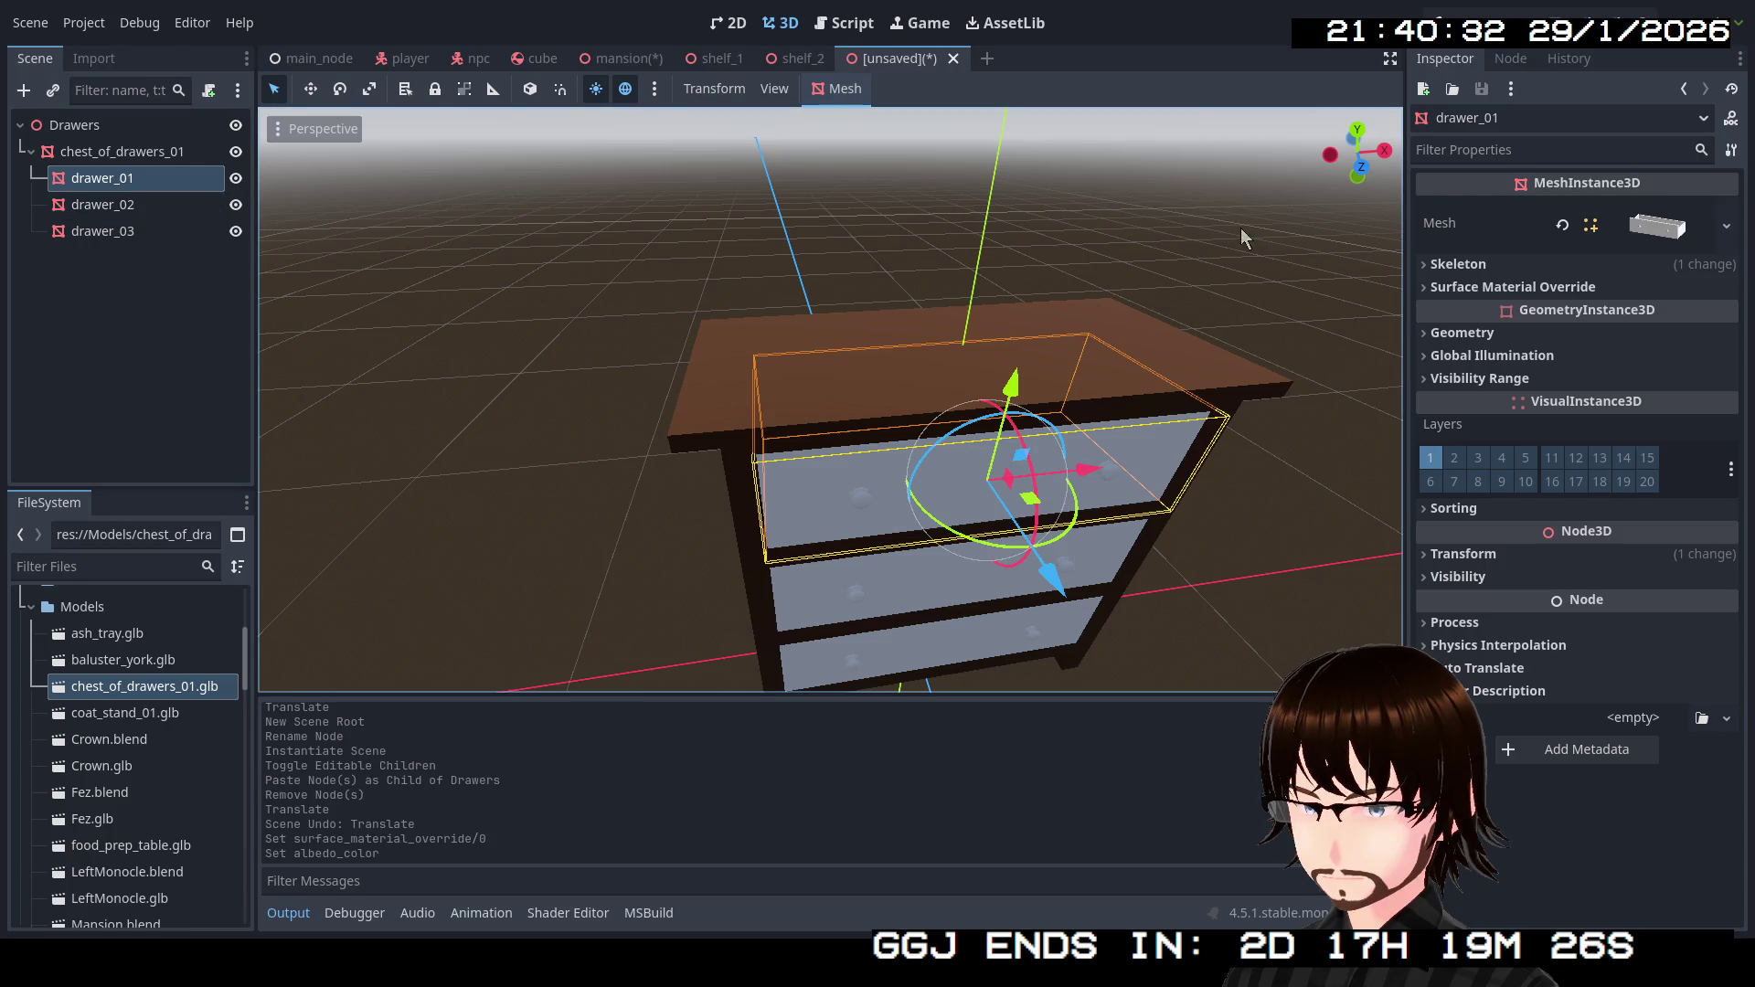
{"action": "left_click", "coordinate": [1555, 292]}
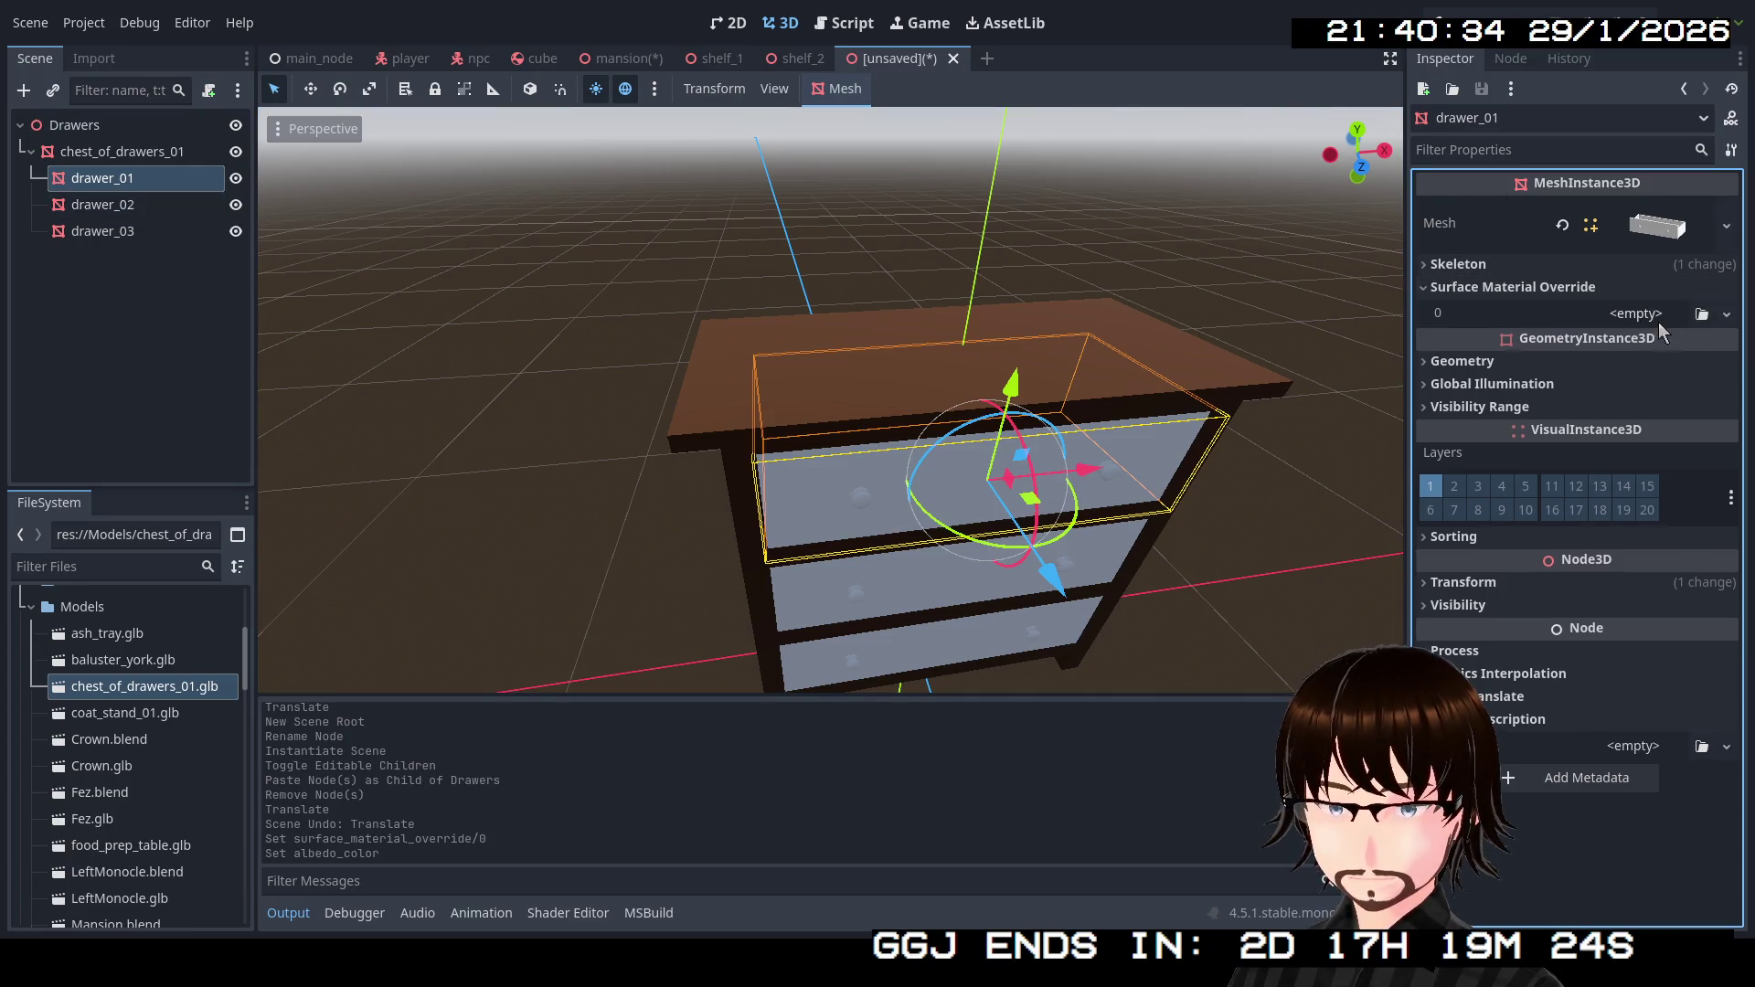
{"action": "left_click", "coordinate": [1723, 319]}
{"action": "left_click", "coordinate": [1673, 352]}
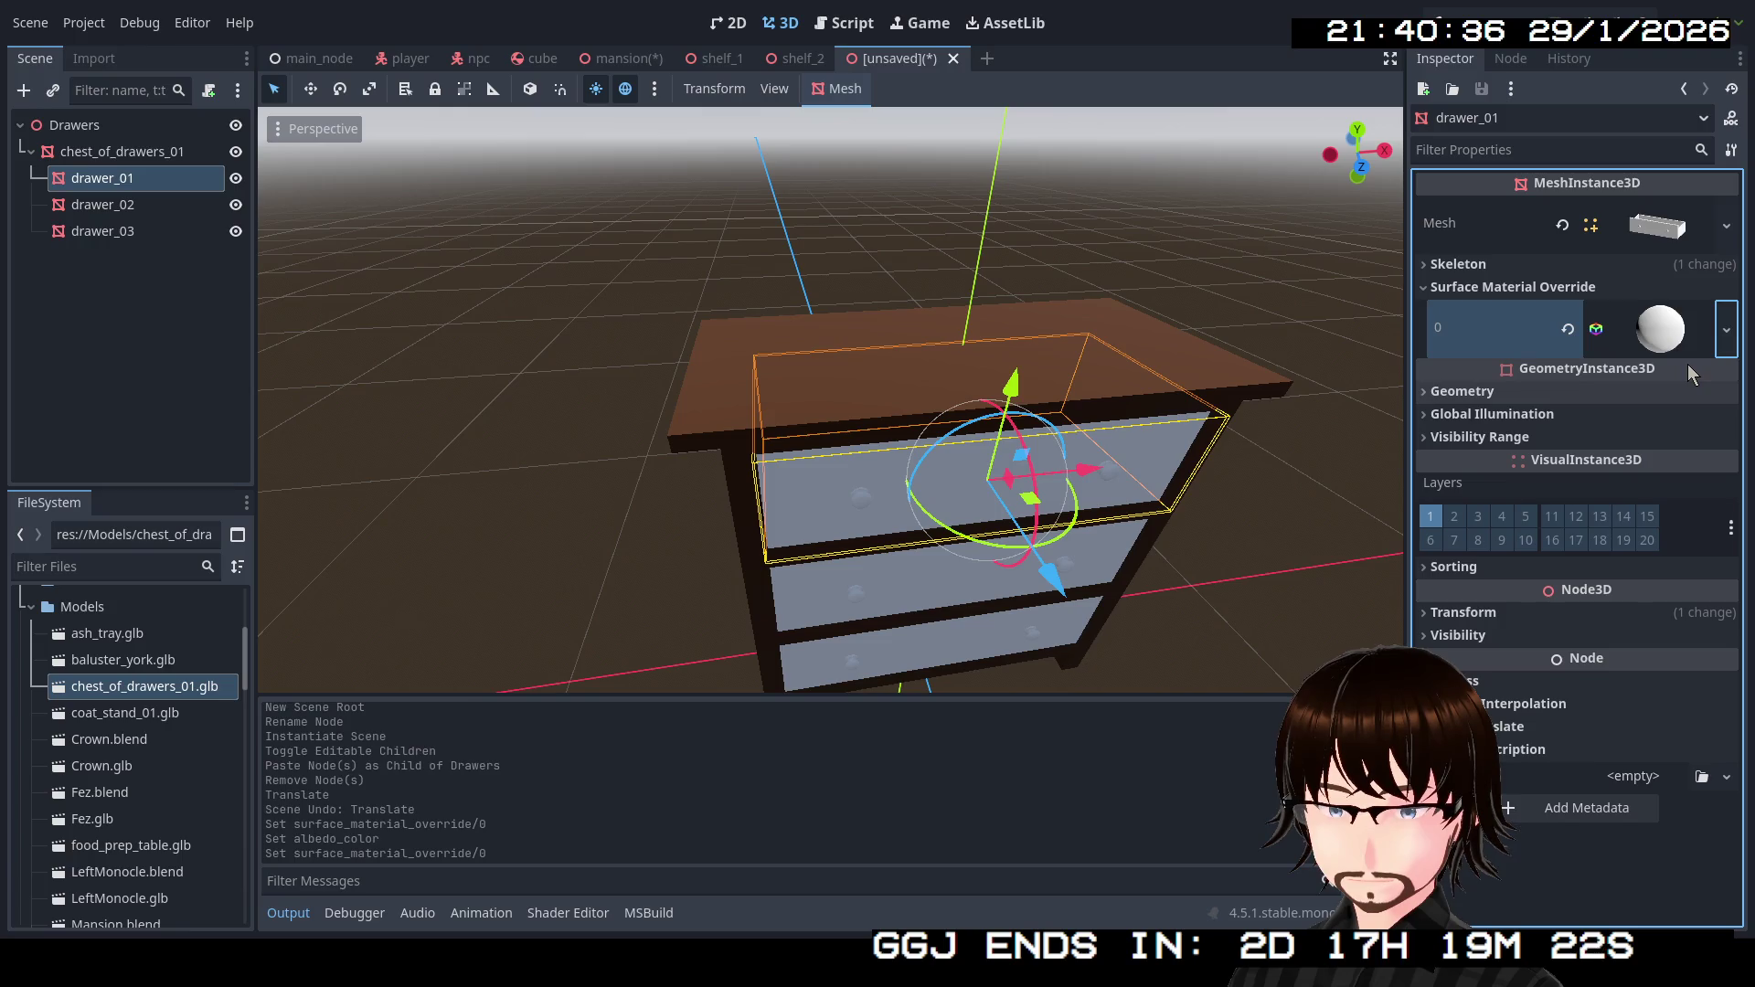
{"action": "left_click", "coordinate": [1497, 639]}
{"action": "left_click", "coordinate": [1661, 665]}
{"action": "left_click_drag", "start_coordinate": [1723, 257], "coordinate": [1727, 274]}
{"action": "mouse_move", "coordinate": [1576, 248]}
{"action": "left_mouse_down"}
{"action": "mouse_move", "coordinate": [1689, 315]}
{"action": "mouse_move", "coordinate": [1678, 352]}
{"action": "left_mouse_up"}
{"action": "left_click_drag", "start_coordinate": [1727, 274], "coordinate": [1734, 252]}
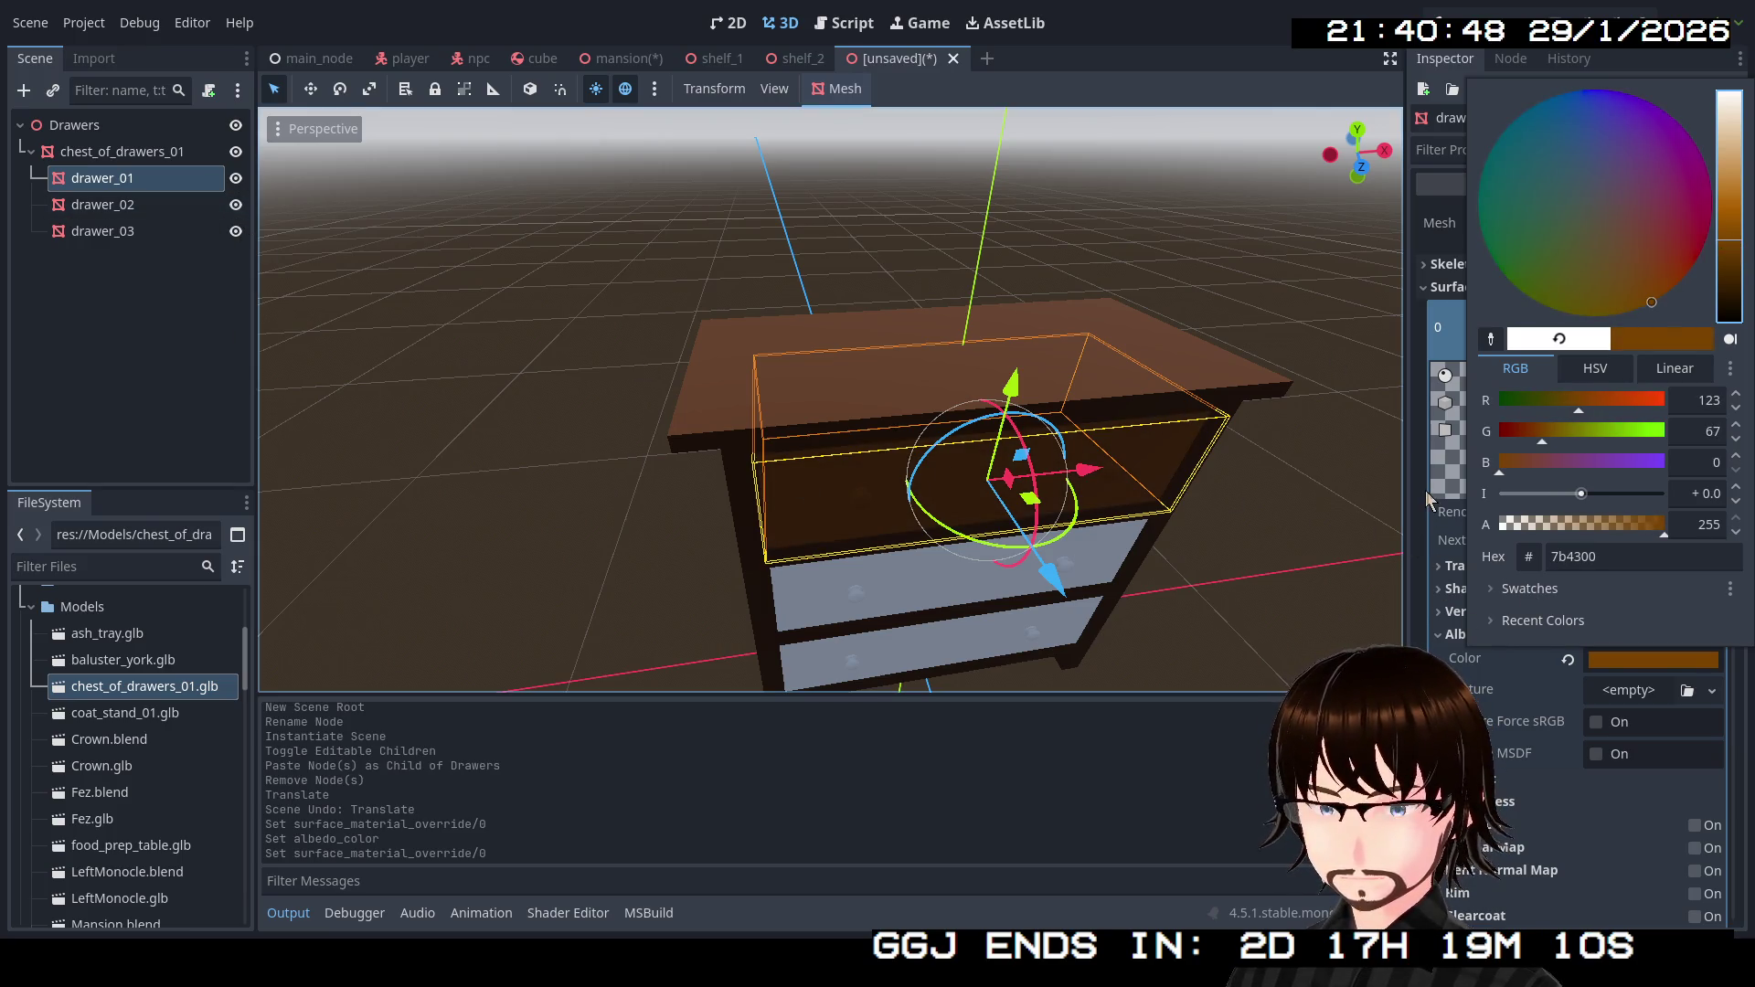
{"action": "left_click", "coordinate": [1456, 378]}
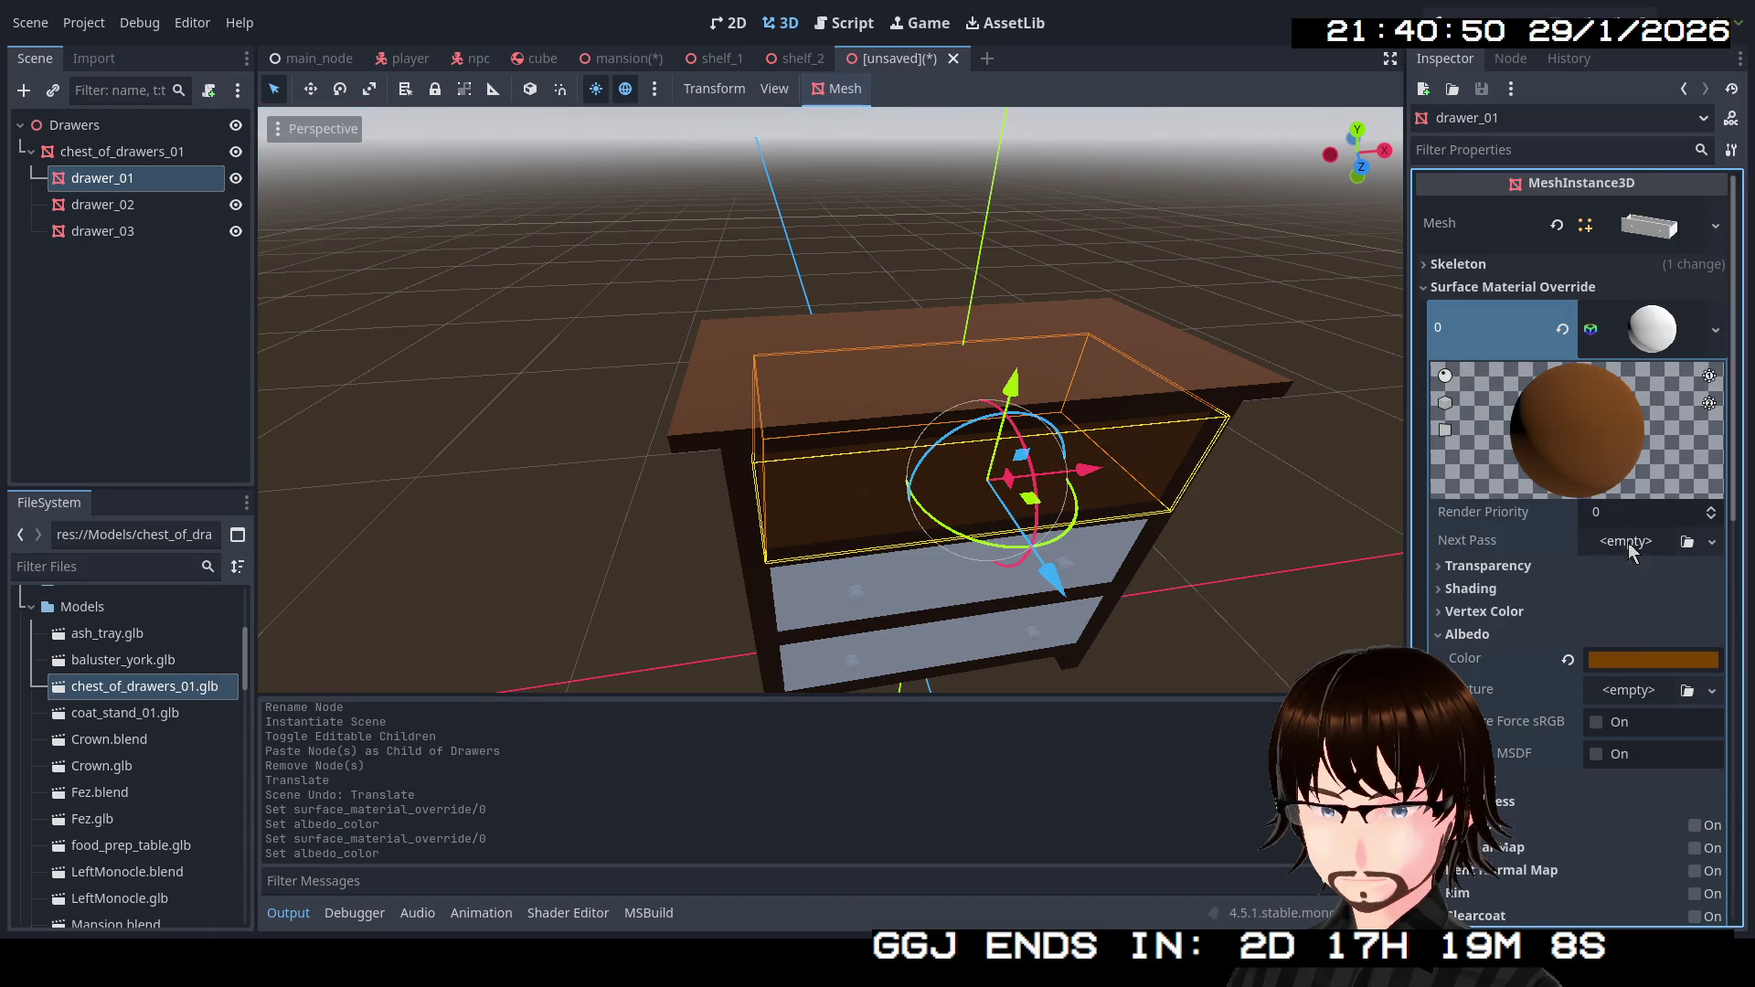
{"action": "left_click", "coordinate": [1669, 660]}
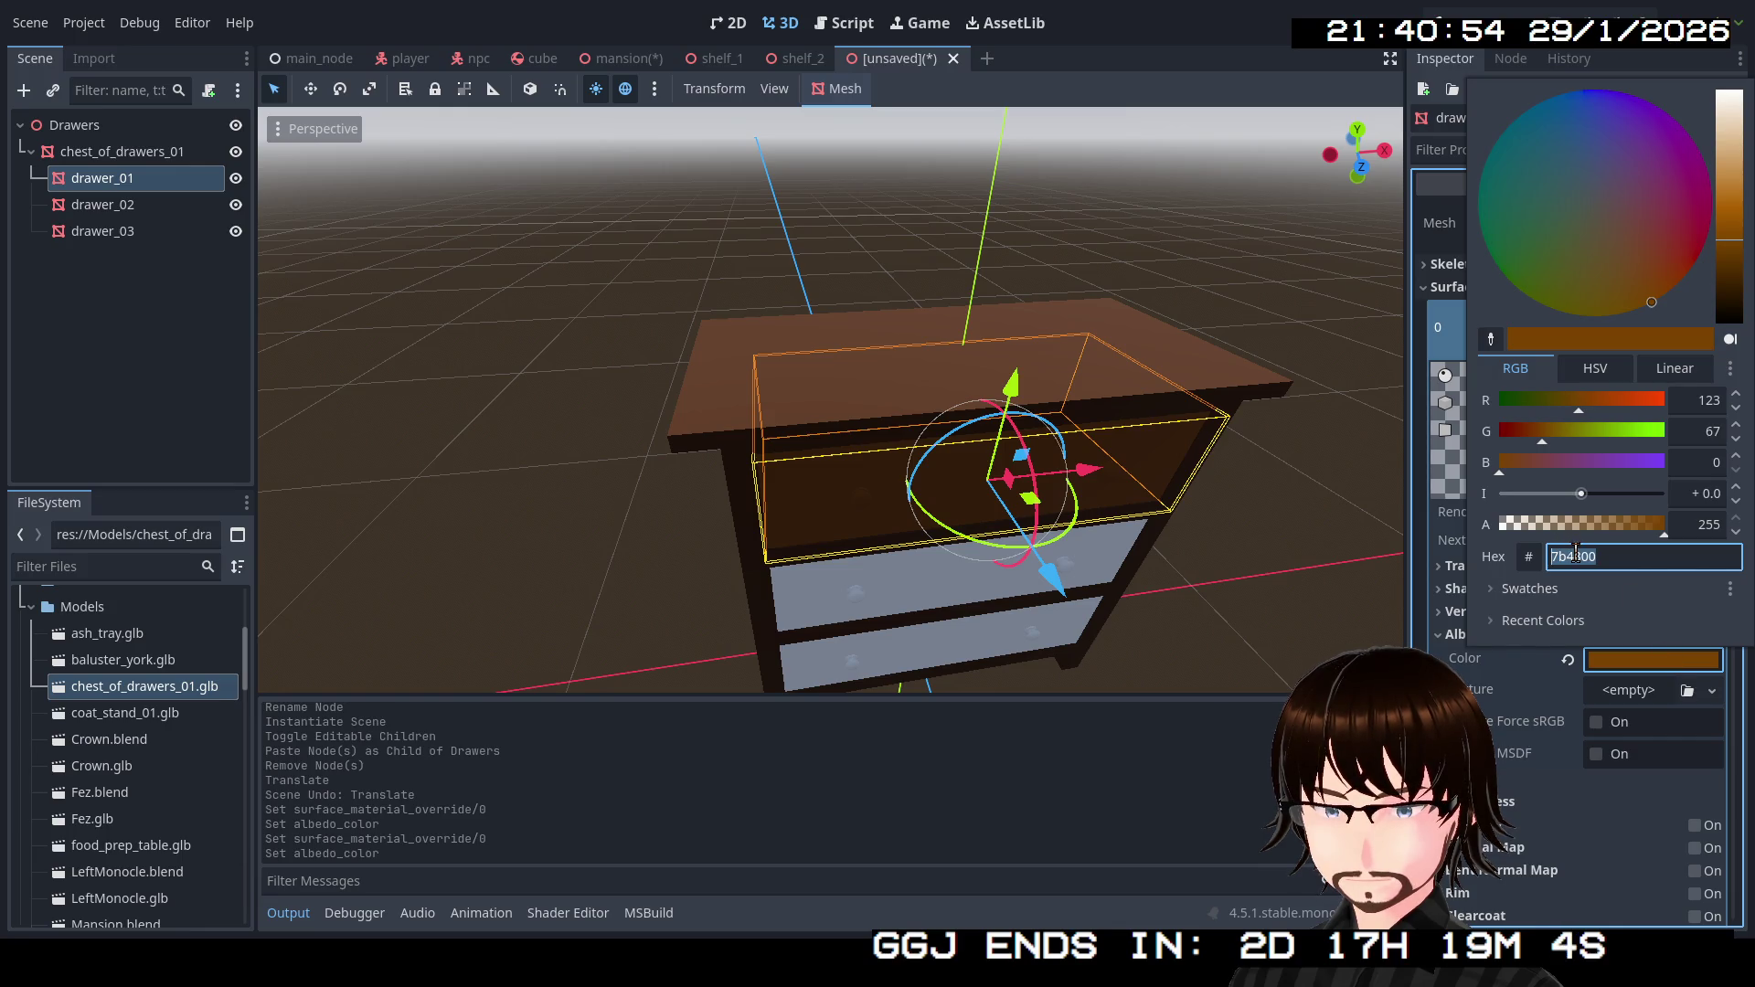
{"action": "left_click", "coordinate": [137, 205]}
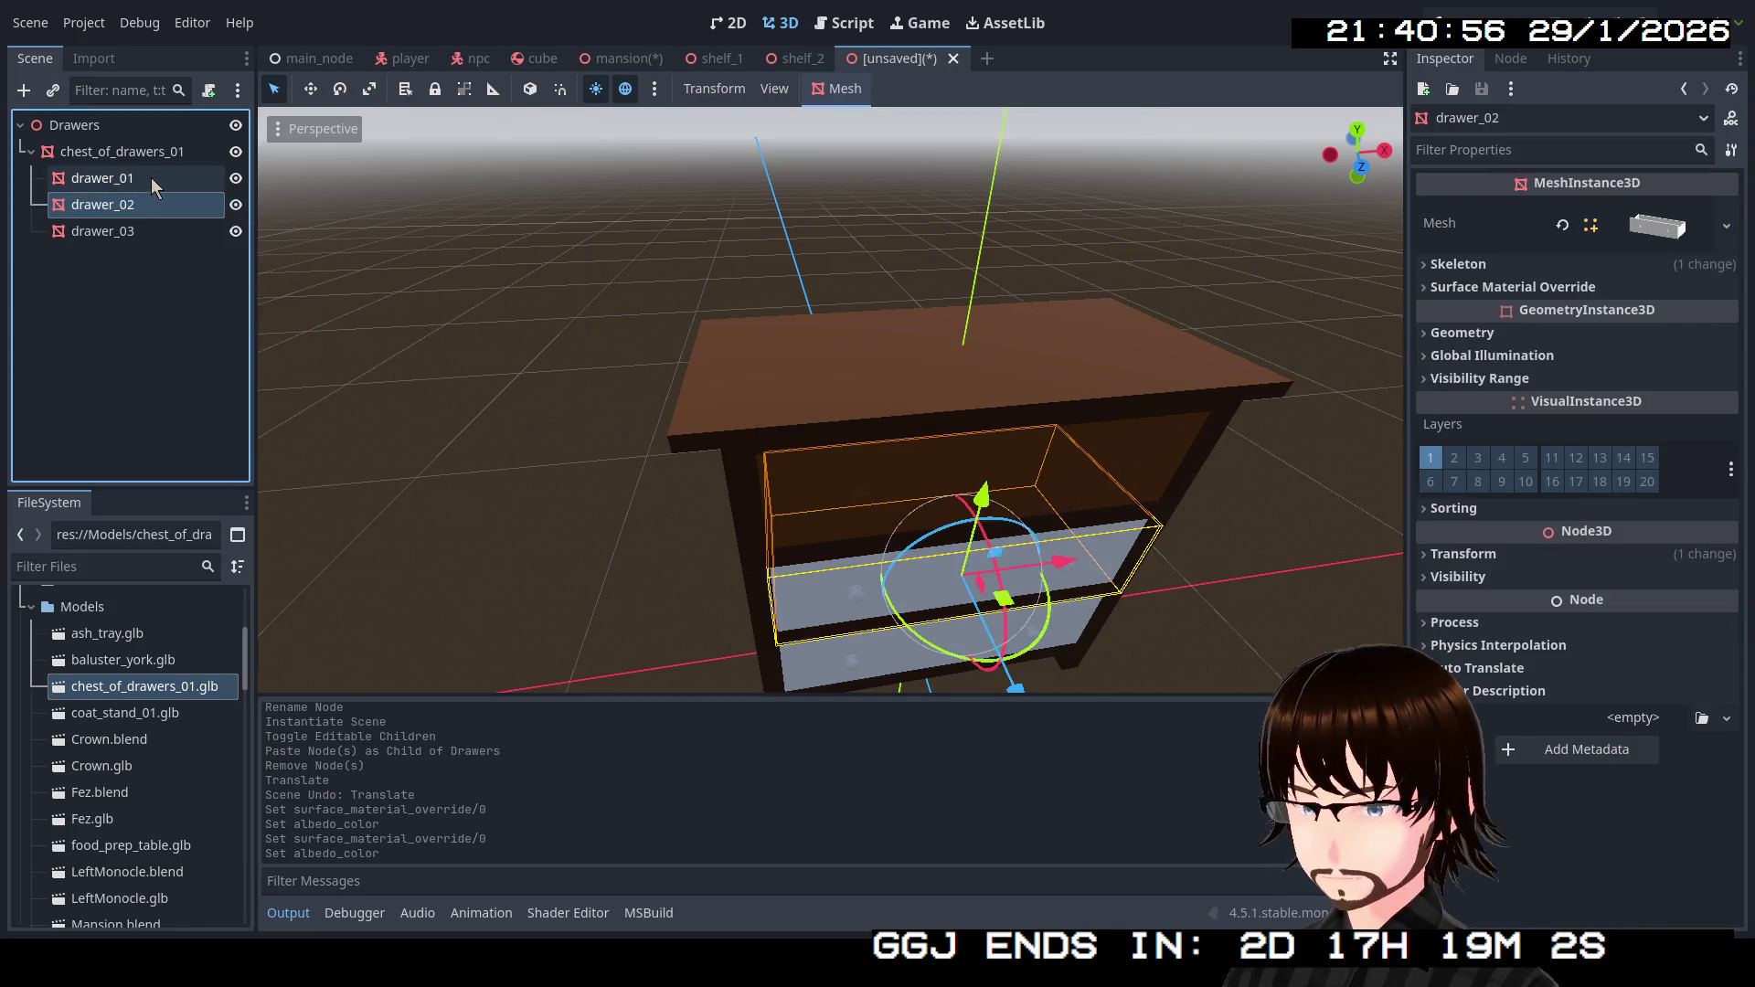
Copy drawer_01's brown material and paste it into drawer_02's Surface Material Override.
{"action": "left_click", "coordinate": [153, 180]}
{"action": "left_click", "coordinate": [1716, 334]}
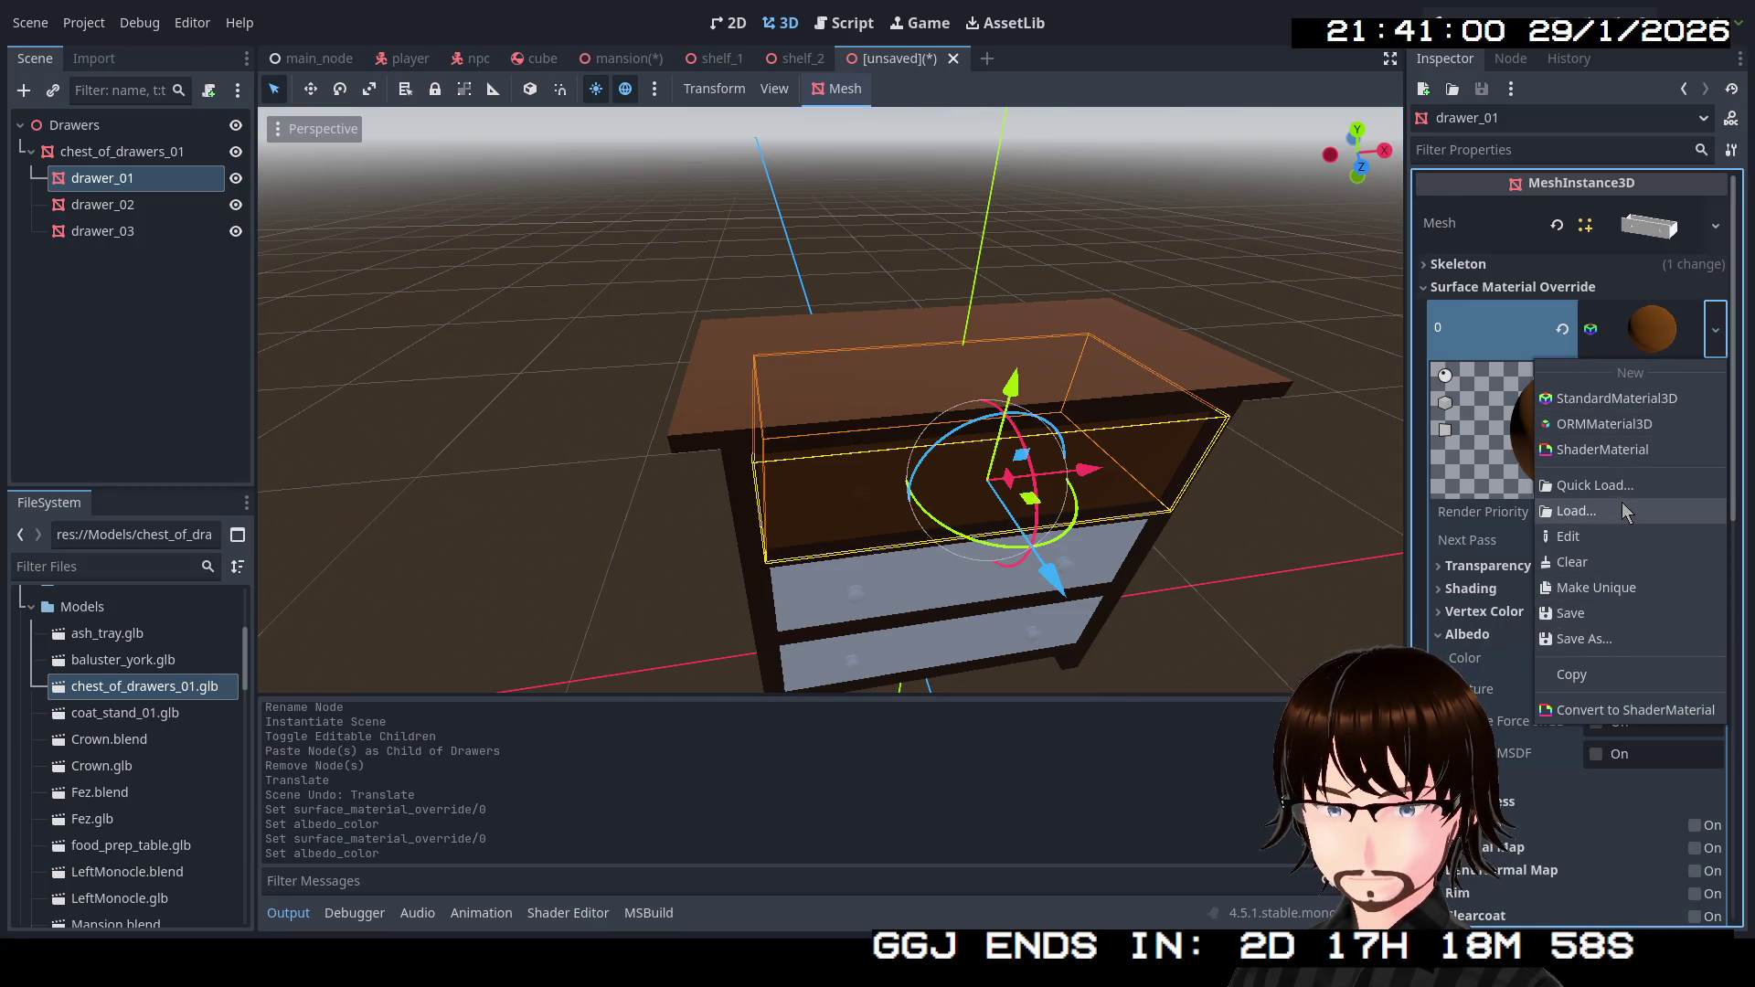
{"action": "left_click", "coordinate": [1614, 672]}
{"action": "left_click", "coordinate": [128, 204]}
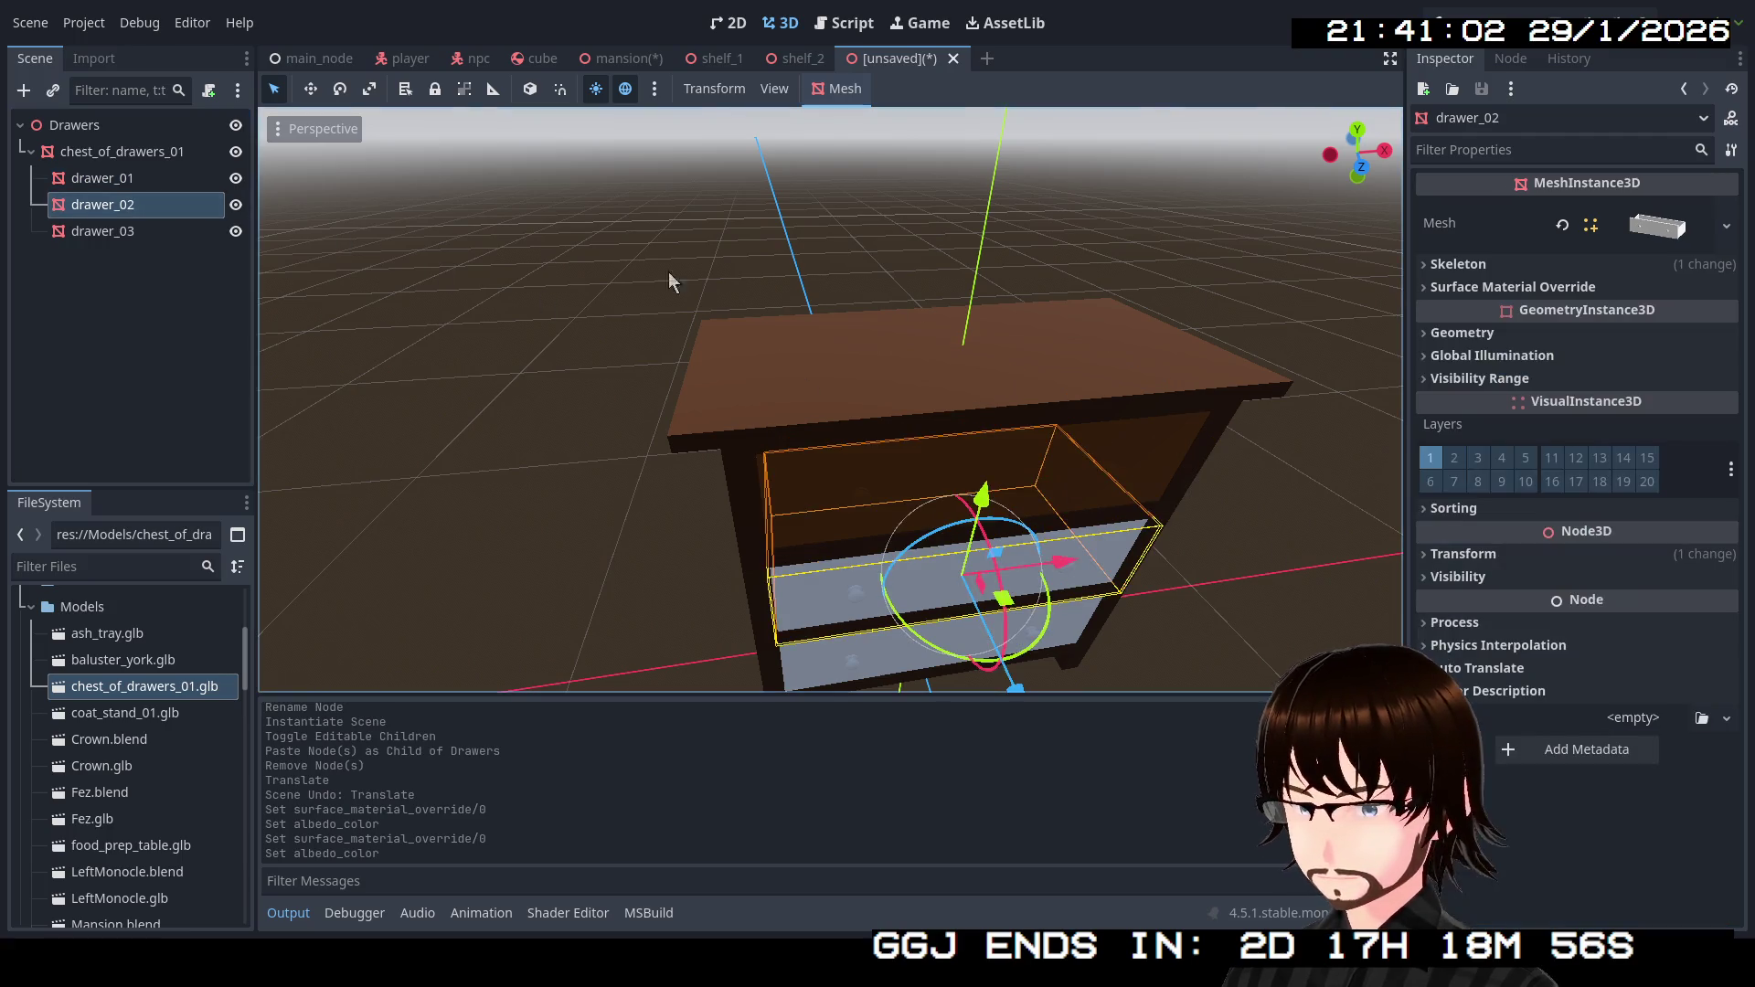
{"action": "left_click", "coordinate": [1513, 287]}
{"action": "left_click", "coordinate": [1727, 313]}
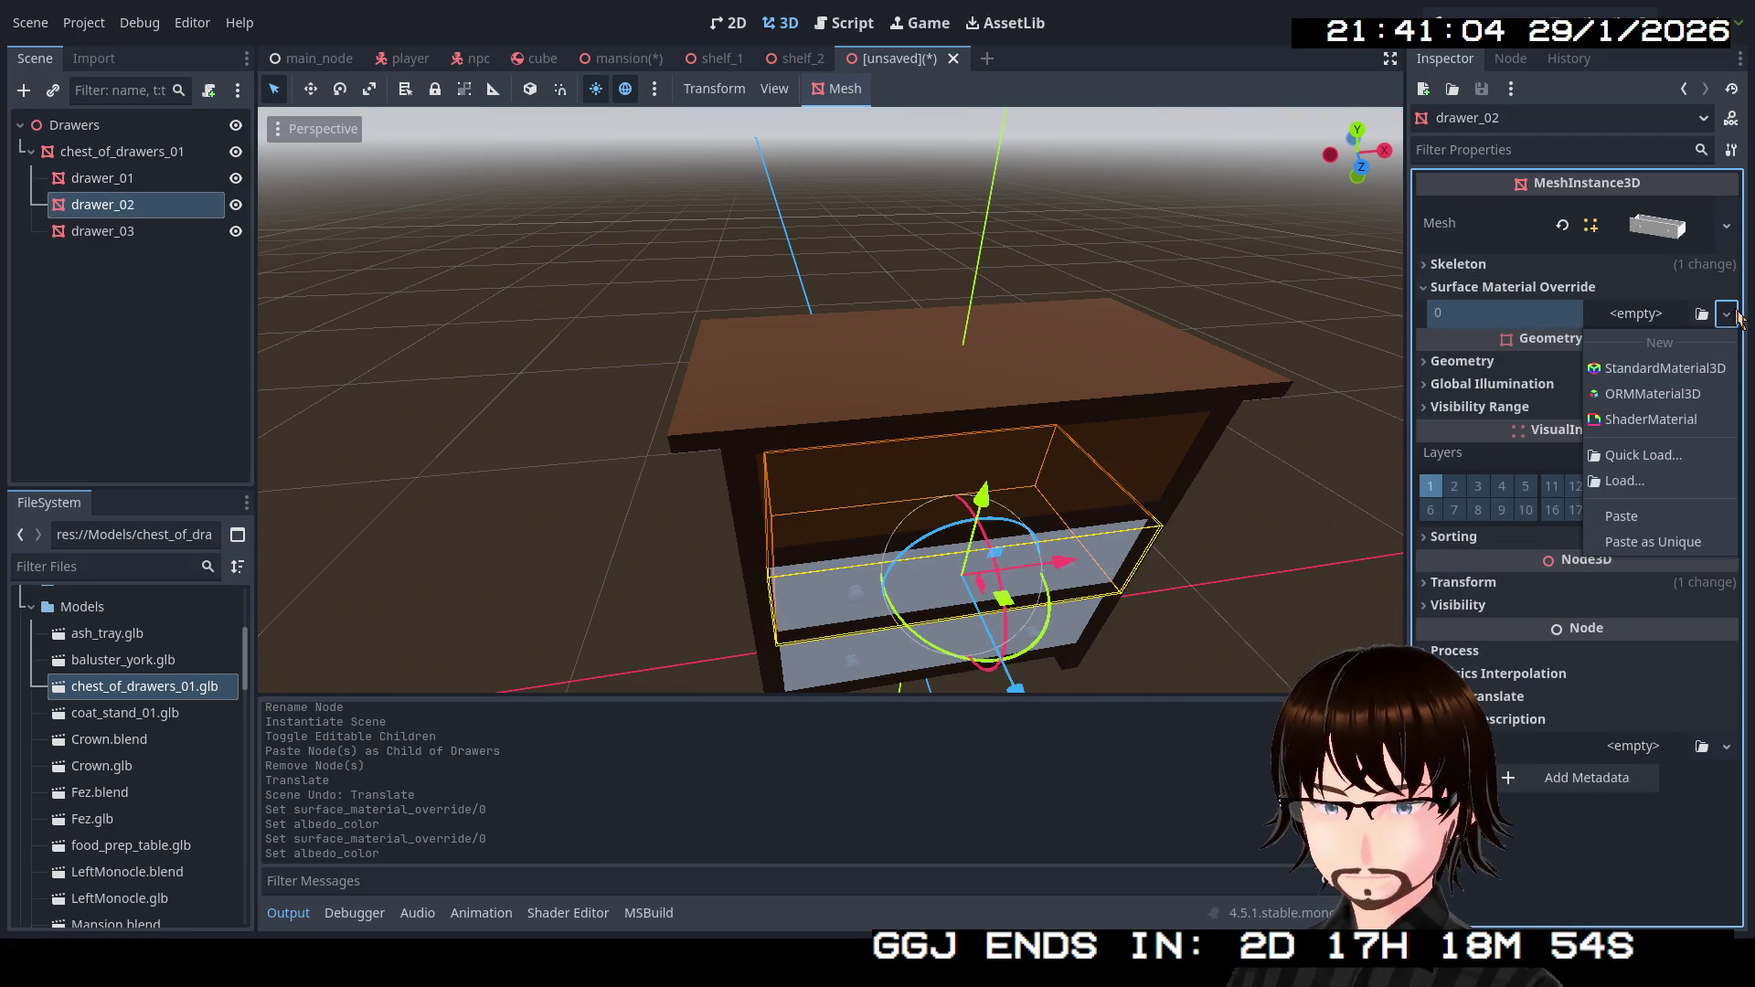
{"action": "left_click", "coordinate": [1670, 517]}
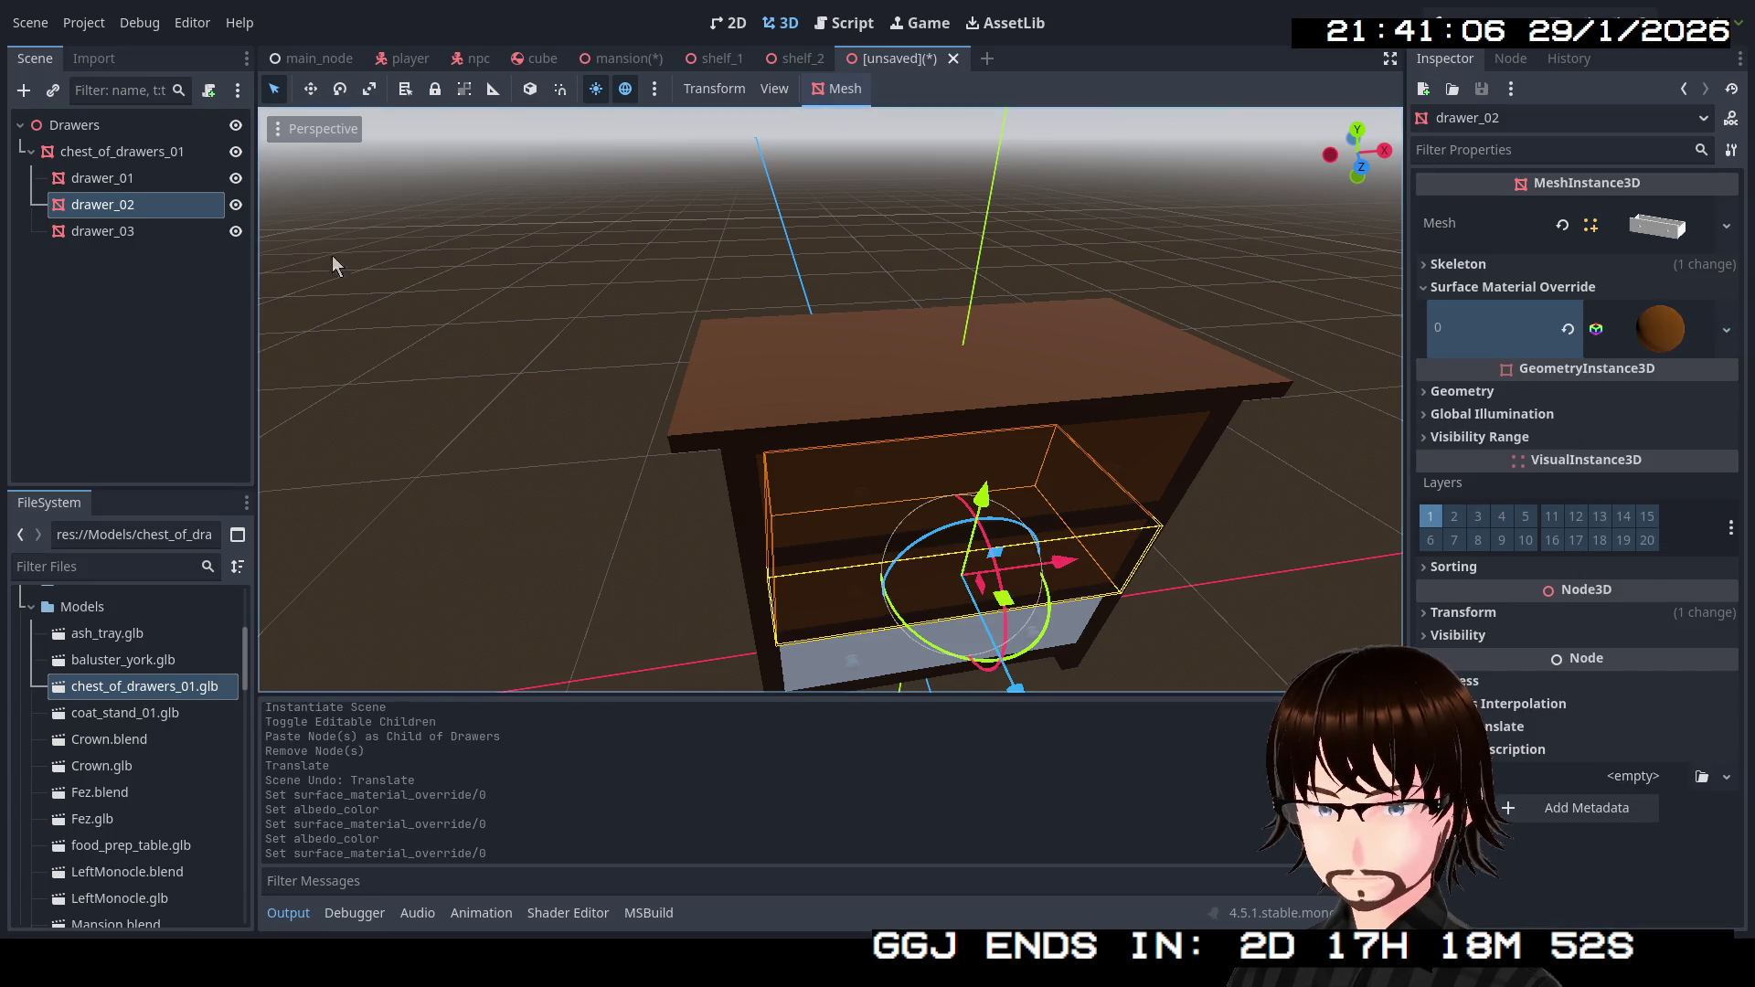
Paste the same brown material into drawer_03's Surface Material Override.
{"action": "left_click", "coordinate": [137, 231]}
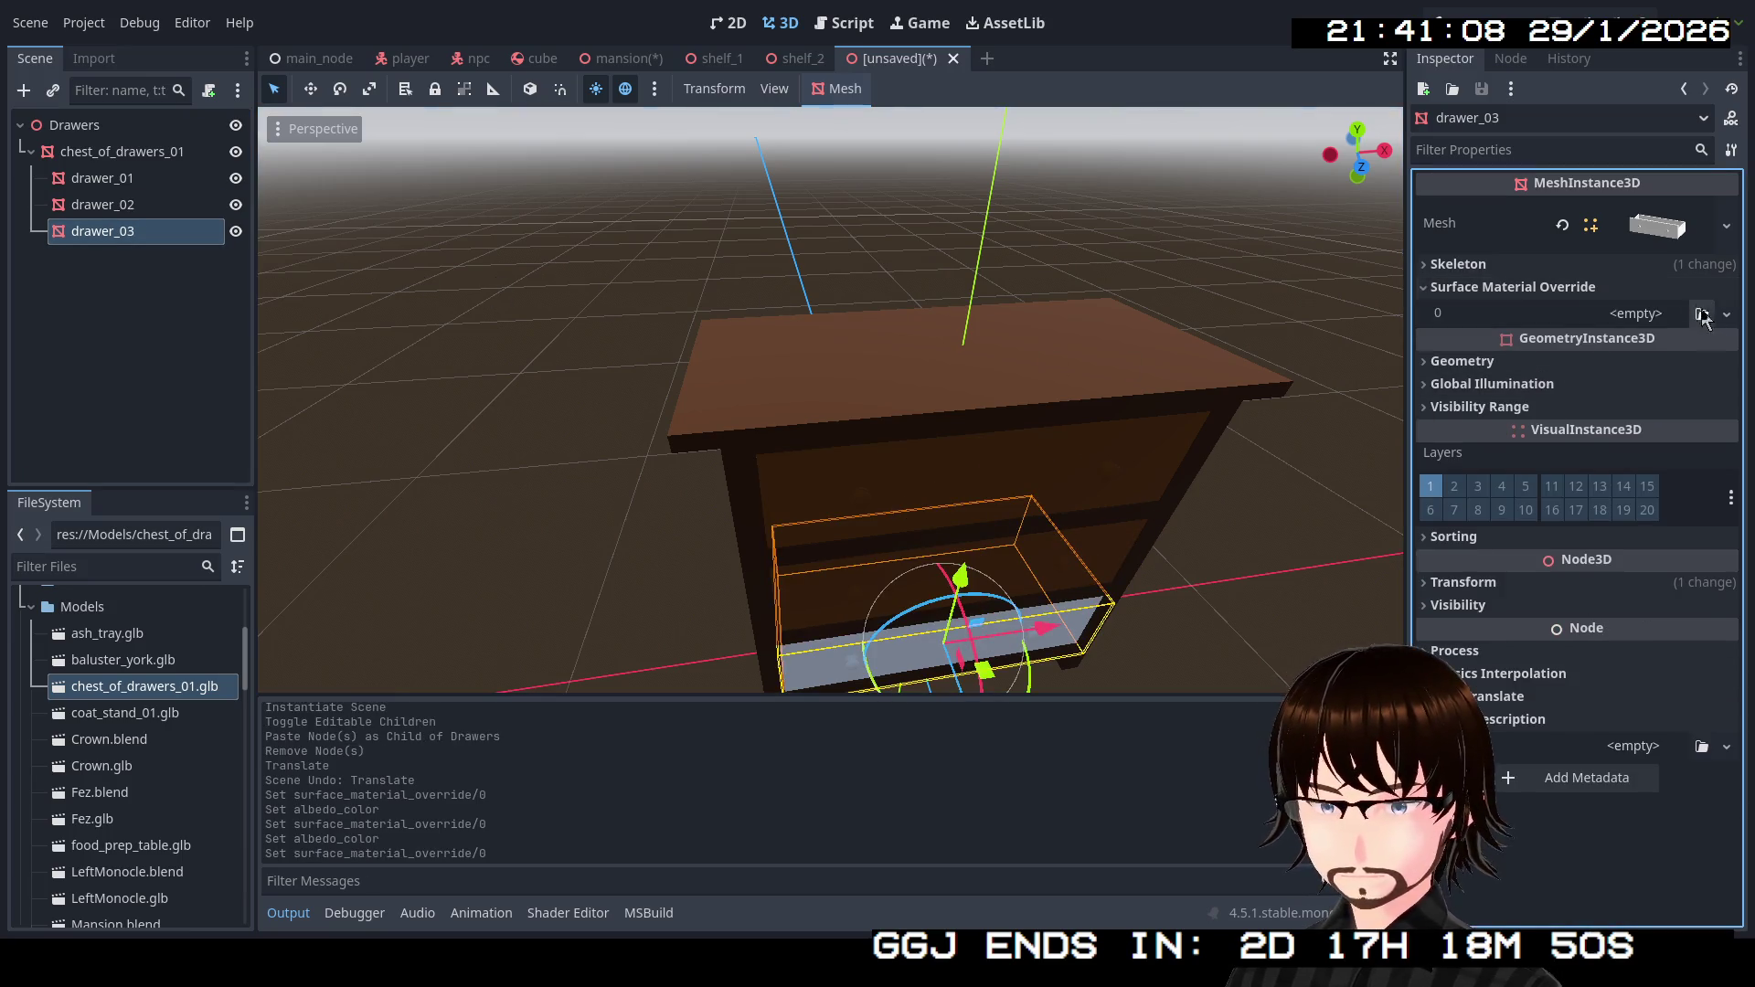
{"action": "left_click", "coordinate": [1727, 313]}
{"action": "left_click", "coordinate": [1676, 513]}
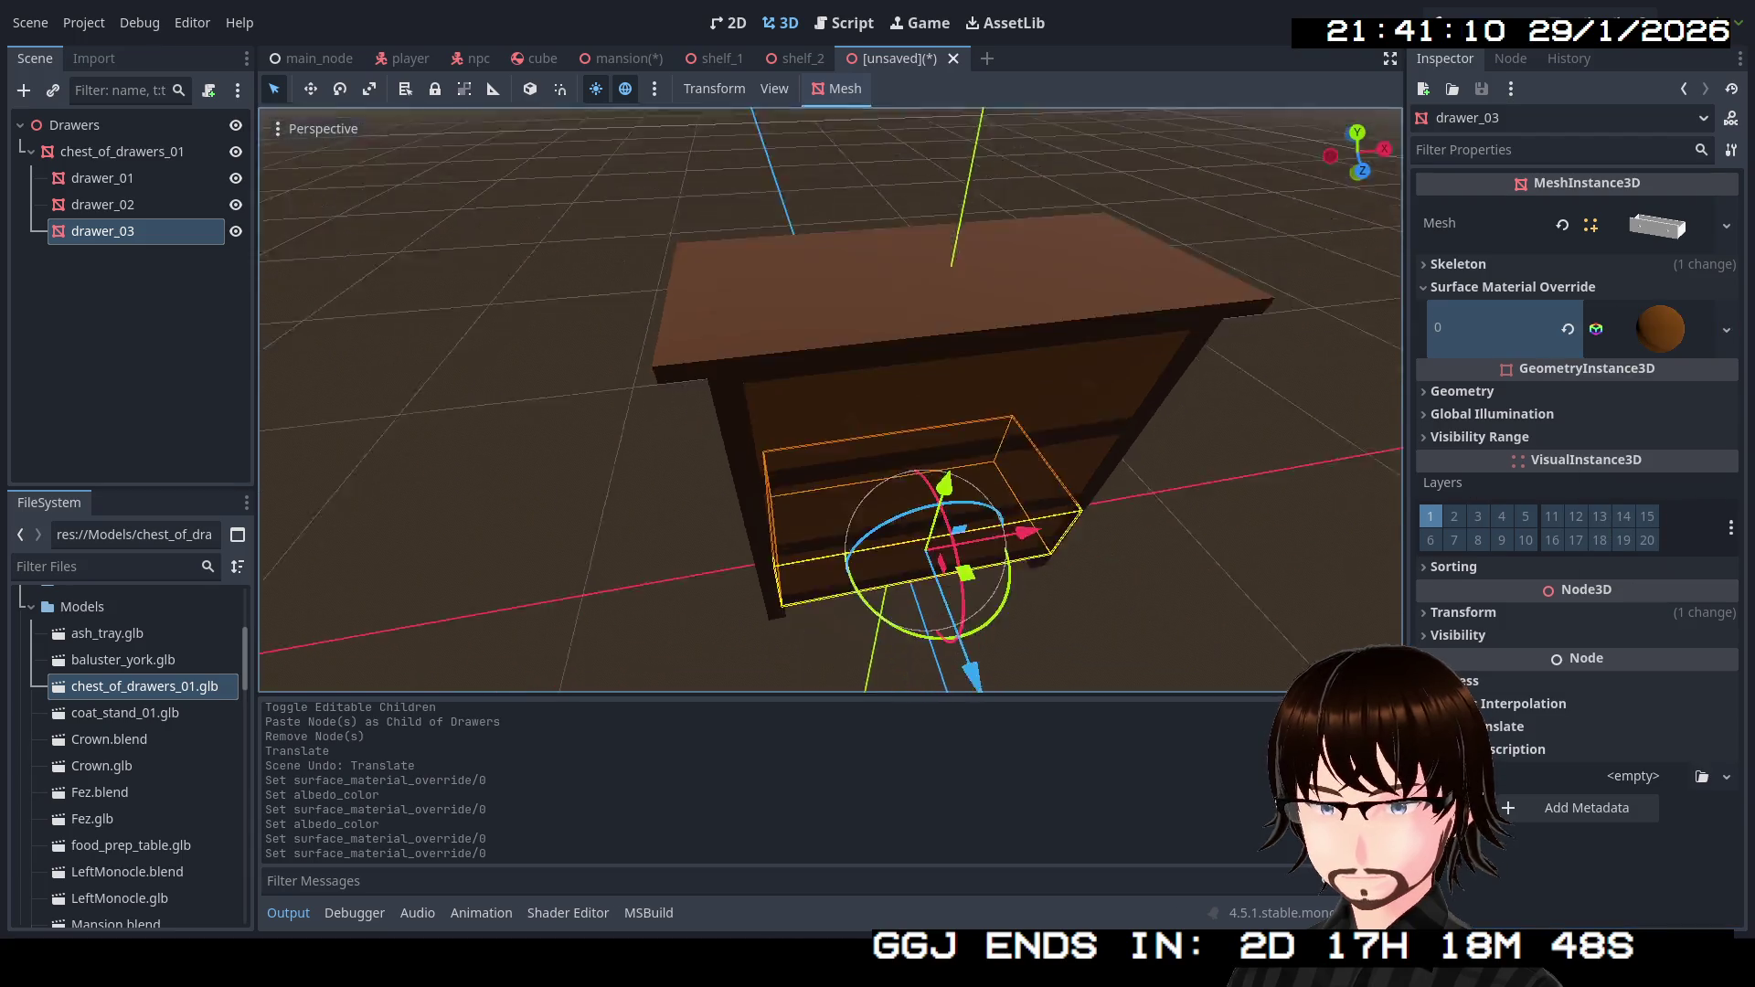
{"action": "scroll", "coordinate": [1000, 366], "scroll_direction": "up", "scroll_amount": 3}
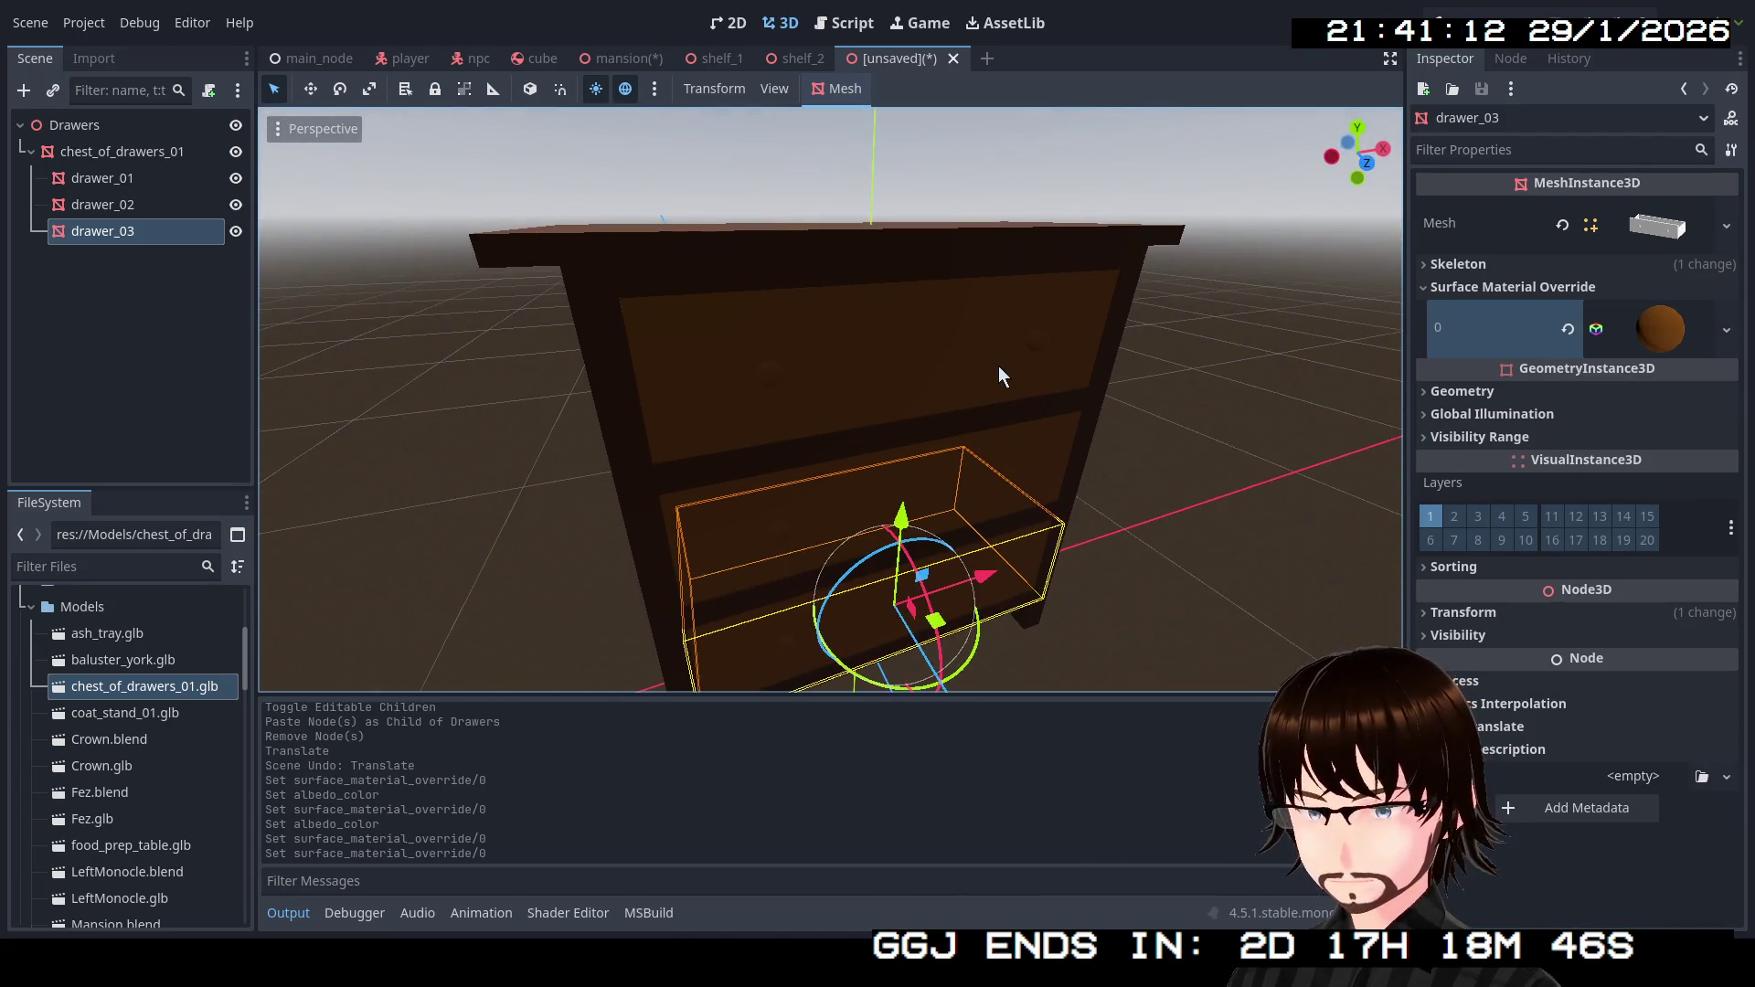
{"action": "left_click", "coordinate": [113, 157]}
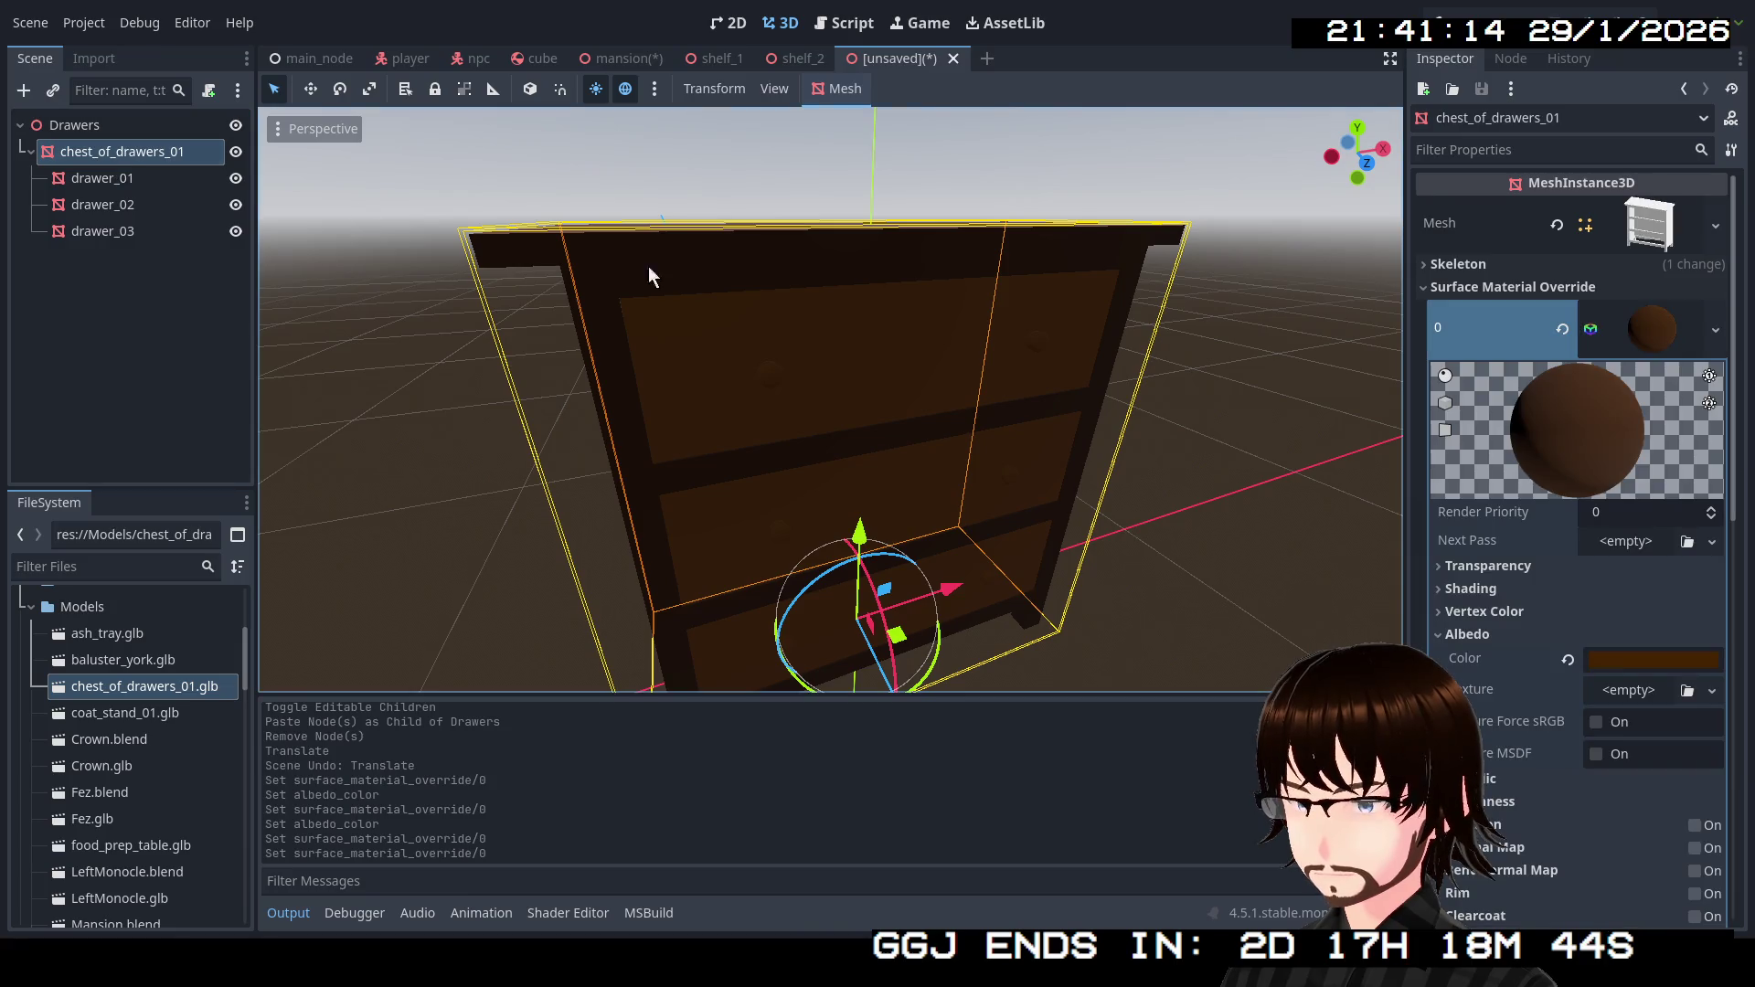
Add a single convex static body collision shape to chest_of_drawers_01.
{"action": "left_click", "coordinate": [866, 89]}
{"action": "left_click", "coordinate": [894, 117]}
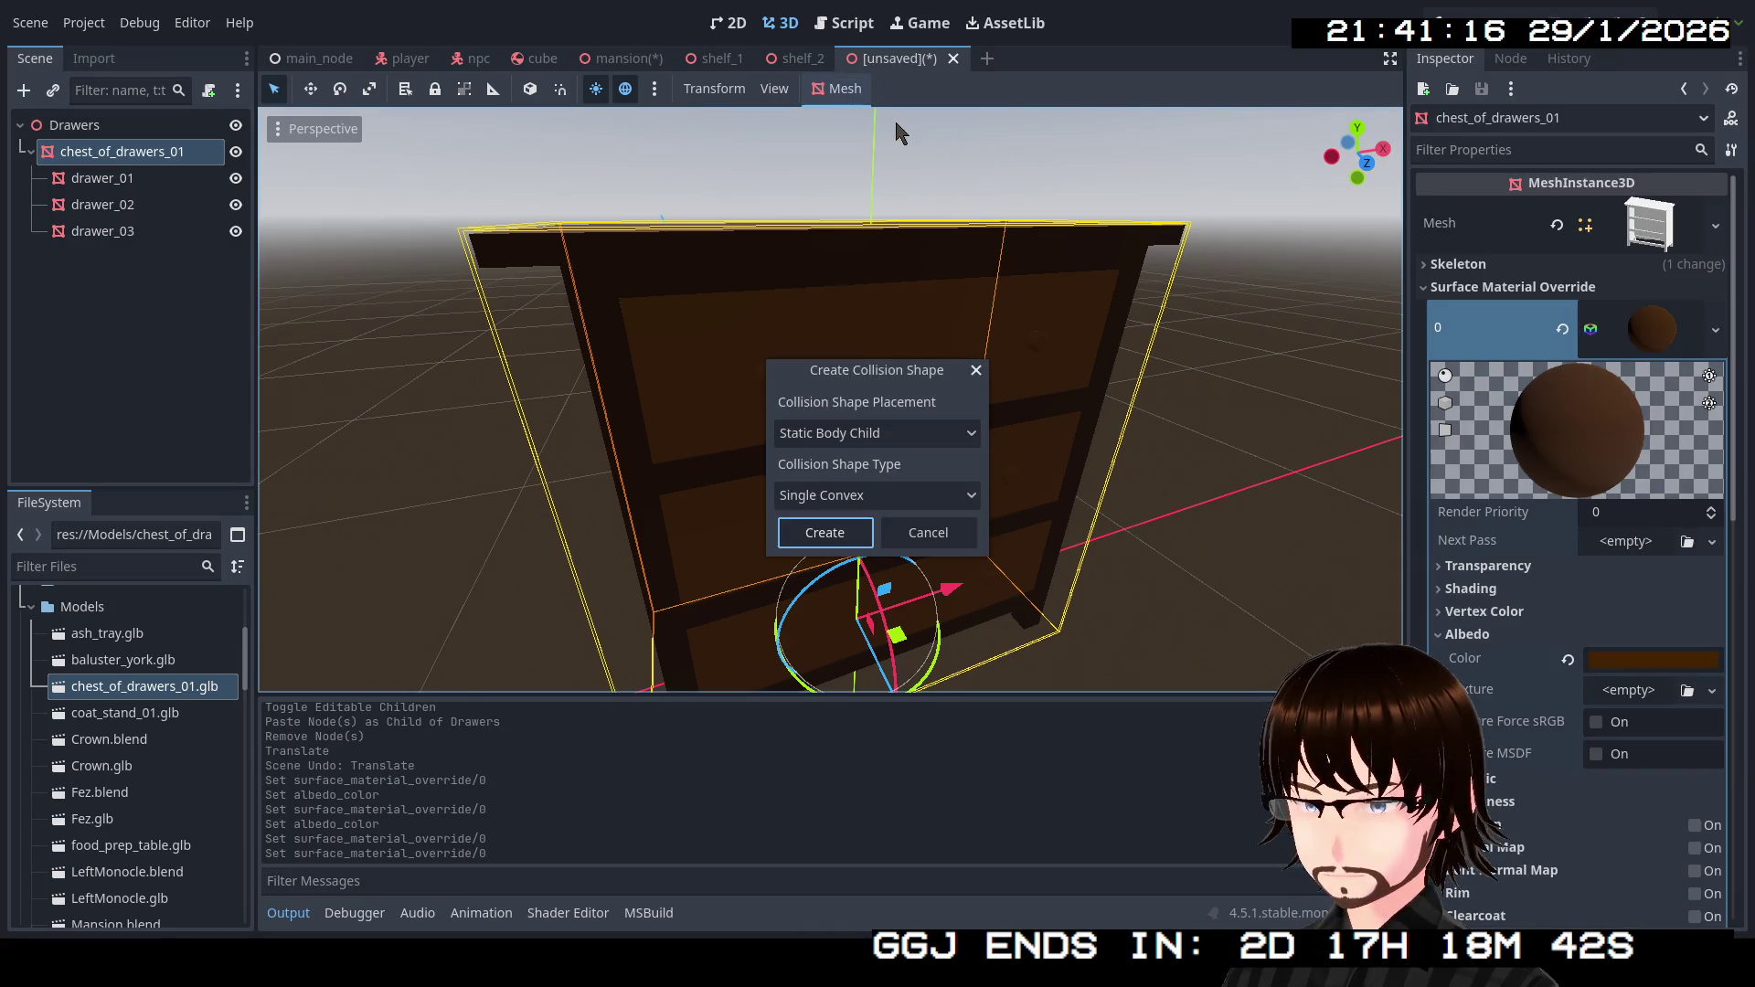
{"action": "left_click", "coordinate": [825, 532]}
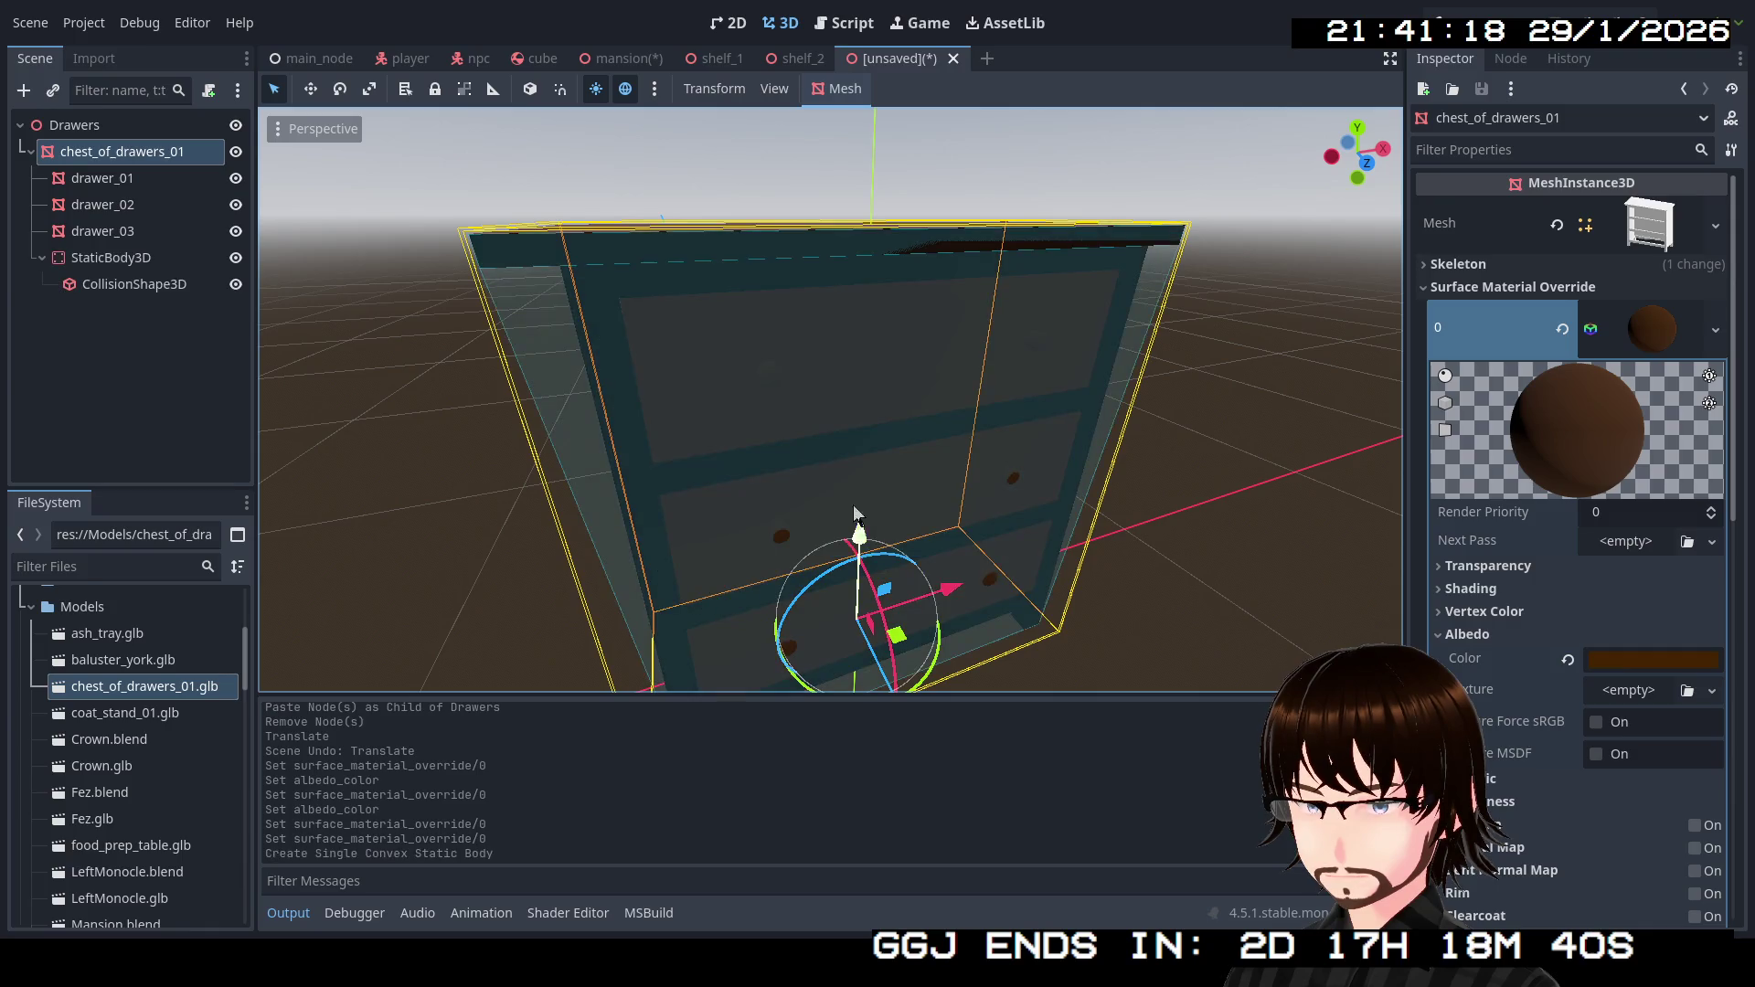
{"action": "scroll", "coordinate": [854, 533], "scroll_direction": "down", "scroll_amount": 5}
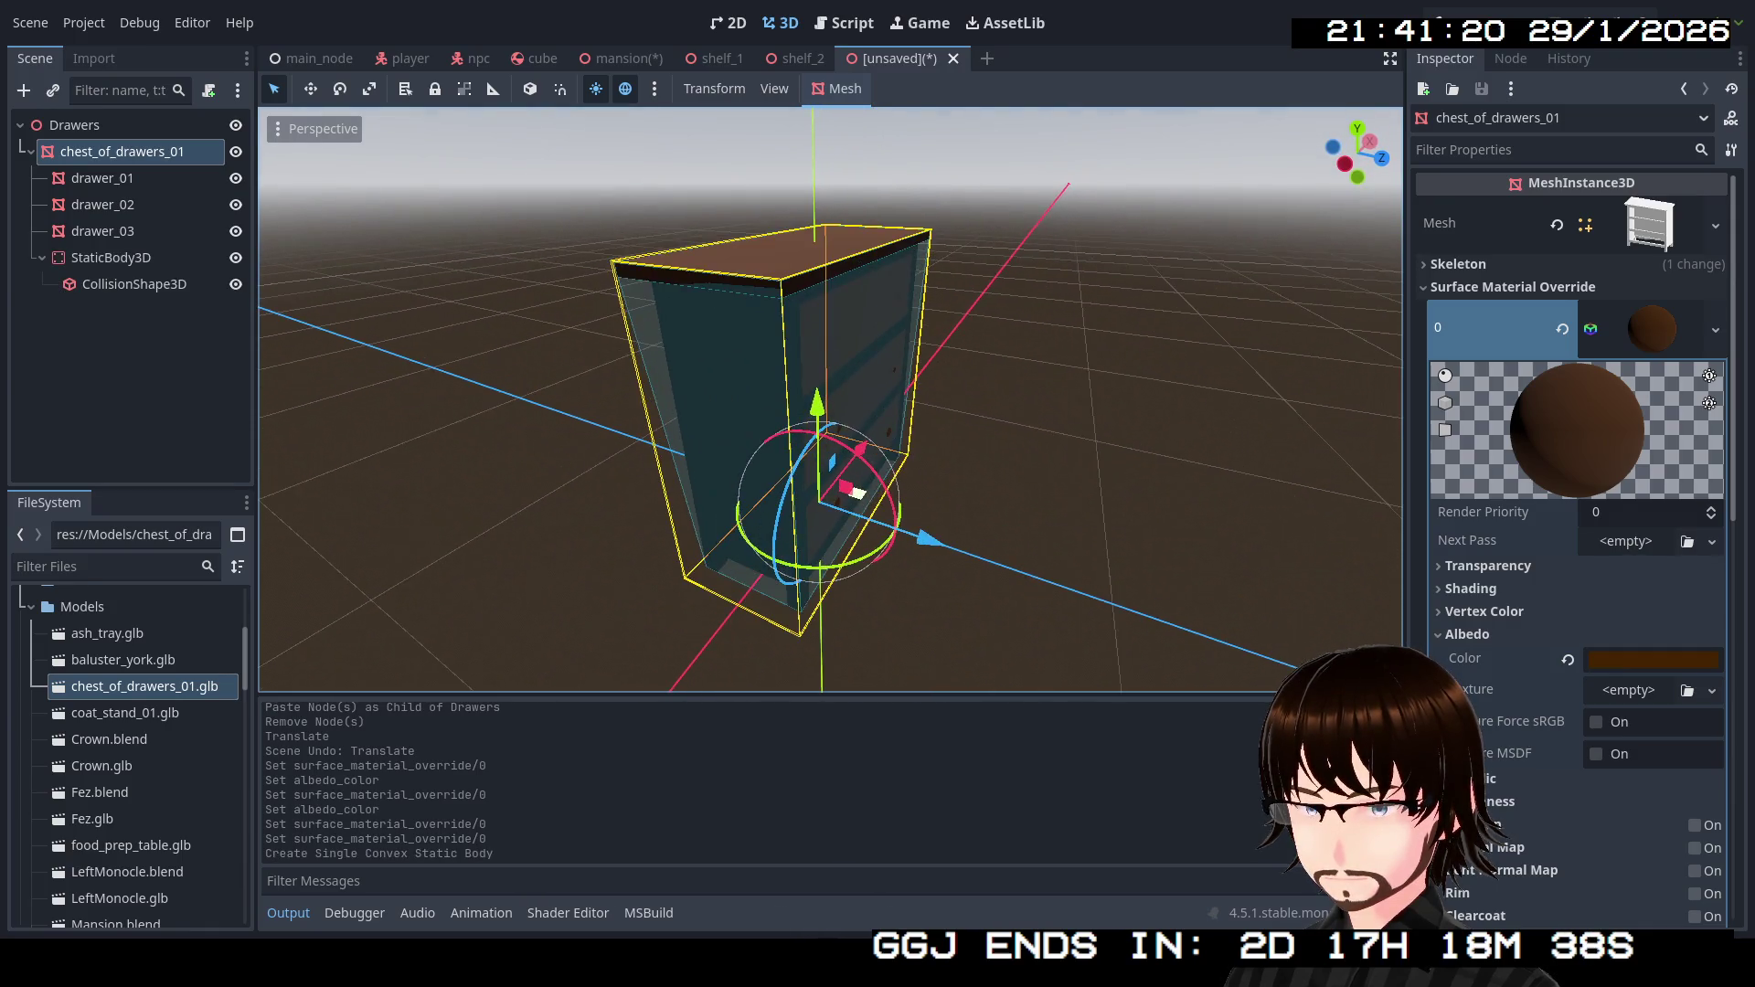
{"action": "scroll", "coordinate": [823, 402], "scroll_direction": "up", "scroll_amount": 5}
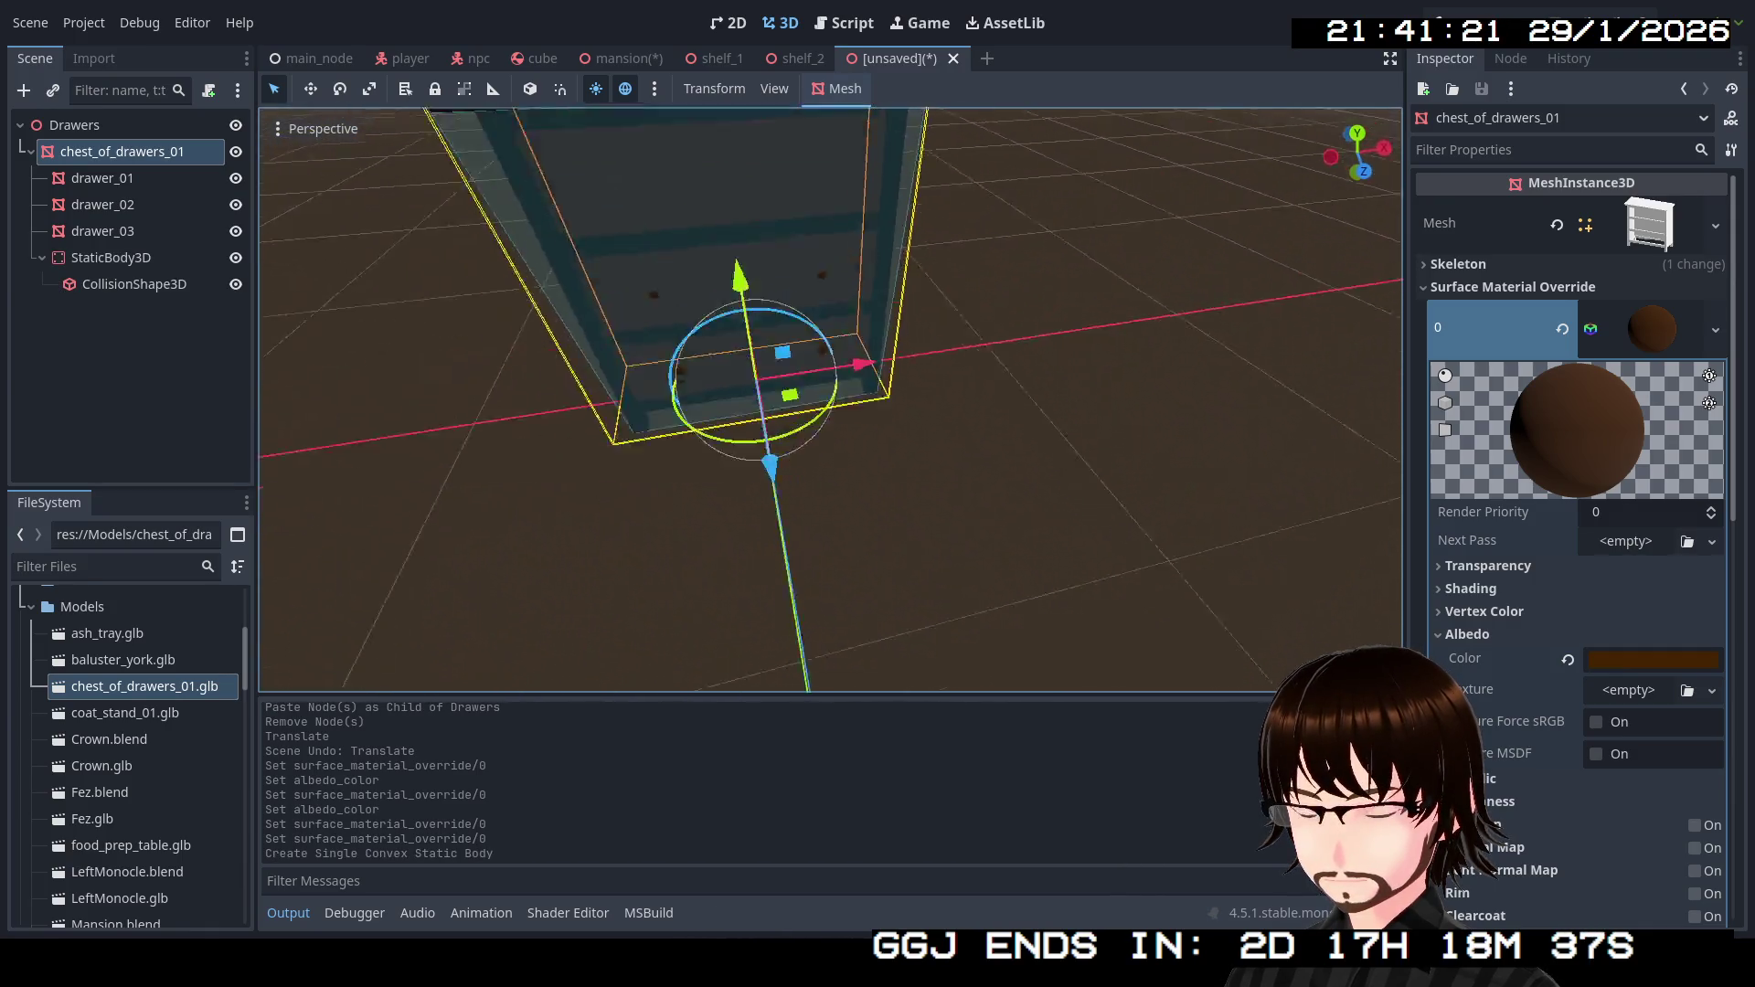
{"action": "scroll", "coordinate": [862, 482], "scroll_direction": "down", "scroll_amount": 3}
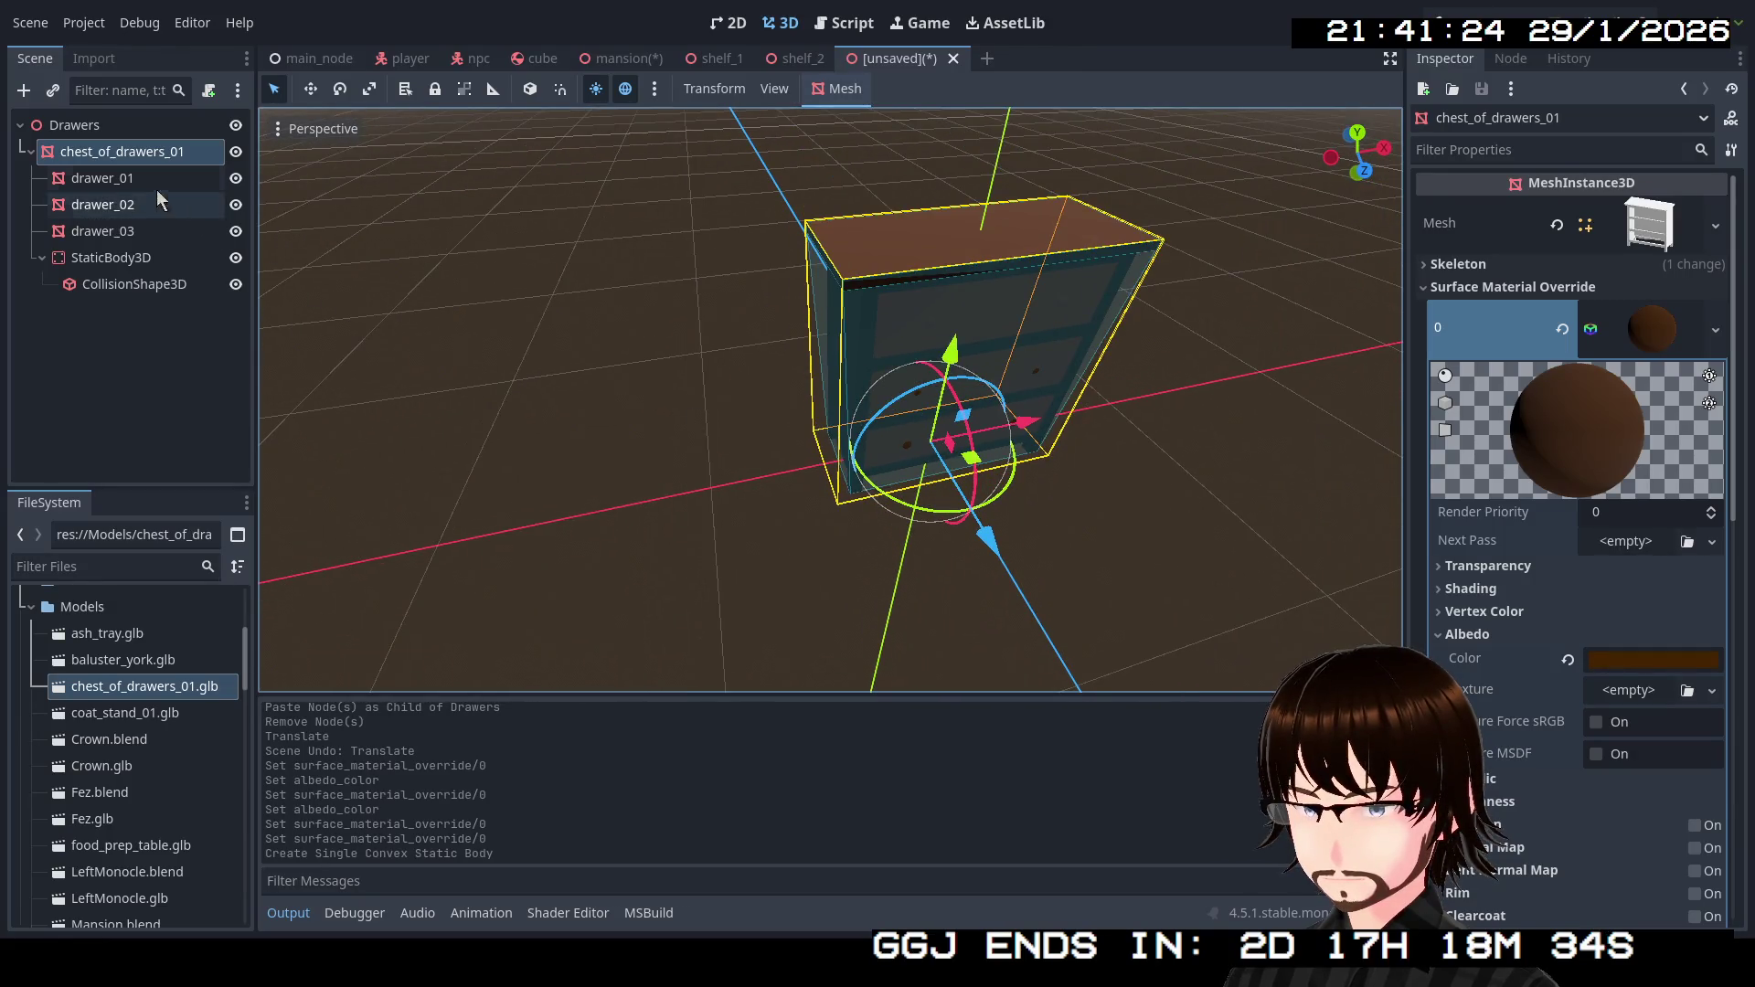
Test sliding drawer_01 out of the chest, undo it, and clear the selection.
{"action": "left_click", "coordinate": [136, 179]}
{"action": "left_click_drag", "start_coordinate": [1072, 380], "coordinate": [1133, 458]}
{"action": "key", "text": "ctrl+z"}
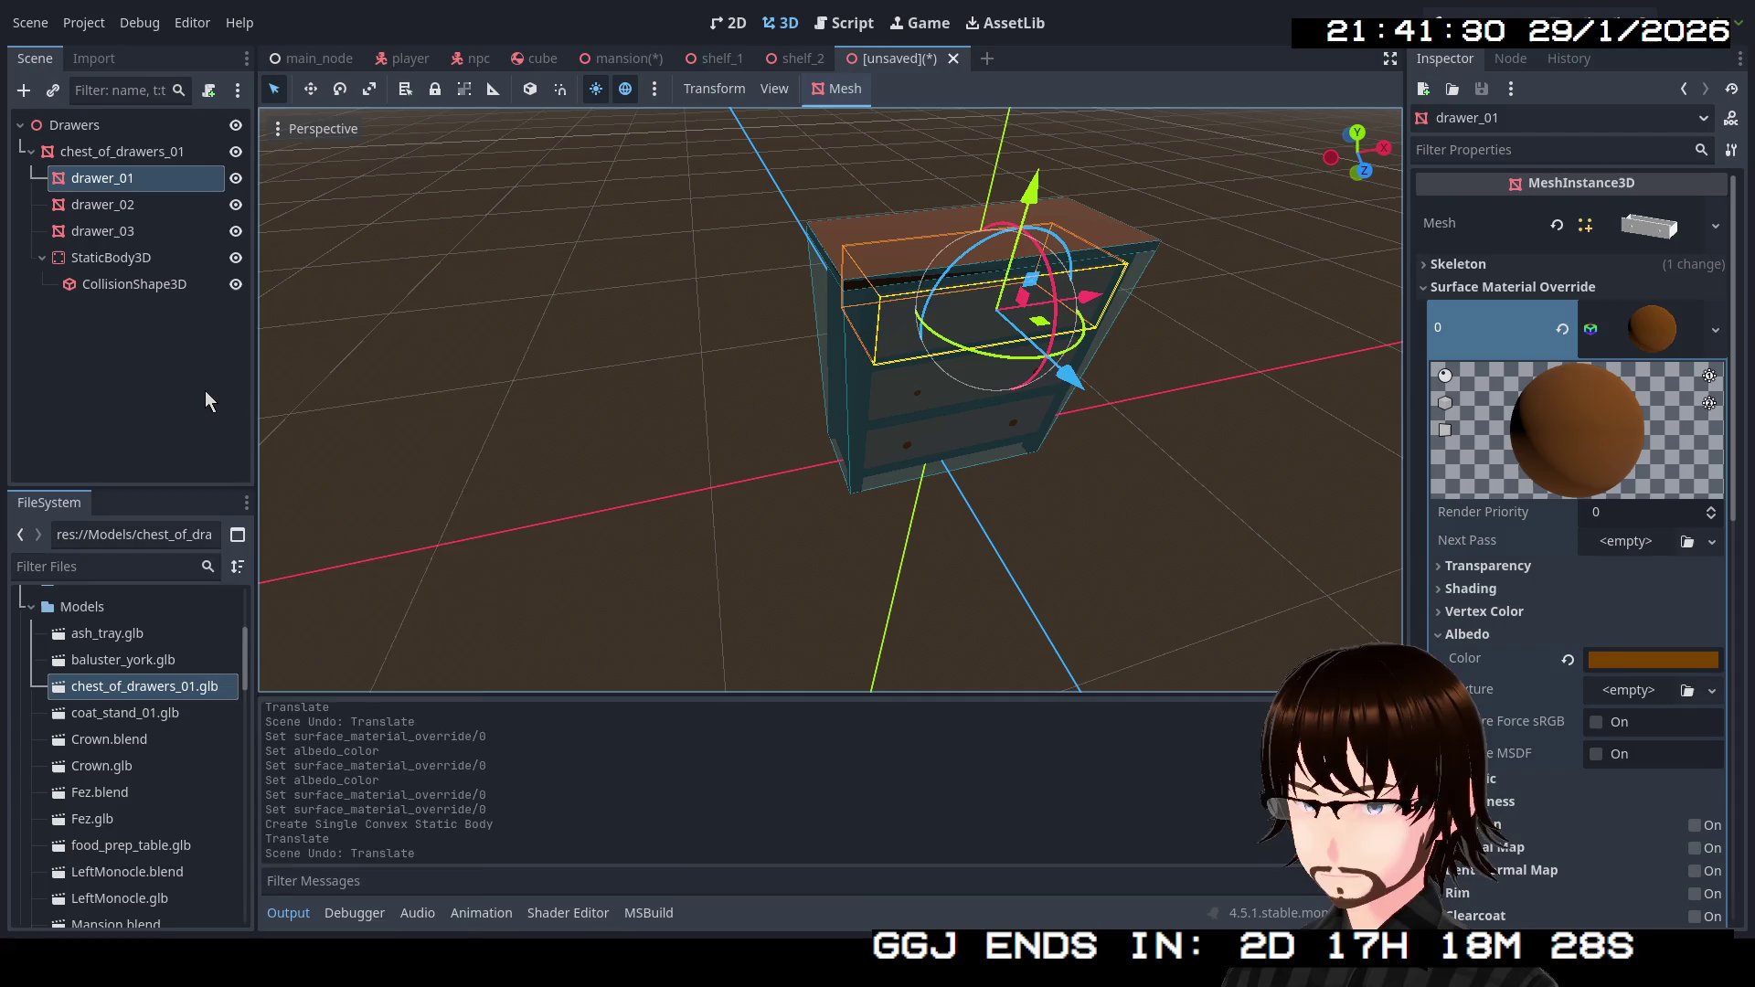
{"action": "right_click", "coordinate": [204, 391]}
{"action": "left_click", "coordinate": [786, 380]}
{"action": "left_click", "coordinate": [786, 380]}
{"action": "scroll", "coordinate": [829, 399], "scroll_direction": "up", "scroll_amount": 3}
{"action": "scroll", "coordinate": [830, 399], "scroll_direction": "down", "scroll_amount": 3}
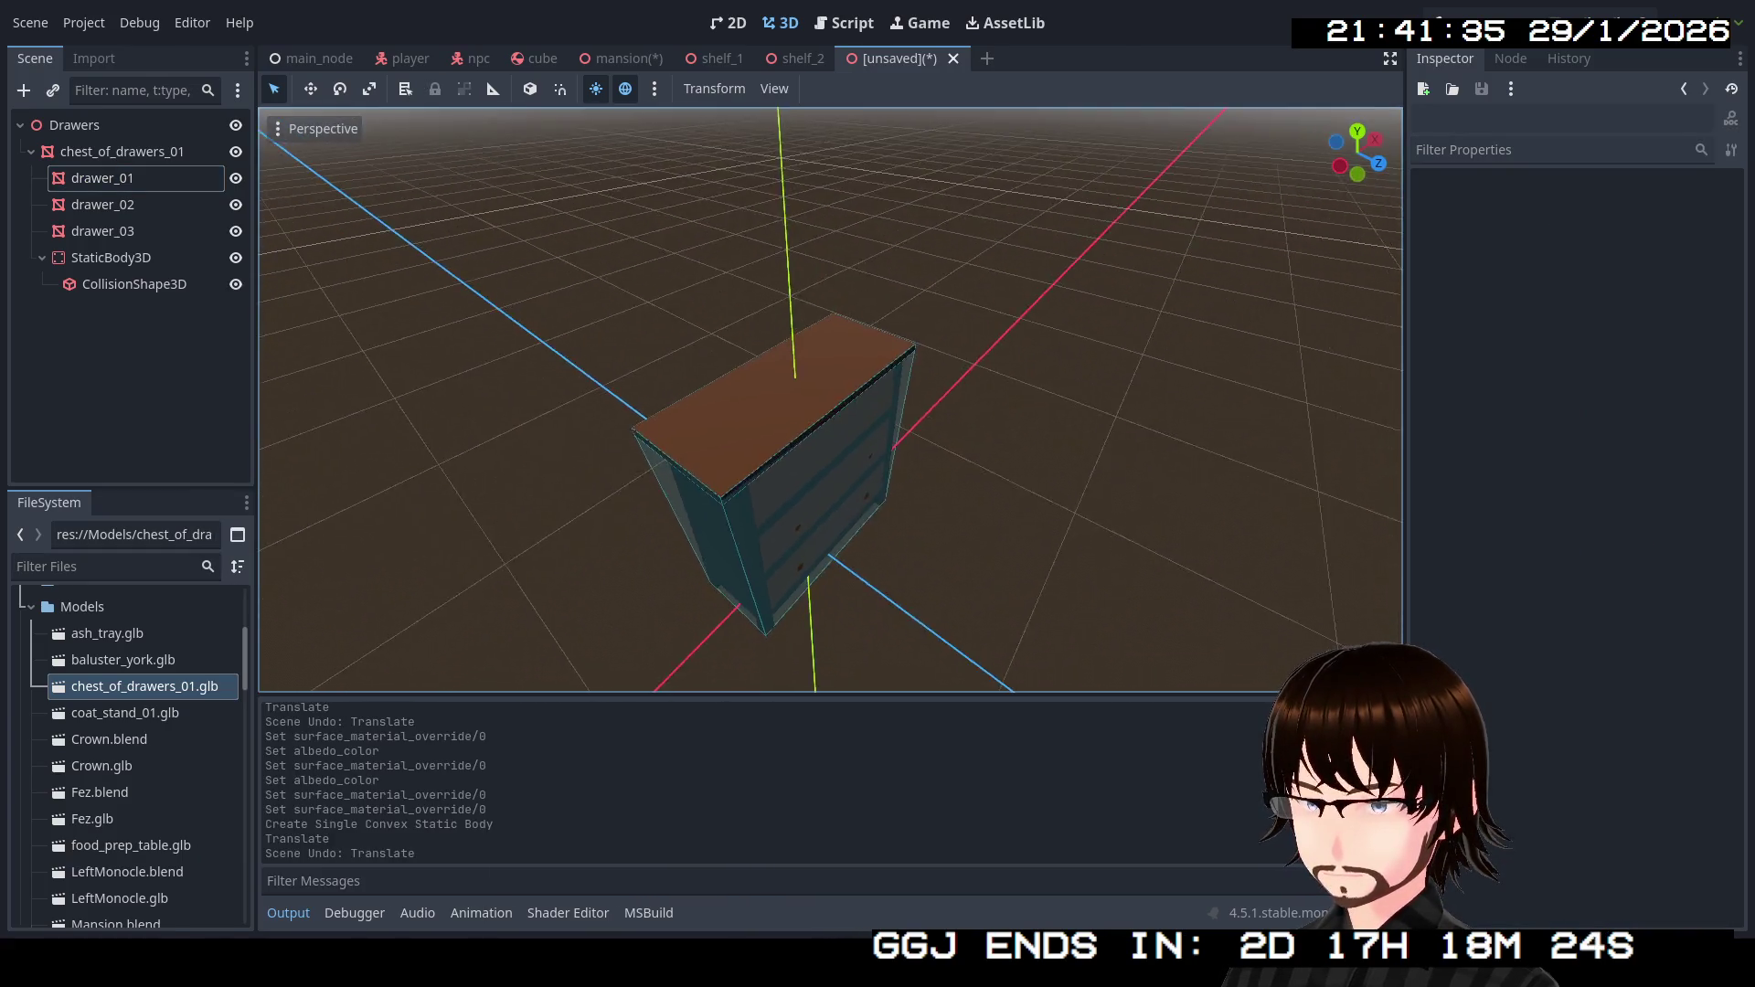
{"action": "scroll", "coordinate": [830, 400], "scroll_direction": "up", "scroll_amount": 2}
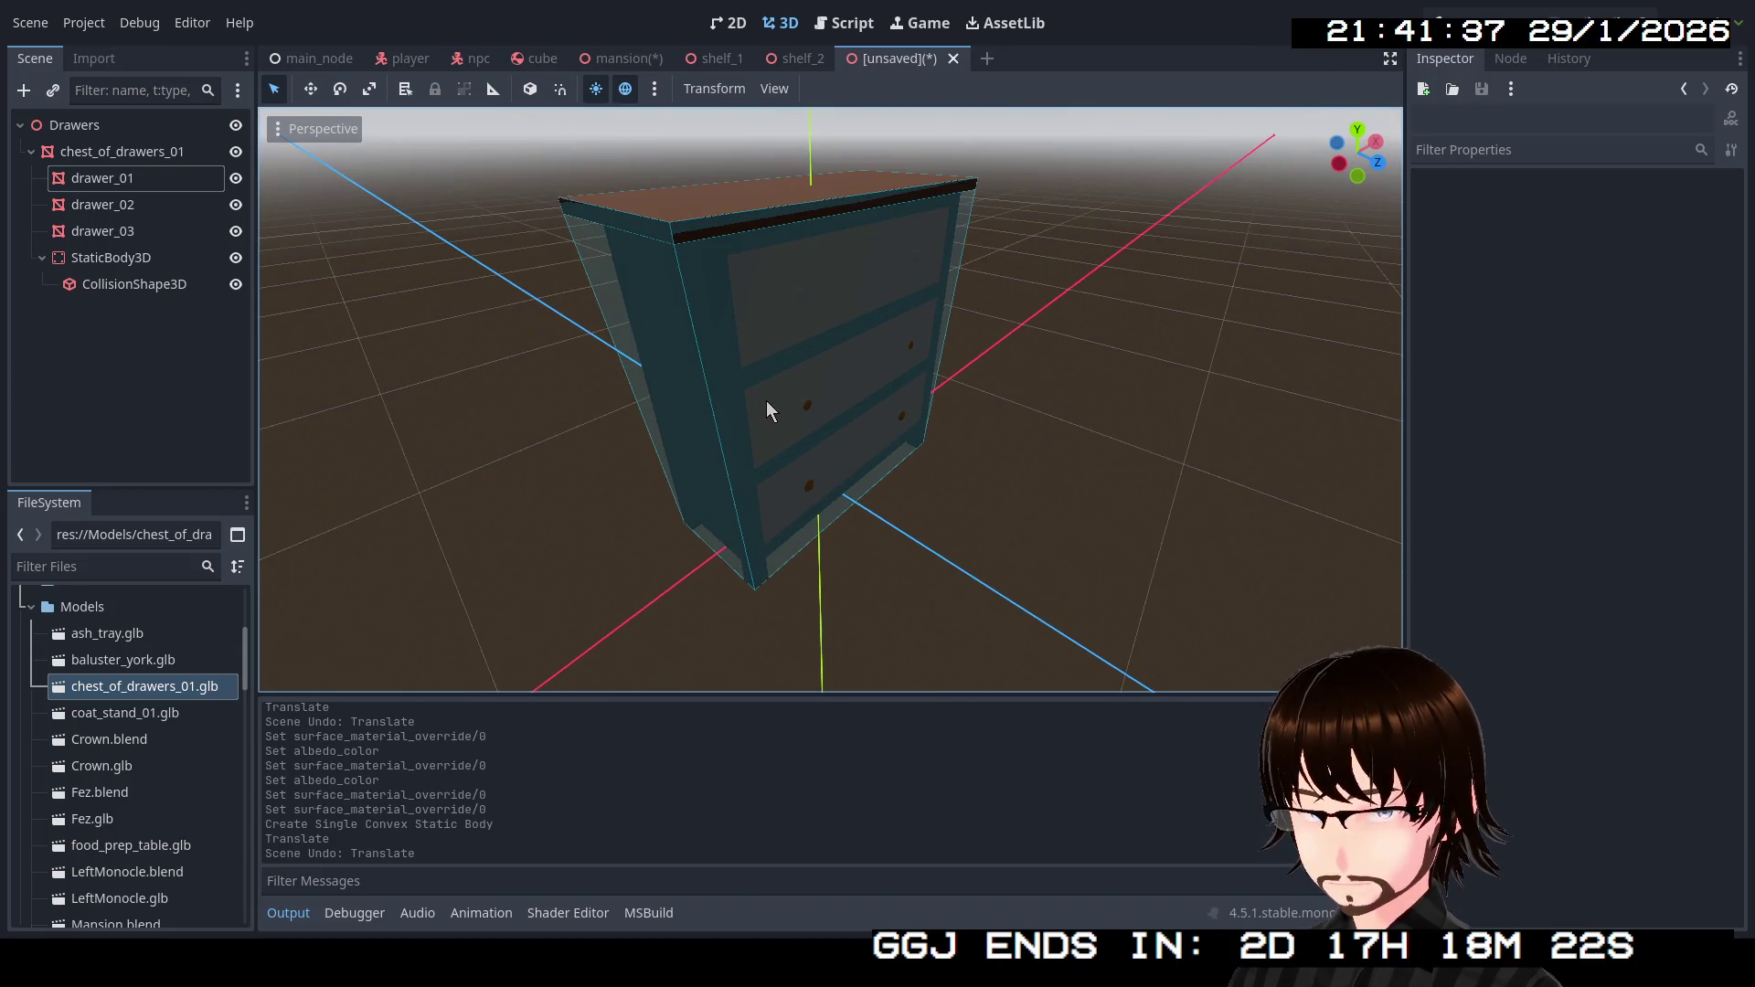
Save the scene as drawers.tscn and return to the mansion scene.
{"action": "key", "text": "ctrl+s"}
{"action": "left_click", "coordinate": [722, 773]}
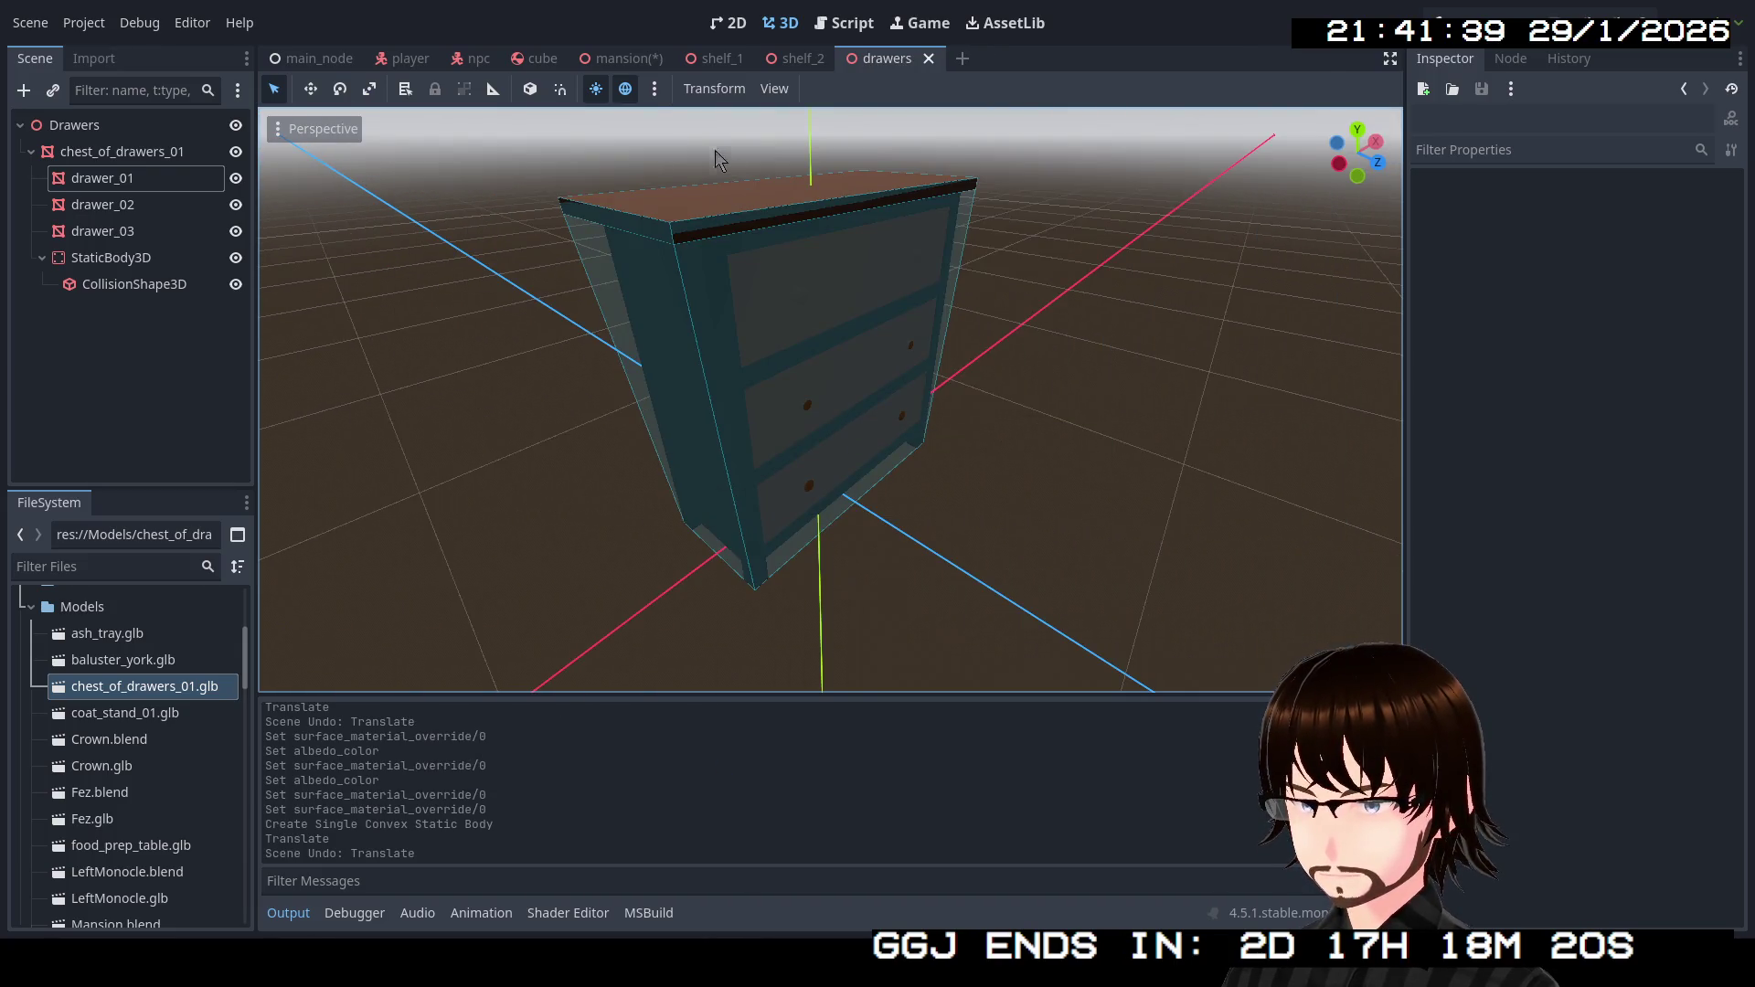
{"action": "left_click", "coordinate": [611, 58]}
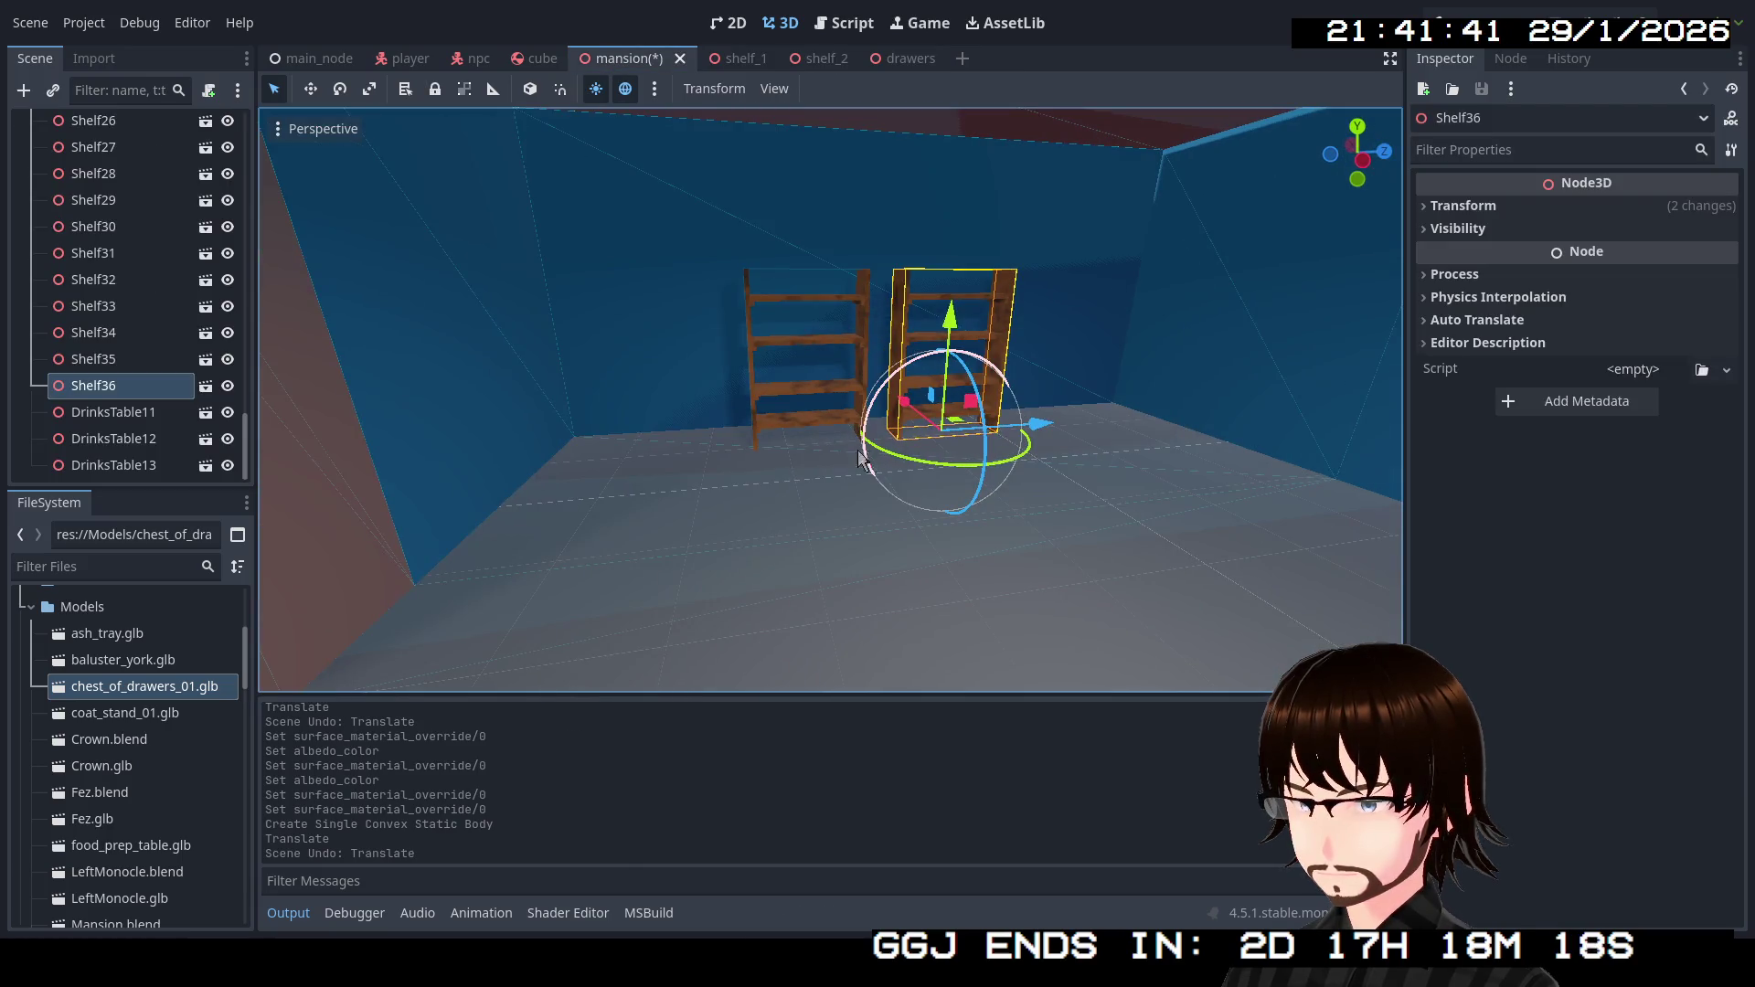
Drag drawers.tscn from the FileSystem into the mansion's scene tree.
{"action": "scroll", "coordinate": [143, 731], "scroll_direction": "down", "scroll_amount": 10}
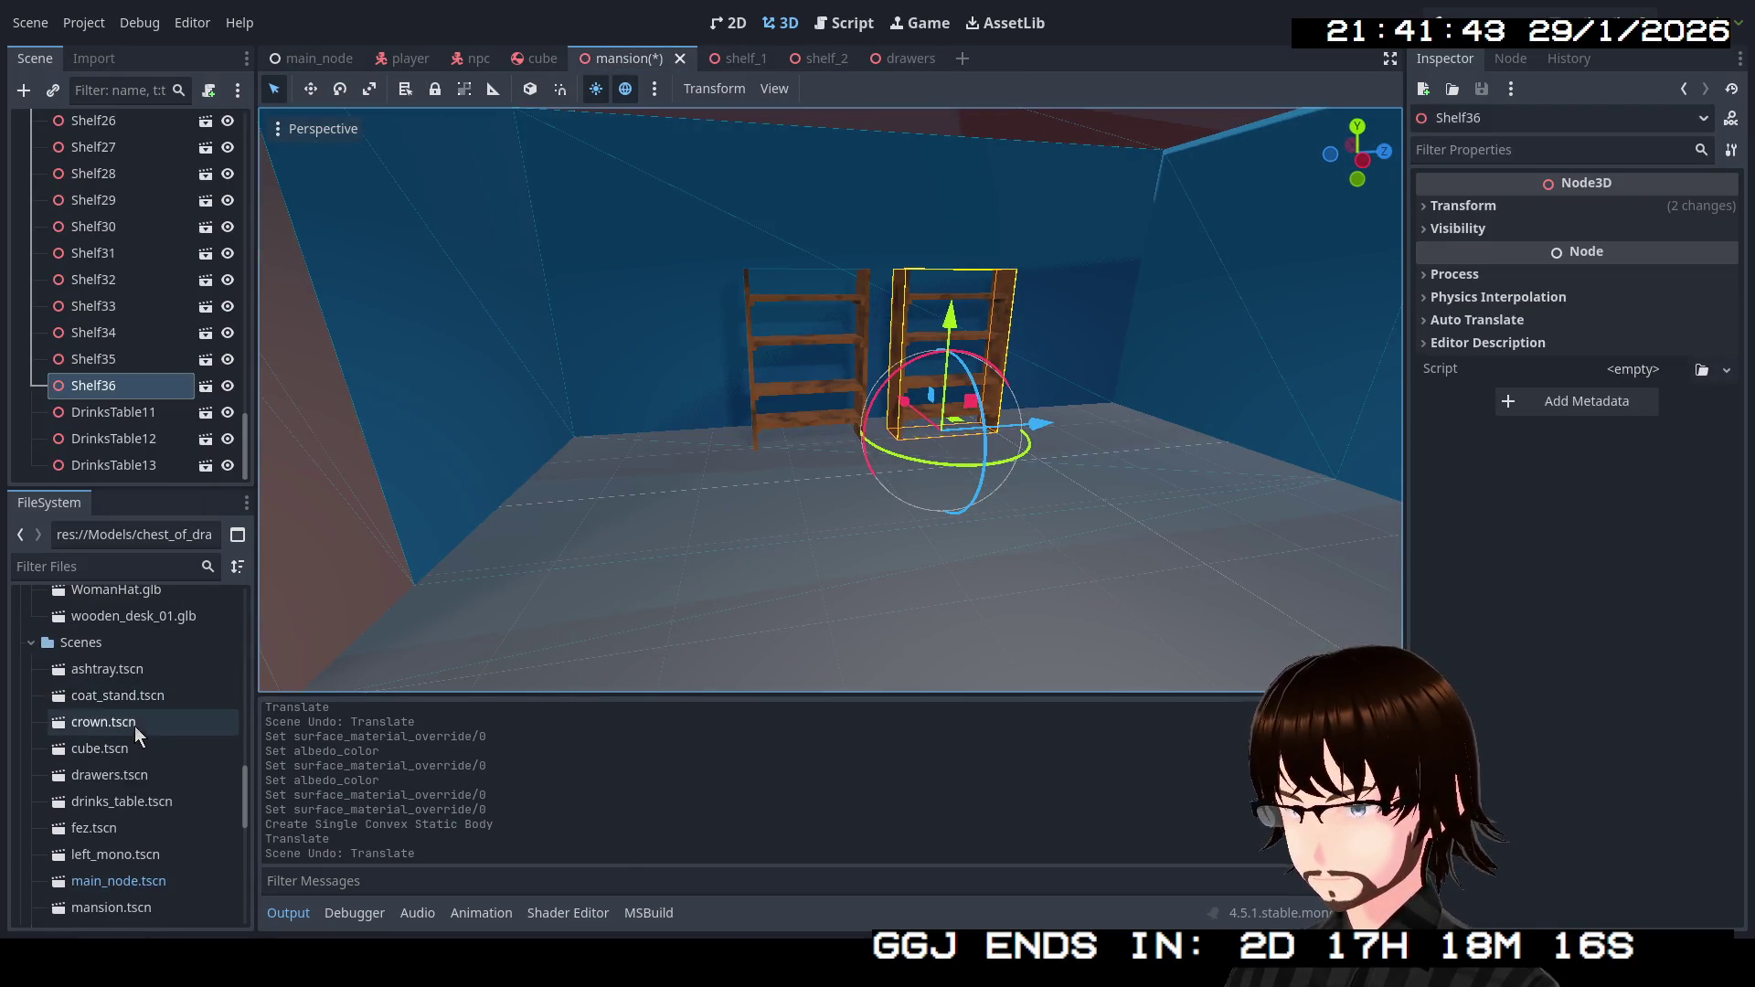
{"action": "scroll", "coordinate": [144, 717], "scroll_direction": "down", "scroll_amount": 5}
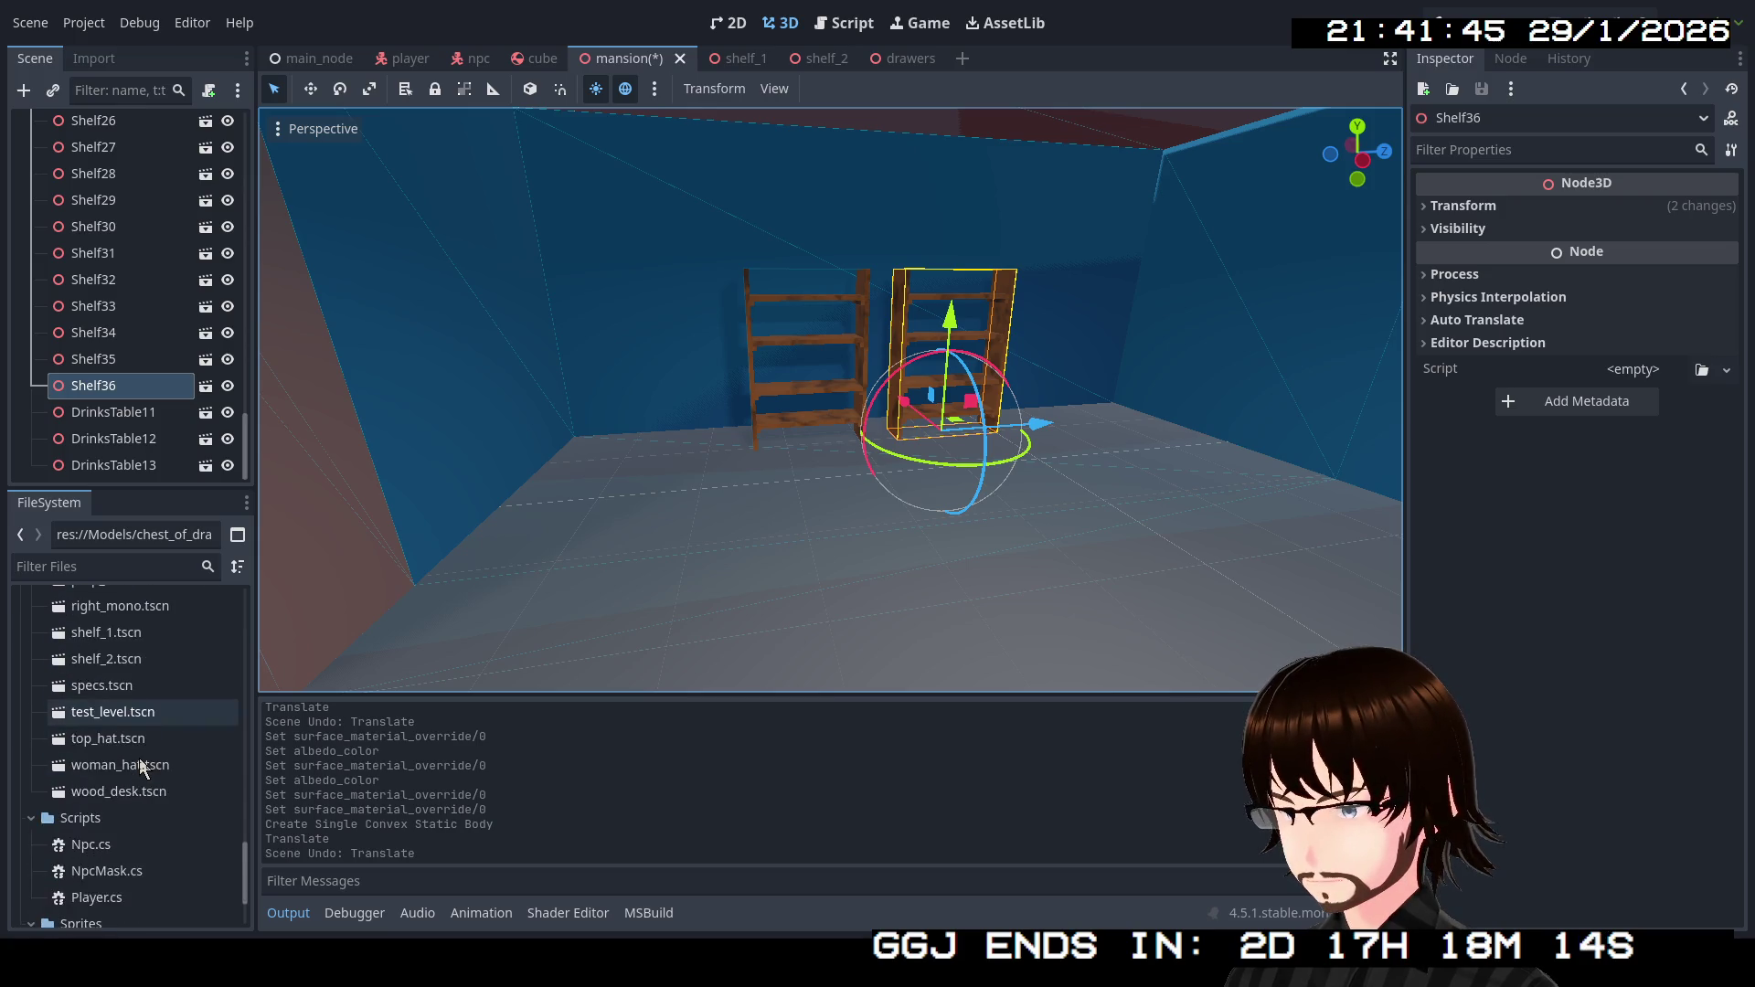
{"action": "scroll", "coordinate": [134, 761], "scroll_direction": "up", "scroll_amount": 5}
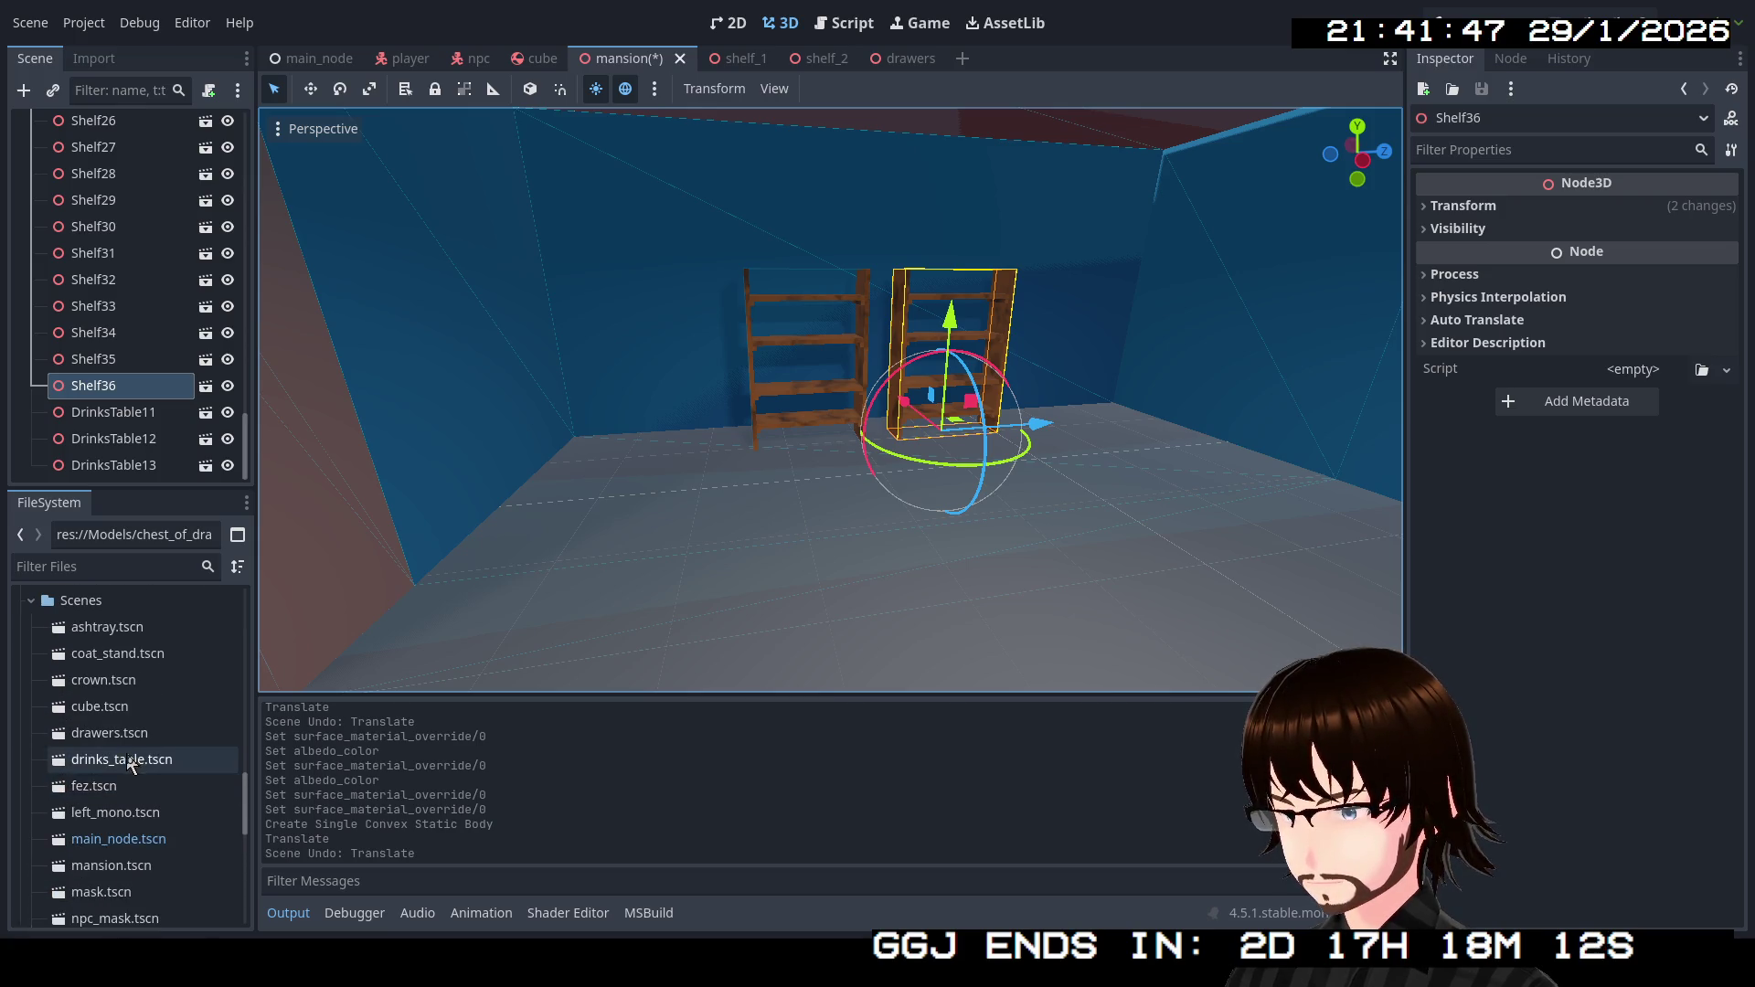
{"action": "mouse_move", "coordinate": [118, 742]}
{"action": "left_mouse_down"}
{"action": "mouse_move", "coordinate": [99, 468]}
{"action": "mouse_move", "coordinate": [108, 484]}
{"action": "left_mouse_up"}
Rotate the drawers about 135 degrees and push them back about 3 units along Z.
{"action": "left_click_drag", "start_coordinate": [561, 463], "coordinate": [713, 347]}
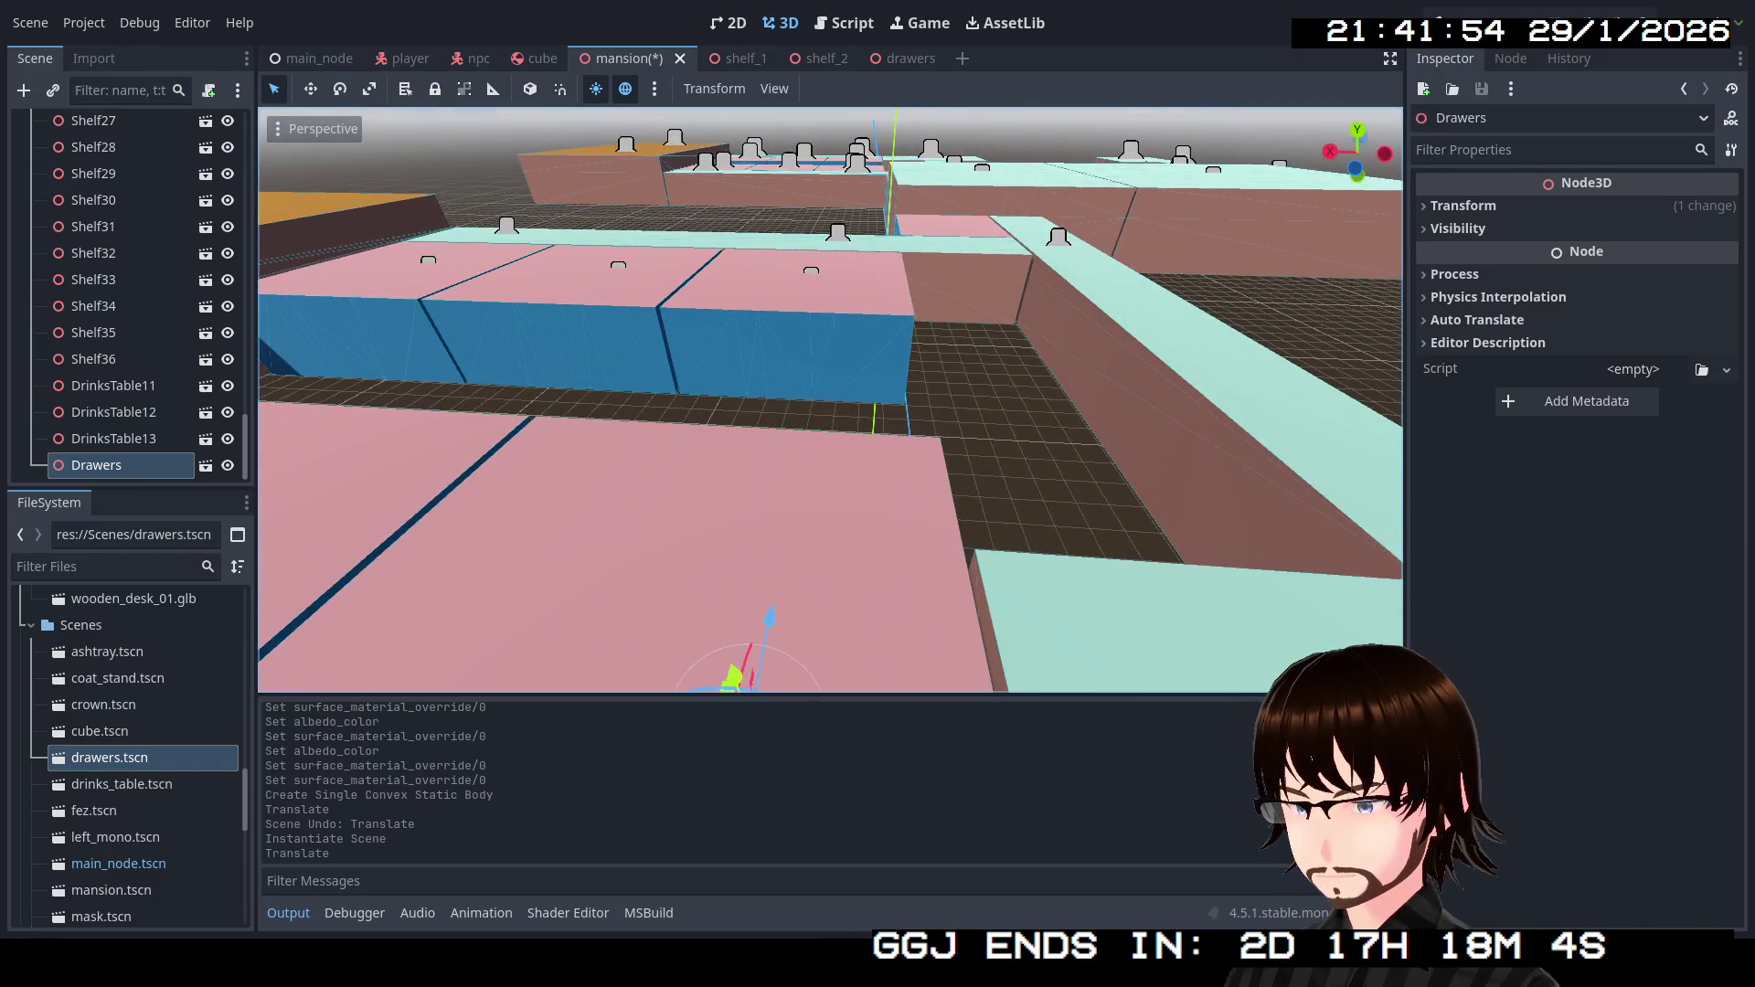
{"action": "key", "text": "w"}
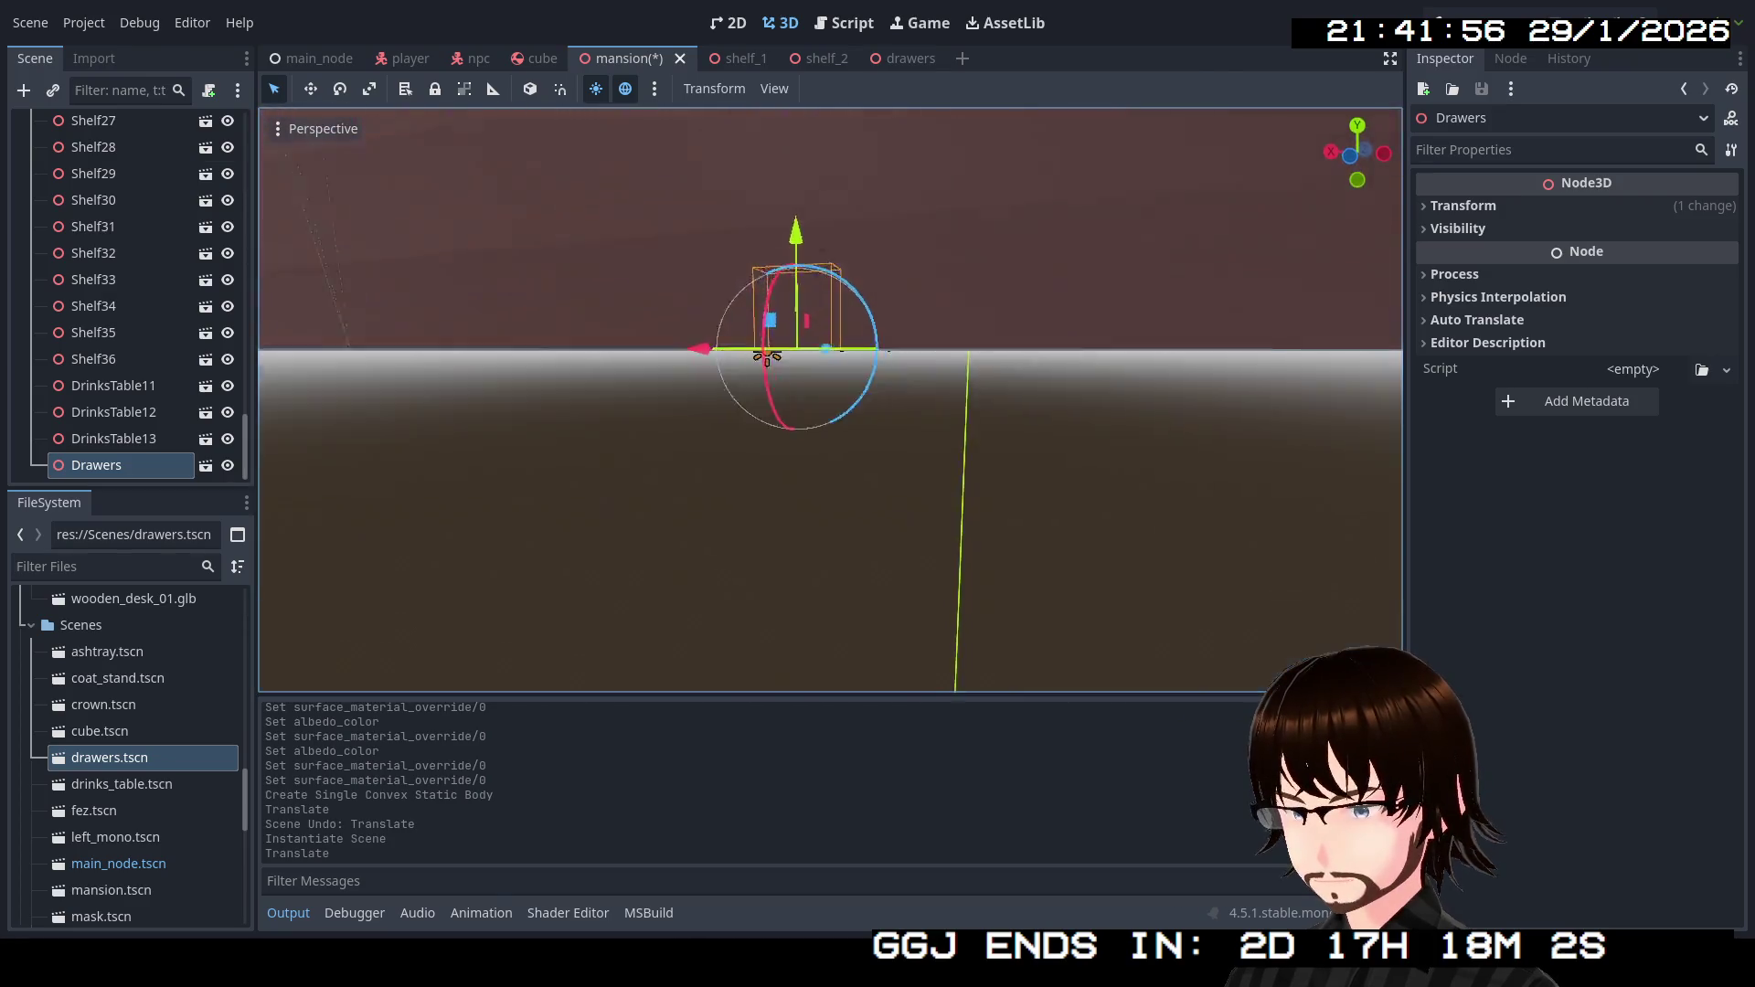
{"action": "key", "text": "f"}
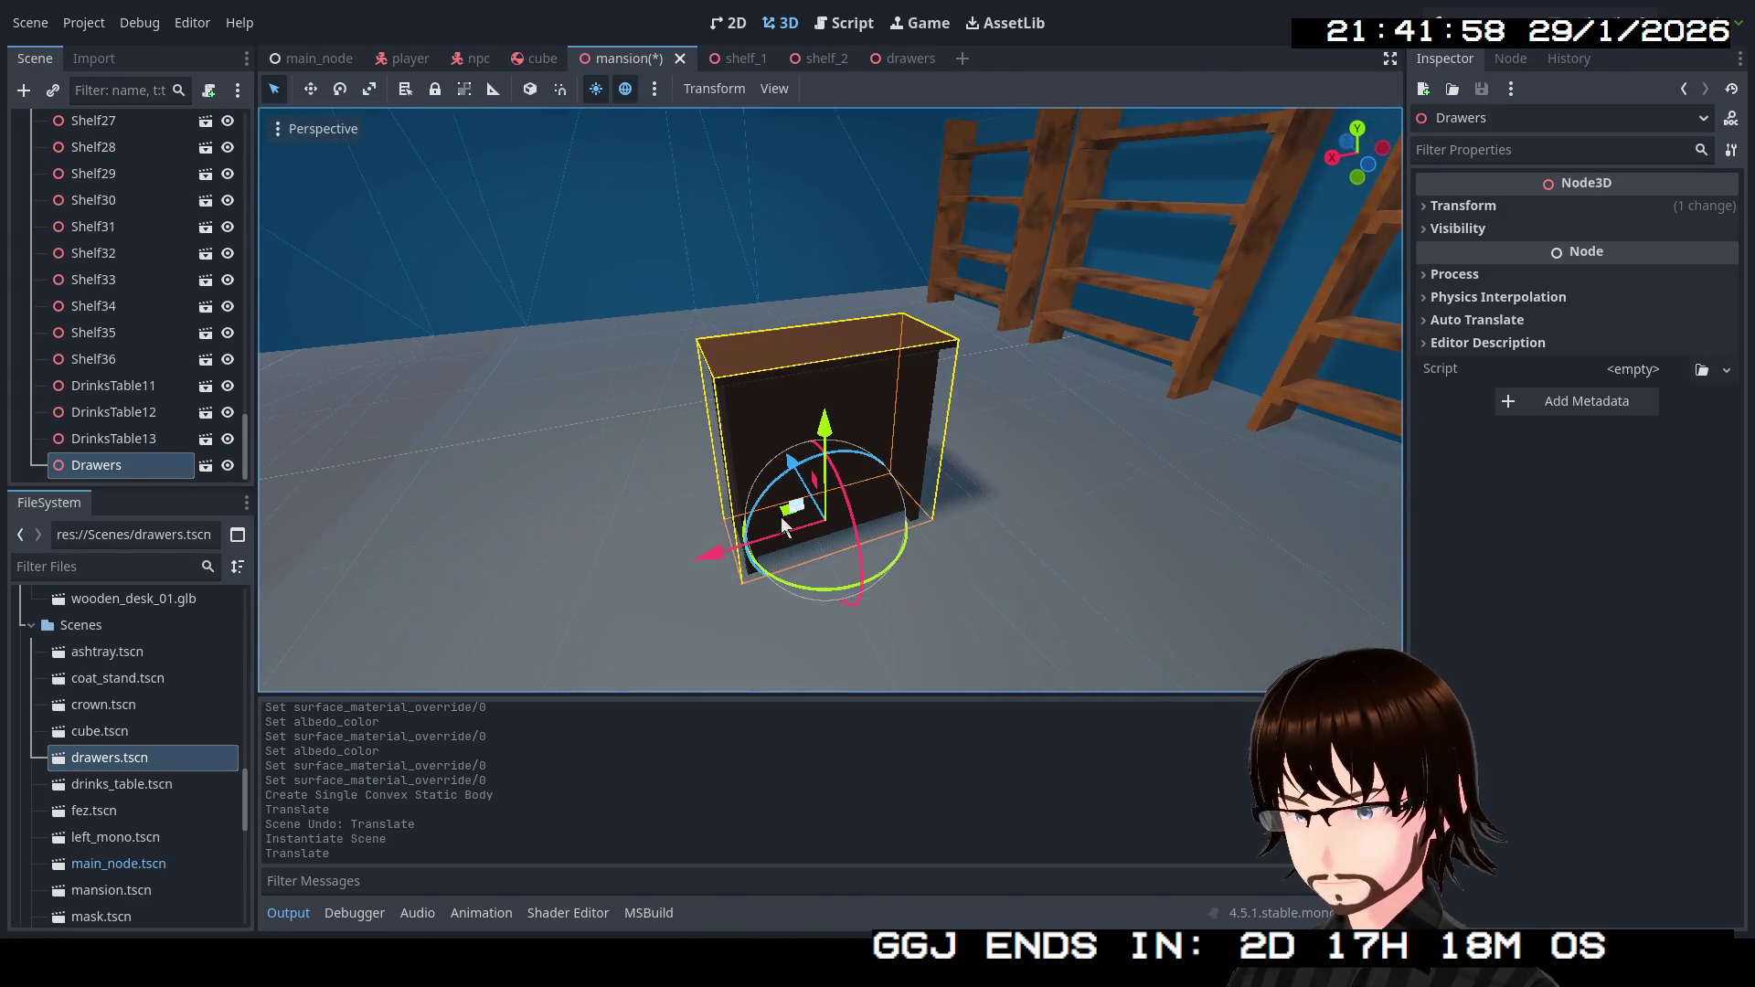
{"action": "mouse_move", "coordinate": [804, 589]}
{"action": "left_mouse_down"}
{"action": "mouse_move", "coordinate": [891, 598]}
{"action": "mouse_move", "coordinate": [974, 561]}
{"action": "mouse_move", "coordinate": [1075, 415]}
{"action": "mouse_move", "coordinate": [996, 329]}
{"action": "mouse_move", "coordinate": [891, 276]}
{"action": "left_mouse_up"}
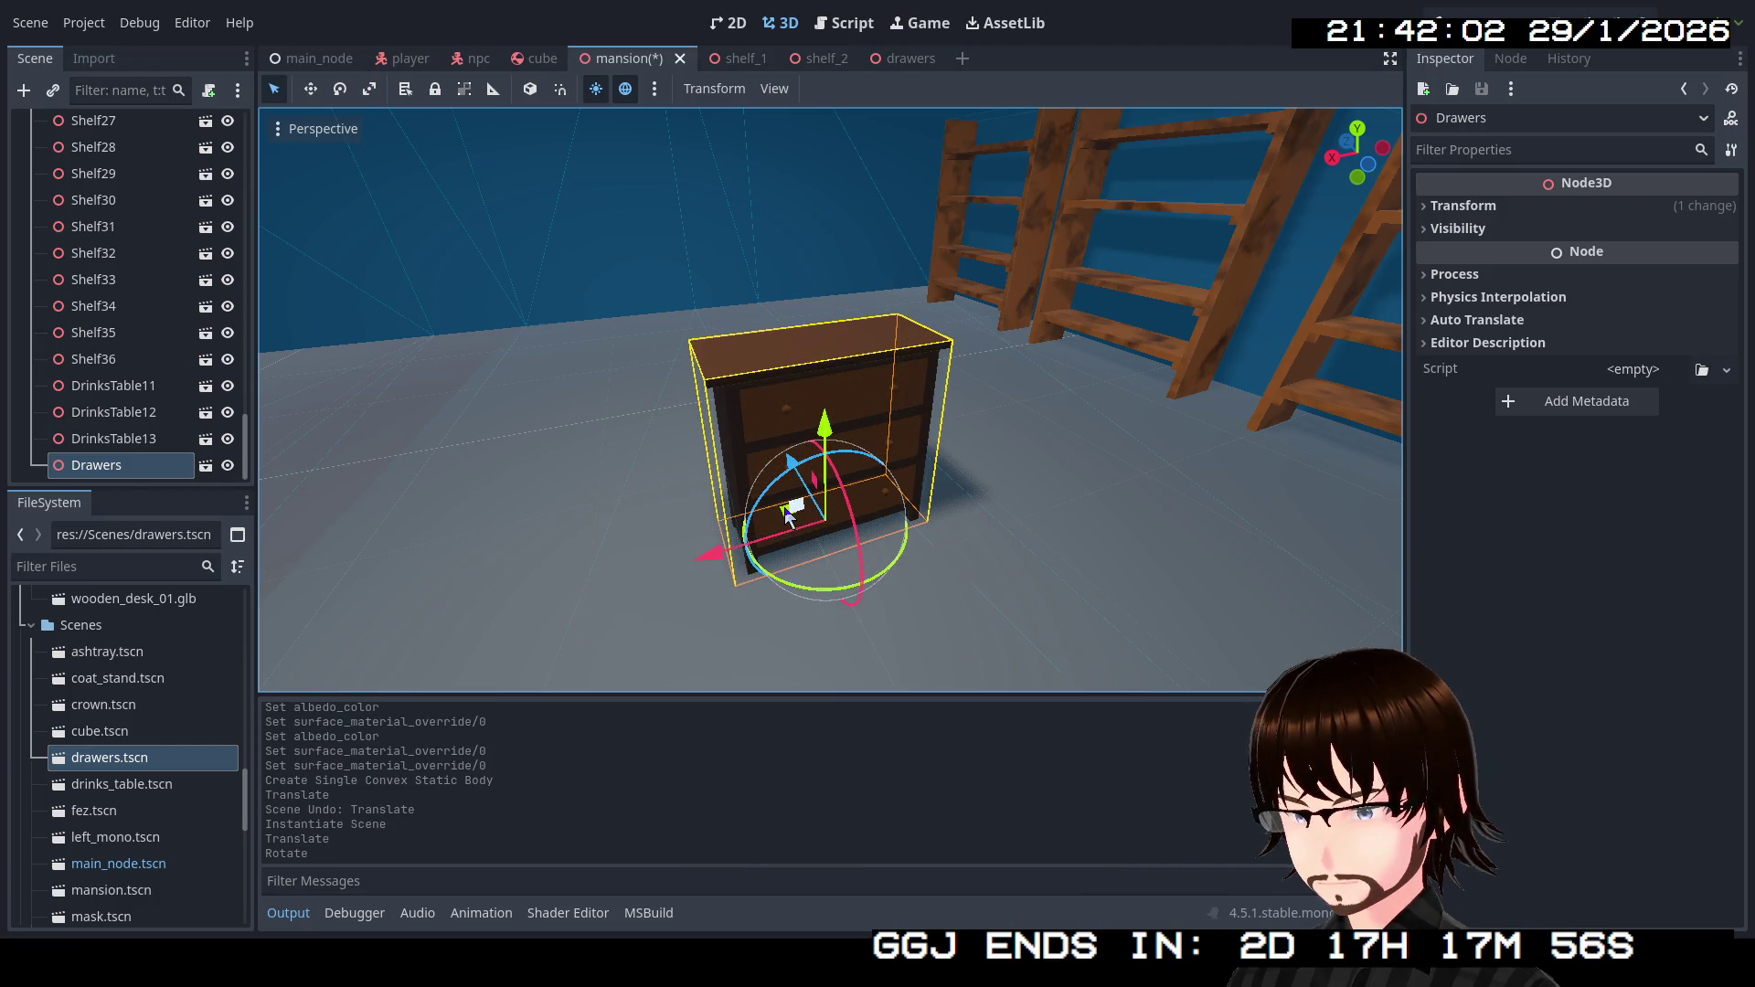
{"action": "mouse_move", "coordinate": [791, 460]}
{"action": "left_mouse_down"}
{"action": "mouse_move", "coordinate": [704, 345]}
{"action": "mouse_move", "coordinate": [811, 314]}
{"action": "mouse_move", "coordinate": [950, 156]}
{"action": "left_mouse_up"}
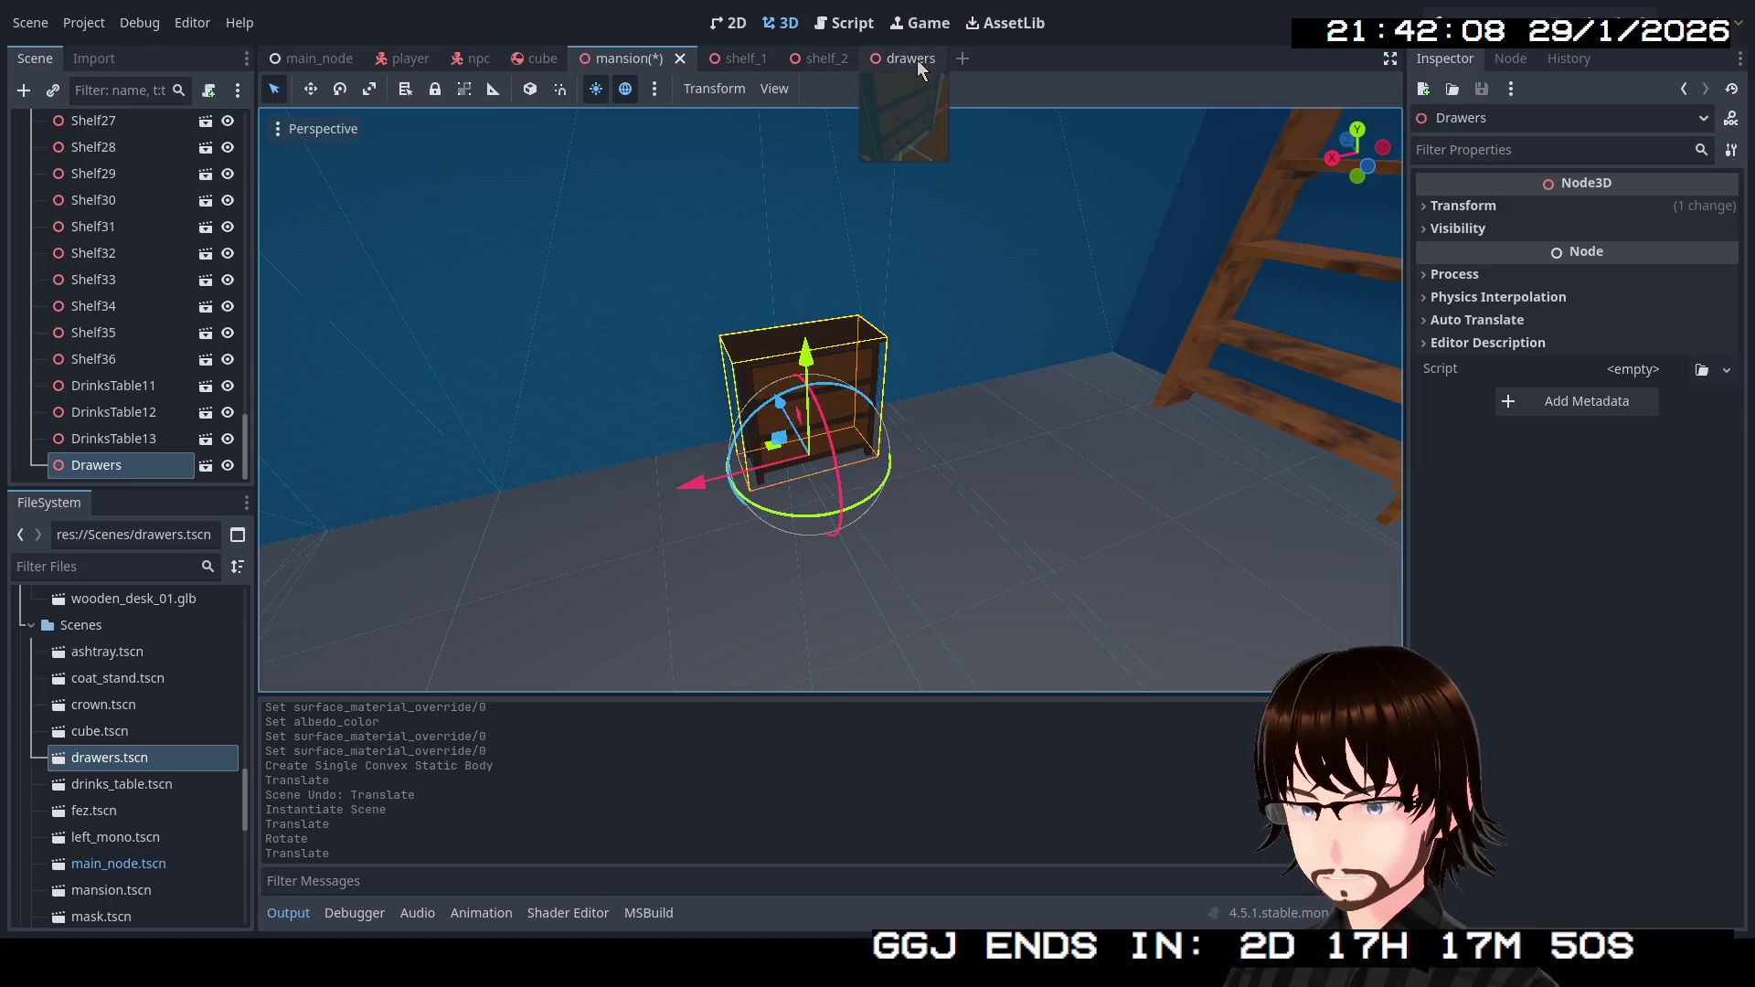
In the drawers scene, scale chest_of_drawers_01 to 1.2 on all axes and save.
{"action": "left_click", "coordinate": [918, 67]}
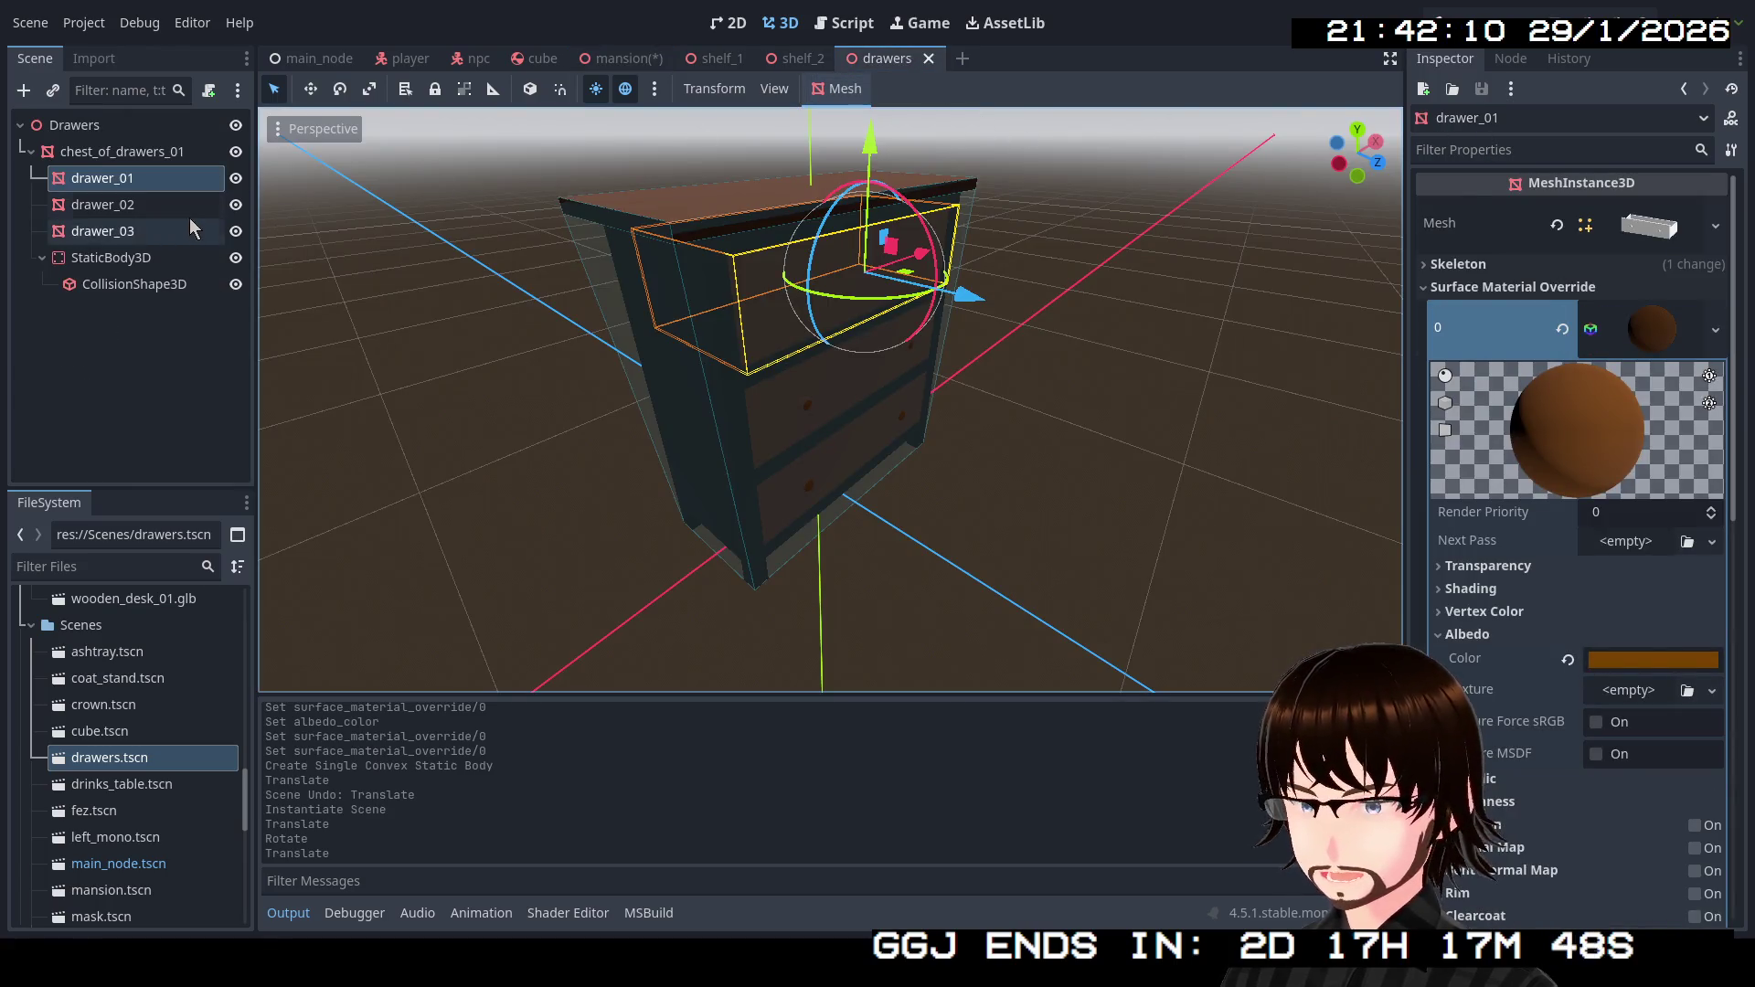
{"action": "left_click", "coordinate": [122, 152]}
{"action": "scroll", "coordinate": [1532, 535], "scroll_direction": "down", "scroll_amount": 15}
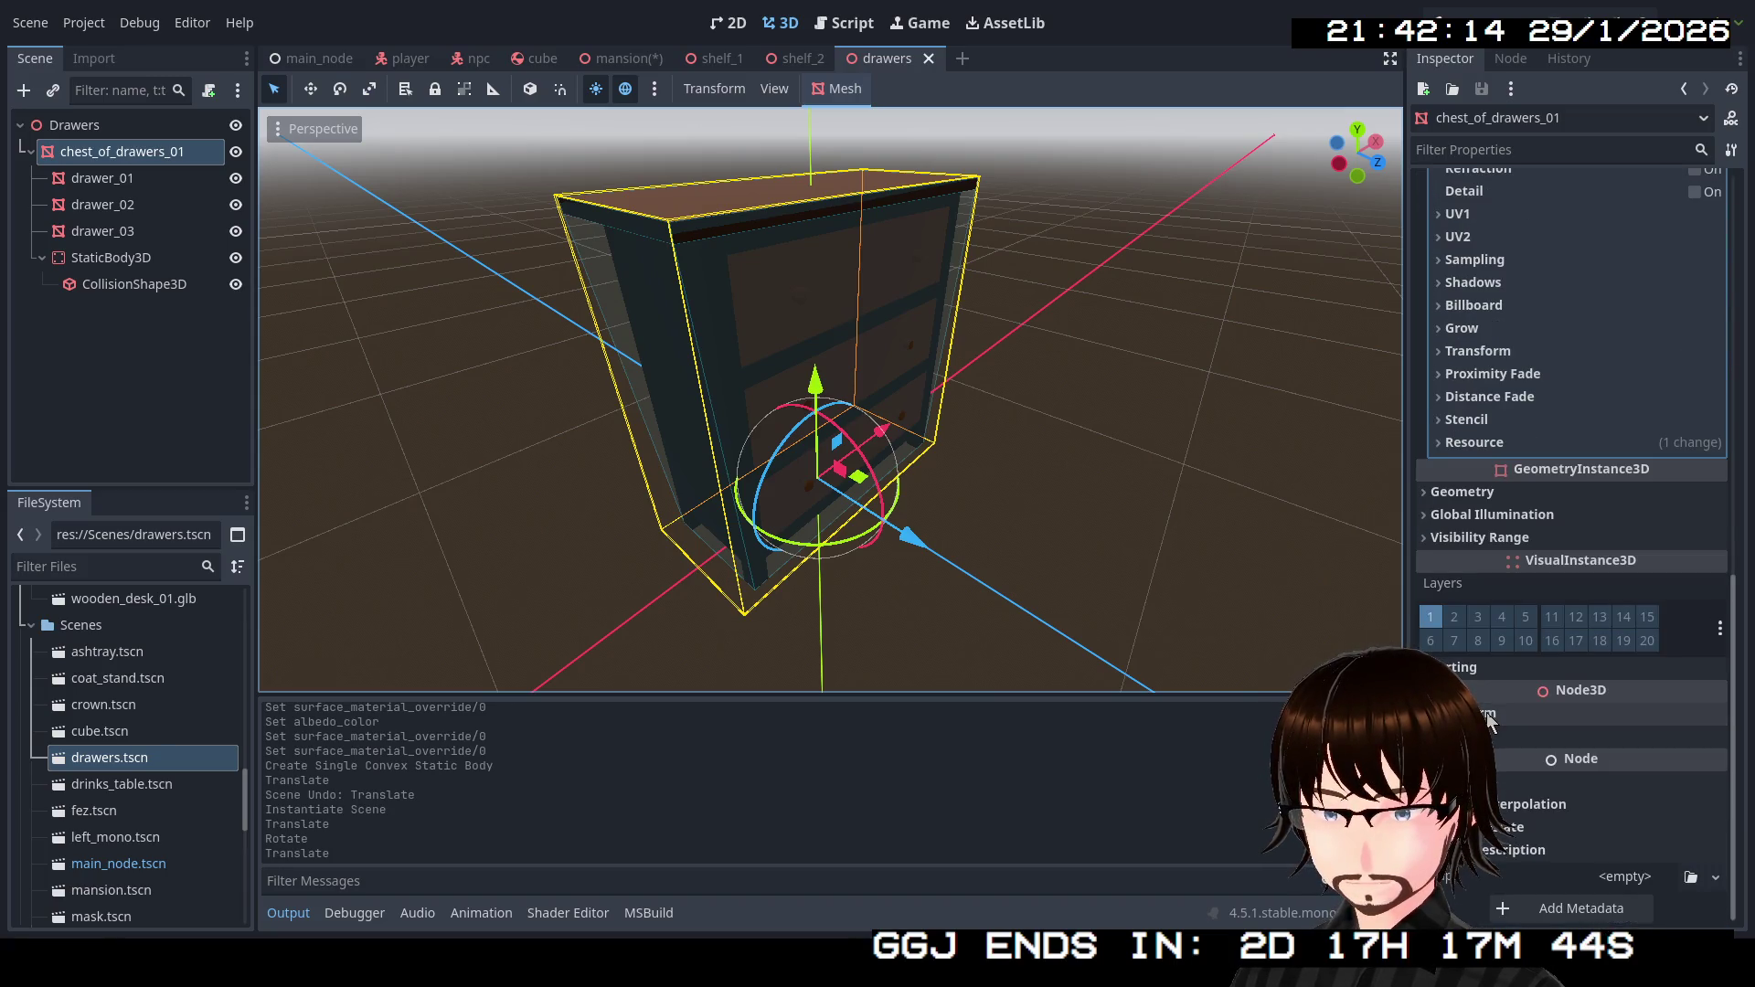
{"action": "left_click", "coordinate": [1487, 717]}
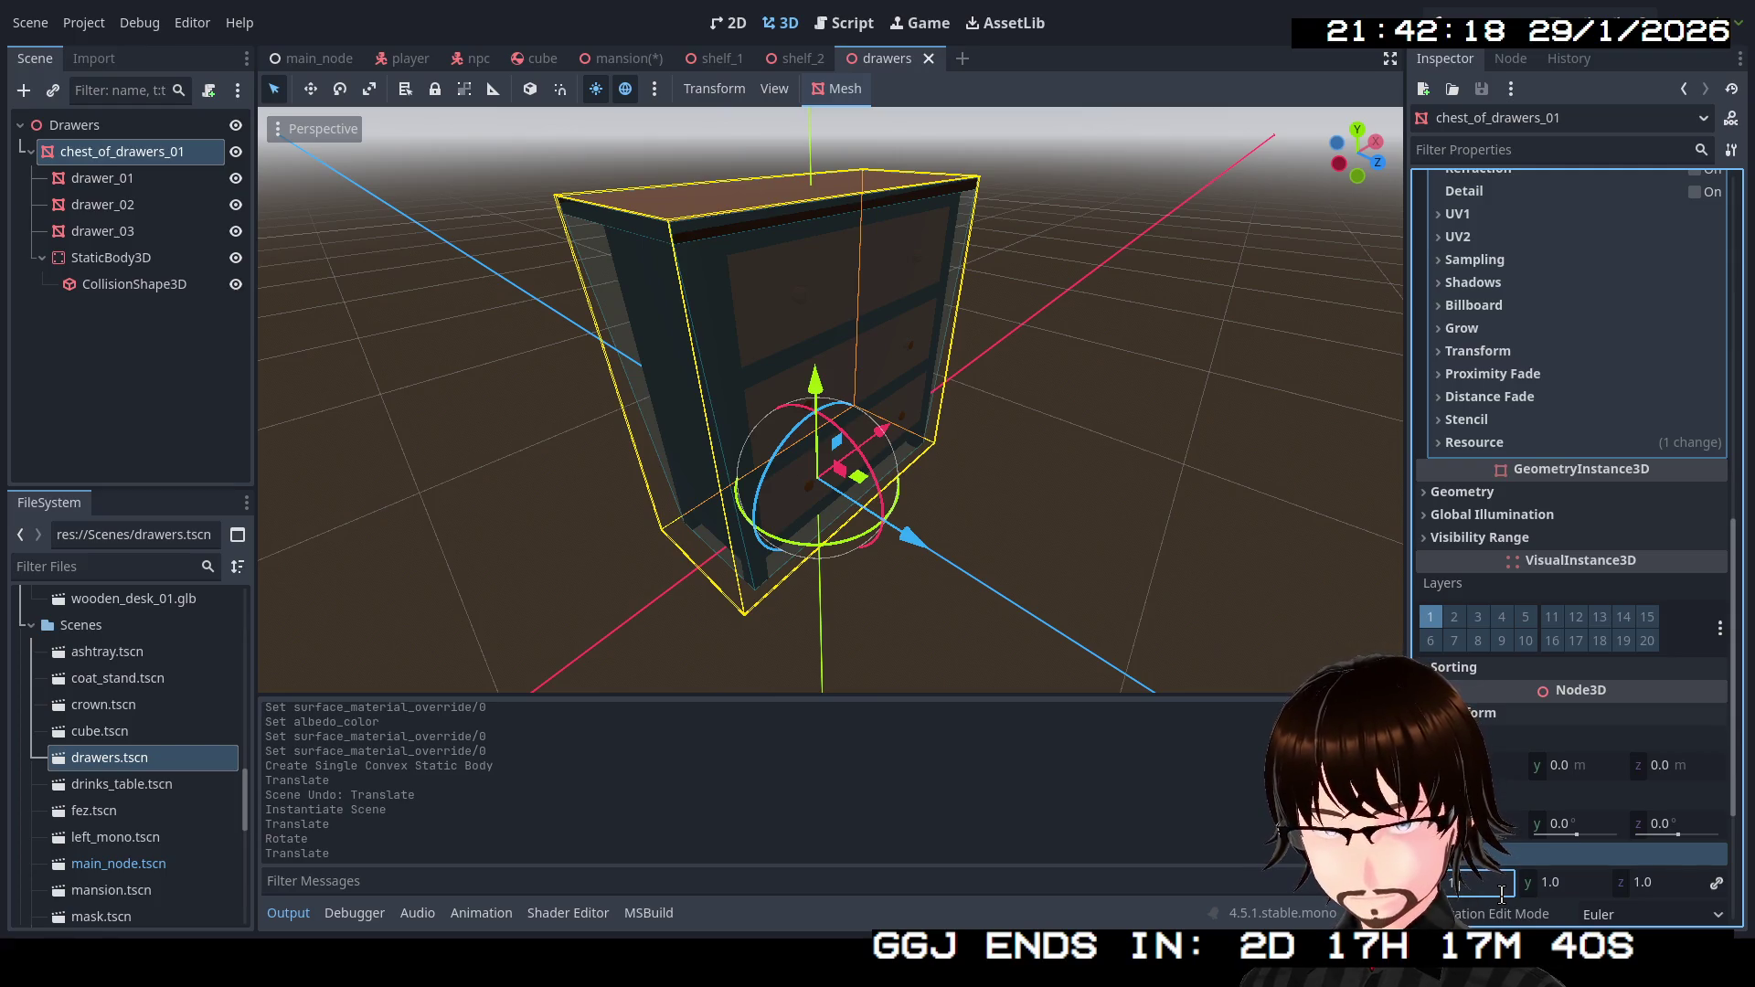
{"action": "key", "text": "Return"}
{"action": "key", "text": "ctrl+s"}
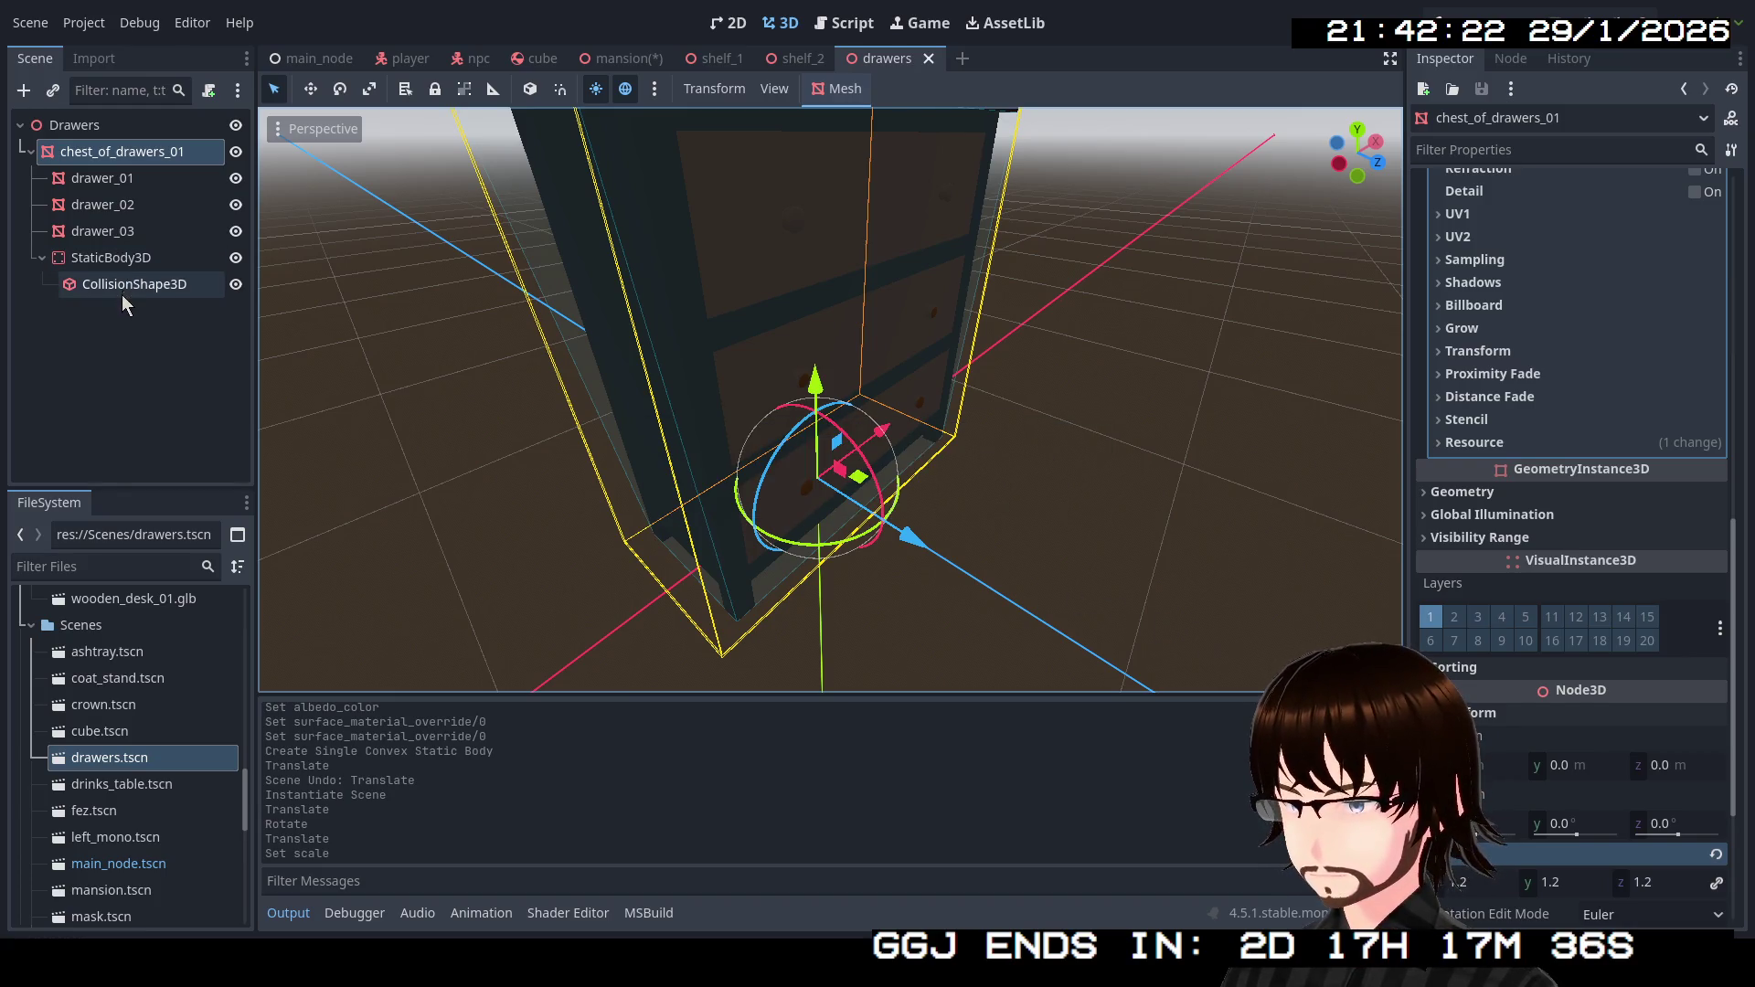
Set the StaticBody3D collision mask to cover layers 1–3, then return to the mansion.
{"action": "left_click", "coordinate": [111, 258]}
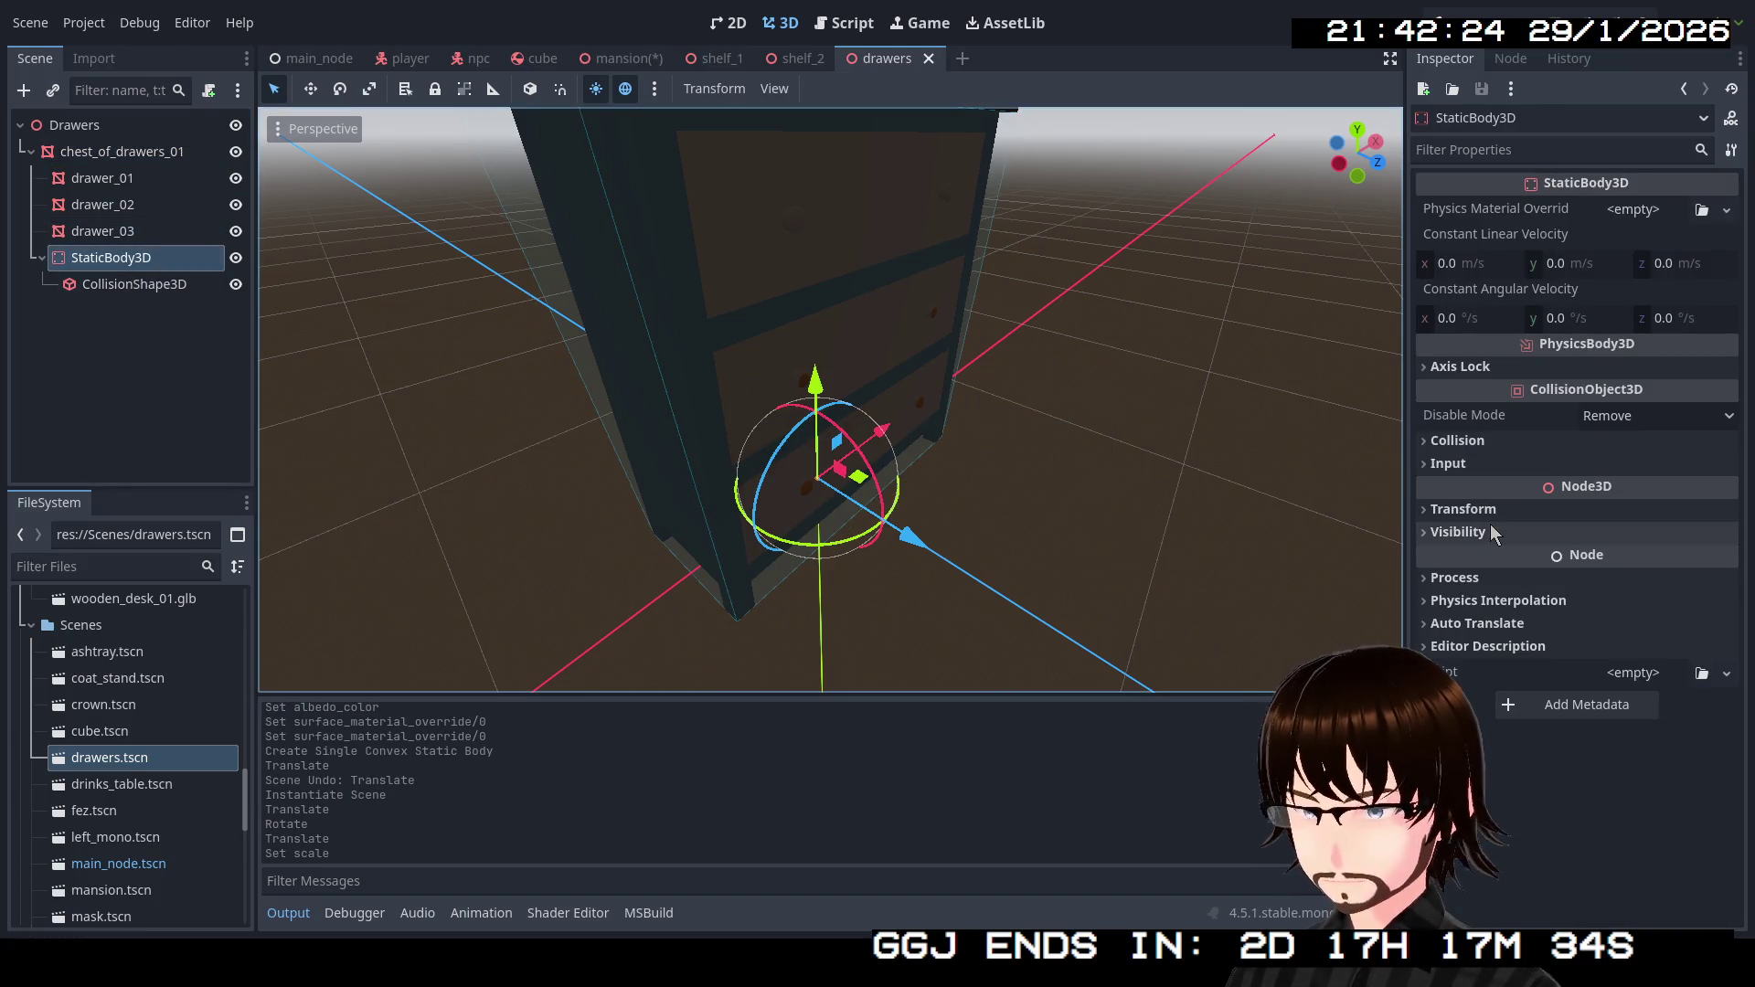
{"action": "left_click", "coordinate": [1483, 447]}
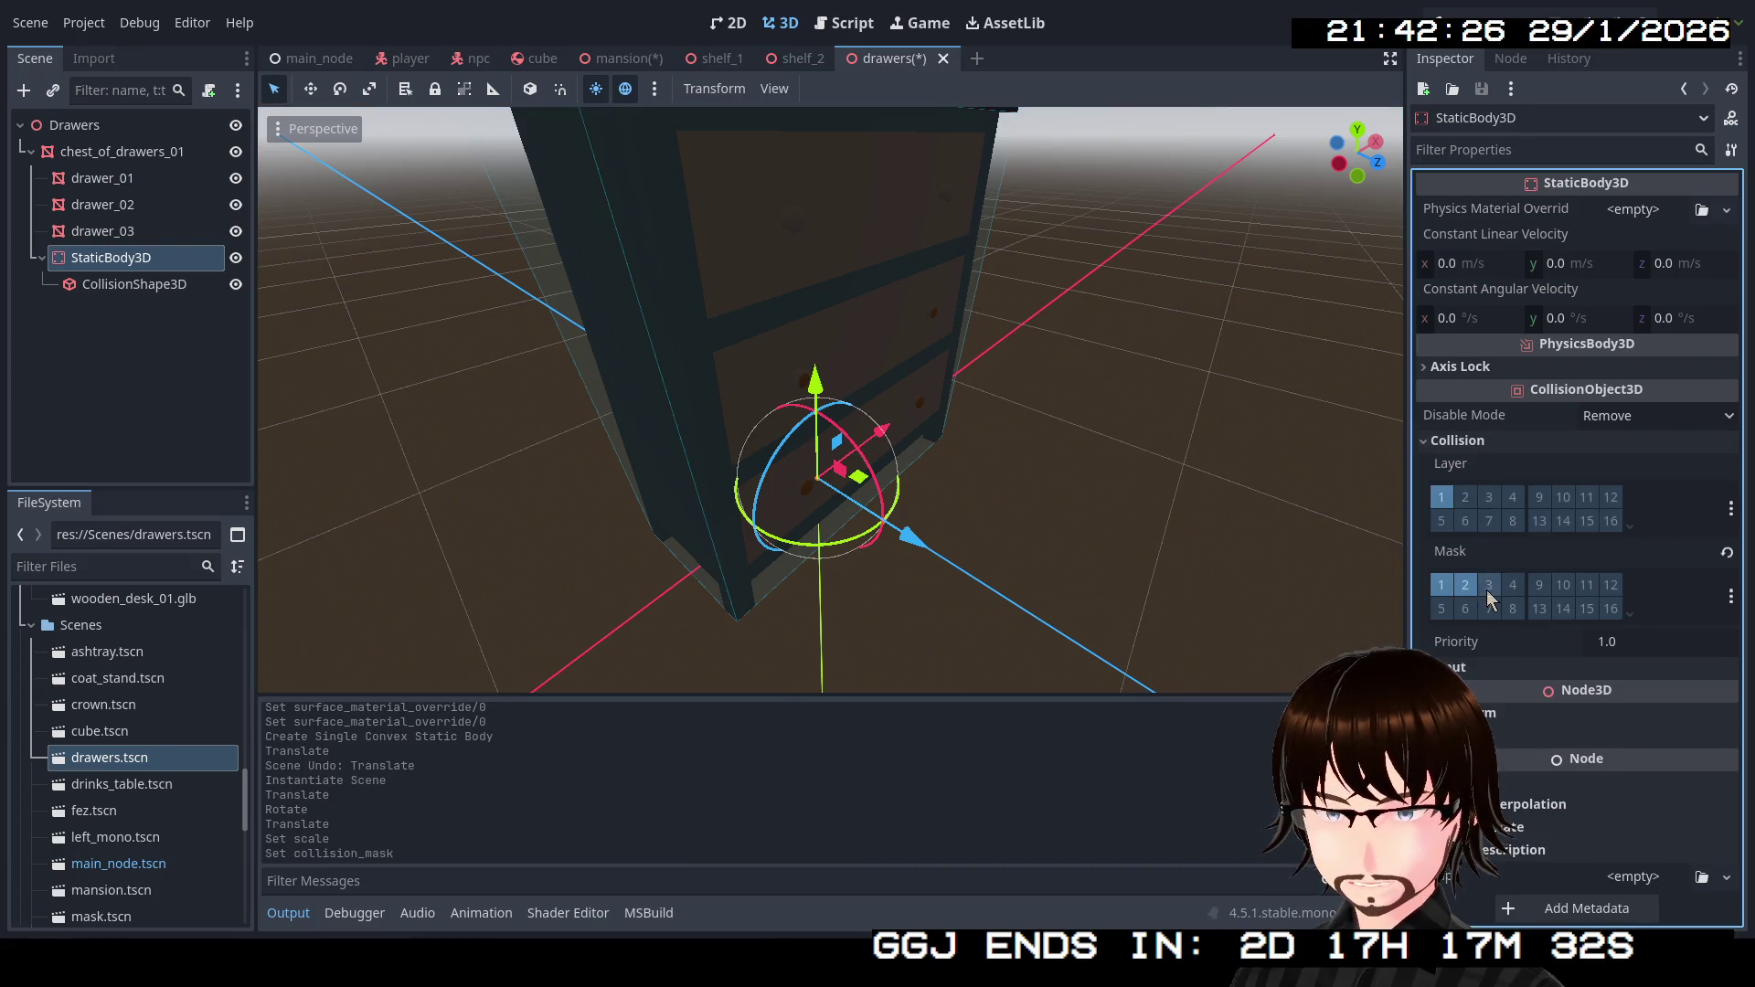
{"action": "left_click_drag", "start_coordinate": [1027, 453], "coordinate": [664, 93]}
{"action": "left_click", "coordinate": [622, 58]}
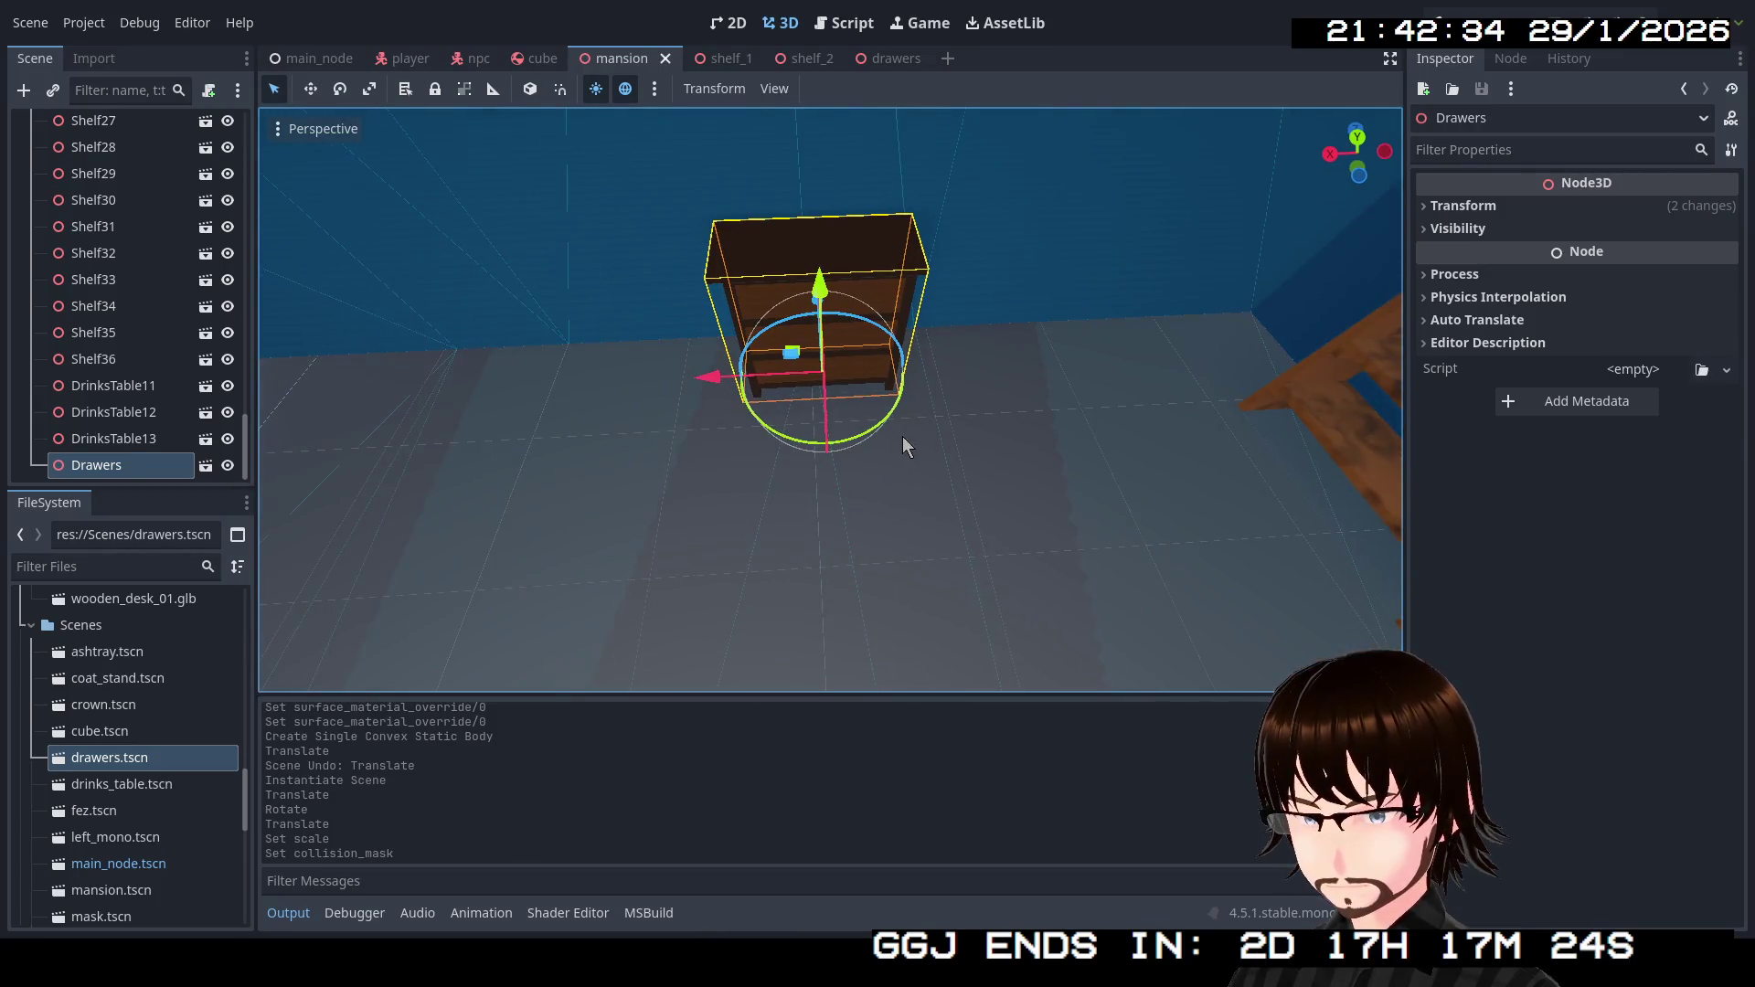
Shift the Drawers to the right along X and save the mansion scene.
{"action": "left_click_drag", "start_coordinate": [720, 380], "coordinate": [865, 379]}
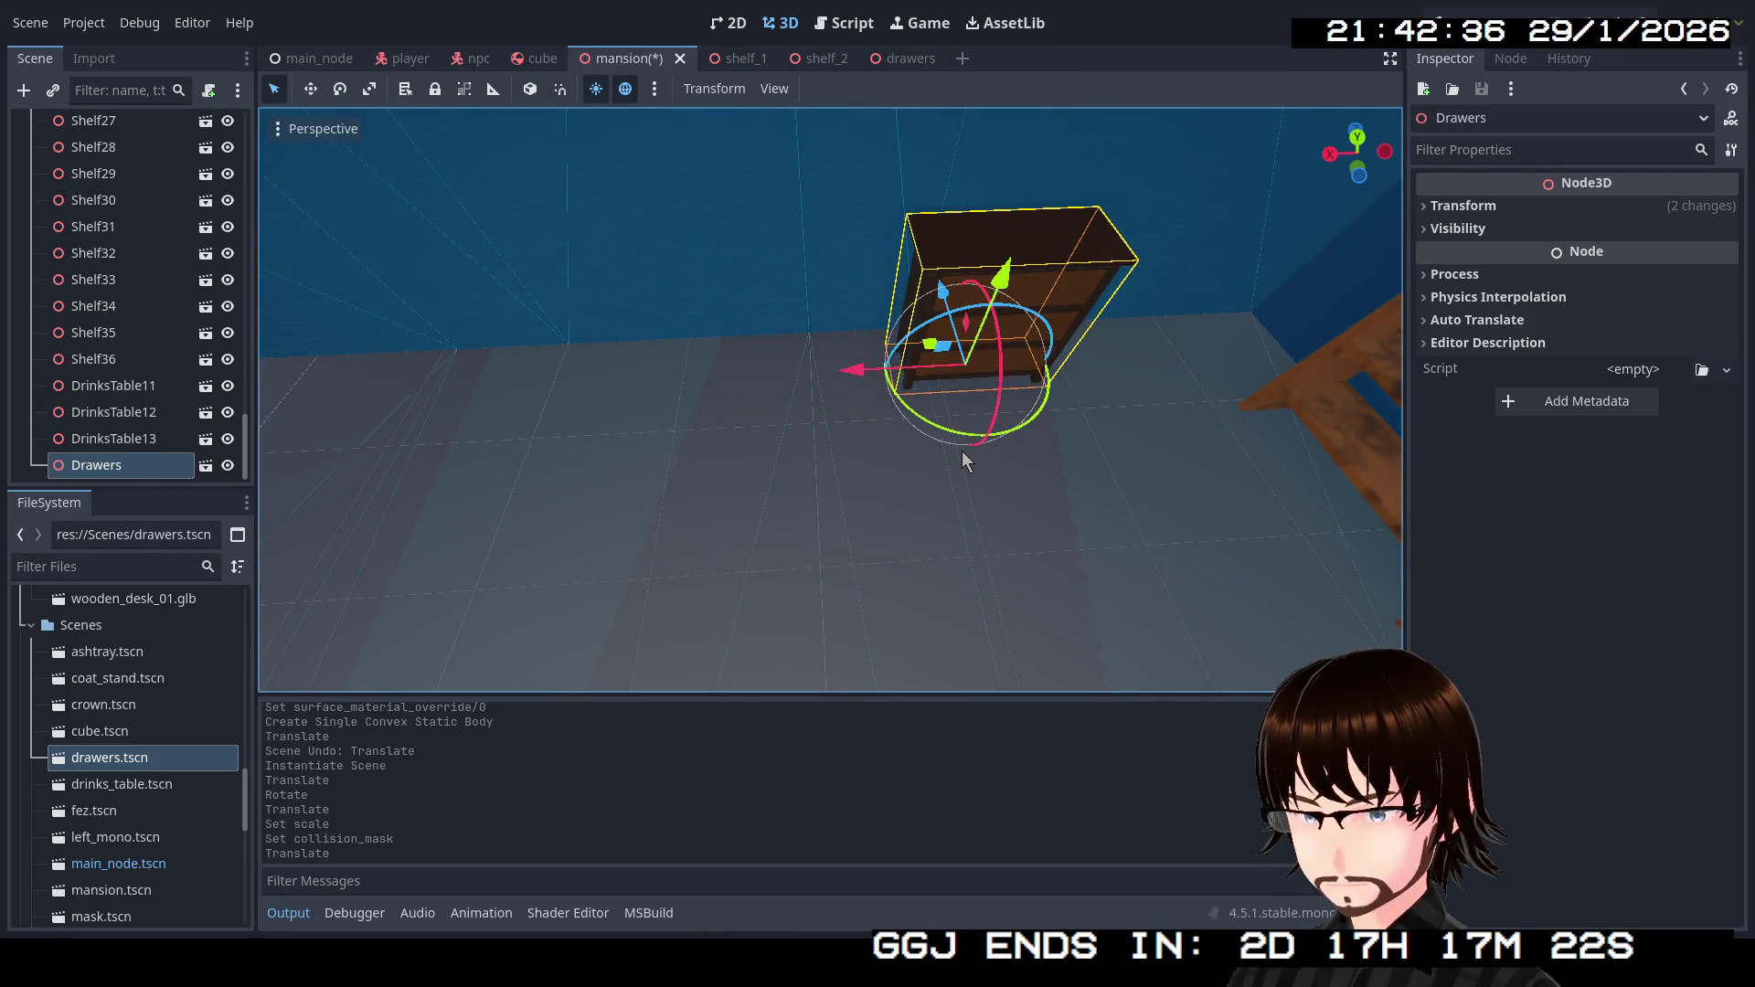
{"action": "key", "text": "ctrl+s"}
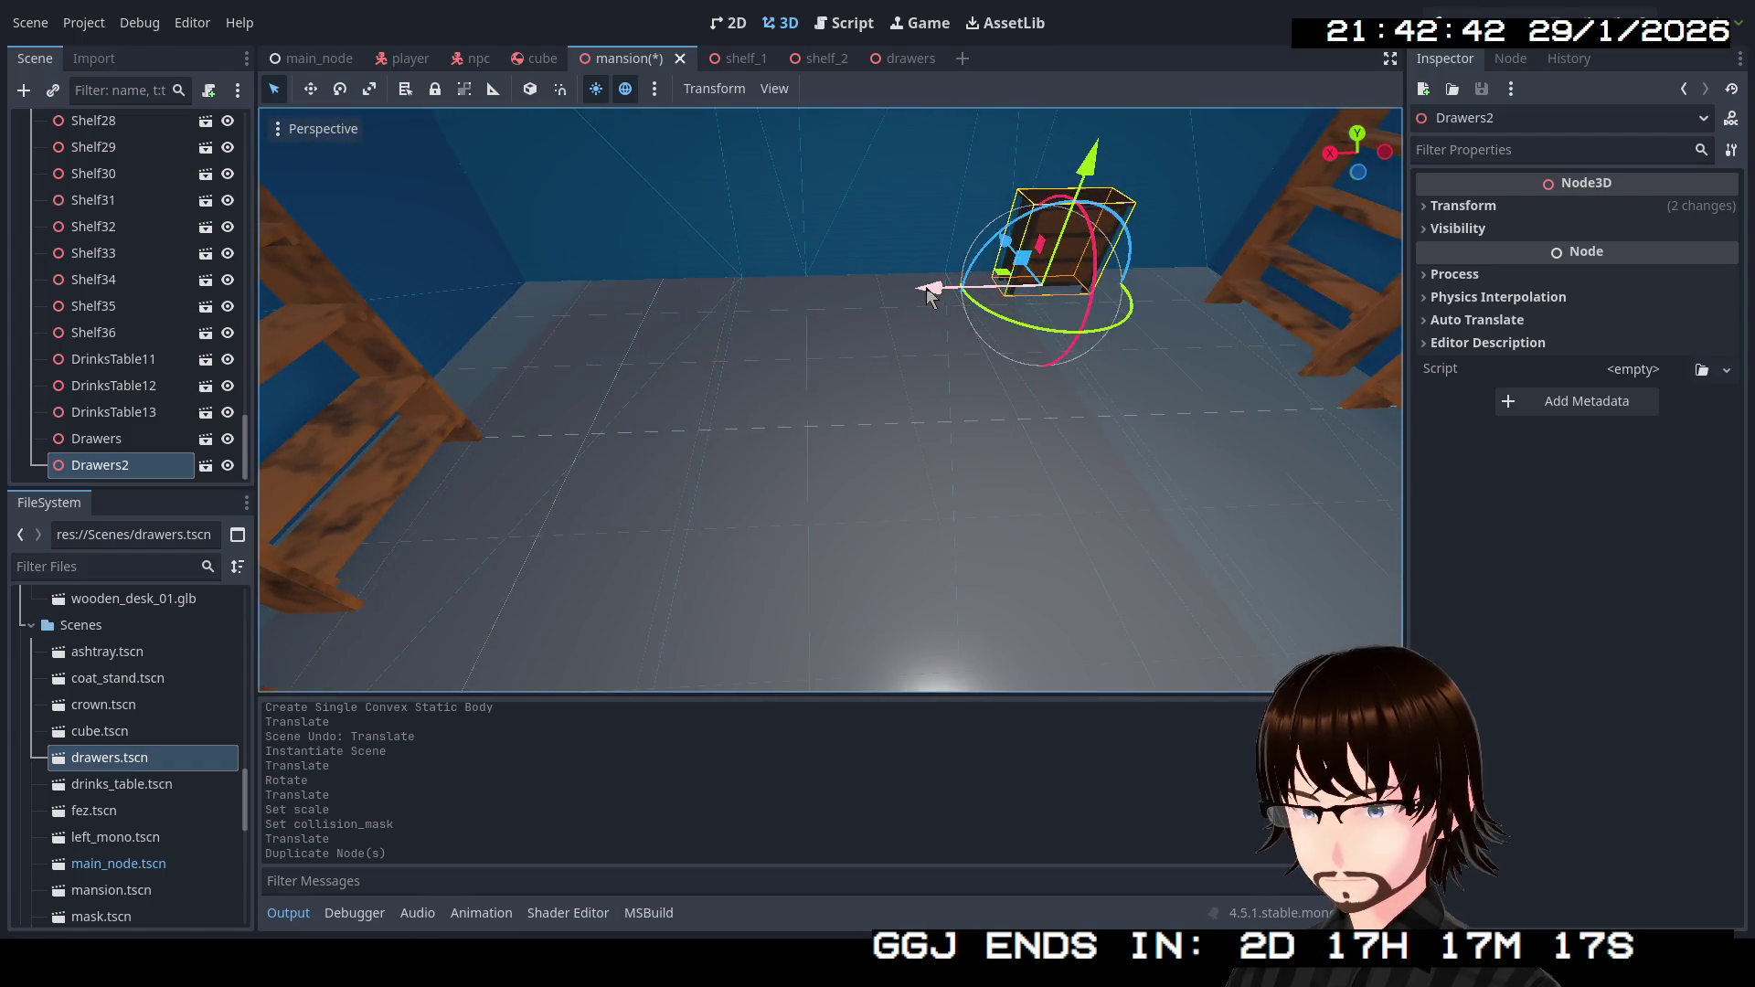
Move the duplicate Drawers2 about 3.7 units along X and rotate it to face the room.
{"action": "left_click_drag", "start_coordinate": [926, 297], "coordinate": [315, 294]}
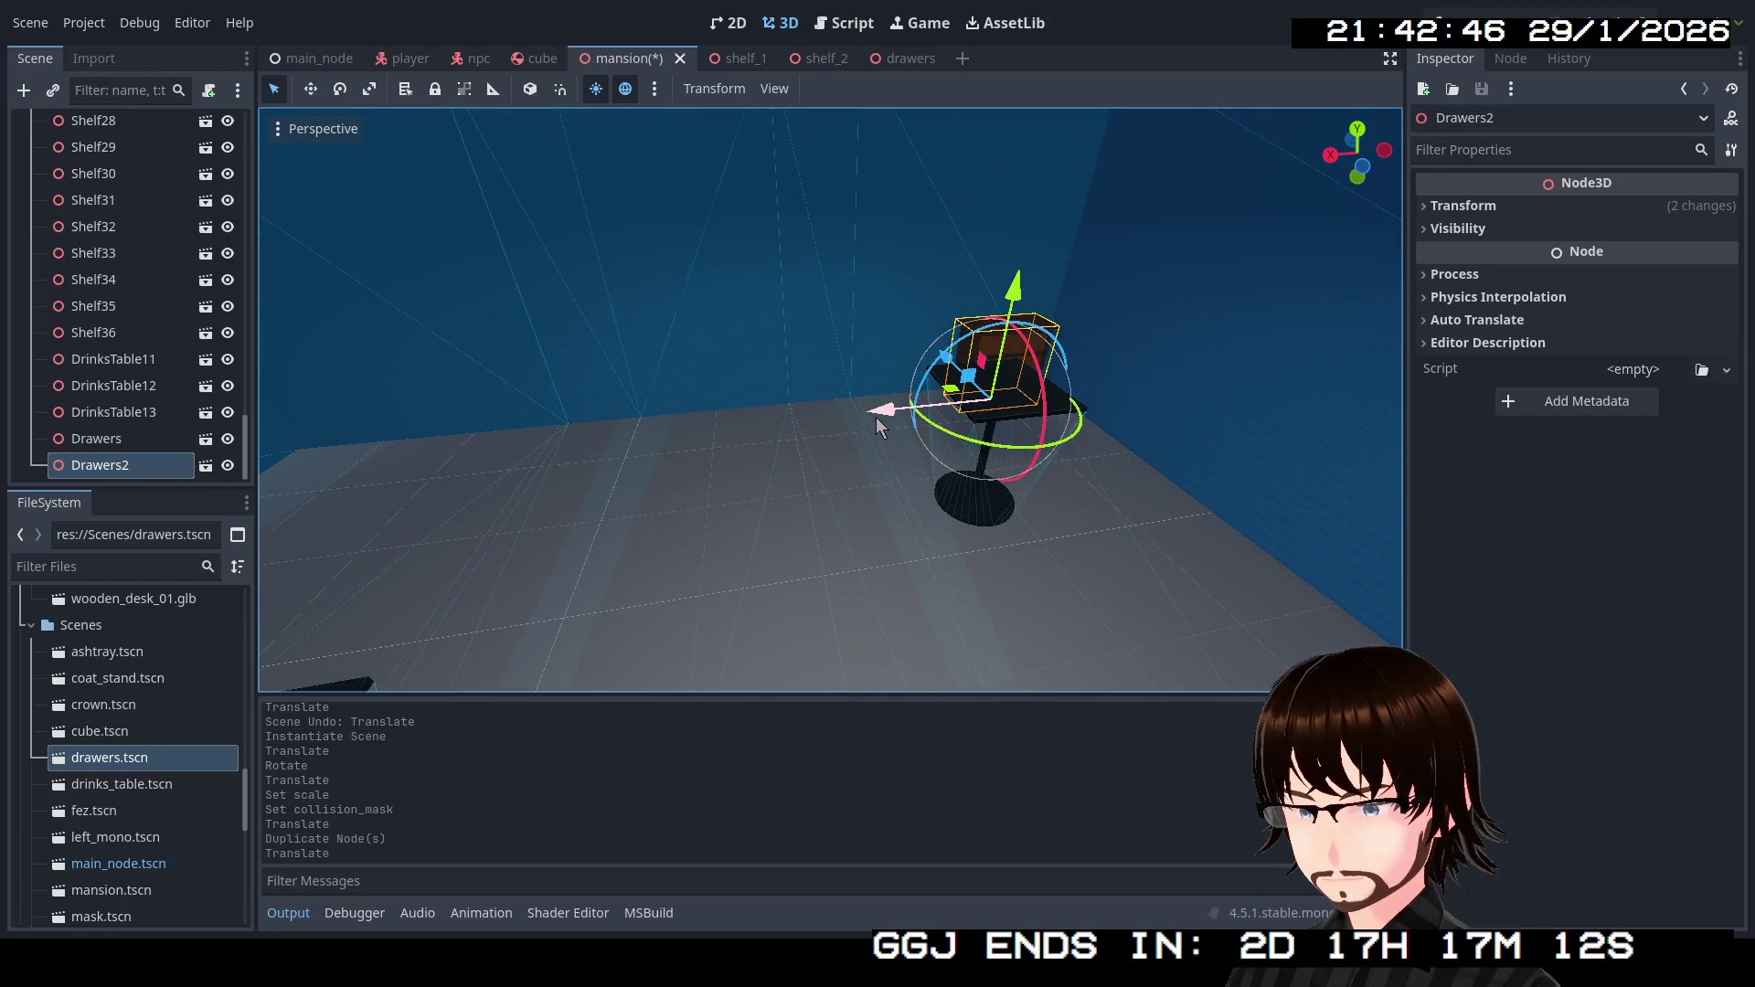
{"action": "left_click_drag", "start_coordinate": [876, 418], "coordinate": [280, 414]}
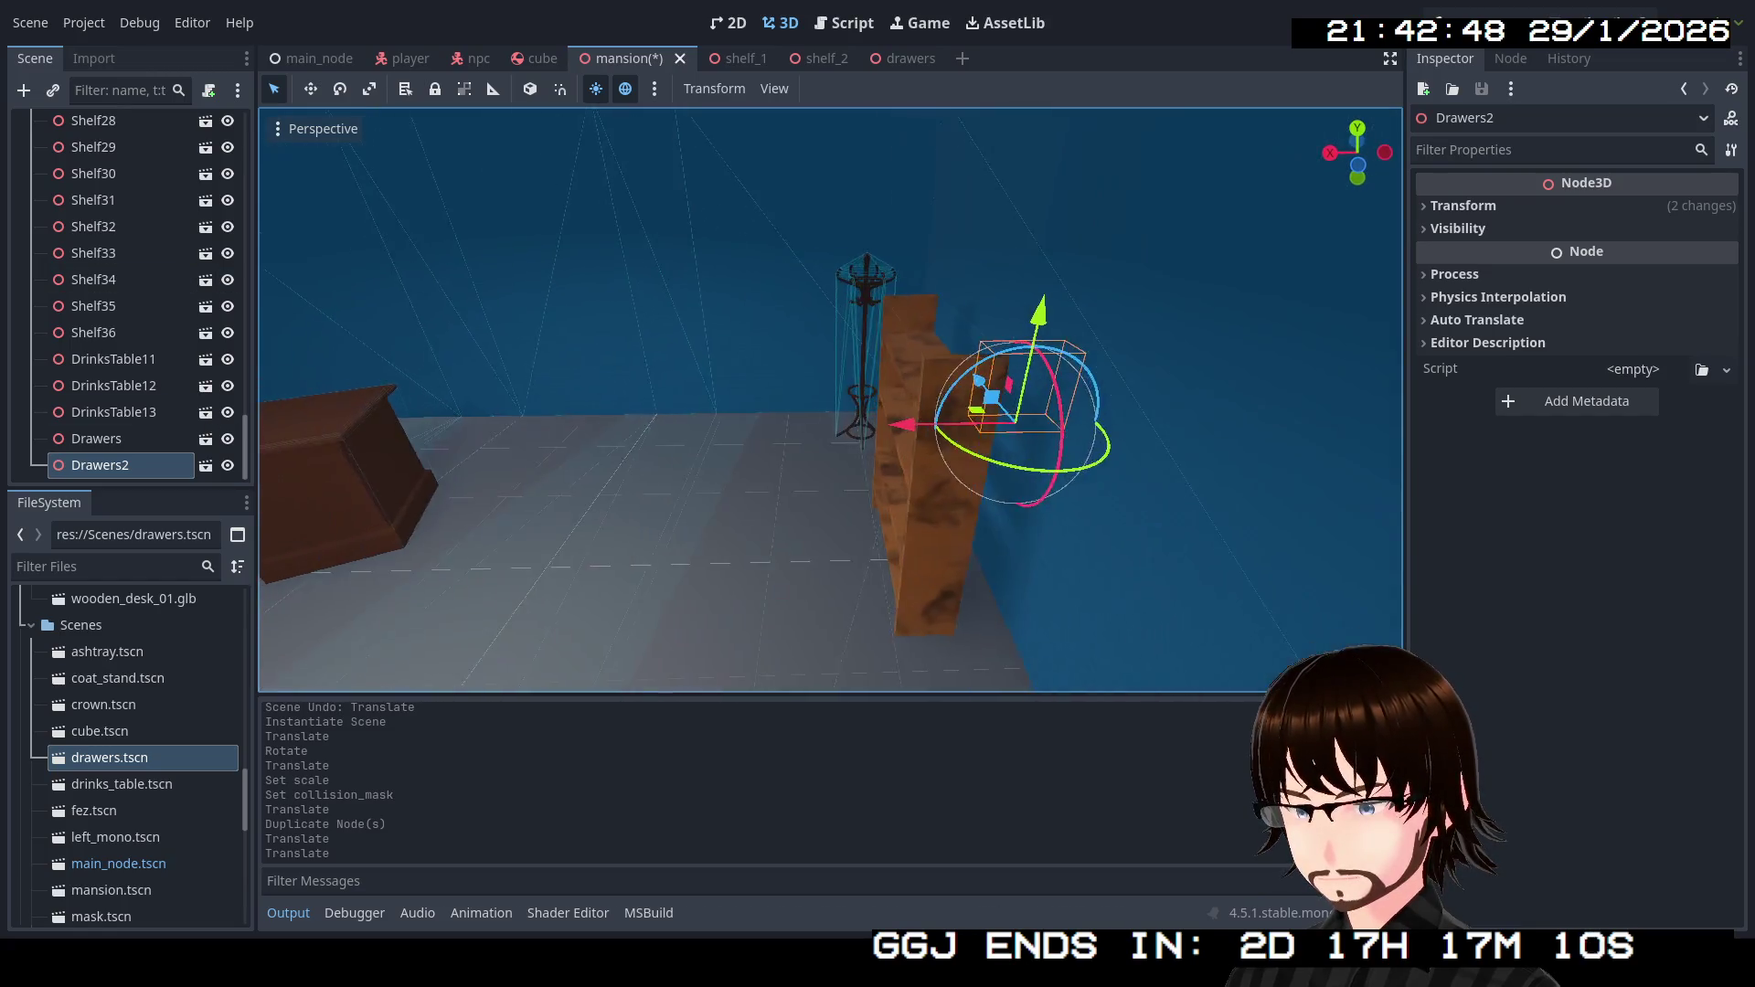
{"action": "left_click_drag", "start_coordinate": [1023, 432], "coordinate": [763, 422]}
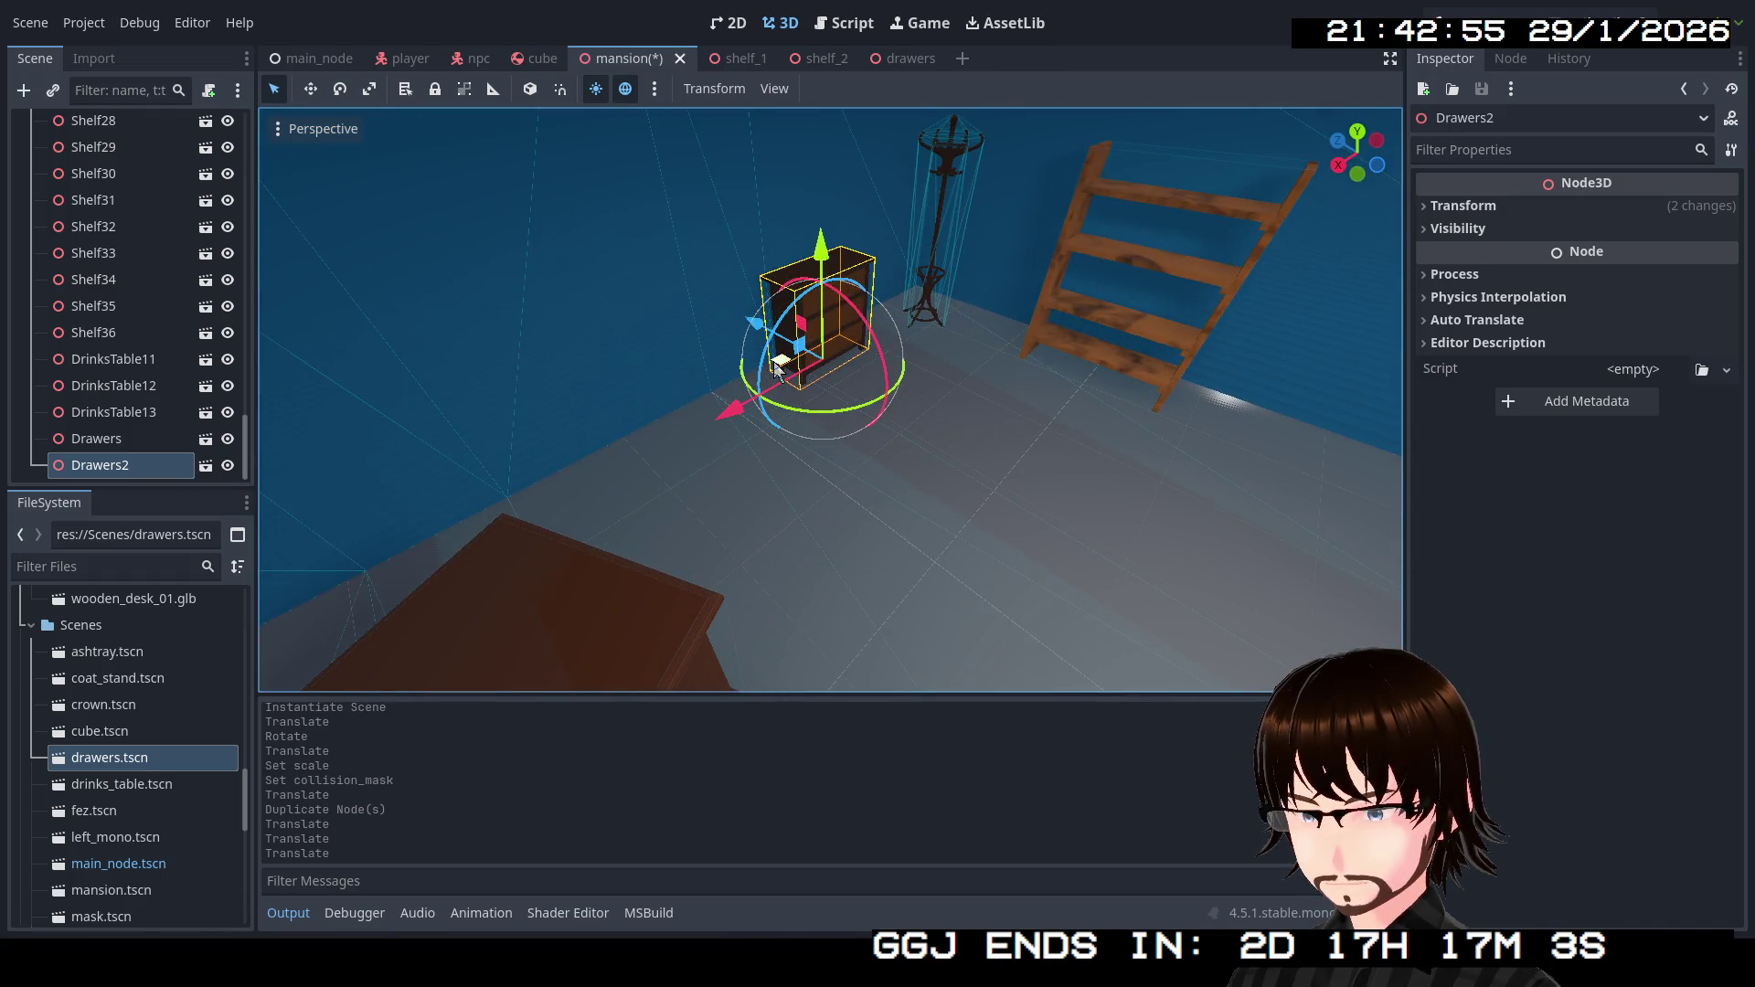
{"action": "mouse_move", "coordinate": [775, 368]}
{"action": "left_mouse_down"}
{"action": "mouse_move", "coordinate": [1136, 502]}
{"action": "mouse_move", "coordinate": [1234, 509]}
{"action": "left_mouse_up"}
{"action": "key", "text": "f"}
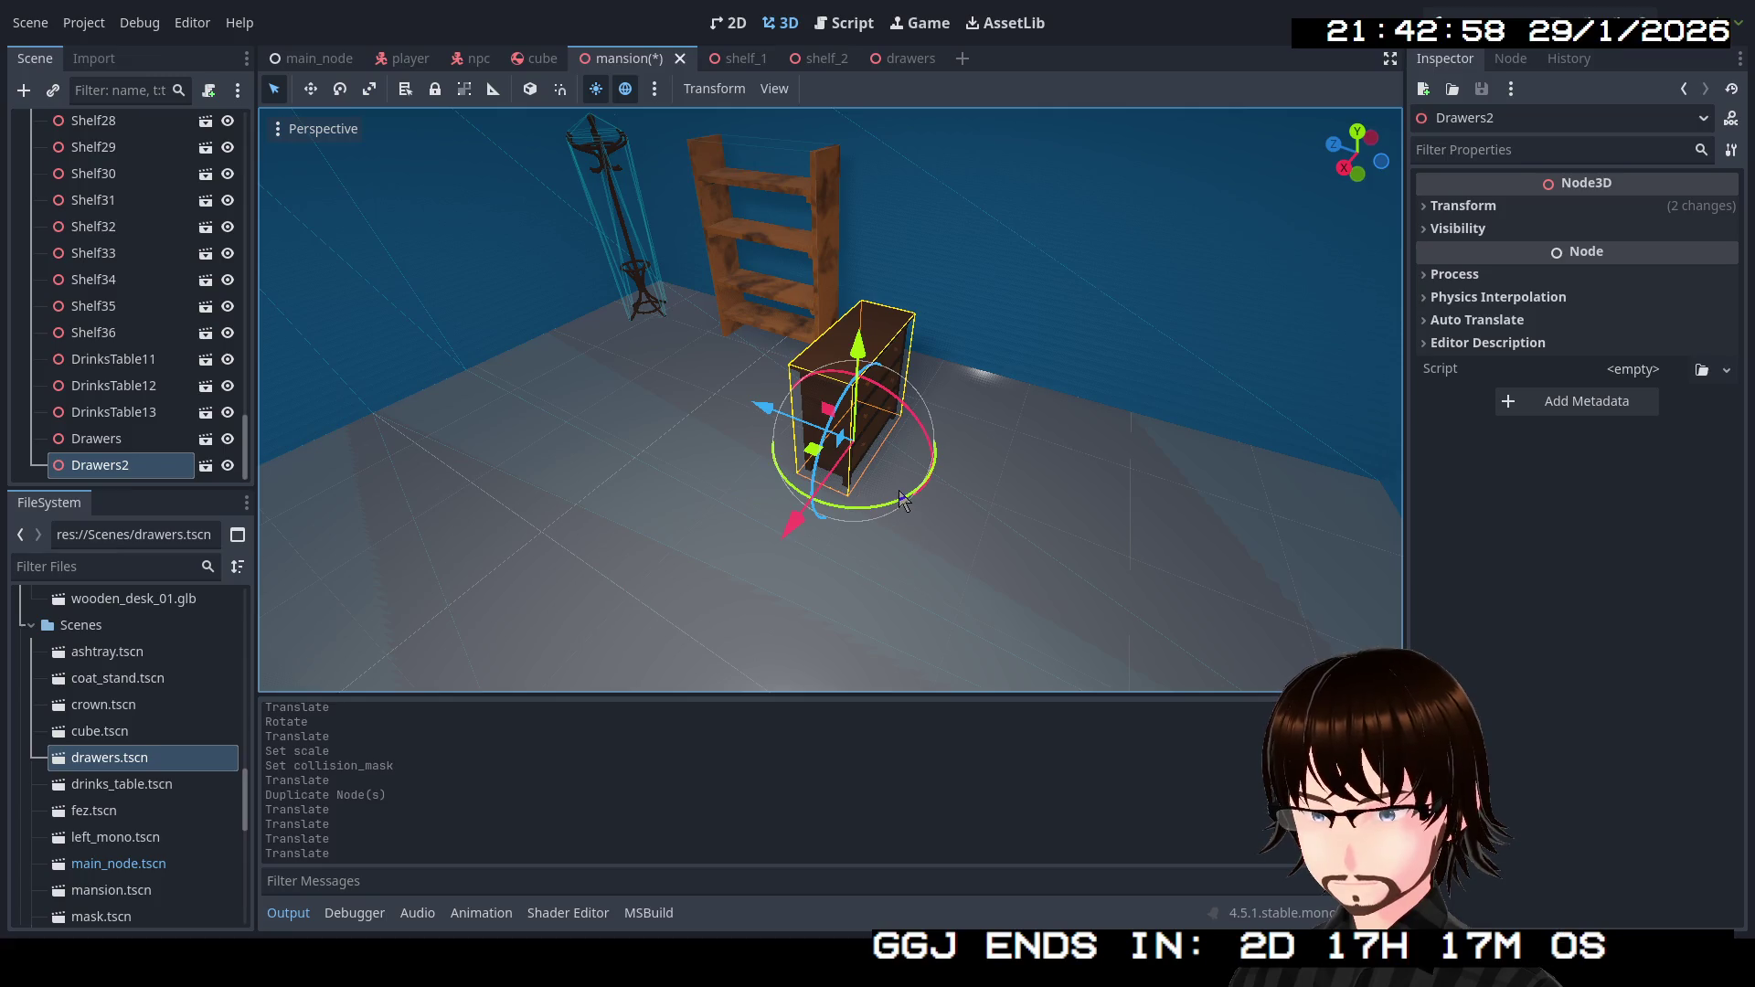
{"action": "left_click_drag", "start_coordinate": [899, 491], "coordinate": [763, 508]}
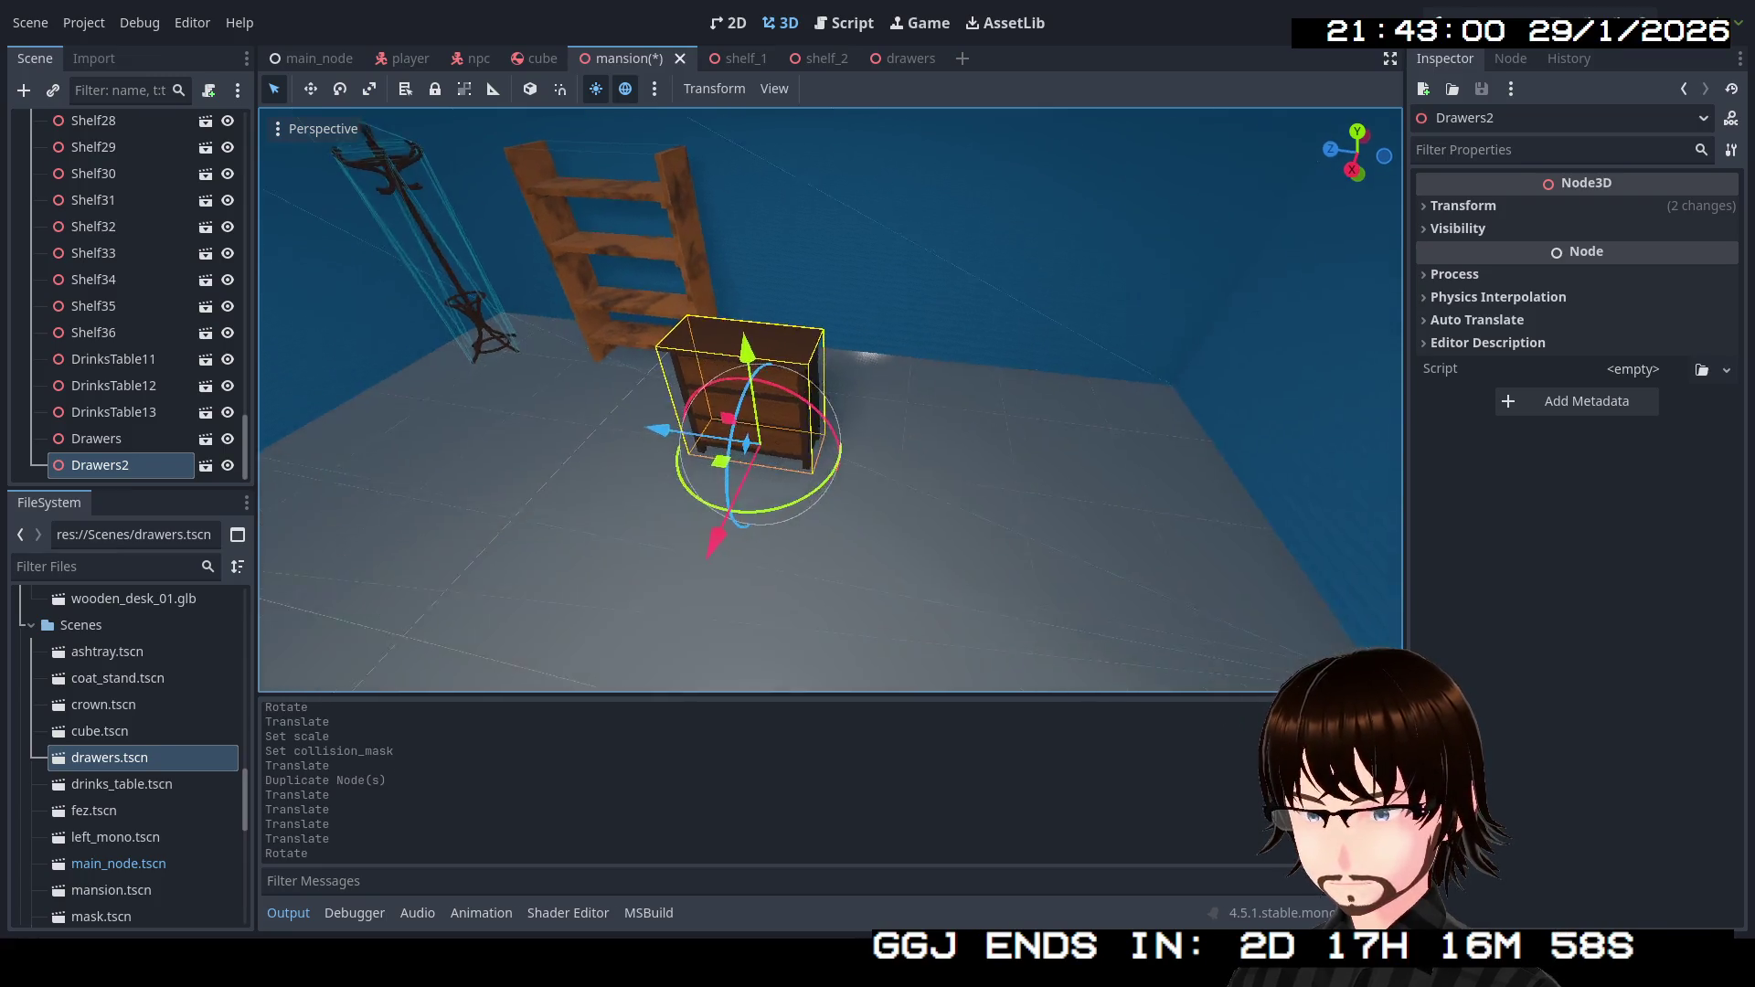
{"action": "left_click_drag", "start_coordinate": [841, 464], "coordinate": [900, 379]}
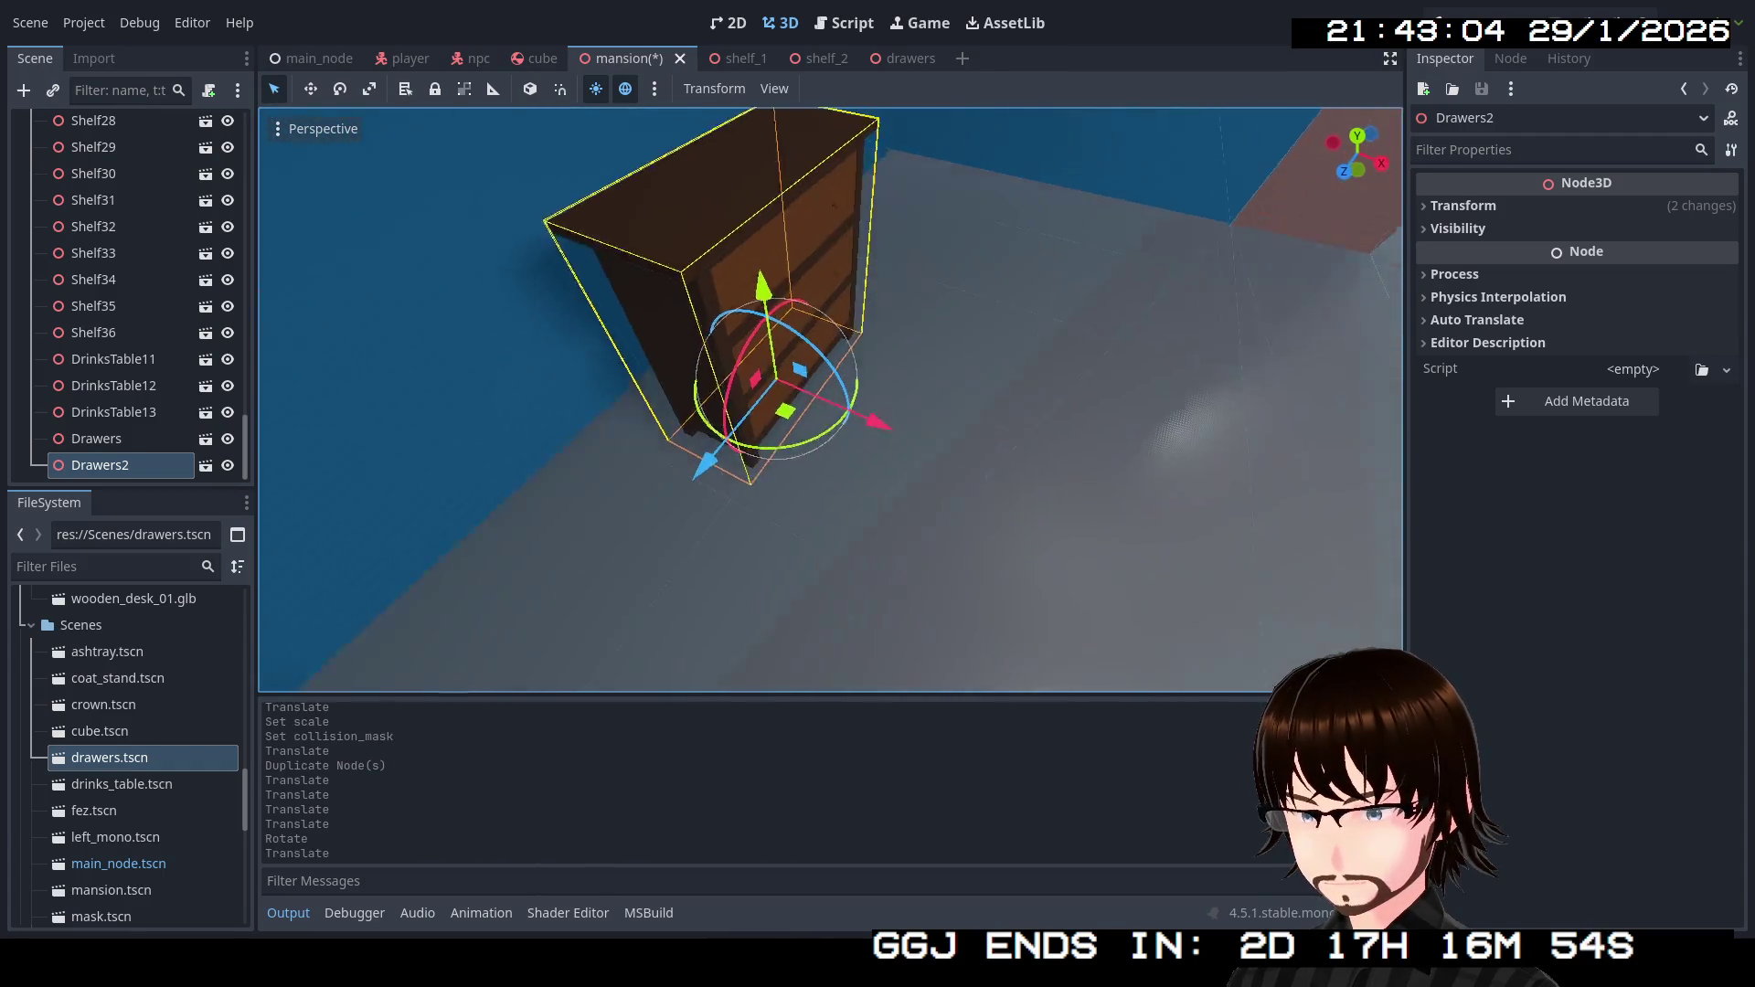
{"action": "left_click_drag", "start_coordinate": [894, 433], "coordinate": [864, 429]}
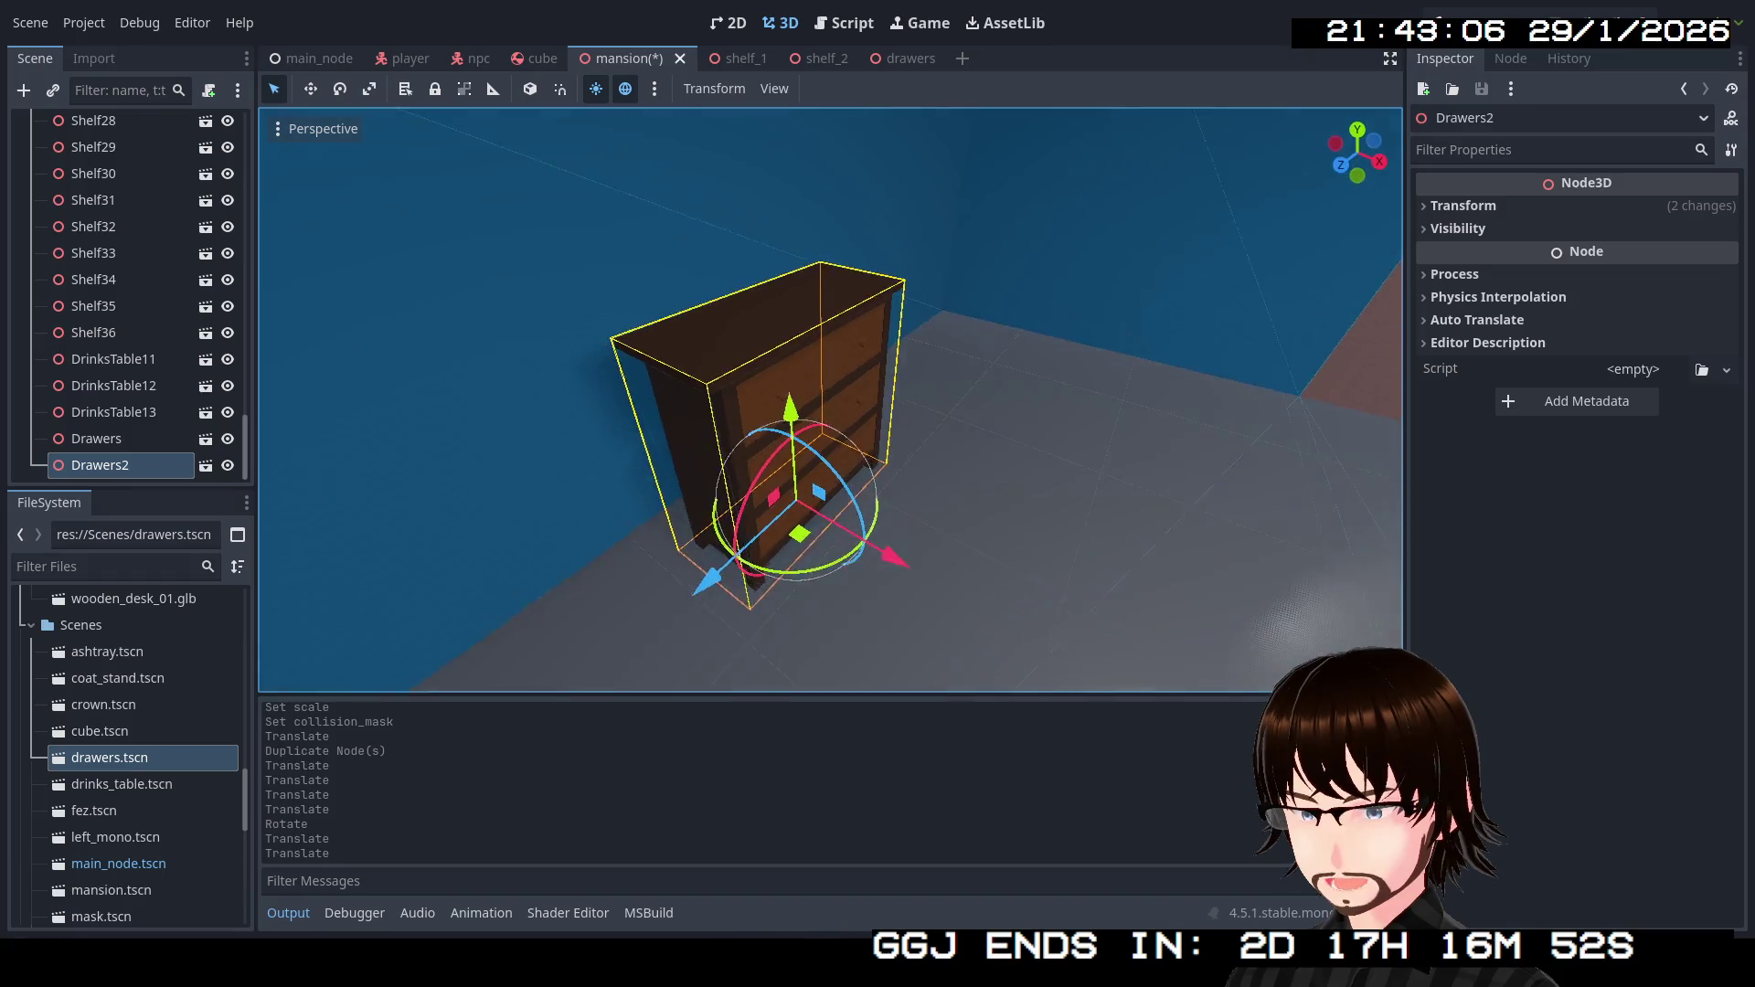
{"action": "right_click", "coordinate": [123, 471]}
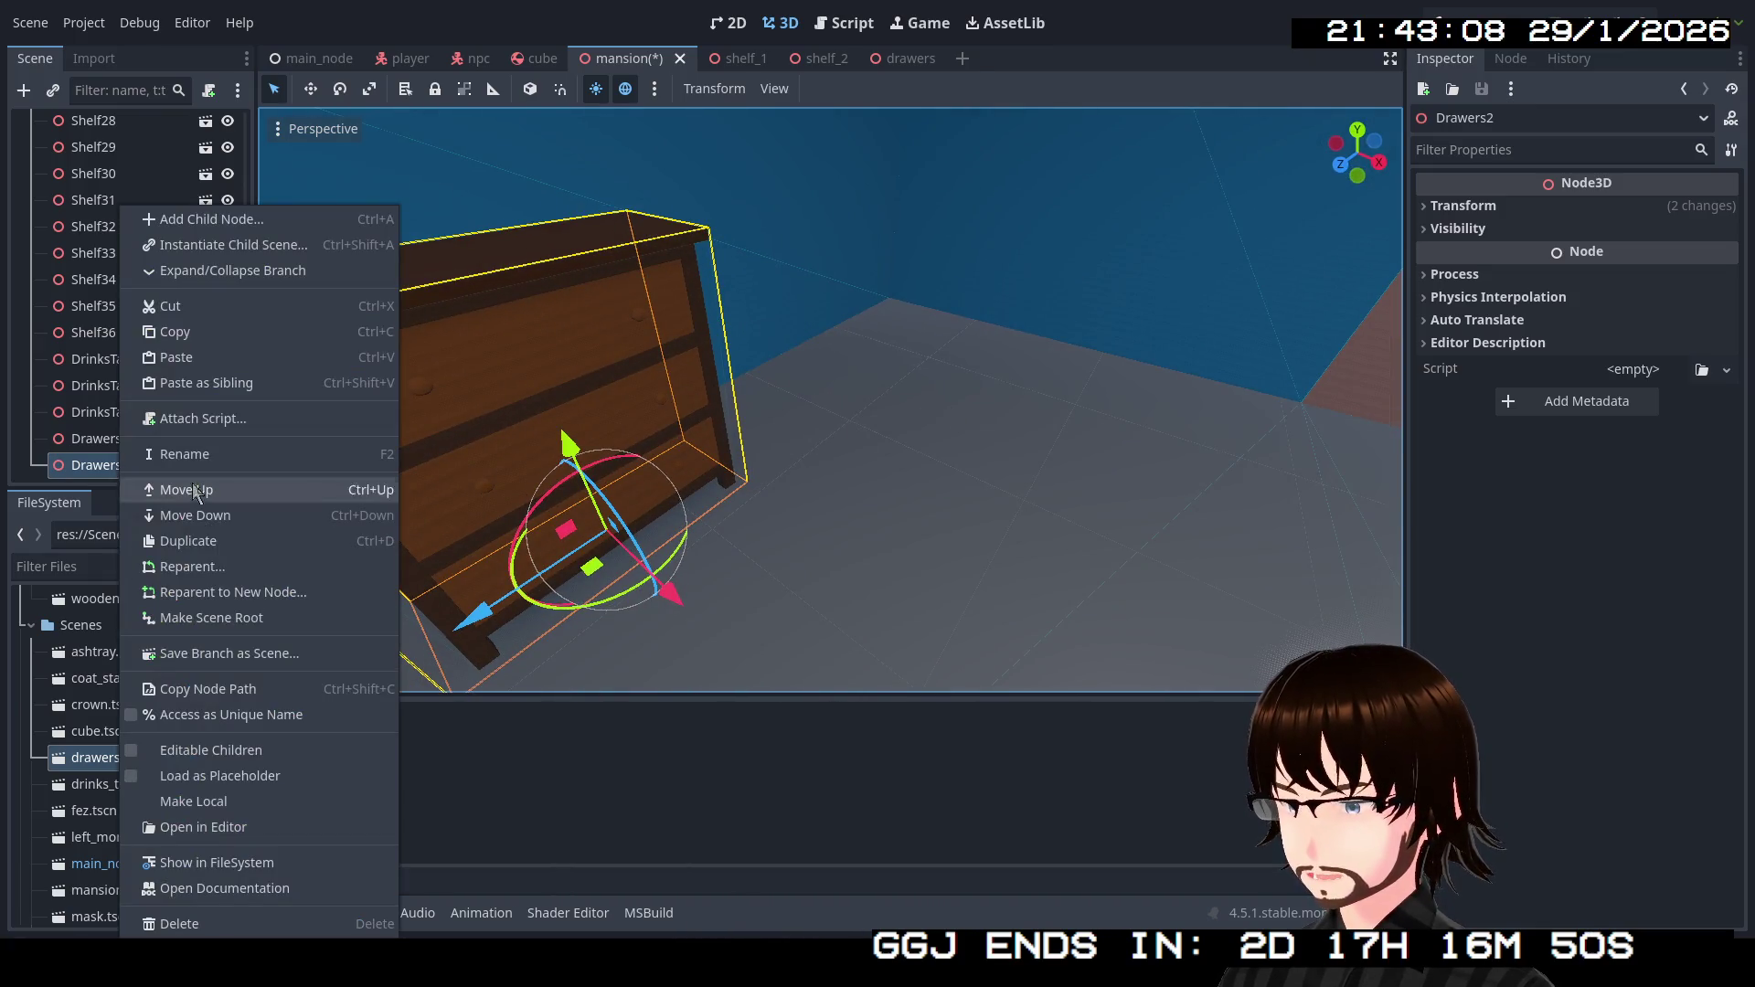
Make Drawers2's children editable and pull its drawer_01 out partway, about 0.381 on X.
{"action": "left_click", "coordinate": [225, 754]}
{"action": "scroll", "coordinate": [130, 347], "scroll_direction": "down", "scroll_amount": 2}
{"action": "scroll", "coordinate": [130, 347], "scroll_direction": "down", "scroll_amount": 2}
{"action": "left_click", "coordinate": [123, 382]}
{"action": "left_click_drag", "start_coordinate": [649, 470], "coordinate": [649, 470]}
{"action": "left_click_drag", "start_coordinate": [919, 460], "coordinate": [983, 457]}
{"action": "mouse_move", "coordinate": [1101, 444]}
{"action": "left_mouse_down"}
{"action": "mouse_move", "coordinate": [1044, 441]}
{"action": "mouse_move", "coordinate": [1084, 437]}
{"action": "mouse_move", "coordinate": [1062, 439]}
{"action": "mouse_move", "coordinate": [1104, 410]}
{"action": "left_mouse_up"}
{"action": "scroll", "coordinate": [830, 399], "scroll_direction": "up", "scroll_amount": 3}
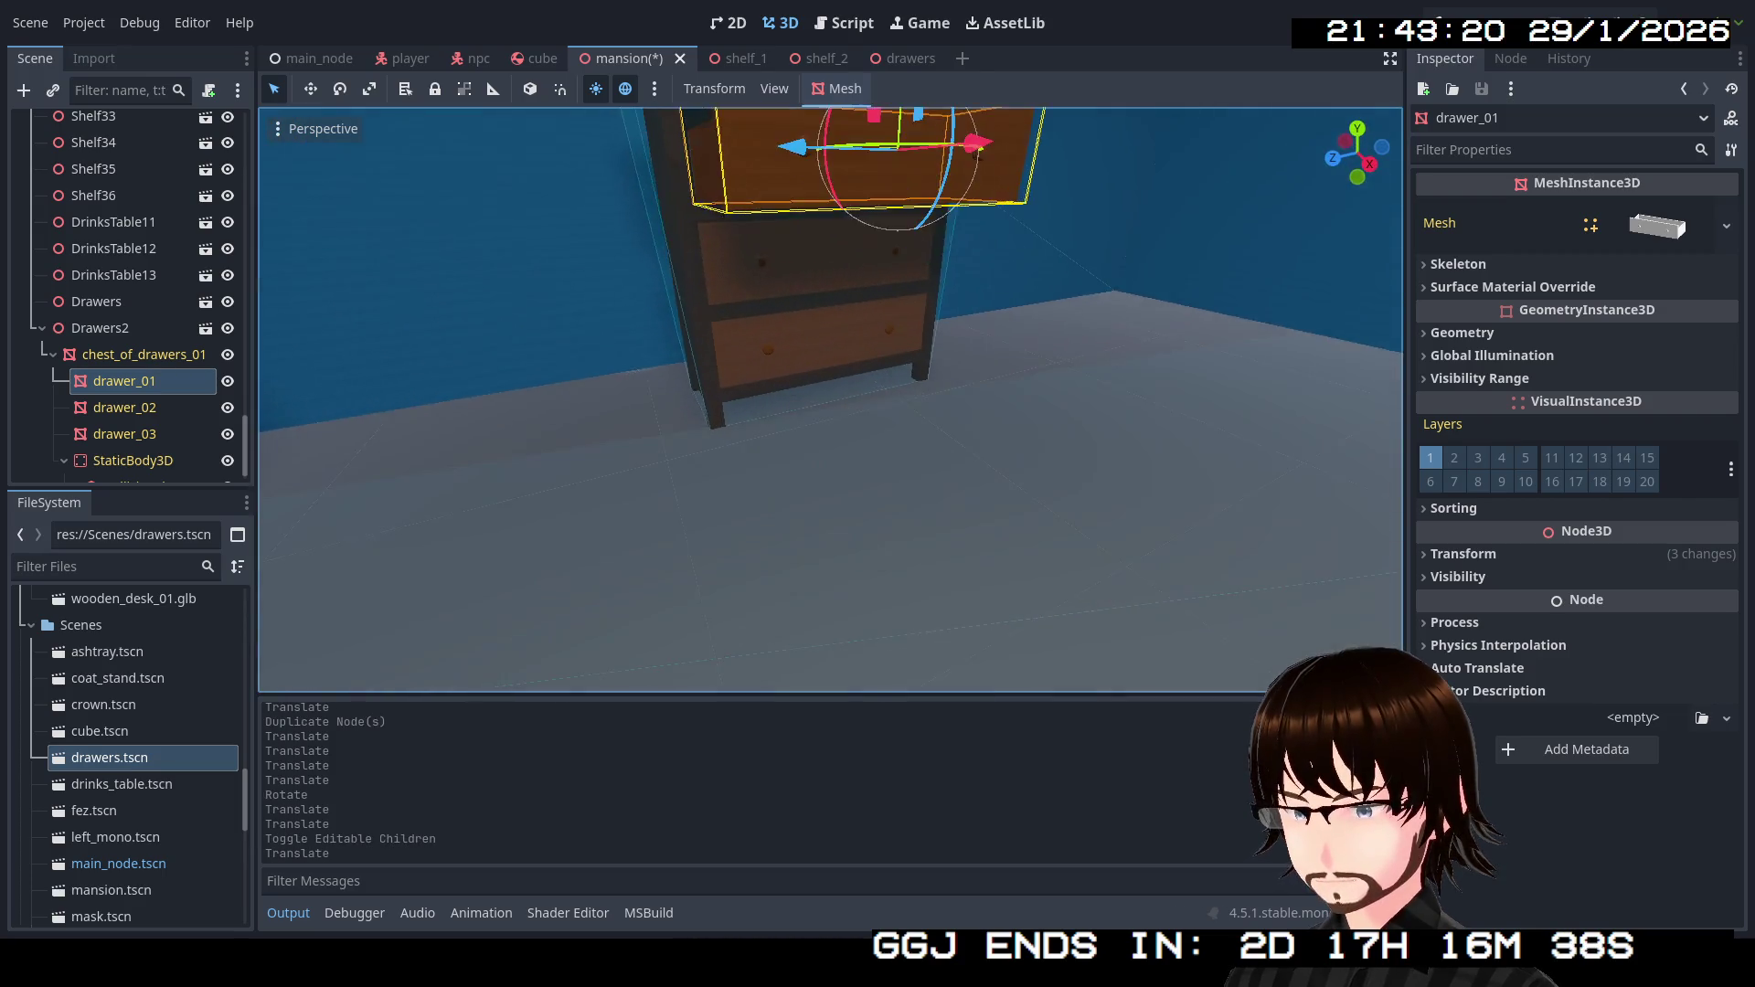
{"action": "left_click", "coordinate": [43, 327]}
Select the whole Drawers2 chest and fly closer to view the open drawer.
{"action": "left_click_drag", "start_coordinate": [810, 477], "coordinate": [768, 457]}
{"action": "left_click", "coordinate": [110, 473]}
{"action": "left_click_drag", "start_coordinate": [510, 477], "coordinate": [599, 460]}
{"action": "mouse_move", "coordinate": [352, 283]}
{"action": "left_mouse_down"}
{"action": "mouse_move", "coordinate": [794, 297]}
{"action": "mouse_move", "coordinate": [780, 327]}
{"action": "mouse_move", "coordinate": [1000, 327]}
{"action": "mouse_move", "coordinate": [1080, 364]}
{"action": "mouse_move", "coordinate": [1115, 206]}
{"action": "left_mouse_up"}
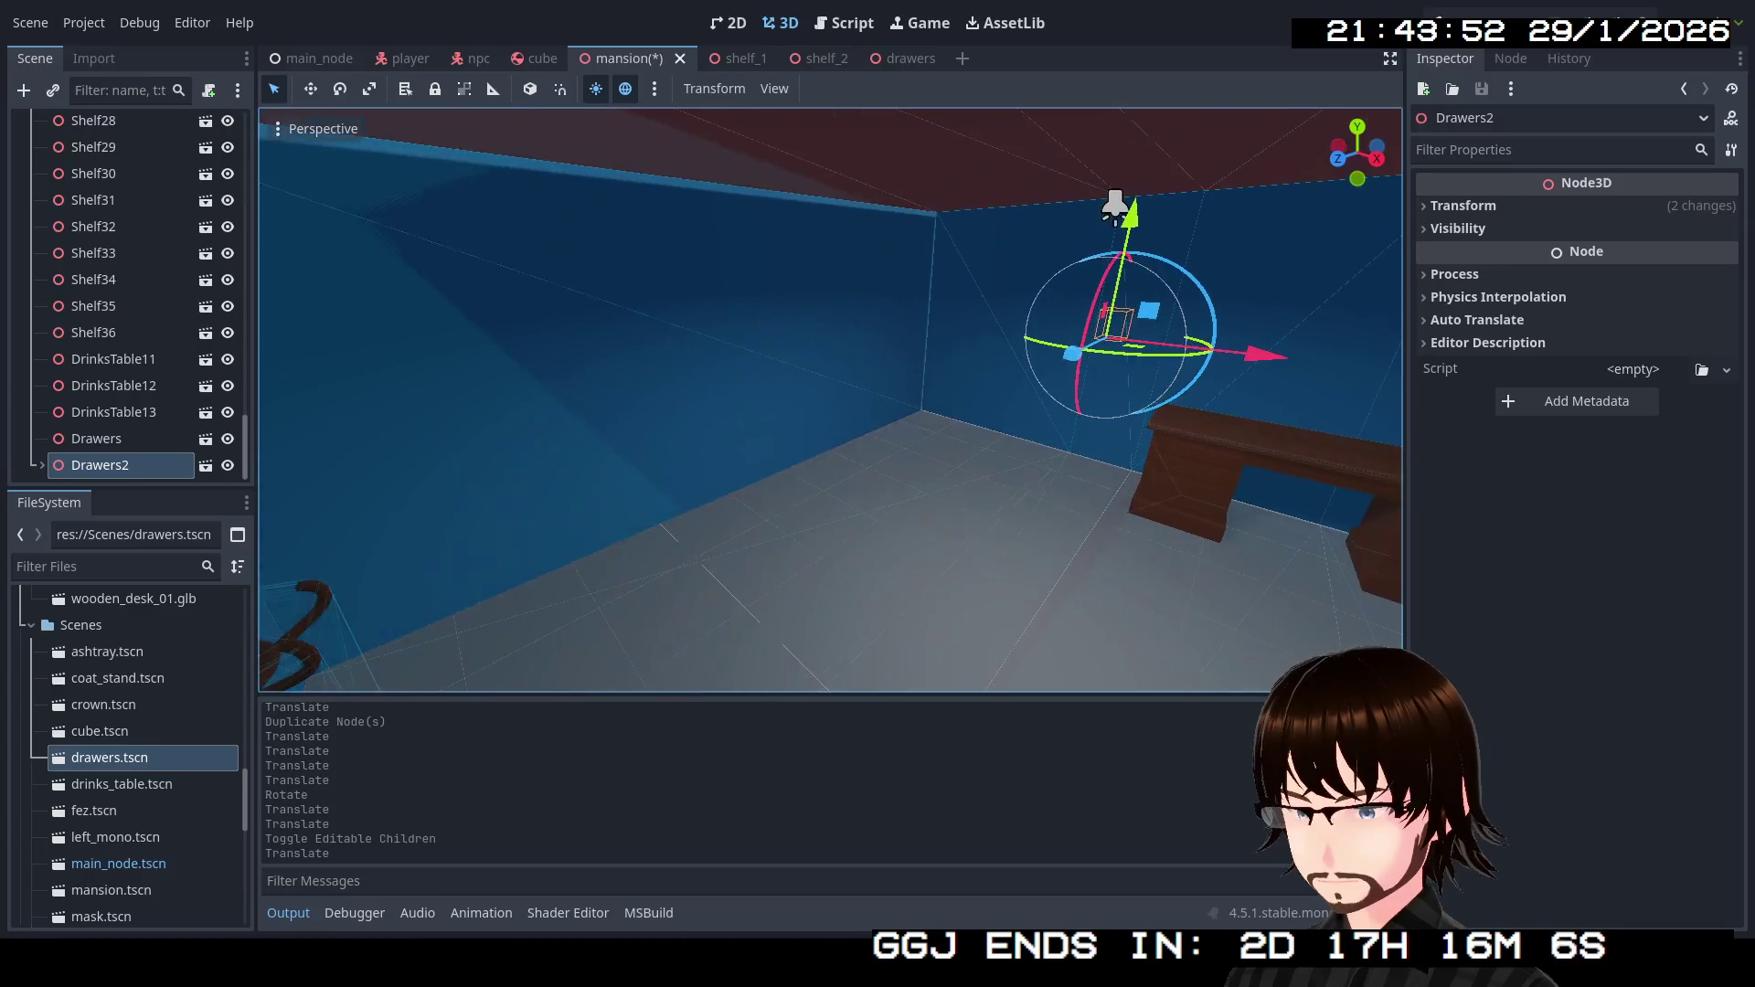
Duplicate Drawers2 as Drawers3 and move it to a new spot along Z.
{"action": "key", "text": "ctrl+d"}
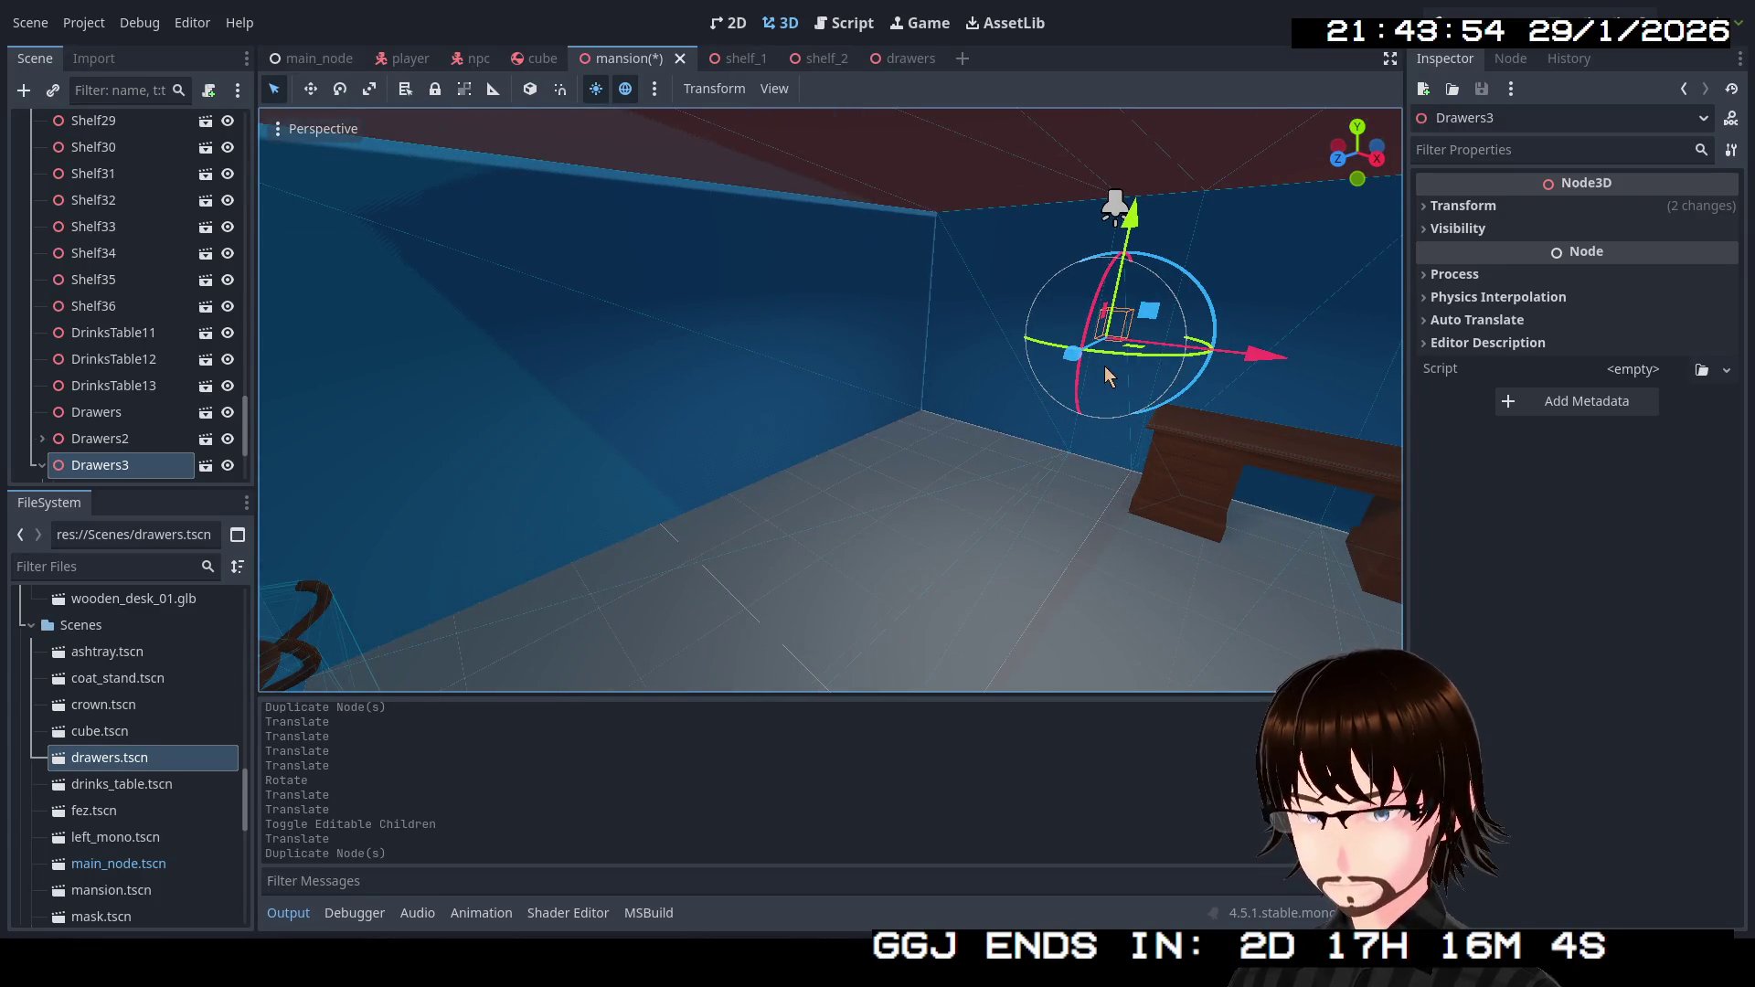
{"action": "left_click_drag", "start_coordinate": [1077, 353], "coordinate": [346, 676]}
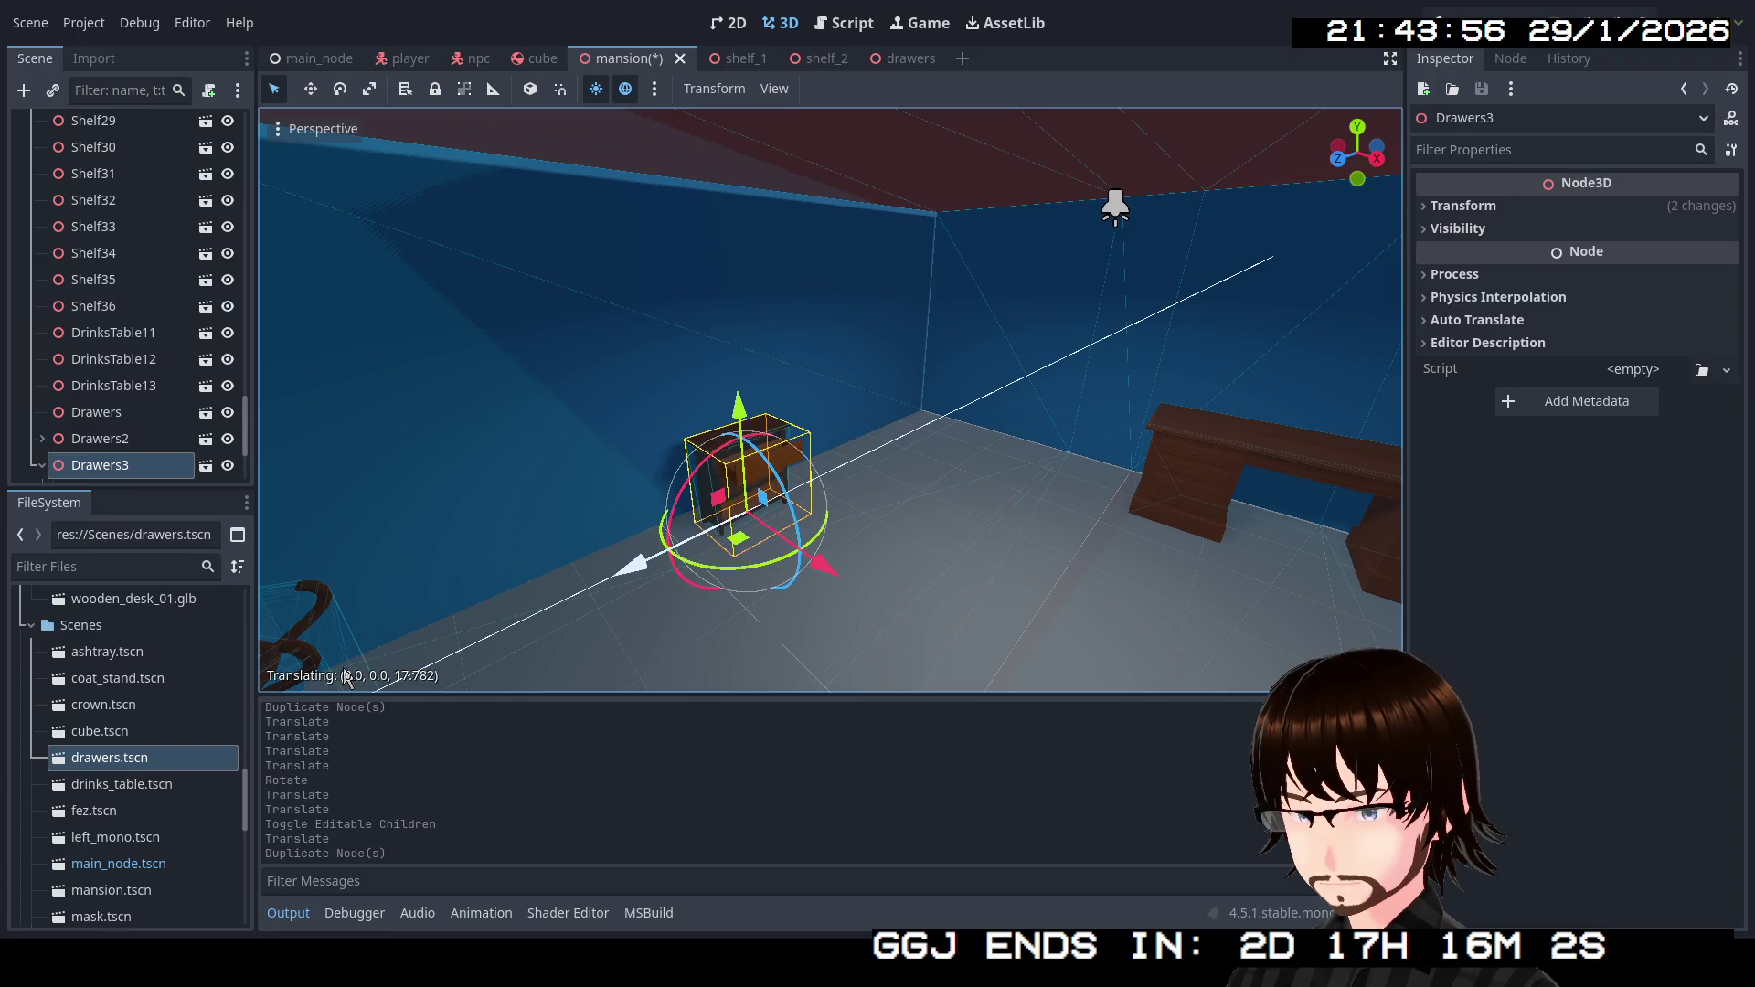
{"action": "left_click_drag", "start_coordinate": [920, 545], "coordinate": [826, 523]}
{"action": "scroll", "coordinate": [182, 384], "scroll_direction": "down", "scroll_amount": 3}
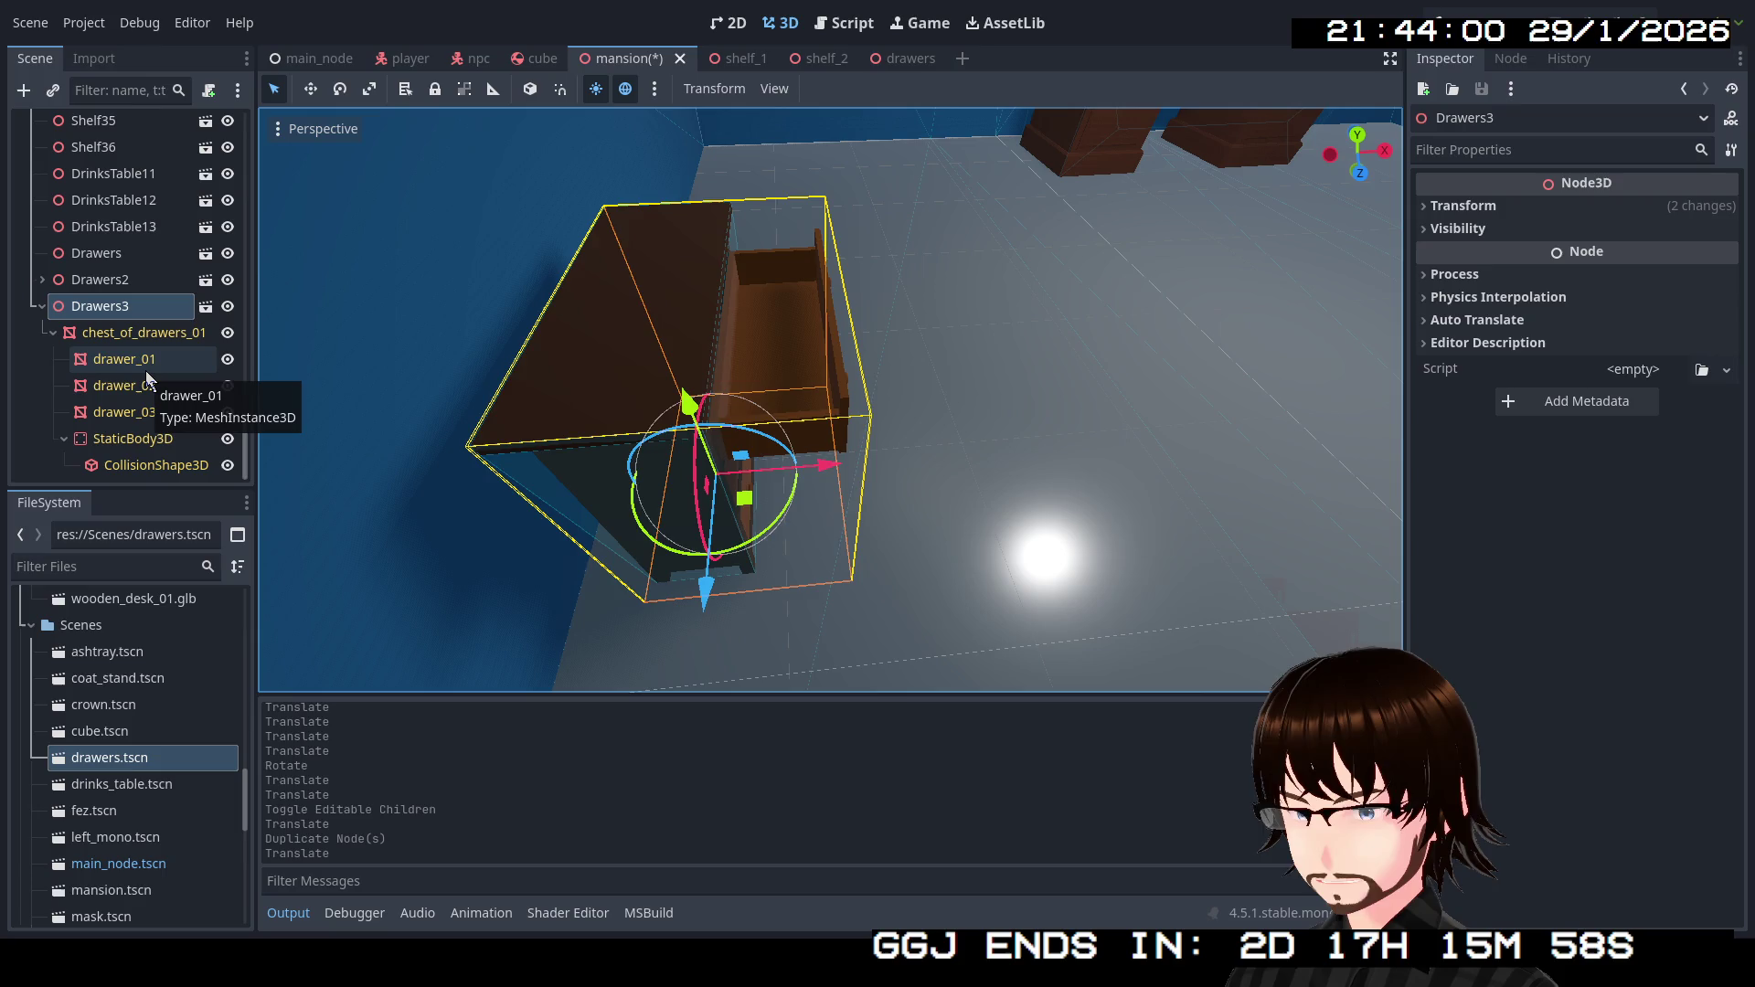
Revert drawer_01's position so it sits closed inside Drawers3 at Z 0.177.
{"action": "left_click", "coordinate": [146, 370]}
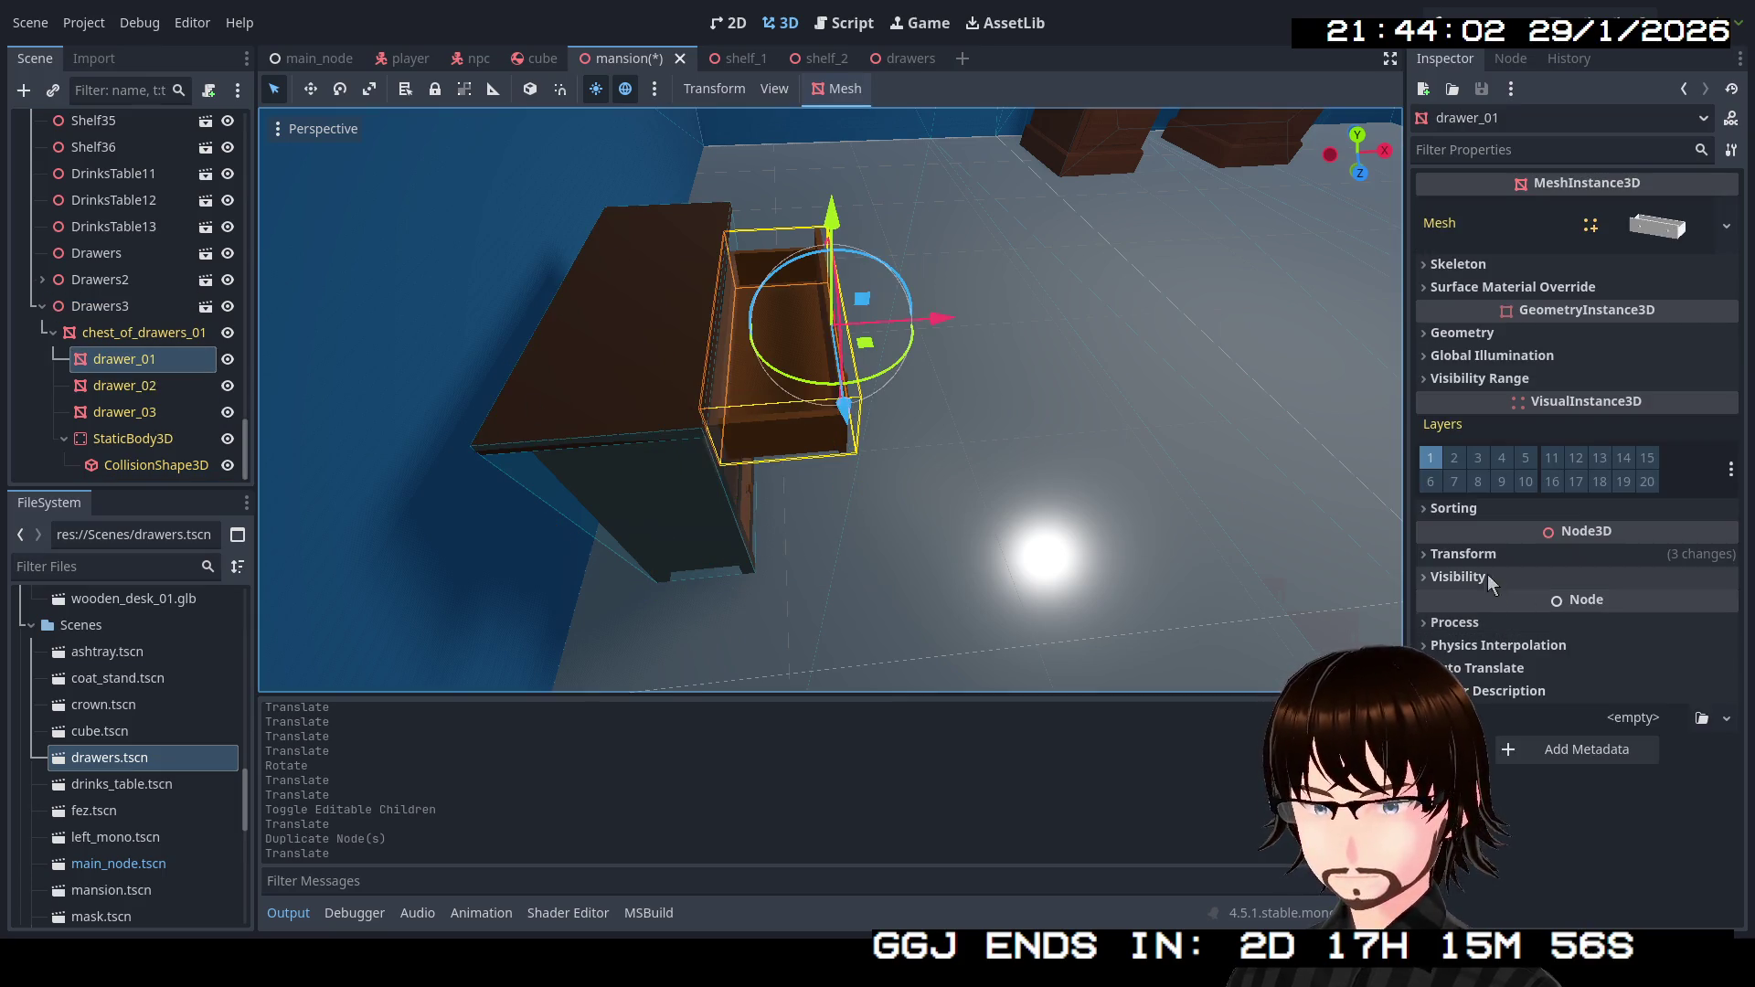
{"action": "left_click", "coordinate": [1482, 557]}
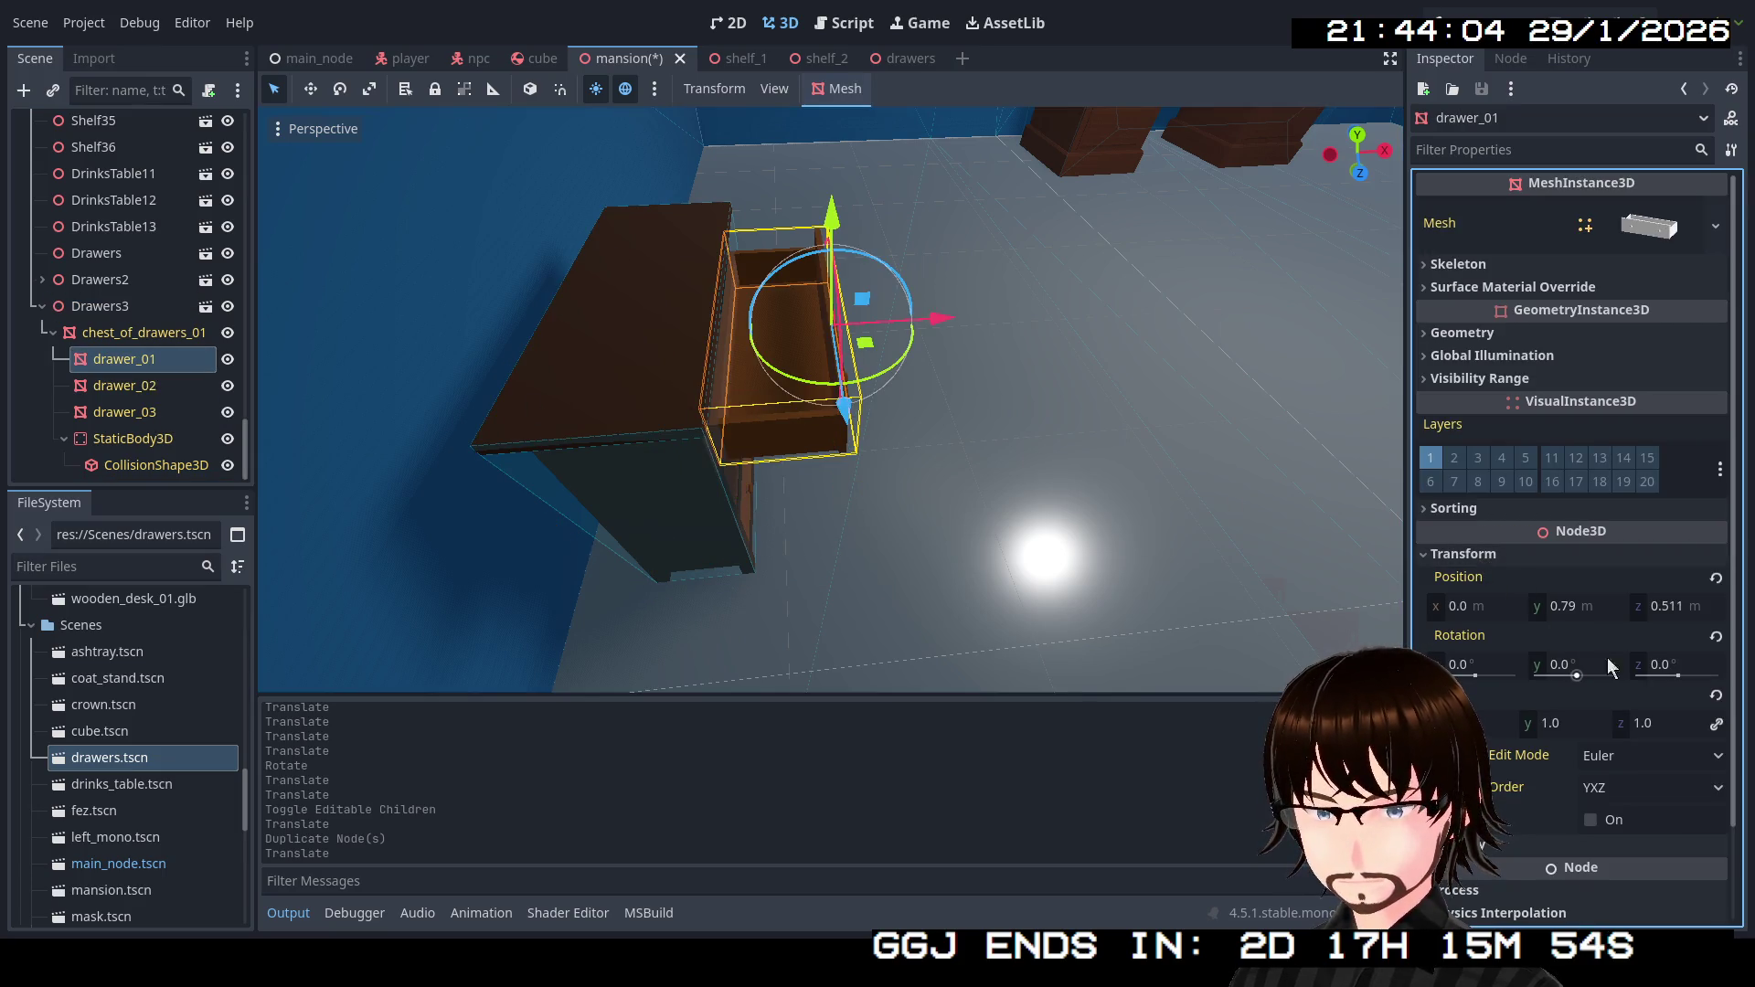
{"action": "left_click", "coordinate": [1687, 612]}
{"action": "type", "text": "0"}
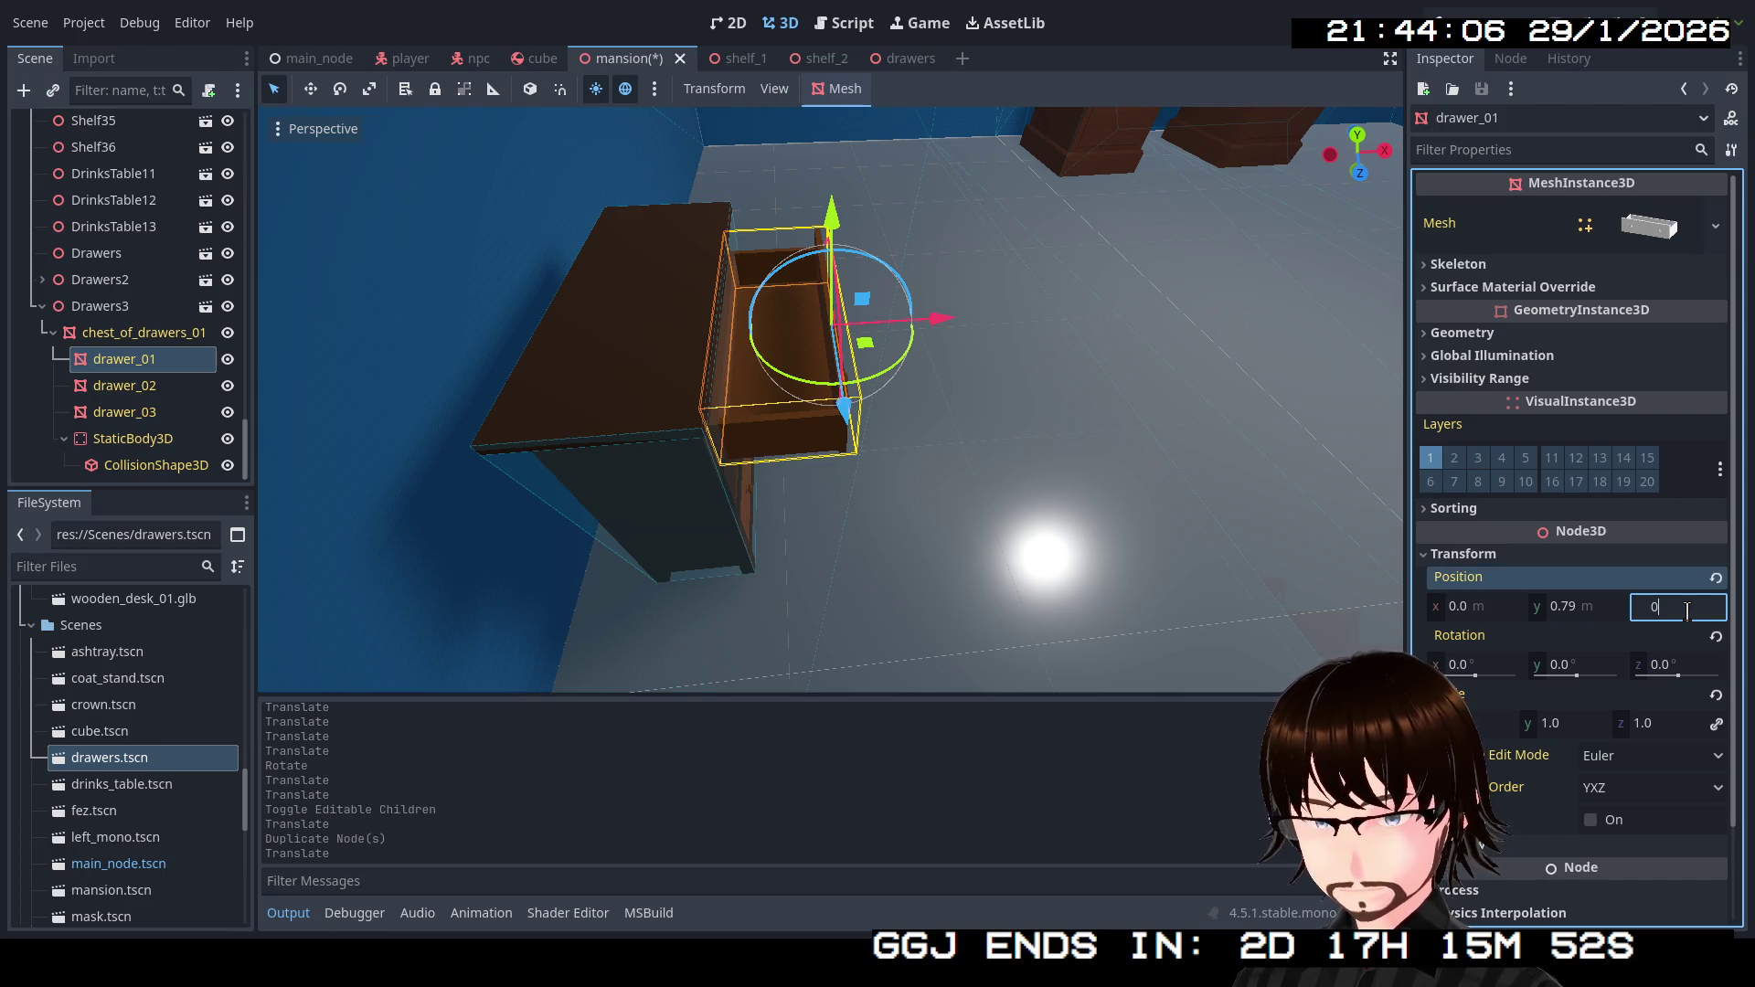
{"action": "key", "text": "Return"}
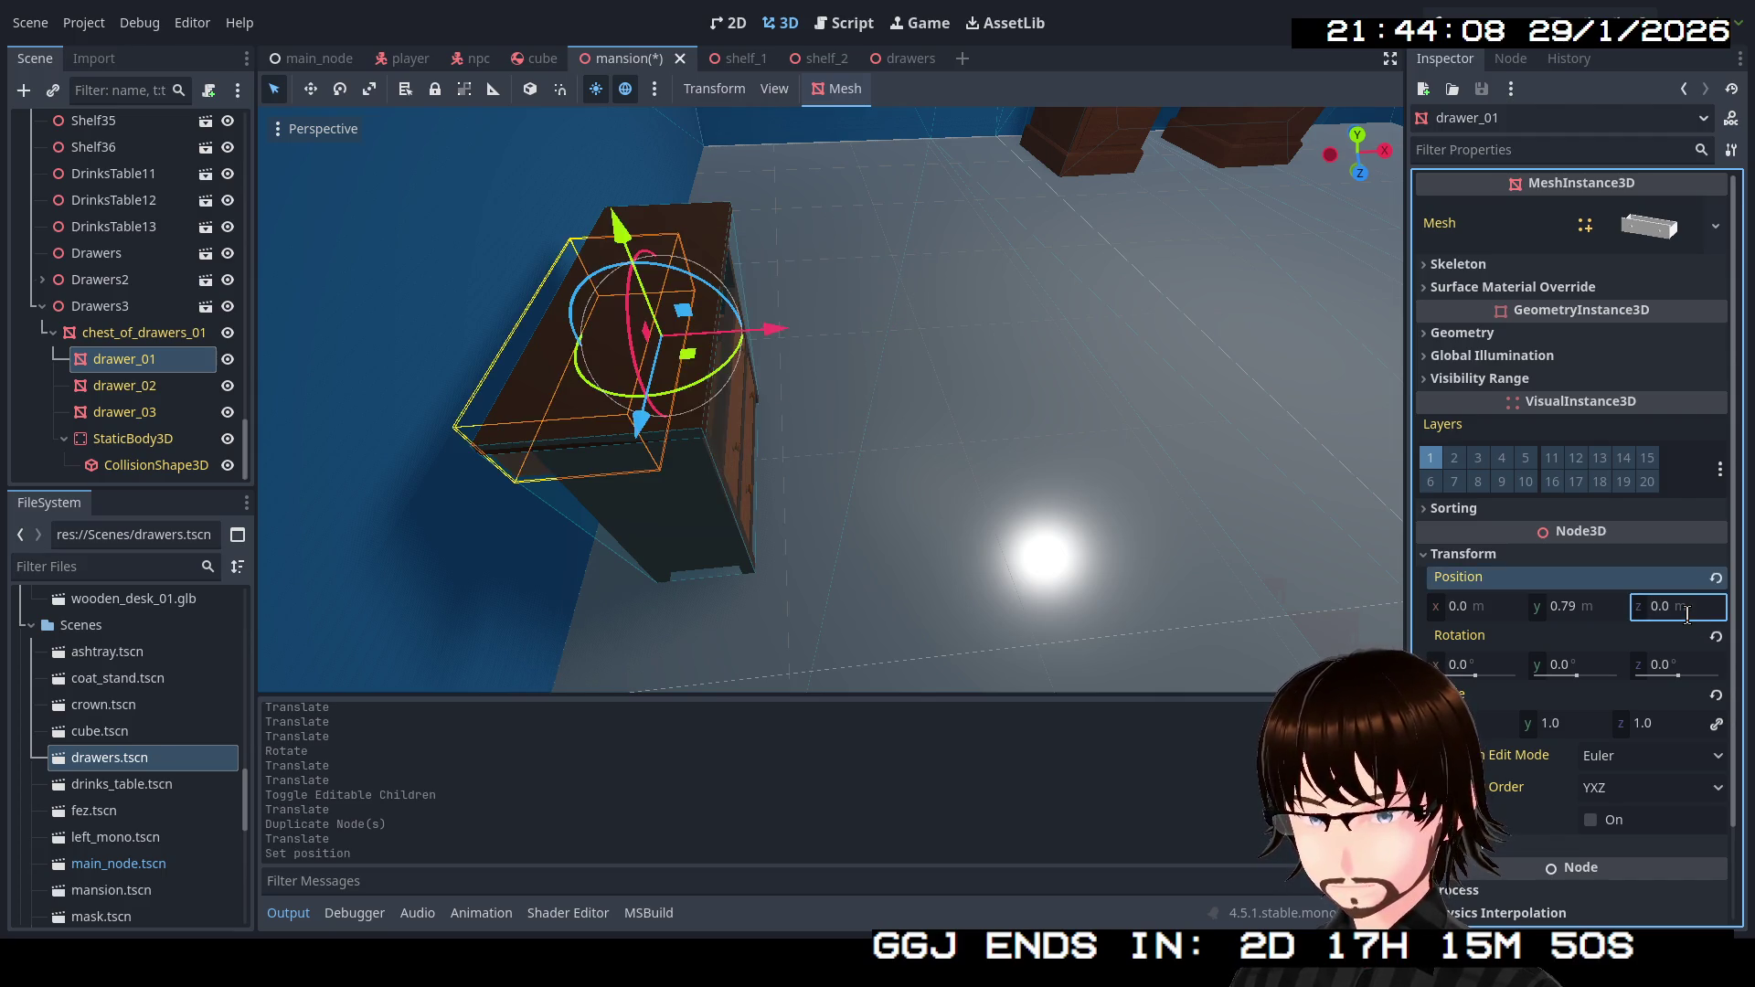
{"action": "key", "text": "ctrl+z"}
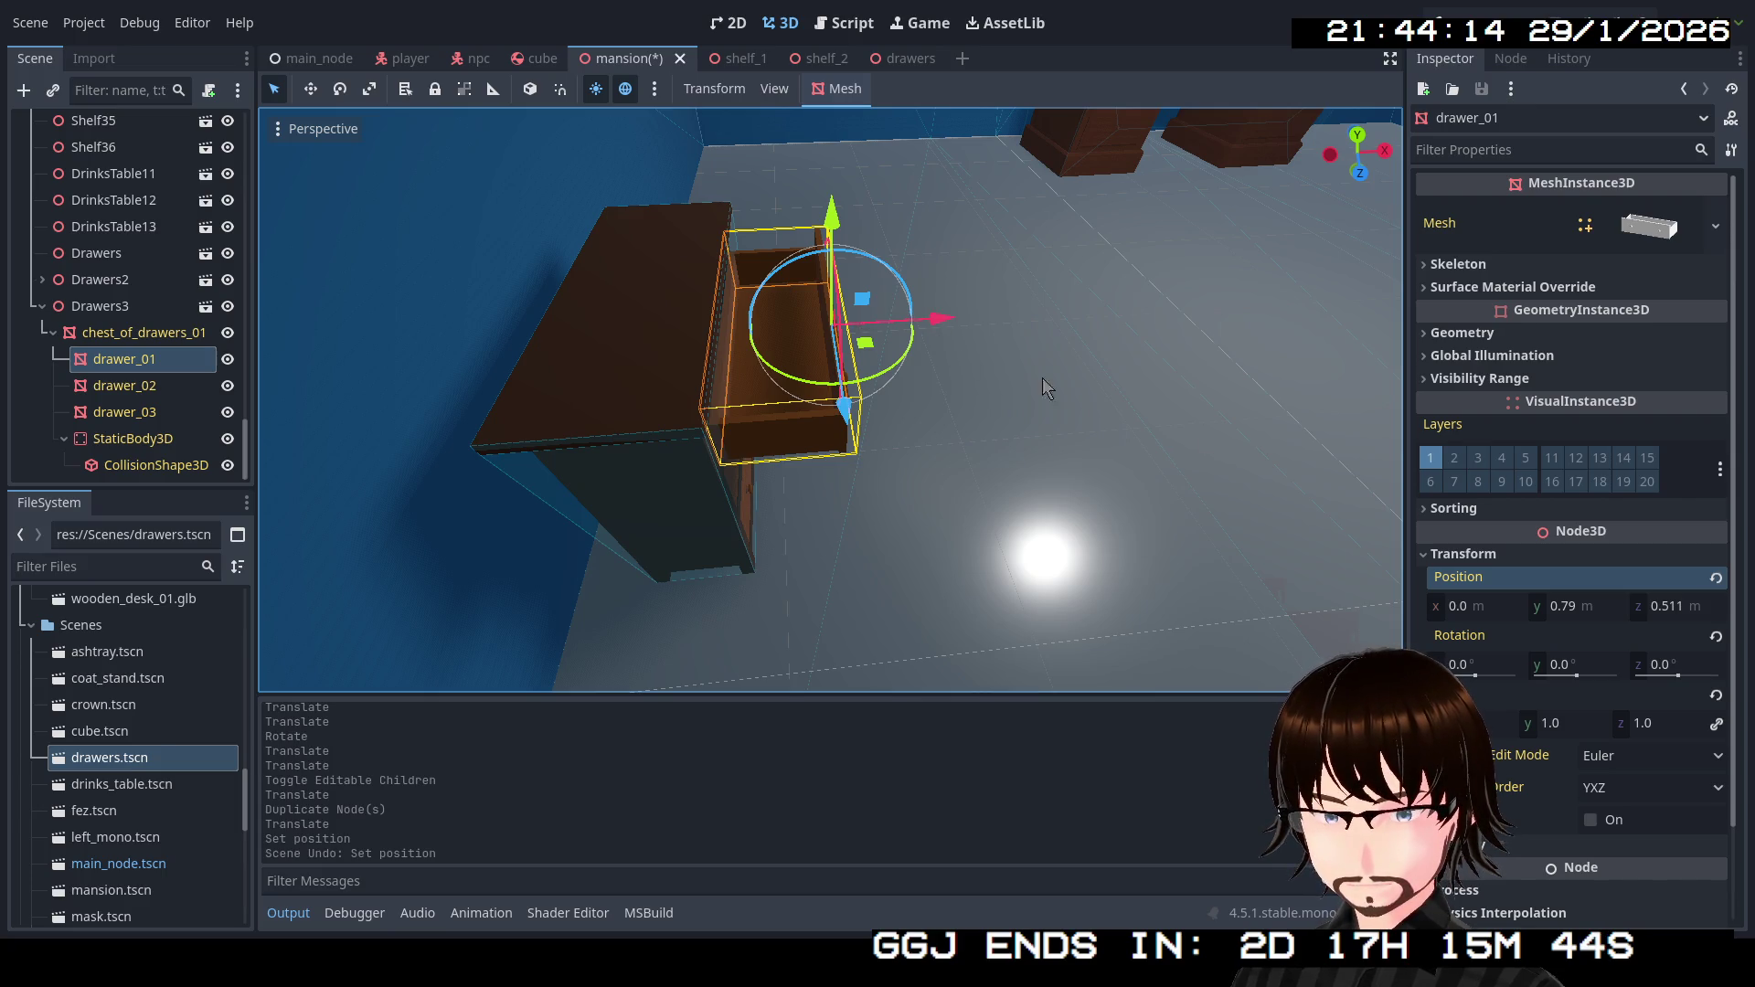
{"action": "left_click", "coordinate": [1715, 579]}
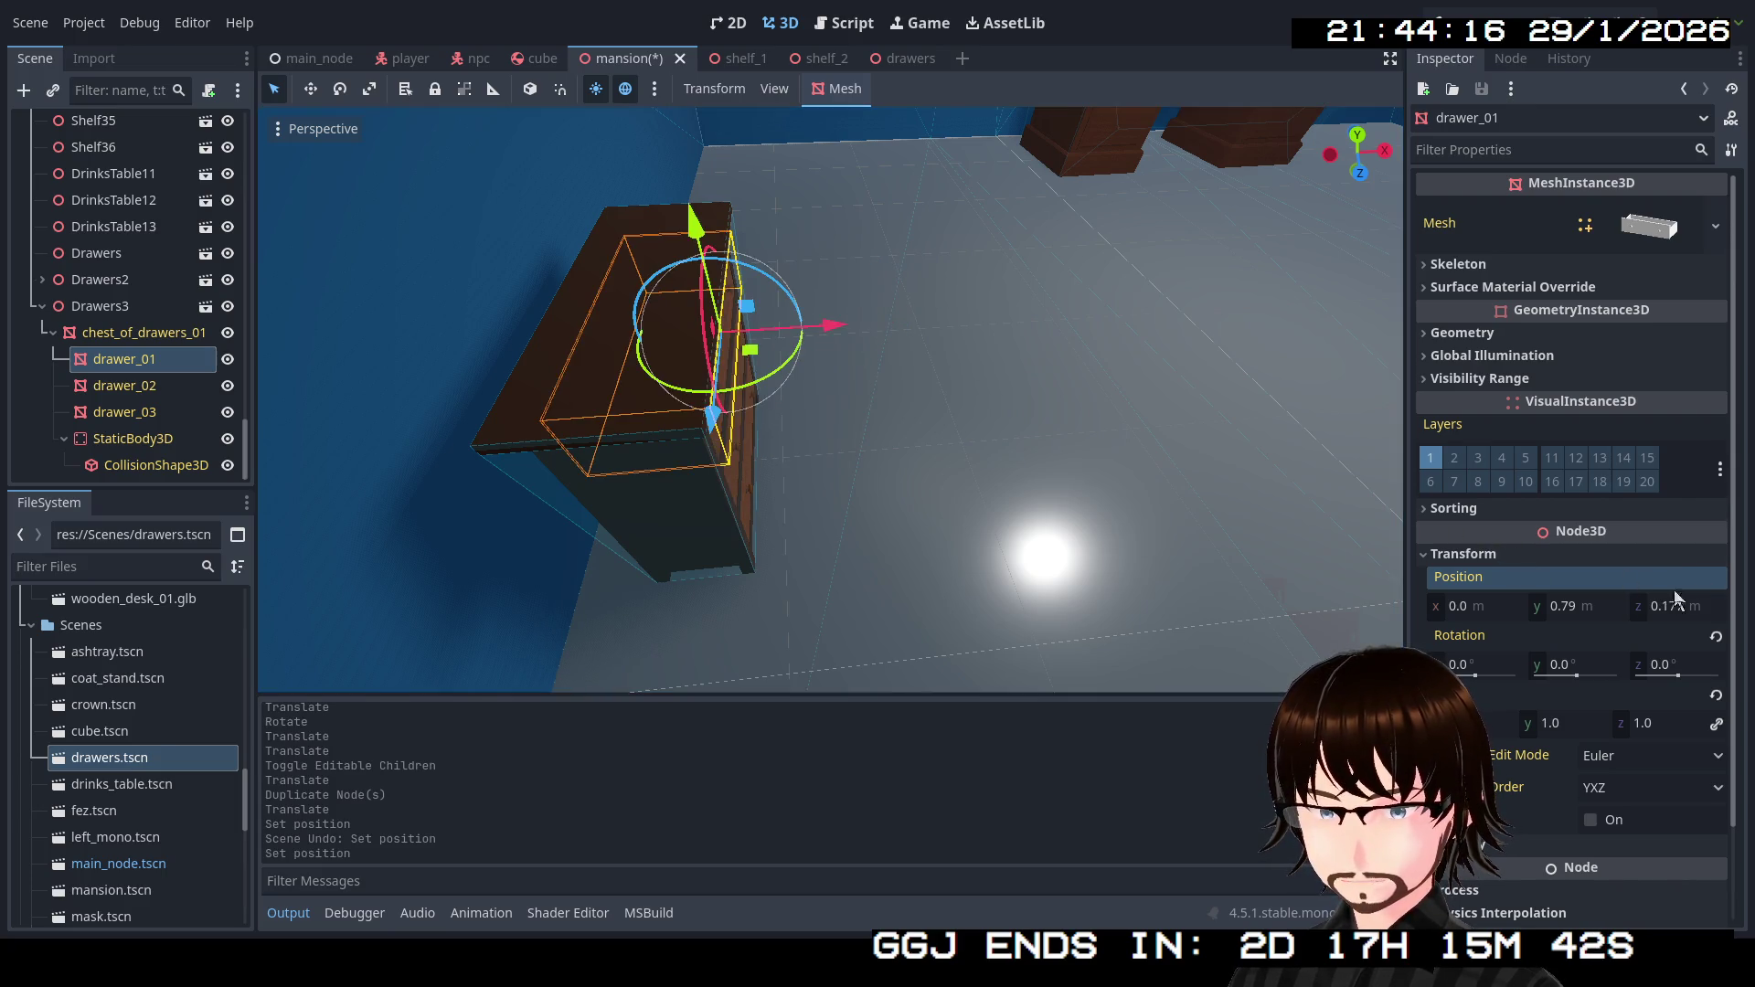
{"action": "mouse_move", "coordinate": [1108, 539]}
{"action": "left_mouse_down"}
{"action": "mouse_move", "coordinate": [877, 531]}
{"action": "mouse_move", "coordinate": [896, 512]}
{"action": "mouse_move", "coordinate": [923, 512]}
{"action": "mouse_move", "coordinate": [695, 567]}
{"action": "mouse_move", "coordinate": [549, 530]}
{"action": "left_mouse_up"}
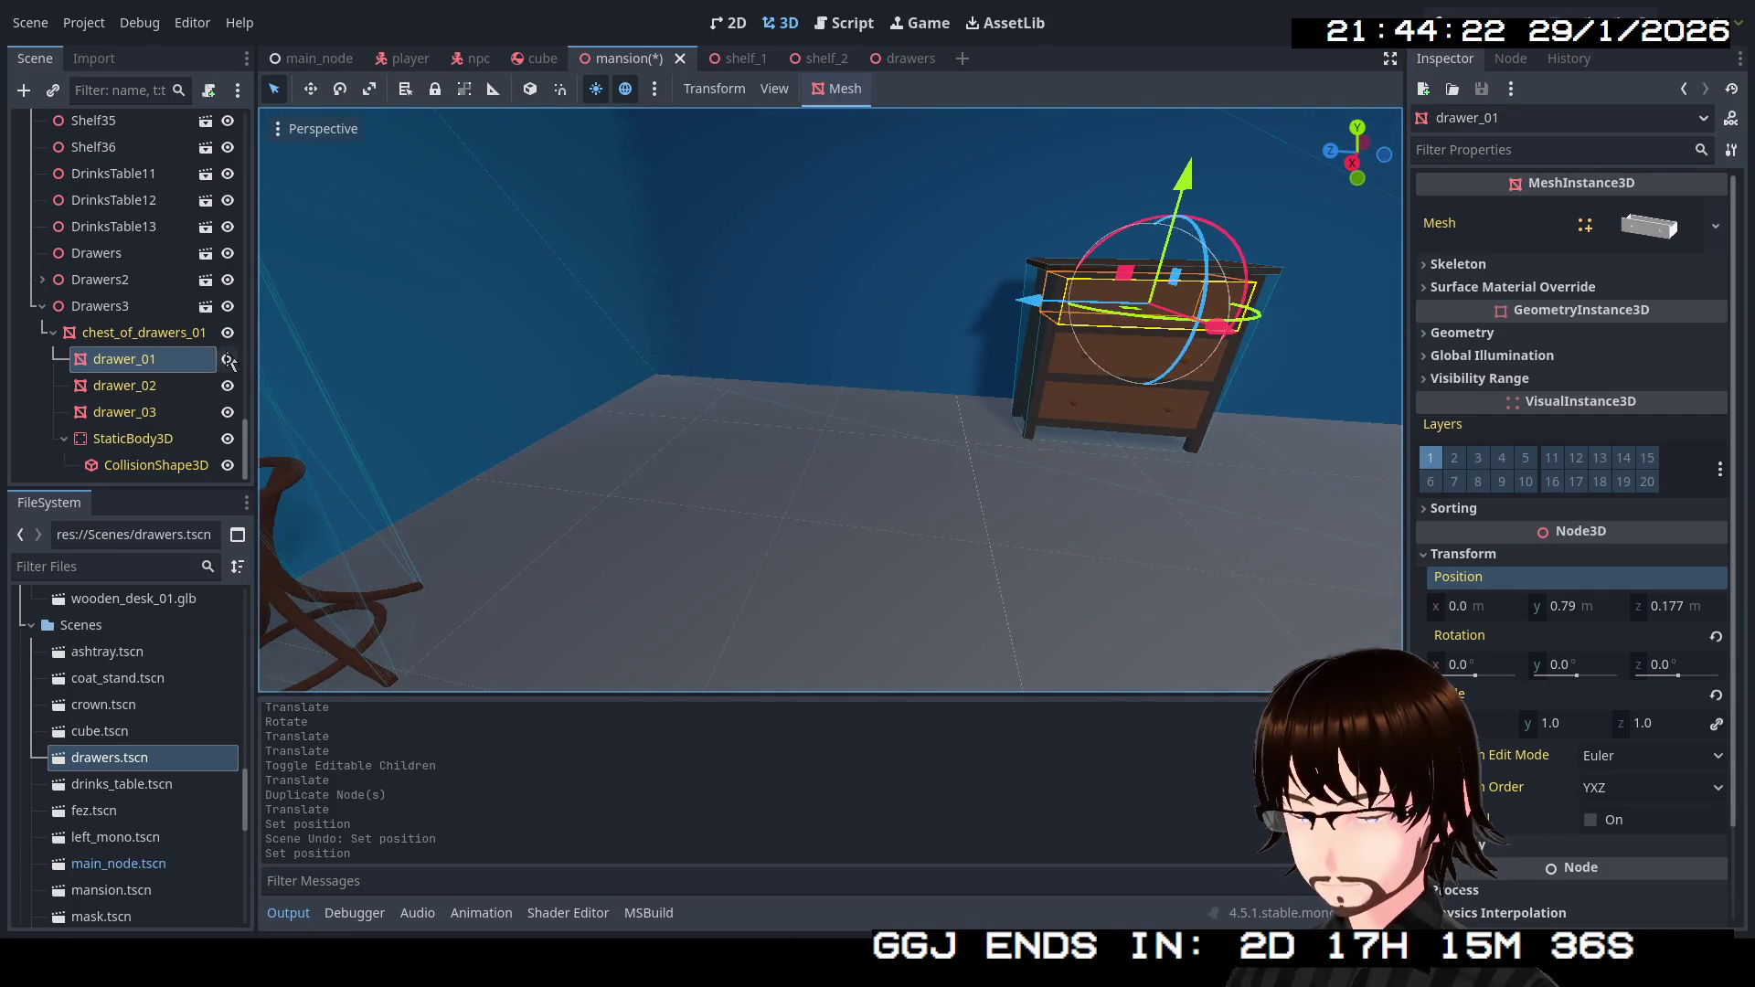
{"action": "left_click", "coordinate": [95, 307]}
Shift the Drawers3 chest along the Z axis with the move gizmo.
{"action": "left_click_drag", "start_coordinate": [425, 309], "coordinate": [567, 365]}
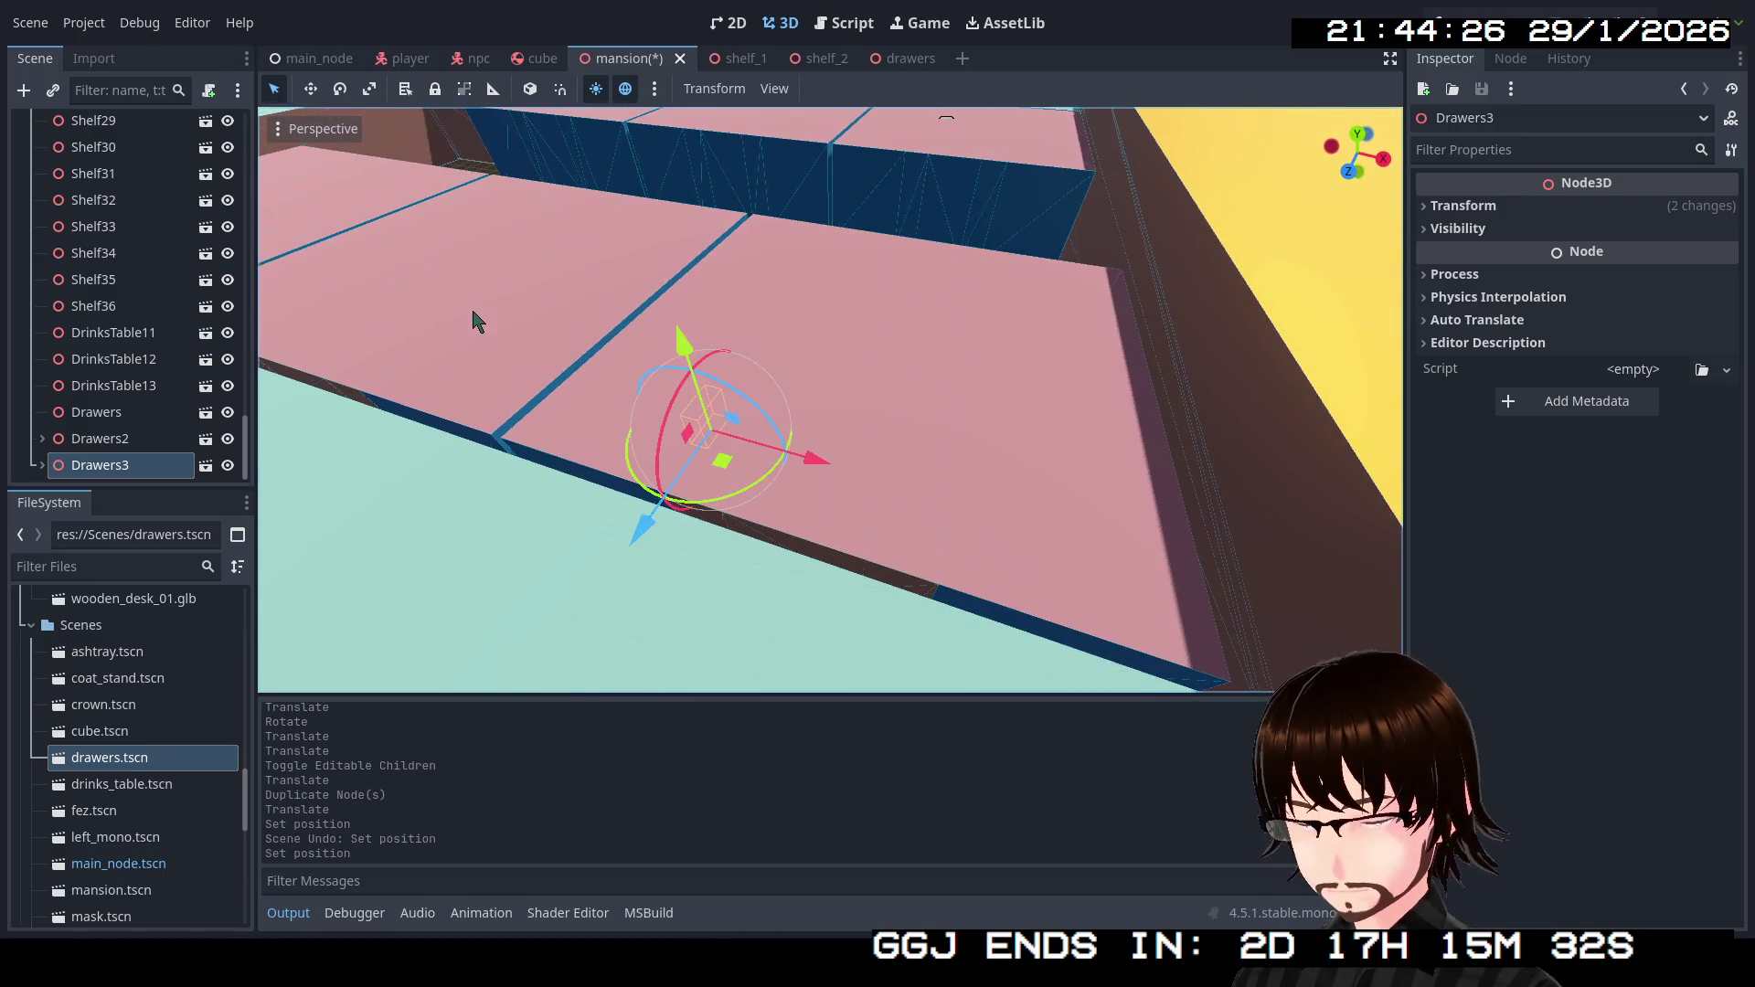
{"action": "mouse_move", "coordinate": [474, 319]}
{"action": "left_mouse_down"}
{"action": "mouse_move", "coordinate": [517, 352]}
{"action": "mouse_move", "coordinate": [923, 352]}
{"action": "left_mouse_up"}
{"action": "mouse_move", "coordinate": [820, 420]}
{"action": "left_mouse_down"}
{"action": "mouse_move", "coordinate": [777, 397]}
{"action": "mouse_move", "coordinate": [930, 450]}
{"action": "left_mouse_up"}
{"action": "left_click", "coordinate": [322, 395]}
{"action": "left_click_drag", "start_coordinate": [322, 395], "coordinate": [622, 425]}
Slide the chest copy left along the blue axis and duplicate it as Drawers5.
{"action": "key", "text": "e"}
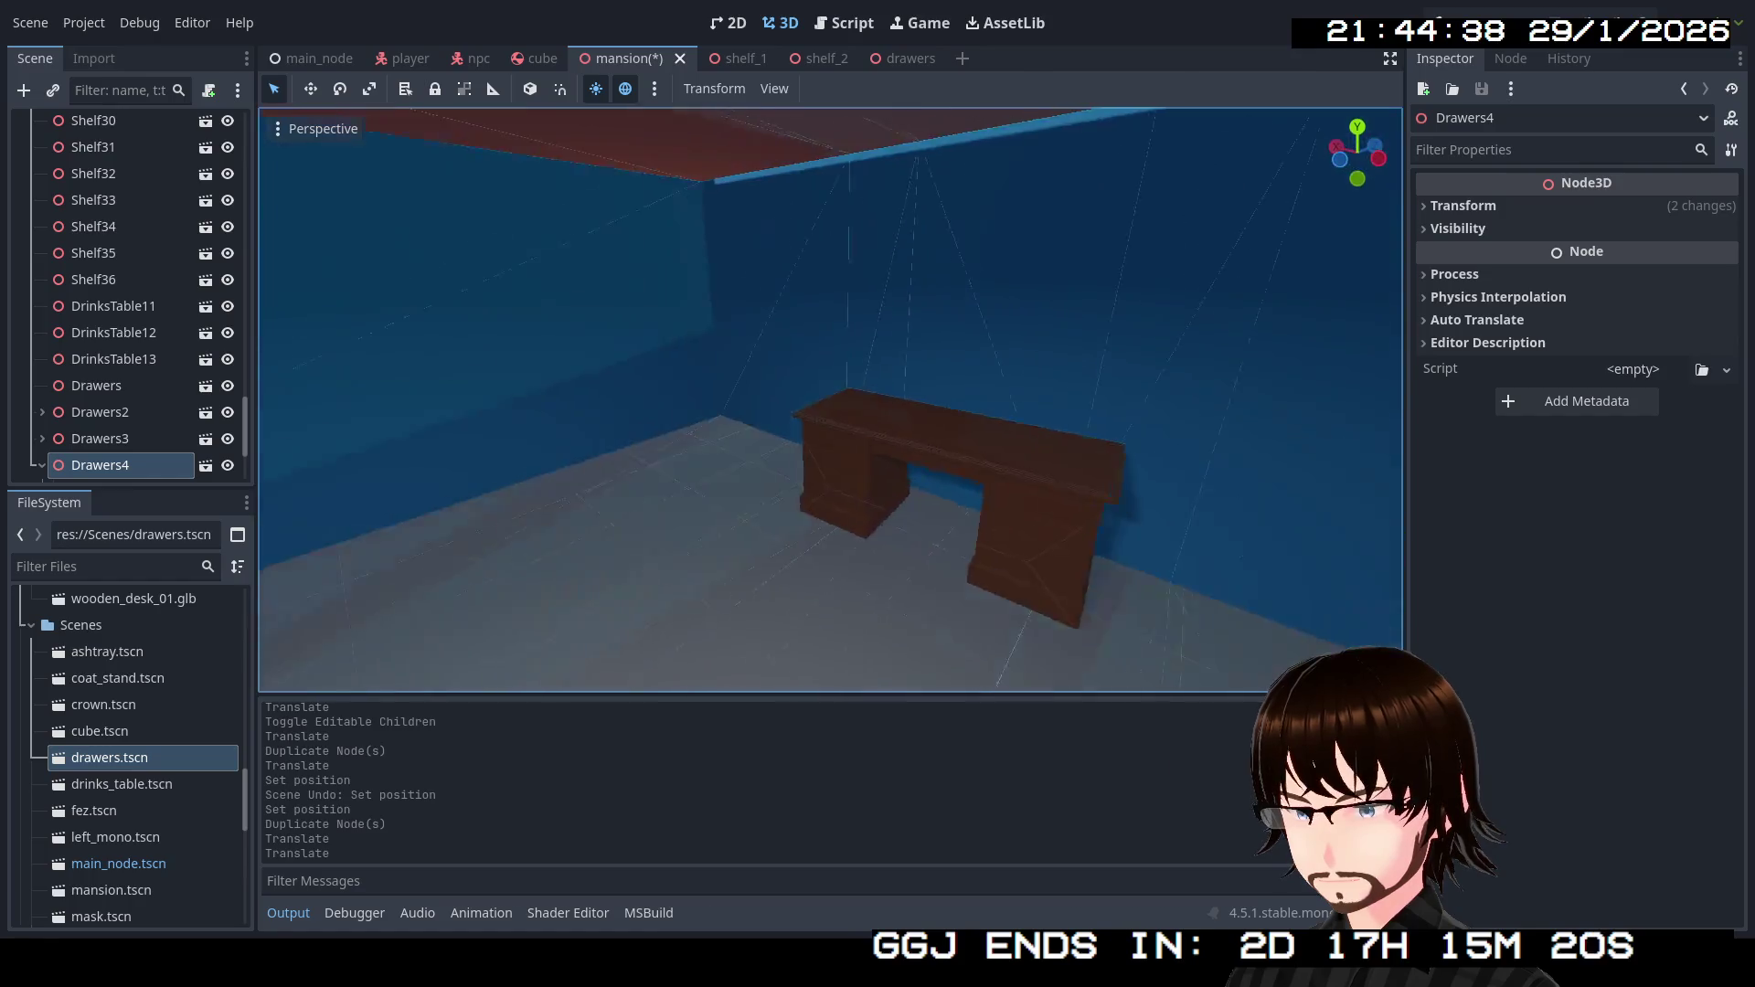
{"action": "key", "text": "q"}
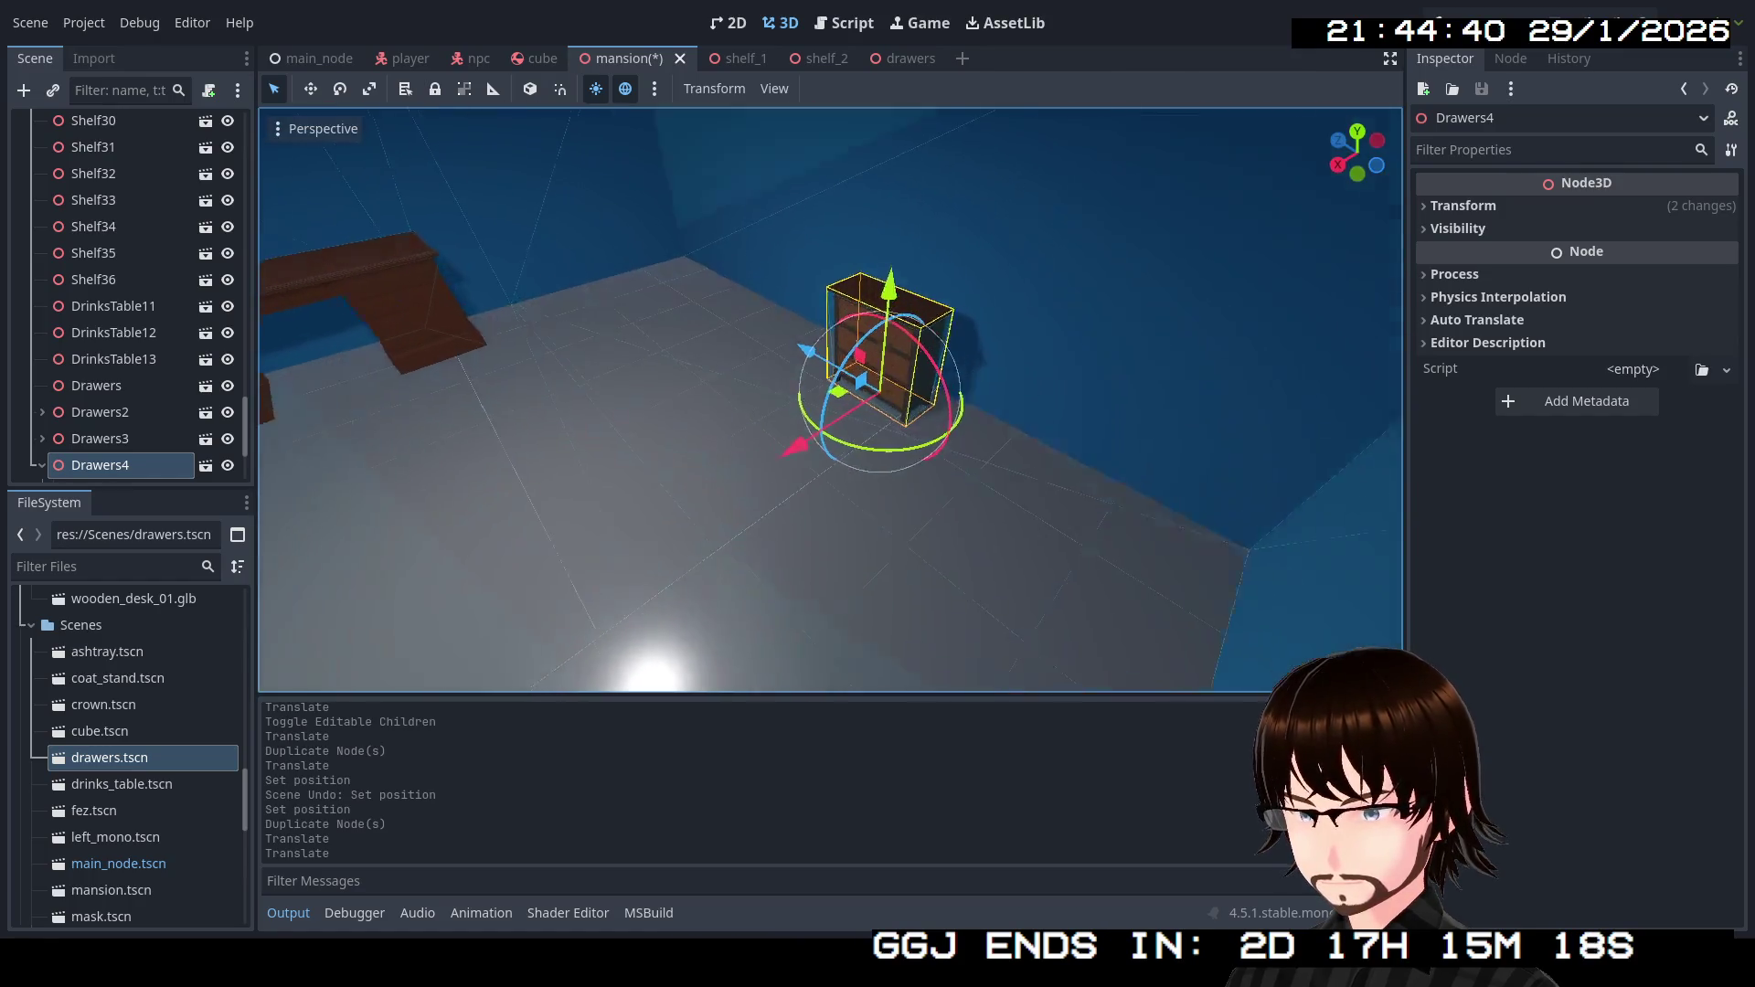
{"action": "mouse_move", "coordinate": [809, 386]}
{"action": "left_mouse_down"}
{"action": "mouse_move", "coordinate": [540, 378]}
{"action": "mouse_move", "coordinate": [755, 413]}
{"action": "mouse_move", "coordinate": [715, 409]}
{"action": "left_mouse_up"}
{"action": "key", "text": "ctrl+d"}
{"action": "left_click", "coordinate": [43, 280]}
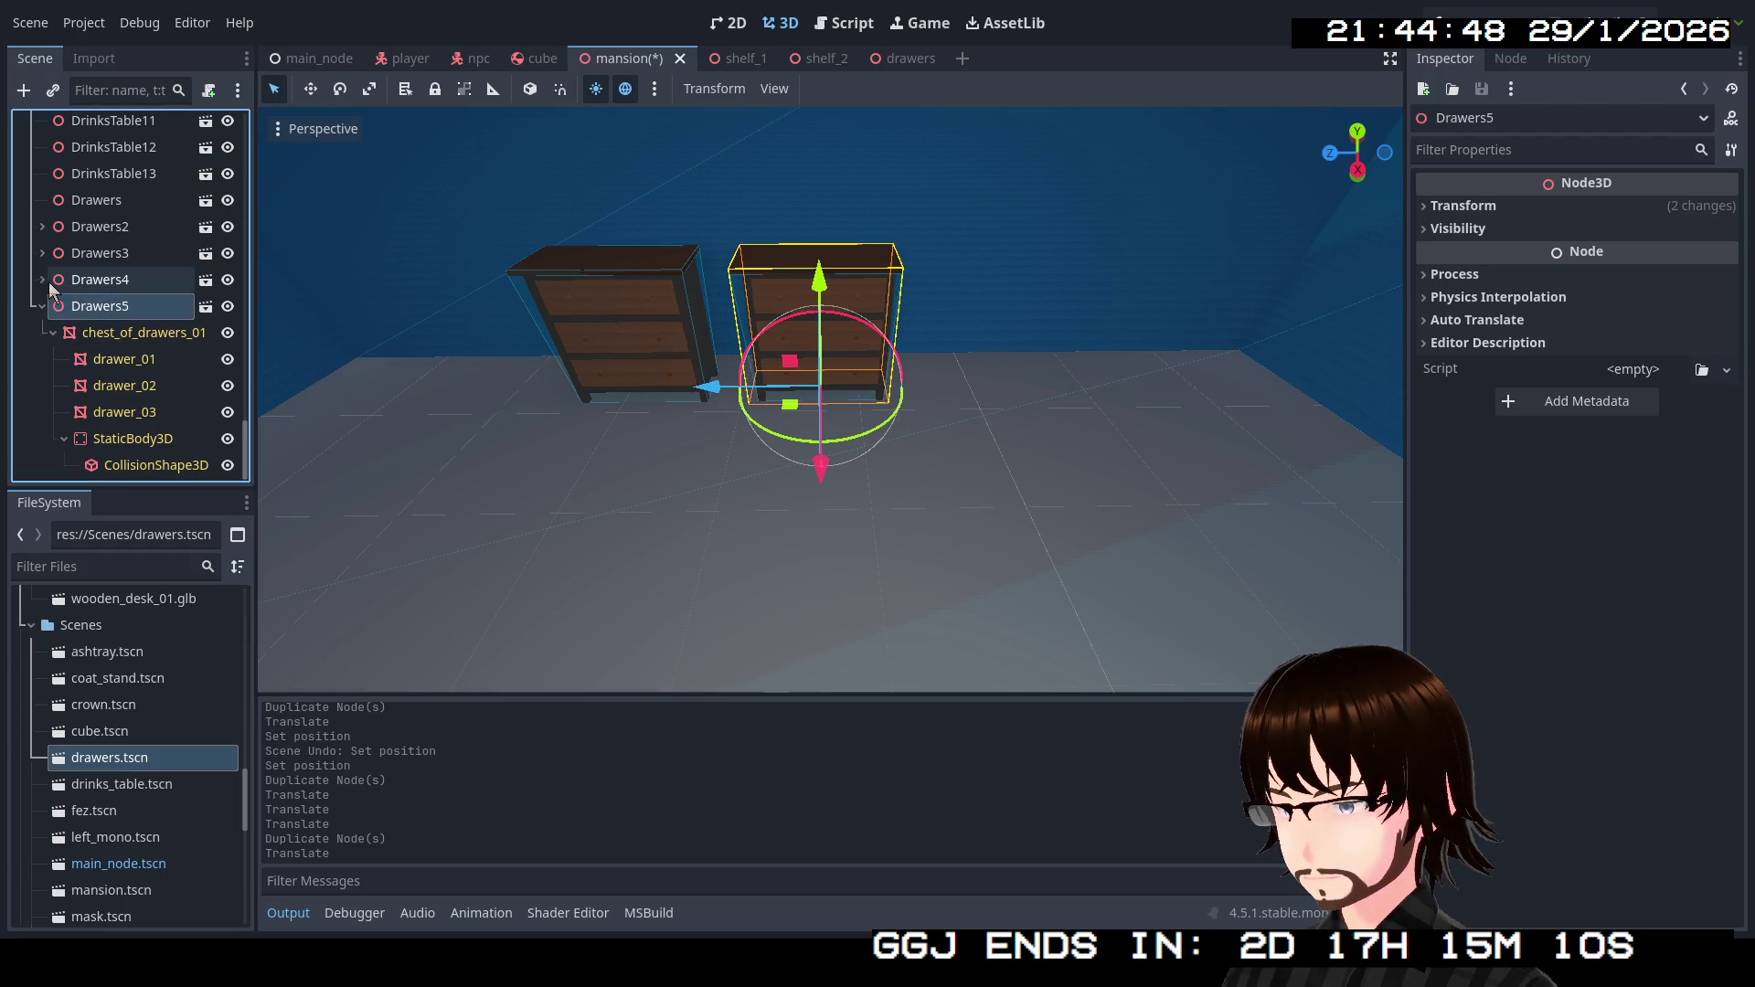
Turn off Editable Children on Drawers3, Drawers4 and Drawers5, confirming each revert.
{"action": "left_click", "coordinate": [42, 308]}
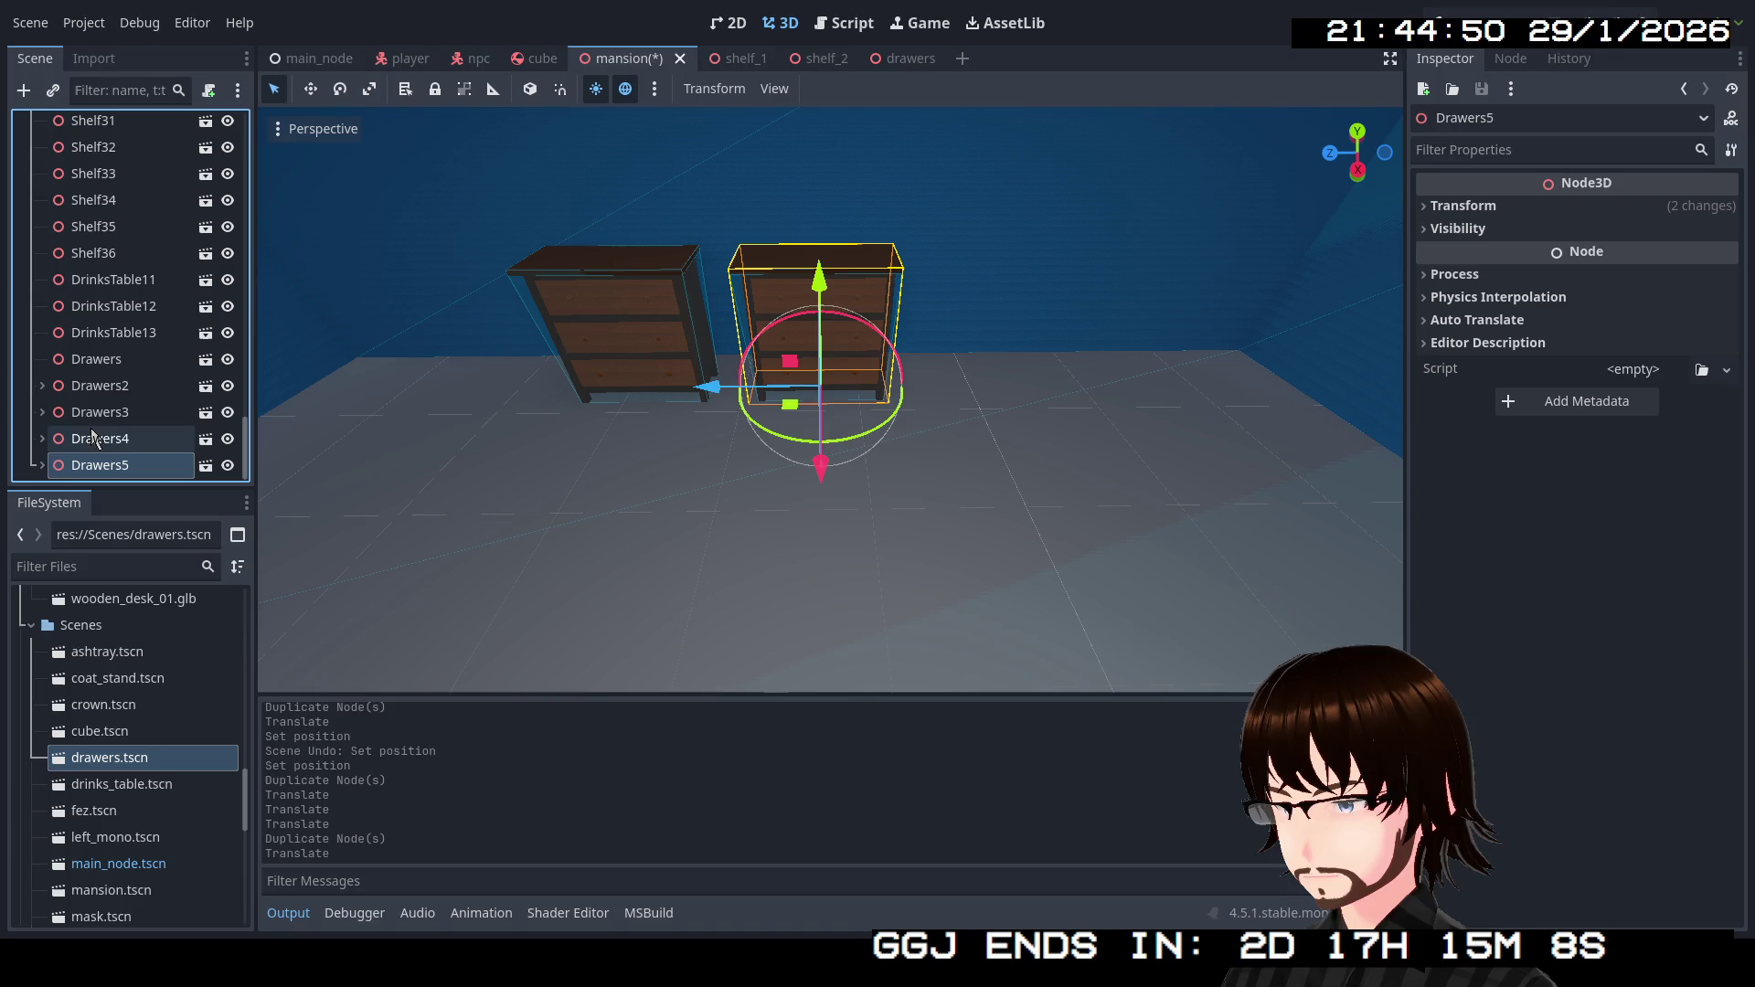
{"action": "left_click", "coordinate": [31, 384]}
{"action": "left_click", "coordinate": [31, 383]}
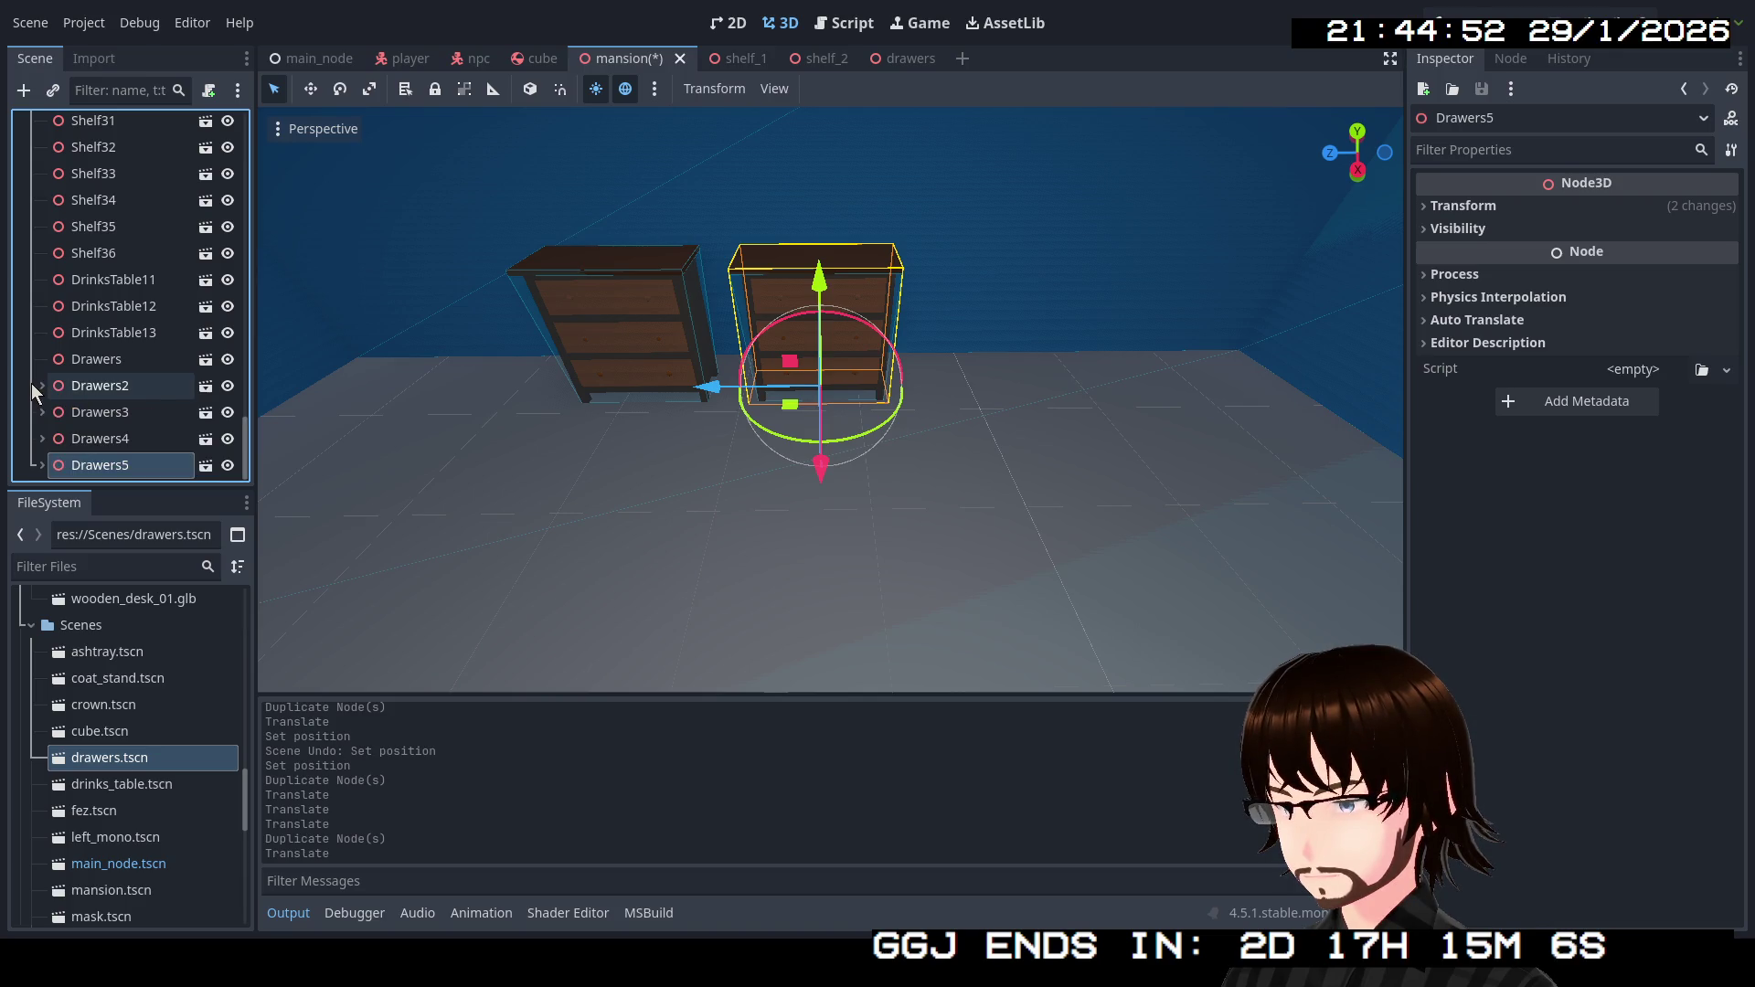
{"action": "right_click", "coordinate": [73, 413]}
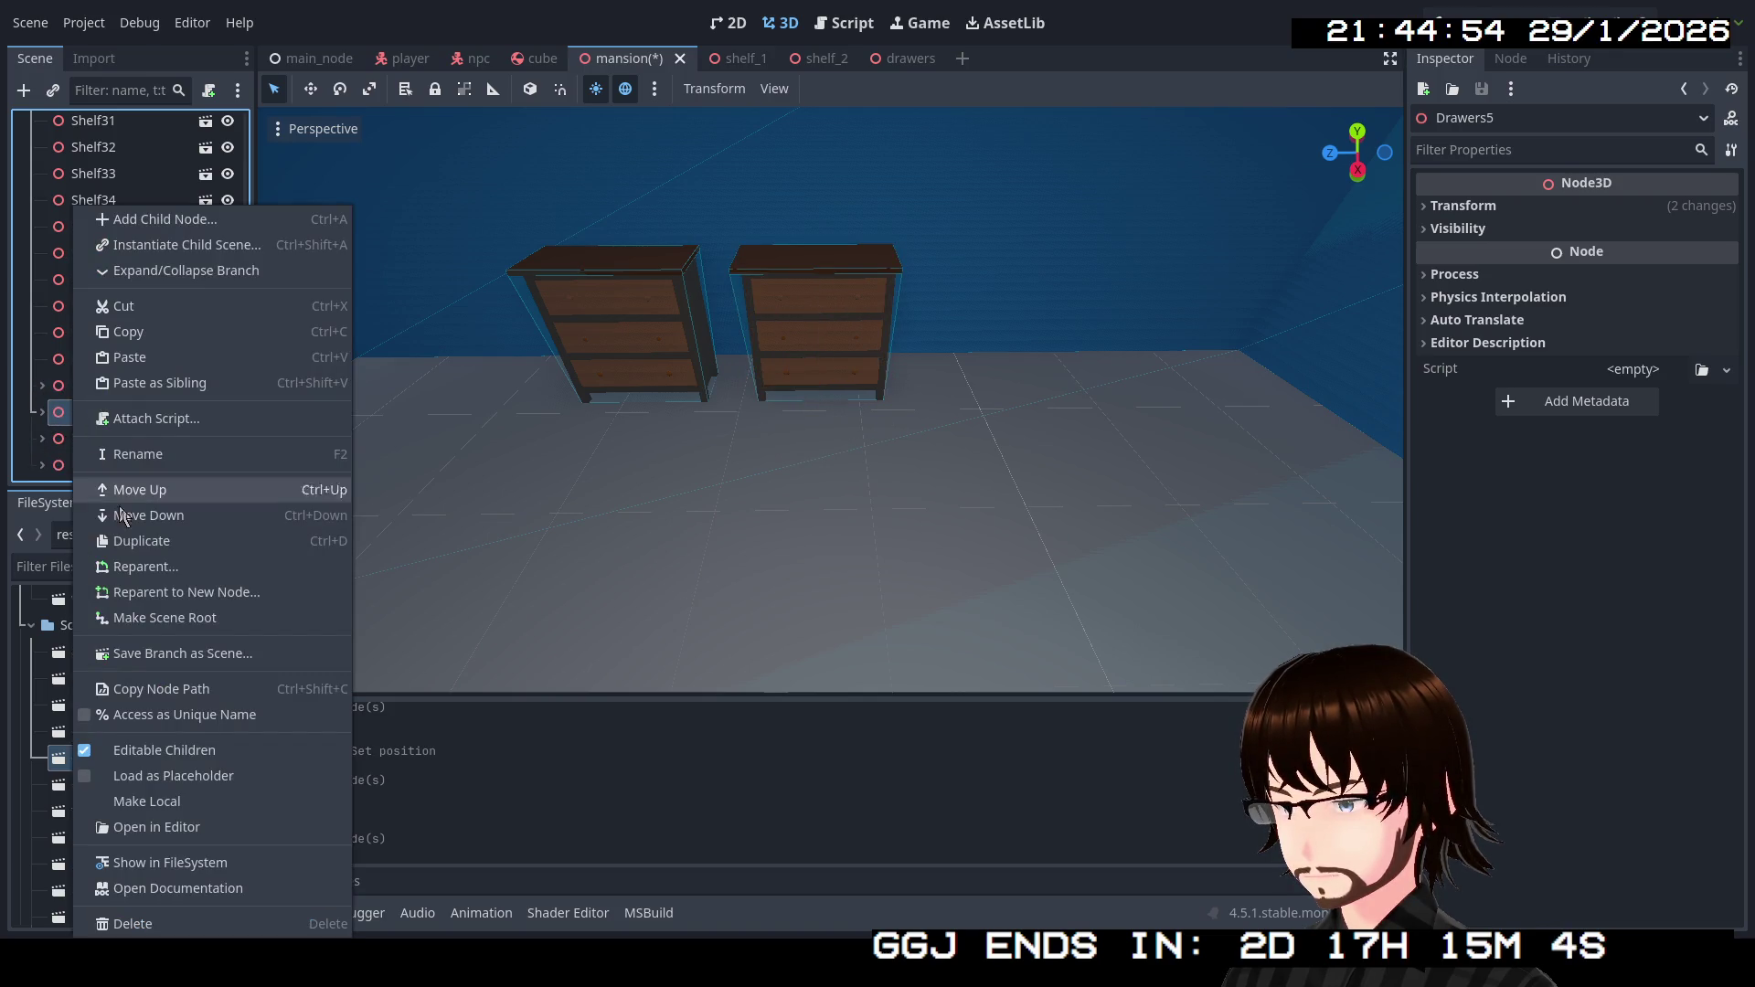
{"action": "left_click", "coordinate": [118, 753]}
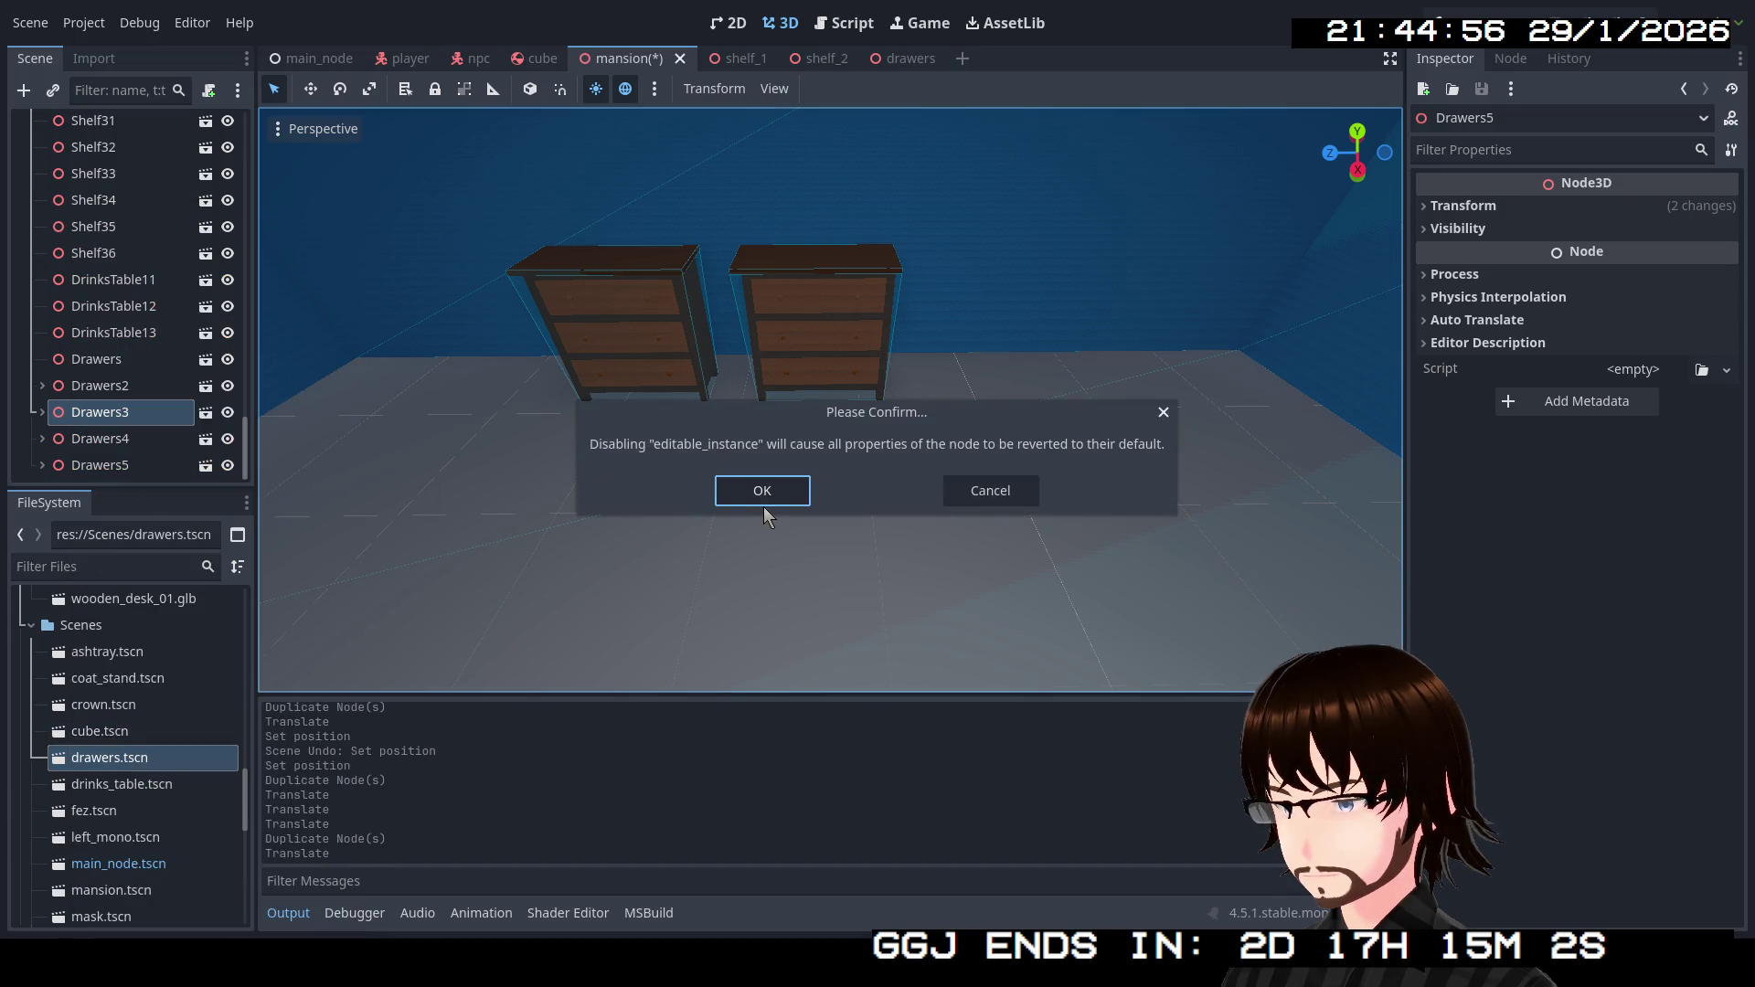
{"action": "left_click", "coordinate": [722, 494]}
{"action": "right_click", "coordinate": [129, 440]}
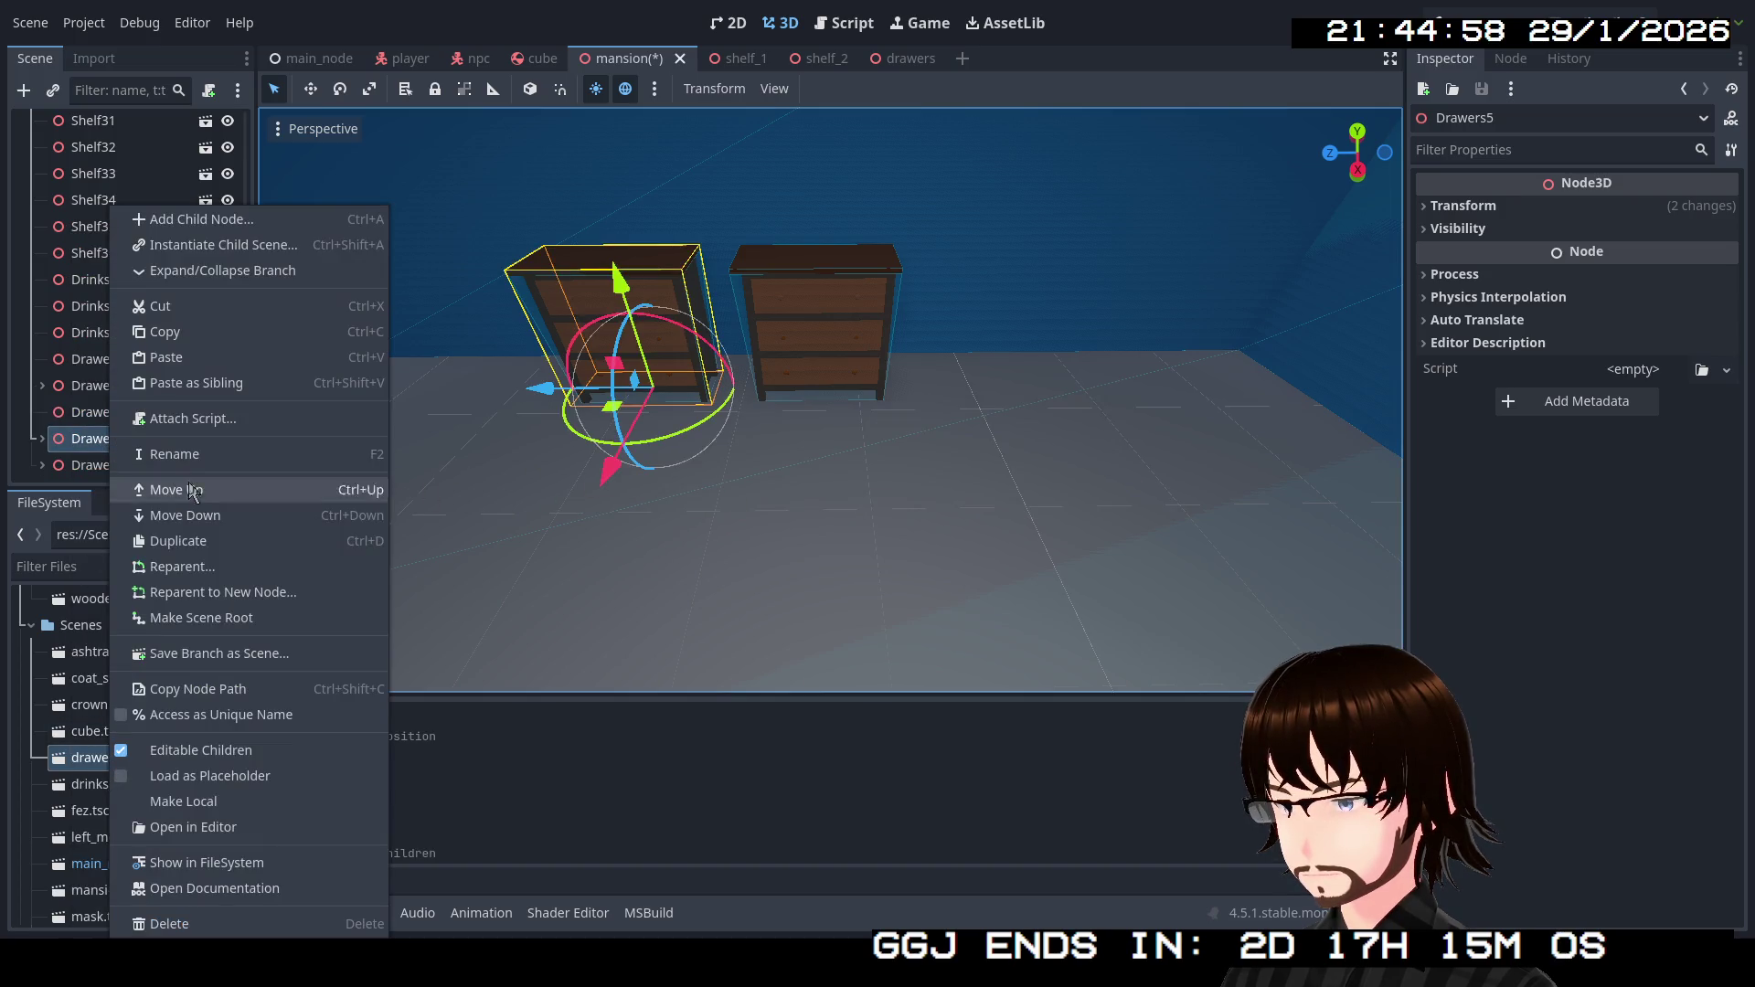
{"action": "left_click", "coordinate": [199, 749]}
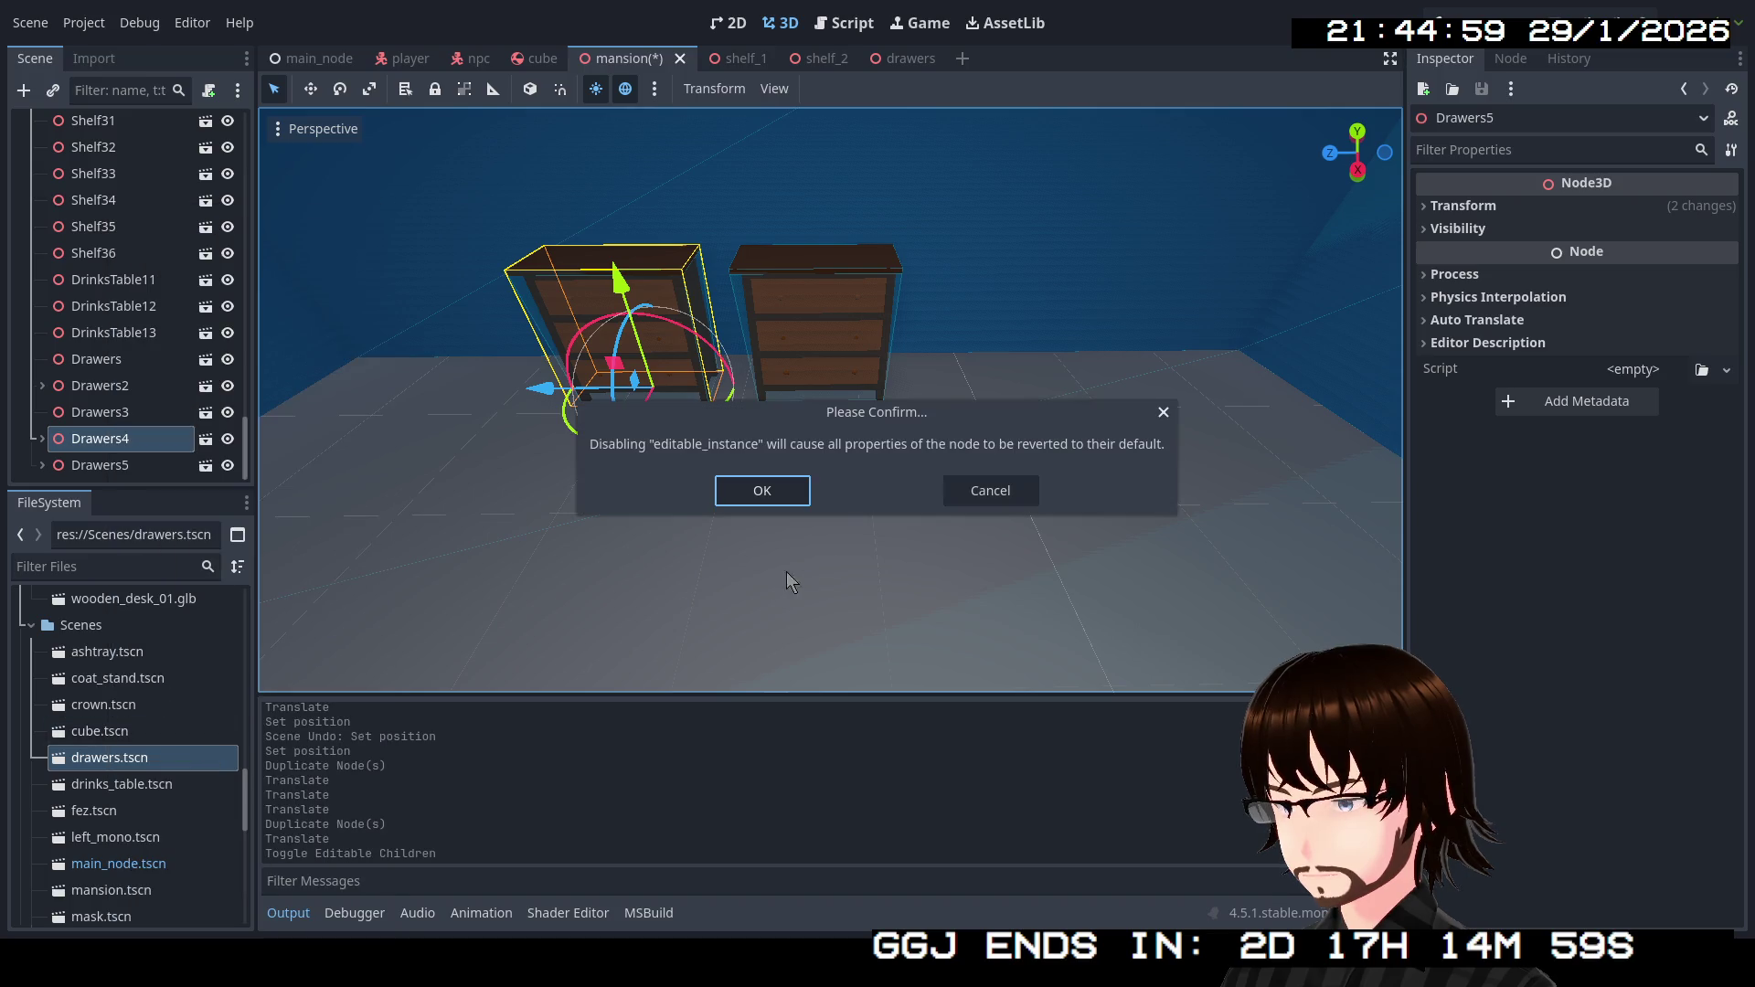
{"action": "left_click", "coordinate": [790, 505]}
{"action": "right_click", "coordinate": [117, 465]}
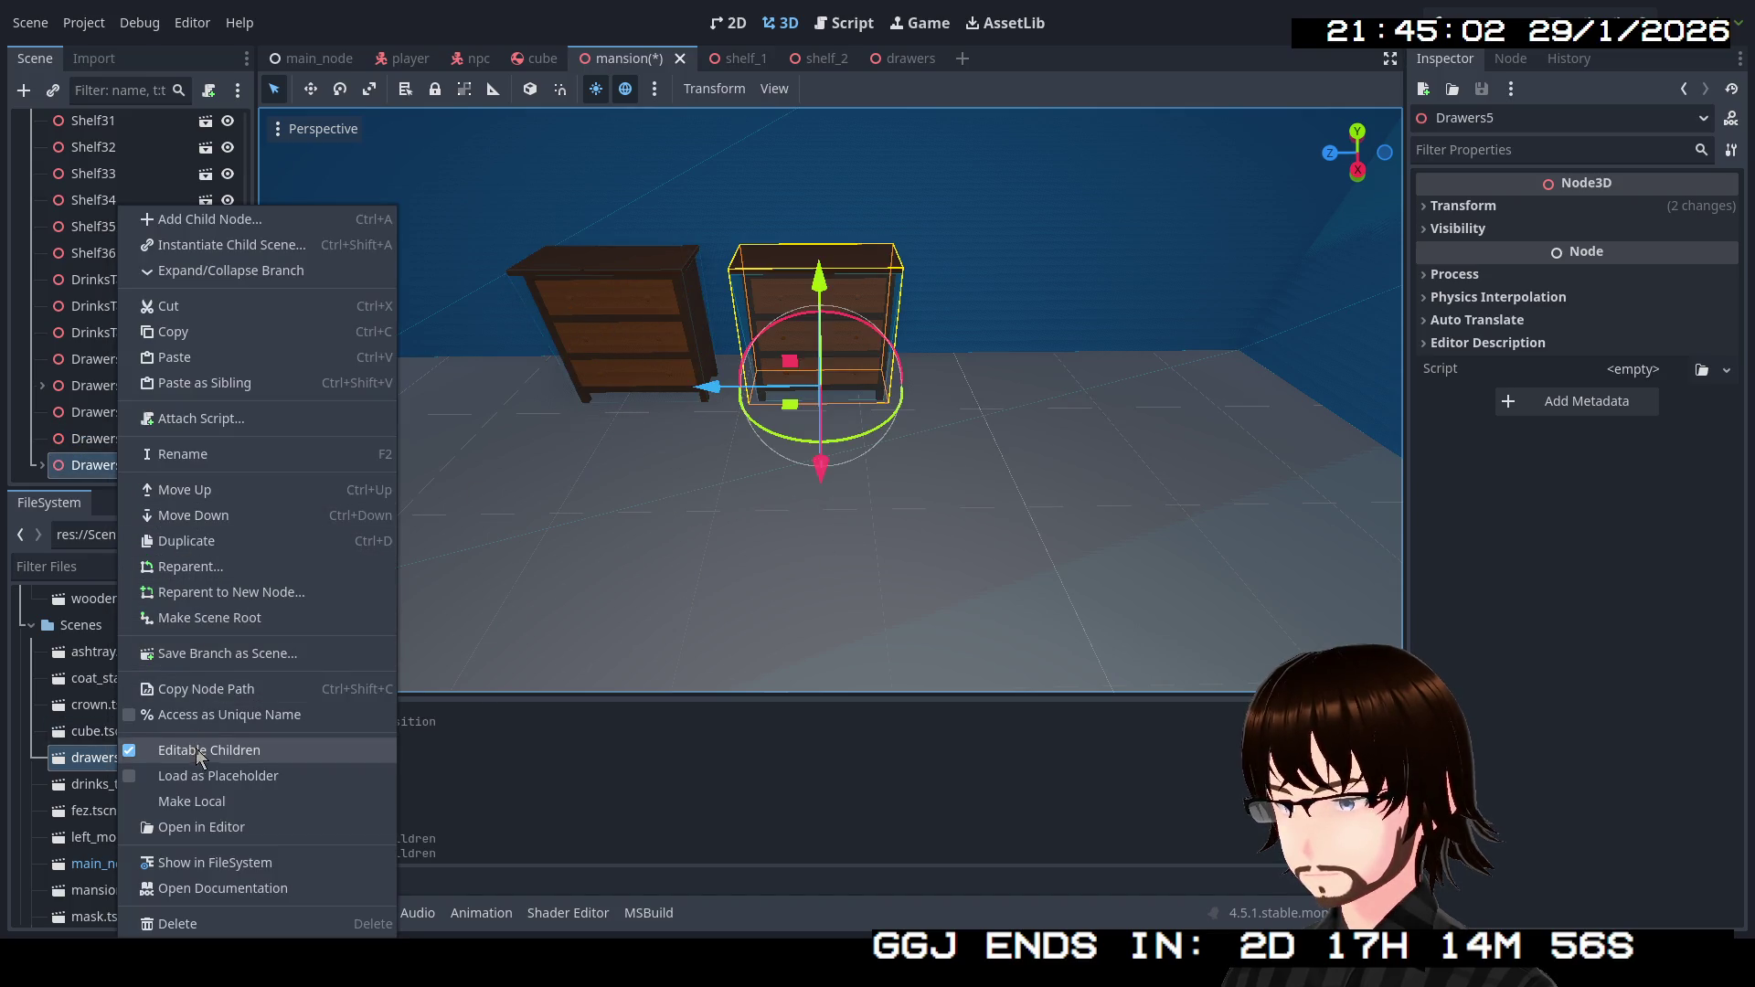
{"action": "left_click", "coordinate": [200, 751]}
{"action": "left_click", "coordinate": [766, 477]}
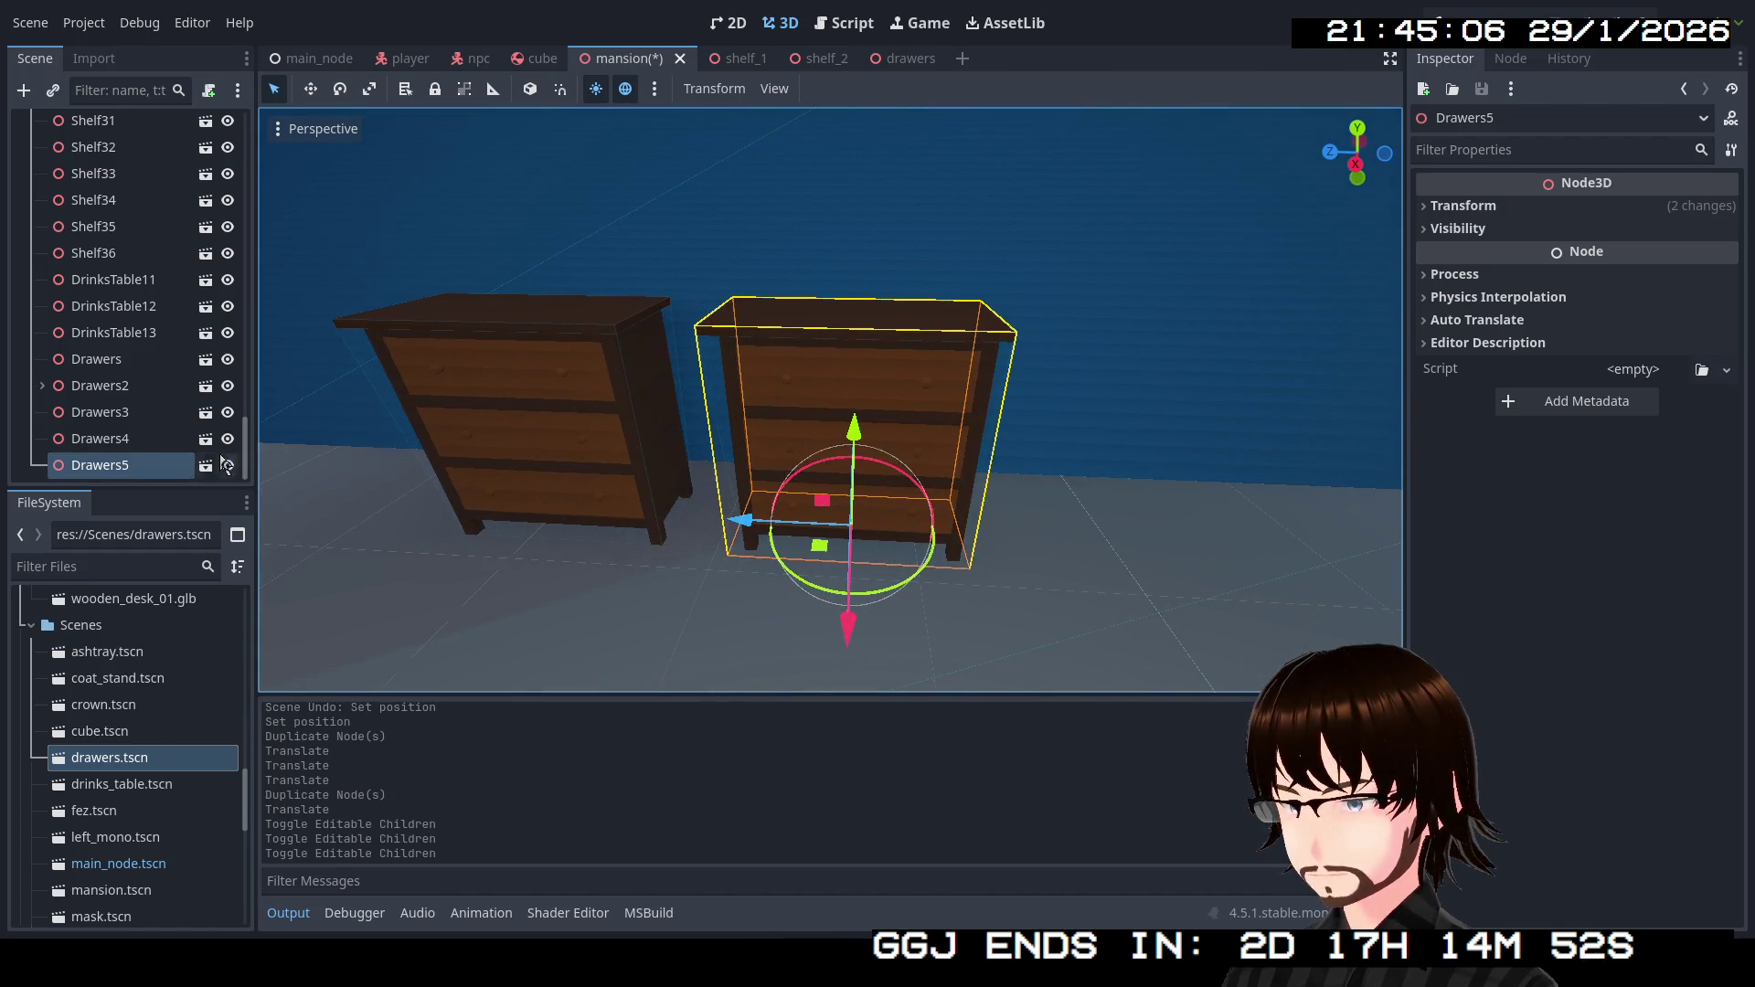
Duplicate the chest as Drawers6 and move it right of the middle chest.
{"action": "key", "text": "ctrl+d"}
{"action": "mouse_move", "coordinate": [743, 527]}
{"action": "left_mouse_down"}
{"action": "mouse_move", "coordinate": [1050, 537]}
{"action": "mouse_move", "coordinate": [1019, 533]}
{"action": "left_mouse_up"}
{"action": "left_click", "coordinate": [153, 439]}
{"action": "double_click", "coordinate": [100, 413]}
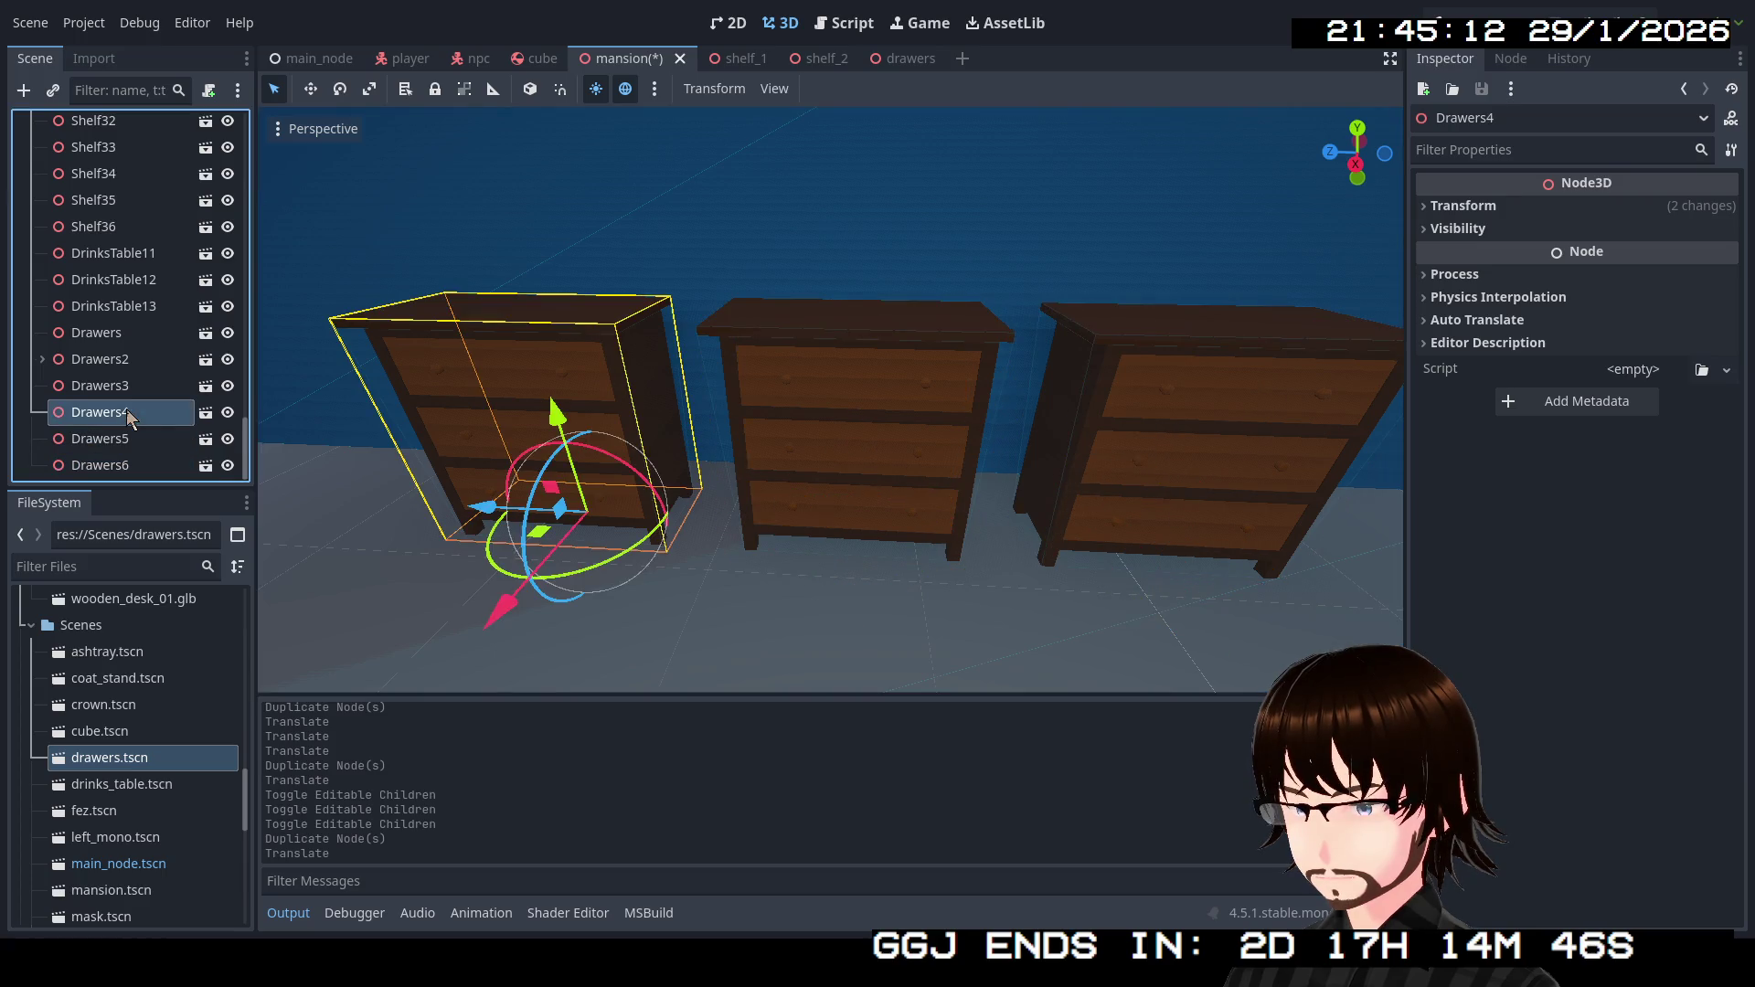
{"action": "key", "text": "w"}
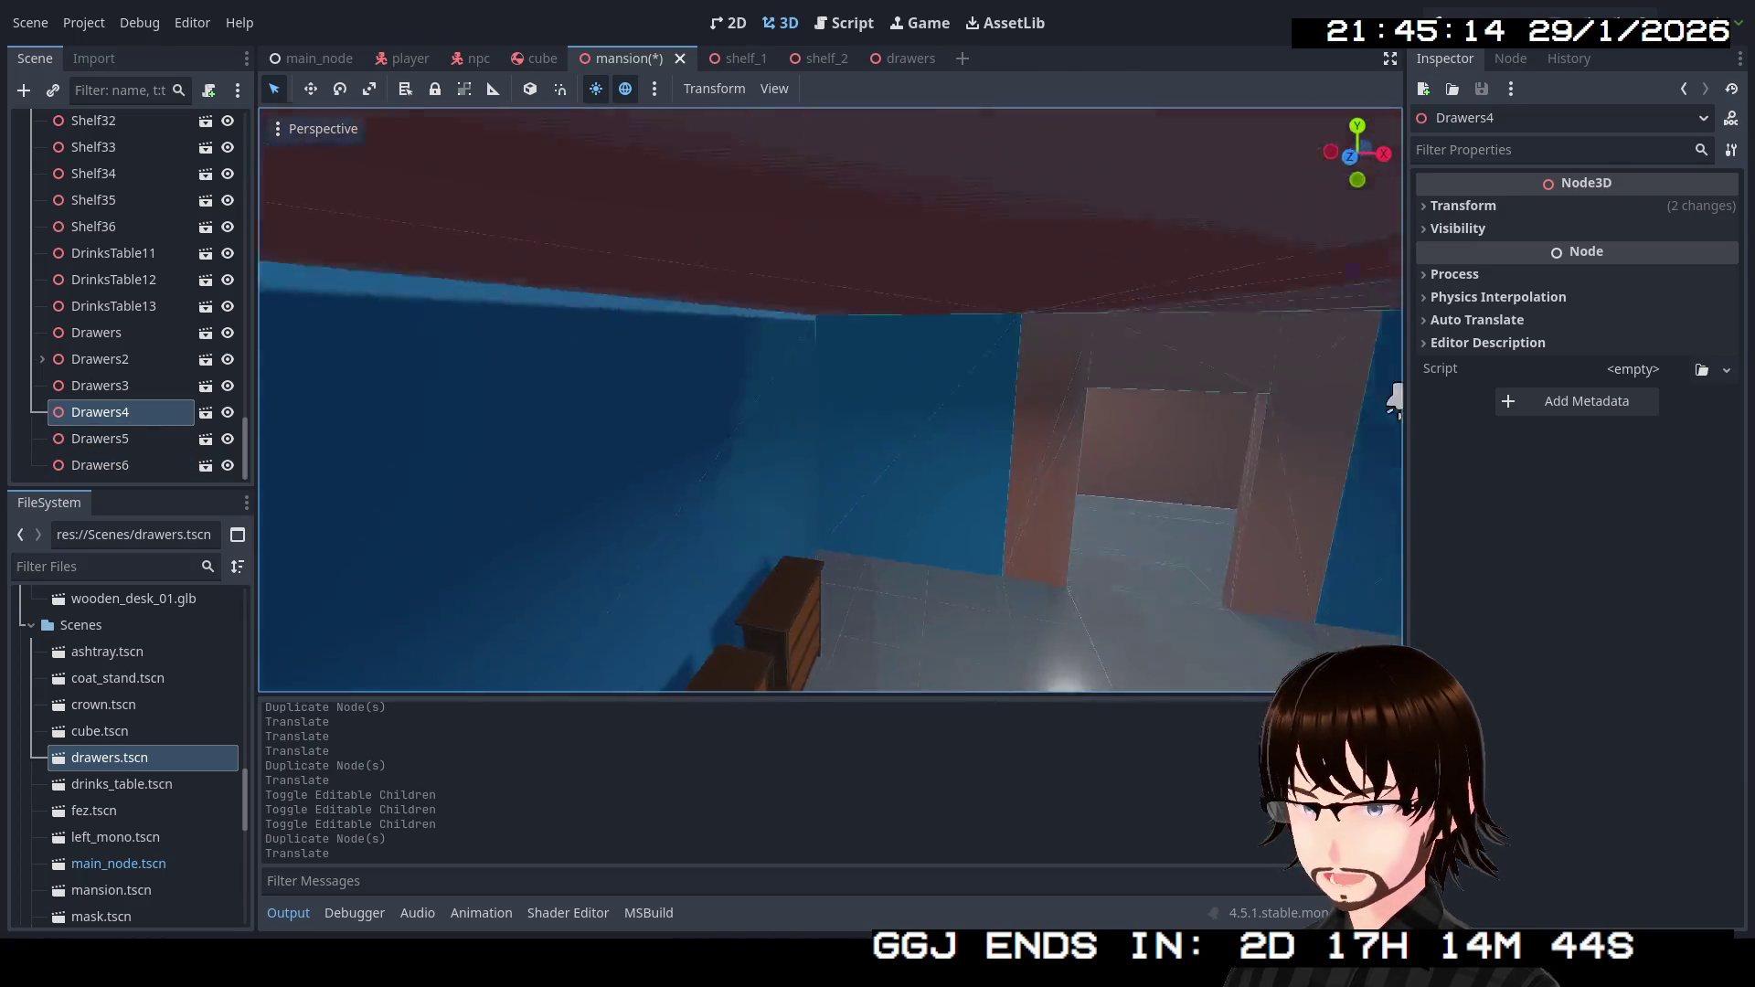
{"action": "key", "text": "f"}
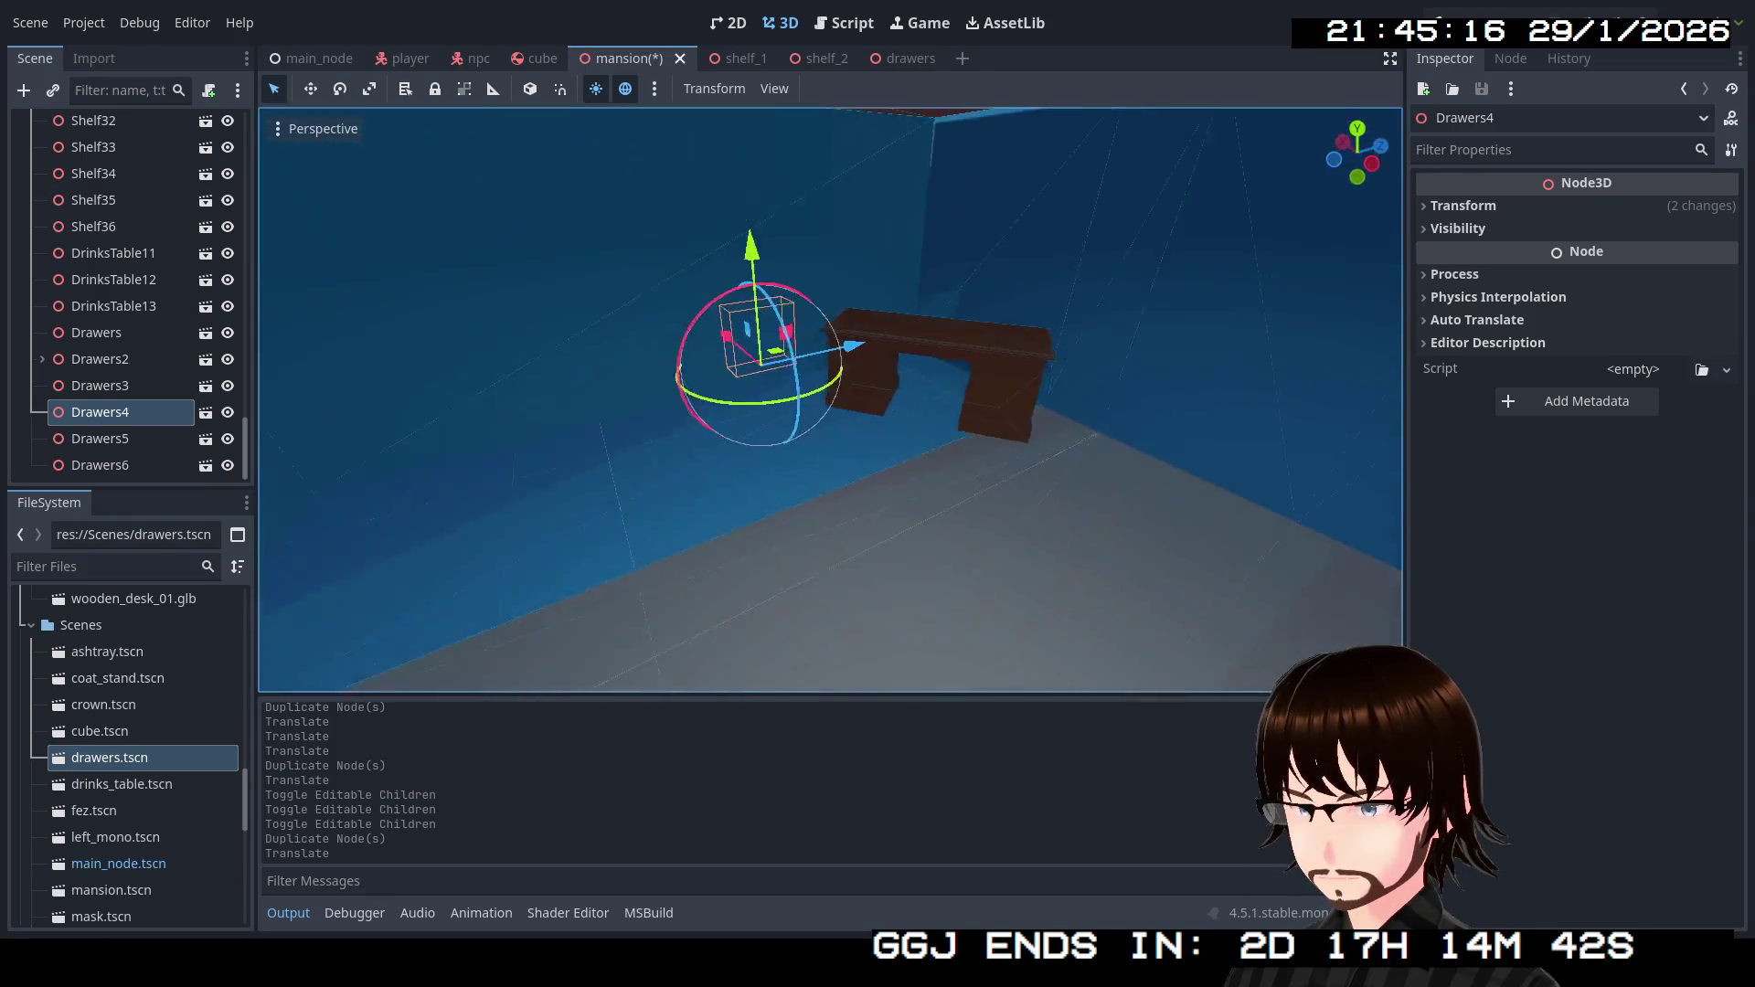
{"action": "key", "text": "s"}
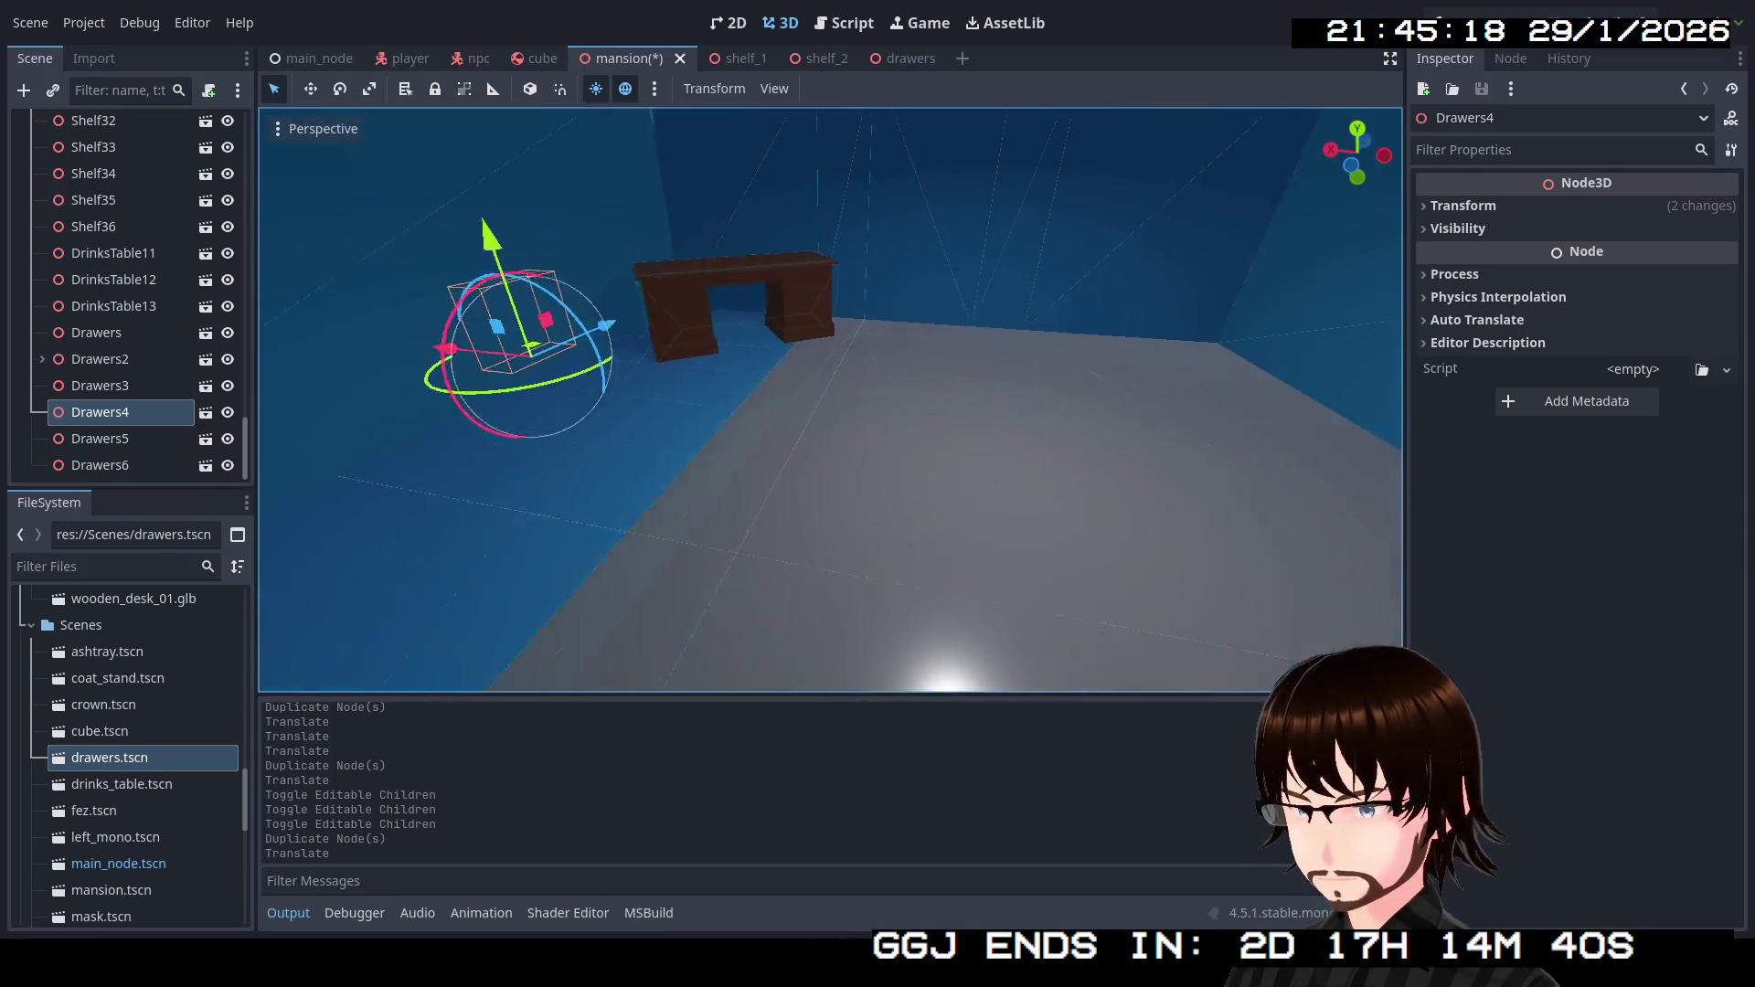
Duplicate Drawers6 as Drawers7 and place it on the floor left of the desk.
{"action": "left_click", "coordinate": [151, 464]}
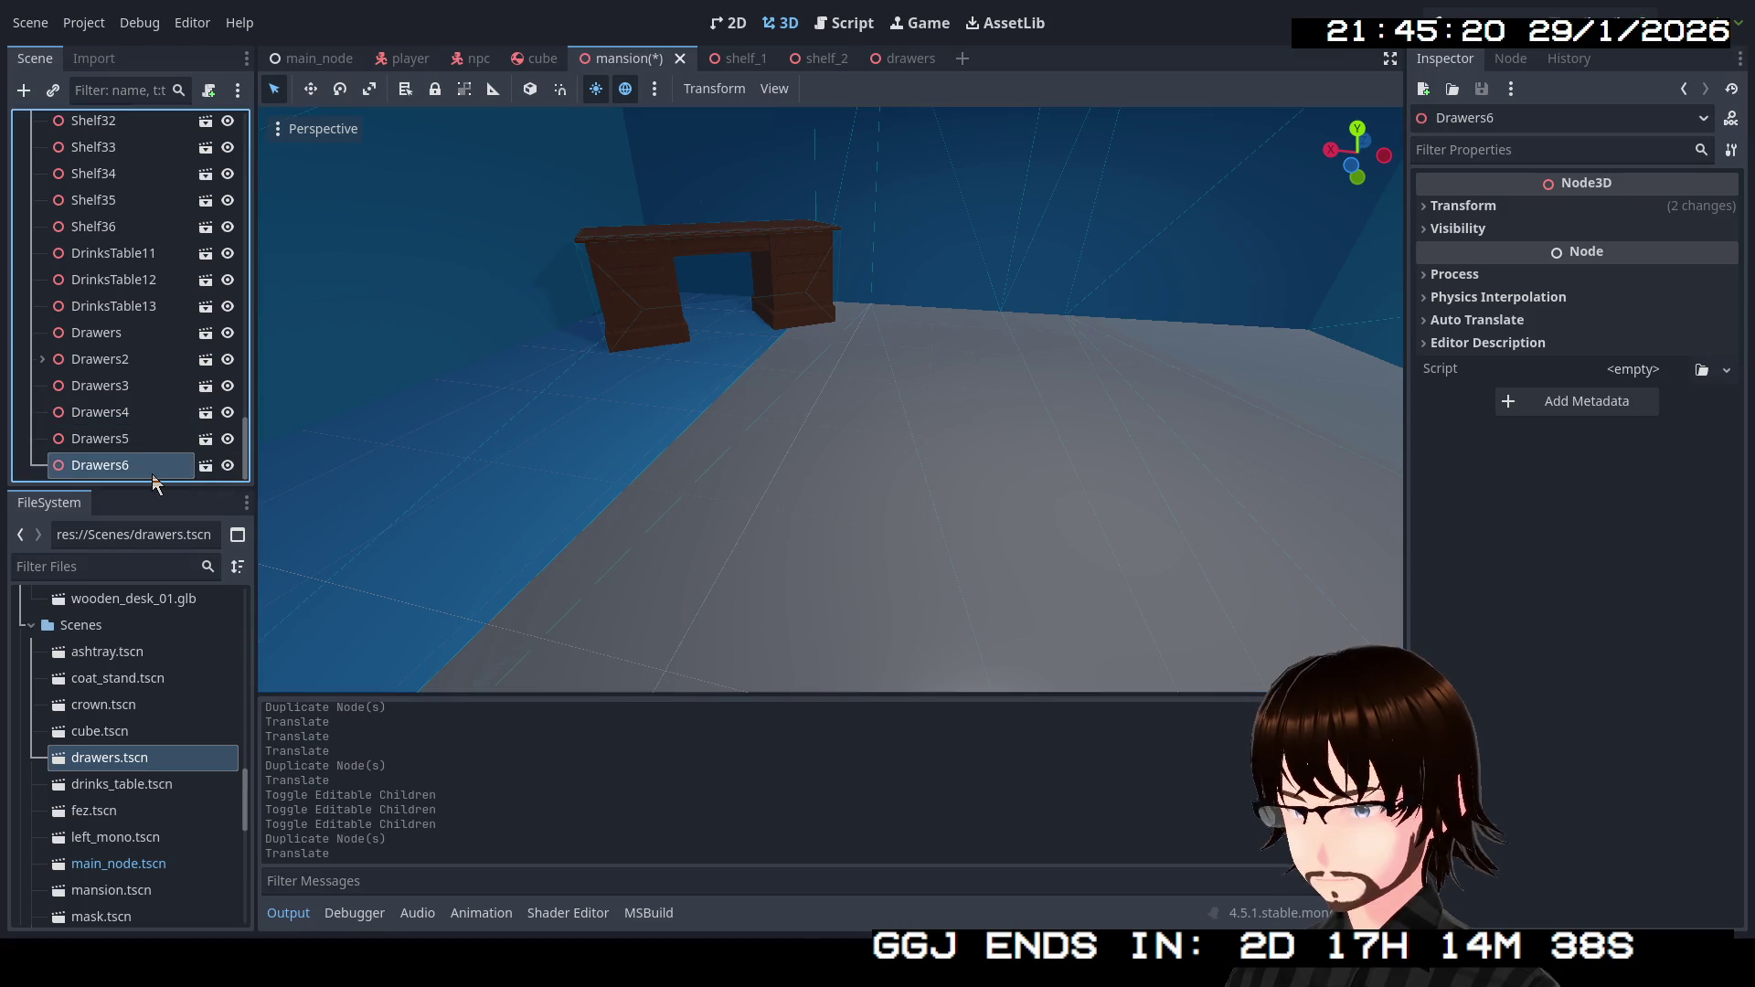
{"action": "key", "text": "ctrl+d"}
{"action": "key", "text": "f"}
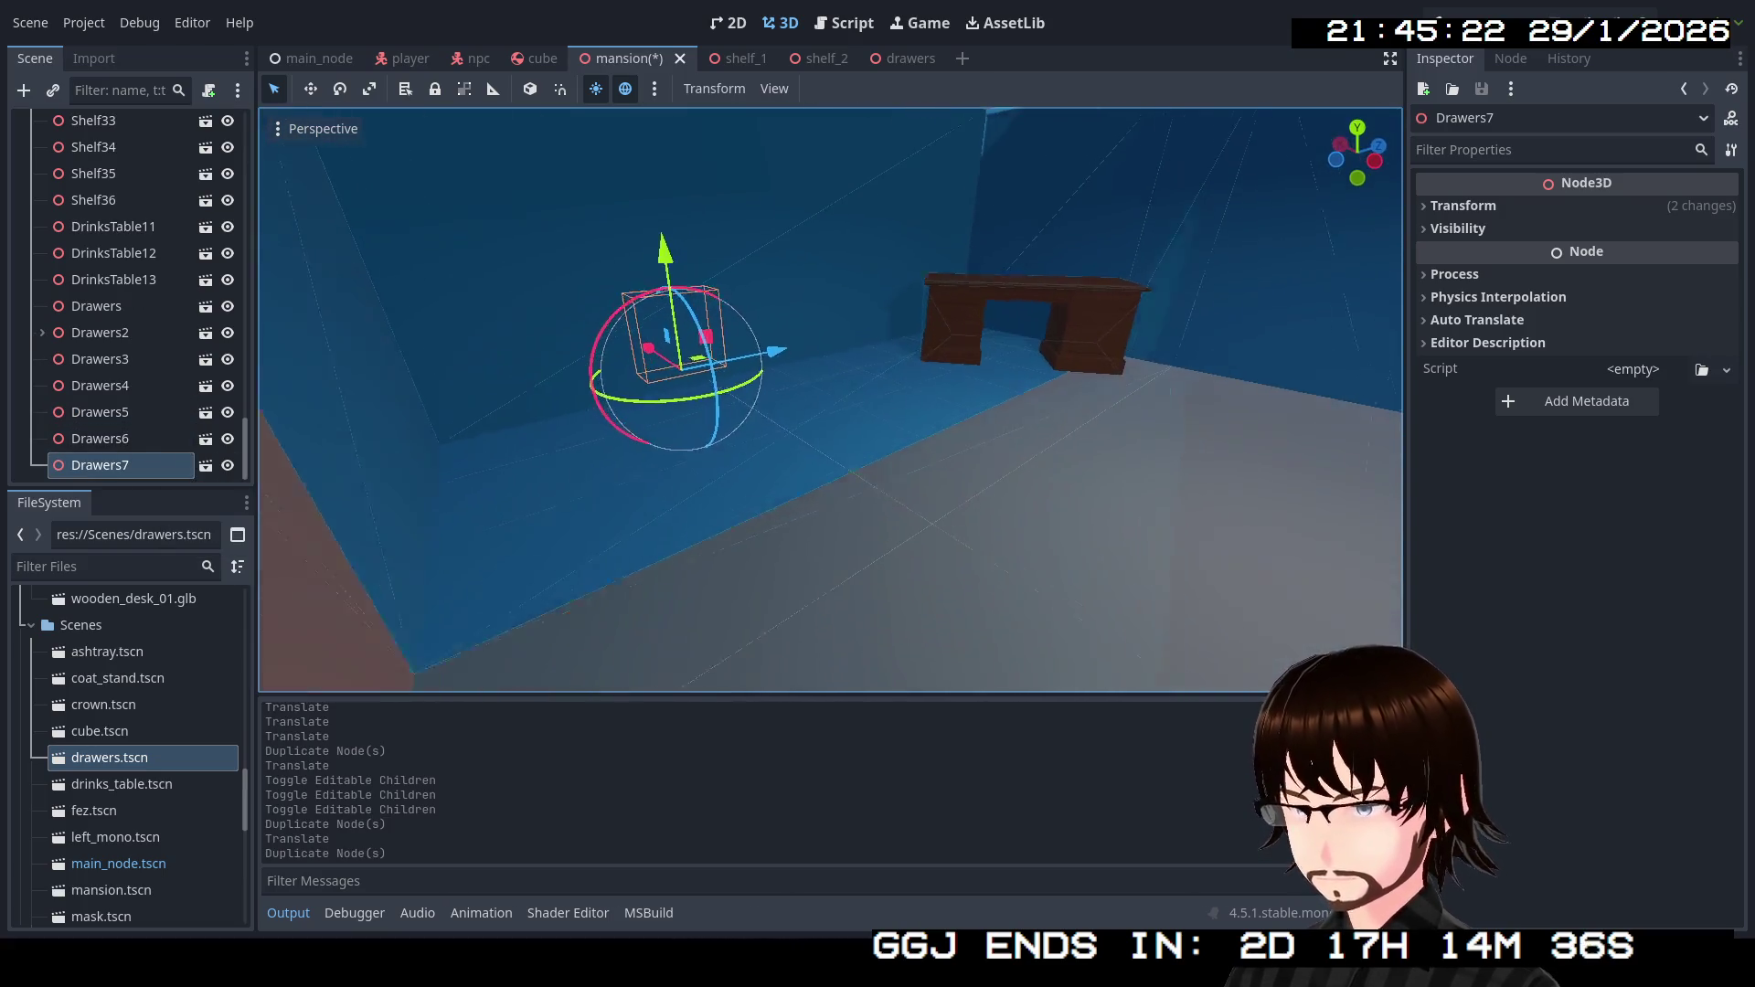
{"action": "mouse_move", "coordinate": [637, 362]}
{"action": "left_mouse_down"}
{"action": "mouse_move", "coordinate": [772, 451]}
{"action": "mouse_move", "coordinate": [566, 407]}
{"action": "mouse_move", "coordinate": [547, 334]}
{"action": "mouse_move", "coordinate": [618, 296]}
{"action": "left_mouse_up"}
{"action": "key", "text": "f"}
{"action": "left_click_drag", "start_coordinate": [905, 302], "coordinate": [920, 405]}
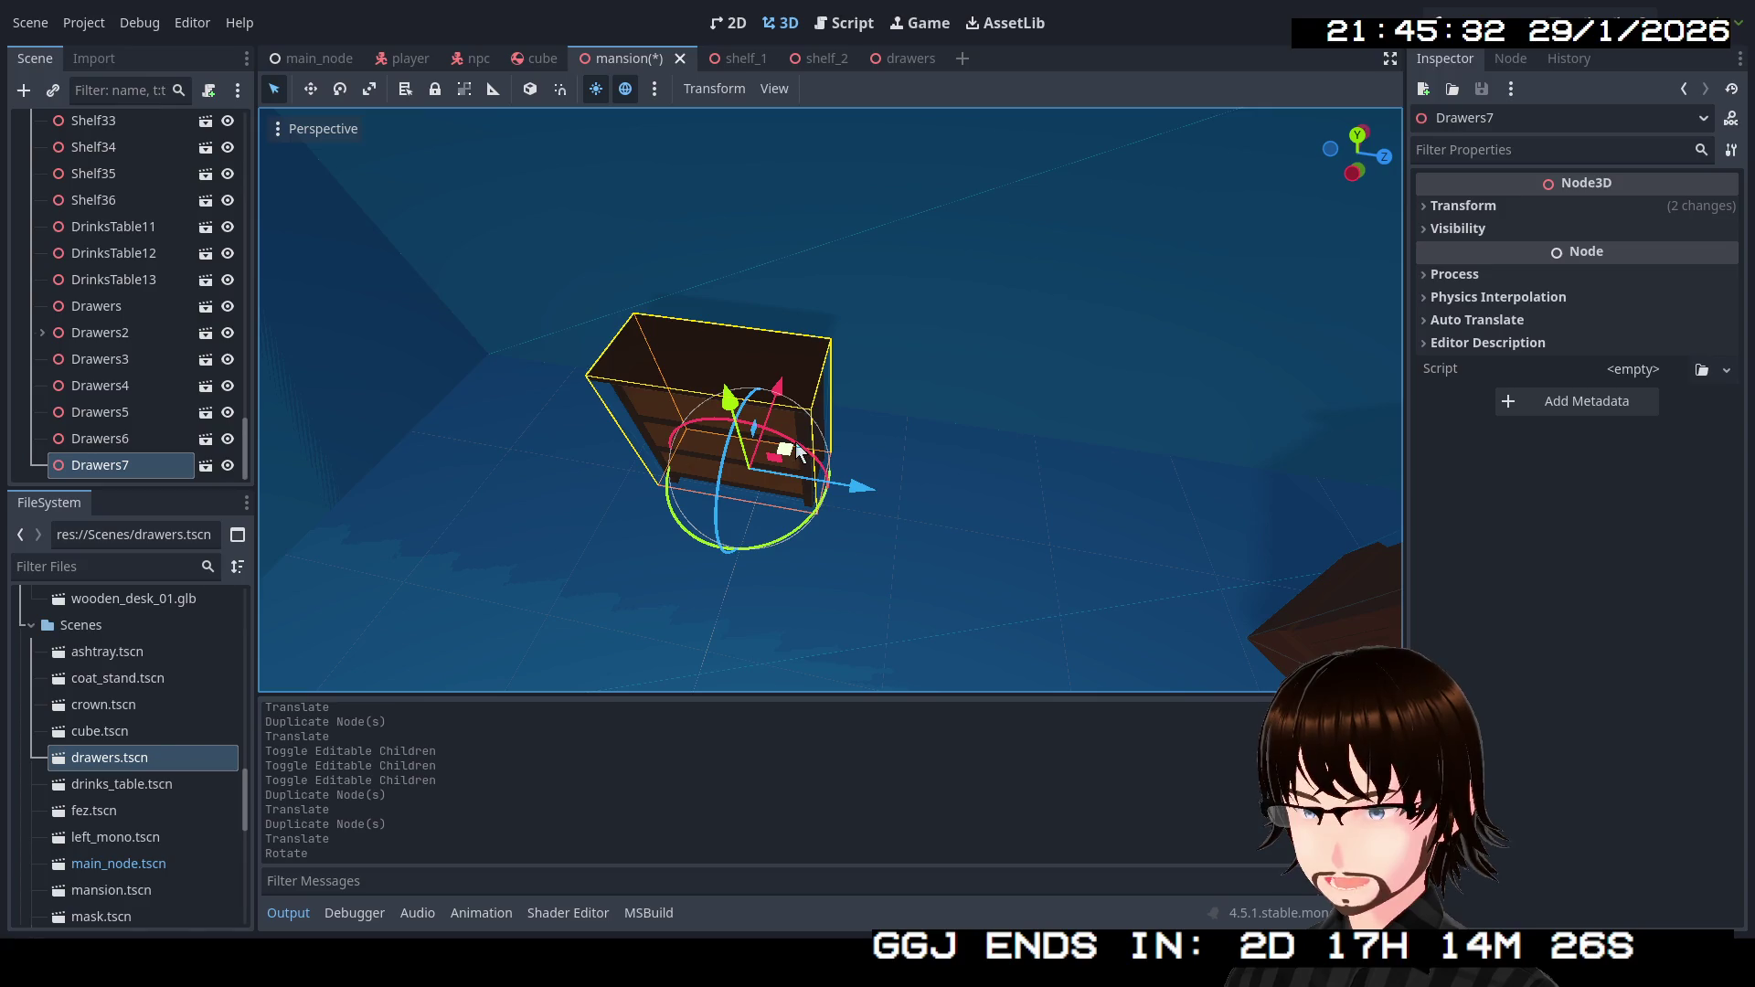
{"action": "mouse_move", "coordinate": [796, 449]}
{"action": "left_mouse_down"}
{"action": "mouse_move", "coordinate": [767, 443]}
{"action": "mouse_move", "coordinate": [813, 437]}
{"action": "mouse_move", "coordinate": [804, 392]}
{"action": "mouse_move", "coordinate": [805, 414]}
{"action": "left_mouse_up"}
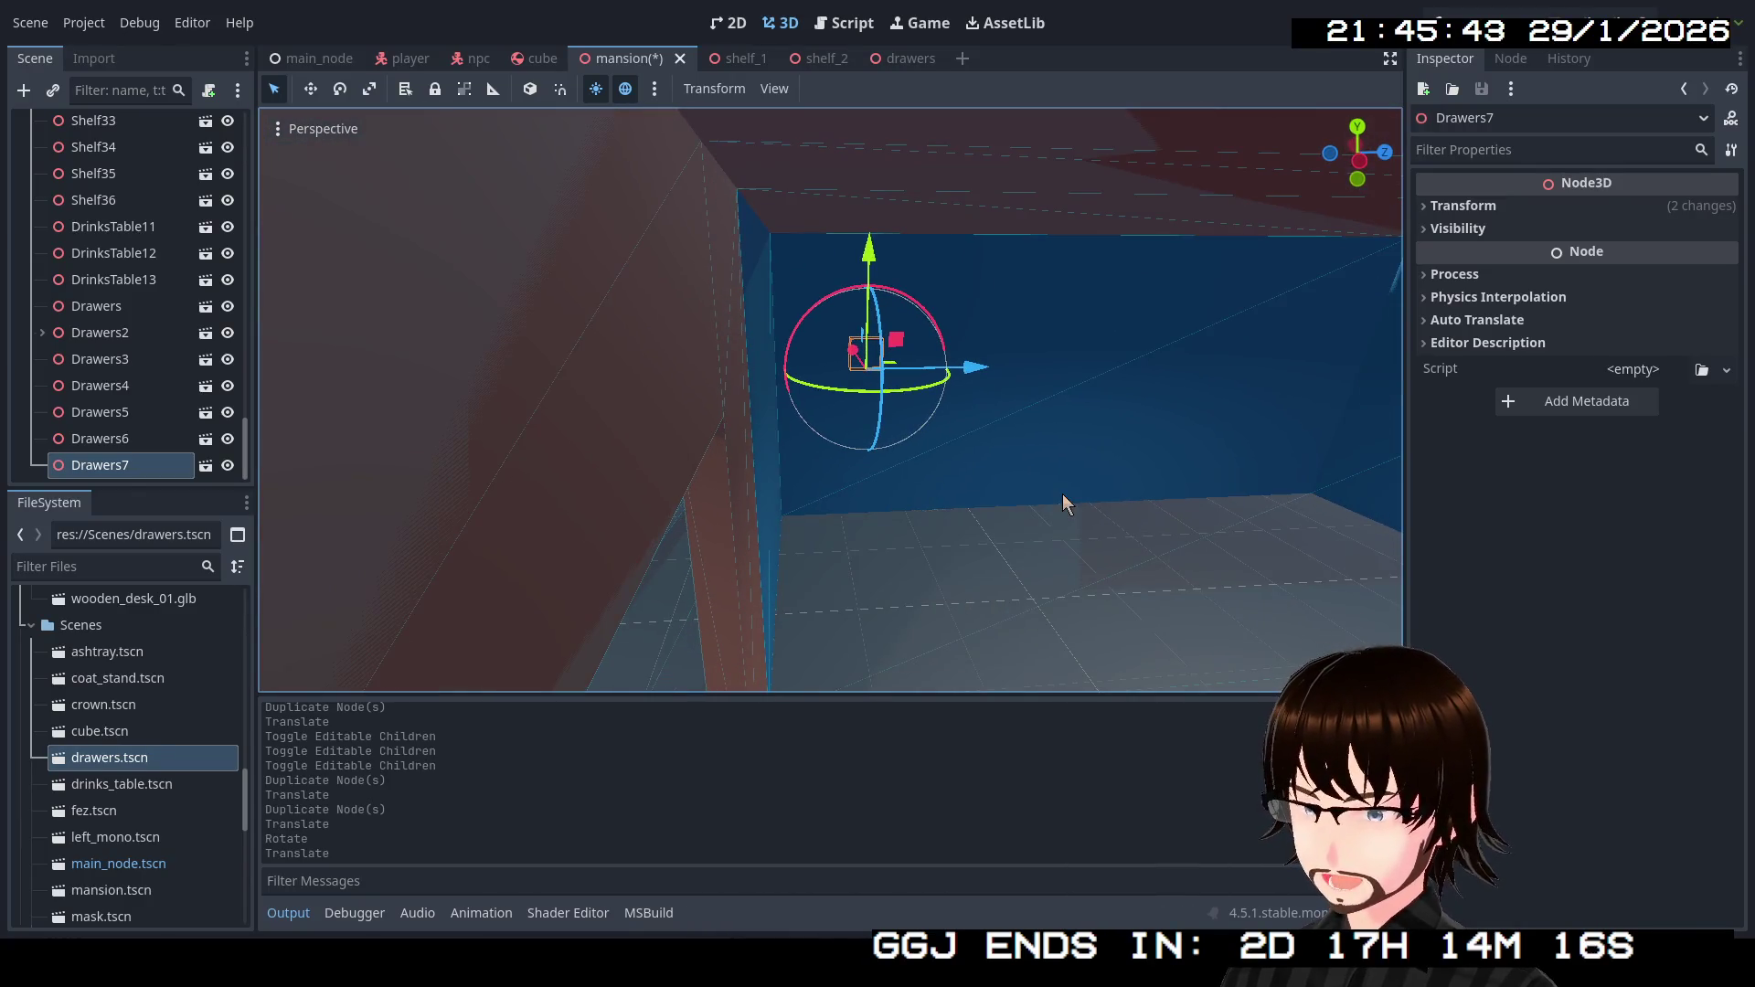
Duplicate the chest as Drawers8 and move it further right along X.
{"action": "key", "text": "ctrl+d"}
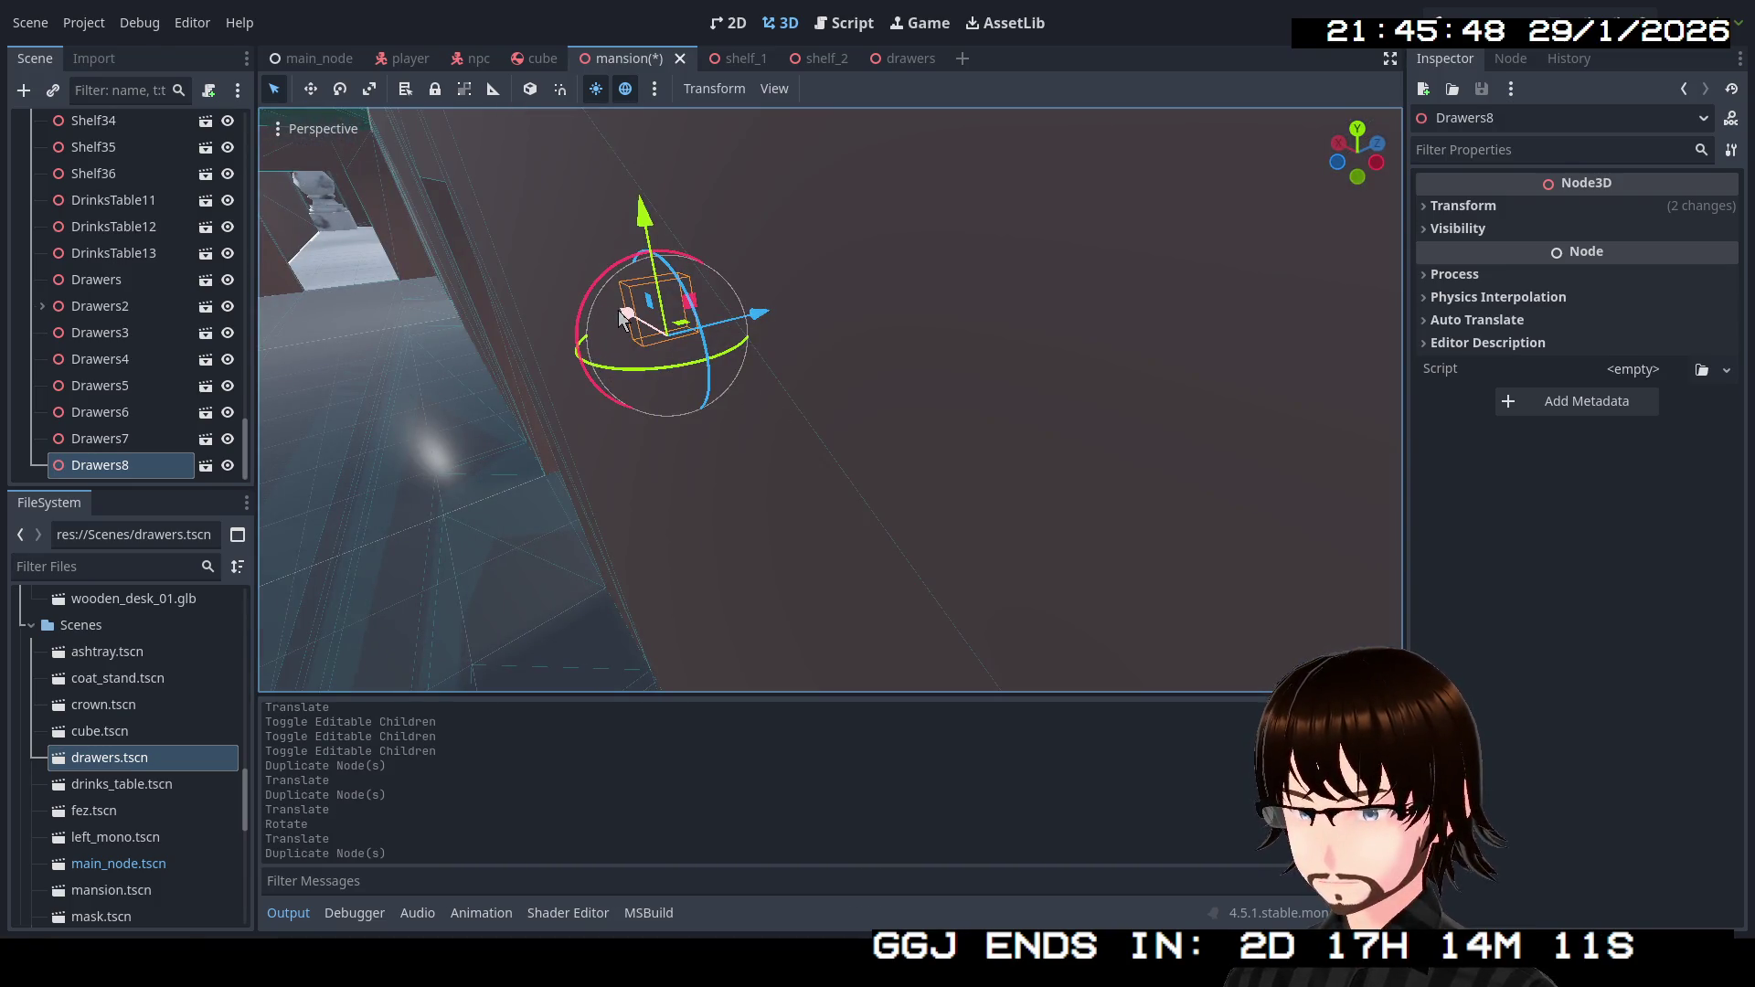
{"action": "mouse_move", "coordinate": [622, 317]}
{"action": "left_mouse_down"}
{"action": "mouse_move", "coordinate": [1179, 558]}
{"action": "mouse_move", "coordinate": [1139, 507]}
{"action": "left_mouse_up"}
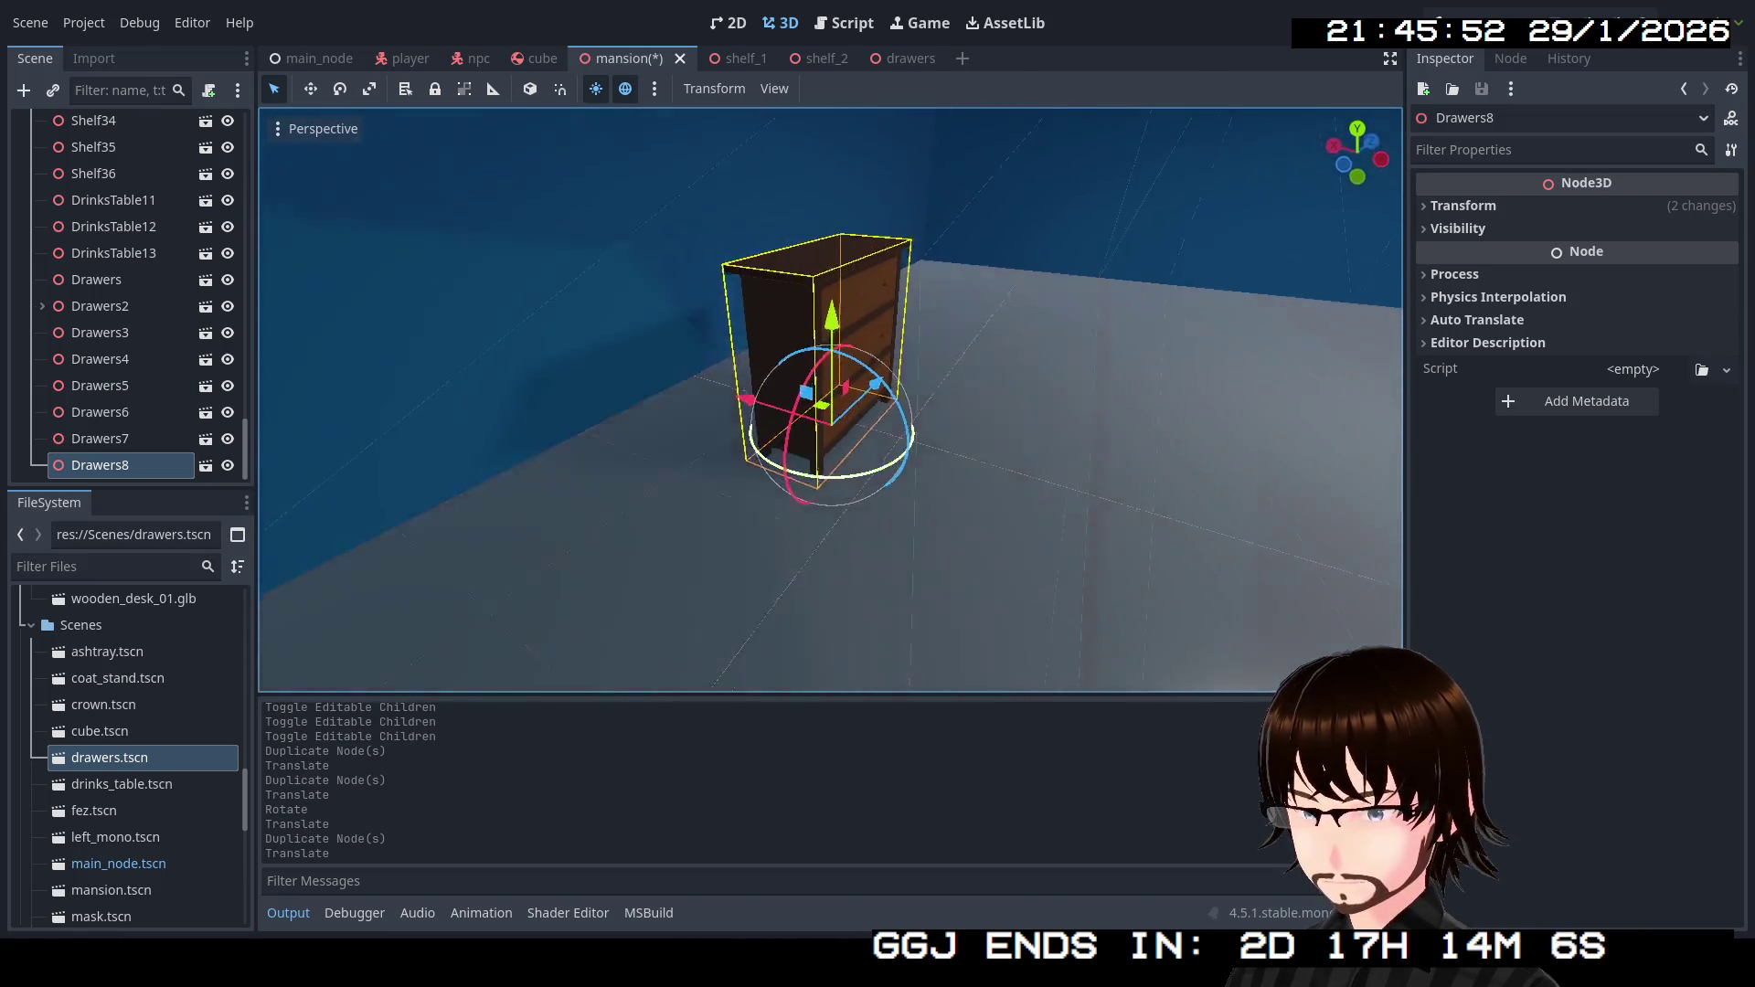
{"action": "left_click_drag", "start_coordinate": [758, 457], "coordinate": [889, 450]}
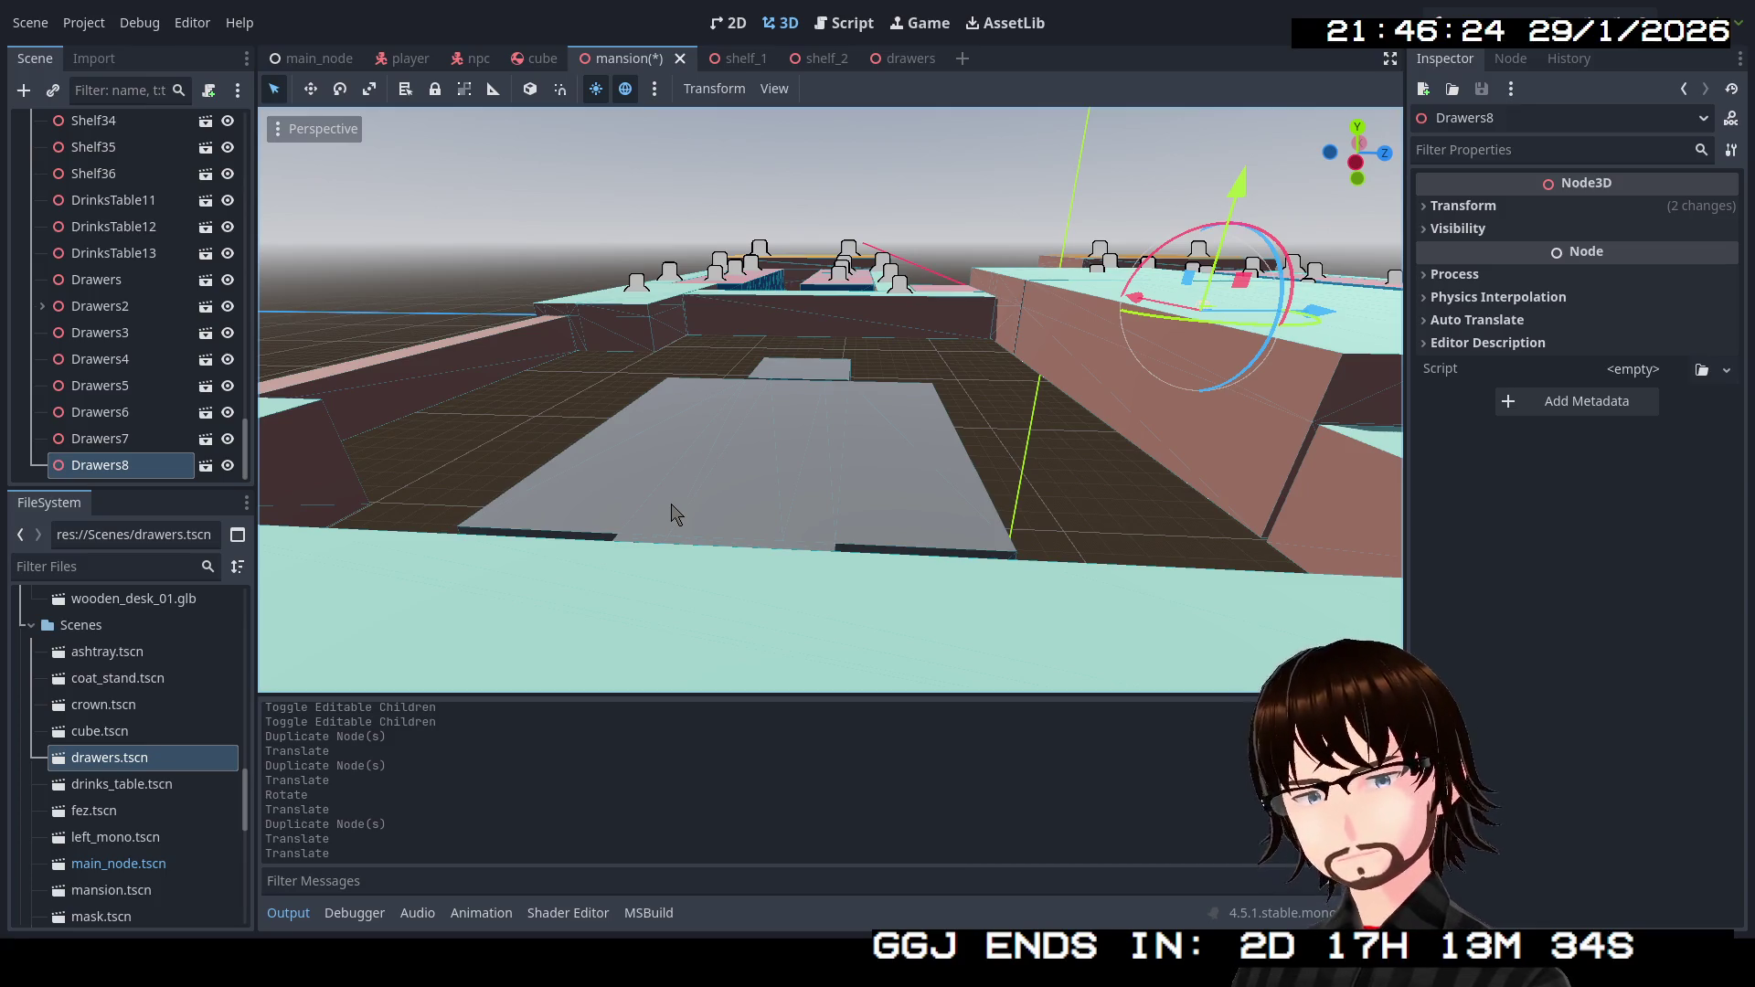
{"action": "scroll", "coordinate": [161, 220], "scroll_direction": "up", "scroll_amount": 15}
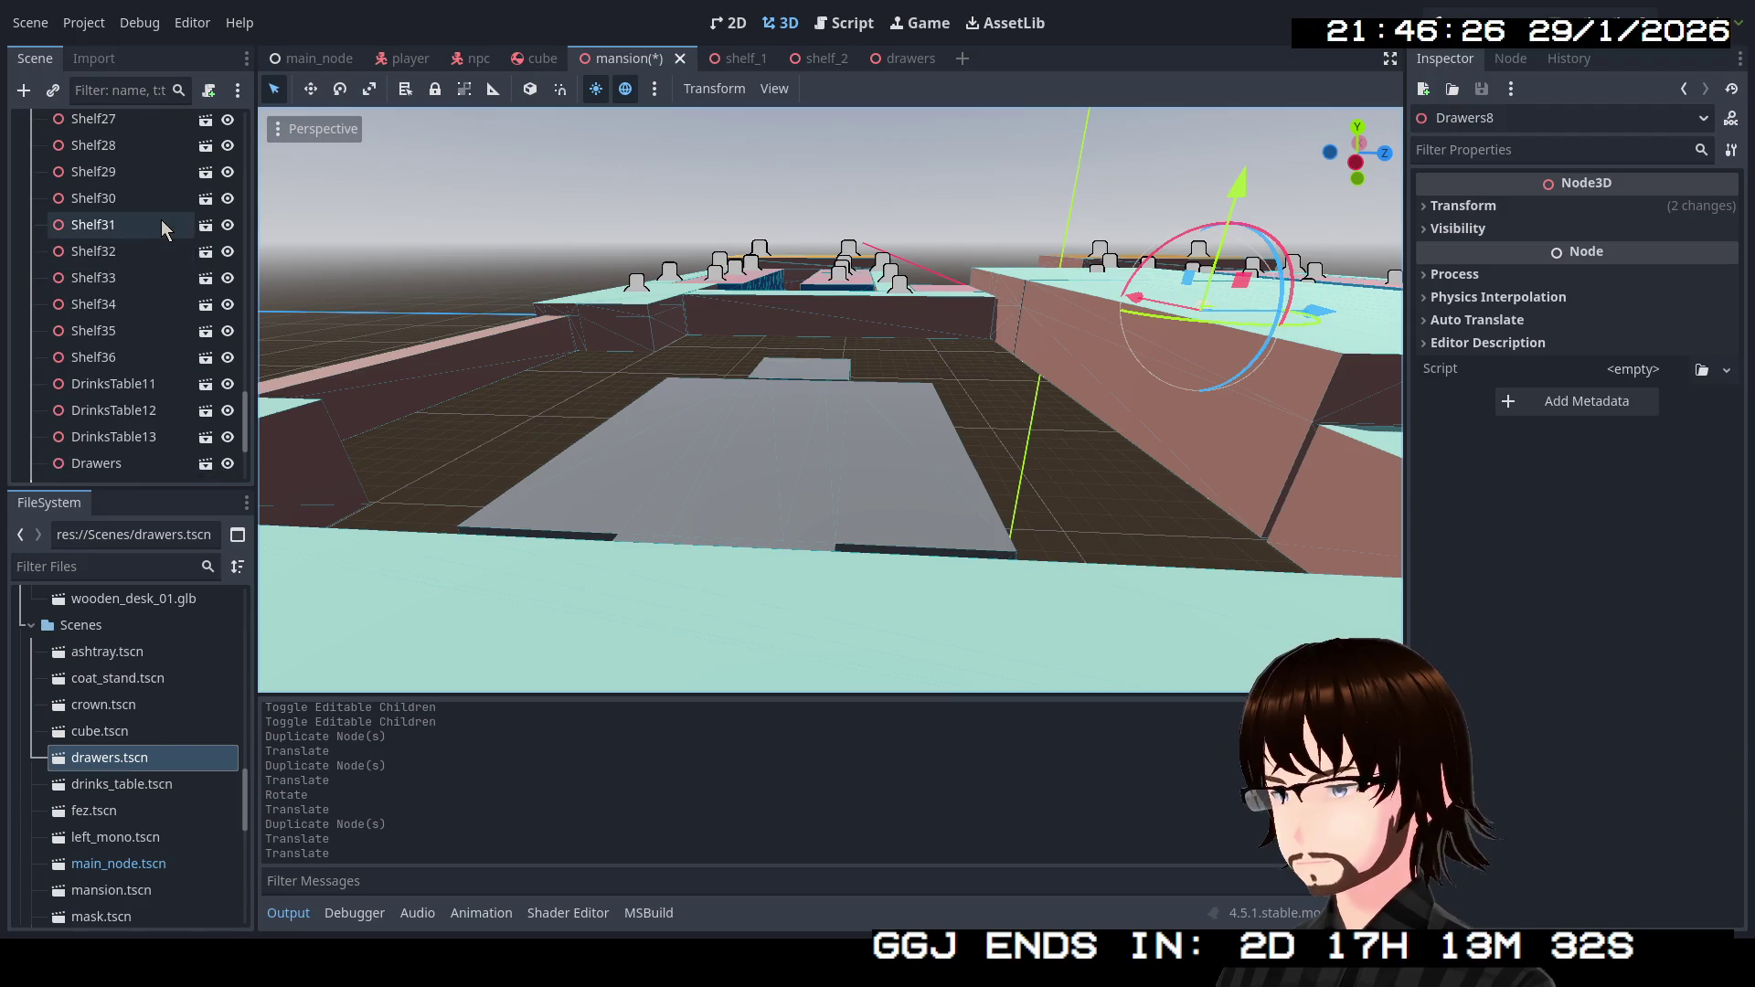
{"action": "scroll", "coordinate": [161, 201], "scroll_direction": "up", "scroll_amount": 10}
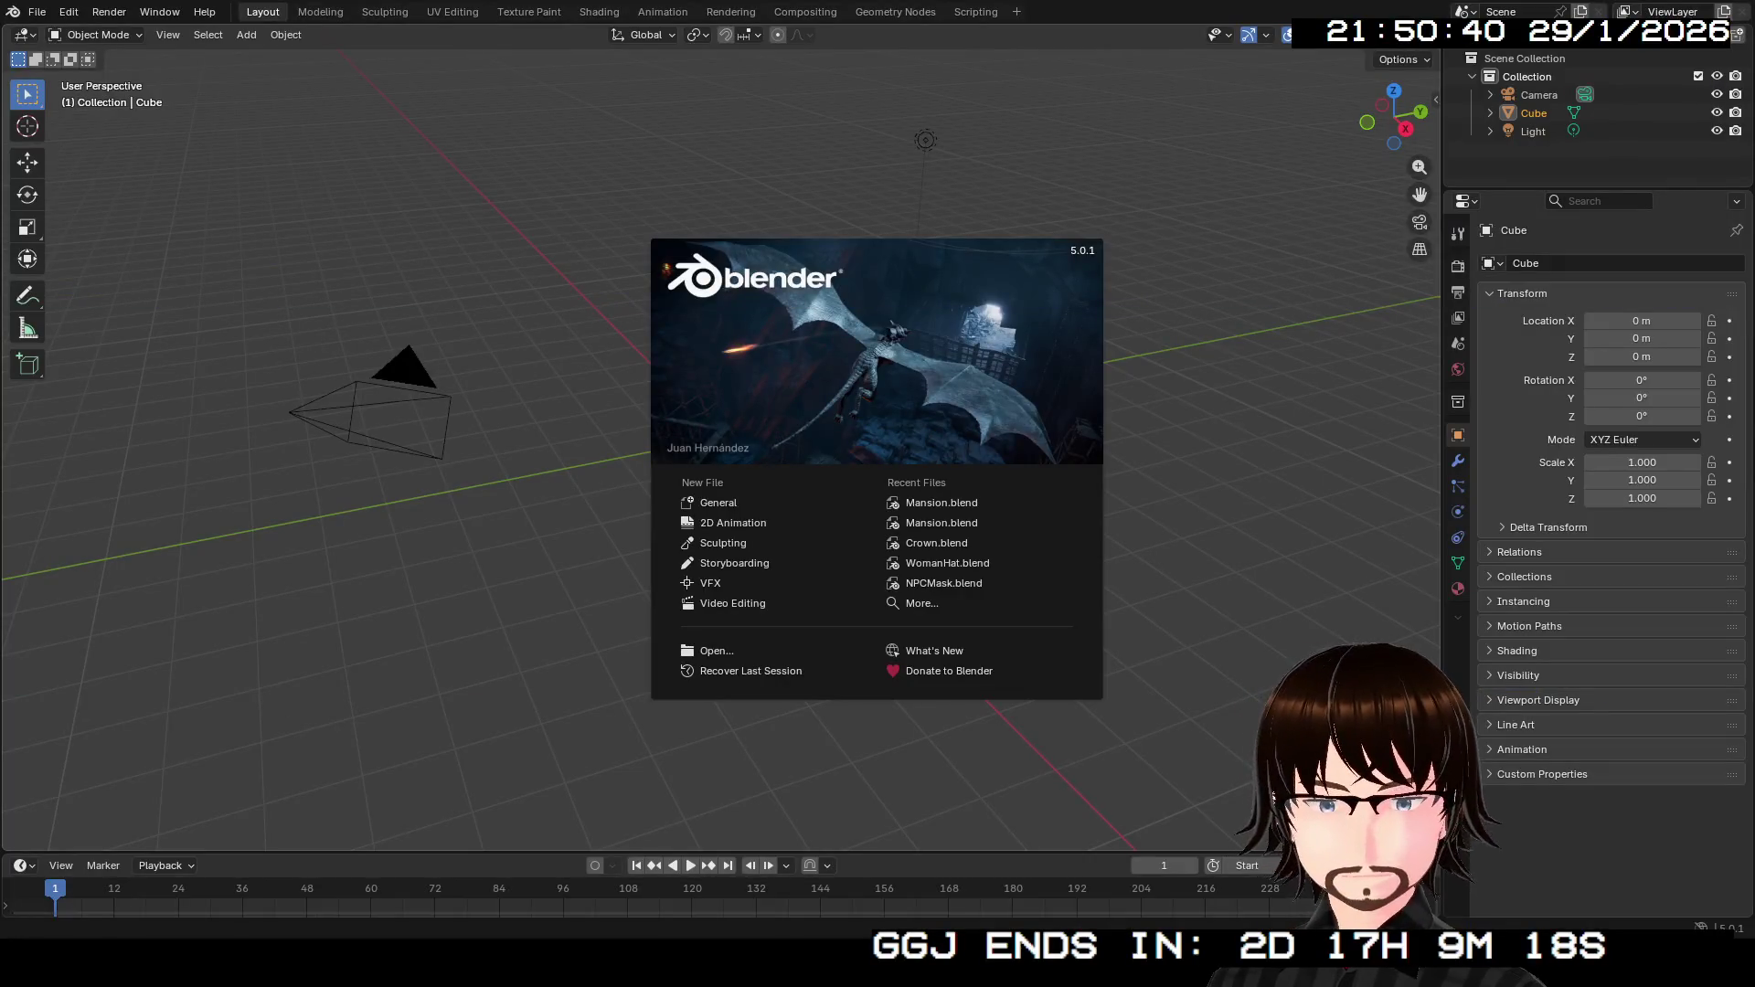
Delete the default camera, cube and light from the scene.
{"action": "left_click", "coordinate": [1152, 564]}
{"action": "left_click_drag", "start_coordinate": [1152, 564], "coordinate": [190, 89]}
{"action": "key", "text": "x"}
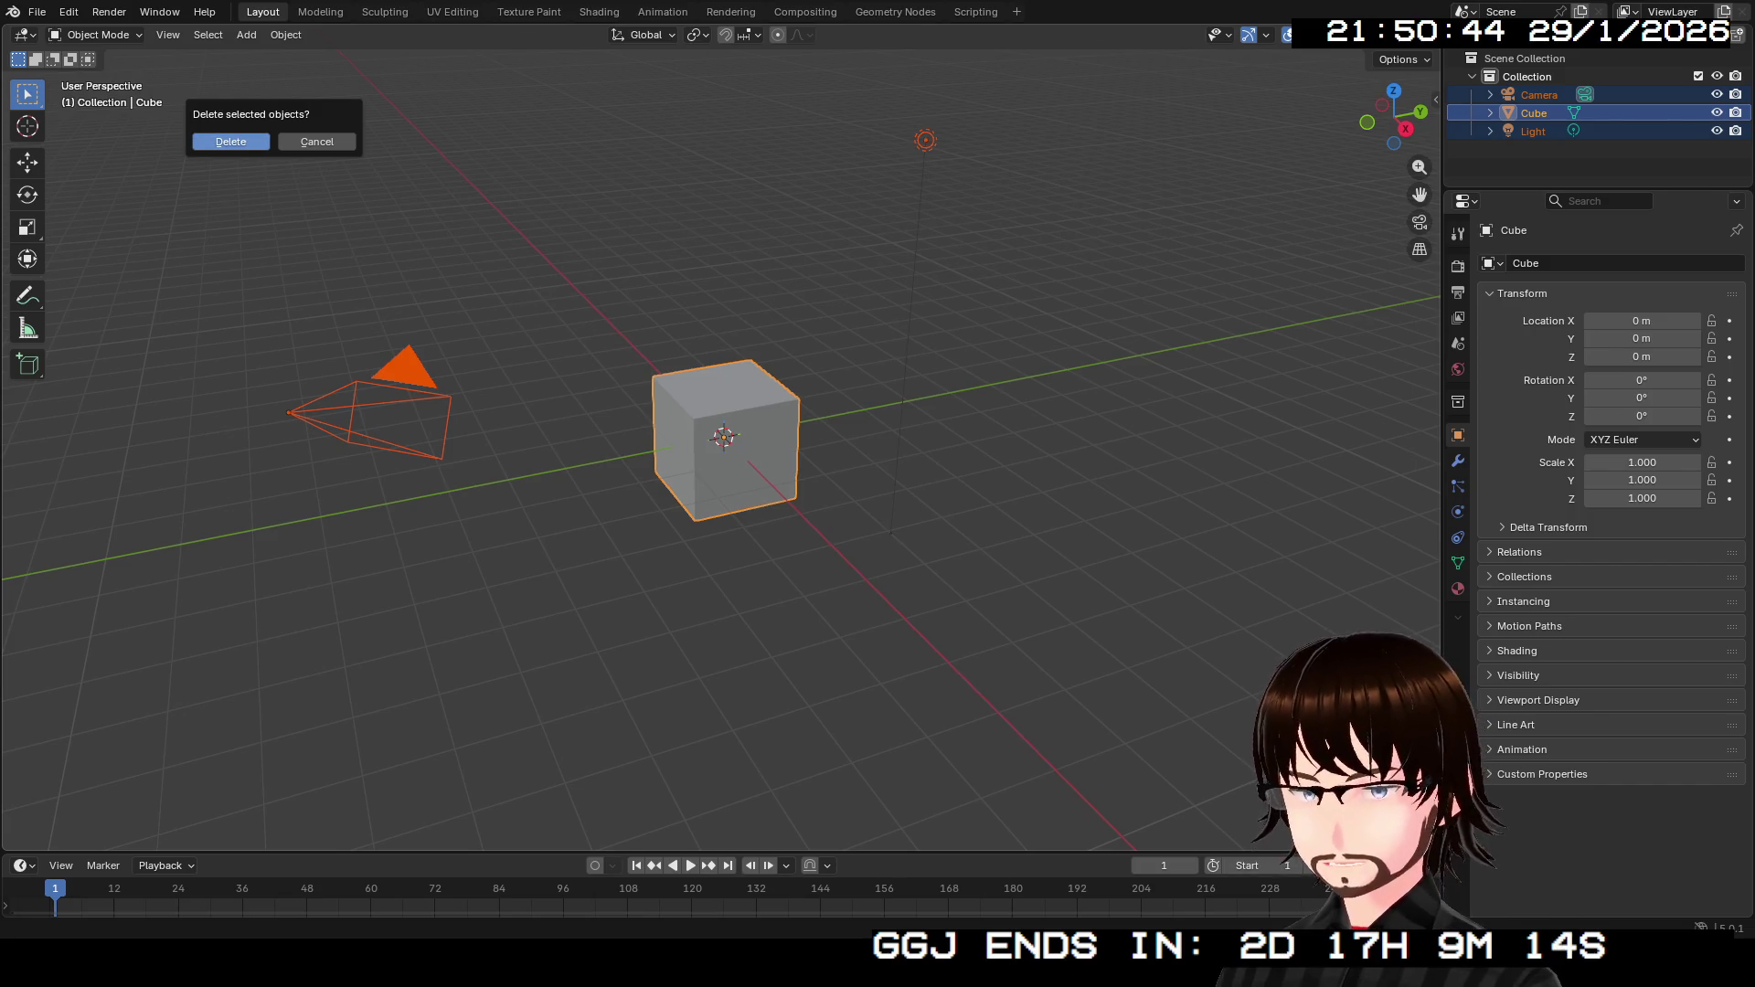
{"action": "key", "text": "Return"}
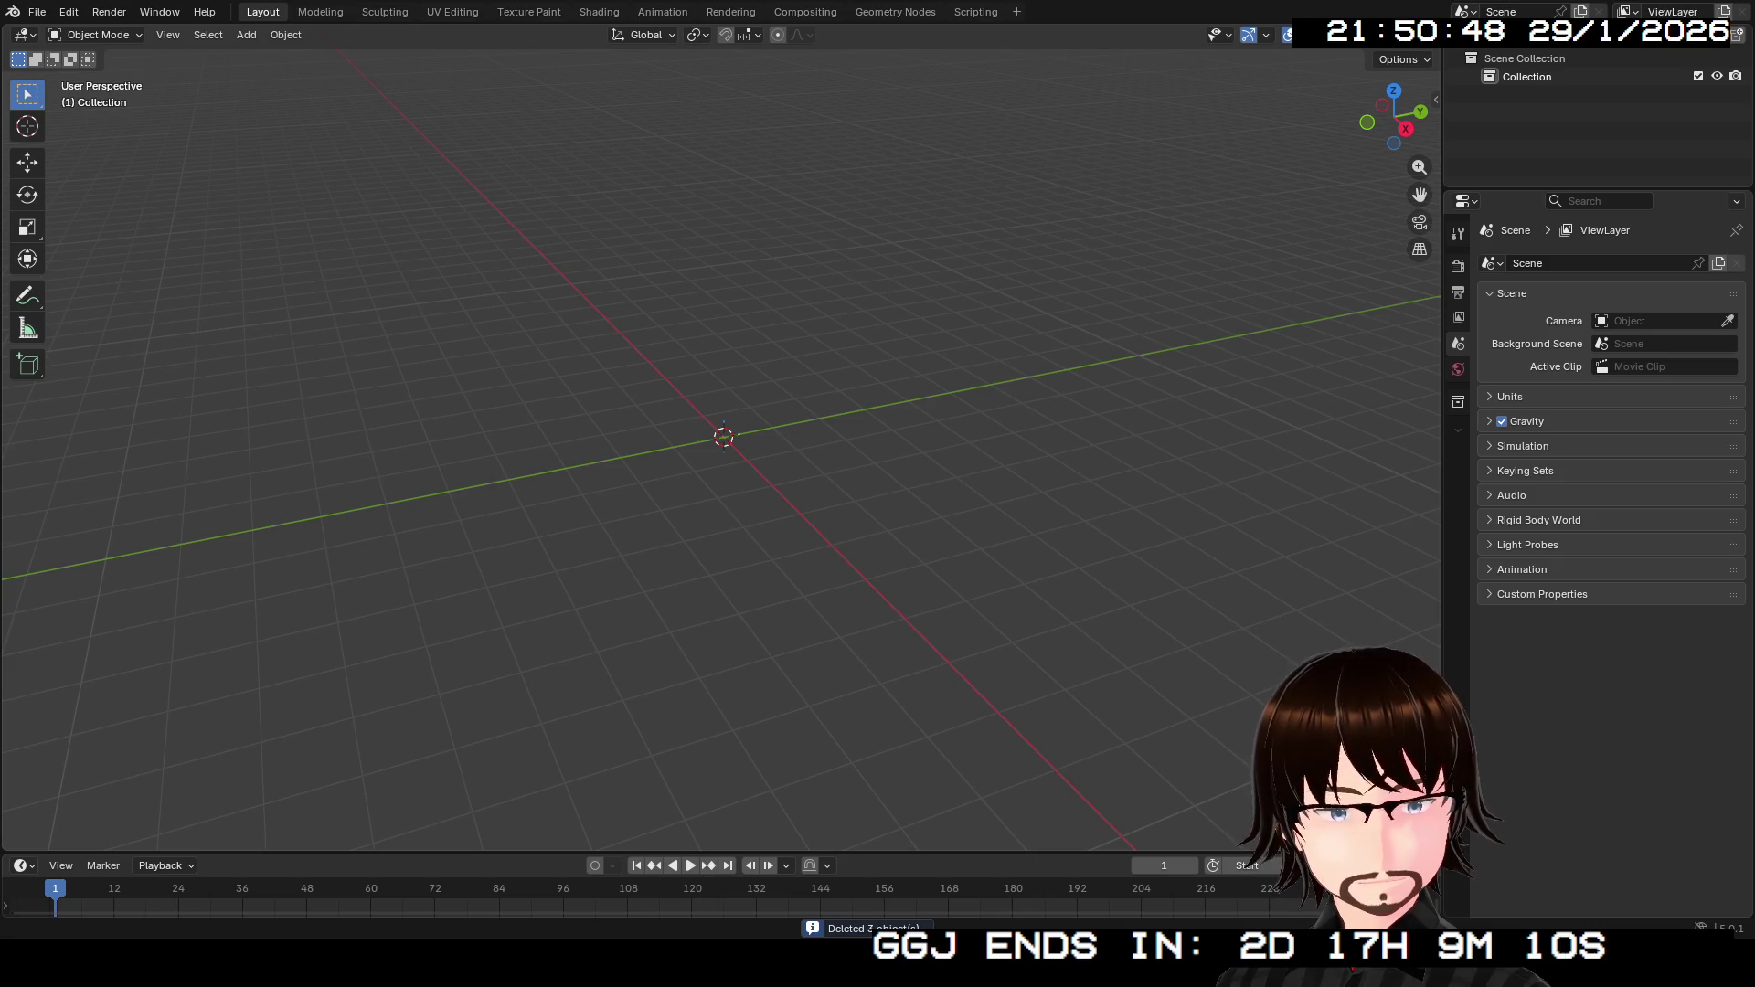
Import lounge_chair_01.obj into the empty scene as a Wavefront OBJ.
{"action": "left_click_drag", "start_coordinate": [742, 599], "coordinate": [742, 599]}
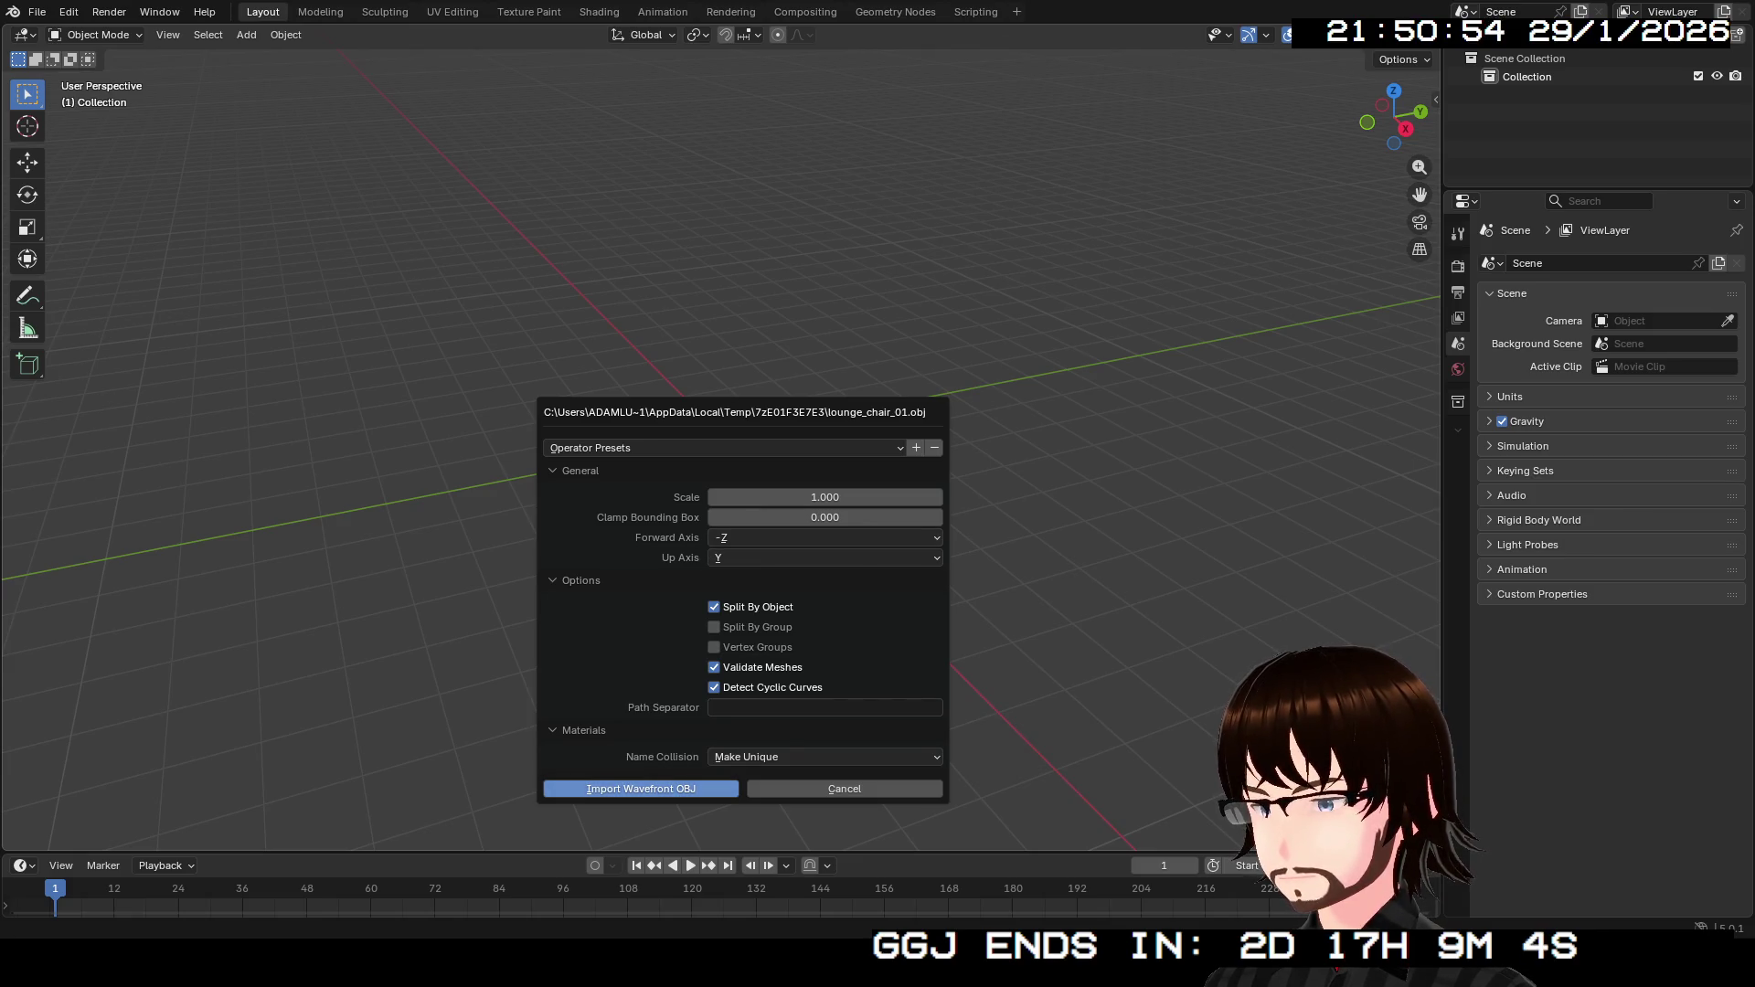
{"action": "key", "text": "Return"}
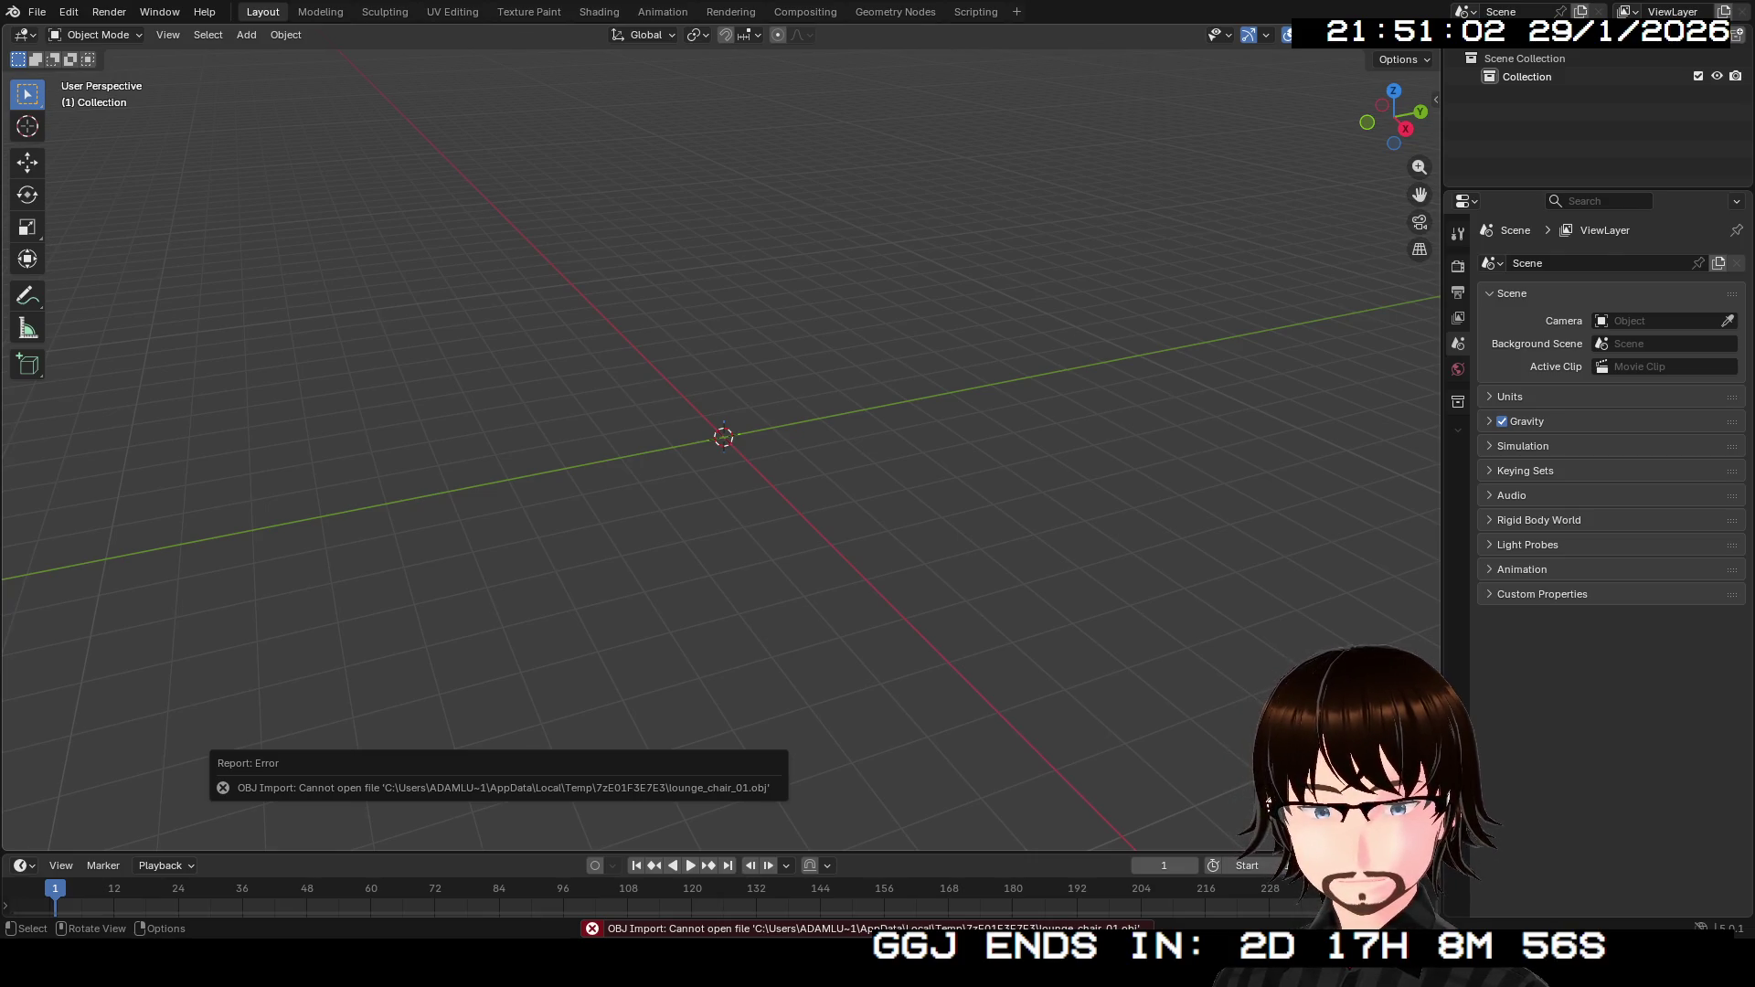
{"action": "left_click_drag", "start_coordinate": [731, 448], "coordinate": [731, 448]}
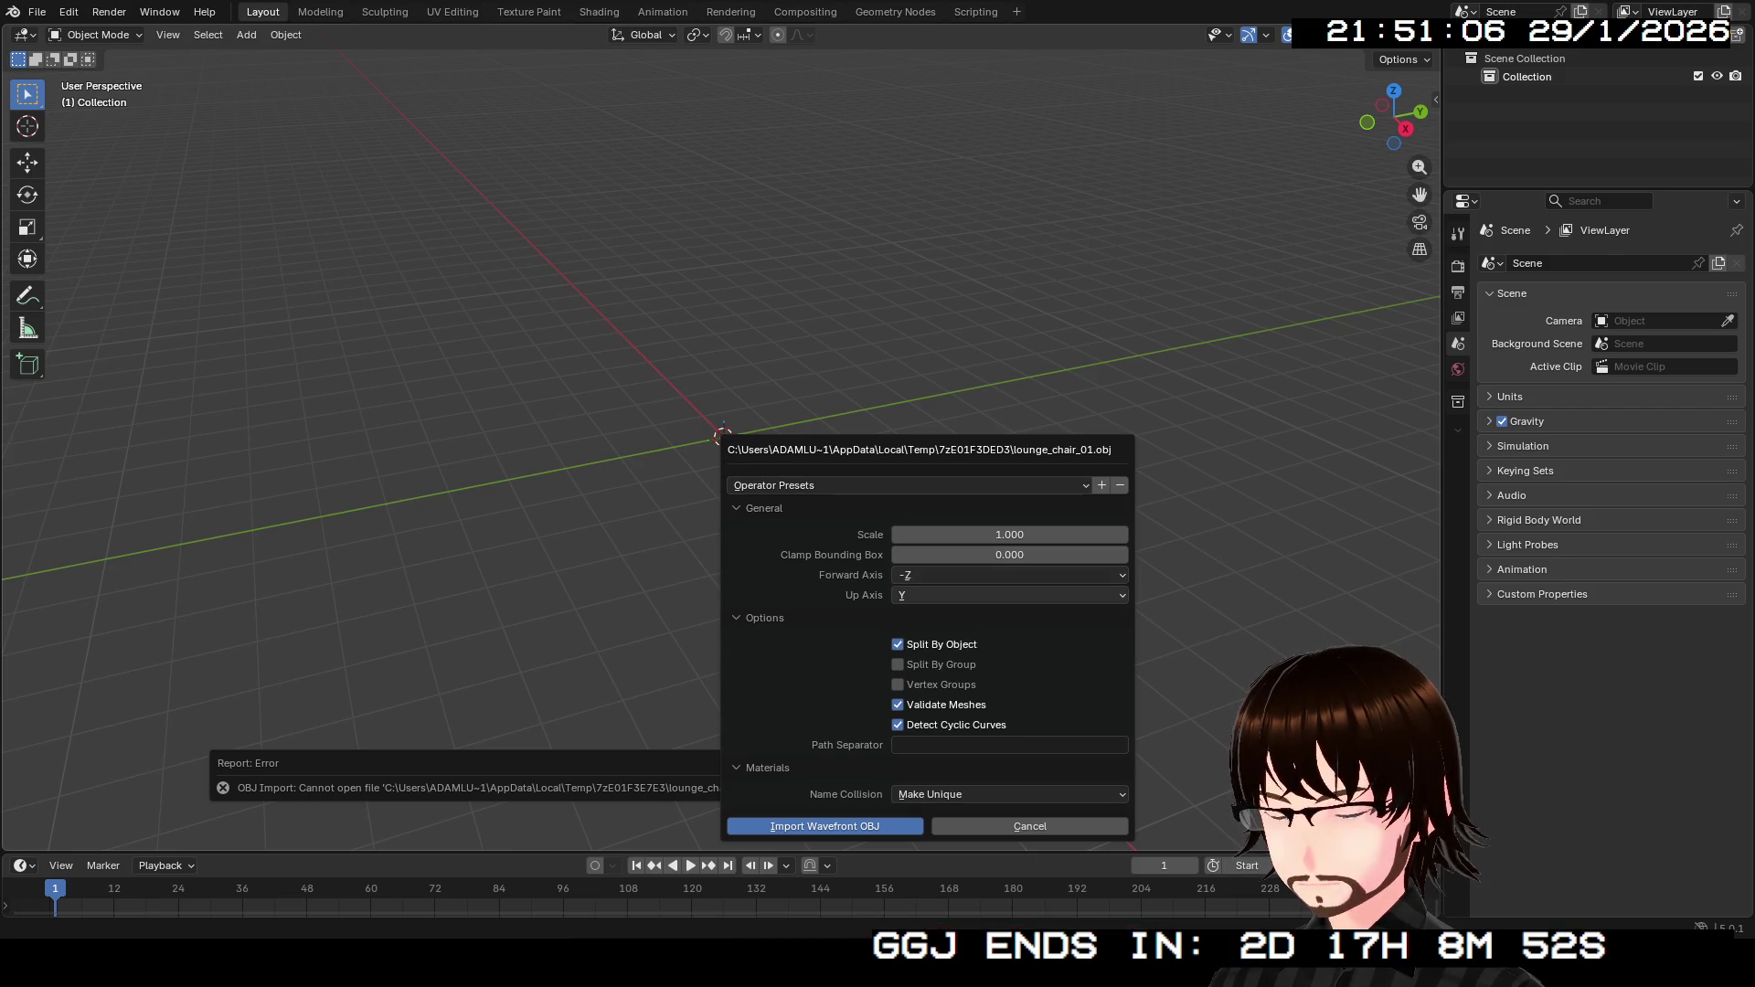
{"action": "left_click", "coordinate": [825, 825]}
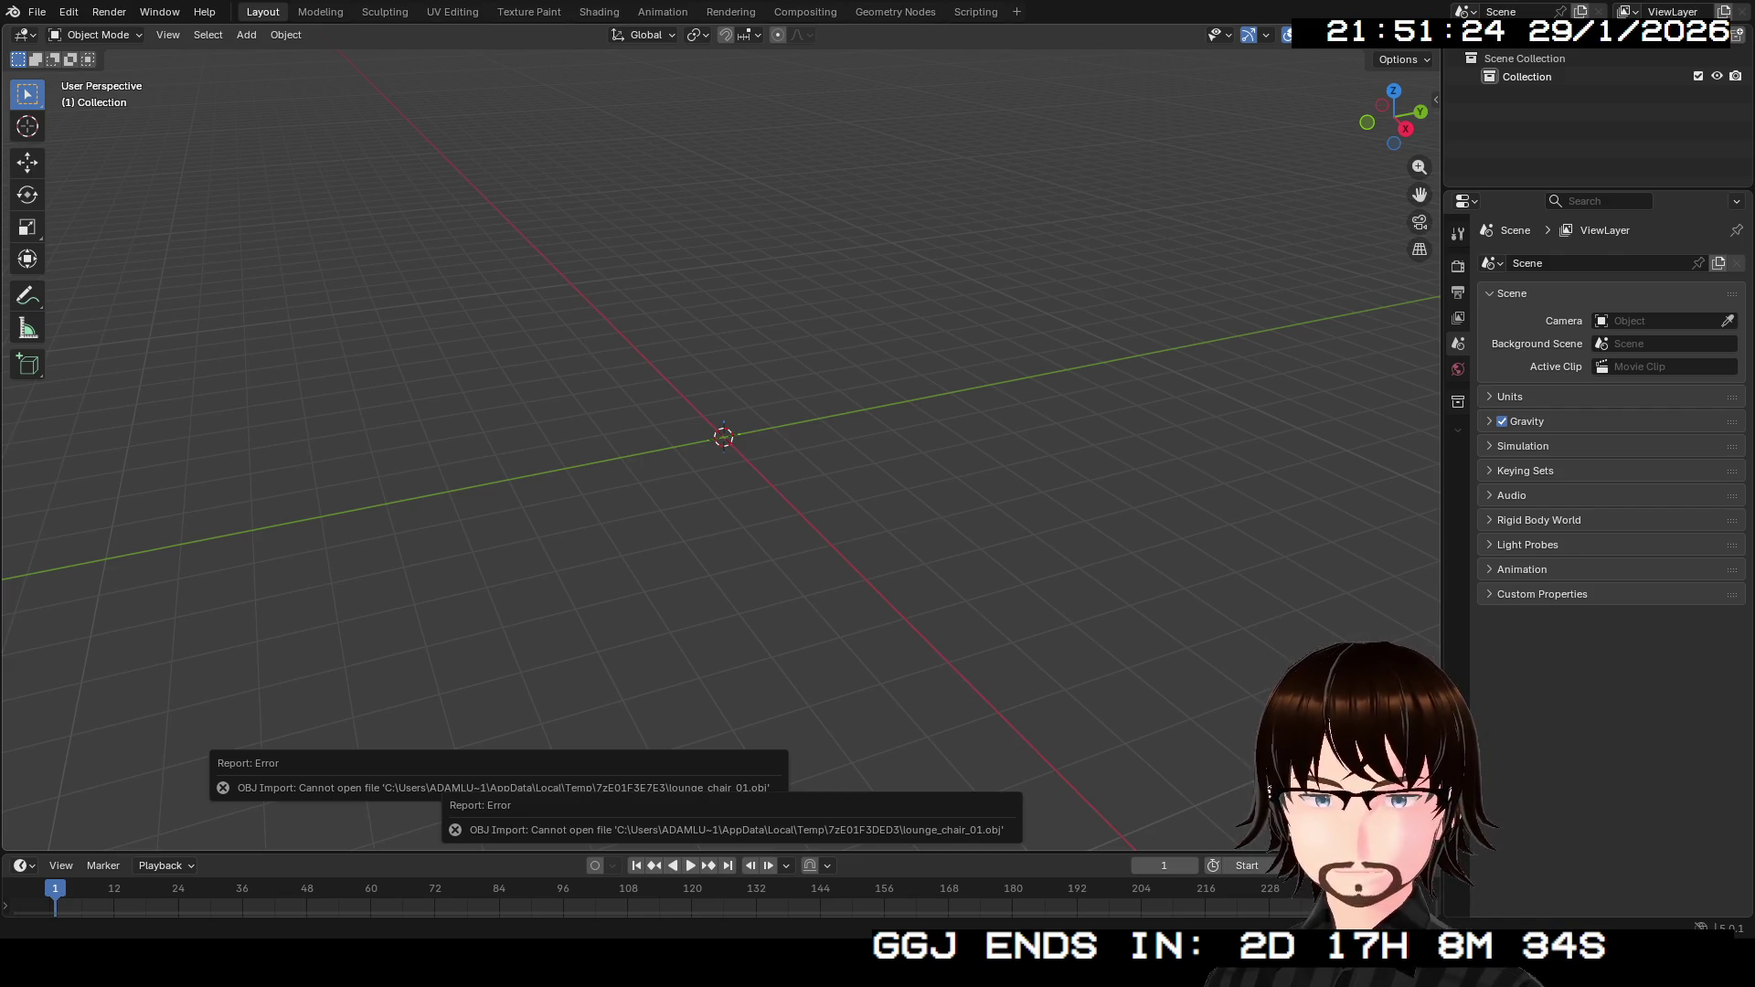
{"action": "left_click", "coordinate": [790, 869]}
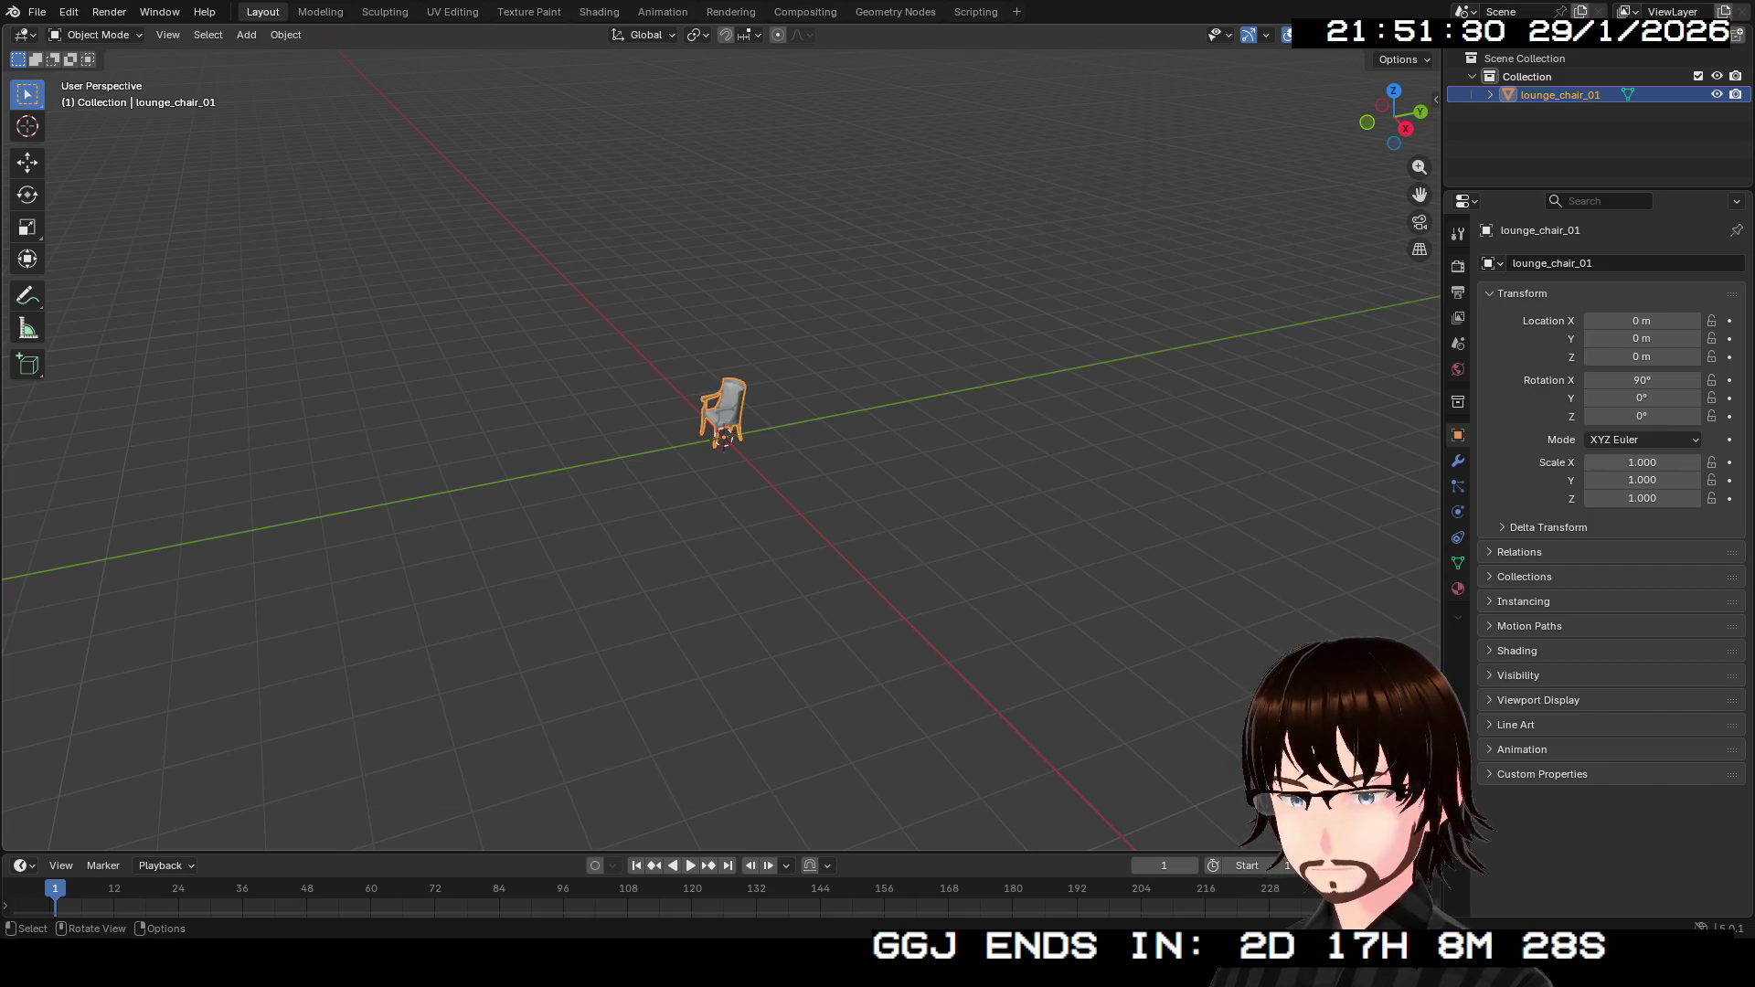
Scale lounge_chair_01 uniformly to 1.453, about 0.963 × 1.49 × 1.04 m.
{"action": "key", "text": "KP_Decimal"}
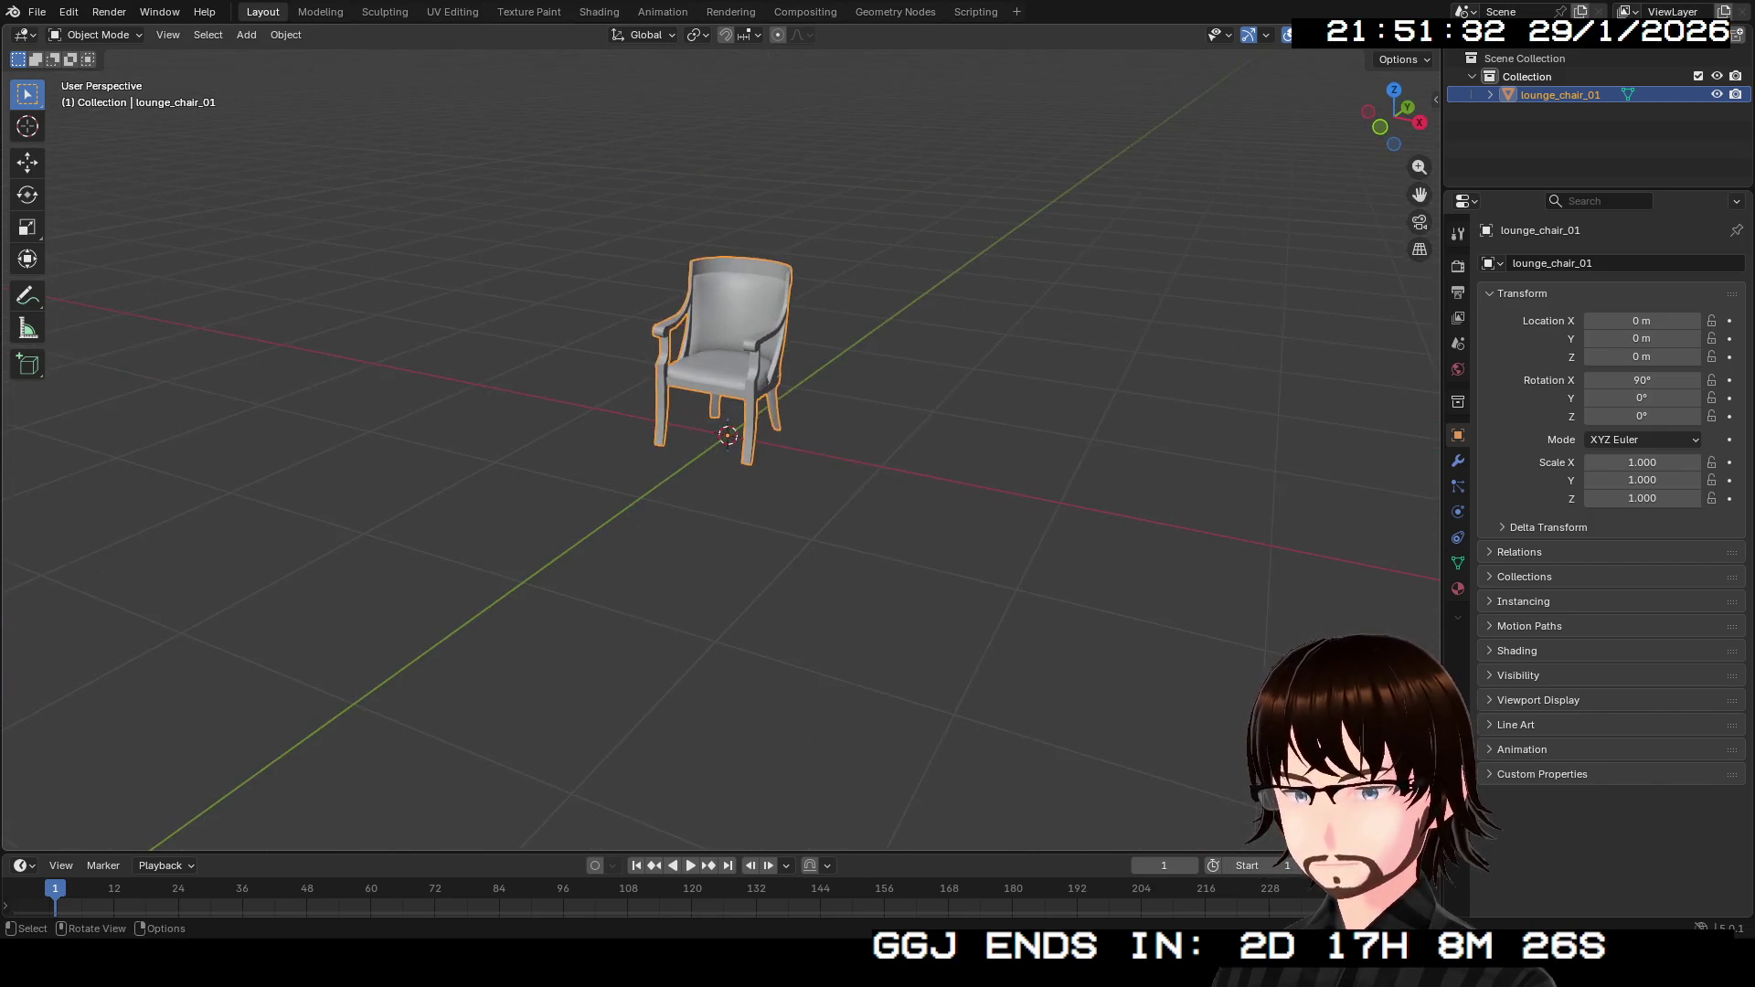
{"action": "mouse_move", "coordinate": [731, 548]}
{"action": "left_mouse_down"}
{"action": "mouse_move", "coordinate": [786, 365]}
{"action": "mouse_move", "coordinate": [722, 512]}
{"action": "left_mouse_up"}
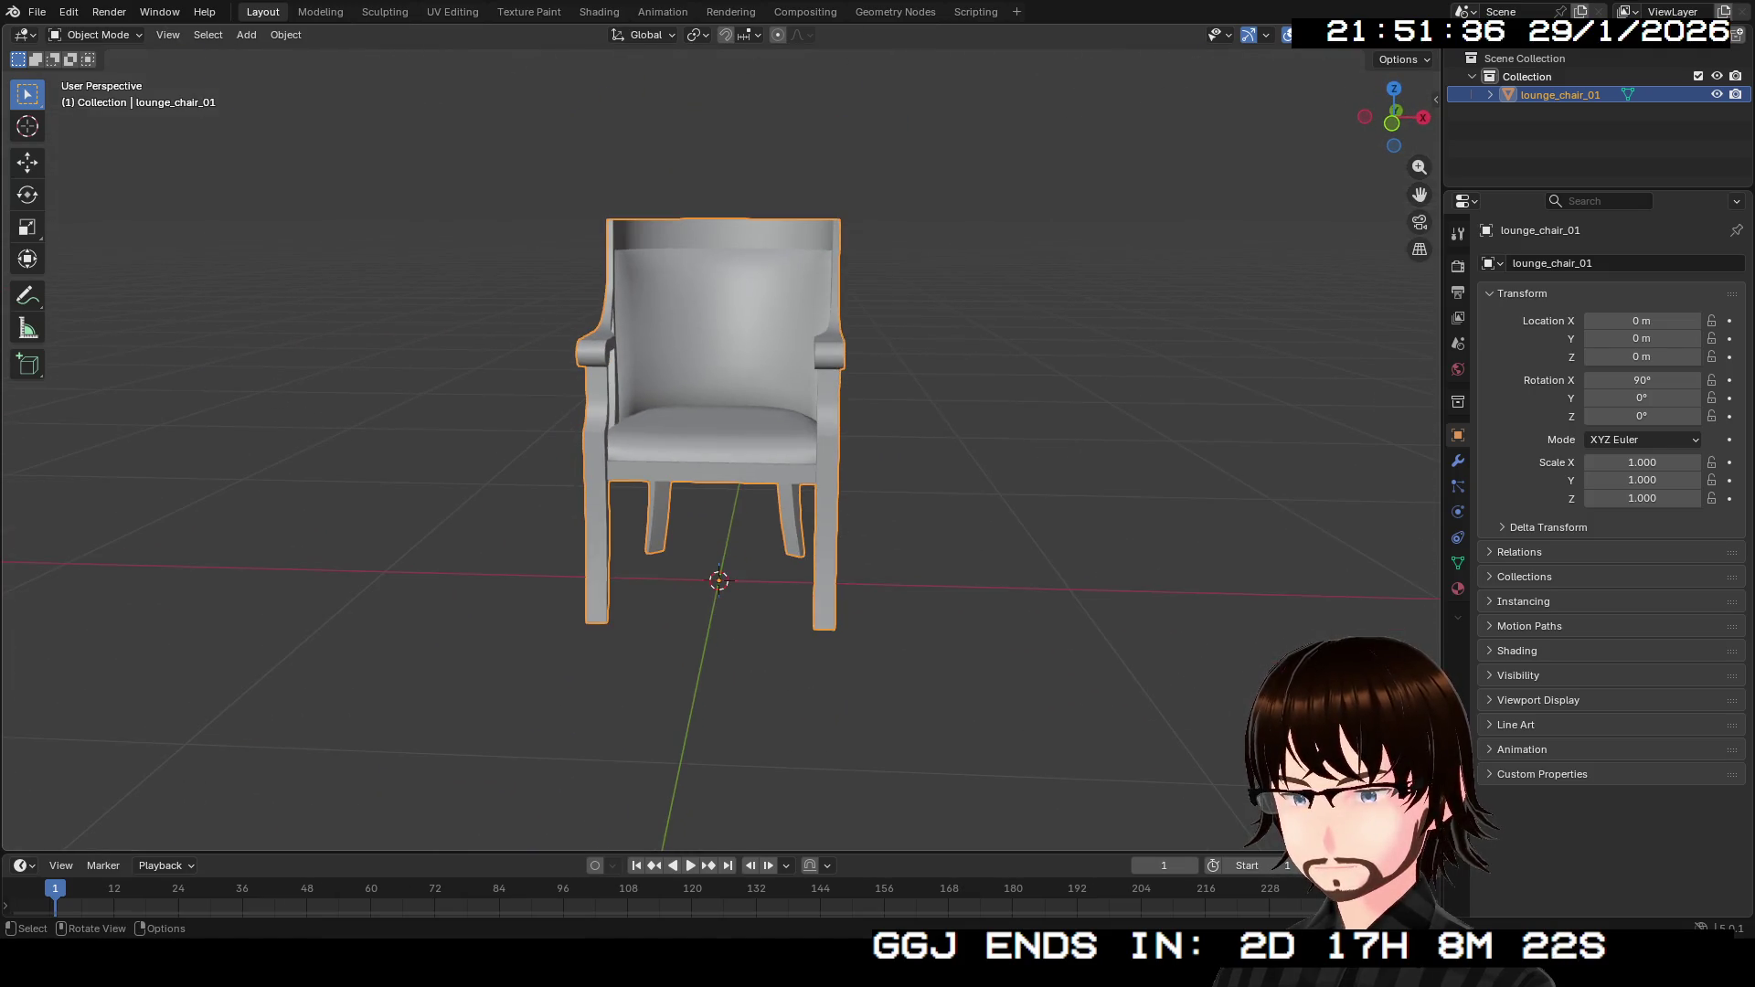
{"action": "key", "text": "s"}
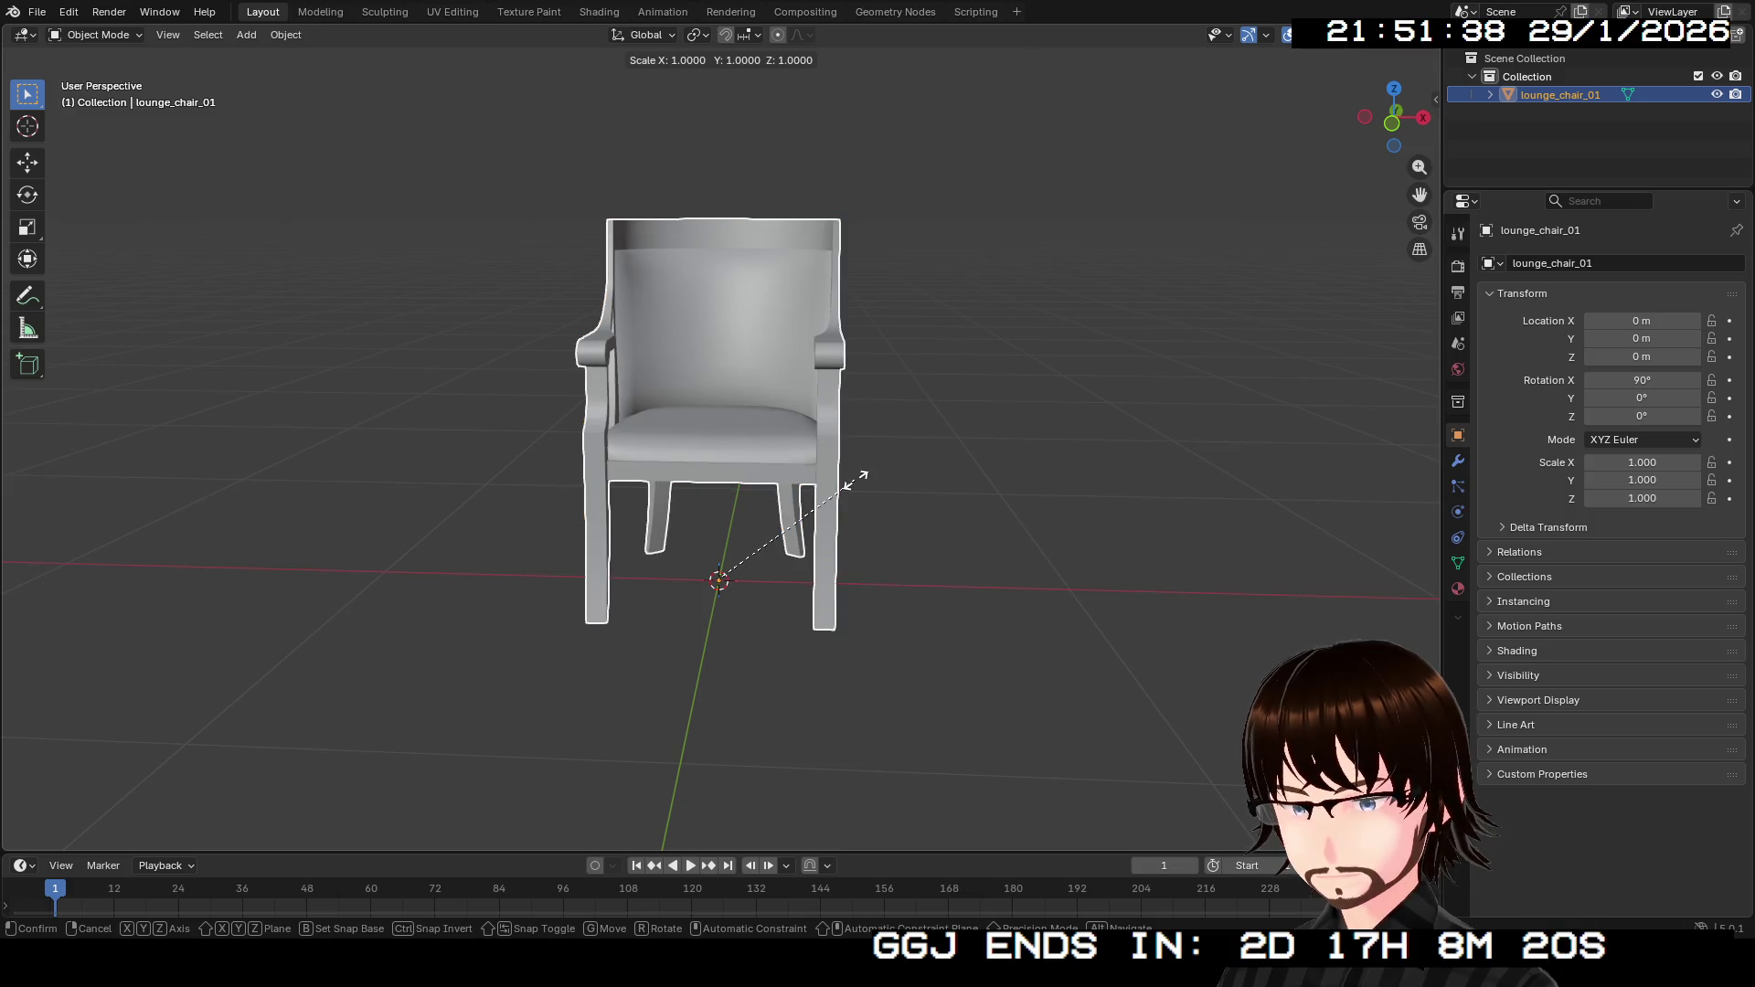
{"action": "left_click", "coordinate": [921, 450]}
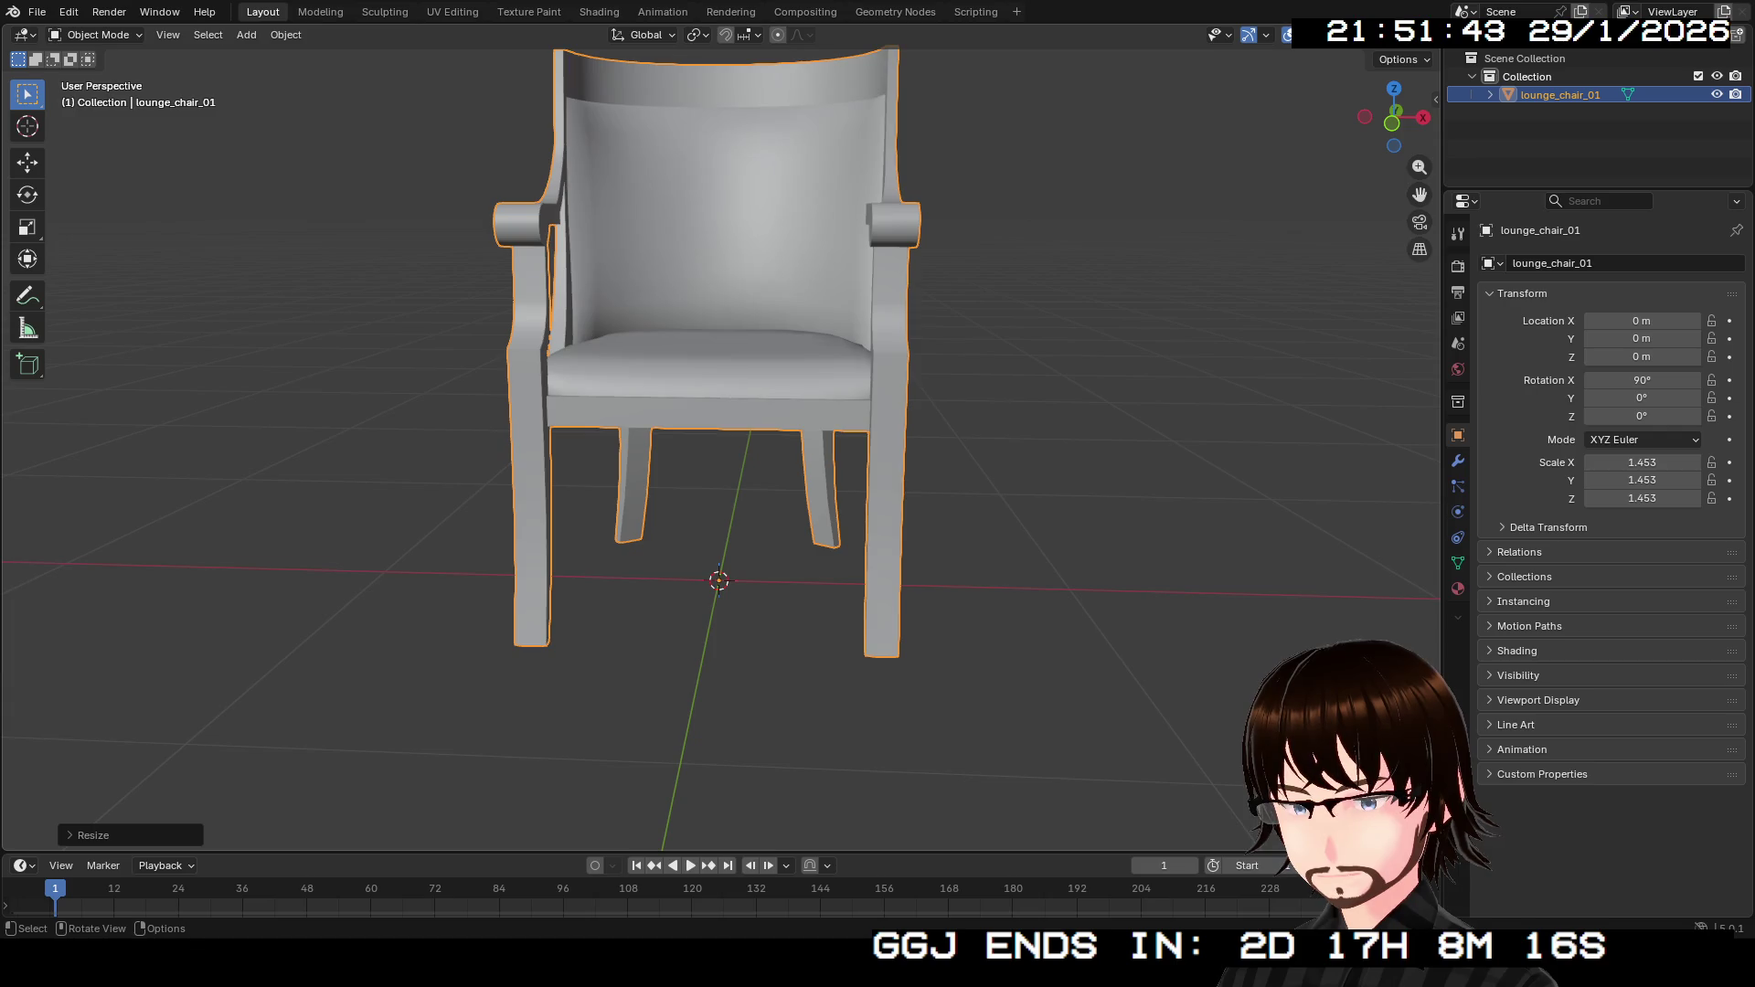
{"action": "key", "text": "n"}
{"action": "scroll", "coordinate": [719, 448], "scroll_direction": "down", "scroll_amount": 2}
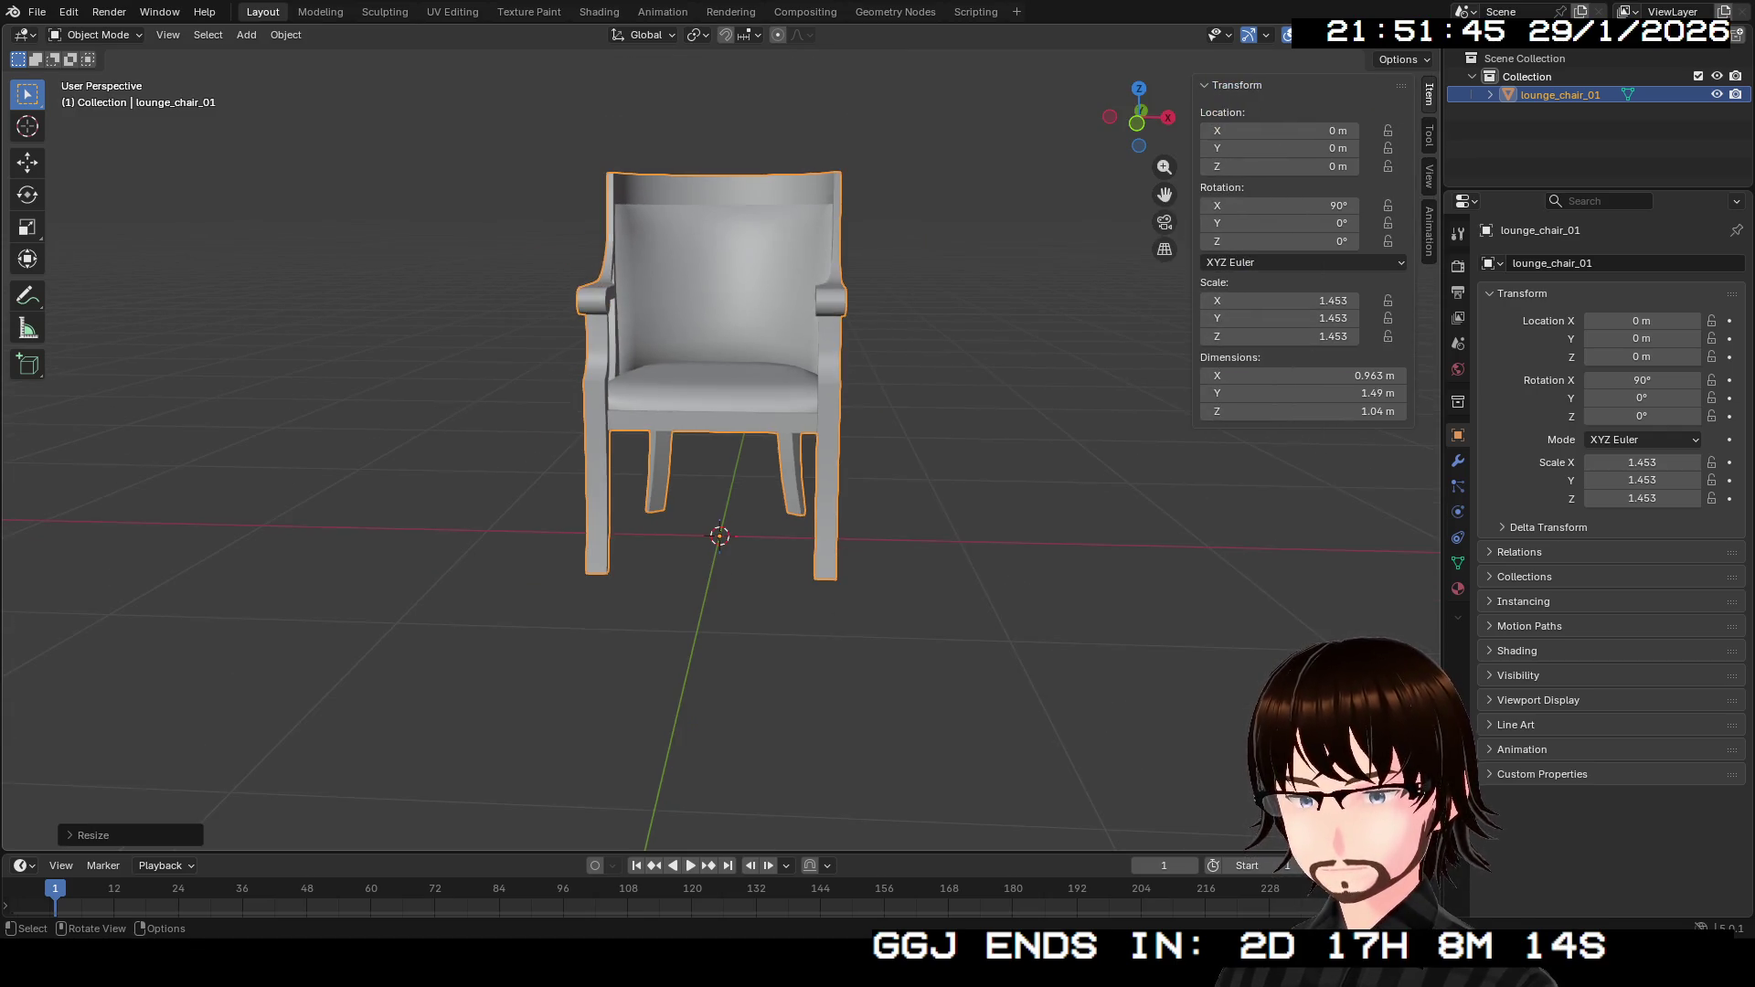
{"action": "mouse_move", "coordinate": [719, 447]}
{"action": "left_mouse_down"}
{"action": "mouse_move", "coordinate": [535, 456]}
{"action": "mouse_move", "coordinate": [713, 449]}
{"action": "mouse_move", "coordinate": [722, 512]}
{"action": "left_mouse_up"}
{"action": "scroll", "coordinate": [712, 448], "scroll_direction": "up", "scroll_amount": 3}
In Edit Mode, select the seat and backrest cushion pieces and show Material Properties.
{"action": "key", "text": "Tab"}
{"action": "left_click", "coordinate": [743, 495]}
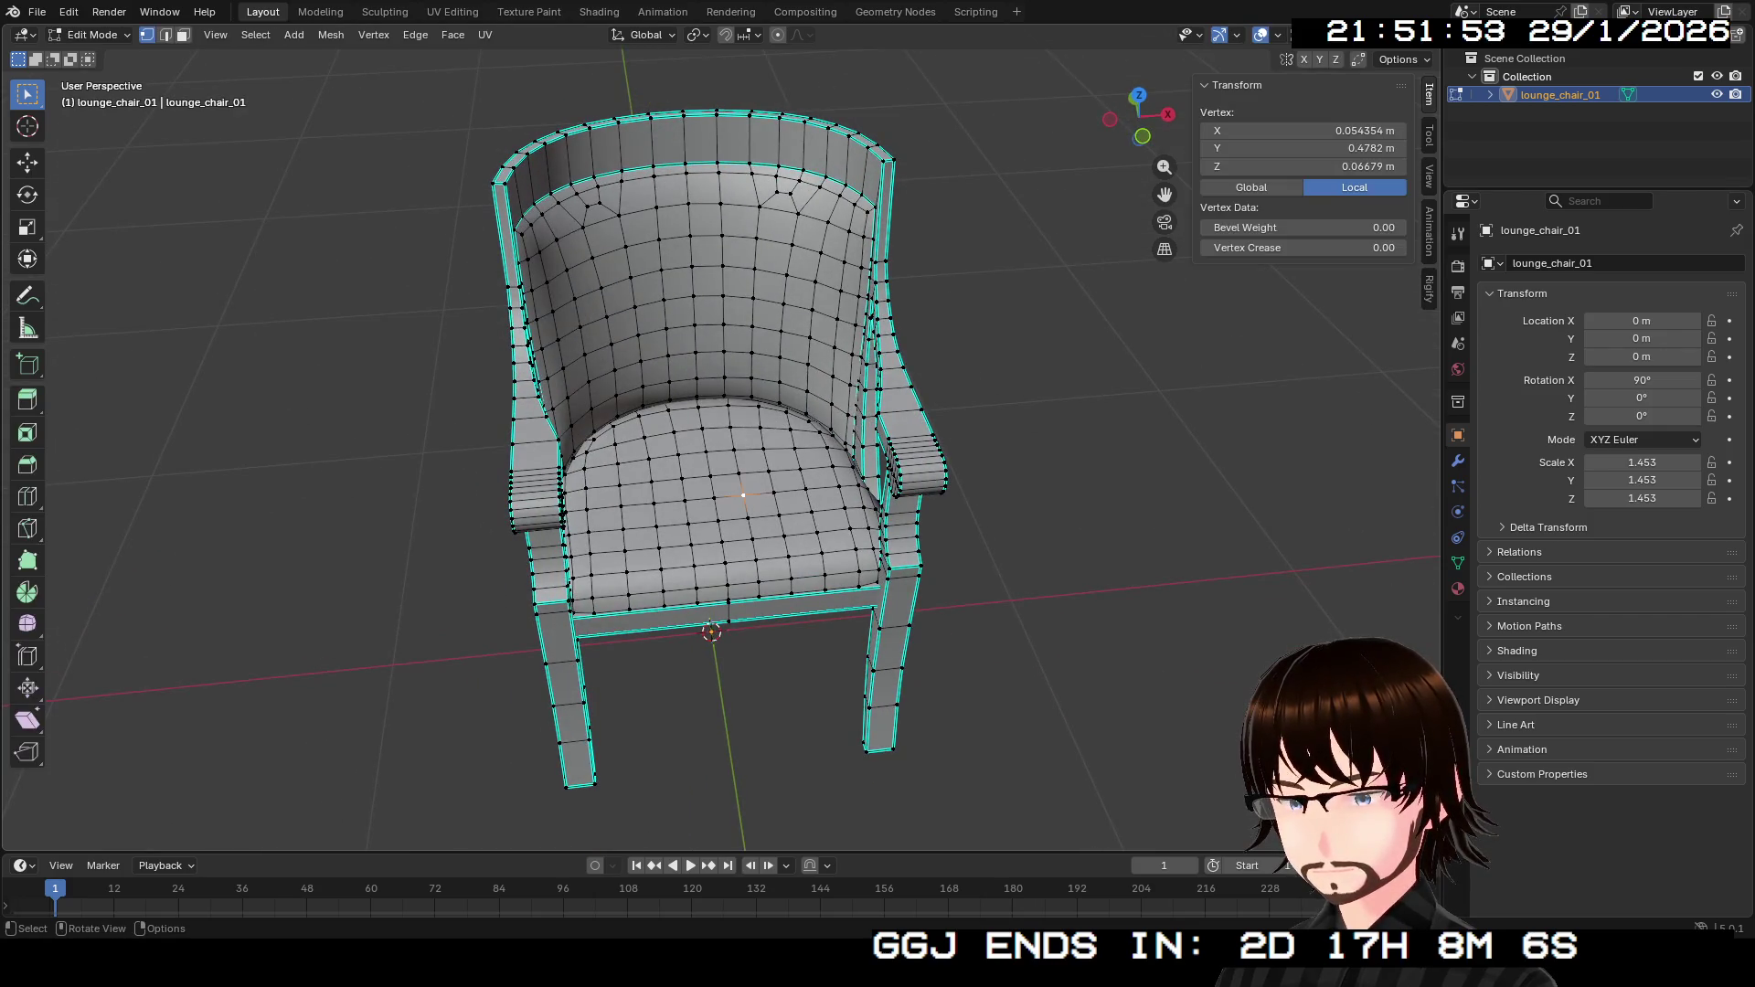
{"action": "key", "text": "l"}
{"action": "key", "text": "l"}
{"action": "mouse_move", "coordinate": [713, 329]}
{"action": "left_mouse_down"}
{"action": "mouse_move", "coordinate": [682, 494]}
{"action": "mouse_move", "coordinate": [804, 466]}
{"action": "mouse_move", "coordinate": [485, 411]}
{"action": "left_mouse_up"}
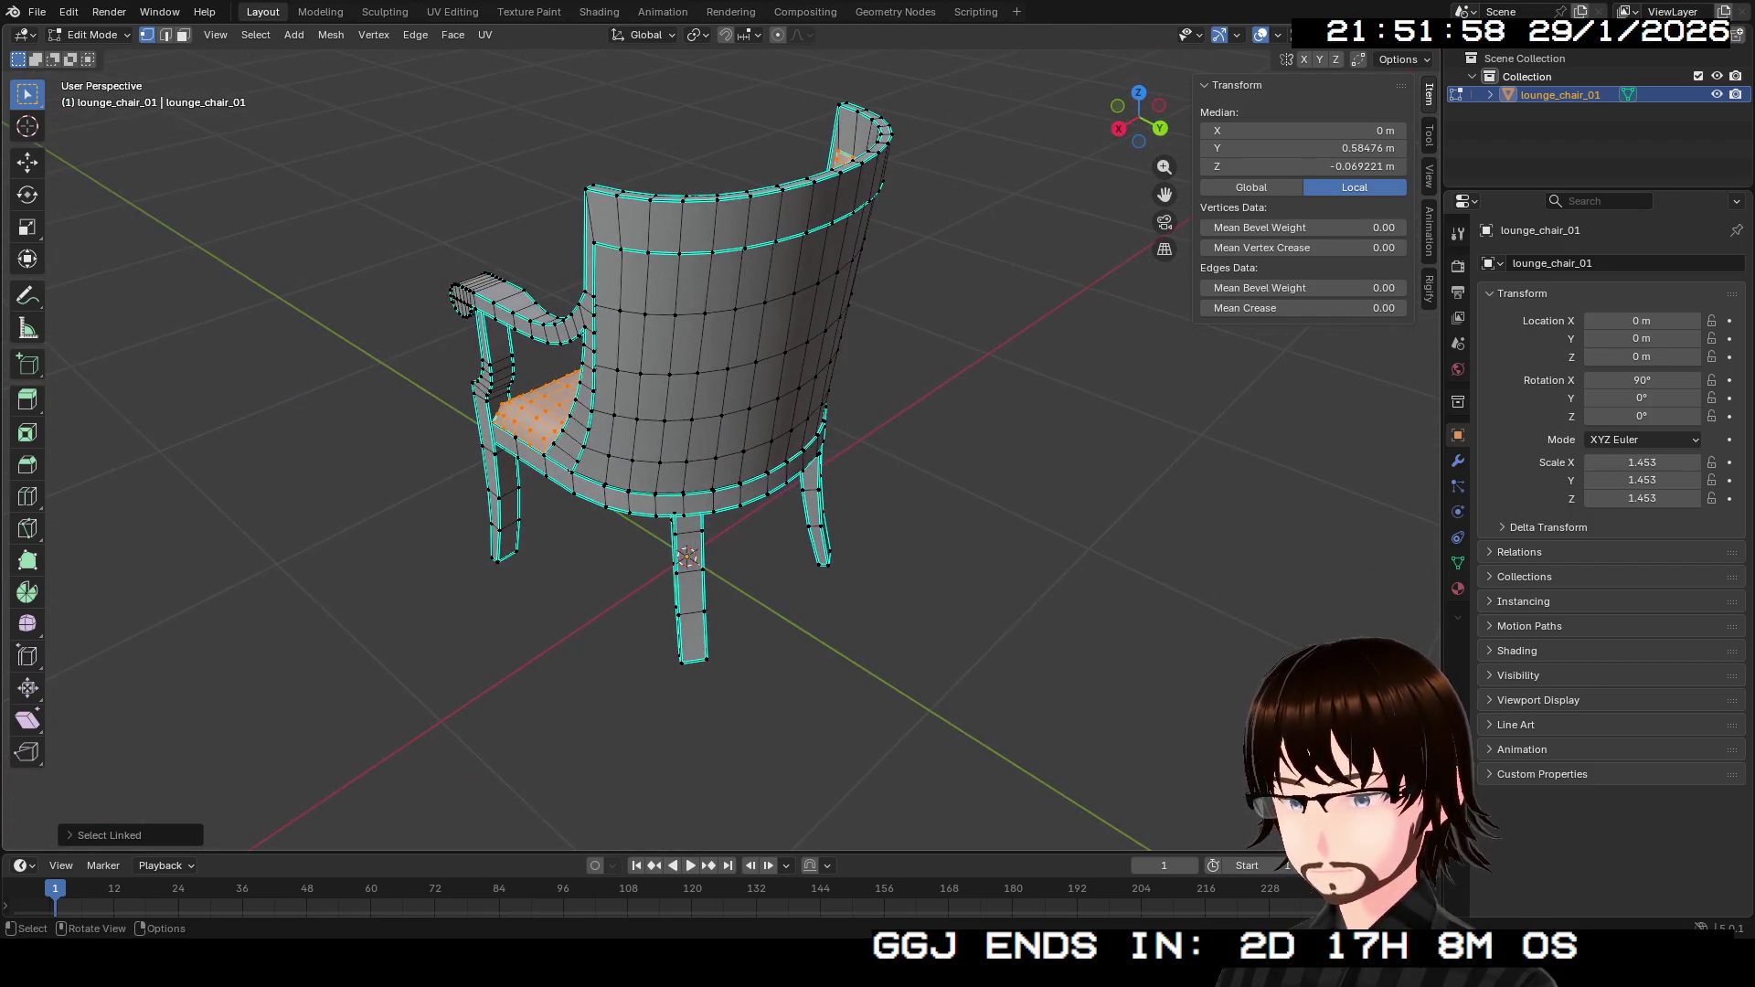
{"action": "key", "text": "l"}
{"action": "mouse_move", "coordinate": [695, 365]}
{"action": "left_mouse_down"}
{"action": "mouse_move", "coordinate": [732, 411]}
{"action": "mouse_move", "coordinate": [723, 436]}
{"action": "mouse_move", "coordinate": [682, 441]}
{"action": "left_mouse_up"}
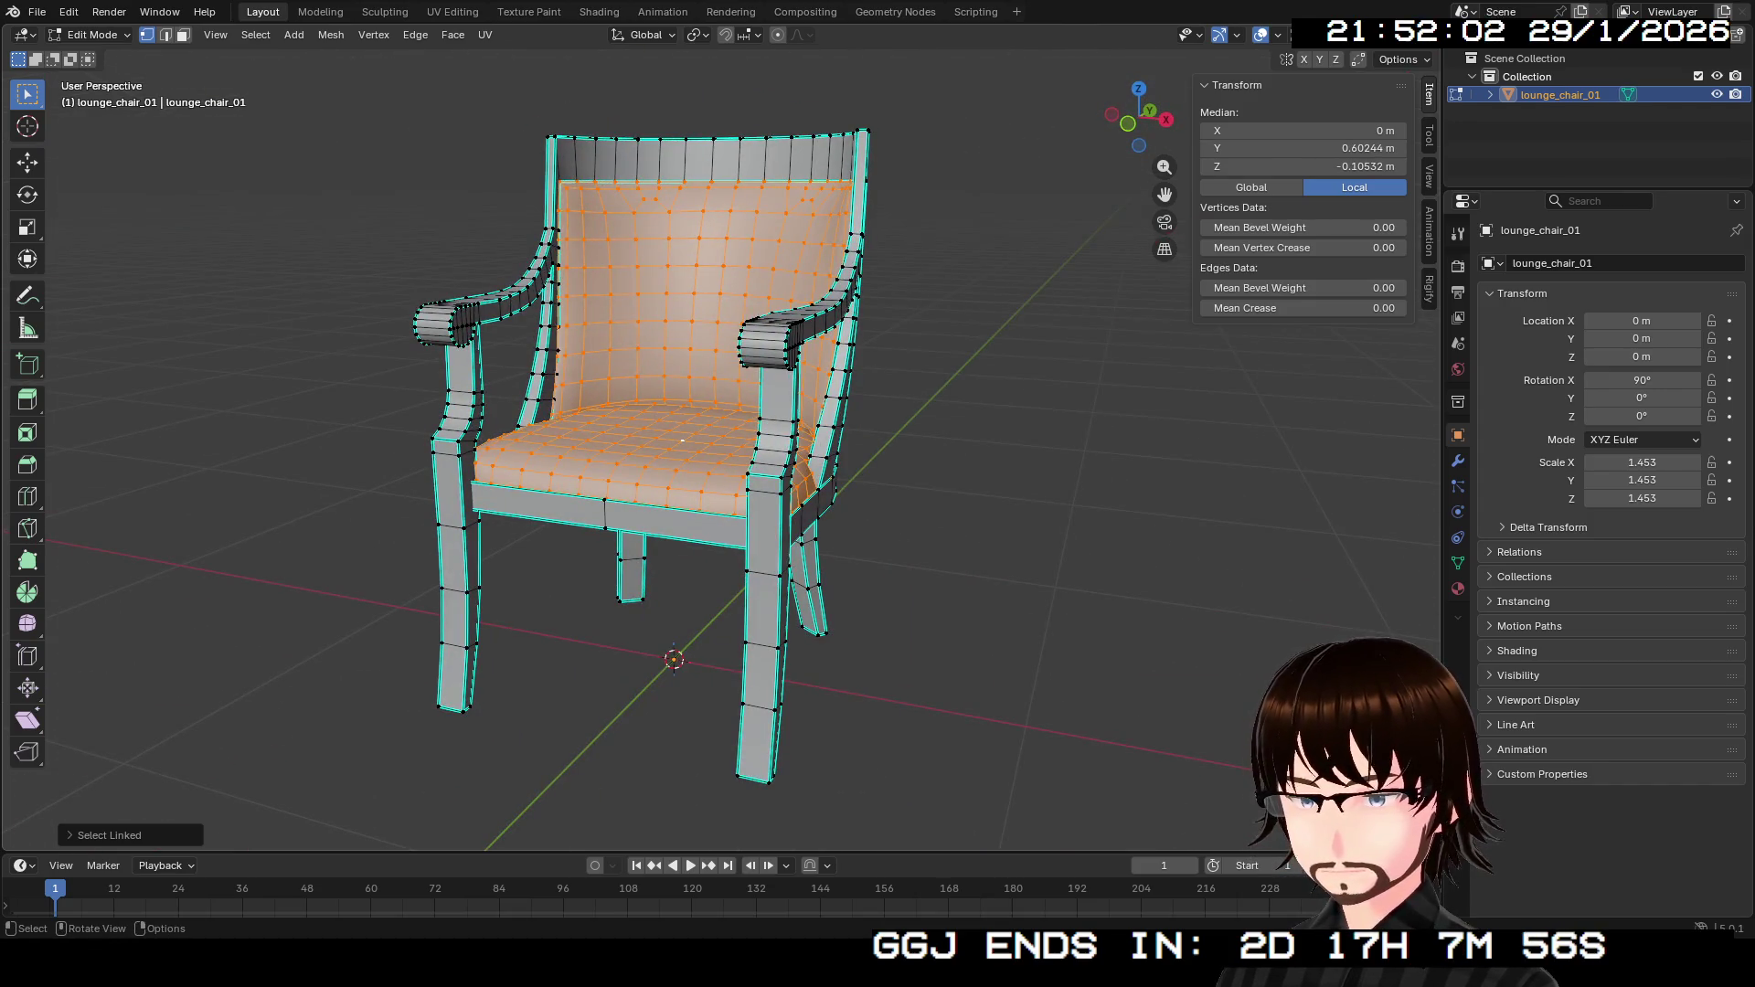
{"action": "left_click", "coordinate": [1458, 588]}
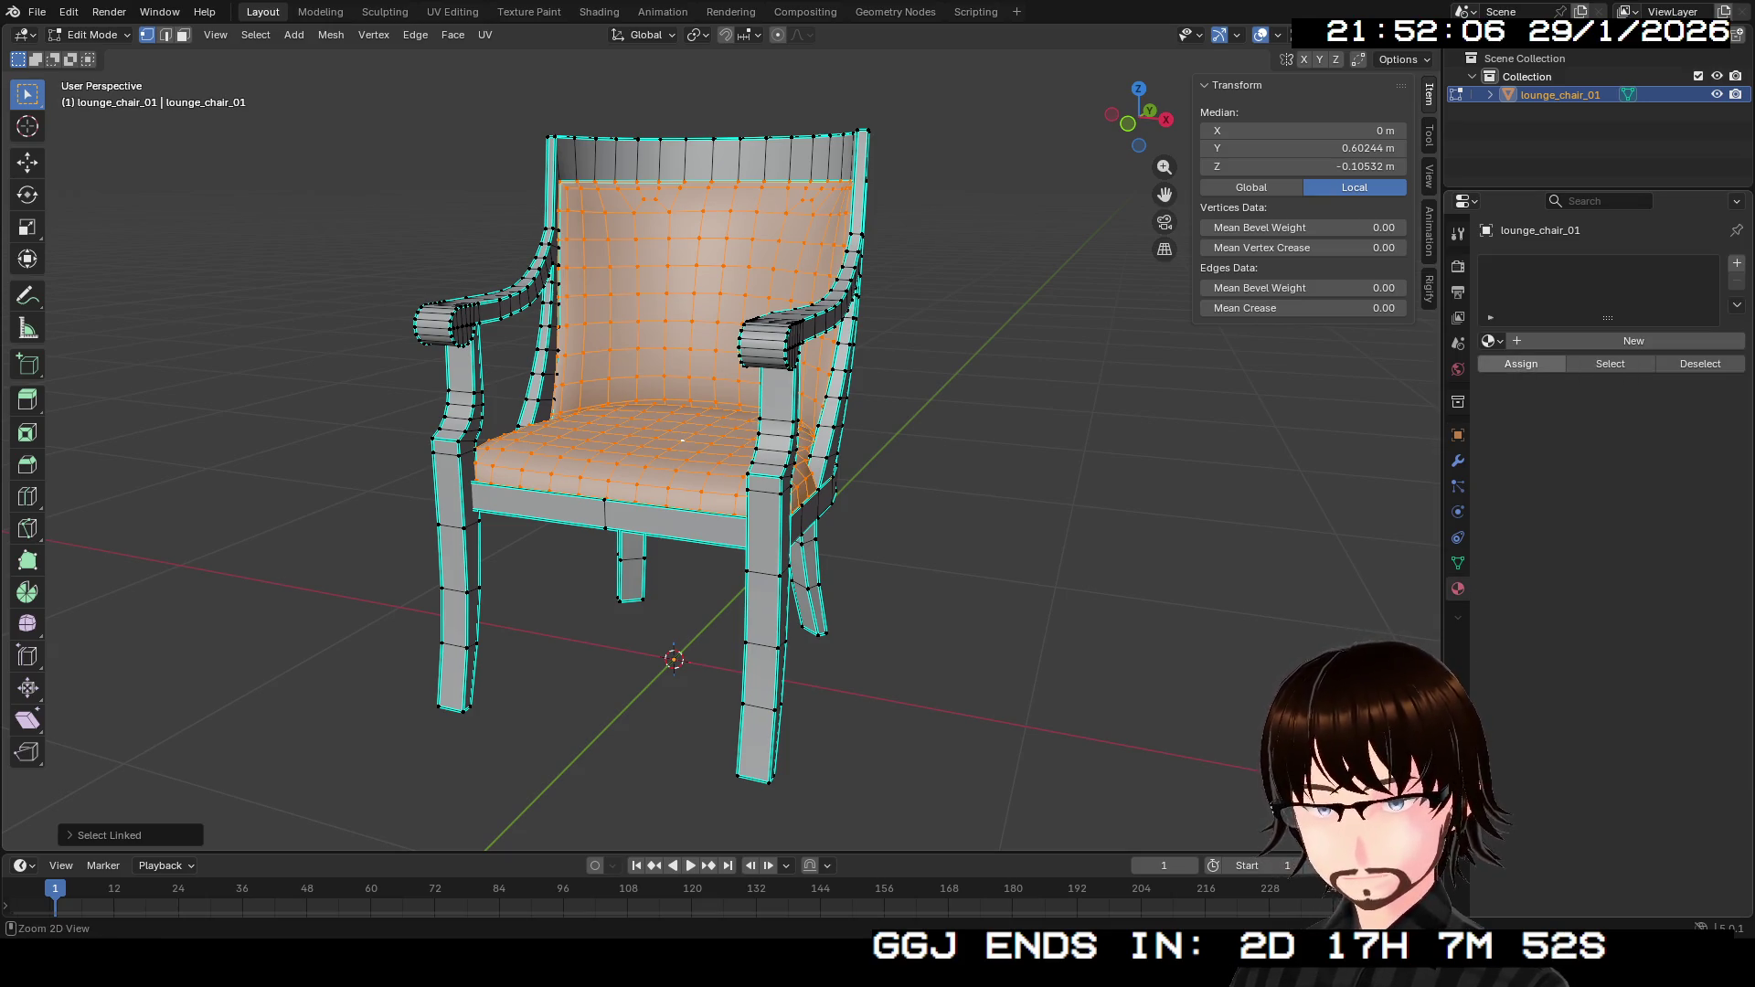
Give the inverted selection, the wooden frame, a new tan-brown material.
{"action": "key", "text": "ctrl+i"}
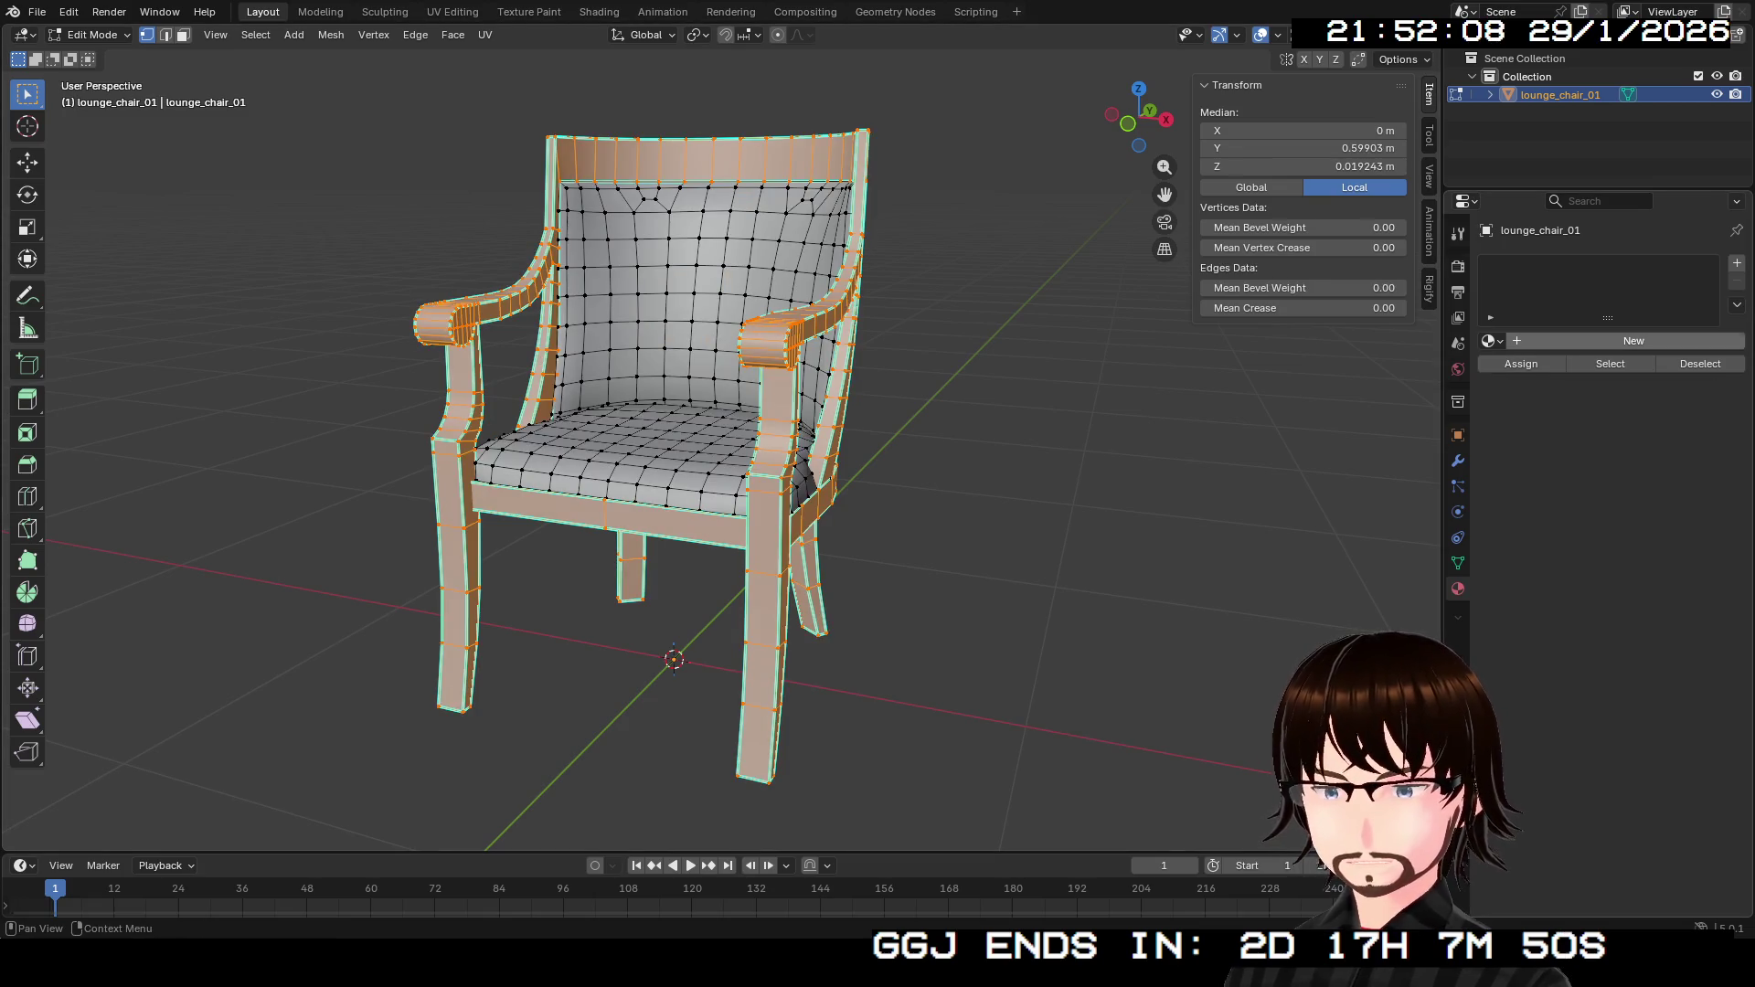
{"action": "left_click", "coordinate": [1634, 341]}
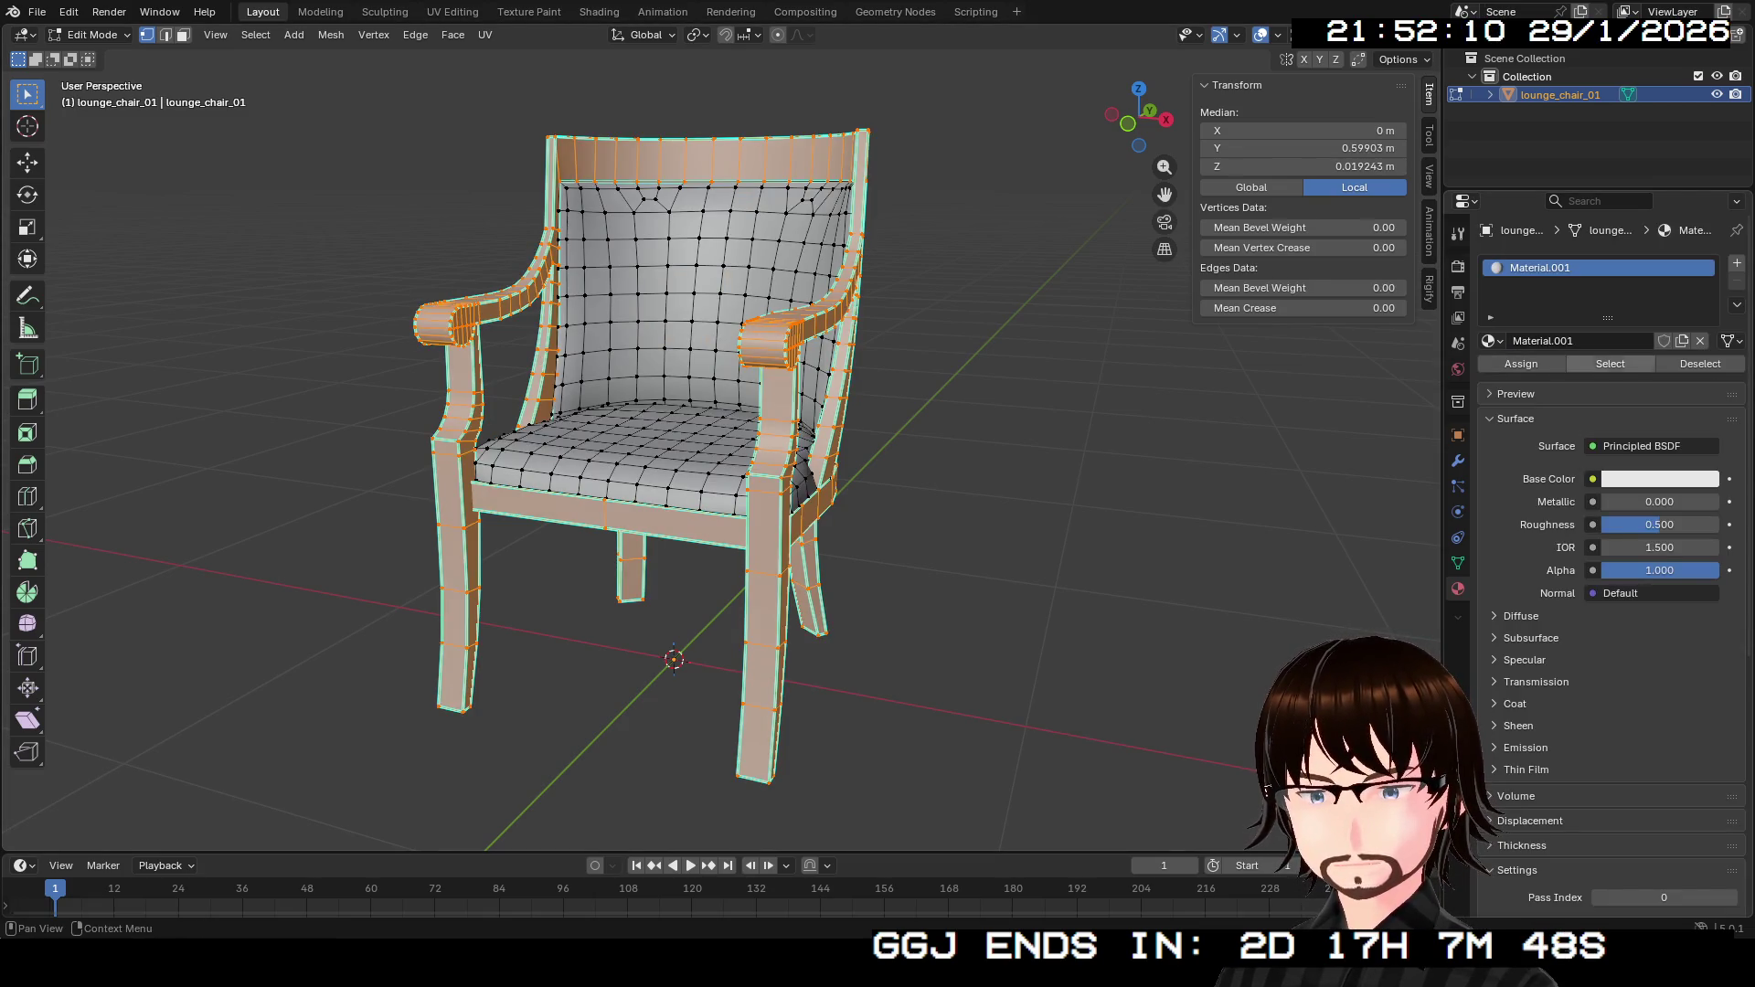
{"action": "left_click", "coordinate": [1659, 479]}
{"action": "left_click_drag", "start_coordinate": [1589, 290], "coordinate": [1588, 288]}
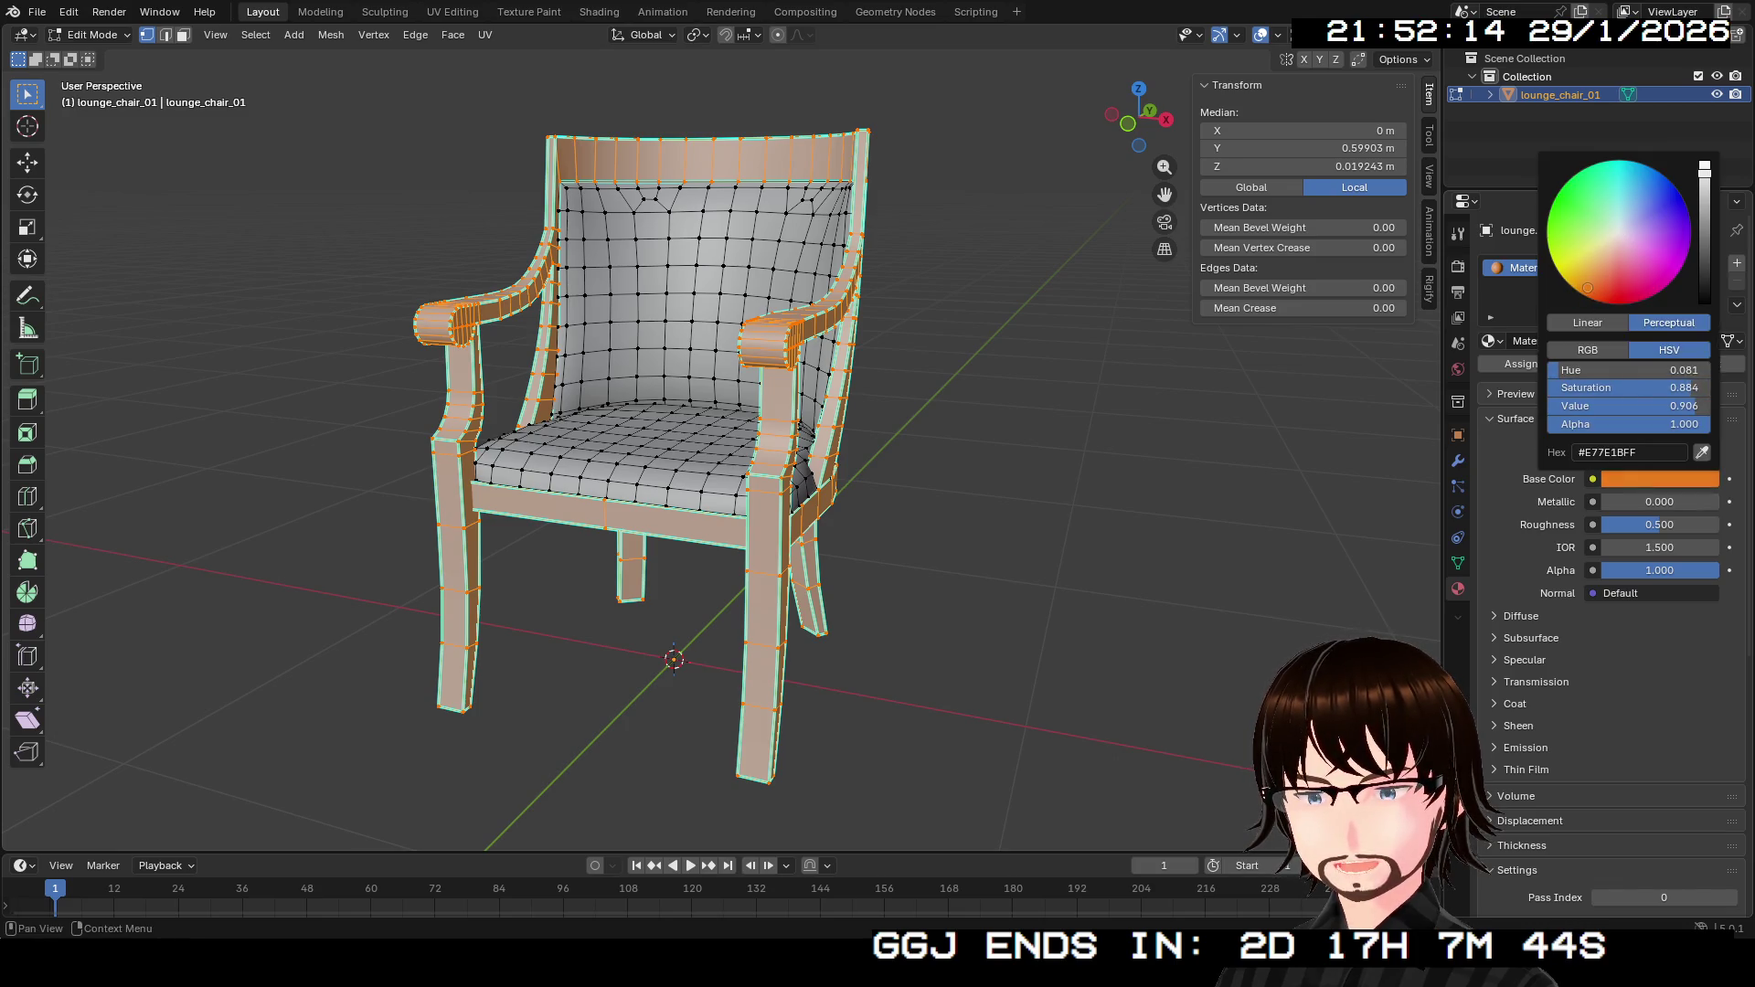
{"action": "mouse_move", "coordinate": [1704, 170]}
{"action": "left_mouse_down"}
{"action": "mouse_move", "coordinate": [1705, 239]}
{"action": "mouse_move", "coordinate": [1705, 221]}
{"action": "left_mouse_up"}
{"action": "left_click_drag", "start_coordinate": [1588, 288], "coordinate": [1599, 273]}
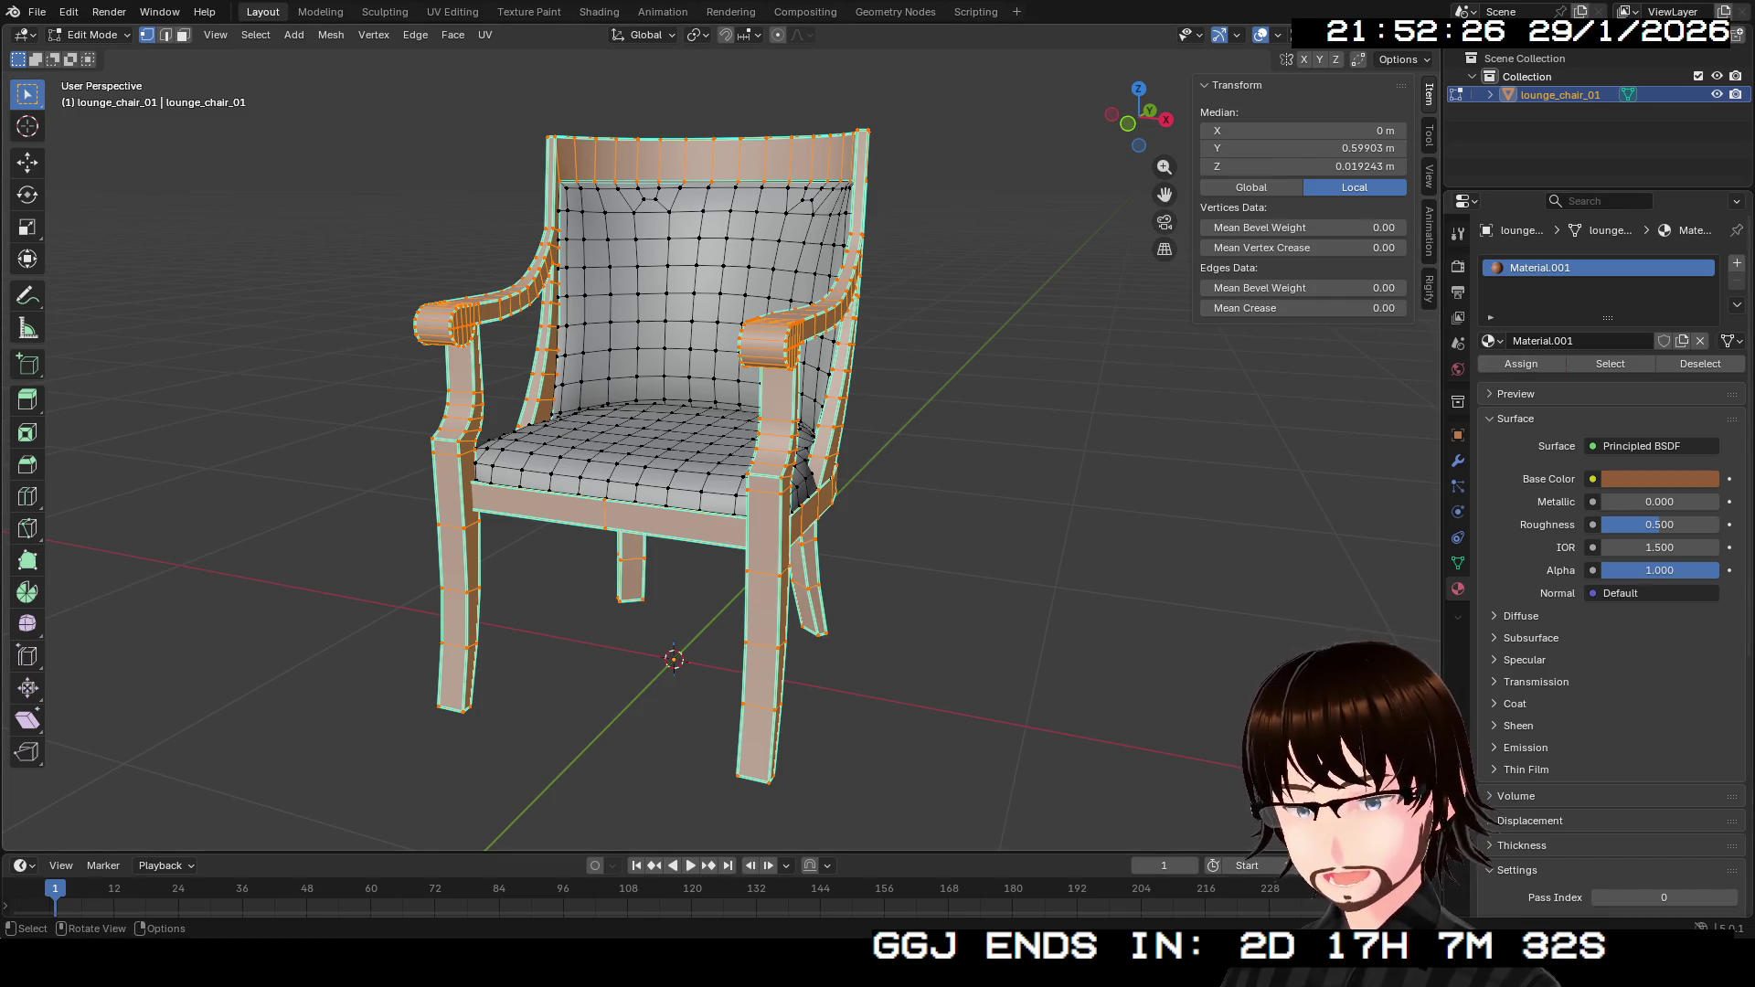
Assign the cushions a second material with dark red base colour 691817.
{"action": "key", "text": "ctrl+i"}
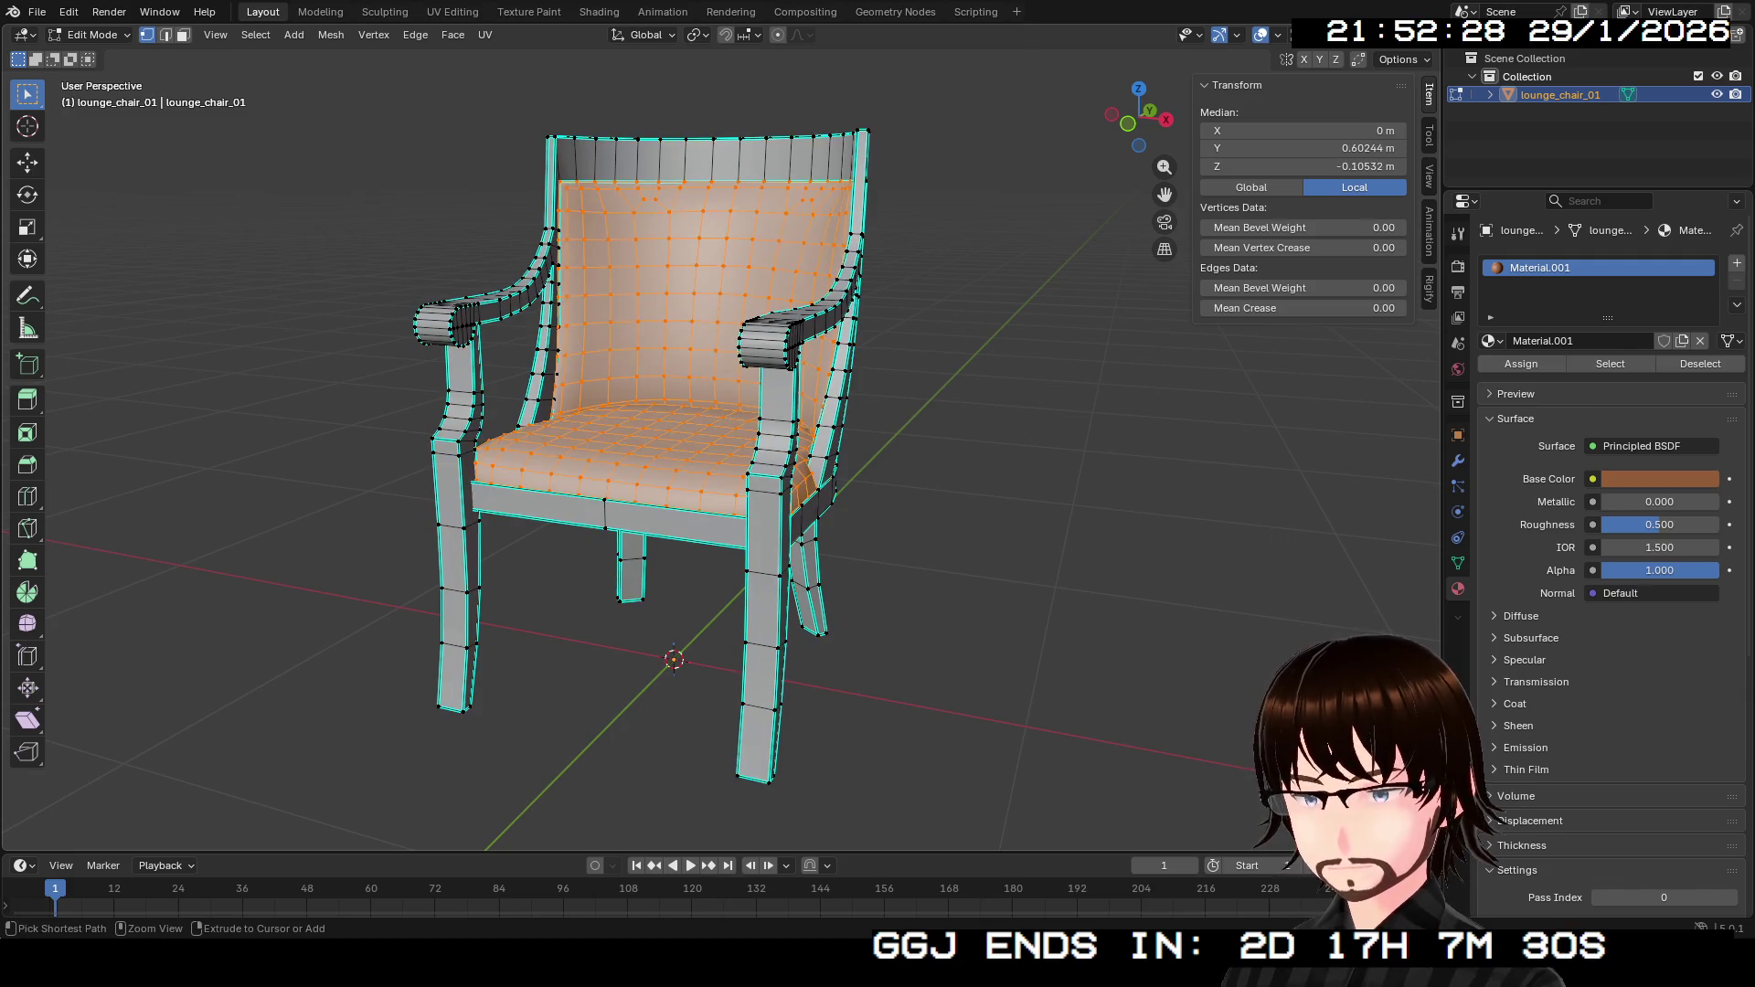
{"action": "left_click", "coordinate": [1736, 263]}
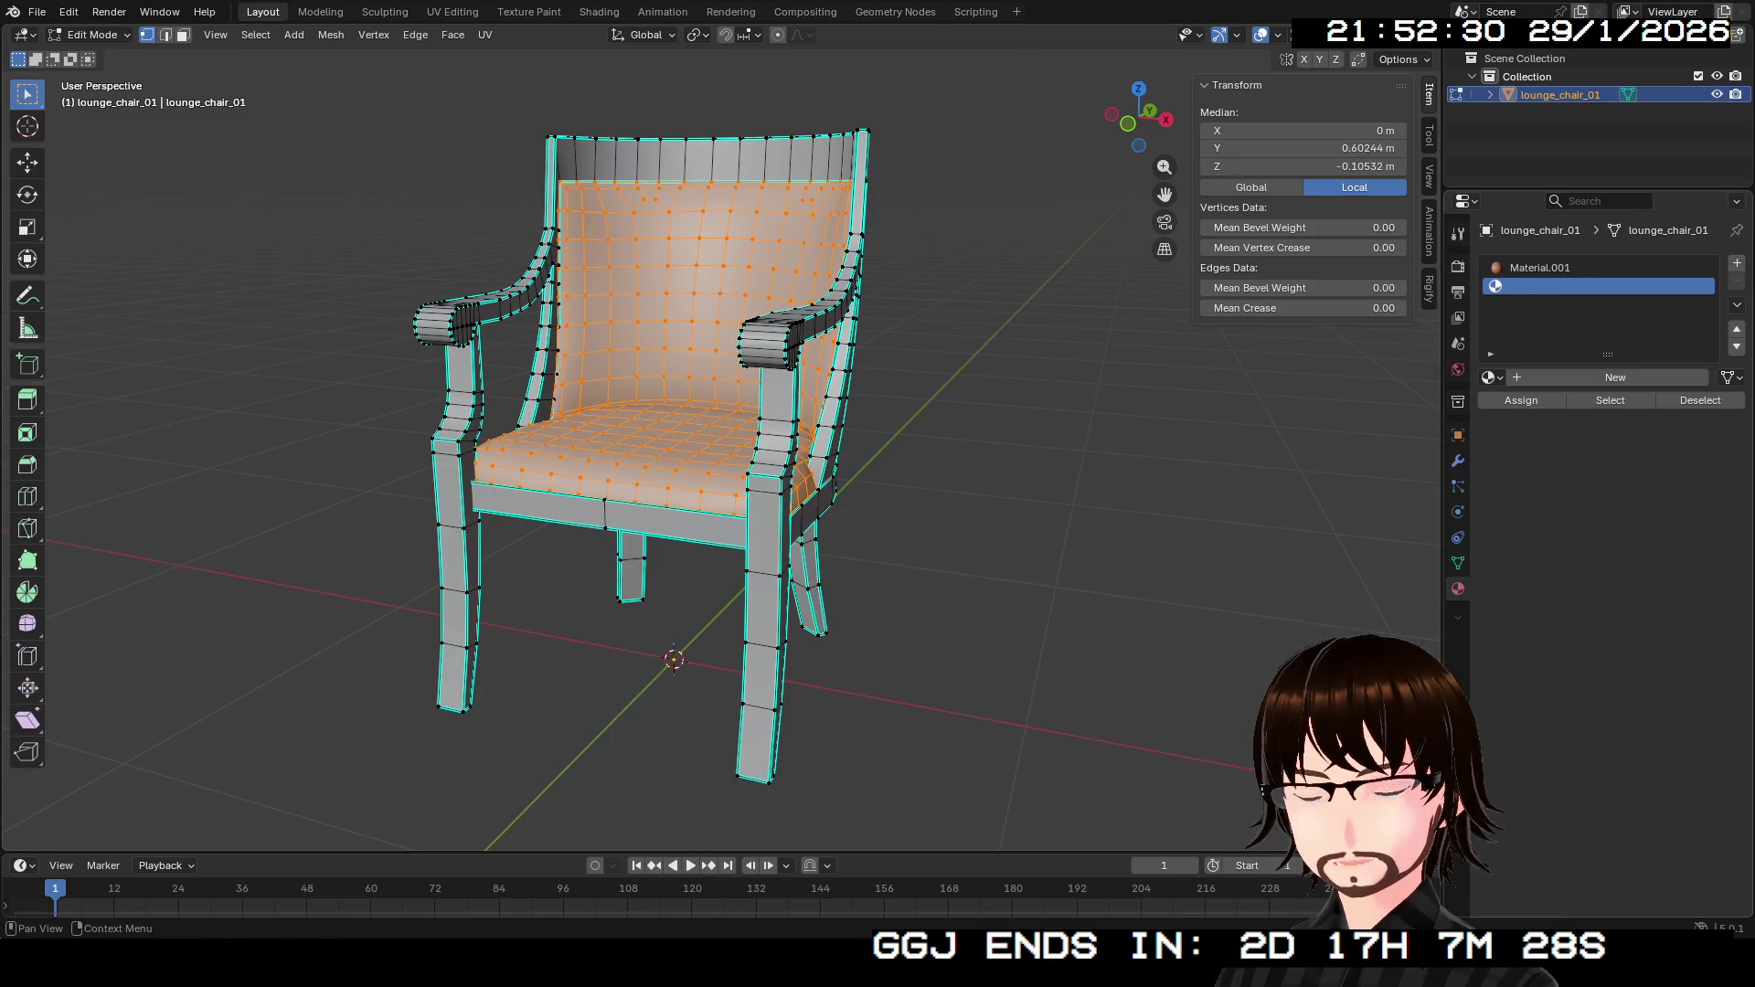
{"action": "left_click", "coordinate": [1609, 378]}
{"action": "left_click", "coordinate": [1659, 515]}
{"action": "left_click_drag", "start_coordinate": [1613, 302], "coordinate": [1626, 331]}
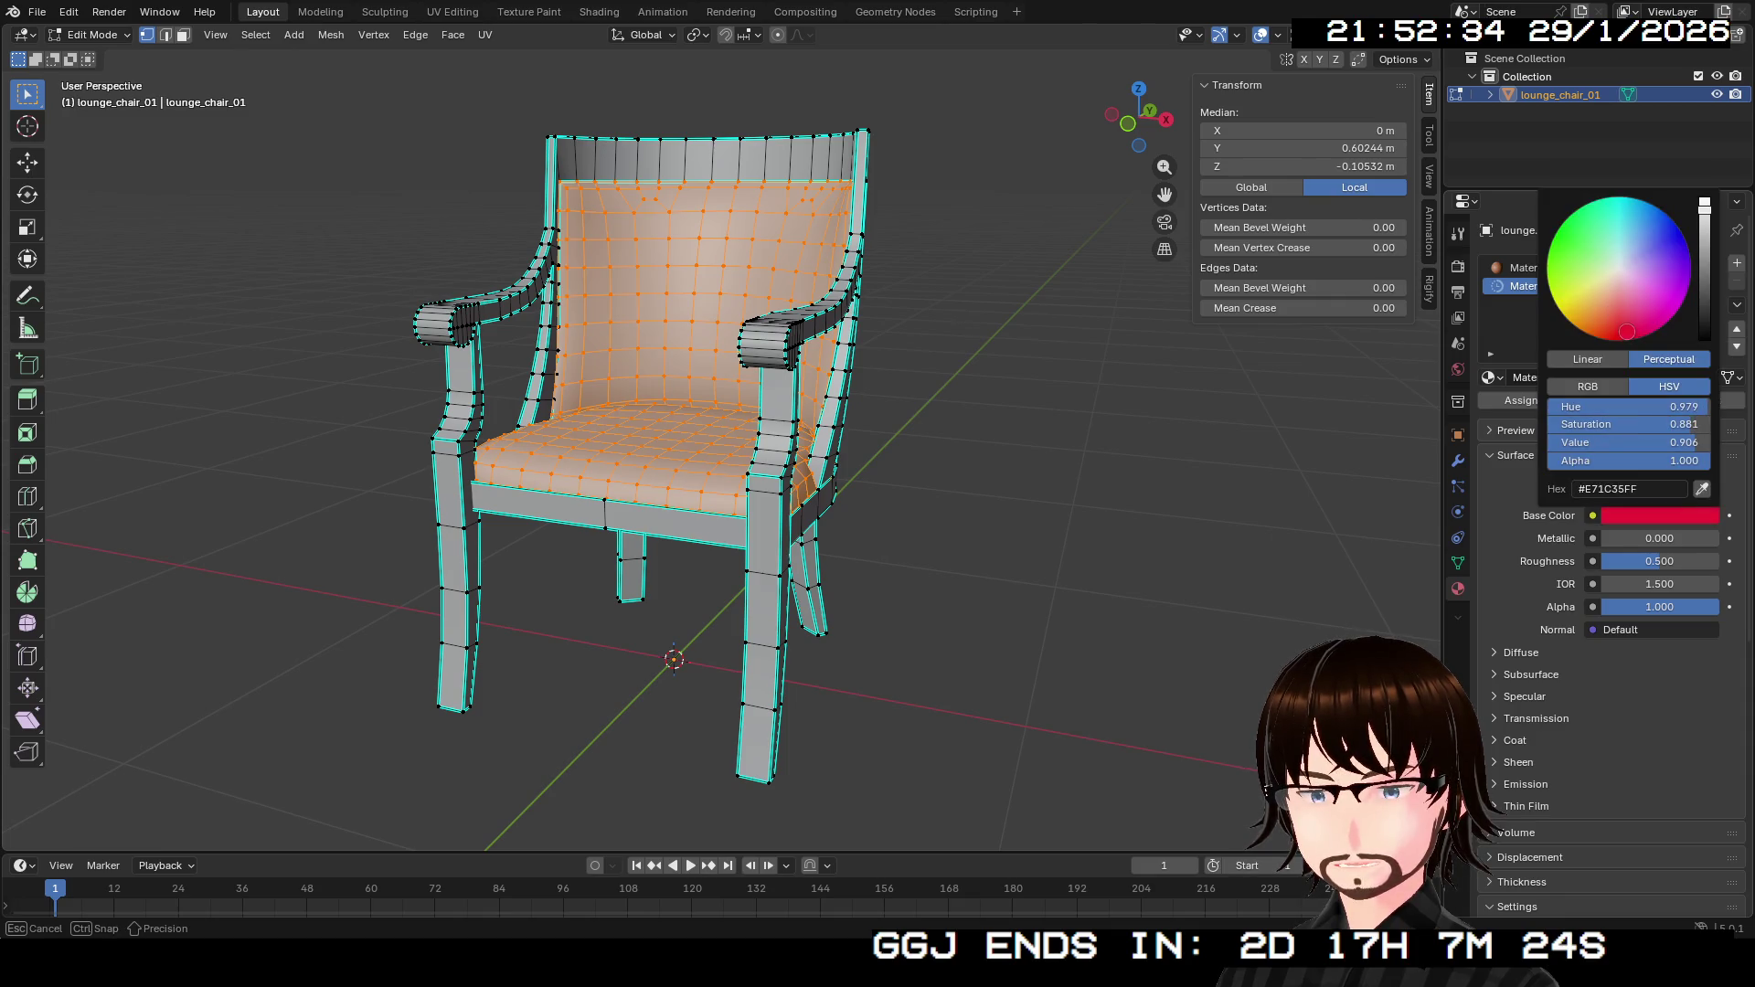
{"action": "left_click_drag", "start_coordinate": [1705, 203], "coordinate": [1705, 281]}
{"action": "left_click_drag", "start_coordinate": [1626, 331], "coordinate": [1618, 325]}
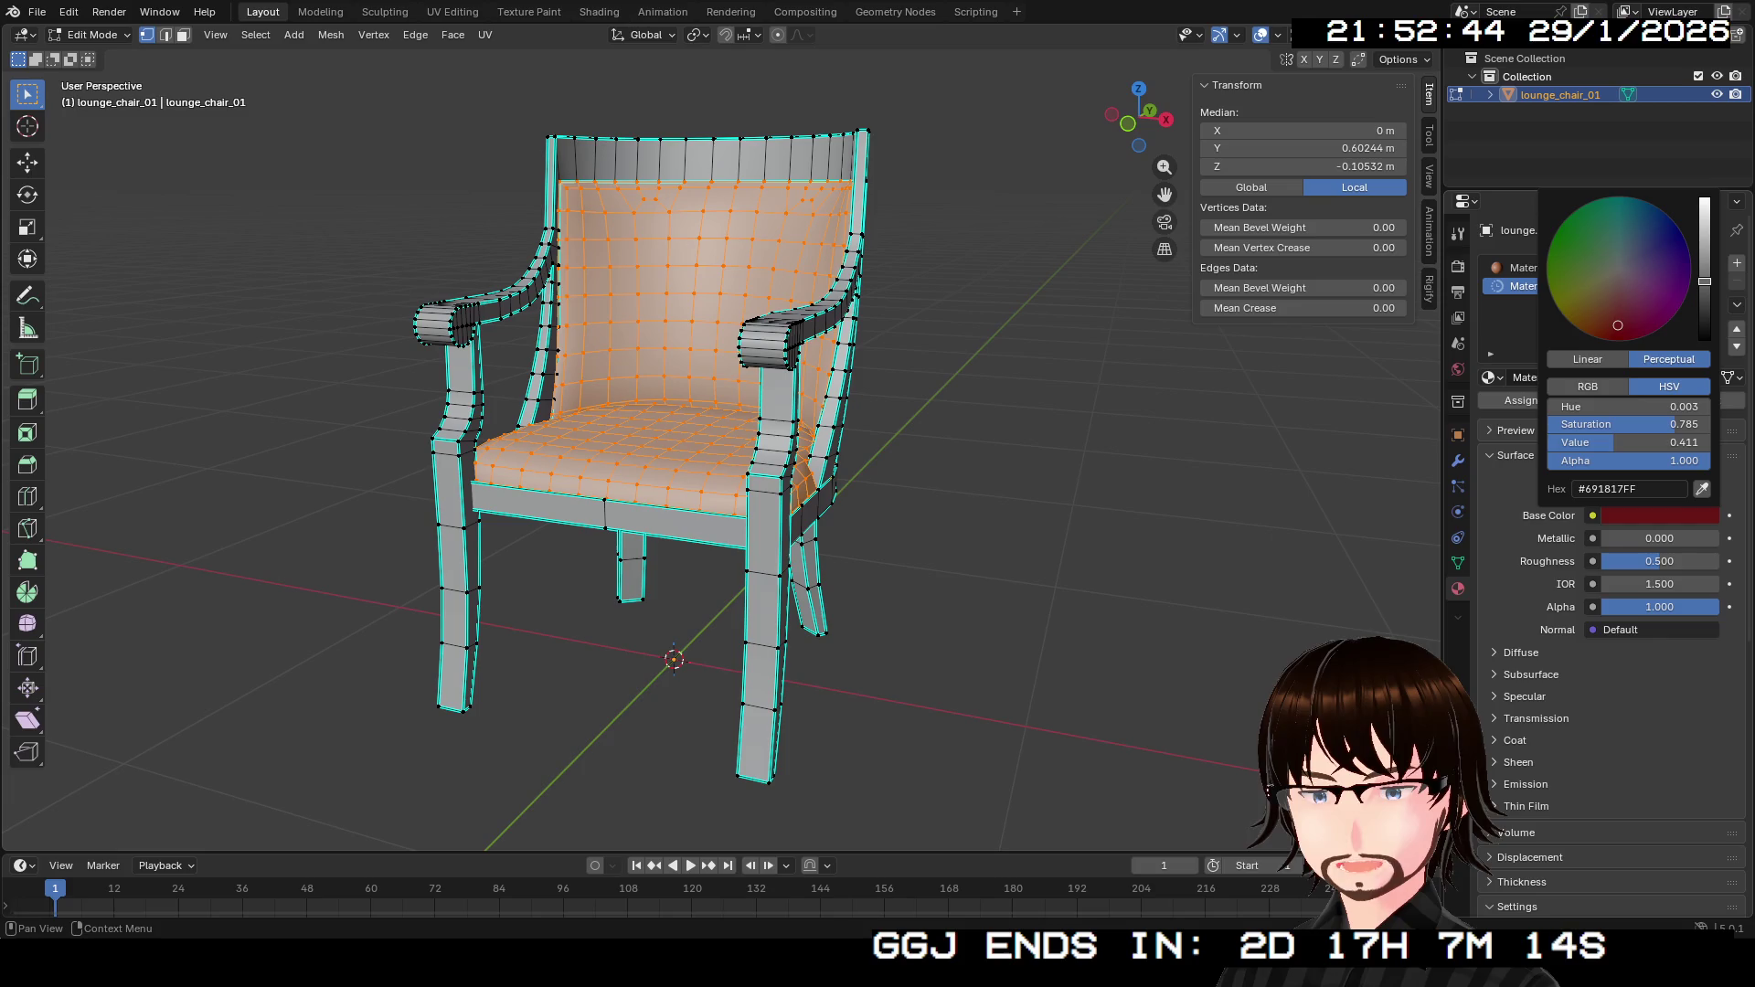
{"action": "left_click", "coordinate": [1521, 400]}
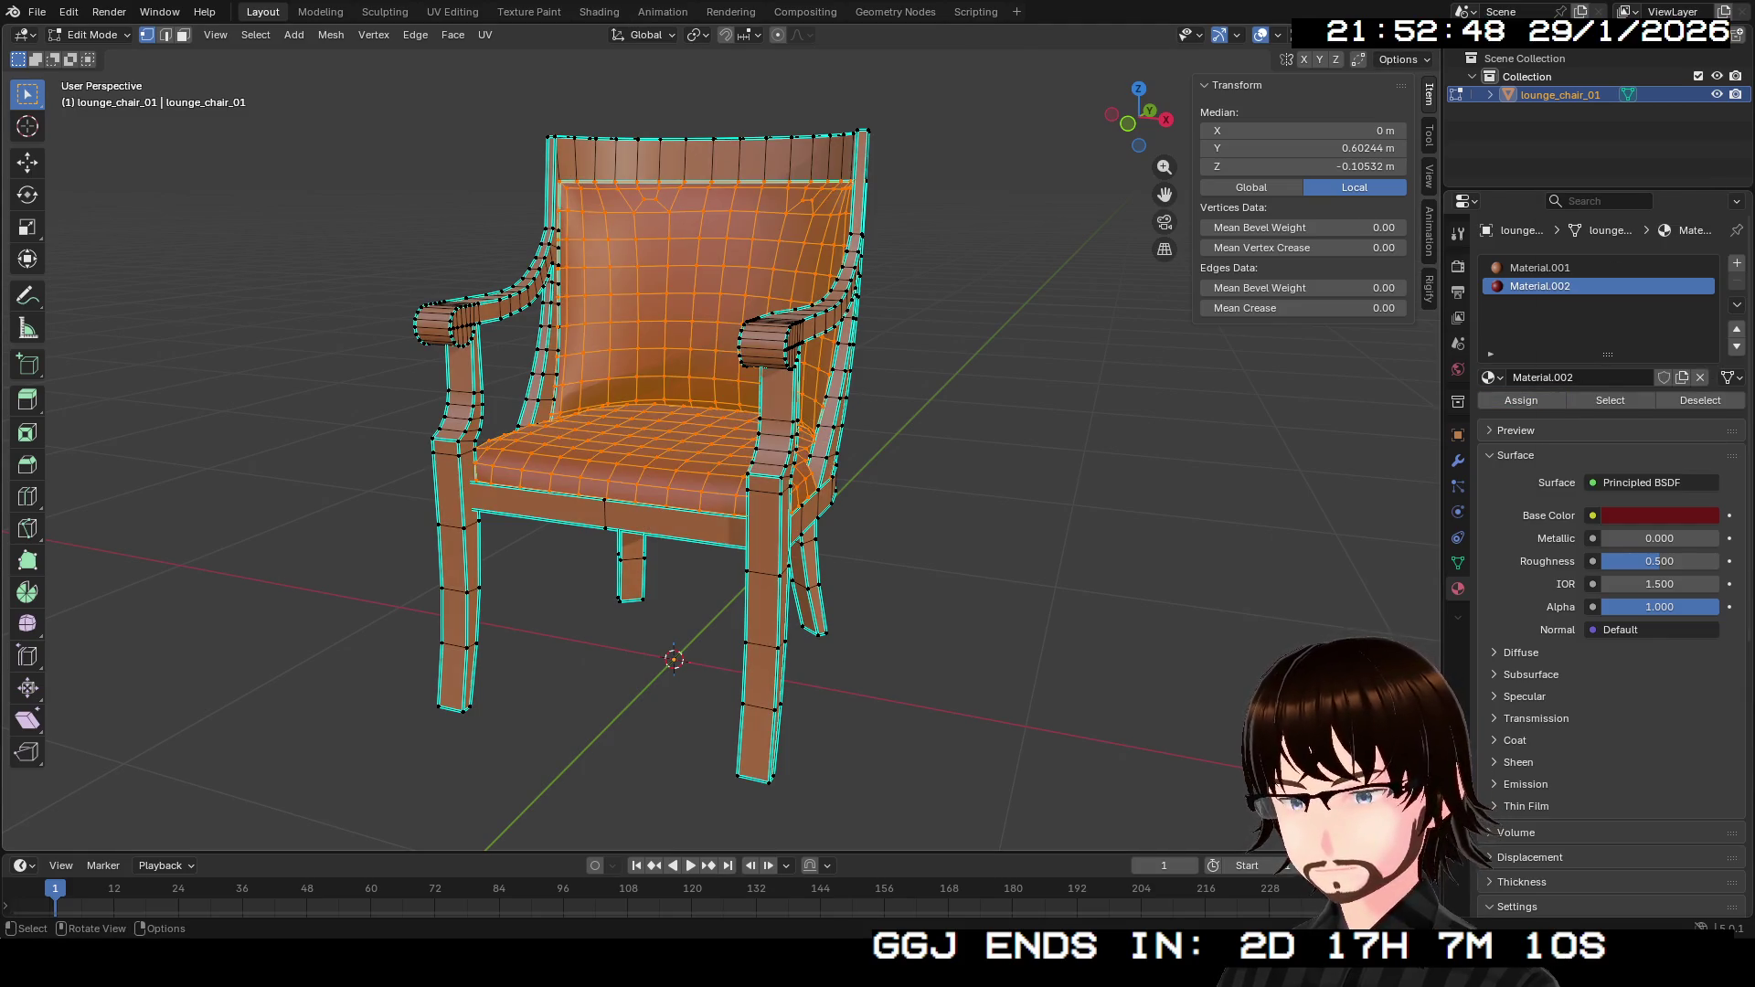
{"action": "key", "text": "Tab"}
Save the chair with its wooden frame and dark red cushions as LoungeChair.blend.
{"action": "mouse_move", "coordinate": [640, 457]}
{"action": "left_mouse_down"}
{"action": "mouse_move", "coordinate": [750, 457]}
{"action": "mouse_move", "coordinate": [402, 457]}
{"action": "mouse_move", "coordinate": [485, 457]}
{"action": "mouse_move", "coordinate": [430, 457]}
{"action": "mouse_move", "coordinate": [484, 457]}
{"action": "mouse_move", "coordinate": [457, 457]}
{"action": "left_mouse_up"}
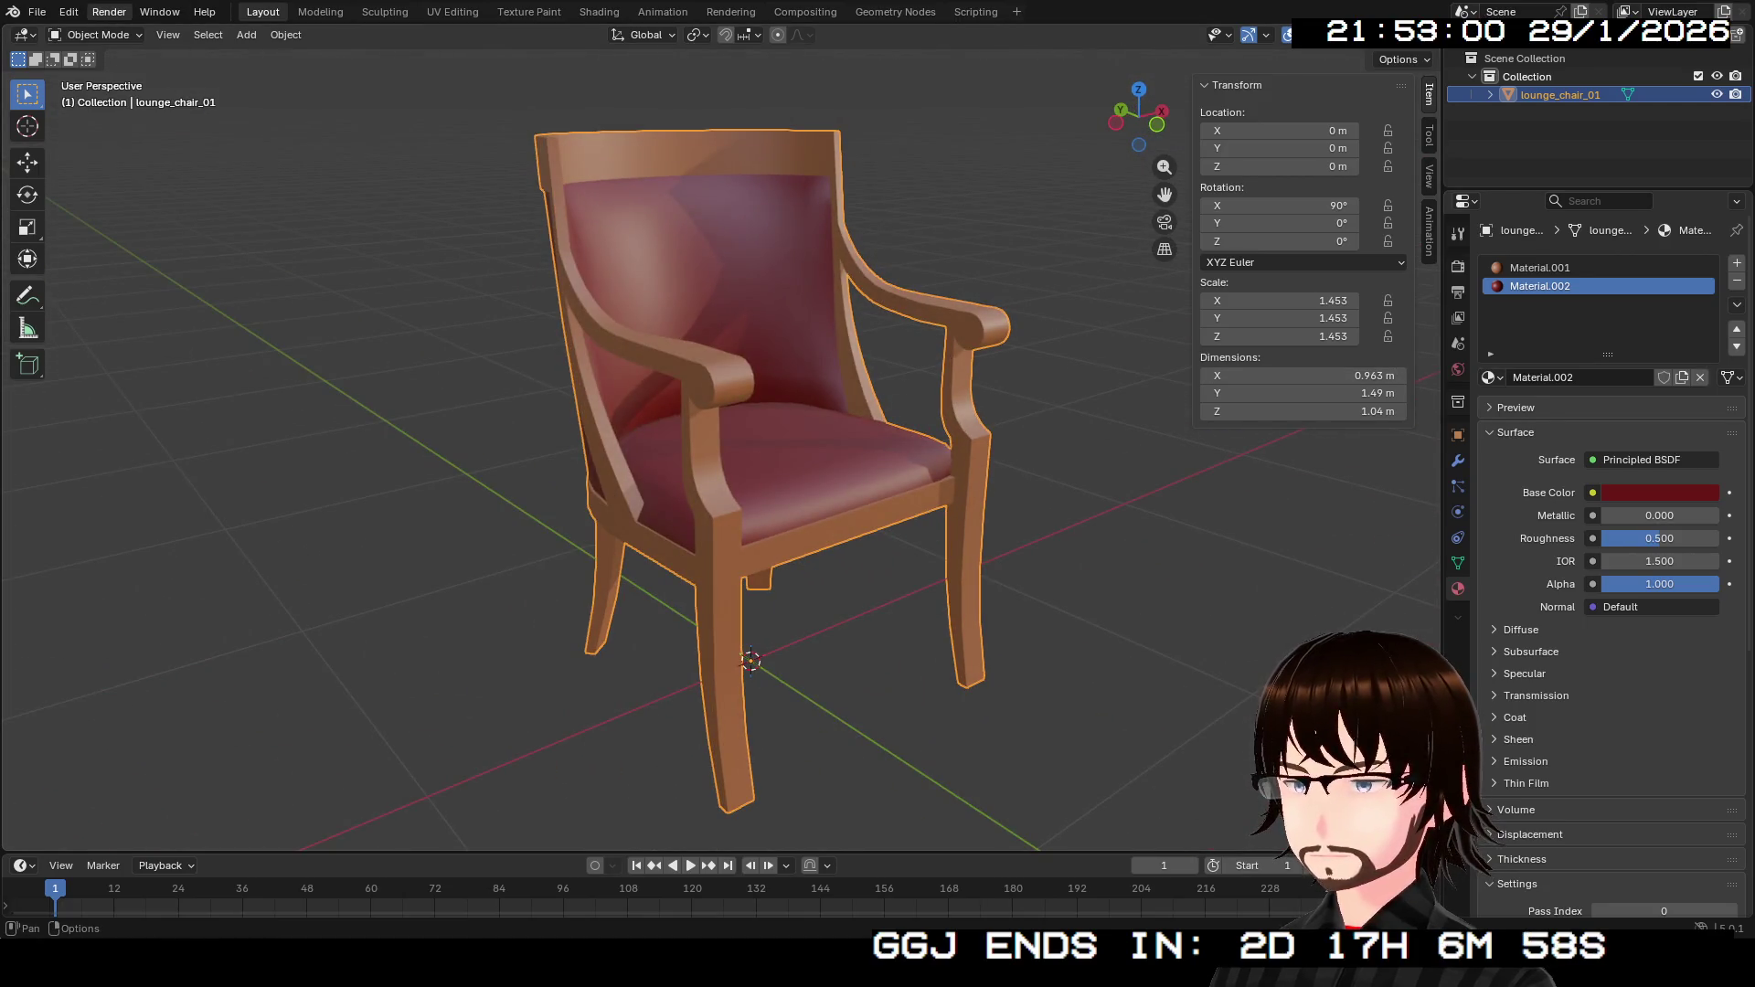
{"action": "left_click", "coordinate": [36, 12]}
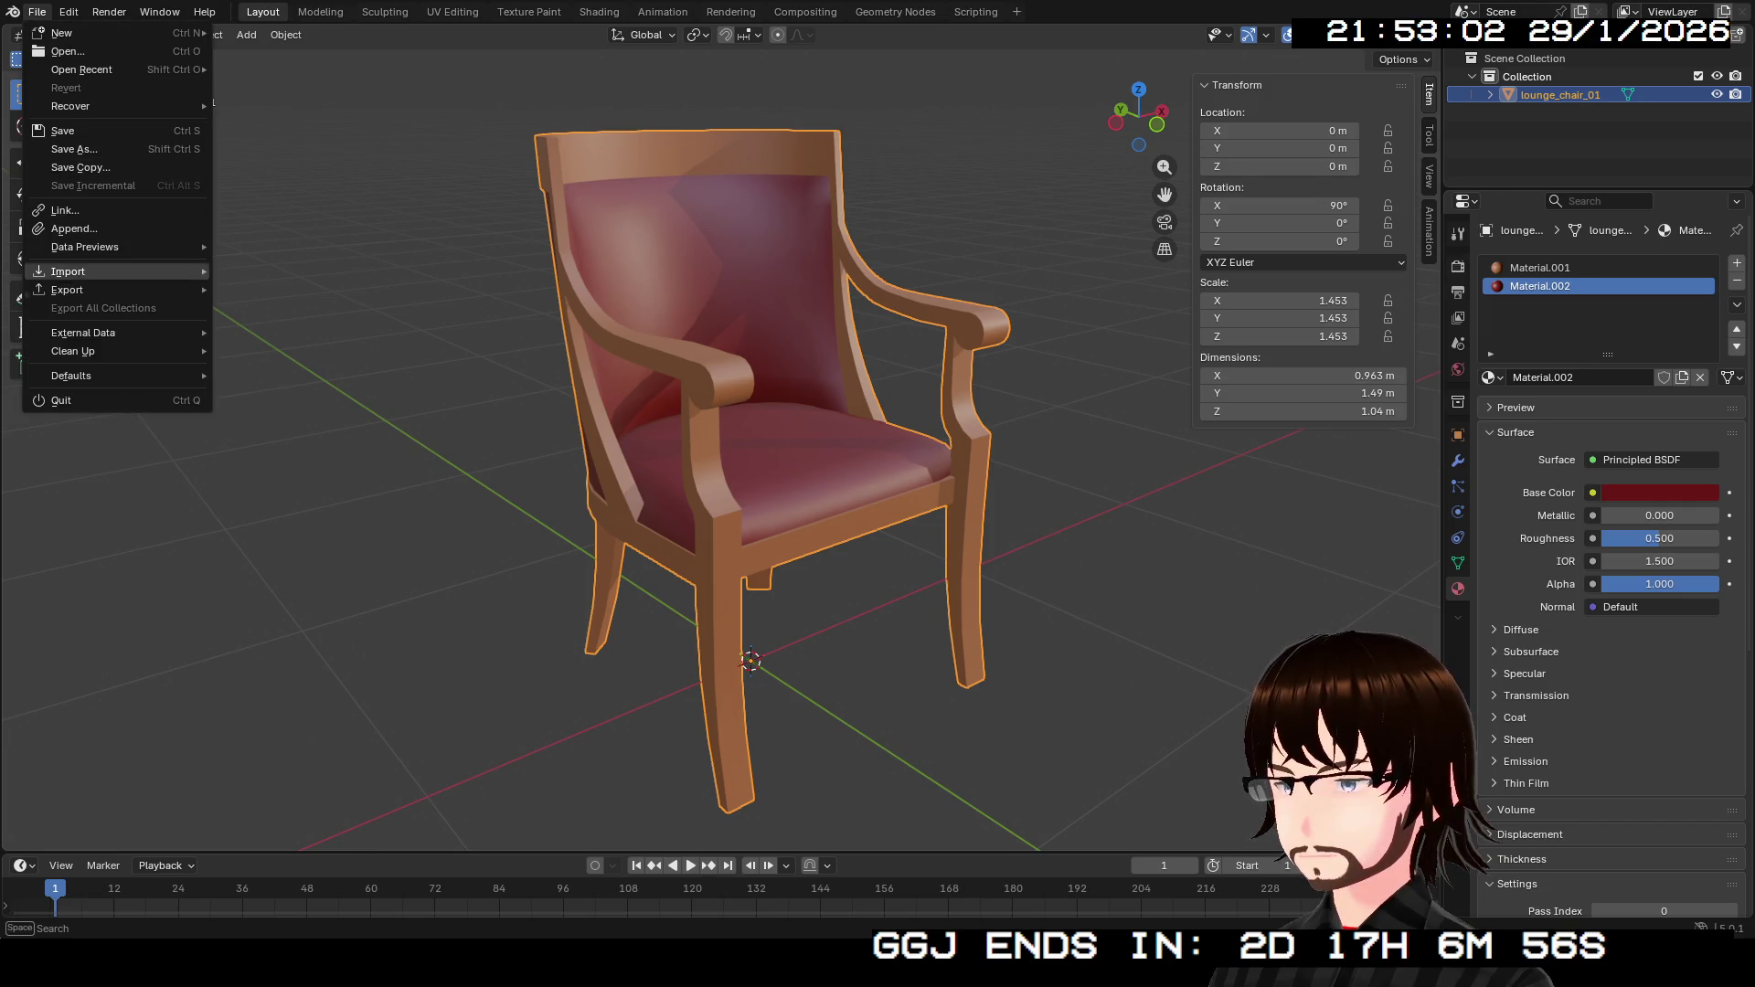
{"action": "mouse_move", "coordinate": [74, 290]}
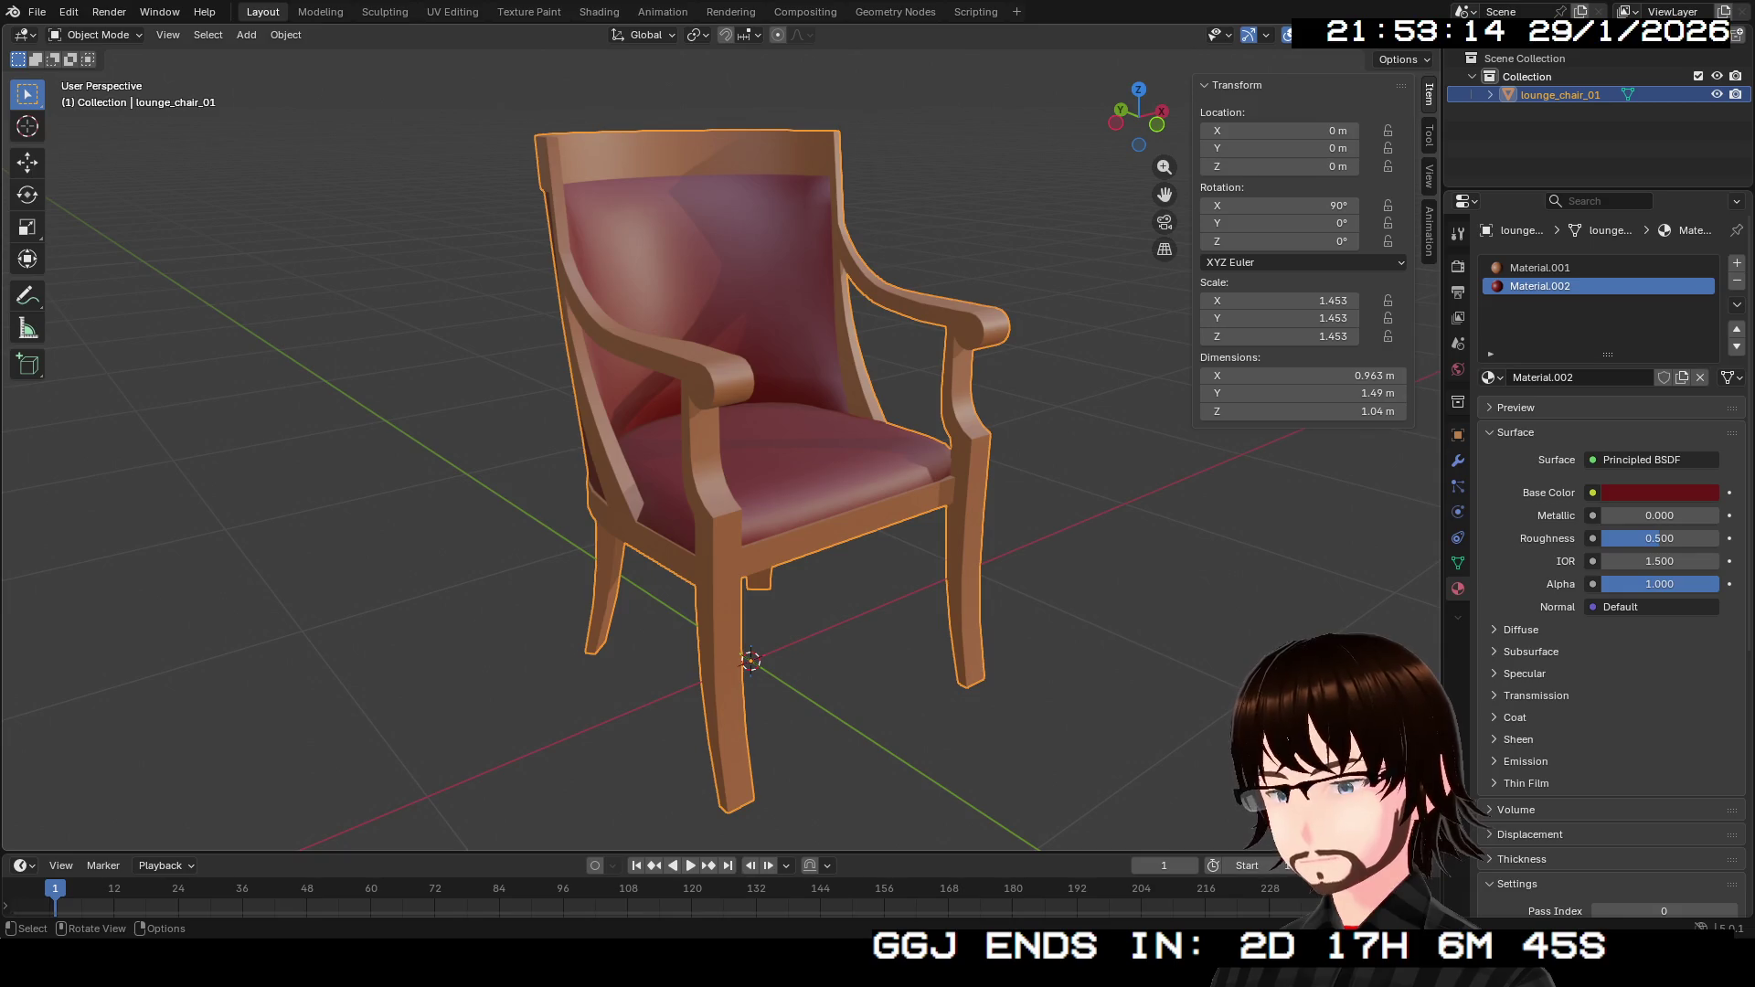
{"action": "key", "text": "ctrl+s"}
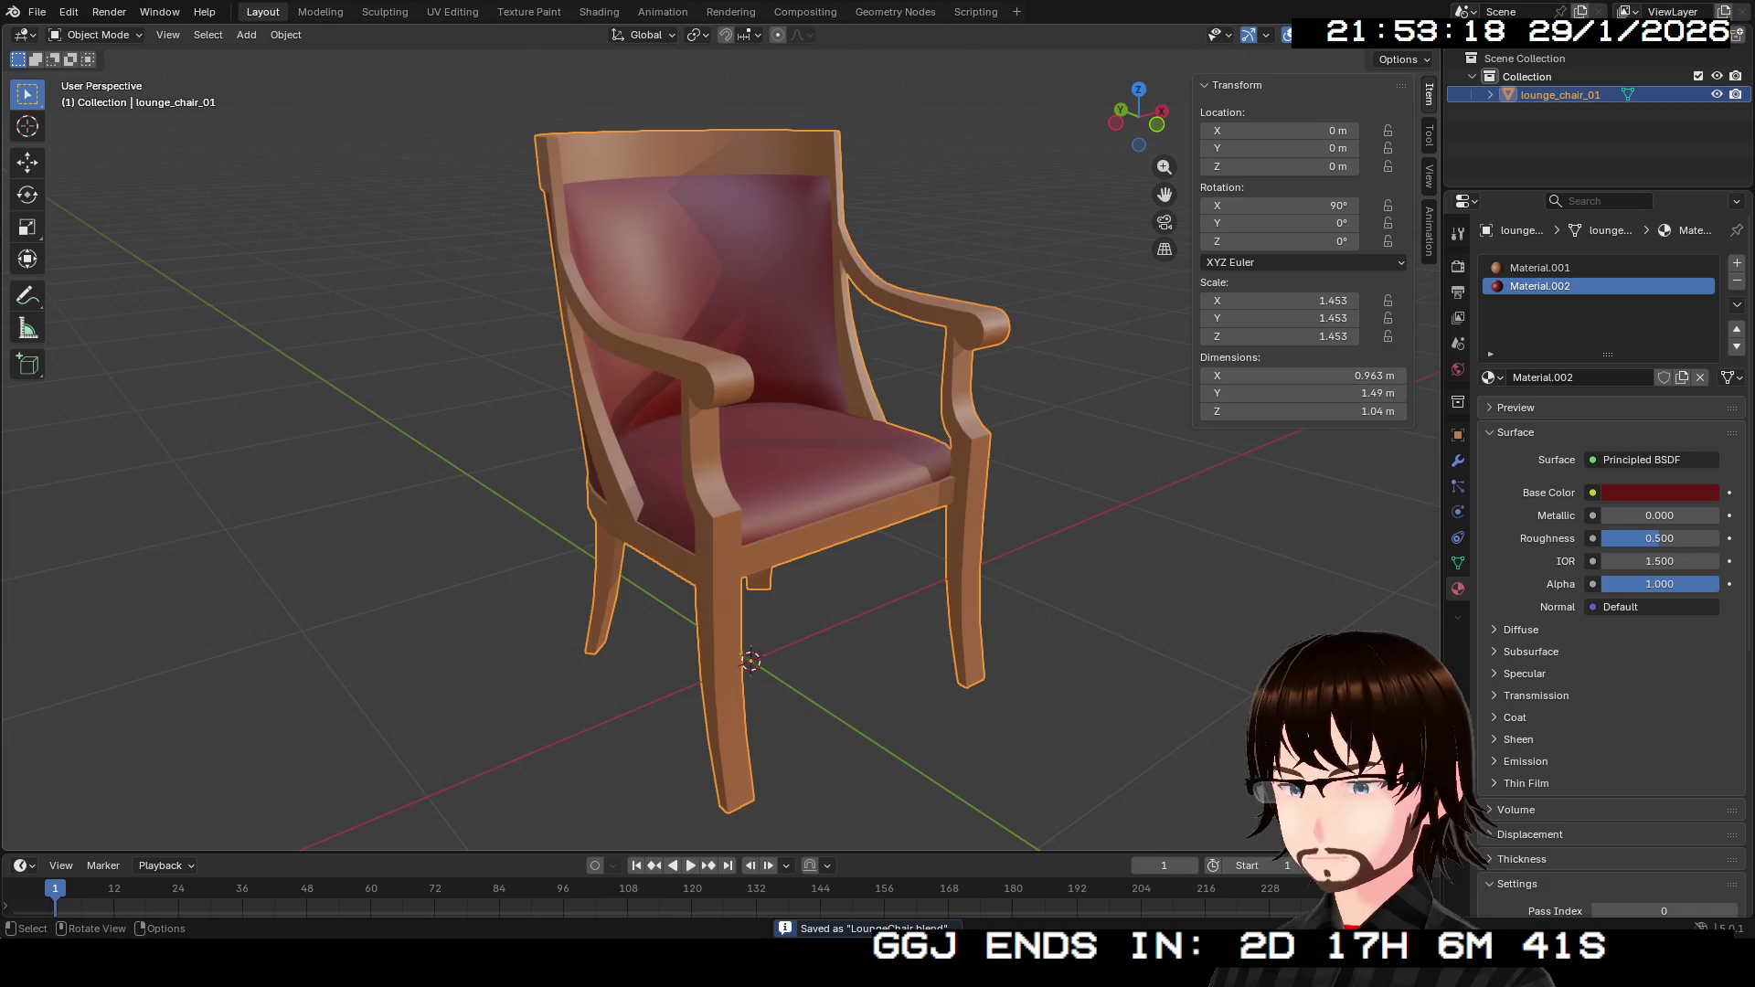
{"action": "left_click", "coordinate": [37, 12]}
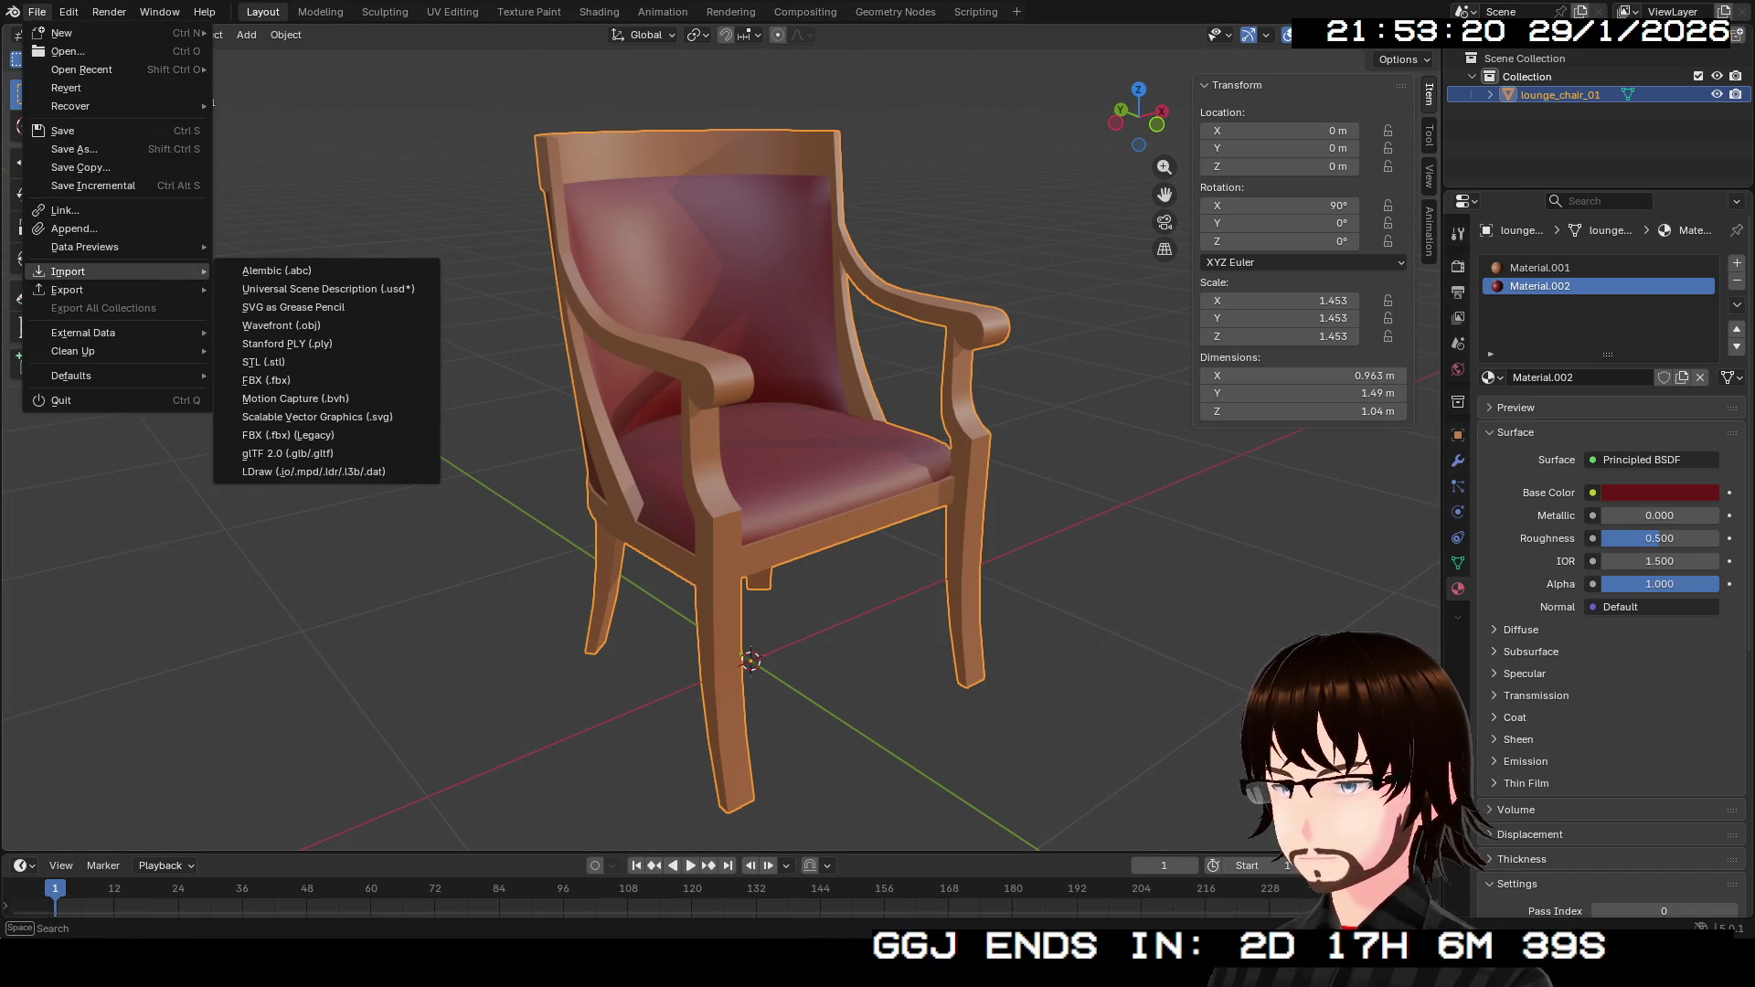
Start a new General file from the File menu.
{"action": "left_click", "coordinate": [288, 453]}
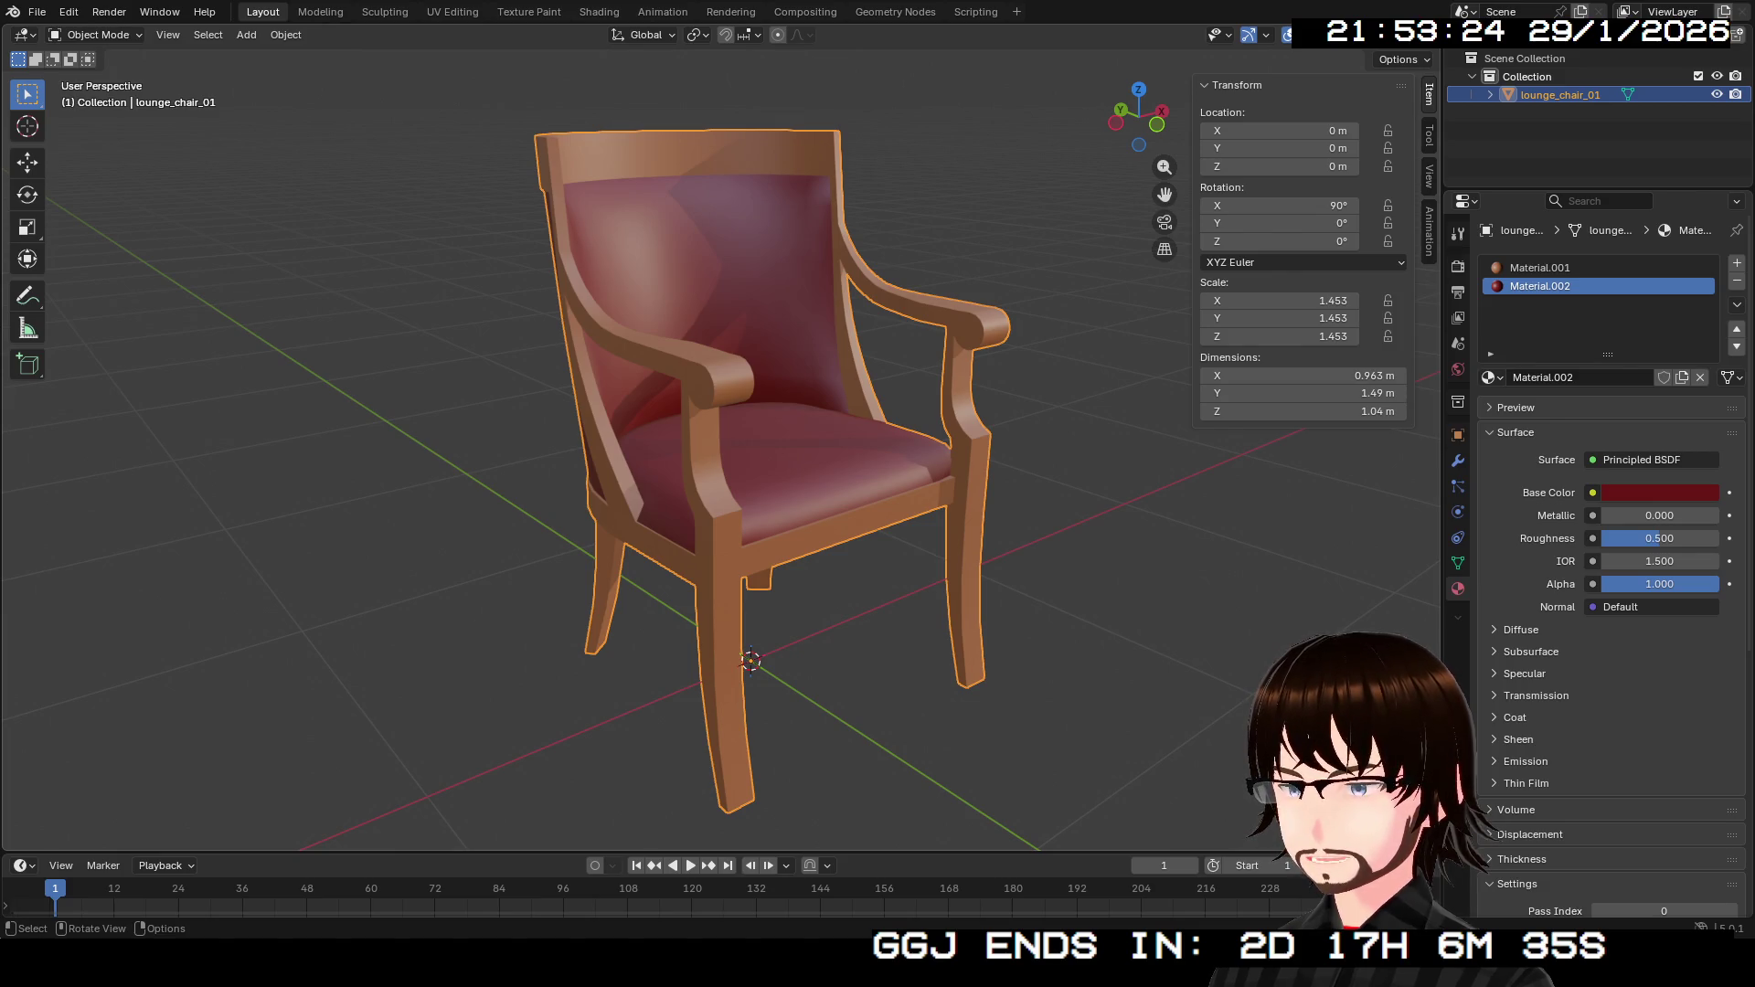
{"action": "key", "text": "KP_1"}
{"action": "key", "text": "KP_8"}
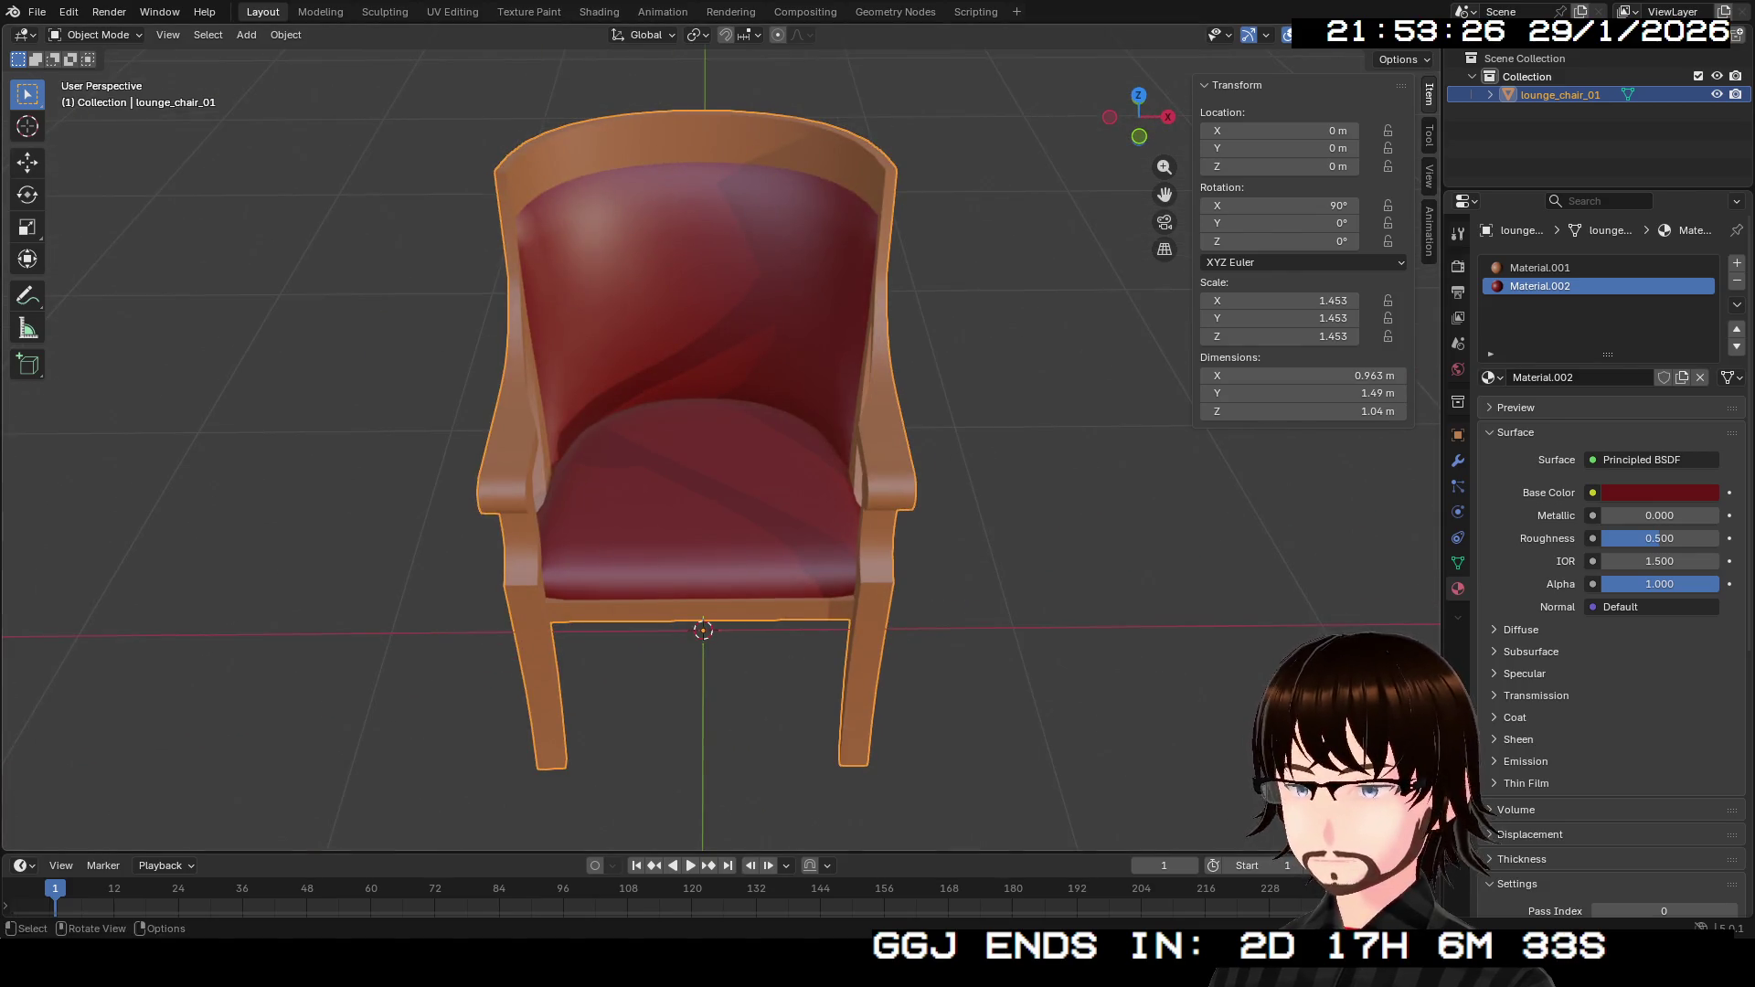
{"action": "left_click", "coordinate": [37, 12]}
{"action": "mouse_move", "coordinate": [62, 33]}
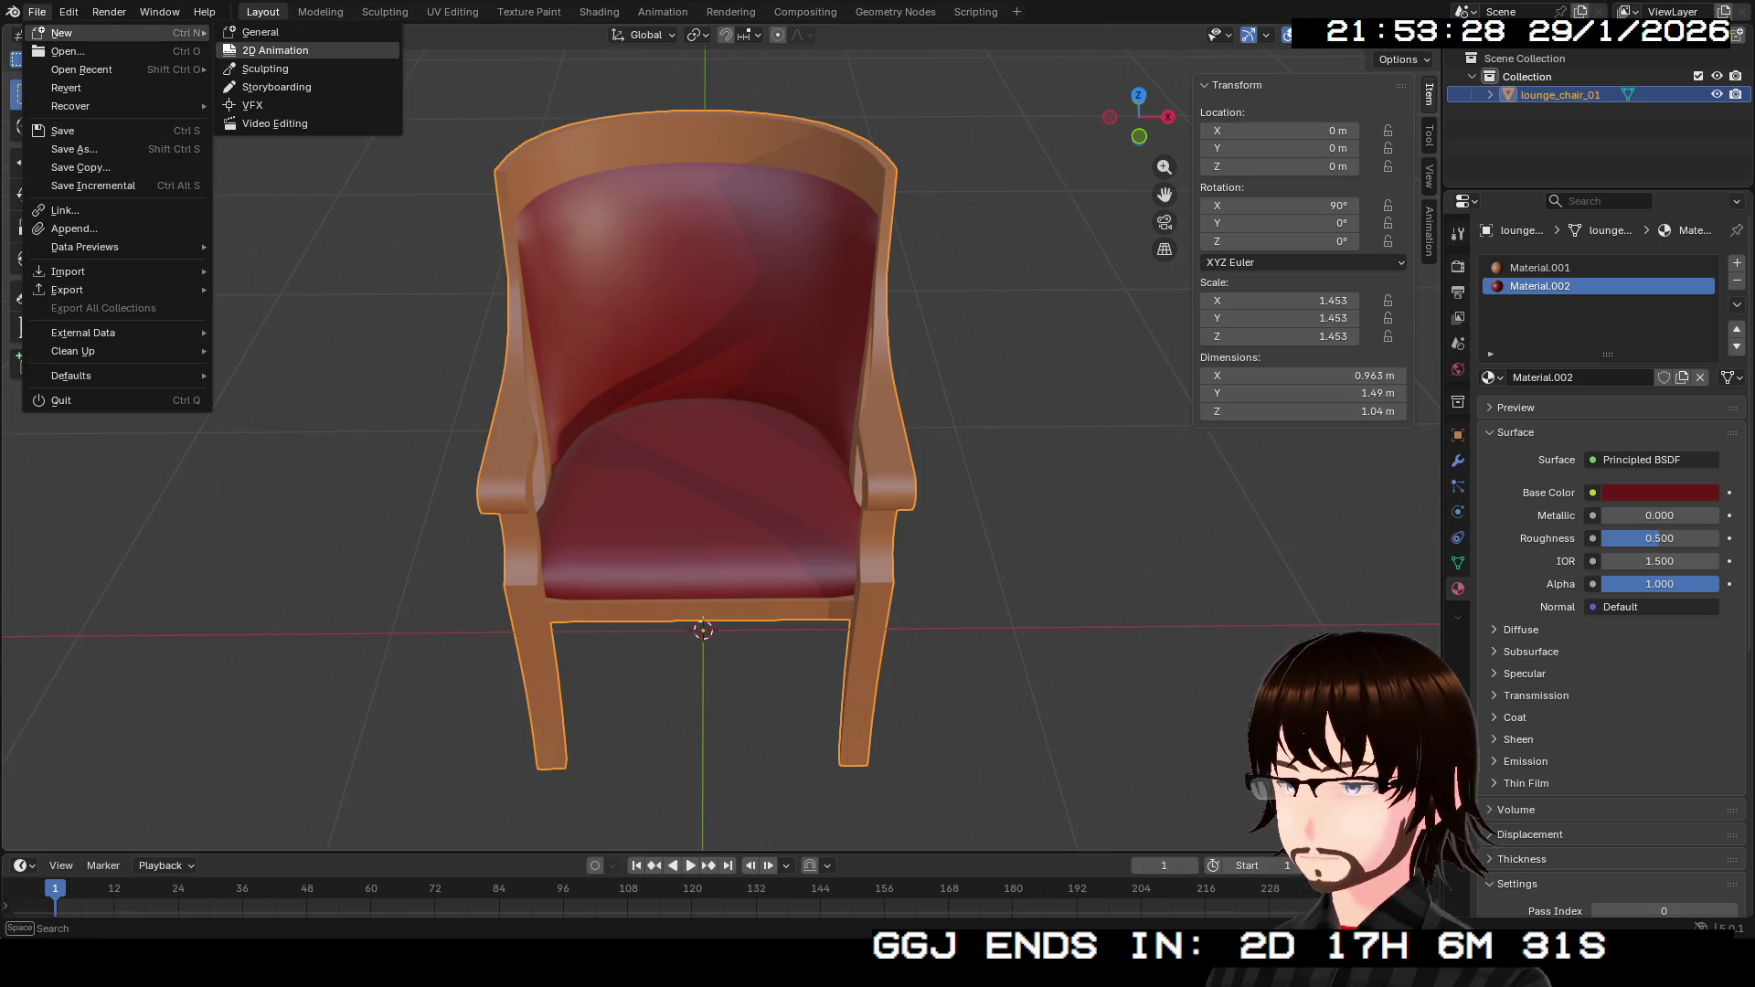
{"action": "left_click", "coordinate": [265, 32]}
Delete the default camera, cube and light, leaving an empty collection.
{"action": "mouse_move", "coordinate": [1000, 511]}
{"action": "left_mouse_down"}
{"action": "mouse_move", "coordinate": [1170, 629]}
{"action": "mouse_move", "coordinate": [279, 101]}
{"action": "left_mouse_up"}
{"action": "key", "text": "x"}
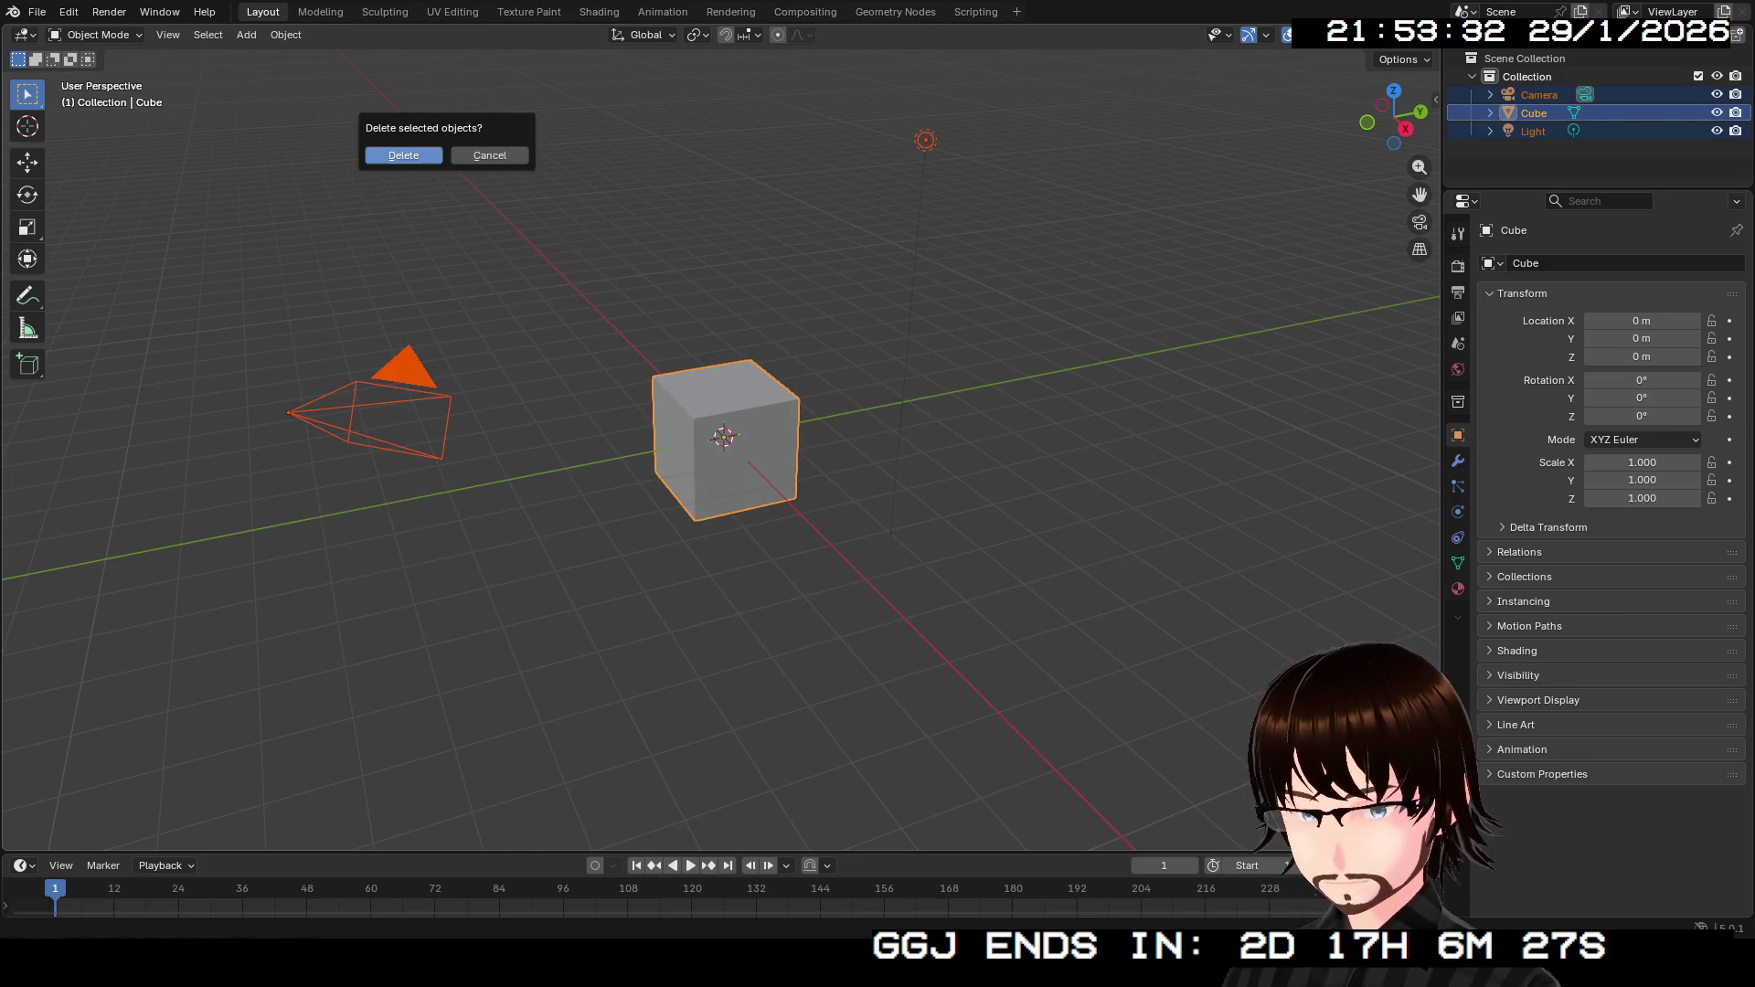
{"action": "key", "text": "Return"}
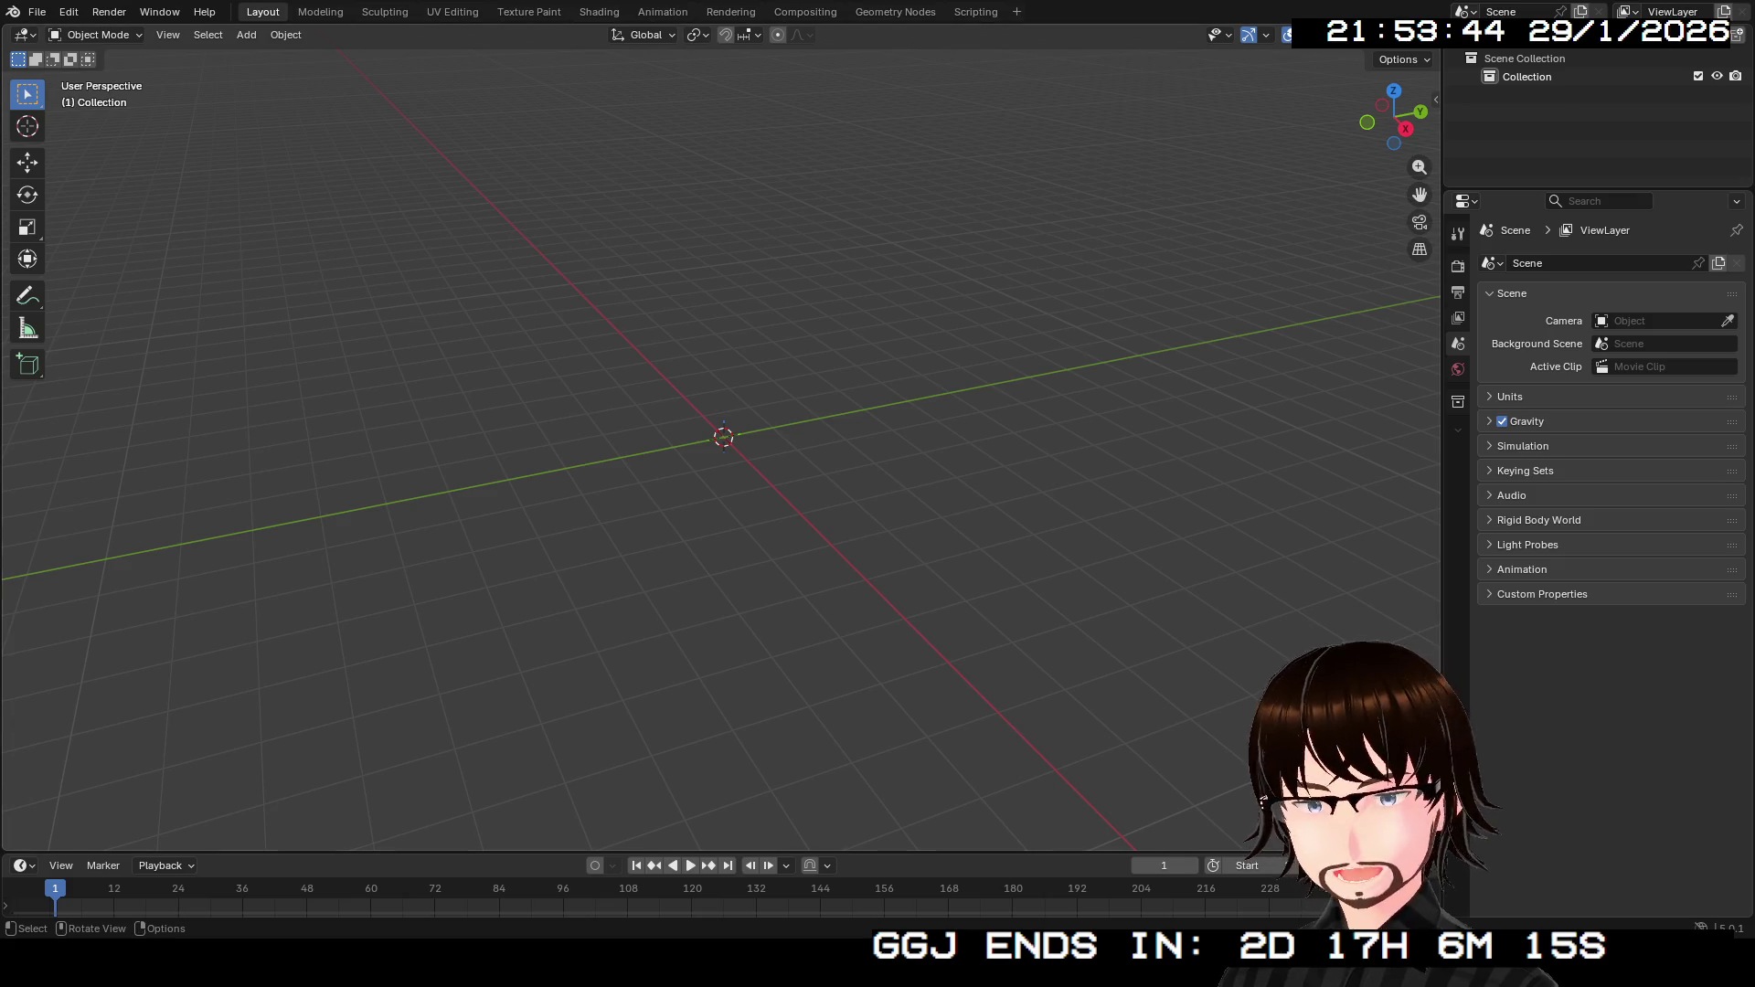
{"action": "scroll", "coordinate": [722, 439], "scroll_direction": "up", "scroll_amount": 3}
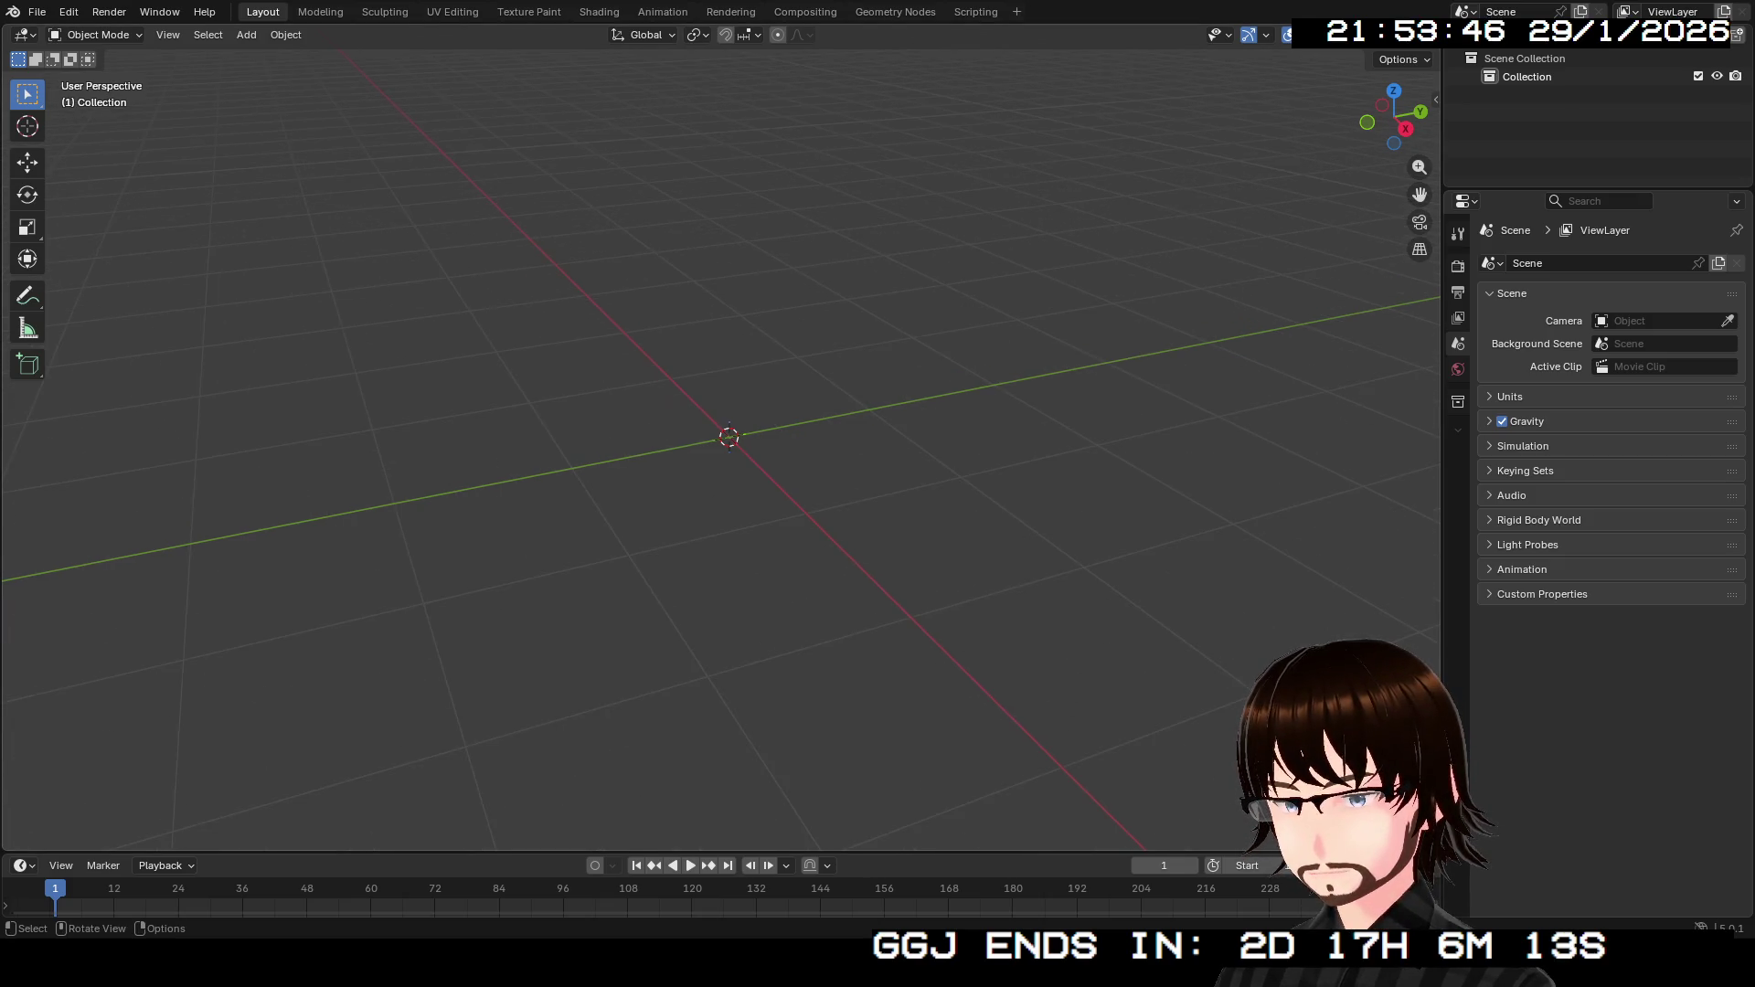
{"action": "scroll", "coordinate": [722, 439], "scroll_direction": "down", "scroll_amount": 2}
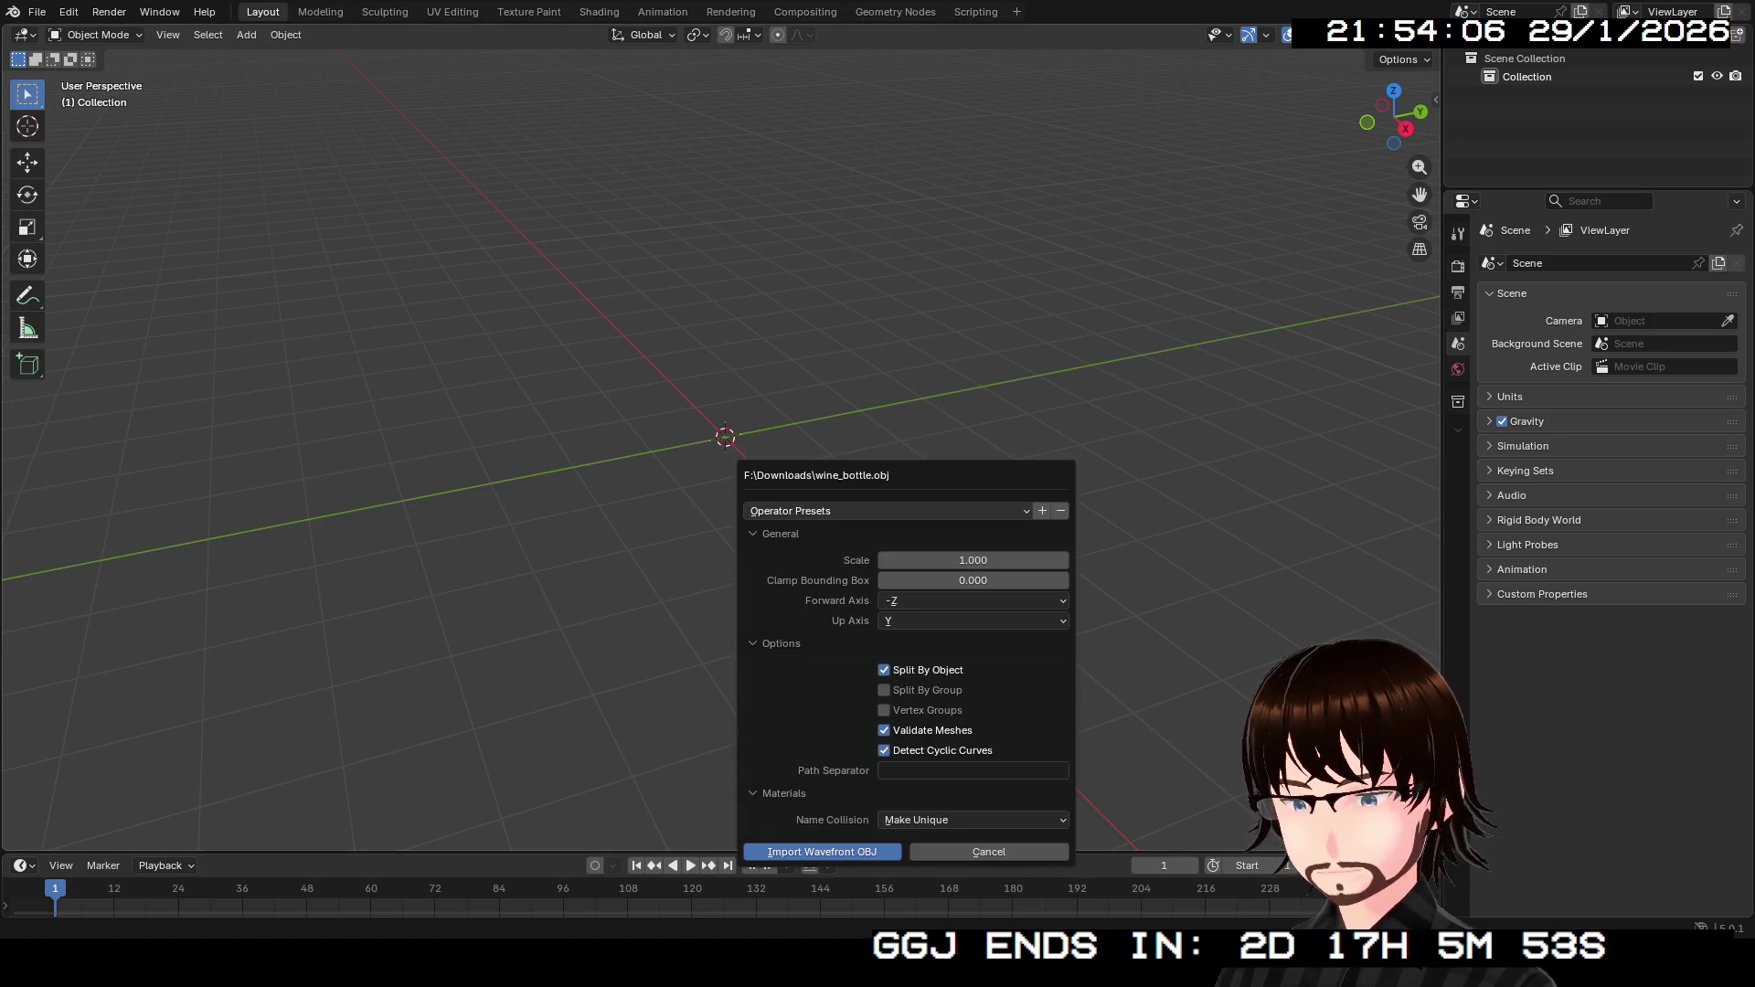
Confirm the wine_bottle.obj import so the bottle stands at the origin.
{"action": "left_click", "coordinate": [823, 851]}
{"action": "scroll", "coordinate": [724, 434], "scroll_direction": "up", "scroll_amount": 10}
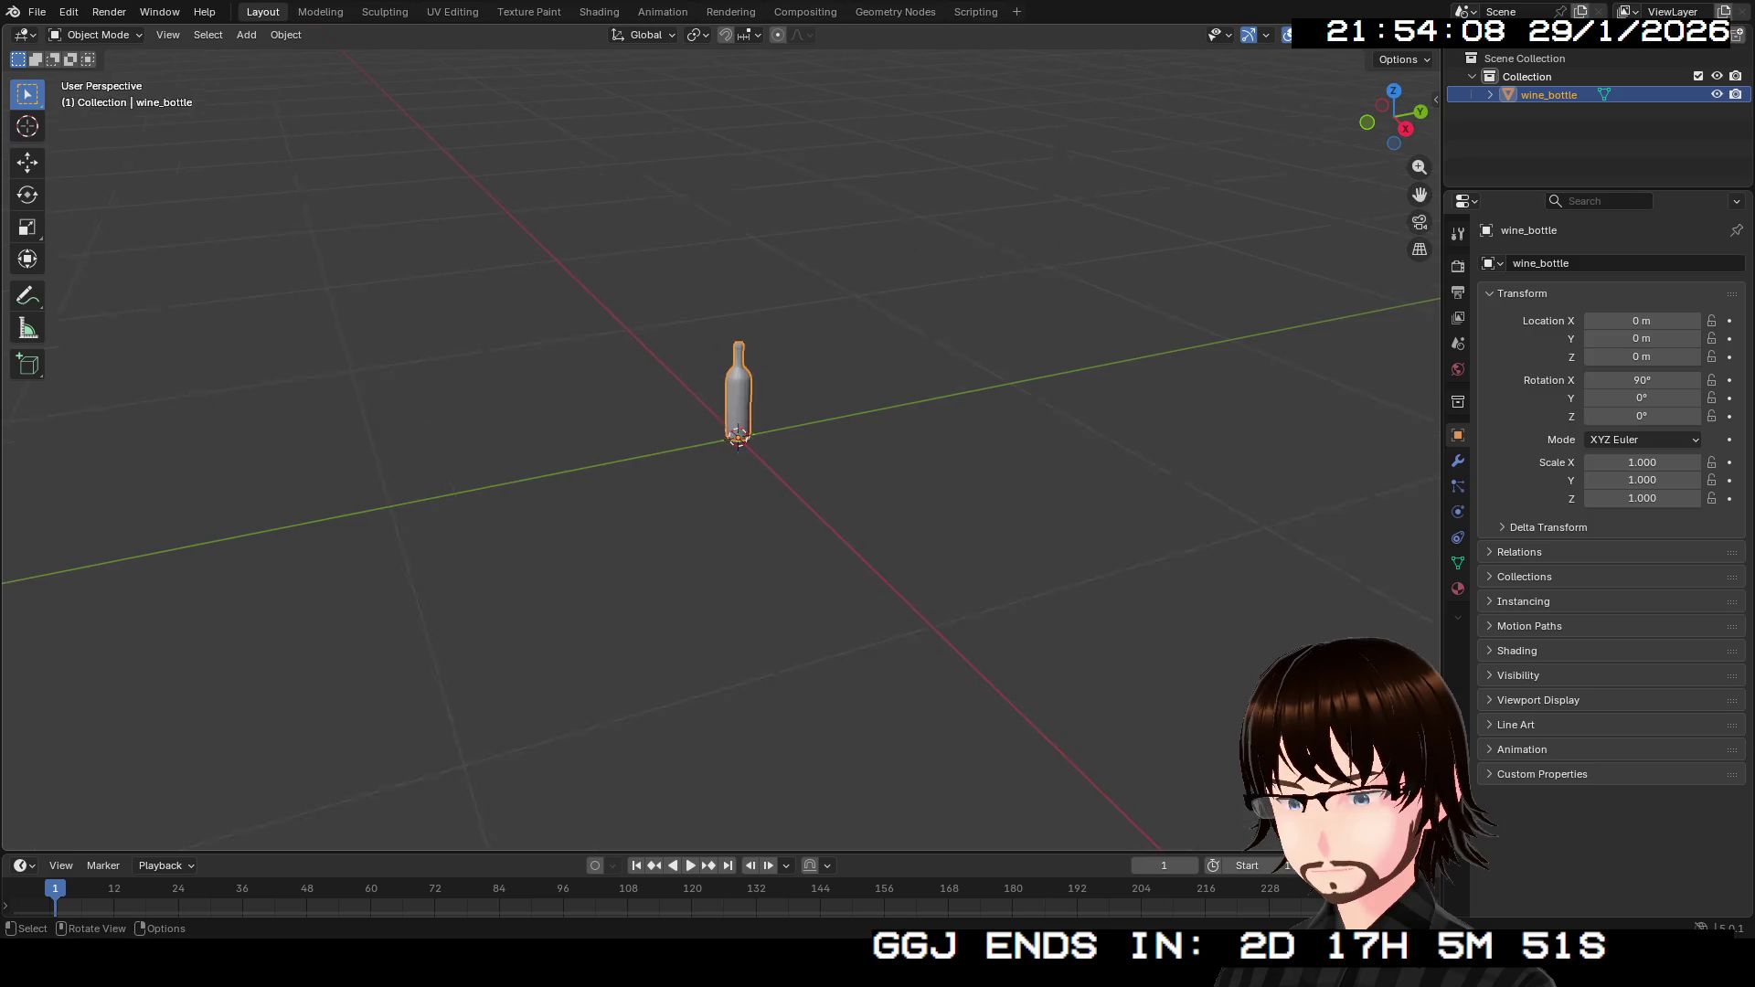
Enter Edit Mode on the wine bottle with Face select mode active.
{"action": "left_click_drag", "start_coordinate": [725, 434], "coordinate": [640, 439]}
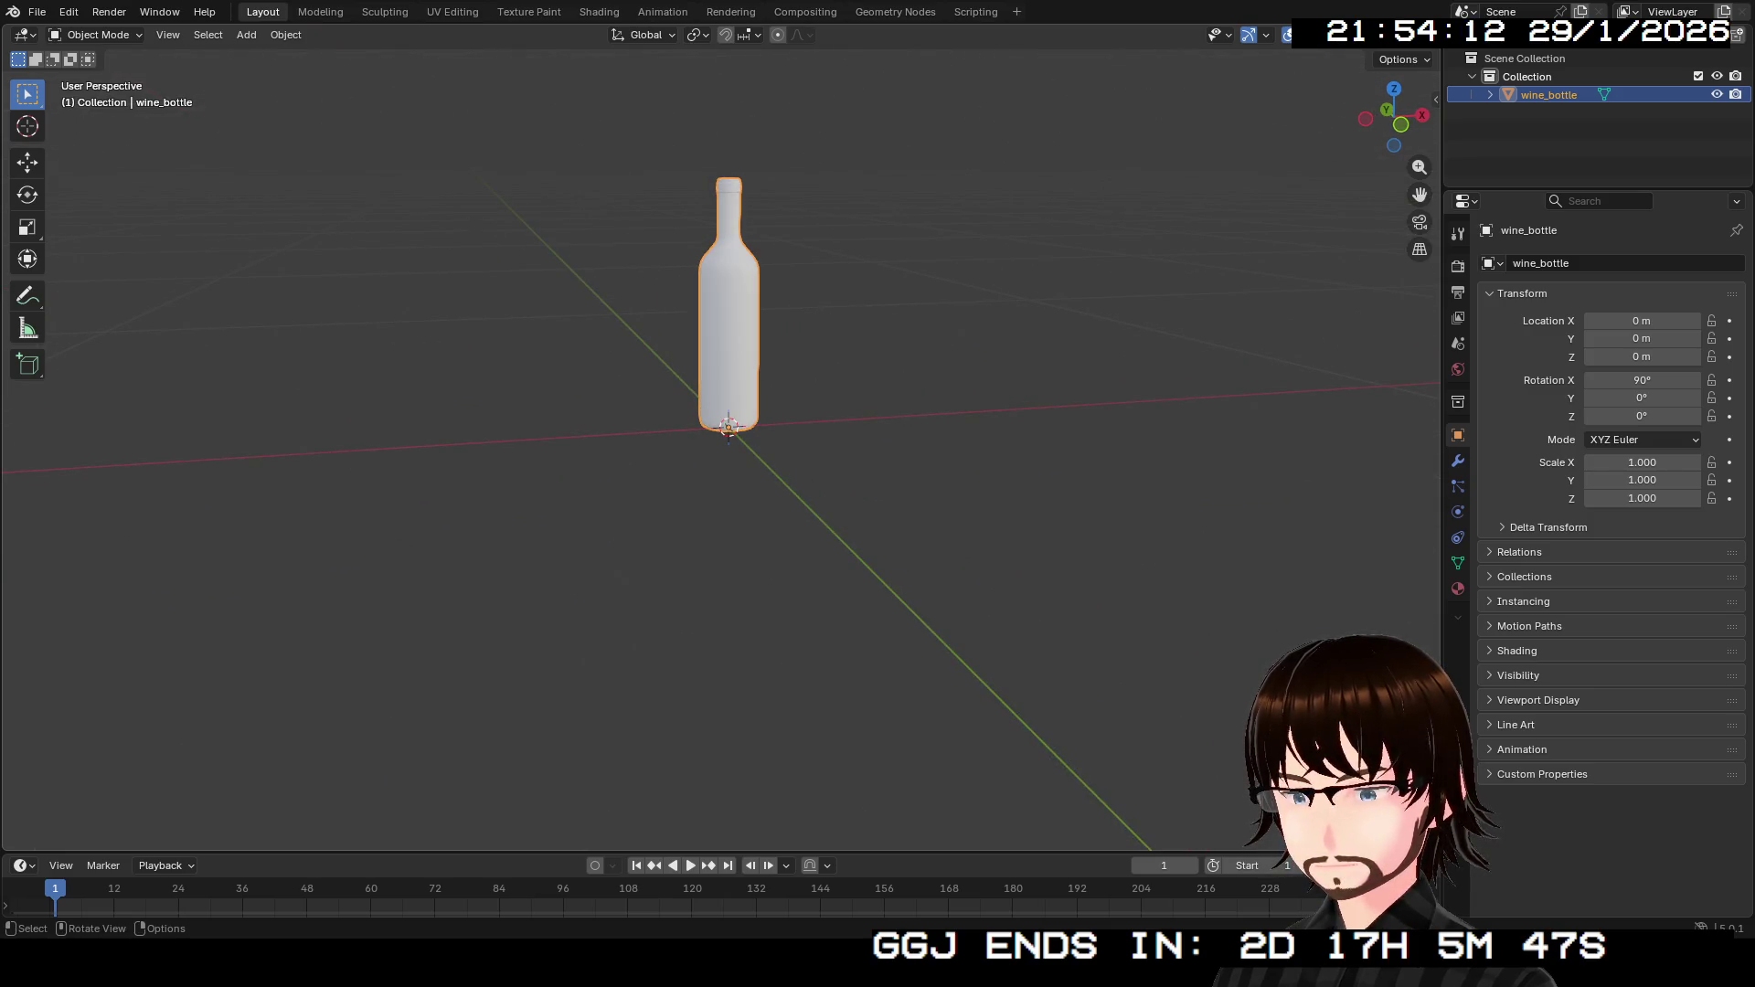
{"action": "scroll", "coordinate": [731, 457], "scroll_direction": "up", "scroll_amount": 4}
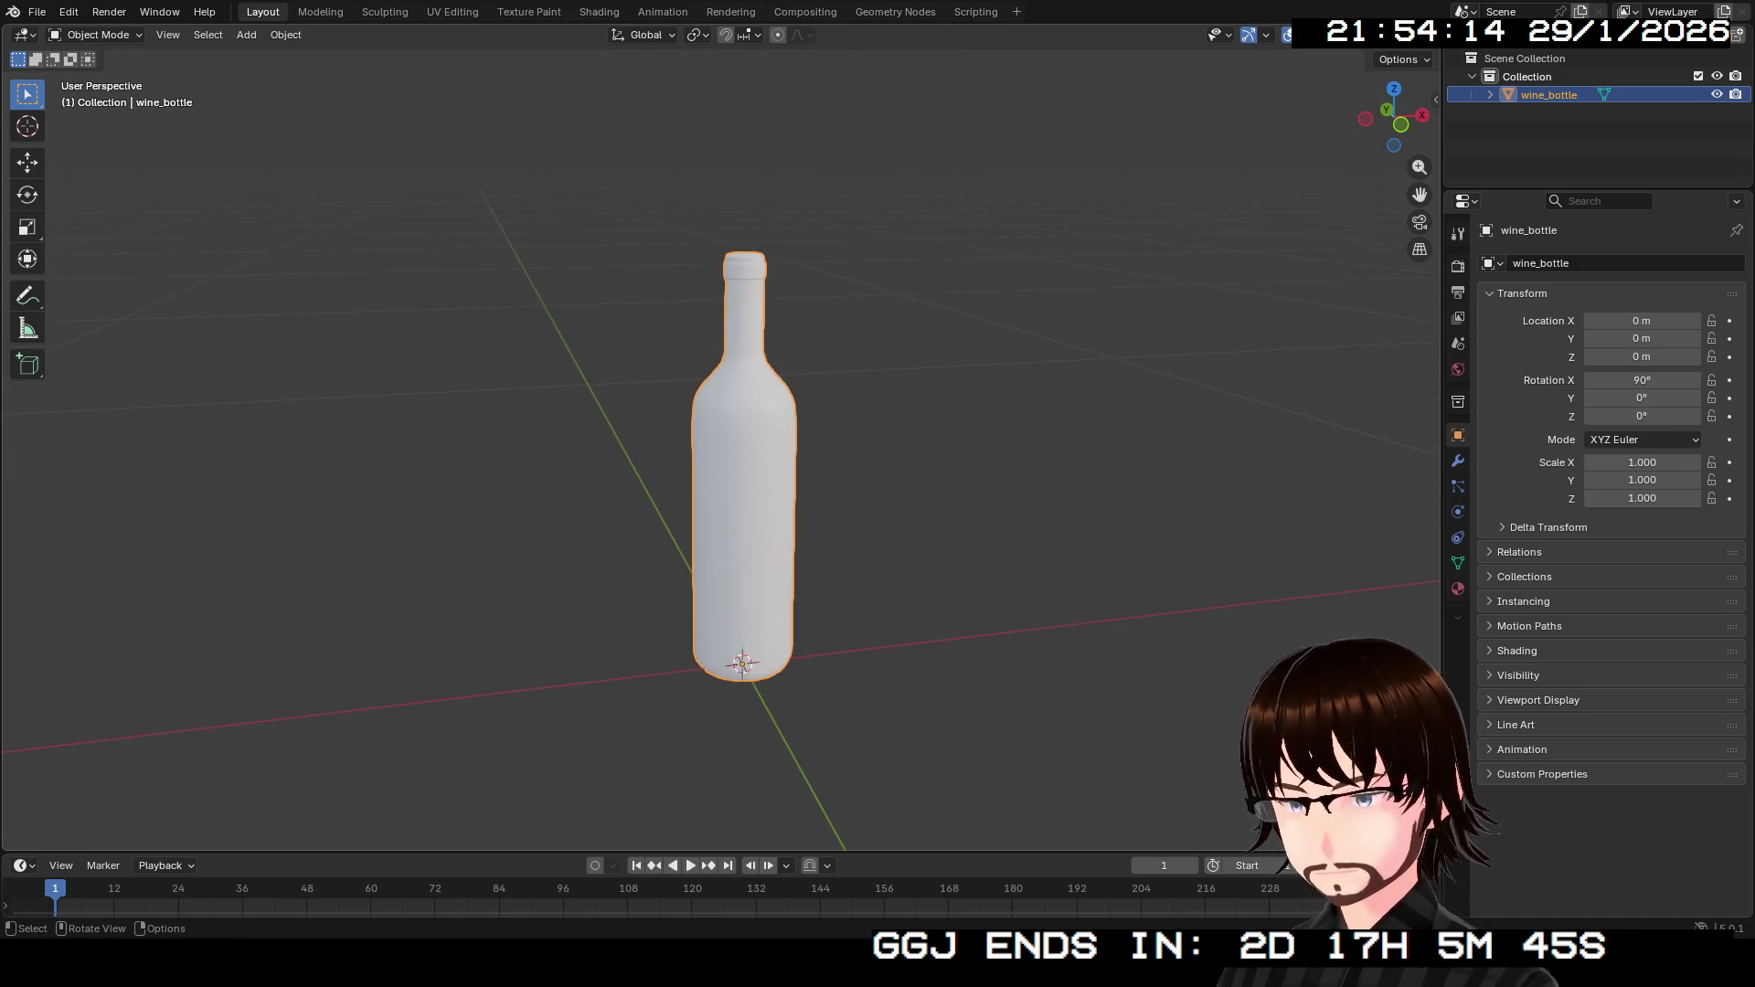
{"action": "key", "text": "Tab"}
{"action": "scroll", "coordinate": [758, 457], "scroll_direction": "up", "scroll_amount": 5}
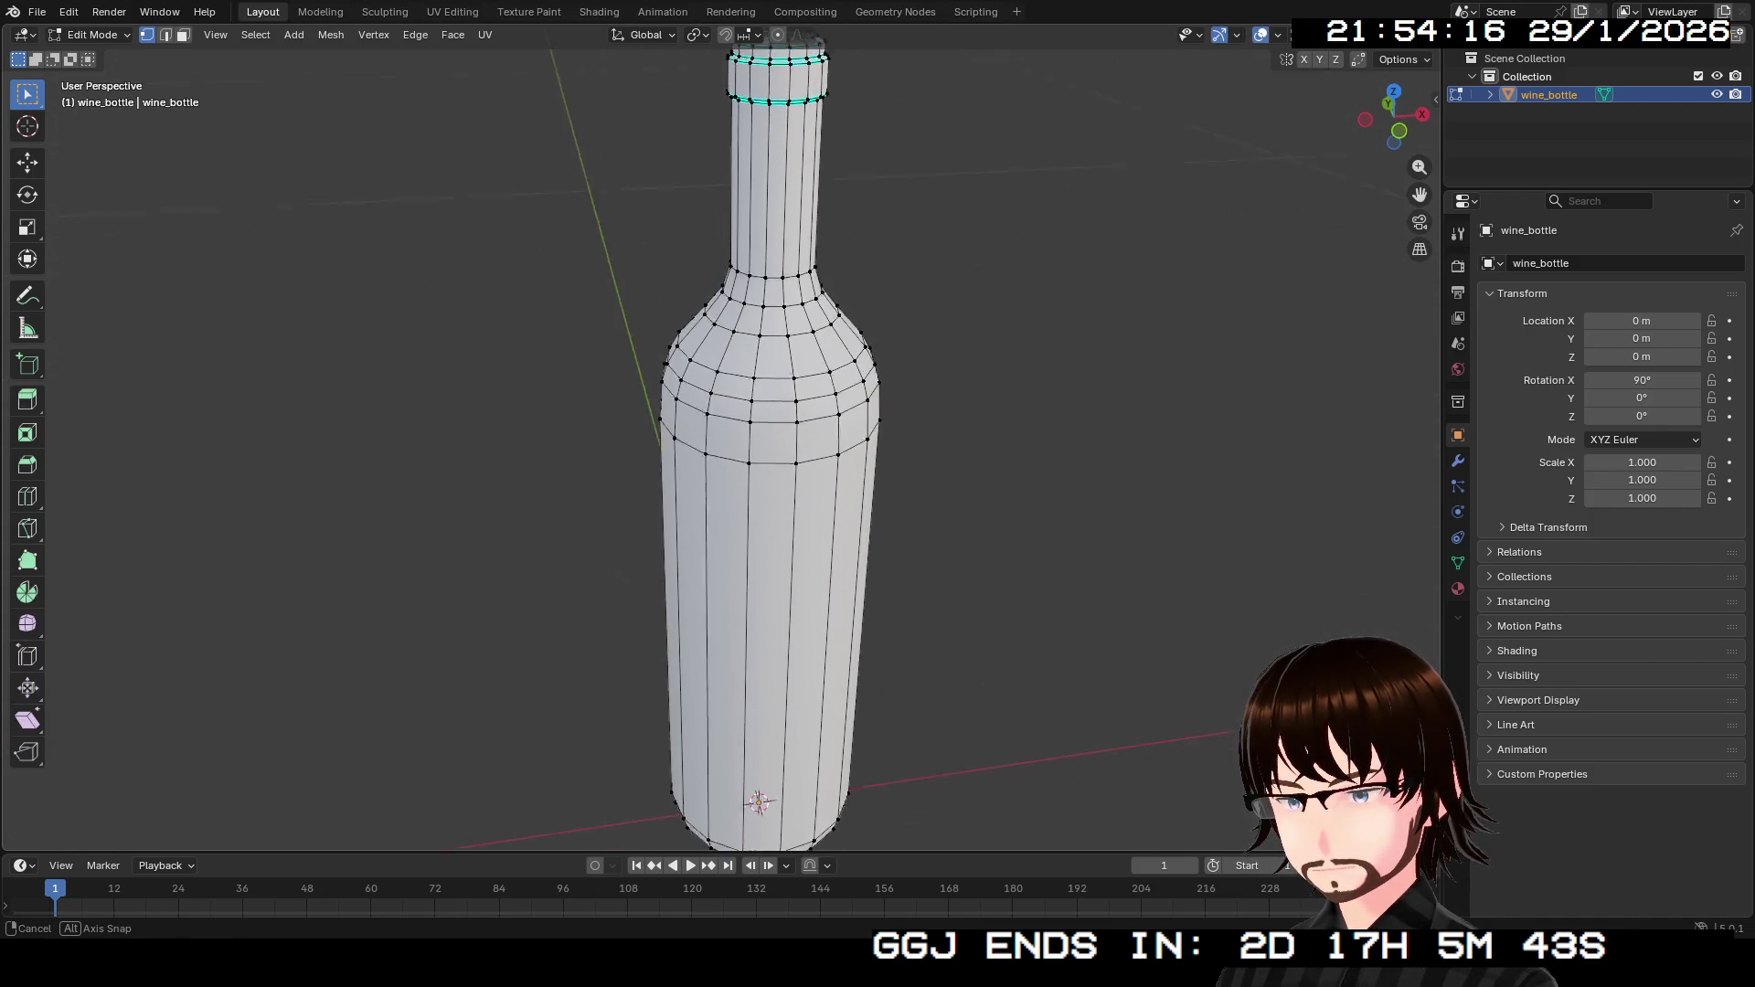
{"action": "scroll", "coordinate": [759, 457], "scroll_direction": "down", "scroll_amount": 2}
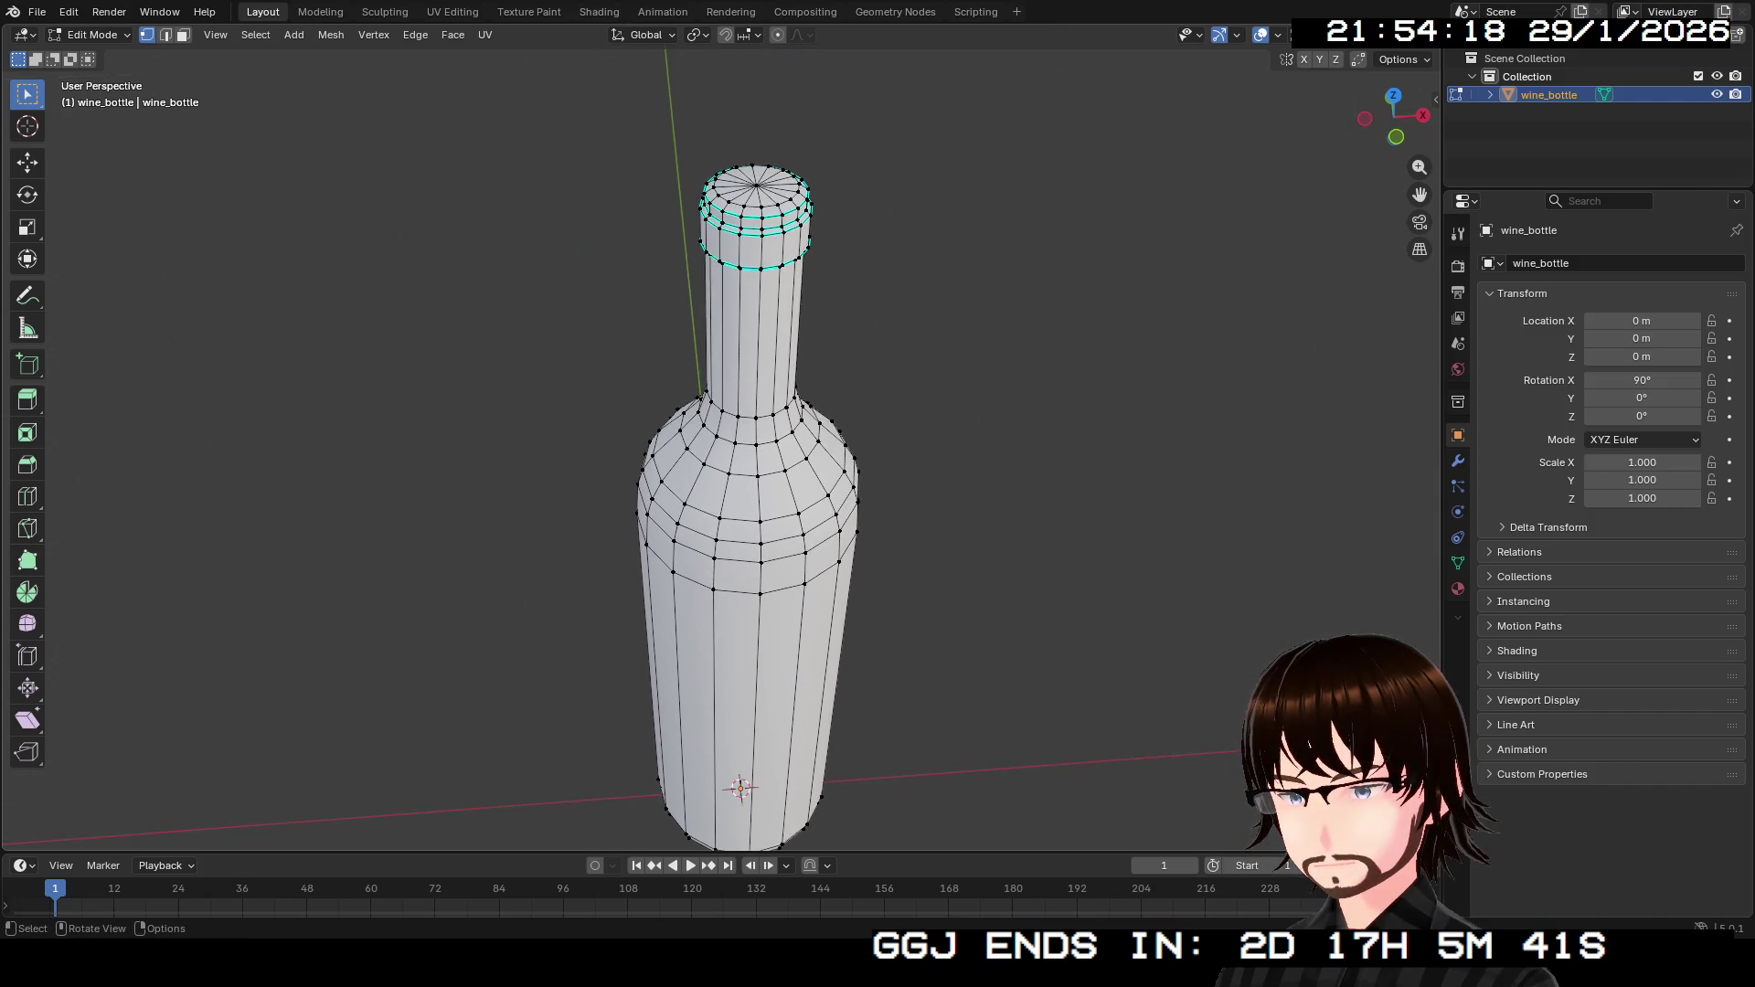
{"action": "left_click", "coordinate": [183, 35]}
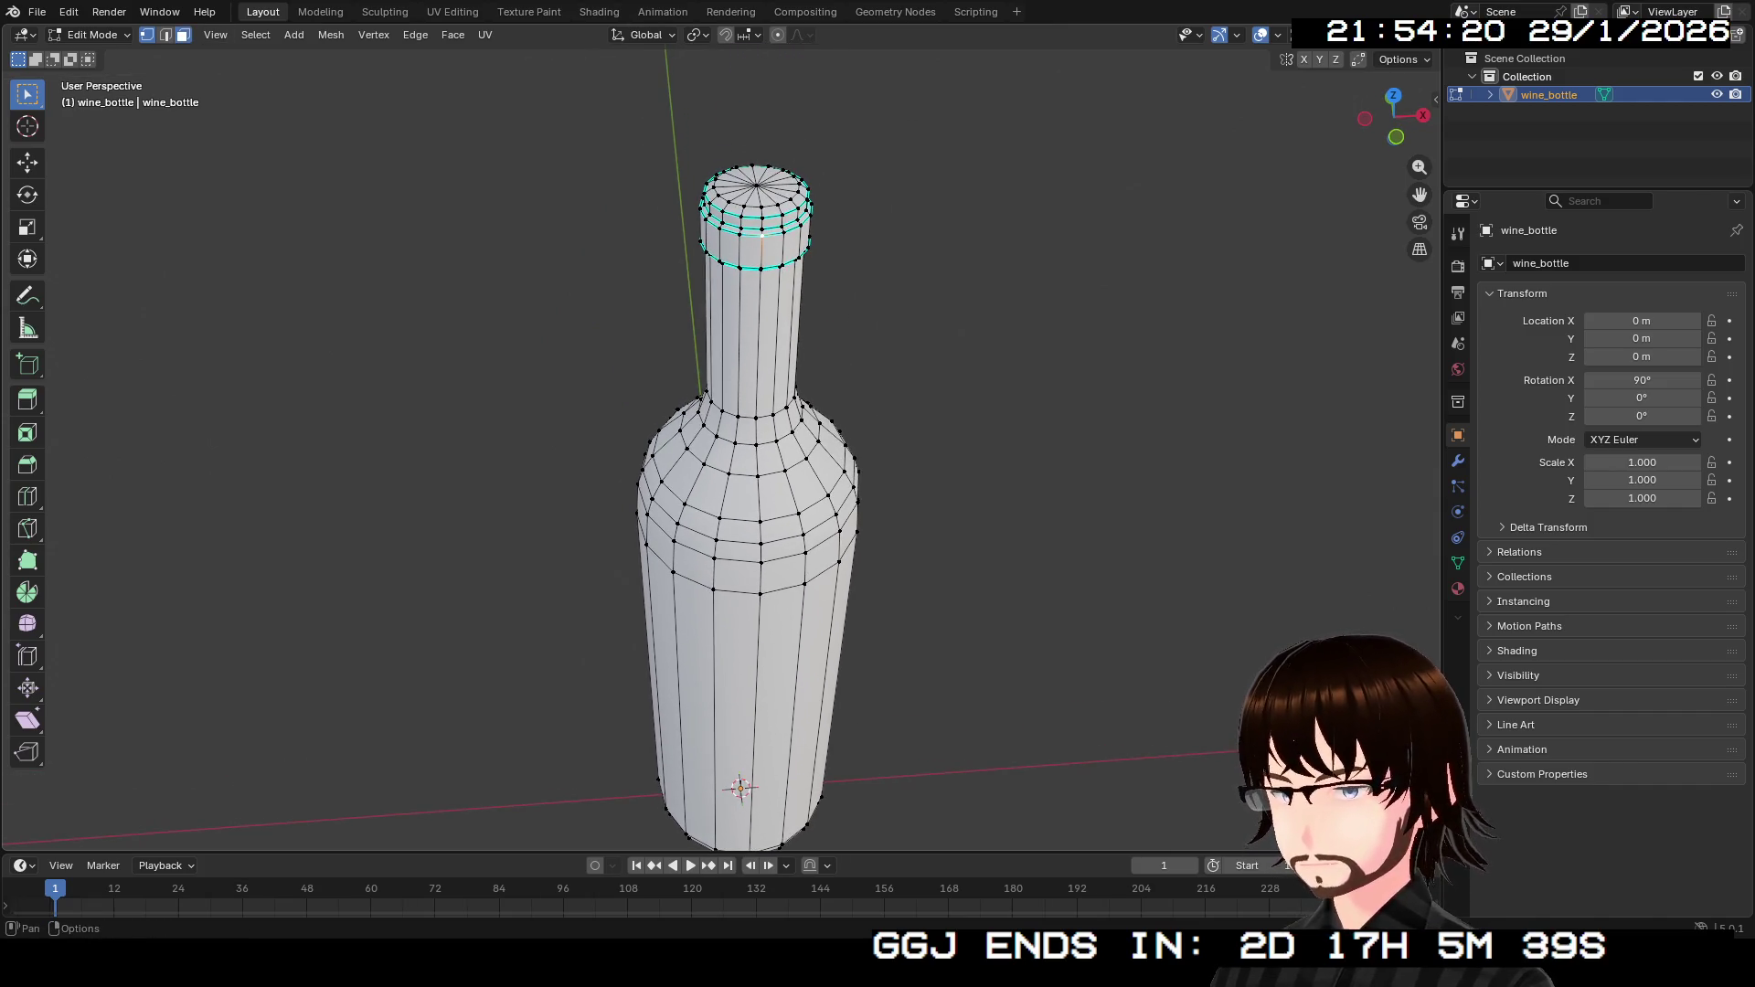
{"action": "key", "text": "a"}
{"action": "key", "text": "ctrl+z"}
{"action": "key", "text": "a"}
{"action": "key", "text": "ctrl+z"}
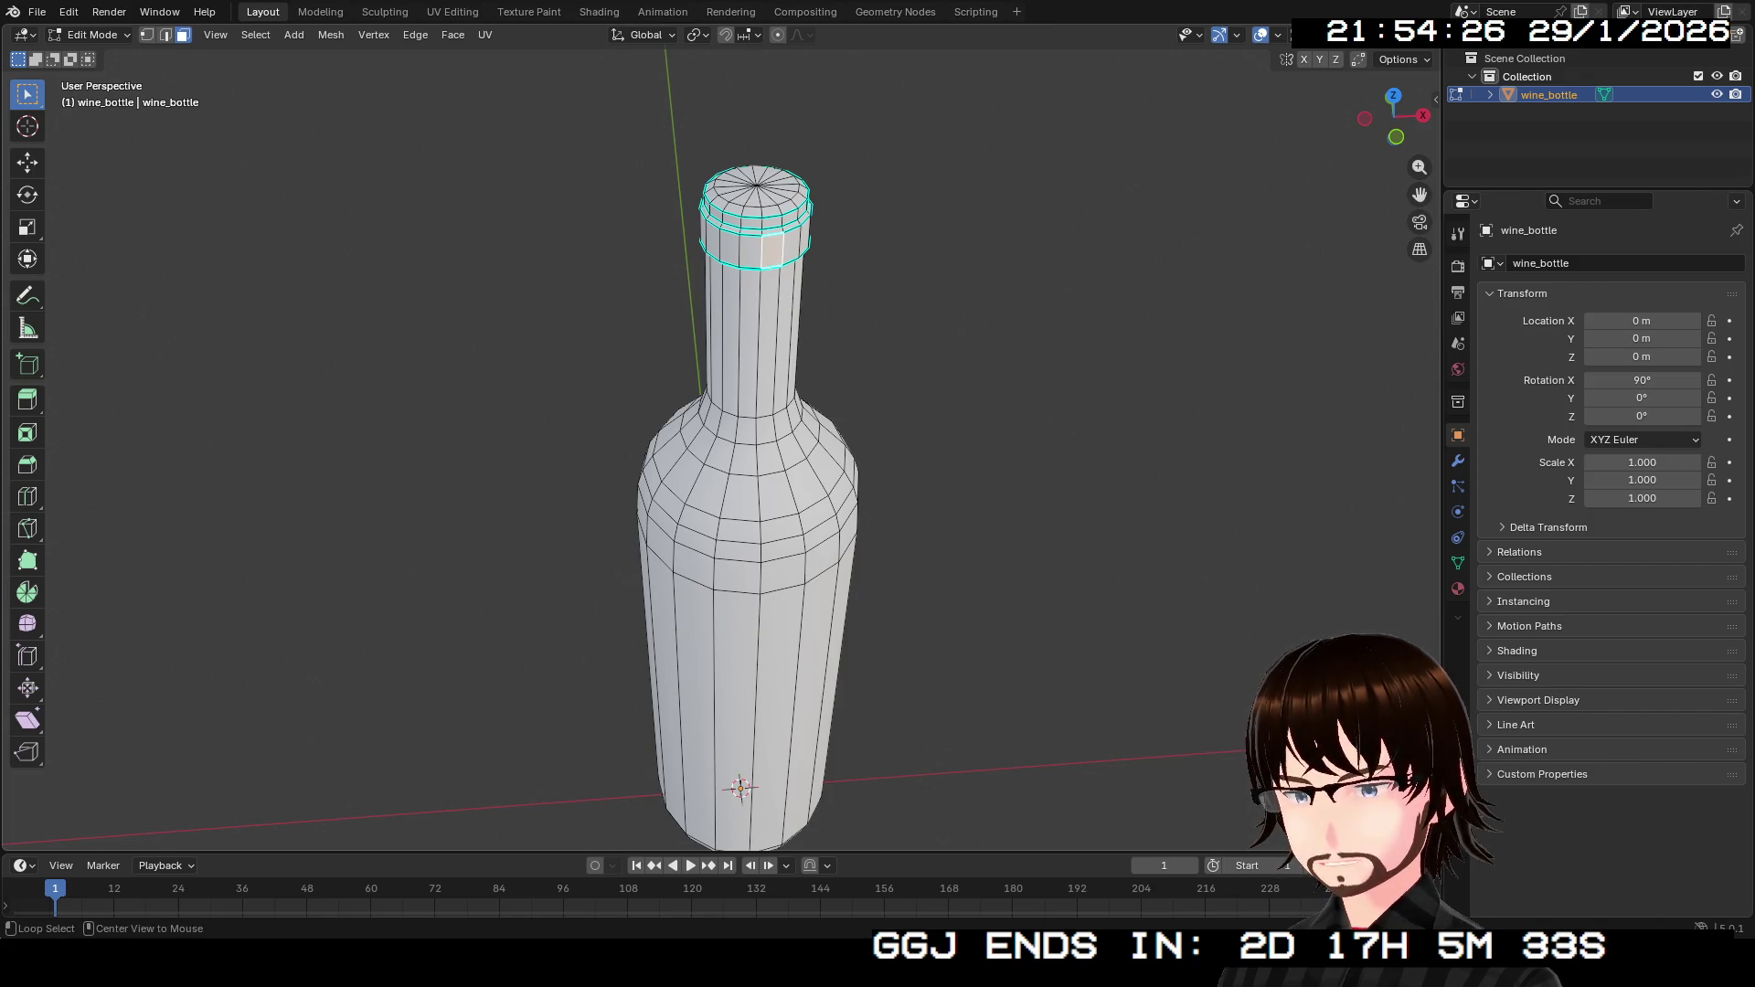
Select the face ring just below the rim, clearing stray vertical loops.
{"action": "left_click", "coordinate": [766, 240], "text": "alt"}
{"action": "left_click", "coordinate": [768, 224], "text": "alt+shift"}
{"action": "left_click", "coordinate": [767, 224], "text": "alt+shift"}
{"action": "left_click", "coordinate": [752, 222], "text": "alt+shift"}
{"action": "left_click", "coordinate": [752, 222], "text": "alt+shift"}
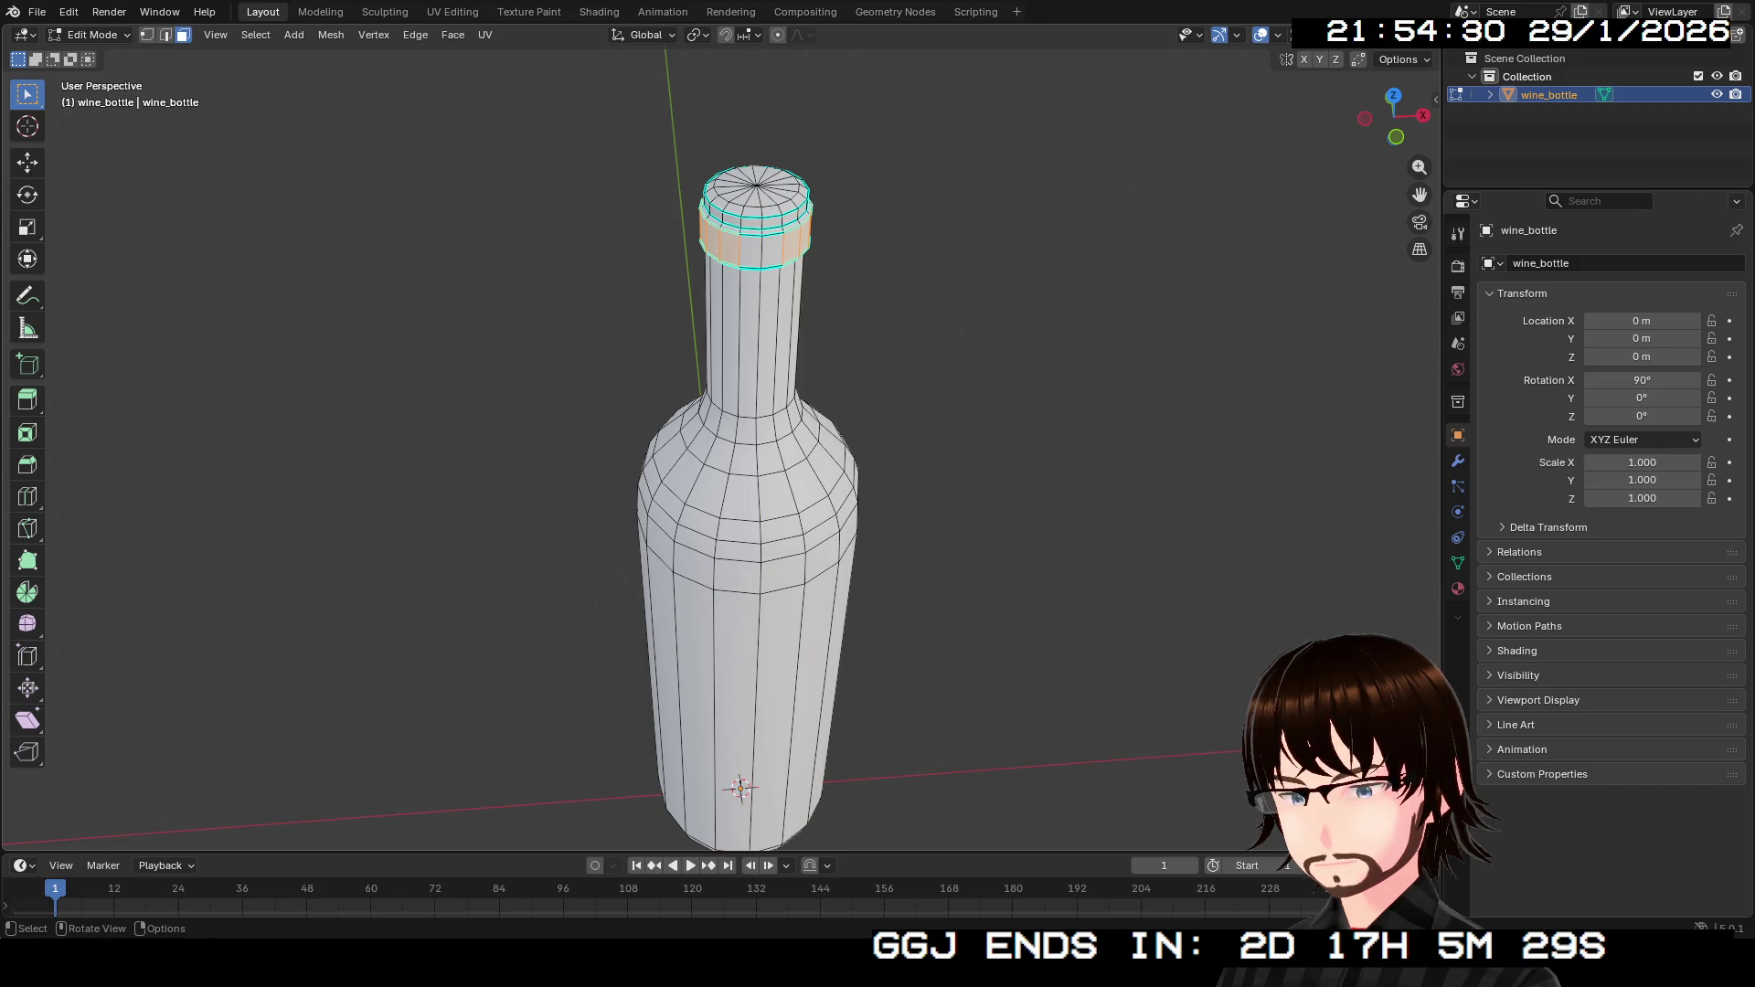
{"action": "left_click", "coordinate": [751, 223], "text": "alt+shift"}
{"action": "left_click", "coordinate": [751, 224], "text": "alt+shift"}
{"action": "key", "text": "z"}
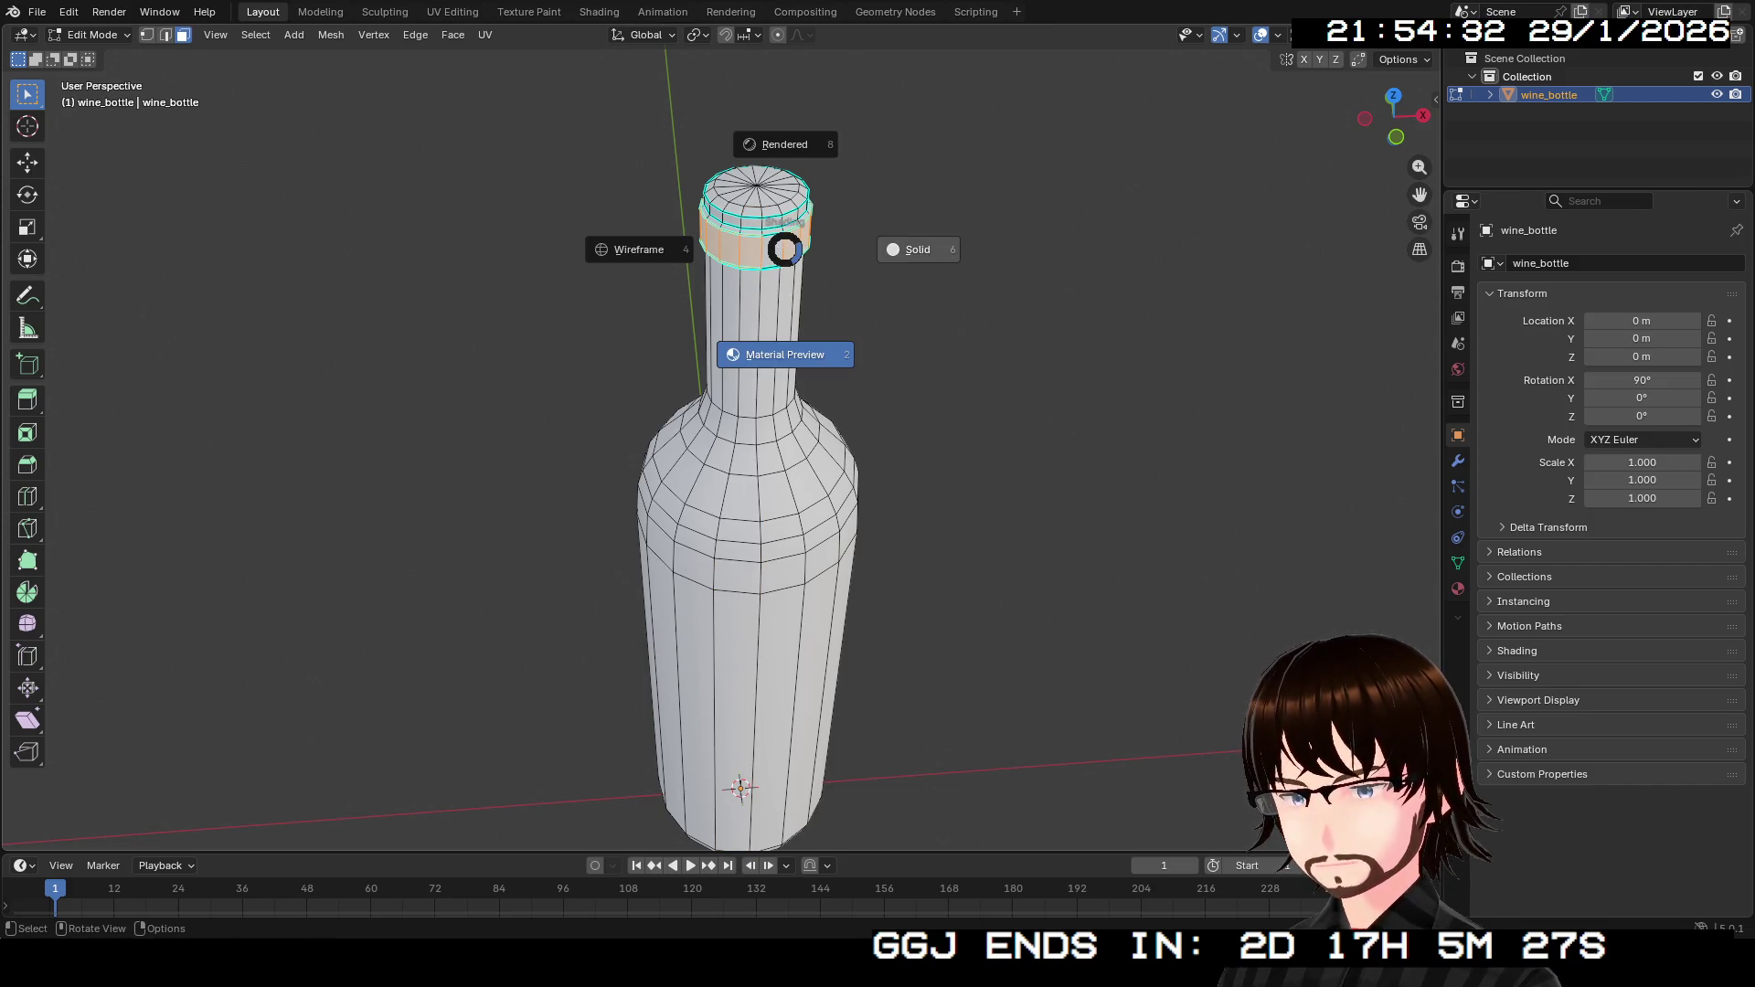
{"action": "left_click", "coordinate": [770, 223], "text": "alt+shift"}
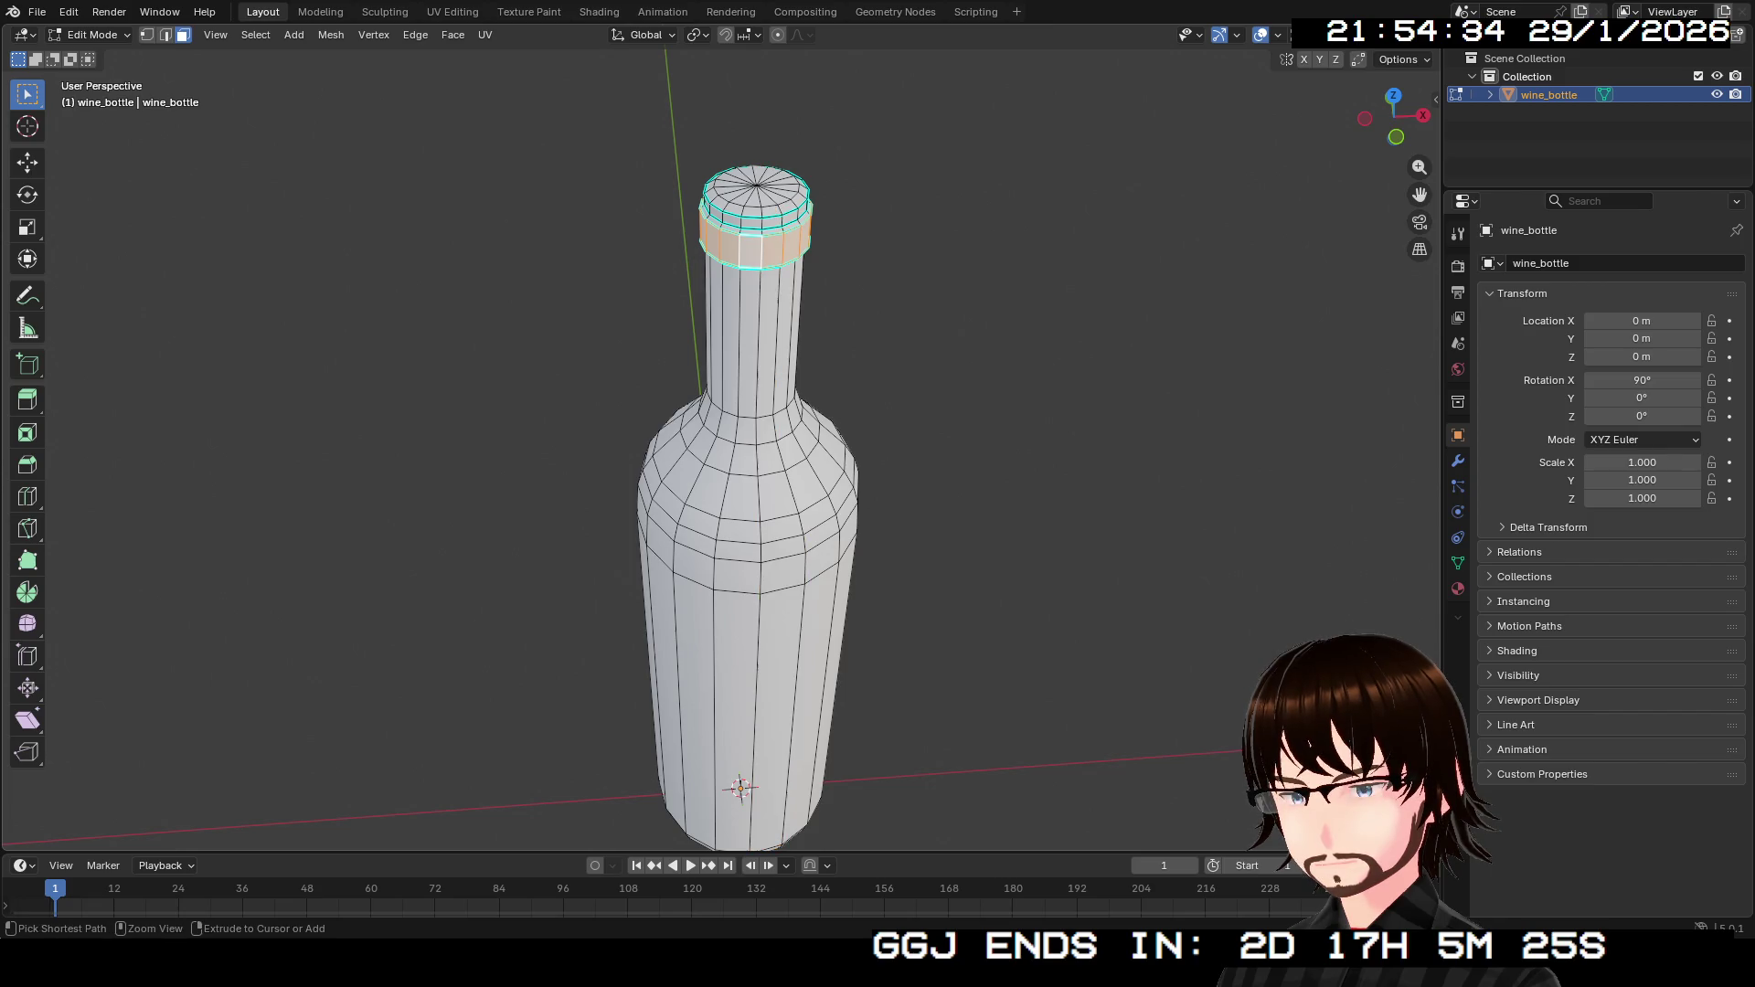
{"action": "left_click", "coordinate": [770, 223], "text": "alt+shift"}
Add the neck bands just below the cap rim to the selection.
{"action": "left_click_drag", "start_coordinate": [713, 512], "coordinate": [713, 639]}
{"action": "scroll", "coordinate": [640, 457], "scroll_direction": "up", "scroll_amount": 4}
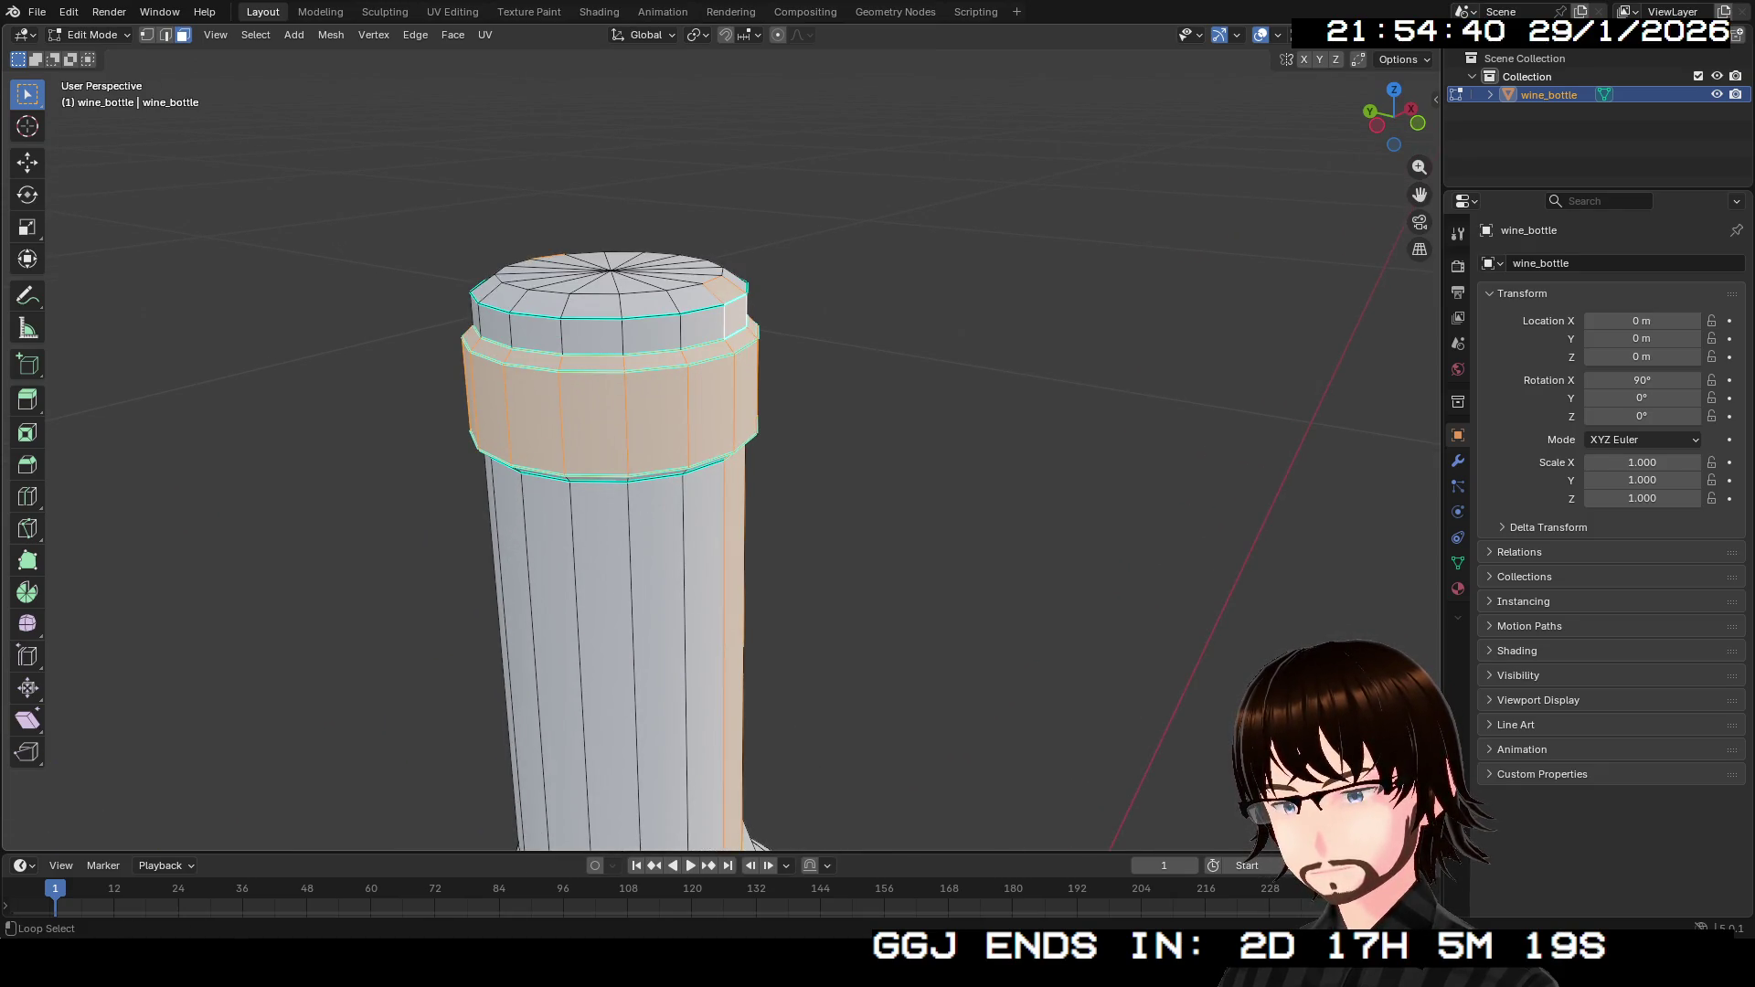
{"action": "left_click", "coordinate": [709, 640], "text": "alt+shift"}
{"action": "left_click", "coordinate": [709, 640], "text": "alt+shift"}
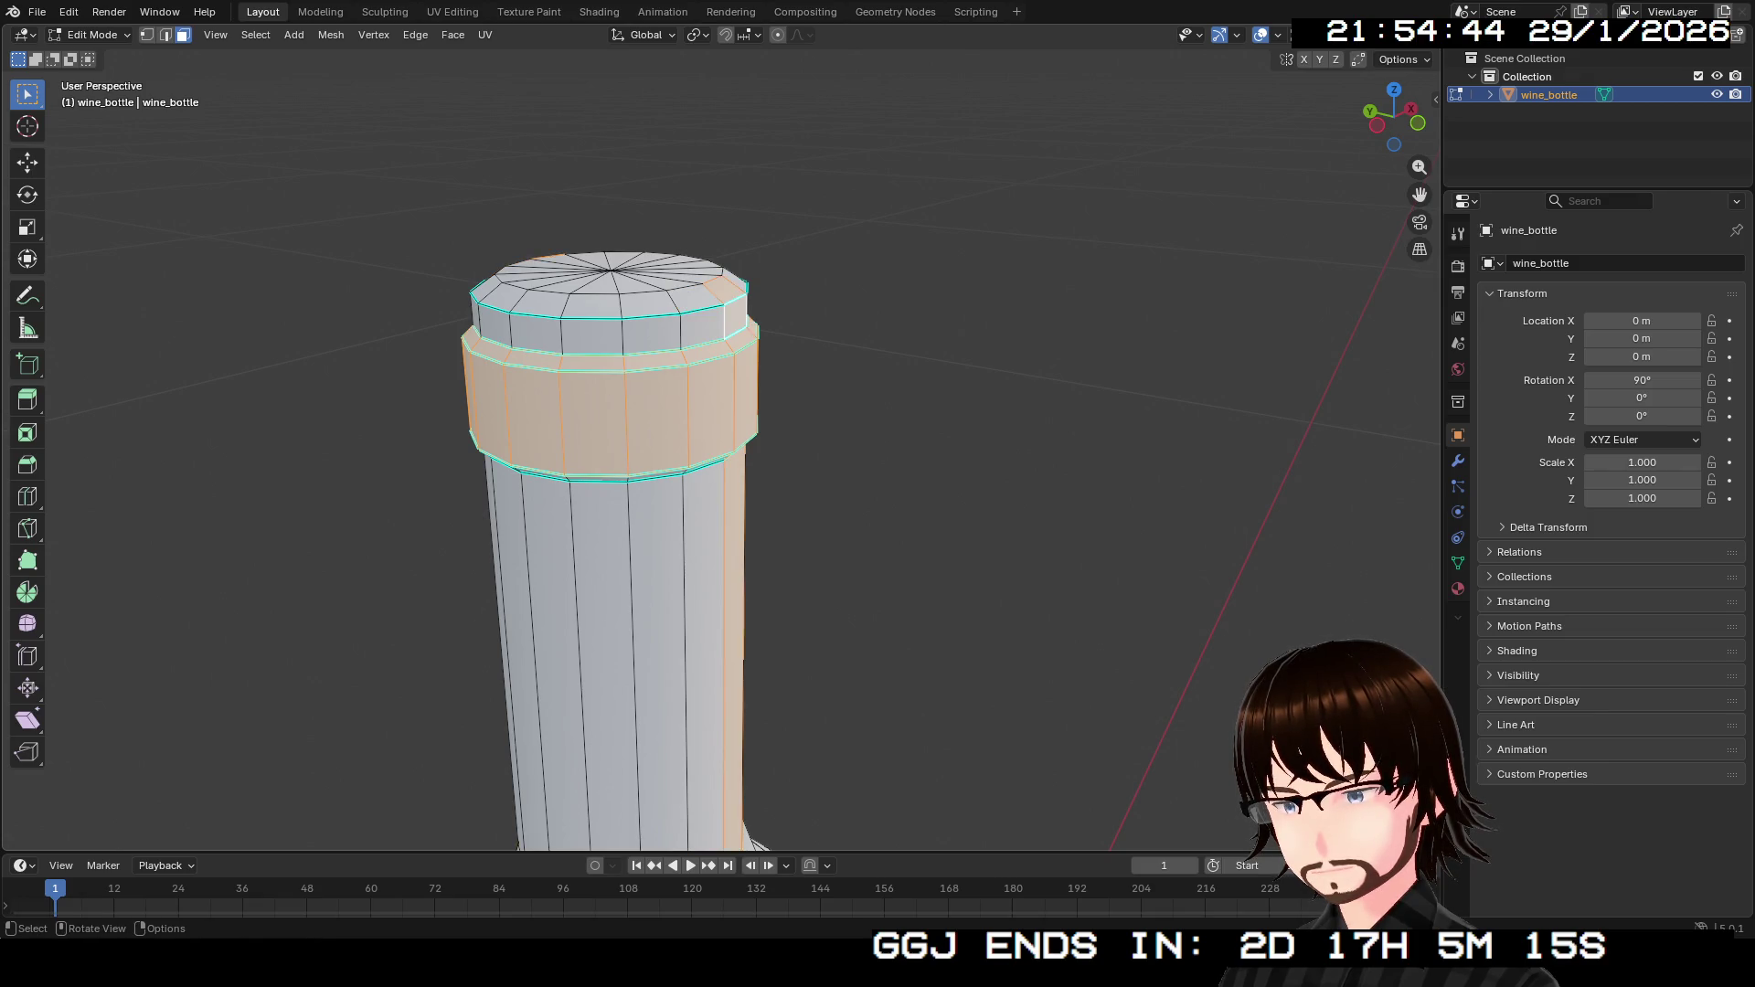
{"action": "left_click", "coordinate": [733, 317], "text": "alt+shift"}
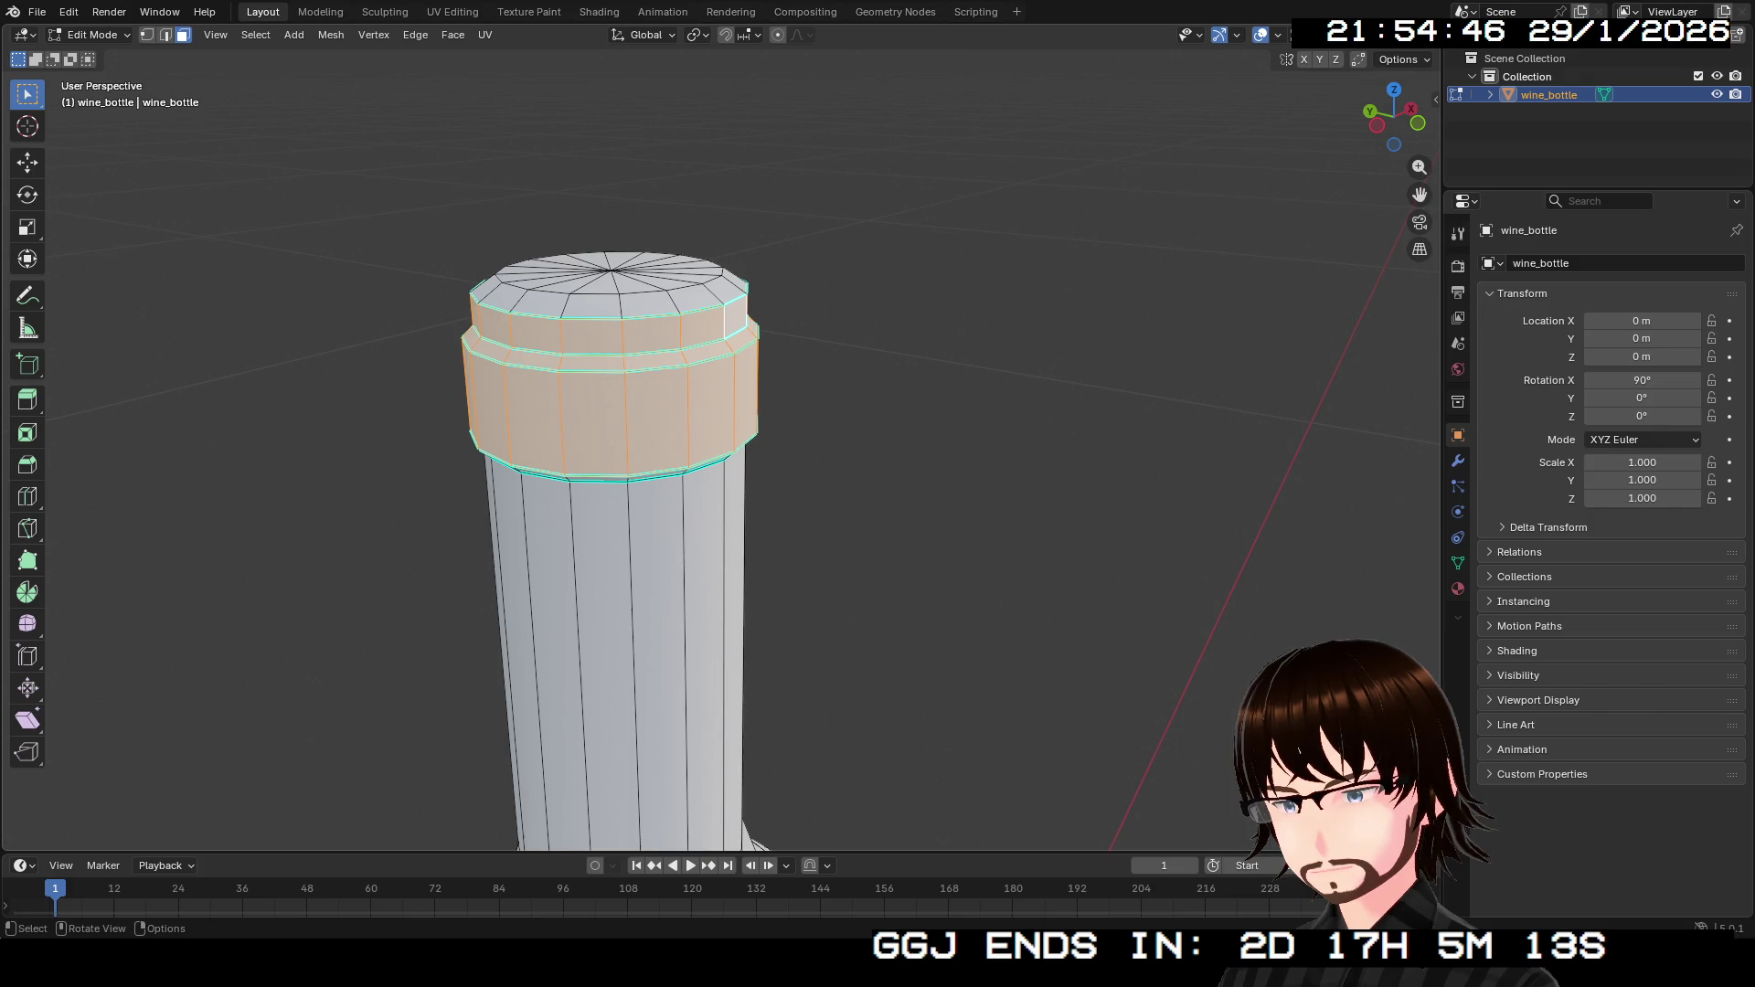
{"action": "left_click", "coordinate": [736, 279], "text": "alt+shift"}
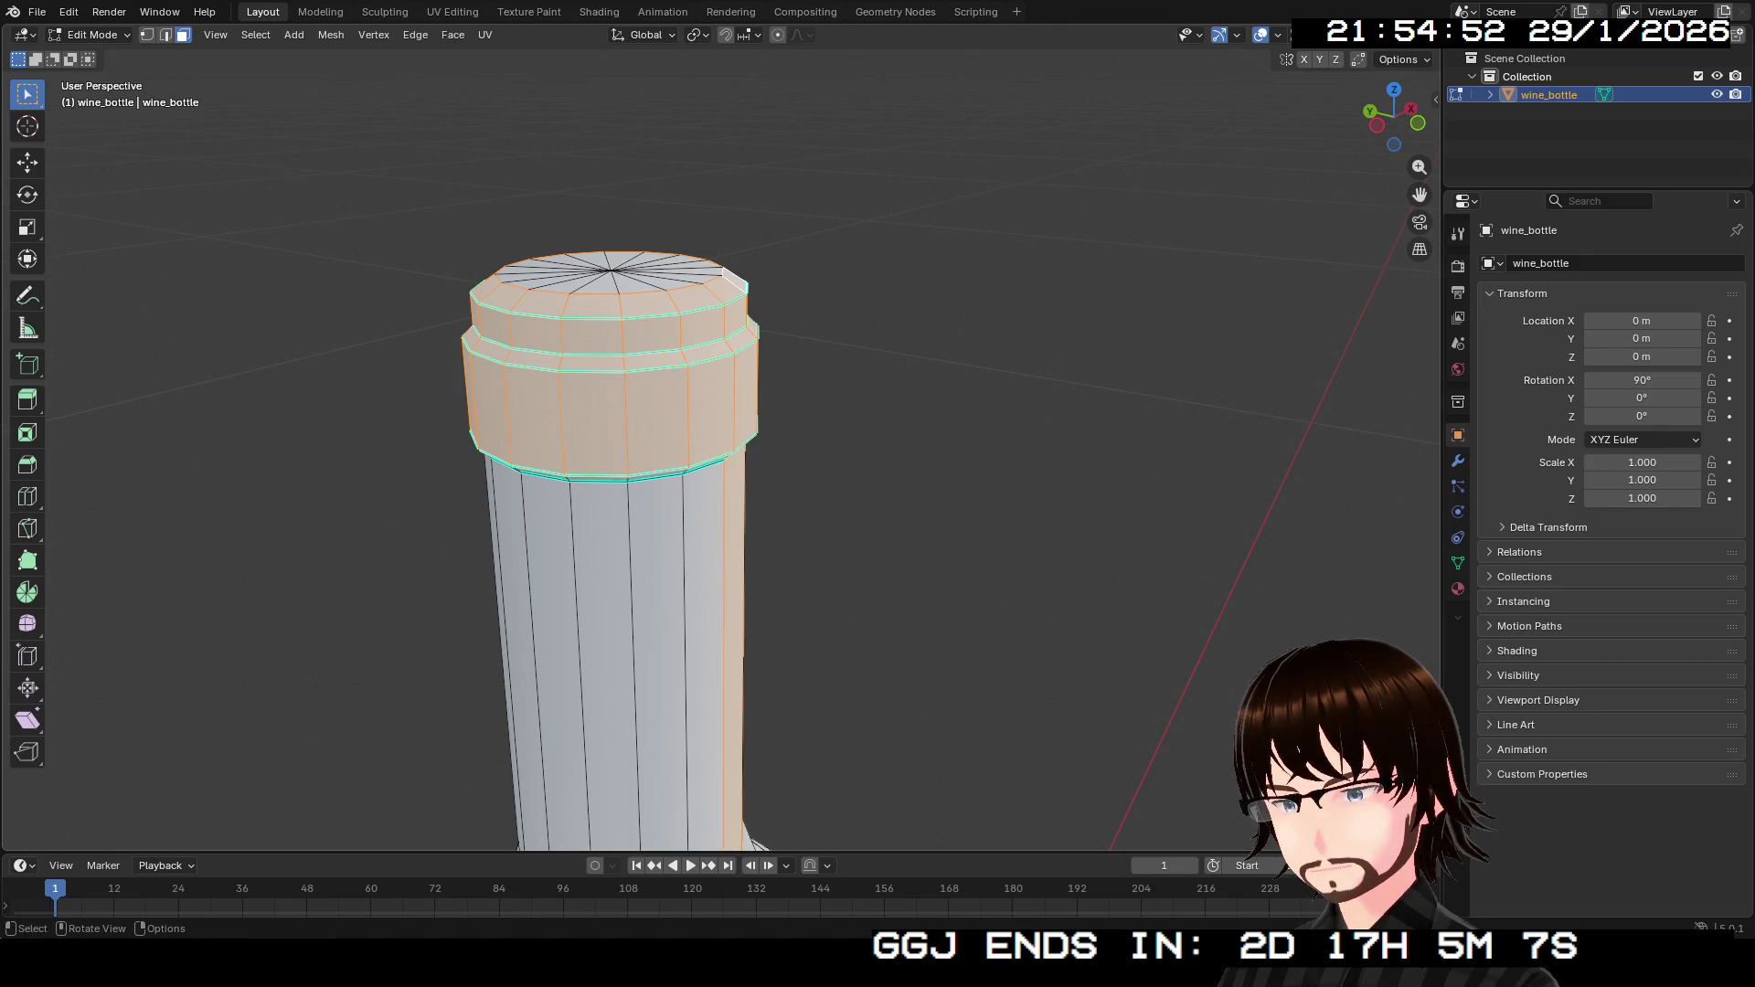
{"action": "left_click_drag", "start_coordinate": [640, 457], "coordinate": [667, 639]}
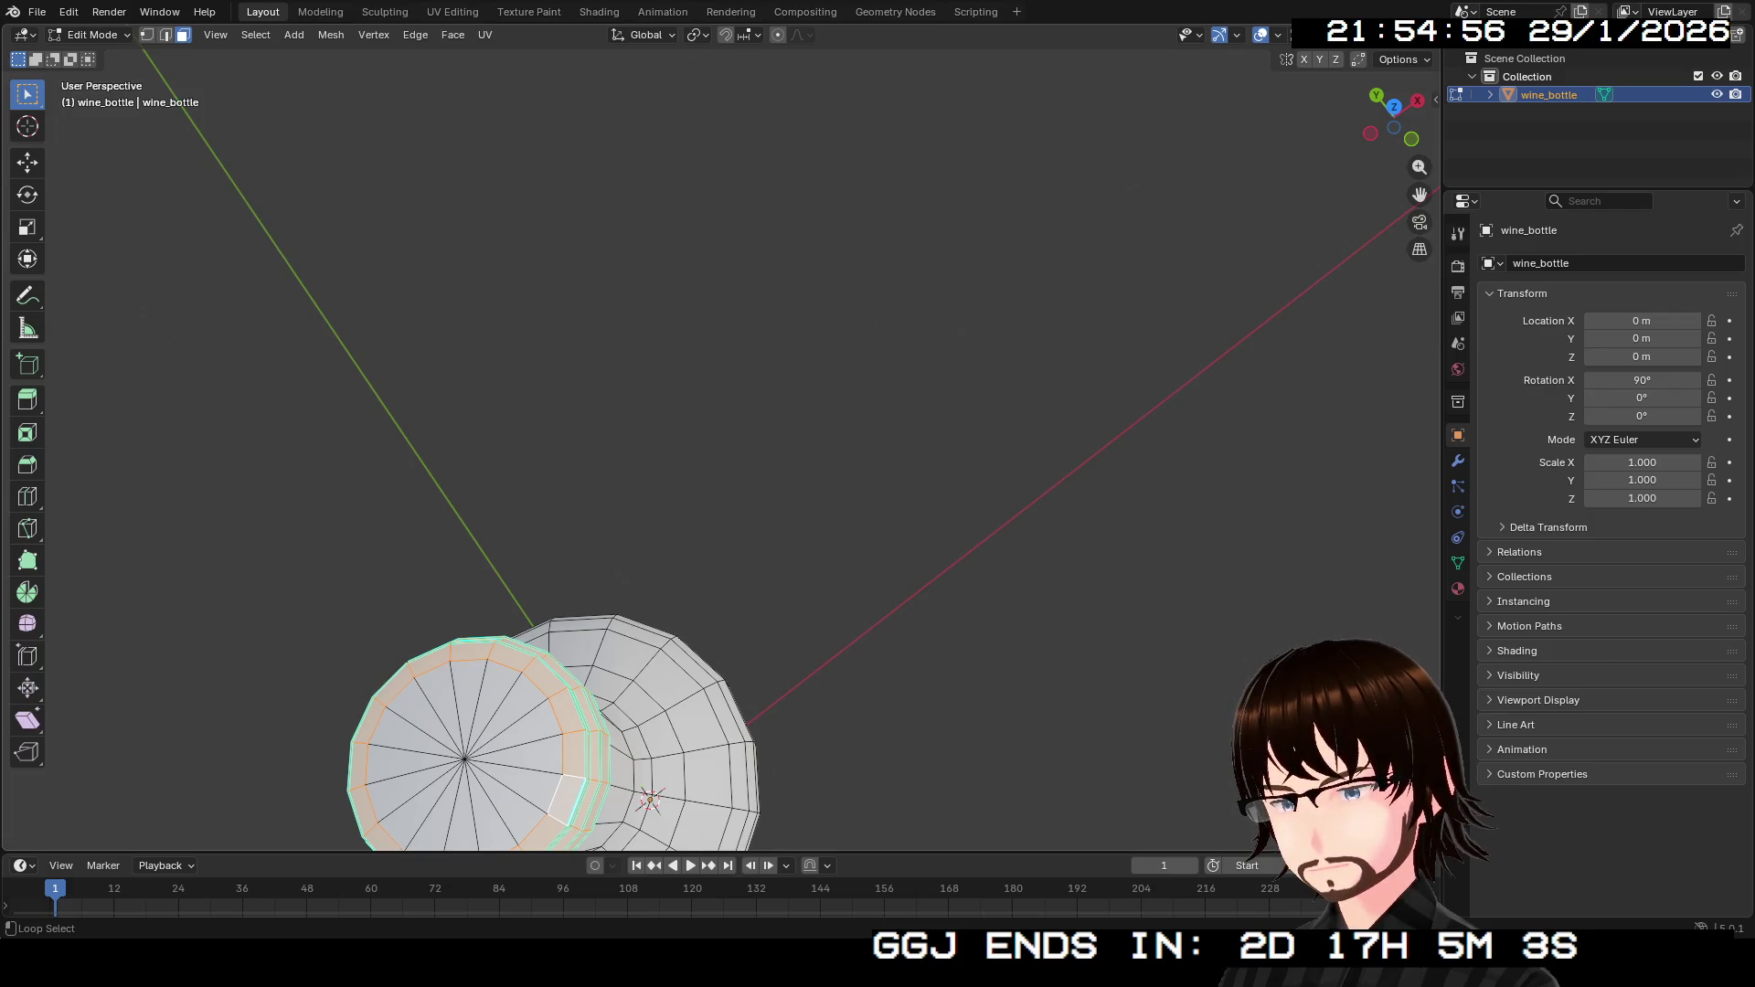
{"action": "mouse_move", "coordinate": [640, 457]}
{"action": "left_mouse_down"}
{"action": "mouse_move", "coordinate": [585, 475]}
{"action": "mouse_move", "coordinate": [544, 394]}
{"action": "left_mouse_up"}
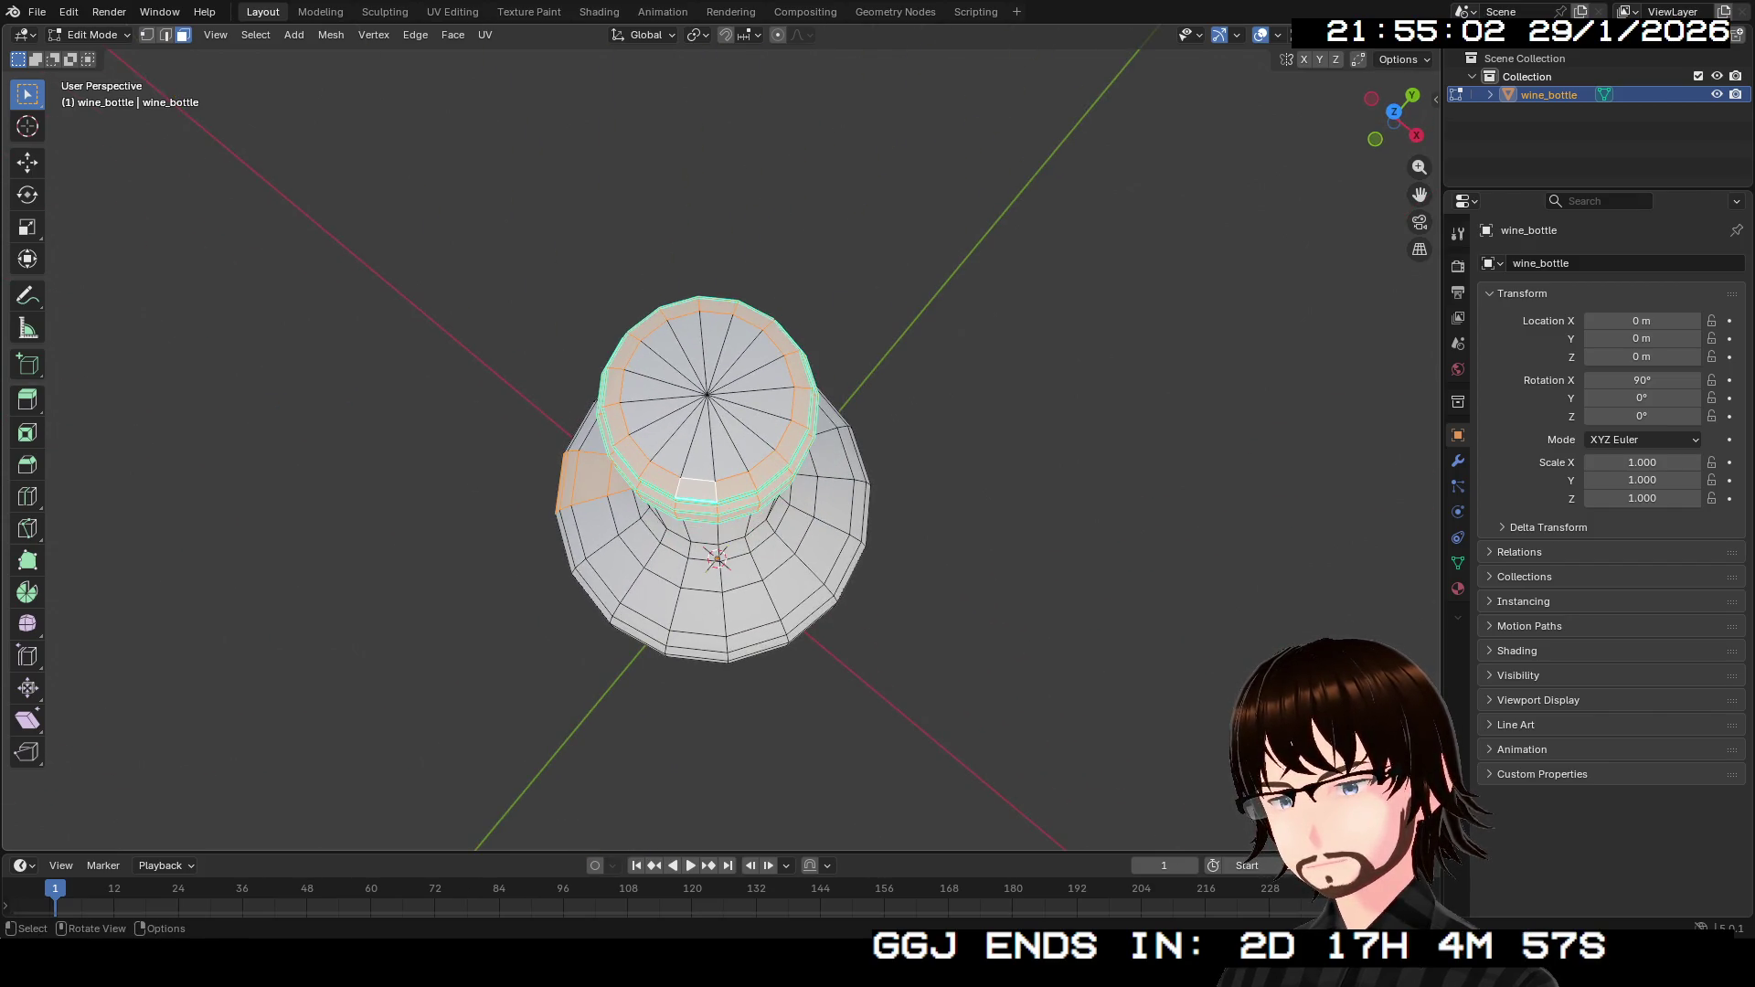
{"action": "left_click", "coordinate": [745, 594], "text": "alt+shift"}
Drop the stray body loop and add the top cap's triangle fan to the selection.
{"action": "key", "text": "ctrl+z"}
{"action": "mouse_move", "coordinate": [732, 457]}
{"action": "left_mouse_down"}
{"action": "mouse_move", "coordinate": [731, 402]}
{"action": "mouse_move", "coordinate": [731, 444]}
{"action": "left_mouse_up"}
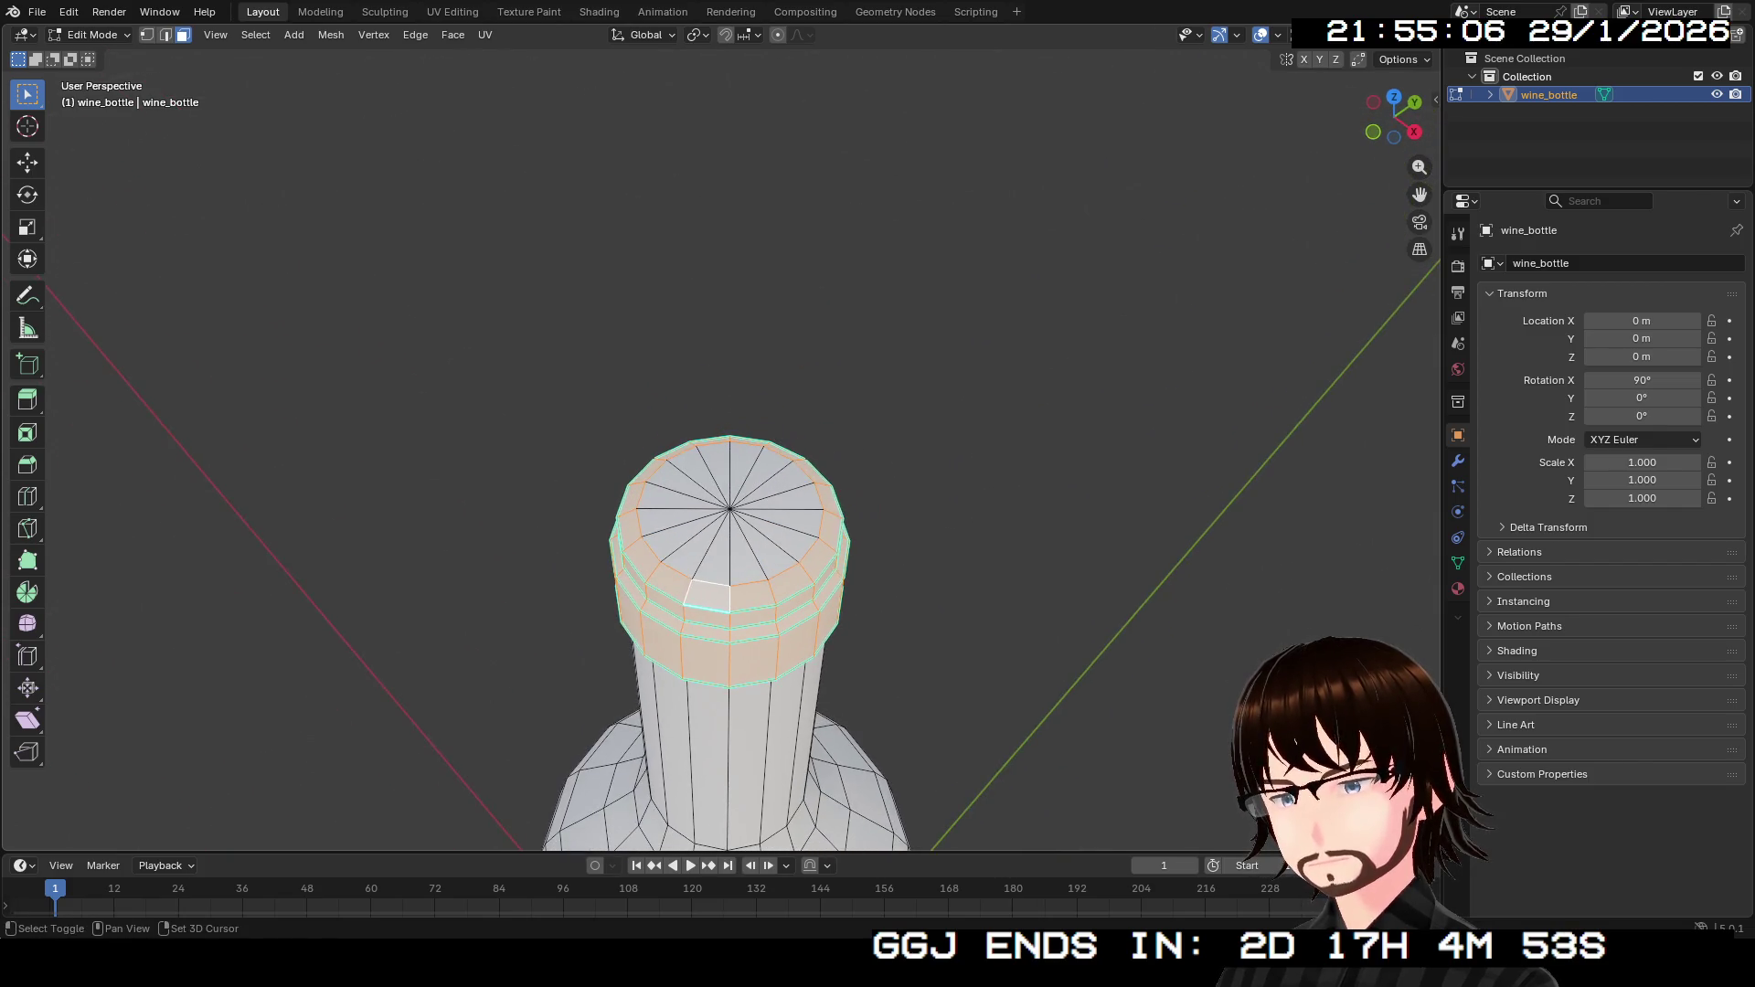
{"action": "left_click", "coordinate": [777, 521], "text": "shift"}
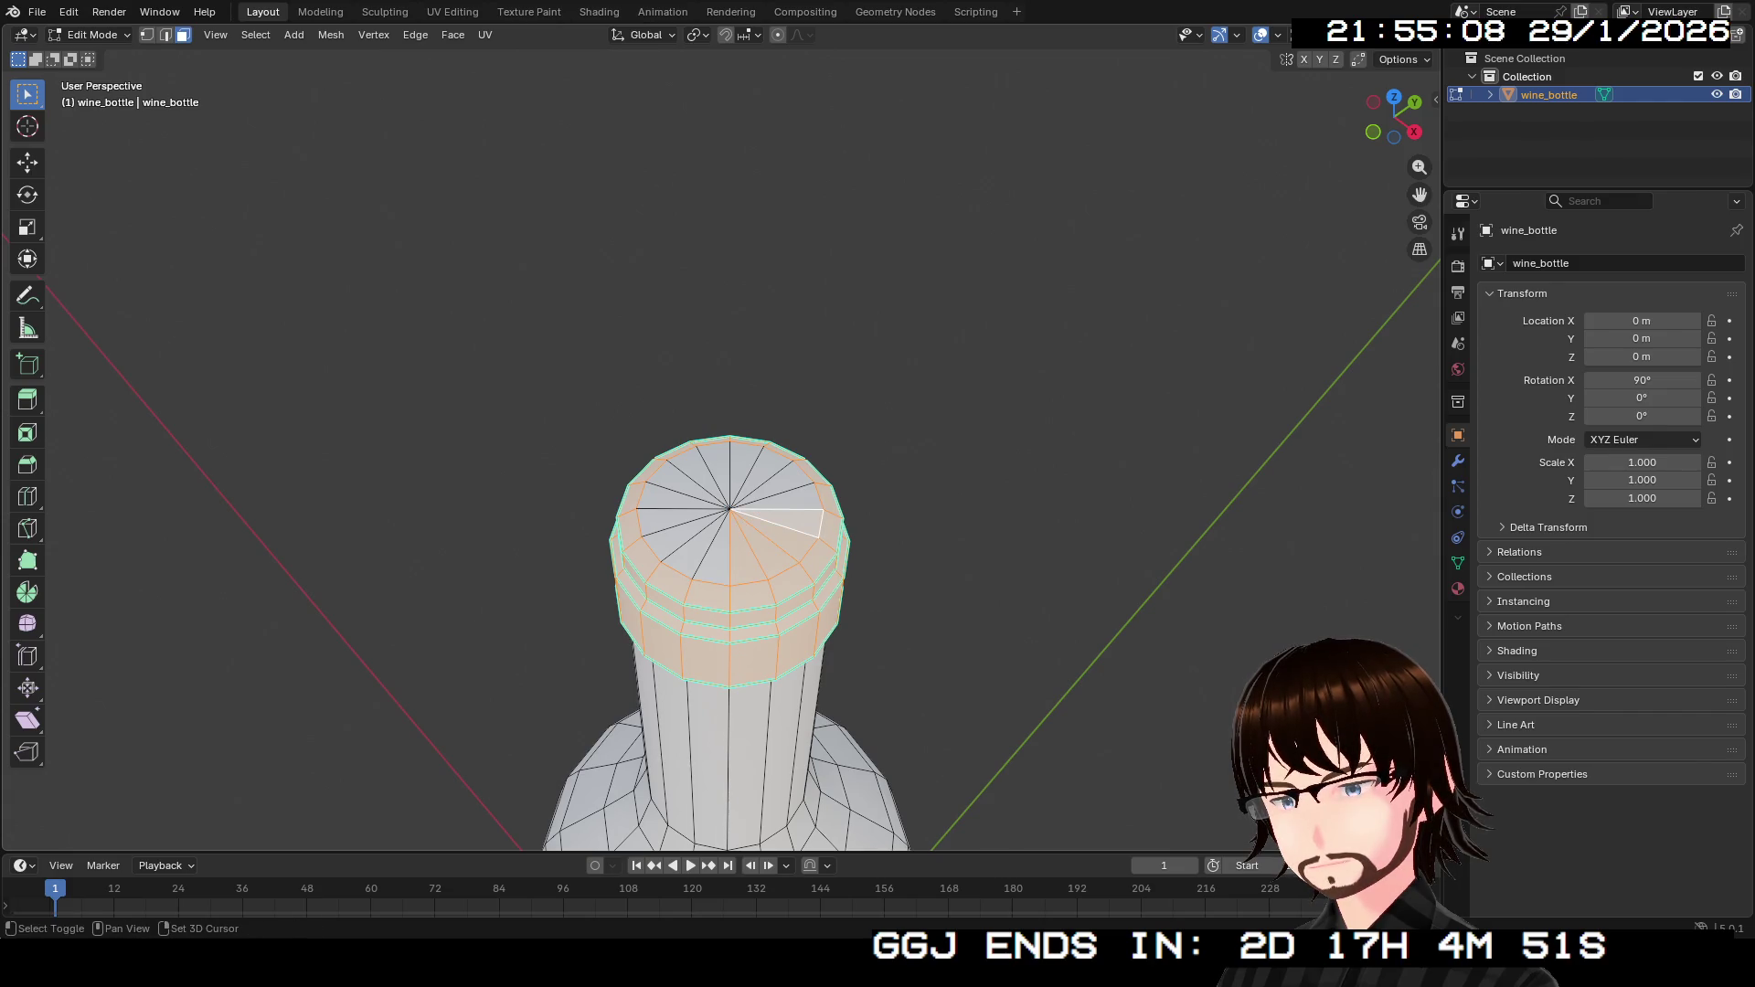
{"action": "left_click", "coordinate": [770, 494], "text": "alt+shift"}
{"action": "left_click", "coordinate": [699, 548], "text": "shift"}
{"action": "left_click_drag", "start_coordinate": [699, 548], "coordinate": [699, 489]}
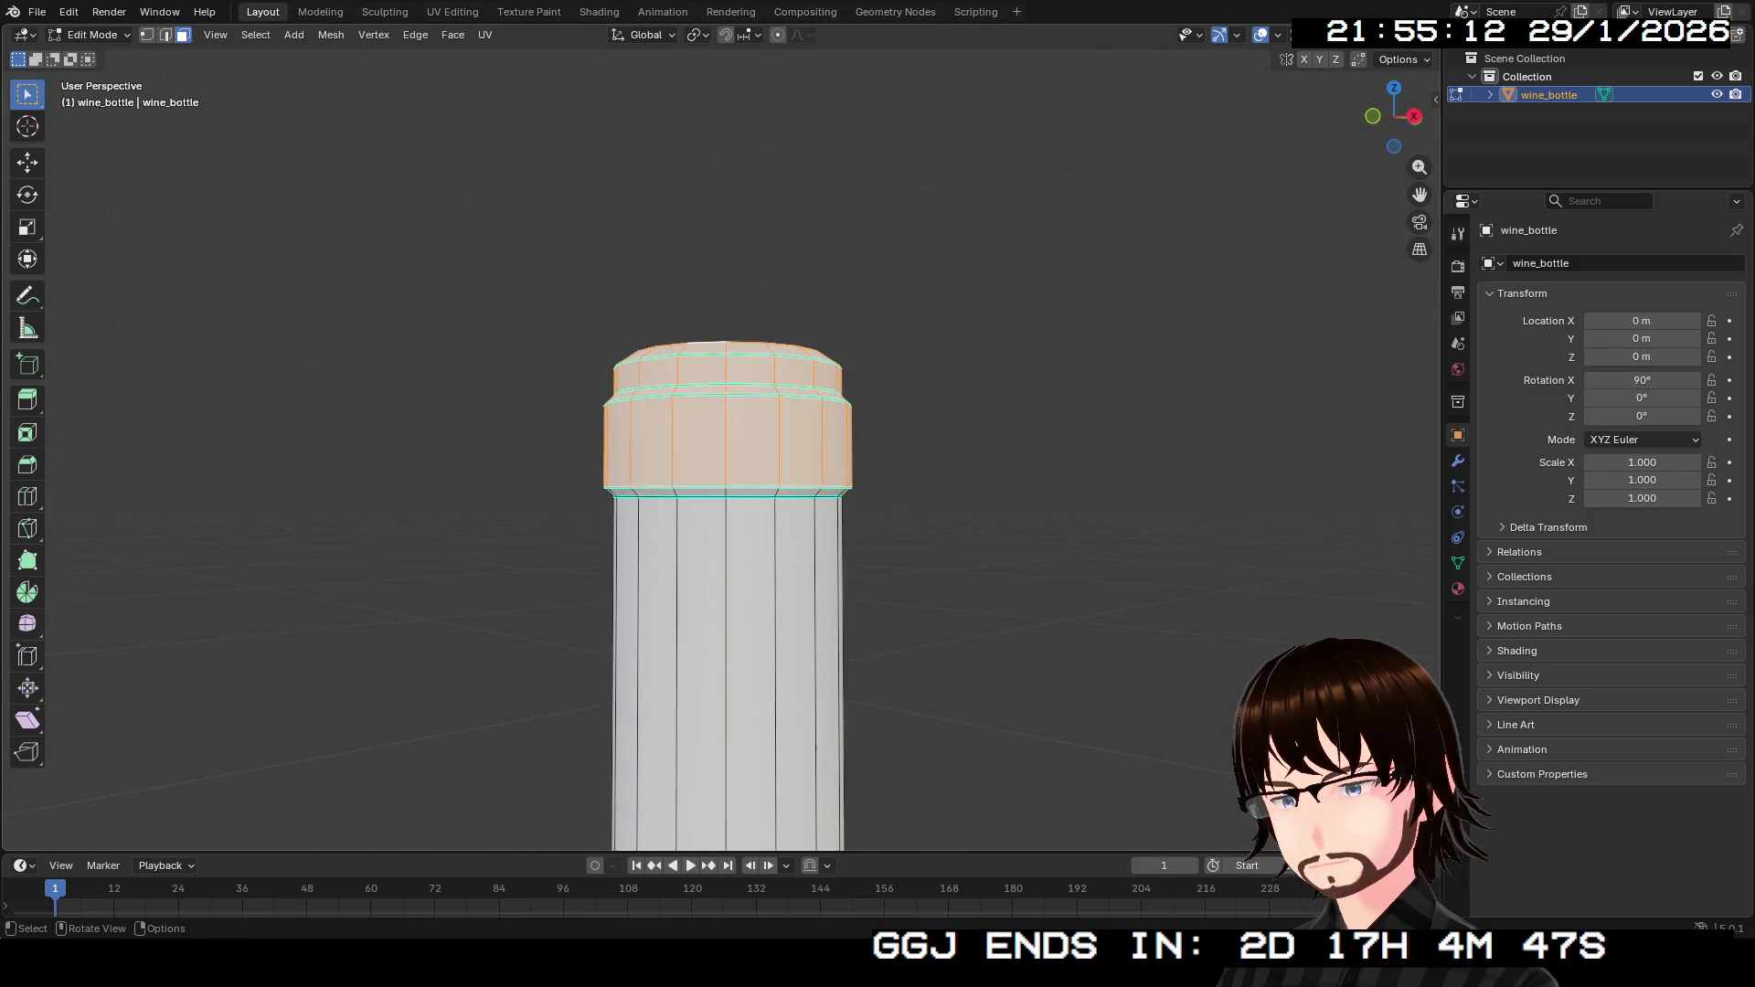
{"action": "scroll", "coordinate": [728, 457], "scroll_direction": "down", "scroll_amount": 4}
{"action": "scroll", "coordinate": [727, 457], "scroll_direction": "up", "scroll_amount": 4}
Add the lower neck band, remove a stray side face, and invert the selection with Ctrl+I.
{"action": "left_click_drag", "start_coordinate": [727, 549], "coordinate": [728, 475]}
{"action": "left_click", "coordinate": [946, 521], "text": "shift"}
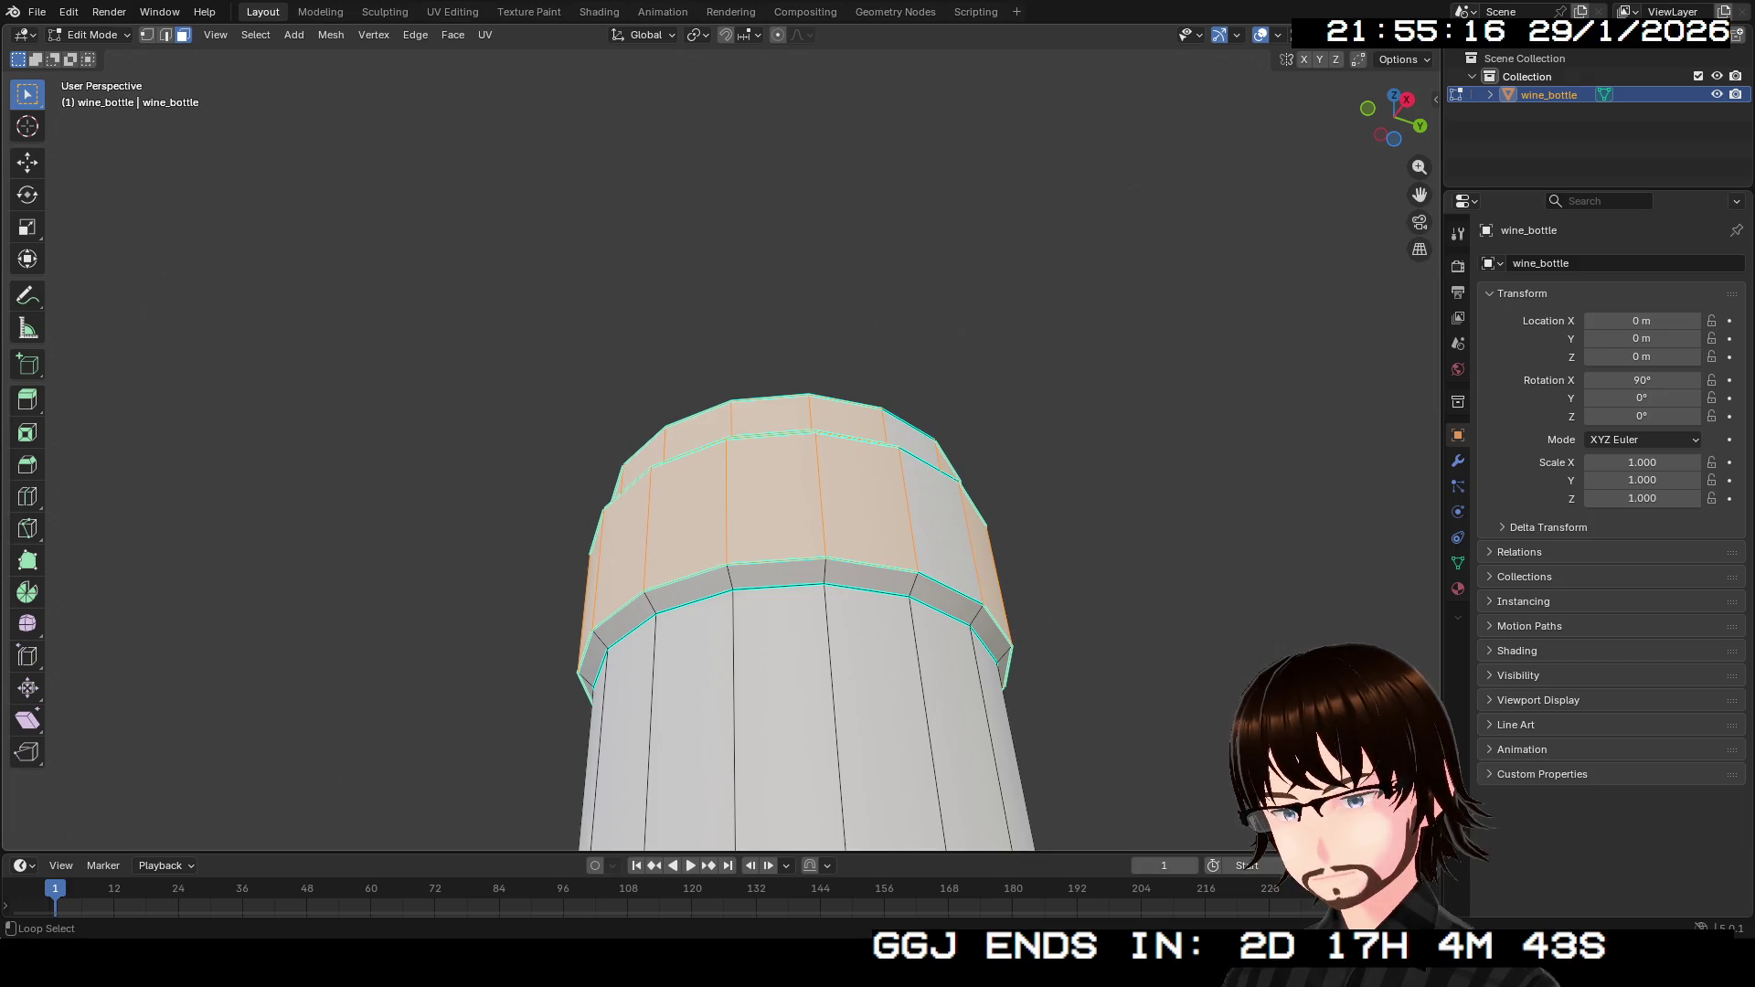
{"action": "left_click", "coordinate": [777, 577], "text": "alt+shift"}
{"action": "mouse_move", "coordinate": [777, 578]}
{"action": "left_mouse_down"}
{"action": "mouse_move", "coordinate": [777, 713]}
{"action": "mouse_move", "coordinate": [777, 695]}
{"action": "left_mouse_up"}
{"action": "scroll", "coordinate": [741, 512], "scroll_direction": "down", "scroll_amount": 8}
{"action": "scroll", "coordinate": [740, 512], "scroll_direction": "down", "scroll_amount": 3}
{"action": "scroll", "coordinate": [740, 512], "scroll_direction": "up", "scroll_amount": 3}
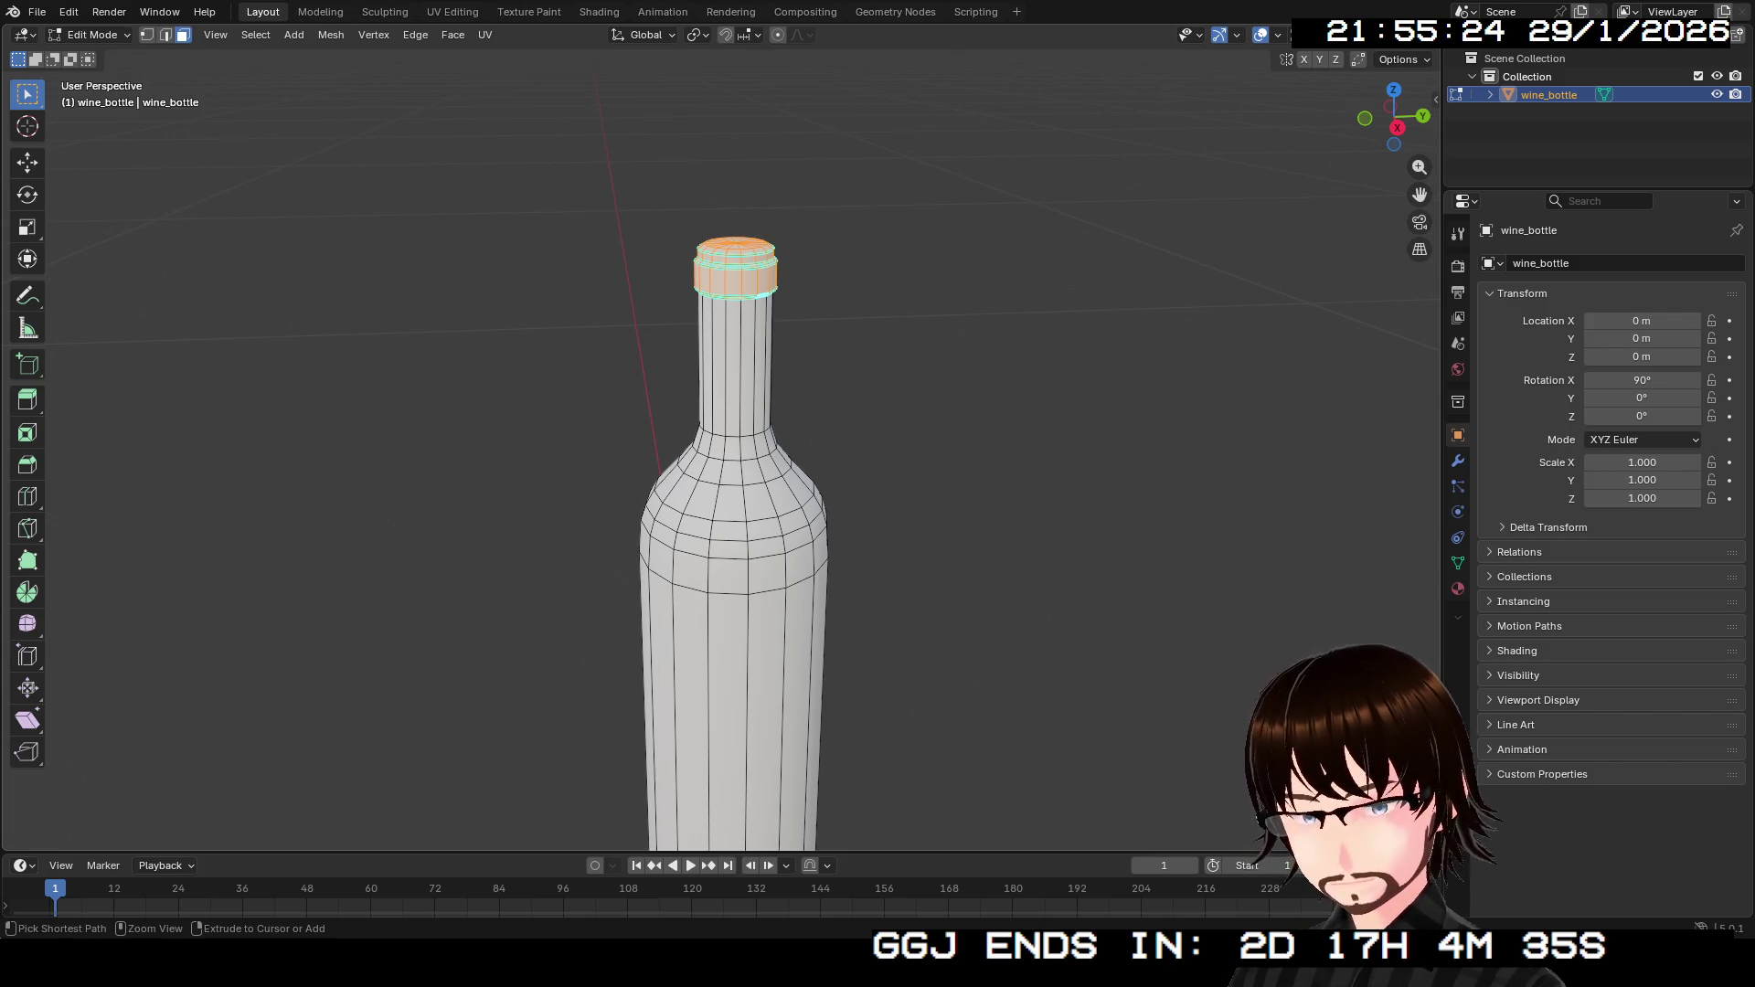
{"action": "key", "text": "ctrl+i"}
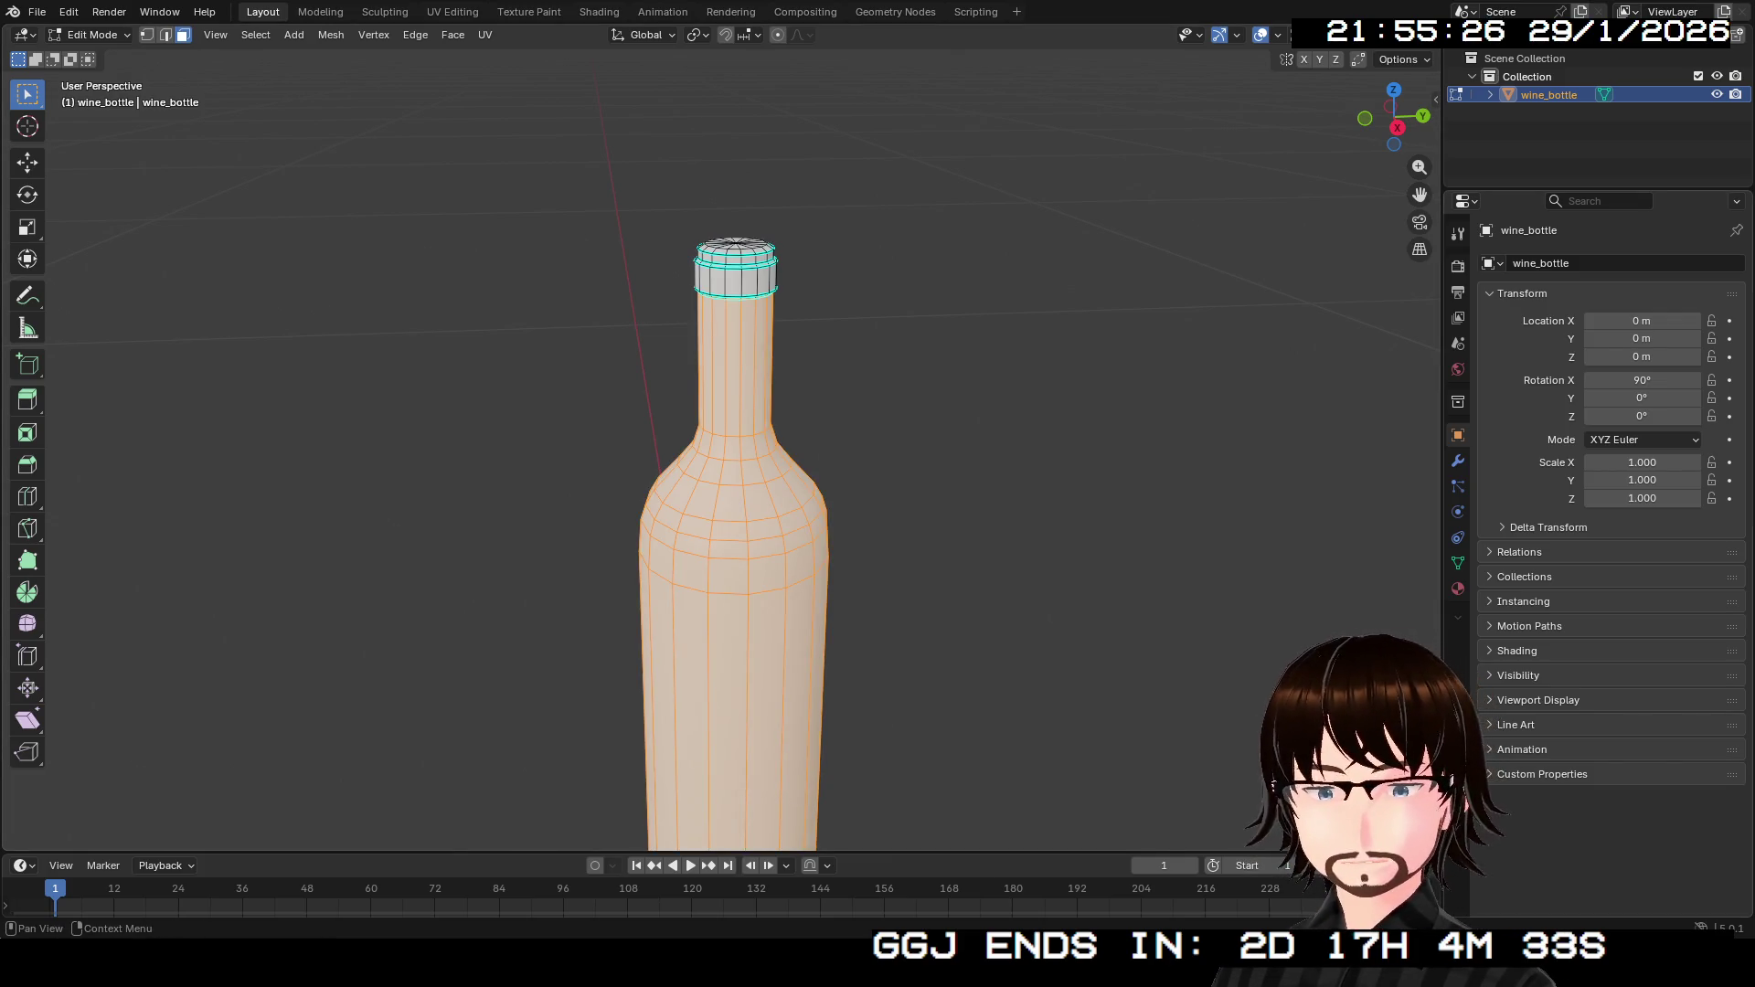
Create a new dark green material for the bottle body.
{"action": "left_click", "coordinate": [1458, 589]}
{"action": "left_click", "coordinate": [1633, 340]}
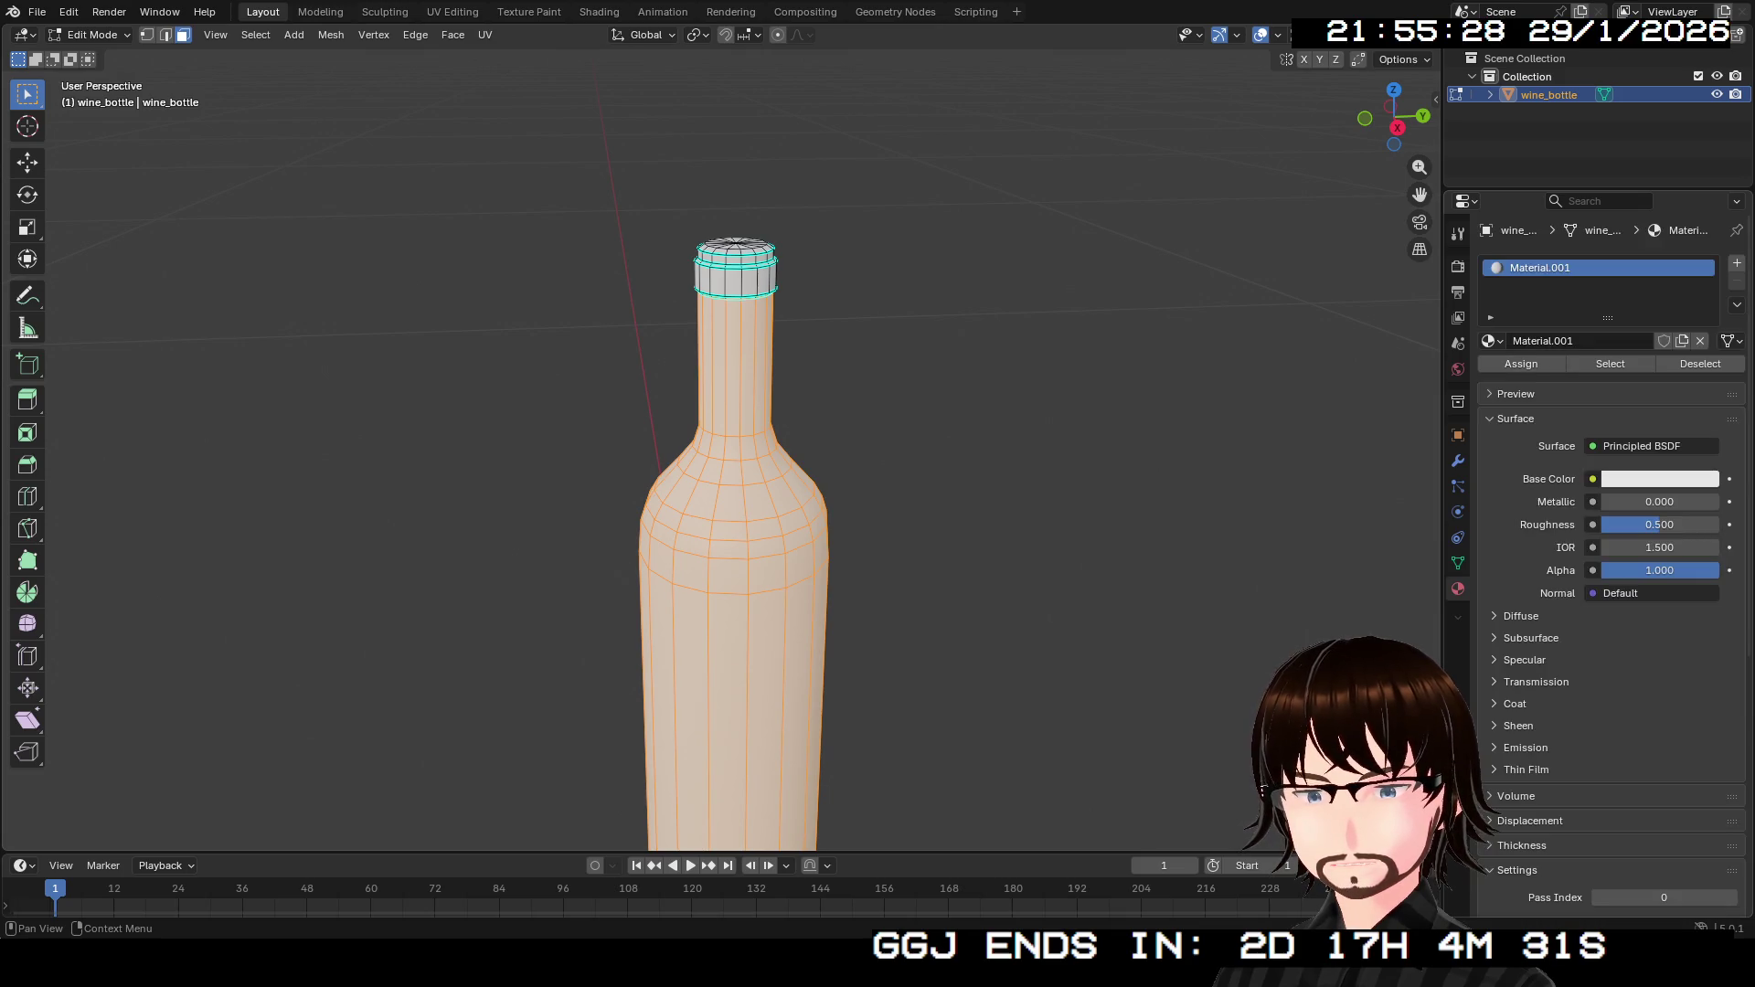
{"action": "left_click", "coordinate": [1659, 479]}
{"action": "left_click_drag", "start_coordinate": [1582, 211], "coordinate": [1561, 191]}
{"action": "left_click_drag", "start_coordinate": [1705, 170], "coordinate": [1705, 270]}
{"action": "left_click_drag", "start_coordinate": [1561, 191], "coordinate": [1583, 200]}
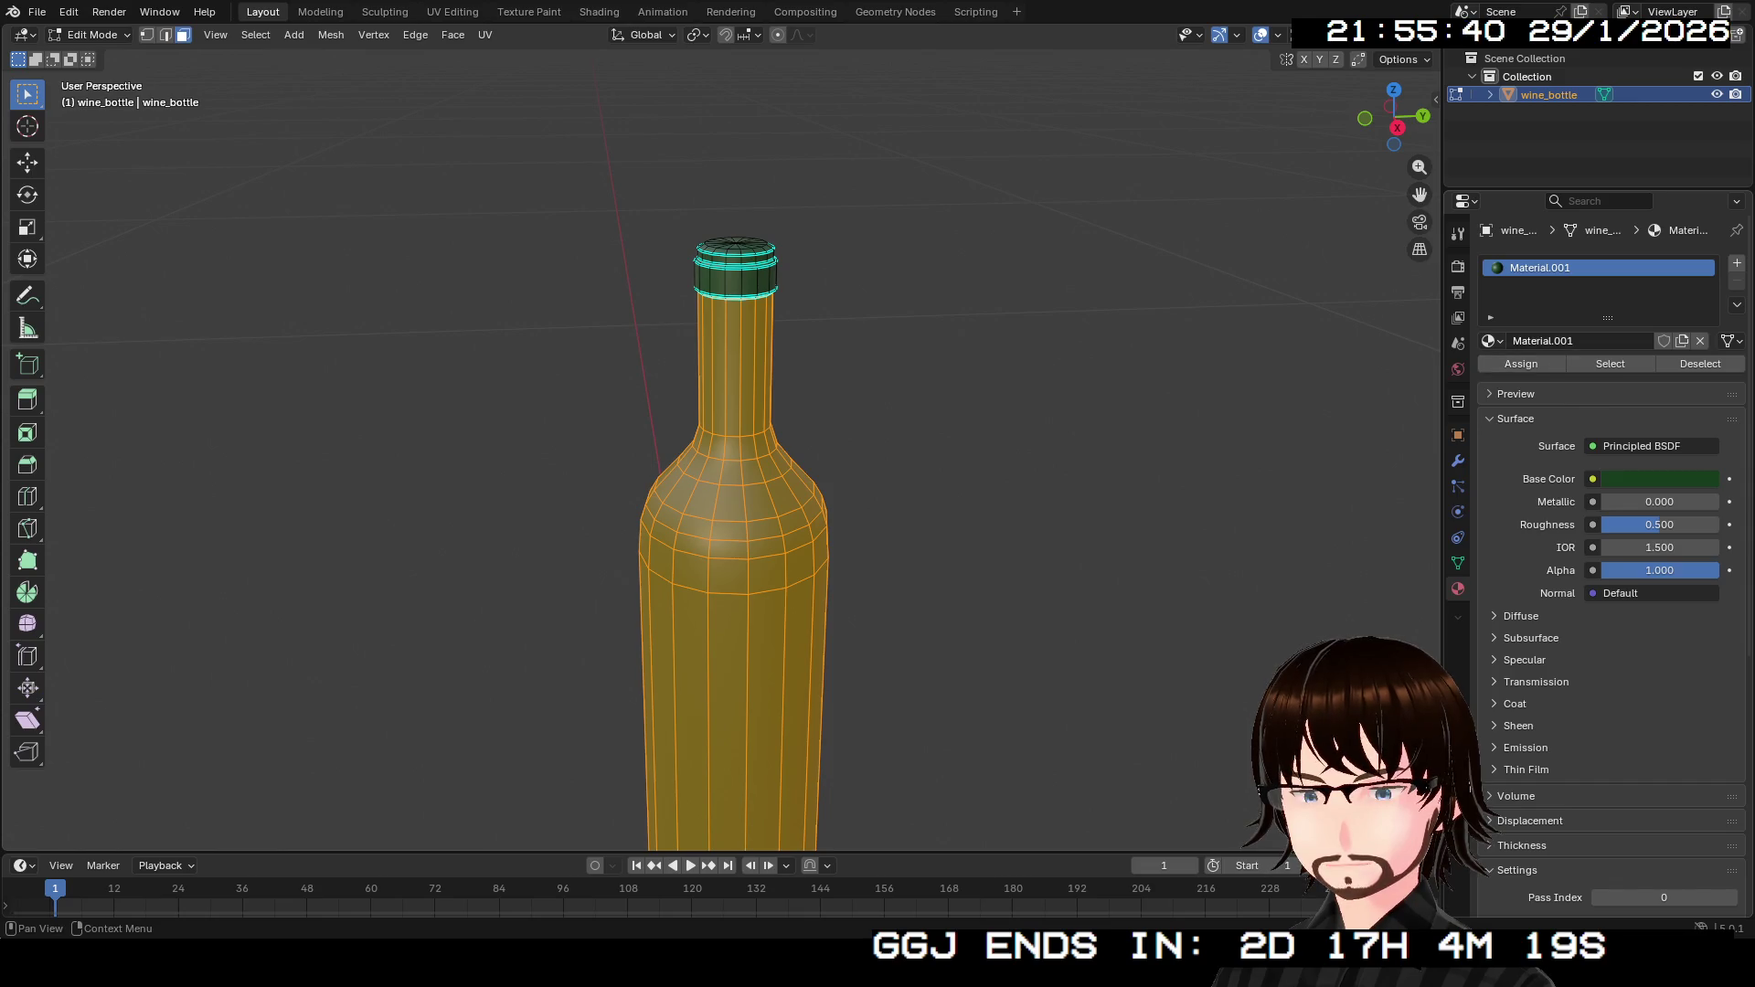
Assign a second red material (E74F39) to the cap faces and return to Object Mode.
{"action": "key", "text": "ctrl+i"}
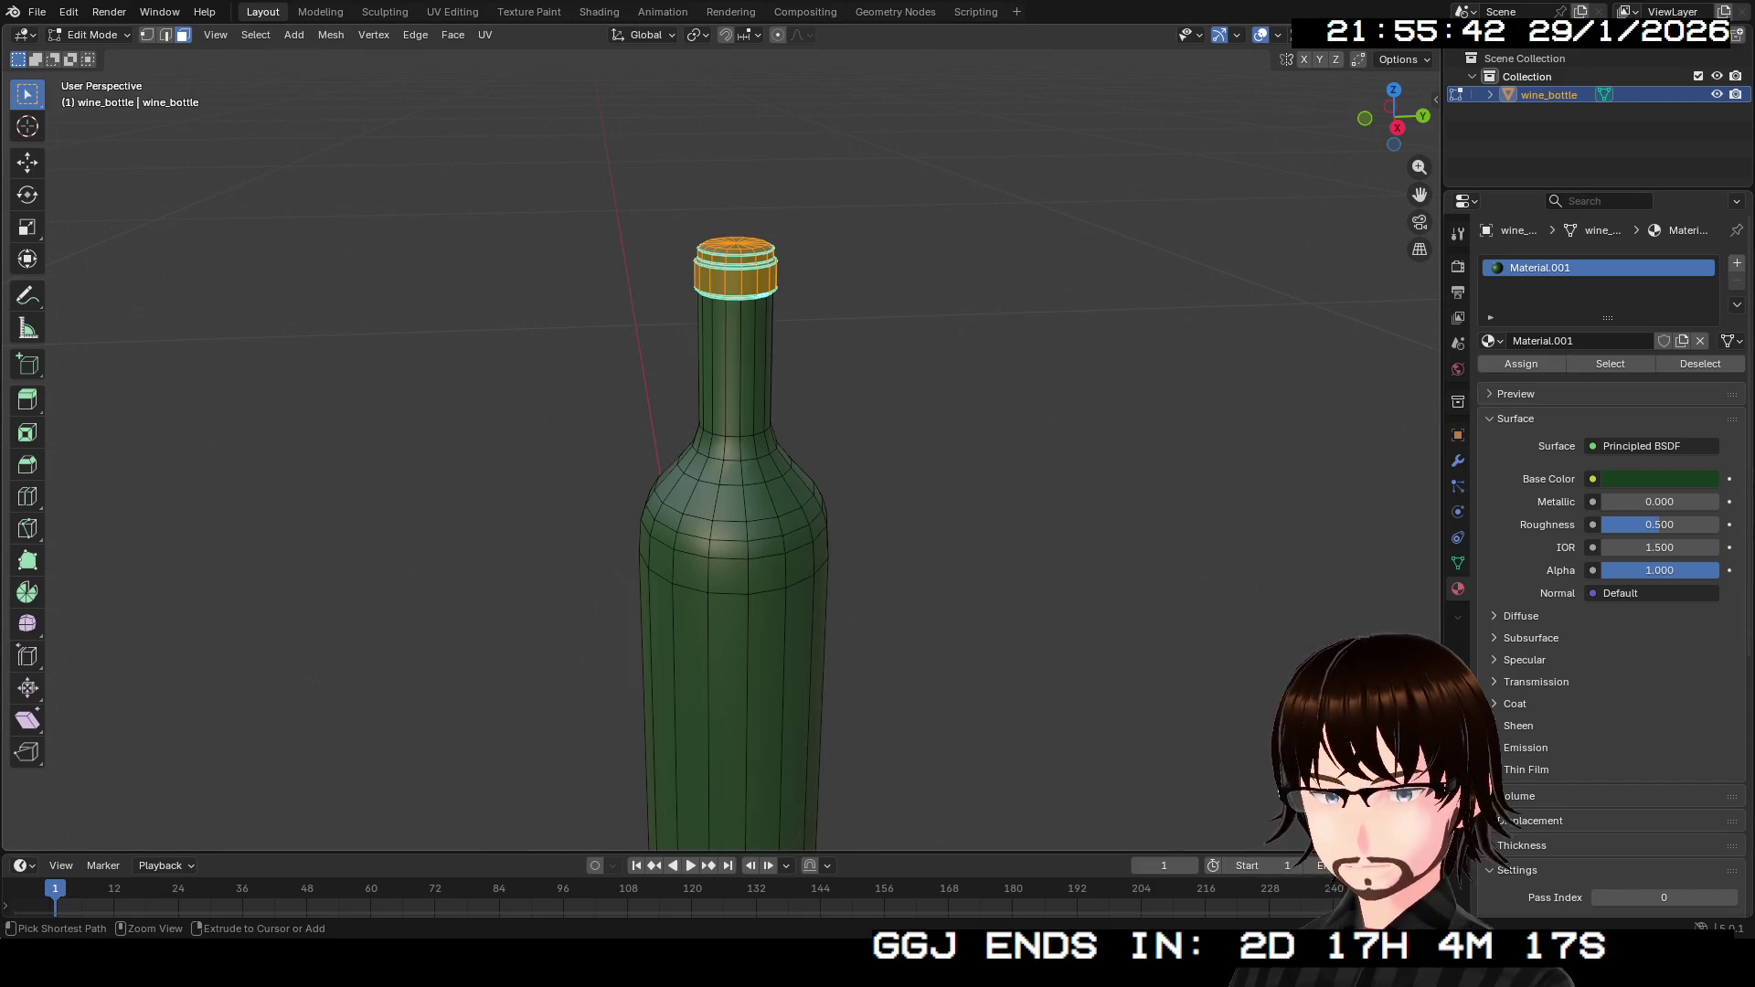
{"action": "left_click", "coordinate": [1737, 263]}
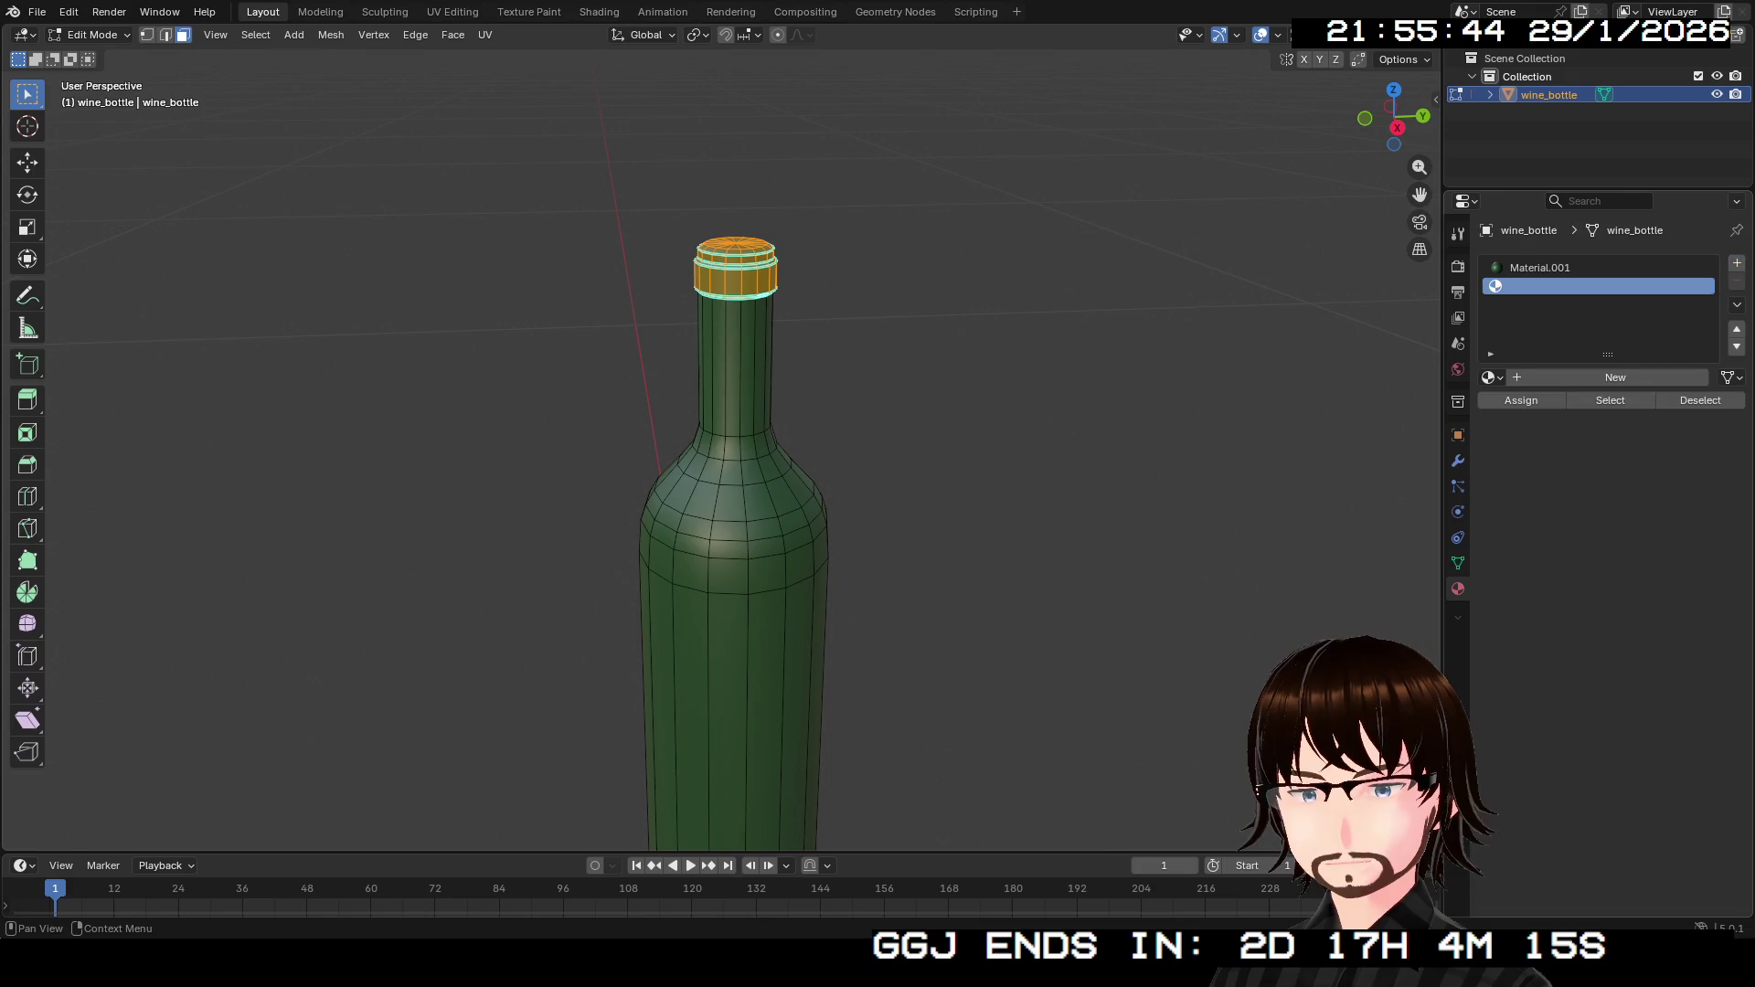
{"action": "left_click", "coordinate": [1616, 376]}
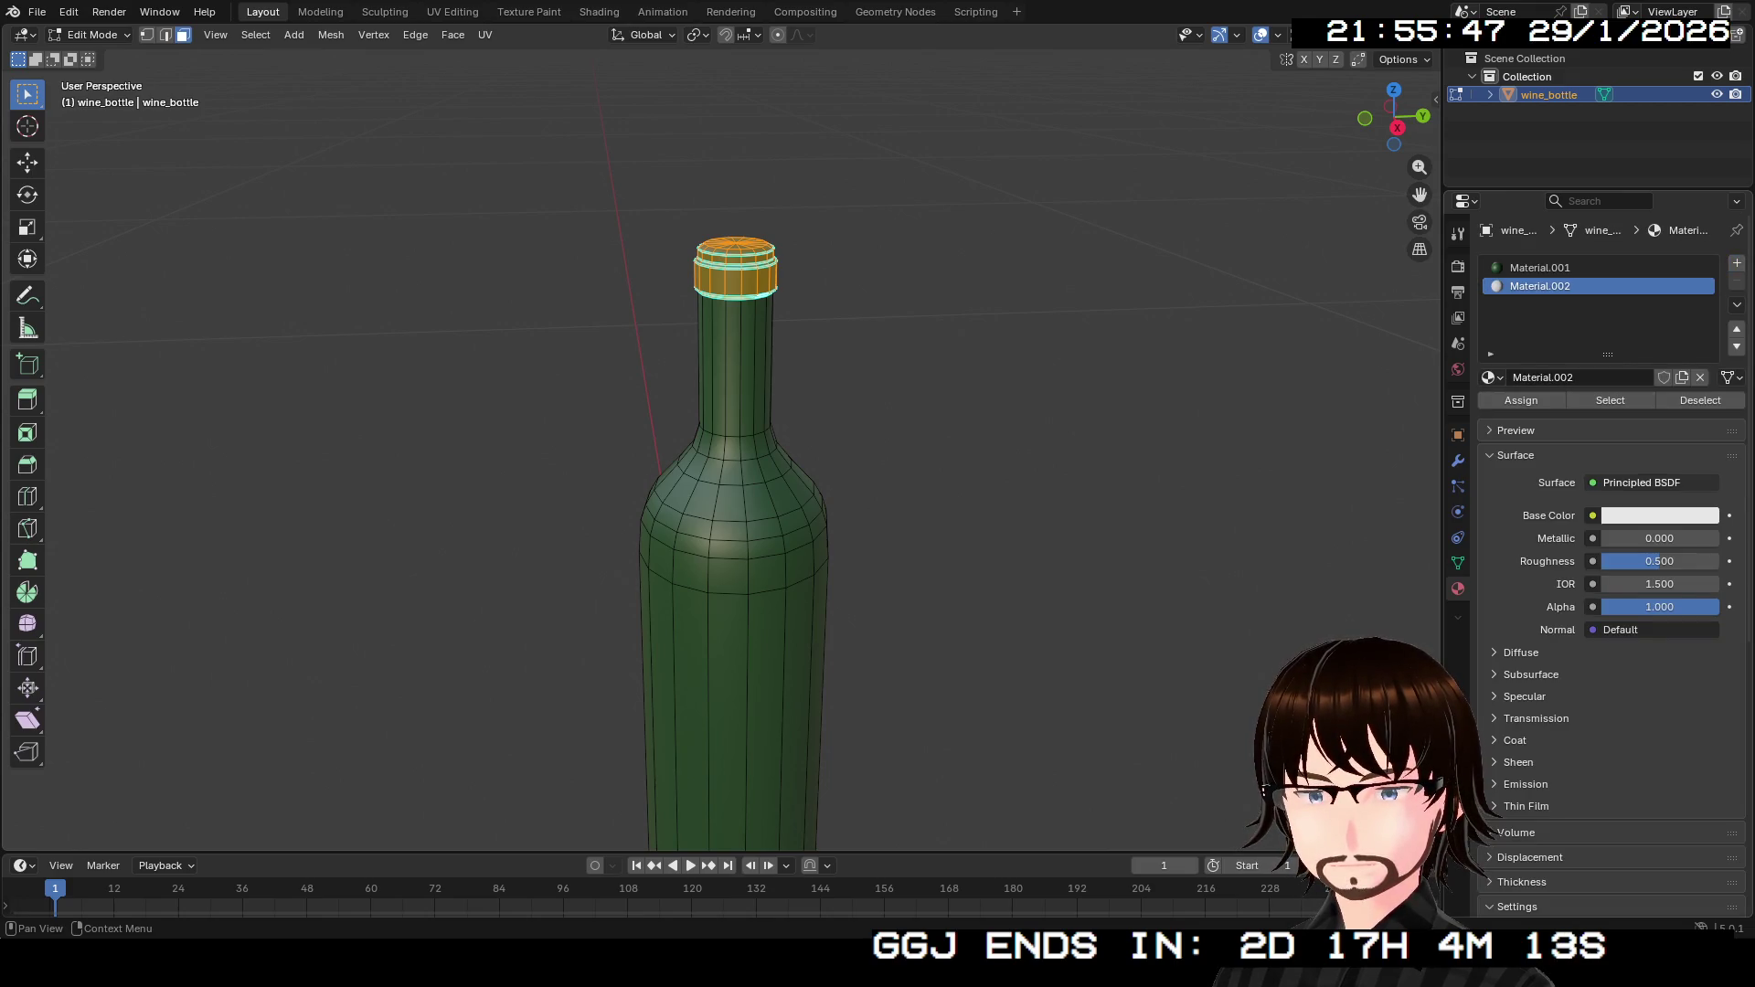
{"action": "left_click", "coordinate": [1659, 515]}
{"action": "left_click_drag", "start_coordinate": [1601, 309], "coordinate": [1617, 323]}
{"action": "left_click", "coordinate": [1521, 400]}
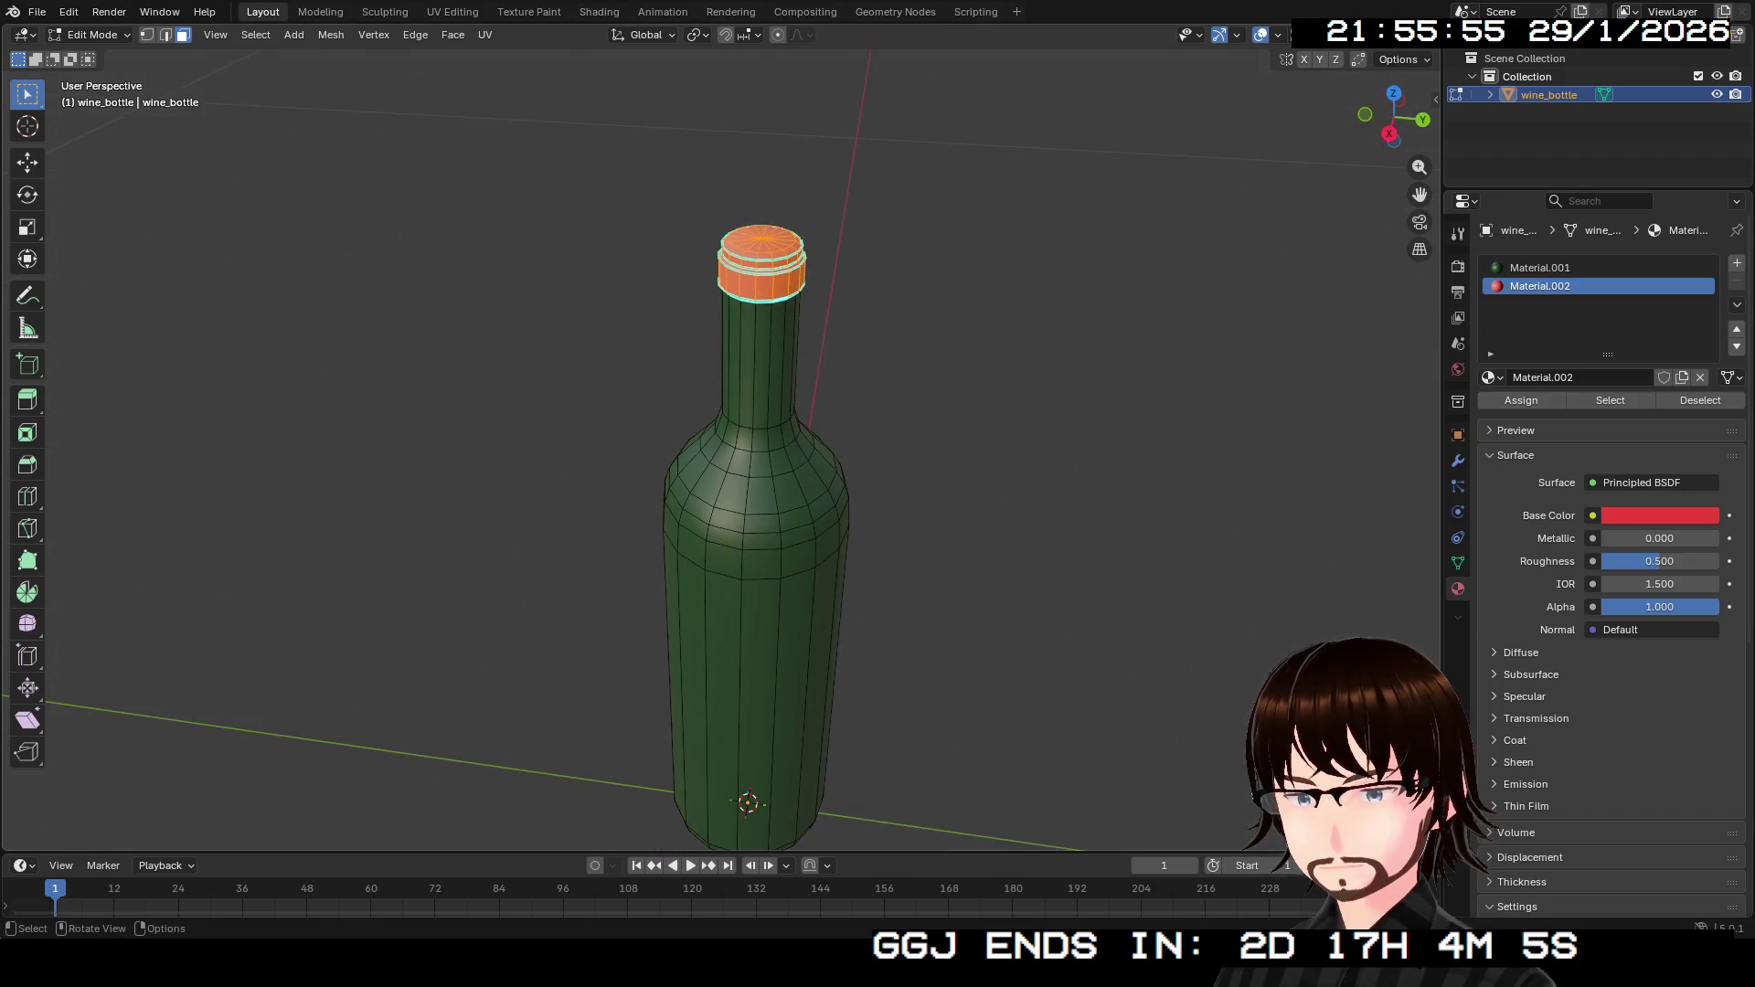
{"action": "key", "text": "Tab"}
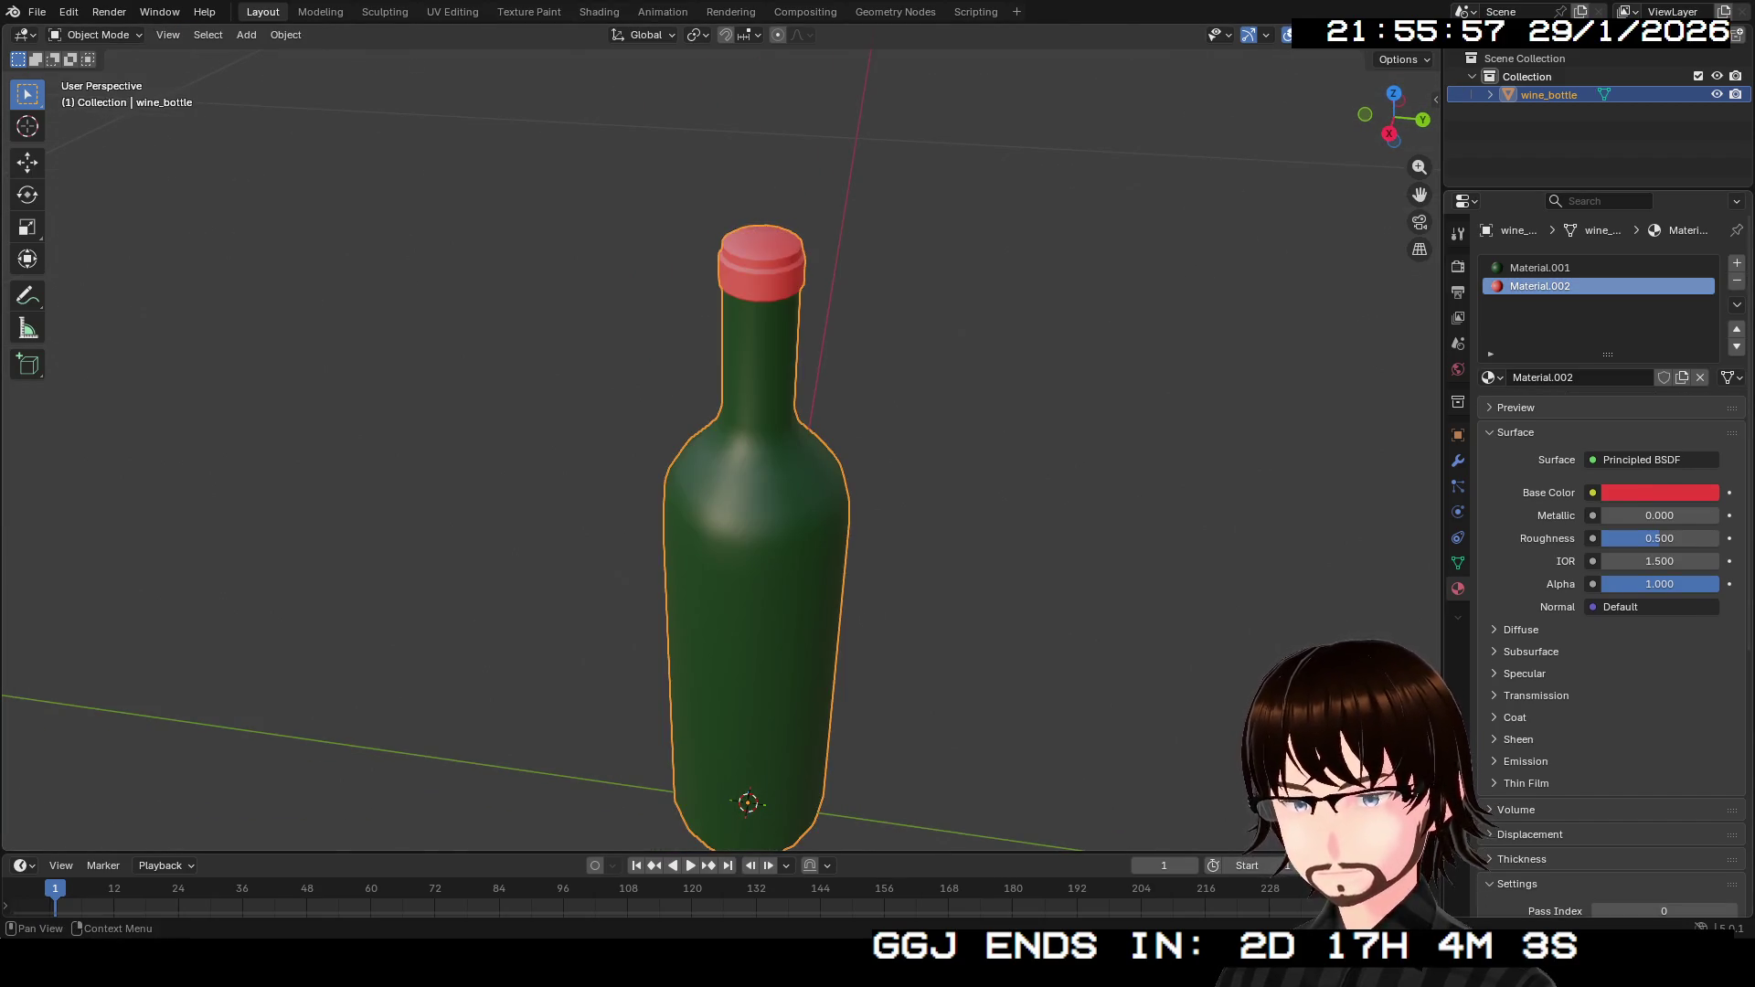
Set the green Material.001 roughness to 0.100 for a glossy body.
{"action": "left_click", "coordinate": [1540, 267]}
{"action": "left_click_drag", "start_coordinate": [1659, 539], "coordinate": [1604, 538]}
{"action": "mouse_move", "coordinate": [1393, 119]}
{"action": "left_mouse_down"}
{"action": "mouse_move", "coordinate": [1303, 134]}
{"action": "mouse_move", "coordinate": [1303, 221]}
{"action": "mouse_move", "coordinate": [1293, 123]}
{"action": "mouse_move", "coordinate": [1294, 141]}
{"action": "left_mouse_up"}
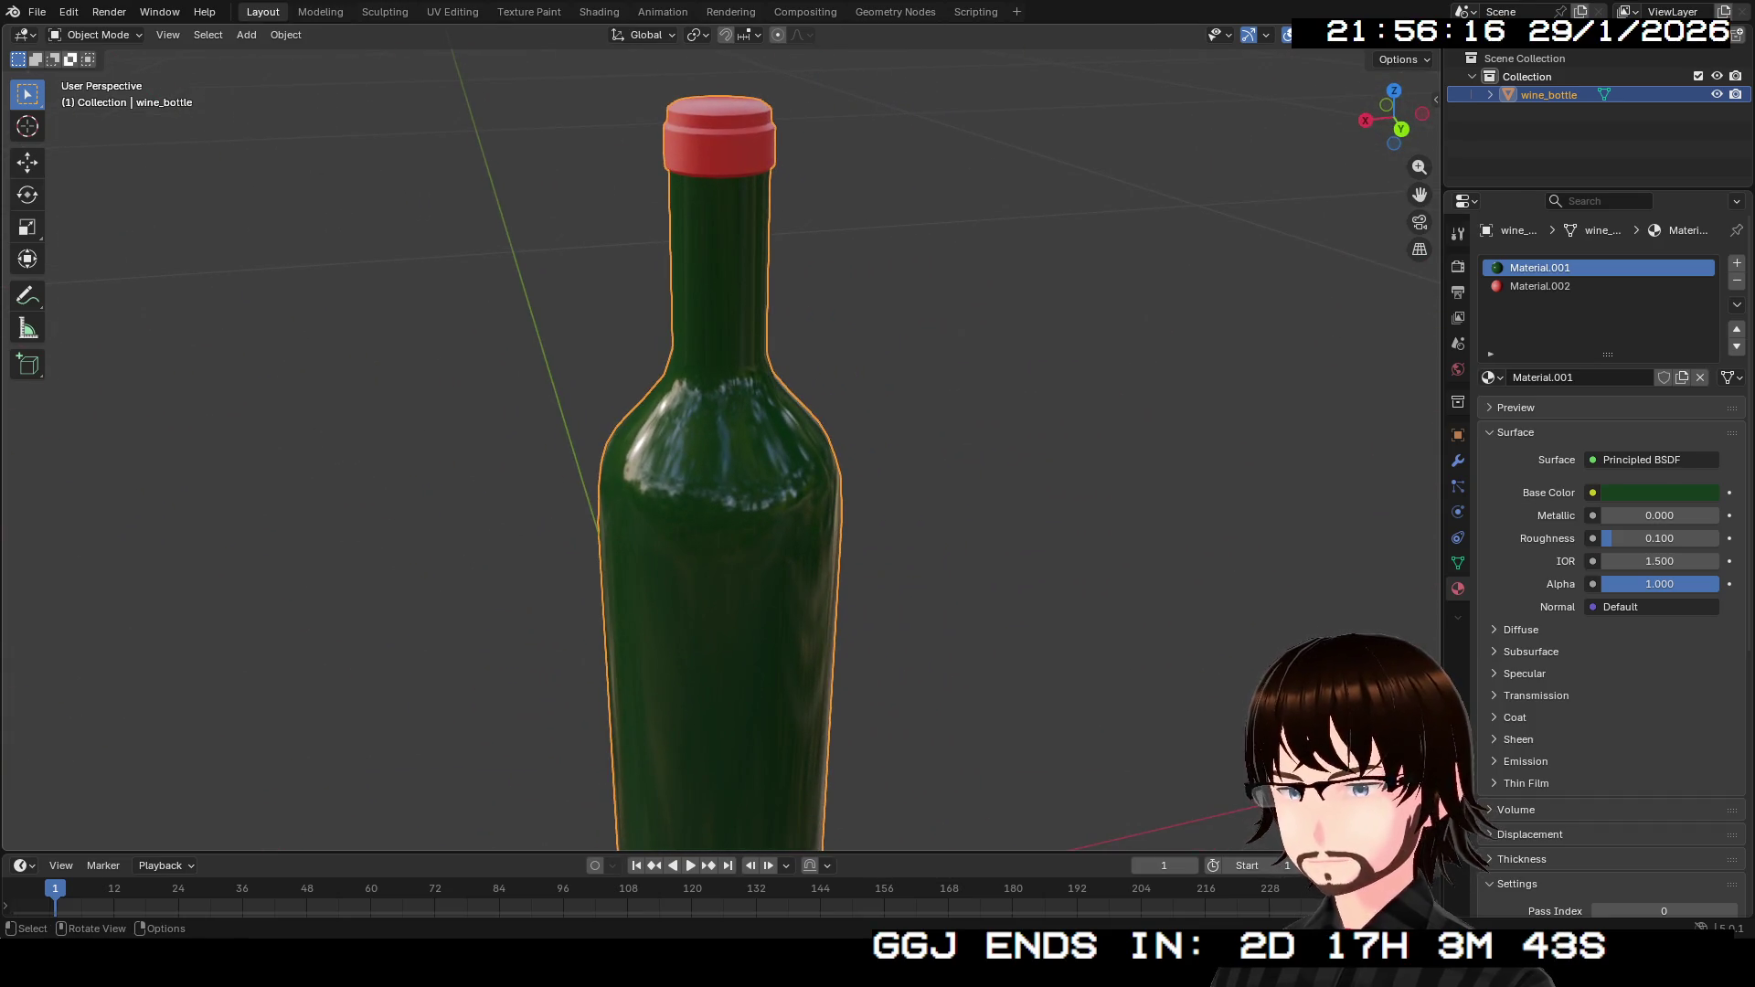
{"action": "left_click", "coordinate": [37, 12]}
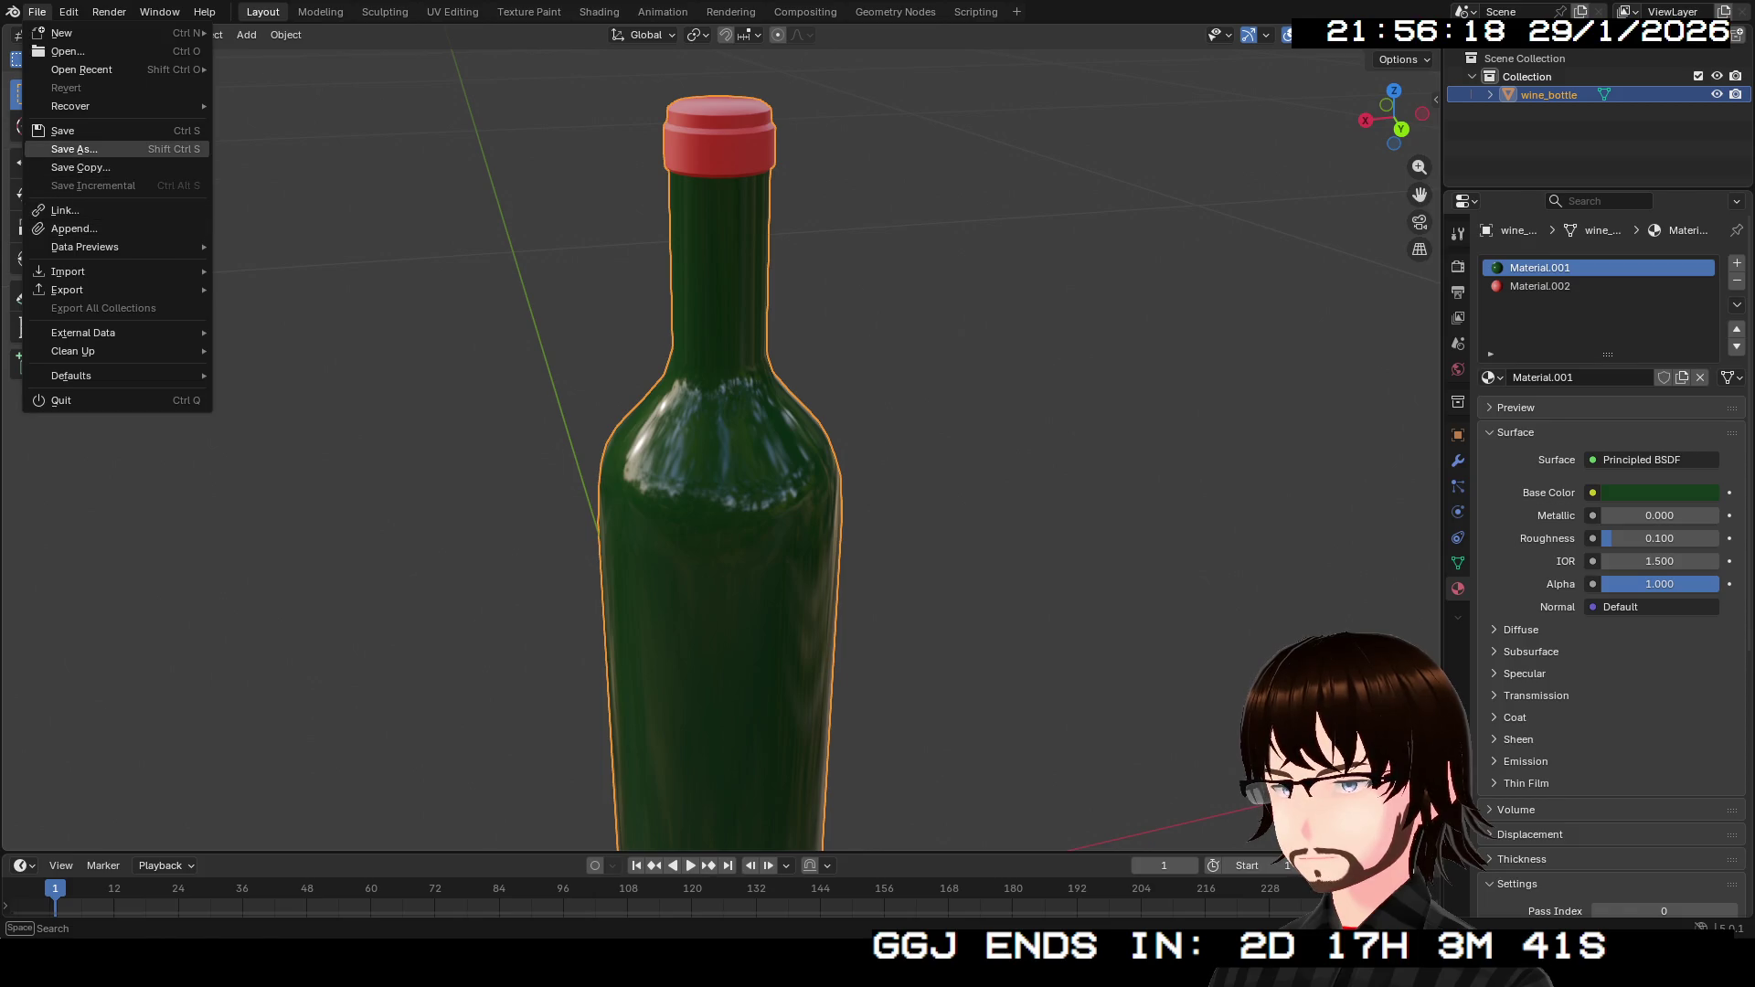
Save the scene as WineBottle.blend and browse the Export formats without exporting.
{"action": "key", "text": "Escape"}
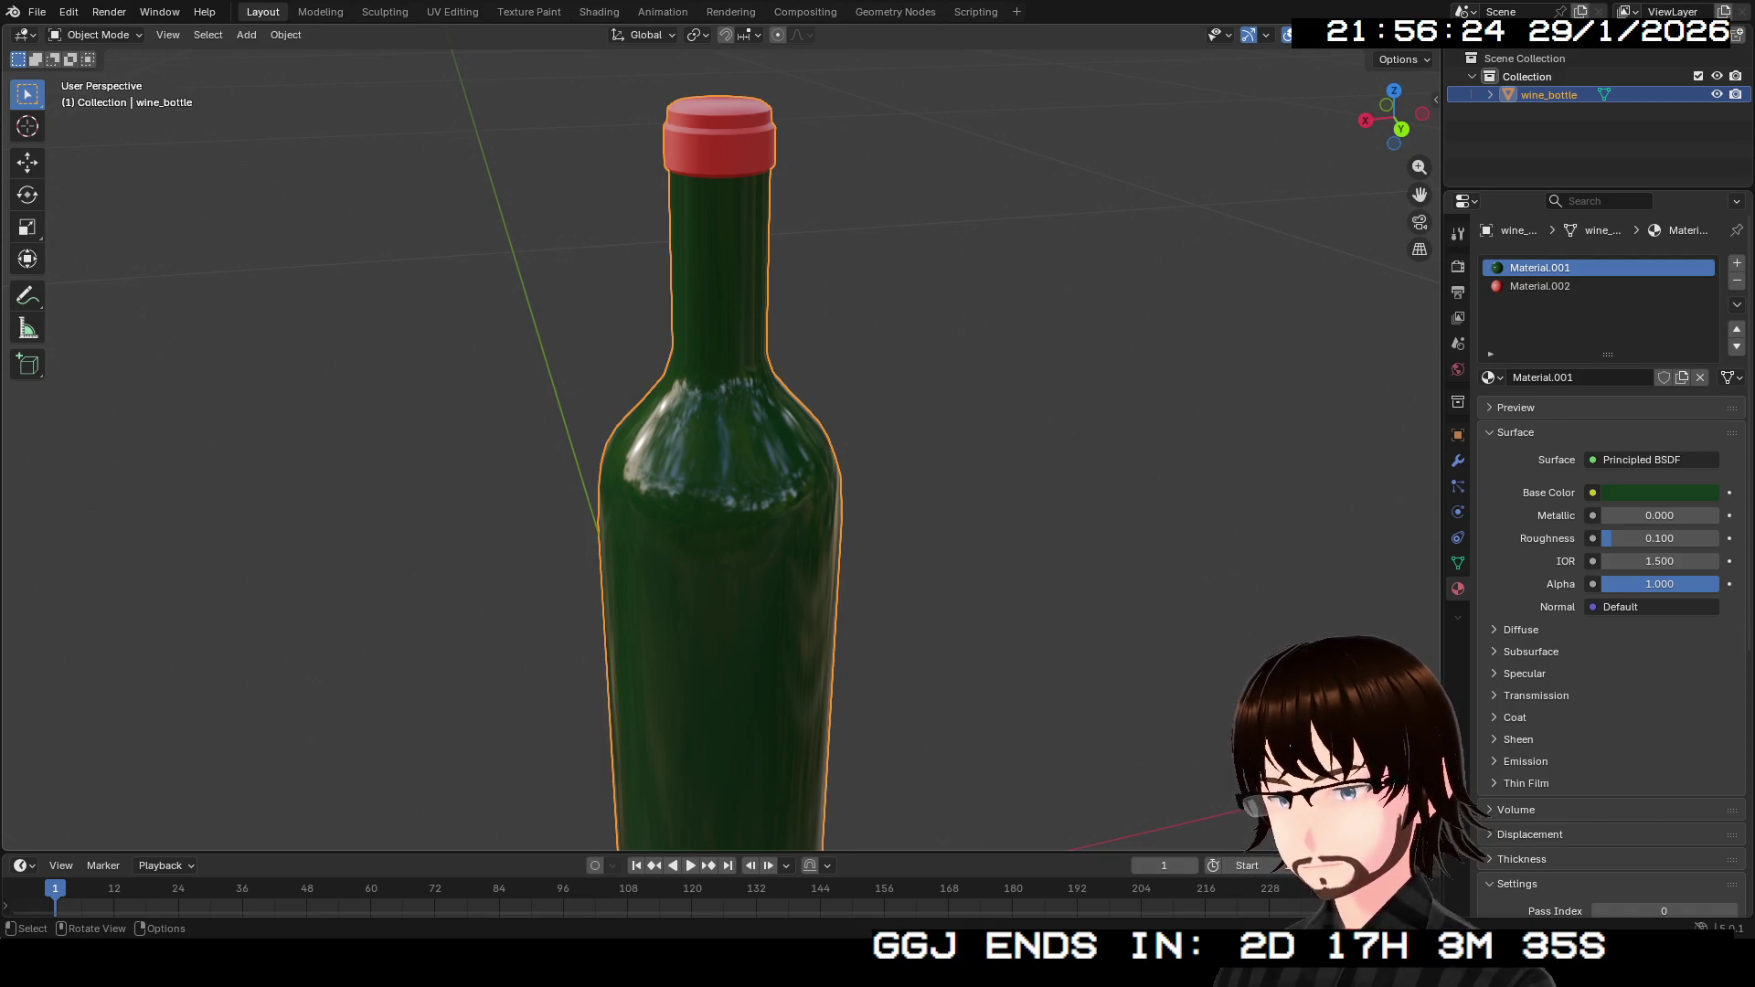
{"action": "key", "text": "ctrl+s"}
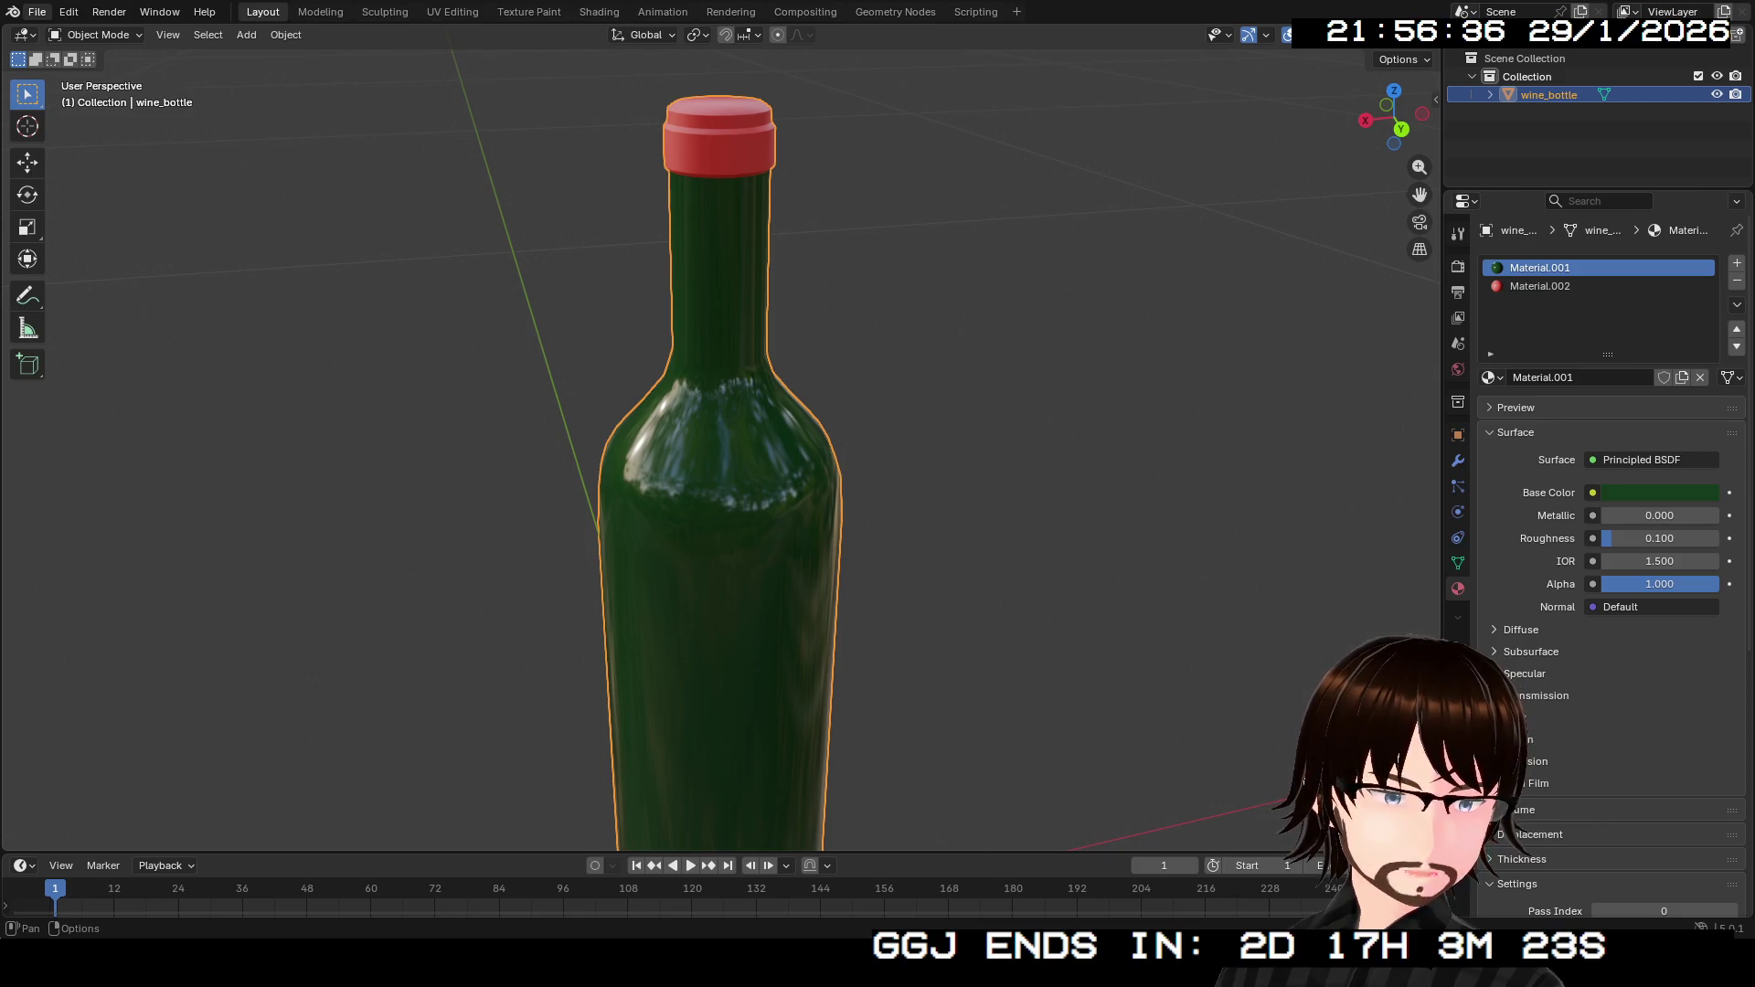
{"action": "left_click", "coordinate": [37, 12]}
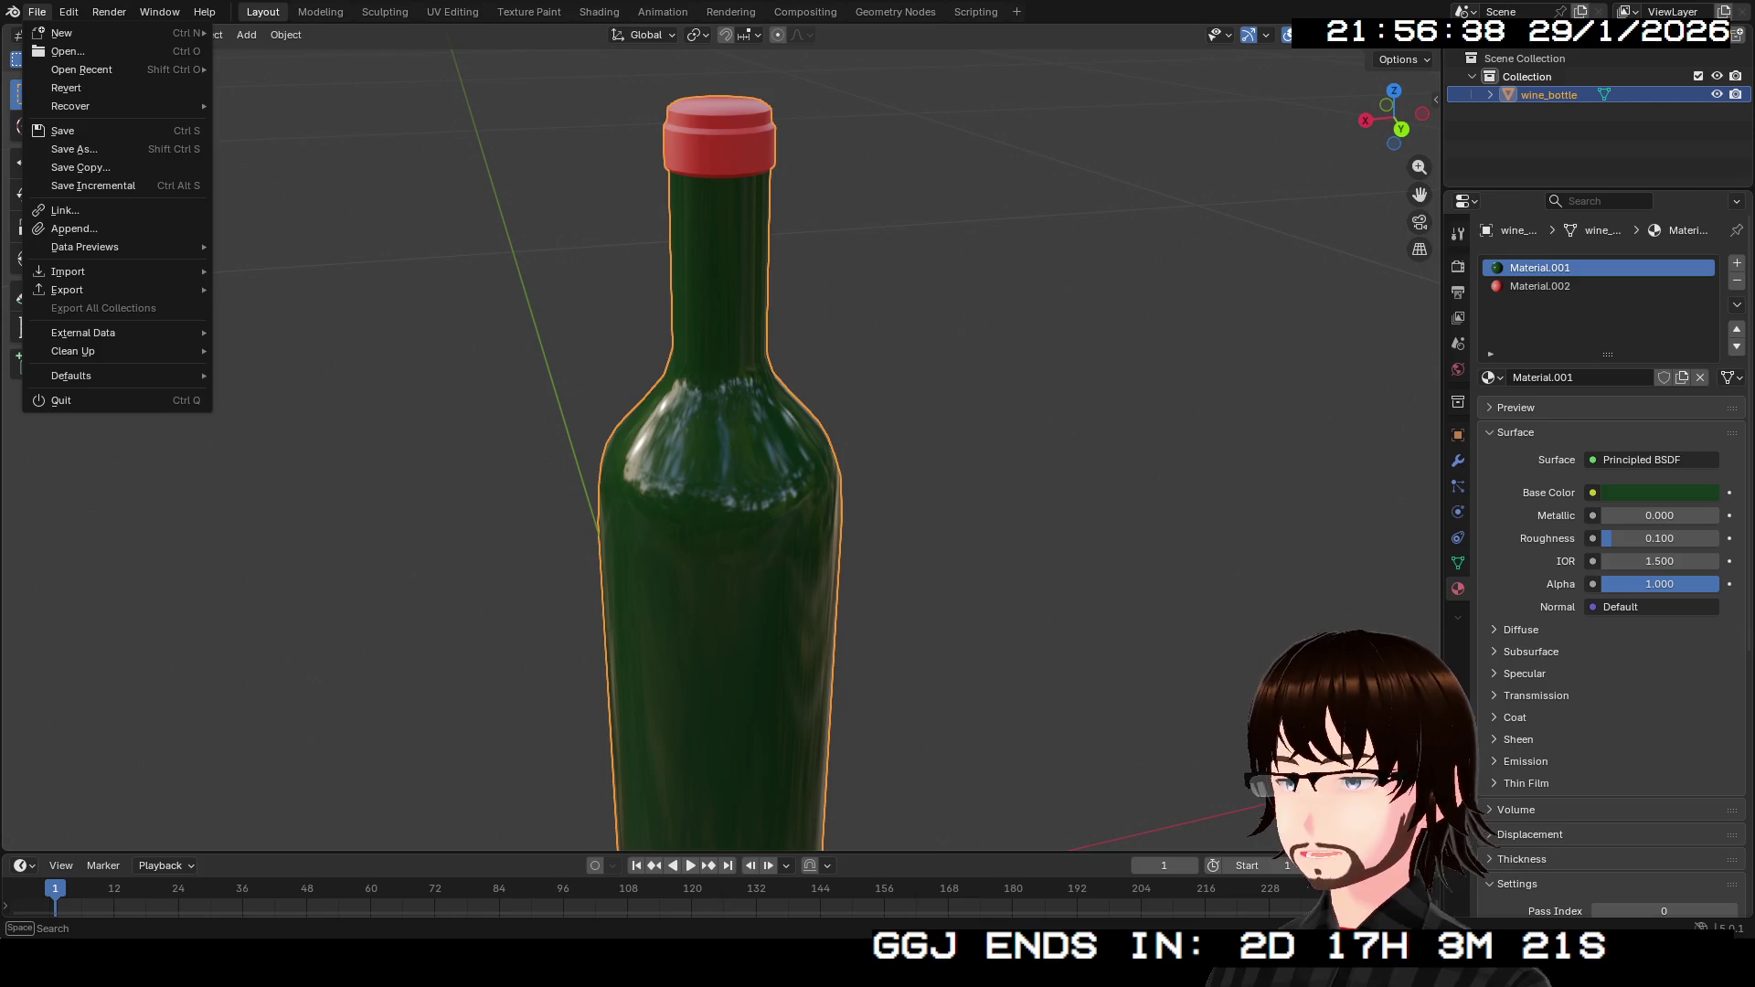
{"action": "mouse_move", "coordinate": [69, 290]}
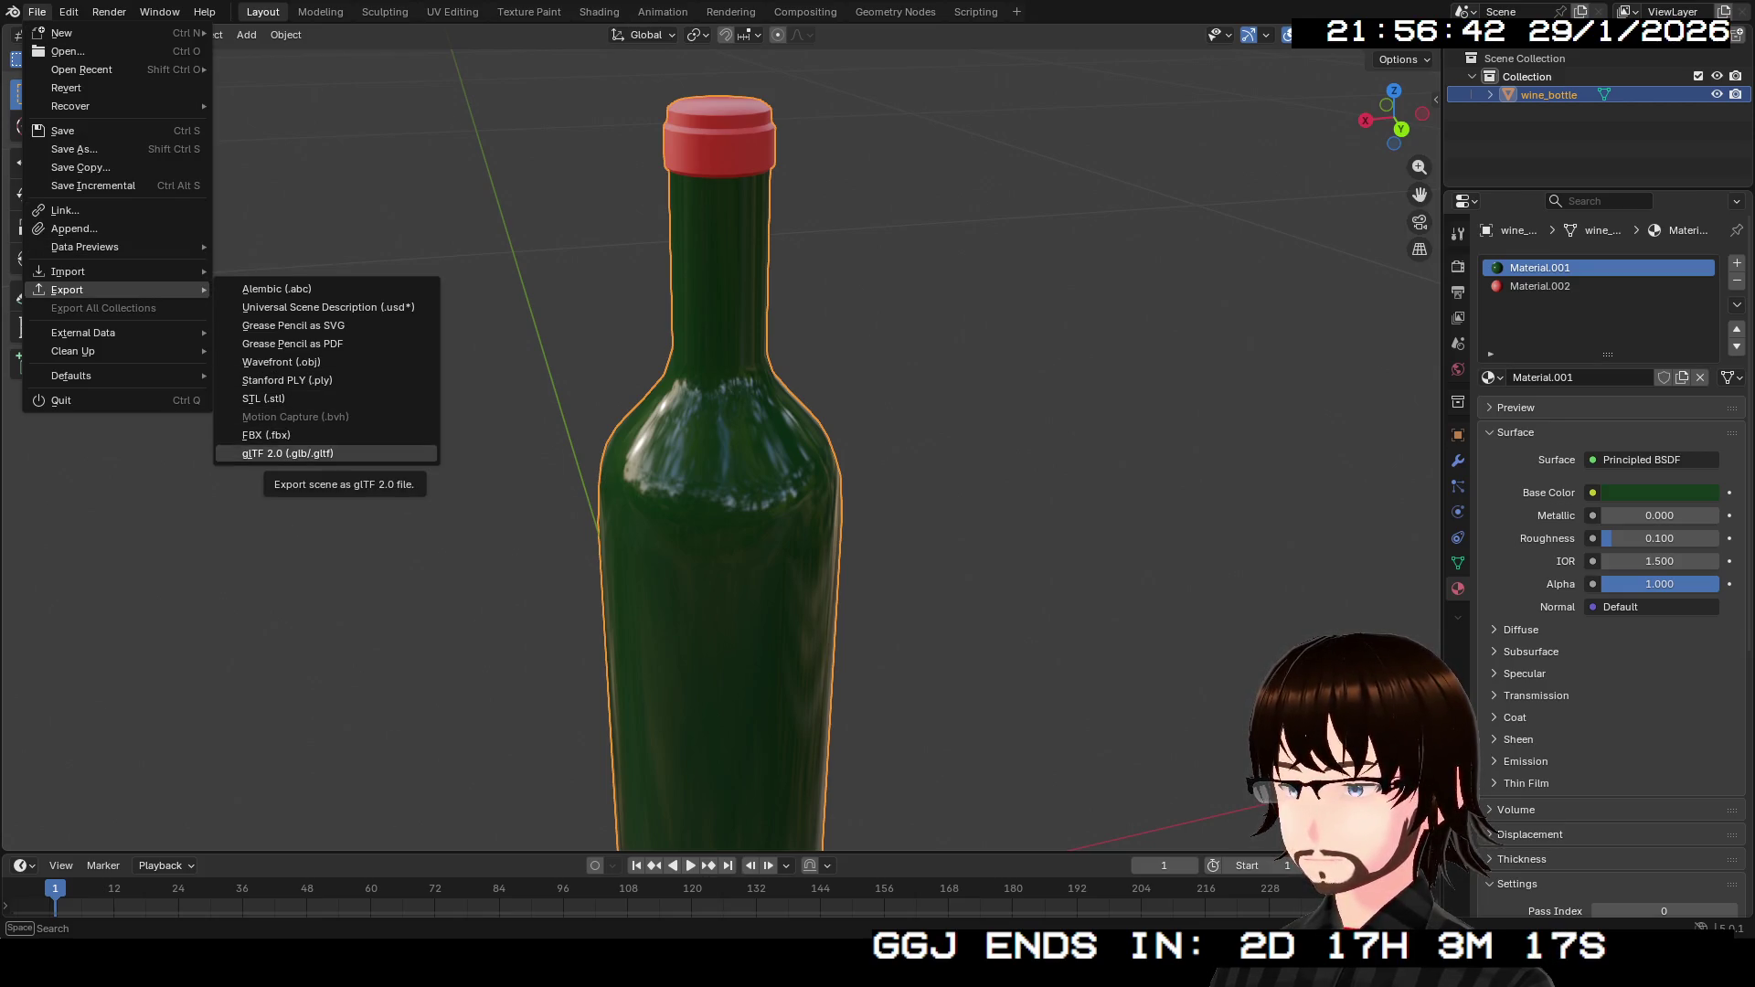
{"action": "left_click", "coordinate": [284, 454]}
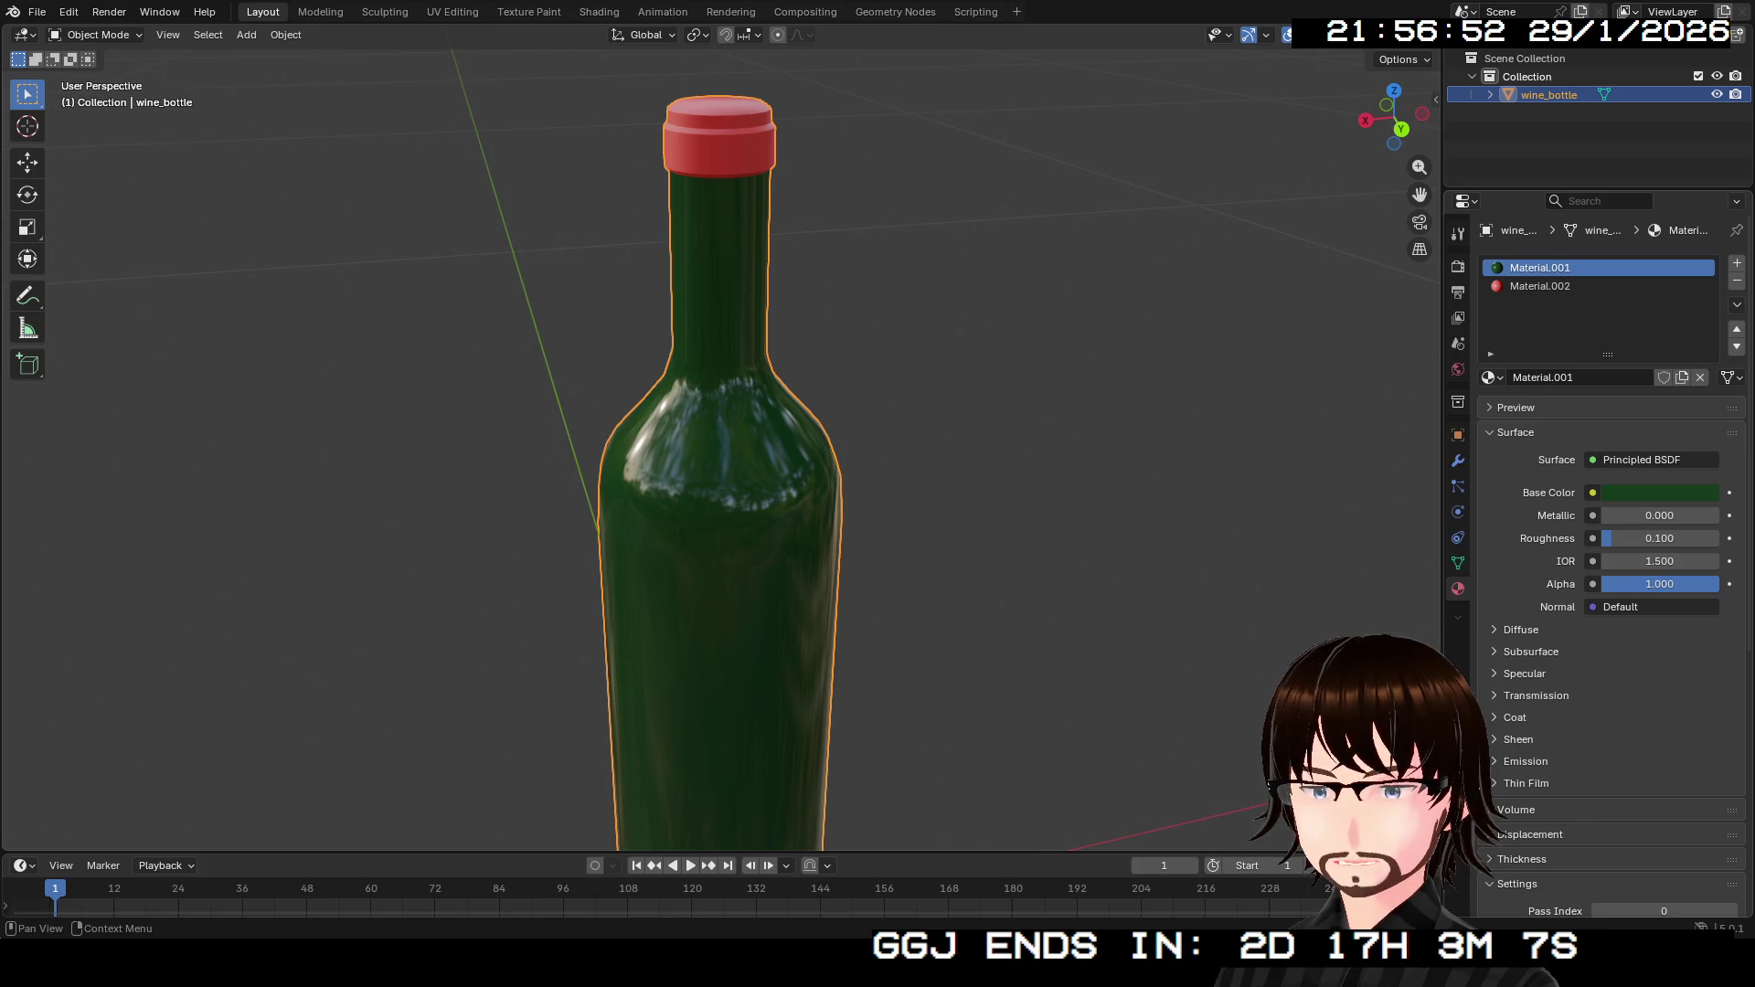
{"action": "left_click", "coordinate": [1659, 492]}
Recolour the body material a reddish brown.
{"action": "left_click_drag", "start_coordinate": [1583, 213], "coordinate": [1587, 286]}
{"action": "left_click_drag", "start_coordinate": [1704, 283], "coordinate": [1705, 245]}
{"action": "mouse_move", "coordinate": [1587, 286]}
{"action": "left_mouse_down"}
{"action": "mouse_move", "coordinate": [1614, 297]}
{"action": "mouse_move", "coordinate": [1605, 316]}
{"action": "left_mouse_up"}
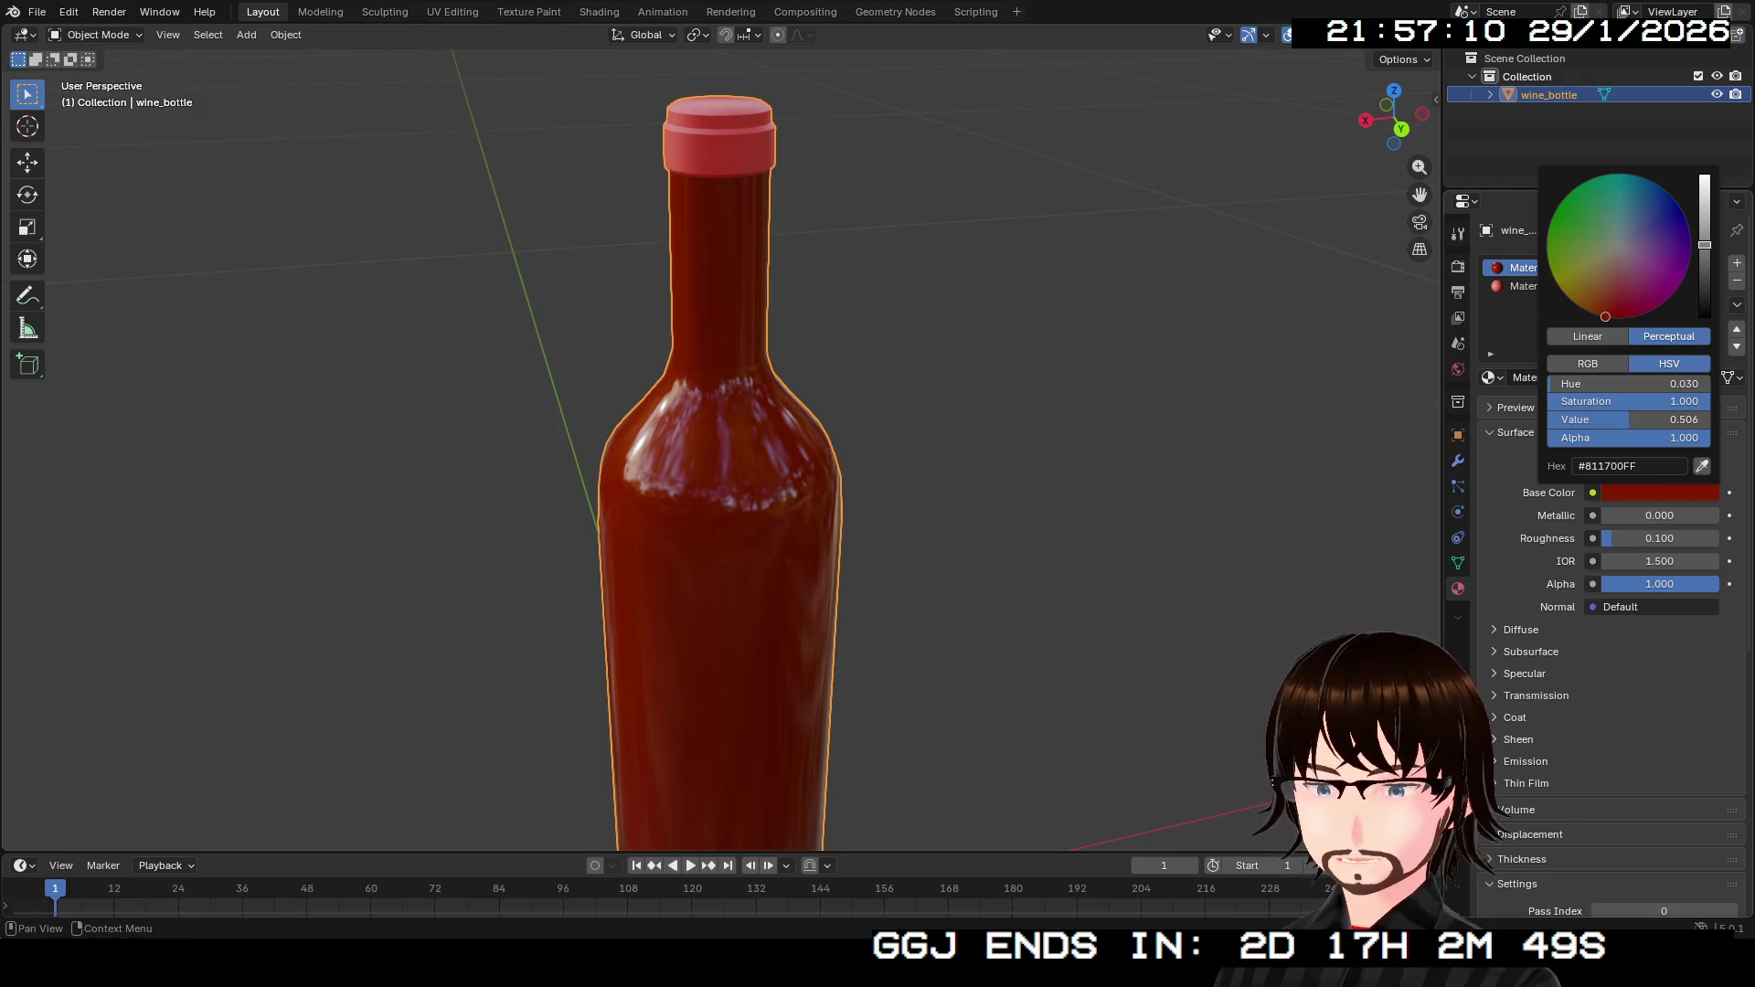
Set the cap's Material.002 base colour to bright blue (0005E7).
{"action": "left_click", "coordinate": [1517, 286]}
{"action": "left_click", "coordinate": [1659, 492]}
{"action": "left_click_drag", "start_coordinate": [1617, 300], "coordinate": [1680, 208]}
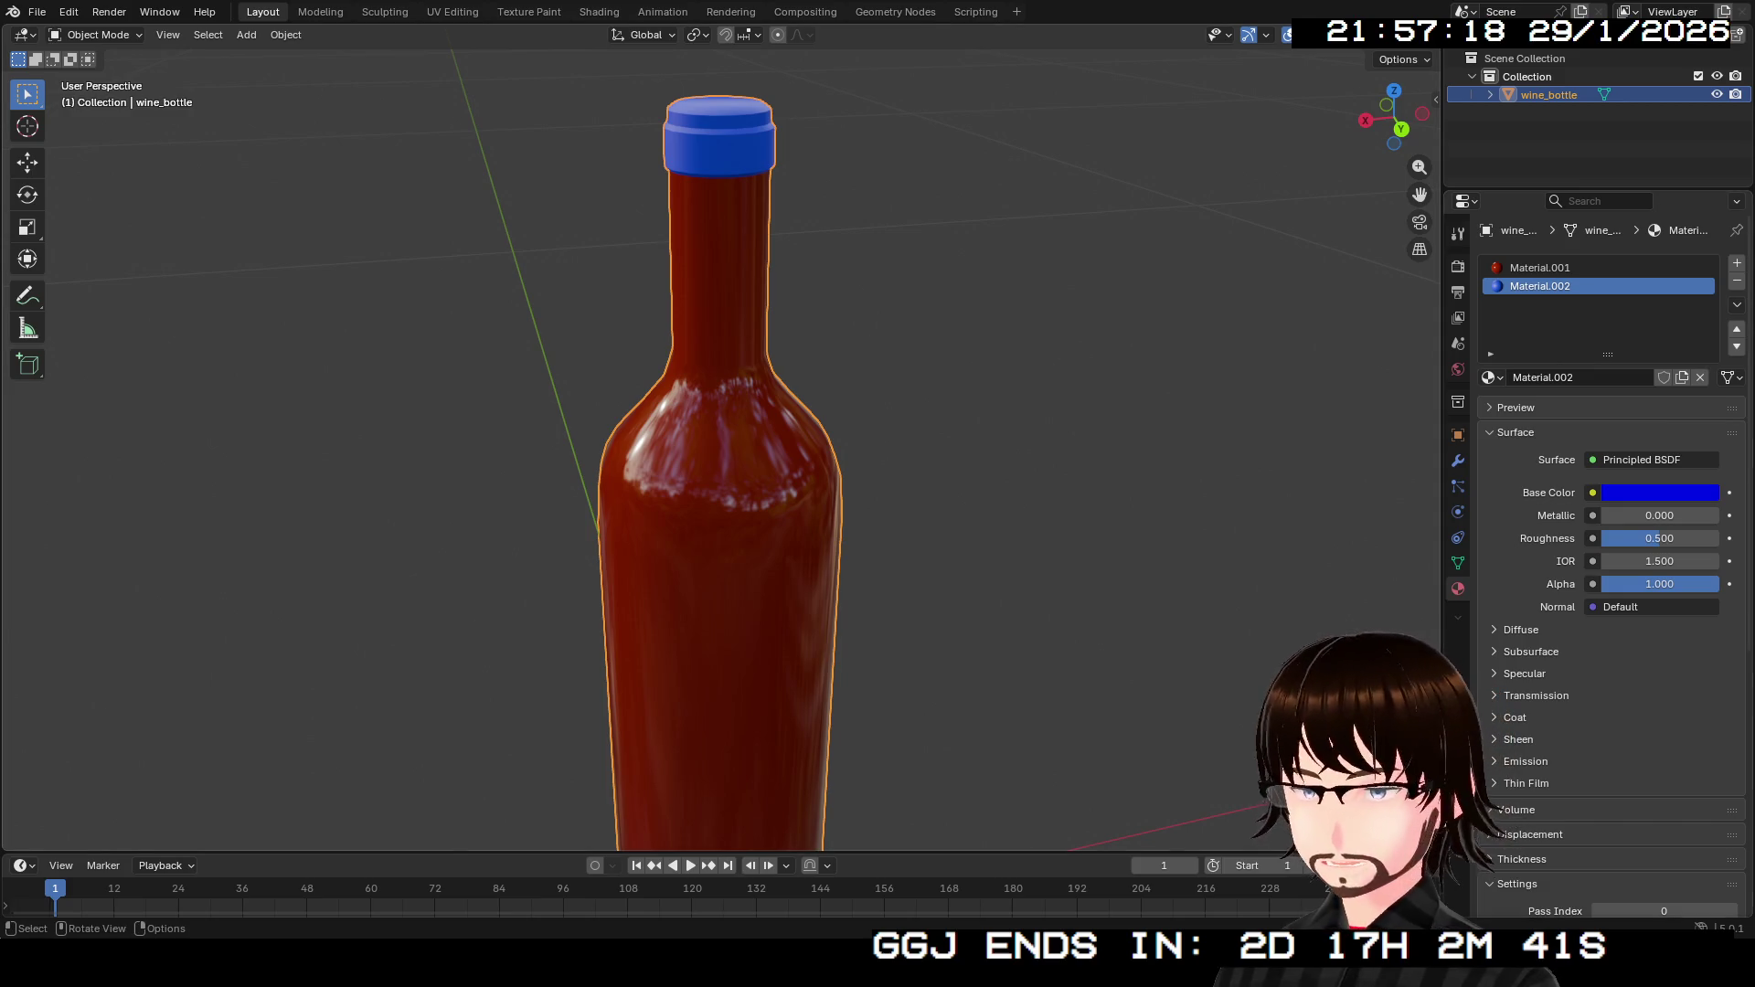
{"action": "left_click", "coordinate": [37, 12]}
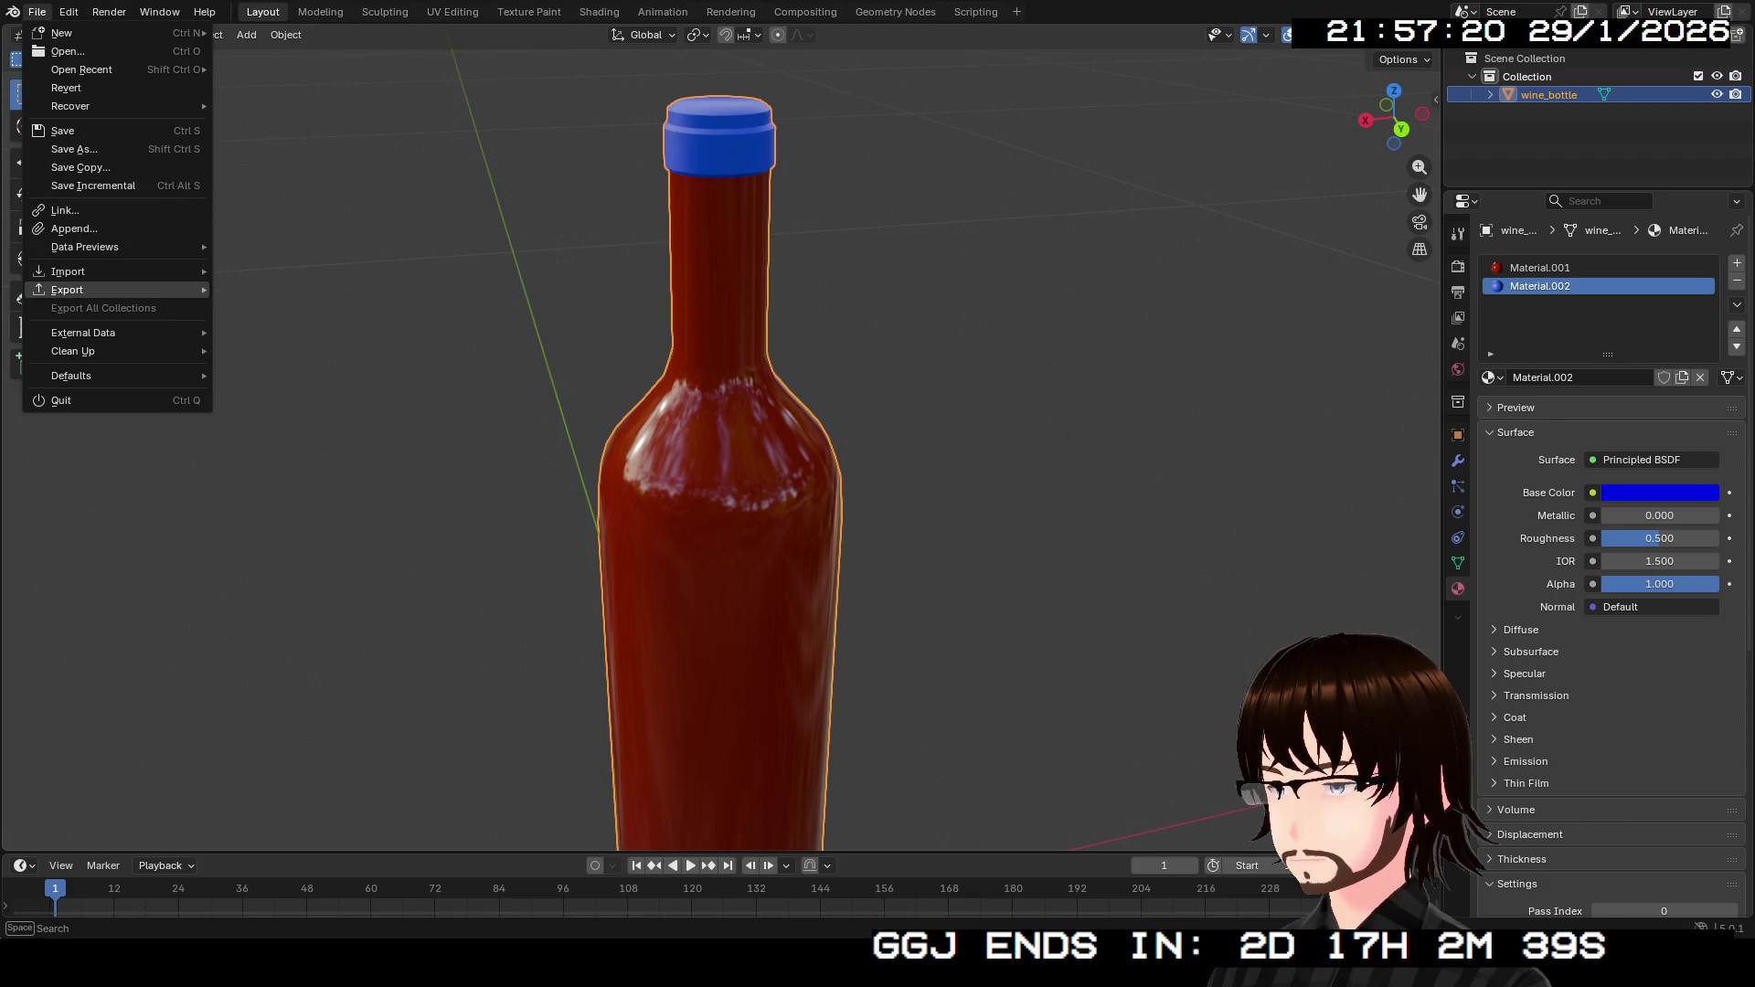
{"action": "mouse_move", "coordinate": [66, 290]}
{"action": "key", "text": "Escape"}
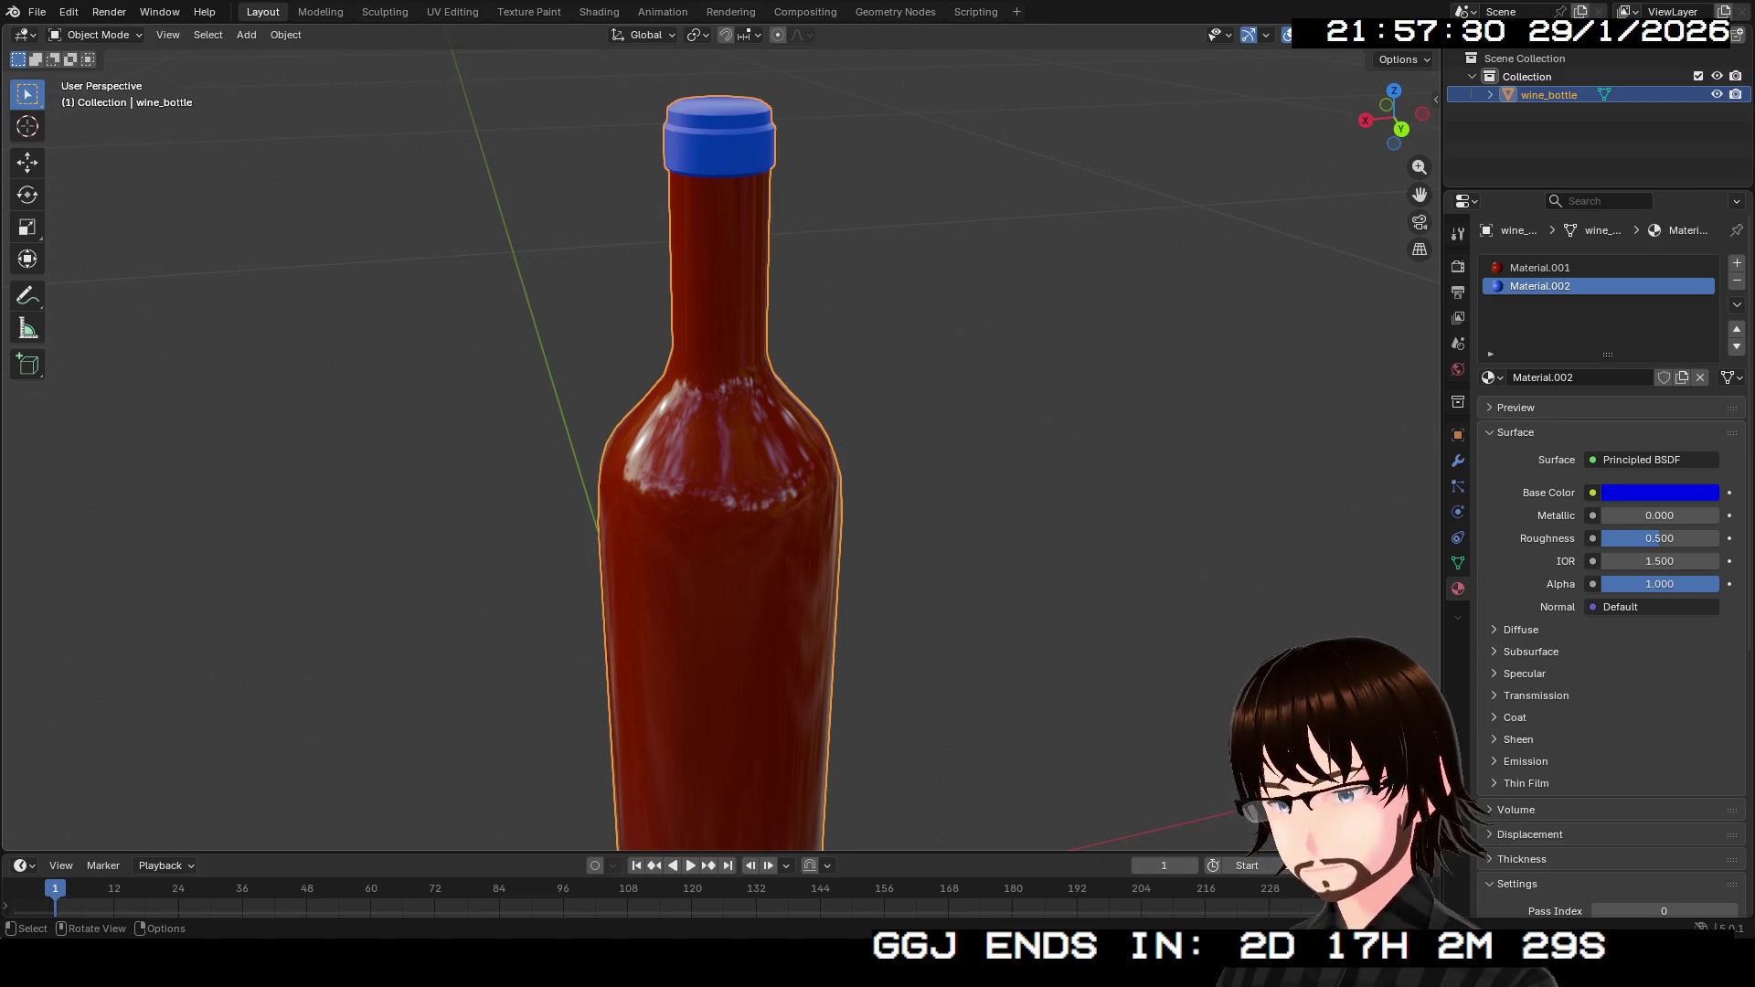
{"action": "mouse_move", "coordinate": [732, 457]}
{"action": "left_mouse_down"}
{"action": "mouse_move", "coordinate": [712, 548]}
{"action": "mouse_move", "coordinate": [786, 475]}
{"action": "mouse_move", "coordinate": [786, 393]}
{"action": "left_mouse_up"}
Undo both colour changes to restore green body and red cap, then resave WineBottle.blend.
{"action": "scroll", "coordinate": [740, 439], "scroll_direction": "down", "scroll_amount": 5}
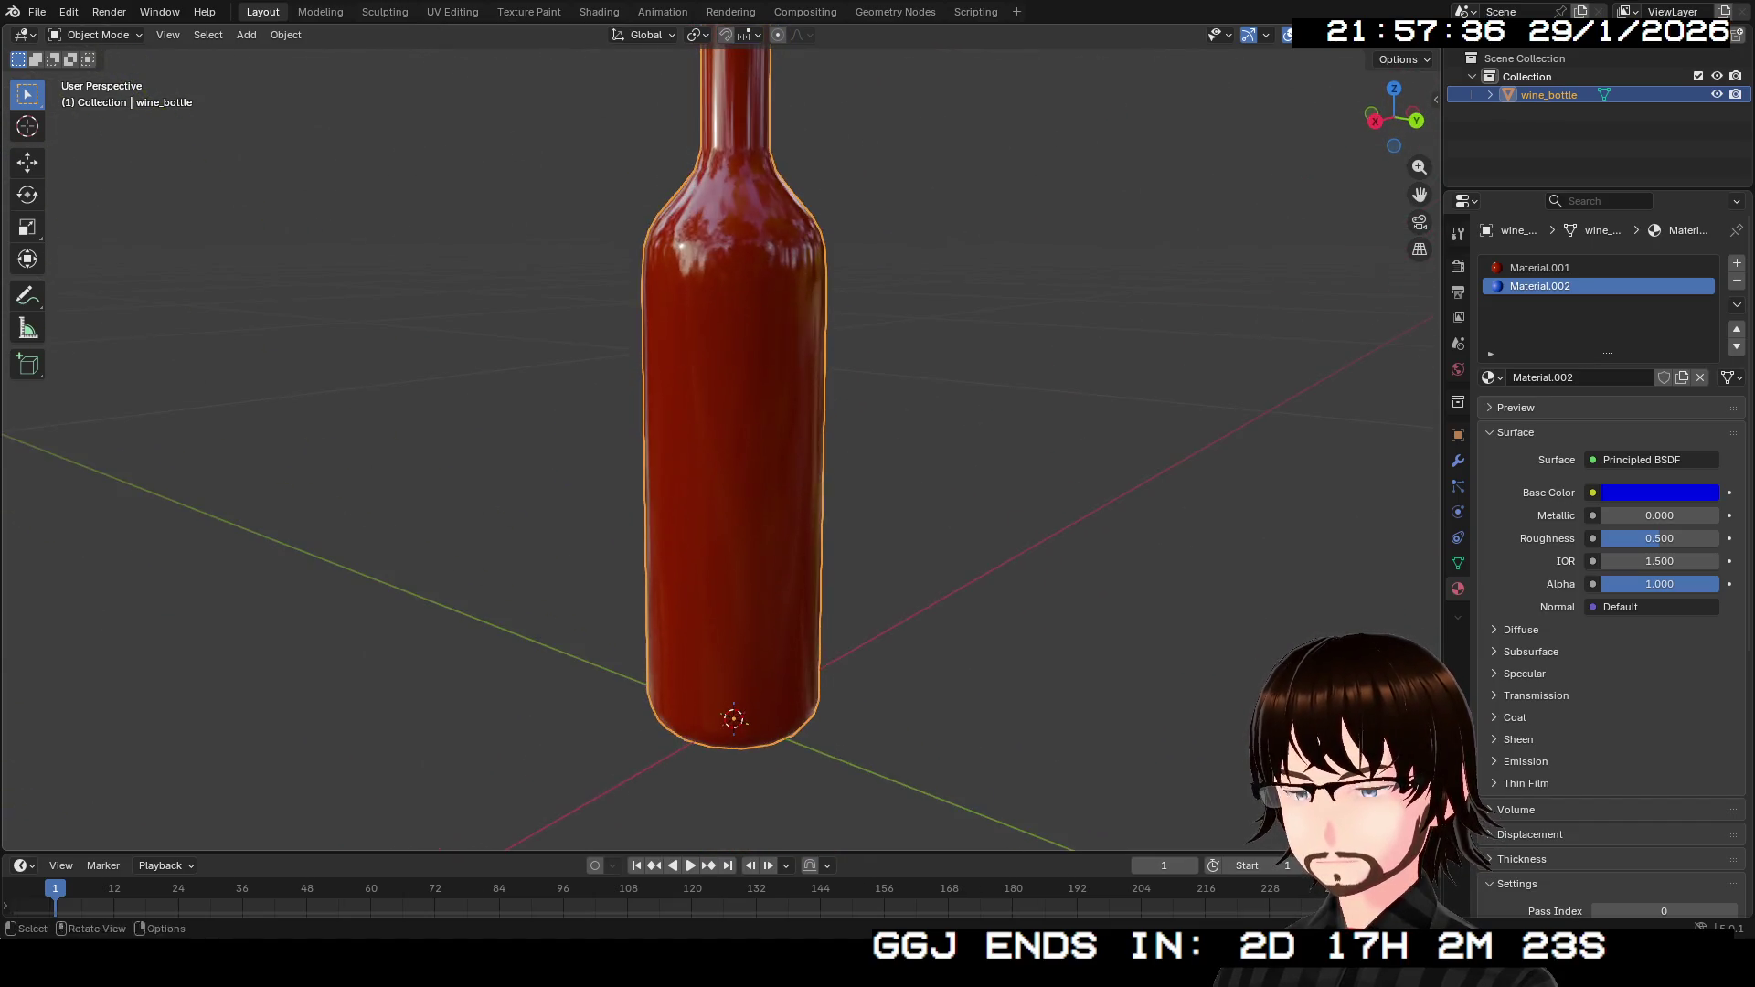
{"action": "mouse_move", "coordinate": [745, 485]}
{"action": "left_mouse_down"}
{"action": "mouse_move", "coordinate": [759, 566]}
{"action": "mouse_move", "coordinate": [758, 493]}
{"action": "left_mouse_up"}
{"action": "scroll", "coordinate": [759, 493], "scroll_direction": "up", "scroll_amount": 2}
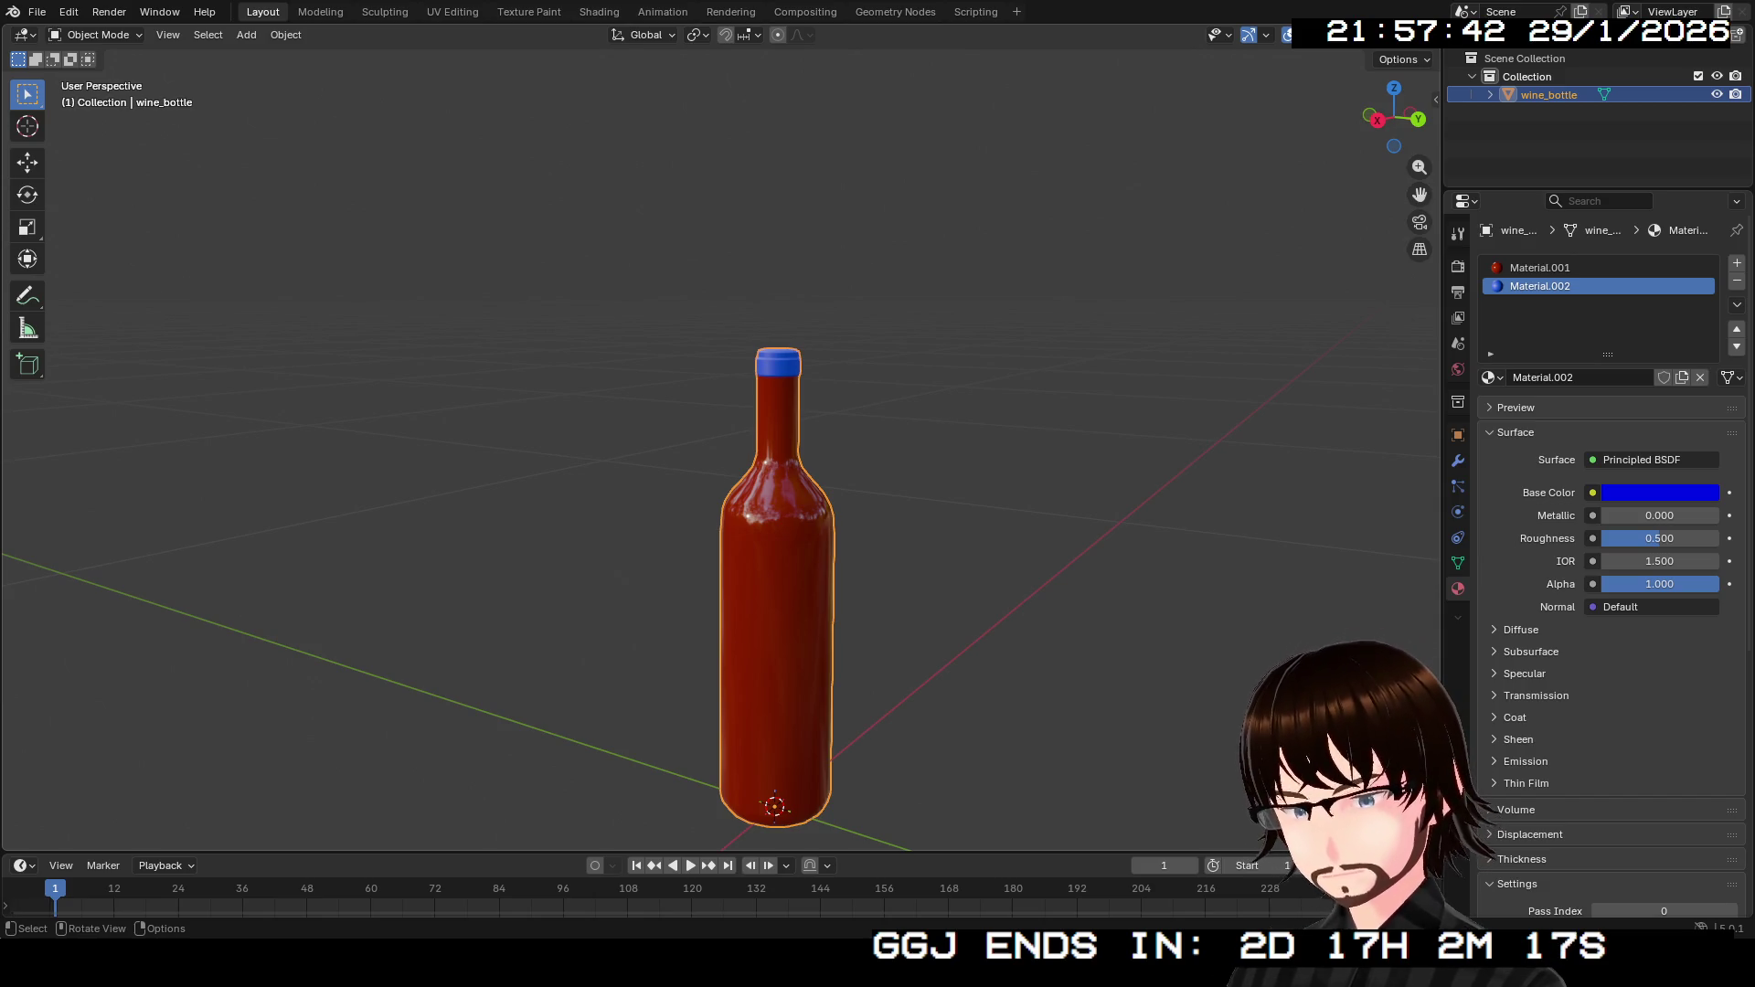
{"action": "key", "text": "ctrl+z"}
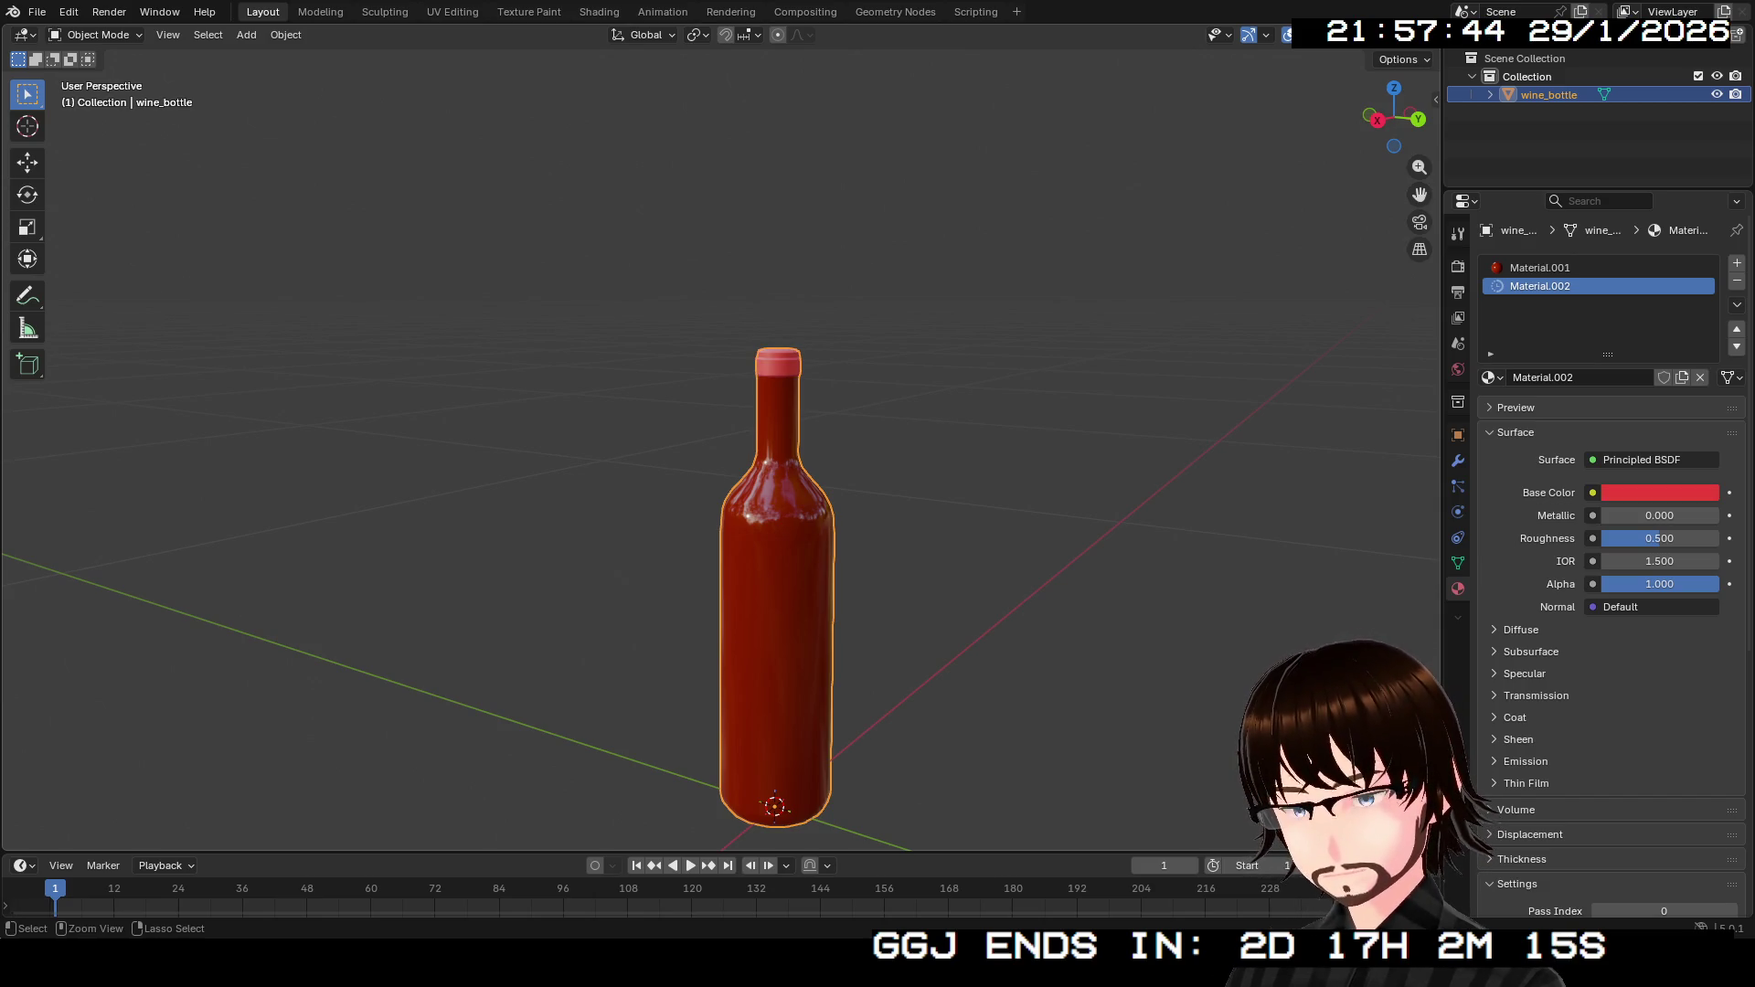
{"action": "key", "text": "ctrl+z"}
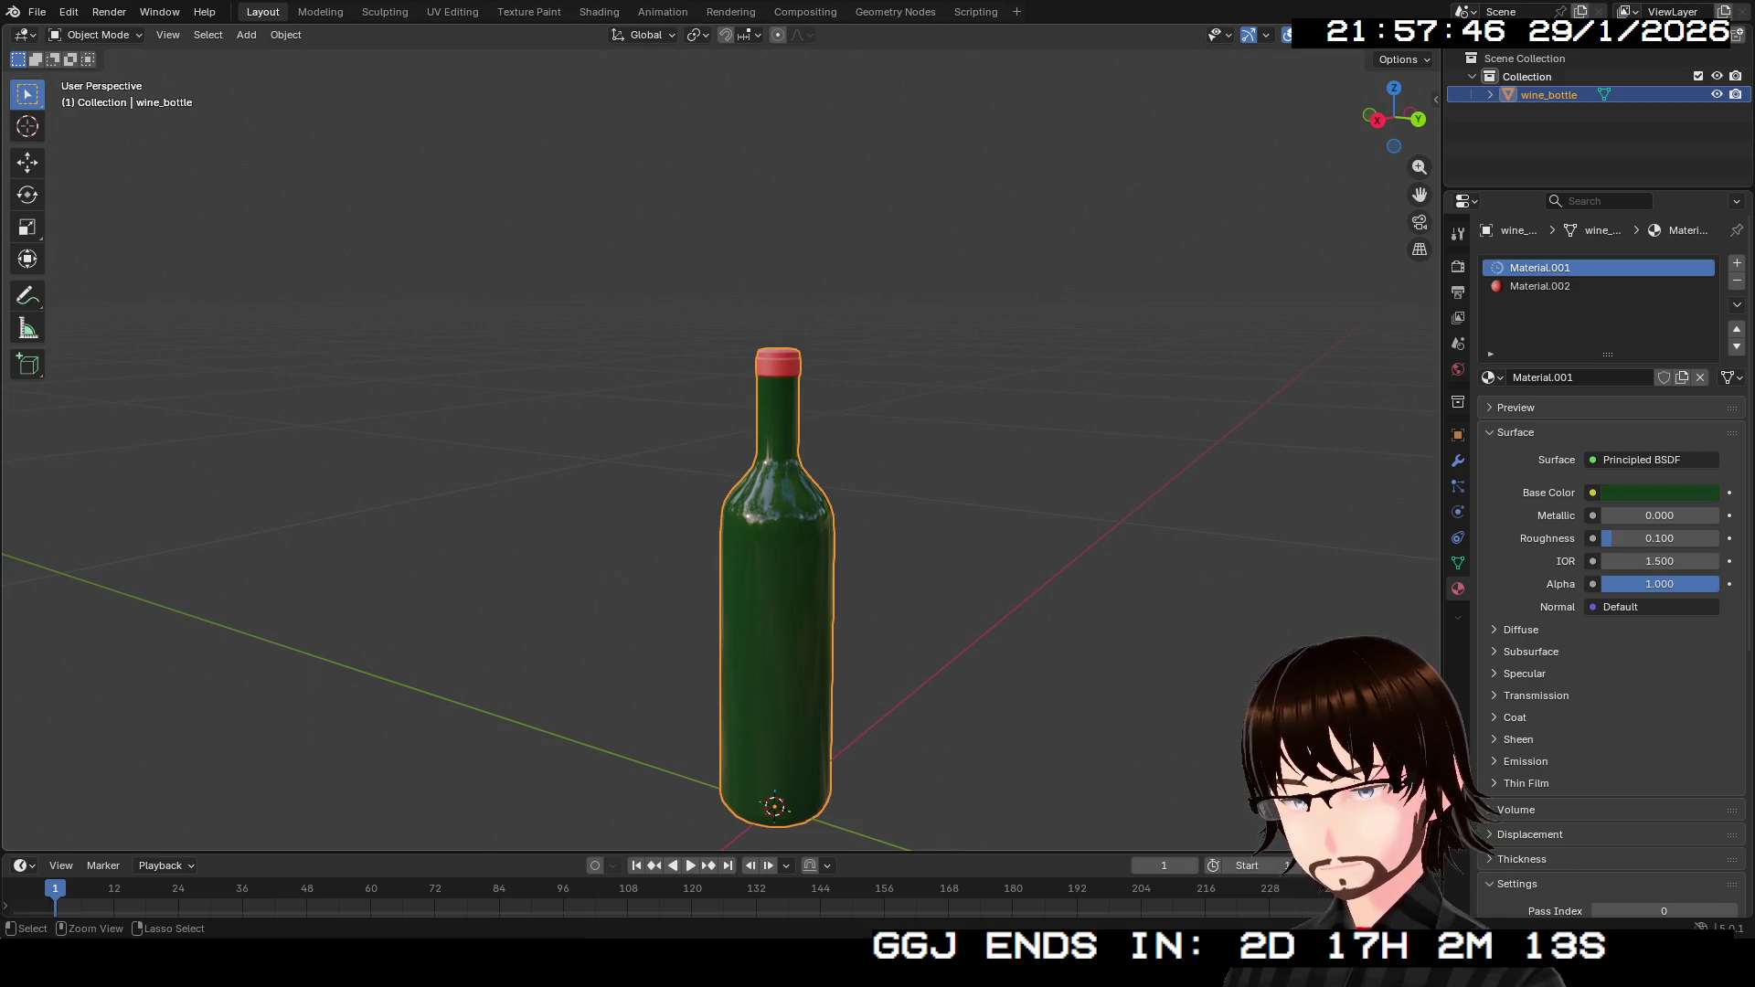
{"action": "key", "text": "ctrl+s"}
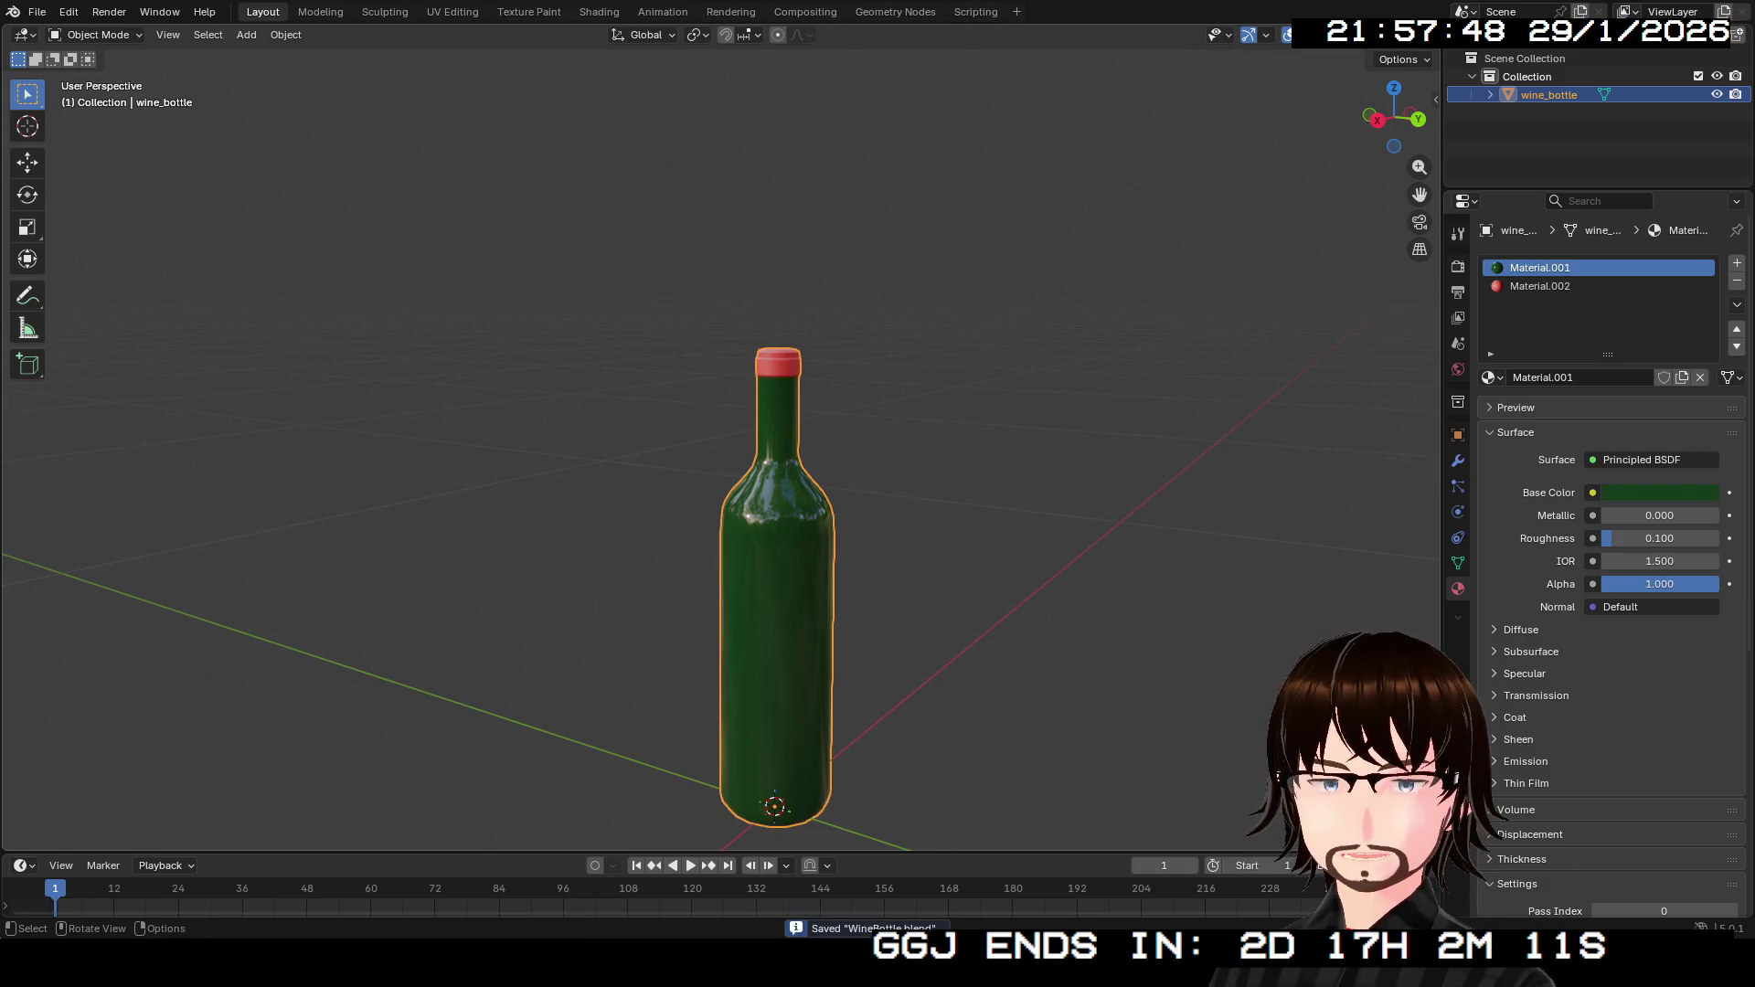
{"action": "left_click", "coordinate": [36, 12]}
Start a new General scene and delete its default camera, cube and light.
{"action": "mouse_move", "coordinate": [61, 32]}
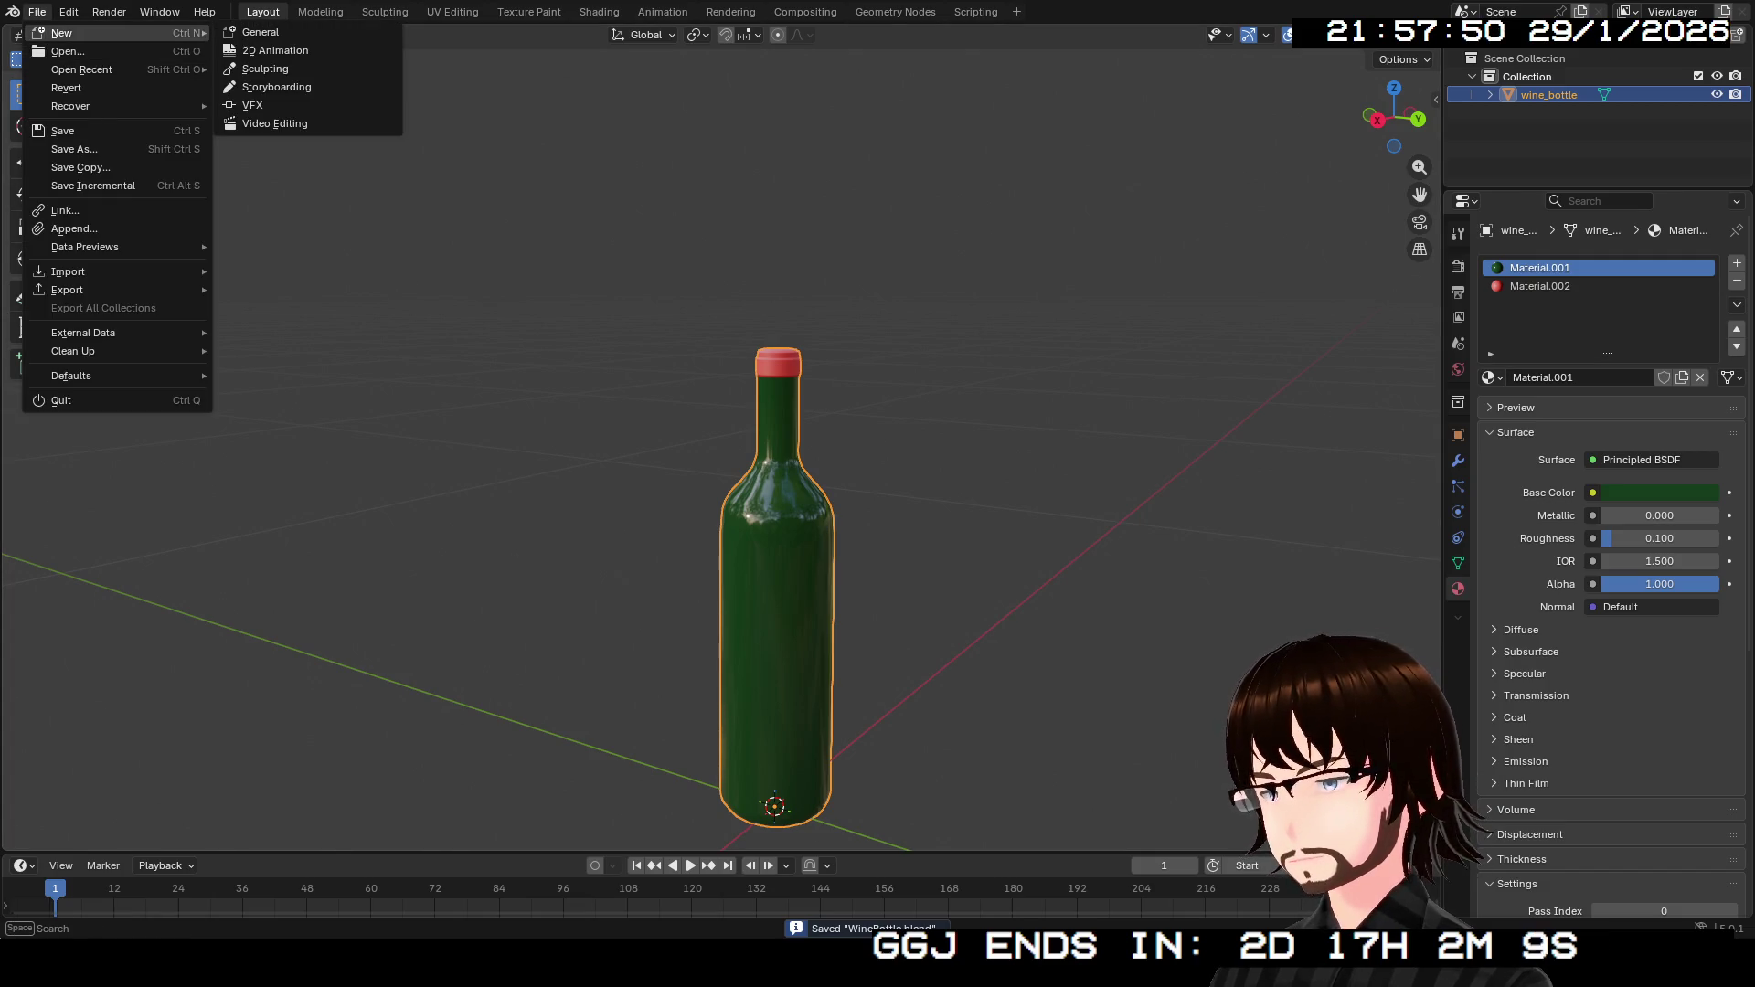
{"action": "left_click", "coordinate": [266, 32]}
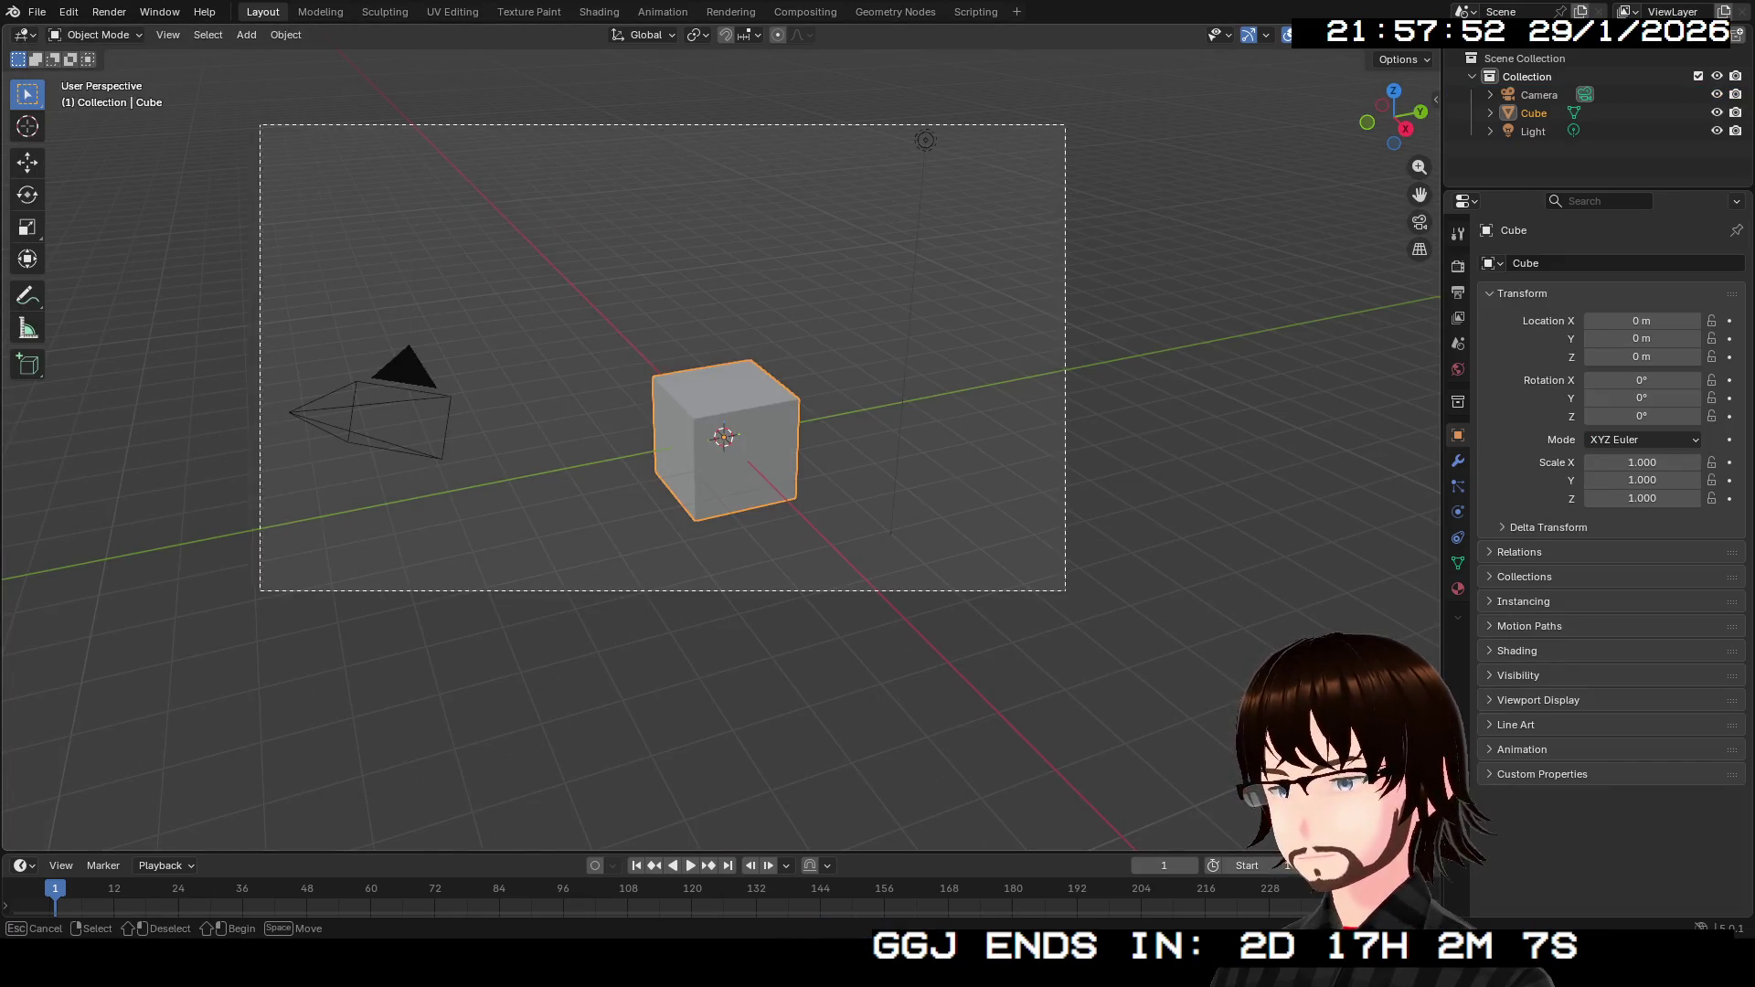
{"action": "key", "text": "x"}
{"action": "key", "text": "Return"}
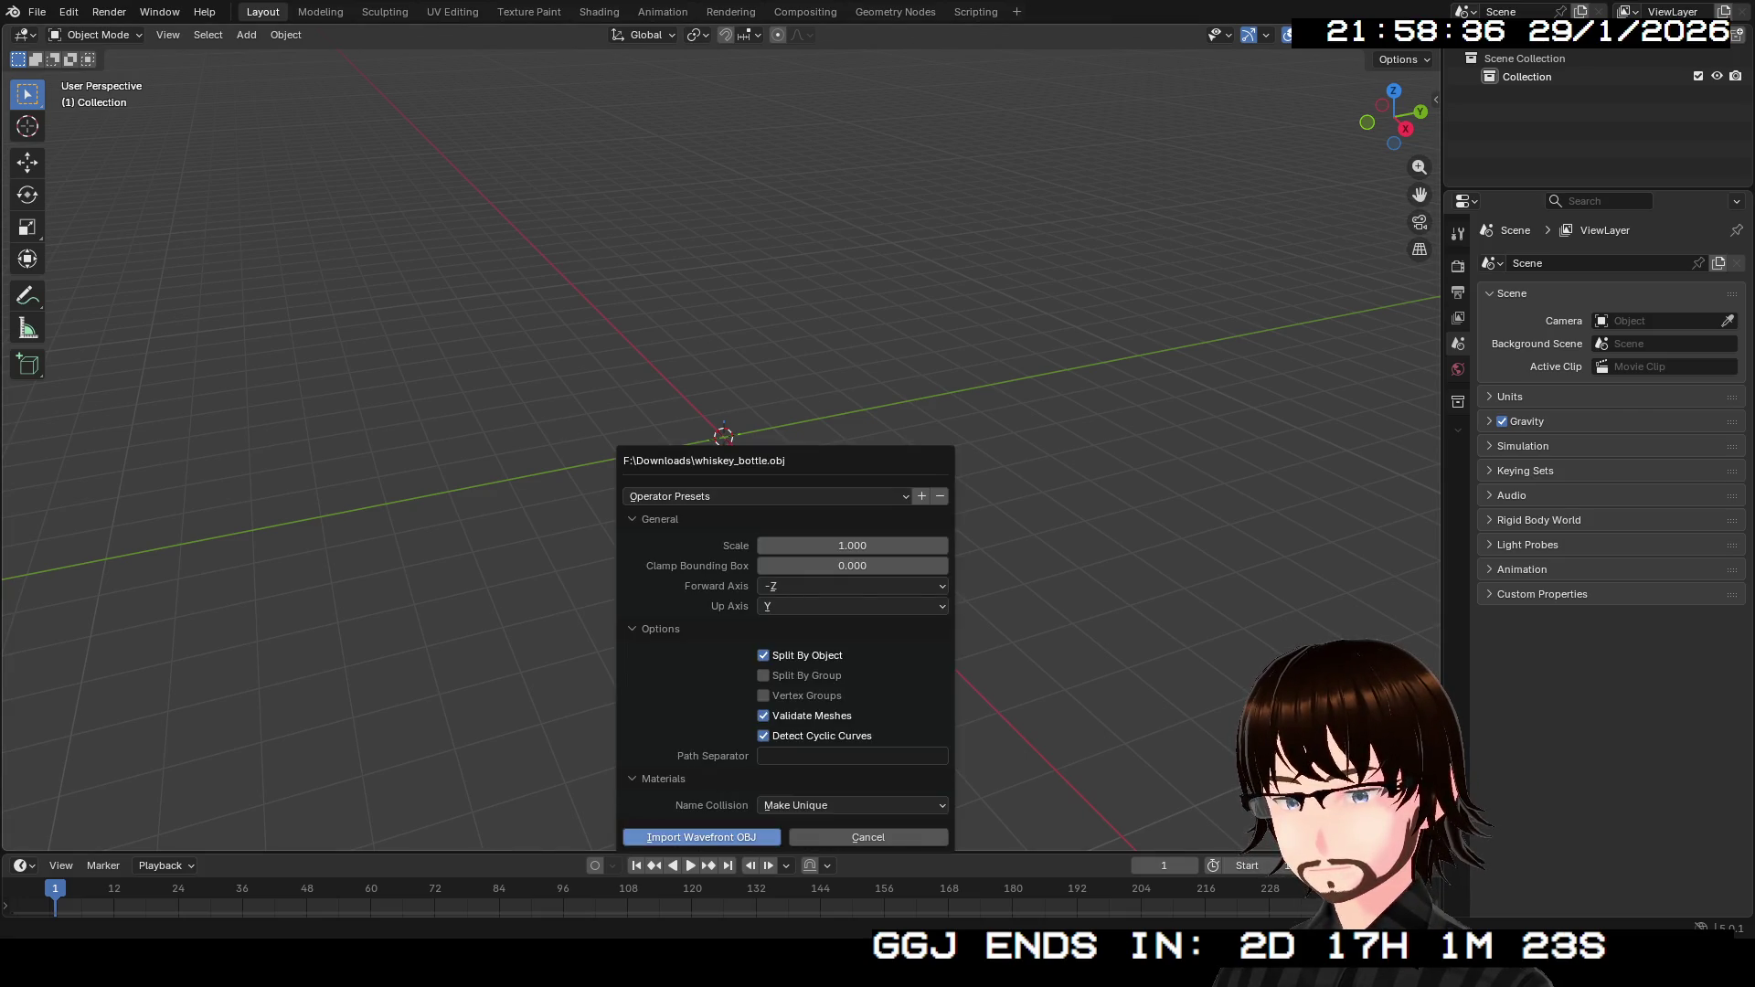
Import whiskey_bottle.obj and select the whiskey_bottle body rather than the lid.
{"action": "key", "text": "Return"}
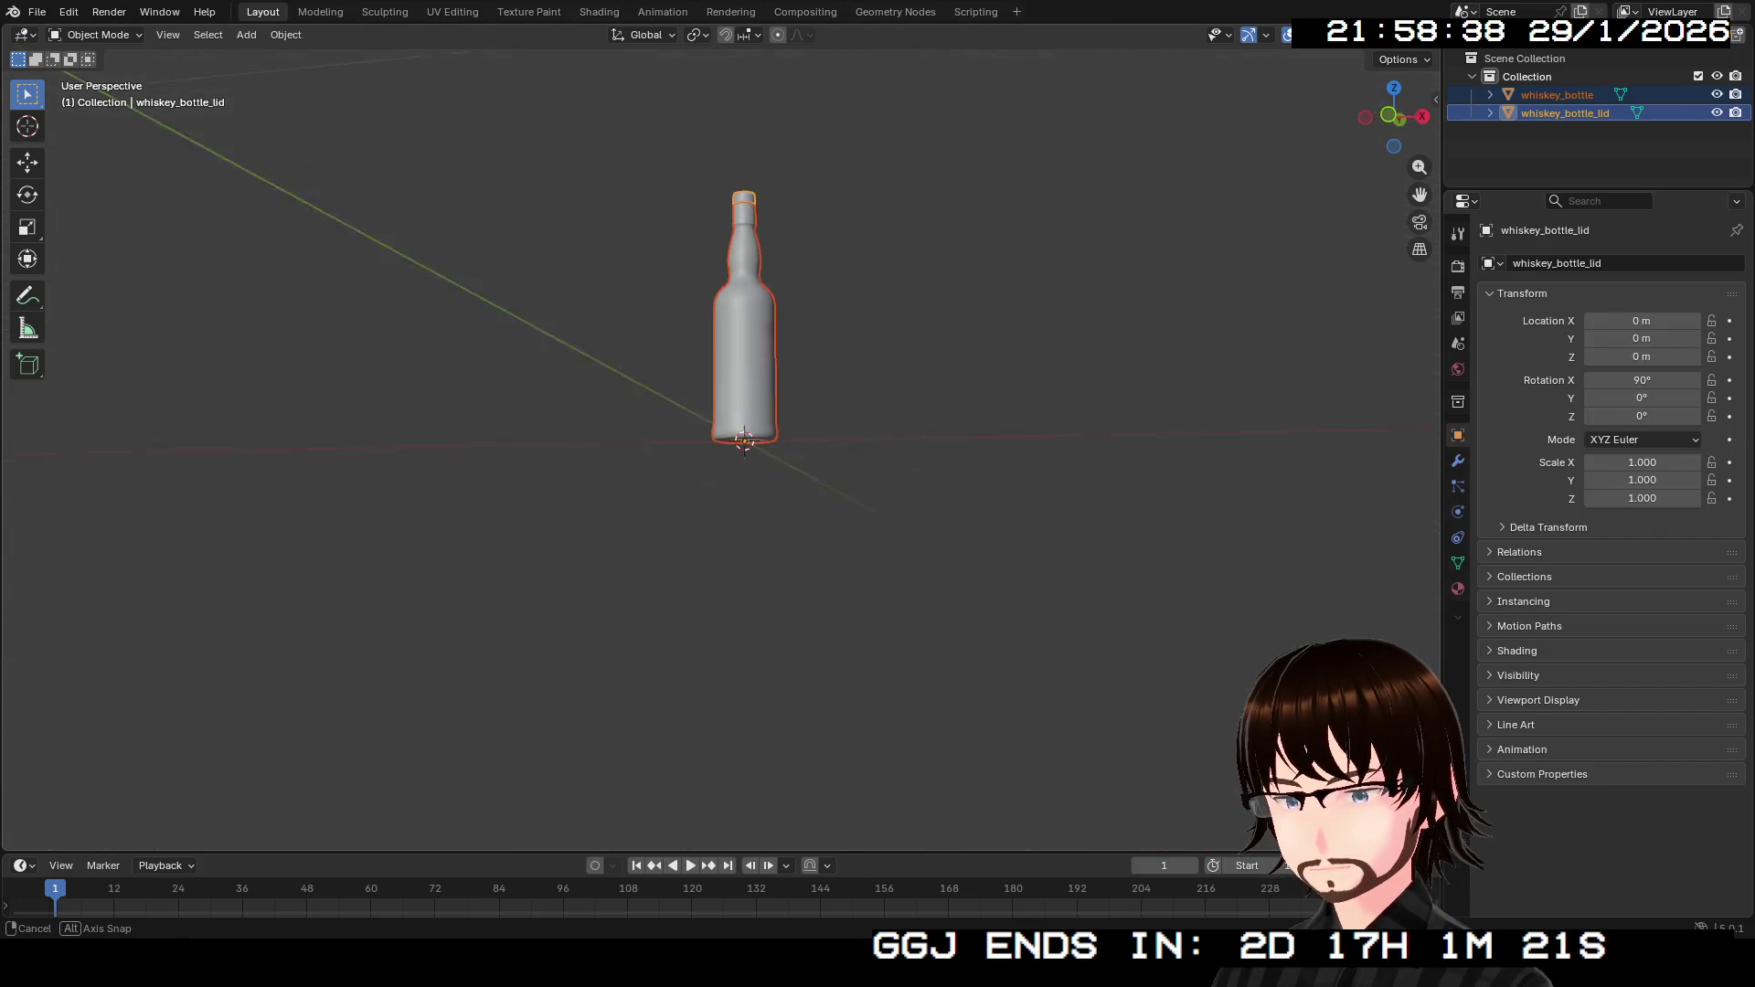
{"action": "scroll", "coordinate": [731, 457], "scroll_direction": "up", "scroll_amount": 5}
{"action": "left_click_drag", "start_coordinate": [731, 457], "coordinate": [752, 604]}
{"action": "left_click", "coordinate": [768, 585]}
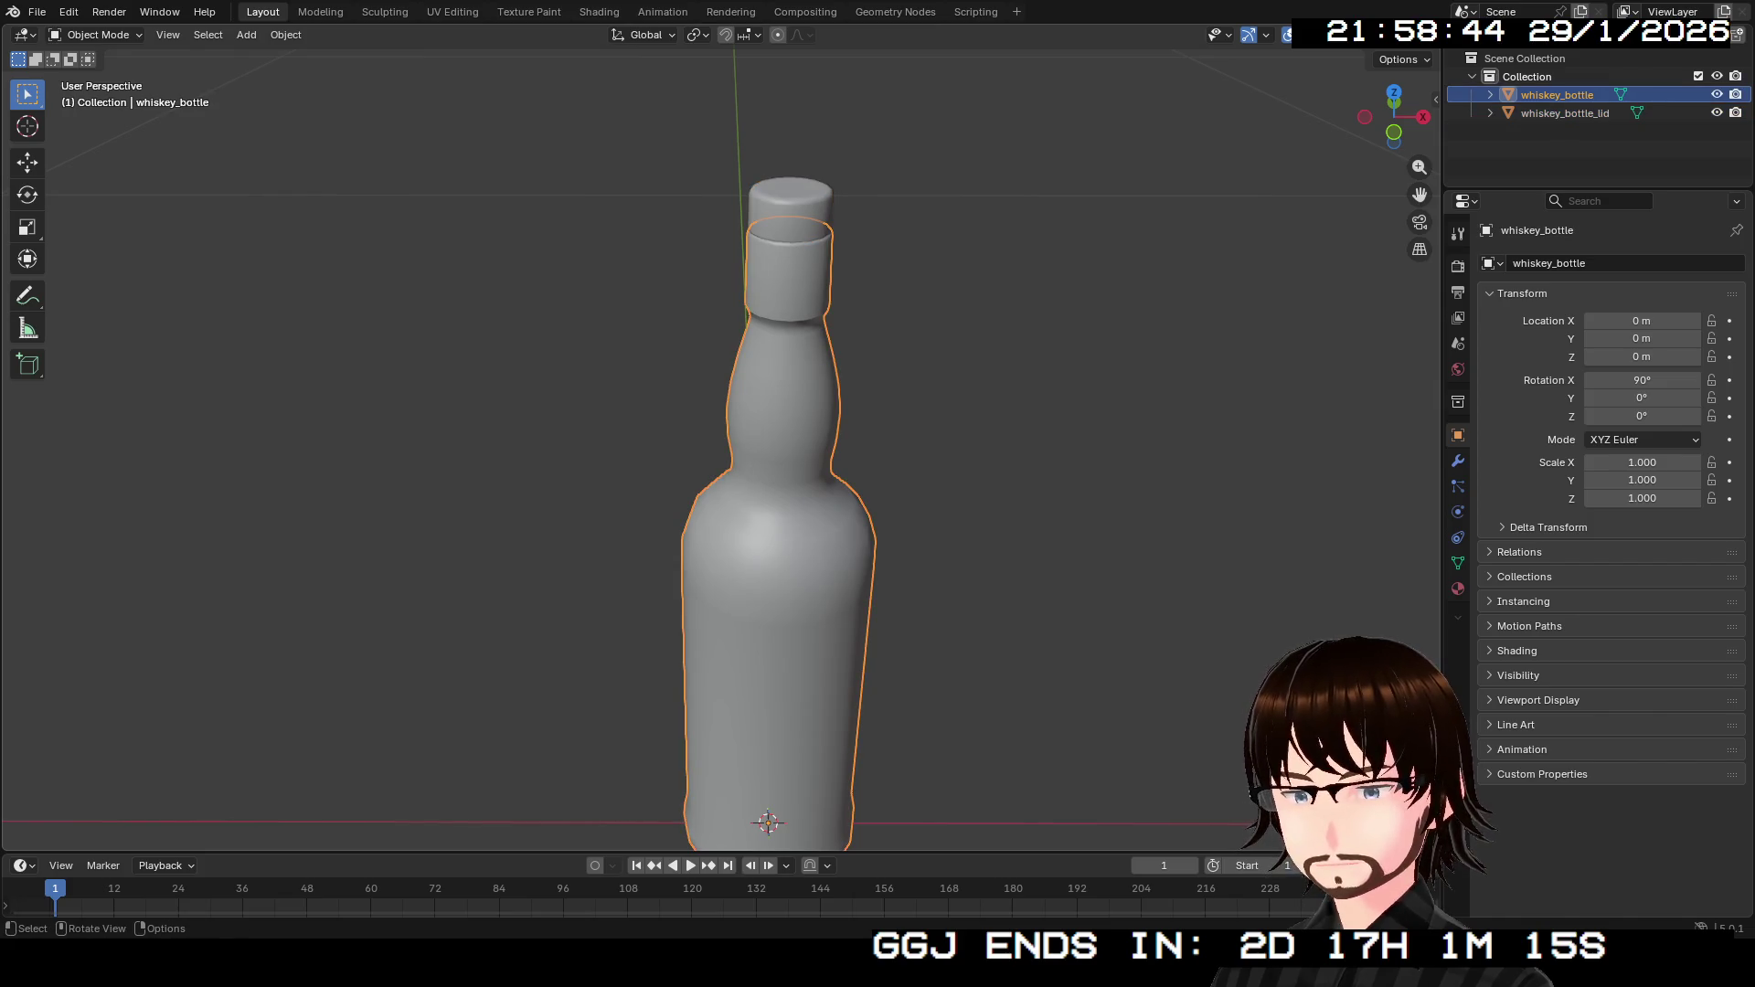
Create a new Material.001 with a near-black dark brown base colour.
{"action": "left_click", "coordinate": [1458, 589]}
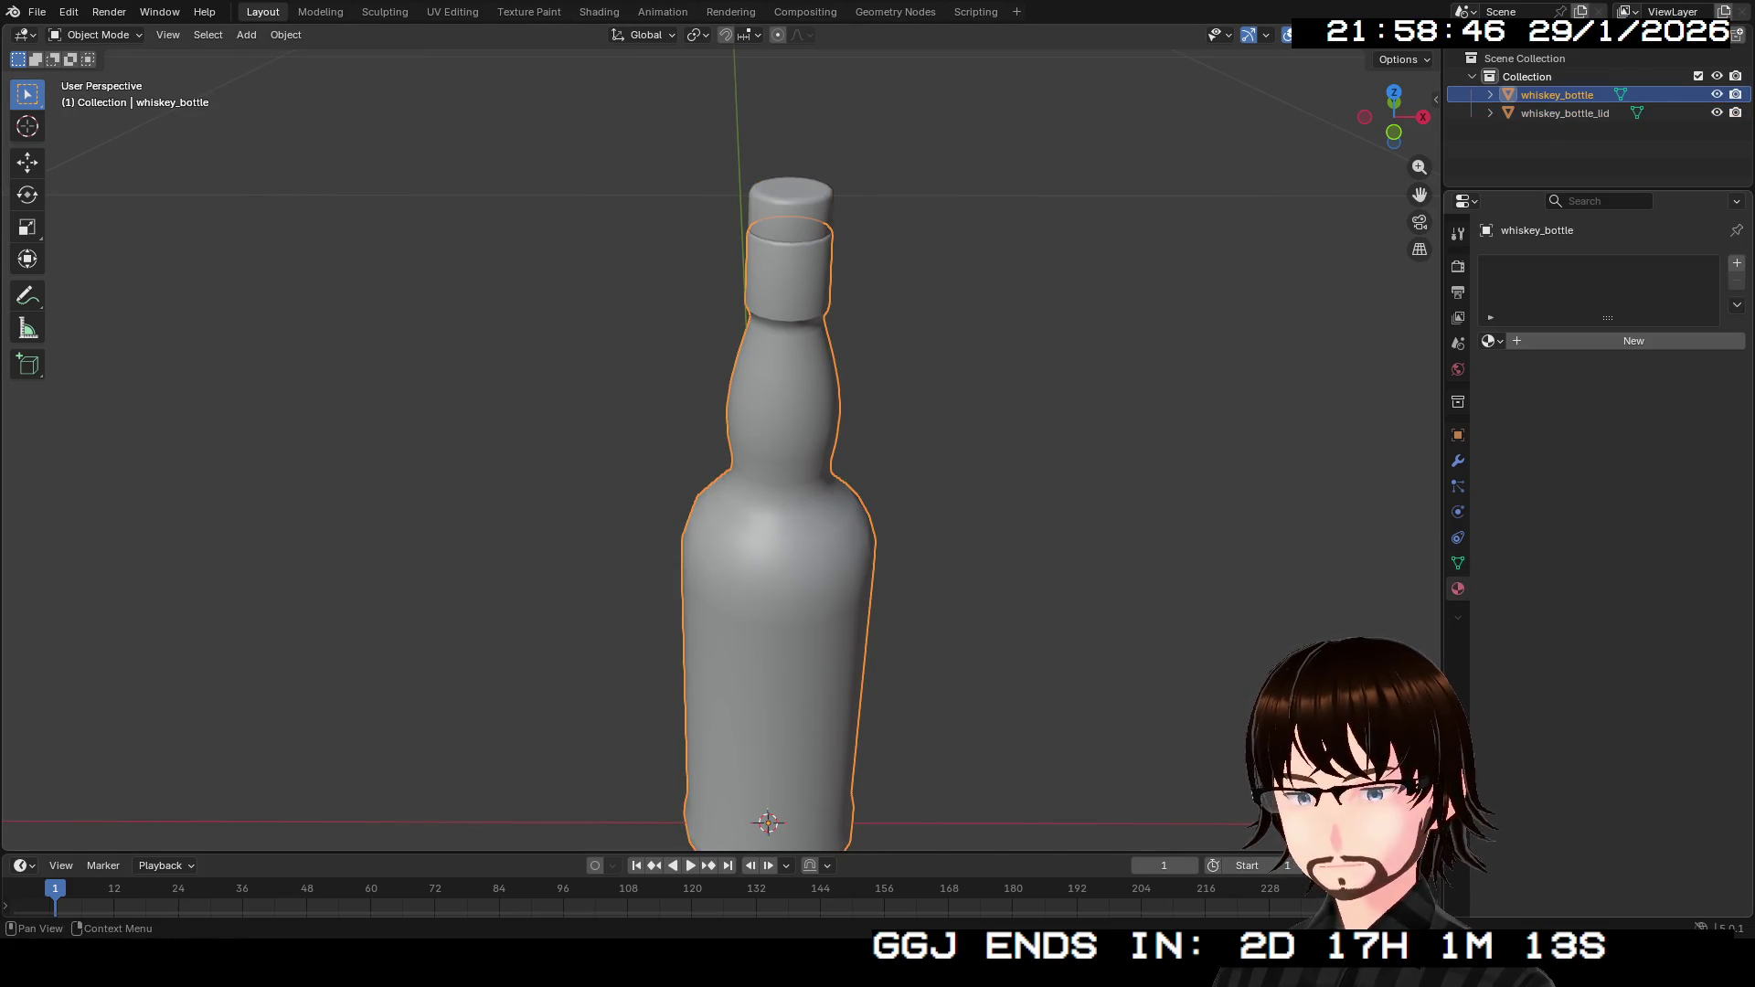
{"action": "left_click", "coordinate": [1633, 340]}
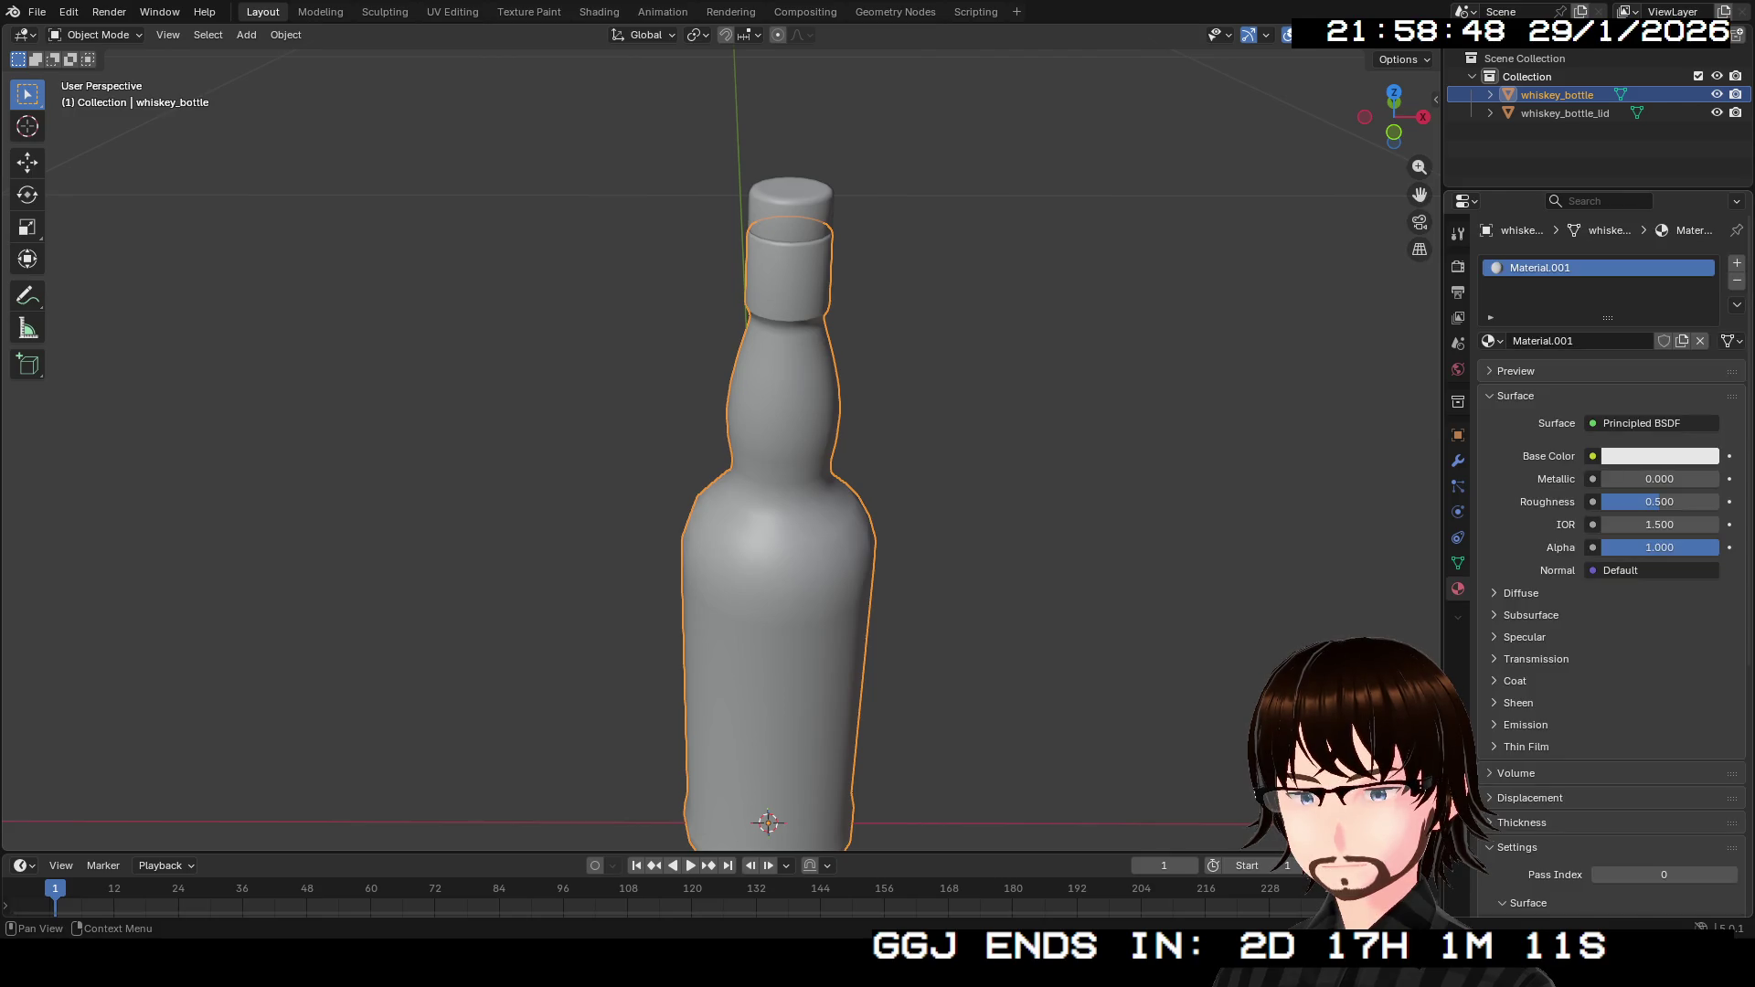
{"action": "left_click", "coordinate": [1659, 456]}
{"action": "left_click_drag", "start_coordinate": [1663, 383], "coordinate": [1556, 383]}
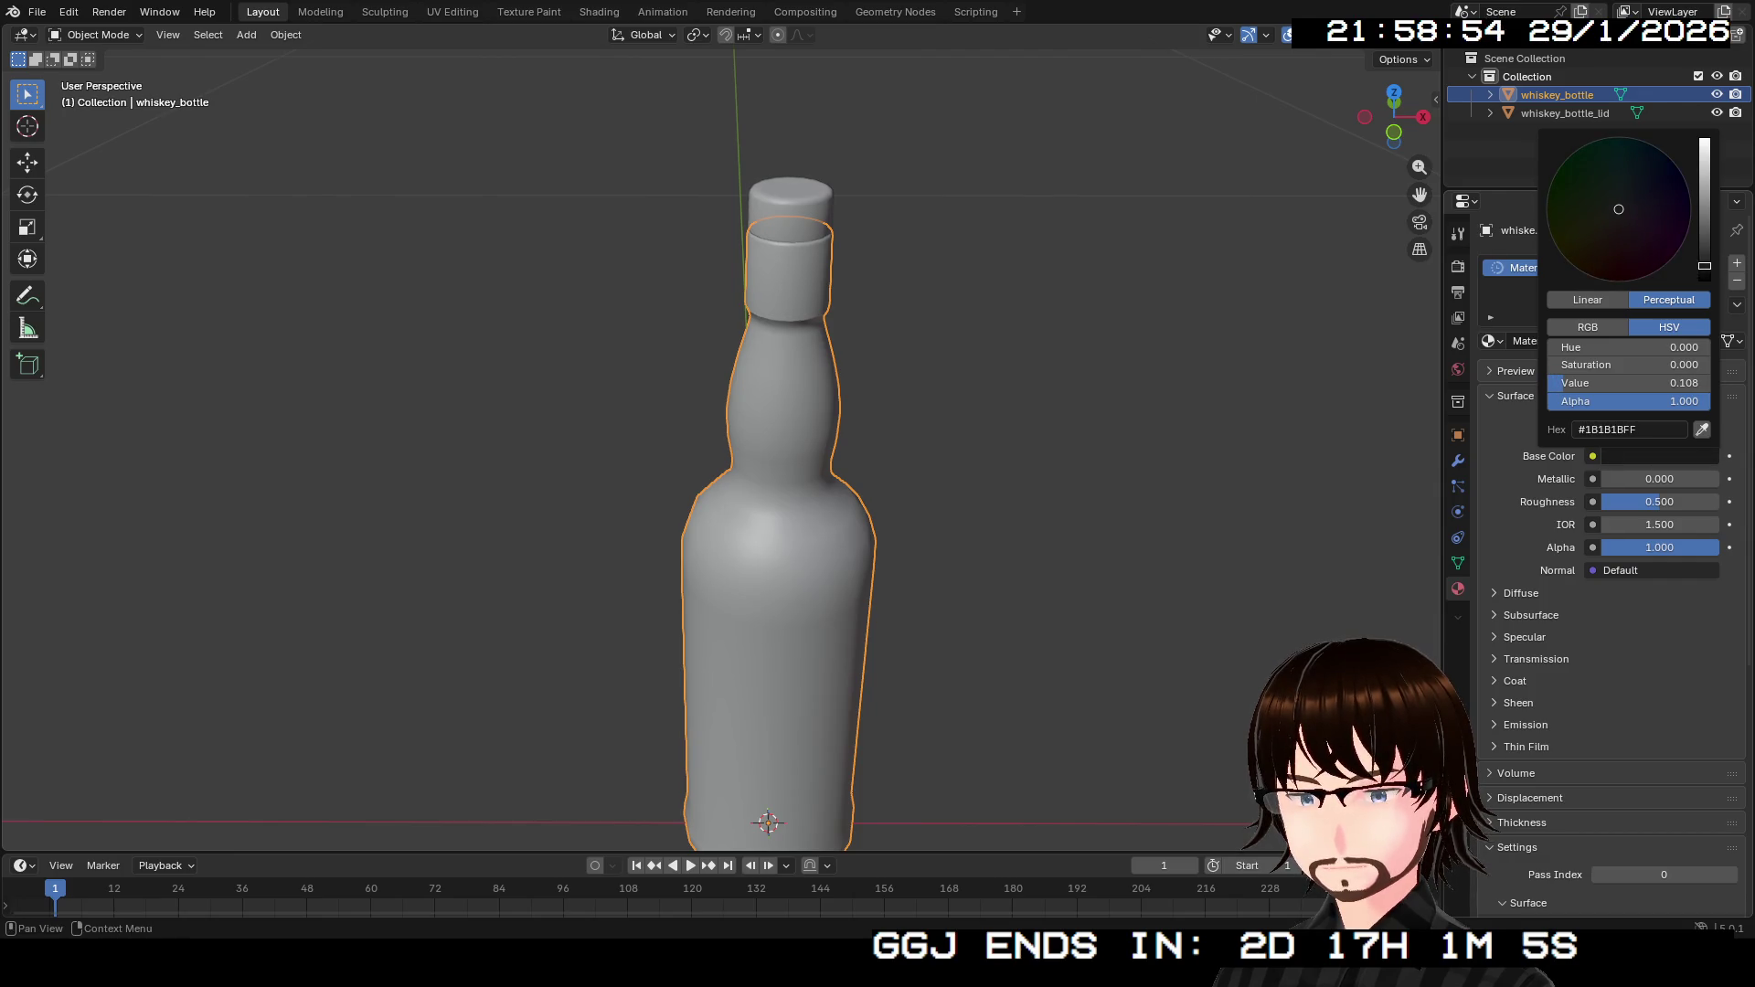
{"action": "left_click_drag", "start_coordinate": [1616, 226], "coordinate": [1612, 241]}
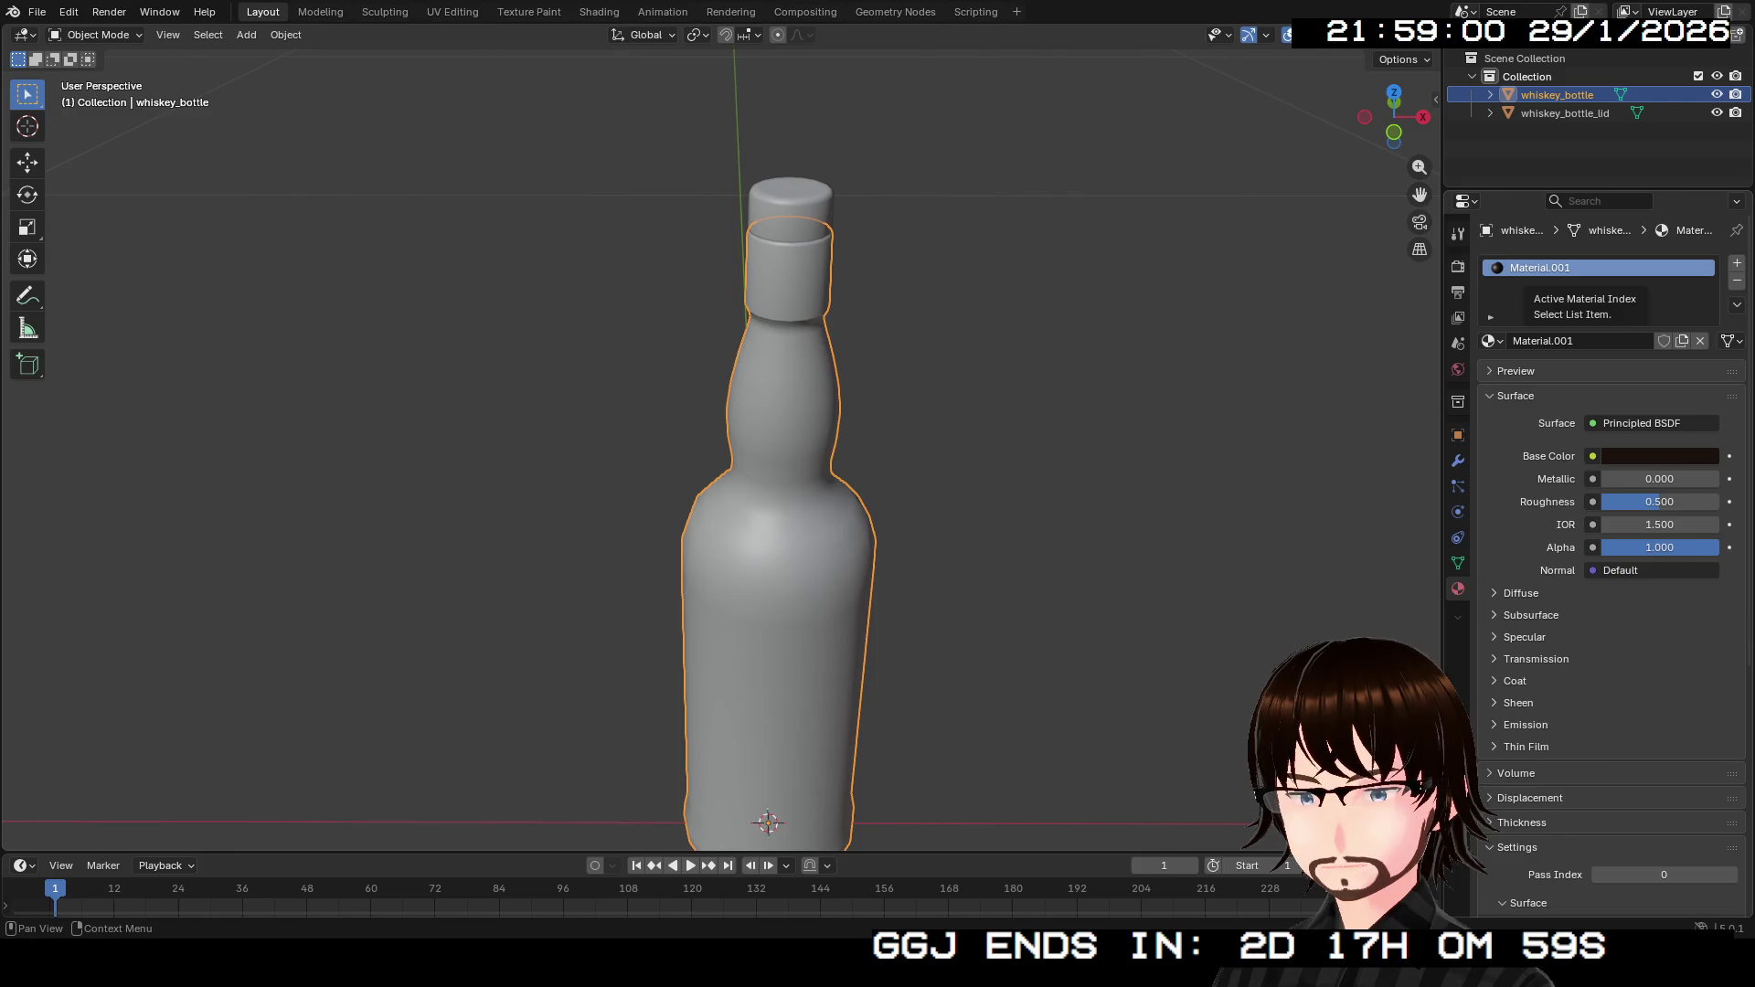
Select all linked bottle faces in Edit Mode and assign the dark material.
{"action": "key", "text": "Tab"}
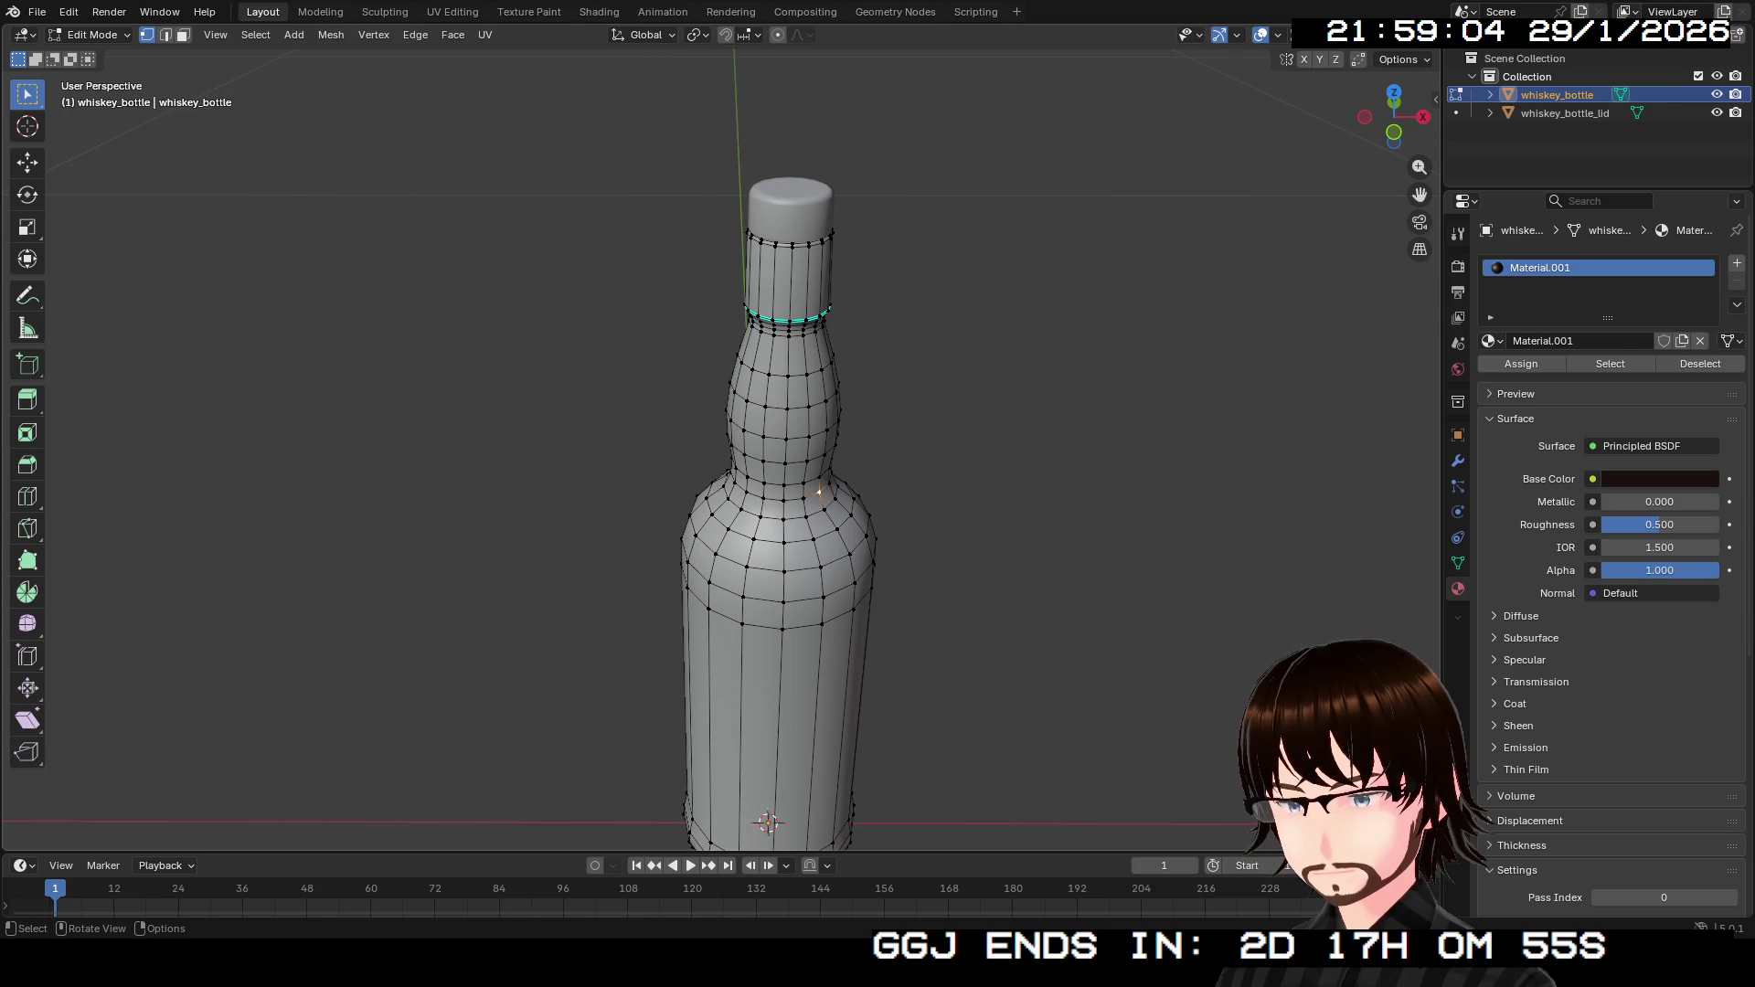
{"action": "key", "text": "3"}
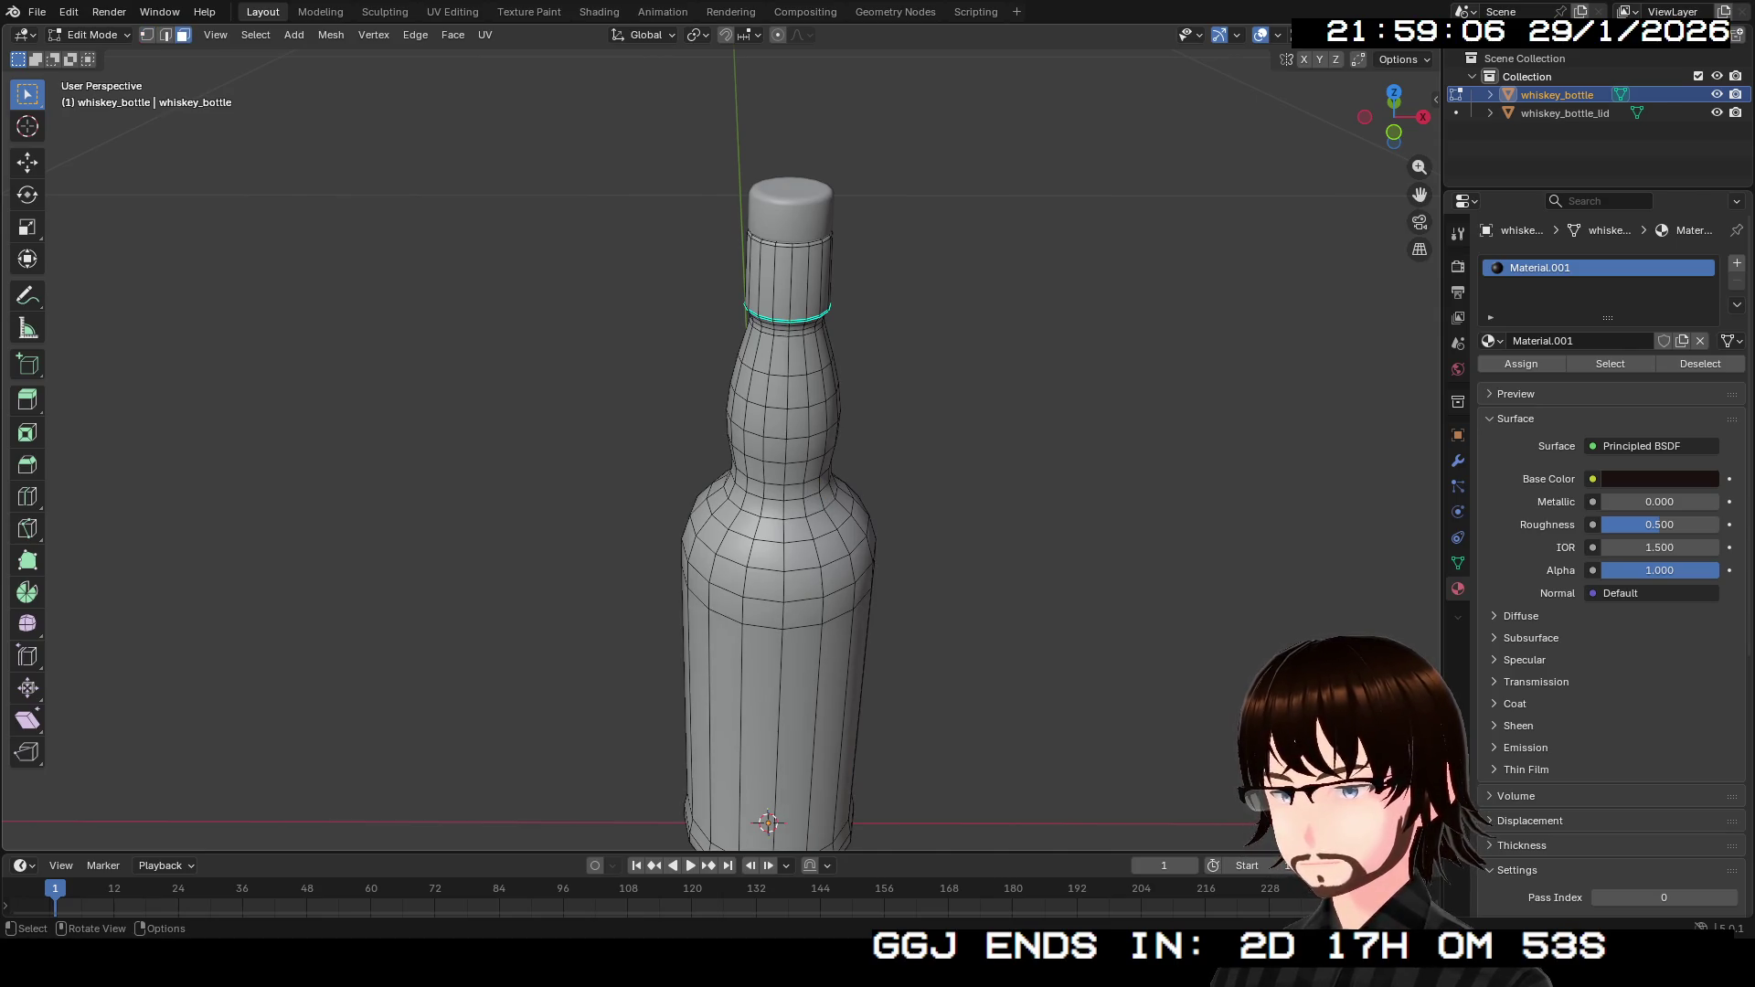
{"action": "left_click", "coordinate": [798, 530]}
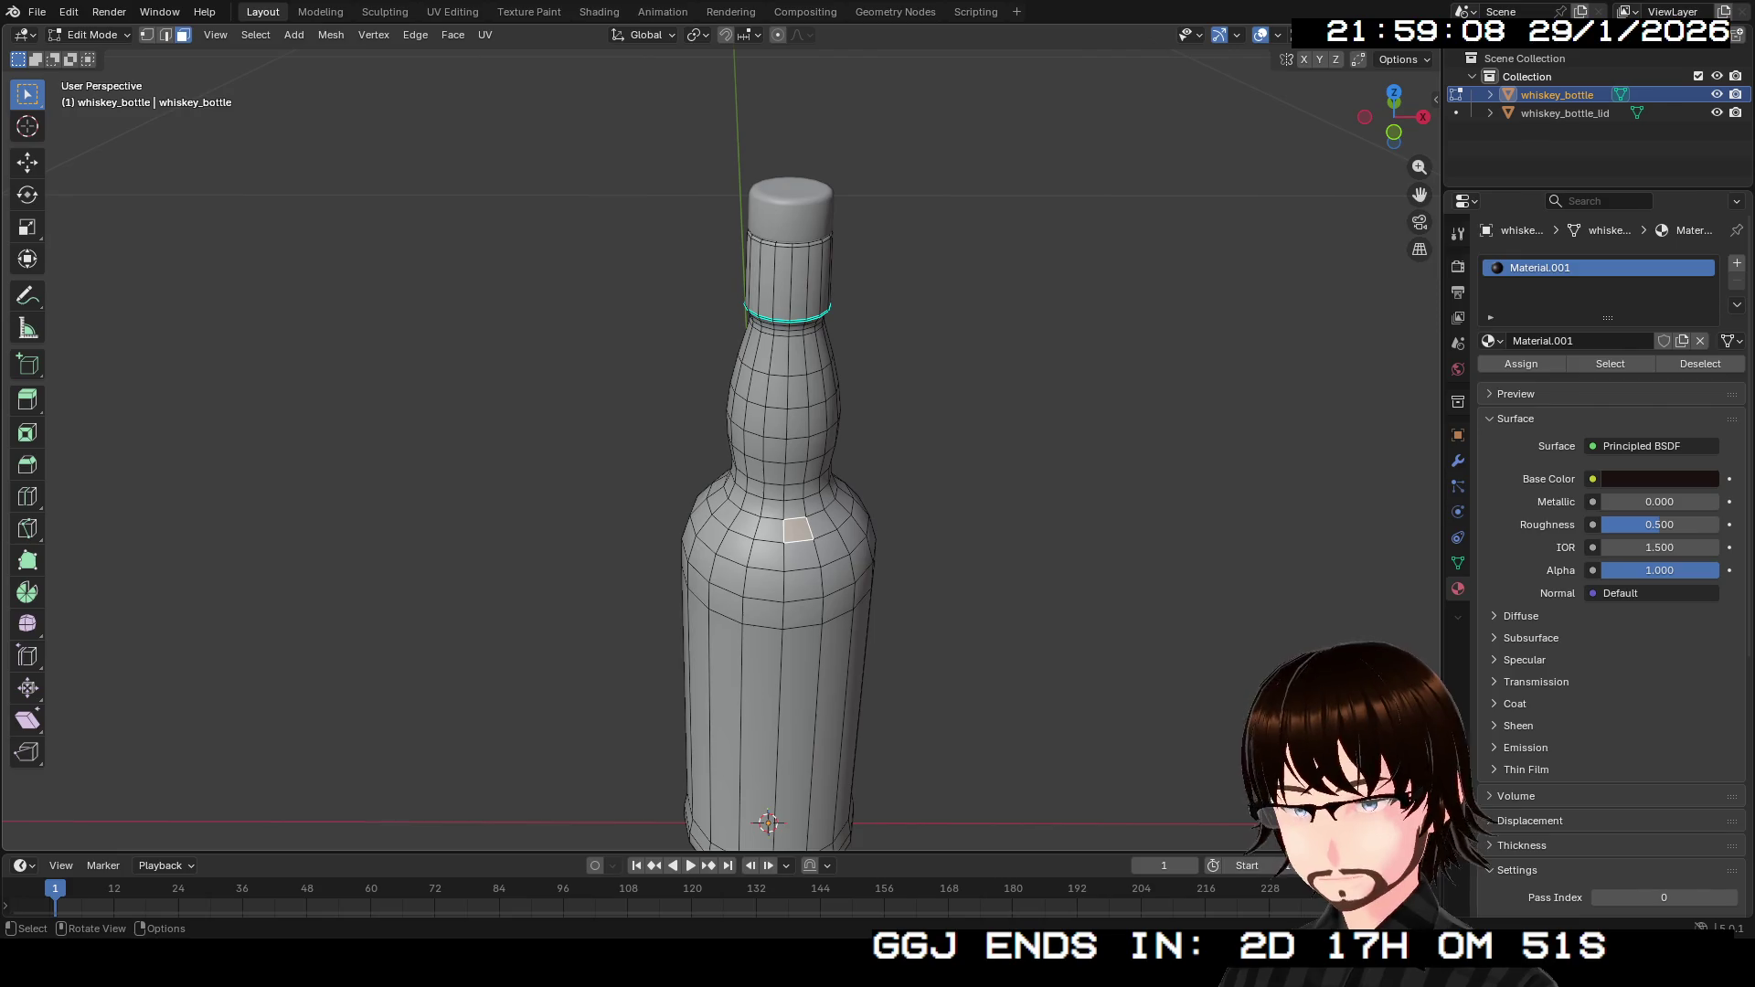
{"action": "key", "text": "ctrl+l"}
{"action": "left_click", "coordinate": [1521, 363]}
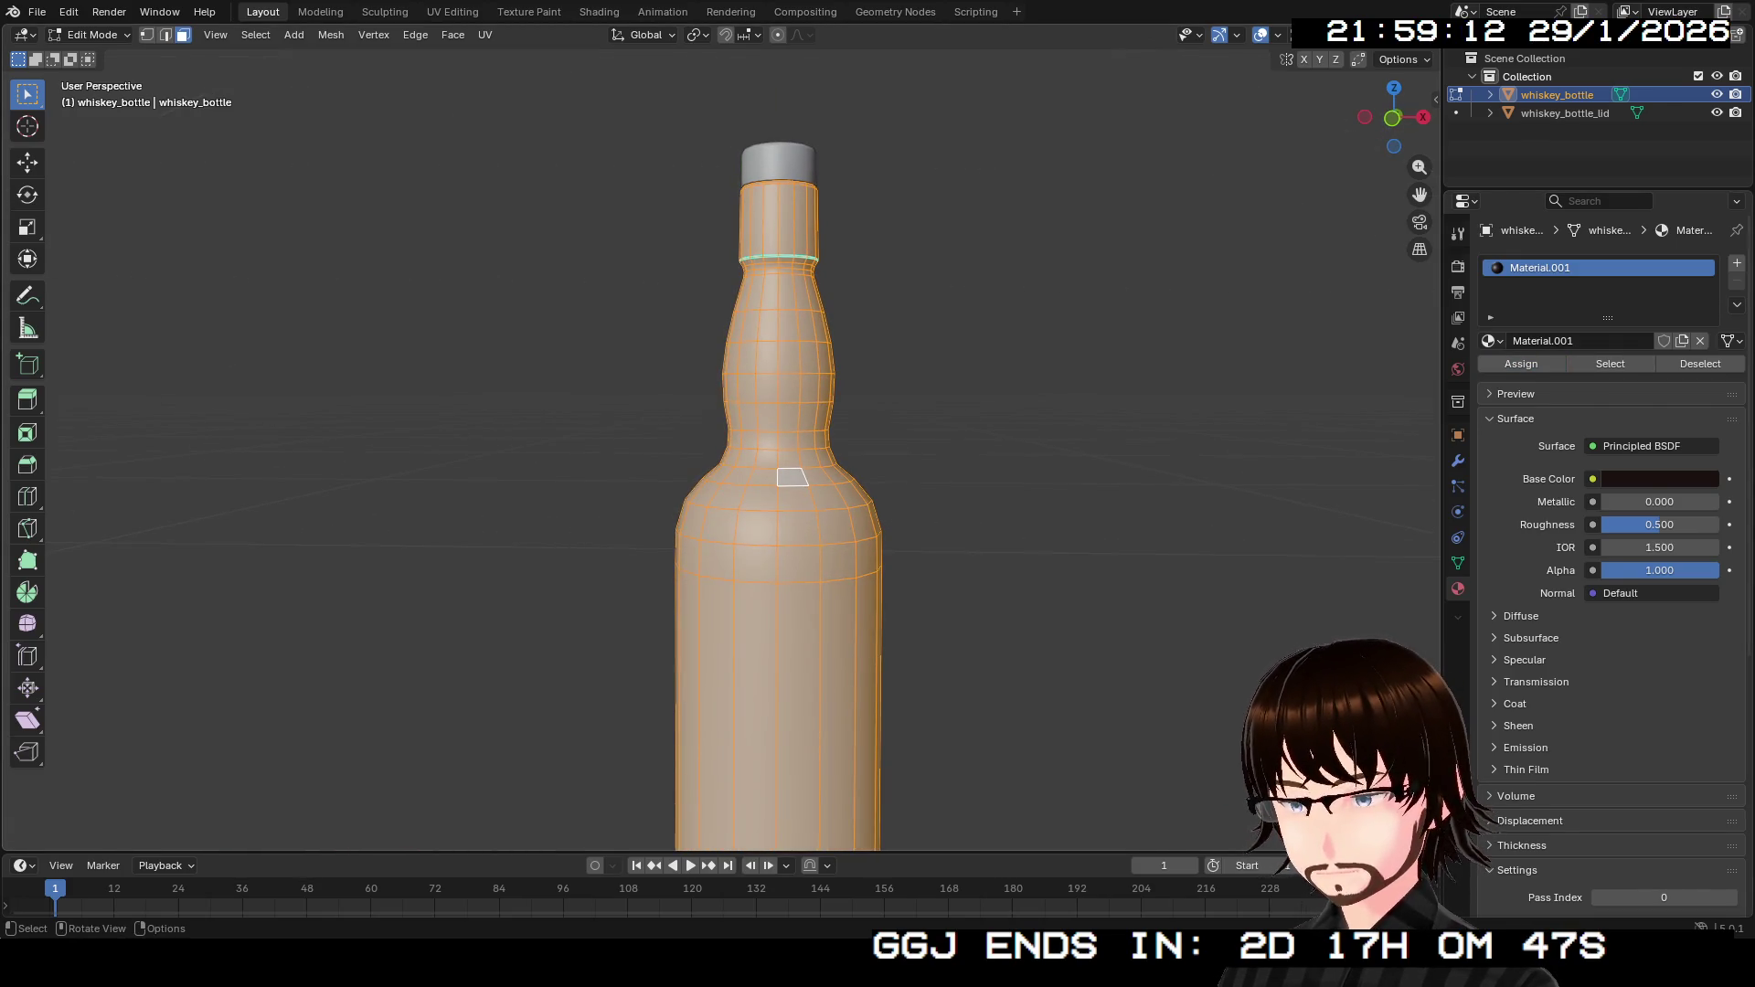
{"action": "key", "text": "Tab"}
Give whiskey_bottle_lid a new material with a pale tan-orange base colour (FFBA65).
{"action": "left_click", "coordinate": [1564, 113]}
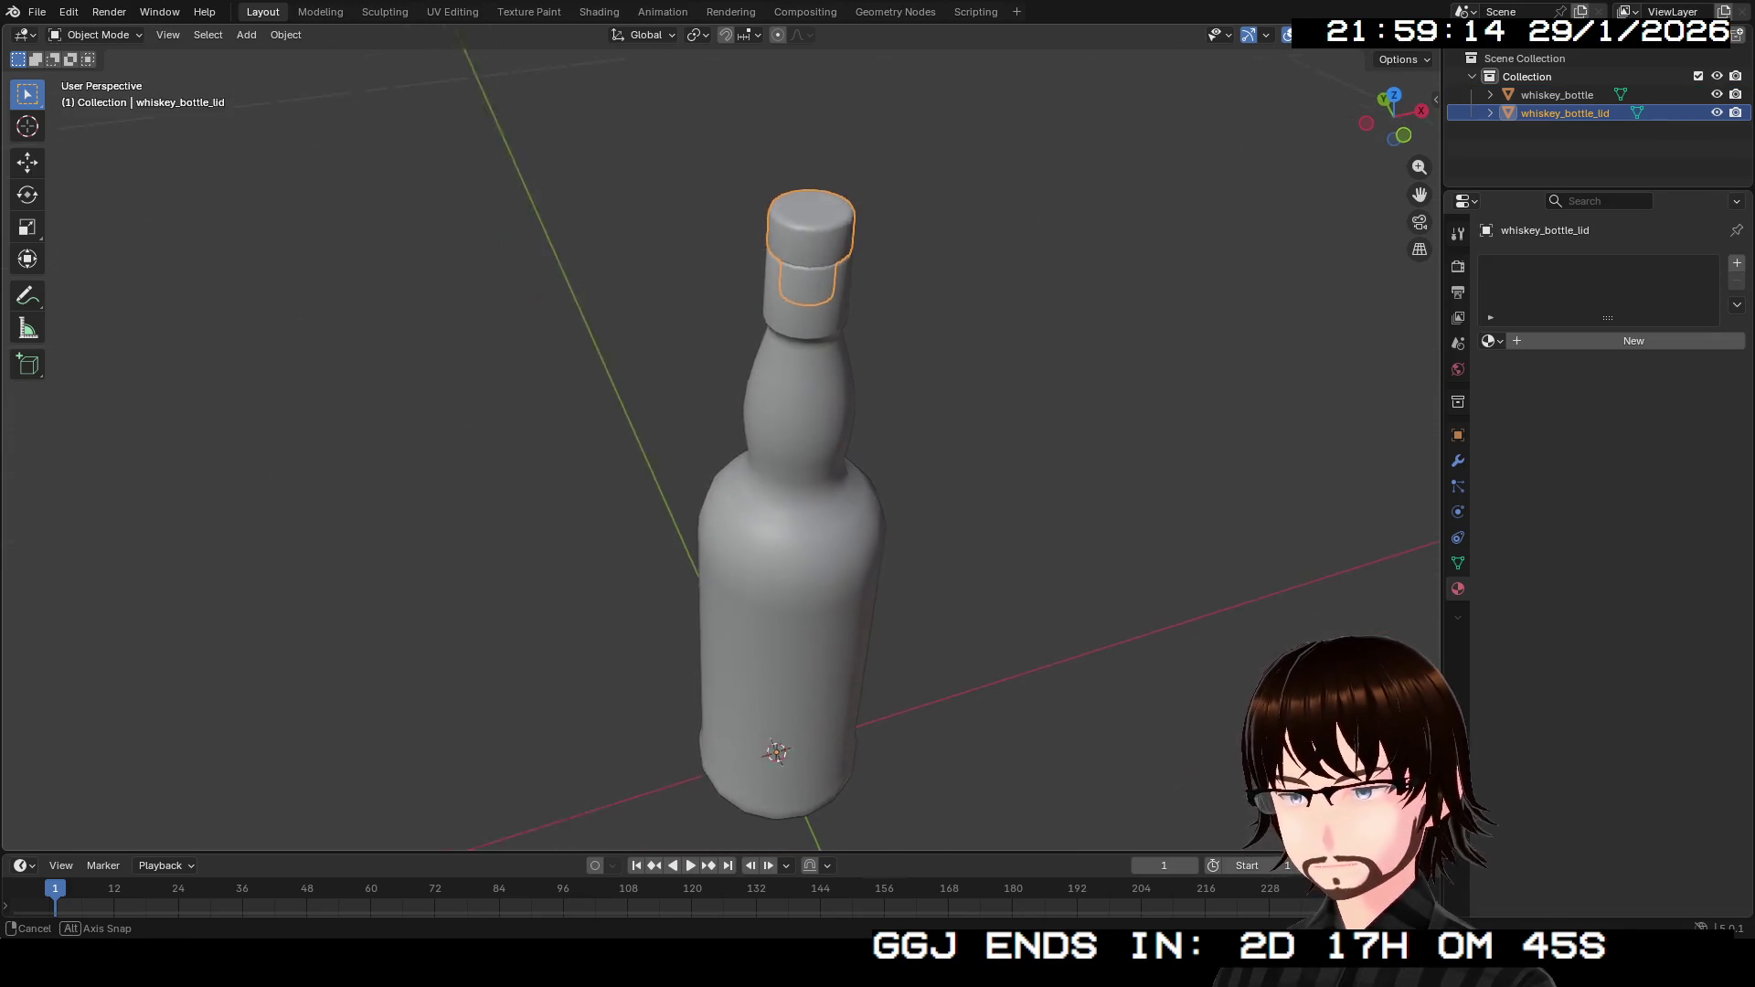
{"action": "left_click", "coordinate": [1633, 340]}
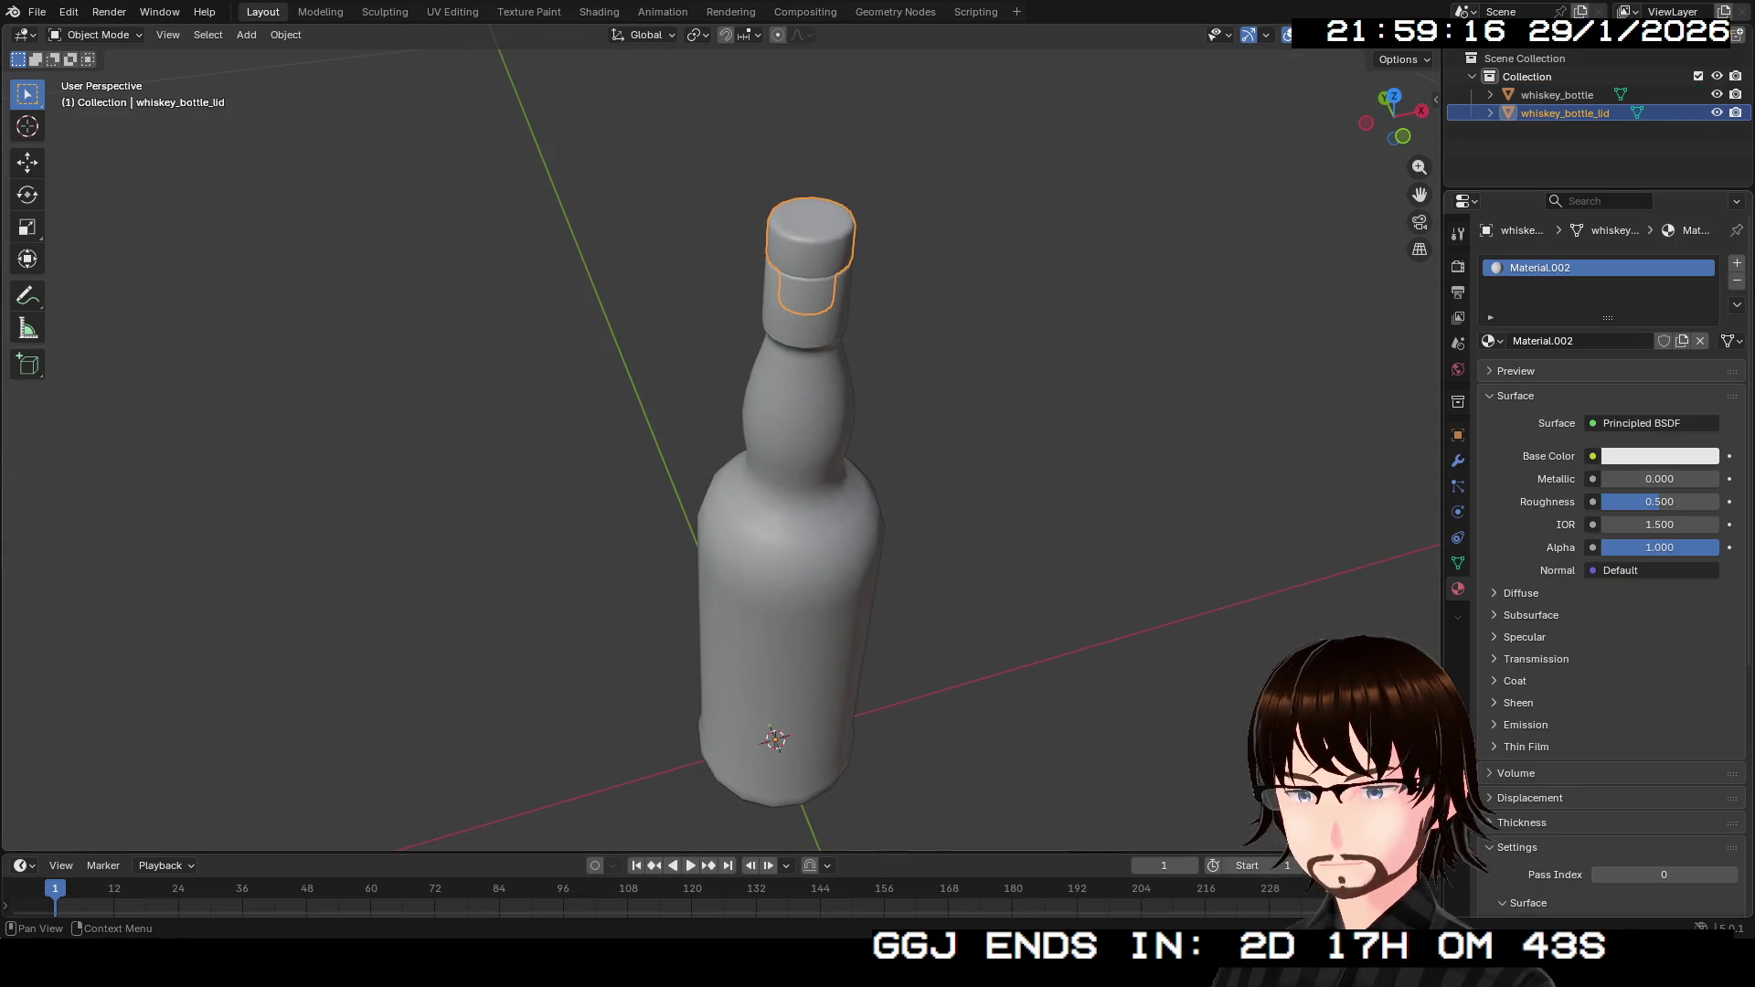
{"action": "left_click", "coordinate": [1659, 457]}
{"action": "left_click_drag", "start_coordinate": [1618, 209], "coordinate": [1587, 261]}
{"action": "mouse_move", "coordinate": [1704, 144]}
{"action": "left_mouse_down"}
{"action": "mouse_move", "coordinate": [1705, 169]}
{"action": "mouse_move", "coordinate": [1704, 140]}
{"action": "left_mouse_up"}
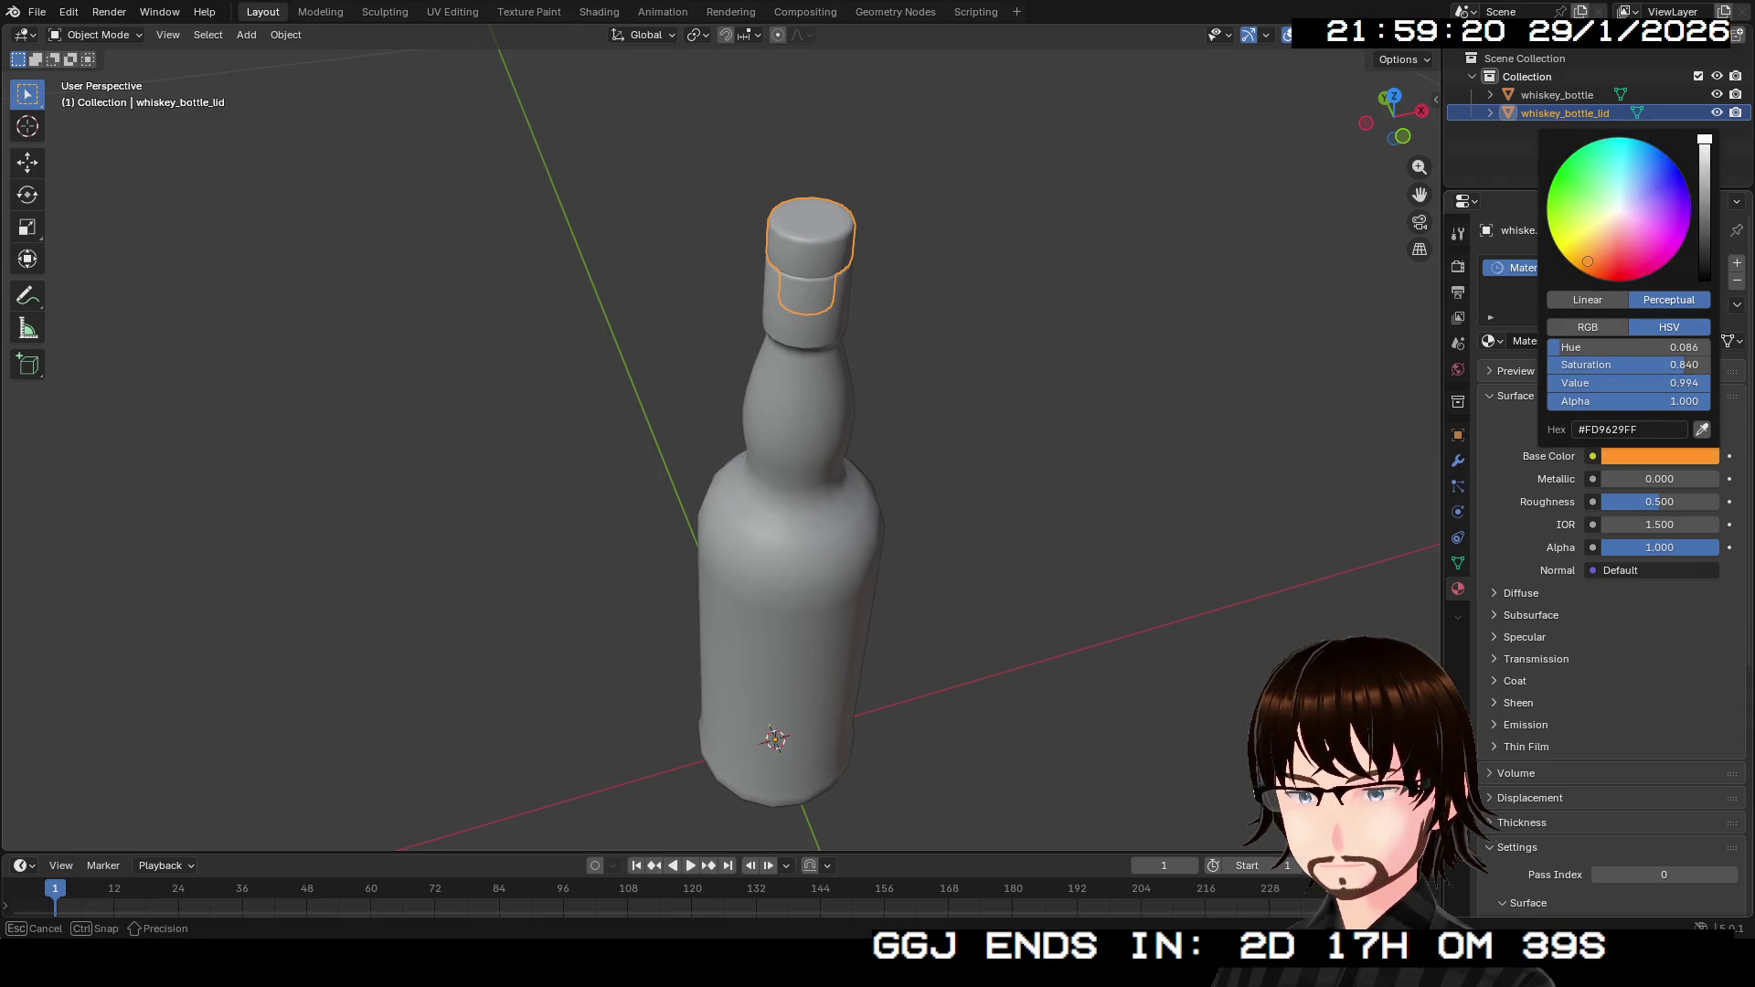
{"action": "left_click_drag", "start_coordinate": [1588, 261], "coordinate": [1594, 245]}
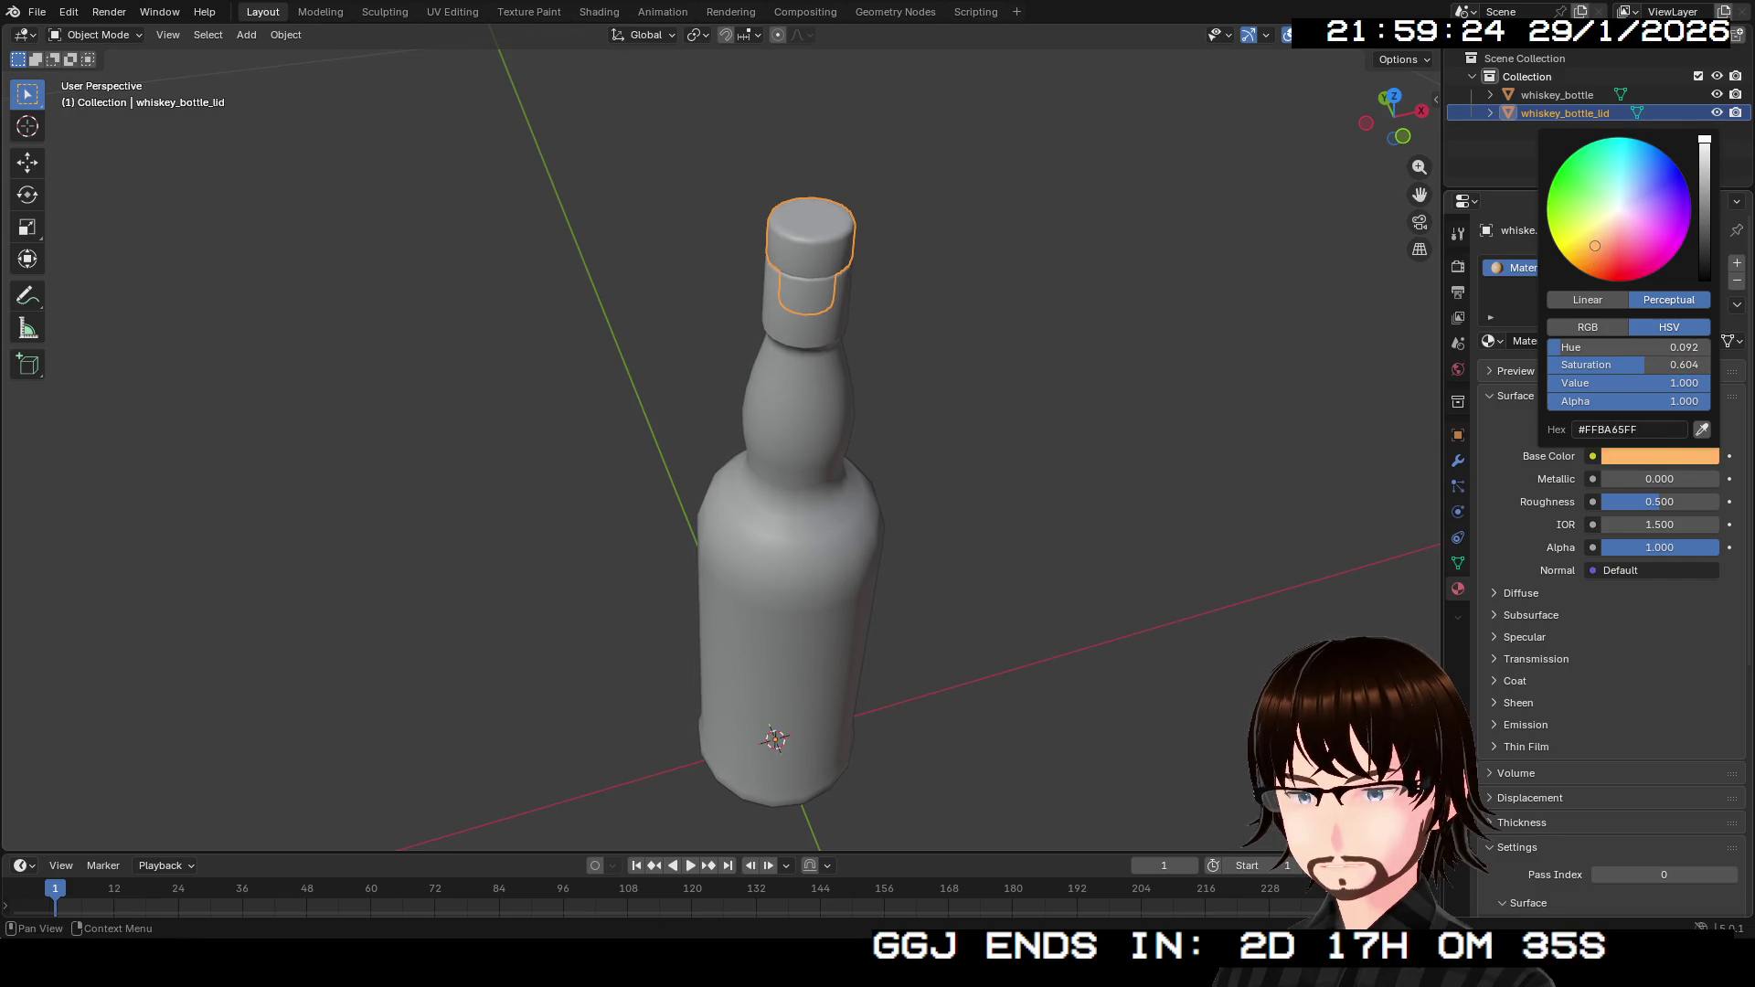
Assign Material.002 to the whole lid mesh and view it in Material Preview.
{"action": "key", "text": "Tab"}
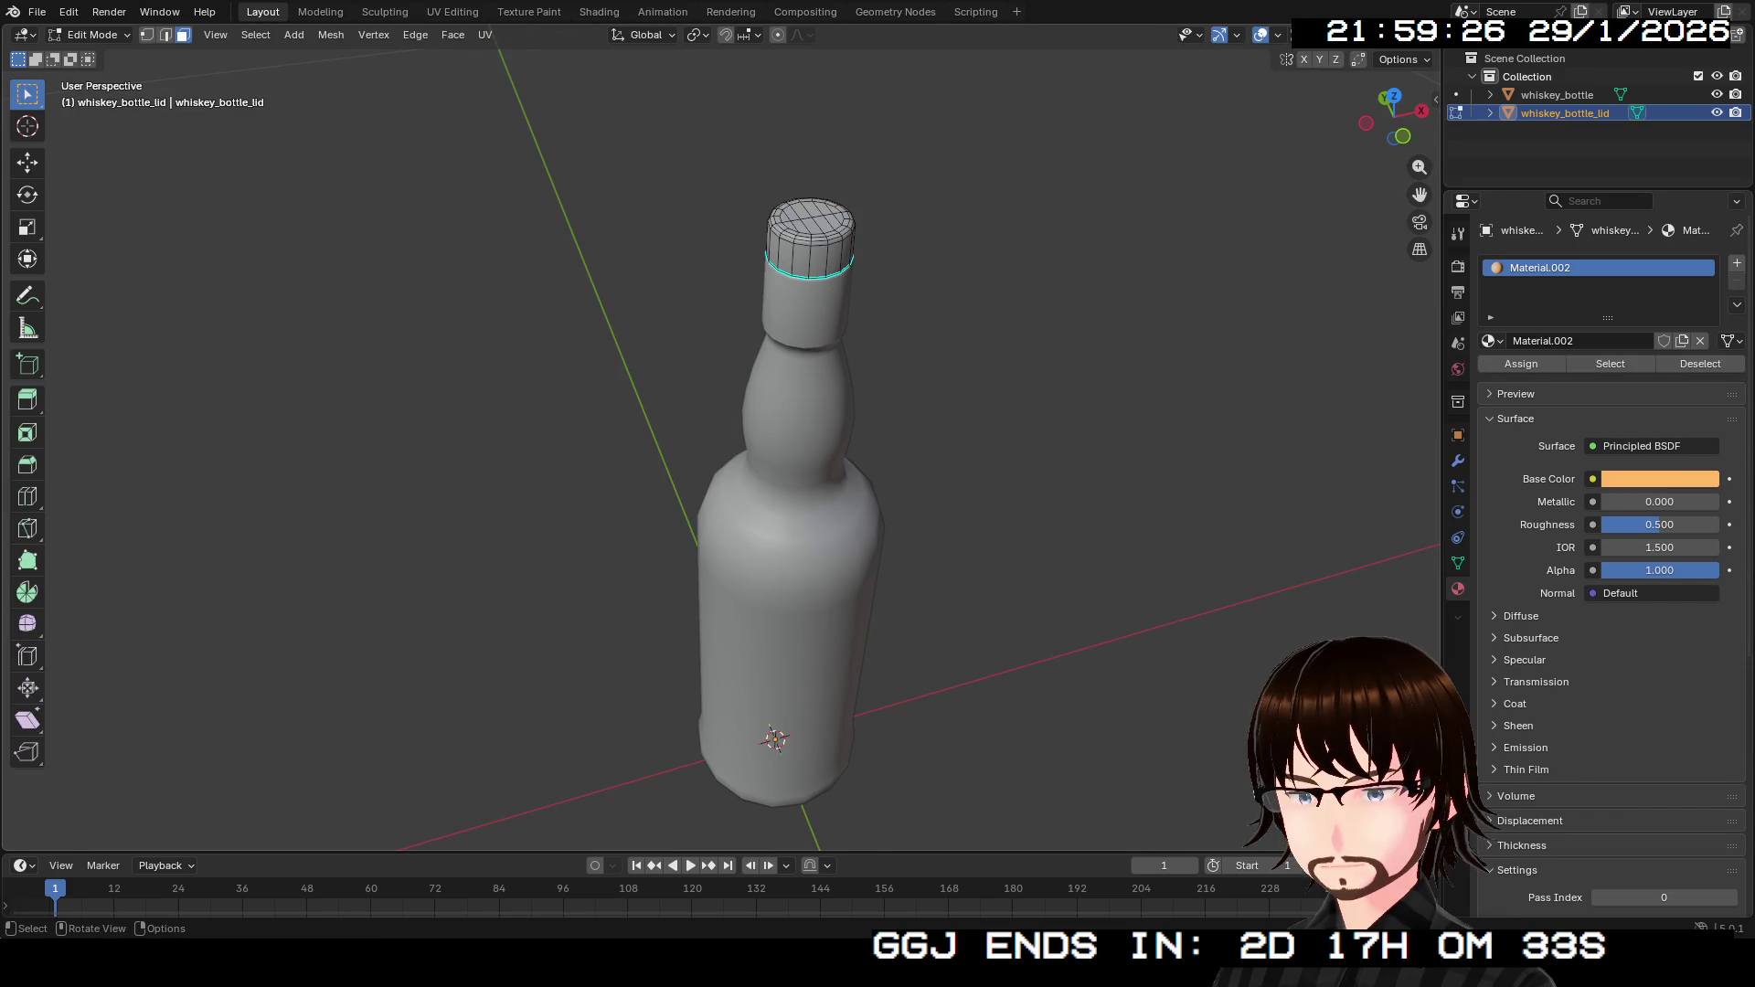
{"action": "key", "text": "ctrl+l"}
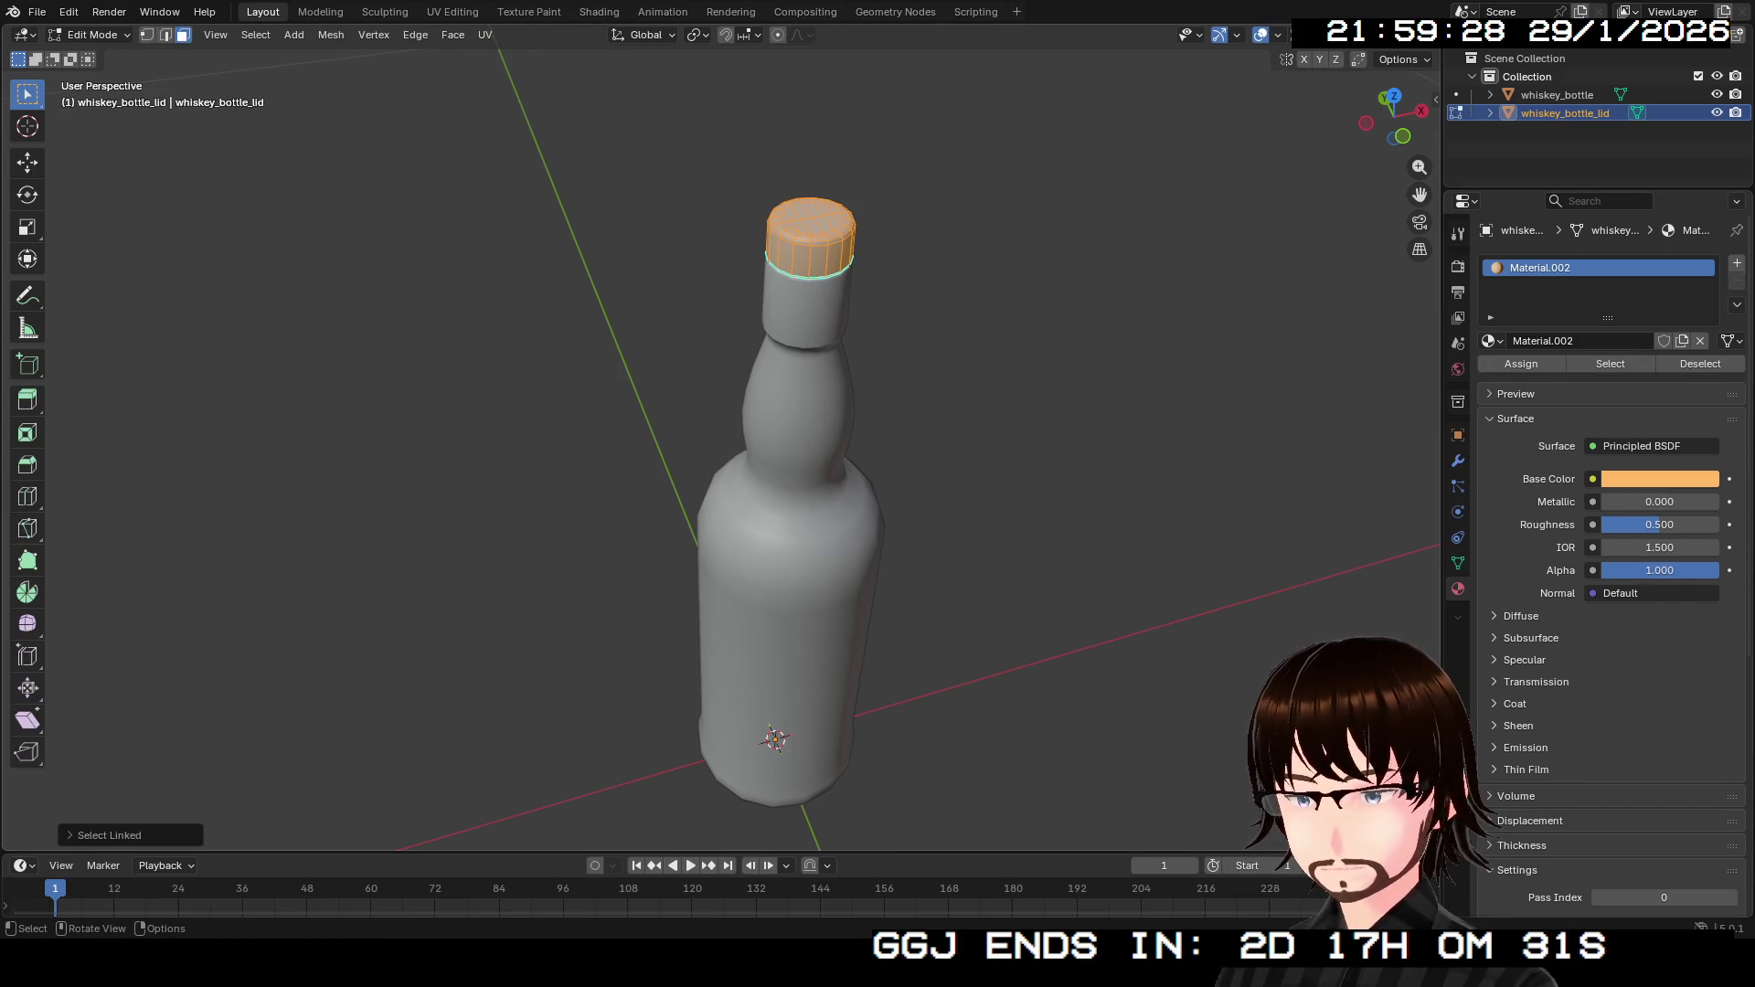
{"action": "left_click", "coordinate": [1521, 363]}
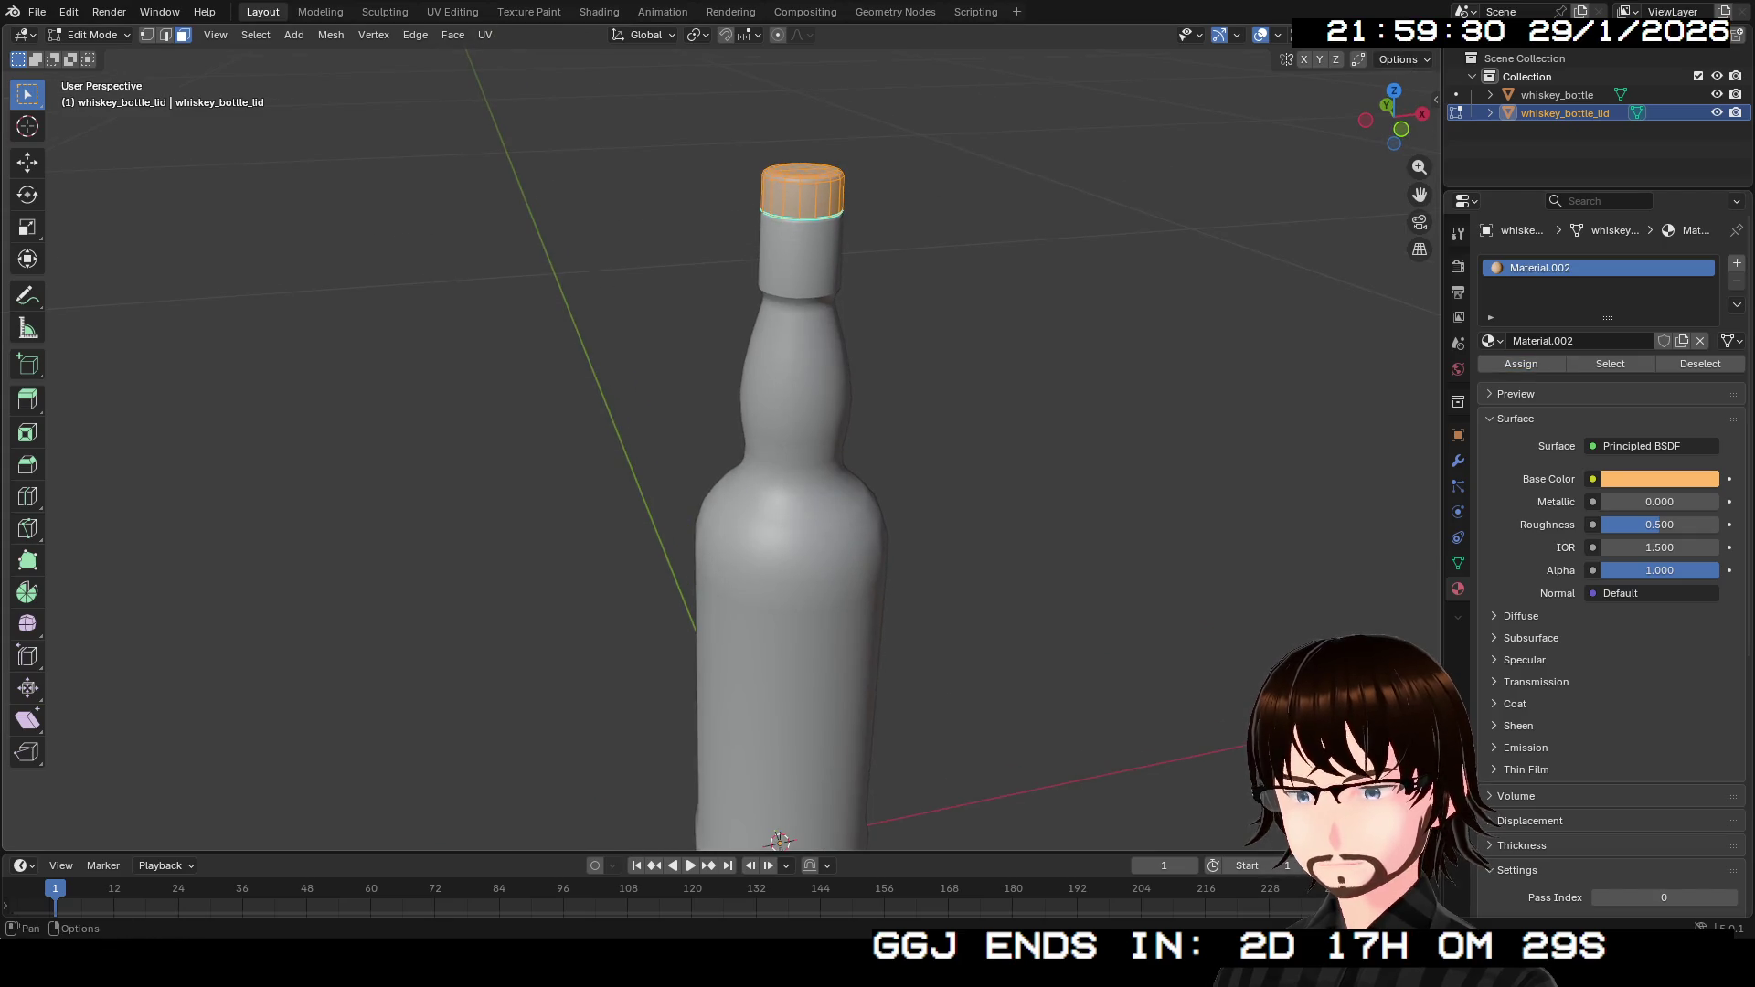
{"action": "left_click", "coordinate": [1359, 35]}
{"action": "mouse_move", "coordinate": [732, 457]}
{"action": "left_mouse_down"}
{"action": "mouse_move", "coordinate": [658, 429]}
{"action": "mouse_move", "coordinate": [832, 393]}
{"action": "left_mouse_up"}
{"action": "key", "text": "Tab"}
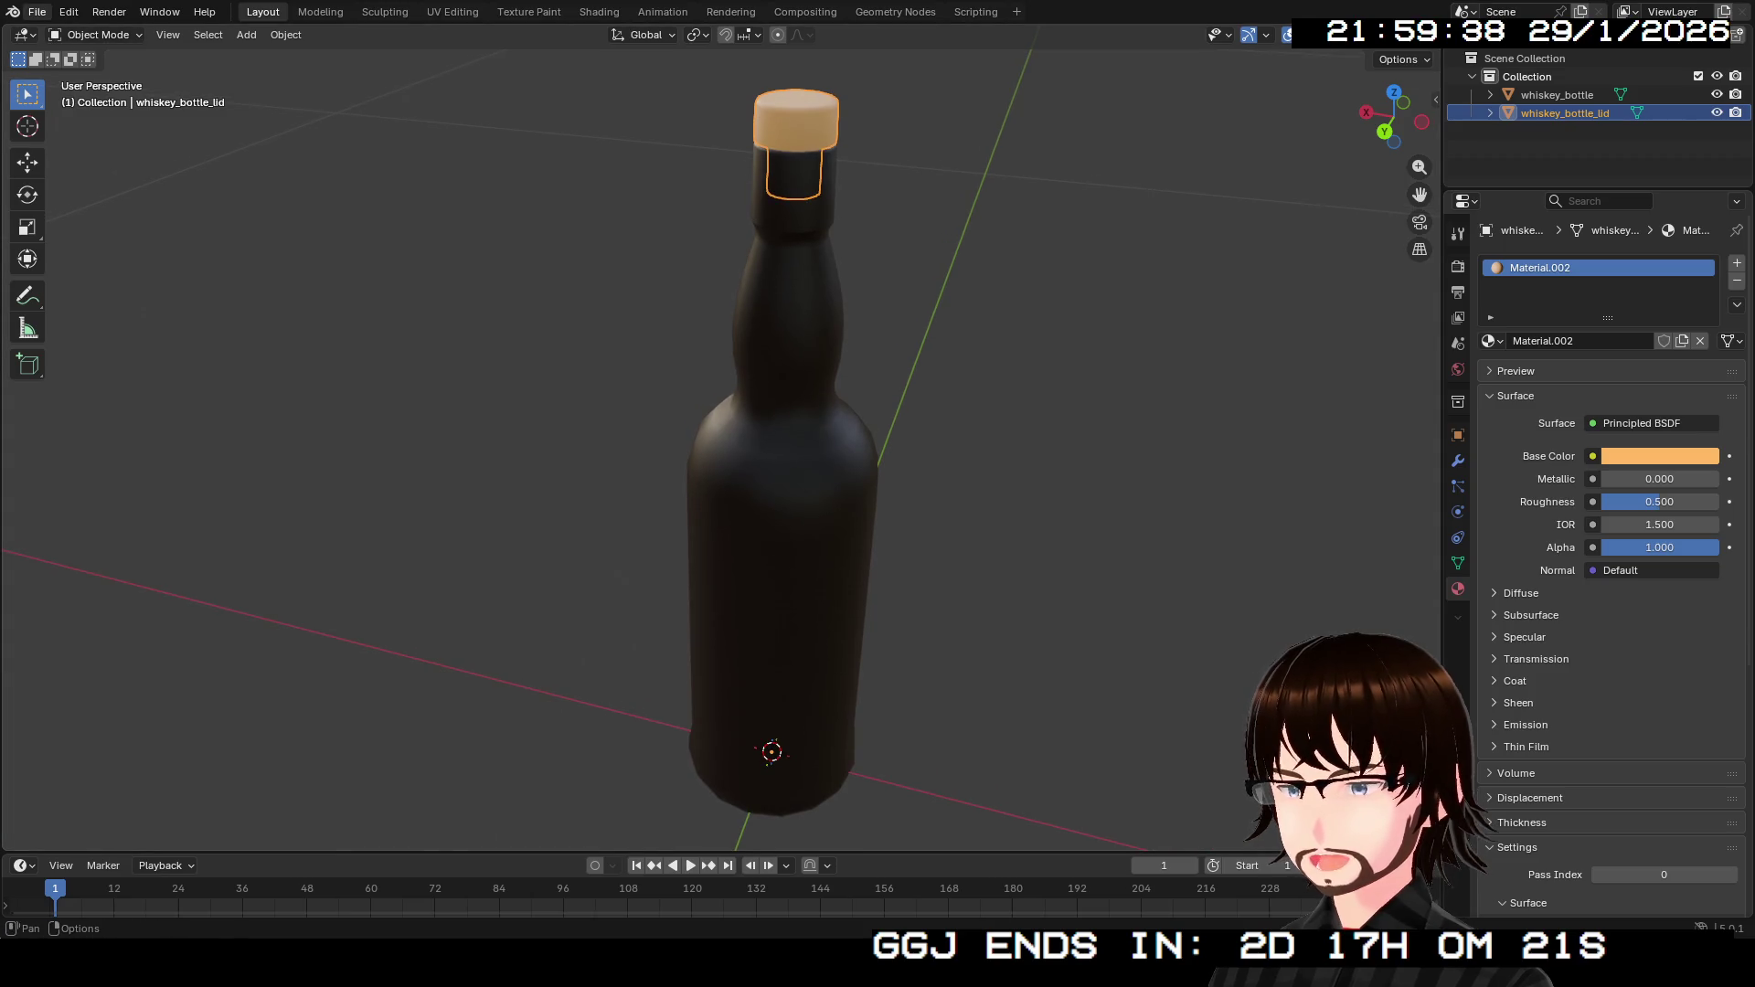
Set the whiskey_bottle body material's roughness to 0.200.
{"action": "left_click", "coordinate": [36, 11]}
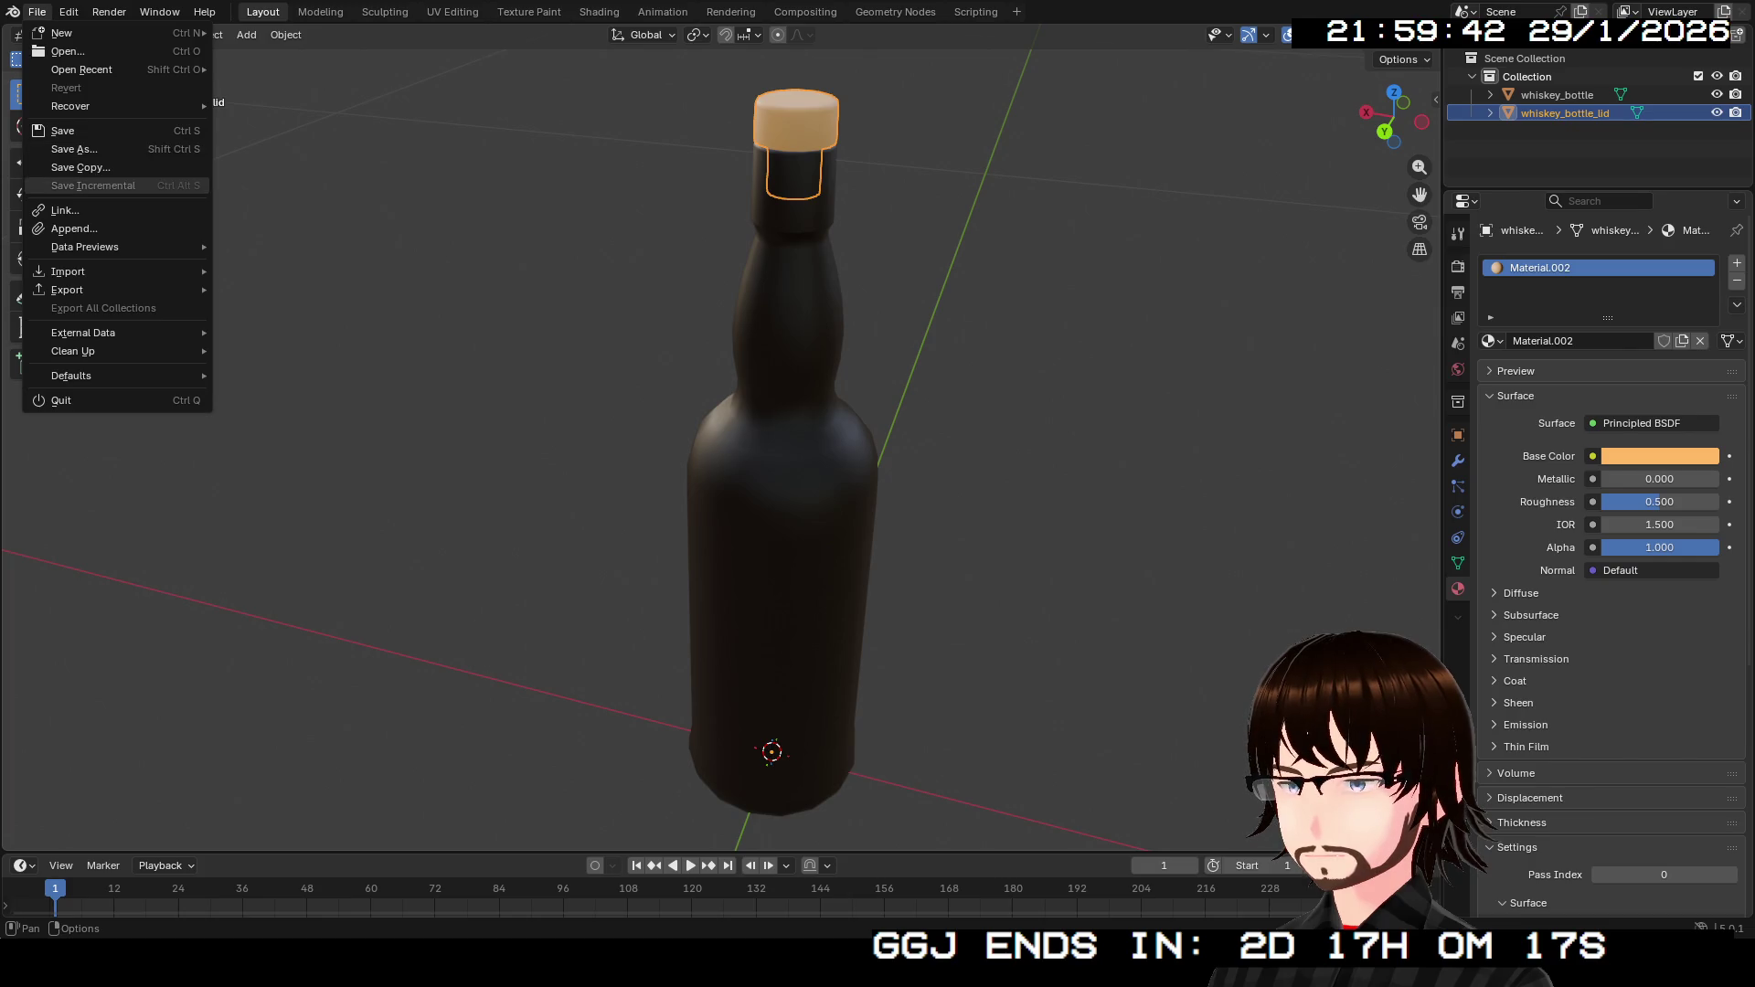
{"action": "key", "text": "Escape"}
{"action": "left_click", "coordinate": [1557, 94]}
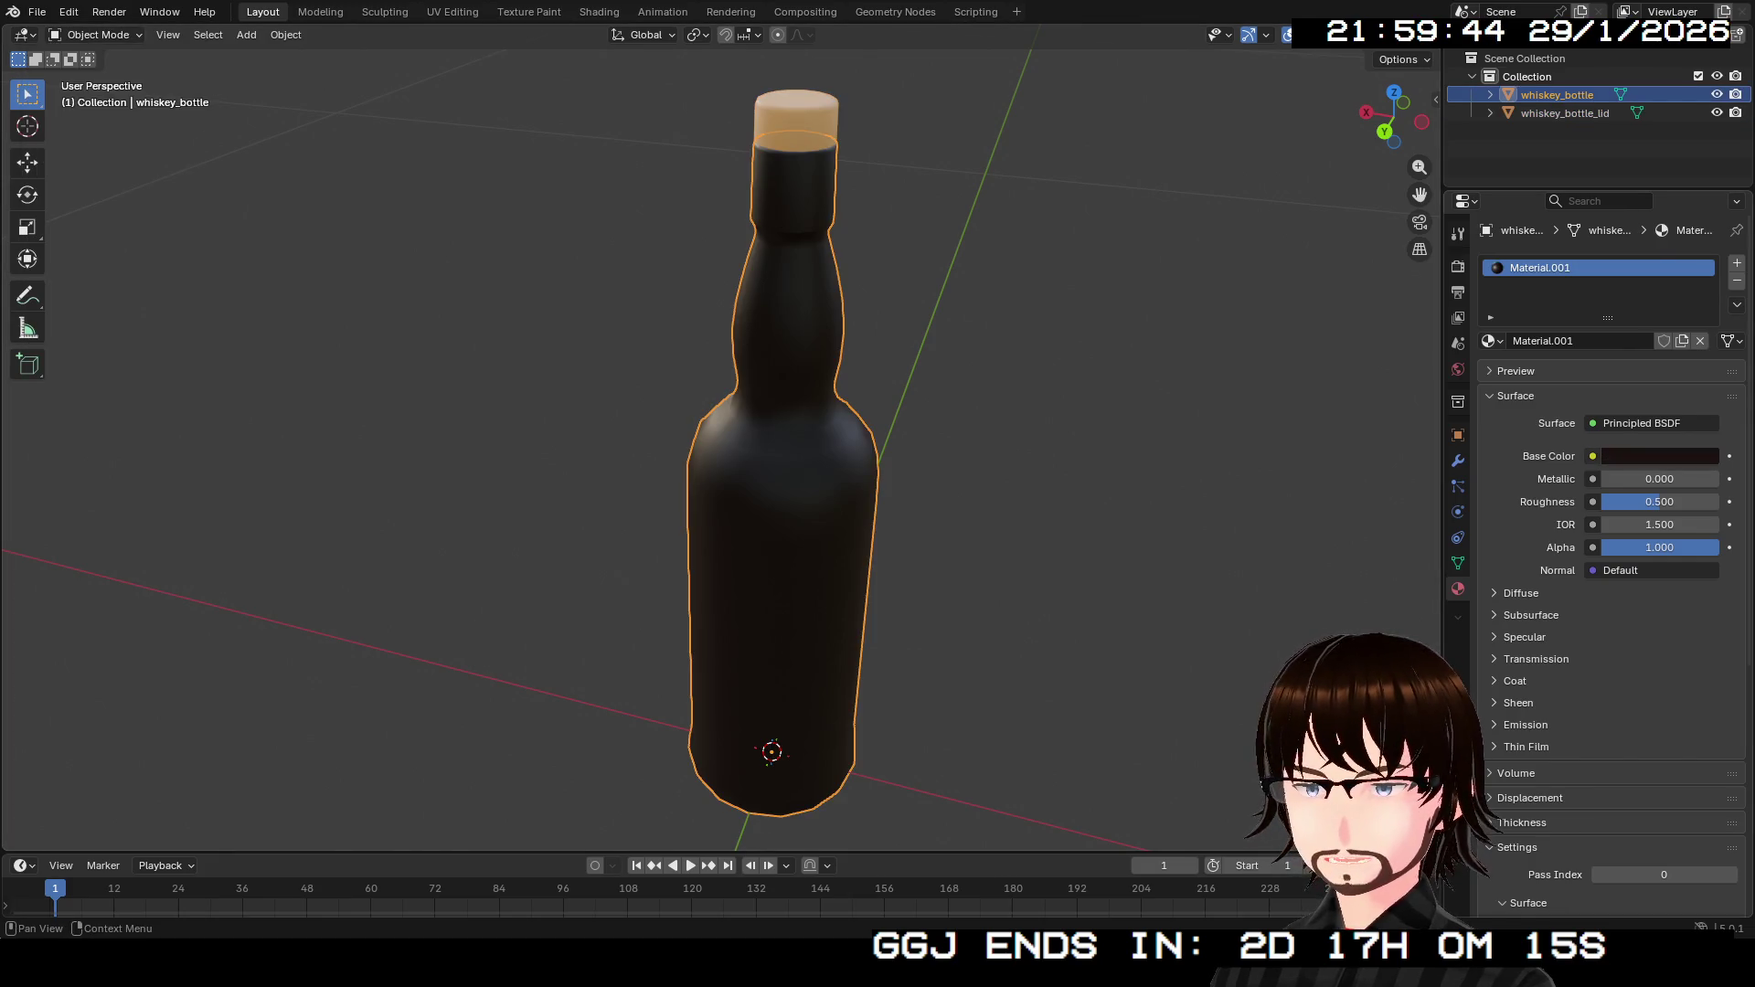
{"action": "left_click_drag", "start_coordinate": [1659, 502], "coordinate": [1599, 501]}
{"action": "left_click", "coordinate": [1659, 502]}
{"action": "key", "text": "BackSpace"}
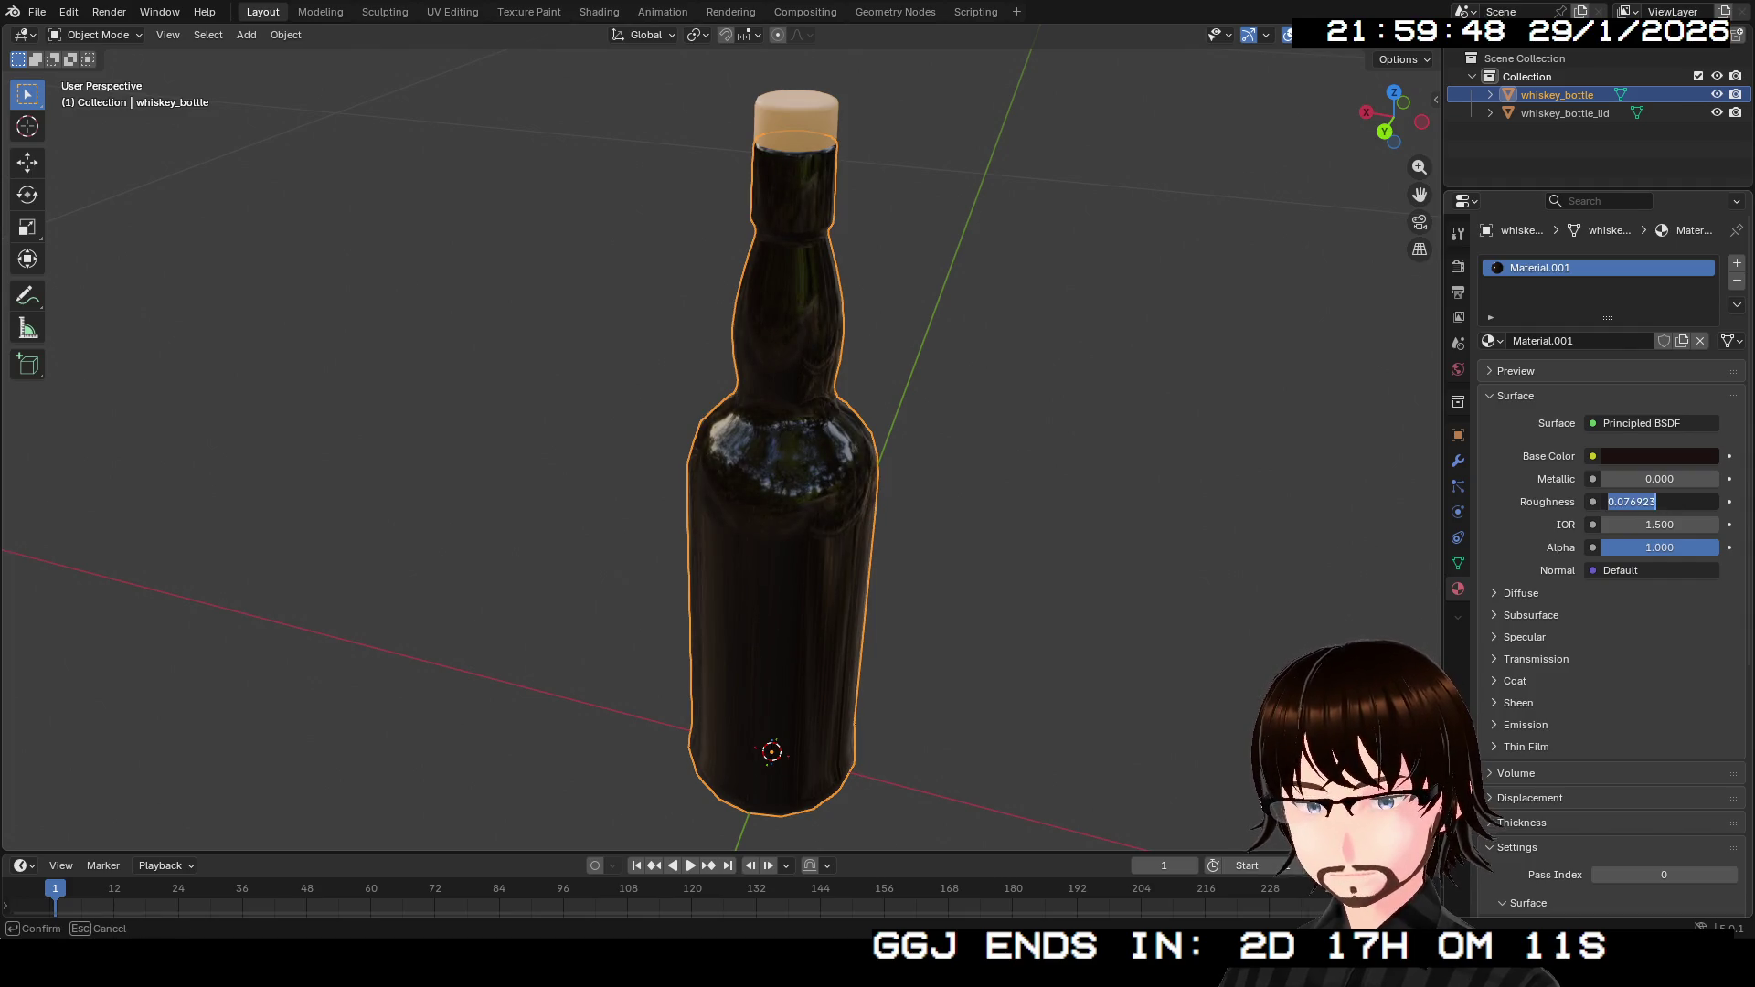
{"action": "type", "text": "0.200"}
{"action": "key", "text": "Return"}
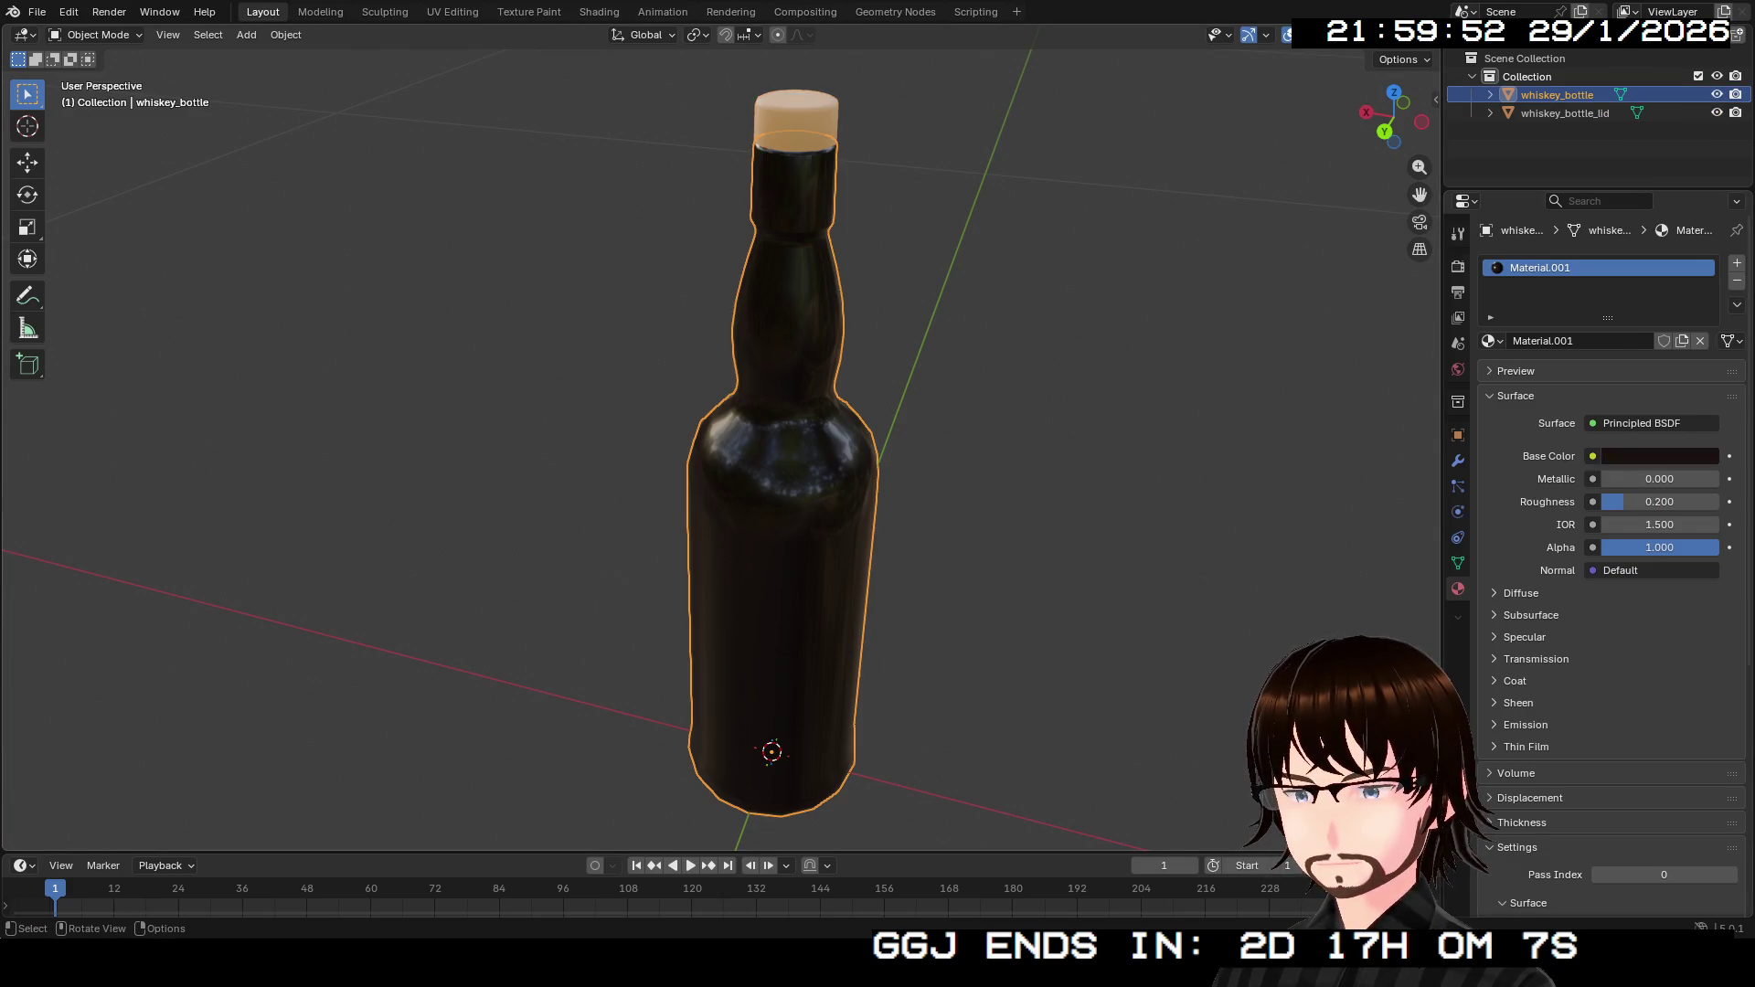
Save the scene as WhiskeyBottle.blend and look over the File > Export formats without exporting.
{"action": "left_click", "coordinate": [36, 11]}
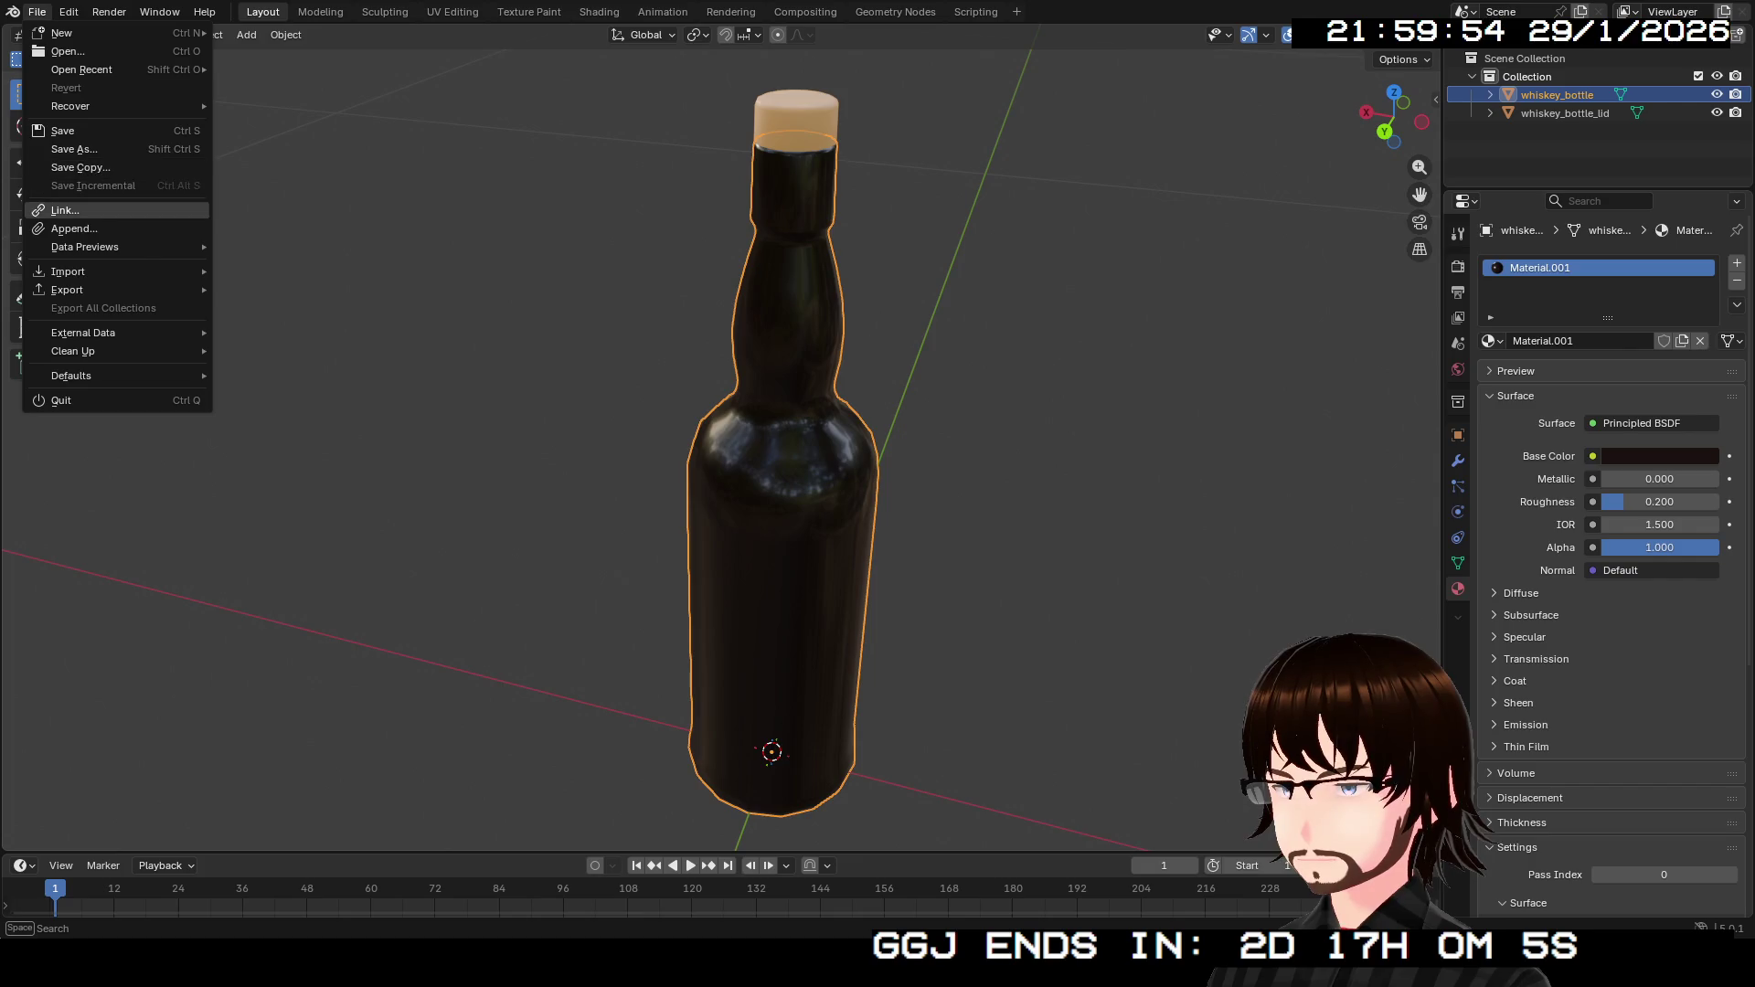
{"action": "left_click", "coordinate": [55, 148]}
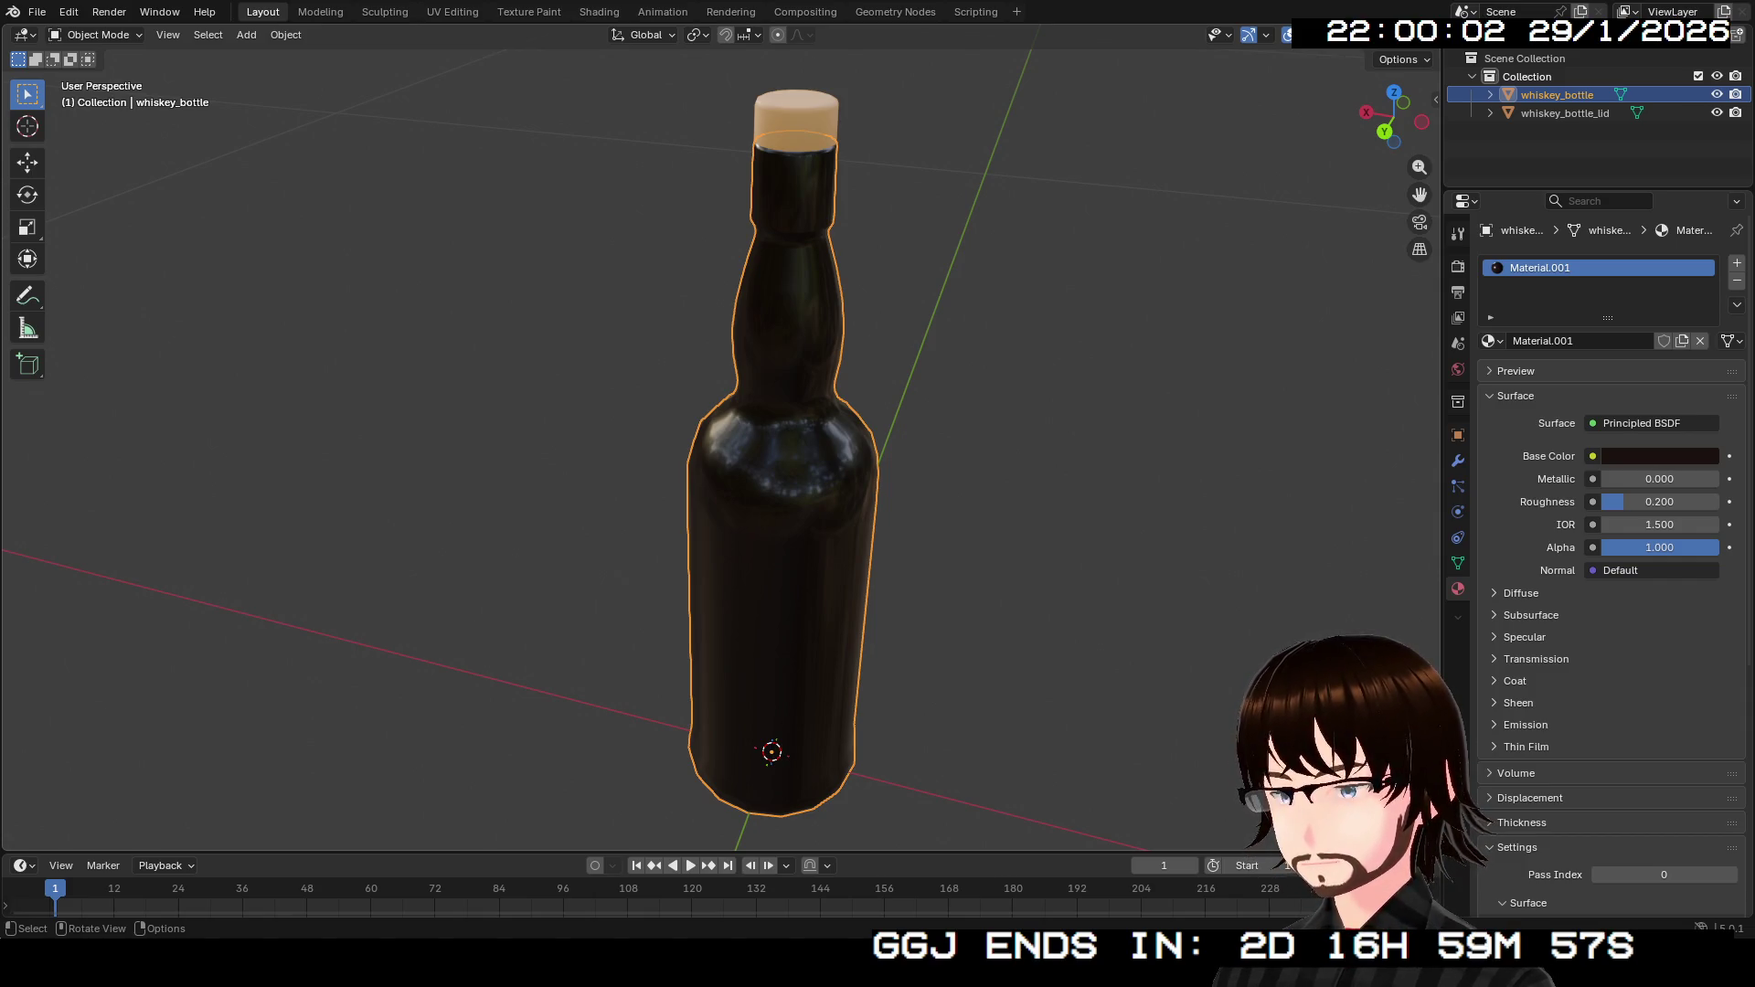
{"action": "key", "text": "ctrl+s"}
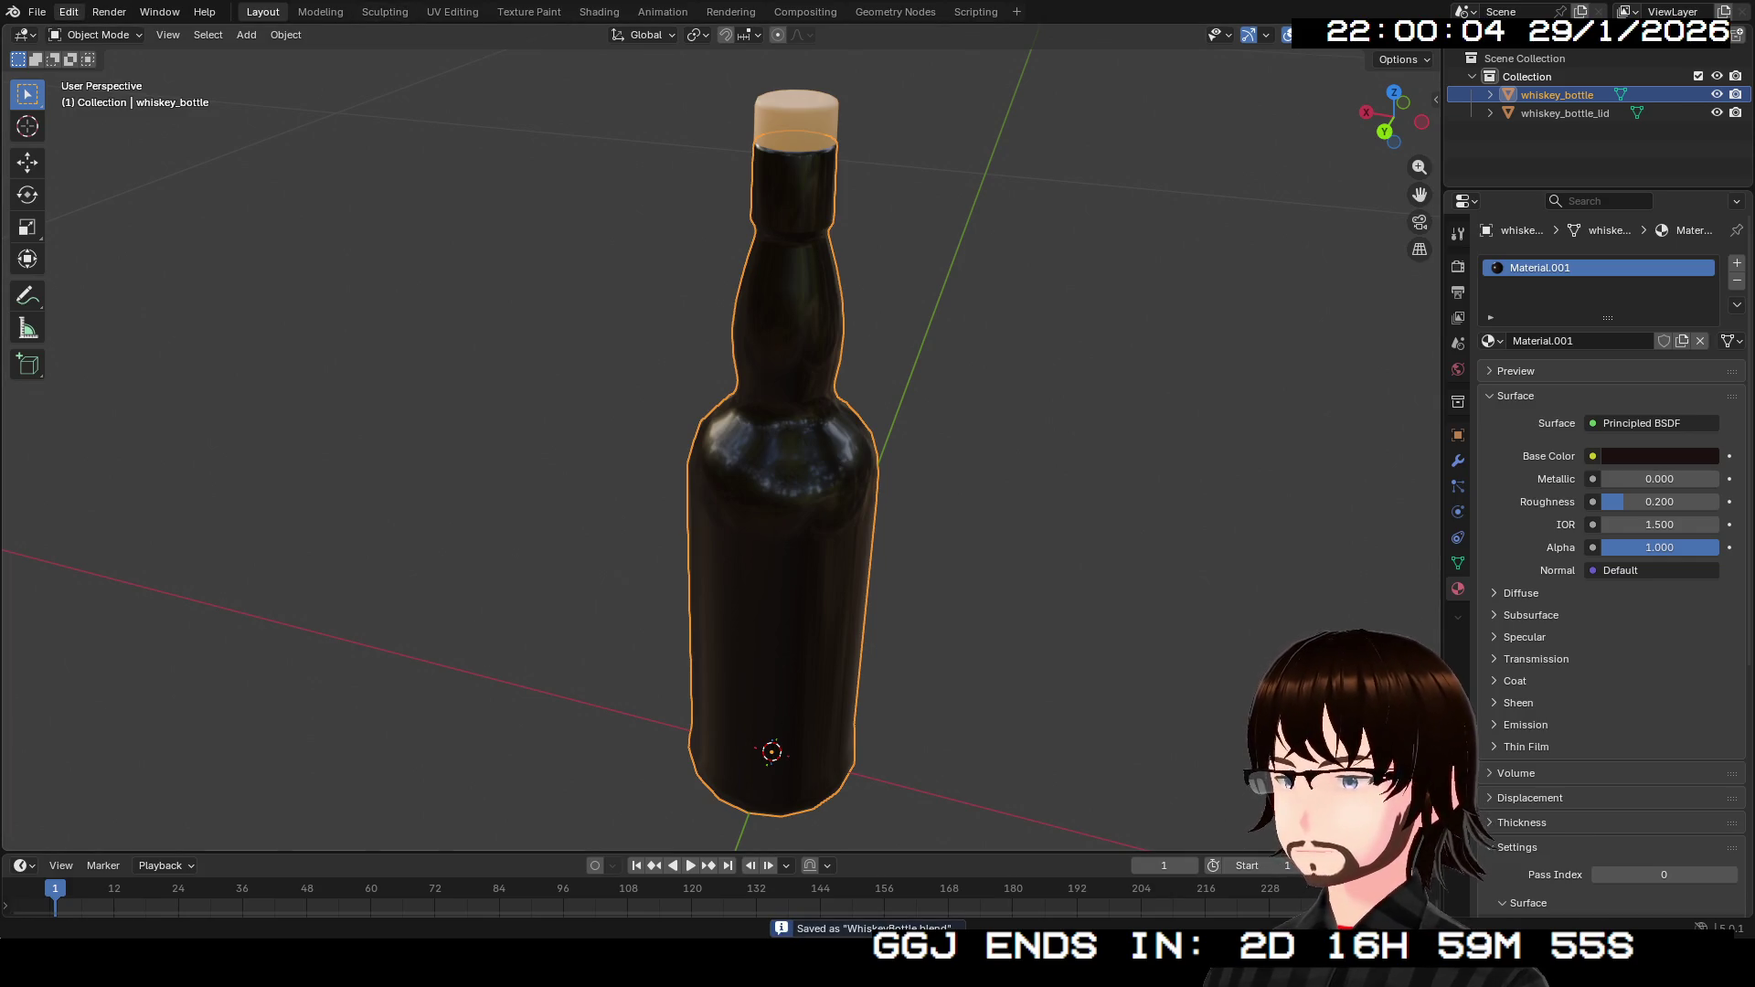
{"action": "left_click", "coordinate": [37, 12]}
{"action": "mouse_move", "coordinate": [67, 290]}
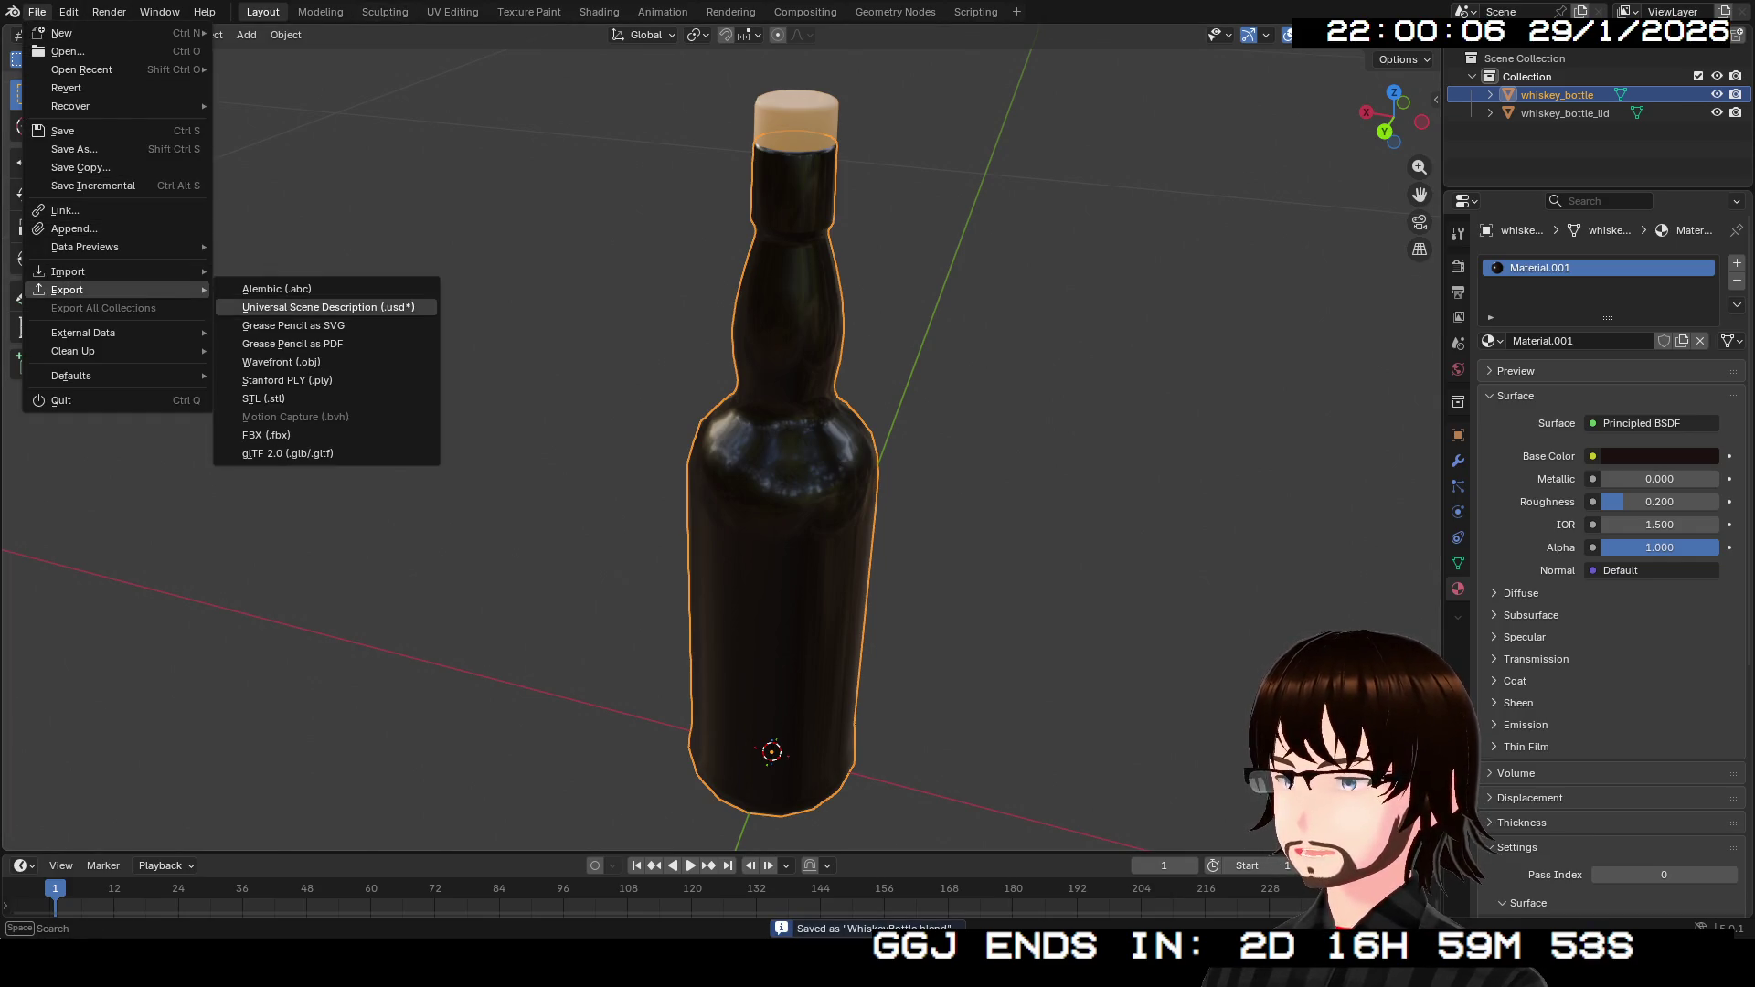
{"action": "left_click", "coordinate": [287, 453]}
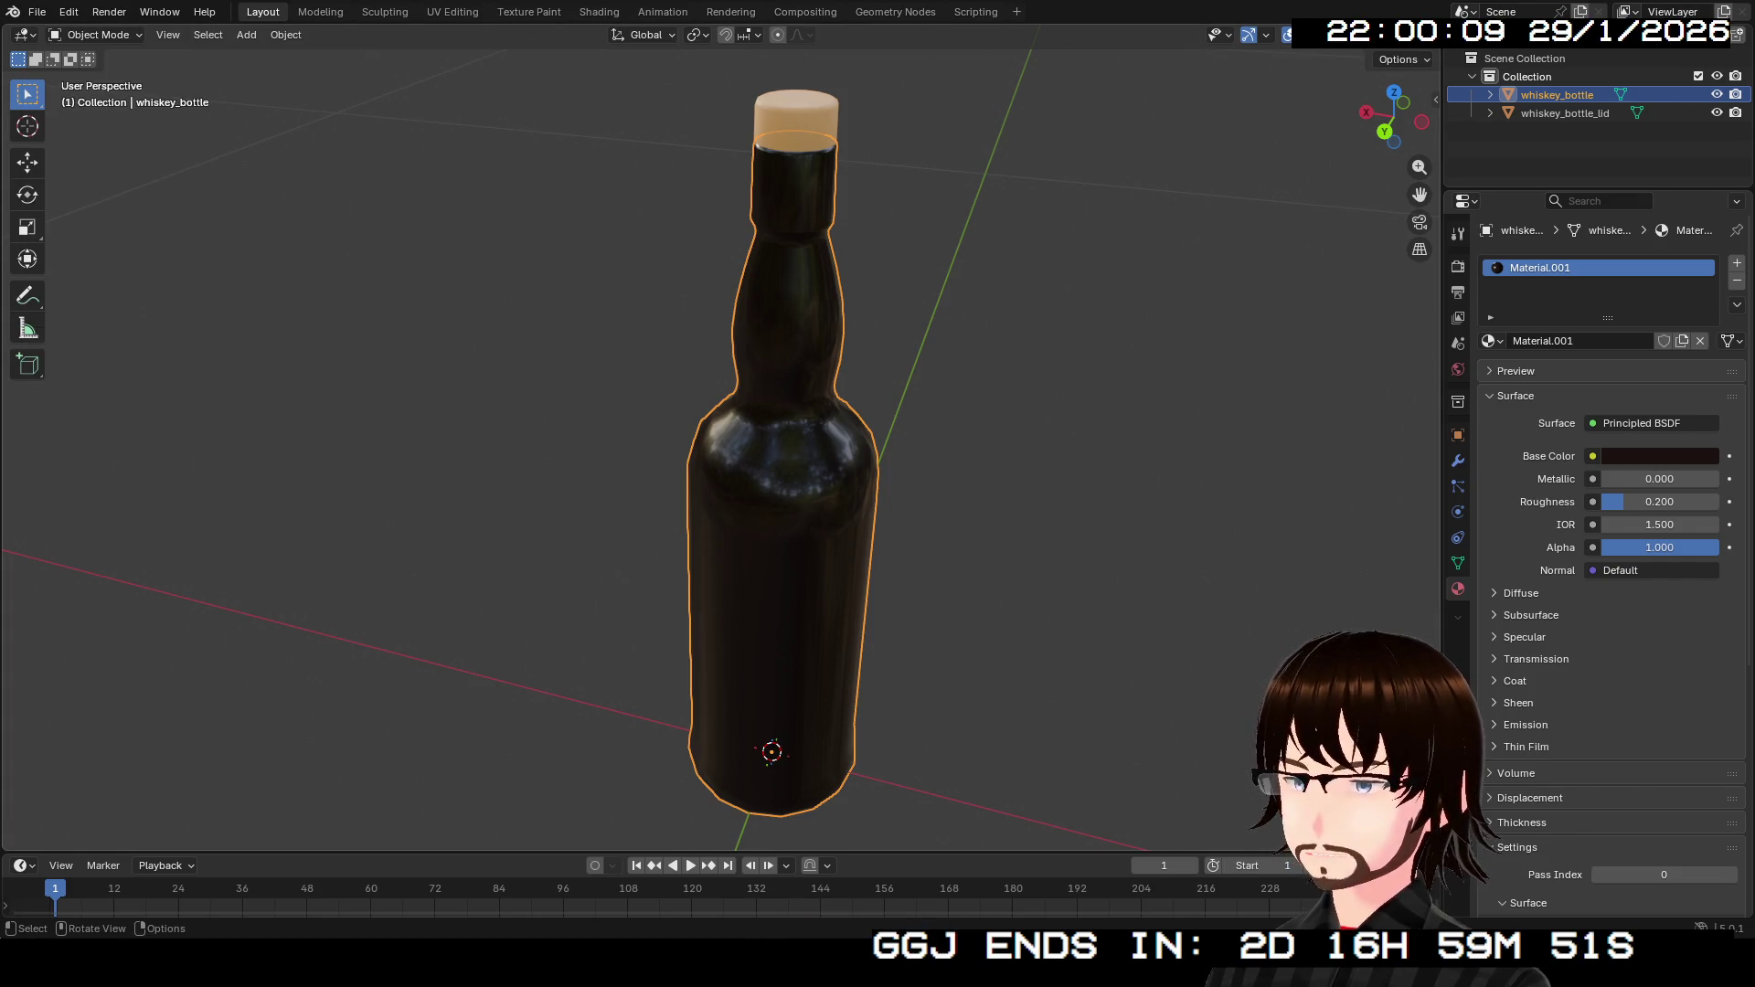
{"action": "left_click_drag", "start_coordinate": [1389, 117], "coordinate": [1435, 117]}
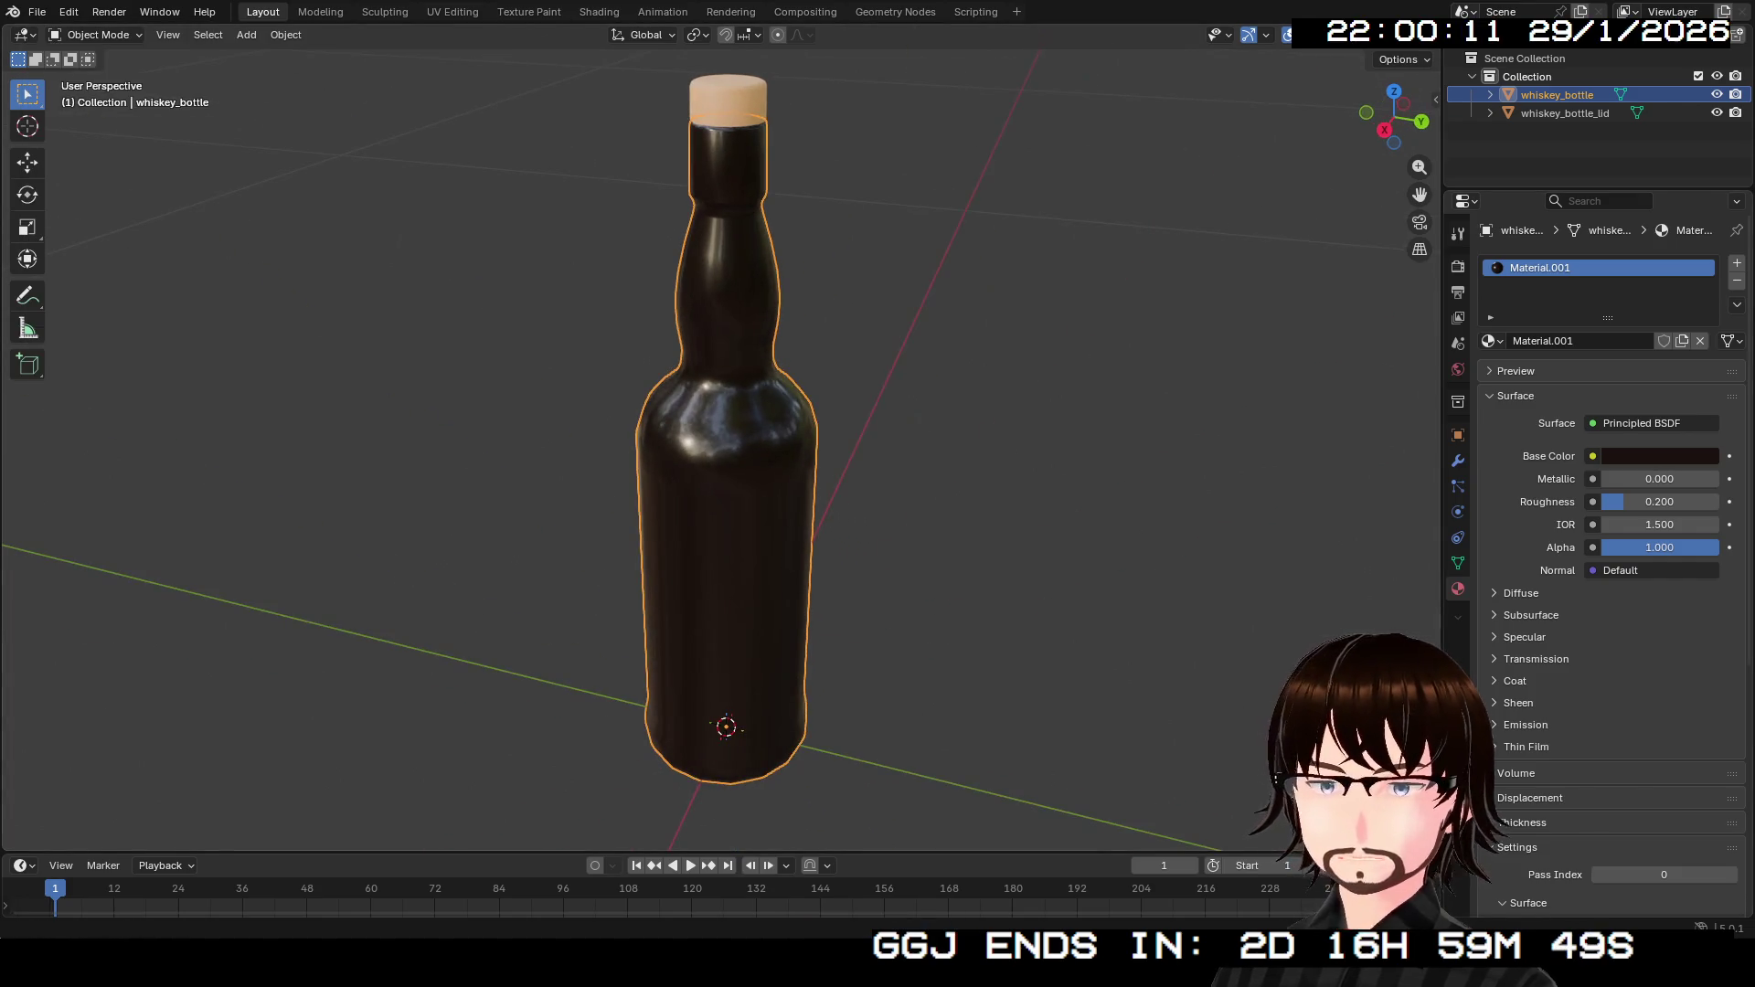
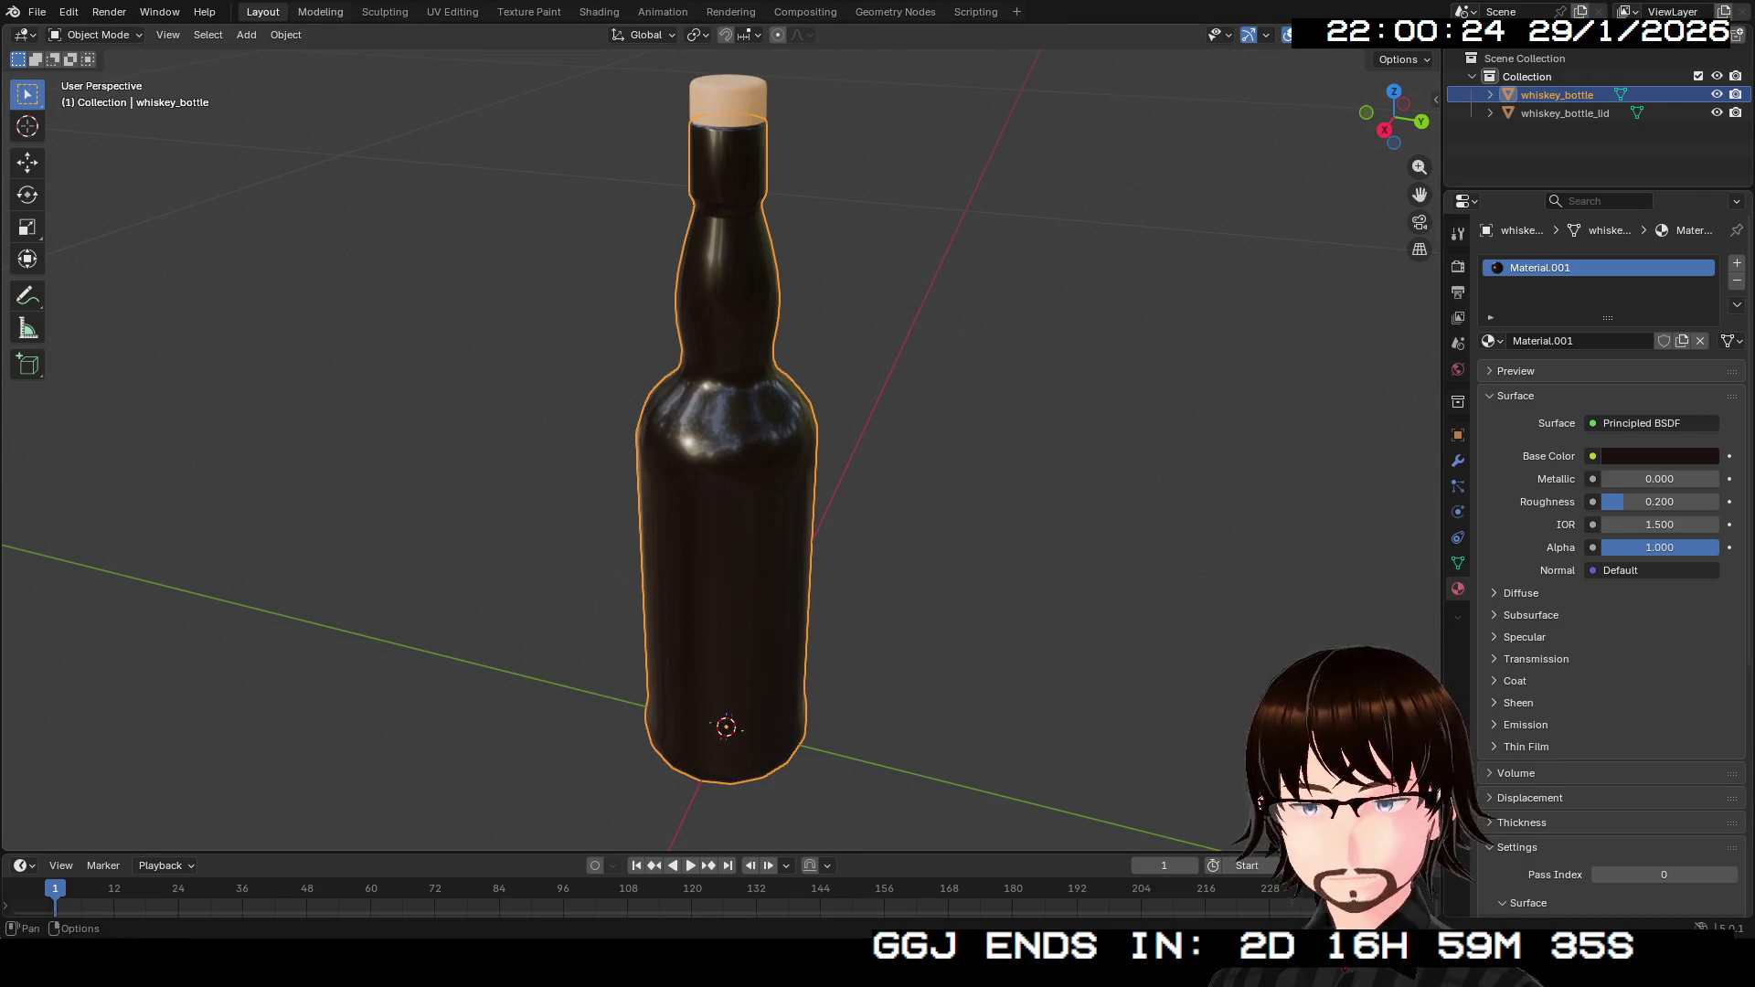
Start a new General scene, delete the default cube, camera and light, and import piano.obj.
{"action": "left_click", "coordinate": [36, 12]}
{"action": "mouse_move", "coordinate": [55, 33]}
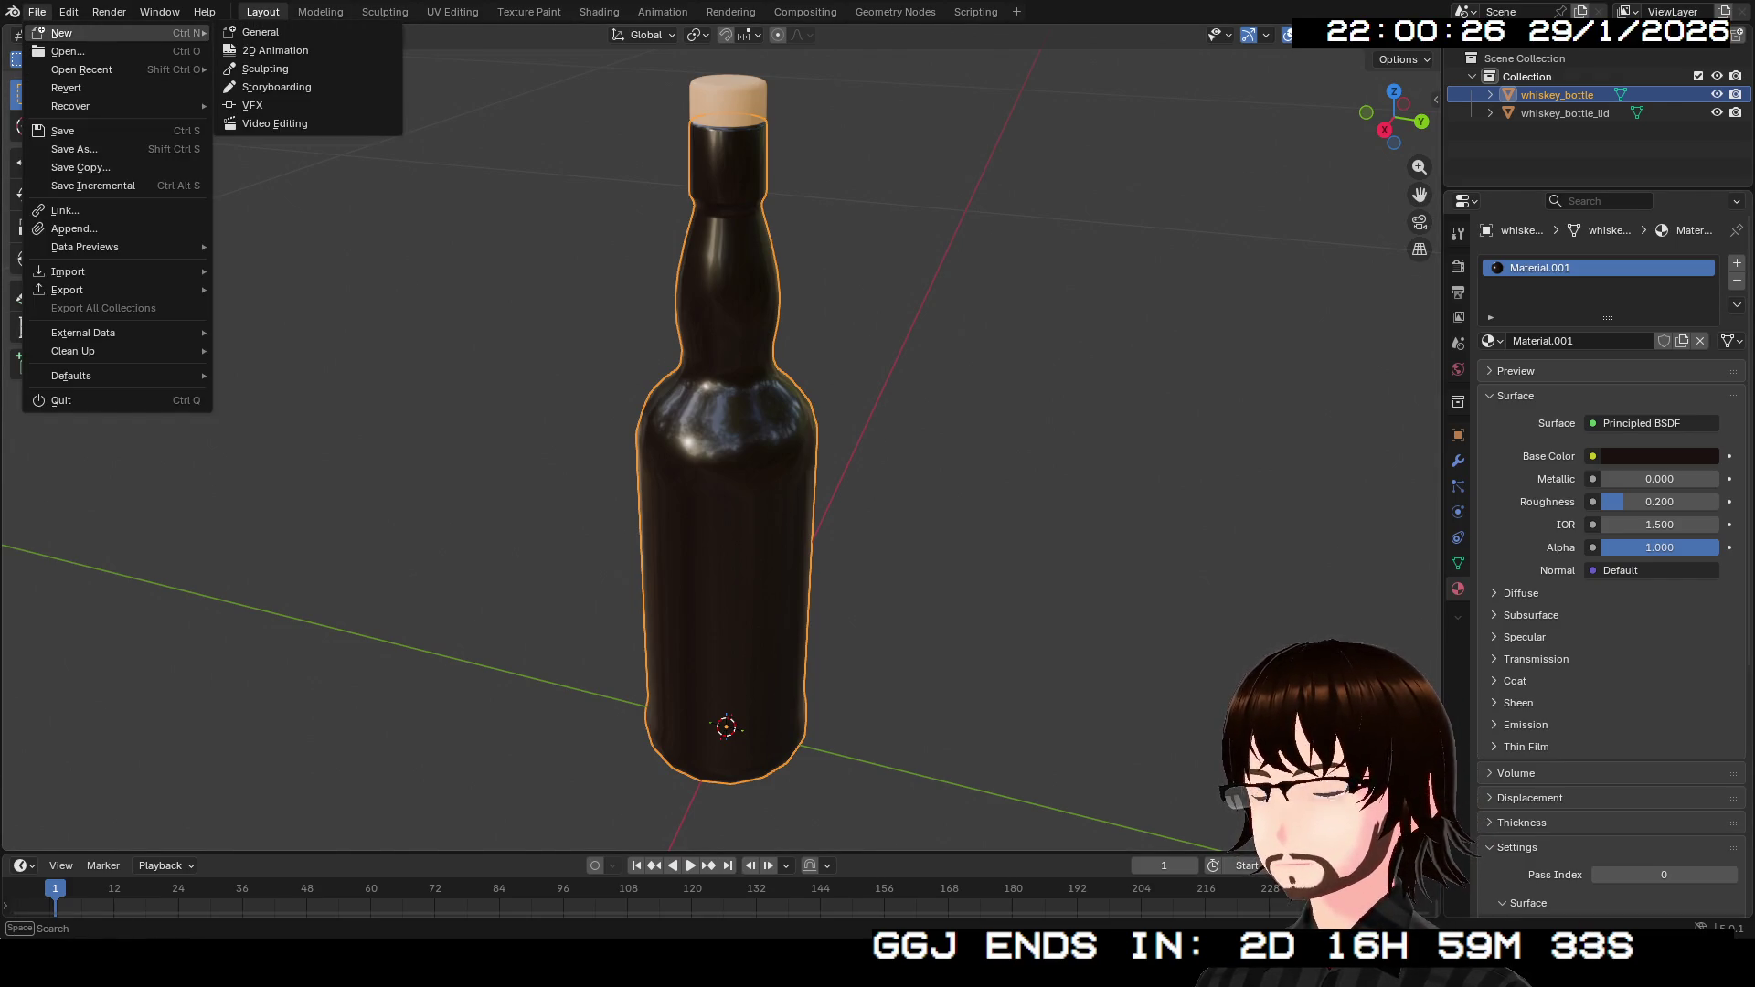
{"action": "left_click", "coordinate": [261, 32]}
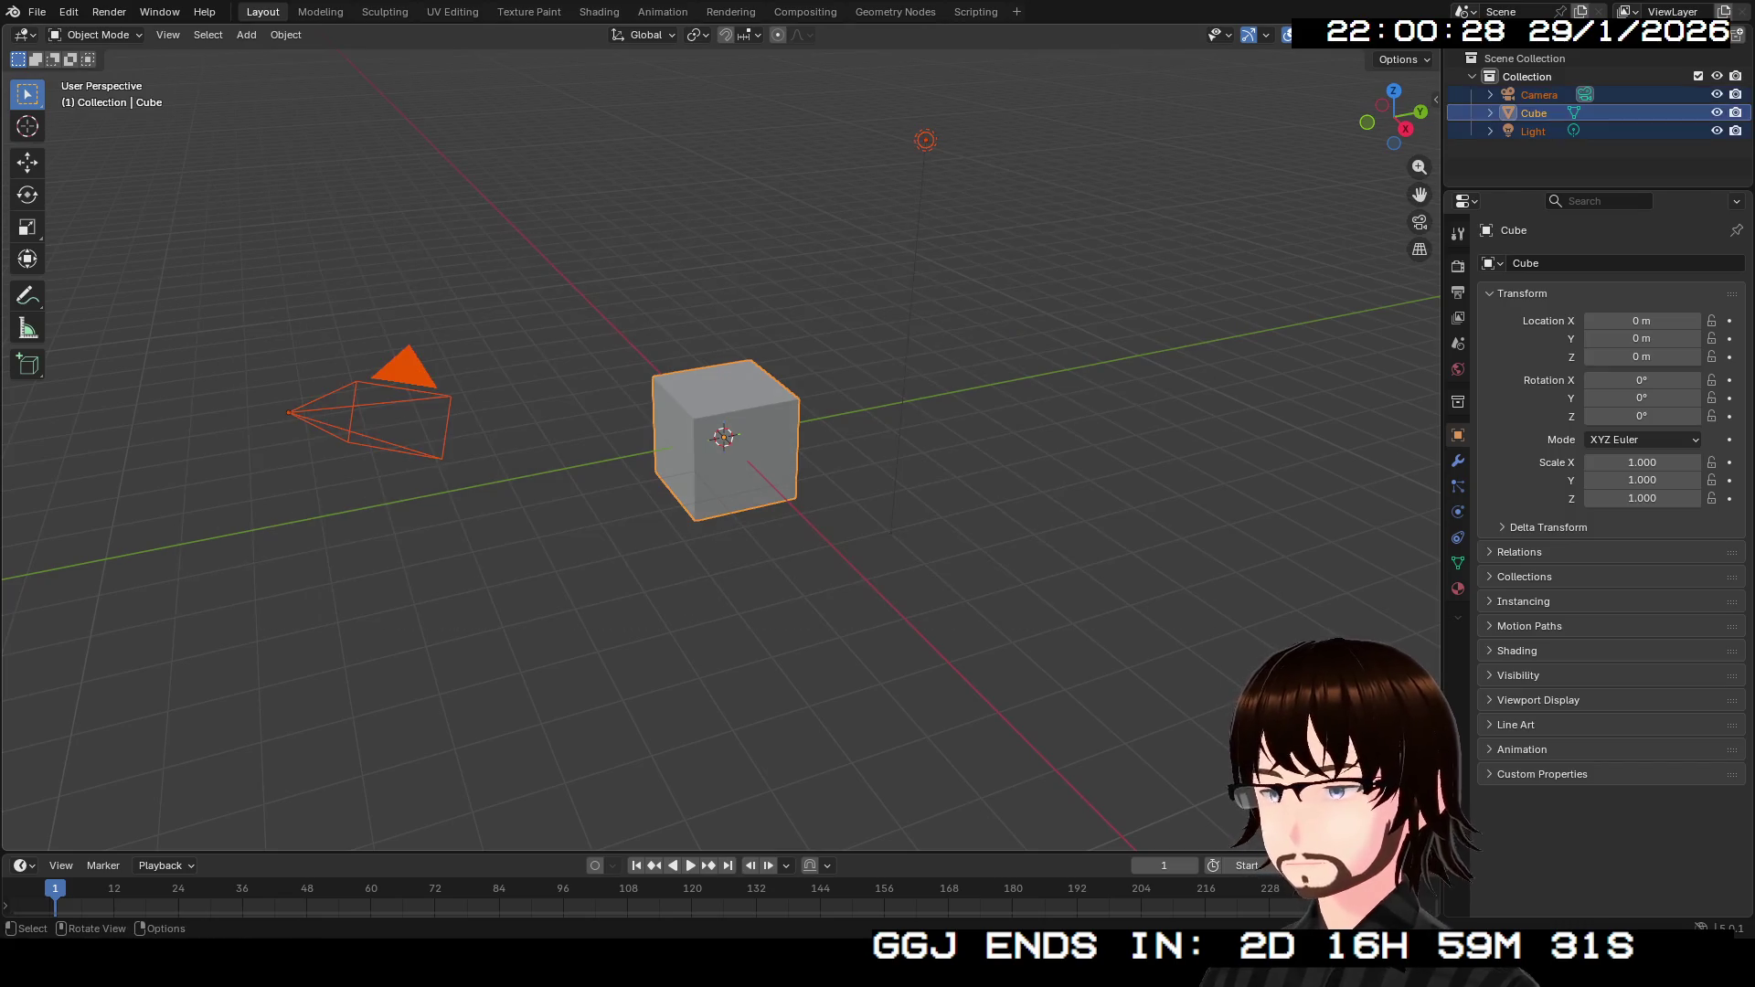
{"action": "key", "text": "x"}
{"action": "left_click", "coordinate": [233, 96]}
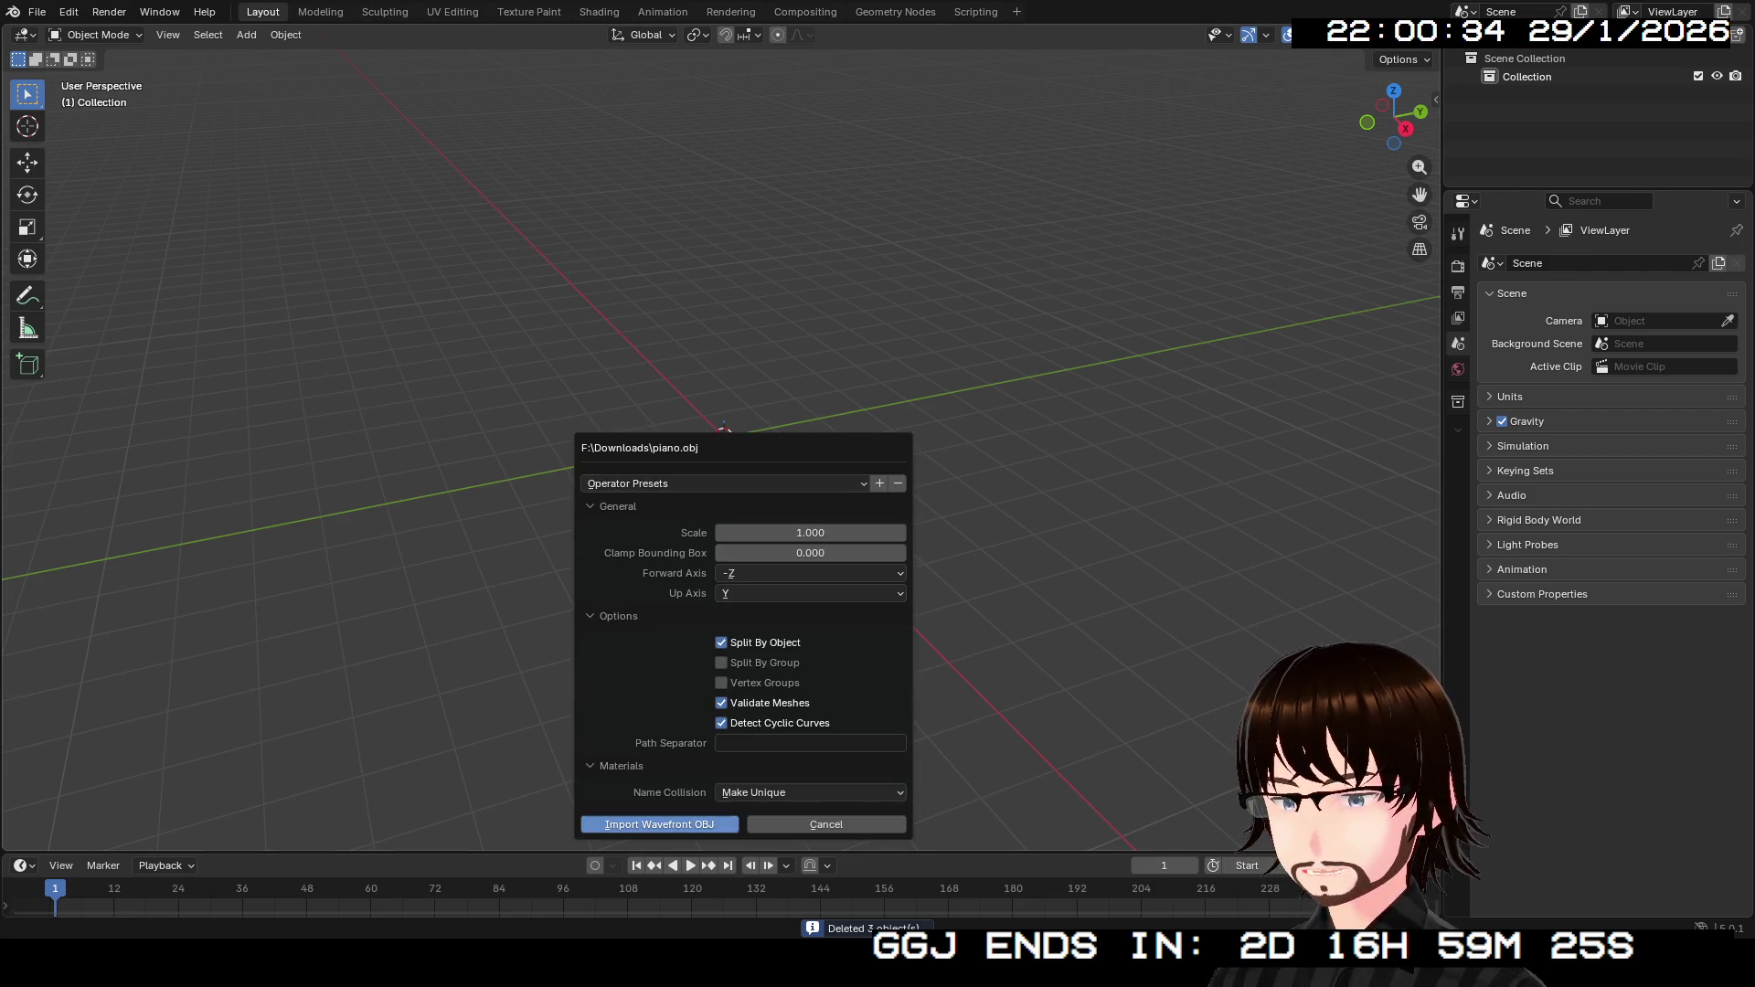
{"action": "left_click", "coordinate": [661, 823]}
{"action": "key", "text": "KP_Decimal"}
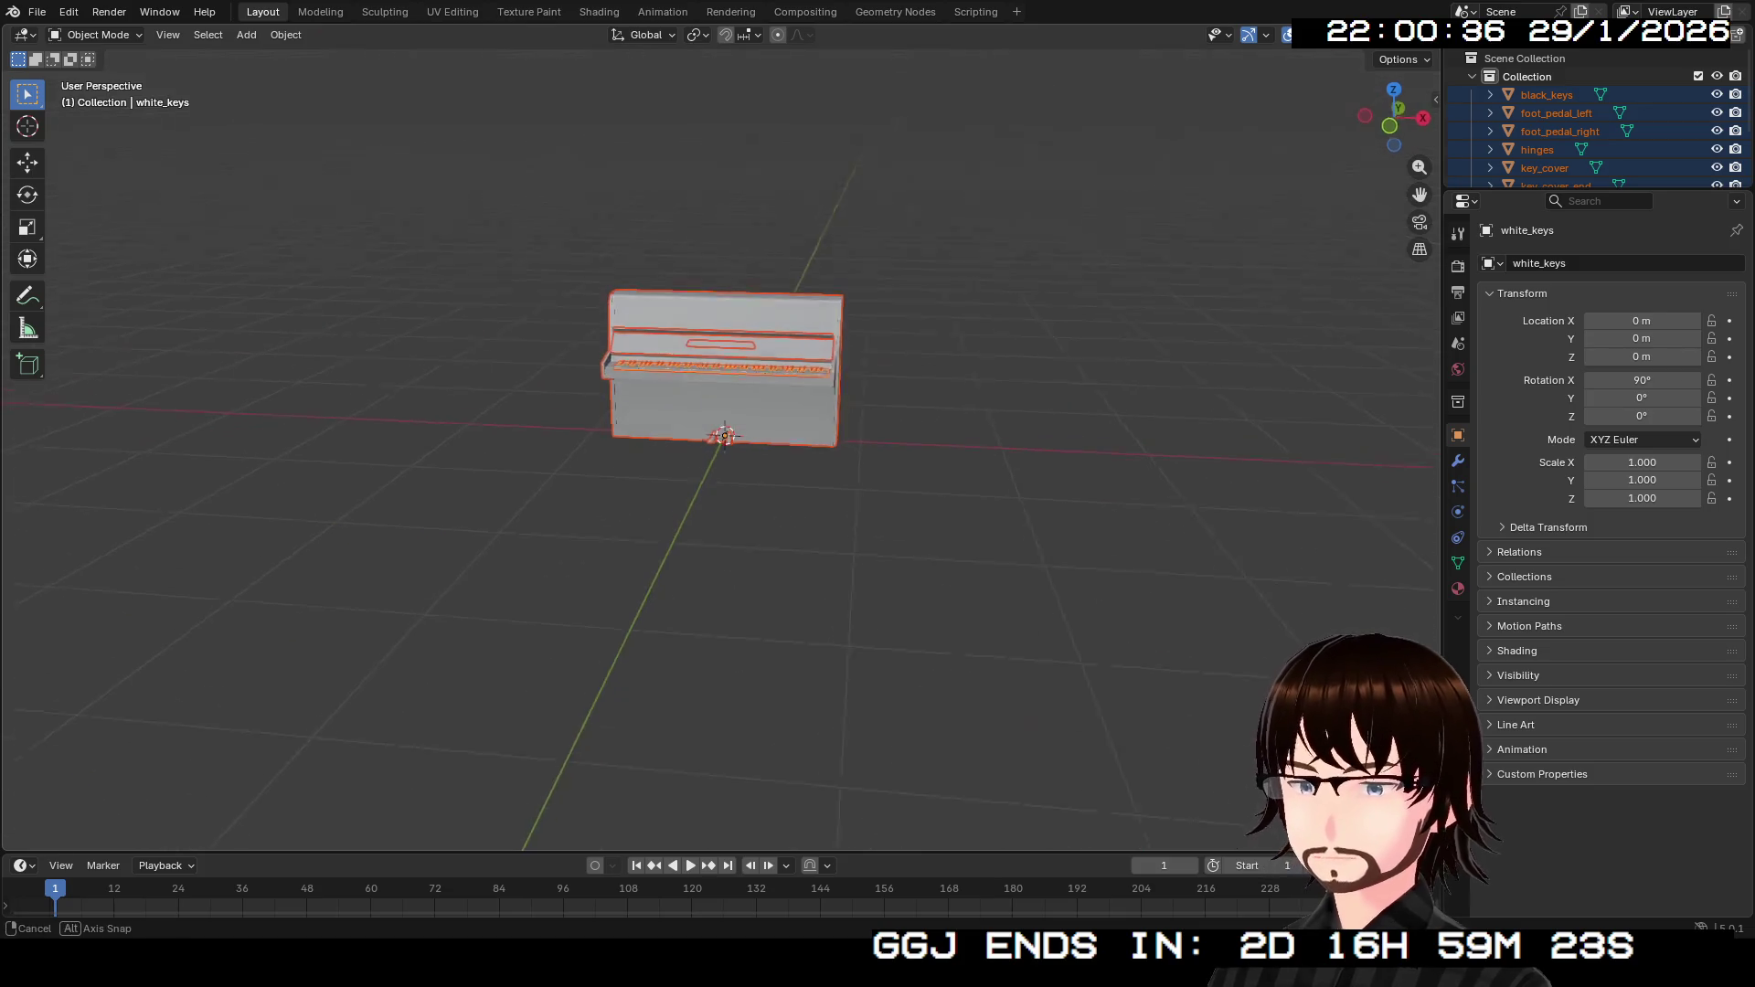
Select the piano body, toggle X-ray on and off, and enter Edit Mode.
{"action": "scroll", "coordinate": [722, 447], "scroll_direction": "up", "scroll_amount": 5}
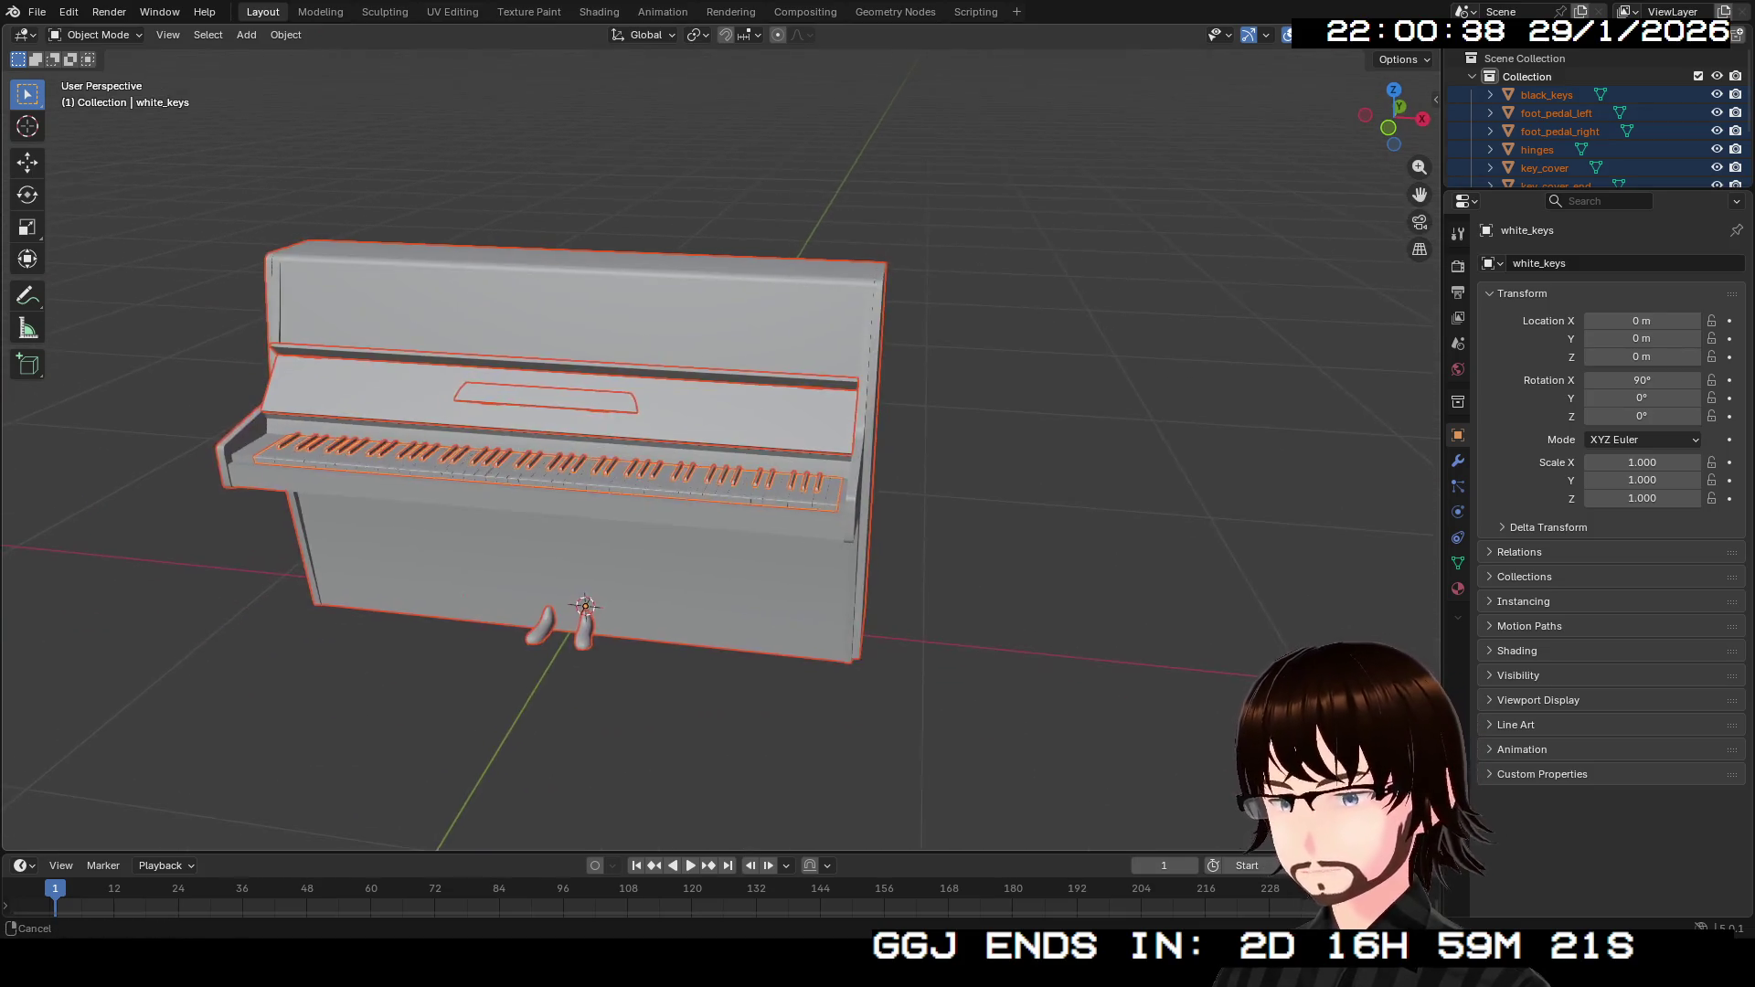
{"action": "scroll", "coordinate": [722, 448], "scroll_direction": "down", "scroll_amount": 3}
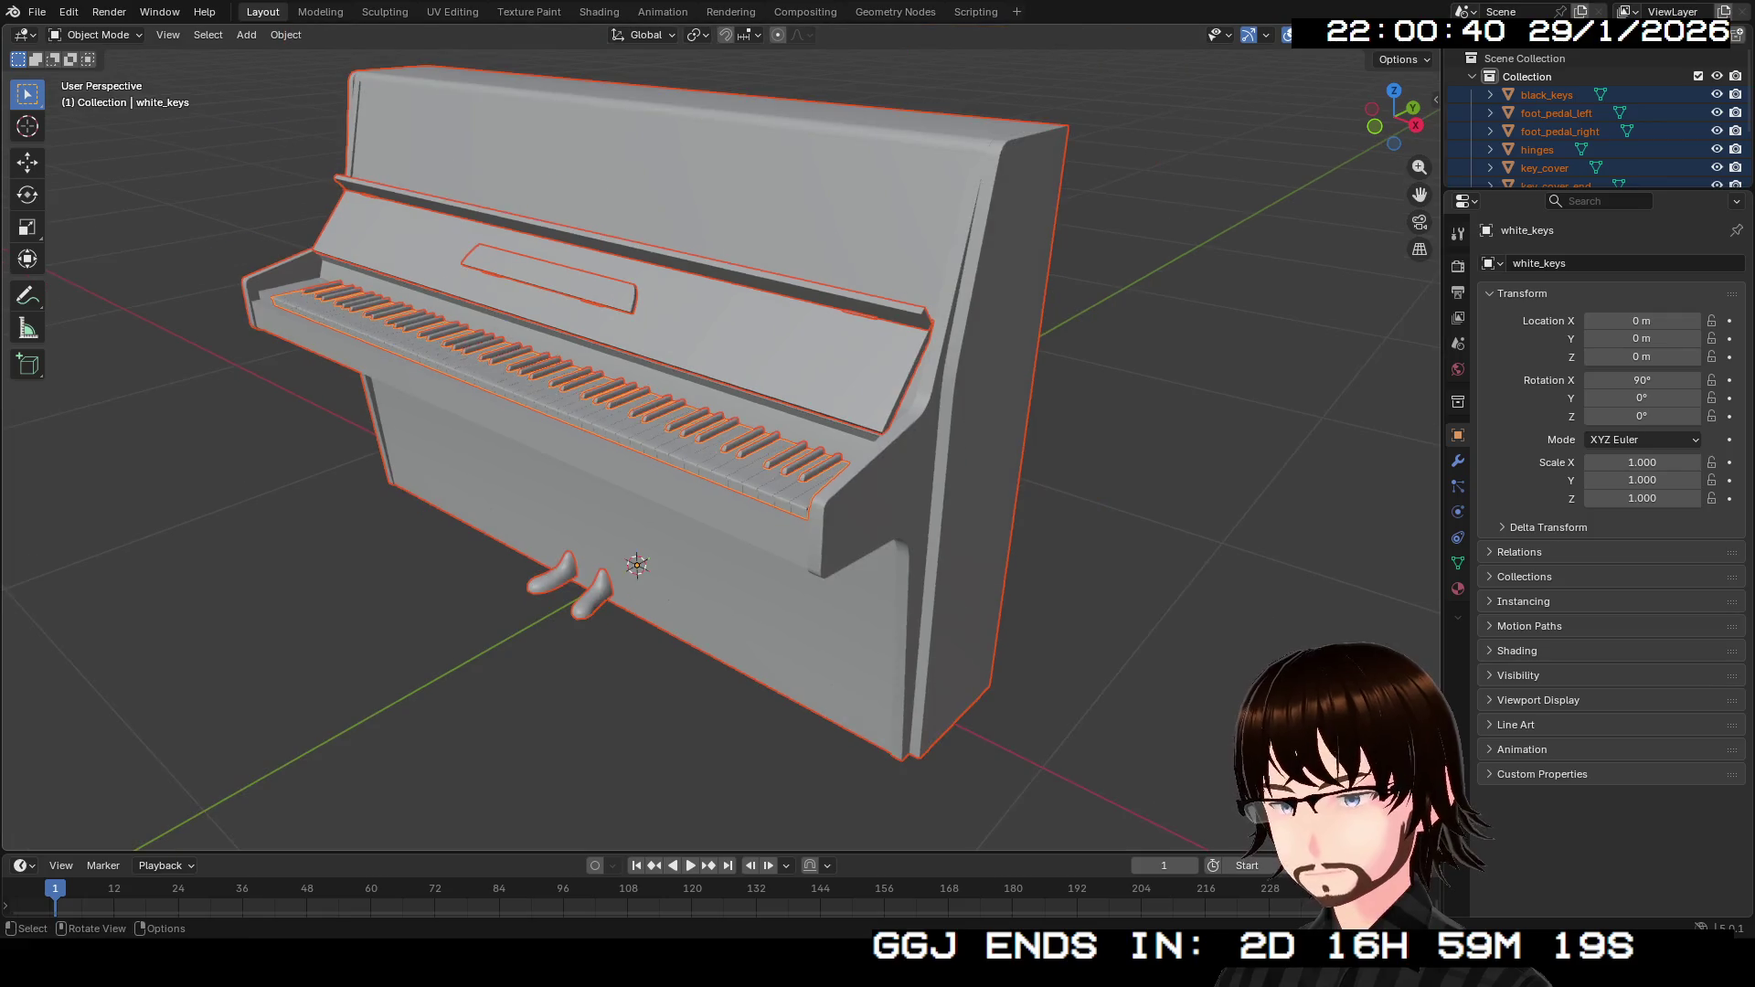
{"action": "left_click", "coordinate": [594, 457]}
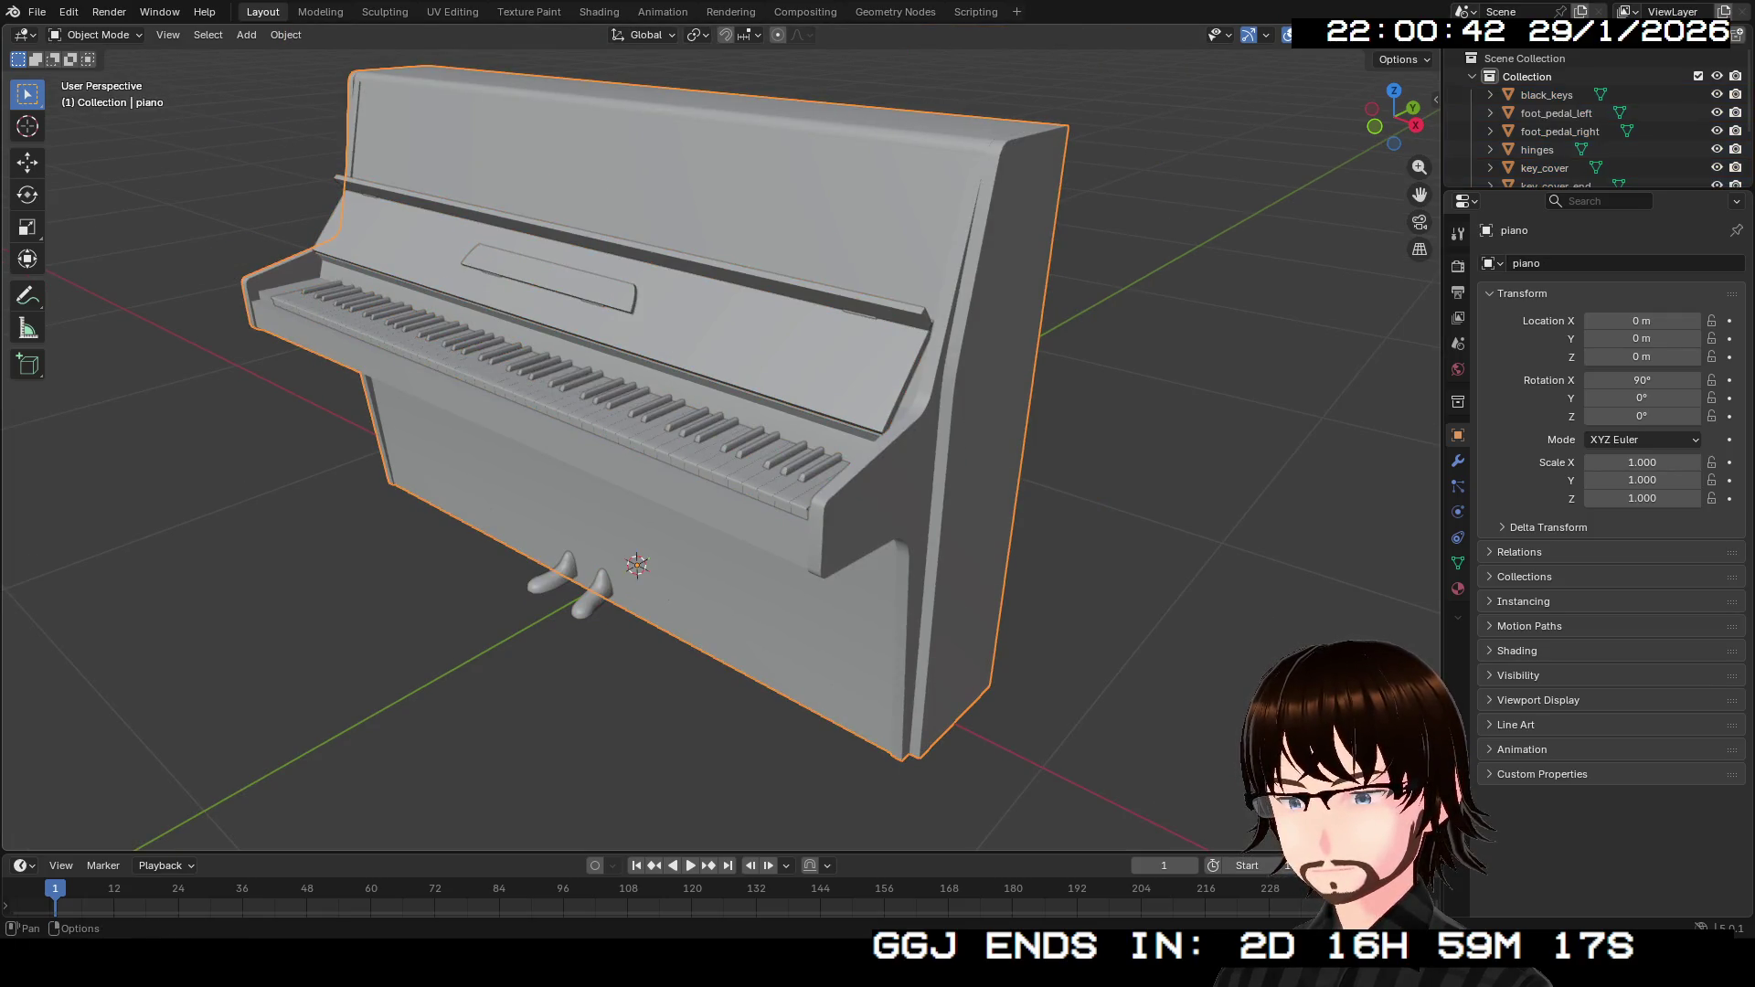
{"action": "key", "text": "alt+z"}
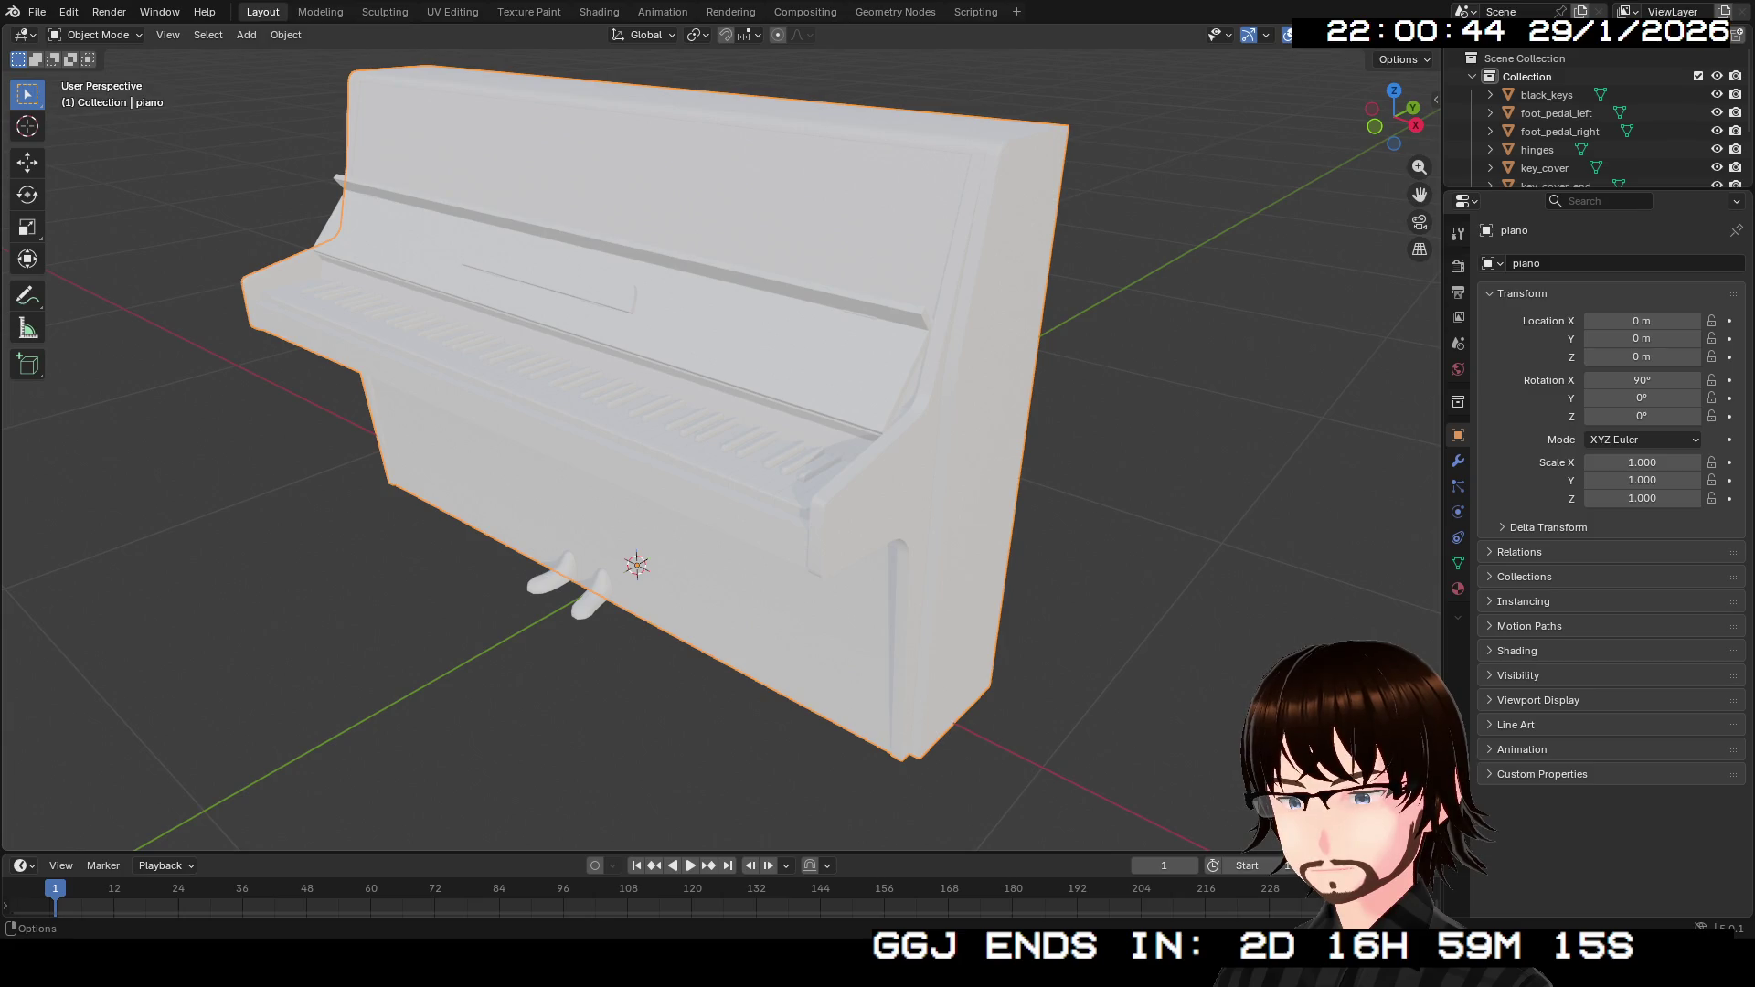
{"action": "key", "text": "alt+z"}
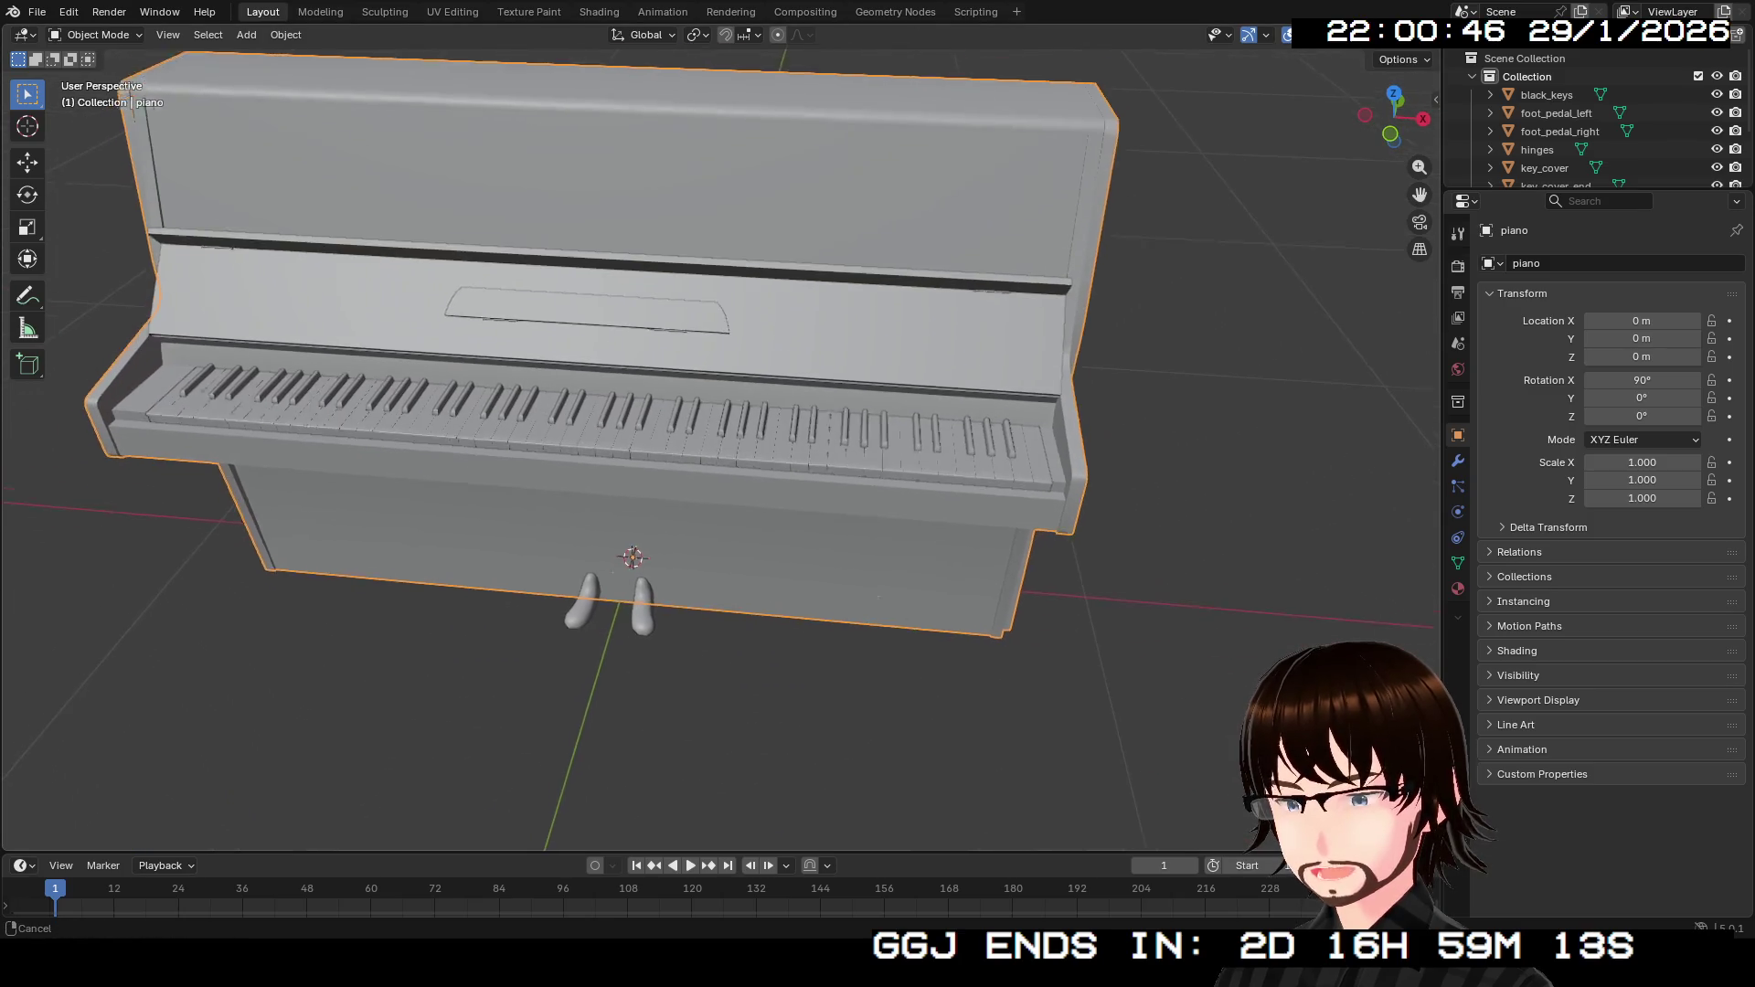
{"action": "key", "text": "Tab"}
Select black_keys in the Outliner and open its mesh for editing with nothing selected.
{"action": "scroll", "coordinate": [705, 459], "scroll_direction": "up", "scroll_amount": 5}
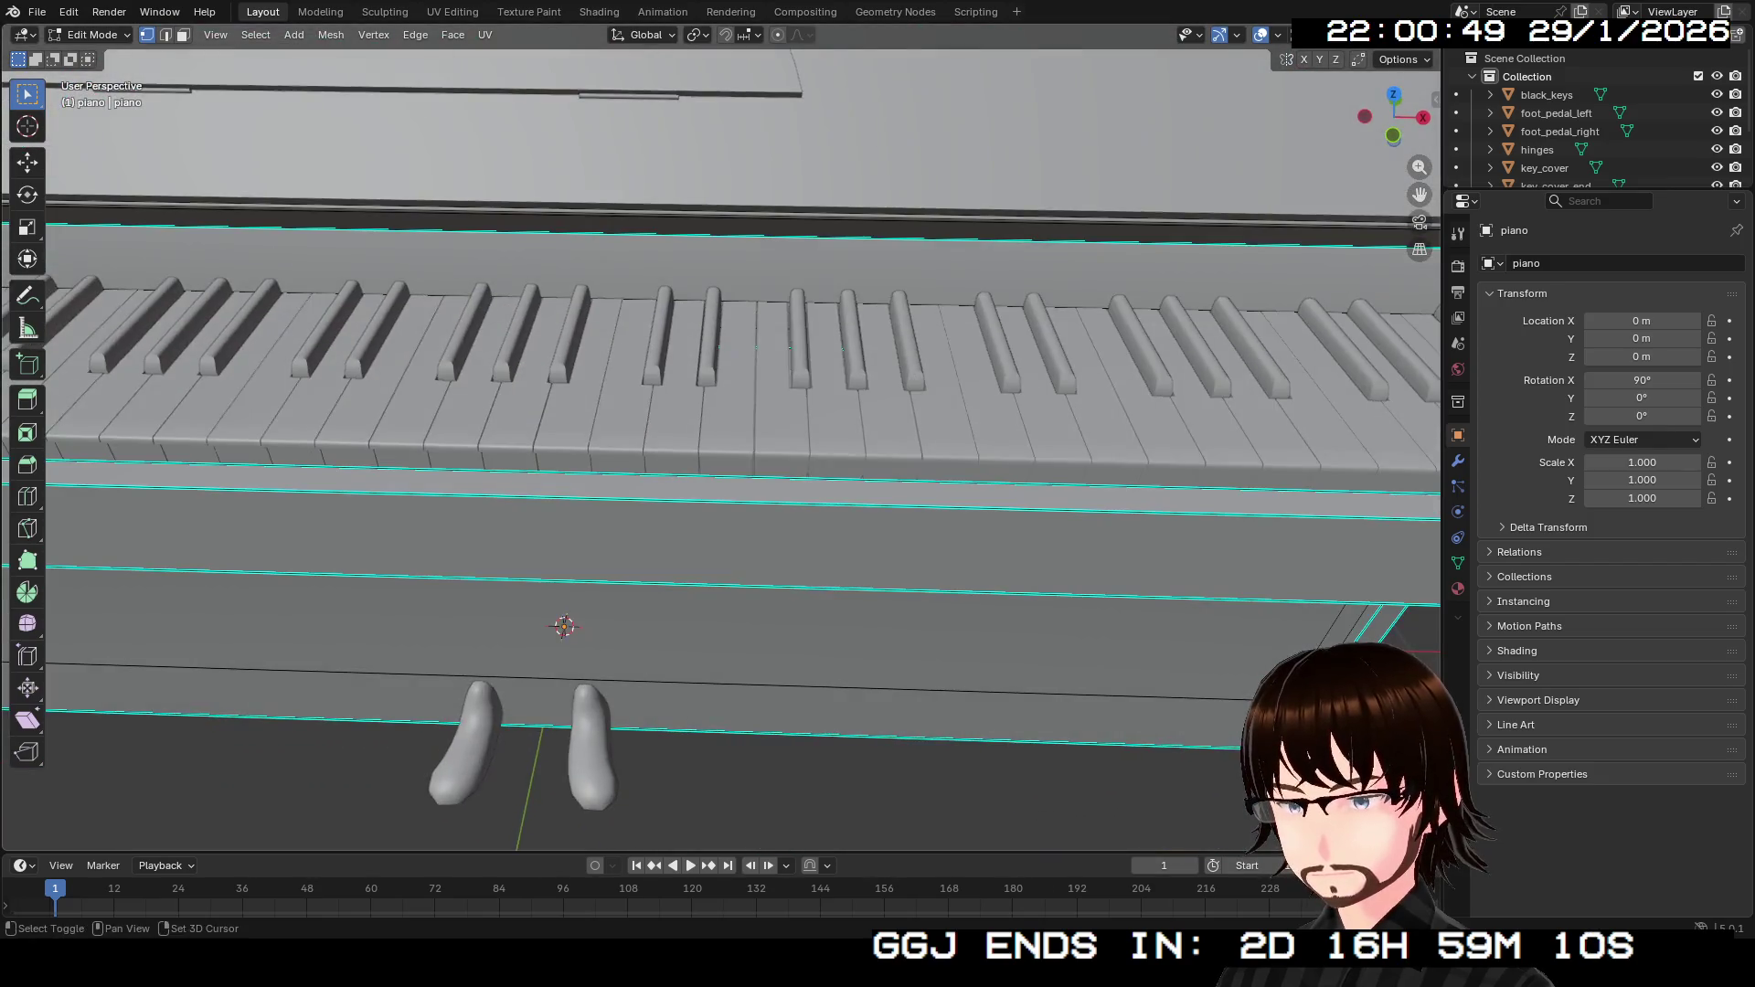
{"action": "left_click_drag", "start_coordinate": [705, 460], "coordinate": [640, 466]}
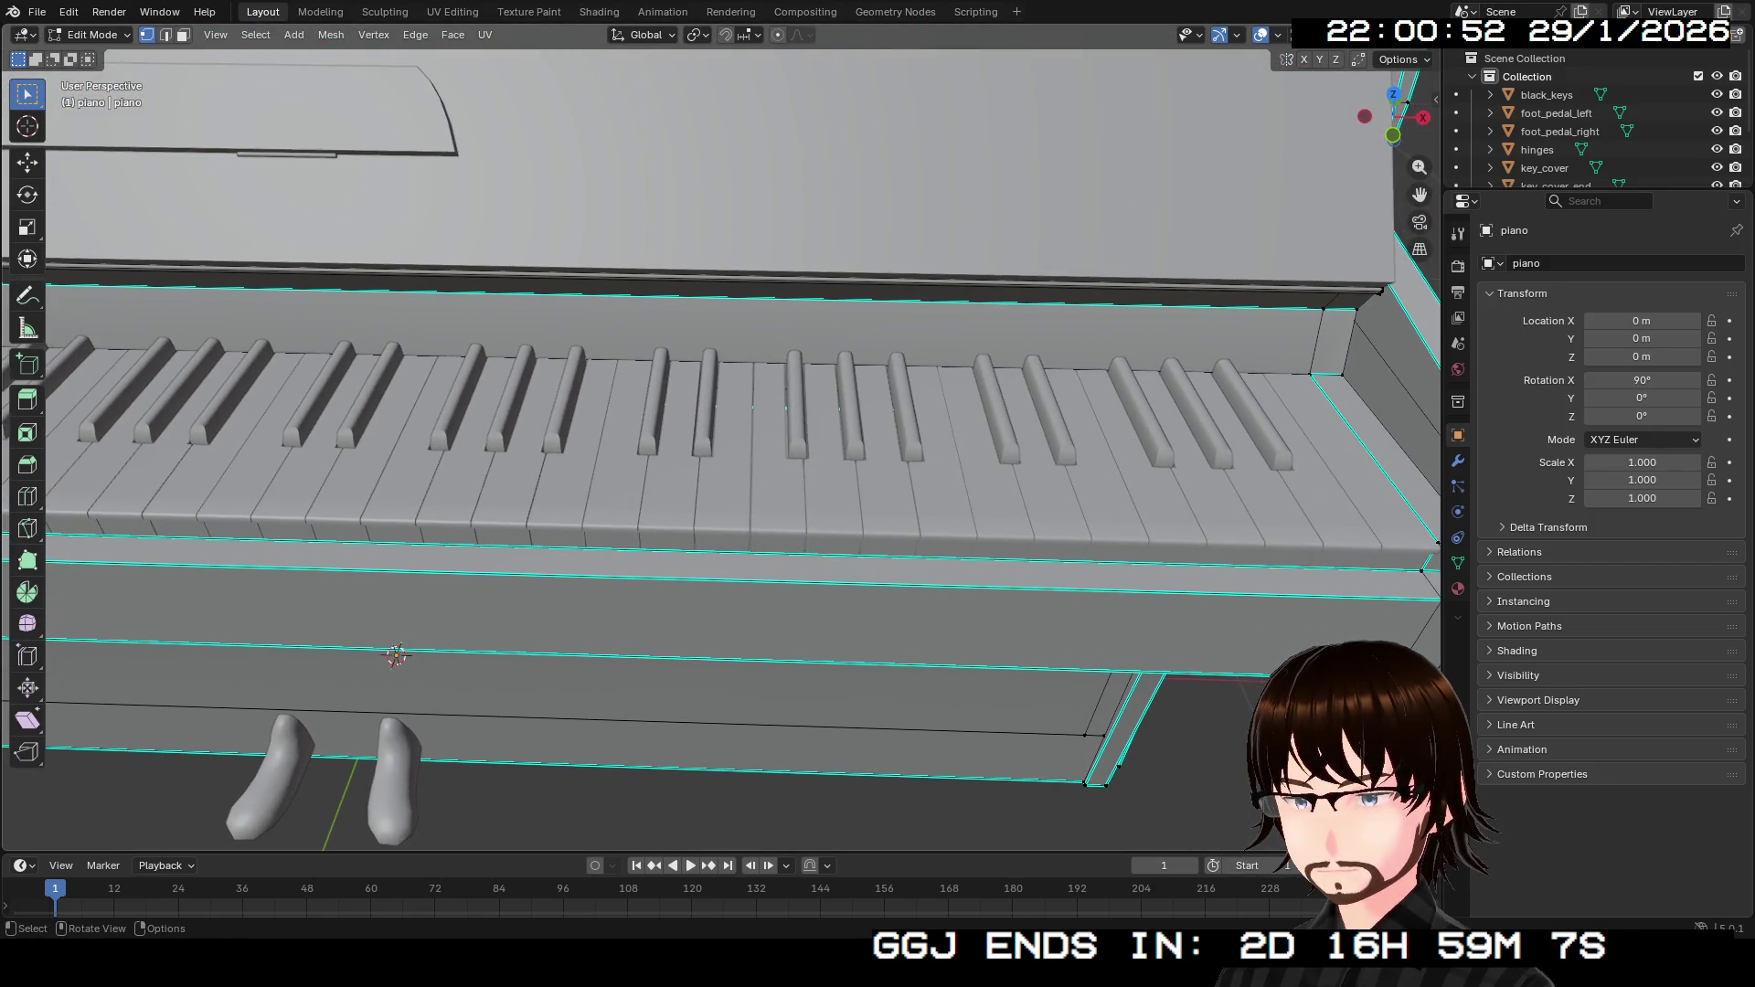
{"action": "scroll", "coordinate": [722, 438], "scroll_direction": "down", "scroll_amount": 3}
{"action": "scroll", "coordinate": [1553, 149], "scroll_direction": "down", "scroll_amount": 2}
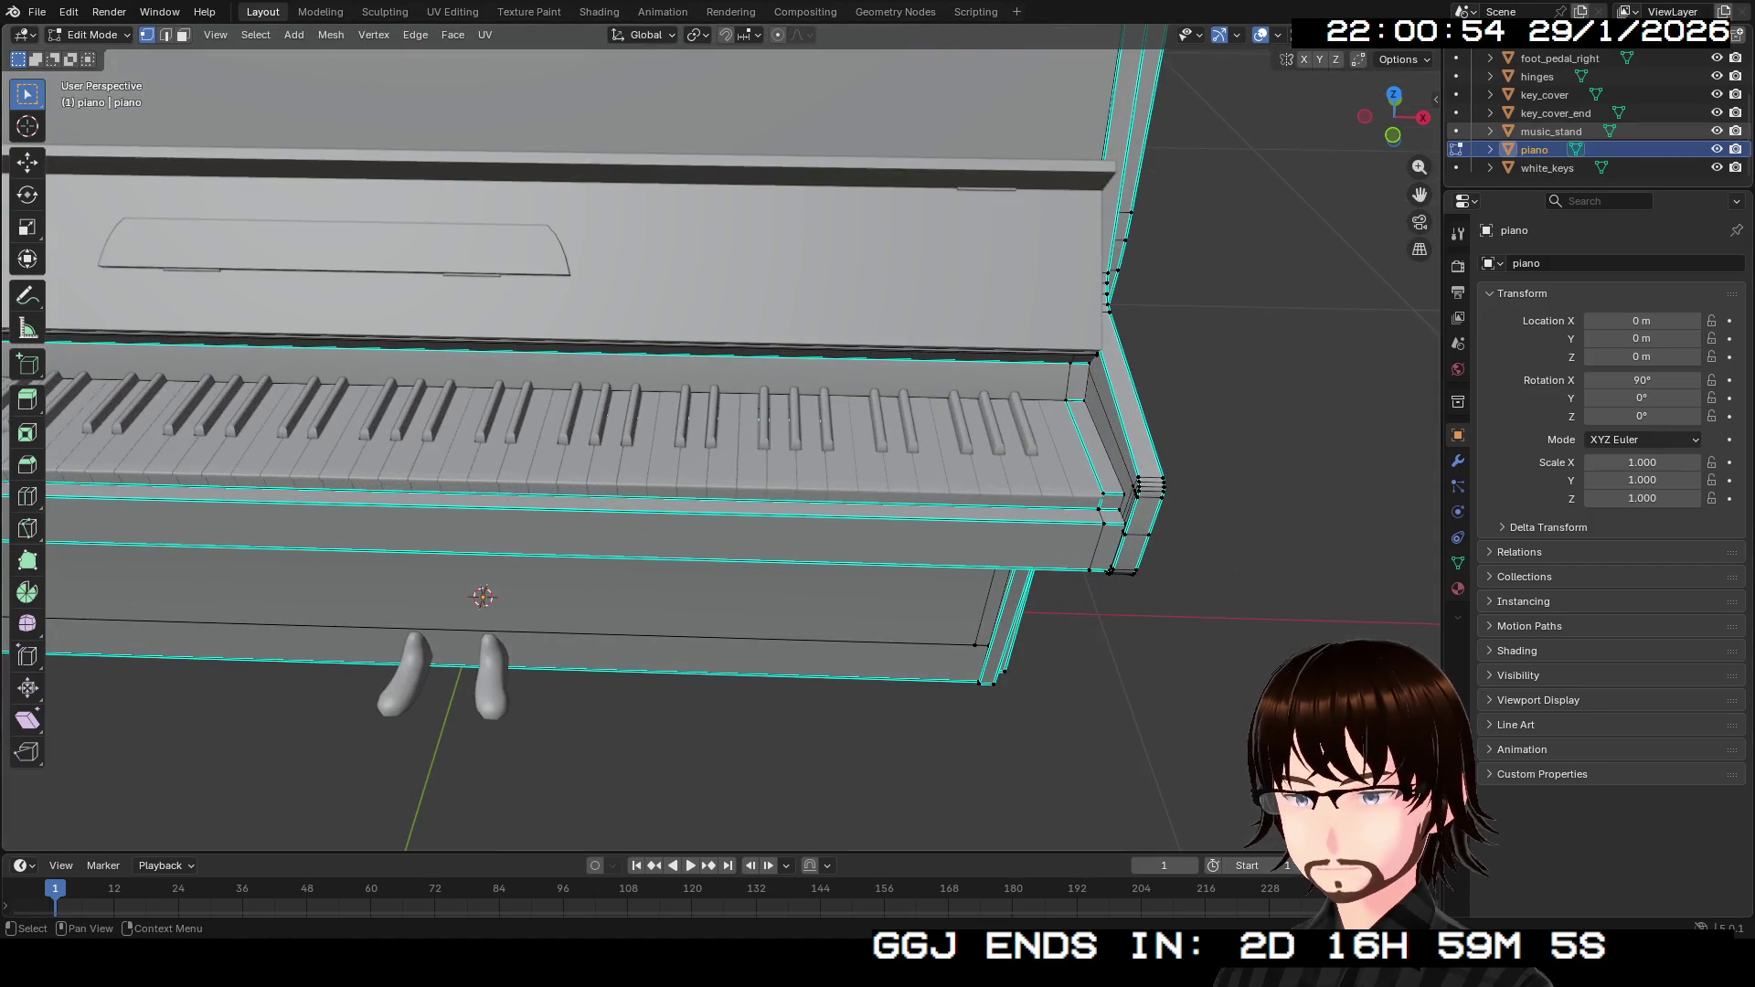
{"action": "scroll", "coordinate": [1553, 149], "scroll_direction": "up", "scroll_amount": 2}
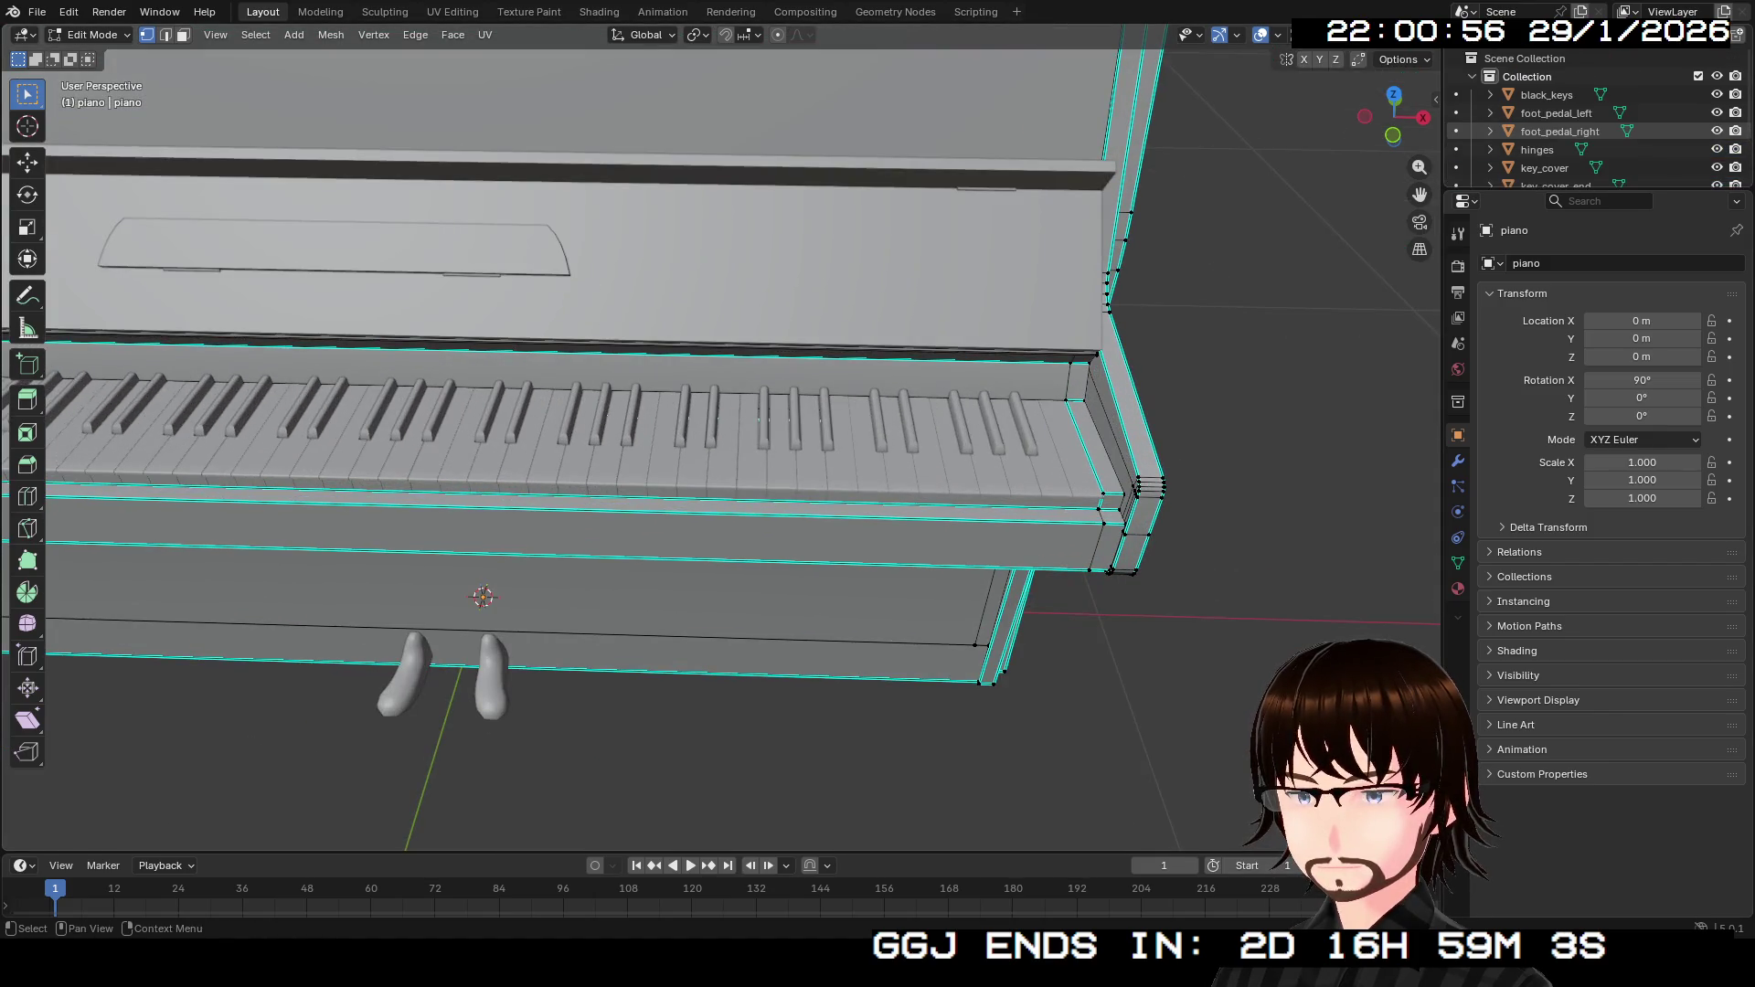
{"action": "left_click", "coordinate": [1546, 95]}
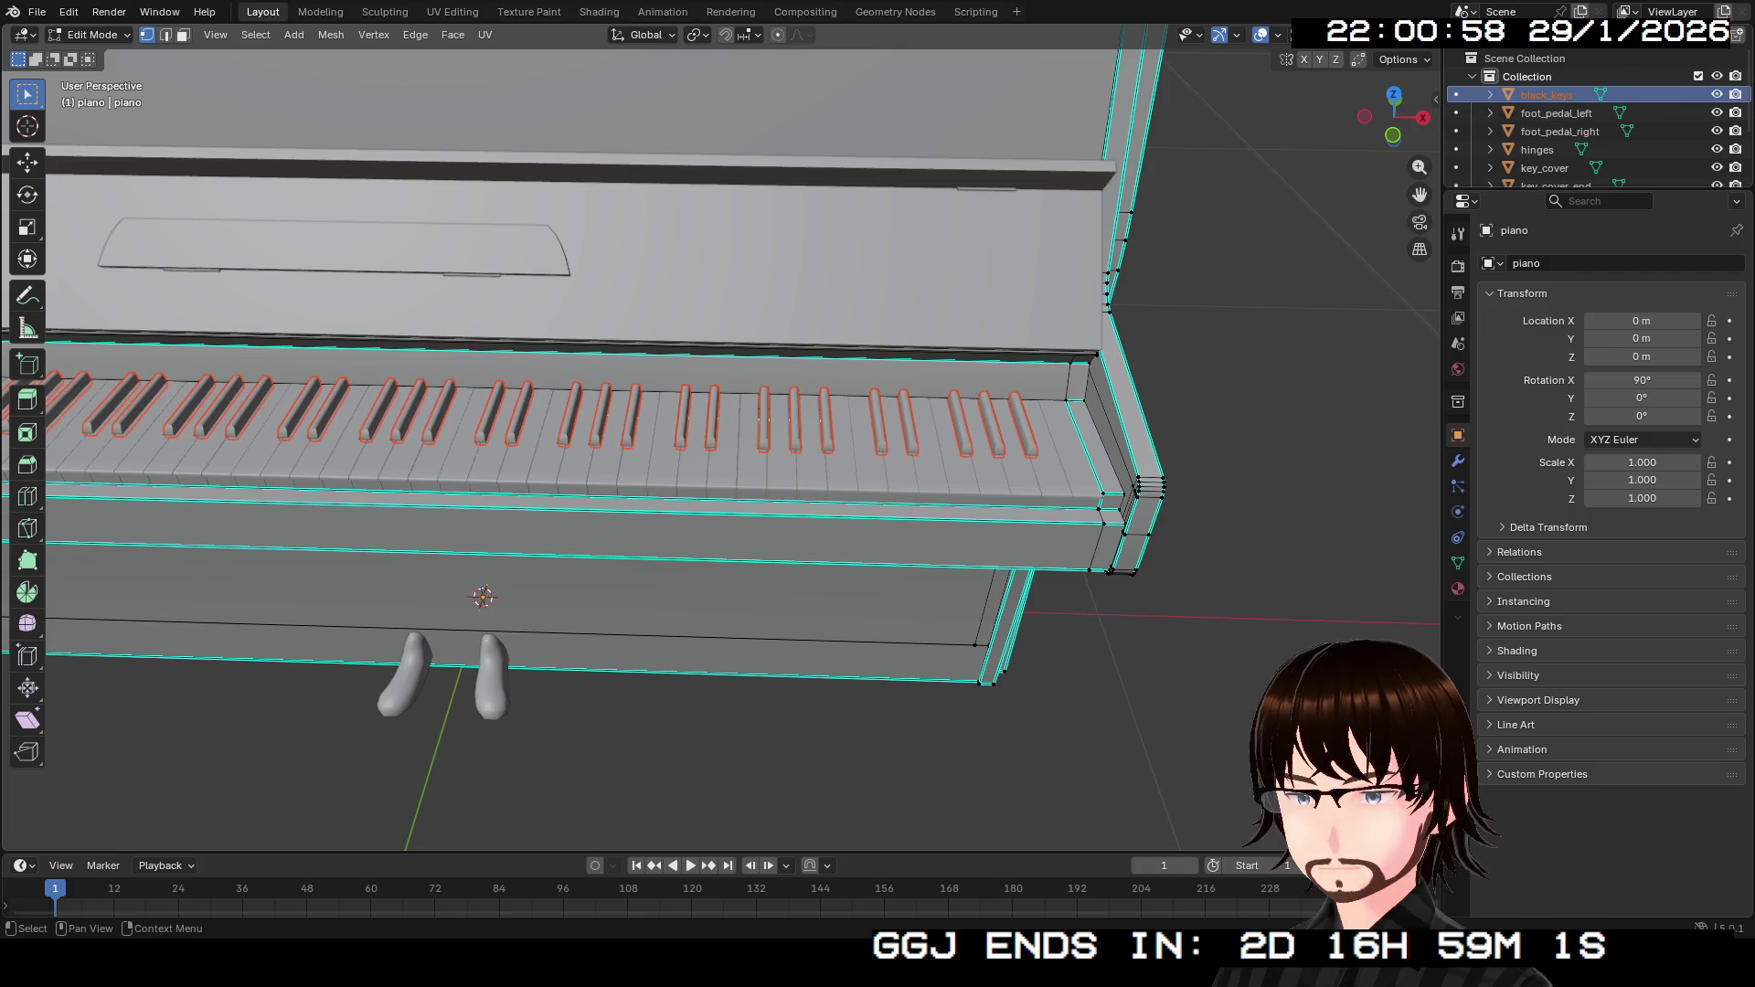
{"action": "left_click", "coordinate": [1491, 94]}
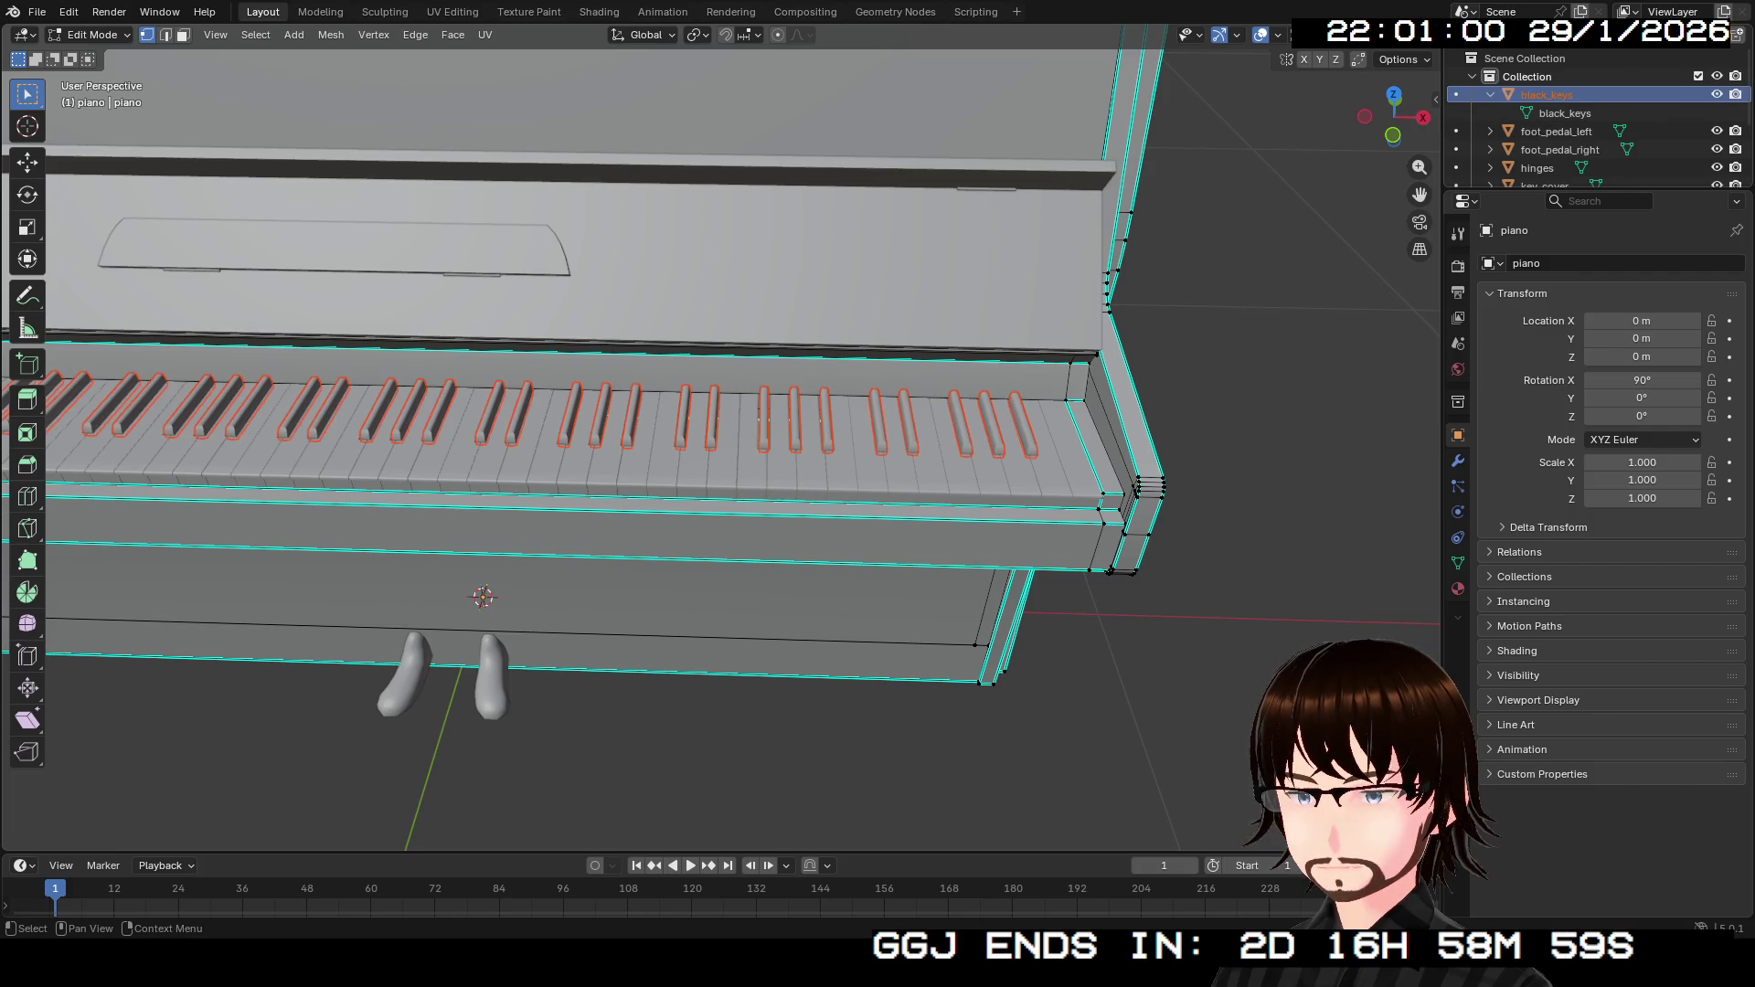
{"action": "key", "text": "Tab"}
{"action": "key", "text": "Tab"}
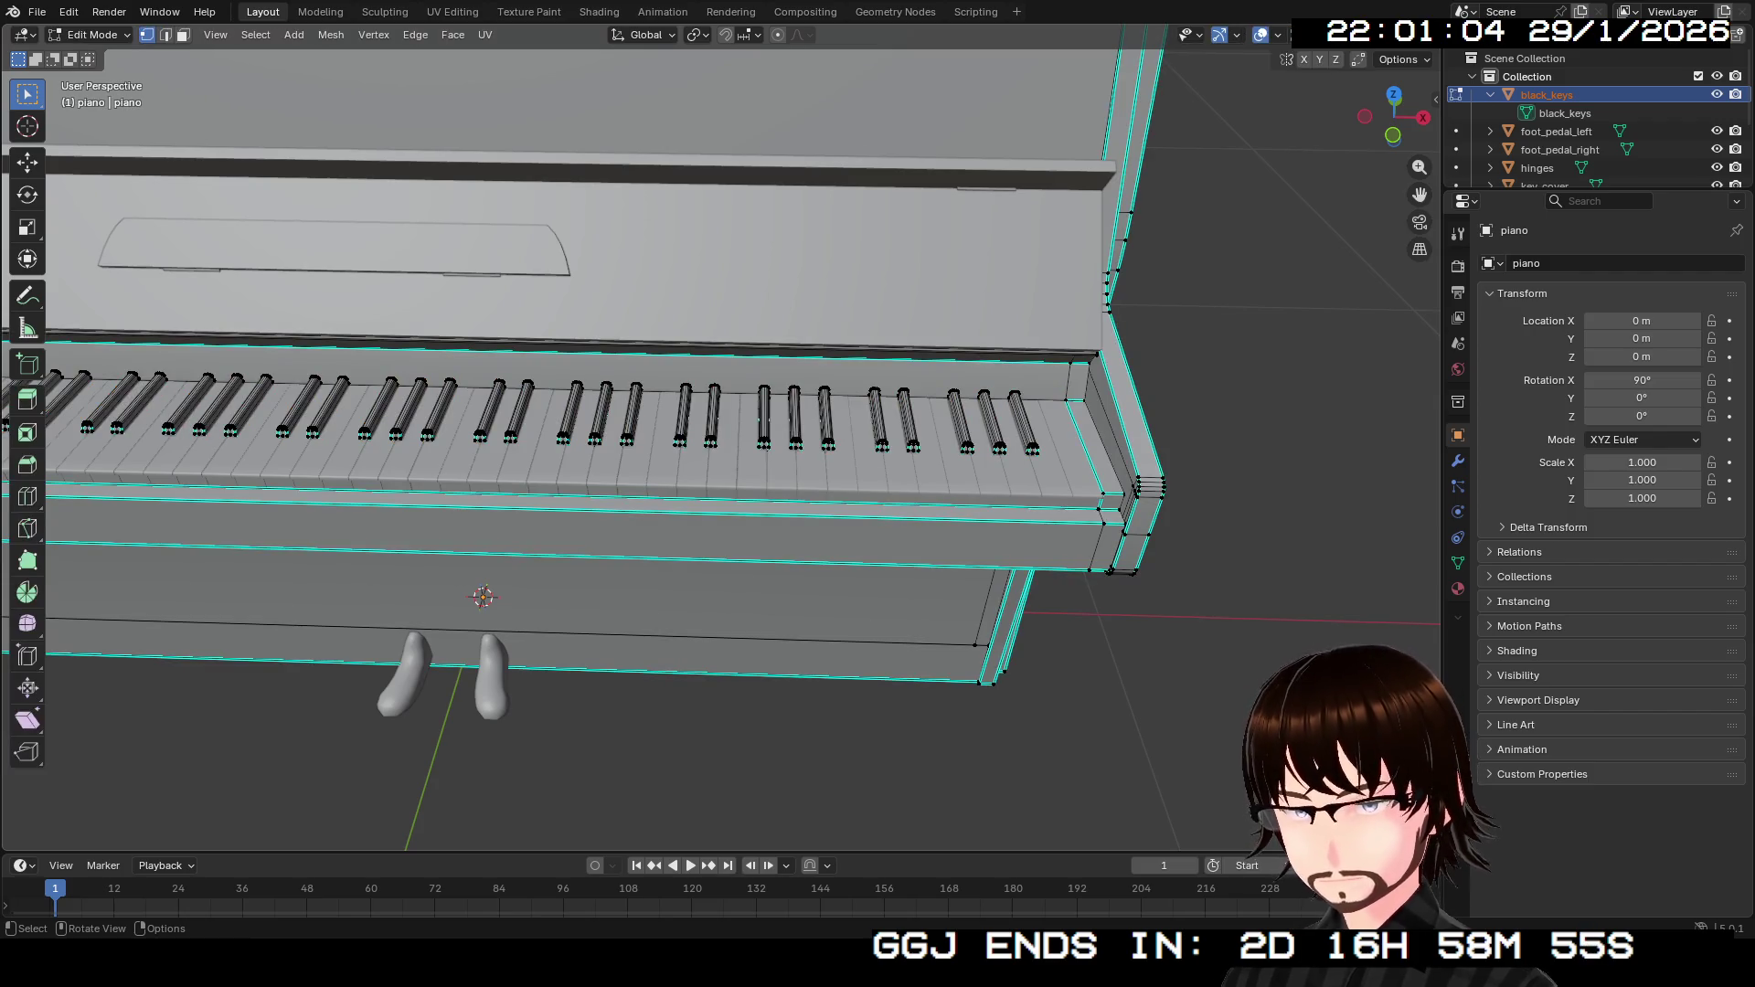
{"action": "key", "text": "a"}
{"action": "key", "text": "alt+a"}
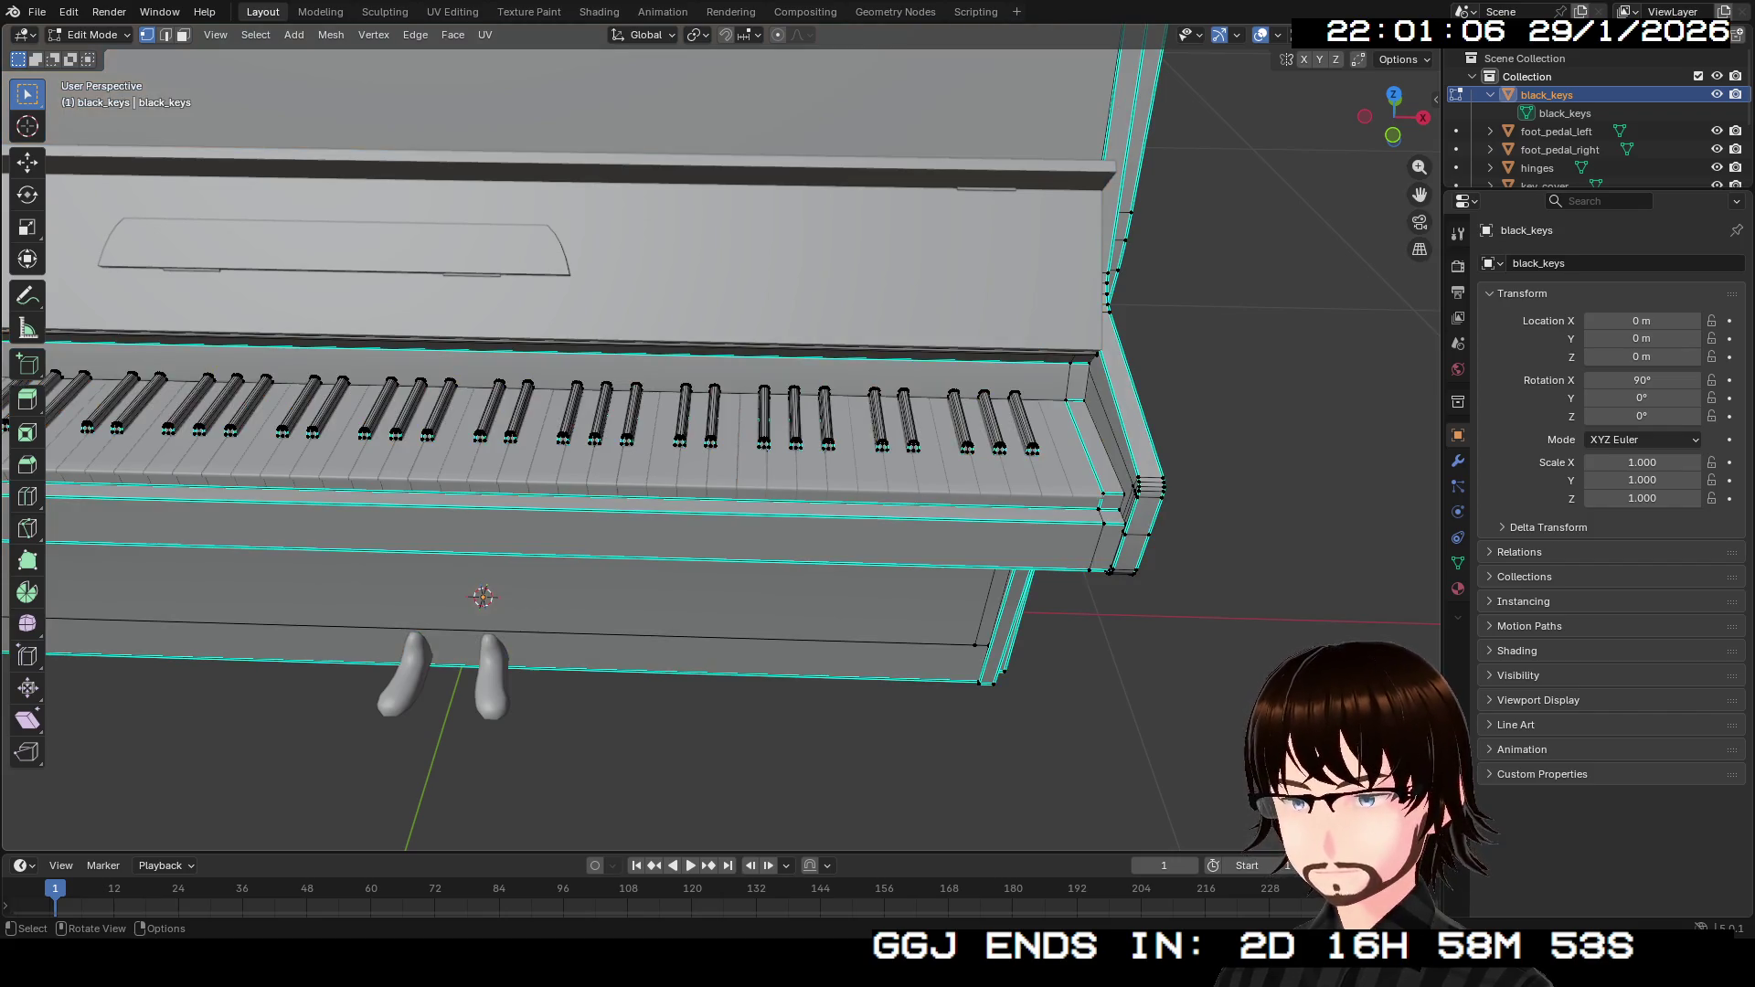
Switch to face selection mode and clear the mesh selection.
{"action": "scroll", "coordinate": [722, 438], "scroll_direction": "up", "scroll_amount": 5}
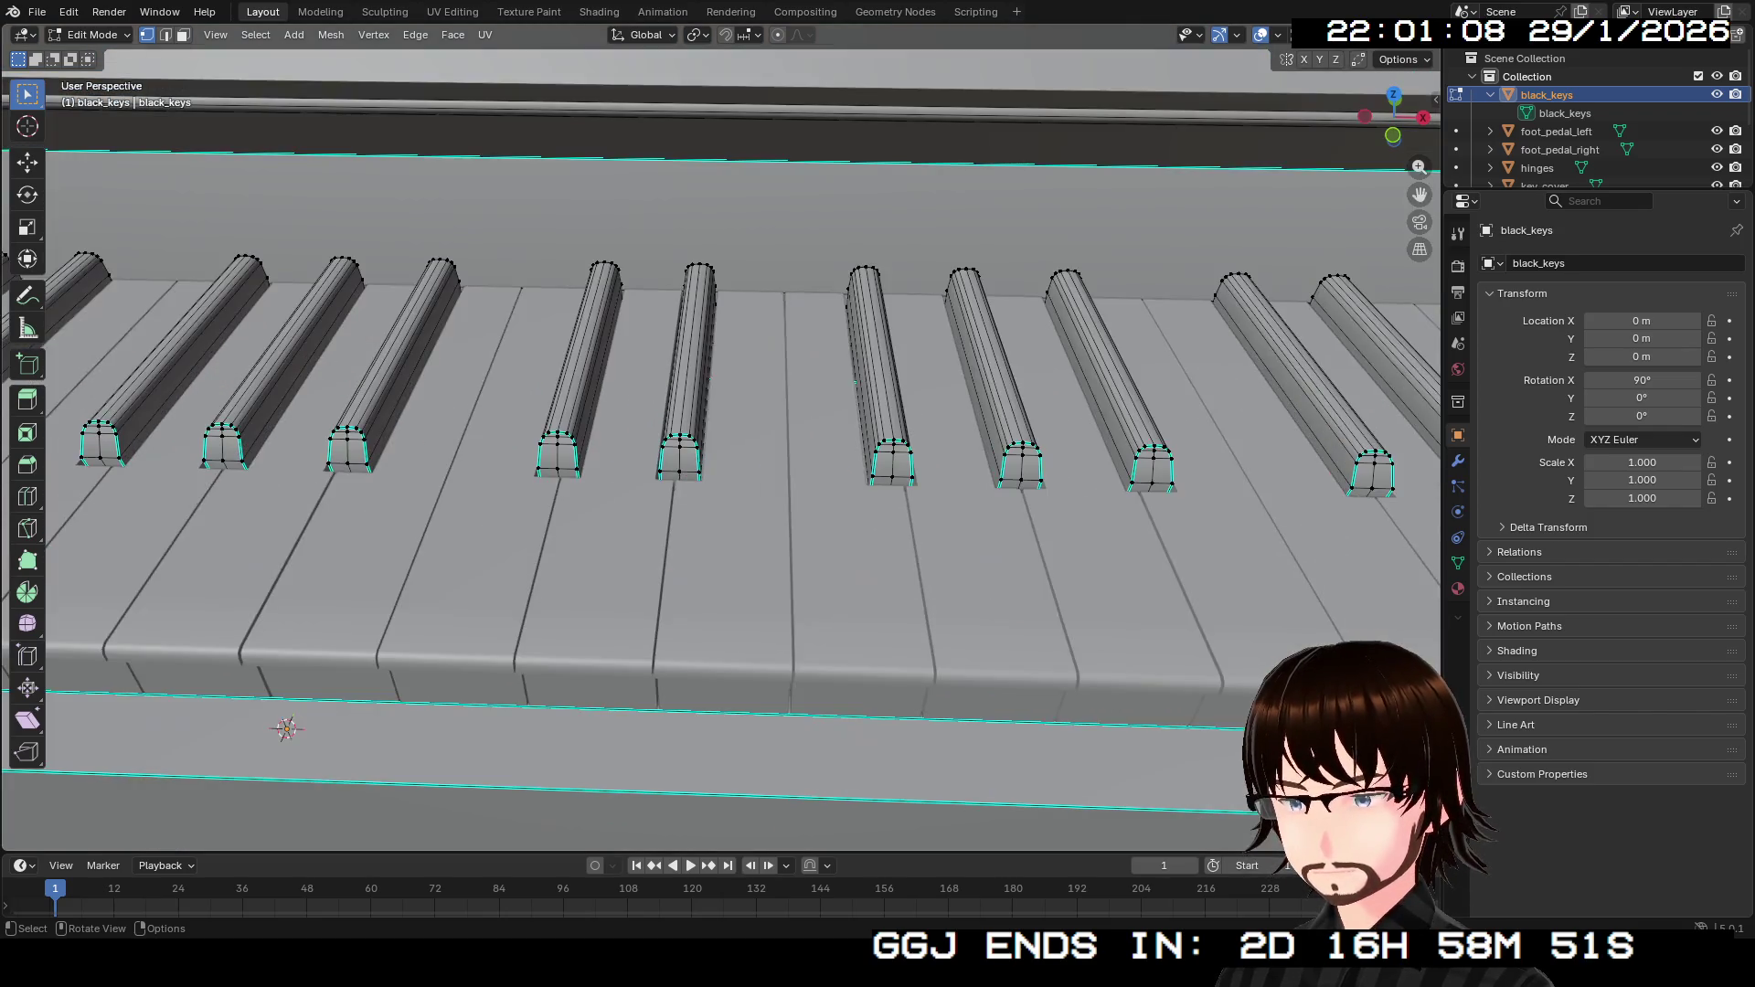
{"action": "scroll", "coordinate": [722, 438], "scroll_direction": "down", "scroll_amount": 2}
{"action": "key", "text": "3"}
{"action": "key", "text": "a"}
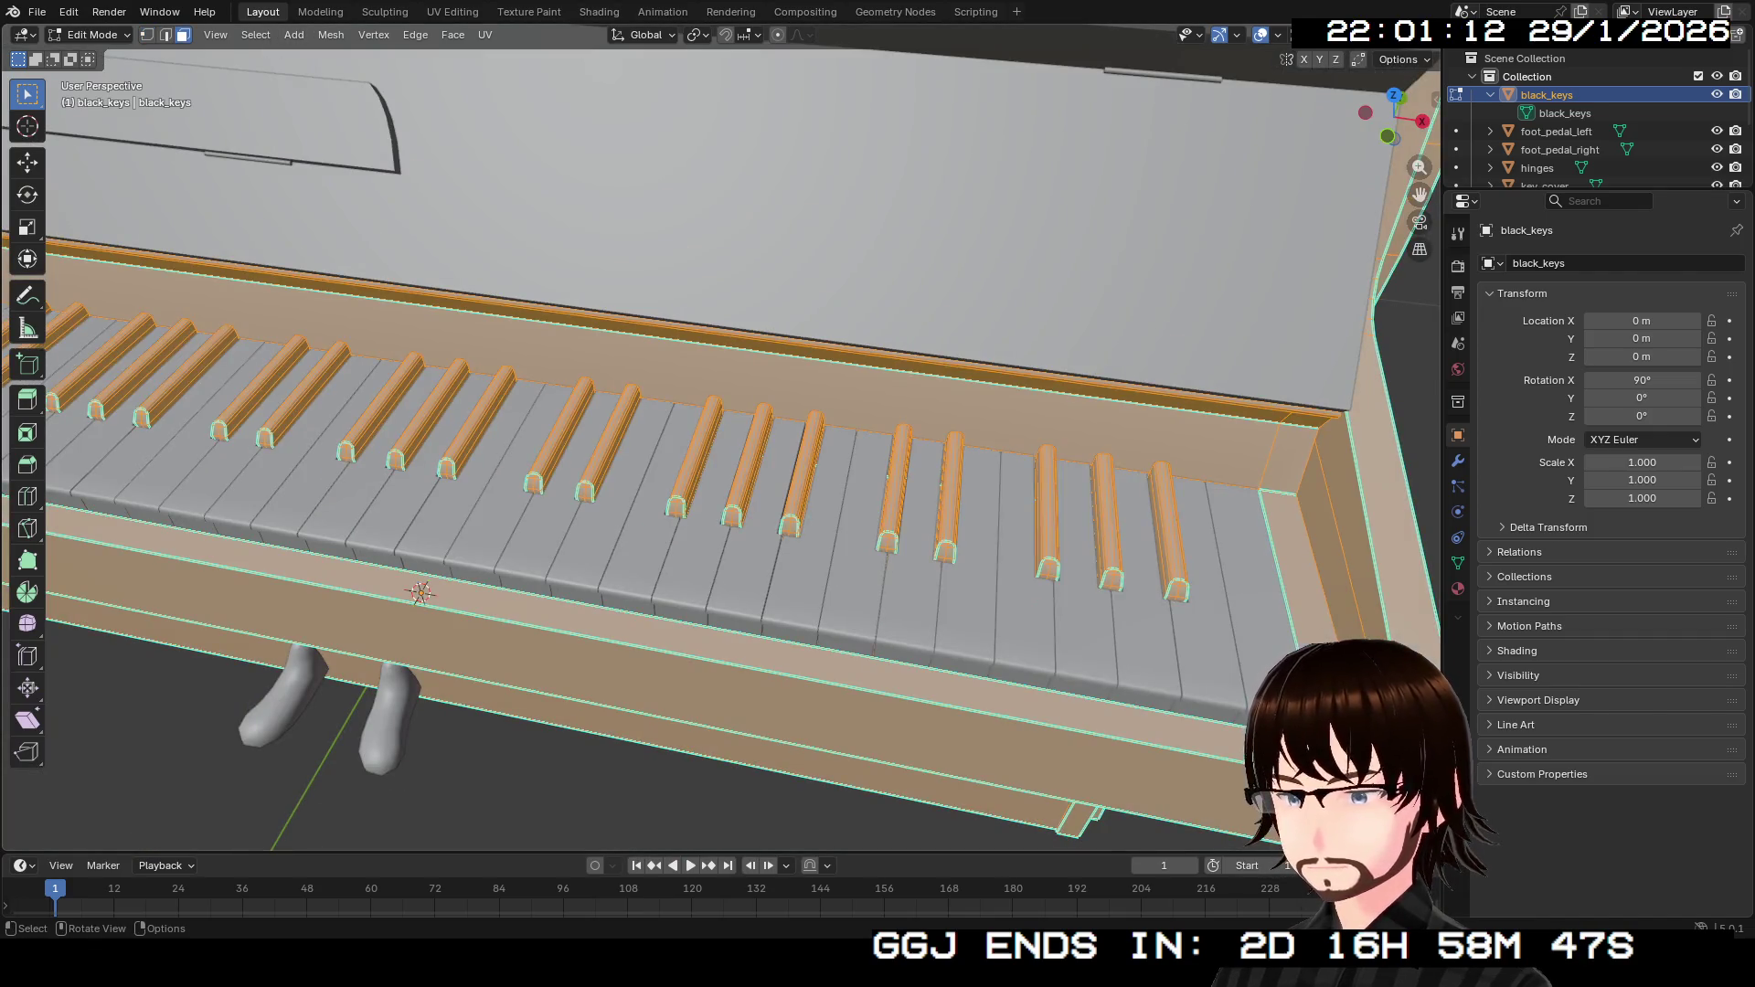
{"action": "scroll", "coordinate": [722, 439], "scroll_direction": "up", "scroll_amount": 4}
{"action": "scroll", "coordinate": [722, 439], "scroll_direction": "down", "scroll_amount": 4}
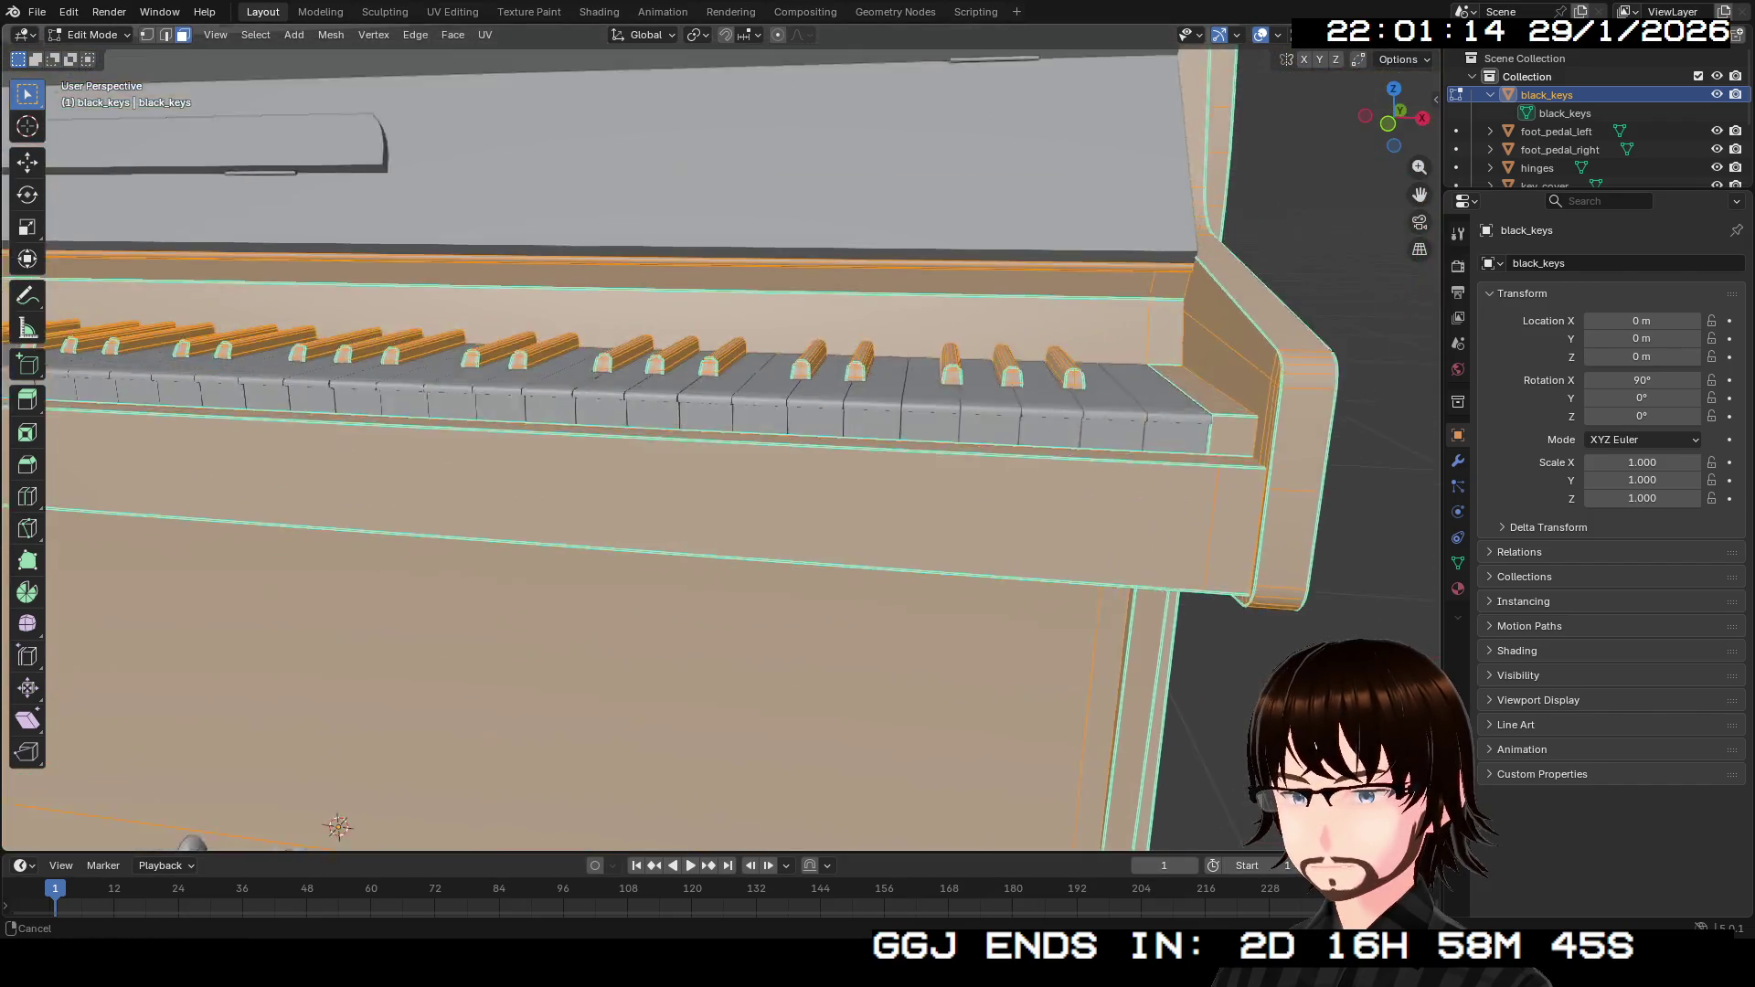
{"action": "scroll", "coordinate": [722, 439], "scroll_direction": "up", "scroll_amount": 3}
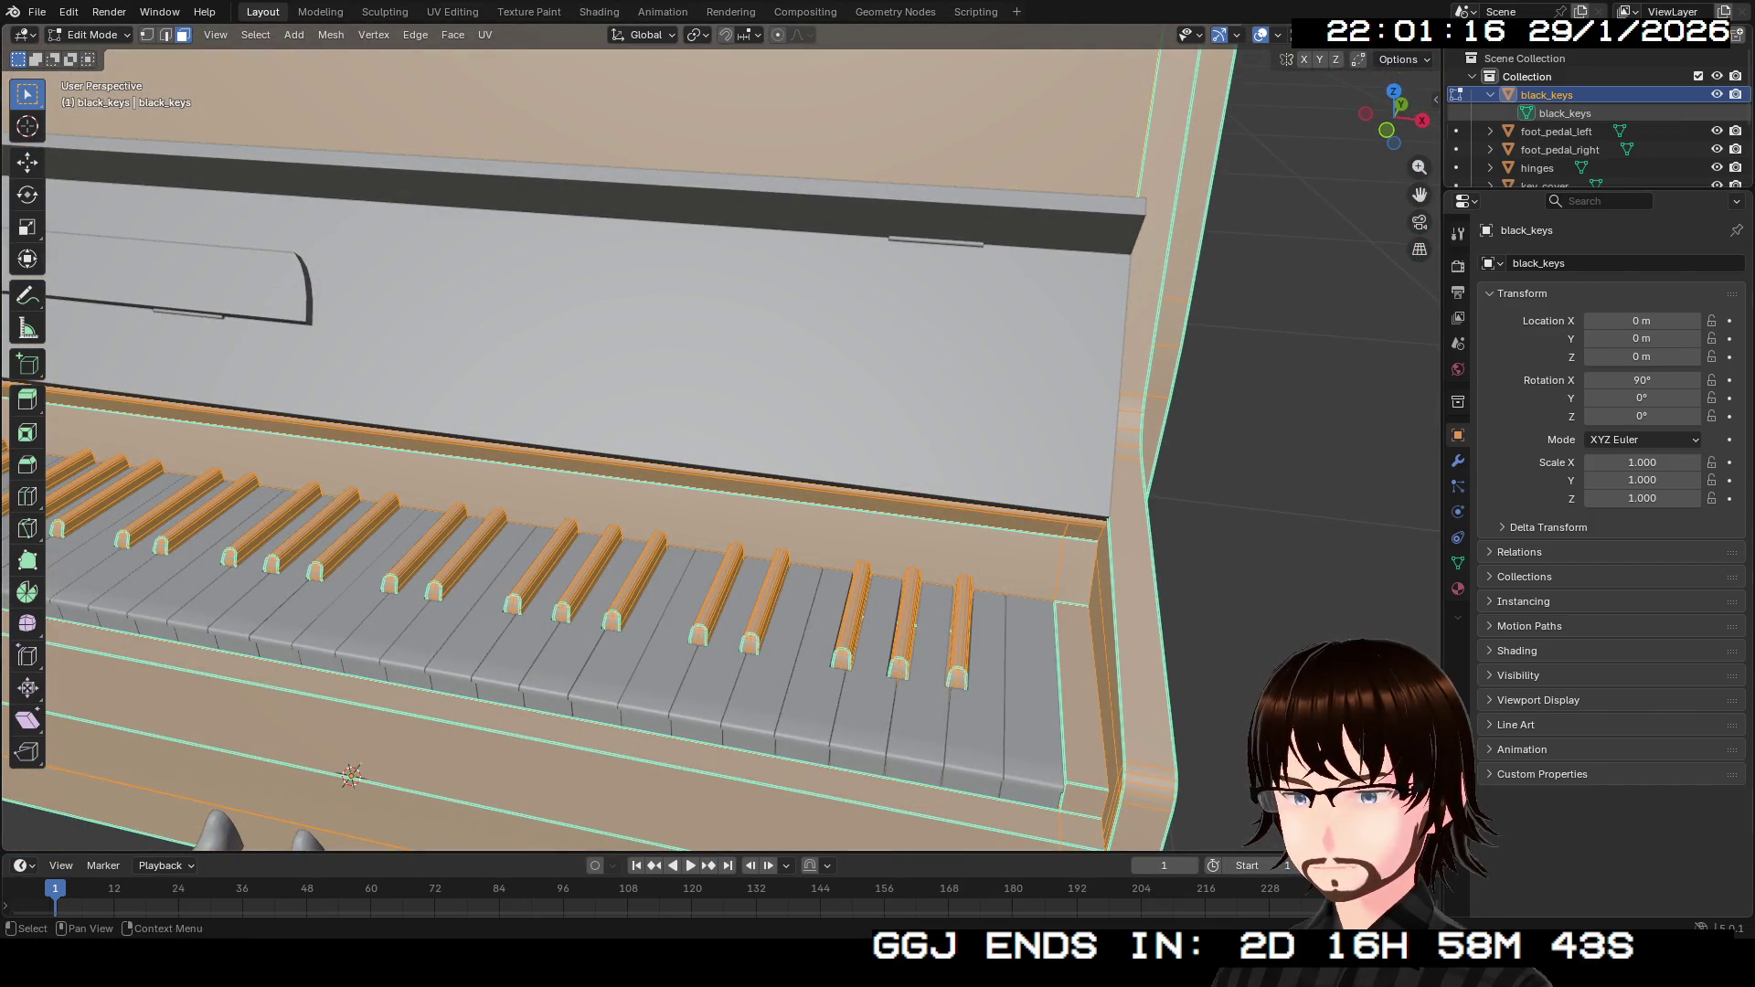
{"action": "left_click", "coordinate": [1560, 149]}
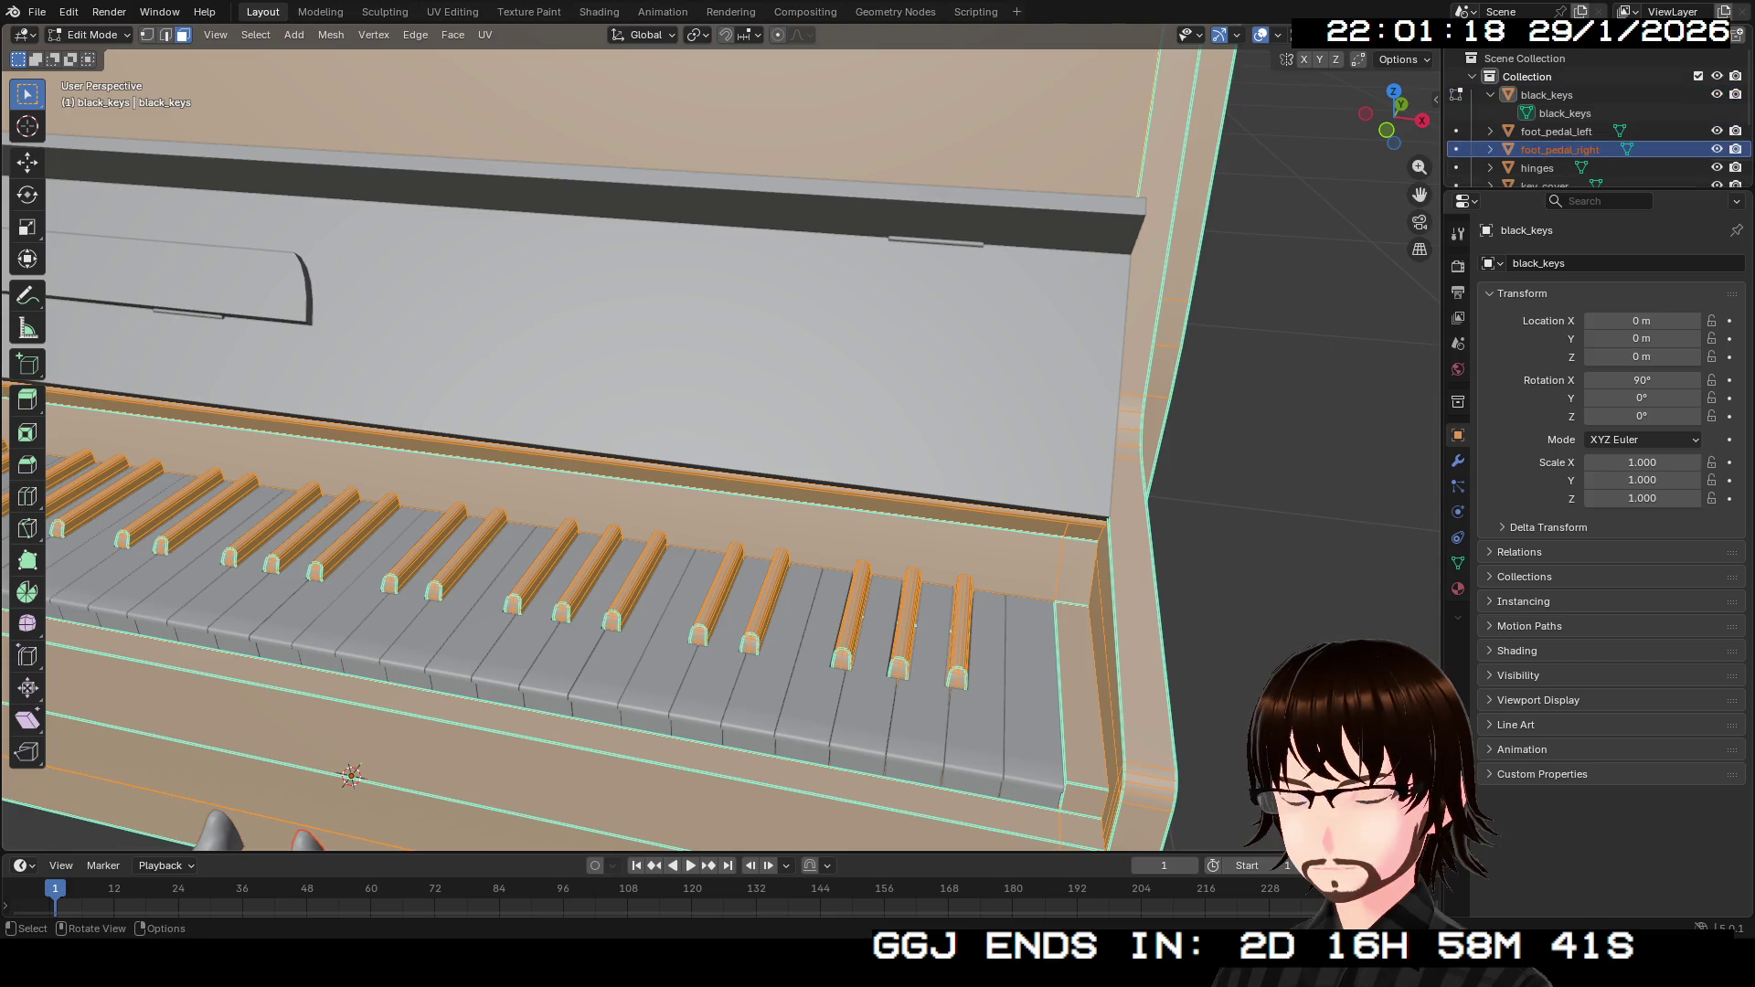
{"action": "key", "text": "alt+a"}
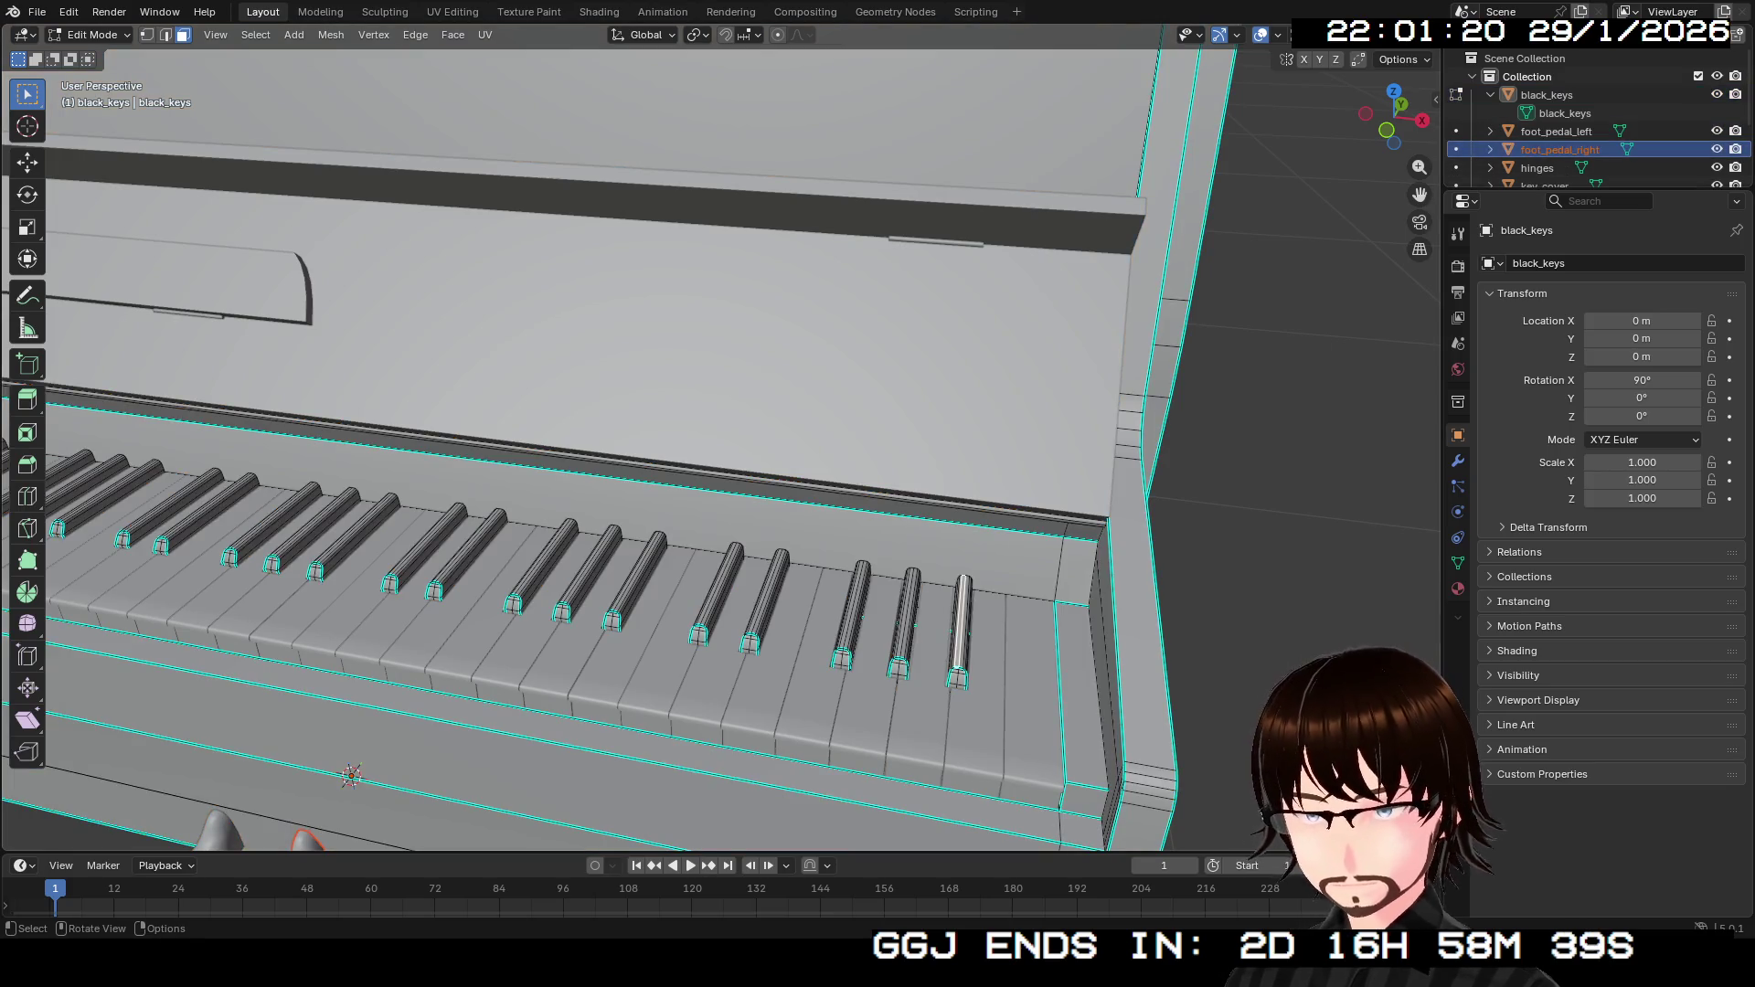
Select the black keys one by one with Select Linked, undoing a stray upper-panel pick.
{"action": "key", "text": "l"}
{"action": "key", "text": "l"}
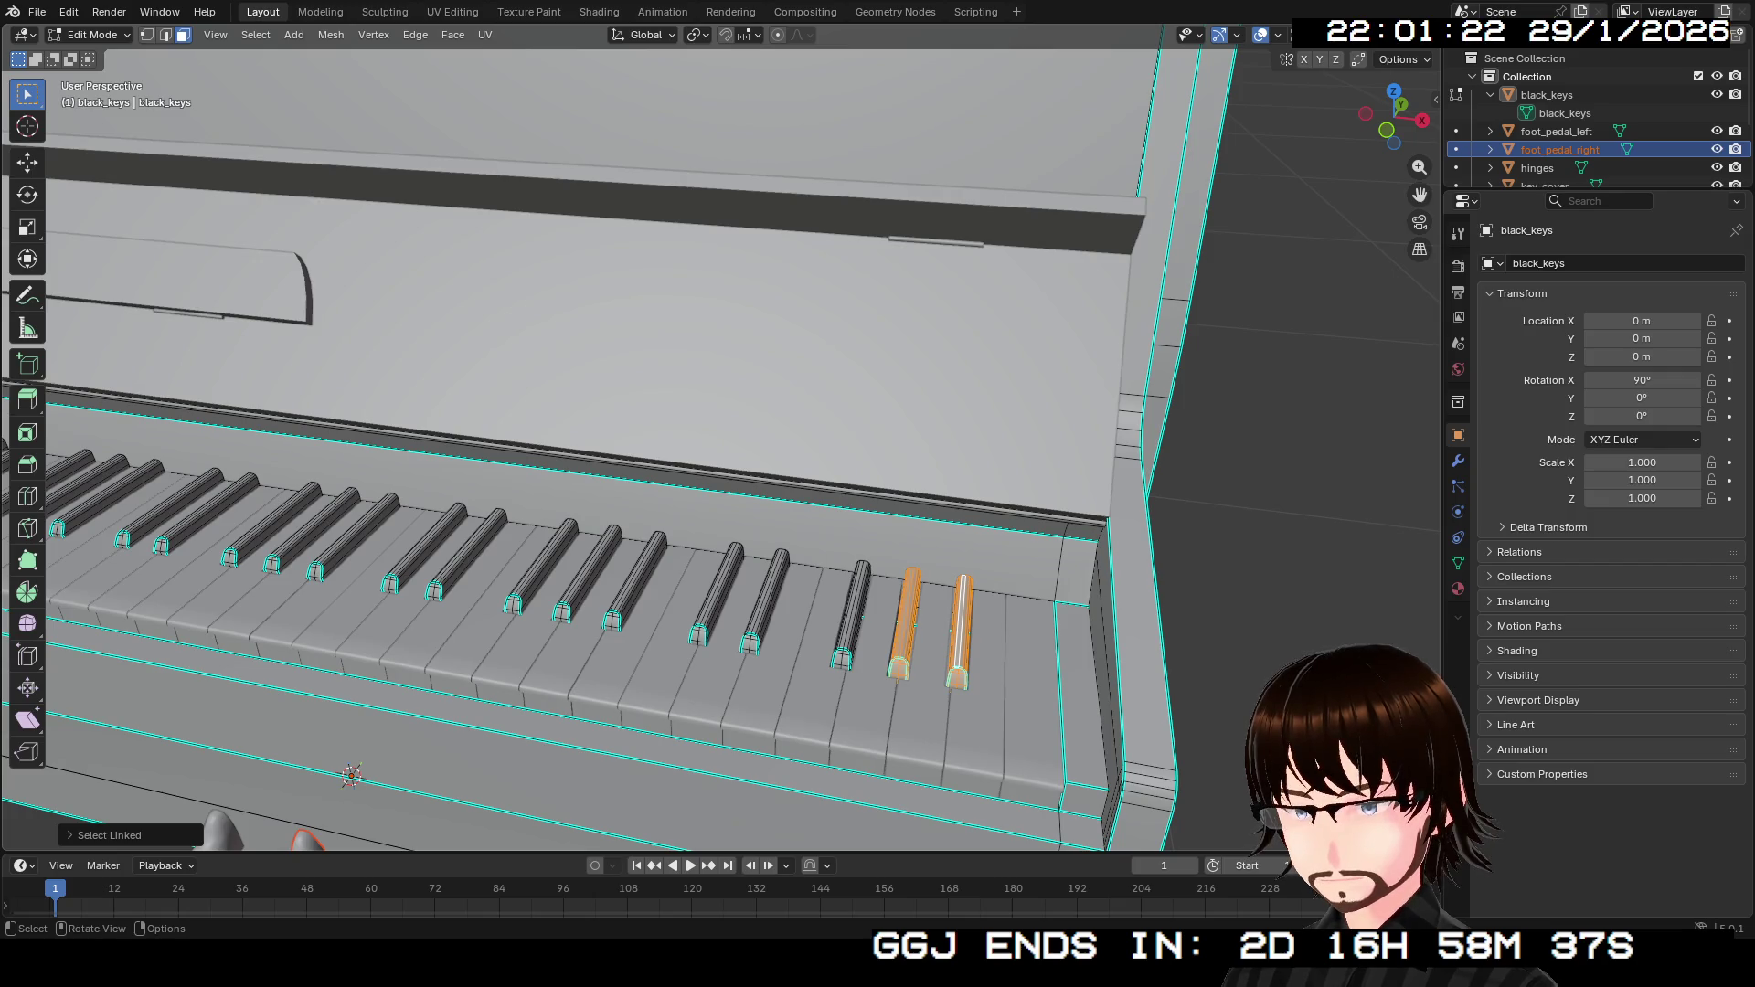
{"action": "key", "text": "l"}
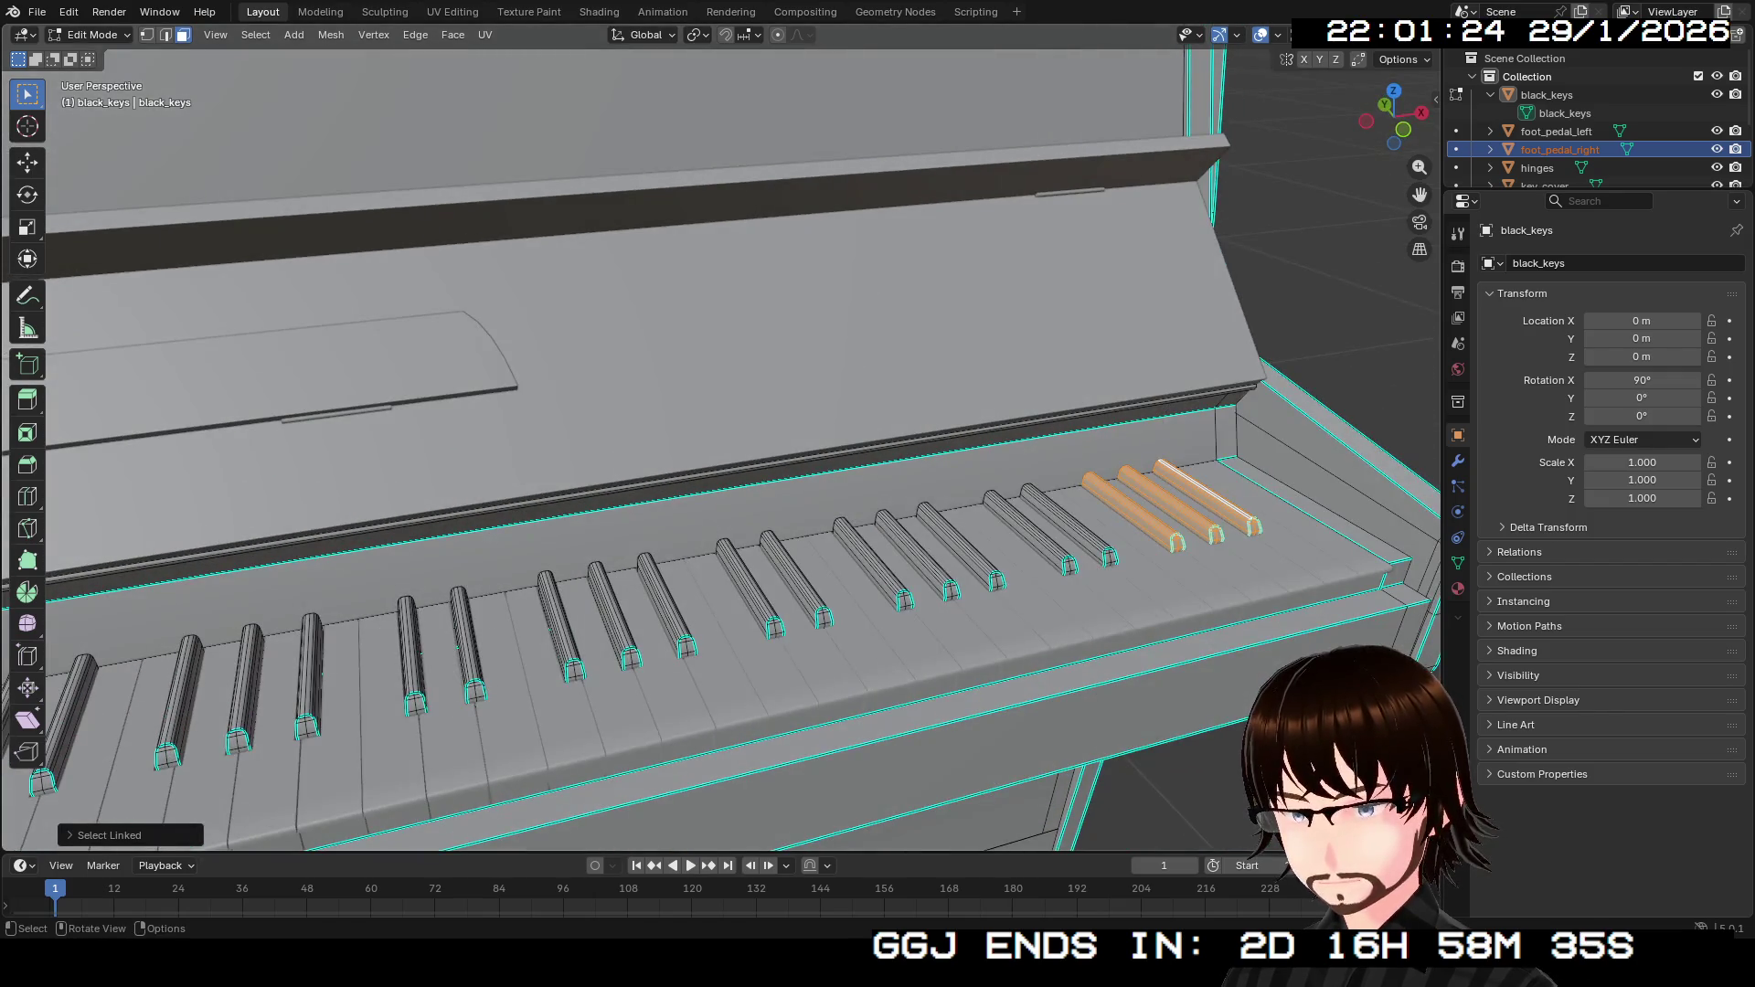
{"action": "key", "text": "l"}
{"action": "key", "text": "l"}
{"action": "key", "text": "l"}
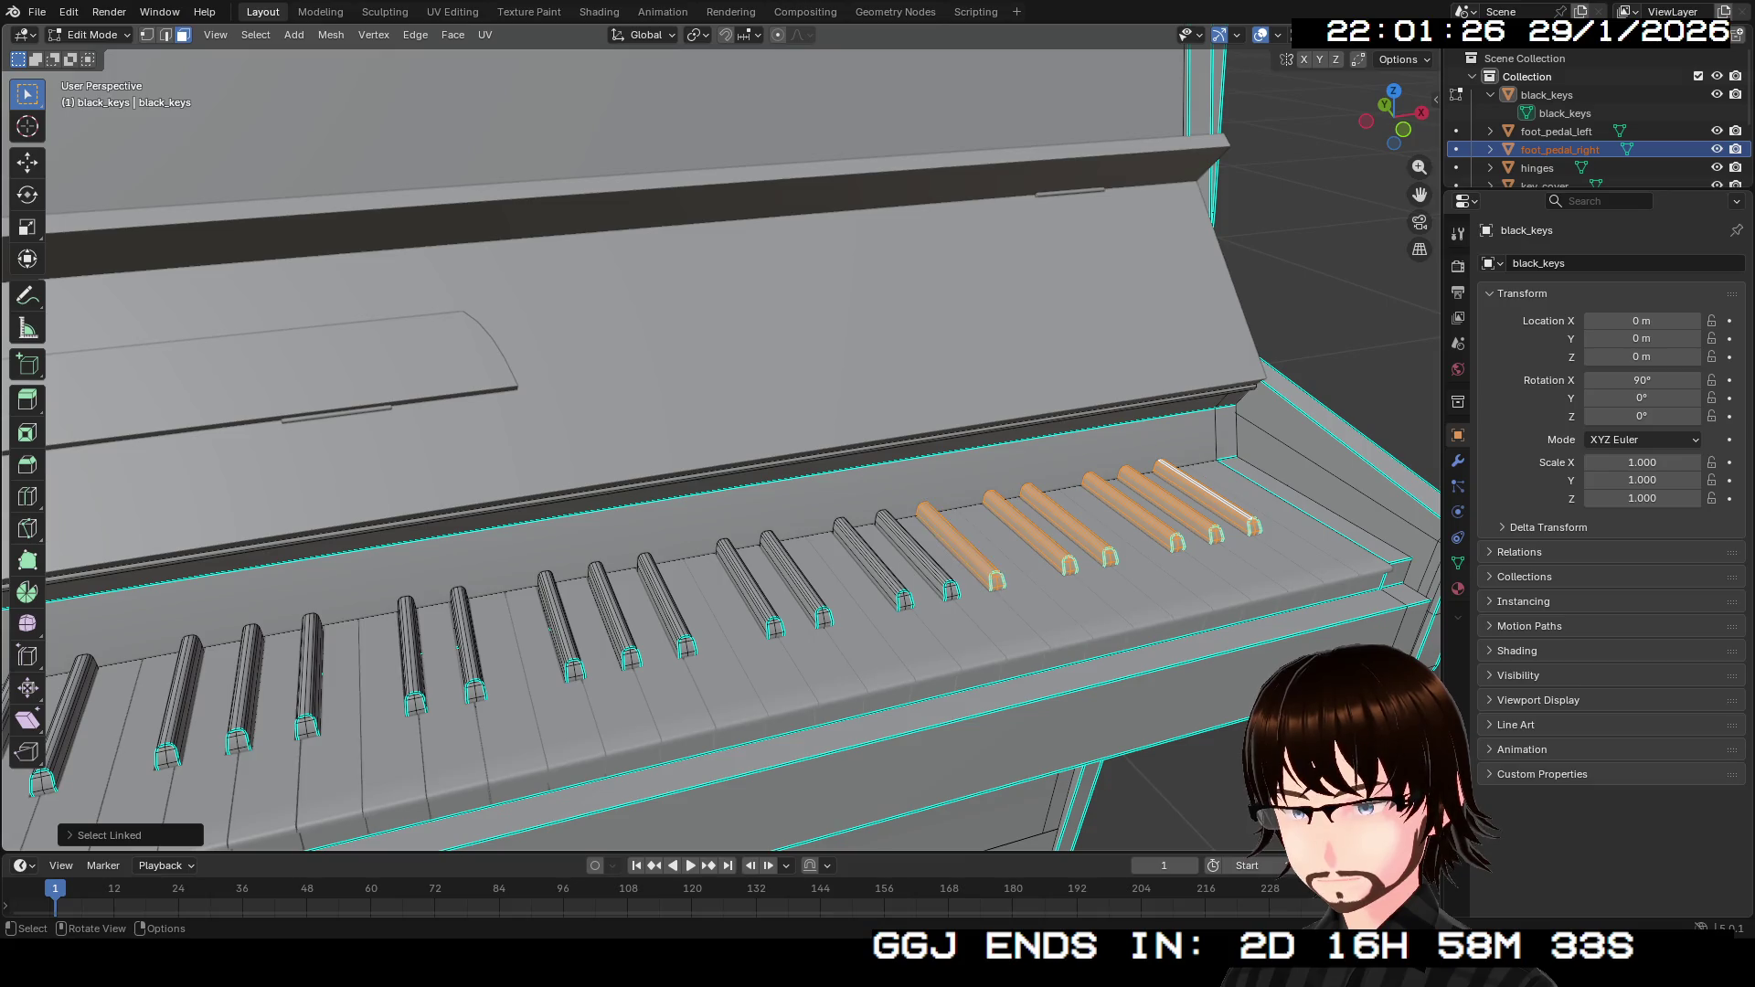
{"action": "key", "text": "l"}
{"action": "key", "text": "l"}
{"action": "key", "text": "l"}
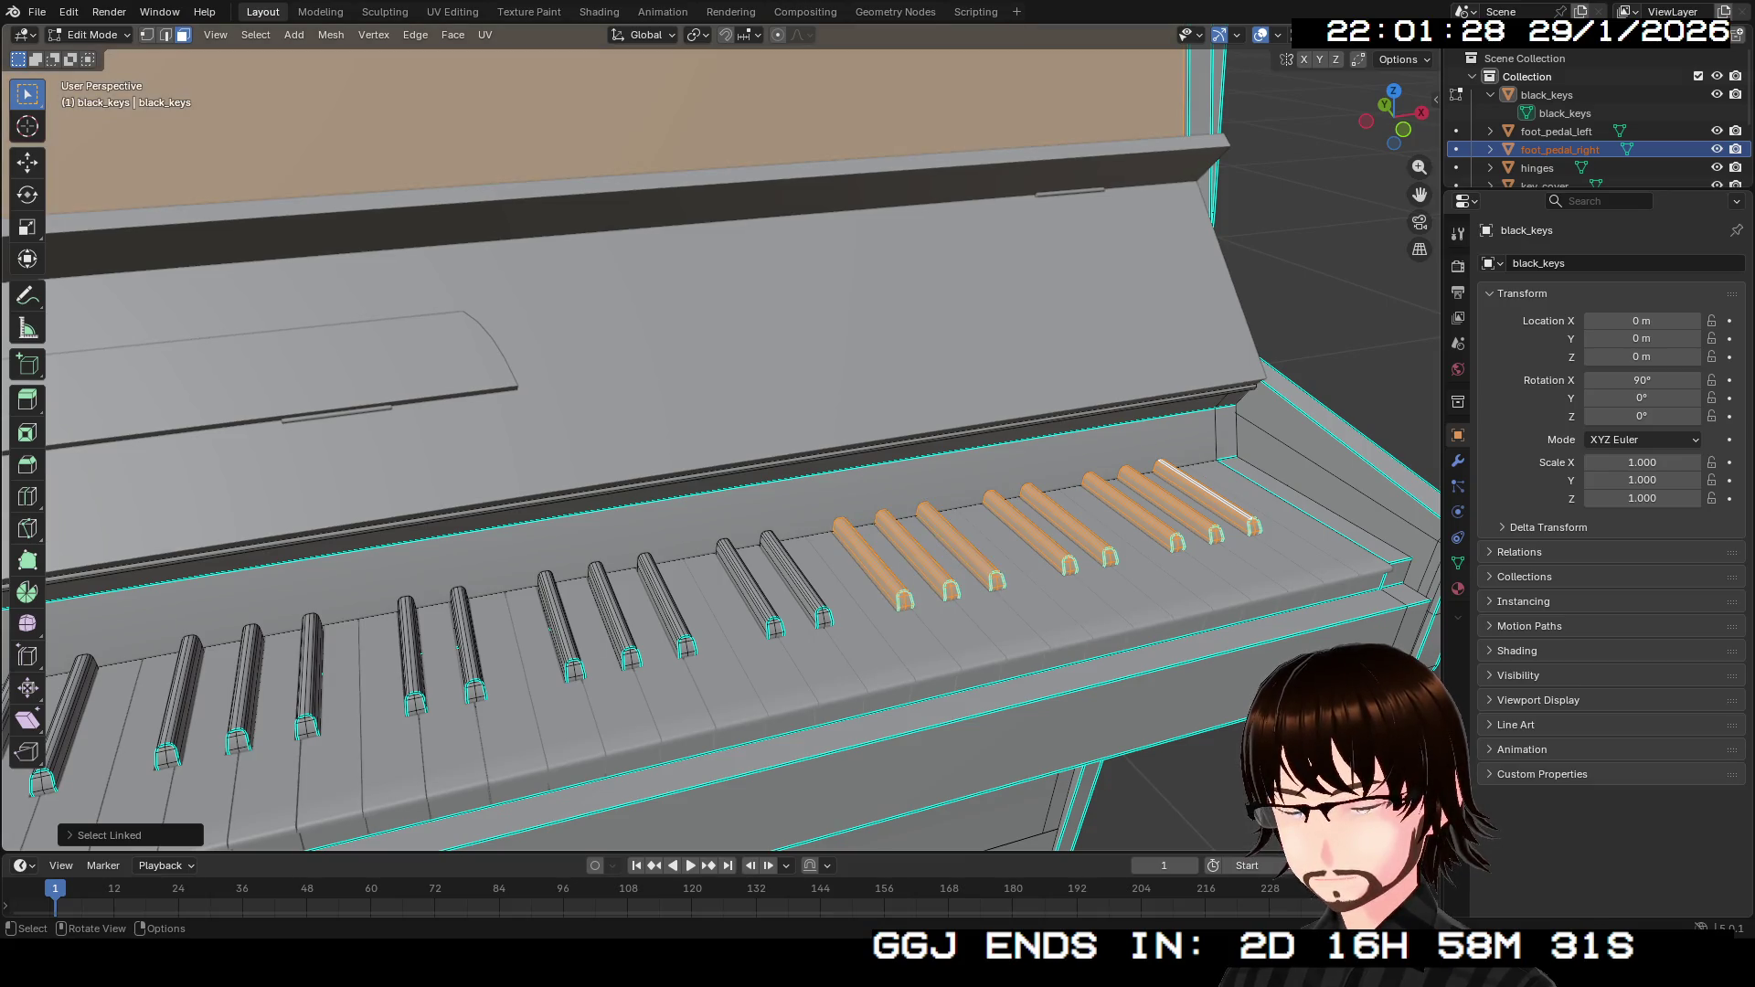
{"action": "key", "text": "ctrl+z"}
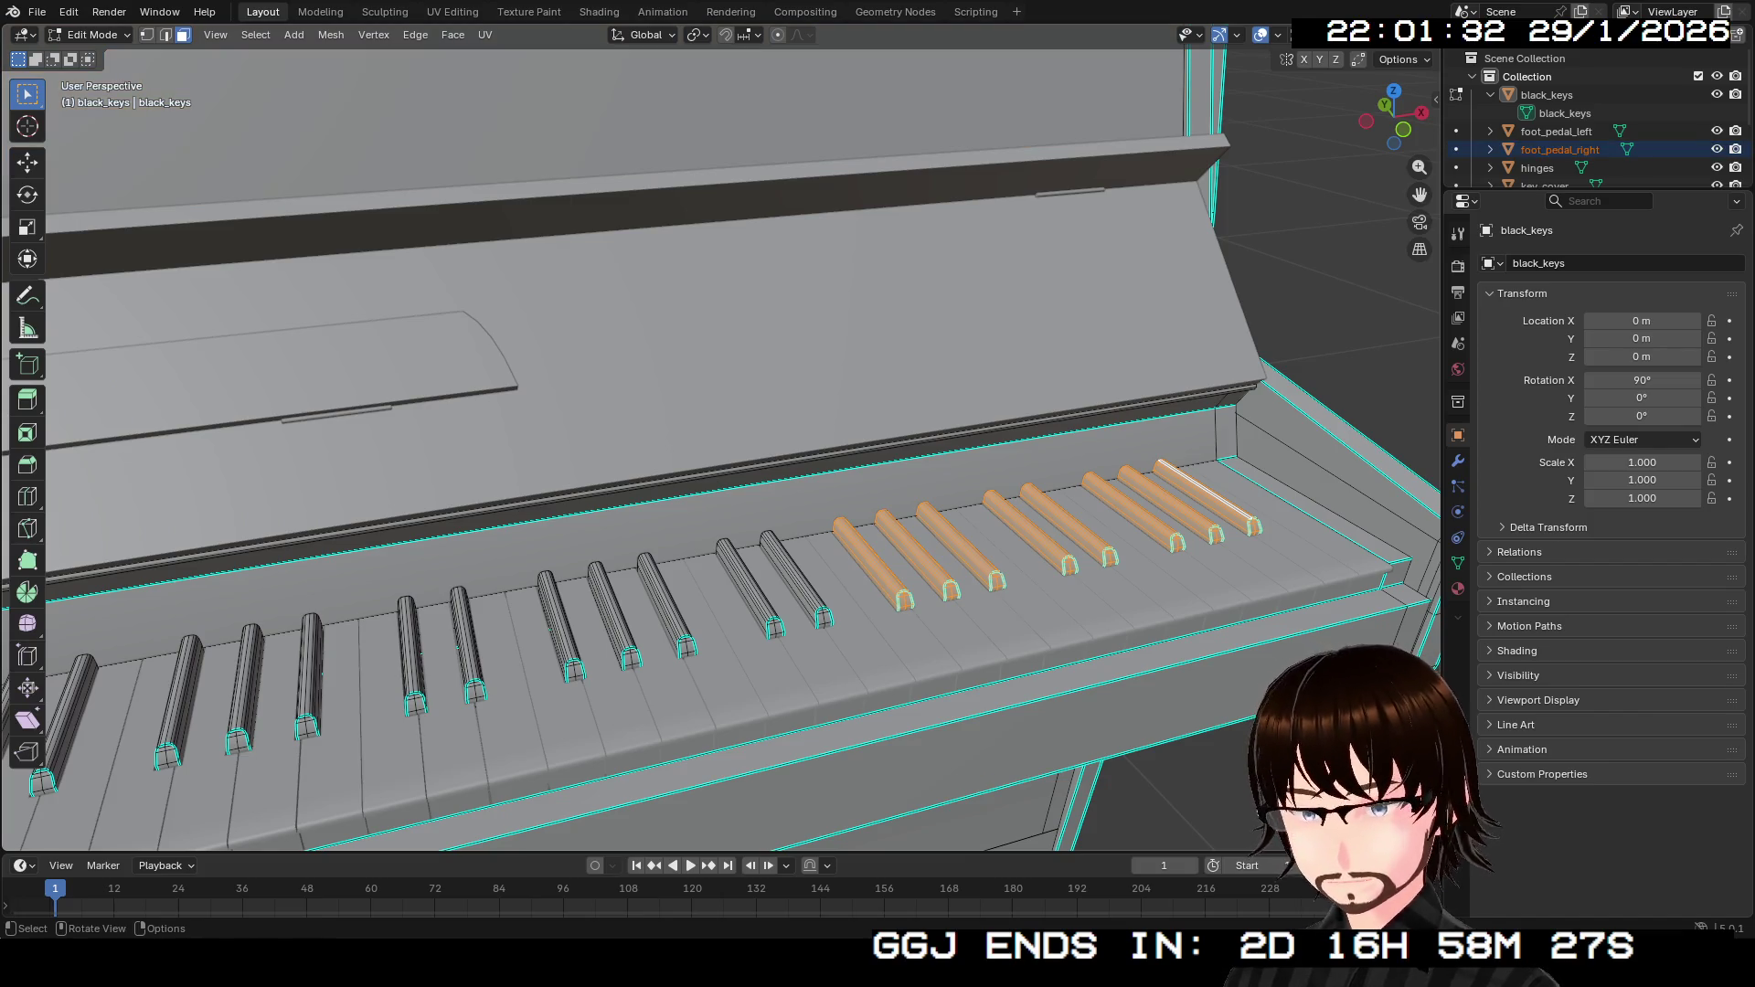
{"action": "key", "text": "l"}
{"action": "key", "text": "l"}
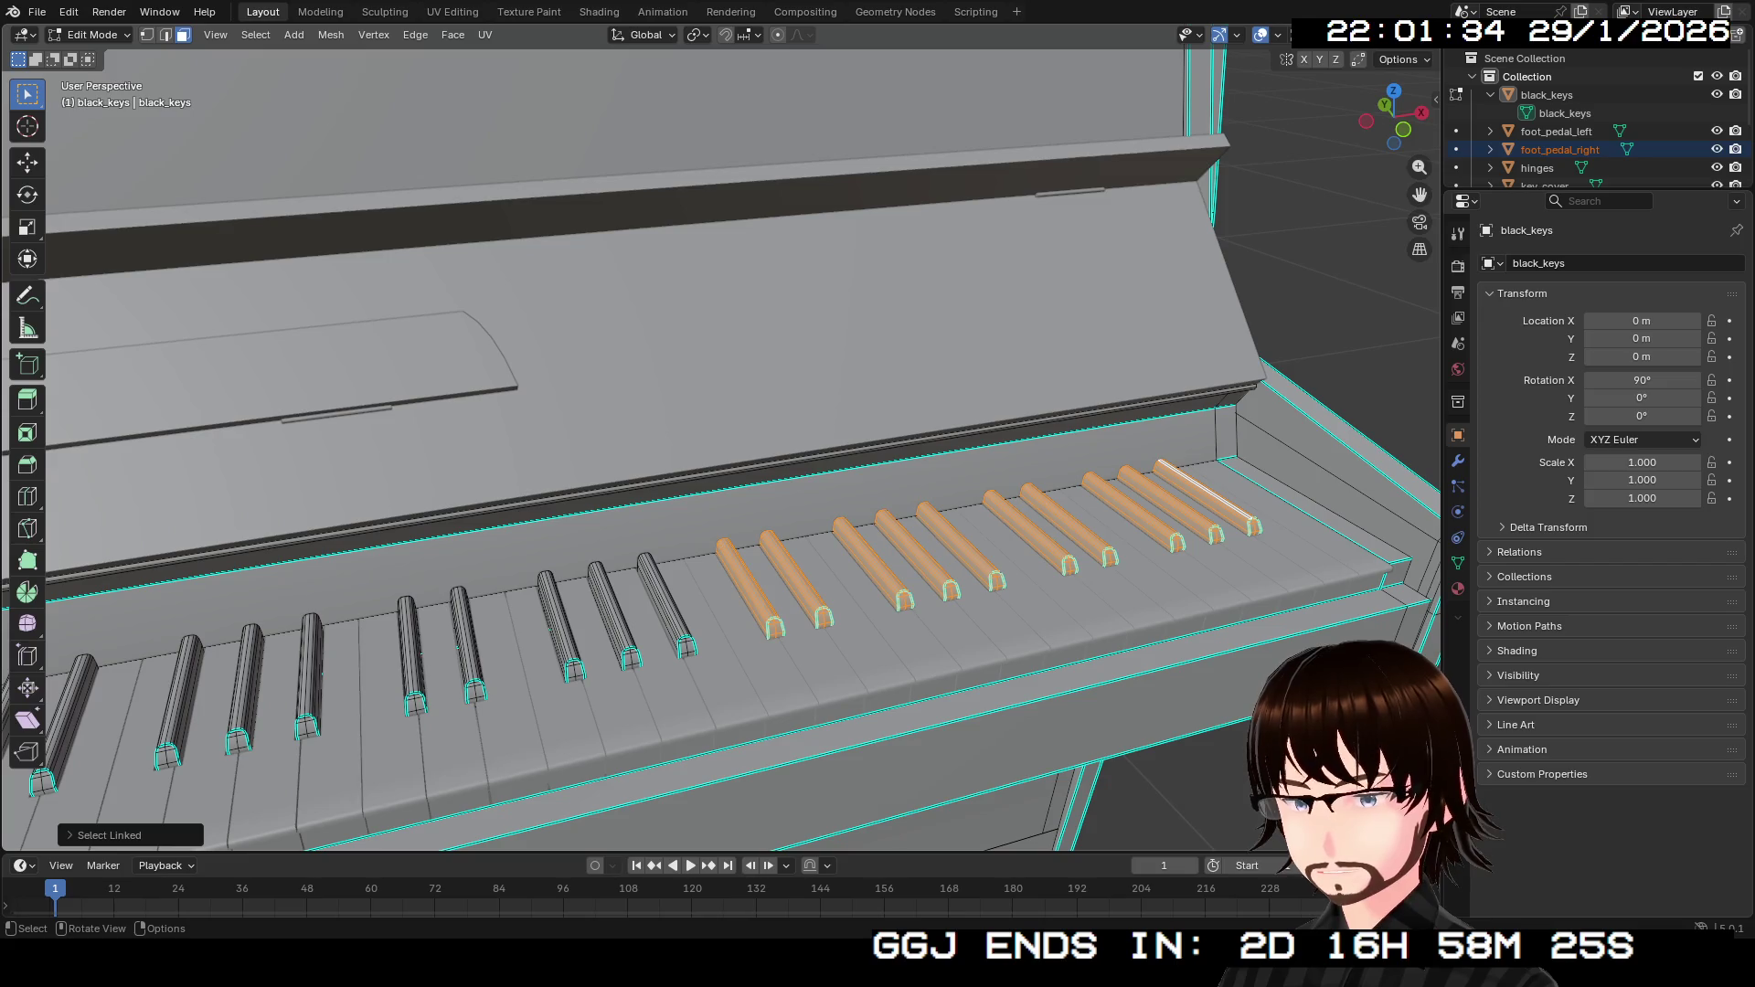
{"action": "key", "text": "l"}
{"action": "key", "text": "l"}
{"action": "key", "text": "l"}
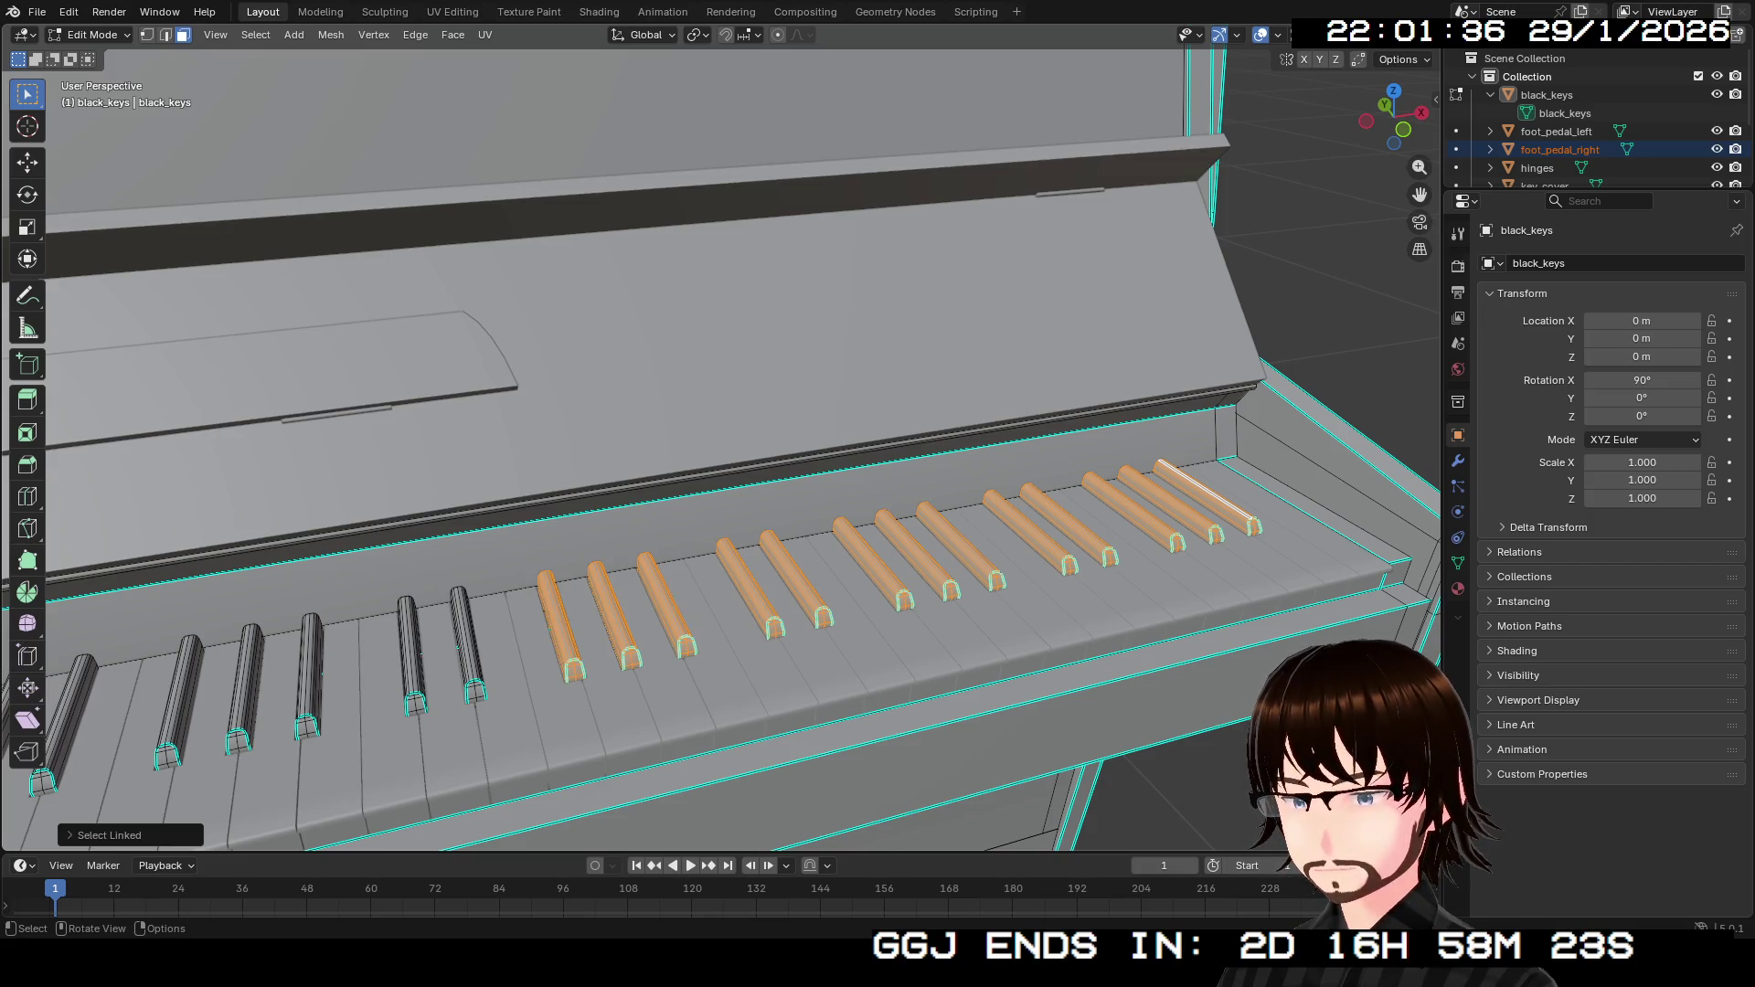
{"action": "key", "text": "KP_Decimal"}
{"action": "key", "text": "ctrl+KP_4"}
{"action": "key", "text": "ctrl+KP_4"}
{"action": "key", "text": "ctrl+KP_4"}
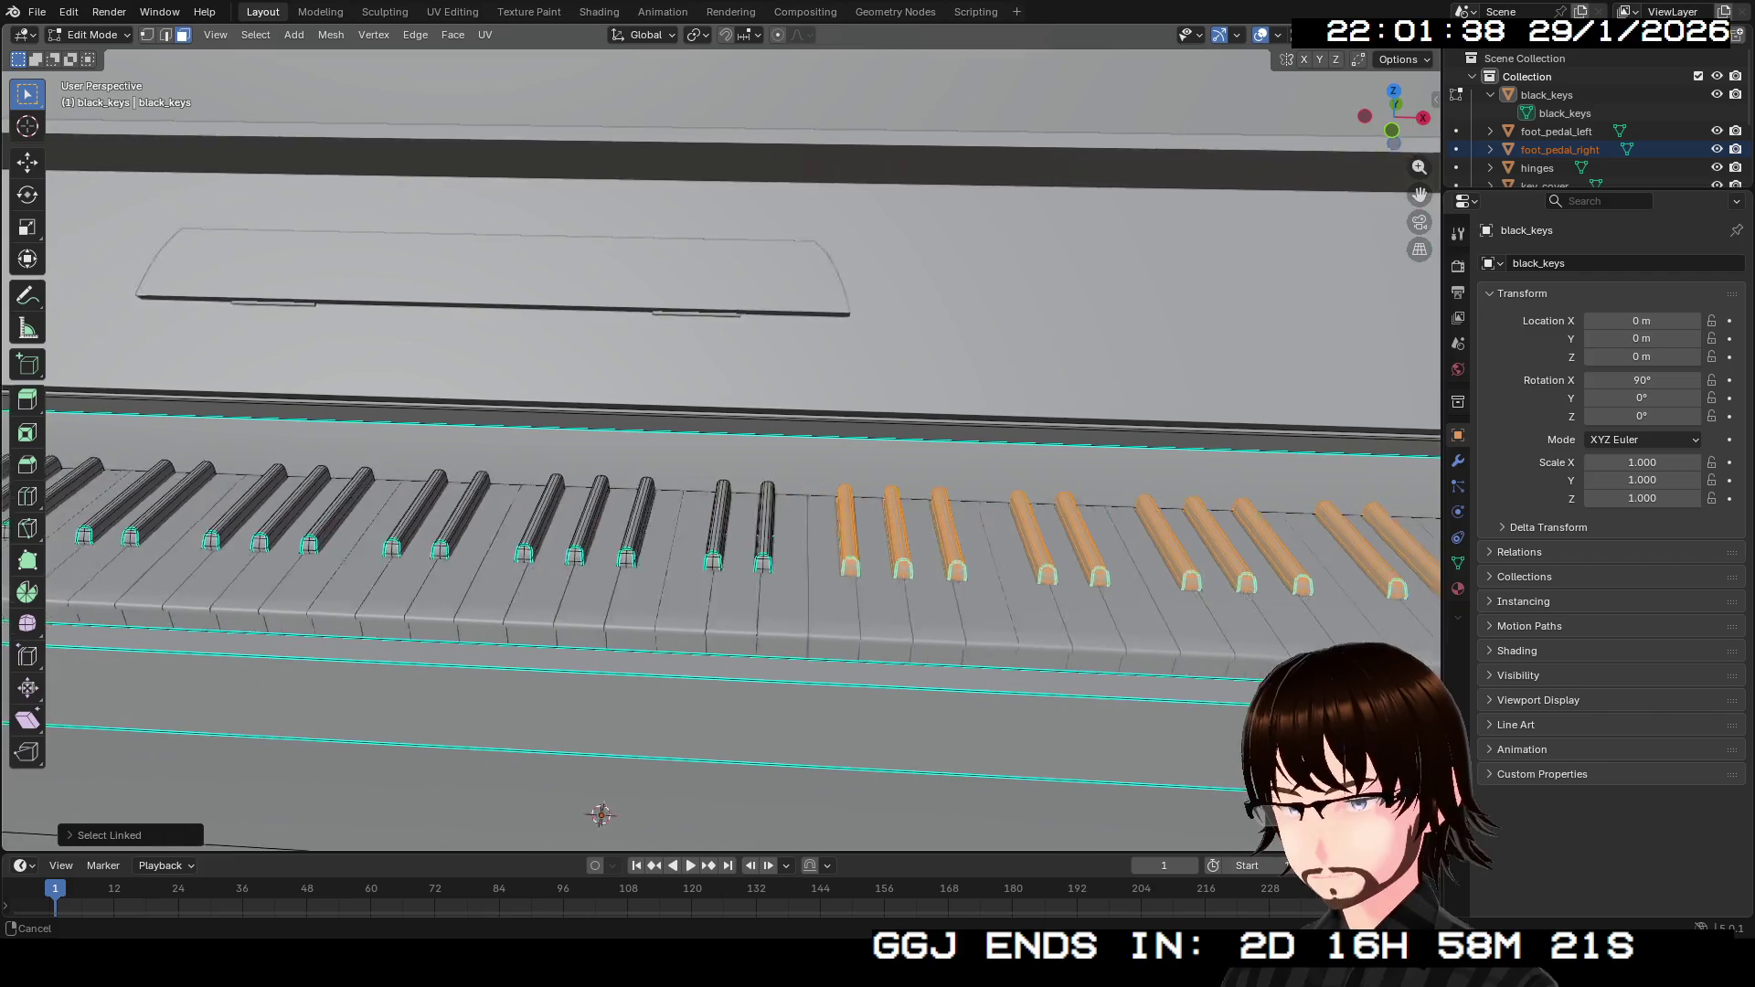
{"action": "key", "text": "l"}
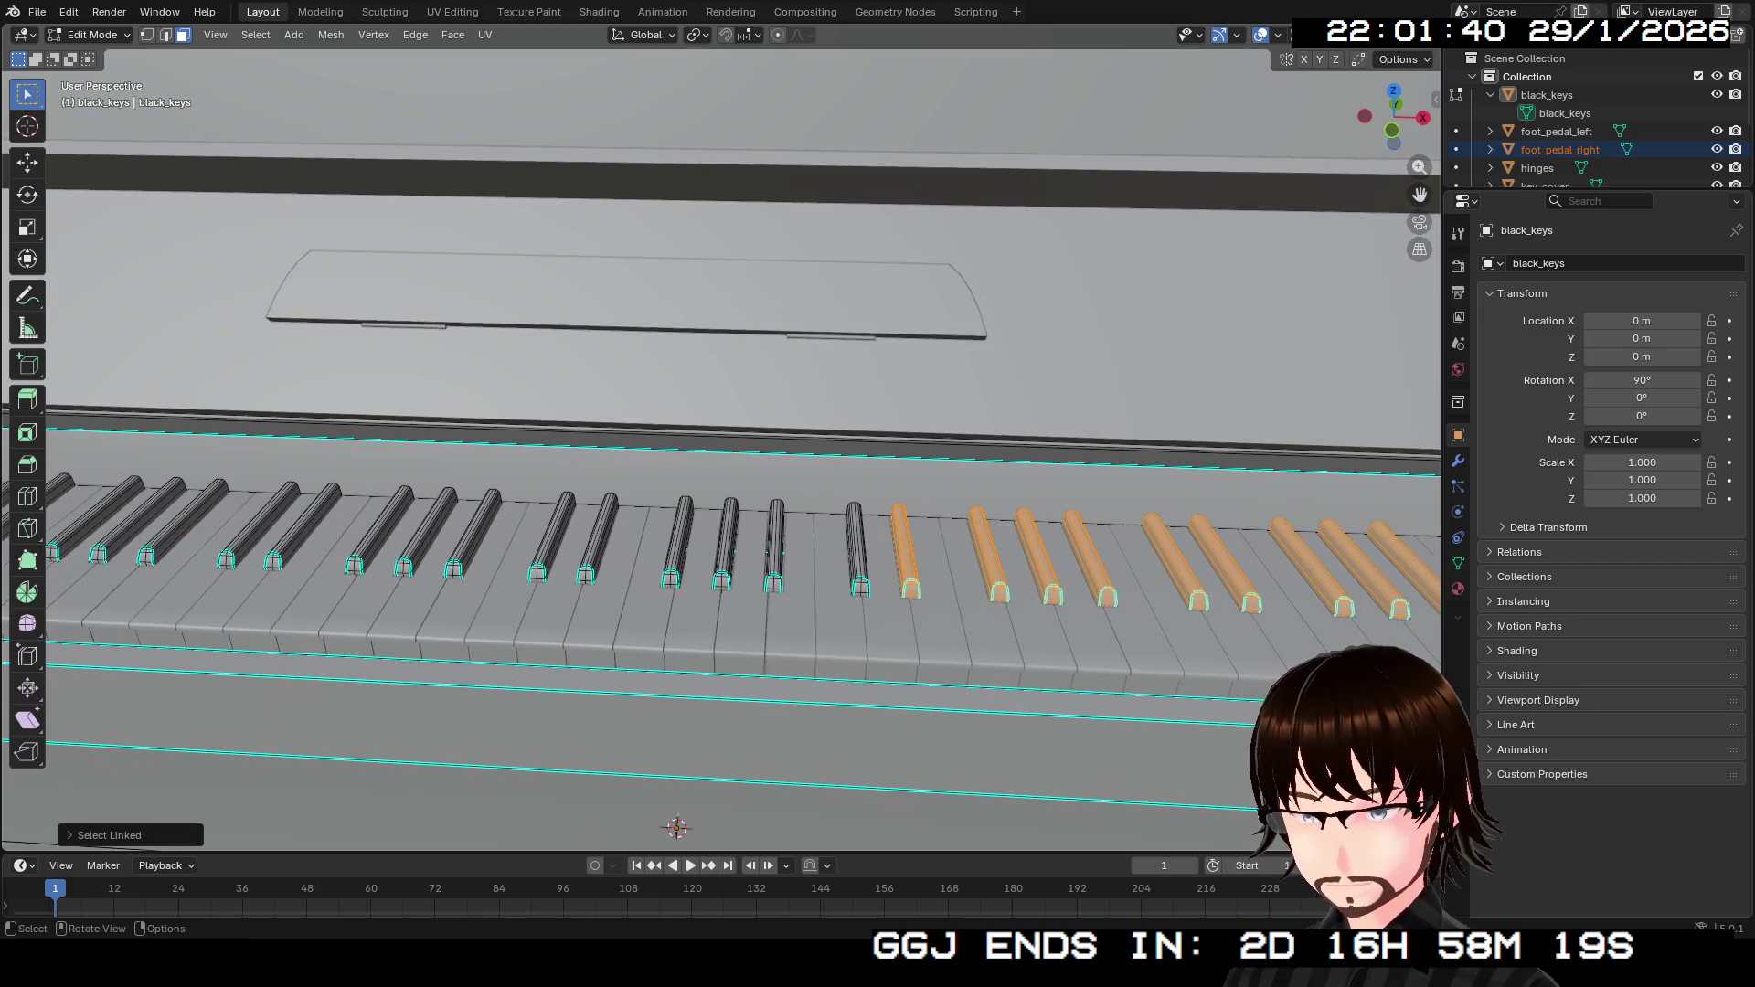
{"action": "key", "text": "l"}
{"action": "key", "text": "l"}
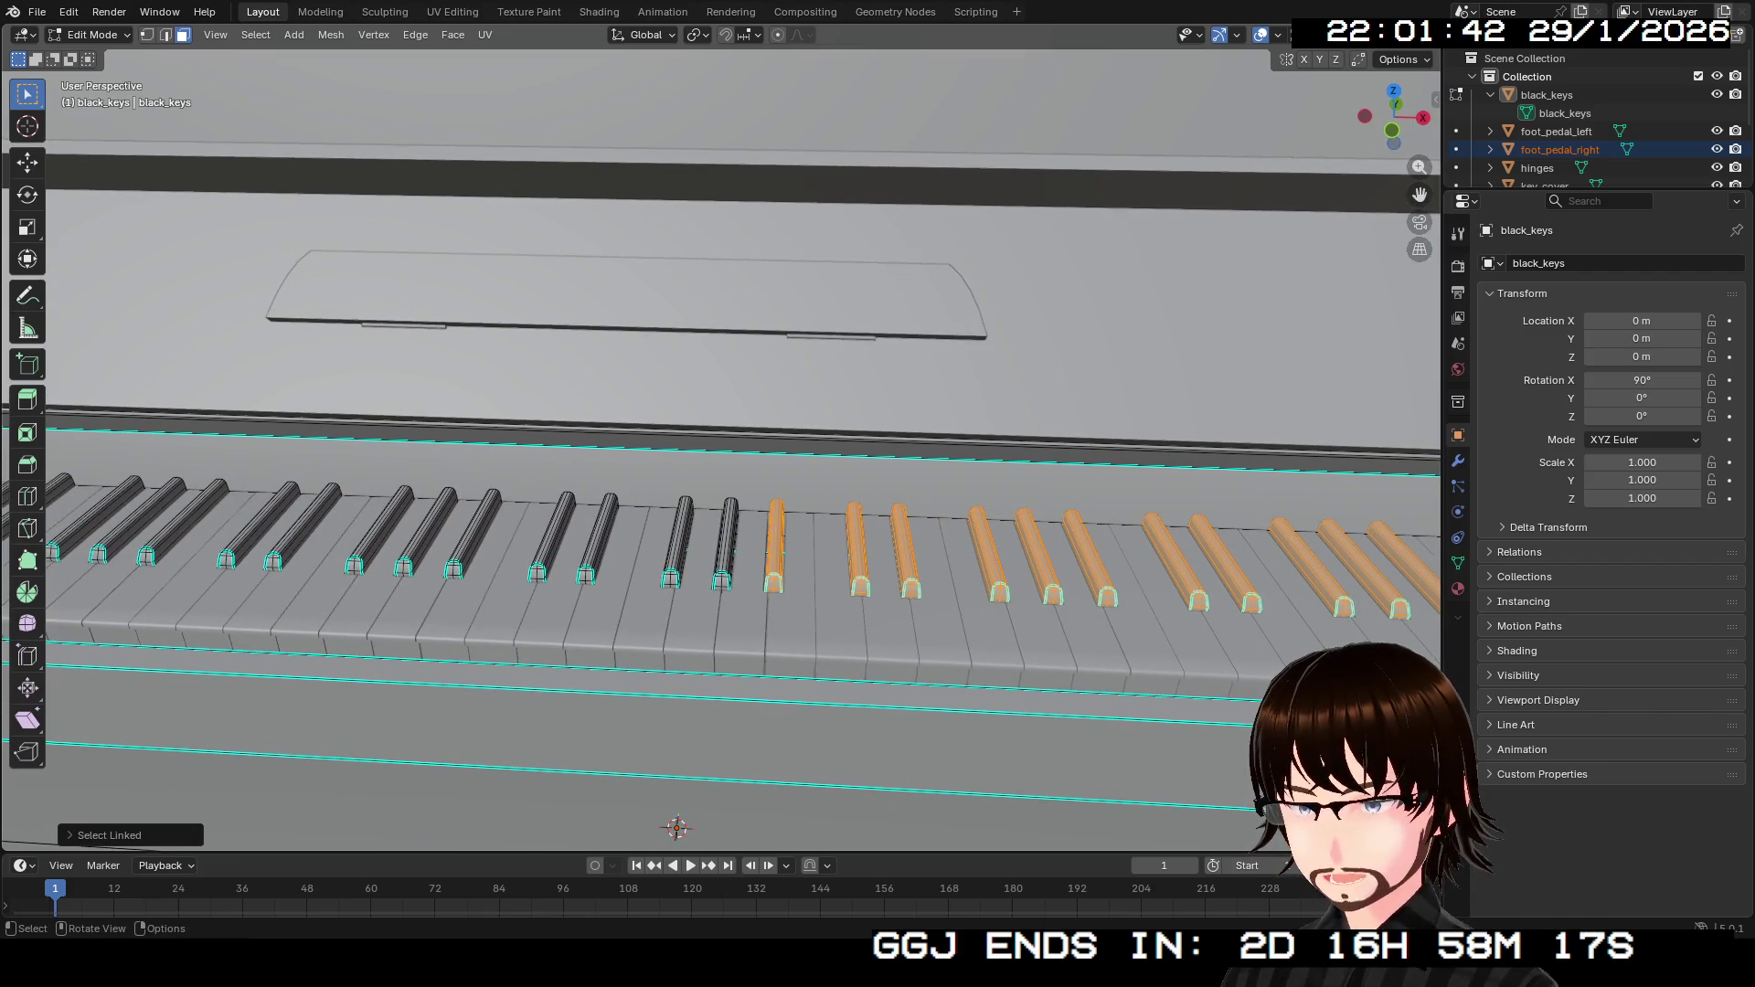
{"action": "key", "text": "l"}
{"action": "key", "text": "l"}
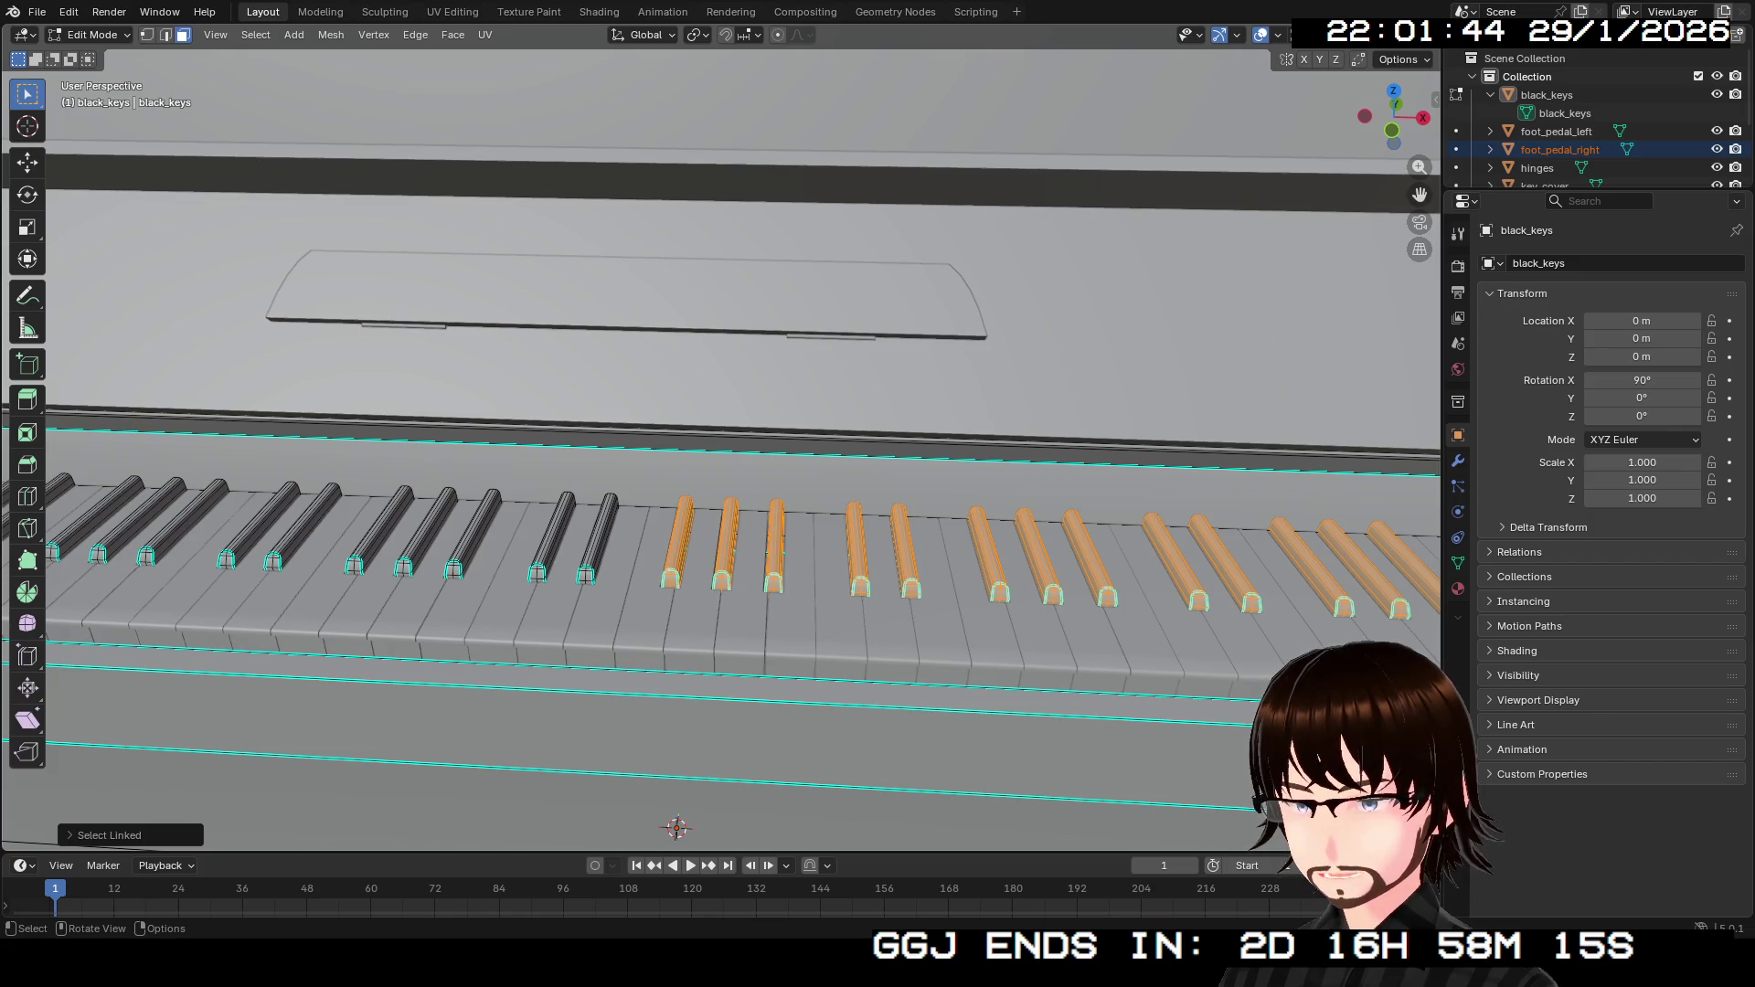
{"action": "key", "text": "l"}
{"action": "key", "text": "l"}
{"action": "key", "text": "l"}
{"action": "key", "text": "l"}
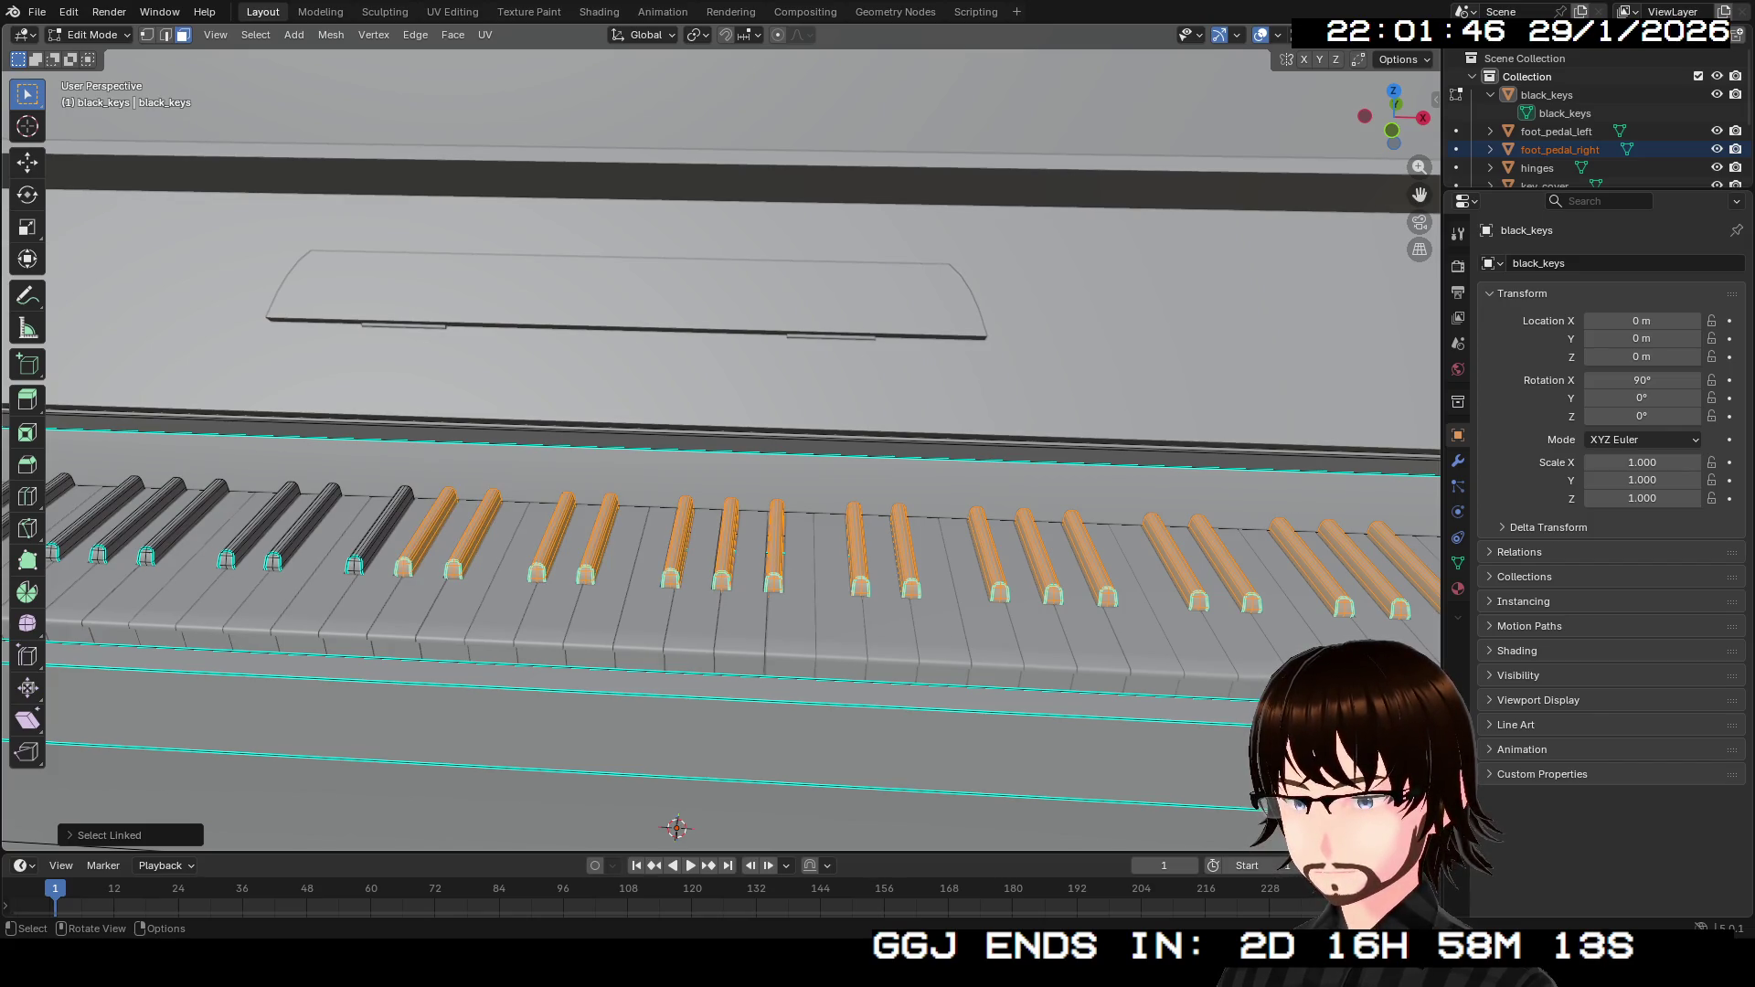
{"action": "key", "text": "l"}
{"action": "key", "text": "l"}
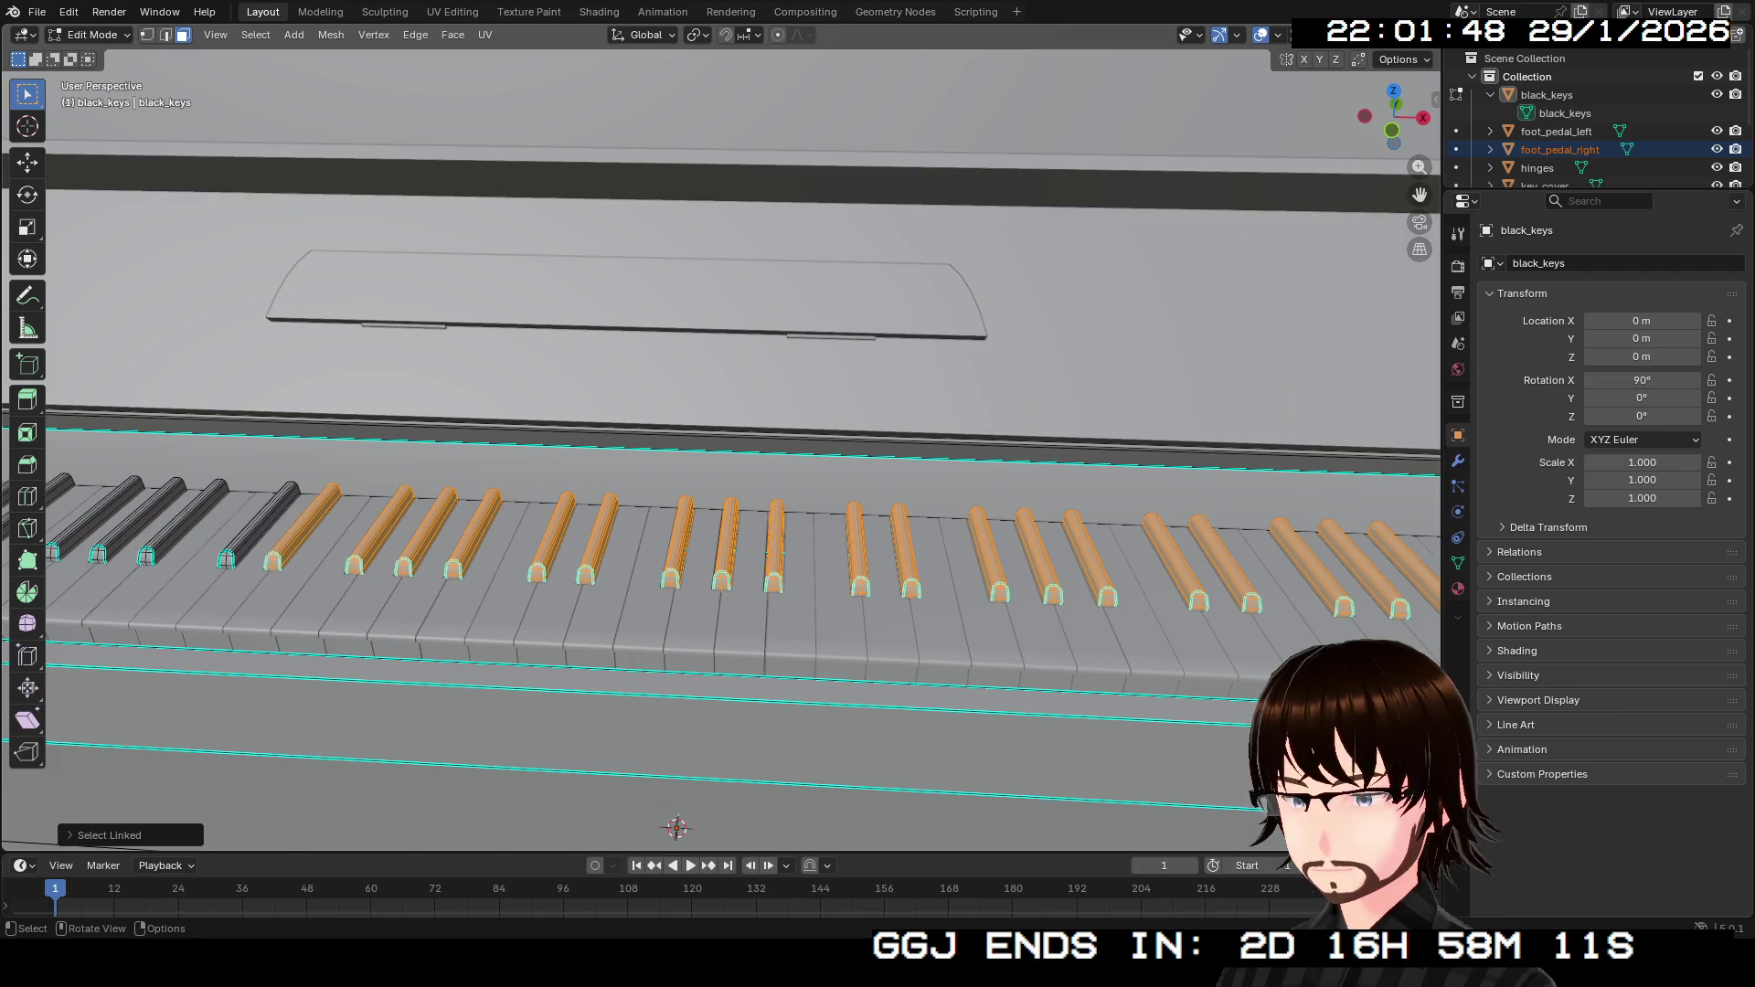
{"action": "key", "text": "l"}
Add the remaining black keys toward the keyboard's left end to the selection.
{"action": "left_click_drag", "start_coordinate": [731, 457], "coordinate": [813, 462]}
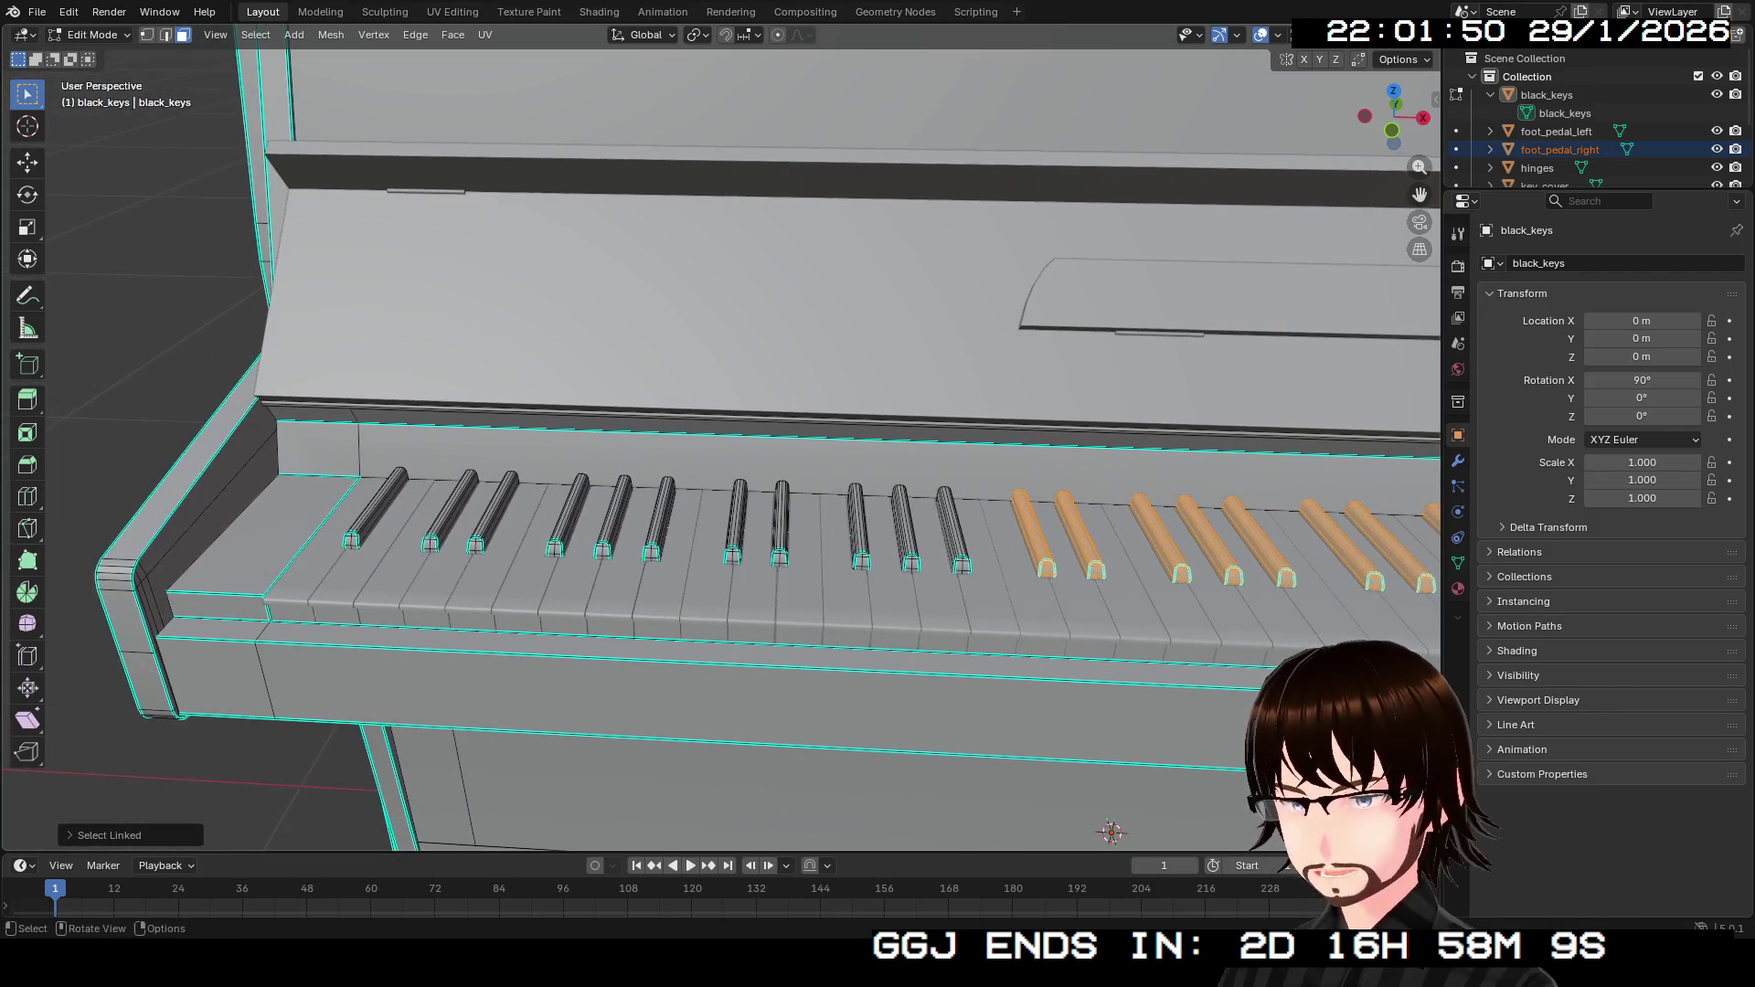
{"action": "key", "text": "l"}
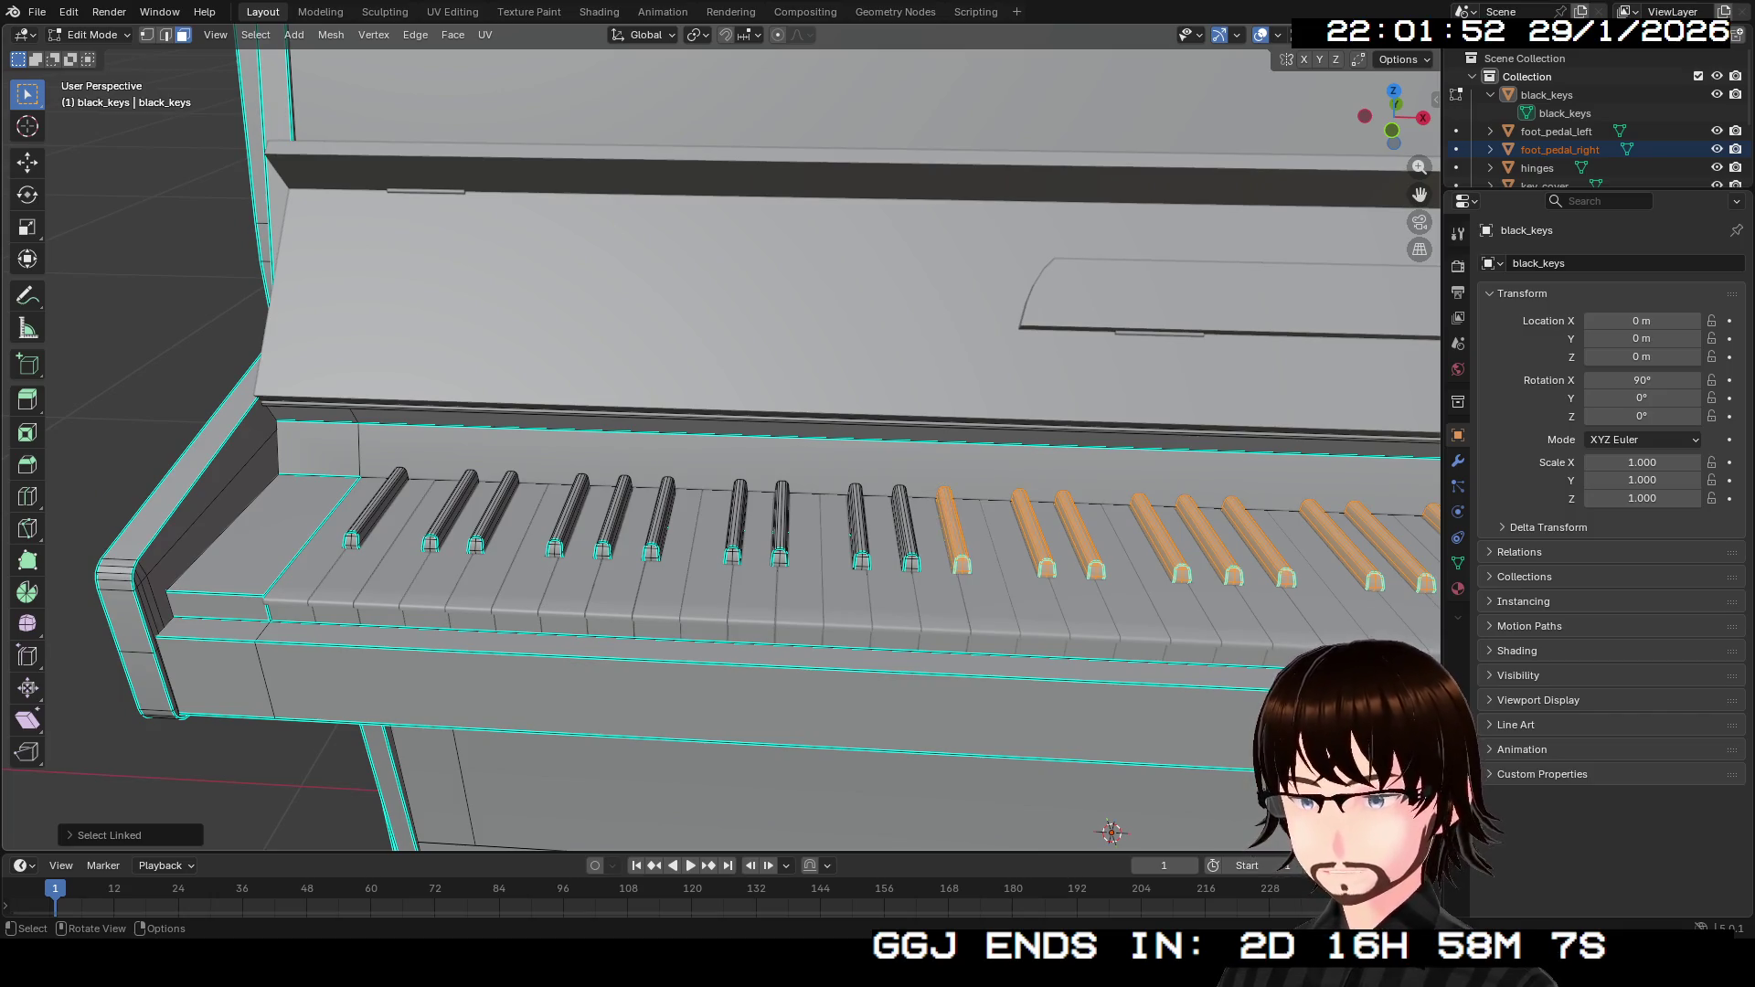
{"action": "key", "text": "l"}
{"action": "key", "text": "l"}
{"action": "key", "text": "l"}
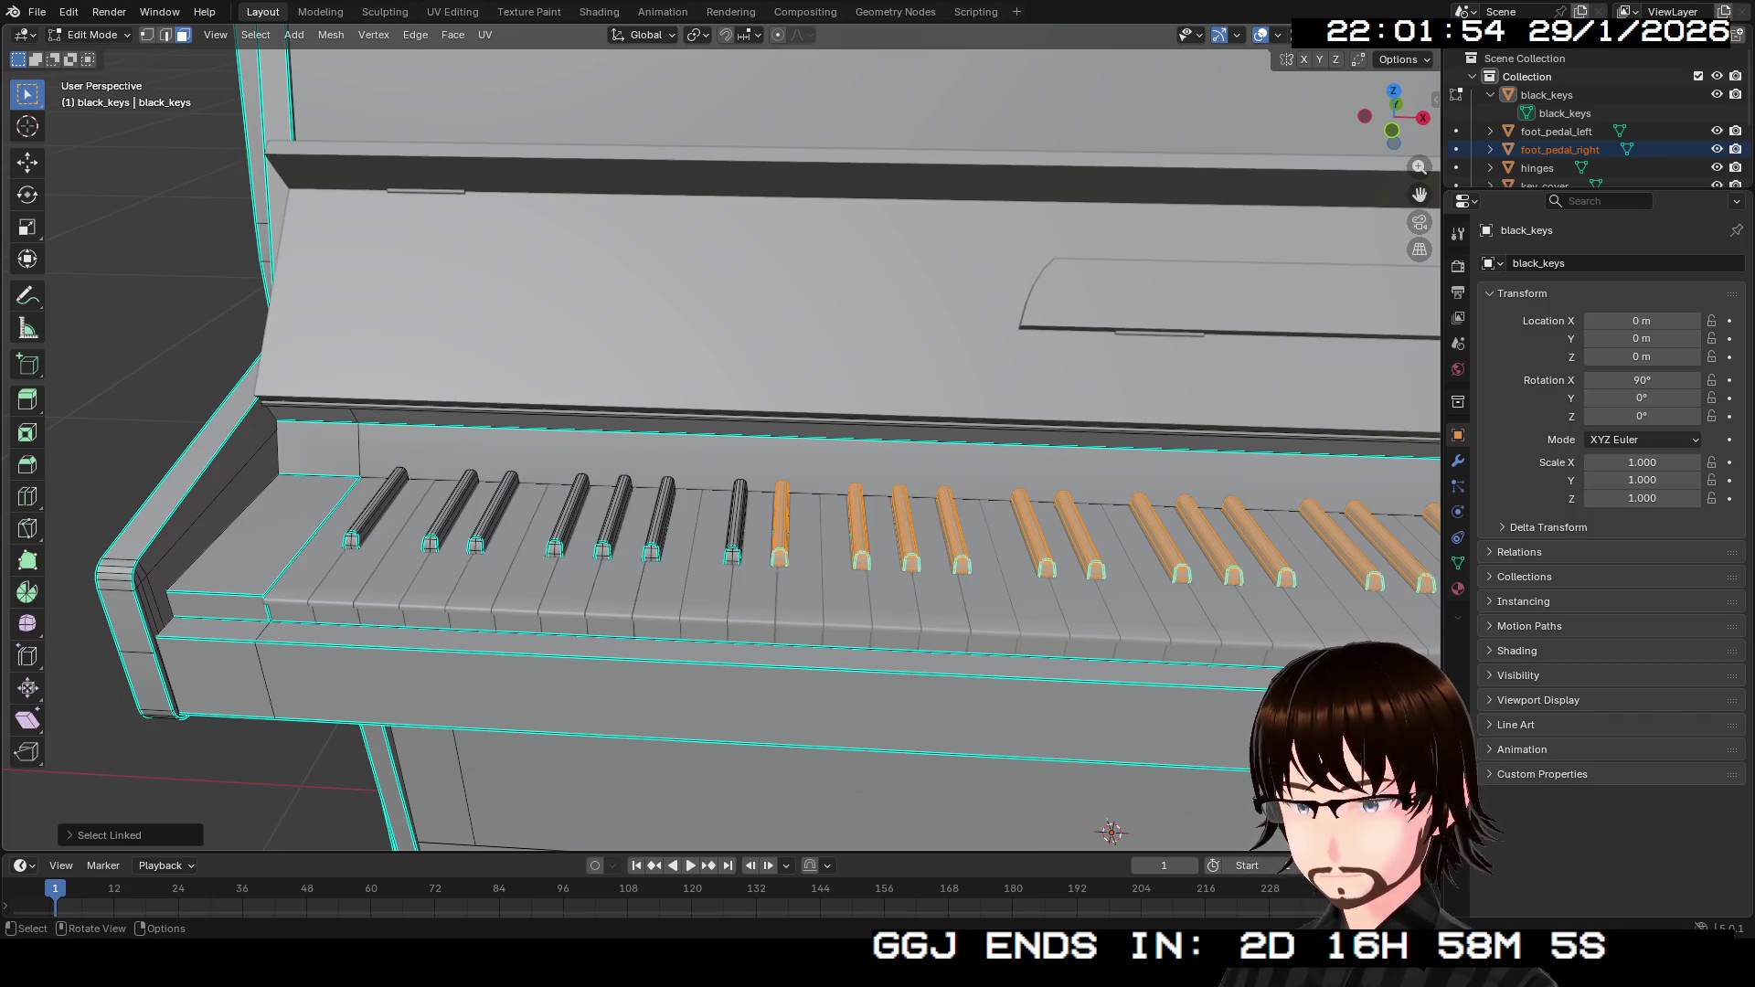
{"action": "key", "text": "l"}
{"action": "key", "text": "l"}
{"action": "key", "text": "l"}
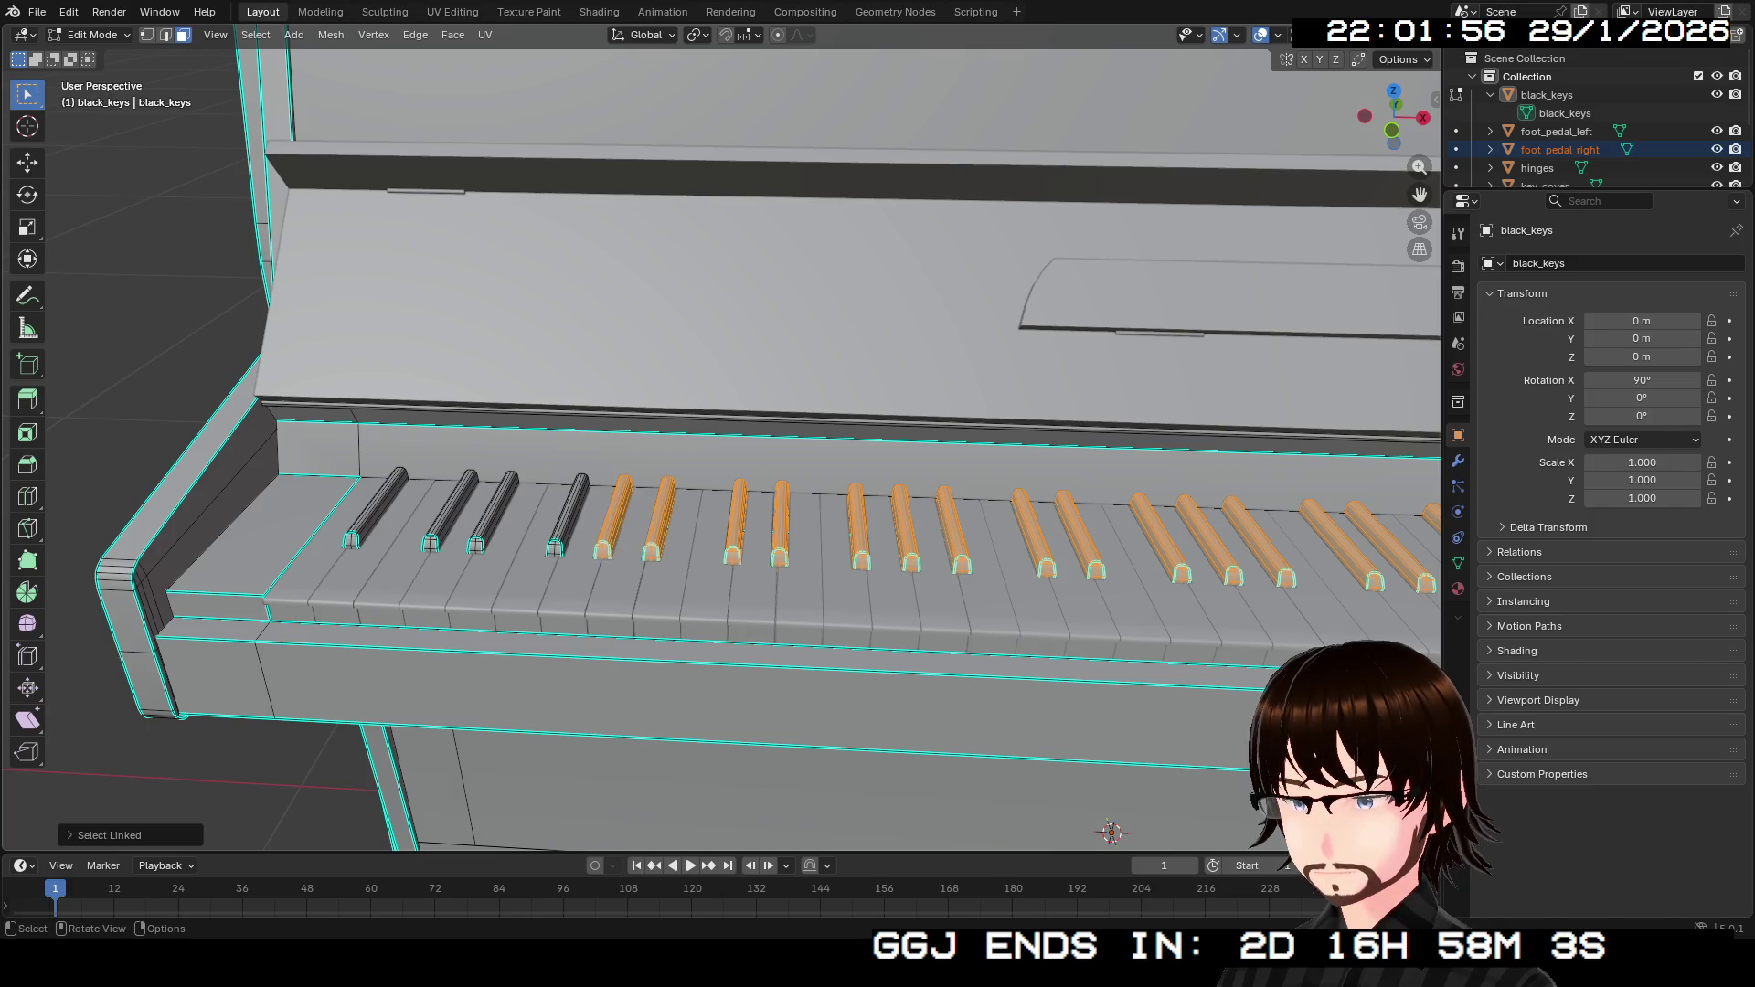
{"action": "key", "text": "l"}
{"action": "key", "text": "l"}
{"action": "key", "text": "l"}
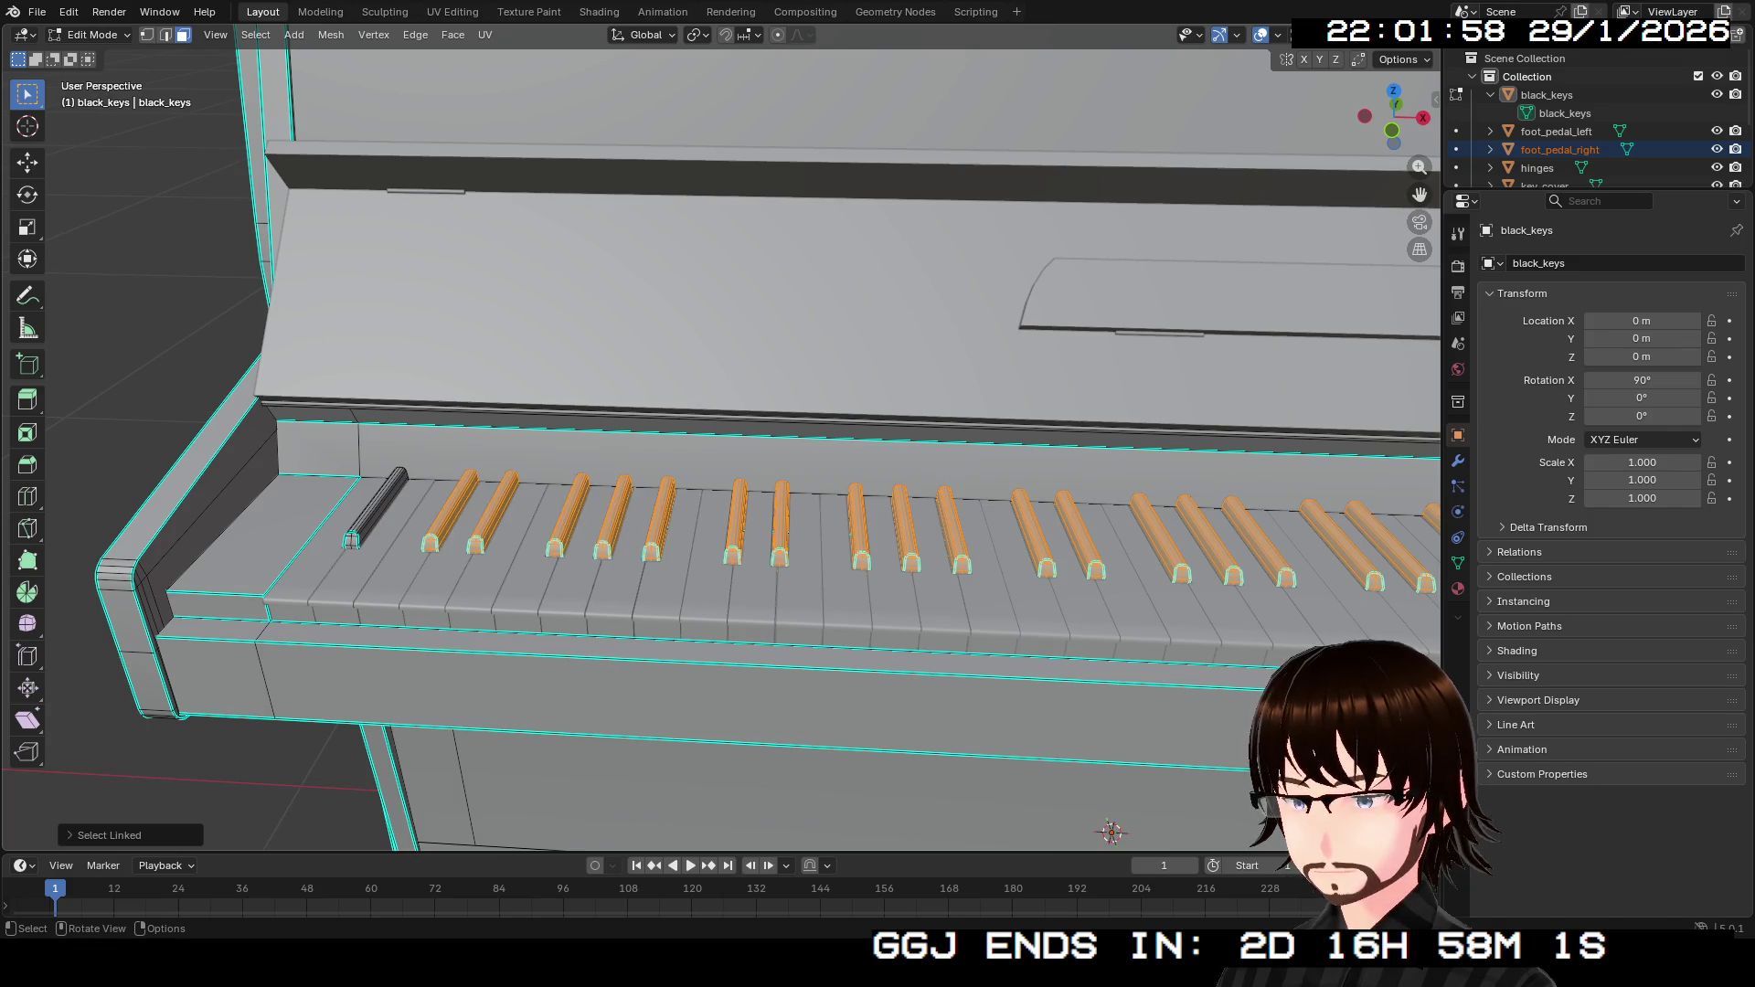
{"action": "key", "text": "l"}
{"action": "scroll", "coordinate": [723, 439], "scroll_direction": "down", "scroll_amount": 5}
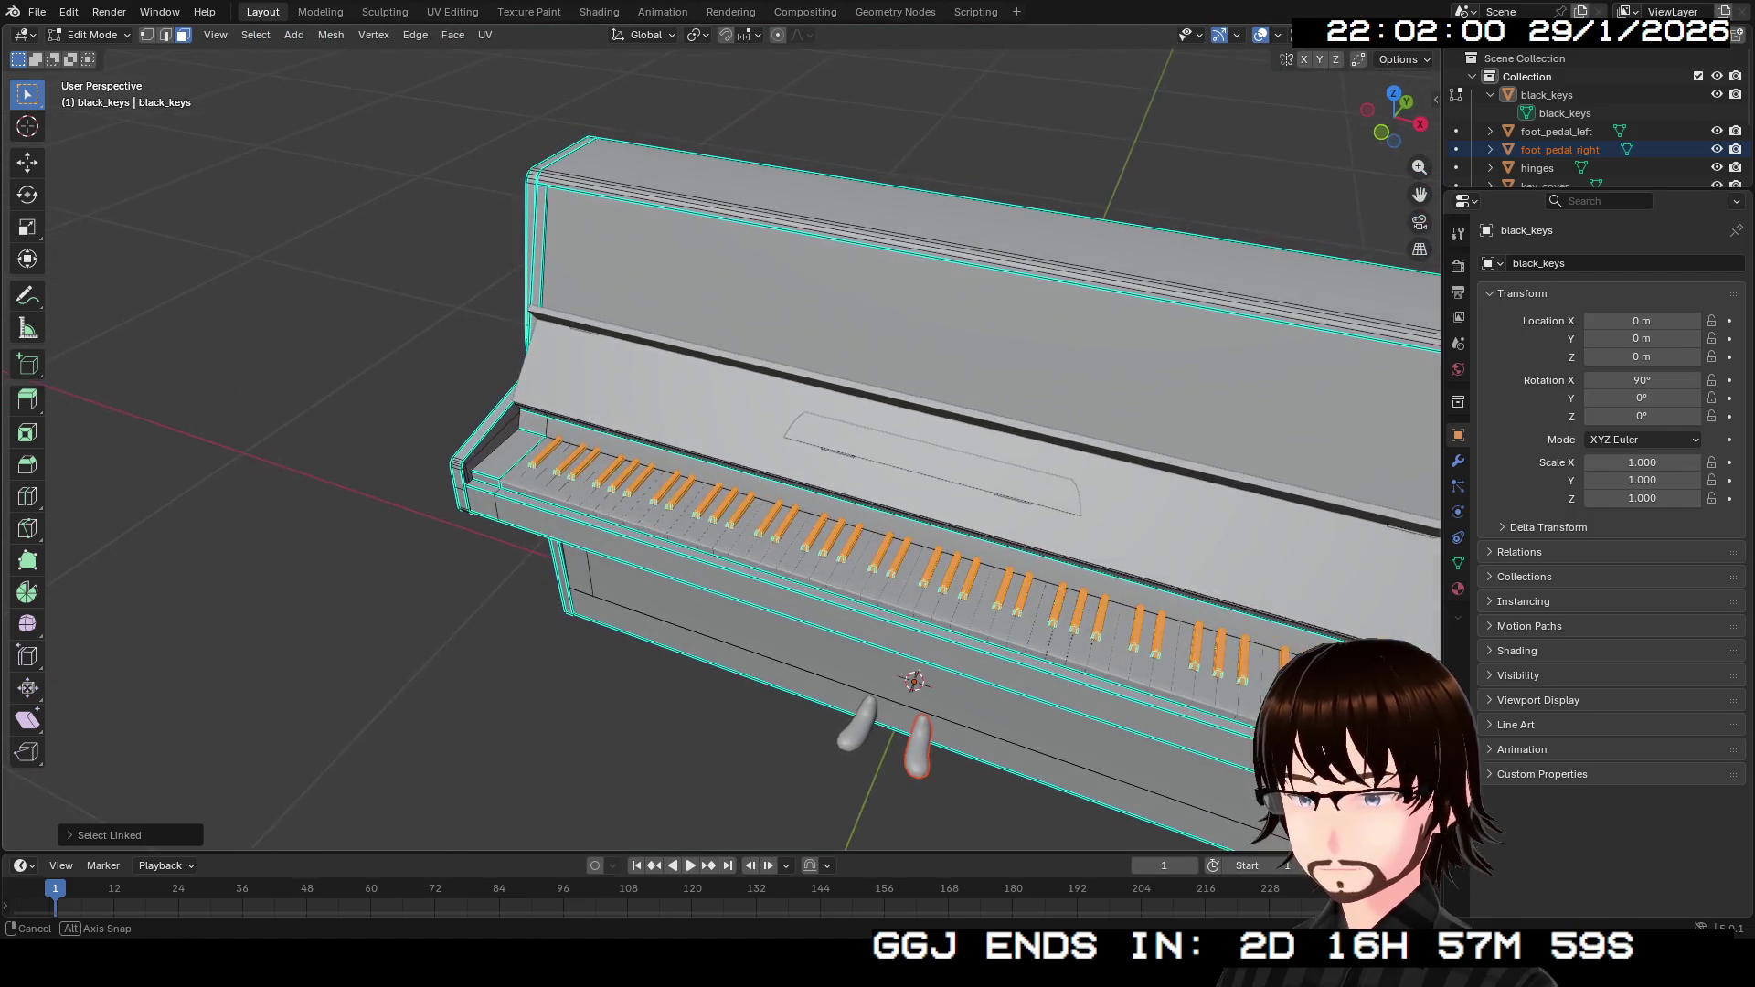
Create a BlackKeys material with a pure black base colour and roughness 0.300.
{"action": "left_click", "coordinate": [1458, 588]}
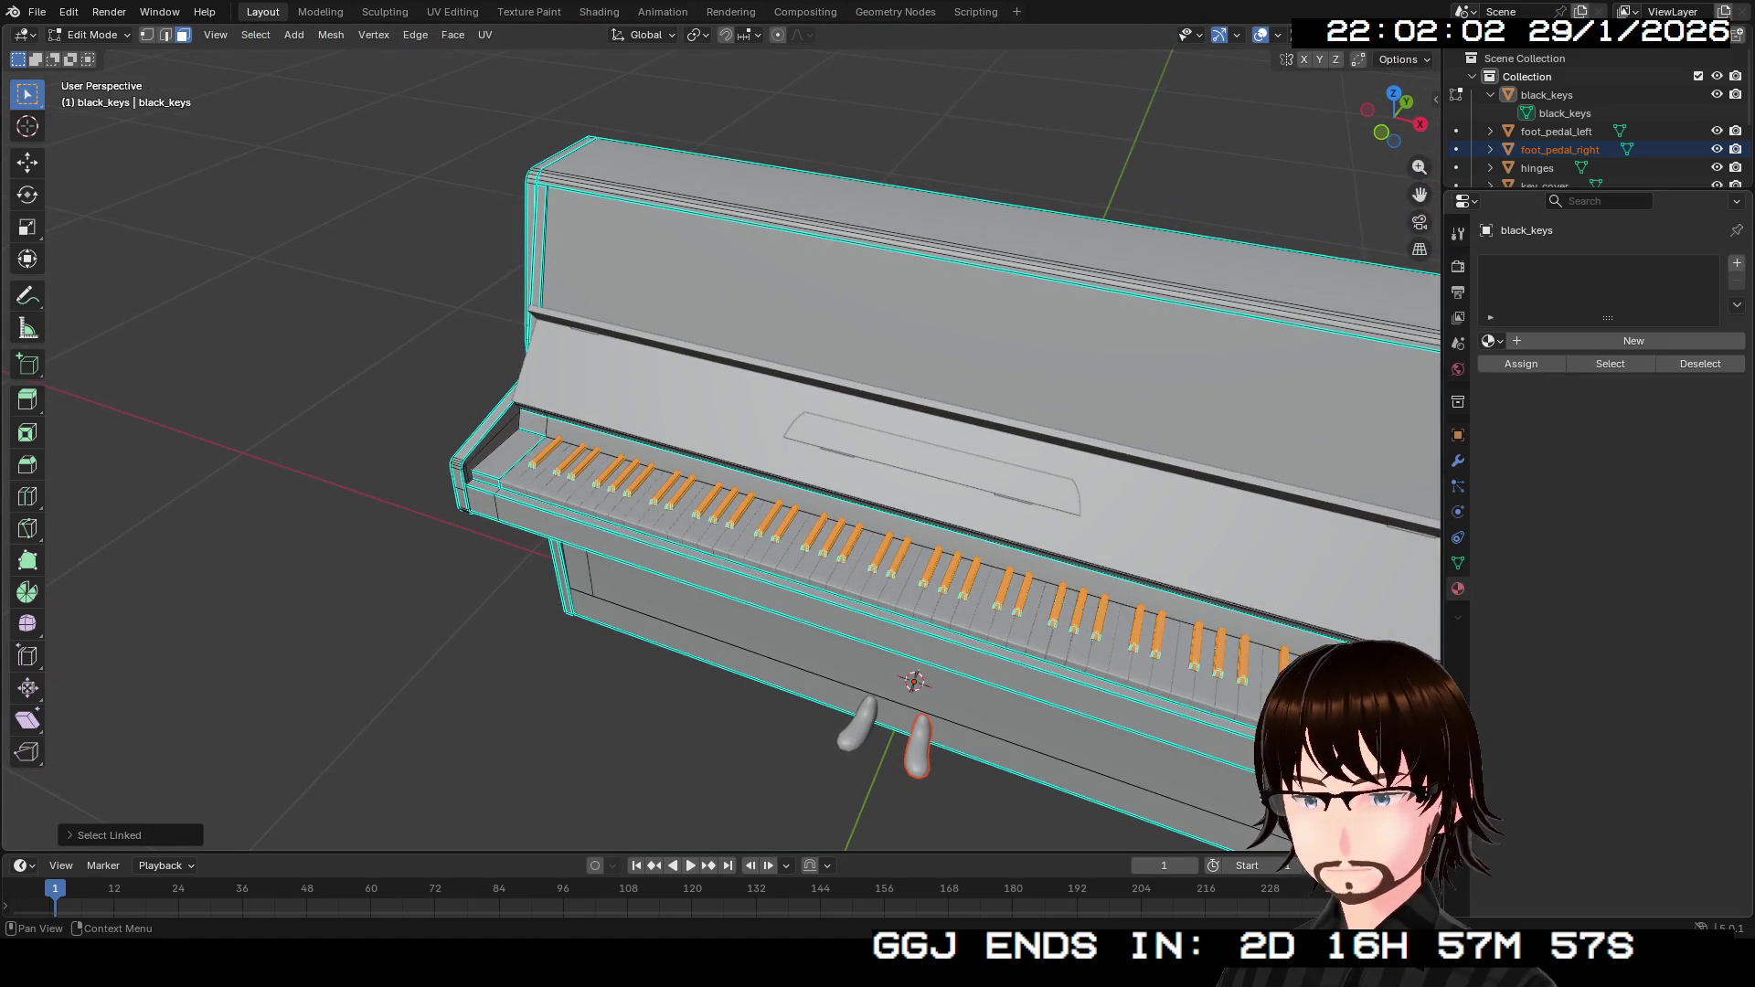
{"action": "left_click", "coordinate": [1633, 340]}
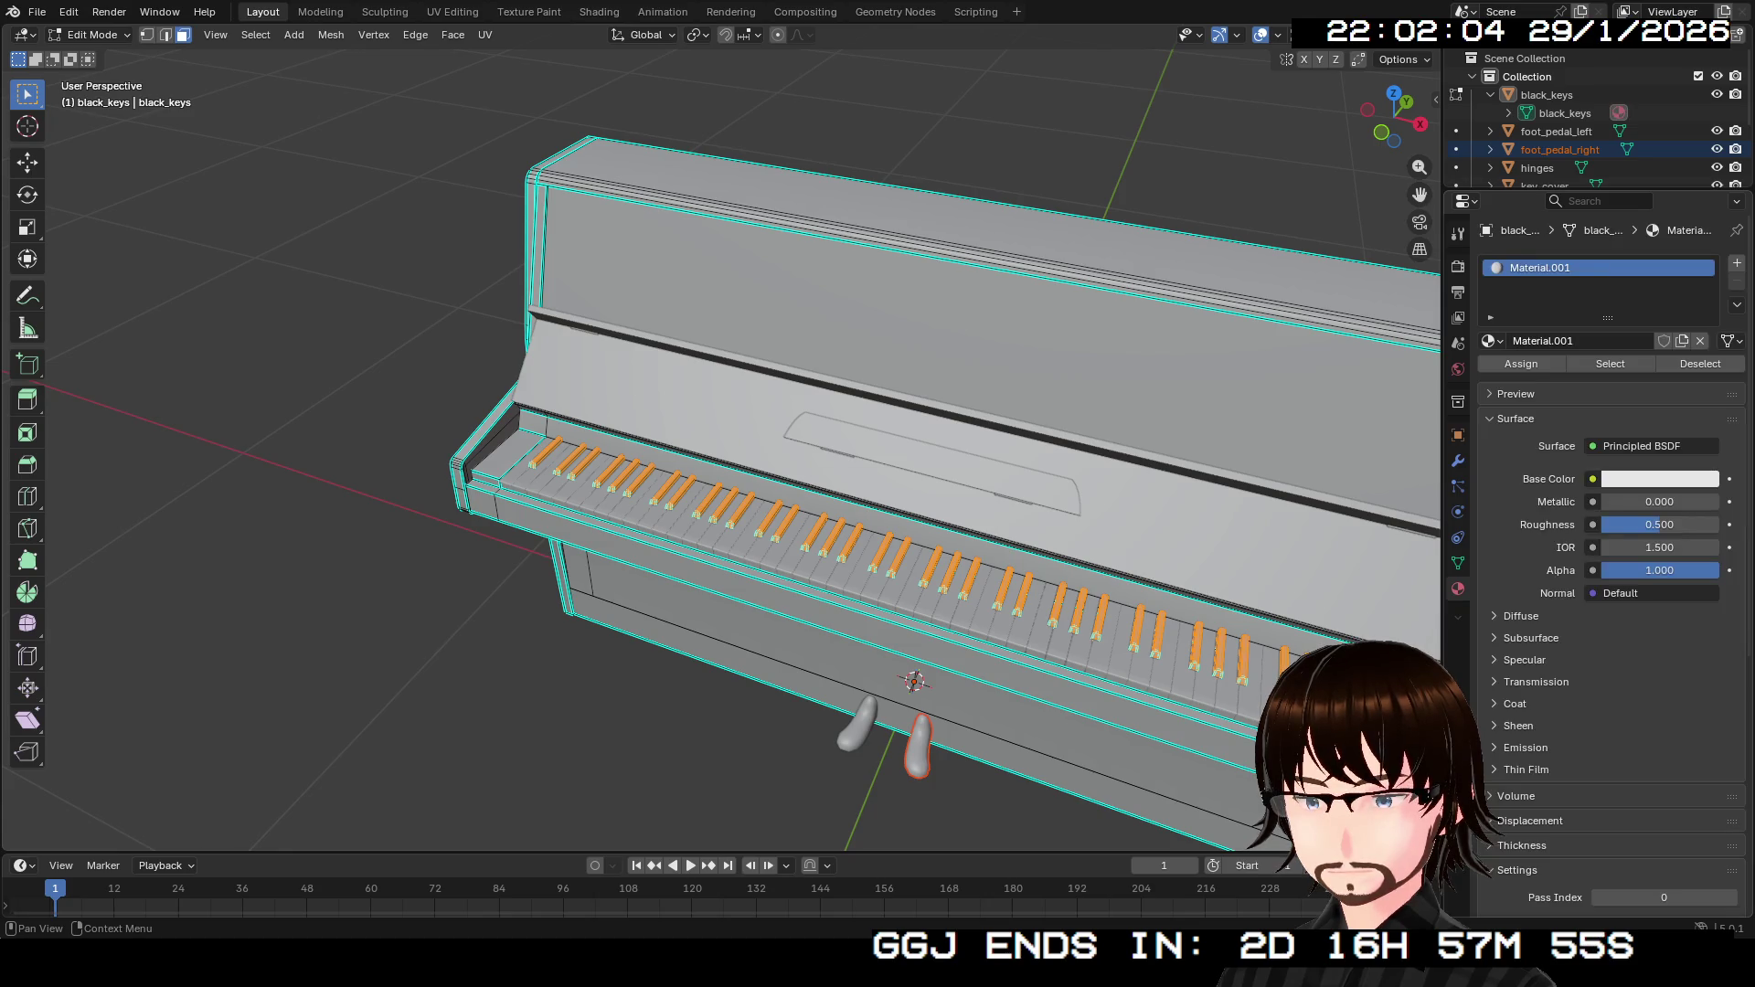
{"action": "double_click", "coordinate": [1609, 340]}
{"action": "type", "text": "BlackKey"}
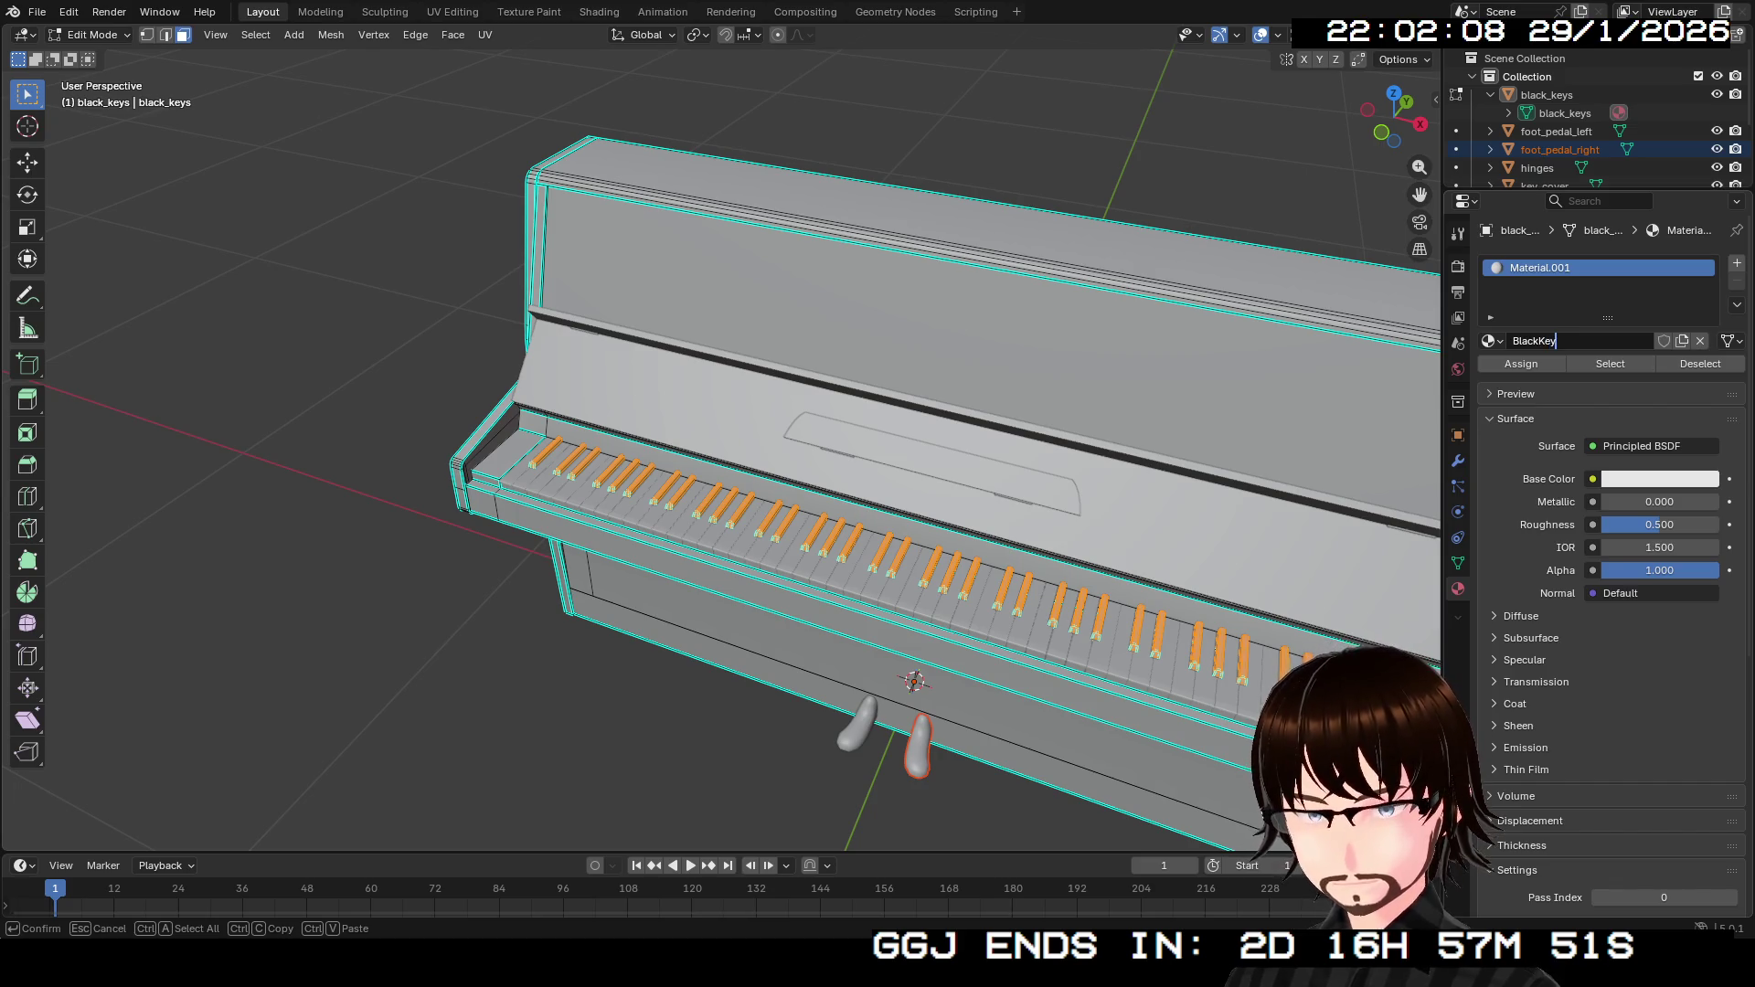
{"action": "type", "text": "s"}
{"action": "key", "text": "Return"}
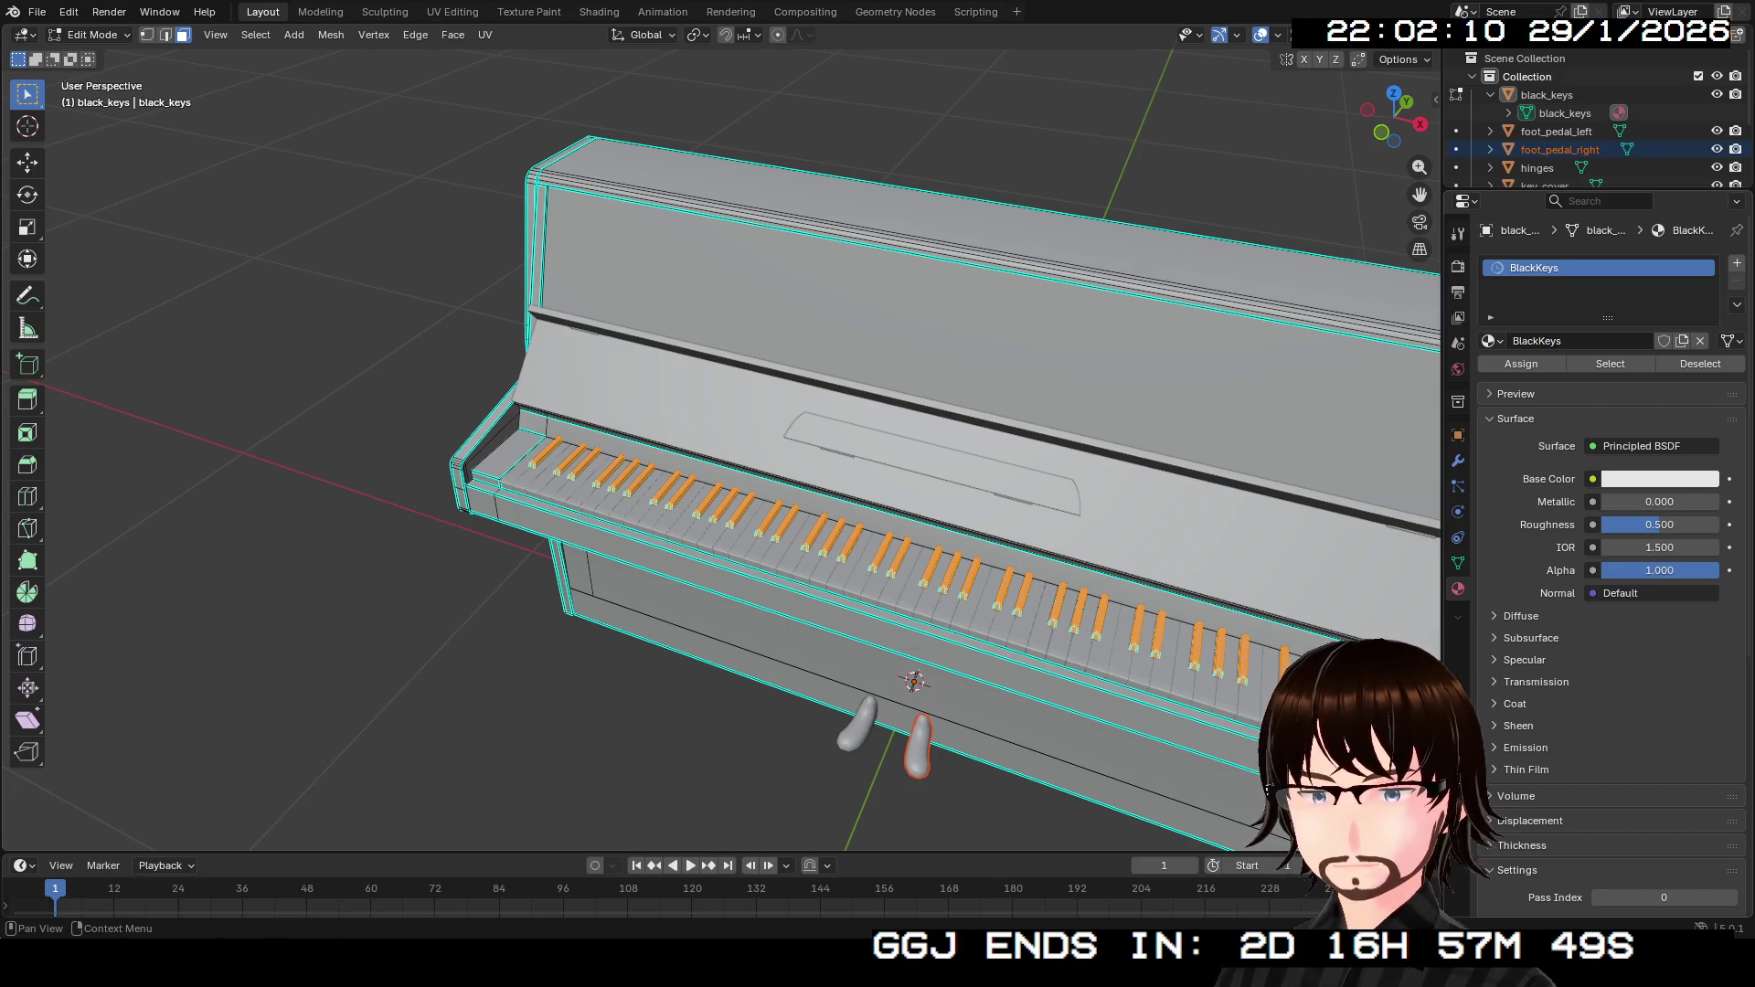
{"action": "left_click", "coordinate": [1659, 479]}
{"action": "left_click_drag", "start_coordinate": [1704, 170], "coordinate": [1704, 301]}
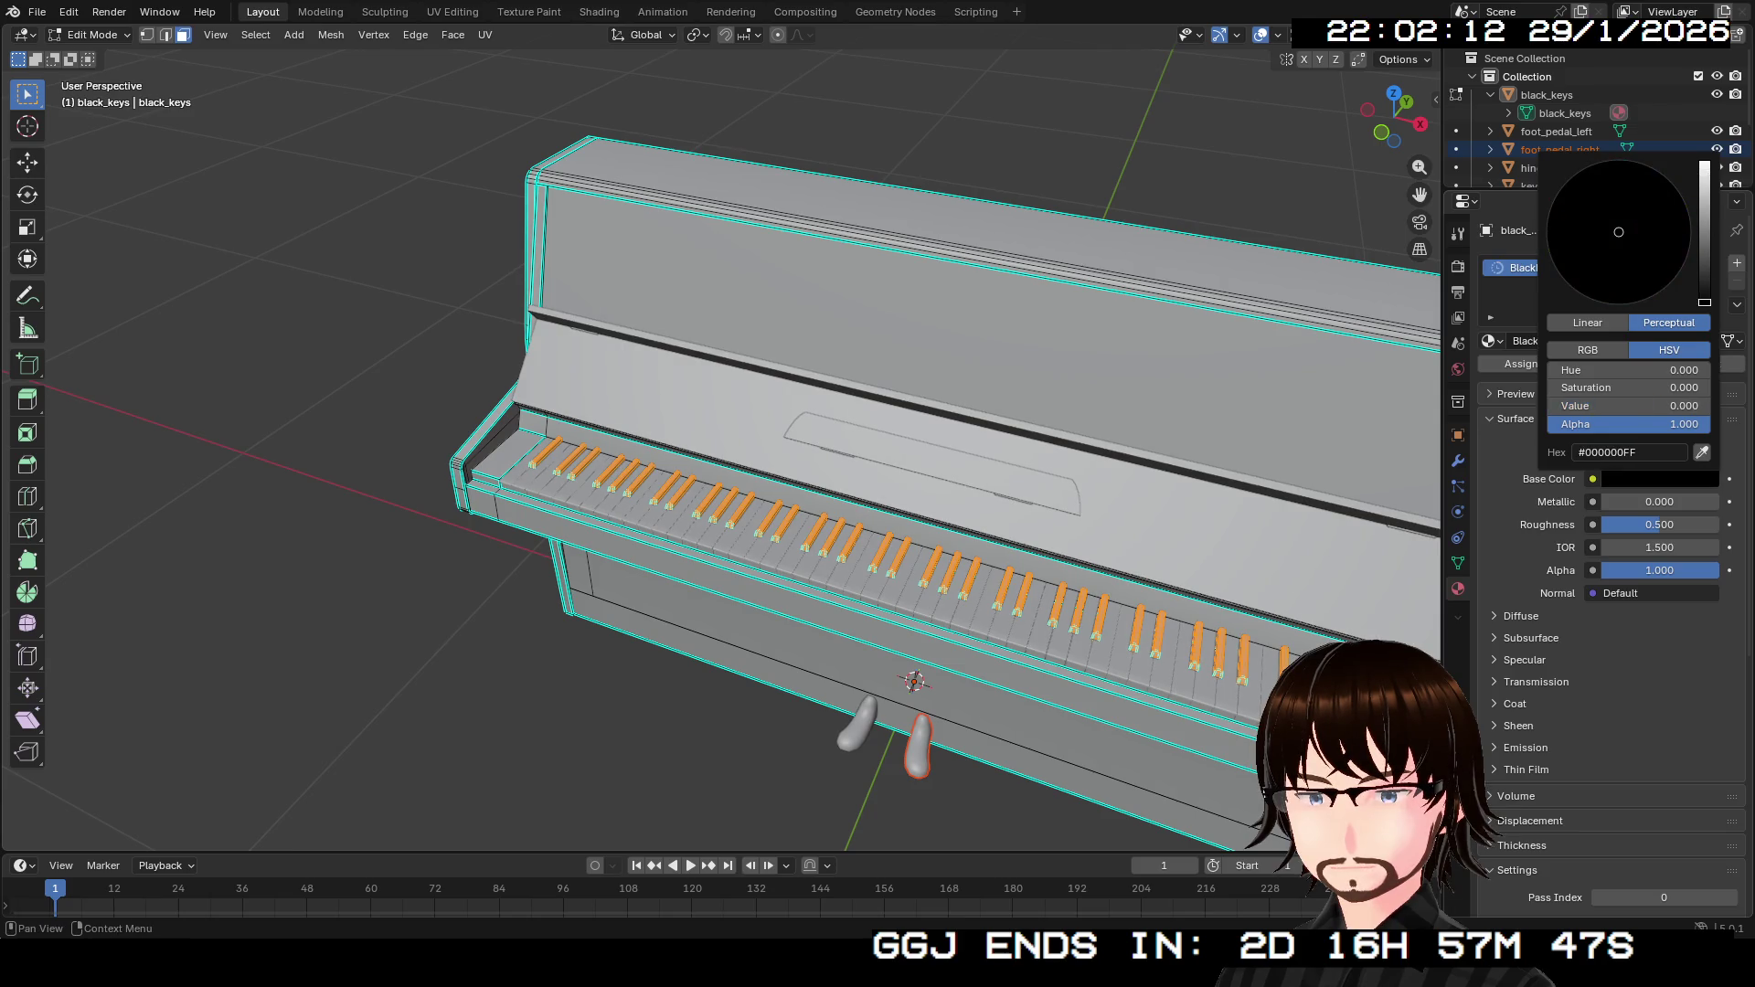
{"action": "left_click_drag", "start_coordinate": [1659, 525], "coordinate": [1604, 525]}
{"action": "left_click", "coordinate": [1659, 525]}
{"action": "key", "text": "BackSpace"}
{"action": "key", "text": "Return"}
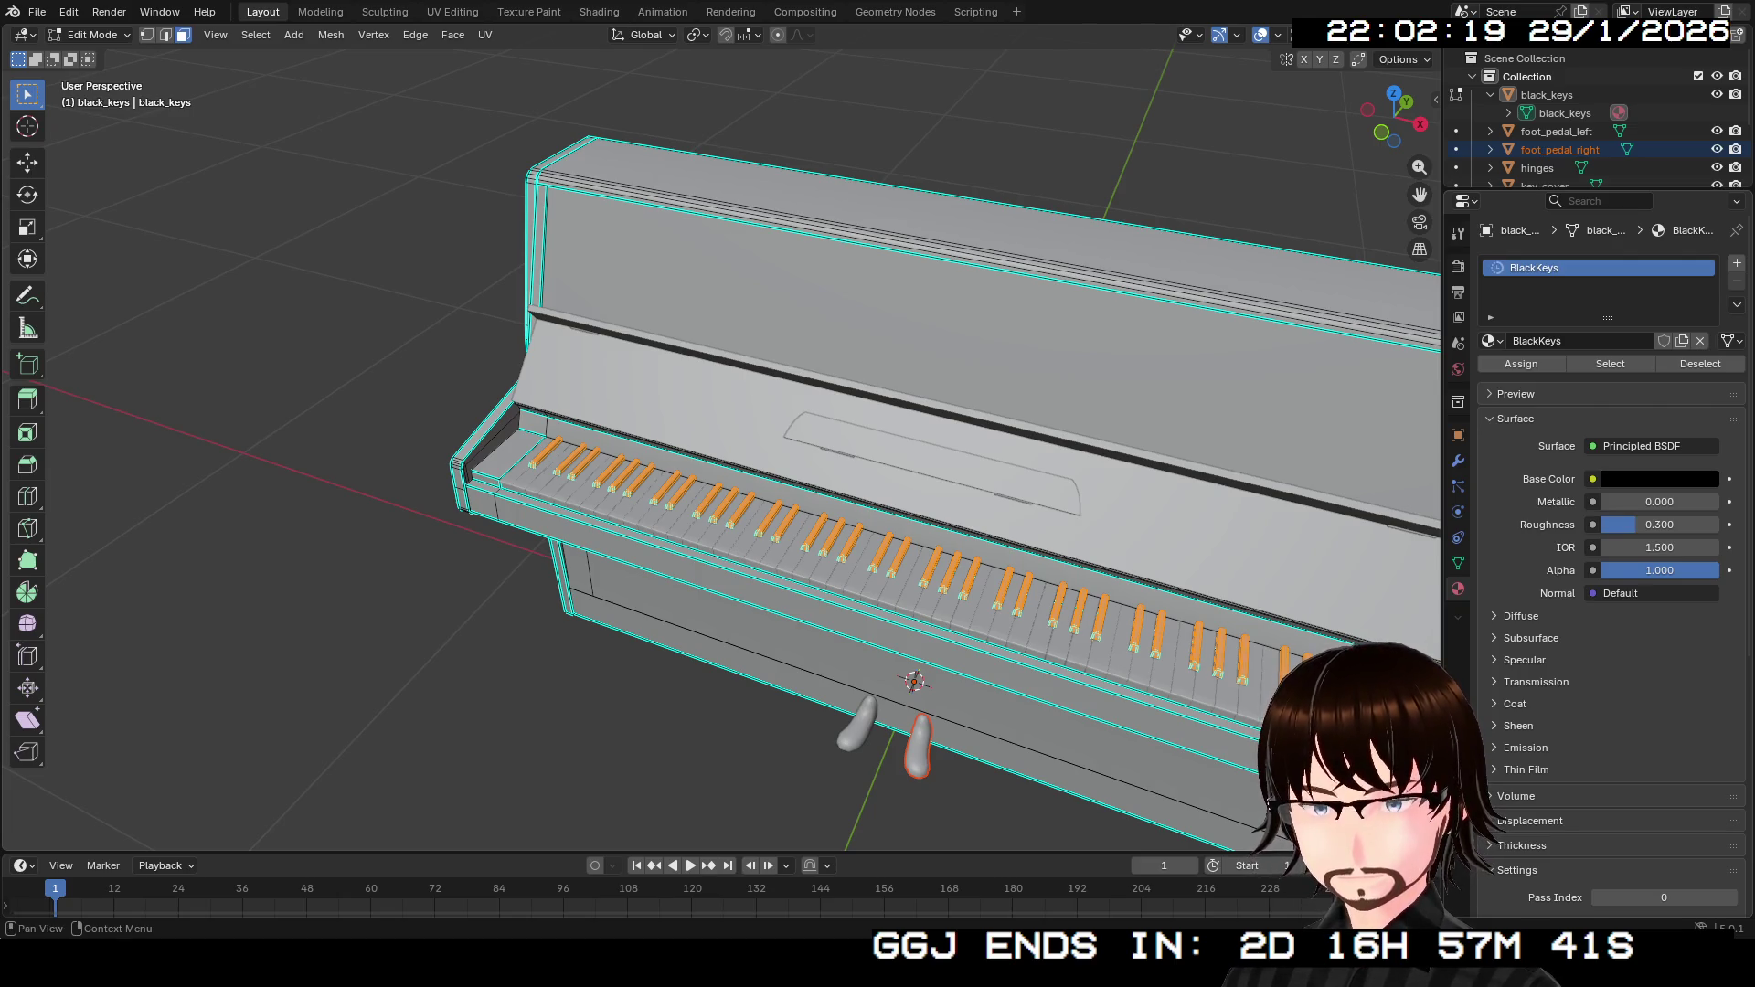
Preview the black keys' material in Object Mode and select the white_keys object.
{"action": "left_click_drag", "start_coordinate": [1389, 114], "coordinate": [1407, 114]}
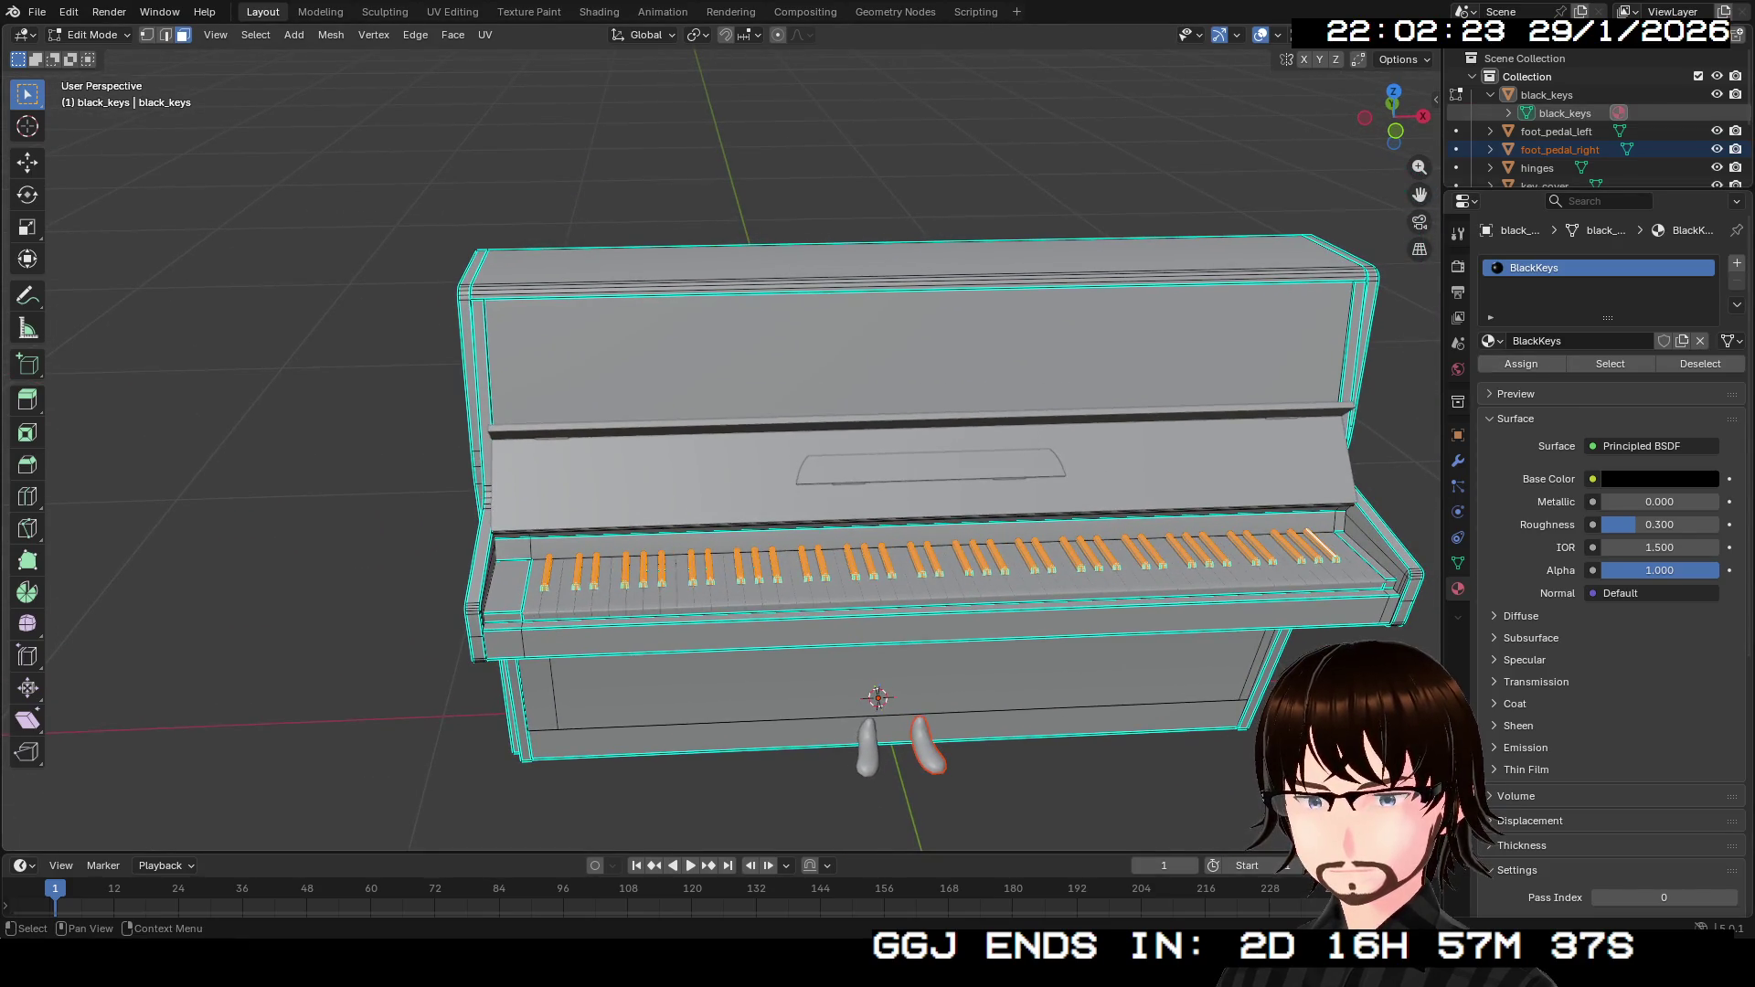
{"action": "left_click", "coordinate": [1546, 95]}
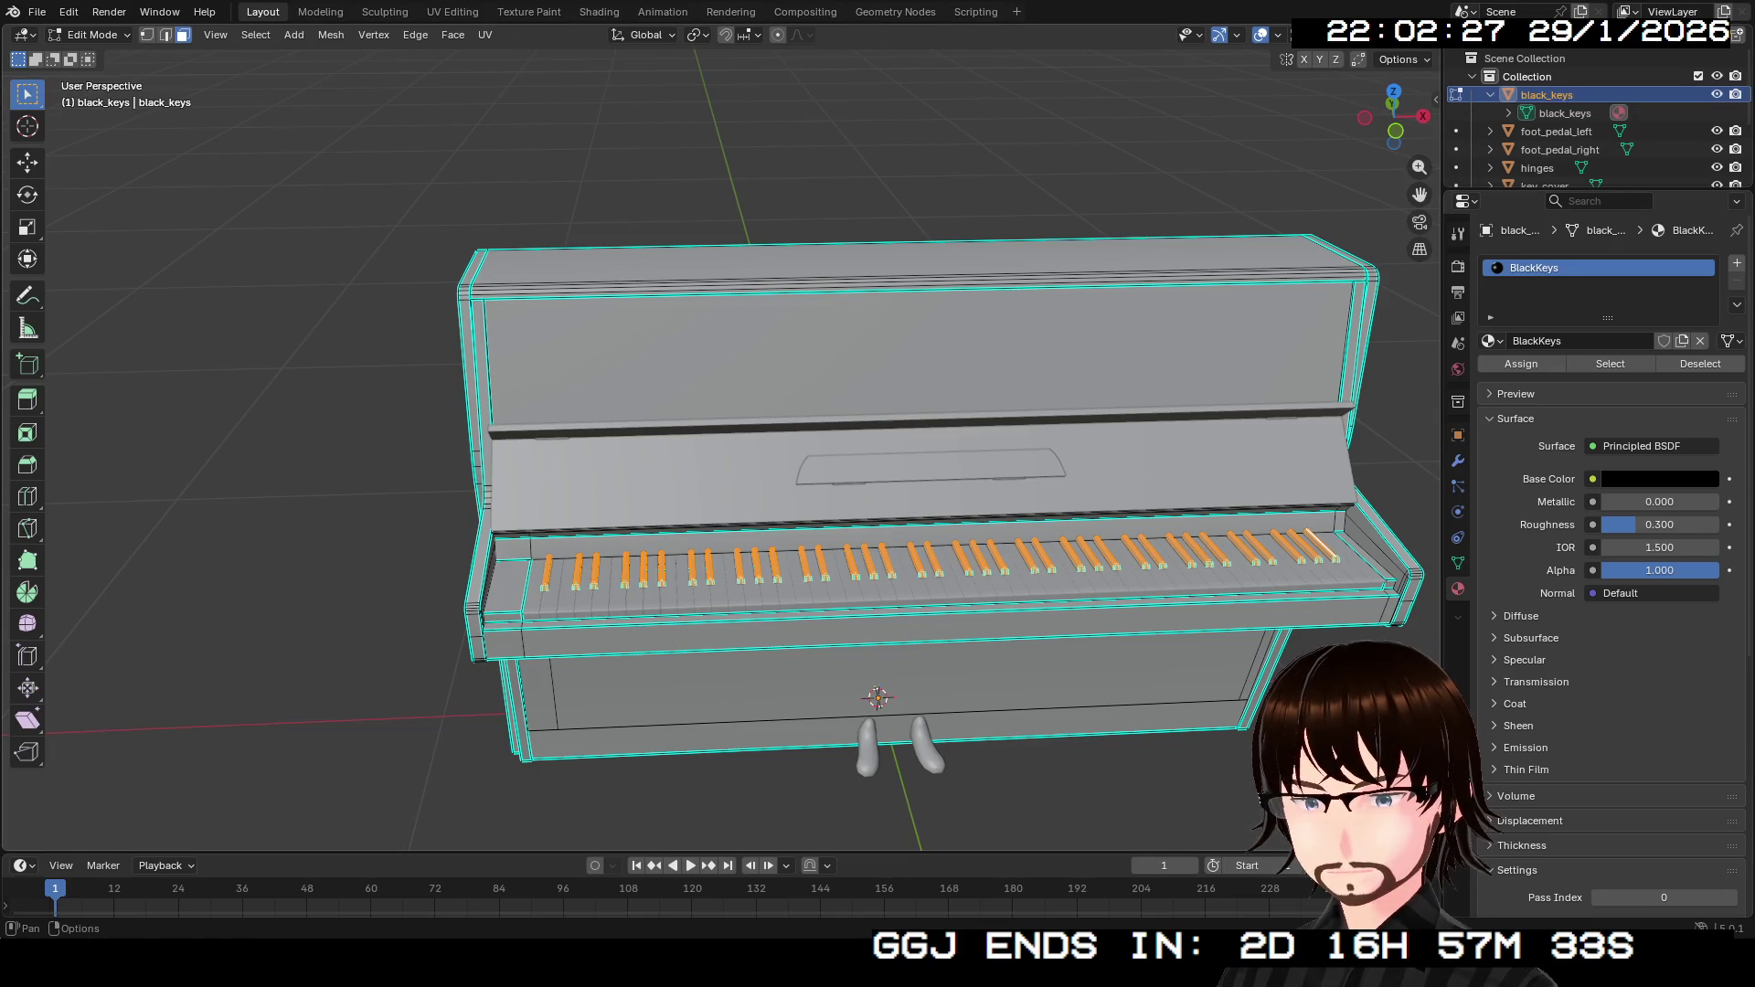
{"action": "key", "text": "alt+z"}
{"action": "key", "text": "Tab"}
{"action": "mouse_move", "coordinate": [1394, 114]}
{"action": "left_mouse_down"}
{"action": "mouse_move", "coordinate": [1444, 119]}
{"action": "mouse_move", "coordinate": [1348, 117]}
{"action": "left_mouse_up"}
{"action": "scroll", "coordinate": [722, 448], "scroll_direction": "up", "scroll_amount": 5}
{"action": "key", "text": "Tab"}
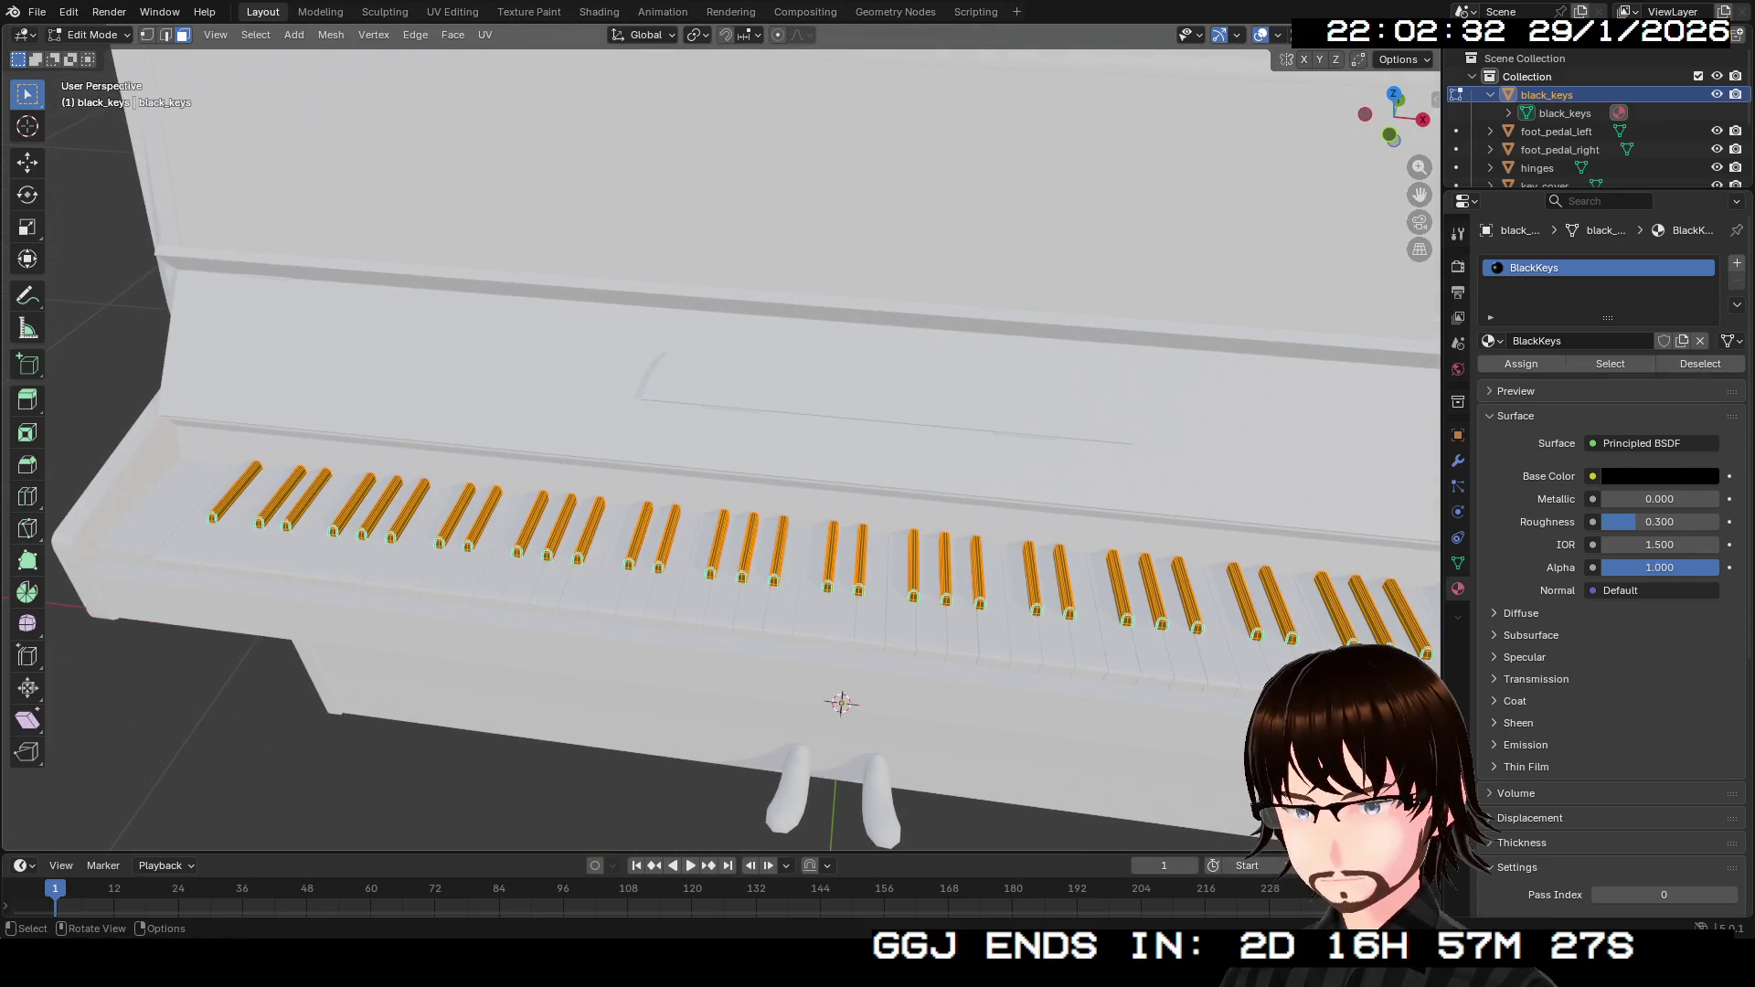
{"action": "key", "text": "Tab"}
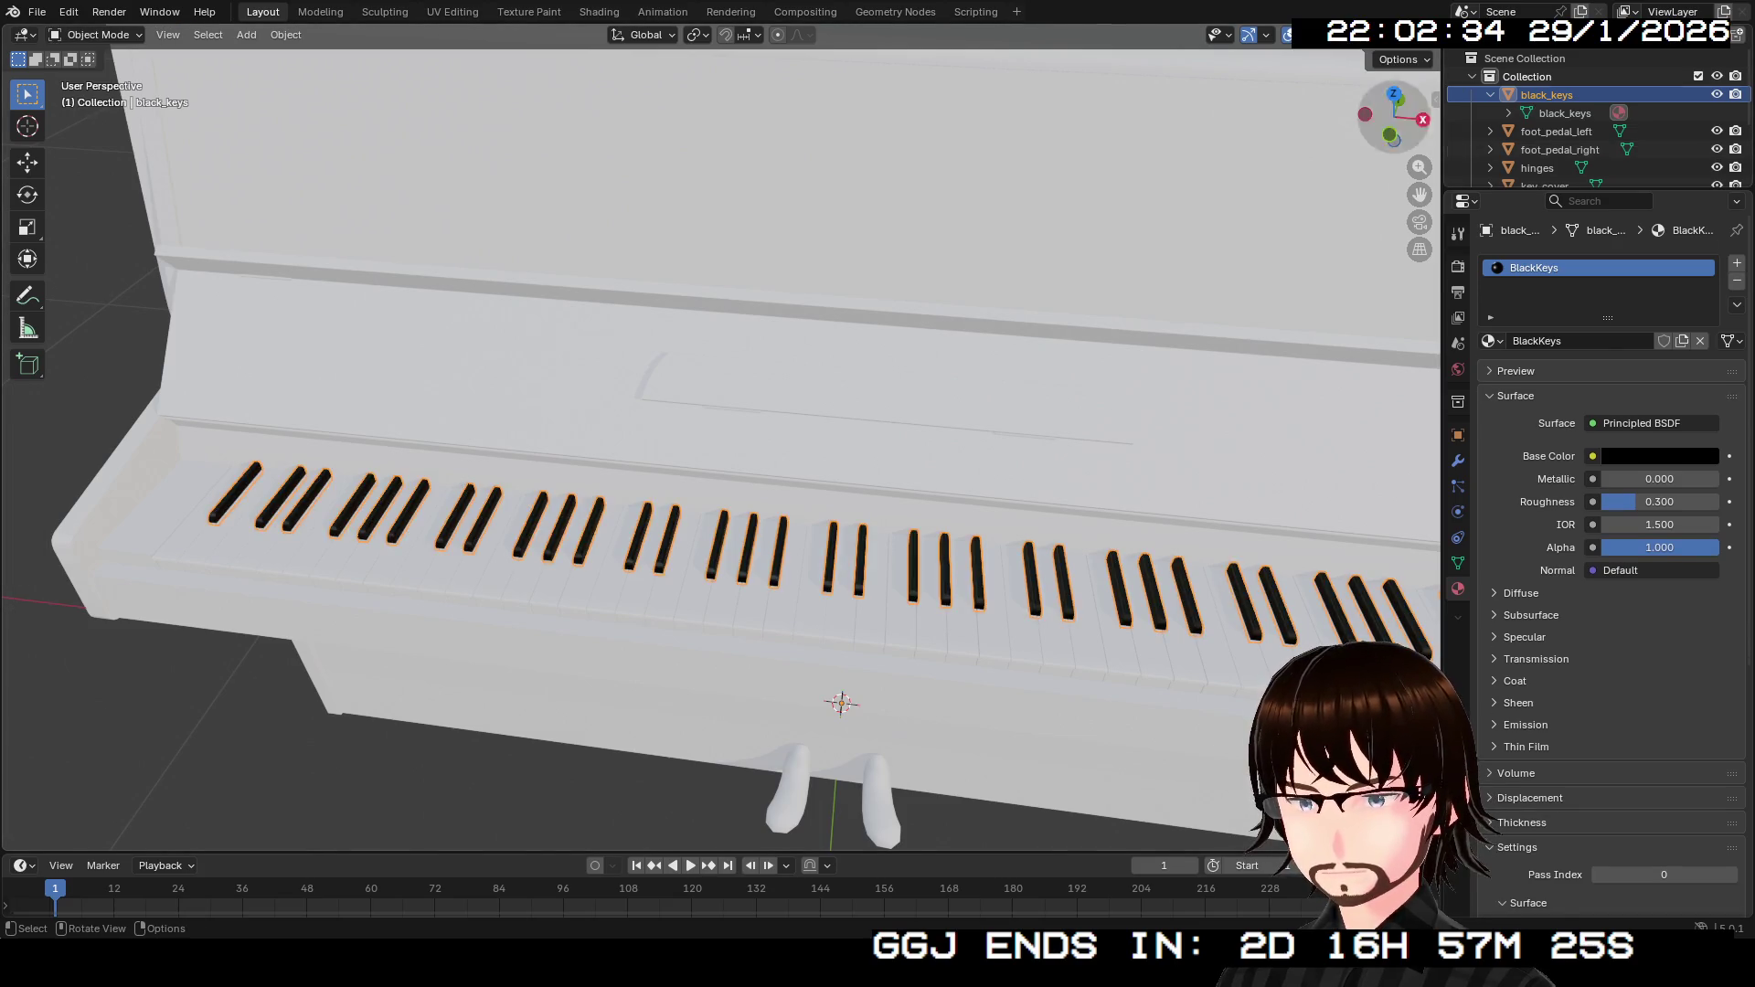
{"action": "left_click", "coordinate": [1371, 35]}
{"action": "scroll", "coordinate": [1590, 119], "scroll_direction": "down", "scroll_amount": 3}
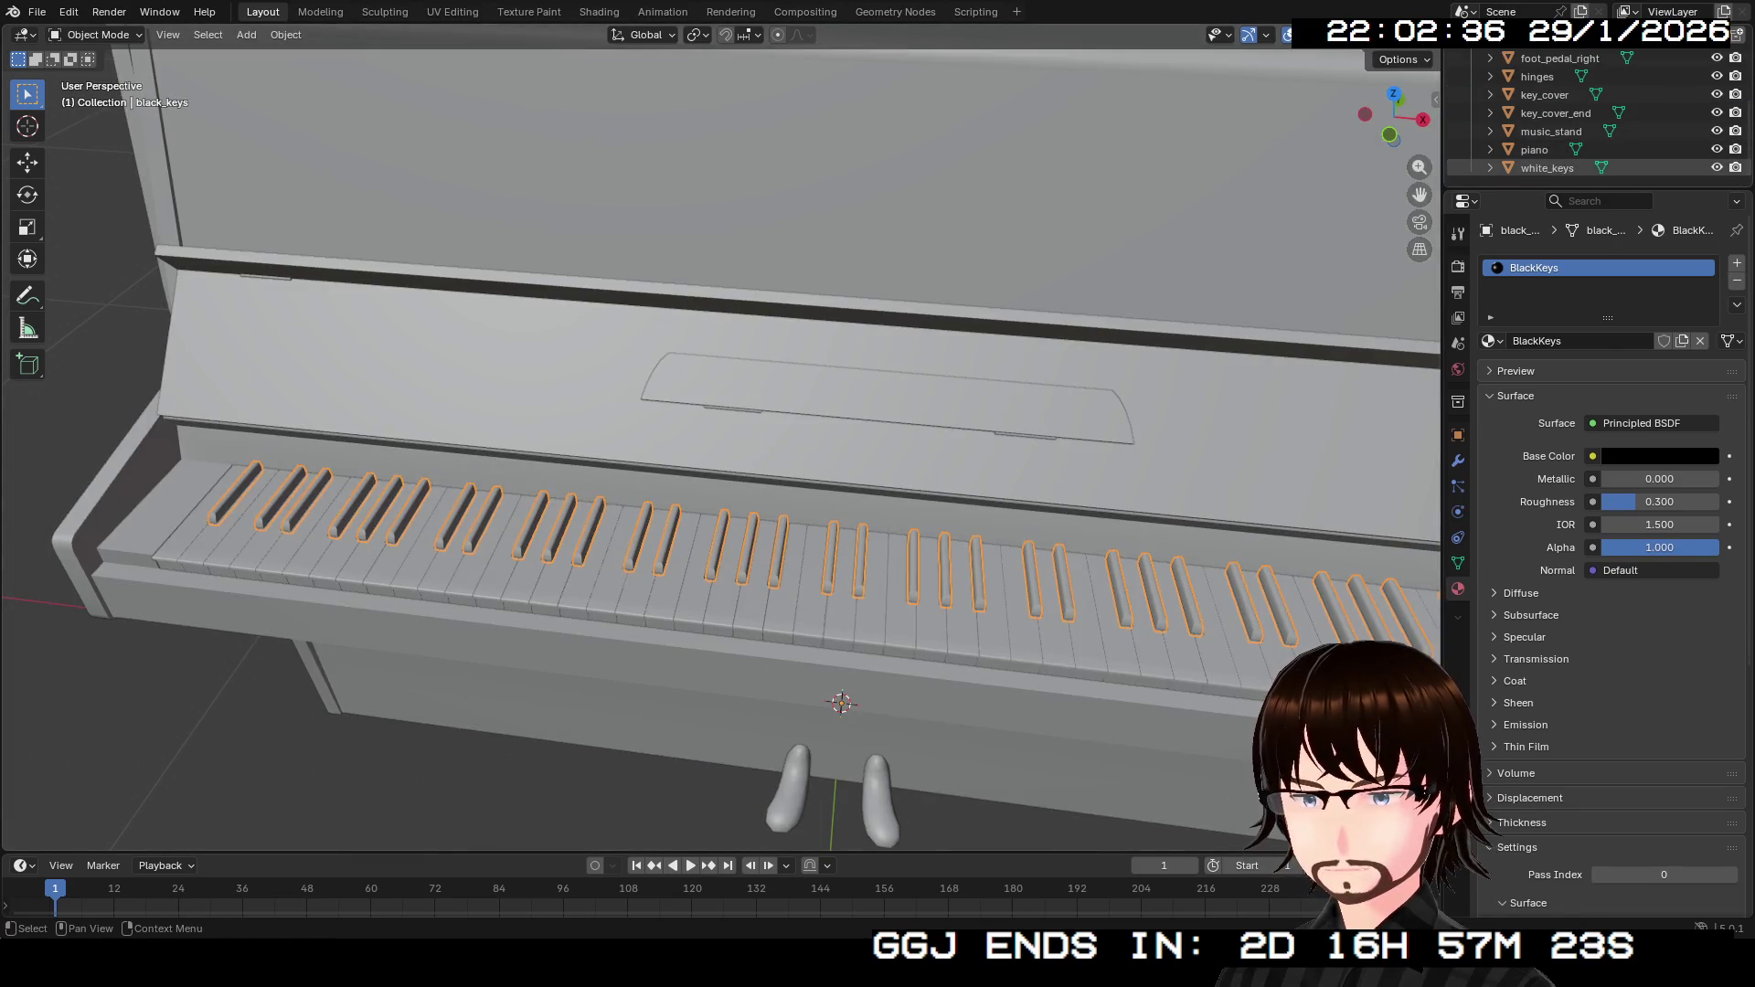
{"action": "left_click", "coordinate": [1548, 167]}
Give the white keys a new material with roughness 0.300 and a light grey base colour.
{"action": "key", "text": "Tab"}
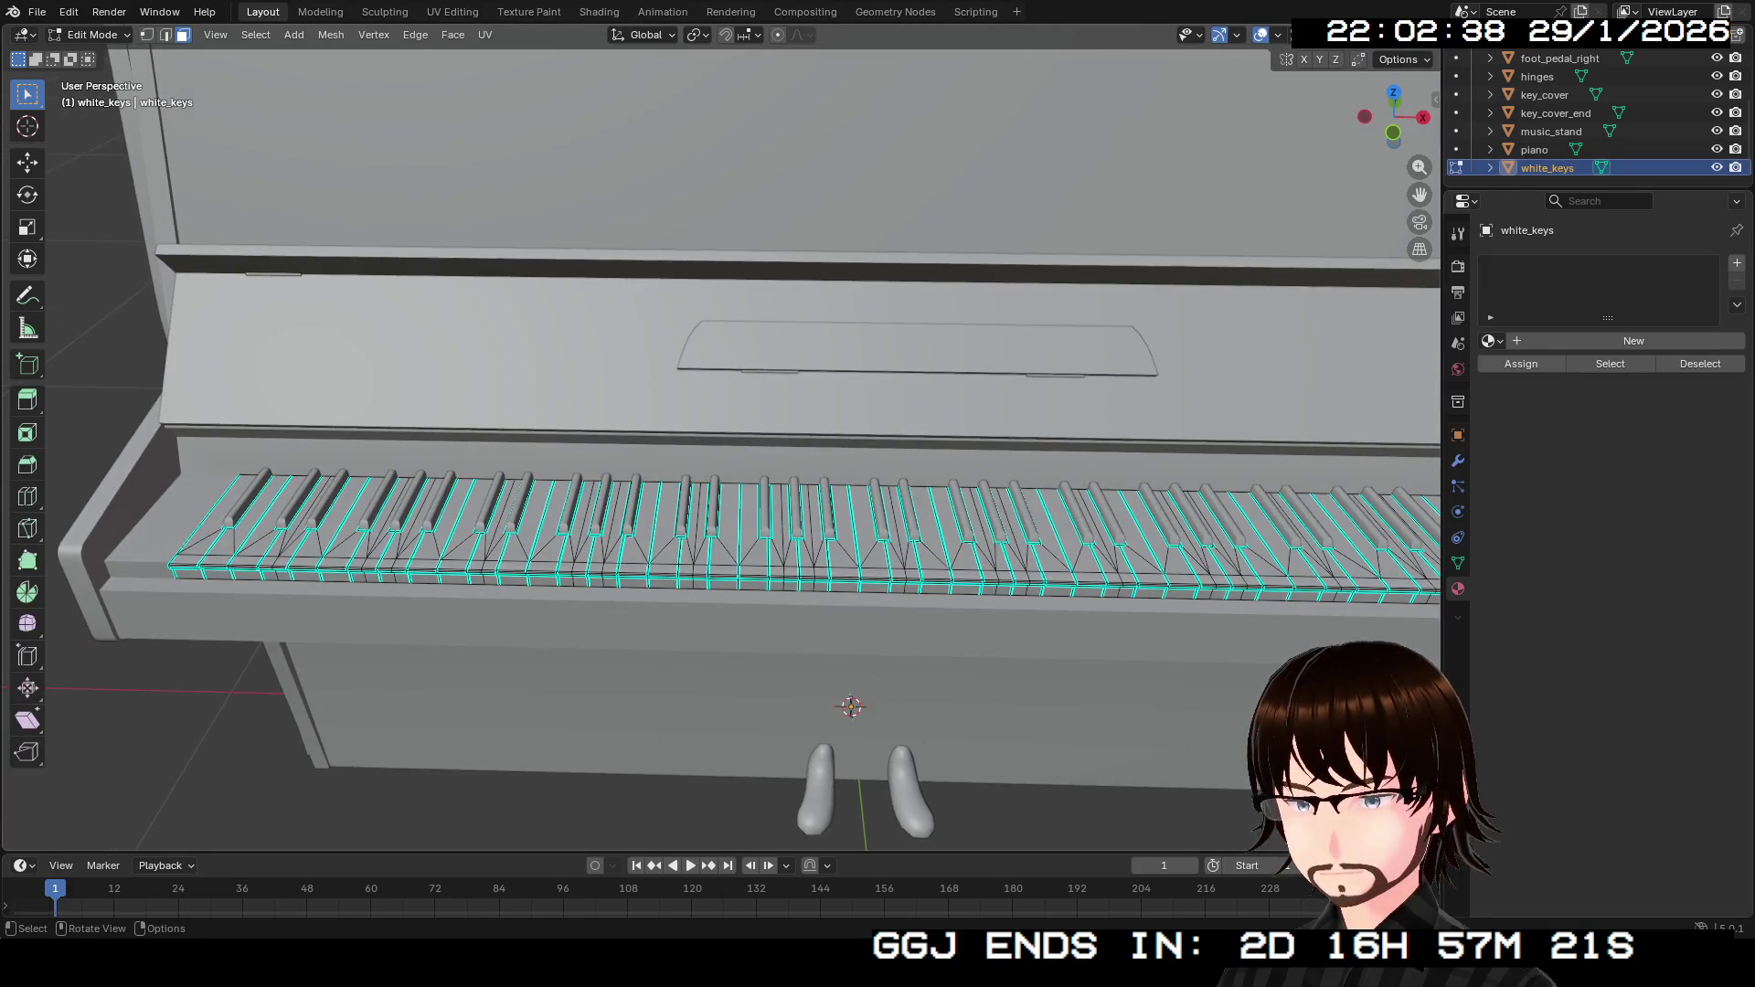
{"action": "left_click_drag", "start_coordinate": [1393, 117], "coordinate": [1297, 126]}
{"action": "left_click", "coordinate": [1634, 340]}
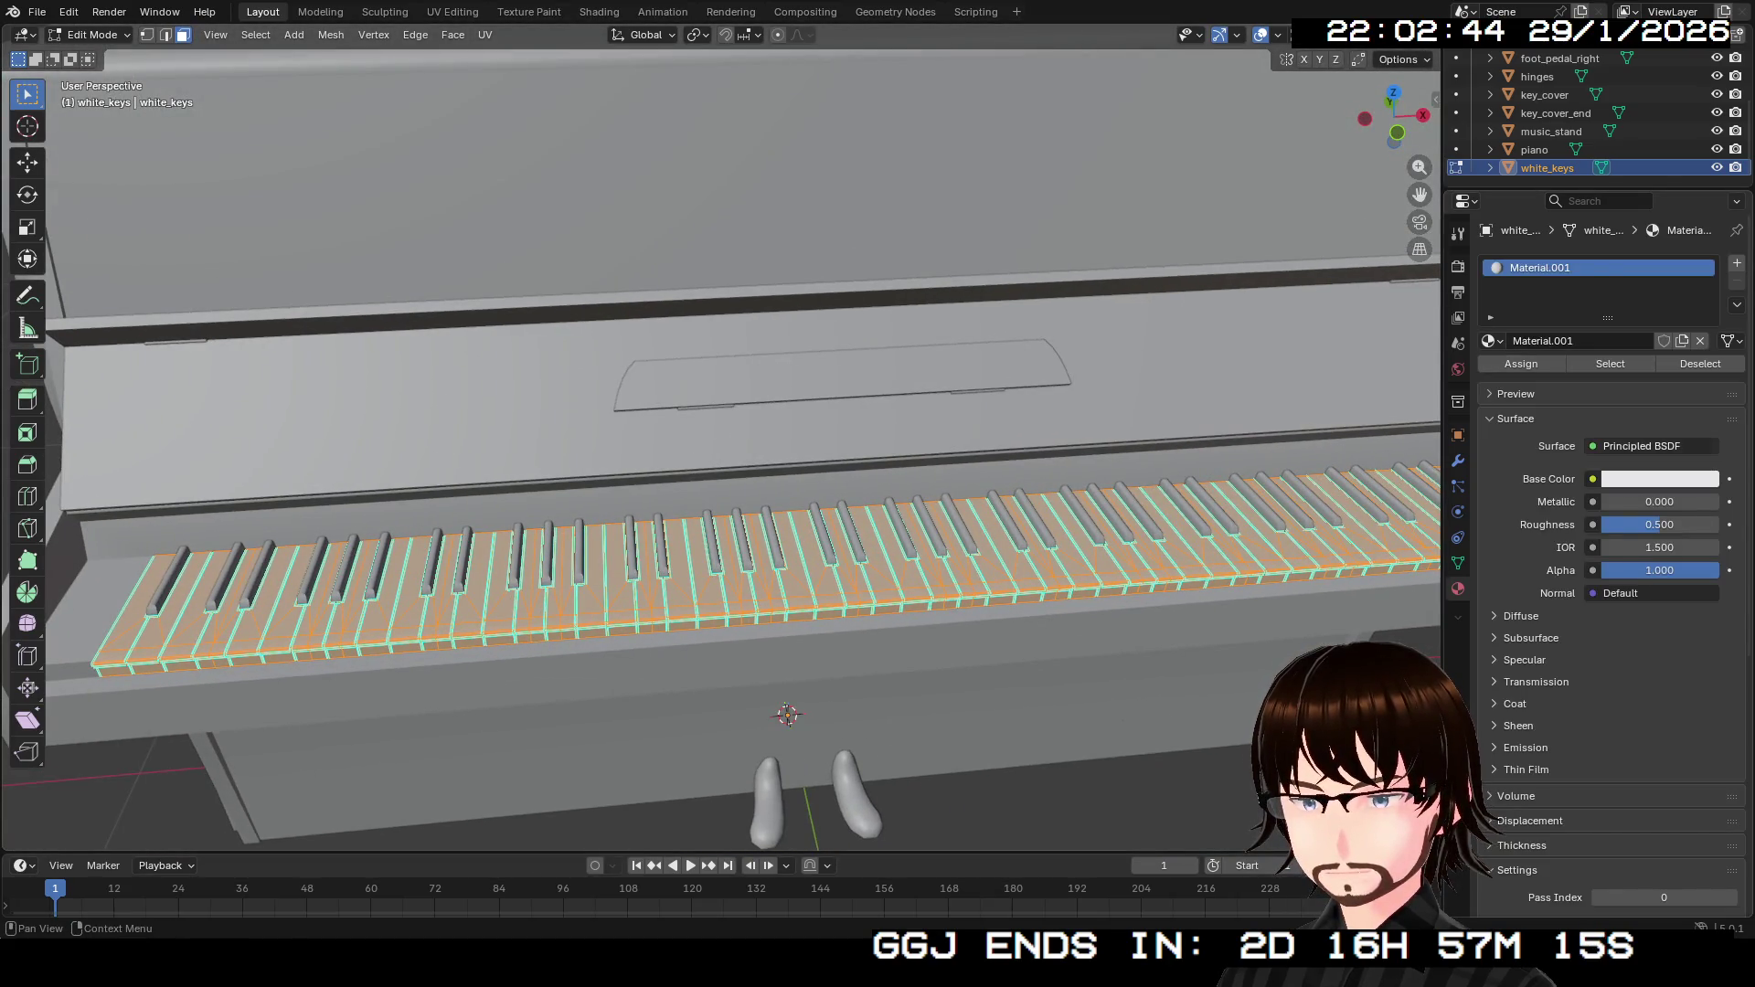
{"action": "left_click", "coordinate": [1659, 525]}
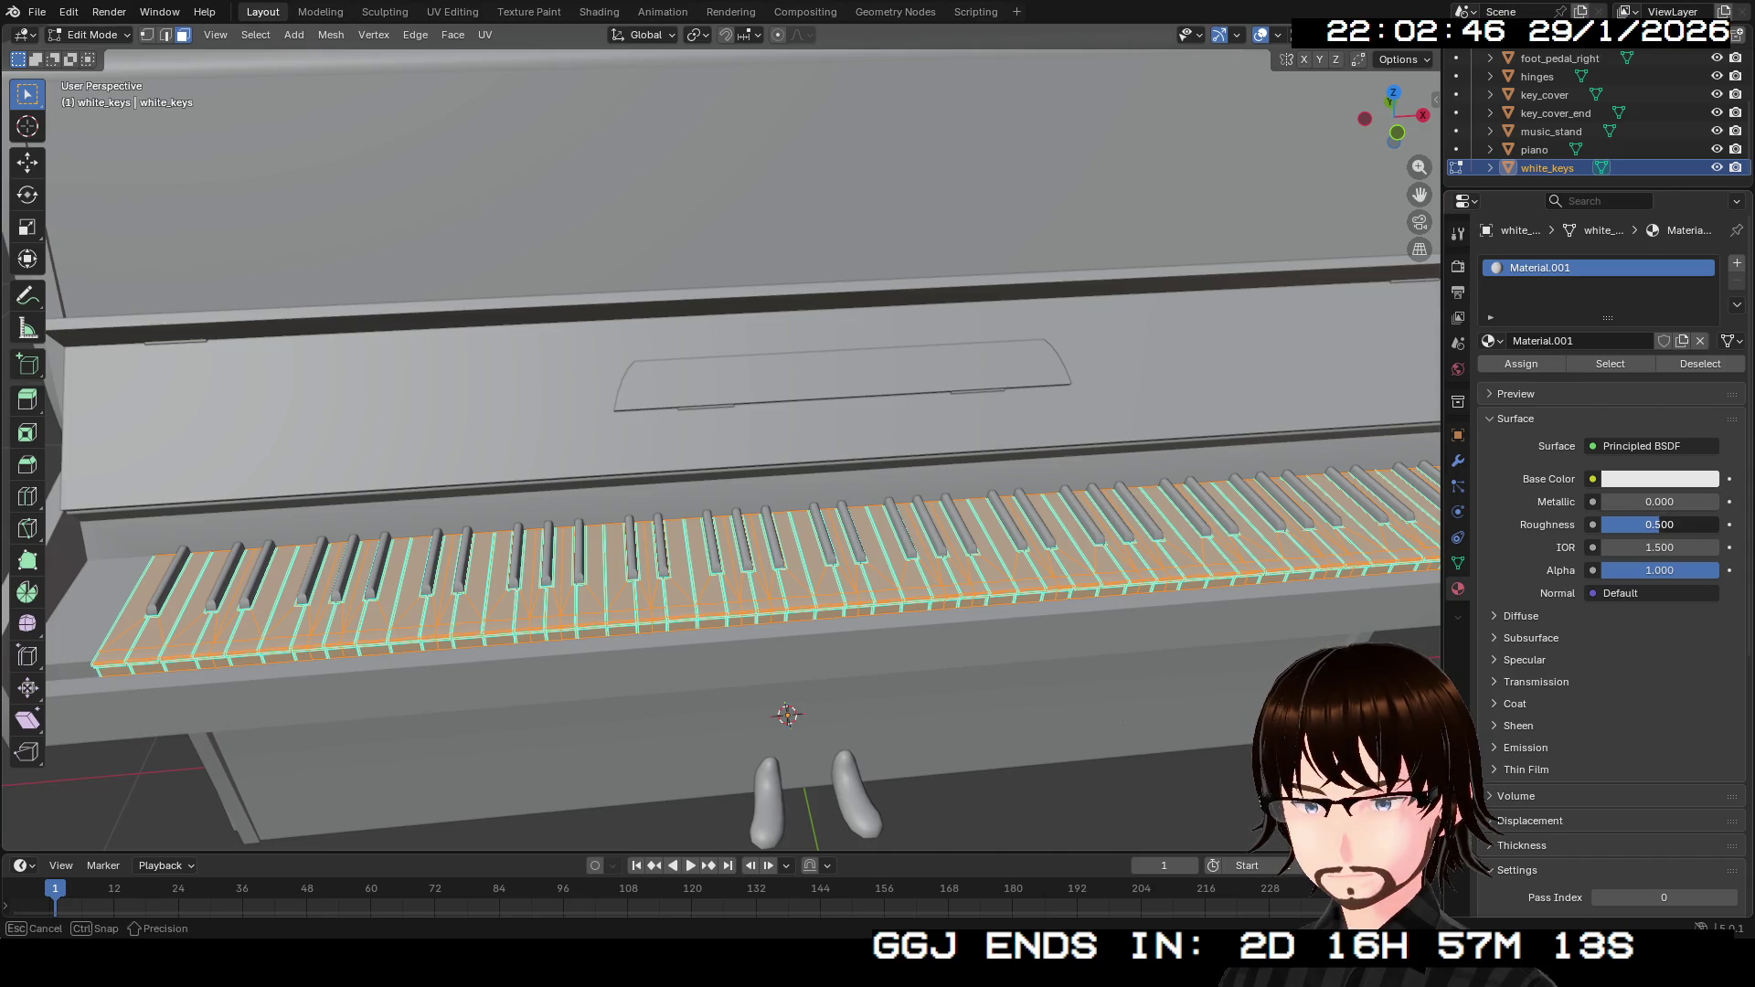
{"action": "type", "text": "0.5"}
{"action": "key", "text": "Left"}
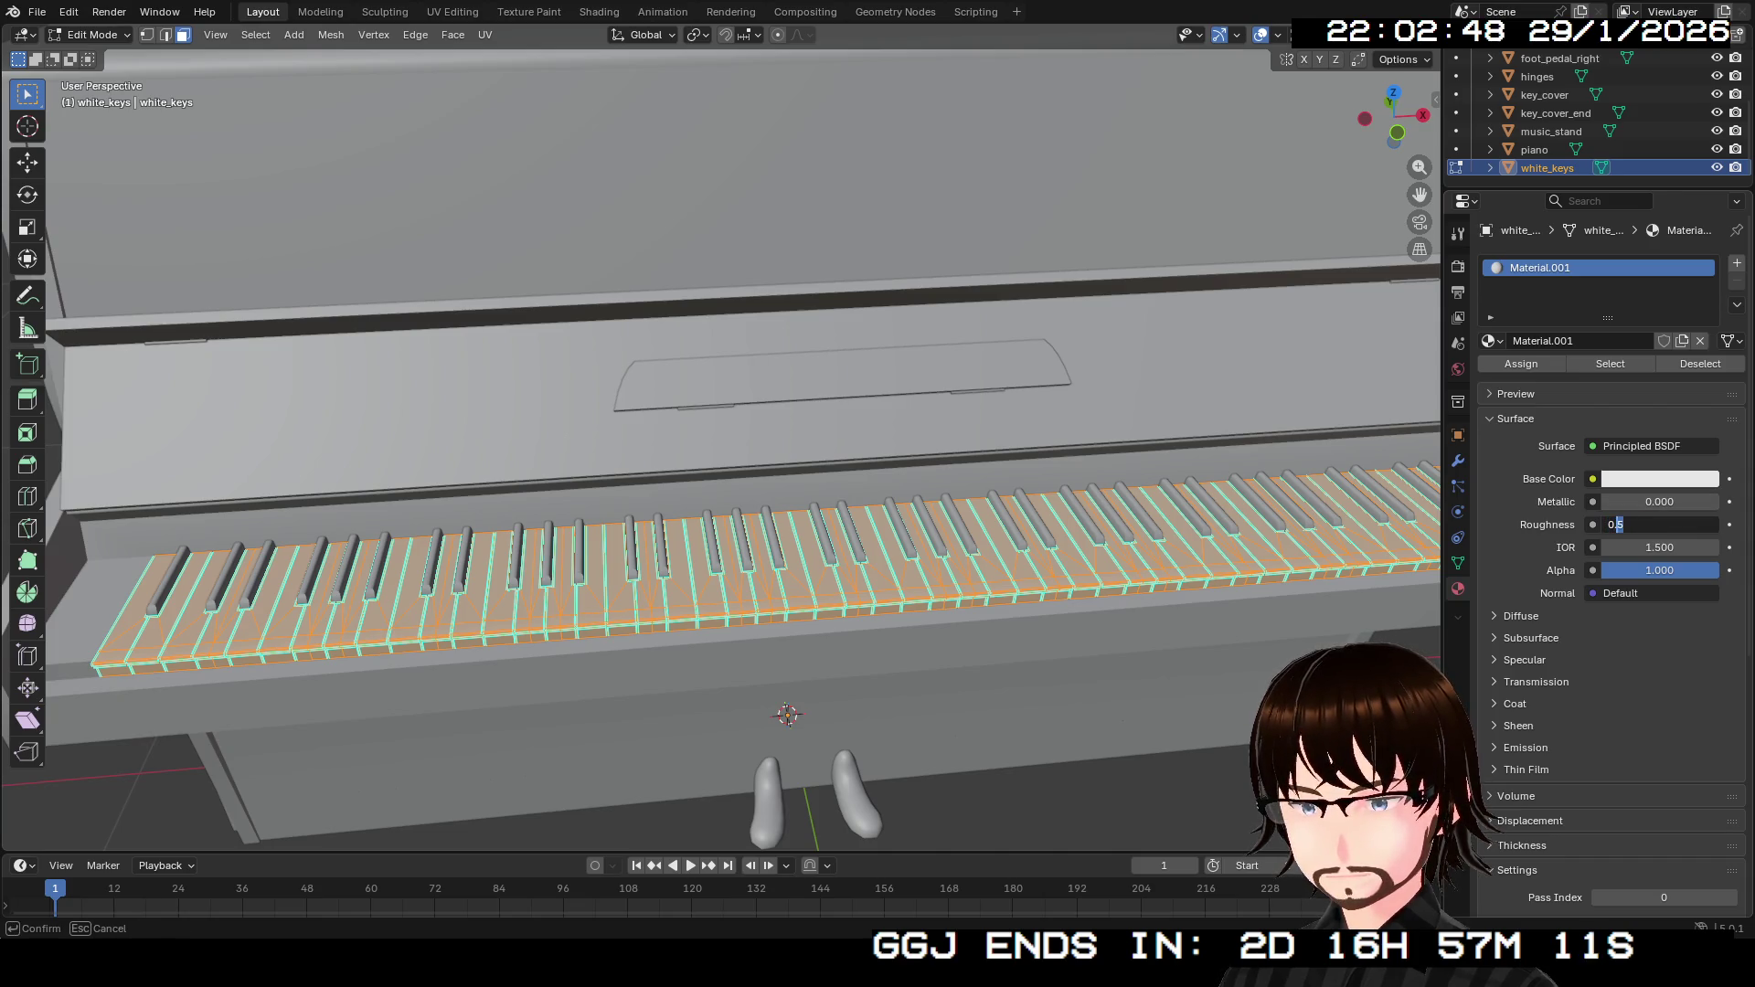
{"action": "key", "text": "Return"}
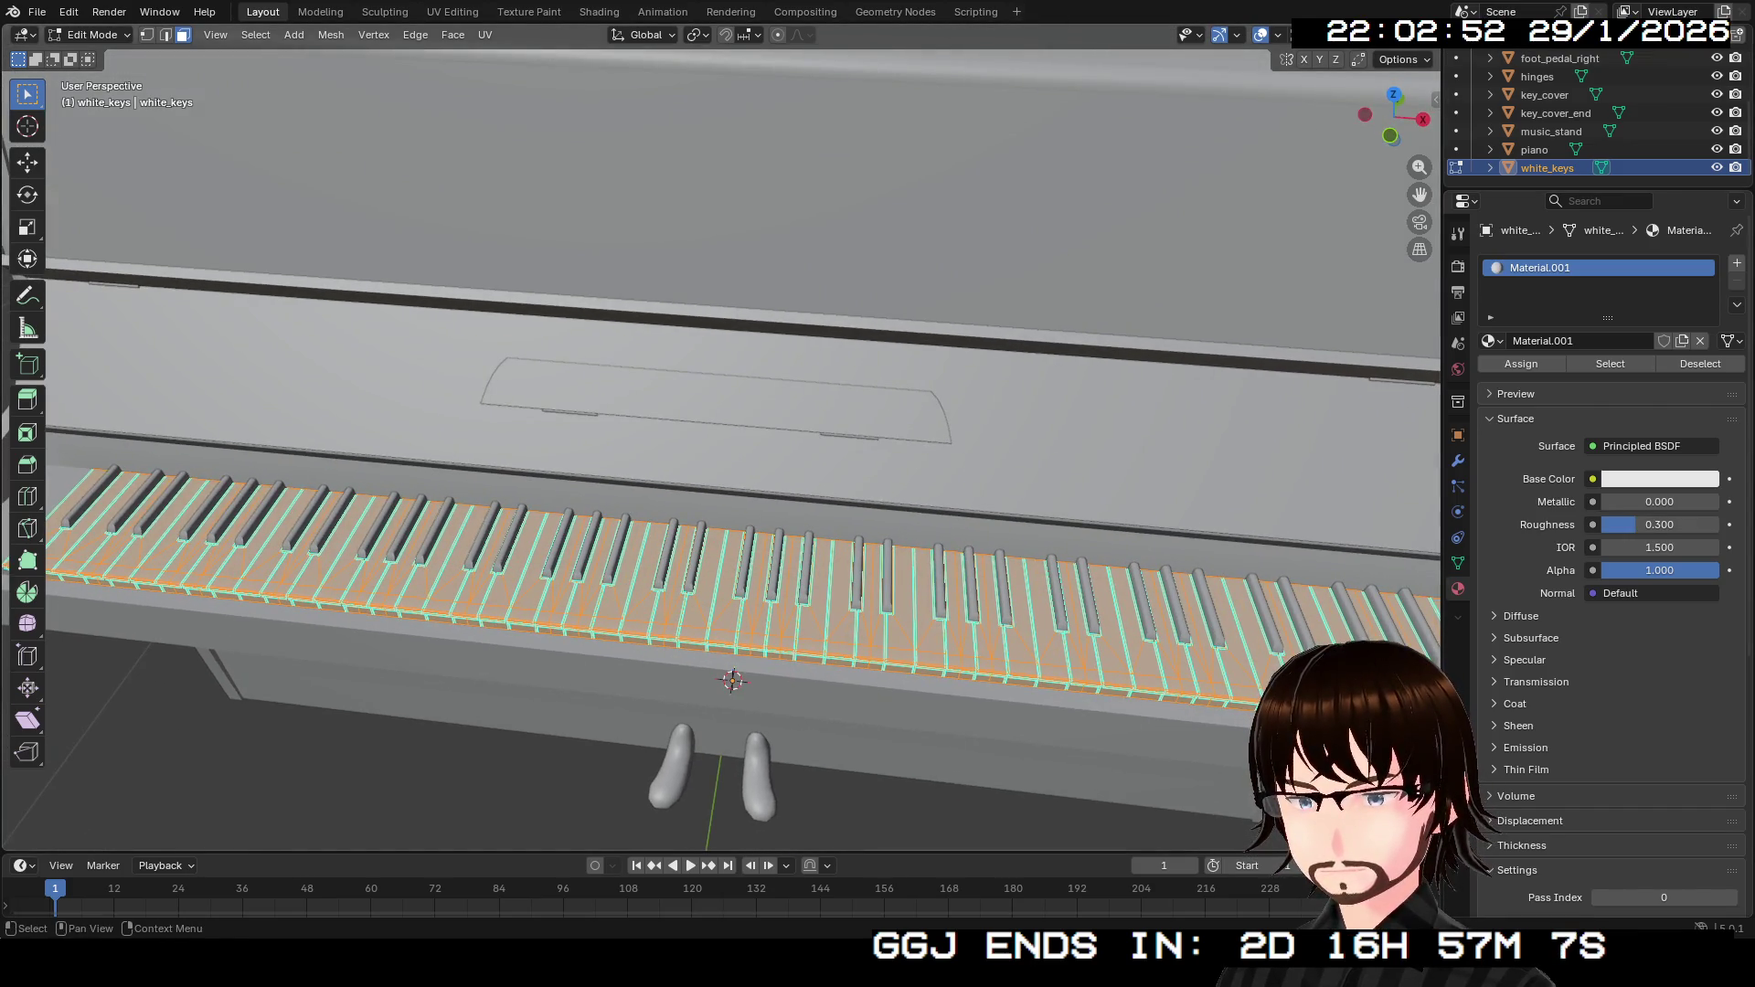
{"action": "left_click", "coordinate": [1658, 478]}
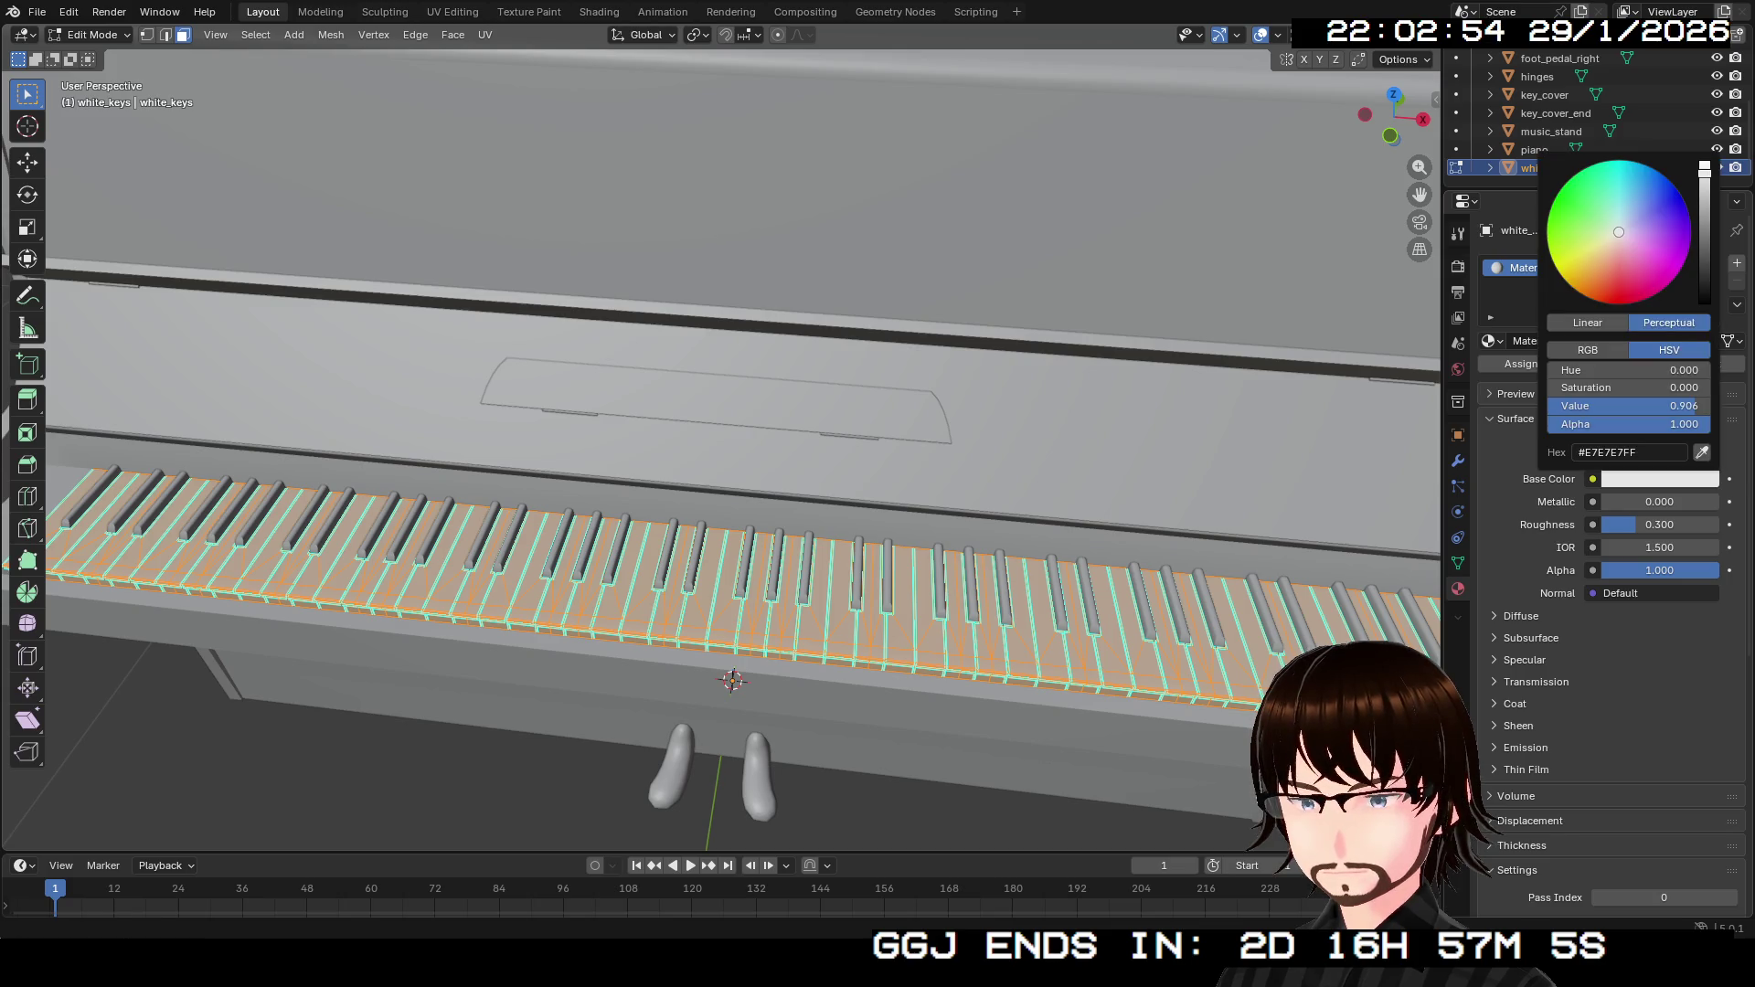
{"action": "mouse_move", "coordinate": [1705, 169]}
{"action": "left_mouse_down"}
{"action": "mouse_move", "coordinate": [1704, 207]}
{"action": "mouse_move", "coordinate": [1705, 188]}
{"action": "mouse_move", "coordinate": [1617, 236]}
{"action": "left_mouse_up"}
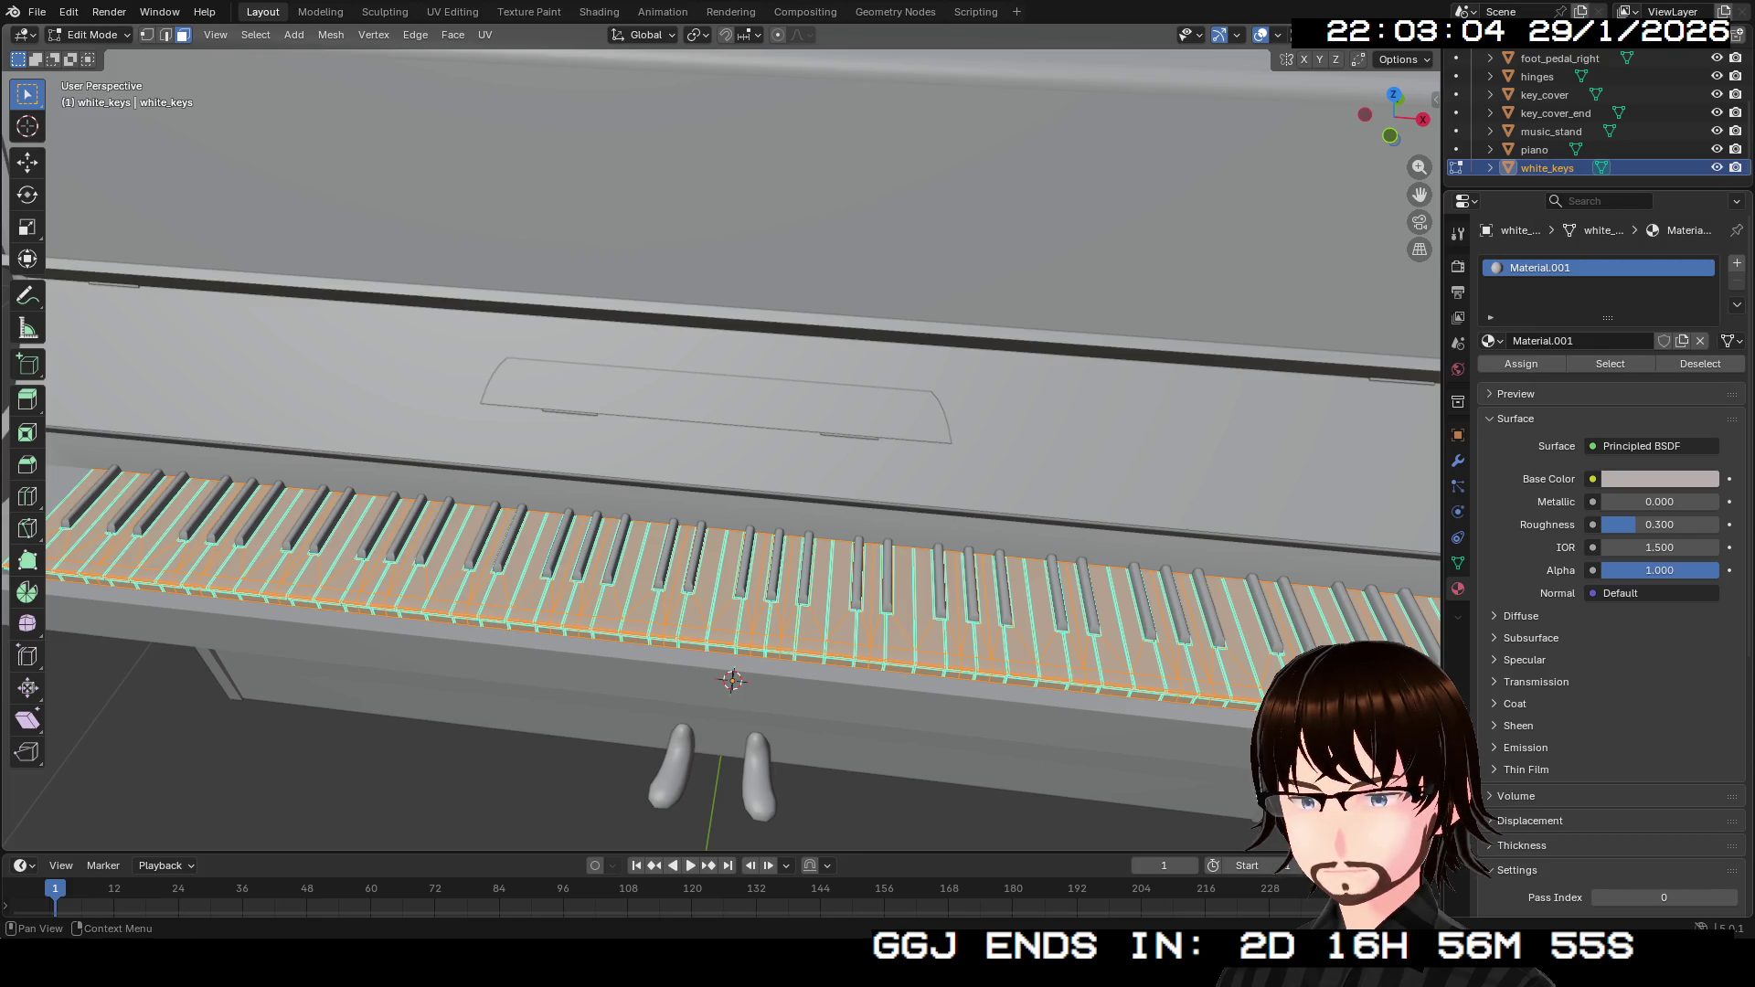
{"action": "key", "text": "KP_6"}
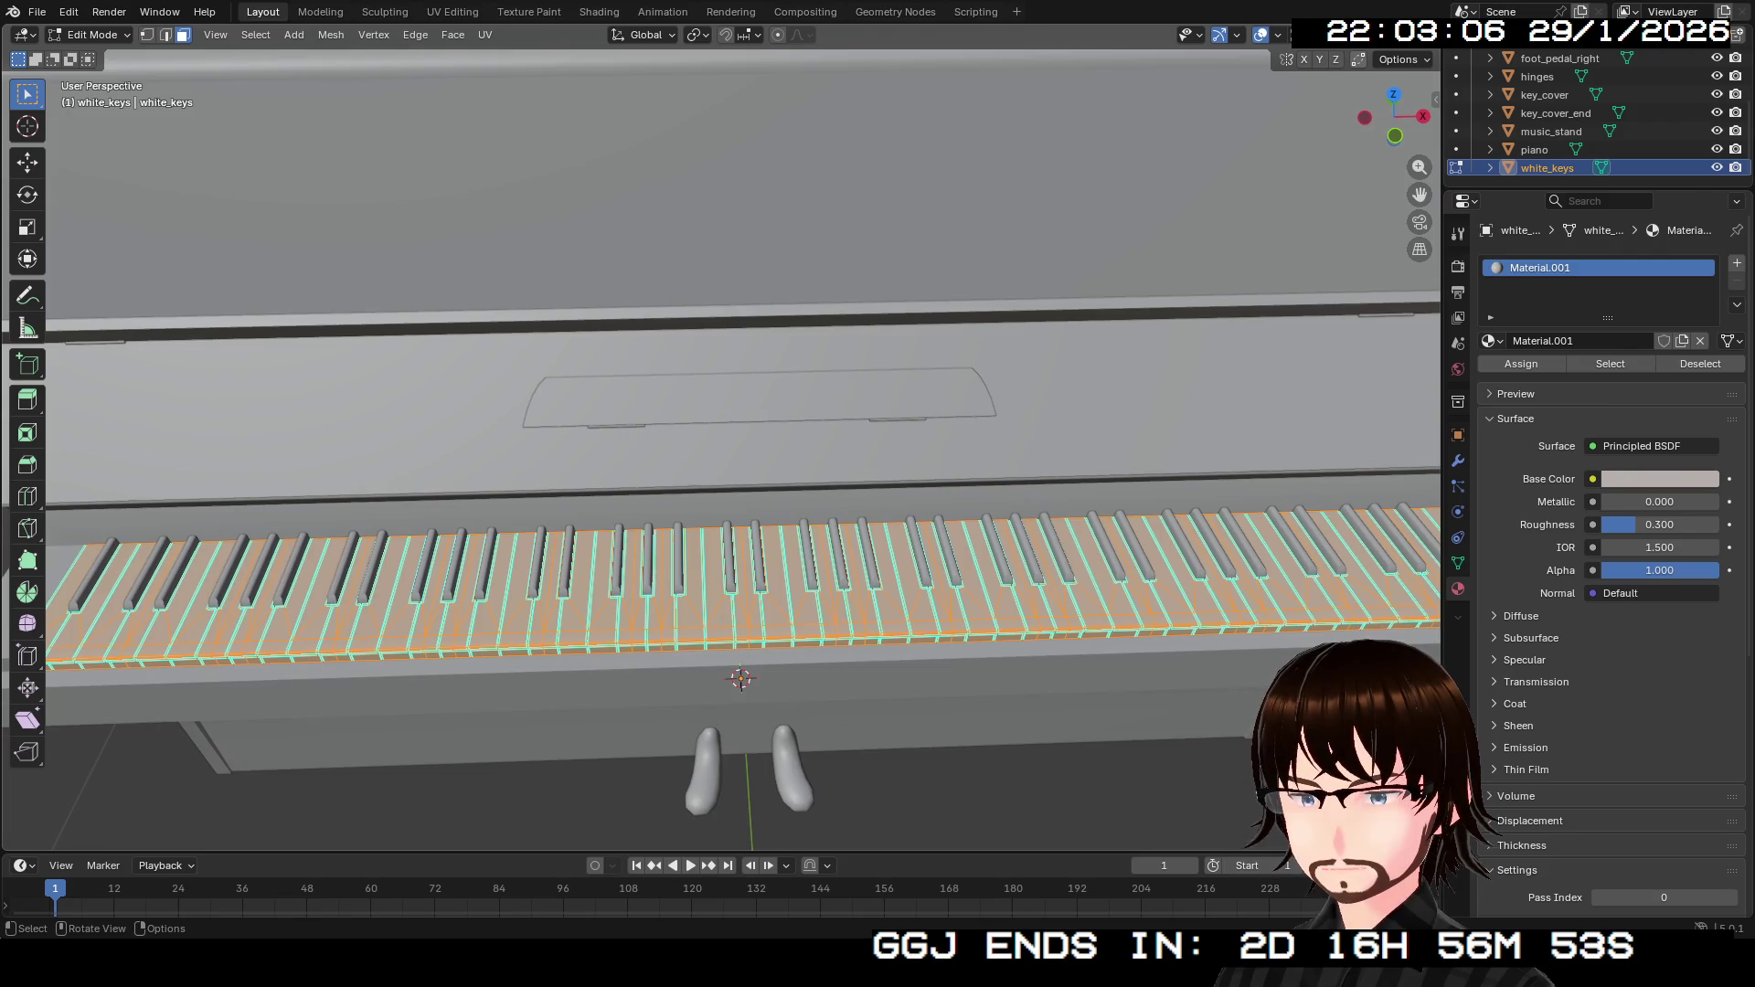
Orbit around the piano to check both key sets, then select the piano body.
{"action": "key", "text": "KP_6"}
{"action": "key", "text": "KP_6"}
{"action": "key", "text": "KP_6"}
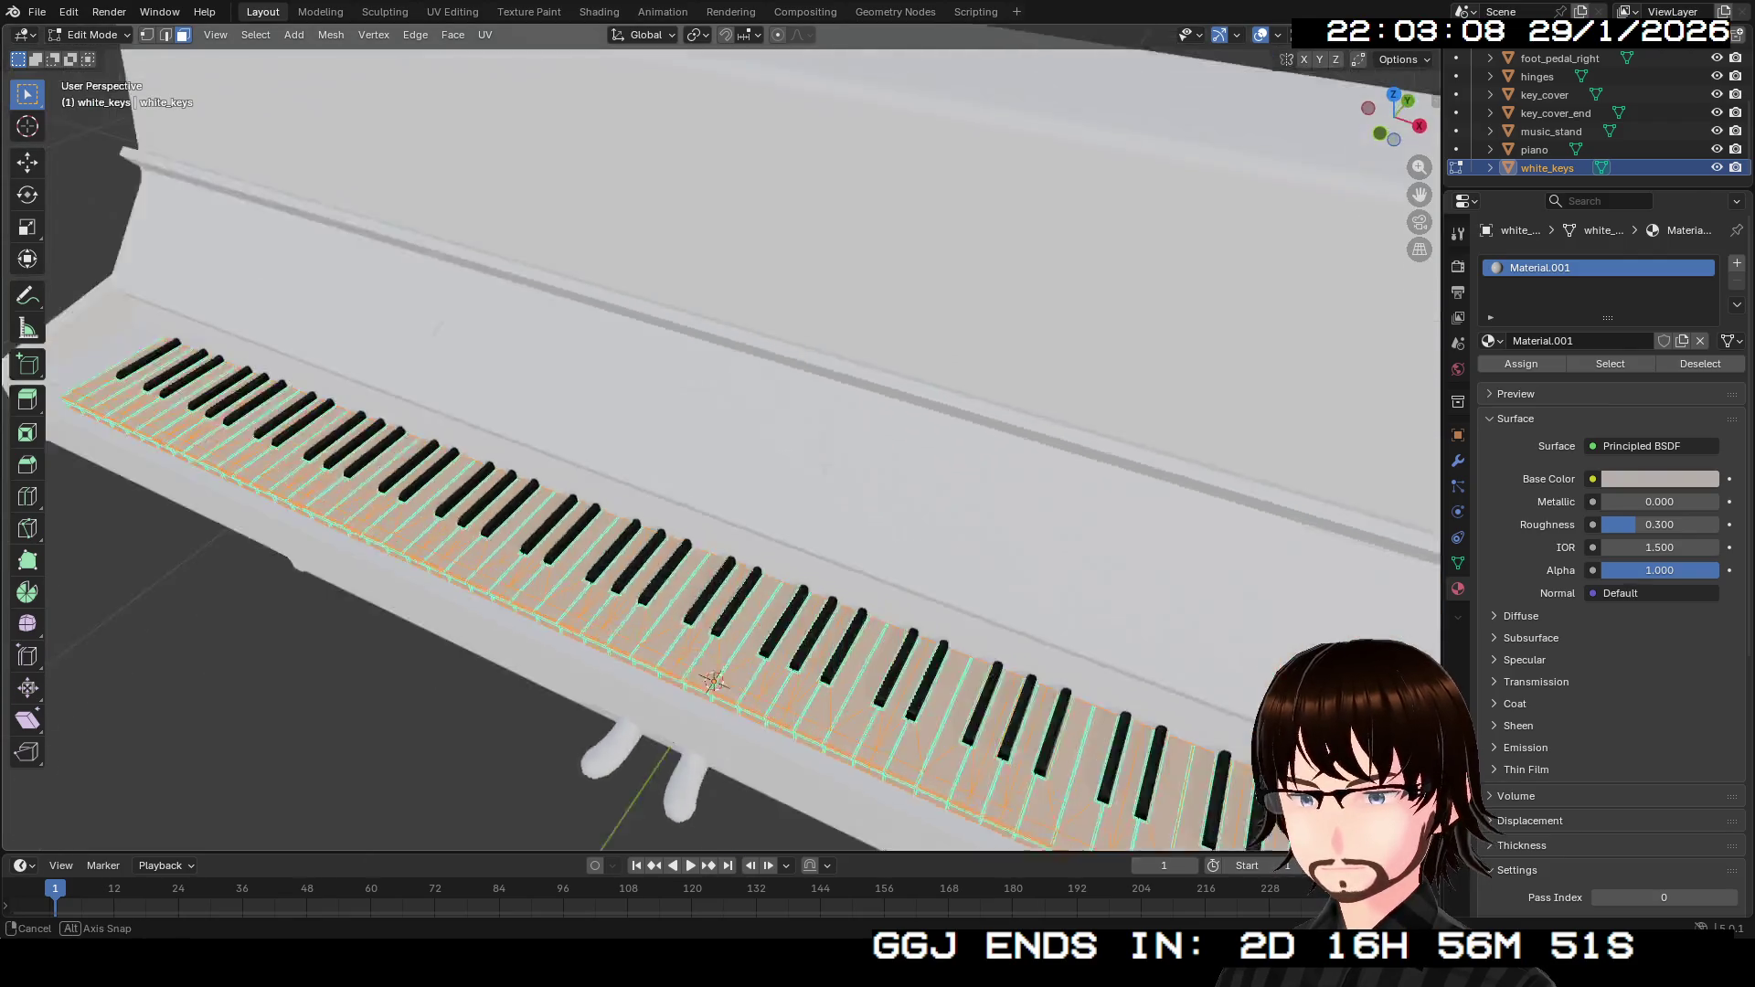
{"action": "key", "text": "Tab"}
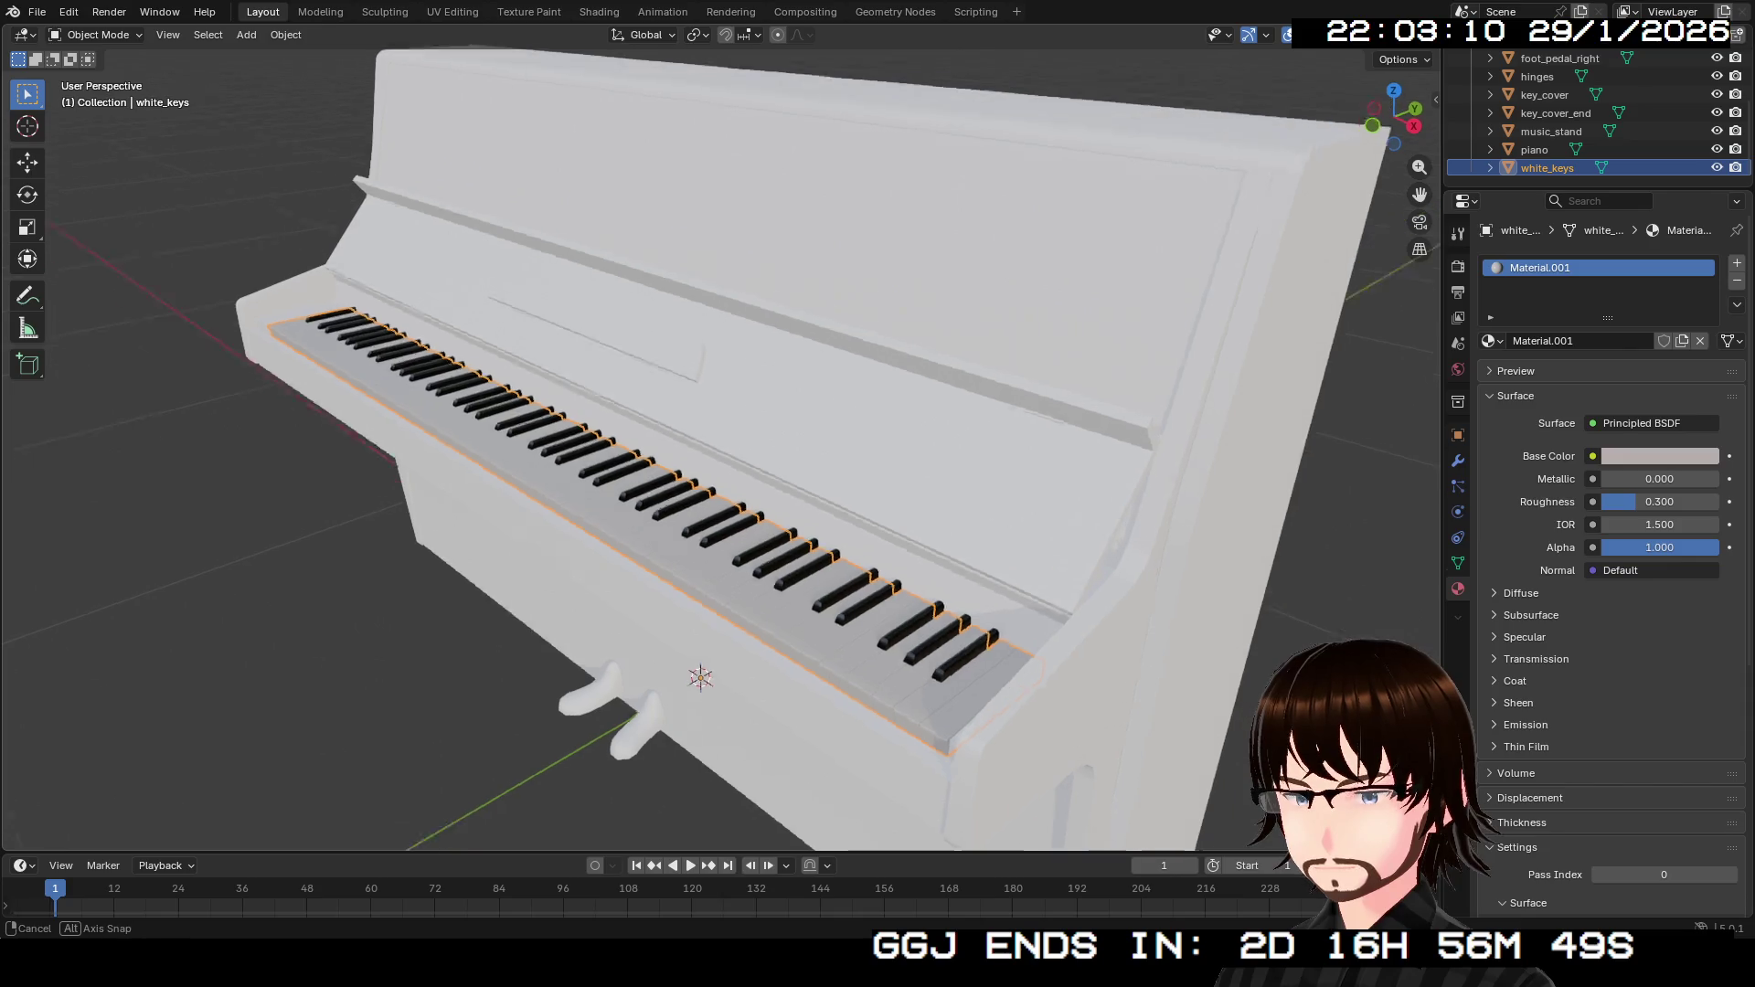
{"action": "mouse_move", "coordinate": [731, 457]}
{"action": "left_mouse_down"}
{"action": "mouse_move", "coordinate": [694, 549]}
{"action": "mouse_move", "coordinate": [731, 466]}
{"action": "mouse_move", "coordinate": [758, 494]}
{"action": "left_mouse_up"}
{"action": "key", "text": "Tab"}
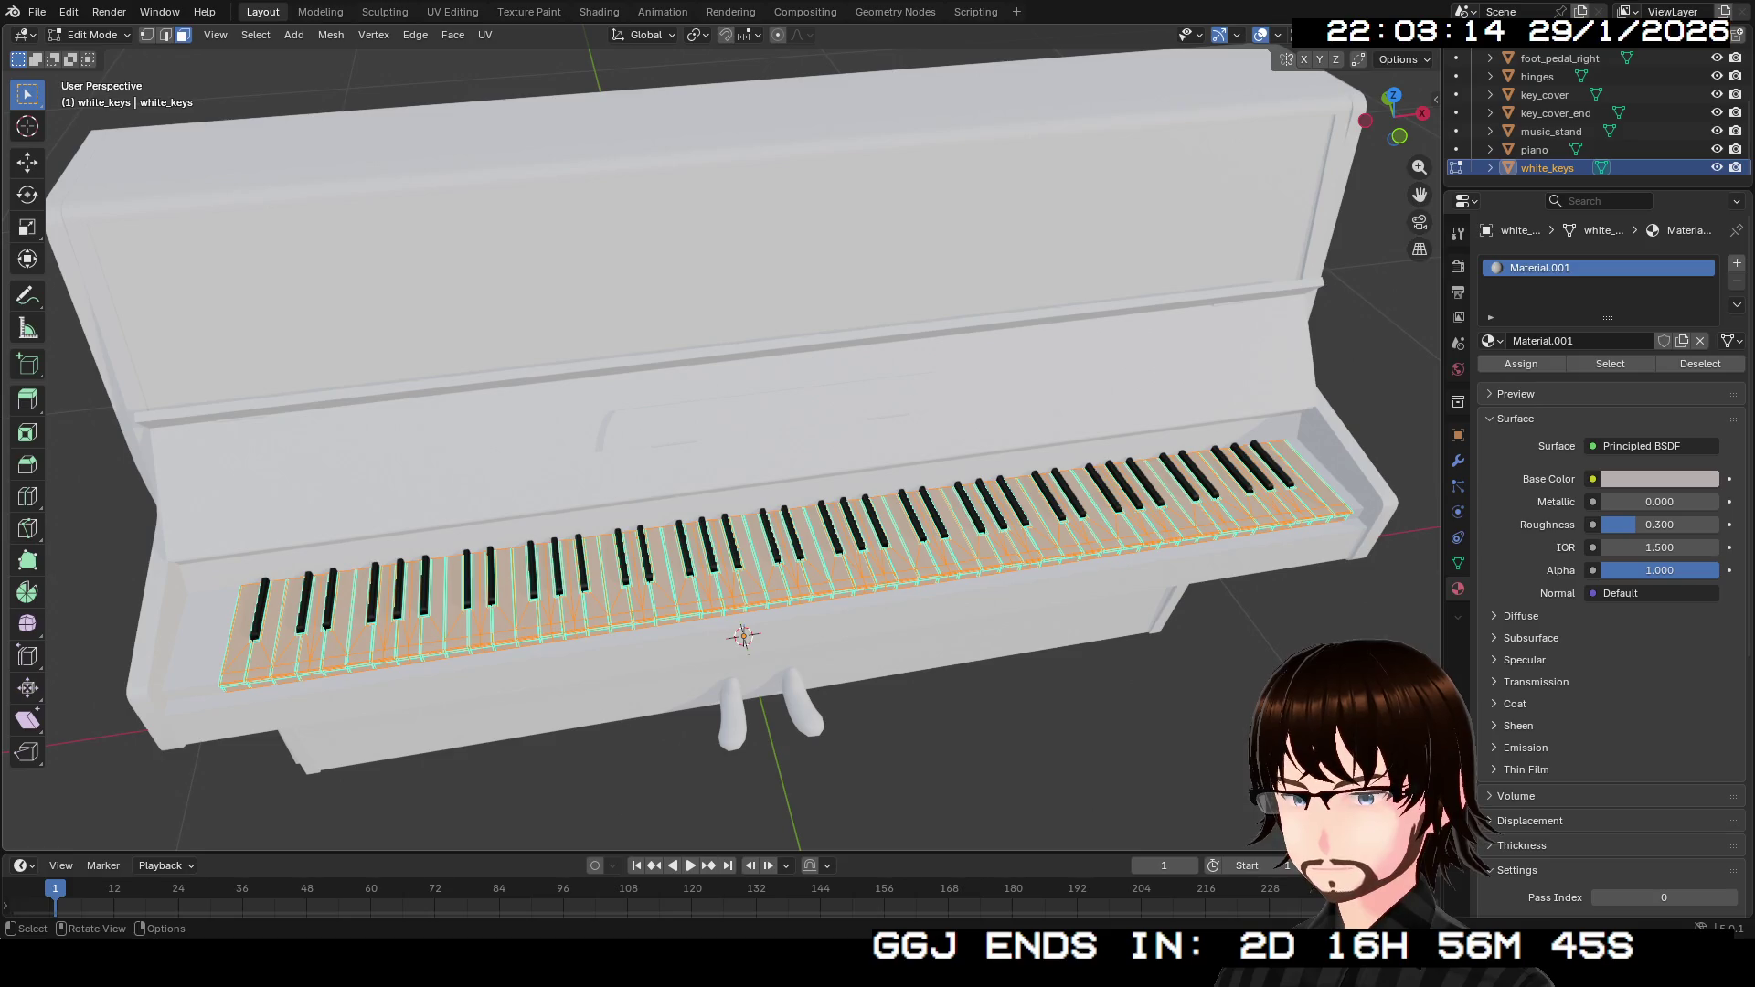
{"action": "key", "text": "KP_6"}
{"action": "key", "text": "KP_6"}
{"action": "key", "text": "KP_6"}
{"action": "key", "text": "Tab"}
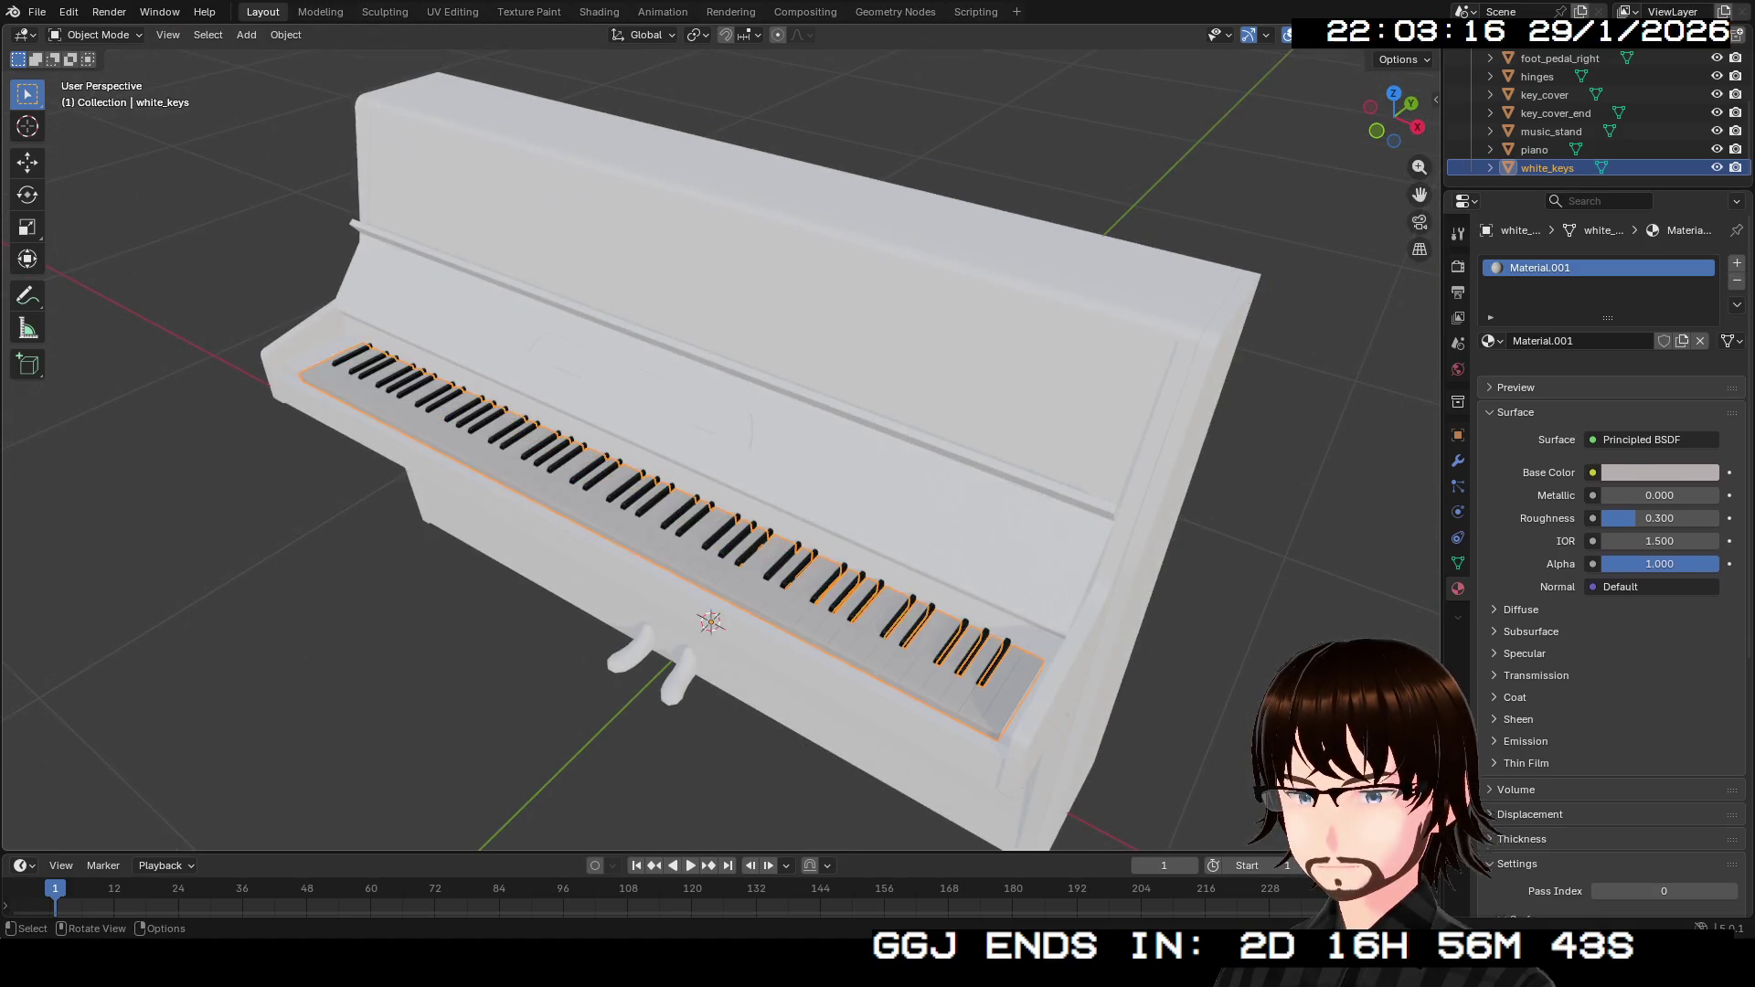
{"action": "left_click", "coordinate": [1535, 149]}
{"action": "key", "text": "KP_6"}
{"action": "key", "text": "KP_6"}
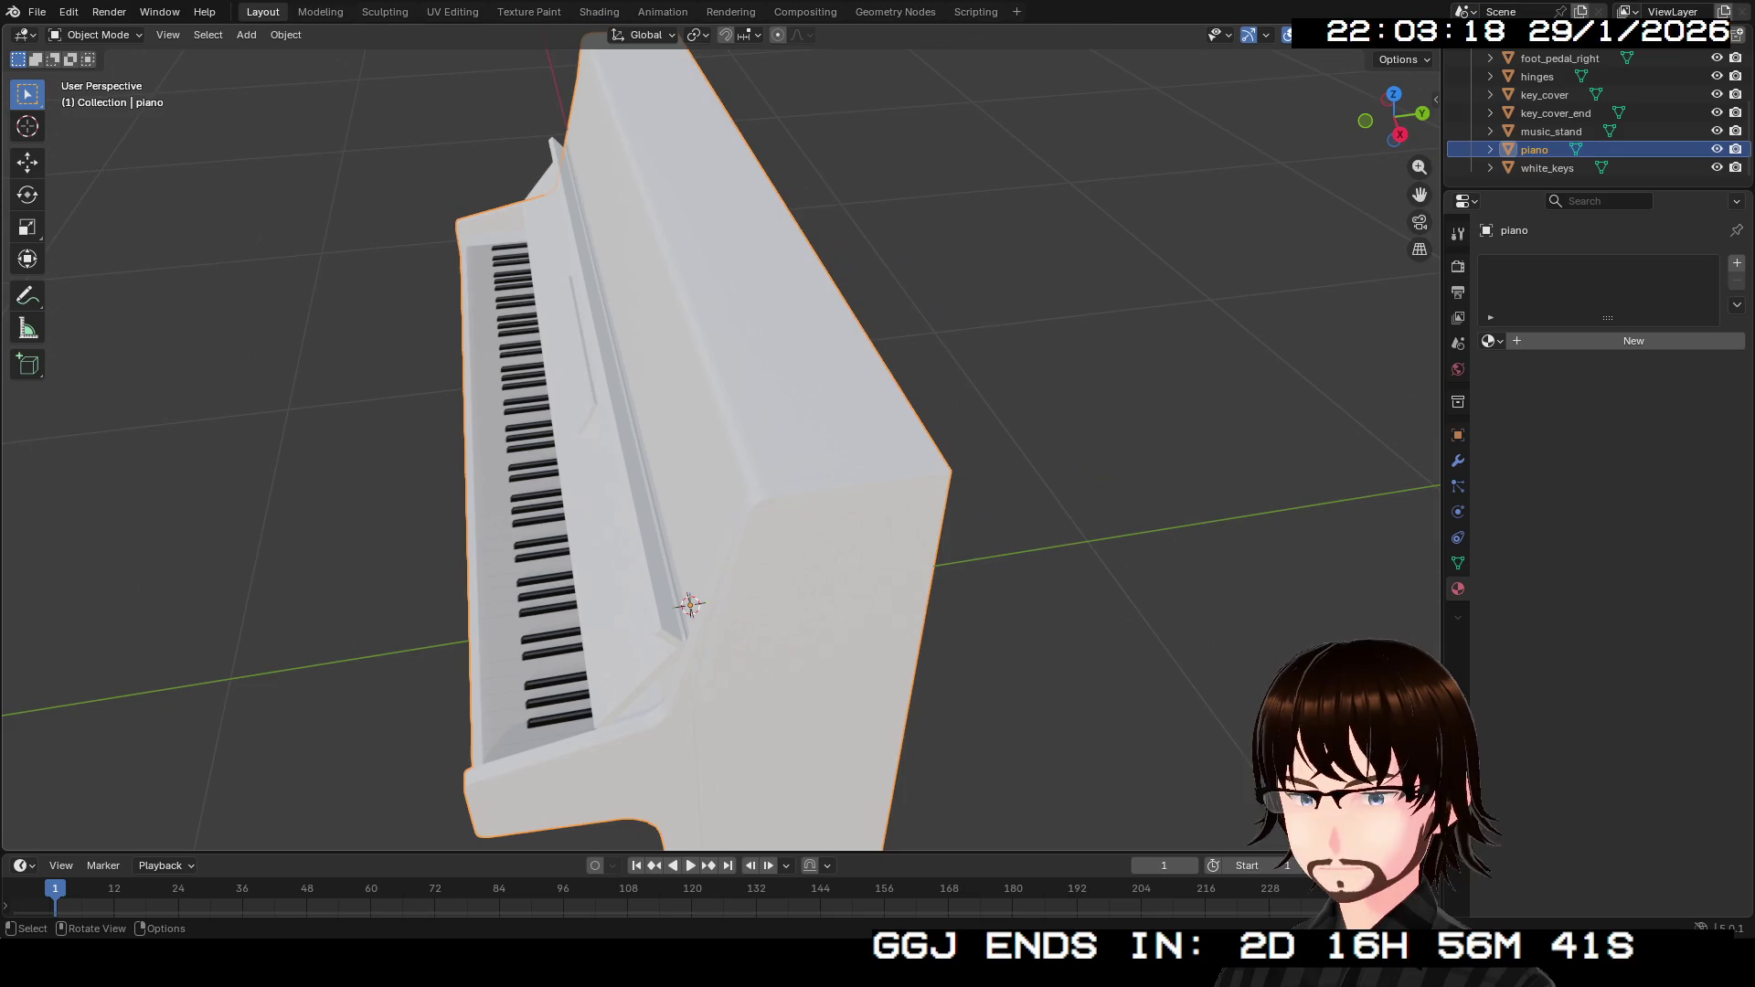
Select the whole piano body mesh and give it a new dark brown material with roughness 0.8.
{"action": "key", "text": "Tab"}
{"action": "mouse_move", "coordinate": [713, 457]}
{"action": "left_mouse_down"}
{"action": "mouse_move", "coordinate": [695, 512]}
{"action": "mouse_move", "coordinate": [530, 512]}
{"action": "mouse_move", "coordinate": [639, 512]}
{"action": "left_mouse_up"}
{"action": "key", "text": "a"}
{"action": "left_click", "coordinate": [1634, 340]}
{"action": "left_click", "coordinate": [1659, 479]}
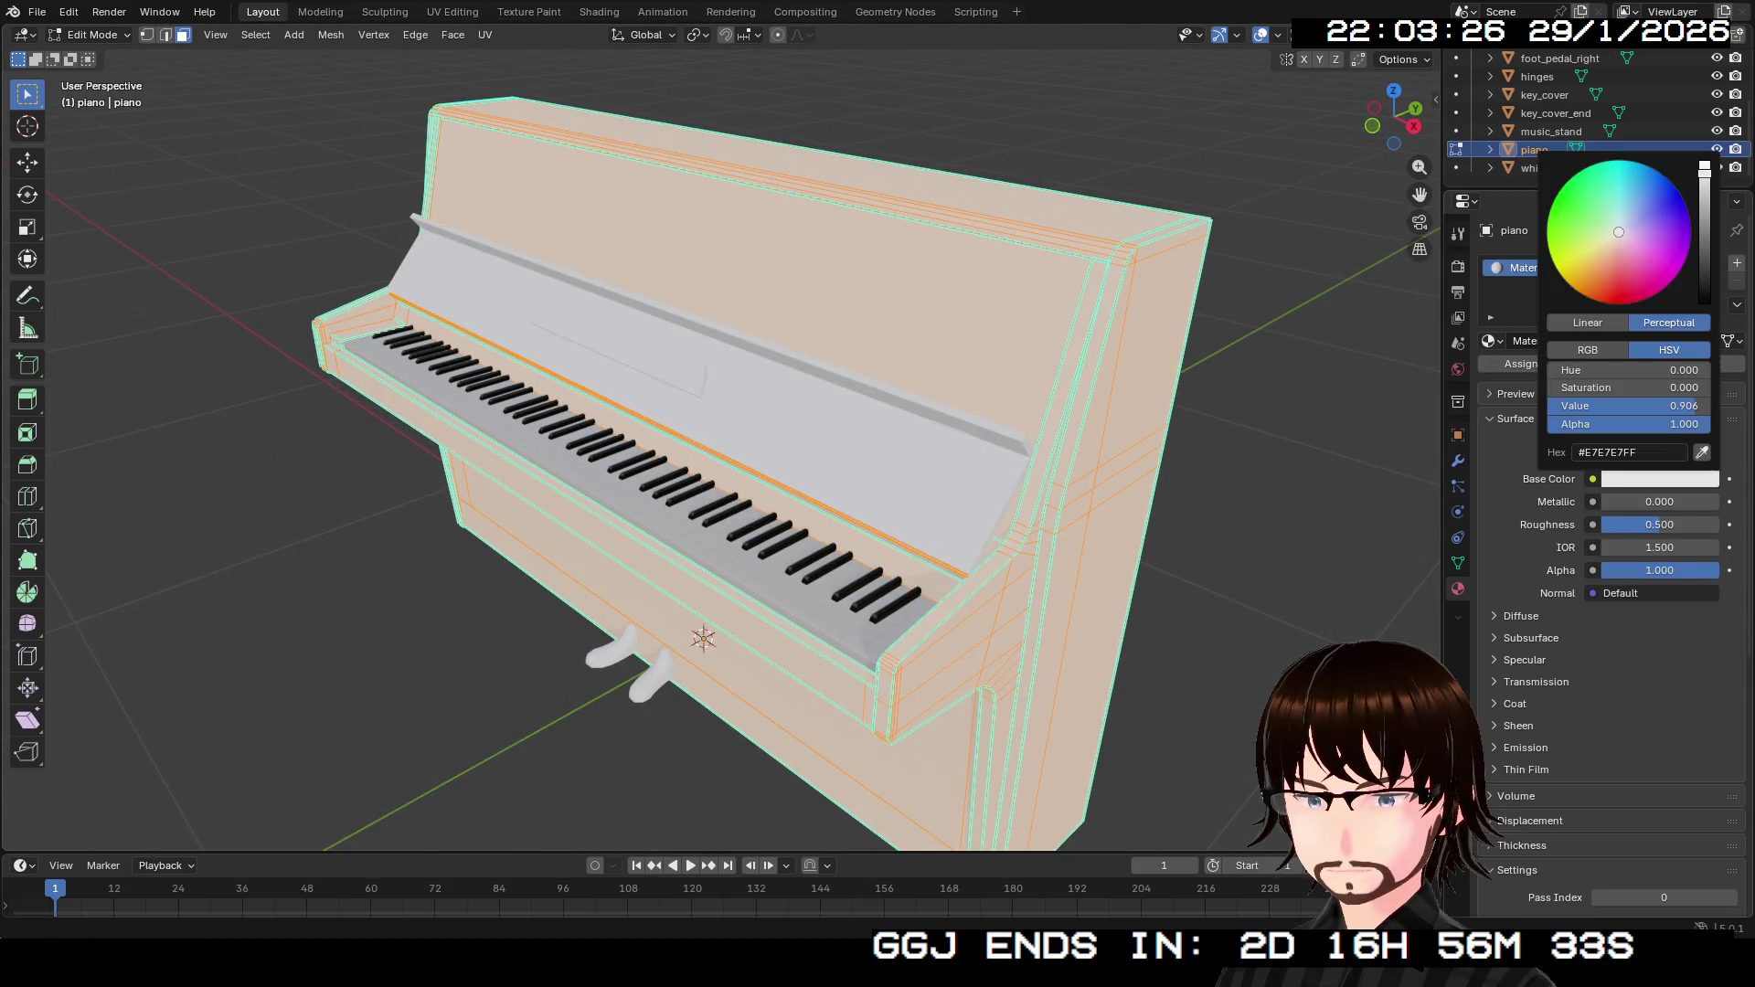
{"action": "left_click_drag", "start_coordinate": [1616, 265], "coordinate": [1604, 299]}
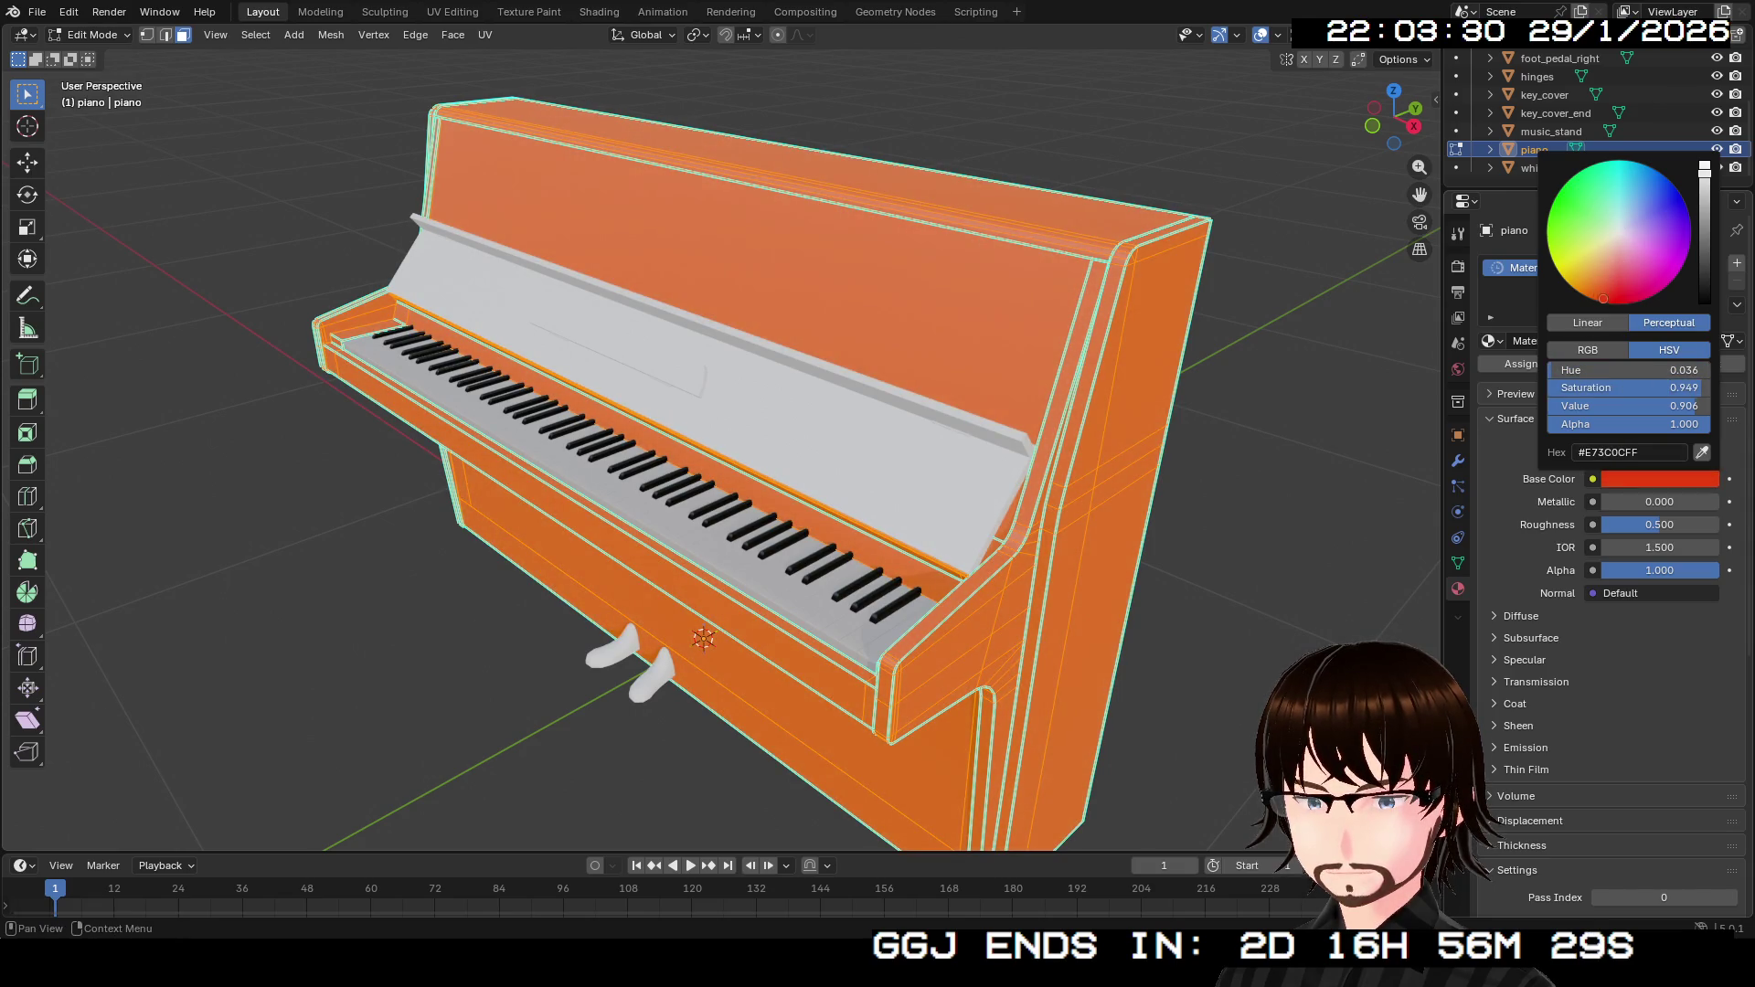
{"action": "left_click_drag", "start_coordinate": [1704, 170], "coordinate": [1704, 281]}
{"action": "mouse_move", "coordinate": [1602, 298]}
{"action": "left_mouse_down"}
{"action": "mouse_move", "coordinate": [1588, 288]}
{"action": "mouse_move", "coordinate": [1606, 276]}
{"action": "left_mouse_up"}
{"action": "left_click_drag", "start_coordinate": [1659, 525], "coordinate": [1696, 525]}
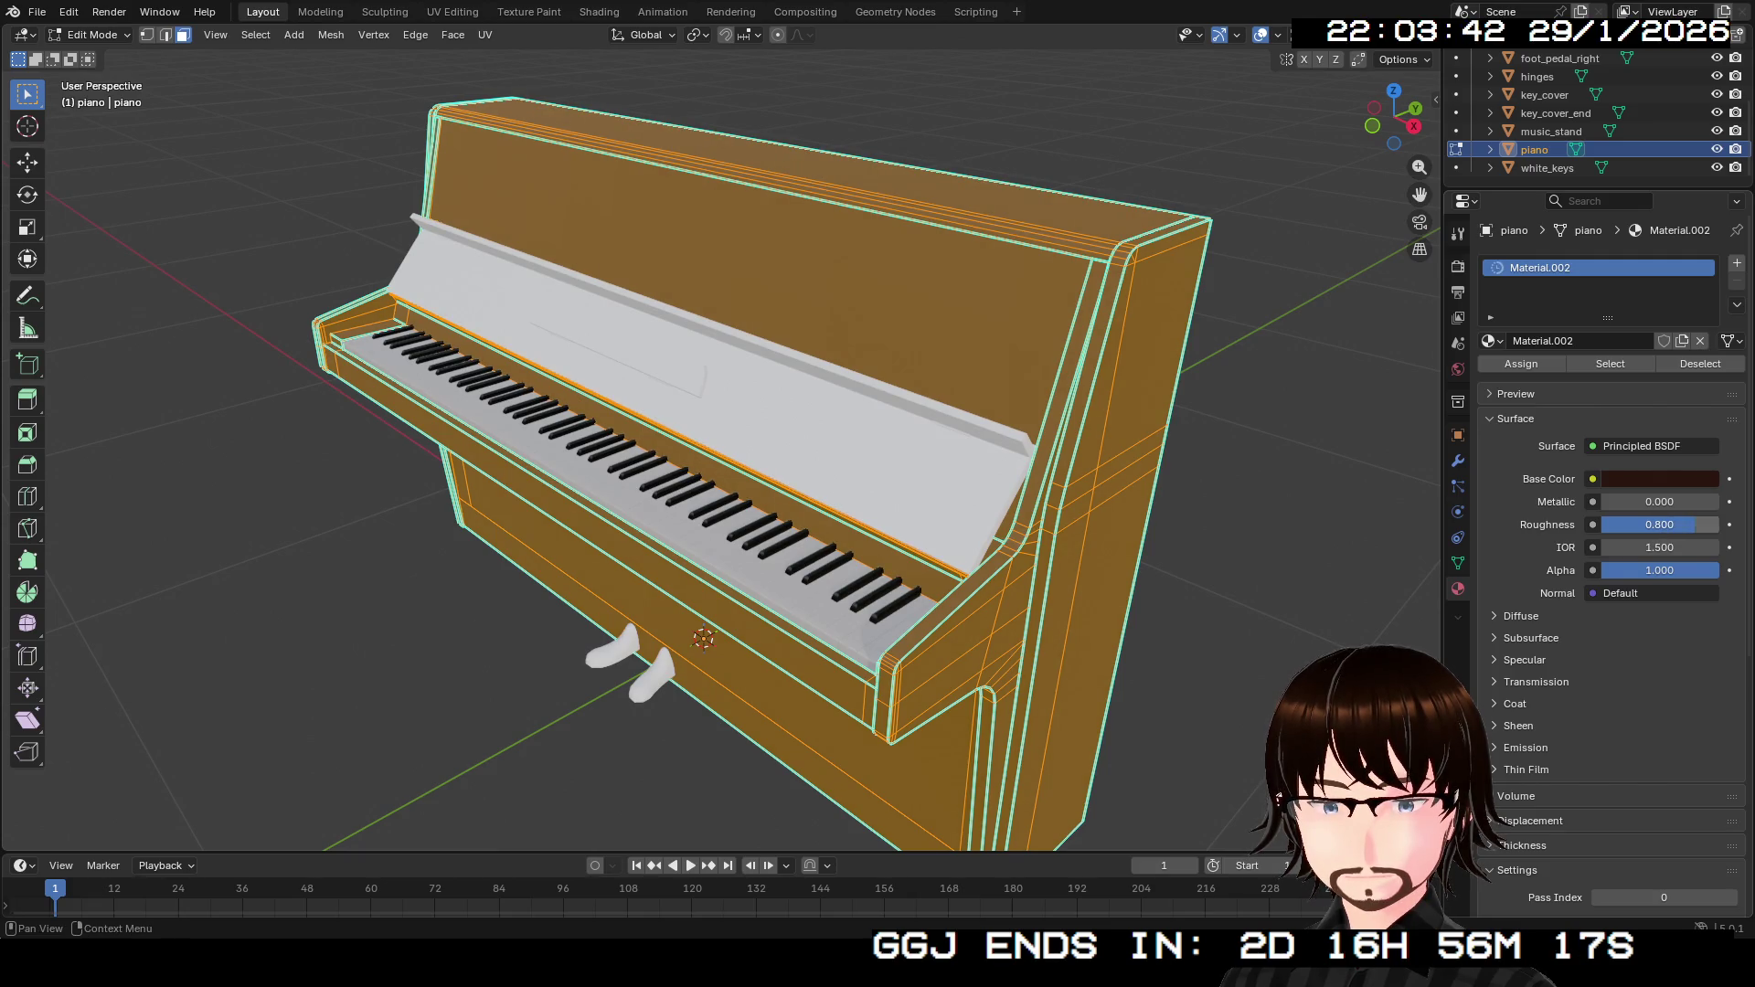
Return to Object Mode, view the piano from the right, and select key_cover.
{"action": "left_click_drag", "start_coordinate": [1398, 119], "coordinate": [1371, 117]}
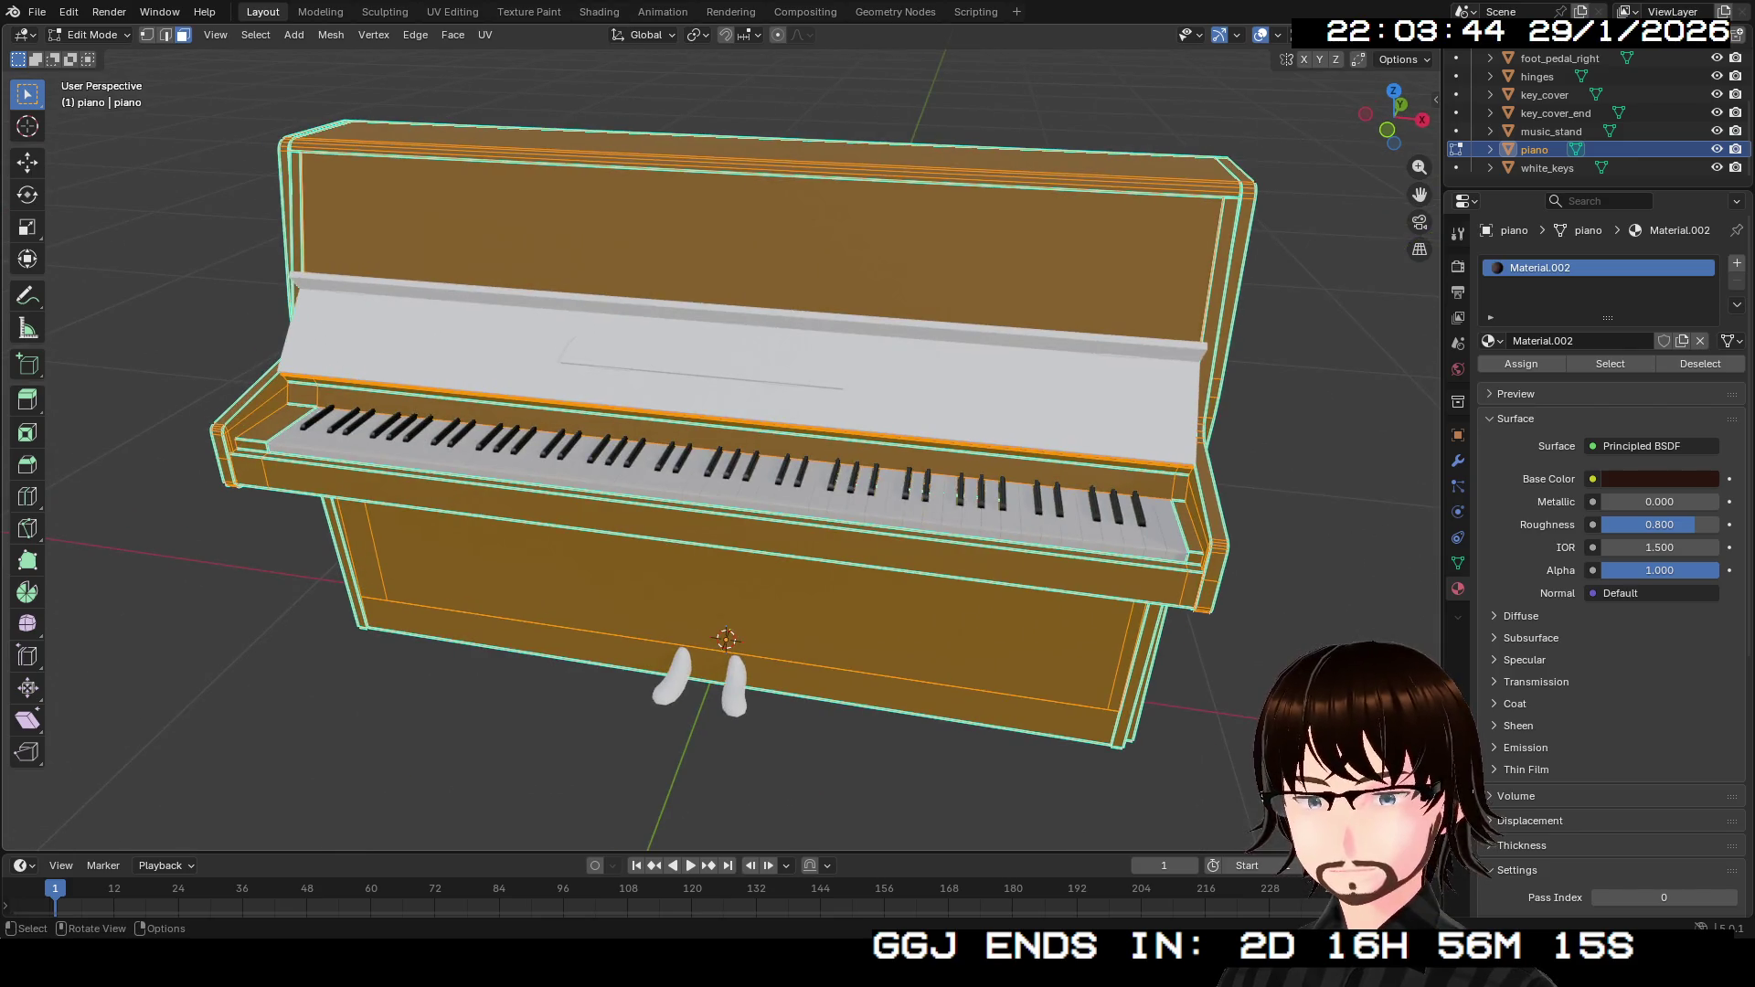
{"action": "key", "text": "Tab"}
{"action": "left_click_drag", "start_coordinate": [1394, 117], "coordinate": [1263, 123]}
{"action": "left_click", "coordinate": [1544, 95]}
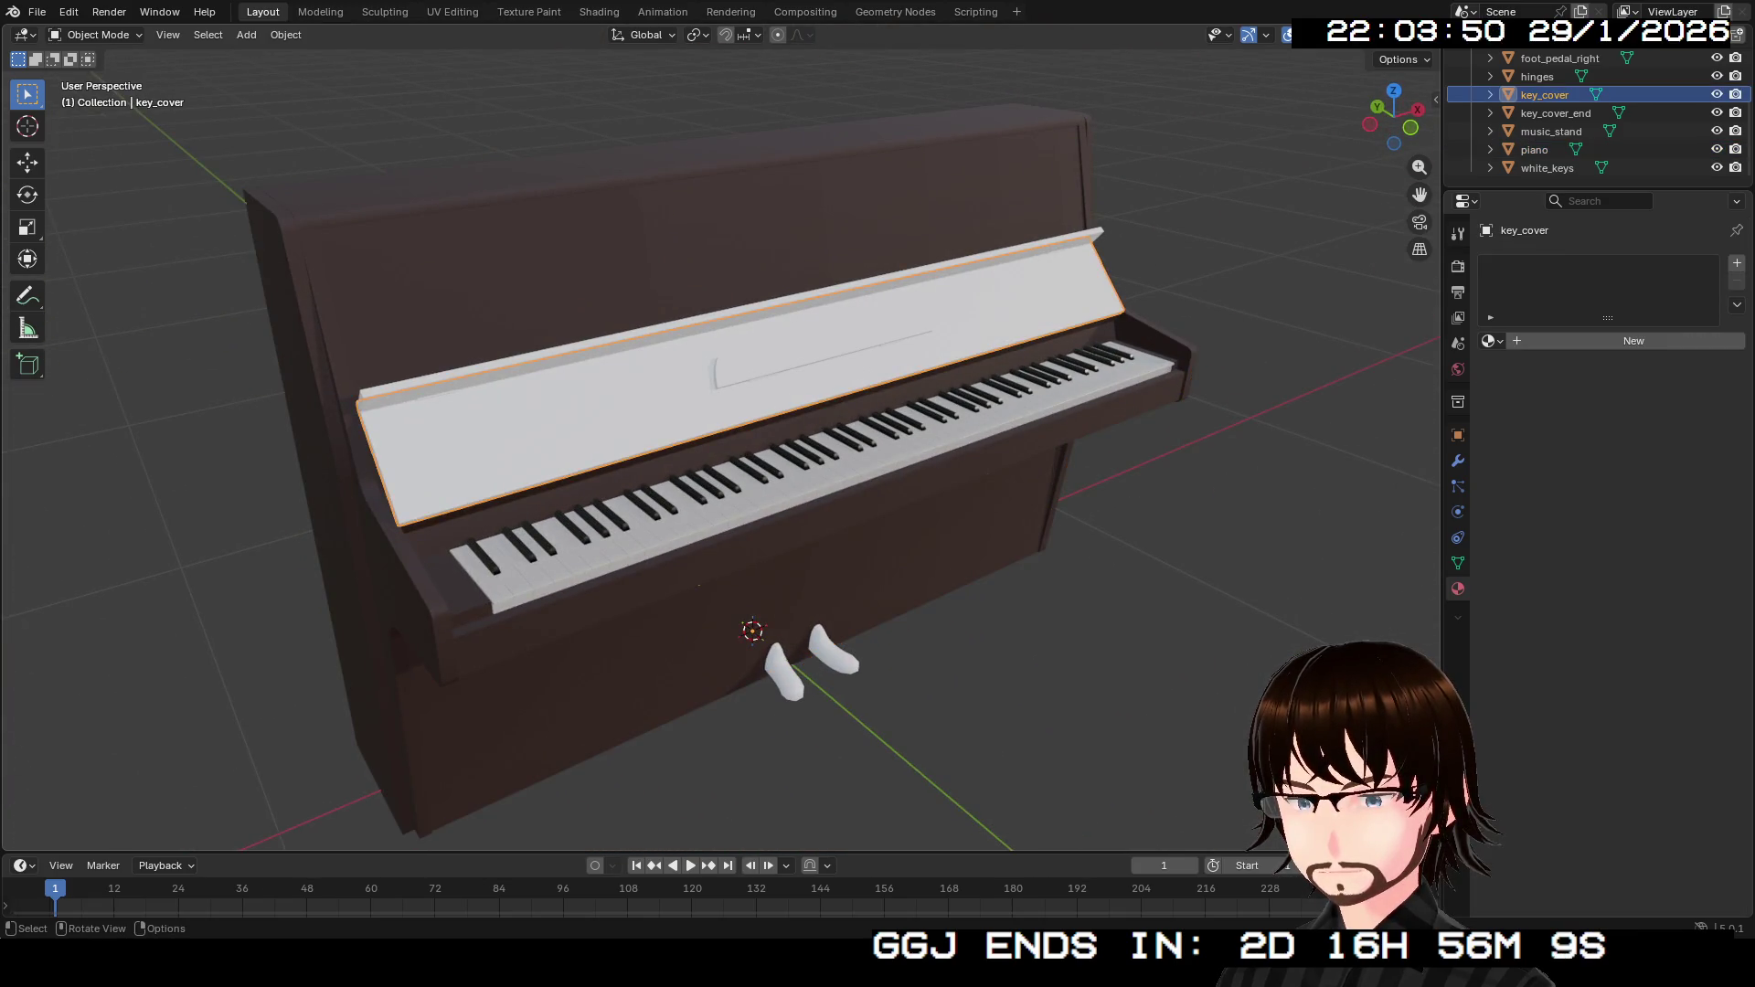
Select all of the key cover mesh and assign it the existing Material.002.
{"action": "key", "text": "Tab"}
{"action": "mouse_move", "coordinate": [1394, 117]}
{"action": "left_mouse_down"}
{"action": "mouse_move", "coordinate": [1430, 120]}
{"action": "mouse_move", "coordinate": [1339, 117]}
{"action": "mouse_move", "coordinate": [1339, 137]}
{"action": "left_mouse_up"}
{"action": "key", "text": "ctrl+l"}
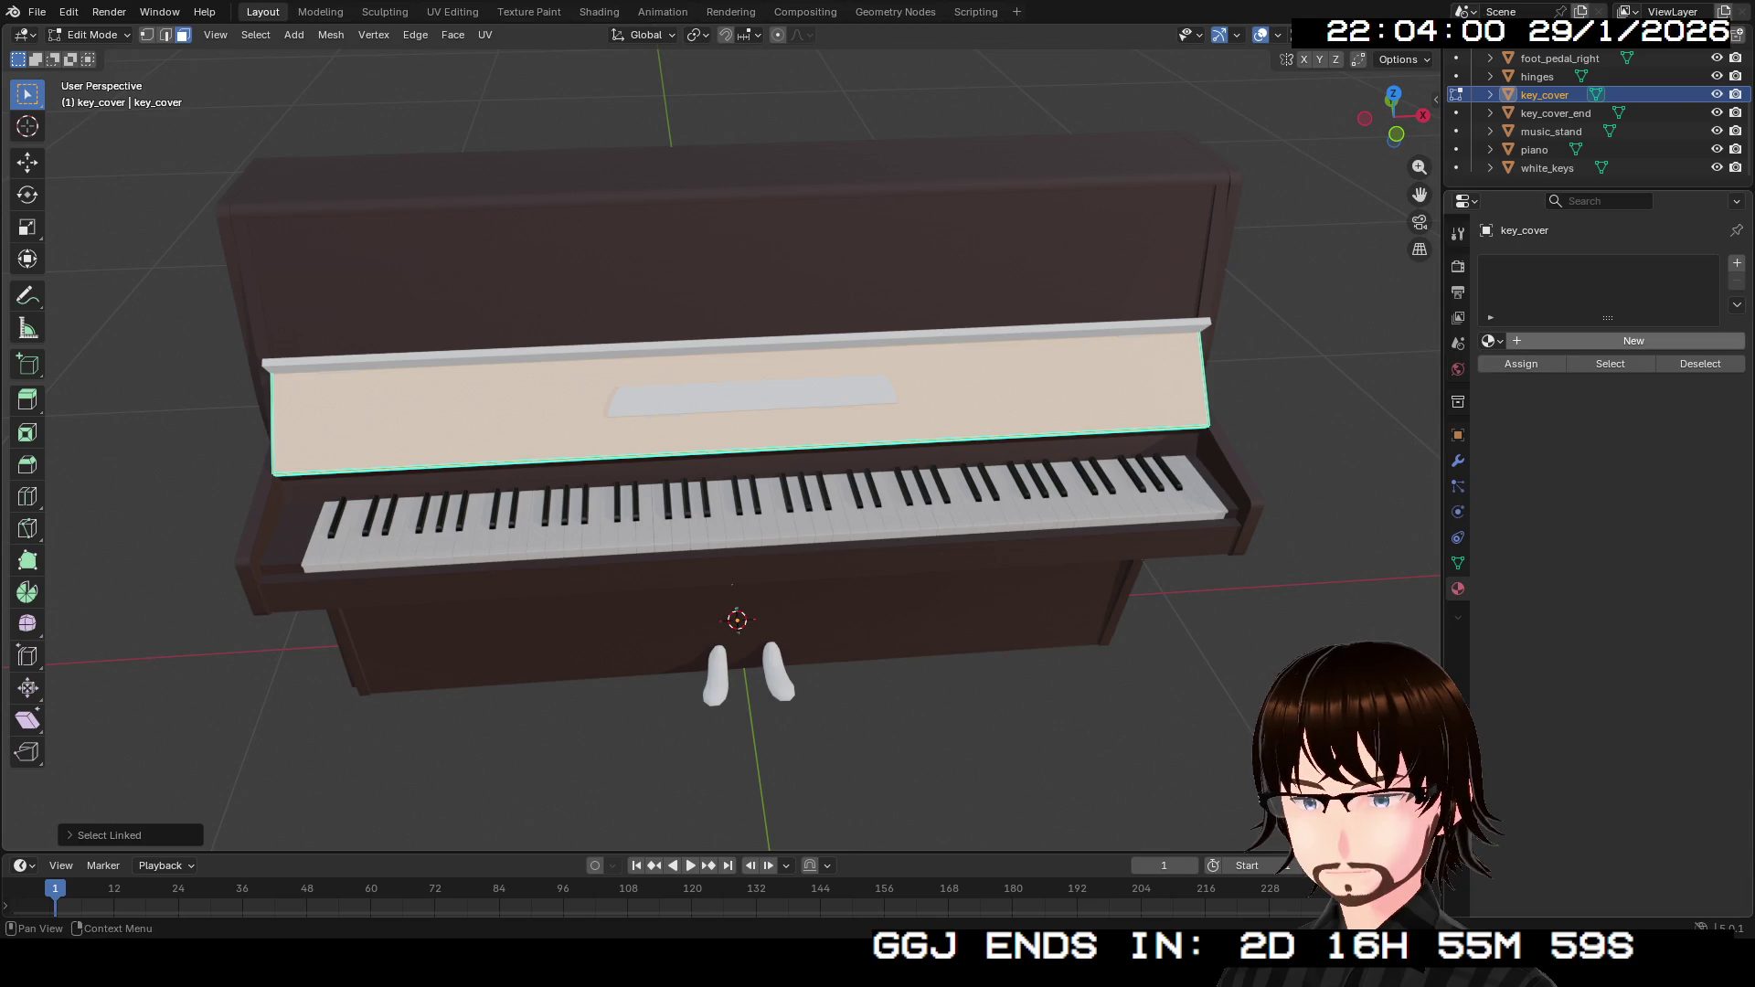
{"action": "left_click", "coordinate": [1633, 340]}
{"action": "left_click", "coordinate": [1659, 479]}
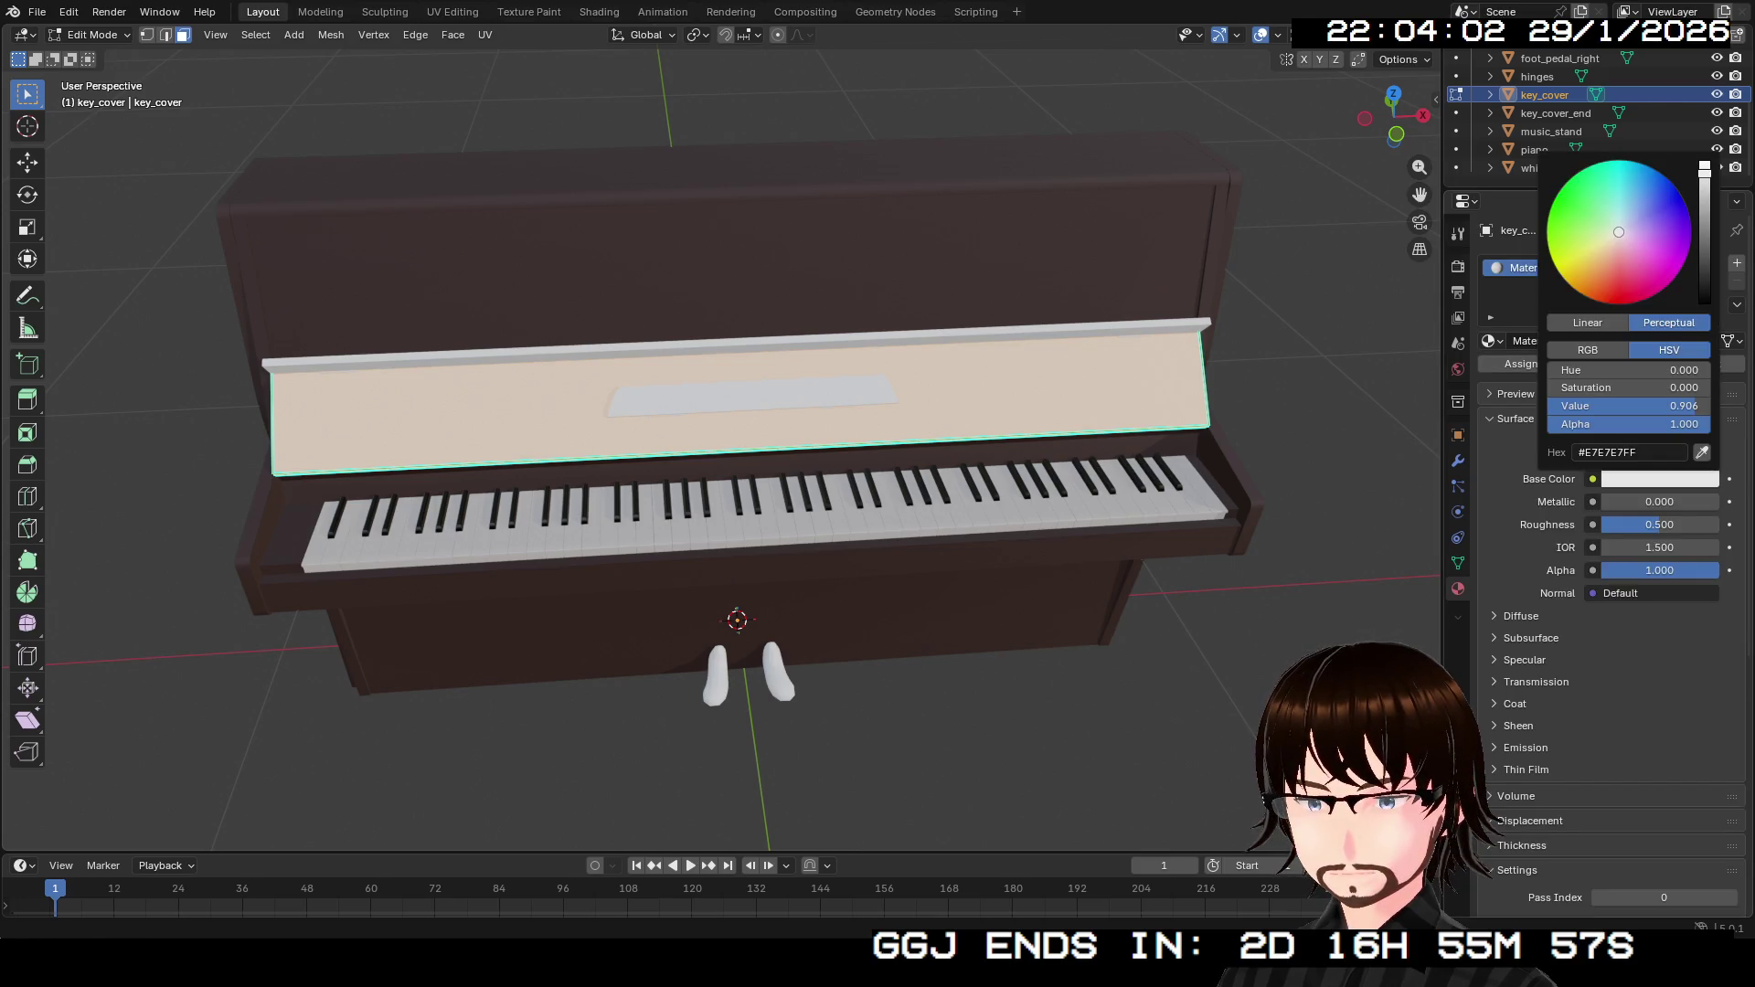
{"action": "left_click", "coordinate": [1531, 638]}
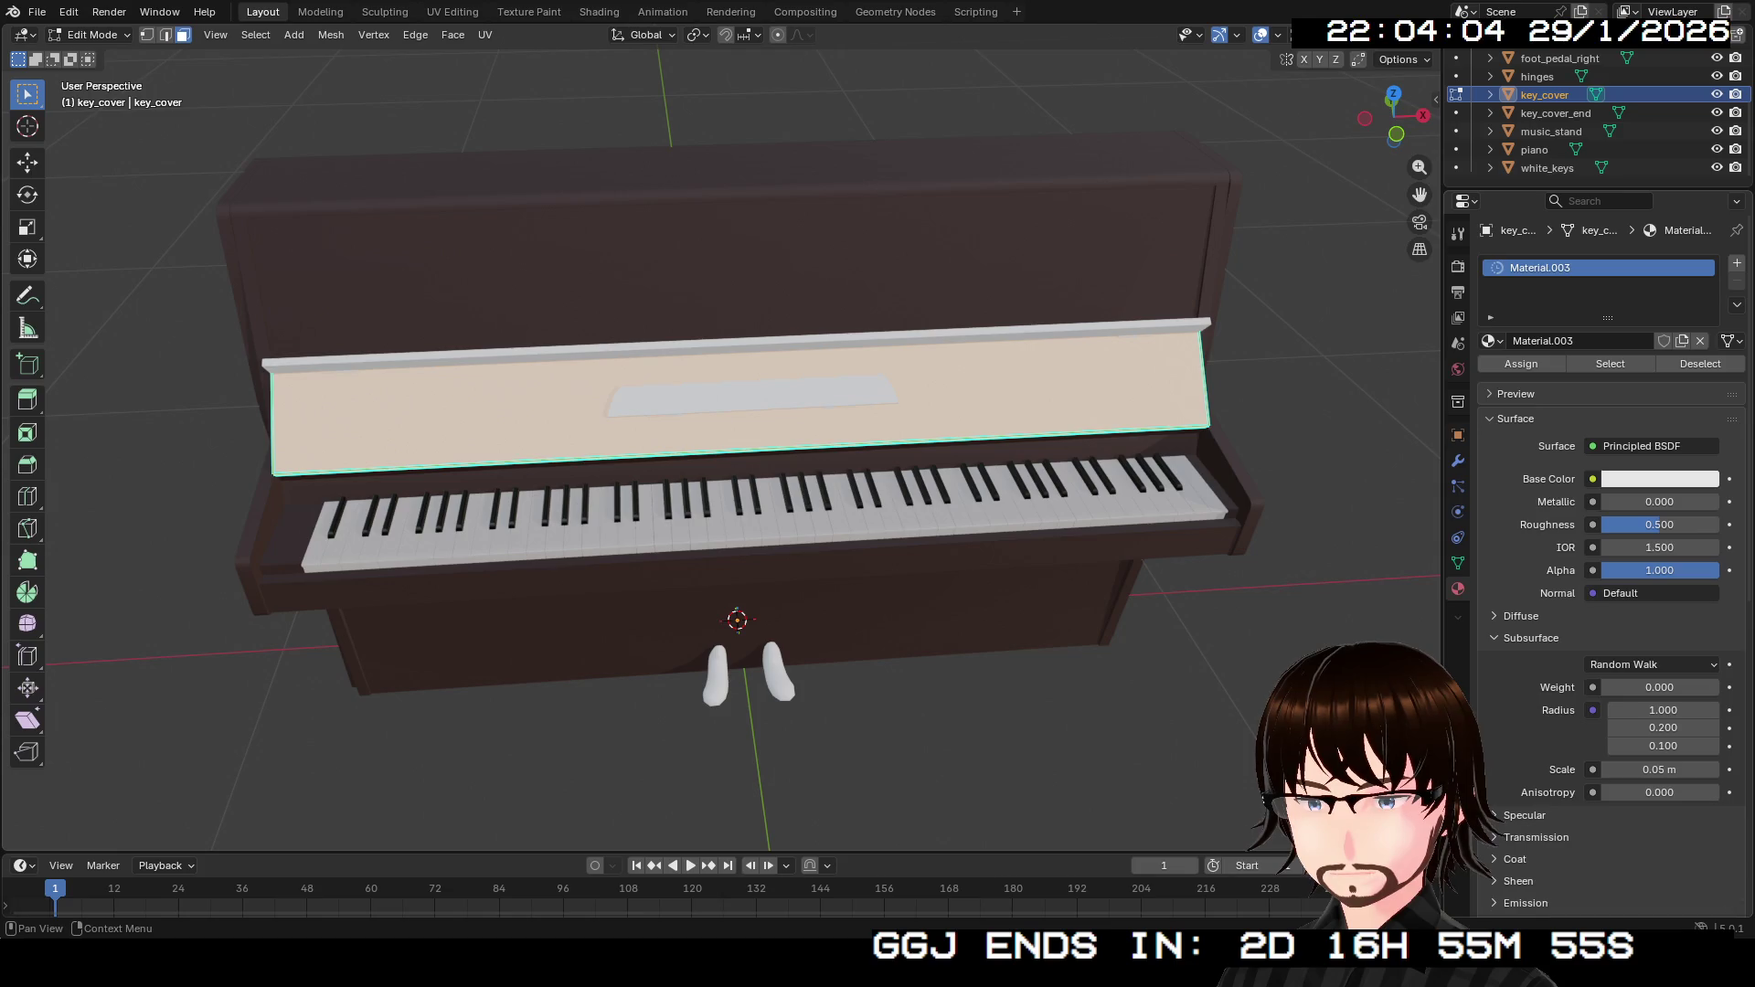
{"action": "left_click", "coordinate": [1491, 341]}
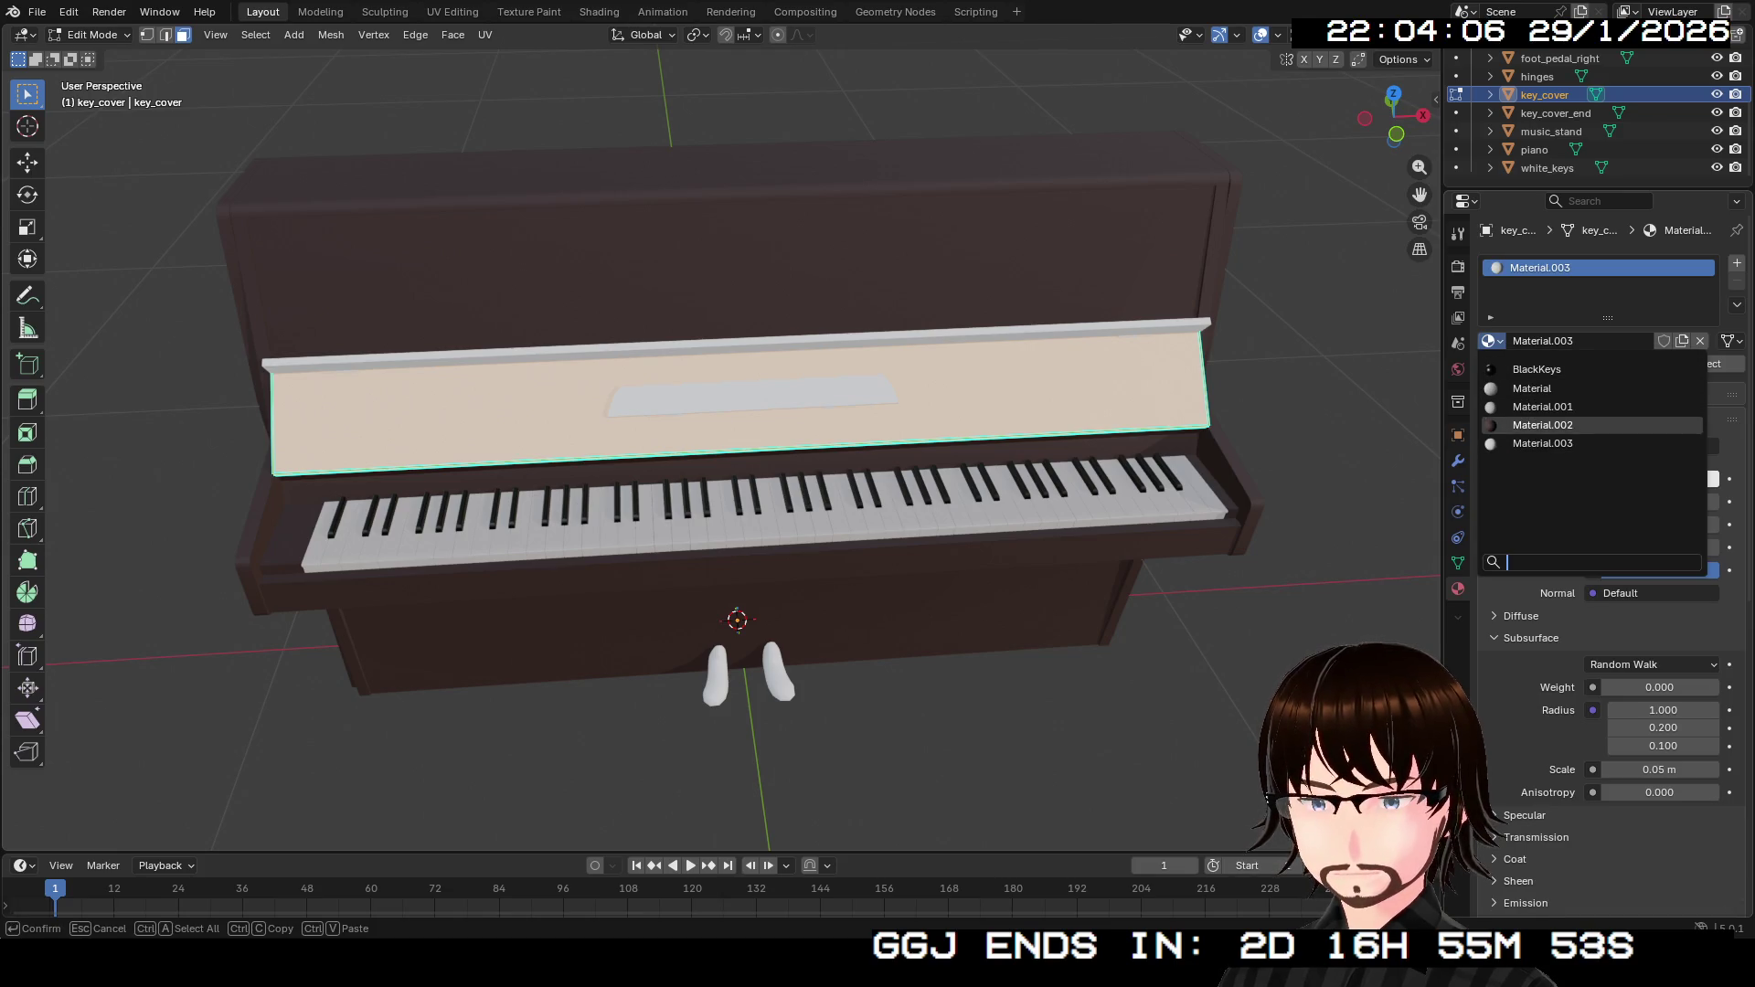
{"action": "left_click", "coordinate": [1554, 426]}
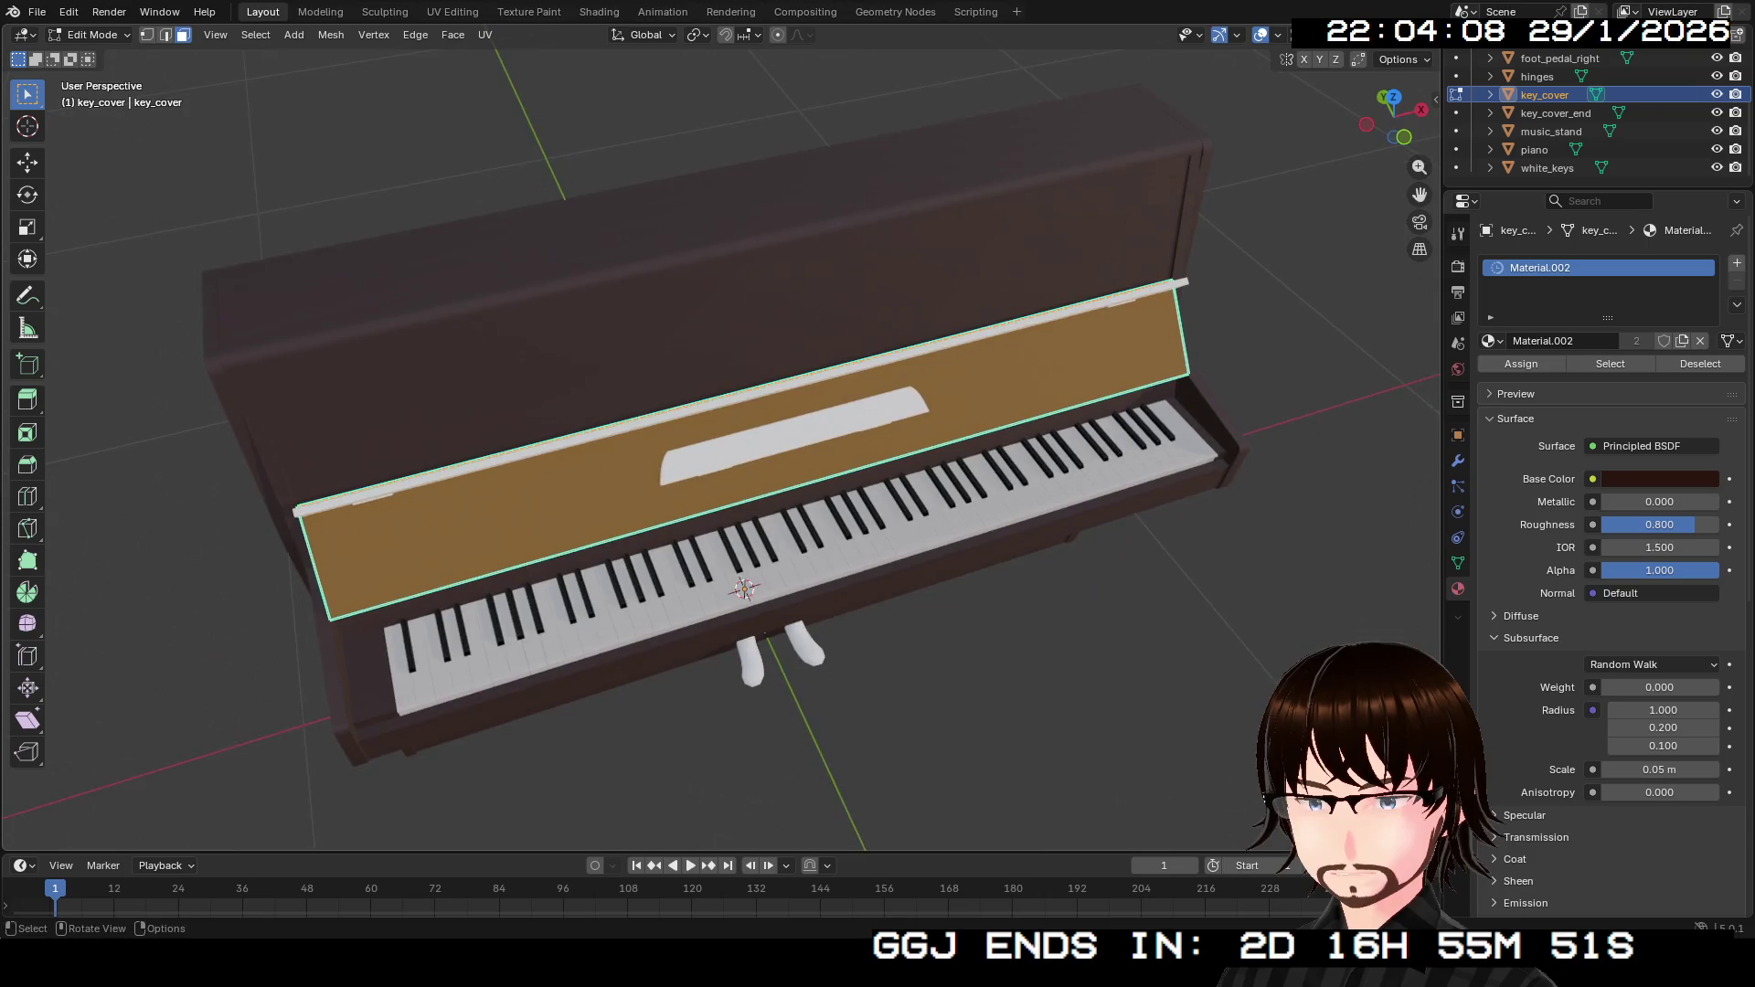
Assign Material.002 to key_cover_end as well and orbit in to check the cover.
{"action": "left_click", "coordinate": [1553, 113]}
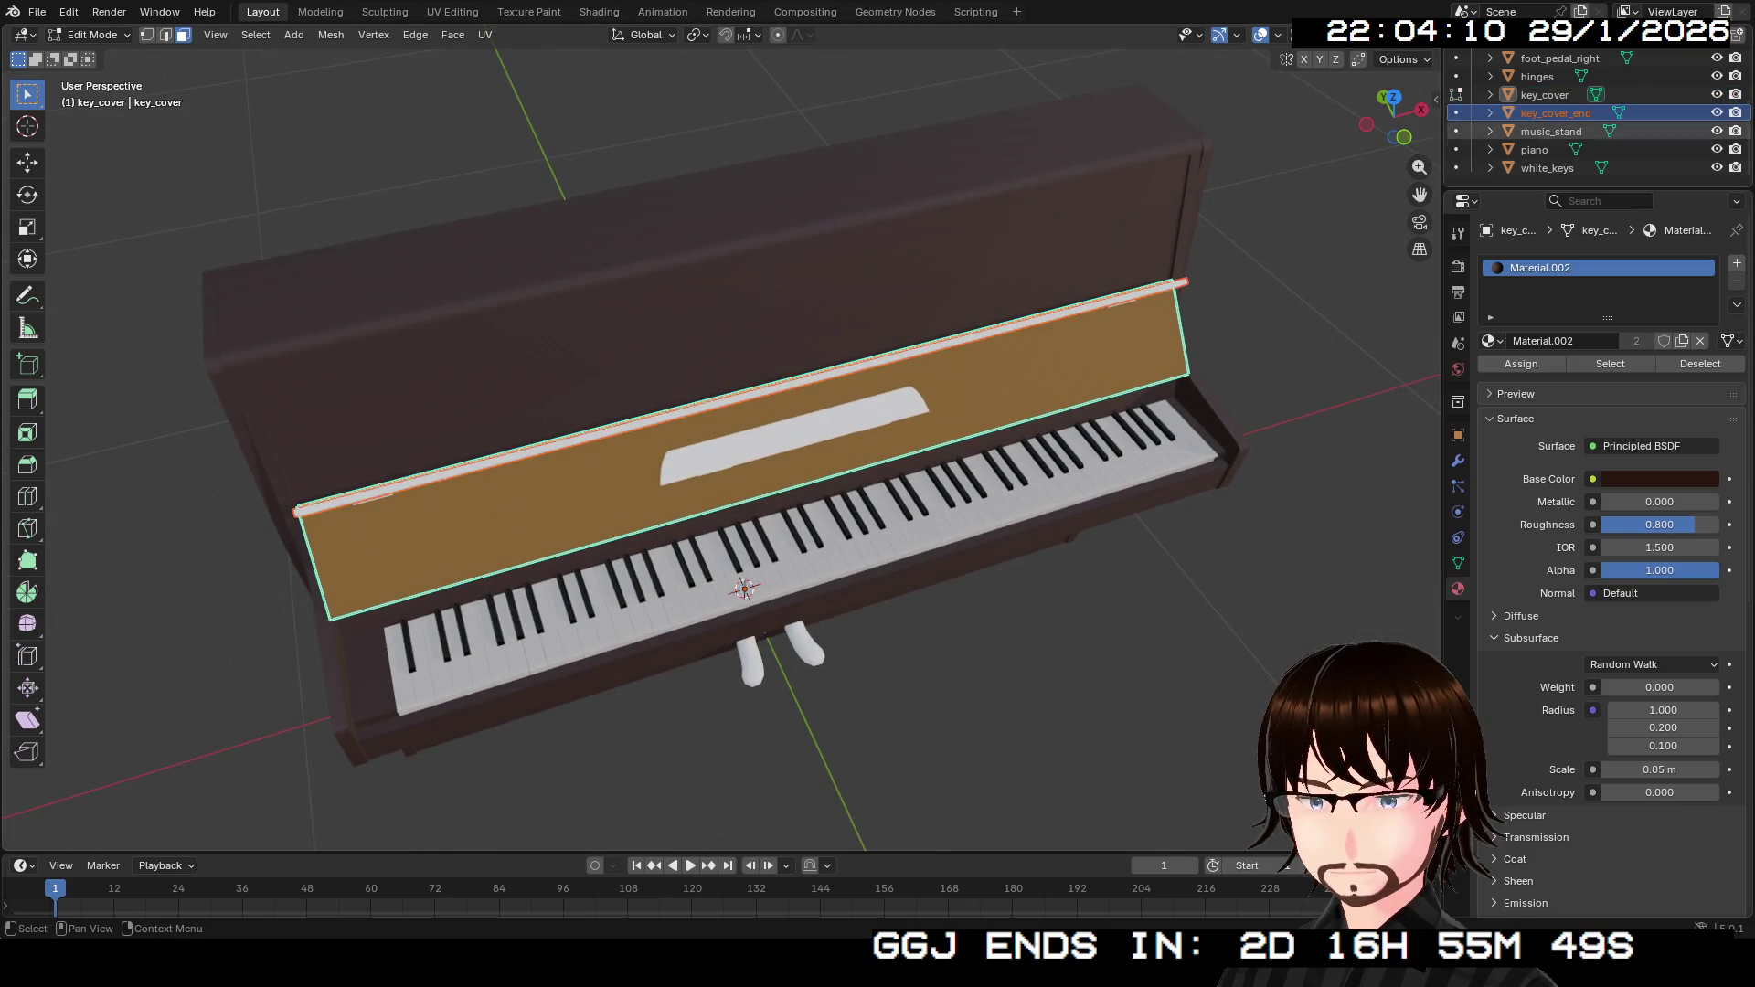
{"action": "left_click", "coordinate": [1544, 94]}
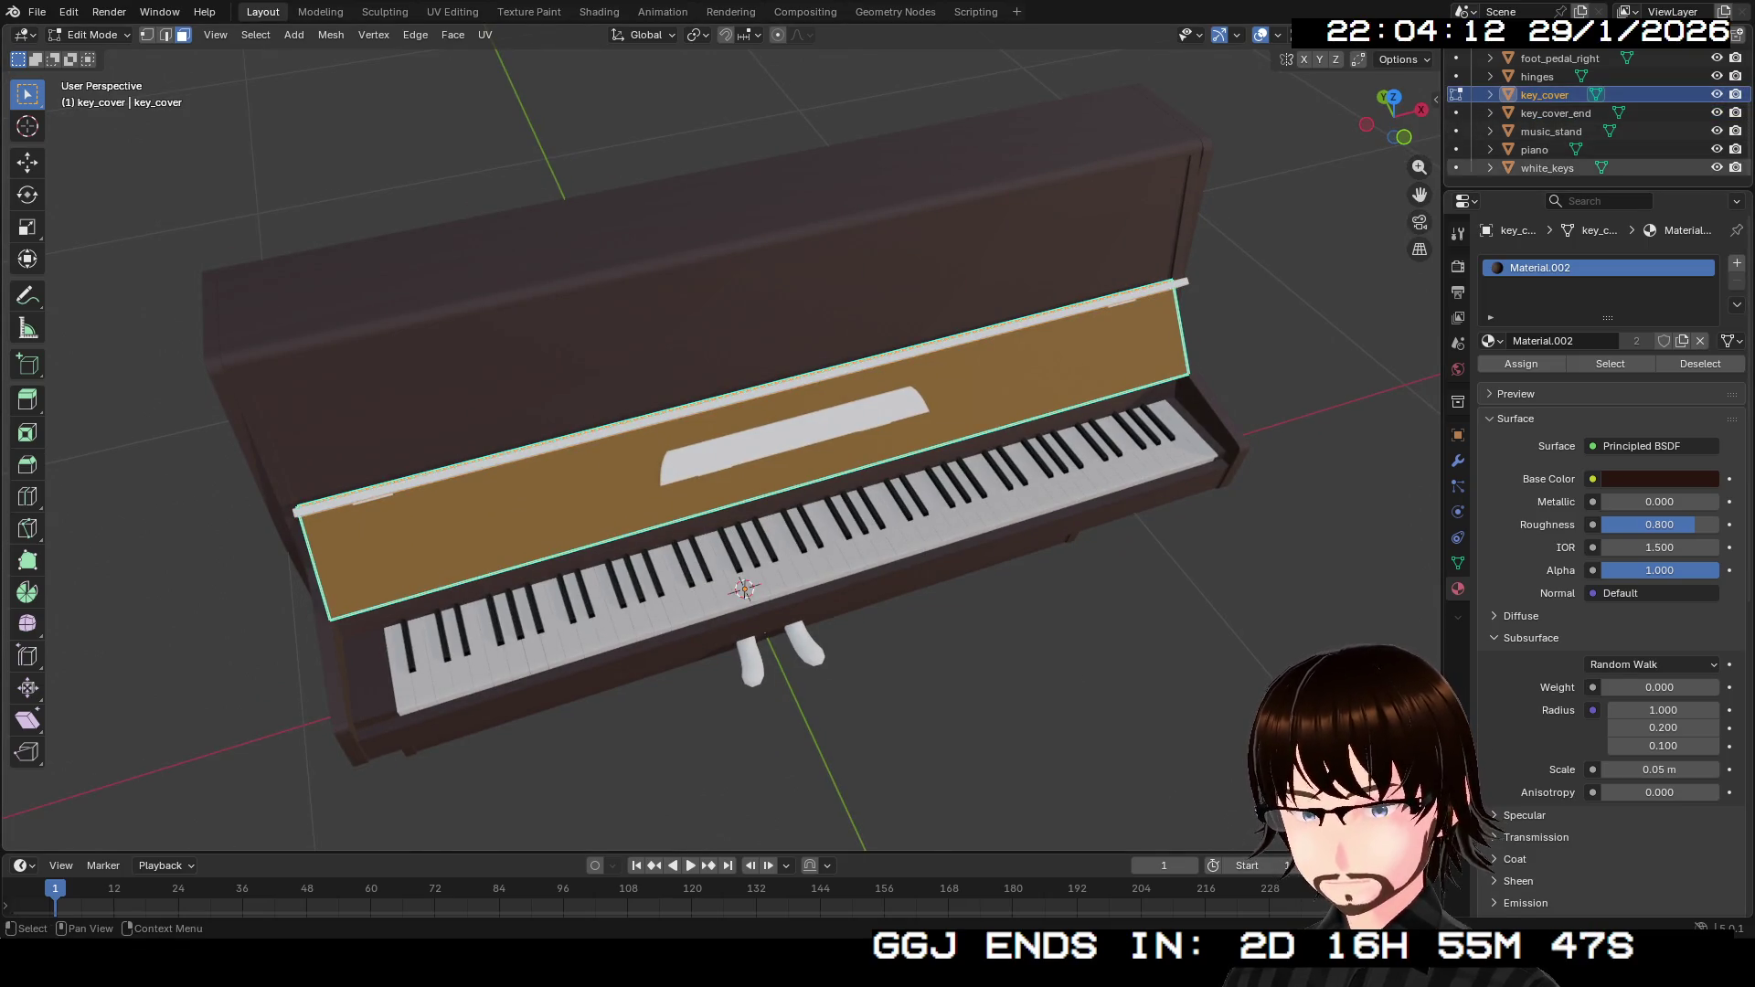
{"action": "key", "text": "Tab"}
{"action": "left_click", "coordinate": [1555, 113]}
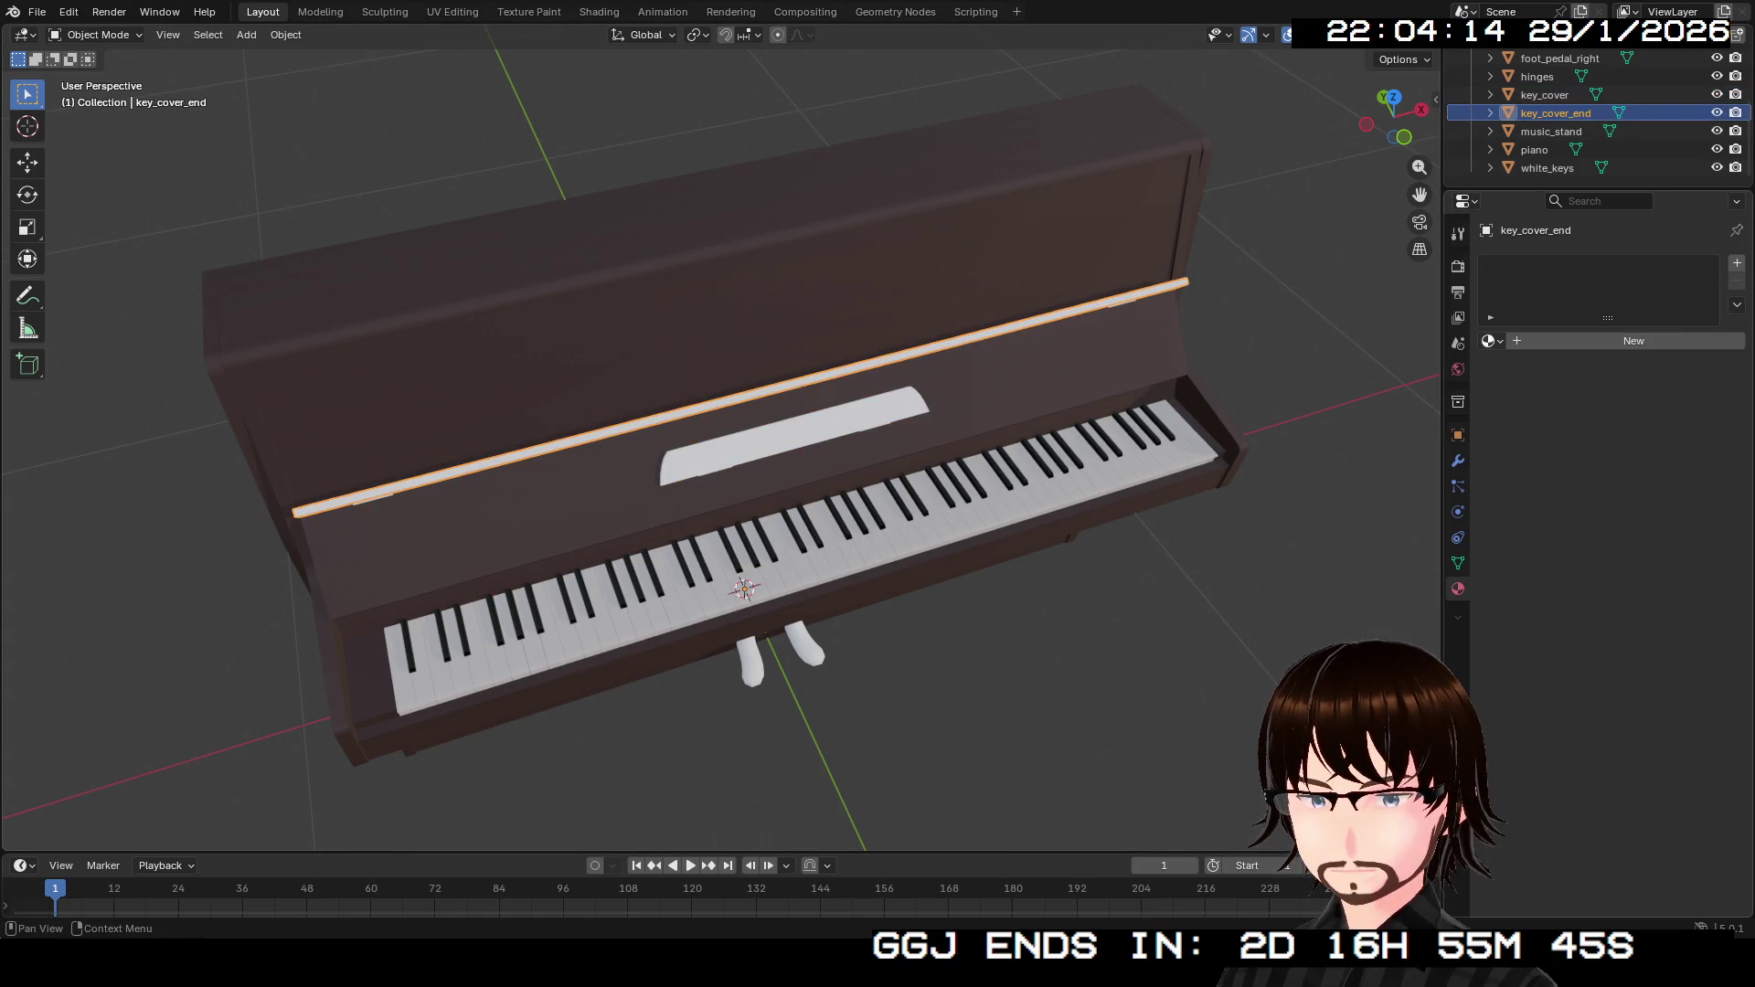
{"action": "left_click", "coordinate": [1490, 341]}
{"action": "left_click", "coordinate": [1554, 426]}
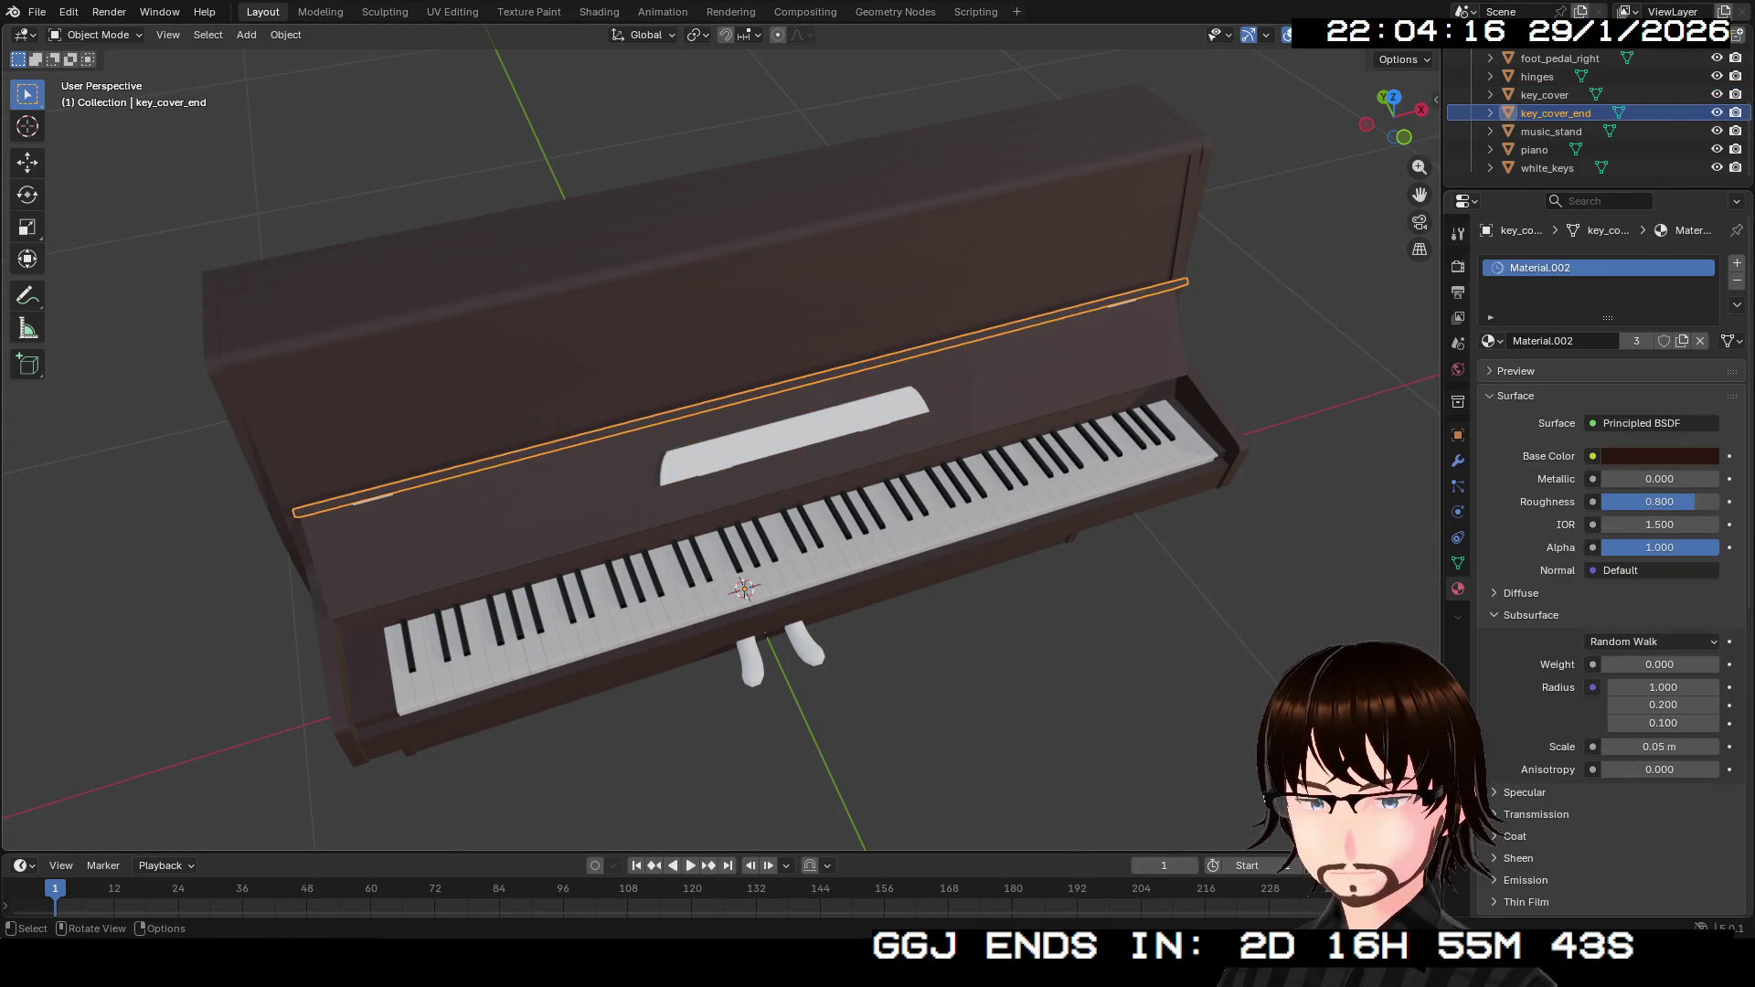
{"action": "left_click", "coordinate": [811, 345]}
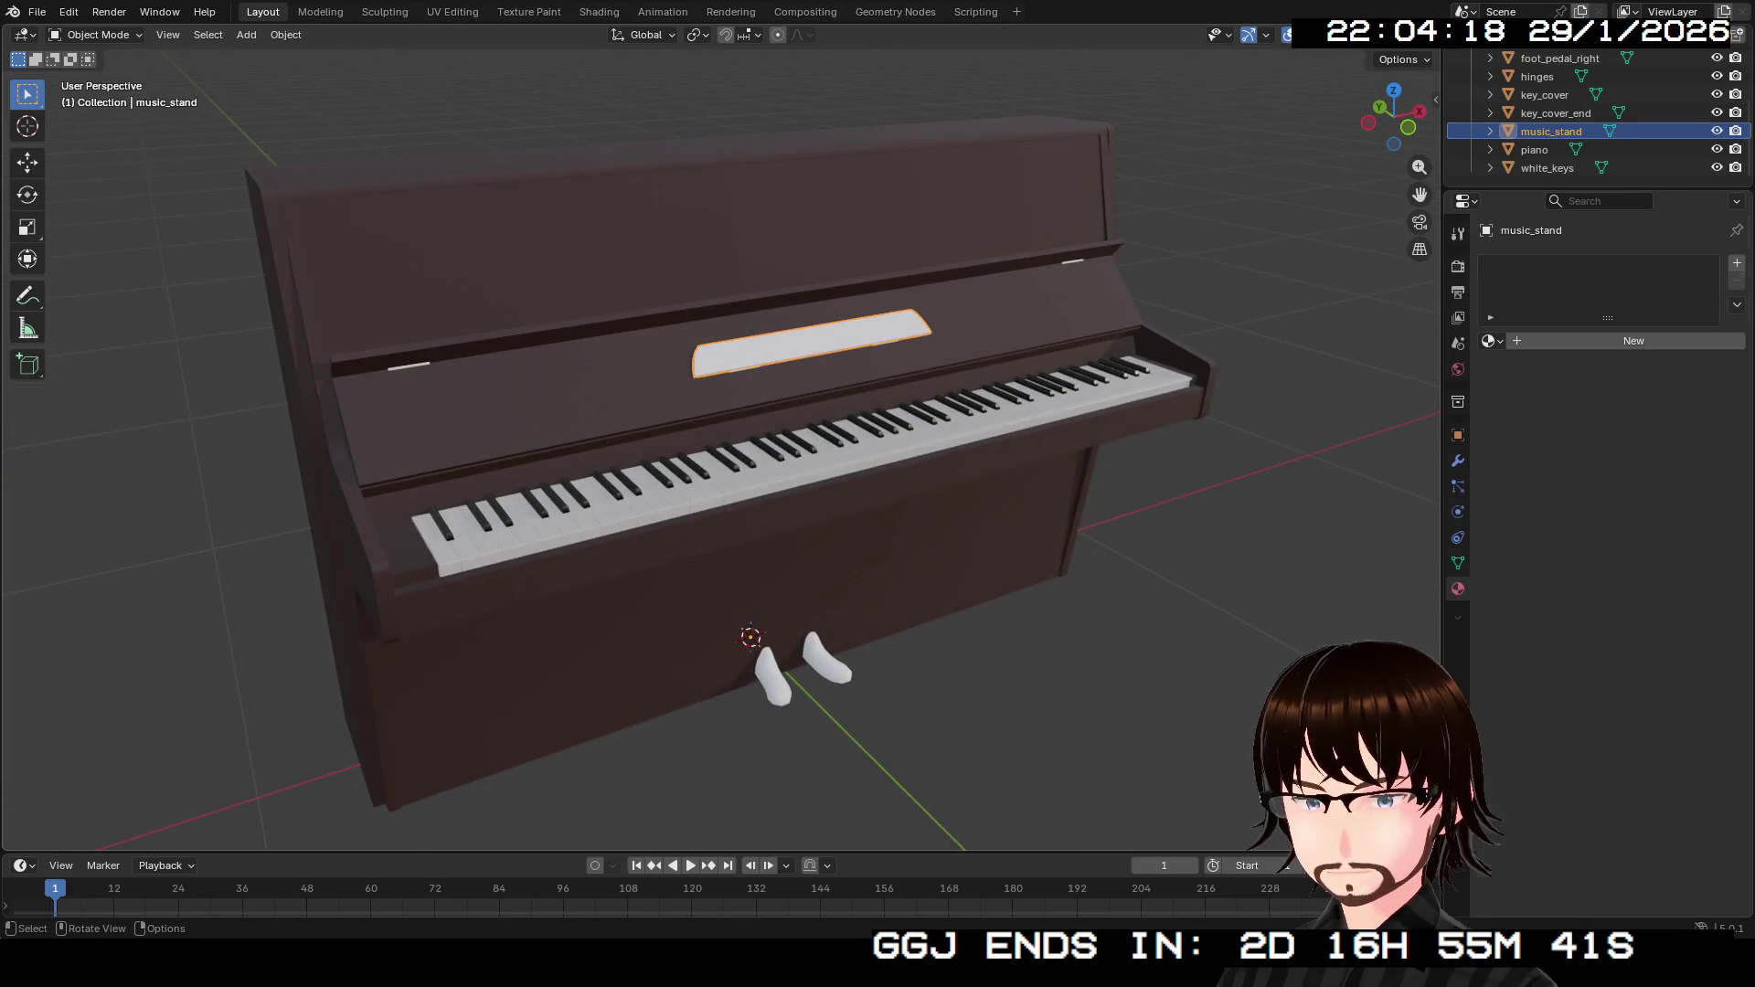
{"action": "left_click_drag", "start_coordinate": [731, 457], "coordinate": [914, 448]}
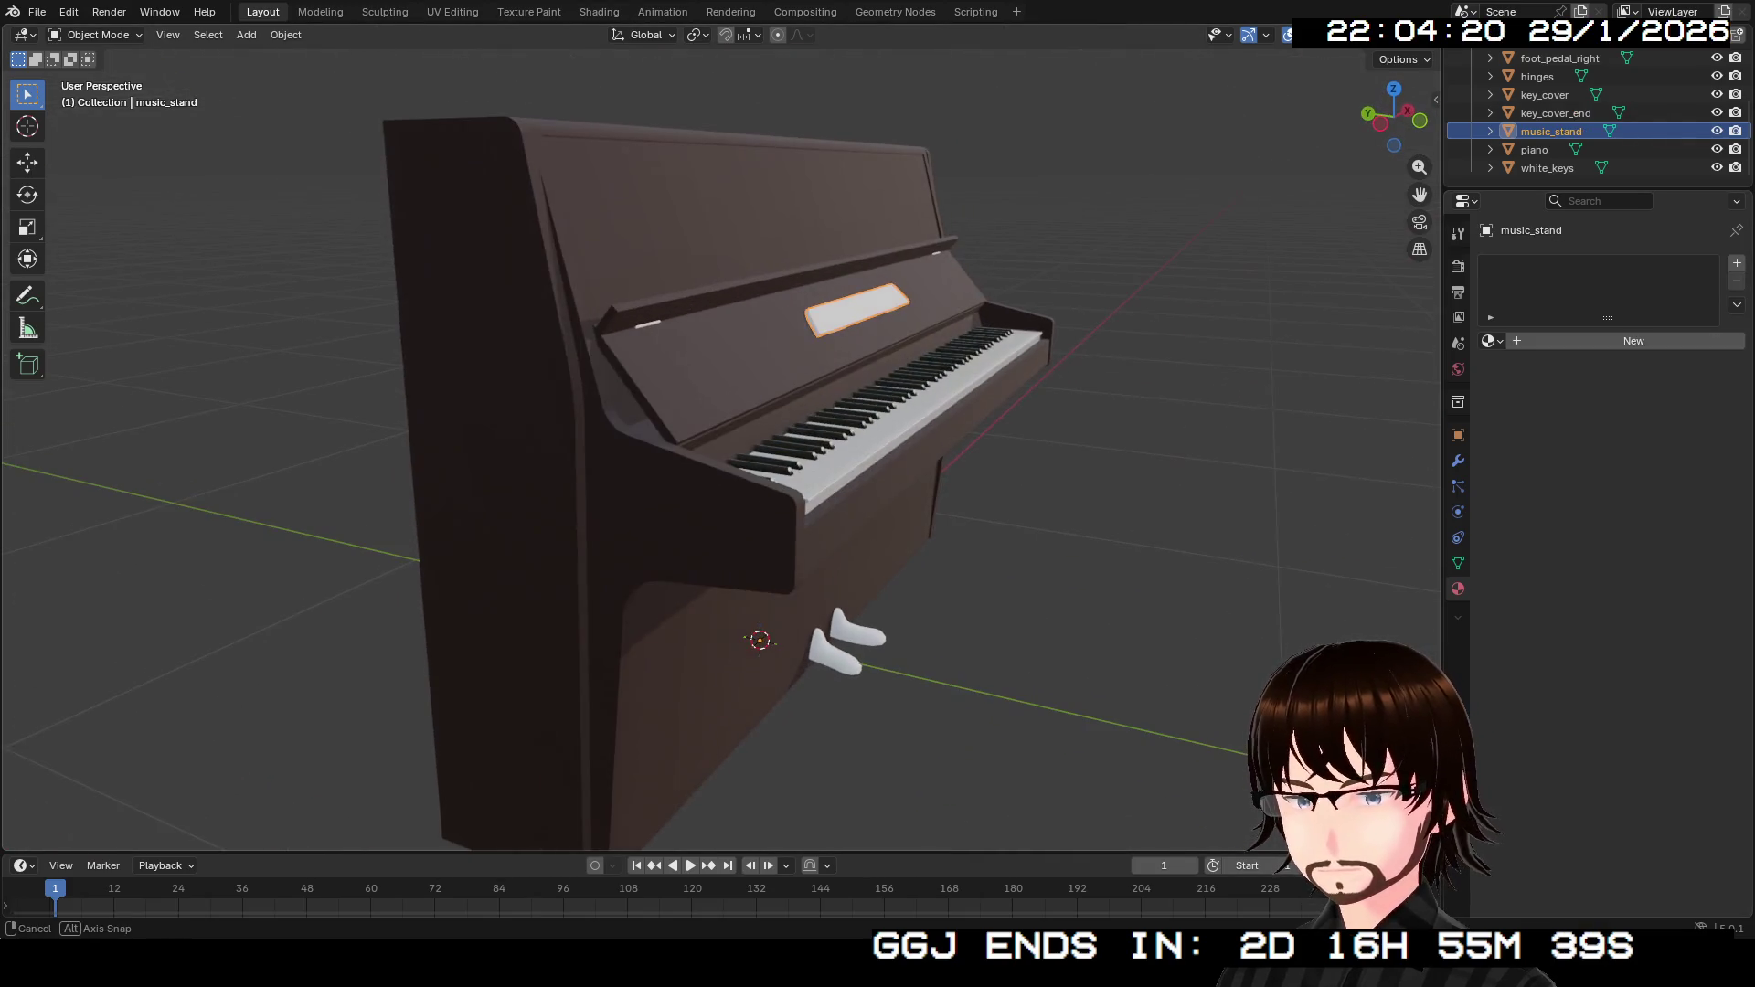
{"action": "left_click", "coordinate": [777, 282]}
{"action": "left_click", "coordinate": [786, 366]}
{"action": "mouse_move", "coordinate": [786, 366]}
{"action": "left_mouse_down"}
{"action": "mouse_move", "coordinate": [859, 457]}
{"action": "mouse_move", "coordinate": [914, 439]}
{"action": "left_mouse_up"}
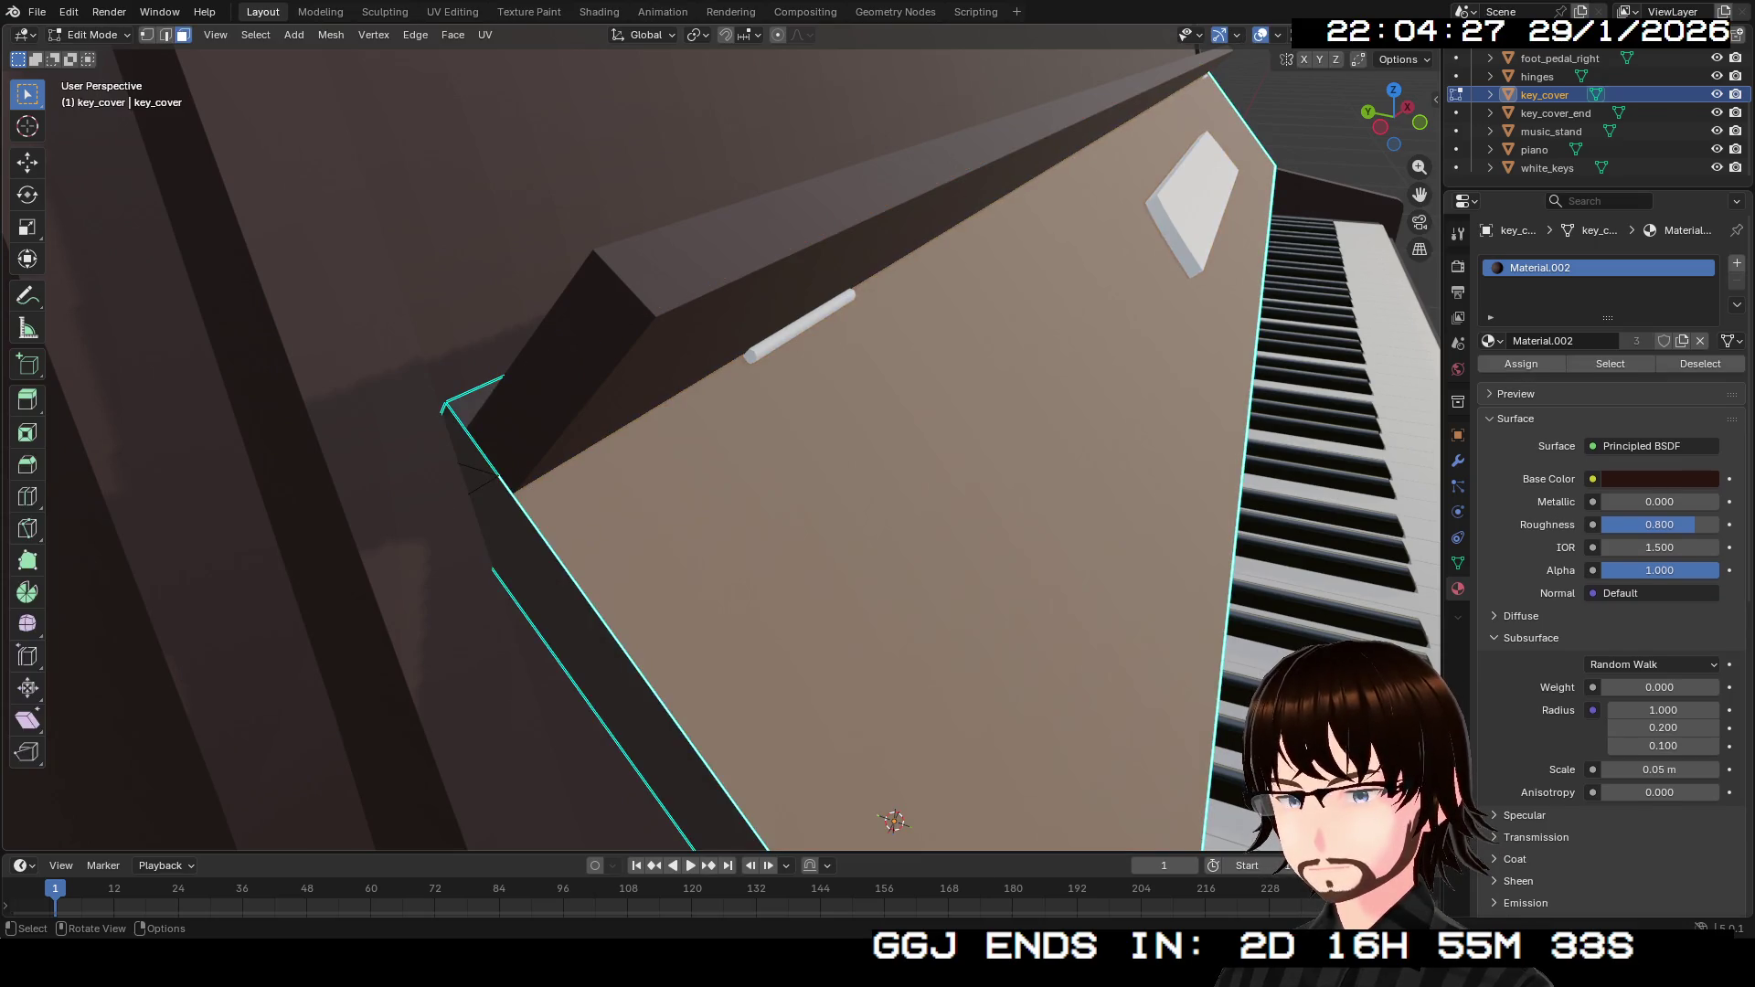
Create a new material named Brass on the hinges object.
{"action": "left_click", "coordinate": [800, 325]}
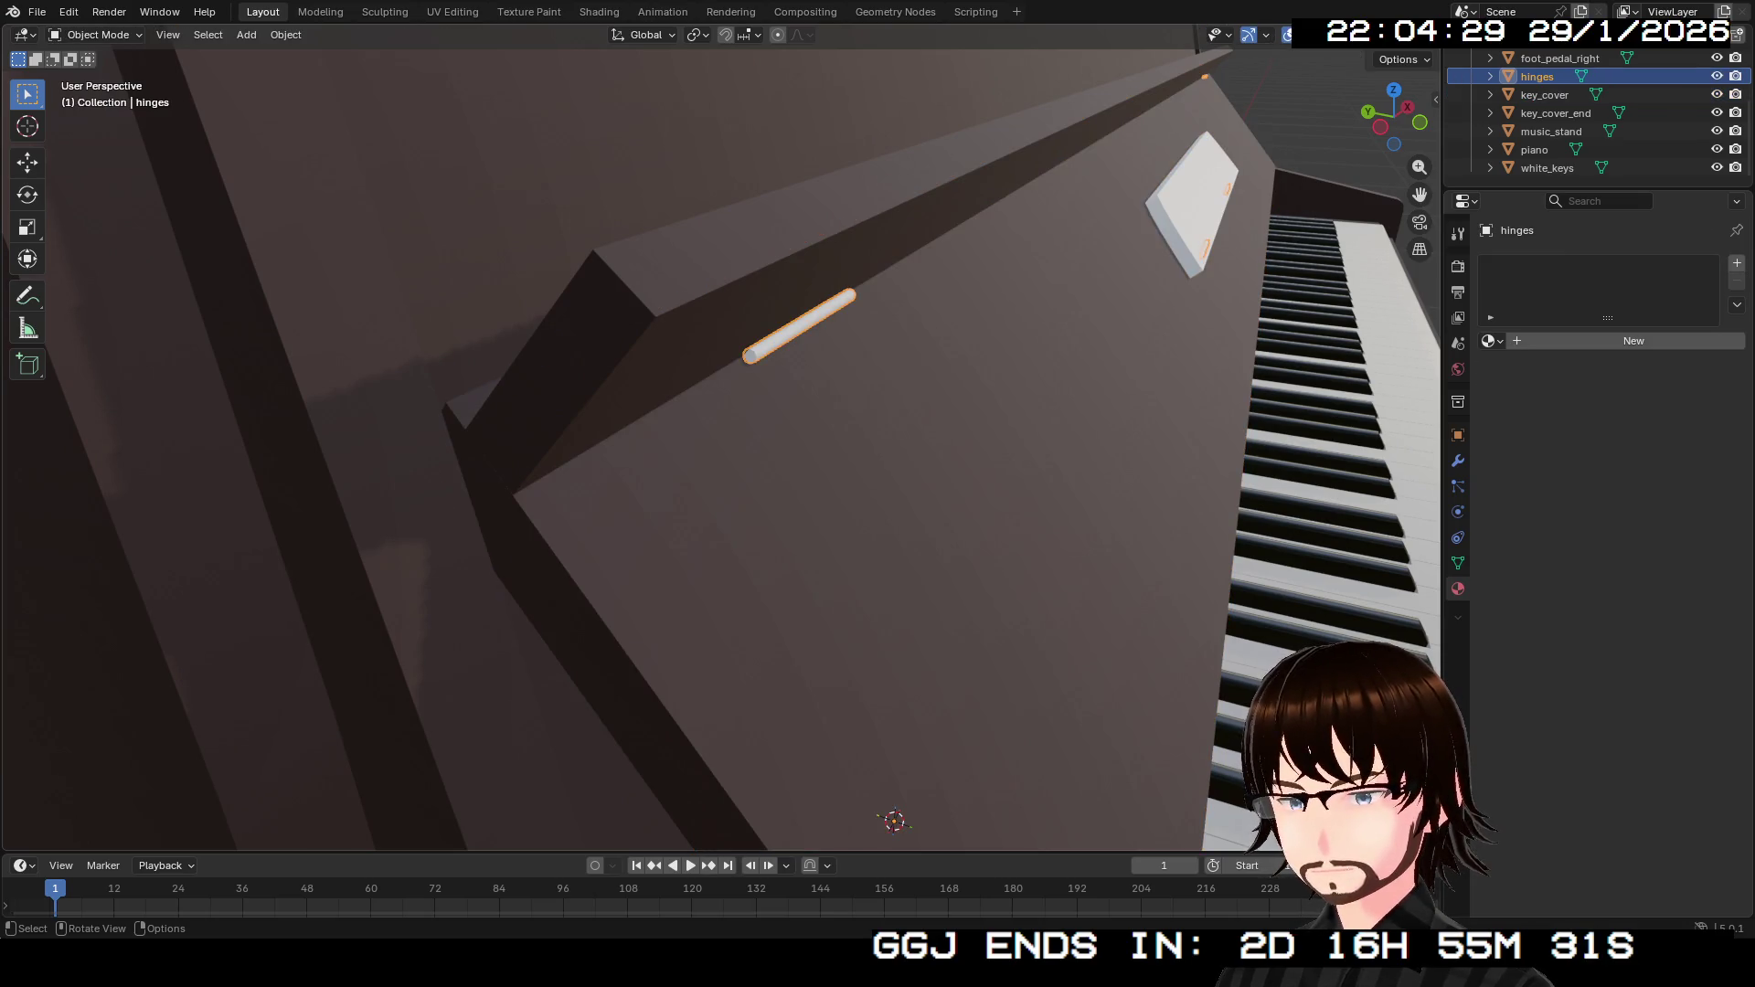
{"action": "left_click_drag", "start_coordinate": [859, 457], "coordinate": [914, 430]}
{"action": "left_click", "coordinate": [1633, 341]}
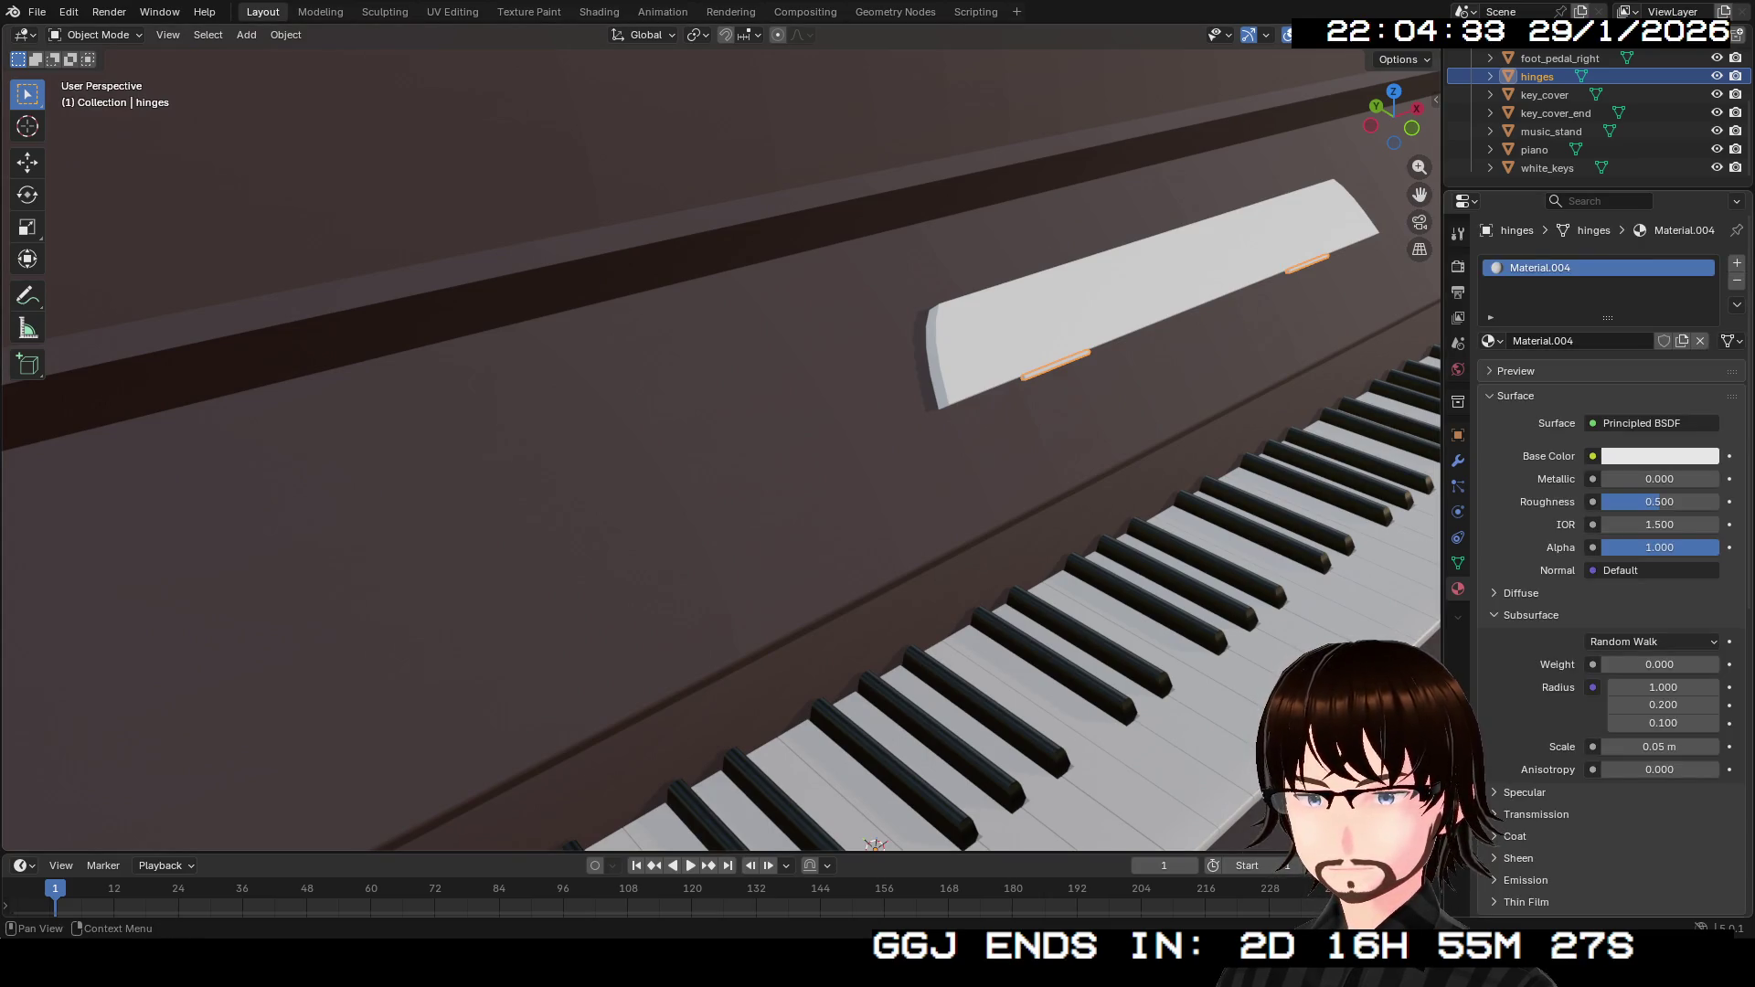
{"action": "left_click", "coordinate": [1609, 341]}
{"action": "type", "text": "Brass"}
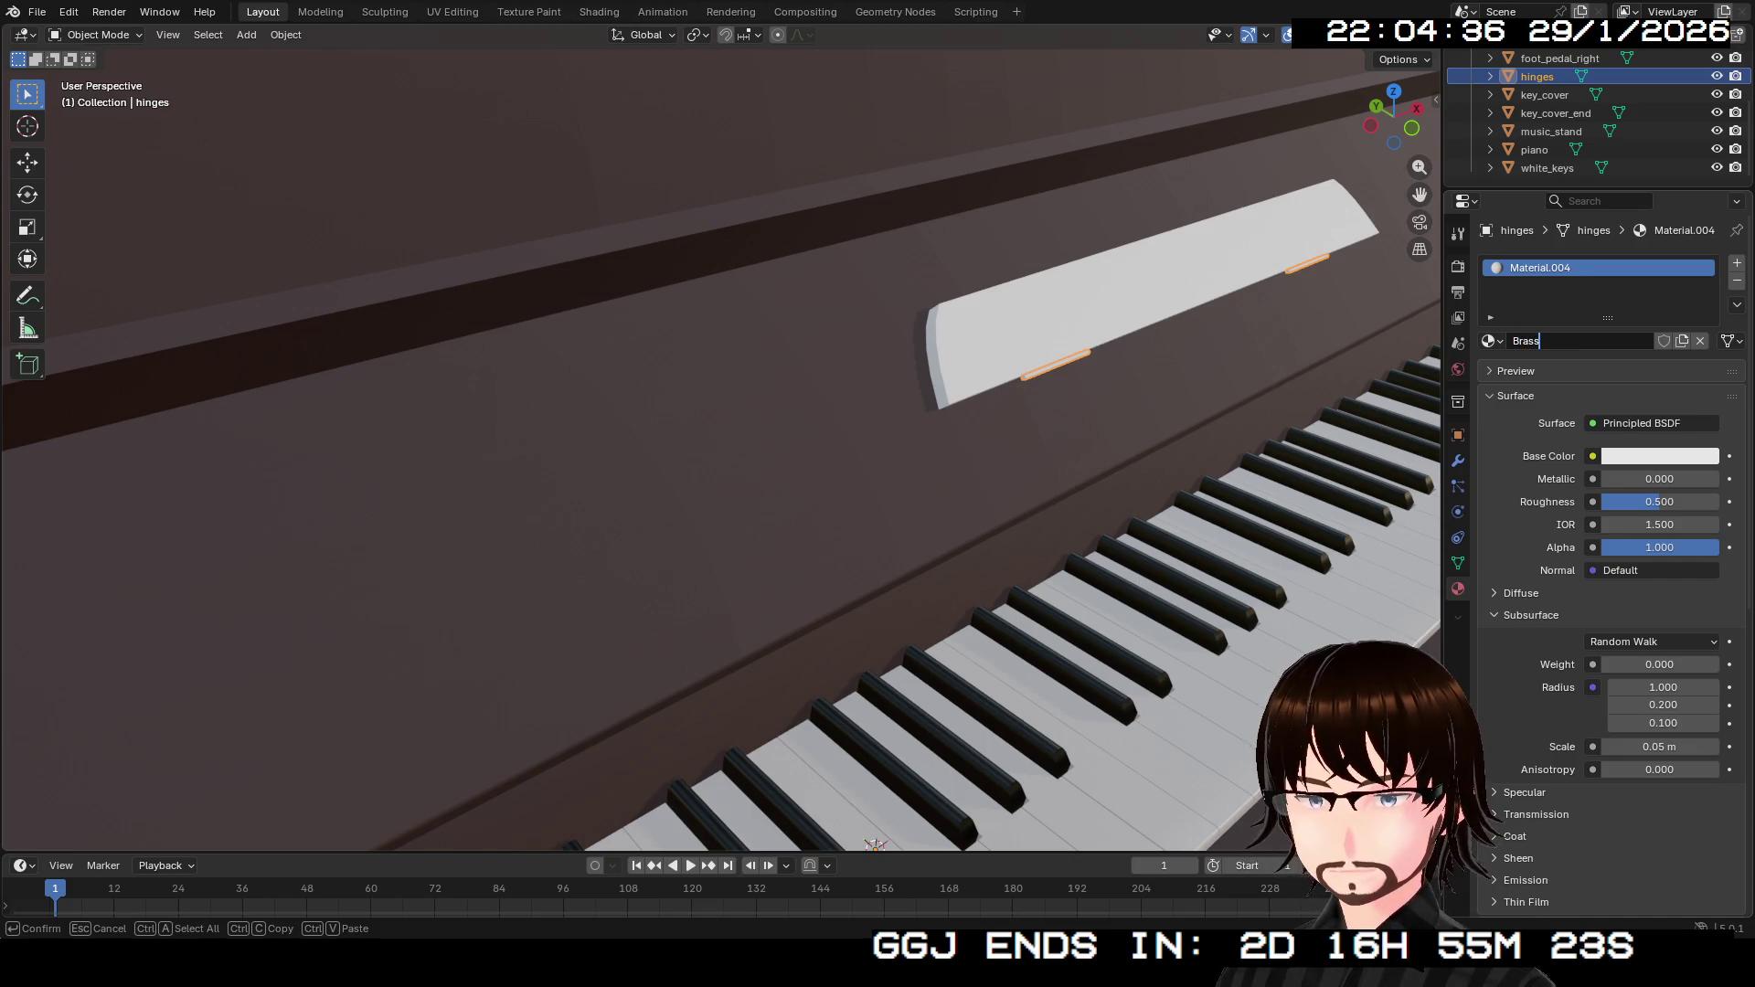
{"action": "key", "text": "Return"}
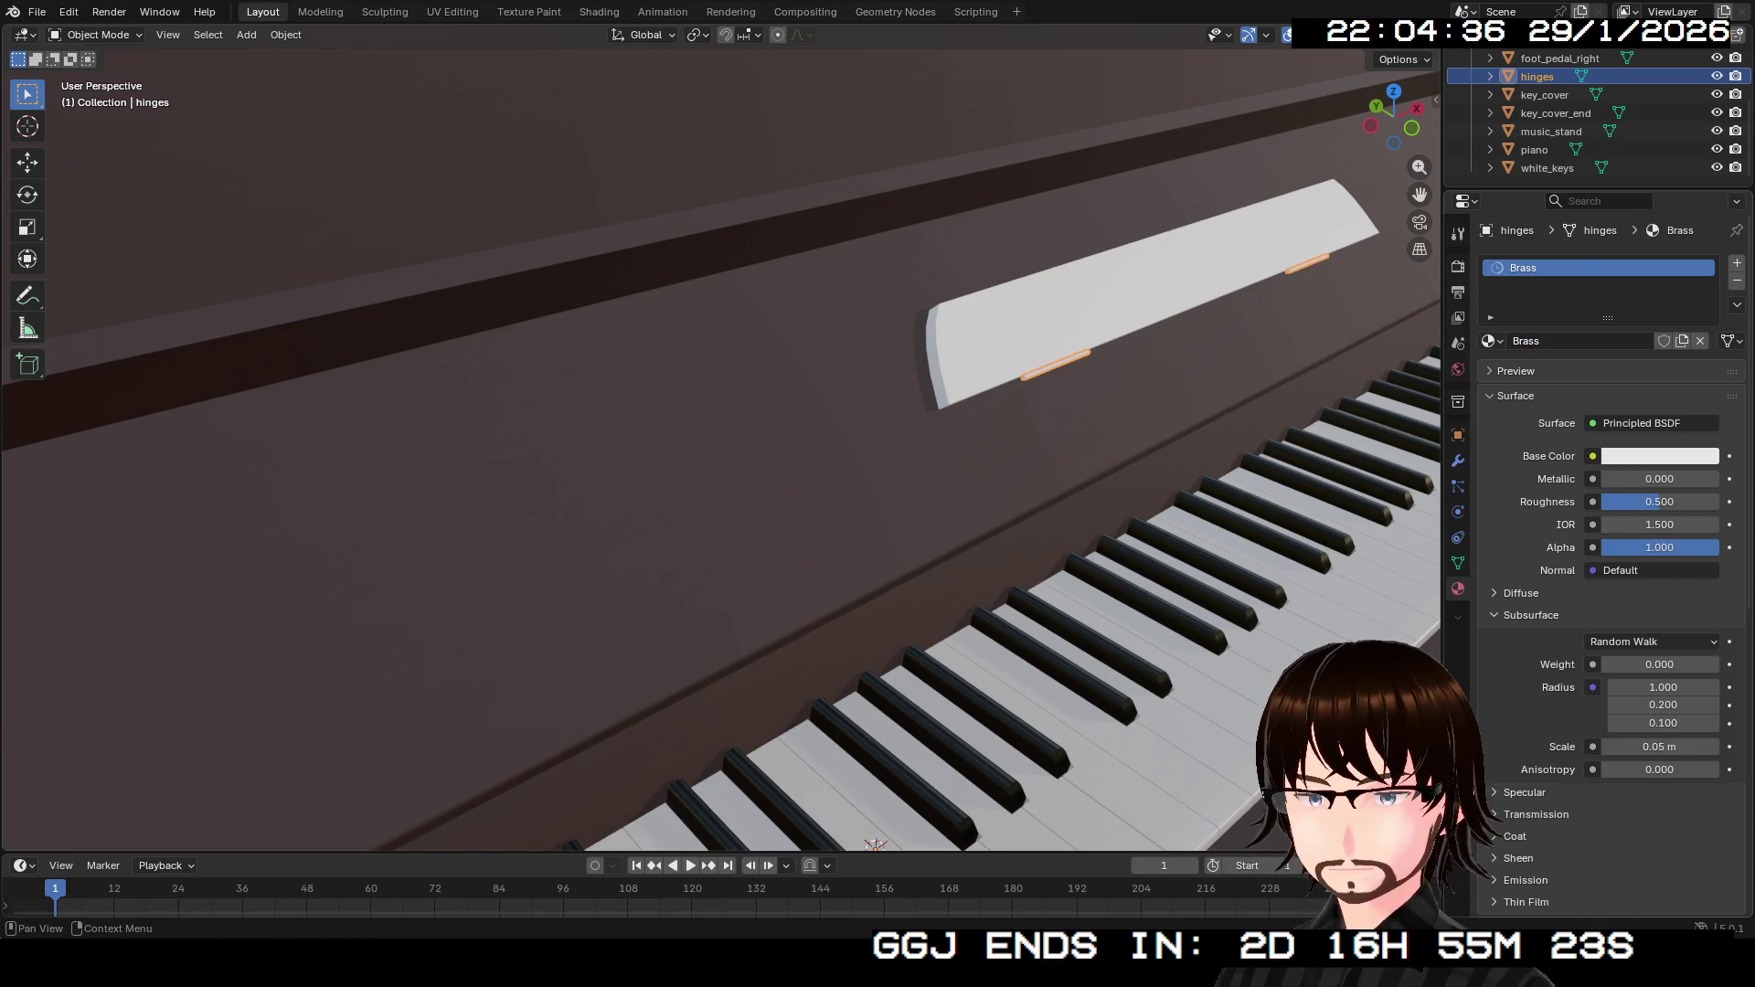
Make Brass orange, fully metallic, with a roughness of 0.7.
{"action": "left_click", "coordinate": [1659, 456]}
{"action": "left_click_drag", "start_coordinate": [1618, 209], "coordinate": [1596, 260]}
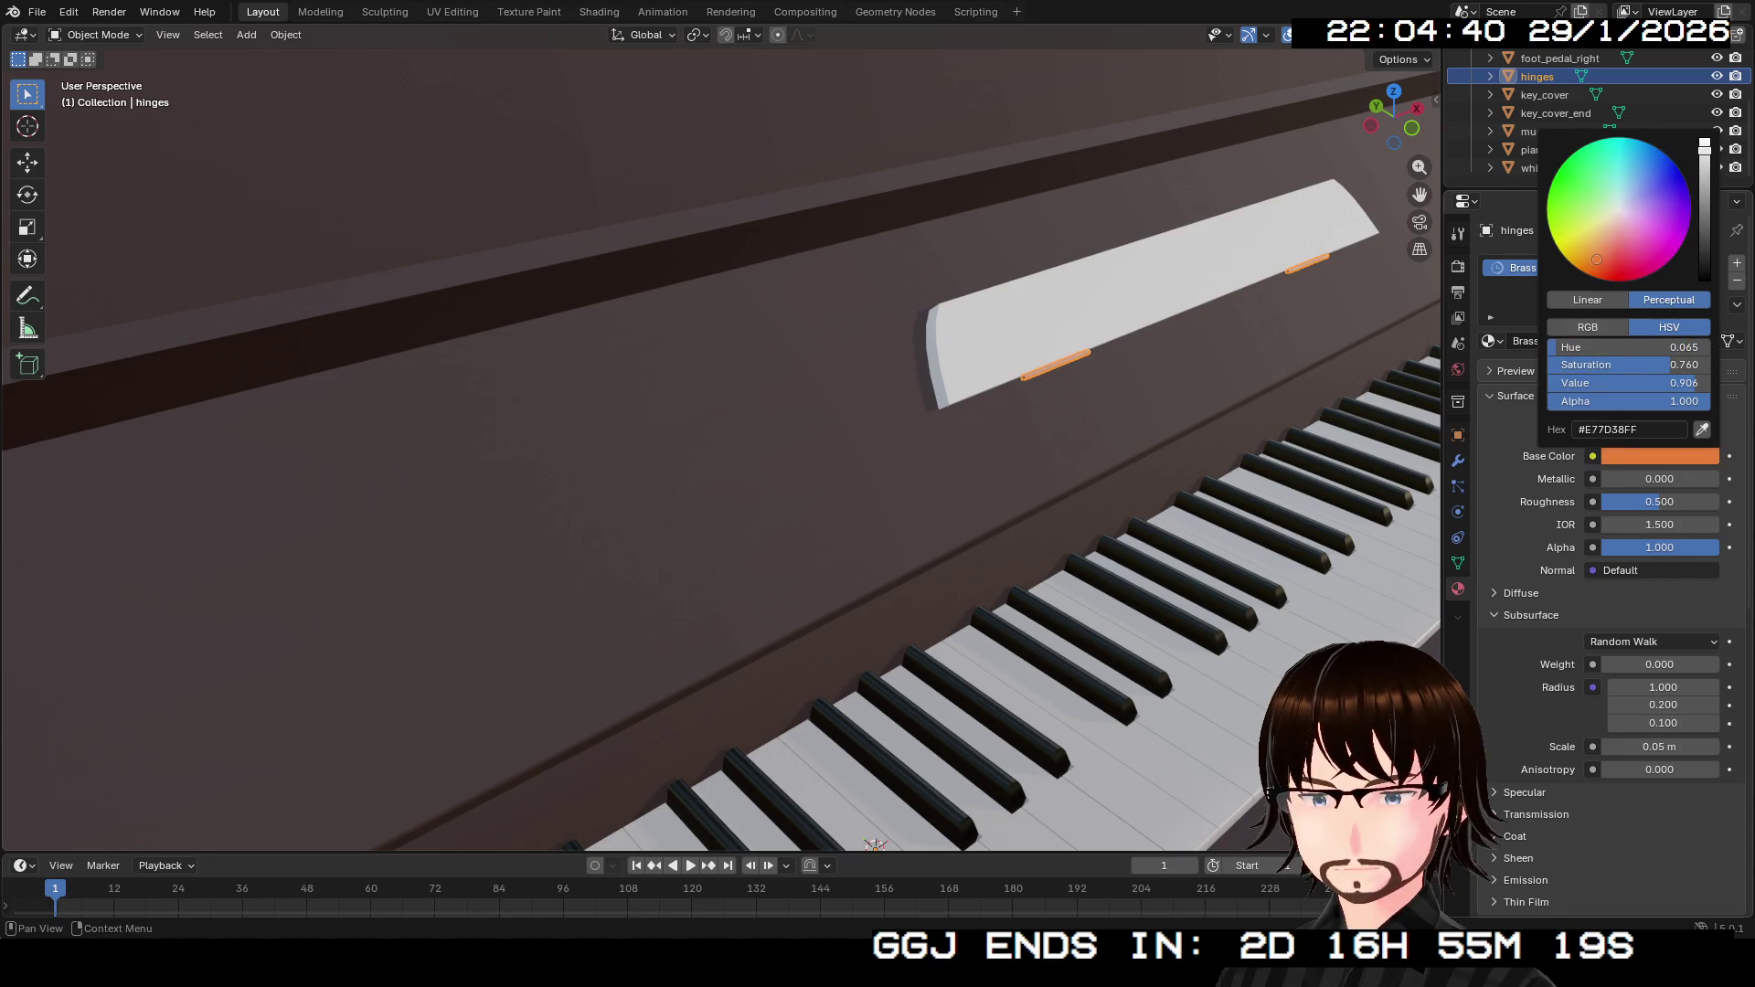
{"action": "mouse_move", "coordinate": [1618, 479]}
{"action": "left_mouse_down"}
{"action": "mouse_move", "coordinate": [1720, 479]}
{"action": "mouse_move", "coordinate": [1672, 502]}
{"action": "left_mouse_up"}
{"action": "left_click", "coordinate": [1659, 502]}
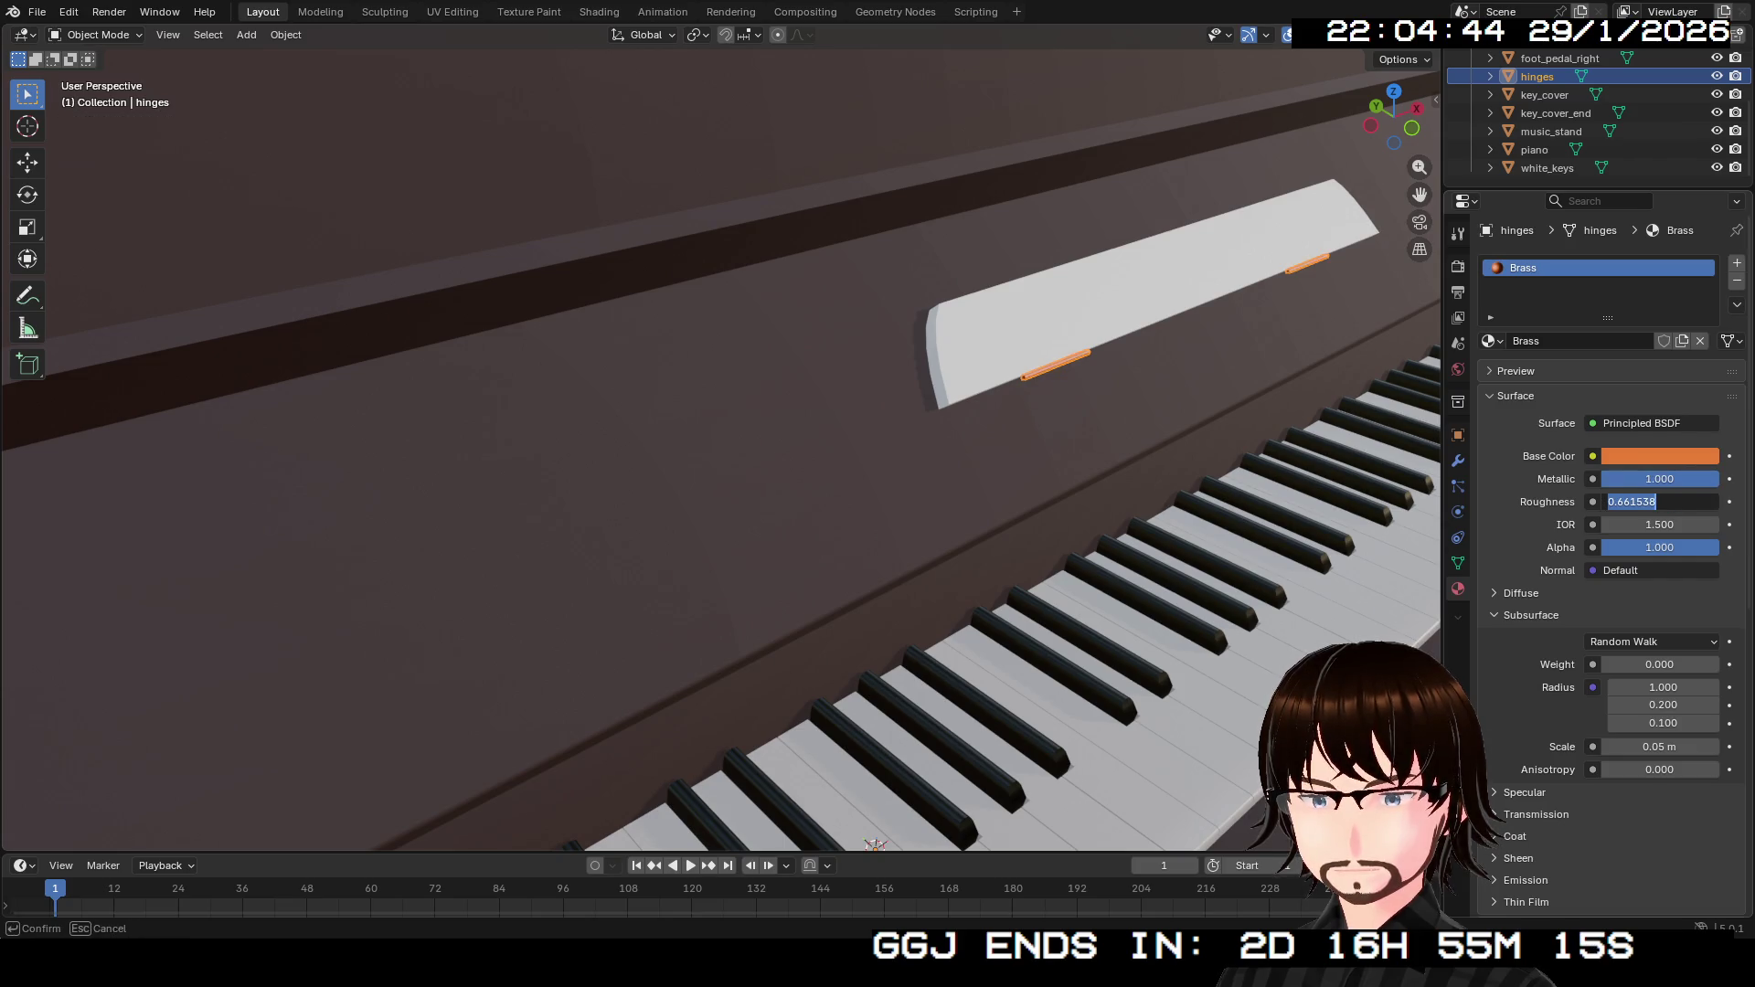
{"action": "key", "text": "BackSpace"}
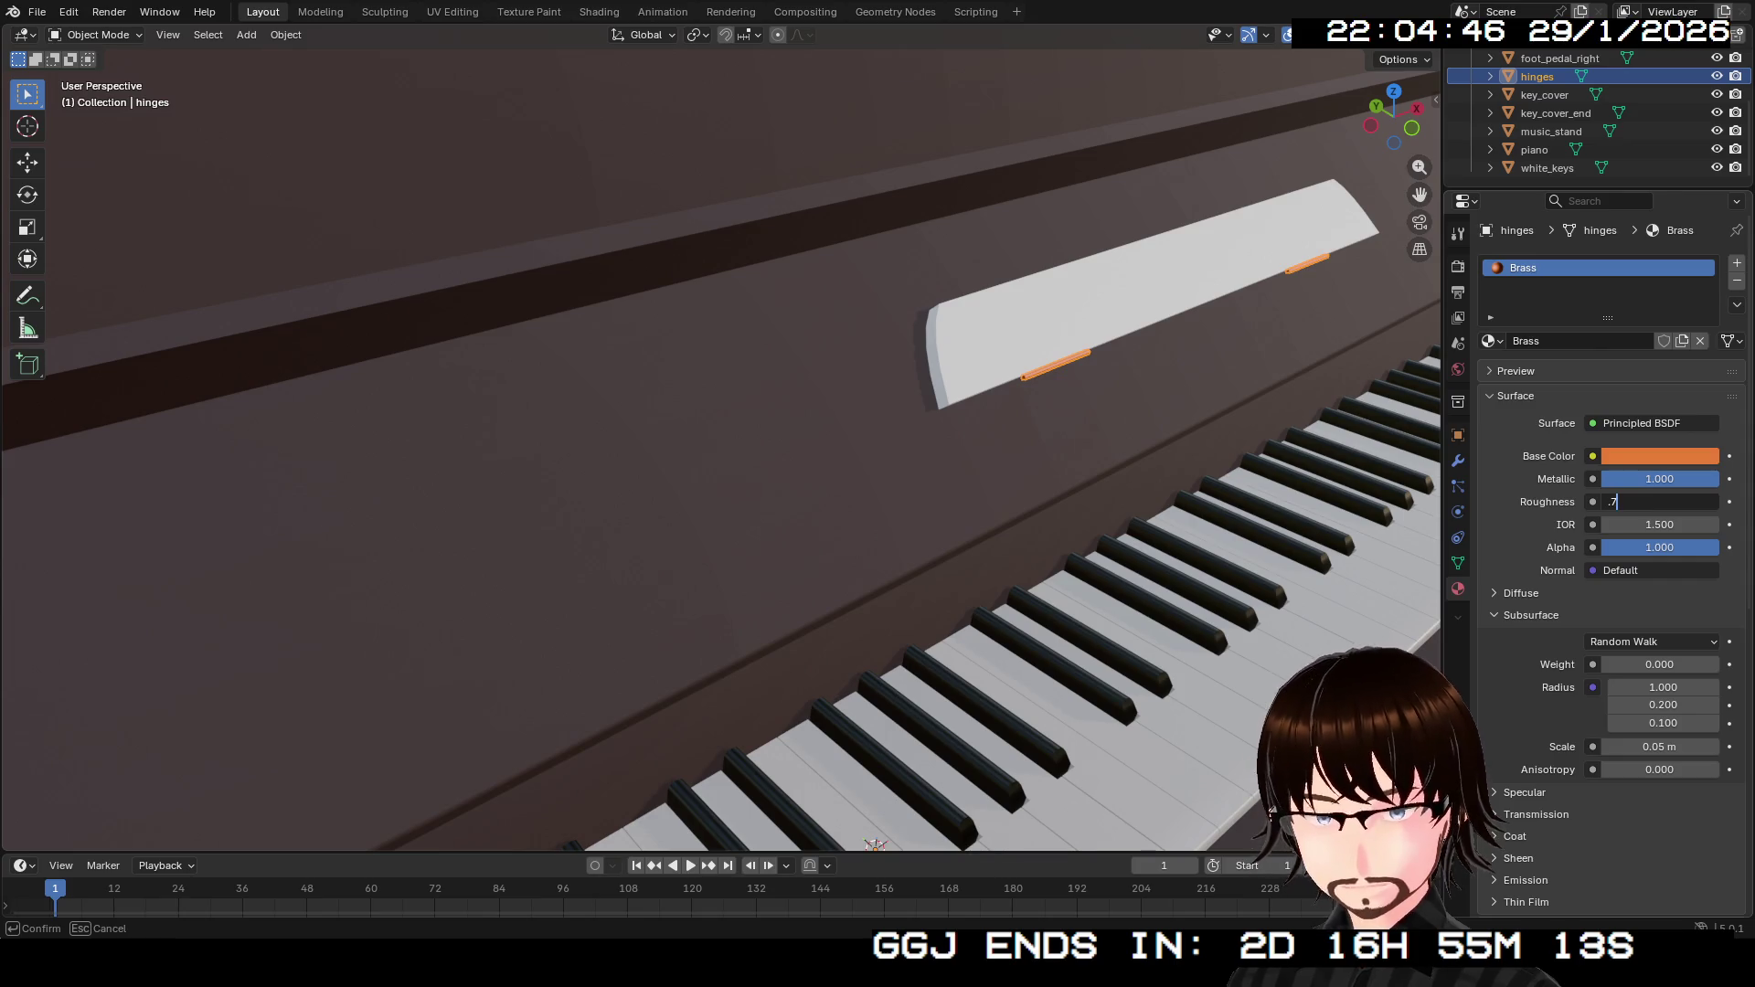
{"action": "key", "text": "Return"}
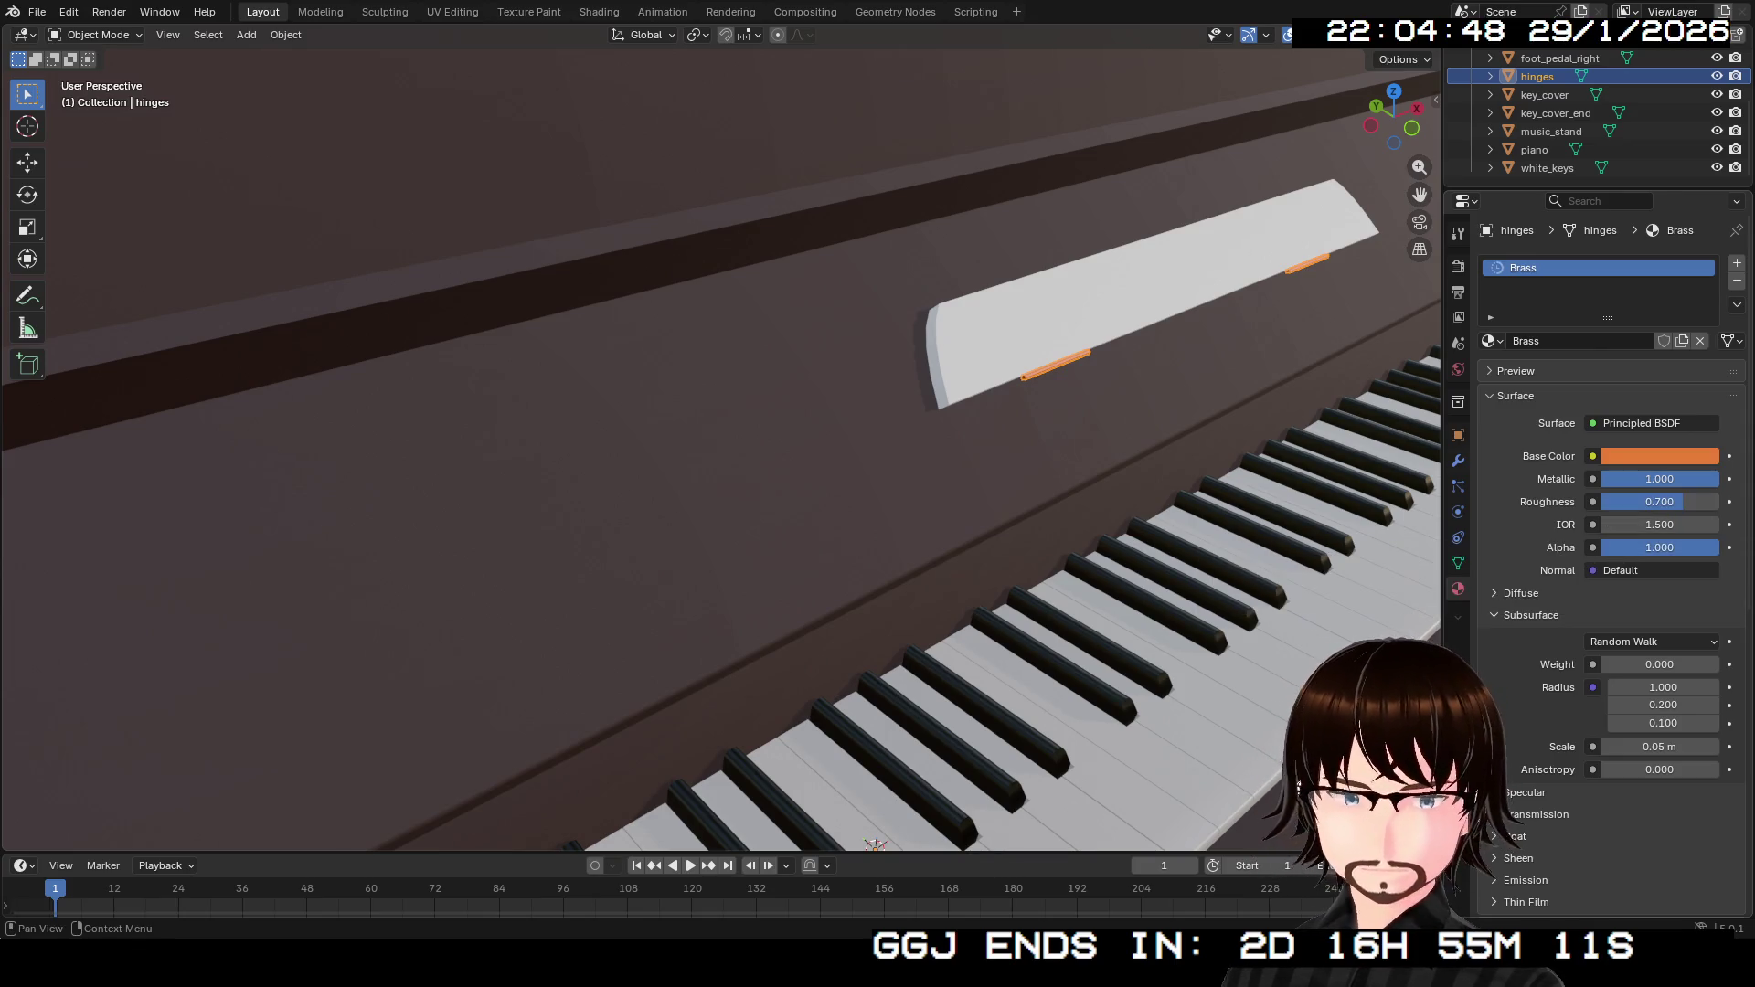
Shift the Brass base colour hue toward a warmer, yellower orange.
{"action": "scroll", "coordinate": [875, 846], "scroll_direction": "up", "scroll_amount": 3}
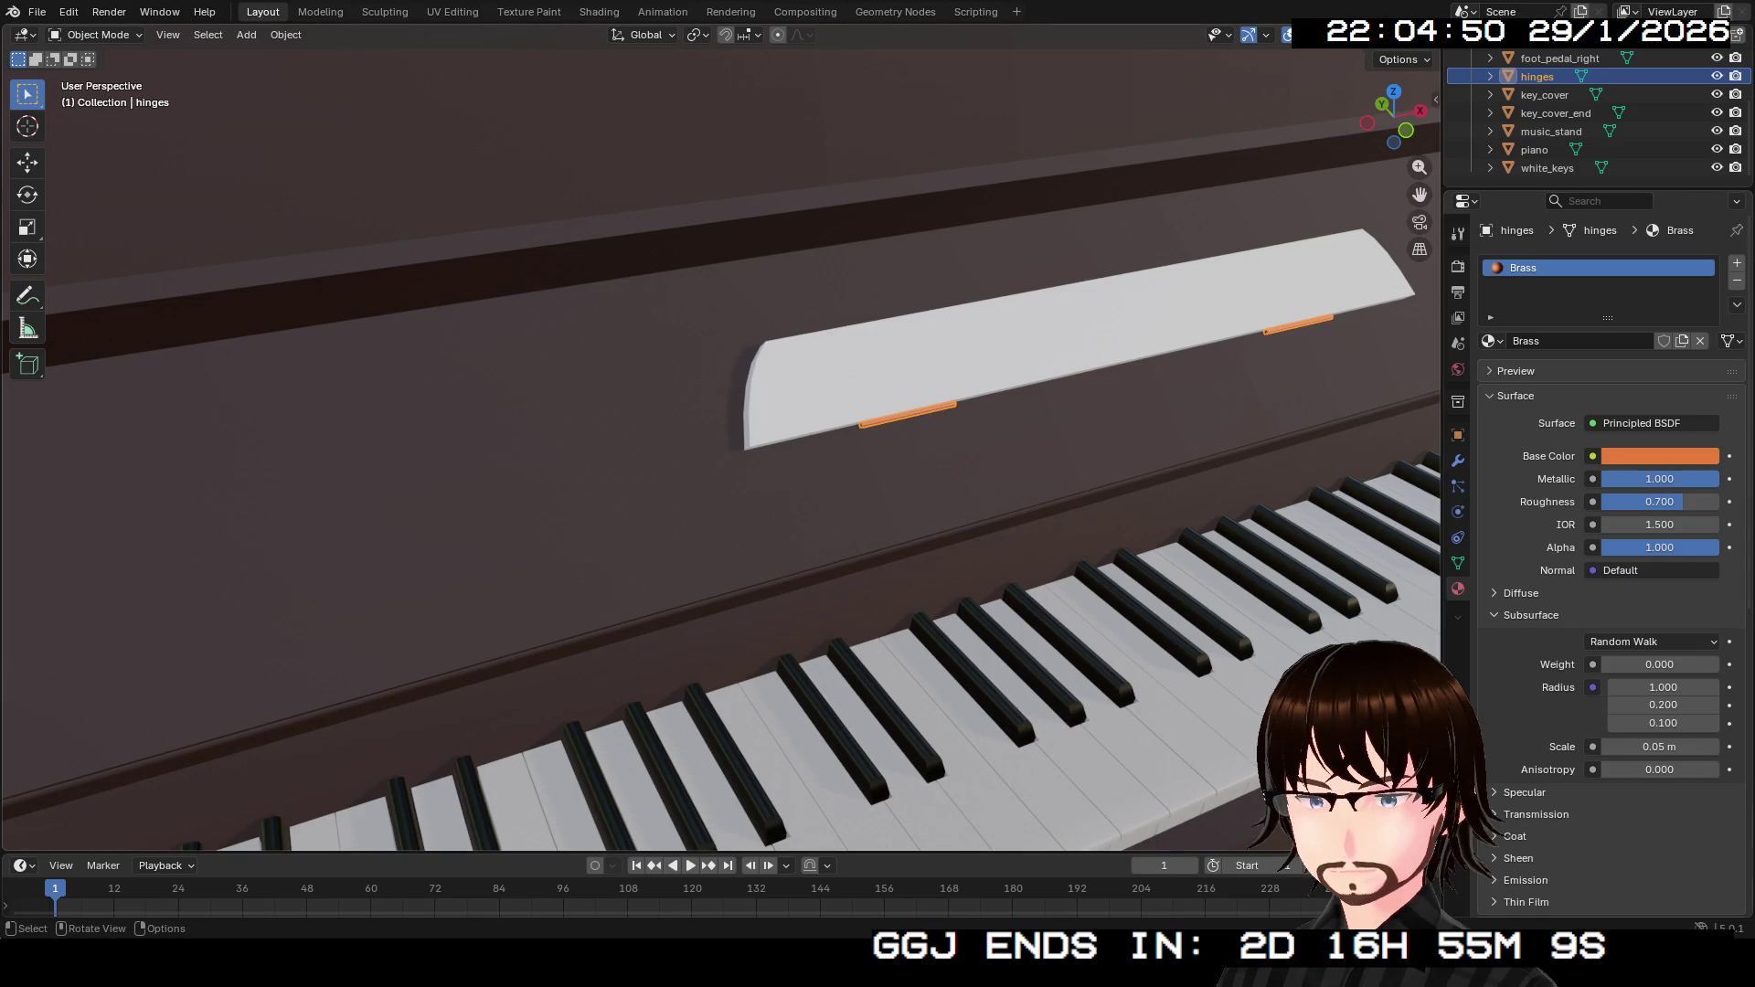
{"action": "key", "text": "Tab"}
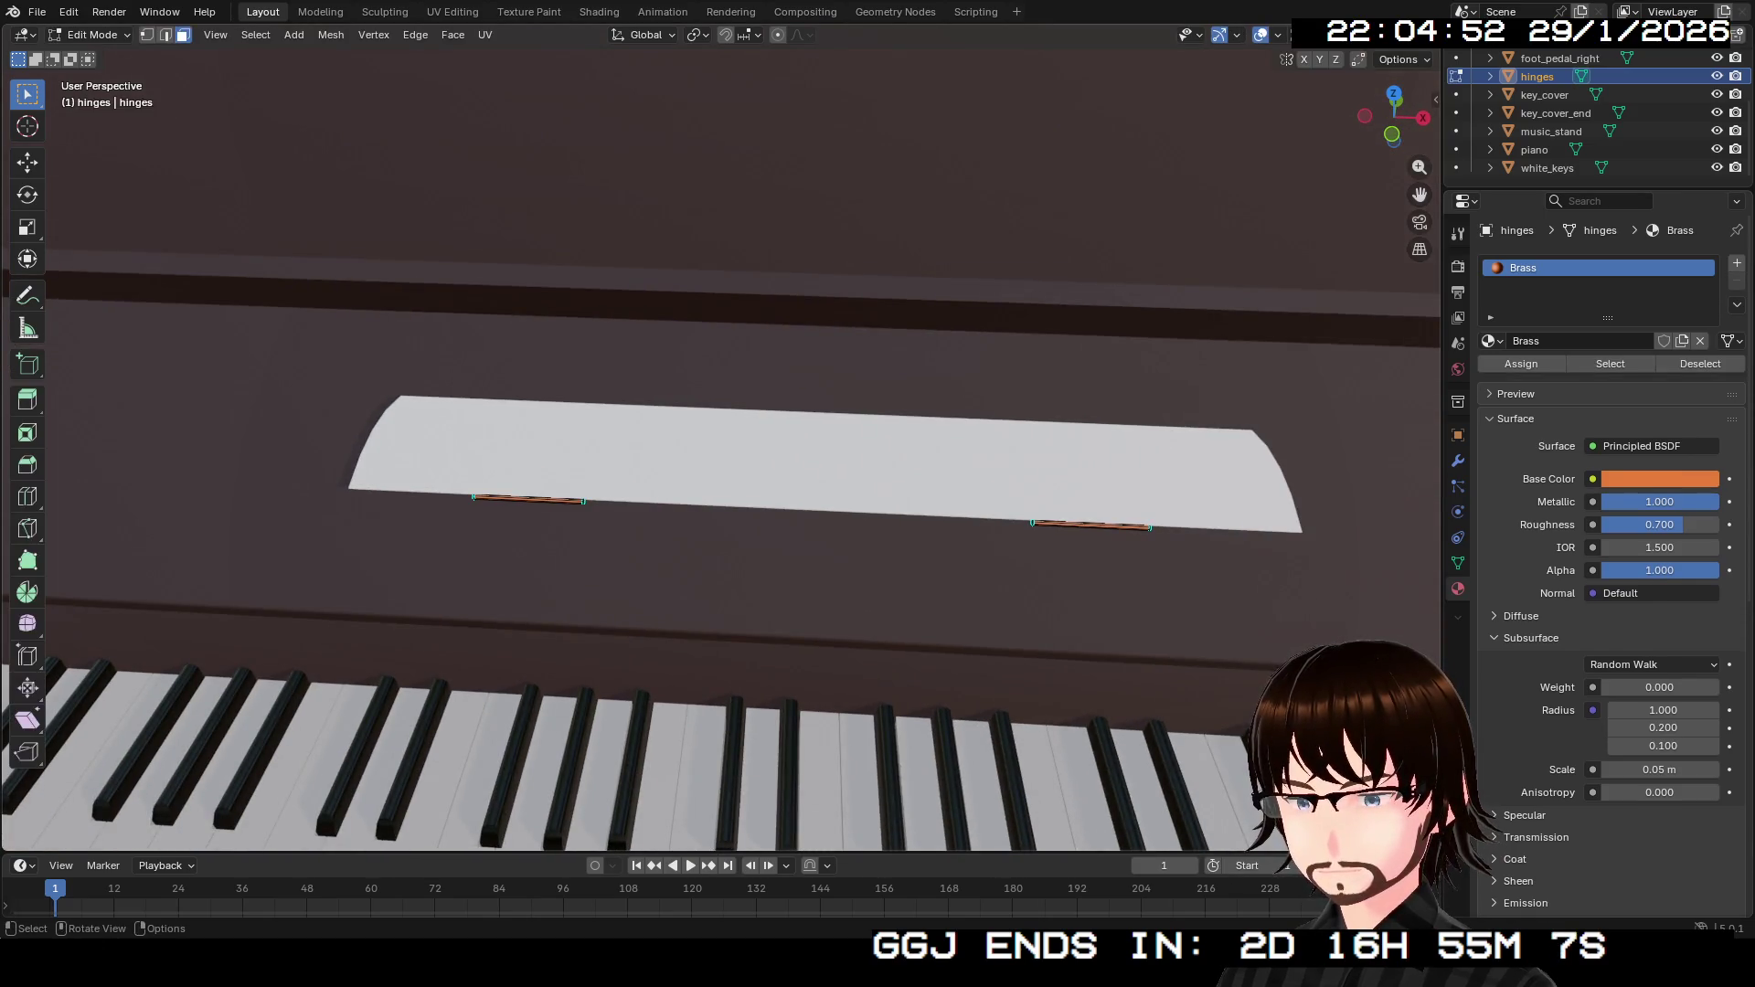
{"action": "key", "text": "Tab"}
{"action": "key", "text": "KP_Decimal"}
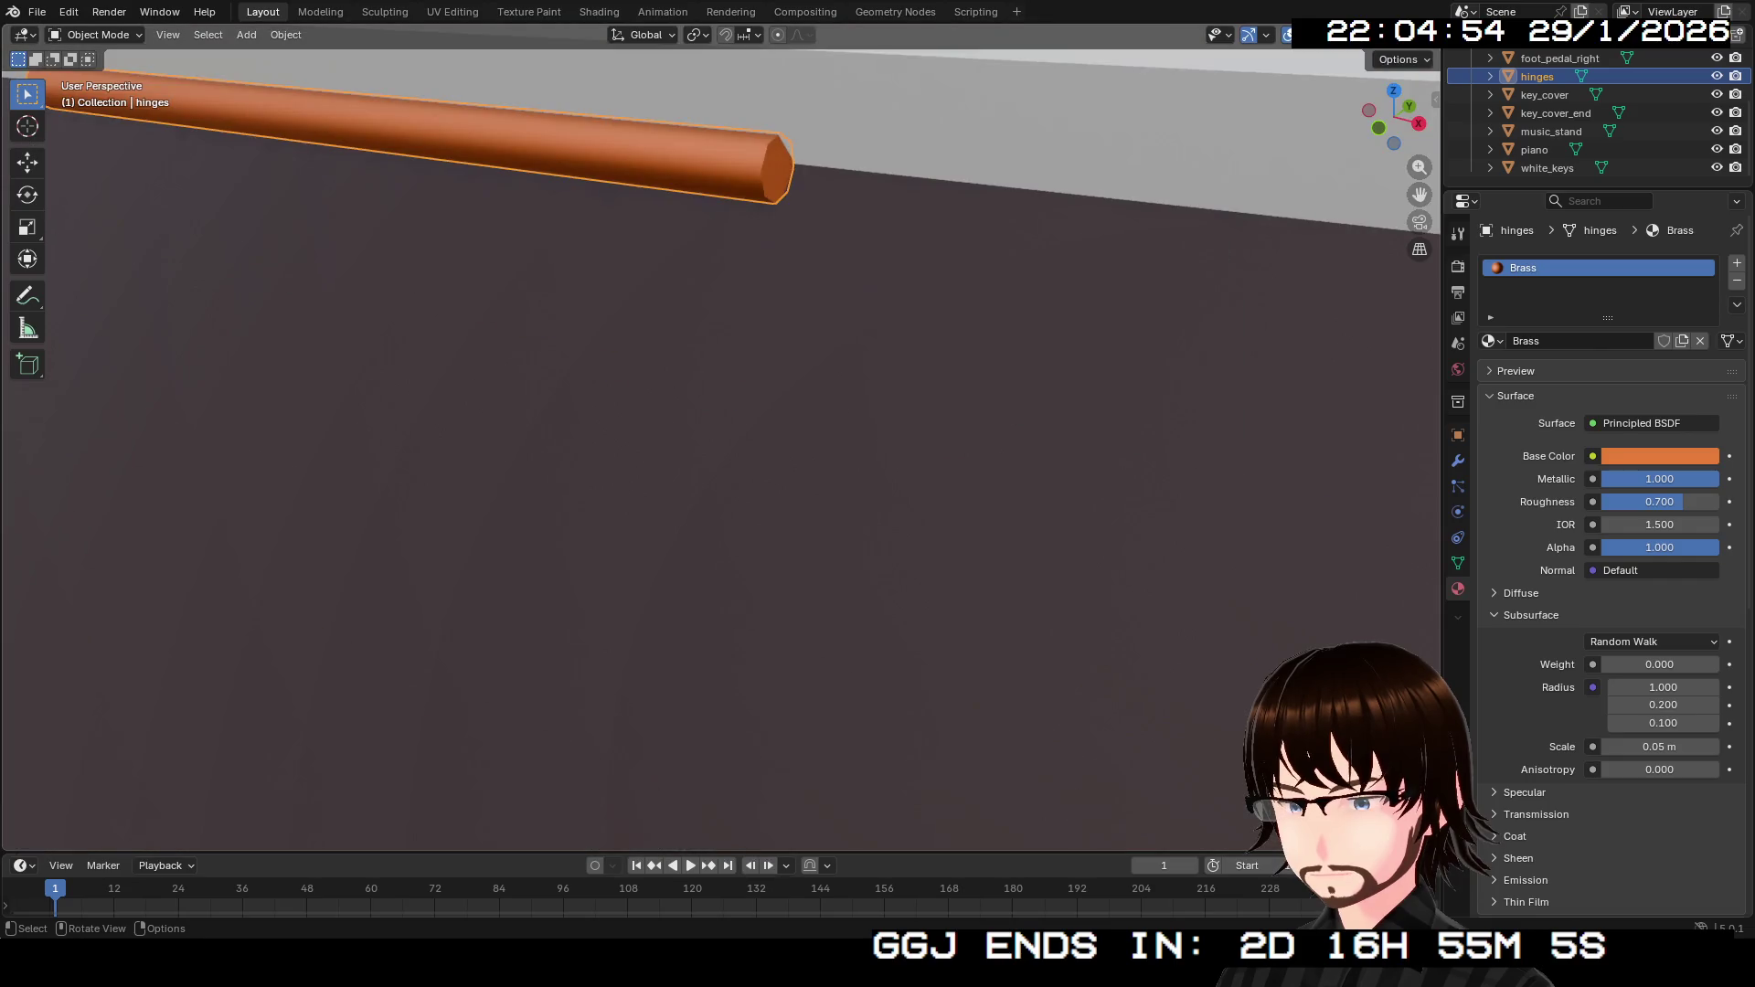
{"action": "scroll", "coordinate": [722, 448], "scroll_direction": "down", "scroll_amount": 5}
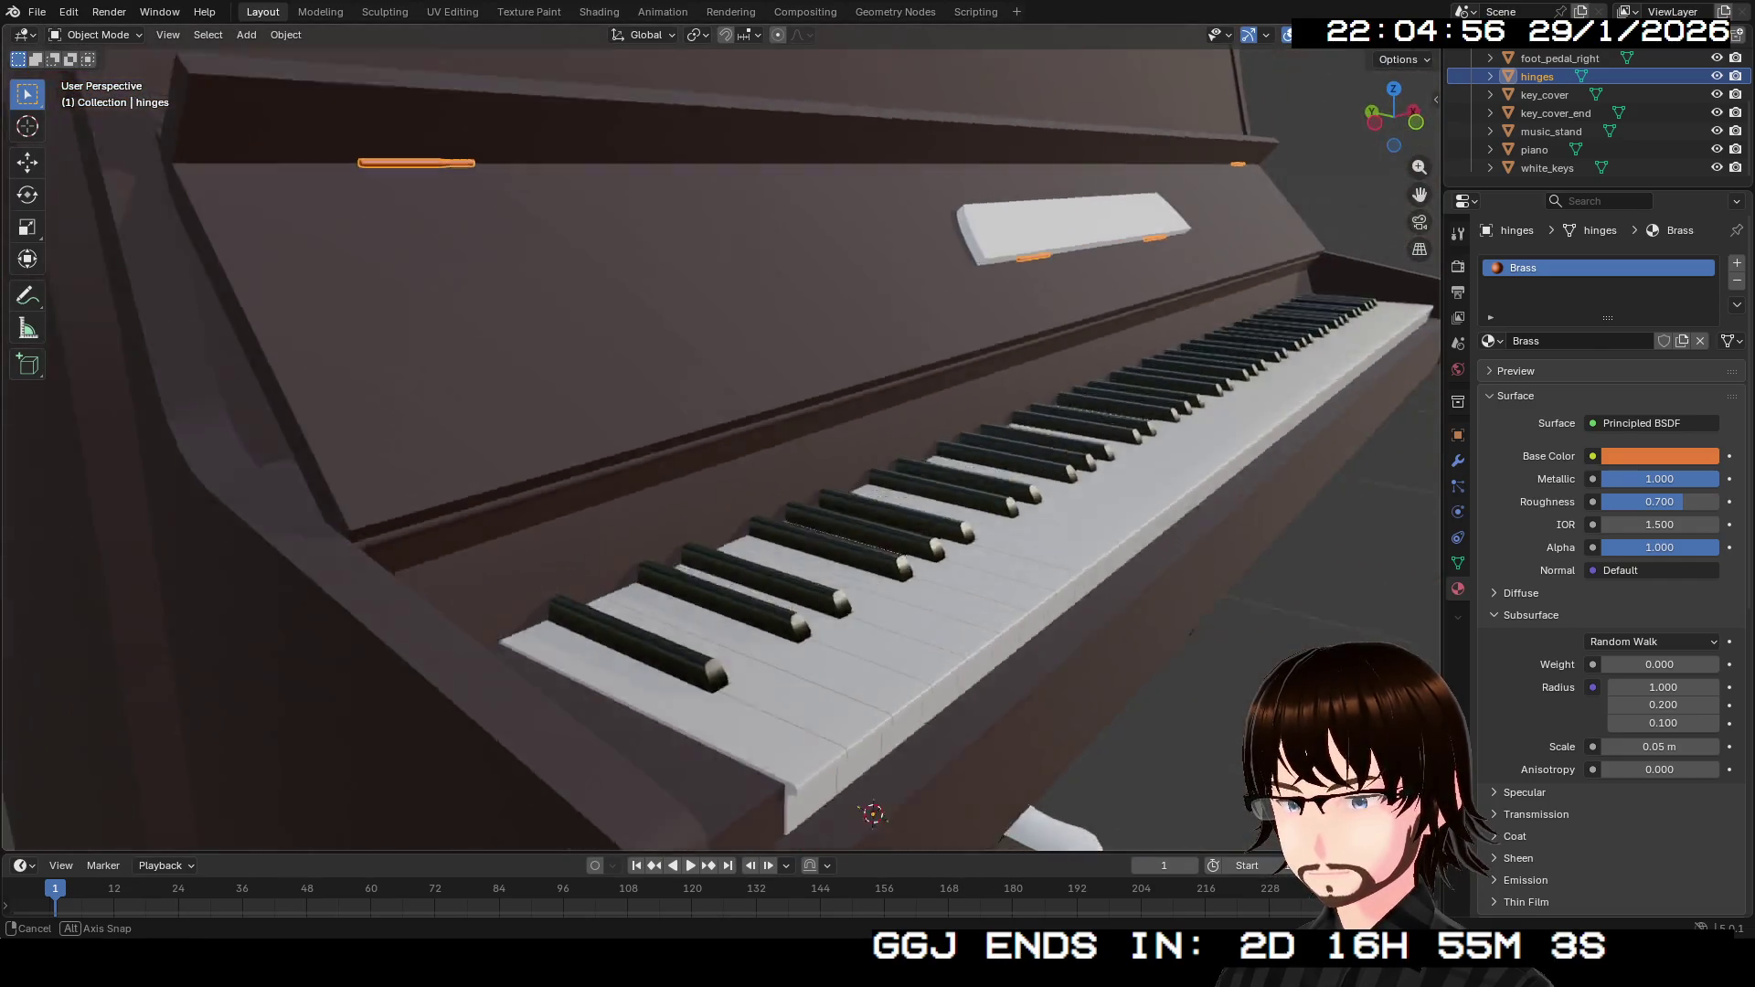
{"action": "left_click_drag", "start_coordinate": [722, 447], "coordinate": [512, 416]}
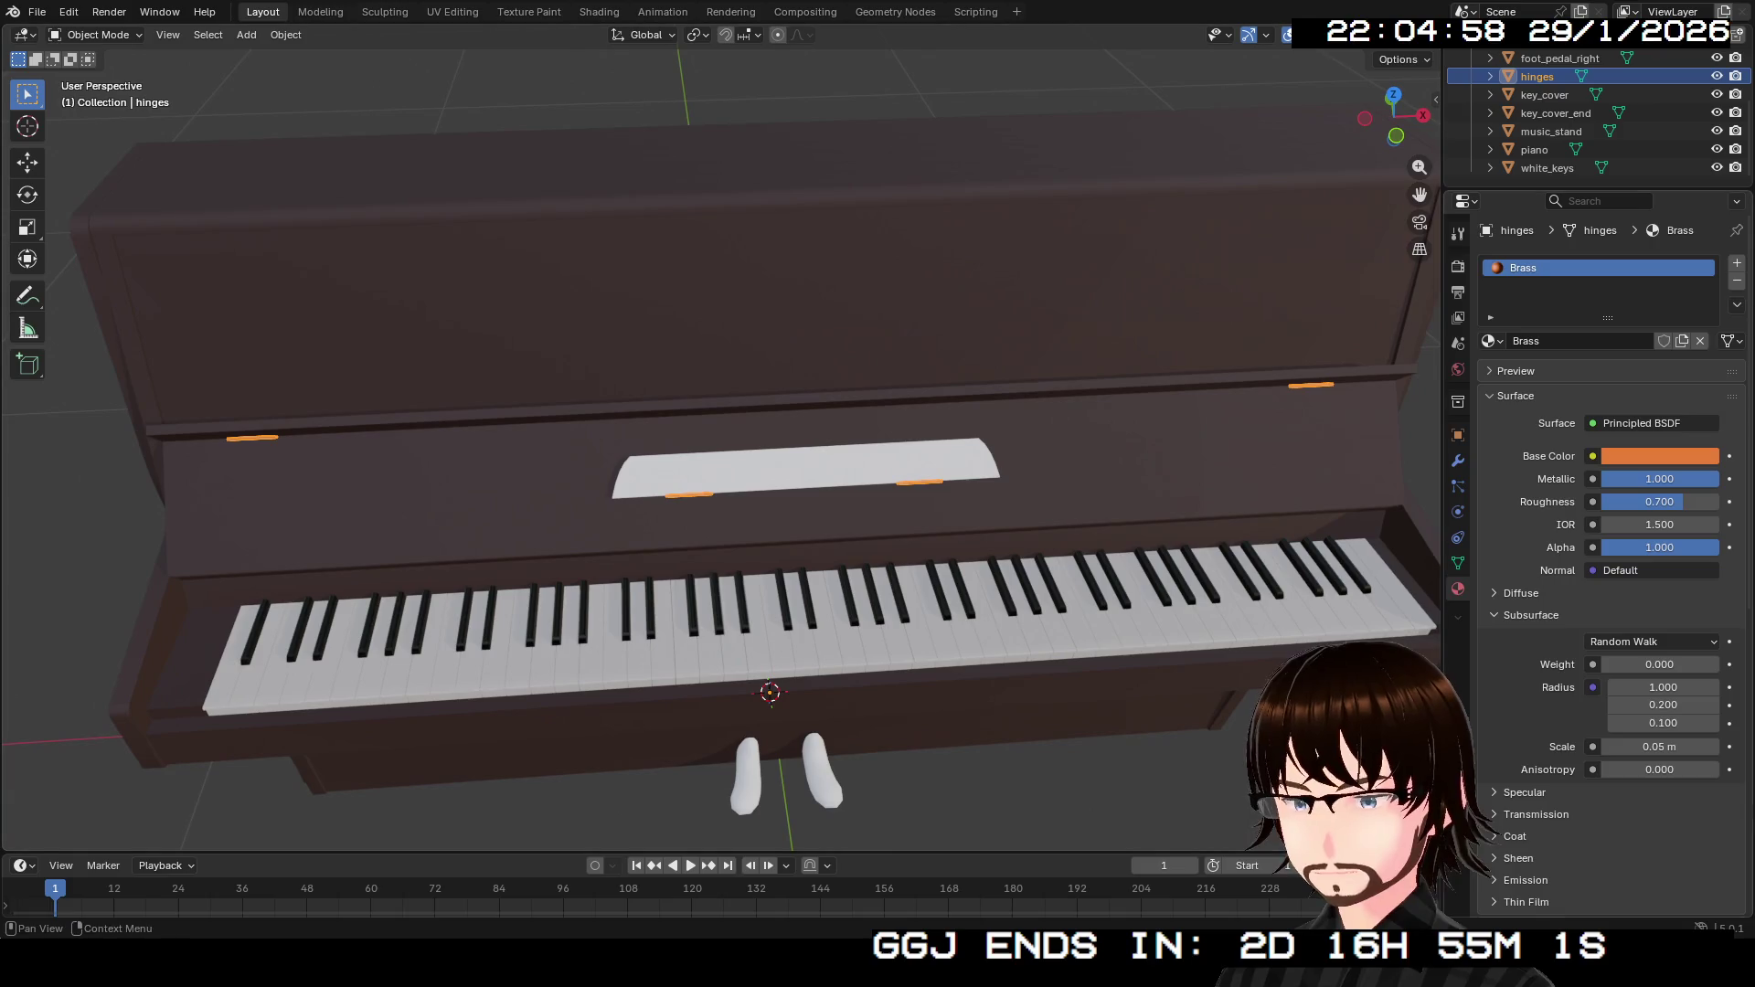
{"action": "left_click", "coordinate": [1659, 455]}
{"action": "left_click_drag", "start_coordinate": [1596, 259], "coordinate": [1587, 253]}
{"action": "mouse_move", "coordinate": [731, 457]}
{"action": "left_mouse_down"}
{"action": "mouse_move", "coordinate": [640, 347]}
{"action": "mouse_move", "coordinate": [603, 229]}
{"action": "left_mouse_up"}
Assign the Brass material to the music stand and both foot pedals.
{"action": "left_click", "coordinate": [676, 366]}
{"action": "left_click_drag", "start_coordinate": [676, 366], "coordinate": [731, 311]}
{"action": "left_click", "coordinate": [1492, 341]}
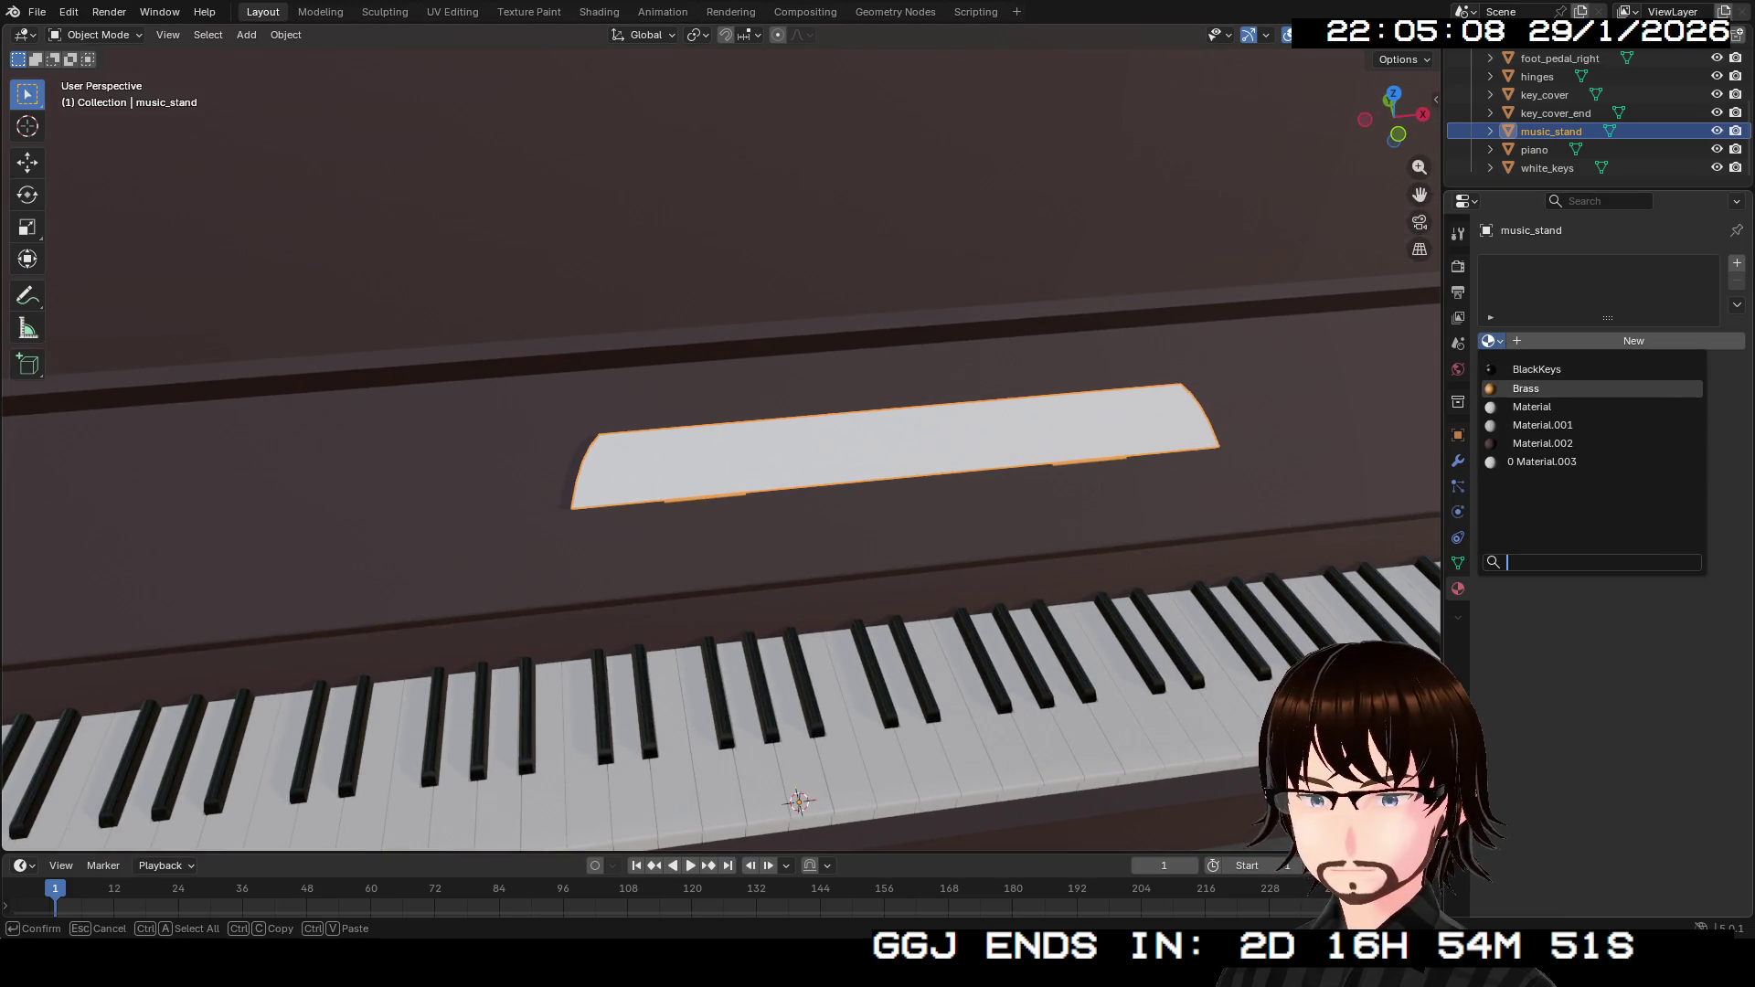
{"action": "left_click", "coordinate": [1536, 388]}
{"action": "mouse_move", "coordinate": [731, 457]}
{"action": "left_mouse_down"}
{"action": "mouse_move", "coordinate": [731, 412]}
{"action": "mouse_move", "coordinate": [695, 420]}
{"action": "mouse_move", "coordinate": [677, 402]}
{"action": "mouse_move", "coordinate": [722, 357]}
{"action": "mouse_move", "coordinate": [722, 302]}
{"action": "left_mouse_up"}
{"action": "left_click", "coordinate": [934, 687]}
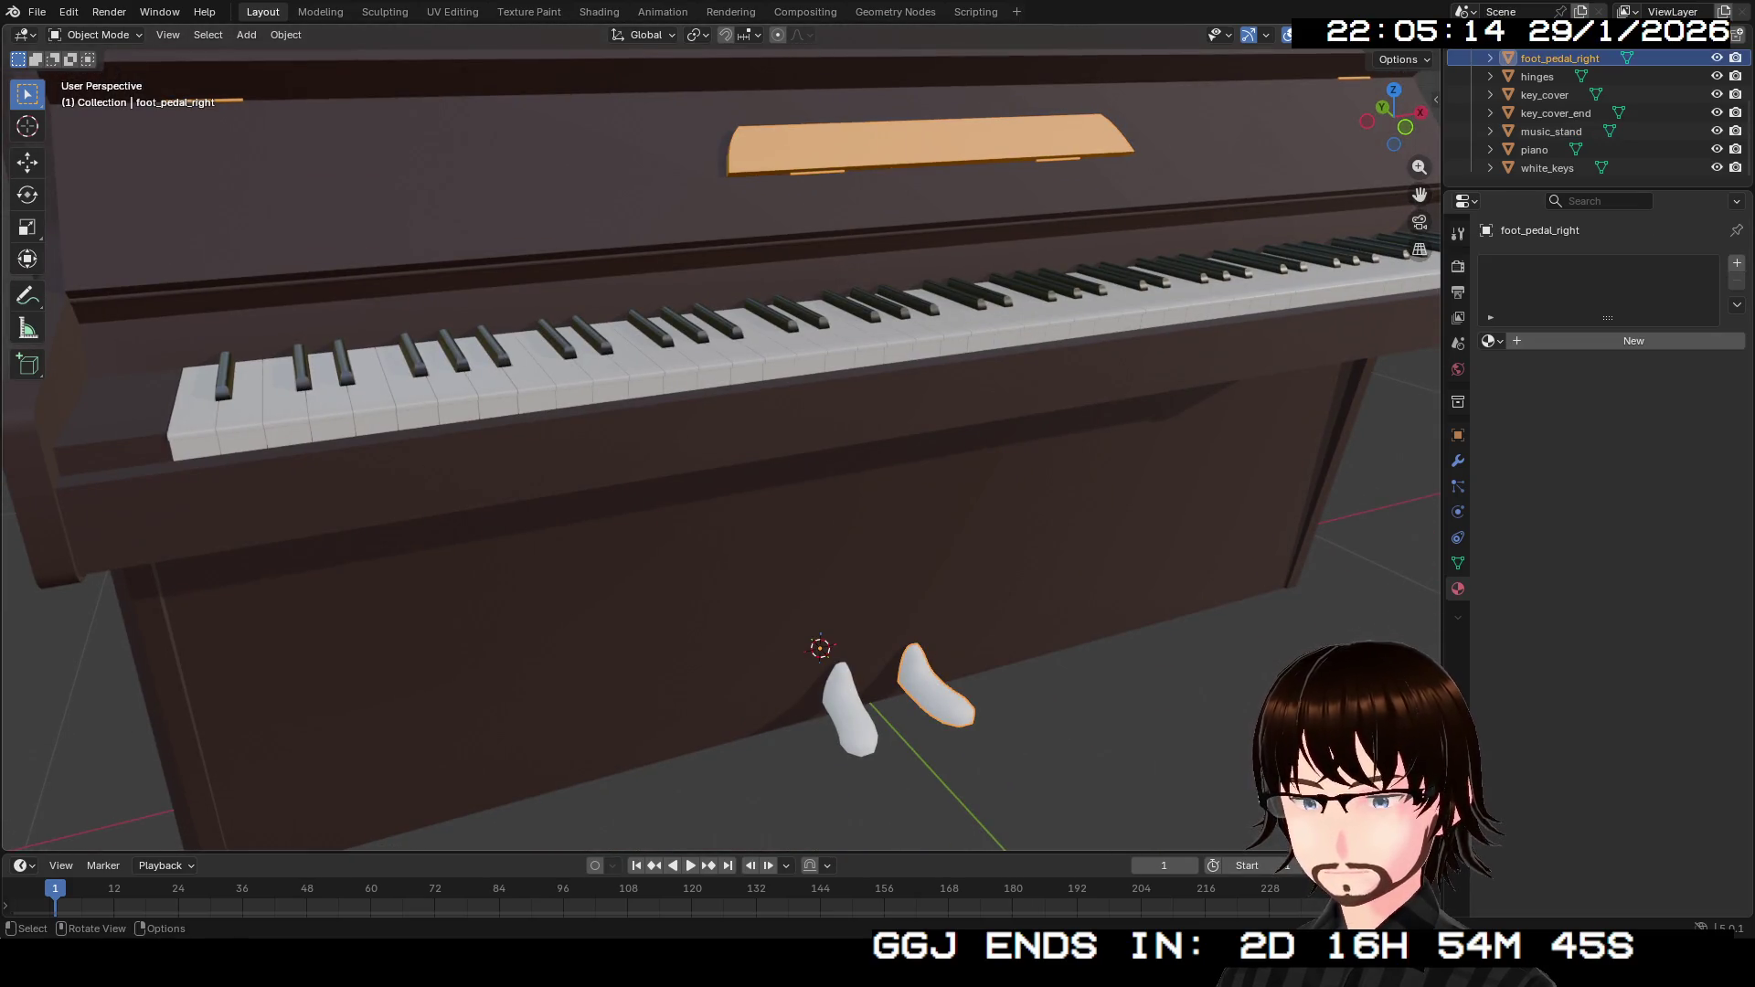
{"action": "left_click", "coordinate": [1492, 341]}
{"action": "left_click", "coordinate": [1554, 398]}
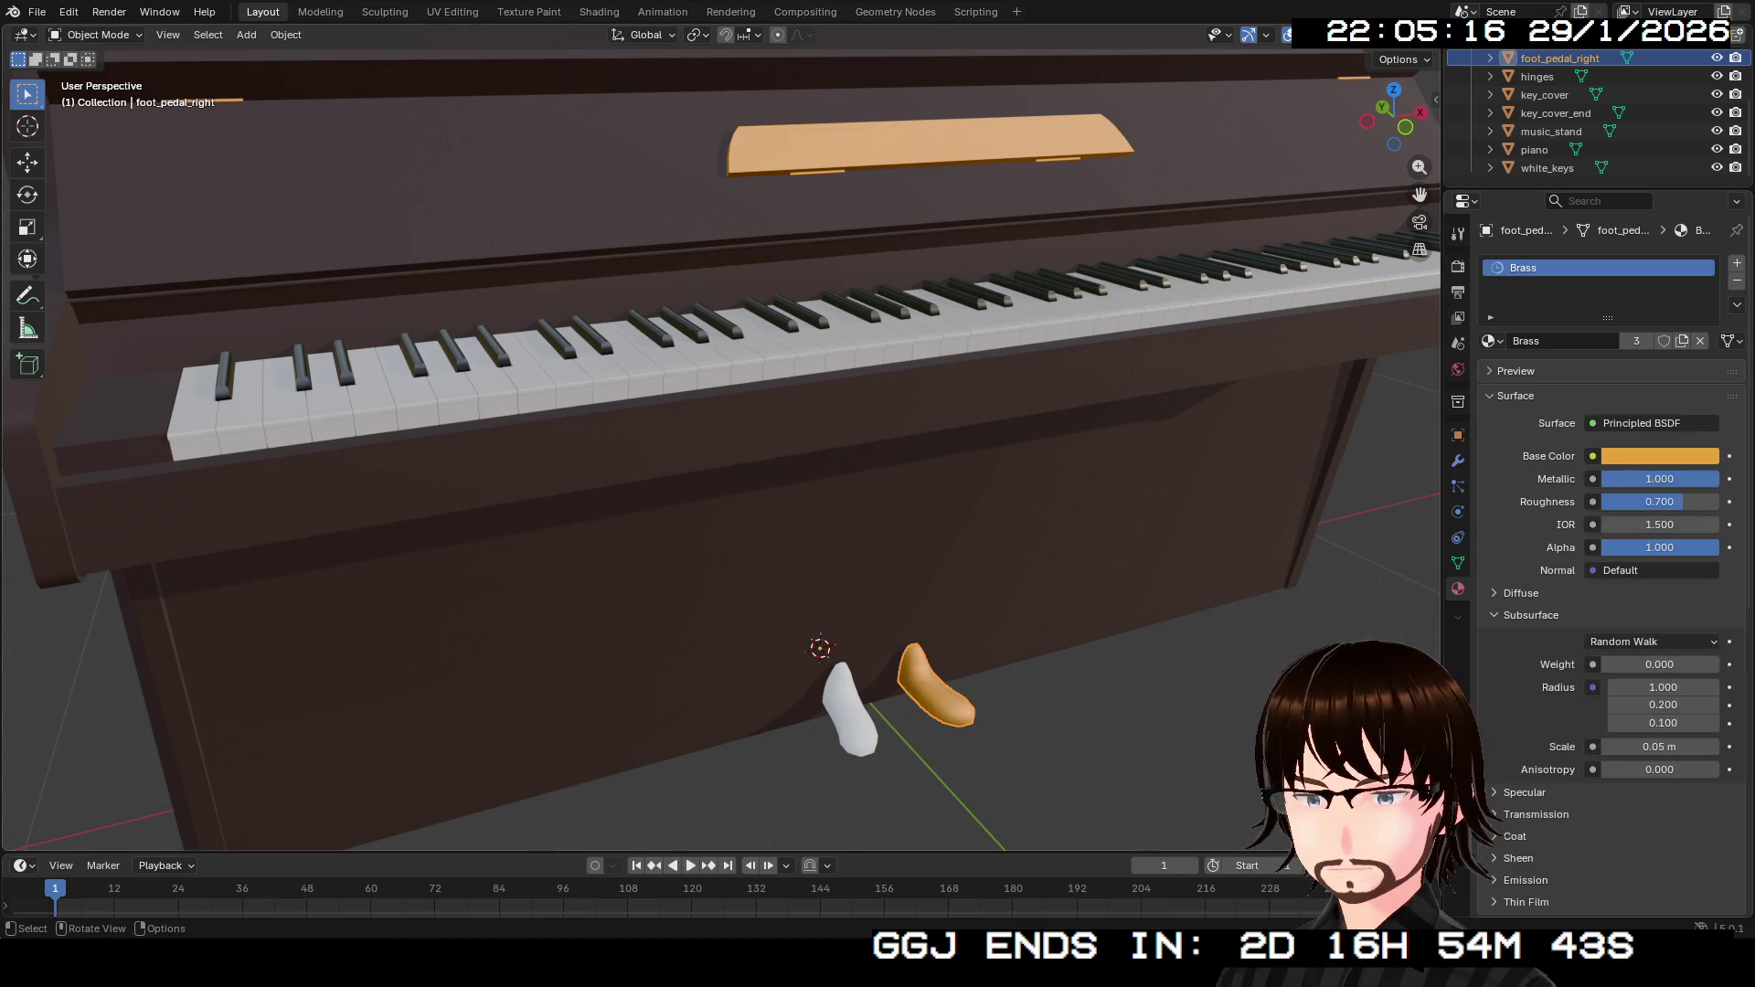
{"action": "left_click", "coordinate": [850, 708]}
{"action": "left_click", "coordinate": [1492, 341]}
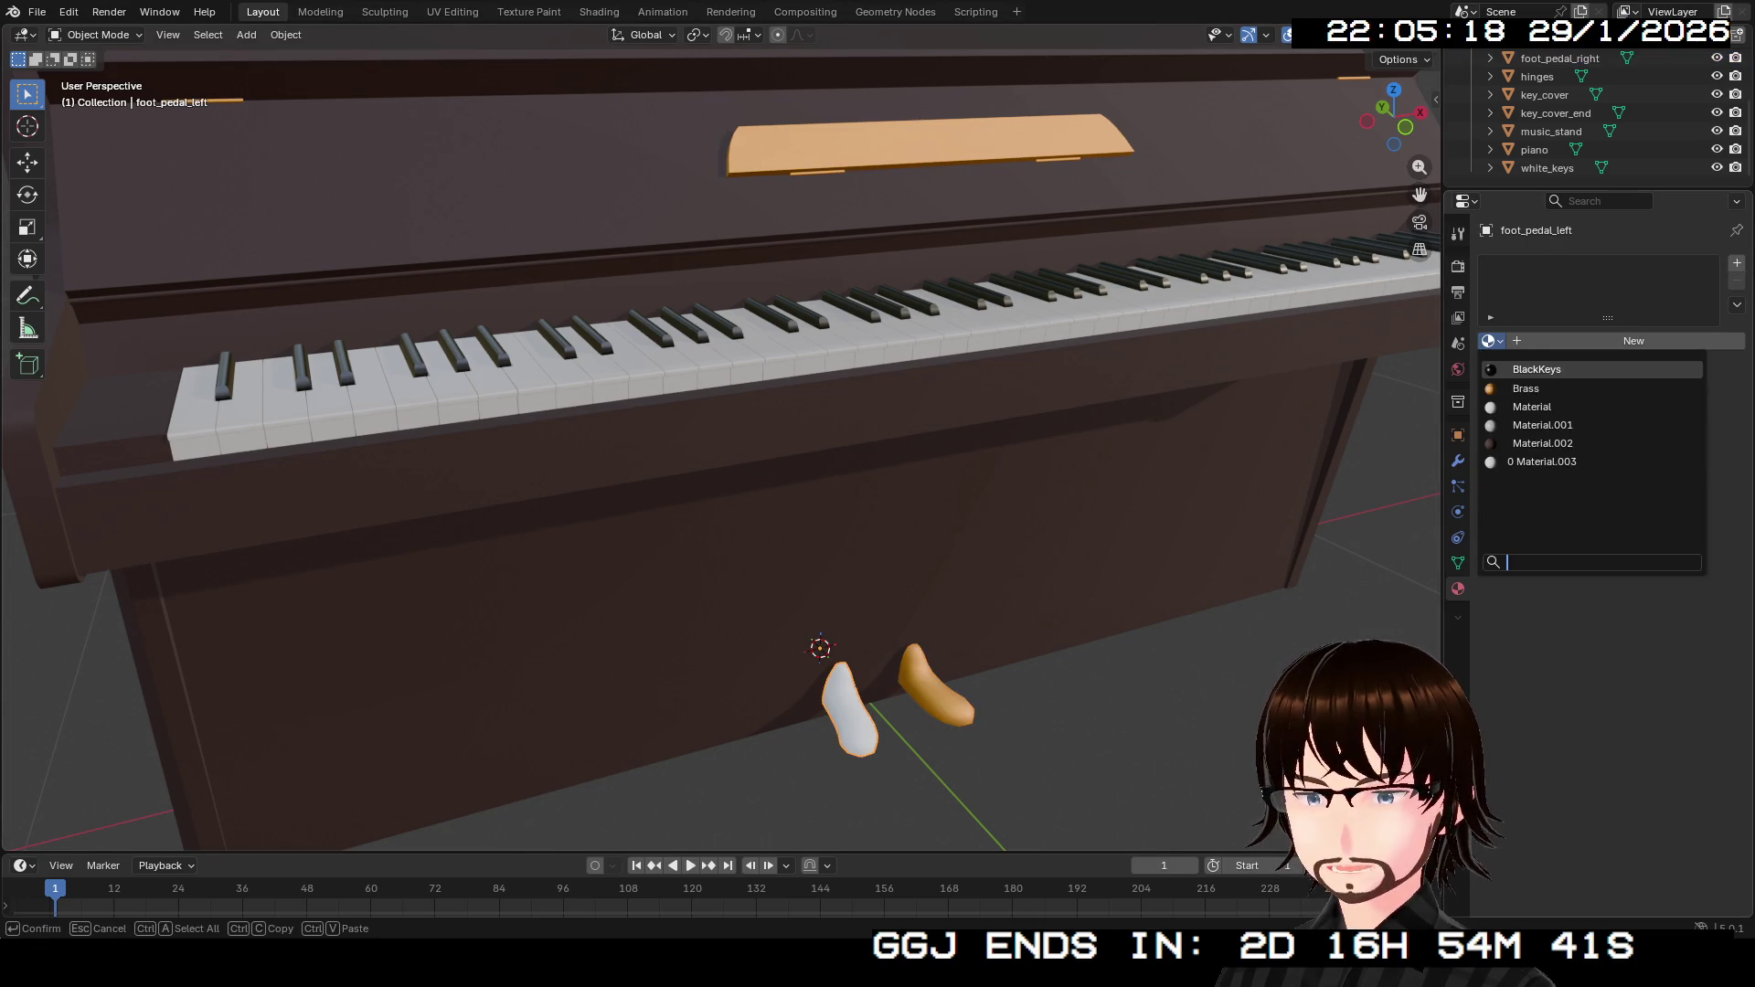
{"action": "left_click", "coordinate": [1525, 388]}
{"action": "left_click", "coordinate": [1548, 167]}
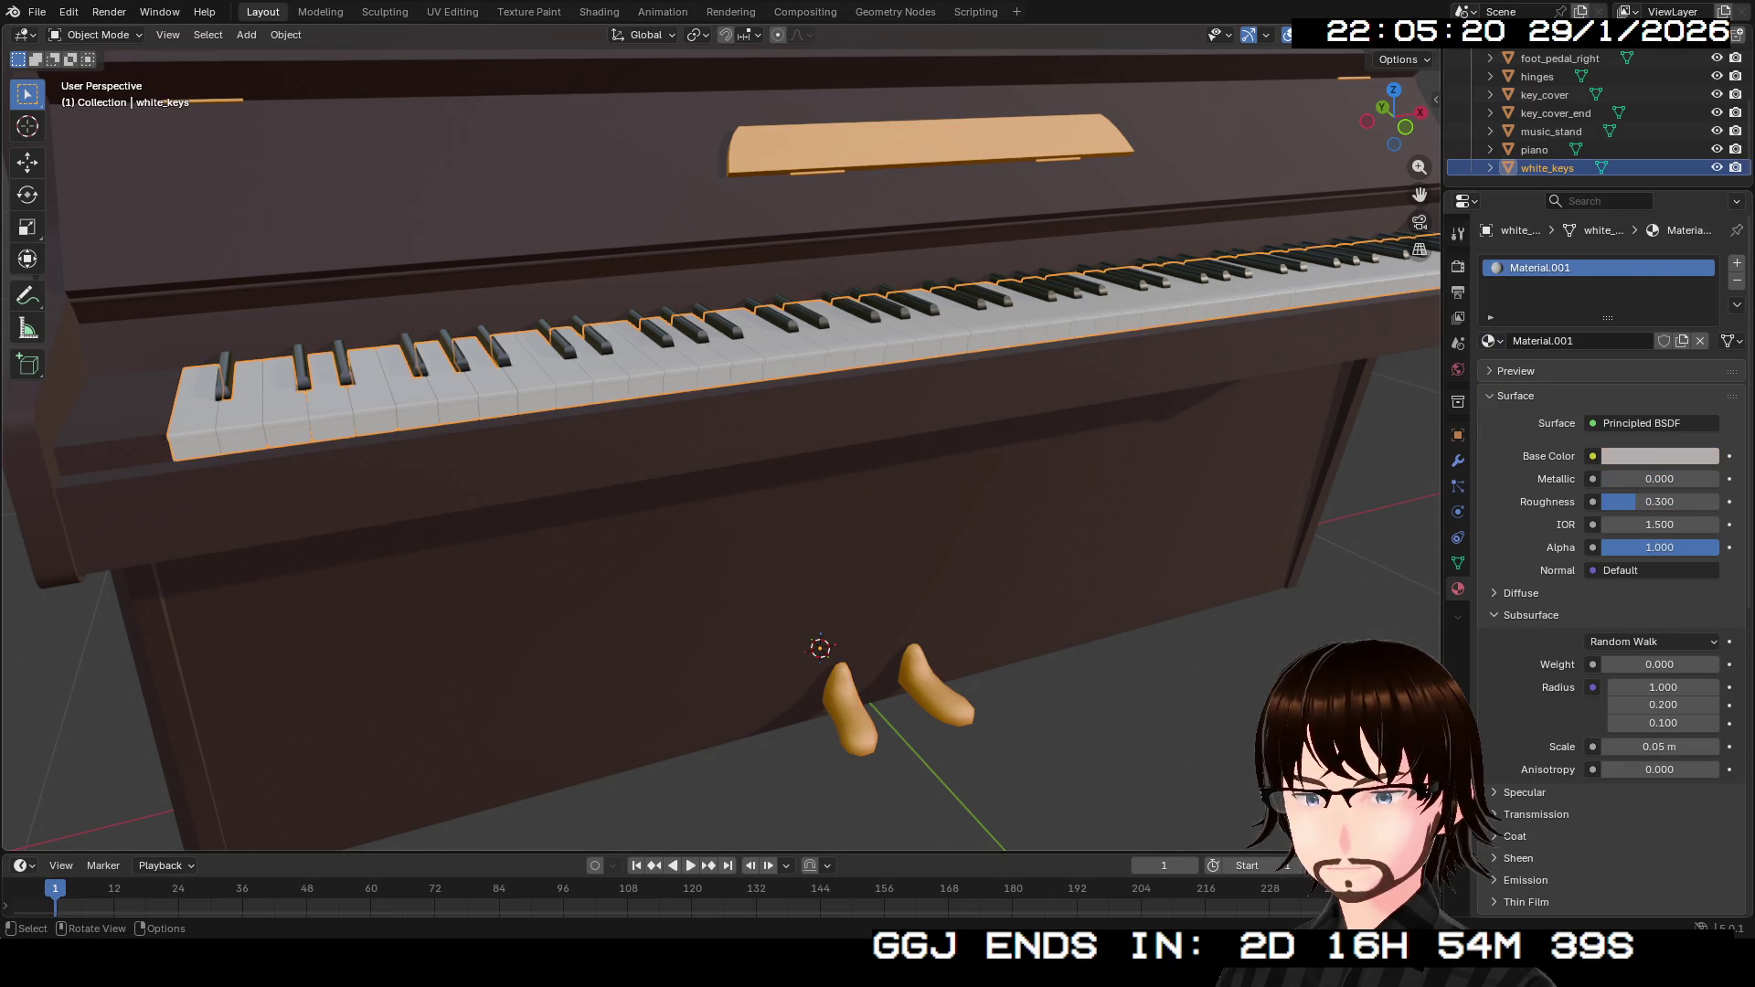
Rename Material.001 on the white keys to WhiteKeys, then clear the selection.
{"action": "double_click", "coordinate": [1553, 341]}
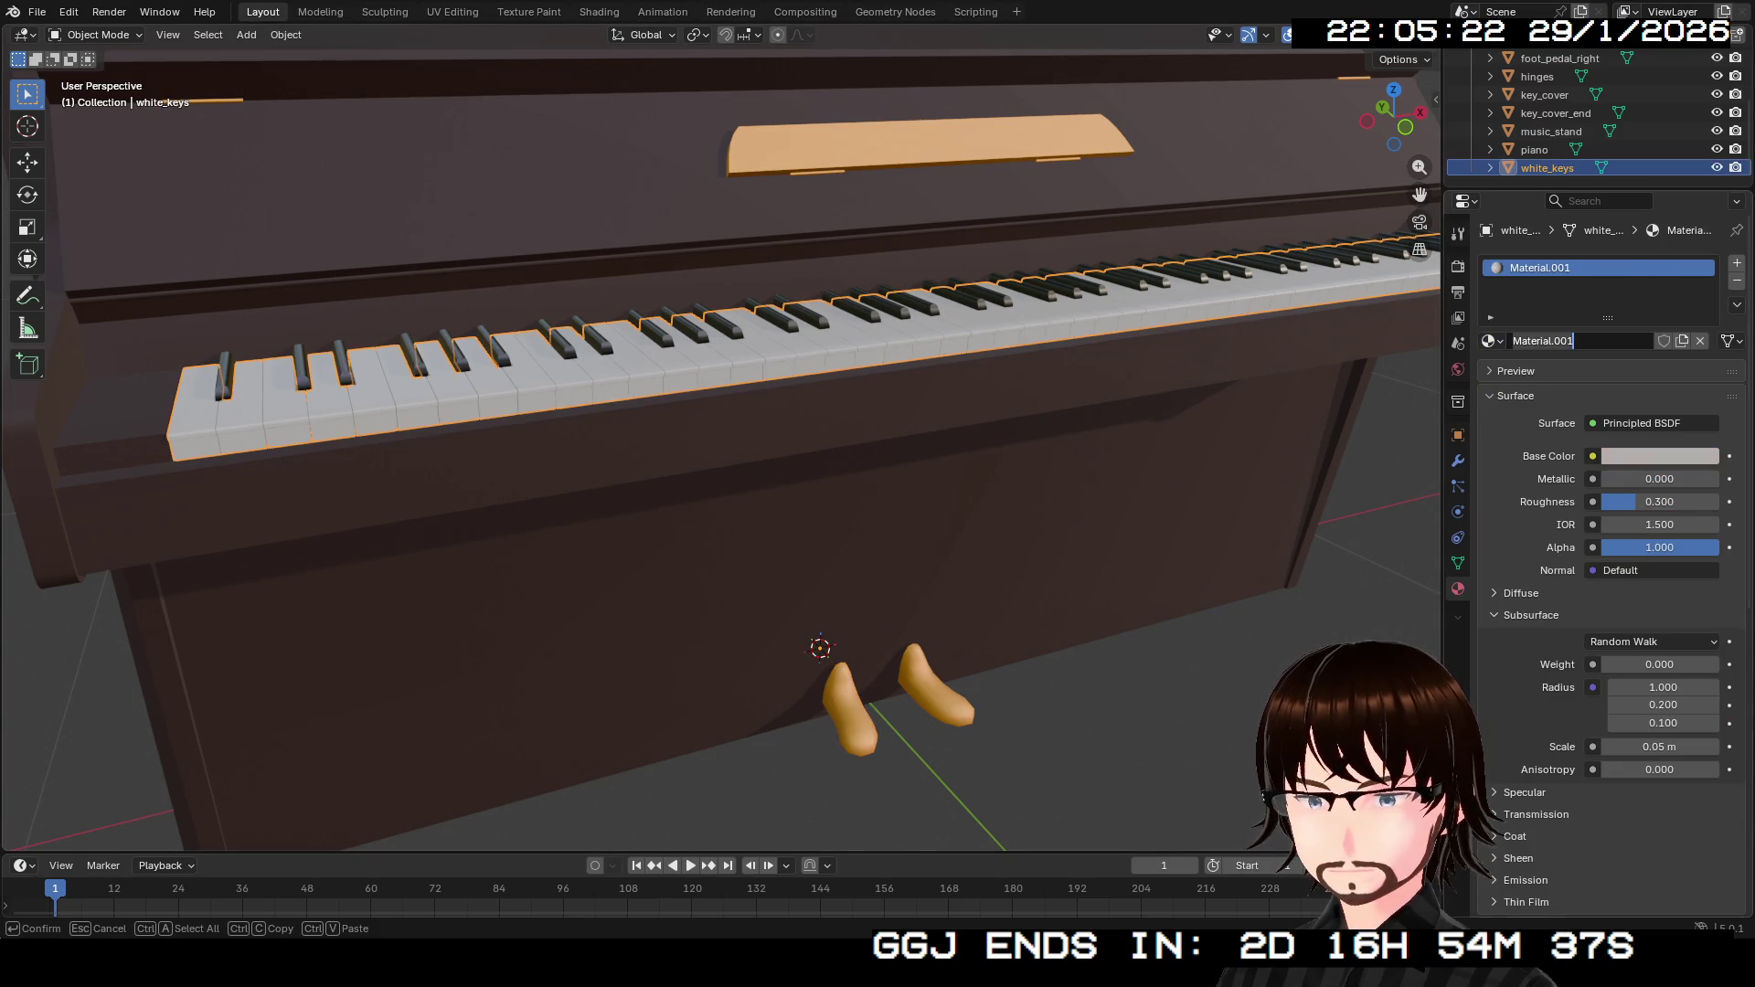
{"action": "type", "text": "White"}
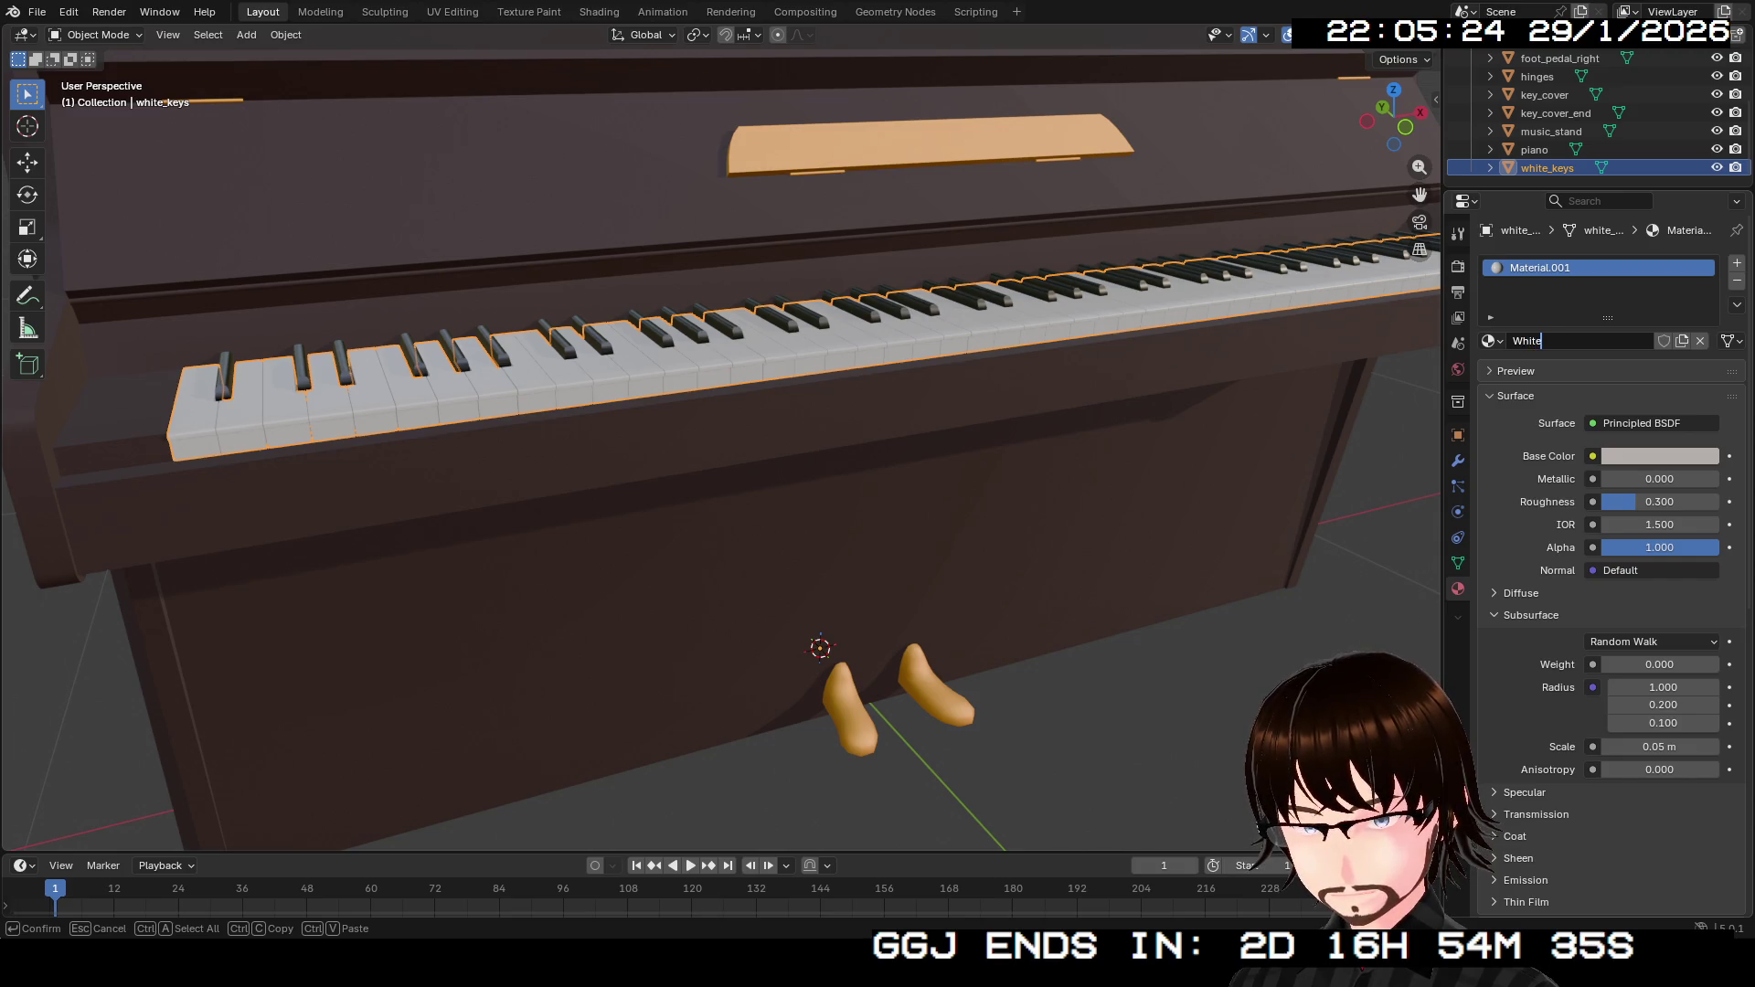
{"action": "type", "text": "Keys"}
{"action": "key", "text": "Return"}
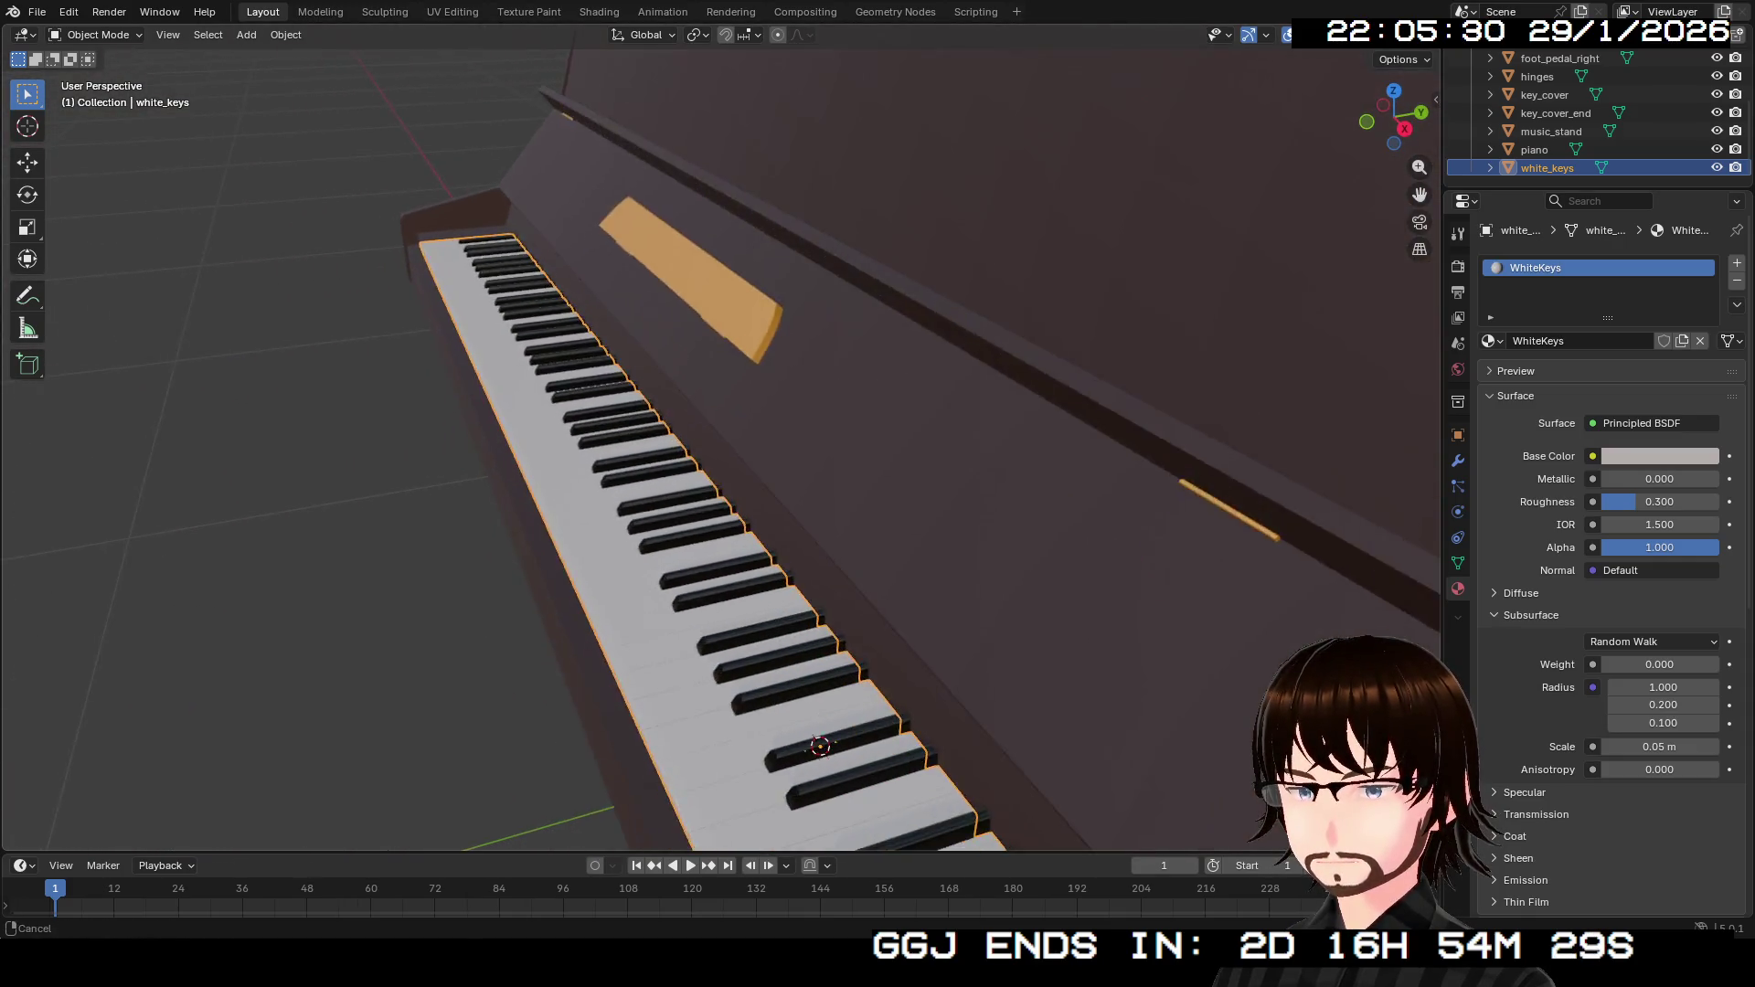
{"action": "left_click", "coordinate": [823, 494]}
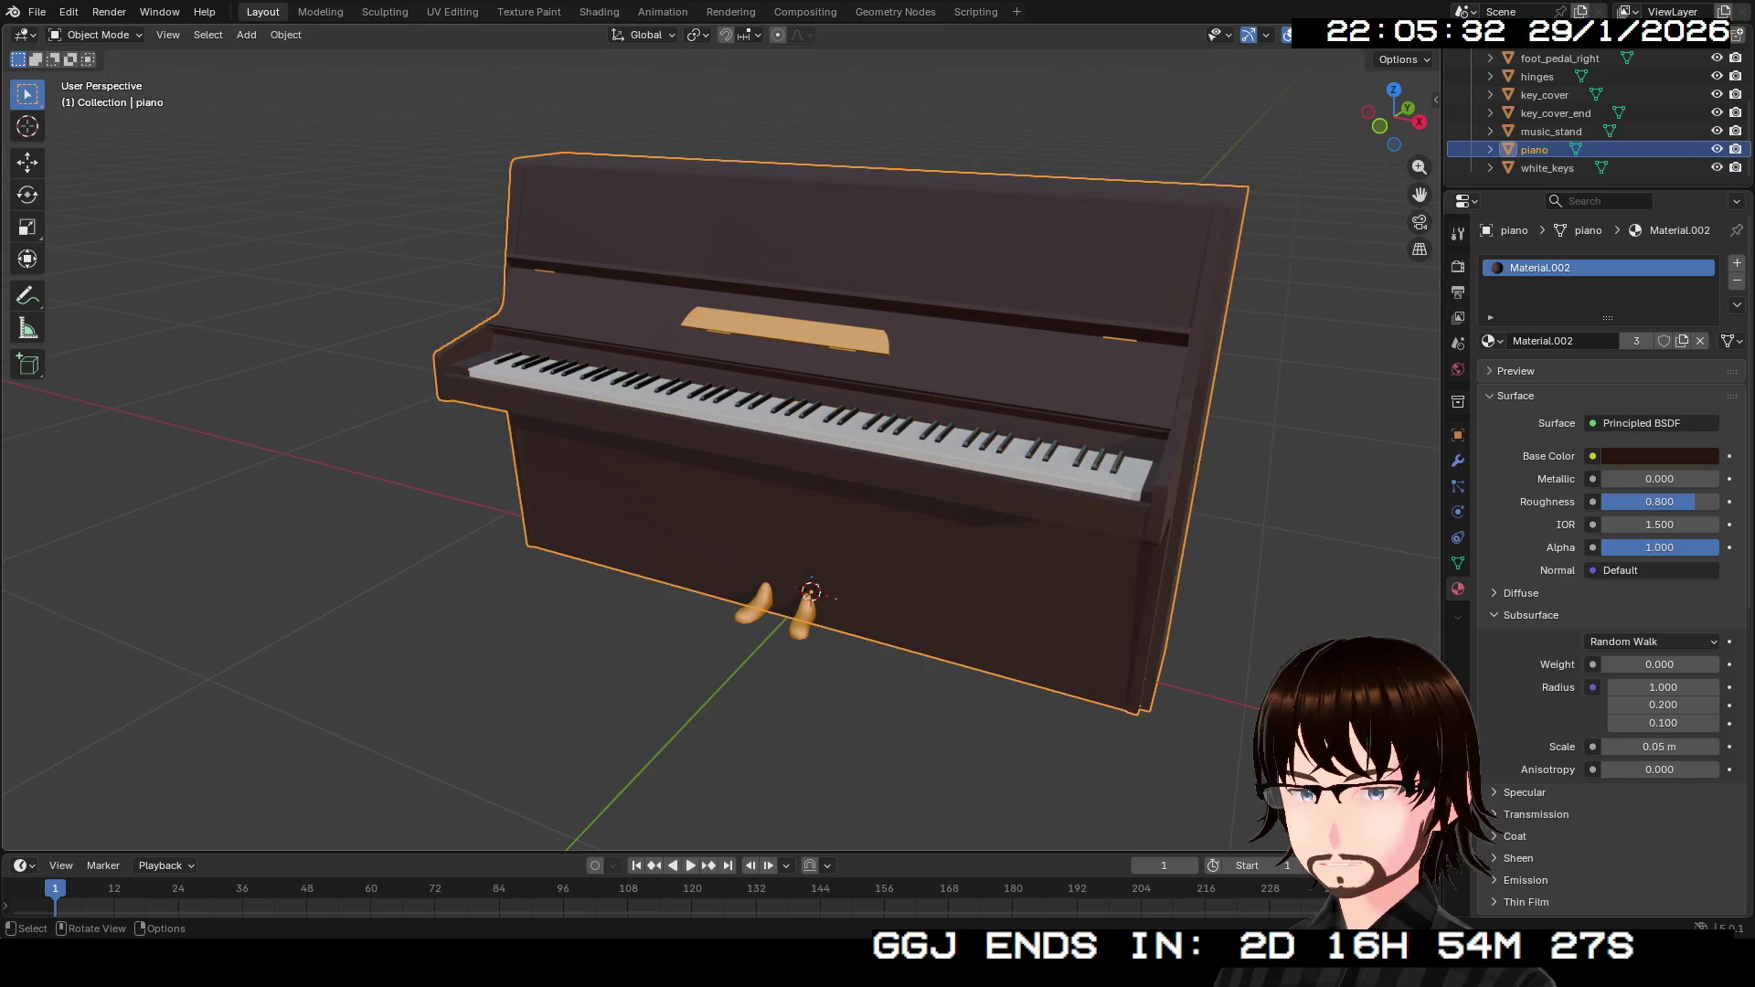
{"action": "key", "text": "alt+a"}
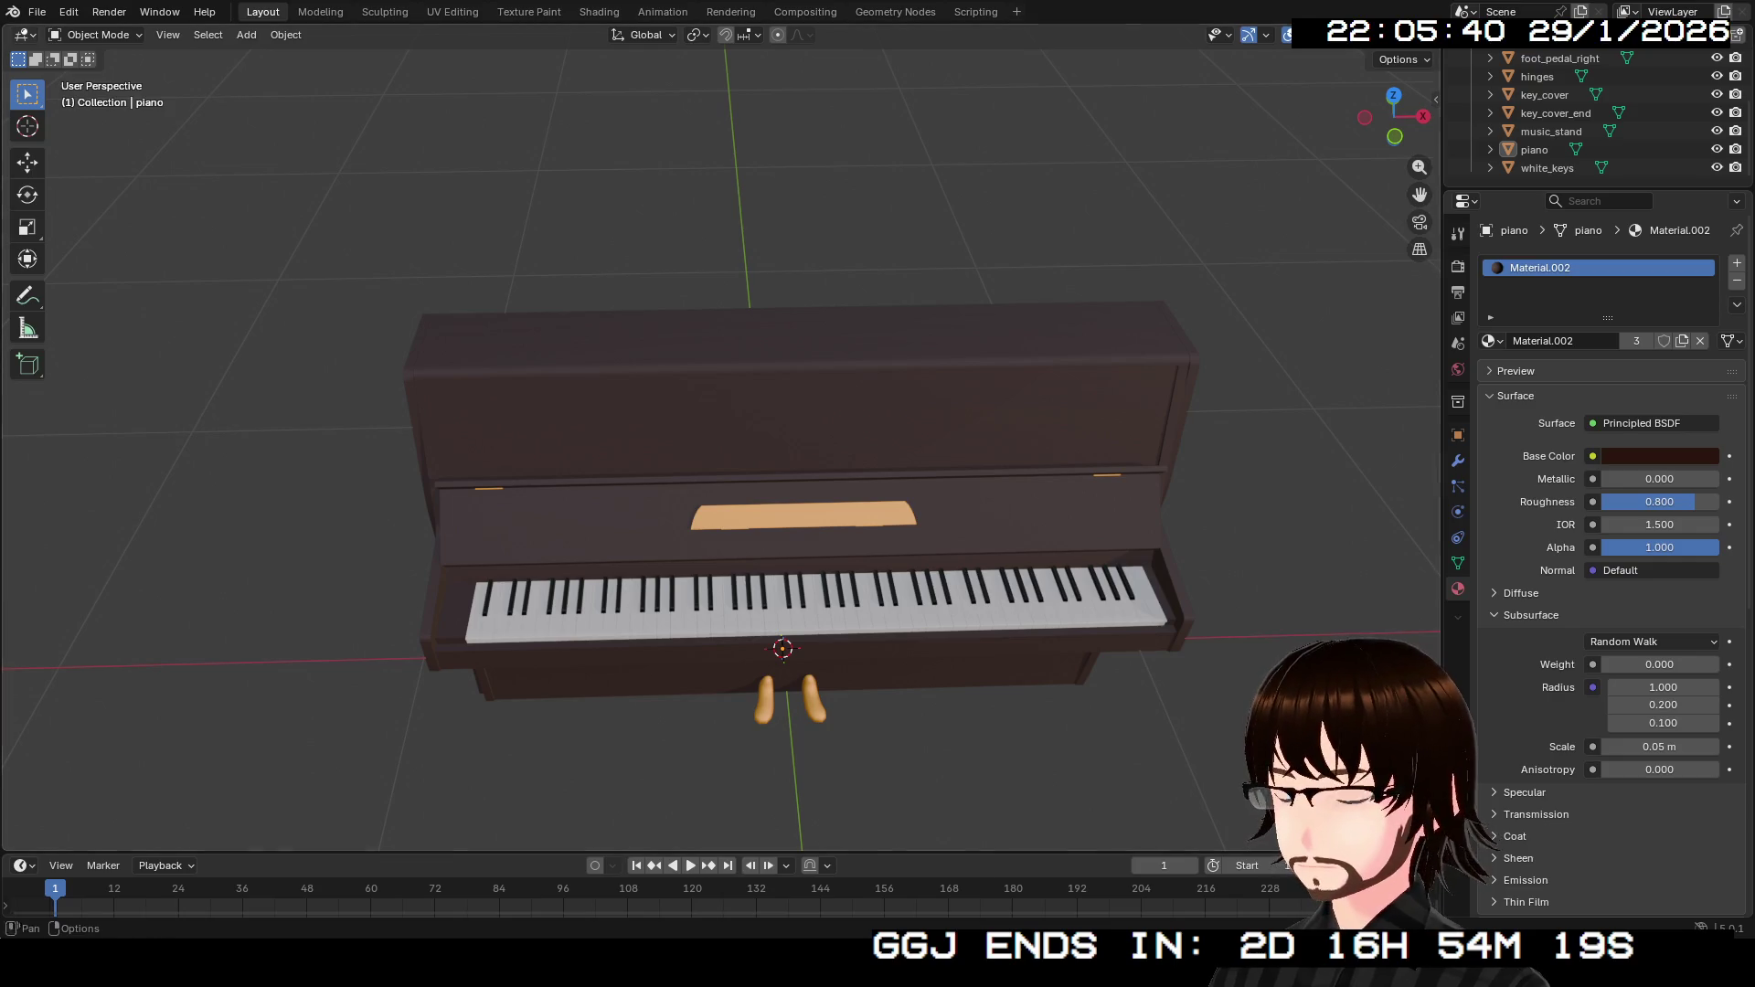
{"action": "left_click", "coordinate": [37, 12]}
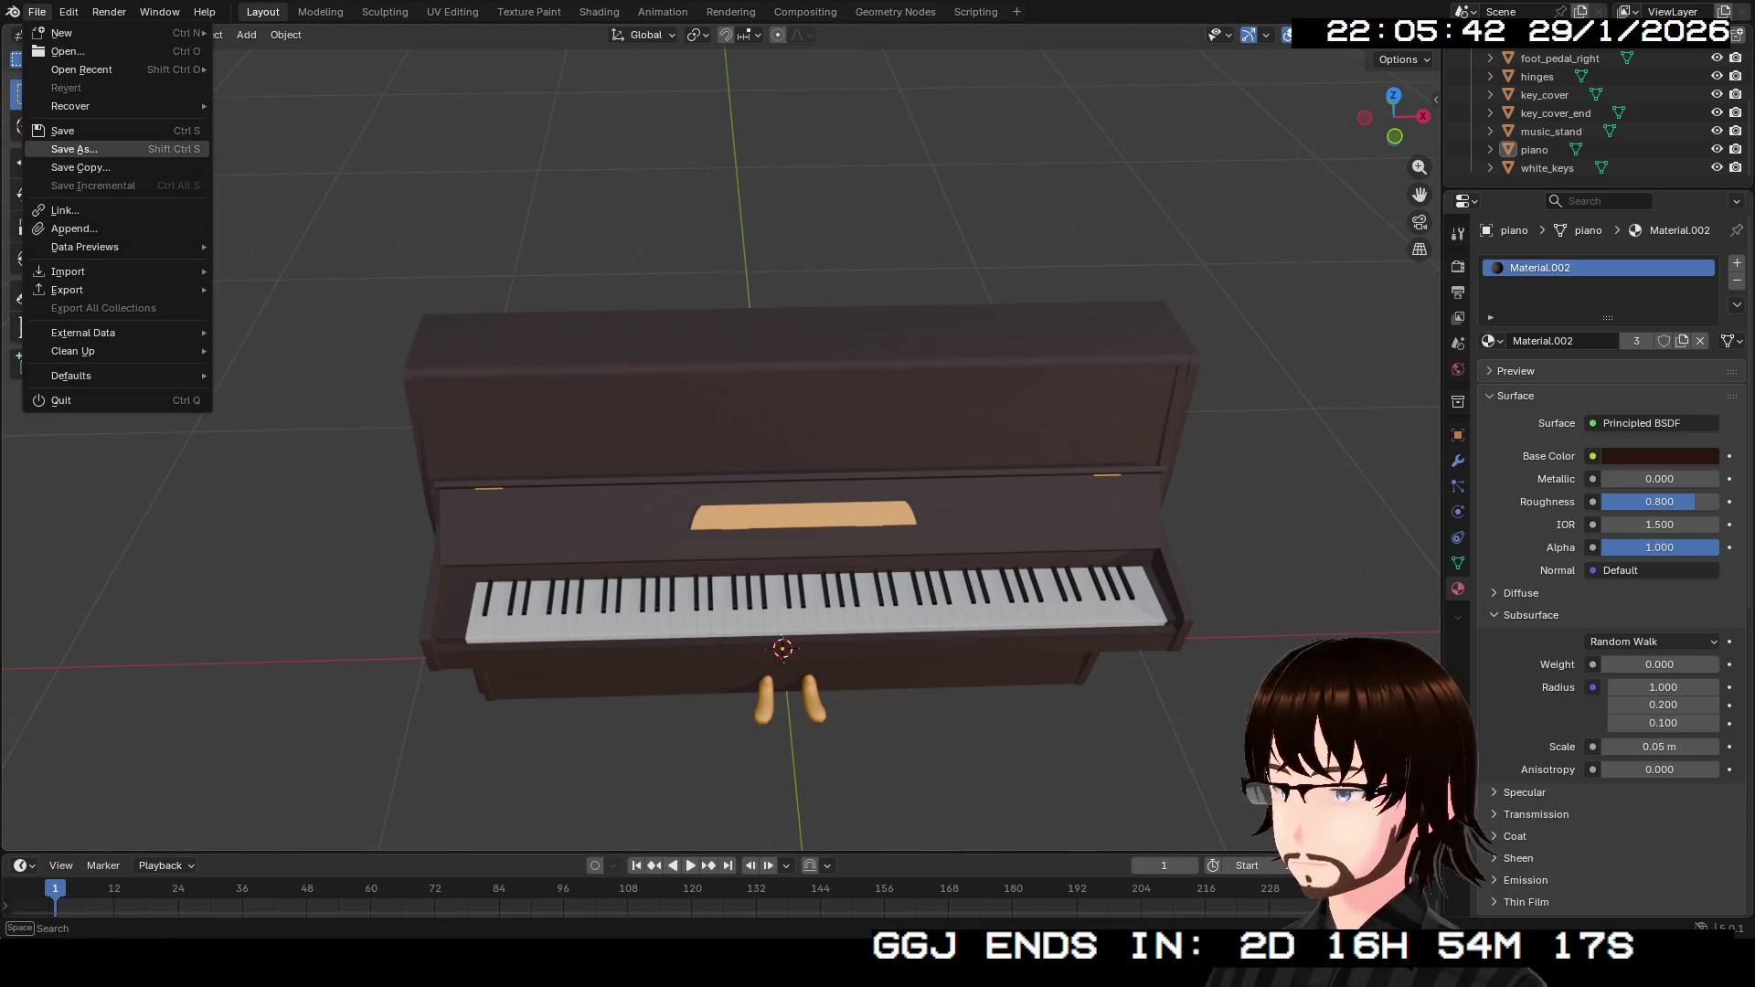
Save Piano.blend, then export the model via File > Export > glTF 2.0 (.glb/.gltf).
{"action": "key", "text": "Escape"}
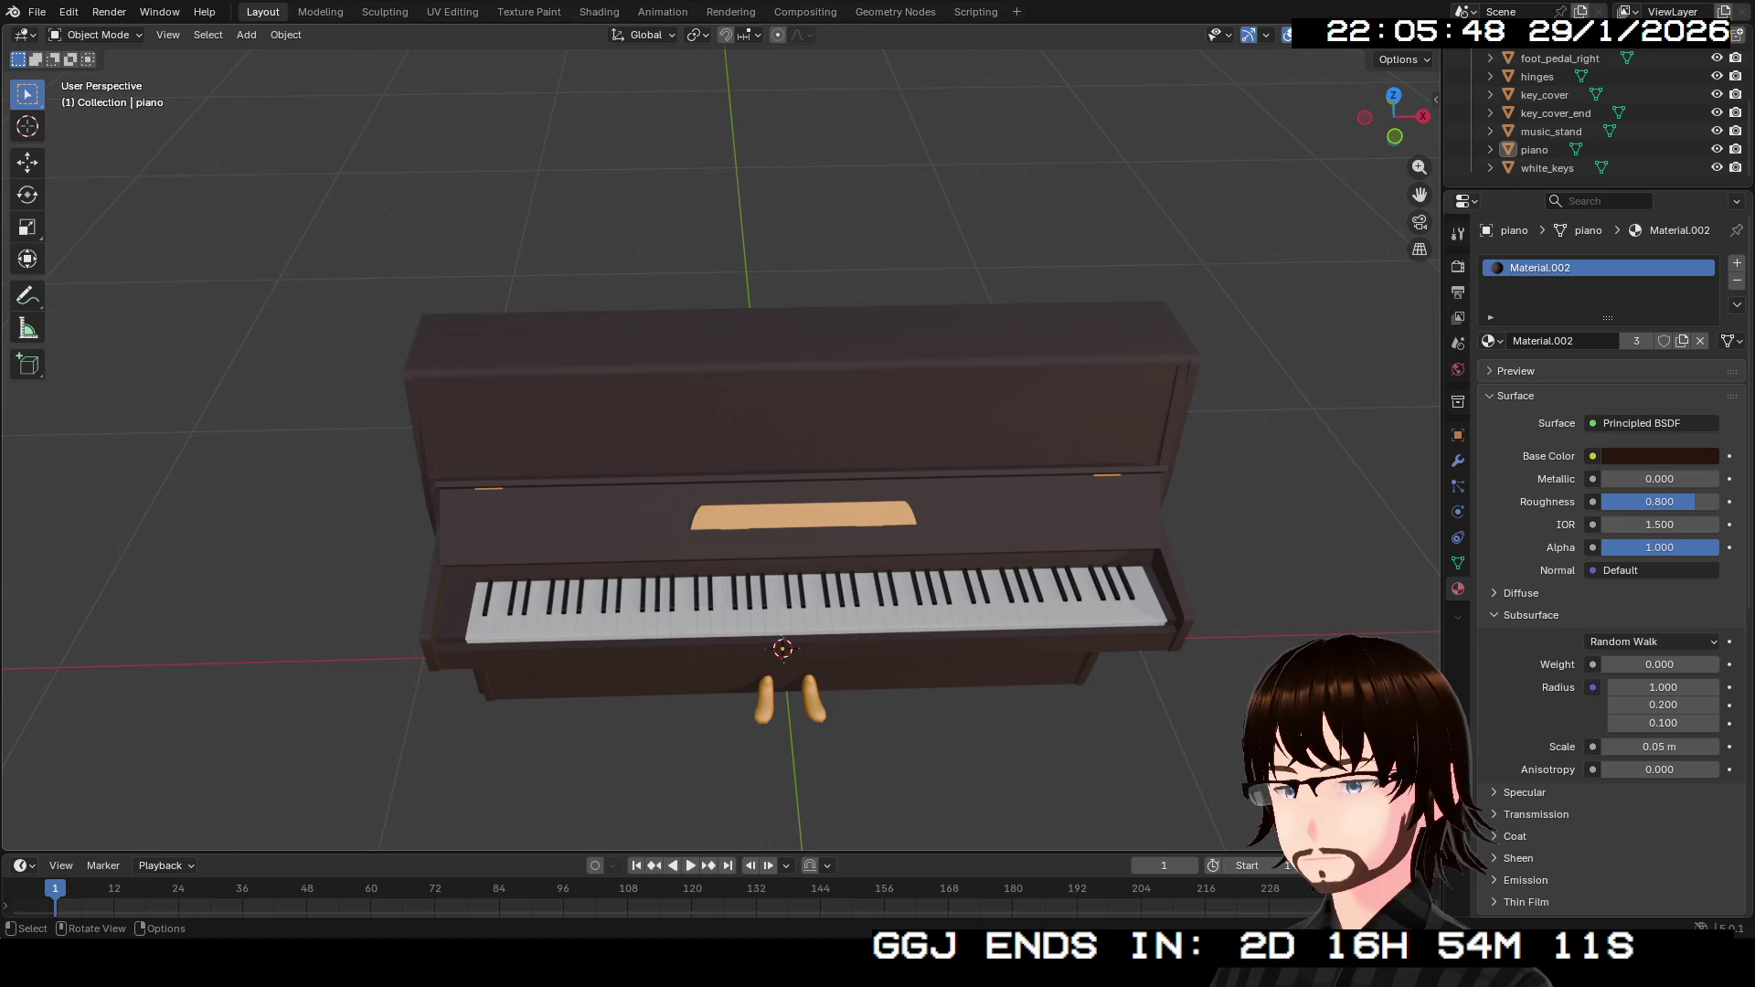
{"action": "key", "text": "ctrl+s"}
{"action": "left_click", "coordinate": [36, 11]}
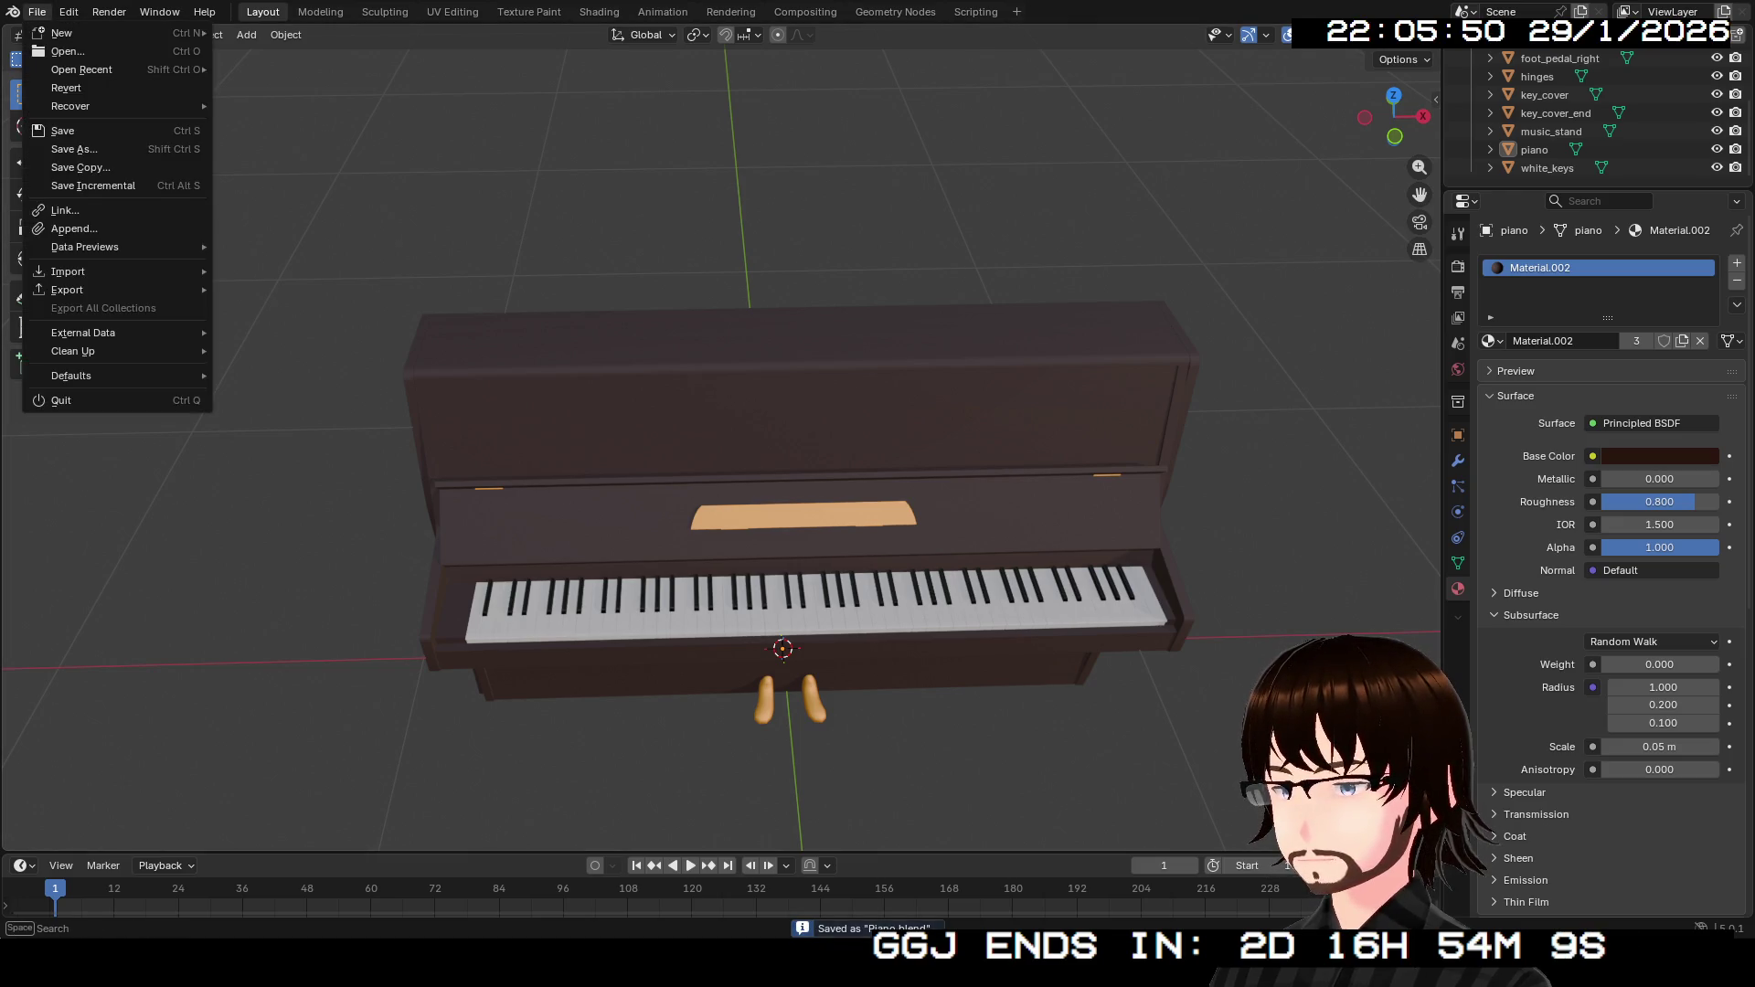
{"action": "mouse_move", "coordinate": [109, 289]}
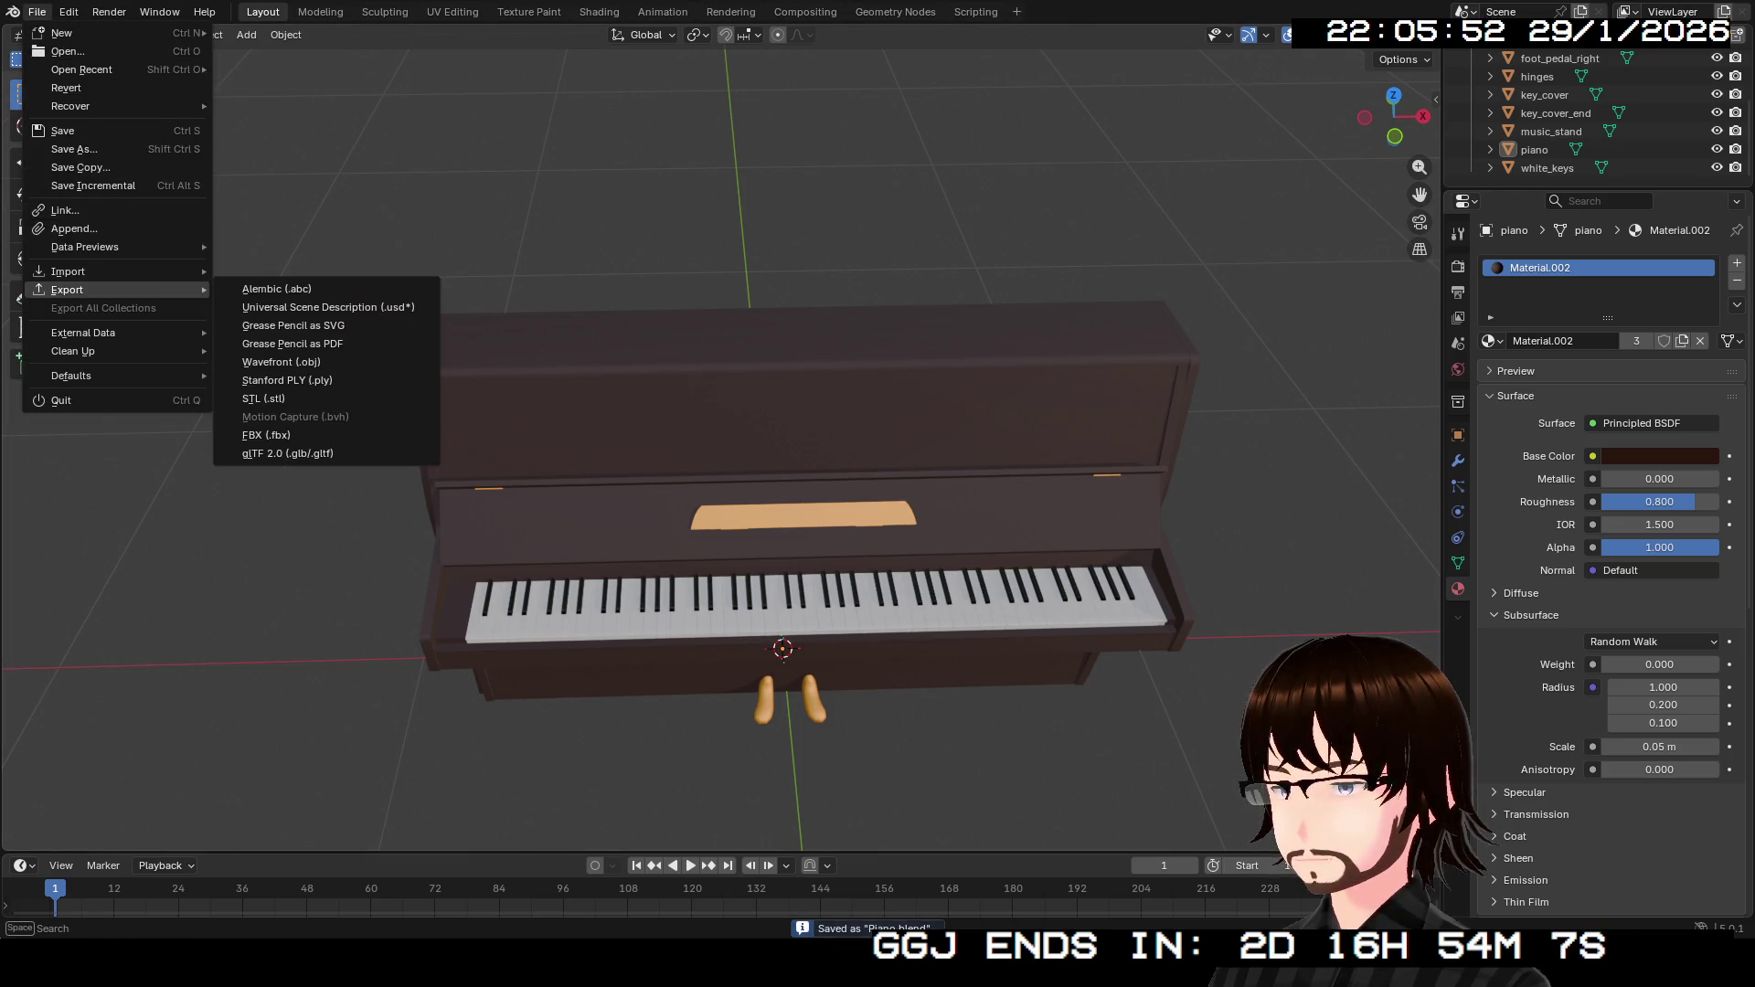
{"action": "left_click", "coordinate": [287, 453]}
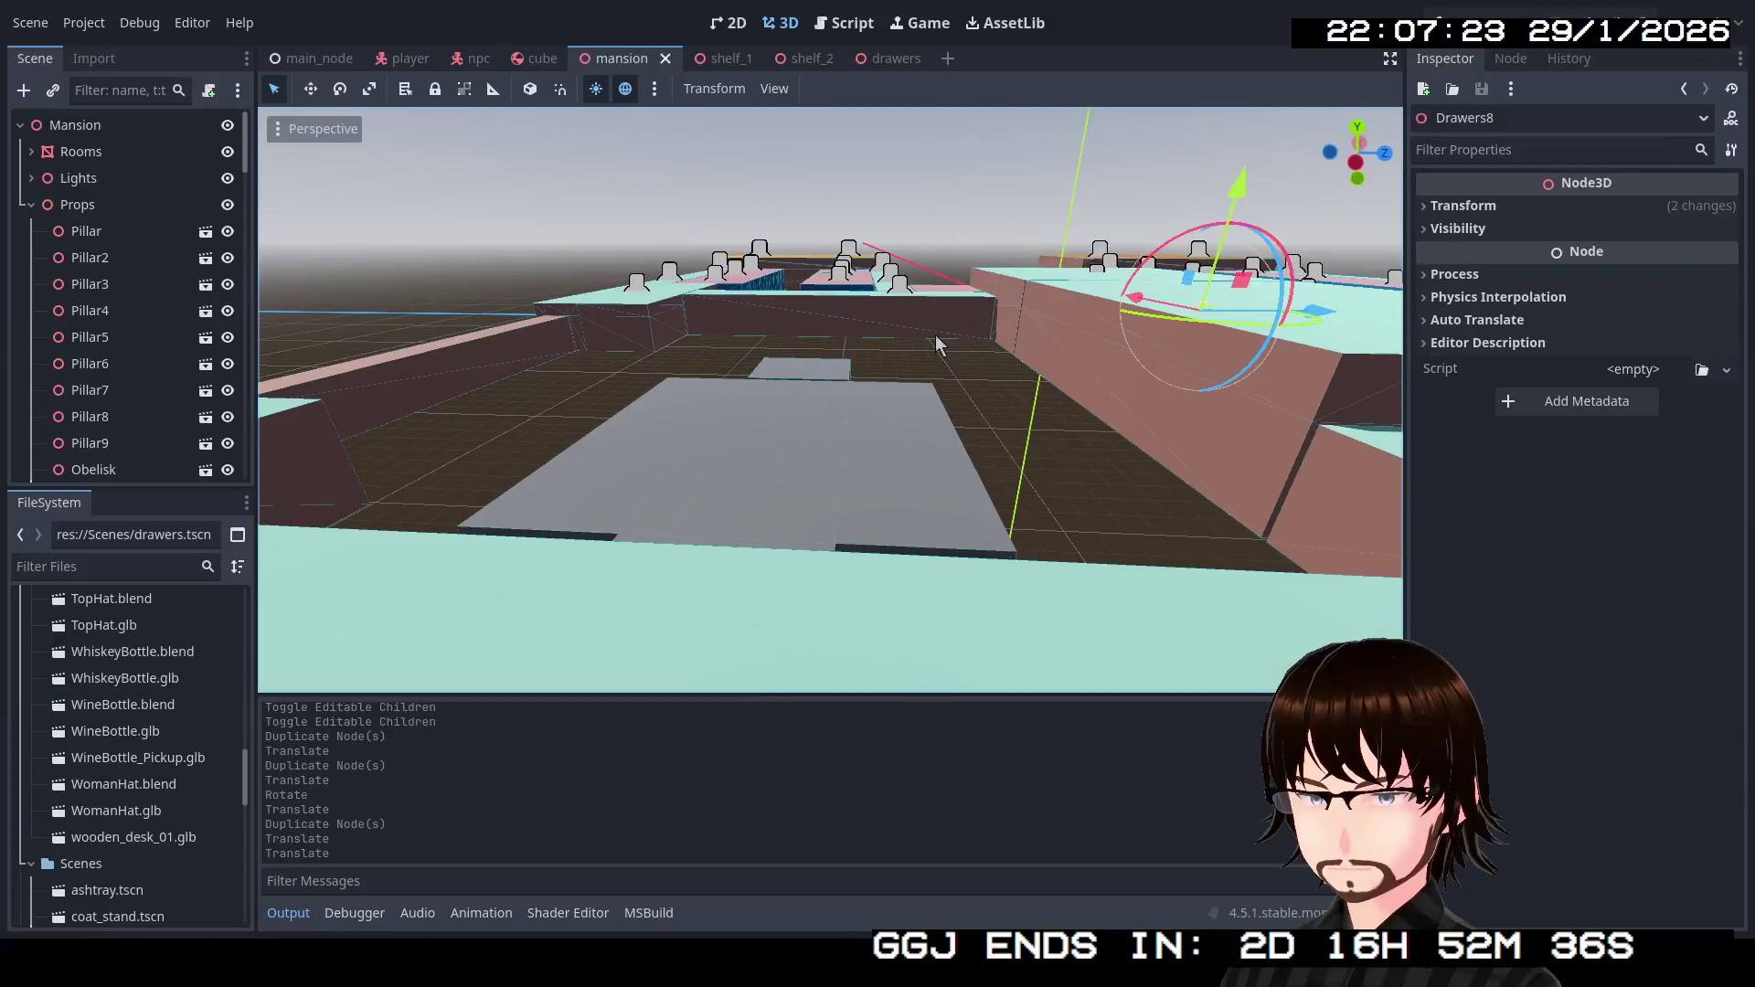
Create a new scene with a 3D root node named Piano.
{"action": "mouse_move", "coordinate": [935, 344]}
{"action": "left_mouse_down"}
{"action": "mouse_move", "coordinate": [889, 439]}
{"action": "mouse_move", "coordinate": [902, 361]}
{"action": "mouse_move", "coordinate": [896, 442]}
{"action": "mouse_move", "coordinate": [834, 442]}
{"action": "mouse_move", "coordinate": [982, 446]}
{"action": "mouse_move", "coordinate": [914, 452]}
{"action": "mouse_move", "coordinate": [923, 429]}
{"action": "left_mouse_up"}
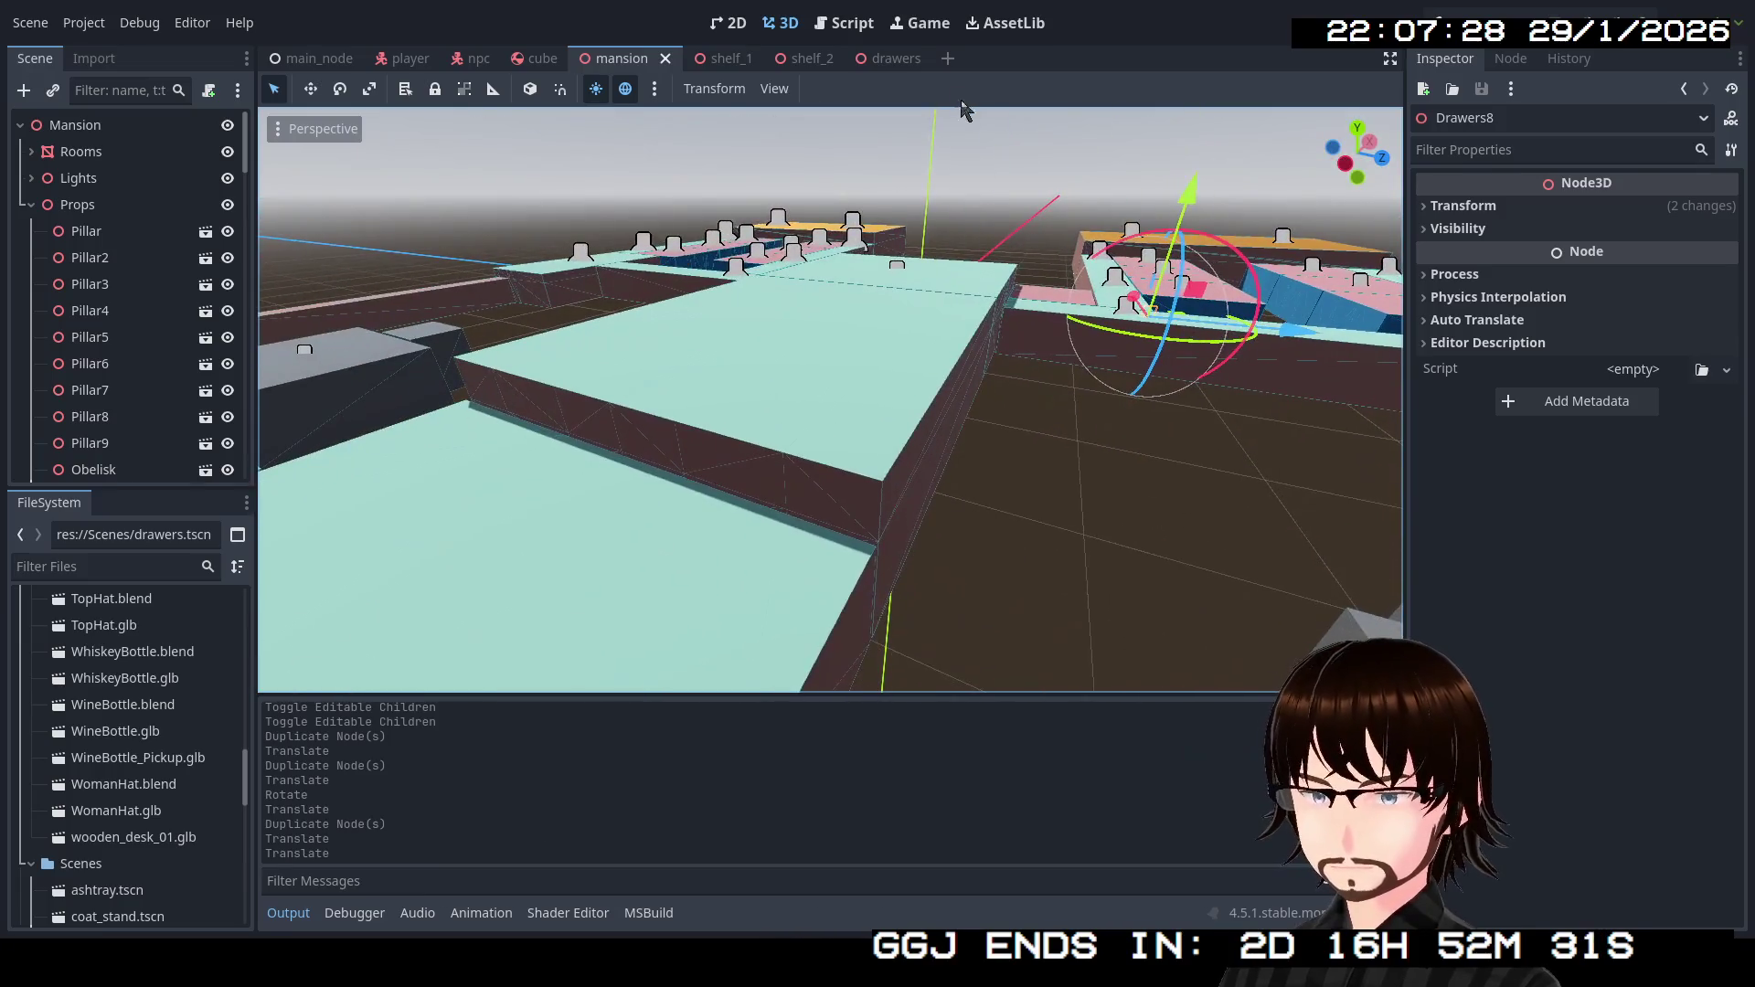
{"action": "left_click", "coordinate": [947, 58]}
{"action": "left_click", "coordinate": [133, 187]}
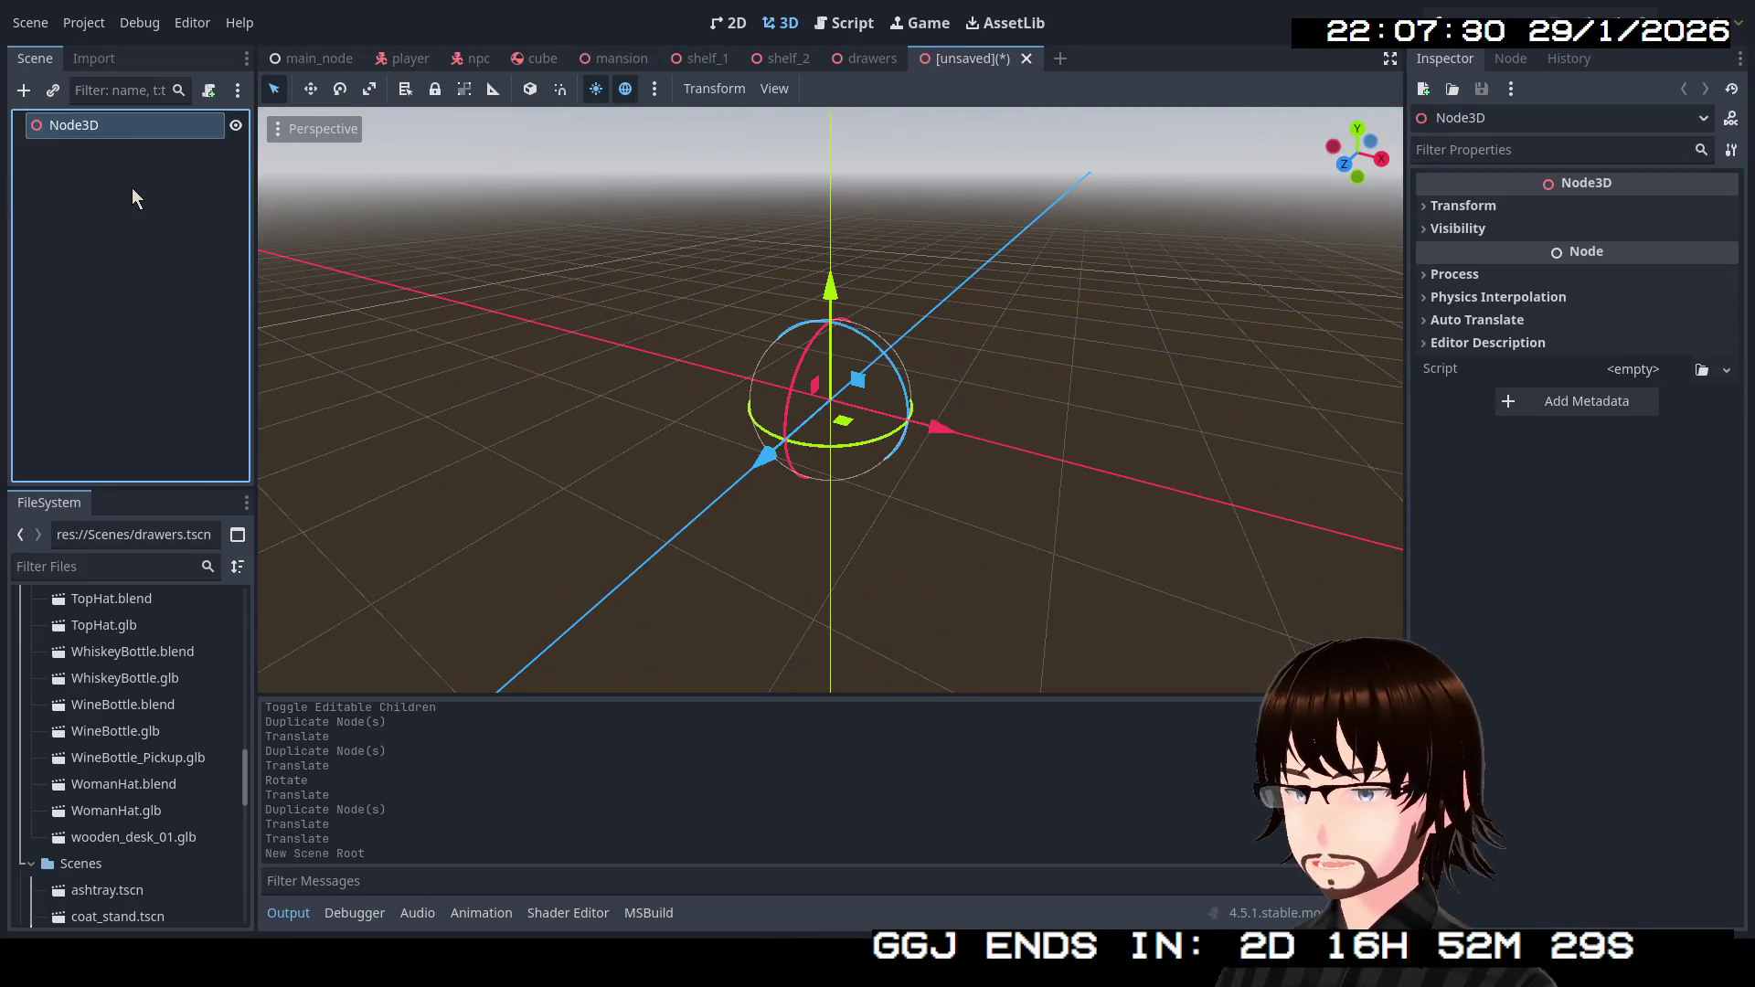
{"action": "double_click", "coordinate": [128, 128]}
{"action": "type", "text": "Piano"}
{"action": "key", "text": "Return"}
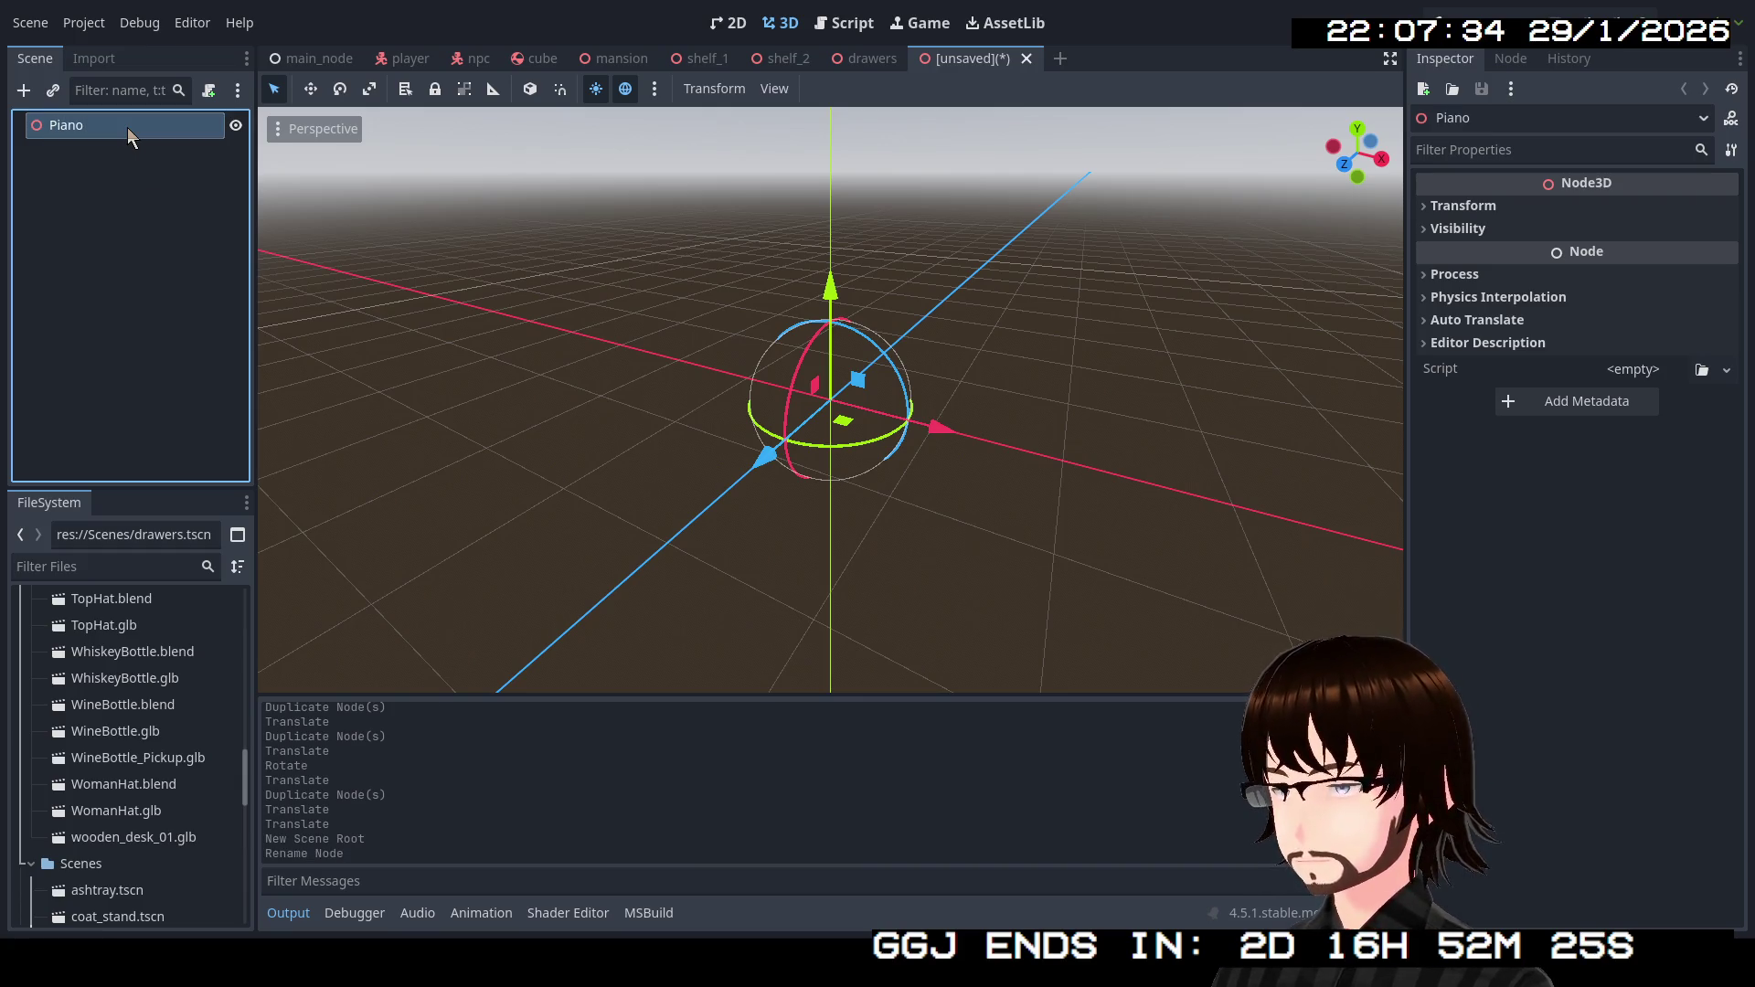
Instance Piano.glb under the Piano root and make its children editable.
{"action": "scroll", "coordinate": [108, 794], "scroll_direction": "down", "scroll_amount": 10}
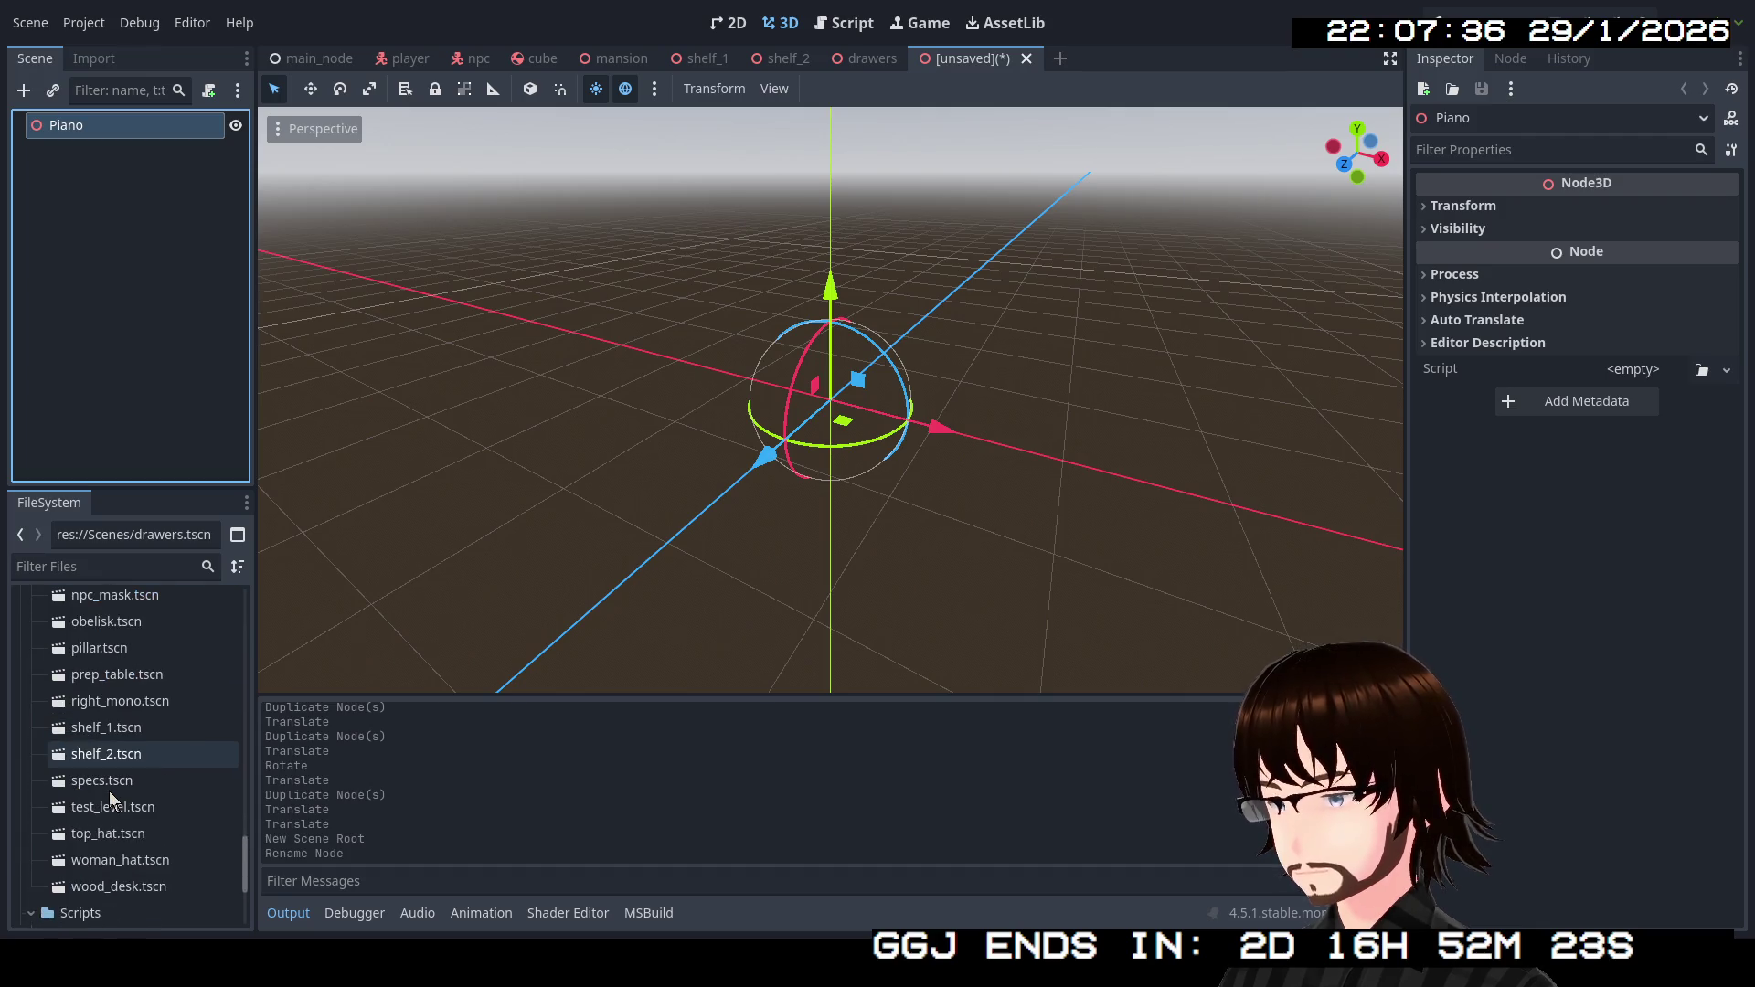
{"action": "scroll", "coordinate": [146, 726], "scroll_direction": "up", "scroll_amount": 5}
{"action": "scroll", "coordinate": [148, 728], "scroll_direction": "up", "scroll_amount": 5}
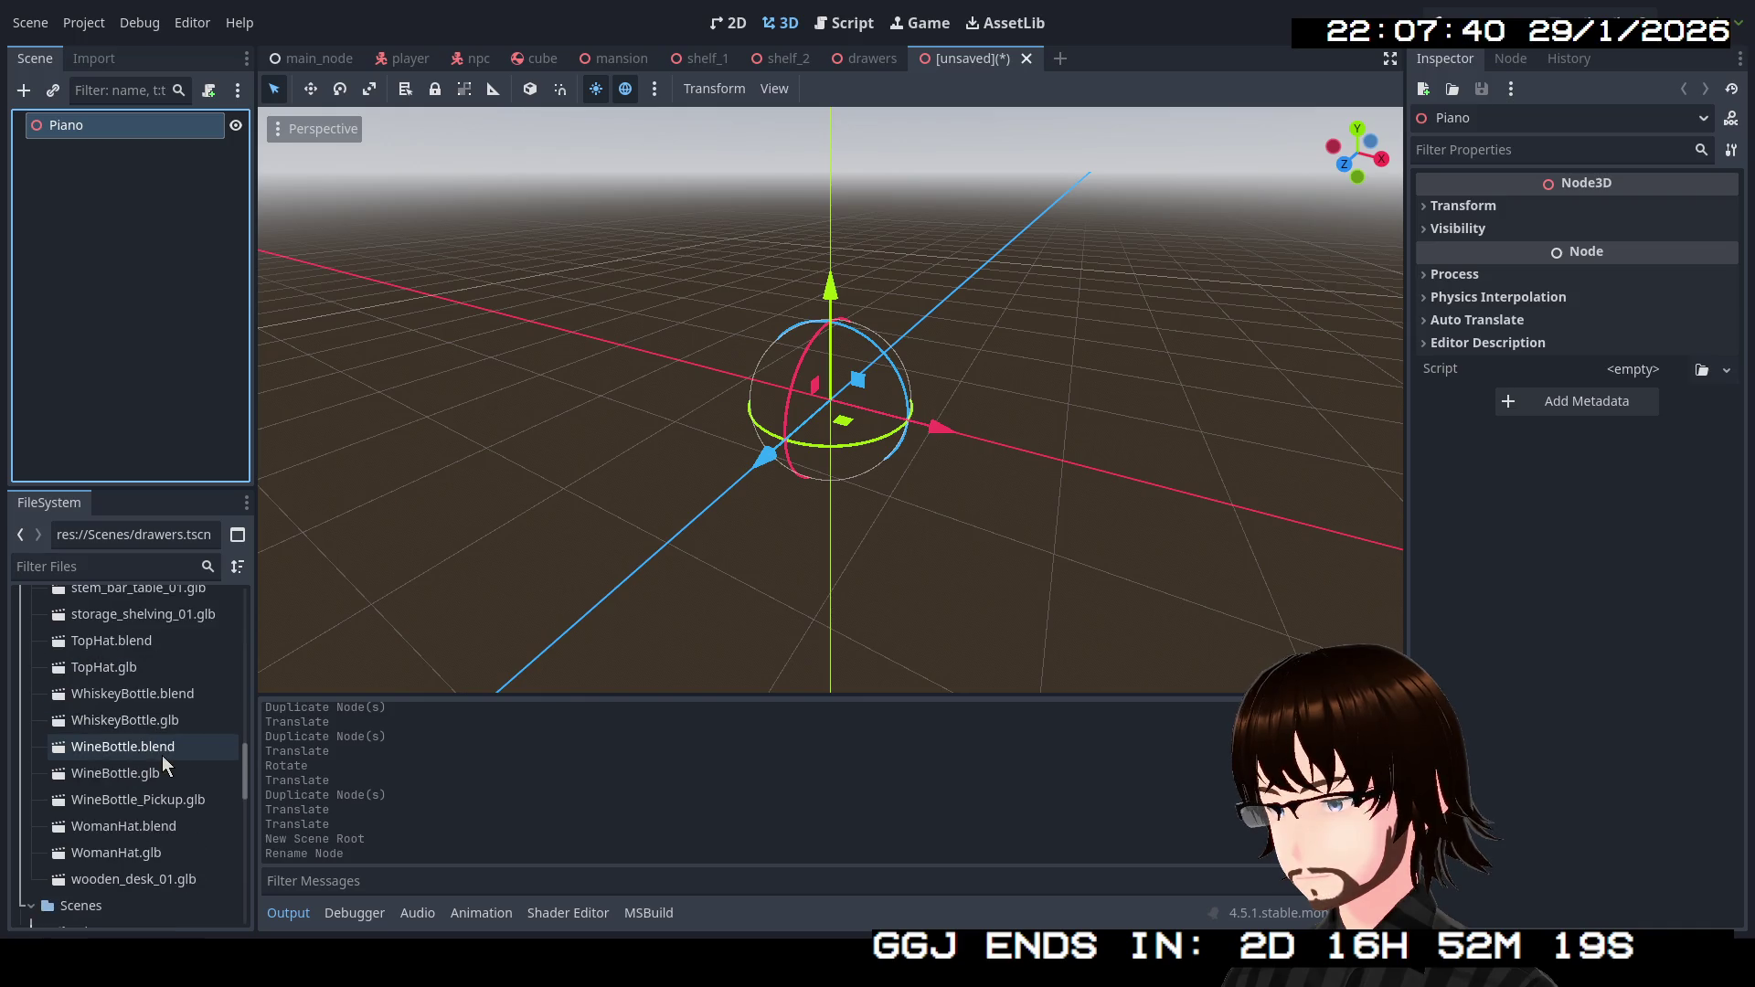
{"action": "scroll", "coordinate": [162, 764], "scroll_direction": "up", "scroll_amount": 4}
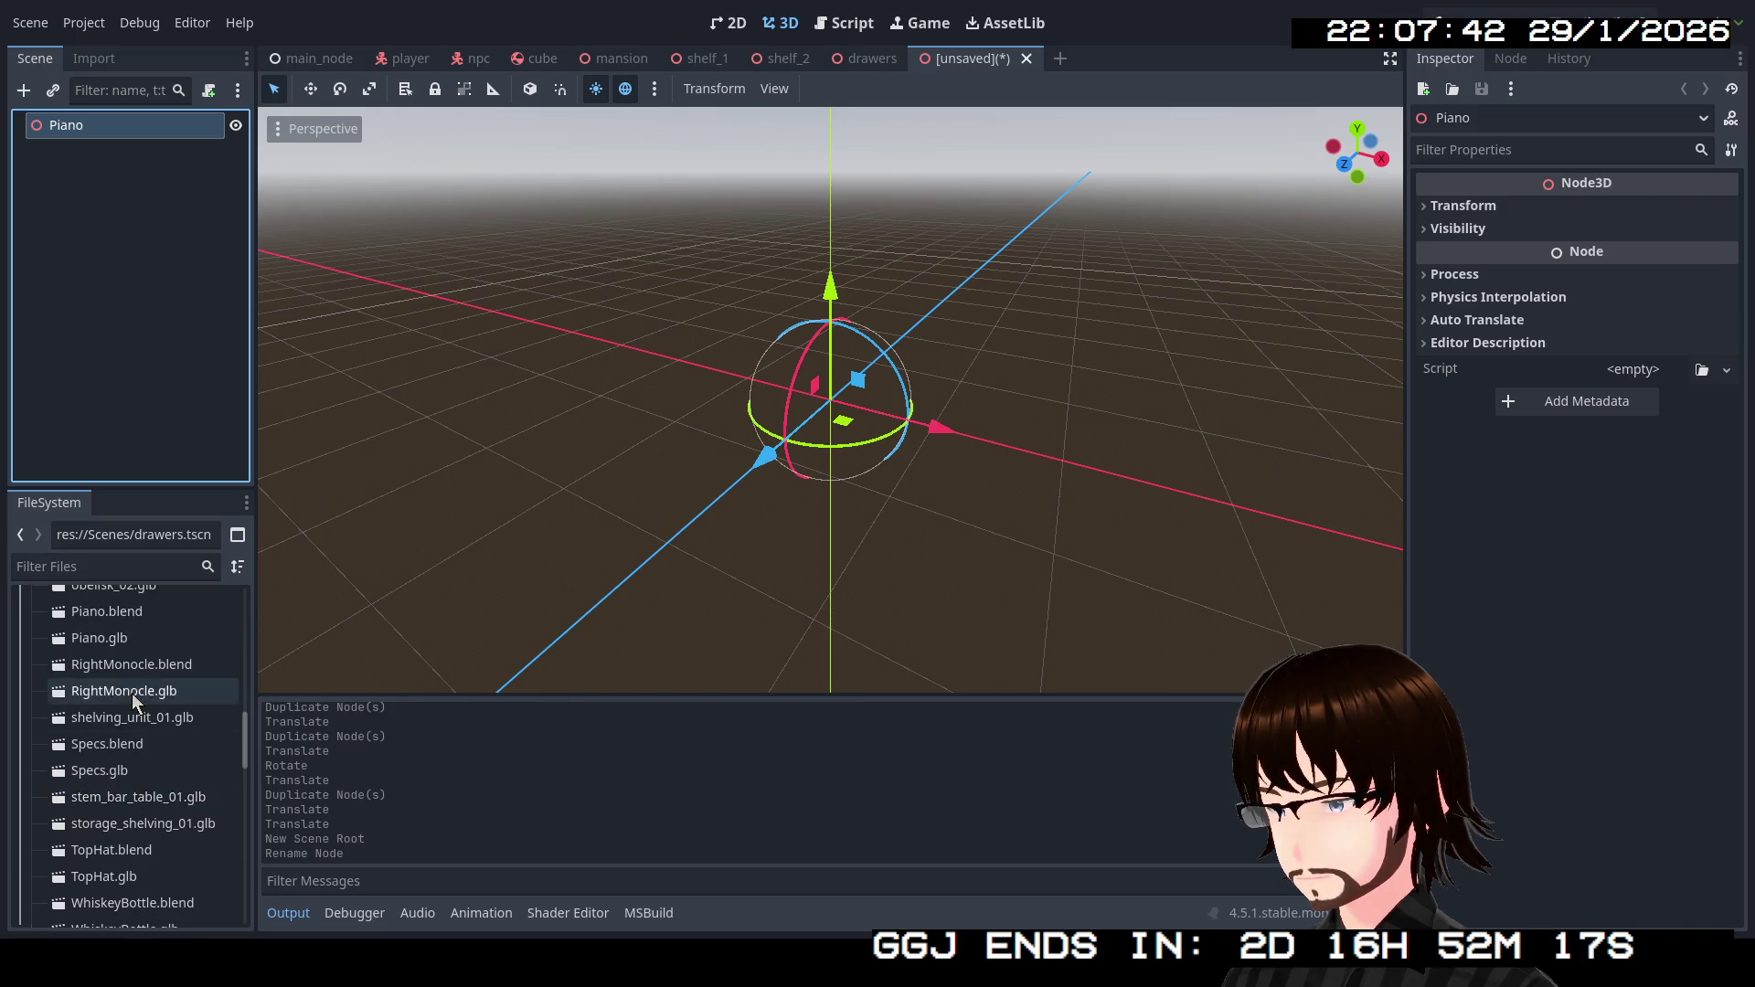
{"action": "scroll", "coordinate": [132, 693], "scroll_direction": "up", "scroll_amount": 1}
{"action": "left_click_drag", "start_coordinate": [124, 692], "coordinate": [97, 129]}
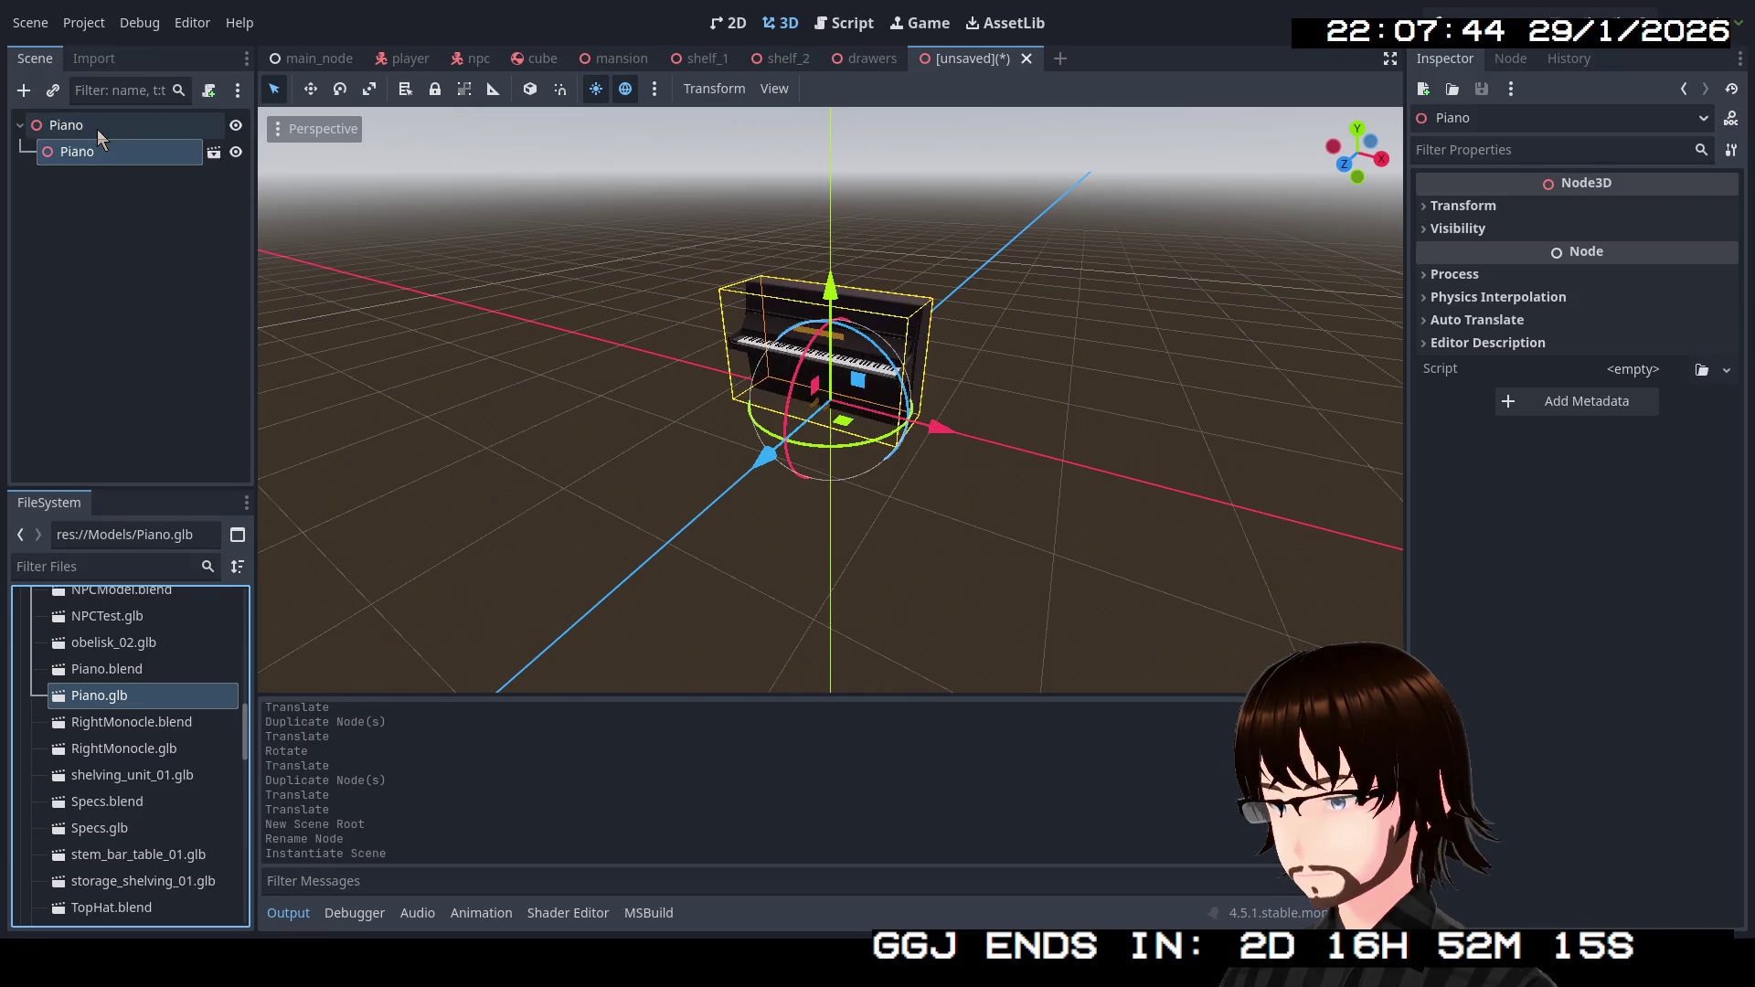
{"action": "right_click", "coordinate": [73, 147]}
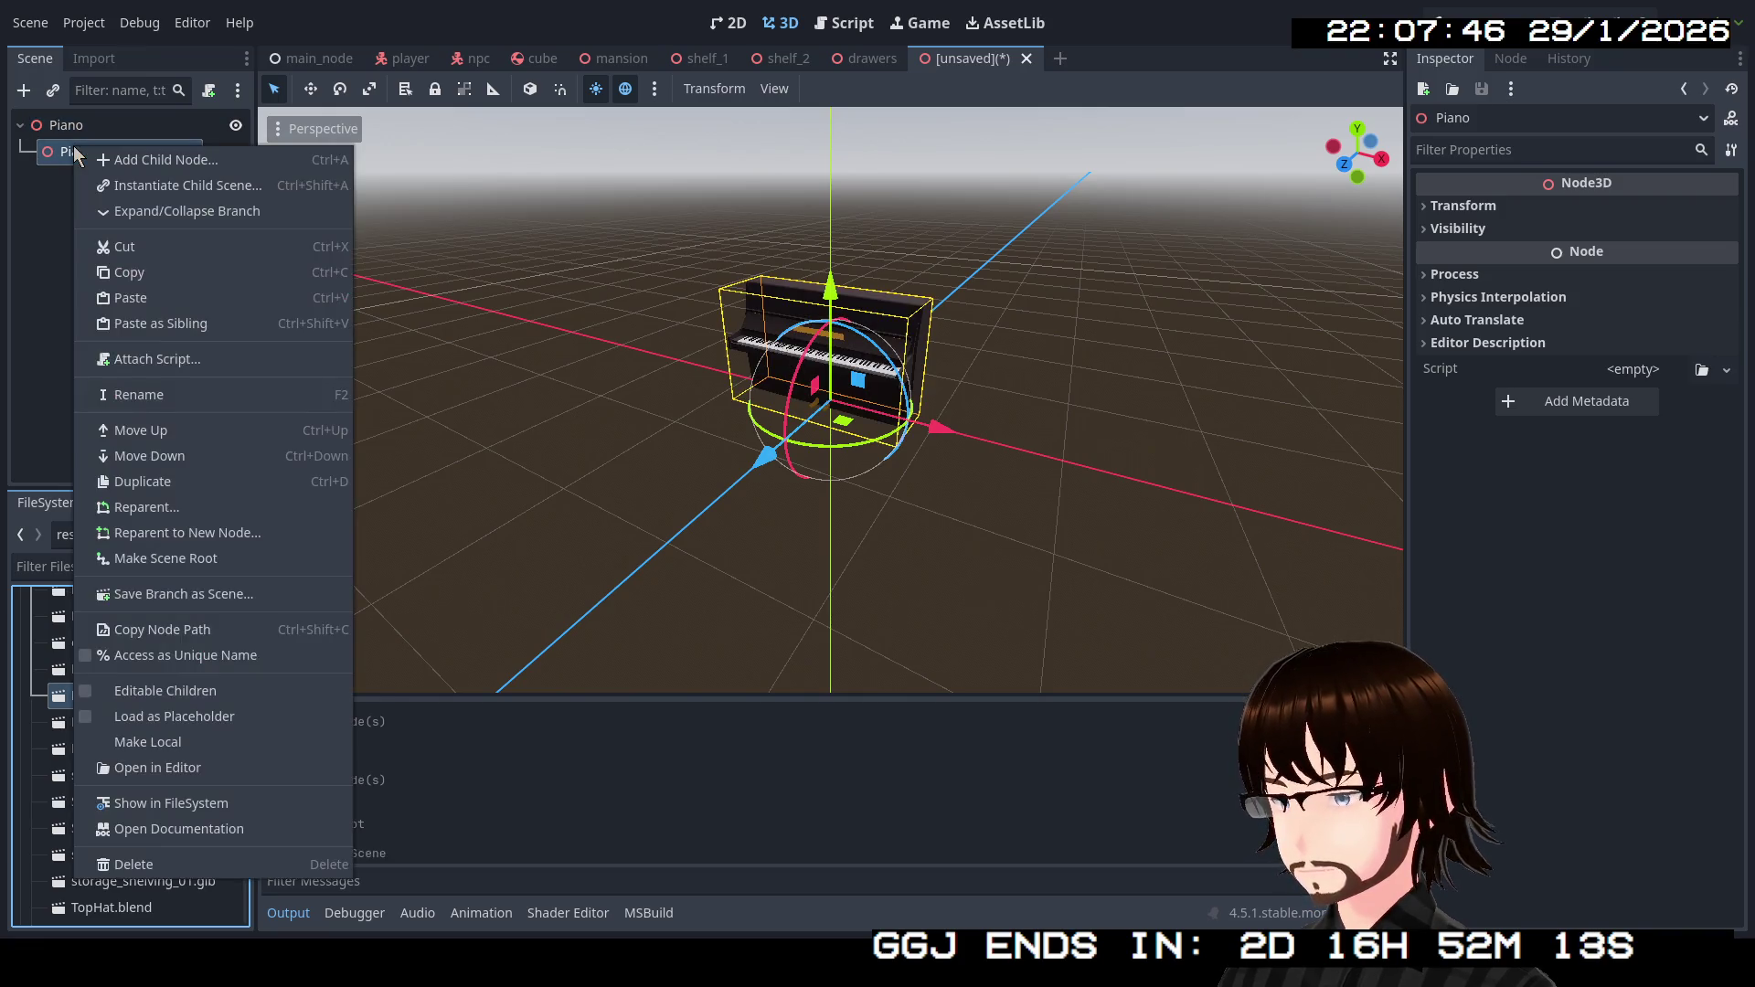
{"action": "left_click", "coordinate": [146, 691]}
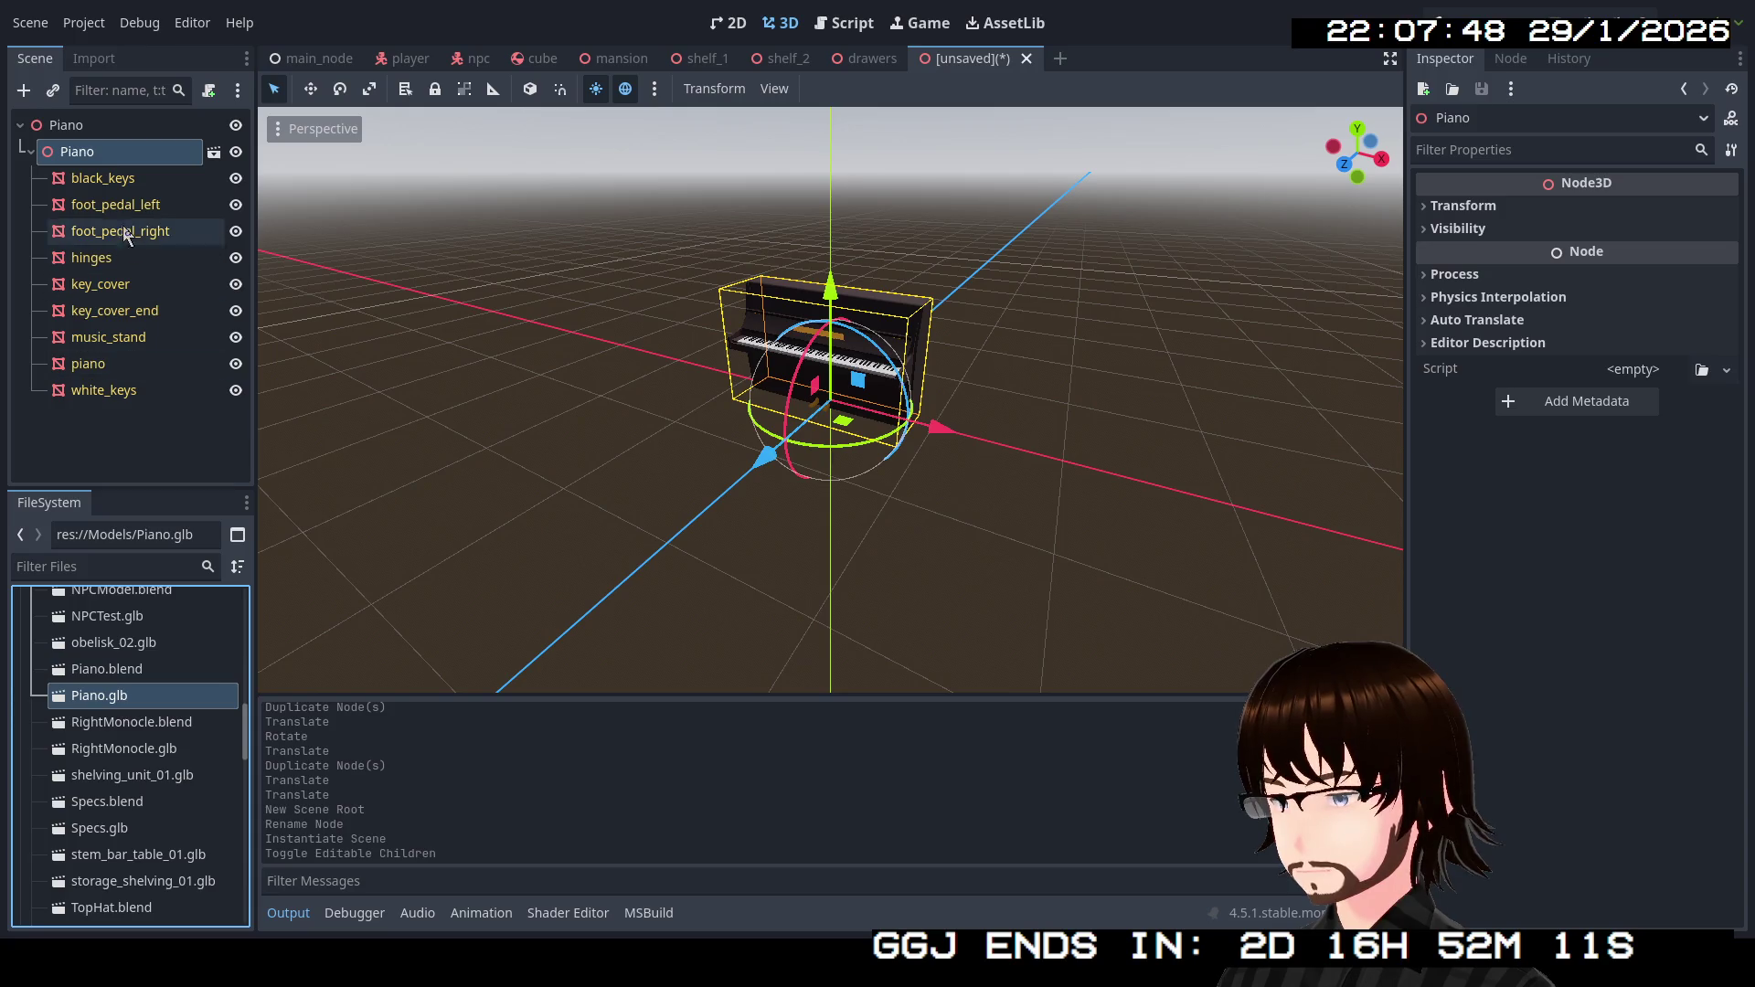
Paste the nine mesh parts under the root Piano and delete the nested Piano node.
{"action": "left_click", "coordinate": [101, 182]}
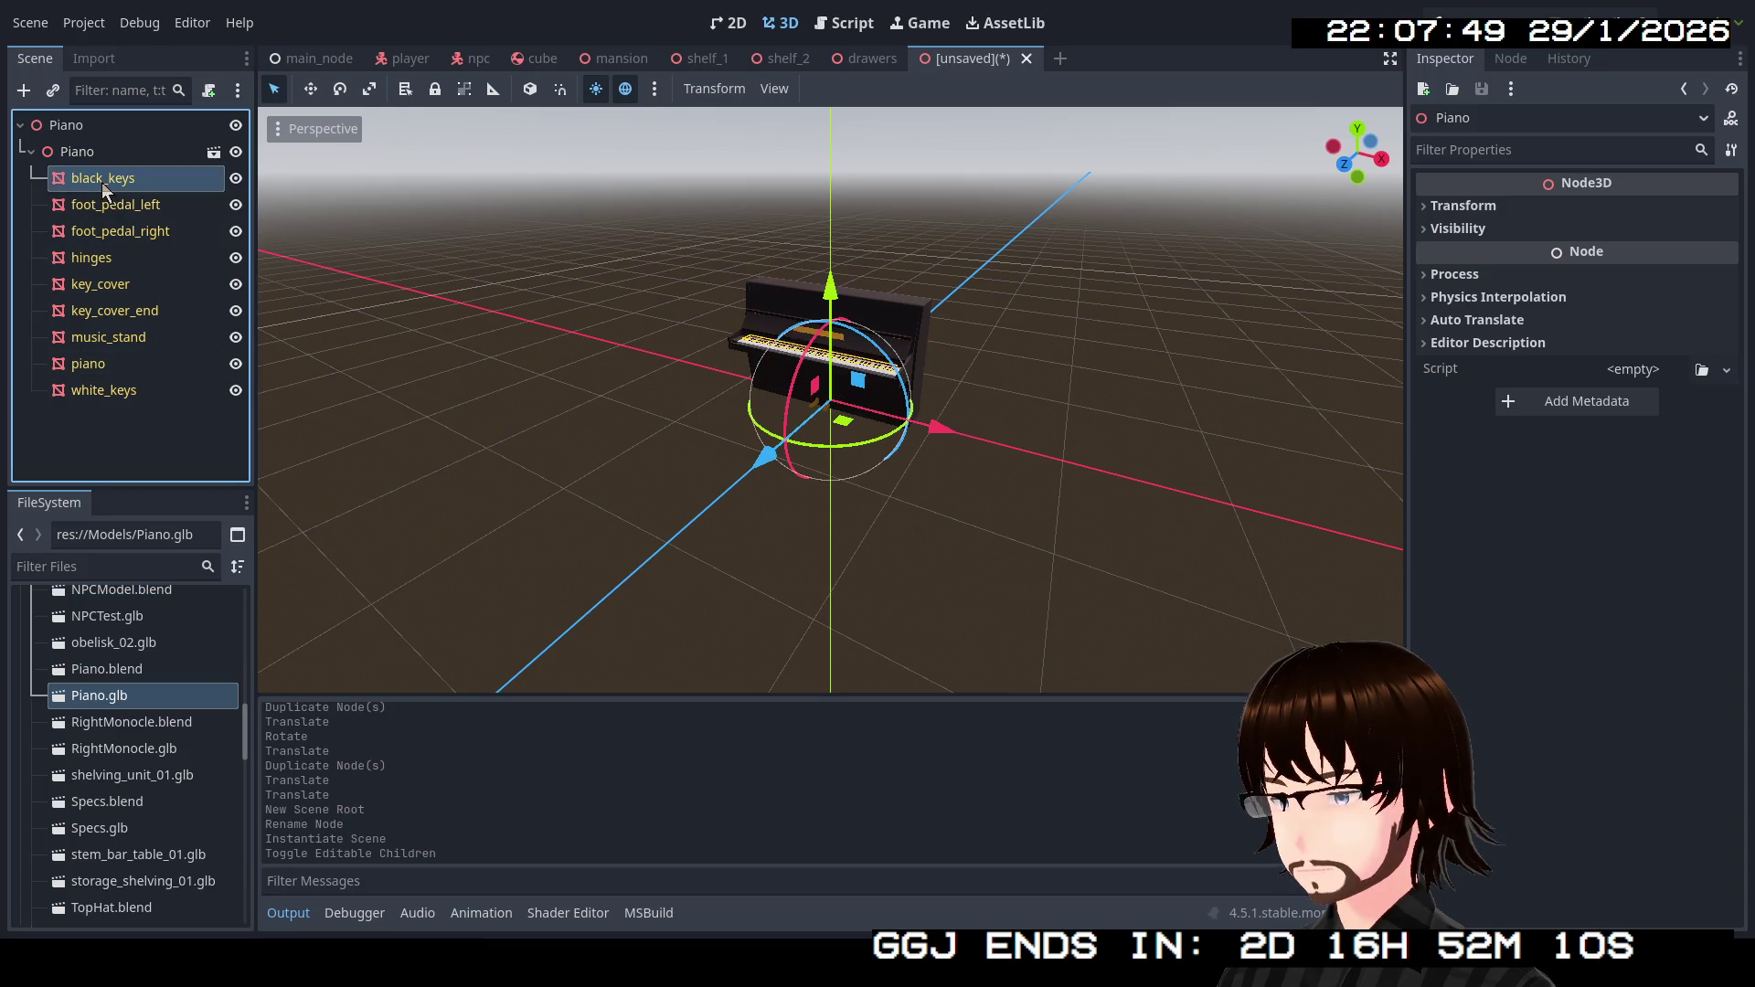
{"action": "left_click", "coordinate": [113, 393], "text": "shift"}
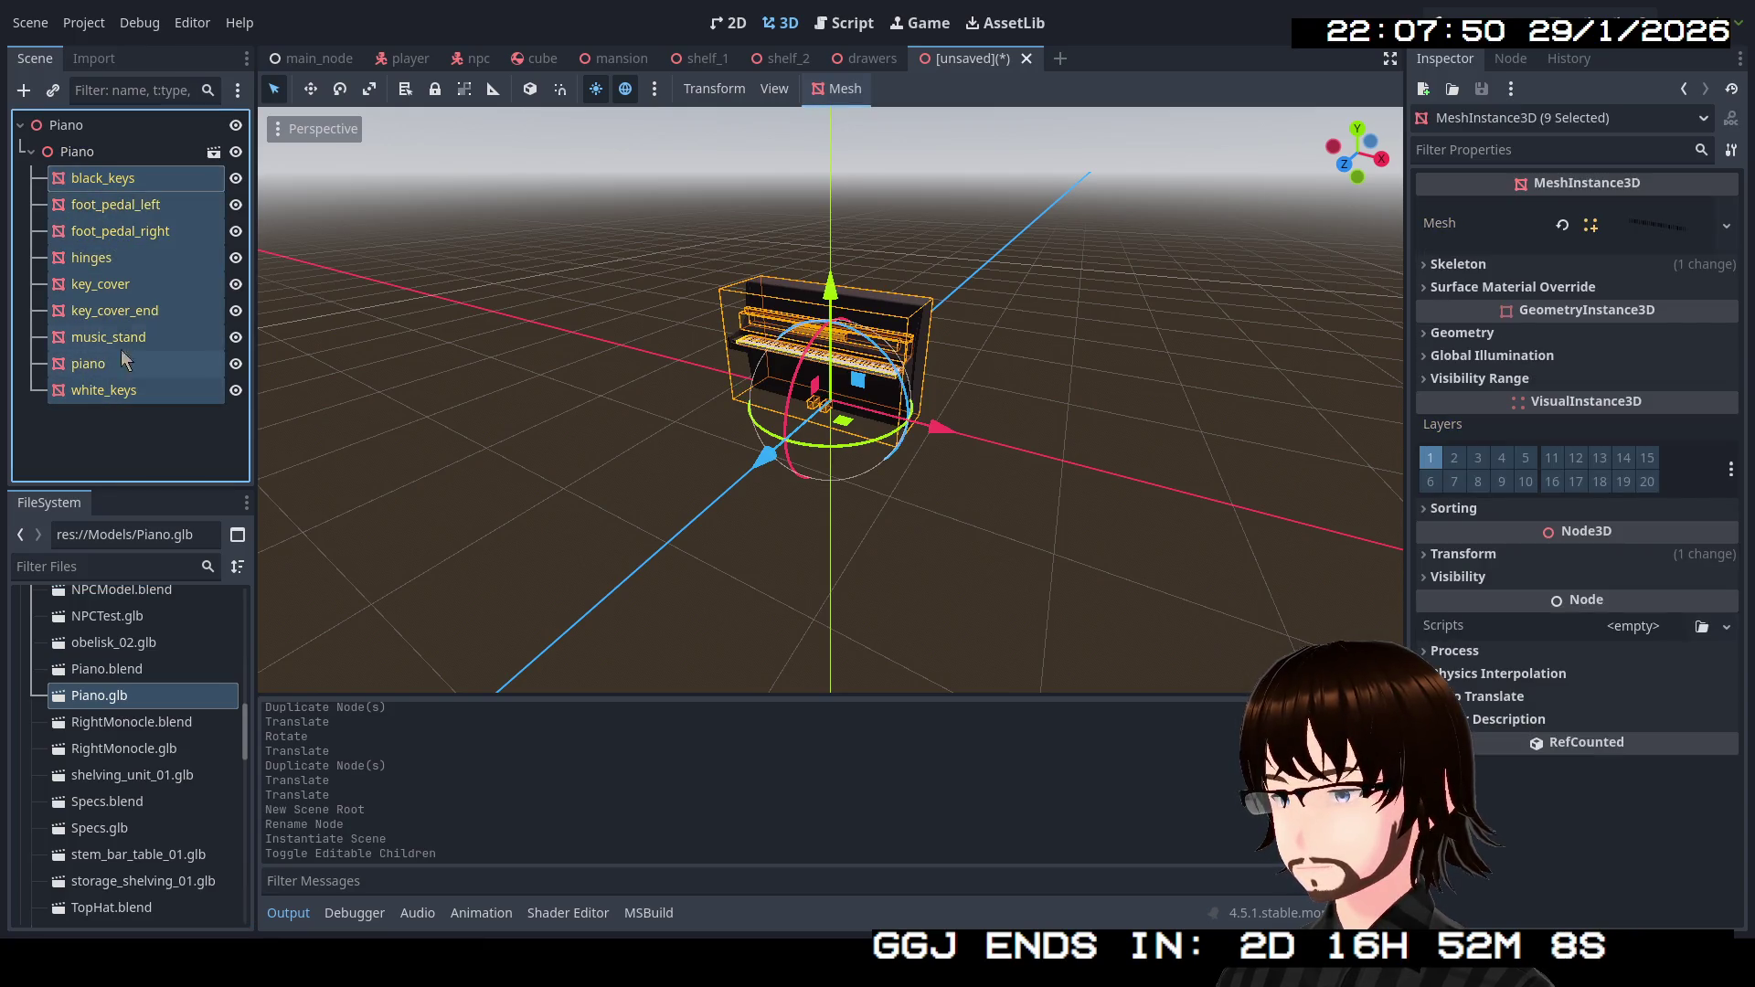
{"action": "left_click", "coordinate": [106, 131]}
{"action": "key", "text": "ctrl+v"}
{"action": "left_click", "coordinate": [101, 158]}
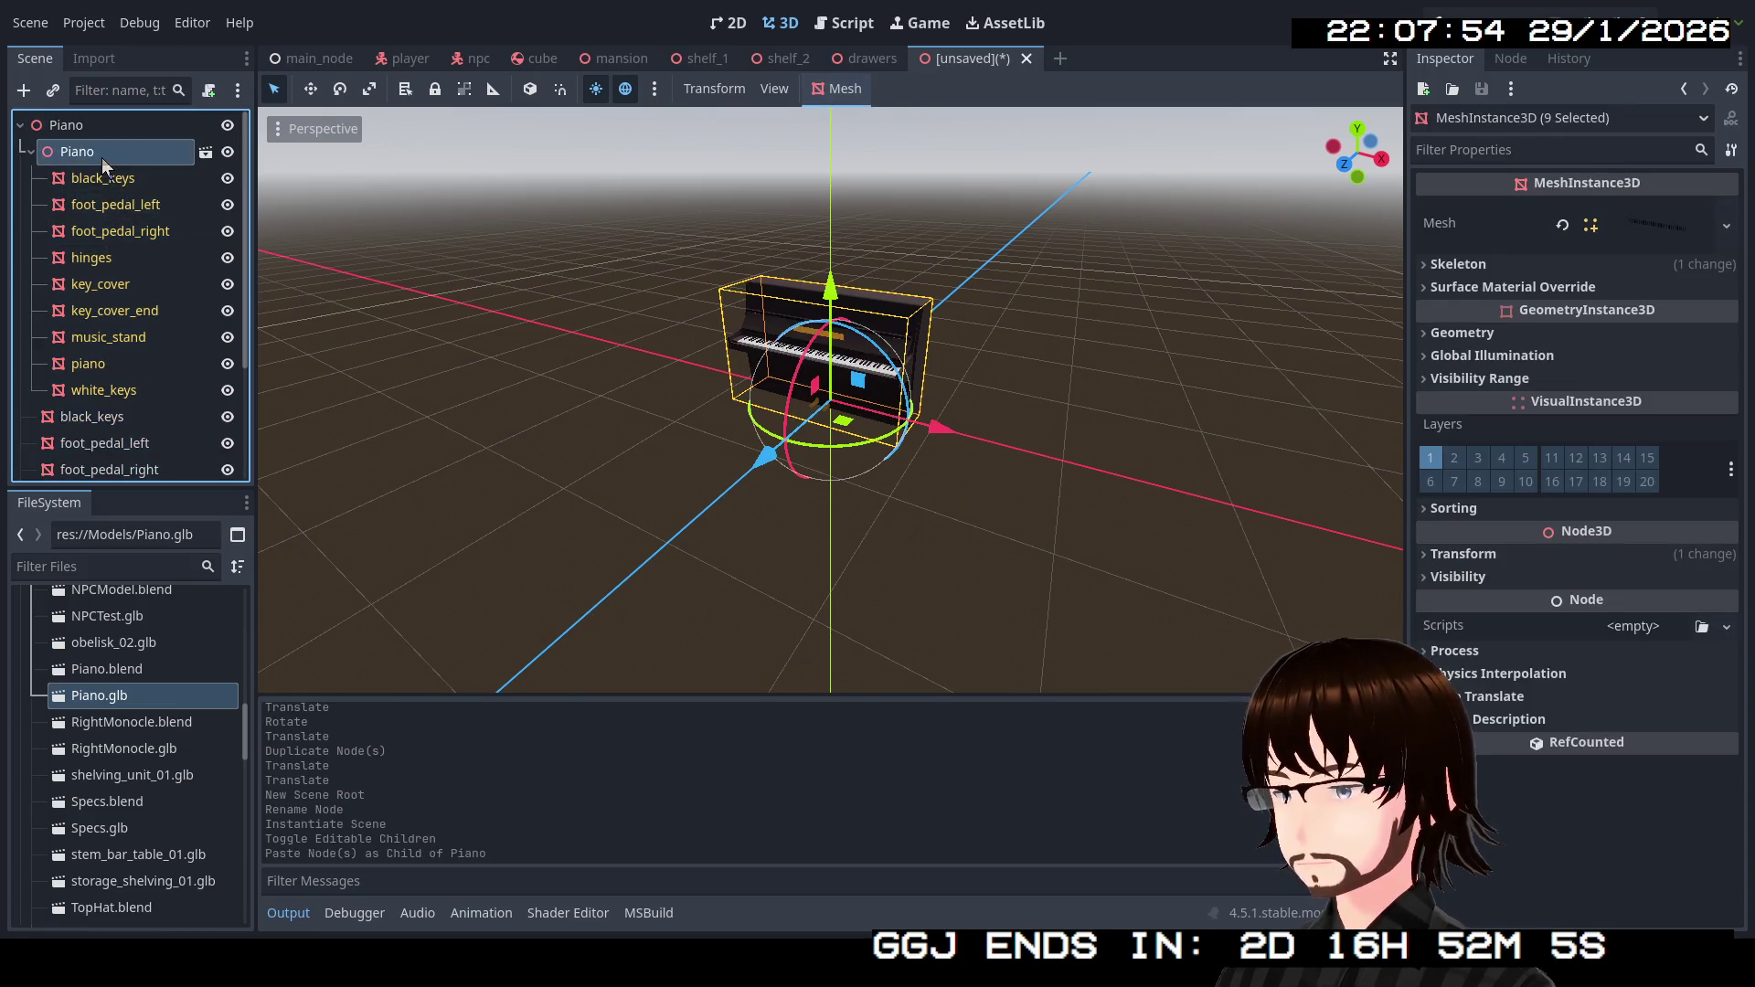
{"action": "key", "text": "Delete"}
{"action": "left_click", "coordinate": [850, 483]}
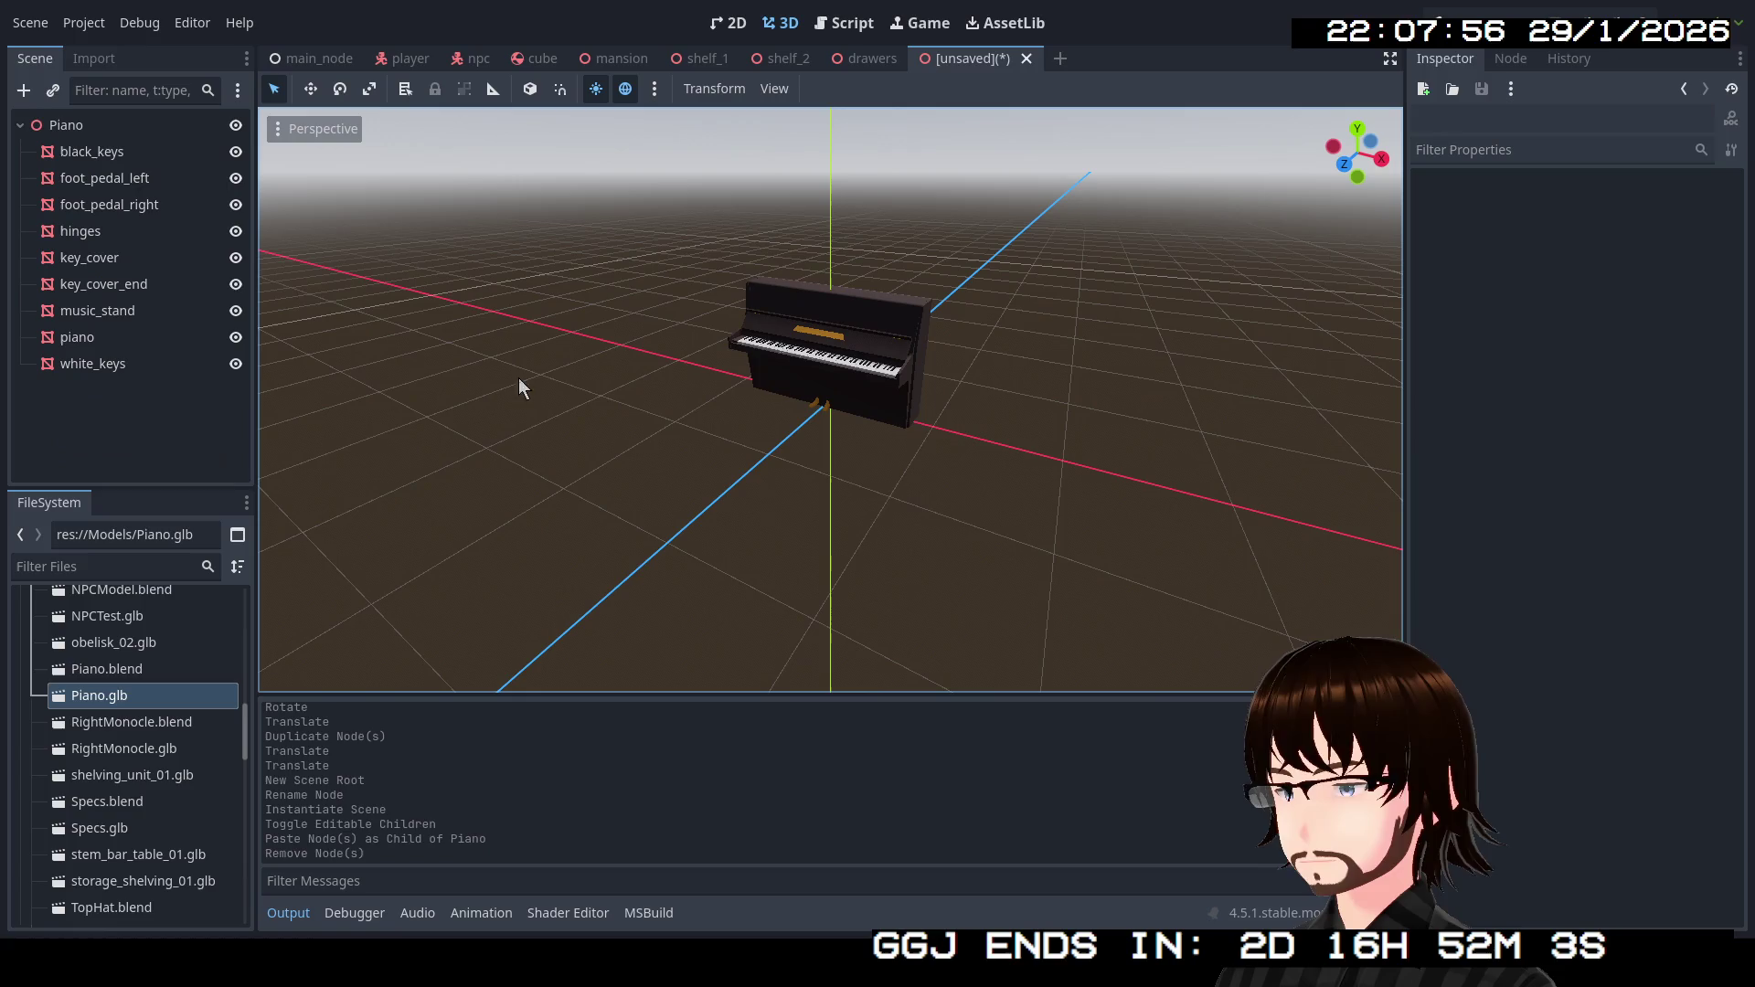
Set the Transform scale of all nine piano parts to 1.4.
{"action": "left_click", "coordinate": [135, 157]}
{"action": "mouse_move", "coordinate": [627, 353]}
{"action": "left_mouse_down"}
{"action": "mouse_move", "coordinate": [1050, 321]}
{"action": "mouse_move", "coordinate": [1083, 451]}
{"action": "mouse_move", "coordinate": [1179, 428]}
{"action": "left_mouse_up"}
{"action": "scroll", "coordinate": [912, 337], "scroll_direction": "up", "scroll_amount": 6}
{"action": "scroll", "coordinate": [1084, 451], "scroll_direction": "up", "scroll_amount": 4}
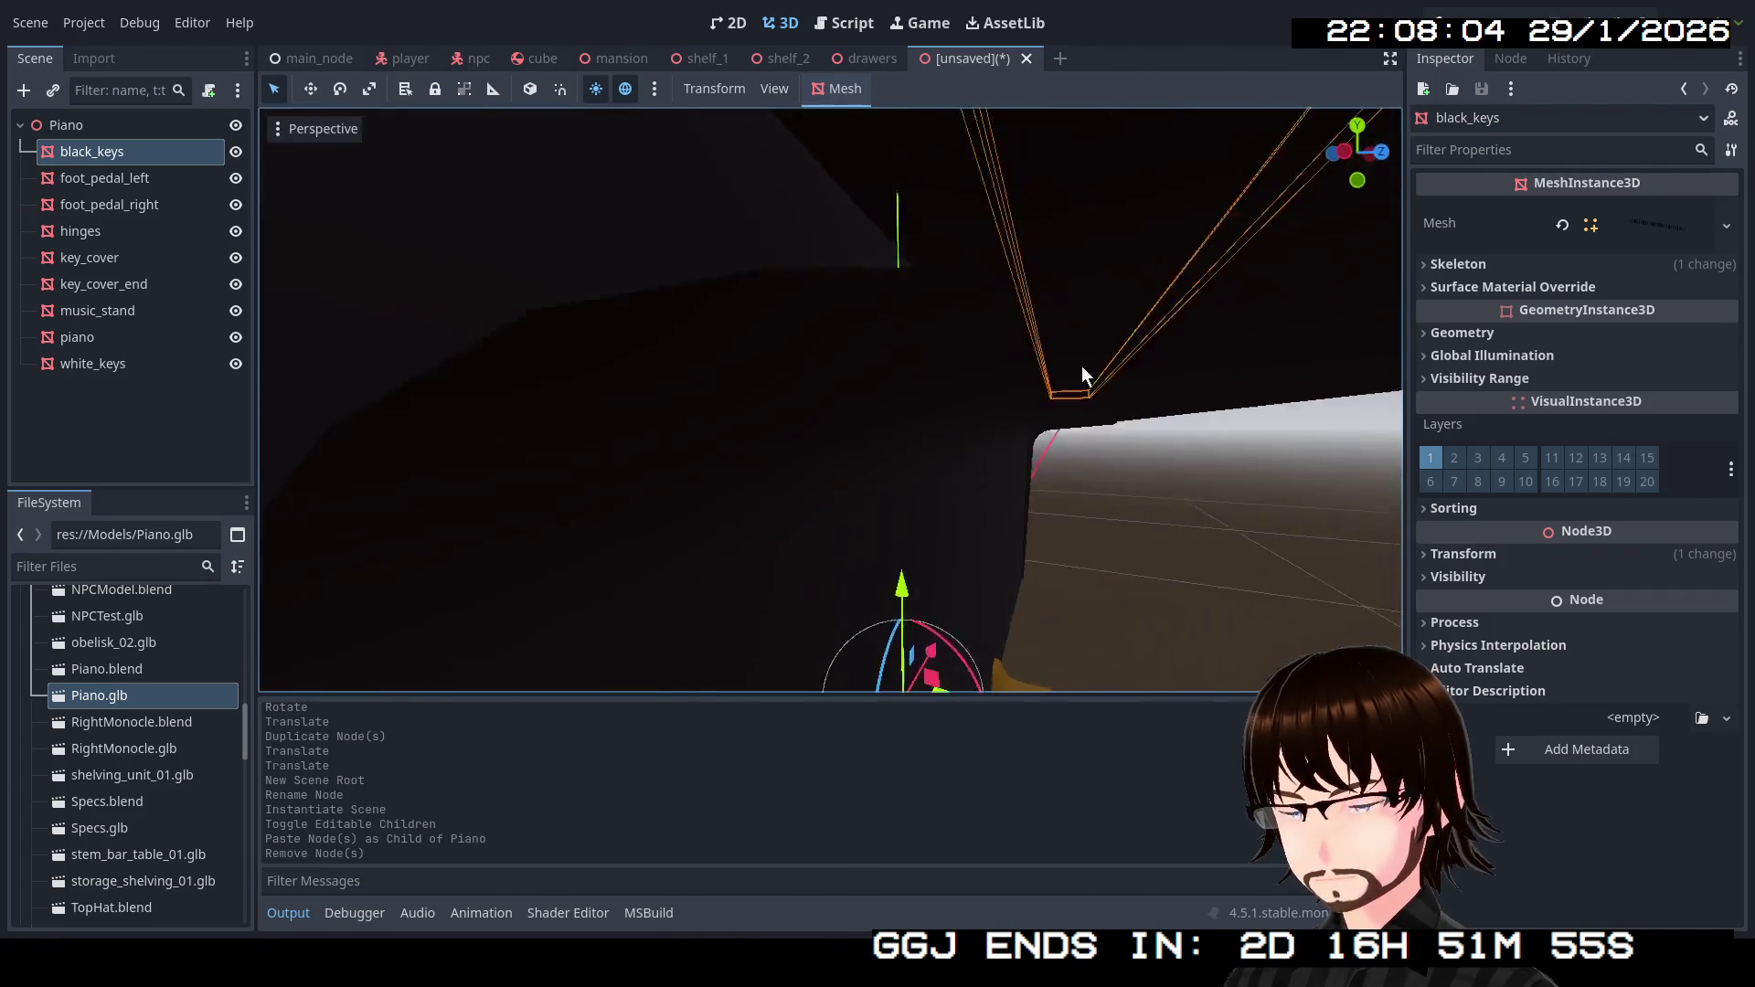
{"action": "scroll", "coordinate": [1083, 365], "scroll_direction": "down", "scroll_amount": 6}
{"action": "left_click_drag", "start_coordinate": [707, 375], "coordinate": [760, 418]}
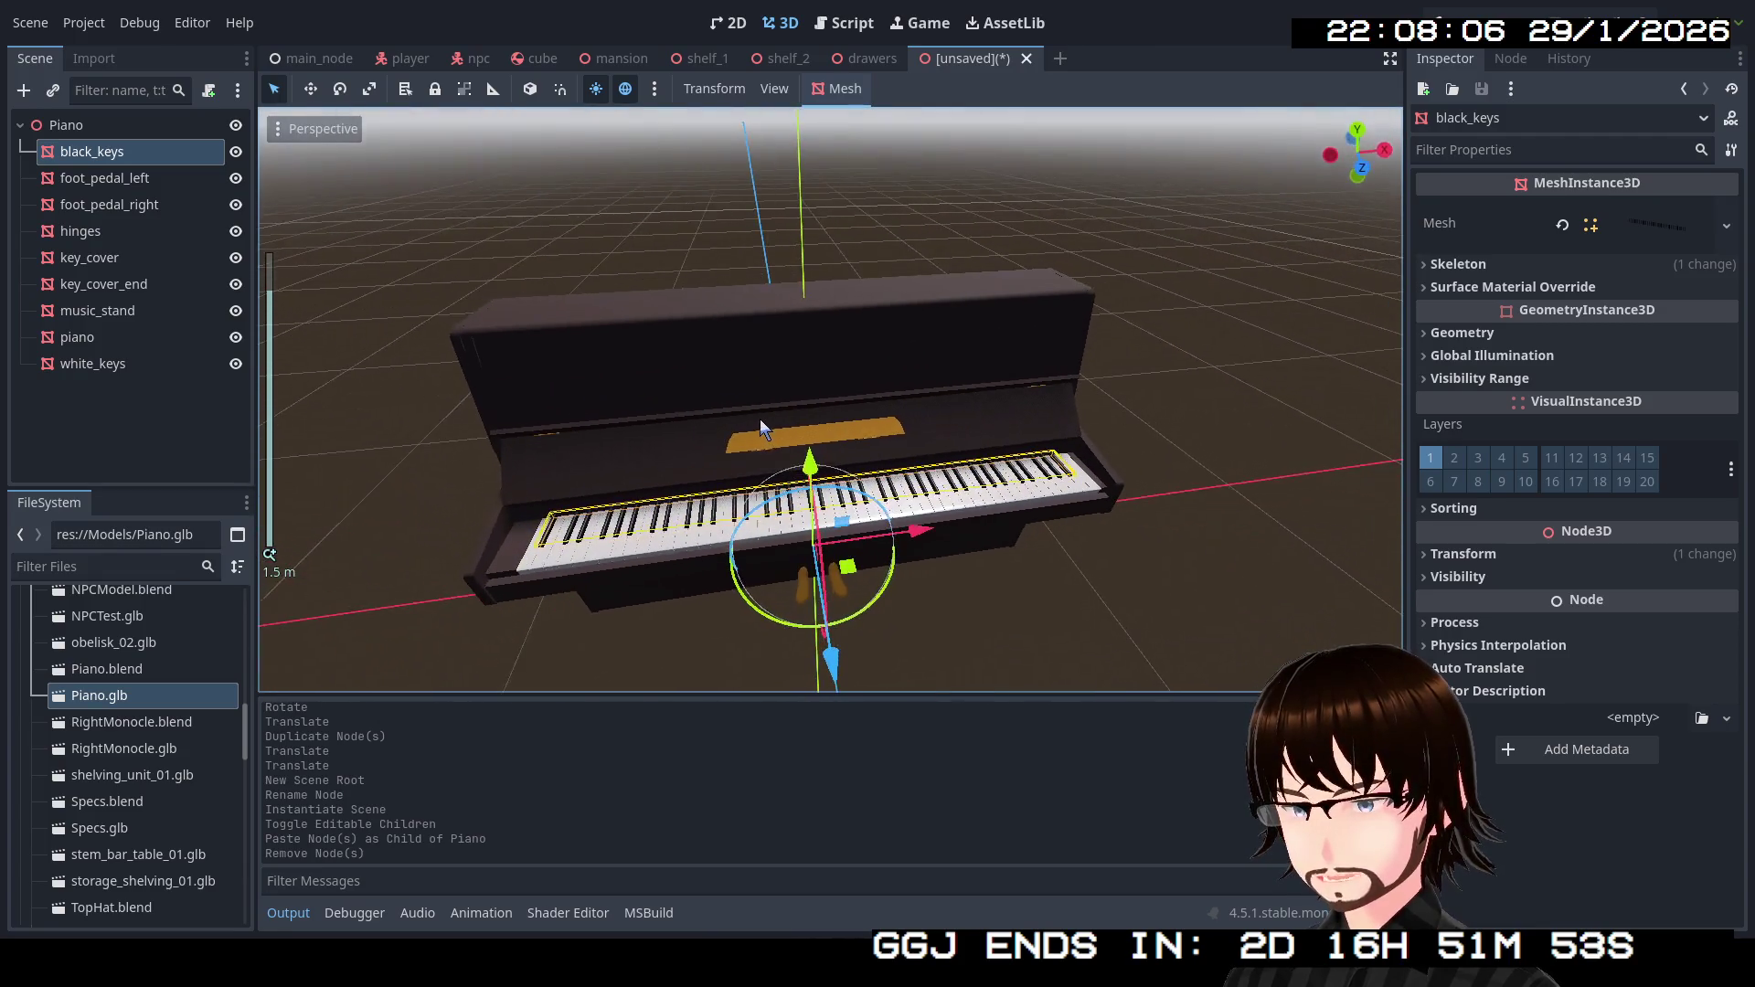
{"action": "left_click", "coordinate": [110, 364], "text": "shift"}
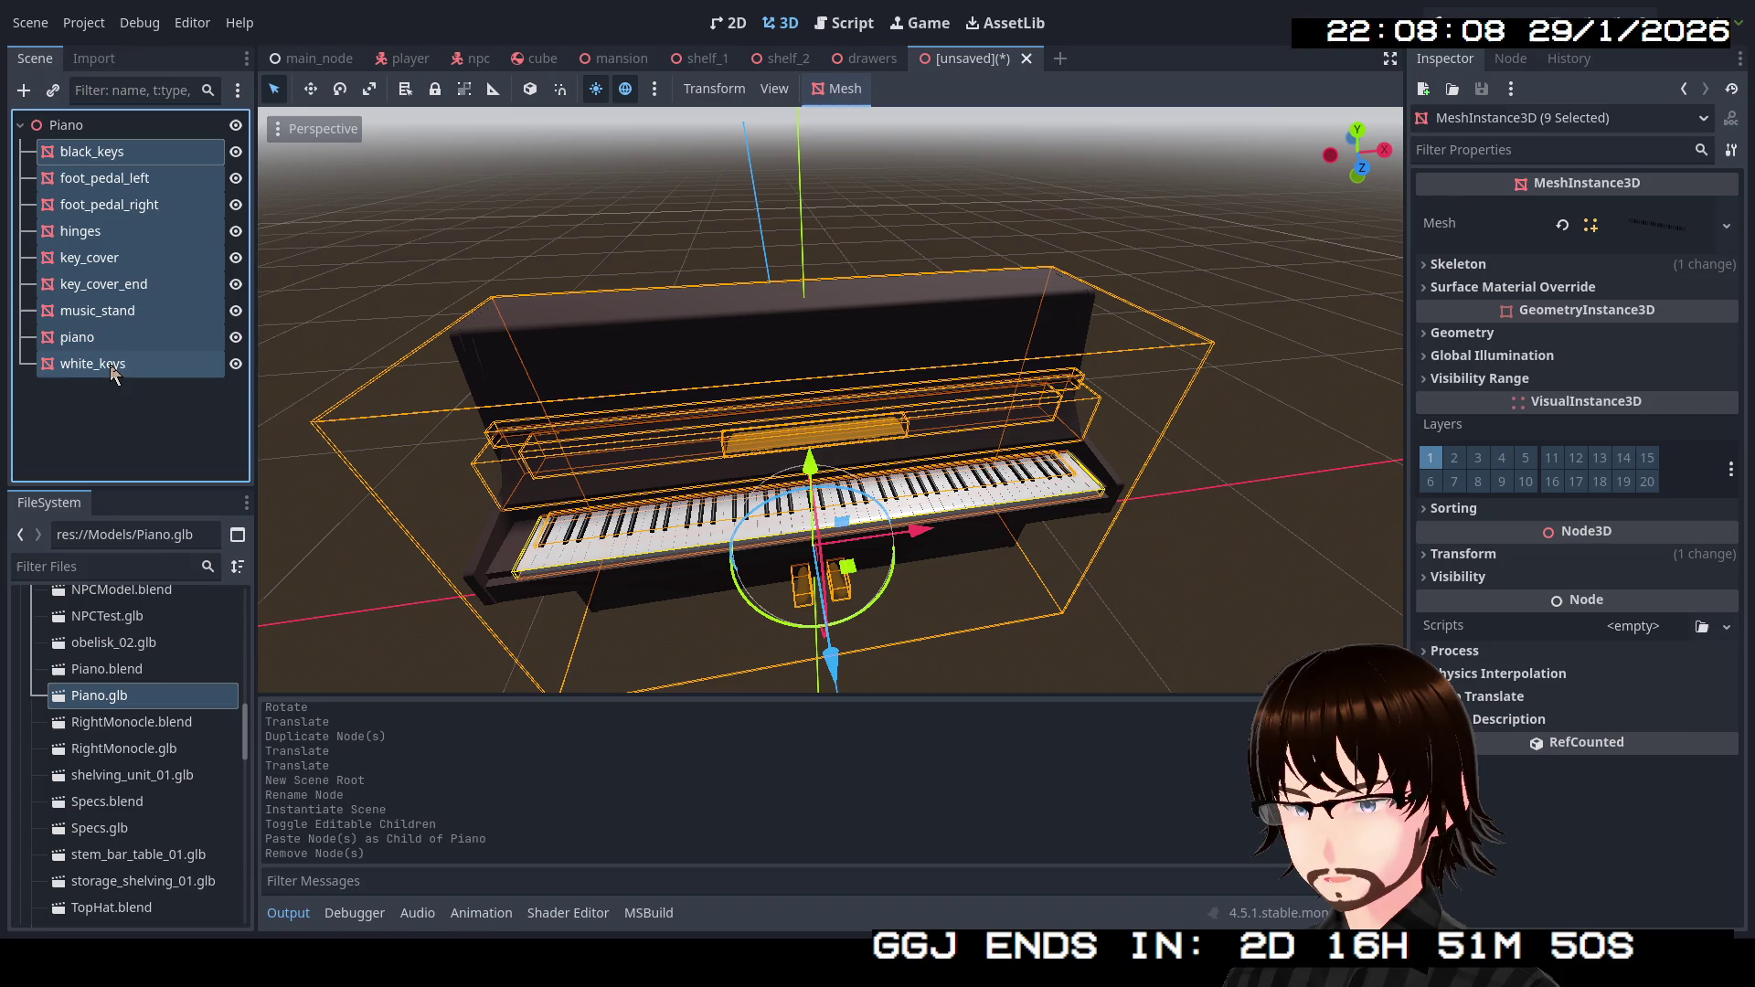
{"action": "left_click", "coordinate": [1497, 552]}
{"action": "left_click", "coordinate": [1492, 727]}
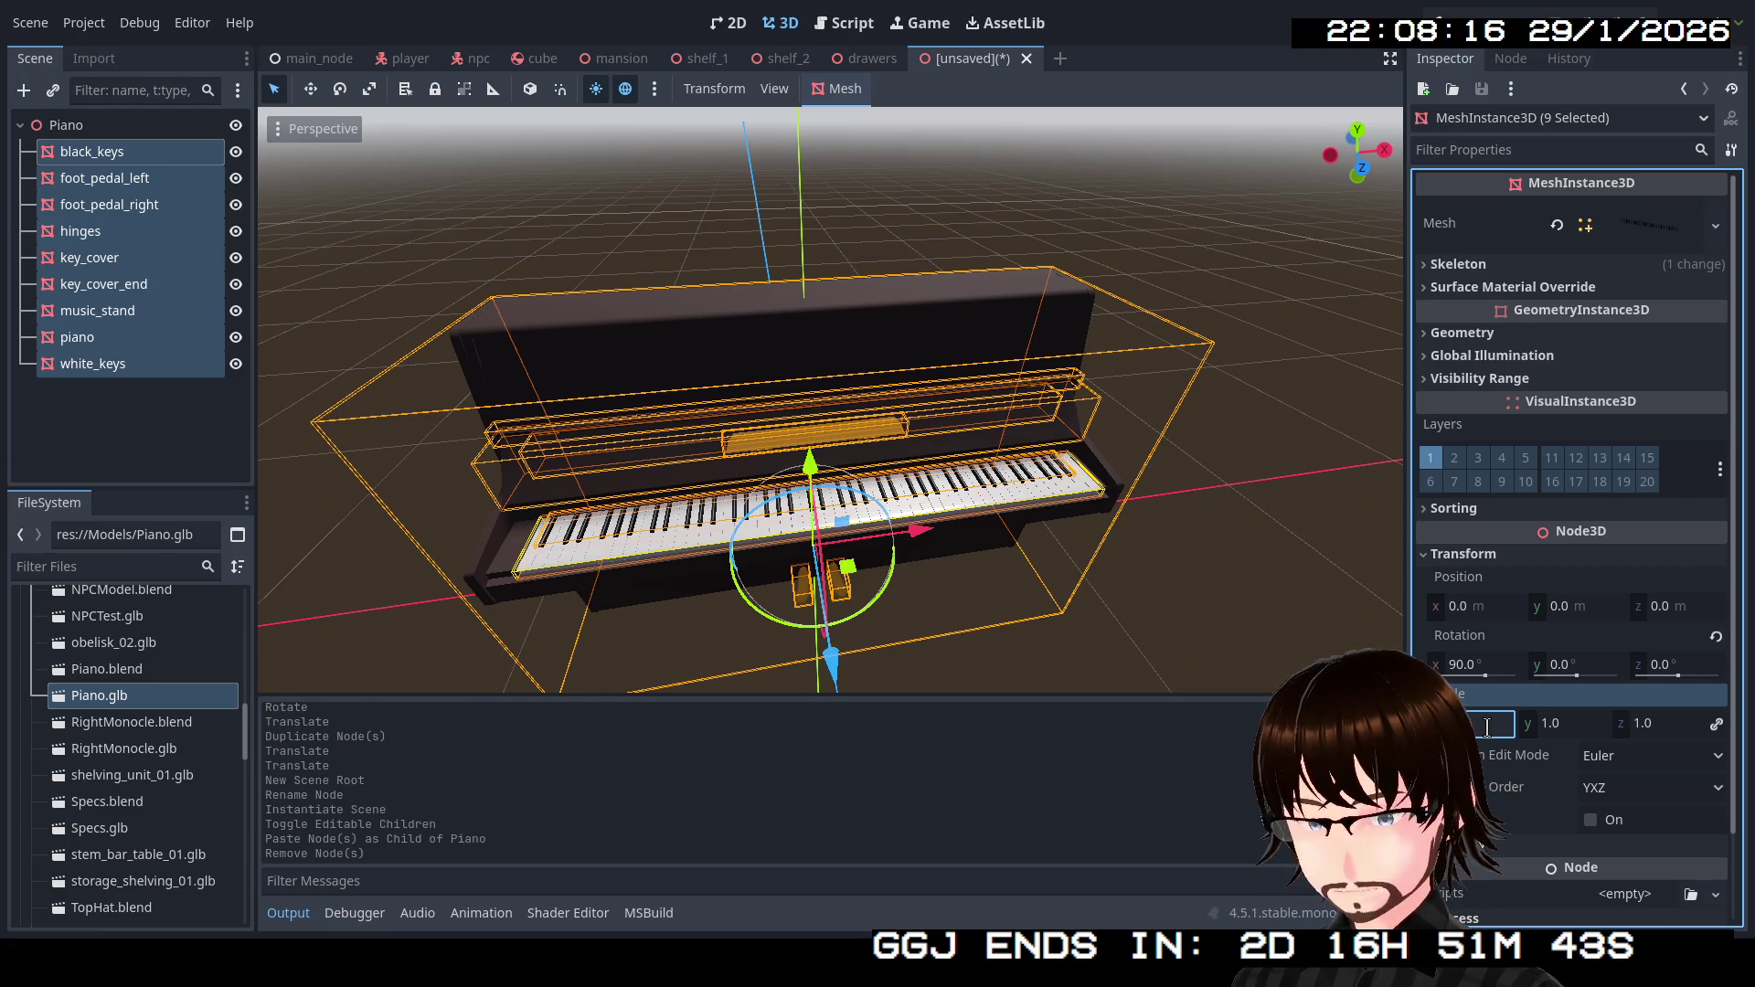
{"action": "type", "text": "1.4"}
{"action": "key", "text": "Return"}
Save the piano scene as piano.tscn.
{"action": "scroll", "coordinate": [1072, 606], "scroll_direction": "down", "scroll_amount": 3}
{"action": "left_click_drag", "start_coordinate": [1071, 606], "coordinate": [1051, 536]}
{"action": "scroll", "coordinate": [1116, 507], "scroll_direction": "up", "scroll_amount": 3}
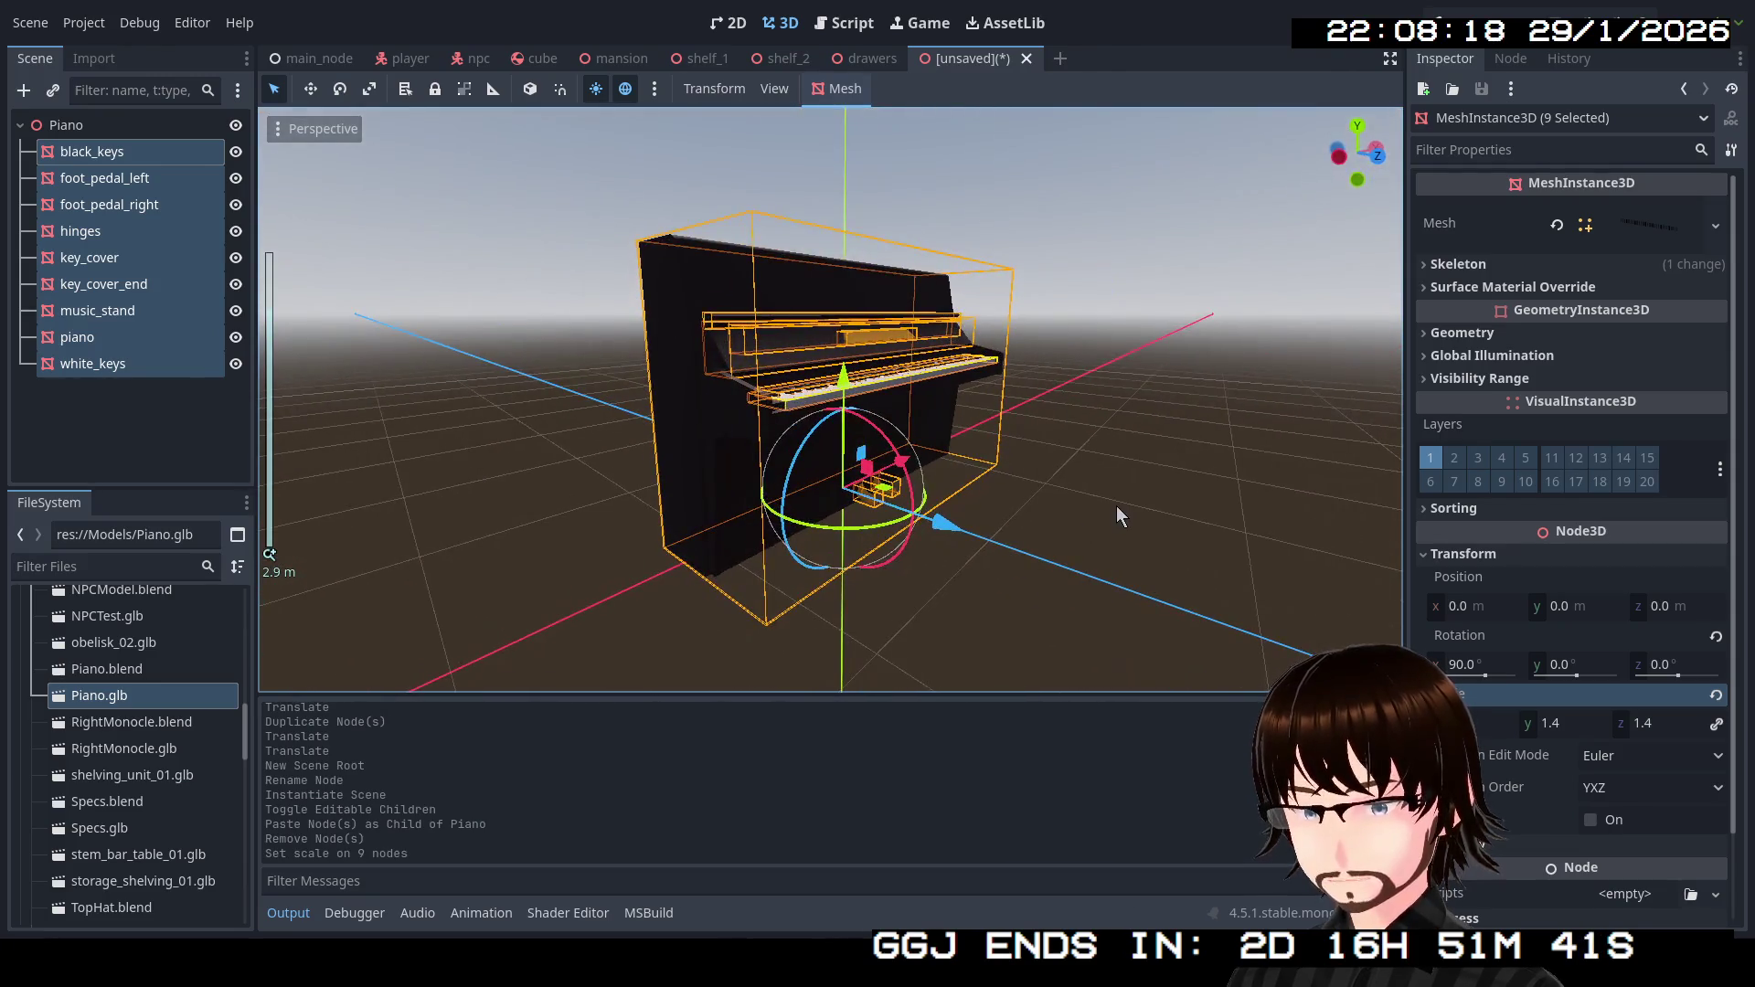
{"action": "left_click", "coordinate": [177, 436]}
{"action": "key", "text": "ctrl+s"}
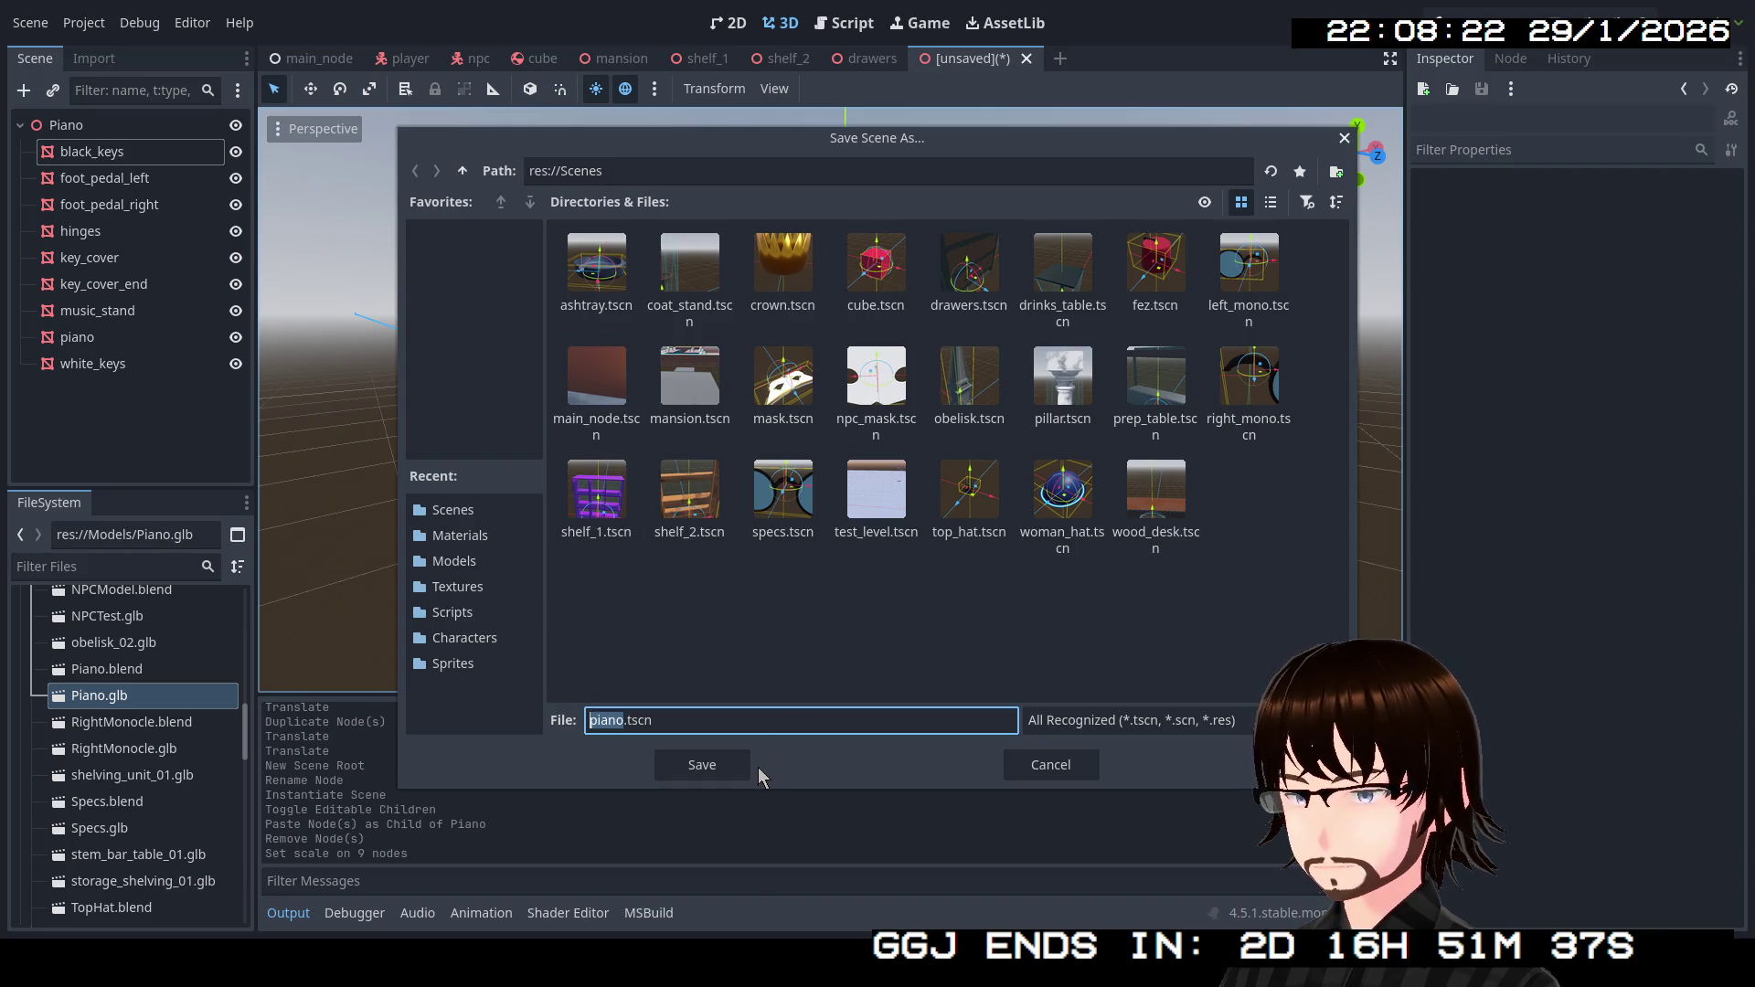
{"action": "left_click", "coordinate": [702, 765]}
{"action": "mouse_move", "coordinate": [814, 670]}
{"action": "left_mouse_down"}
{"action": "mouse_move", "coordinate": [803, 594]}
{"action": "mouse_move", "coordinate": [599, 203]}
{"action": "left_mouse_up"}
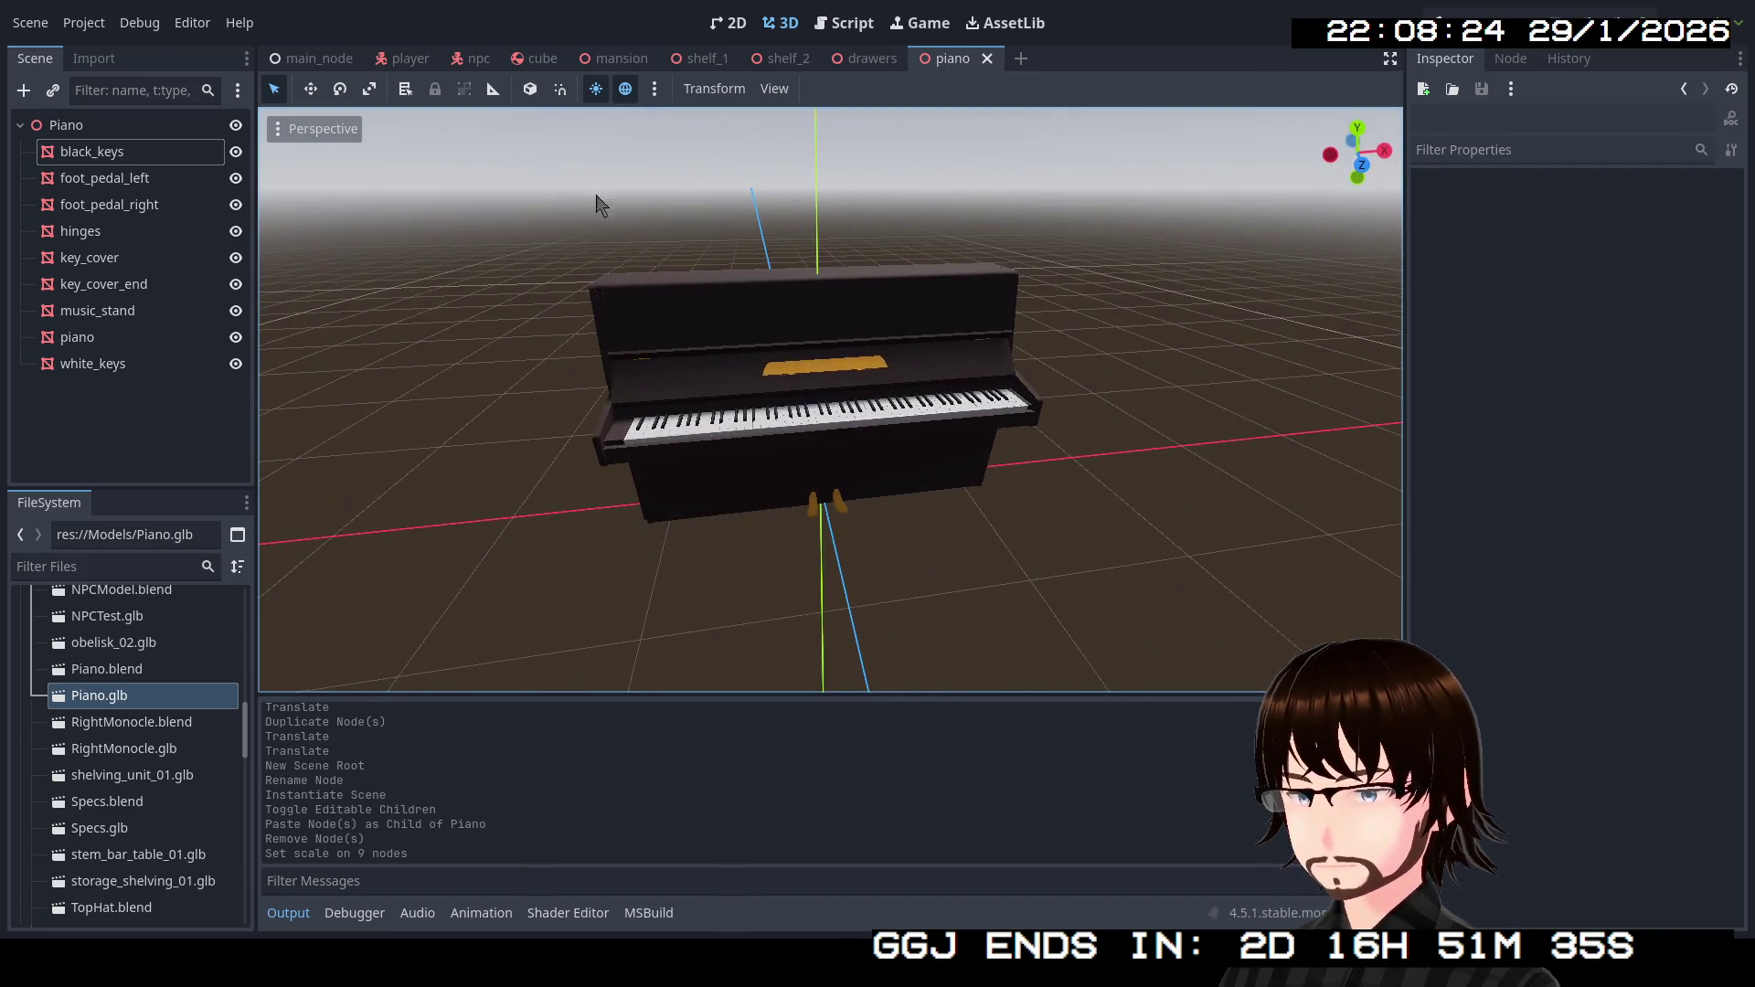
{"action": "left_click", "coordinate": [617, 63]}
In the main_node scene, add Piano.glb as a child of the Props node.
{"action": "scroll", "coordinate": [878, 343], "scroll_direction": "down", "scroll_amount": 5}
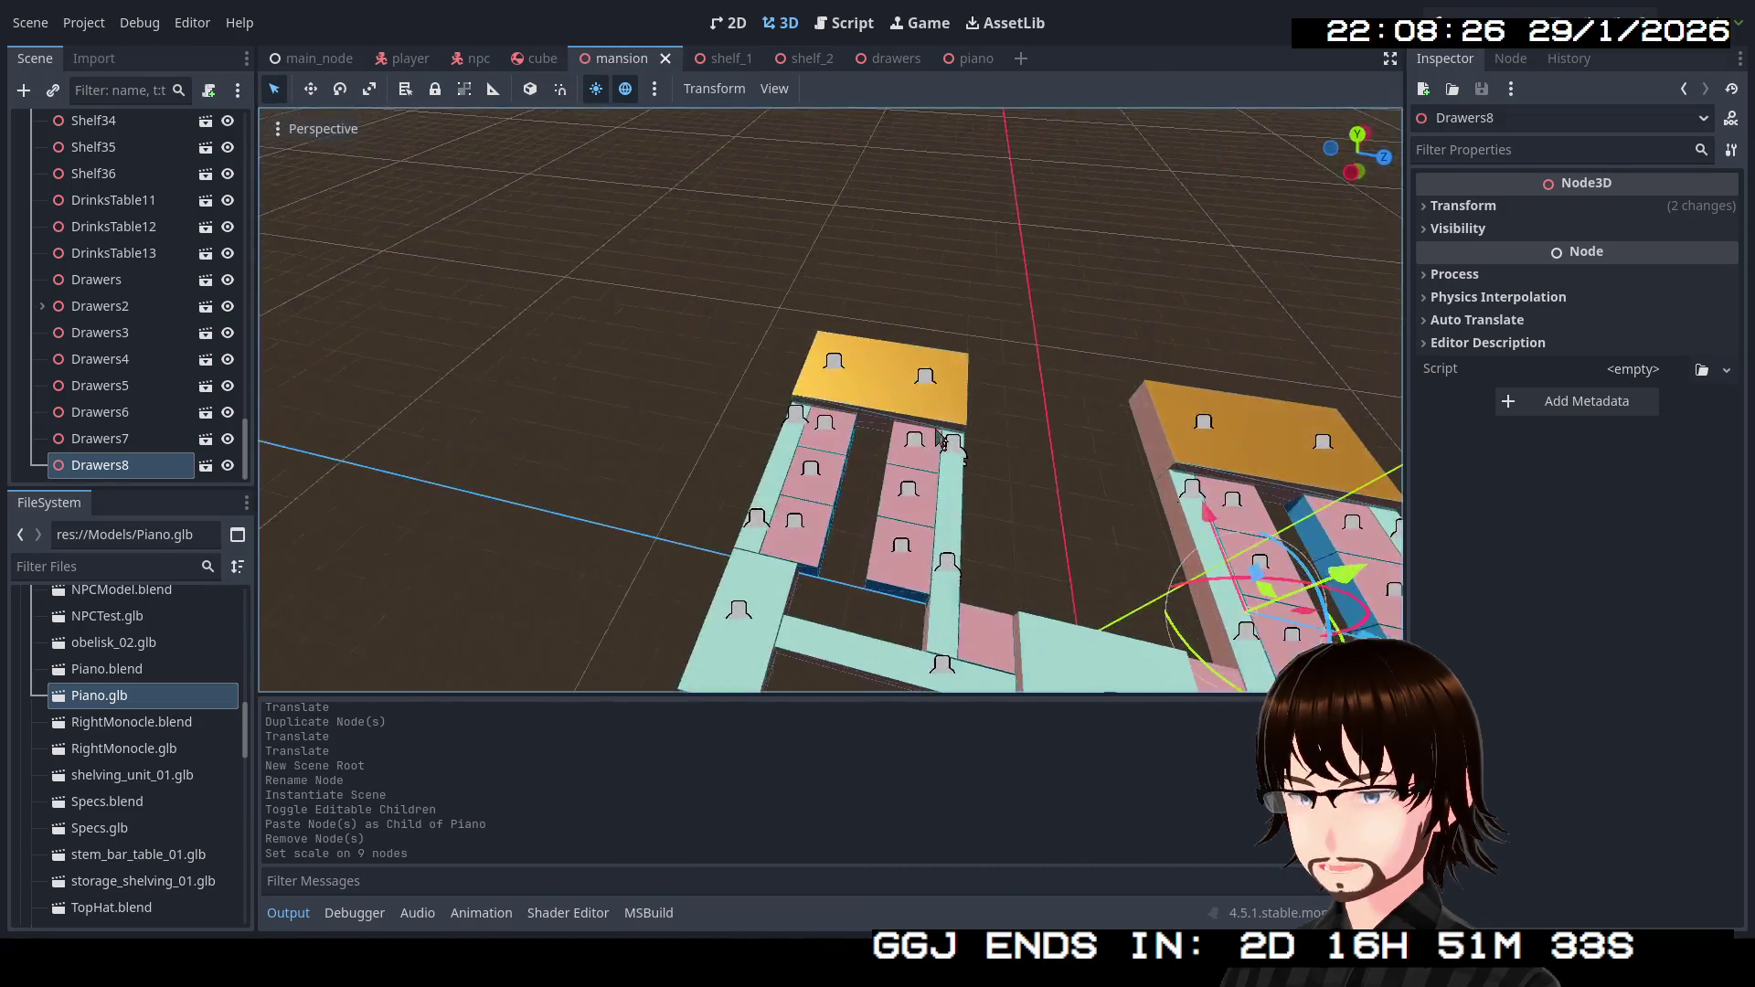
{"action": "mouse_move", "coordinate": [1009, 391]}
{"action": "left_mouse_down"}
{"action": "mouse_move", "coordinate": [1044, 348]}
{"action": "mouse_move", "coordinate": [616, 185]}
{"action": "left_mouse_up"}
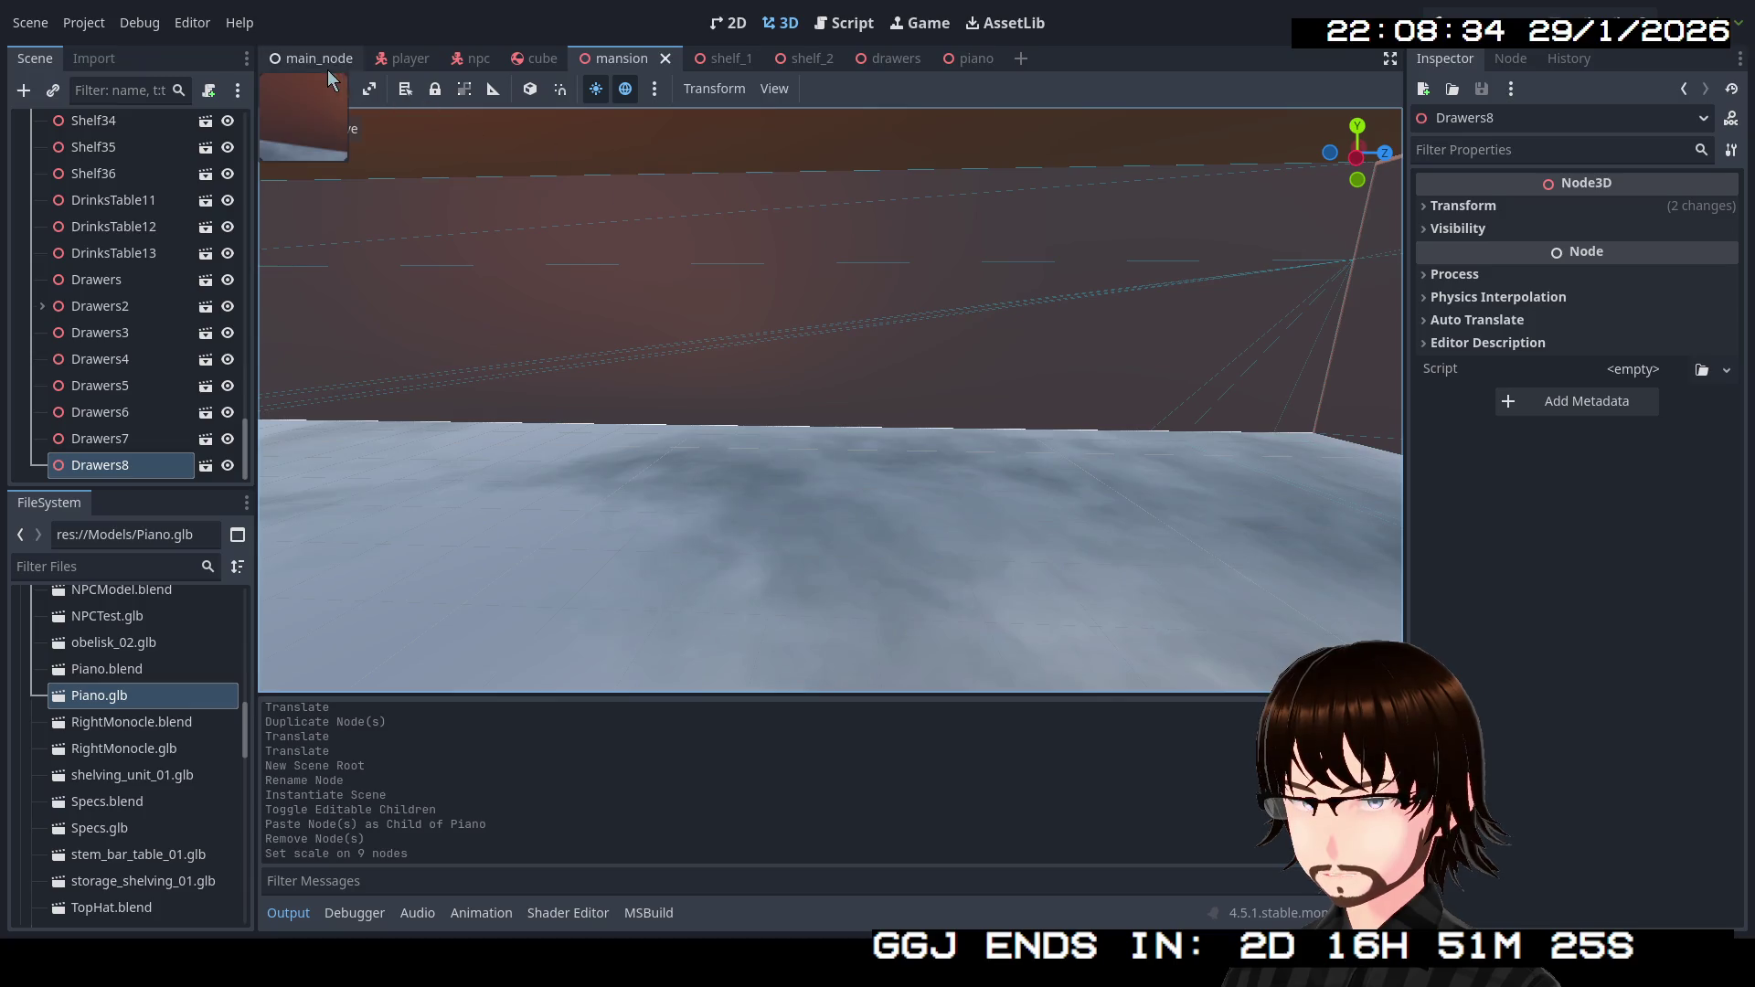
{"action": "left_click", "coordinate": [327, 68]}
{"action": "mouse_move", "coordinate": [830, 400]}
{"action": "left_mouse_down"}
{"action": "mouse_move", "coordinate": [805, 384]}
{"action": "mouse_move", "coordinate": [786, 393]}
{"action": "mouse_move", "coordinate": [823, 399]}
{"action": "mouse_move", "coordinate": [768, 397]}
{"action": "mouse_move", "coordinate": [814, 397]}
{"action": "mouse_move", "coordinate": [768, 375]}
{"action": "mouse_move", "coordinate": [749, 393]}
{"action": "mouse_move", "coordinate": [767, 402]}
{"action": "mouse_move", "coordinate": [796, 379]}
{"action": "mouse_move", "coordinate": [713, 443]}
{"action": "left_mouse_up"}
{"action": "left_click_drag", "start_coordinate": [601, 242], "coordinate": [601, 241]}
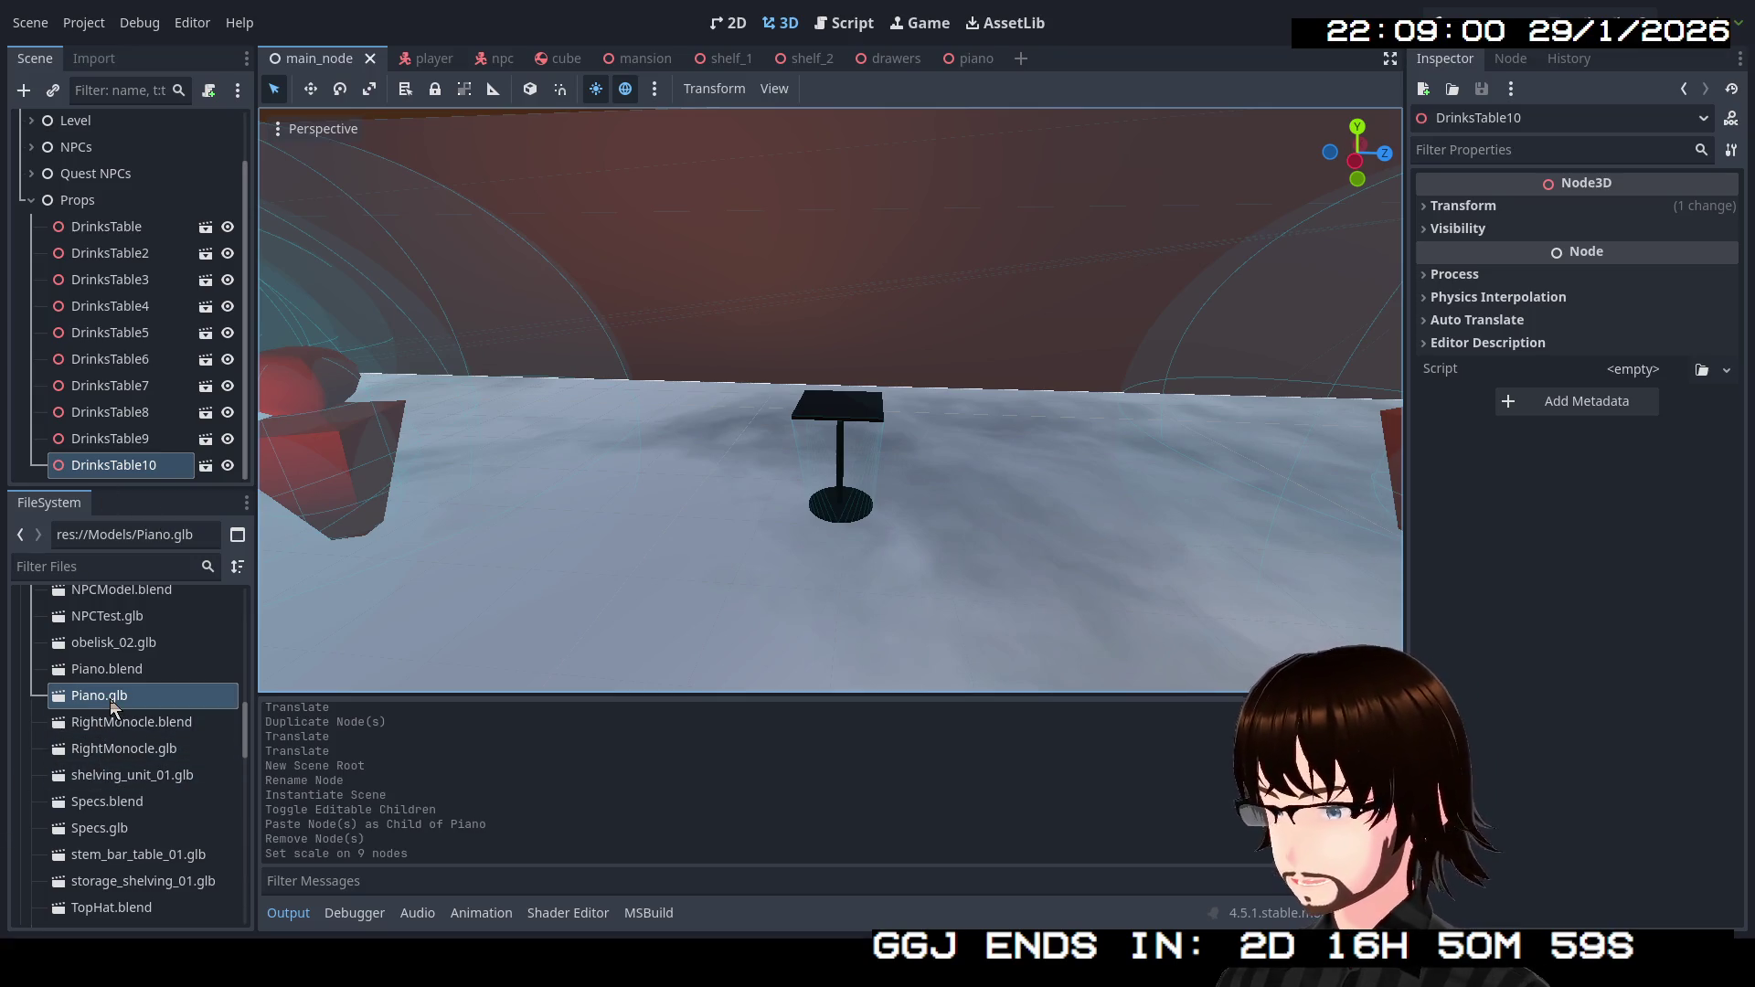
{"action": "left_click_drag", "start_coordinate": [111, 708], "coordinate": [115, 404]}
{"action": "left_click_drag", "start_coordinate": [103, 213], "coordinate": [104, 213]}
{"action": "left_click_drag", "start_coordinate": [489, 288], "coordinate": [490, 287]}
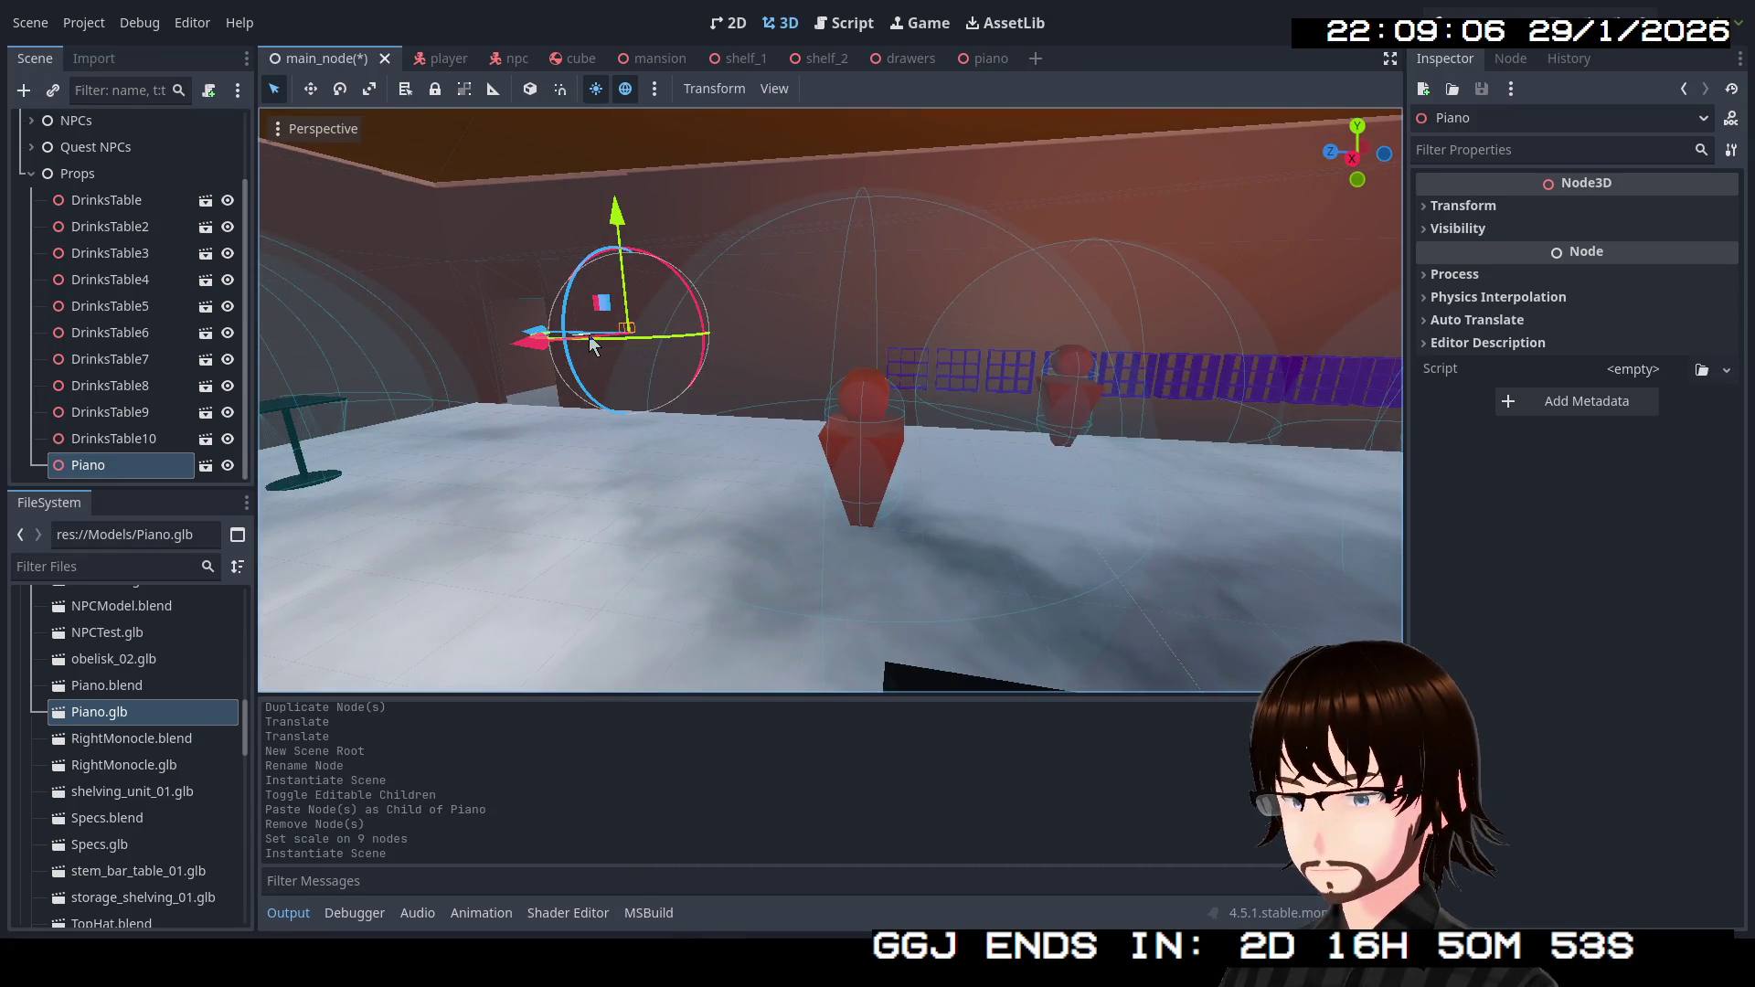
Move the piano onto the room's open floor and rotate it -90° on Y.
{"action": "mouse_move", "coordinate": [590, 339]}
{"action": "left_mouse_down"}
{"action": "mouse_move", "coordinate": [588, 470]}
{"action": "mouse_move", "coordinate": [521, 687]}
{"action": "left_mouse_up"}
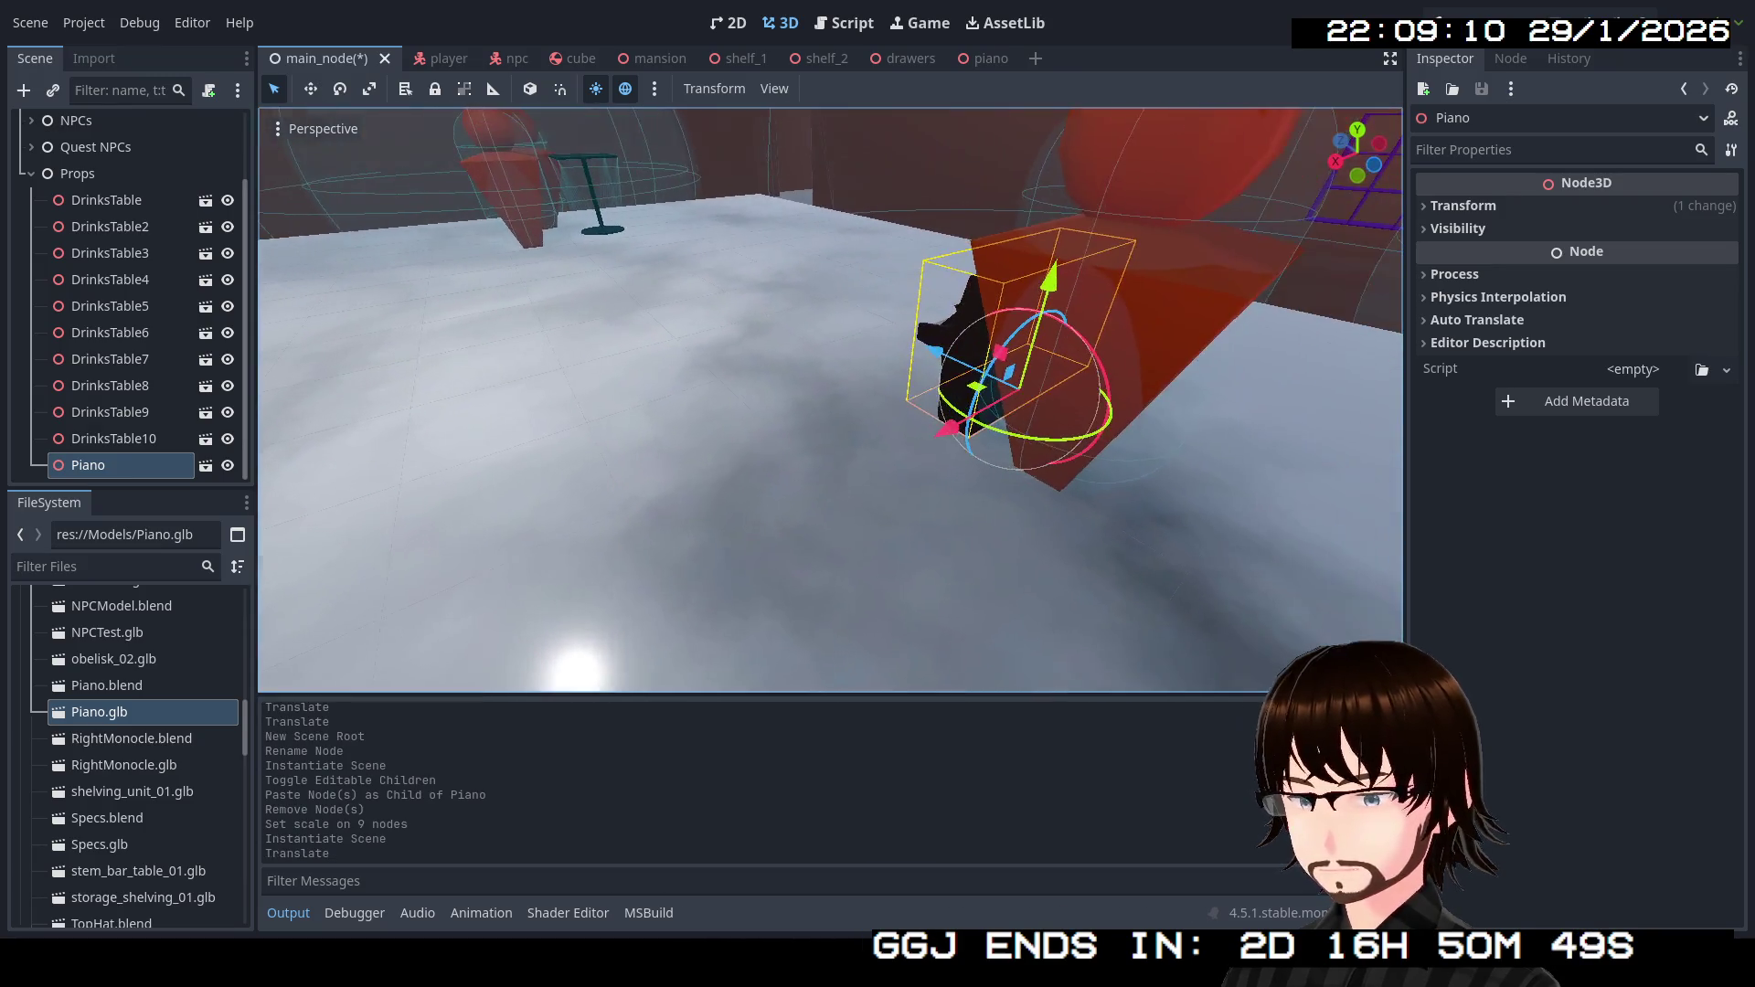
{"action": "mouse_move", "coordinate": [976, 389]}
{"action": "left_mouse_down"}
{"action": "mouse_move", "coordinate": [462, 530]}
{"action": "mouse_move", "coordinate": [274, 393]}
{"action": "mouse_move", "coordinate": [348, 457]}
{"action": "left_mouse_up"}
{"action": "left_click_drag", "start_coordinate": [810, 512], "coordinate": [959, 242]}
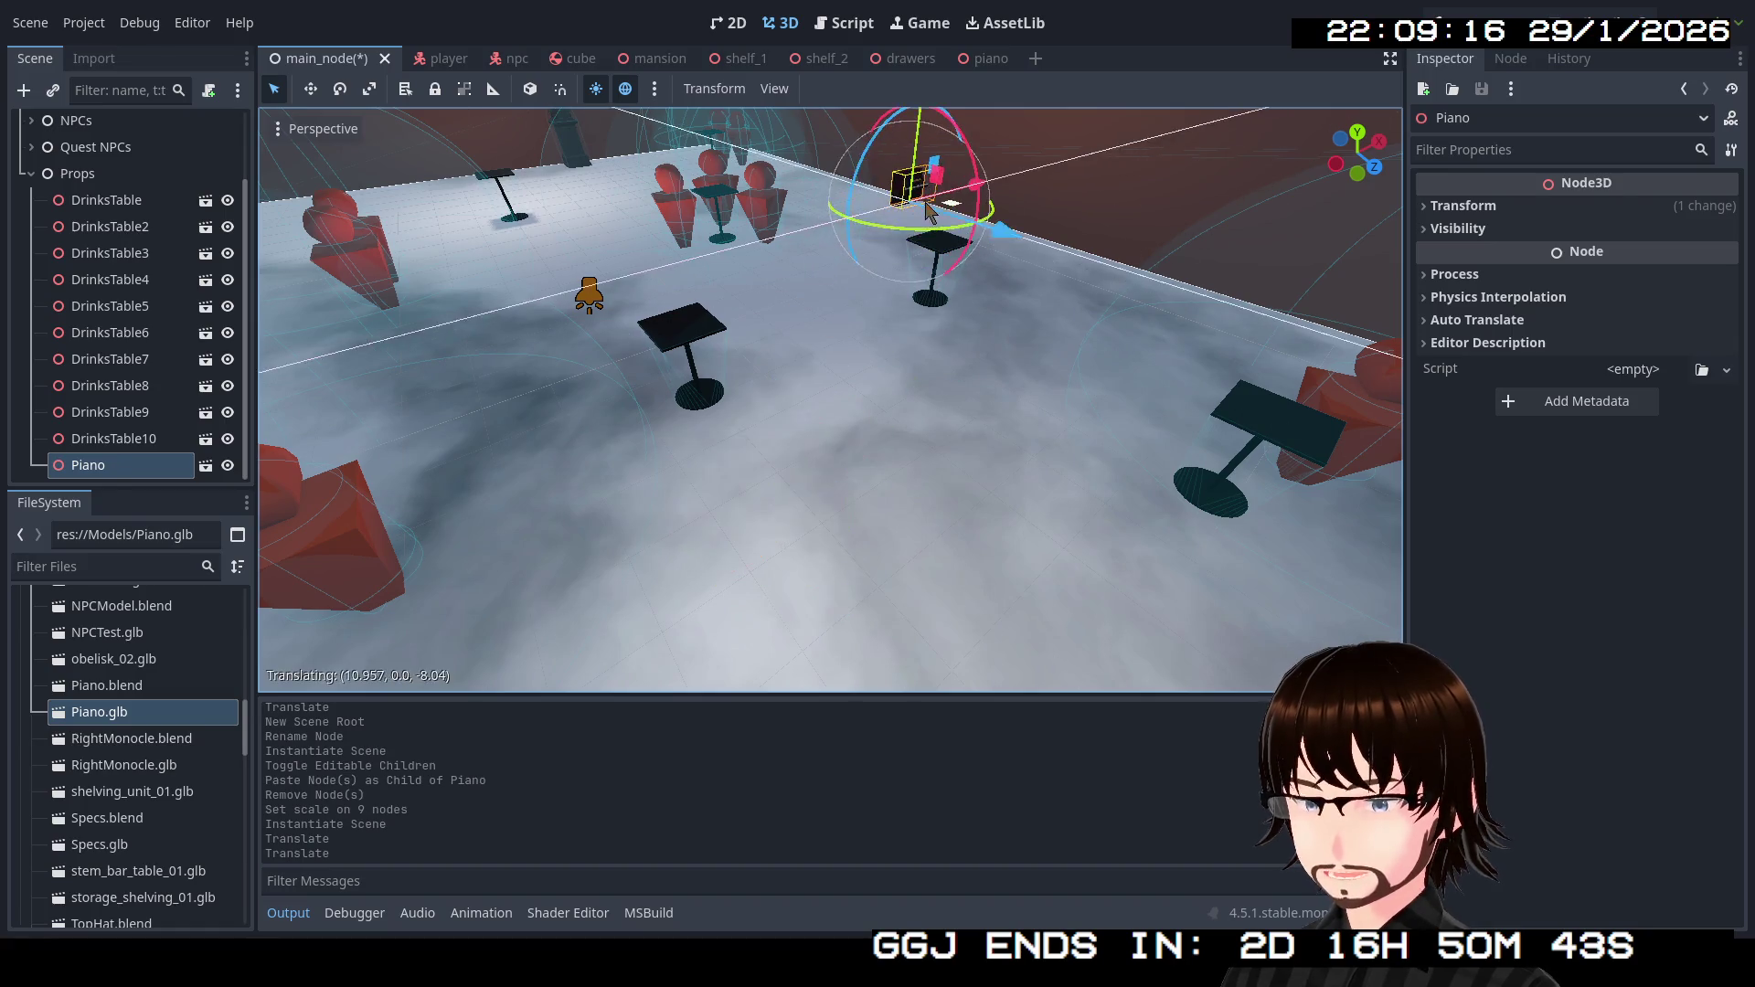
{"action": "mouse_move", "coordinate": [823, 402]}
{"action": "left_mouse_down"}
{"action": "mouse_move", "coordinate": [768, 425]}
{"action": "mouse_move", "coordinate": [918, 439]}
{"action": "left_mouse_up"}
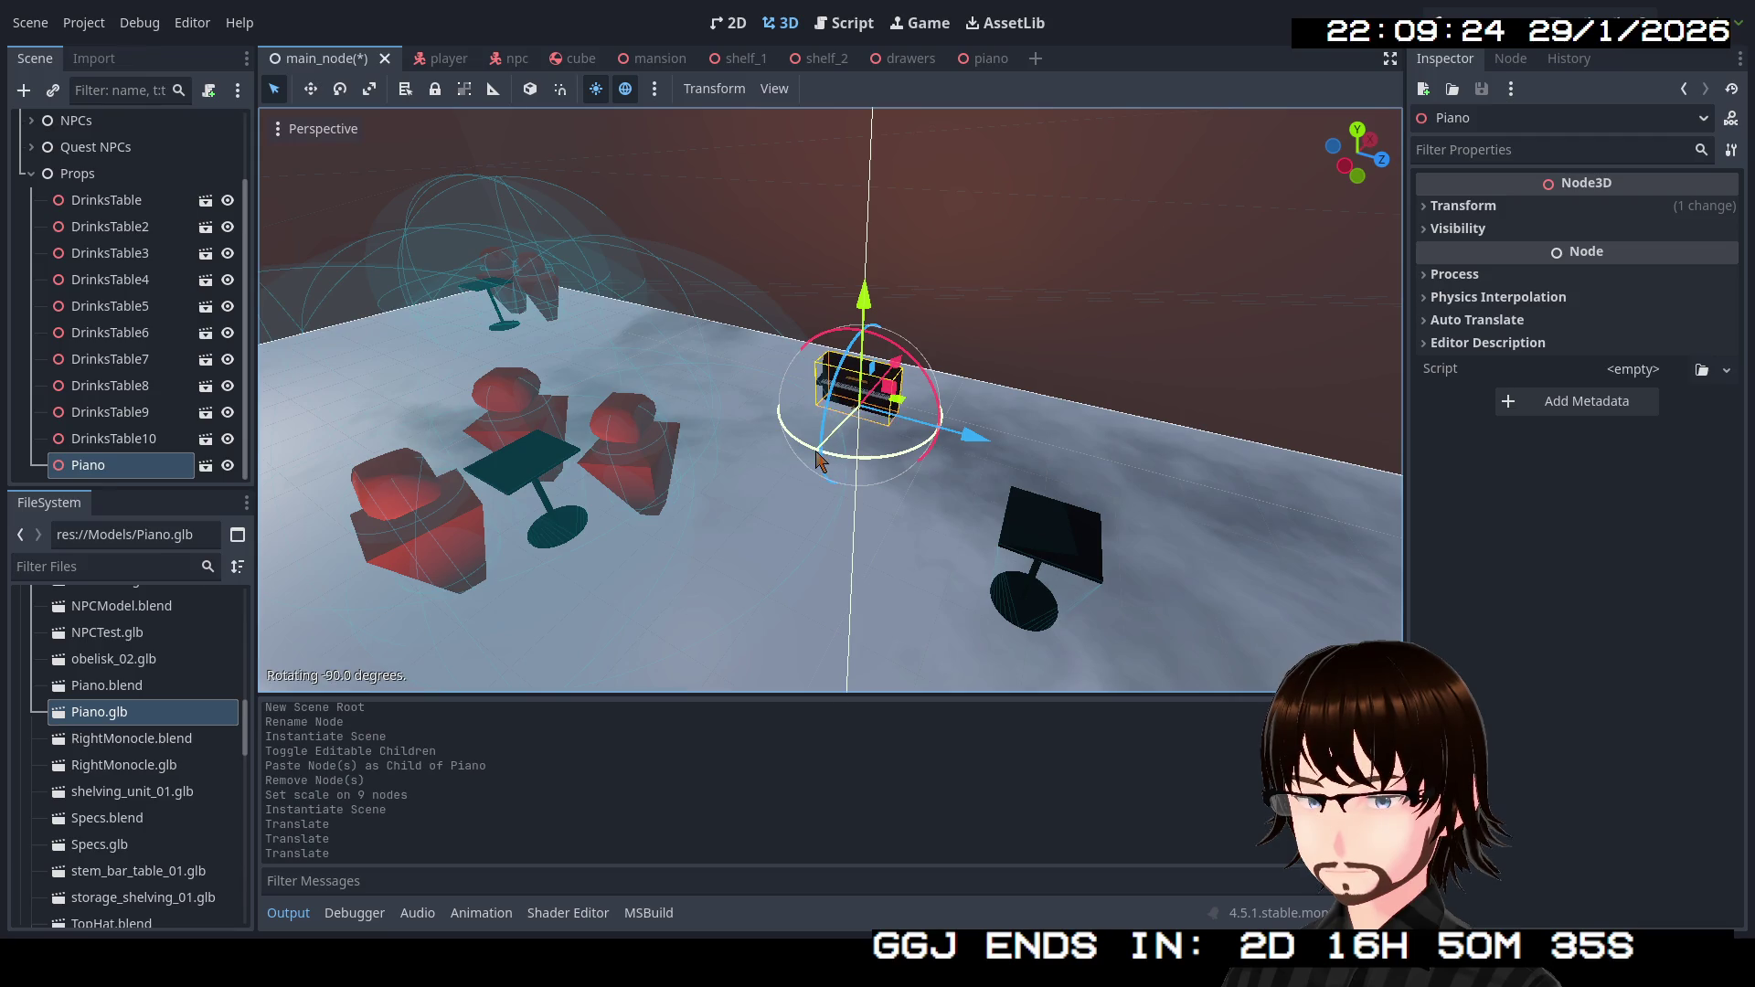
{"action": "left_click_drag", "start_coordinate": [816, 460], "coordinate": [994, 483]}
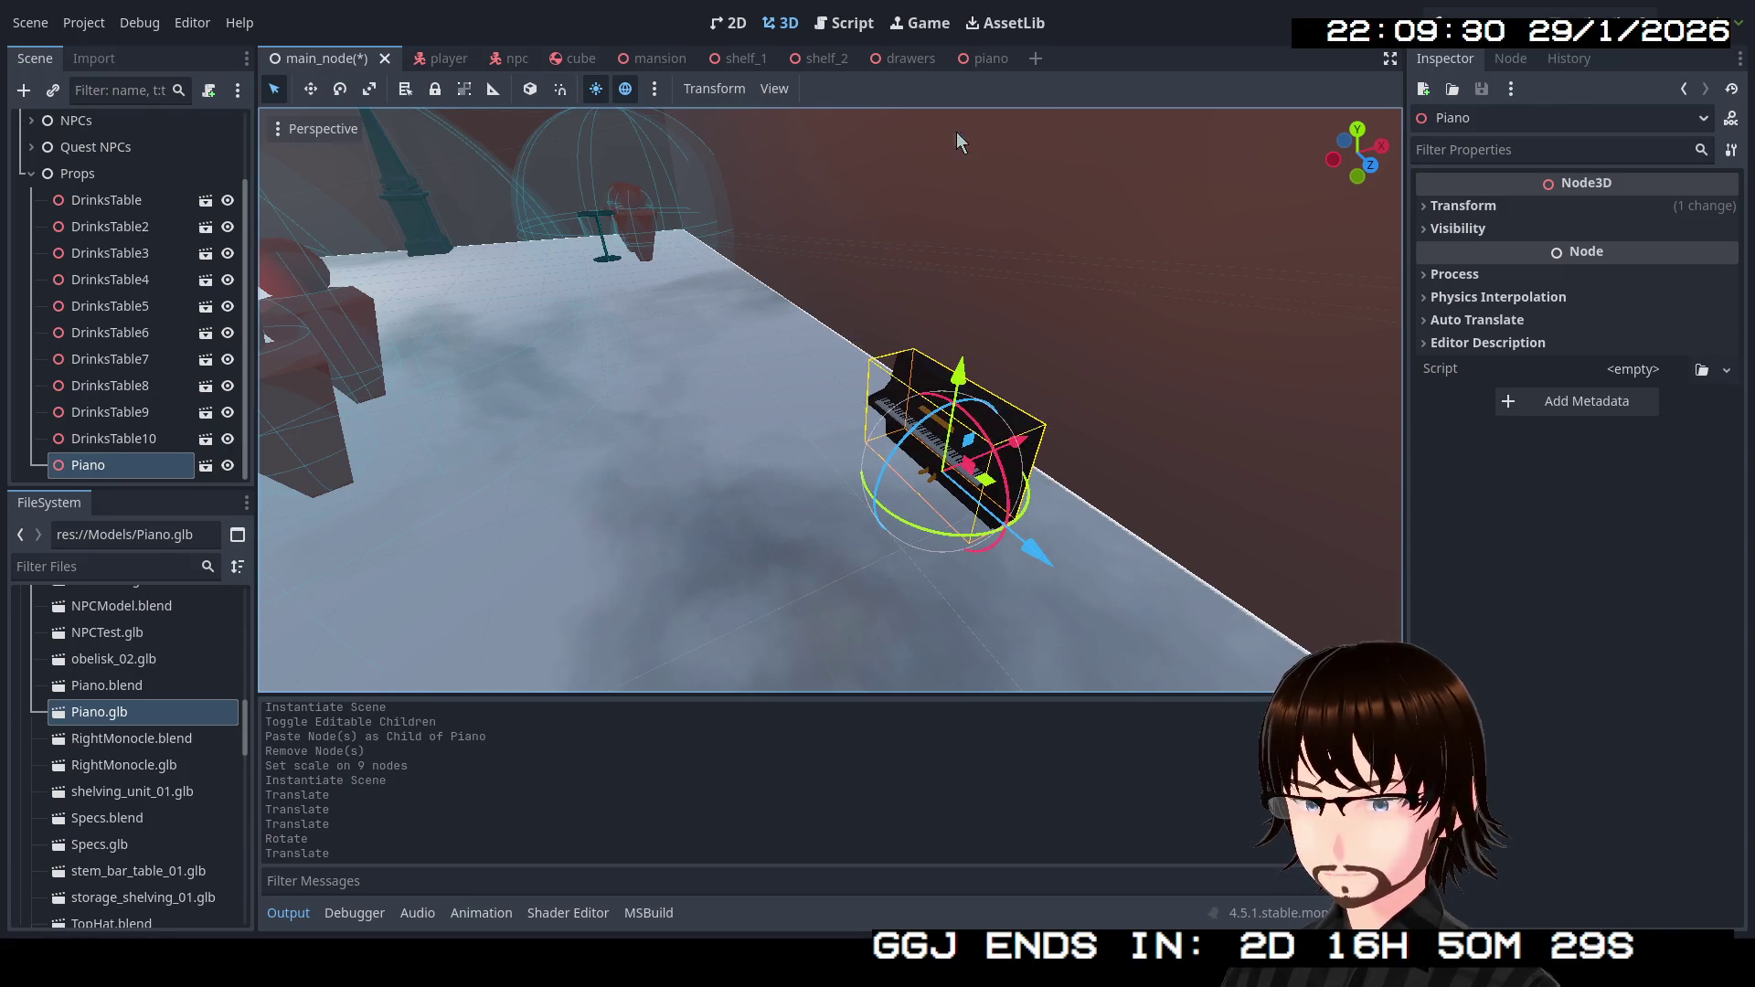
{"action": "left_click", "coordinate": [985, 58]}
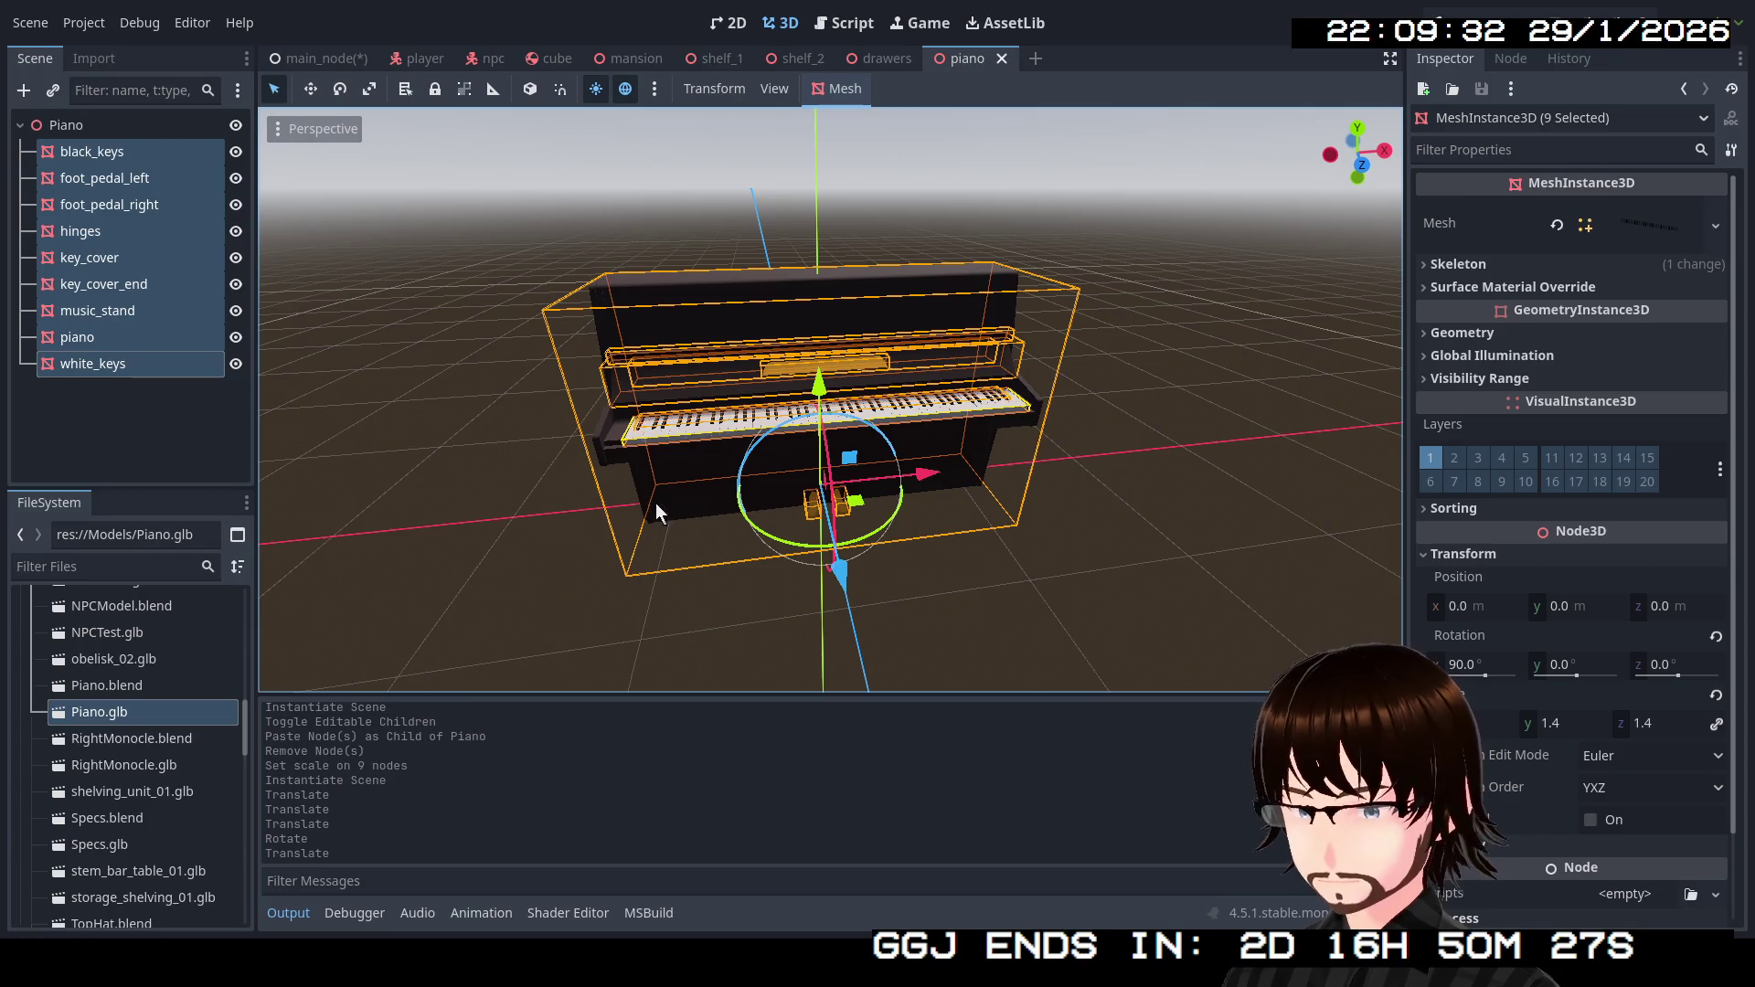
Set all nine piano parts' scale to 3, then view the larger piano in main_node.
{"action": "left_click", "coordinate": [1494, 724]}
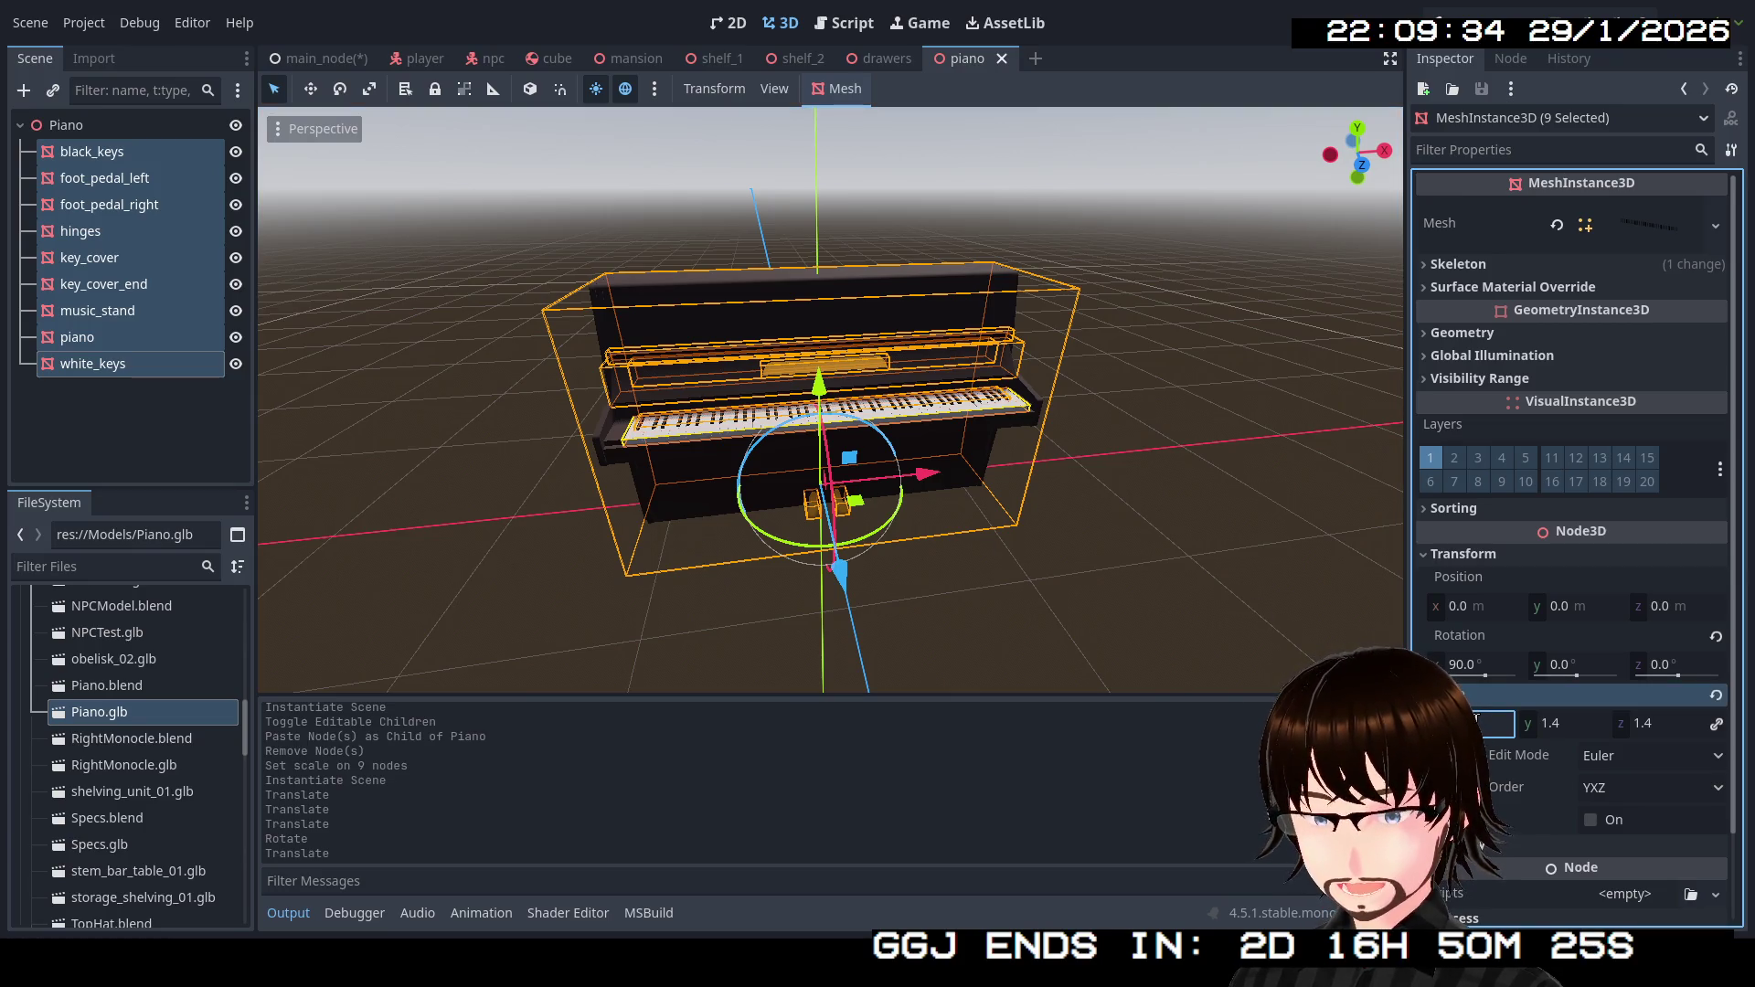
{"action": "type", "text": "3"}
{"action": "key", "text": "Return"}
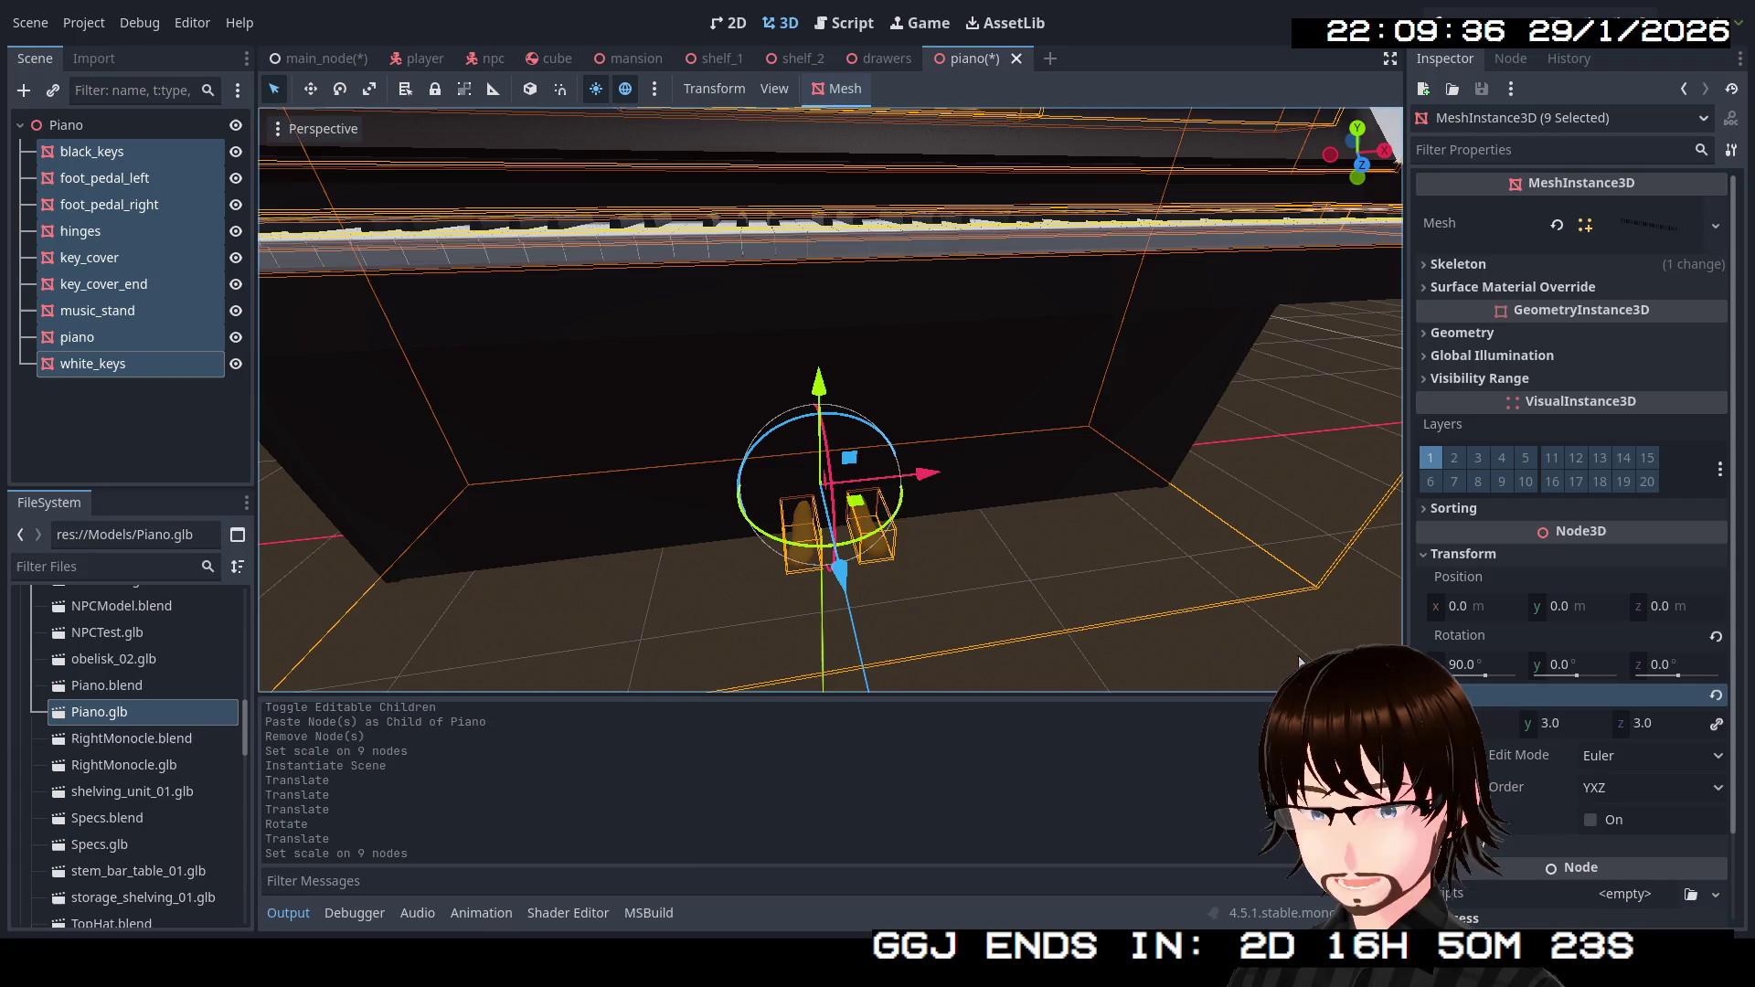
{"action": "scroll", "coordinate": [1062, 516], "scroll_direction": "down", "scroll_amount": 5}
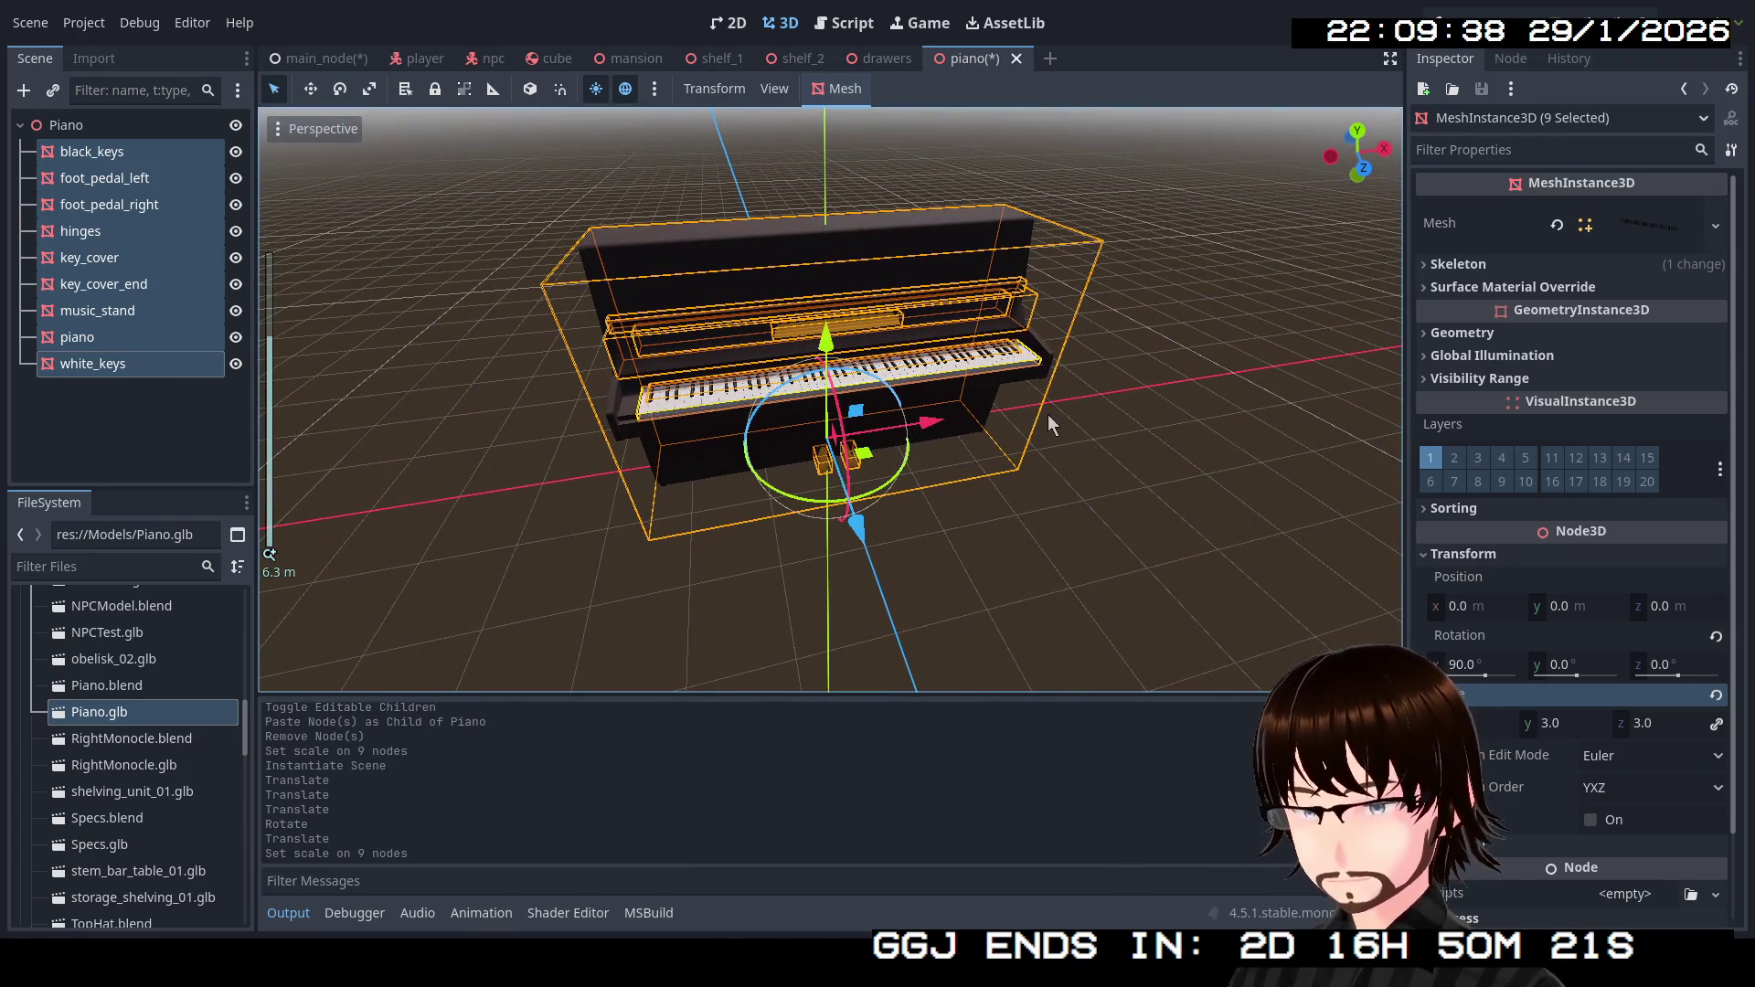
{"action": "left_click", "coordinate": [322, 59]}
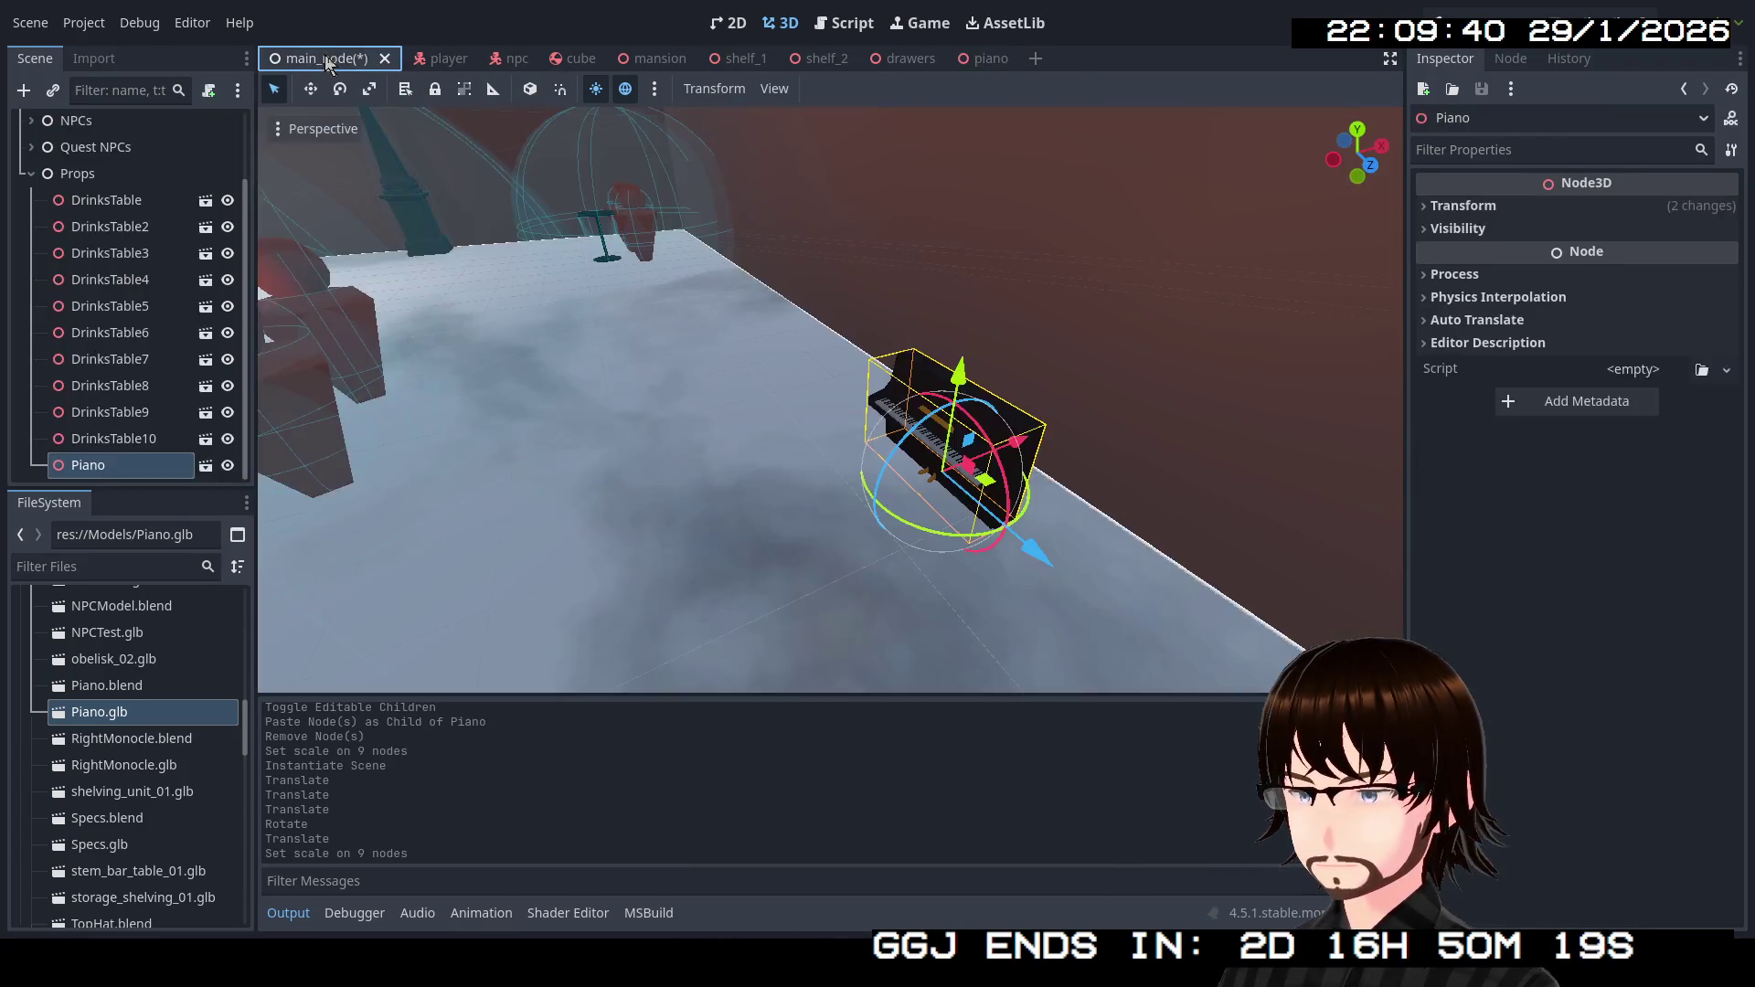
{"action": "key", "text": "f"}
{"action": "mouse_move", "coordinate": [829, 457]}
{"action": "left_mouse_down"}
{"action": "mouse_move", "coordinate": [878, 374]}
{"action": "mouse_move", "coordinate": [973, 375]}
{"action": "left_mouse_up"}
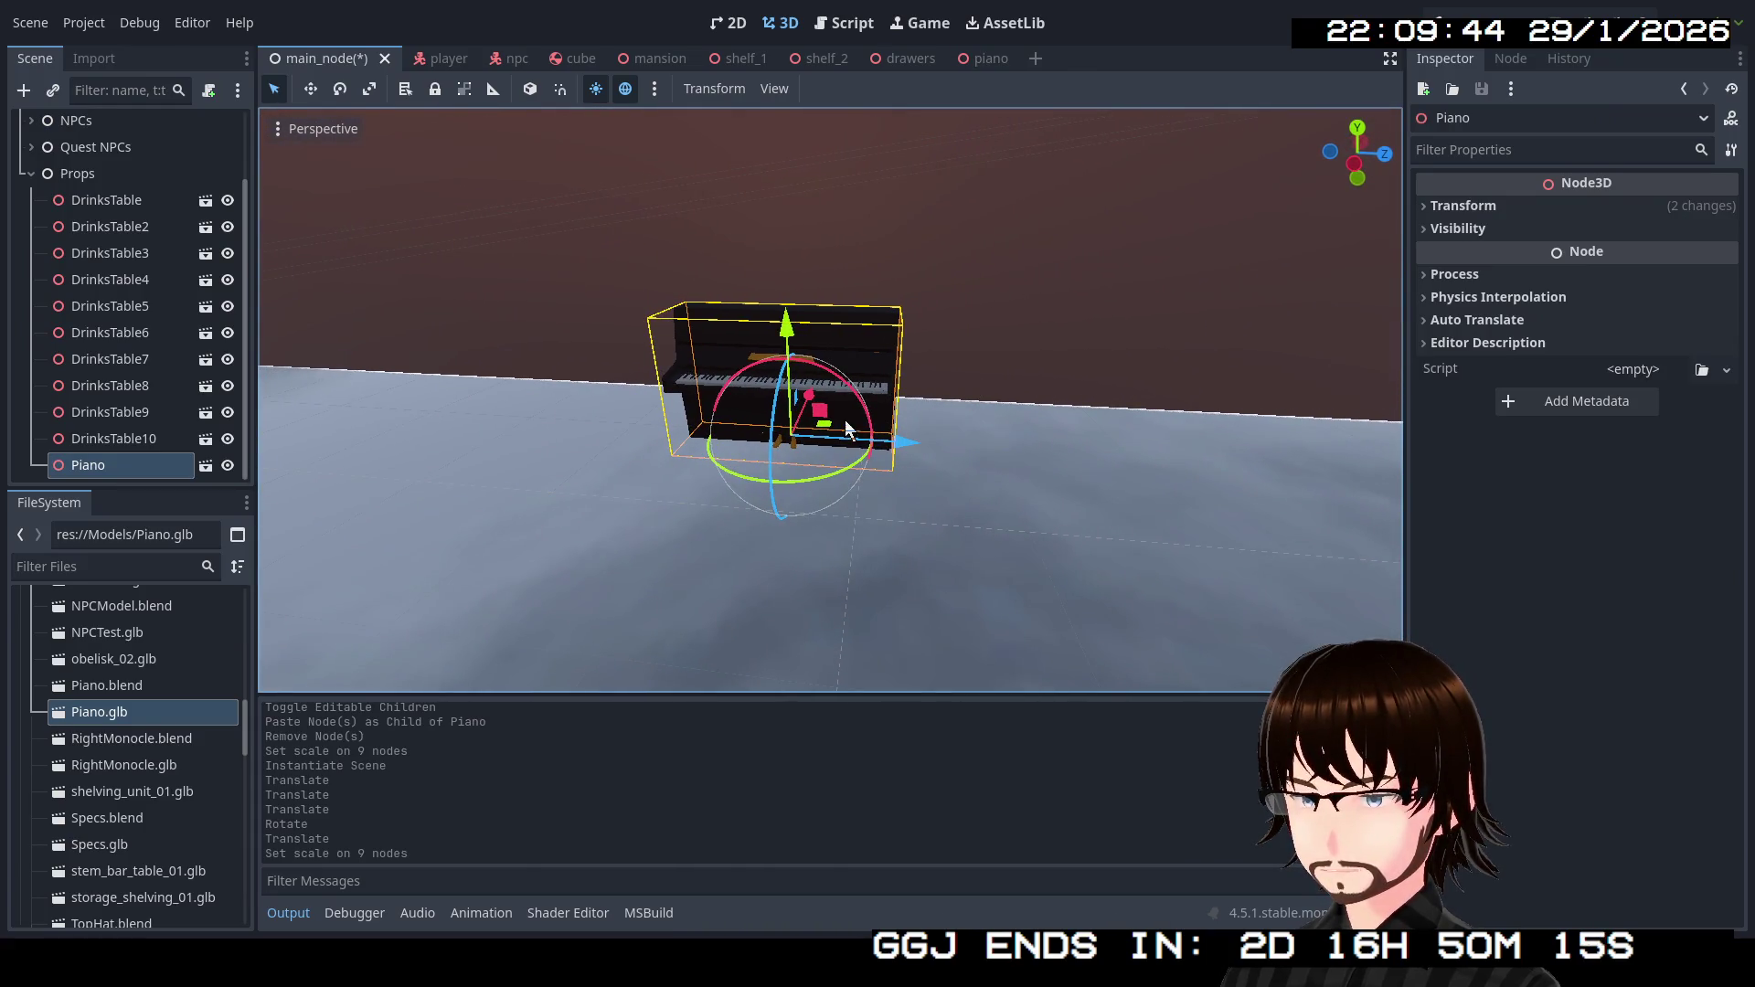
{"action": "left_click", "coordinate": [968, 63]}
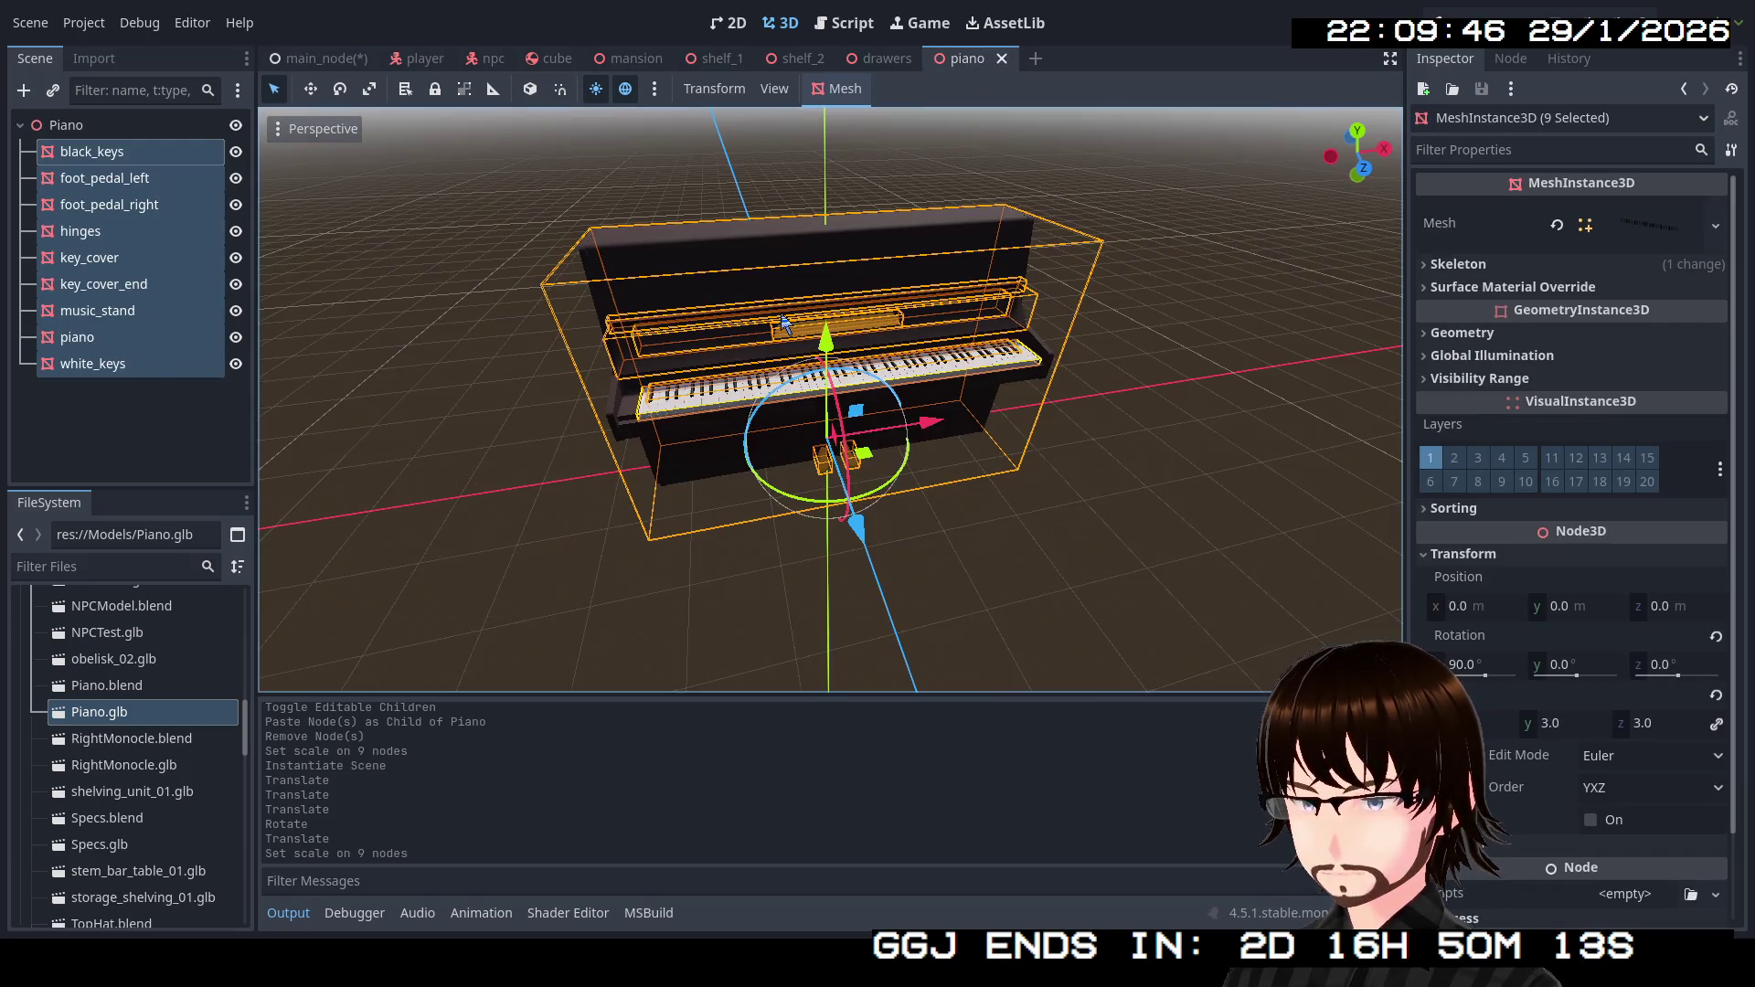
Save the main scene and delete the old Piano node from it.
{"action": "left_click", "coordinate": [201, 391]}
{"action": "left_click", "coordinate": [102, 337]}
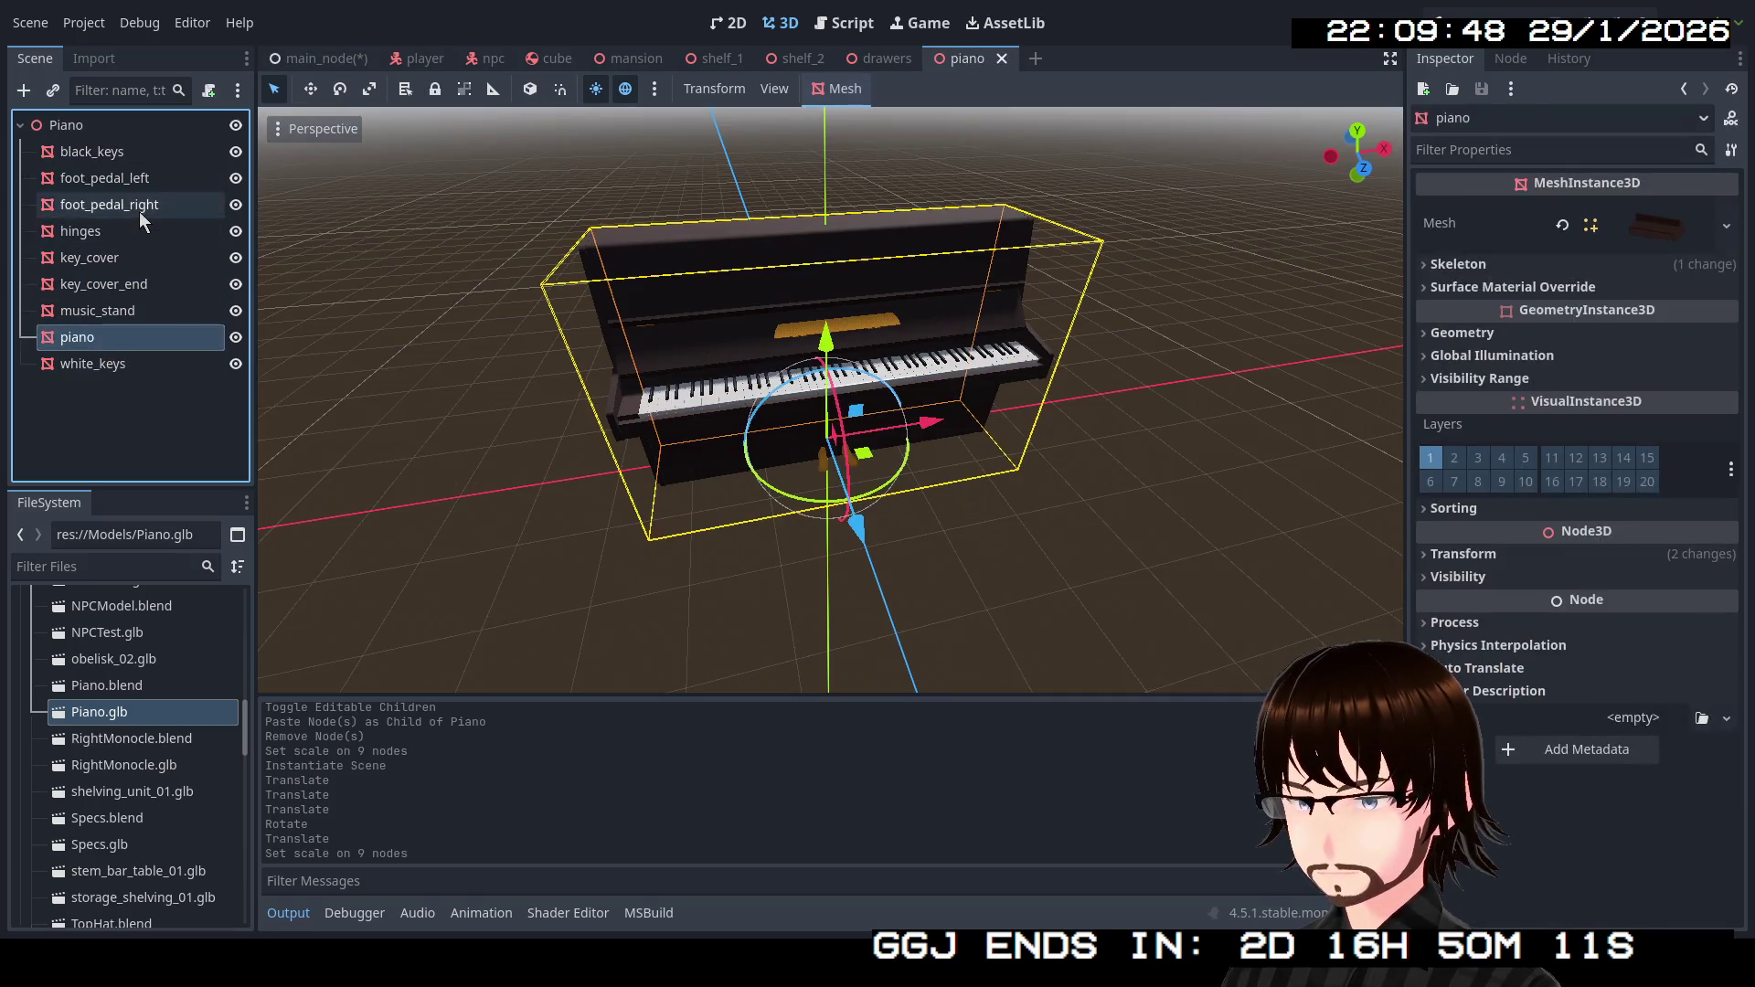
{"action": "left_click", "coordinate": [139, 207]}
{"action": "left_click", "coordinate": [324, 64]}
{"action": "key", "text": "ctrl+s"}
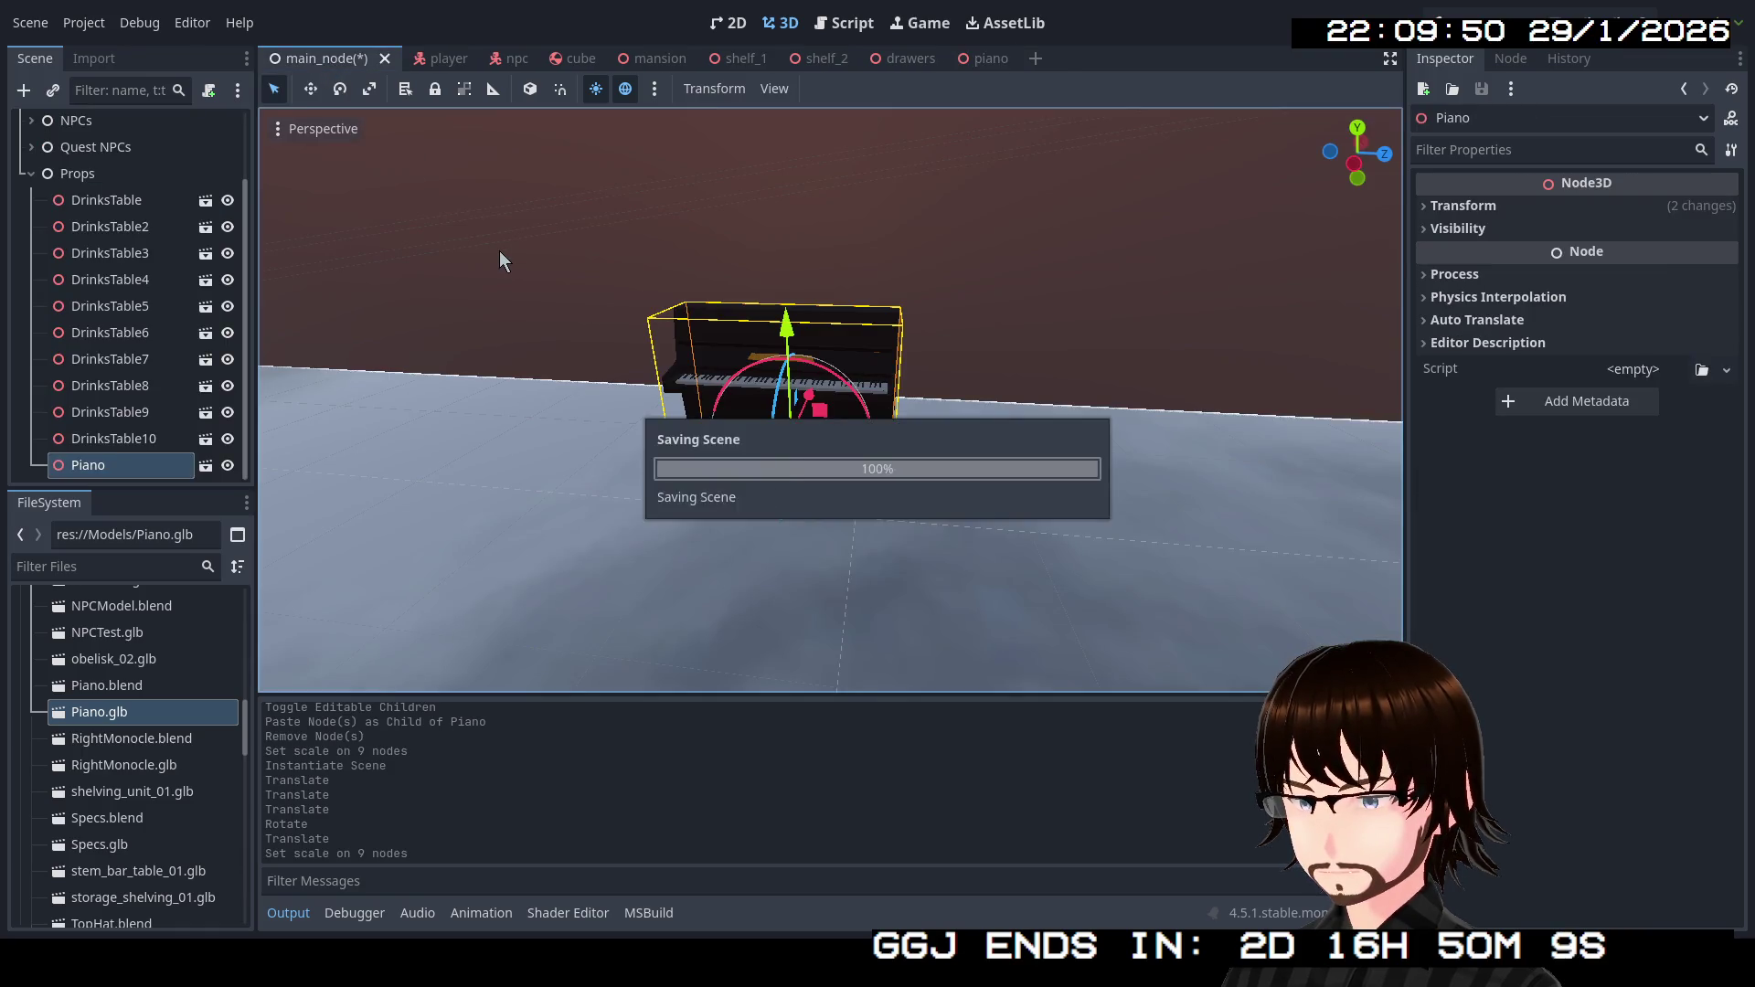
{"action": "left_click", "coordinate": [951, 61]}
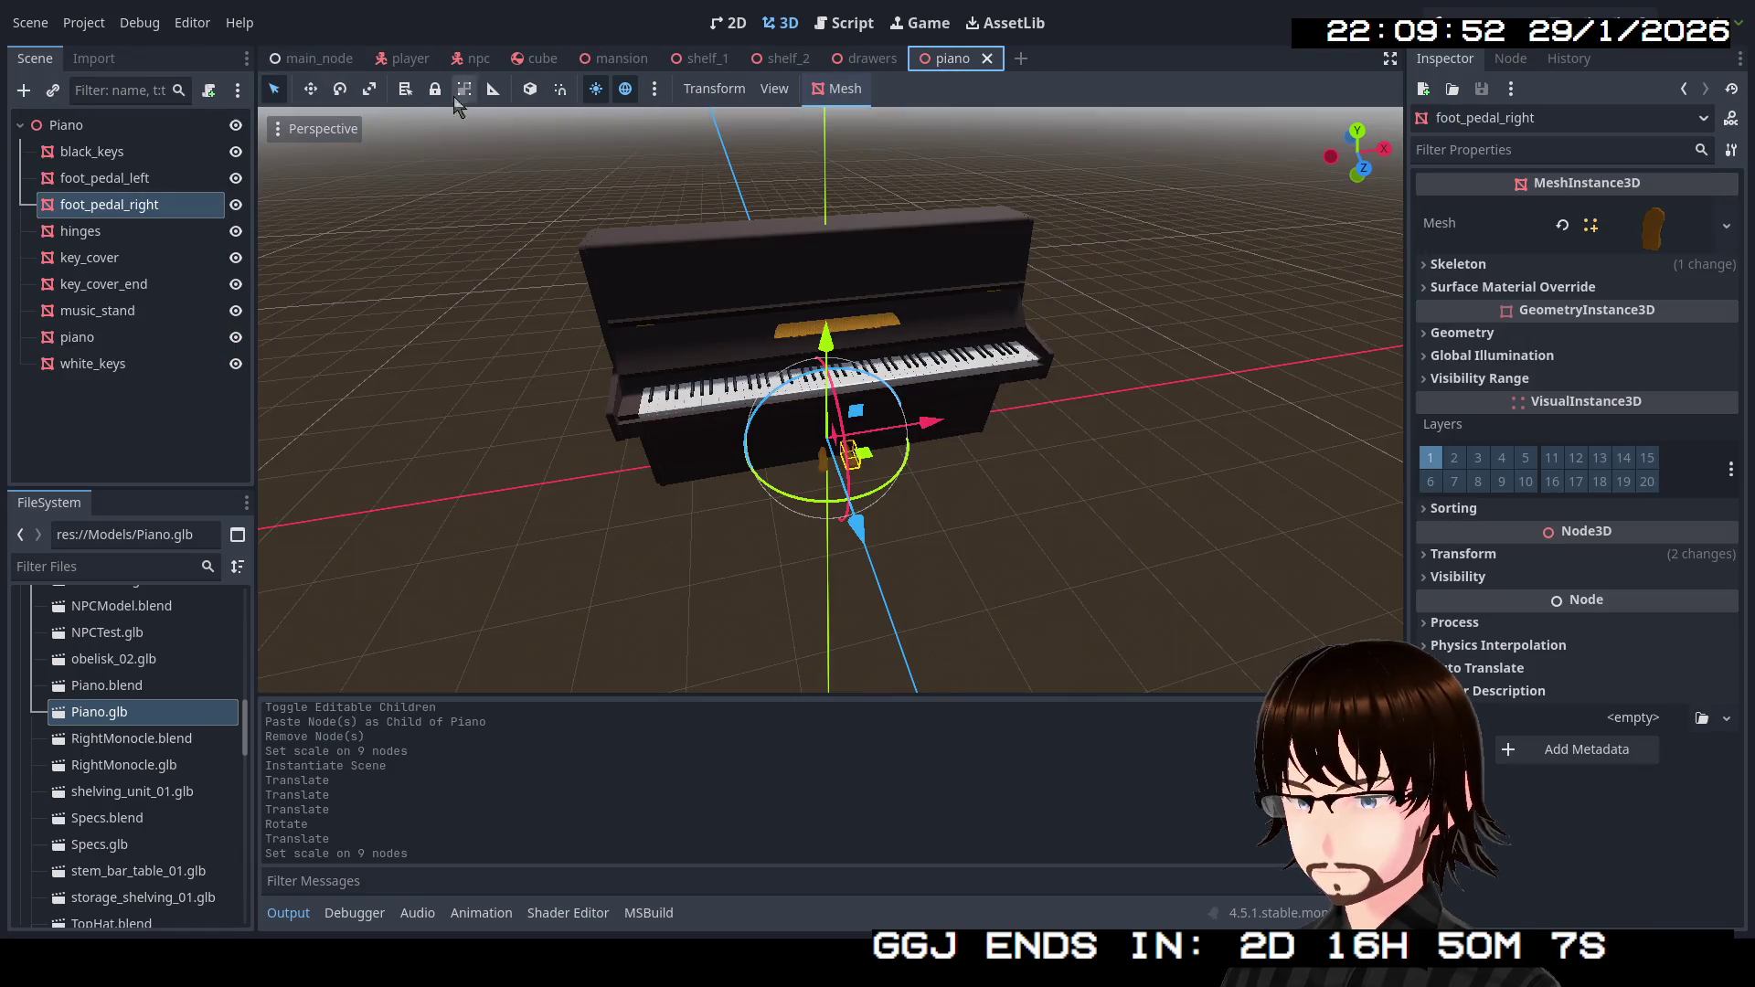
{"action": "left_click", "coordinate": [305, 60]}
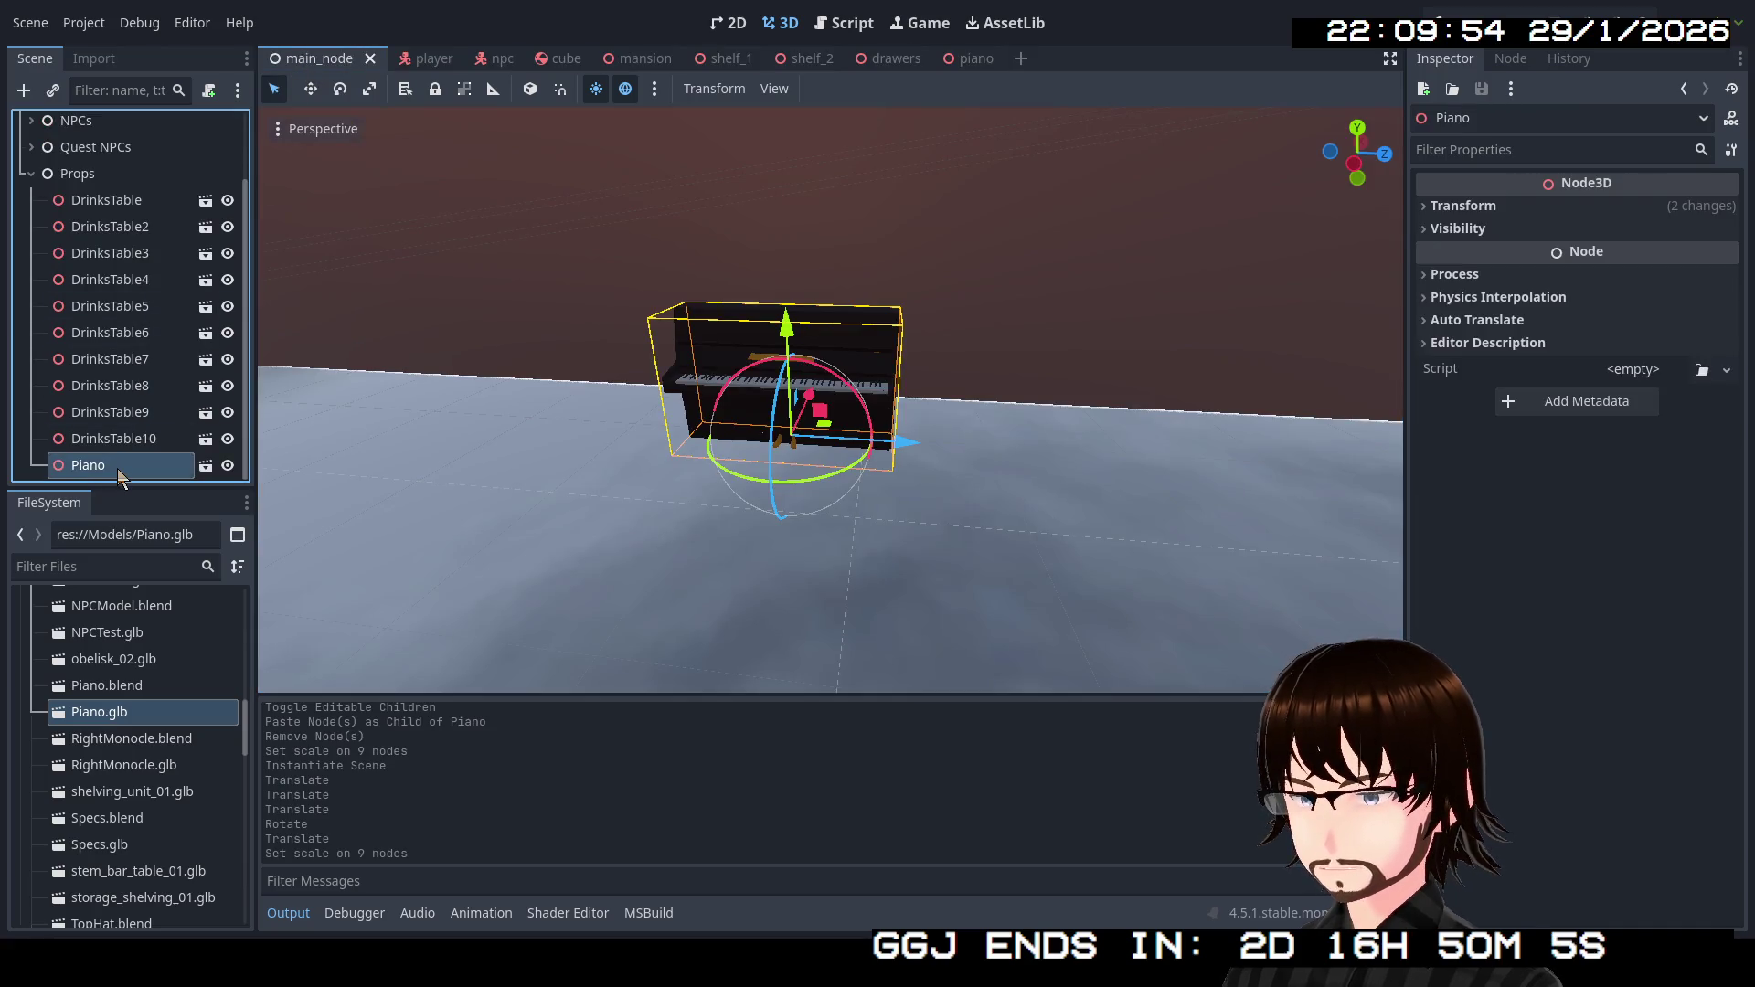
{"action": "key", "text": "Delete"}
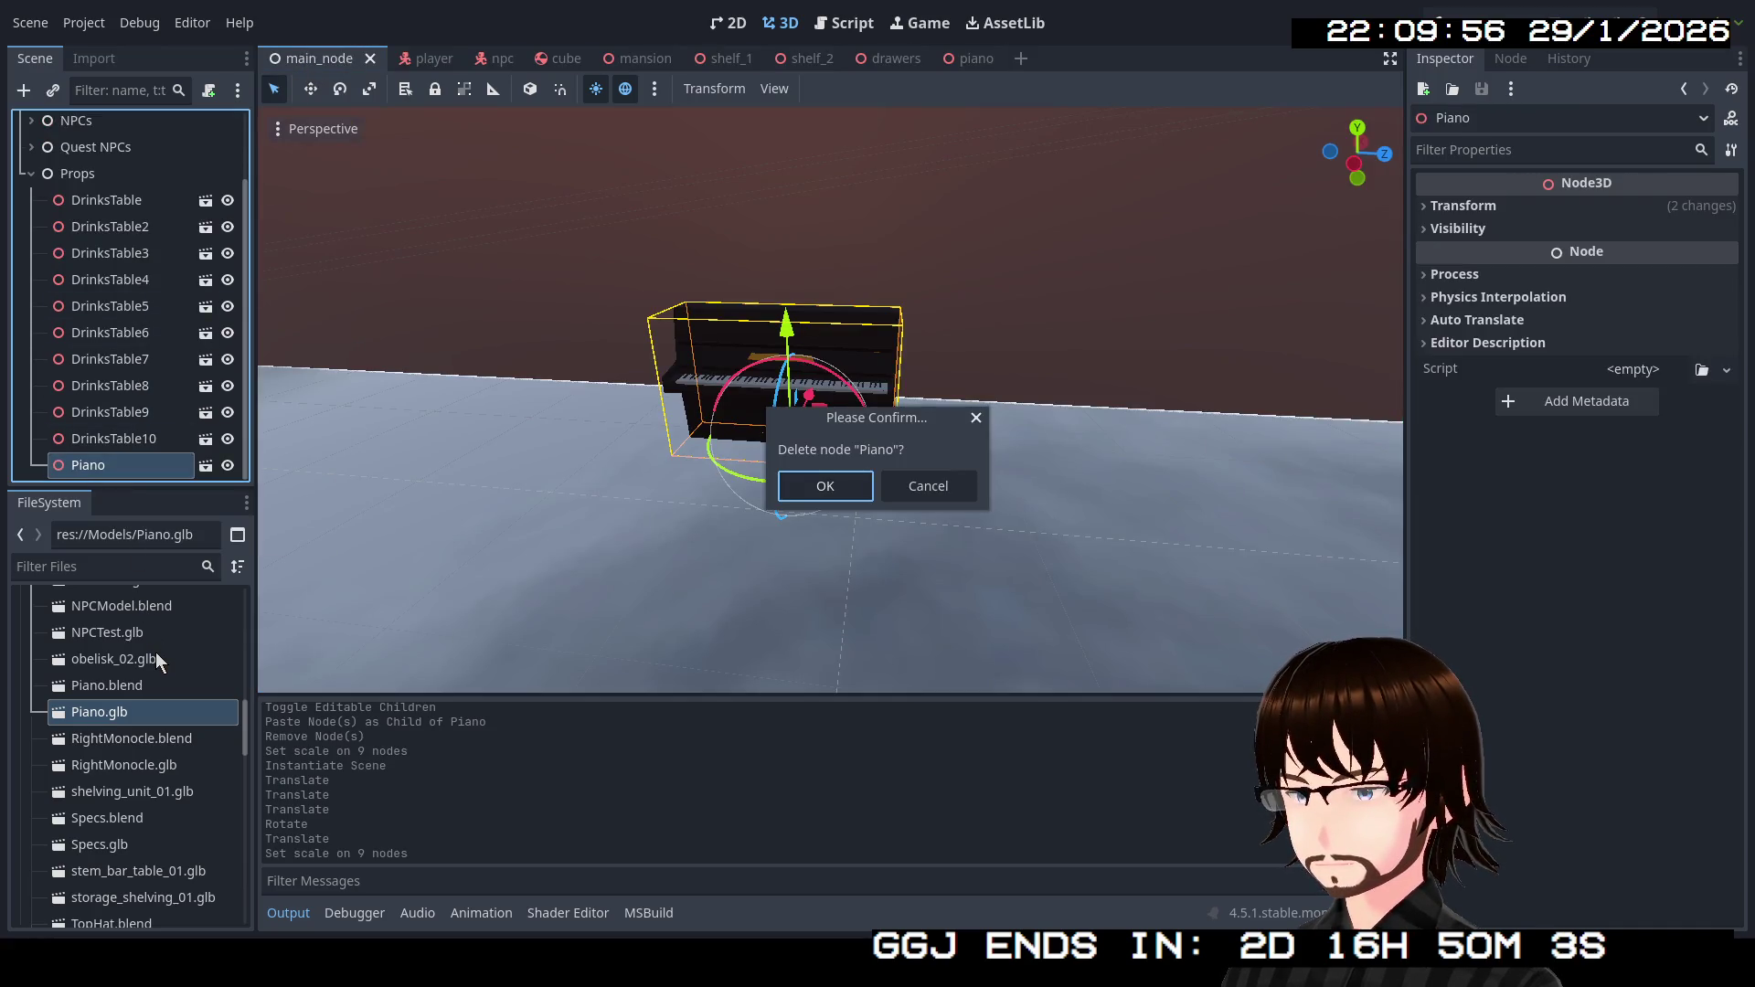
{"action": "left_click", "coordinate": [806, 486]}
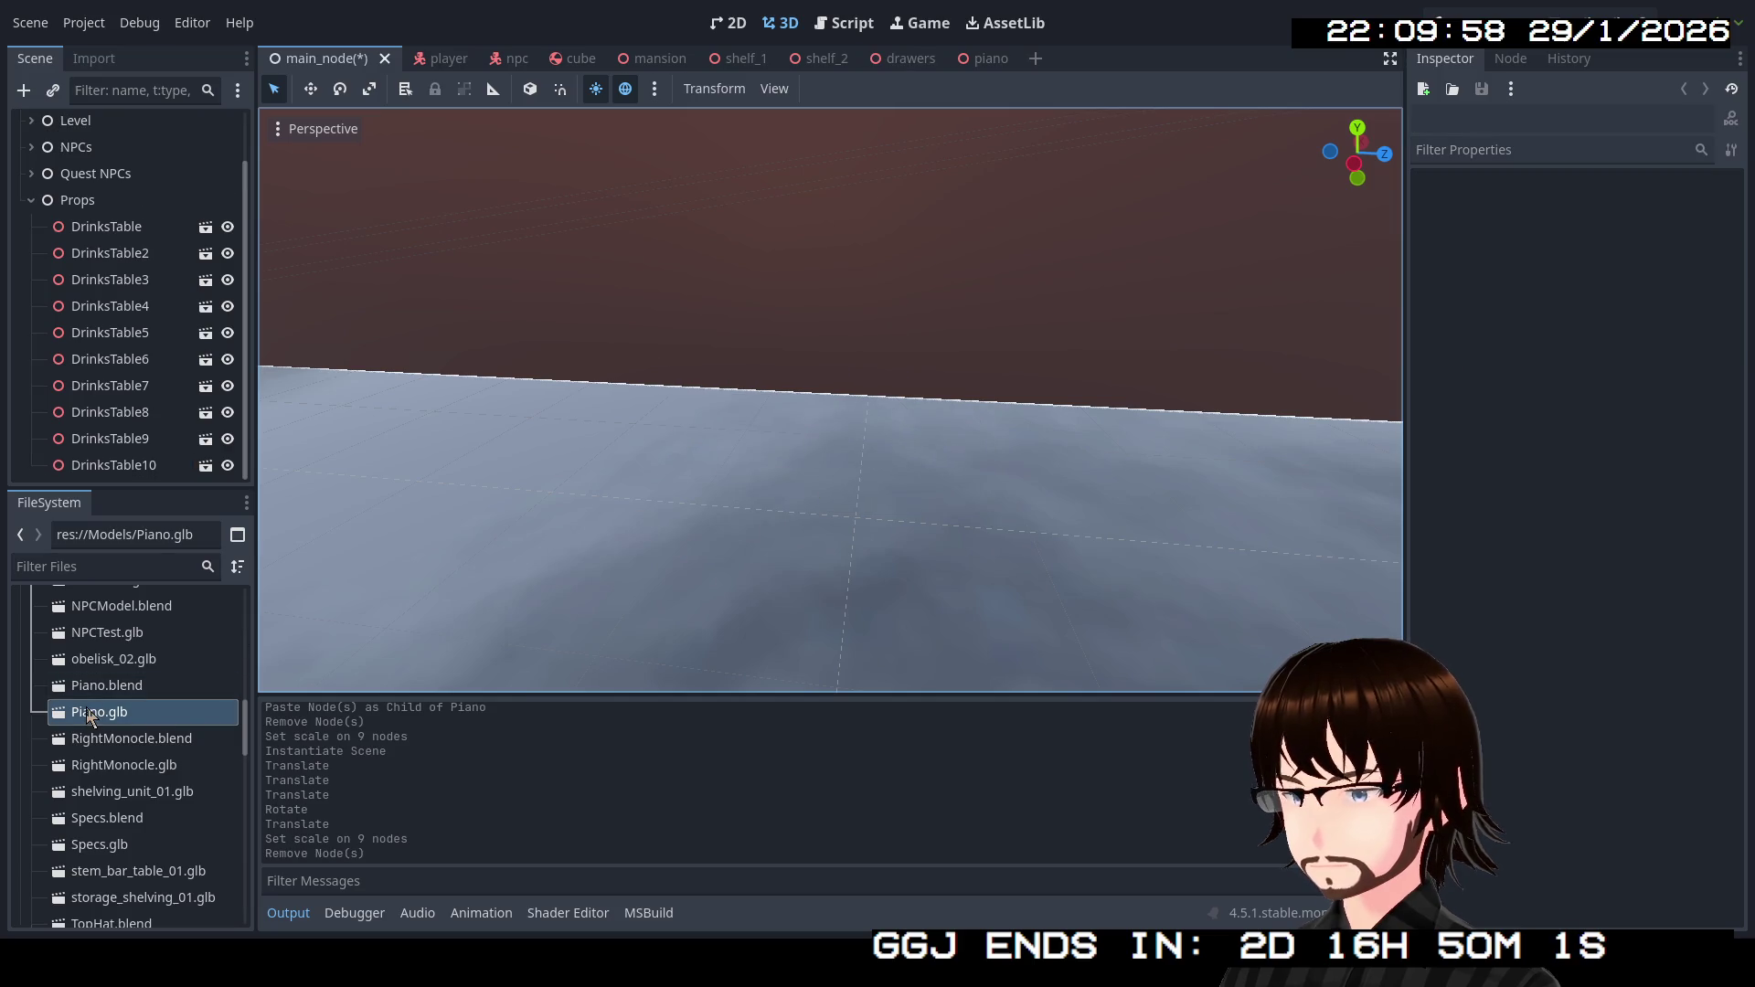
Add piano.tscn from the FileSystem as a child of Props.
{"action": "scroll", "coordinate": [88, 715], "scroll_direction": "up", "scroll_amount": 10}
{"action": "scroll", "coordinate": [91, 742], "scroll_direction": "down", "scroll_amount": 10}
{"action": "scroll", "coordinate": [146, 720], "scroll_direction": "down", "scroll_amount": 10}
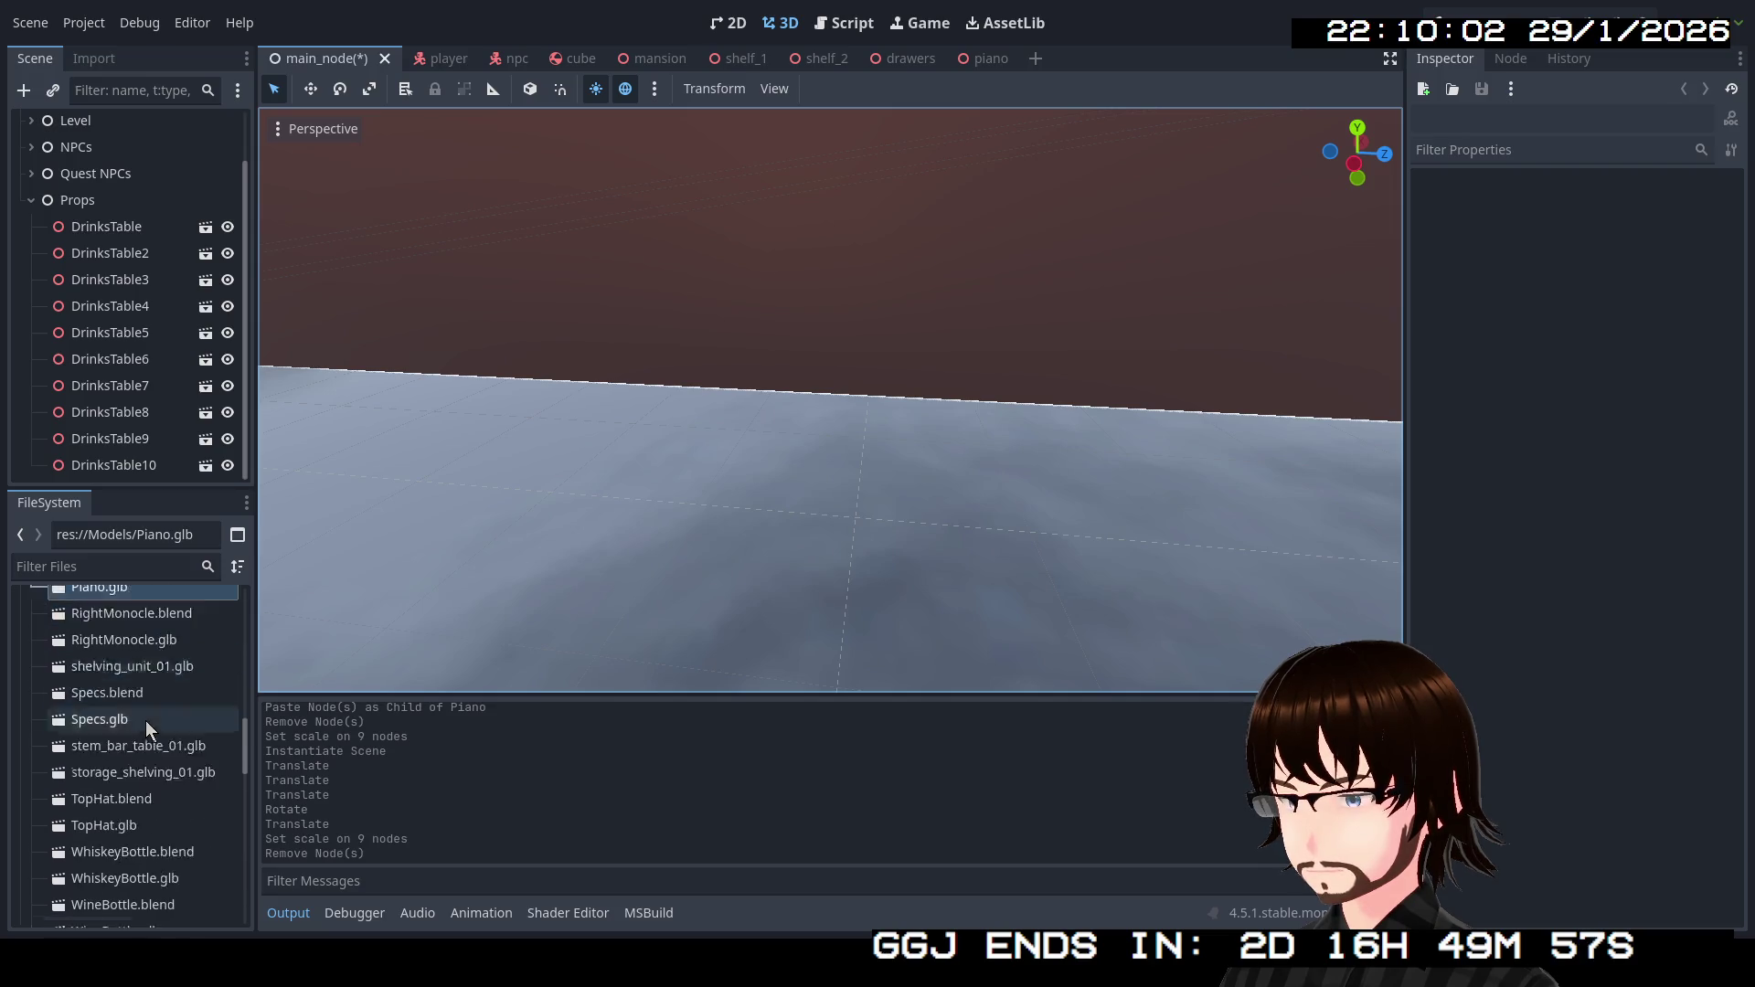
{"action": "scroll", "coordinate": [149, 728], "scroll_direction": "down", "scroll_amount": 2}
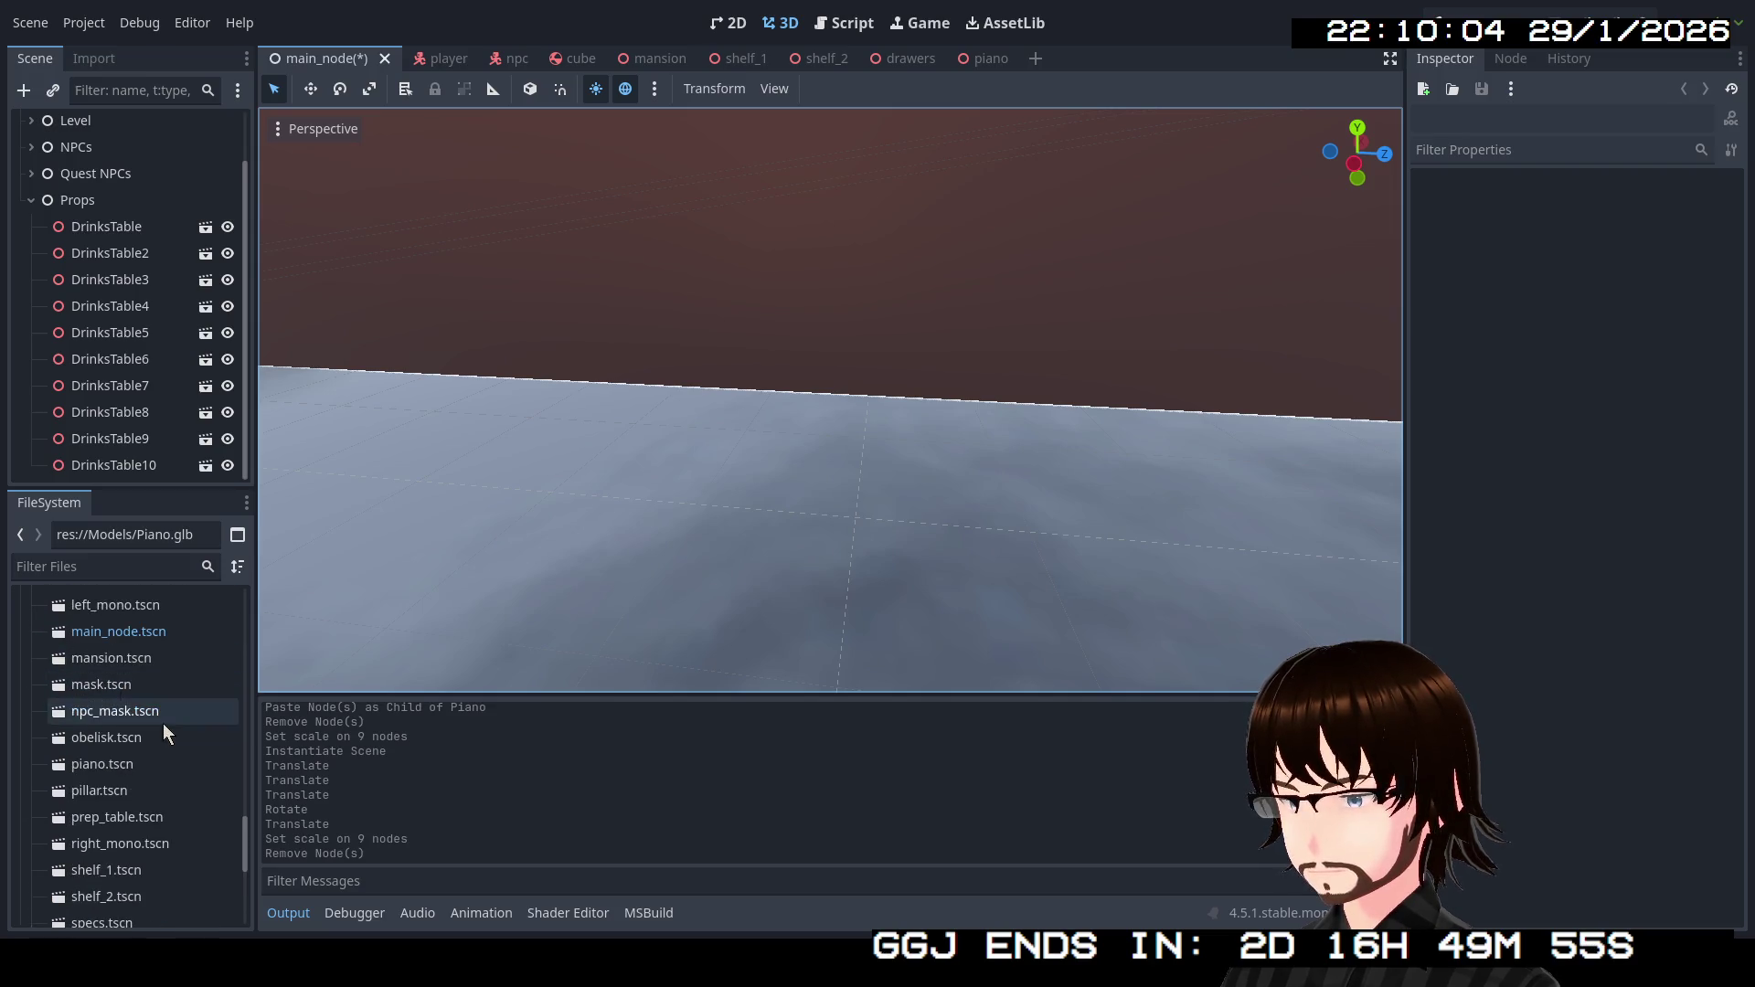
{"action": "left_click_drag", "start_coordinate": [138, 786], "coordinate": [142, 413]}
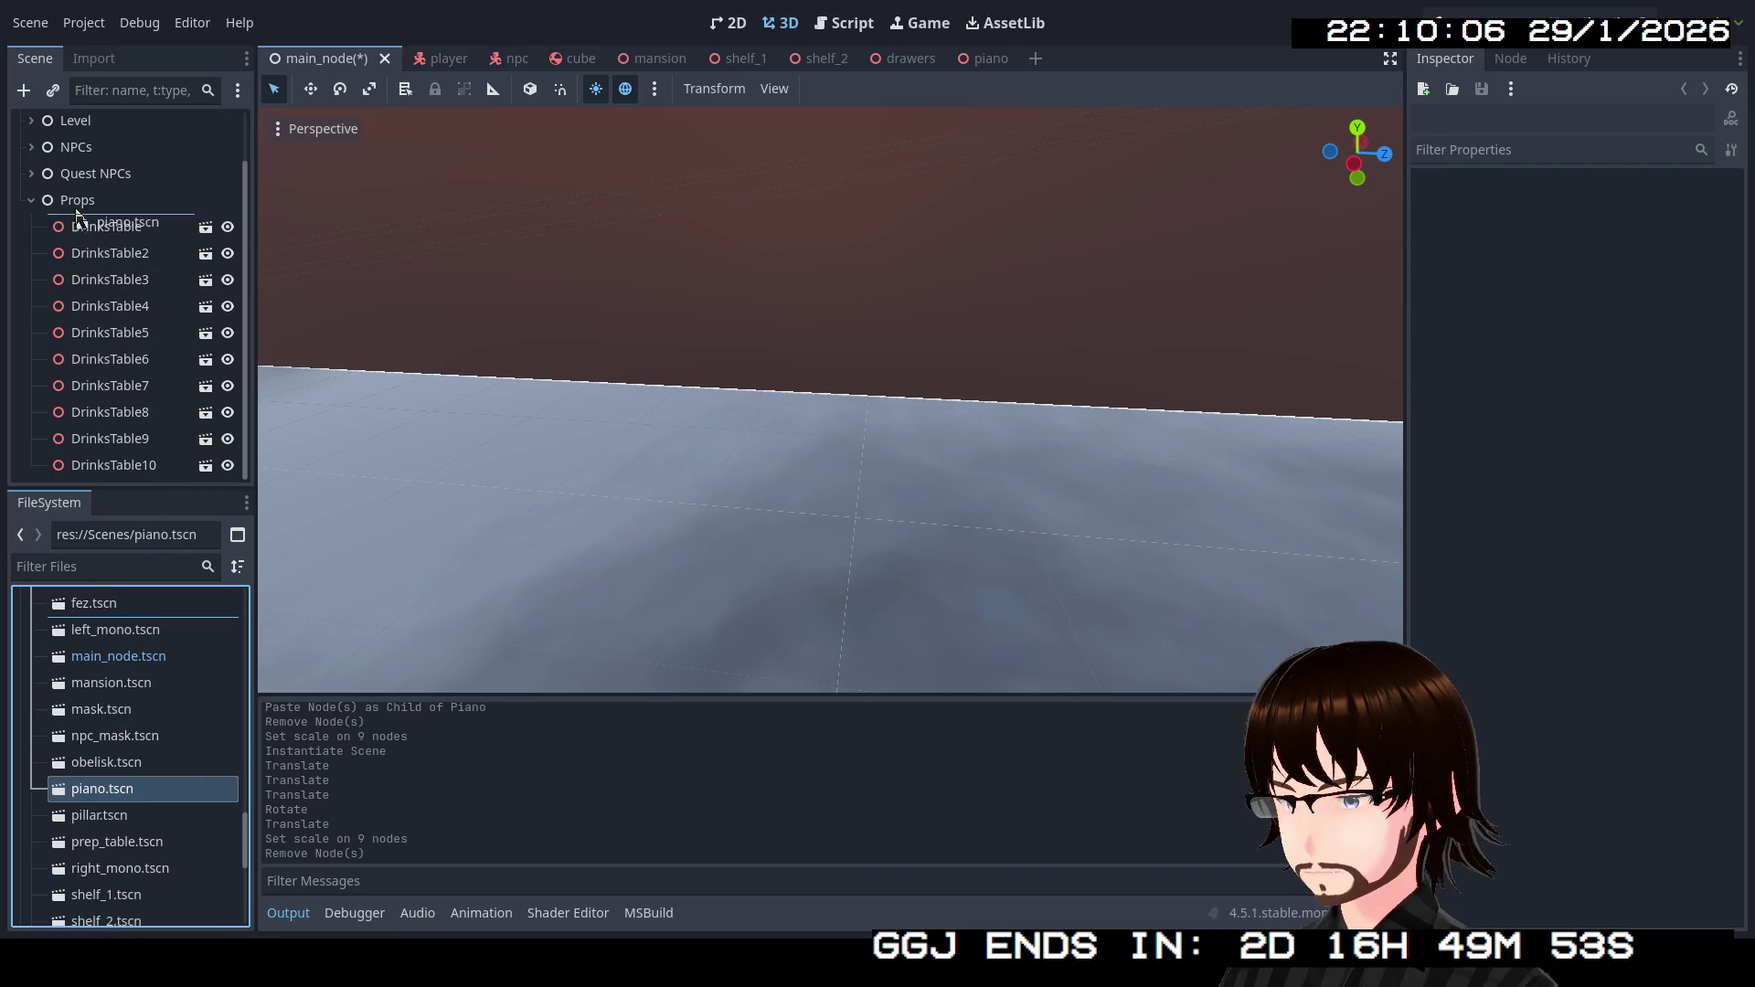
{"action": "left_click_drag", "start_coordinate": [77, 216], "coordinate": [77, 212]}
Move the piano beside the room's wall and rotate it -90° on Y.
{"action": "left_click_drag", "start_coordinate": [551, 333], "coordinate": [551, 333]}
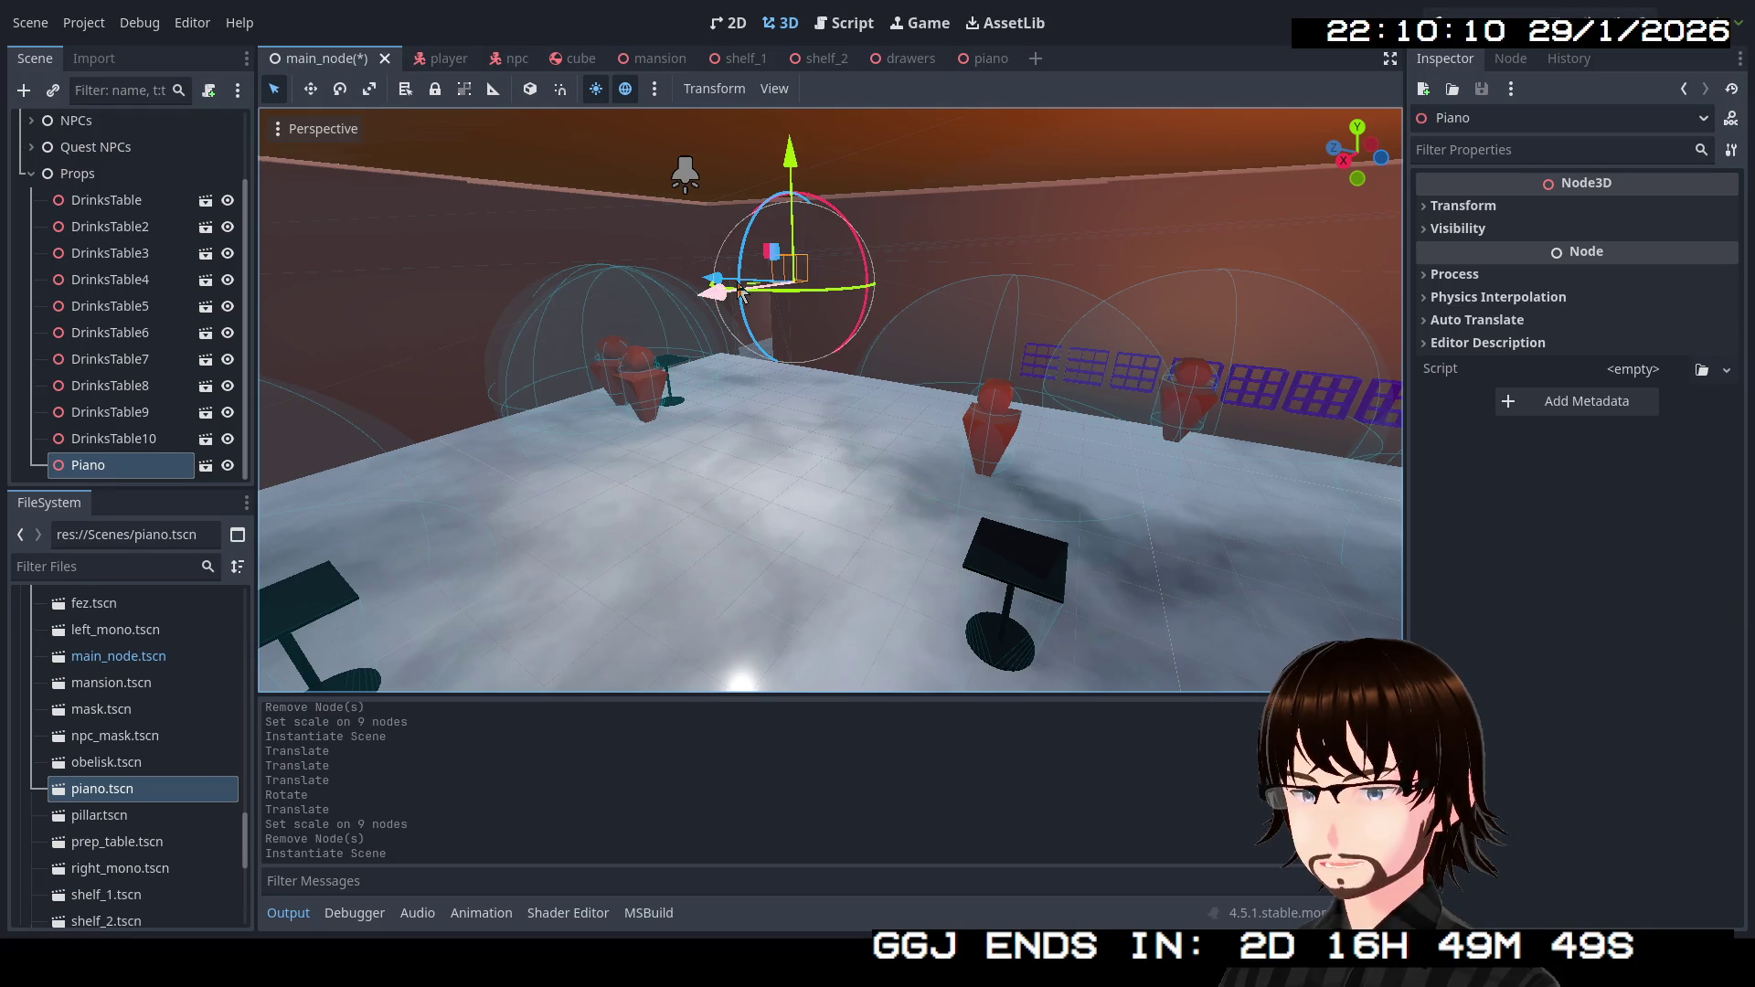
{"action": "mouse_move", "coordinate": [749, 290]}
{"action": "left_mouse_down"}
{"action": "mouse_move", "coordinate": [724, 428]}
{"action": "mouse_move", "coordinate": [302, 804]}
{"action": "left_mouse_up"}
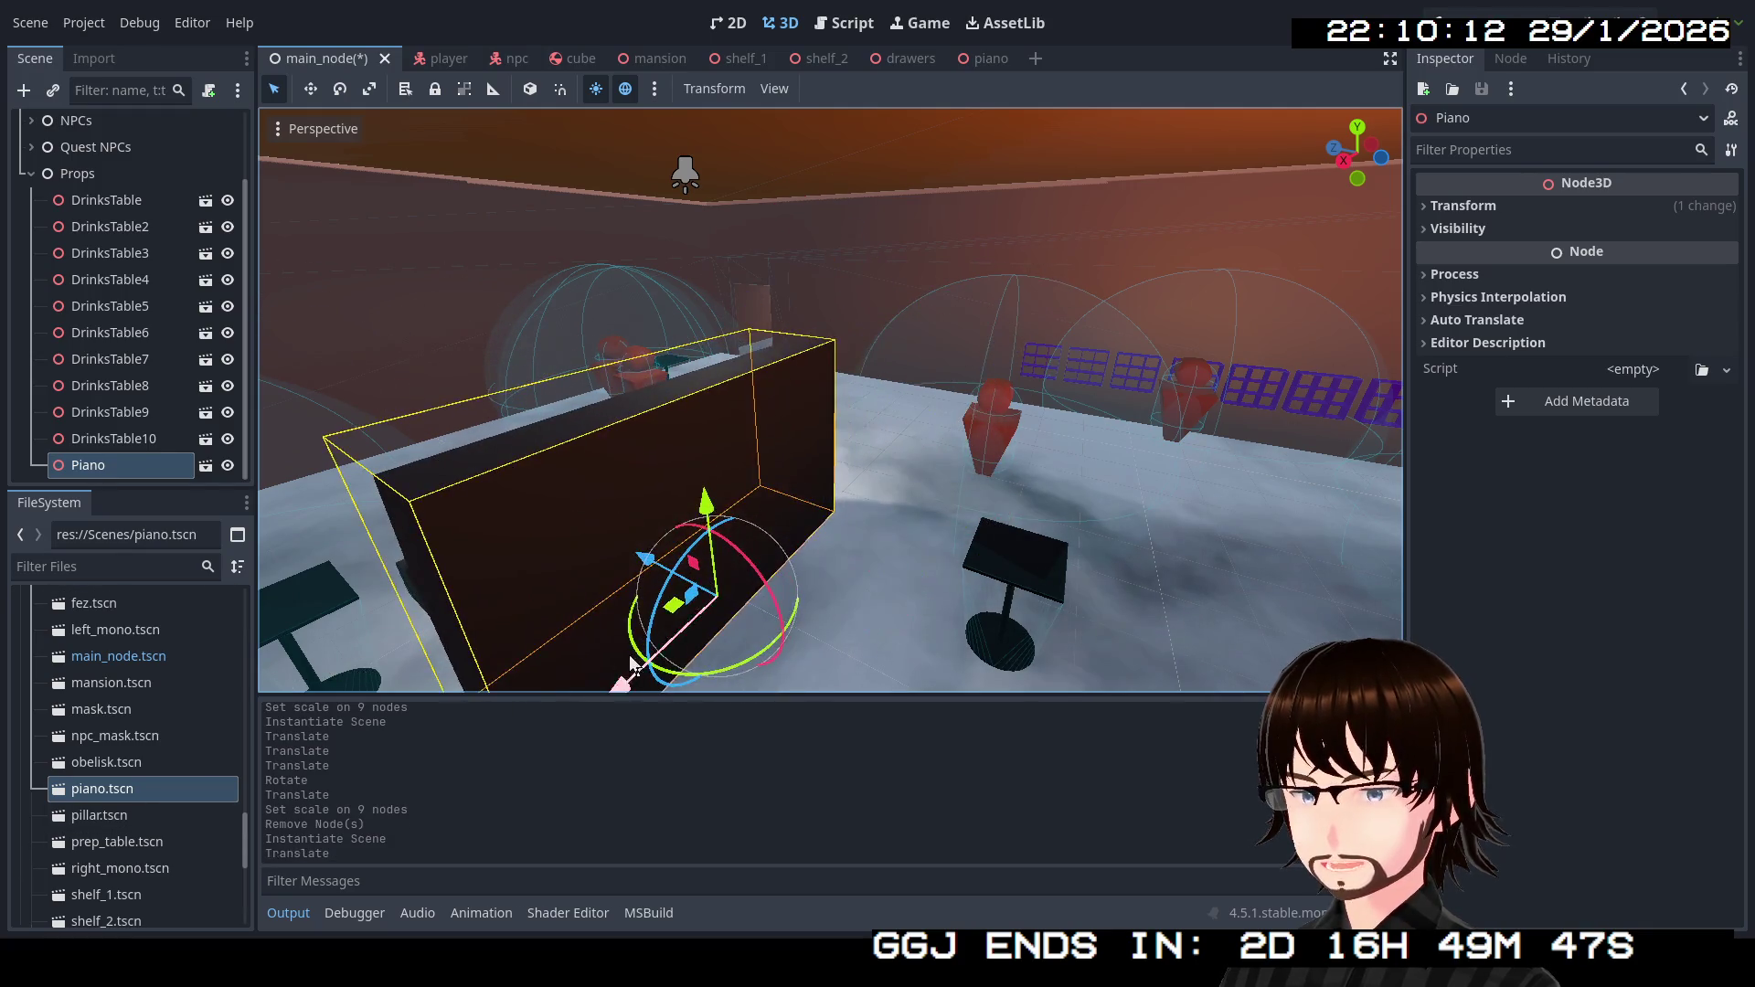
{"action": "left_click_drag", "start_coordinate": [551, 333], "coordinate": [551, 332]}
{"action": "left_click_drag", "start_coordinate": [980, 573], "coordinate": [925, 559]}
{"action": "left_click_drag", "start_coordinate": [962, 359], "coordinate": [961, 359]}
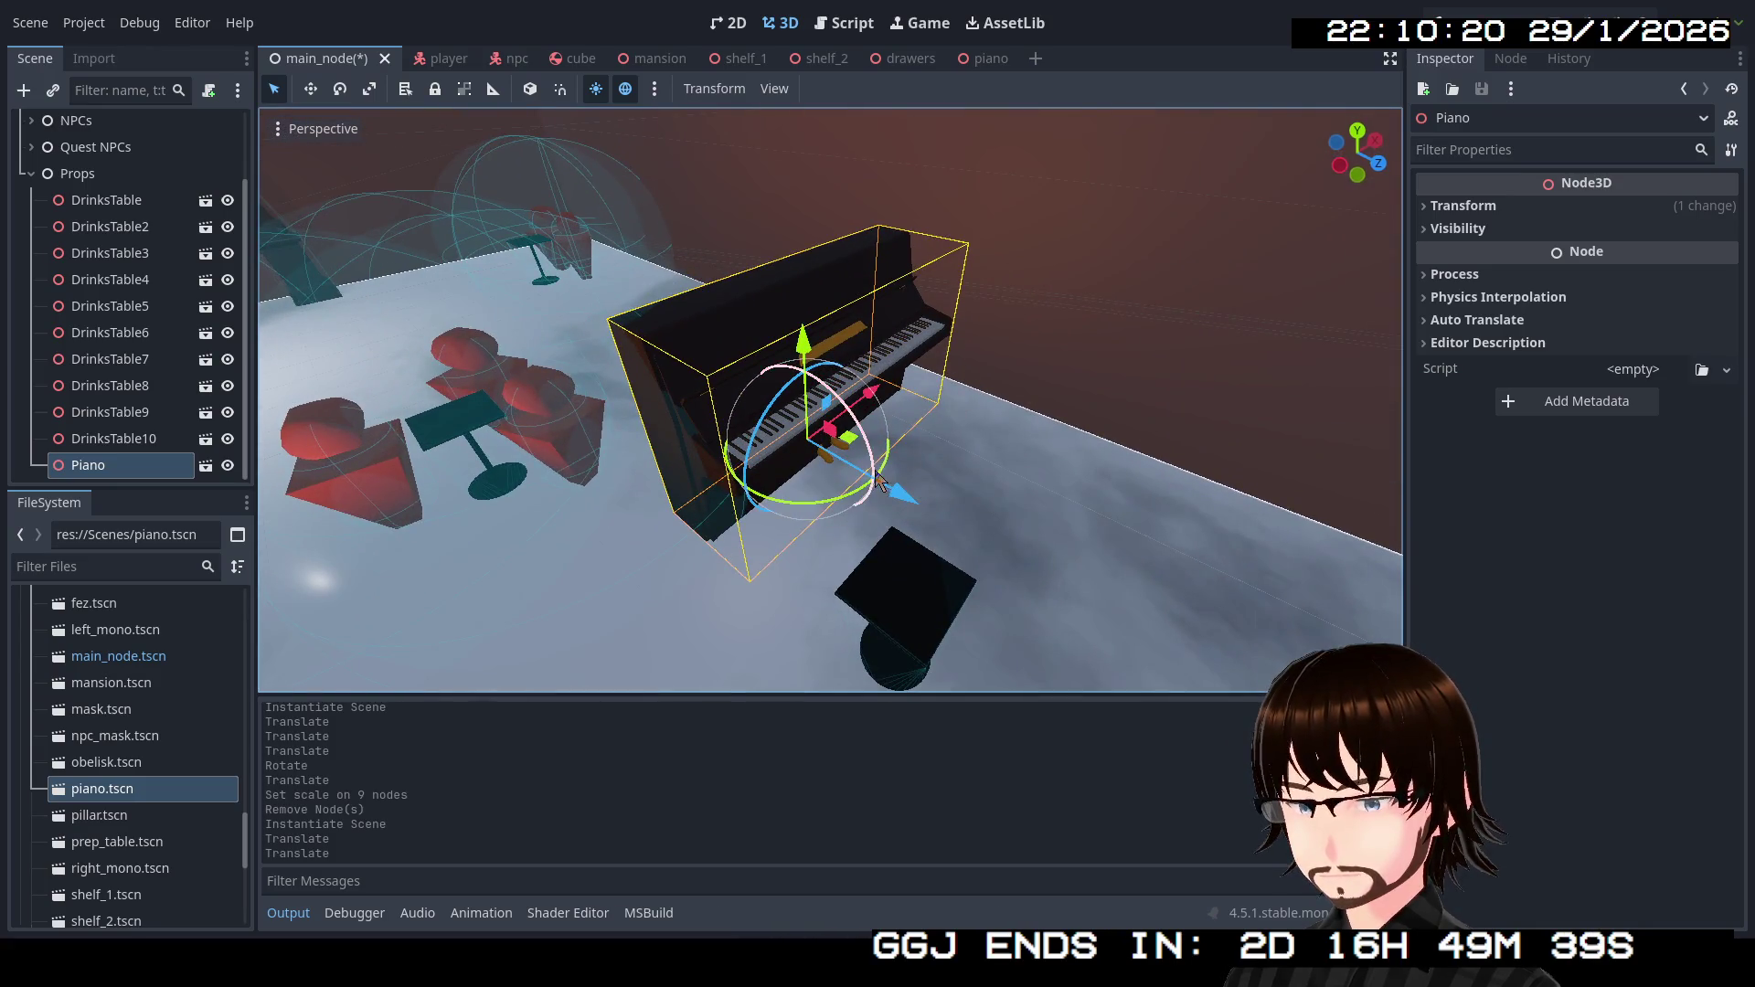
{"action": "mouse_move", "coordinate": [860, 495]}
{"action": "left_mouse_down"}
{"action": "mouse_move", "coordinate": [742, 505]}
{"action": "mouse_move", "coordinate": [798, 470]}
{"action": "left_mouse_up"}
{"action": "left_click", "coordinate": [979, 64]}
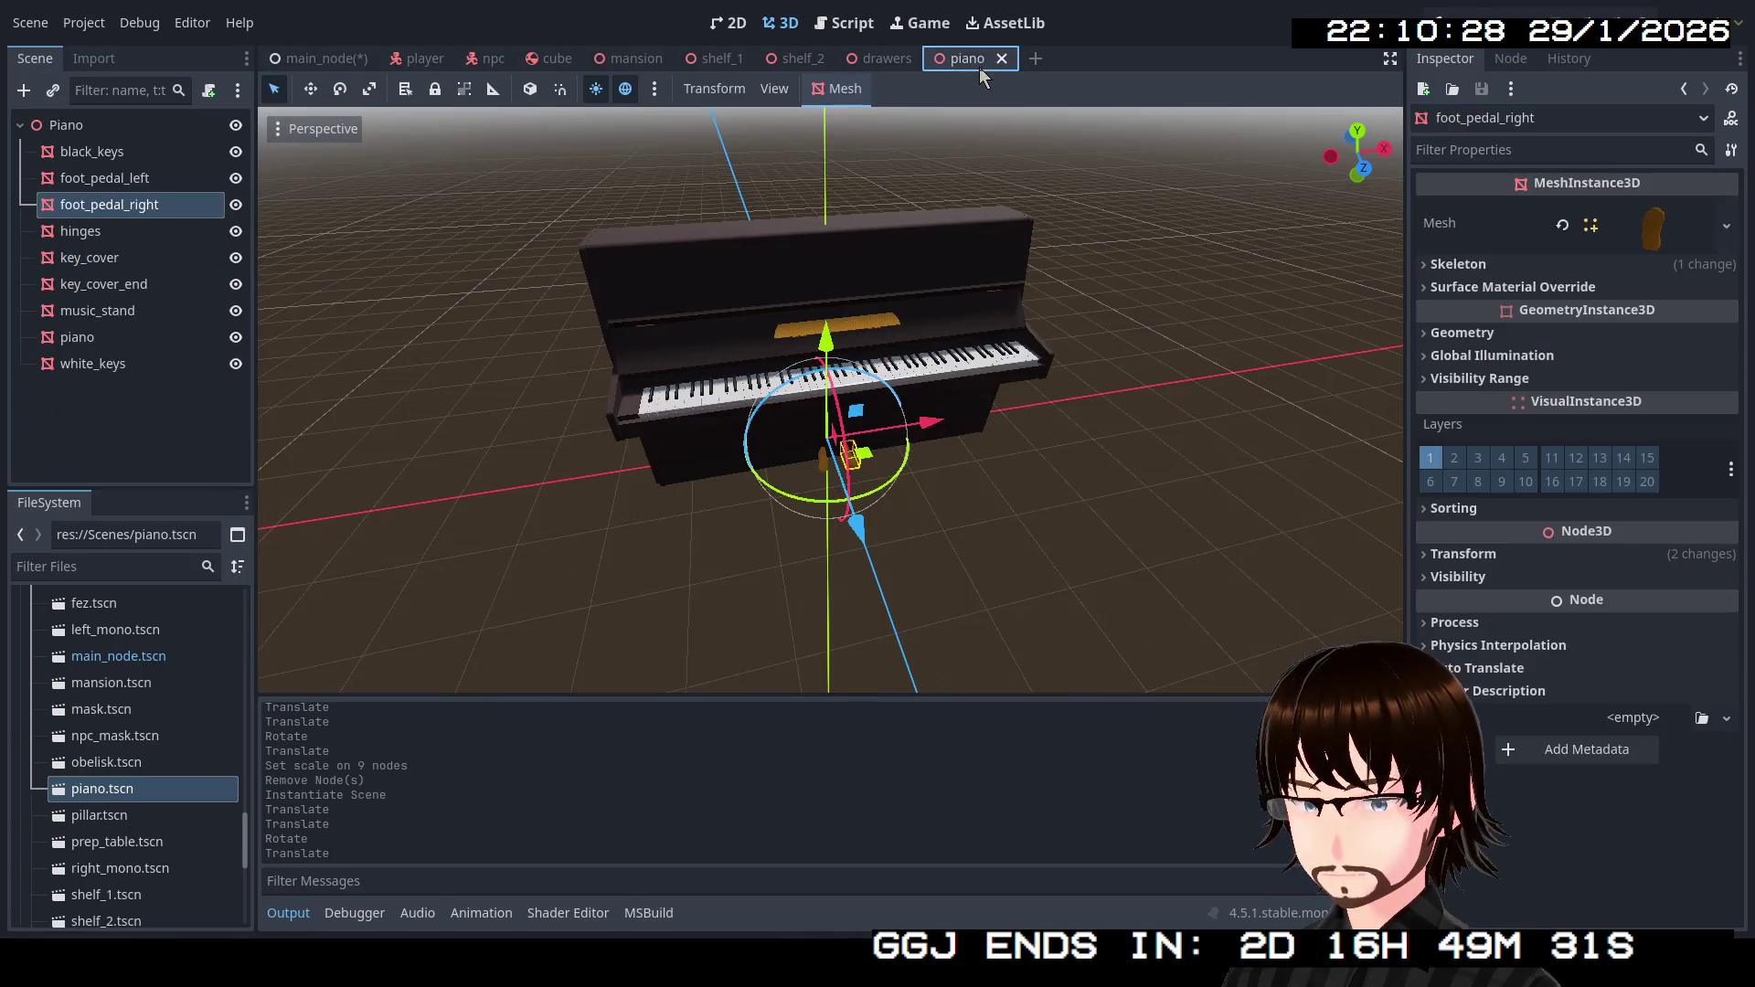
Select all nine piano parts, scale them to 1.4 and save the piano scene.
{"action": "left_click", "coordinate": [1463, 554]}
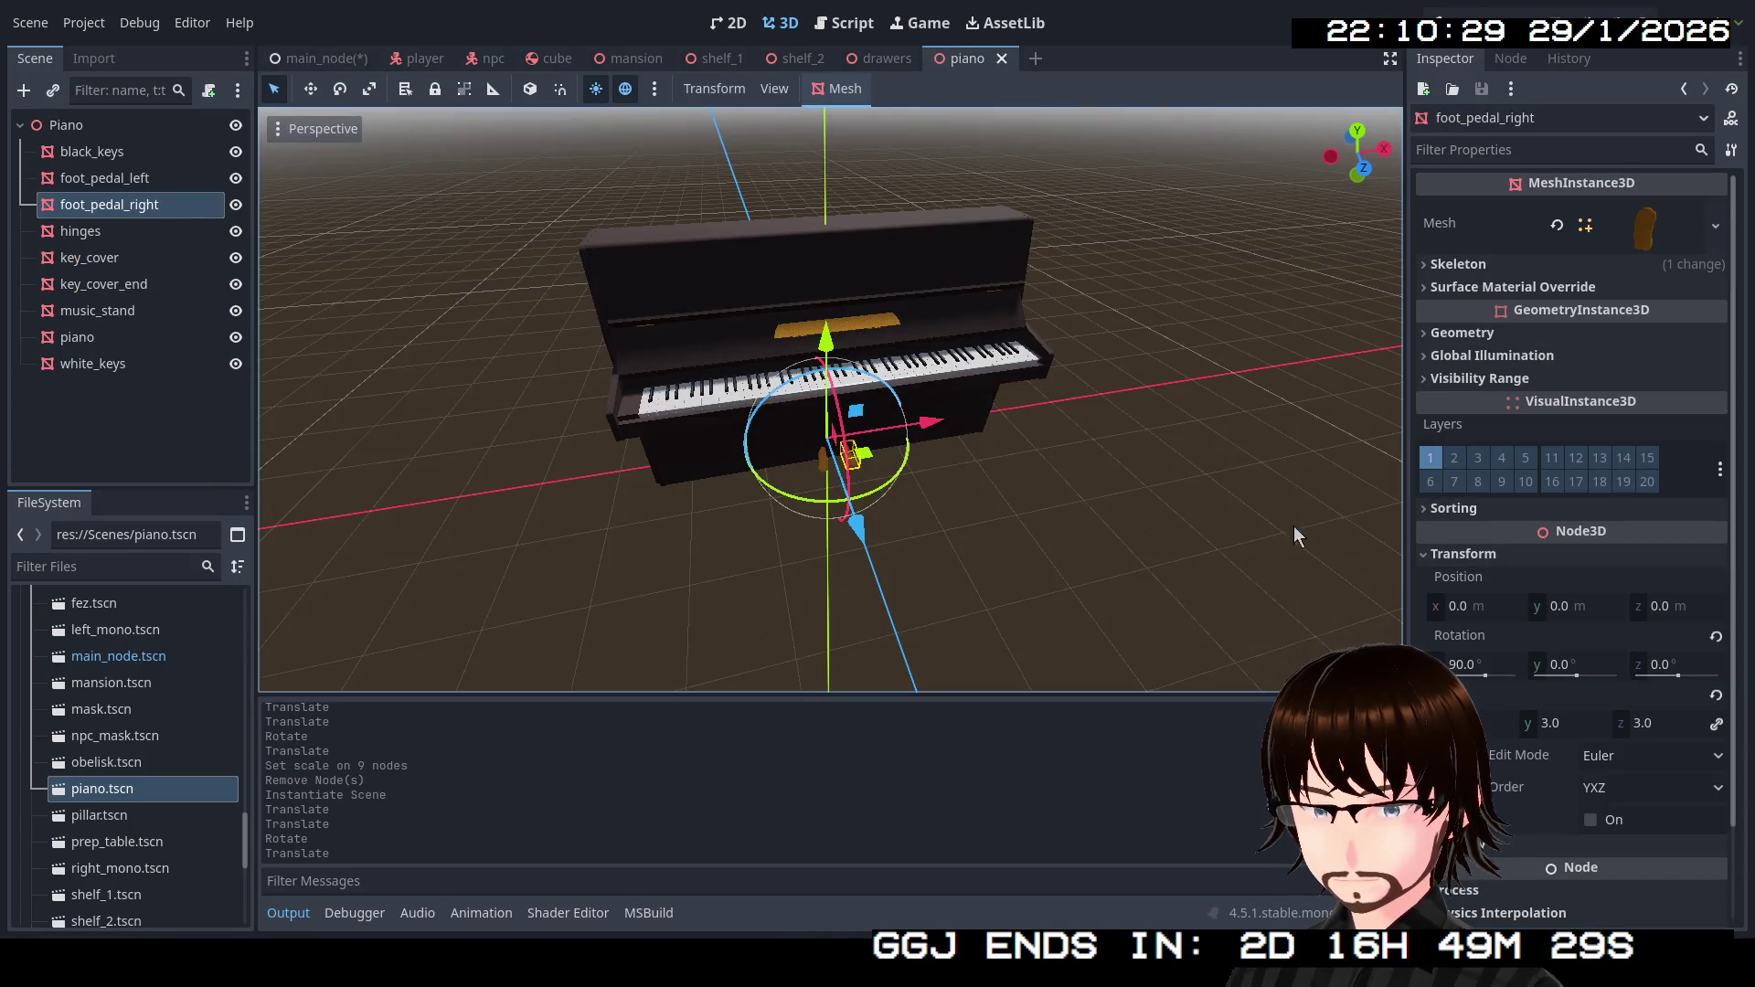
{"action": "left_click", "coordinate": [163, 161]}
{"action": "left_click", "coordinate": [114, 366], "text": "shift"}
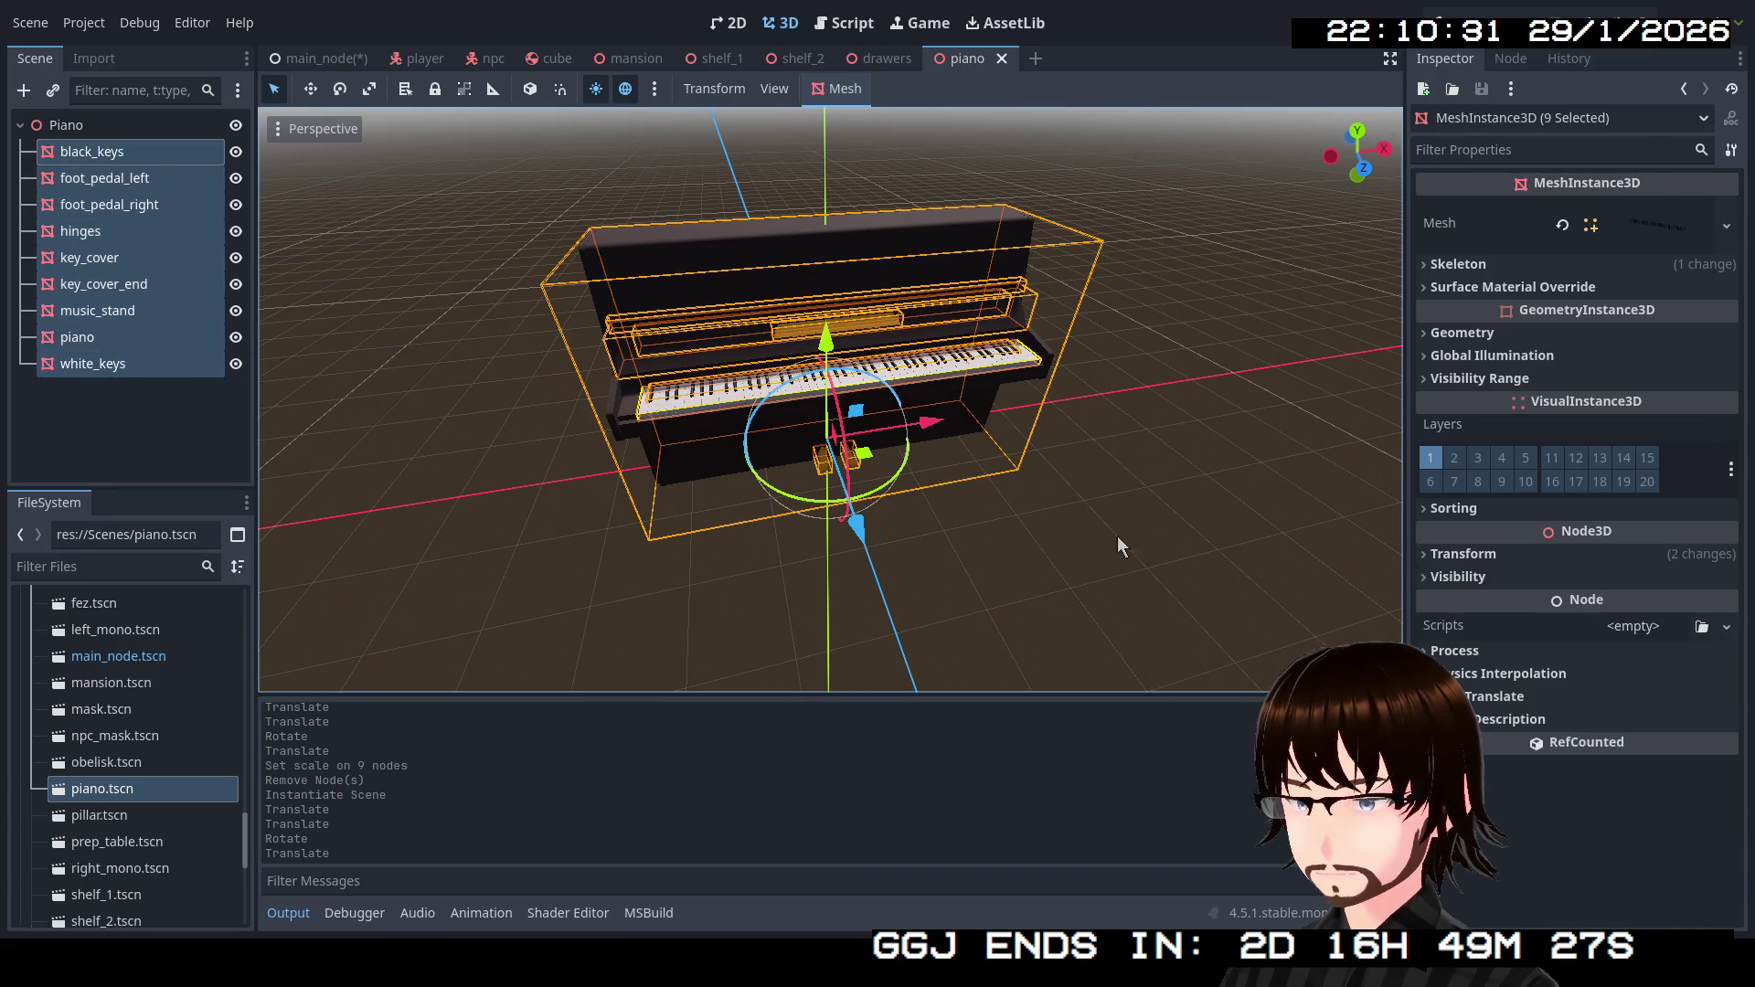
{"action": "left_click", "coordinate": [1470, 563]}
{"action": "left_click", "coordinate": [1481, 722]}
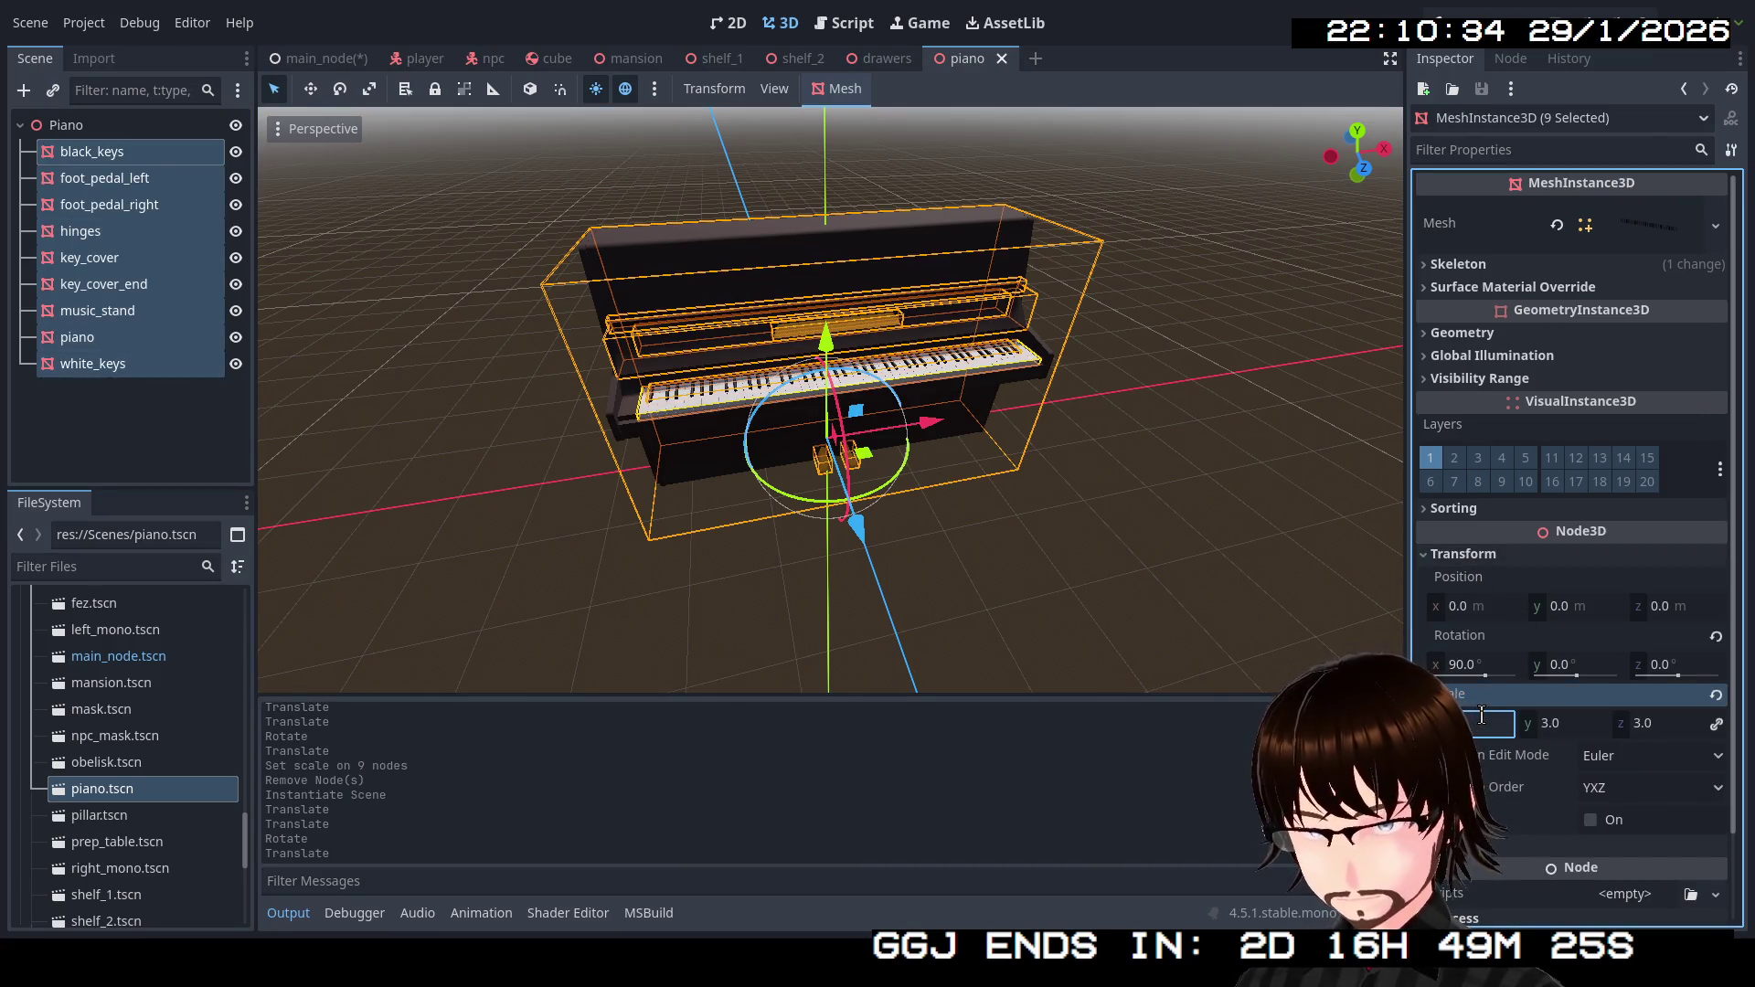
{"action": "key", "text": "Return"}
{"action": "key", "text": "ctrl+s"}
Check the piano in main_node, then rescale the nine parts to 2.0 and save.
{"action": "left_click", "coordinate": [335, 61]}
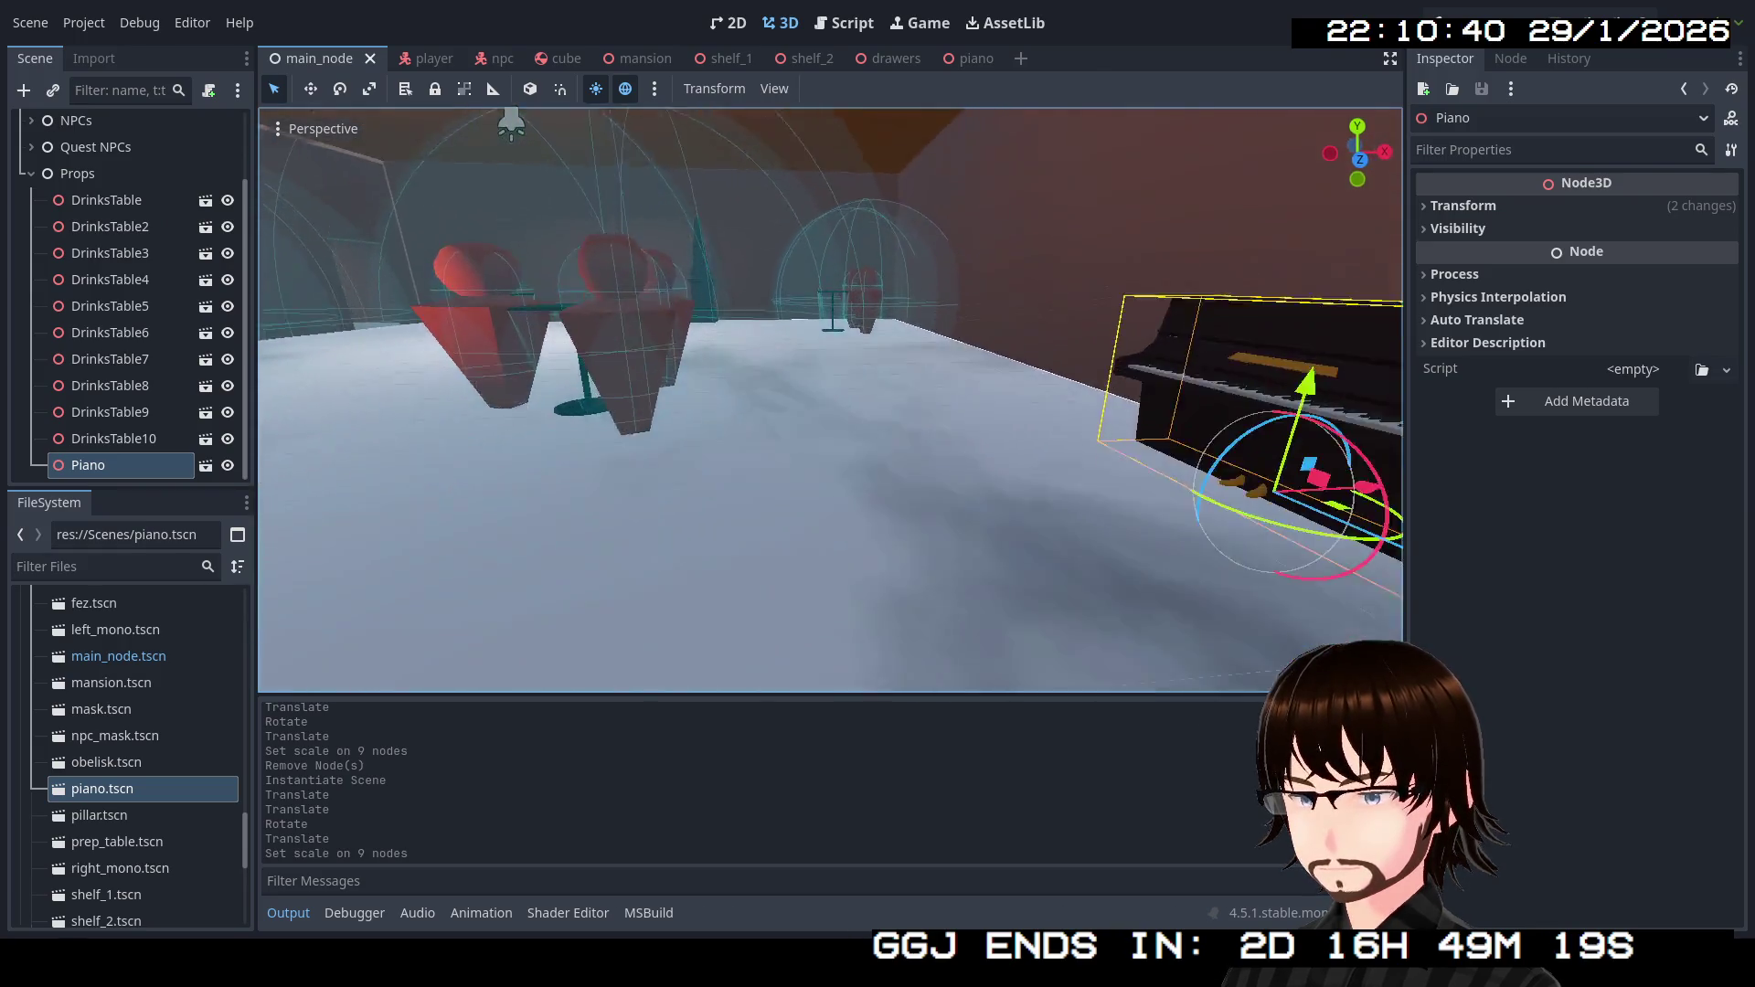
{"action": "left_click", "coordinate": [985, 59]}
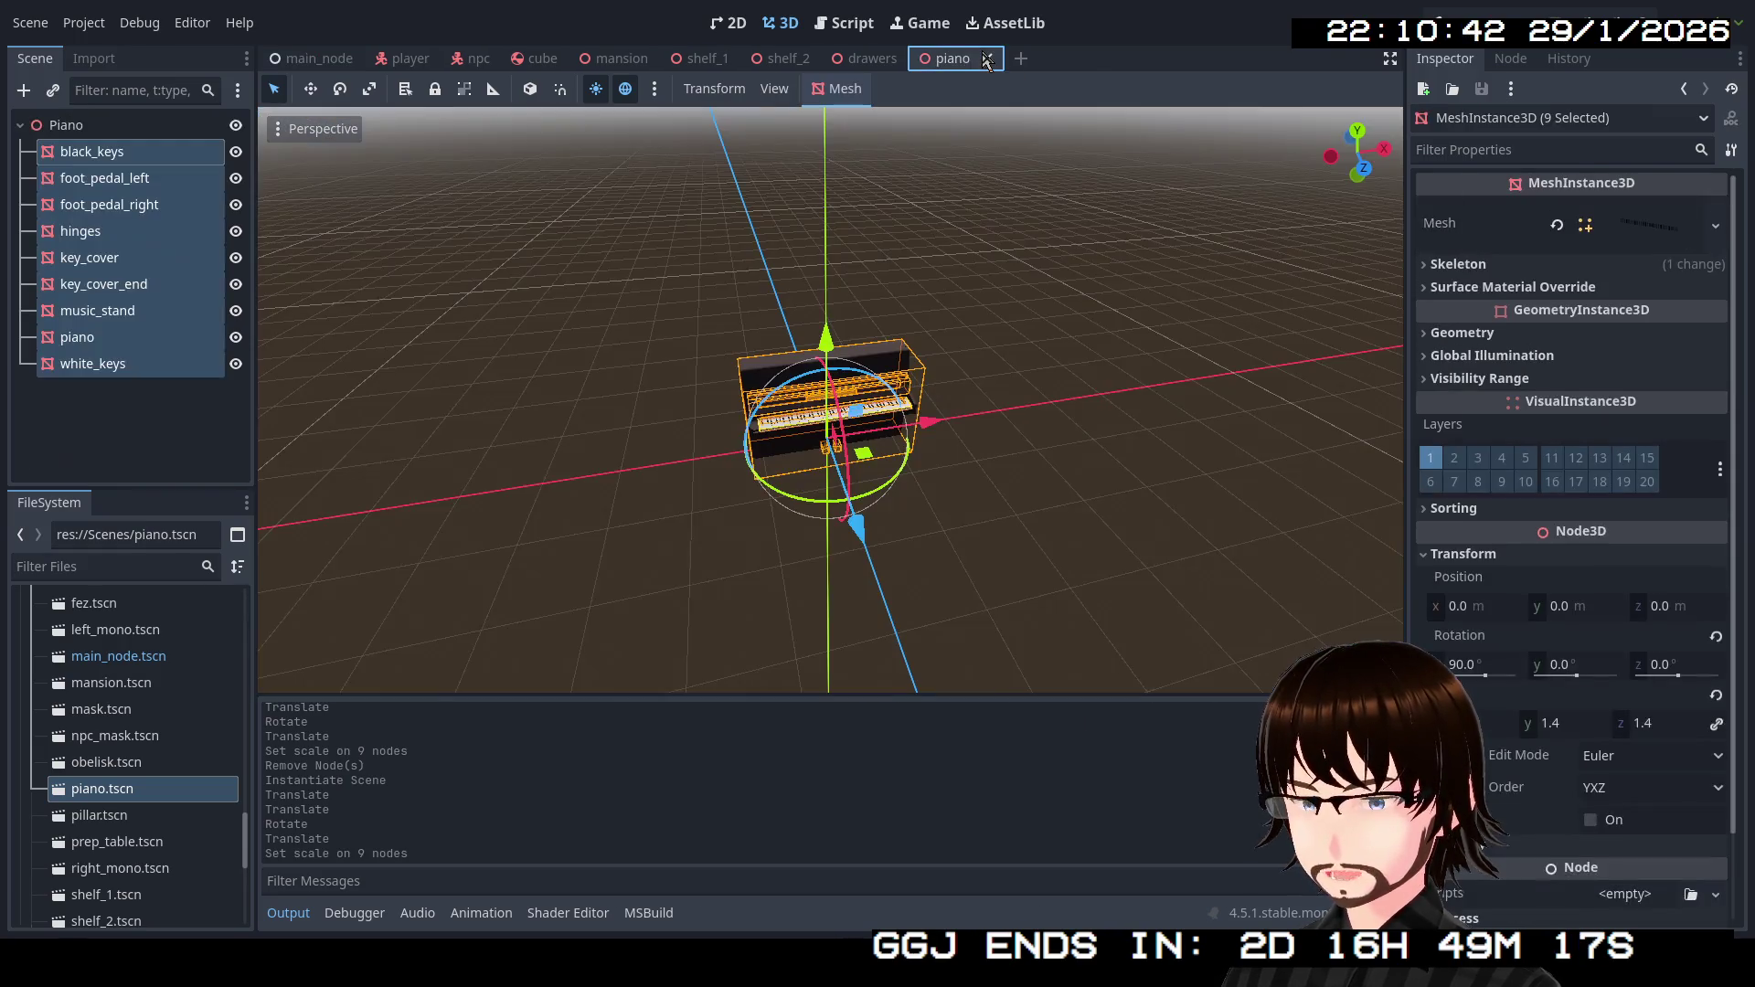
{"action": "left_click", "coordinate": [1472, 723]}
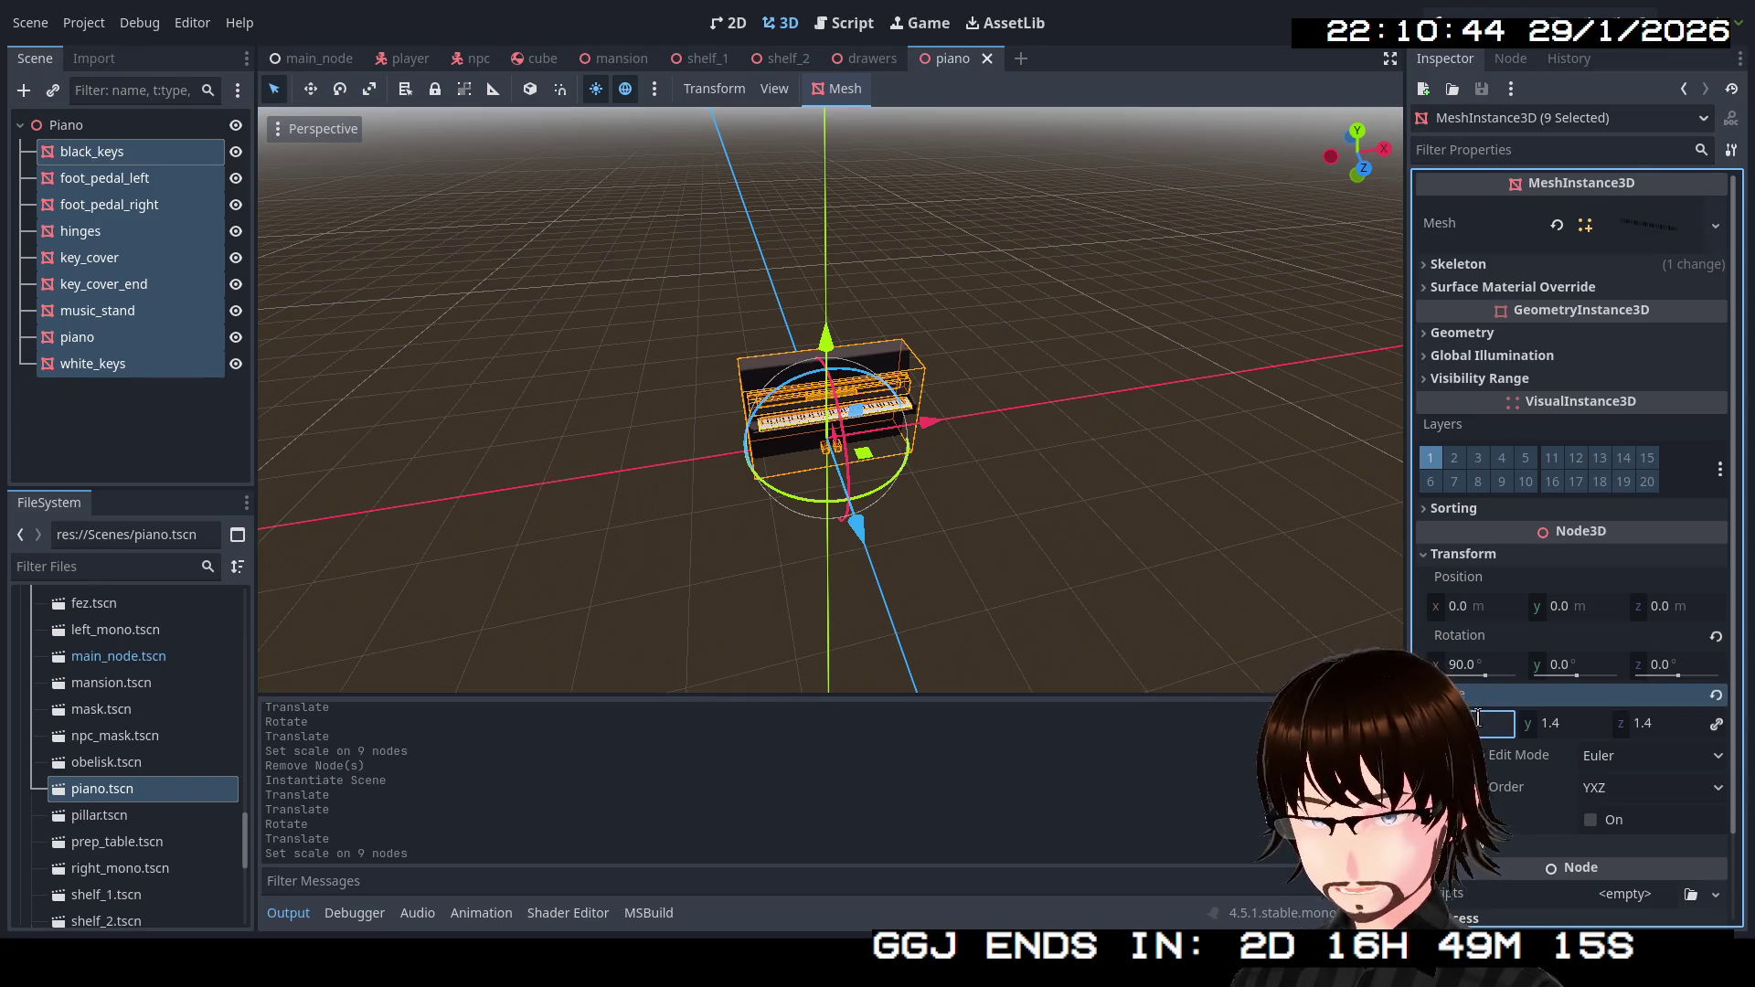
{"action": "key", "text": "Return"}
{"action": "key", "text": "ctrl+s"}
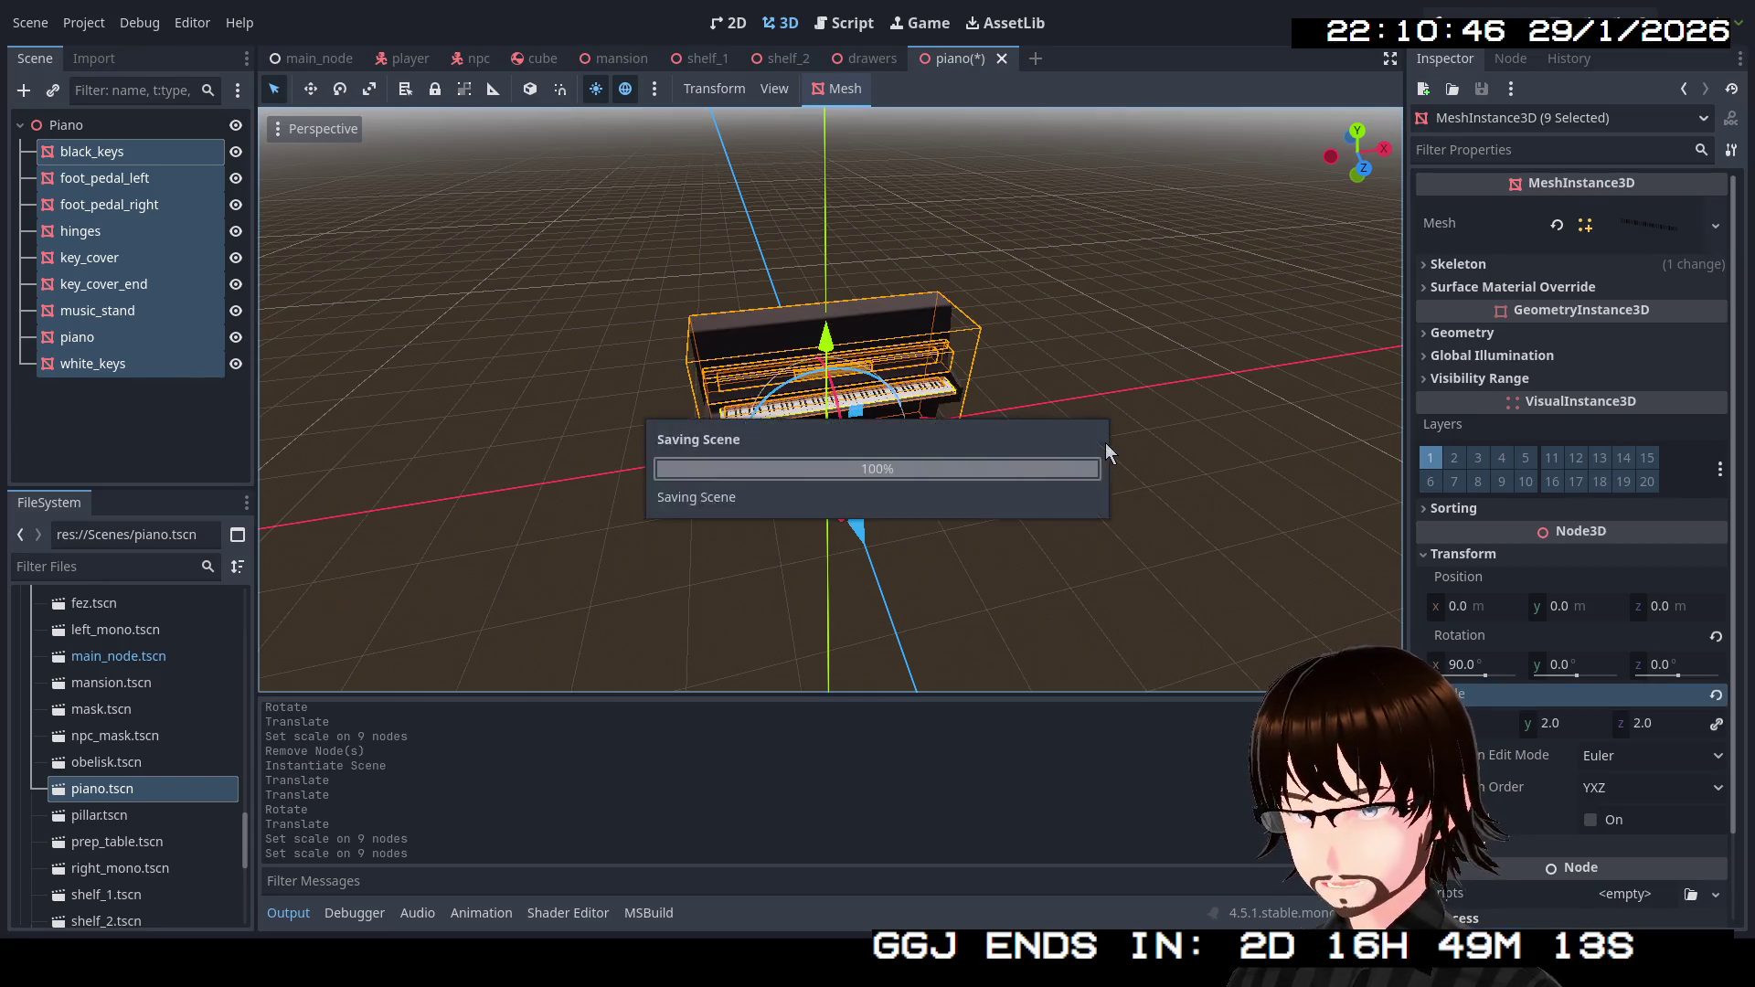
Push the piano up against the room's wall in main_node.
{"action": "left_click", "coordinate": [327, 57]}
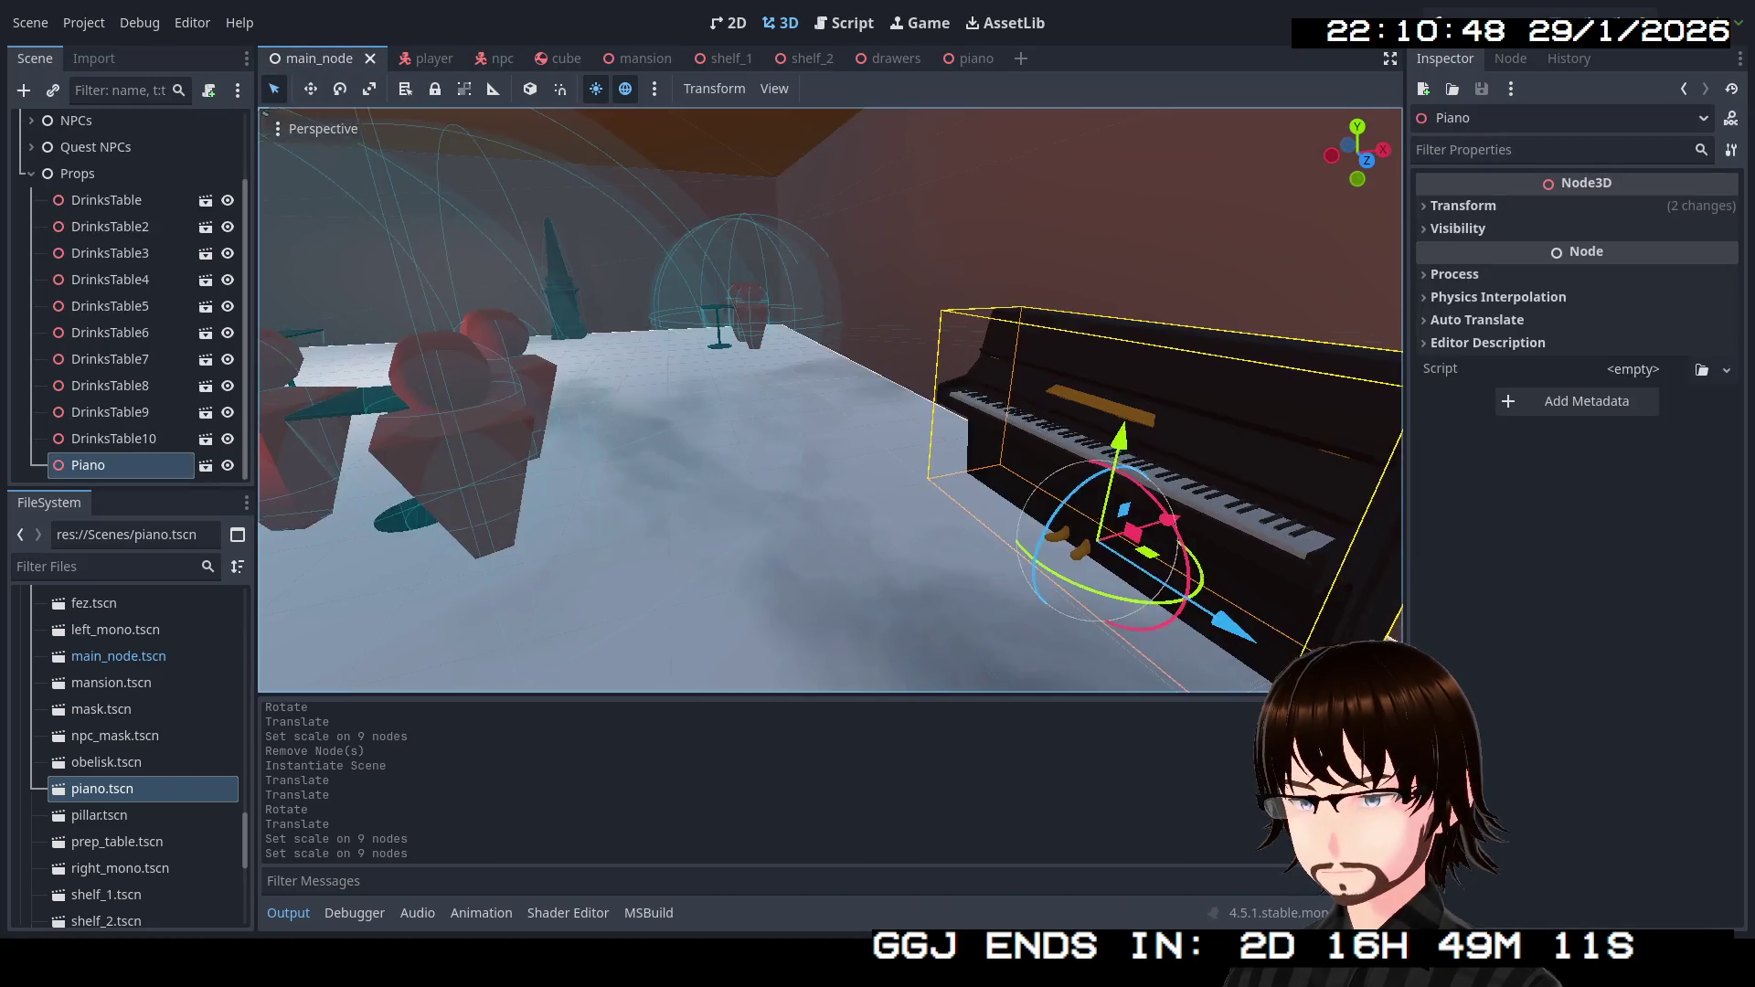
{"action": "key", "text": "w"}
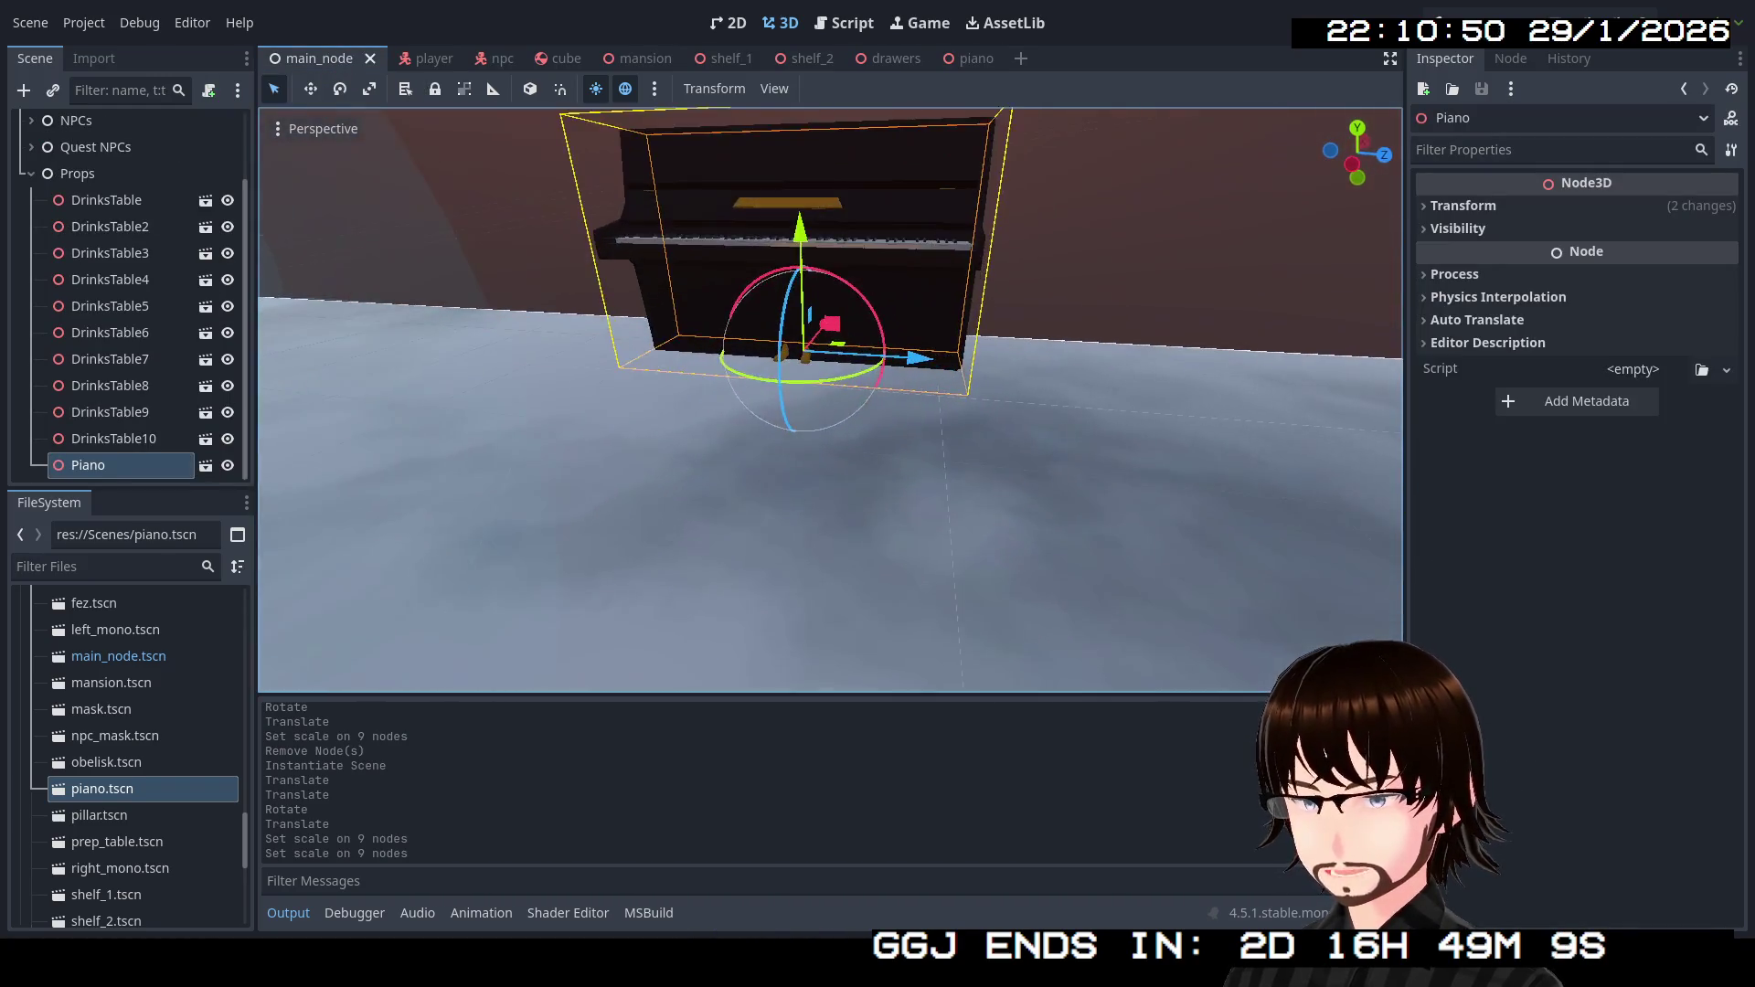
{"action": "key", "text": "s"}
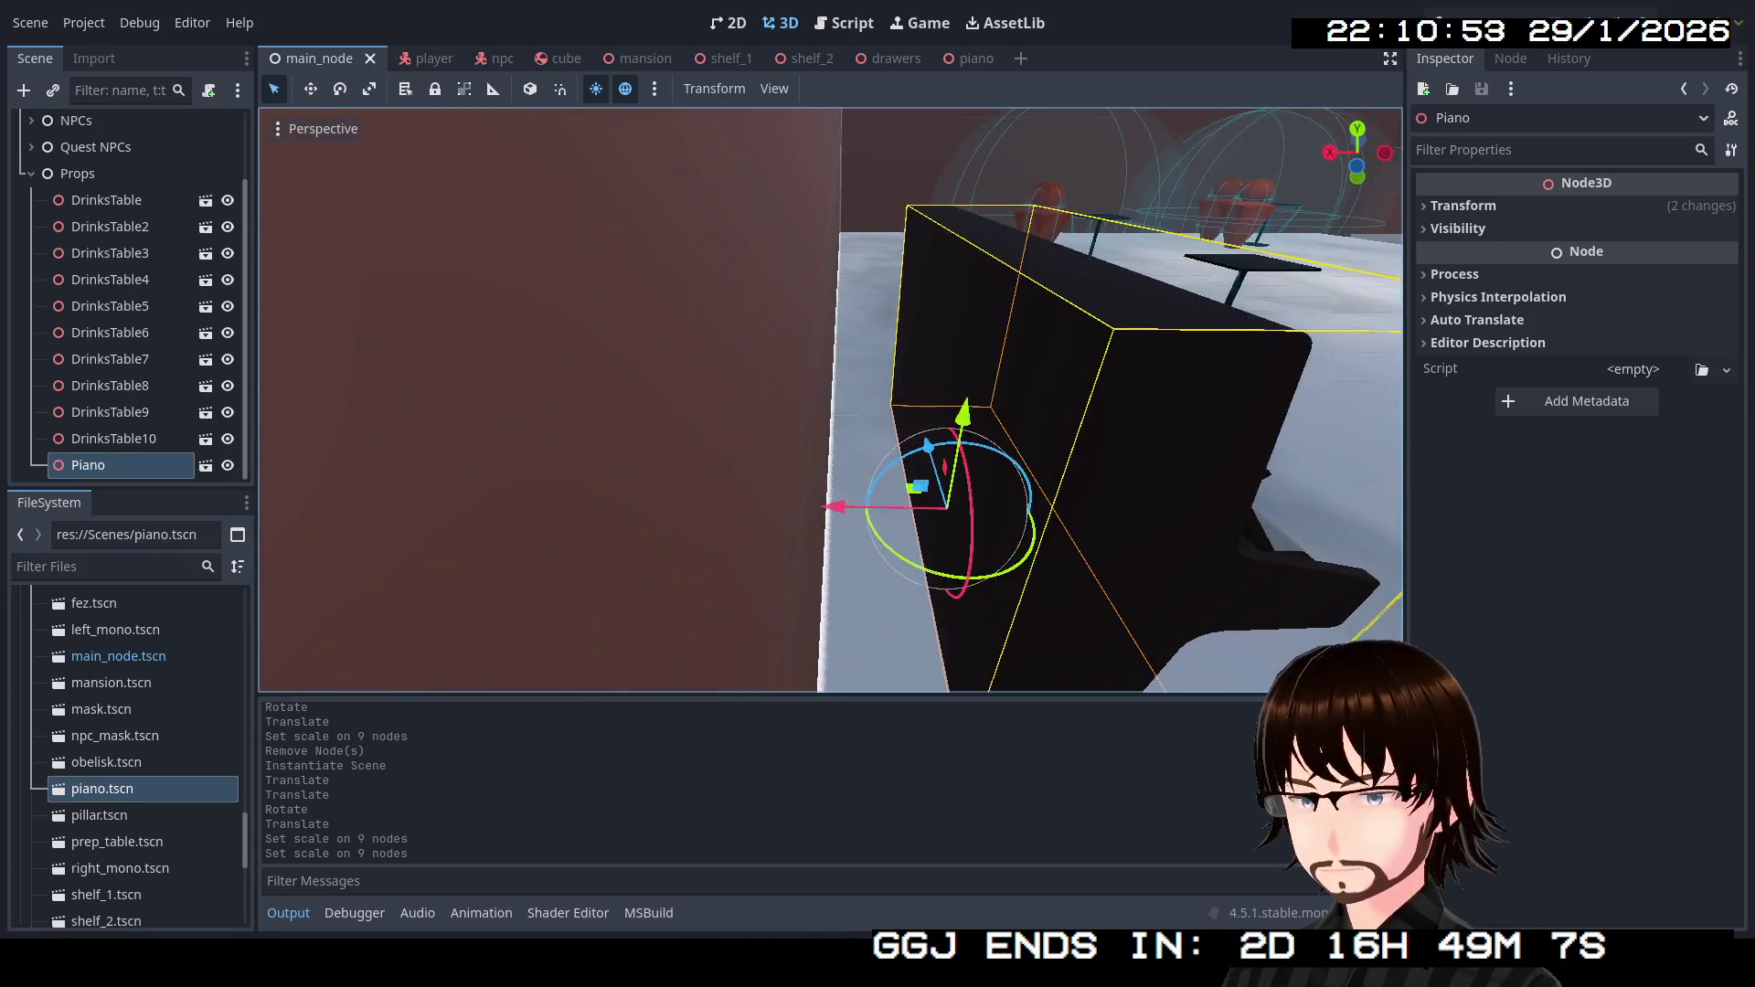
{"action": "left_click_drag", "start_coordinate": [775, 412], "coordinate": [725, 396]}
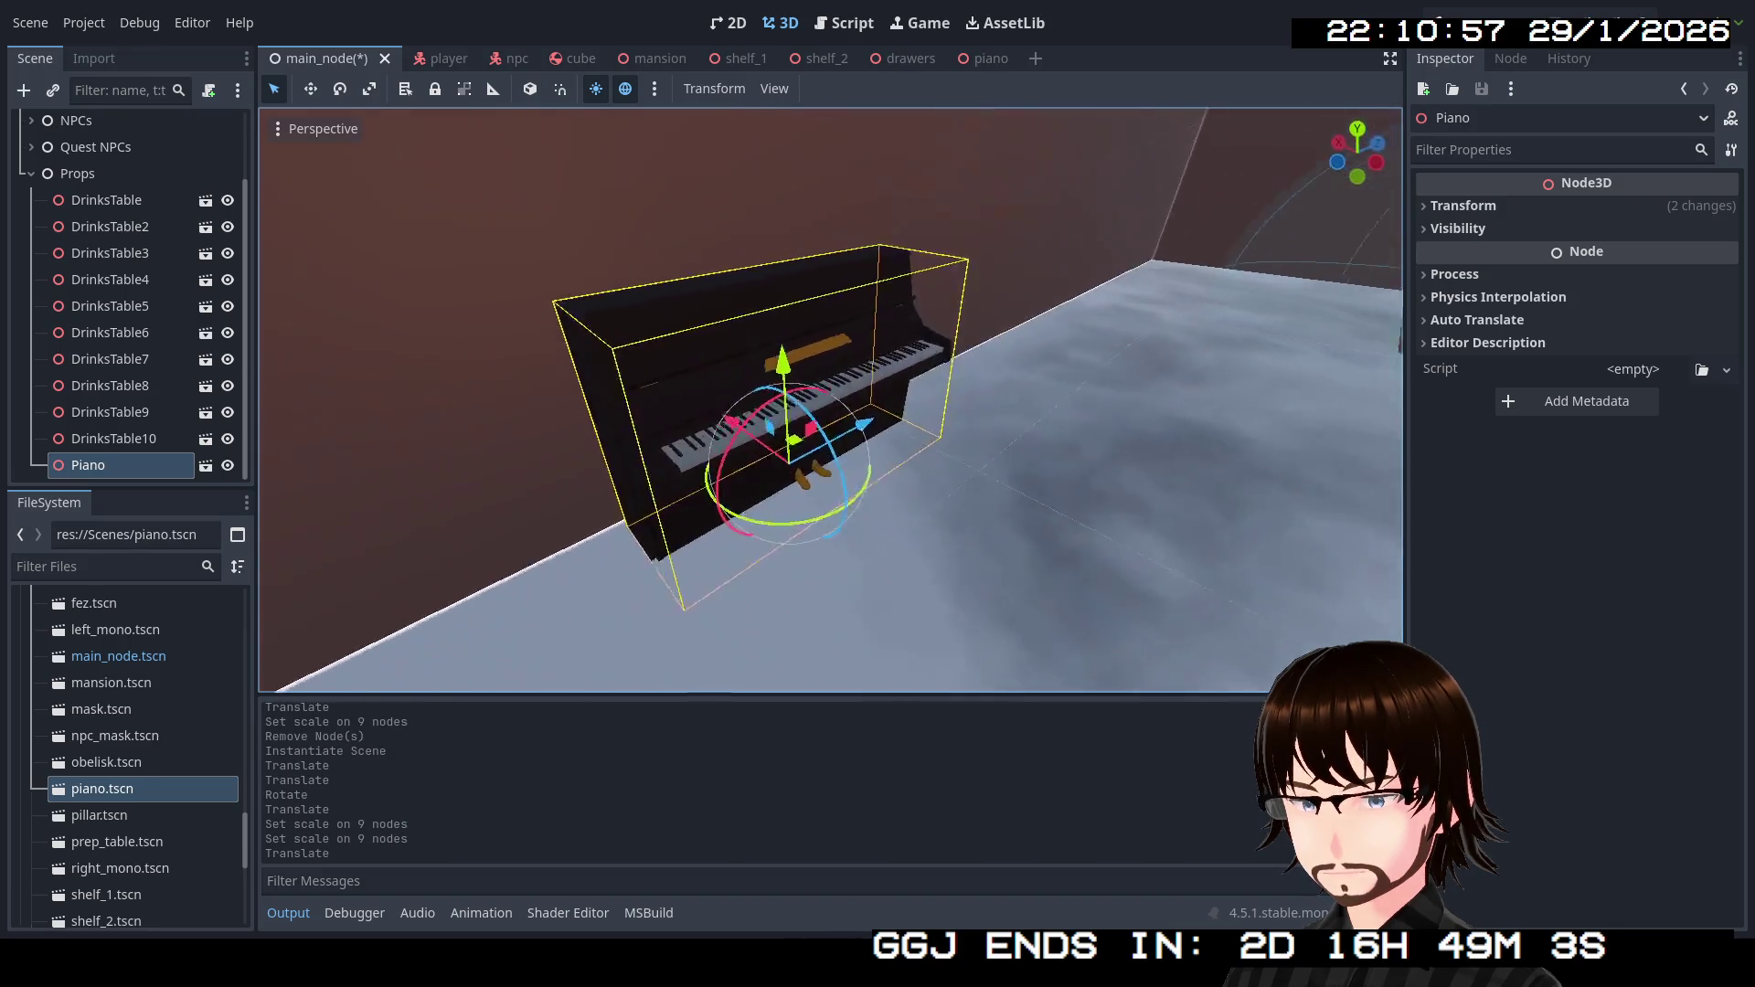
{"action": "key", "text": "s"}
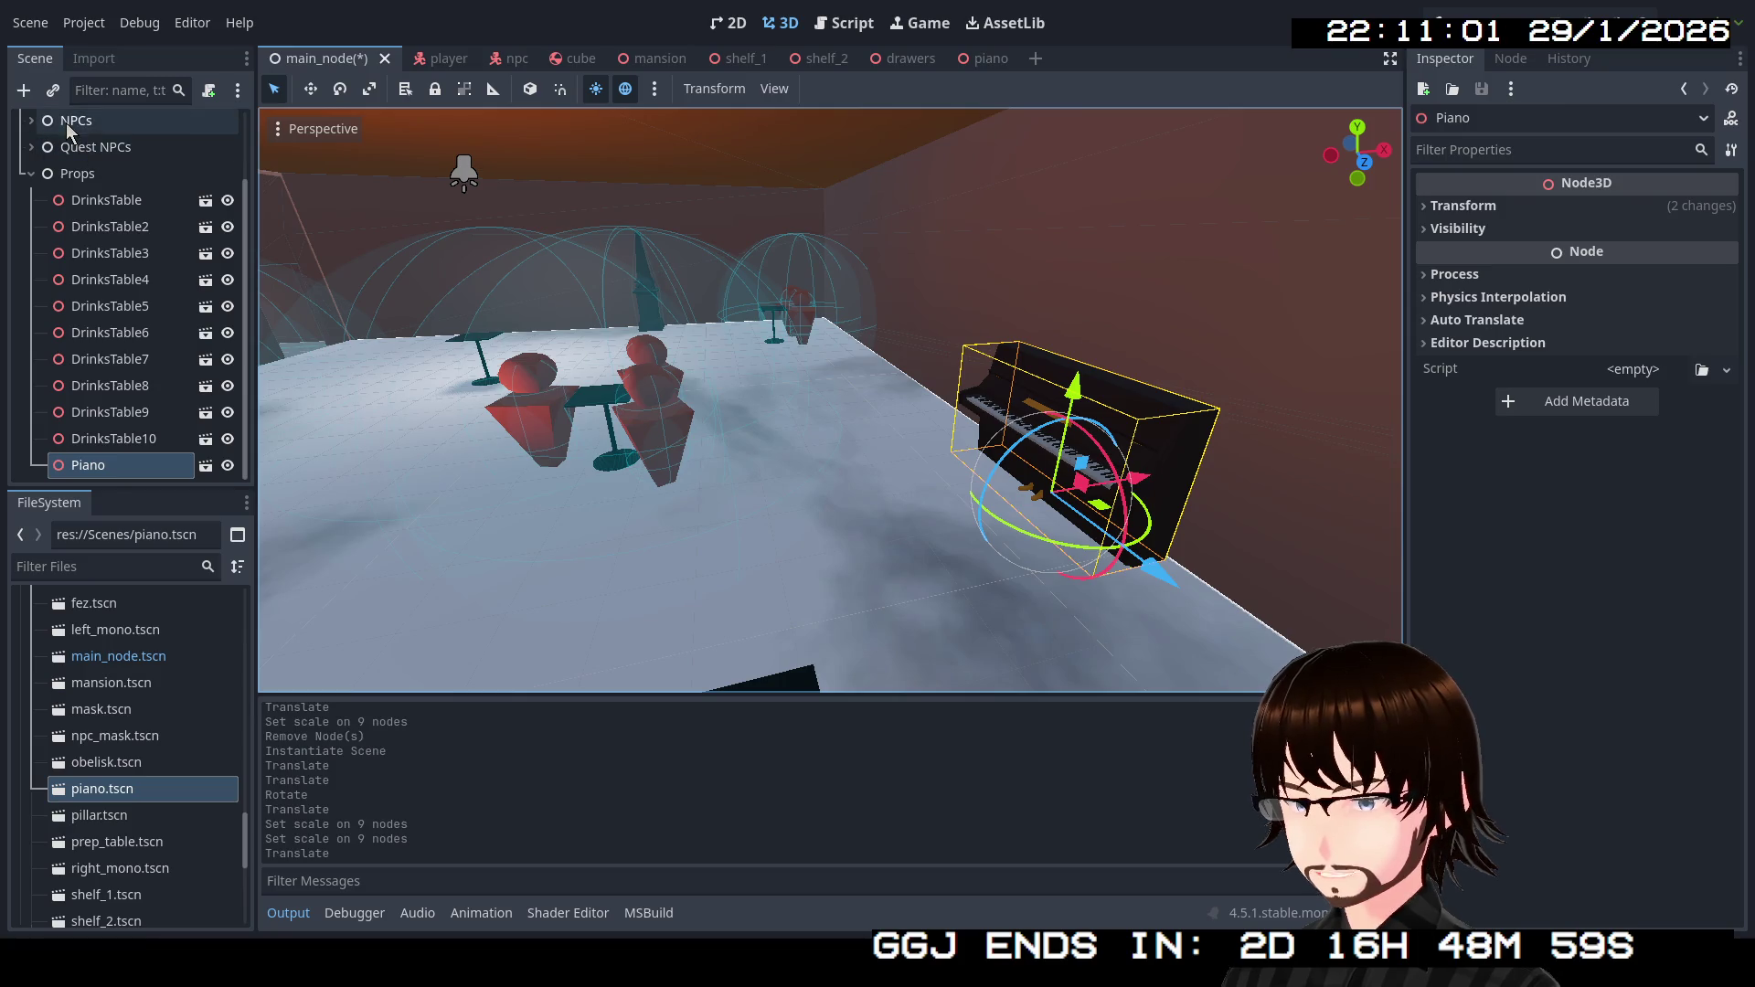
Duplicate NPC36 as NPC37 and move it in front of the piano.
{"action": "left_click", "coordinate": [32, 121]}
{"action": "scroll", "coordinate": [108, 311], "scroll_direction": "down", "scroll_amount": 5}
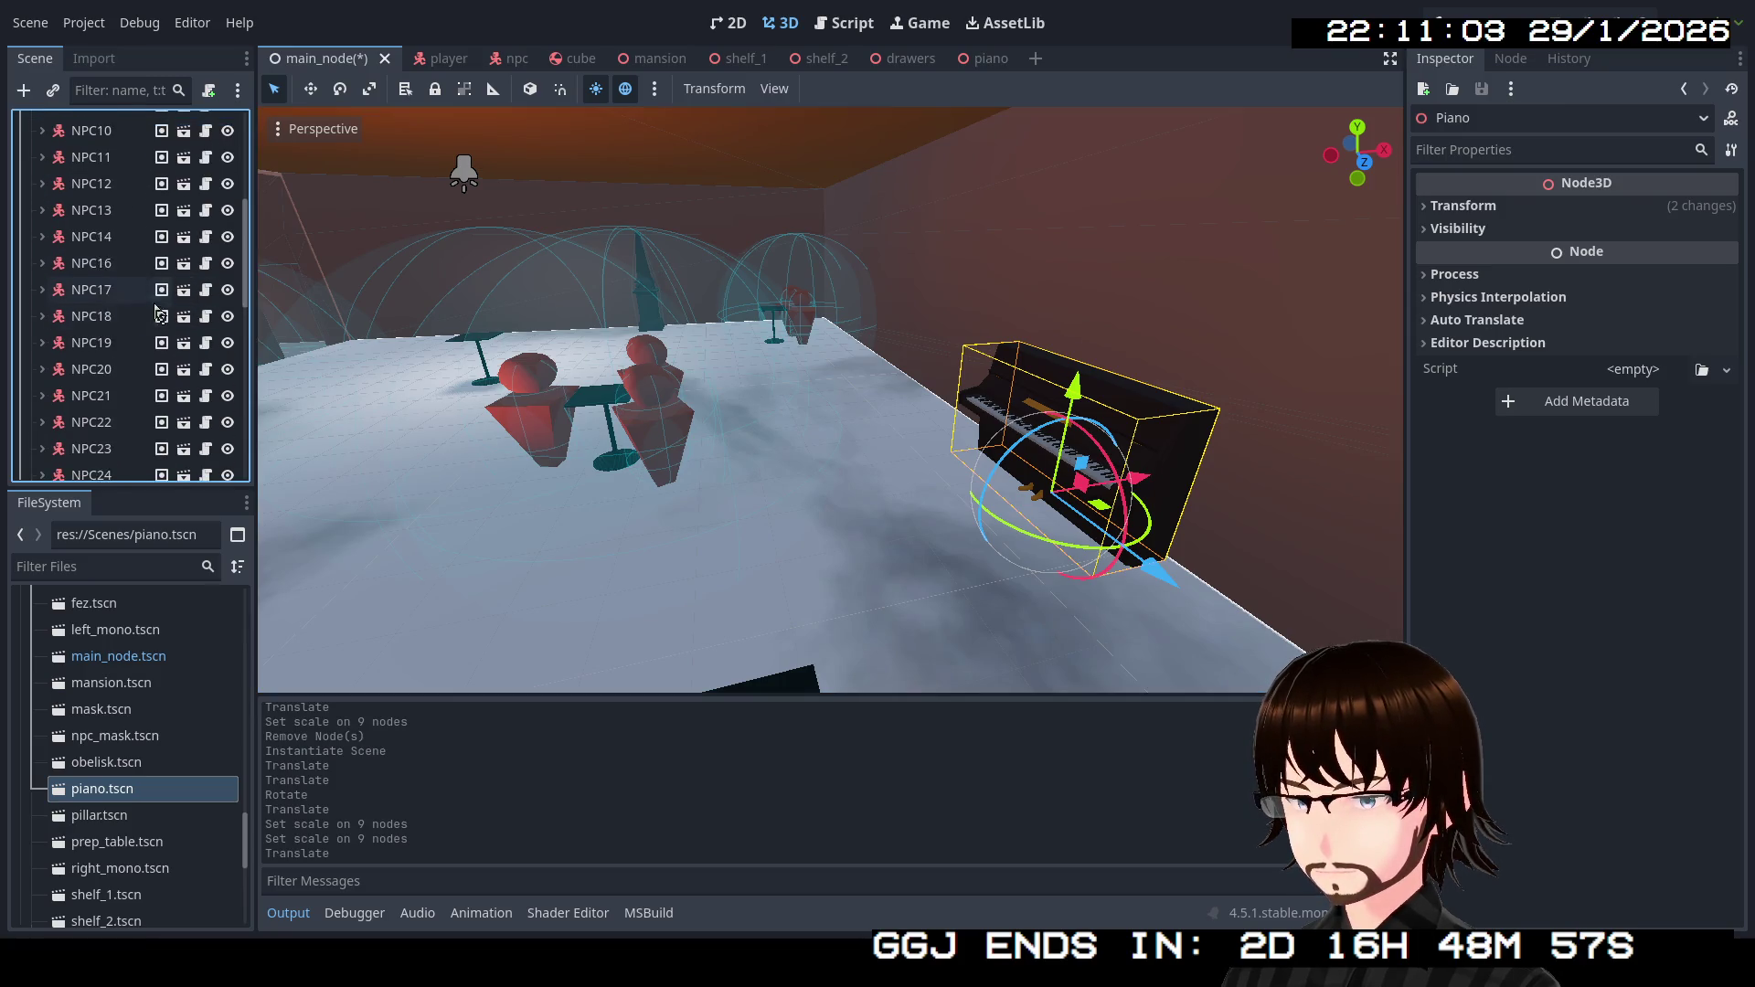
{"action": "scroll", "coordinate": [108, 326], "scroll_direction": "up", "scroll_amount": 2}
{"action": "left_click", "coordinate": [103, 359]}
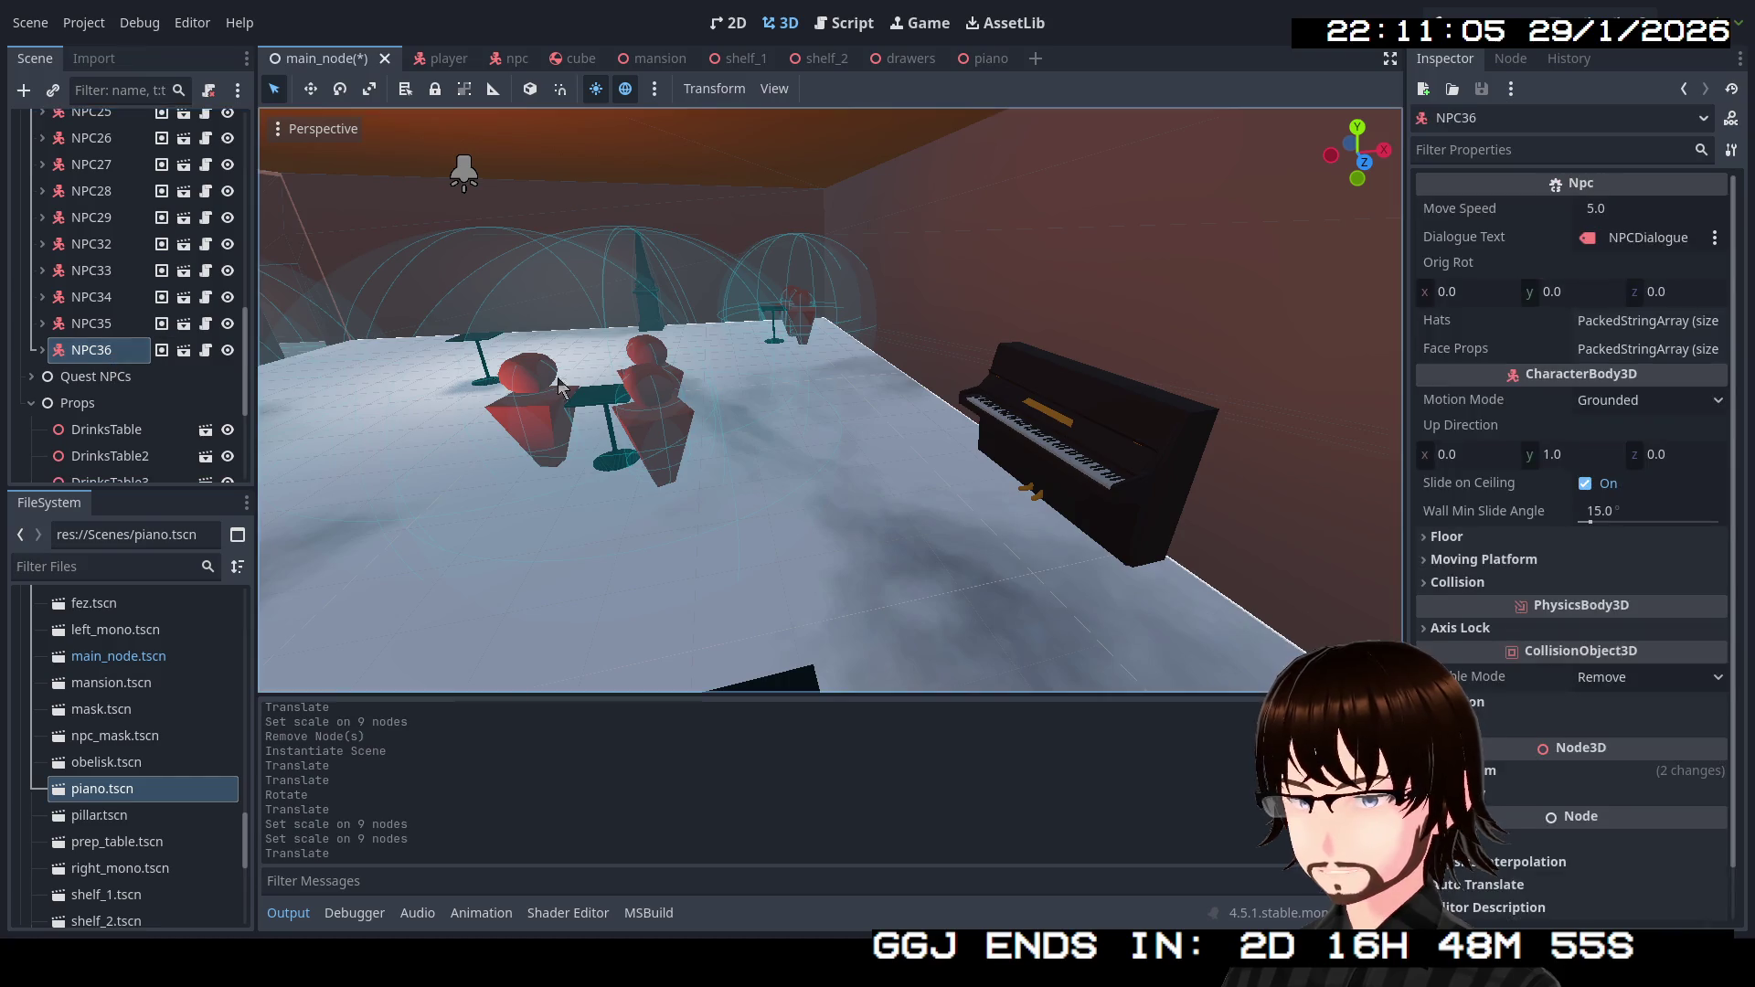
{"action": "key", "text": "f"}
{"action": "key", "text": "ctrl+d"}
{"action": "left_click_drag", "start_coordinate": [969, 413], "coordinate": [936, 365]}
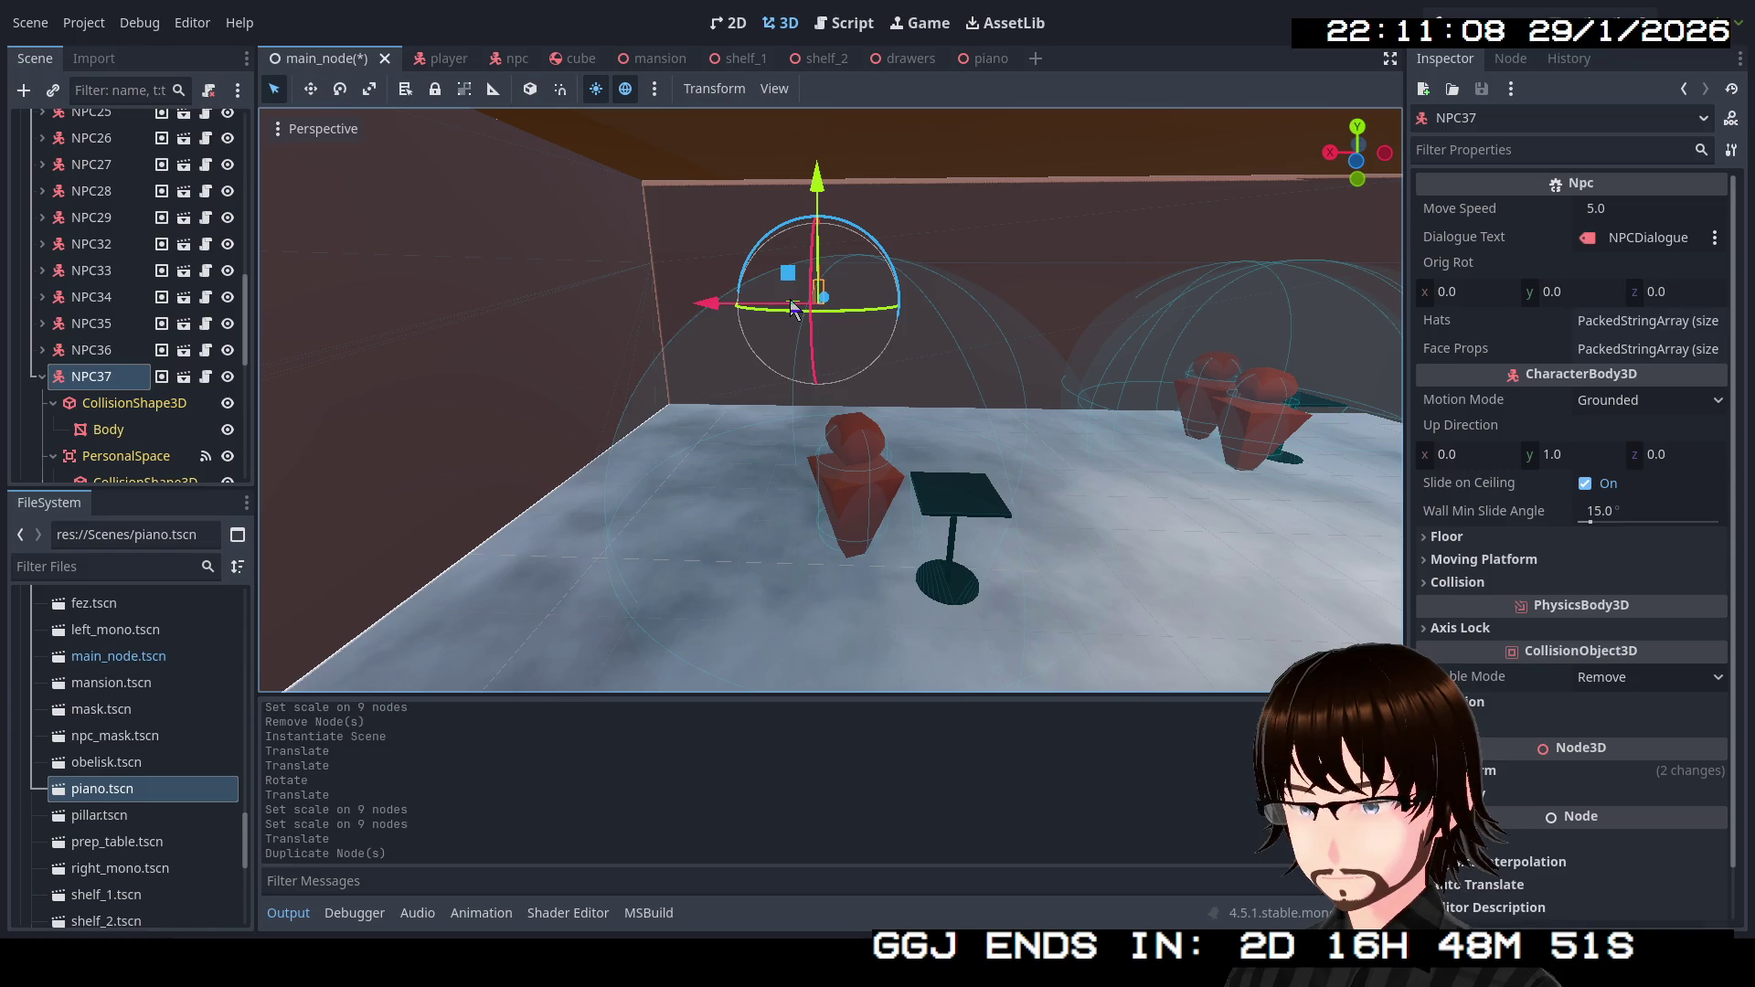
{"action": "left_click_drag", "start_coordinate": [794, 312], "coordinate": [549, 631]}
{"action": "scroll", "coordinate": [987, 512], "scroll_direction": "down", "scroll_amount": 4}
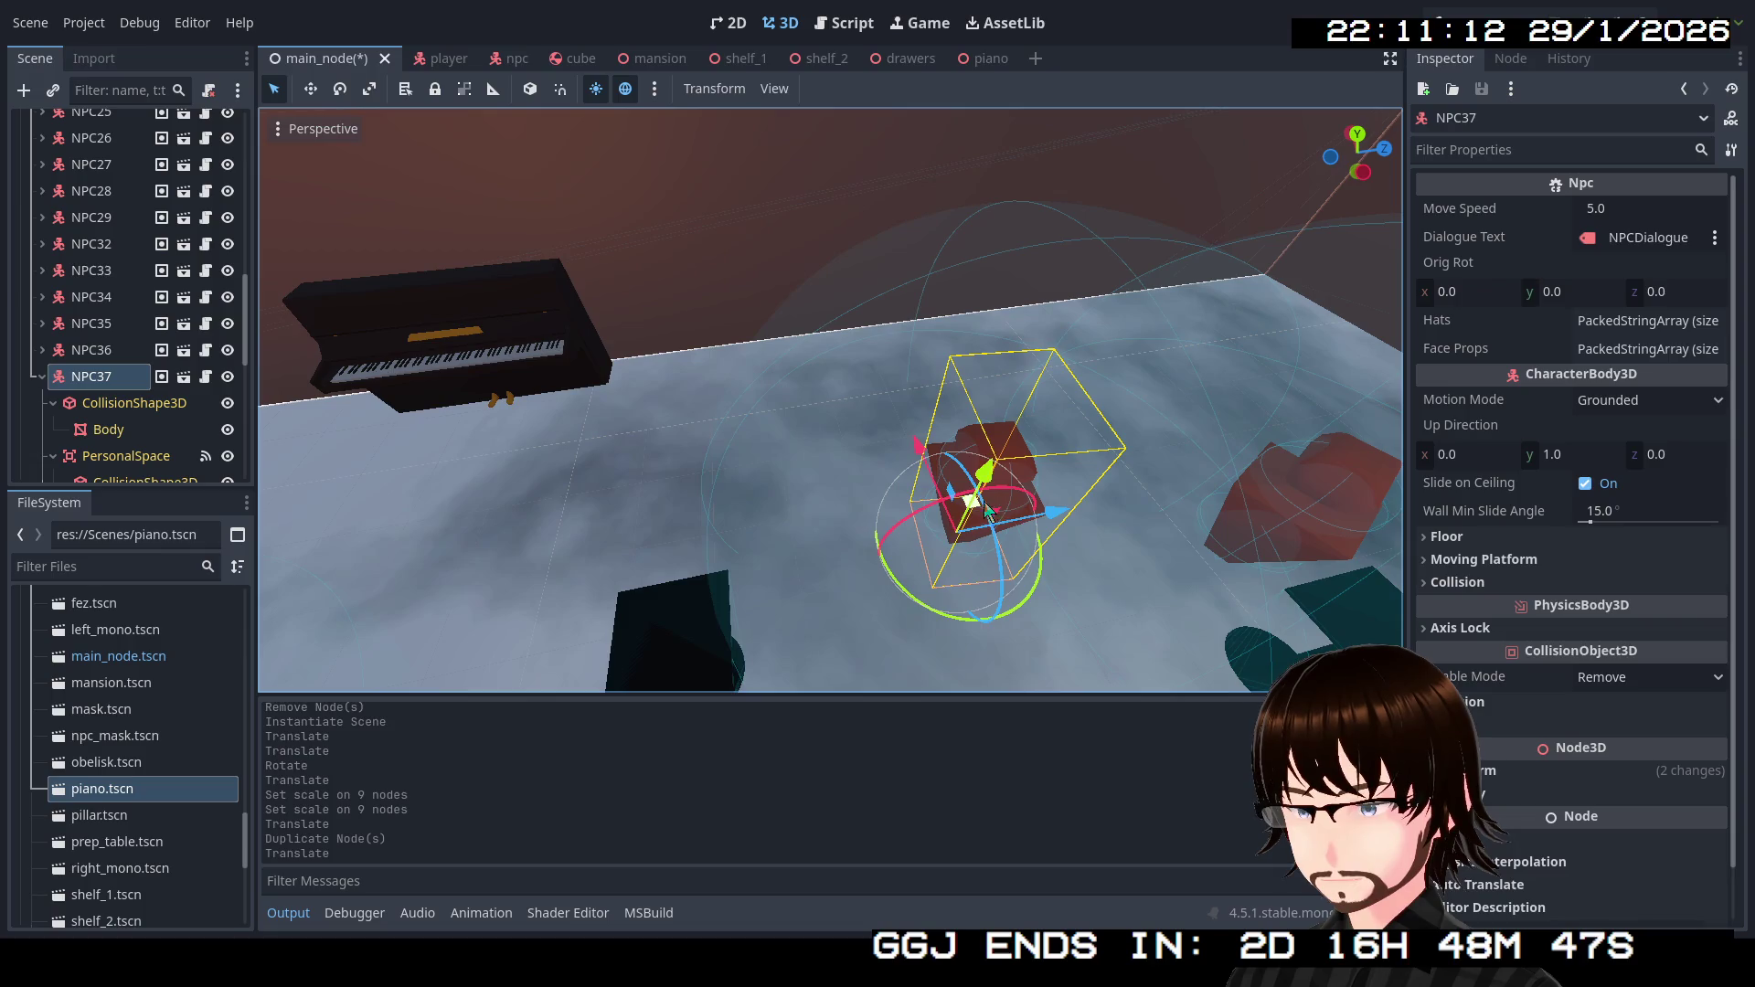
{"action": "left_click_drag", "start_coordinate": [983, 510], "coordinate": [471, 470]}
{"action": "key", "text": "f"}
{"action": "scroll", "coordinate": [126, 400], "scroll_direction": "down", "scroll_amount": 3}
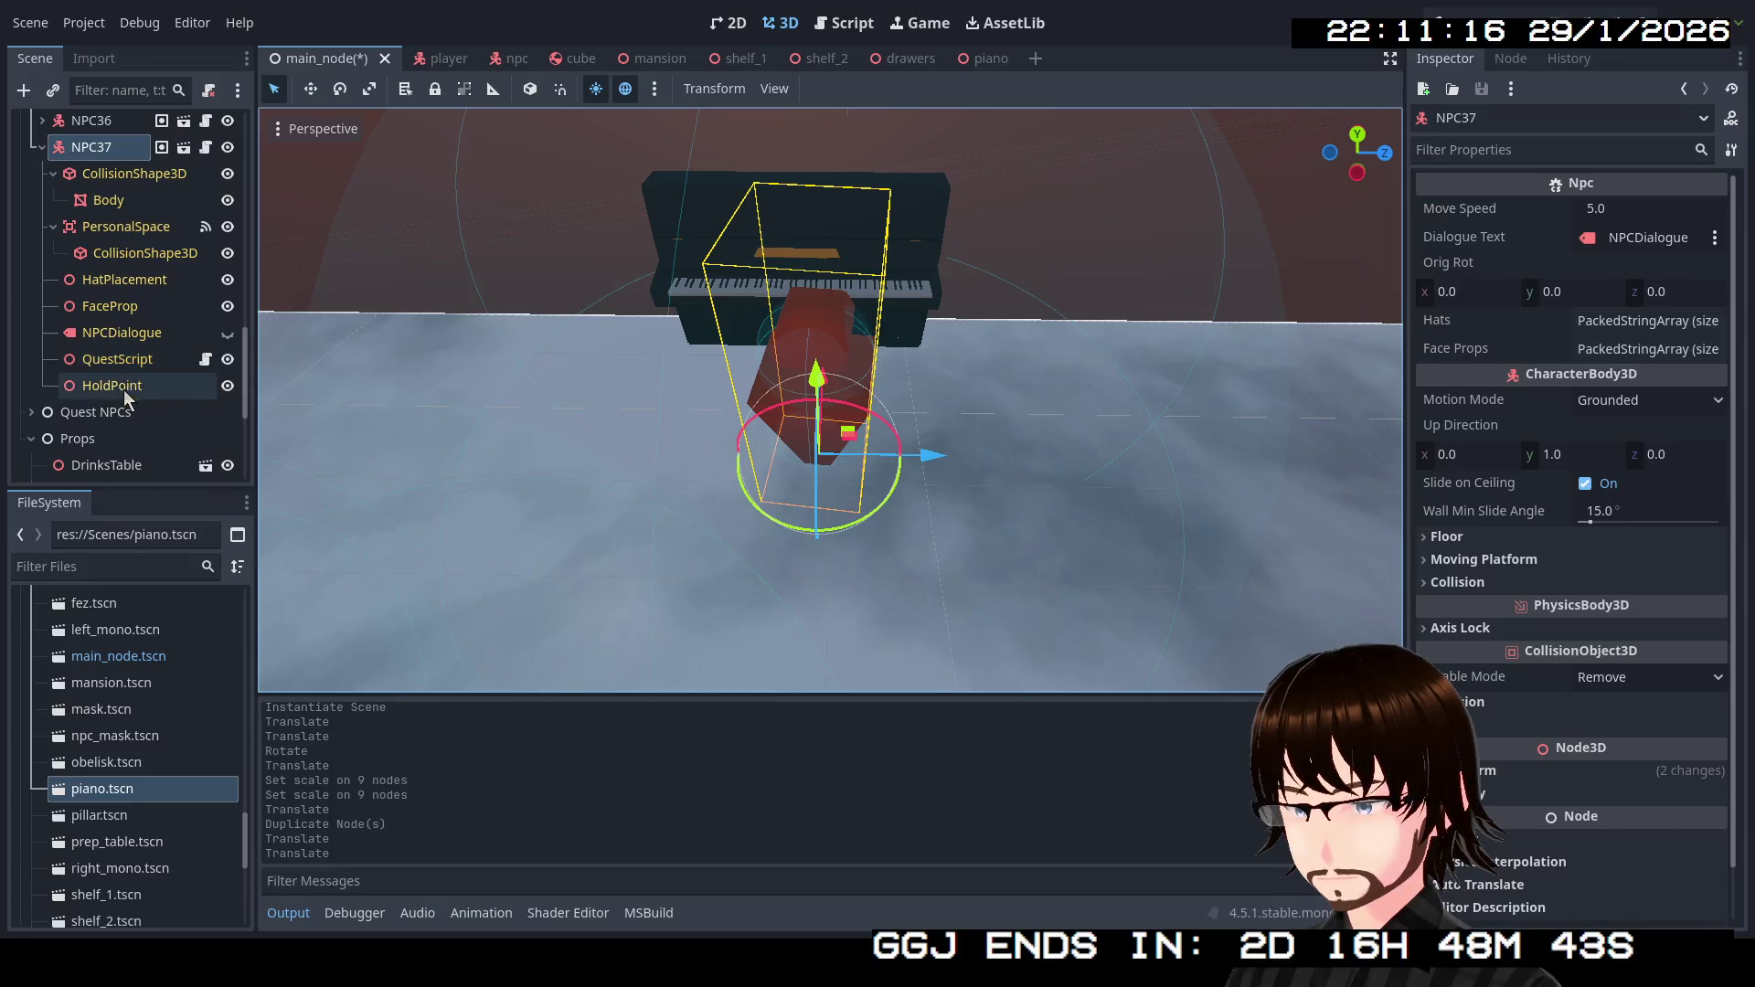
Rotate NPC37 to face the piano keyboard and fine-tune its position.
{"action": "left_click", "coordinate": [105, 307]}
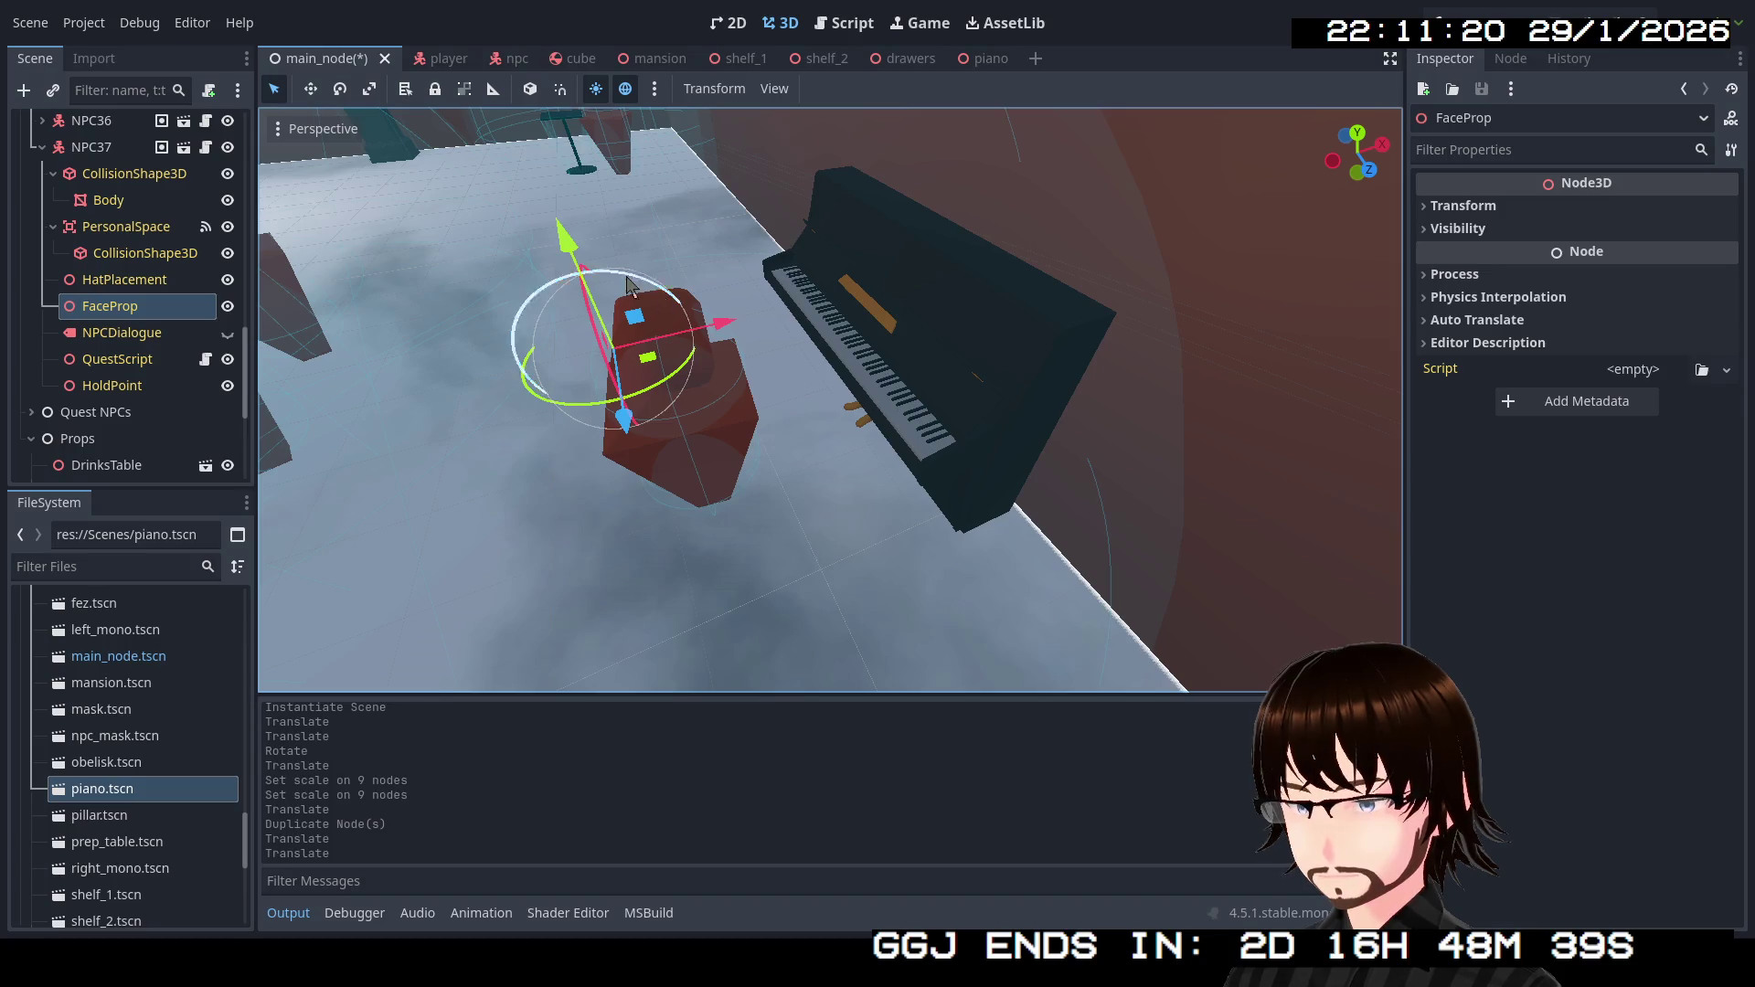
{"action": "left_click", "coordinate": [91, 148]}
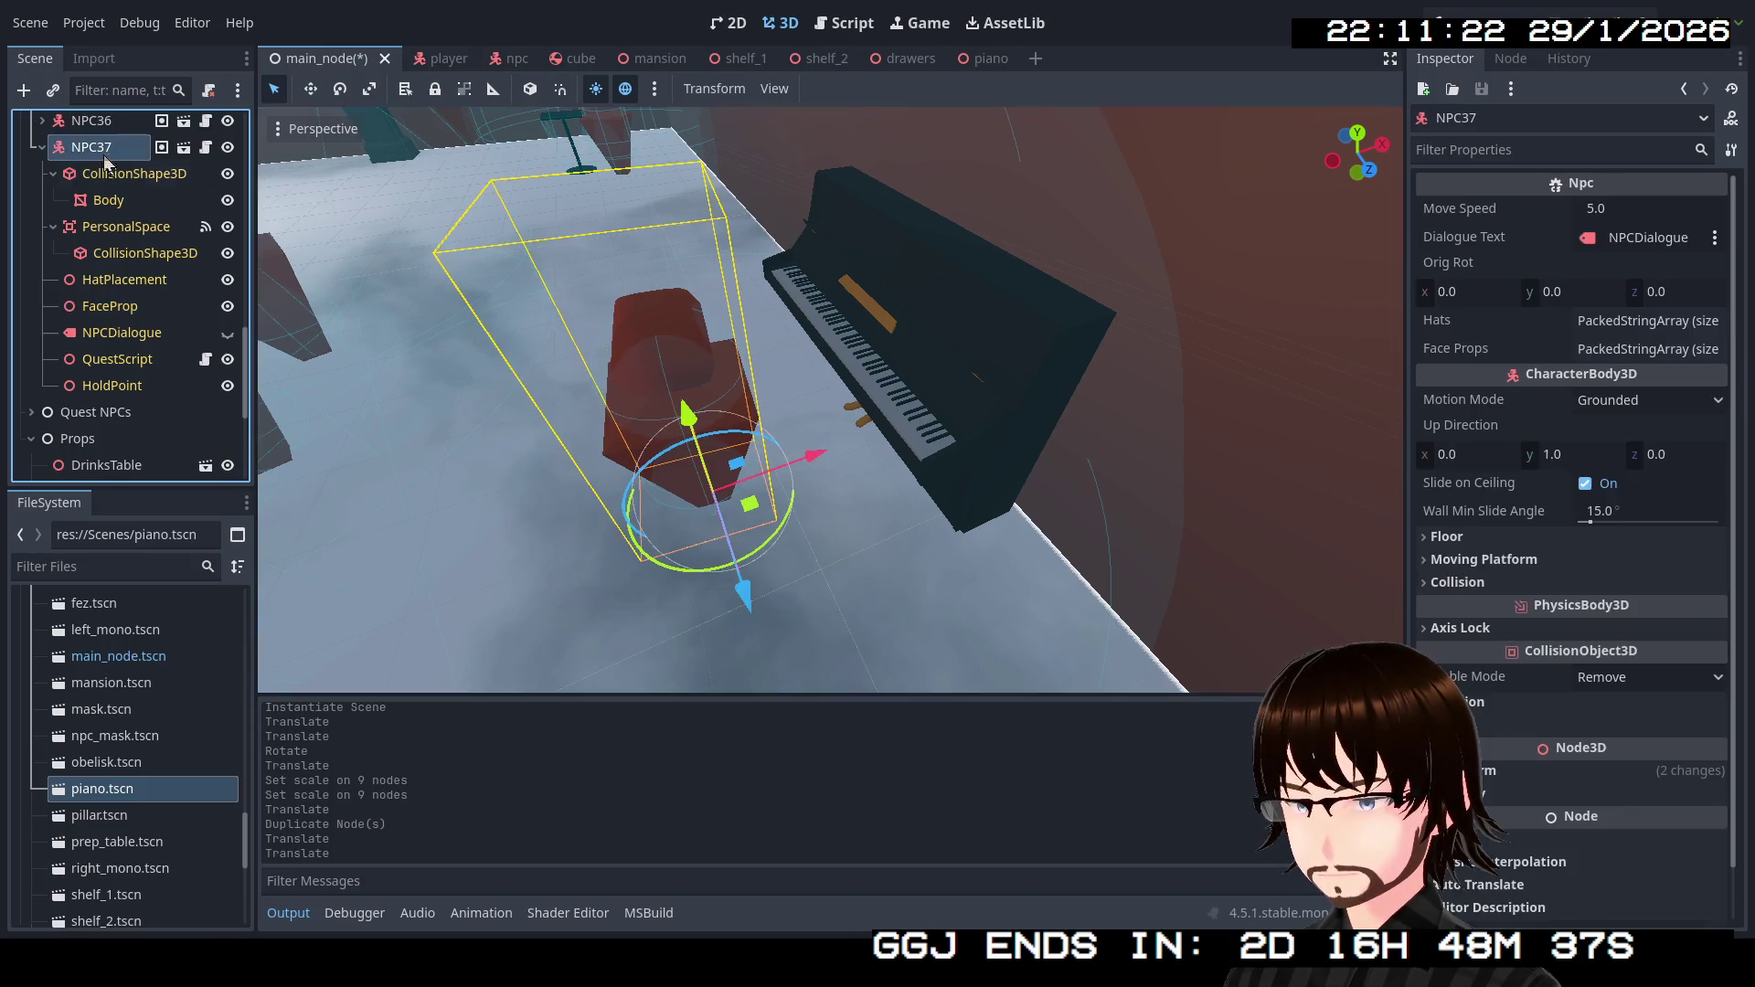
{"action": "mouse_move", "coordinate": [758, 556]}
{"action": "left_mouse_down"}
{"action": "mouse_move", "coordinate": [787, 530]}
{"action": "mouse_move", "coordinate": [772, 393]}
{"action": "mouse_move", "coordinate": [653, 296]}
{"action": "left_mouse_up"}
{"action": "left_click_drag", "start_coordinate": [588, 346], "coordinate": [576, 369]}
{"action": "left_click_drag", "start_coordinate": [802, 540], "coordinate": [814, 549]}
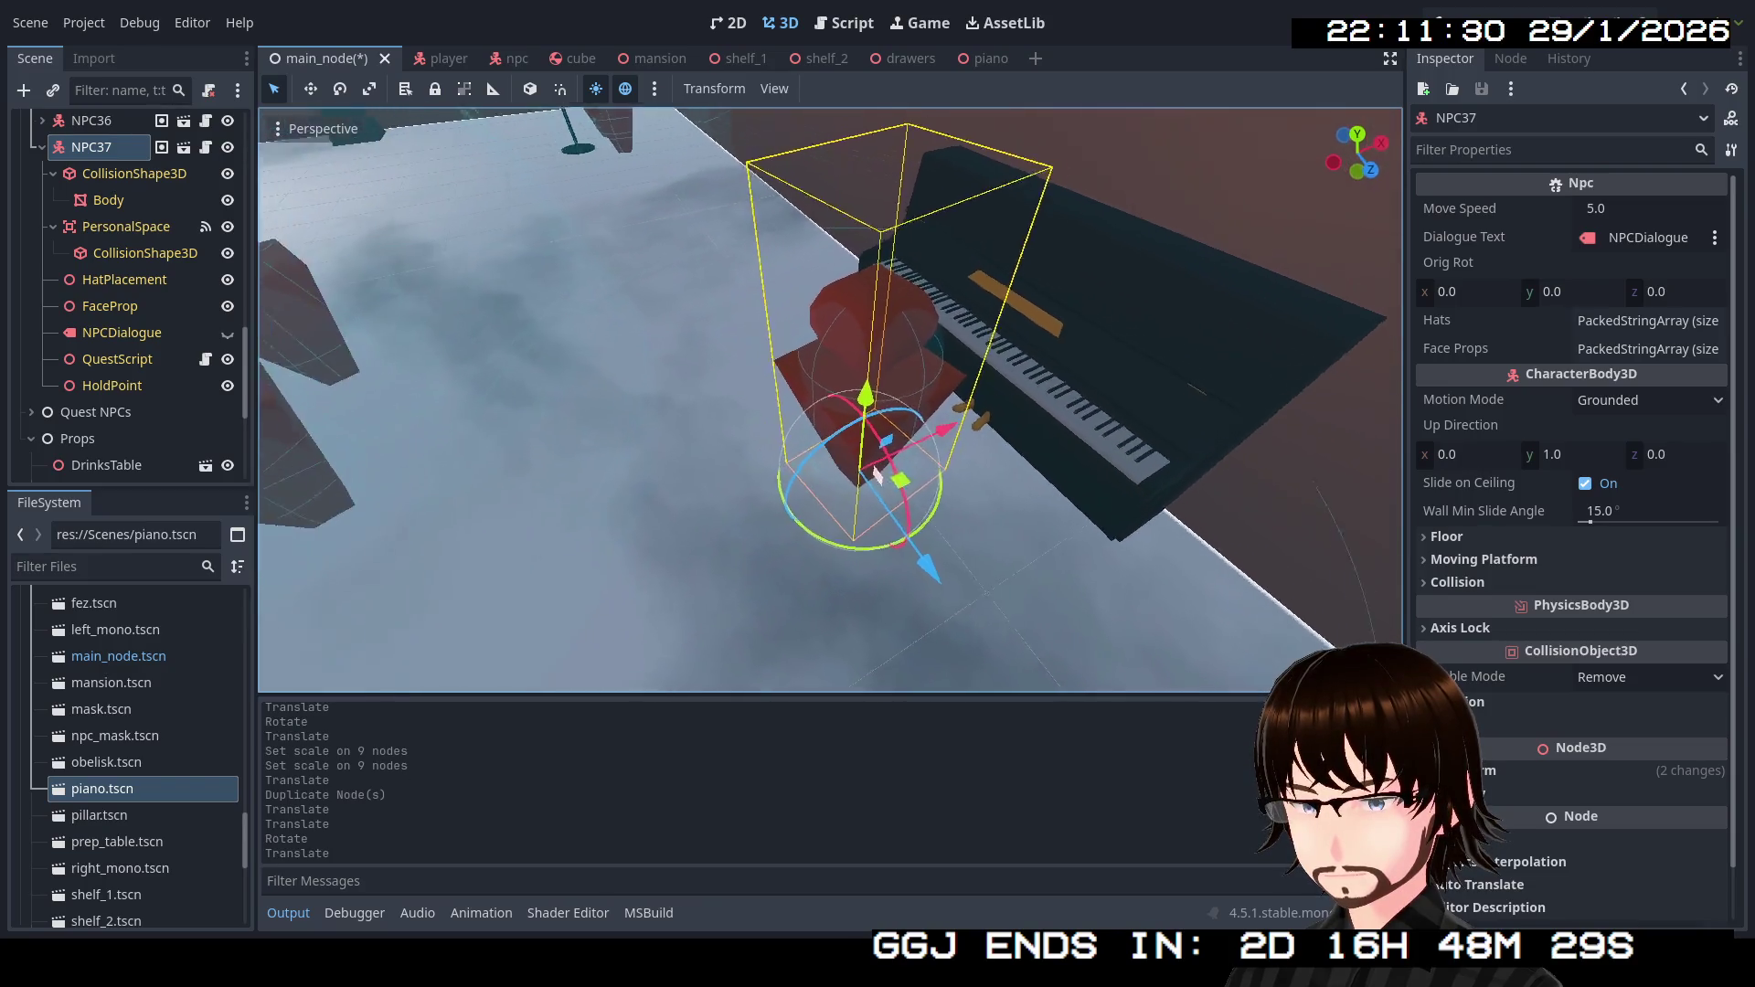
{"action": "mouse_move", "coordinate": [957, 508]}
{"action": "left_mouse_down"}
{"action": "mouse_move", "coordinate": [969, 526]}
{"action": "mouse_move", "coordinate": [845, 493]}
{"action": "left_mouse_up"}
{"action": "scroll", "coordinate": [968, 526], "scroll_direction": "down", "scroll_amount": 3}
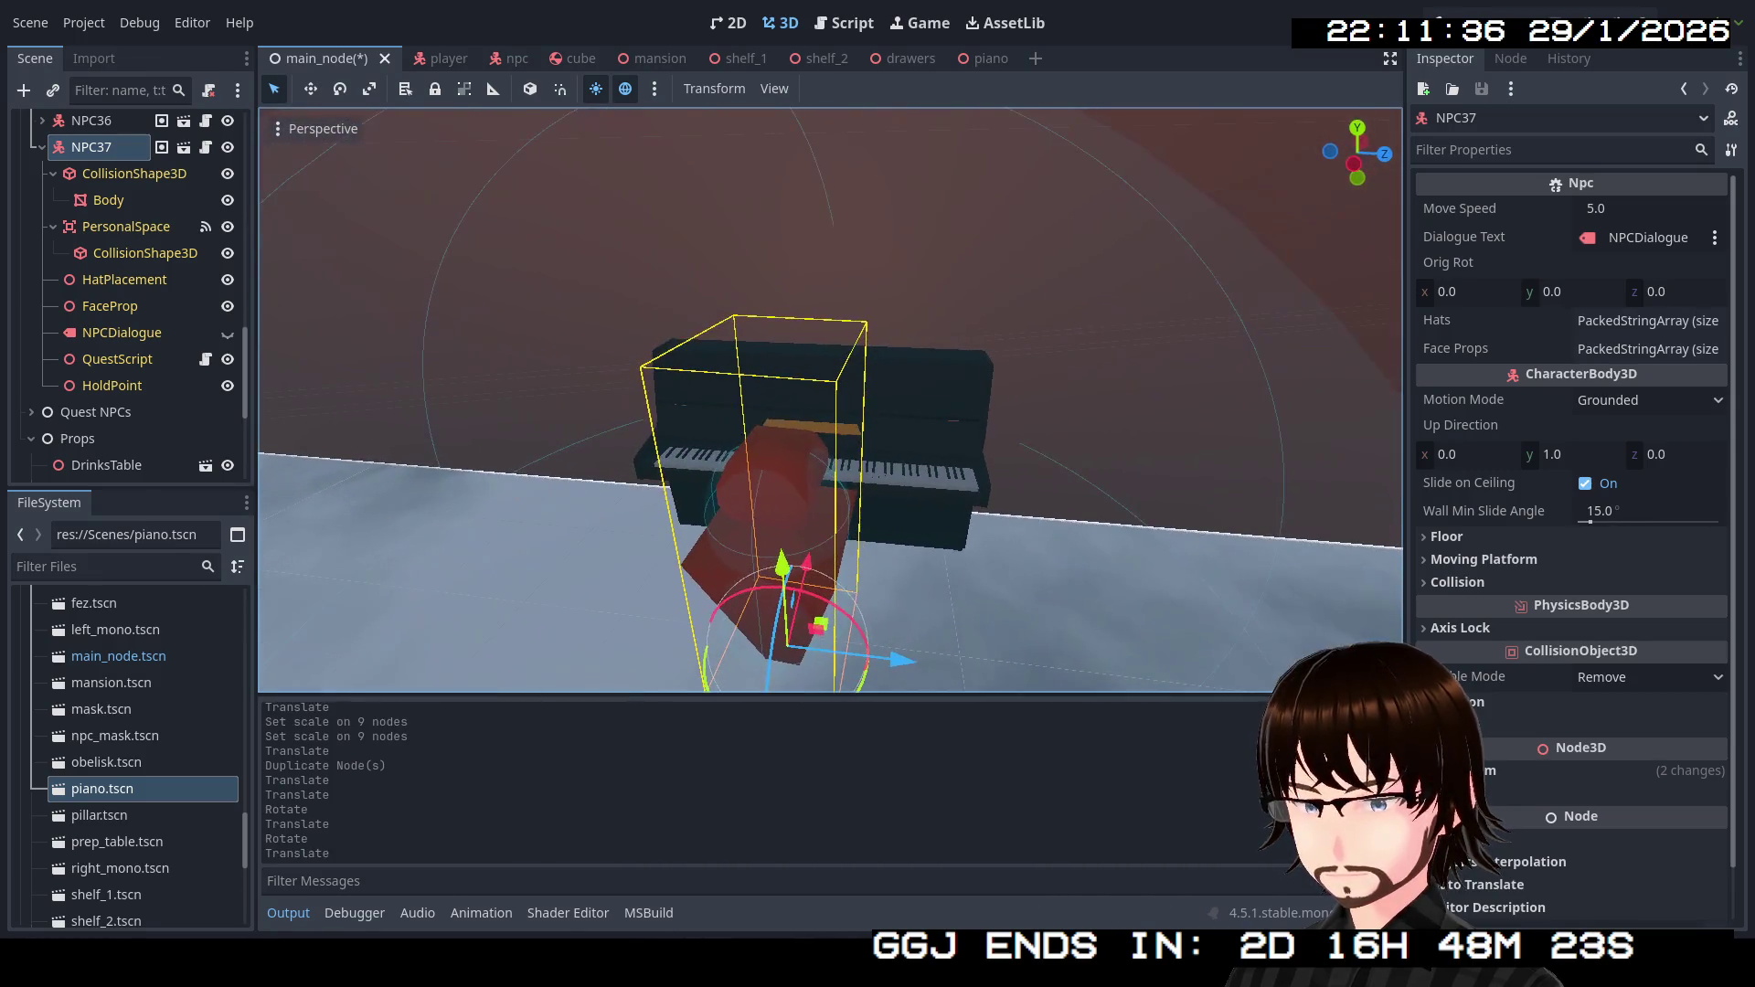
{"action": "left_click", "coordinate": [117, 359]}
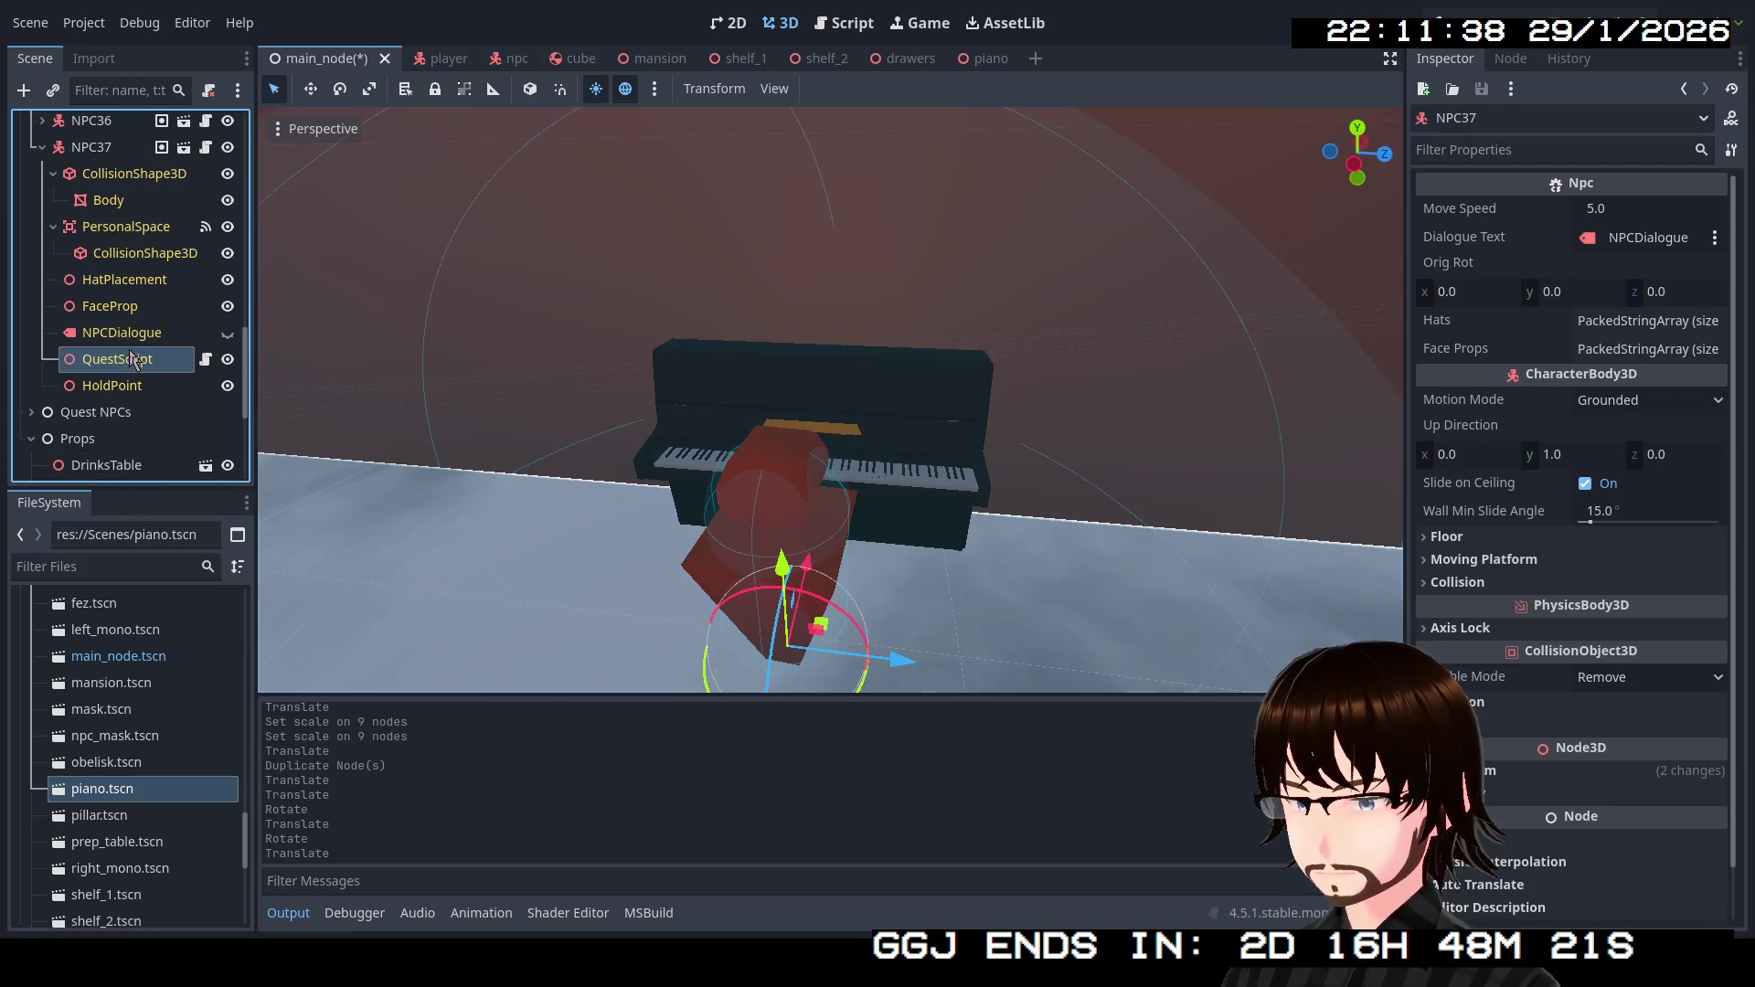
Replace NPC37's Quest Begin Text with "Don't bother me." and switch to the shelf_2 scene.
{"action": "left_click", "coordinate": [1648, 205]}
{"action": "key", "text": "ctrl+a"}
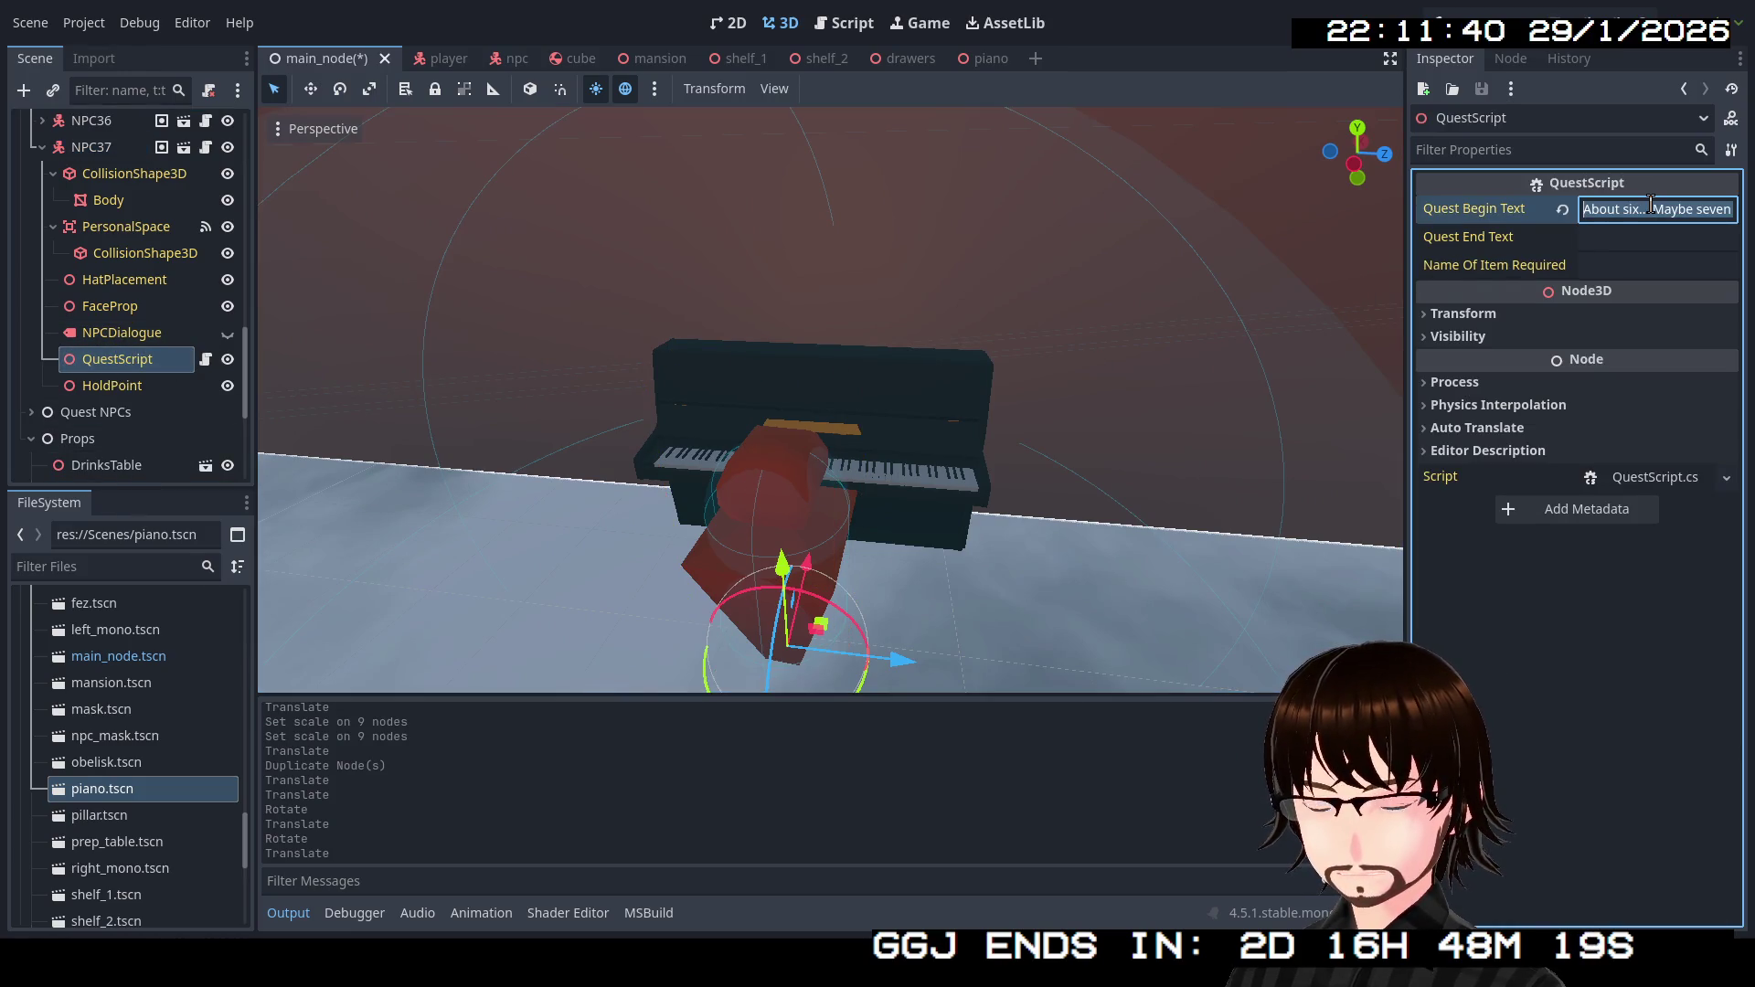
{"action": "key", "text": "BackSpace"}
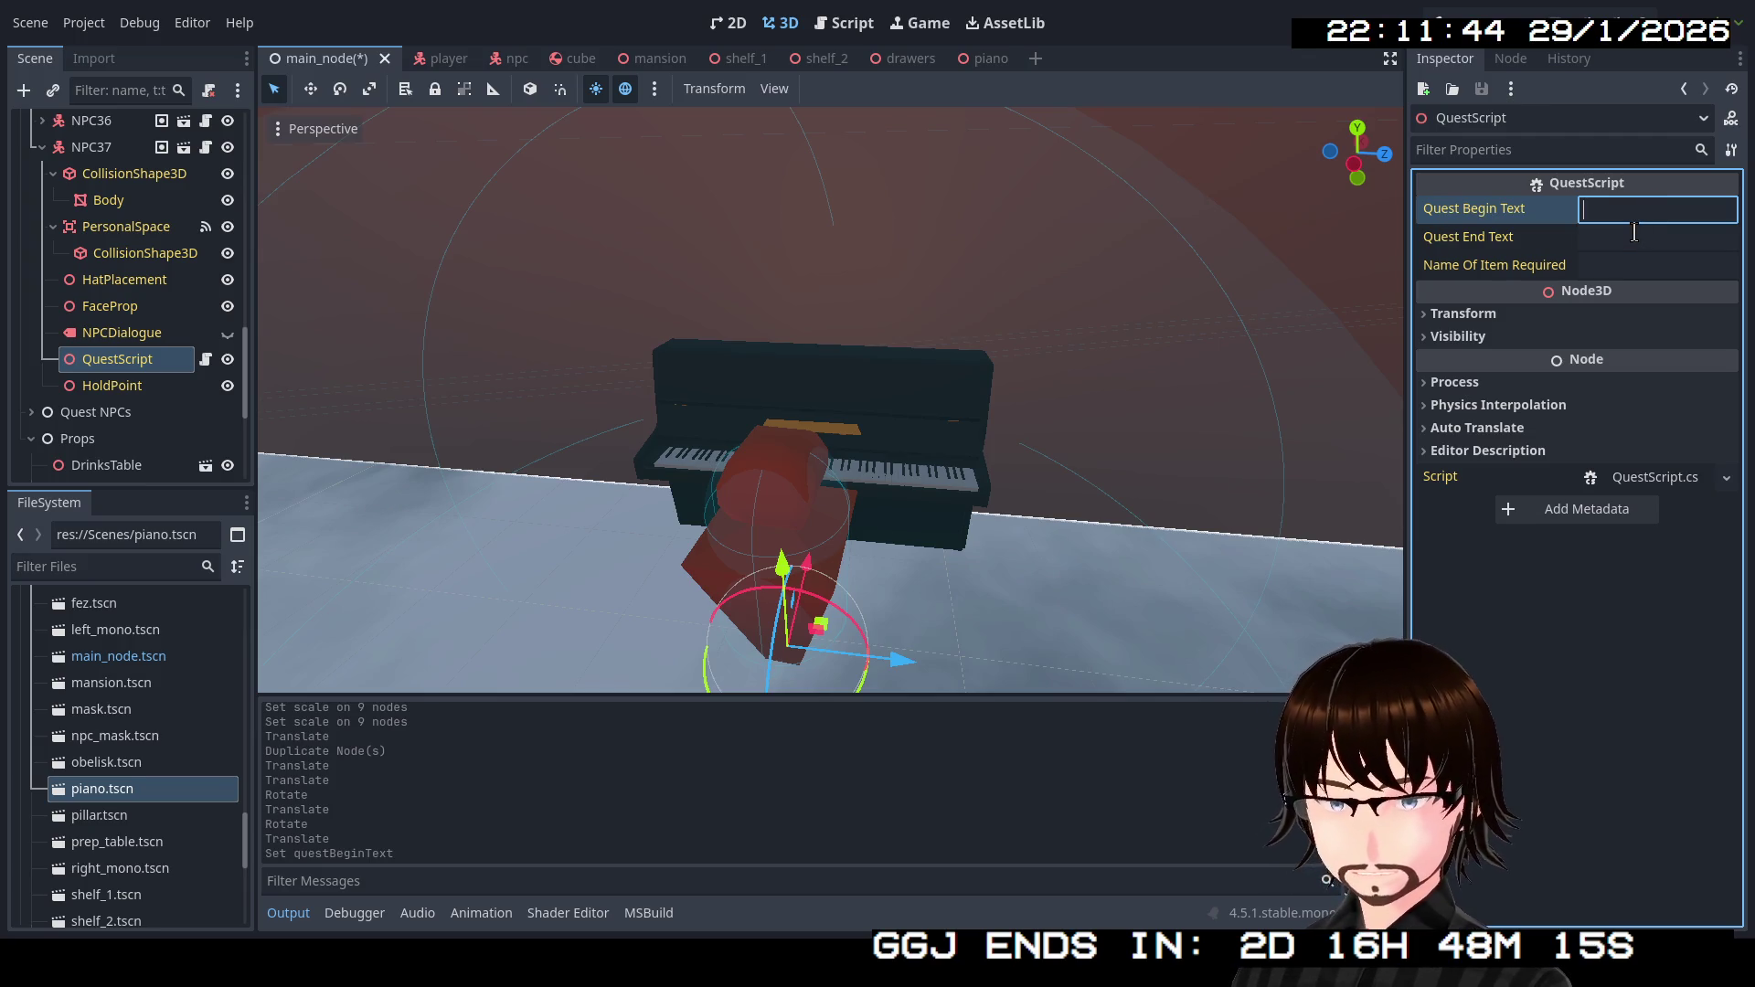
{"action": "type", "text": "Don't bother me."}
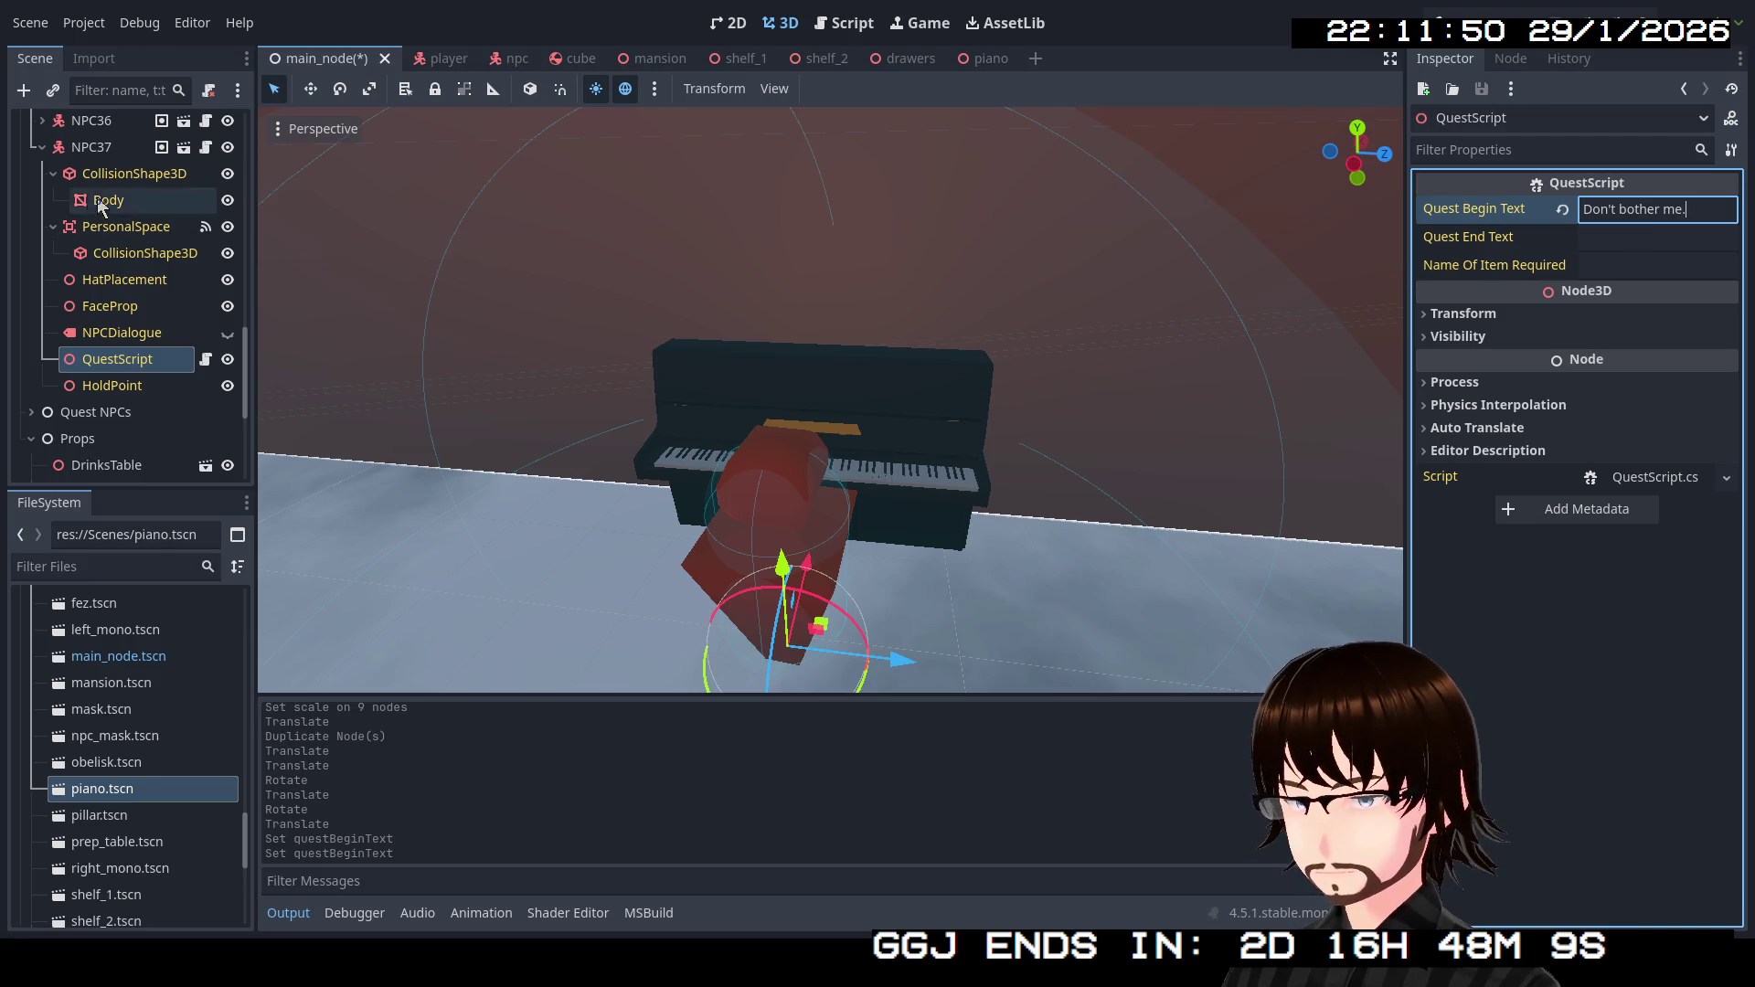
{"action": "left_click", "coordinate": [42, 146]}
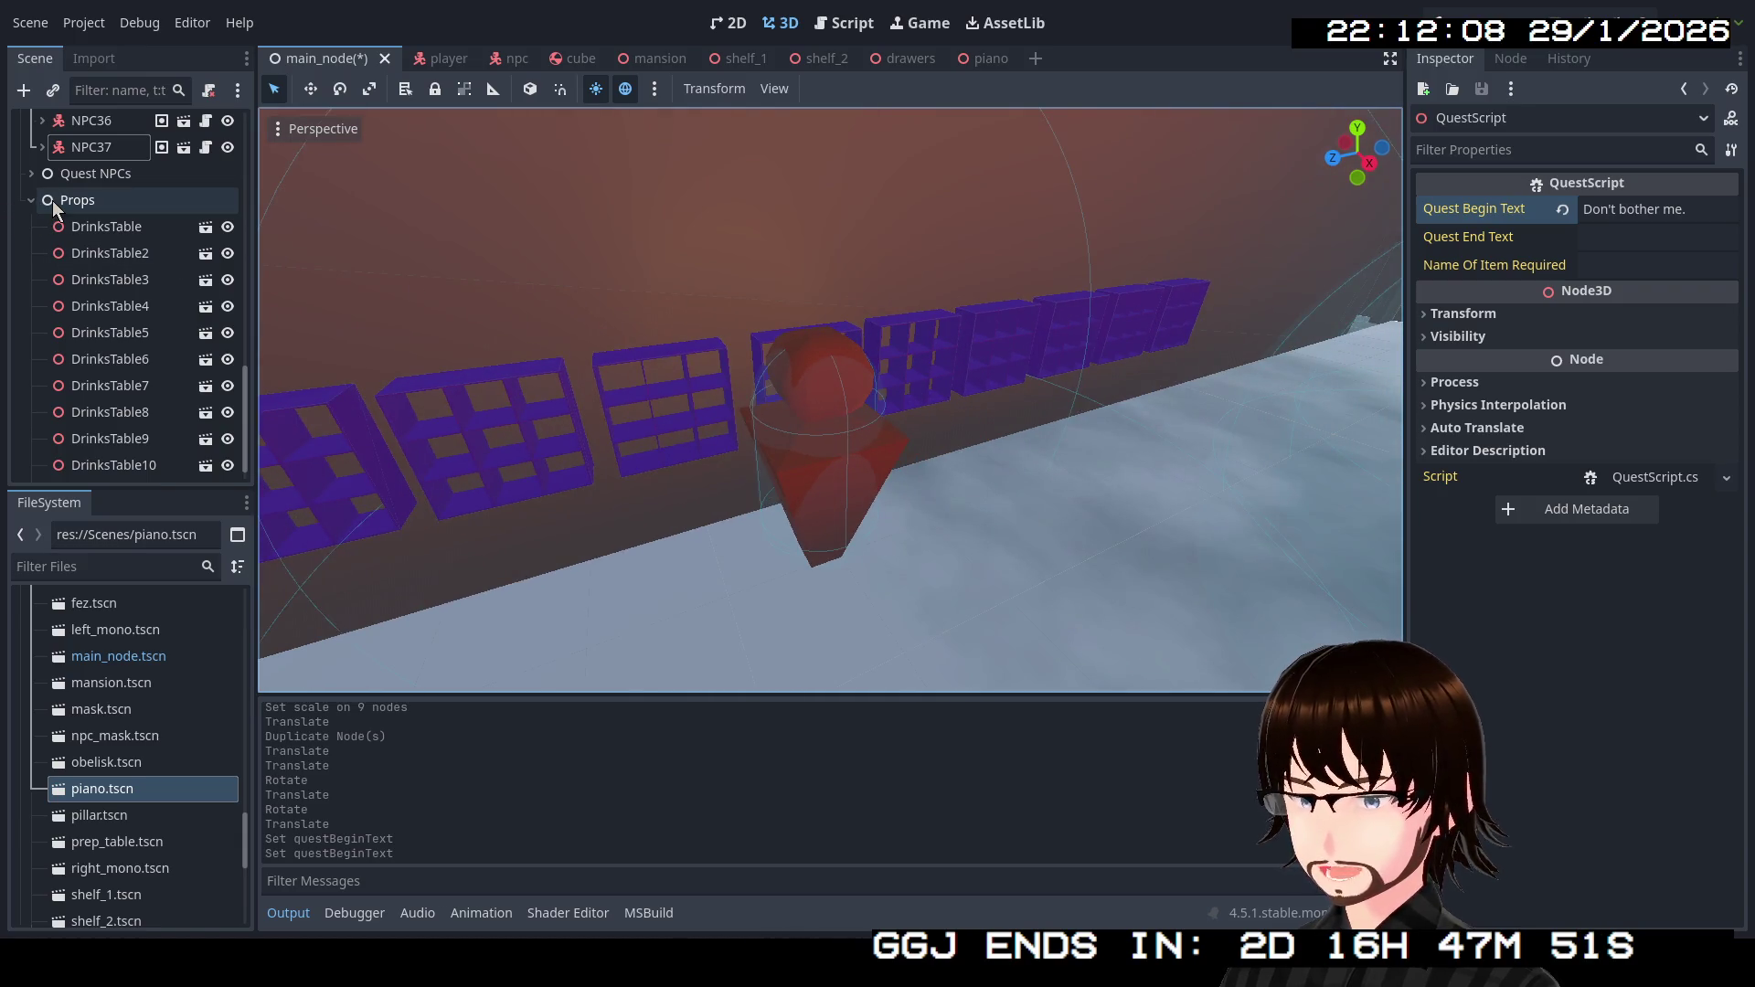
{"action": "left_click", "coordinate": [801, 66]}
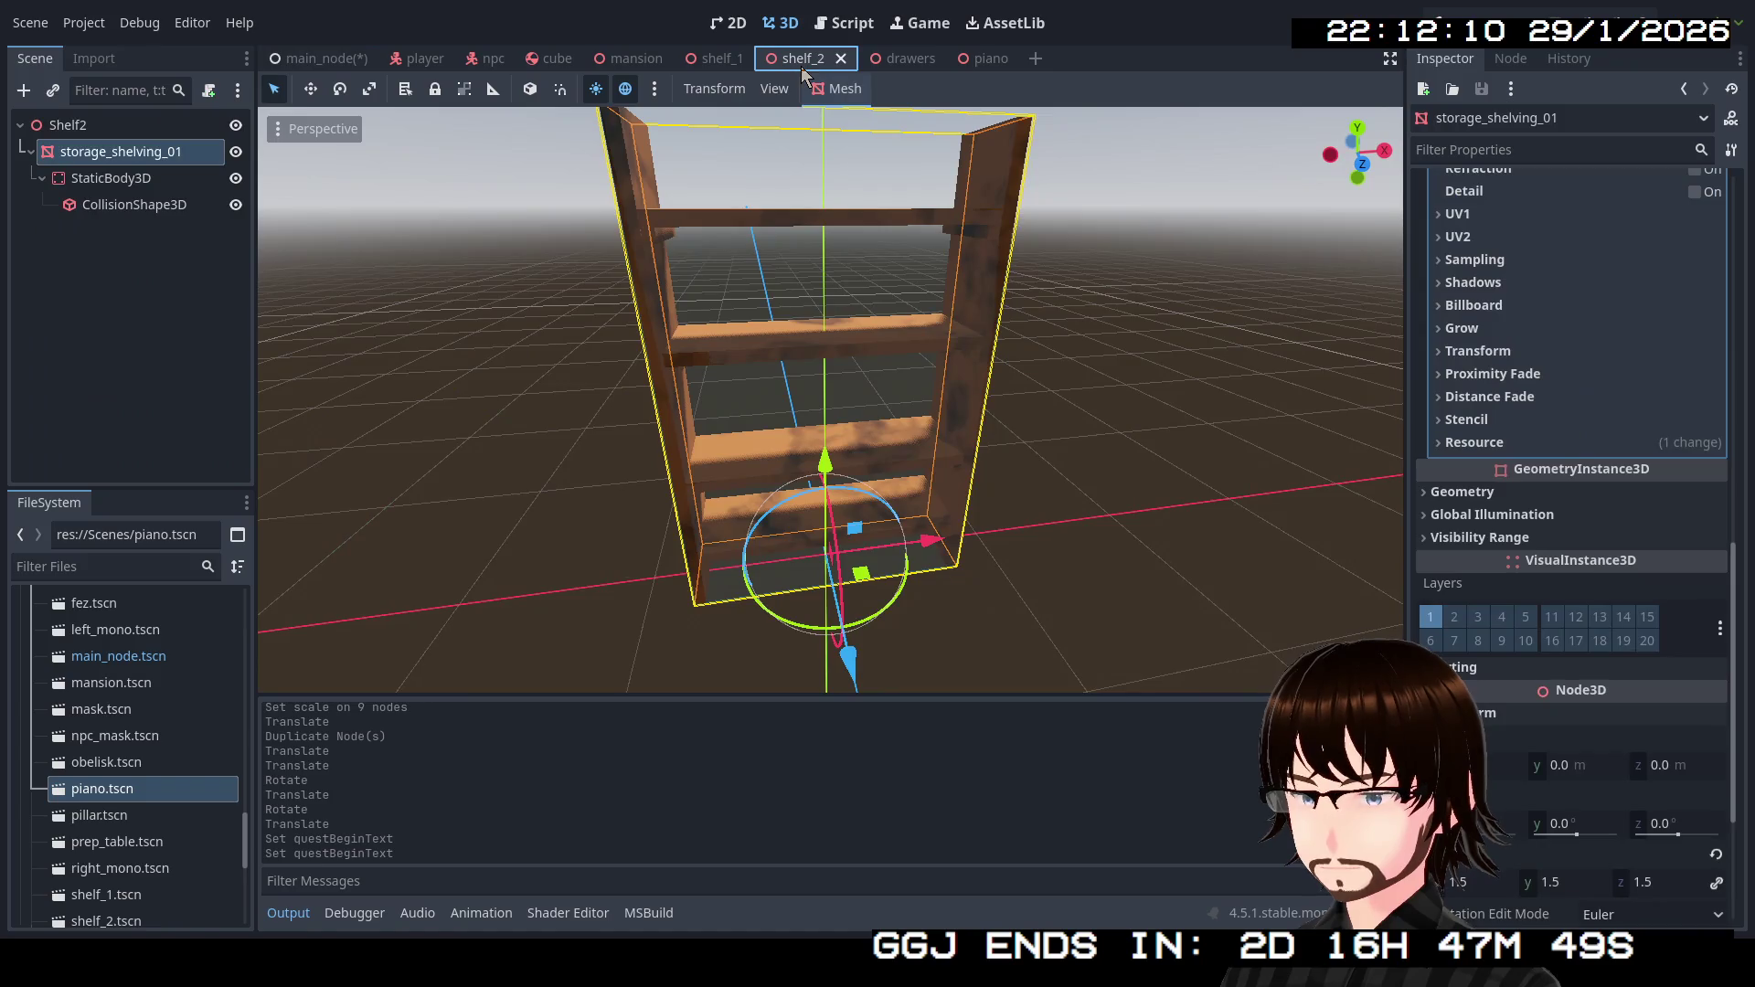
Open shelf_1 and orbit to view the shelving unit head-on.
{"action": "left_click", "coordinate": [730, 60]}
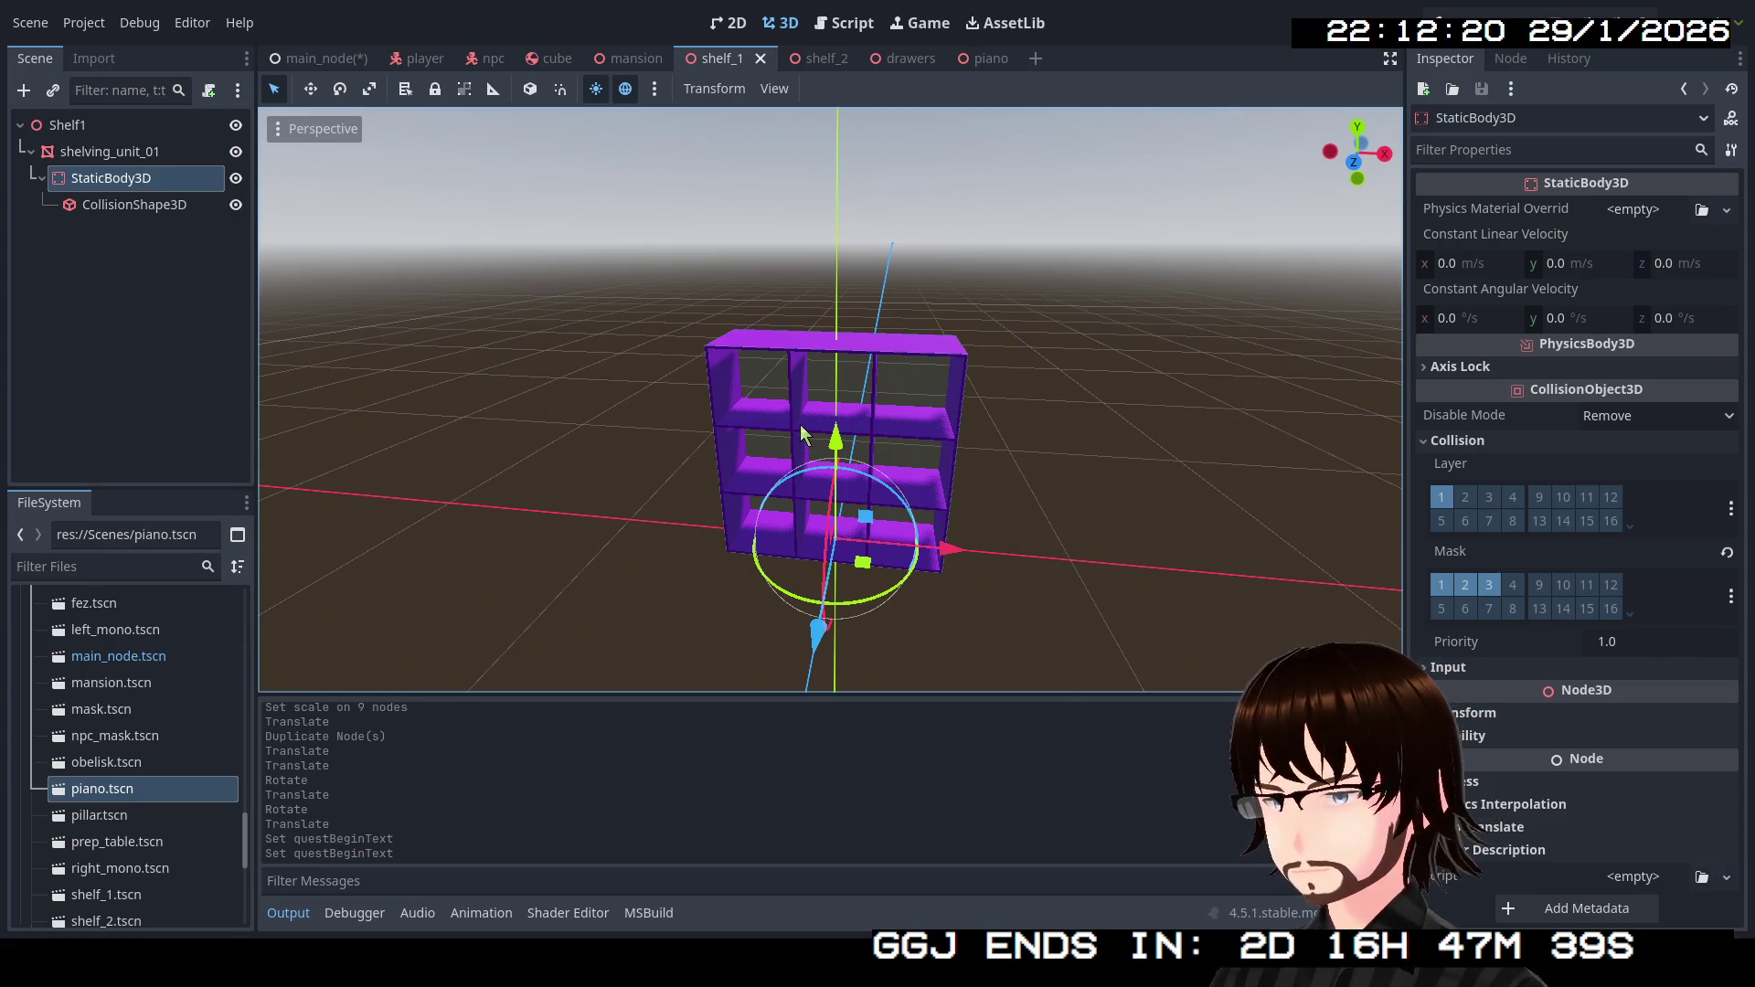
{"action": "left_click", "coordinate": [146, 283]}
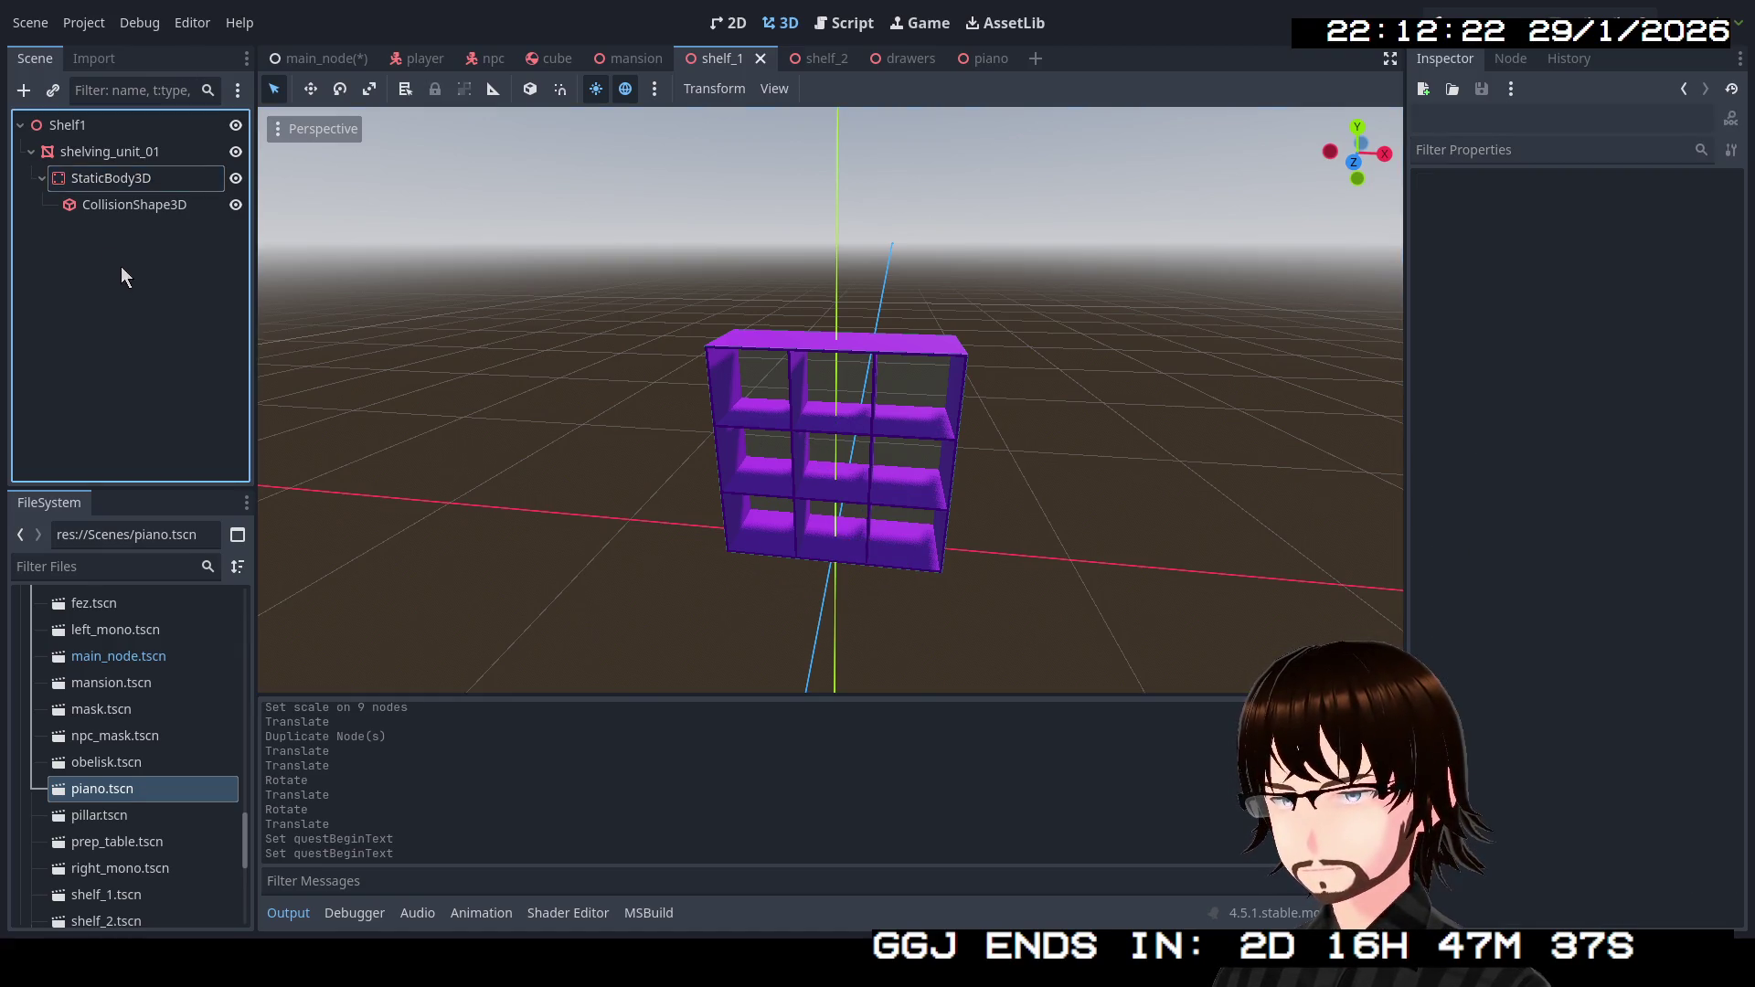
{"action": "left_click", "coordinate": [28, 153]}
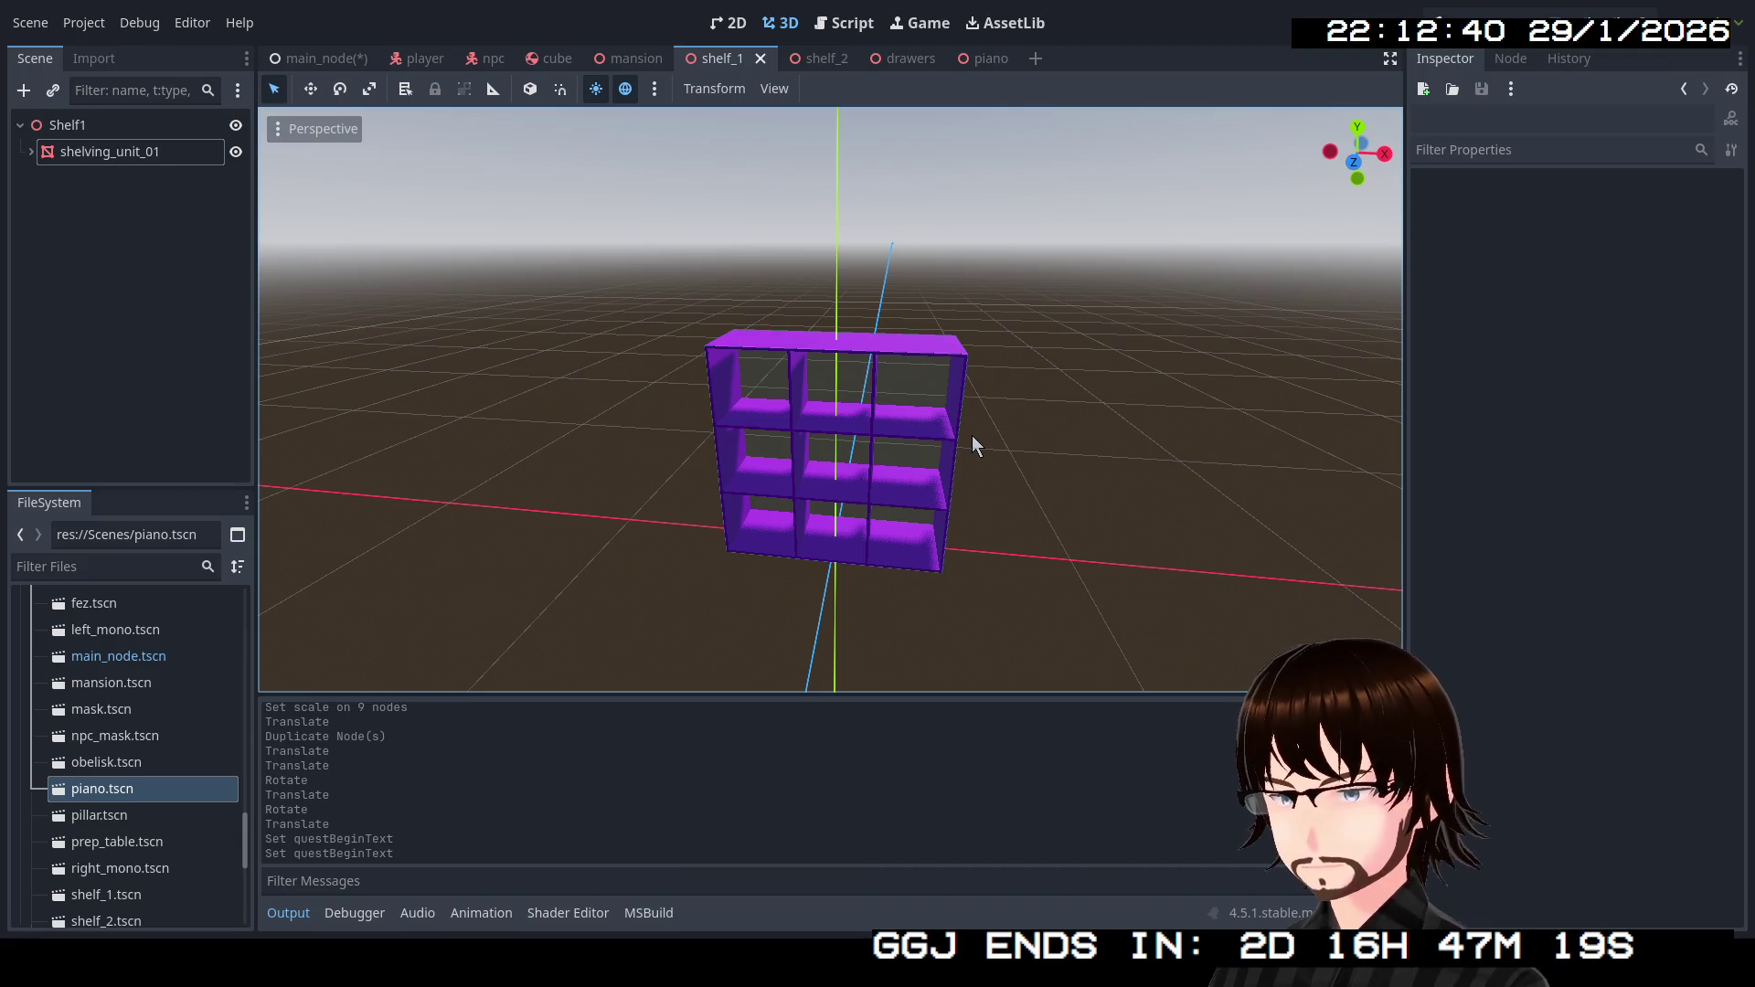
{"action": "left_click_drag", "start_coordinate": [973, 435], "coordinate": [896, 425]}
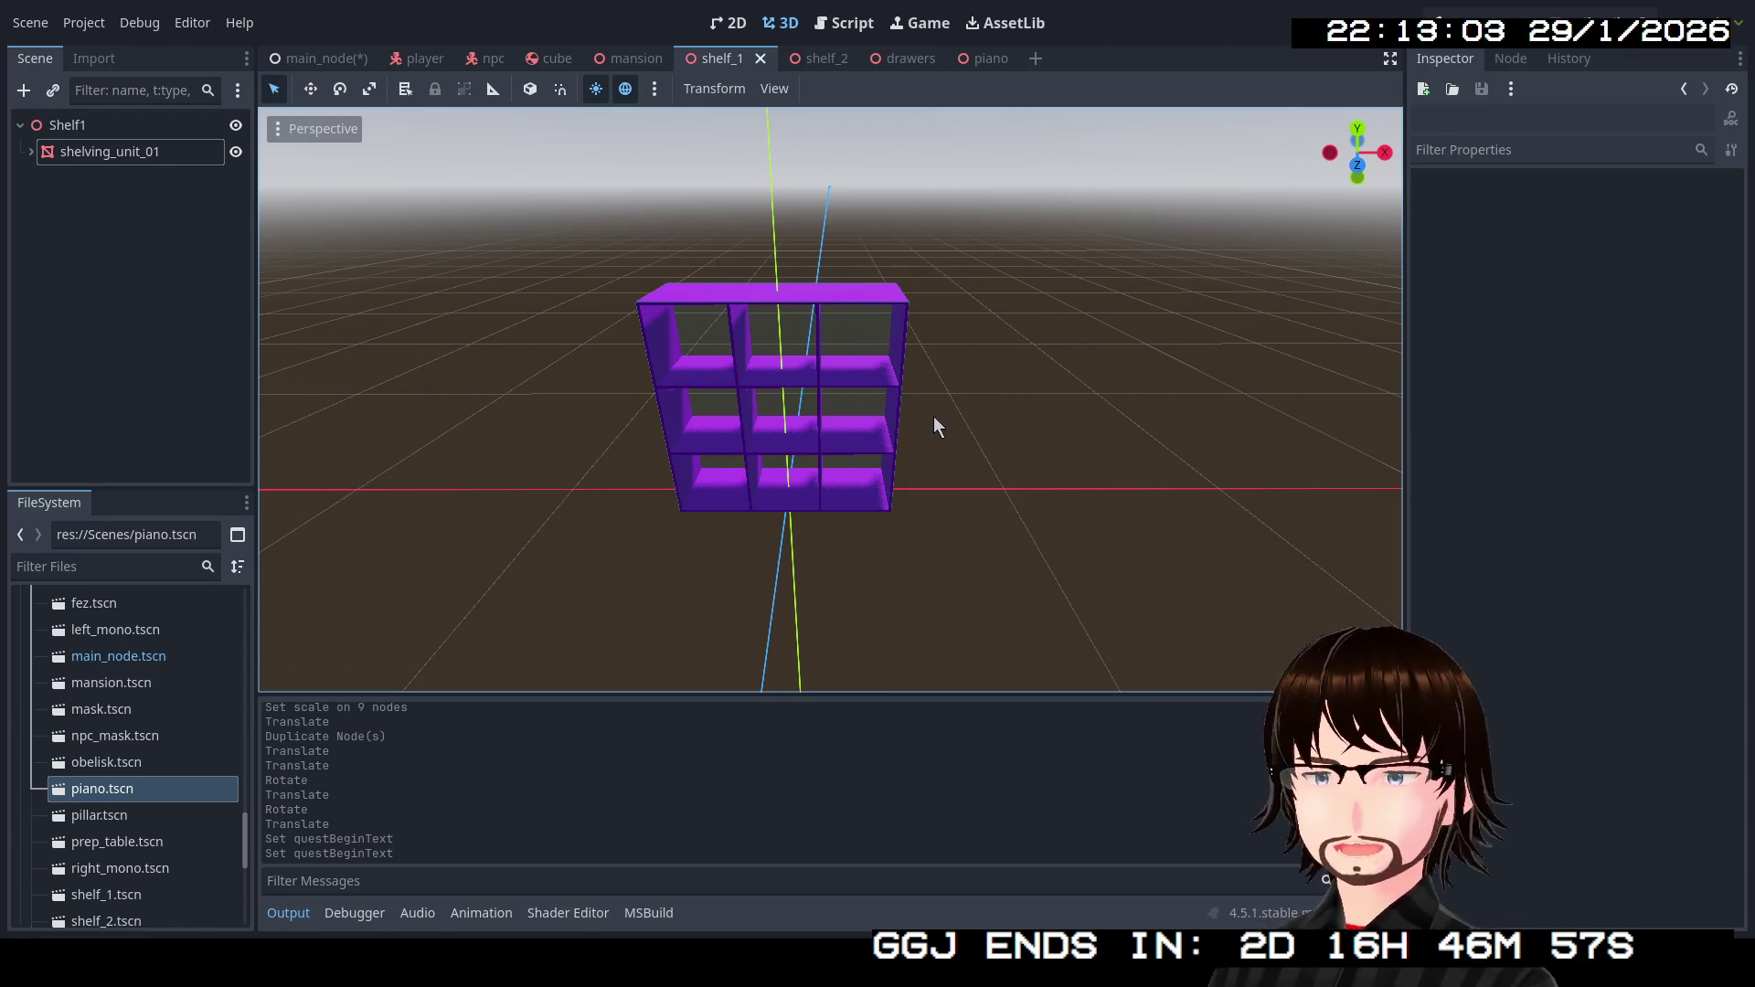
{"action": "left_click_drag", "start_coordinate": [905, 428], "coordinate": [937, 426]}
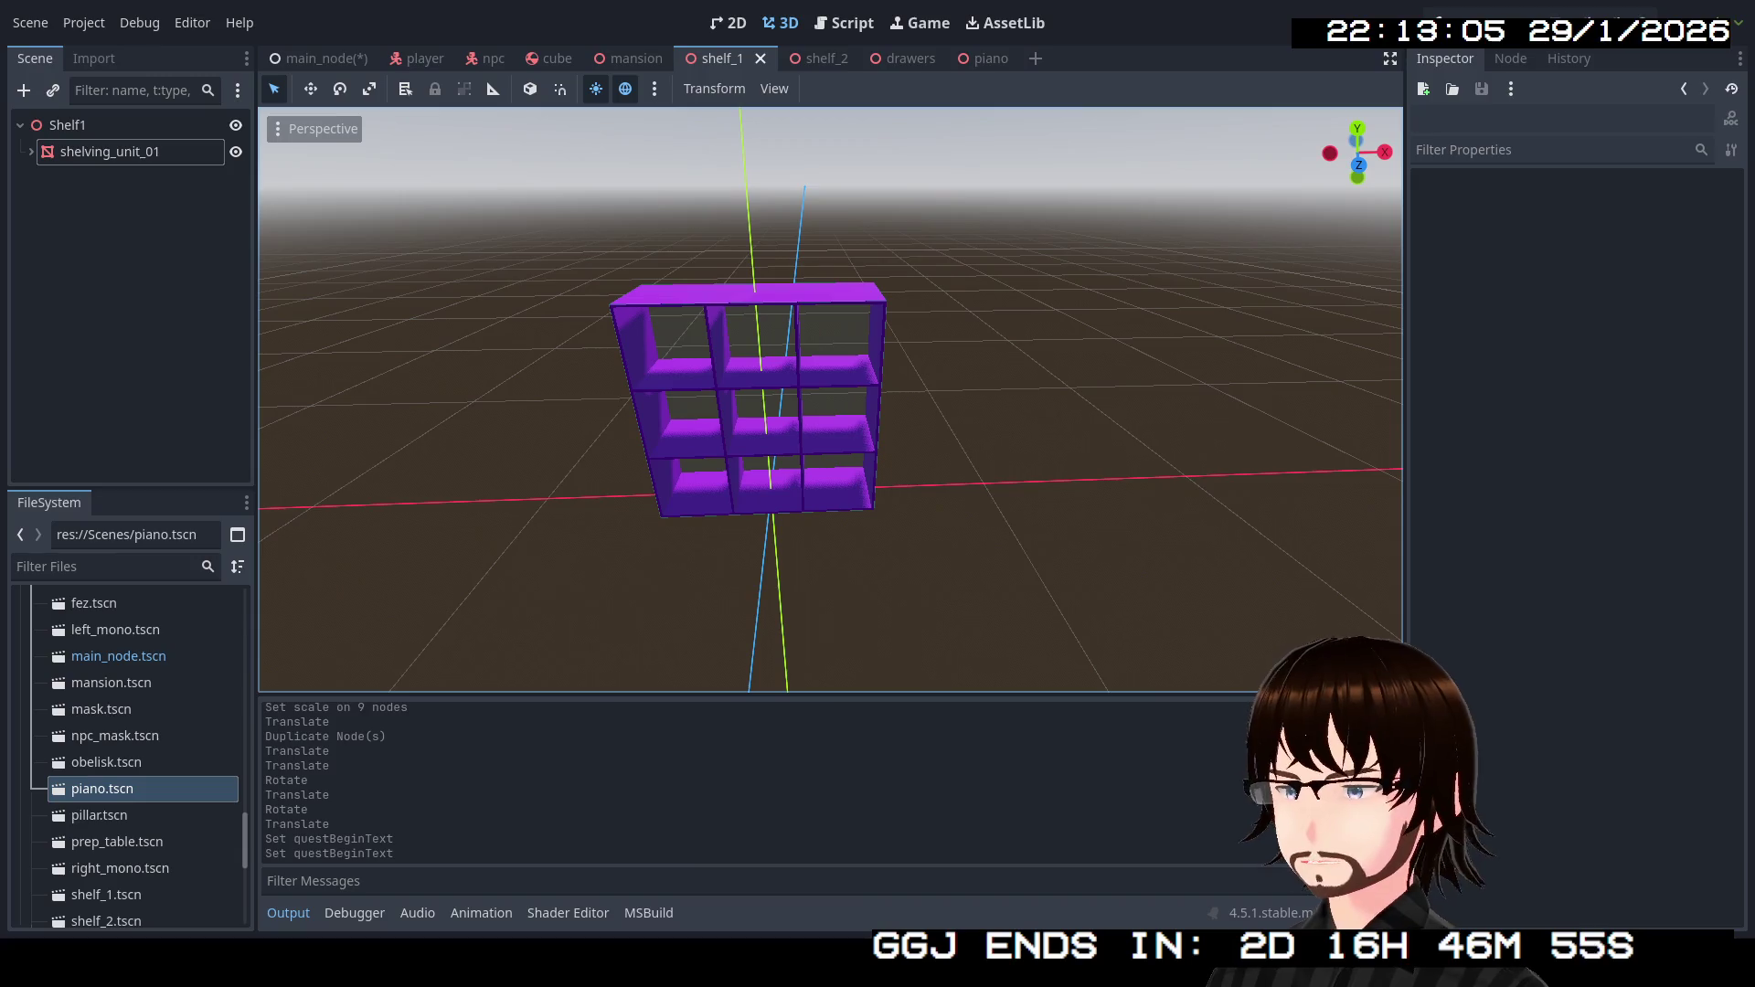
Scale shelving_unit_01 to 1.4 on all axes and save shelf_1.
{"action": "left_click", "coordinate": [124, 152]}
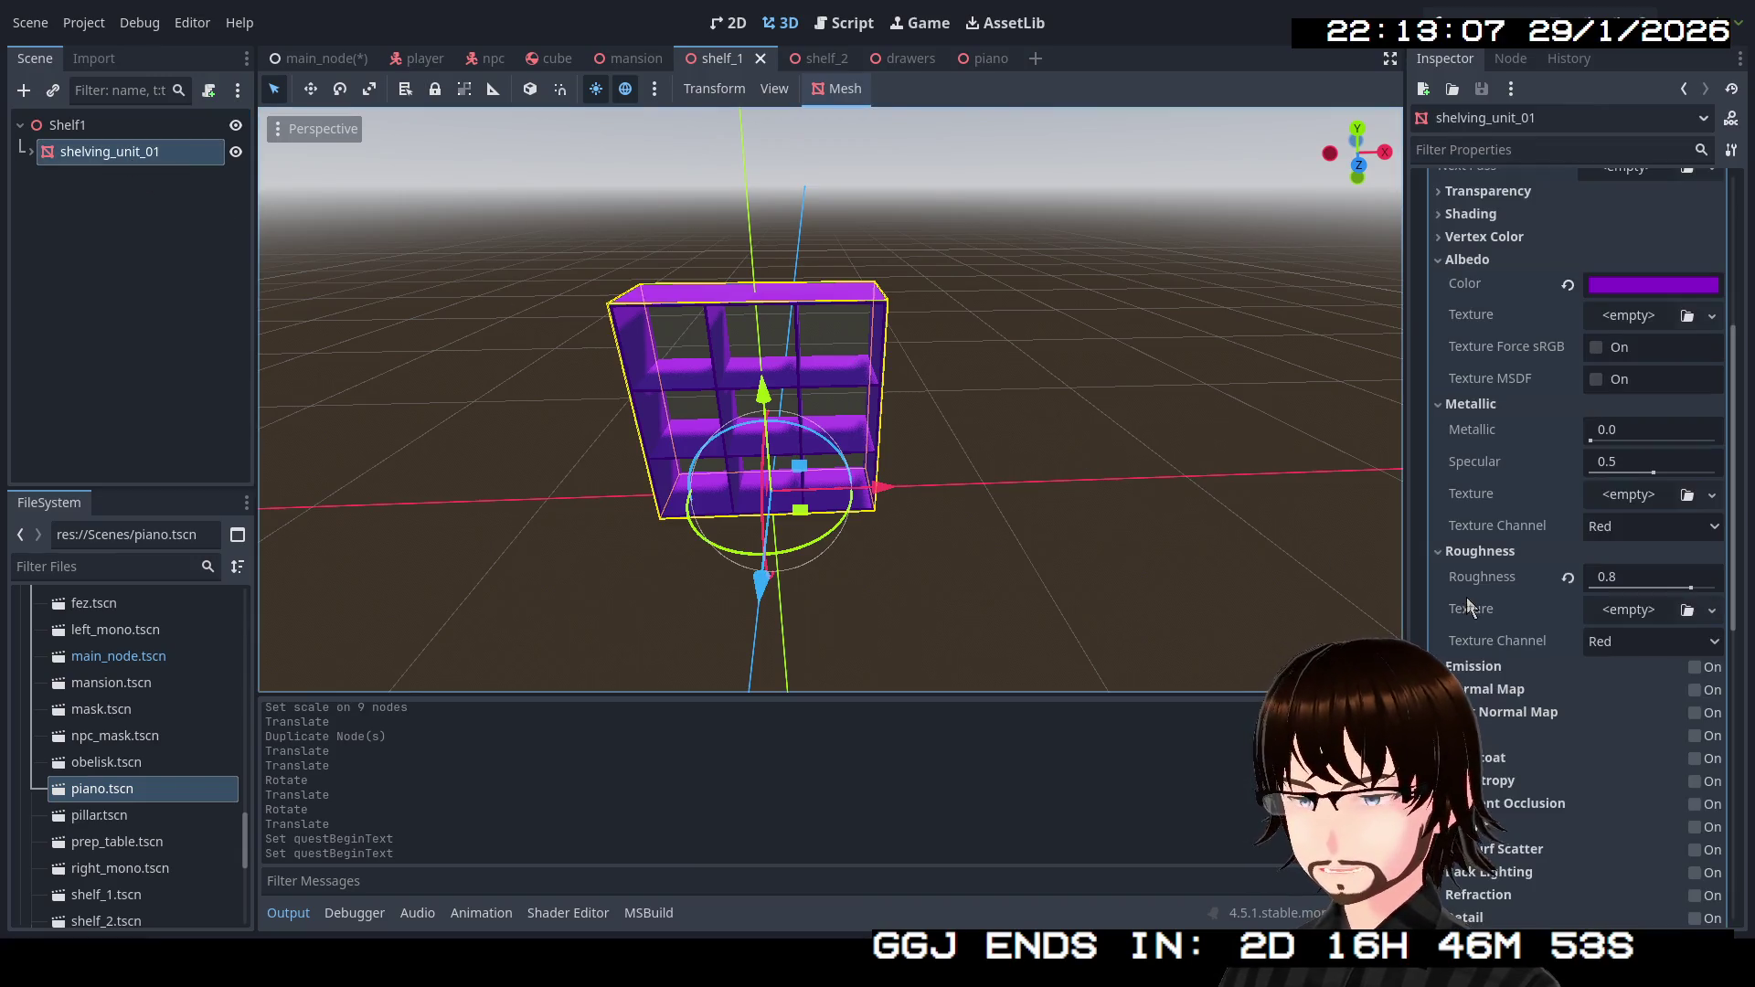
{"action": "scroll", "coordinate": [1545, 616], "scroll_direction": "down", "scroll_amount": 8}
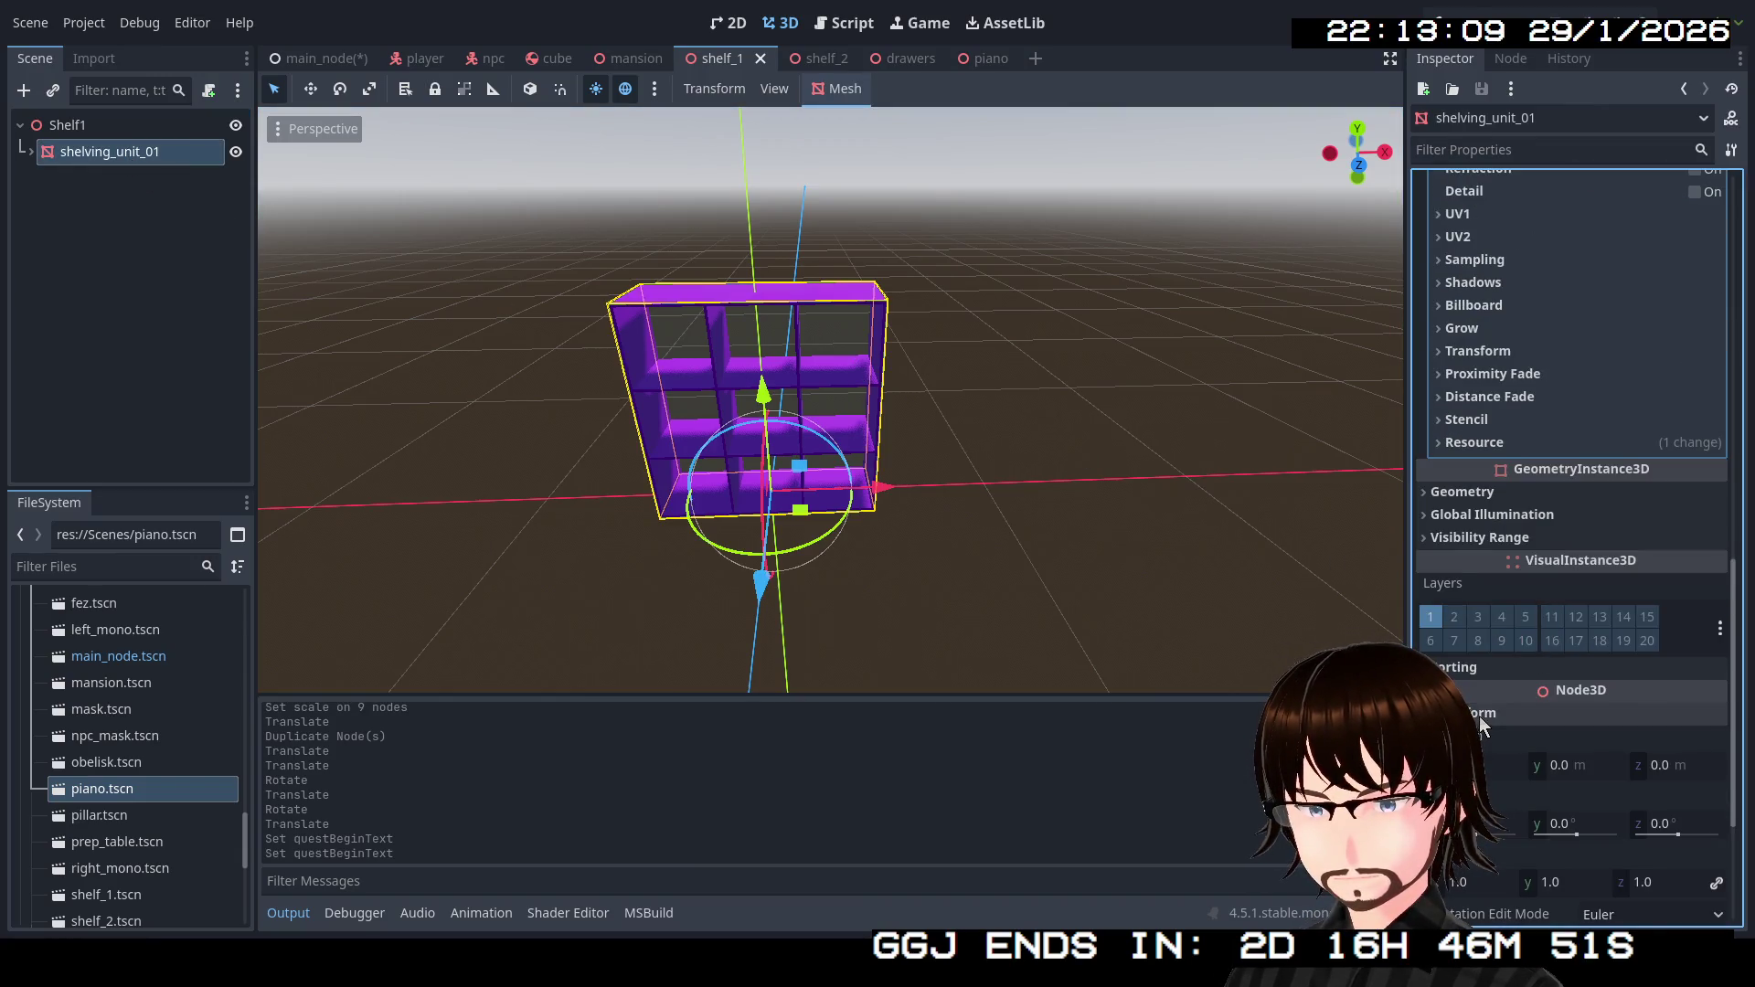
{"action": "left_click", "coordinate": [1478, 880]}
{"action": "key", "text": "BackSpace"}
{"action": "type", "text": "1.4"}
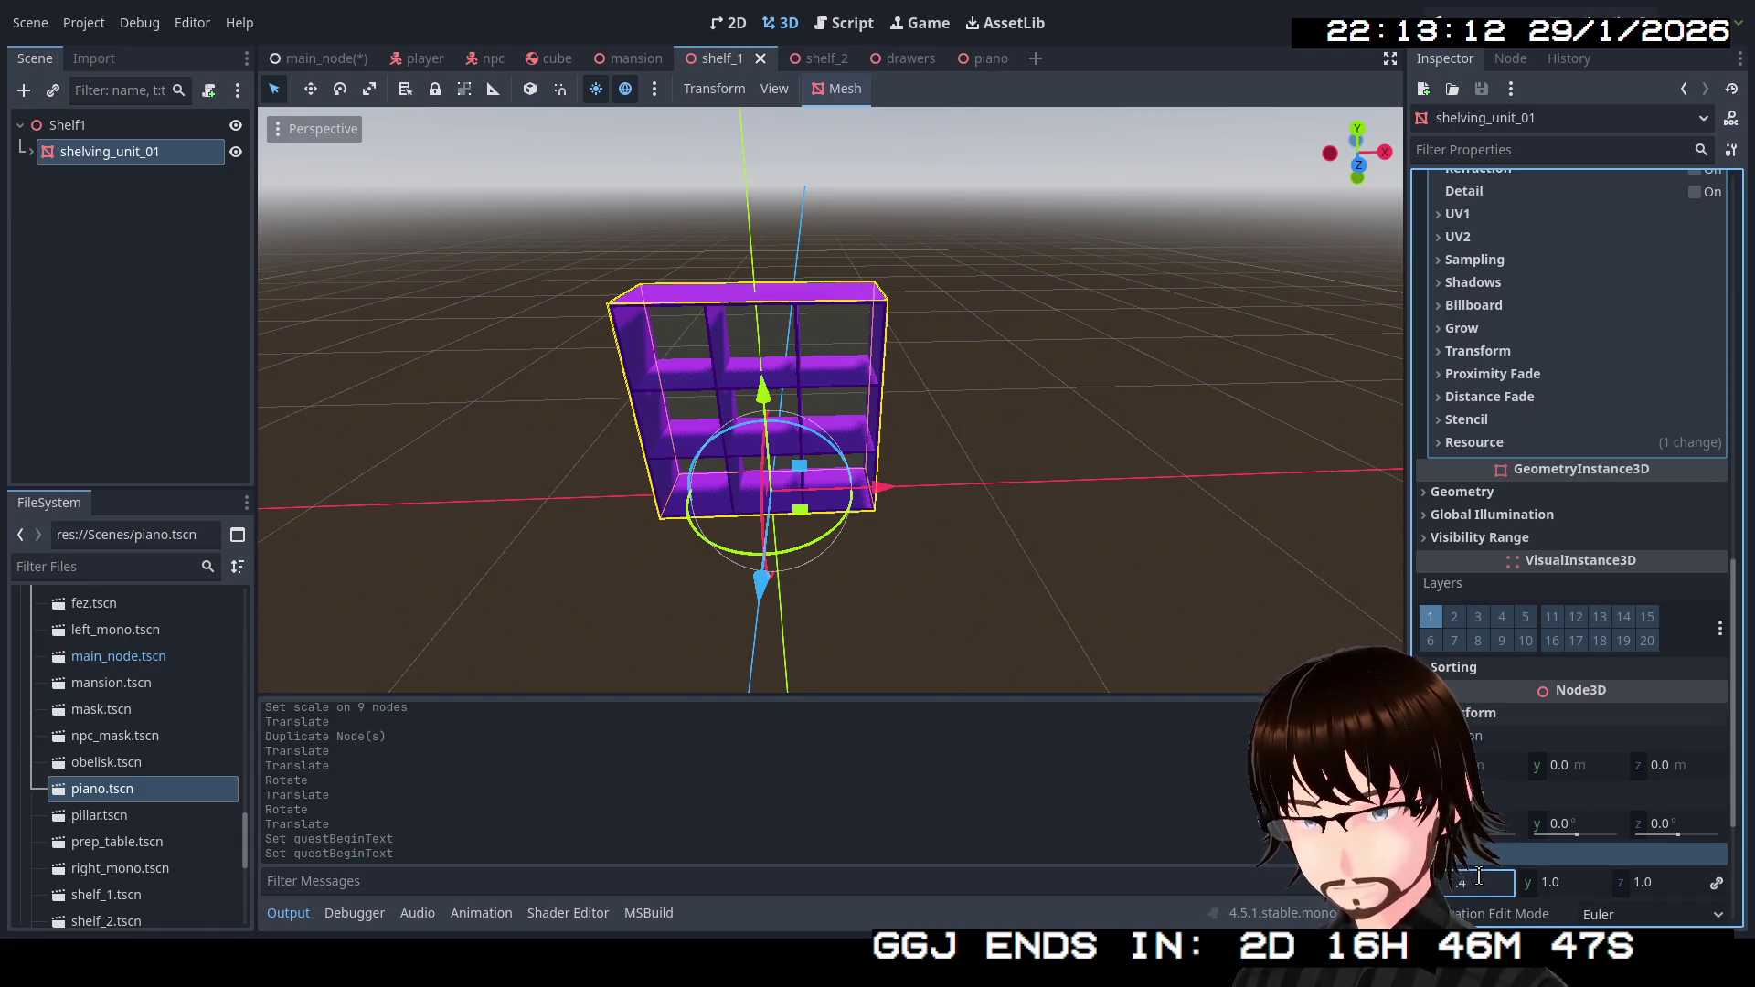
{"action": "key", "text": "Return"}
{"action": "key", "text": "ctrl+s"}
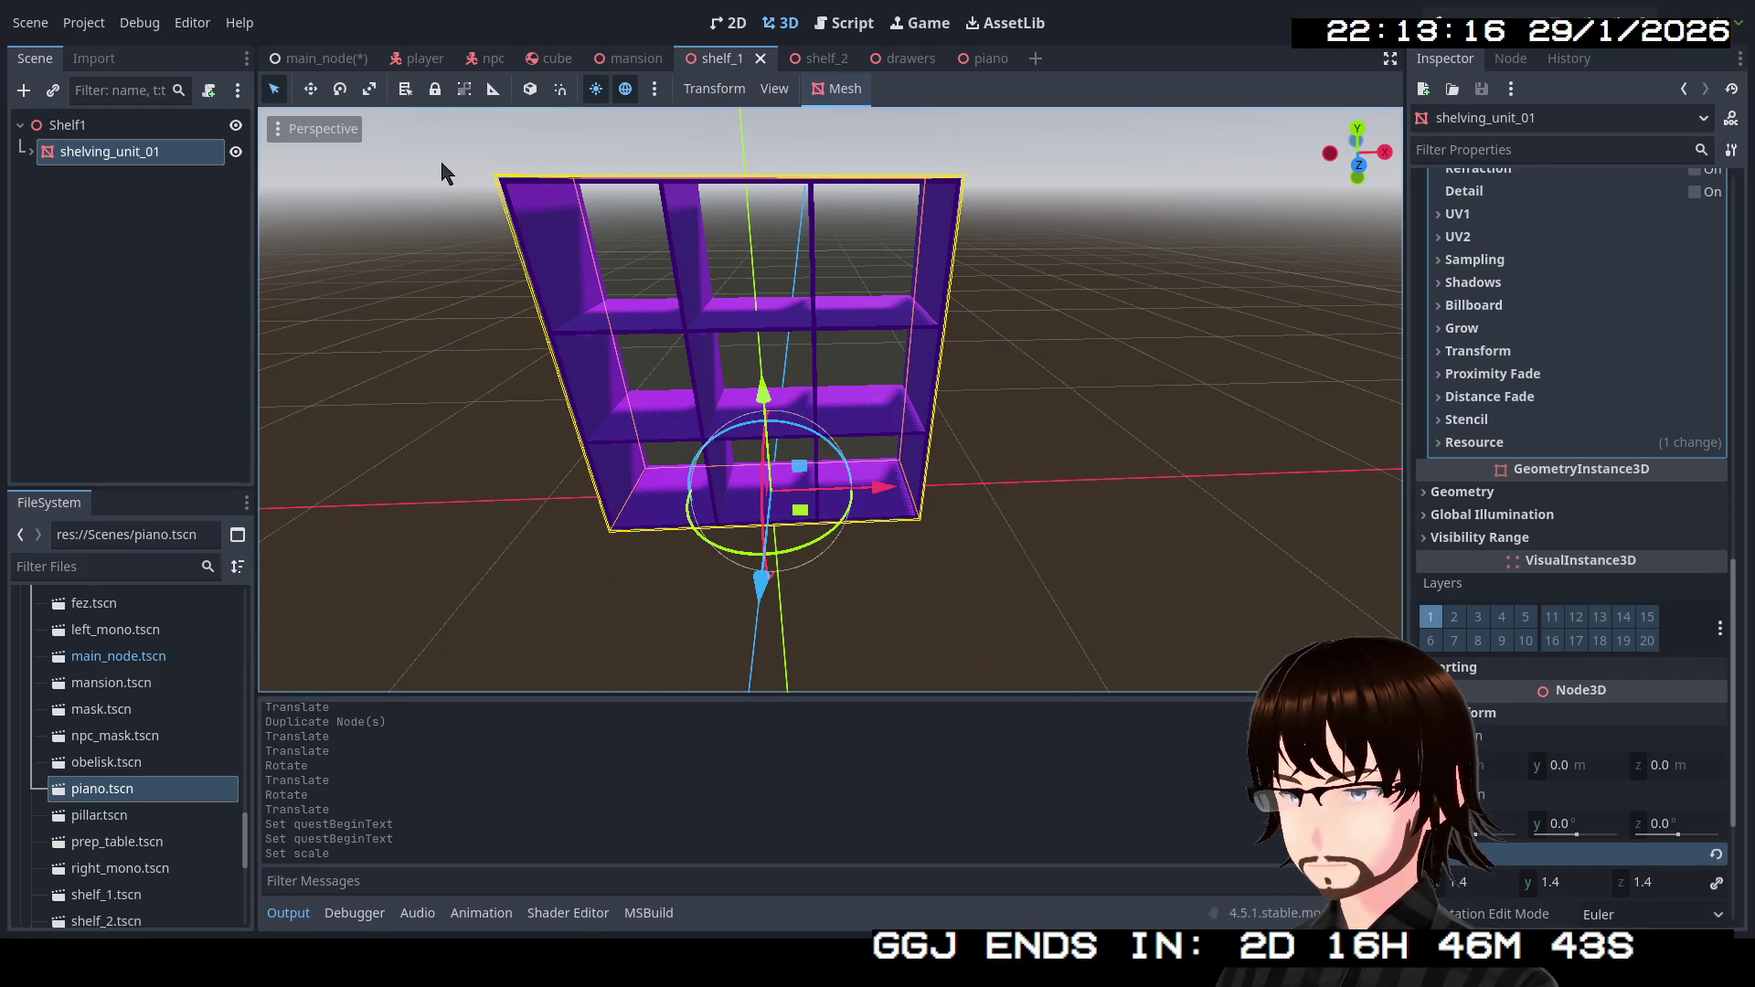
Check shelving_unit_01's children, then return to main_node via the shelf_2 tab.
{"action": "left_click", "coordinate": [32, 151]}
{"action": "left_click", "coordinate": [32, 151]}
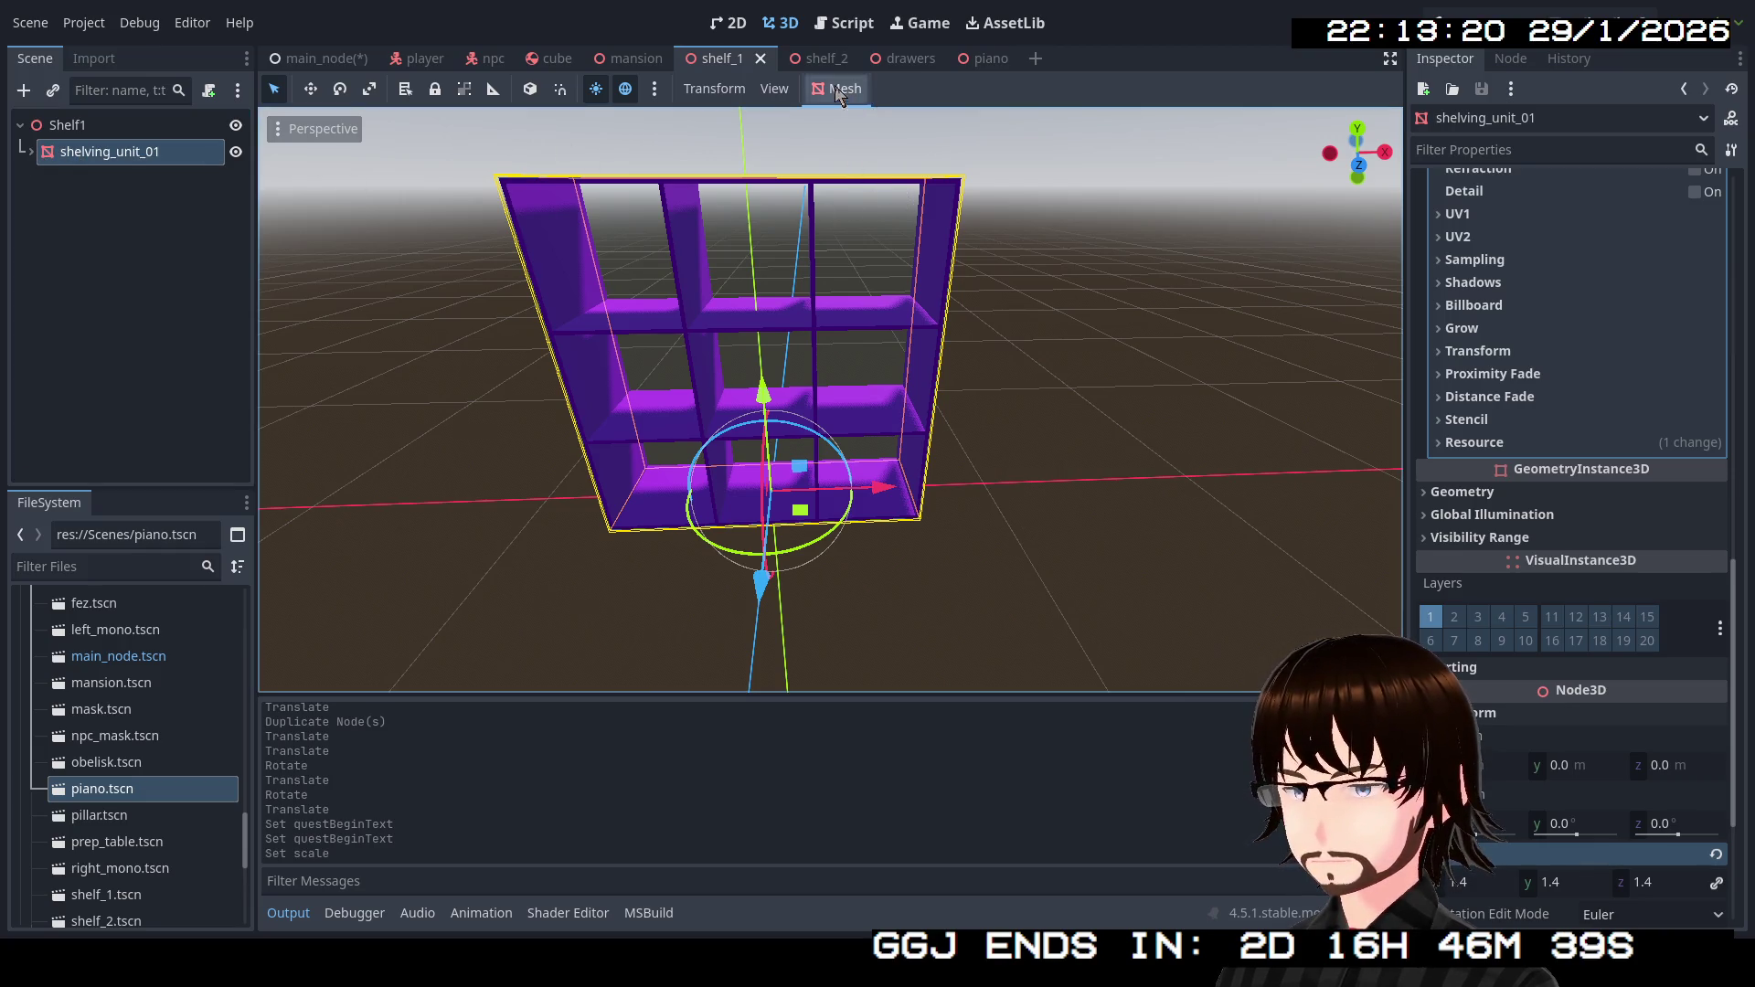
{"action": "left_click", "coordinate": [800, 70]}
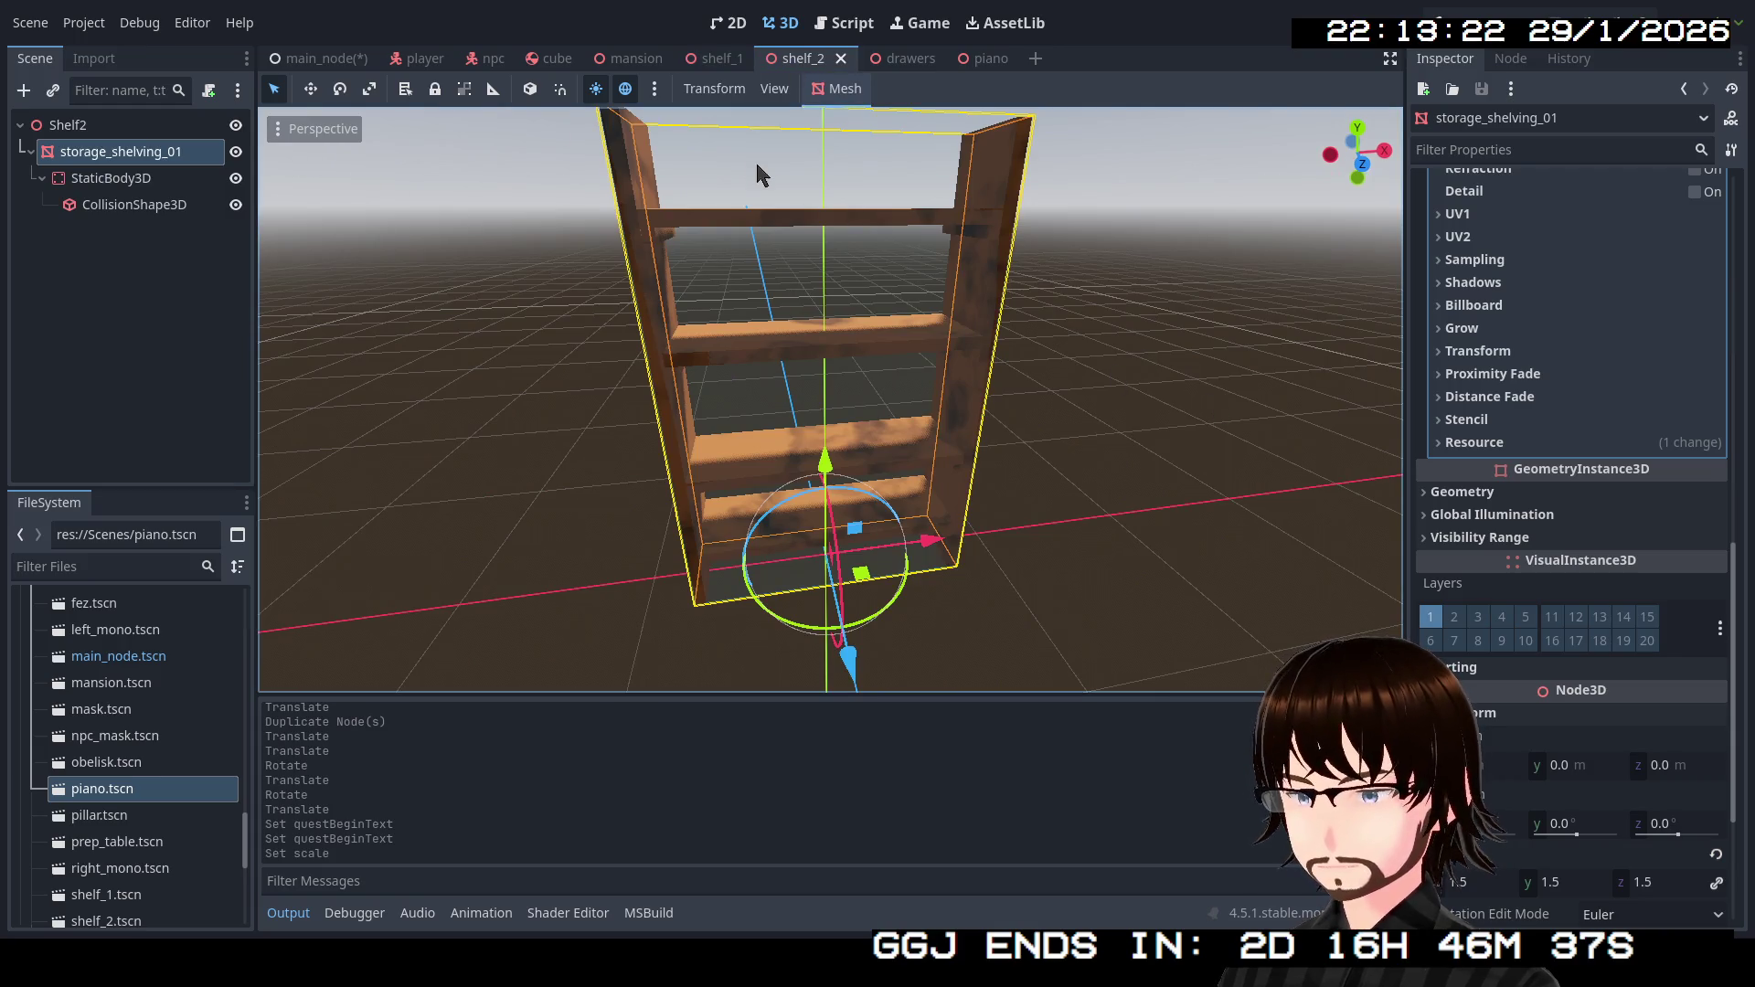
{"action": "left_click", "coordinate": [343, 58]}
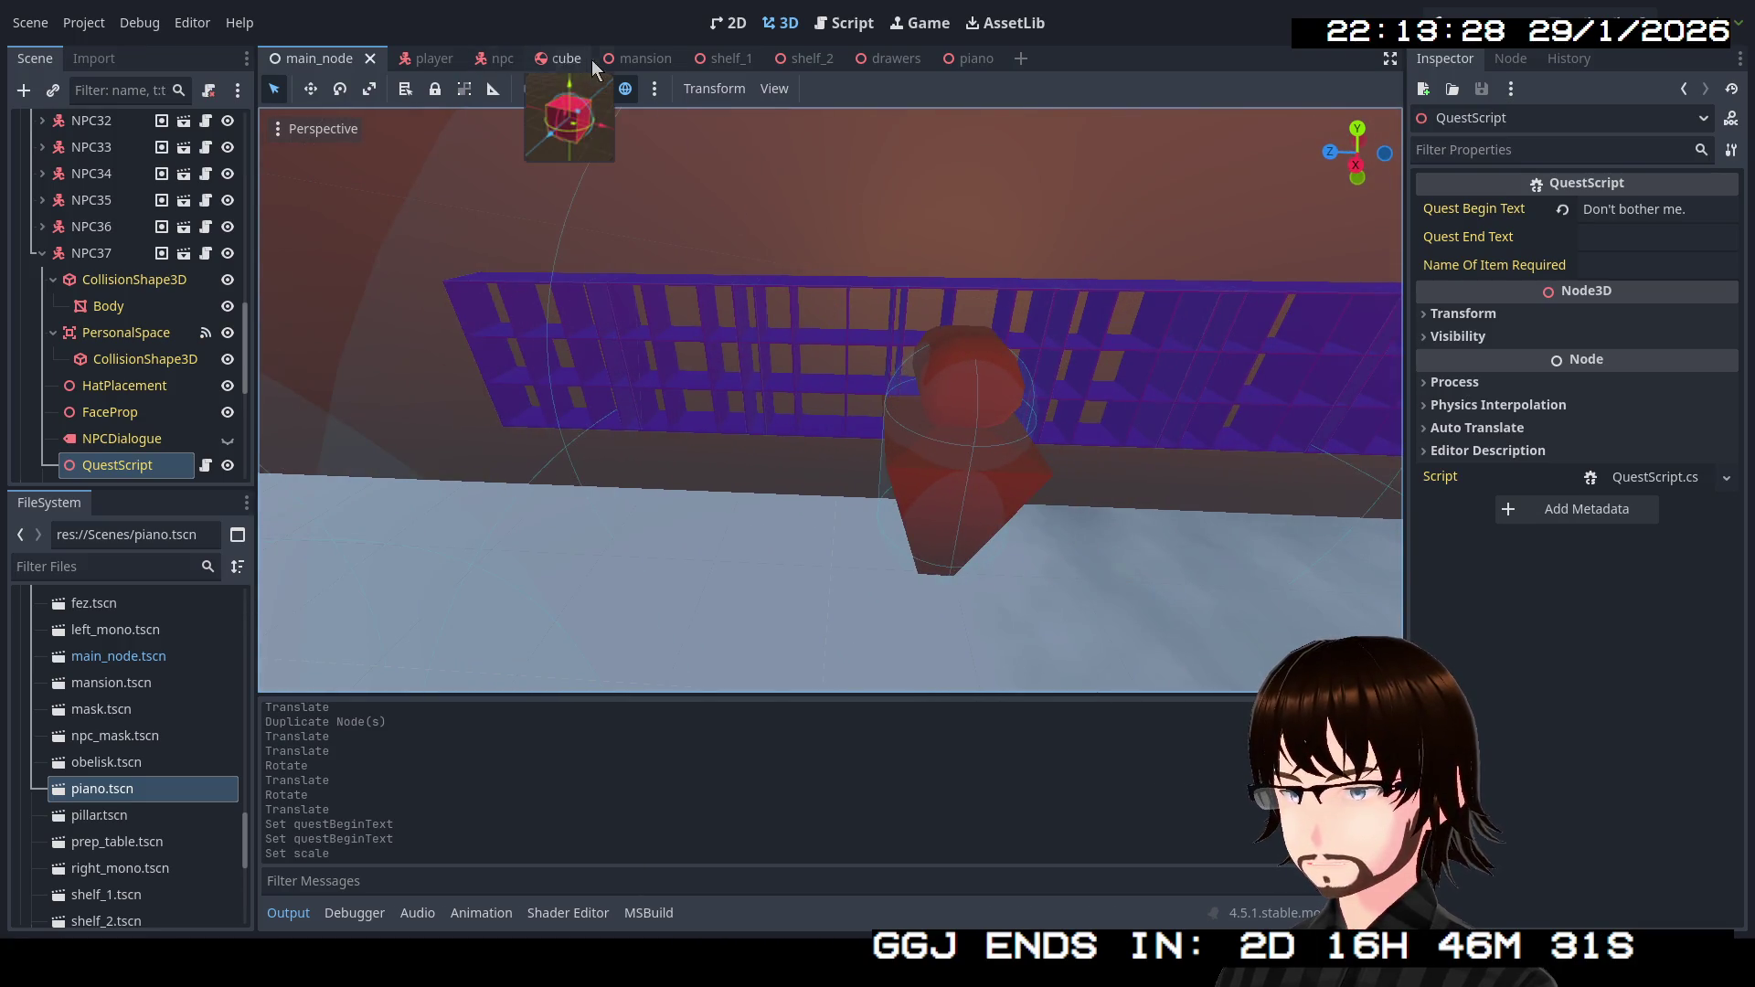
In the mansion scene, slide Shelf15 and Shelf14 along the wall to space them.
{"action": "left_click", "coordinate": [635, 58]}
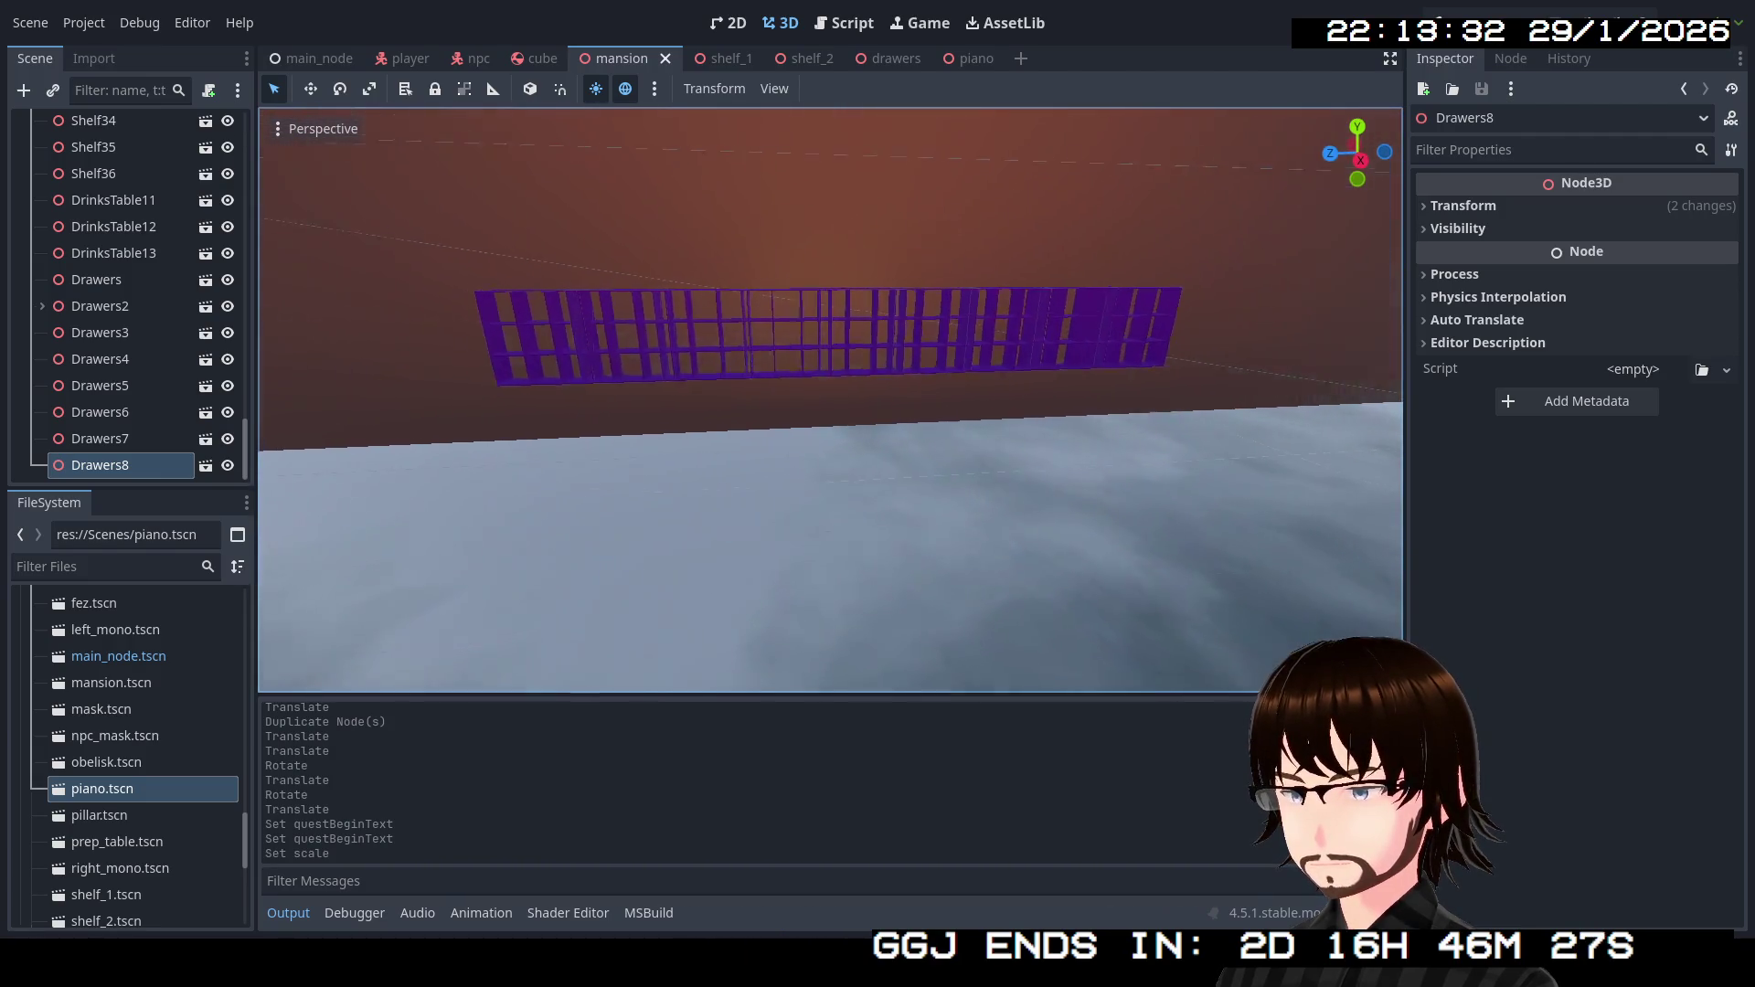
{"action": "left_click", "coordinate": [498, 340]}
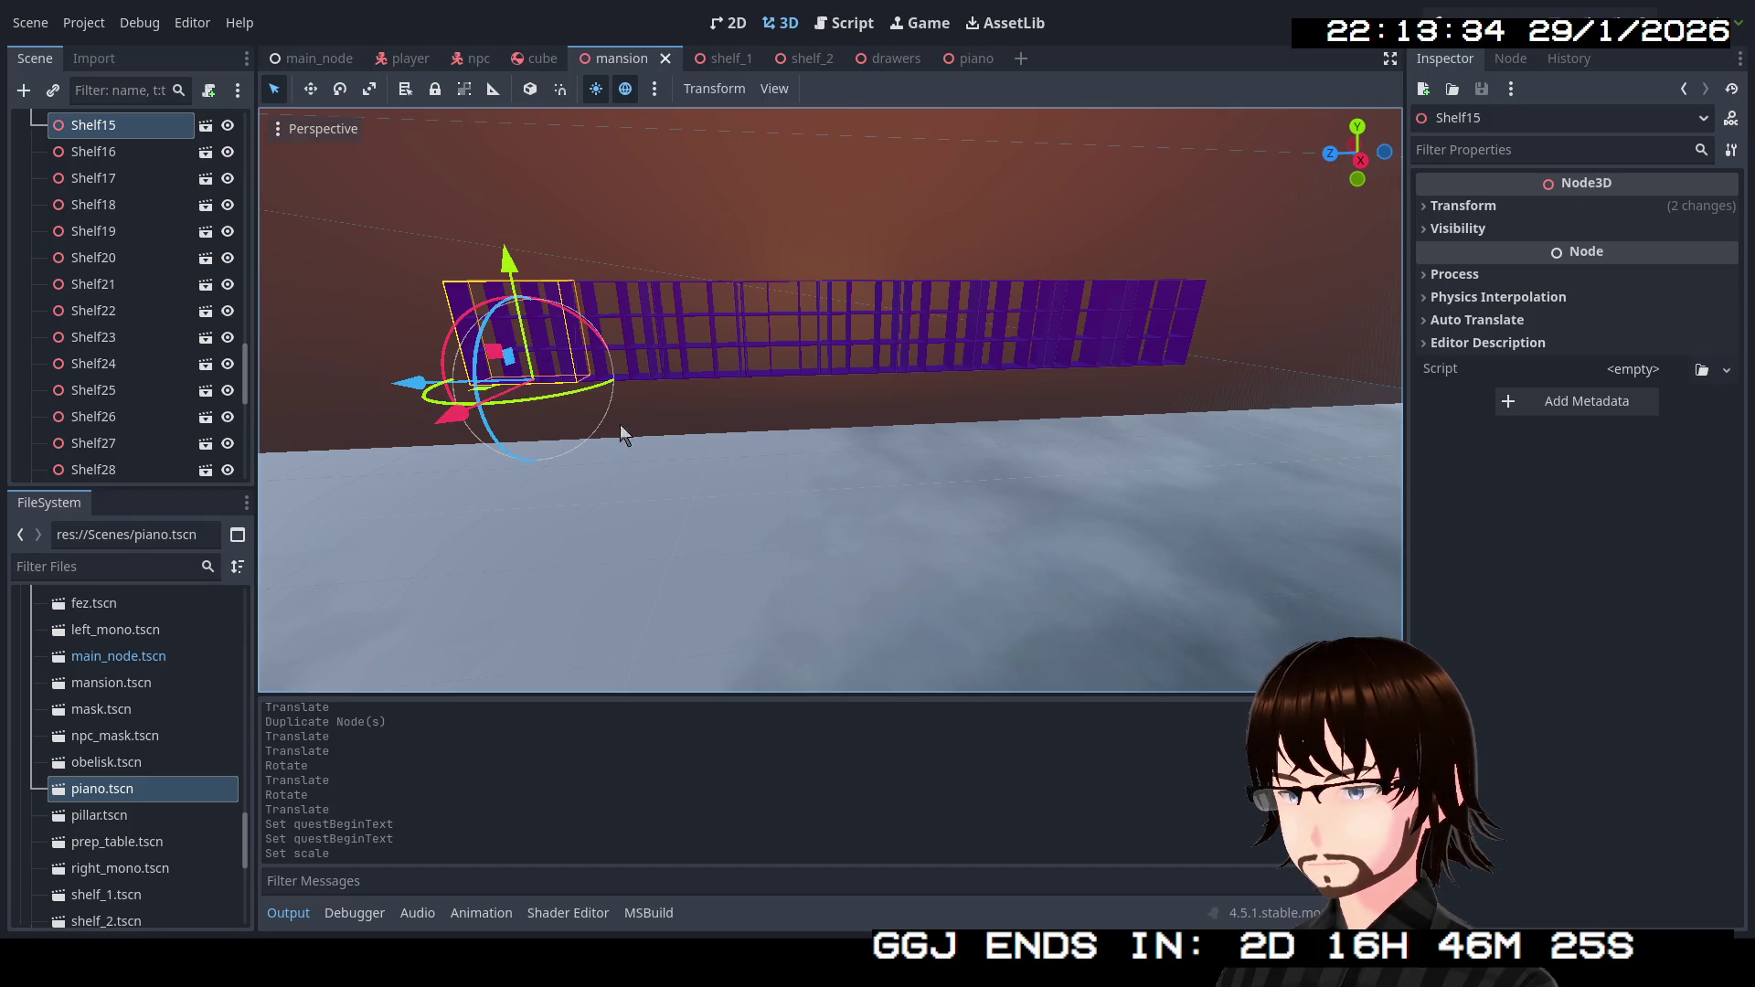
{"action": "key", "text": "f"}
{"action": "left_click_drag", "start_coordinate": [651, 387], "coordinate": [478, 395]}
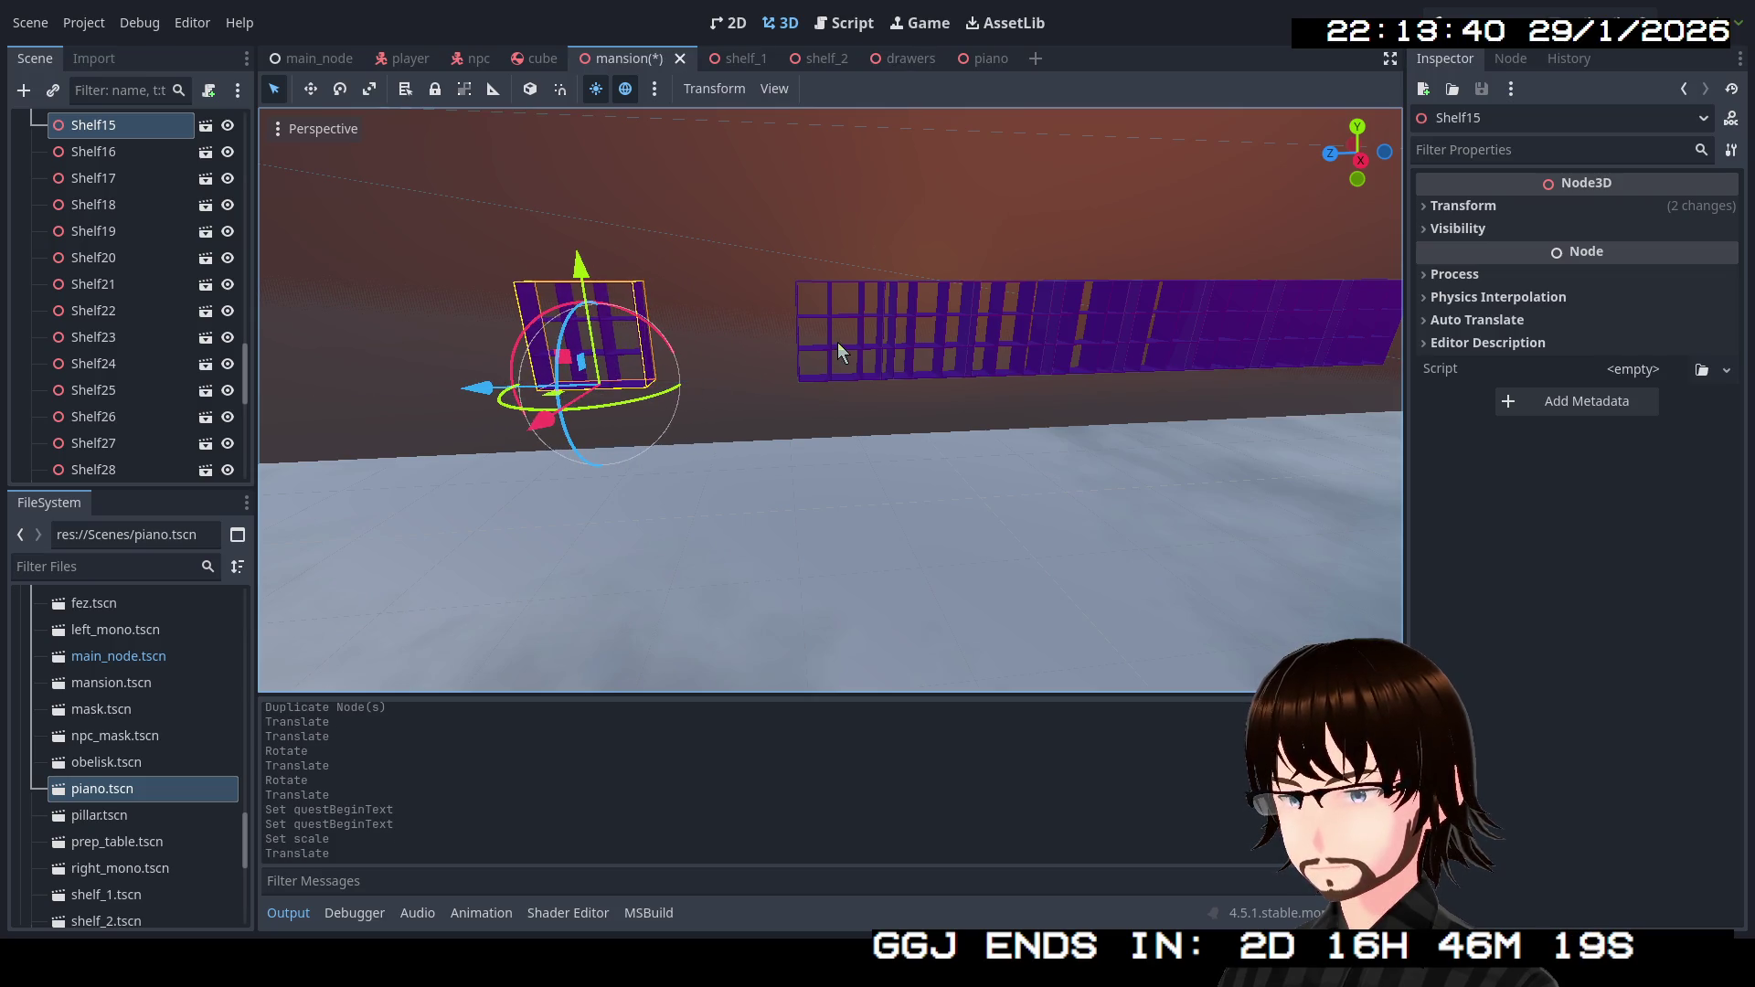
{"action": "left_click", "coordinate": [804, 353]}
{"action": "left_click", "coordinate": [823, 354]}
{"action": "left_click_drag", "start_coordinate": [738, 393], "coordinate": [615, 394]}
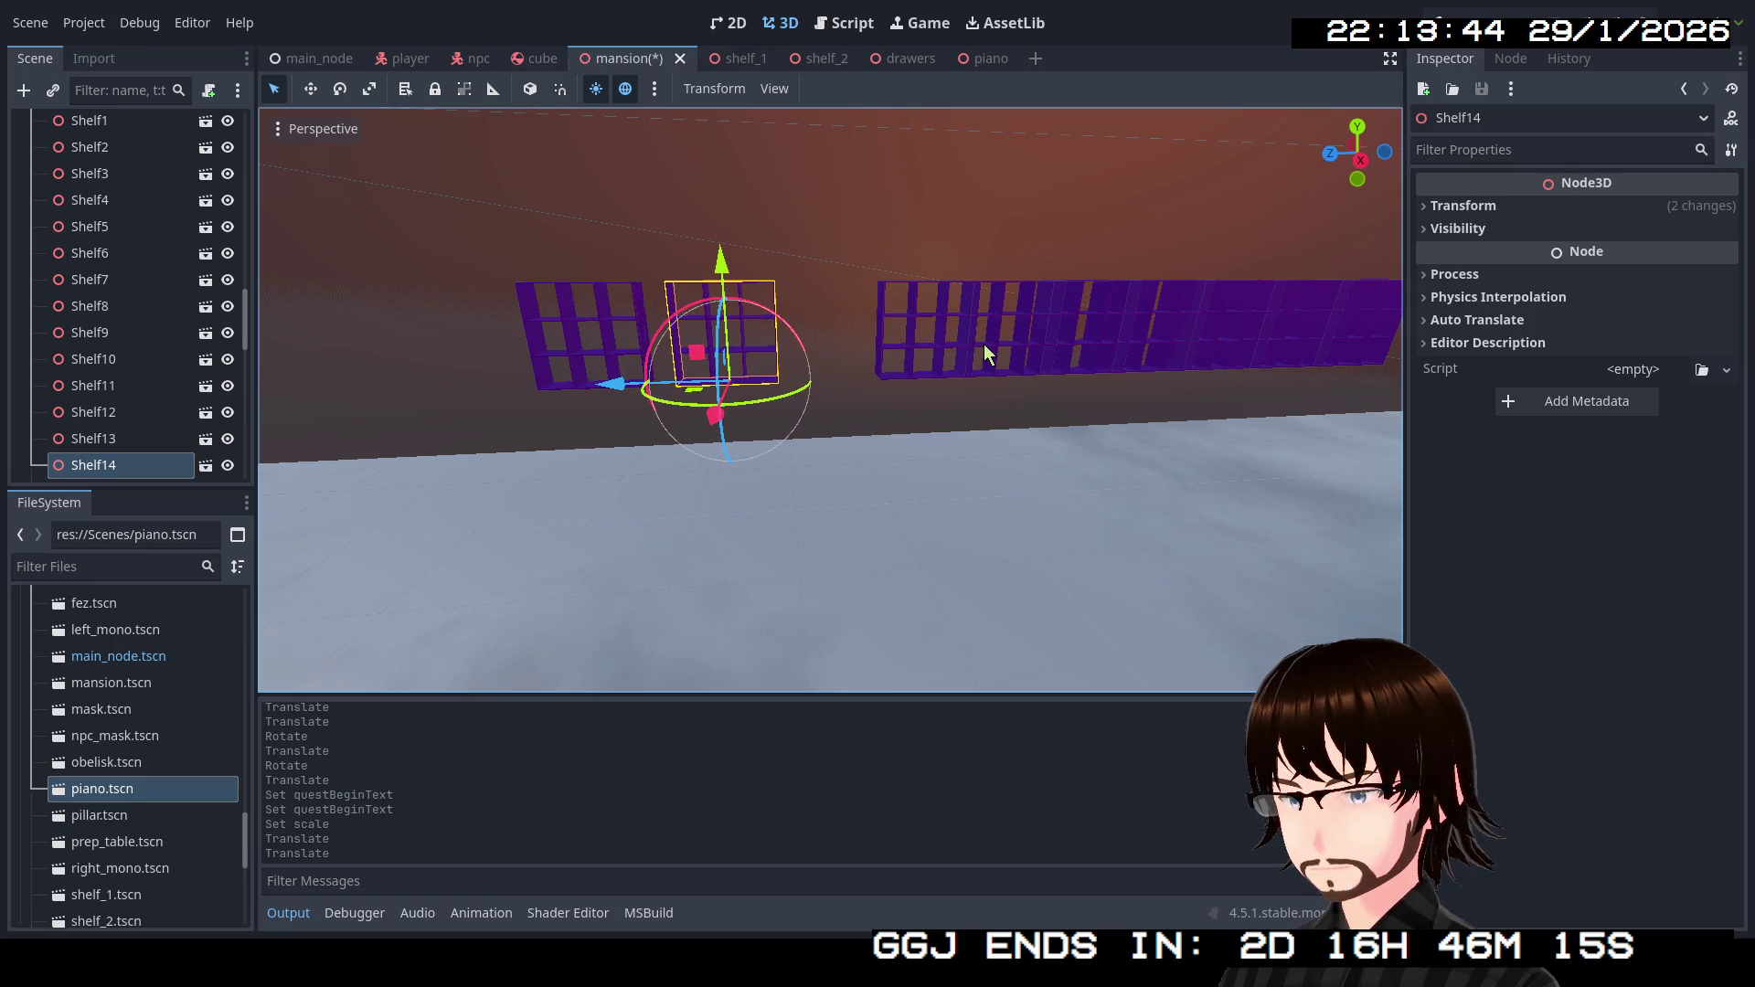
Slide Shelf13, Shelf12 and Shelf11 along the wall to close the gaps.
{"action": "left_click", "coordinate": [916, 348]}
{"action": "left_click_drag", "start_coordinate": [804, 382], "coordinate": [732, 380]}
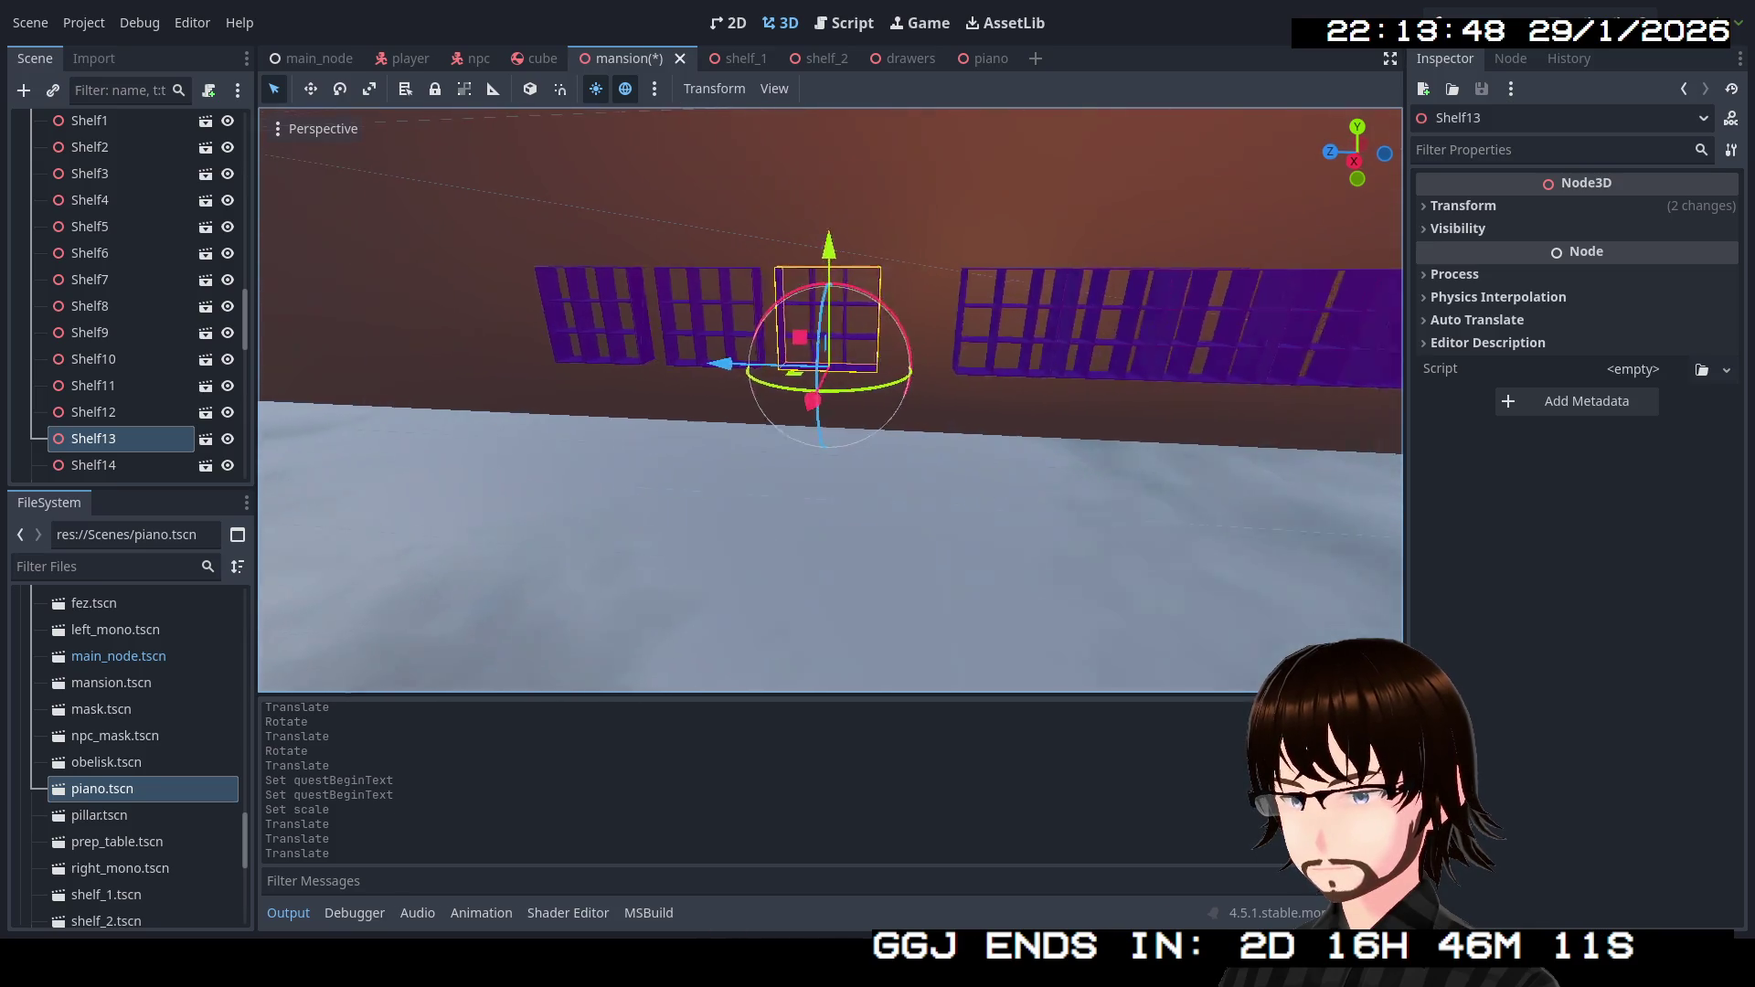
{"action": "key", "text": "w"}
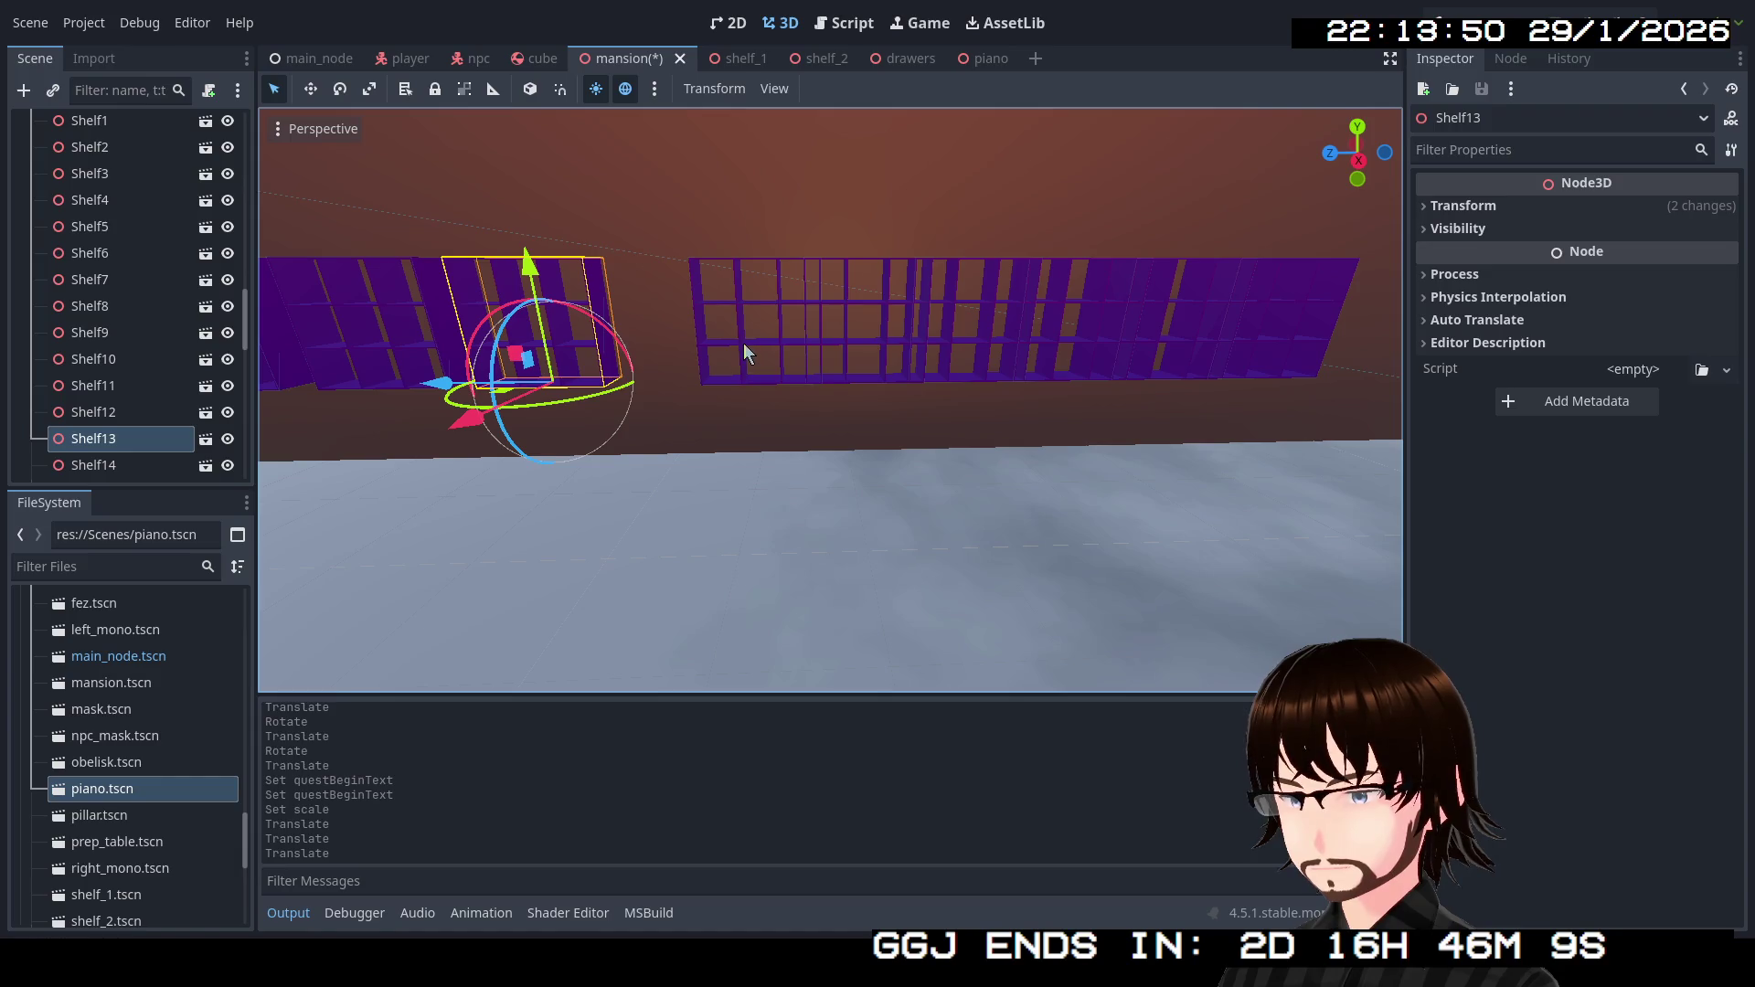
{"action": "left_click", "coordinate": [713, 358]}
{"action": "left_click_drag", "start_coordinate": [666, 389], "coordinate": [596, 384]}
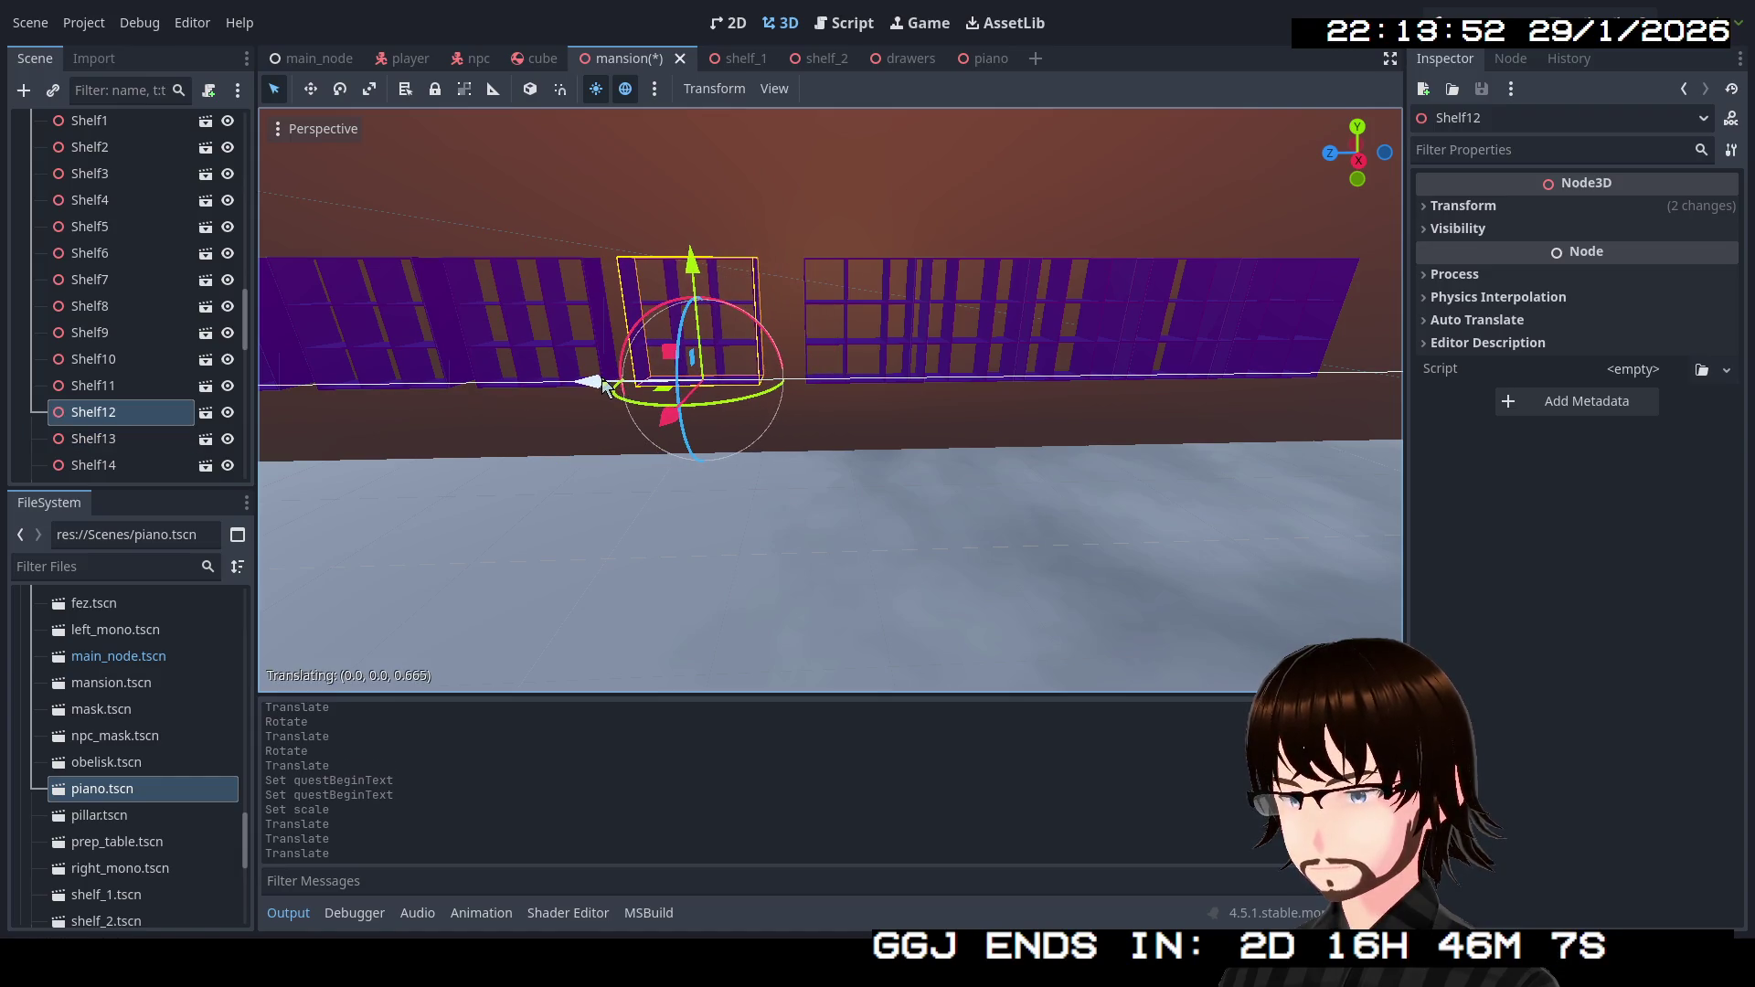
{"action": "left_click", "coordinate": [838, 355]}
{"action": "left_click_drag", "start_coordinate": [749, 382], "coordinate": [731, 395]}
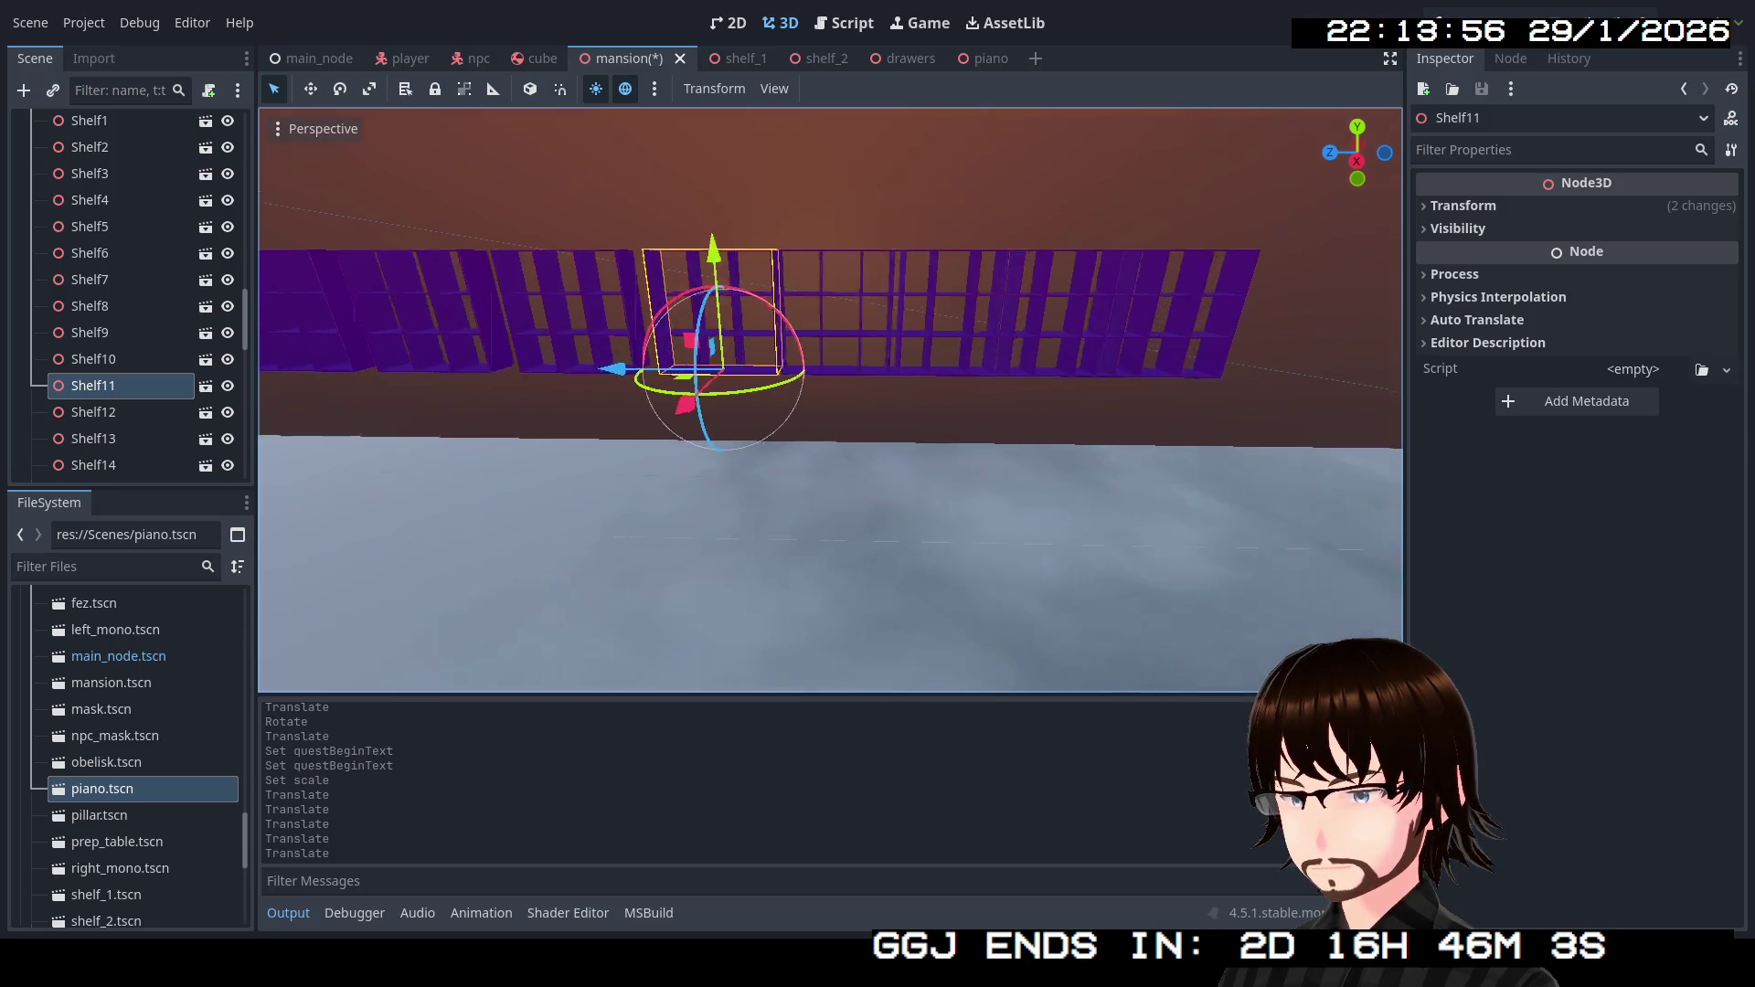
{"action": "left_click", "coordinate": [798, 398]}
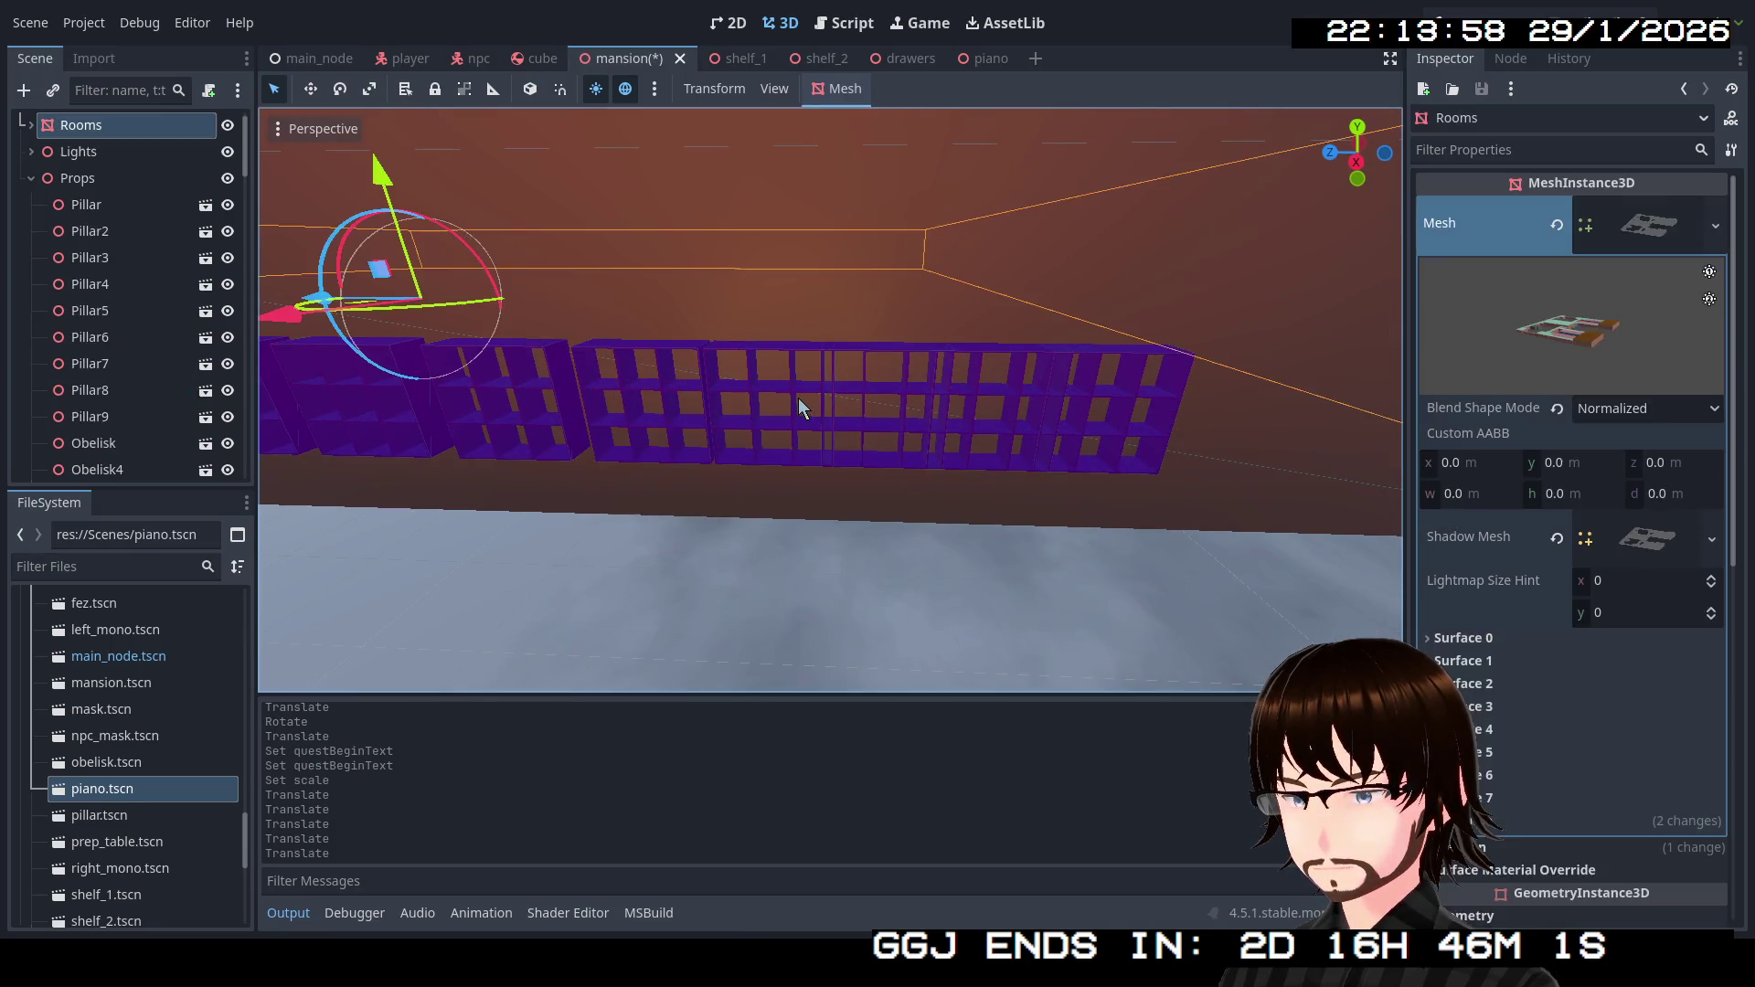
Slide Shelf10 and Shelf8 rightward along the wall.
{"action": "left_click_drag", "start_coordinate": [758, 465], "coordinate": [832, 463]}
{"action": "left_click", "coordinate": [907, 391]}
{"action": "left_click", "coordinate": [841, 354]}
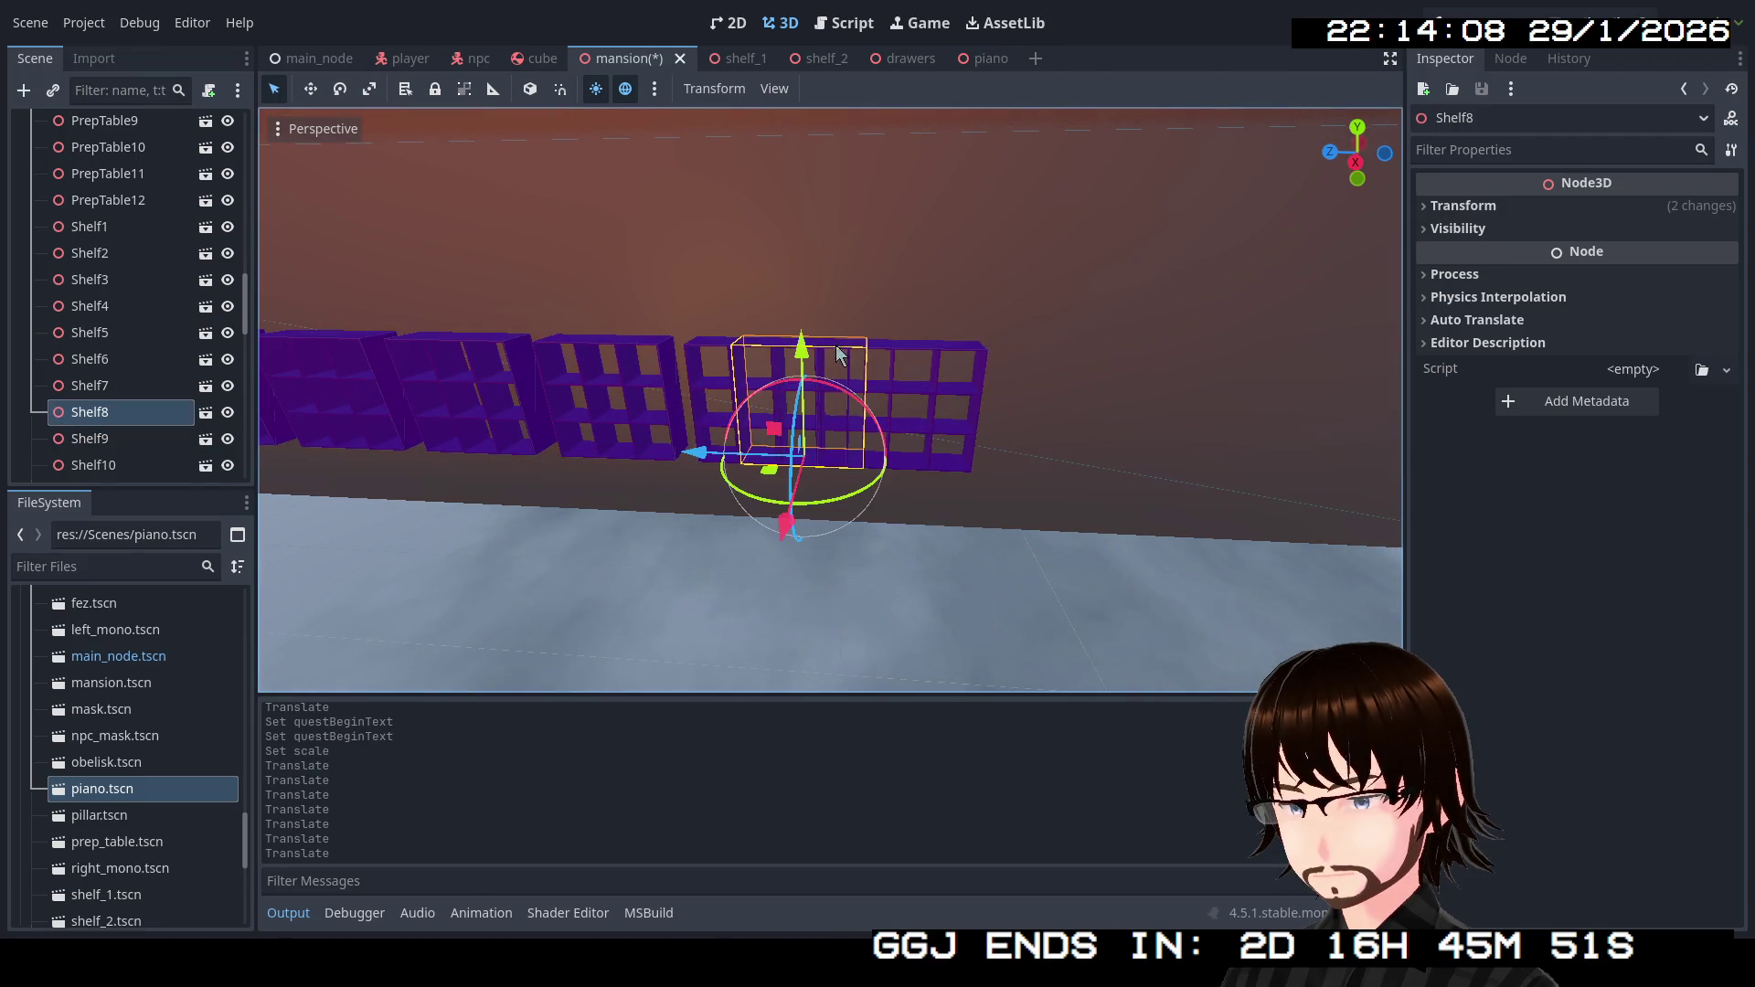
{"action": "left_click_drag", "start_coordinate": [706, 455], "coordinate": [970, 465]}
{"action": "left_click", "coordinate": [981, 369]}
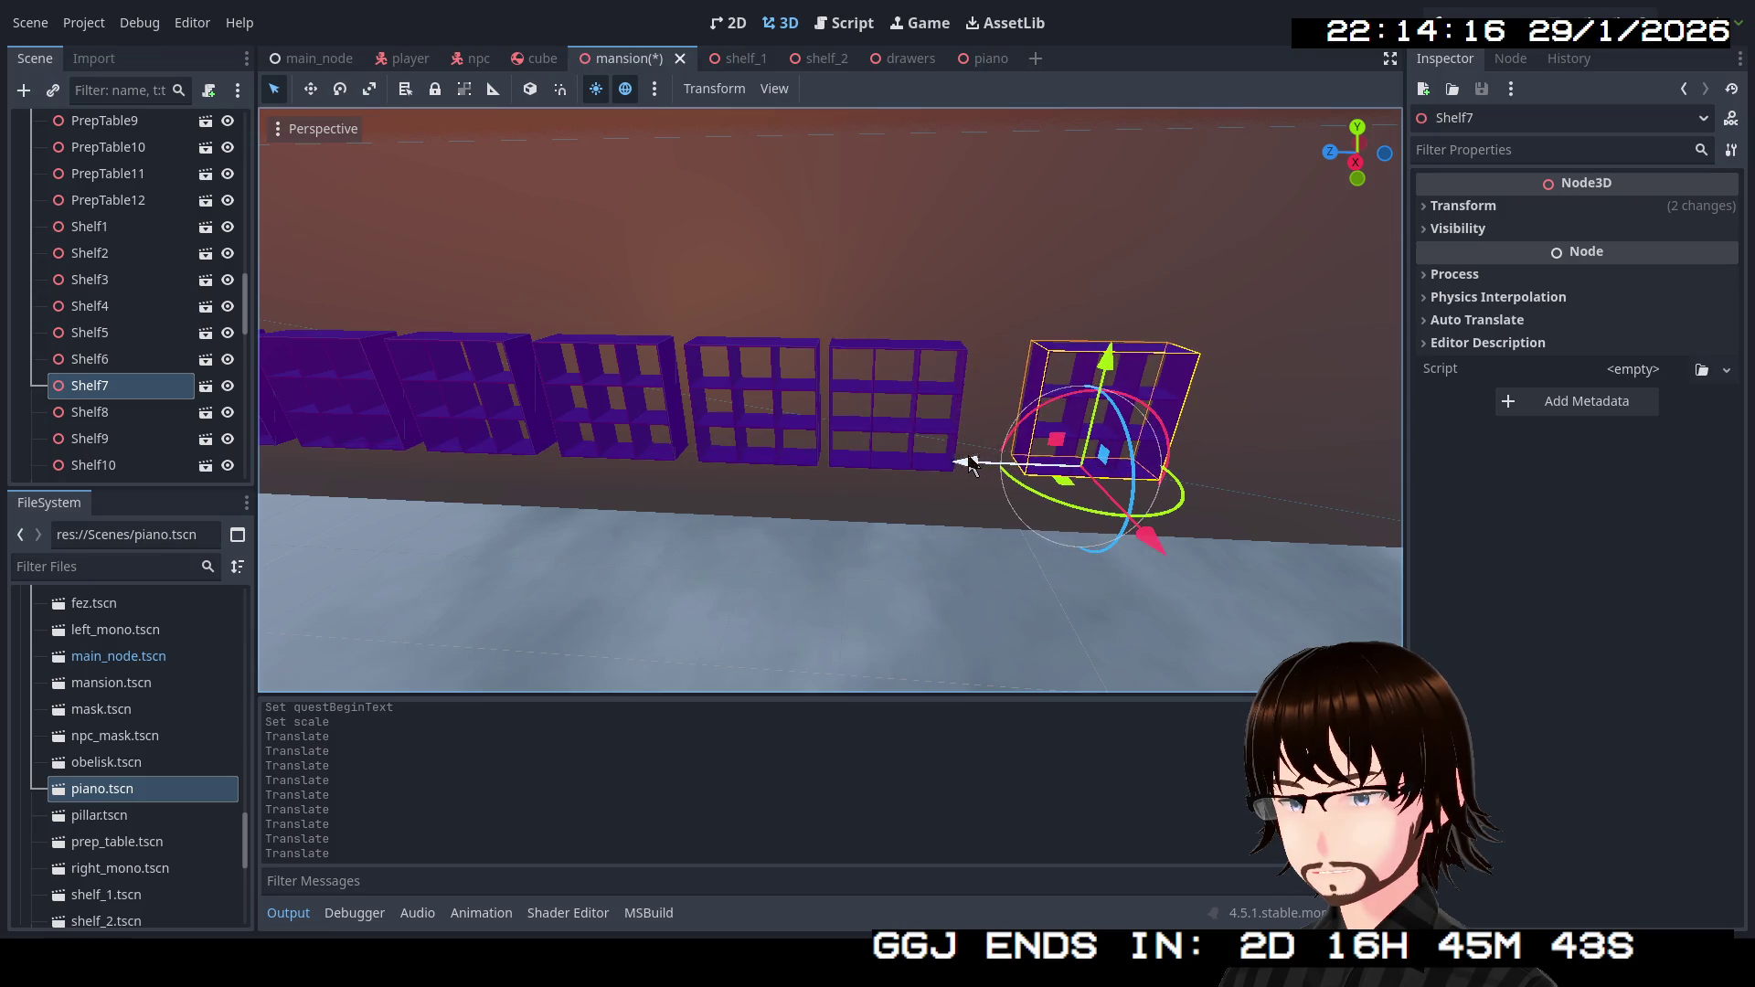
{"action": "left_click", "coordinate": [873, 400]}
{"action": "left_click_drag", "start_coordinate": [796, 461], "coordinate": [812, 463]}
Move Shelf7 left toward Shelf6, review the shelf row, and save the mansion scene.
{"action": "left_click", "coordinate": [1049, 418]}
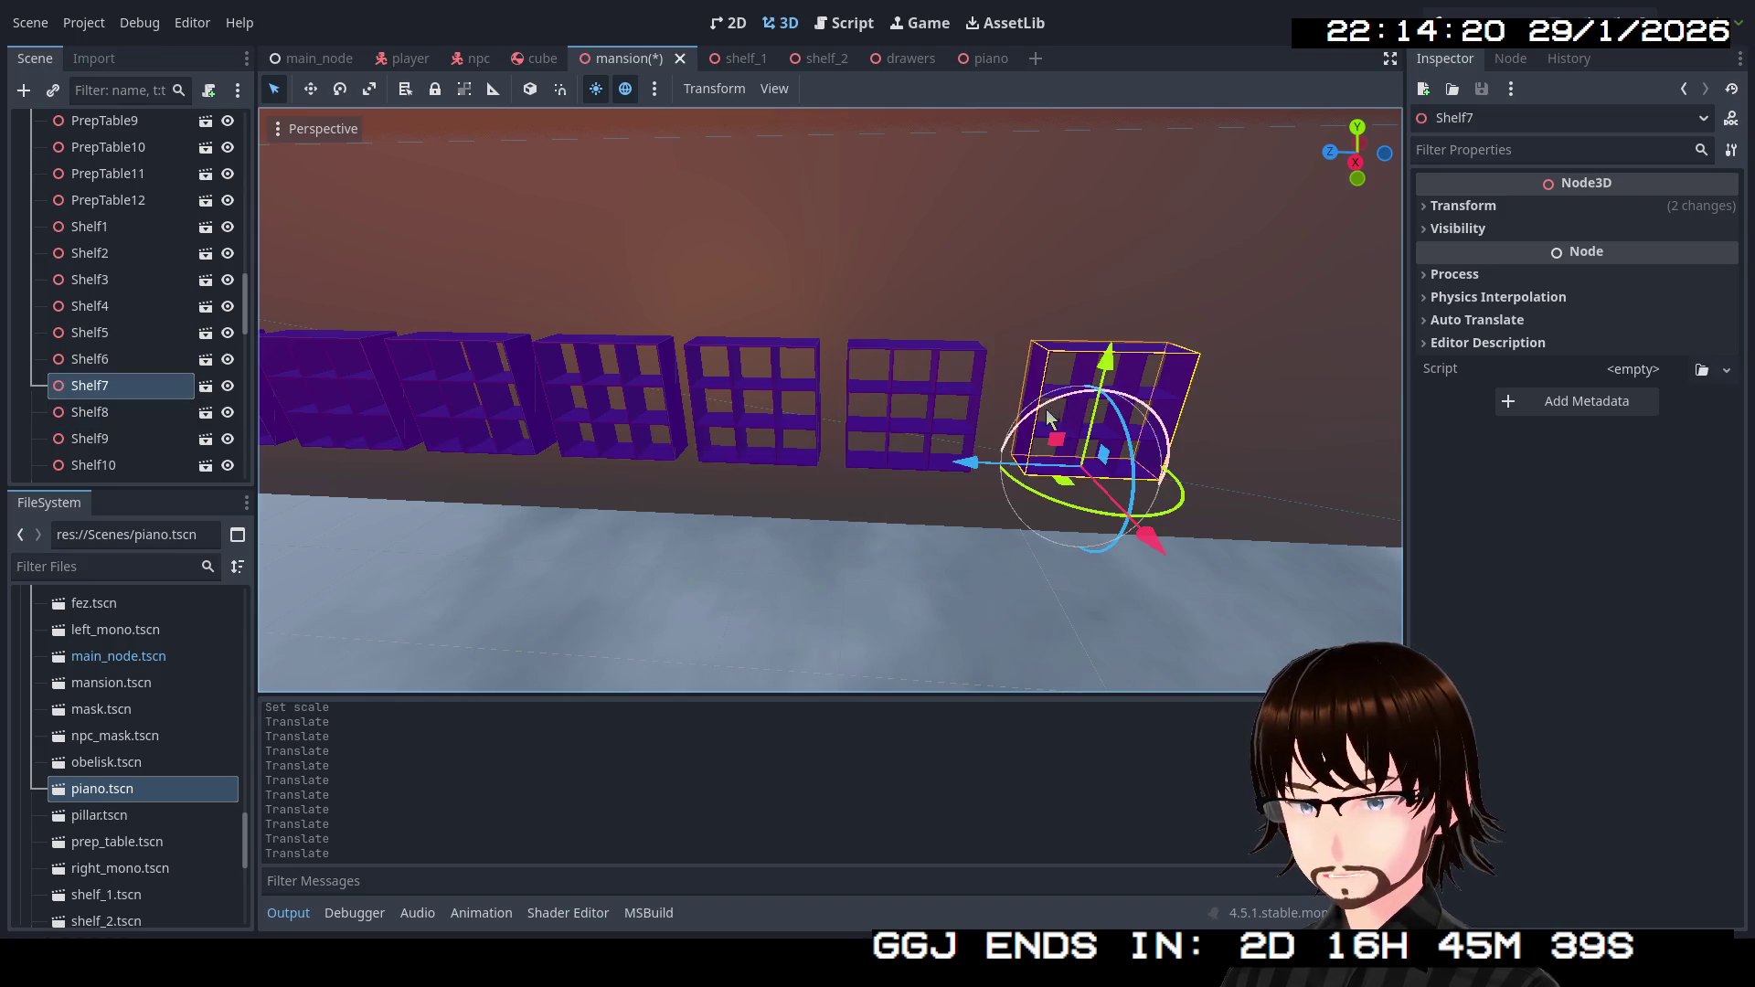
{"action": "left_click_drag", "start_coordinate": [977, 467], "coordinate": [940, 463]}
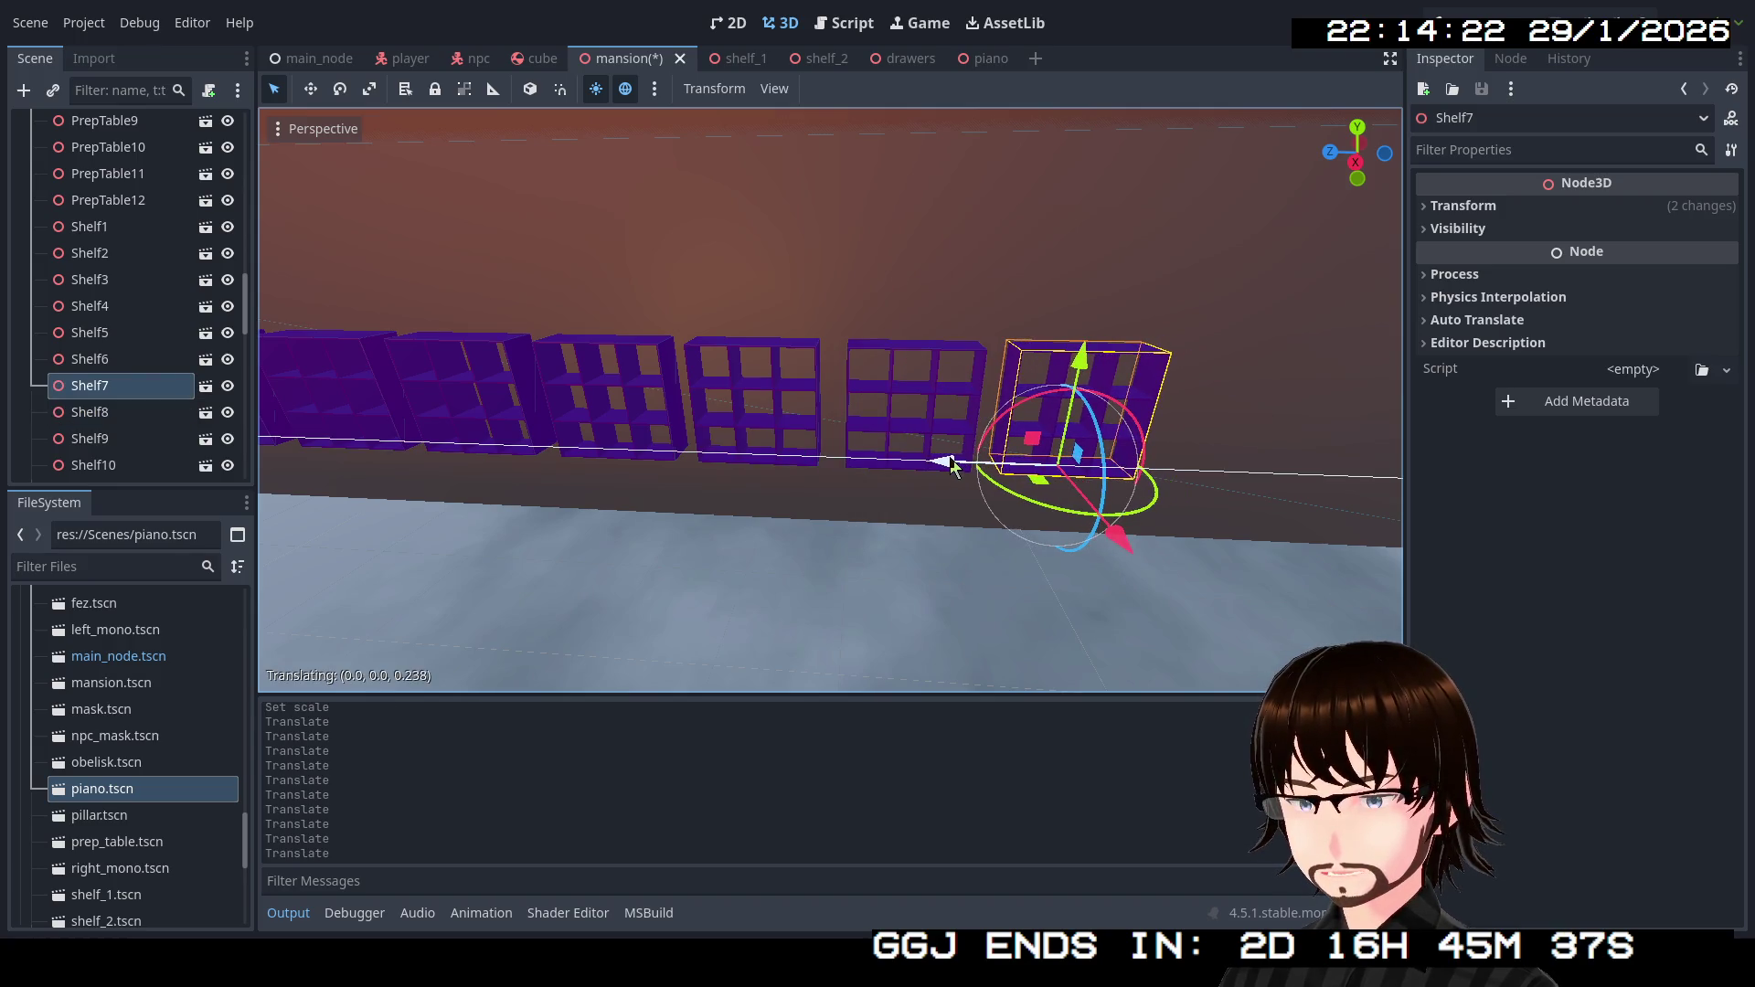
{"action": "key", "text": "w"}
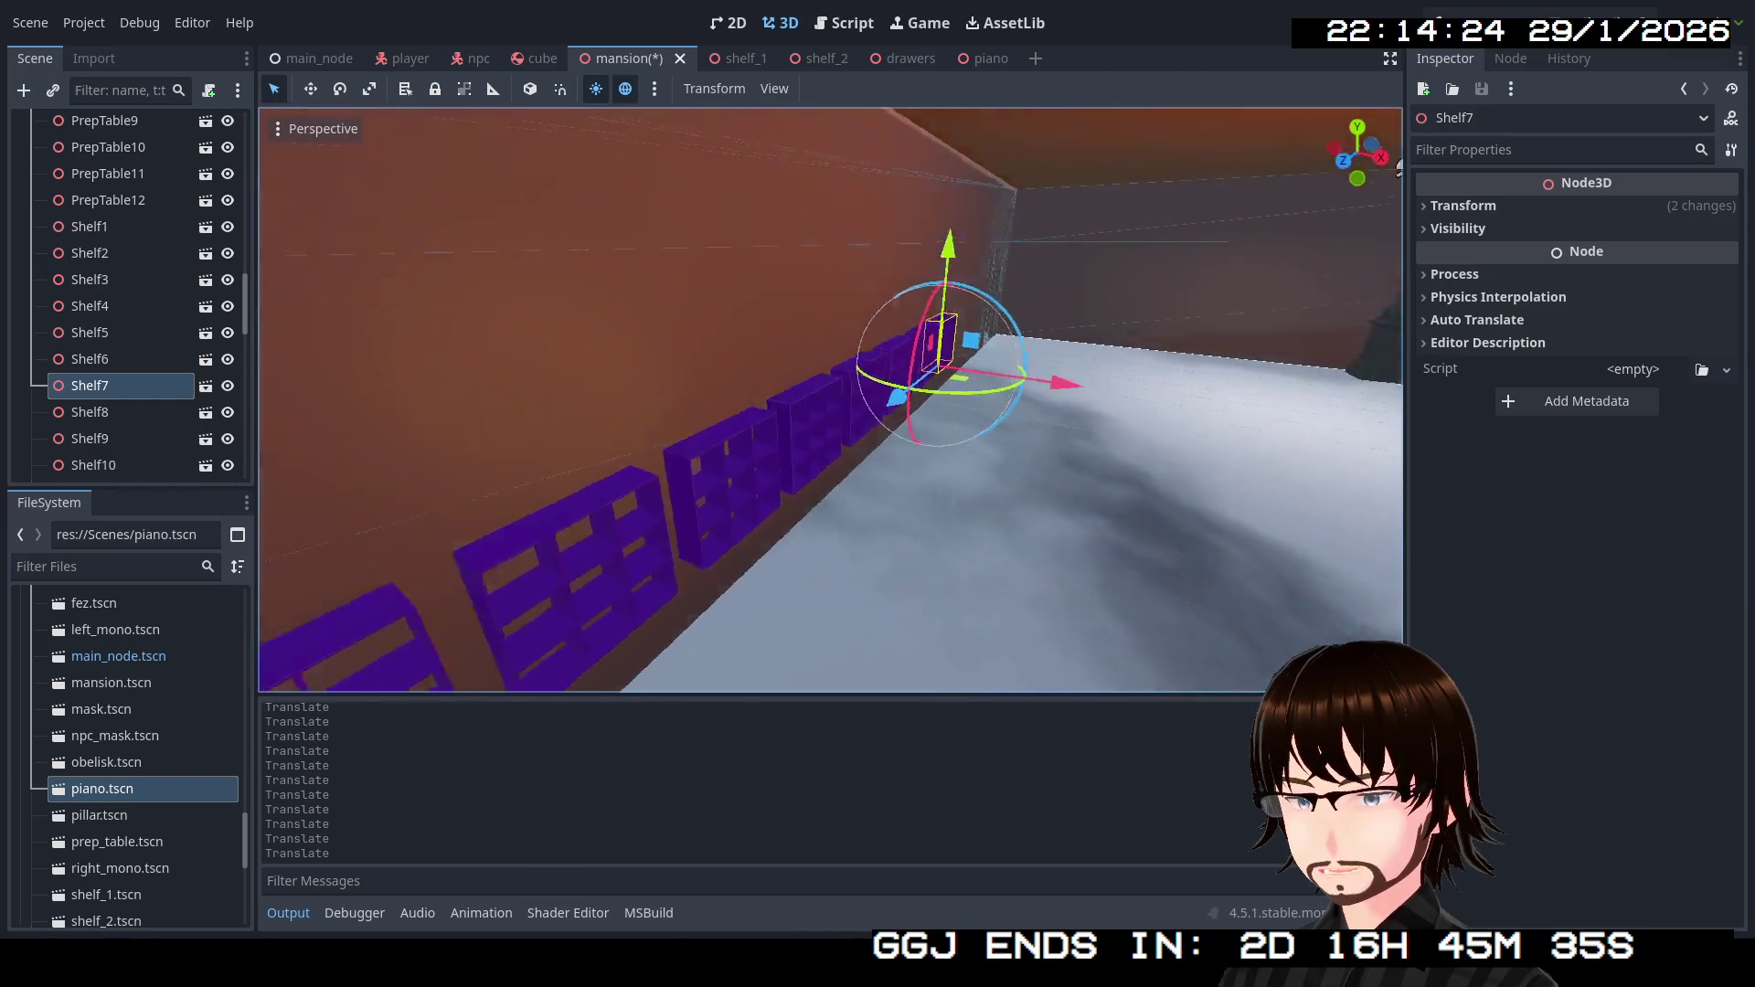
{"action": "key", "text": "s"}
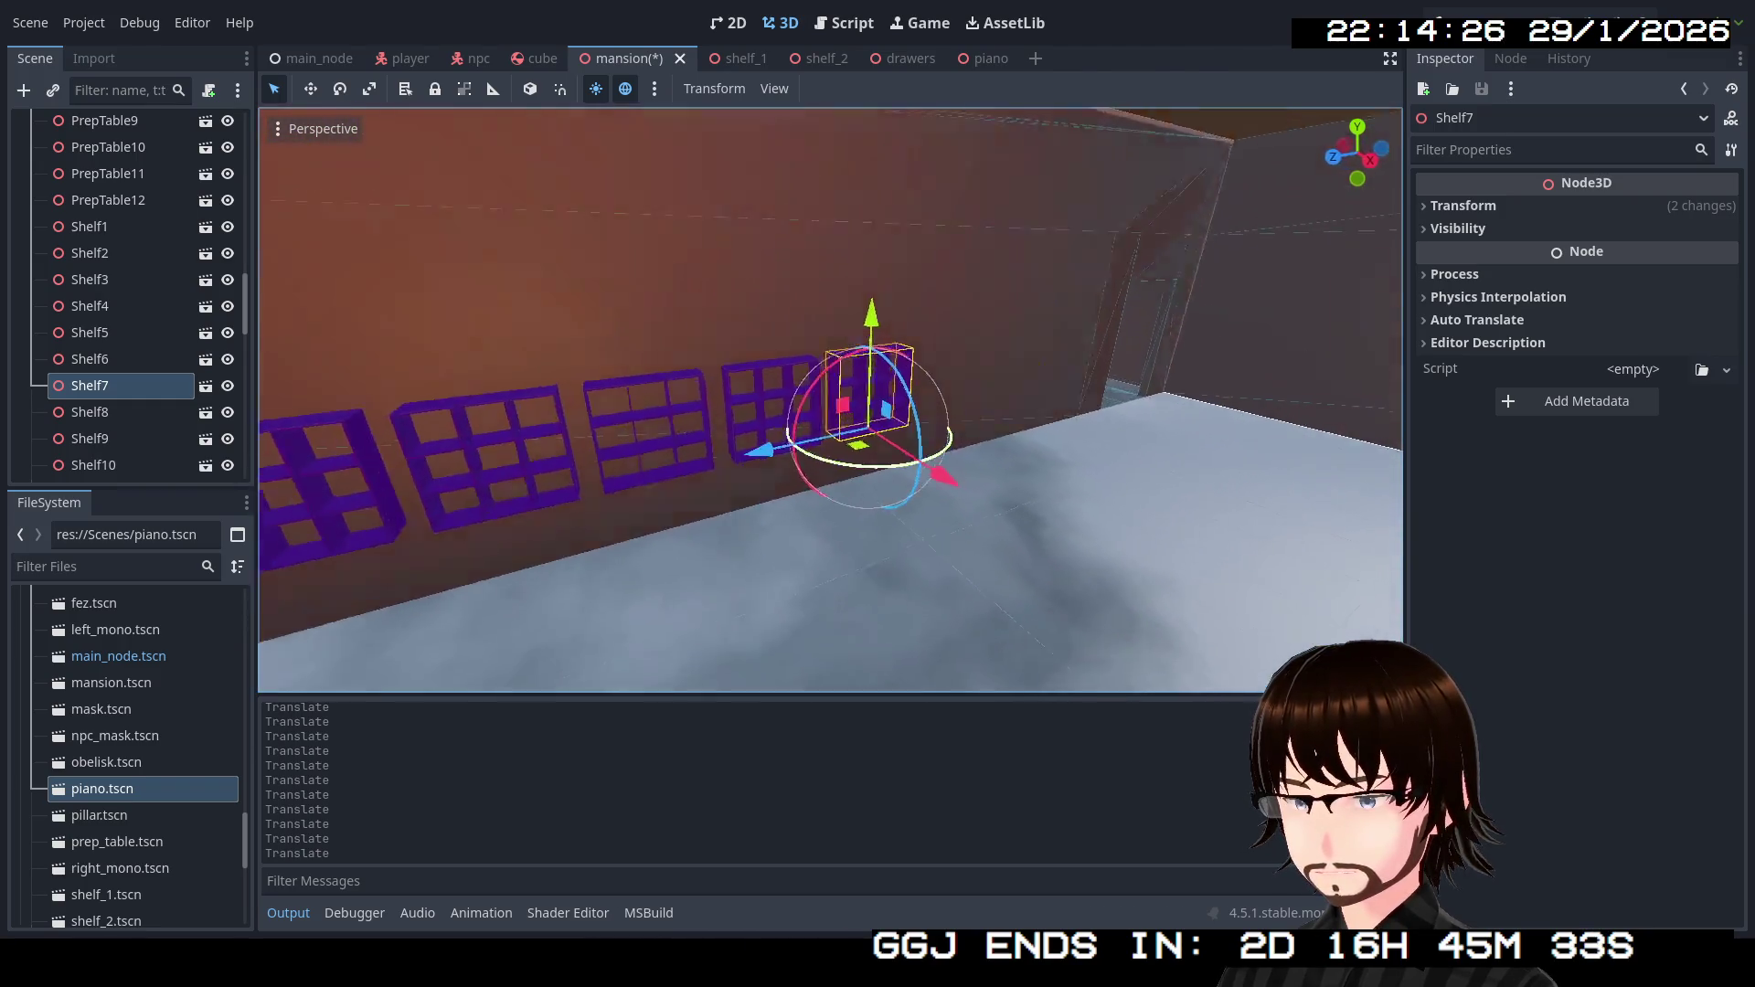
{"action": "key", "text": "ctrl+s"}
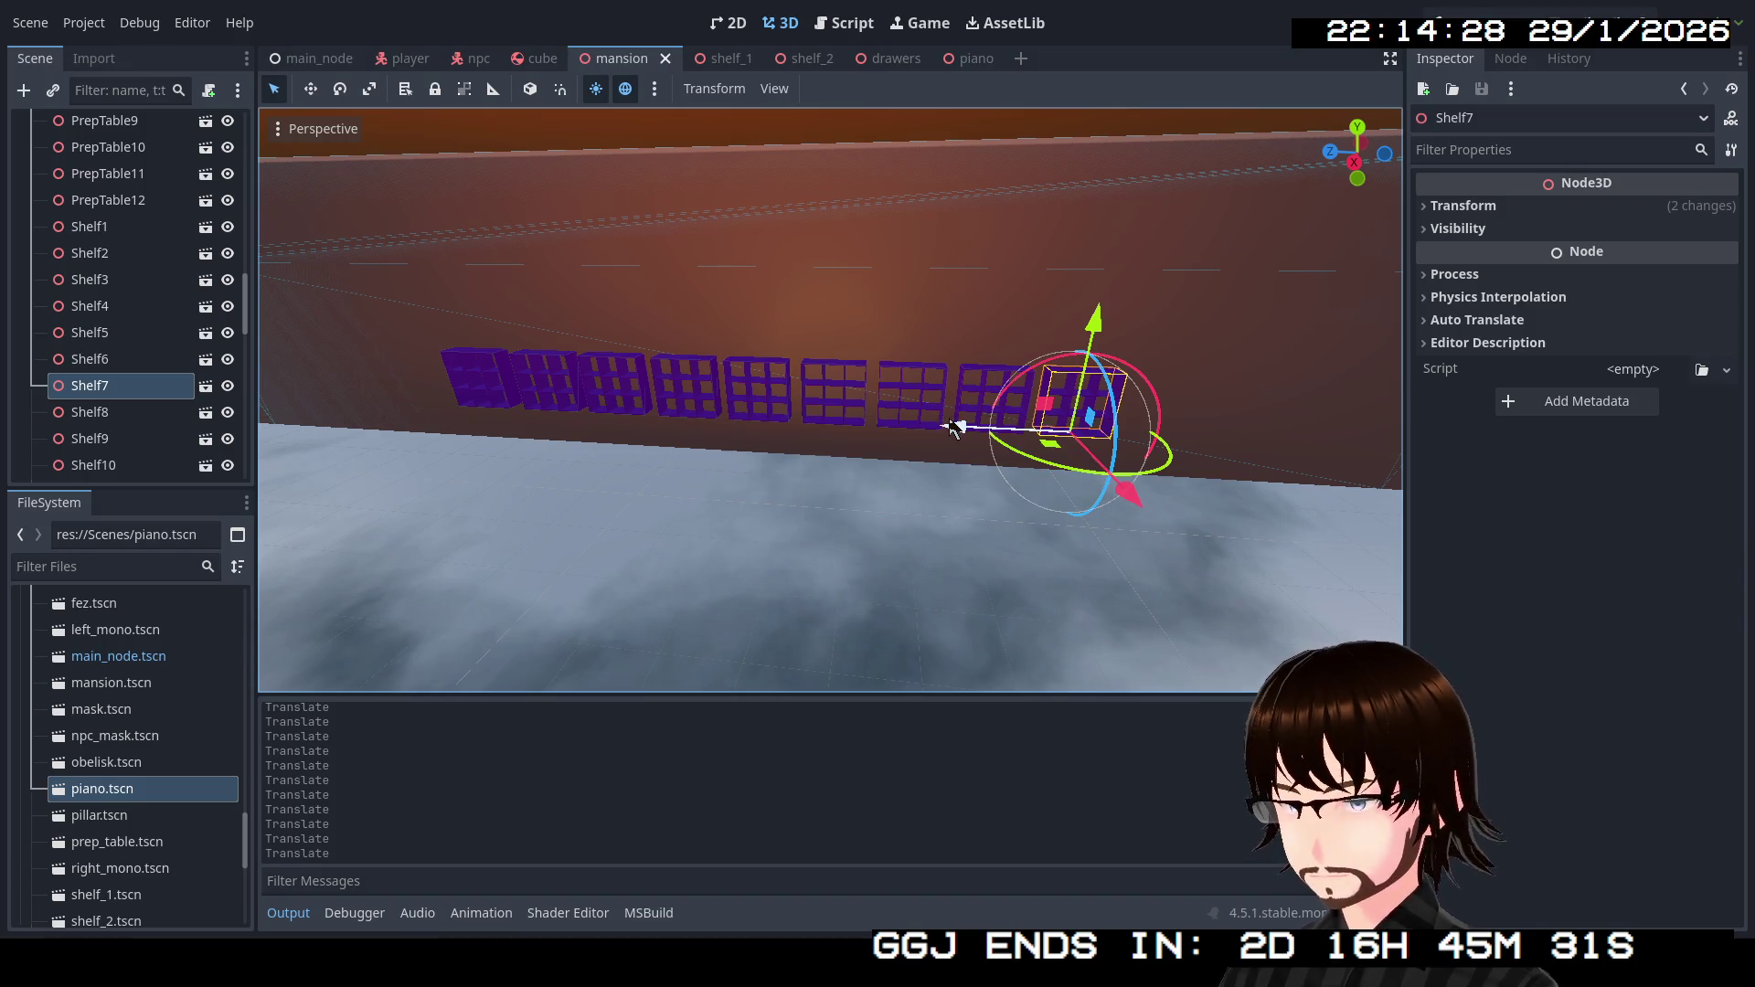
In the blue room, slide Shelf6 left and Shelf4 right, then save.
{"action": "key", "text": "w"}
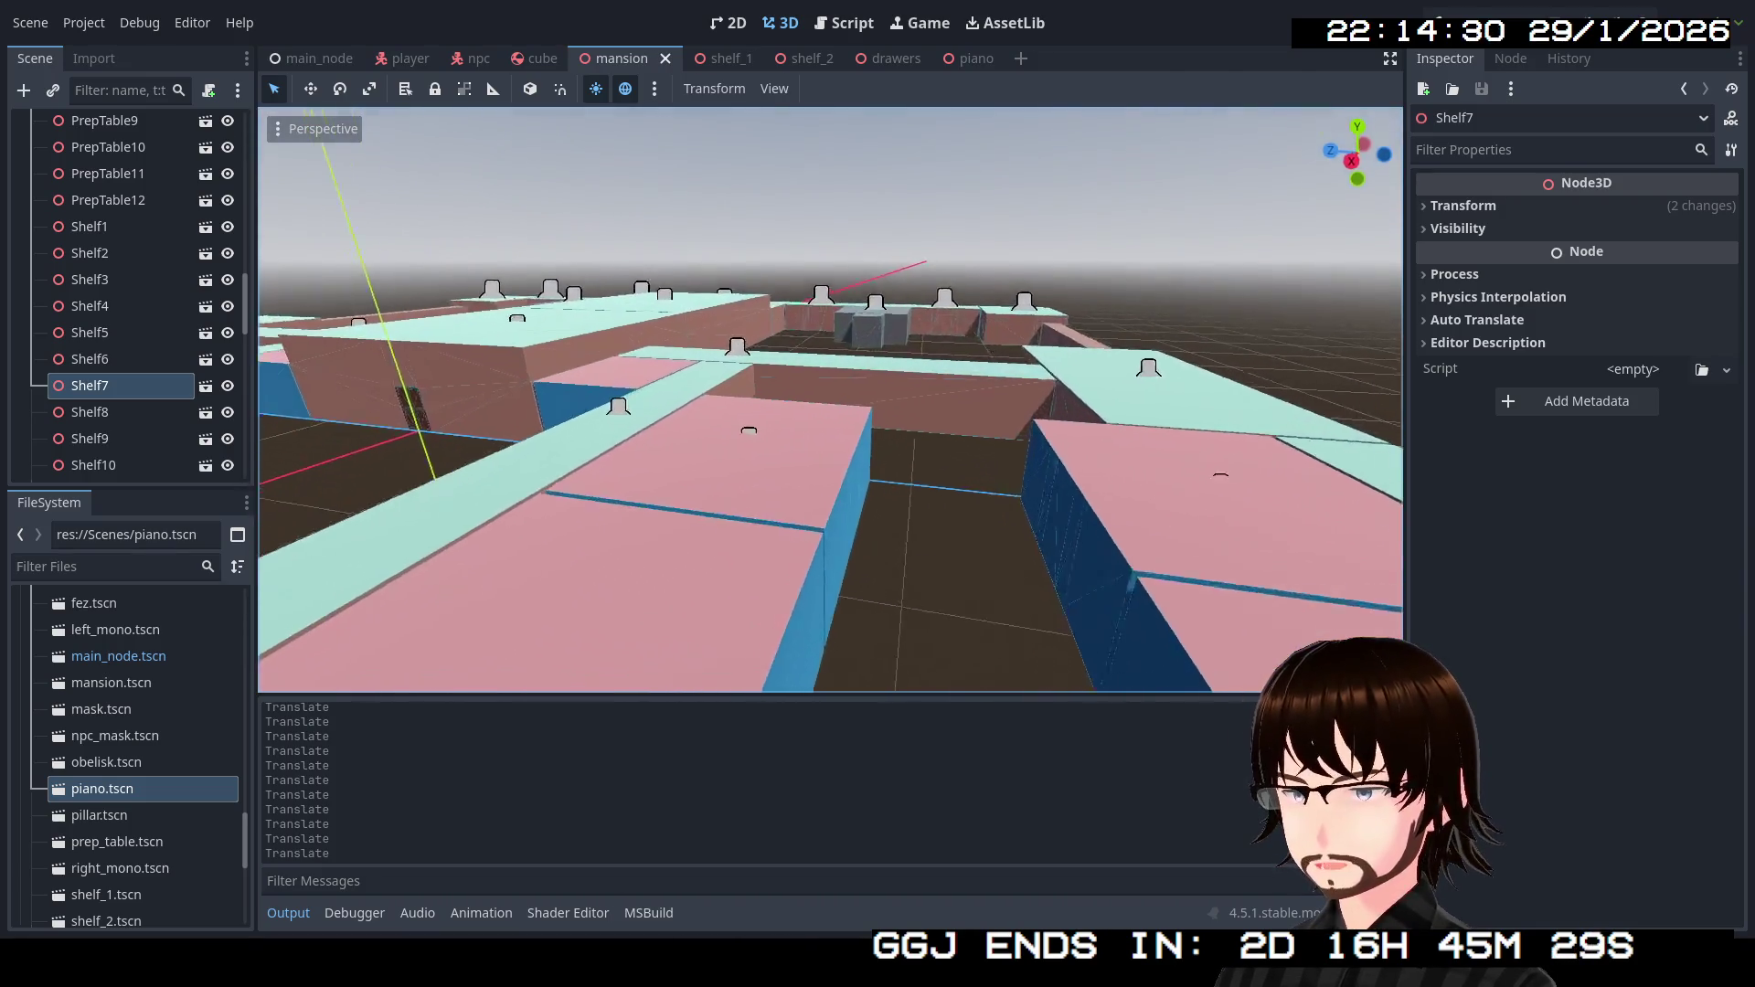
{"action": "key", "text": "w"}
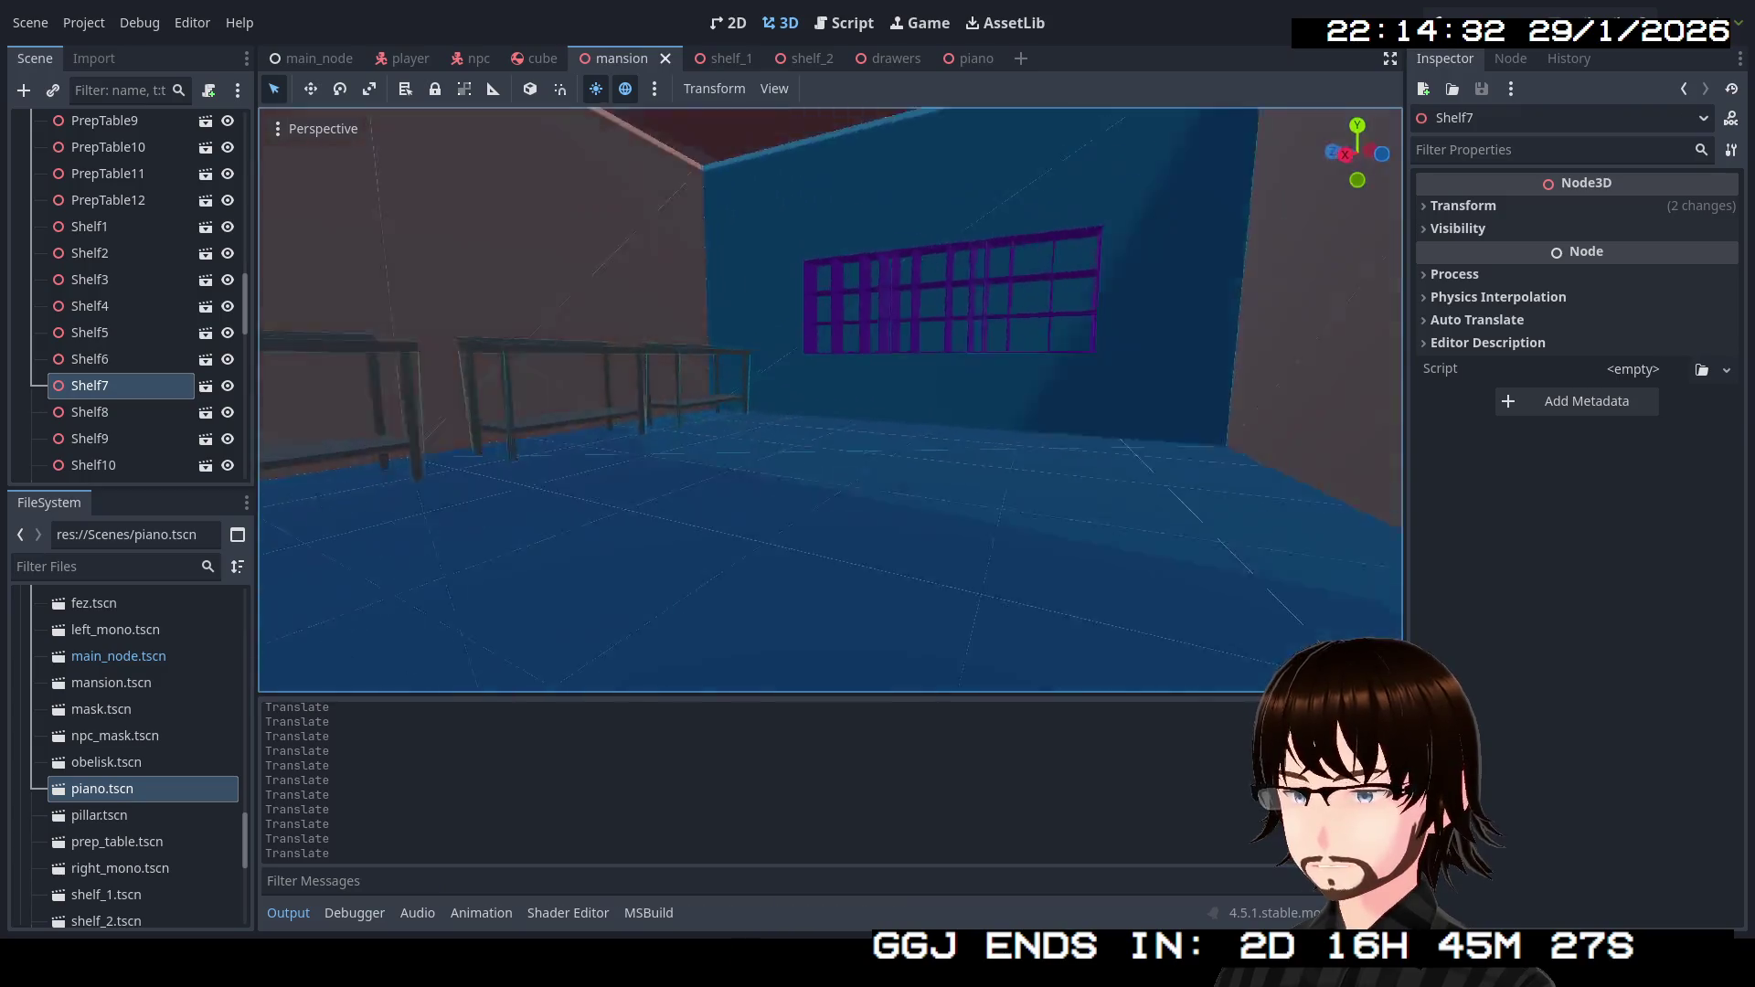
{"action": "key", "text": "w"}
{"action": "left_click", "coordinate": [788, 378]}
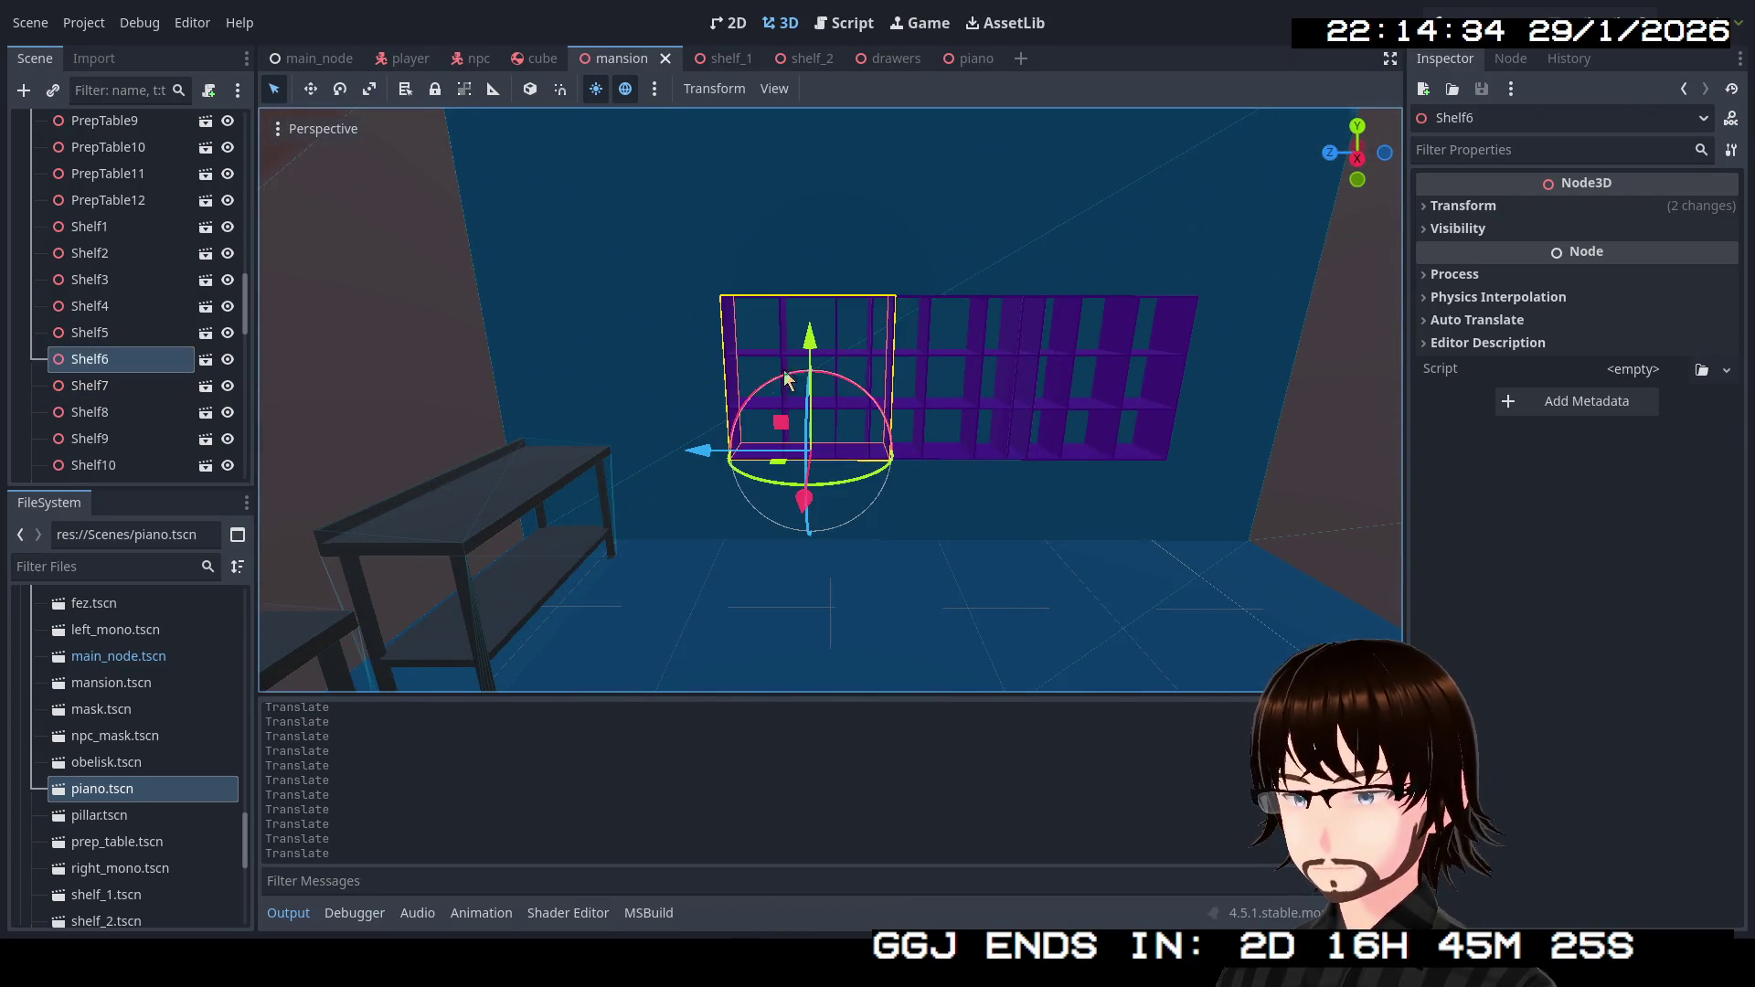
{"action": "left_click_drag", "start_coordinate": [696, 460], "coordinate": [639, 454]}
{"action": "left_click", "coordinate": [1130, 396]}
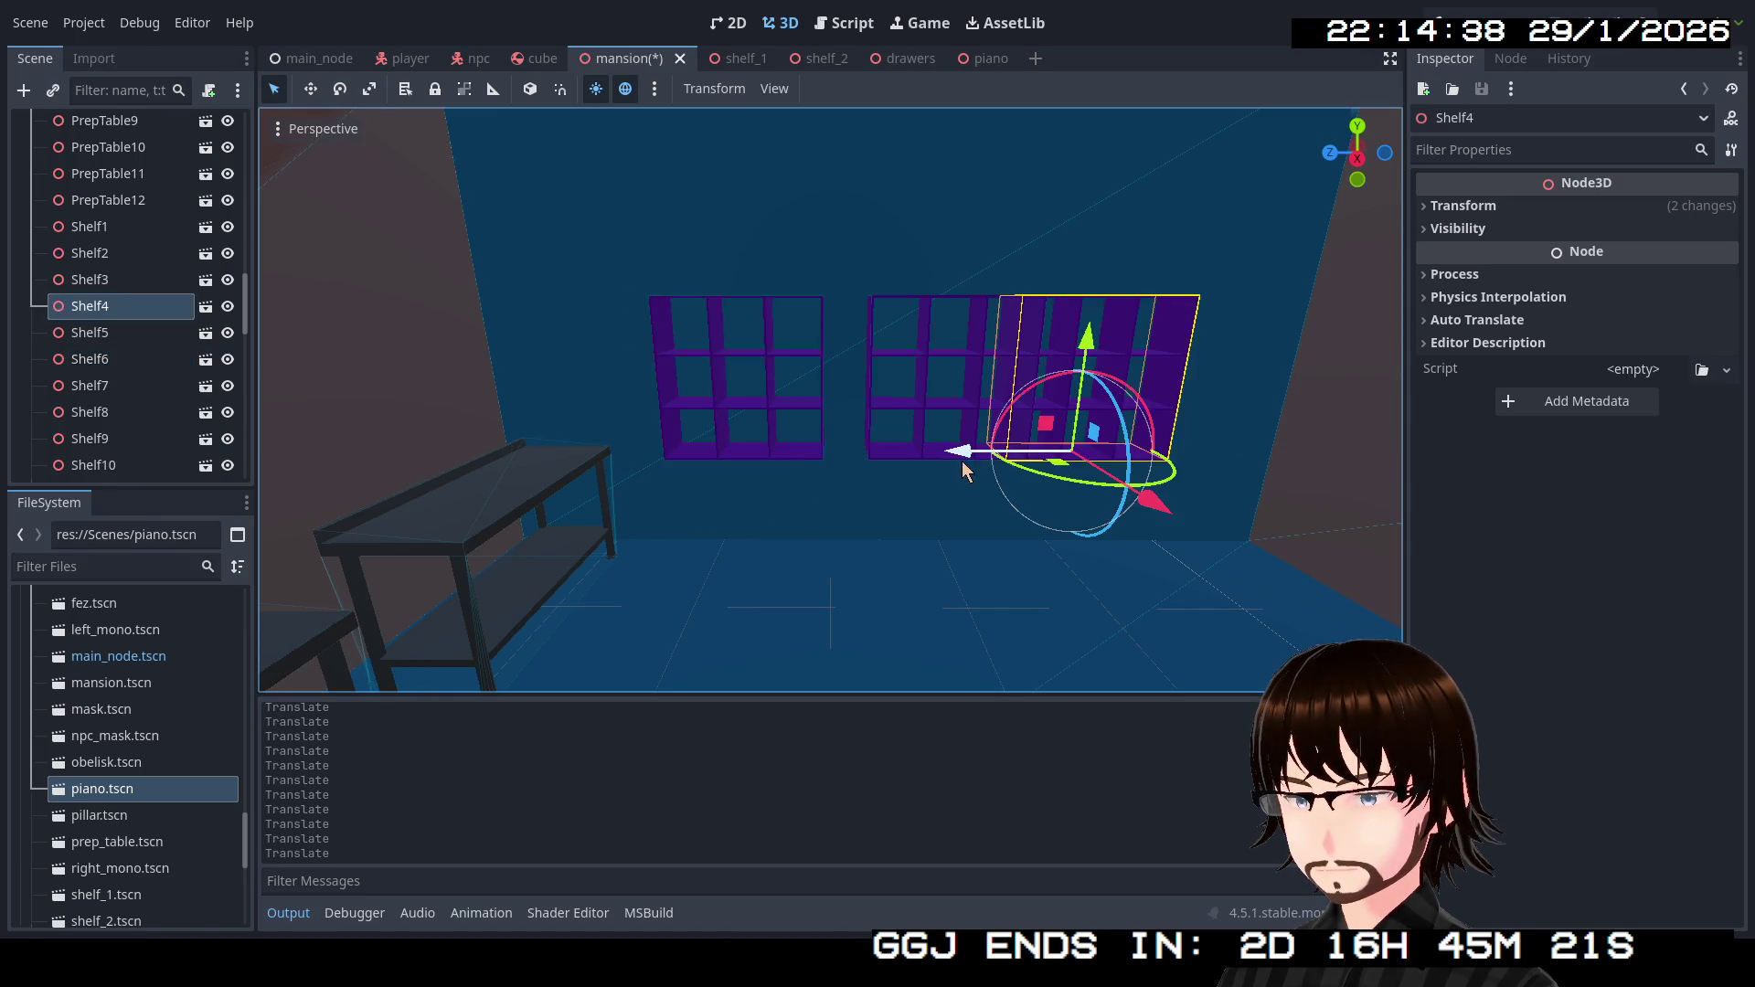
{"action": "left_click_drag", "start_coordinate": [958, 463], "coordinate": [1042, 461]}
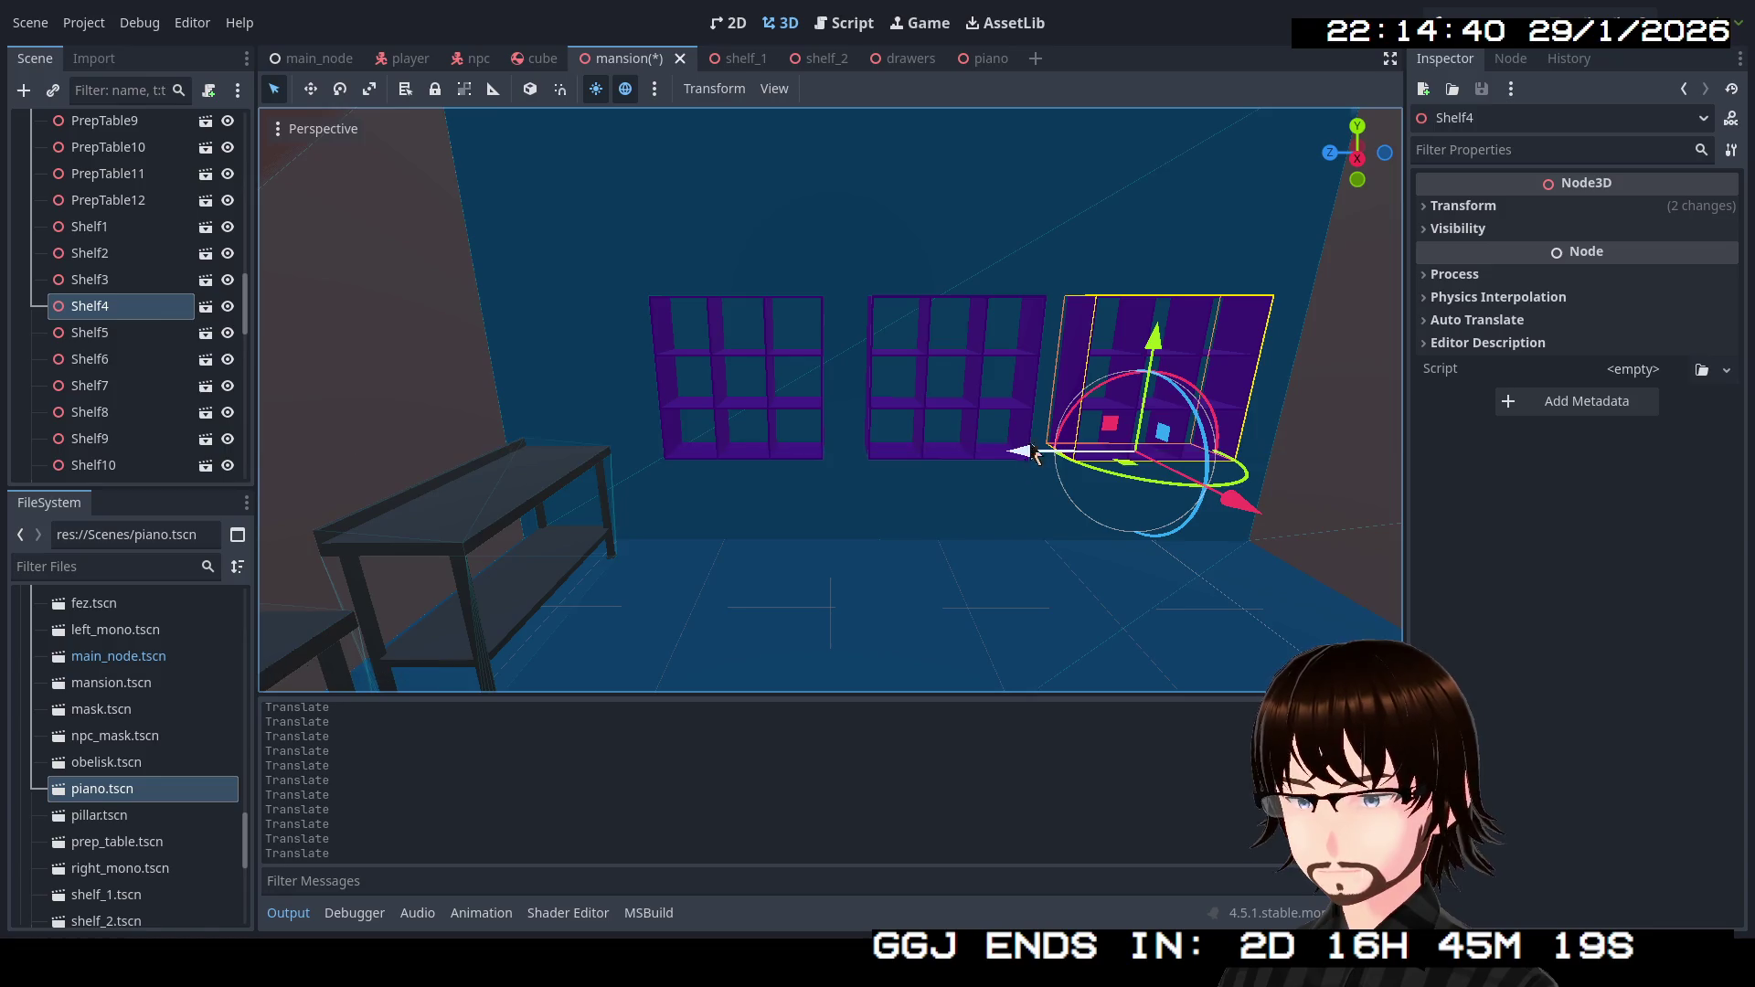
{"action": "key", "text": "ctrl+s"}
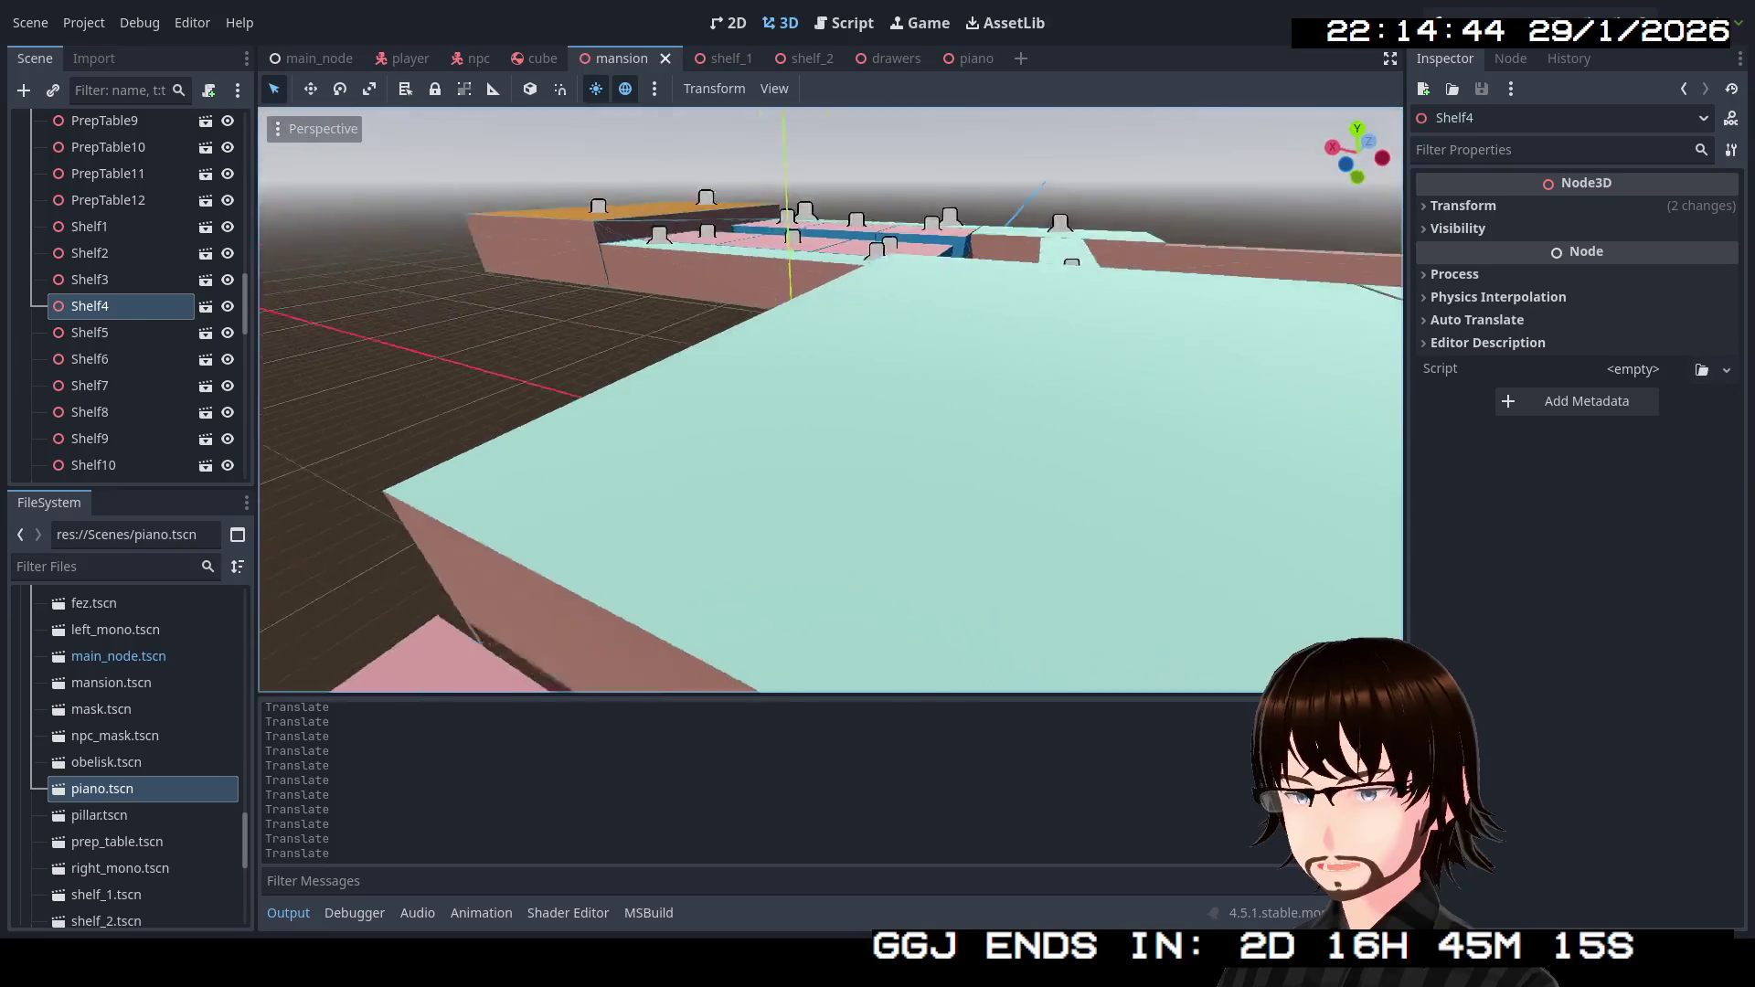
Shift Shelf3 left and Shelf1 right to widen their gaps.
{"action": "key", "text": "f"}
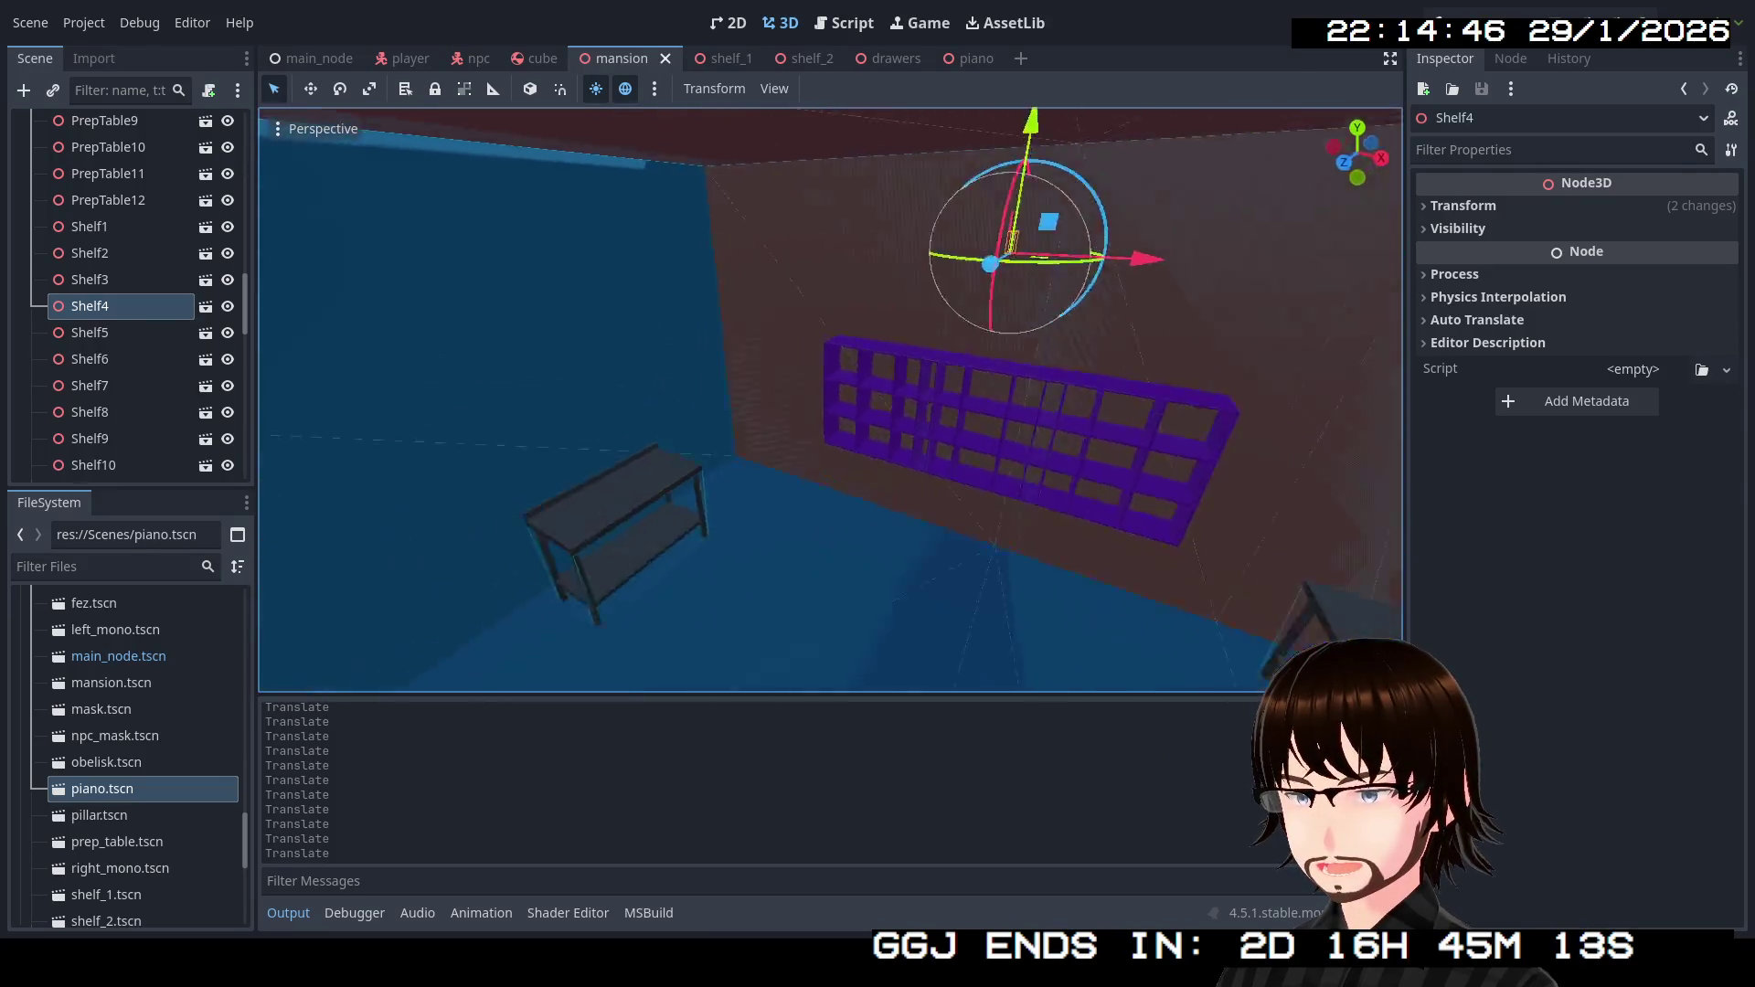
{"action": "key", "text": "KP_1"}
{"action": "mouse_move", "coordinate": [1124, 416]}
{"action": "left_mouse_down"}
{"action": "mouse_move", "coordinate": [892, 452]}
{"action": "mouse_move", "coordinate": [859, 426]}
{"action": "left_mouse_up"}
{"action": "left_click", "coordinate": [757, 350]}
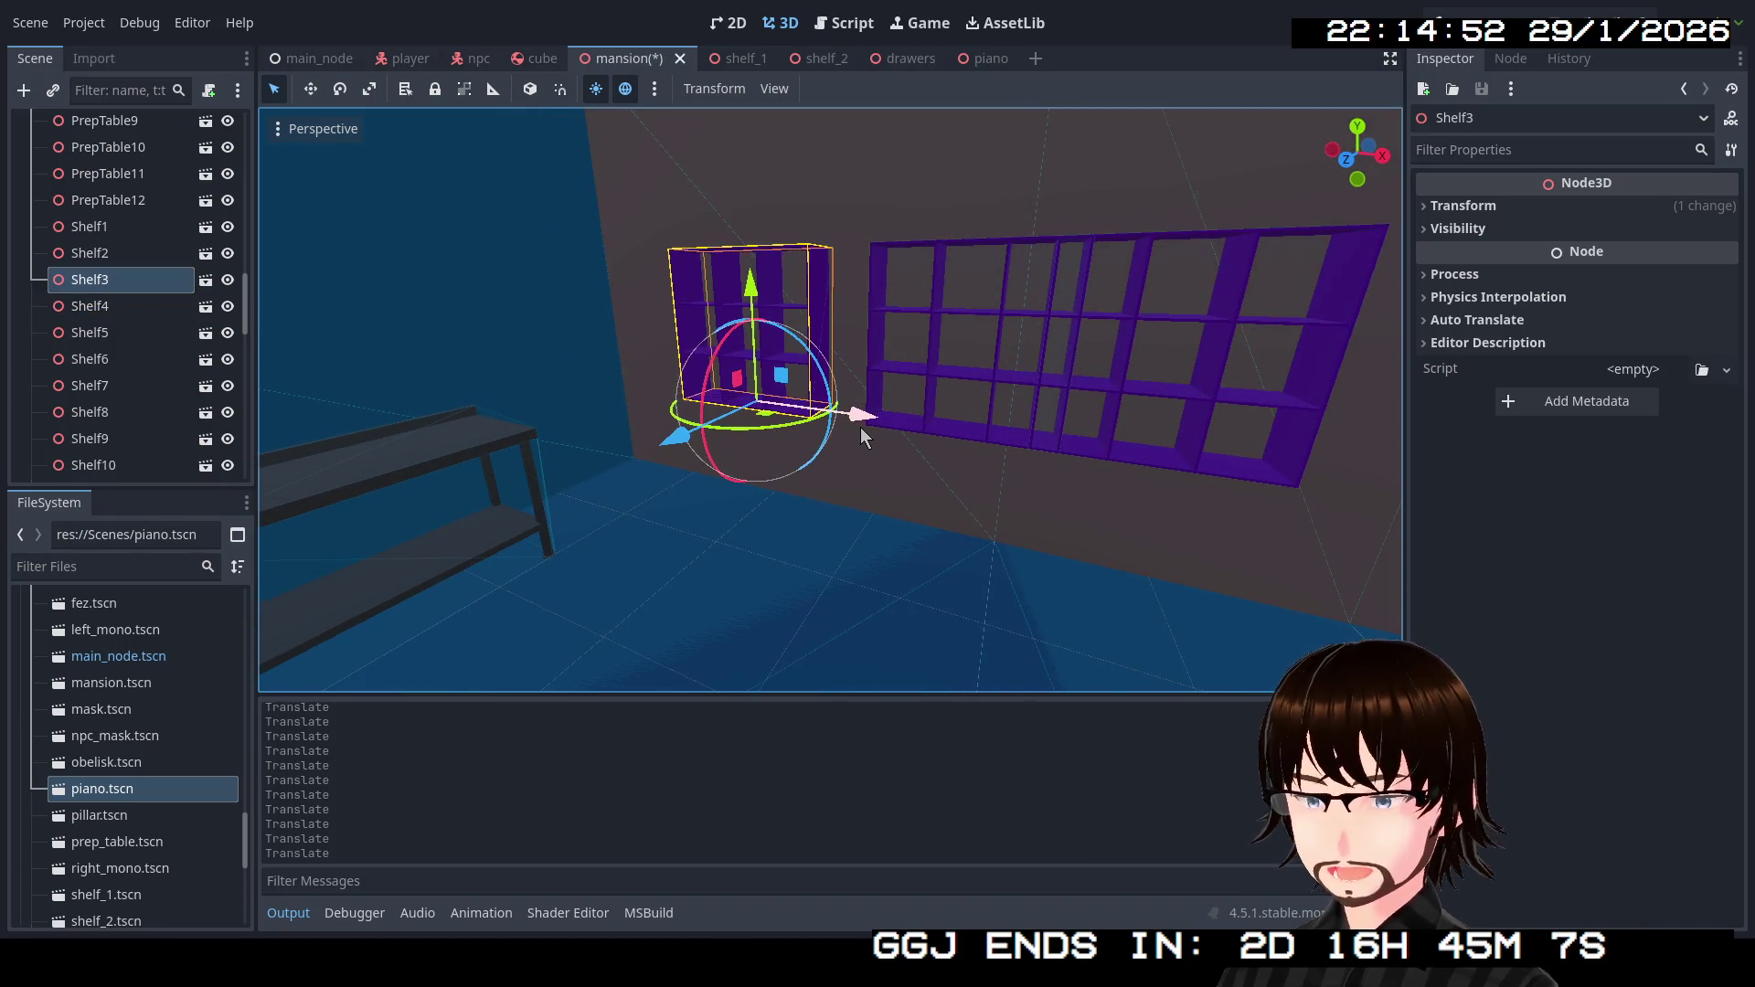
{"action": "left_click", "coordinate": [1197, 375]}
{"action": "mouse_move", "coordinate": [1197, 375]}
{"action": "left_mouse_down"}
{"action": "mouse_move", "coordinate": [1081, 432]}
{"action": "mouse_move", "coordinate": [1134, 421]}
{"action": "left_mouse_up"}
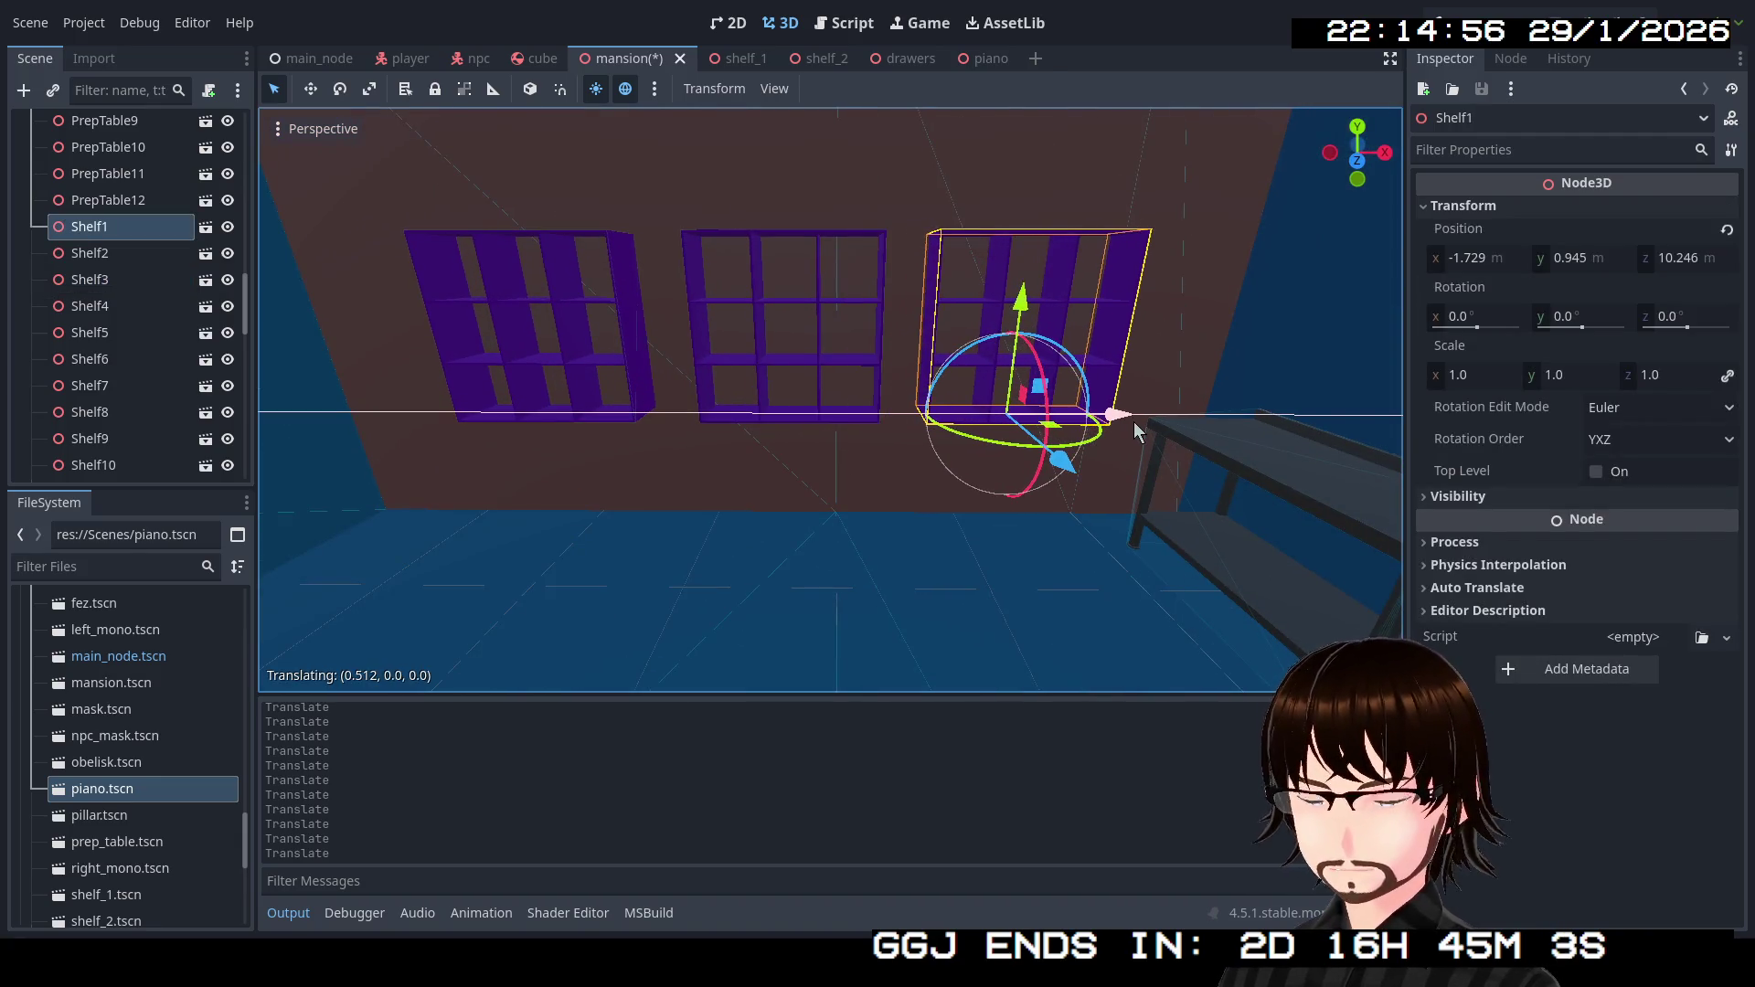
{"action": "scroll", "coordinate": [1058, 512], "scroll_direction": "down", "scroll_amount": 3}
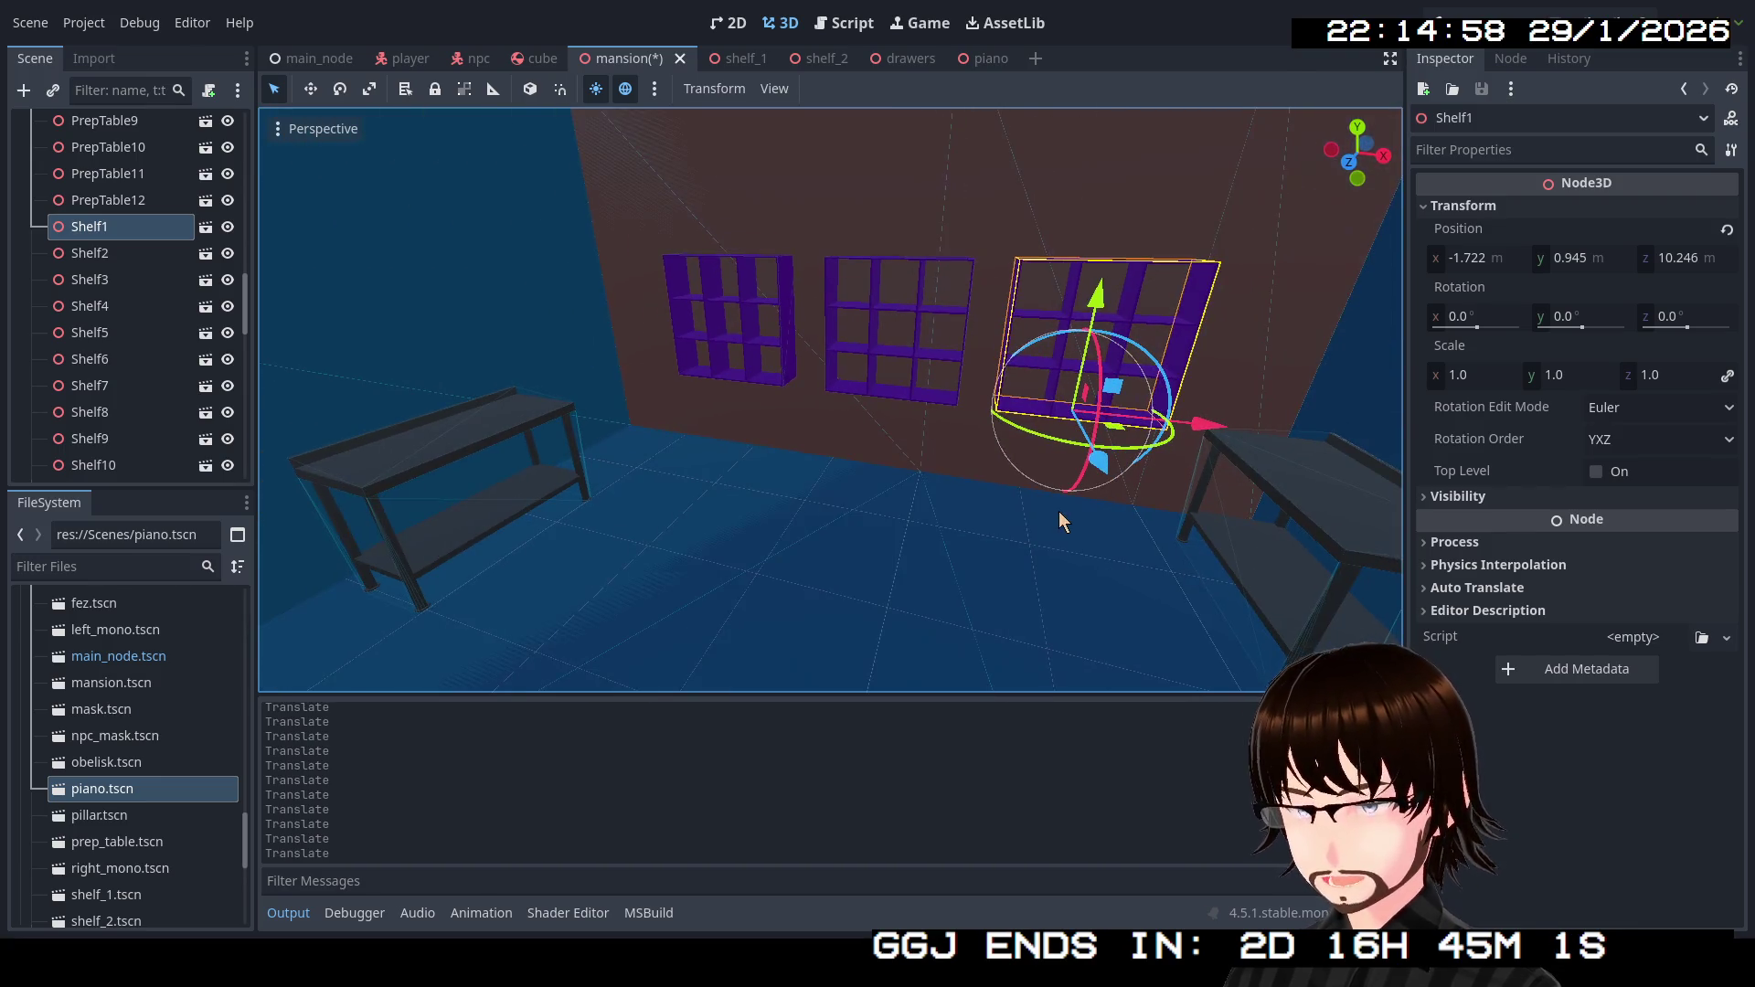
Save the mansion scene and fly through its blue room and white corridor.
{"action": "key", "text": "ctrl+s"}
{"action": "key", "text": "w"}
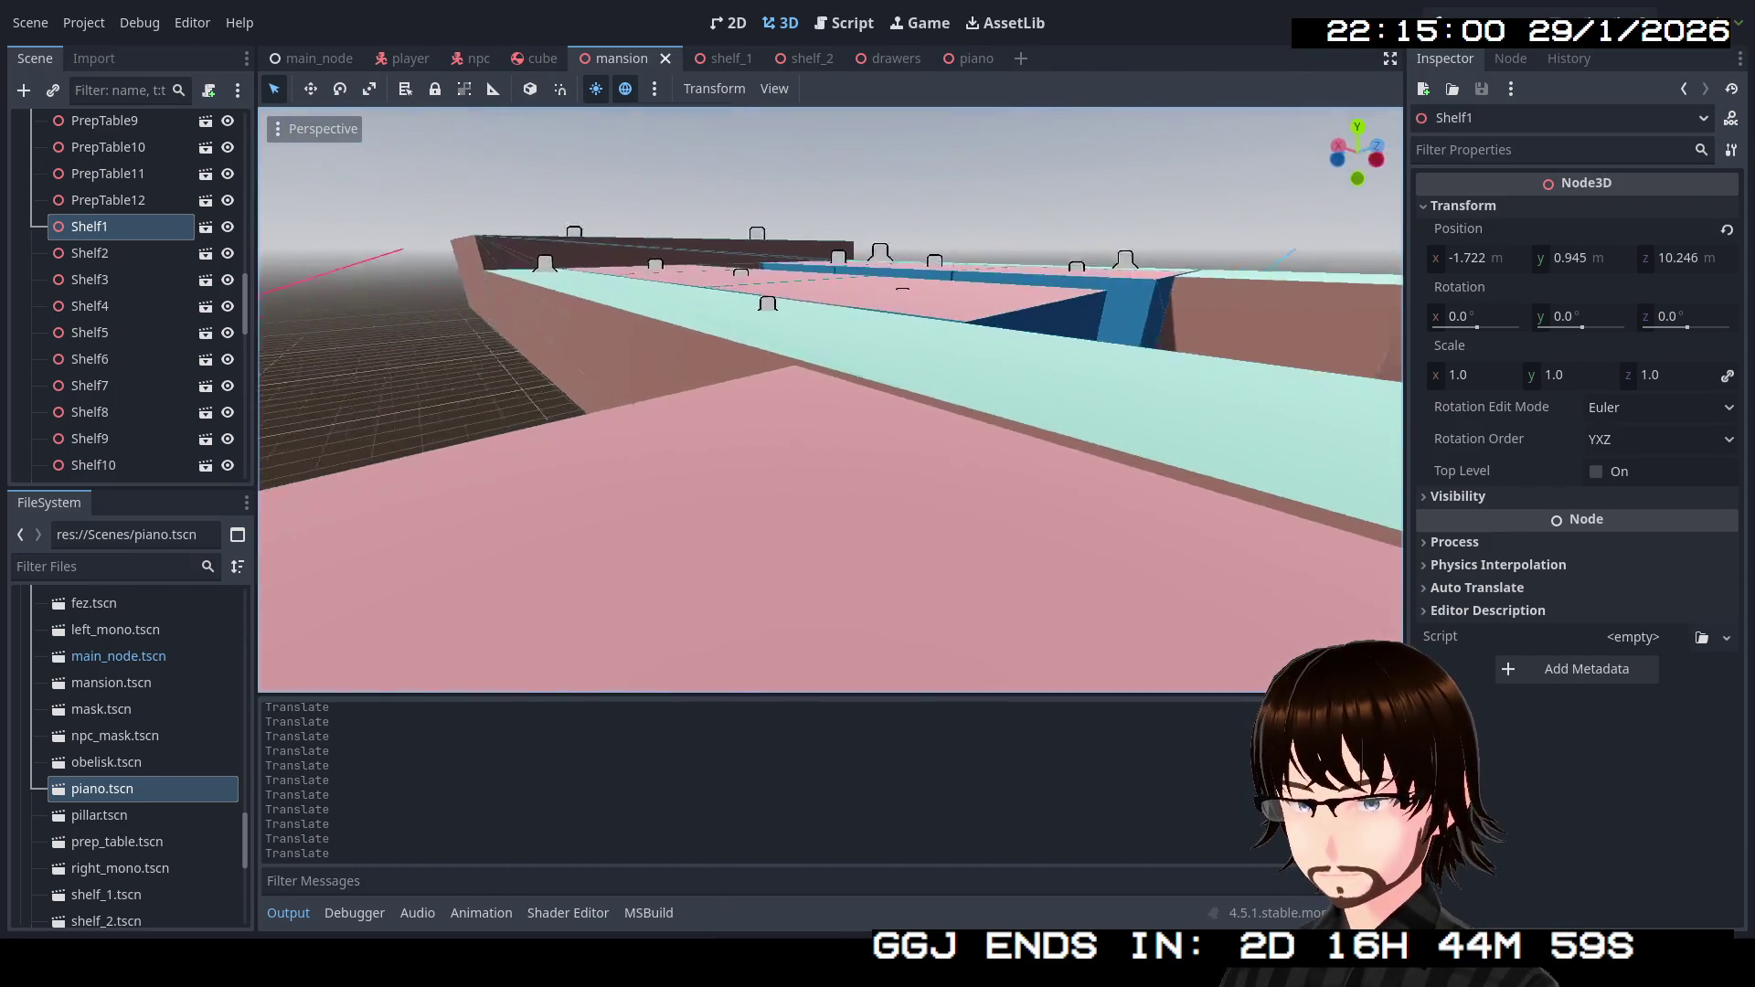
{"action": "key", "text": "s"}
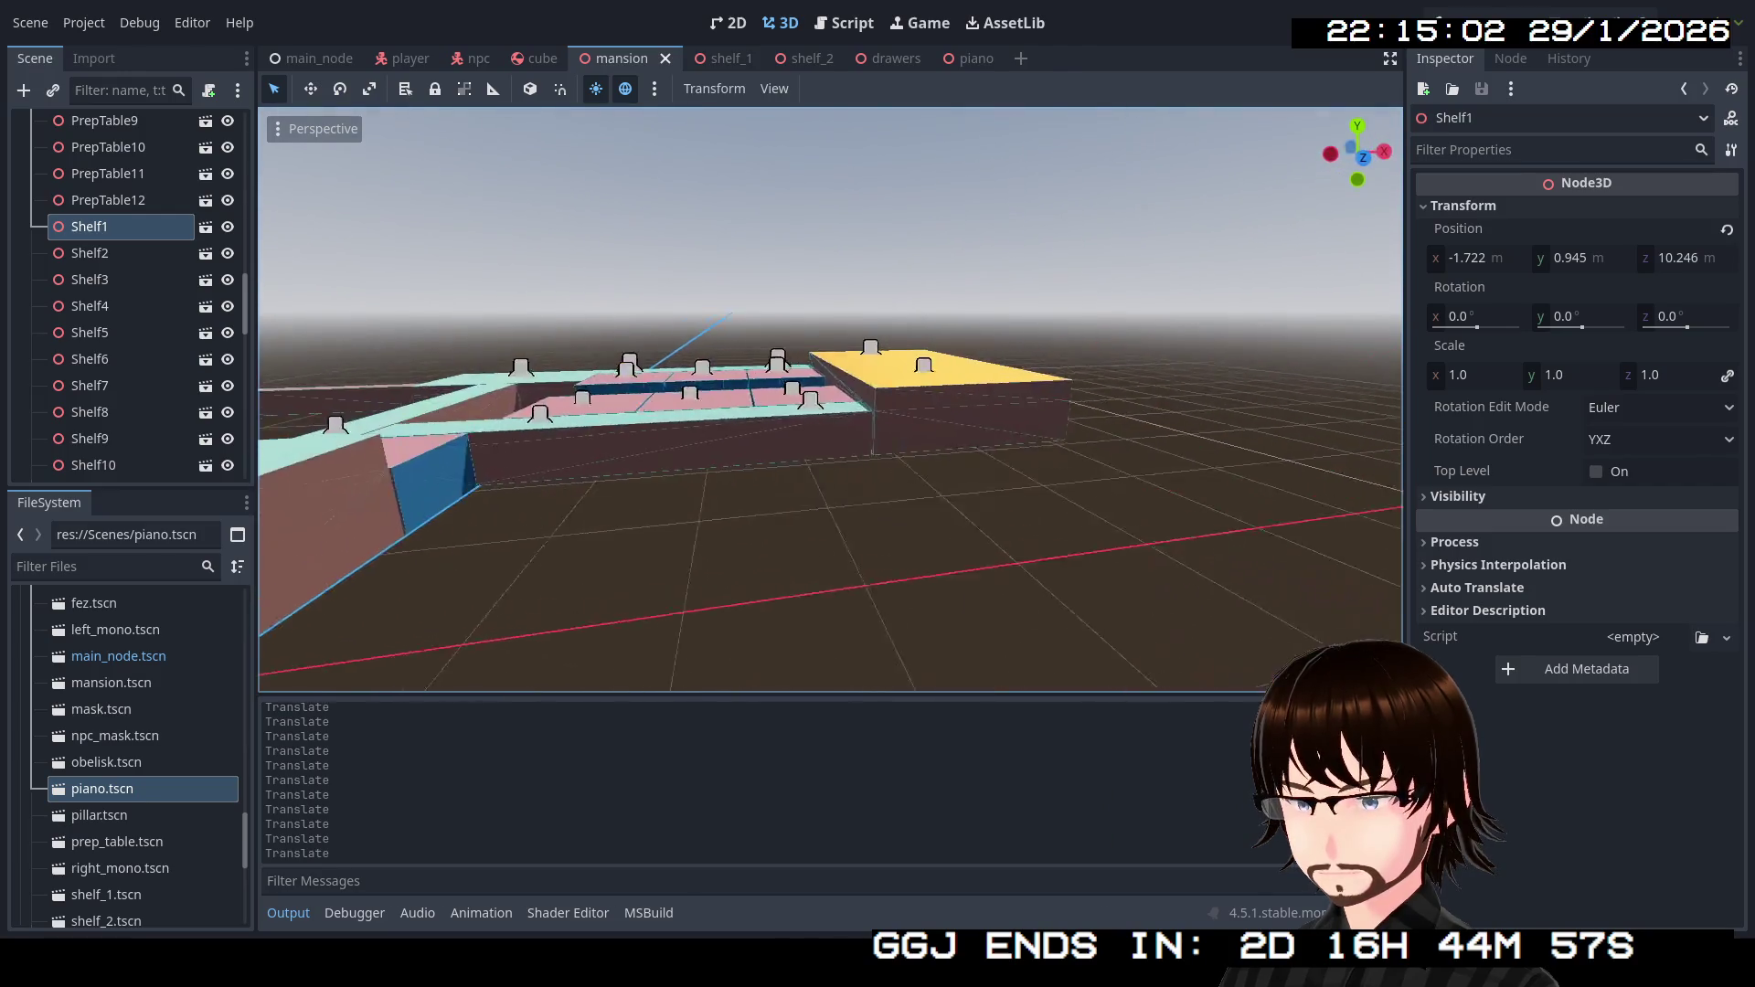
{"action": "key", "text": "w"}
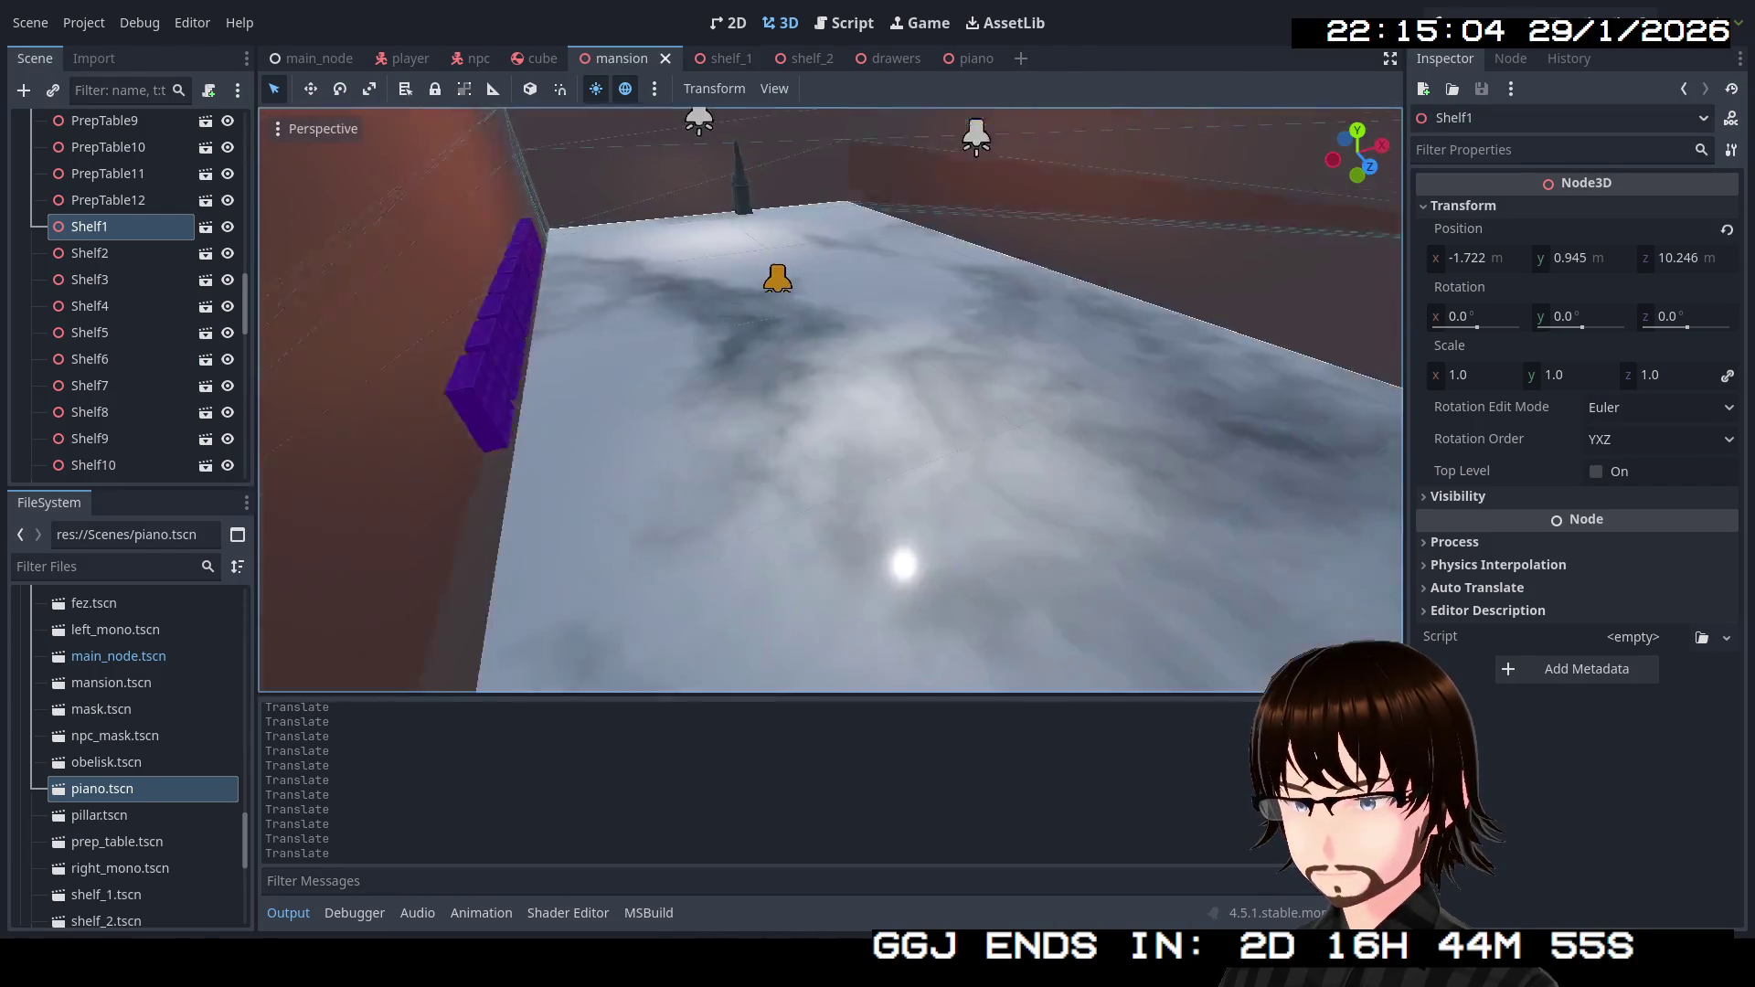
{"action": "key", "text": "w"}
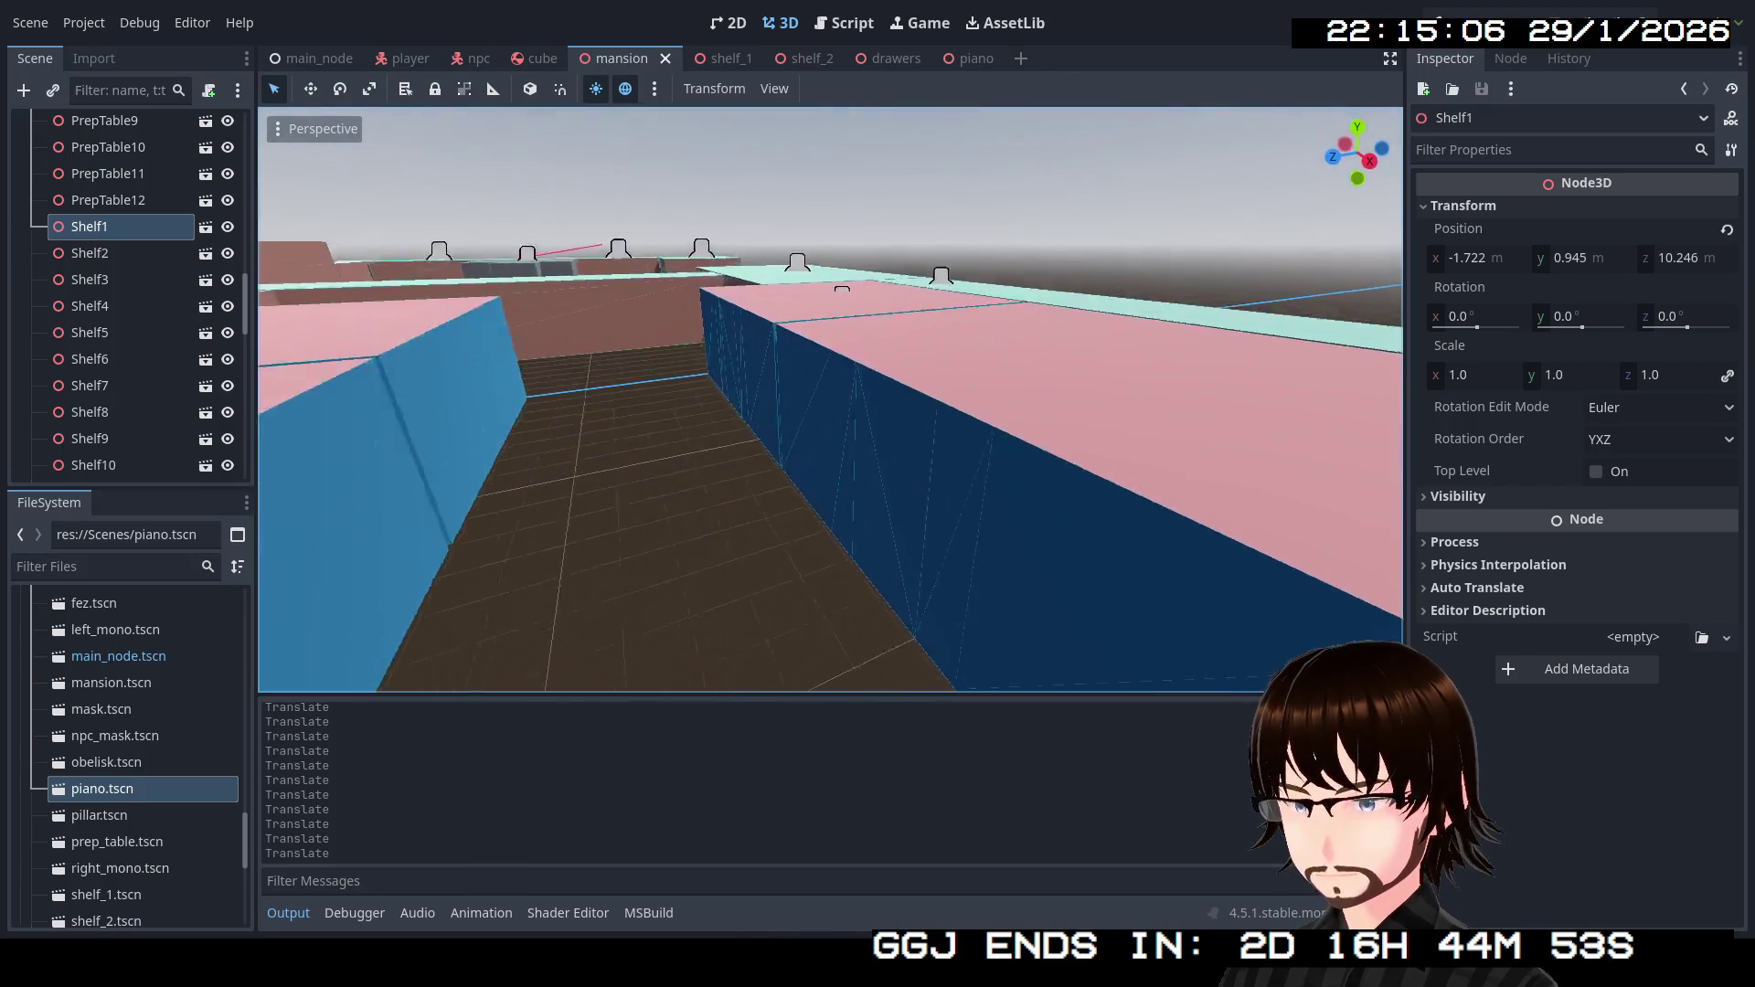
{"action": "key", "text": "w"}
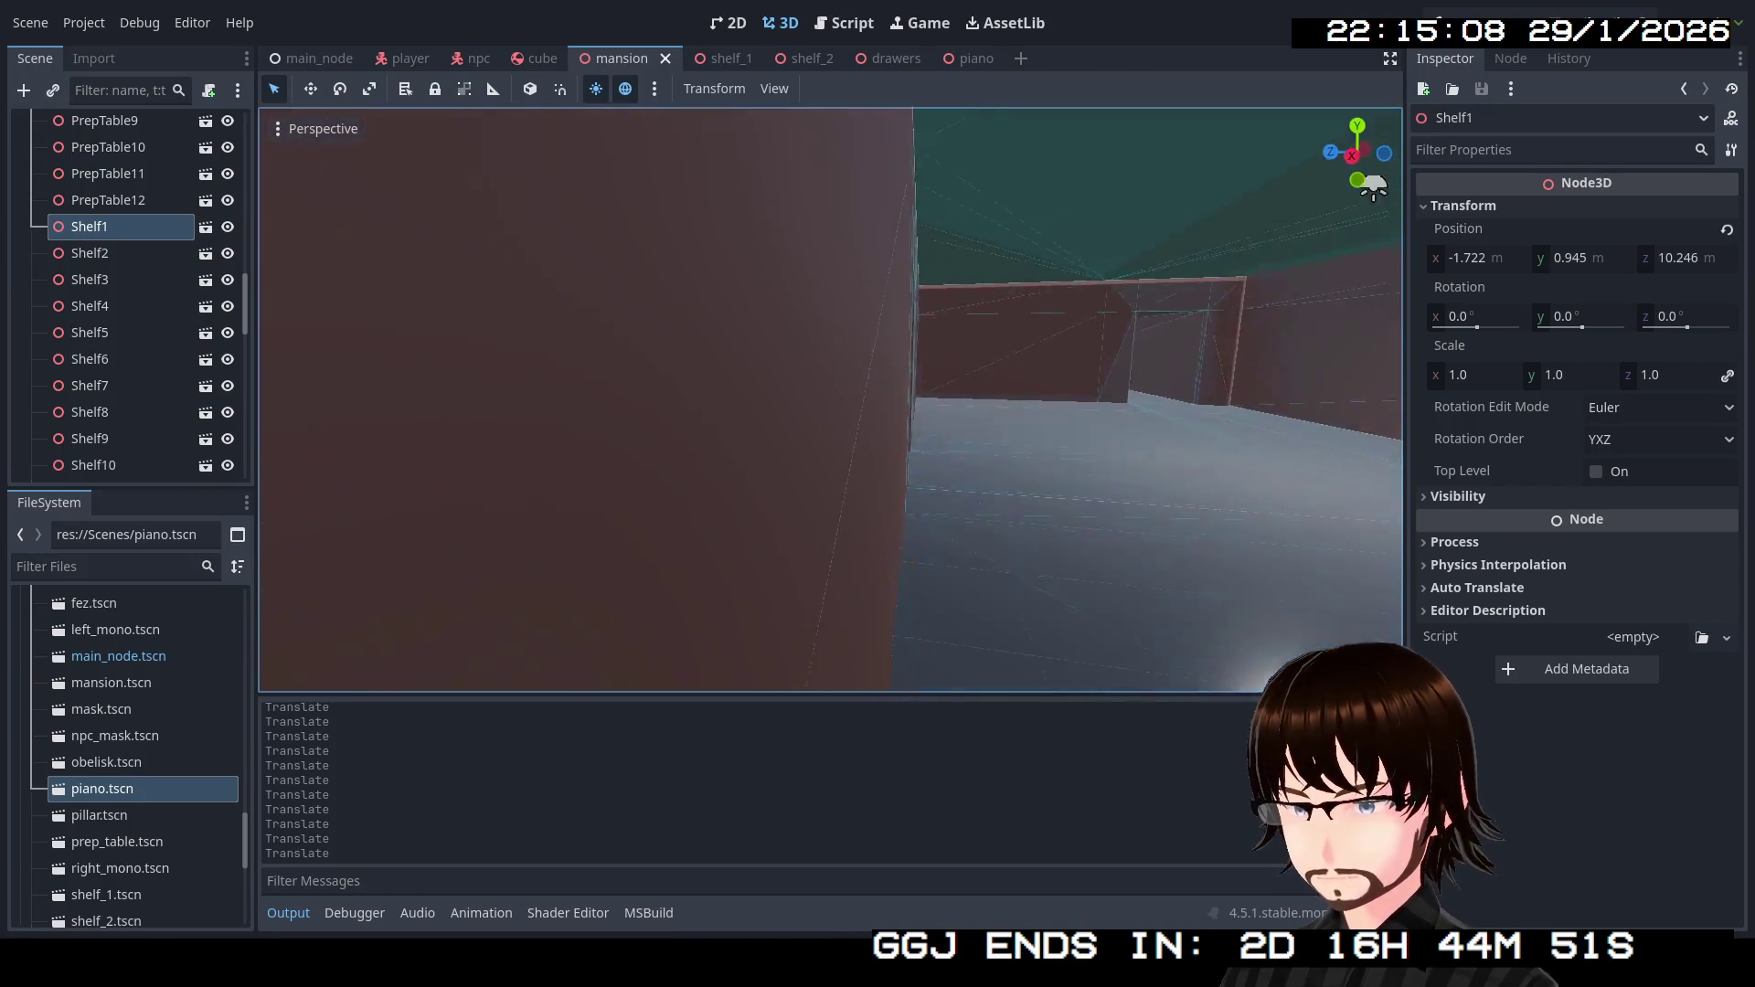
{"action": "key", "text": "w"}
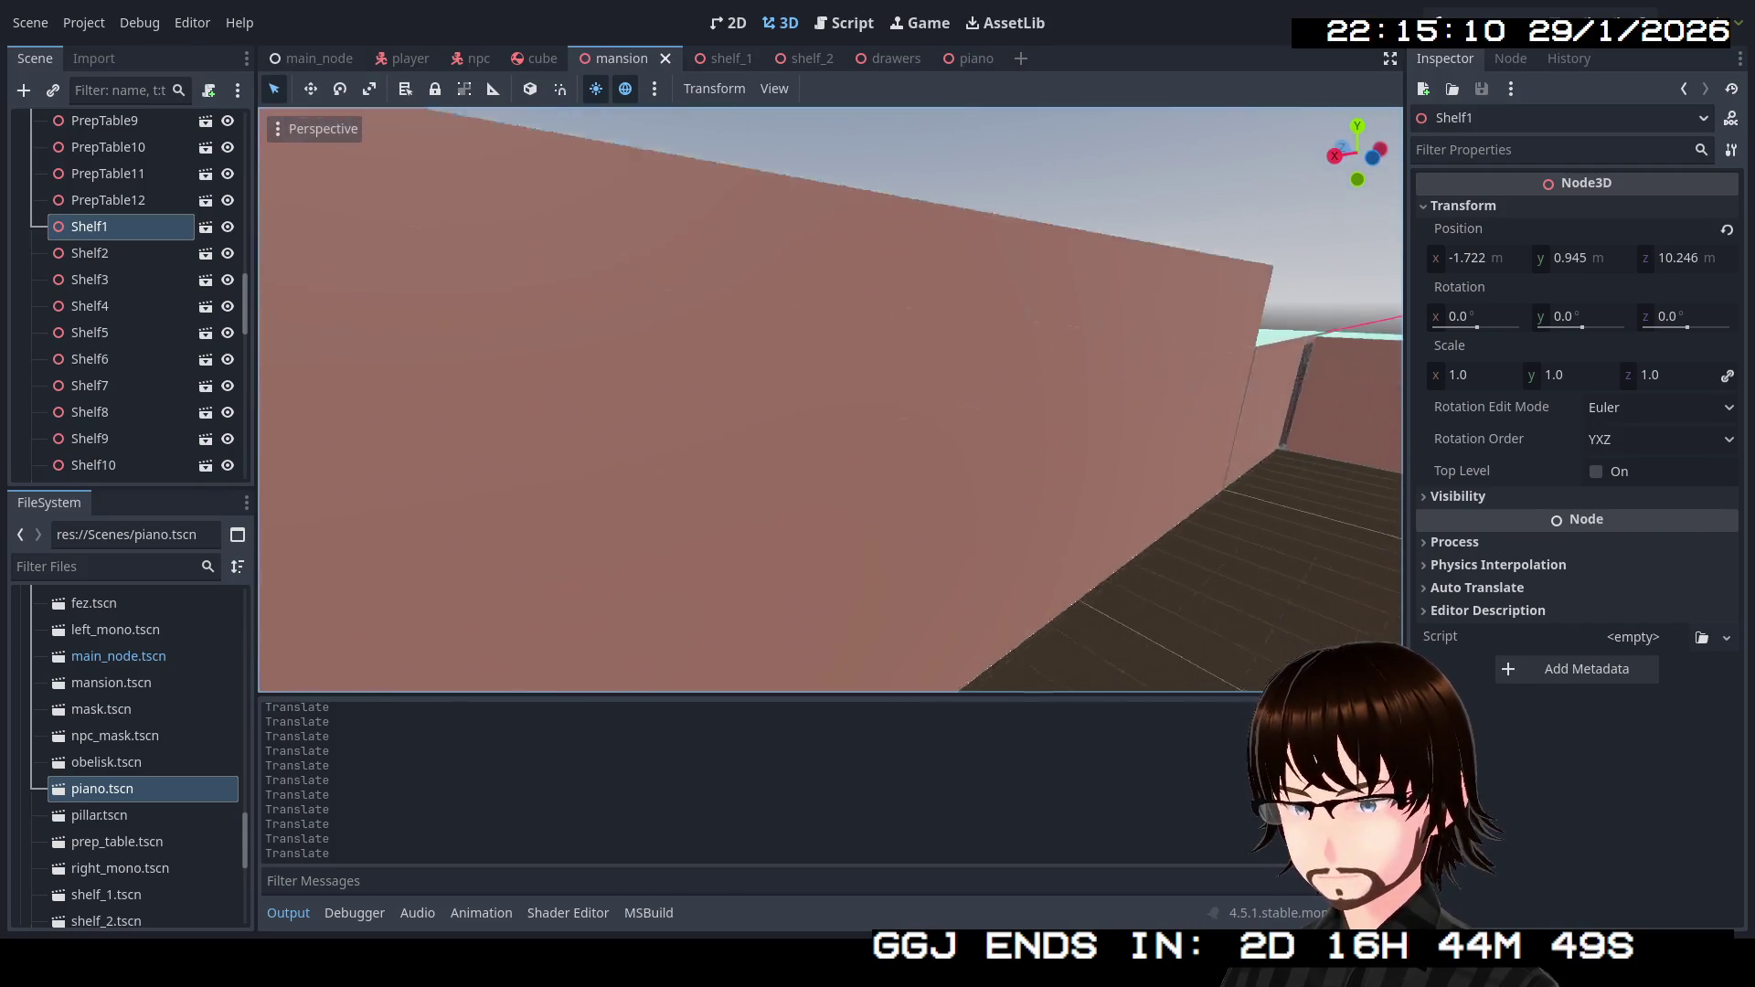
{"action": "key", "text": "w"}
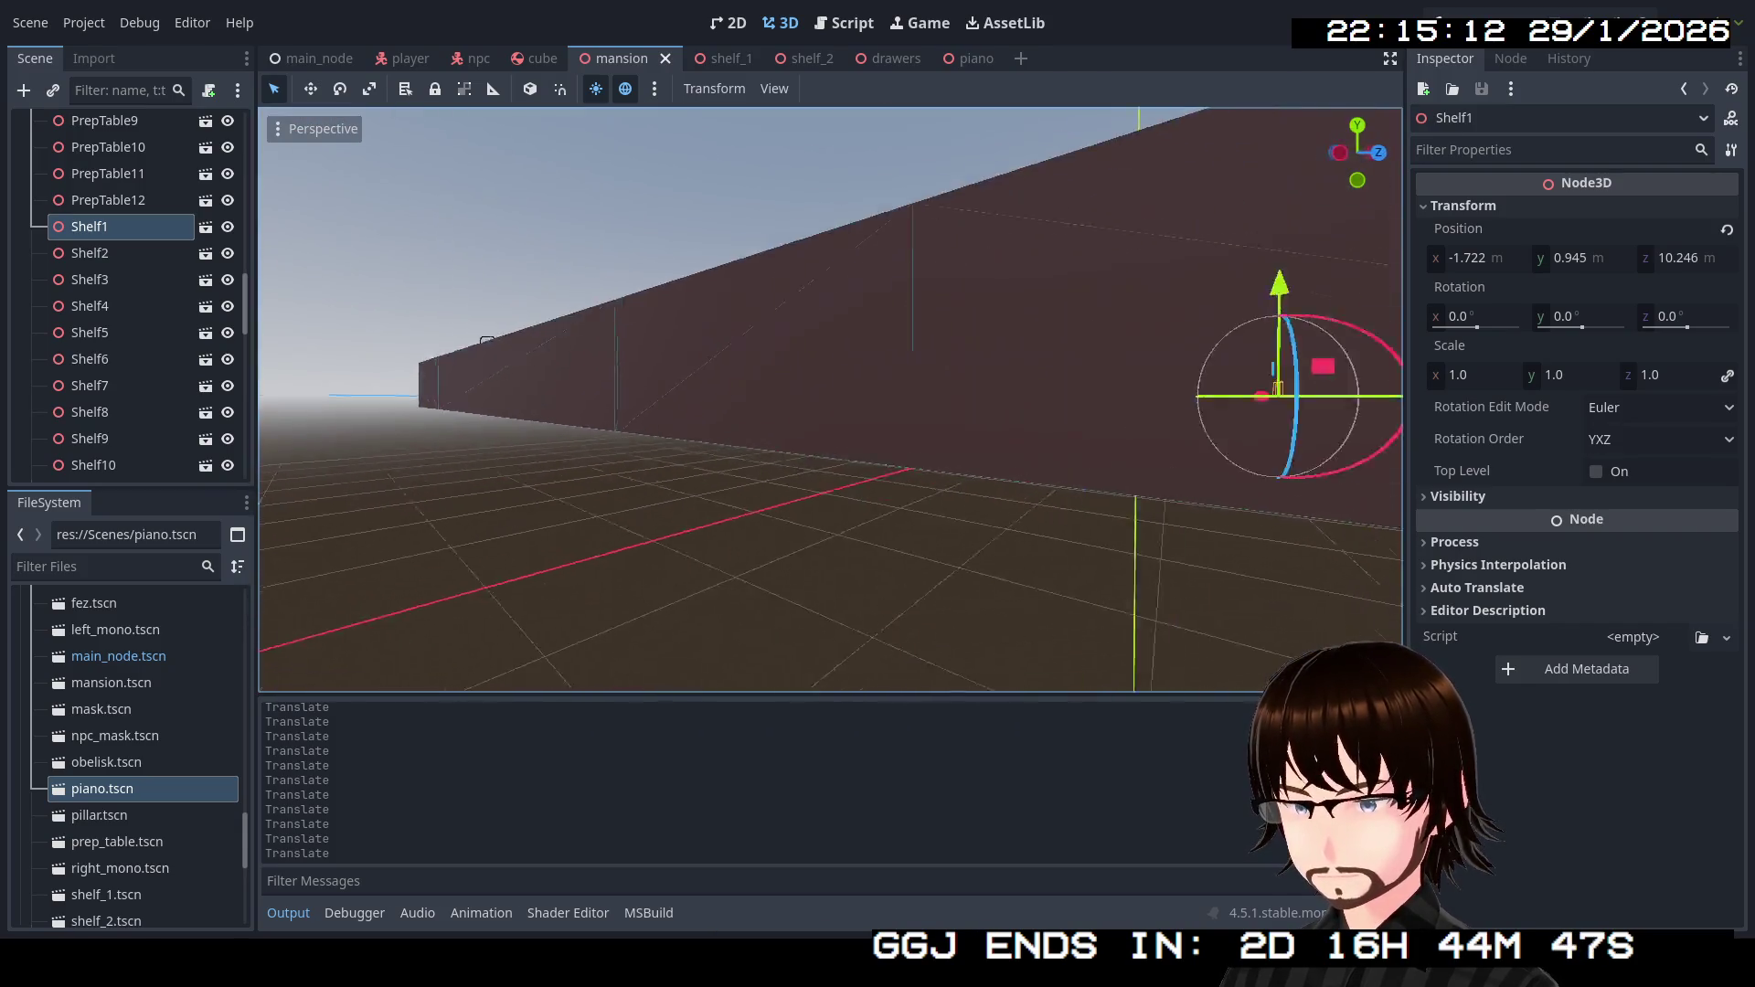
{"action": "key", "text": "w"}
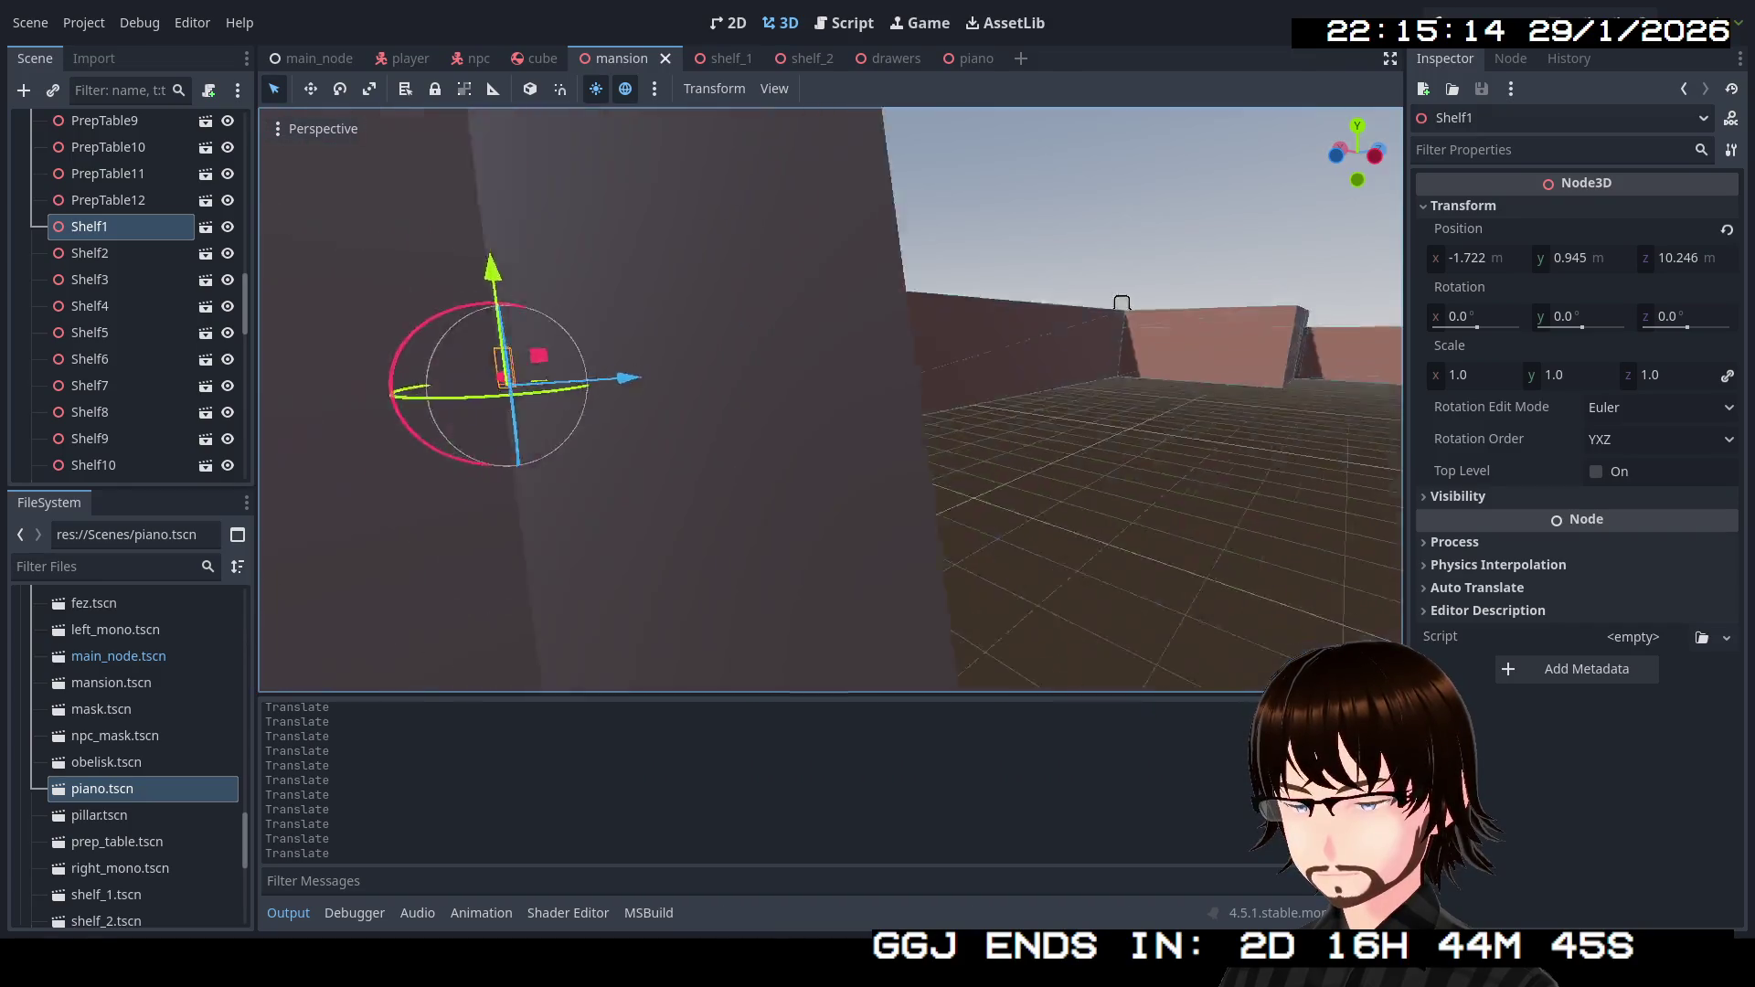
{"action": "key", "text": "w"}
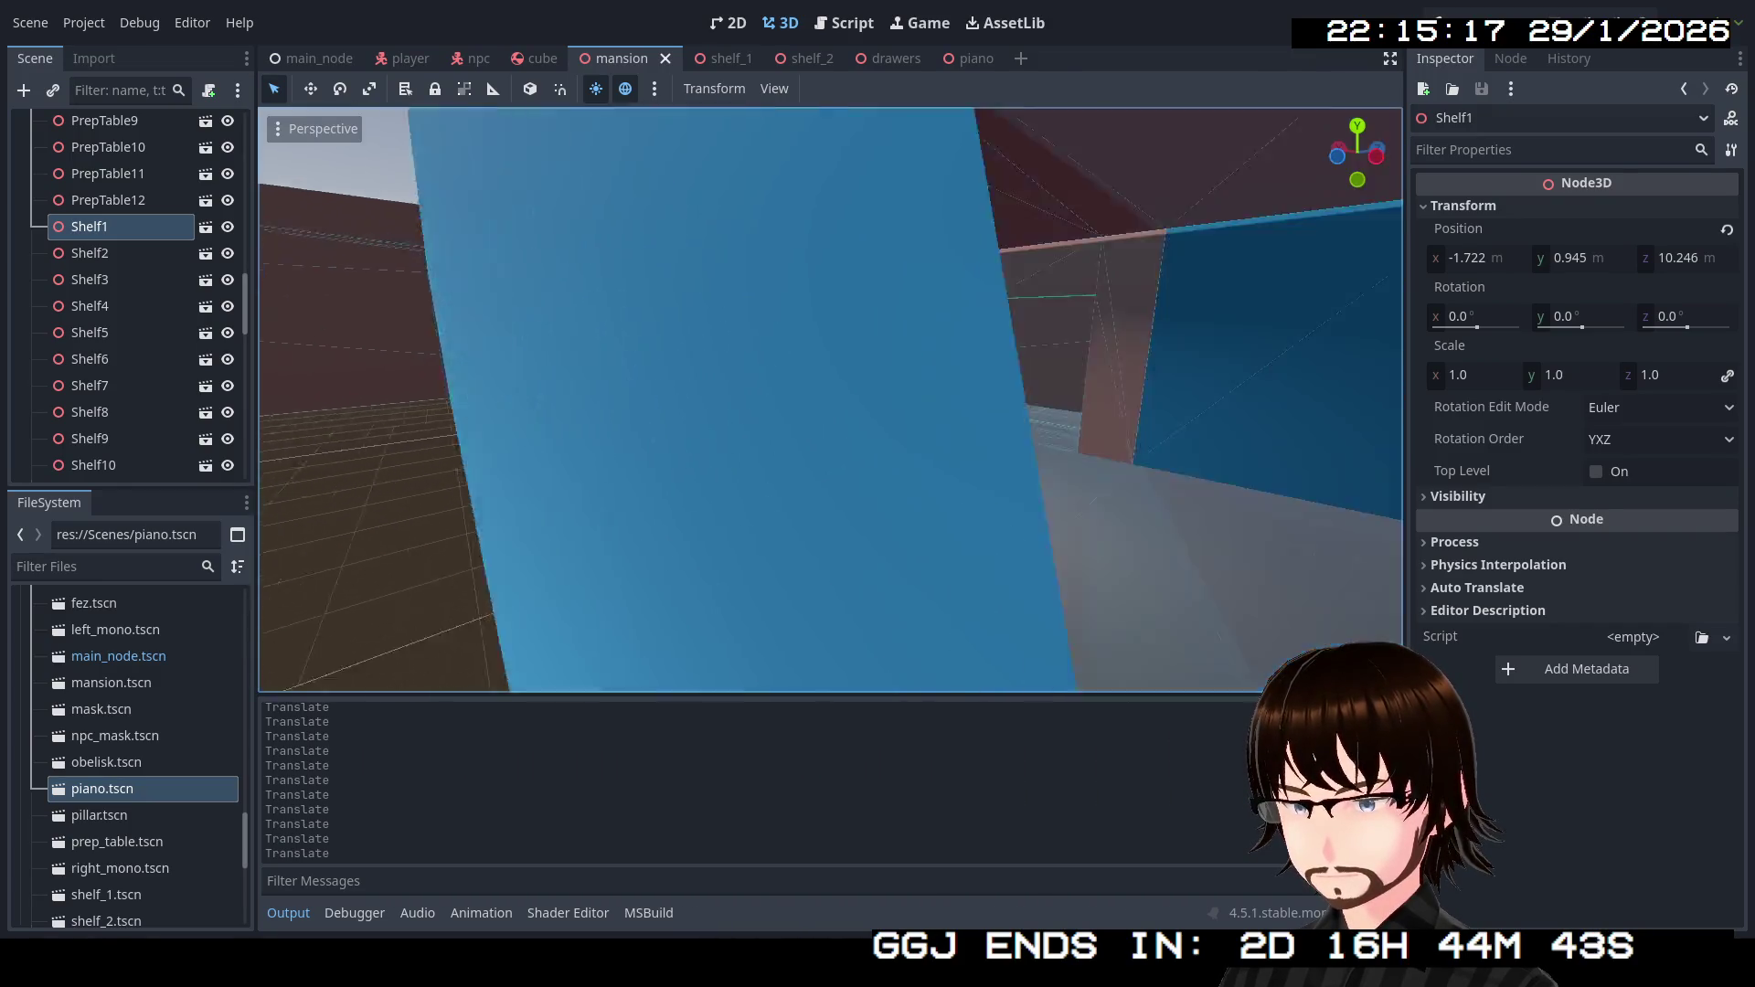
Fly back past the tables toward Shelf1, then open the shelf_1 scene.
{"action": "key", "text": "w"}
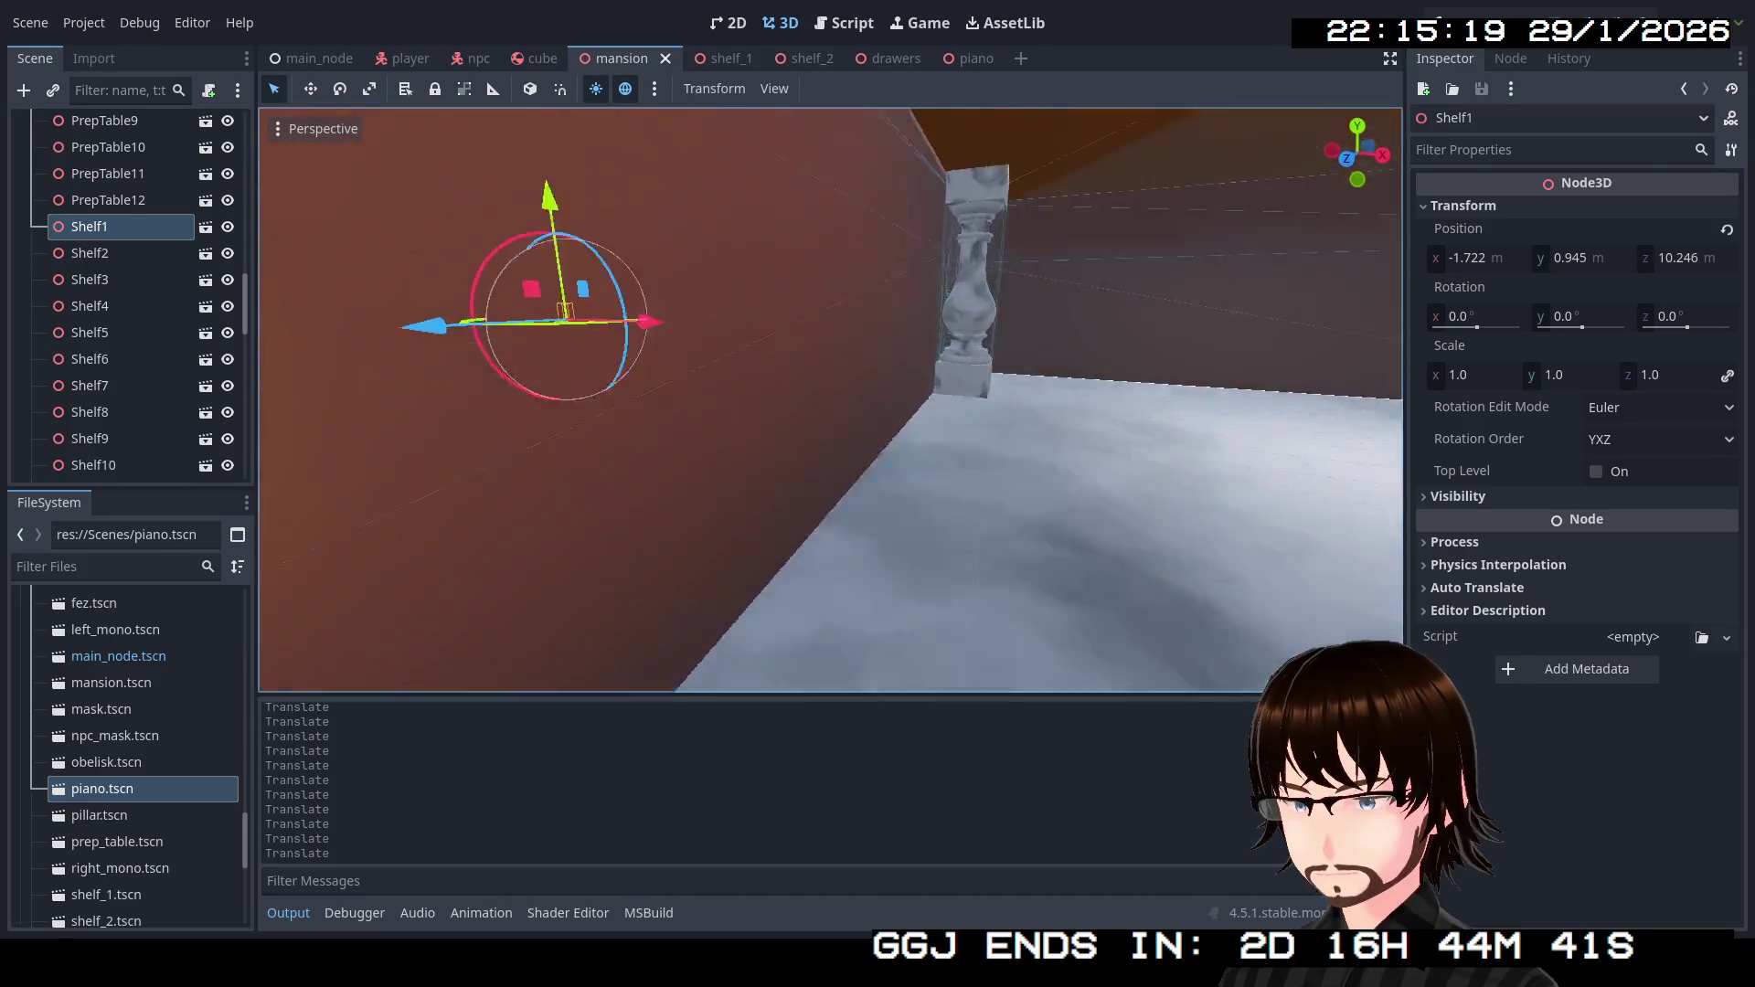
{"action": "key", "text": "w"}
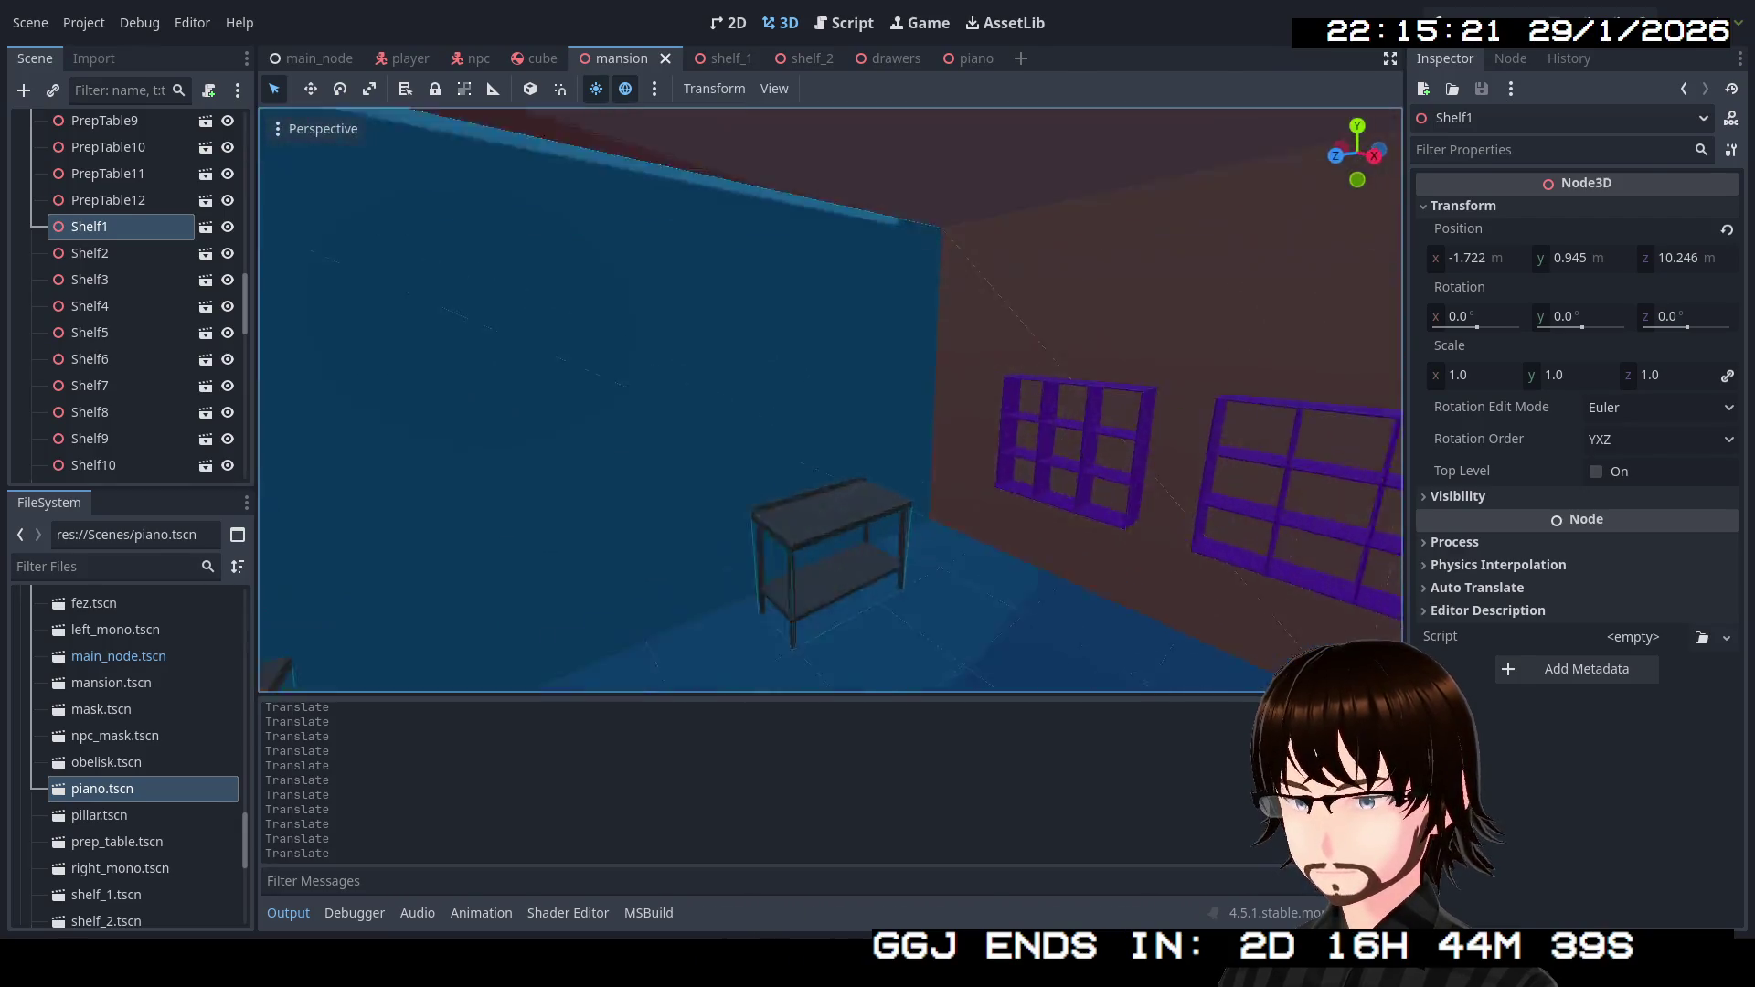
{"action": "key", "text": "w"}
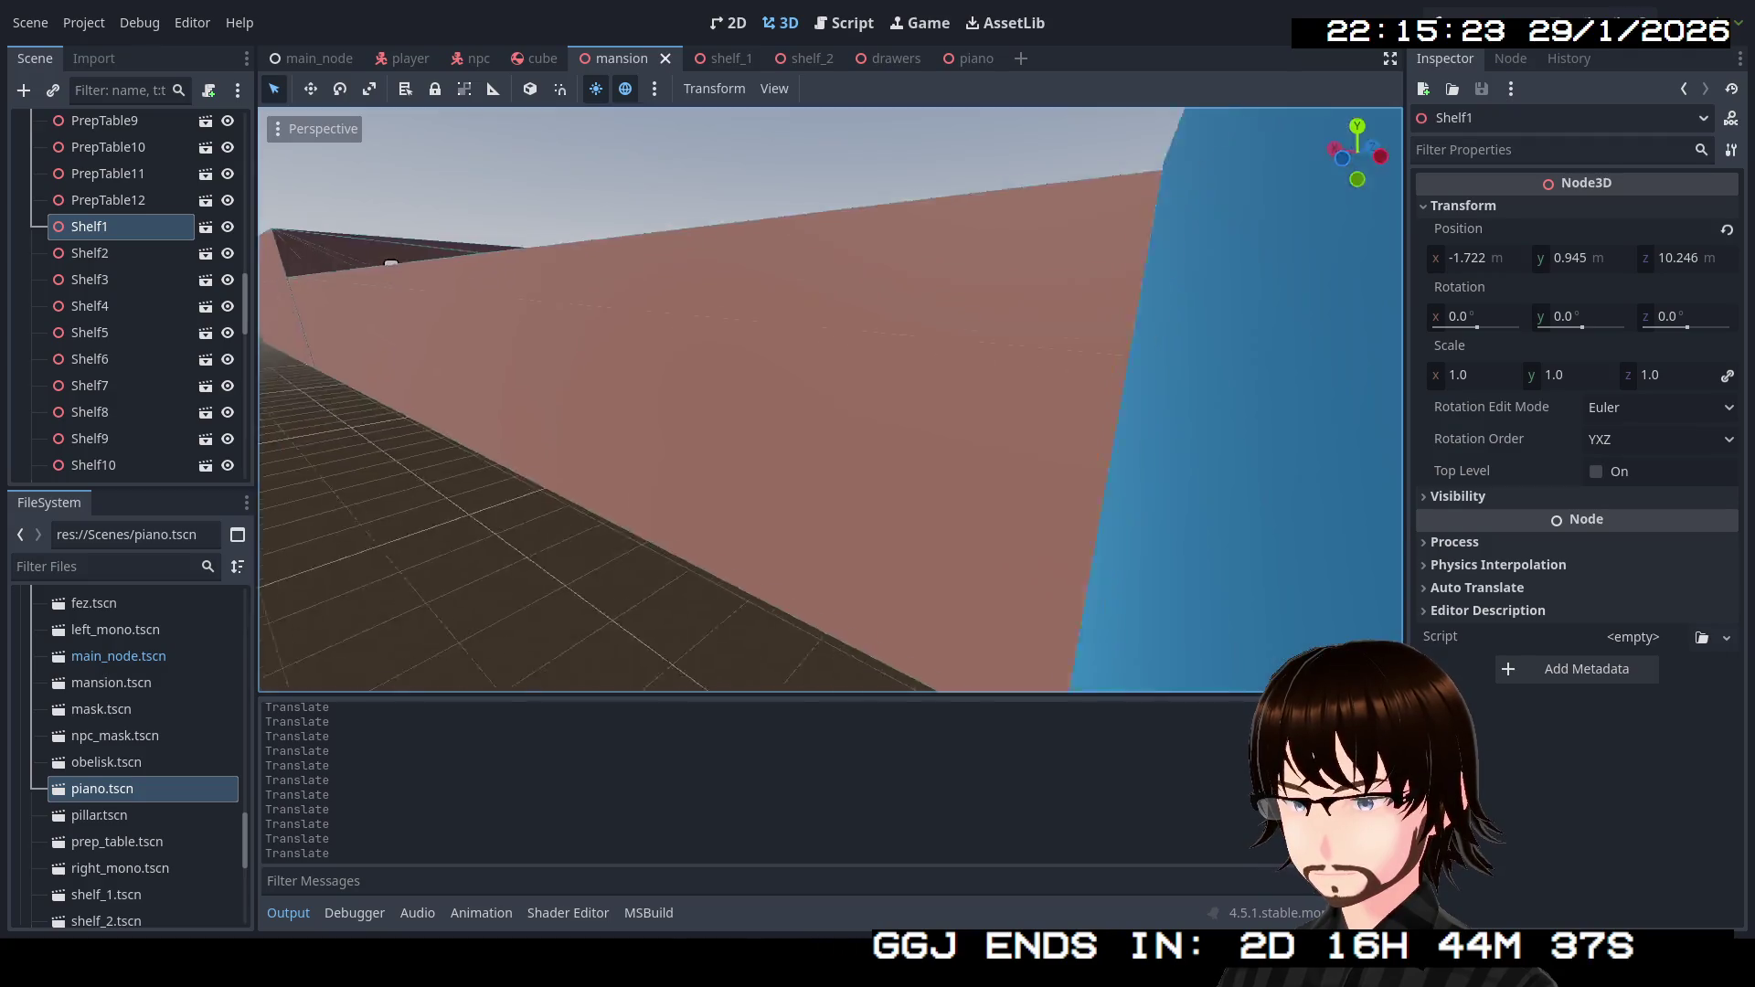
{"action": "key", "text": "w"}
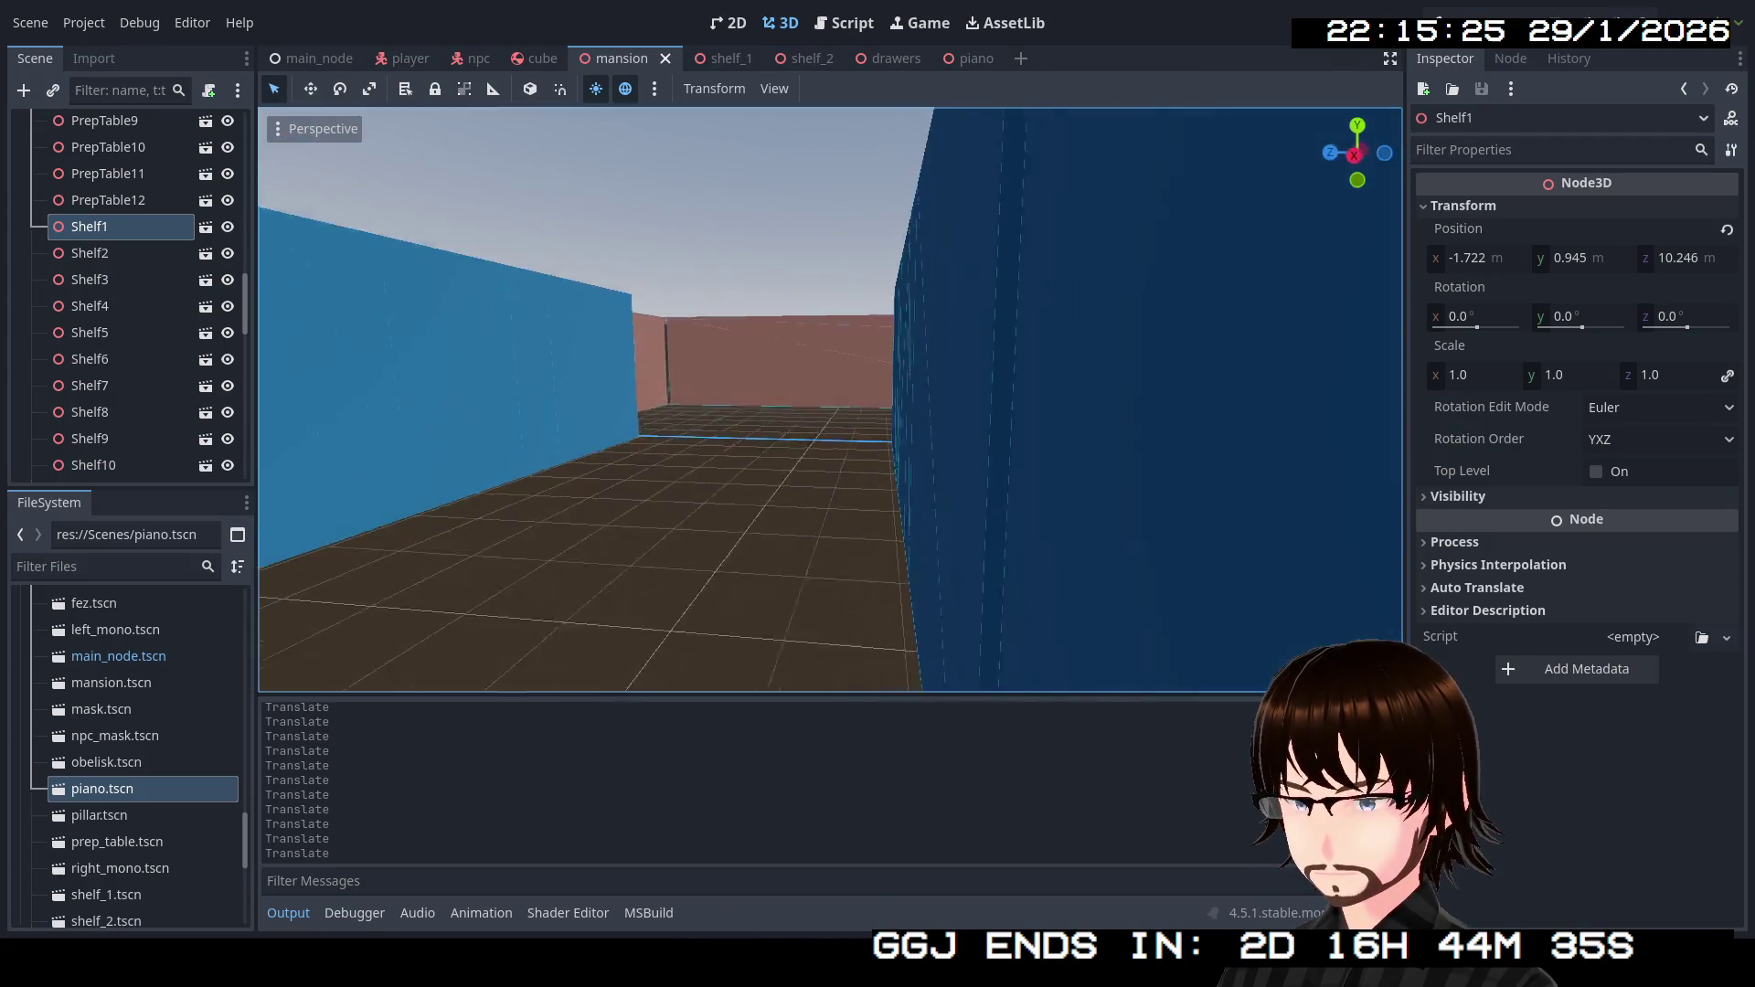
{"action": "key", "text": "w"}
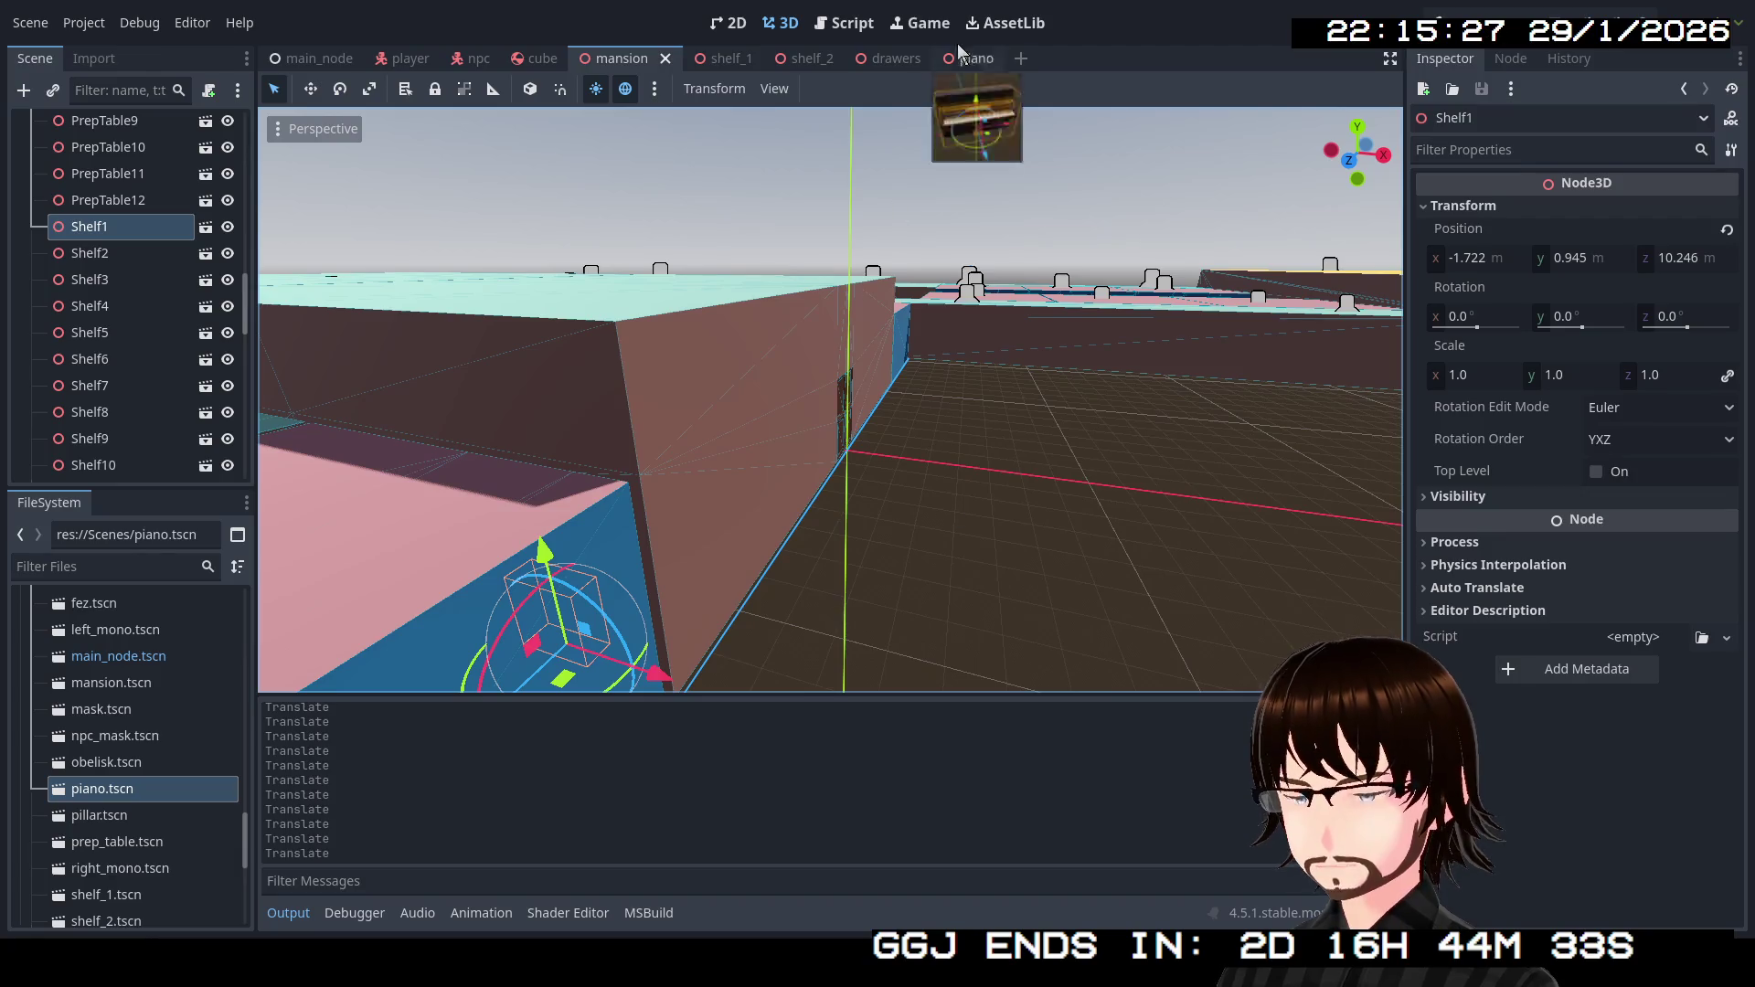
{"action": "left_click", "coordinate": [723, 59]}
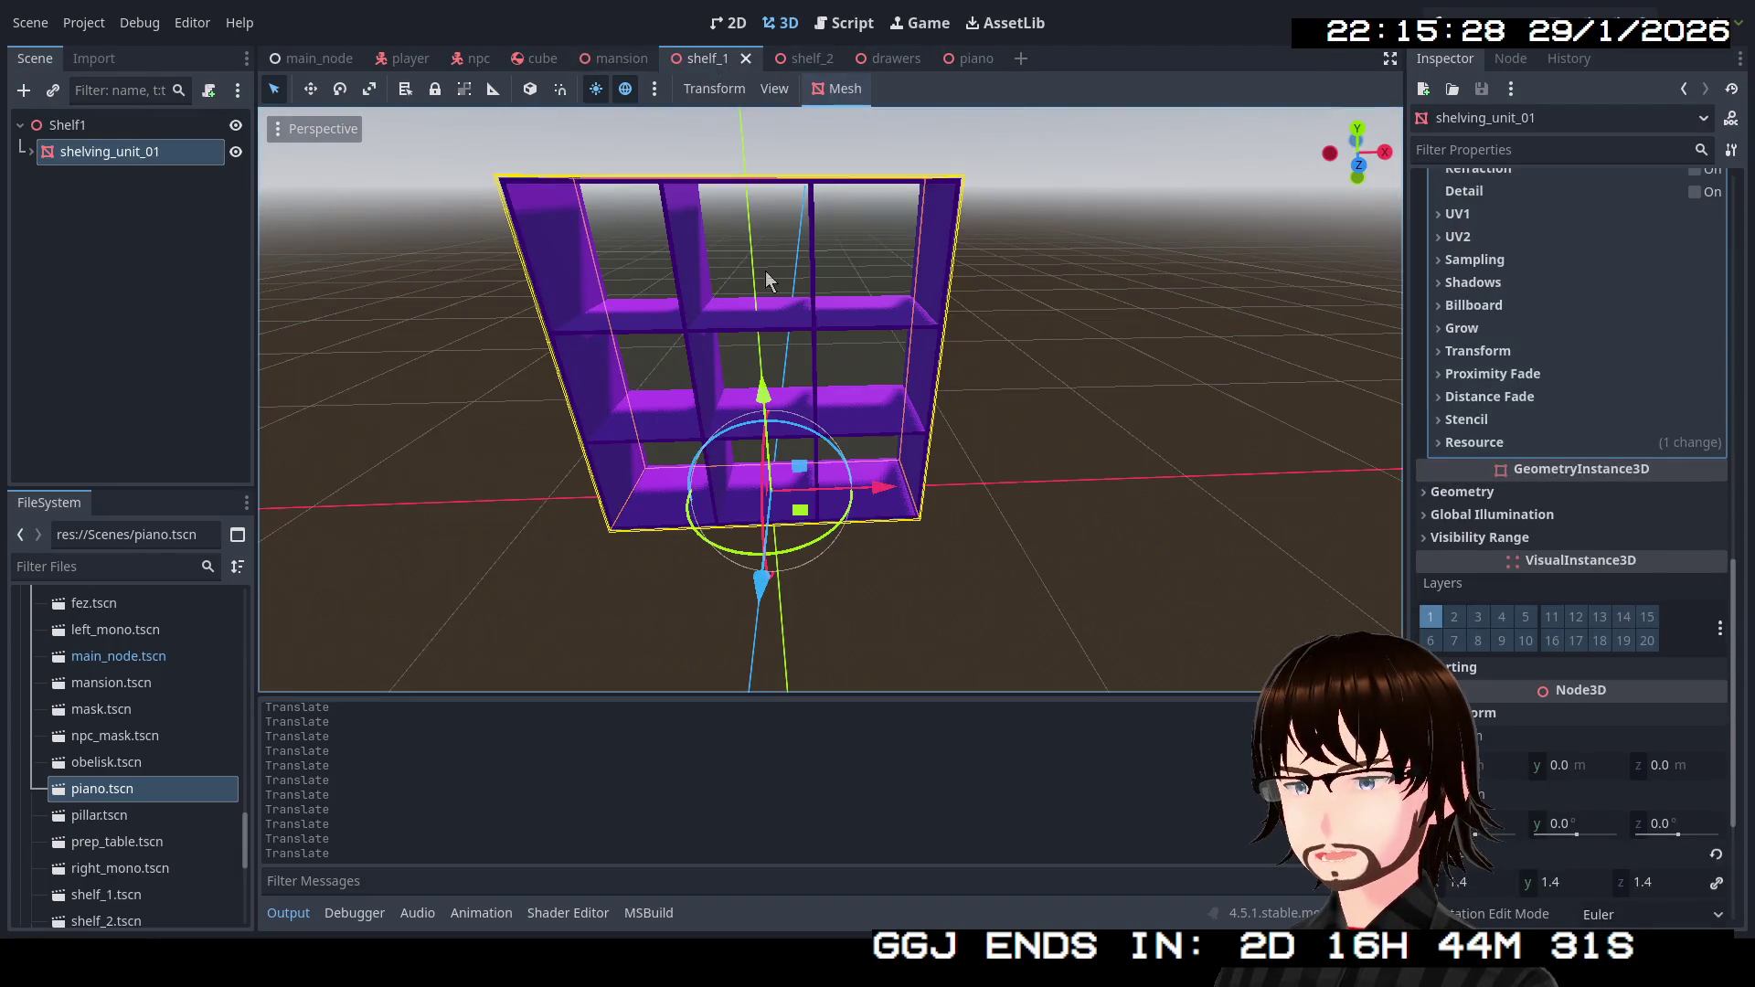
{"action": "key", "text": "w"}
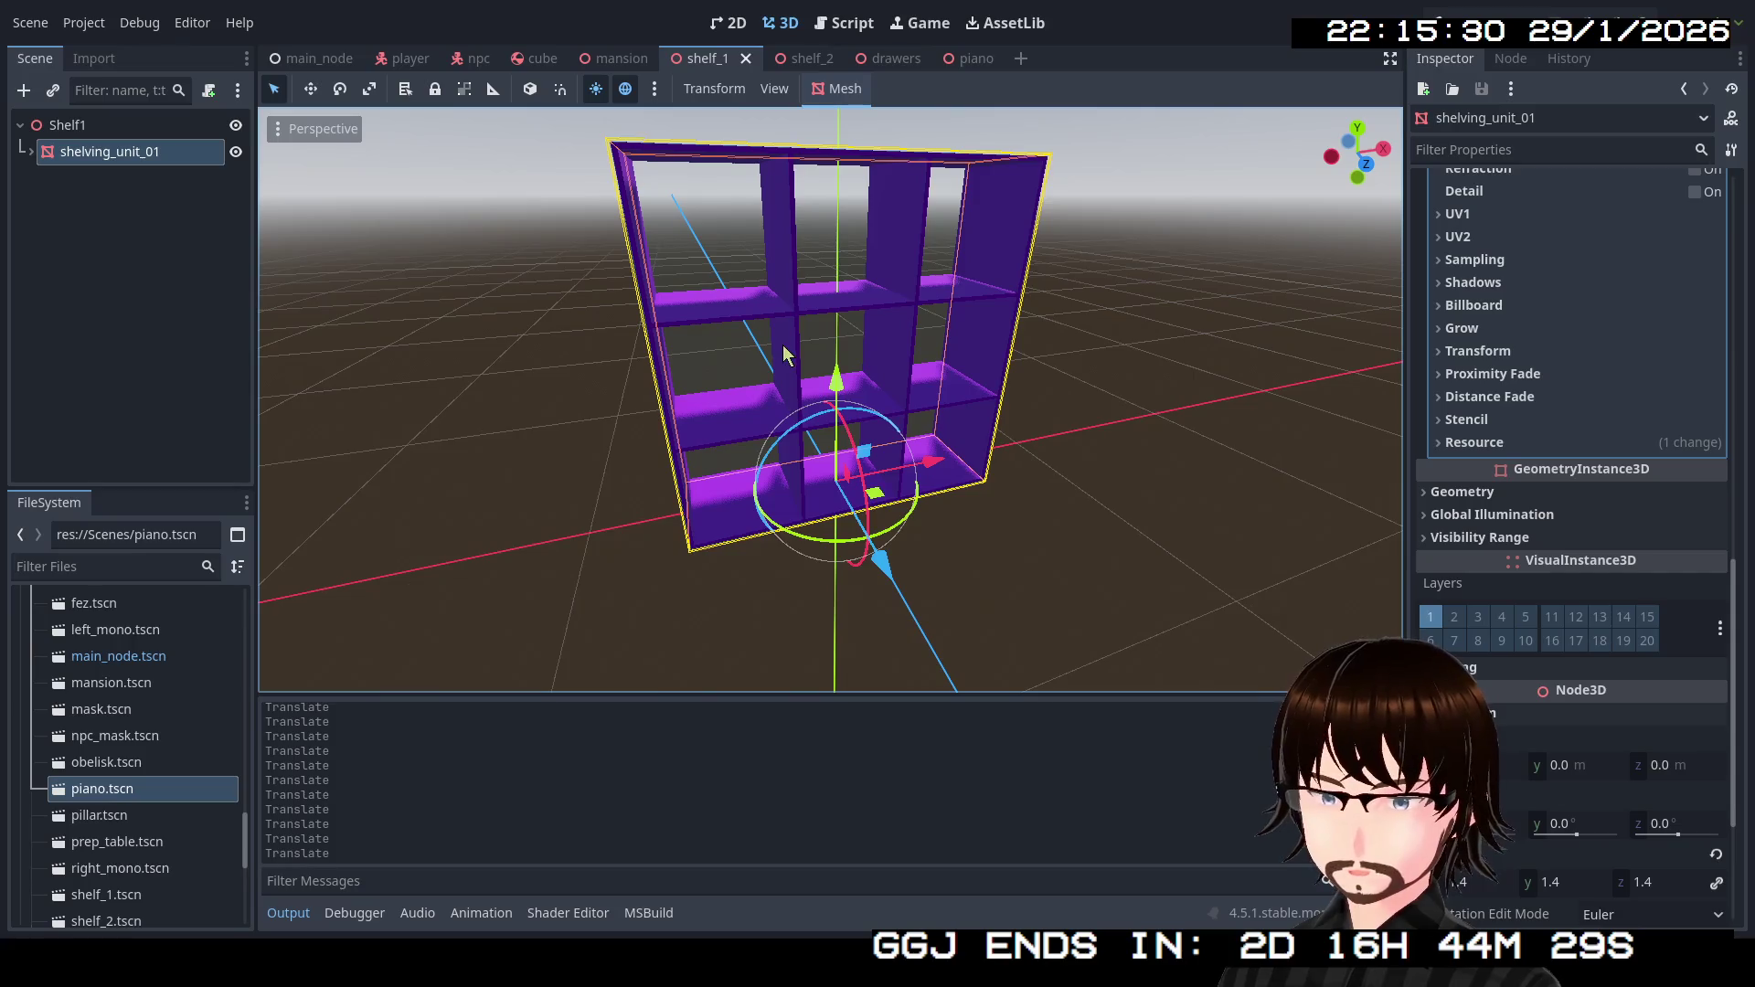
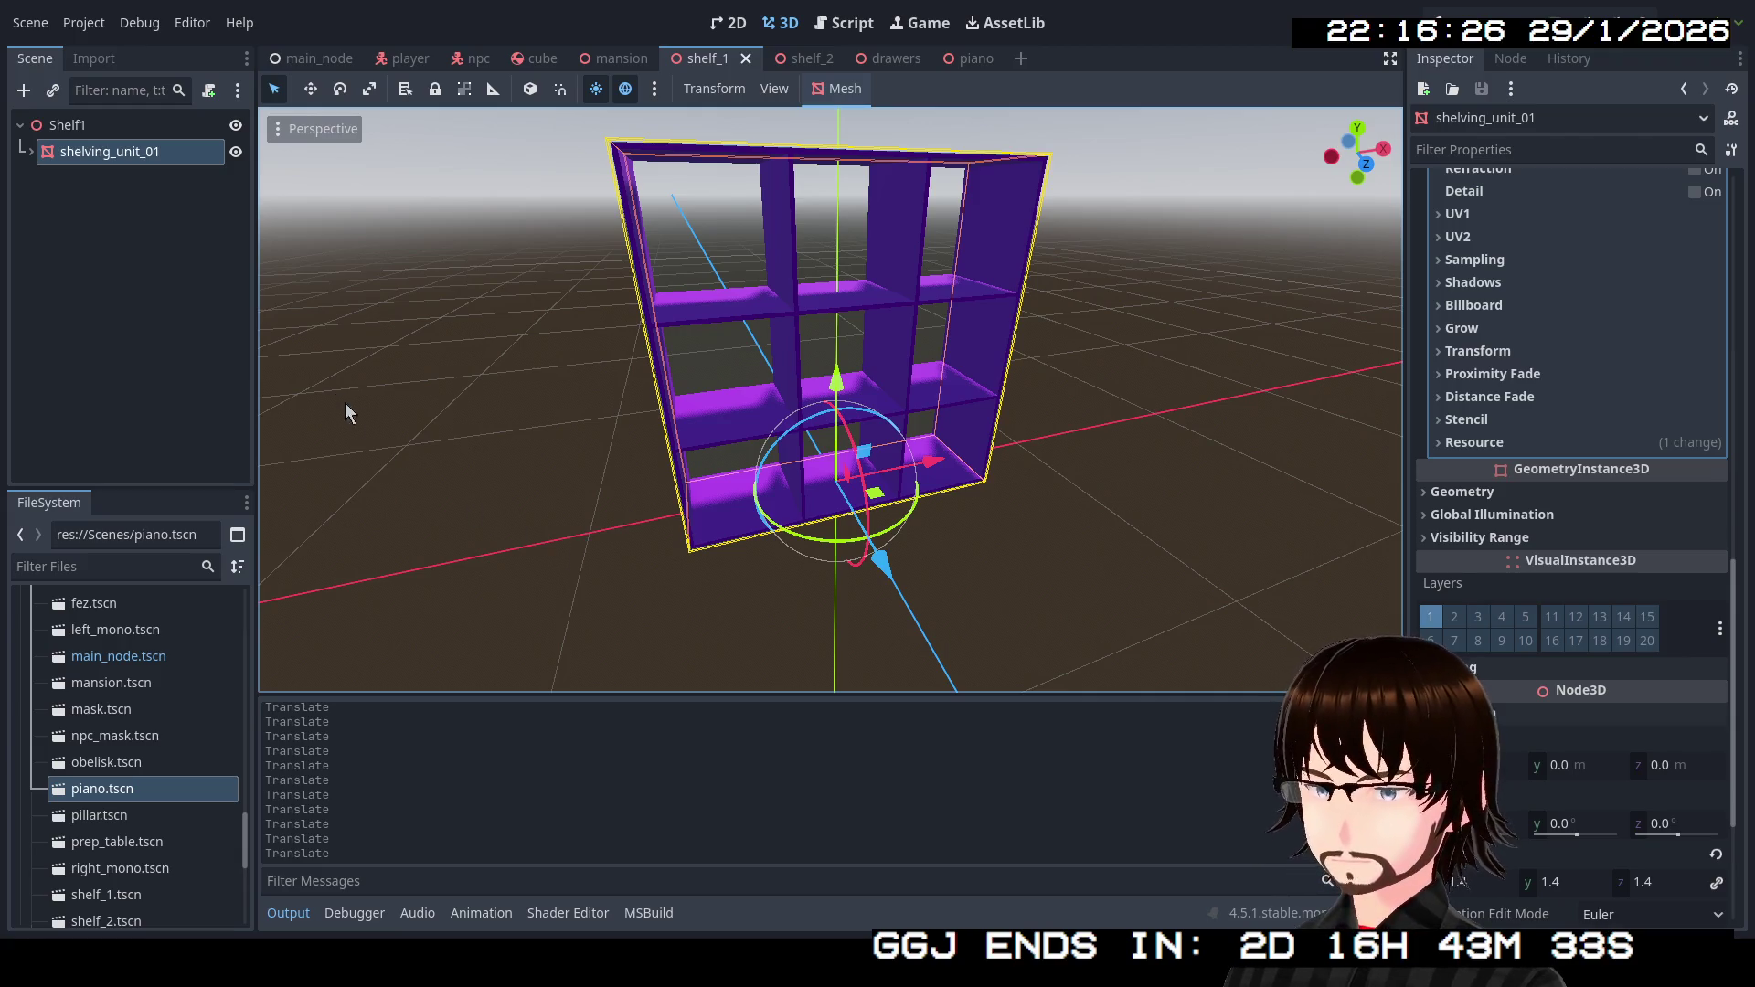
Add a plain Node3D as a child of Shelf1.
{"action": "left_click", "coordinate": [69, 133]}
{"action": "right_click", "coordinate": [69, 133]}
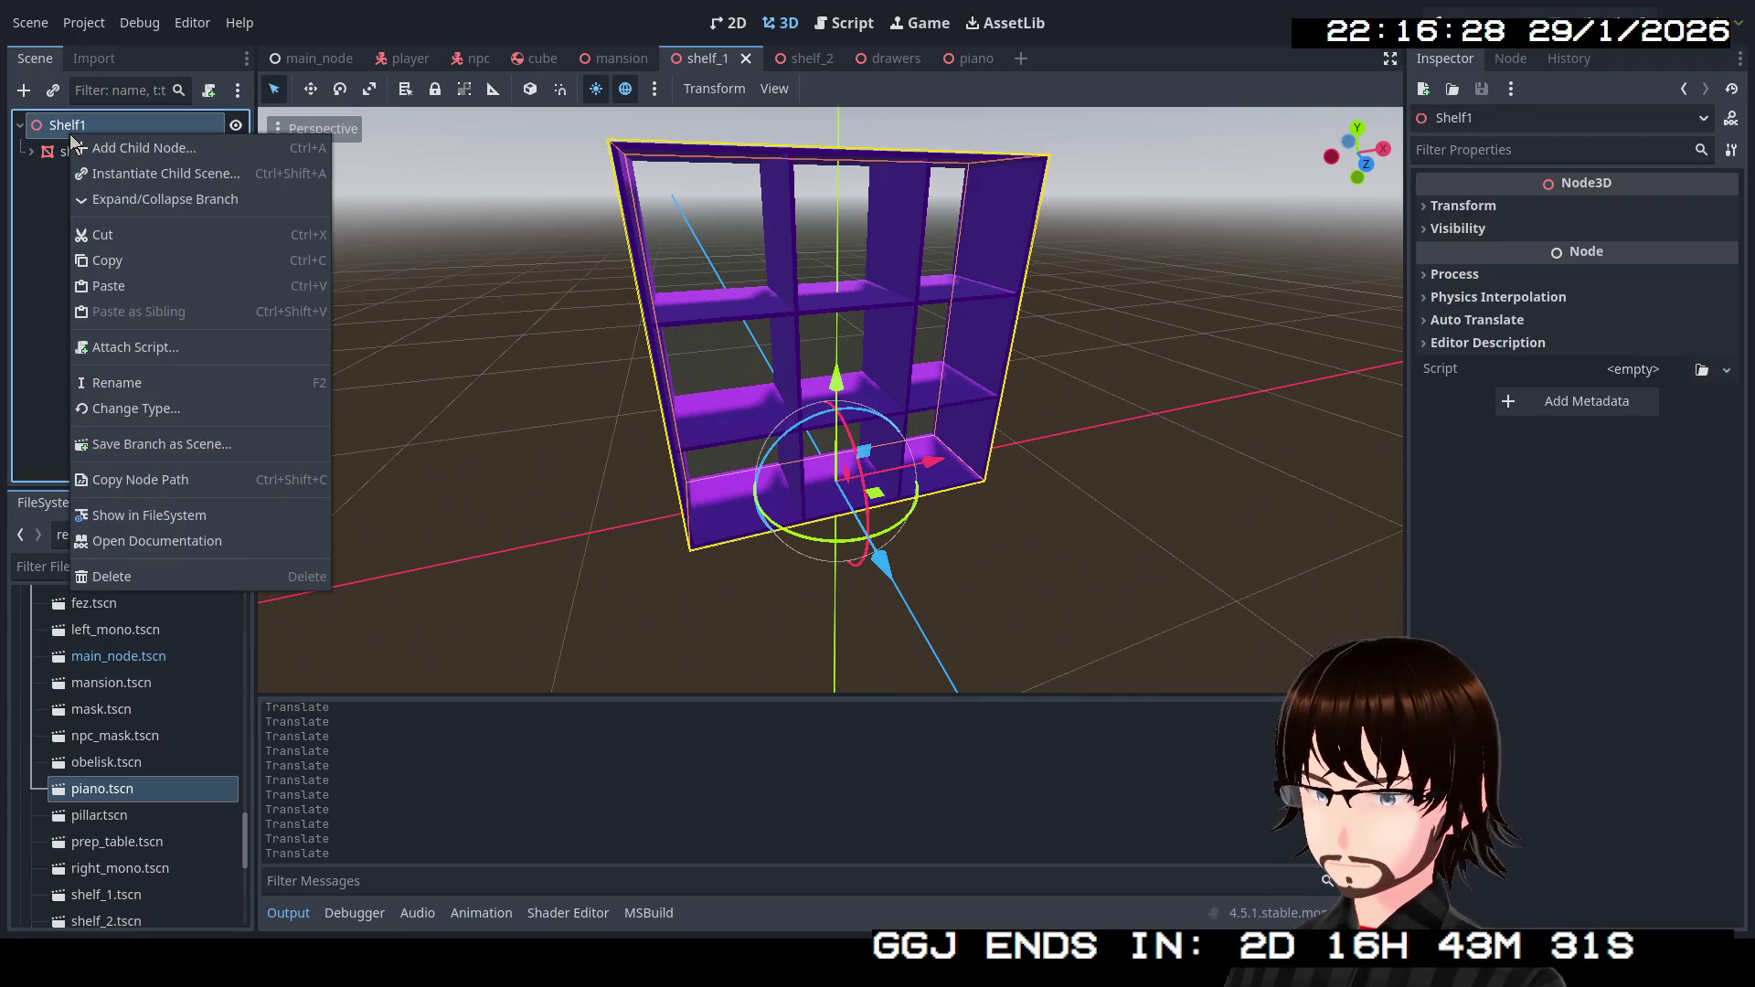
{"action": "left_click", "coordinate": [132, 150]}
{"action": "scroll", "coordinate": [723, 336], "scroll_direction": "up", "scroll_amount": 5}
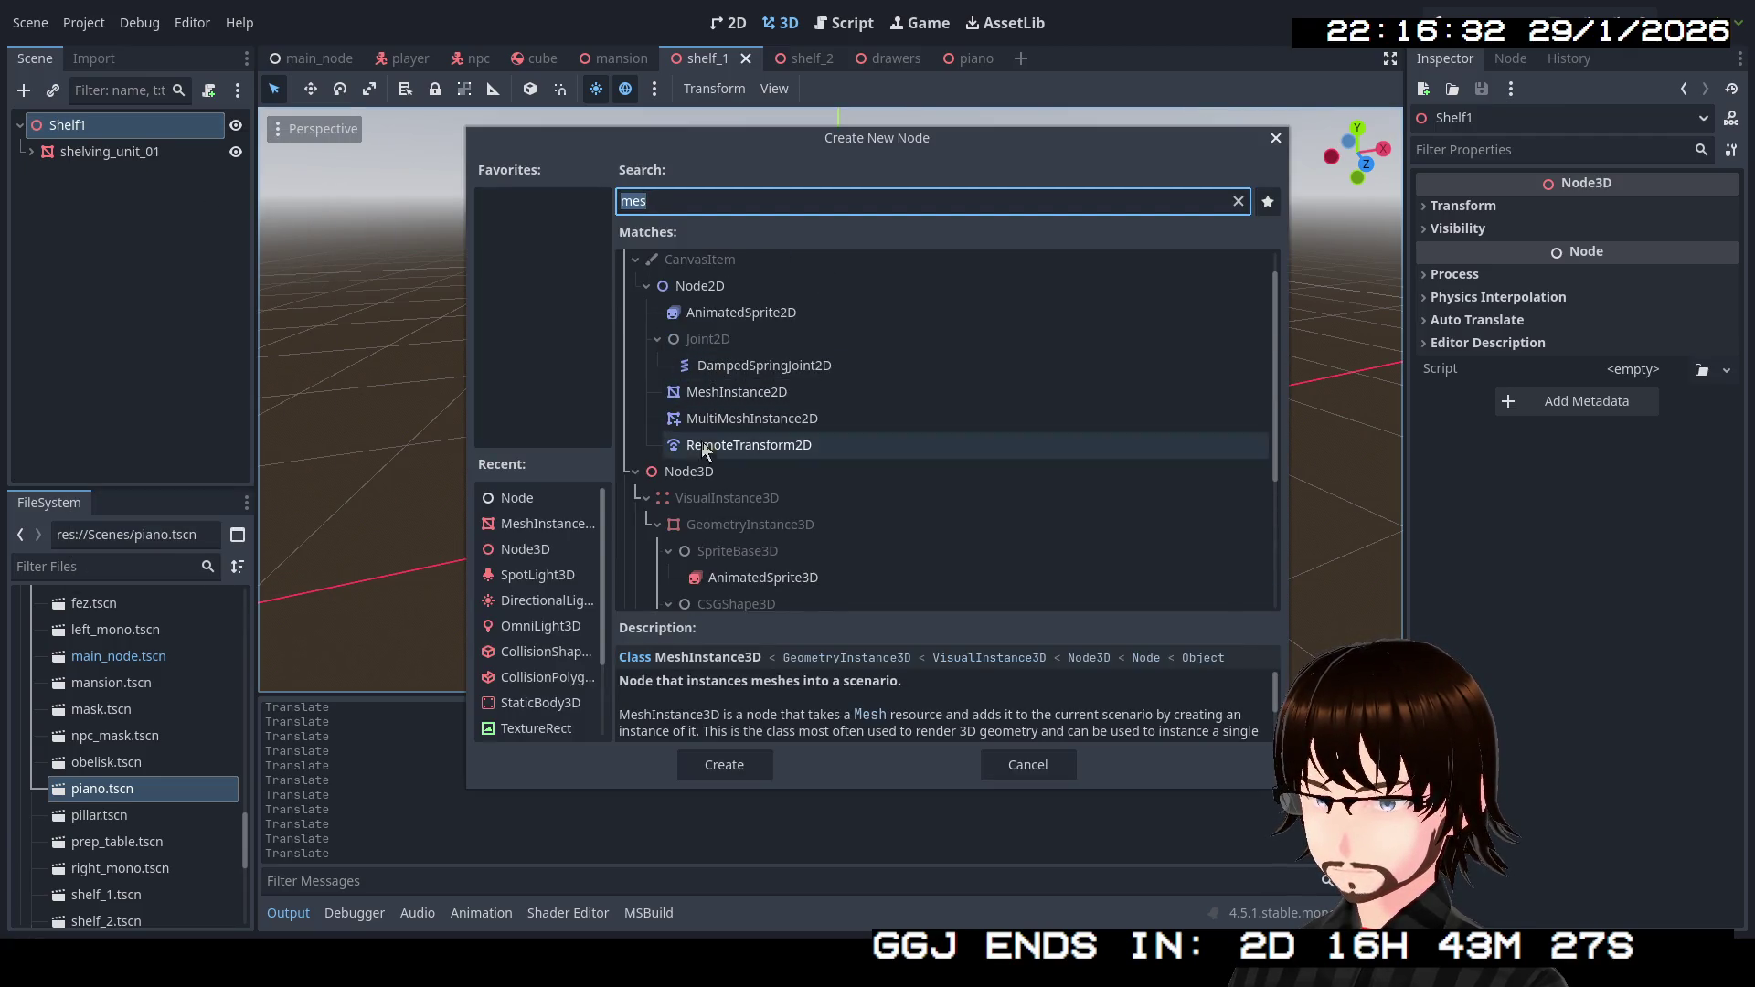
{"action": "left_click", "coordinate": [695, 471]}
{"action": "left_click", "coordinate": [724, 764]}
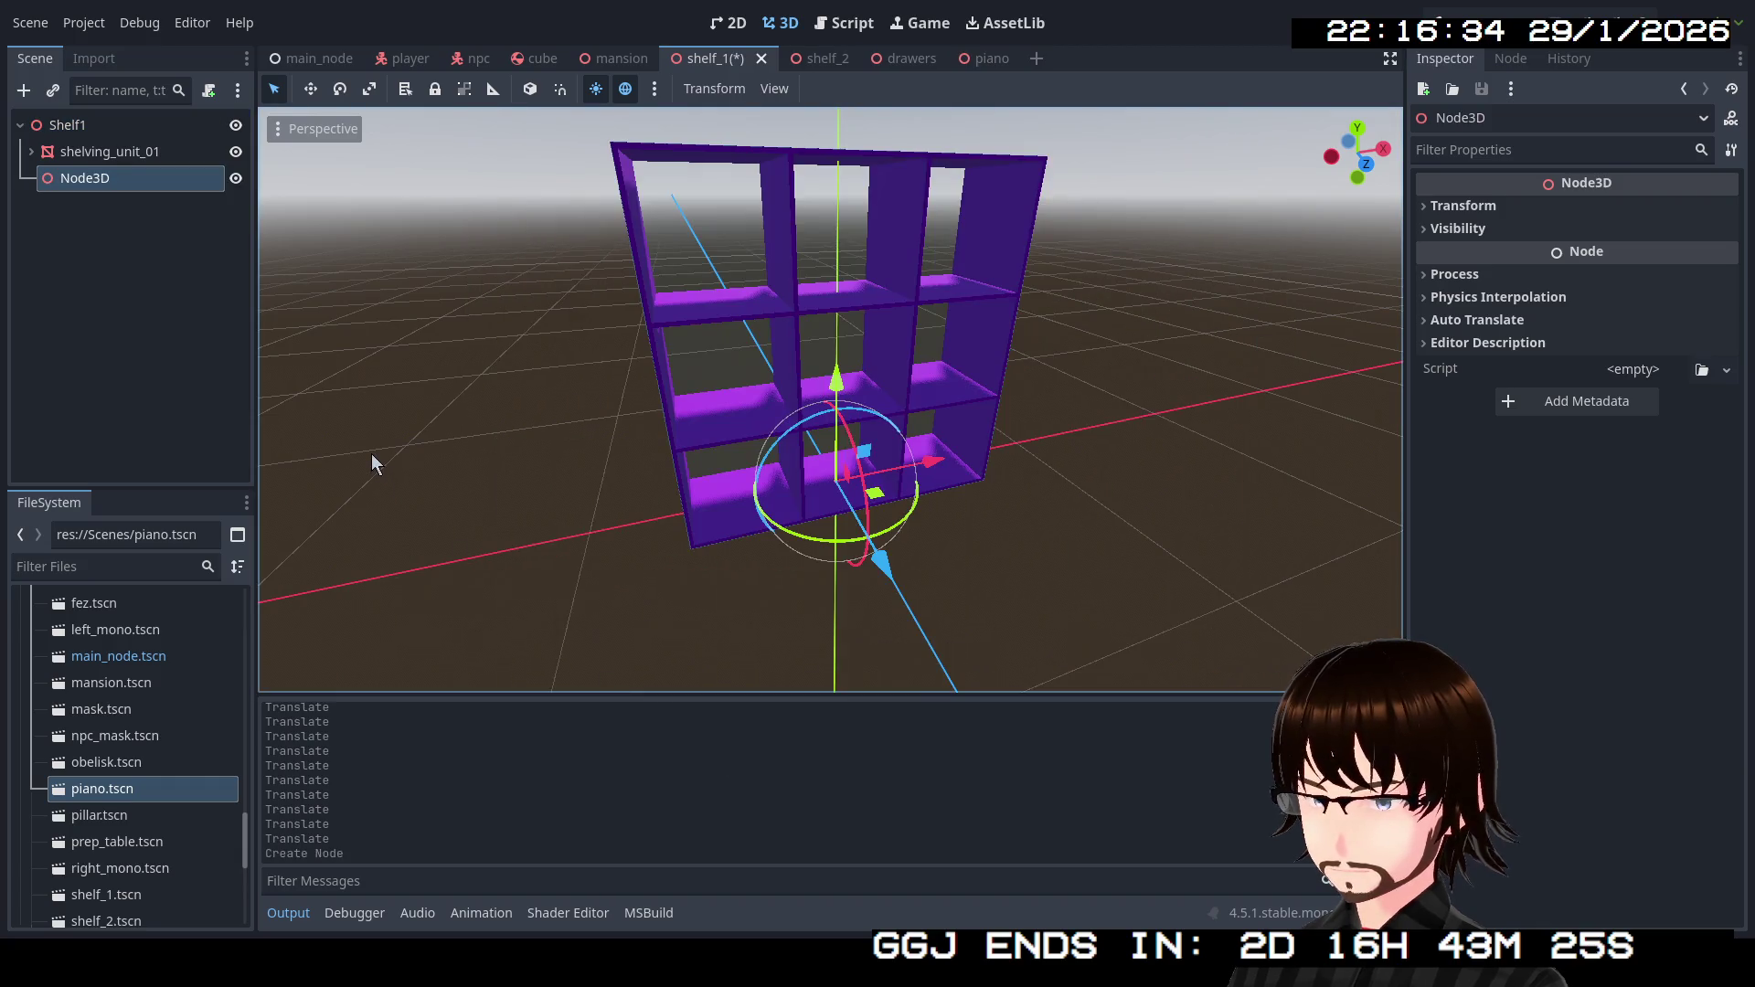
Rename the new node to SpawnPoints and focus the view on it.
{"action": "key", "text": "F2"}
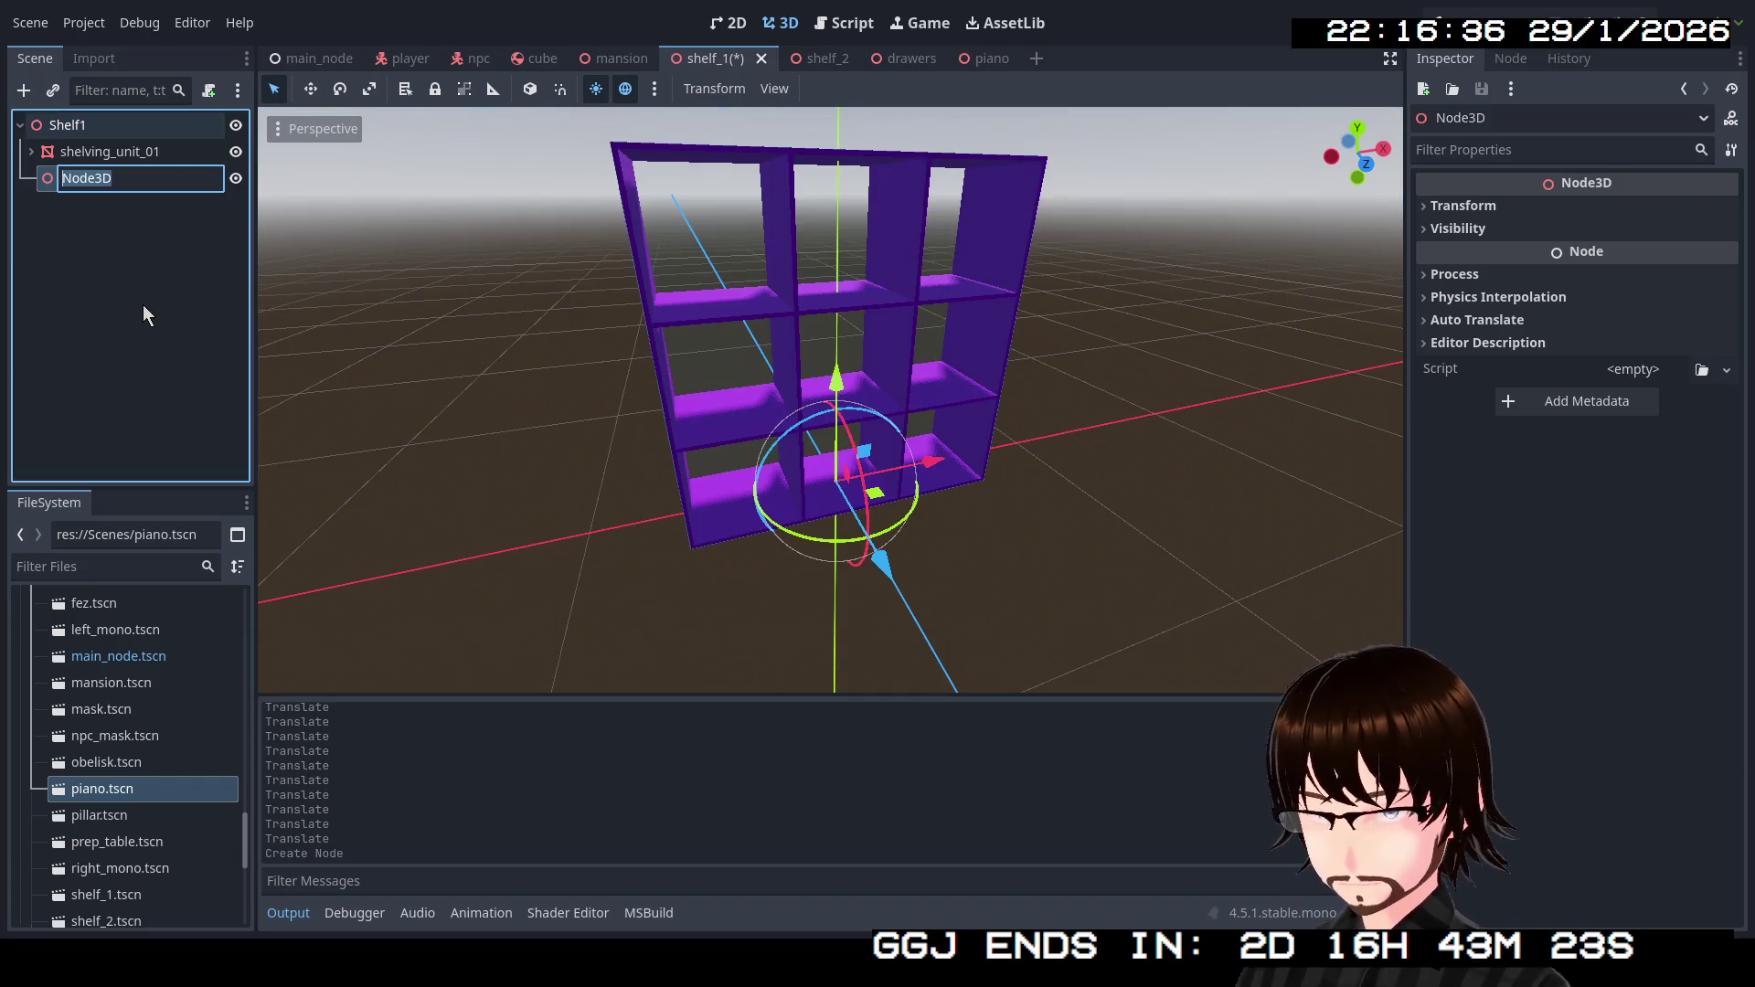
{"action": "type", "text": "Span"}
{"action": "key", "text": "BackSpace"}
{"action": "type", "text": "wnPoints"}
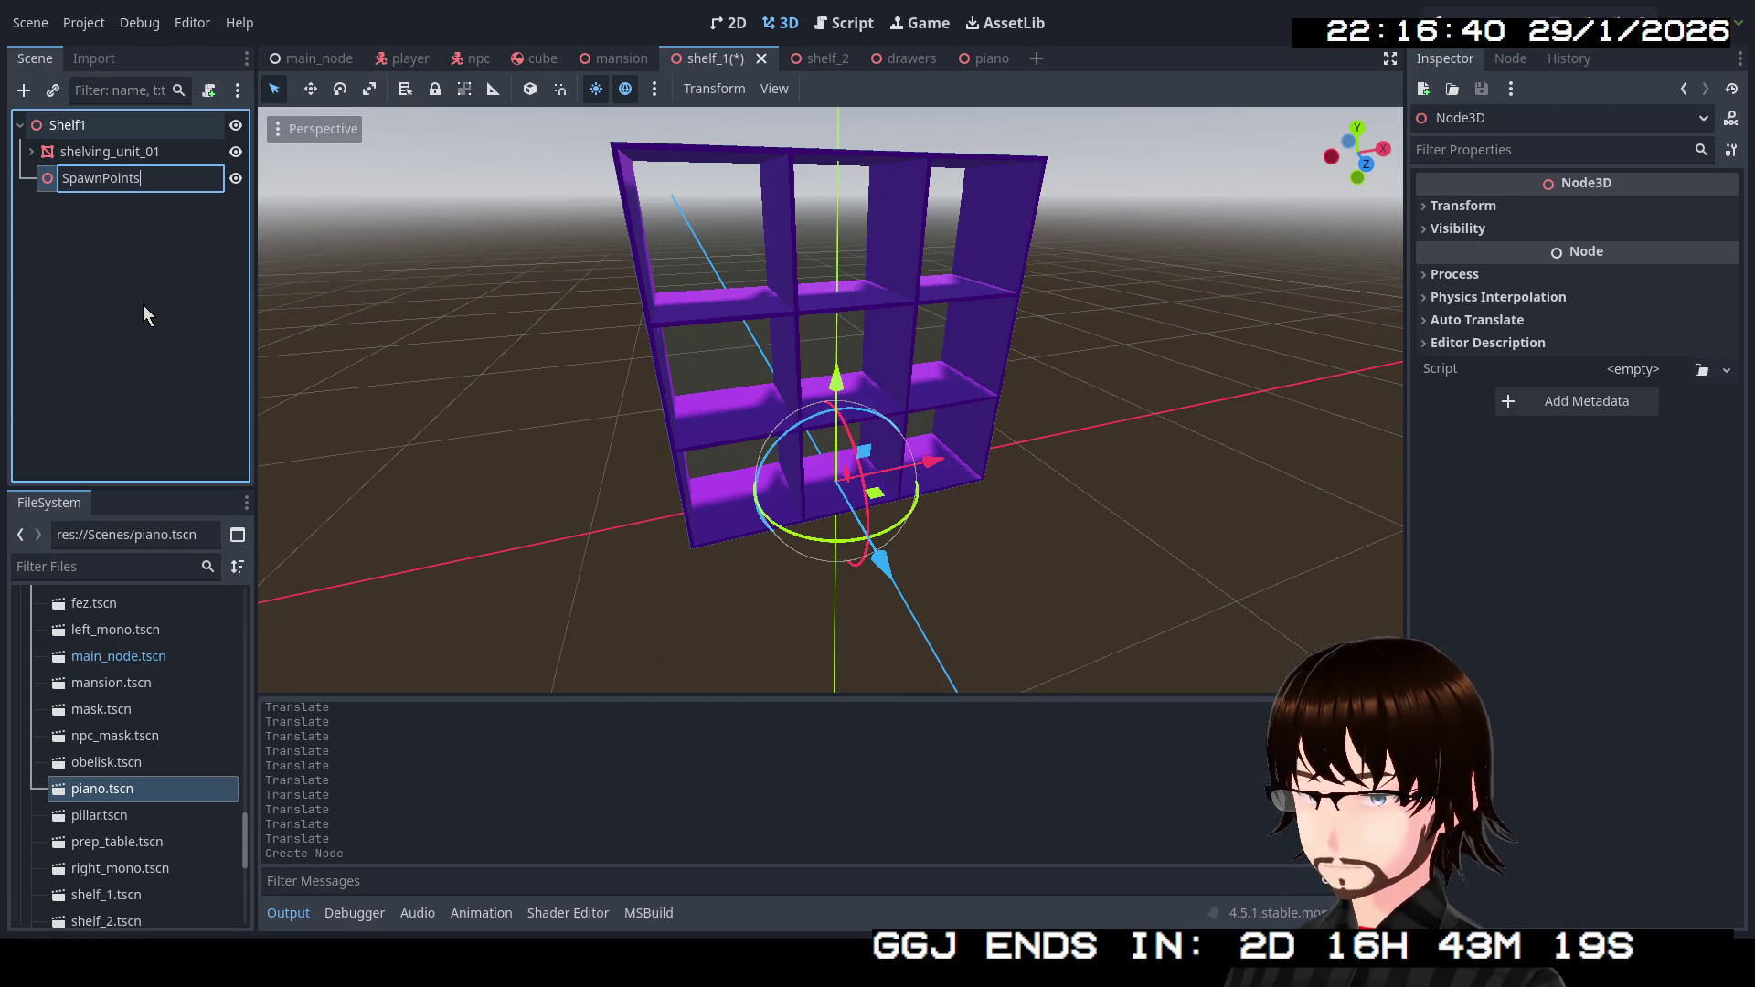
{"action": "key", "text": "Return"}
{"action": "key", "text": "f"}
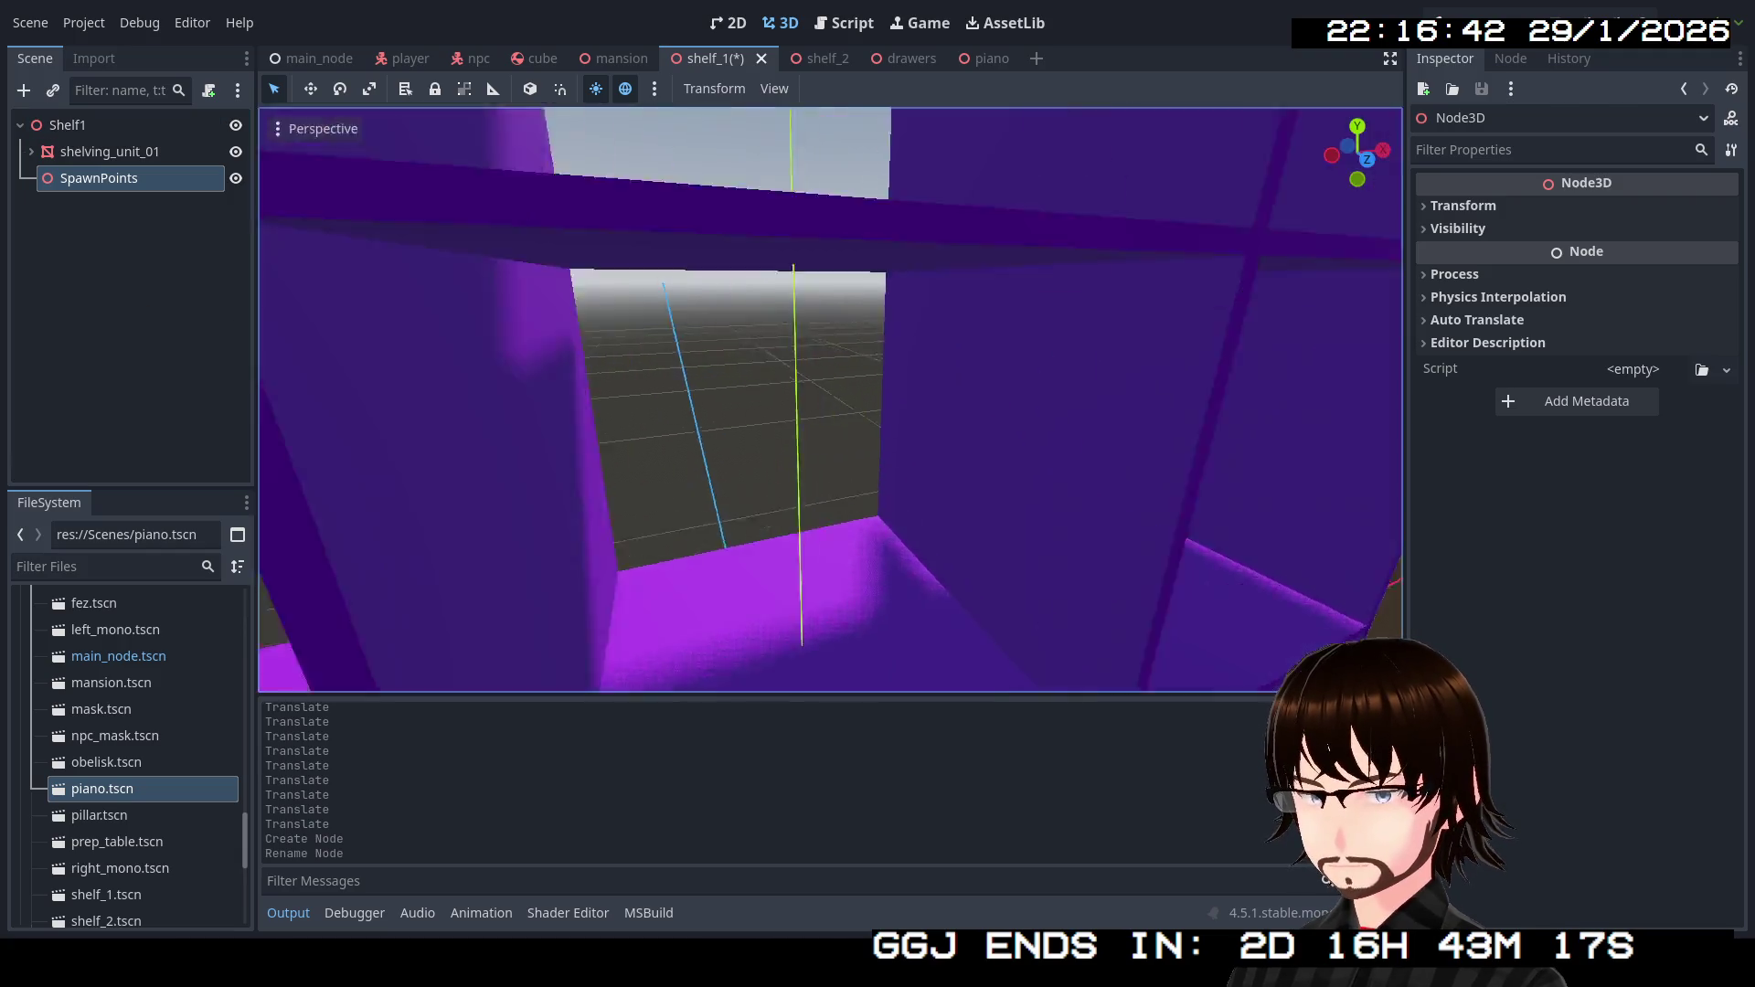
{"action": "scroll", "coordinate": [830, 400], "scroll_direction": "down", "scroll_amount": 8}
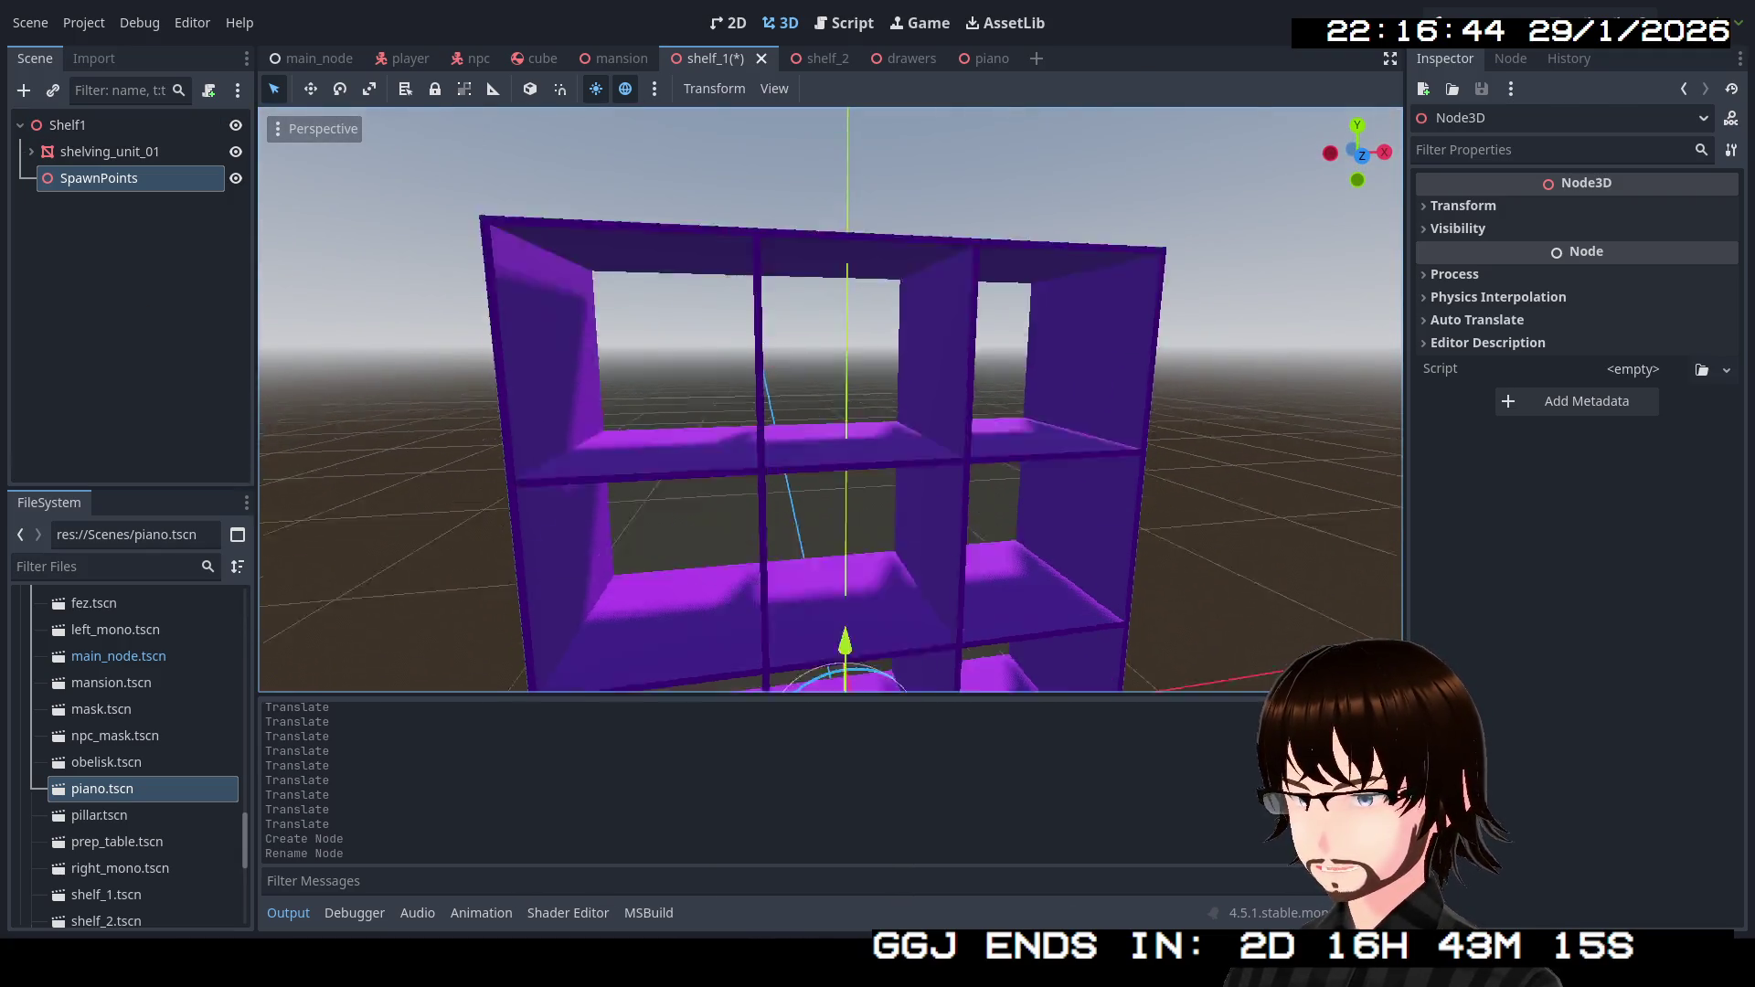
{"action": "right_click", "coordinate": [125, 184]}
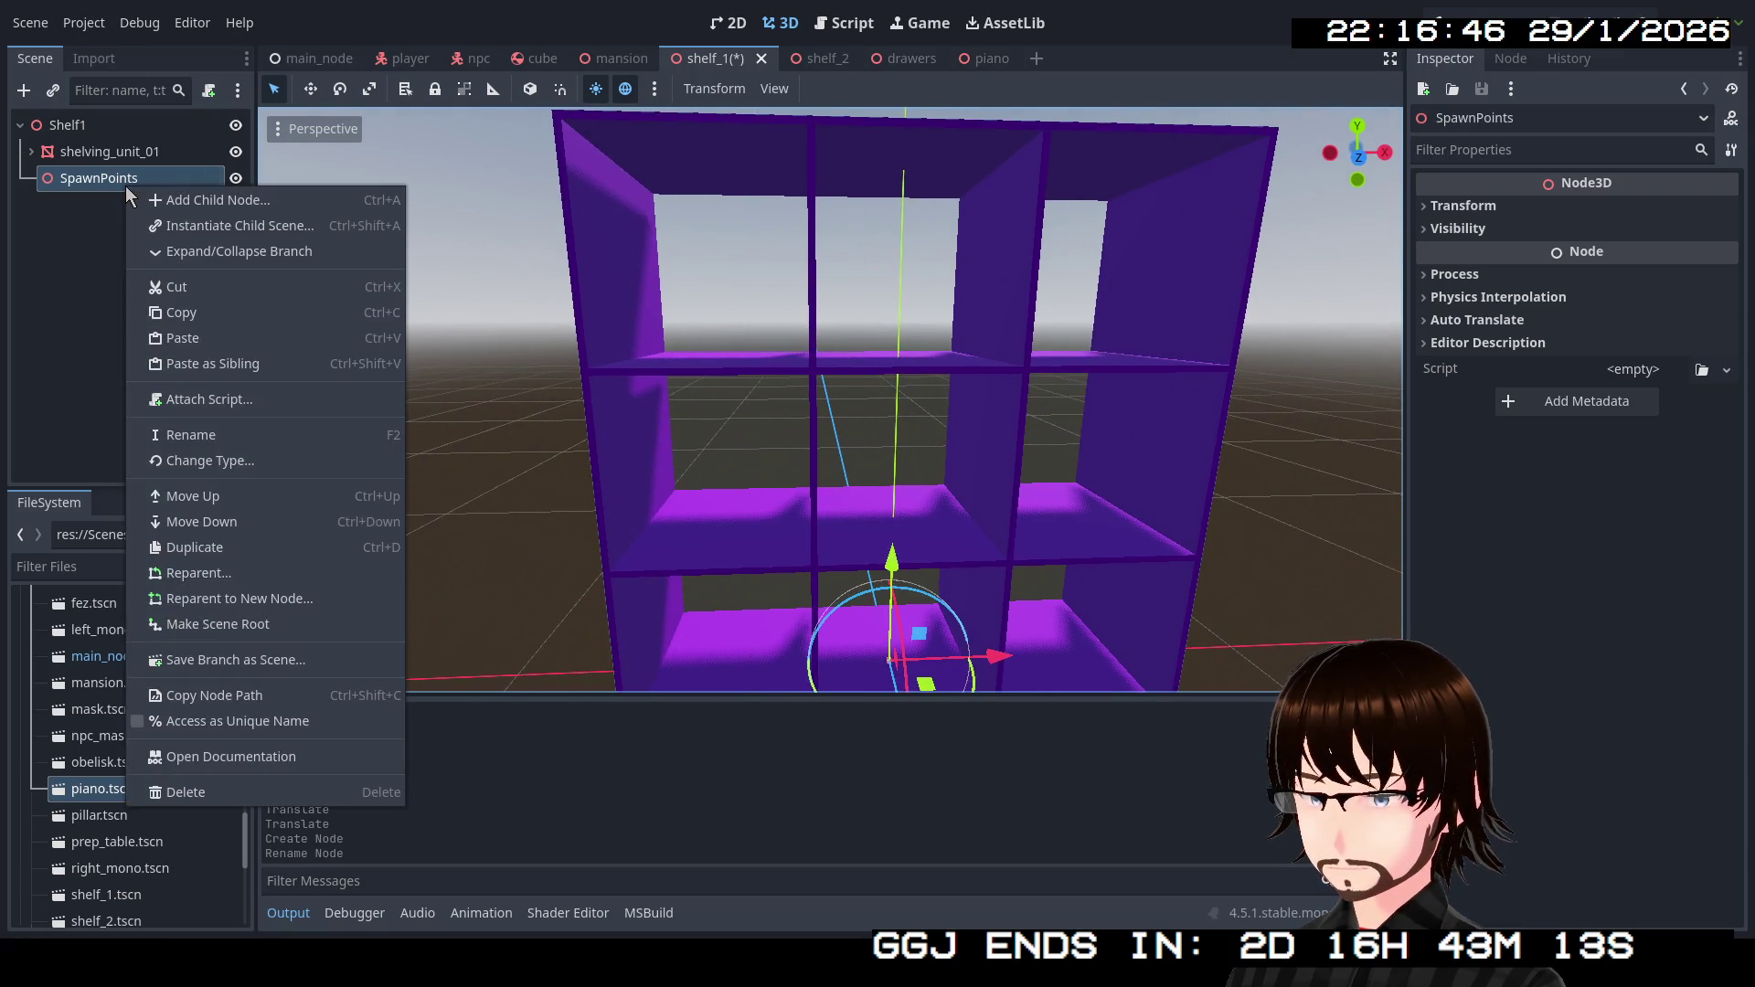
Add a Node3D child named 1 under SpawnPoints.
{"action": "left_click", "coordinate": [152, 208]}
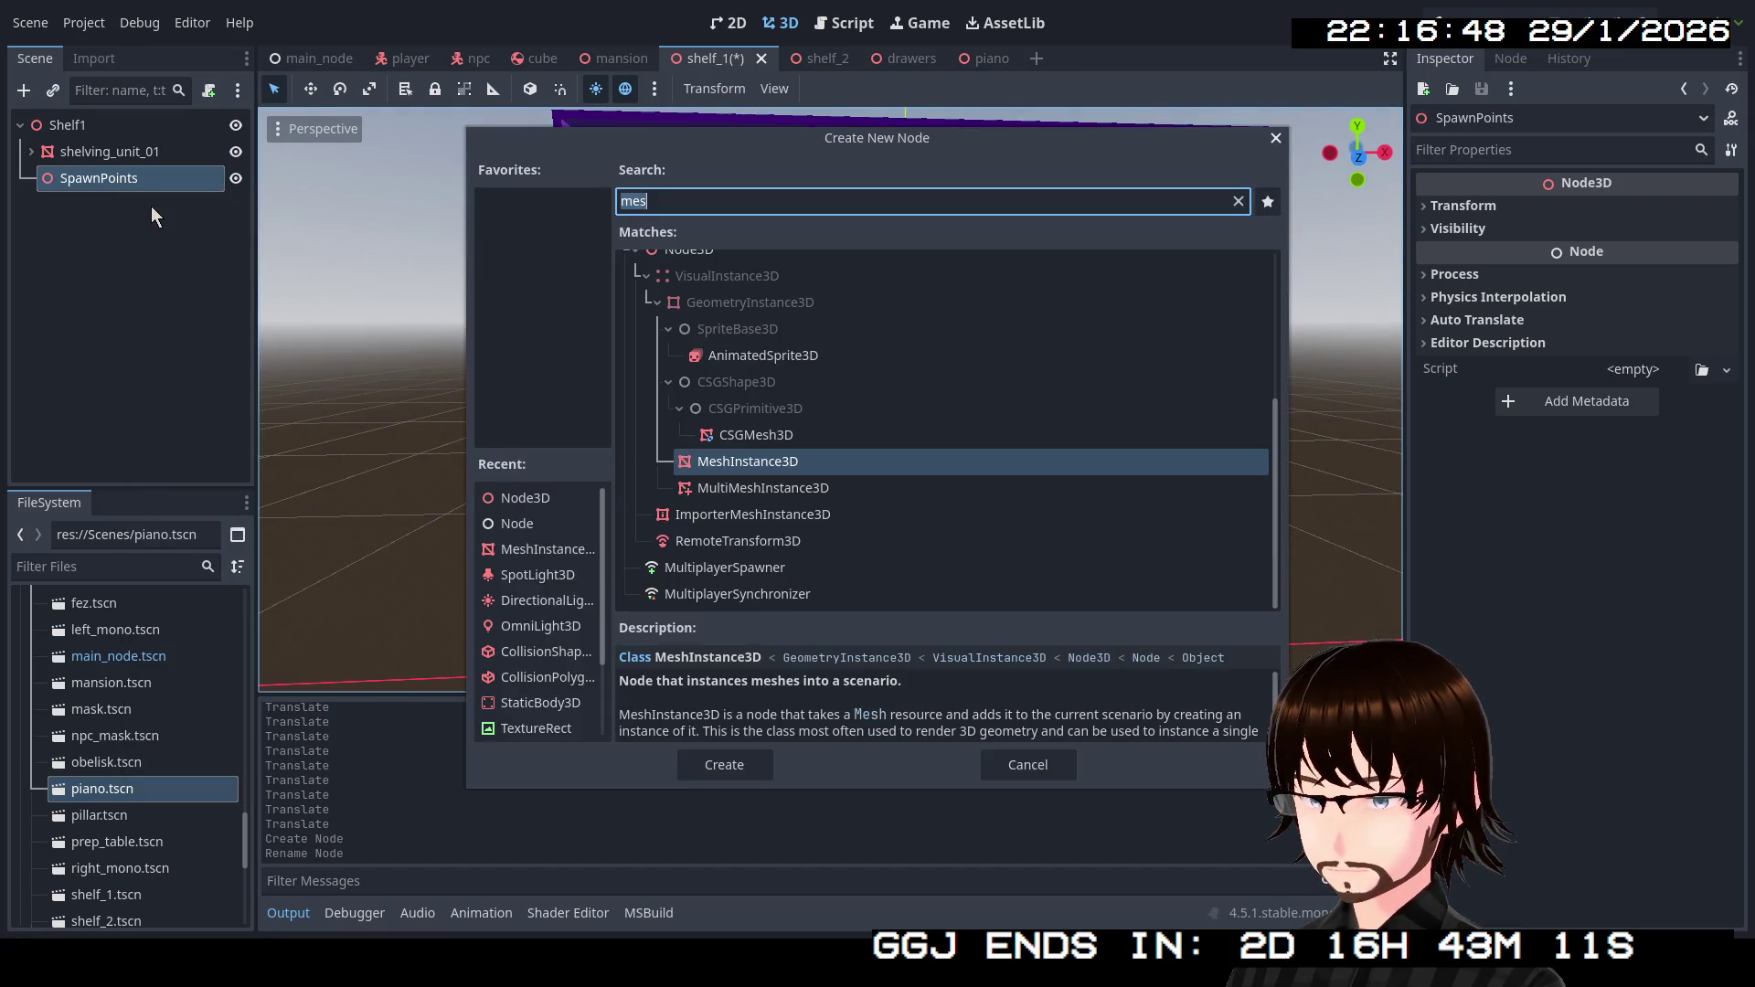
{"action": "scroll", "coordinate": [732, 426], "scroll_direction": "up", "scroll_amount": 2}
{"action": "double_click", "coordinate": [684, 340]}
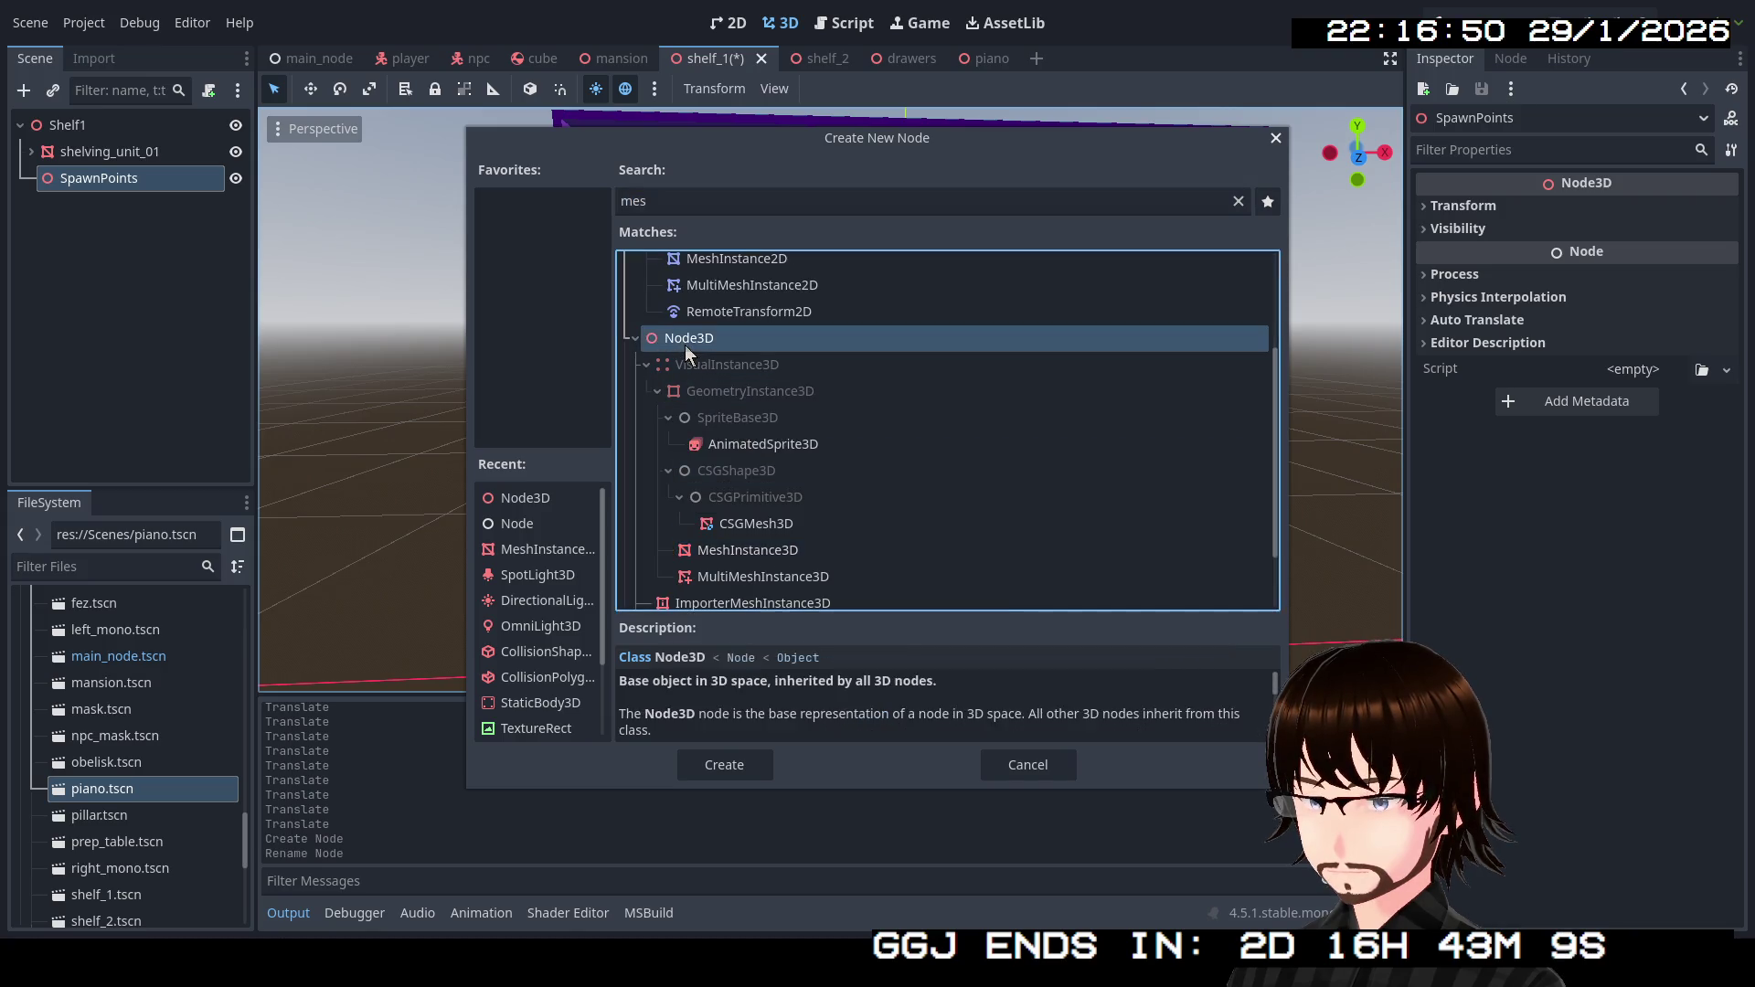
{"action": "right_click", "coordinate": [145, 294]}
{"action": "left_click", "coordinate": [176, 309]}
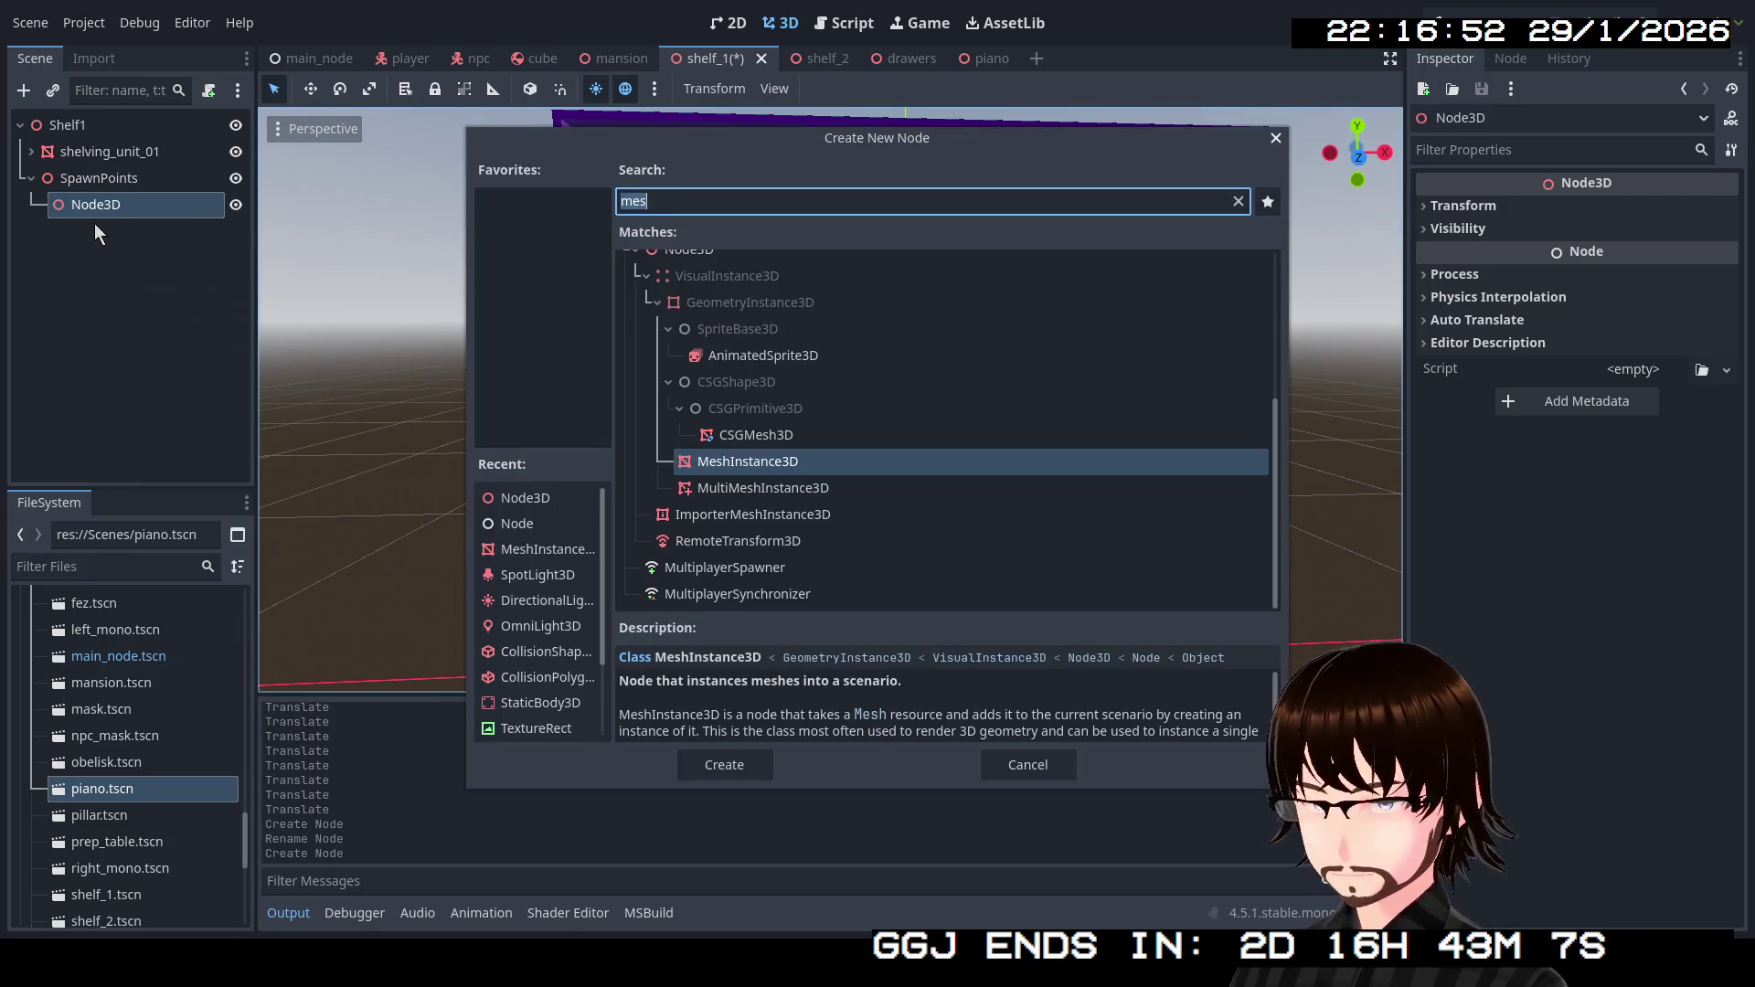
{"action": "left_click", "coordinate": [1029, 764]}
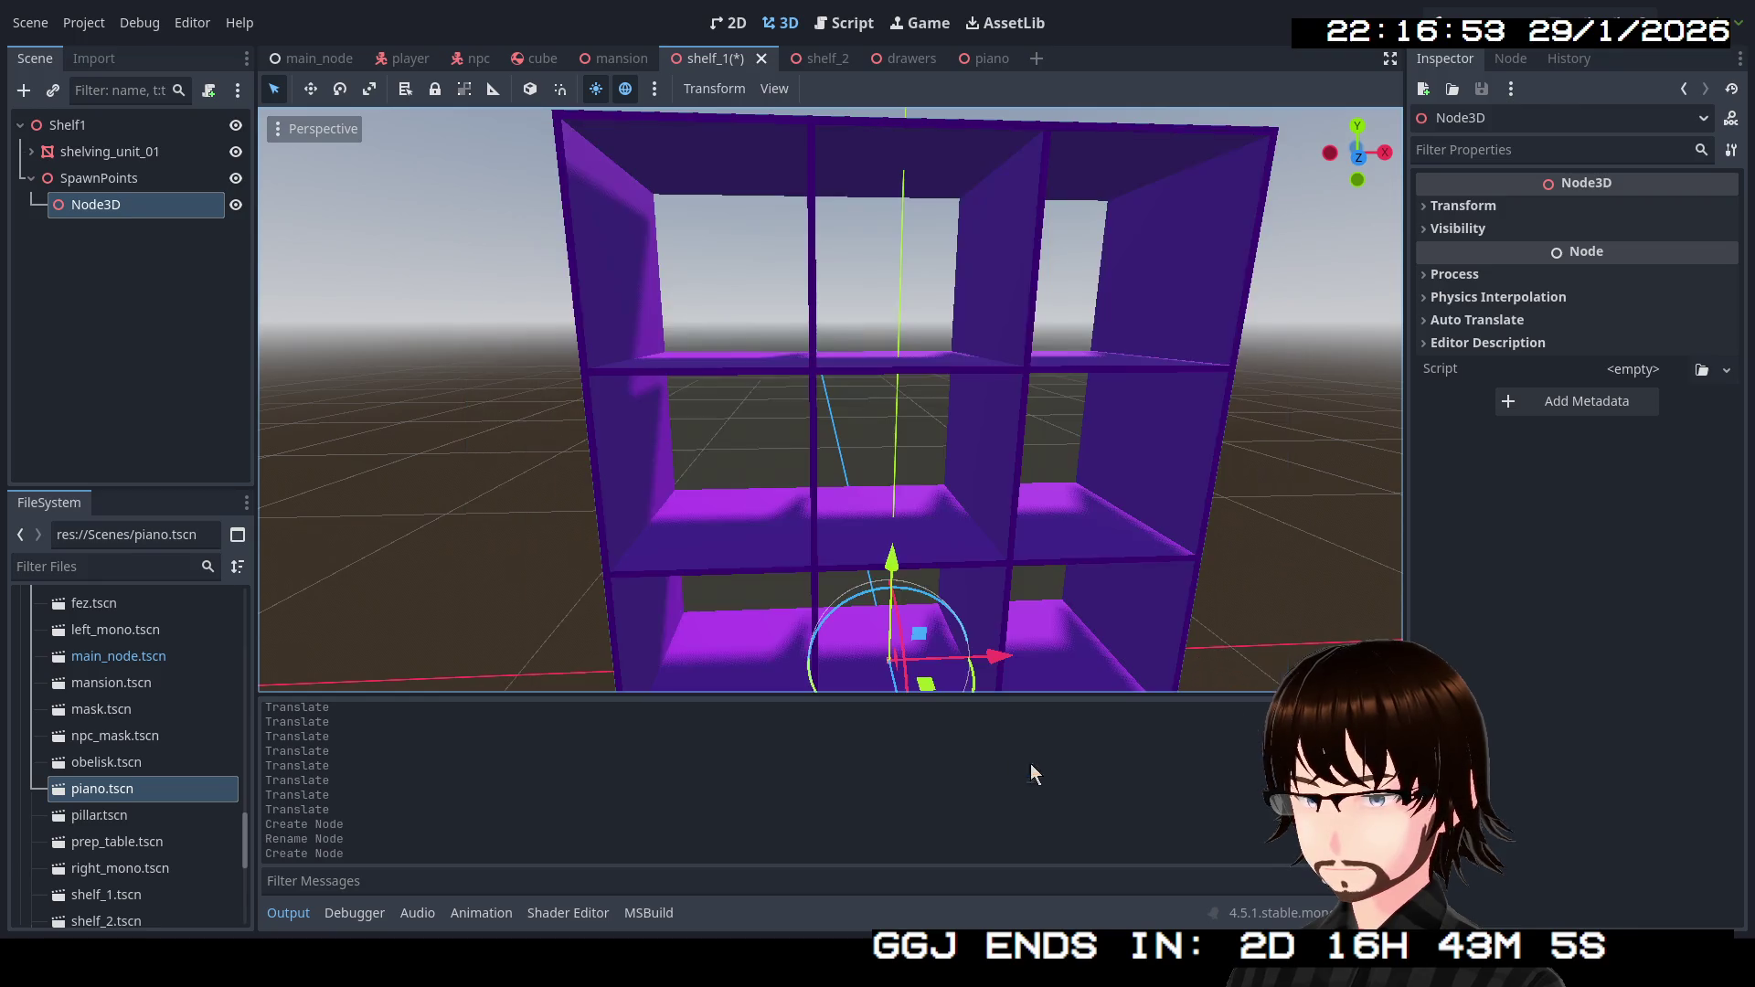
{"action": "double_click", "coordinate": [104, 208]}
{"action": "type", "text": "1"}
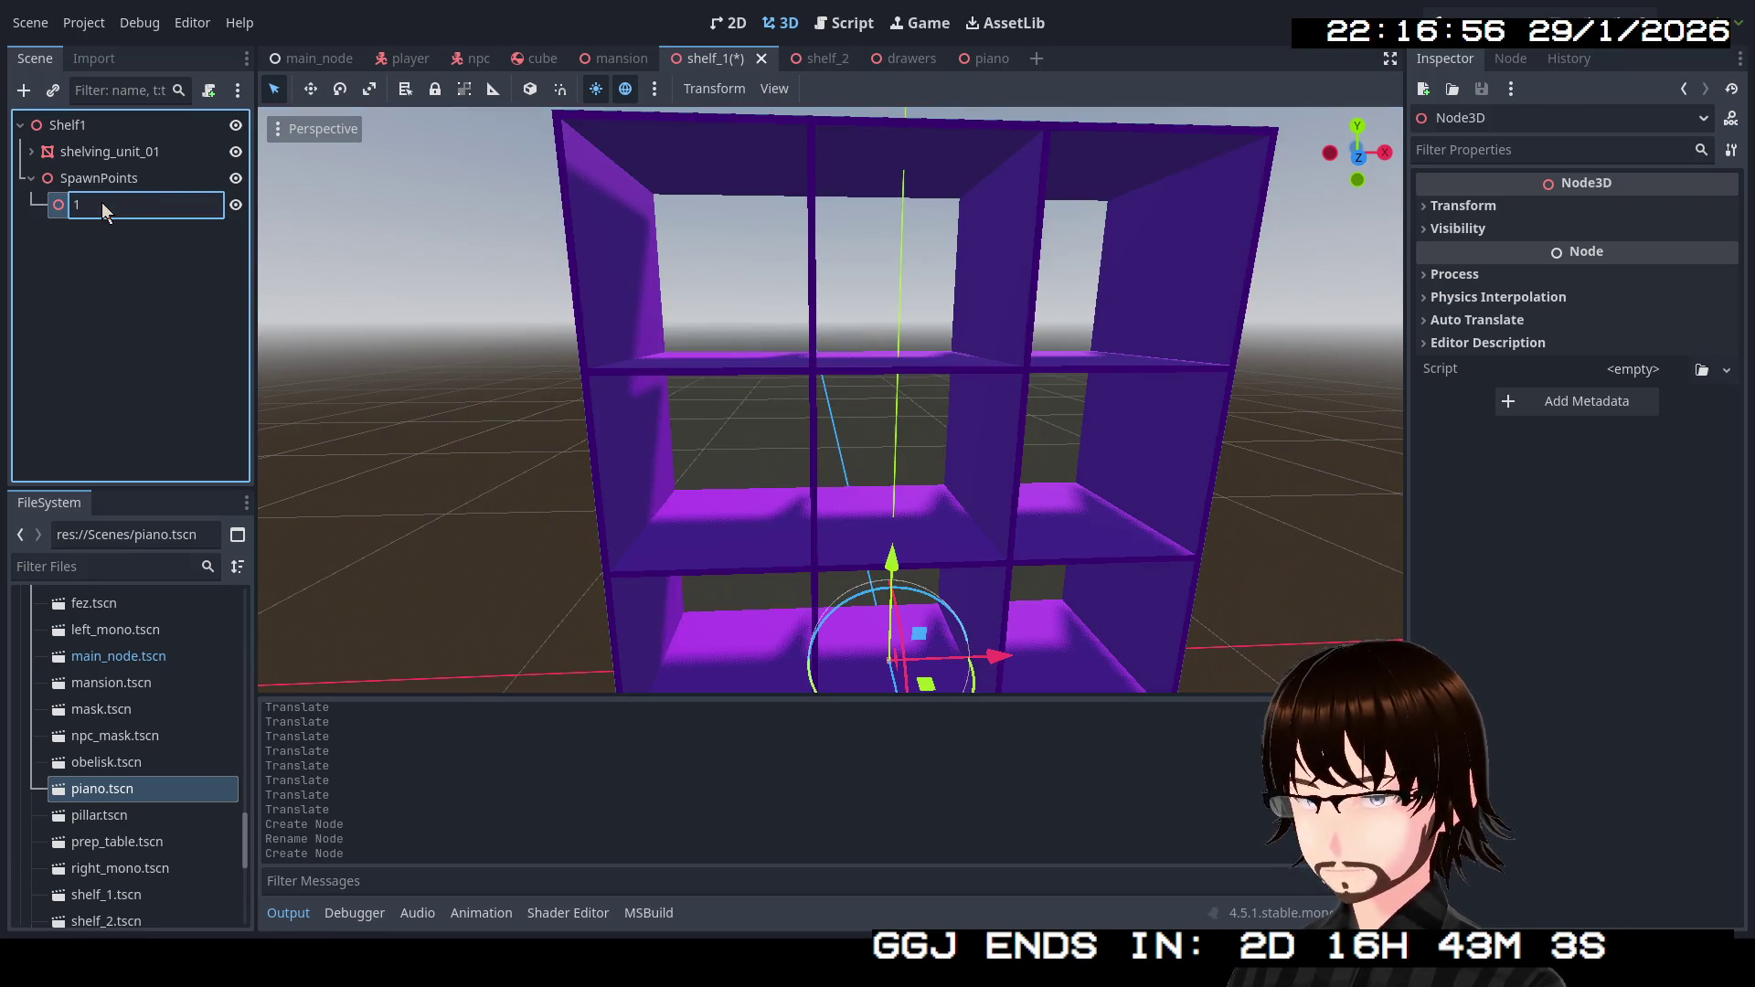
{"action": "key", "text": "Return"}
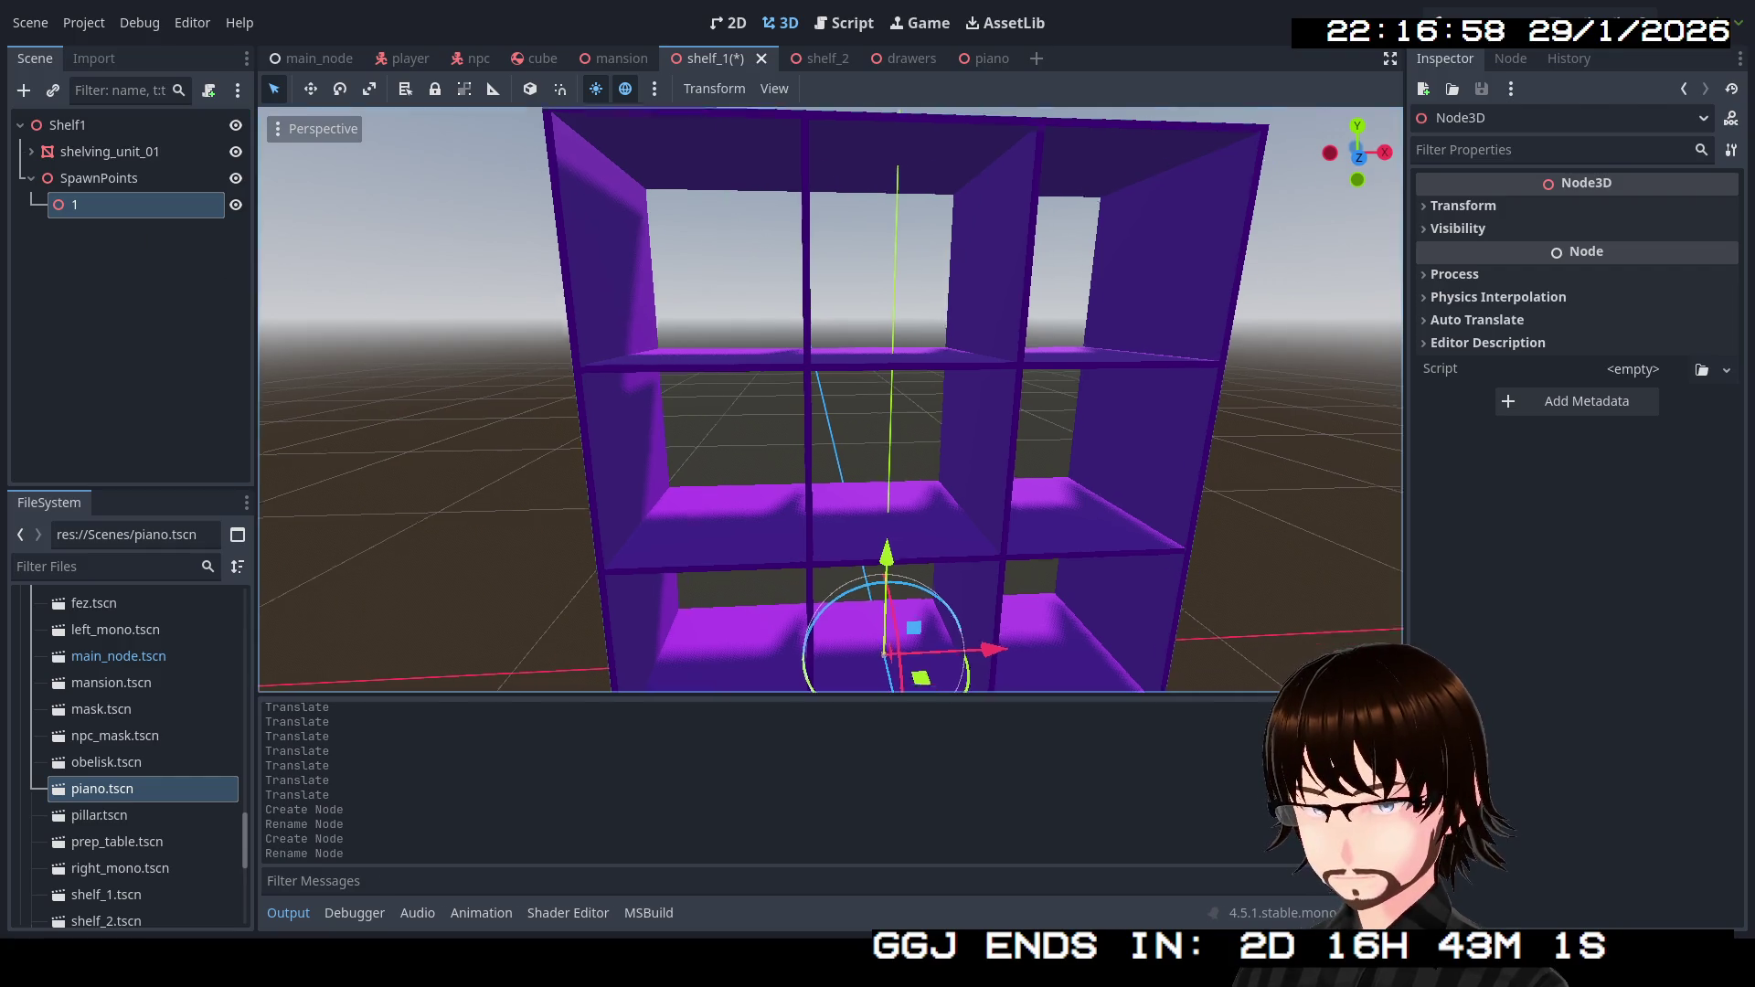
Move spawn point 1 inside the shelf and switch to a front view.
{"action": "key", "text": "f"}
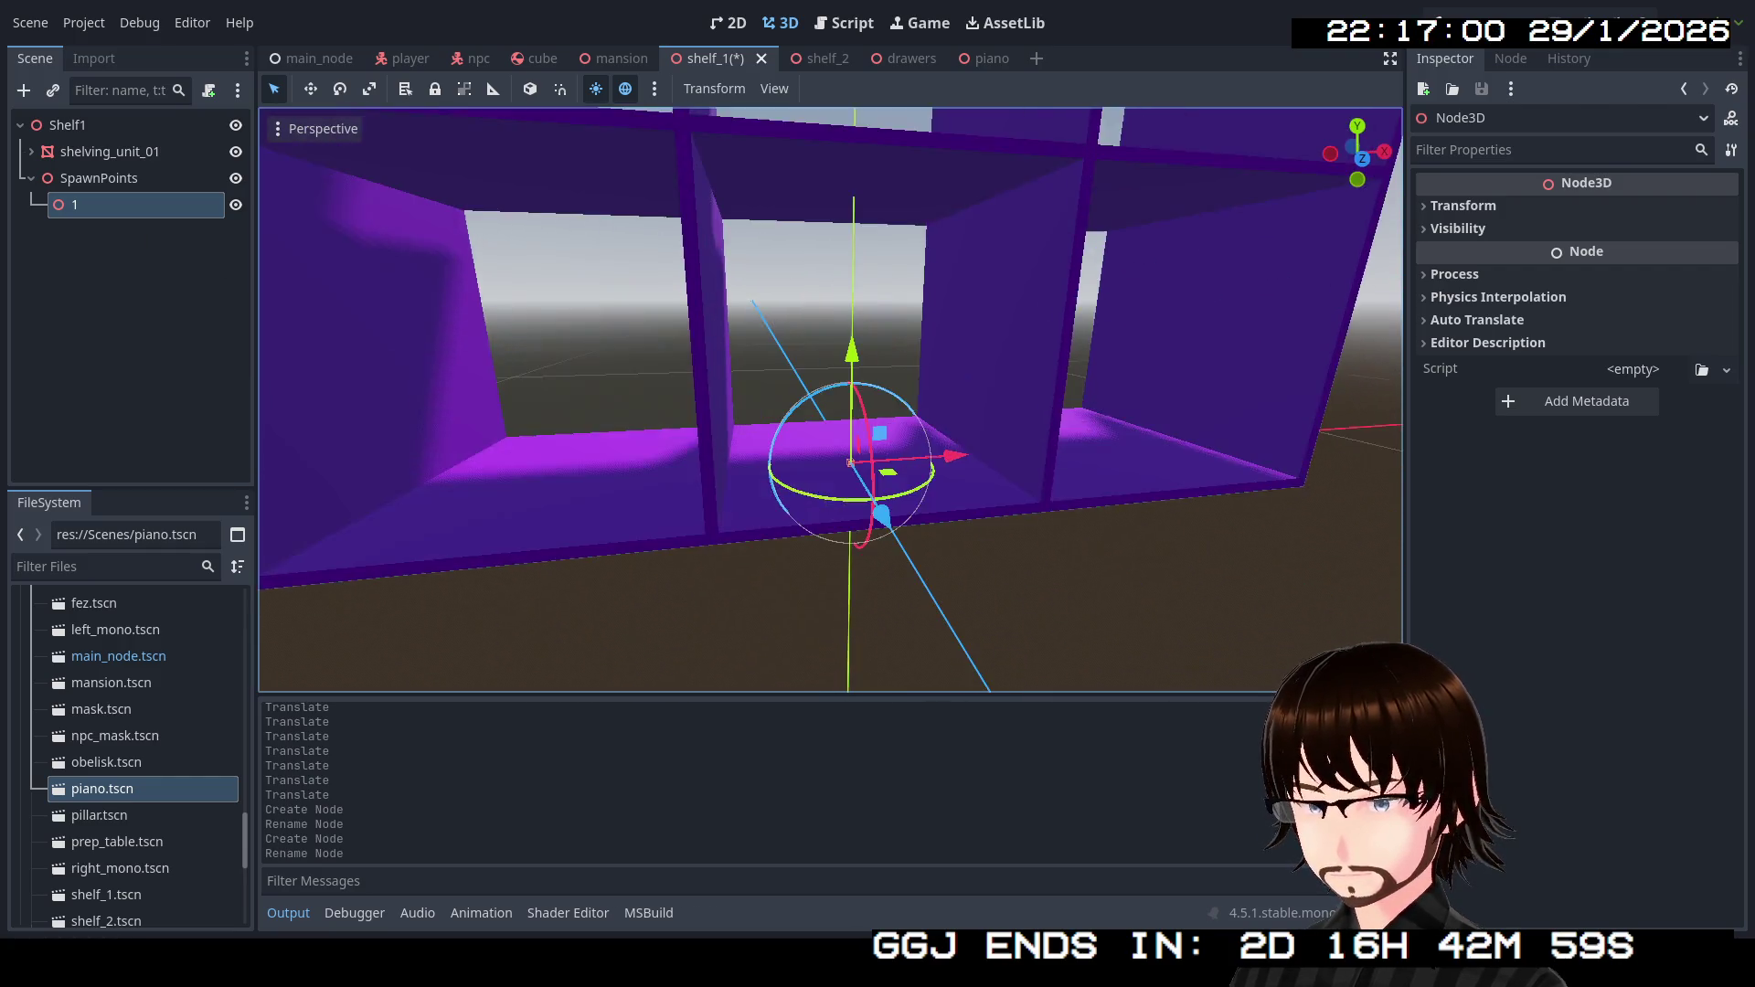
{"action": "left_click_drag", "start_coordinate": [856, 354], "coordinate": [856, 361]}
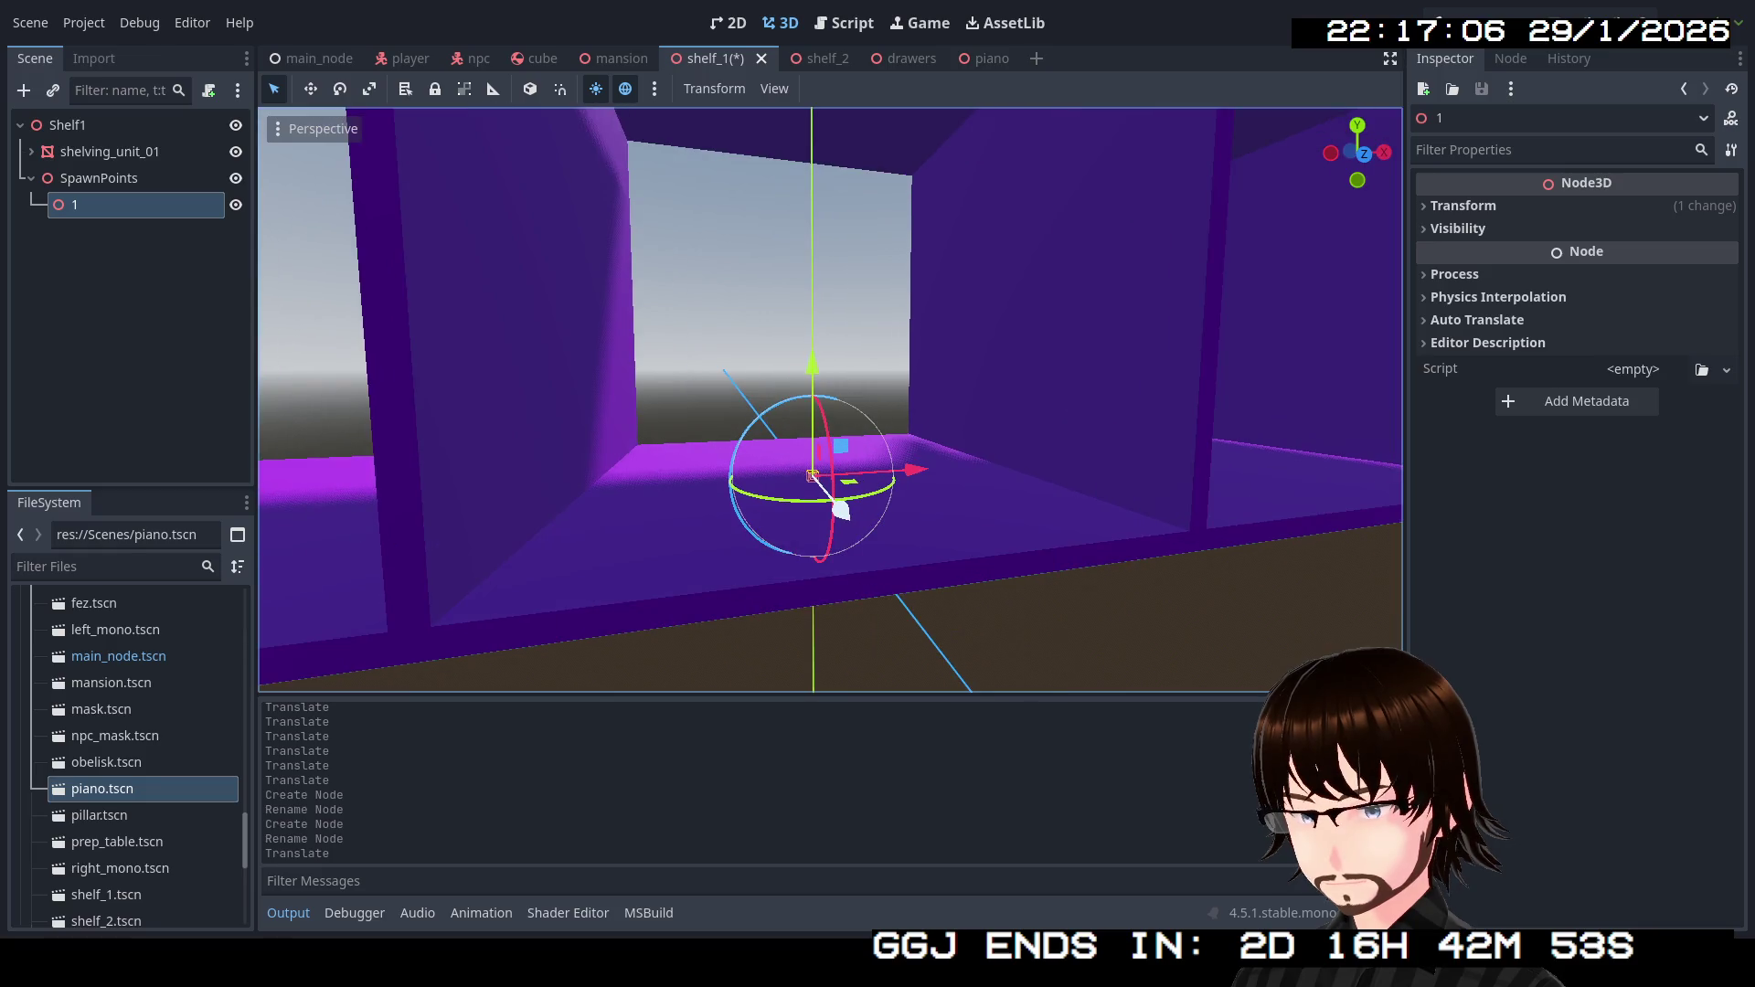
{"action": "scroll", "coordinate": [830, 399], "scroll_direction": "up", "scroll_amount": 1}
{"action": "scroll", "coordinate": [830, 400], "scroll_direction": "down", "scroll_amount": 5}
{"action": "key", "text": "w"}
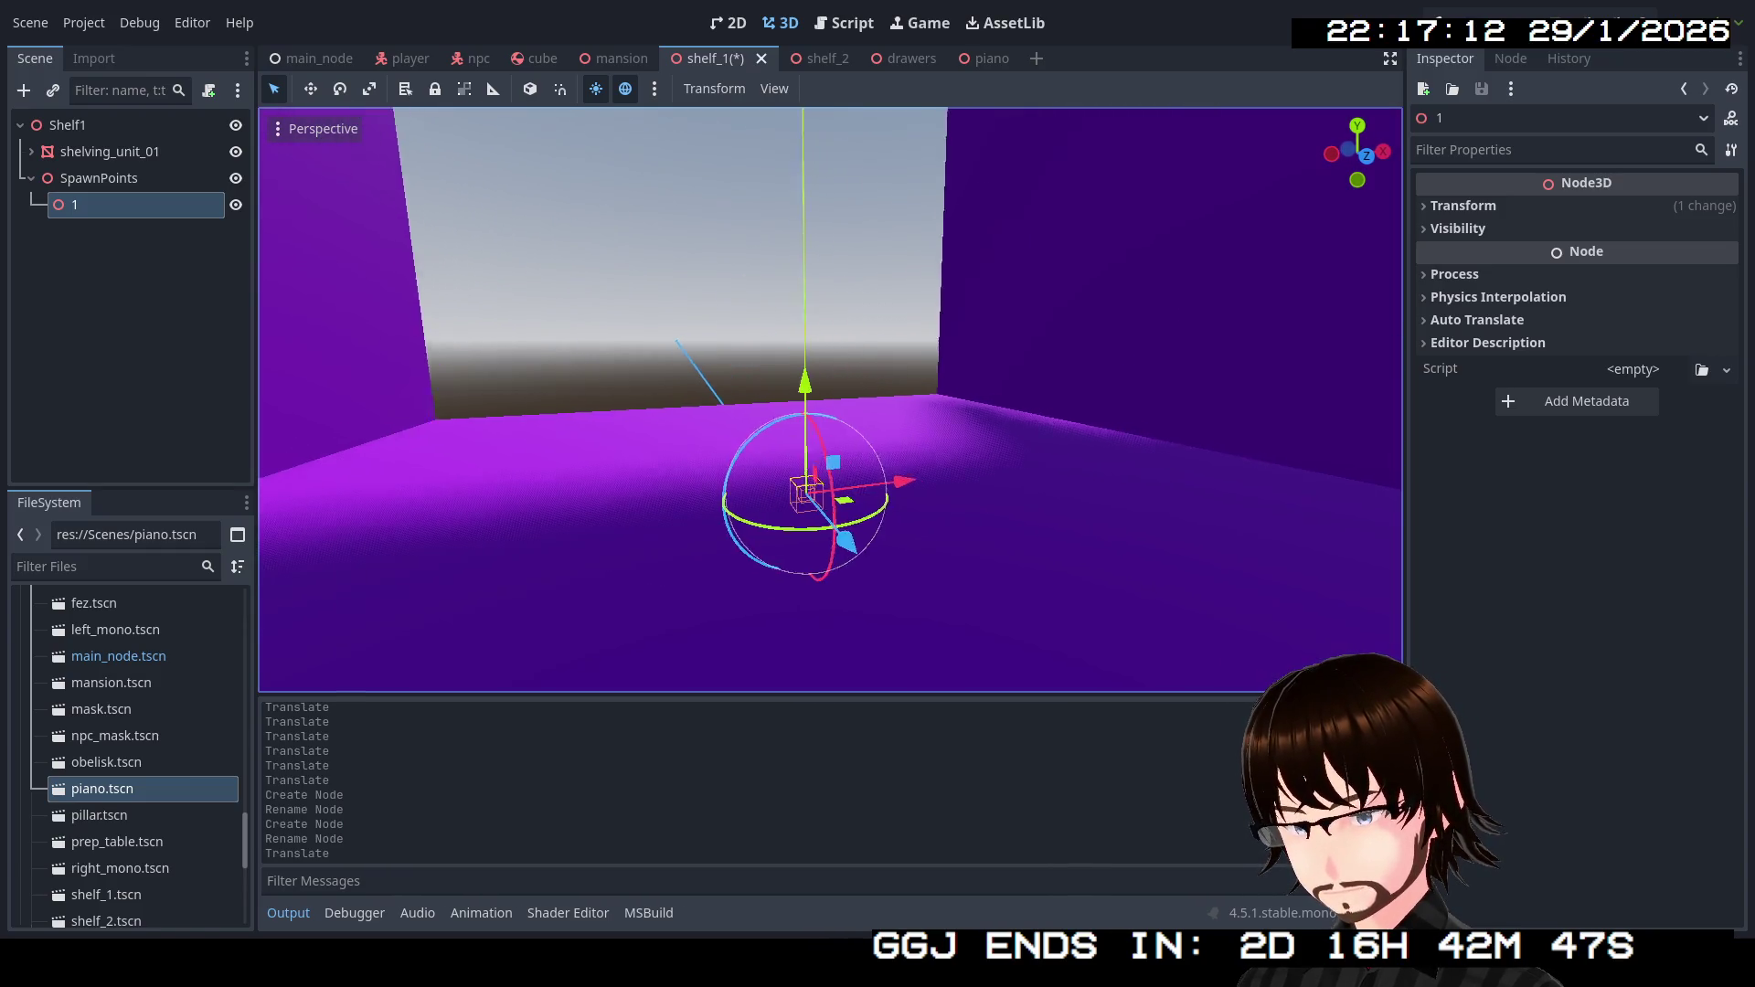
{"action": "left_click", "coordinate": [1371, 155]}
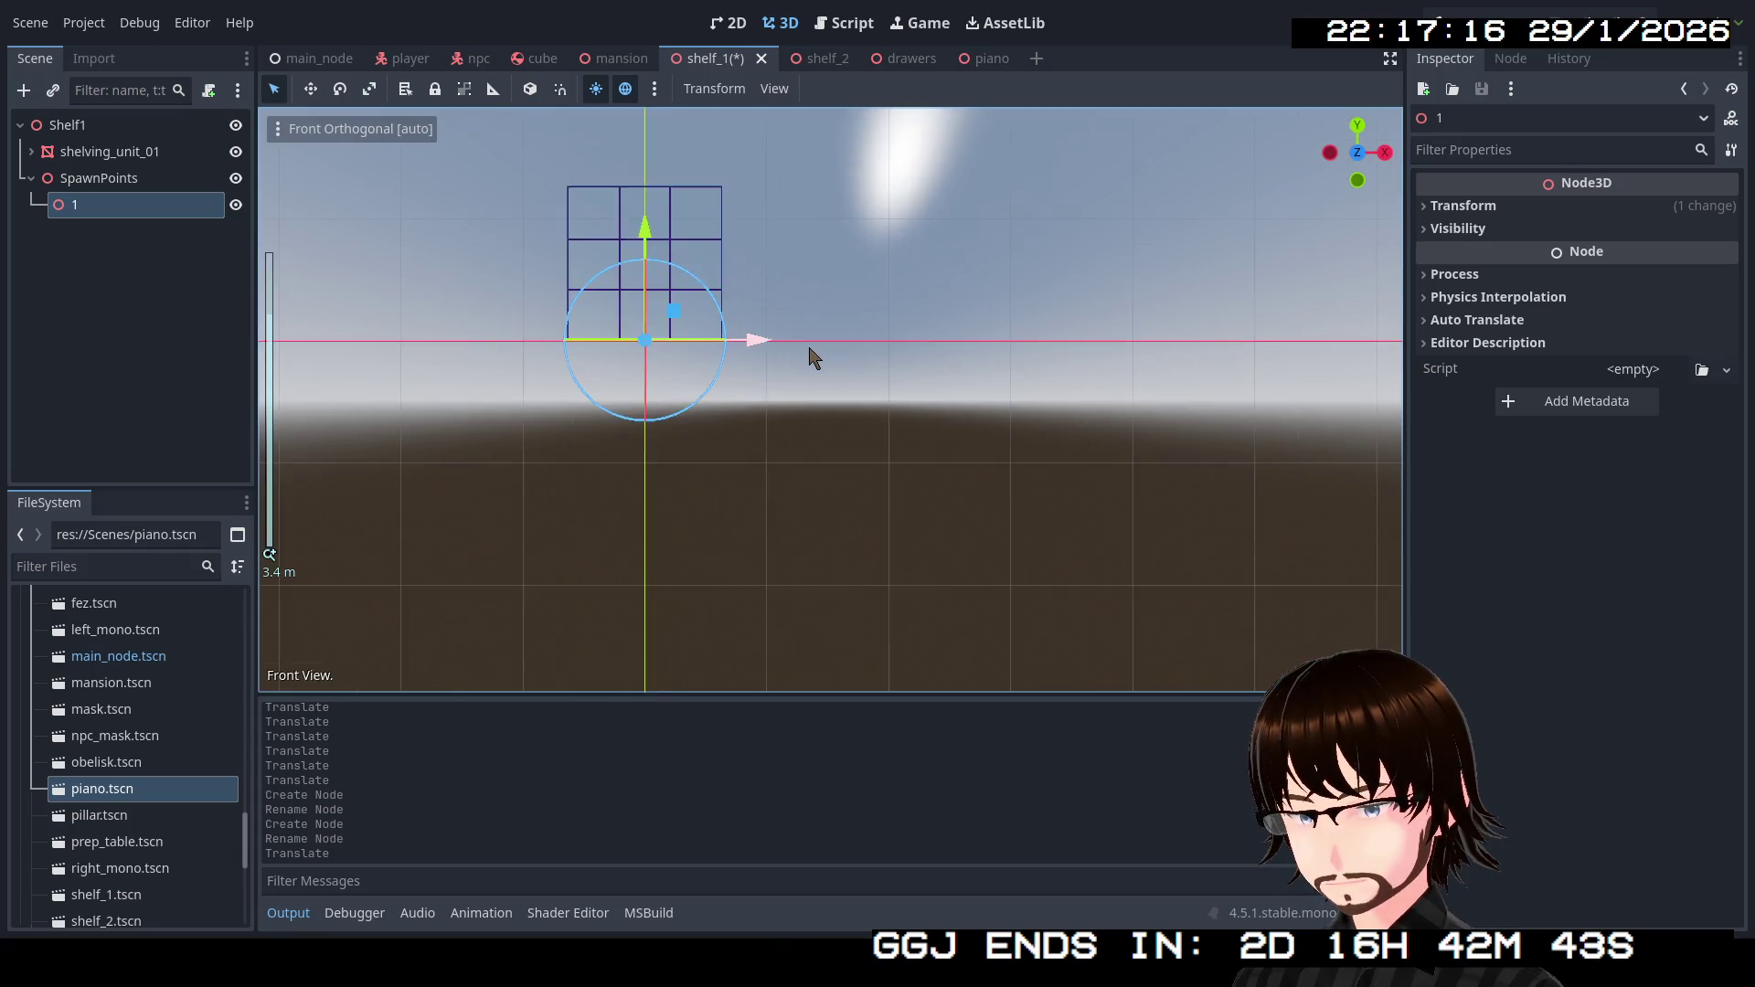
Raise spawn point 1 onto the bottom shelf surface and duplicate it as point 2.
{"action": "scroll", "coordinate": [814, 359], "scroll_direction": "up", "scroll_amount": 1}
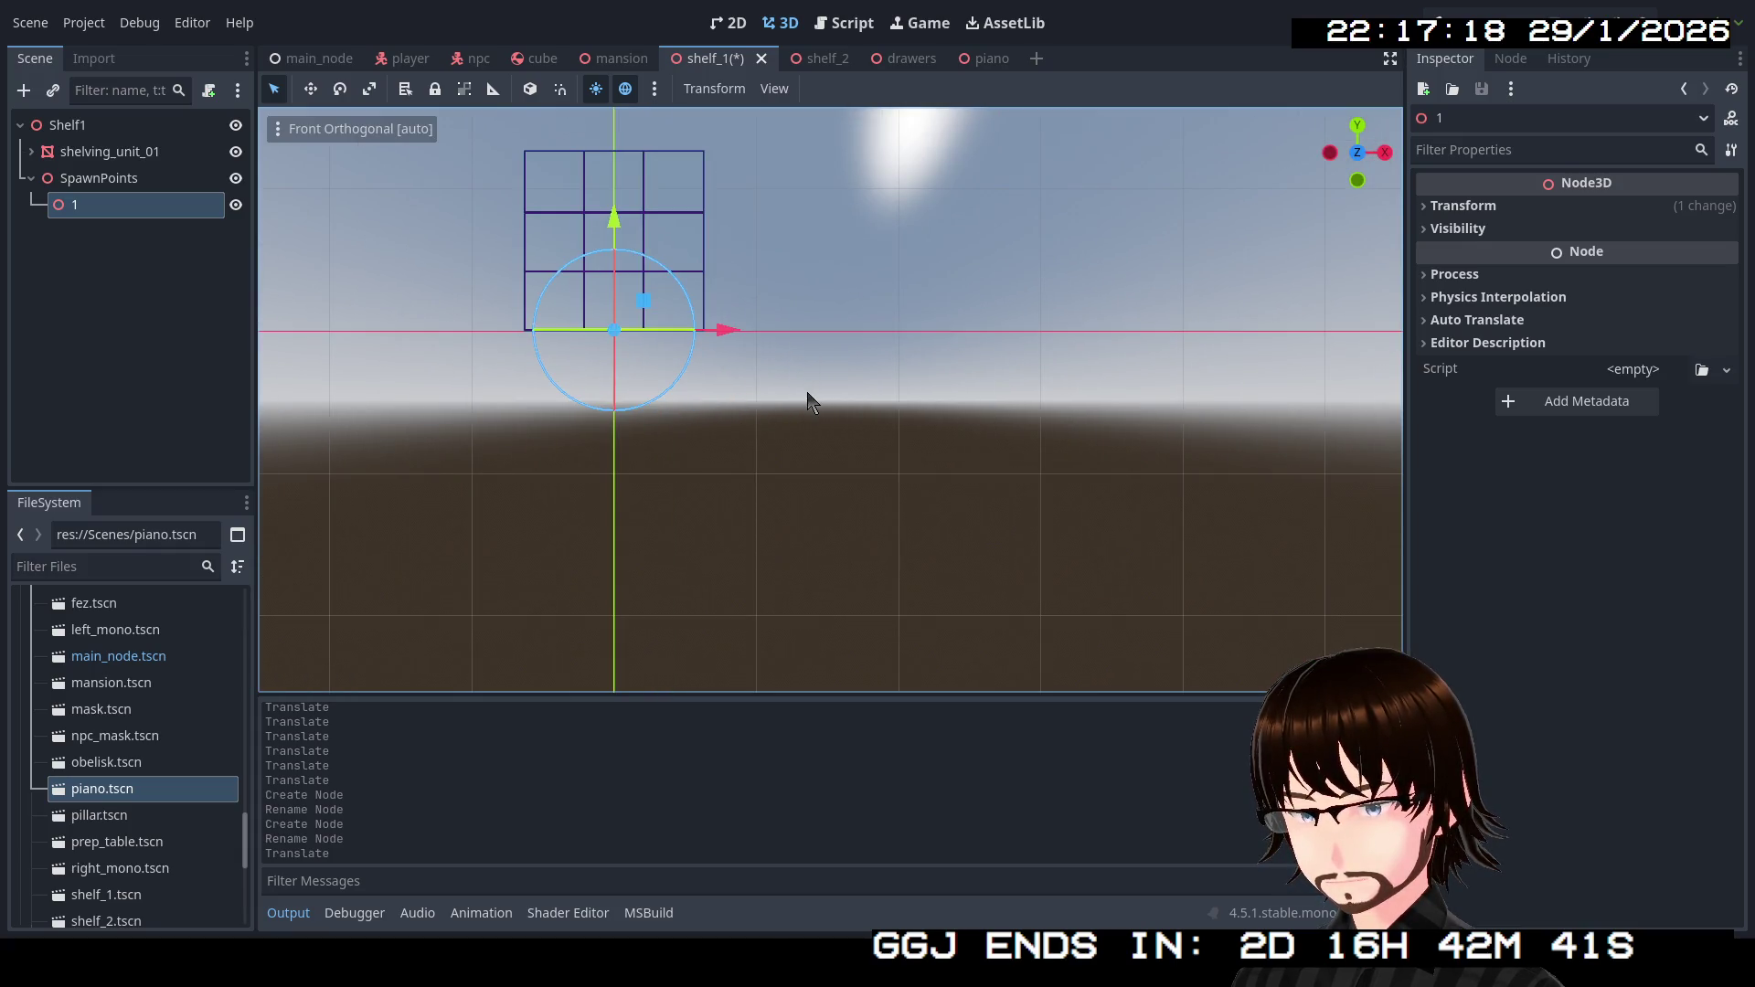
{"action": "scroll", "coordinate": [808, 403], "scroll_direction": "up", "scroll_amount": 5}
{"action": "scroll", "coordinate": [716, 353], "scroll_direction": "down", "scroll_amount": 1}
{"action": "mouse_move", "coordinate": [921, 448]}
{"action": "left_mouse_down"}
{"action": "mouse_move", "coordinate": [442, 694]}
{"action": "mouse_move", "coordinate": [815, 497]}
{"action": "mouse_move", "coordinate": [924, 518]}
{"action": "mouse_move", "coordinate": [717, 496]}
{"action": "left_mouse_up"}
{"action": "key", "text": "w"}
{"action": "scroll", "coordinate": [716, 502], "scroll_direction": "up", "scroll_amount": 3}
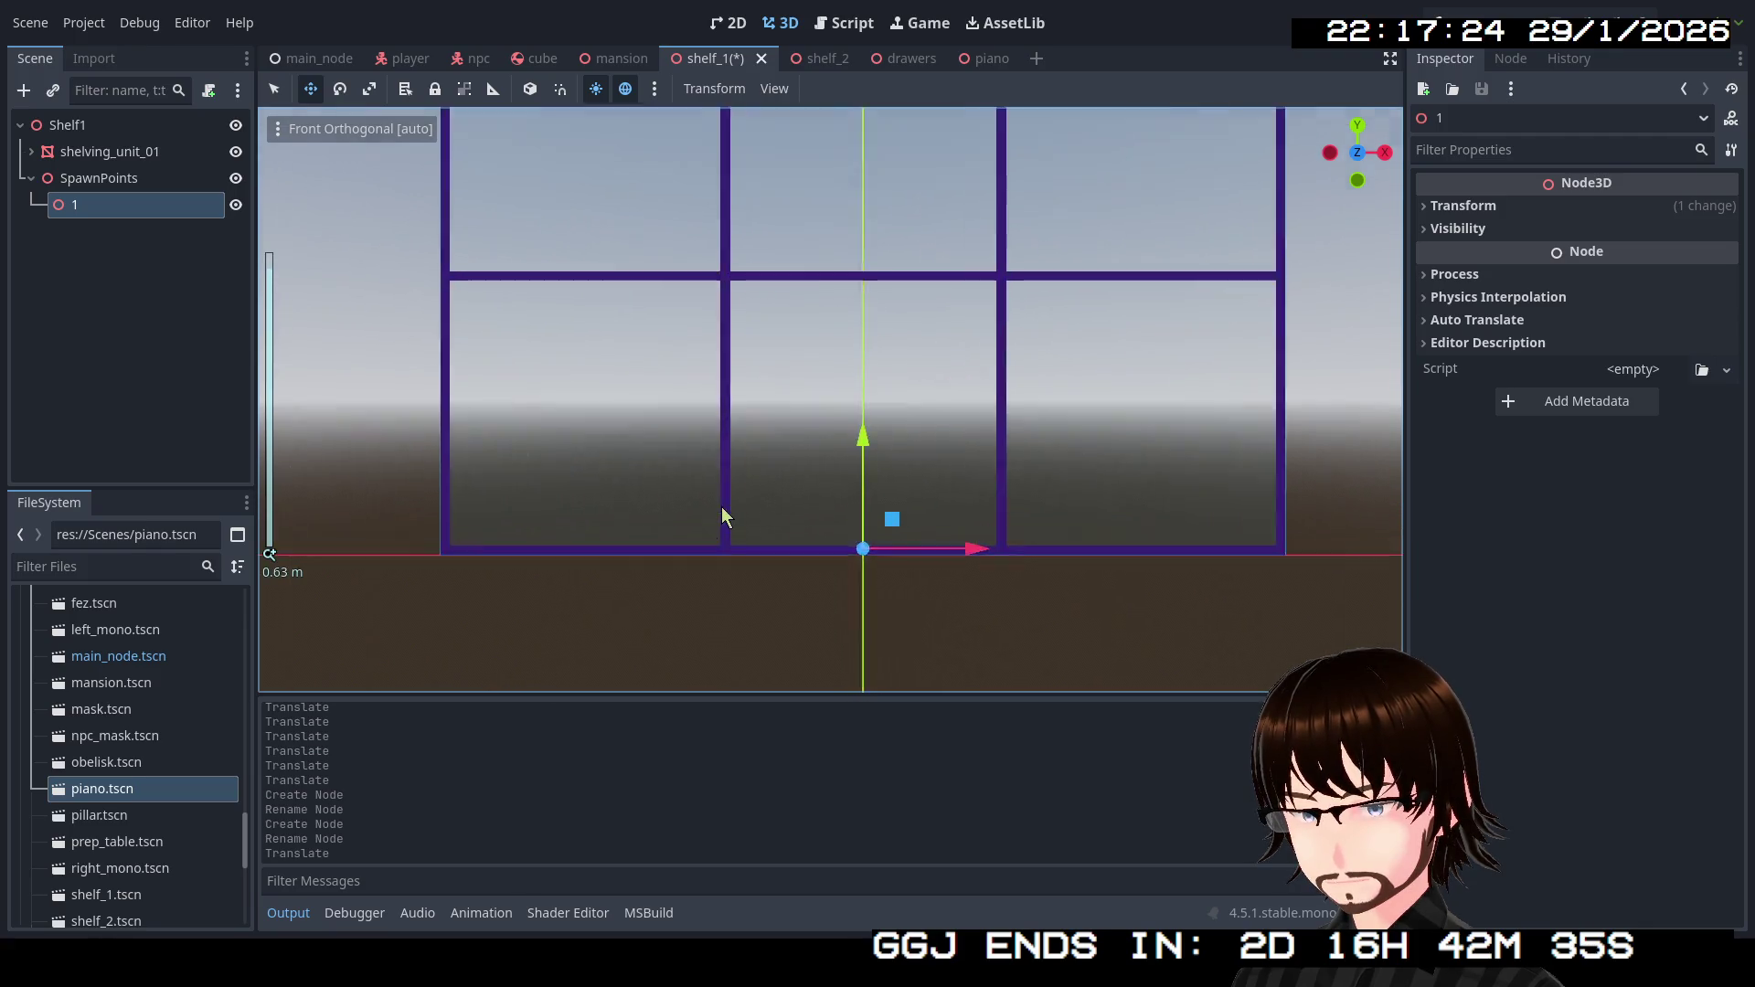
{"action": "scroll", "coordinate": [722, 512], "scroll_direction": "up", "scroll_amount": 2}
{"action": "scroll", "coordinate": [715, 488], "scroll_direction": "down", "scroll_amount": 1}
{"action": "scroll", "coordinate": [683, 481], "scroll_direction": "up", "scroll_amount": 1}
{"action": "scroll", "coordinate": [685, 487], "scroll_direction": "up", "scroll_amount": 1}
{"action": "mouse_move", "coordinate": [682, 490]}
{"action": "left_mouse_down"}
{"action": "mouse_move", "coordinate": [634, 439]}
{"action": "mouse_move", "coordinate": [670, 403]}
{"action": "left_mouse_up"}
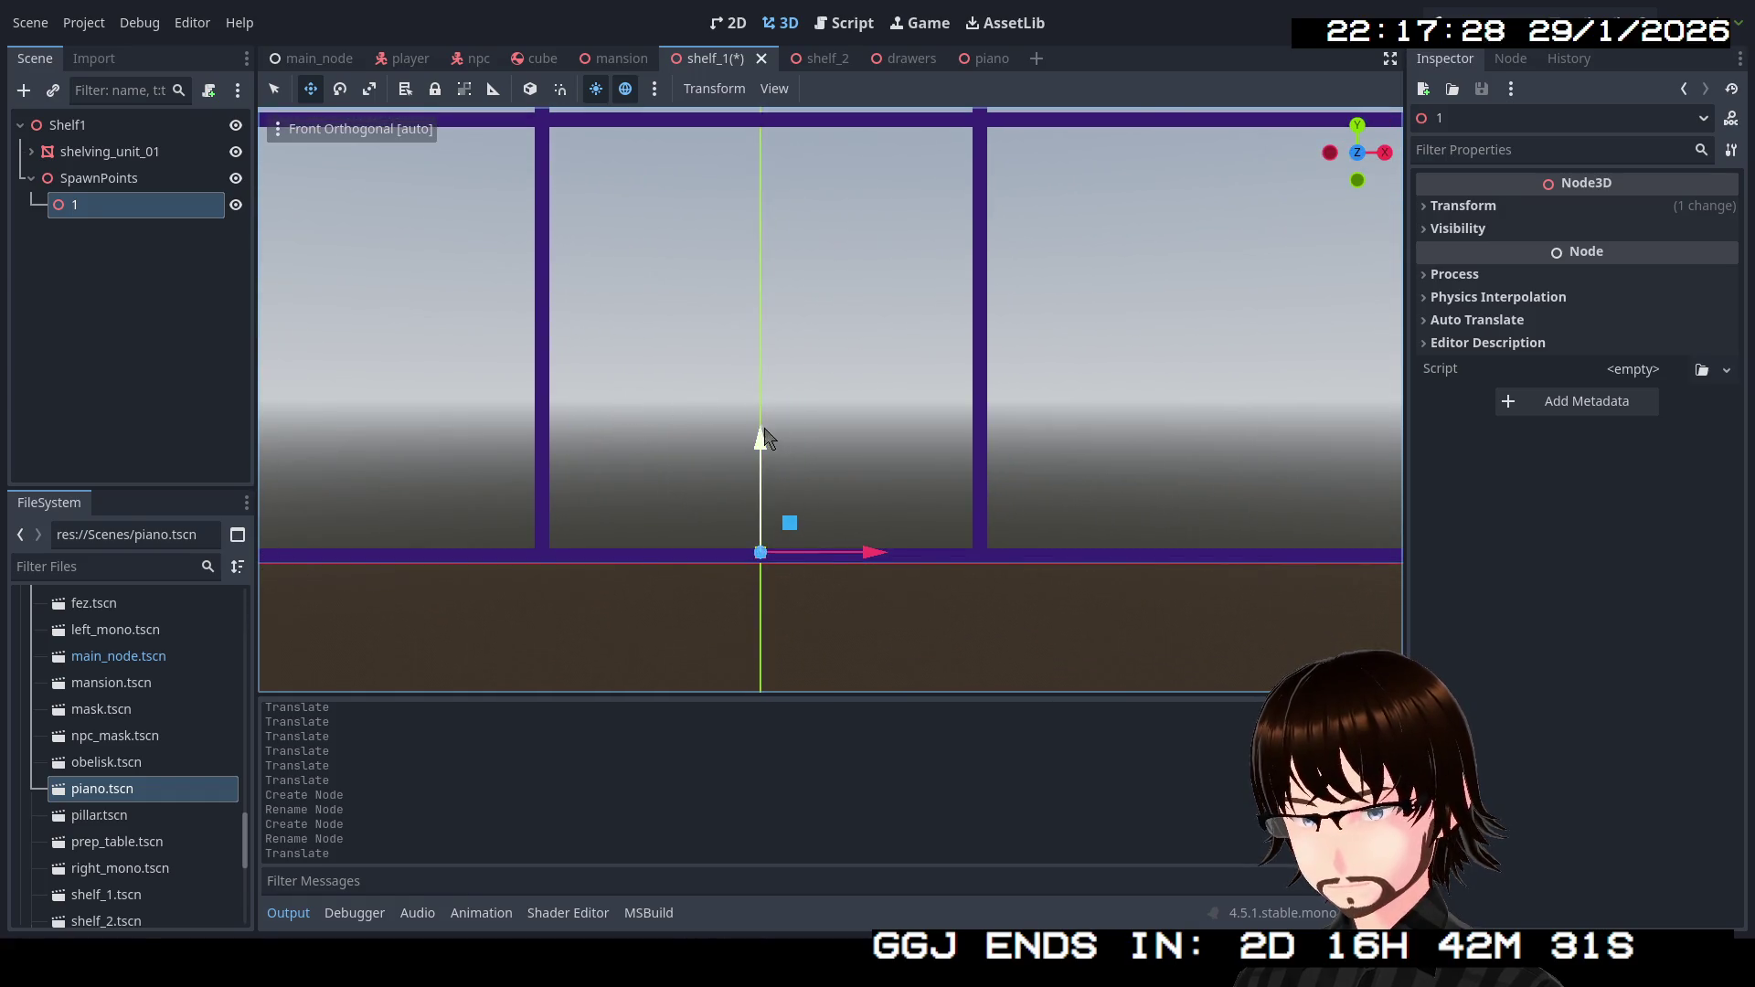
{"action": "left_click_drag", "start_coordinate": [763, 442], "coordinate": [762, 424]}
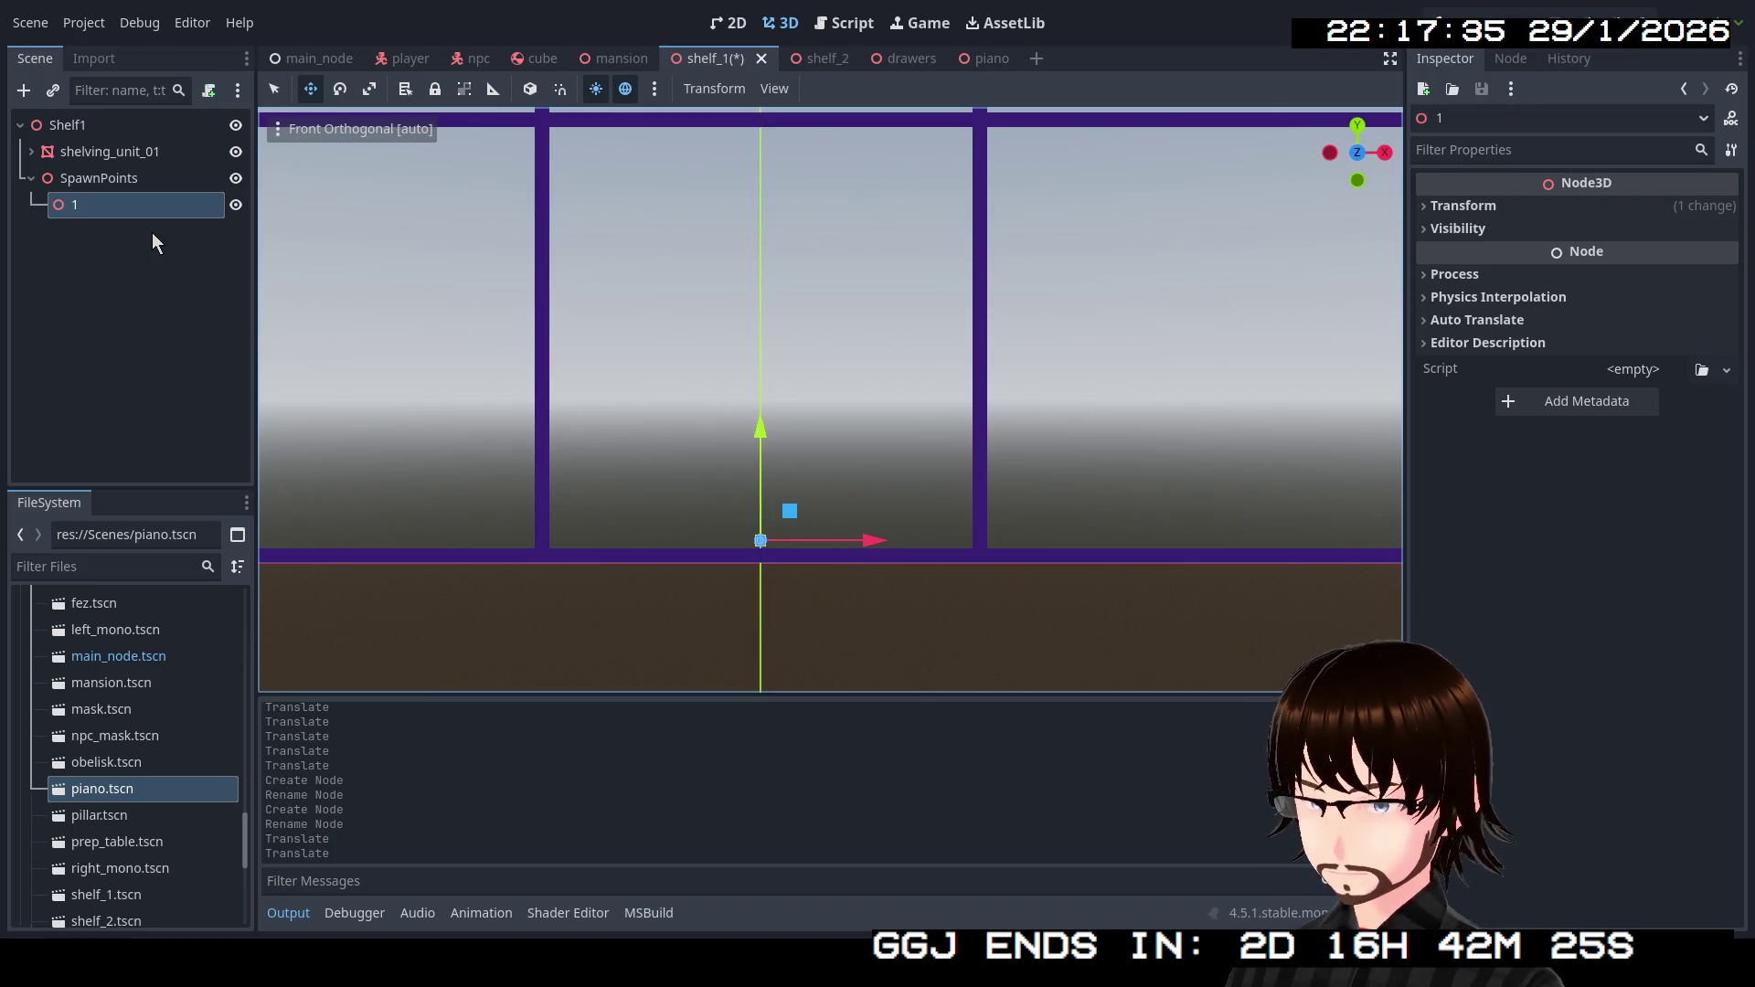
{"action": "key", "text": "ctrl+d"}
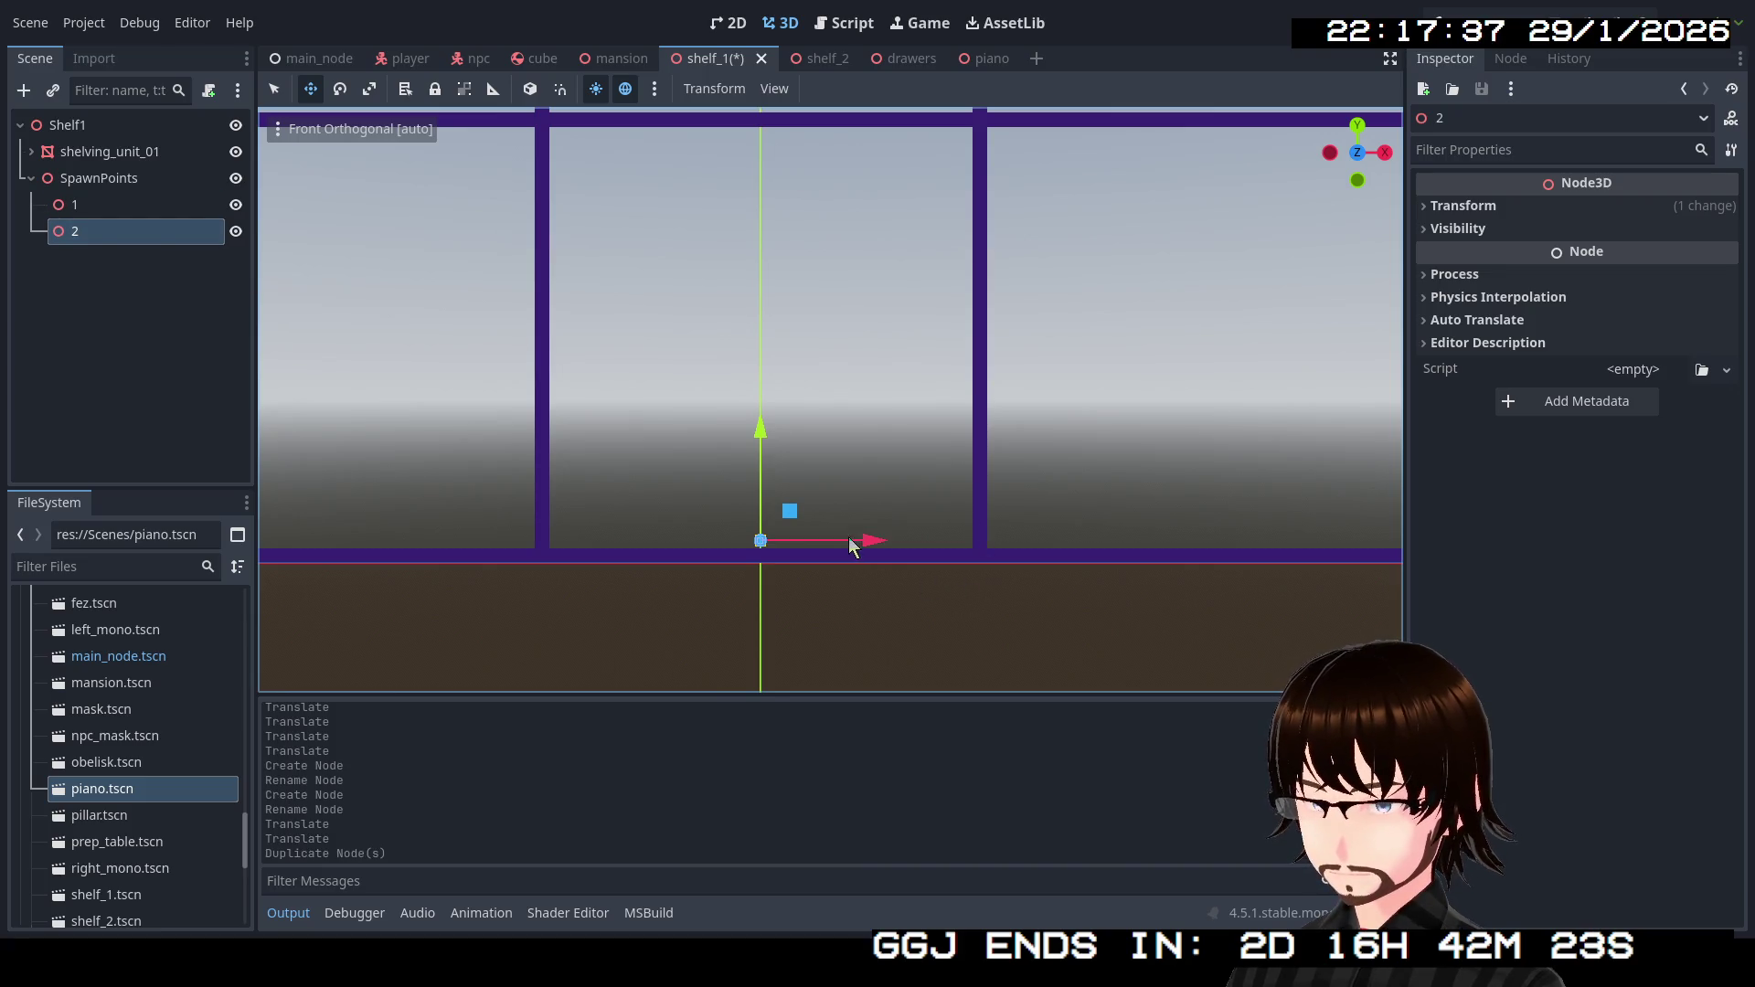
Place point 2 in the bottom-left compartment and duplicate point 3 onto the middle shelf.
{"action": "left_click_drag", "start_coordinate": [875, 545], "coordinate": [1376, 578]}
{"action": "scroll", "coordinate": [1234, 601], "scroll_direction": "down", "scroll_amount": 2}
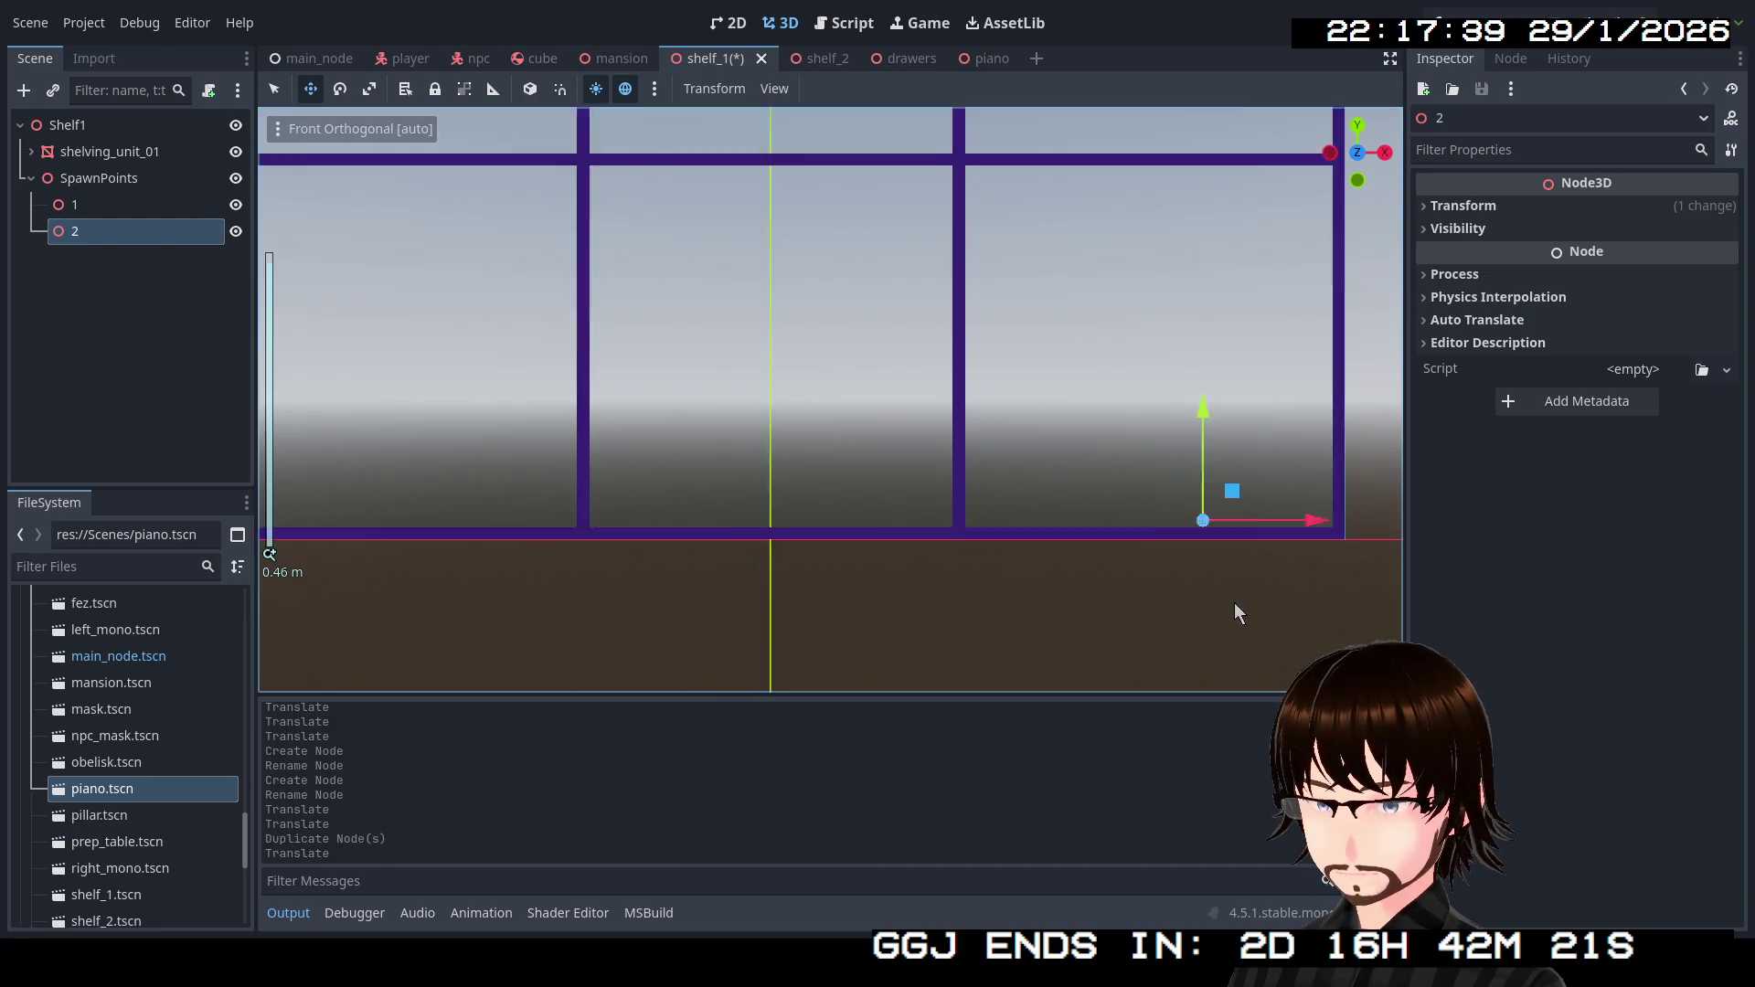
{"action": "left_click_drag", "start_coordinate": [1260, 504], "coordinate": [571, 505]}
{"action": "scroll", "coordinate": [570, 503], "scroll_direction": "up", "scroll_amount": 1}
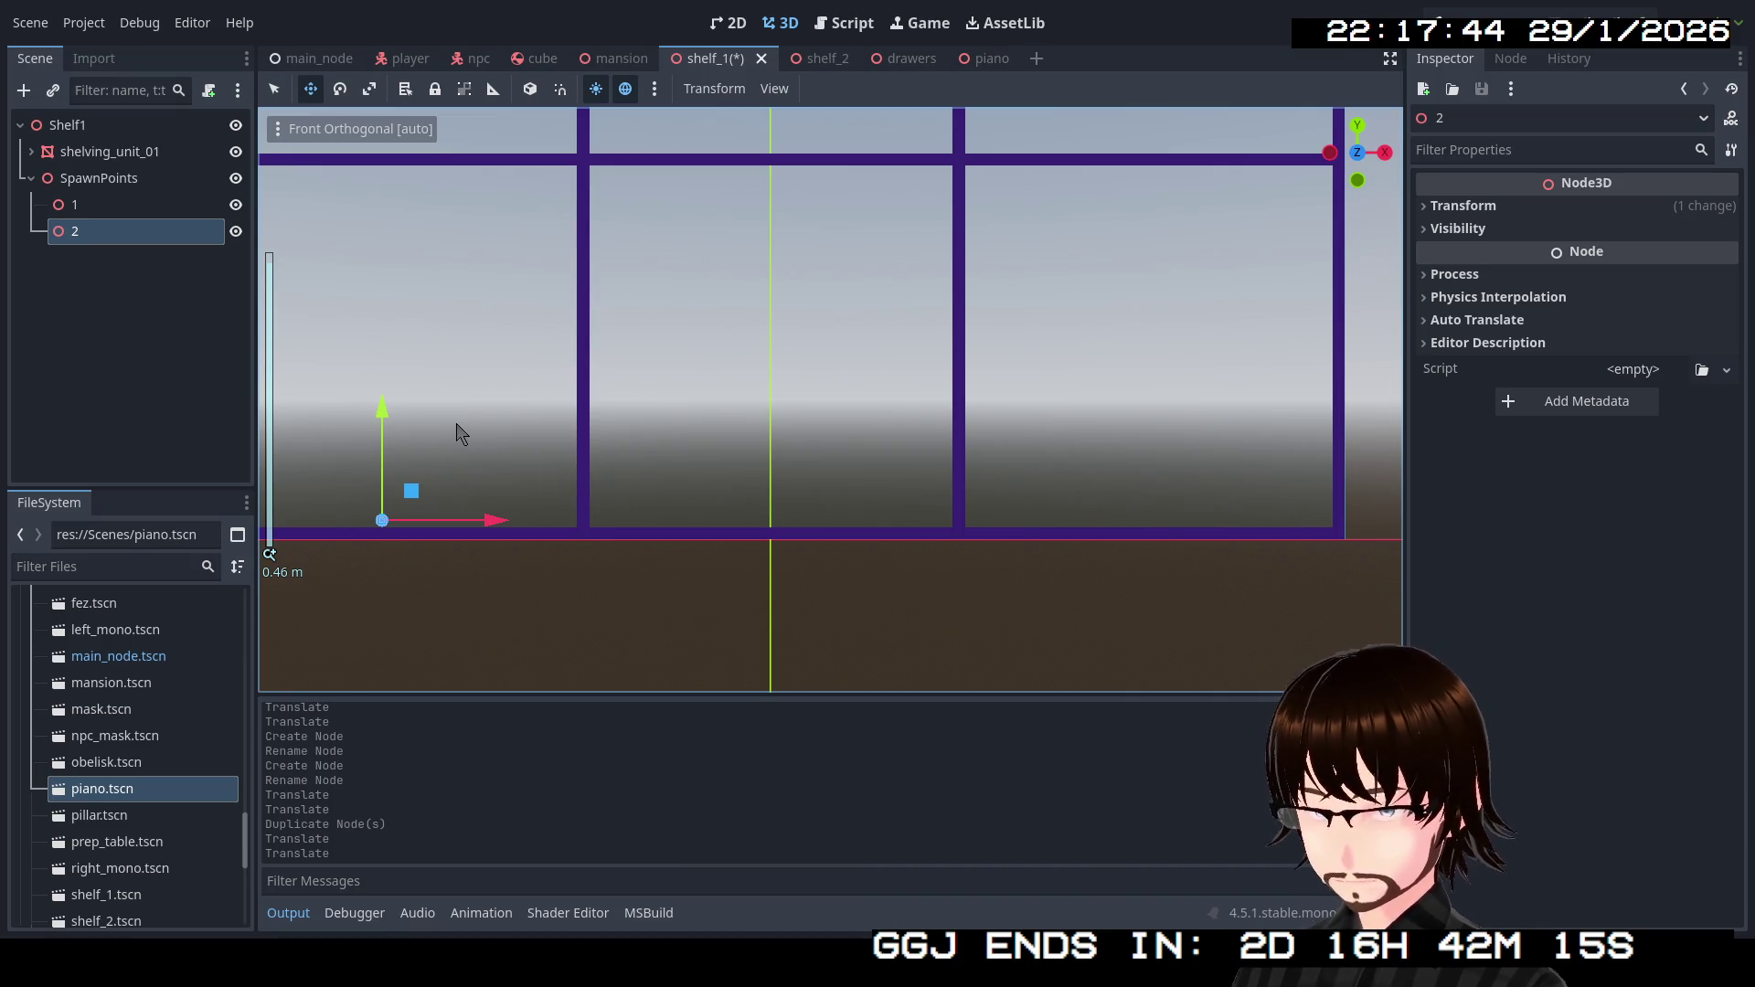
{"action": "key", "text": "ctrl+d"}
{"action": "scroll", "coordinate": [549, 421], "scroll_direction": "up", "scroll_amount": 1}
{"action": "scroll", "coordinate": [551, 407], "scroll_direction": "down", "scroll_amount": 1}
{"action": "mouse_move", "coordinate": [552, 396]}
{"action": "left_mouse_down"}
{"action": "mouse_move", "coordinate": [645, 452]}
{"action": "mouse_move", "coordinate": [727, 609]}
{"action": "left_mouse_up"}
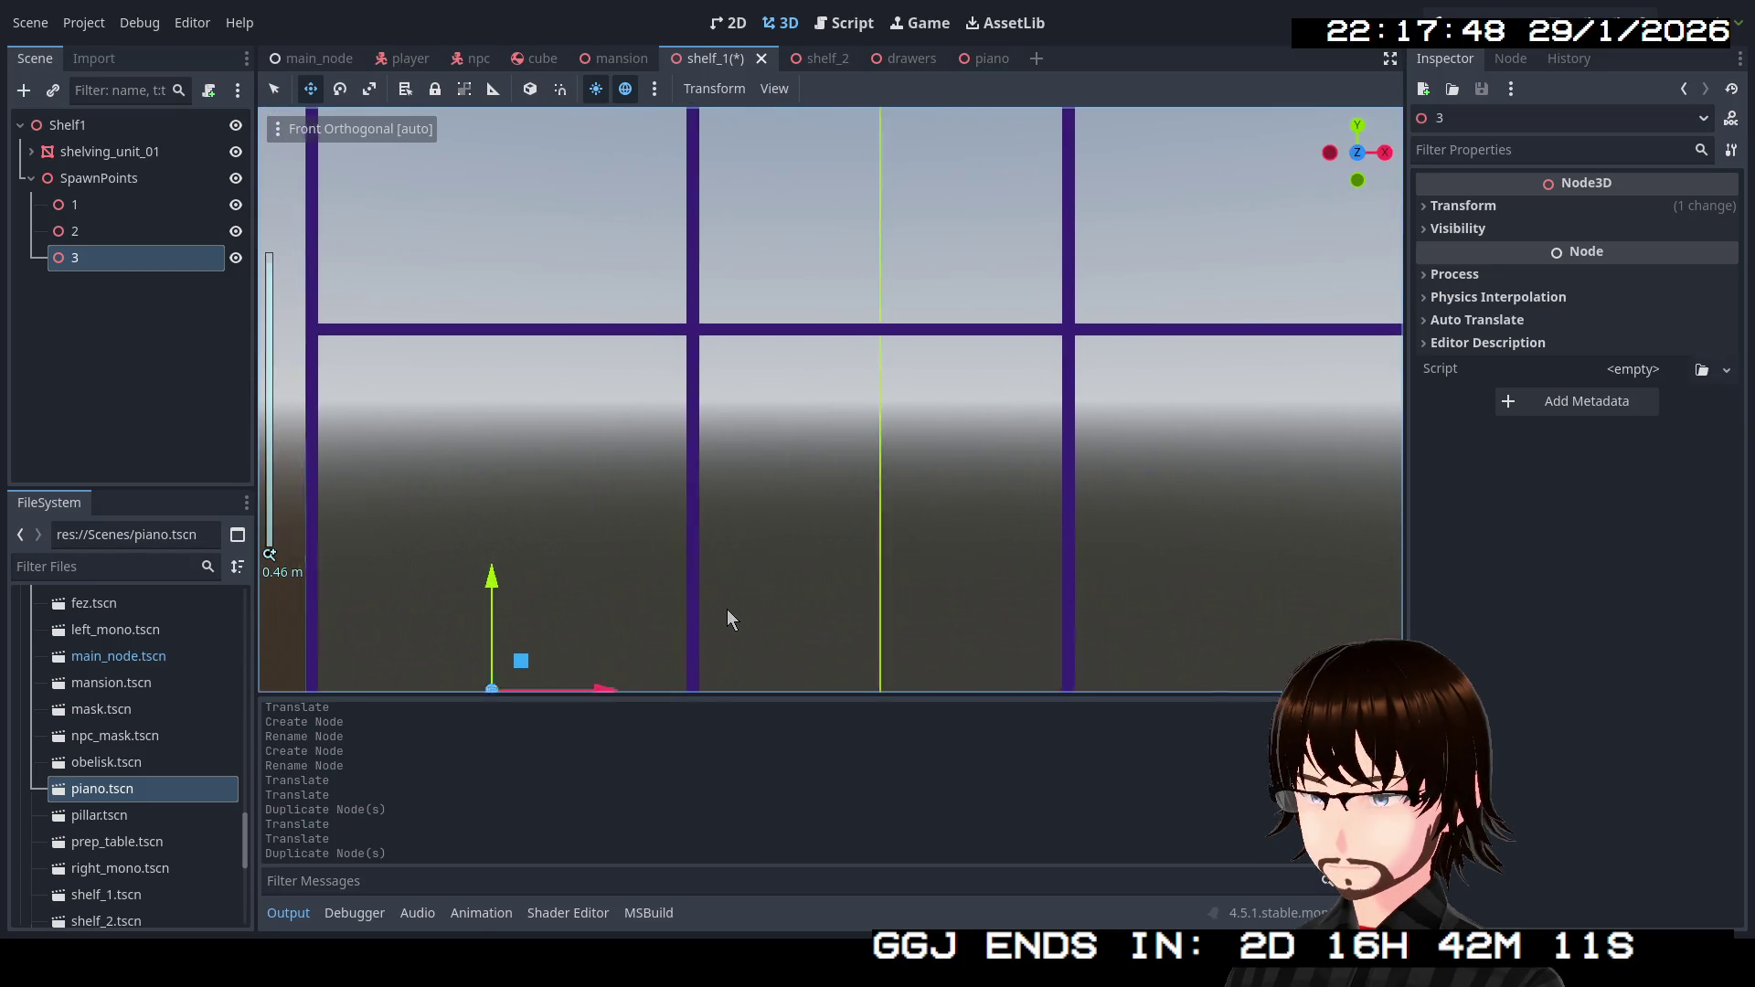
{"action": "left_click_drag", "start_coordinate": [498, 585], "coordinate": [529, 223]}
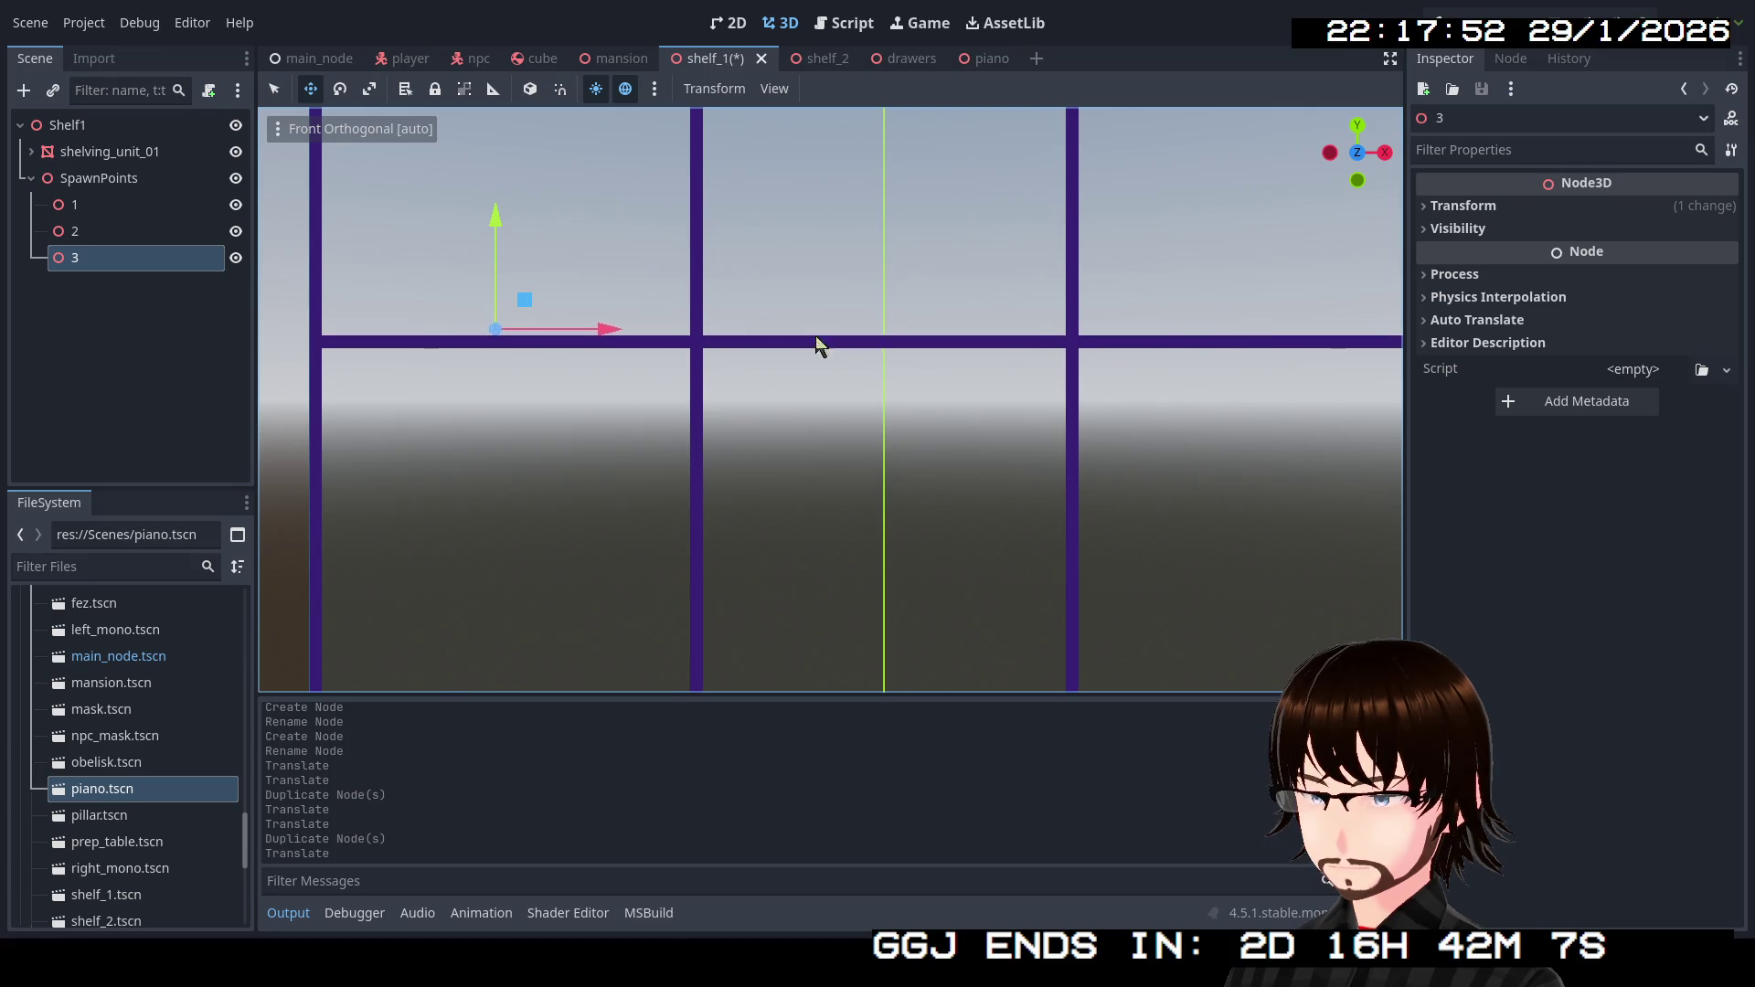
{"action": "left_click_drag", "start_coordinate": [819, 344], "coordinate": [718, 675]}
Duplicate points 4 through 11, shifting each into another shelf compartment.
{"action": "key", "text": "ctrl+d"}
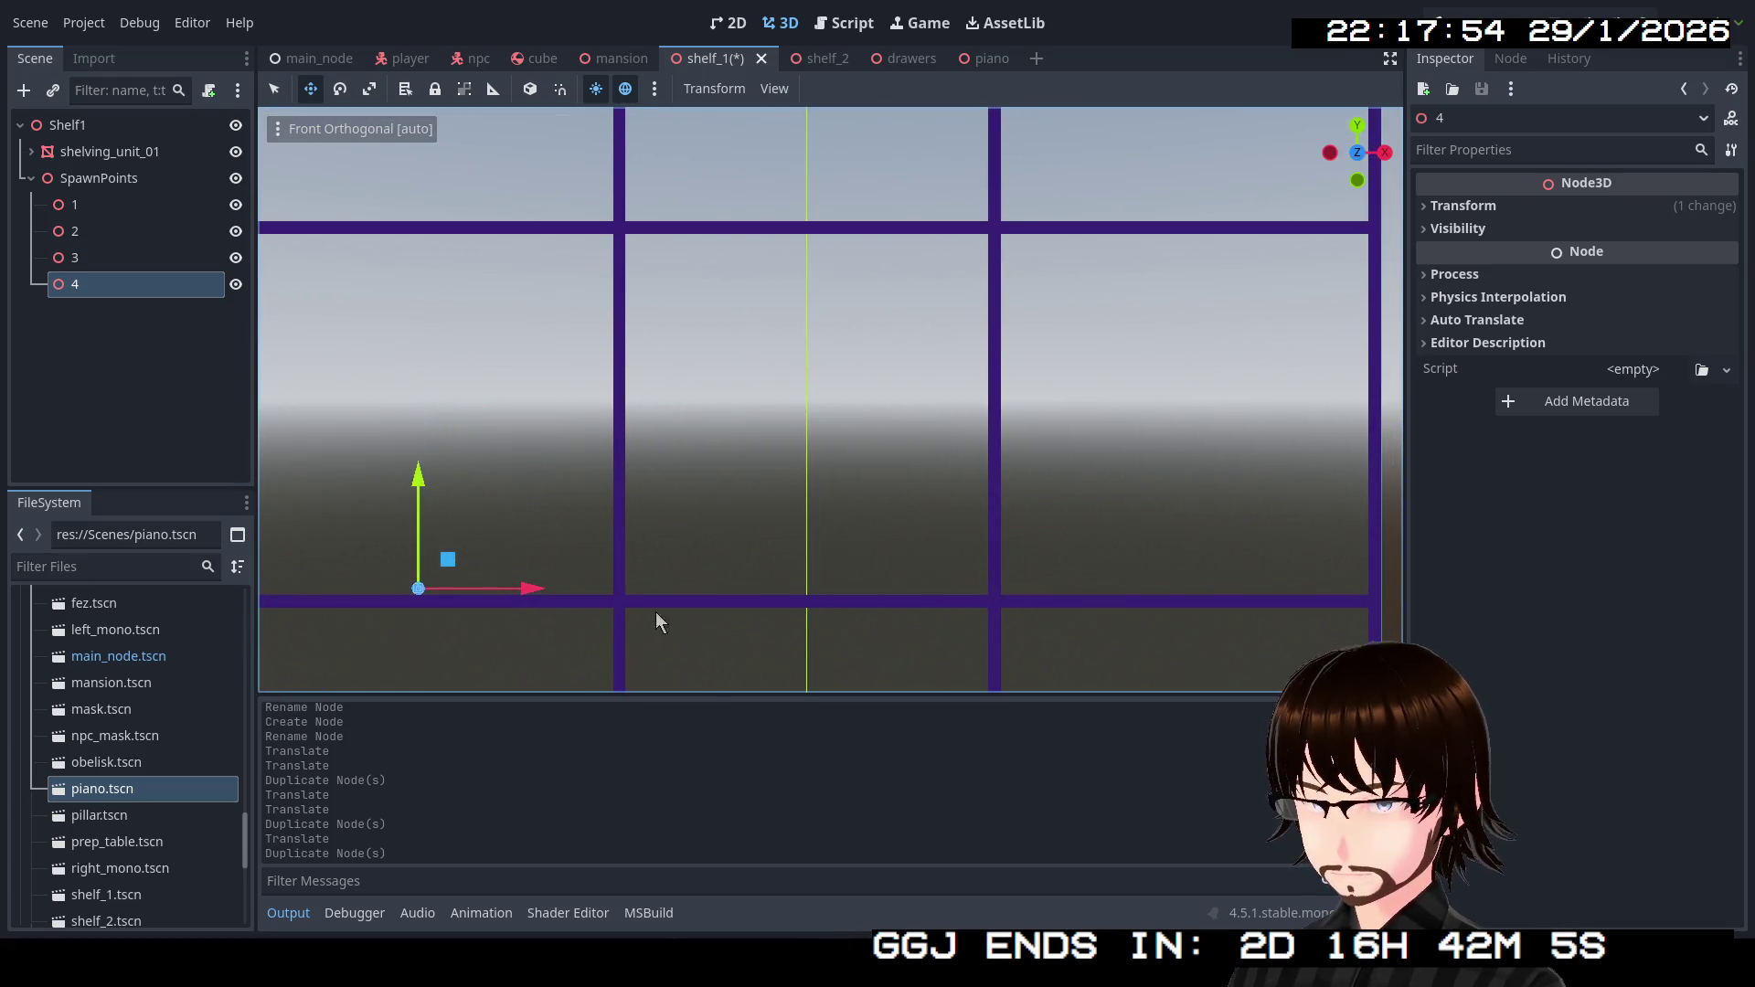
{"action": "left_click_drag", "start_coordinate": [531, 587], "coordinate": [1215, 601]}
{"action": "key", "text": "ctrl+d"}
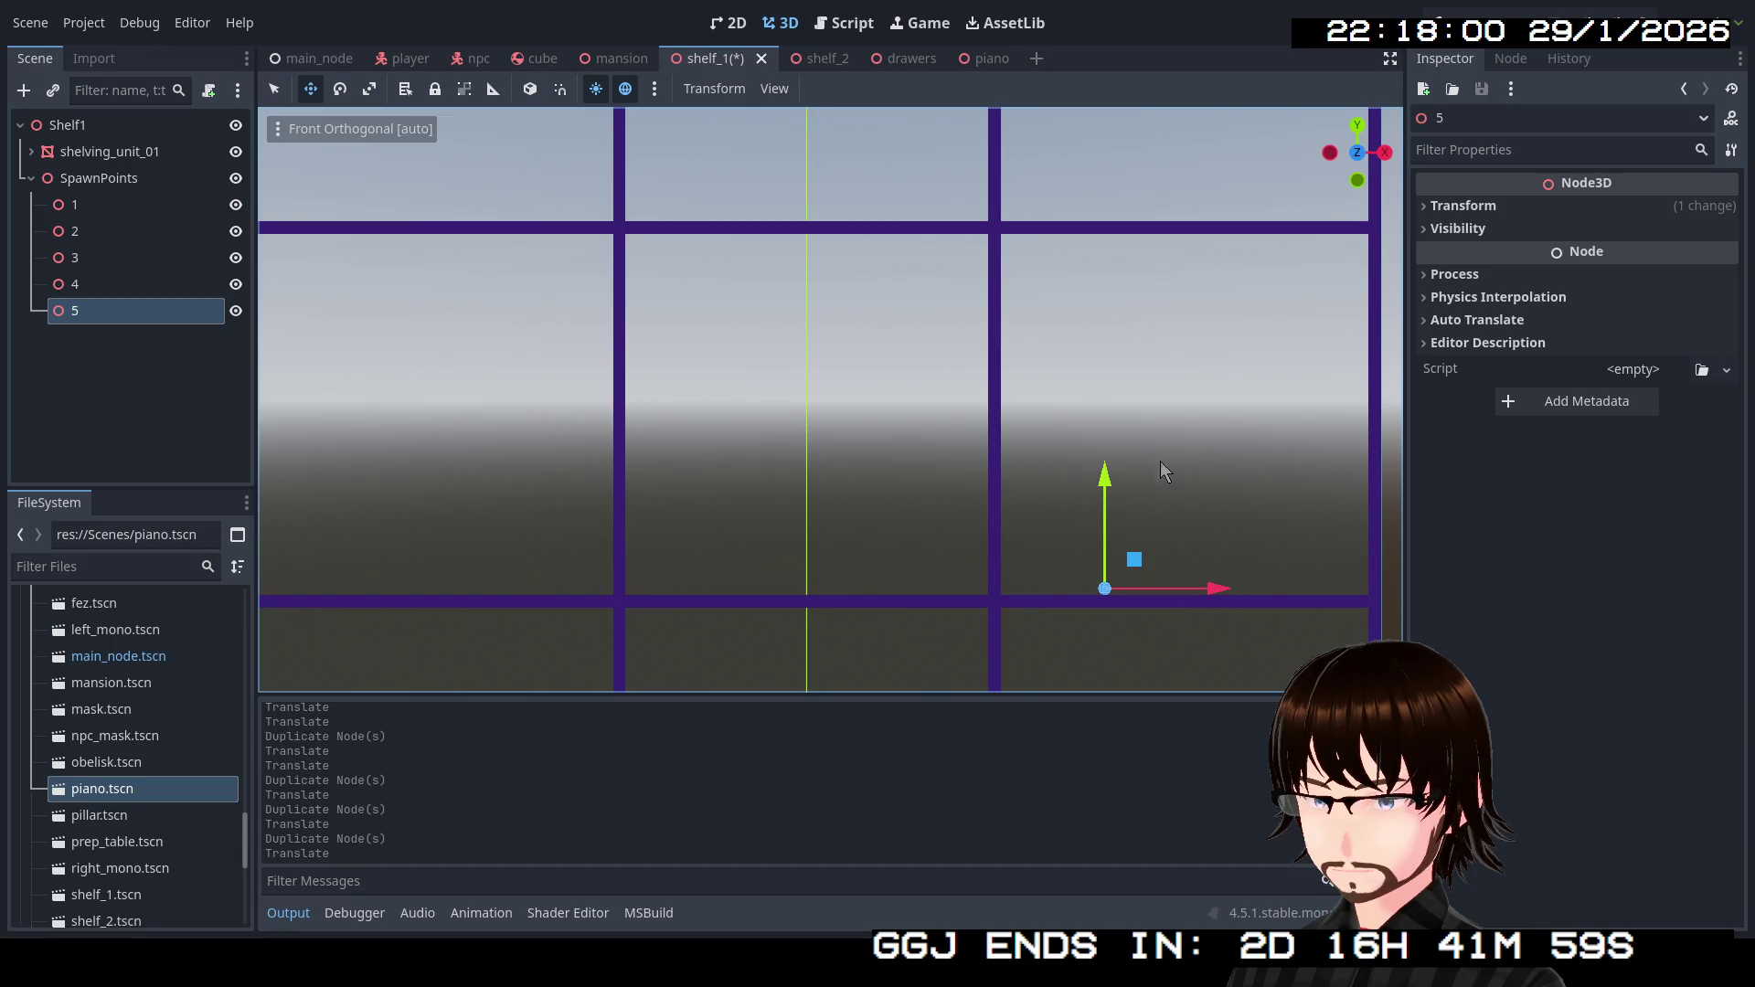
{"action": "mouse_move", "coordinate": [1187, 440]}
{"action": "left_mouse_down"}
{"action": "mouse_move", "coordinate": [1155, 658]}
{"action": "mouse_move", "coordinate": [1121, 635]}
{"action": "mouse_move", "coordinate": [1082, 262]}
{"action": "left_mouse_up"}
{"action": "key", "text": "ctrl+d"}
{"action": "left_click_drag", "start_coordinate": [1083, 267], "coordinate": [1083, 267]}
{"action": "mouse_move", "coordinate": [1159, 373]}
{"action": "left_mouse_down"}
{"action": "mouse_move", "coordinate": [1340, 391]}
{"action": "mouse_move", "coordinate": [768, 360]}
{"action": "mouse_move", "coordinate": [768, 381]}
{"action": "mouse_move", "coordinate": [470, 376]}
{"action": "left_mouse_up"}
{"action": "key", "text": "ctrl+d"}
{"action": "key", "text": "ctrl+d"}
{"action": "key", "text": "ctrl+d"}
{"action": "key", "text": "ctrl+d"}
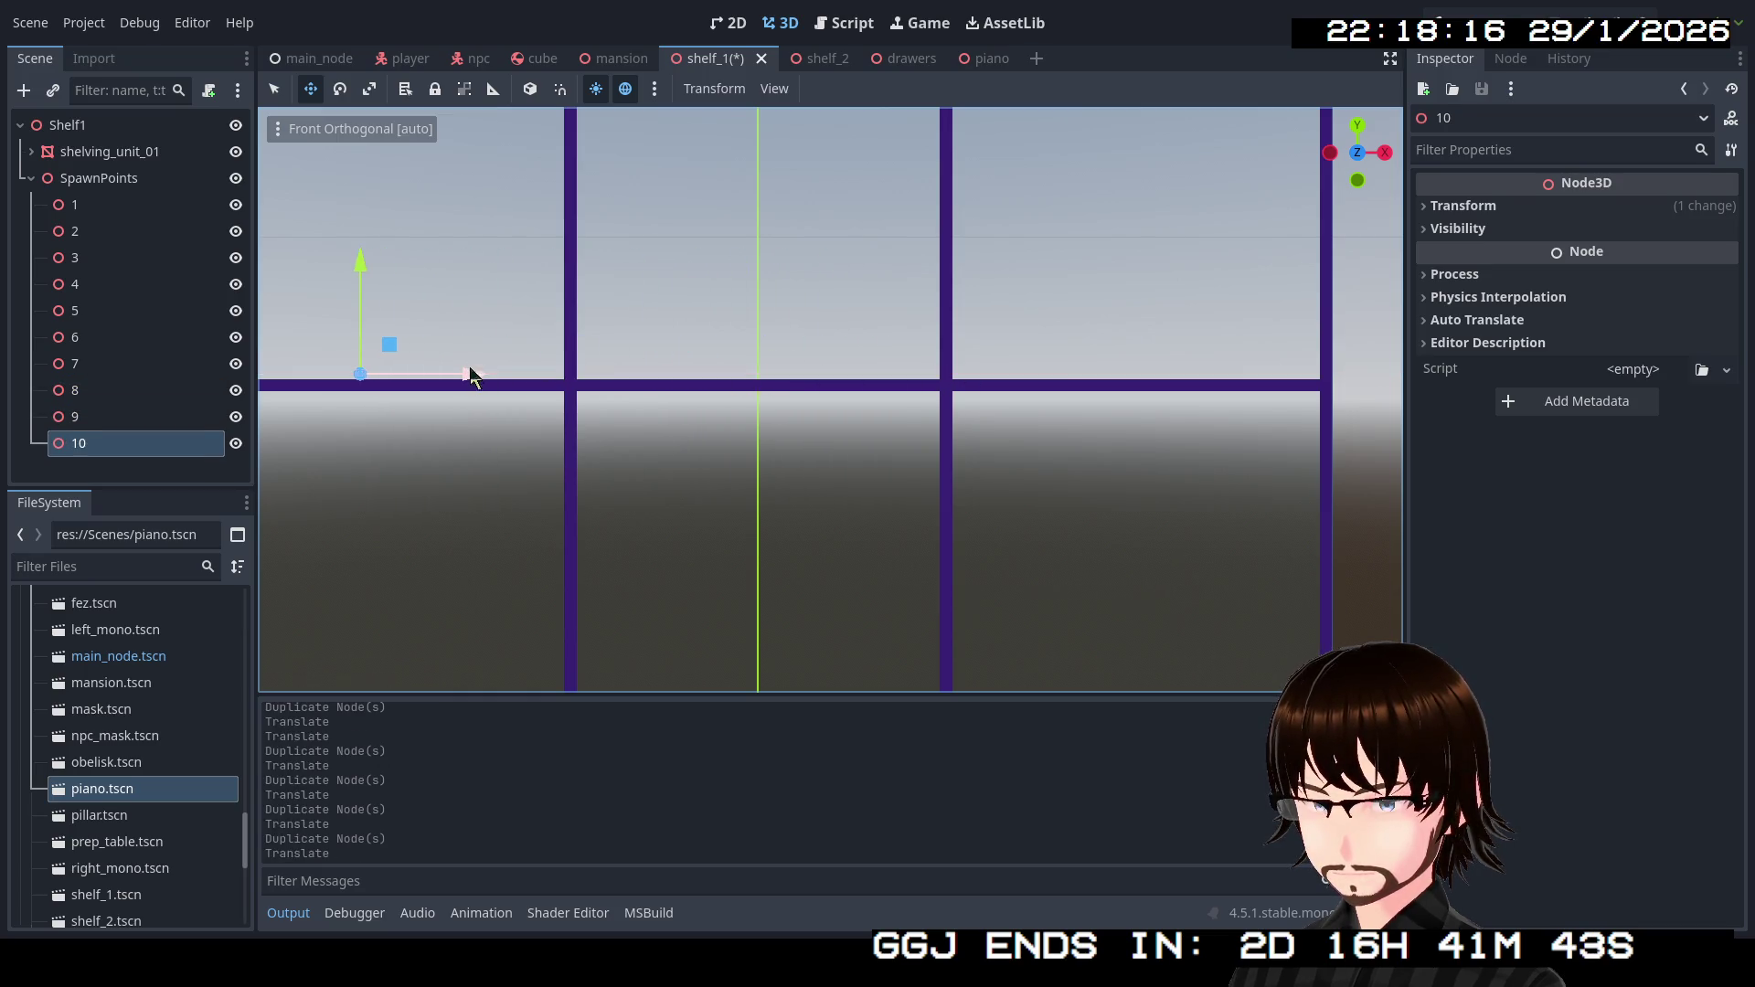
{"action": "key", "text": "ctrl+d"}
{"action": "mouse_move", "coordinate": [513, 474]}
{"action": "left_mouse_down"}
{"action": "mouse_move", "coordinate": [509, 419]}
{"action": "mouse_move", "coordinate": [511, 472]}
{"action": "left_mouse_up"}
In front orthogonal view, move spawn point 11 down and right onto a shelf.
{"action": "scroll", "coordinate": [511, 473], "scroll_direction": "up", "scroll_amount": 3}
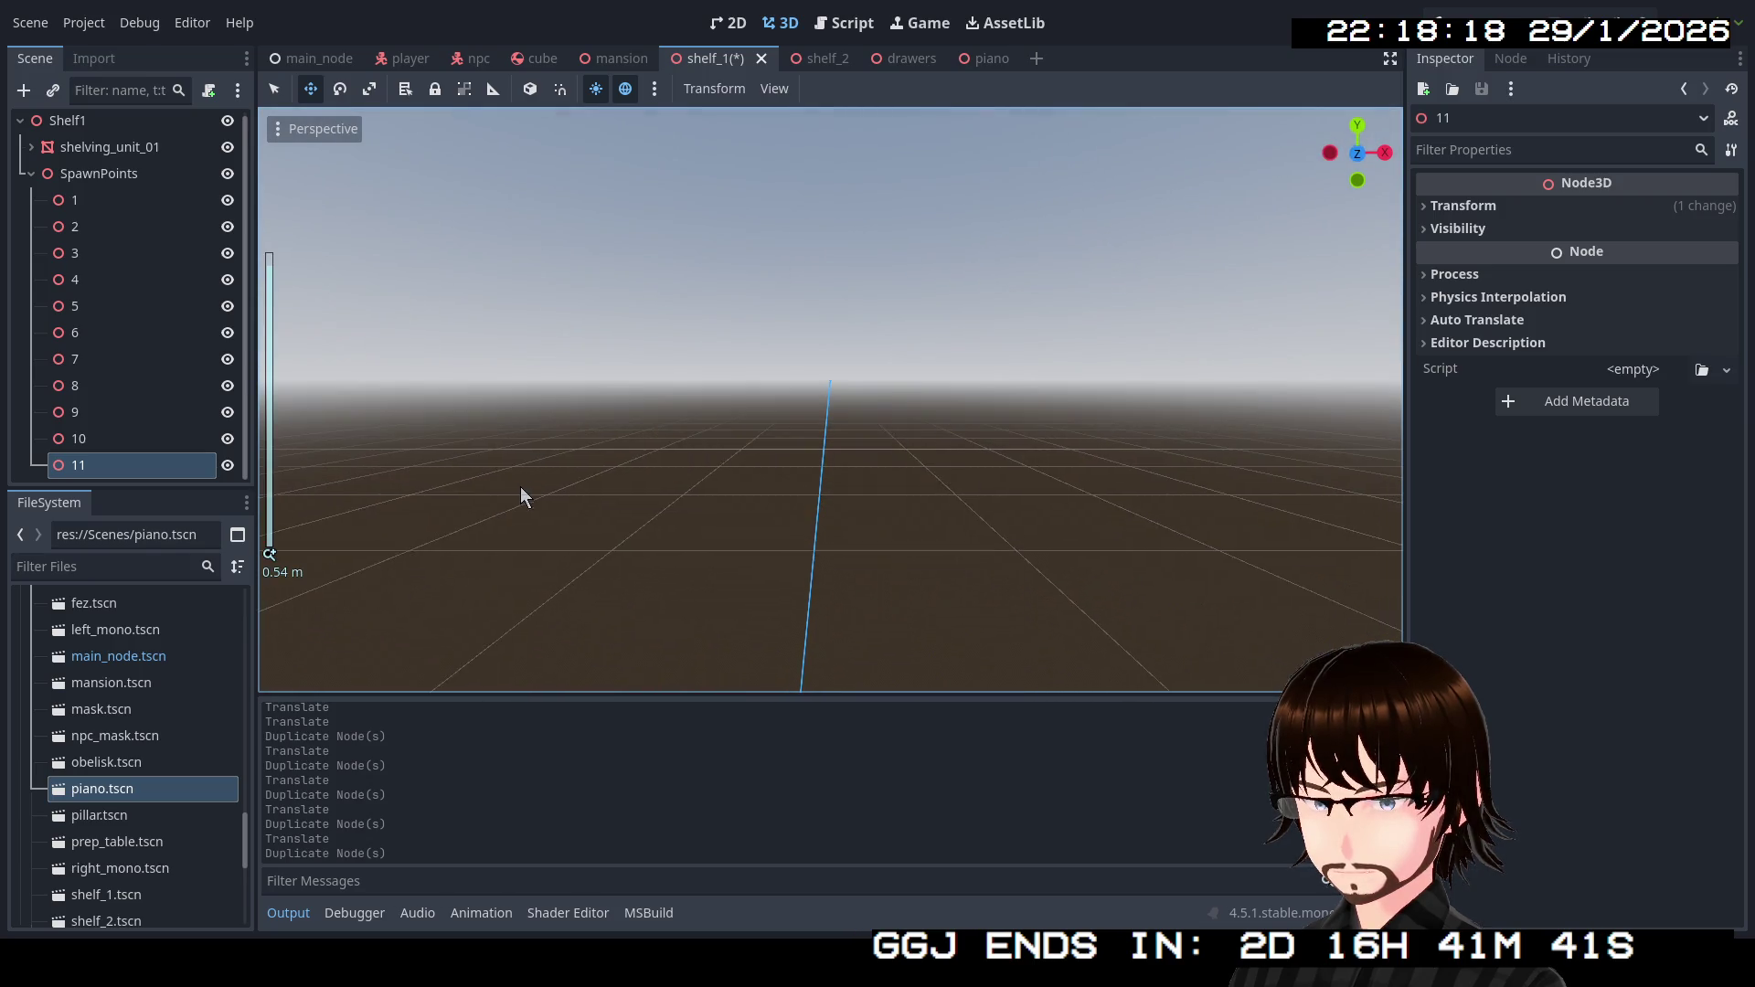
{"action": "left_click", "coordinate": [1357, 153]}
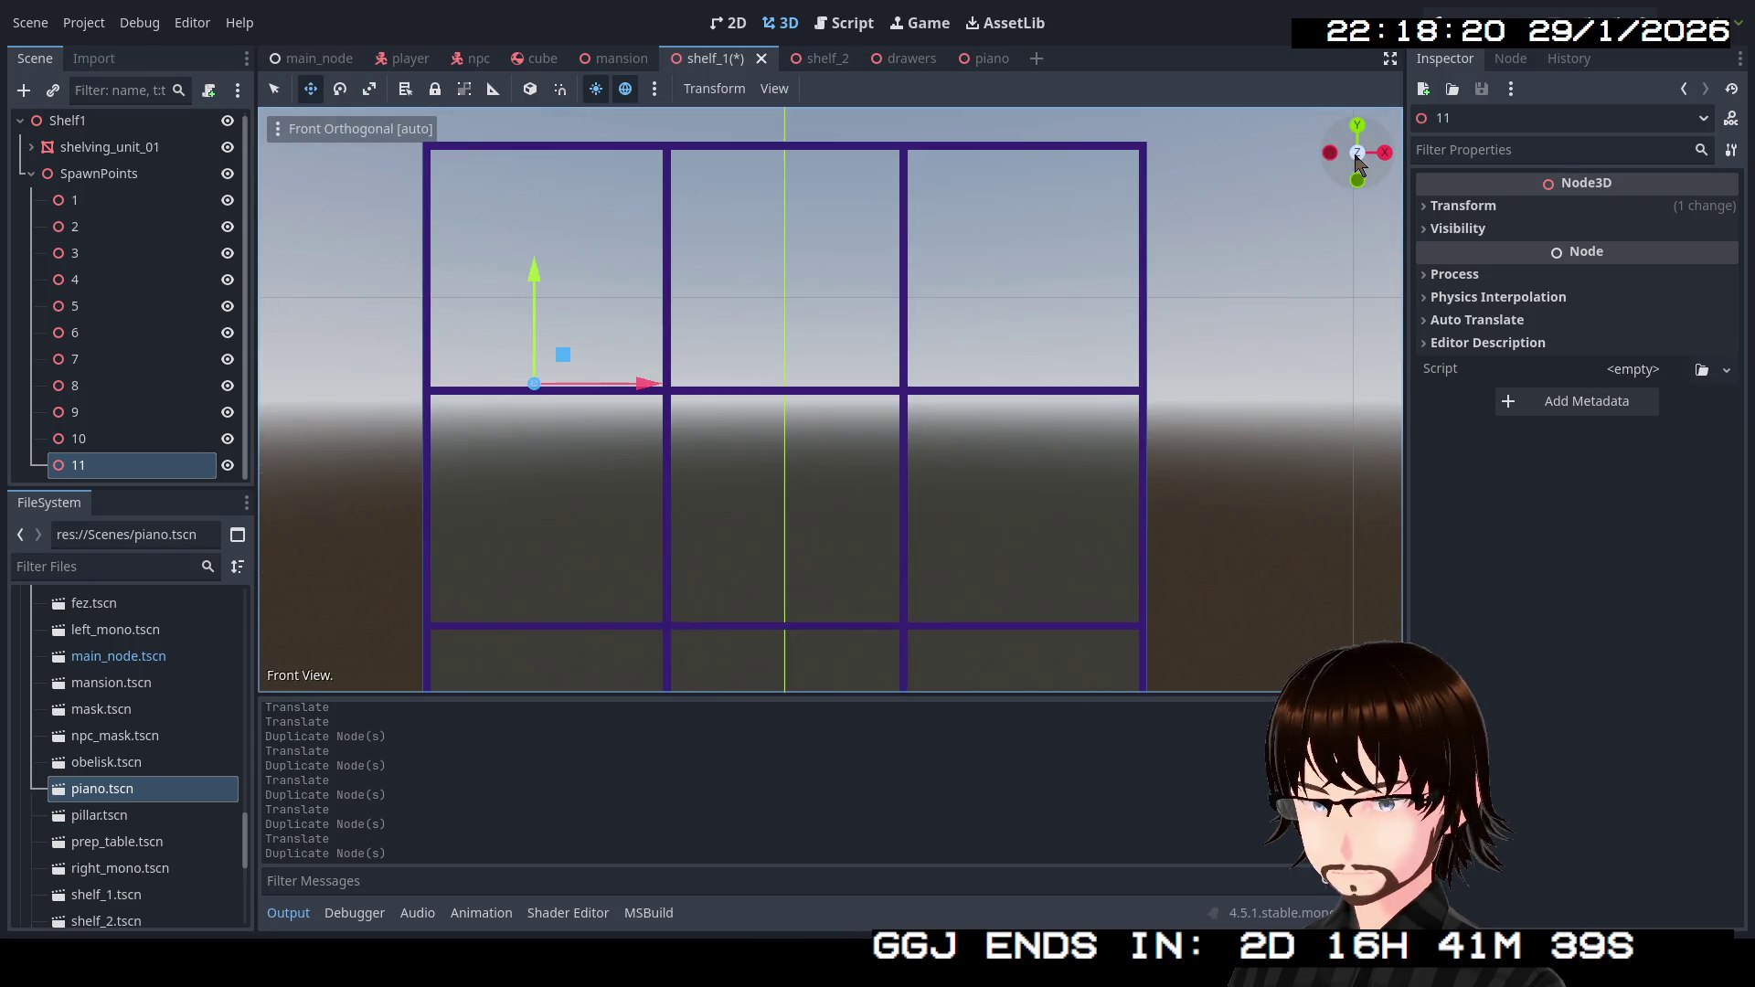
{"action": "mouse_move", "coordinate": [953, 431]}
{"action": "left_mouse_down"}
{"action": "mouse_move", "coordinate": [929, 408]}
{"action": "mouse_move", "coordinate": [994, 251]}
{"action": "mouse_move", "coordinate": [968, 360]}
{"action": "left_mouse_up"}
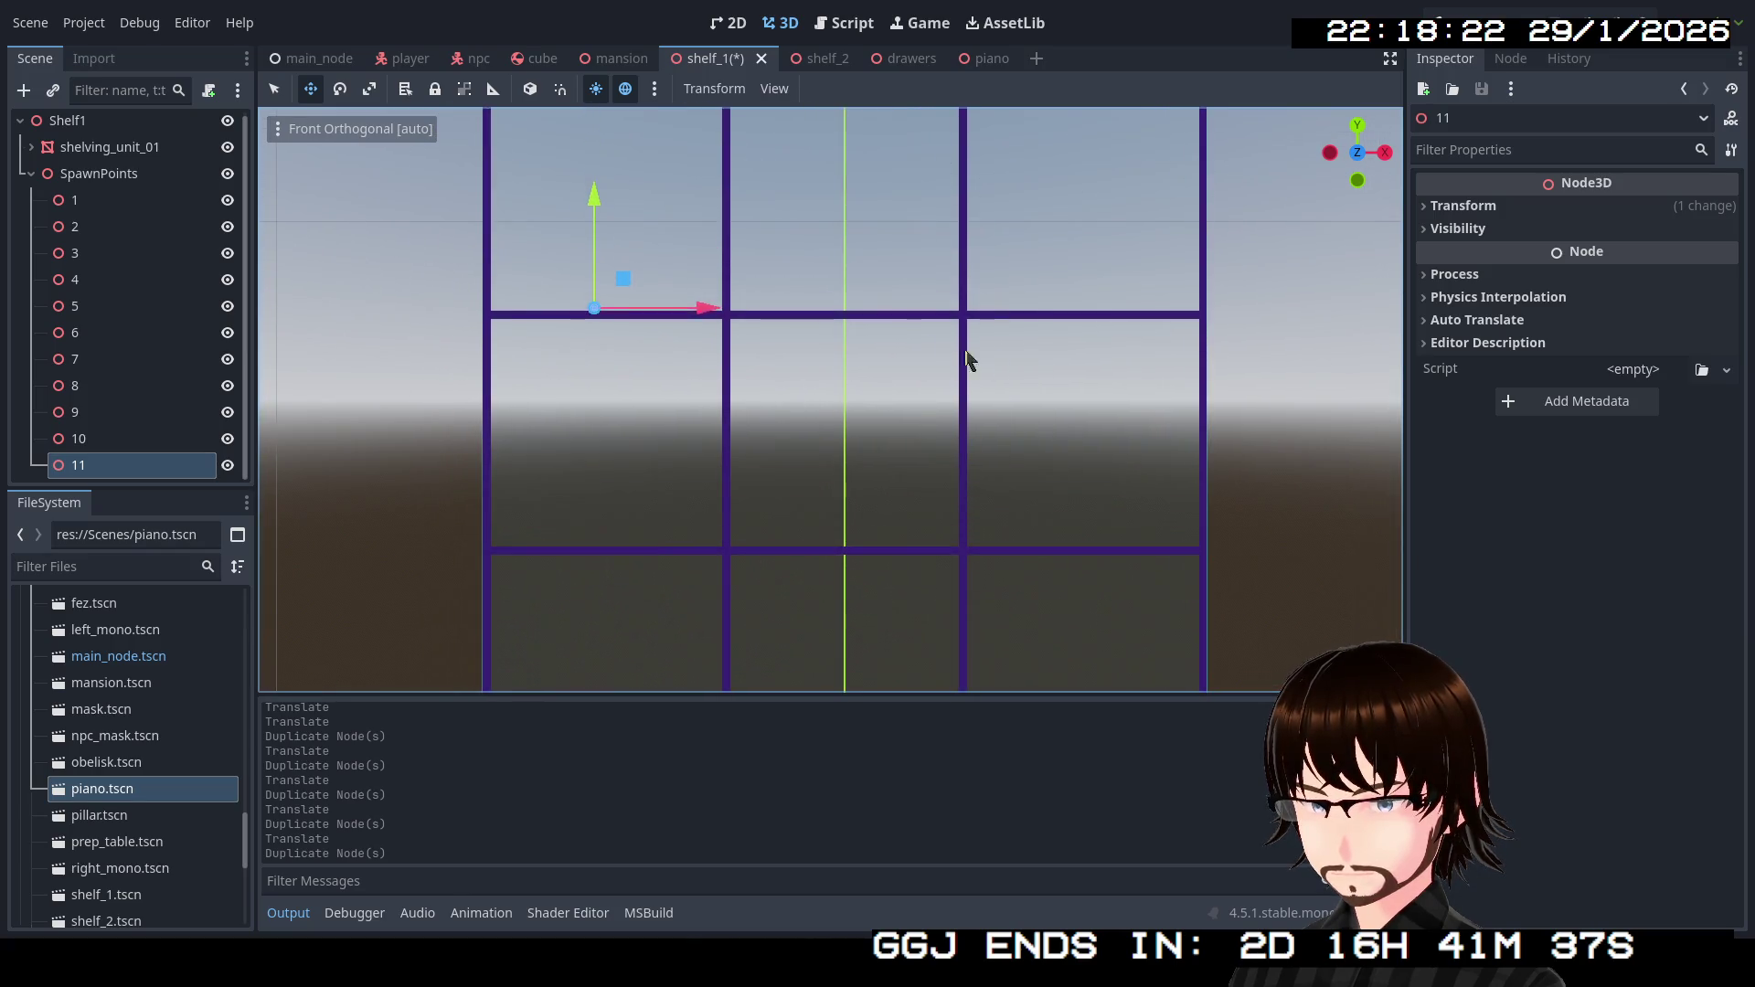
{"action": "mouse_move", "coordinate": [624, 290]}
{"action": "left_mouse_down"}
{"action": "mouse_move", "coordinate": [869, 485]}
{"action": "mouse_move", "coordinate": [951, 521]}
{"action": "mouse_move", "coordinate": [1194, 523]}
{"action": "mouse_move", "coordinate": [1138, 459]}
{"action": "mouse_move", "coordinate": [1148, 258]}
{"action": "mouse_move", "coordinate": [1147, 276]}
{"action": "mouse_move", "coordinate": [893, 408]}
{"action": "mouse_move", "coordinate": [787, 497]}
{"action": "mouse_move", "coordinate": [795, 515]}
{"action": "left_mouse_up"}
Duplicate points 12 and 13, move 13 left along the bottom shelf, and save.
{"action": "key", "text": "ctrl+d"}
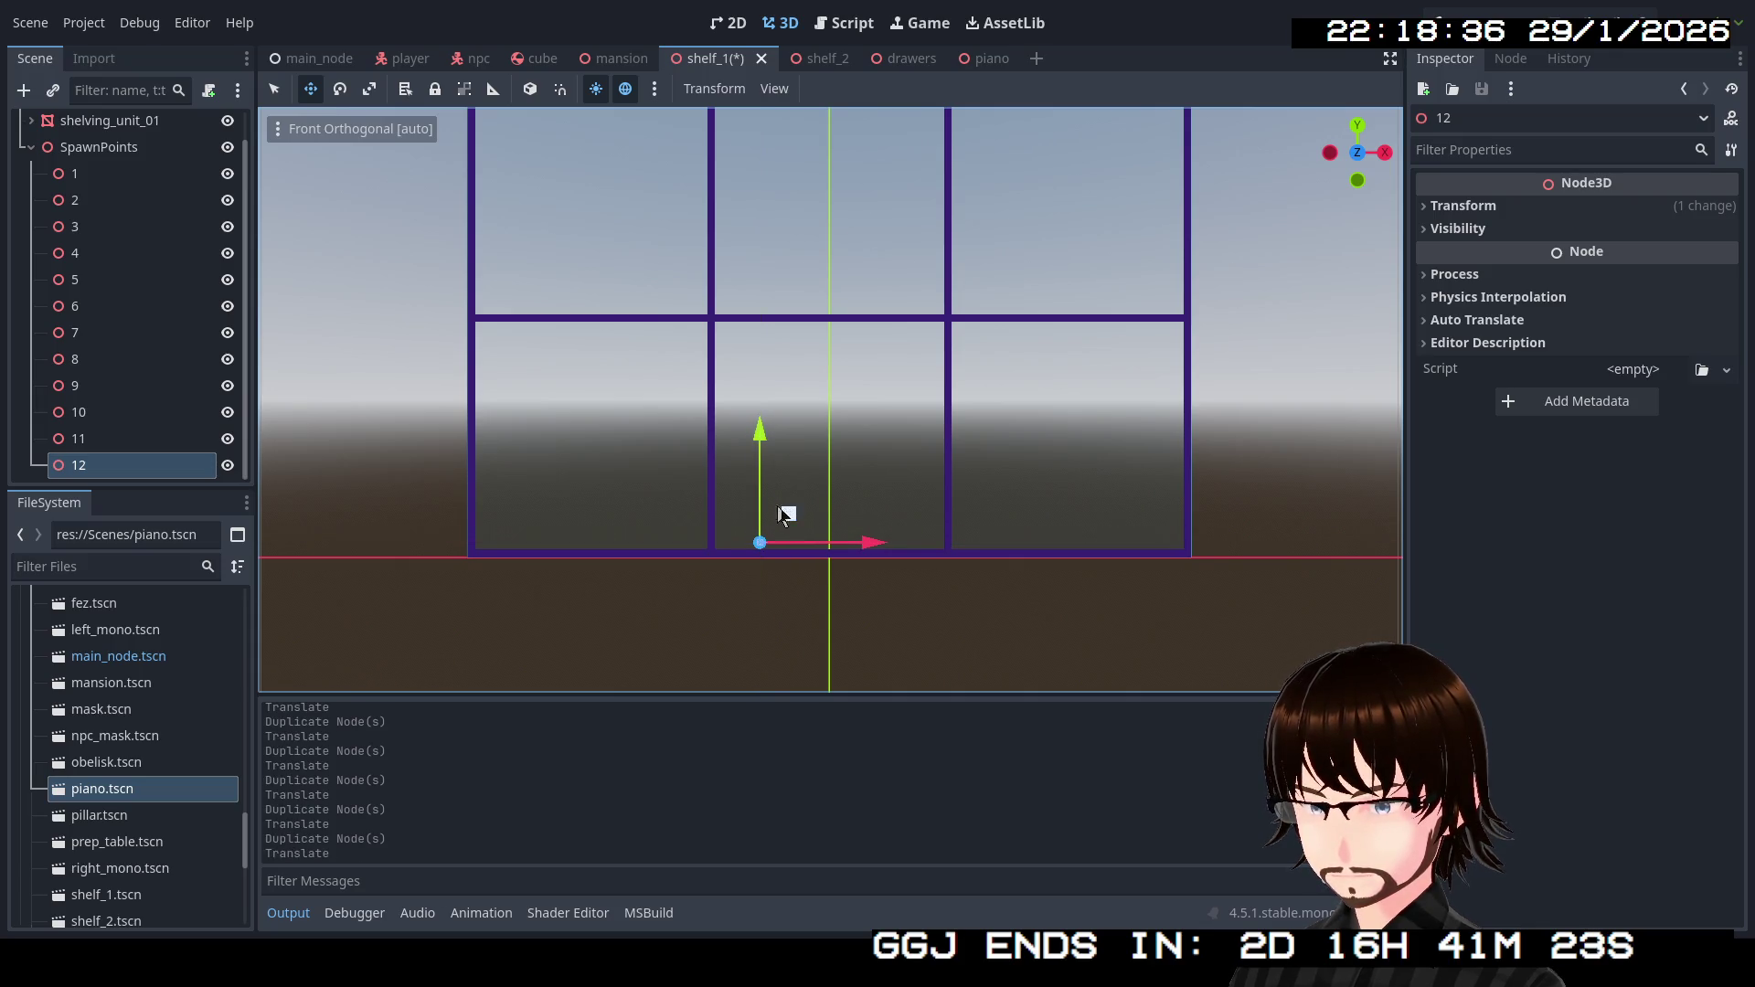
{"action": "key", "text": "ctrl+s"}
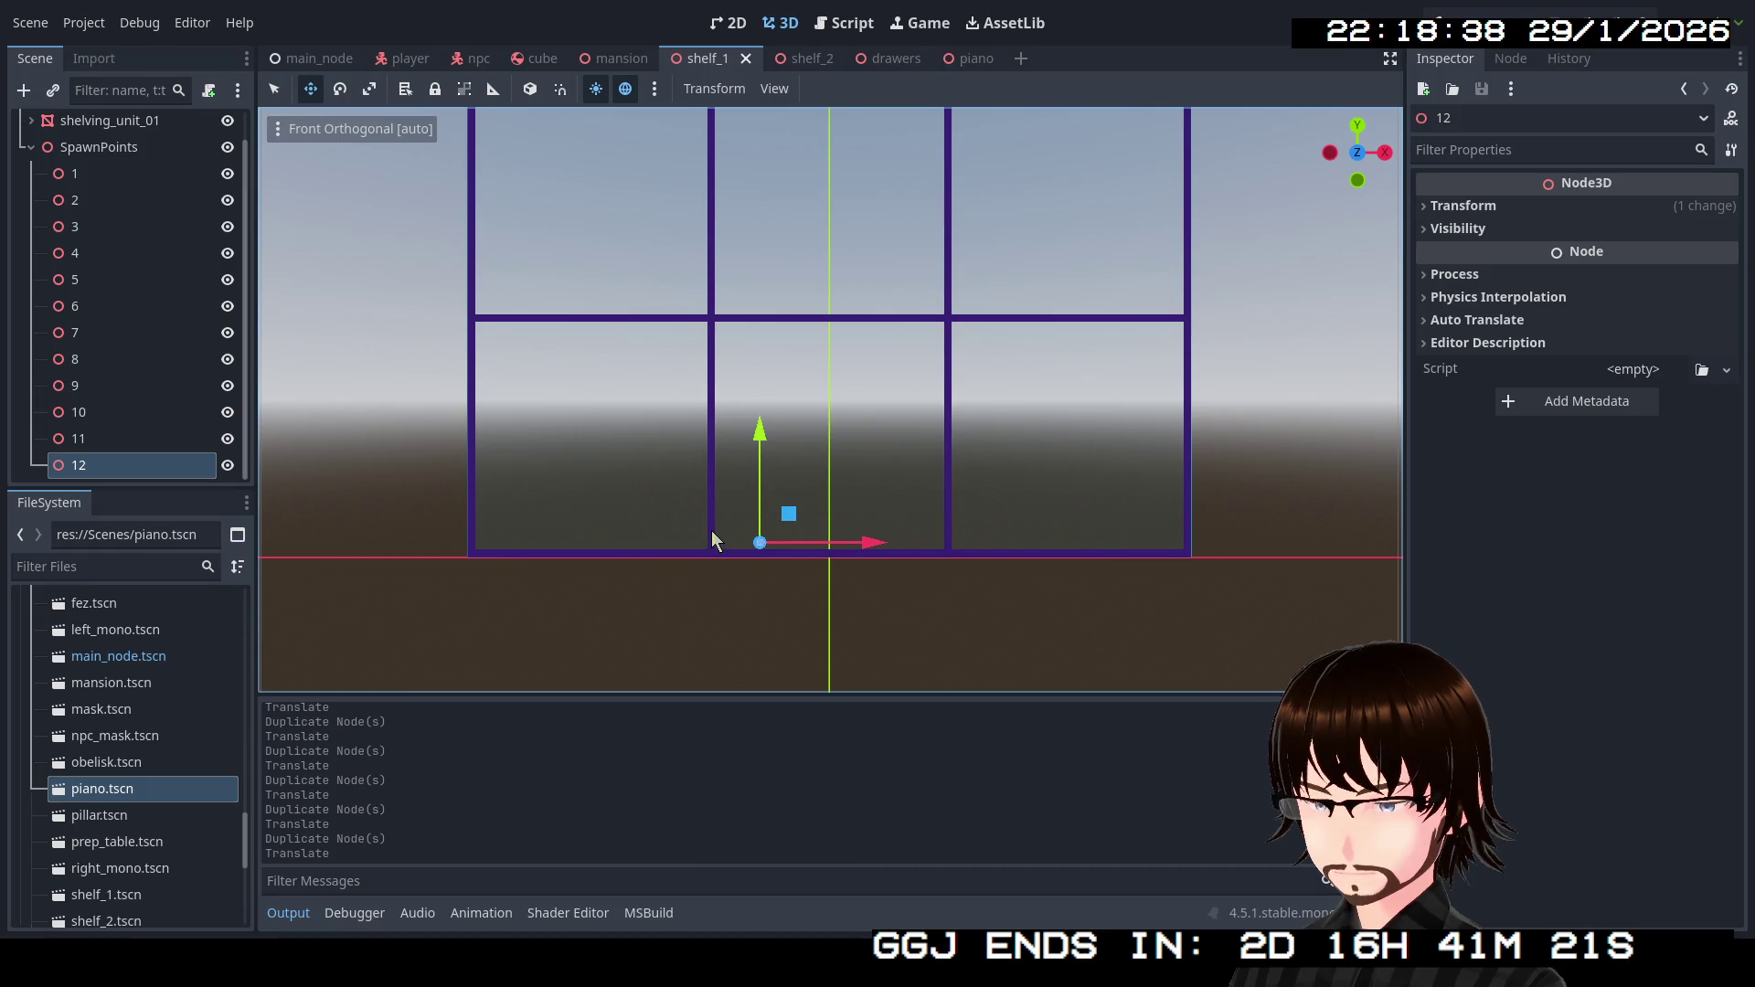
{"action": "key", "text": "ctrl+d"}
{"action": "mouse_move", "coordinate": [783, 511]}
{"action": "left_mouse_down"}
{"action": "mouse_move", "coordinate": [529, 513]}
{"action": "mouse_move", "coordinate": [544, 518]}
{"action": "left_mouse_up"}
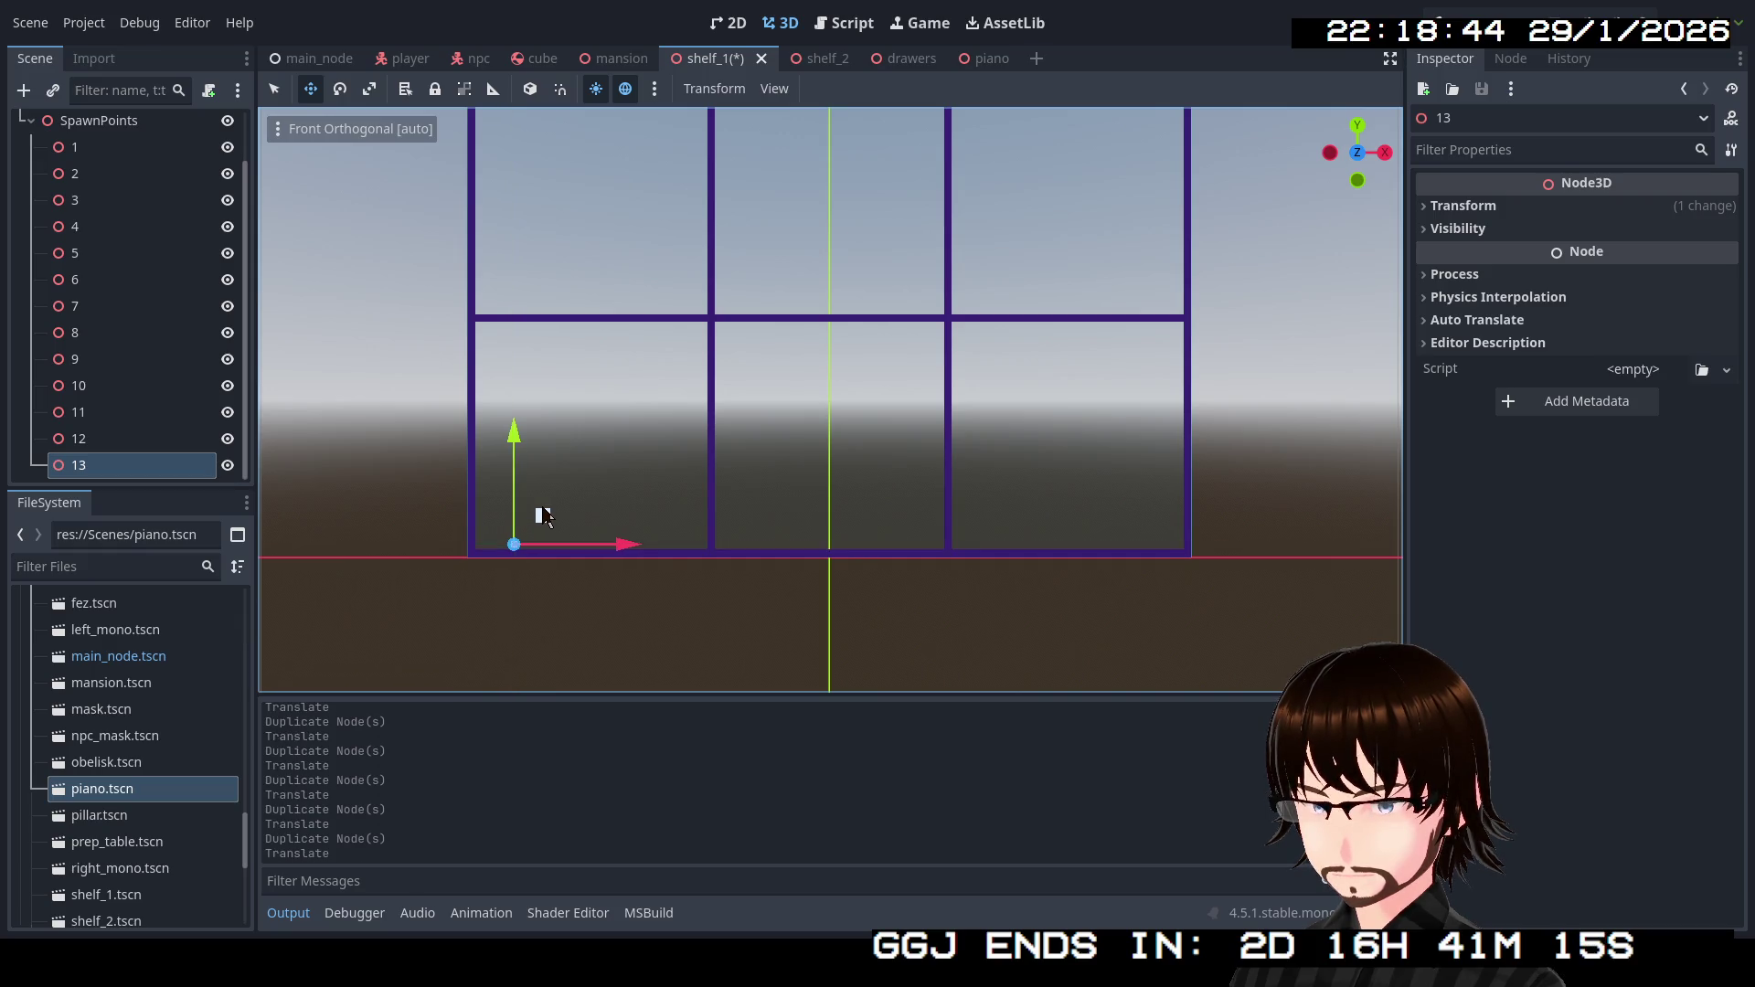
{"action": "left_click", "coordinate": [706, 634]}
{"action": "scroll", "coordinate": [138, 274], "scroll_direction": "up", "scroll_amount": 1}
{"action": "left_click", "coordinate": [135, 170]}
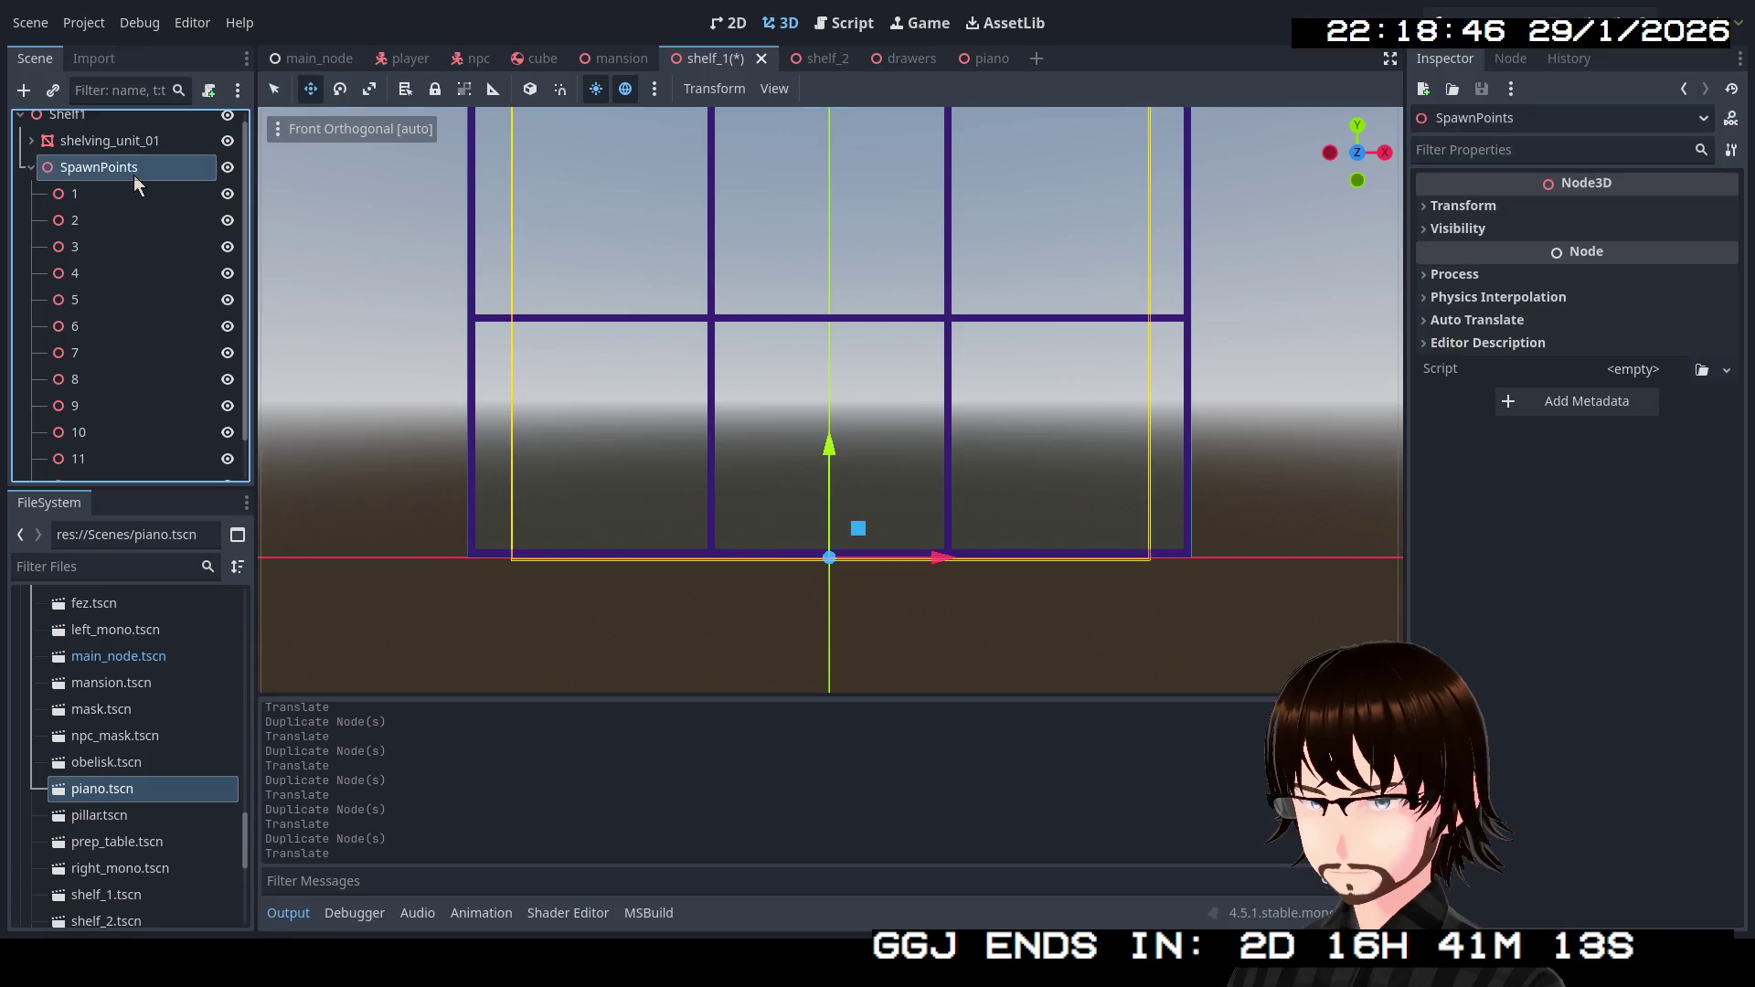
{"action": "left_click", "coordinate": [106, 195]}
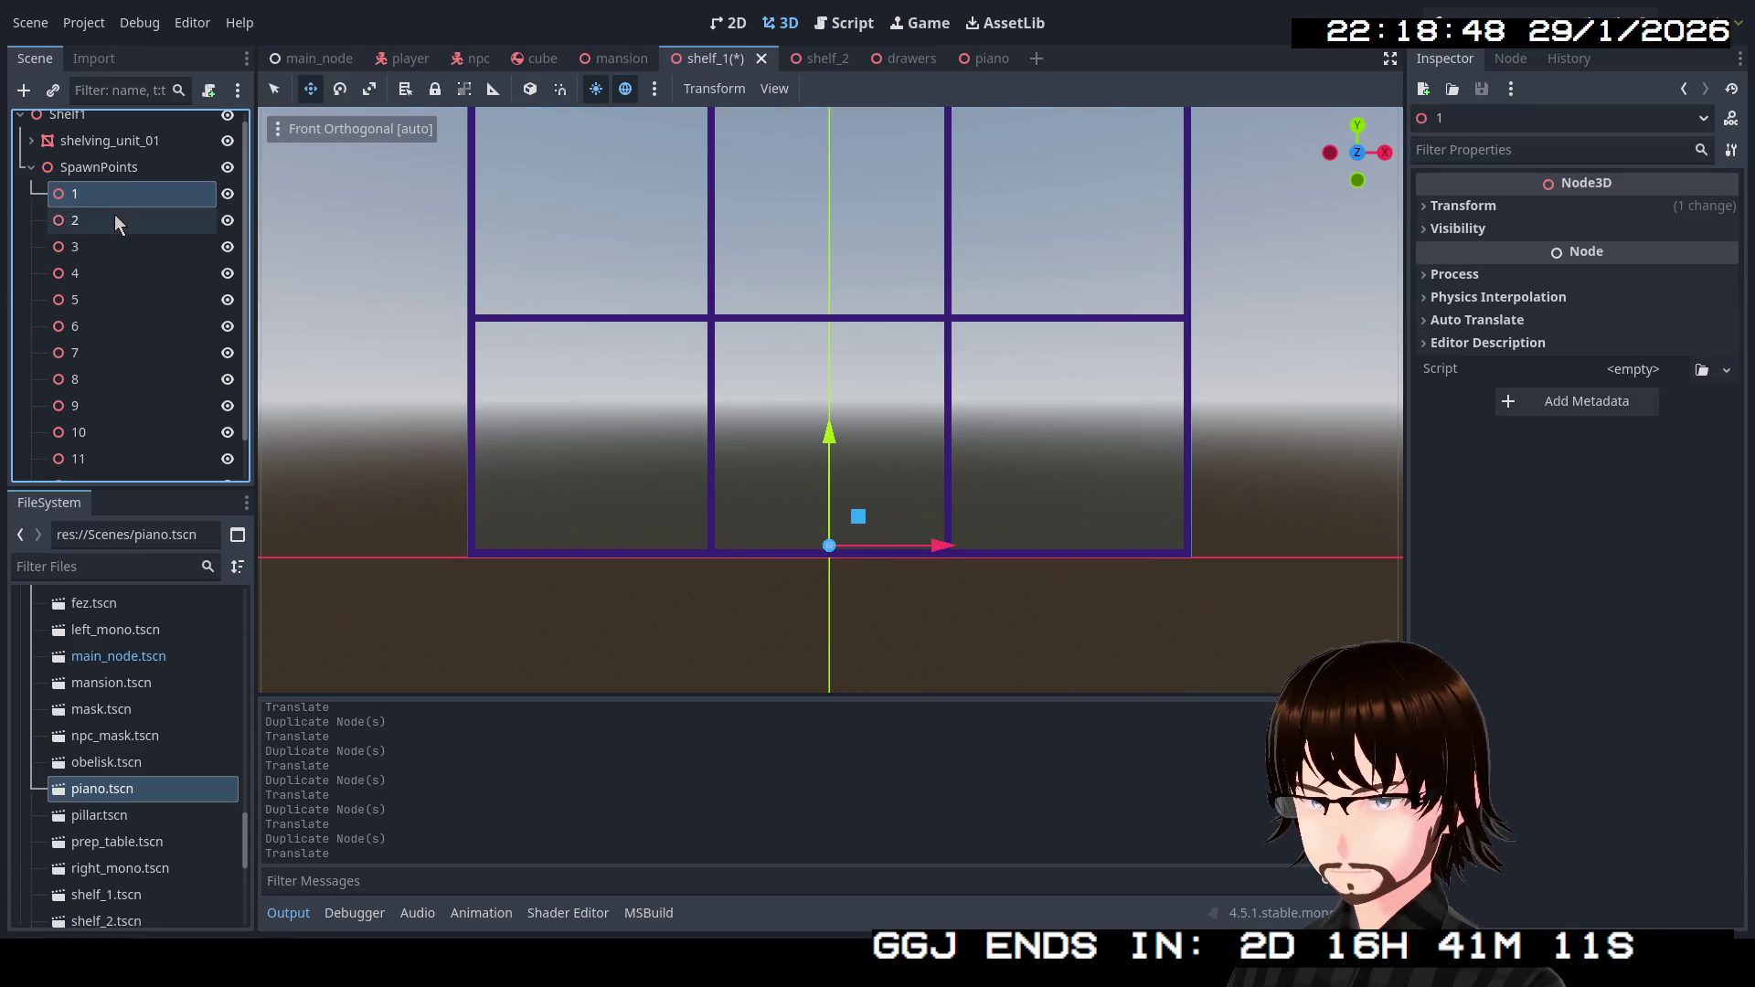
{"action": "left_click", "coordinate": [117, 221]}
{"action": "left_click", "coordinate": [123, 245]}
{"action": "left_click", "coordinate": [117, 201]}
{"action": "left_click", "coordinate": [117, 220]}
{"action": "left_click", "coordinate": [121, 247]}
{"action": "left_click", "coordinate": [123, 274]}
{"action": "left_click", "coordinate": [128, 300]}
{"action": "left_click", "coordinate": [130, 326]}
{"action": "left_click", "coordinate": [134, 384]}
{"action": "left_click", "coordinate": [139, 410]}
{"action": "left_click", "coordinate": [139, 430]}
{"action": "scroll", "coordinate": [139, 431], "scroll_direction": "down", "scroll_amount": 1}
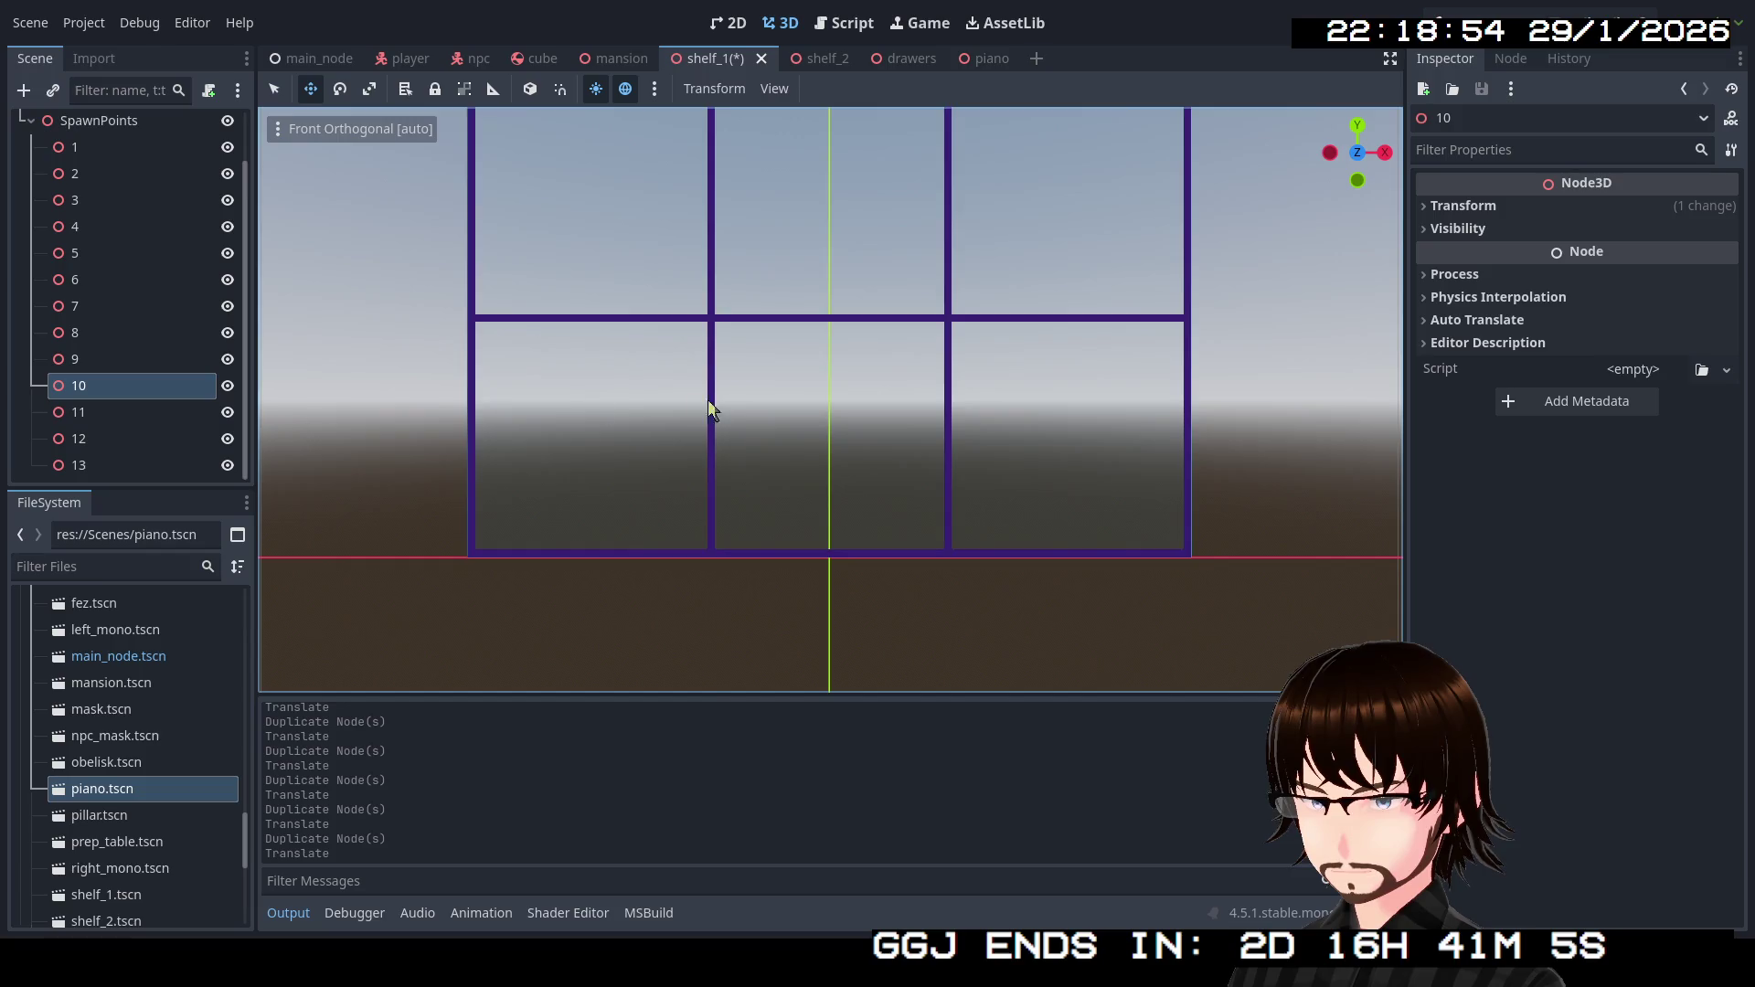
{"action": "scroll", "coordinate": [711, 408], "scroll_direction": "down", "scroll_amount": 2}
{"action": "mouse_move", "coordinate": [838, 362]}
{"action": "left_mouse_down"}
{"action": "mouse_move", "coordinate": [945, 459]}
{"action": "mouse_move", "coordinate": [936, 613]}
{"action": "left_mouse_up"}
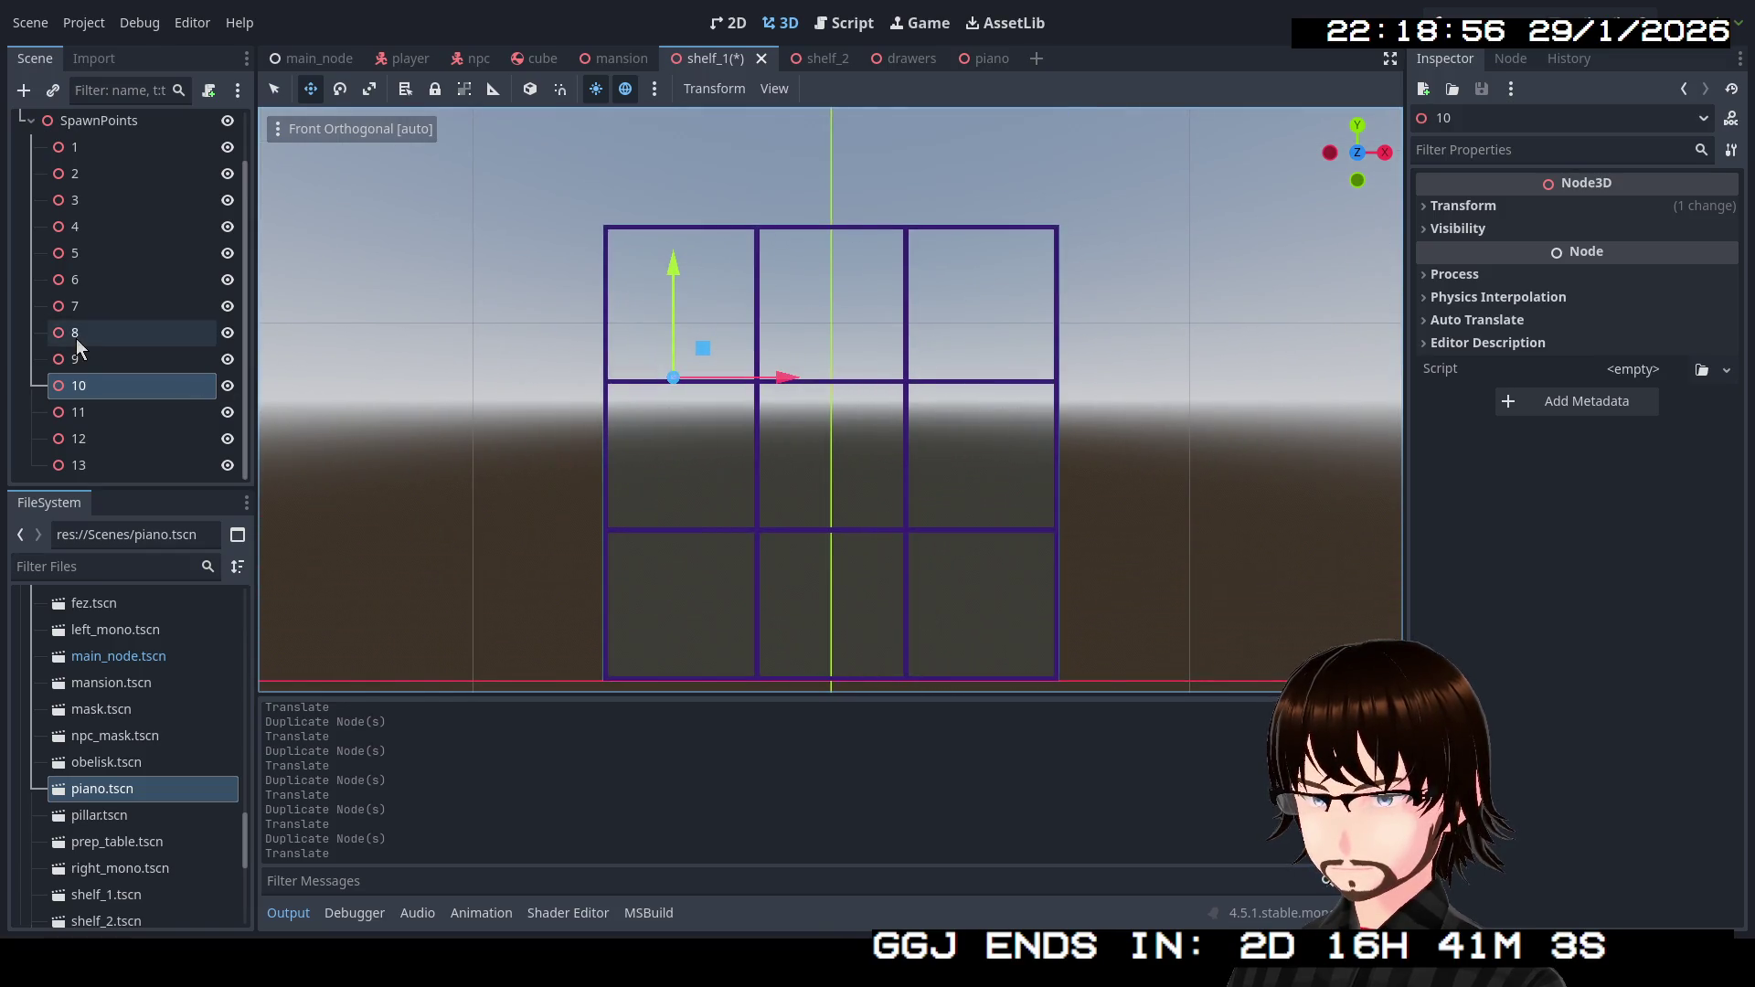
{"action": "left_click", "coordinate": [118, 457]}
{"action": "left_click", "coordinate": [118, 413]}
{"action": "left_click", "coordinate": [122, 359]}
{"action": "left_click", "coordinate": [131, 254]}
{"action": "left_click", "coordinate": [130, 128]}
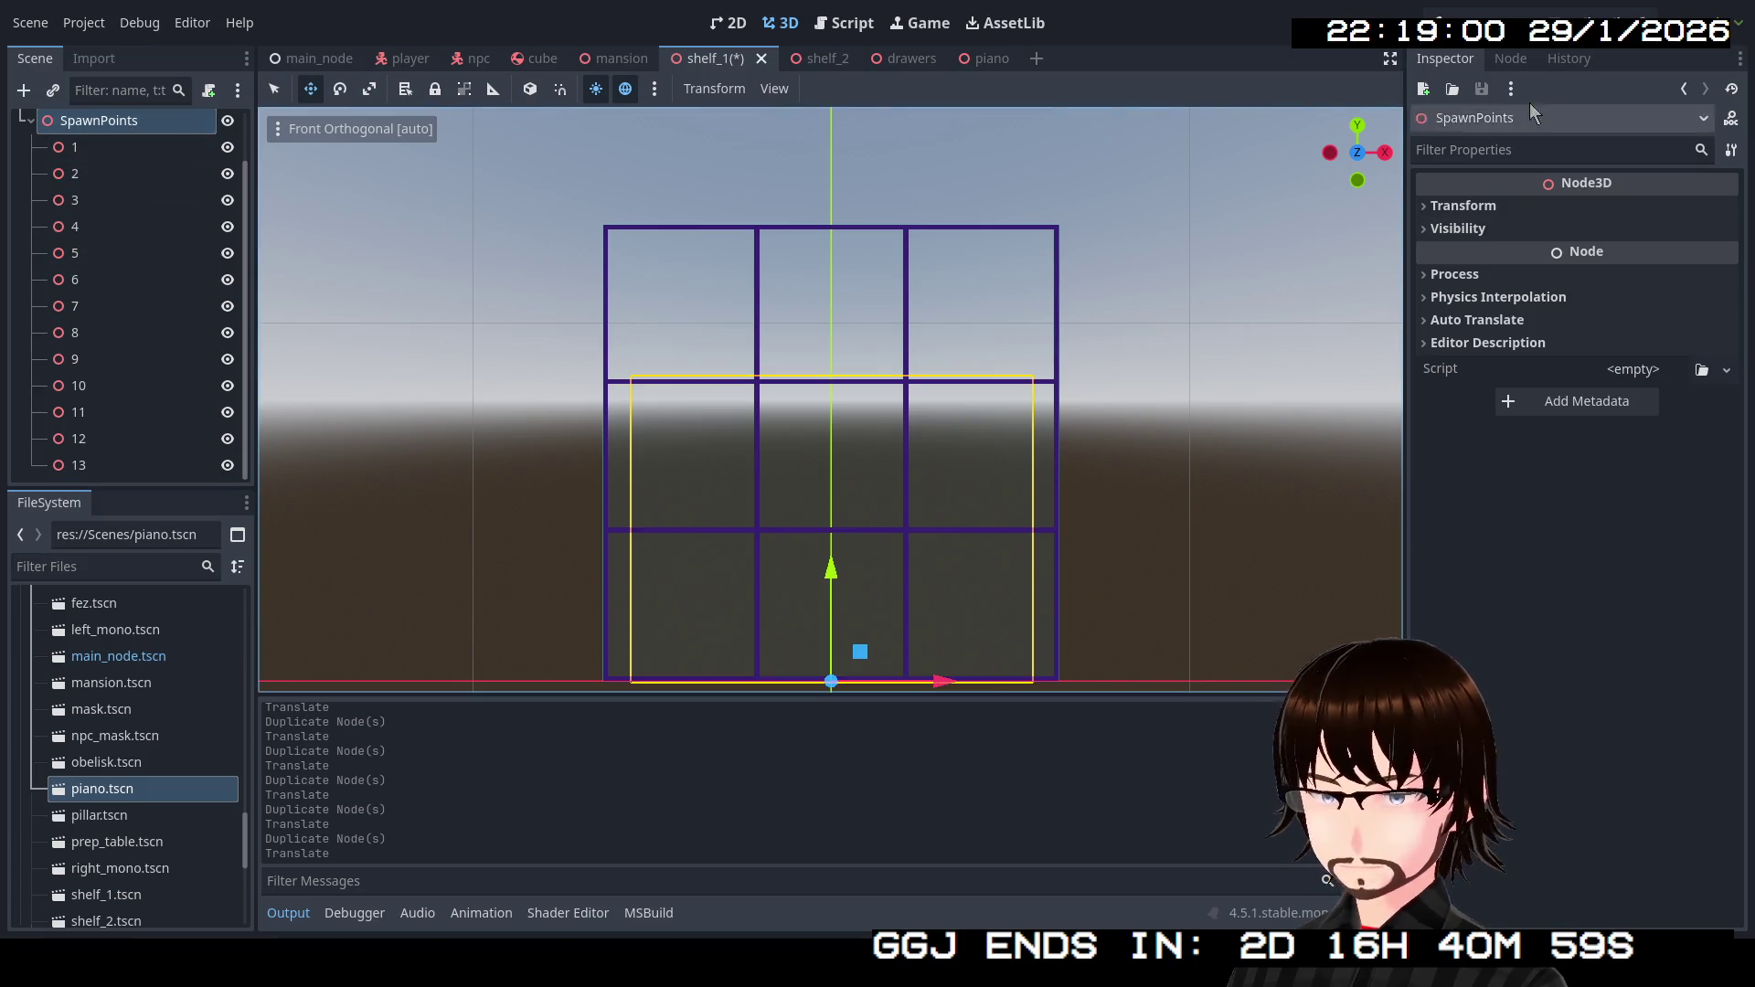
{"action": "left_click", "coordinate": [1532, 61]}
Create a new group named ShelfSpawns in the Node dock's Groups panel.
{"action": "left_click", "coordinate": [1518, 159]}
{"action": "left_click", "coordinate": [1423, 122]}
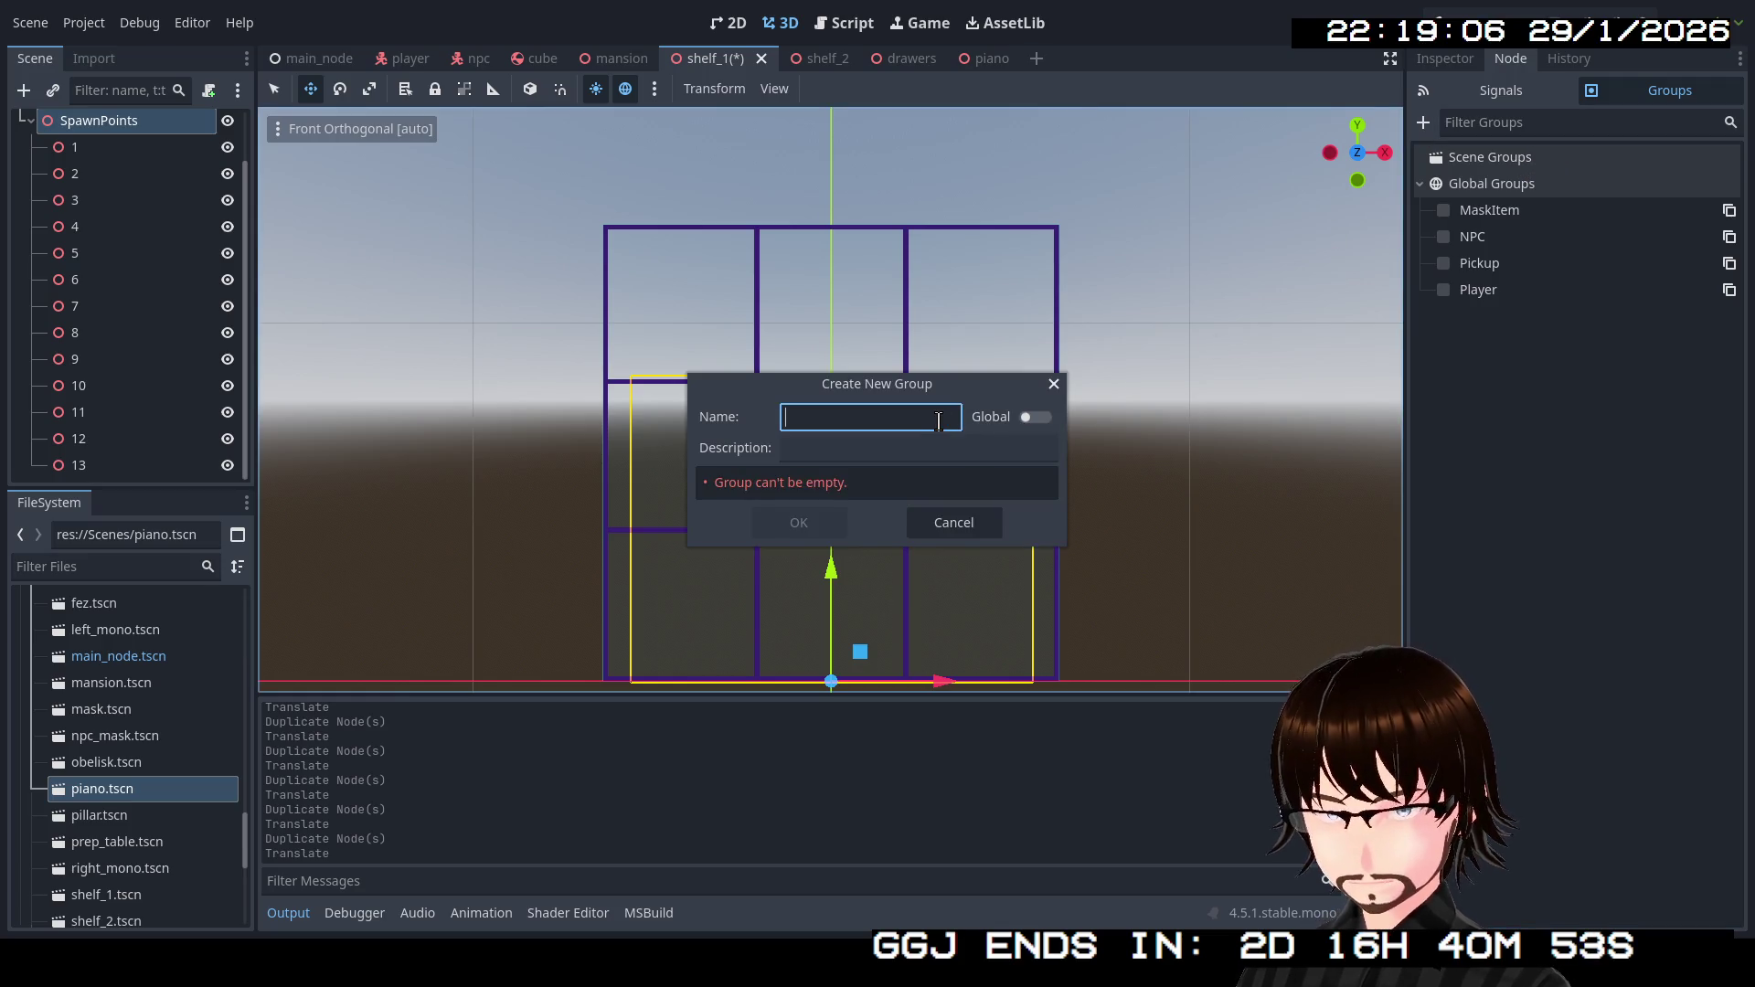
{"action": "type", "text": "Shelf"}
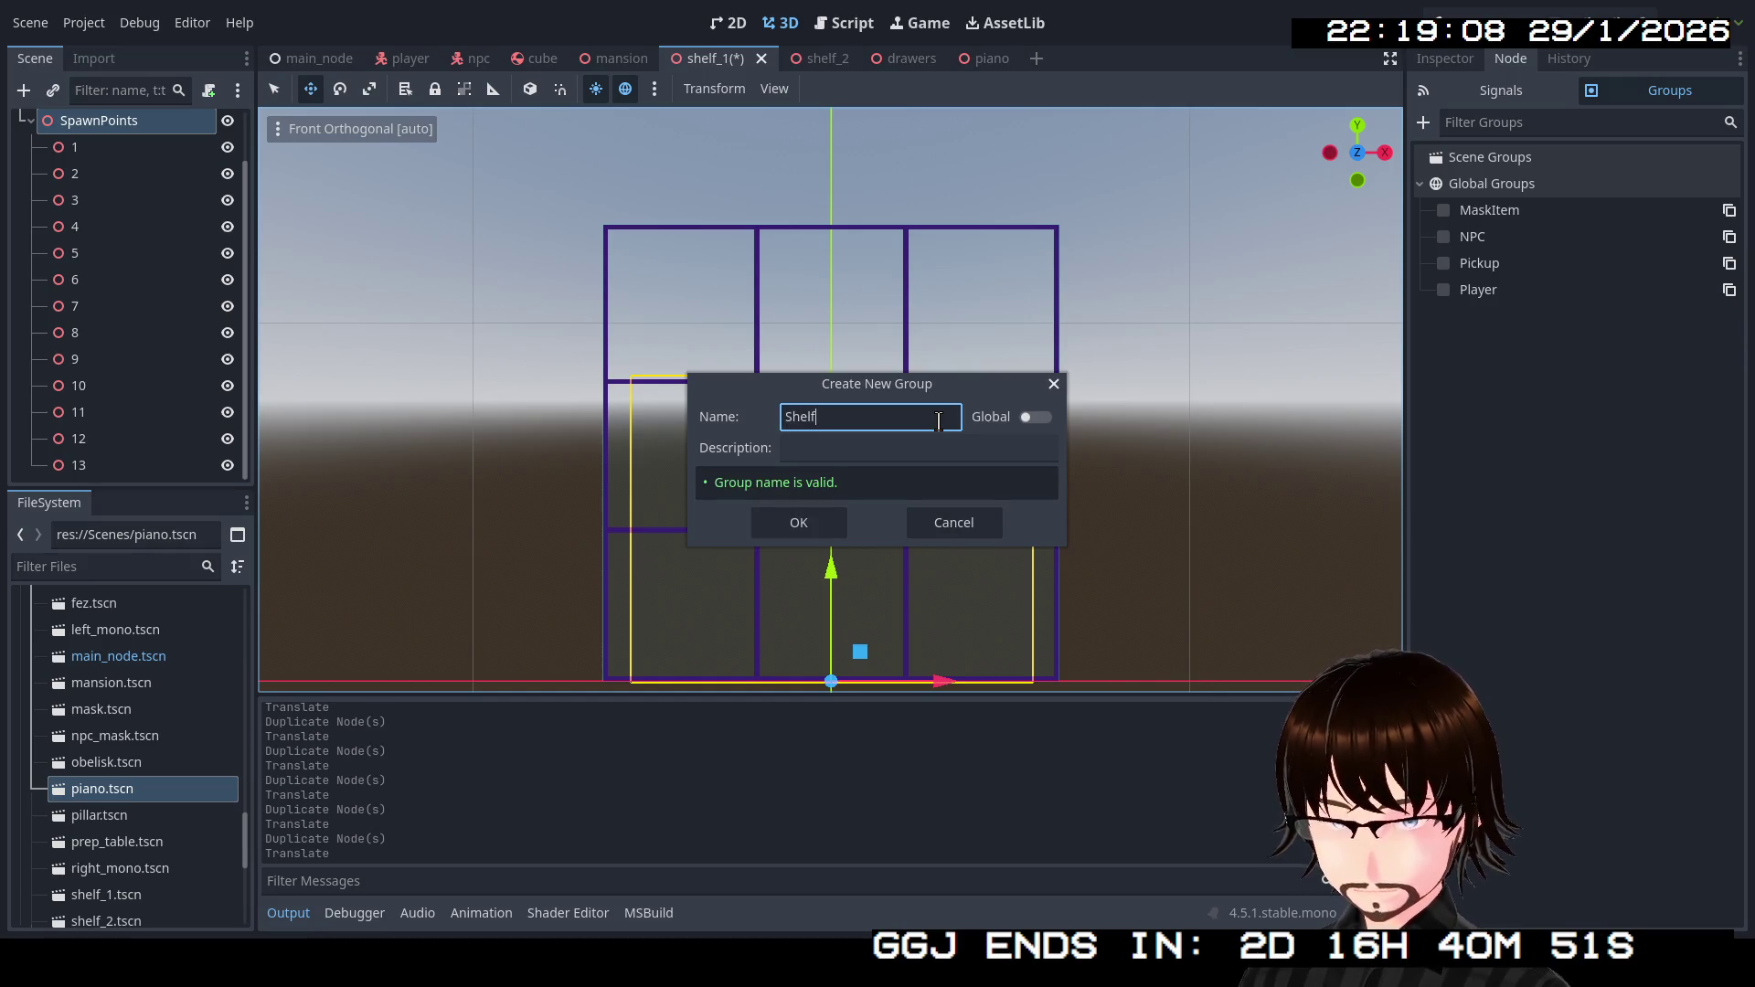
{"action": "type", "text": "Spawns"}
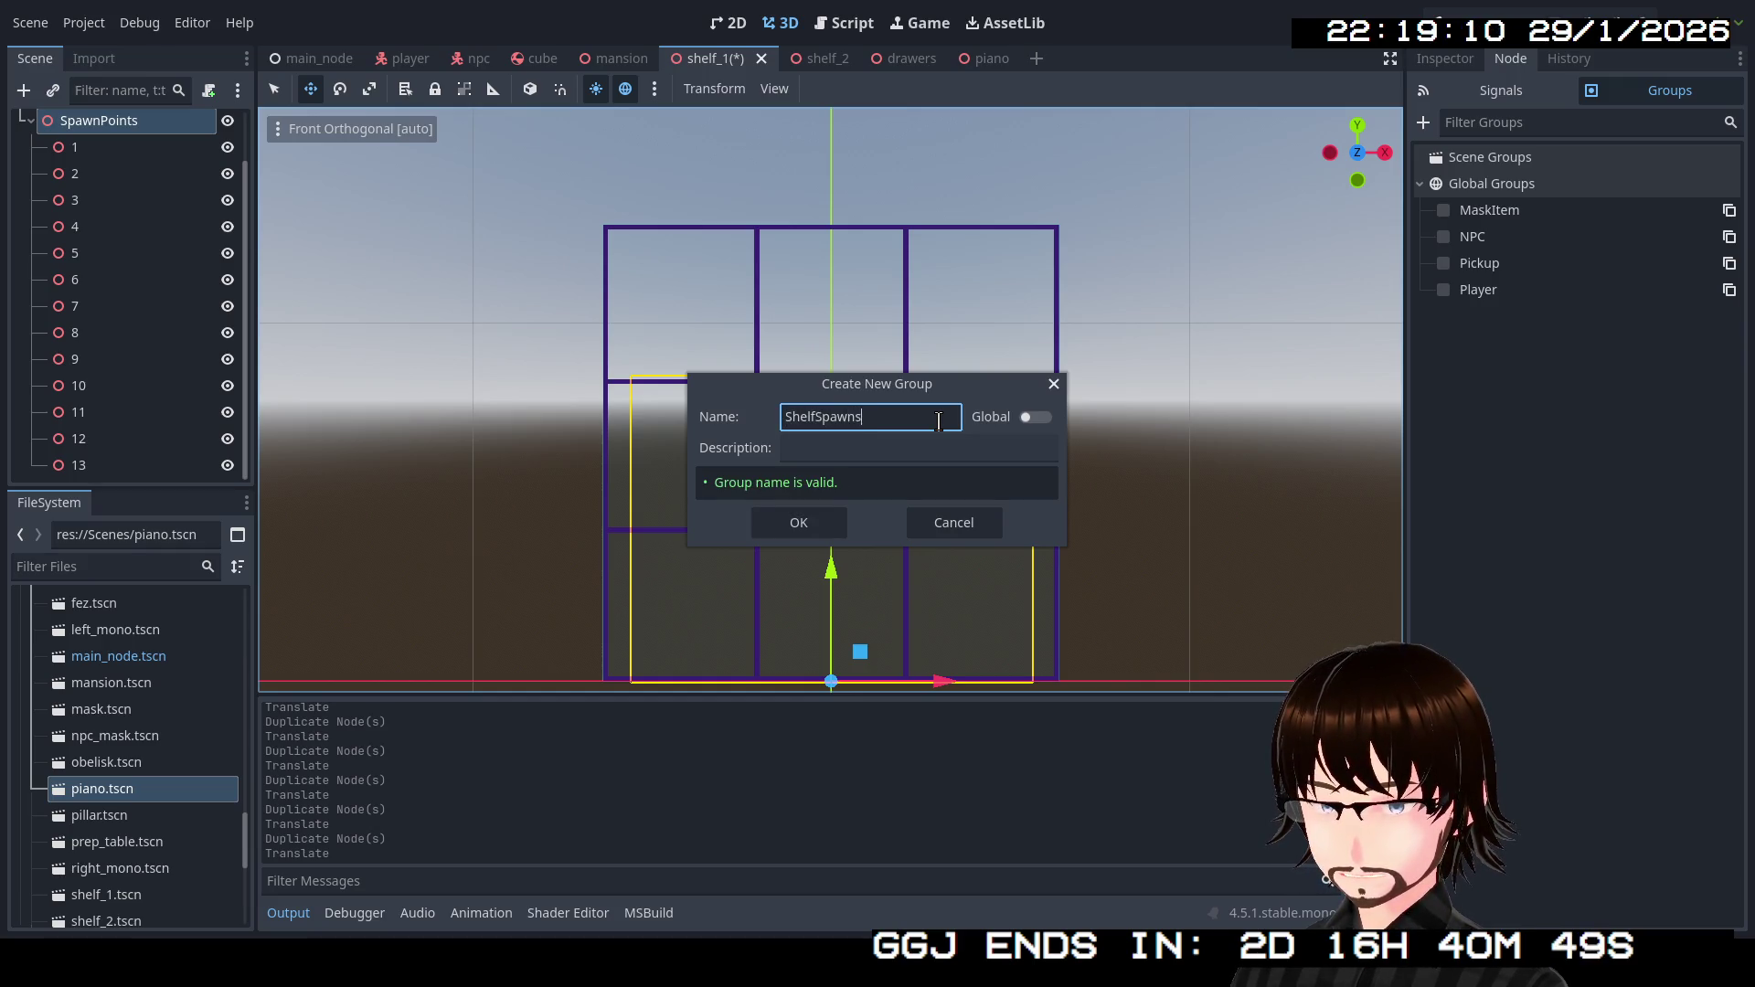
{"action": "key", "text": "Return"}
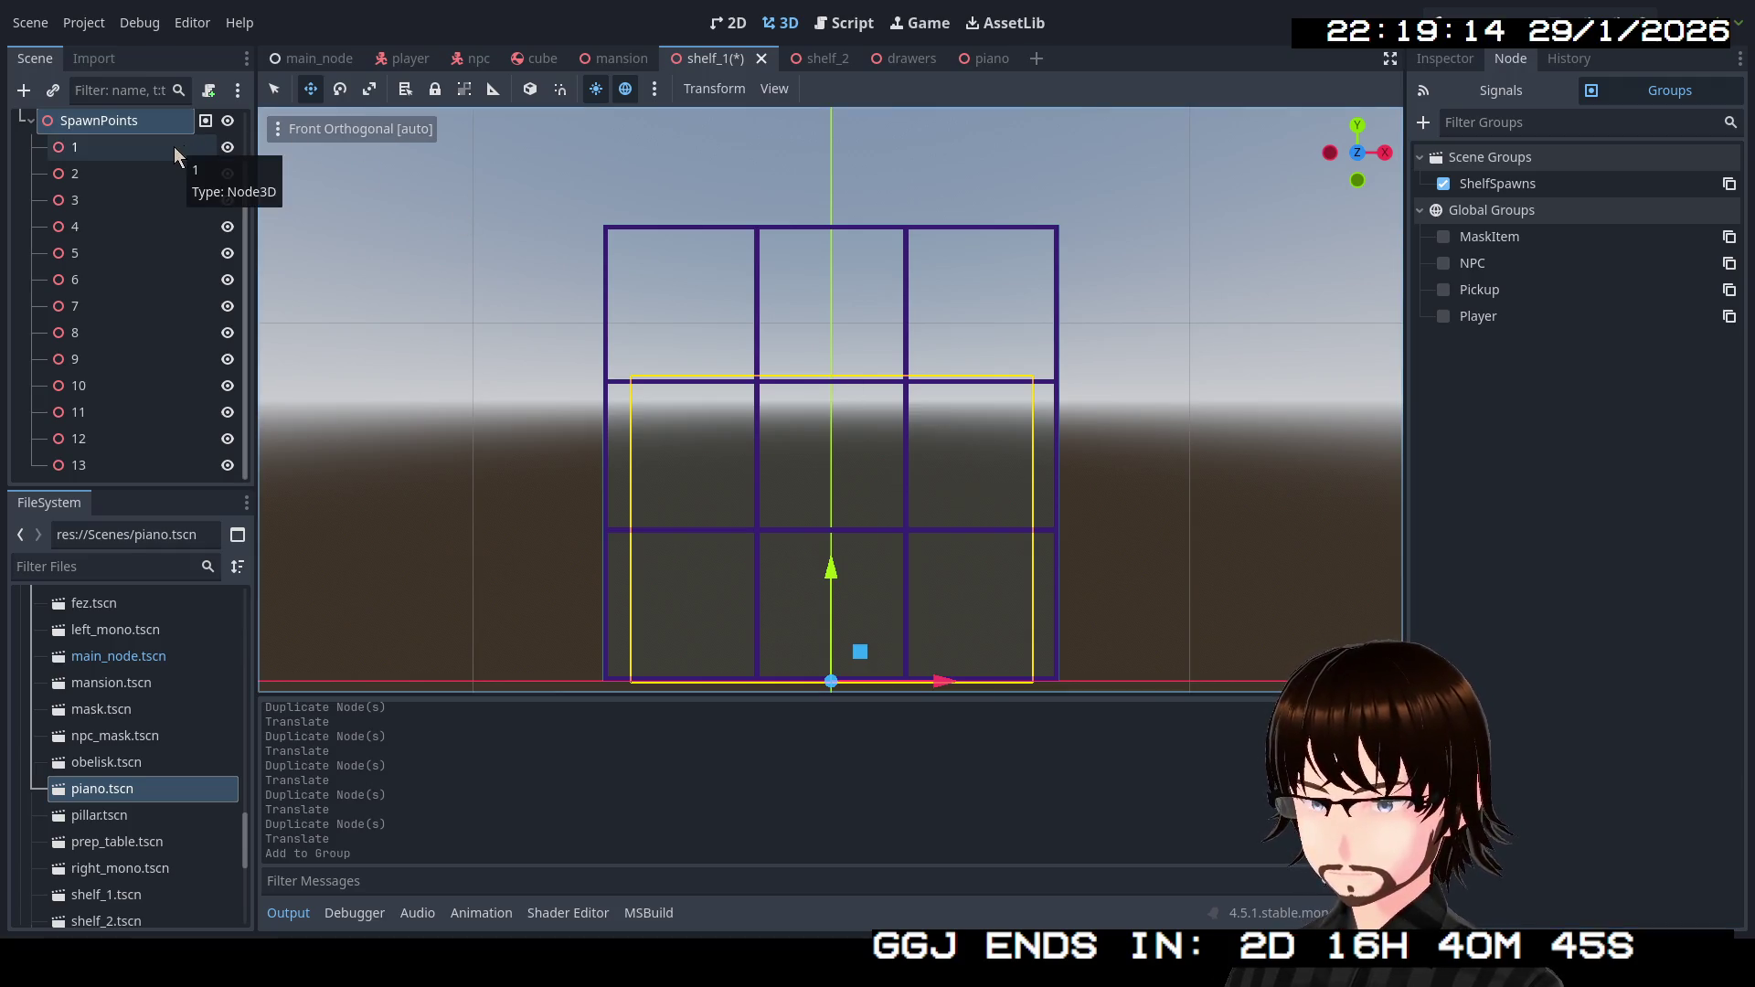
Remove SpawnPoints from ShelfSpawns and add spawn points 1 through 4 to the group.
{"action": "left_click", "coordinate": [1446, 183]}
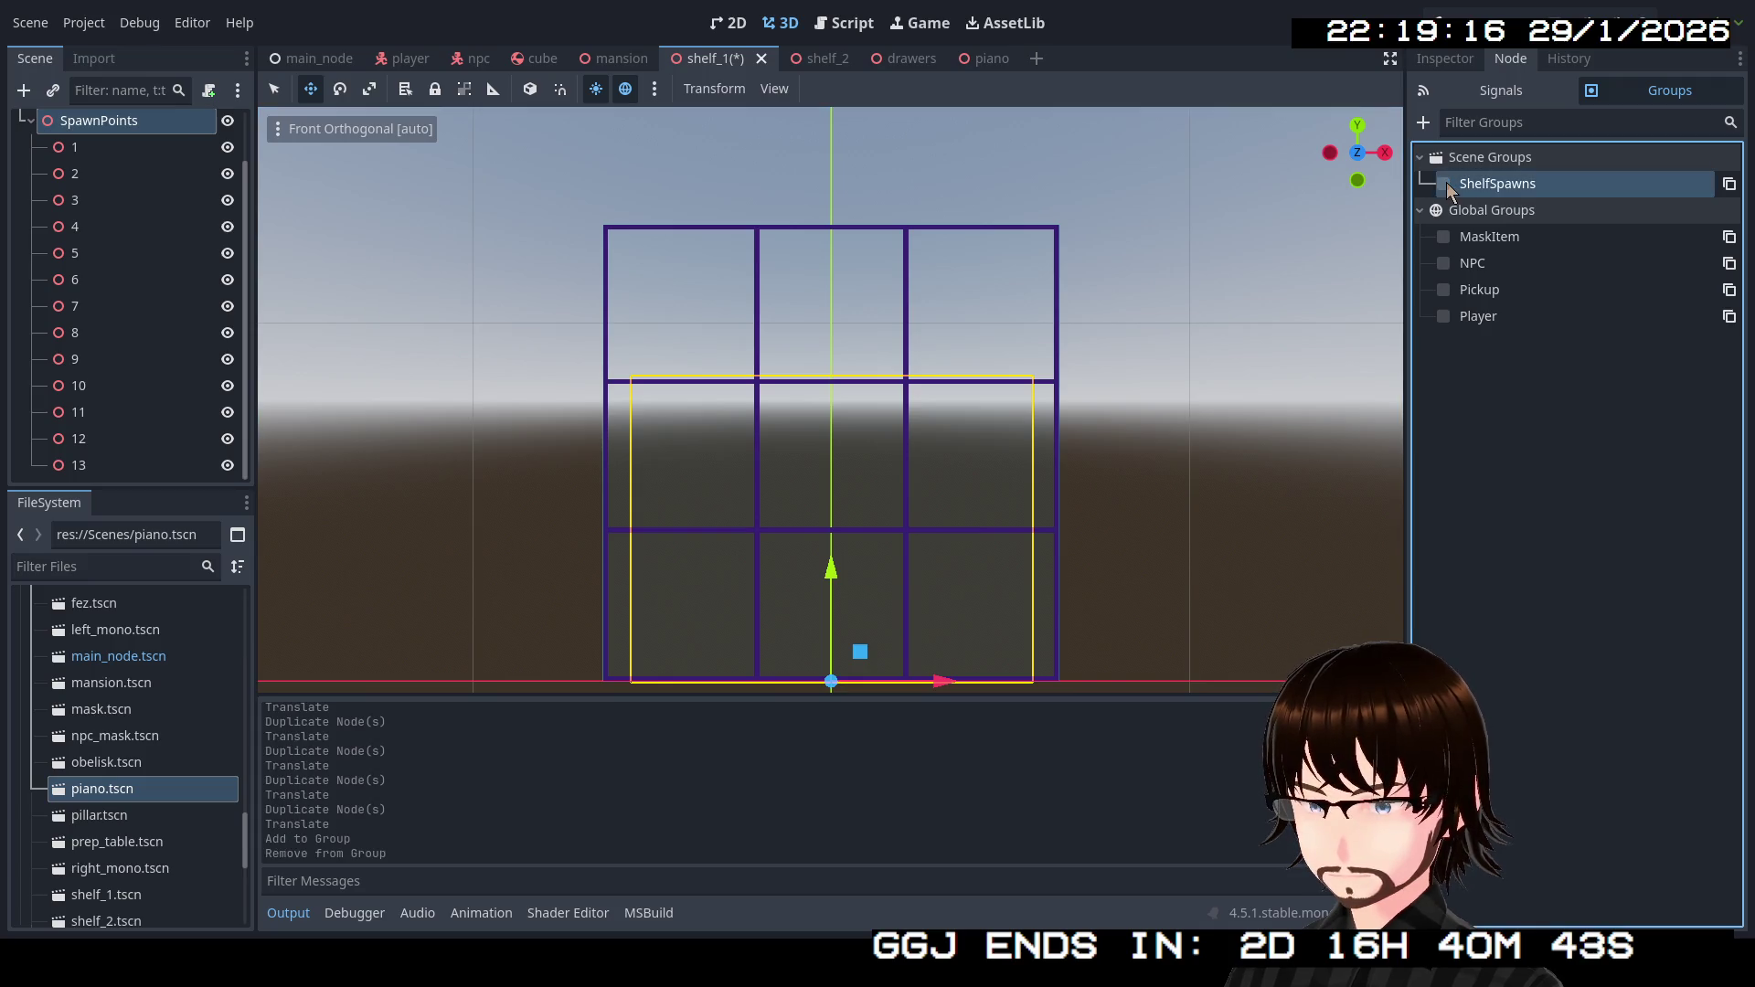
{"action": "left_click", "coordinate": [95, 150]}
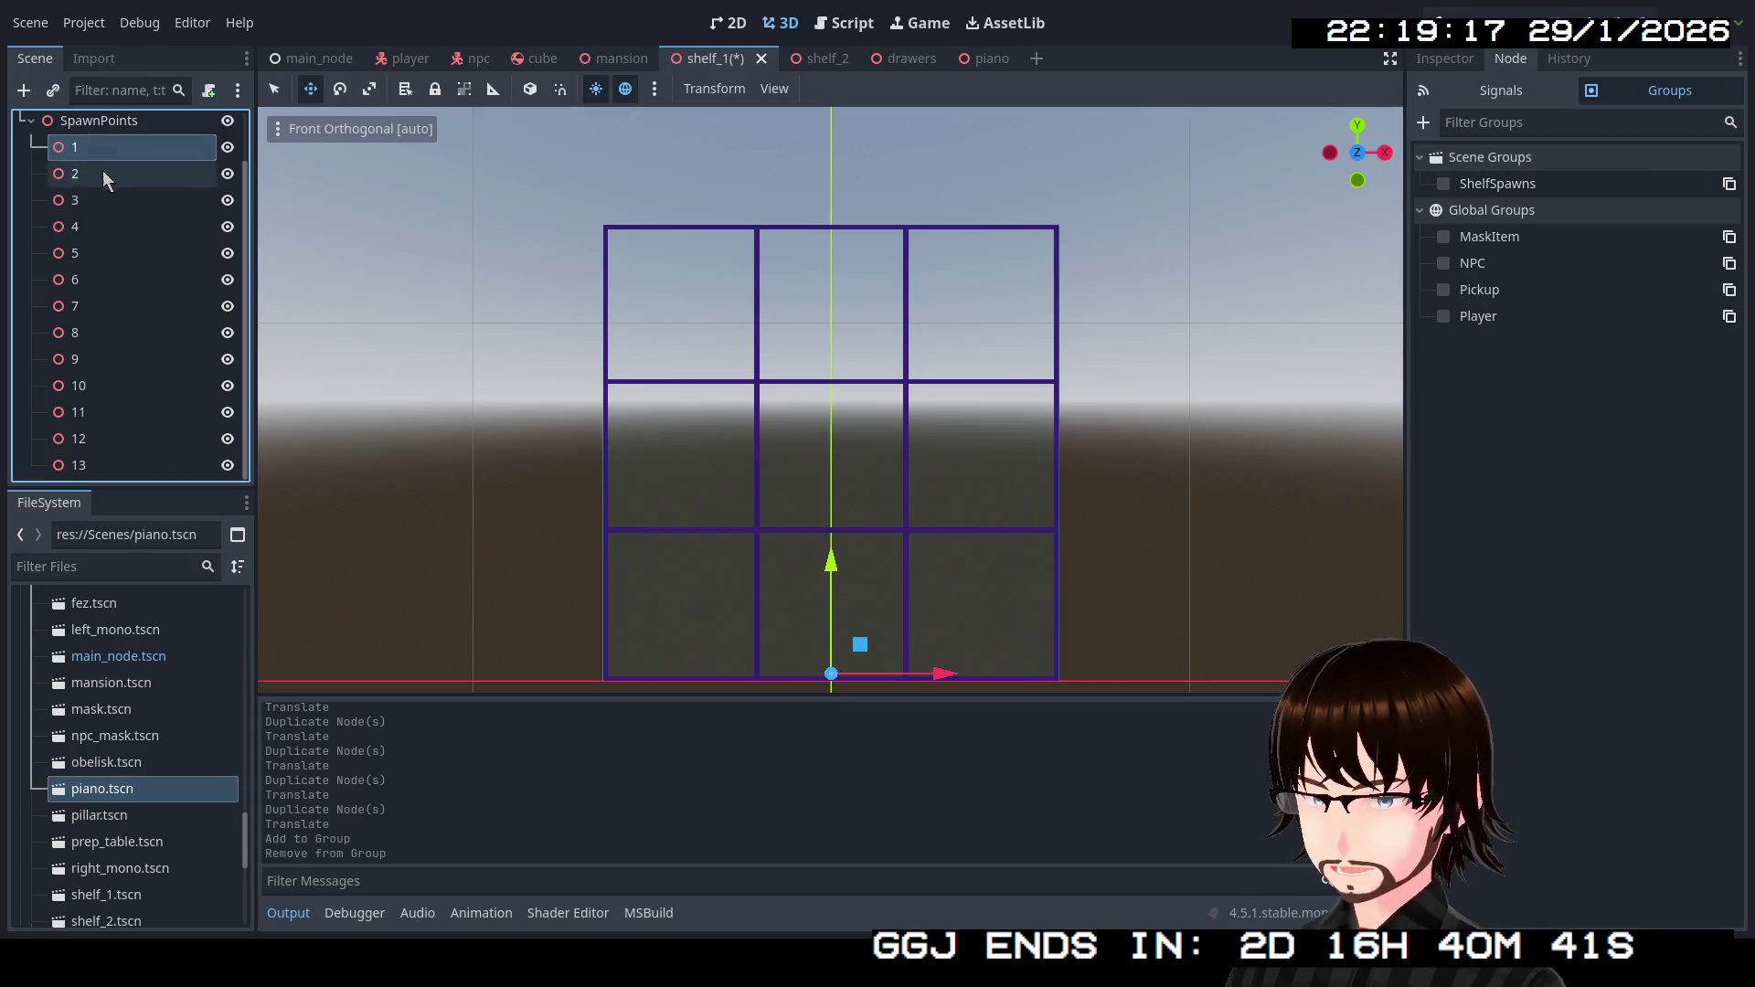
{"action": "left_click", "coordinate": [135, 457], "text": "shift"}
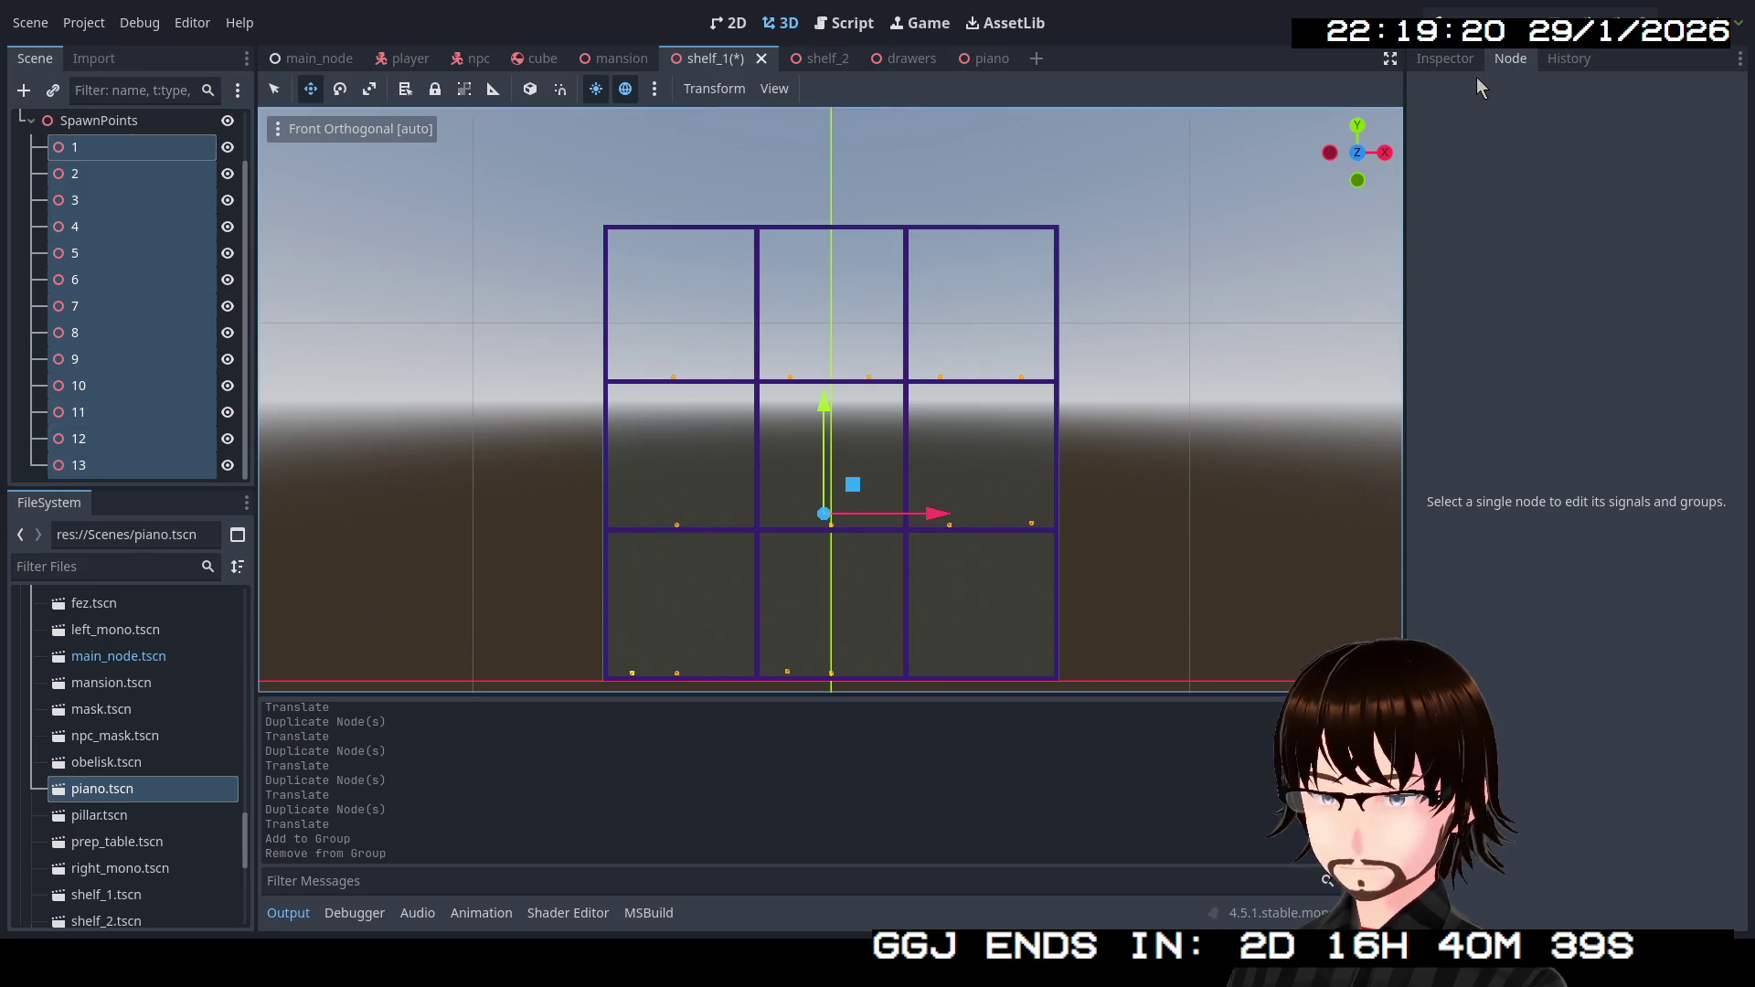
{"action": "left_click", "coordinate": [95, 150]}
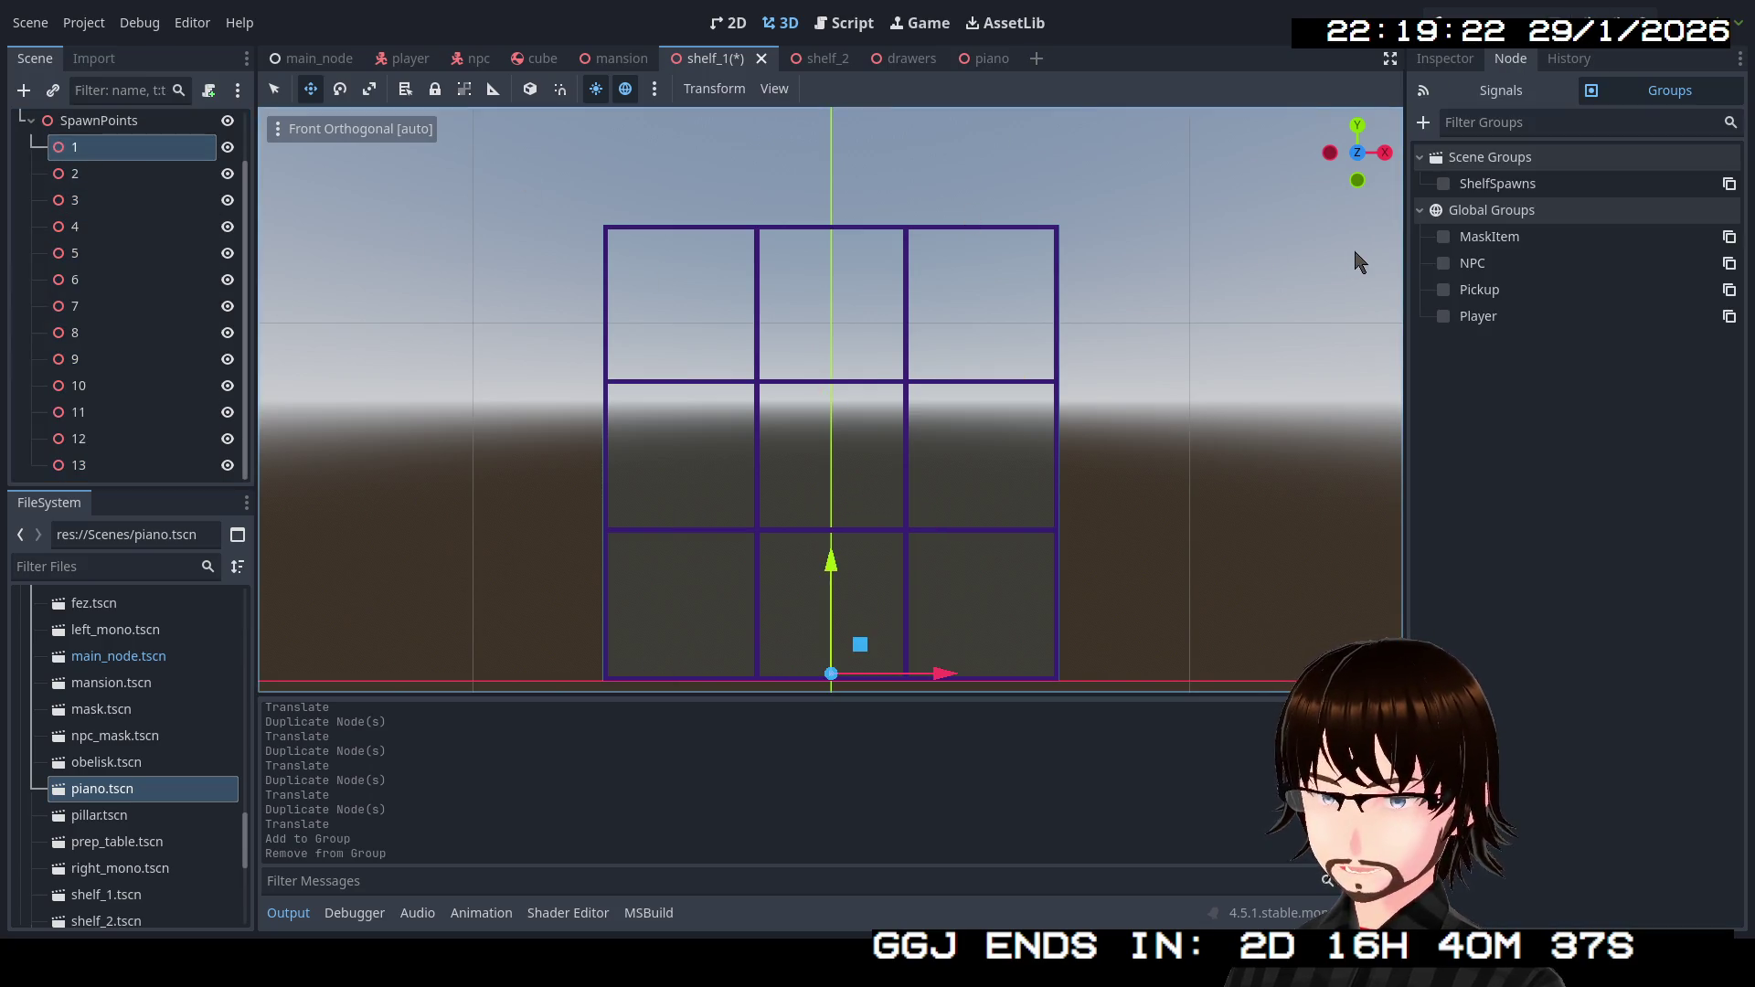
{"action": "left_click", "coordinate": [1446, 185]}
{"action": "left_click", "coordinate": [132, 172]}
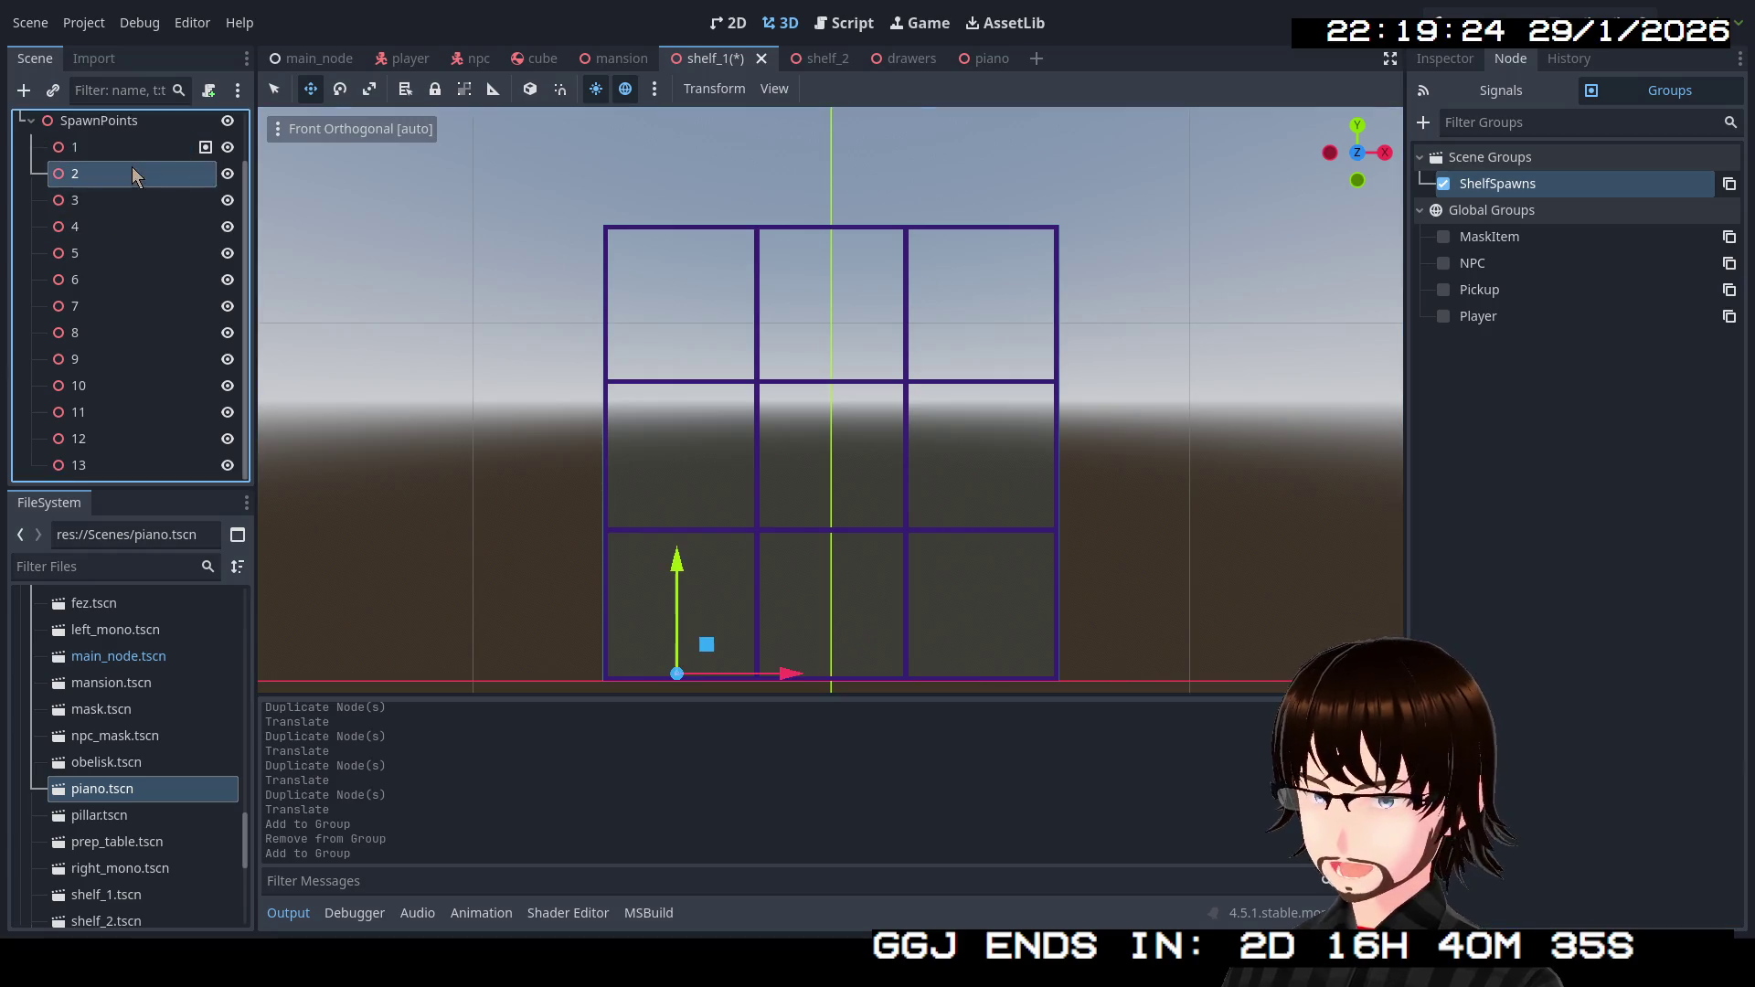
{"action": "left_click", "coordinate": [1445, 184]}
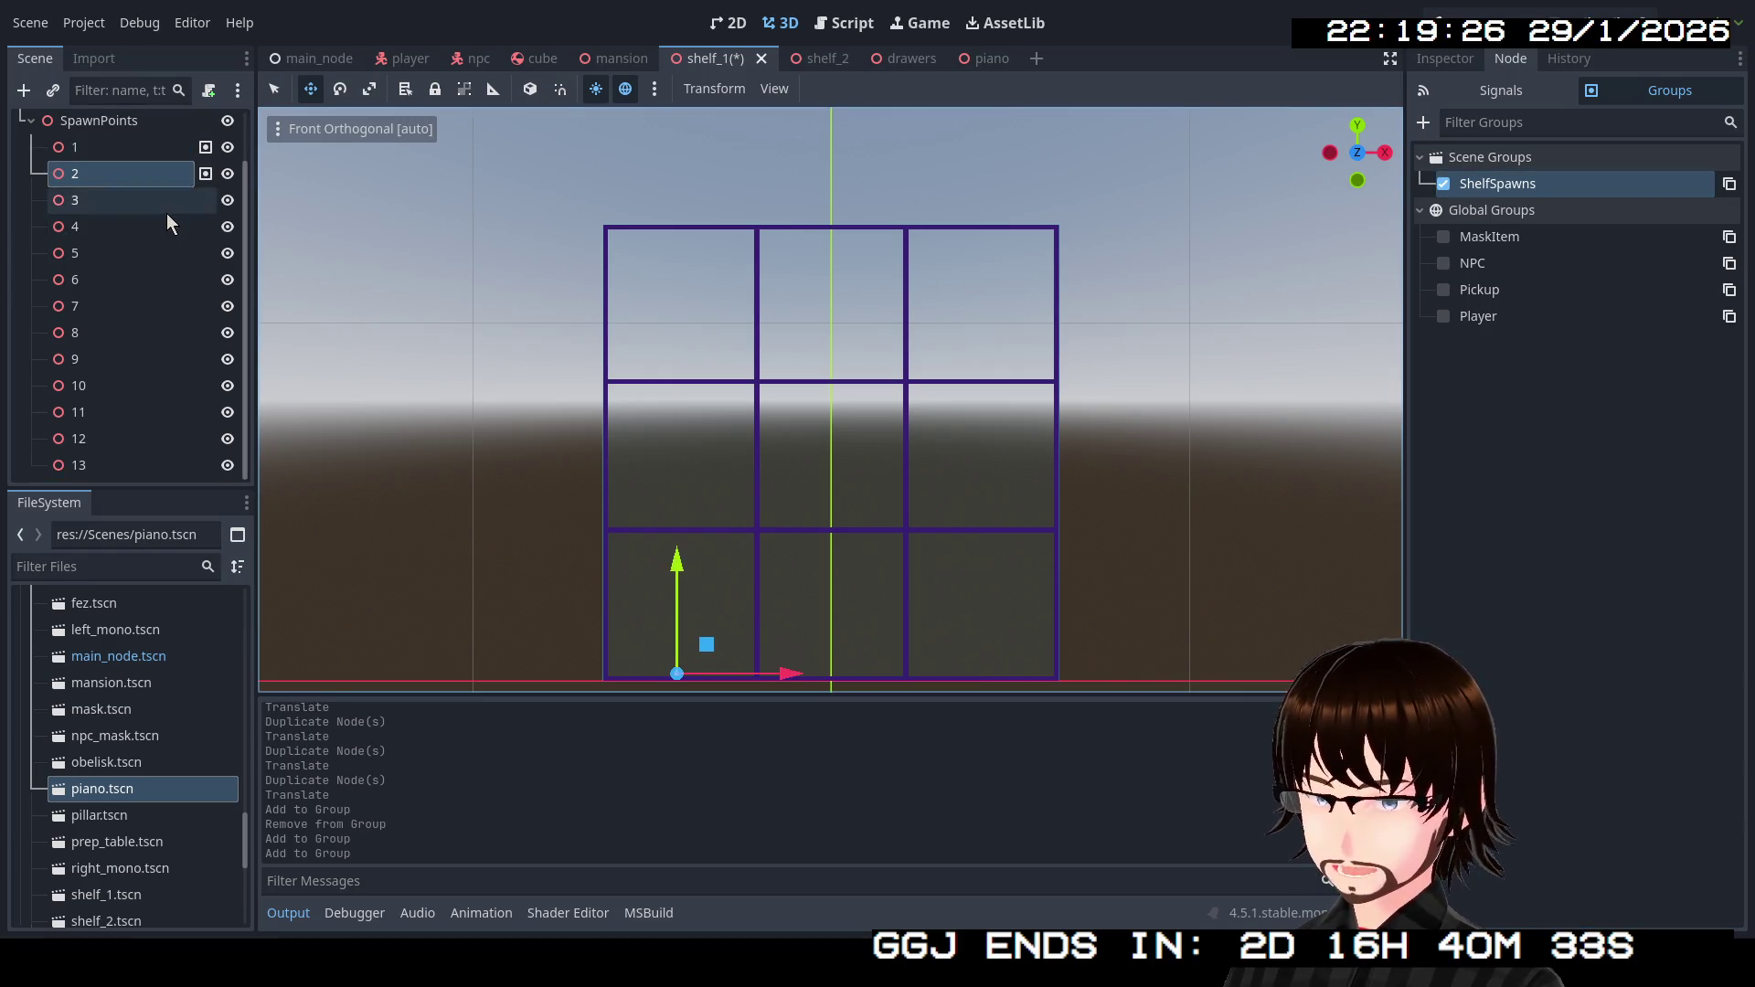
{"action": "left_click", "coordinate": [165, 203]}
{"action": "left_click", "coordinate": [1444, 184]}
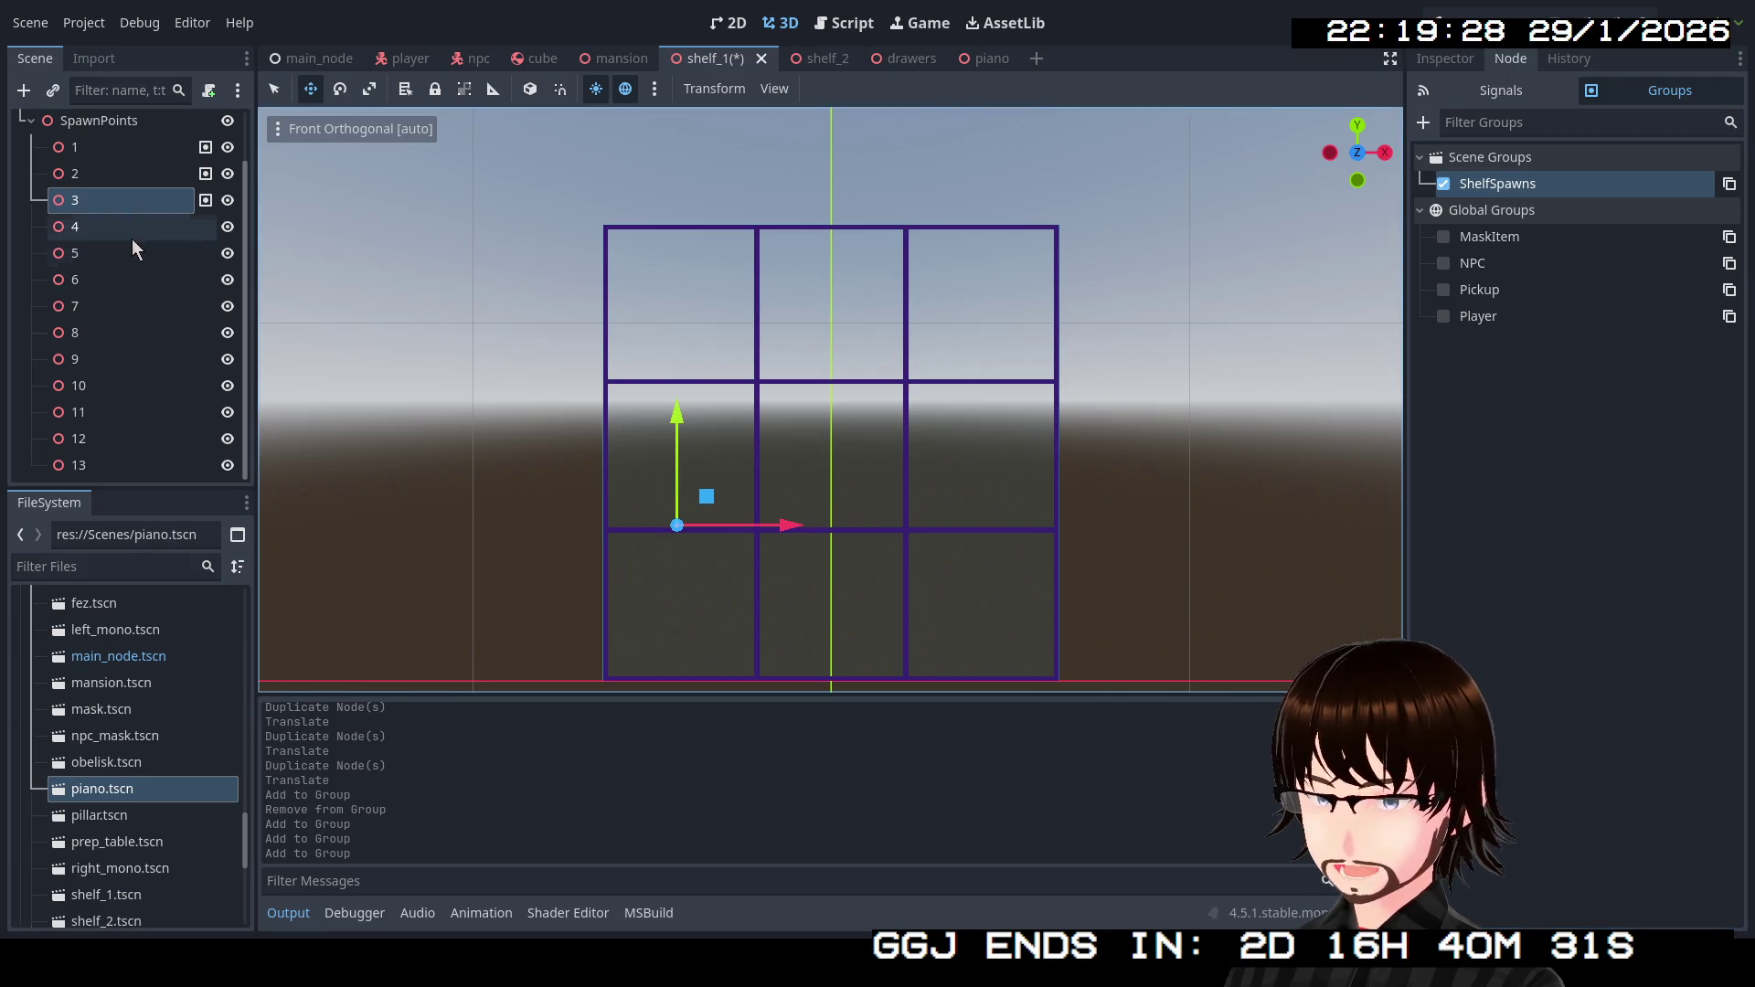
{"action": "left_click", "coordinate": [131, 231]}
{"action": "left_click", "coordinate": [1443, 186]}
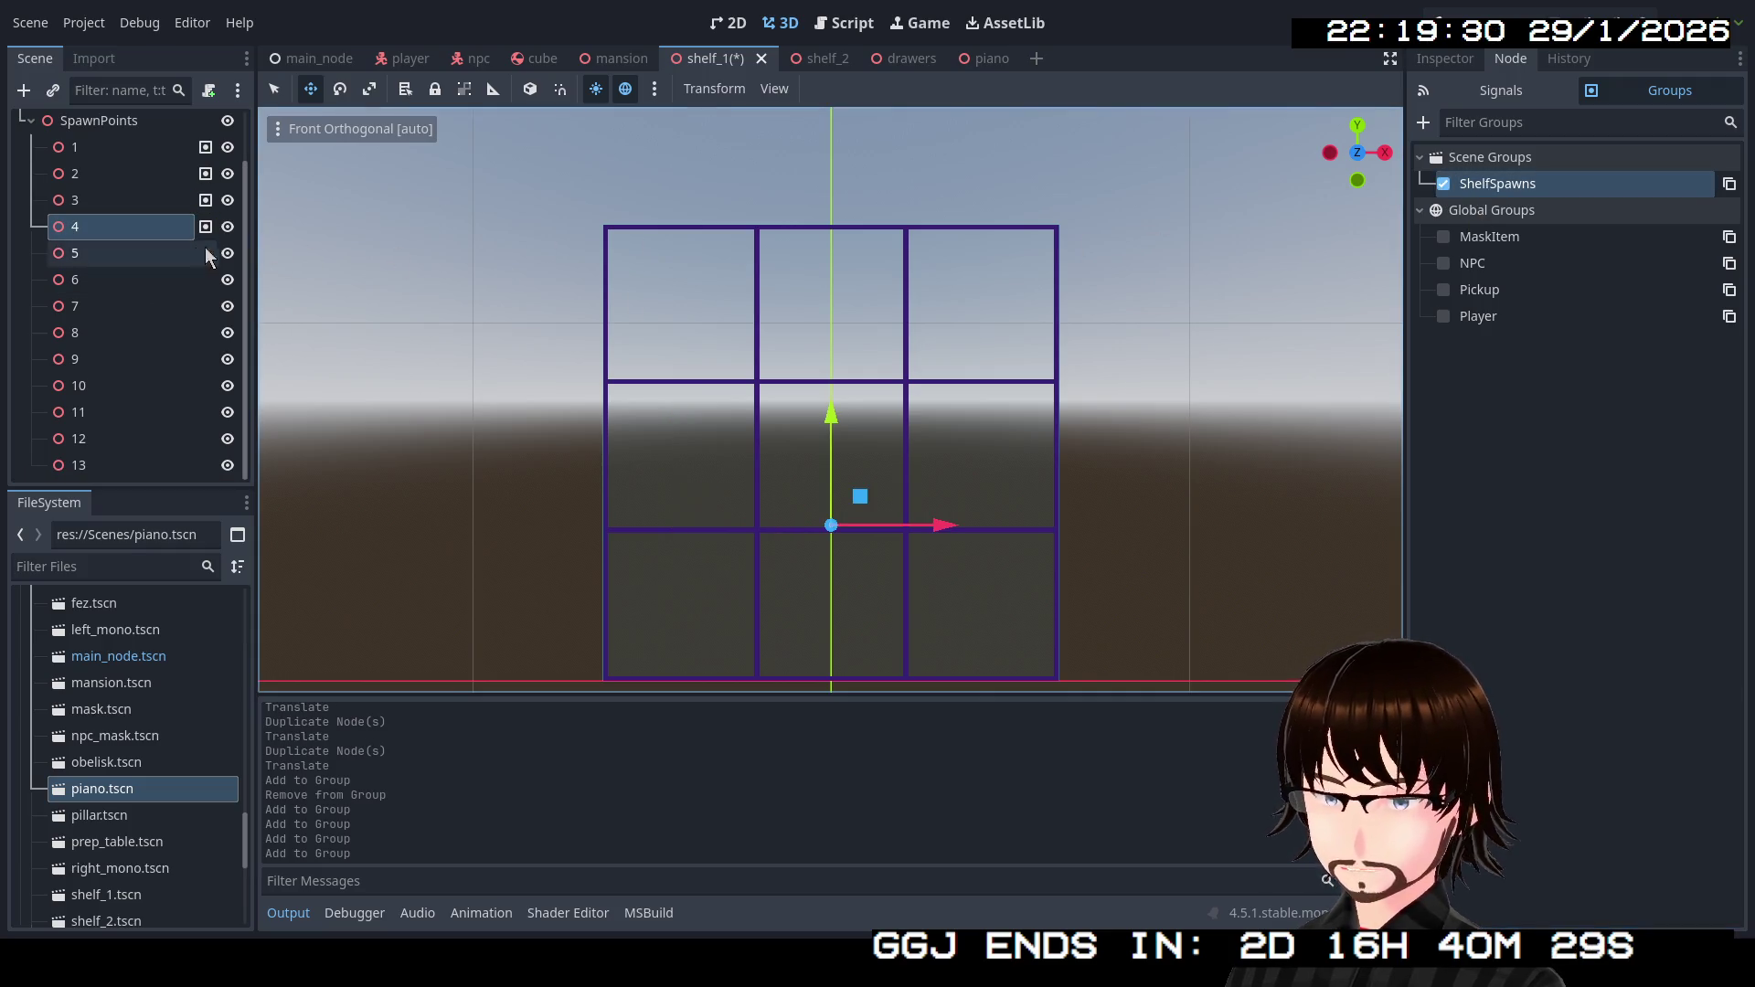
Add spawn points 5 through 9 to the ShelfSpawns group.
{"action": "left_click", "coordinate": [157, 258]}
{"action": "left_click", "coordinate": [157, 274], "text": "shift"}
{"action": "left_click", "coordinate": [139, 354], "text": "shift"}
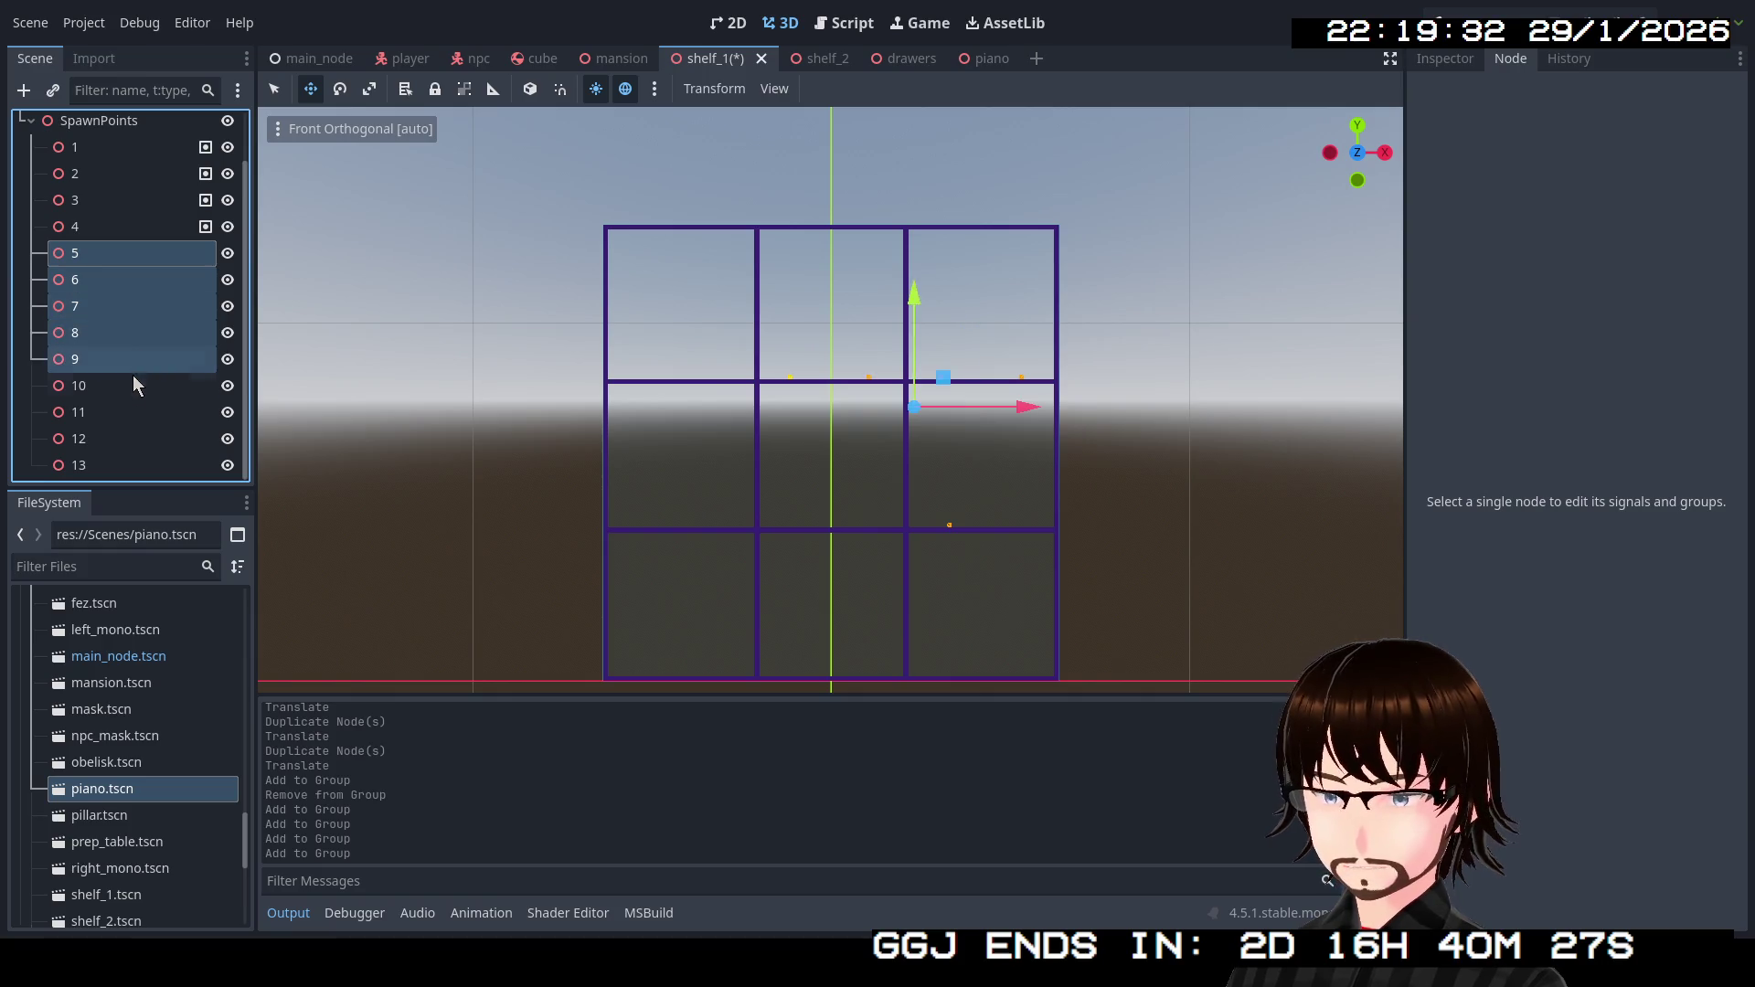
{"action": "left_click", "coordinate": [119, 252]}
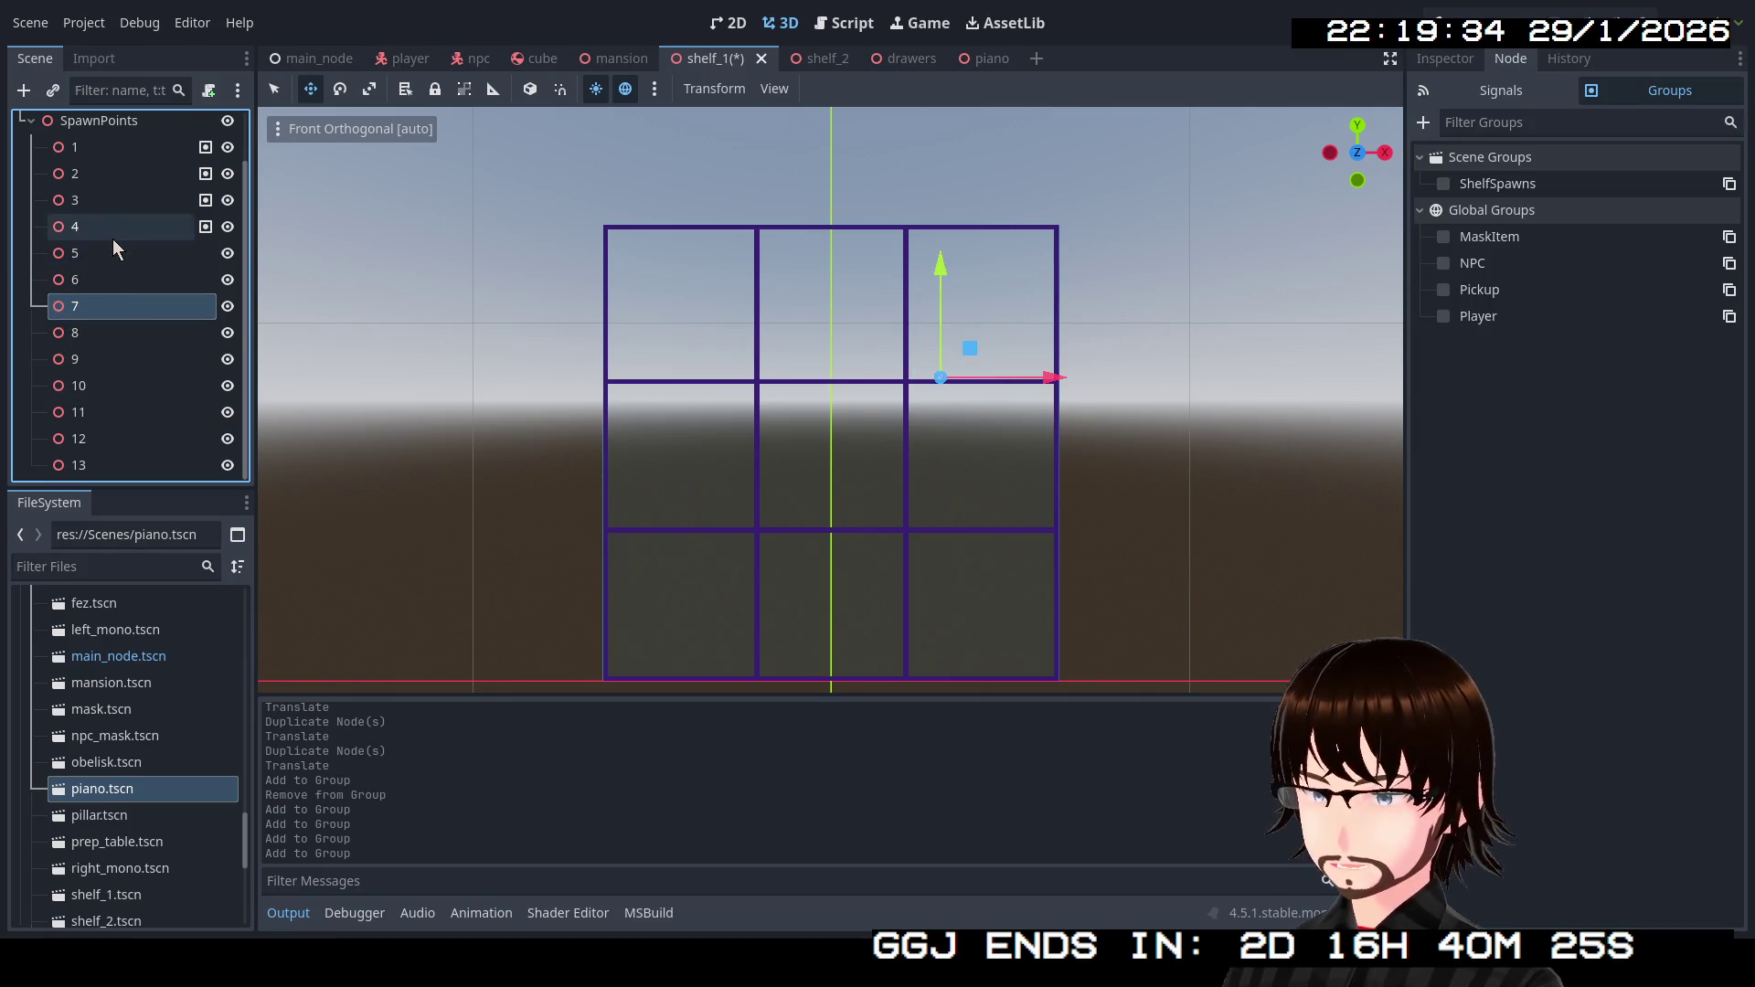
{"action": "left_click", "coordinate": [1444, 184]}
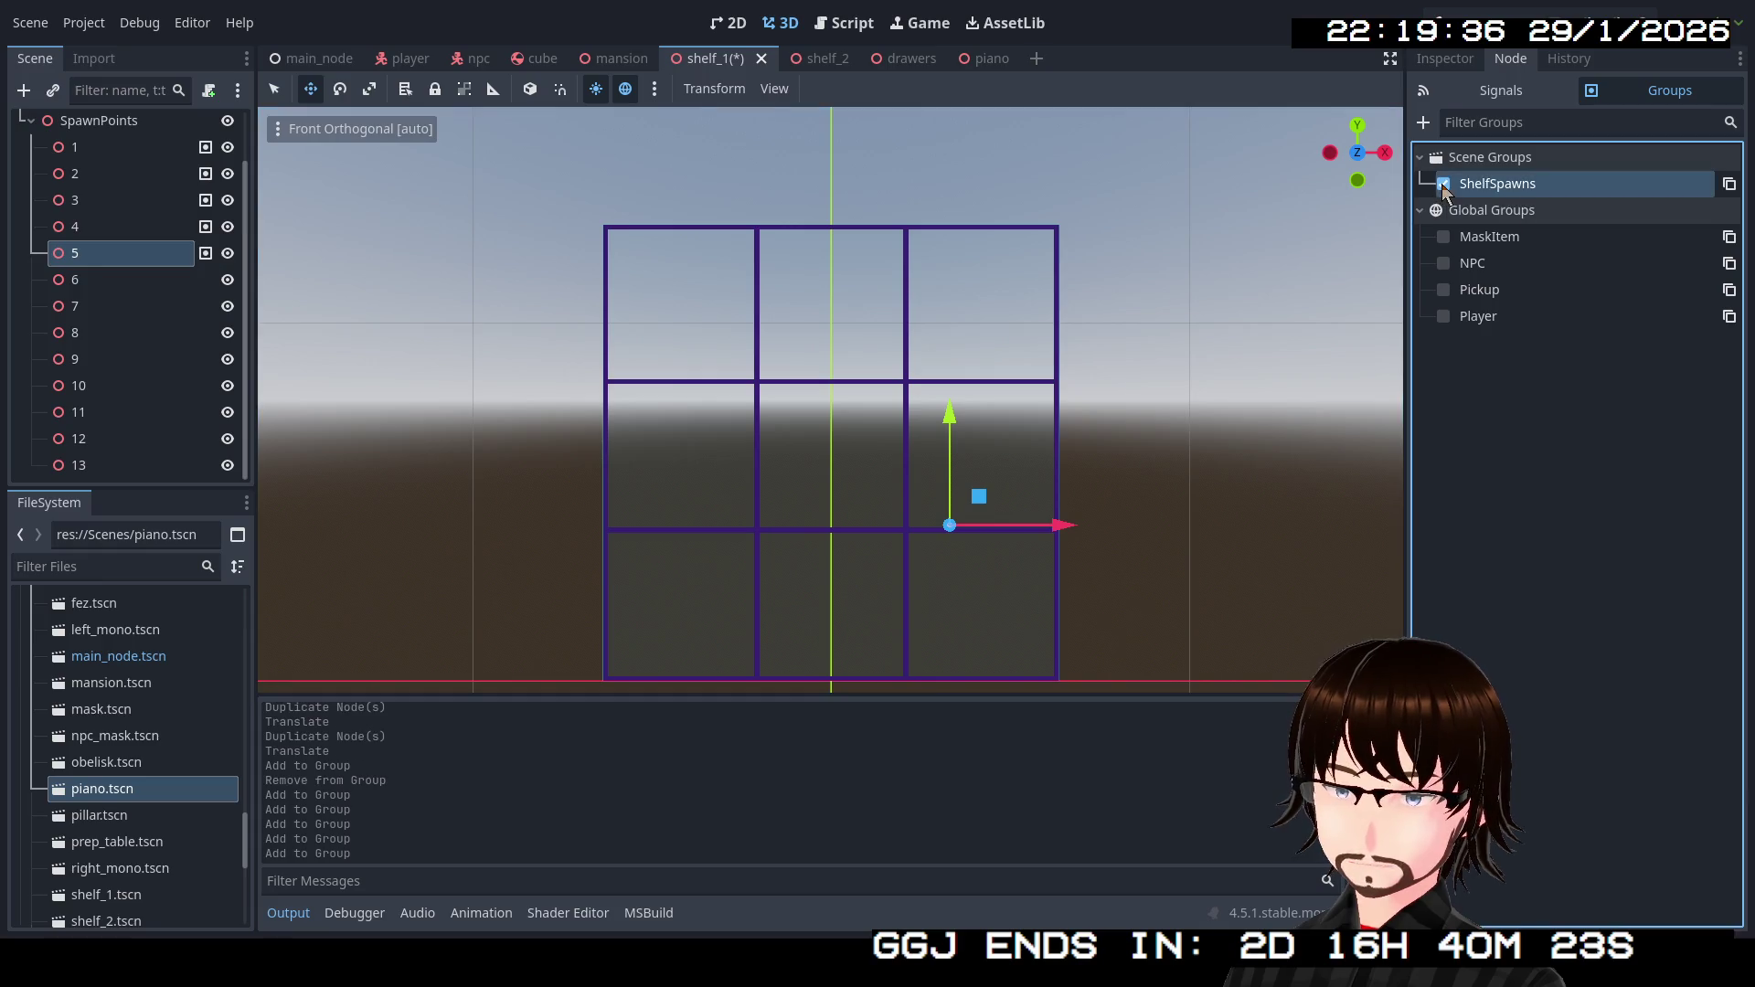
{"action": "left_click", "coordinate": [135, 276]}
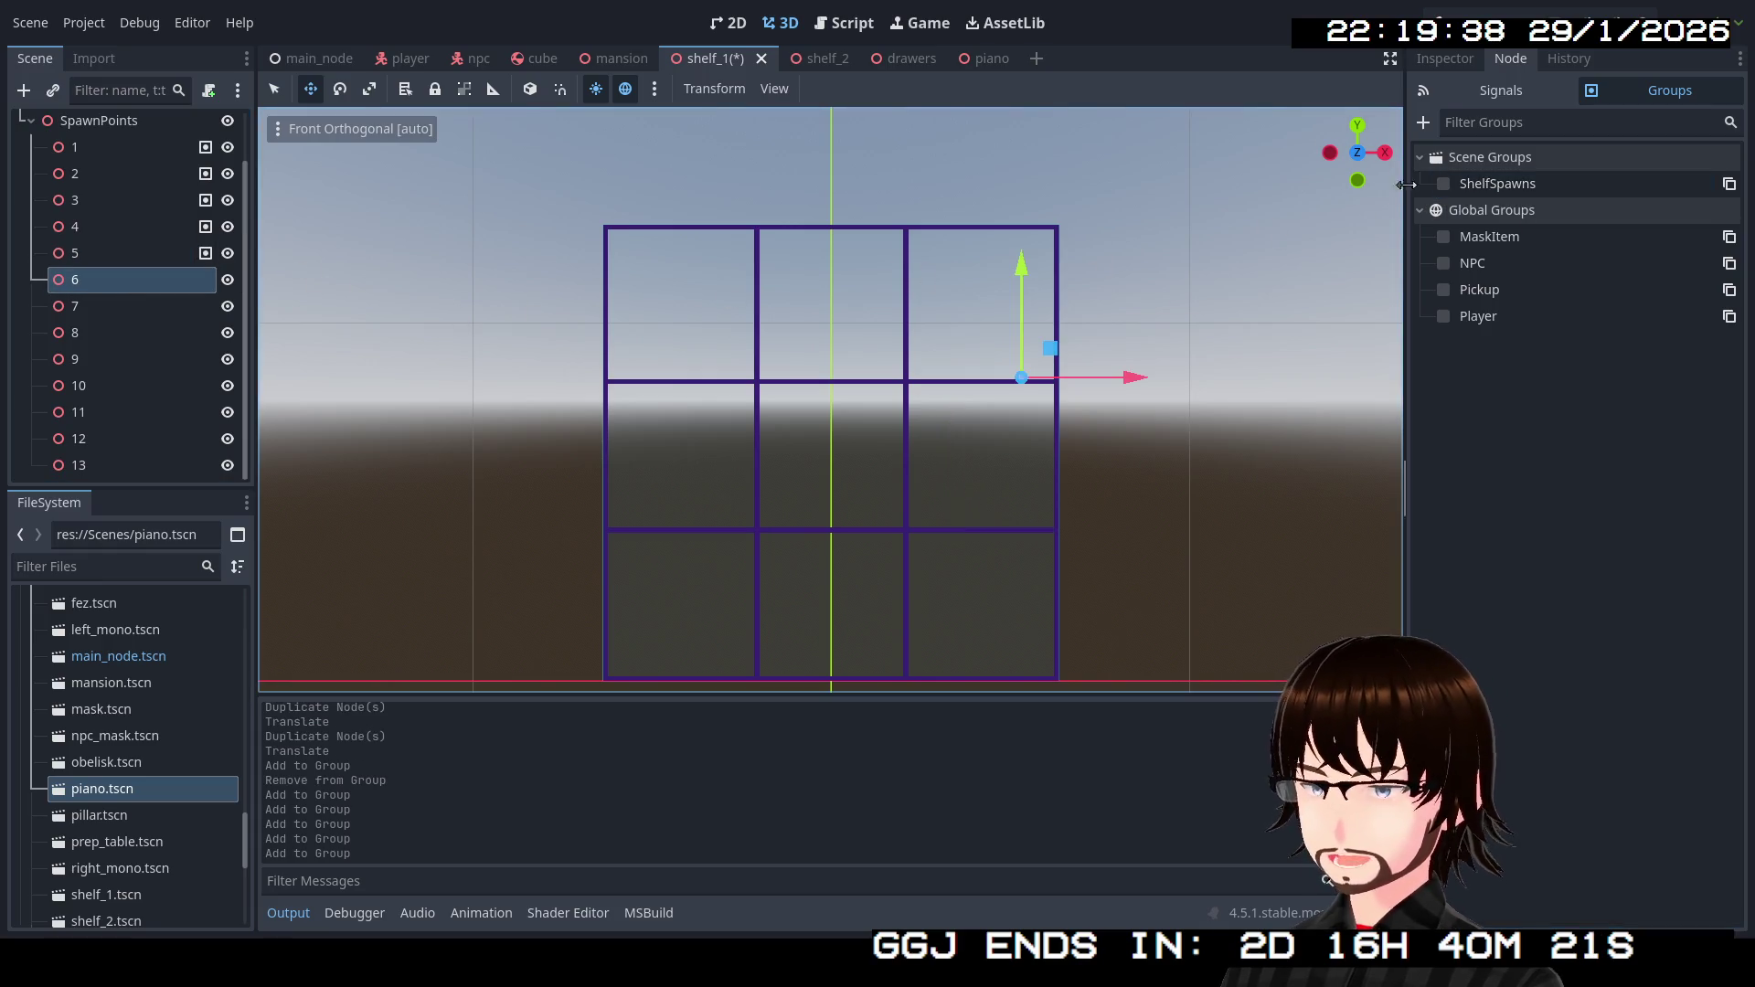
{"action": "left_click", "coordinate": [1444, 184]}
{"action": "left_click", "coordinate": [135, 305]}
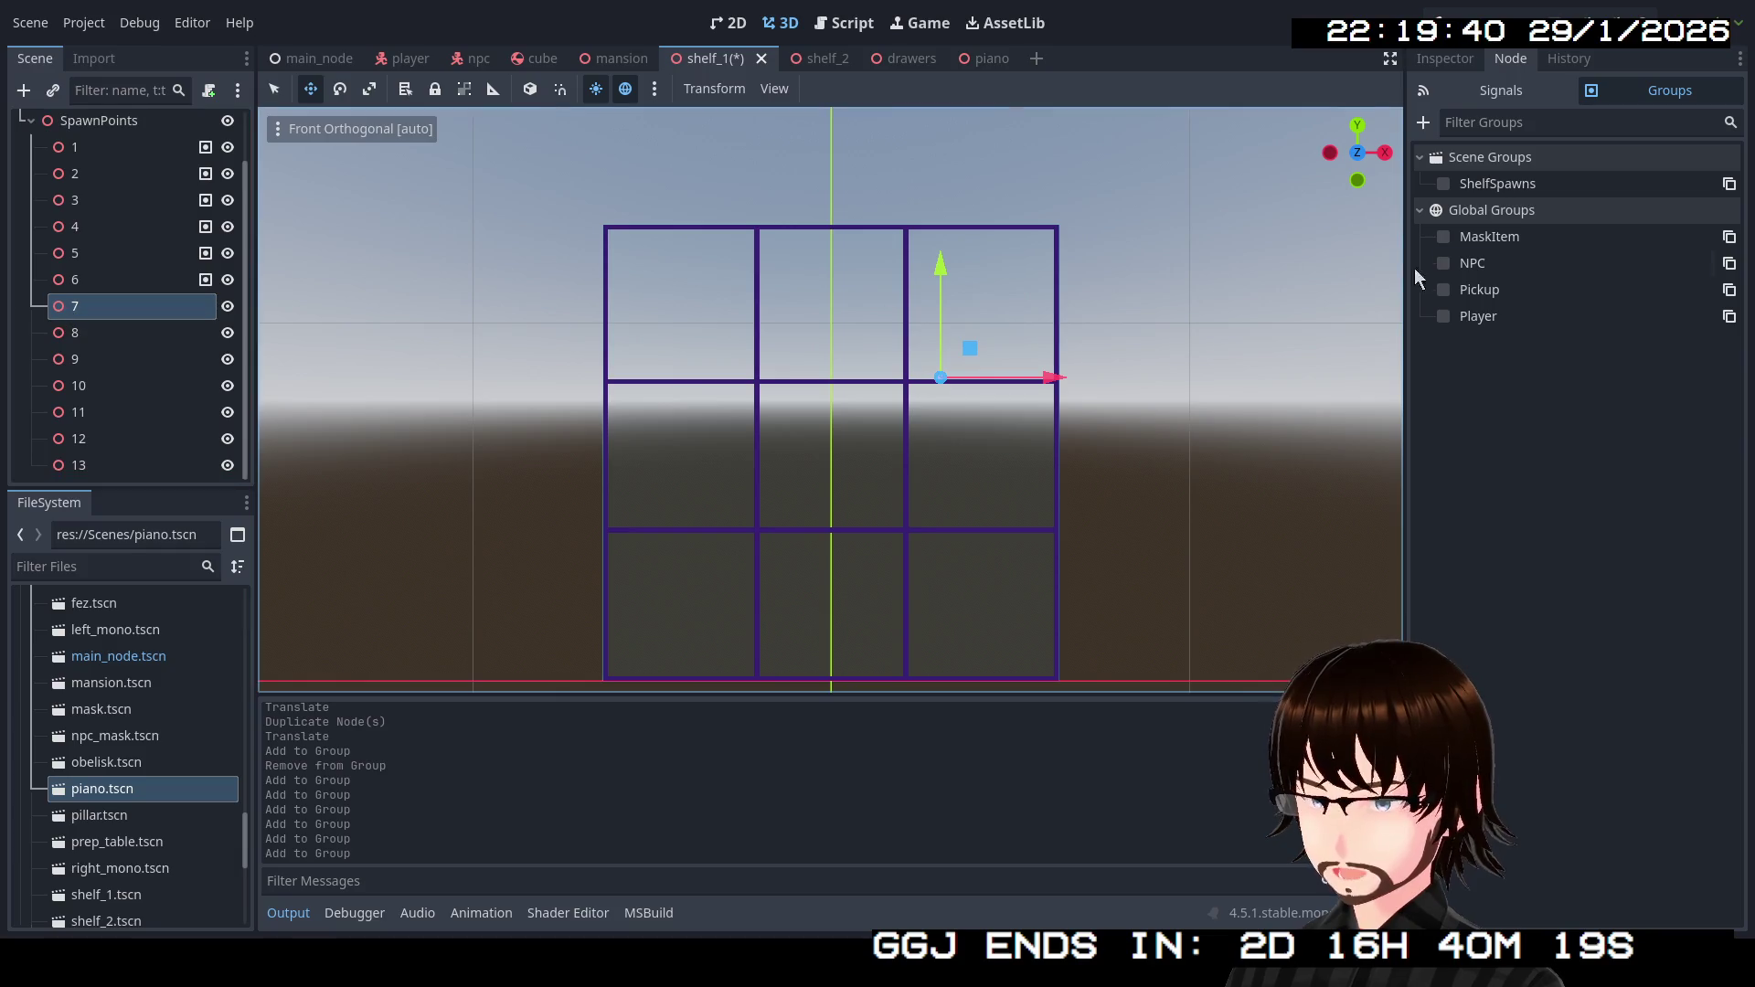
{"action": "left_click", "coordinate": [1446, 184]}
{"action": "left_click", "coordinate": [168, 333]}
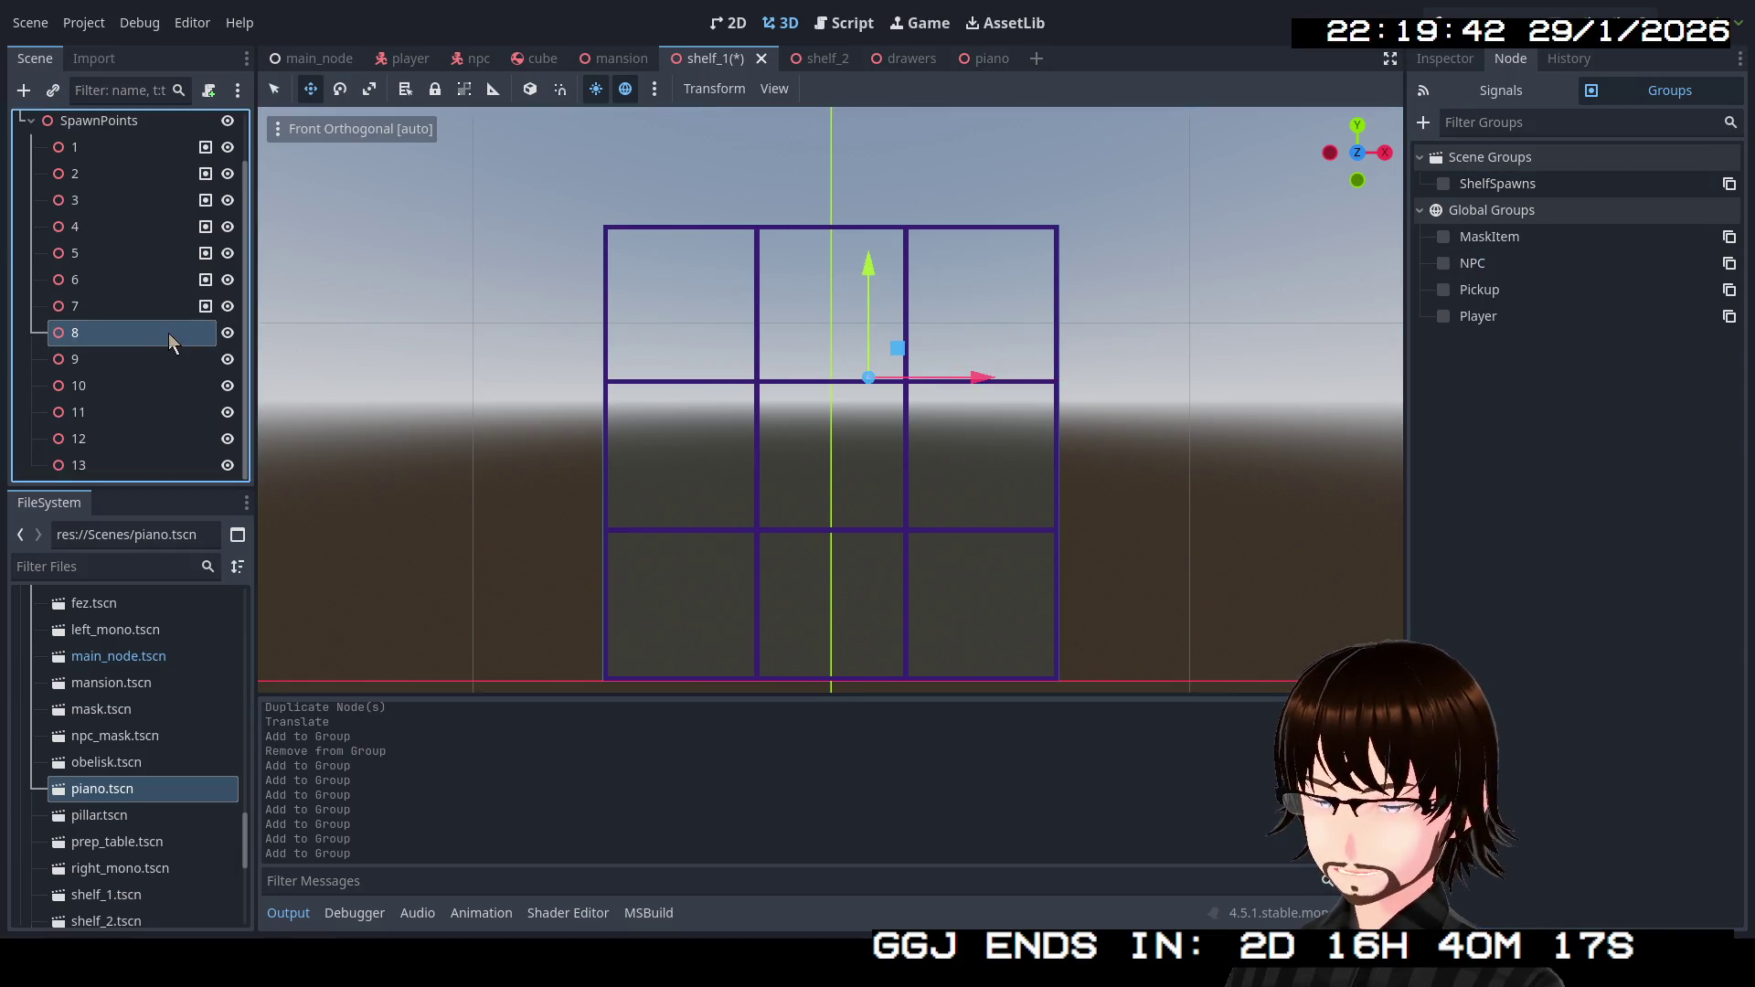
{"action": "left_click", "coordinate": [1443, 184]}
{"action": "left_click", "coordinate": [137, 361]}
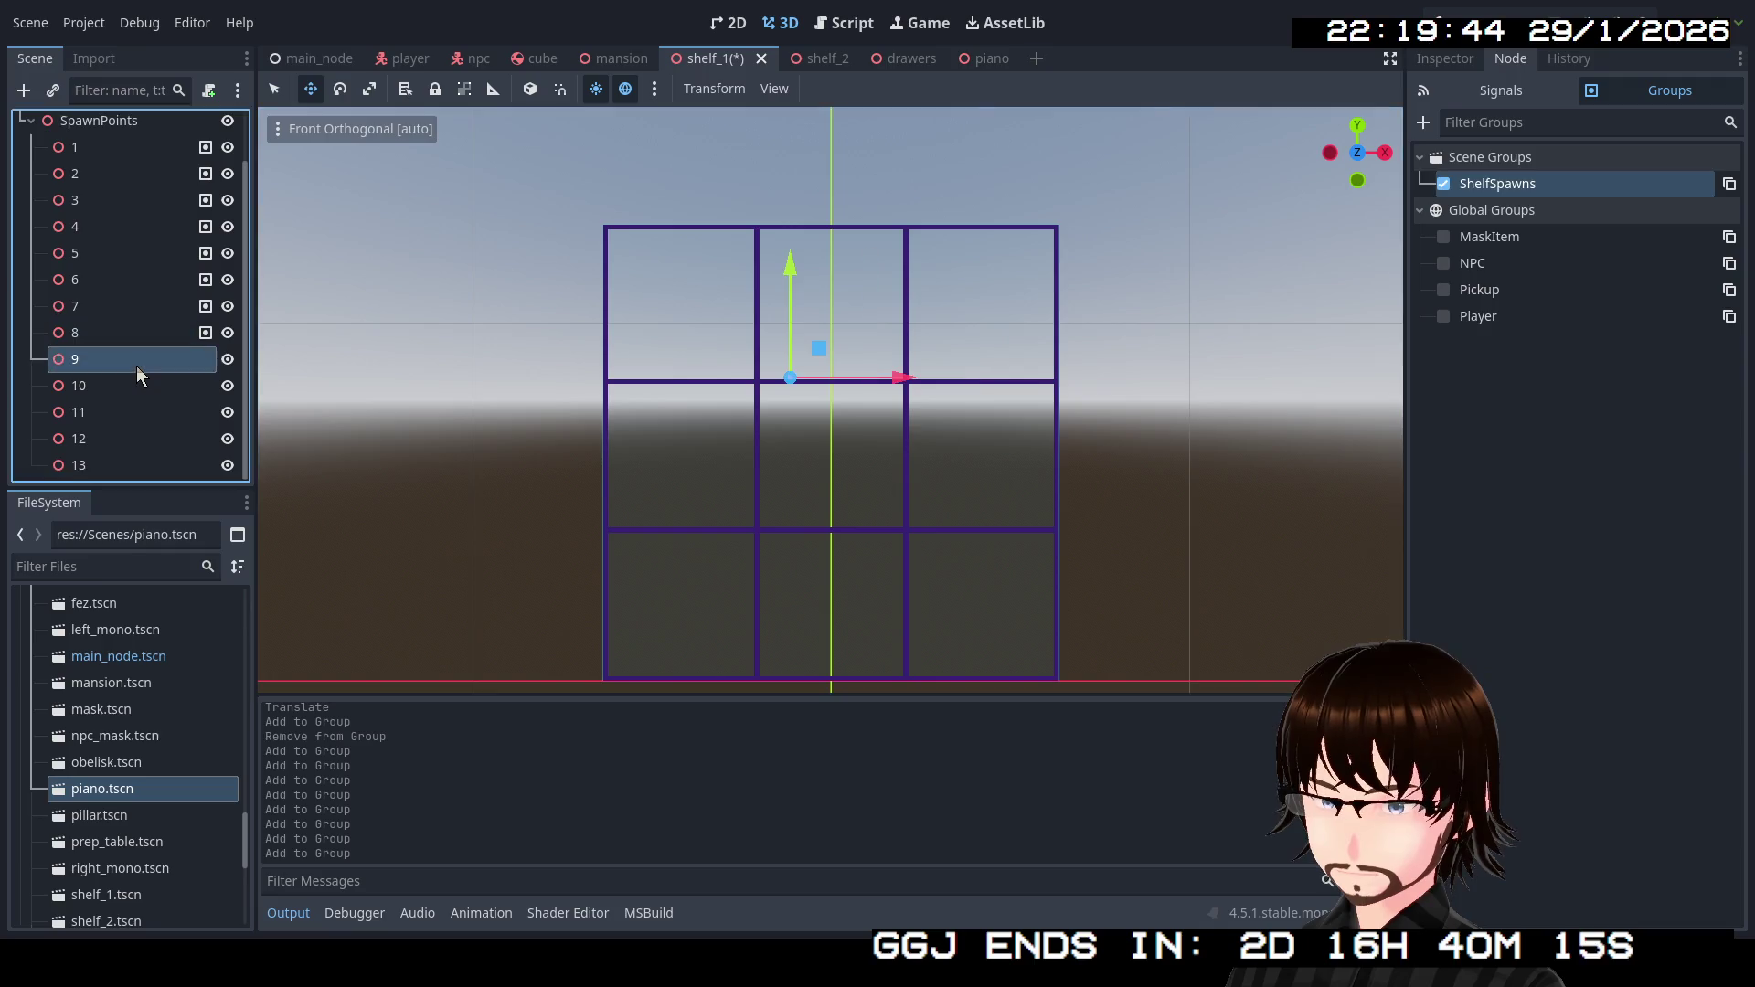
{"action": "left_click", "coordinate": [1443, 184]}
Add spawn points 10 through 13 to ShelfSpawns and save the shelf_1 scene.
{"action": "left_click", "coordinate": [137, 386]}
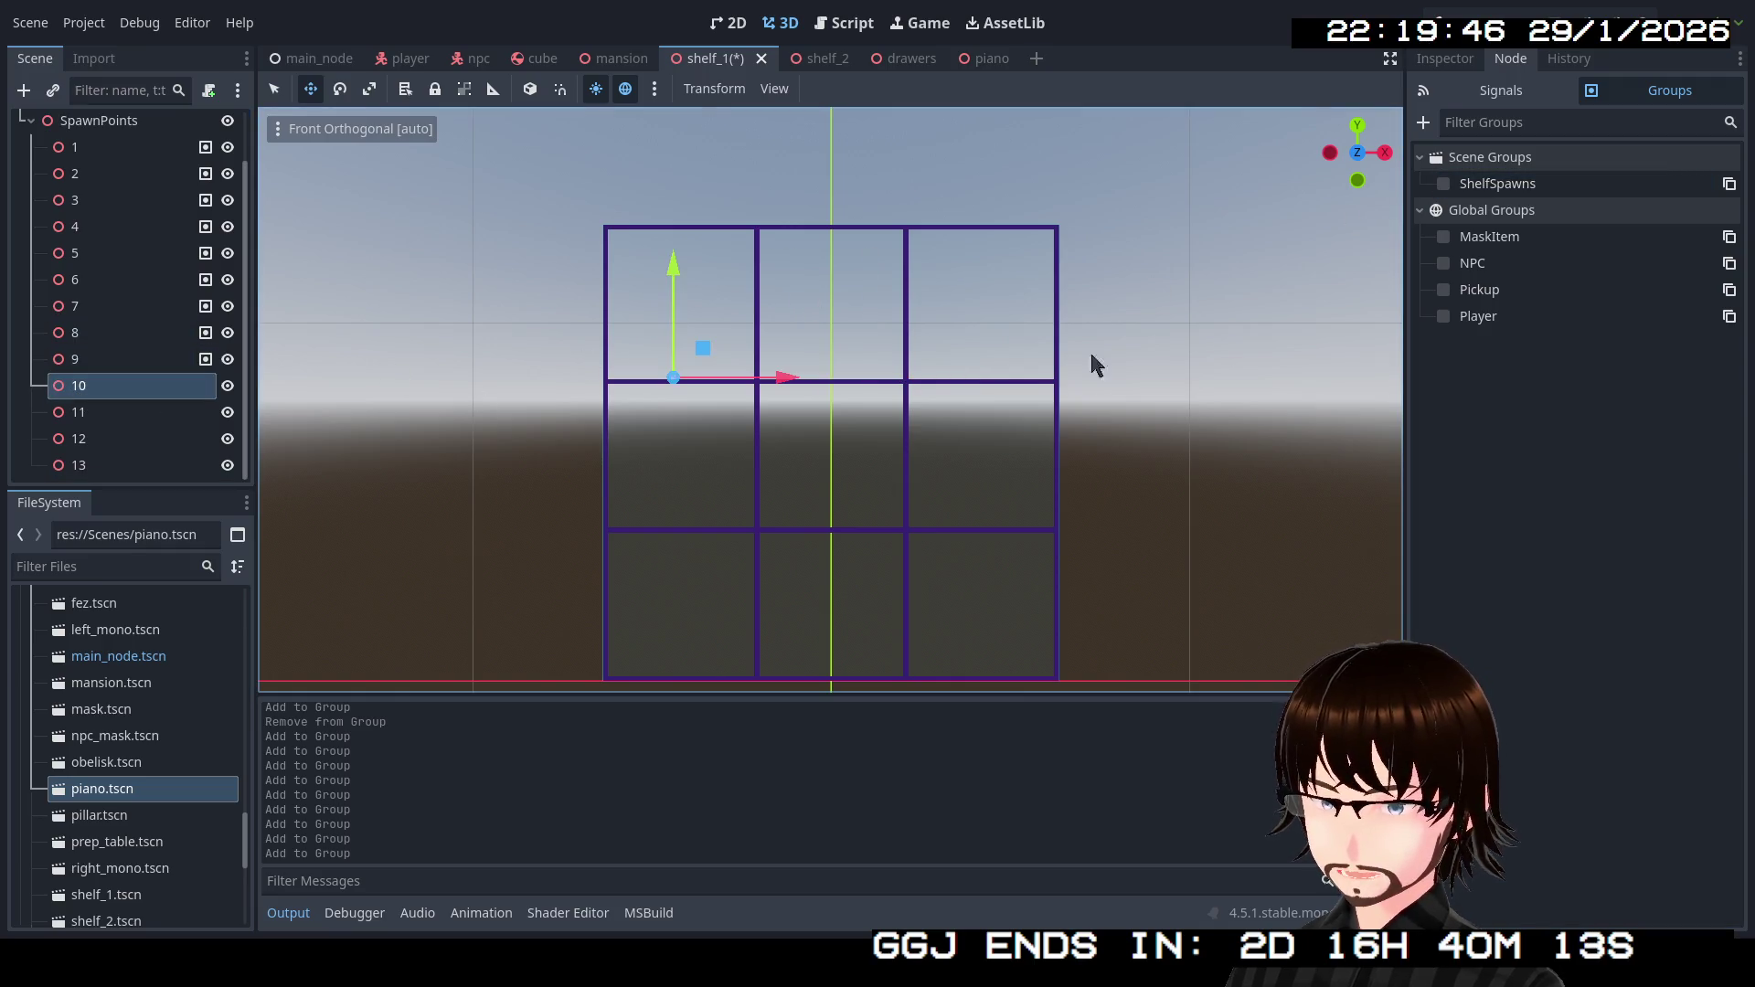
{"action": "left_click", "coordinate": [1443, 184]}
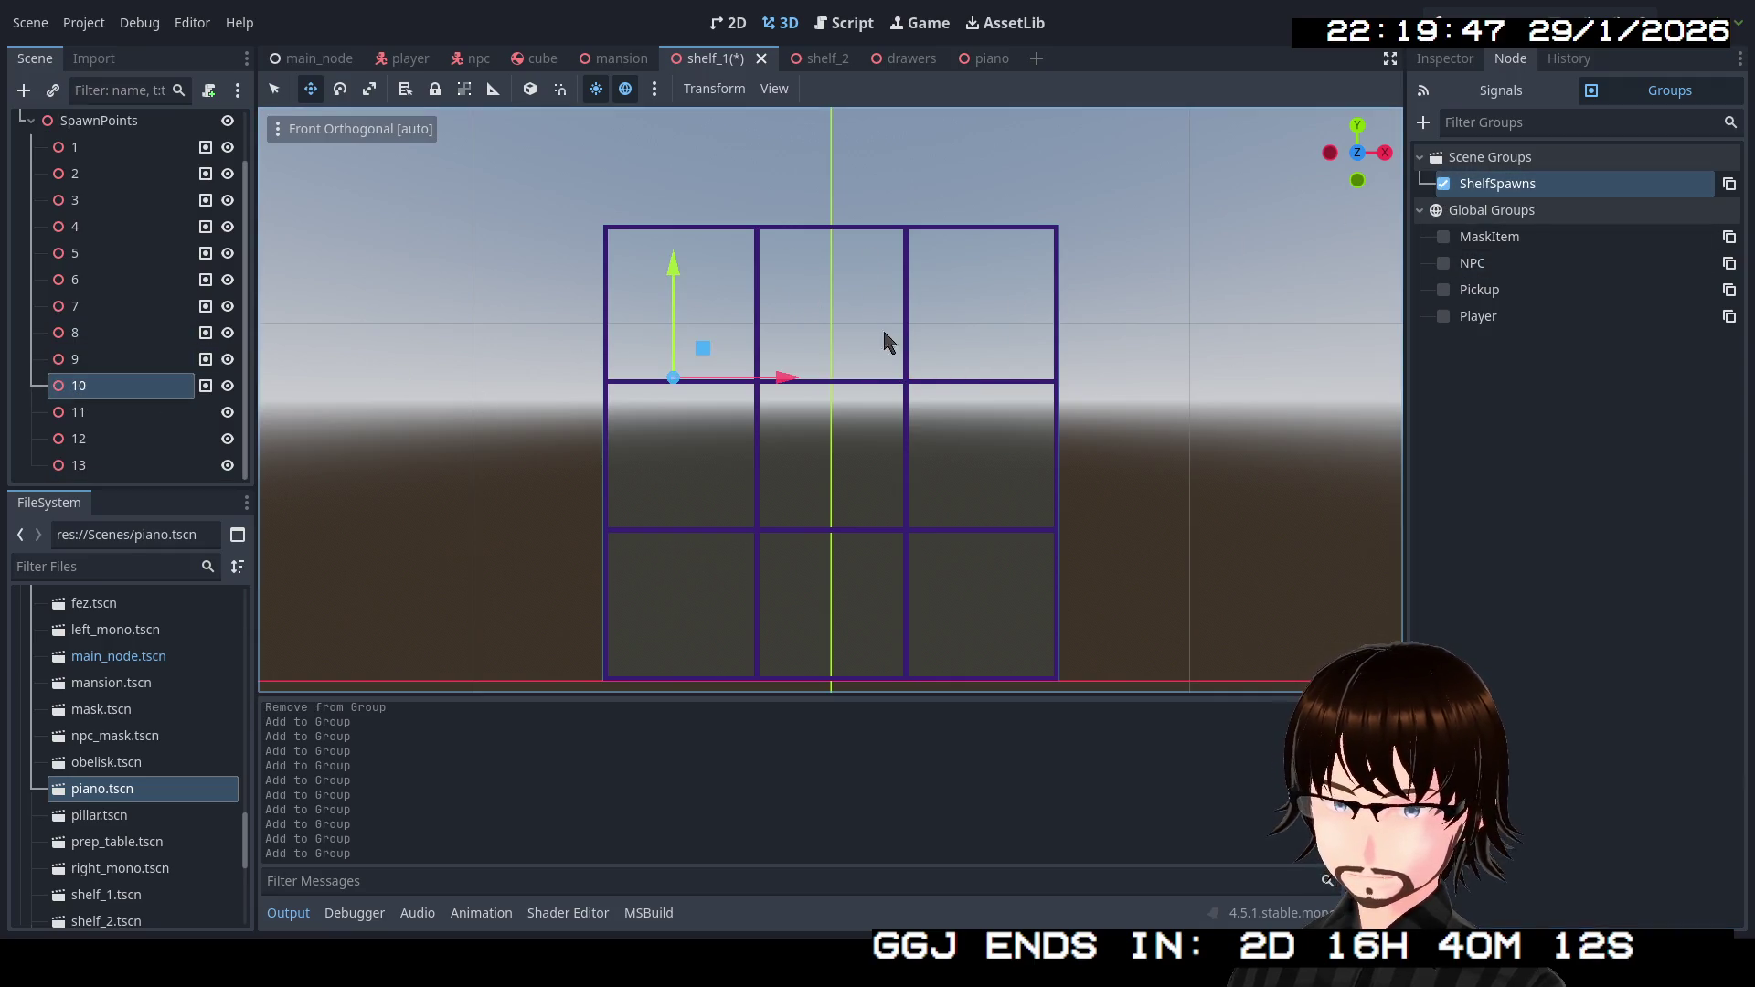
{"action": "left_click", "coordinate": [134, 413]}
{"action": "left_click", "coordinate": [1443, 183]}
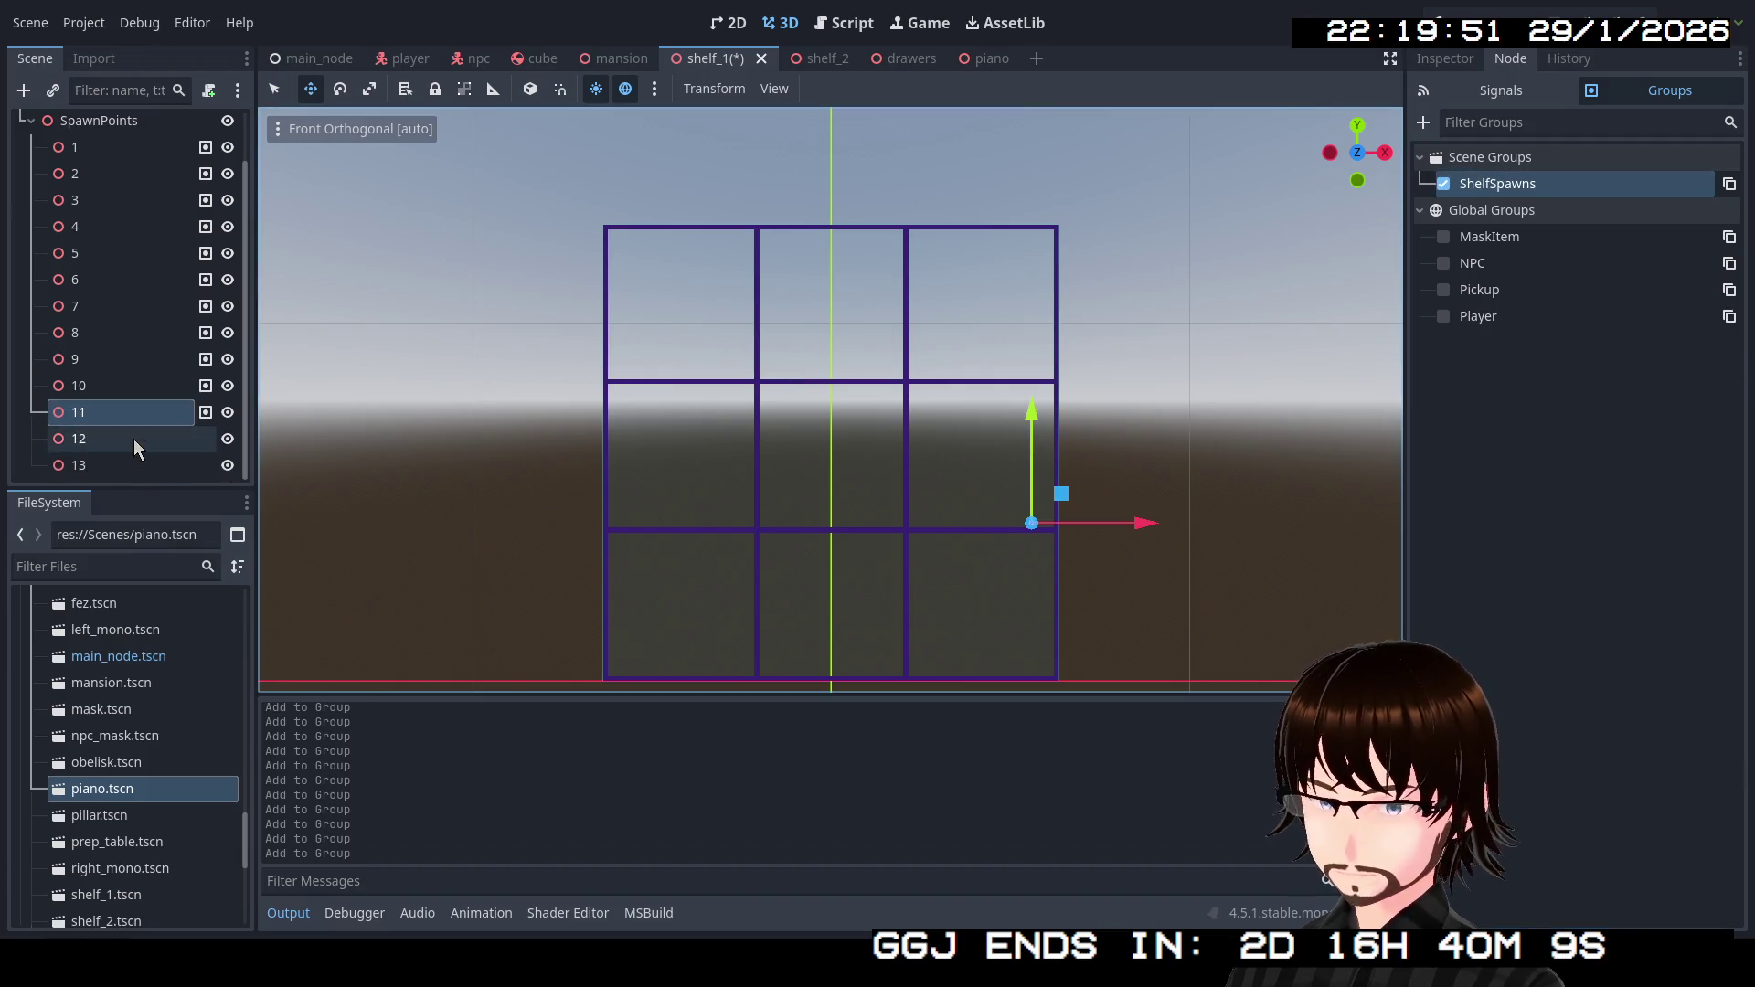
{"action": "left_click", "coordinate": [133, 439]}
{"action": "left_click", "coordinate": [1445, 185]}
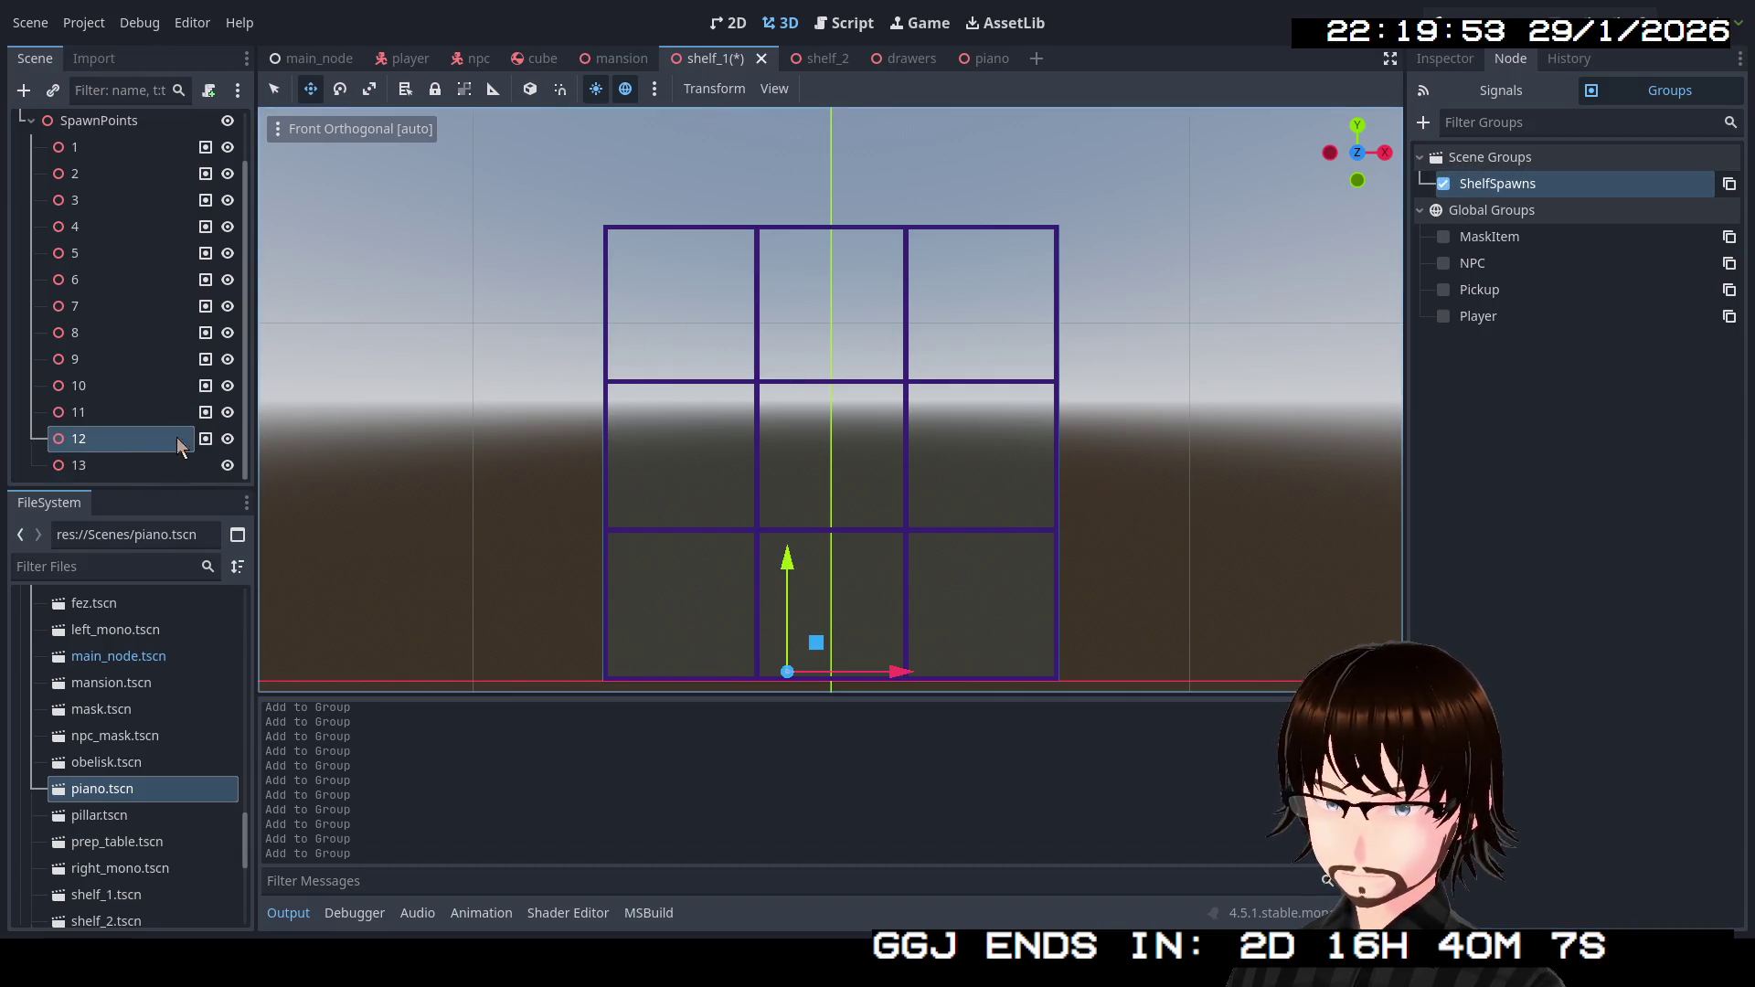
{"action": "left_click", "coordinate": [124, 464]}
{"action": "left_click", "coordinate": [1443, 184]}
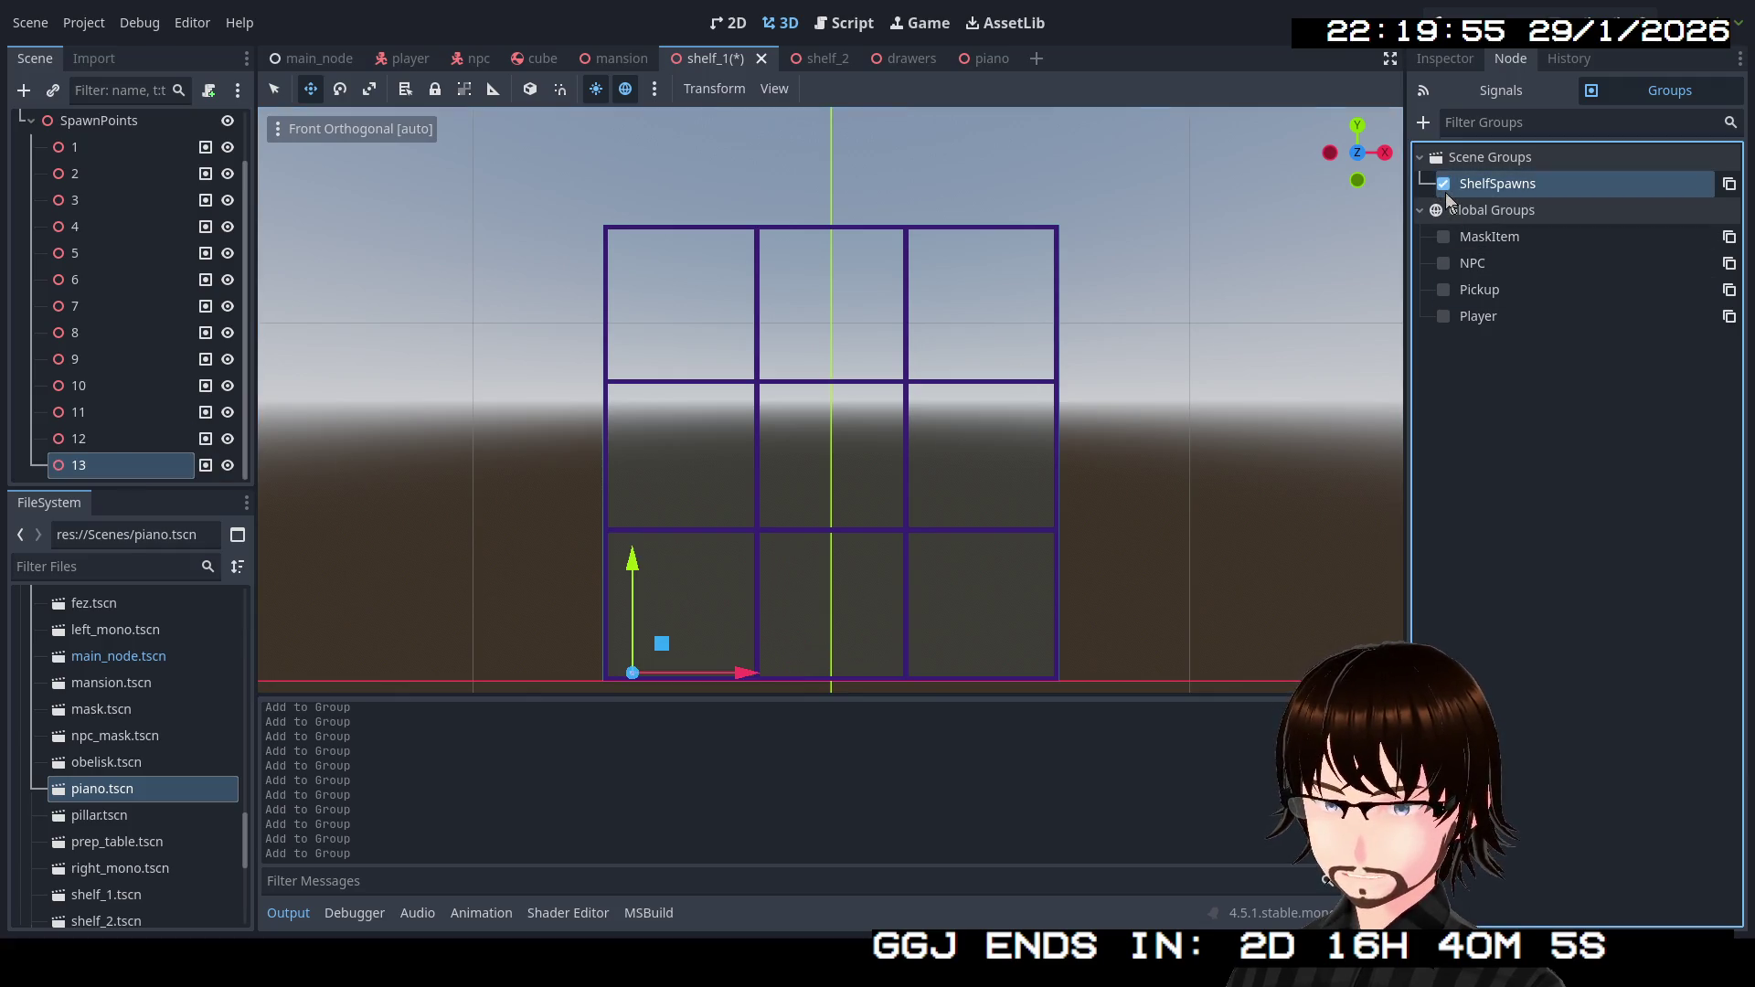
{"action": "scroll", "coordinate": [172, 433], "scroll_direction": "up", "scroll_amount": 2}
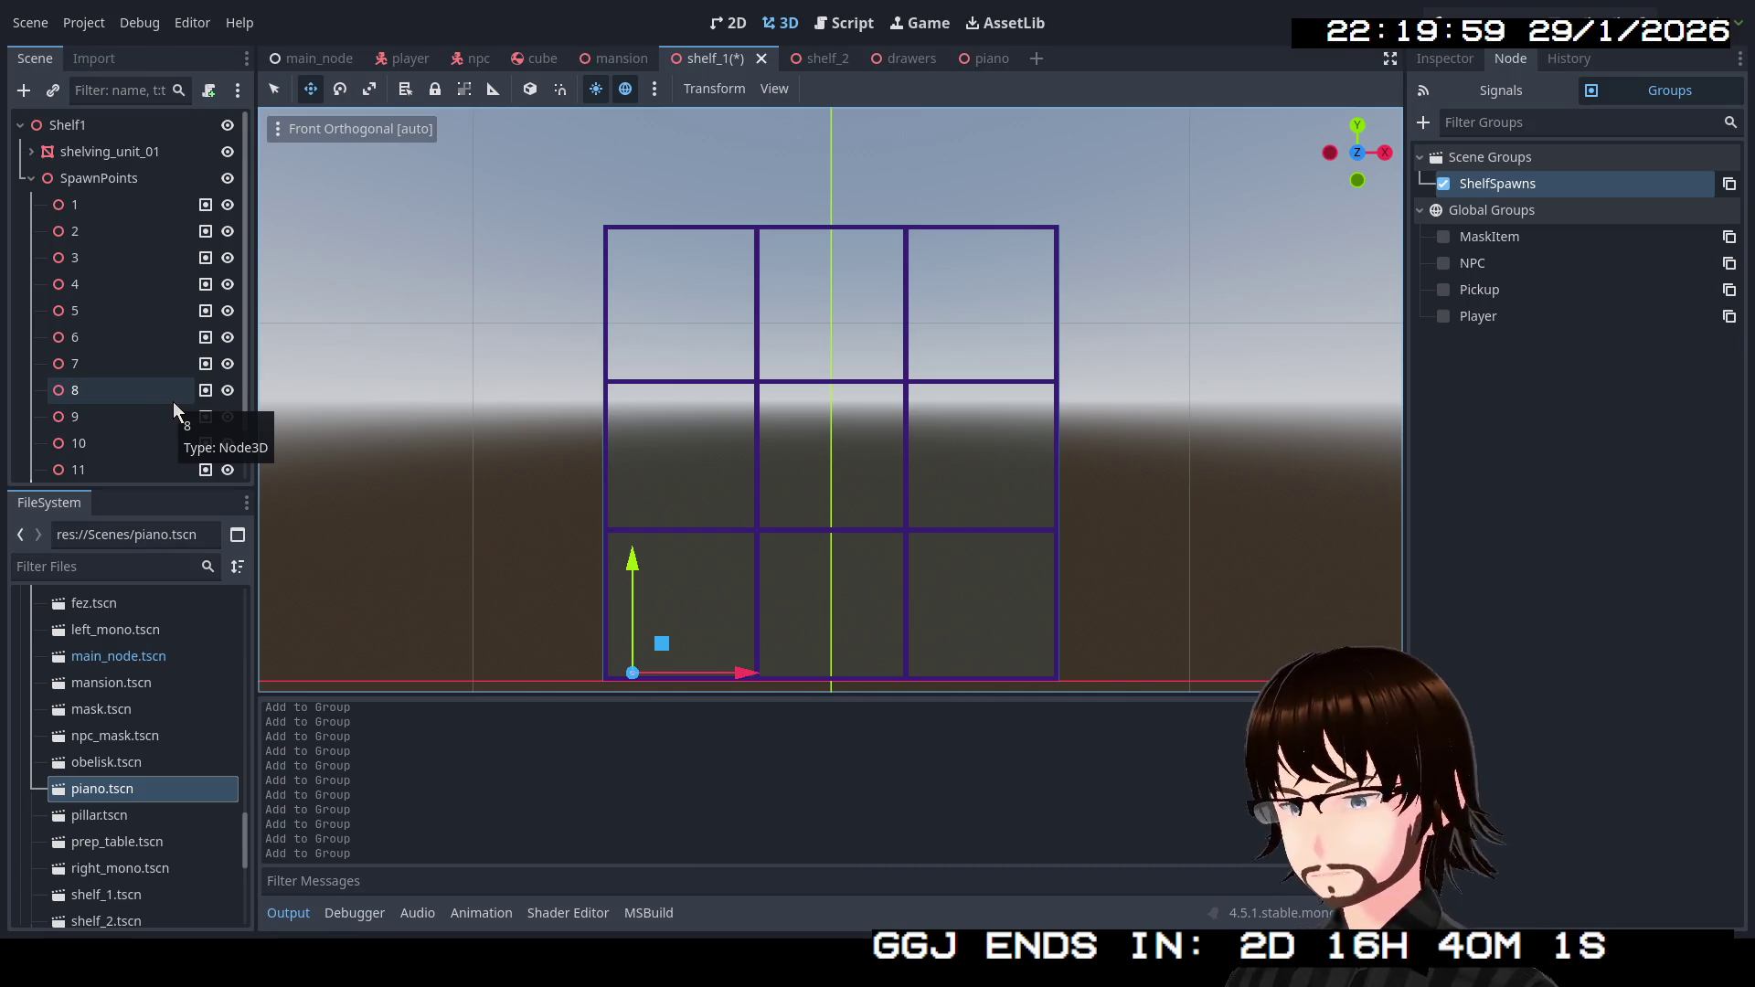
{"action": "key", "text": "ctrl+s"}
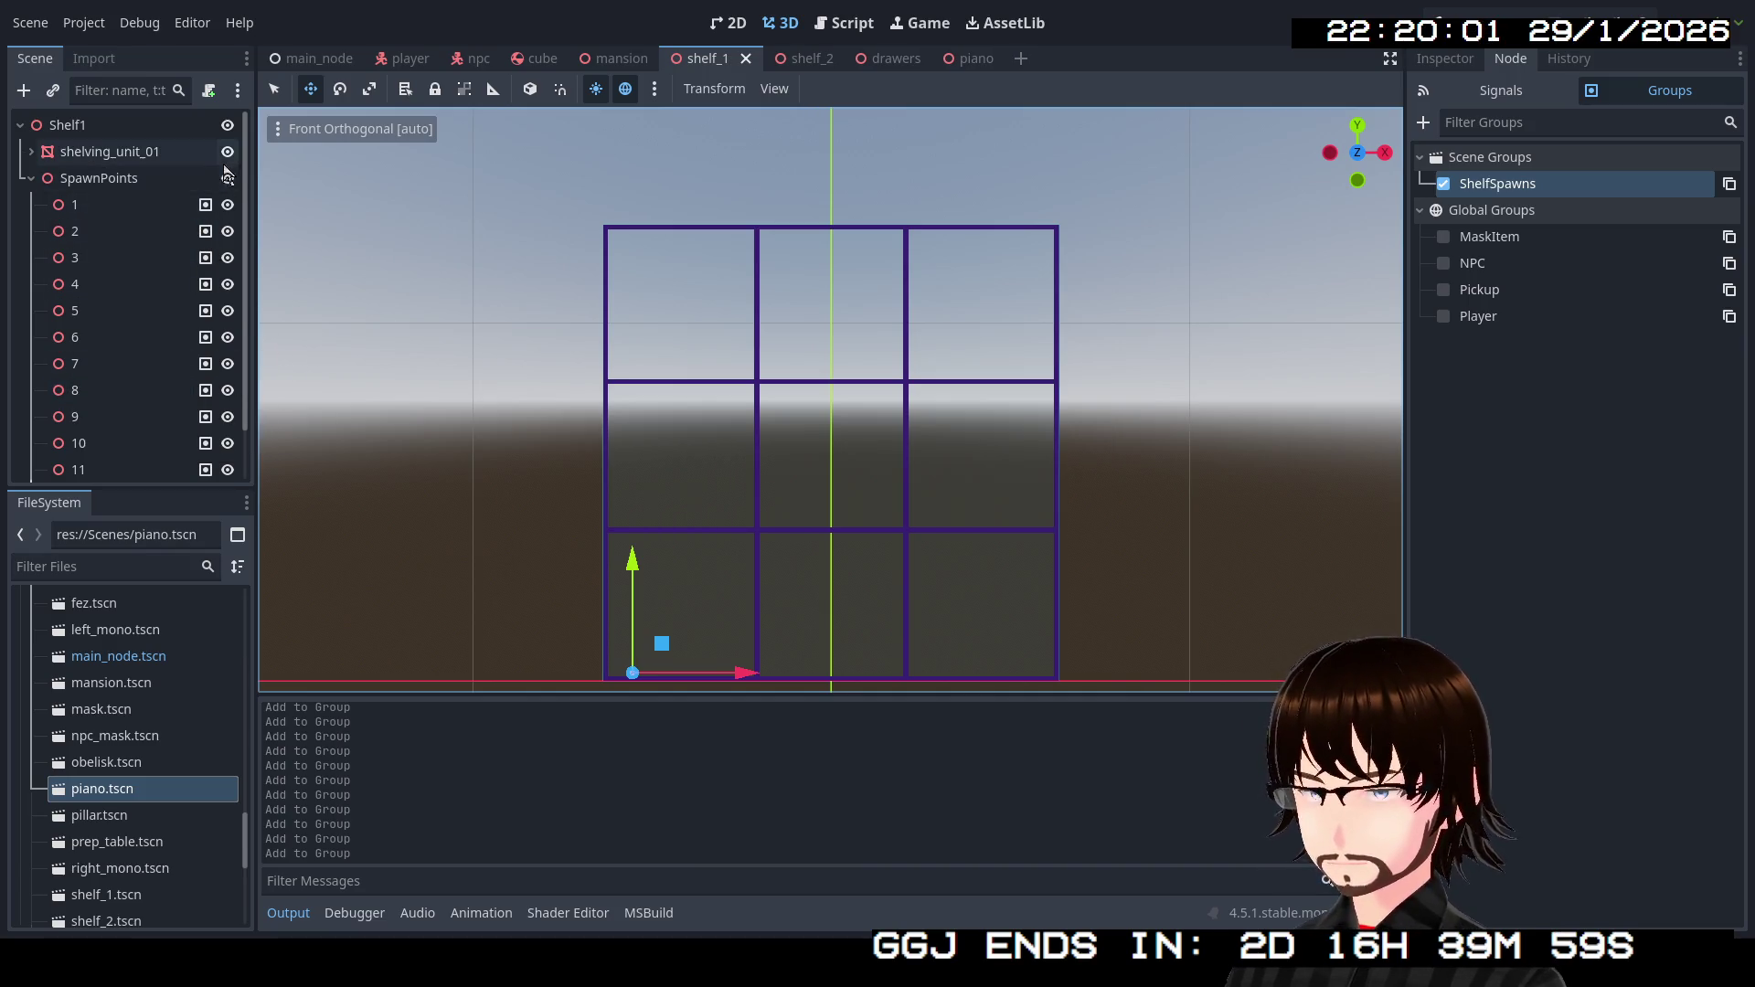
Attach a new C# script named BoozeShelf to the Shelf1 node.
{"action": "right_click", "coordinate": [194, 119]}
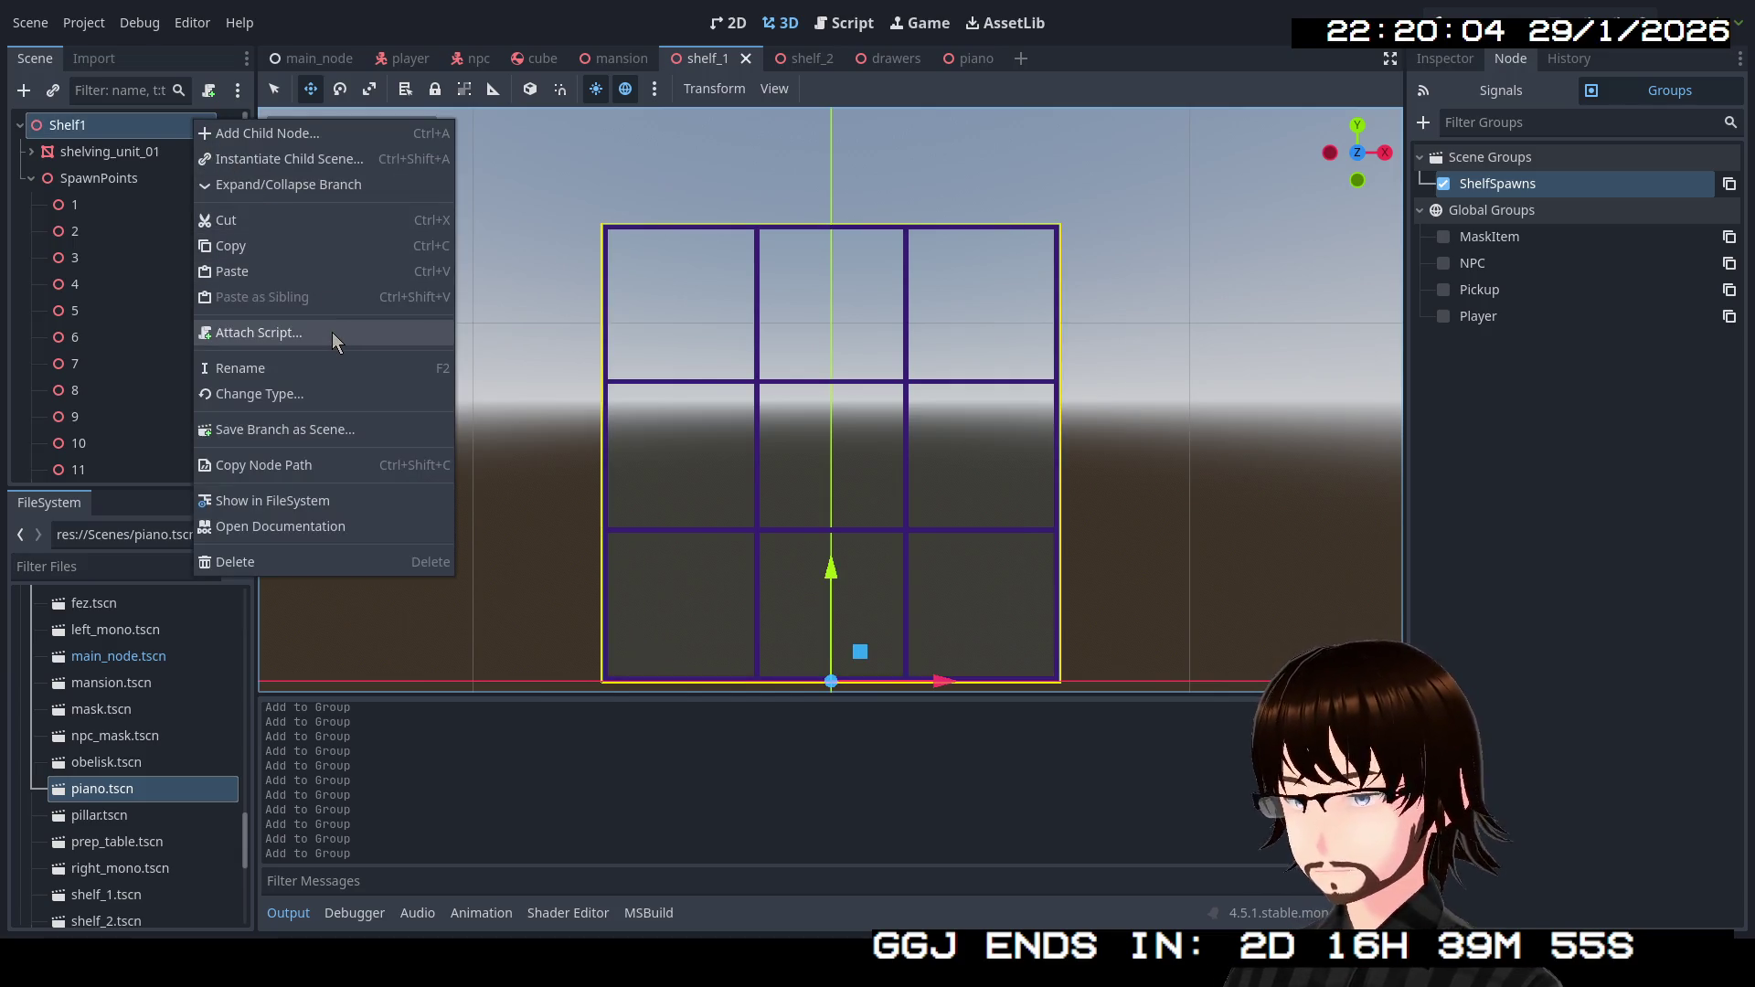
{"action": "left_click", "coordinate": [332, 334]}
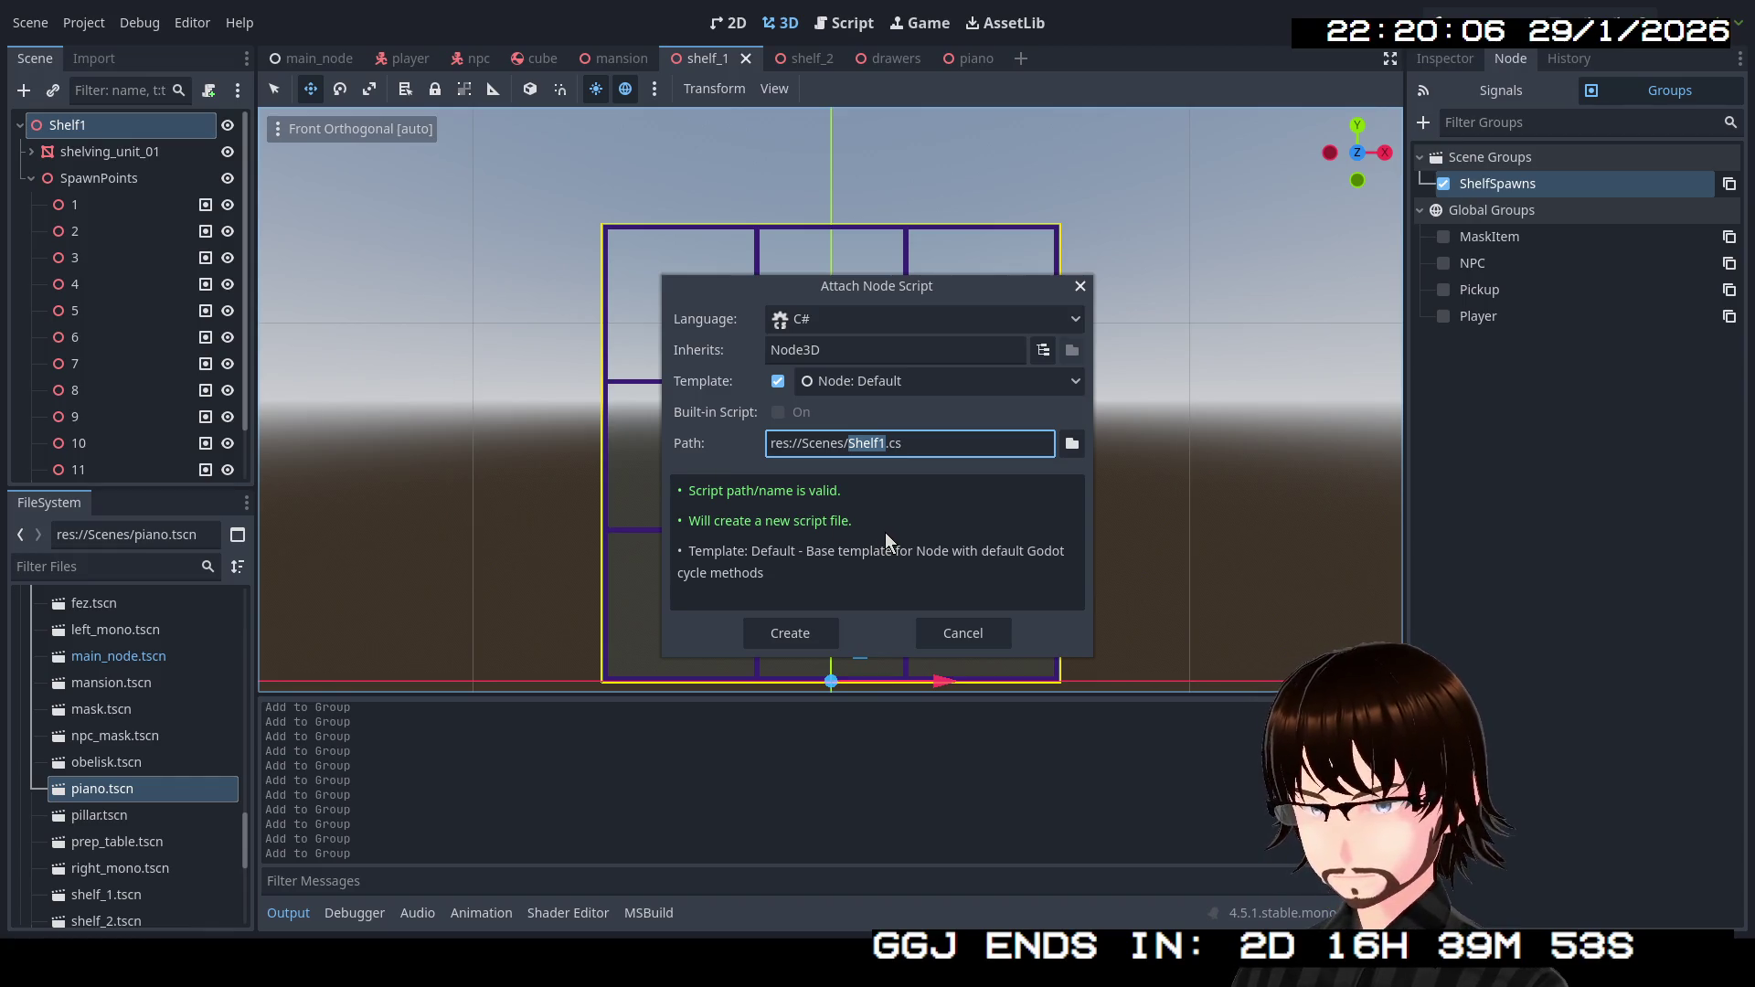
{"action": "type", "text": "Booze"}
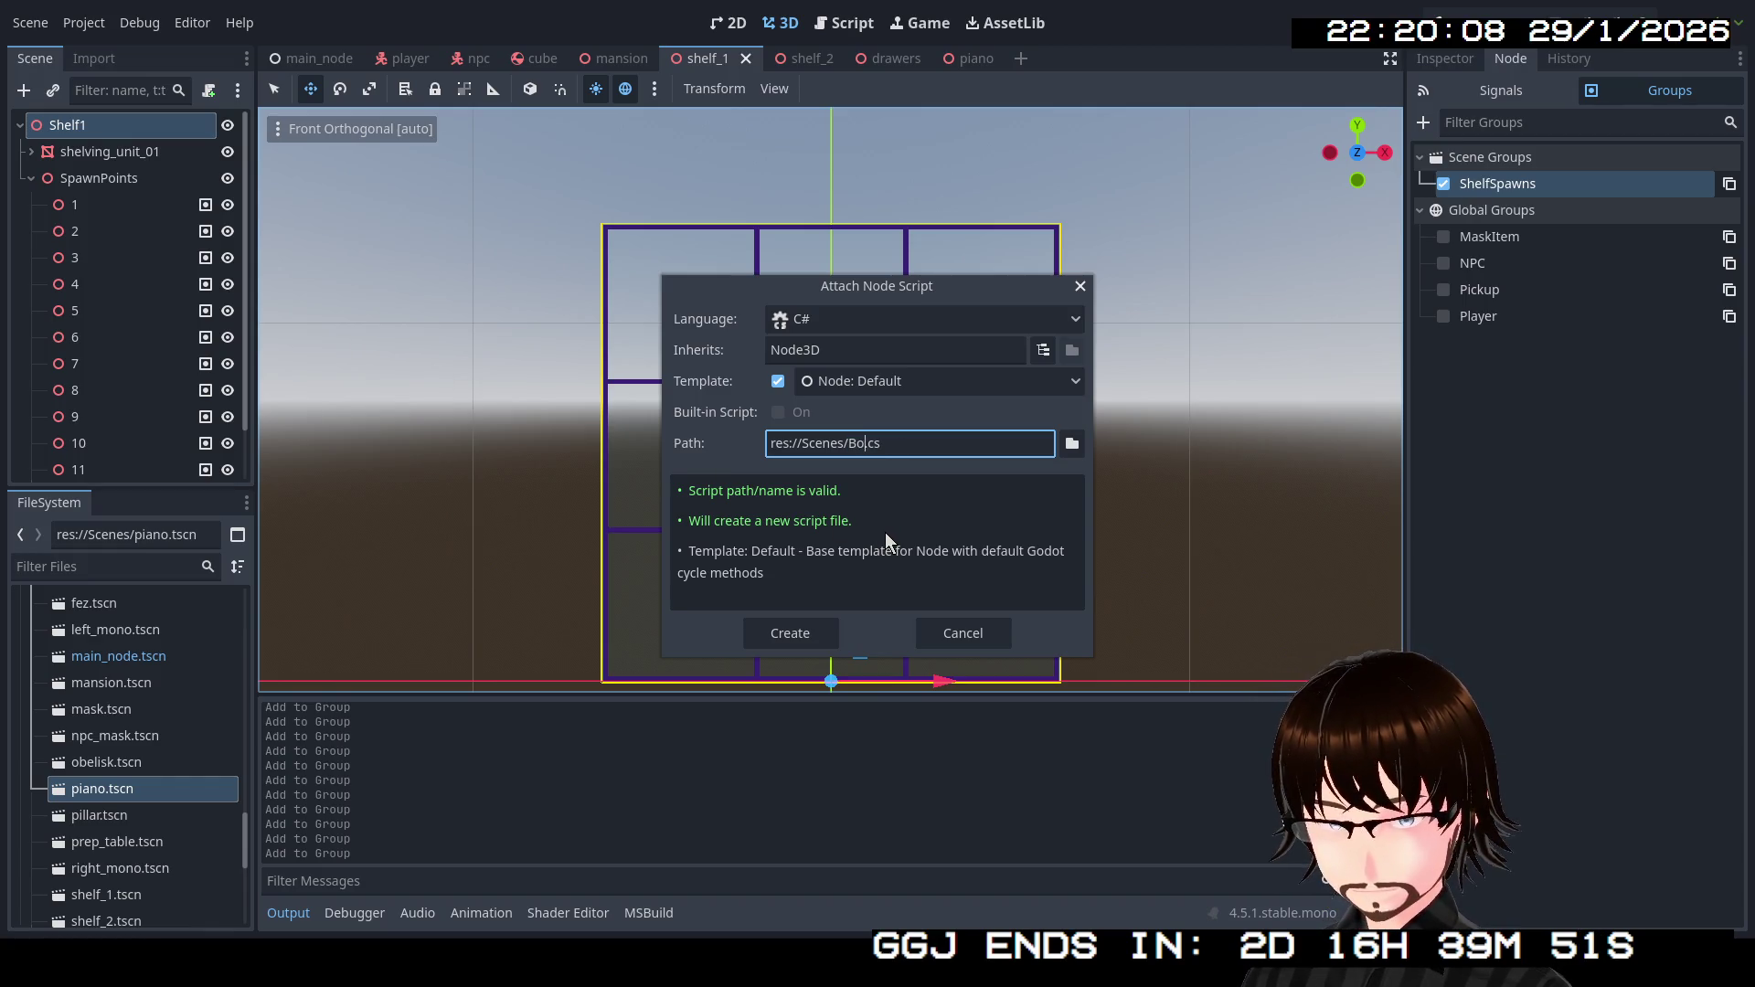
{"action": "type", "text": "Shelf"}
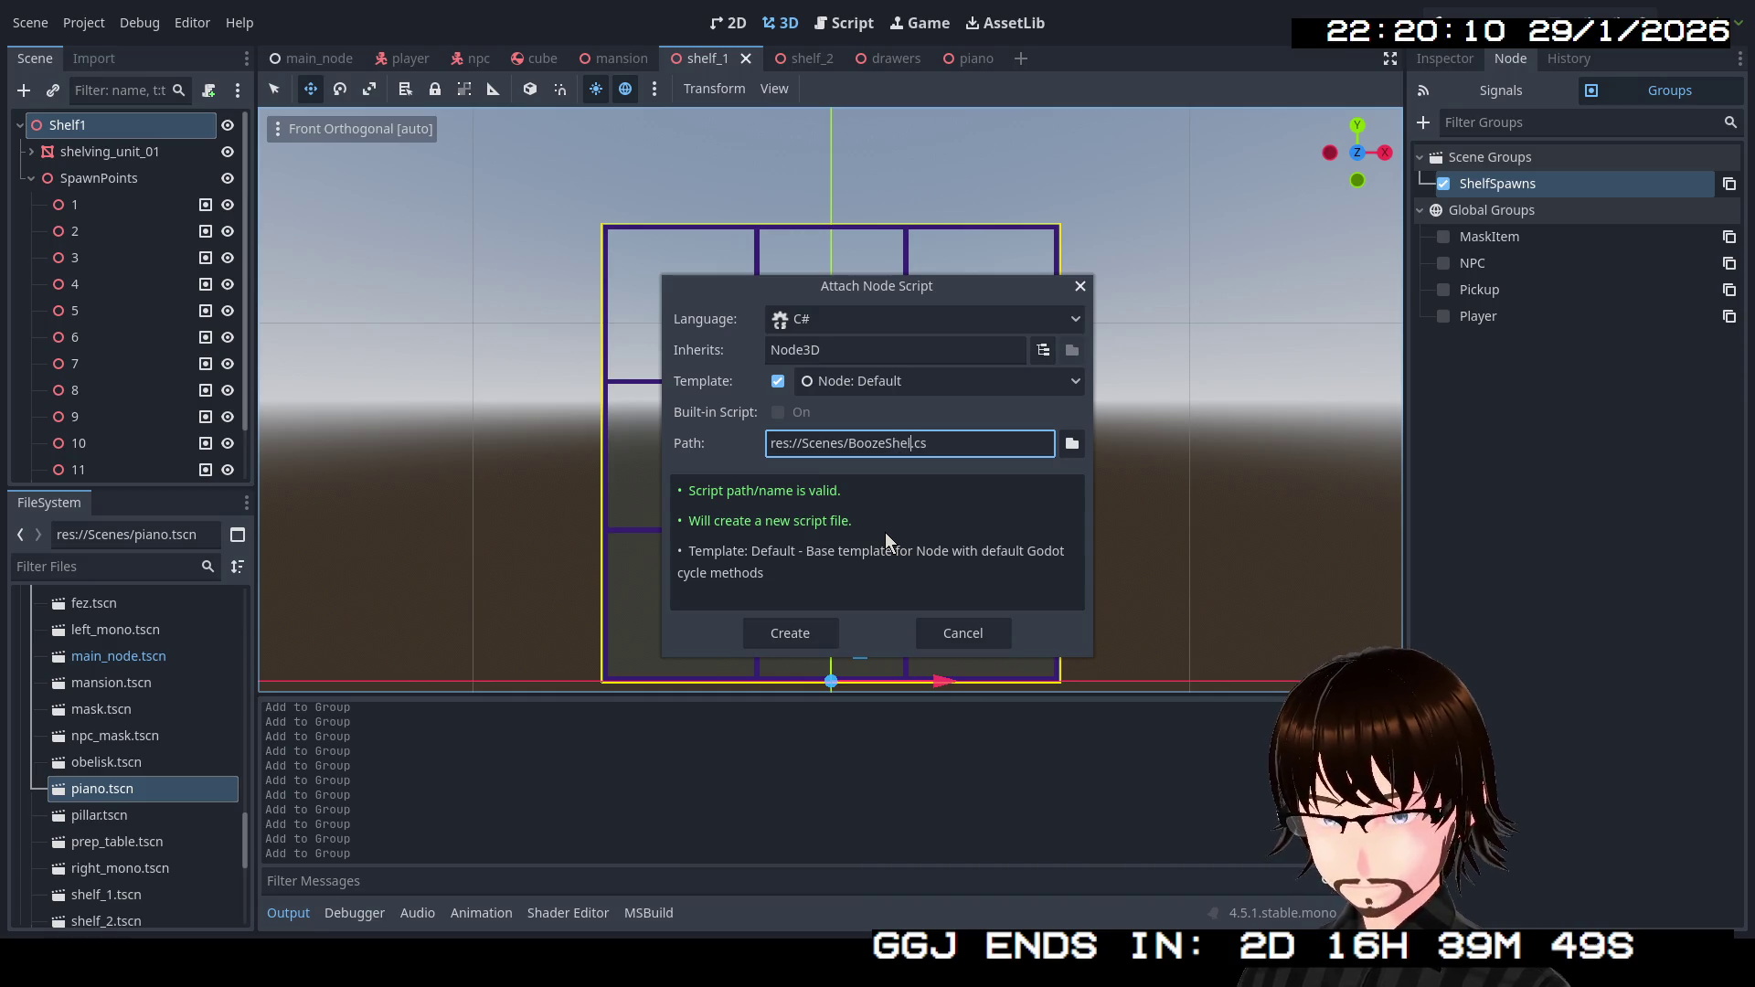
{"action": "key", "text": "Return"}
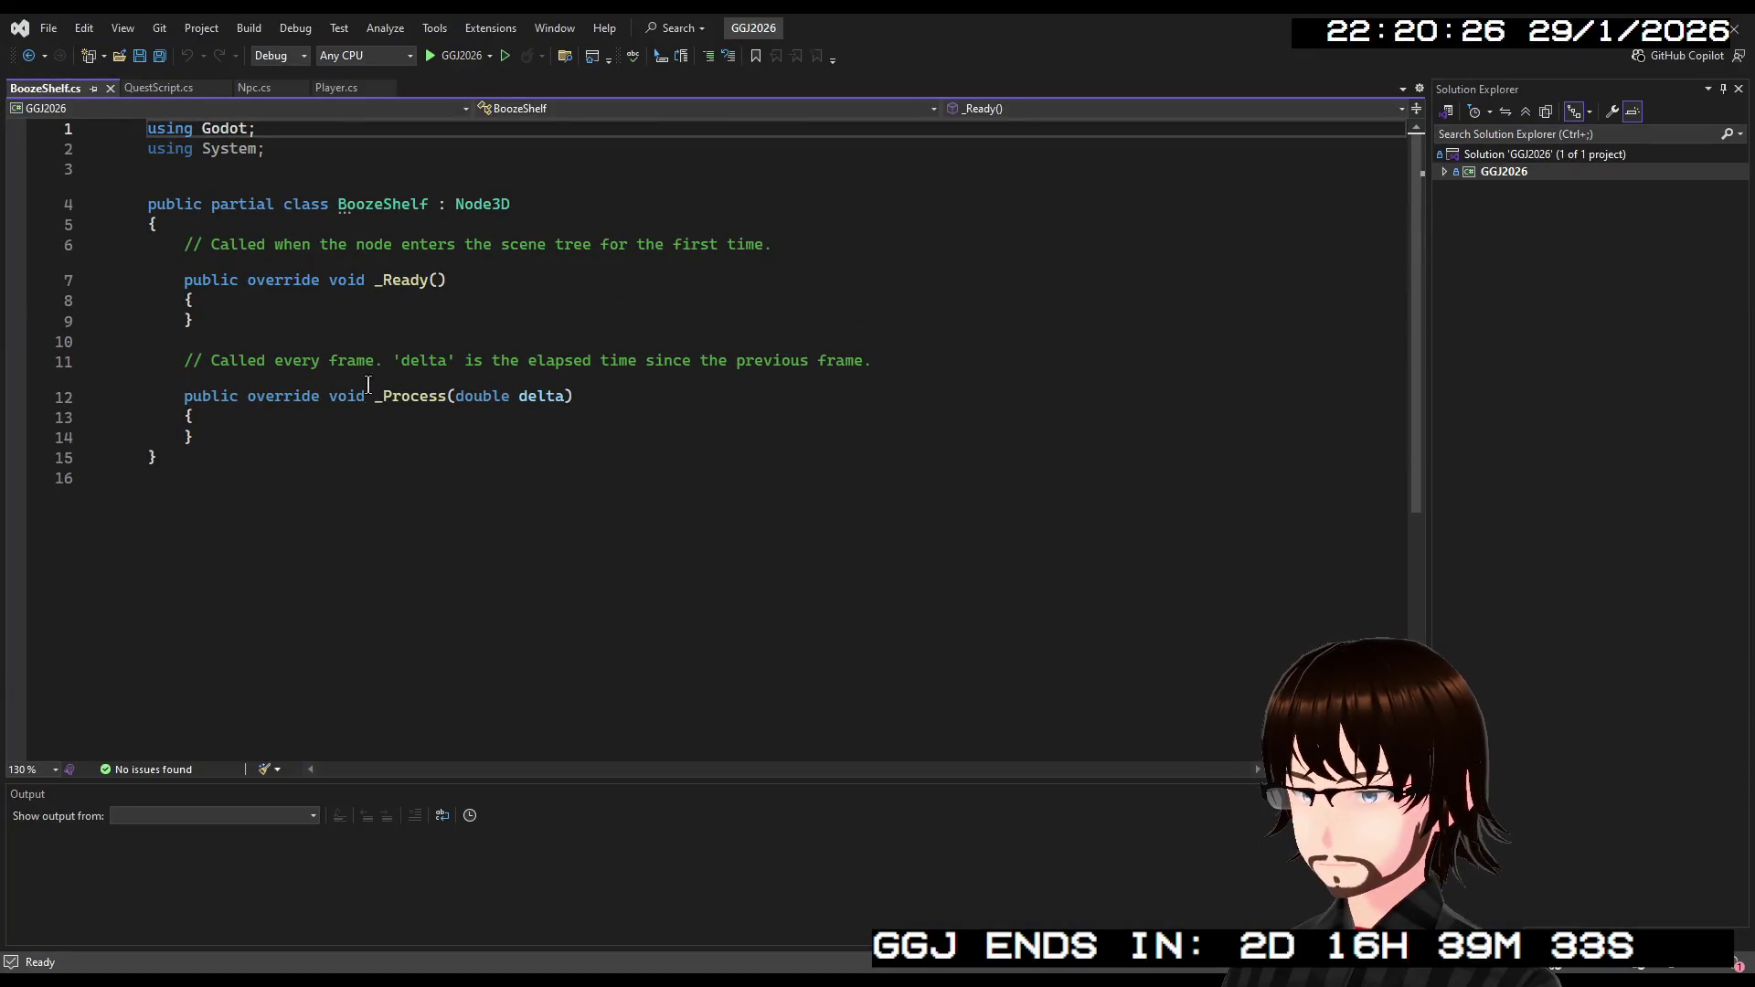
{"action": "left_click", "coordinate": [361, 435]}
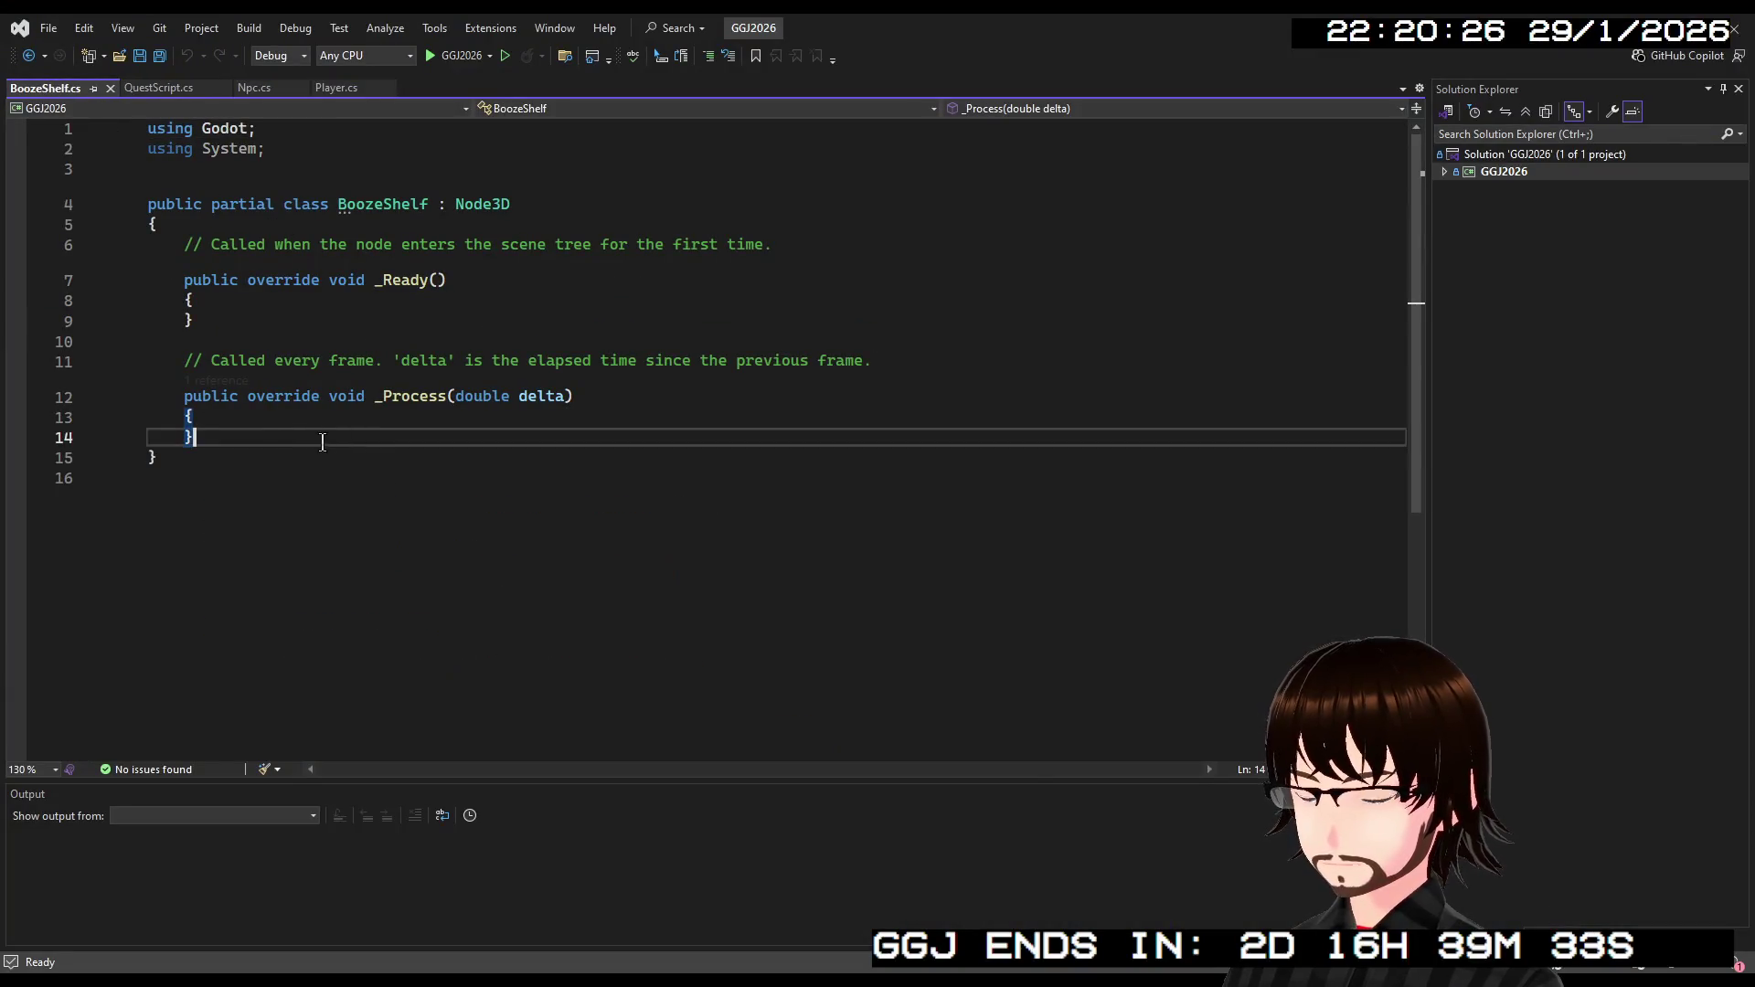
Declare a List<Node3D> spawners field, importing System.Collections.Generic.
{"action": "left_click", "coordinate": [265, 294]}
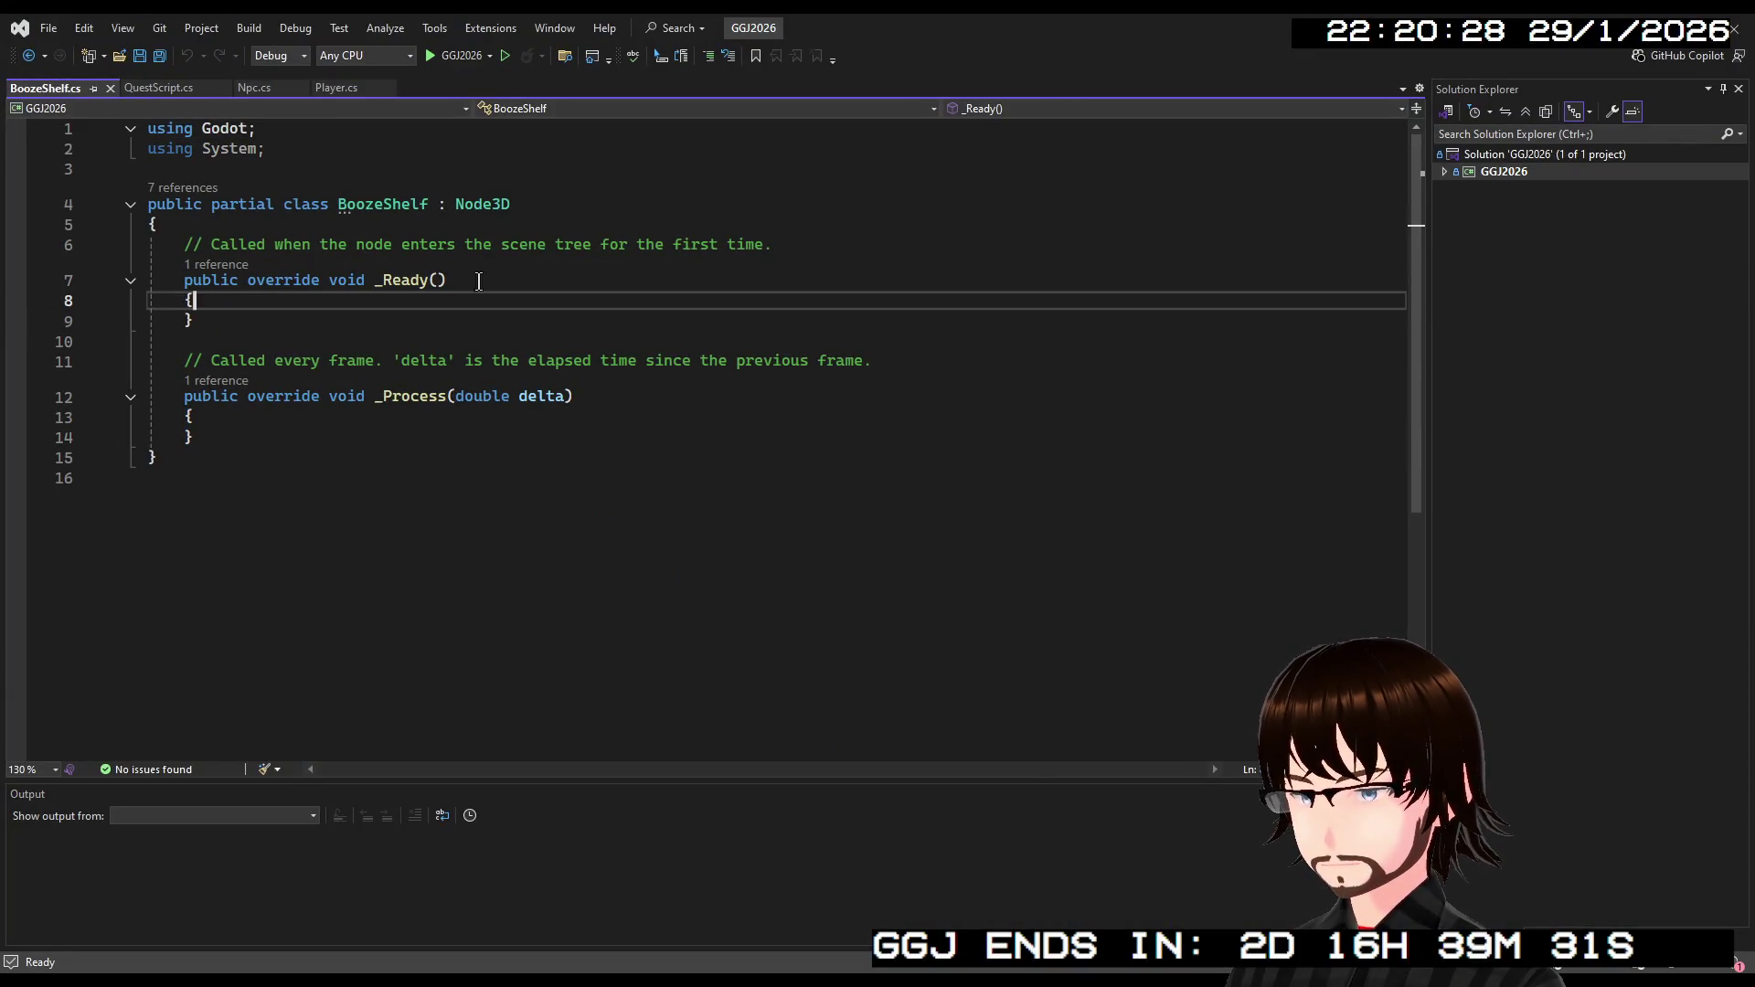
{"action": "left_click", "coordinate": [551, 225]}
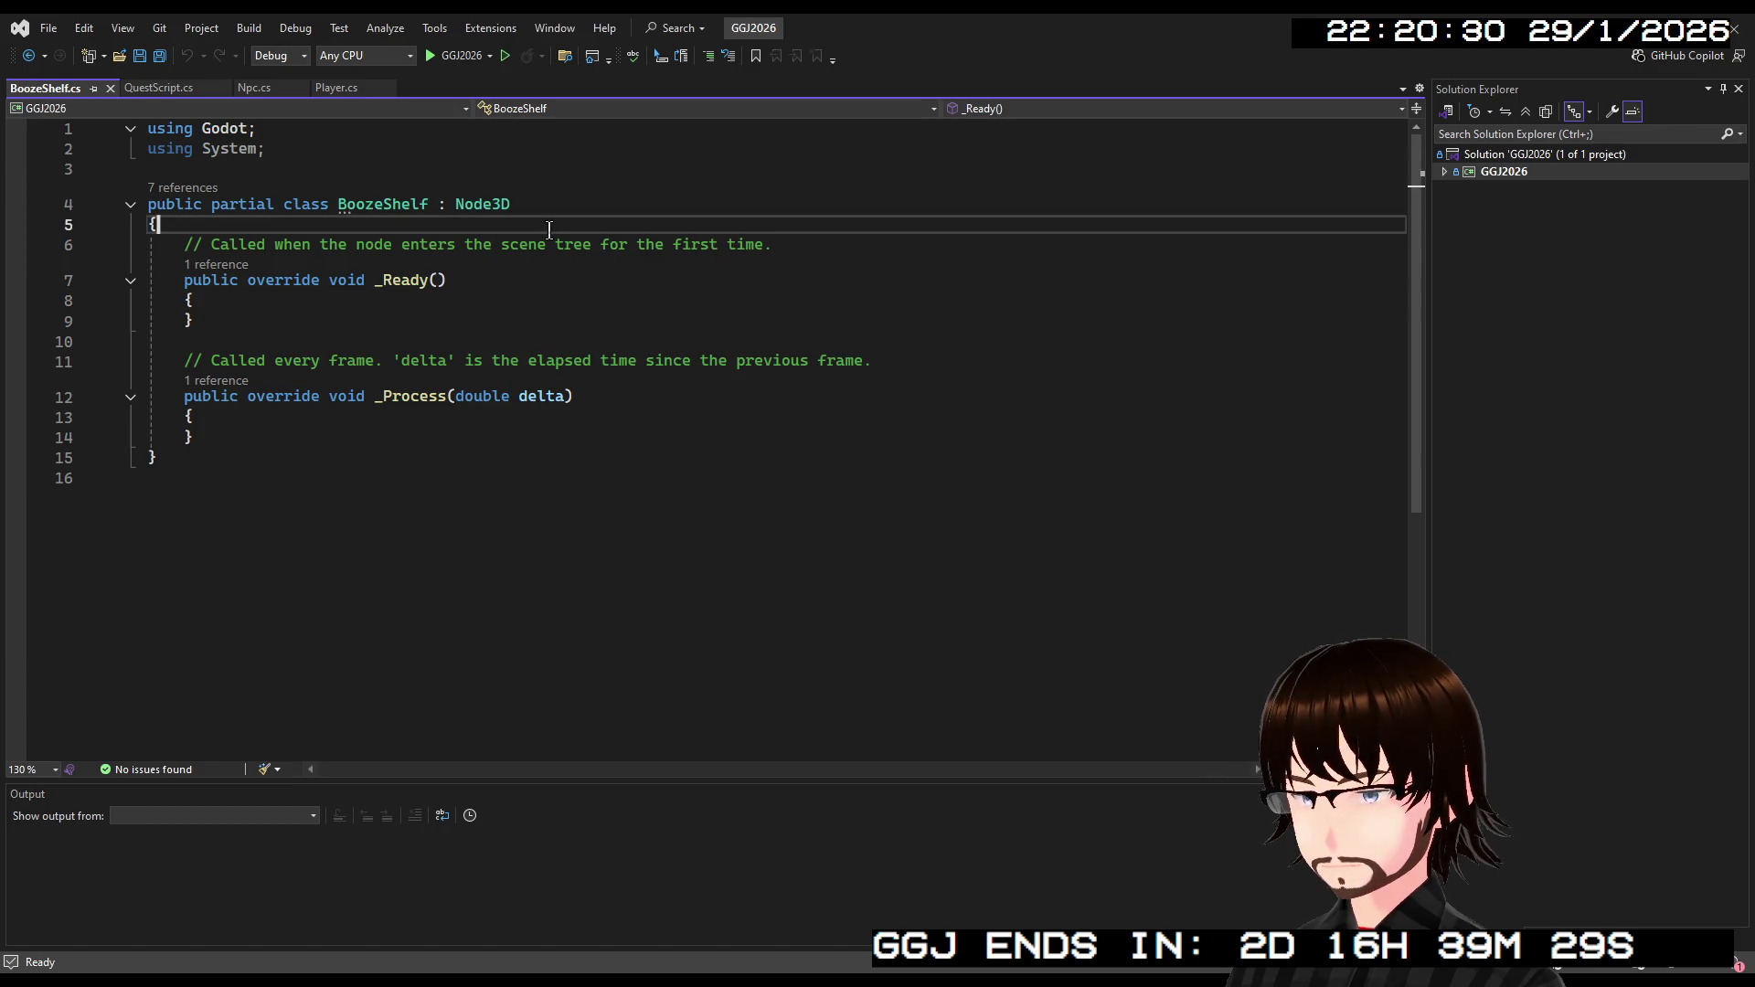
{"action": "key", "text": "Return"}
{"action": "key", "text": "Return"}
{"action": "left_click", "coordinate": [353, 252]}
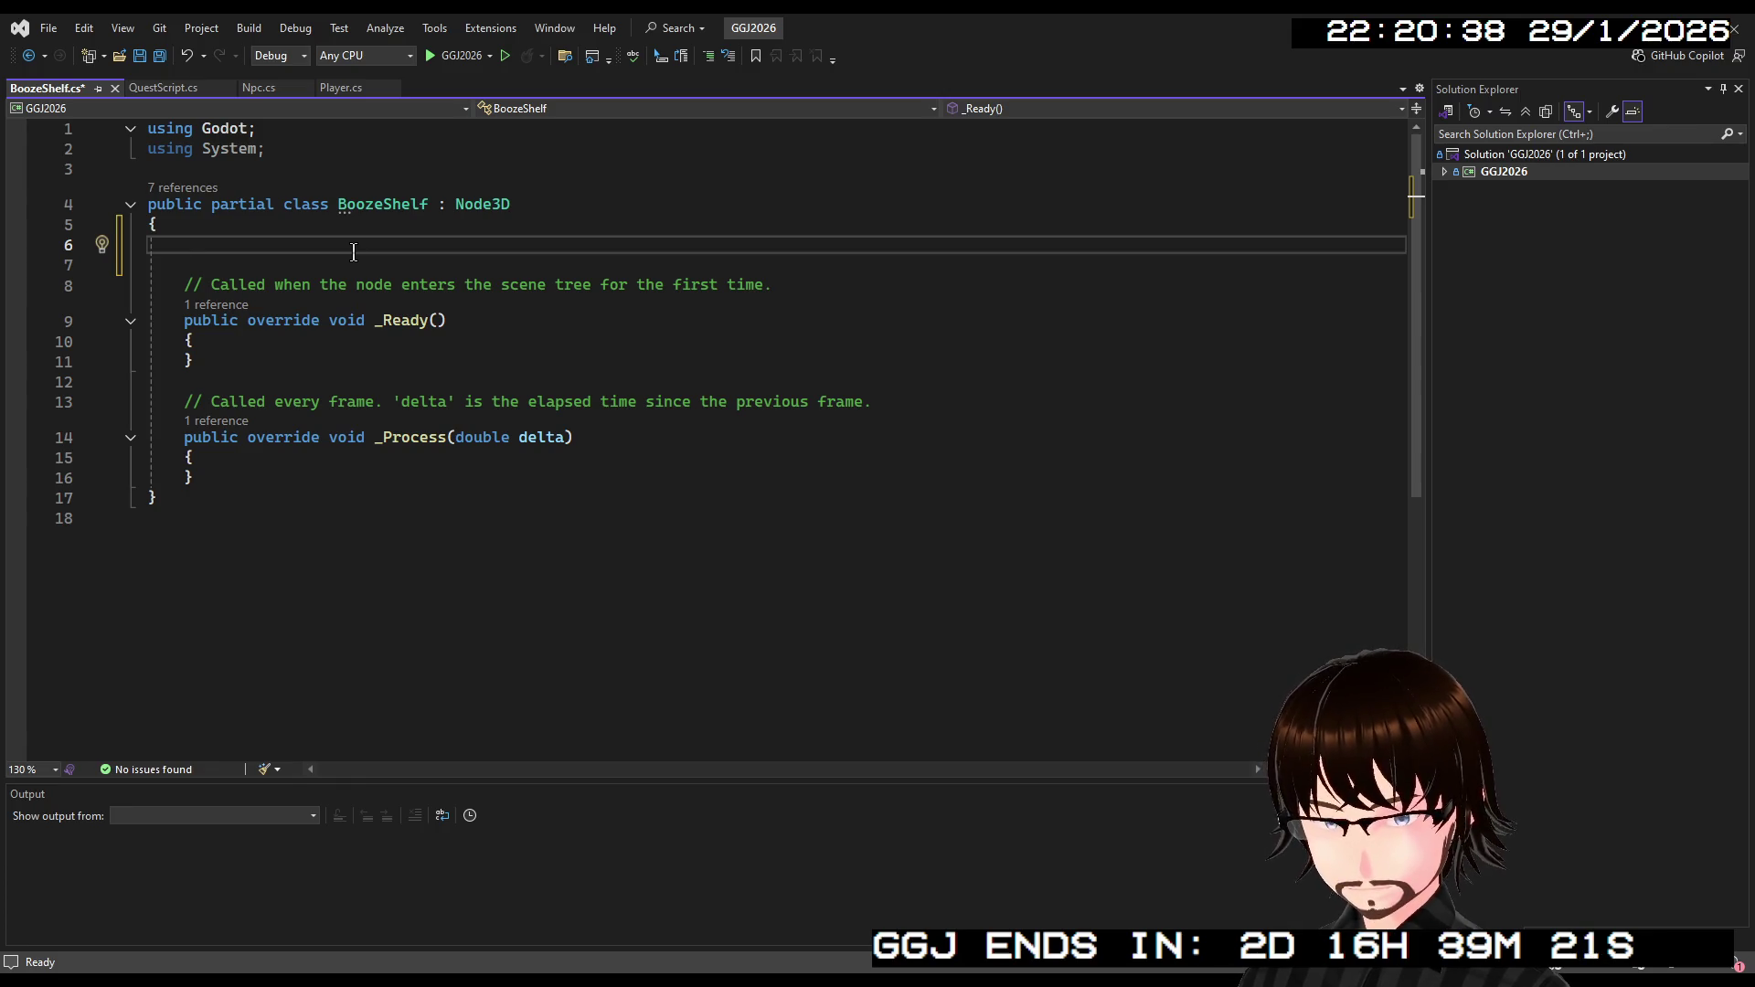
{"action": "type", "text": "List"}
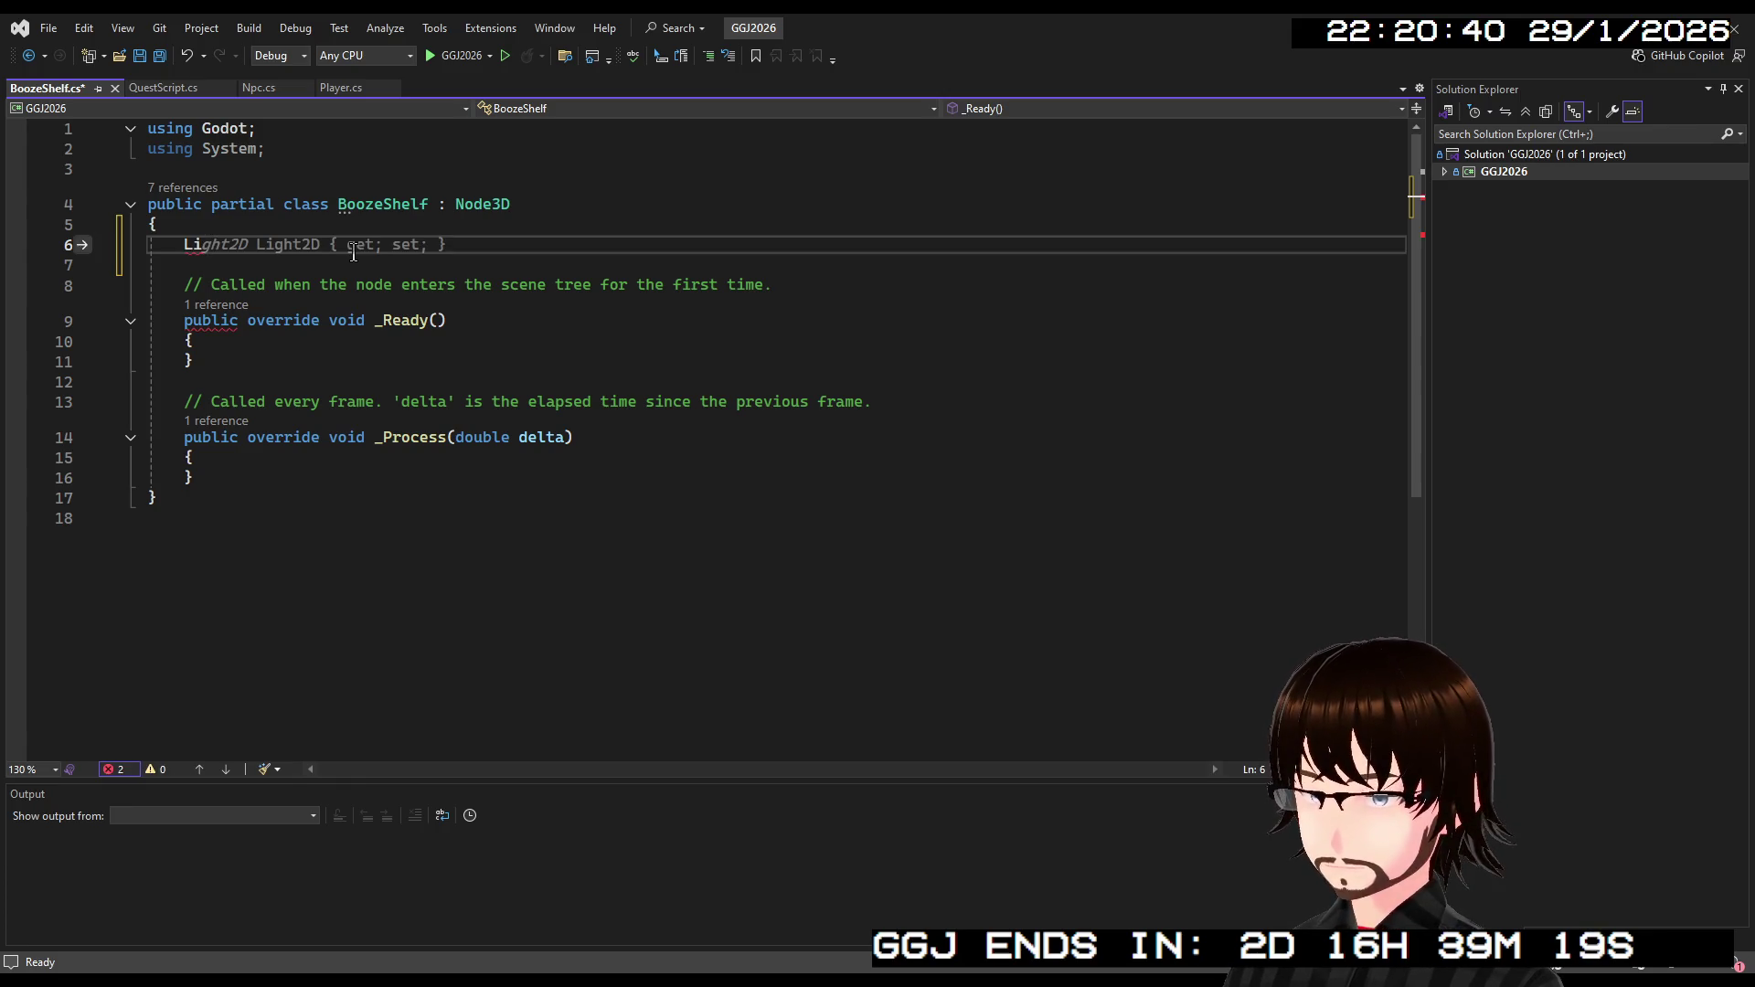
{"action": "key", "text": "Tab"}
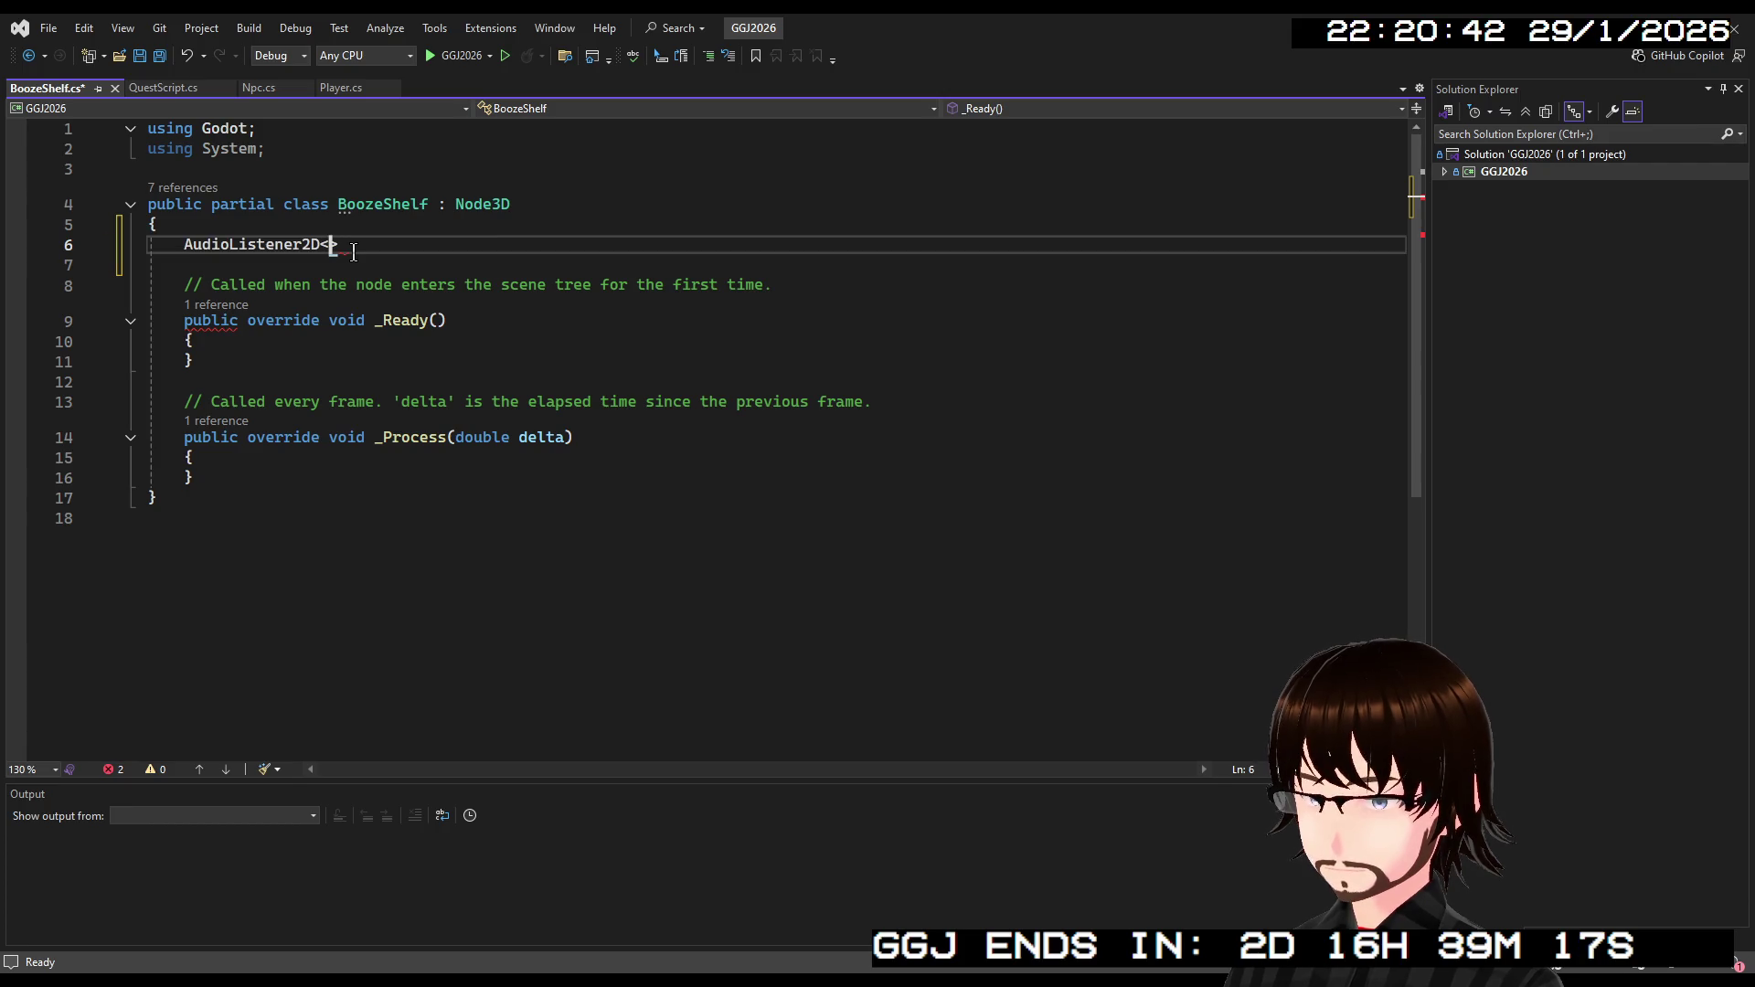
{"action": "key", "text": "BackSpace"}
{"action": "key", "text": "BackSpace"}
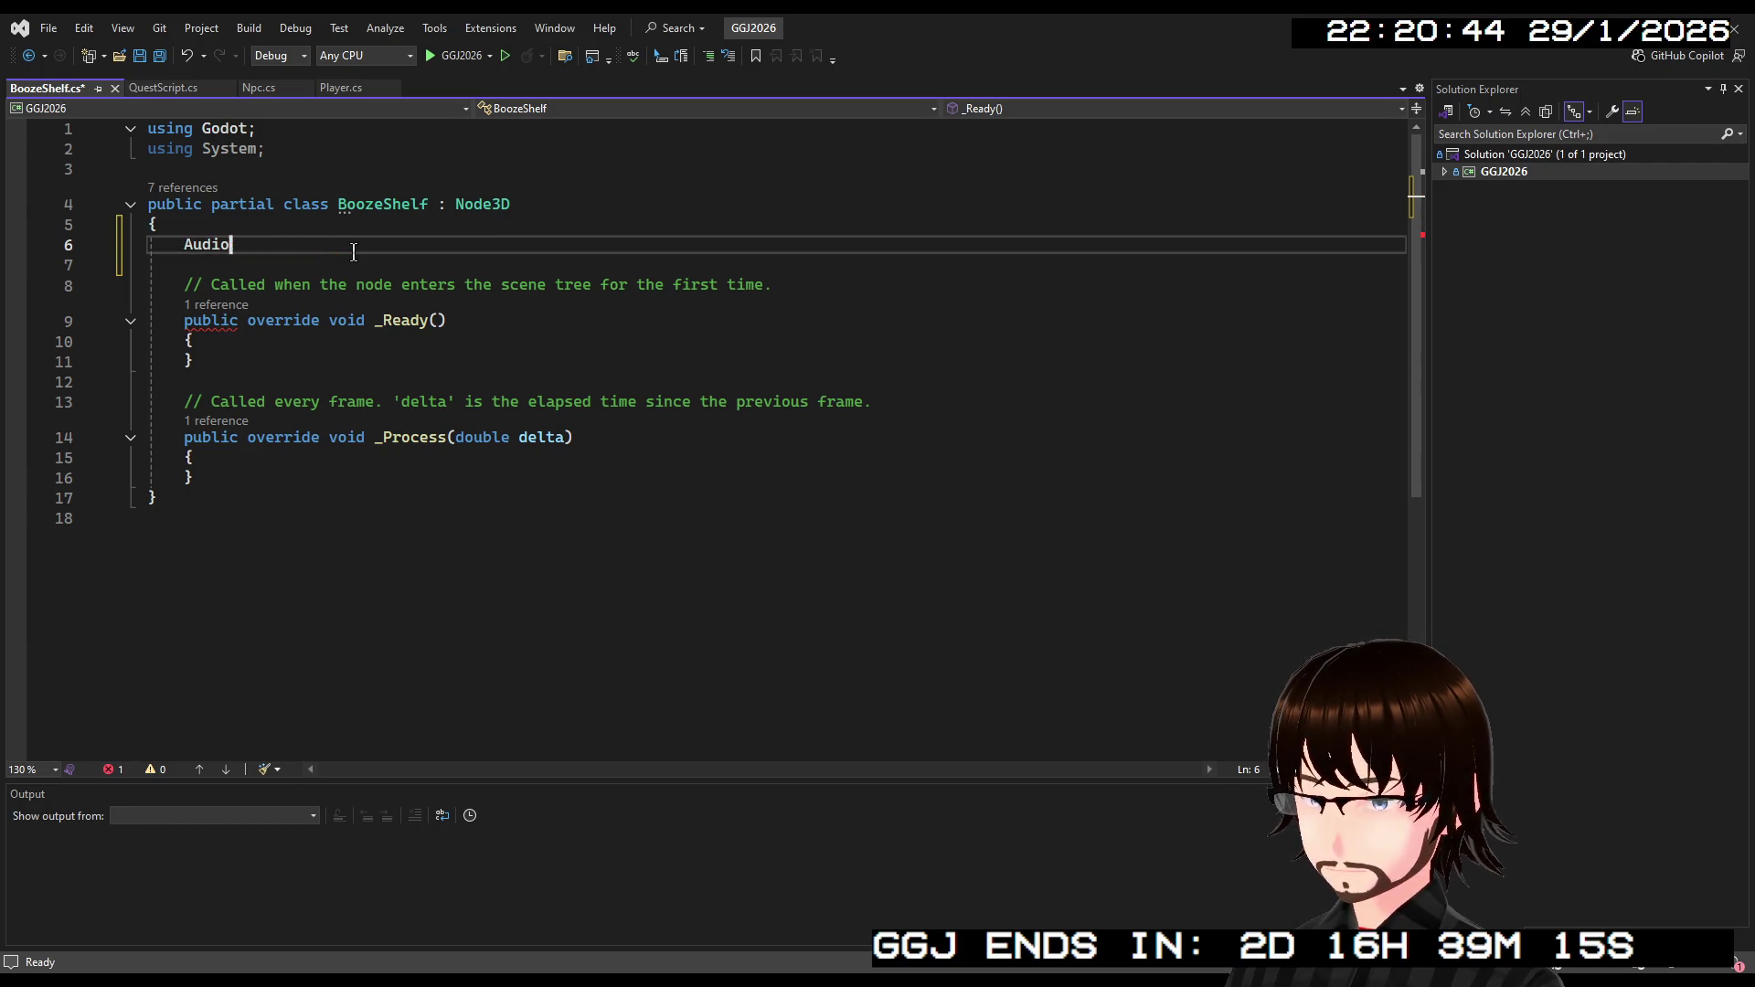
{"action": "key", "text": "BackSpace"}
{"action": "key", "text": "BackSpace"}
{"action": "key", "text": "BackSpace"}
{"action": "type", "text": "List"}
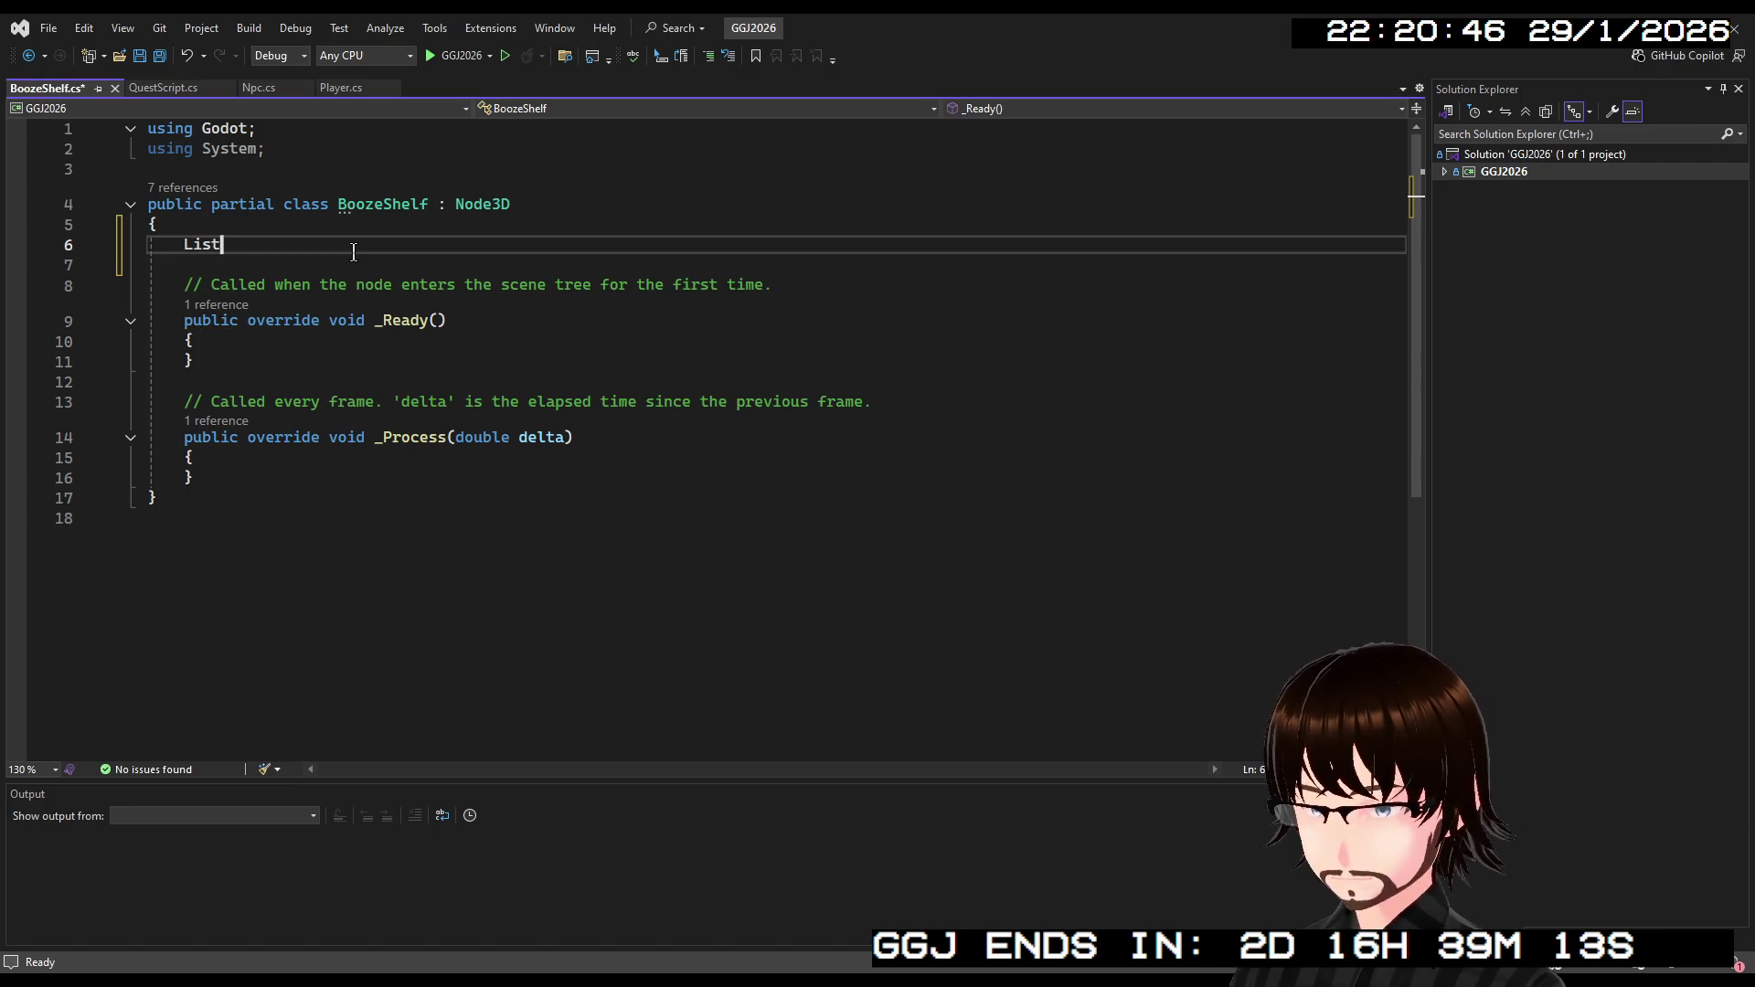
{"action": "key", "text": "ctrl+."}
{"action": "key", "text": "Return"}
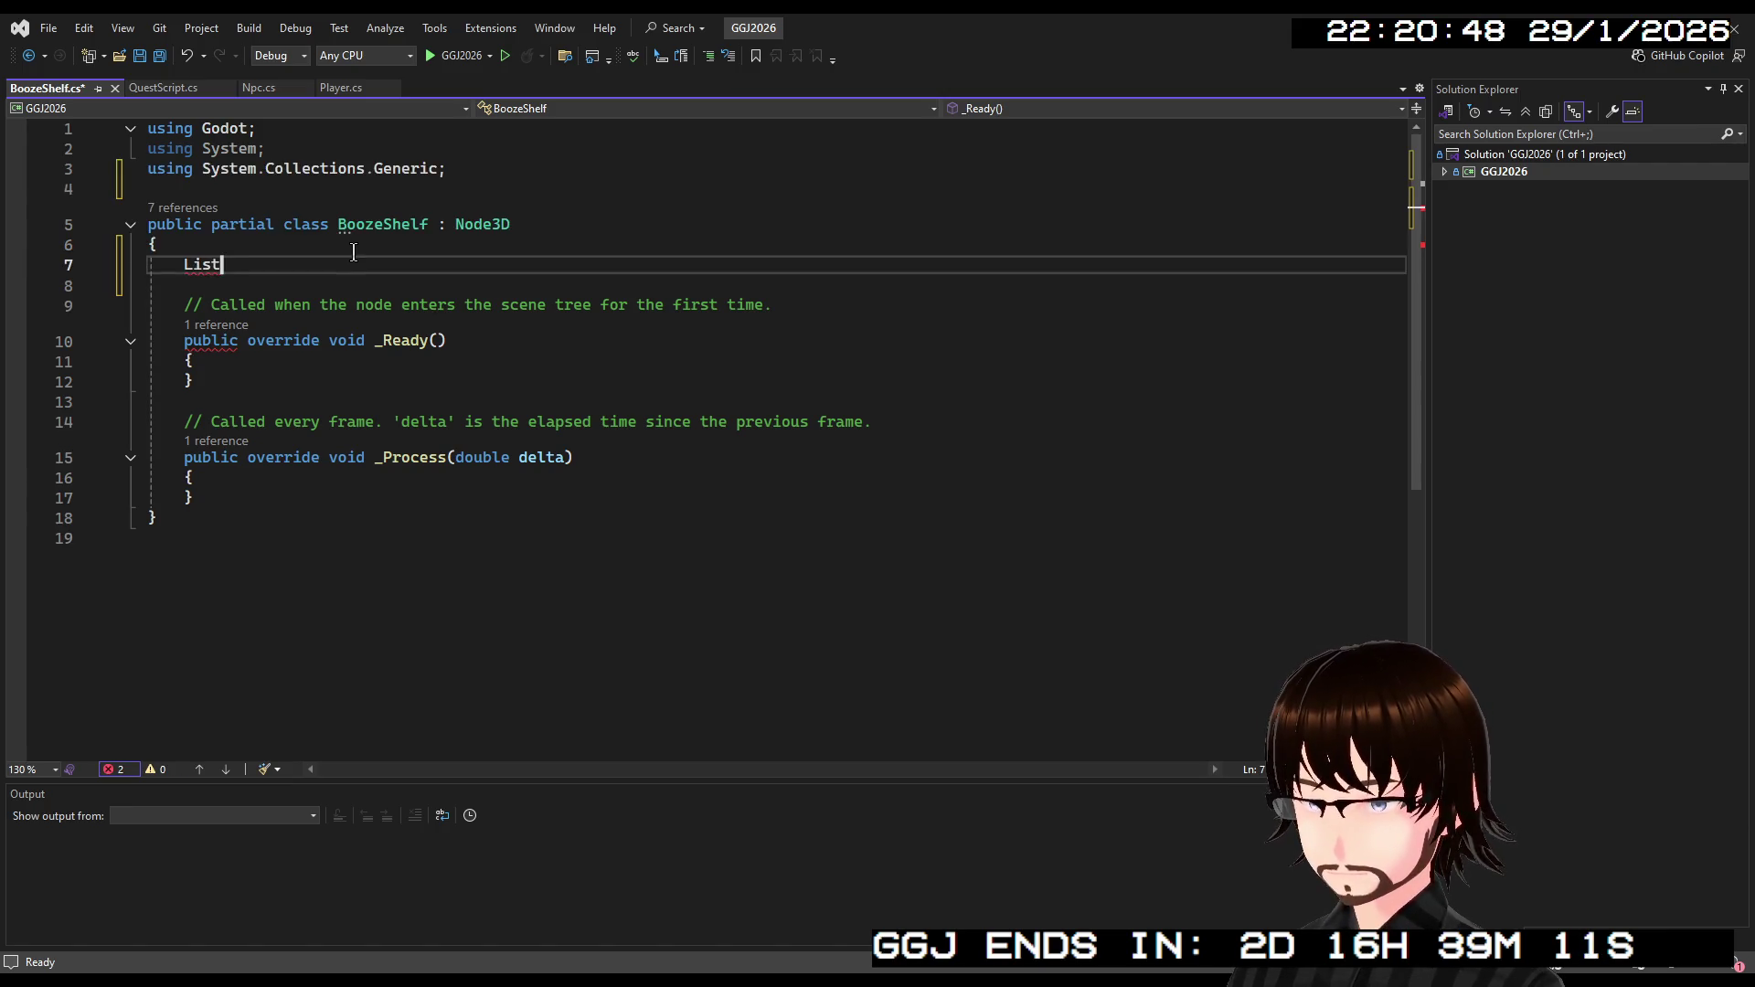
{"action": "type", "text": "<No"}
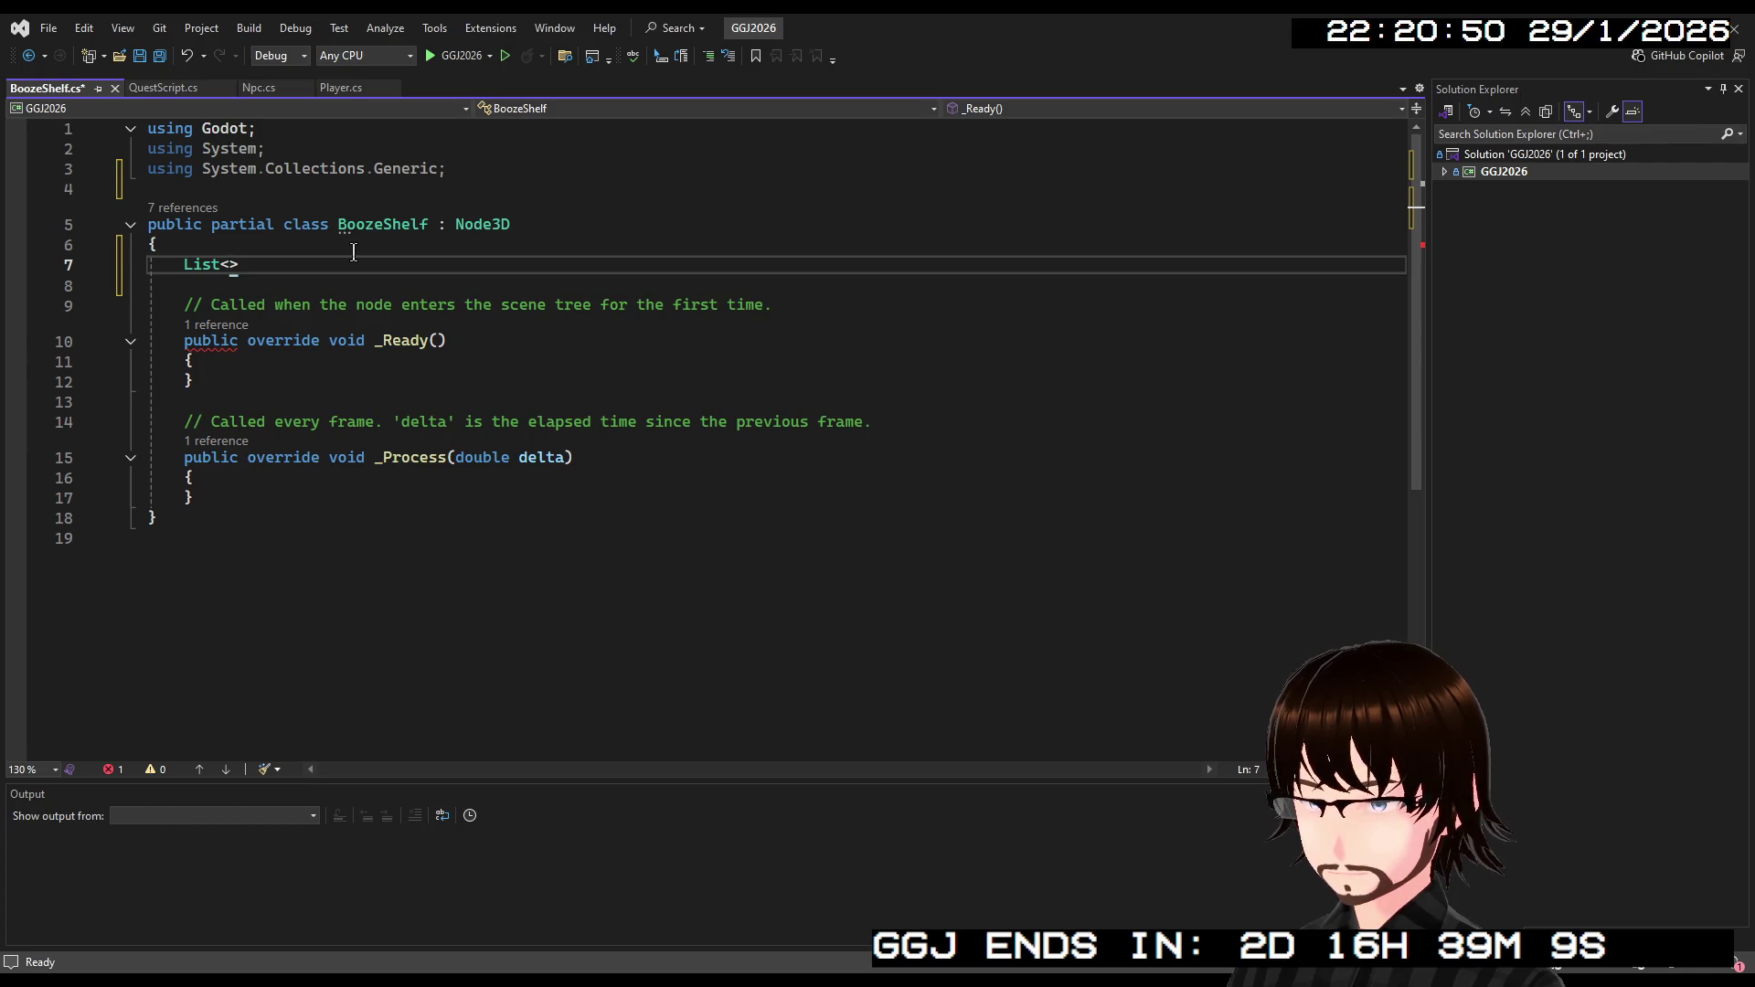
{"action": "type", "text": "de3D> spaw"}
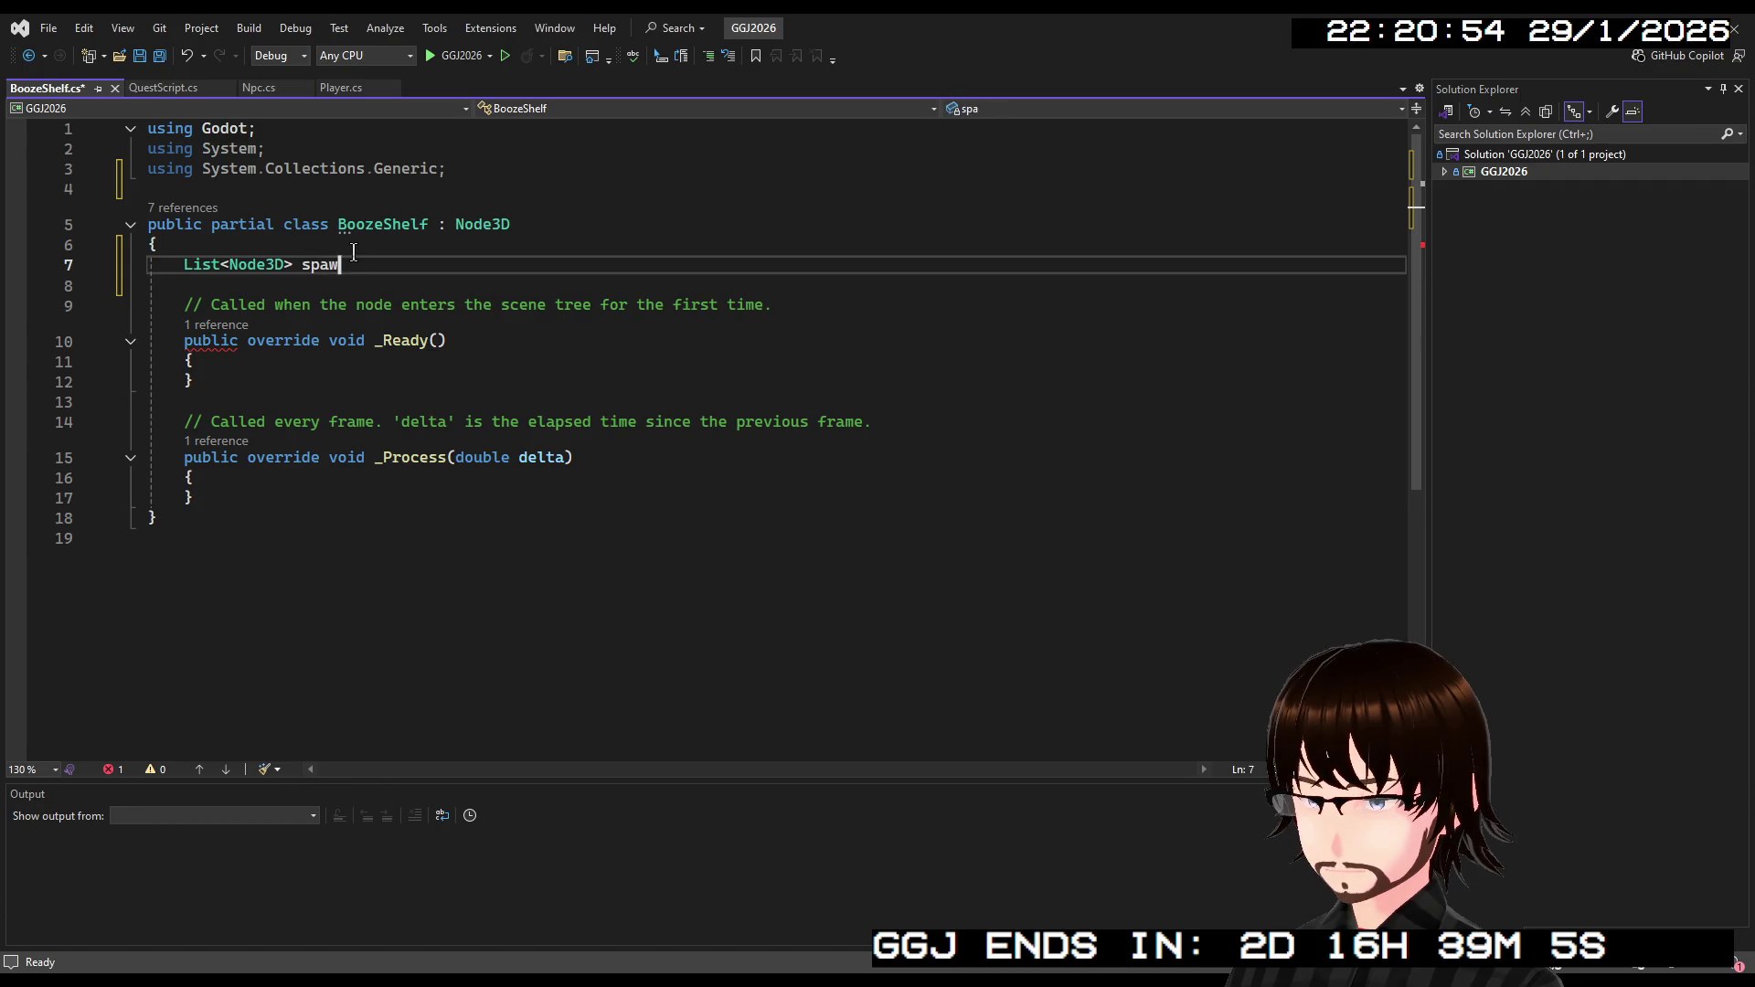
{"action": "type", "text": "ners;"}
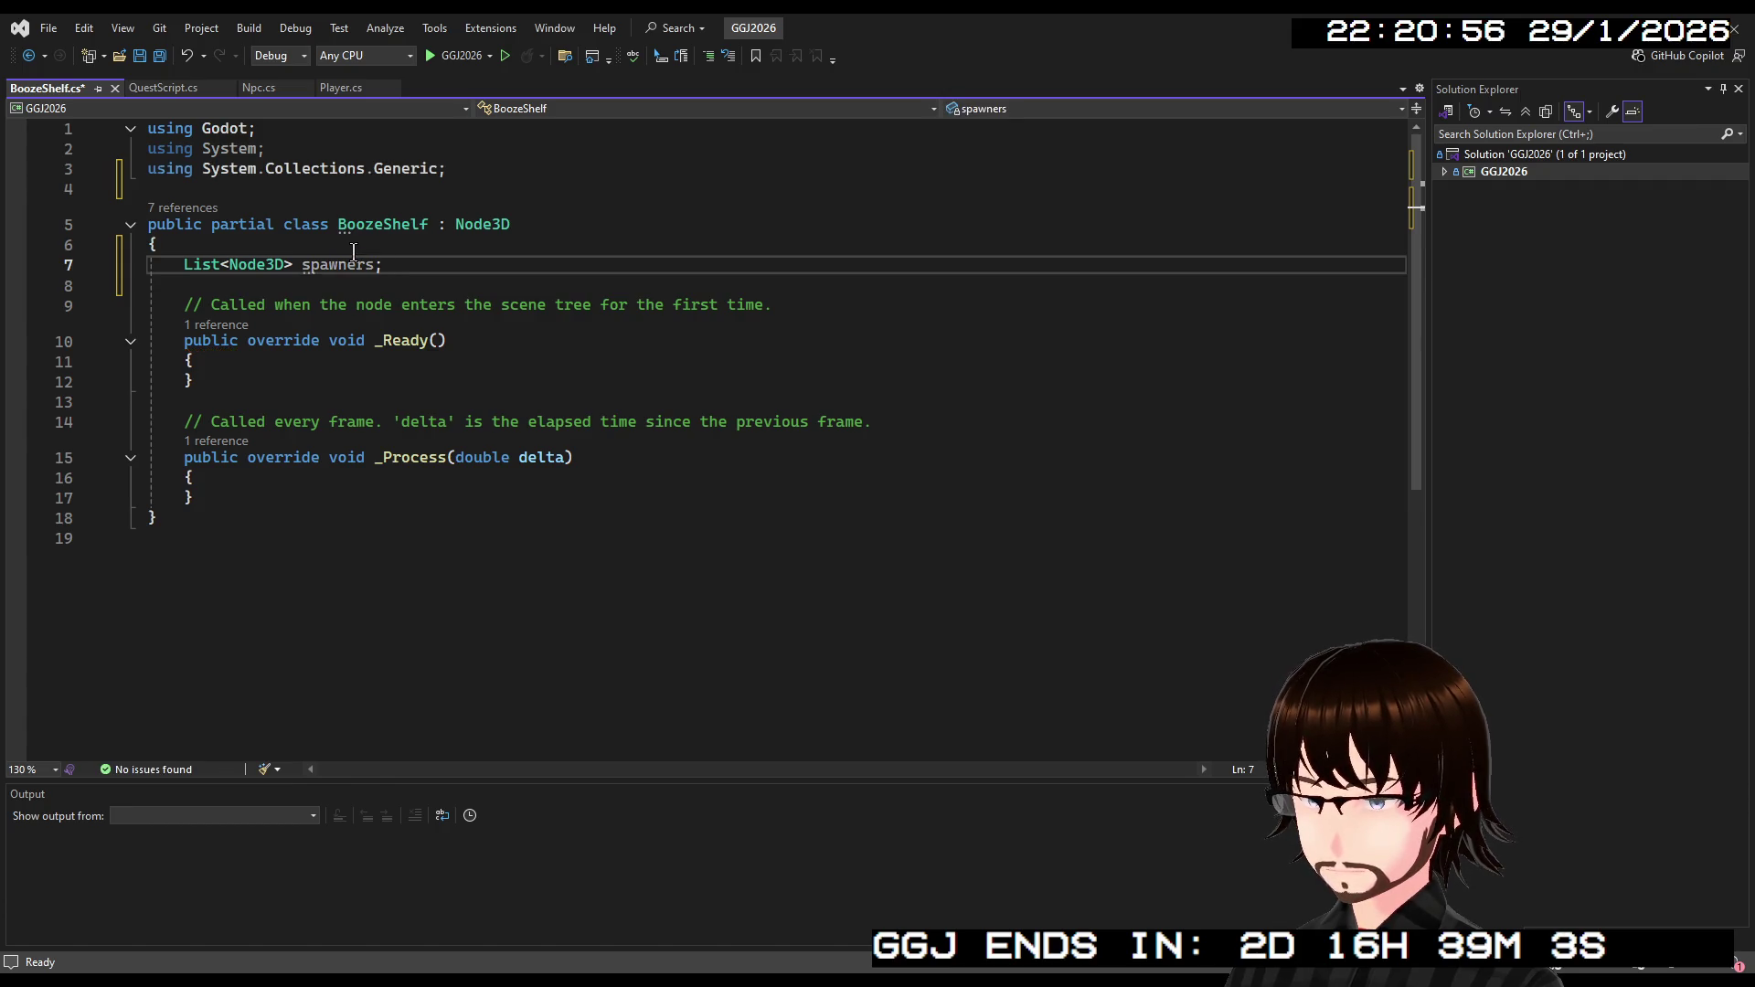
Begin the spawners assignment on a new line inside _Ready().
{"action": "key", "text": "Down"}
{"action": "key", "text": "Down"}
{"action": "key", "text": "Down"}
{"action": "key", "text": "Return"}
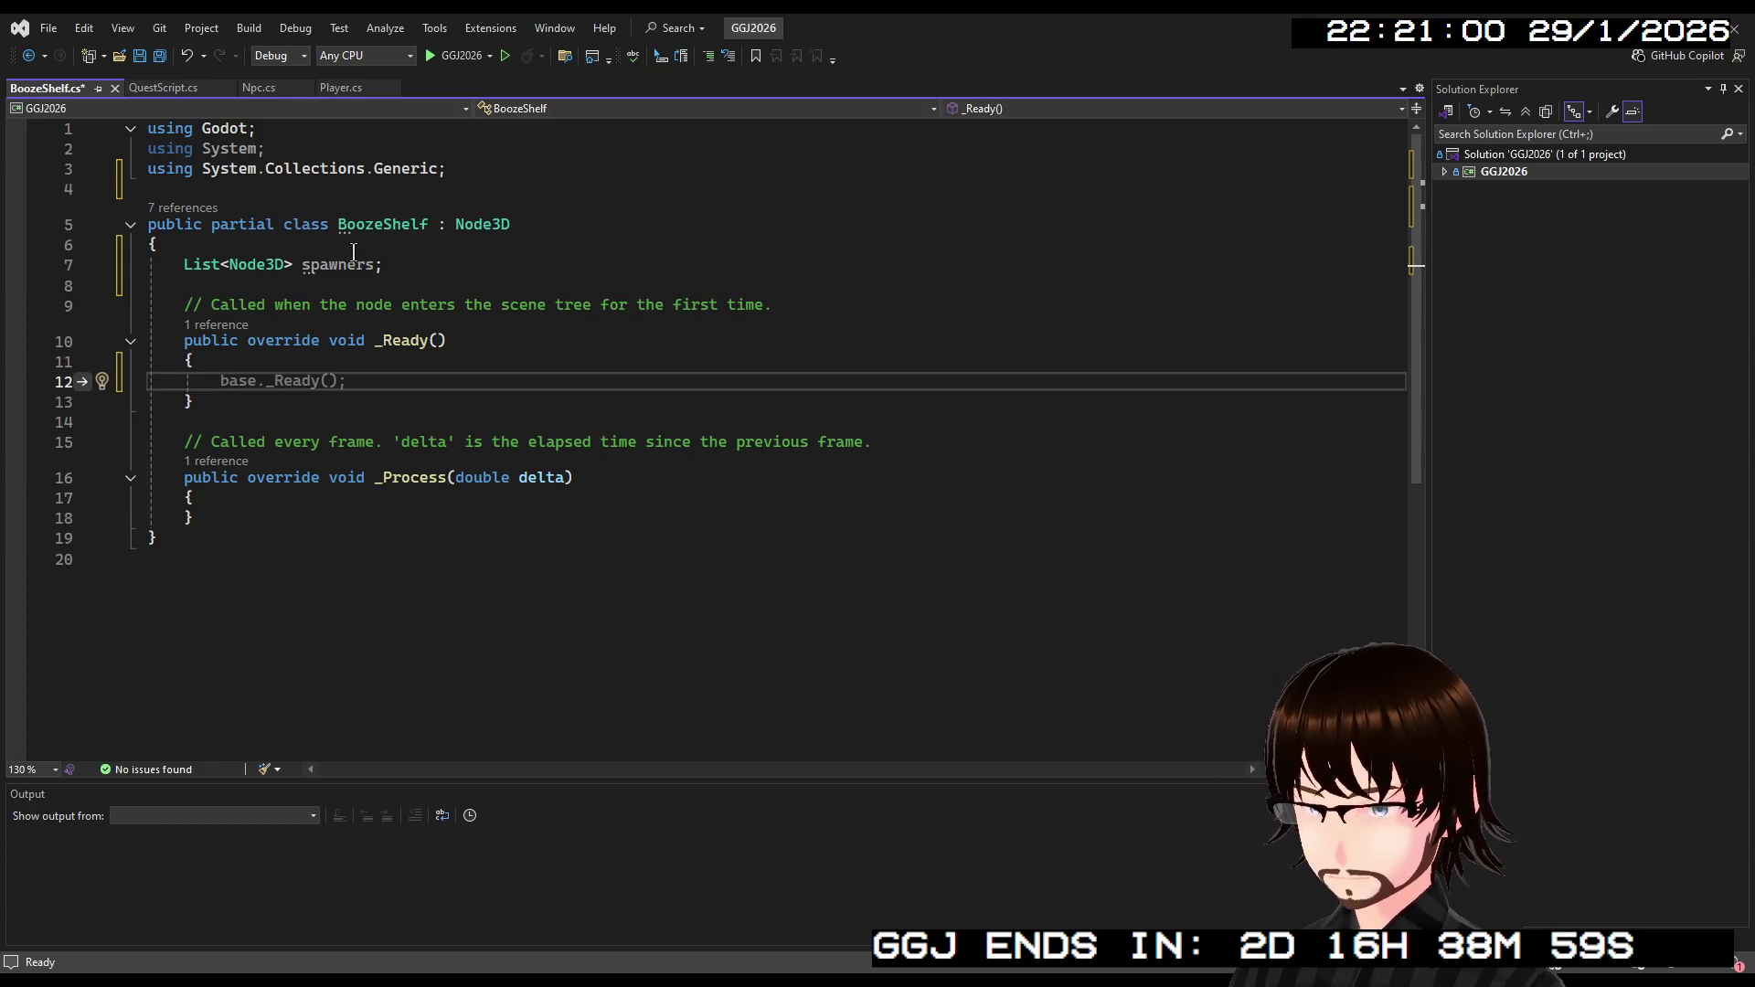
{"action": "type", "text": "spaw"}
{"action": "key", "text": "Tab"}
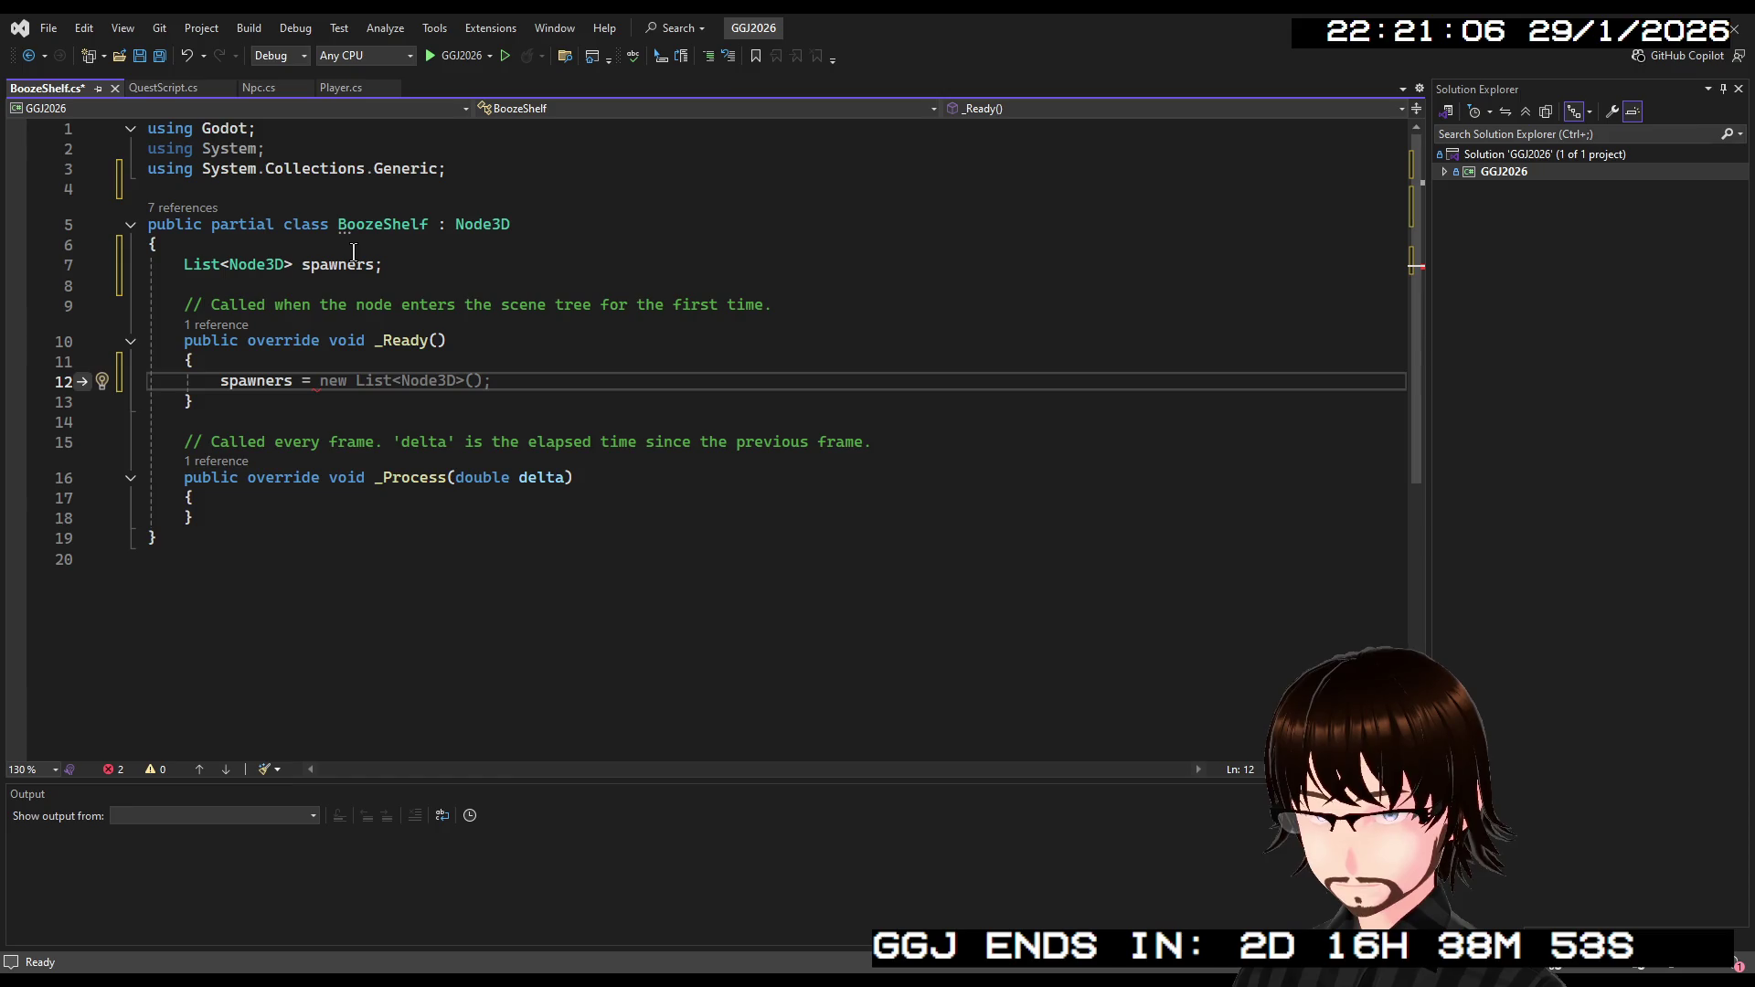
{"action": "type", "text": "Group"}
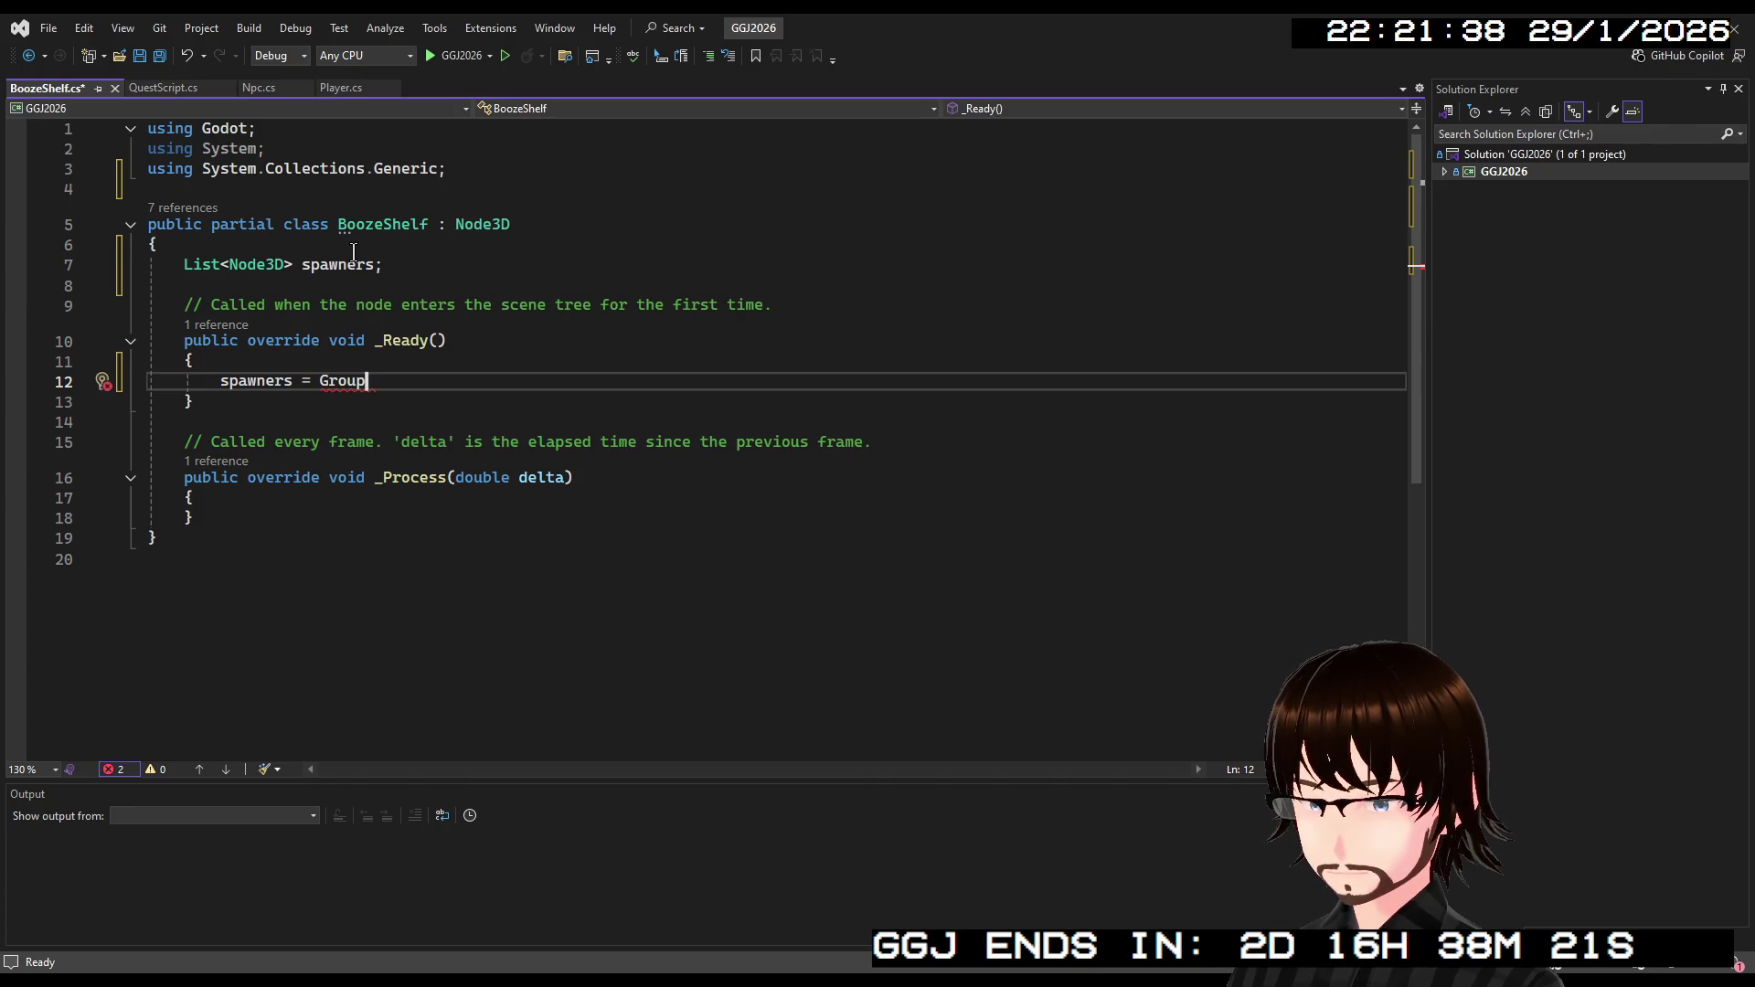
{"action": "key", "text": "BackSpace"}
{"action": "key", "text": "BackSpace"}
{"action": "key", "text": "BackSpace"}
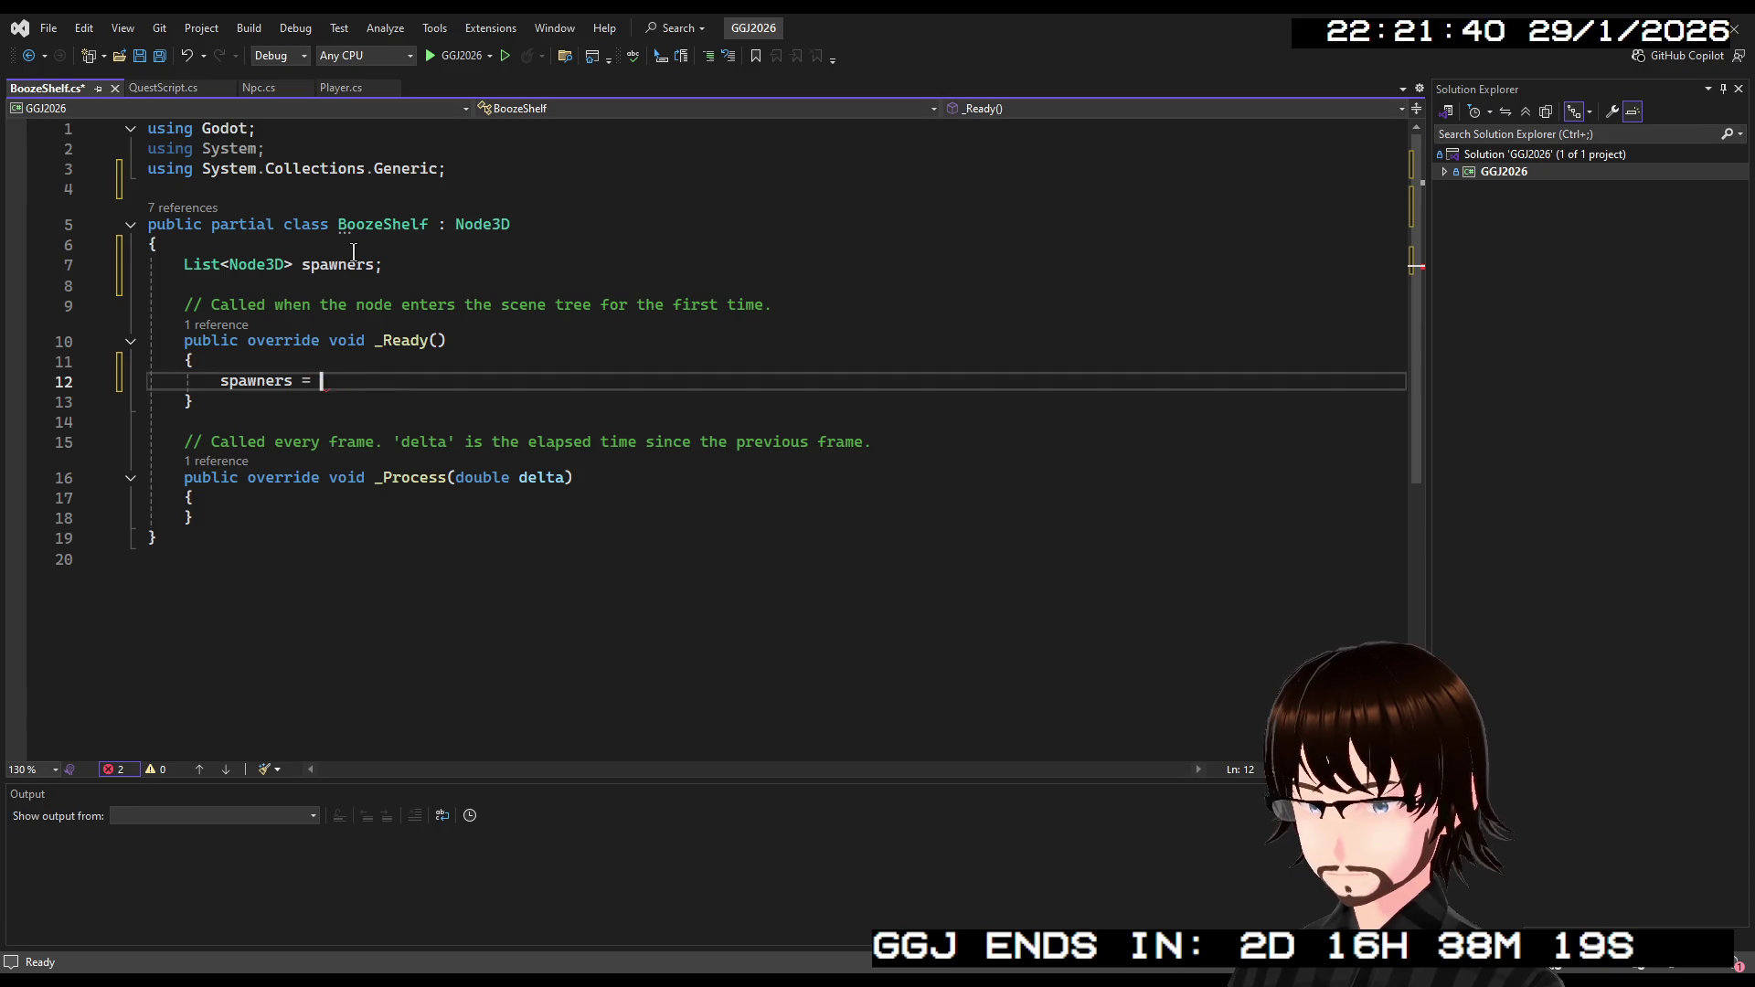
Assign GetGroups("ShelfSpawns"); to spawners on line 12.
{"action": "type", "text": "GetGr"}
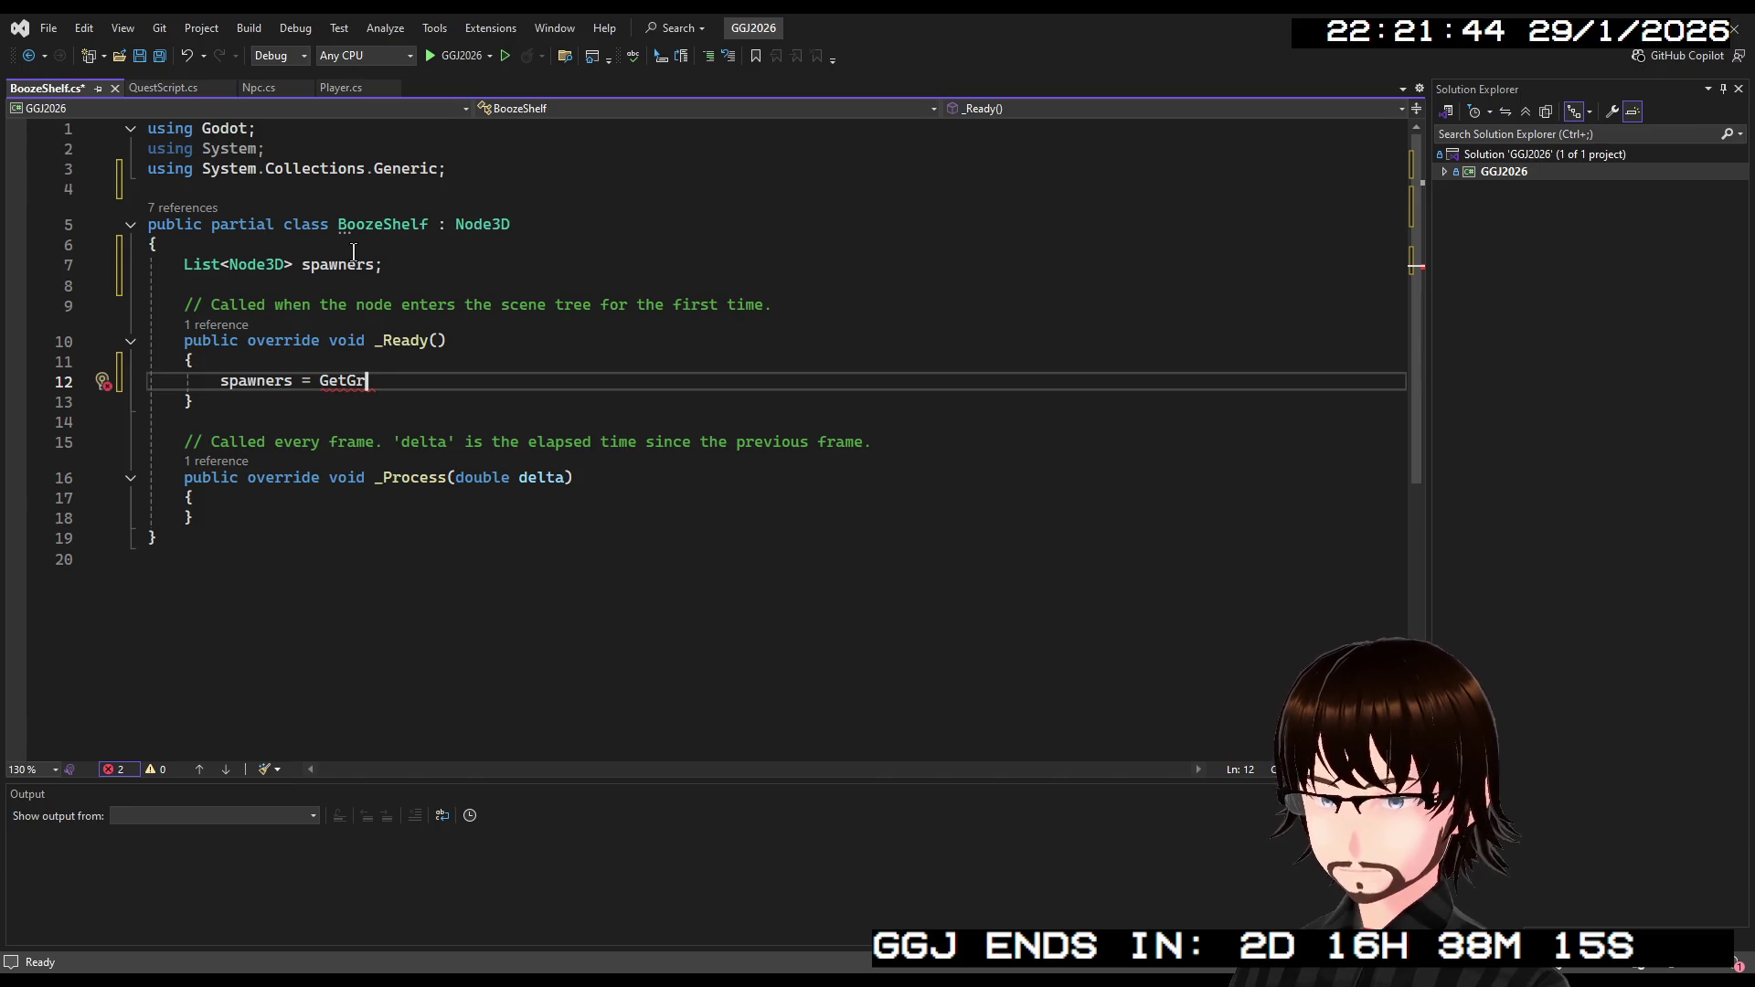
{"action": "type", "text": "oups("}
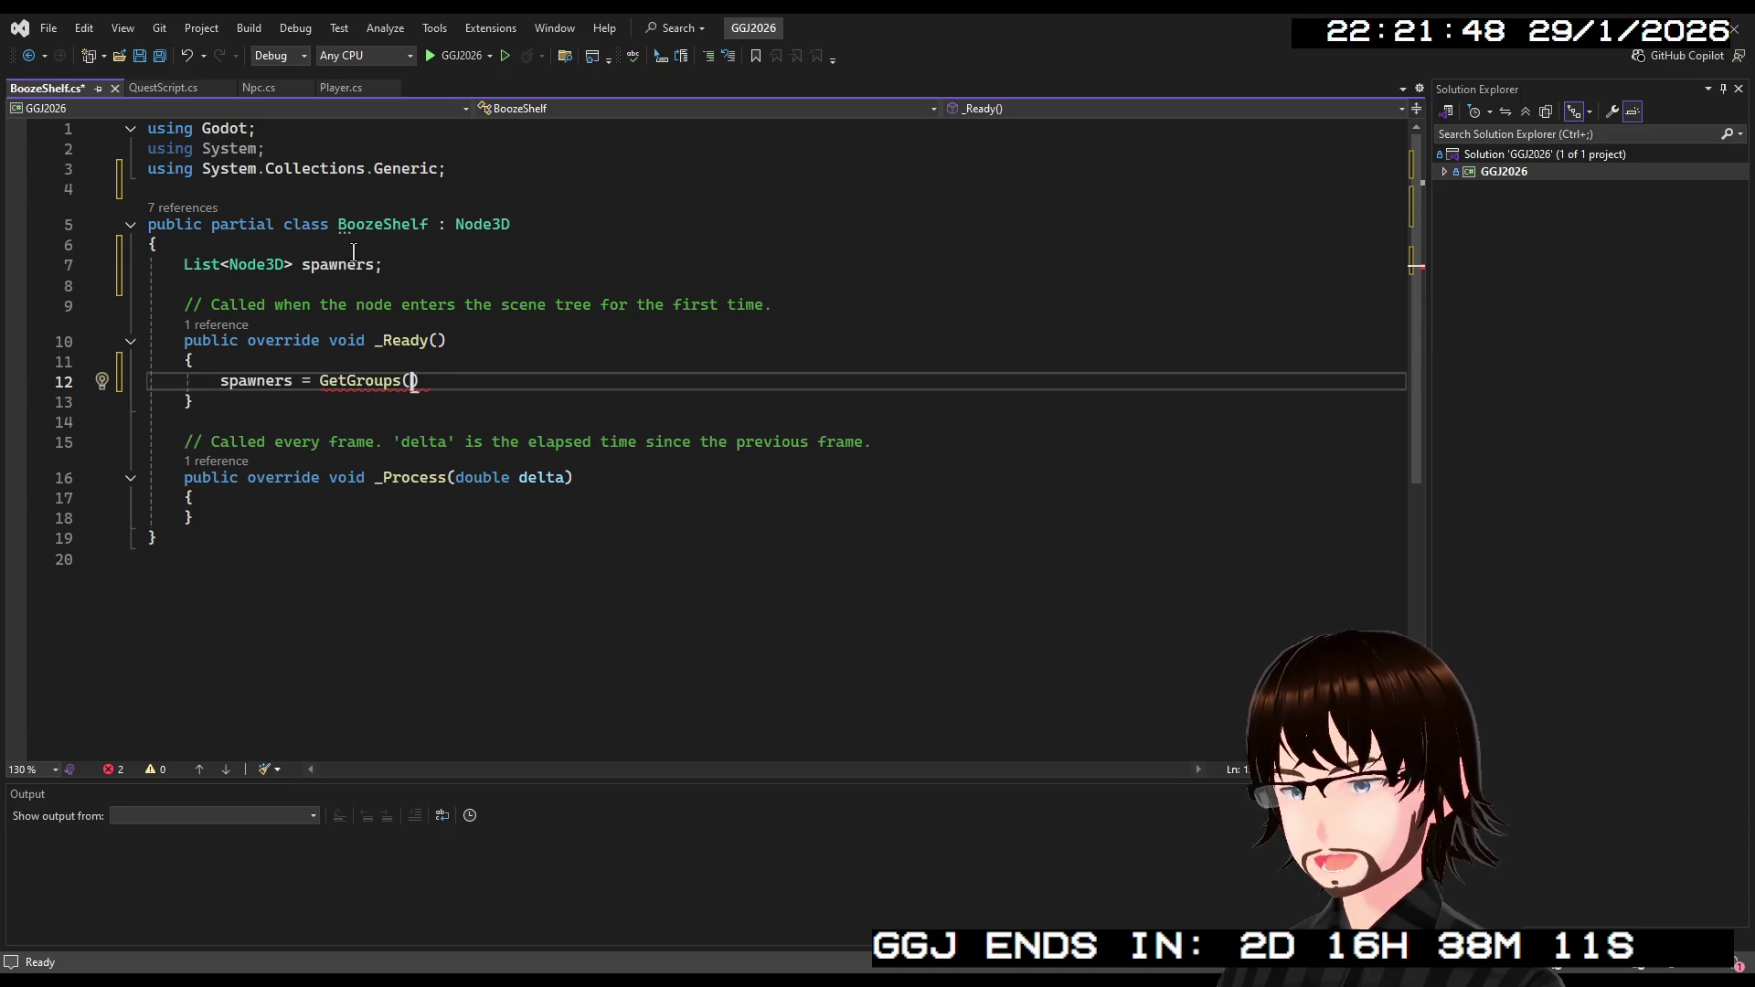
{"action": "type", "text": "\"Sh"}
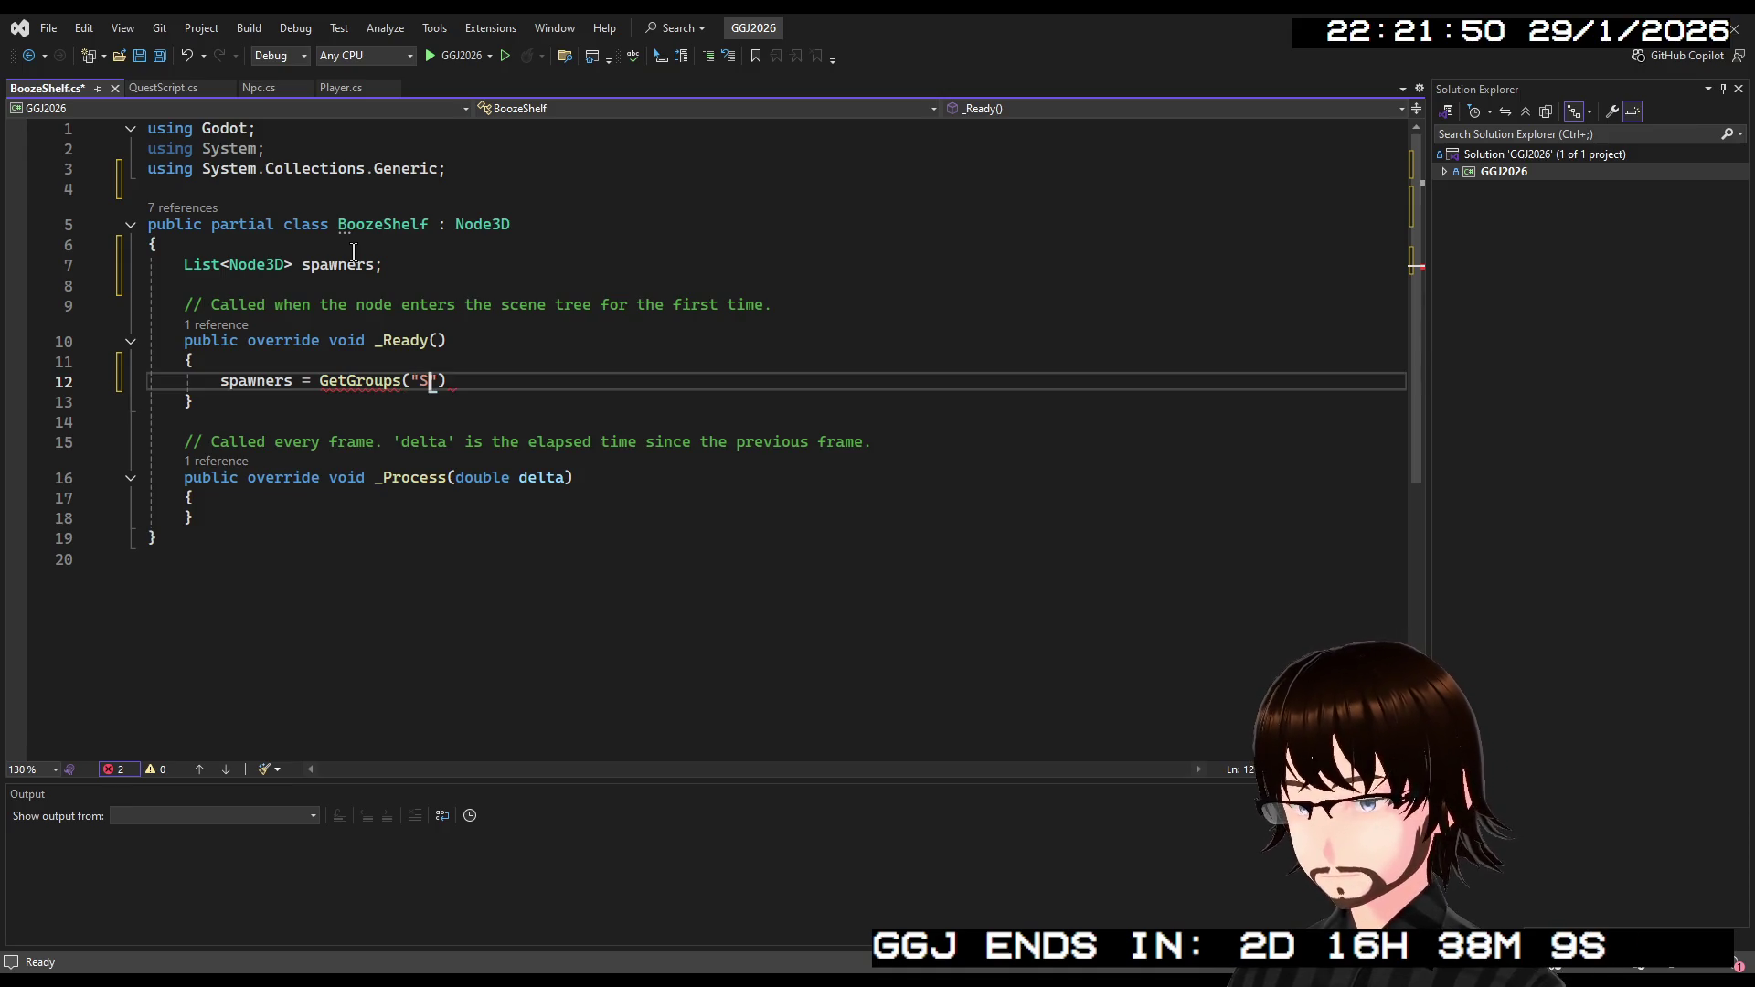
{"action": "type", "text": "elf"}
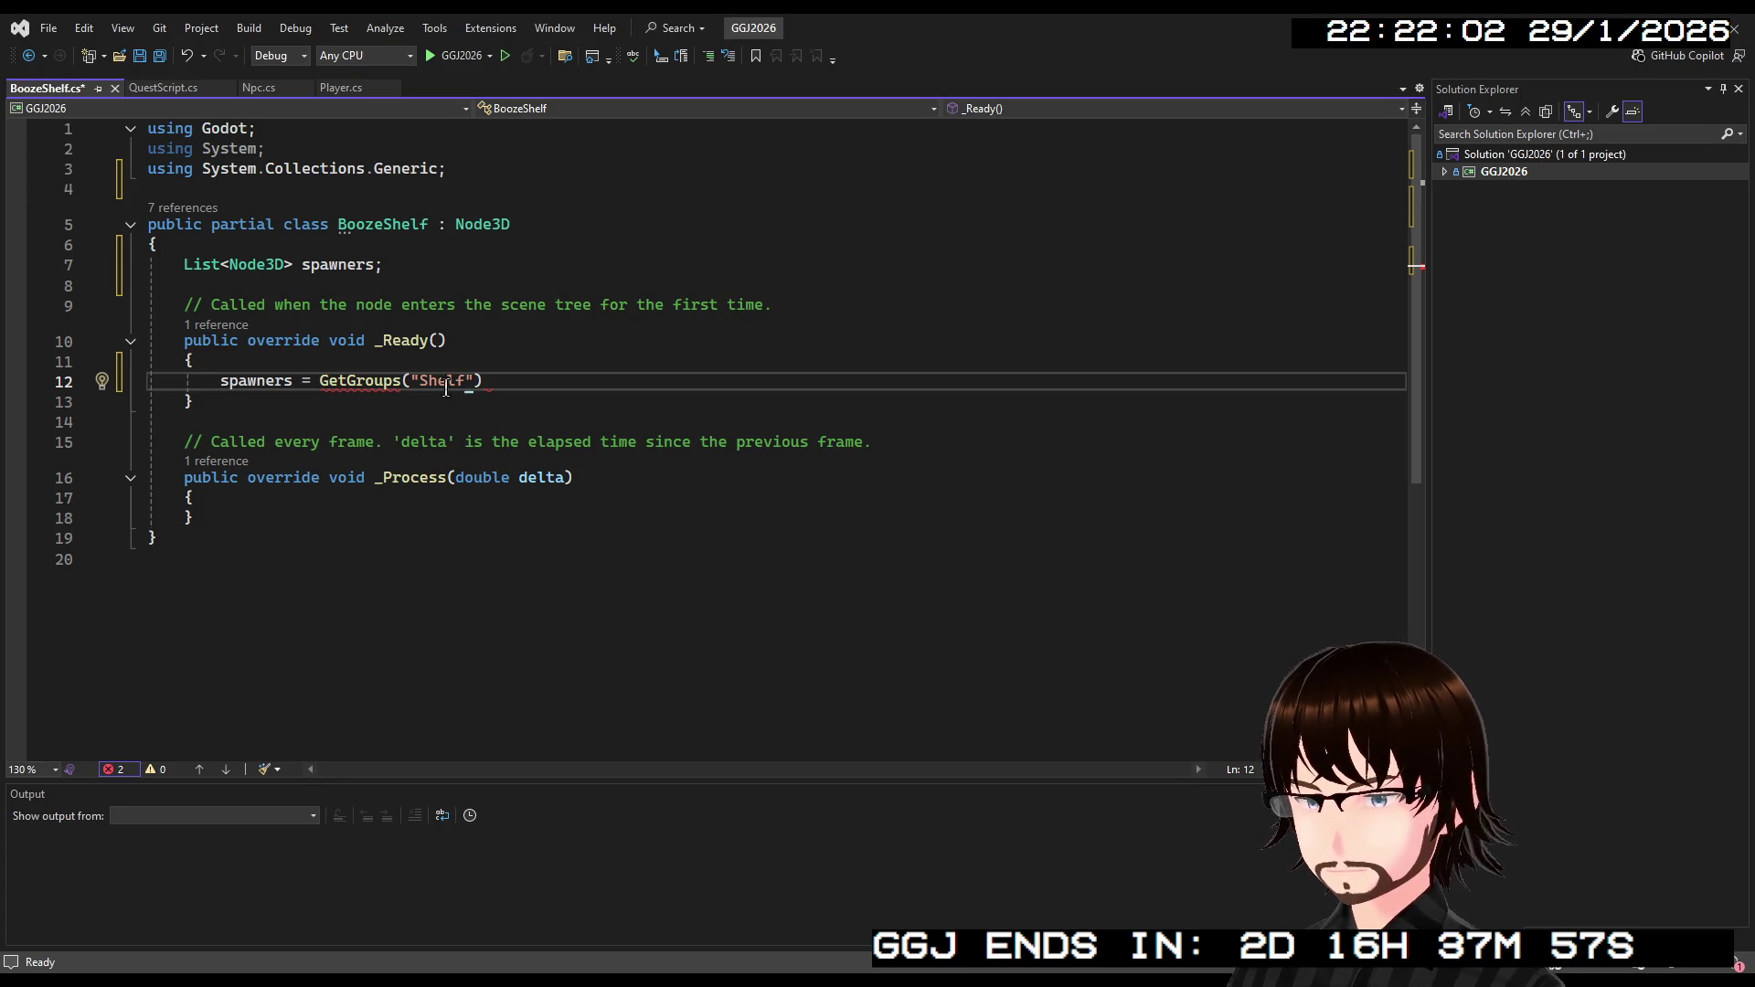
{"action": "type", "text": "Spawns"}
{"action": "key", "text": "Right"}
{"action": "key", "text": "Right"}
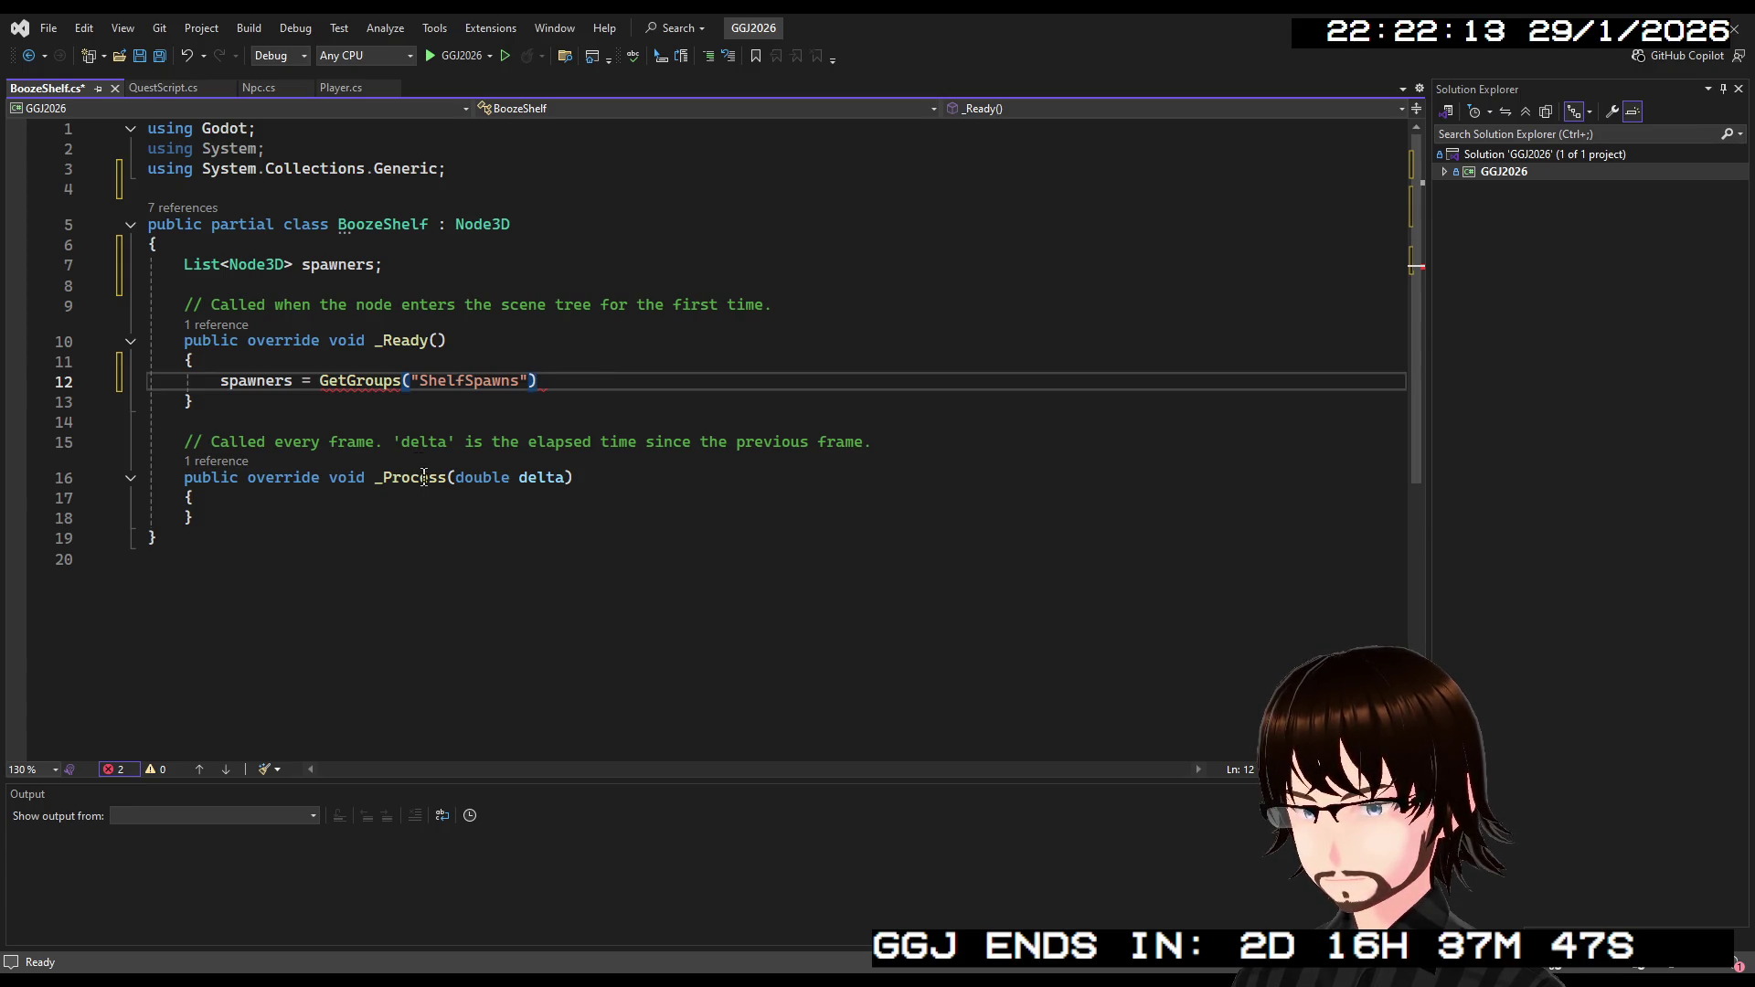
{"action": "type", "text": ";"}
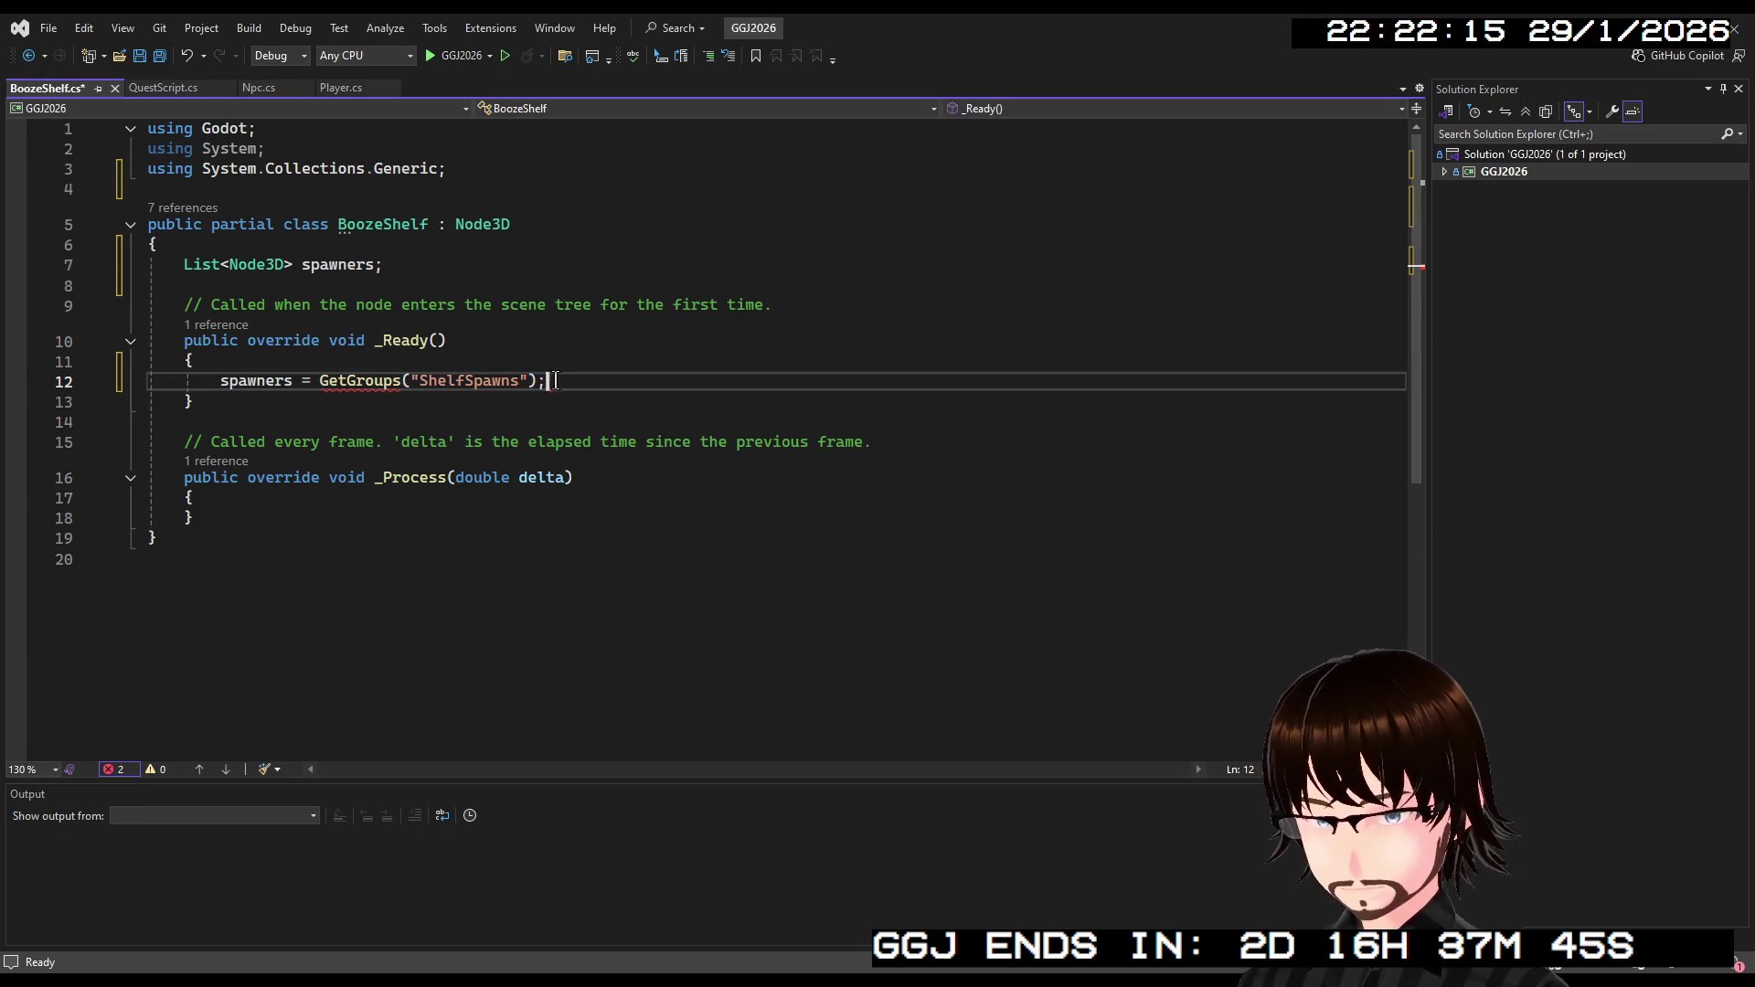
Move the ShelfSpawns argument into a generic type argument: GetGroups<ShelfSpawns>().
{"action": "left_click", "coordinate": [396, 381]}
{"action": "key", "text": "BackSpace"}
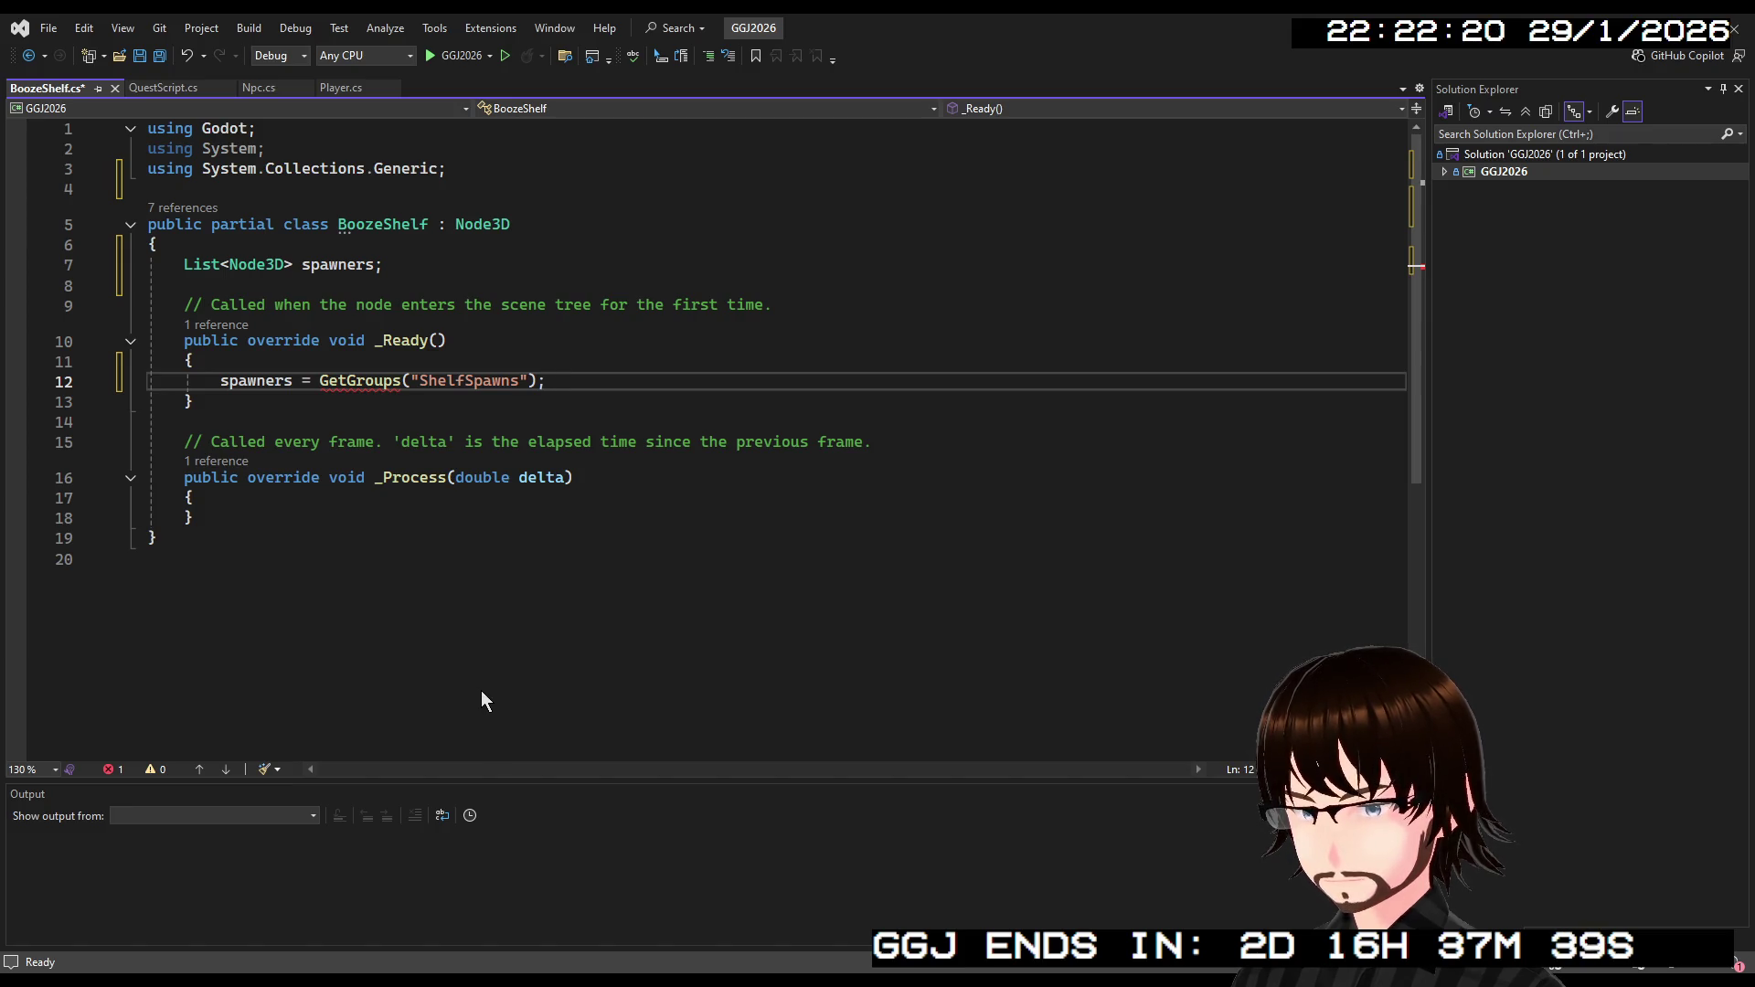
{"action": "left_click_drag", "start_coordinate": [527, 381], "coordinate": [412, 383]}
{"action": "key", "text": "ctrl+c"}
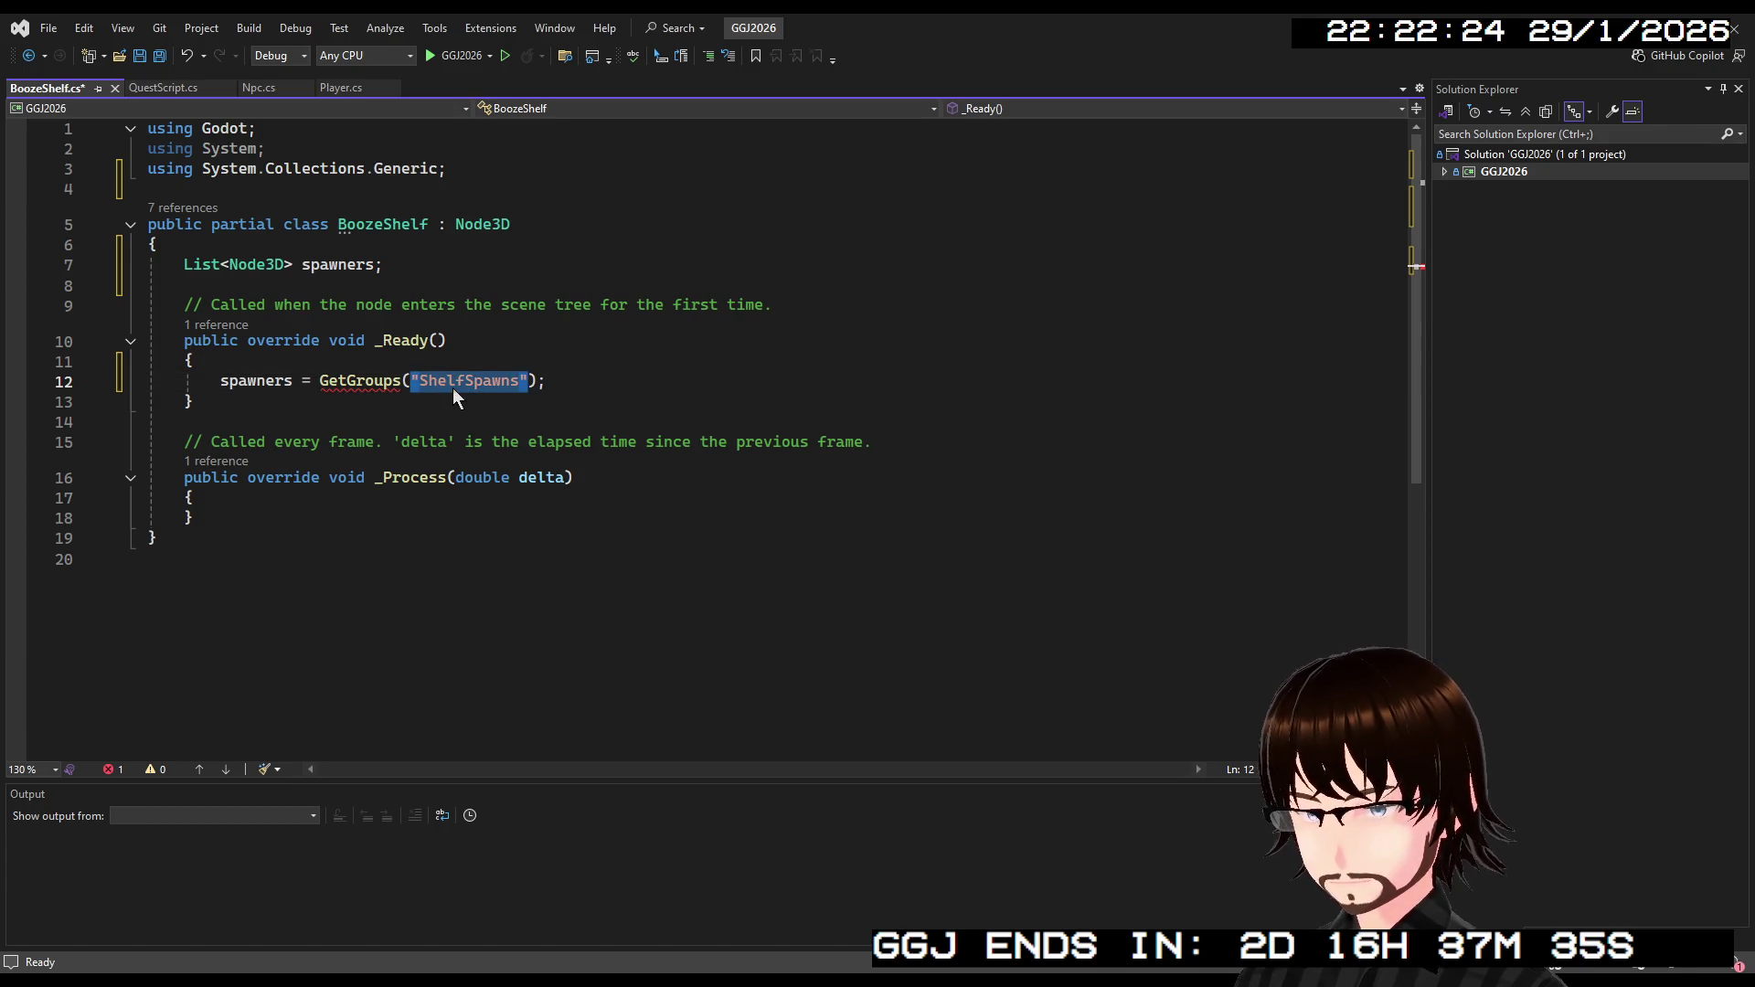
{"action": "key", "text": "BackSpace"}
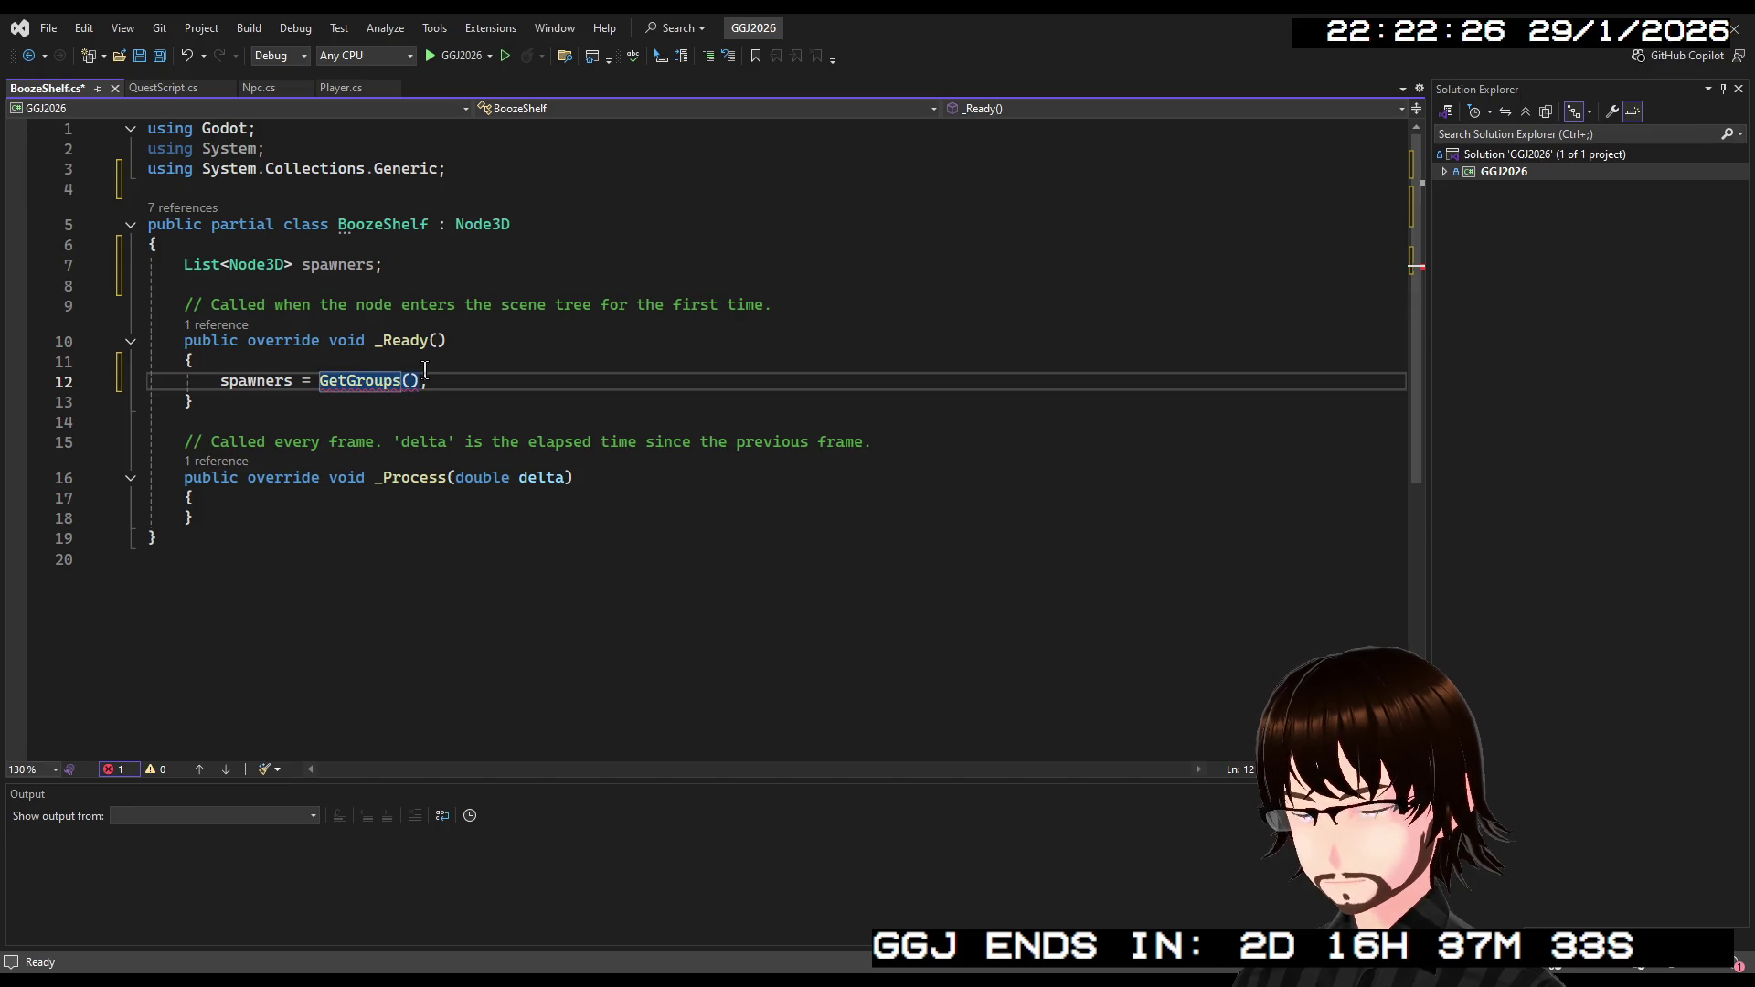
{"action": "key", "text": "Left"}
{"action": "type", "text": "<>"}
{"action": "key", "text": "Left"}
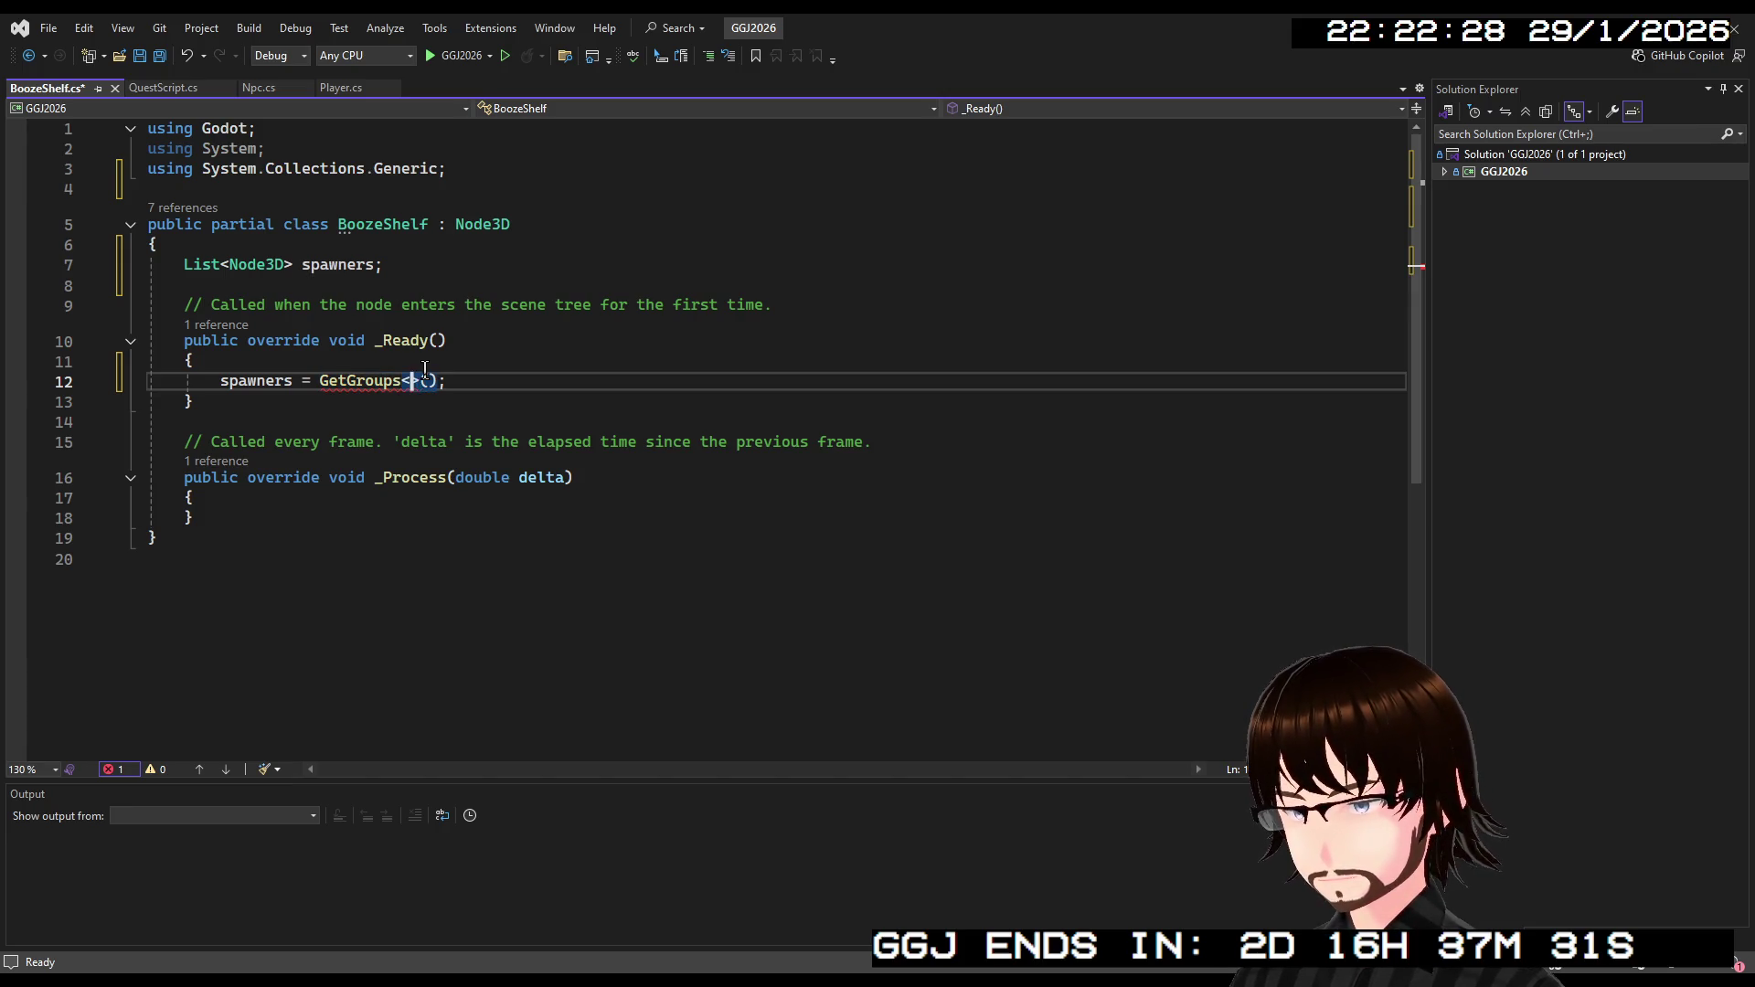
{"action": "key", "text": "ctrl+v"}
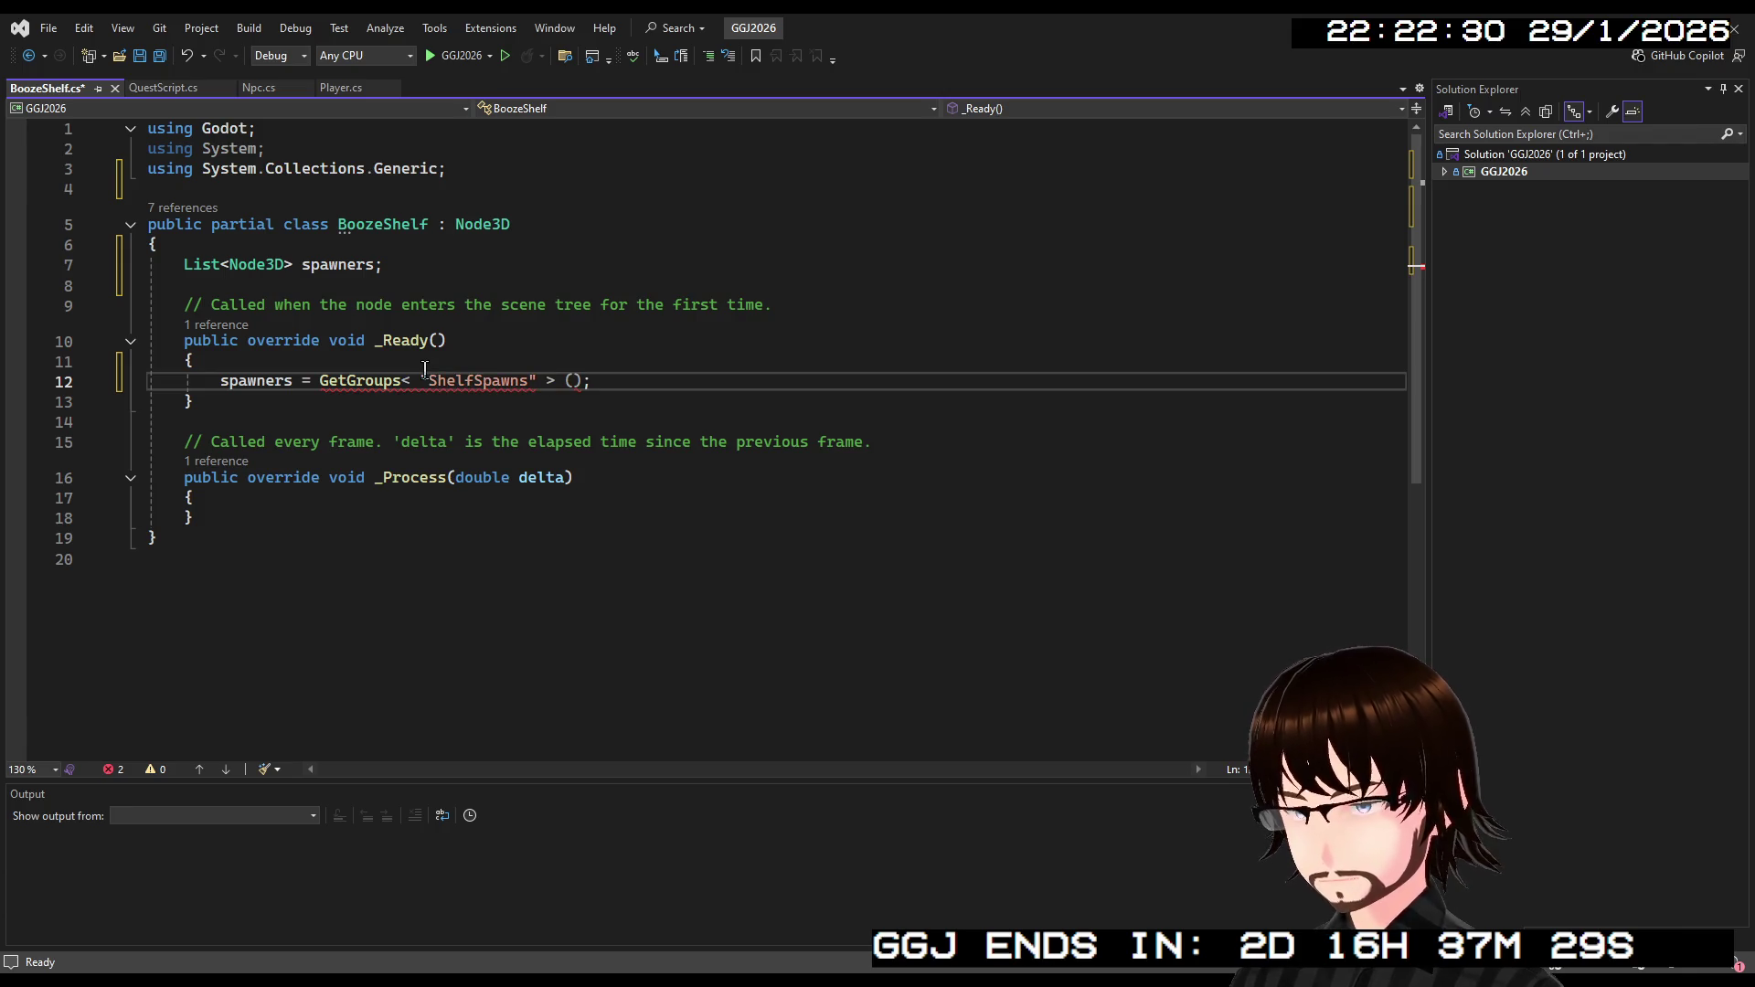
Remove the stray spaces inside and after the <ShelfSpawns> brackets.
{"action": "left_click", "coordinate": [546, 380]}
{"action": "key", "text": "BackSpace"}
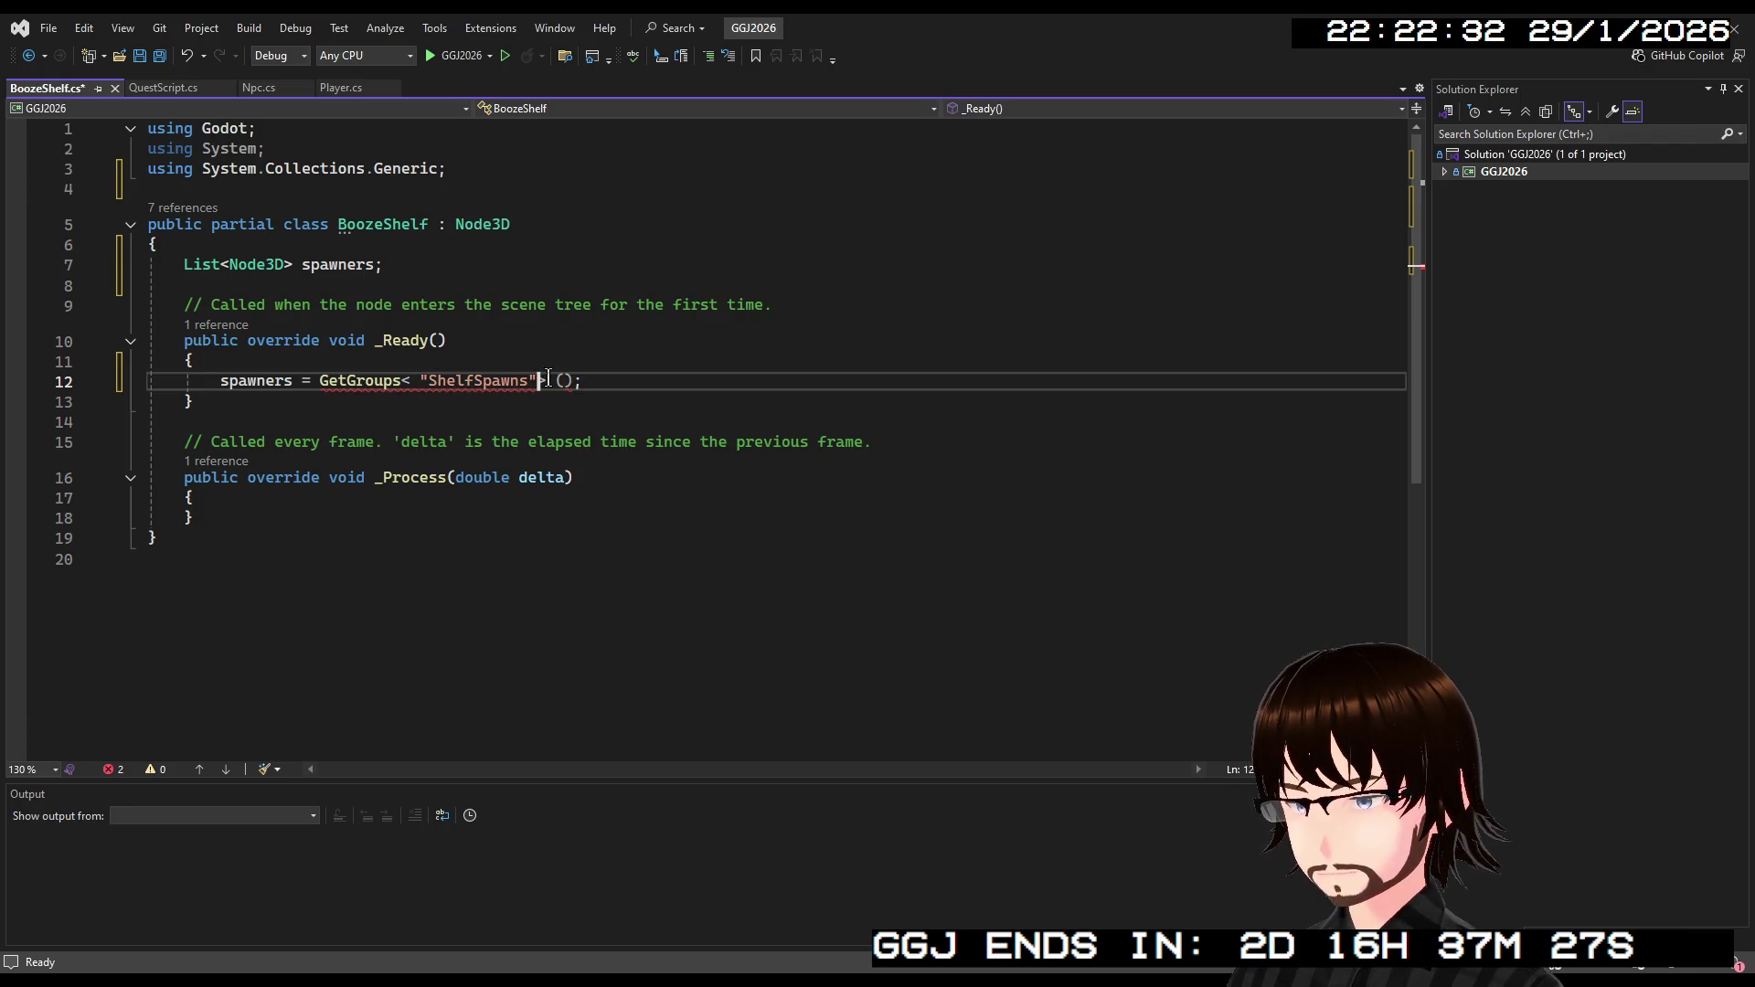
{"action": "left_click", "coordinate": [419, 380]}
{"action": "key", "text": "BackSpace"}
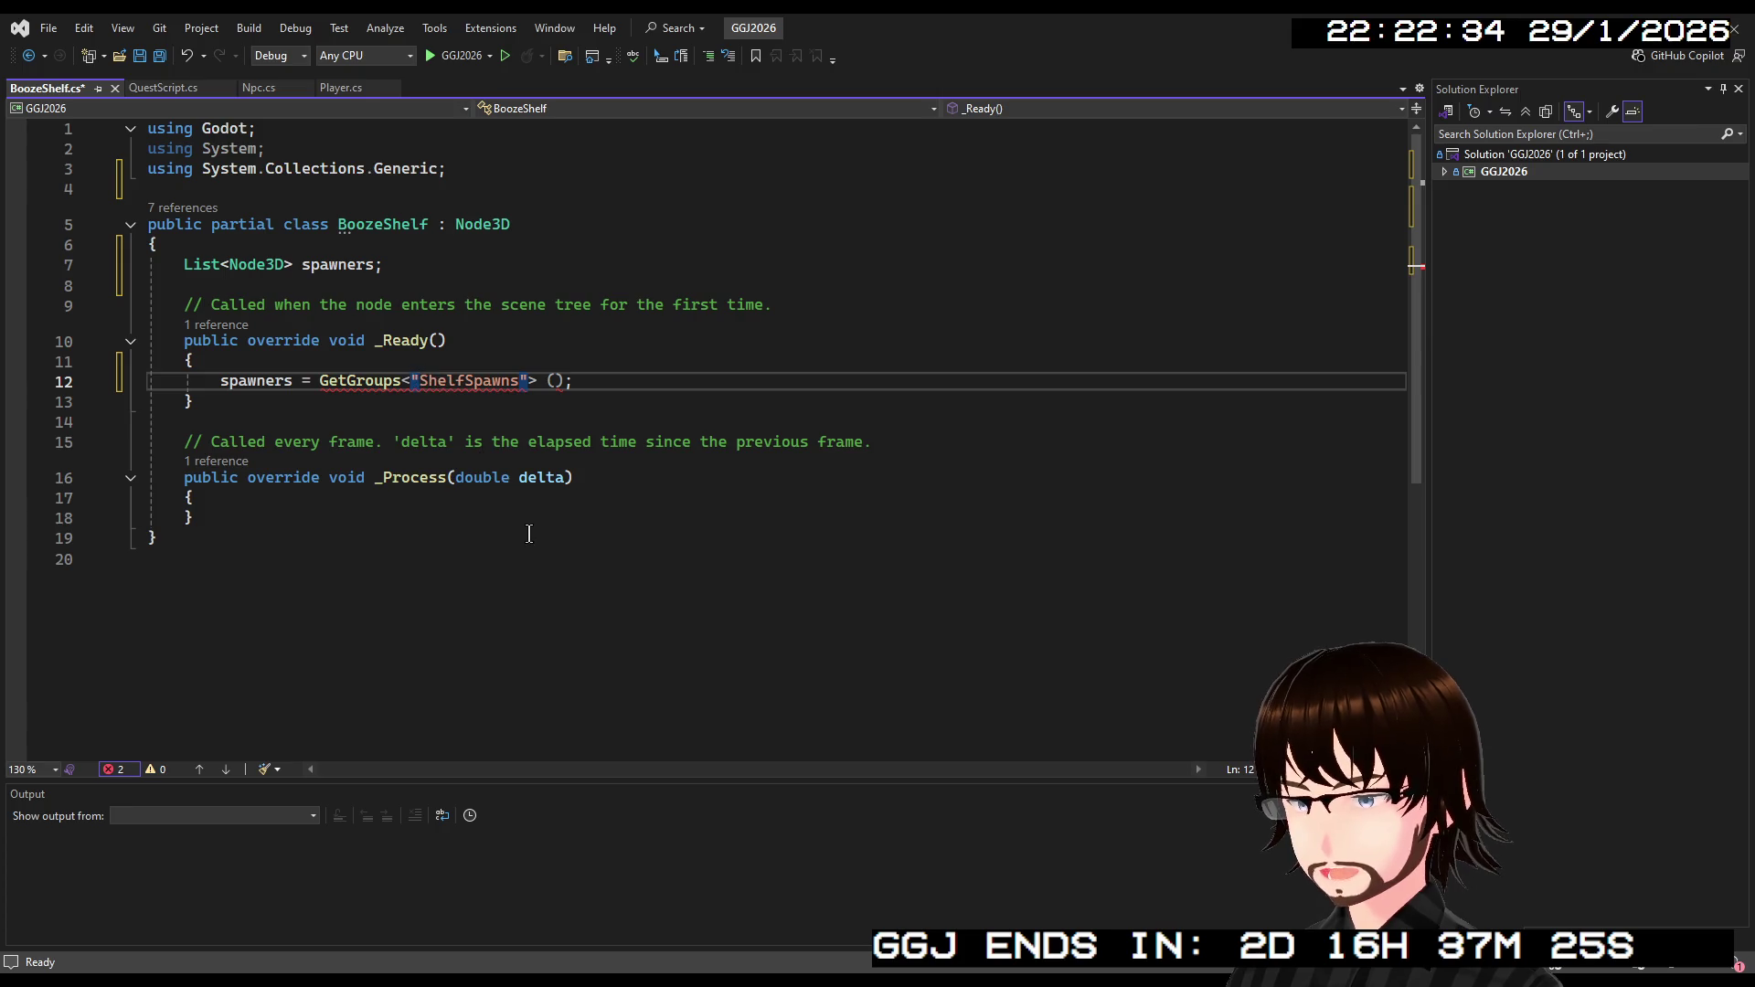
{"action": "left_click", "coordinate": [548, 380]}
{"action": "key", "text": "BackSpace"}
{"action": "left_click", "coordinate": [578, 409]}
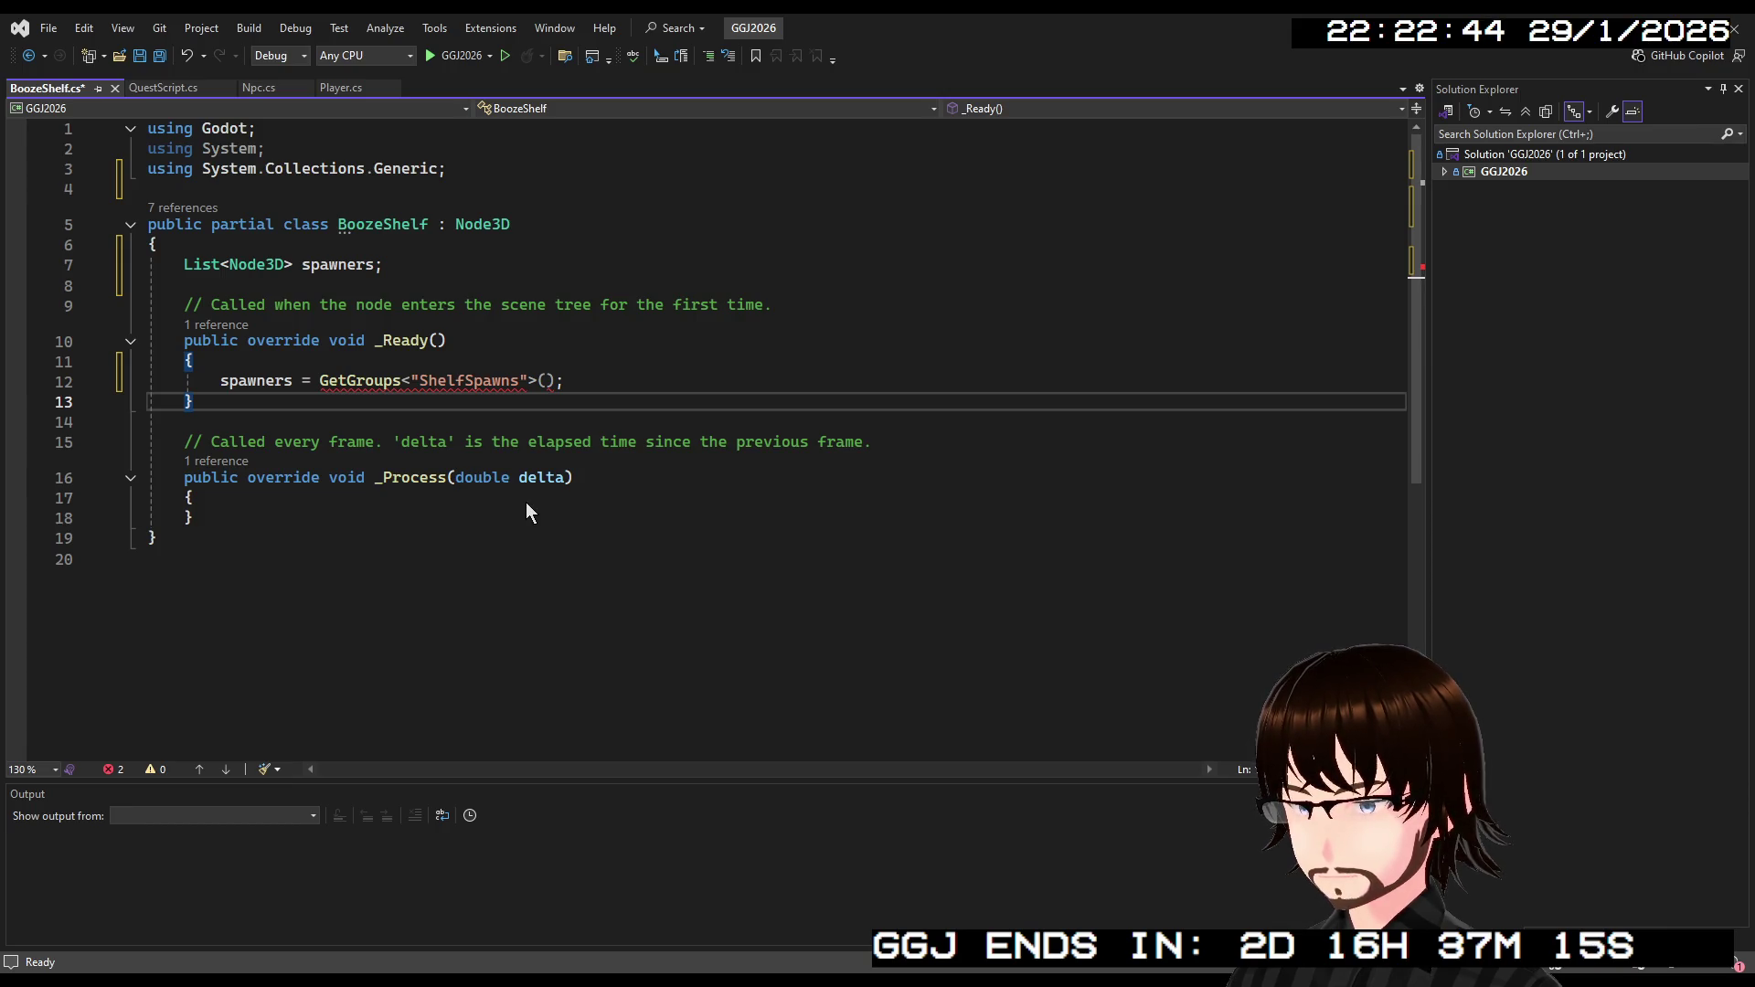
Delete the ShelfSpawns type argument, then the whole GetGroups(); call after 'spawners ='.
{"action": "left_click", "coordinate": [375, 380]}
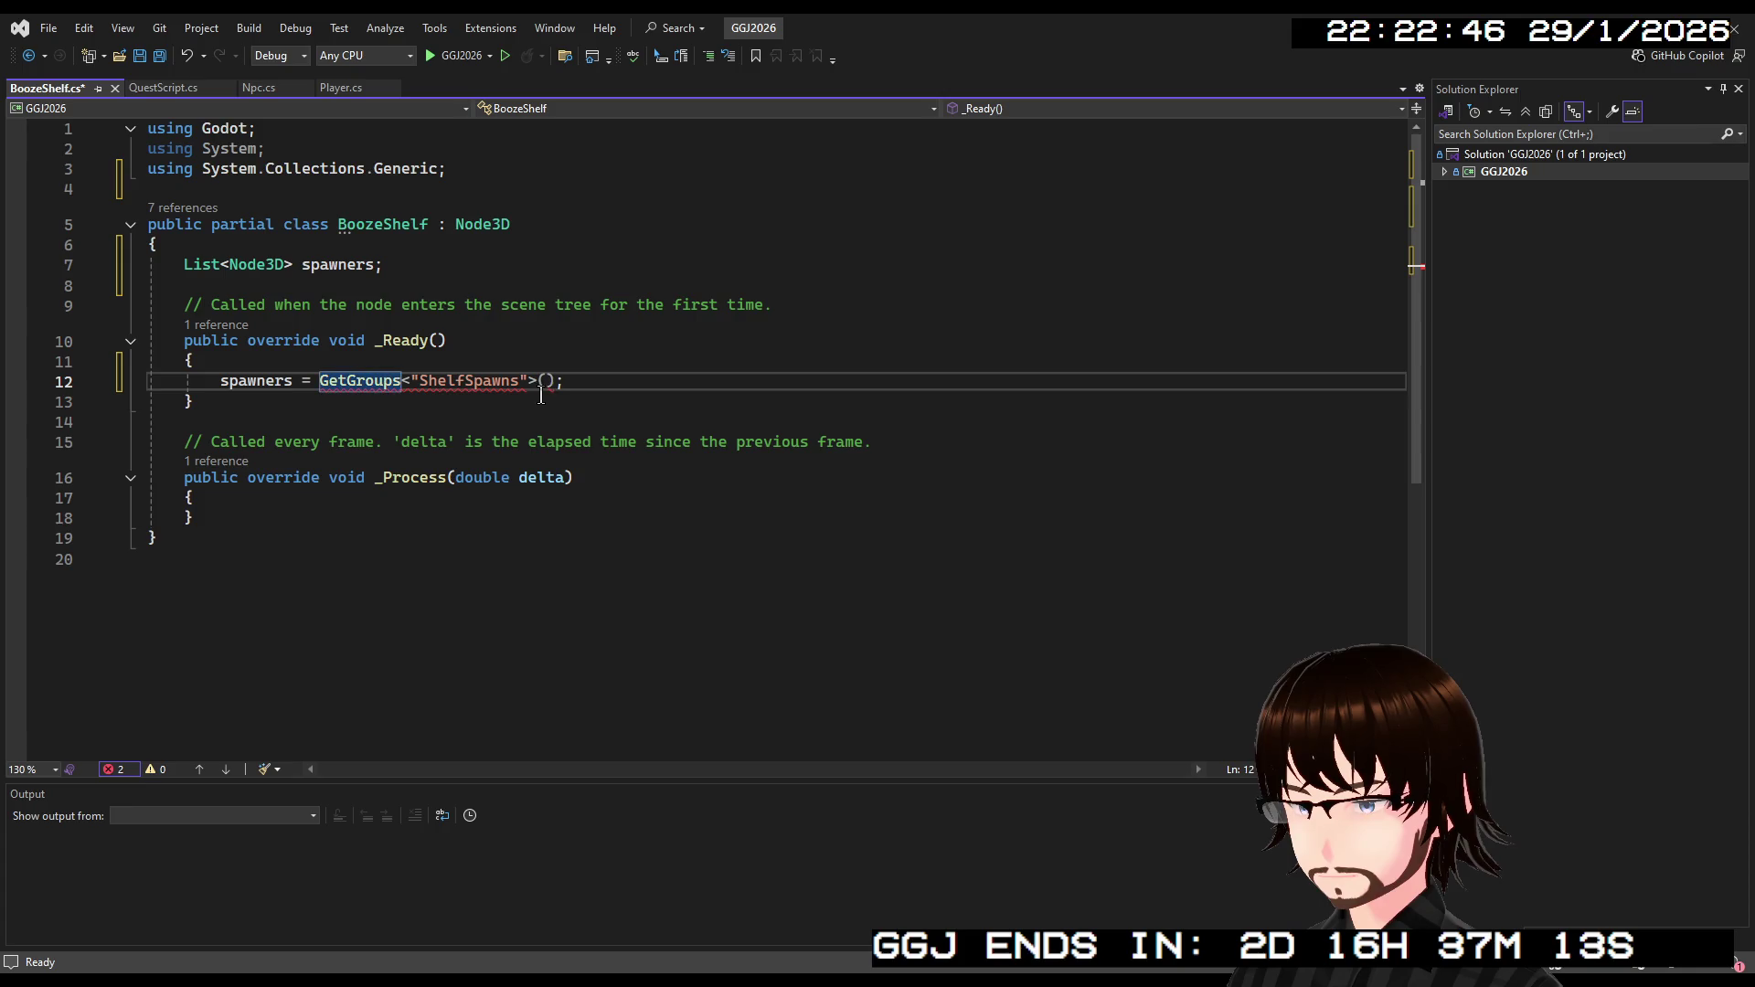
{"action": "left_click_drag", "start_coordinate": [533, 378], "coordinate": [402, 380]}
{"action": "key", "text": "BackSpace"}
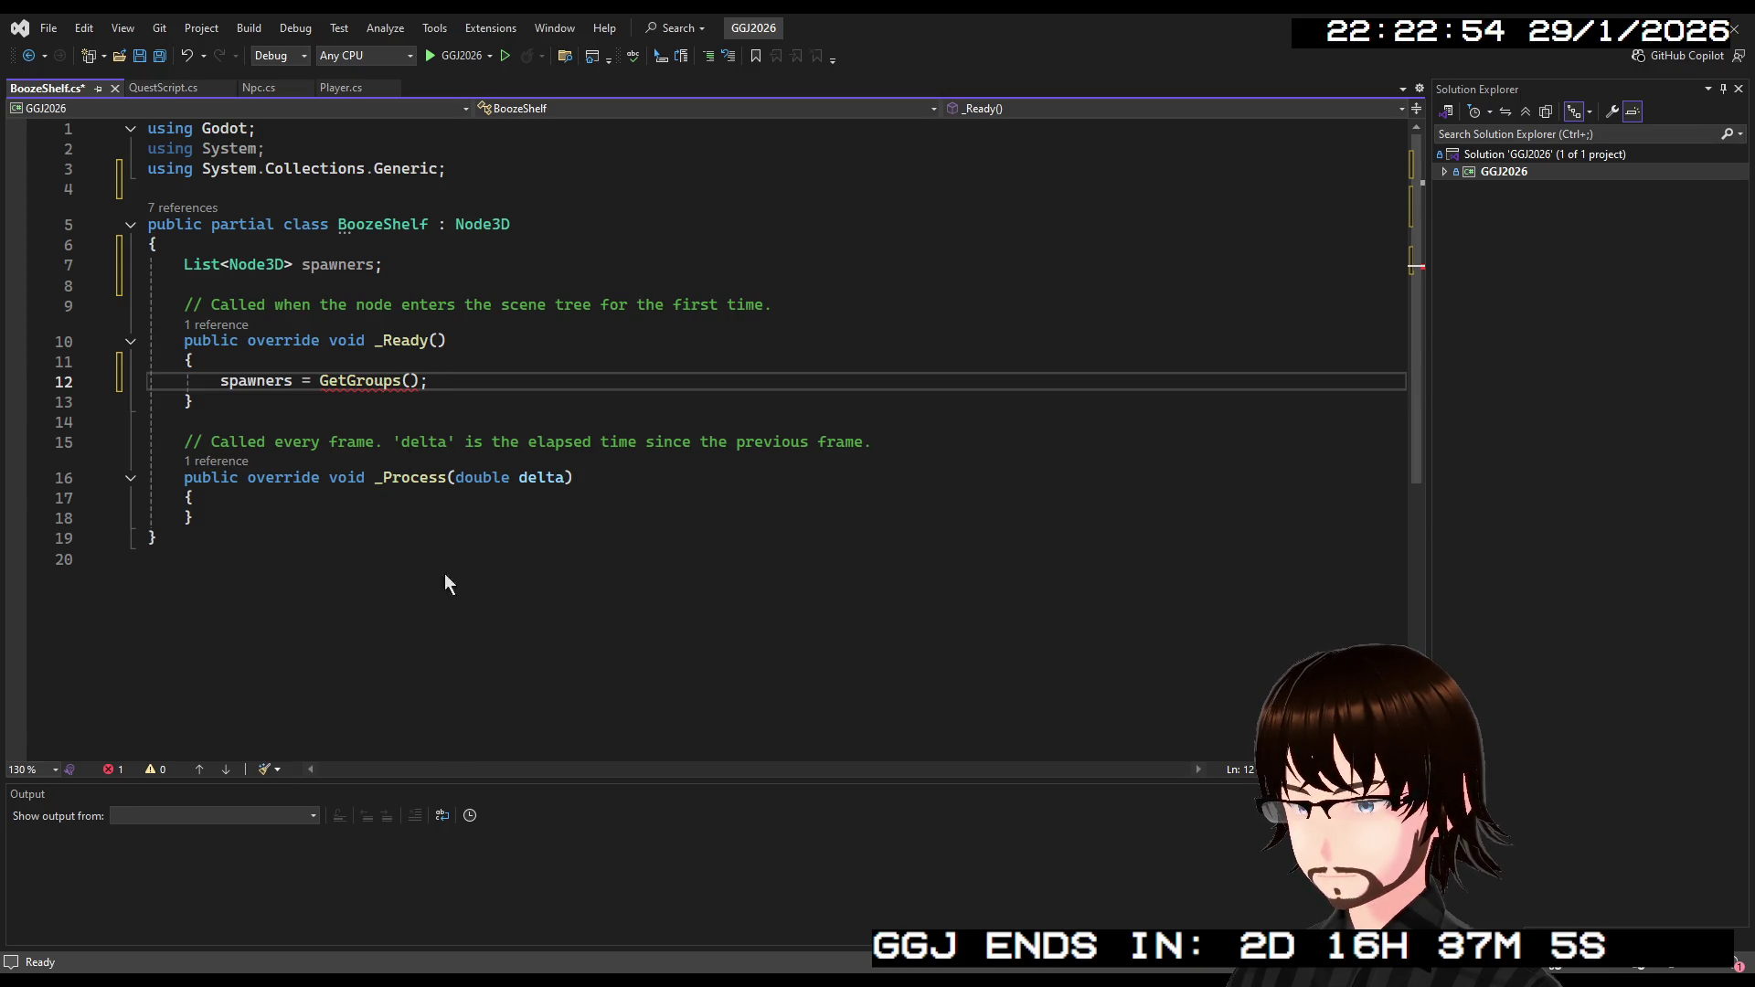
{"action": "left_click", "coordinate": [516, 403]}
{"action": "left_click_drag", "start_coordinate": [443, 387], "coordinate": [320, 382]}
{"action": "key", "text": "BackSpace"}
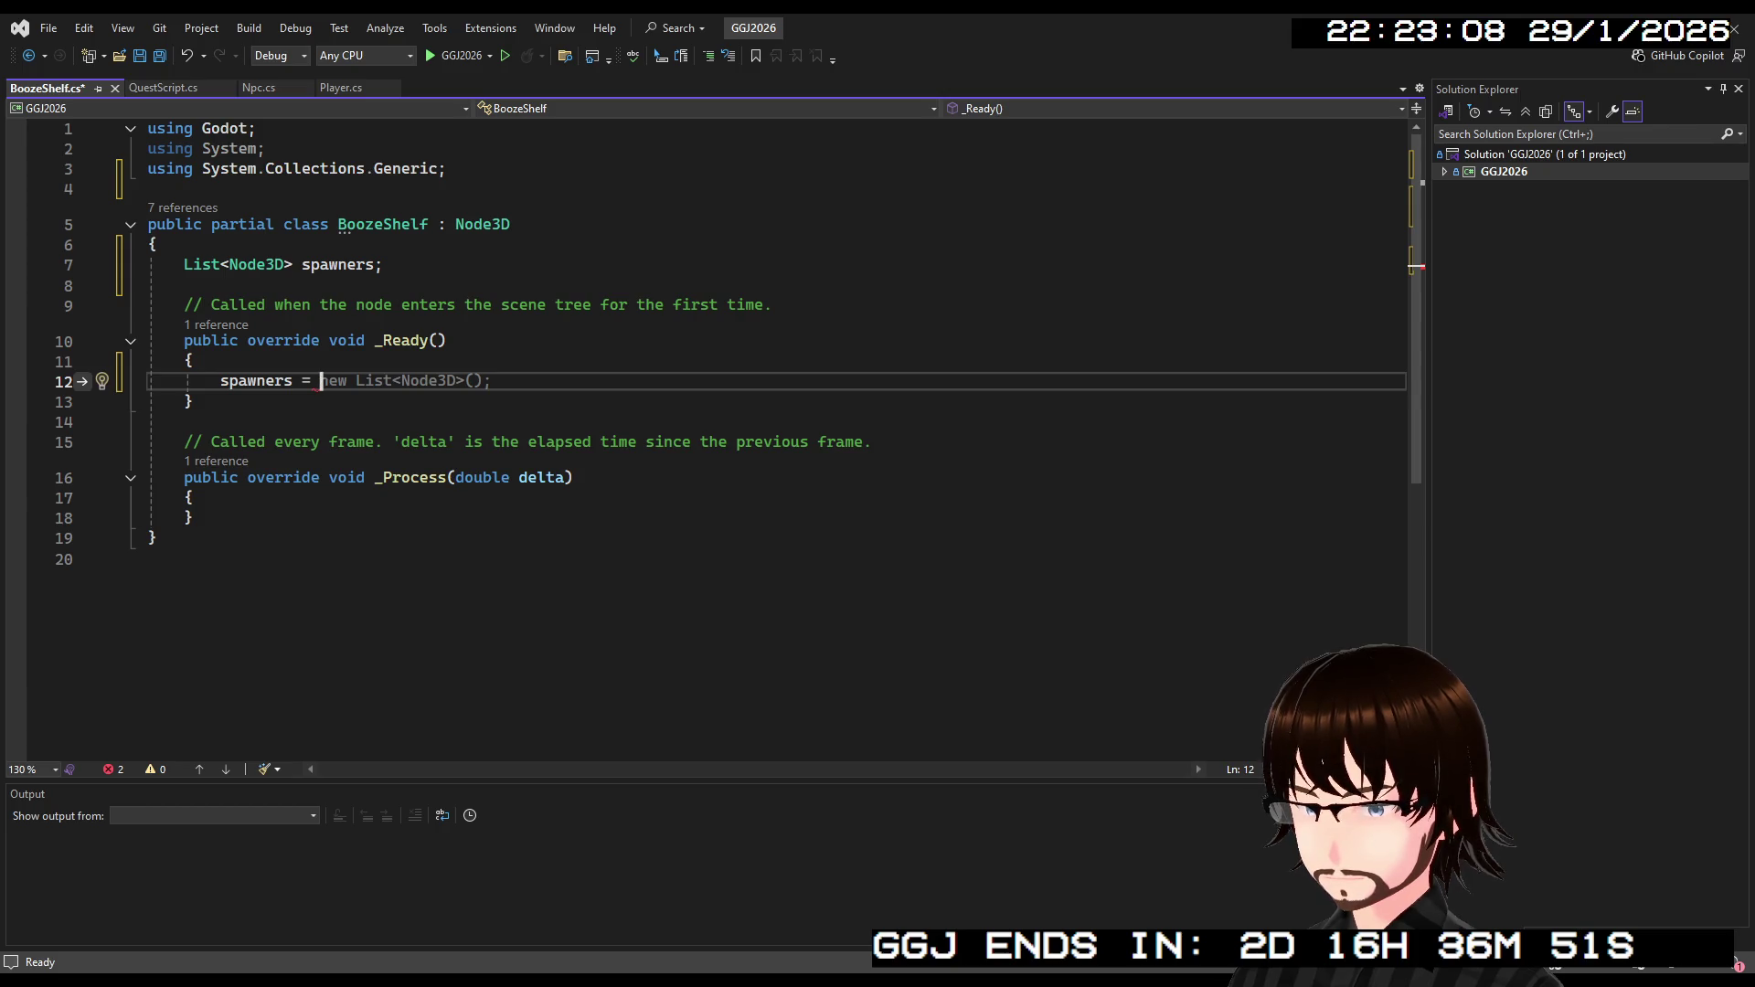
Dismiss the suggested new List<Node3D>(); completion on line 12.
{"action": "key", "text": "Escape"}
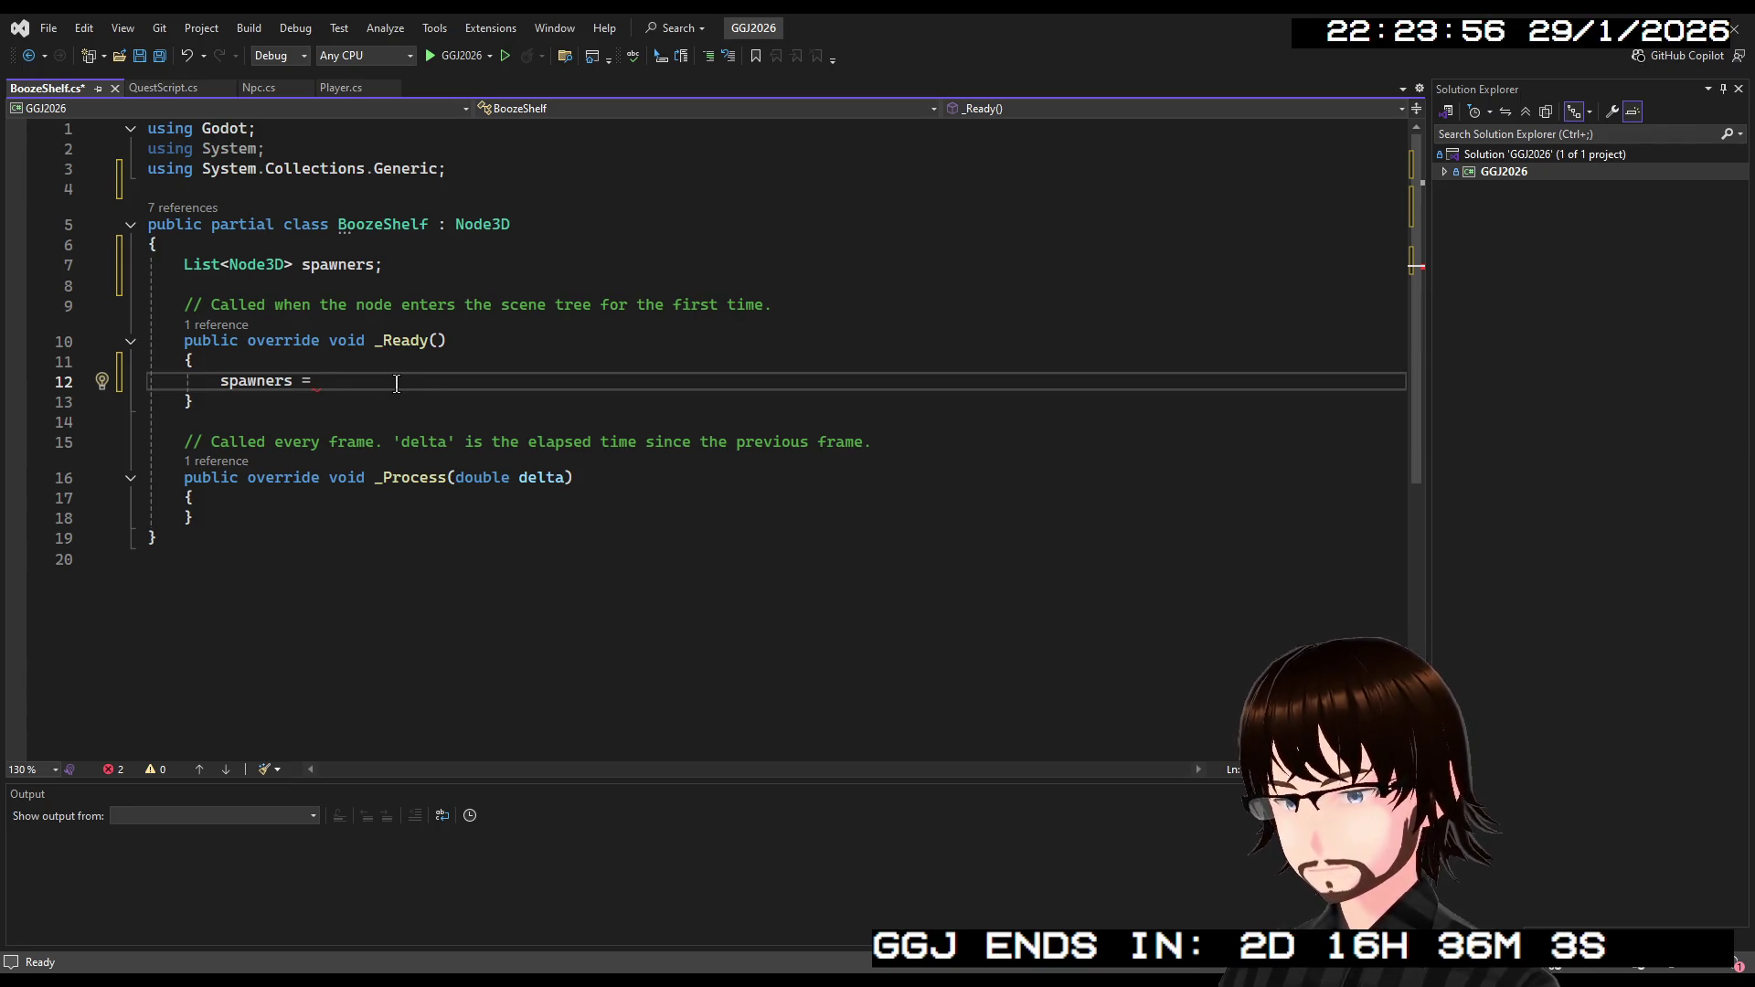
Complete line 12 as spawners = GetTree().GetNodesInGroup("ShelfSpawns"); without escaped quotes.
{"action": "type", "text": "GetN"}
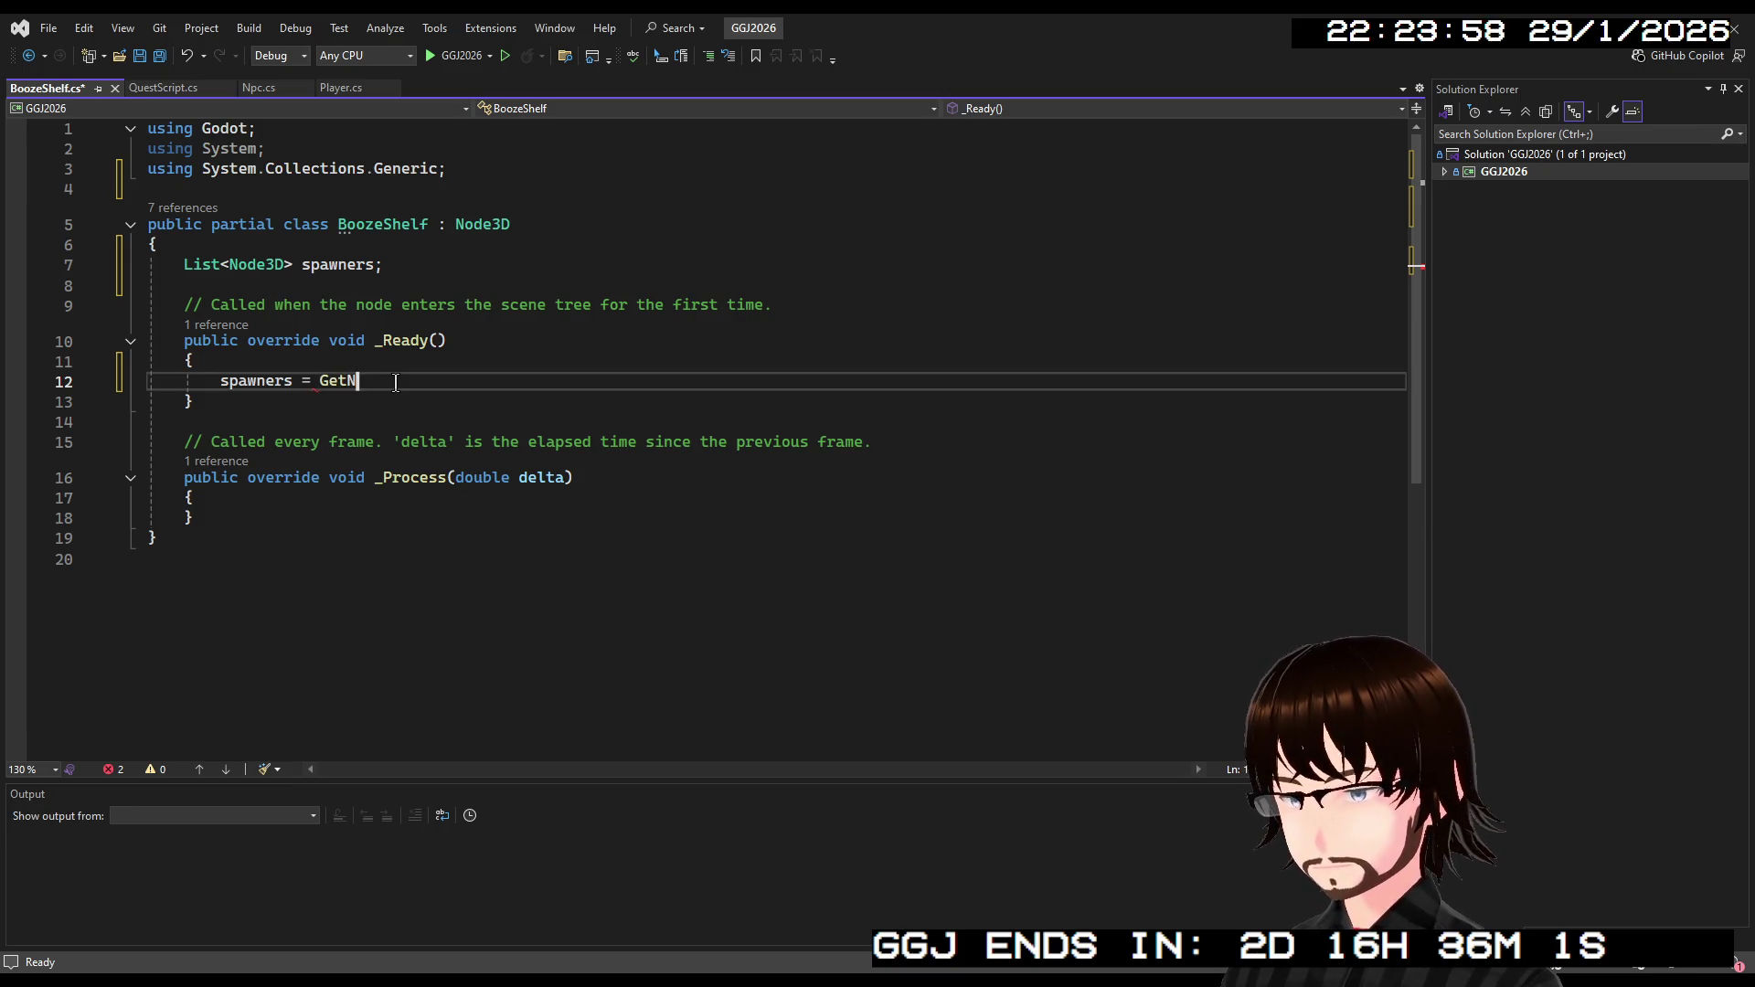
{"action": "type", "text": "oes"}
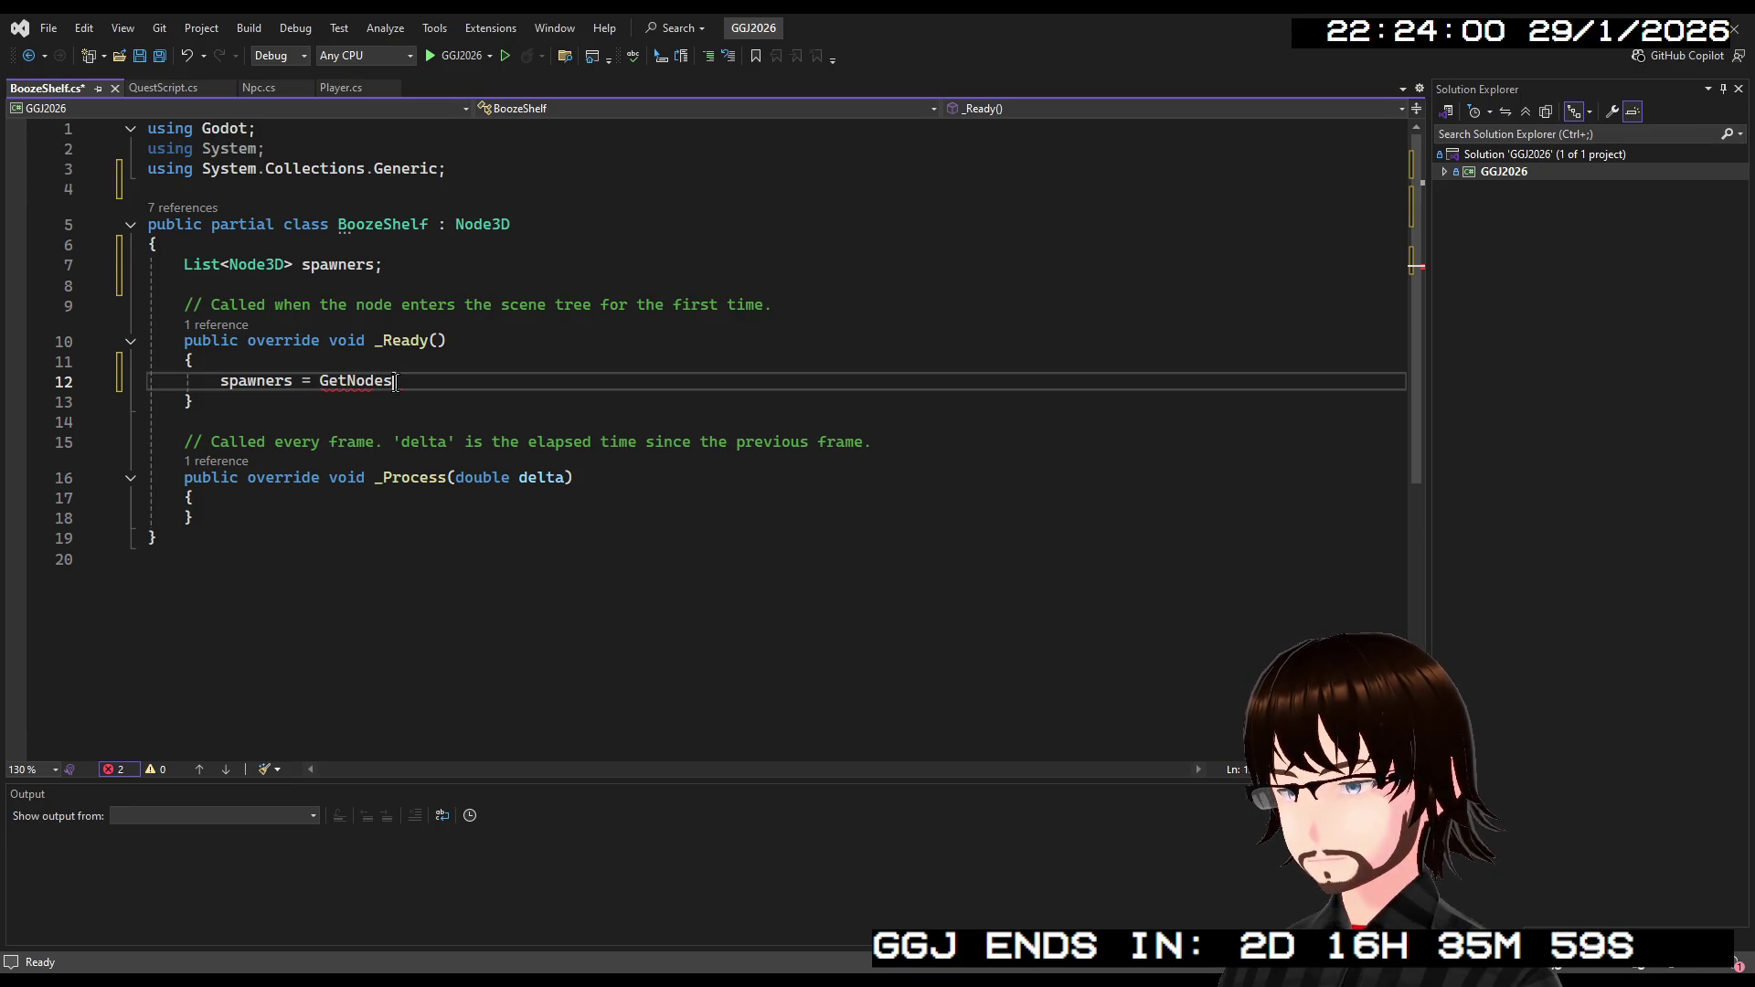
{"action": "type", "text": "InG"}
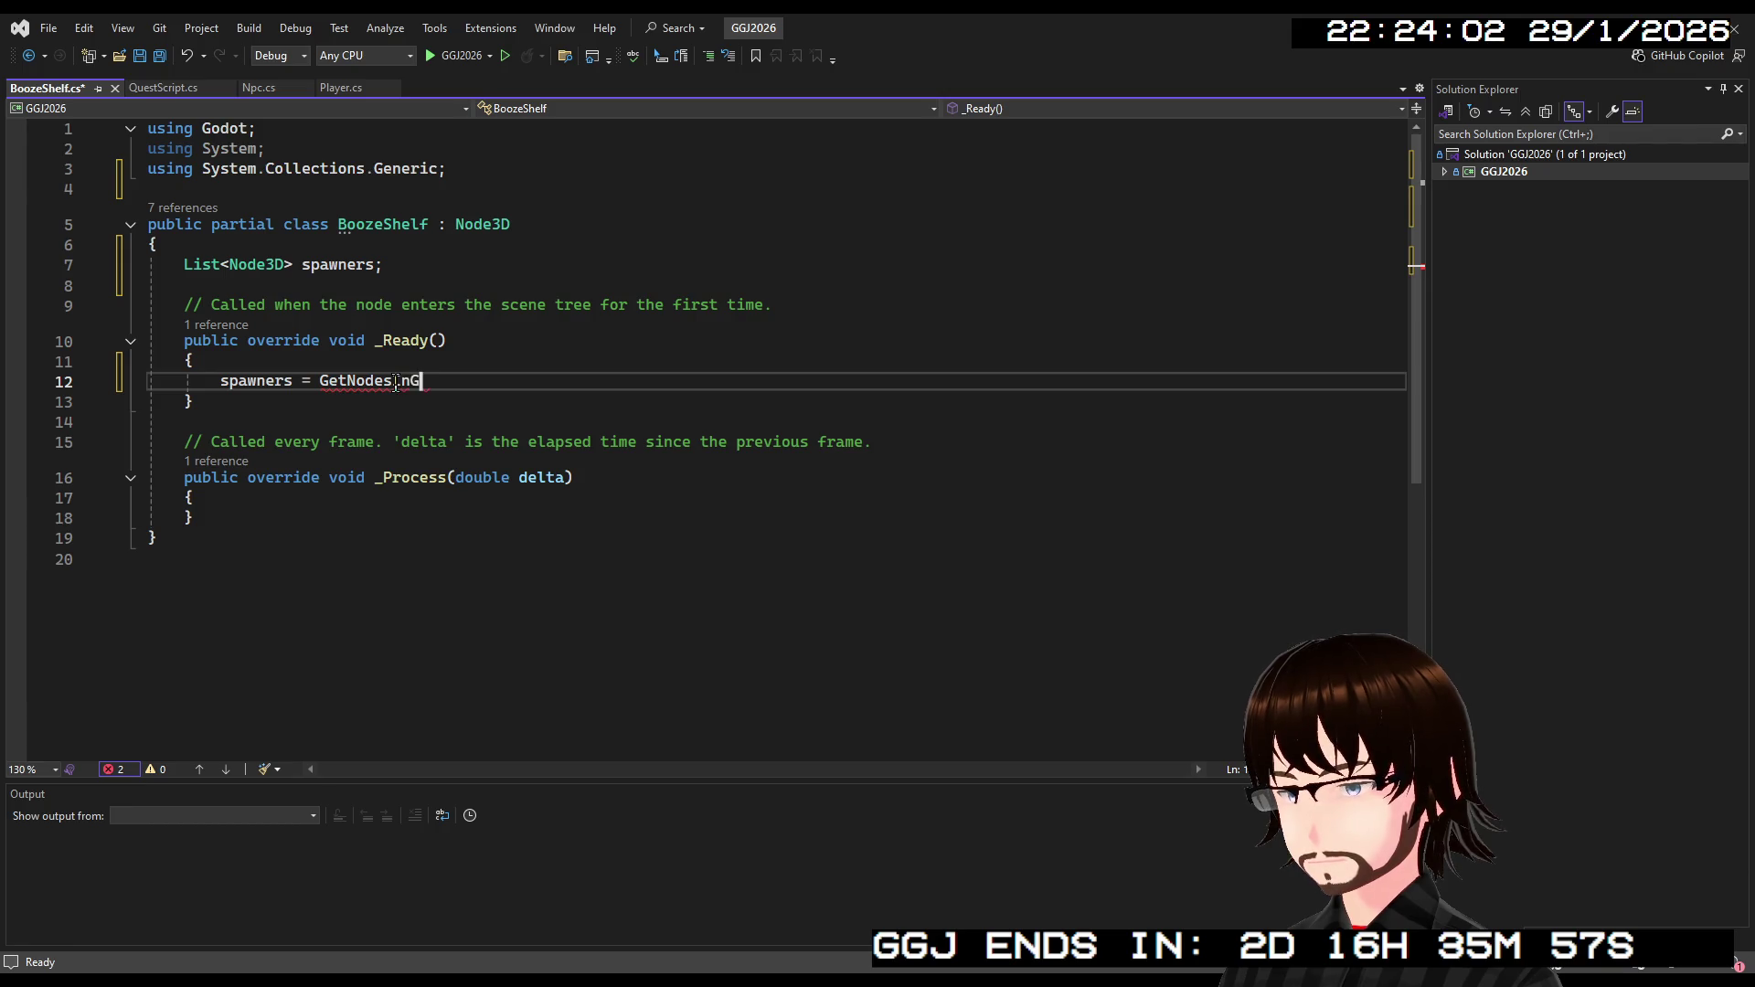
{"action": "type", "text": "ro"}
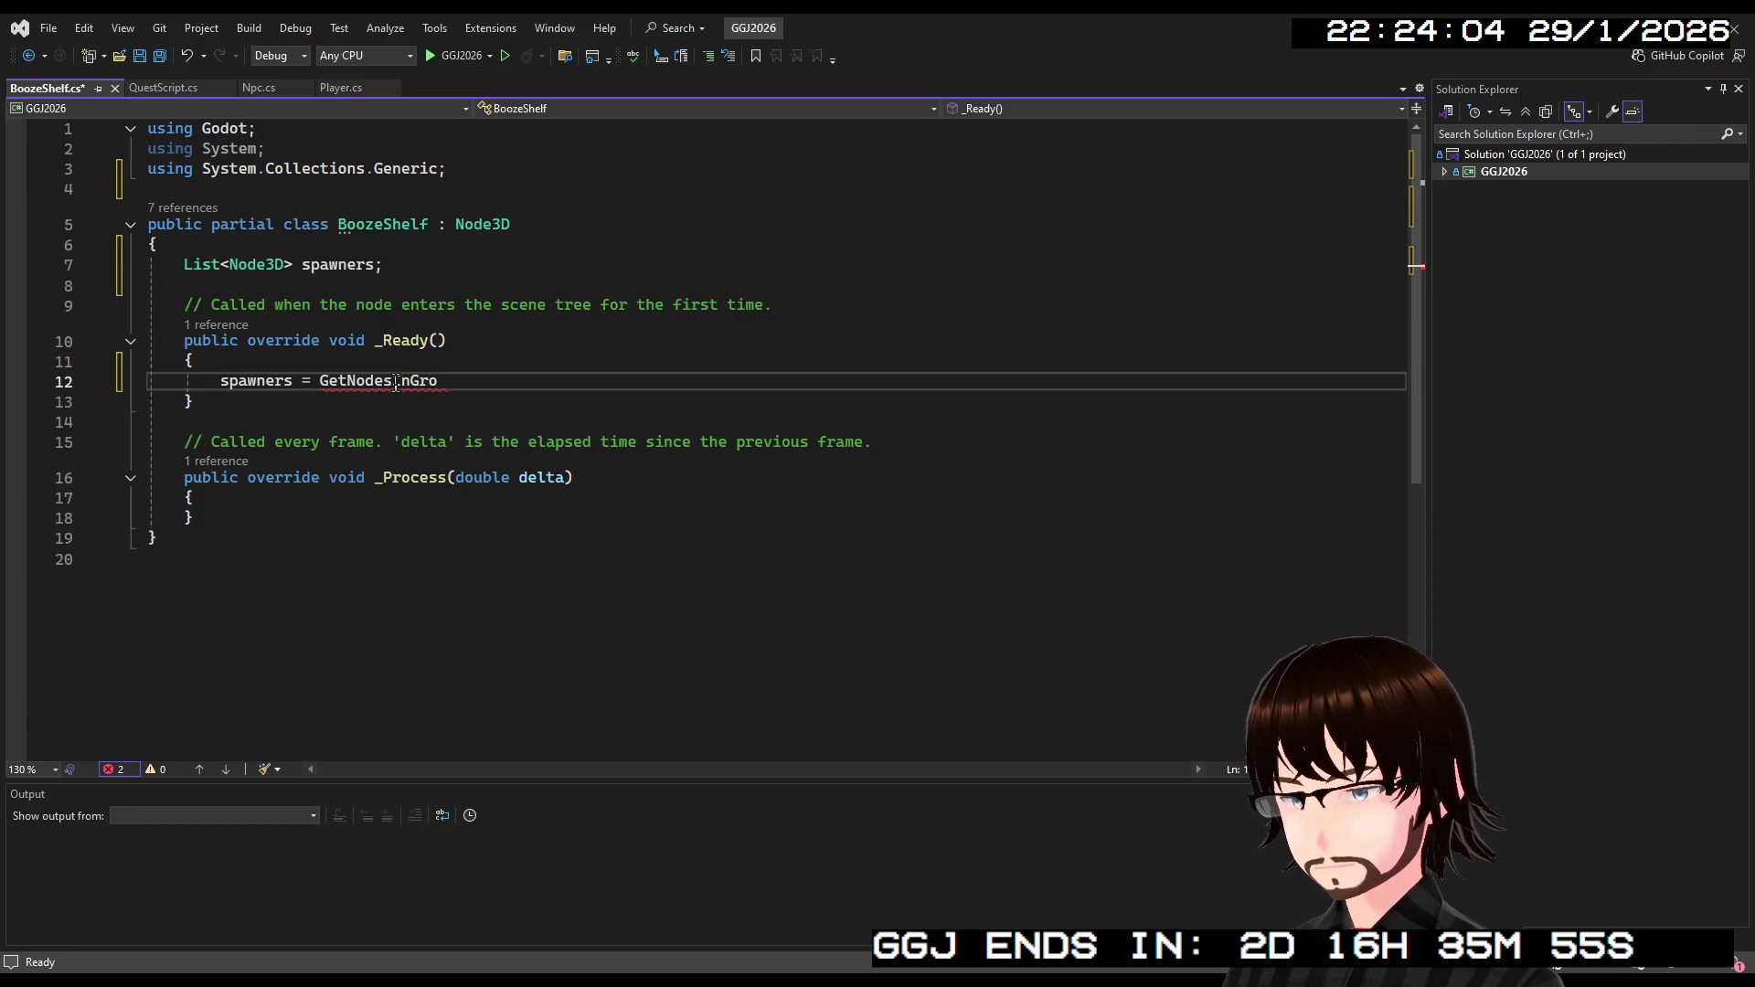
{"action": "type", "text": "up"}
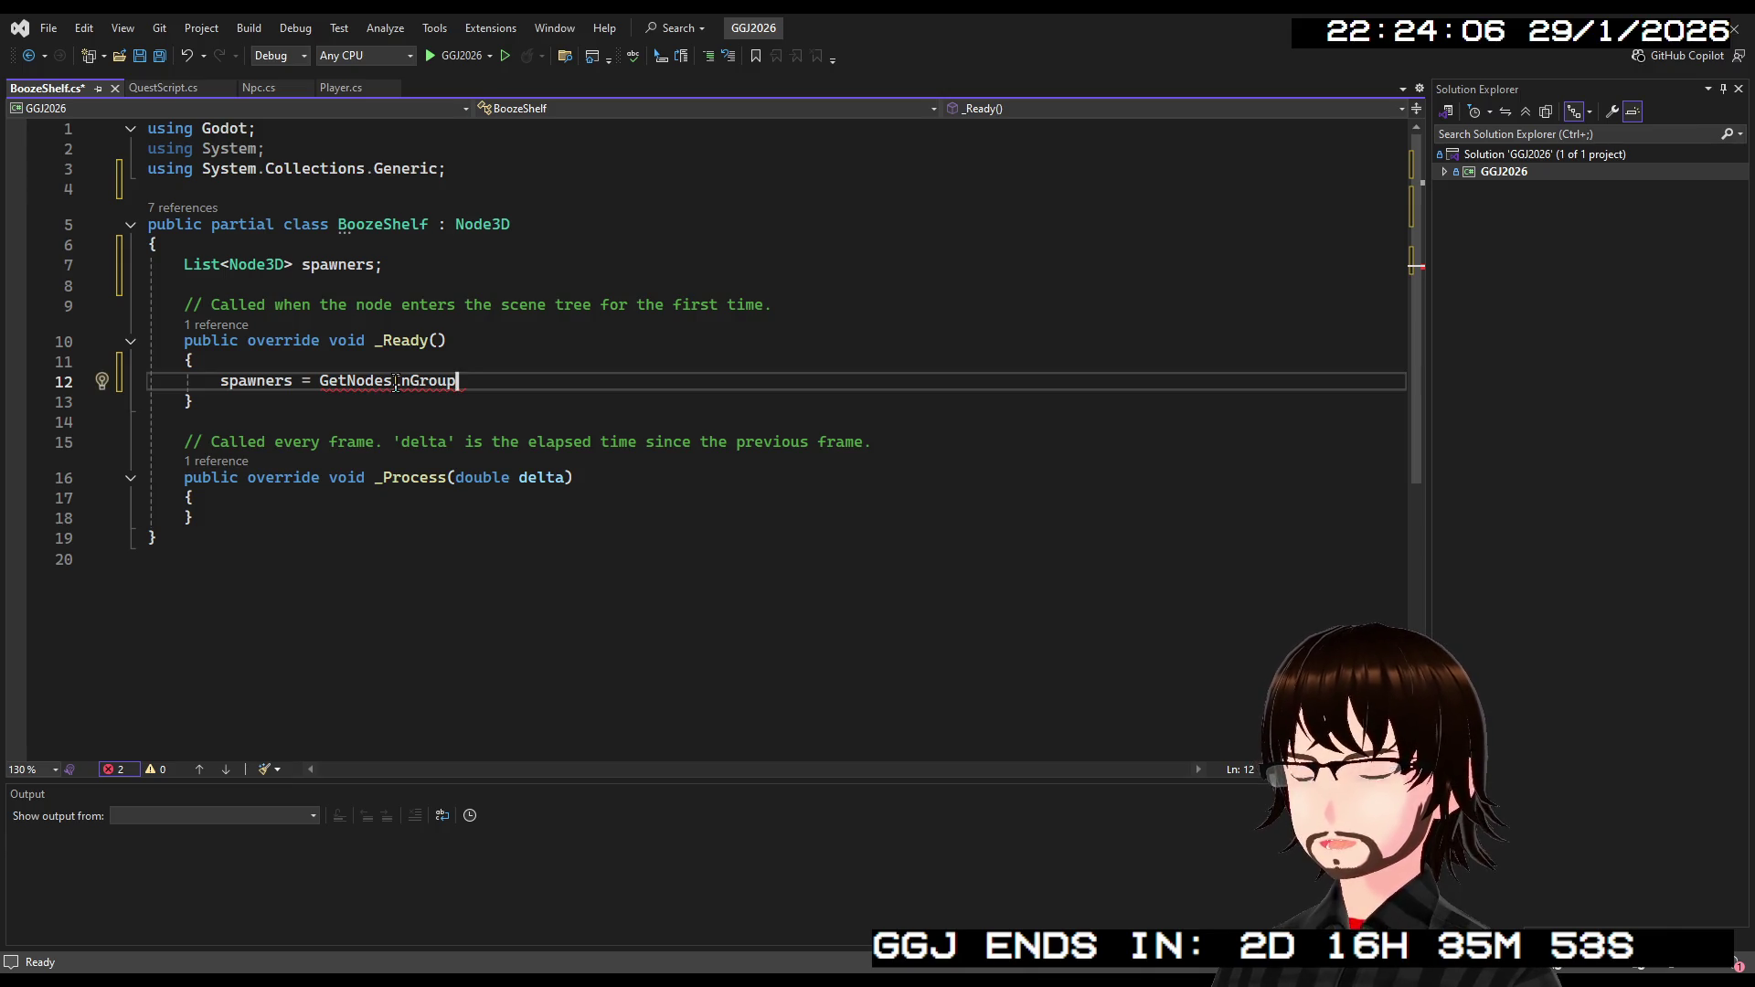
{"action": "type", "text": "("}
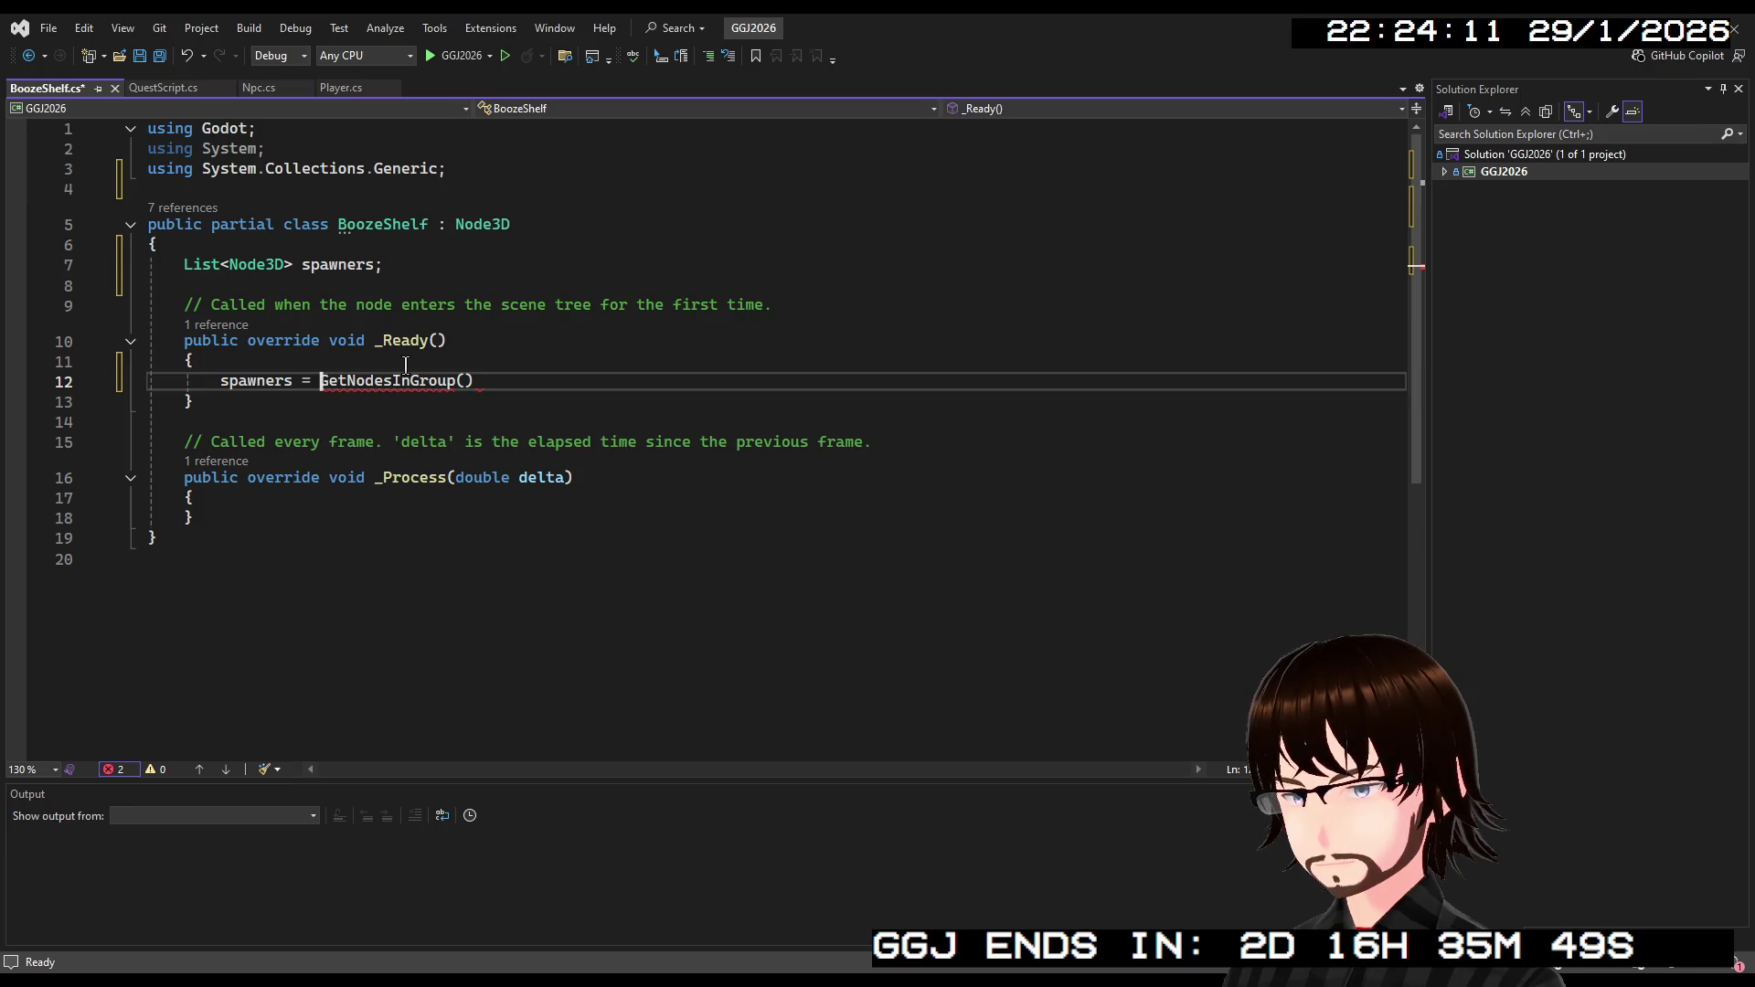
{"action": "key", "text": "Left"}
{"action": "type", "text": "GetTr"}
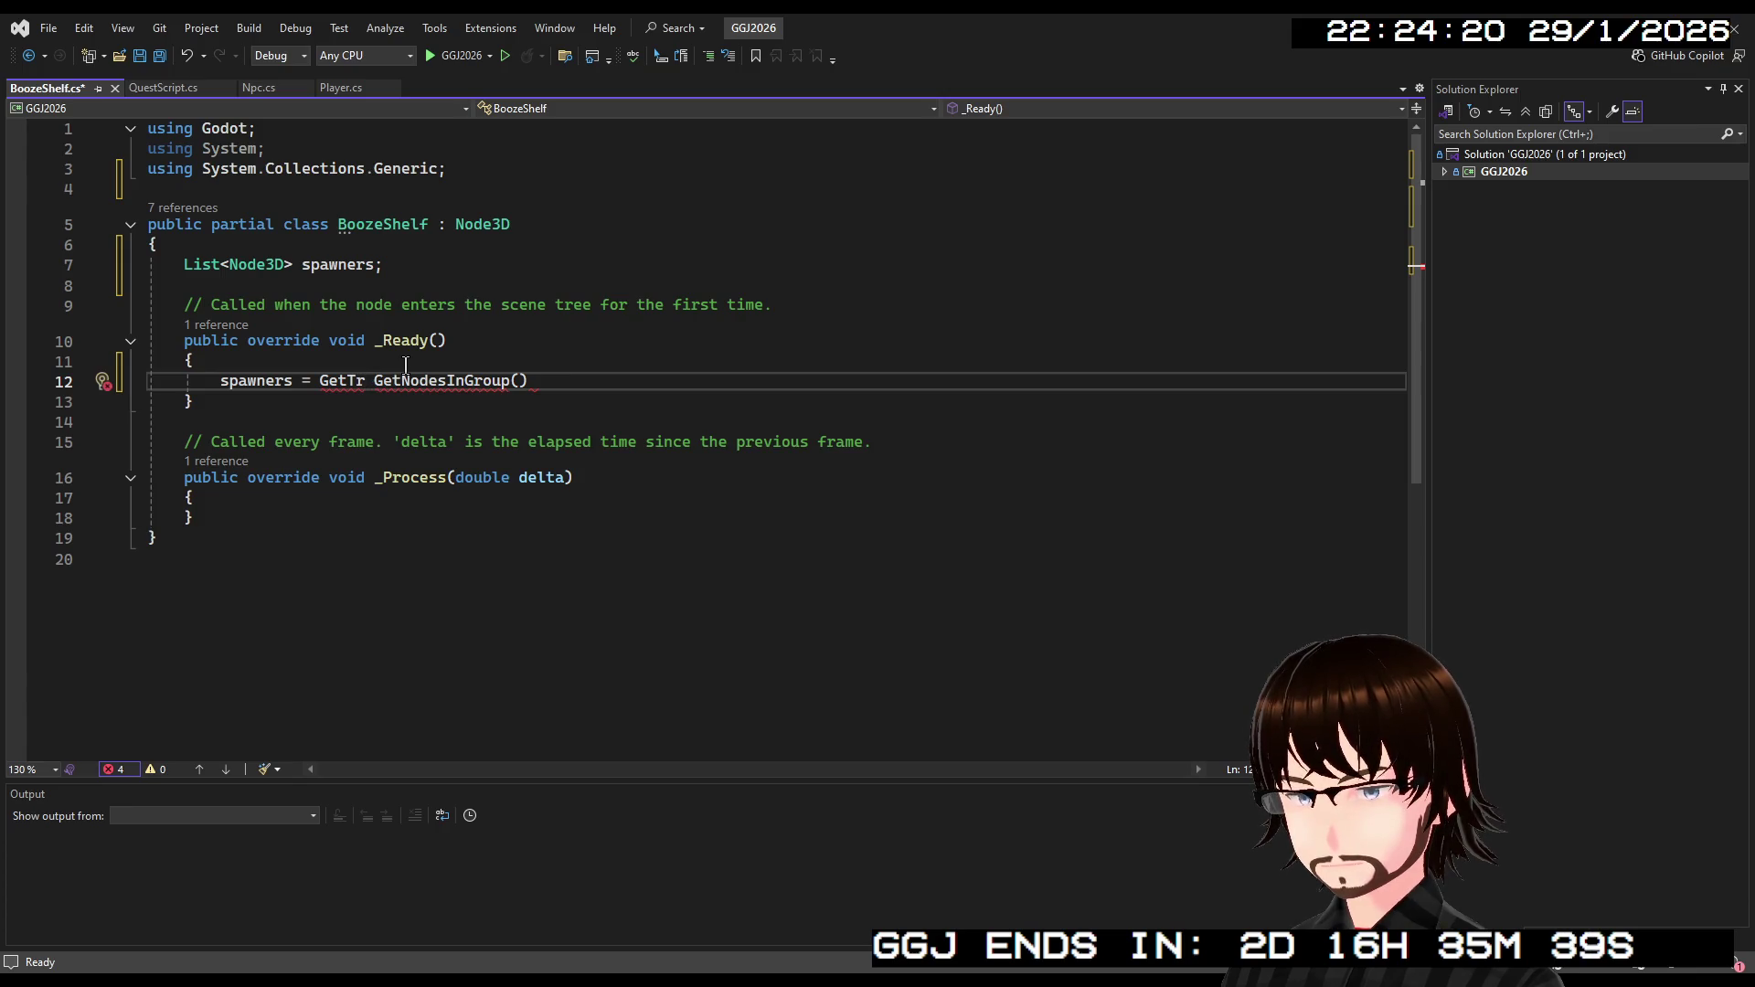
{"action": "type", "text": "ee()."}
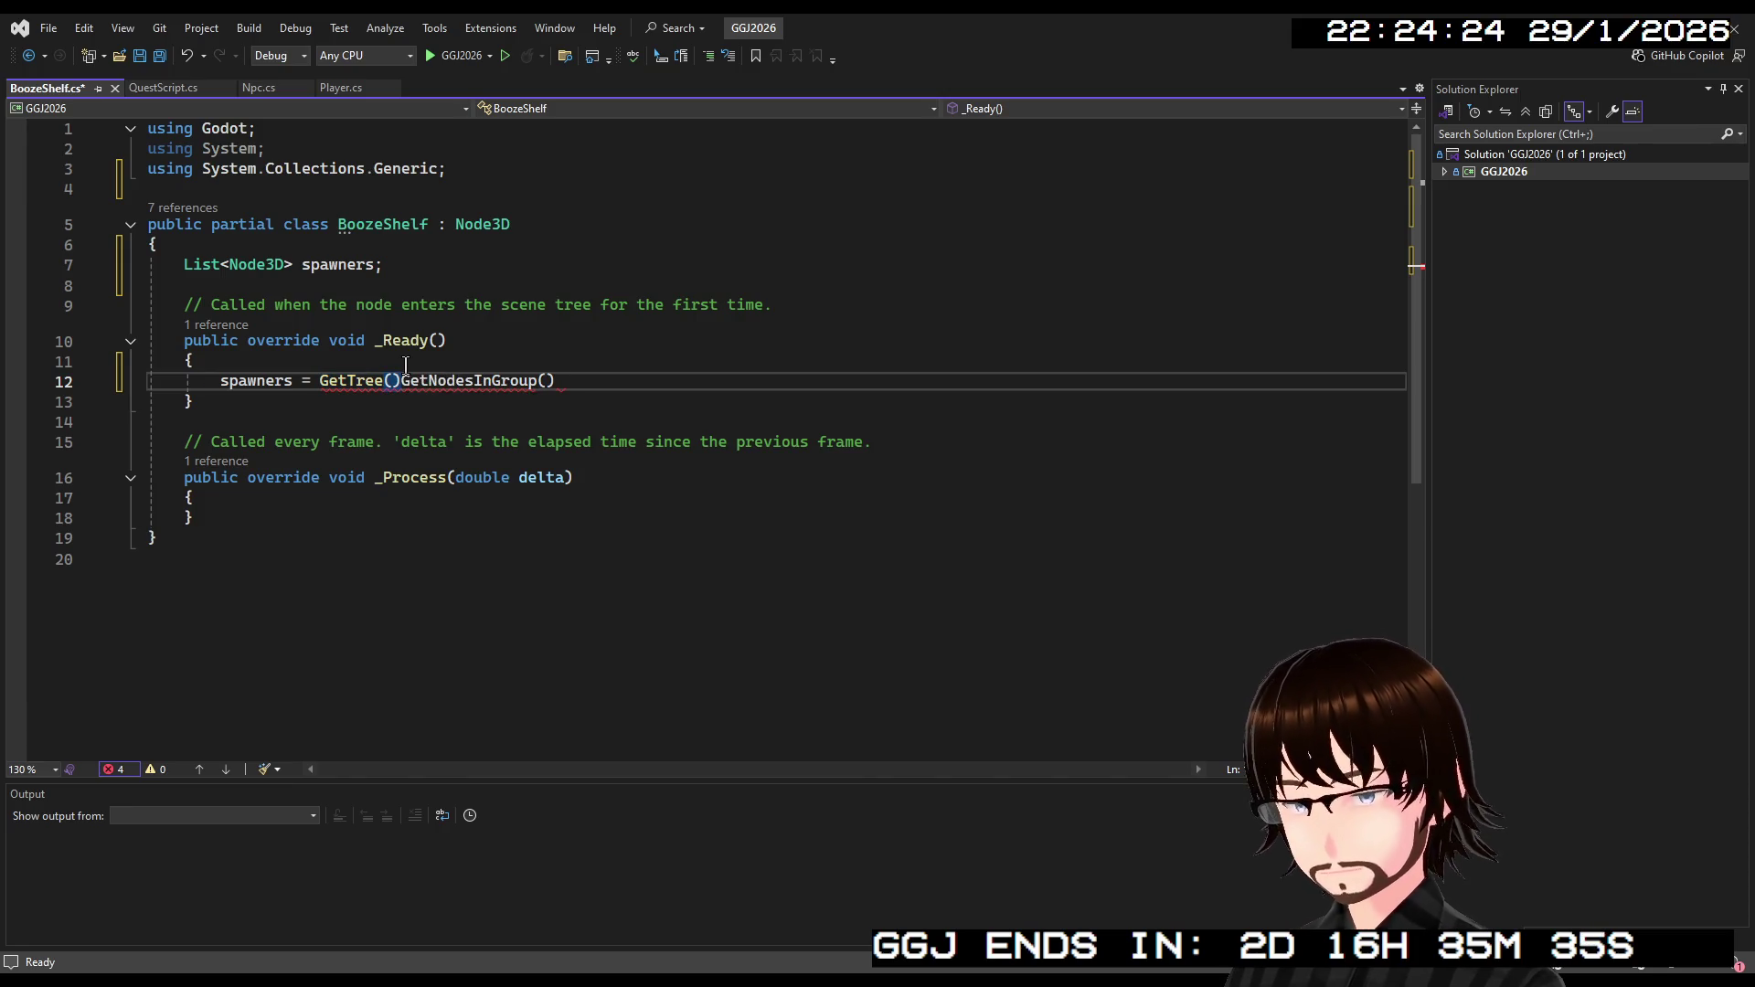
{"action": "left_click", "coordinate": [557, 381]}
{"action": "type", "text": "\"\\\"ShelfSpawns\\\"\""}
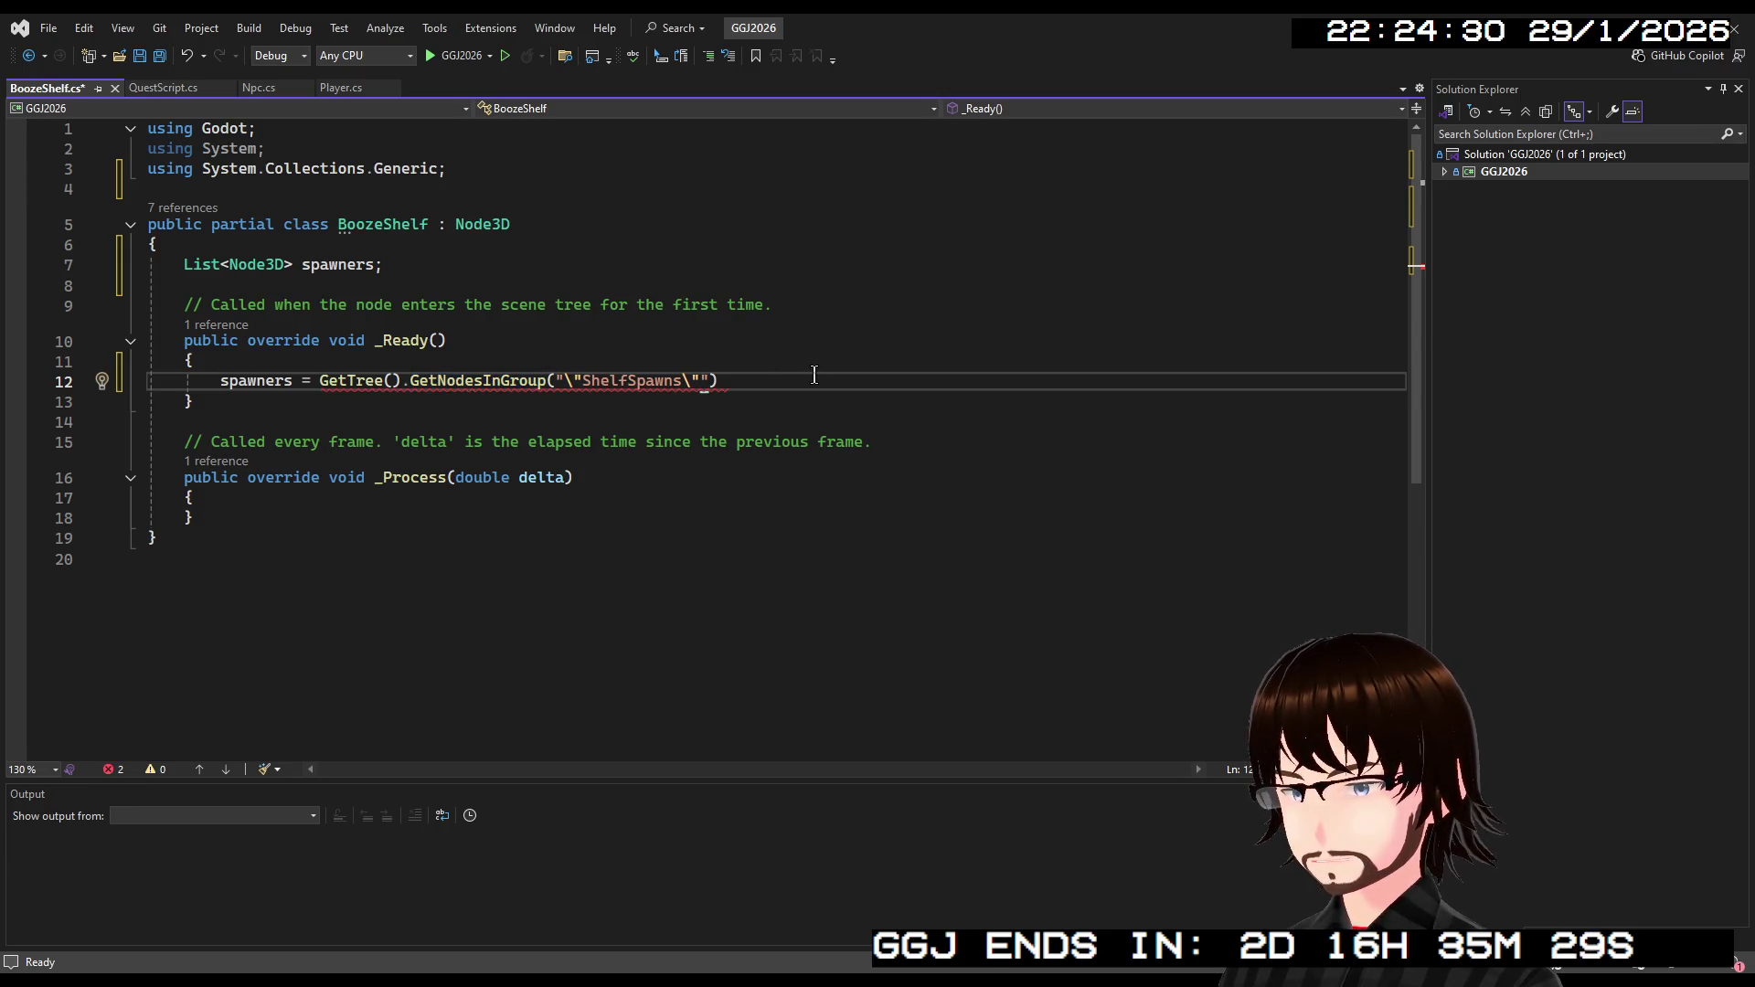
{"action": "key", "text": "BackSpace"}
{"action": "key", "text": "BackSpace"}
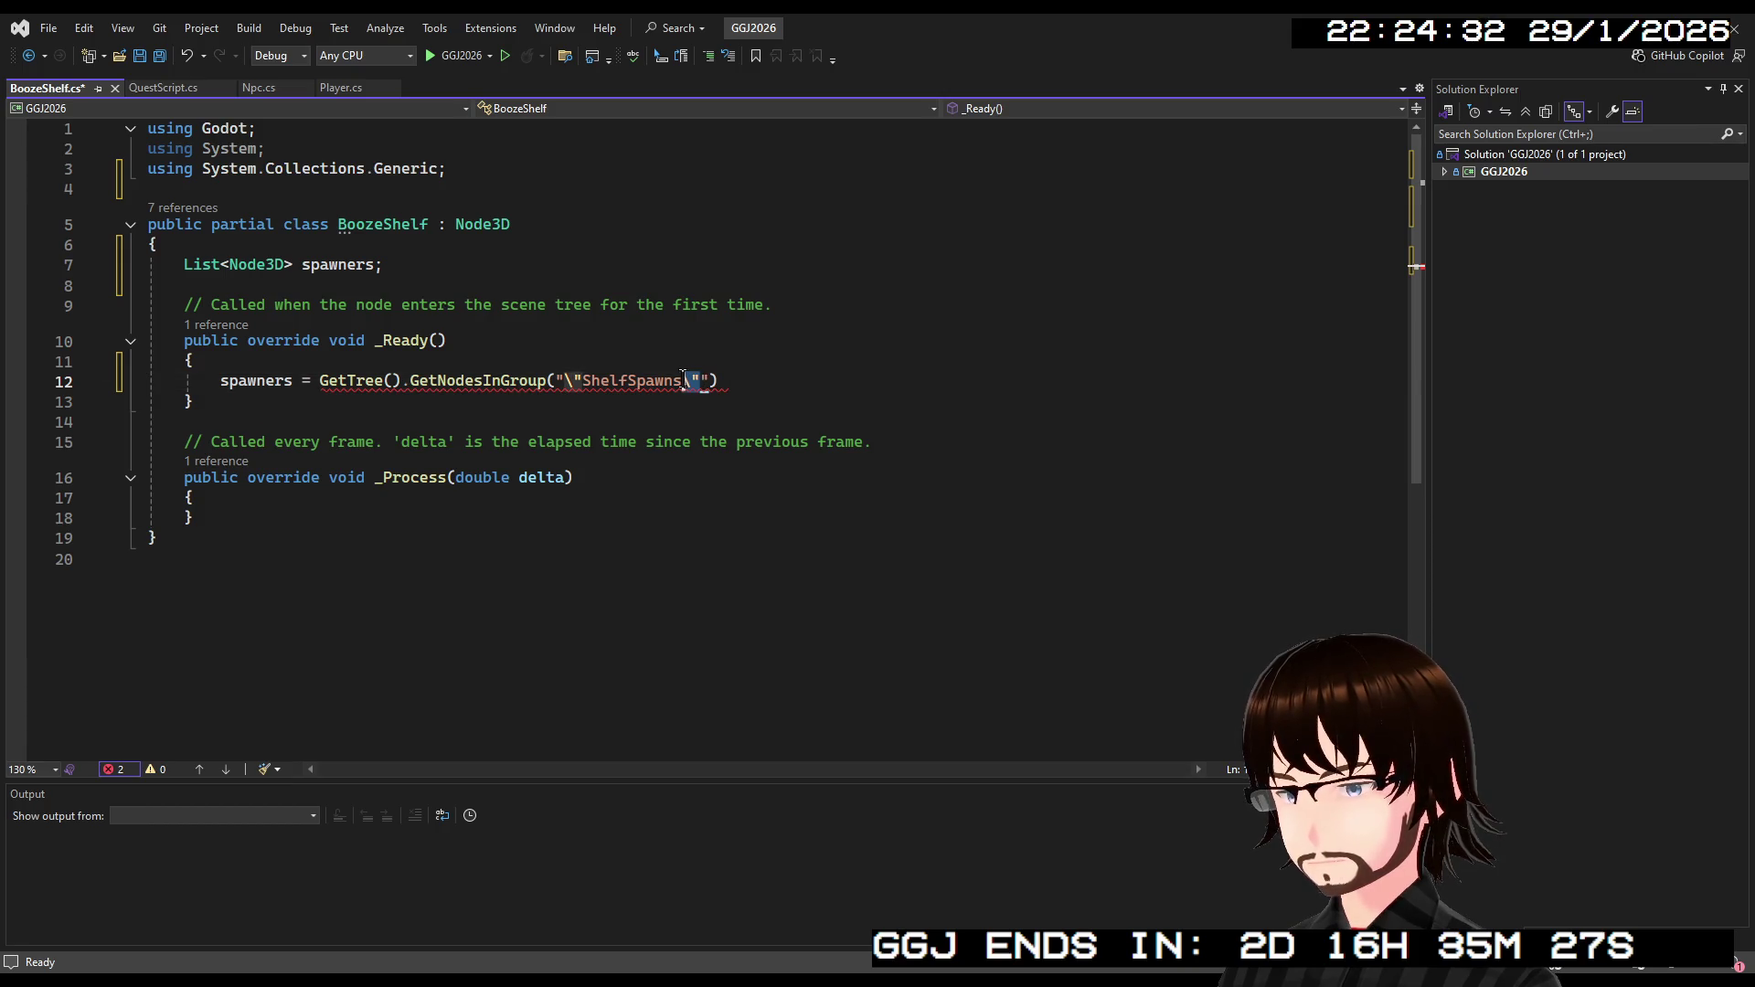
{"action": "left_click", "coordinate": [586, 391]}
{"action": "key", "text": "BackSpace"}
{"action": "key", "text": "BackSpace"}
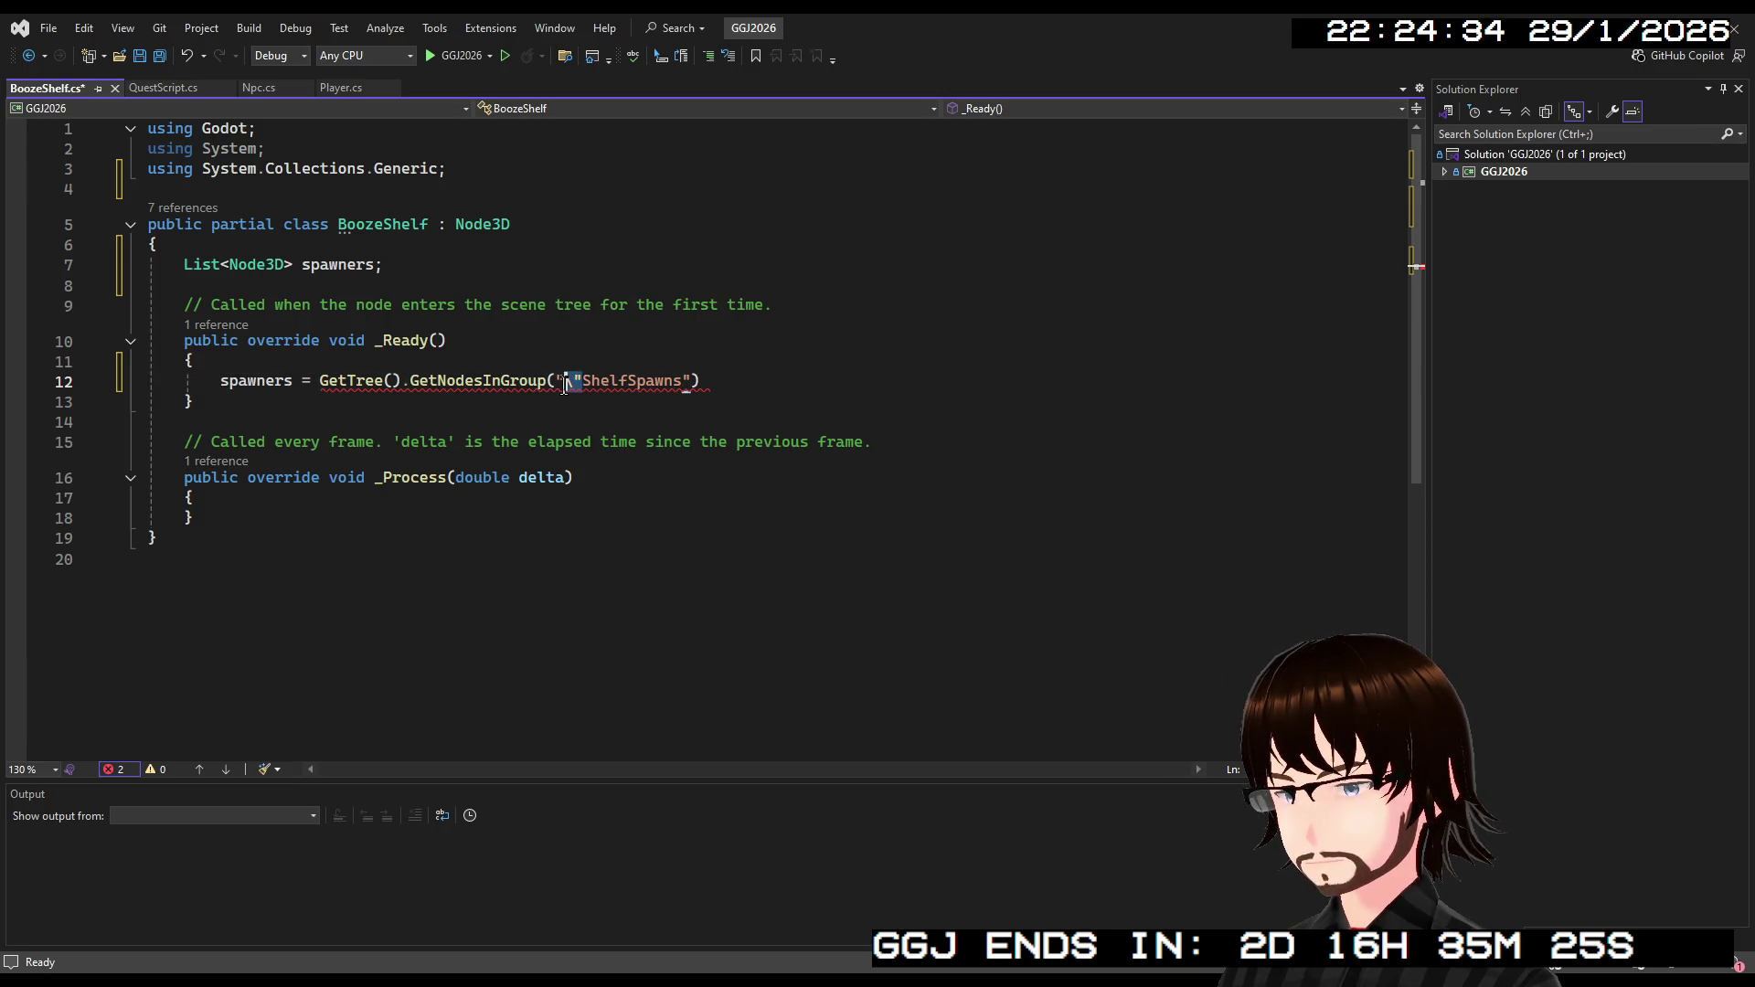
{"action": "left_click", "coordinate": [710, 383]}
{"action": "type", "text": ";"}
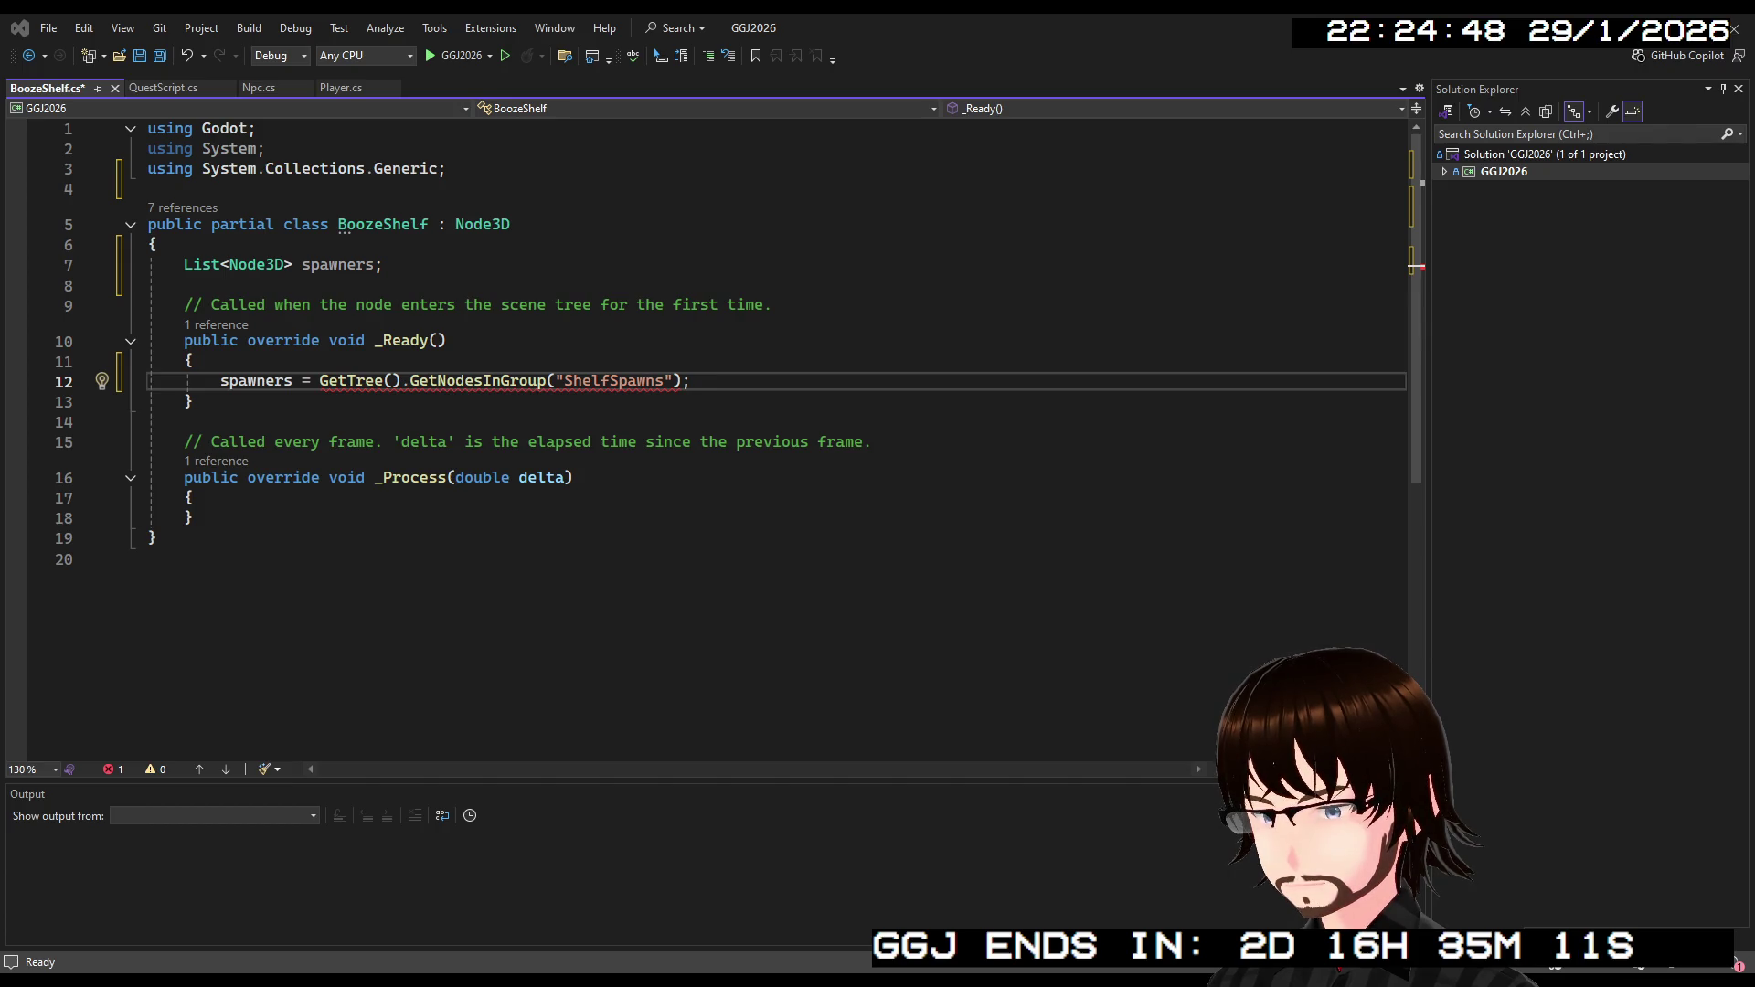
{"action": "key", "text": "alt+Tab"}
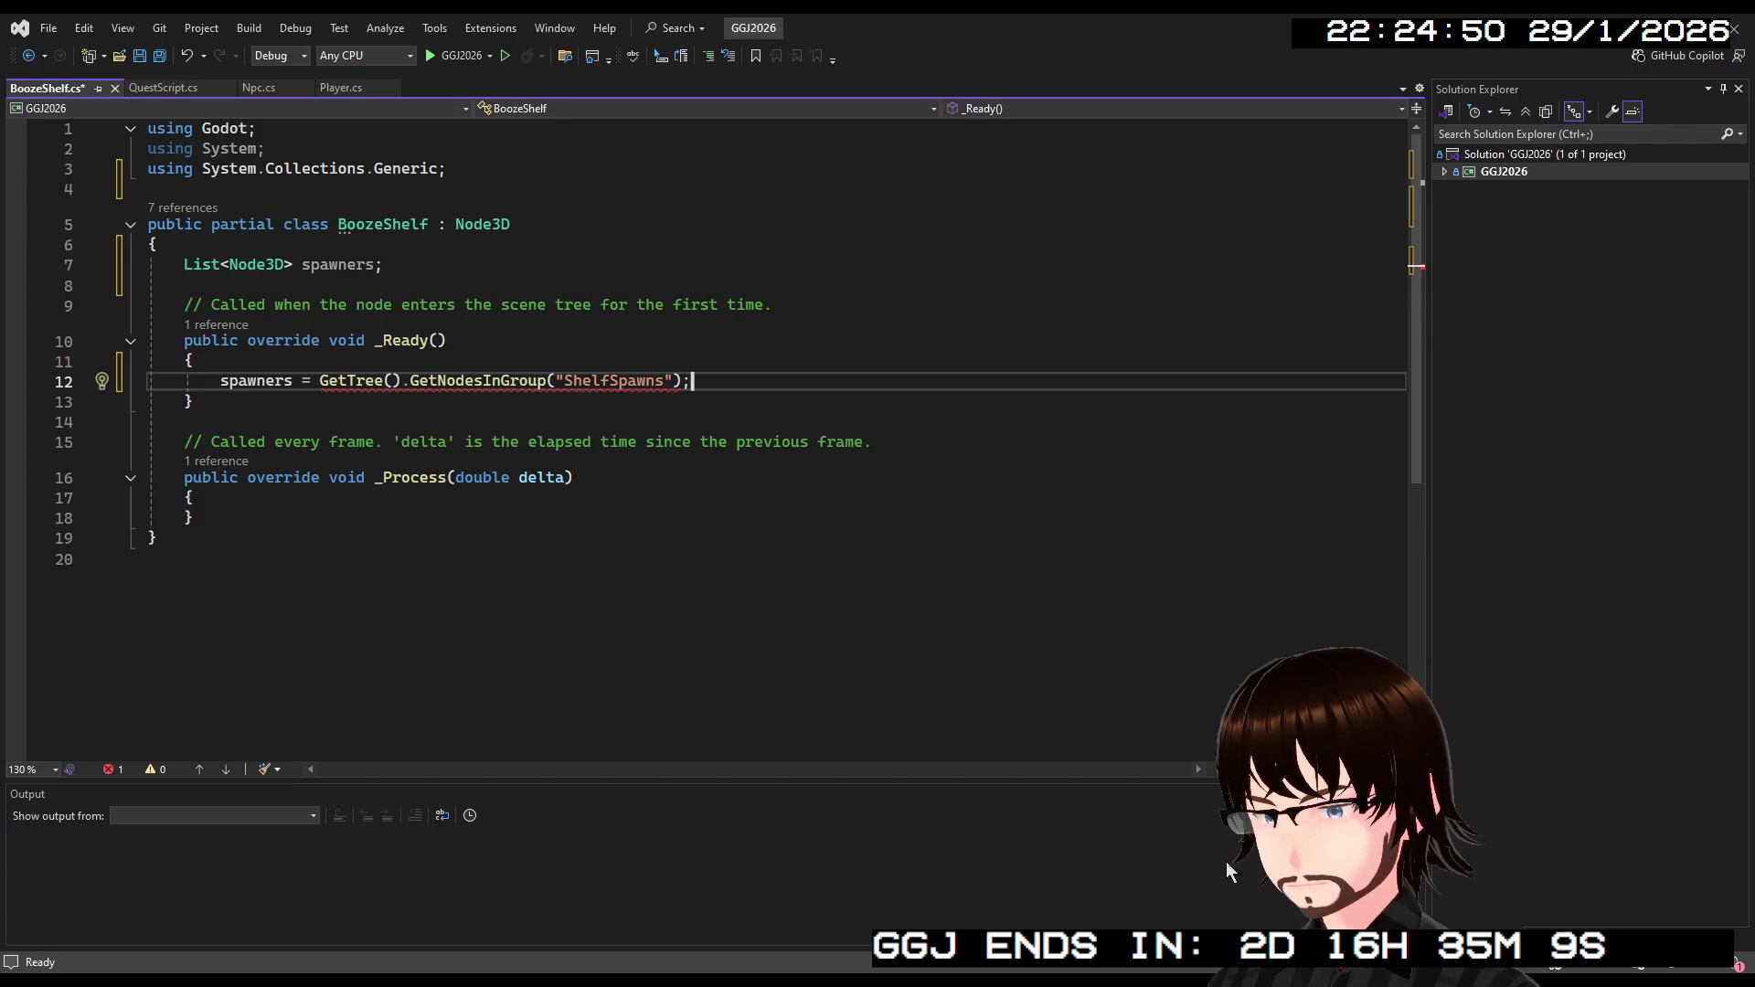
Try a <Node3D> type argument on GetNodesInGroup, then remove it.
{"action": "left_click", "coordinate": [318, 381]}
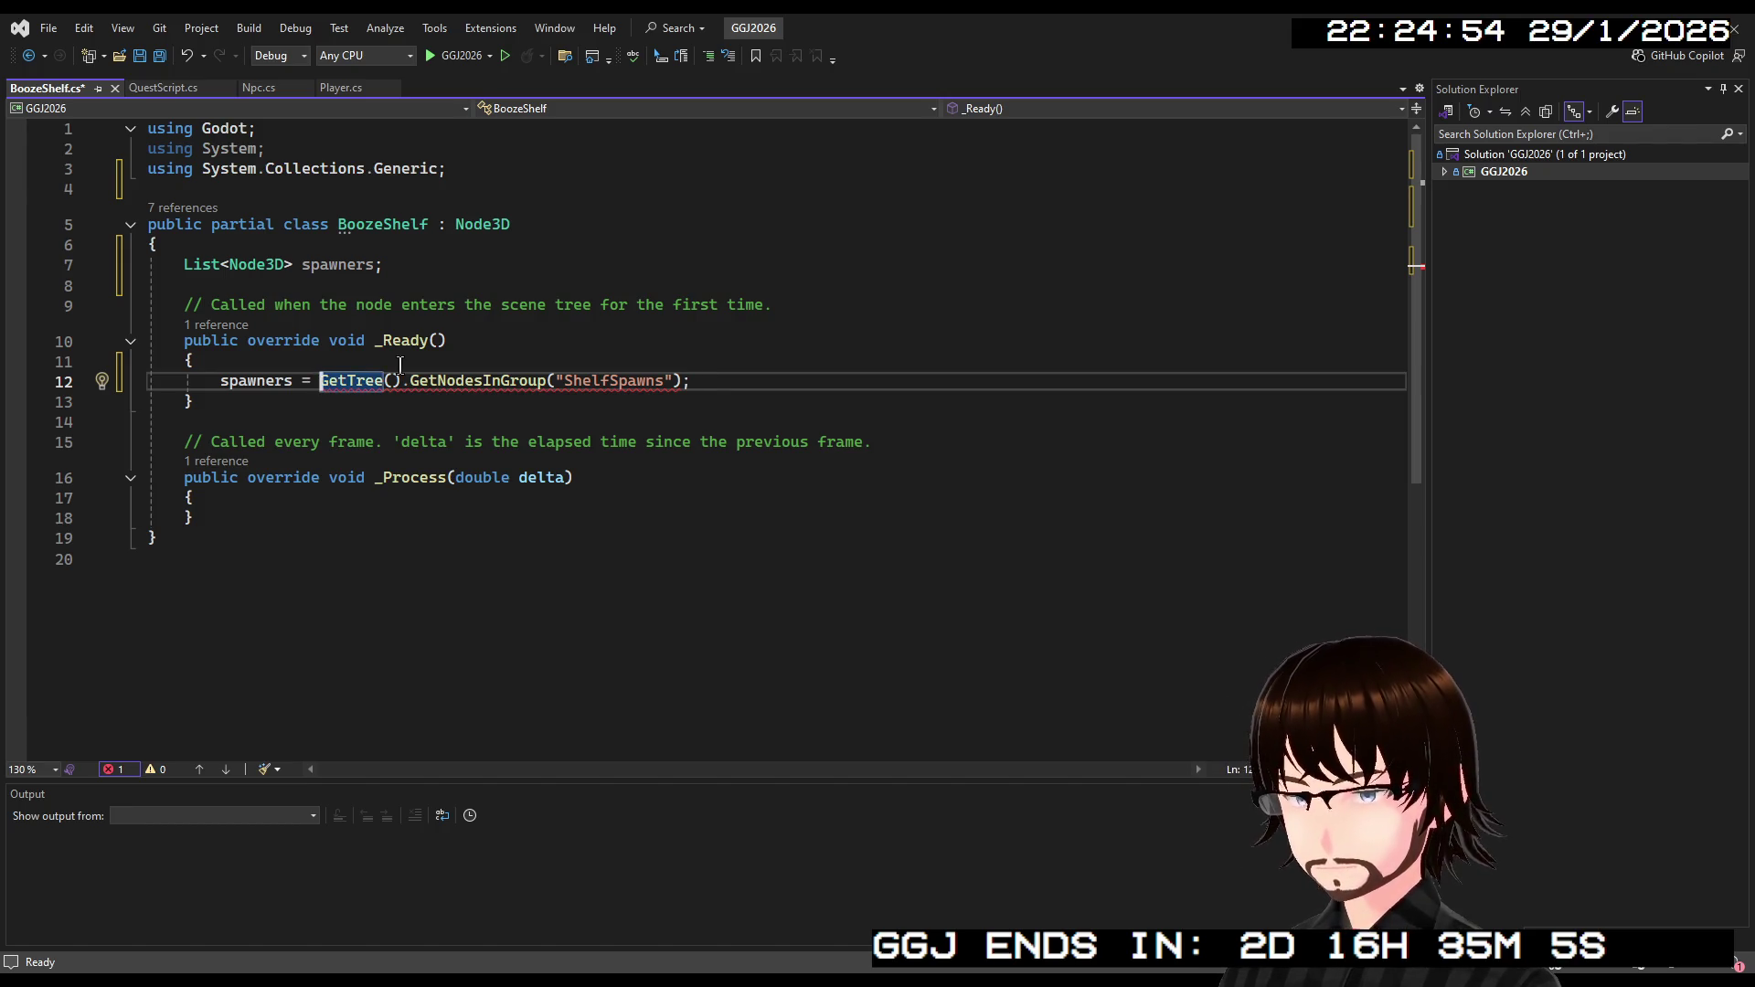
{"action": "key", "text": "Right"}
{"action": "key", "text": "Right"}
{"action": "key", "text": "Right"}
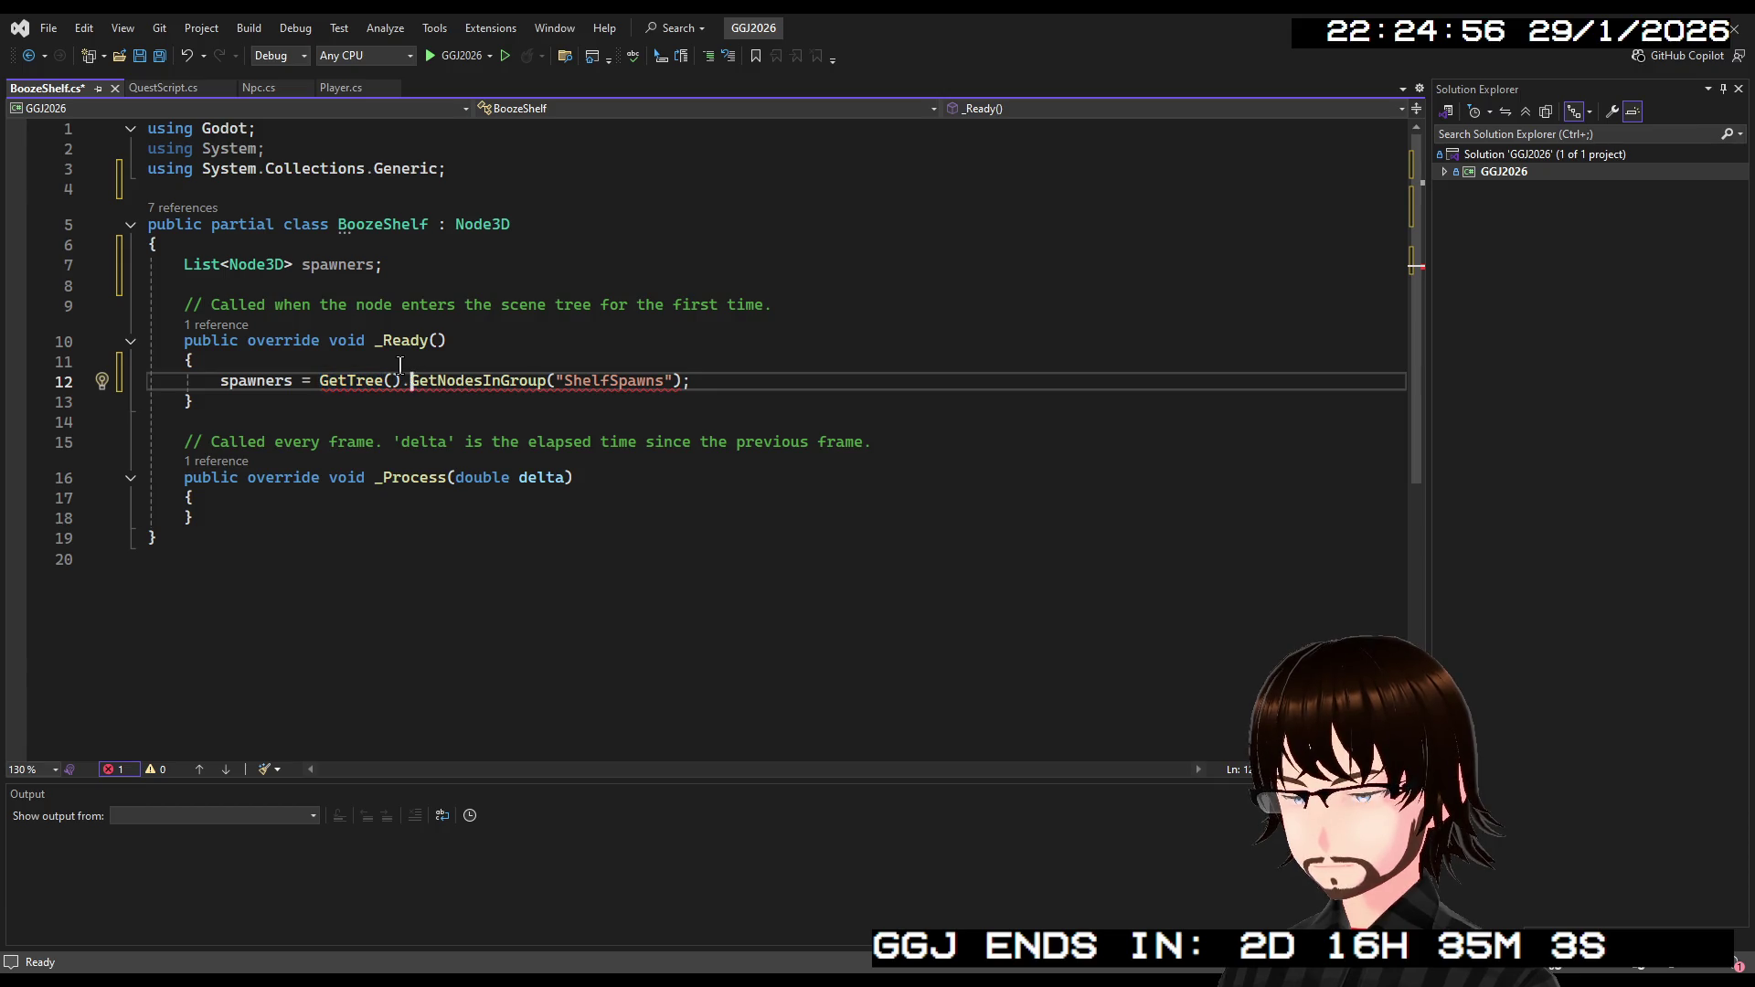
{"action": "key", "text": "Left"}
{"action": "key", "text": "Left"}
{"action": "key", "text": "Left"}
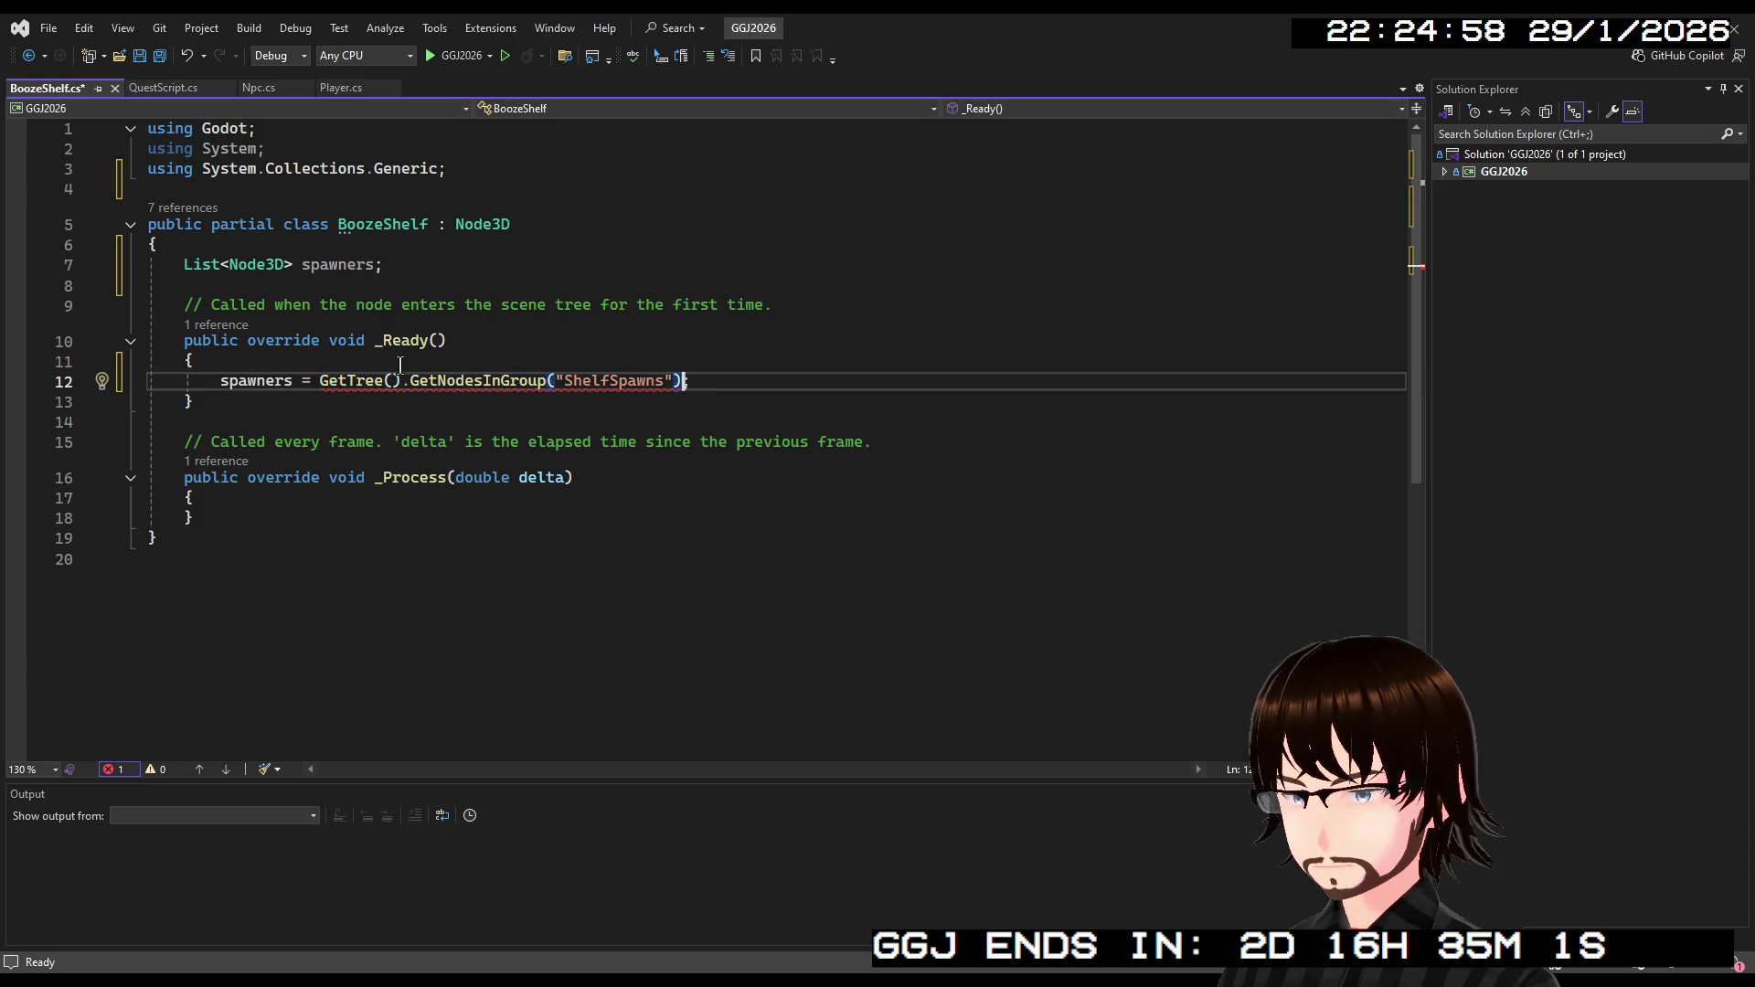
{"action": "key", "text": "Left"}
{"action": "key", "text": "Left"}
{"action": "key", "text": "Left"}
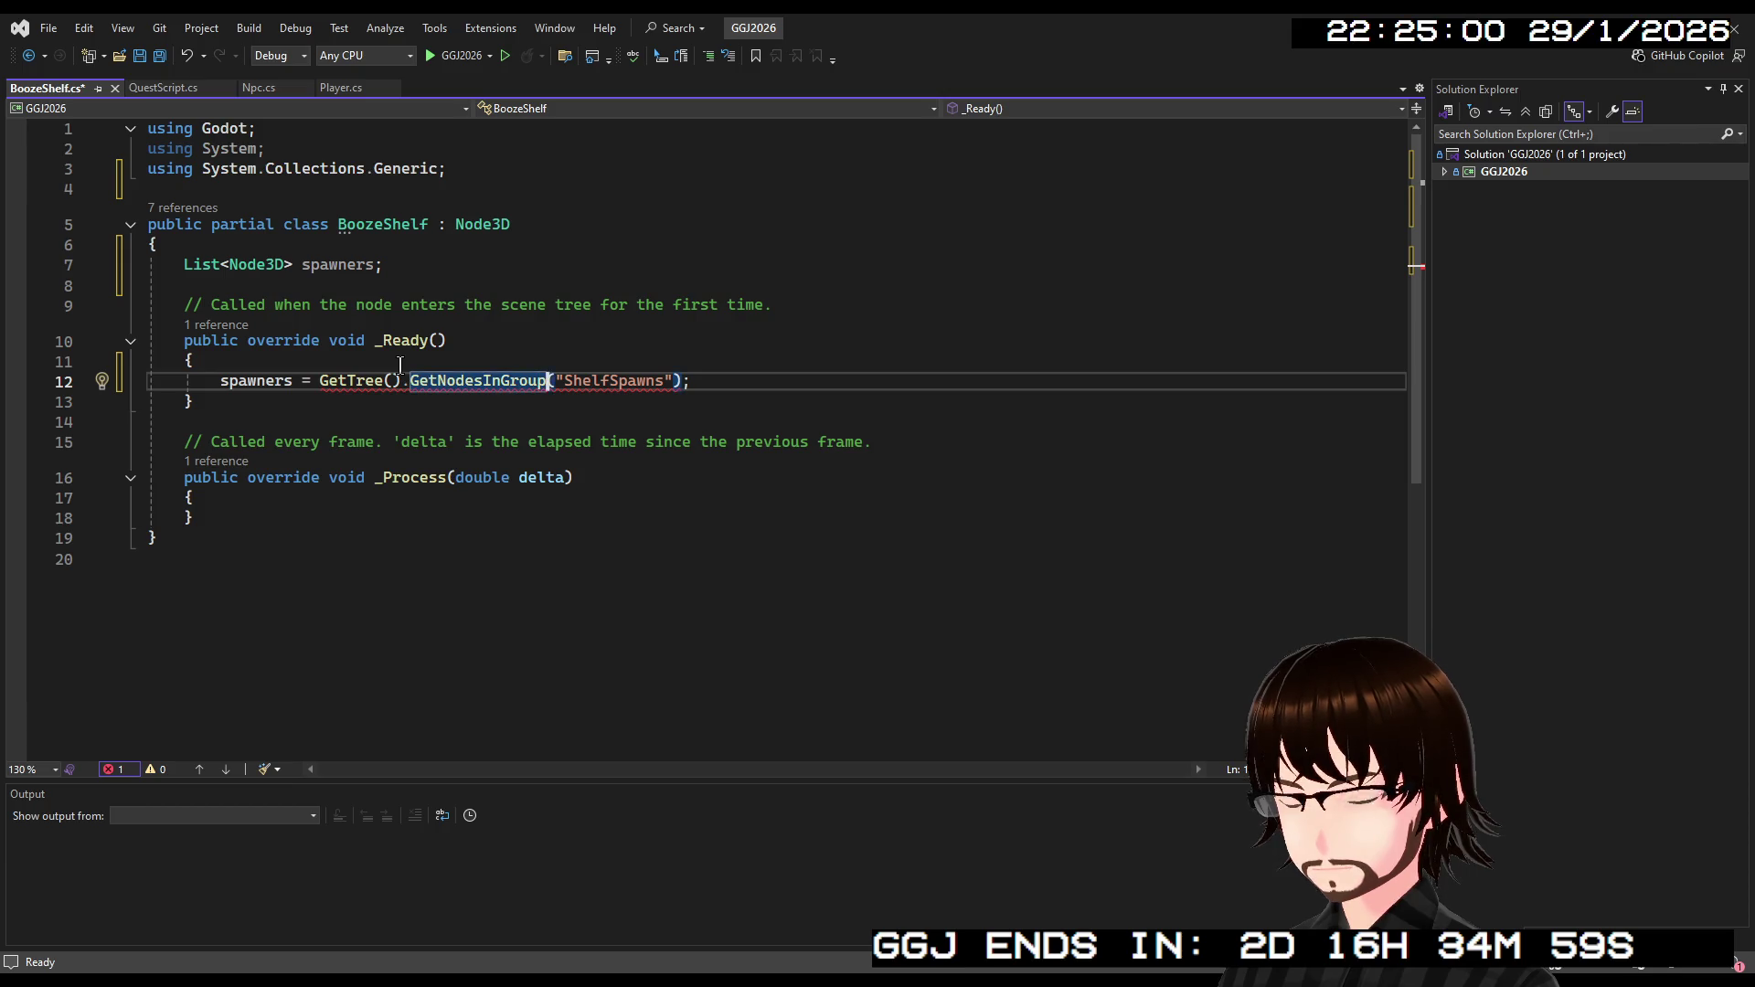
{"action": "type", "text": "<>"}
{"action": "key", "text": "Left"}
{"action": "type", "text": "Node3D"}
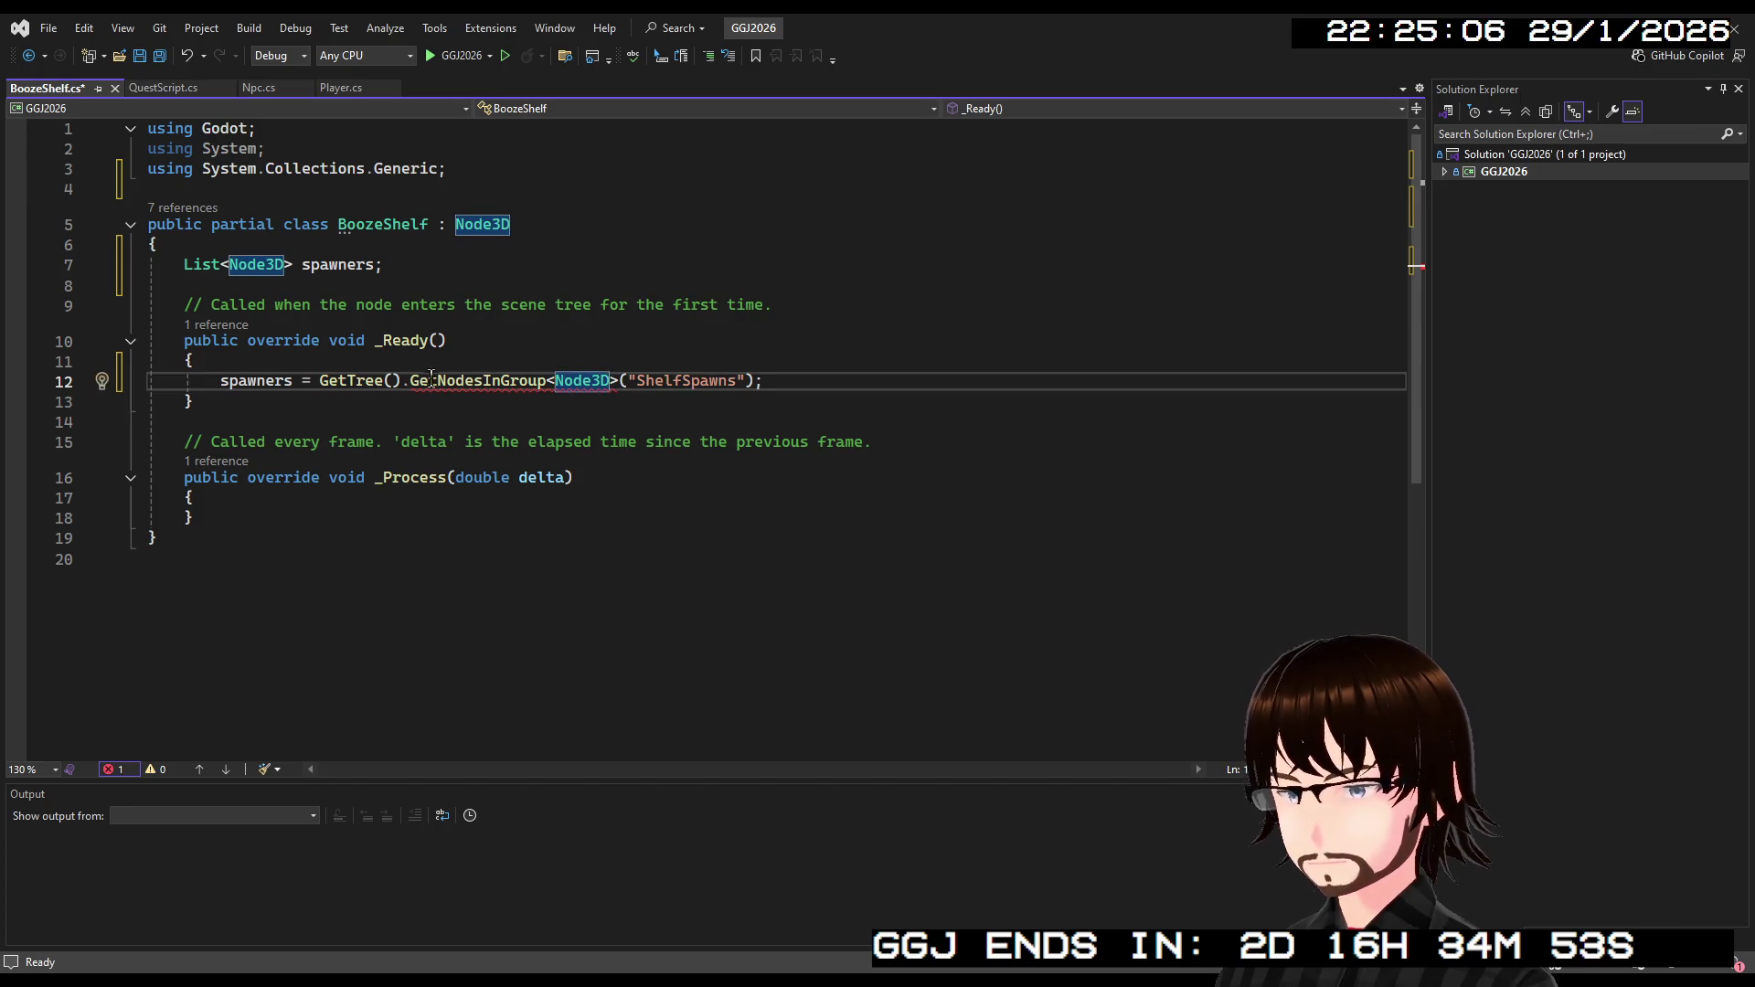
{"action": "left_click_drag", "start_coordinate": [619, 382], "coordinate": [545, 382]}
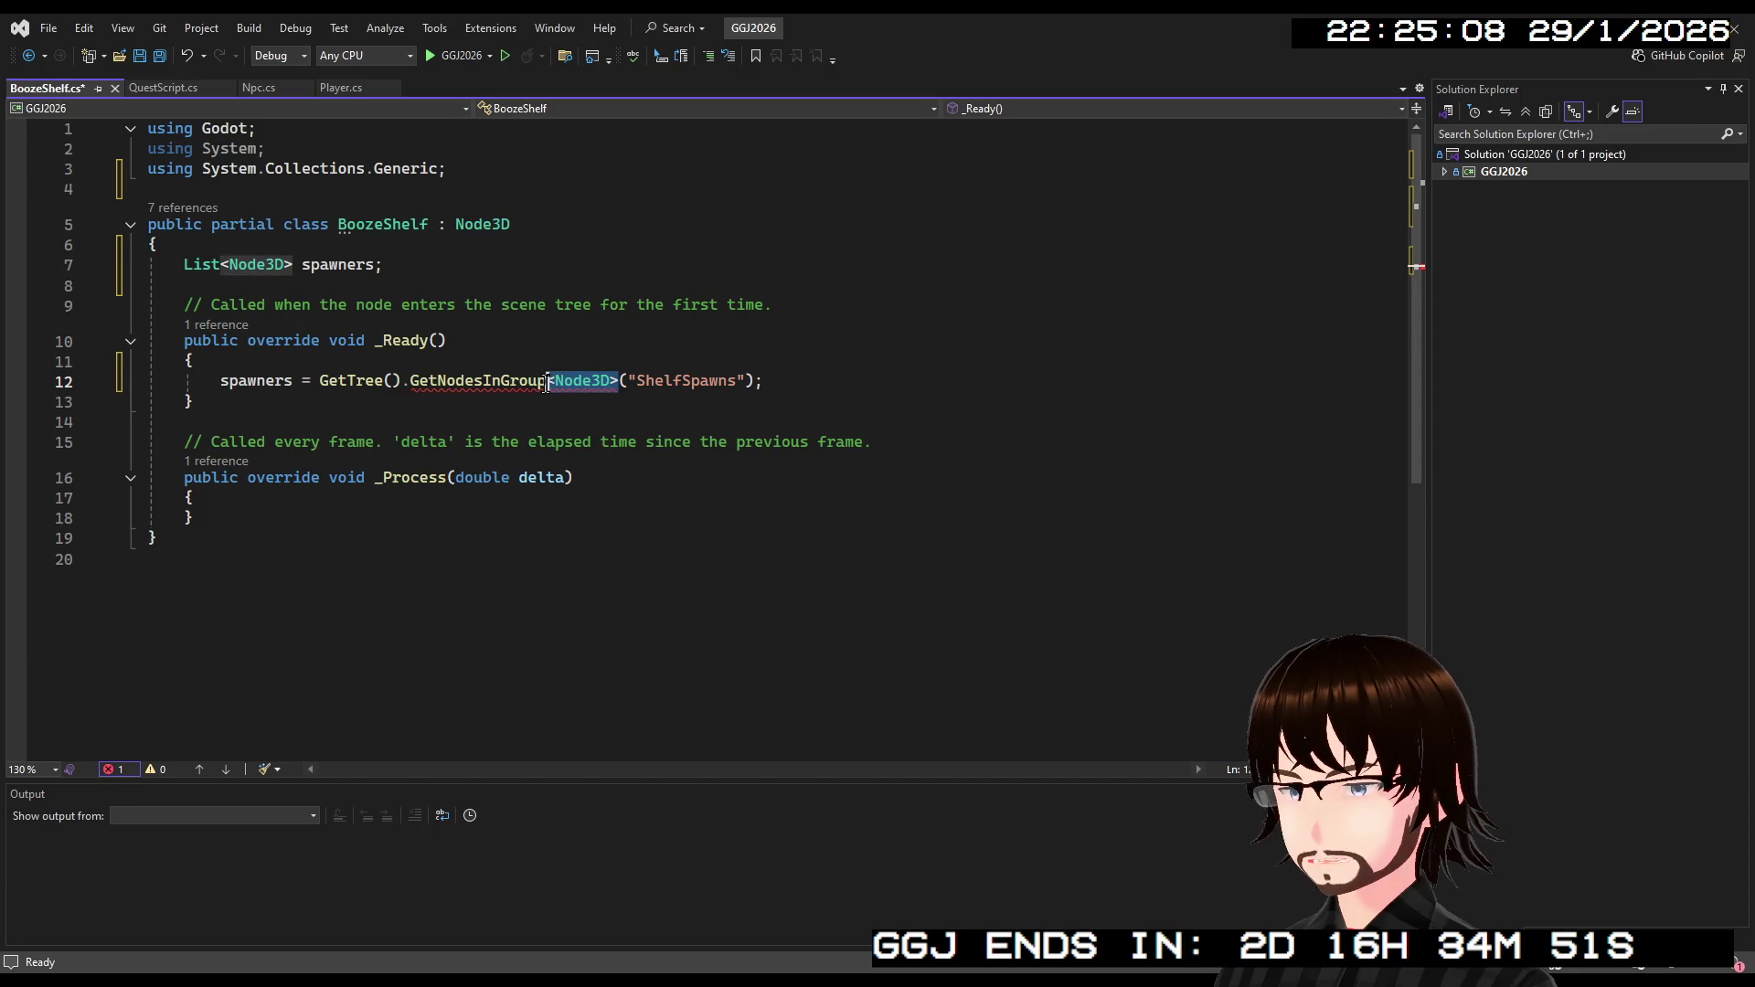
{"action": "key", "text": "BackSpace"}
Try a (Node3D) cast before GetTree(), then delete it.
{"action": "left_click", "coordinate": [321, 382]}
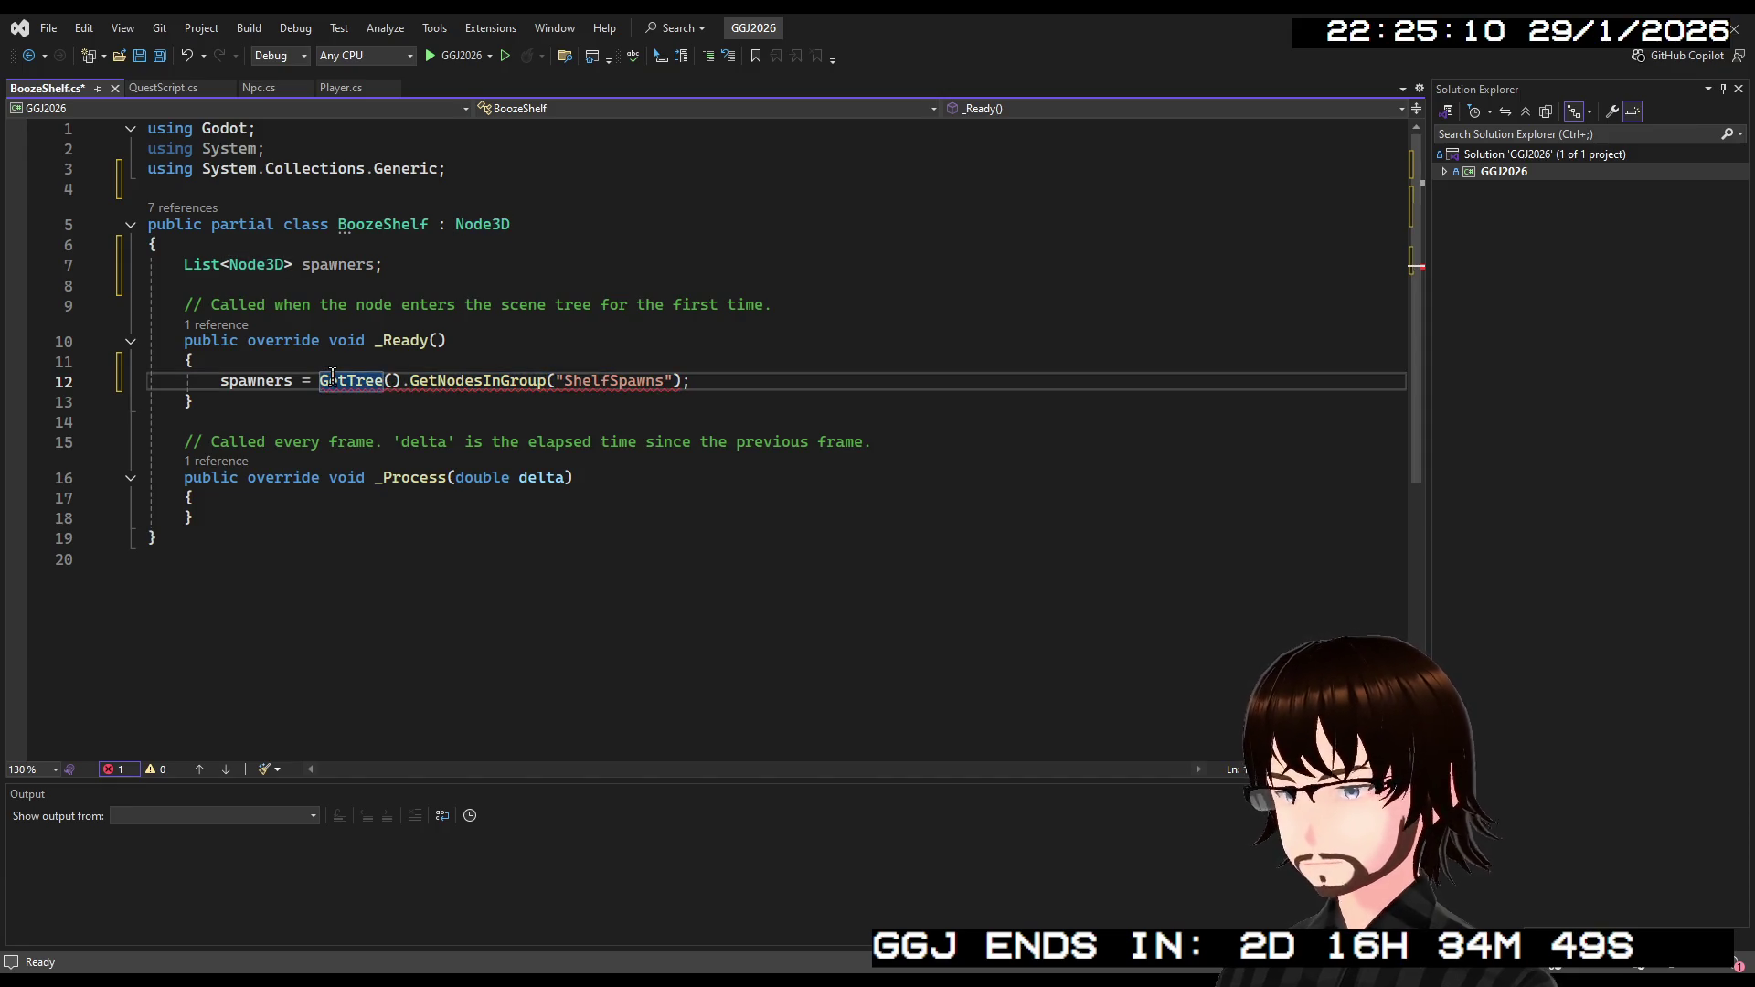
{"action": "type", "text": "(Node3"}
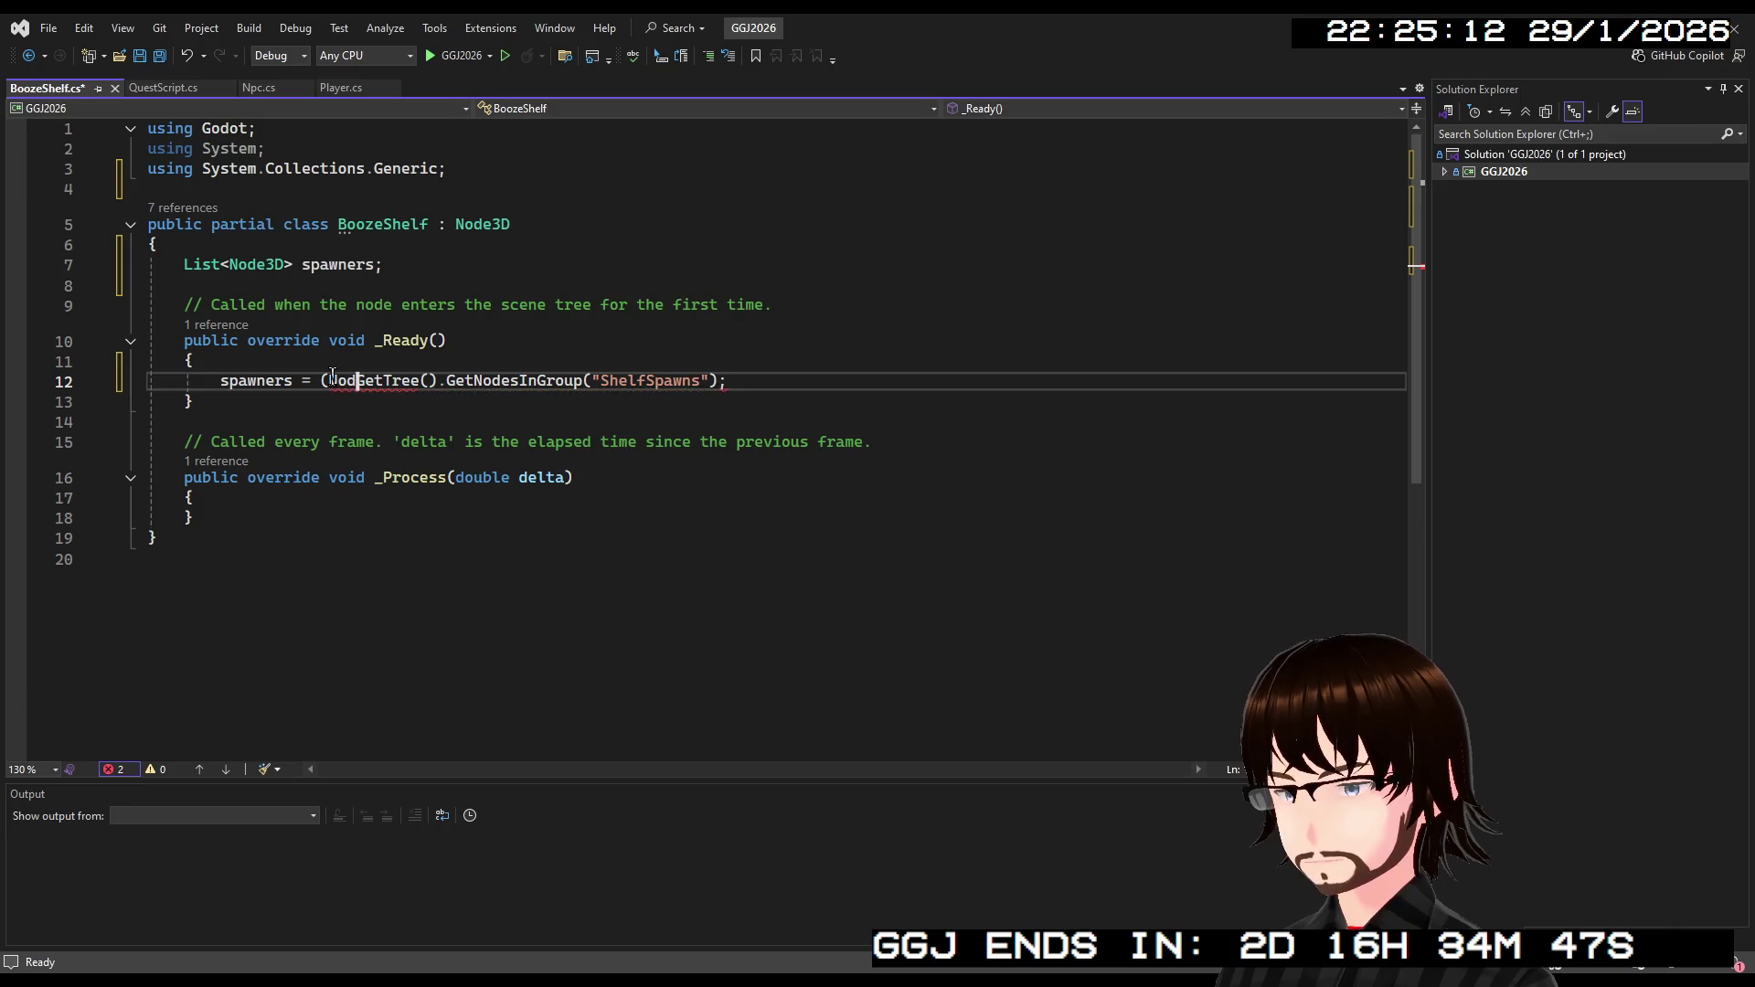
{"action": "type", "text": "D)"}
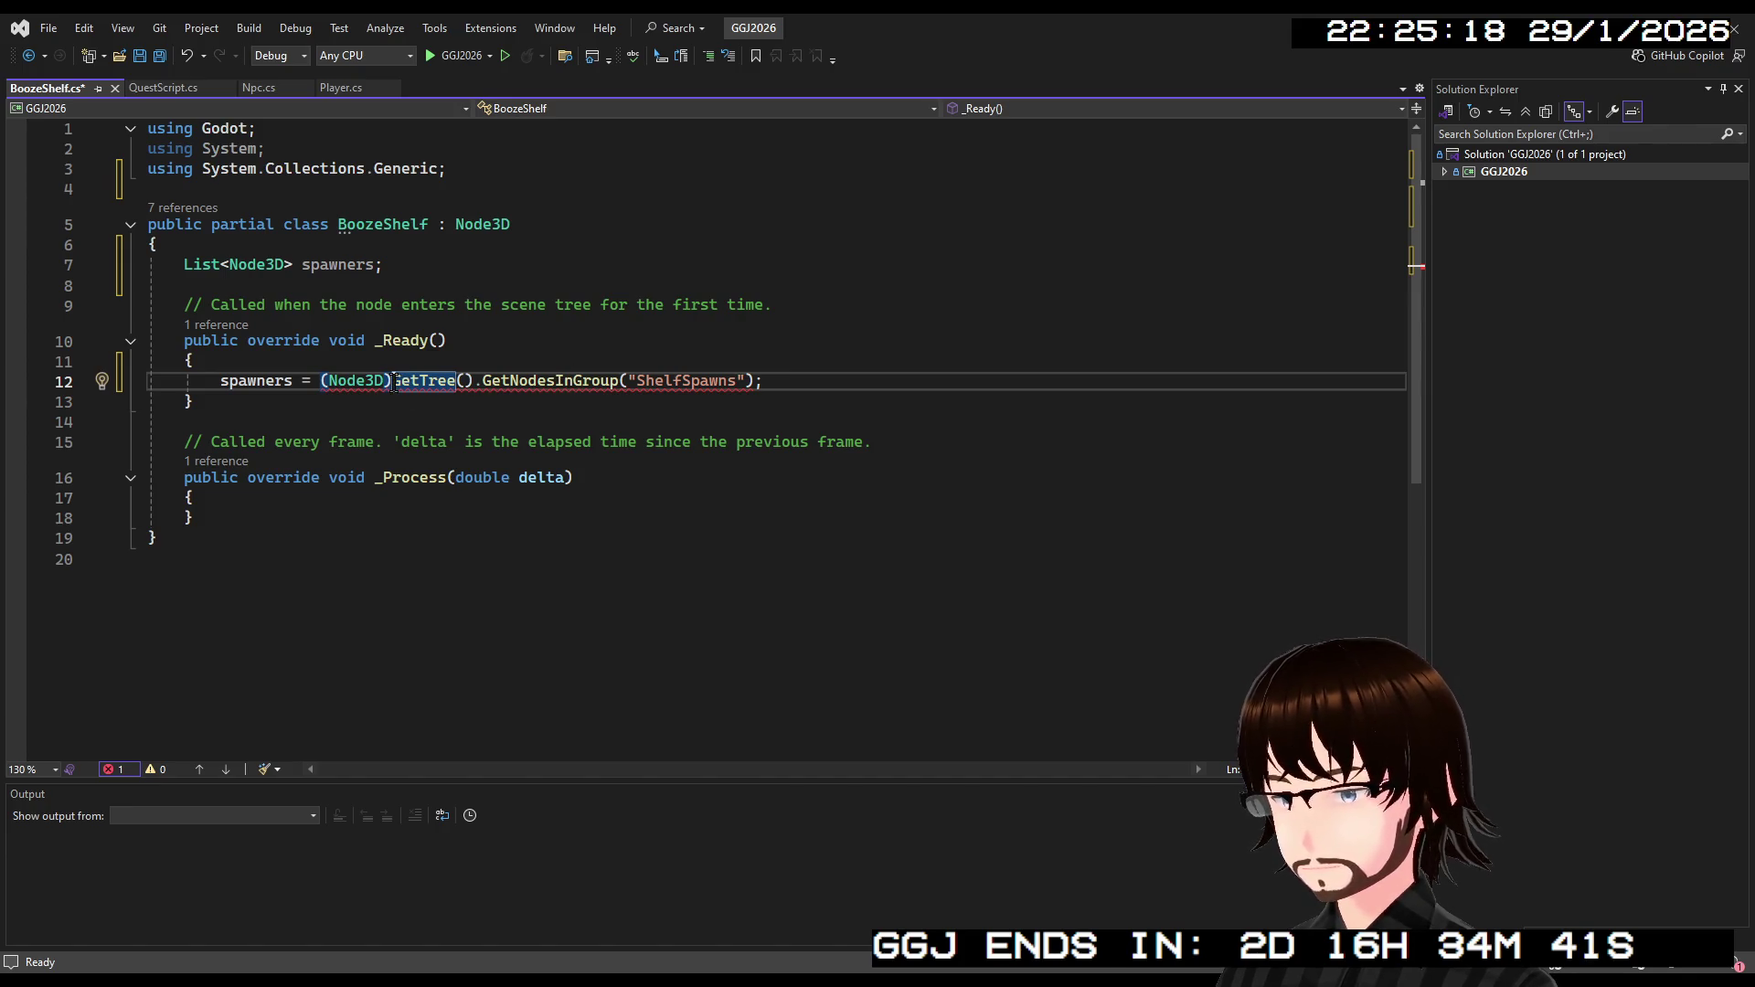
{"action": "left_click_drag", "start_coordinate": [394, 382], "coordinate": [320, 382]}
{"action": "key", "text": "BackSpace"}
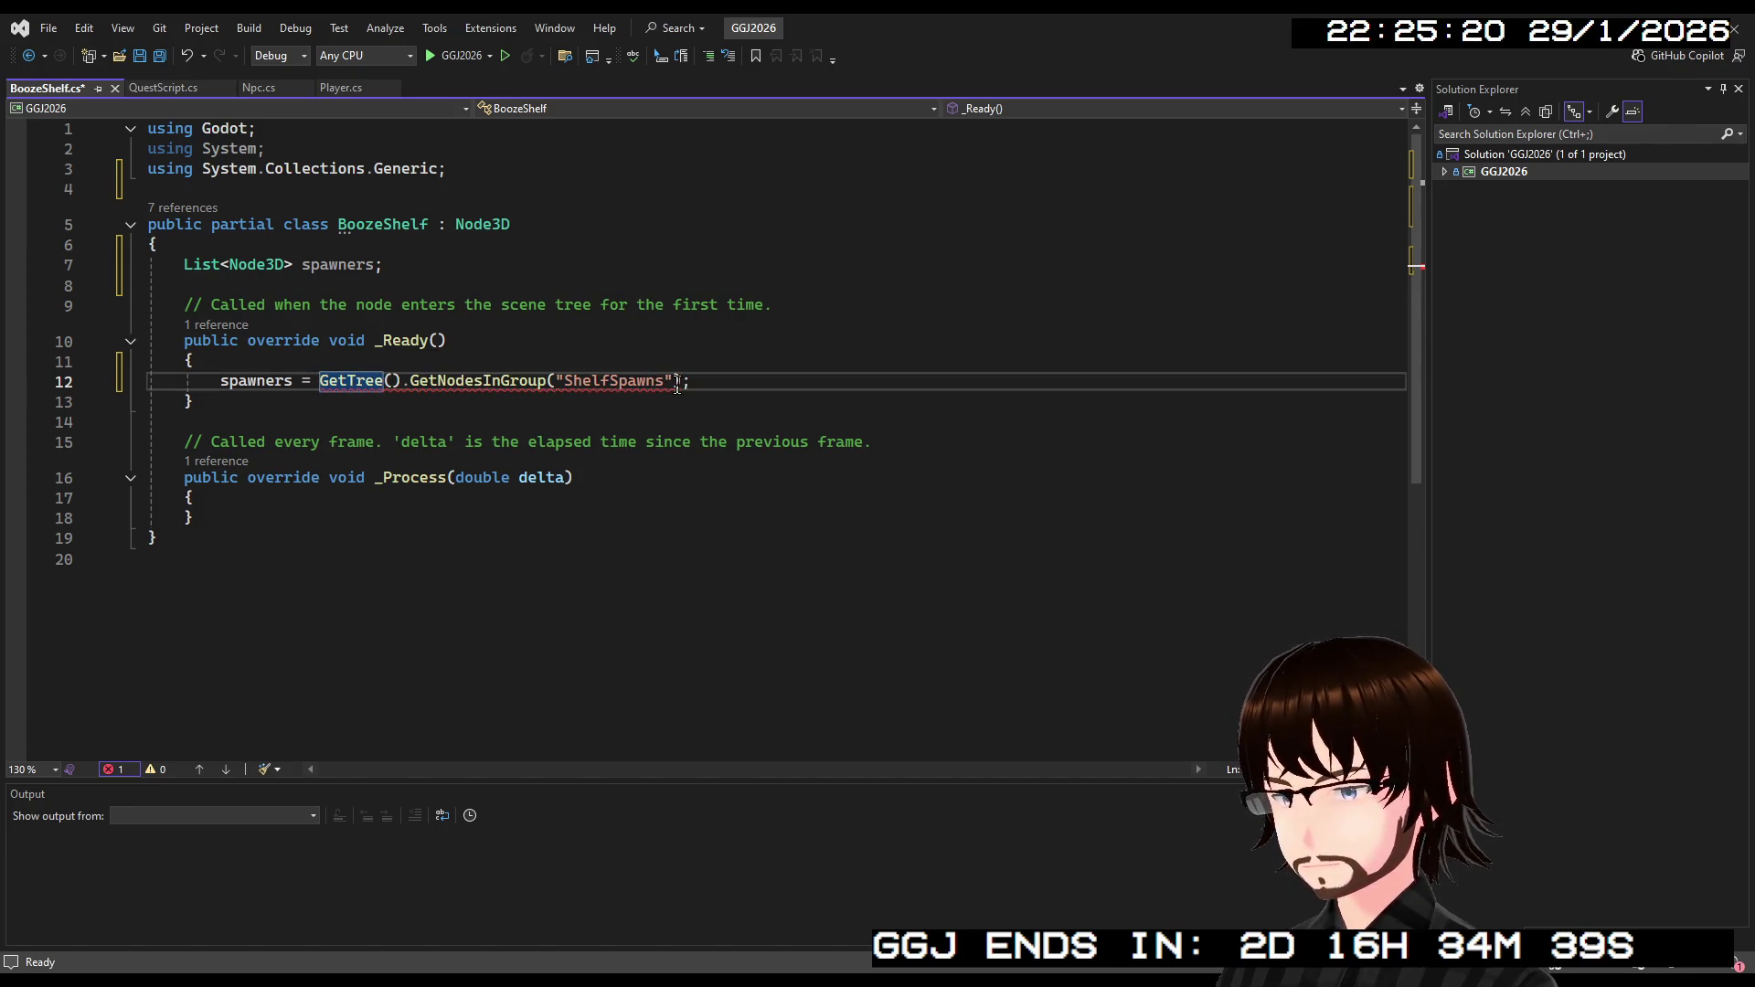
Append .ToList to the GetNodesInGroup call, importing System.Linq.
{"action": "left_click", "coordinate": [678, 382]}
{"action": "type", "text": ".ToL"}
{"action": "type", "text": "i"}
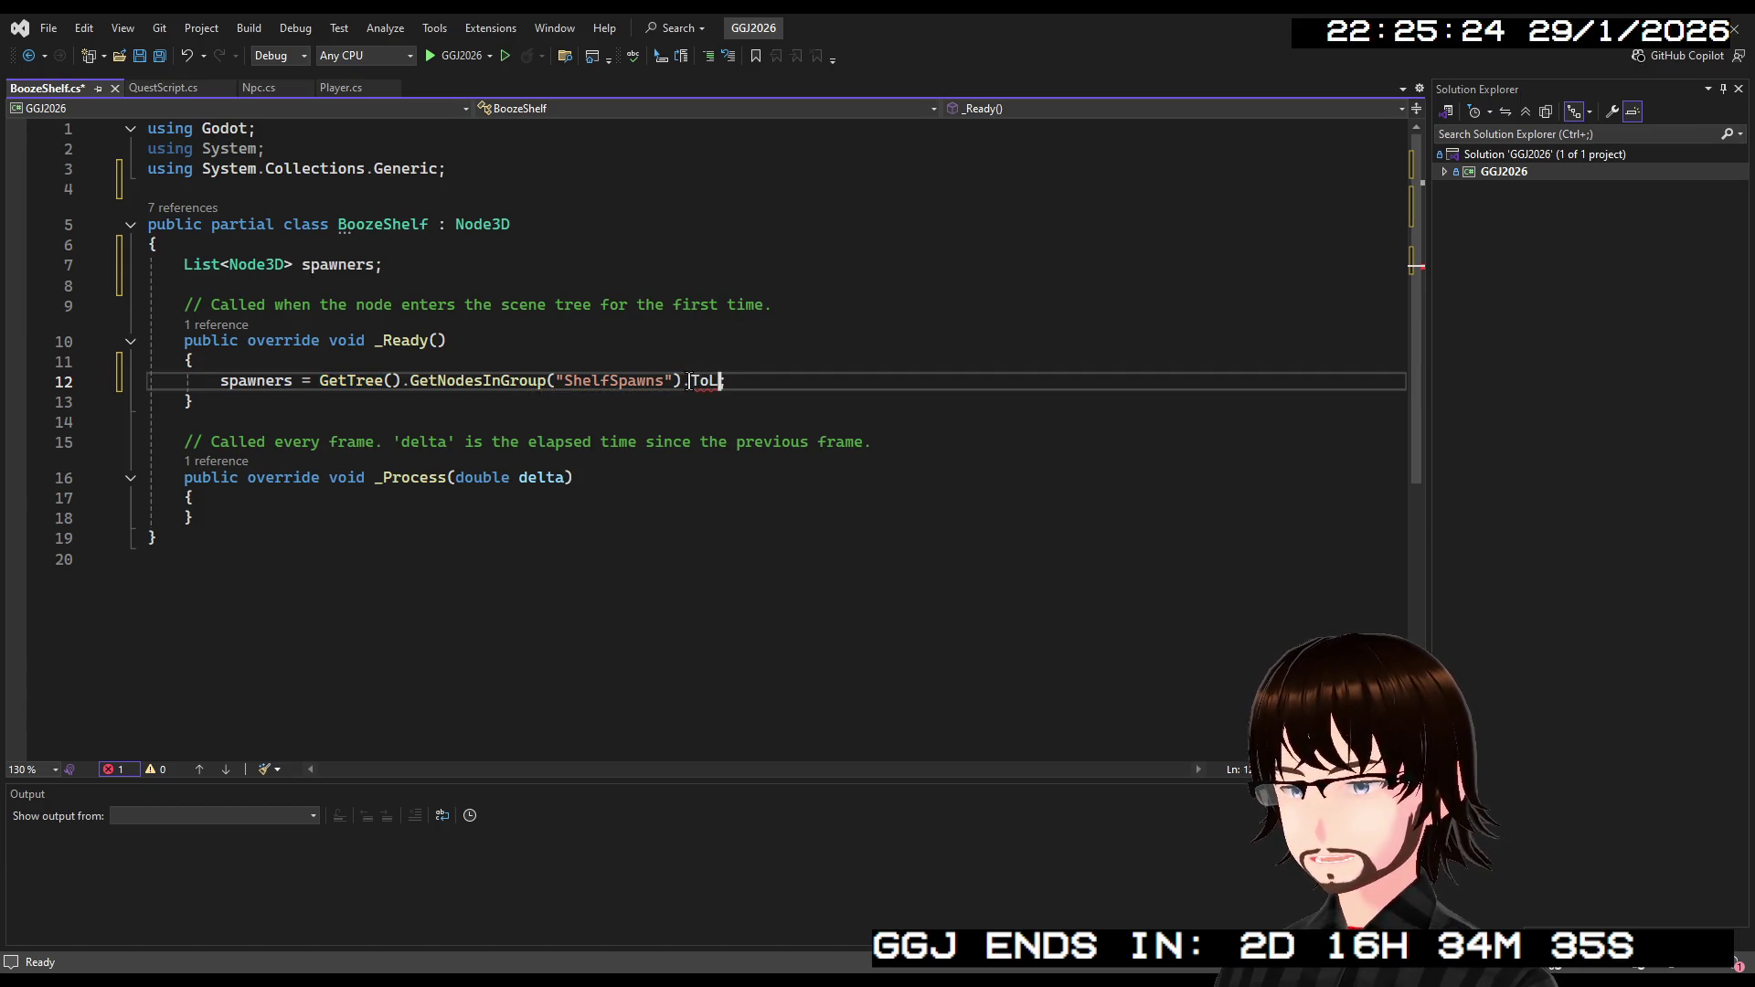
{"action": "key", "text": "Tab"}
{"action": "type", "text": ";"}
{"action": "key", "text": "Left"}
{"action": "type", "text": "<>"}
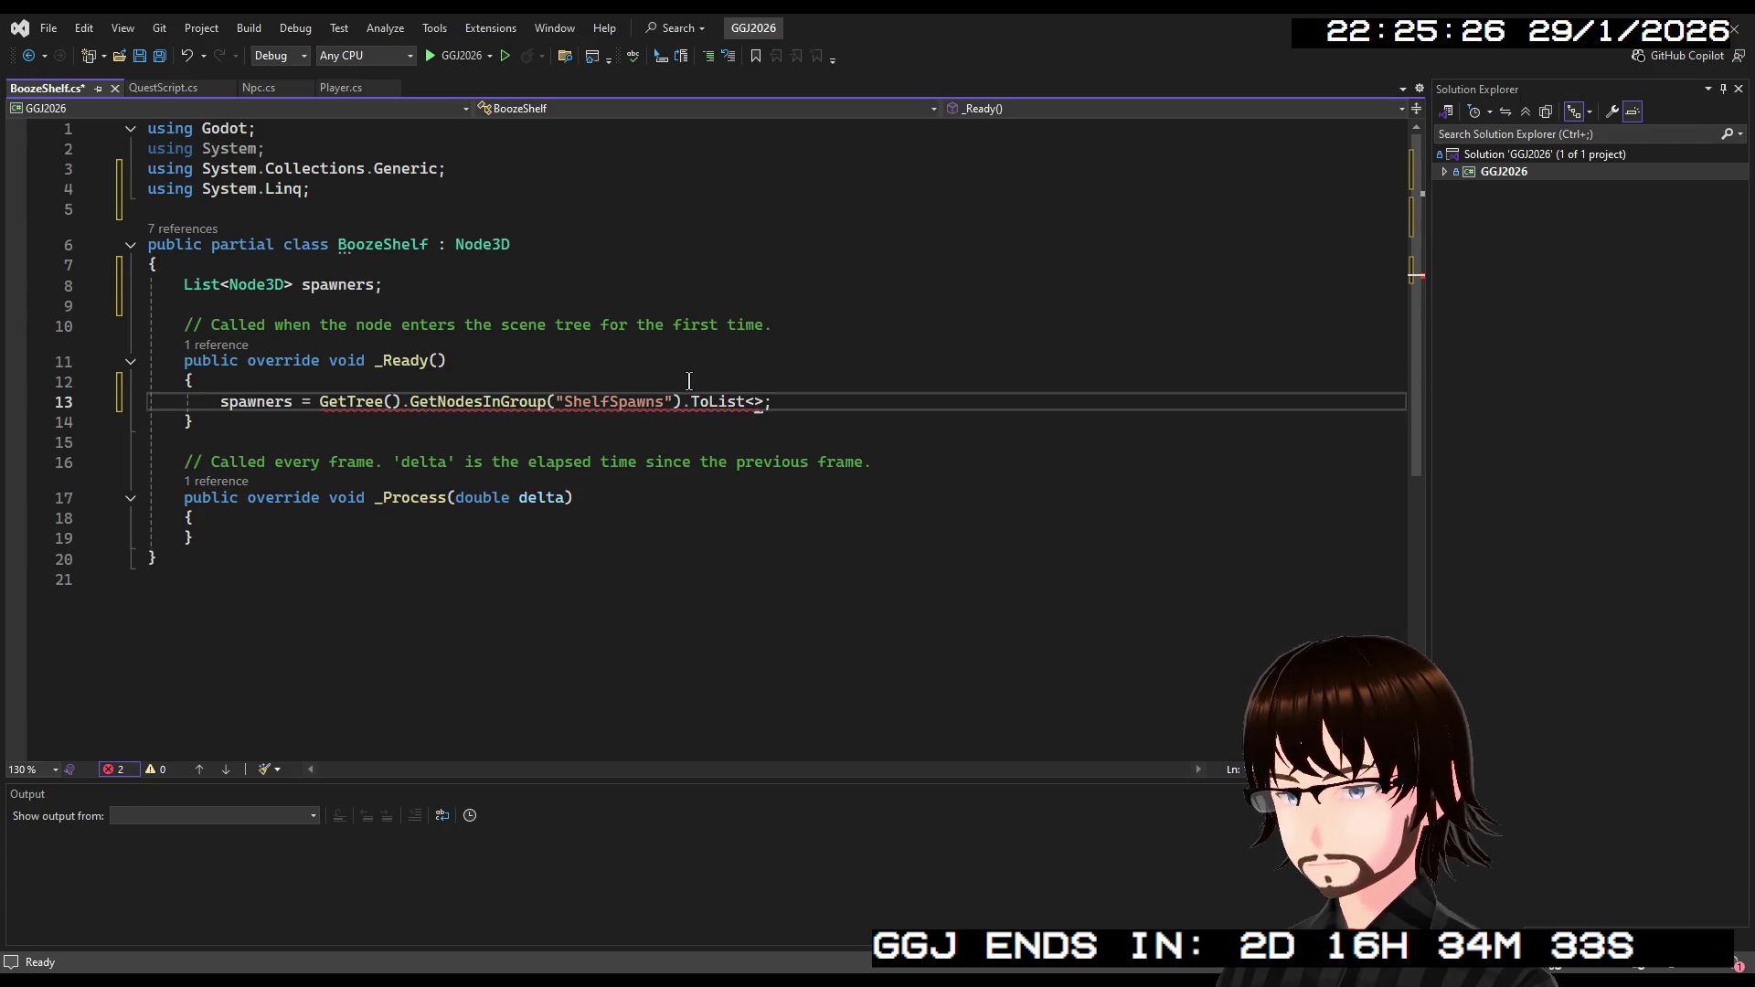
{"action": "type", "text": "No"}
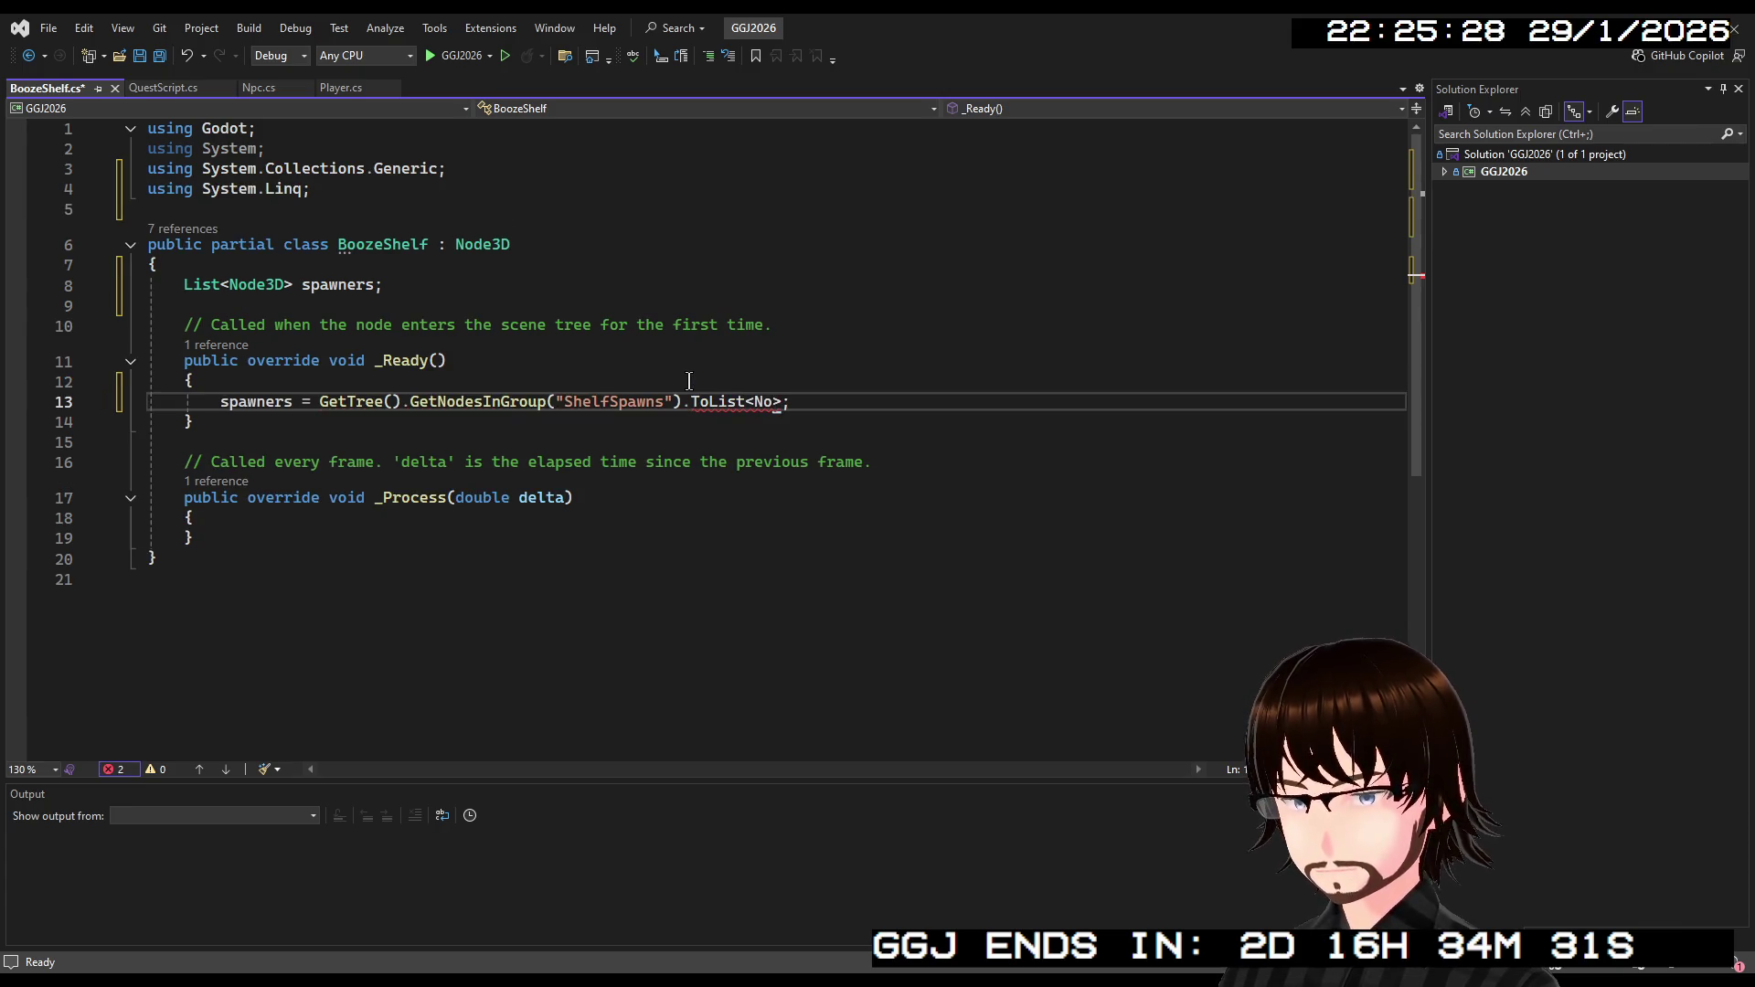
{"action": "type", "text": "de3D"}
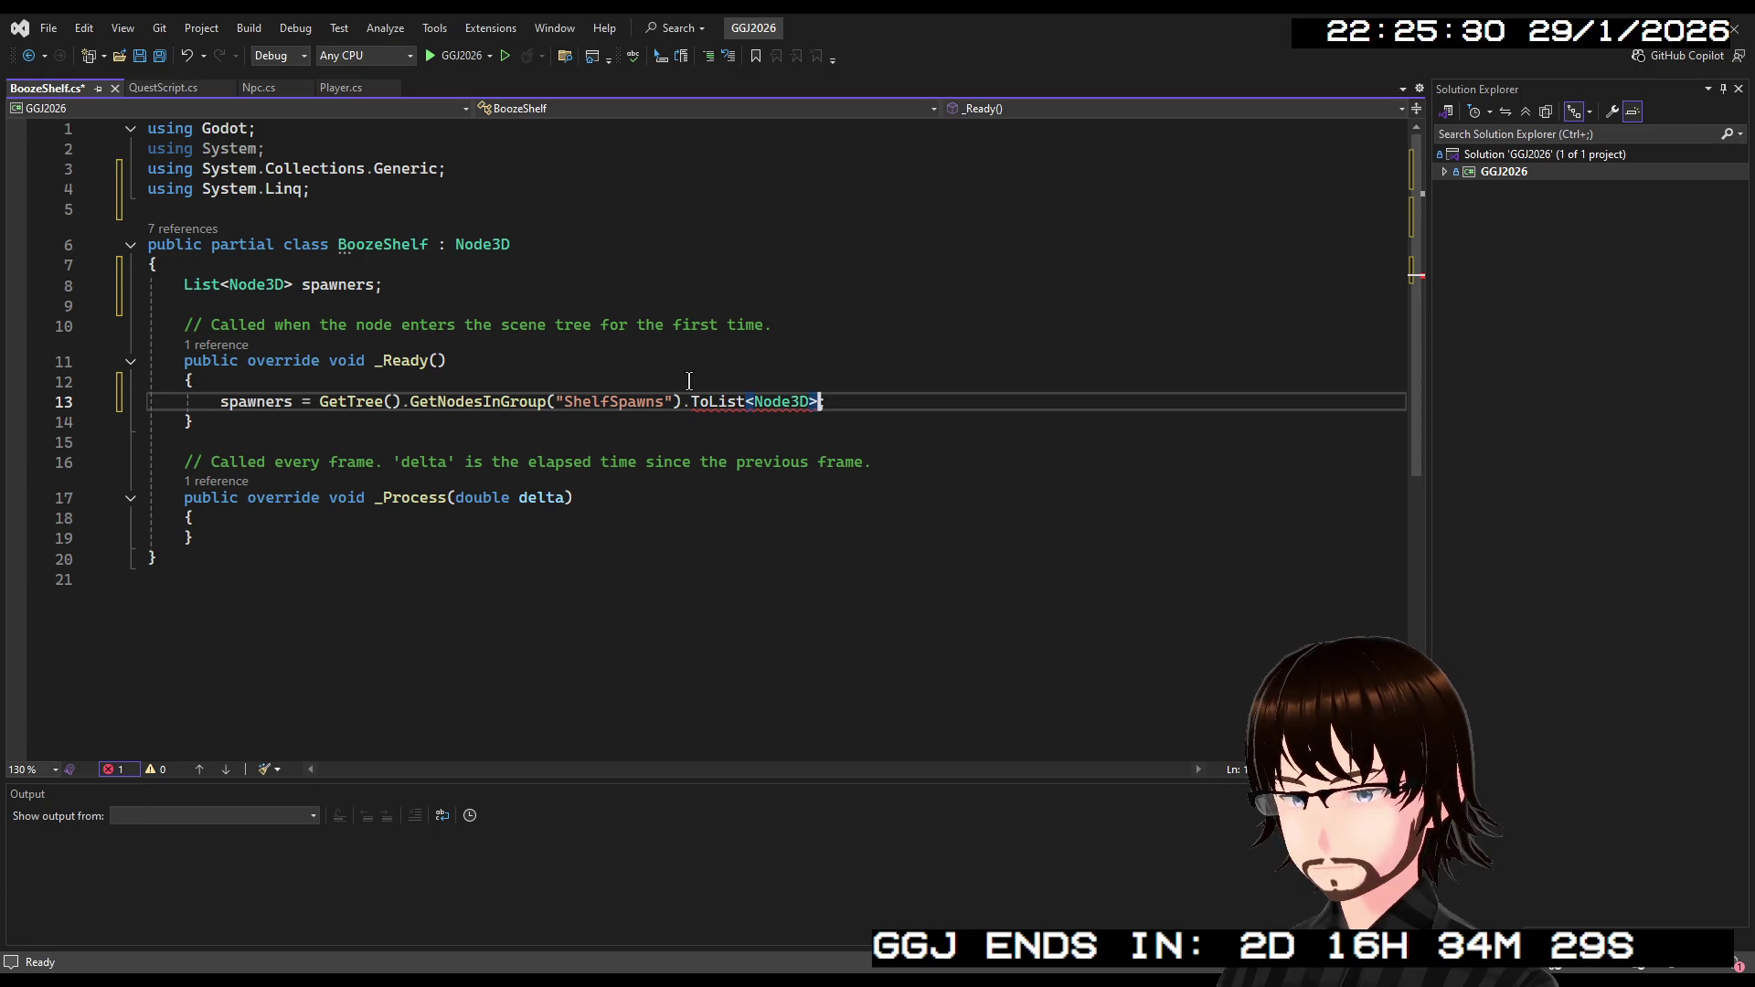
{"action": "type", "text": "()"}
{"action": "left_click", "coordinate": [749, 431]}
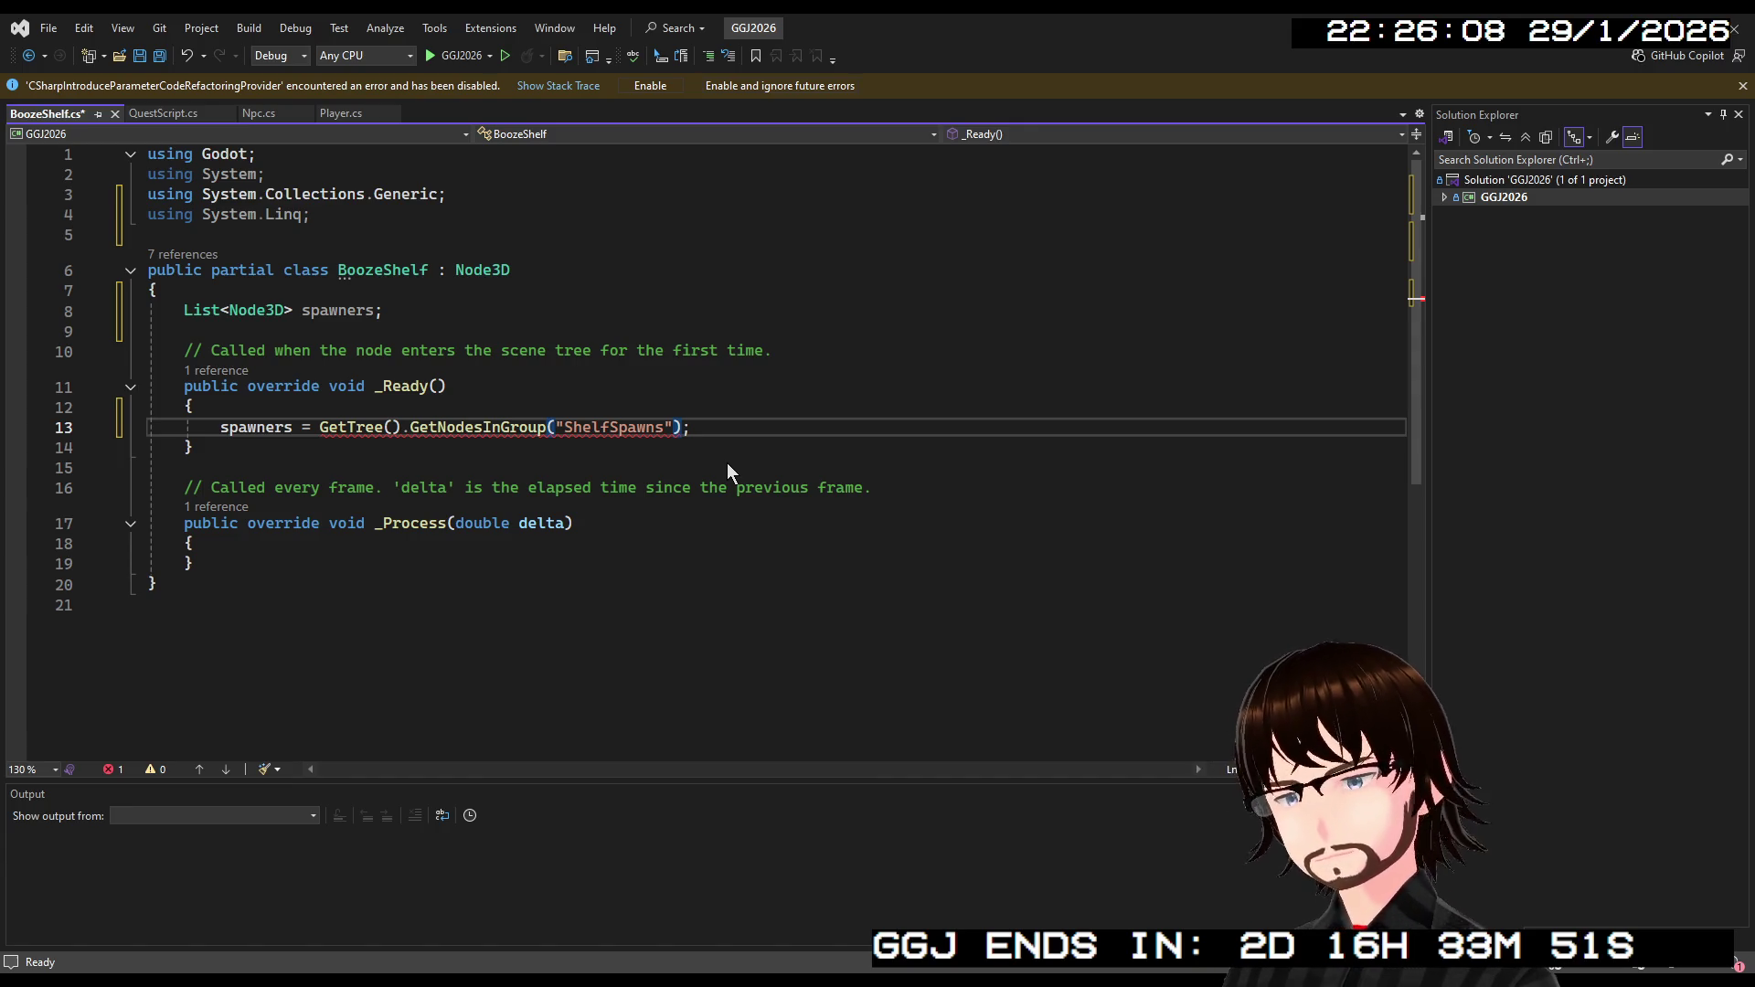
Change the spawners field type from List<Node3D> to List<Node>.
{"action": "left_click", "coordinate": [731, 295]}
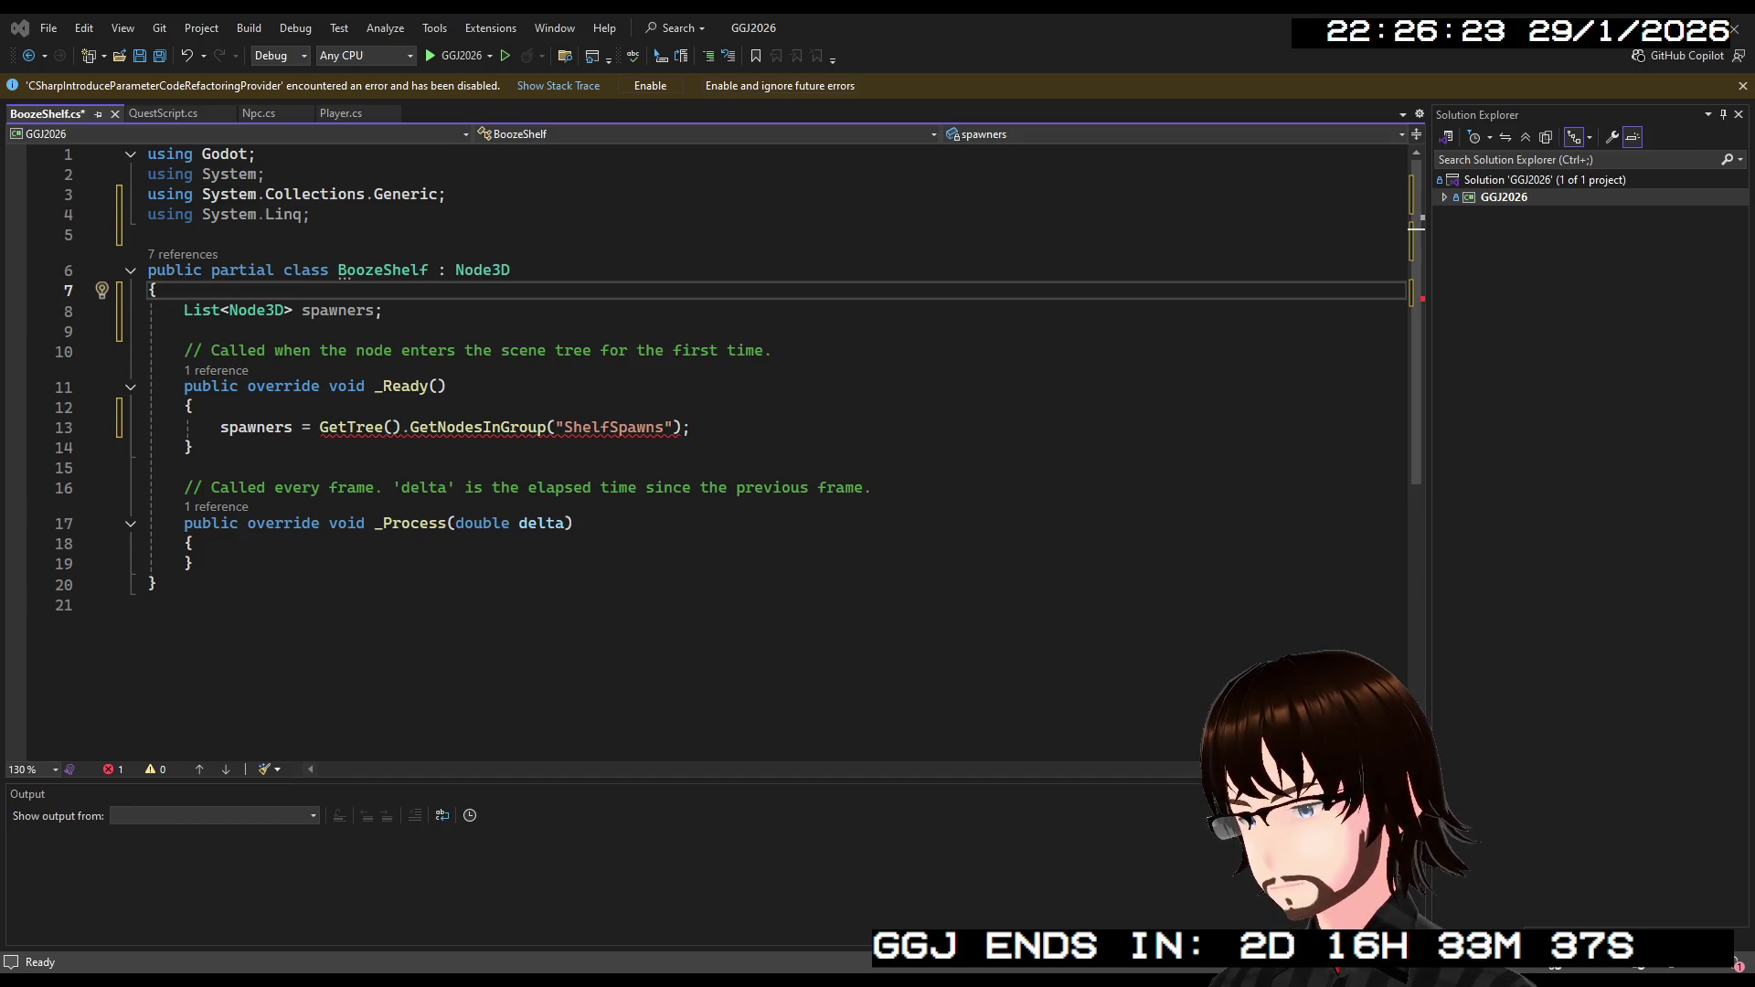
{"action": "key", "text": "alt+Tab"}
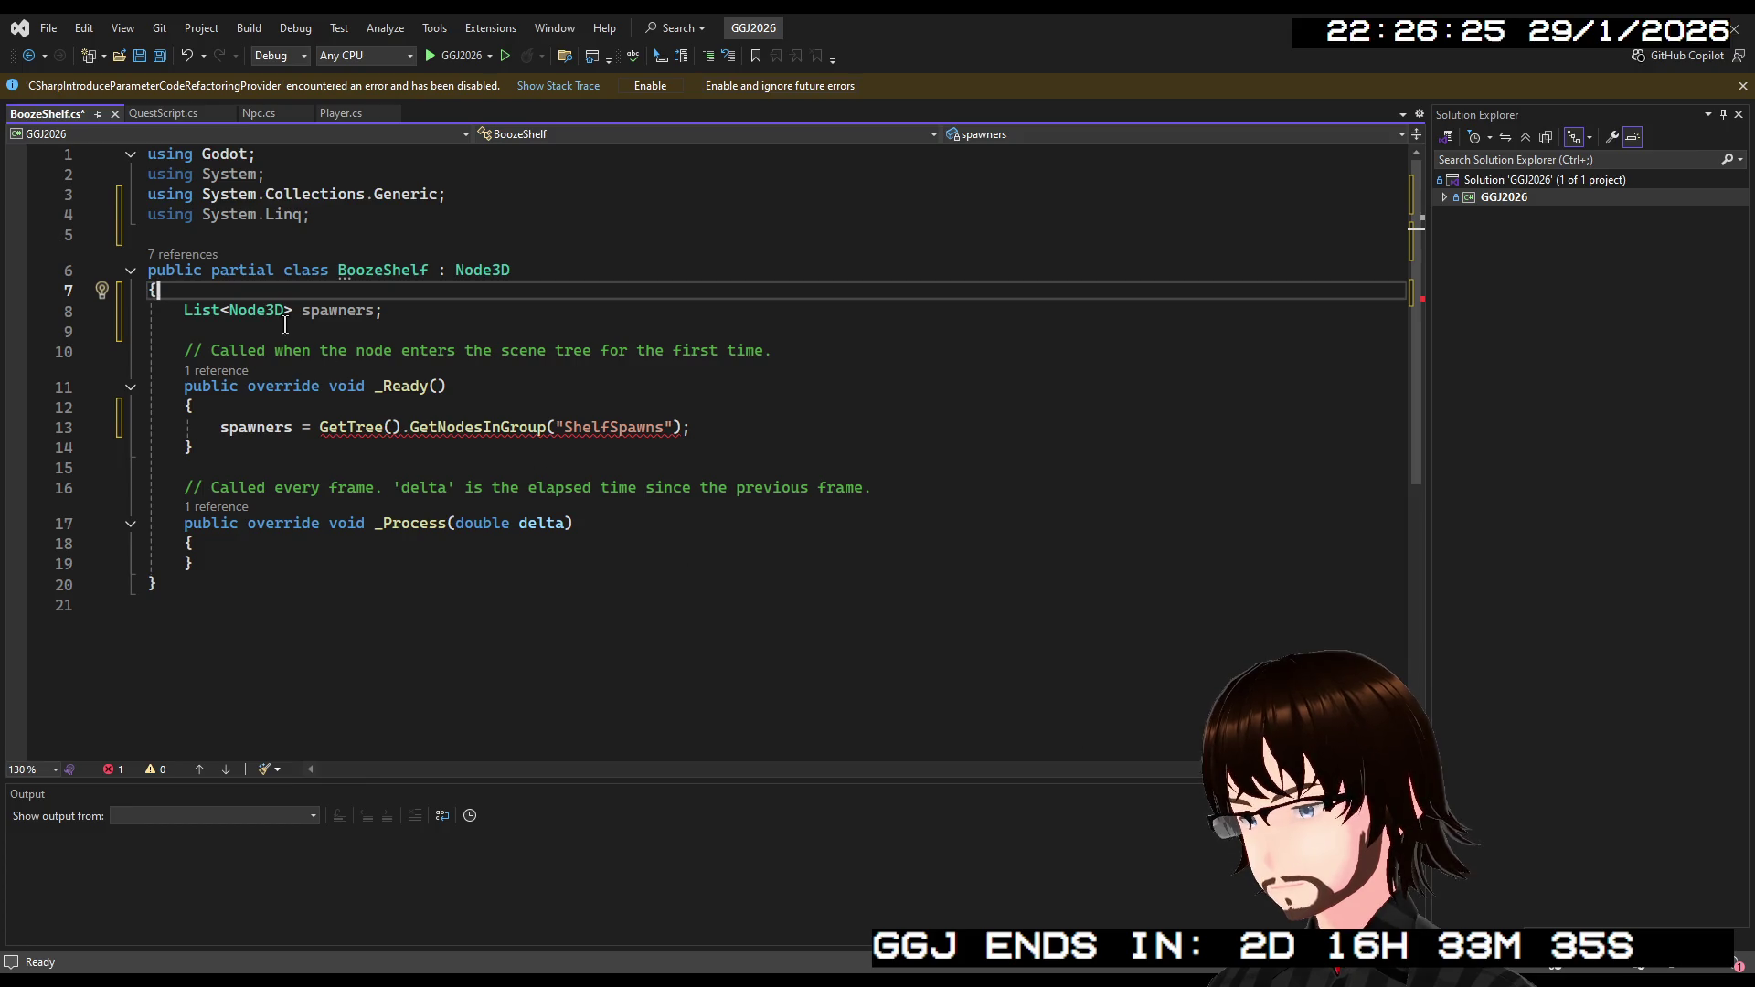
{"action": "double_click", "coordinate": [270, 311]}
{"action": "type", "text": "Node"}
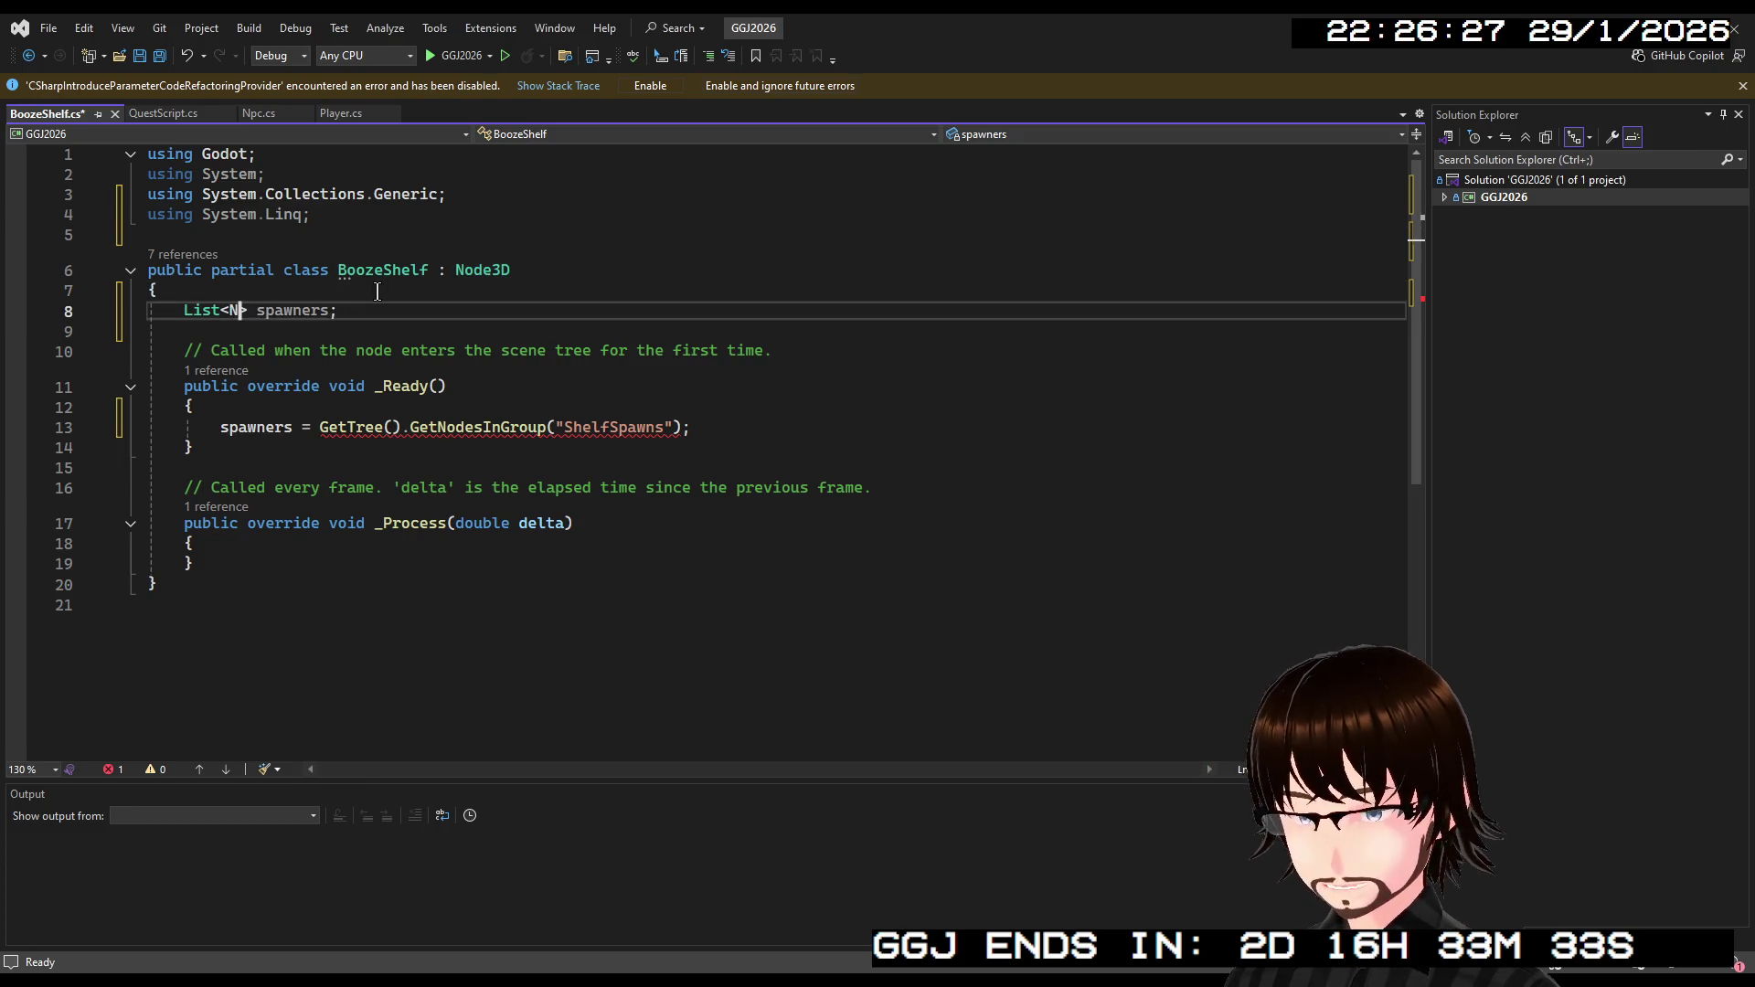
Append .ToList() to GetNodesInGroup("ShelfSpawns") in the _Ready assignment.
{"action": "left_click", "coordinate": [423, 288]}
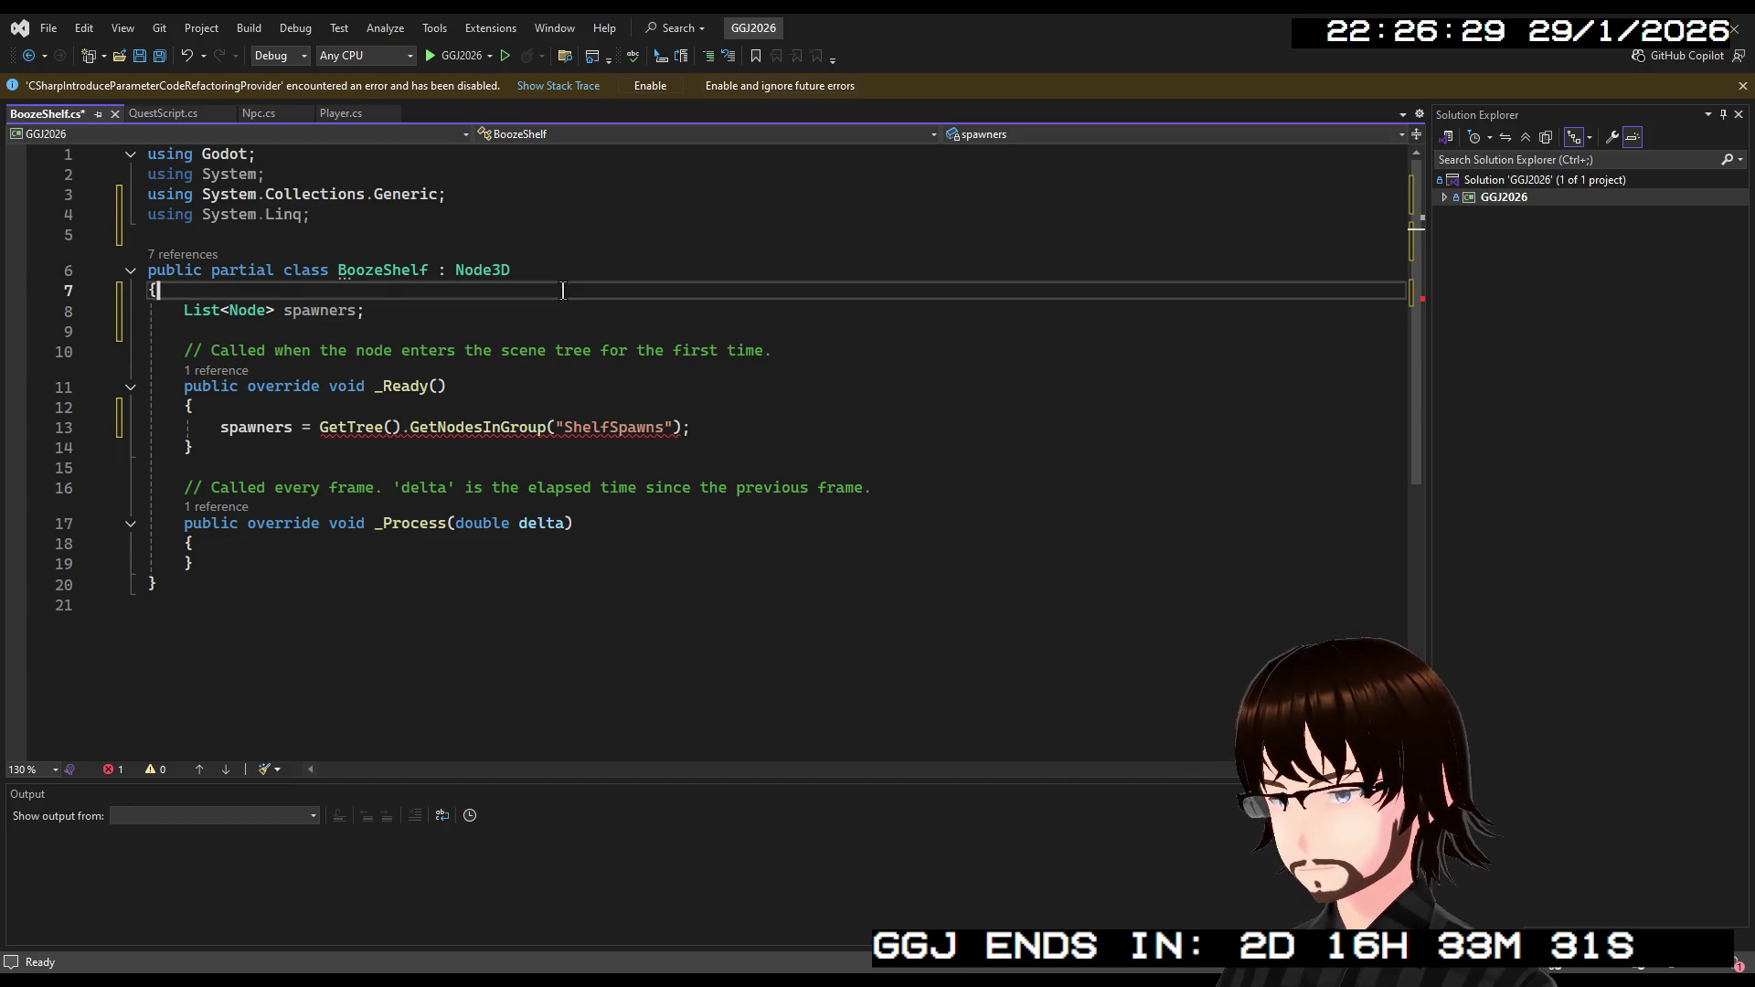
{"action": "left_click", "coordinate": [682, 428]}
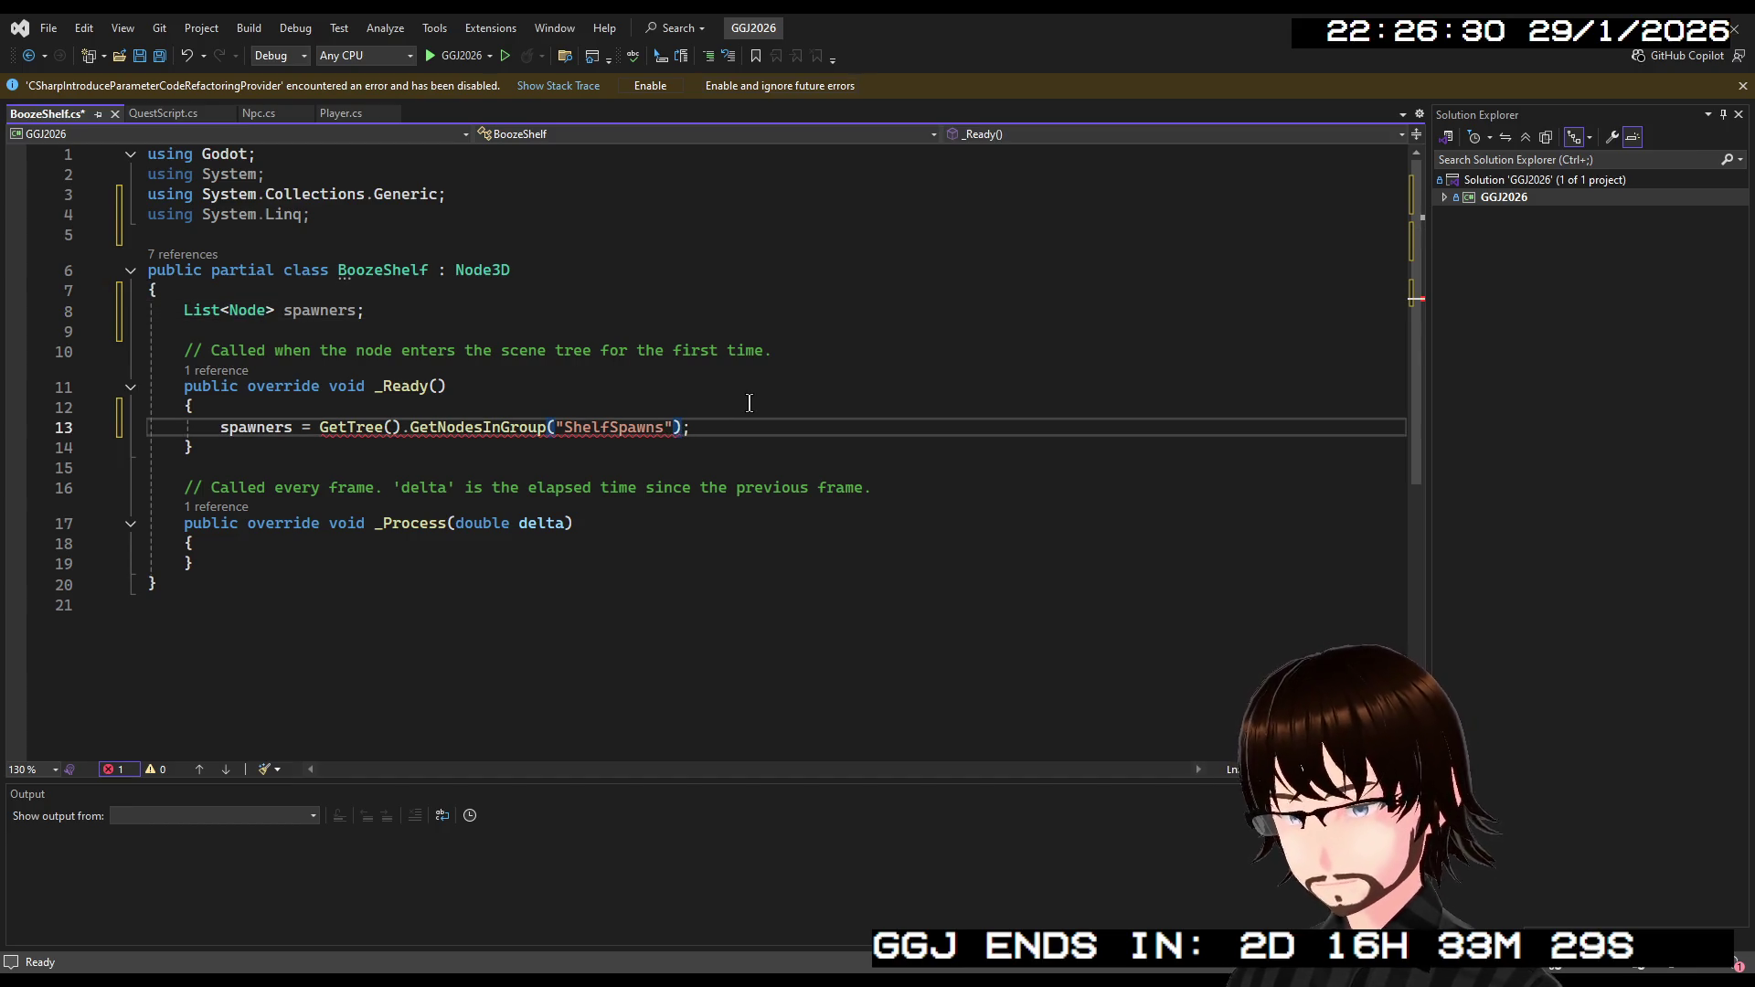
{"action": "type", "text": ".Toi"}
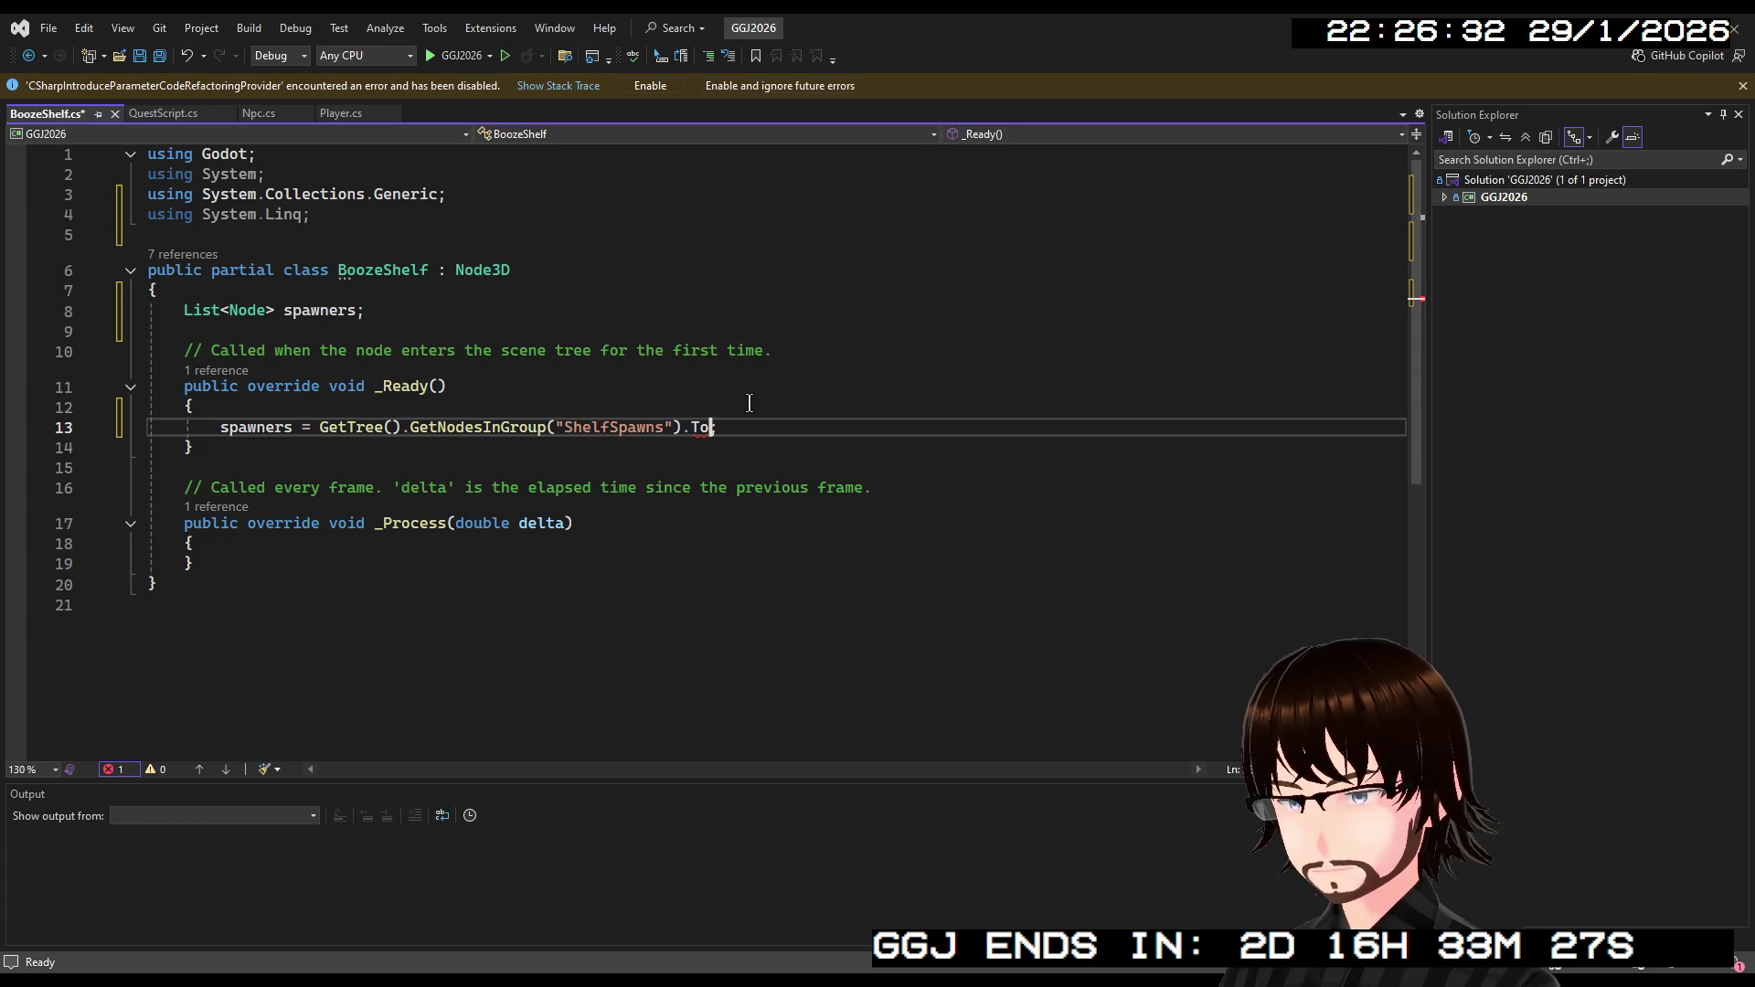
{"action": "type", "text": "L"}
{"action": "key", "text": "Tab"}
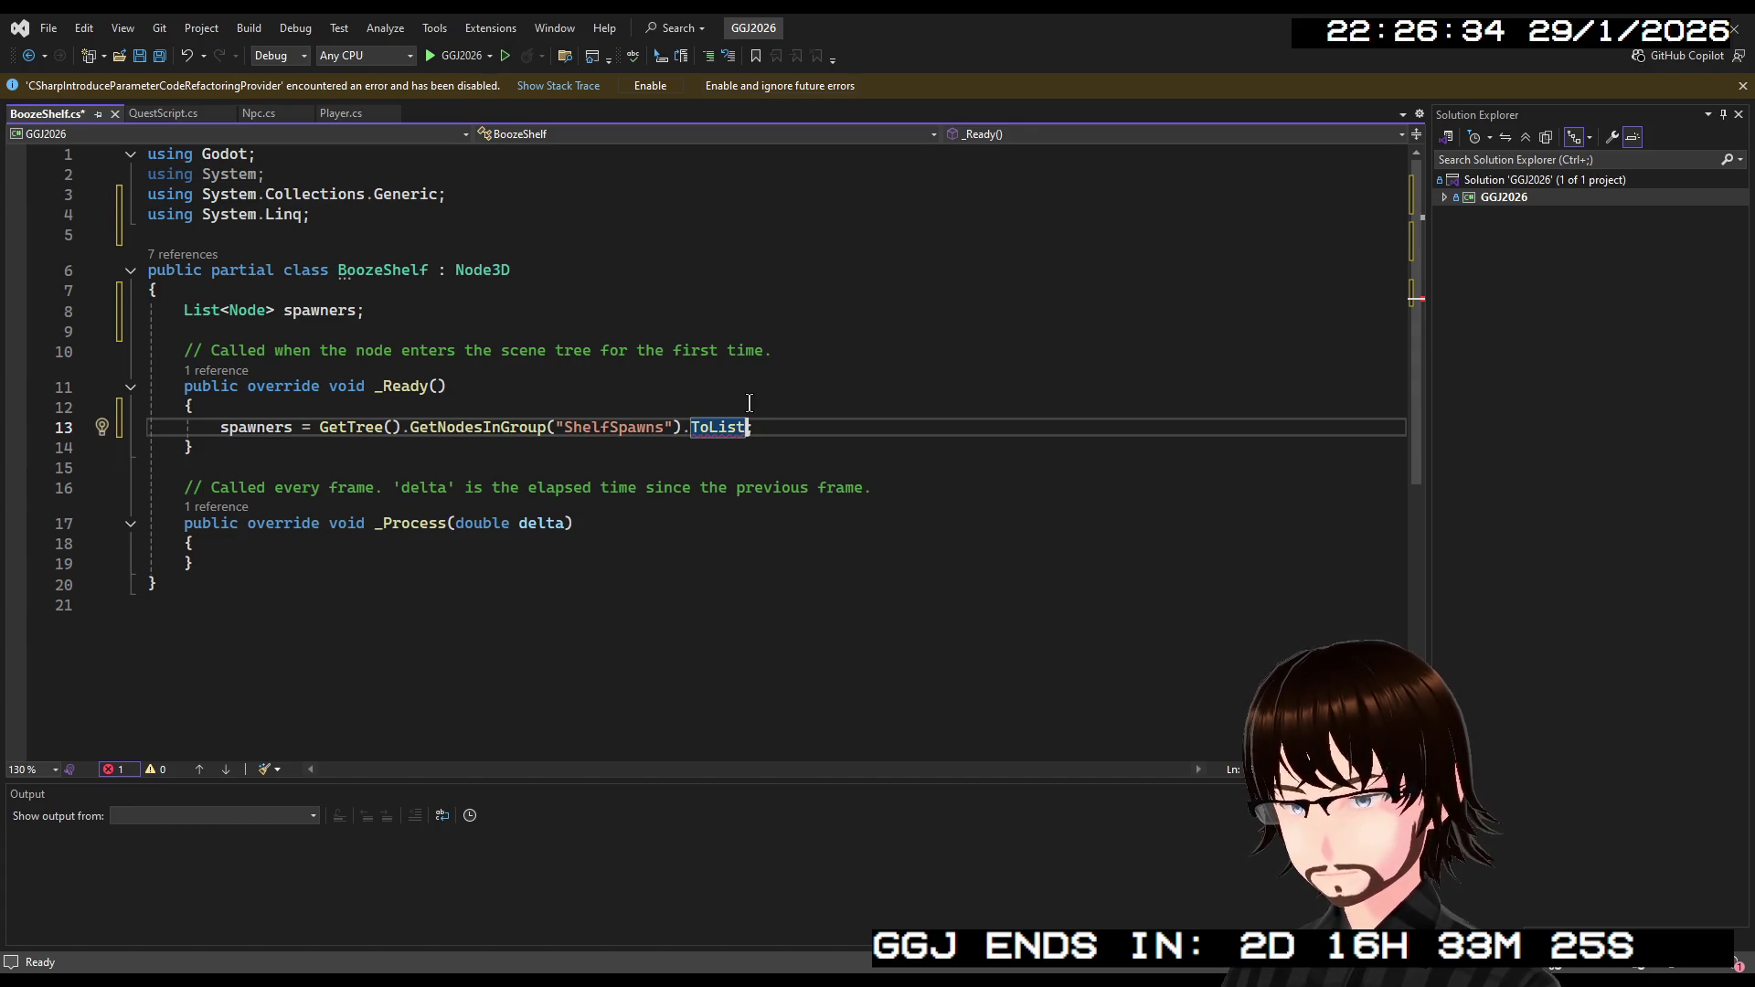
{"action": "type", "text": "();"}
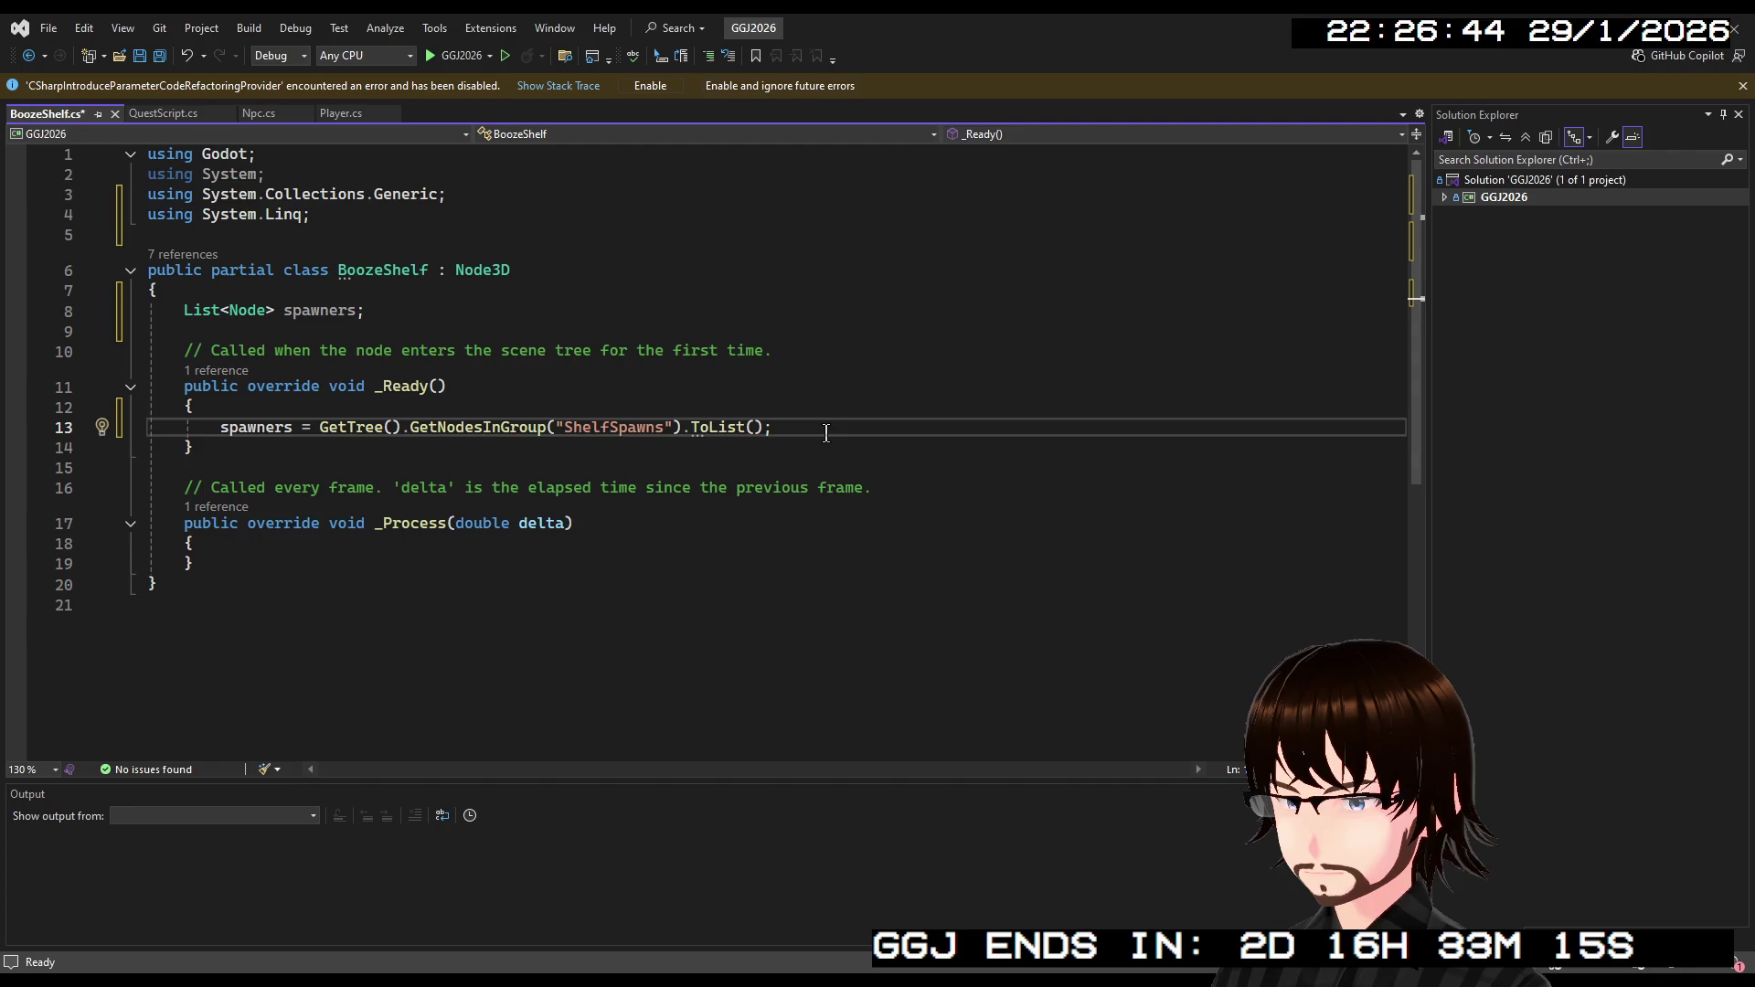
{"action": "key", "text": "Return"}
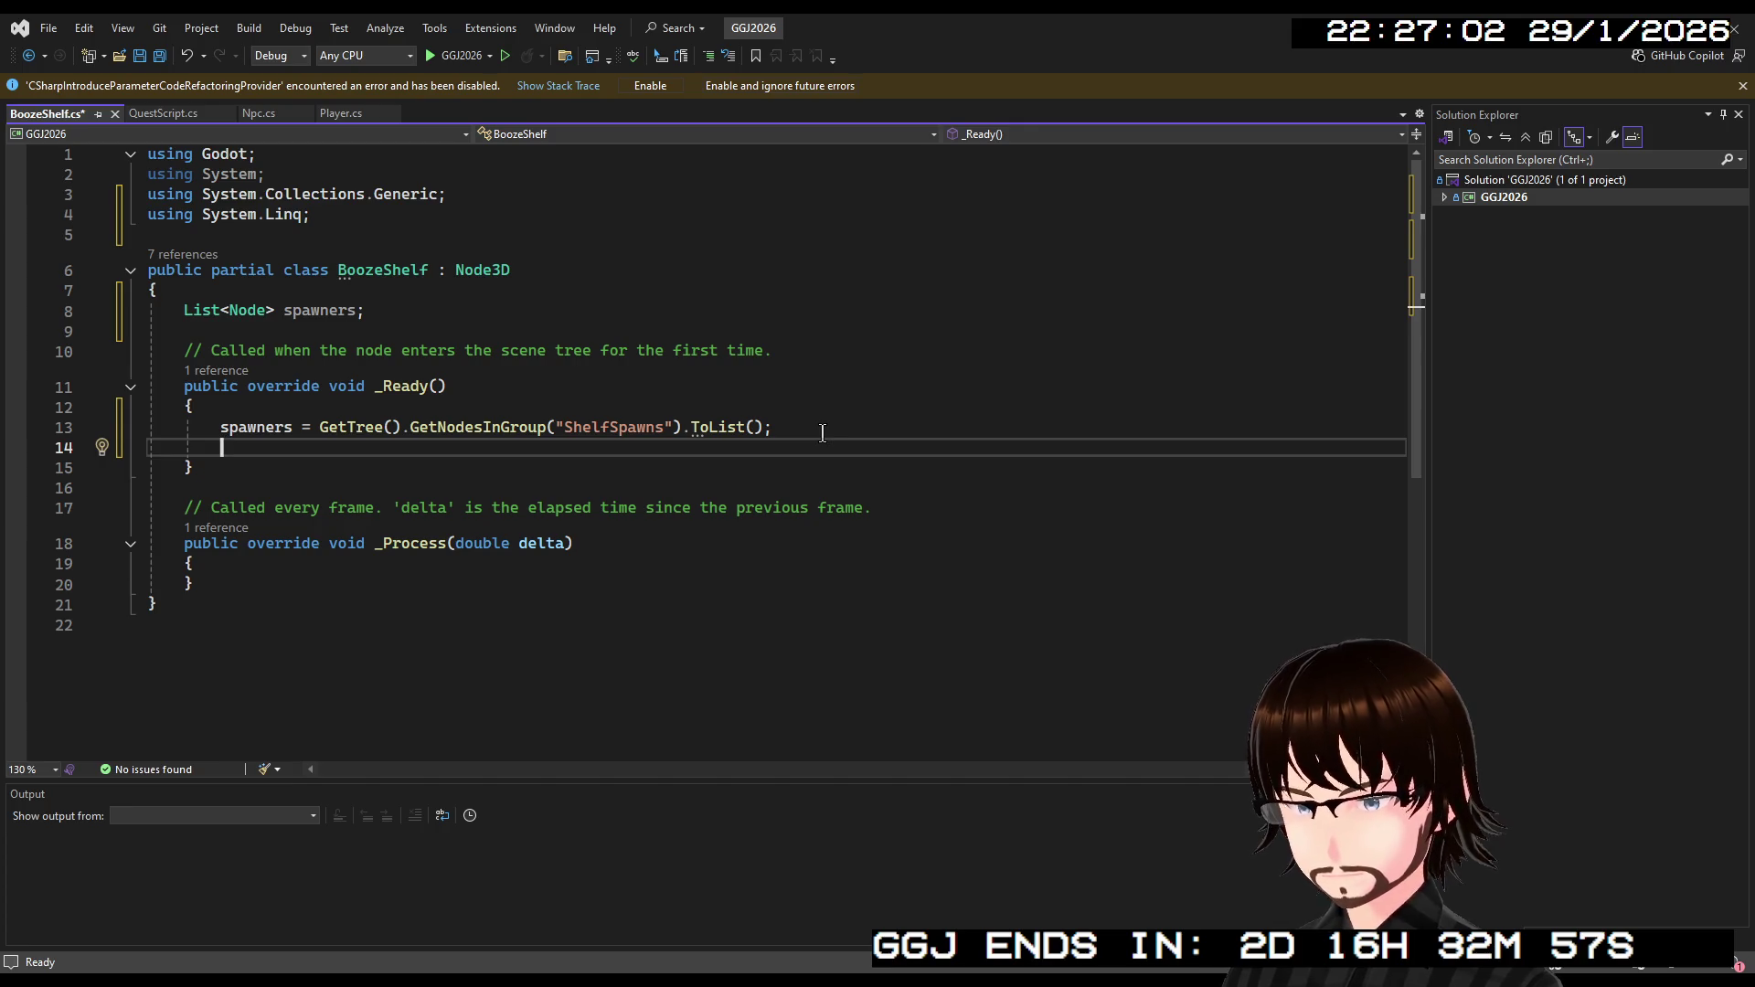
Add fields 'int noOfBottles;' and 'string[] bottleTypes;' below the spawners list.
{"action": "left_click", "coordinate": [468, 315]}
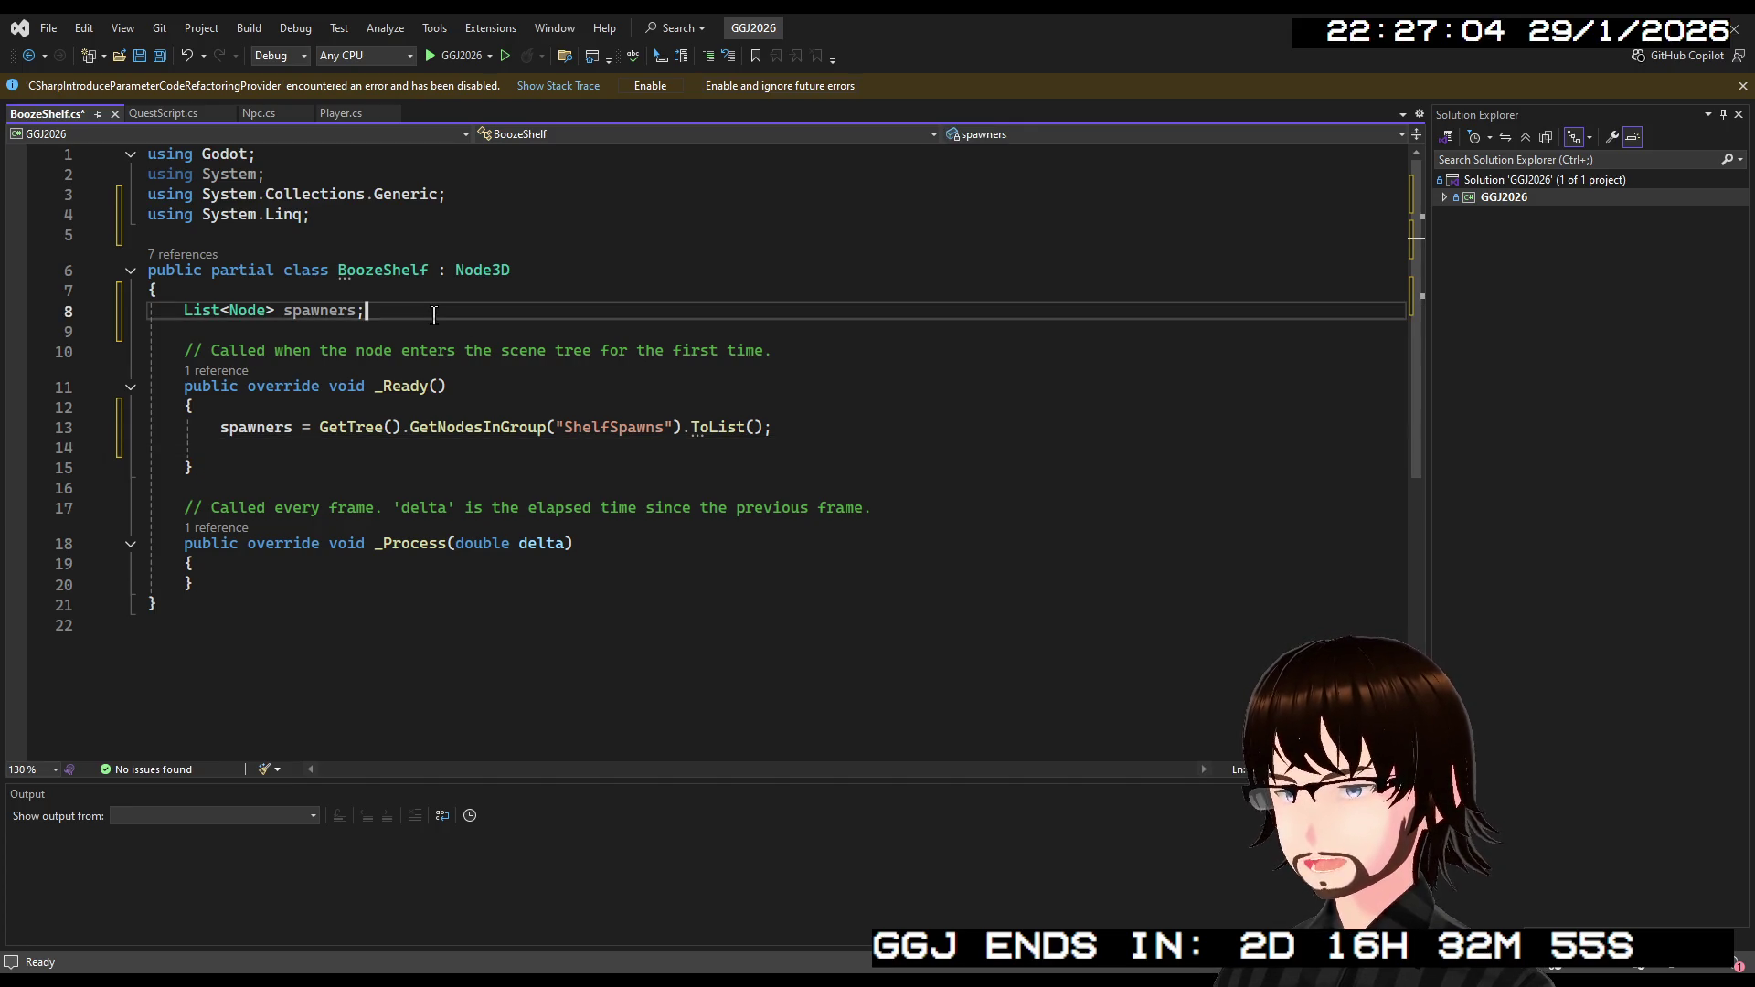
{"action": "key", "text": "Return"}
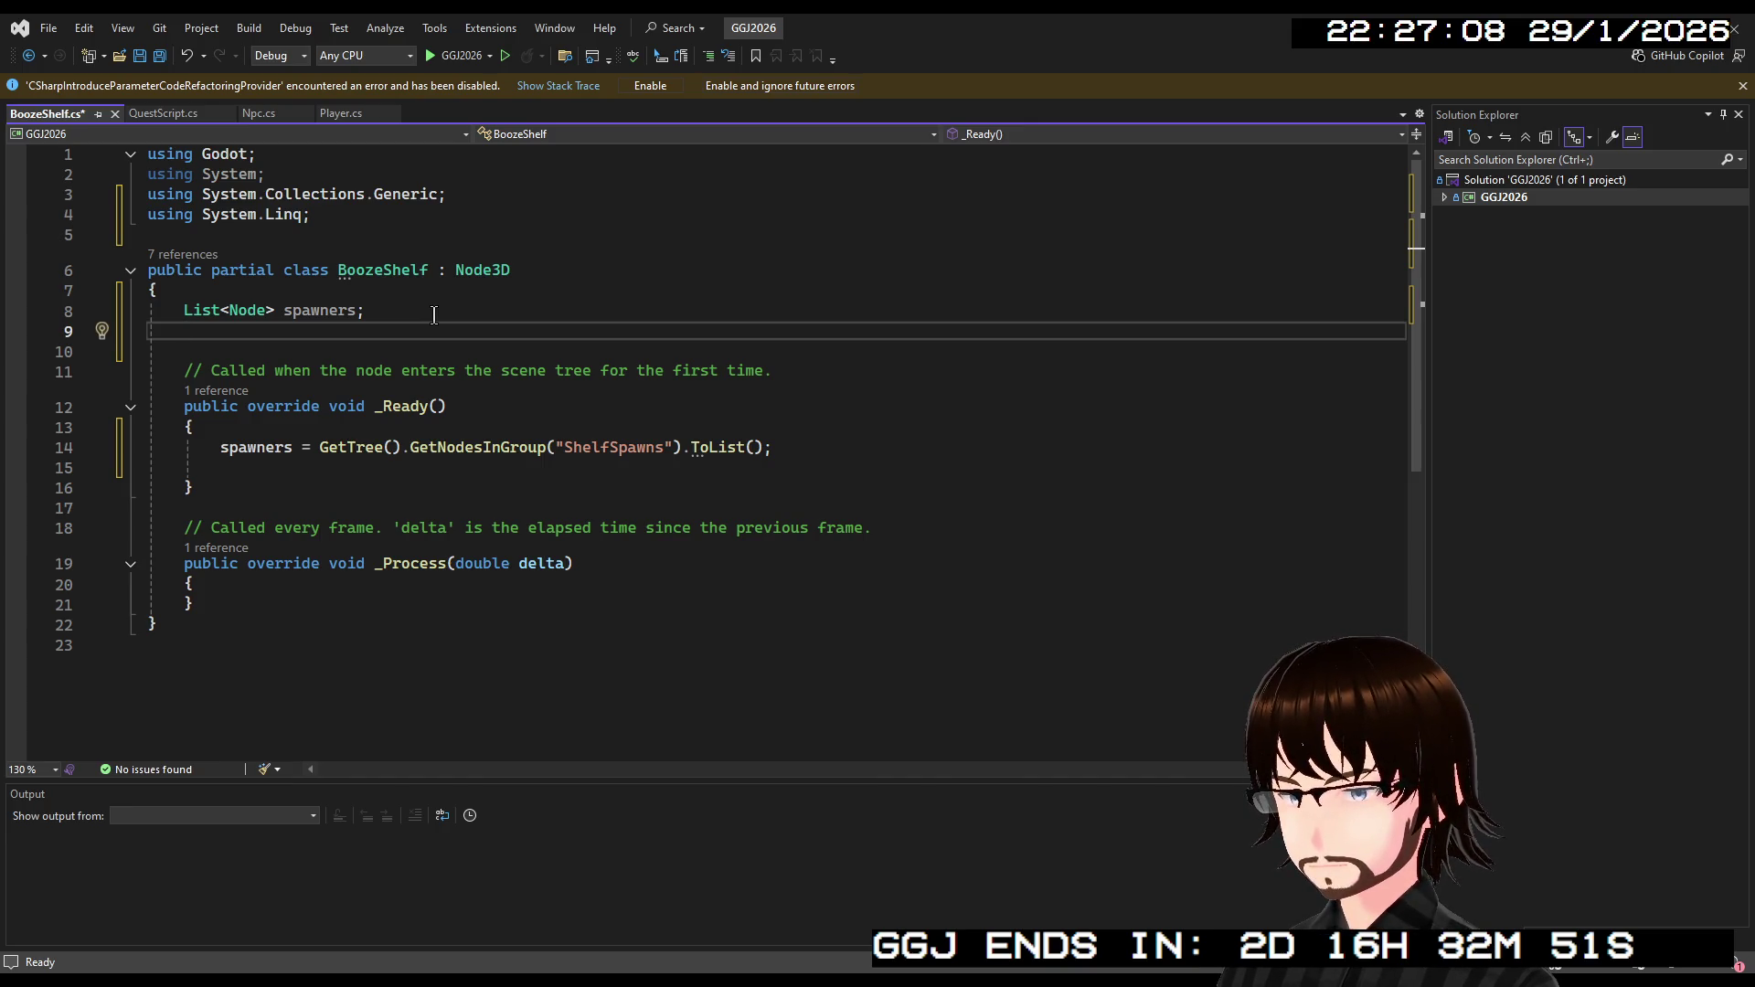
{"action": "key", "text": "BackSpace"}
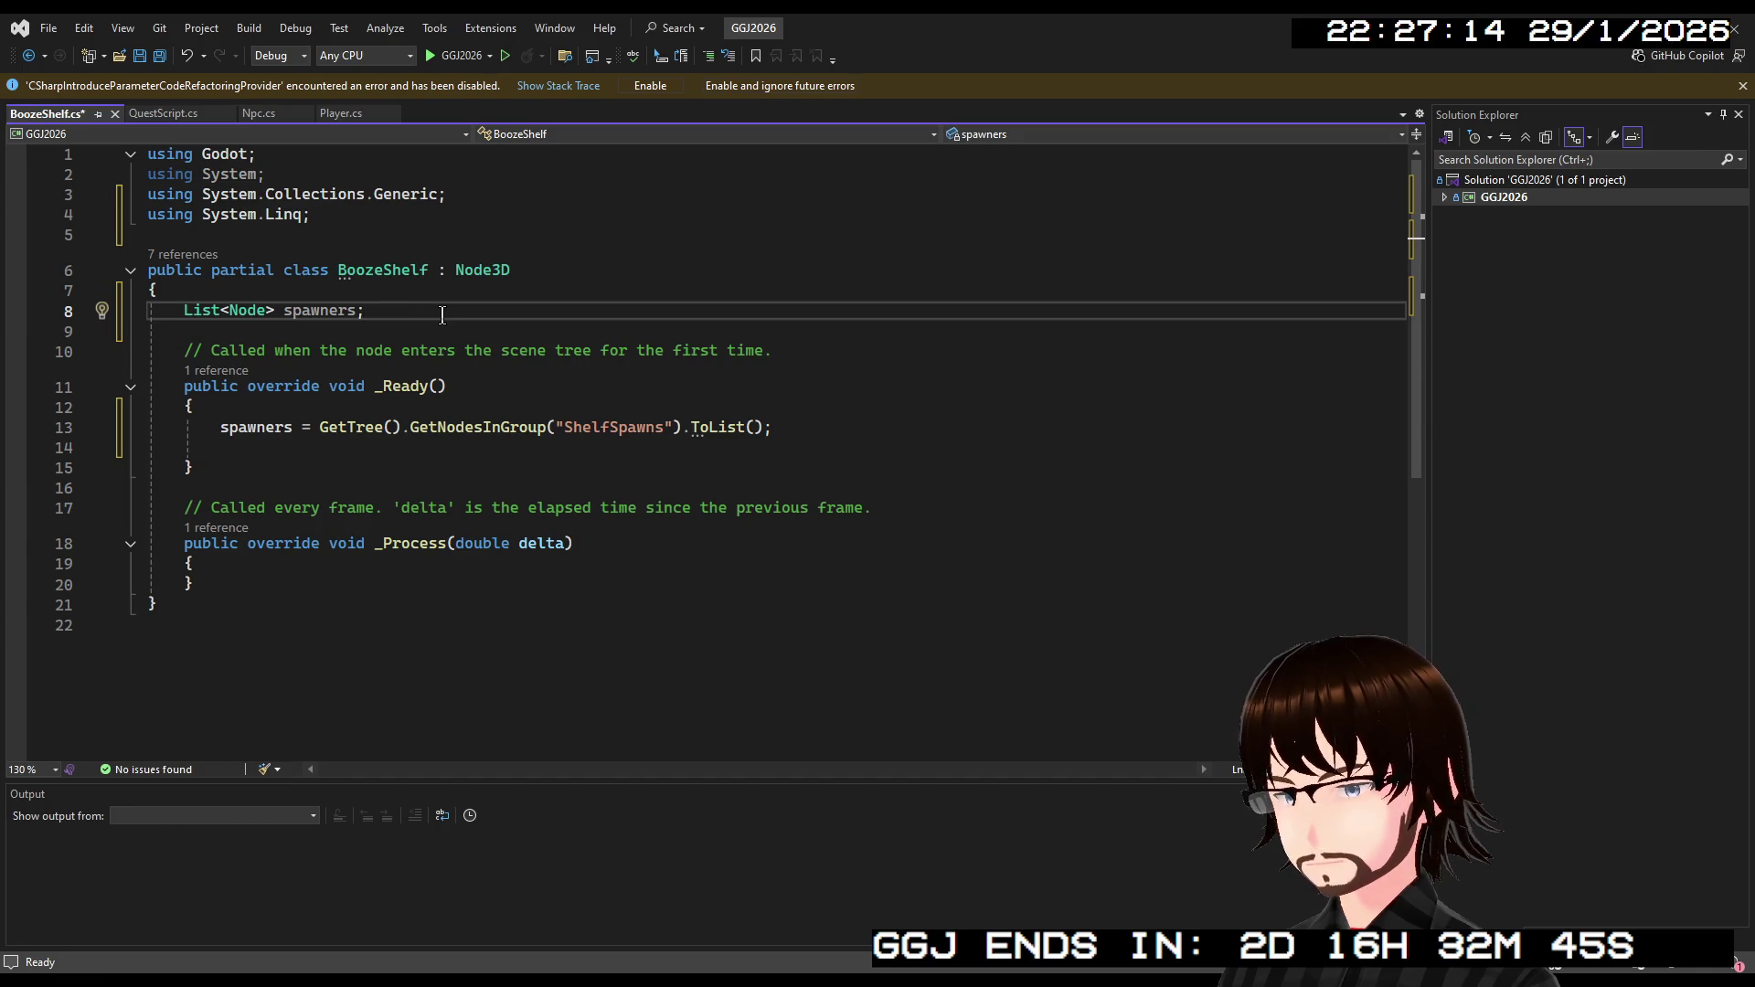
{"action": "key", "text": "Return"}
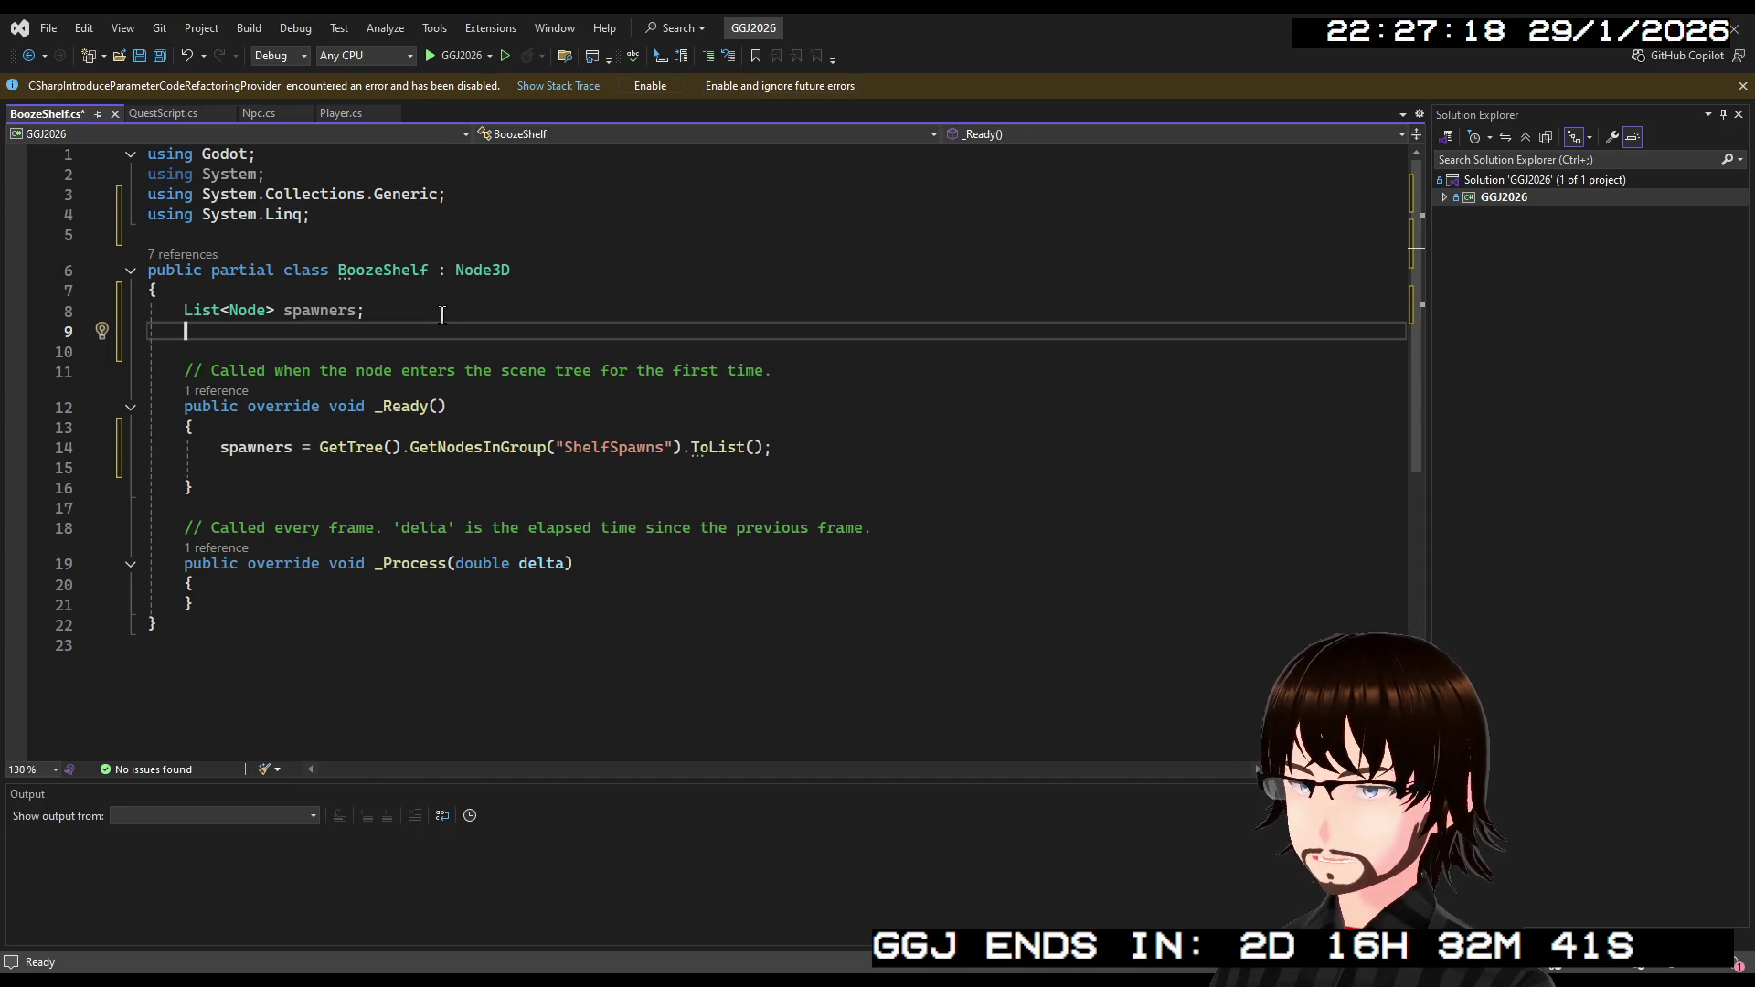
{"action": "type", "text": "i"}
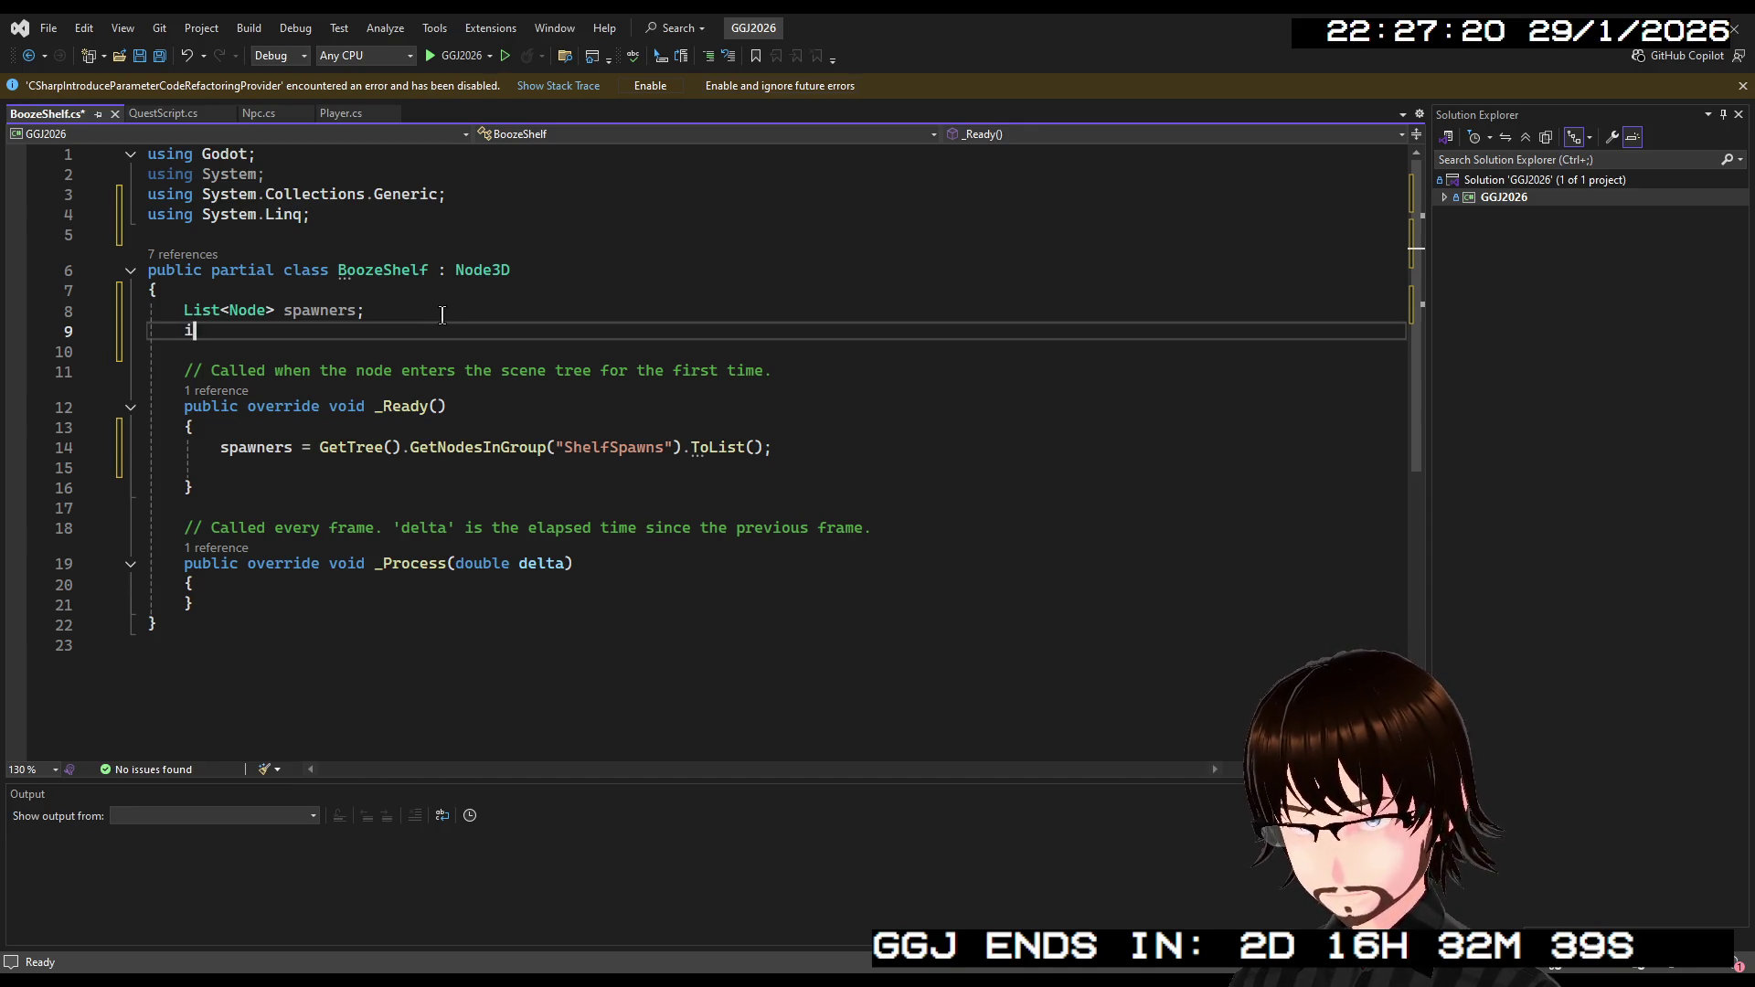
{"action": "type", "text": "nt noOfBo"}
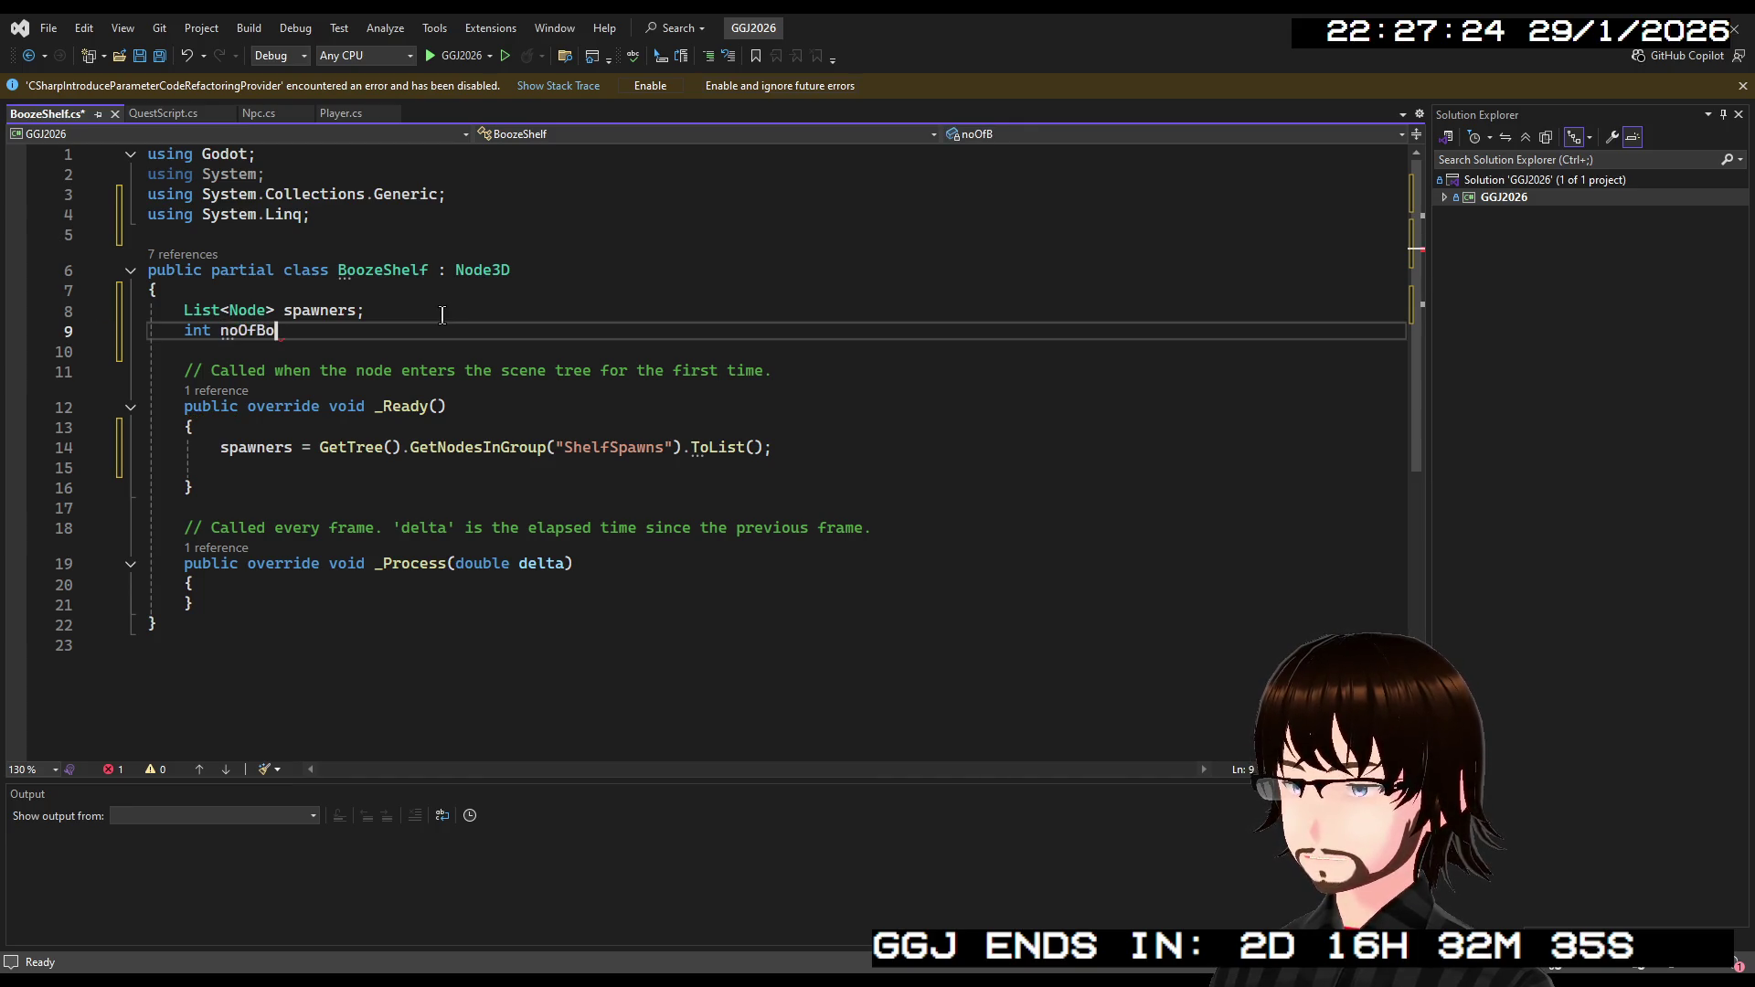
{"action": "type", "text": "ttles;"}
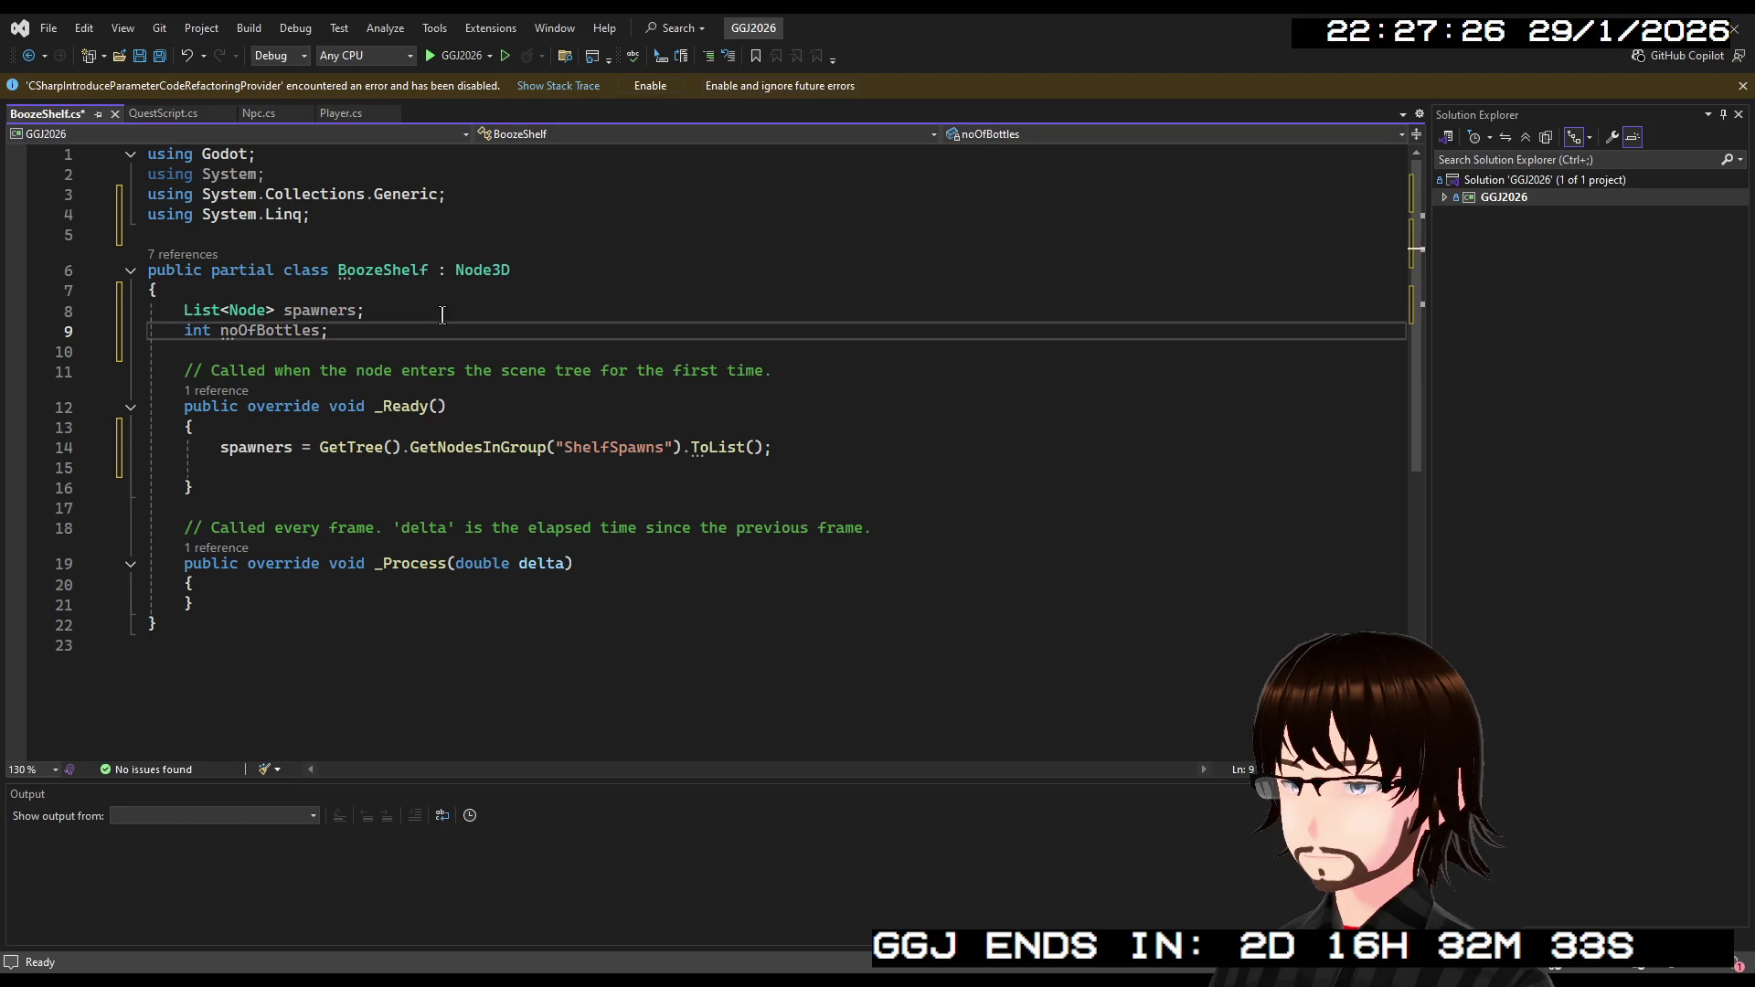
{"action": "key", "text": "Return"}
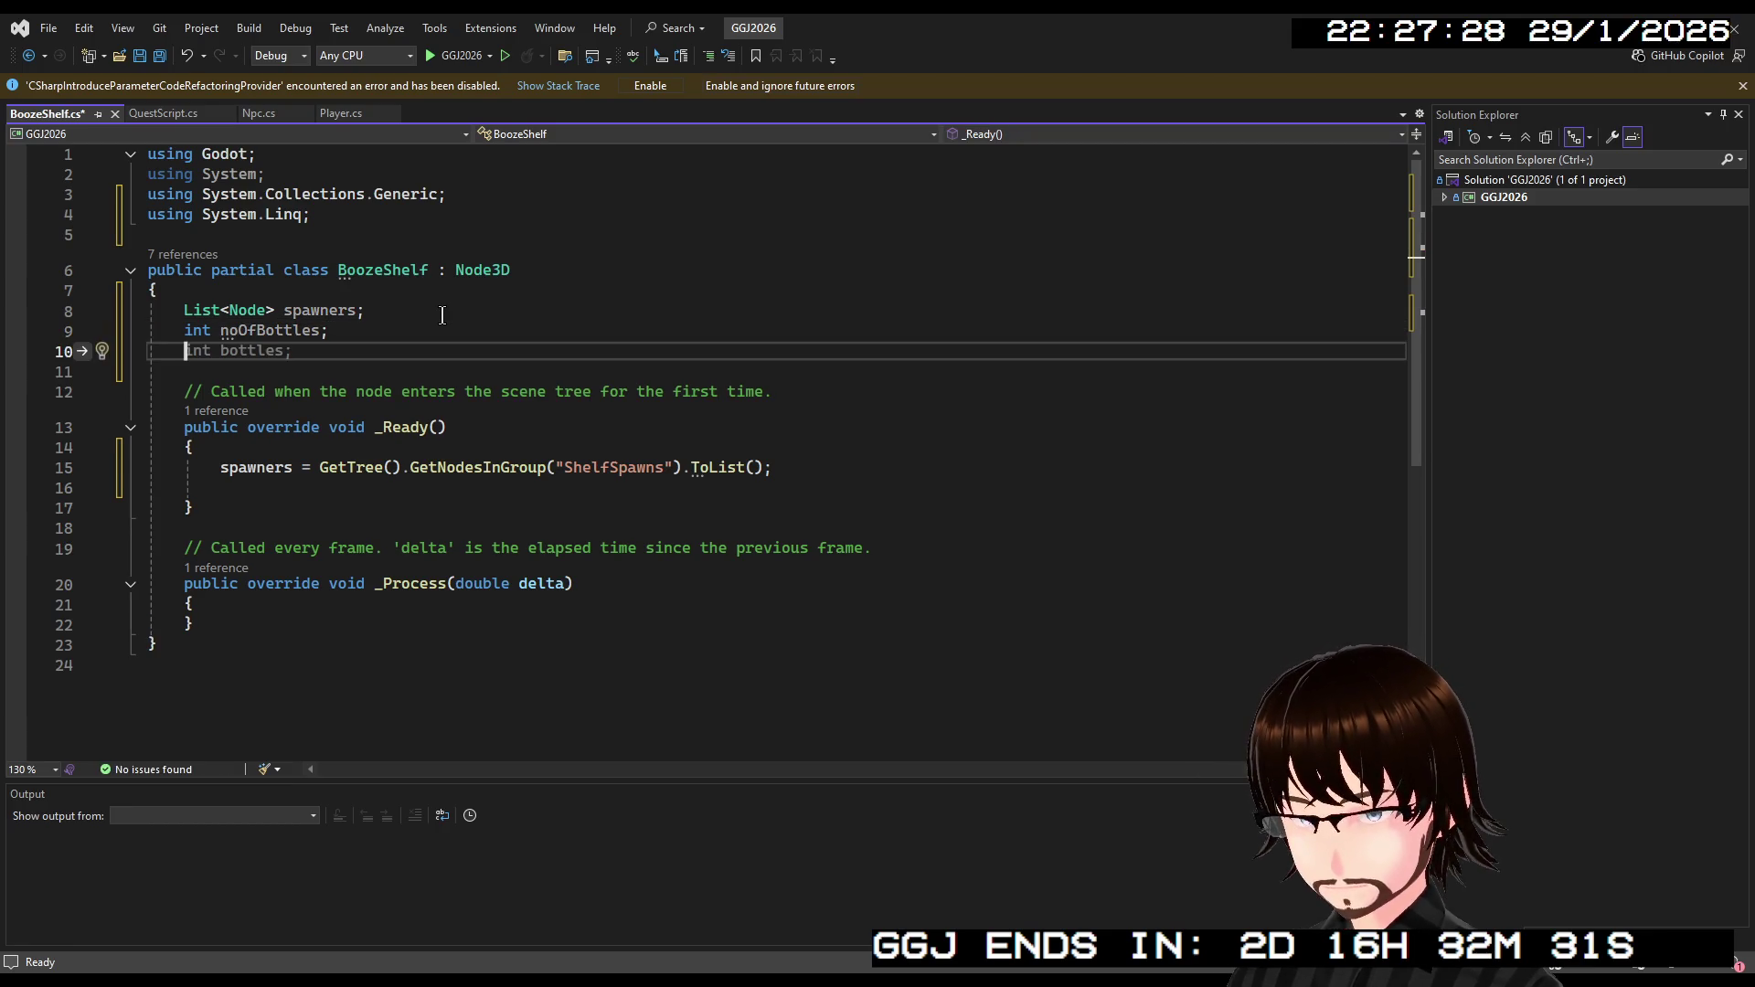
{"action": "type", "text": "string"}
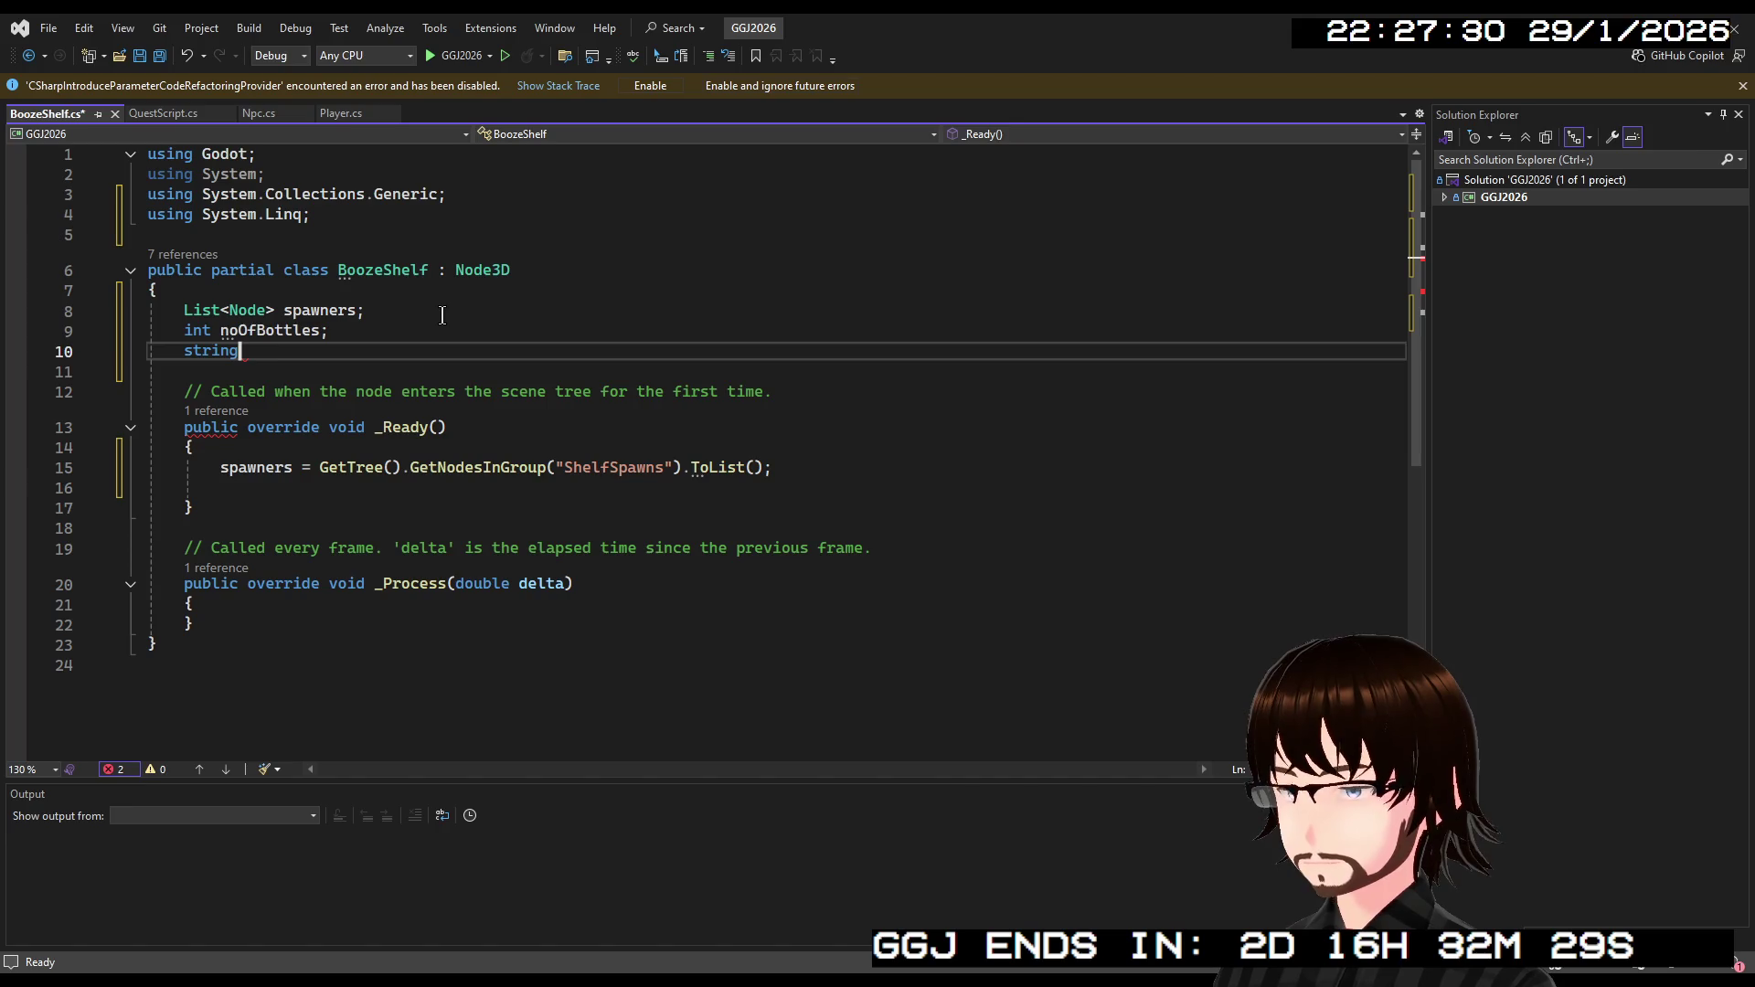
{"action": "type", "text": "[] bottleTypes"}
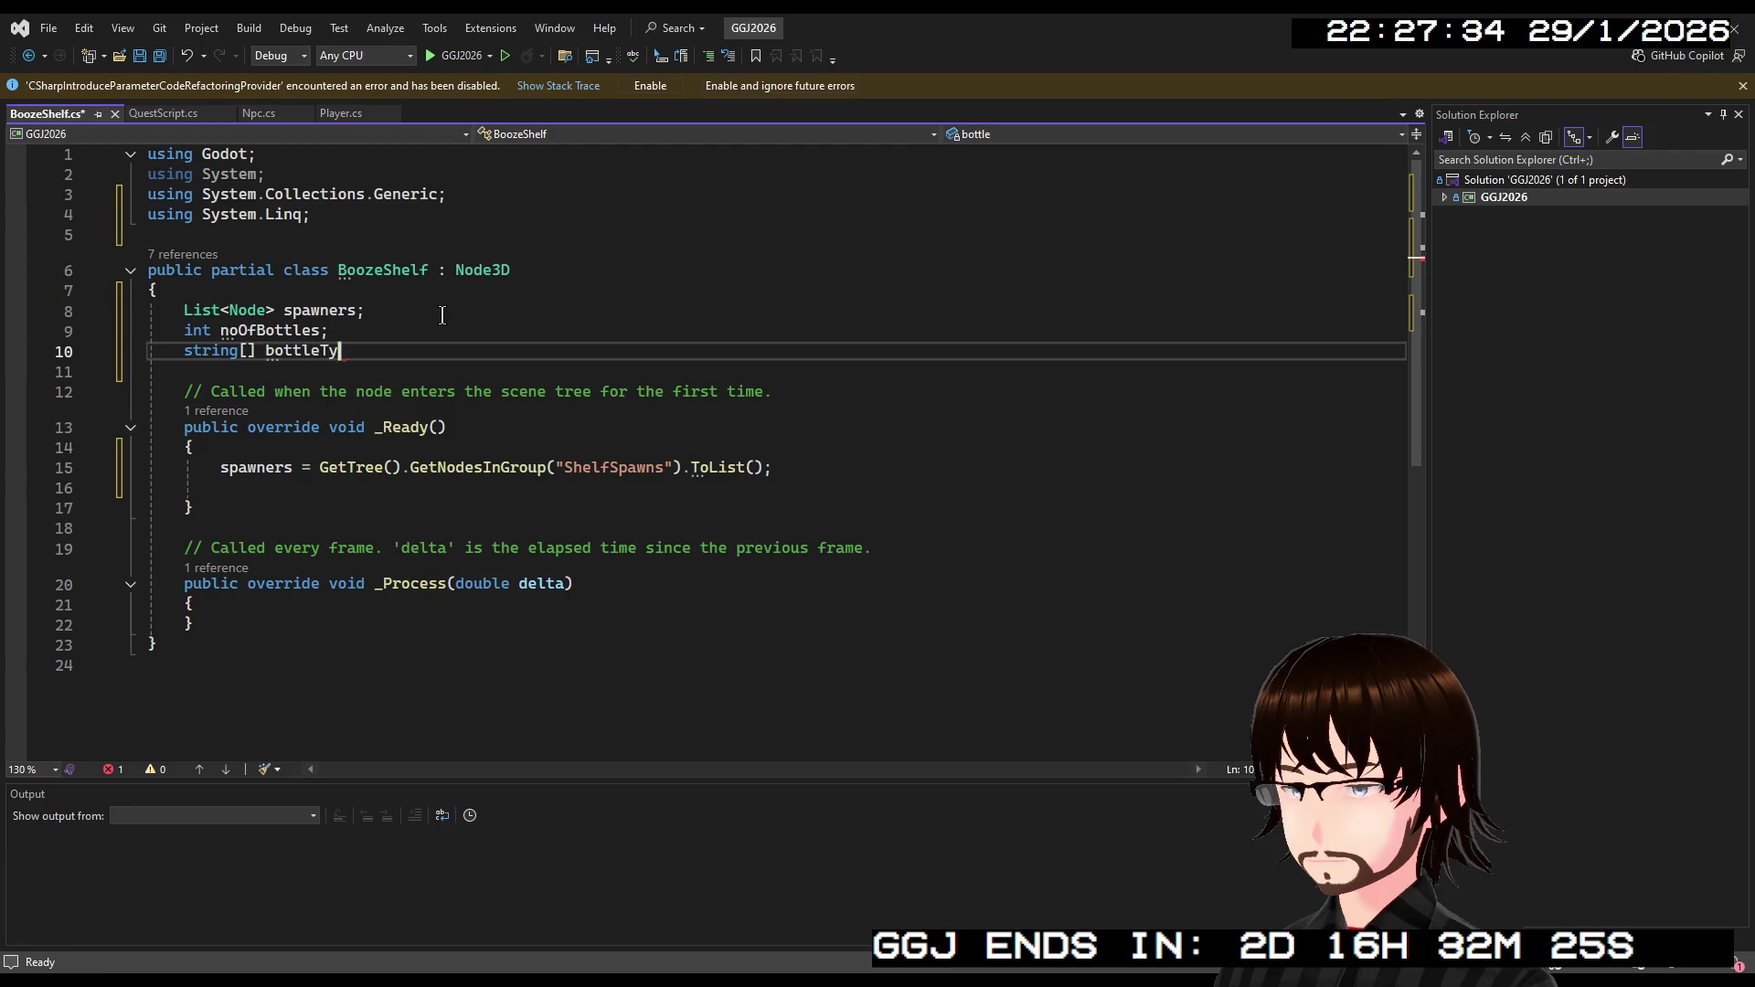
{"action": "type", "text": ";"}
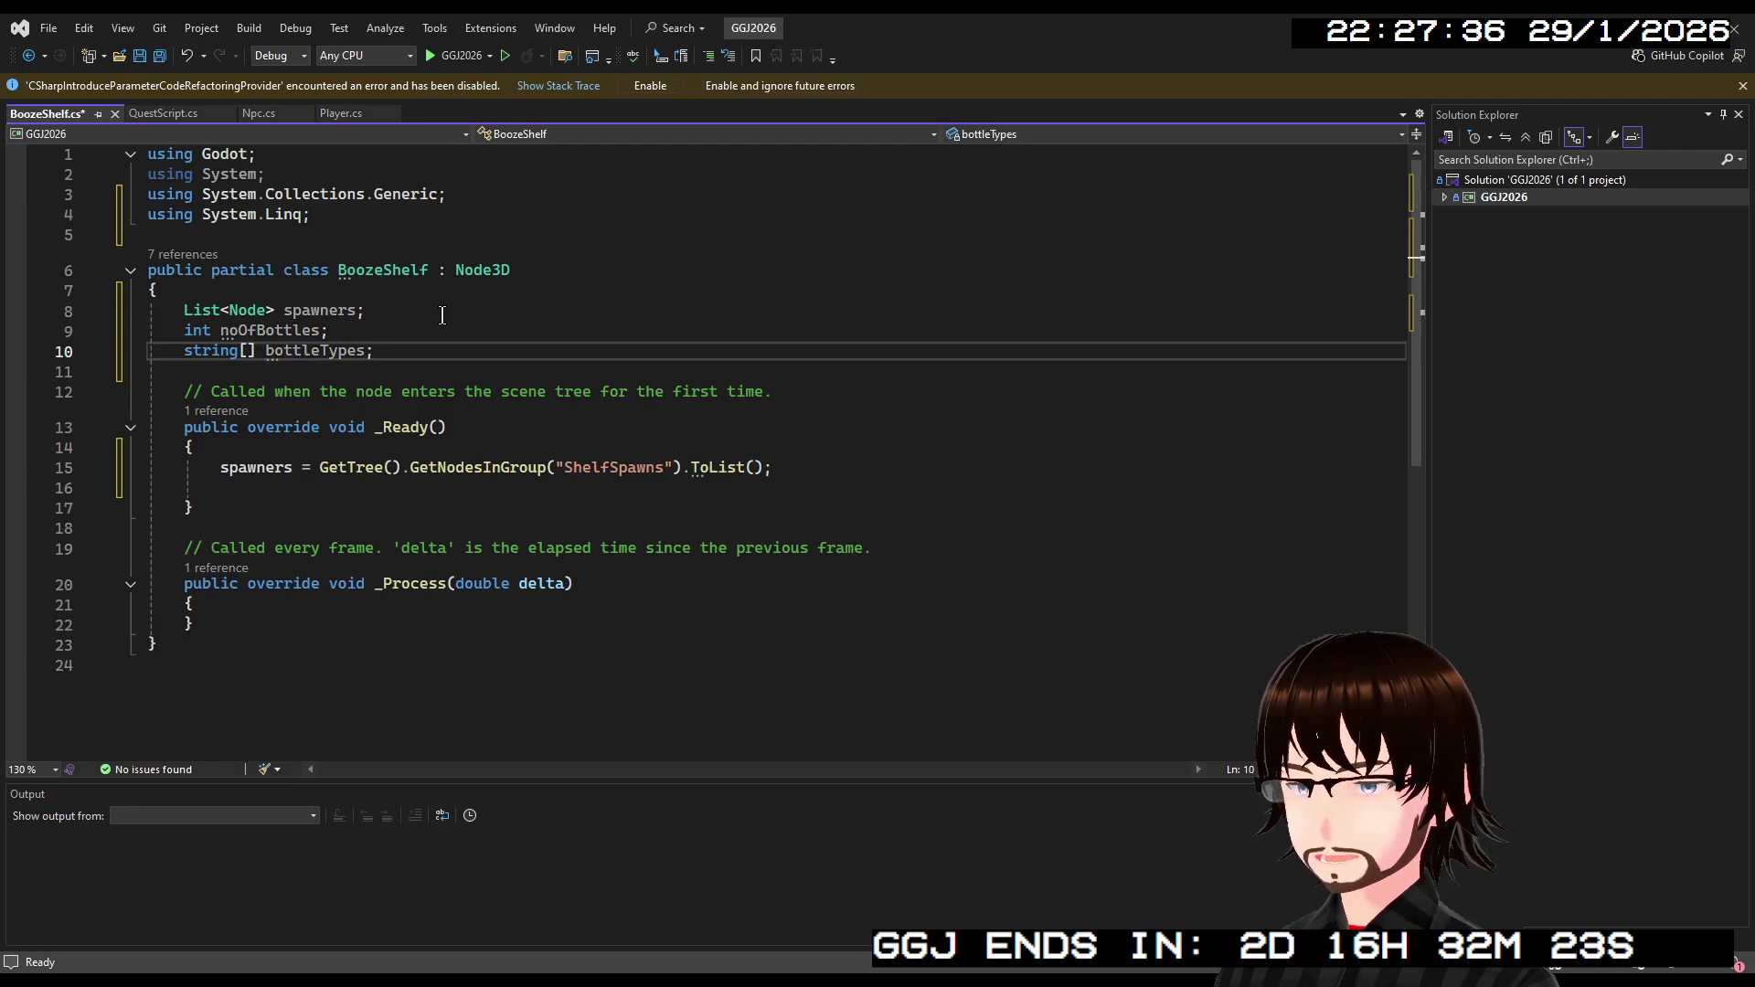
{"action": "left_click", "coordinate": [675, 494]}
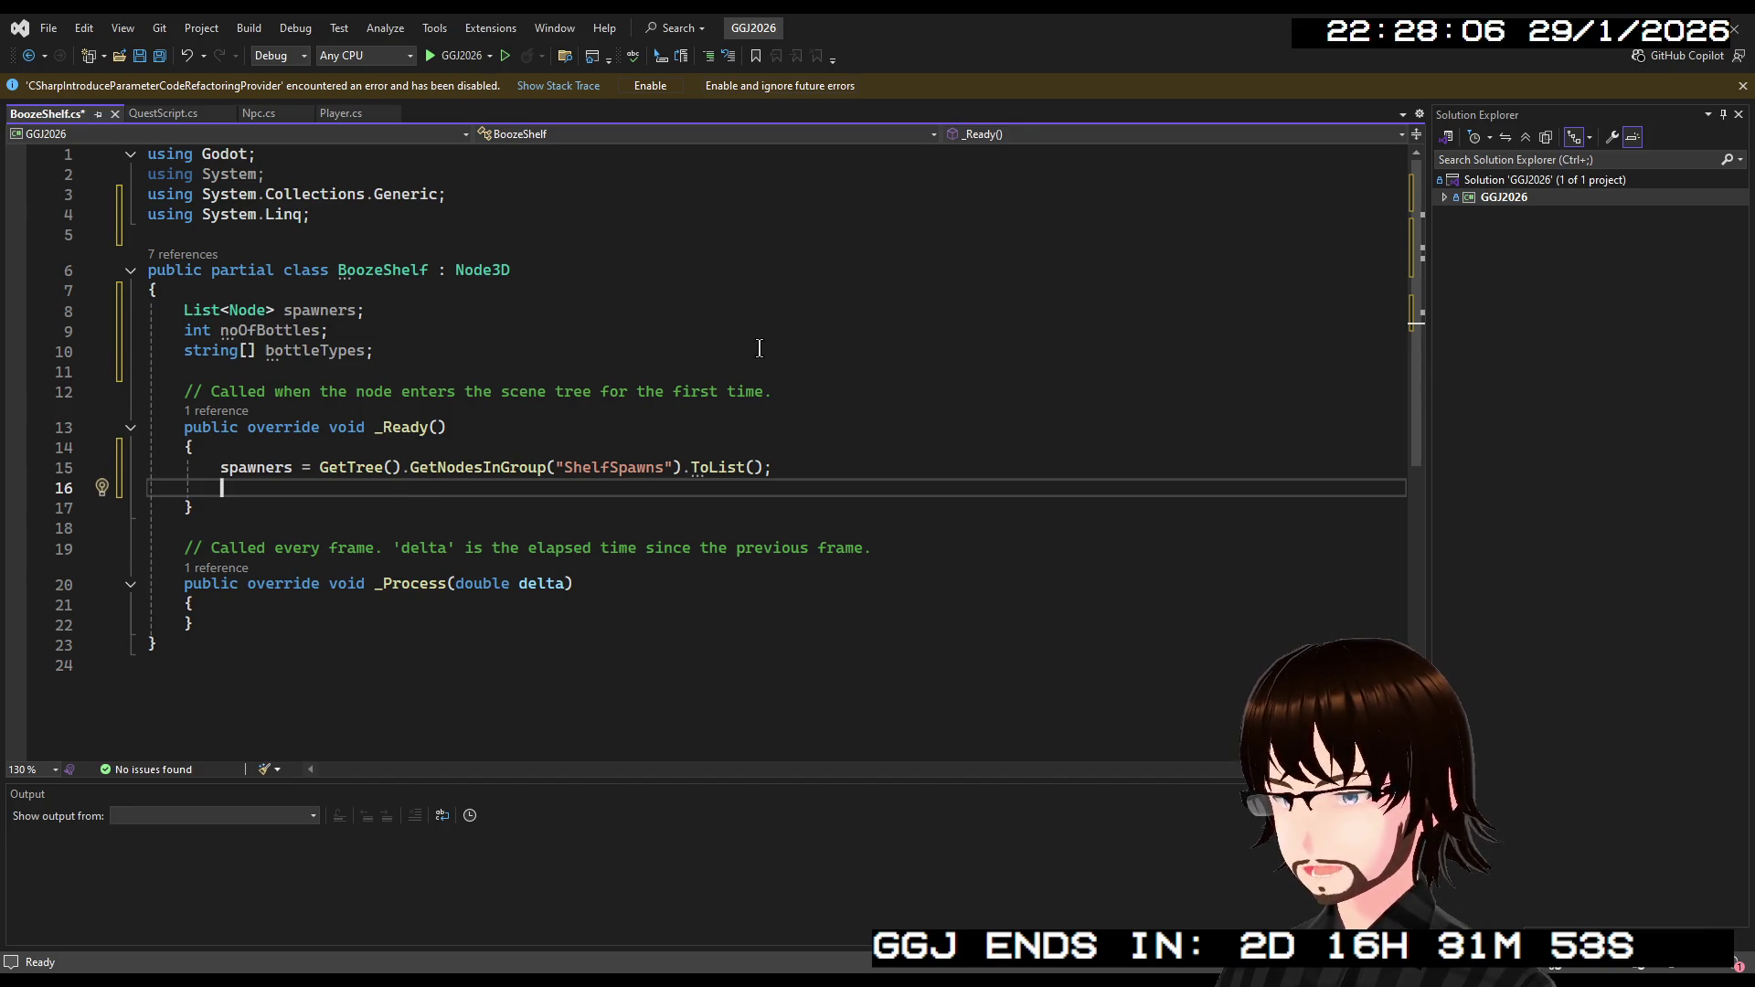
Declare RandomNumberGenerator rng = new RandomNumberGenerator(); in _Ready, then begin 'noOfBottles ='.
{"action": "type", "text": "Ran"}
{"action": "key", "text": "Tab"}
{"action": "type", "text": "rng"}
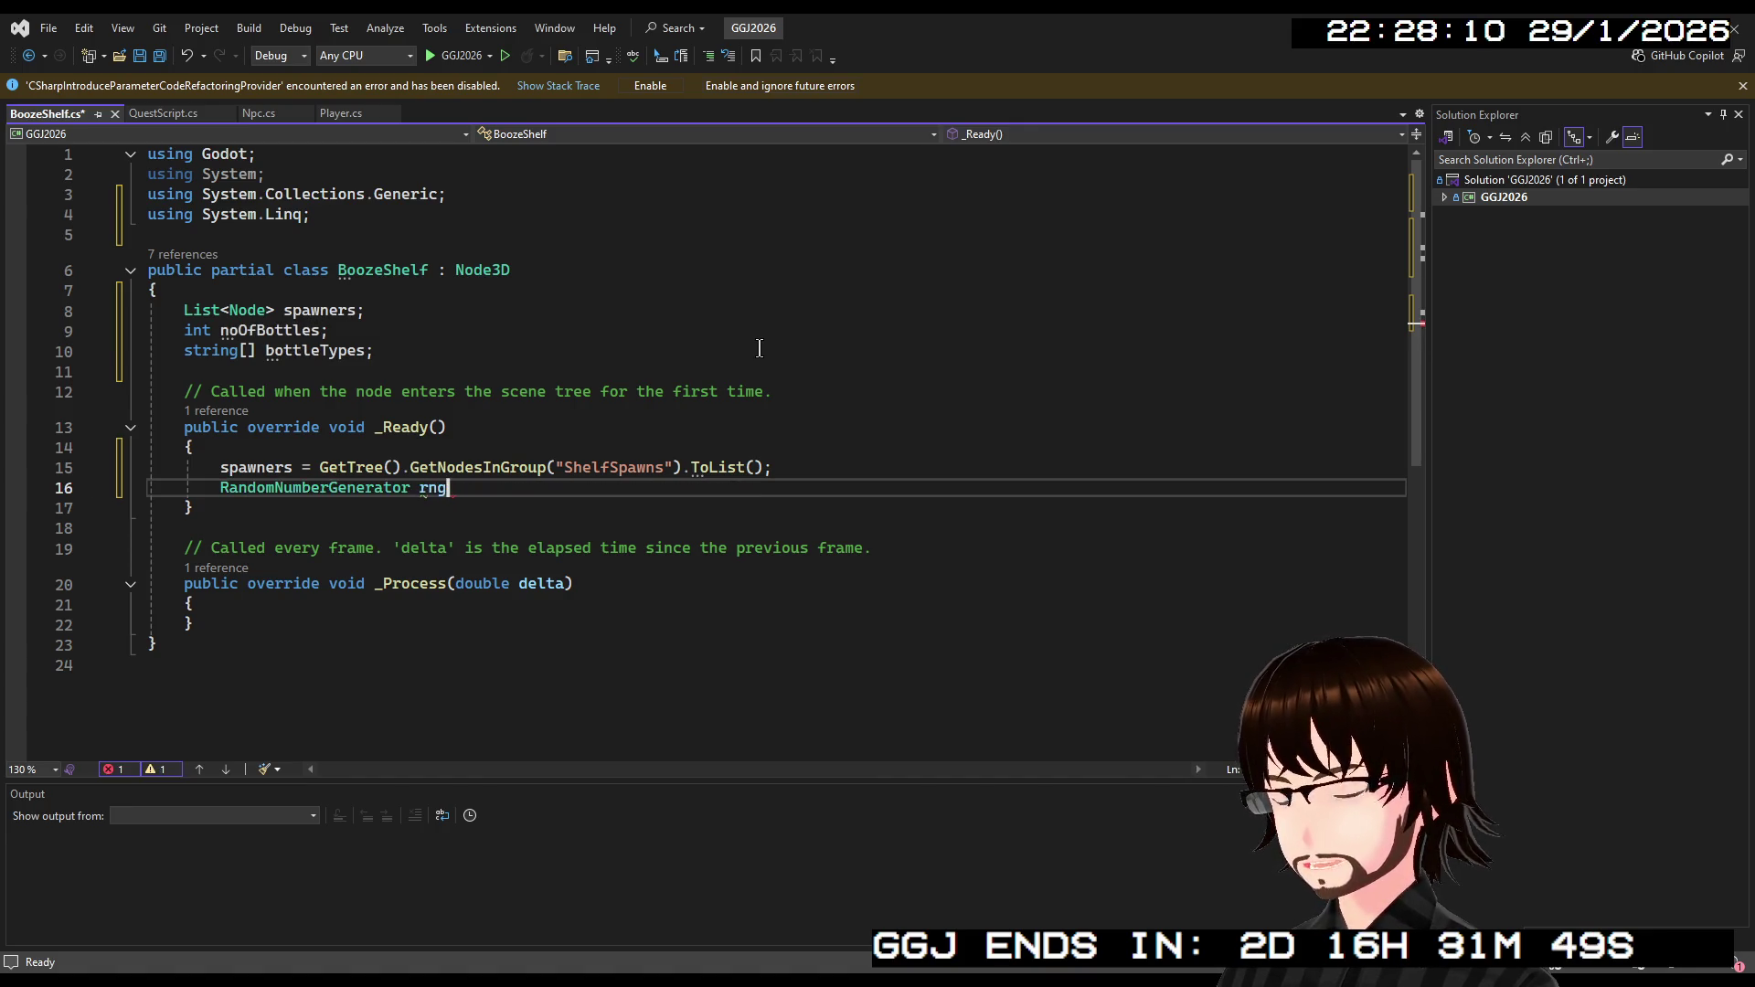
{"action": "key", "text": "Tab"}
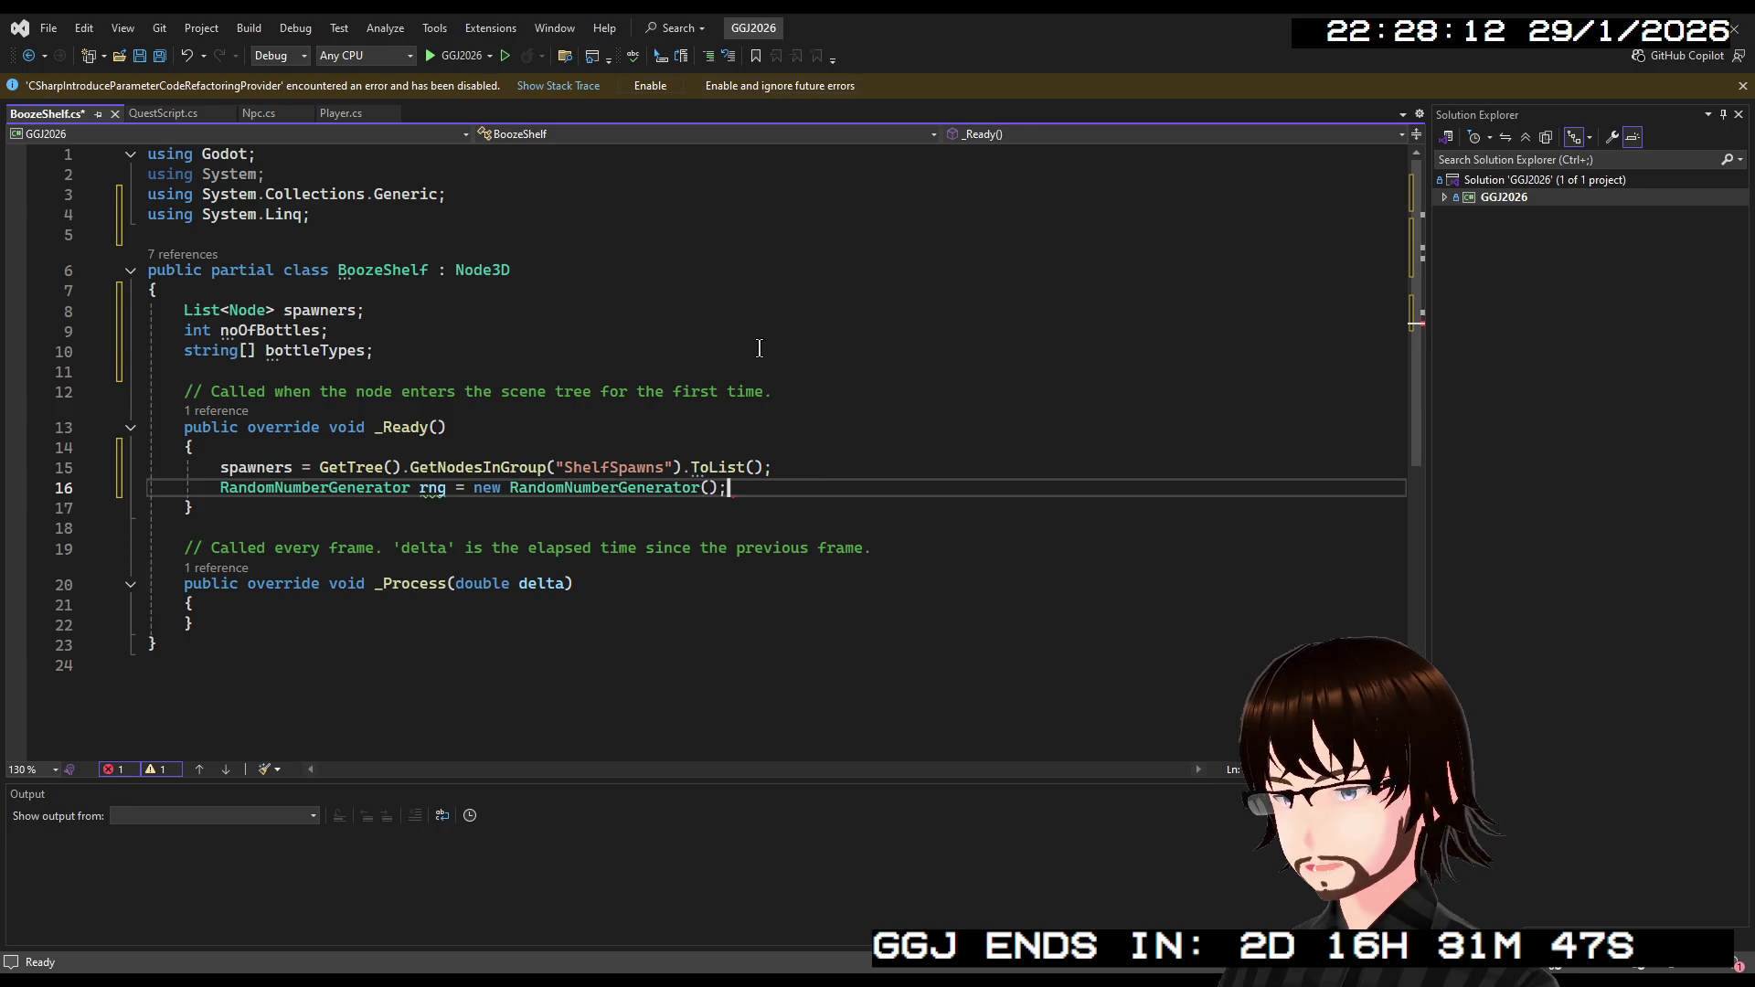
{"action": "key", "text": "Return"}
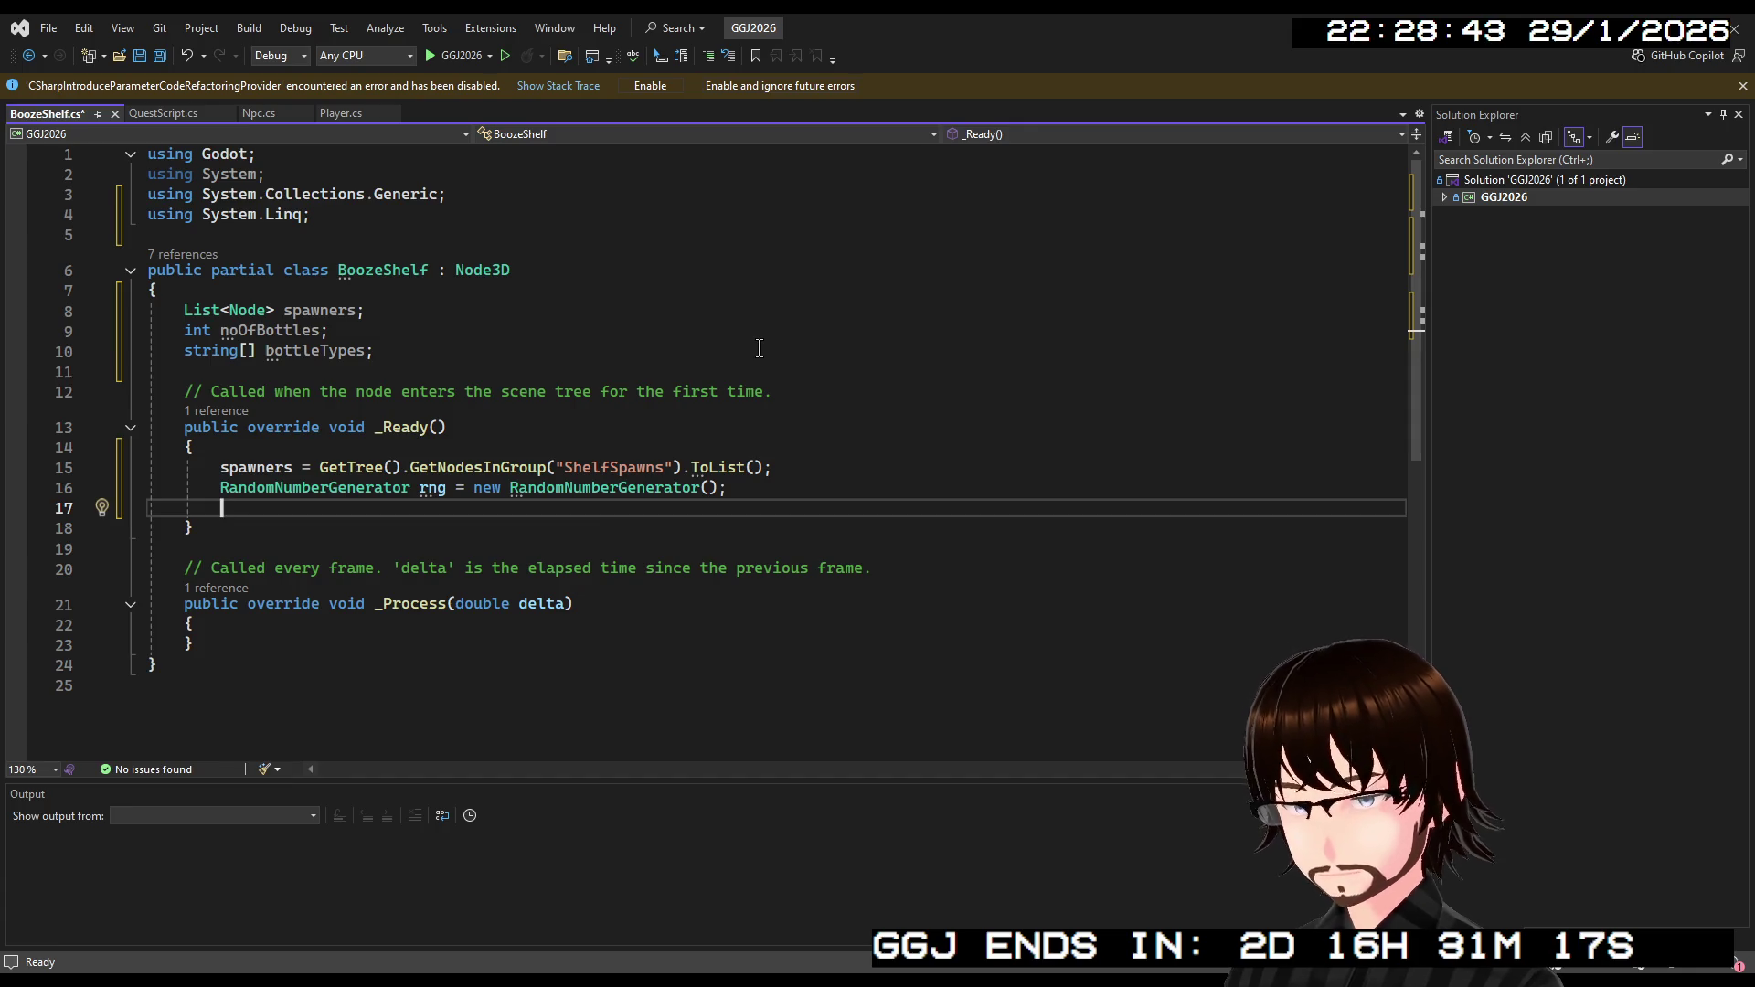
{"action": "type", "text": "no"}
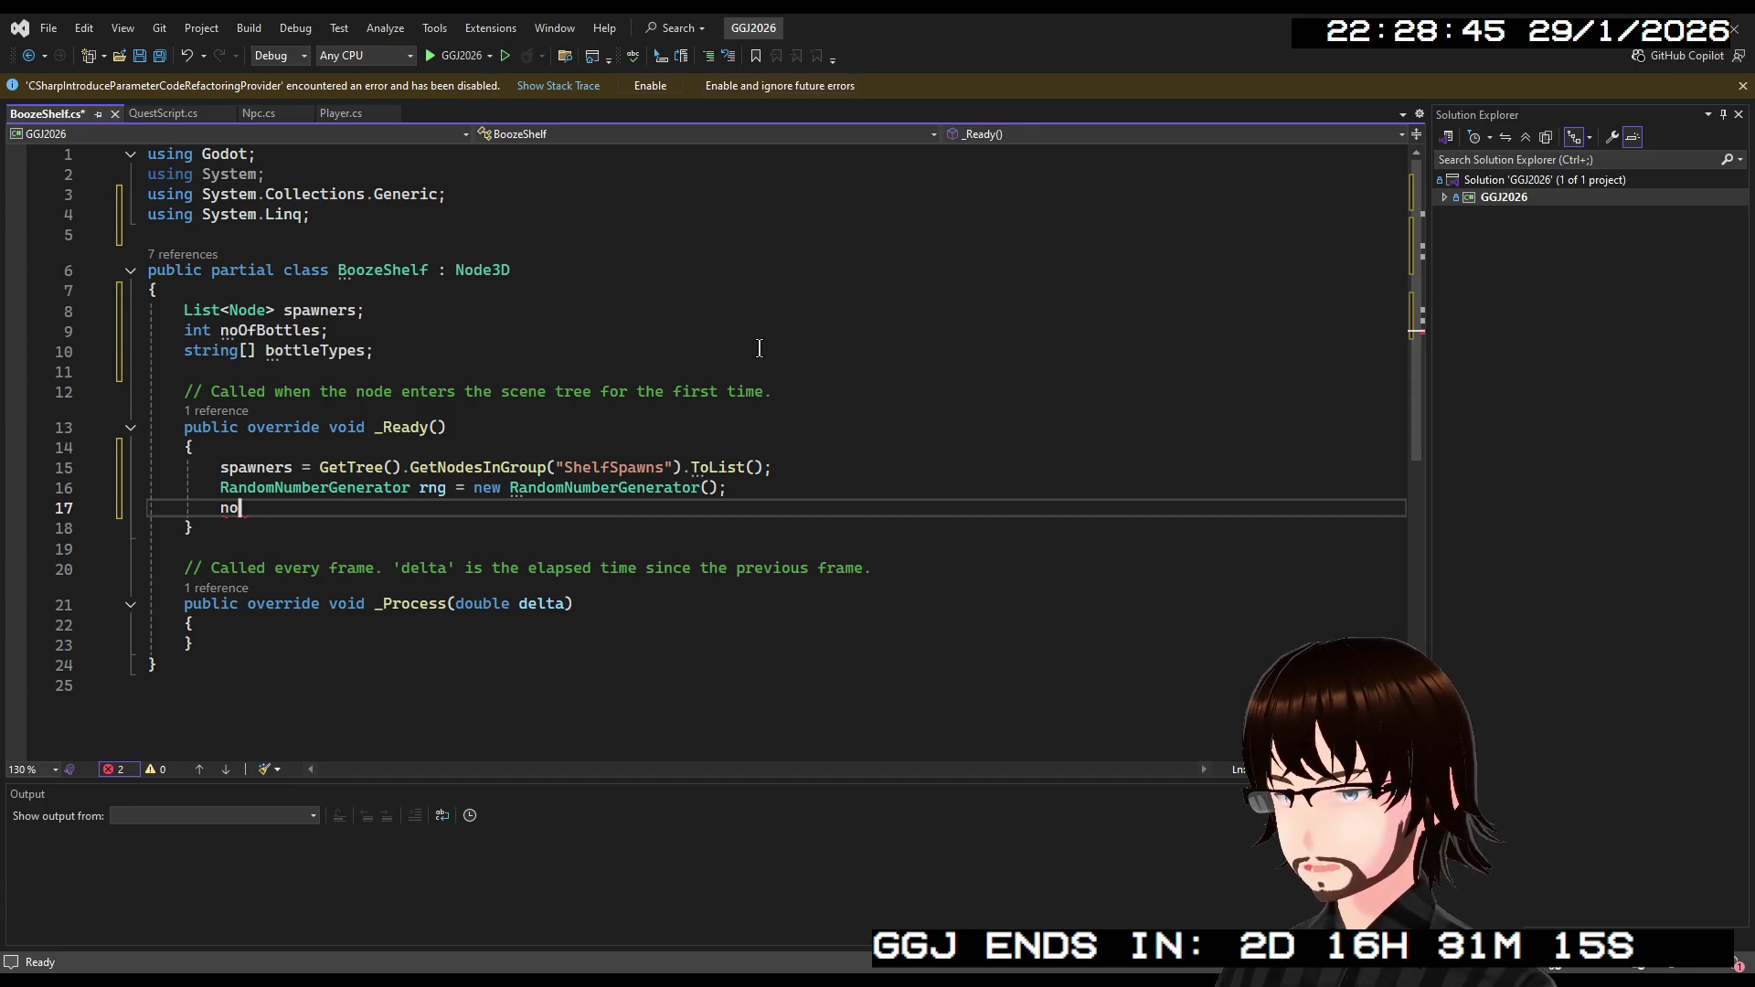
{"action": "type", "text": "OfBottles ="}
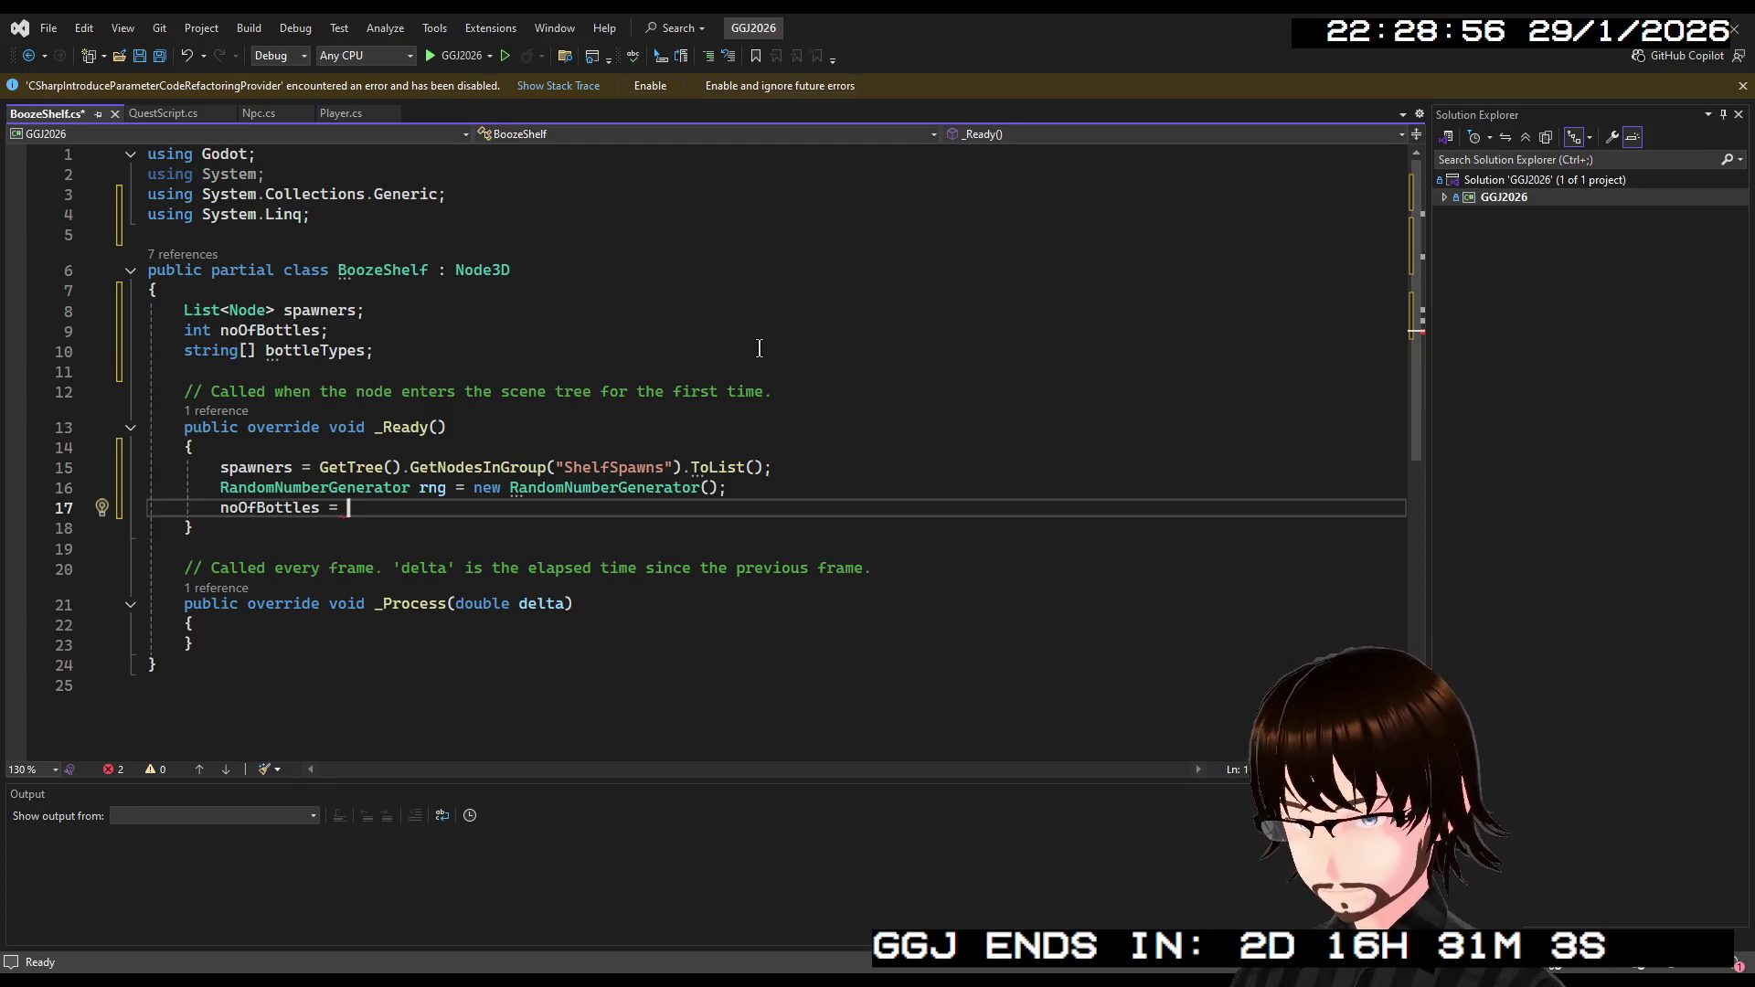
Set noOfBottles to rng.RandiRange(1, 5).
{"action": "type", "text": "r"}
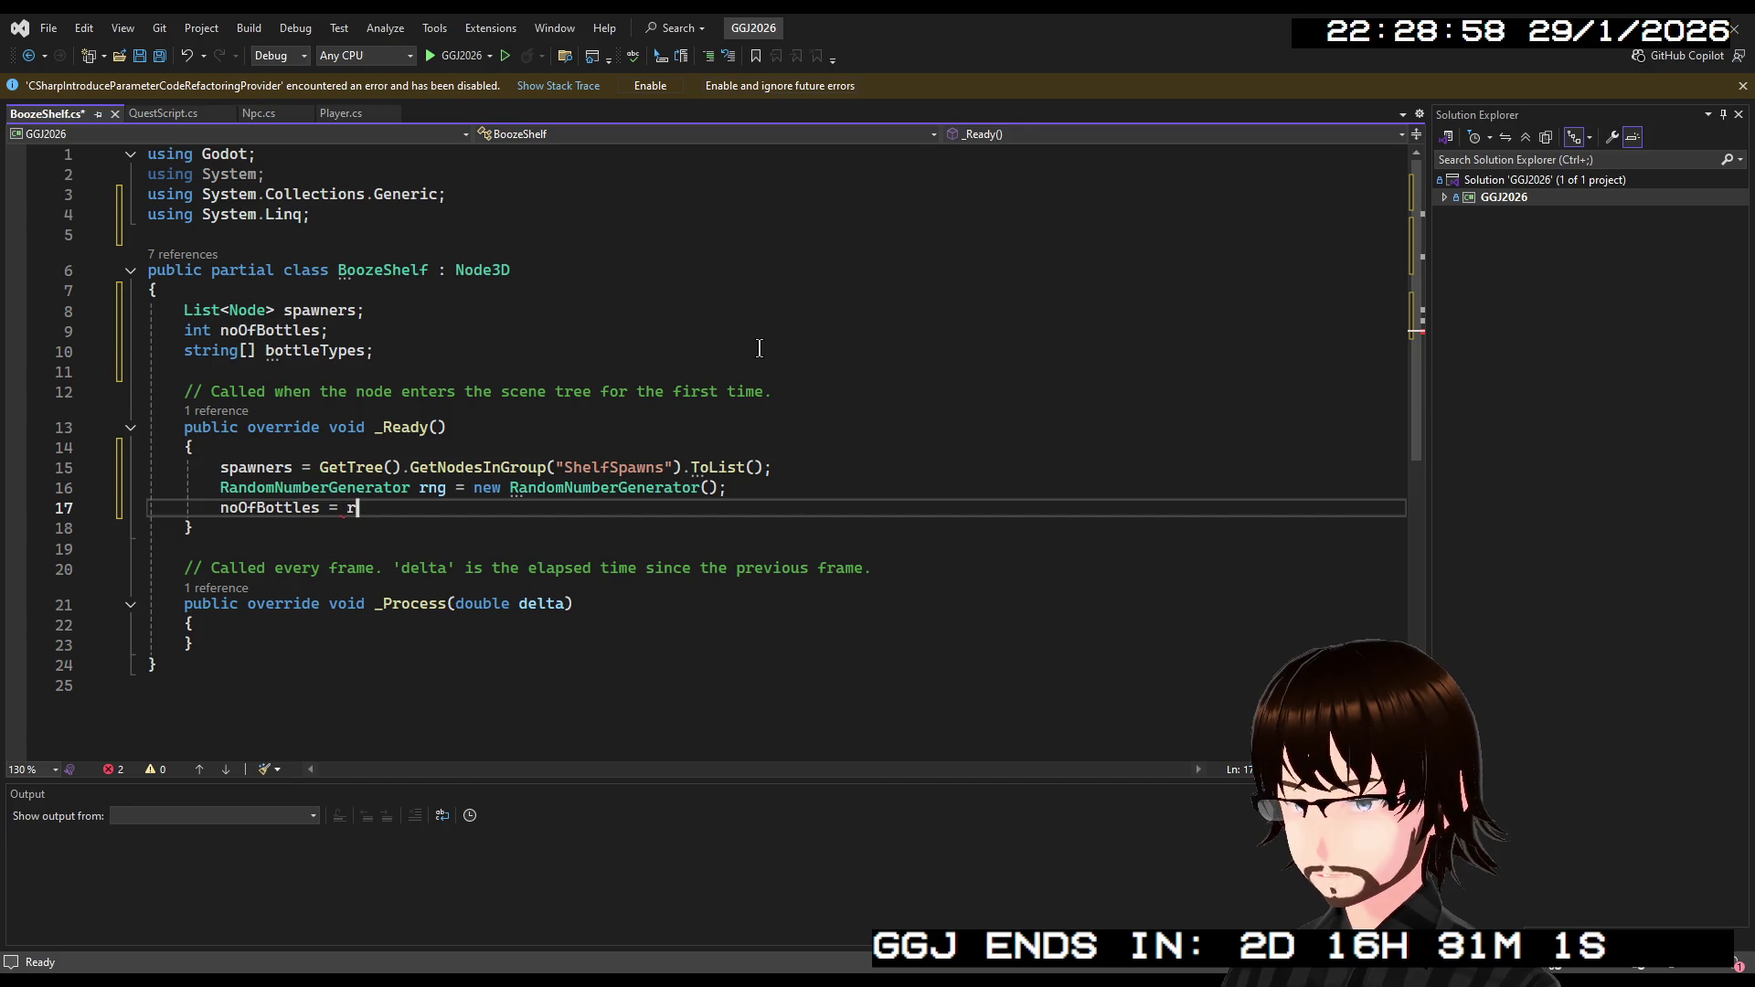
{"action": "type", "text": "ng."}
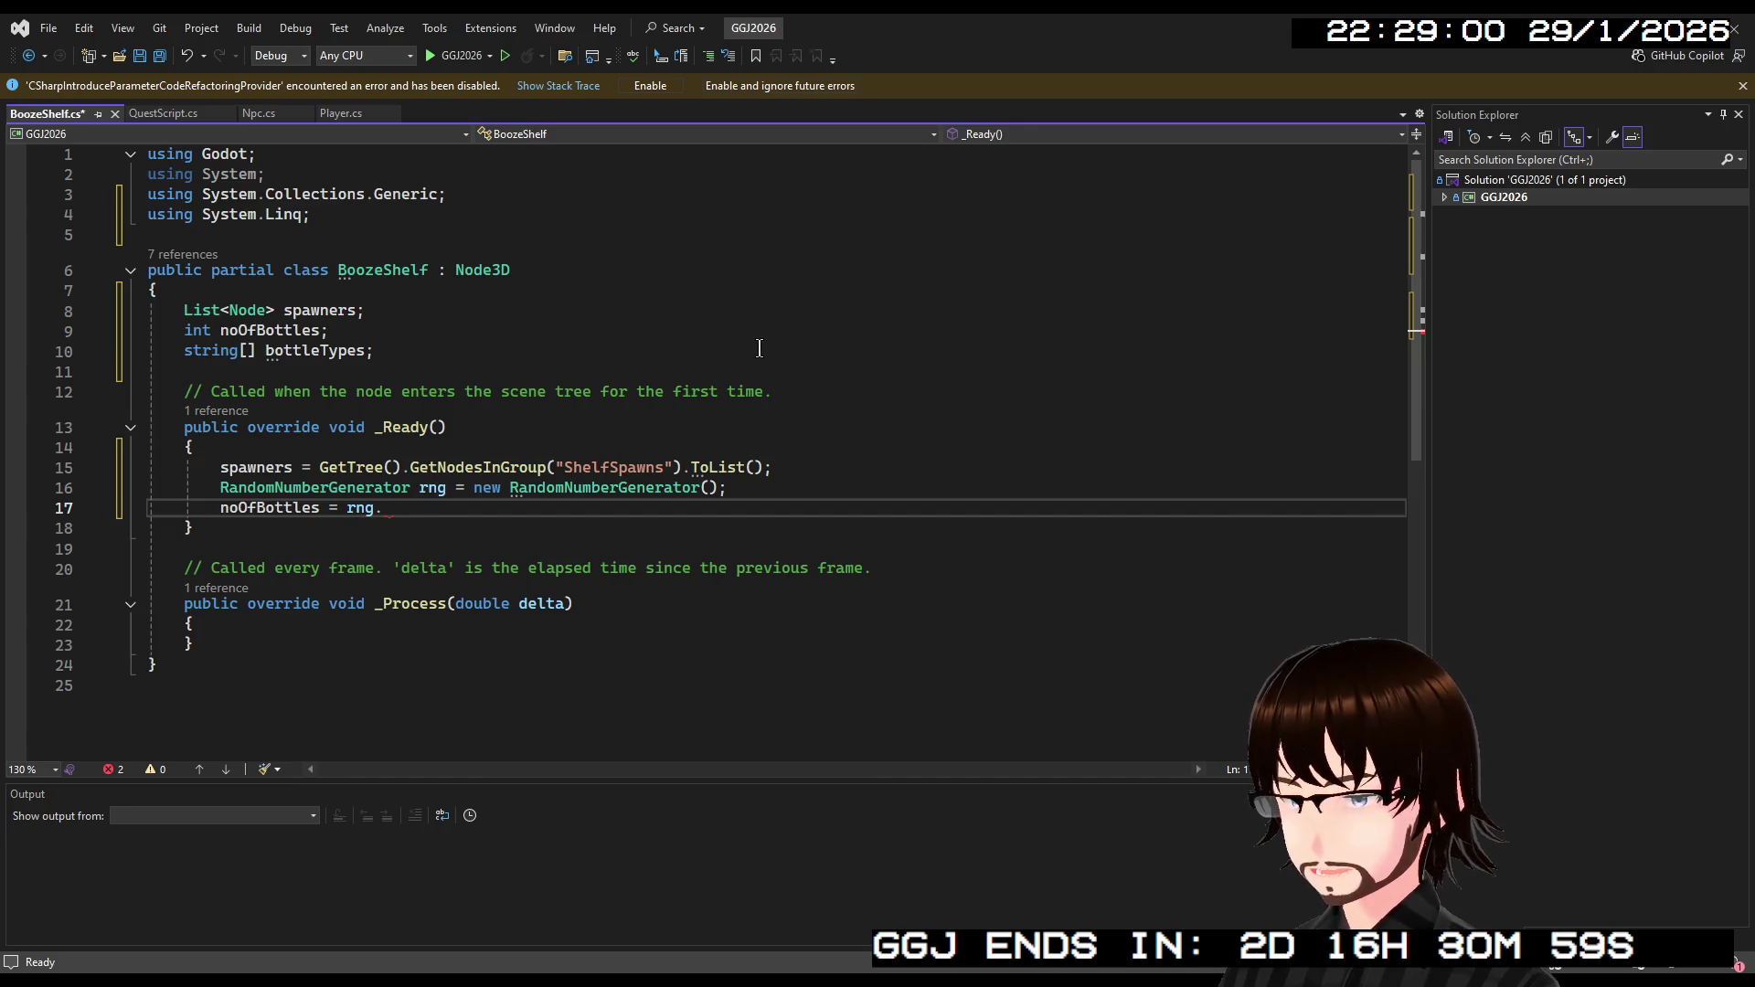
{"action": "type", "text": "R"}
{"action": "key", "text": "Tab"}
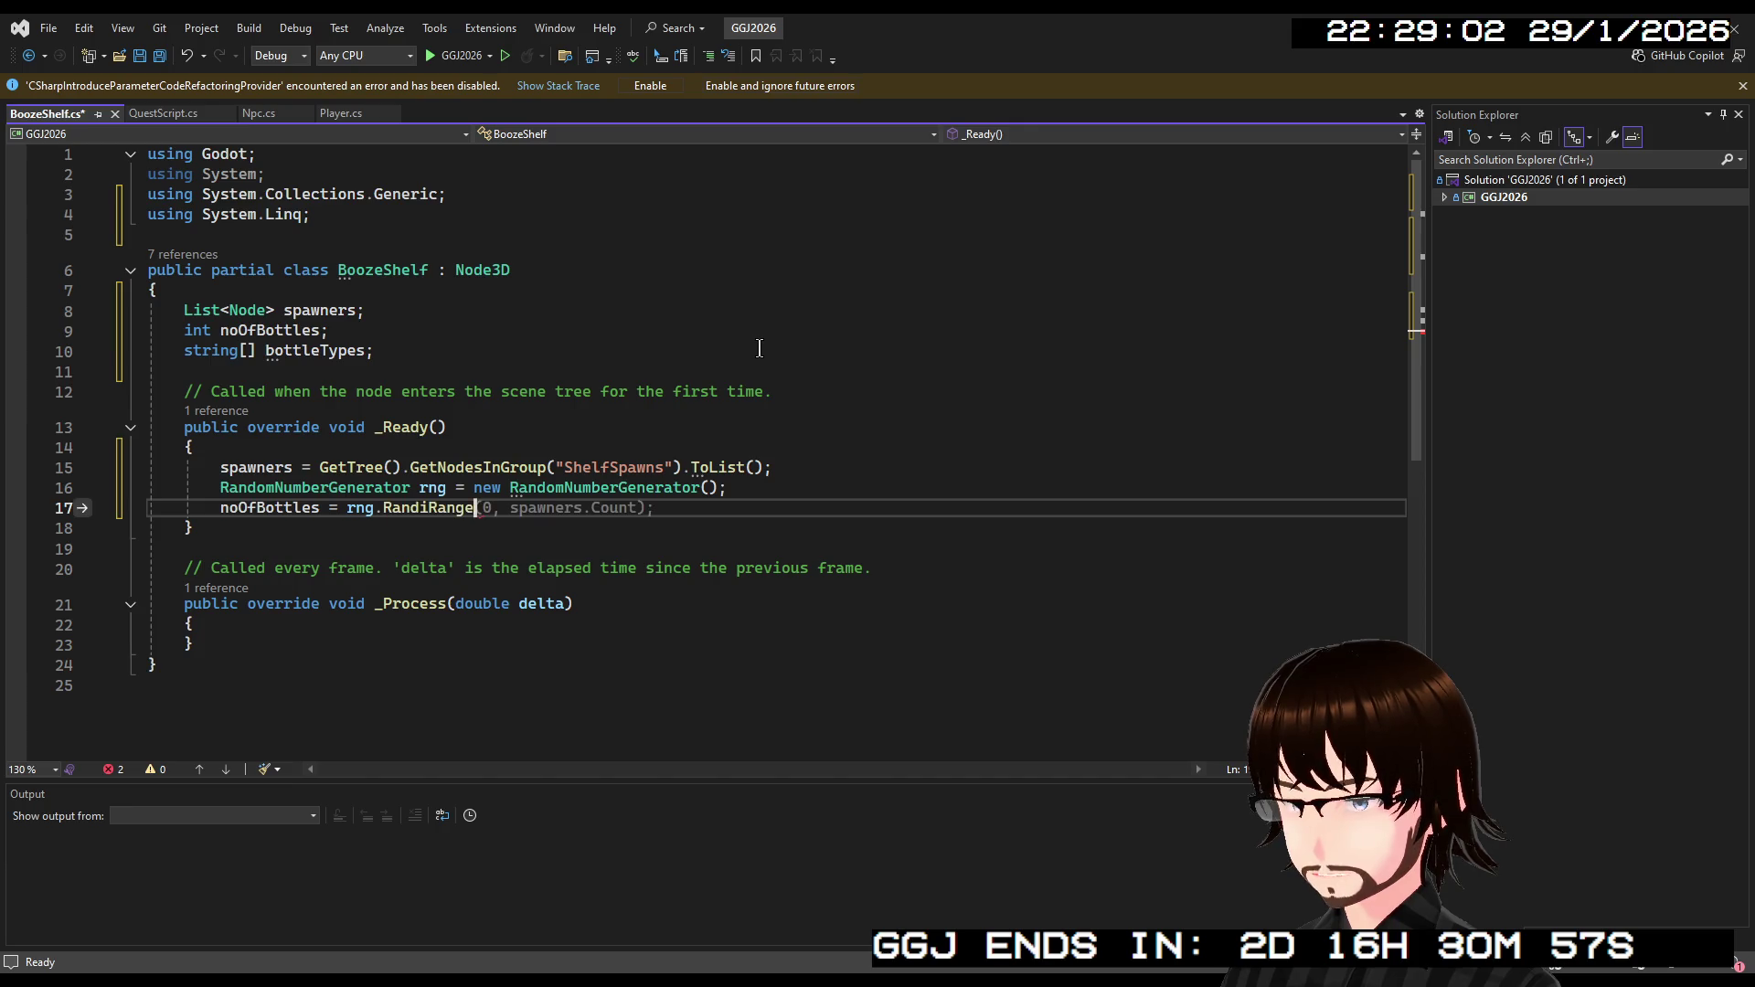
{"action": "type", "text": "(1, "}
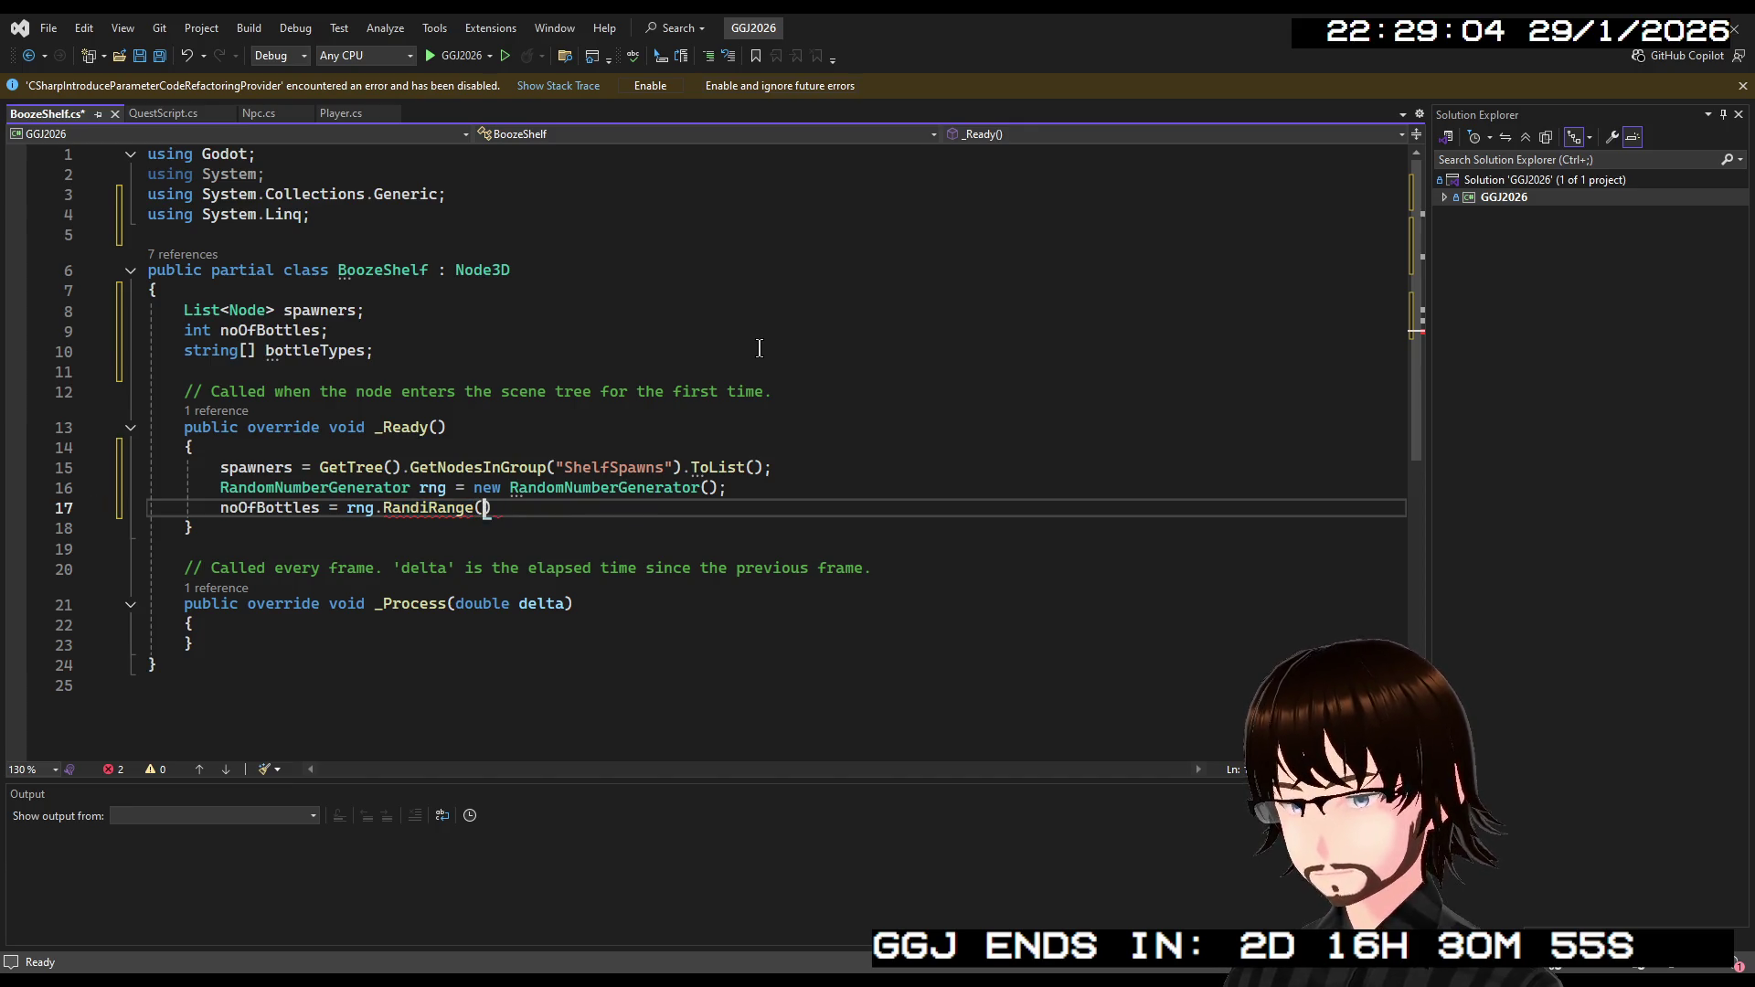
{"action": "type", "text": "5"}
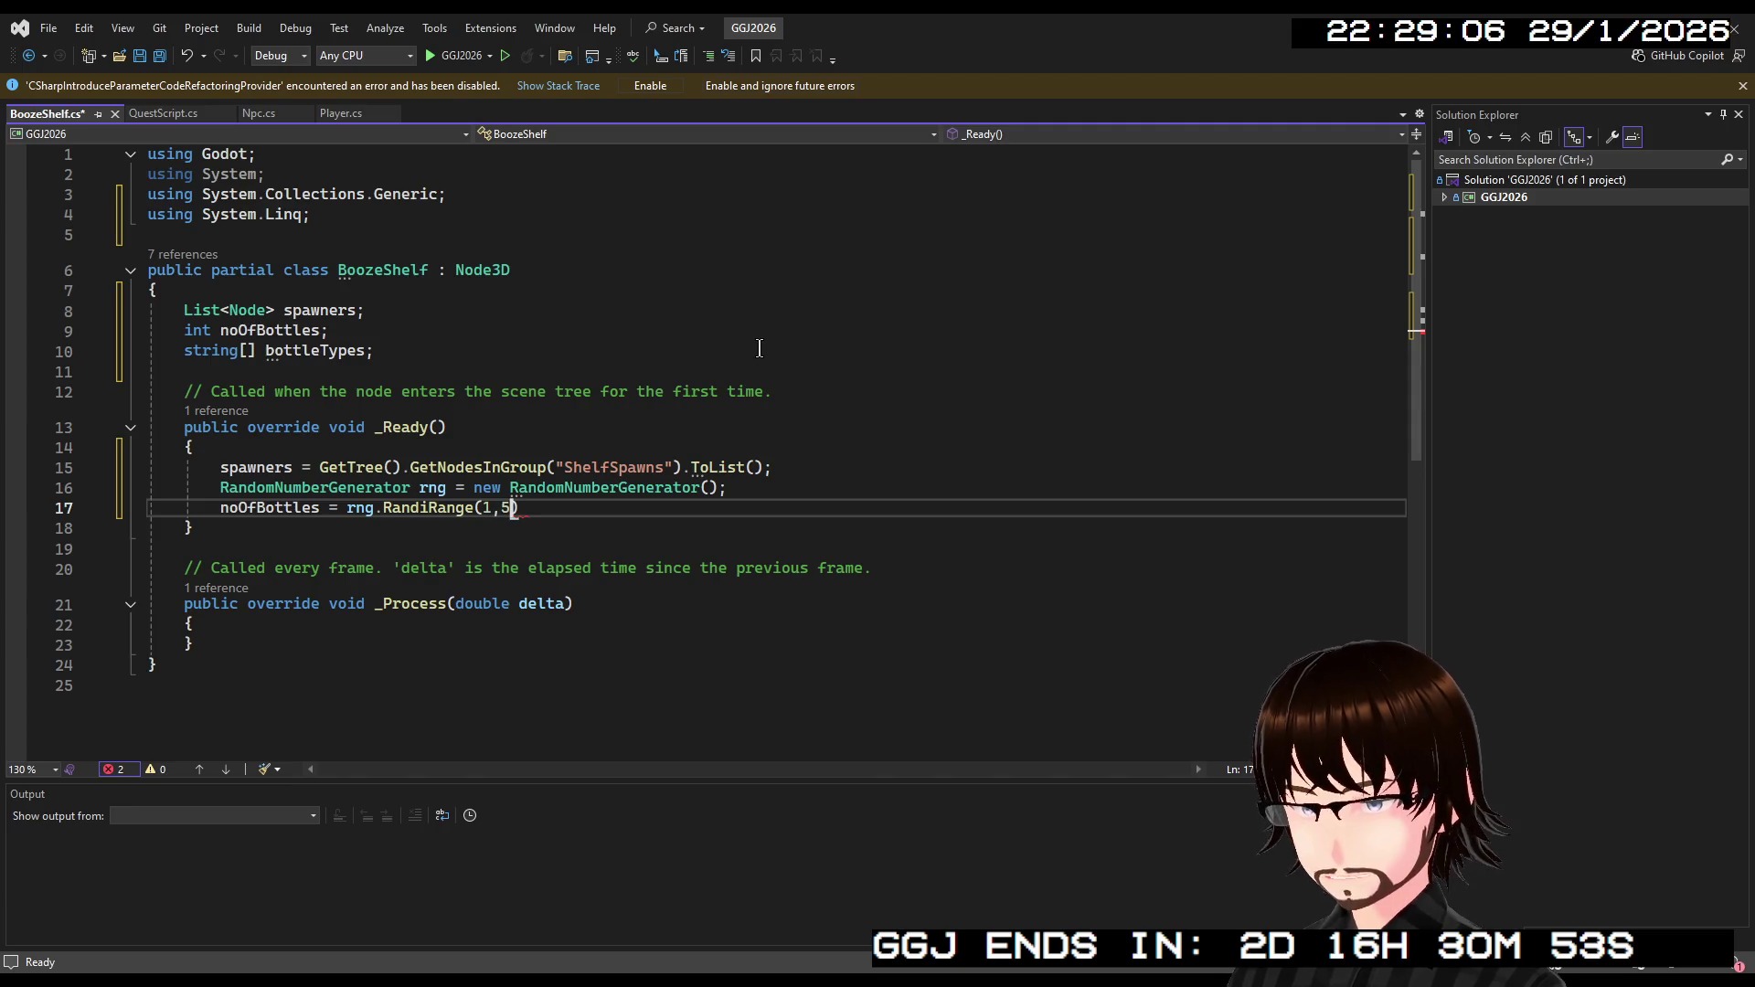
{"action": "type", "text": ");"}
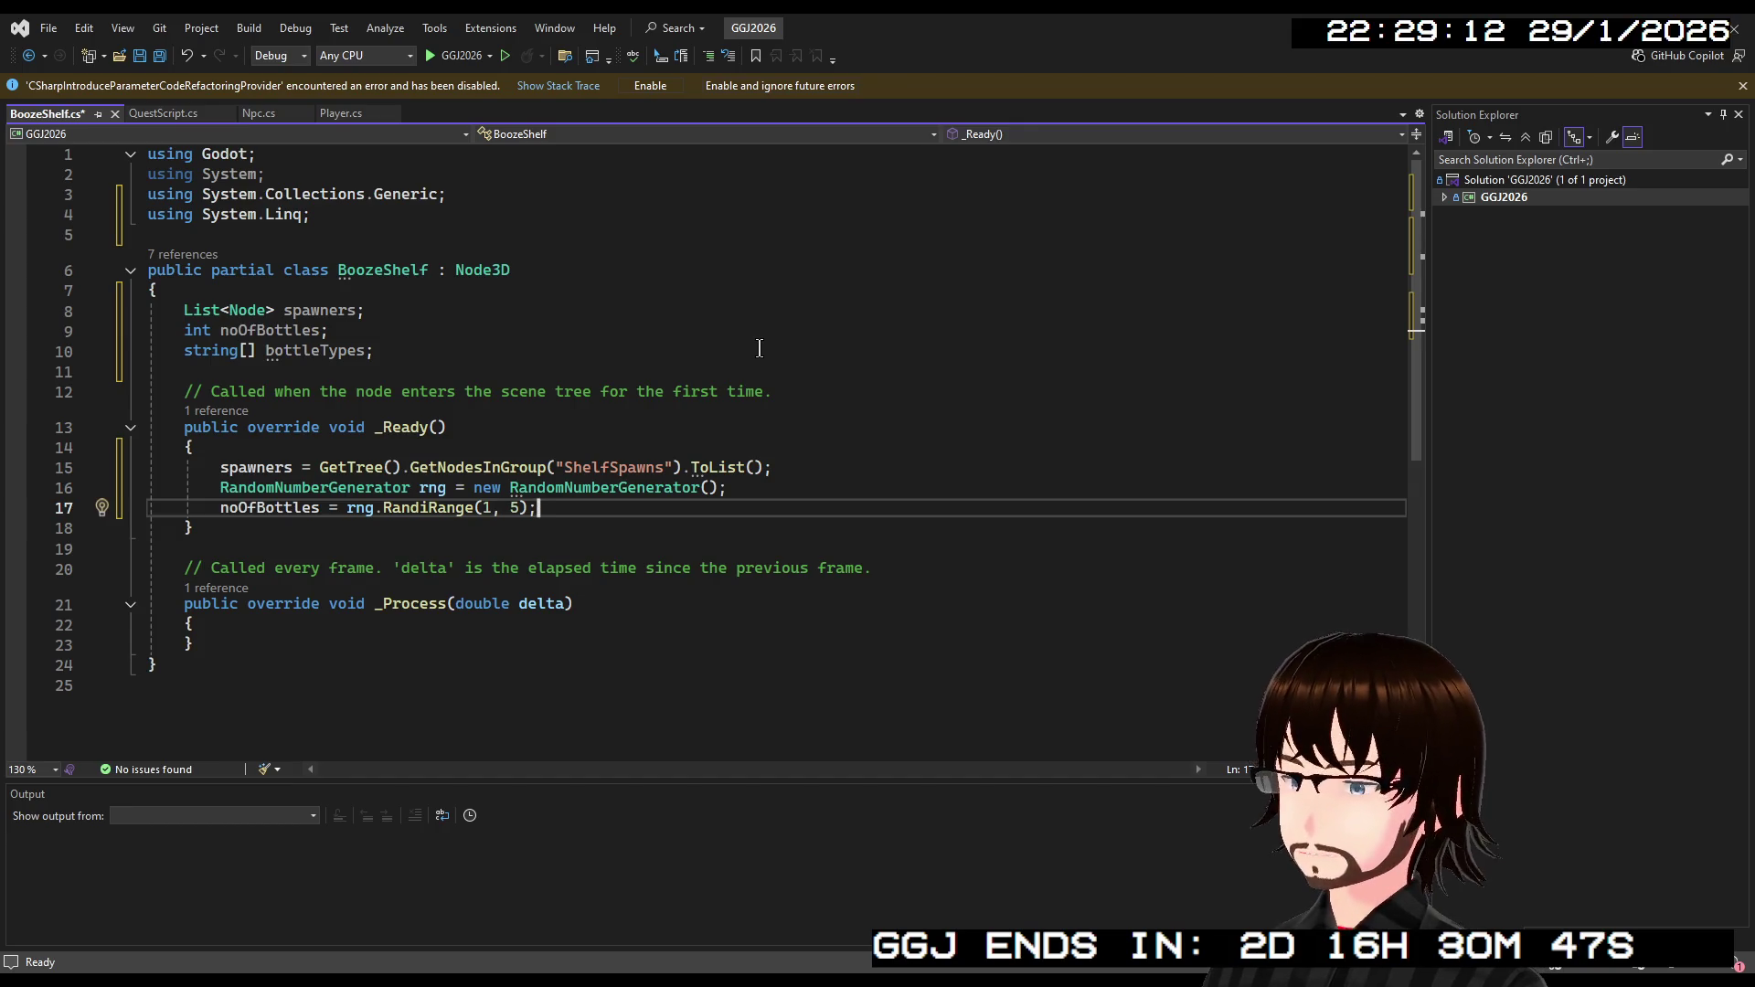
{"action": "key", "text": "Return"}
Add a for loop running i from 0 to noOfBottles.
{"action": "type", "text": "for"}
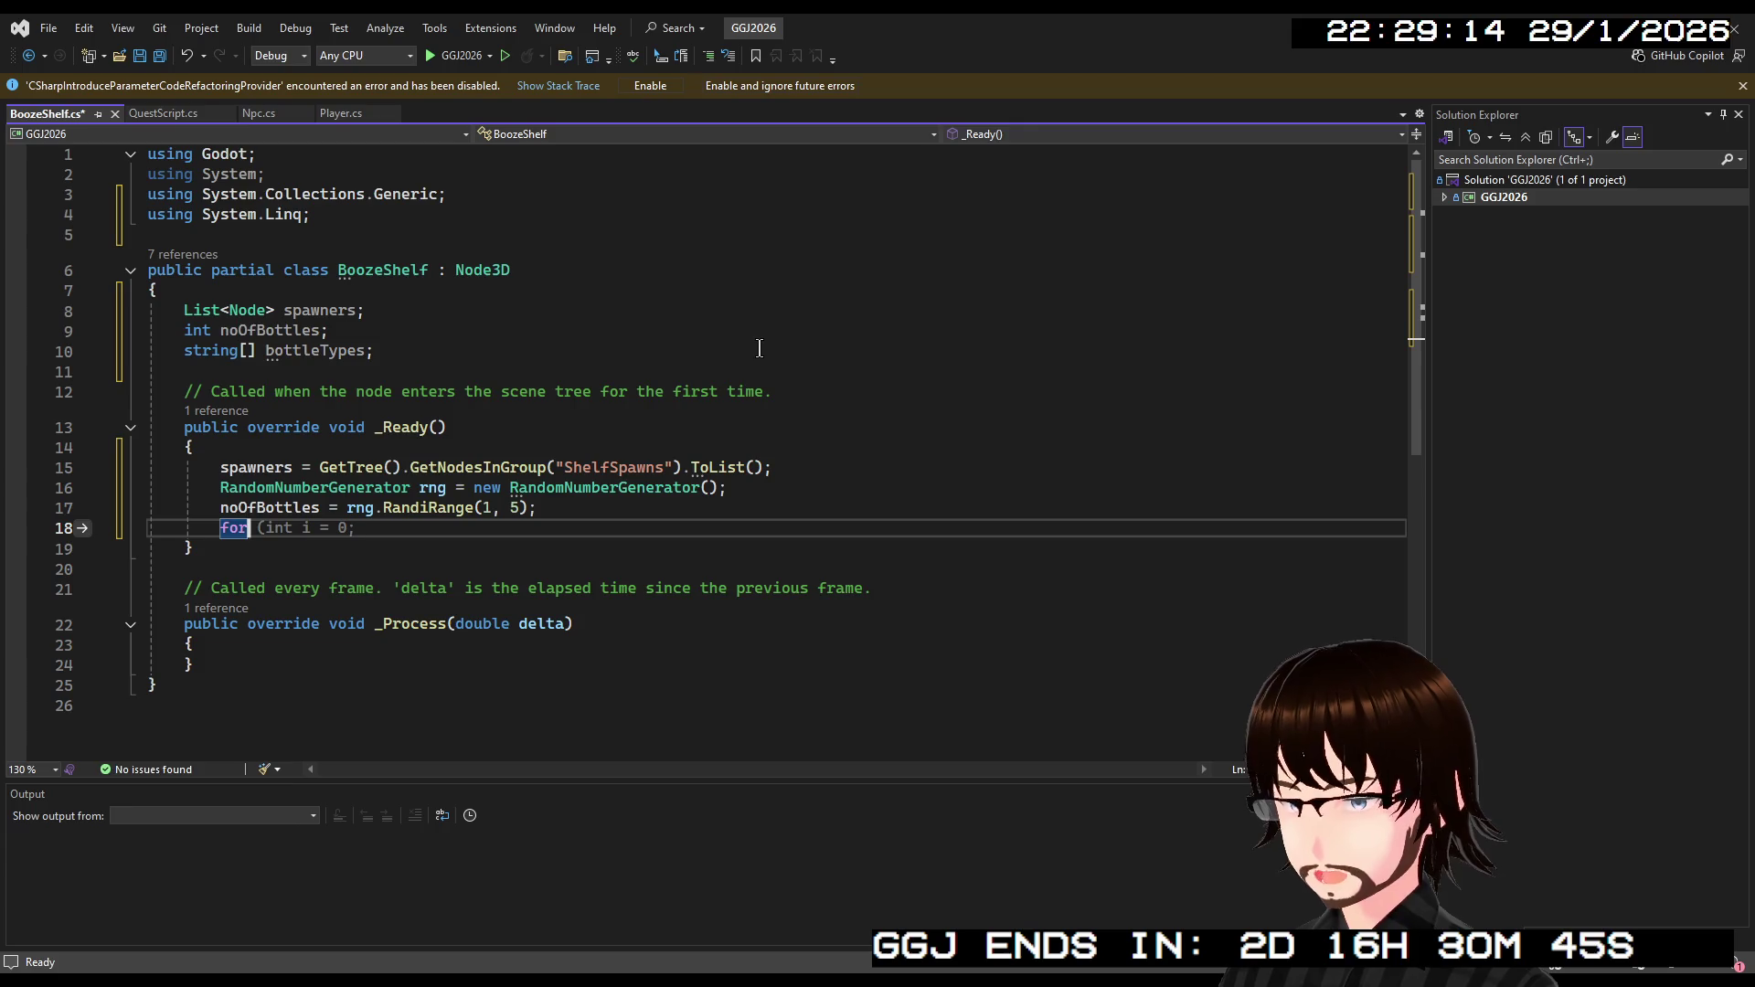
{"action": "type", "text": " (int i = 0; i < noOfBottles; i++)"}
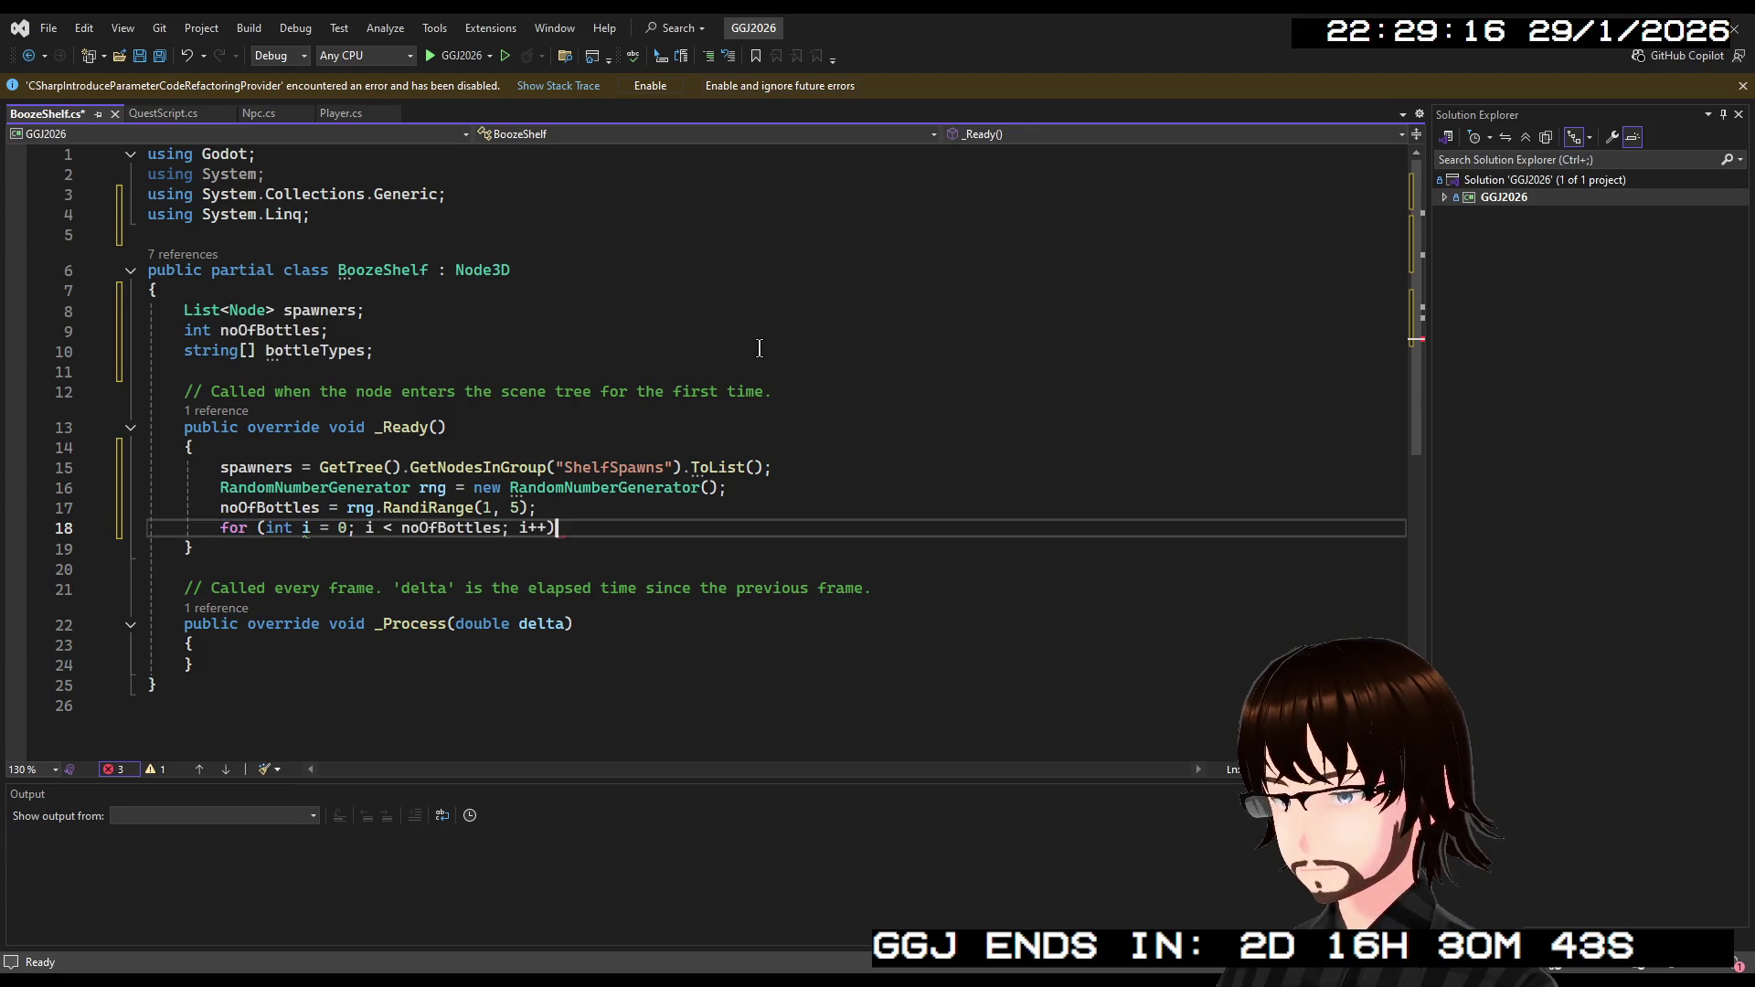
{"action": "key", "text": "Return"}
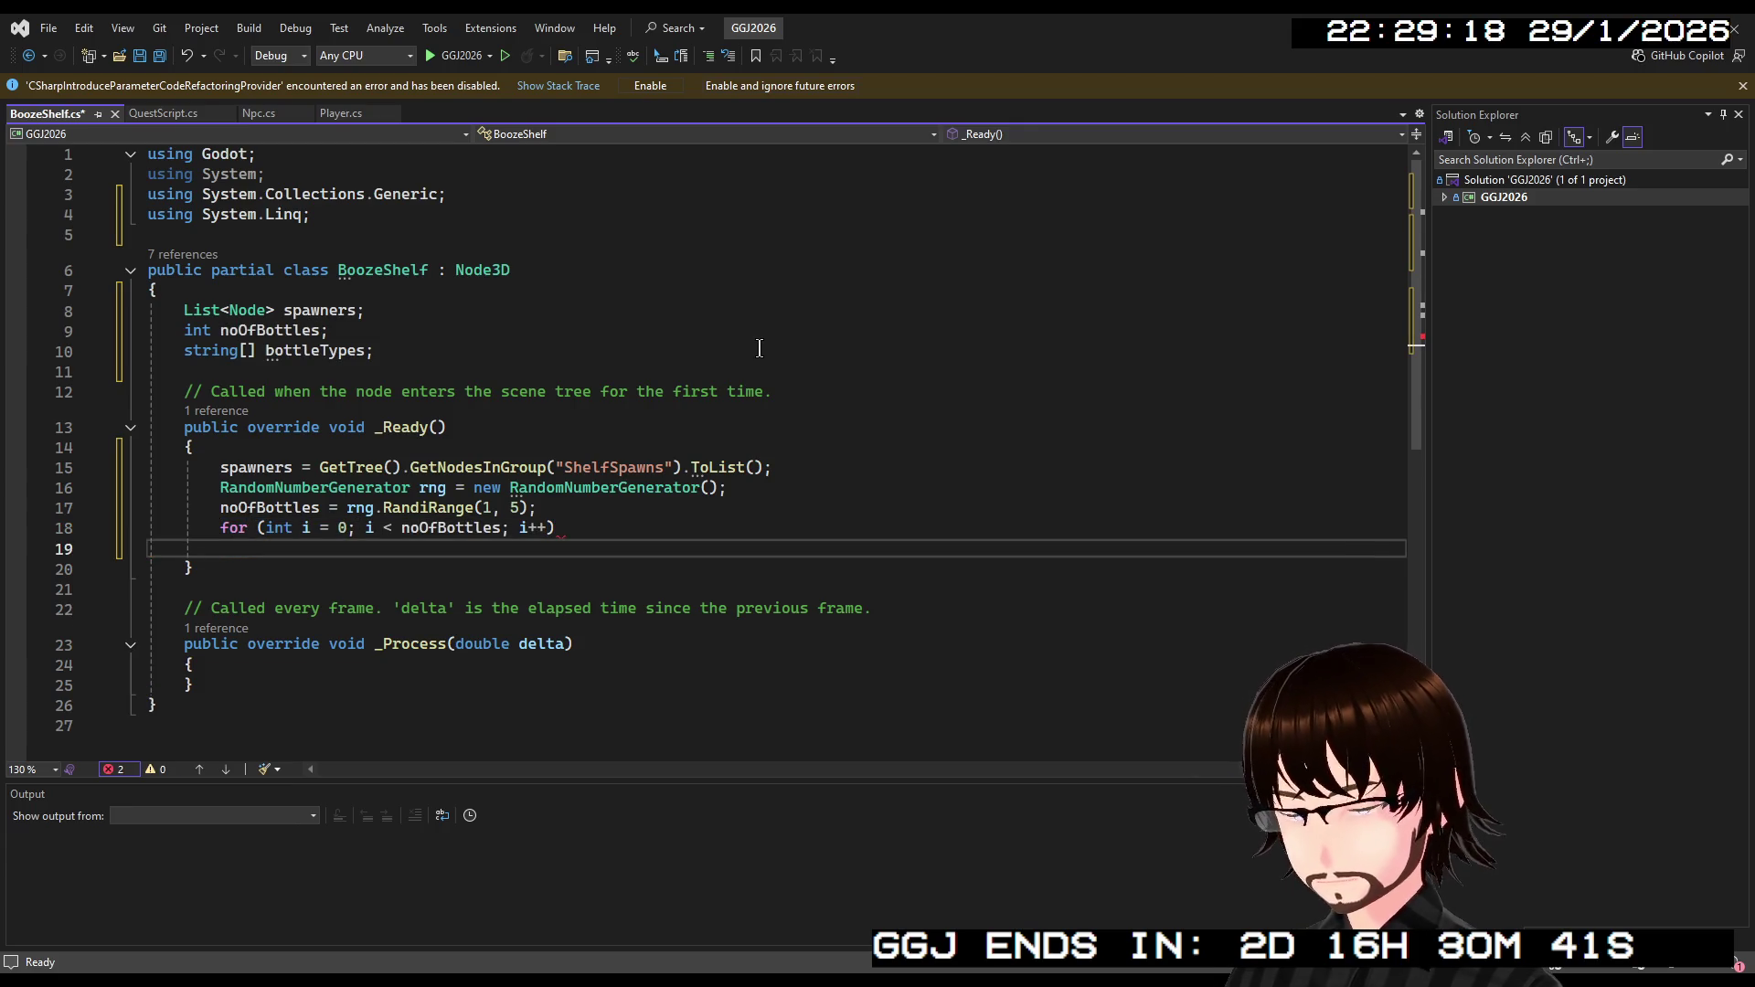
{"action": "type", "text": "{"}
{"action": "key", "text": "Return"}
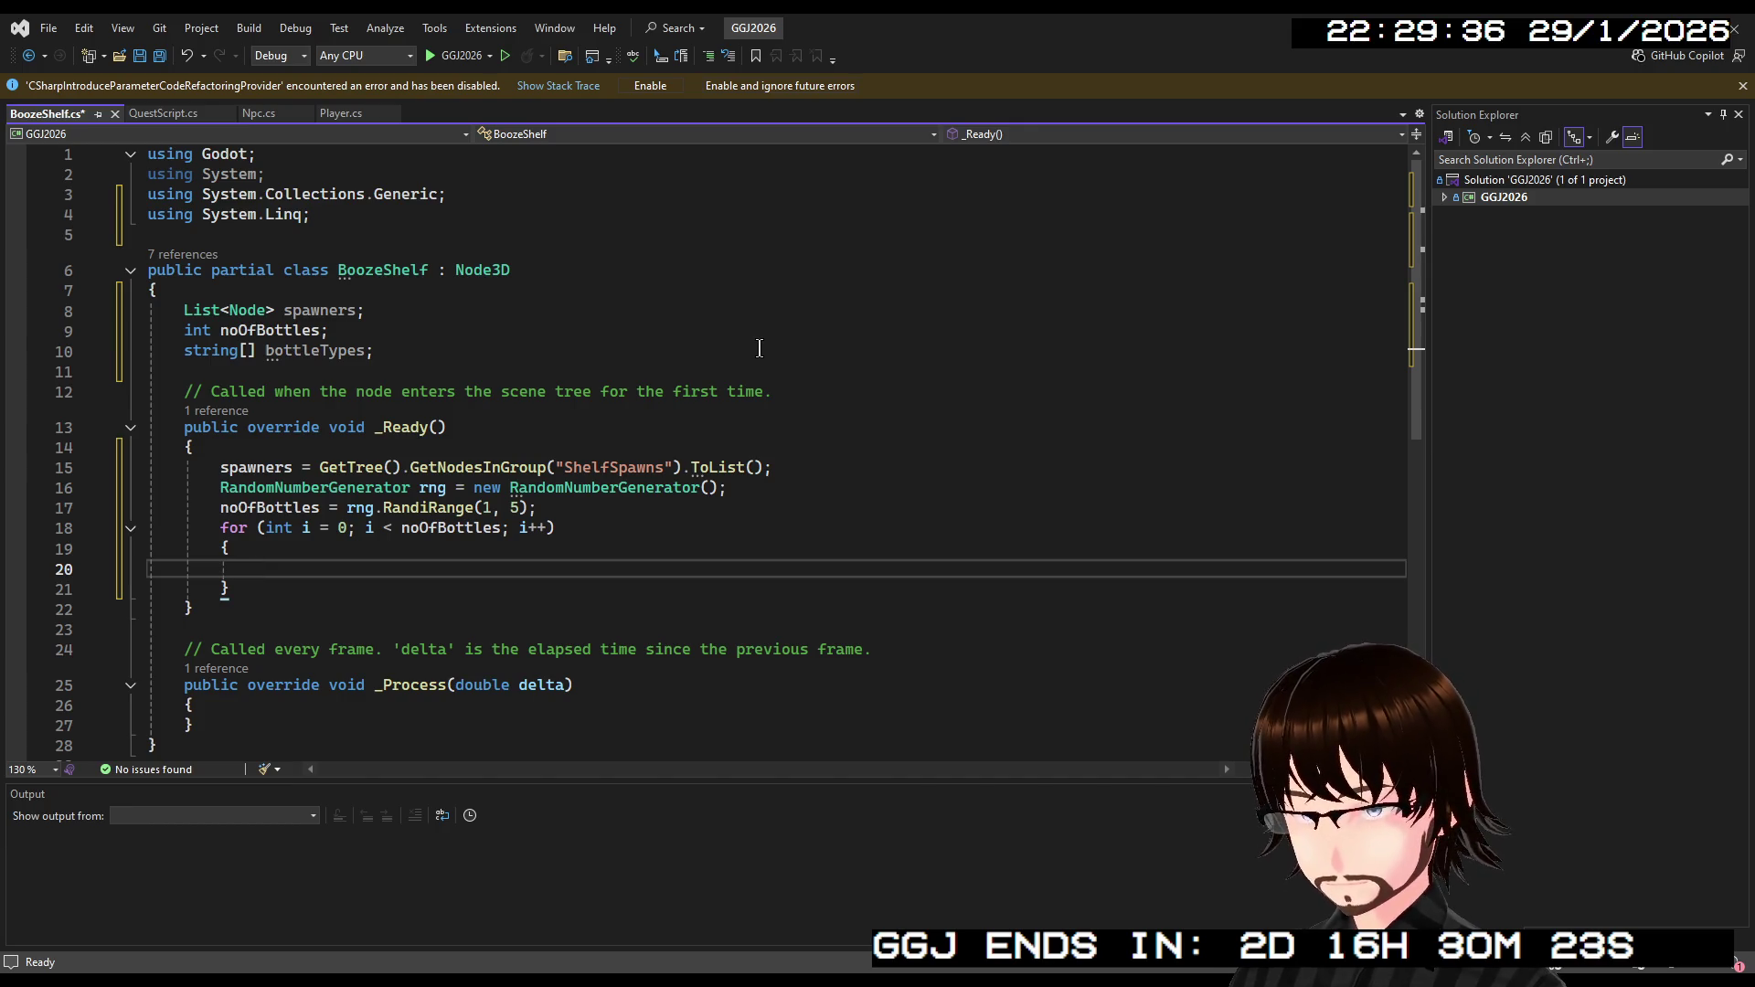
Inside the loop, set int spawnPoint = rng.RandiRange(0, spawners.Count-1).
{"action": "type", "text": "int "}
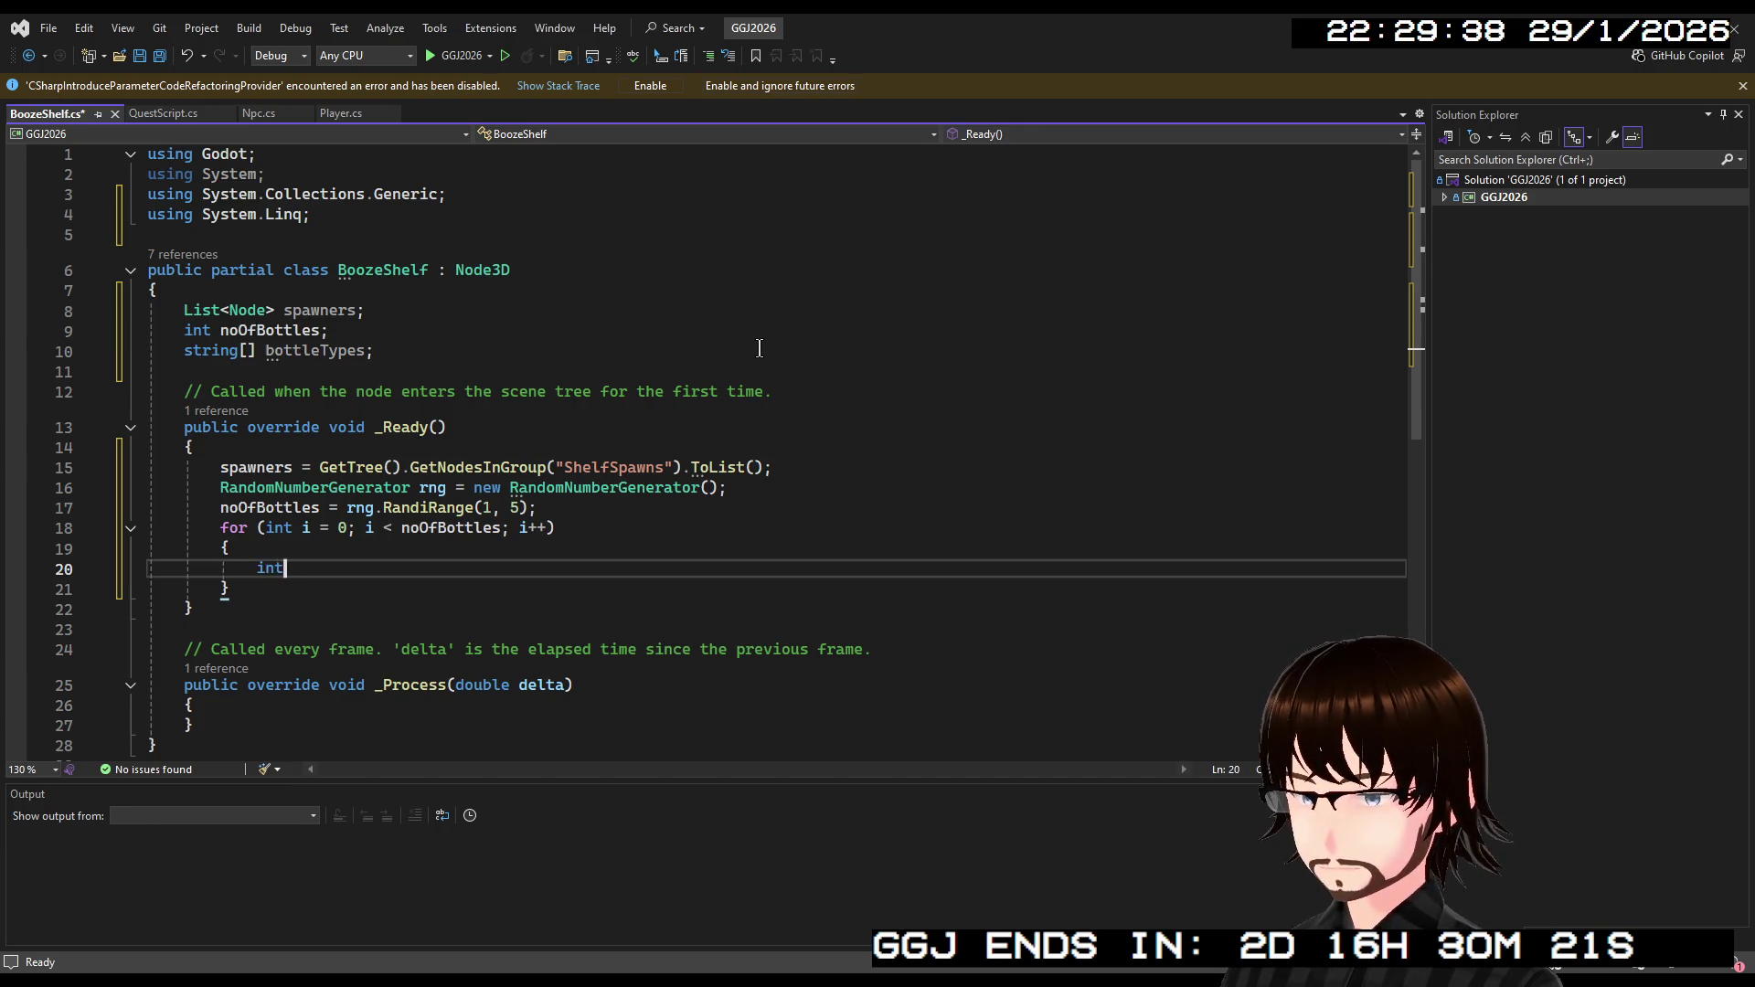
{"action": "type", "text": "spawner"}
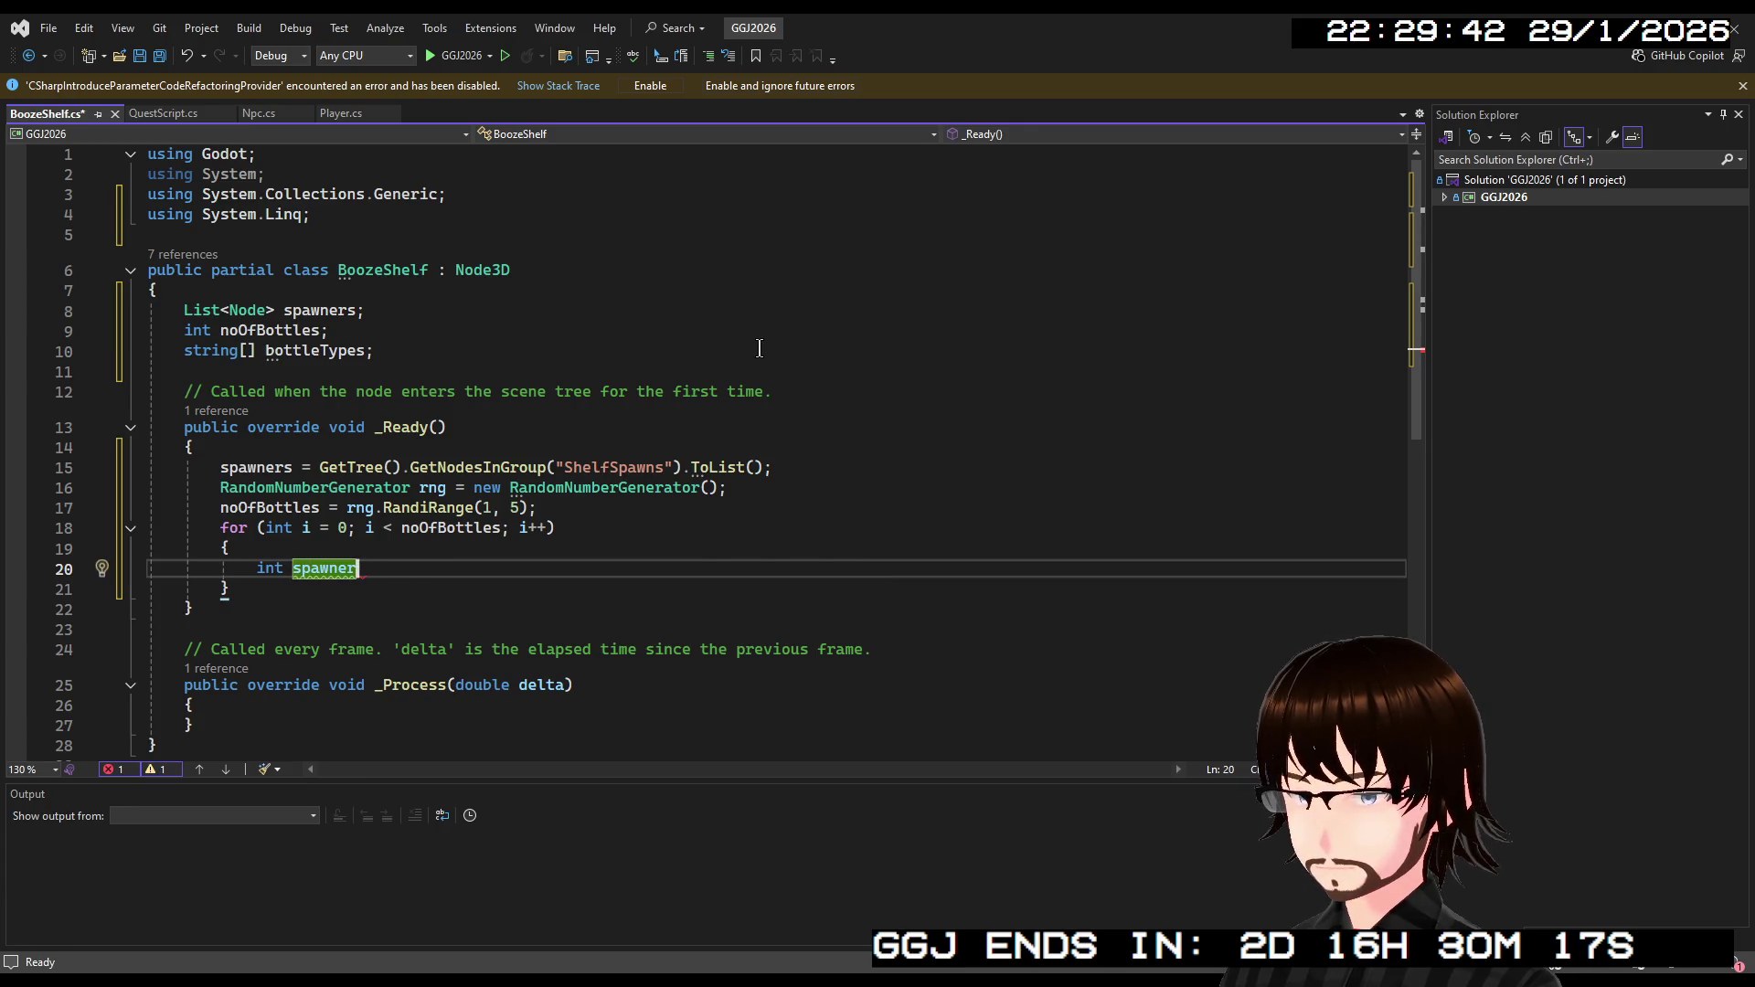
{"action": "key", "text": "BackSpace"}
{"action": "key", "text": "BackSpace"}
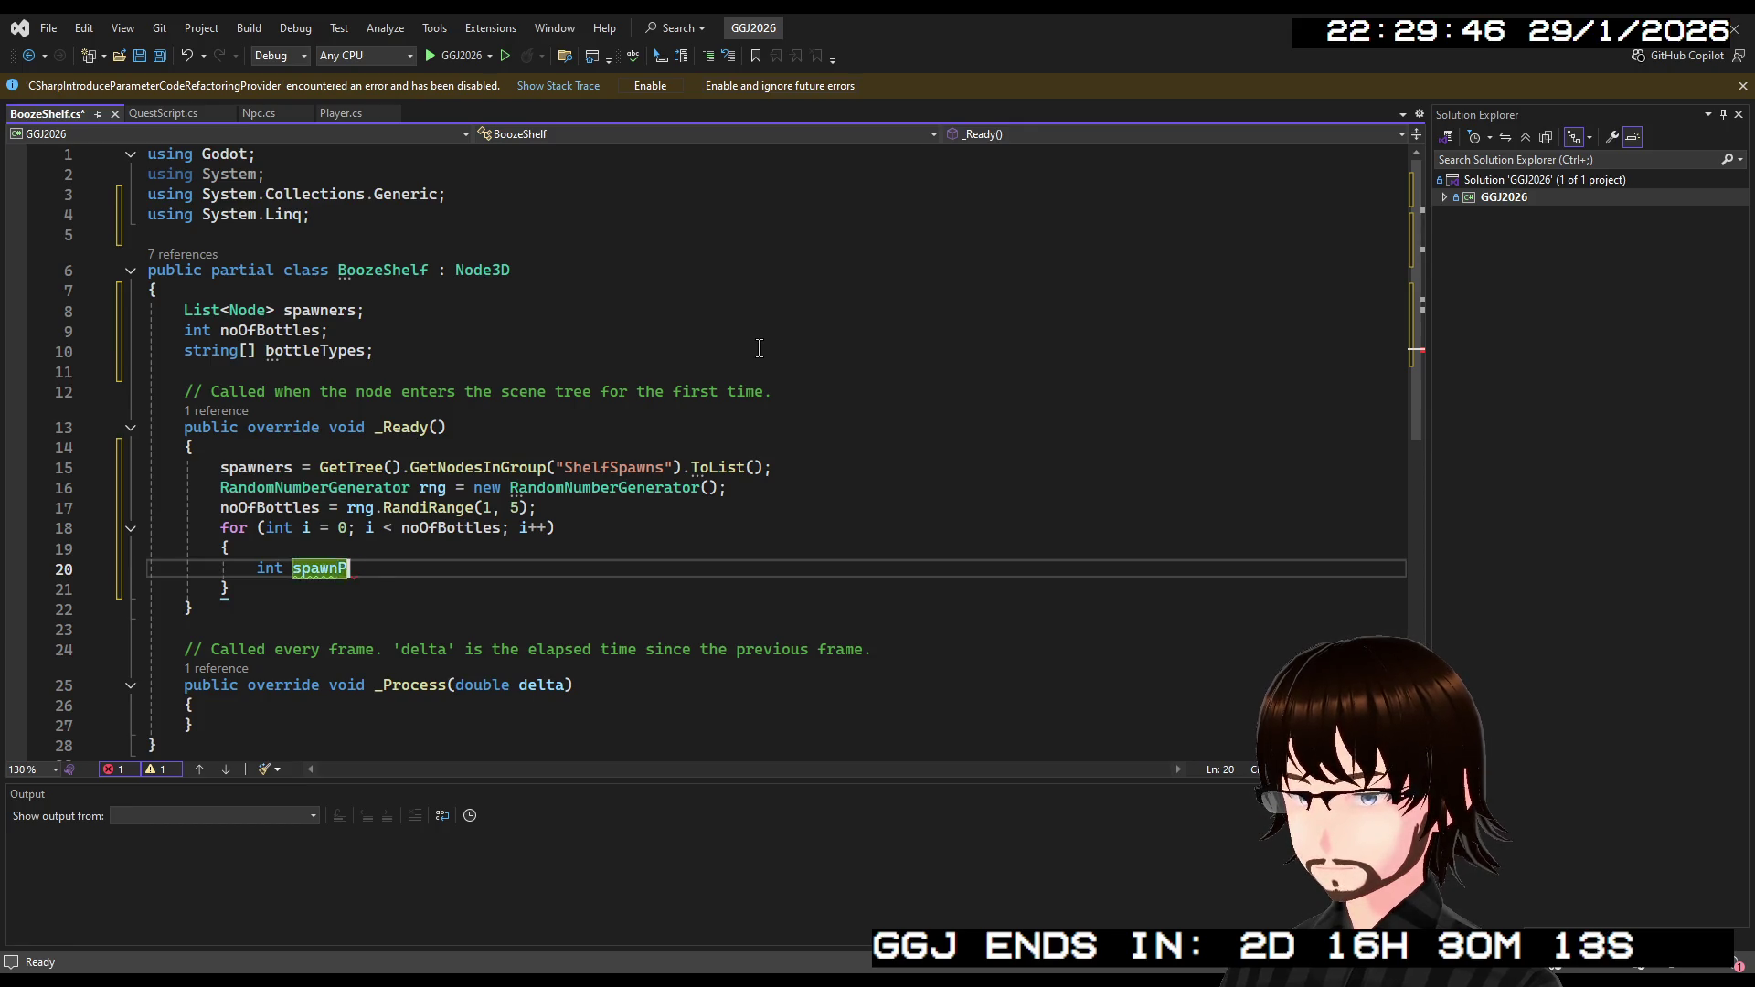
{"action": "type", "text": "Point = "}
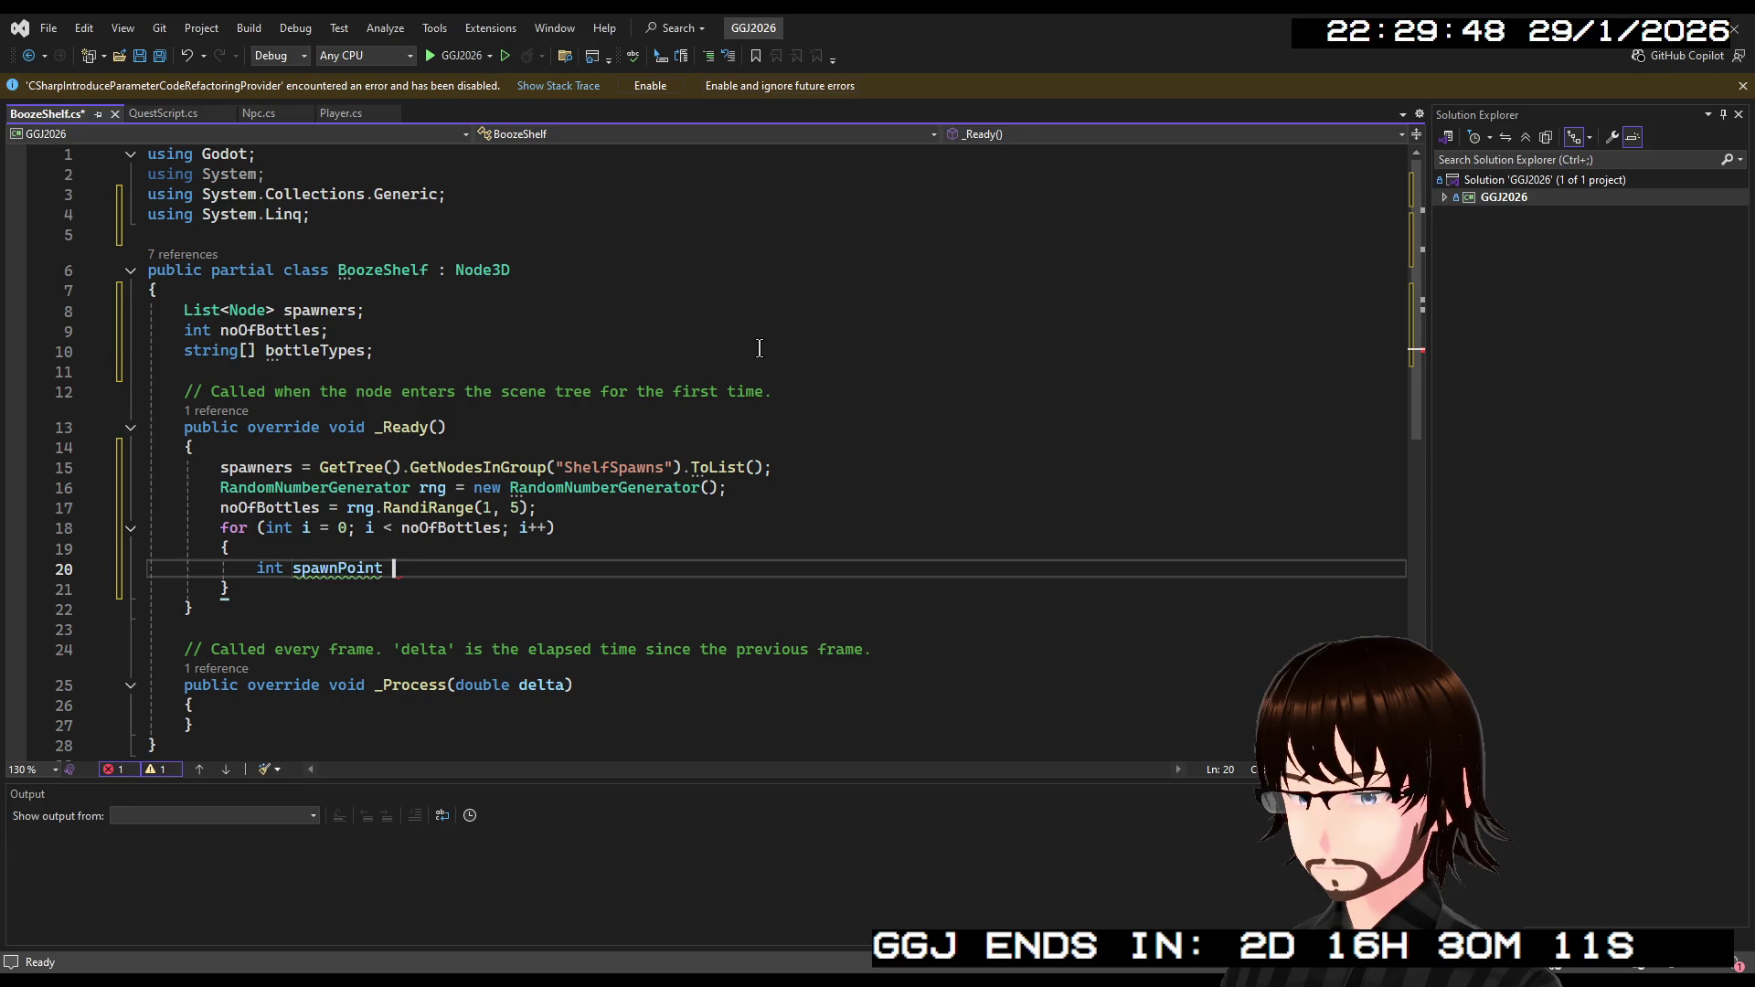
{"action": "type", "text": "rng."}
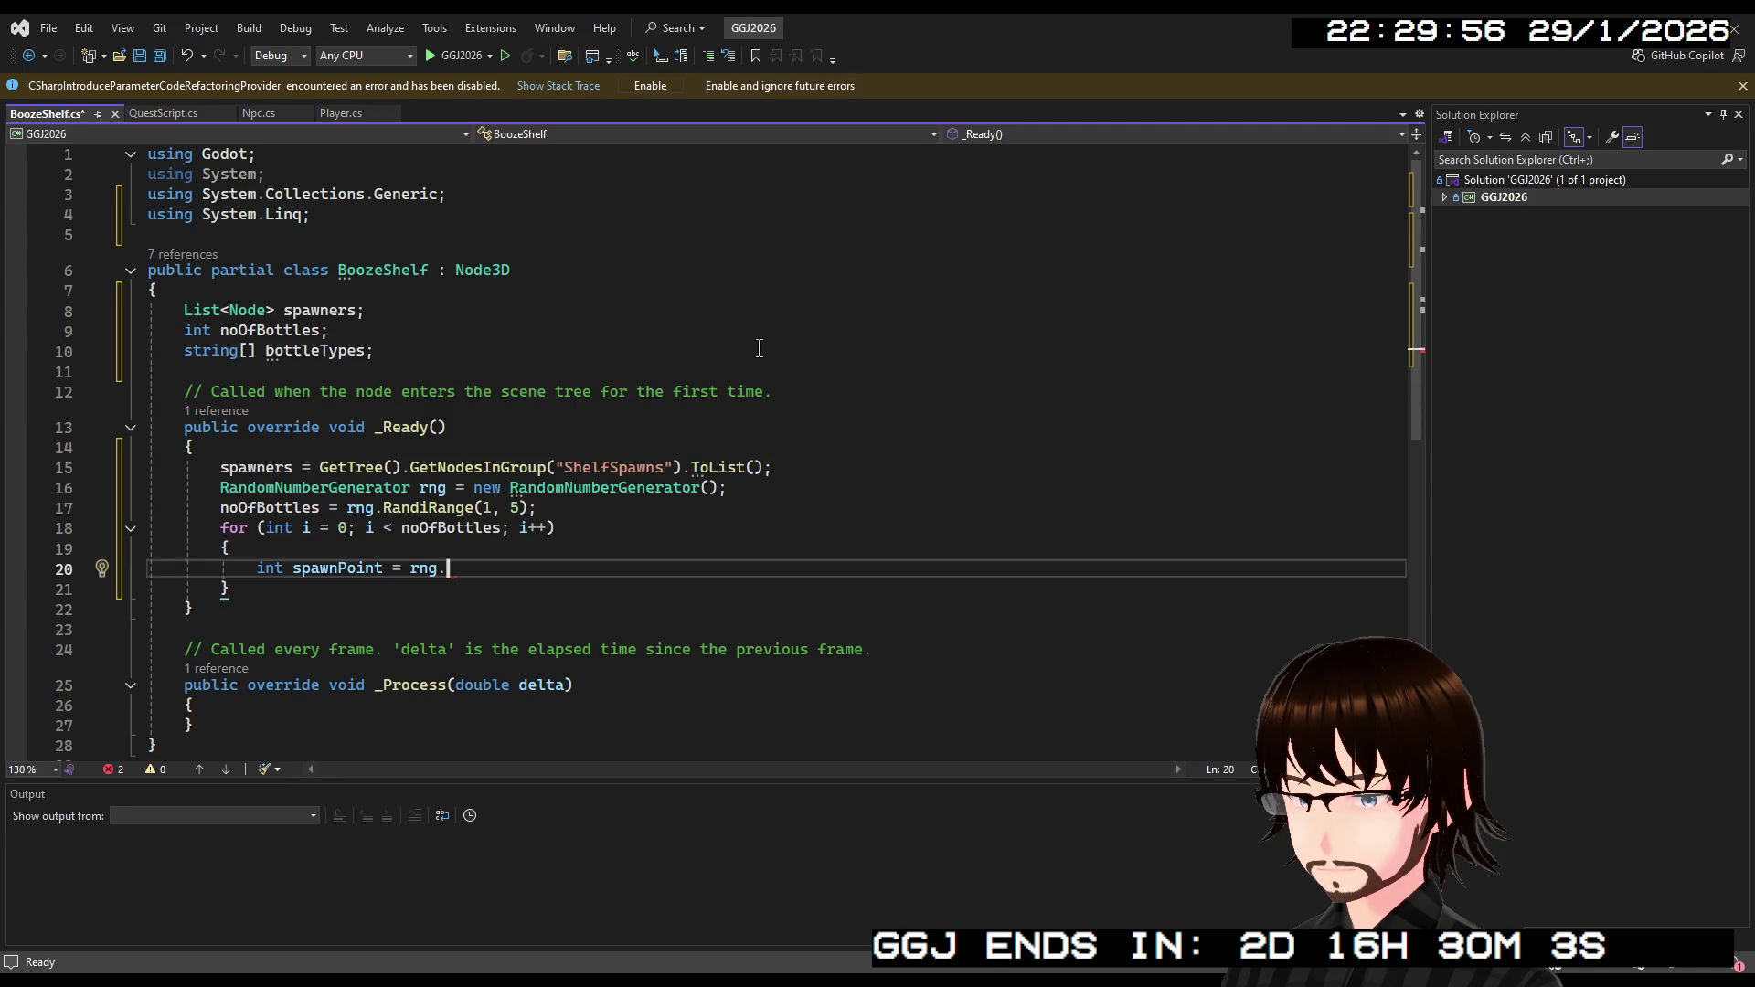
{"action": "type", "text": "R"}
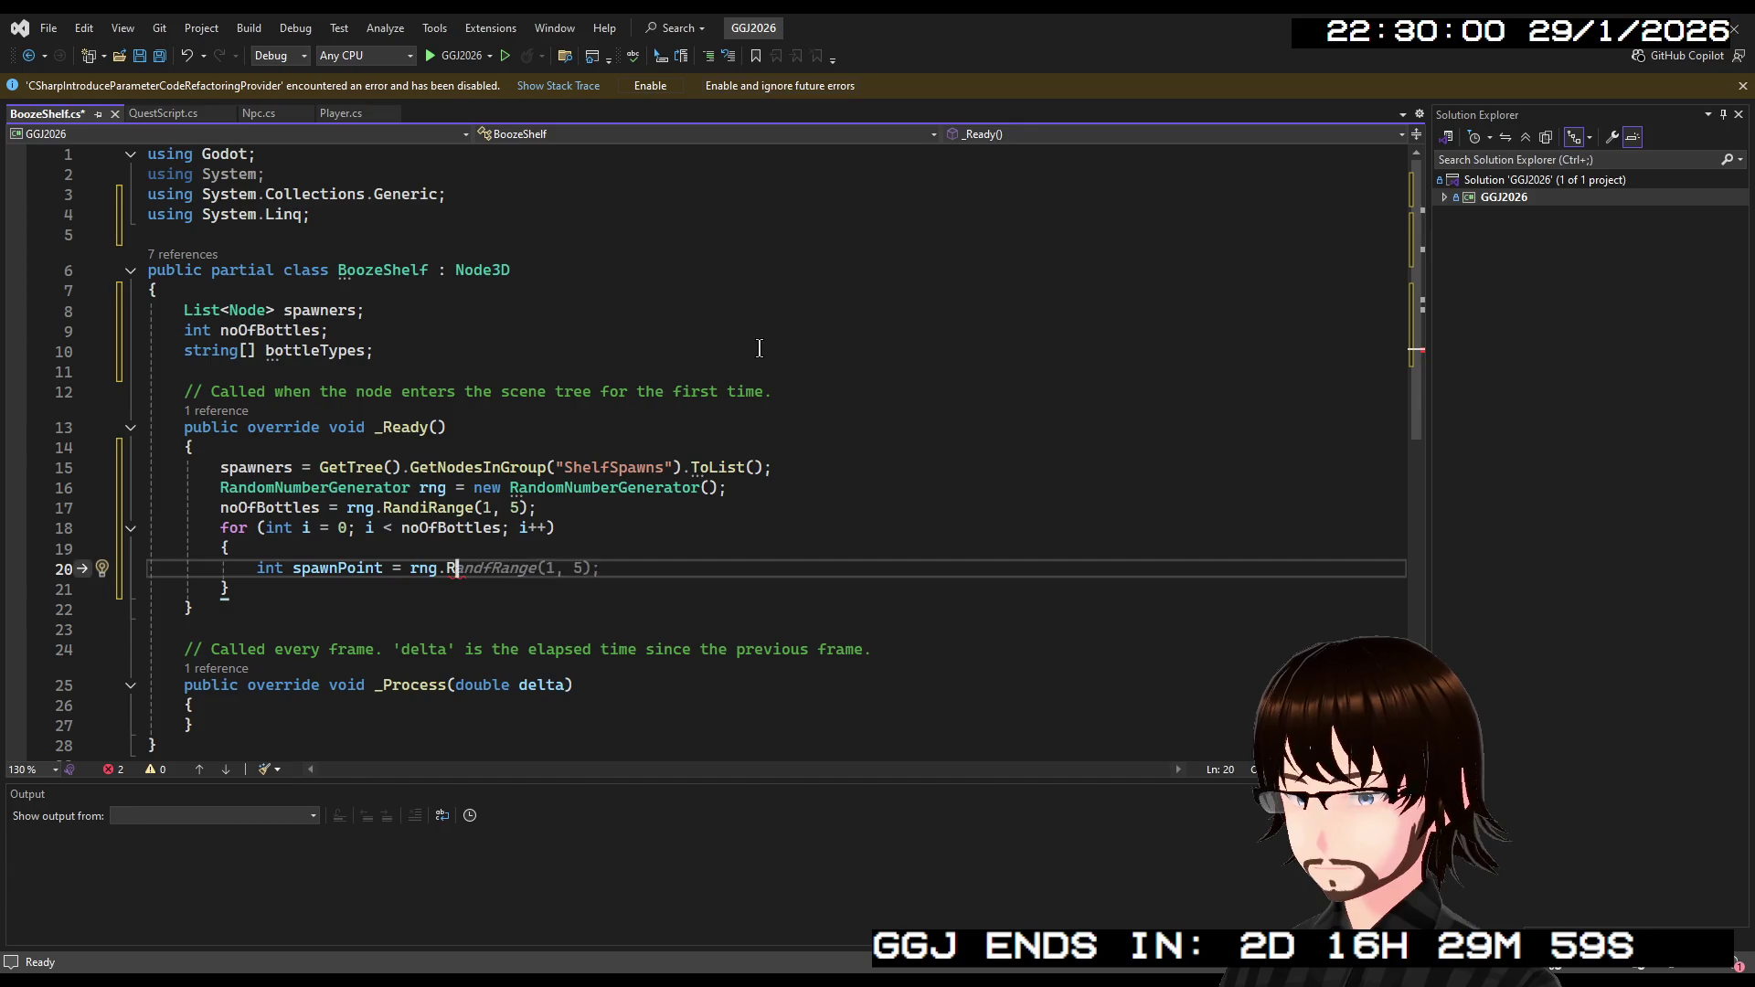
{"action": "type", "text": "andiRange"}
{"action": "type", "text": "(0"}
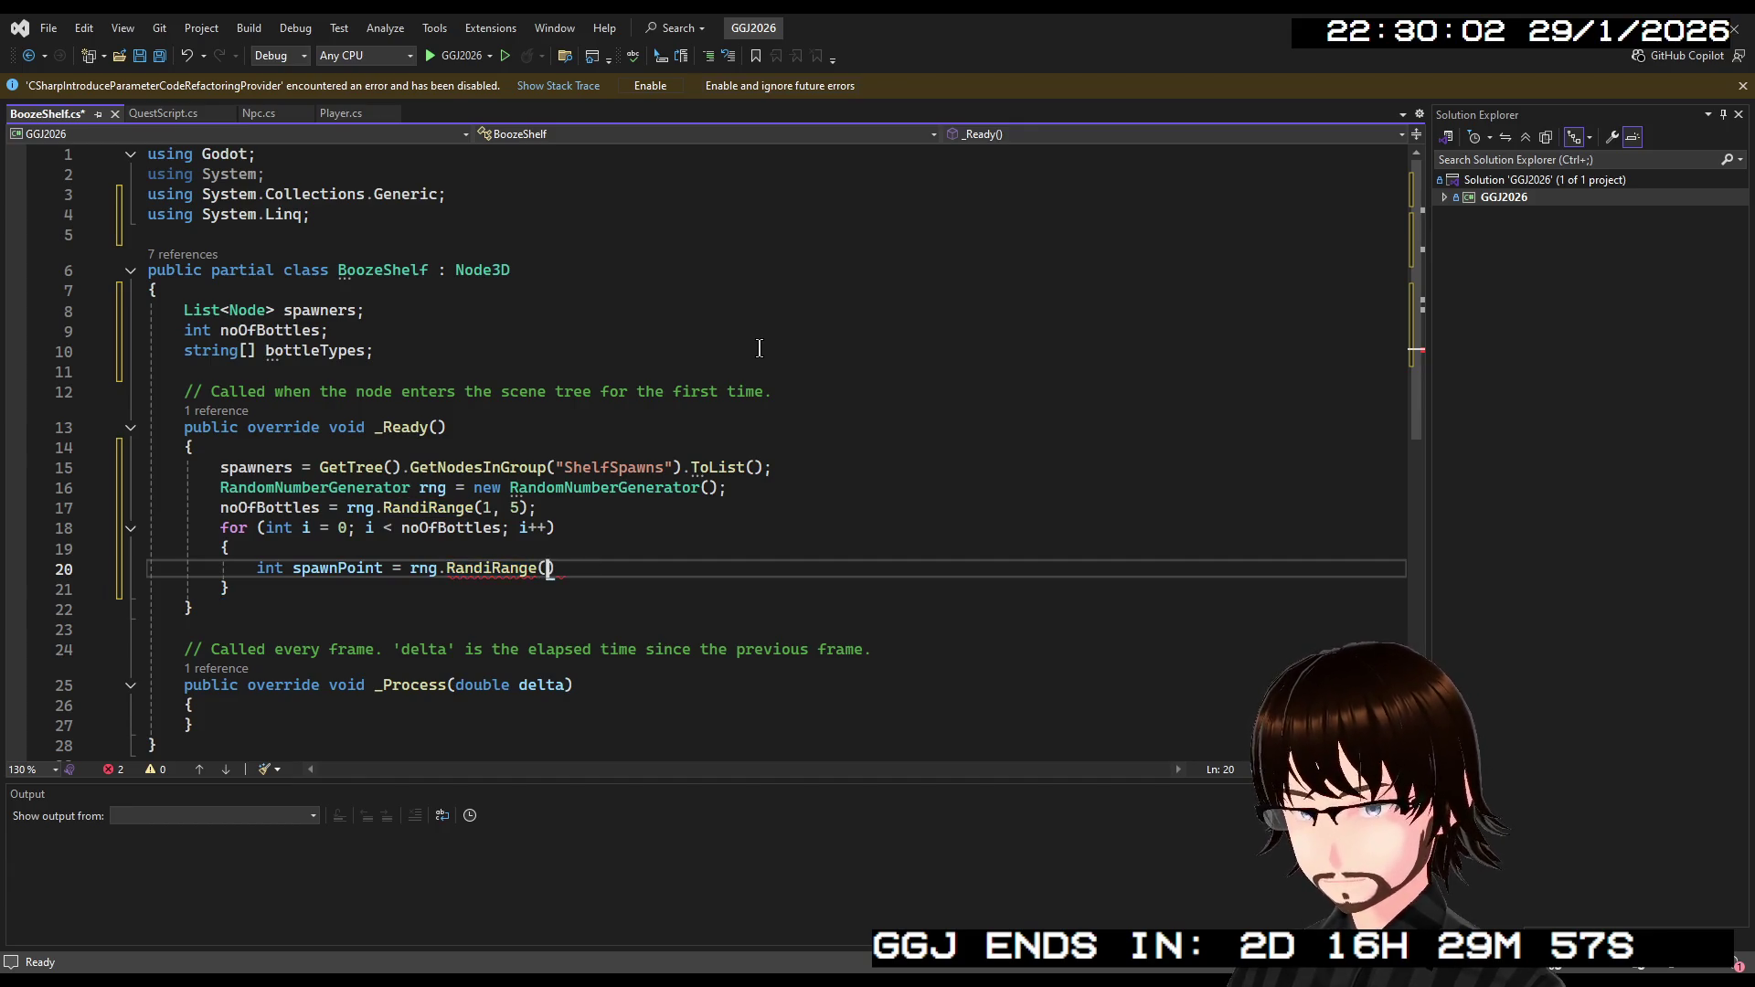
{"action": "type", "text": ",sp"}
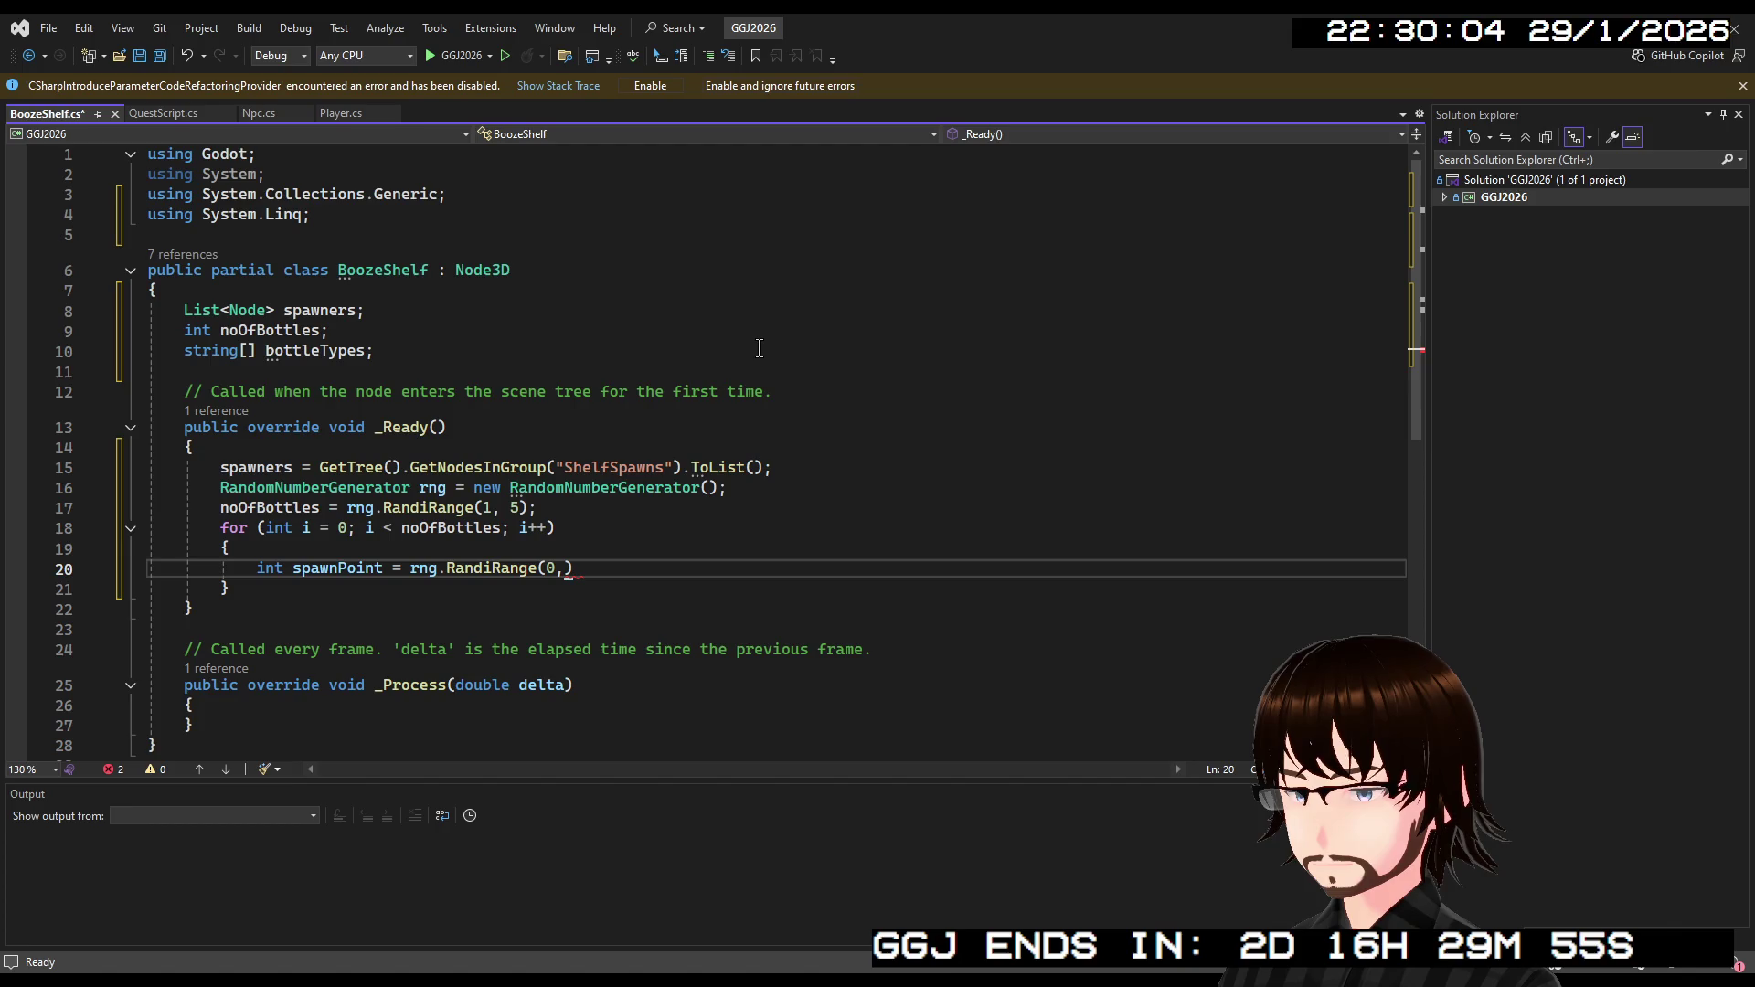
{"action": "type", "text": "awners.Count);"}
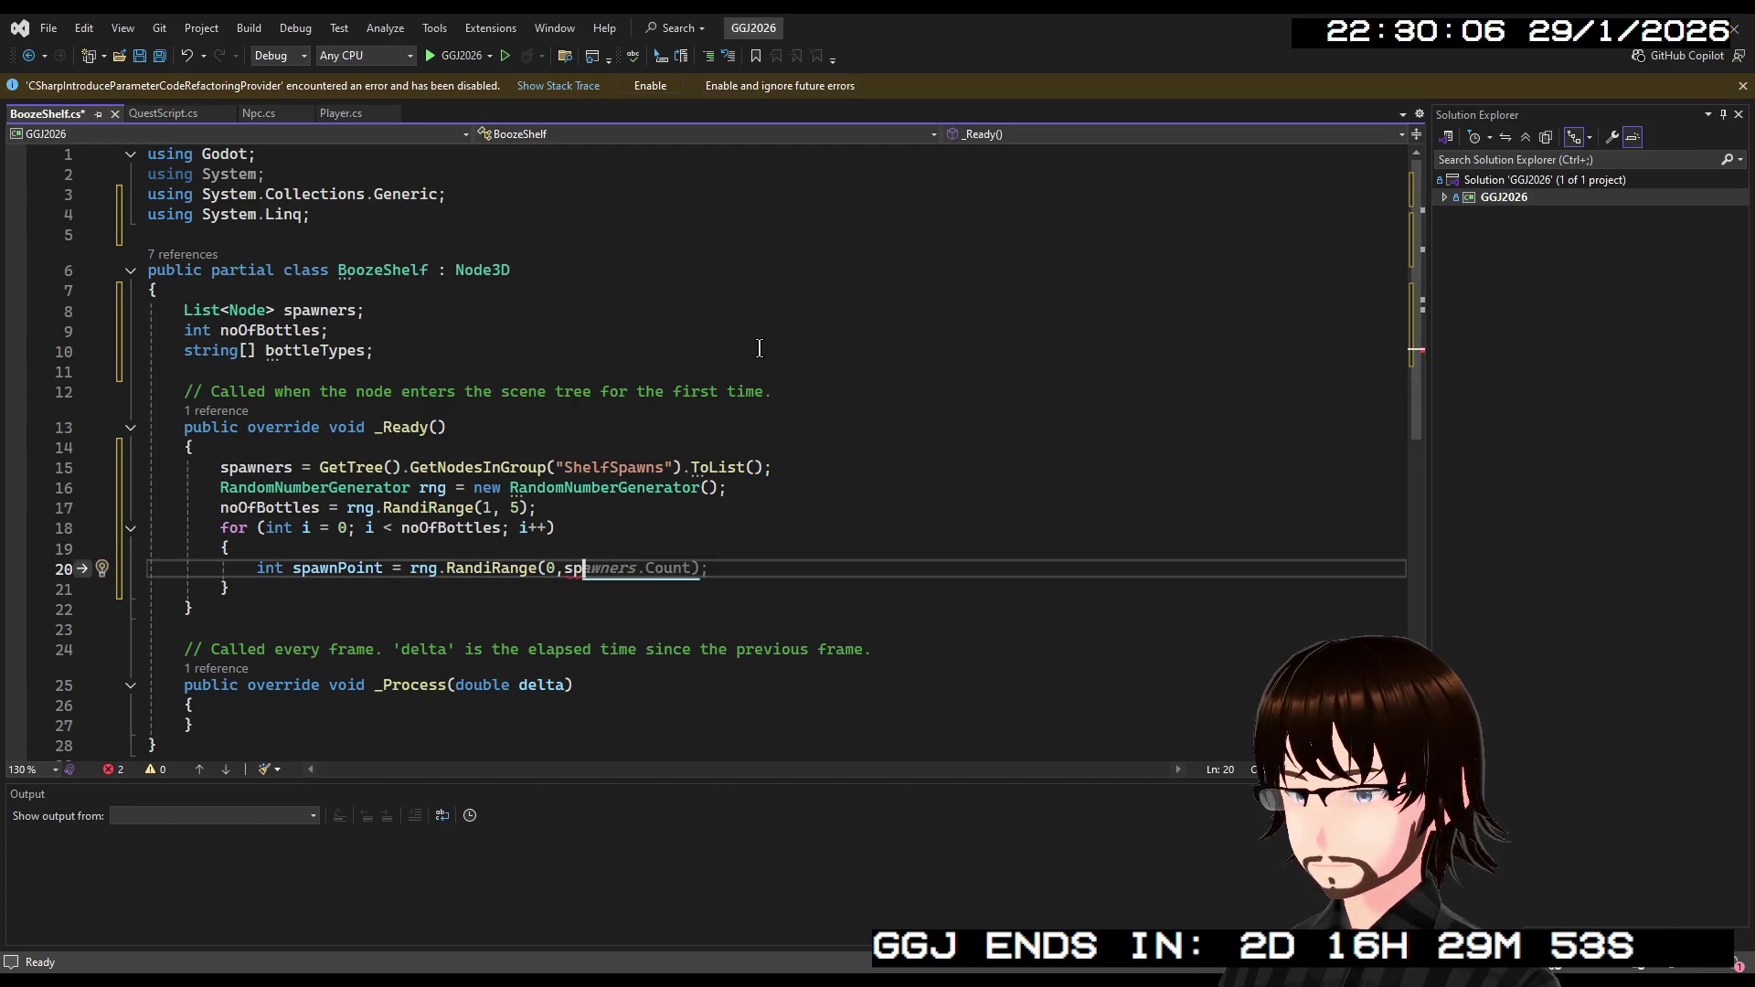
{"action": "key", "text": "Left"}
{"action": "key", "text": "Left"}
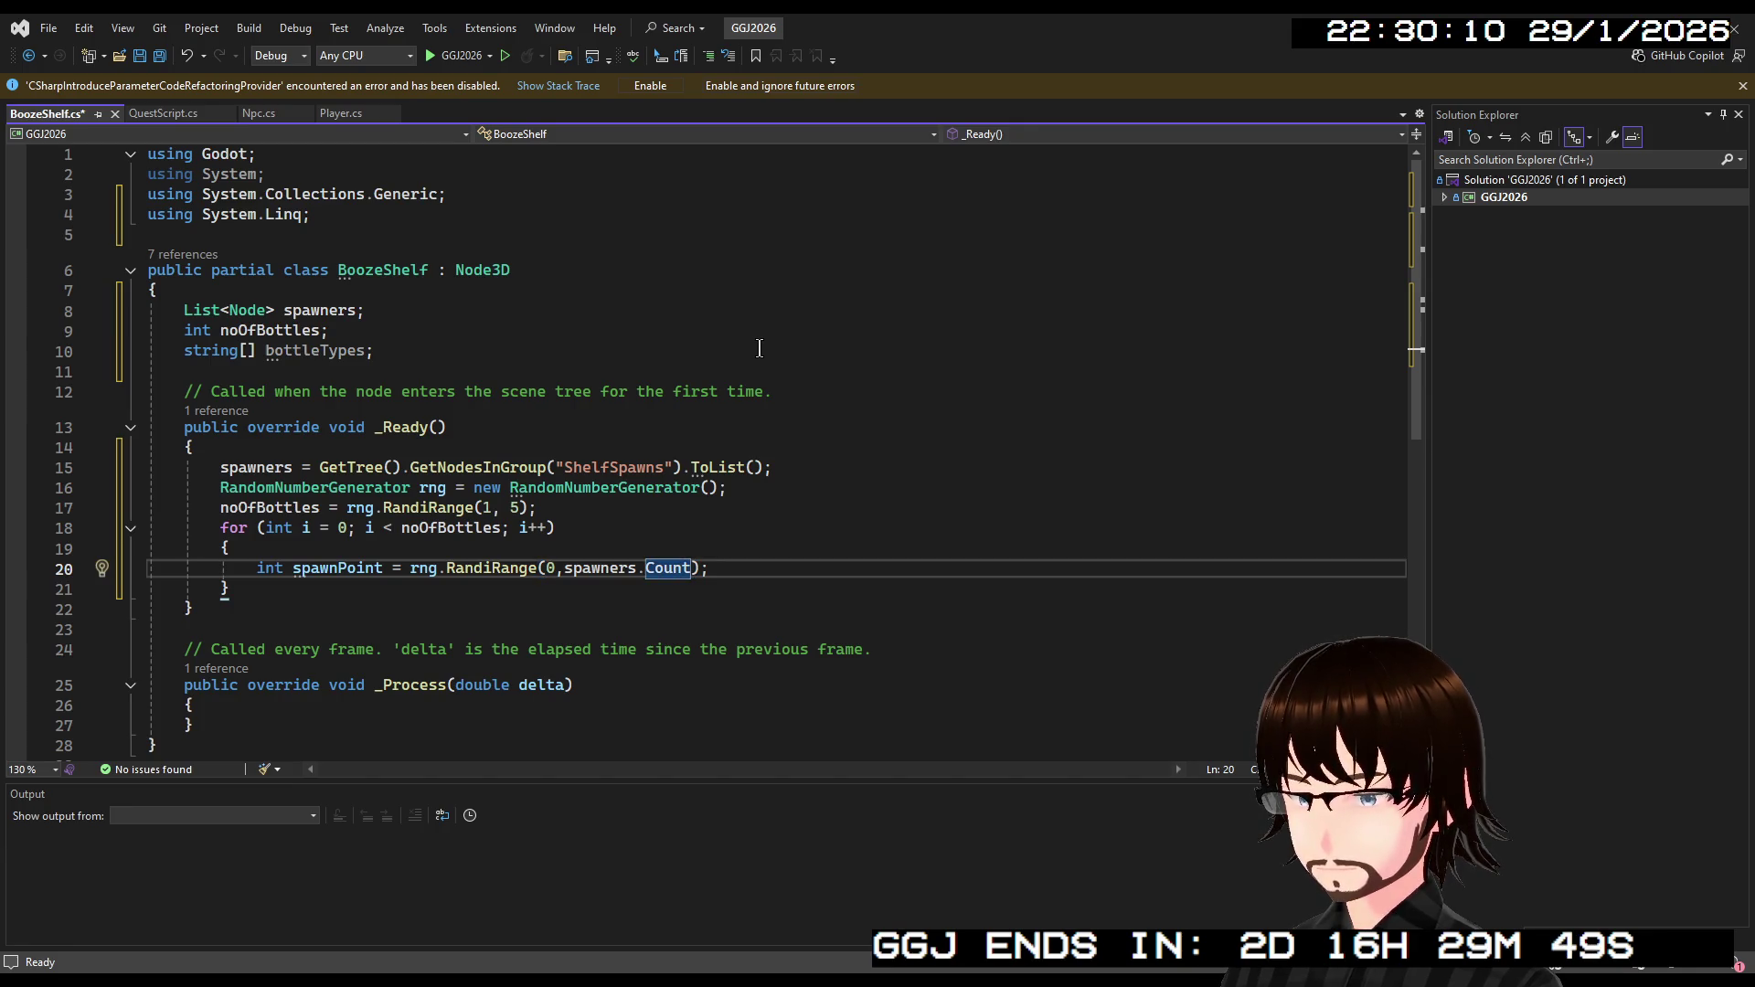
{"action": "type", "text": "-1"}
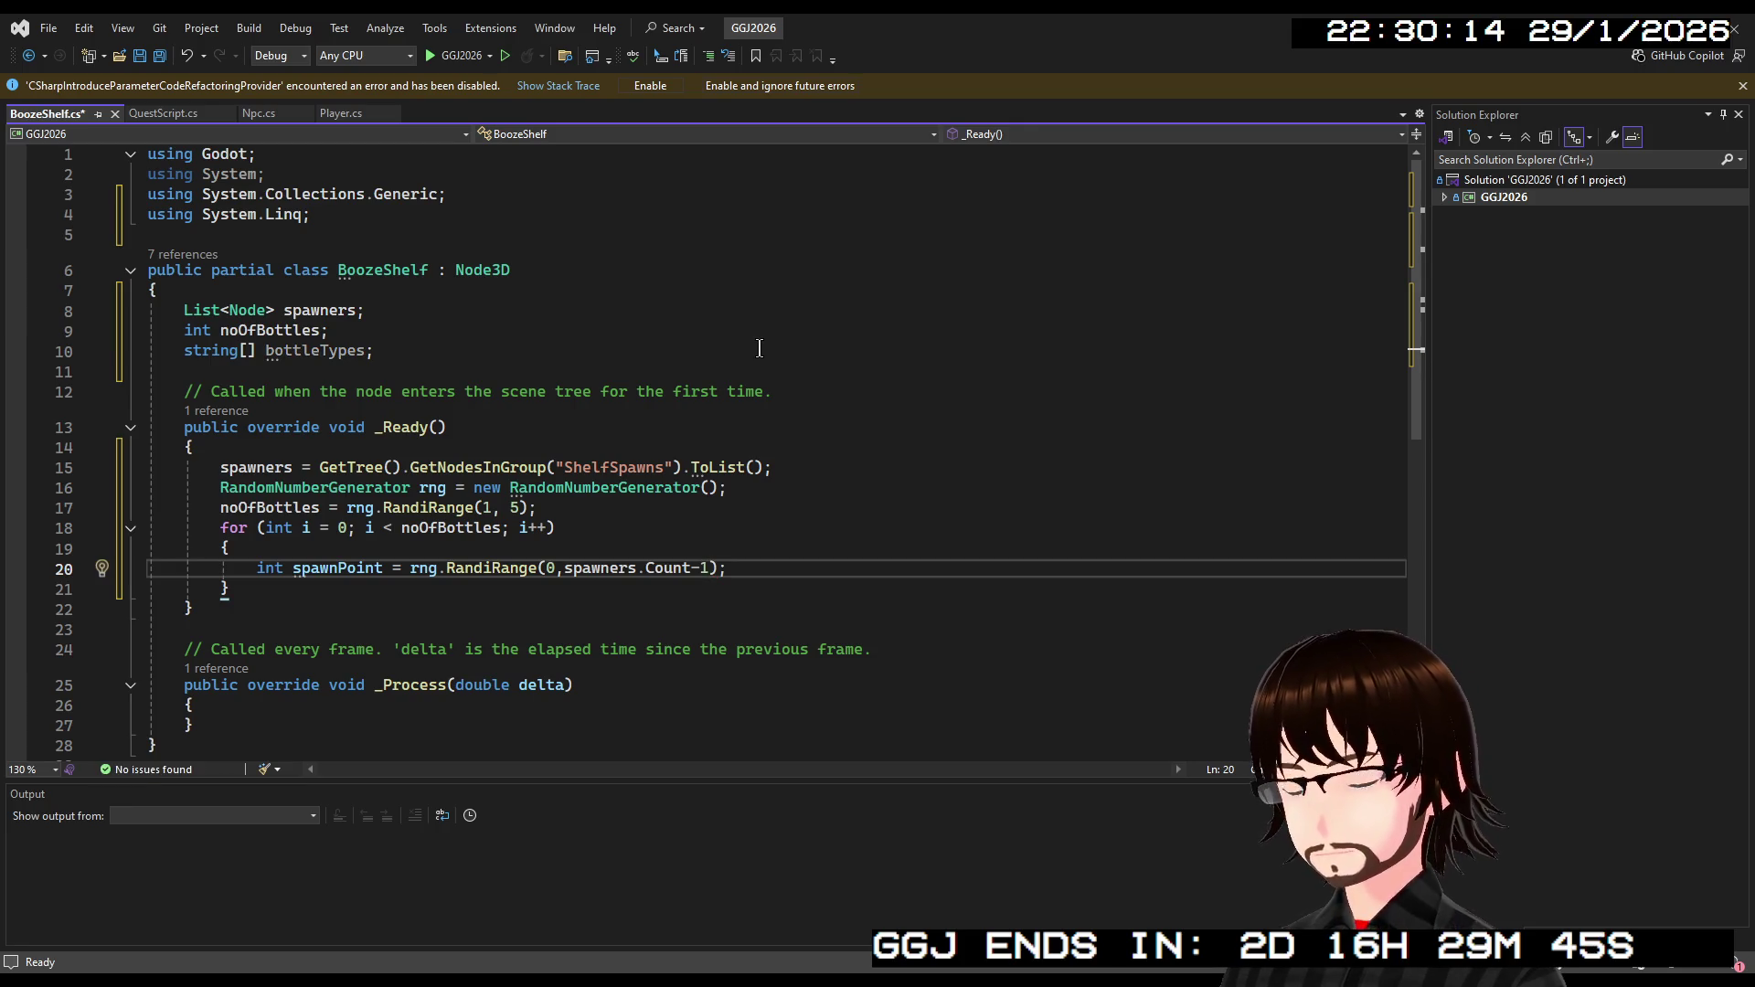
{"action": "key", "text": "End"}
{"action": "key", "text": "Return"}
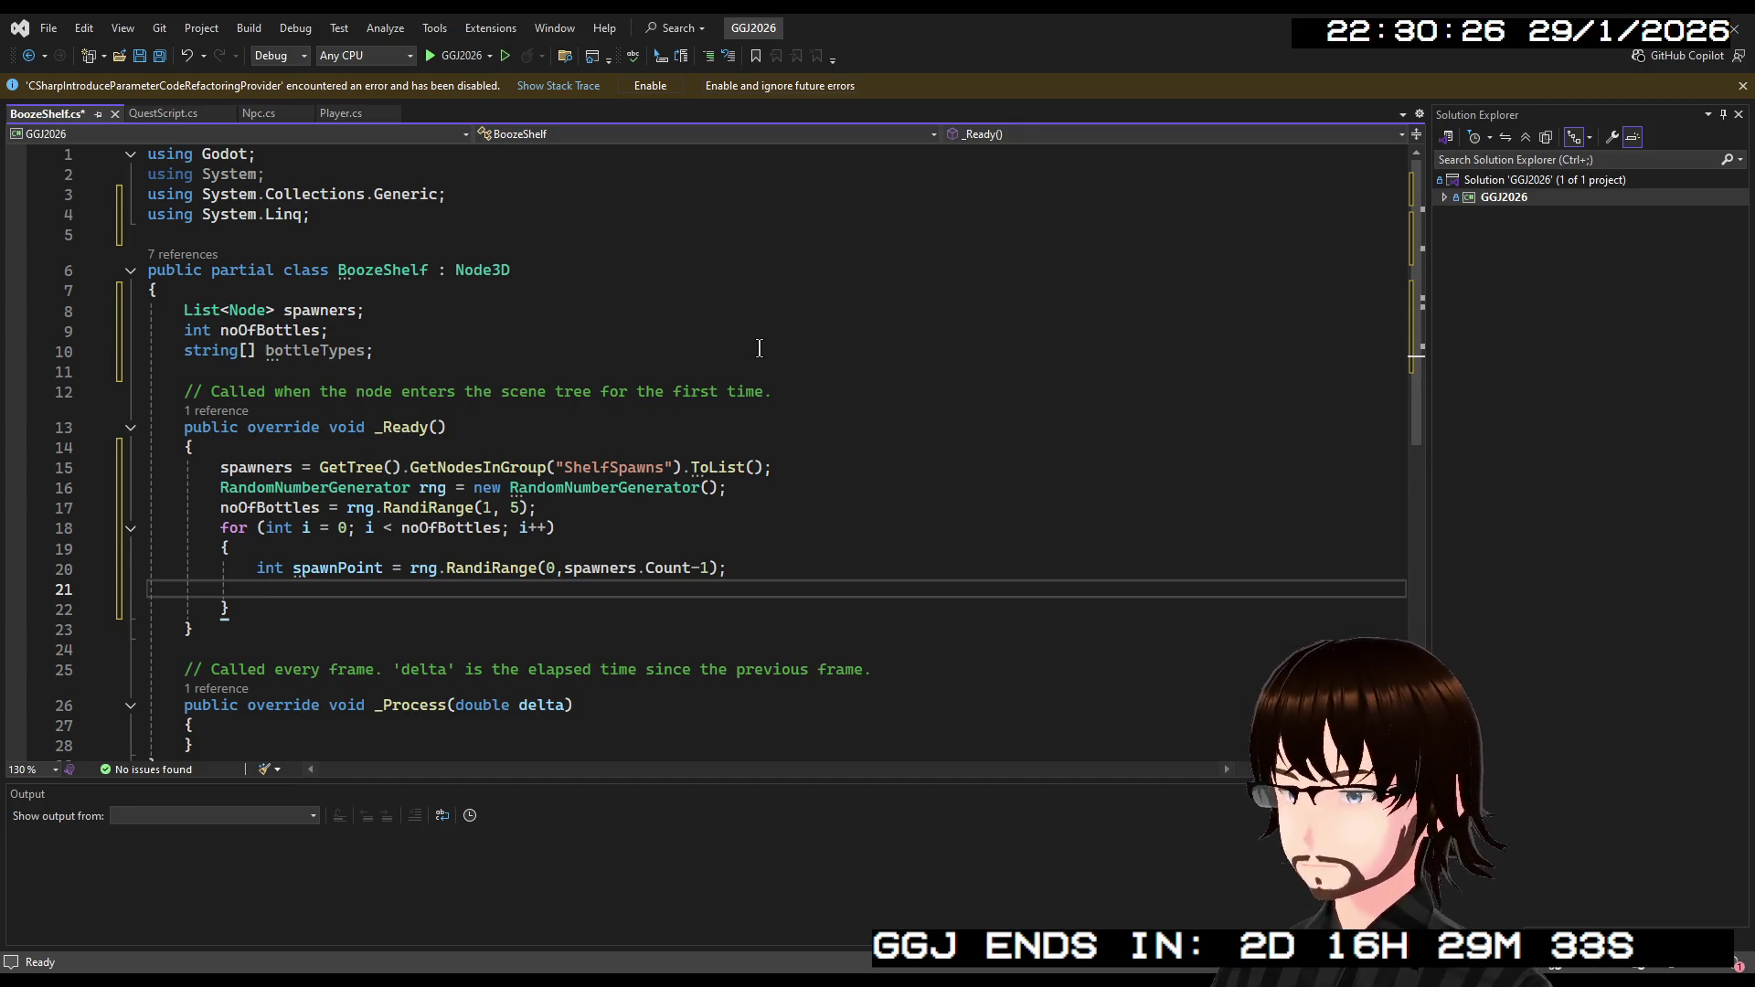
Add 'var spawn = spawners[spawnPoint] as Node3D;' inside the loop.
{"action": "type", "text": "sp"}
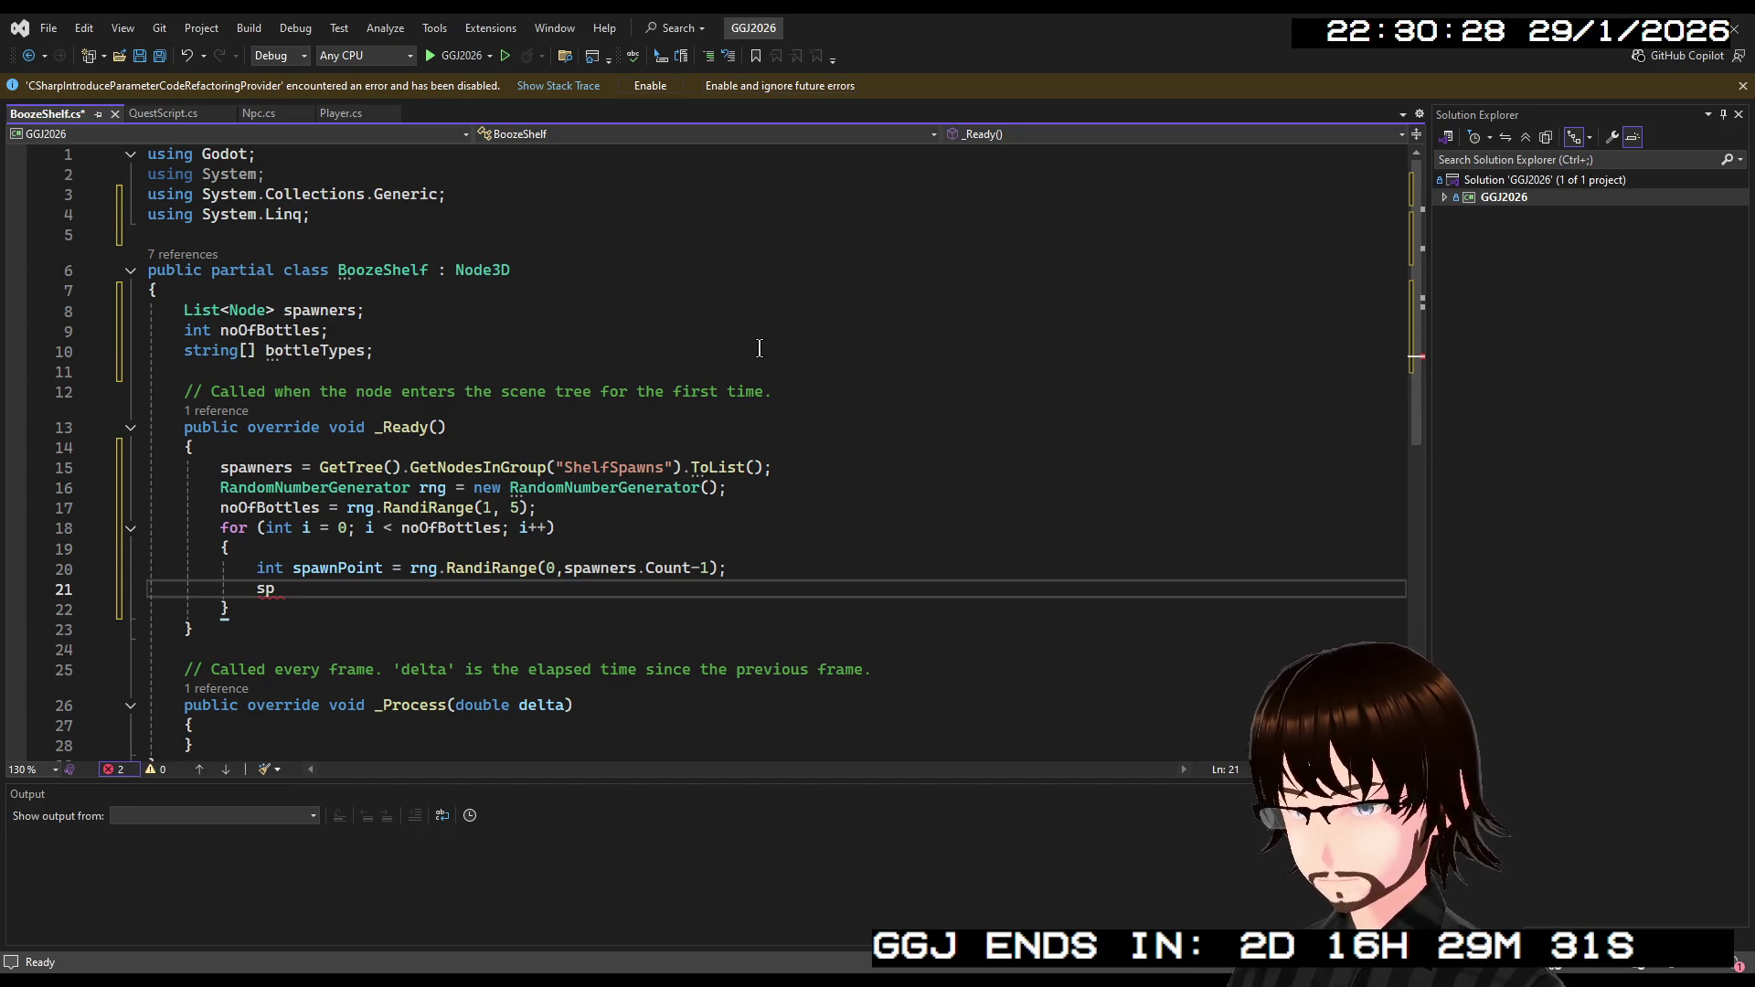
{"action": "key", "text": "BackSpace"}
{"action": "key", "text": "BackSpace"}
{"action": "type", "text": "v"}
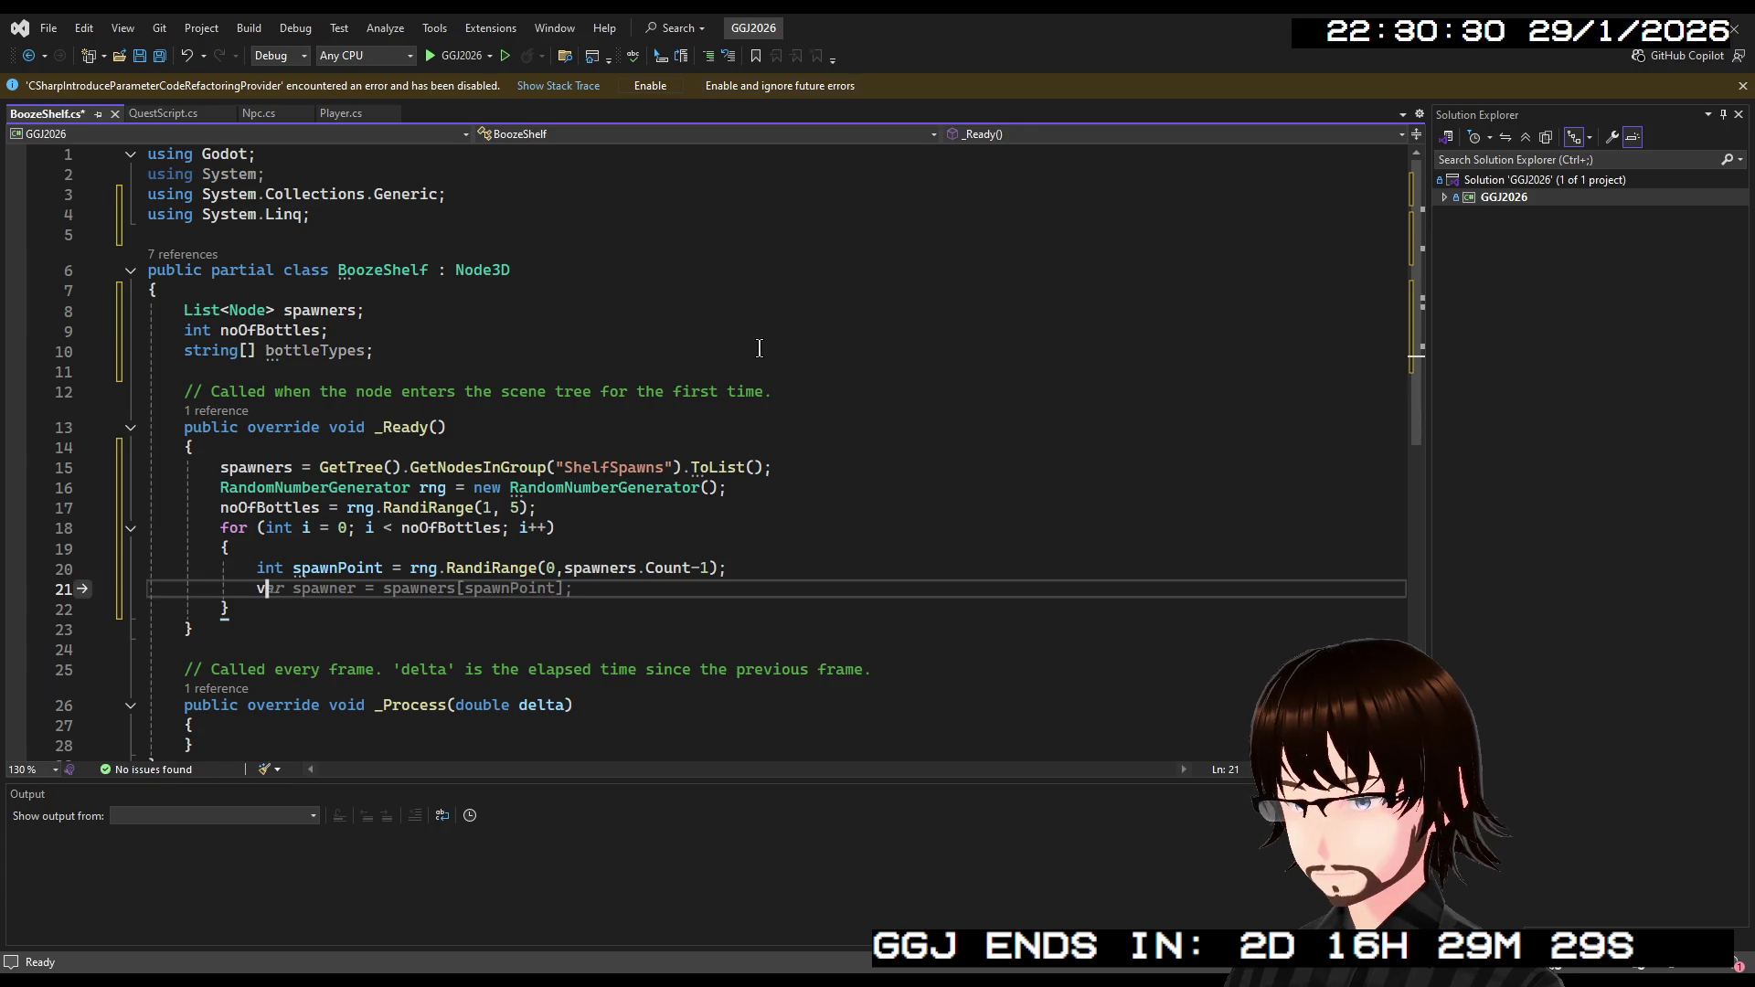
{"action": "type", "text": "ar spawn "}
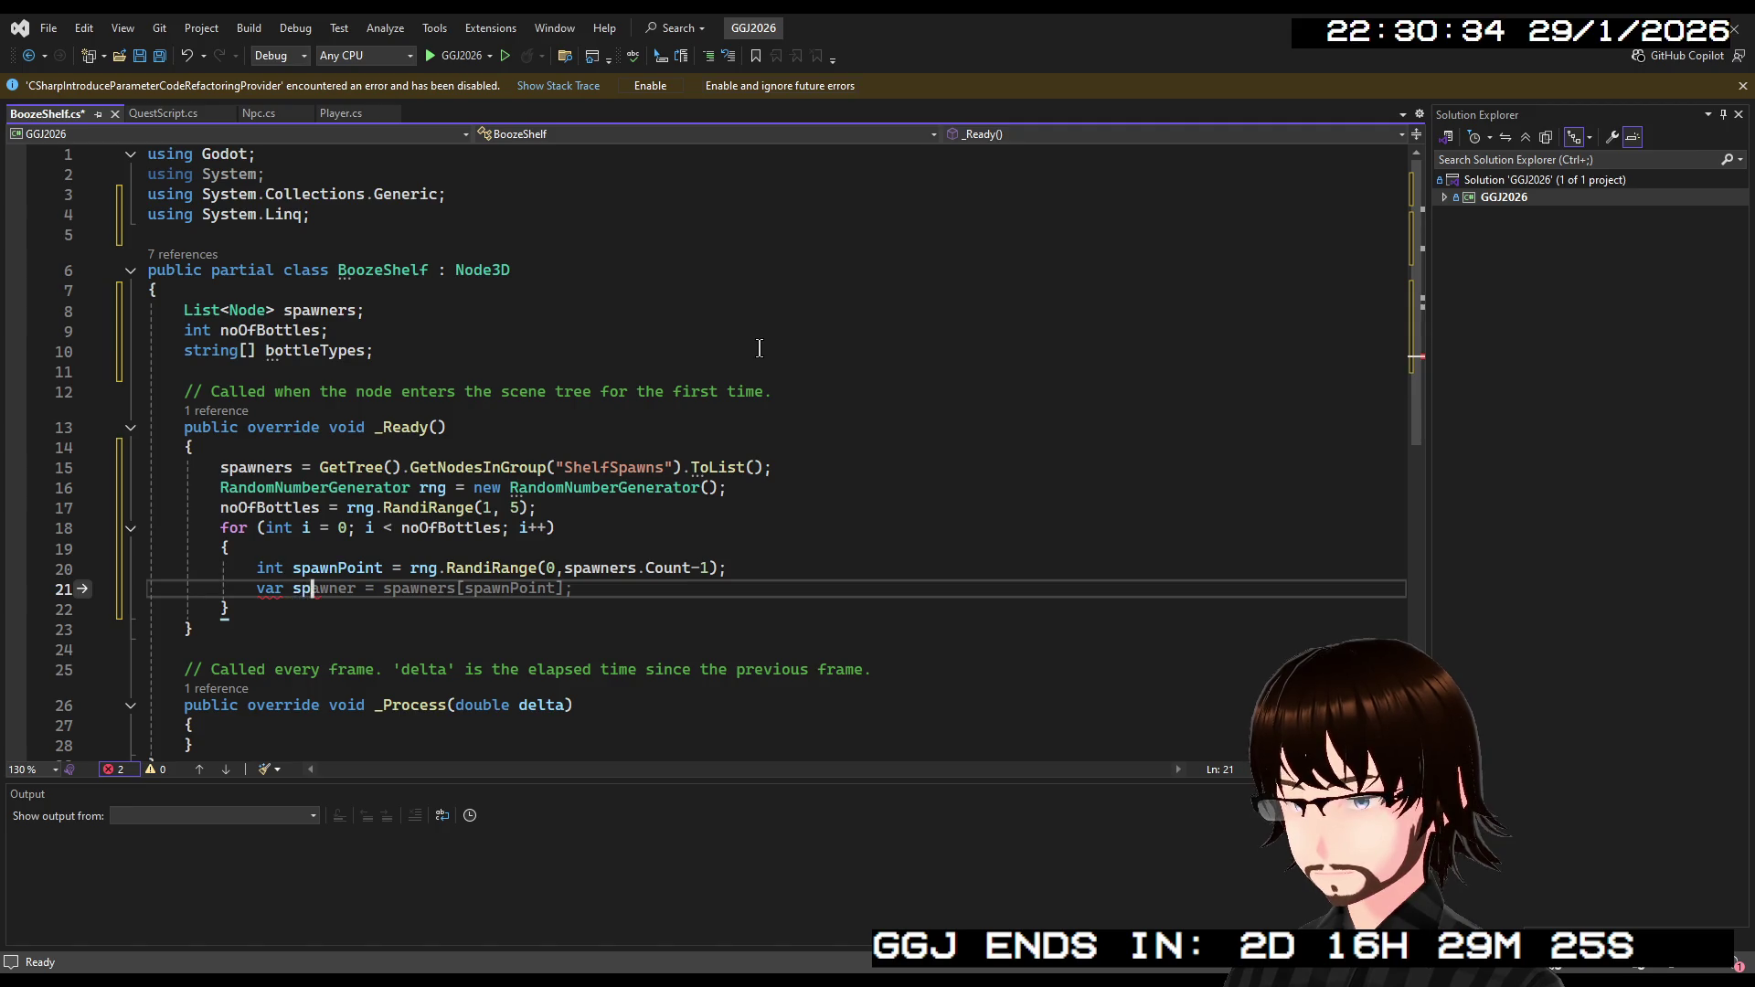
{"action": "type", "text": "="}
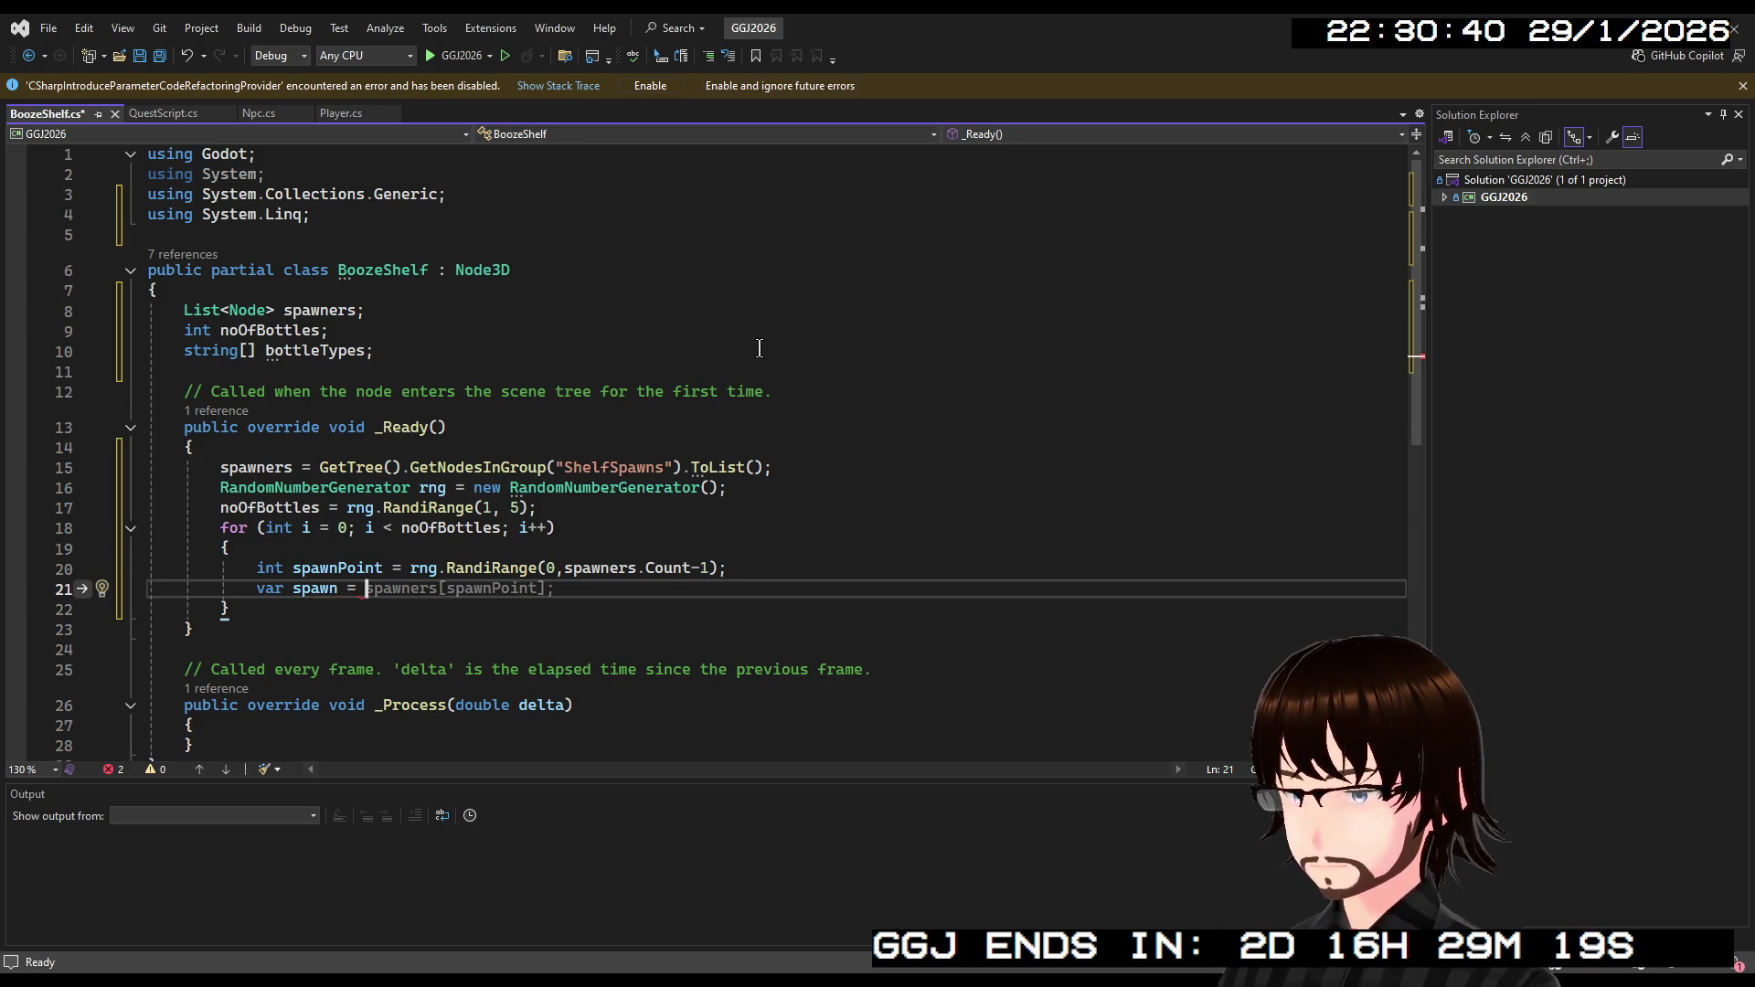
{"action": "key", "text": "Tab"}
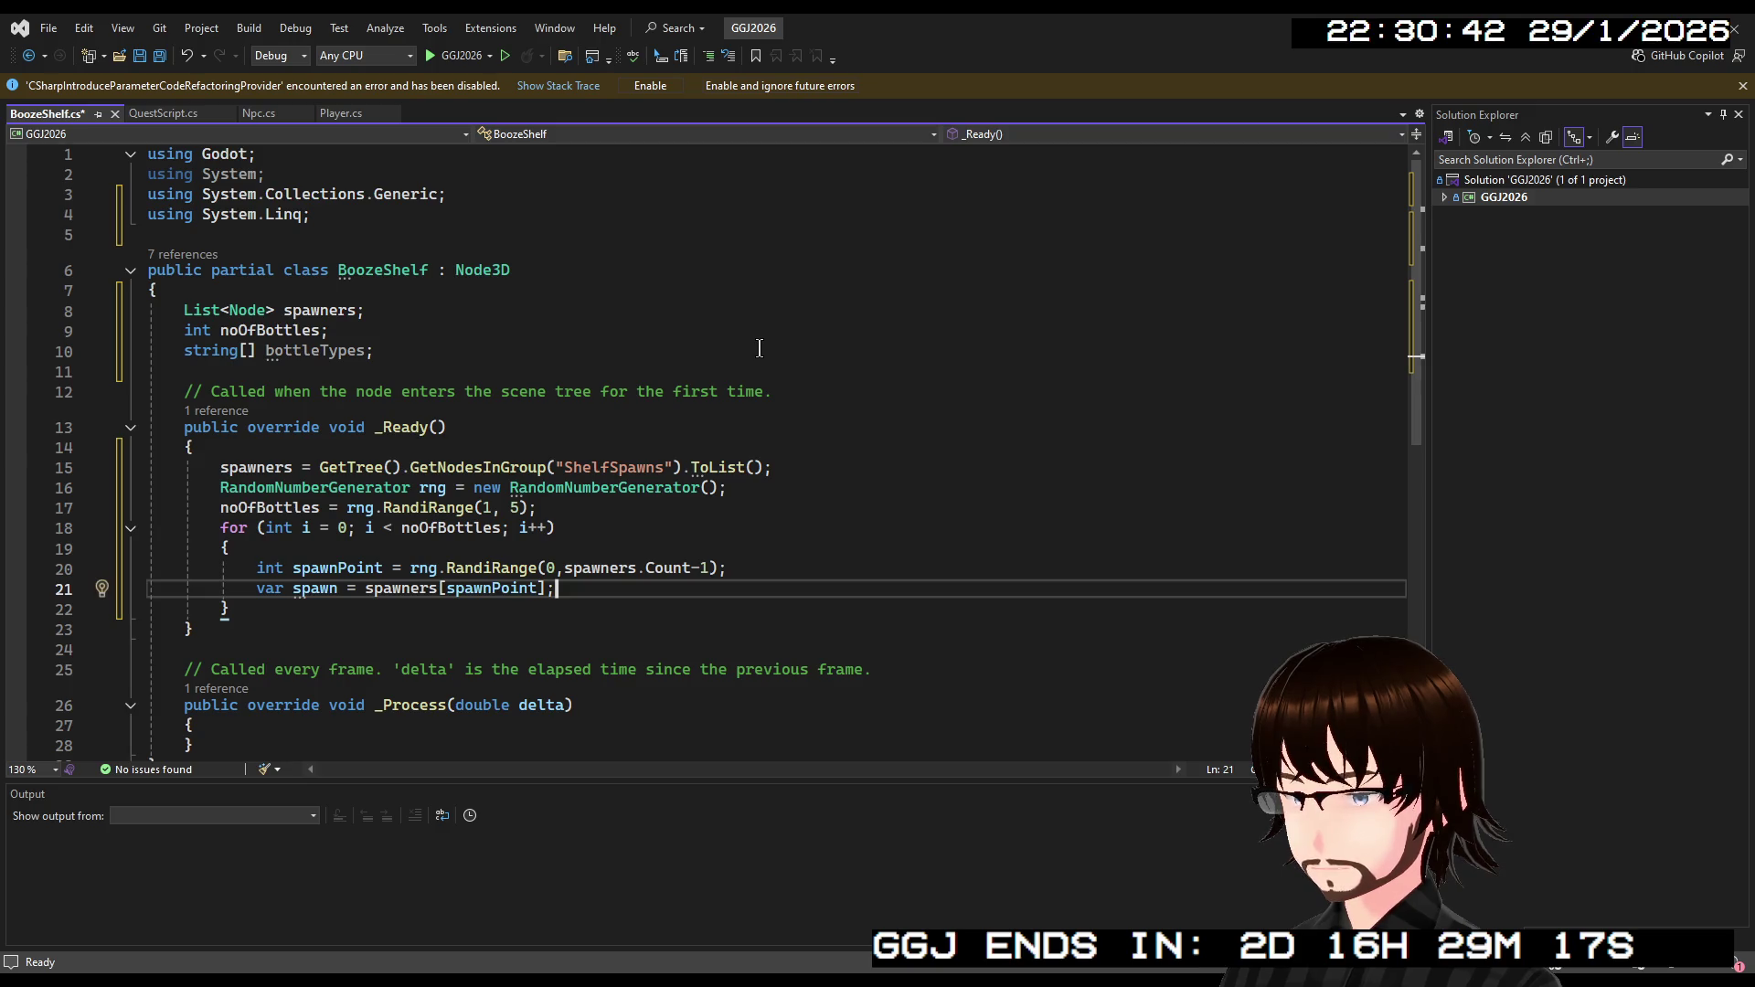
{"action": "key", "text": "Left"}
{"action": "type", "text": "as "}
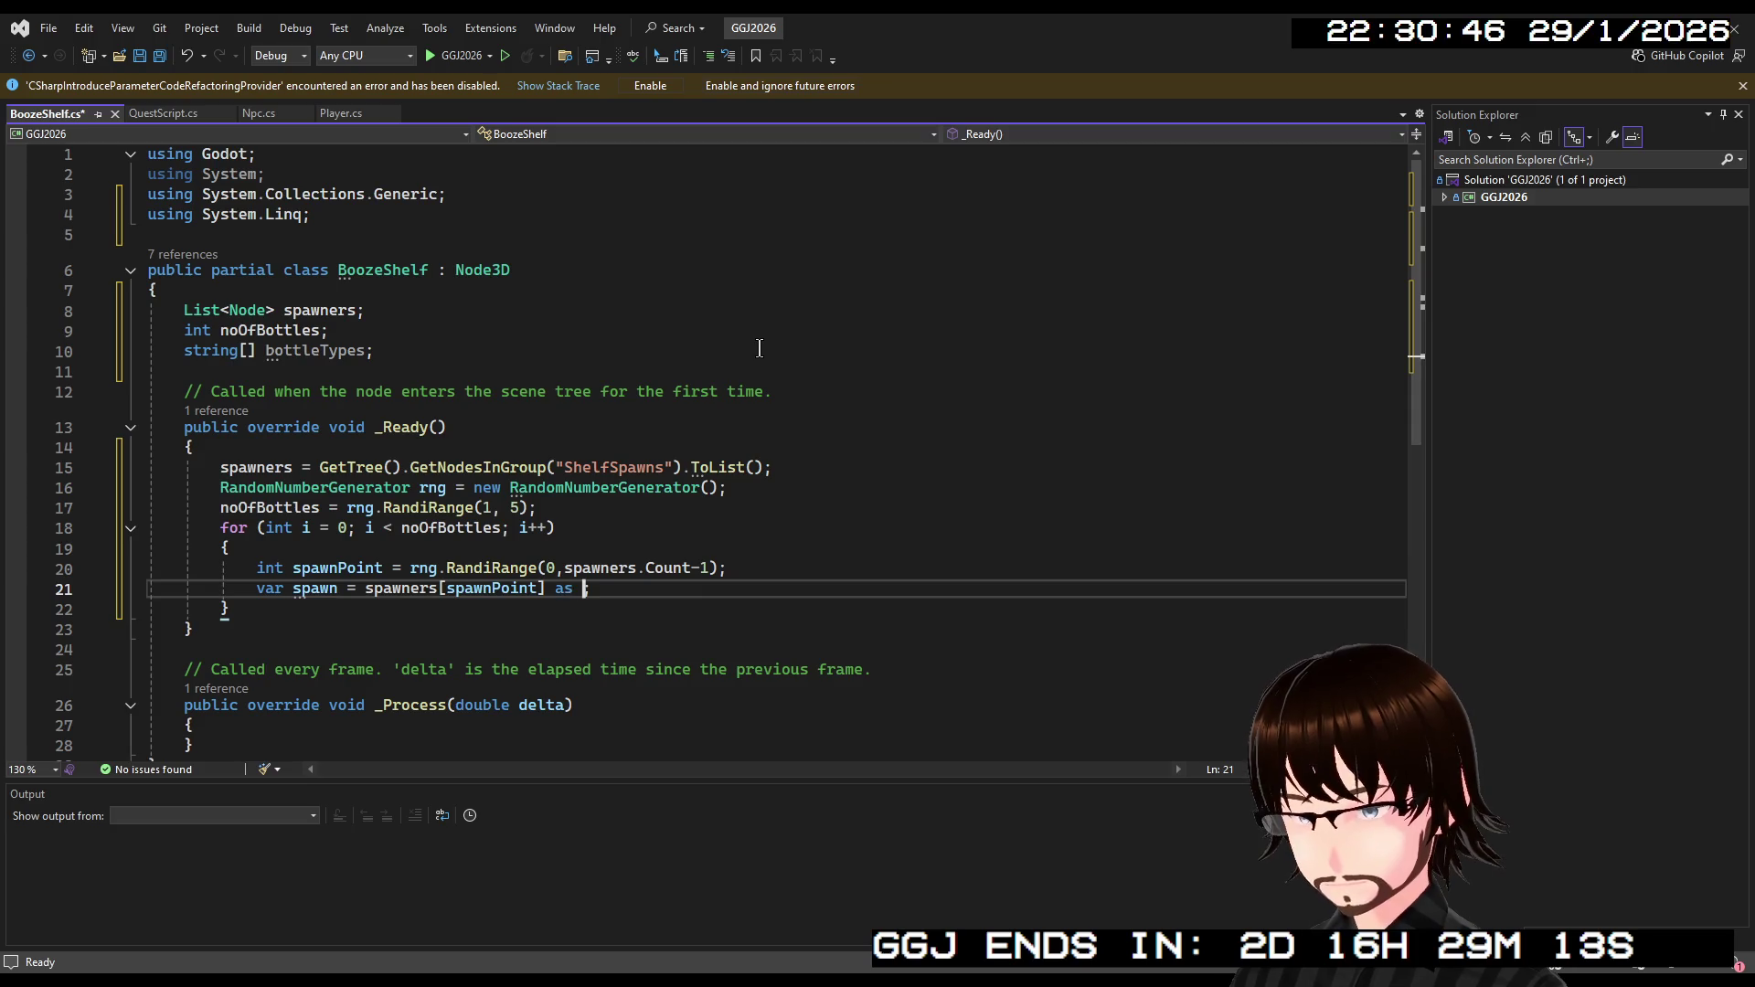
{"action": "type", "text": "Node3D;"}
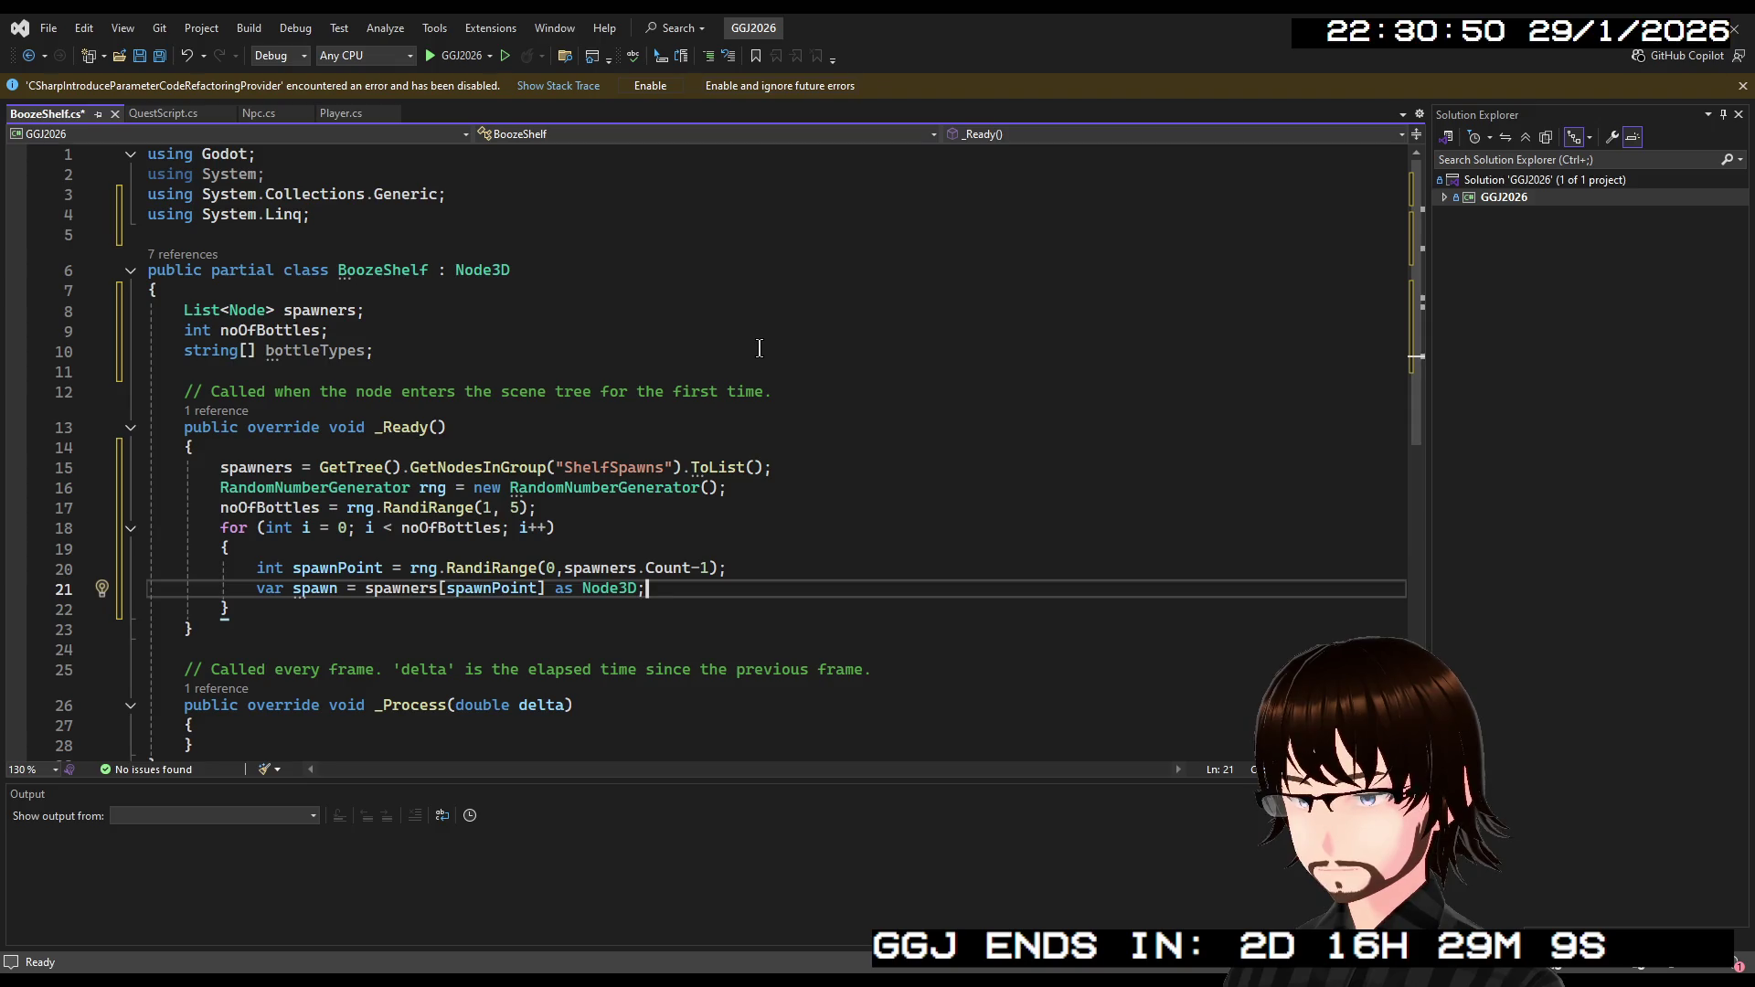
{"action": "key", "text": "End"}
{"action": "key", "text": "Return"}
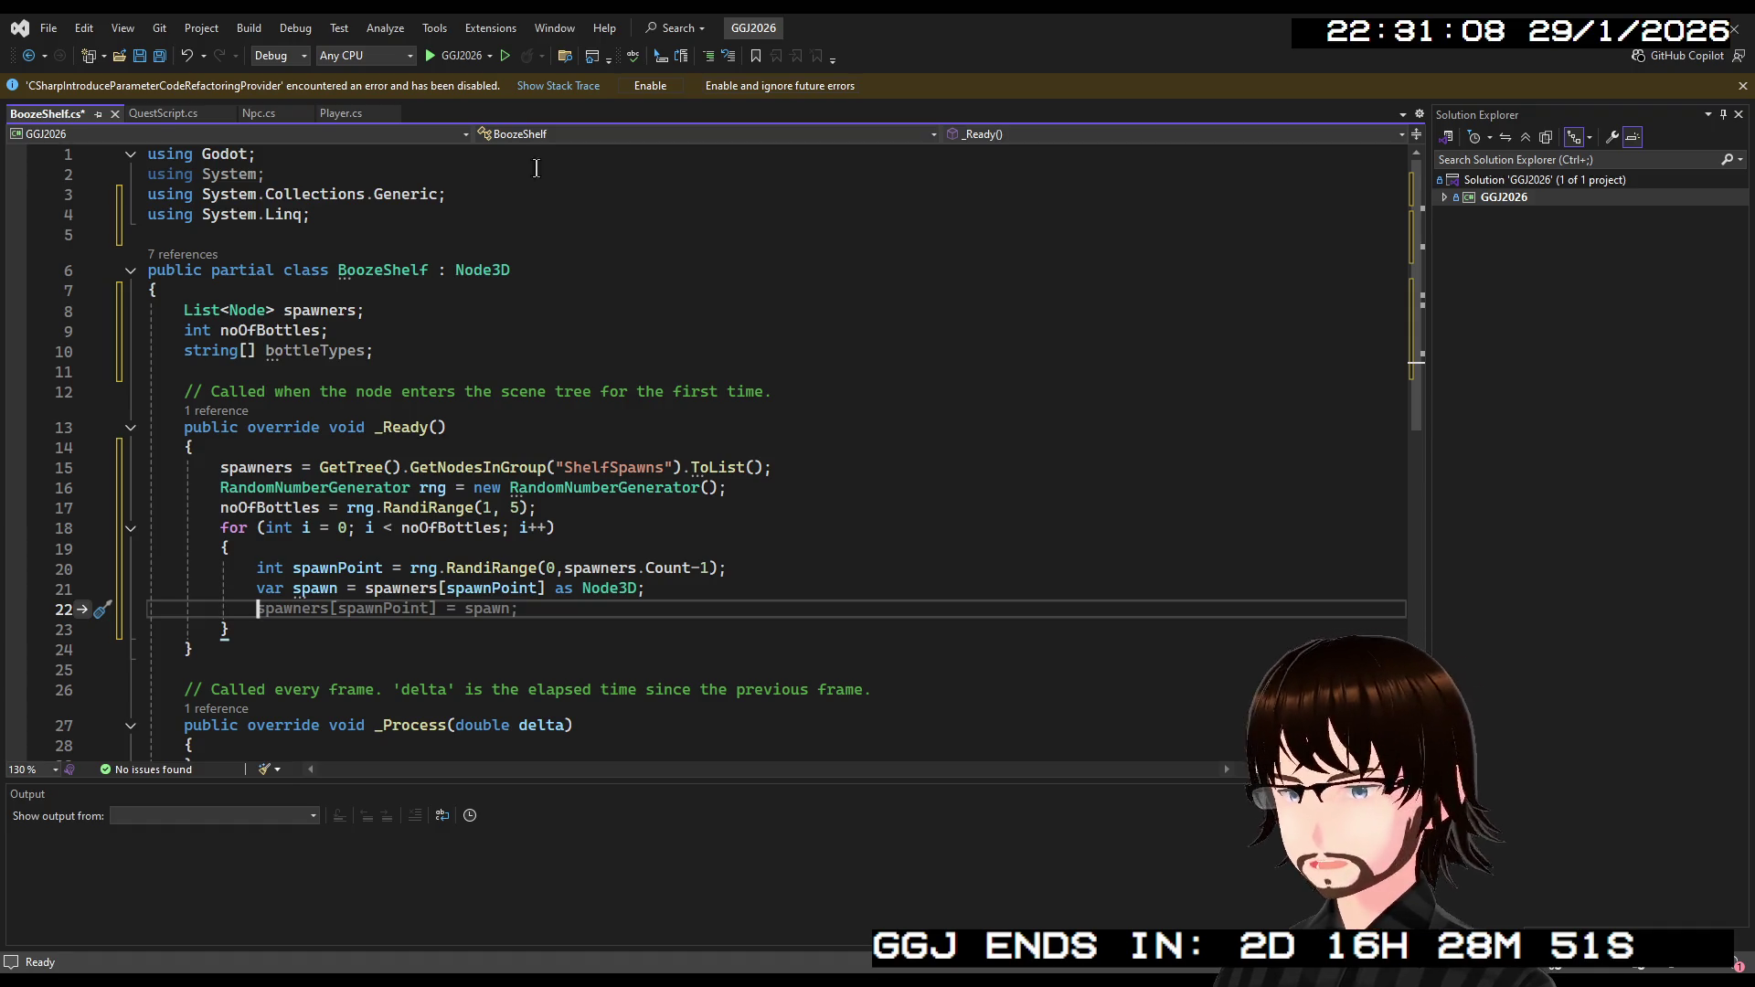
In Npc.cs, select FaceGenerator's ResourceLoader.Load…Instantiate() expression on line 35.
{"action": "left_click", "coordinate": [270, 112]}
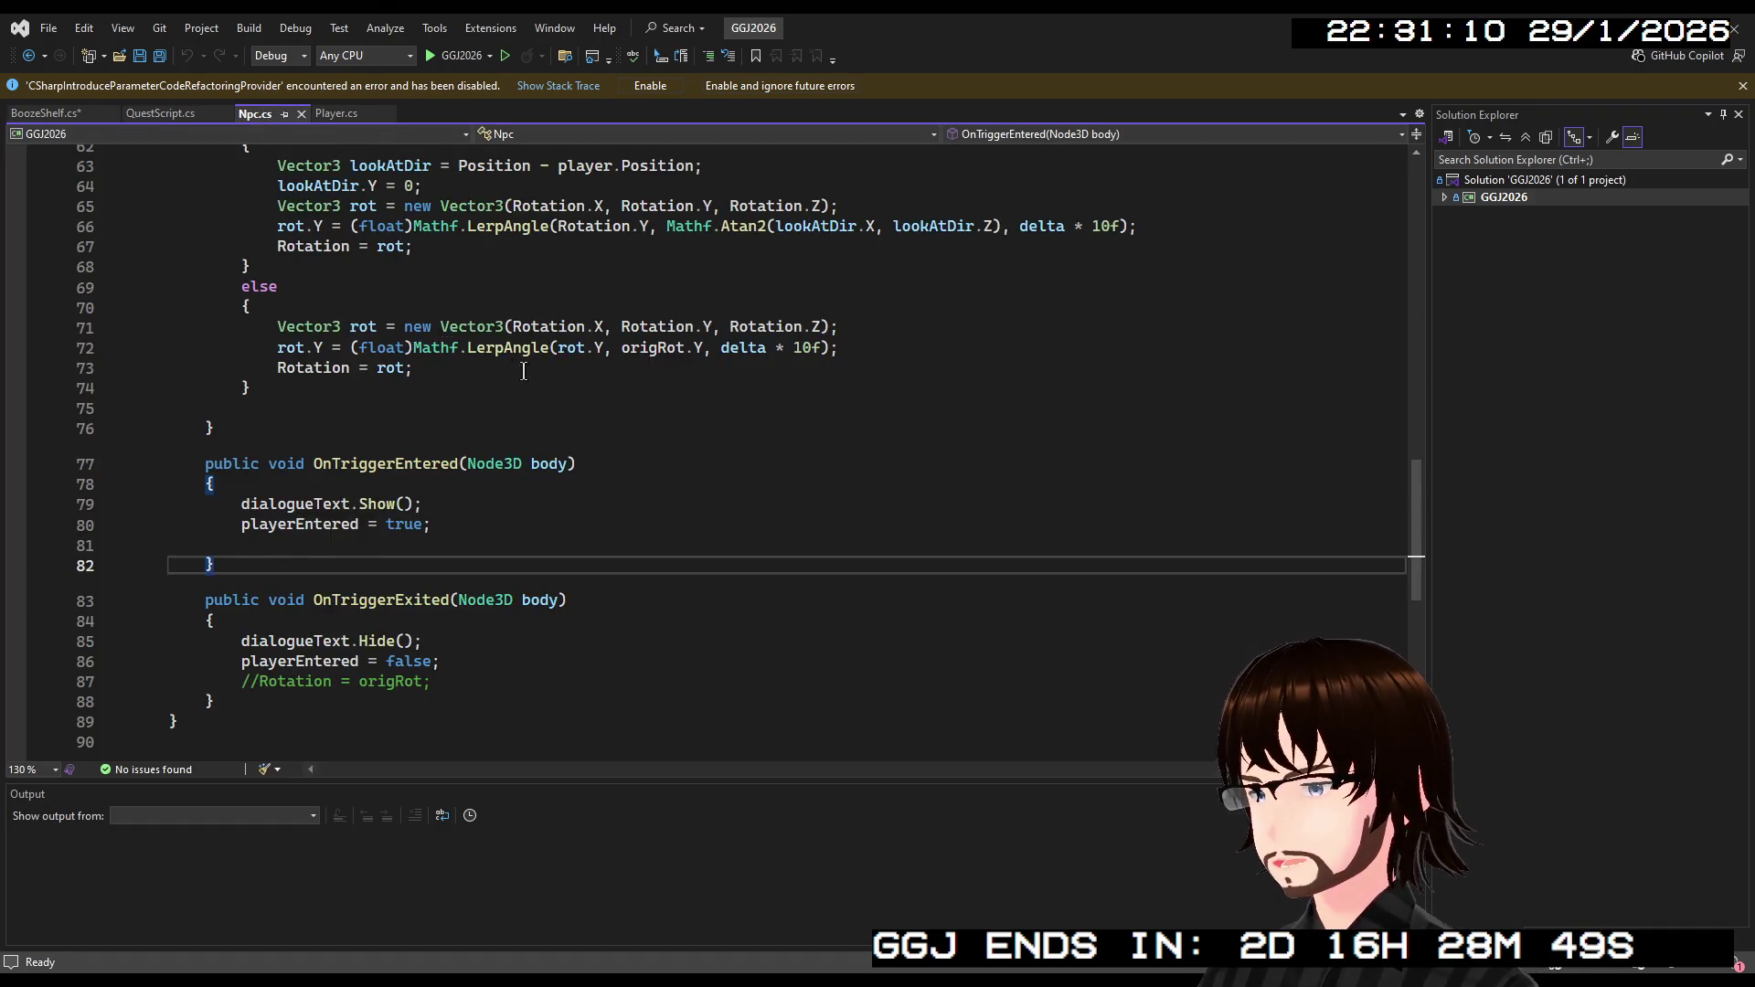
{"action": "scroll", "coordinate": [513, 386], "scroll_direction": "up", "scroll_amount": 15}
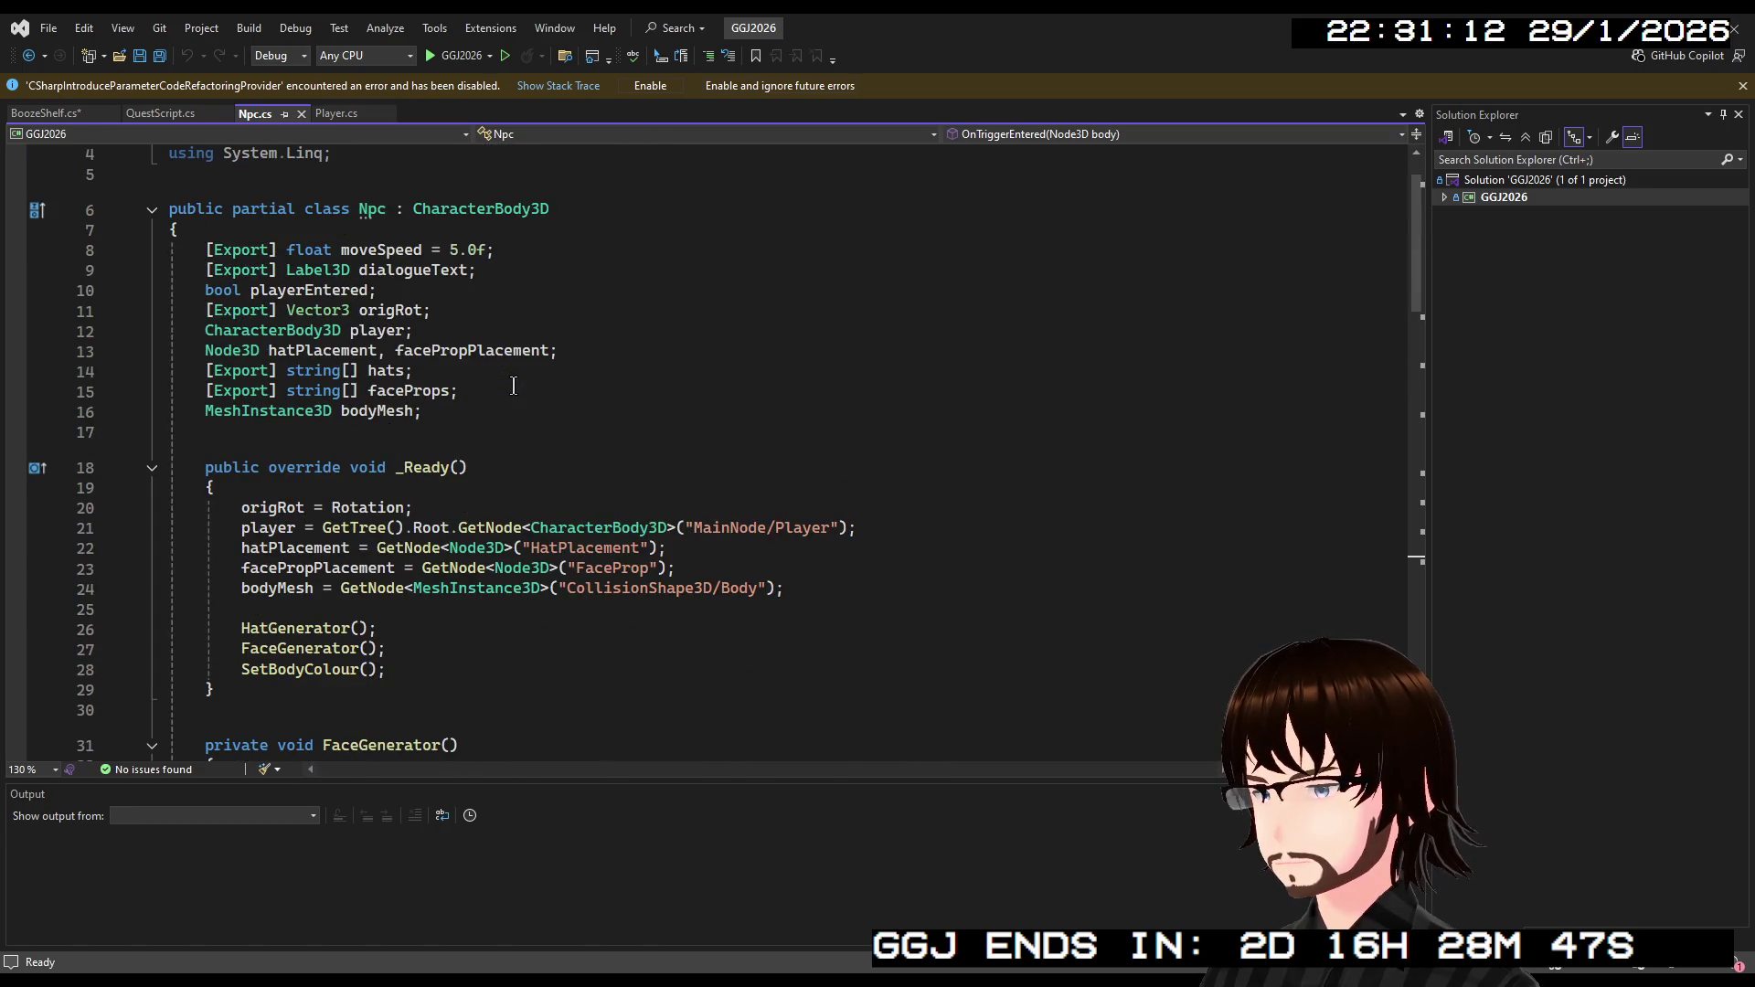
{"action": "scroll", "coordinate": [592, 526], "scroll_direction": "down", "scroll_amount": 1}
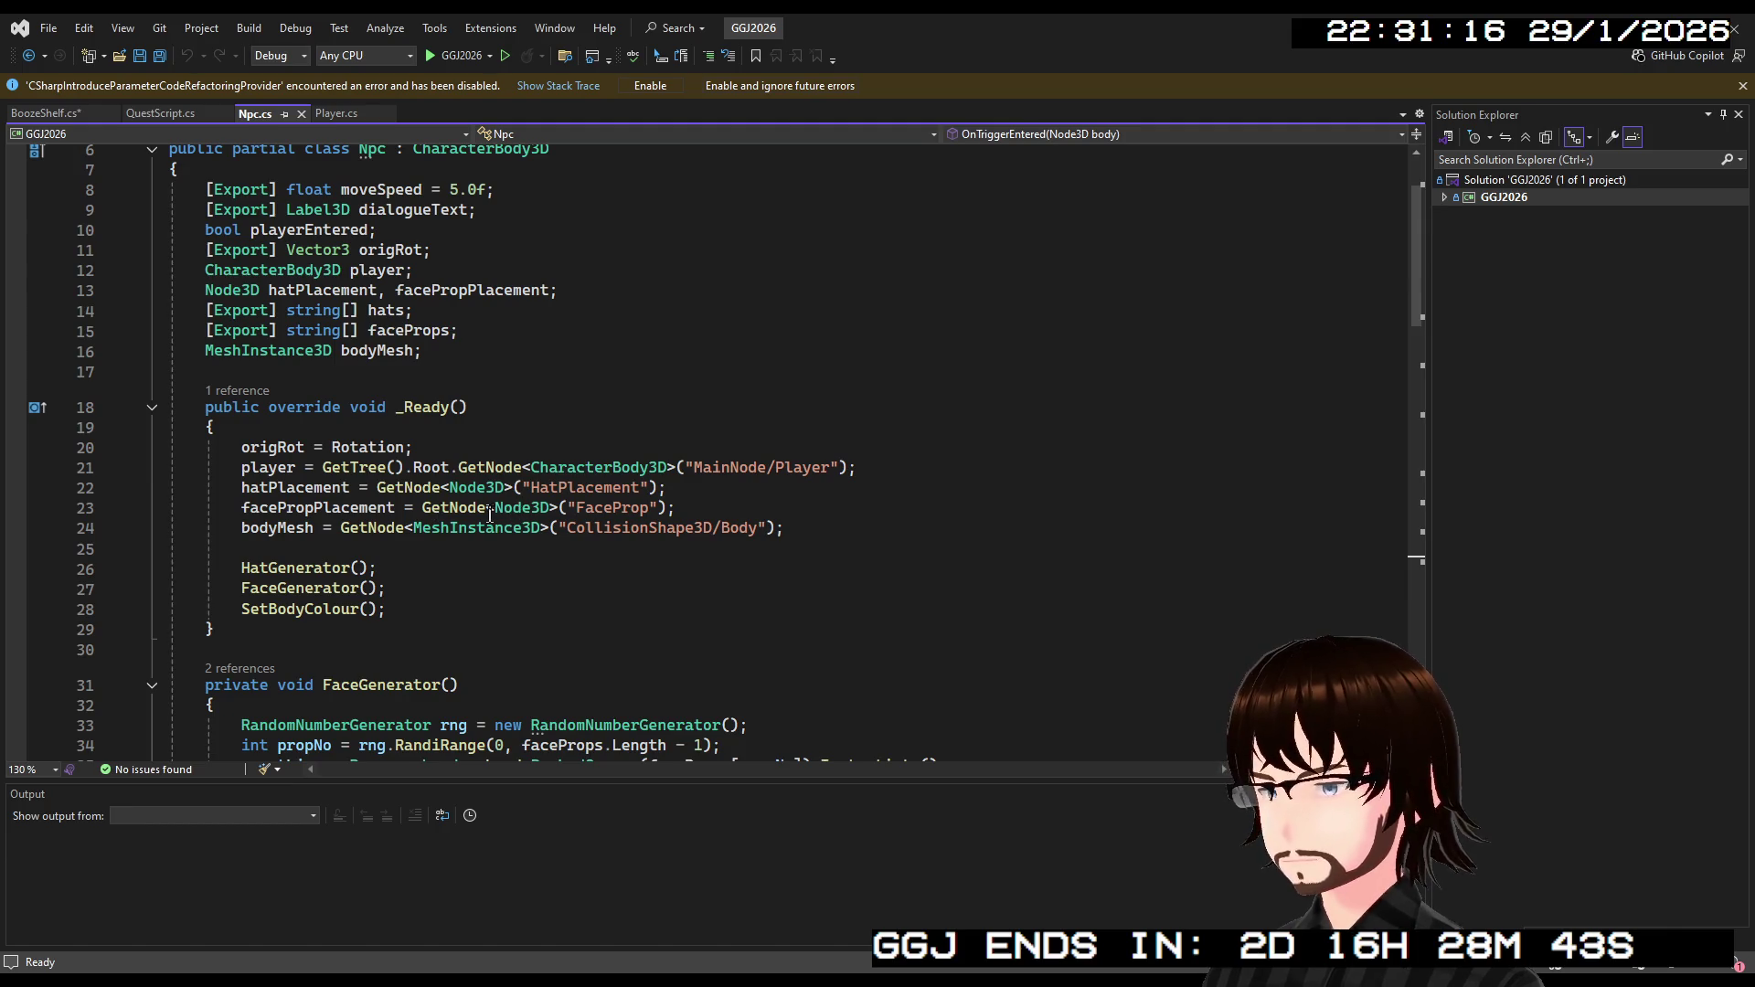
{"action": "scroll", "coordinate": [403, 532], "scroll_direction": "down", "scroll_amount": 2}
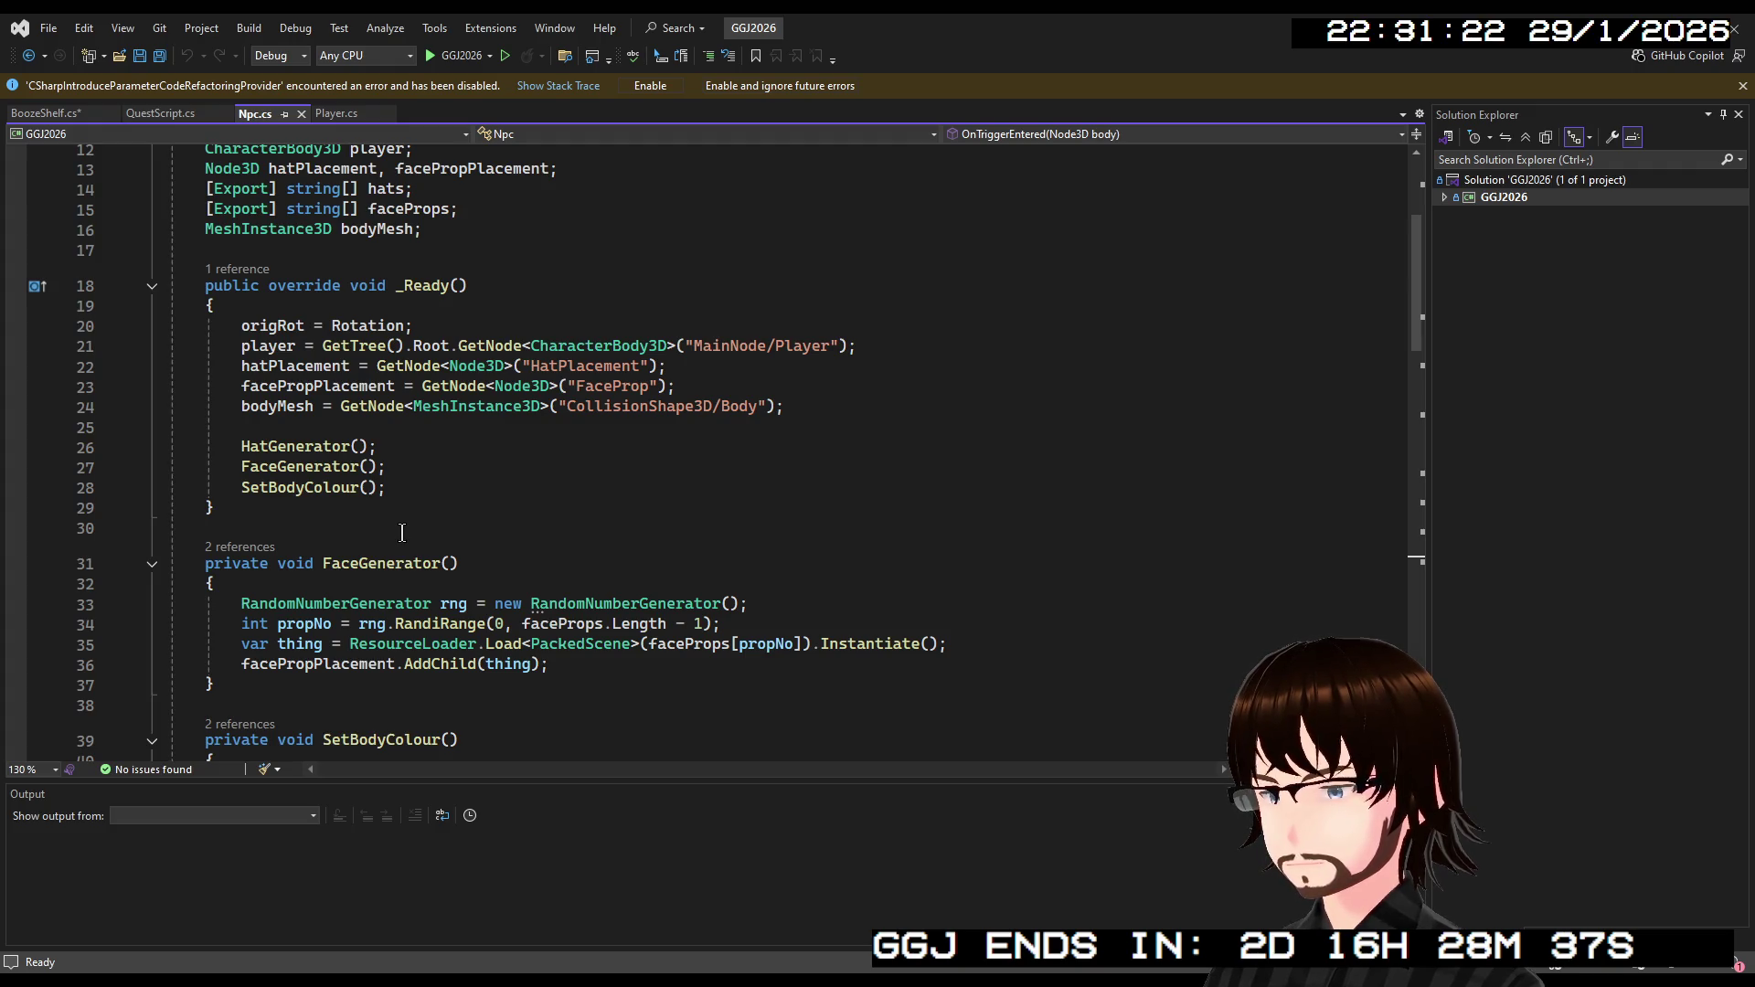
{"action": "scroll", "coordinate": [410, 533], "scroll_direction": "down", "scroll_amount": 1}
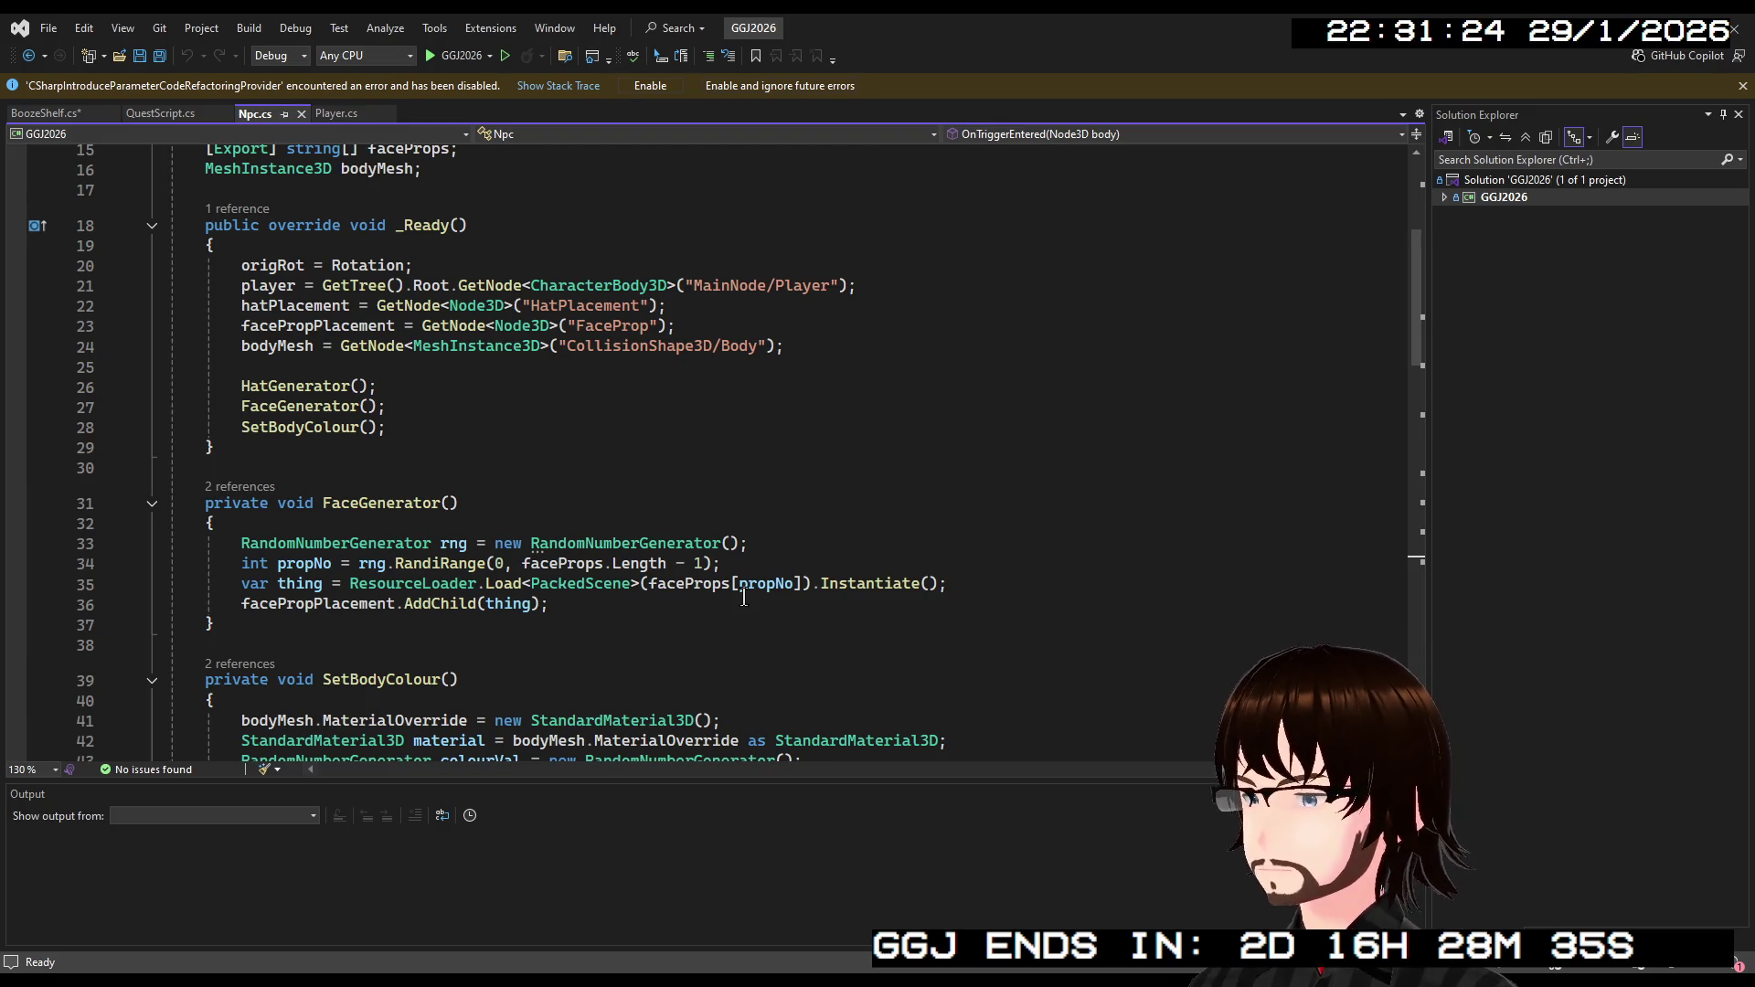
{"action": "left_click_drag", "start_coordinate": [976, 585], "coordinate": [348, 585]}
{"action": "key", "text": "ctrl+c"}
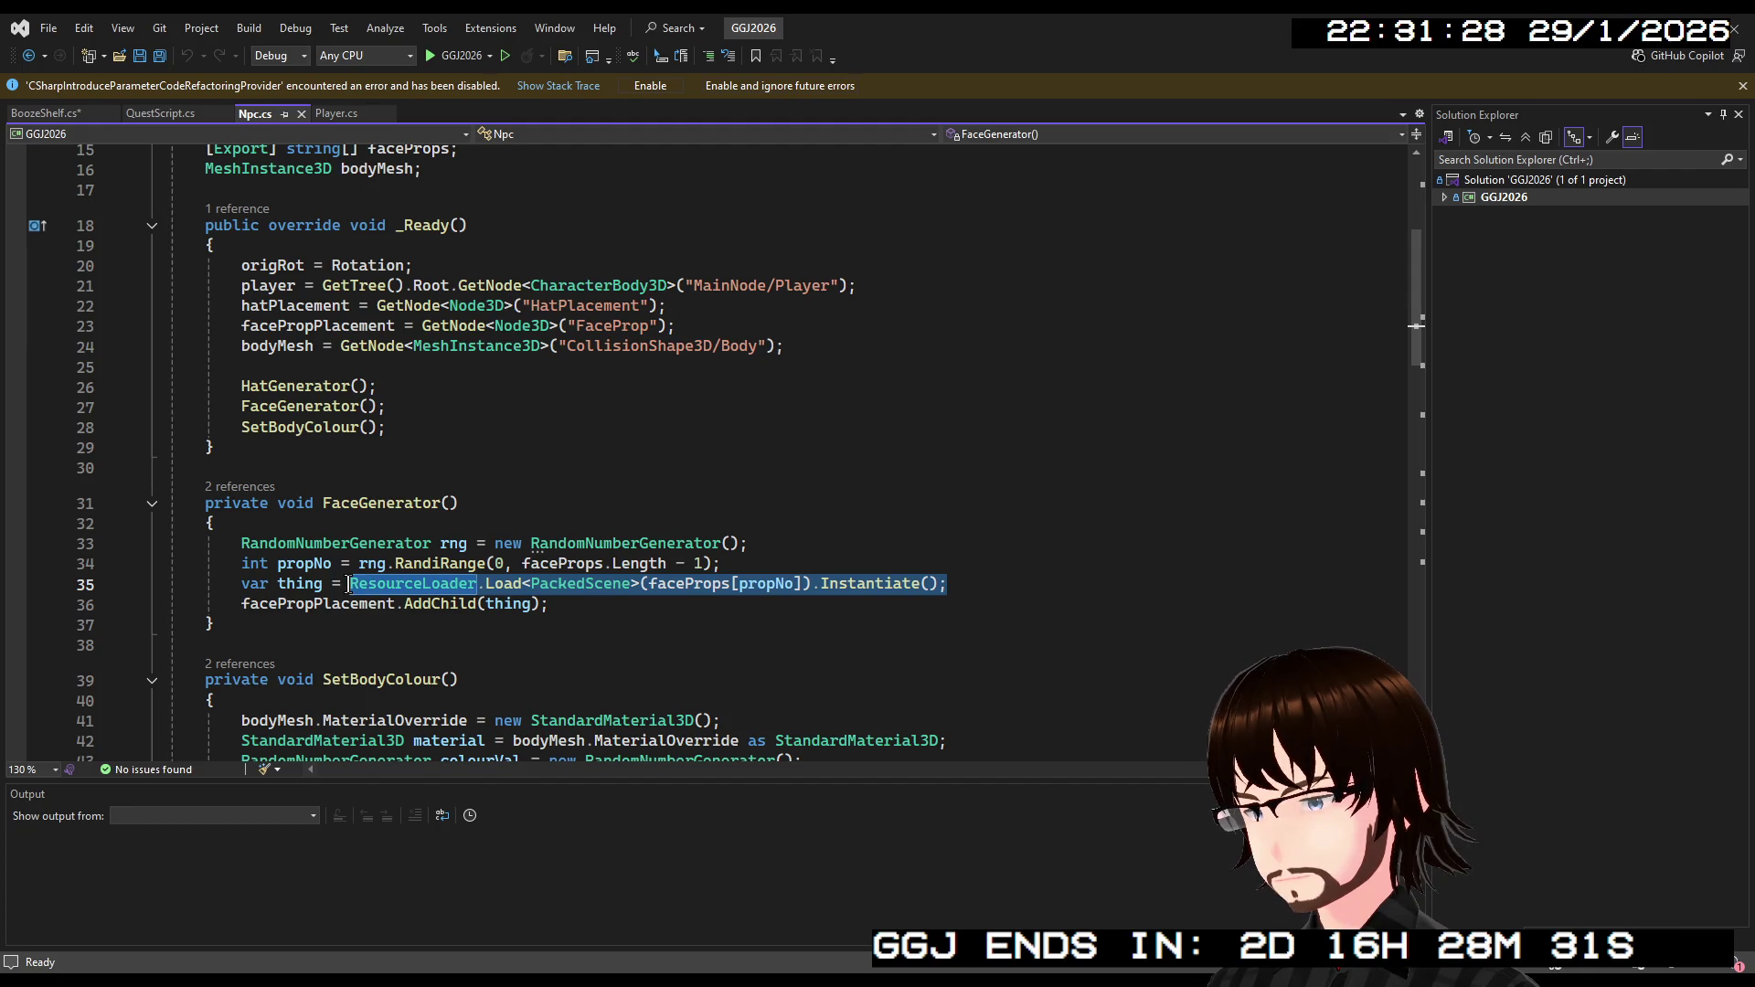
{"action": "scroll", "coordinate": [558, 525], "scroll_direction": "down", "scroll_amount": 2}
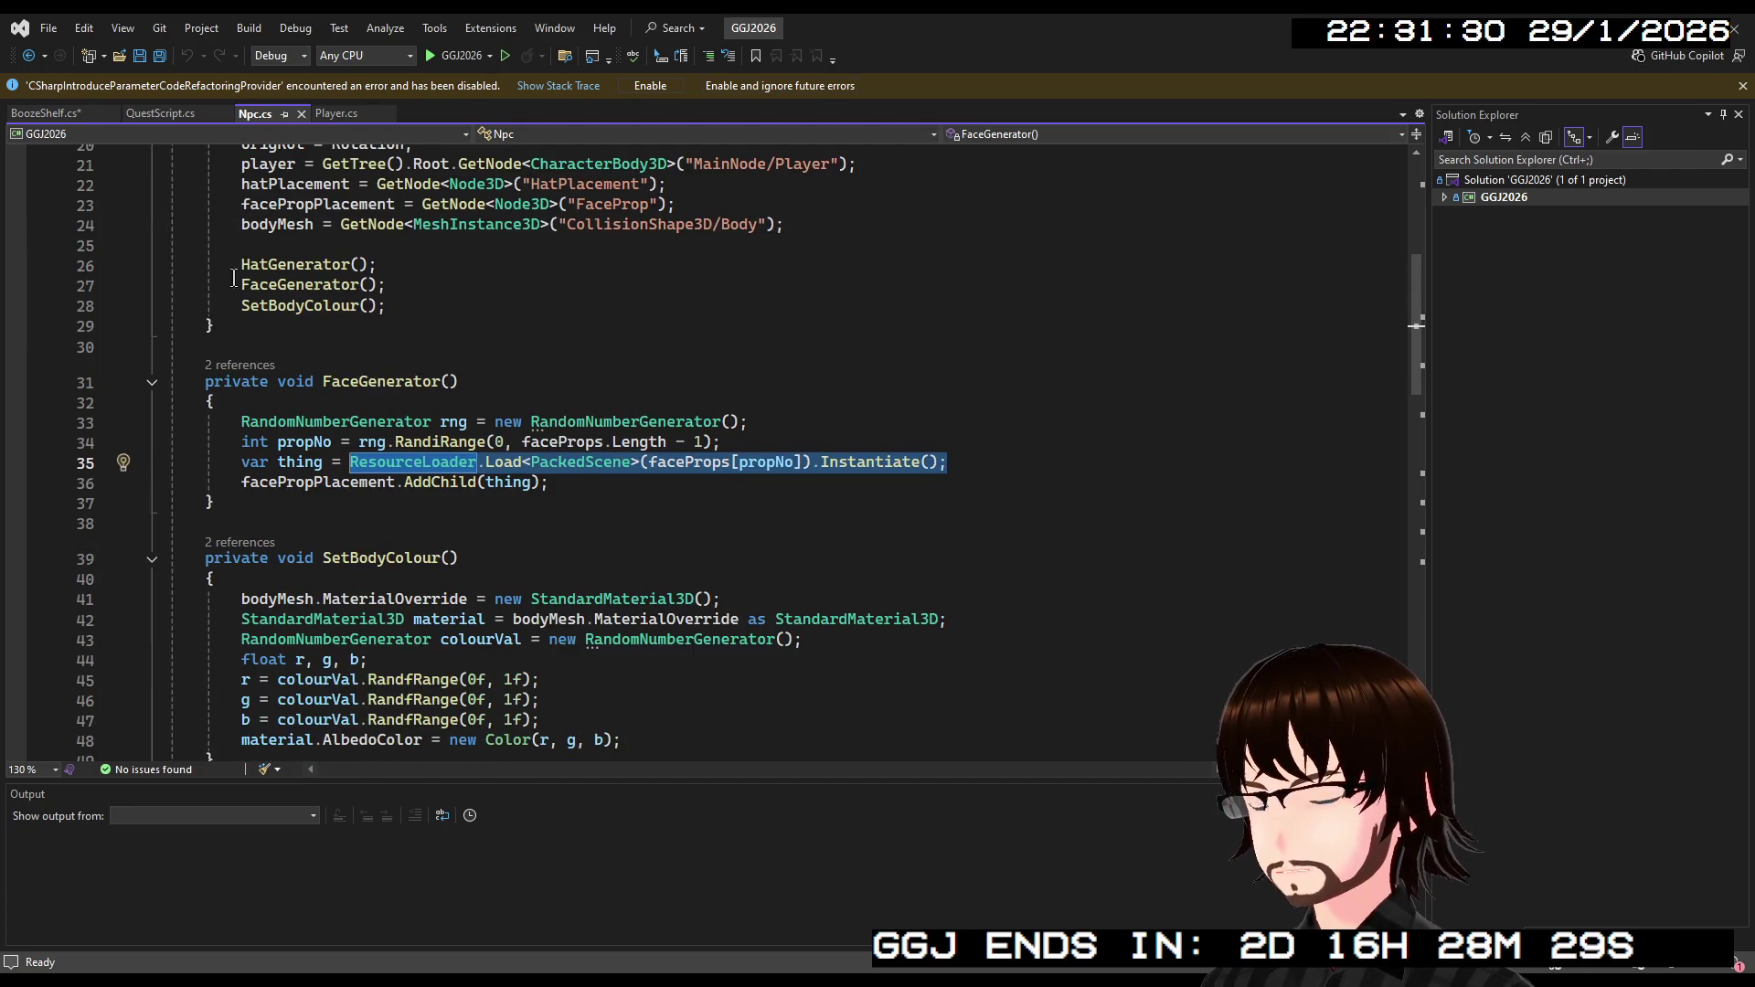
Paste the scene-loading line into BoozeShelf.cs's loop and swap faceProps for bottleTypes.
{"action": "left_click", "coordinate": [57, 115]}
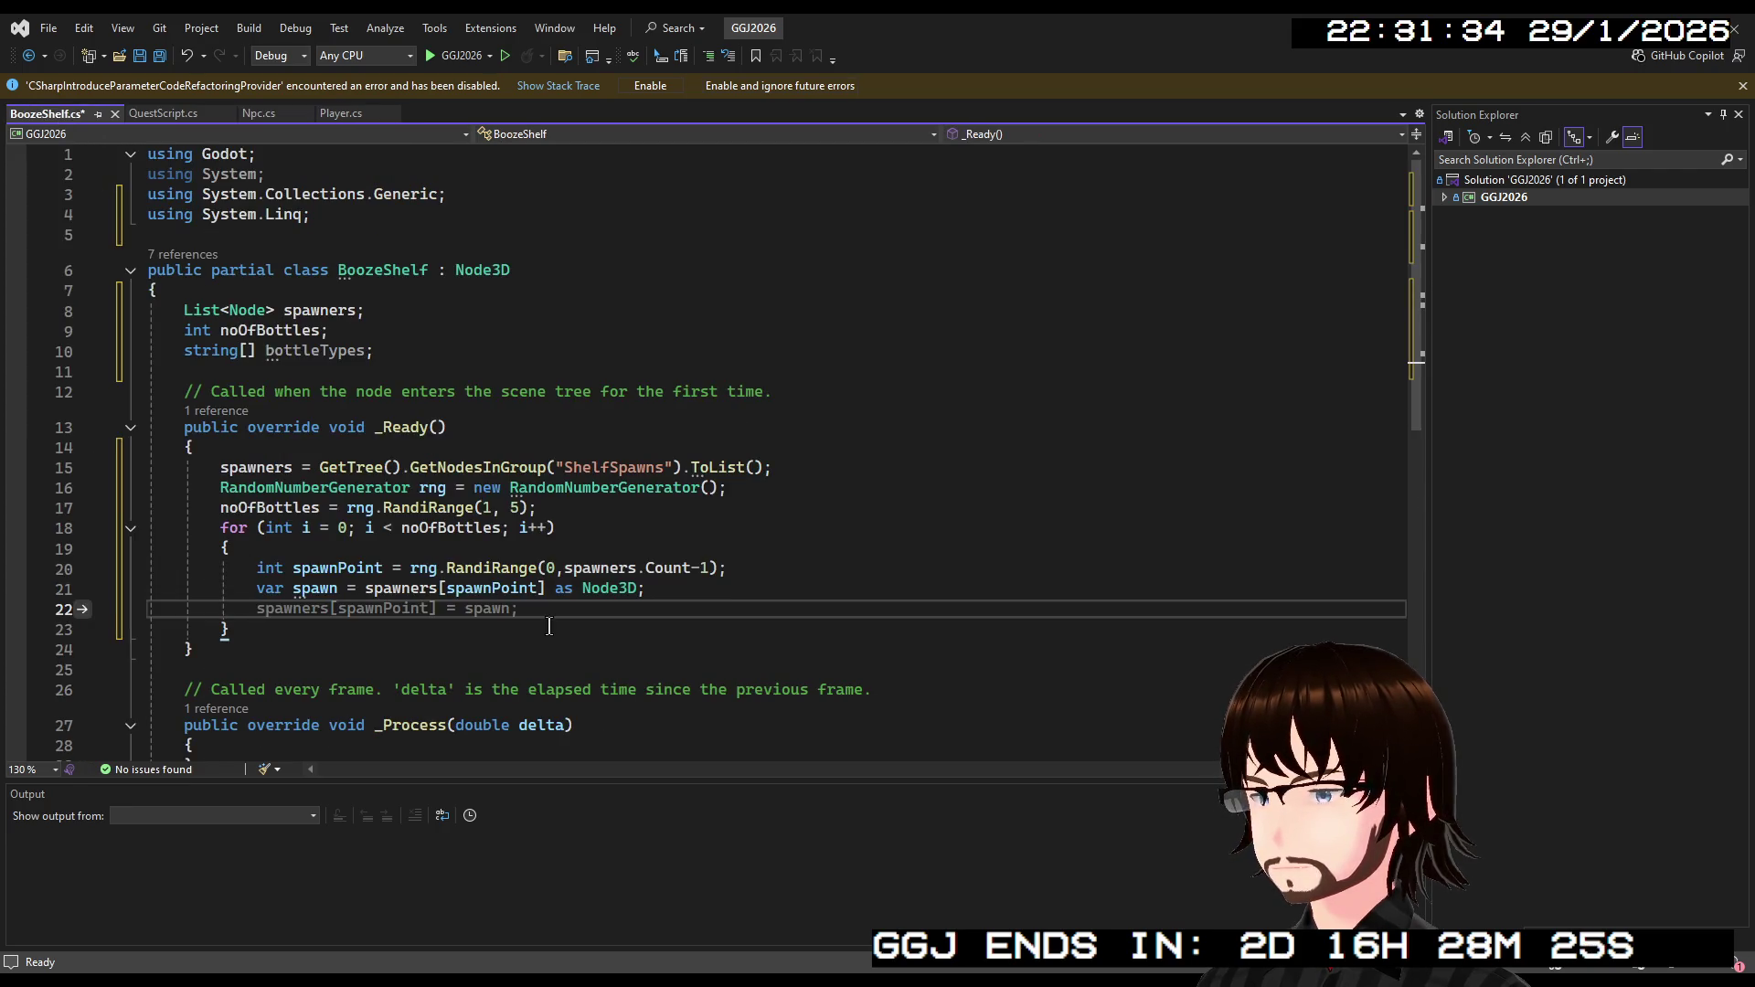
{"action": "key", "text": "ctrl+v"}
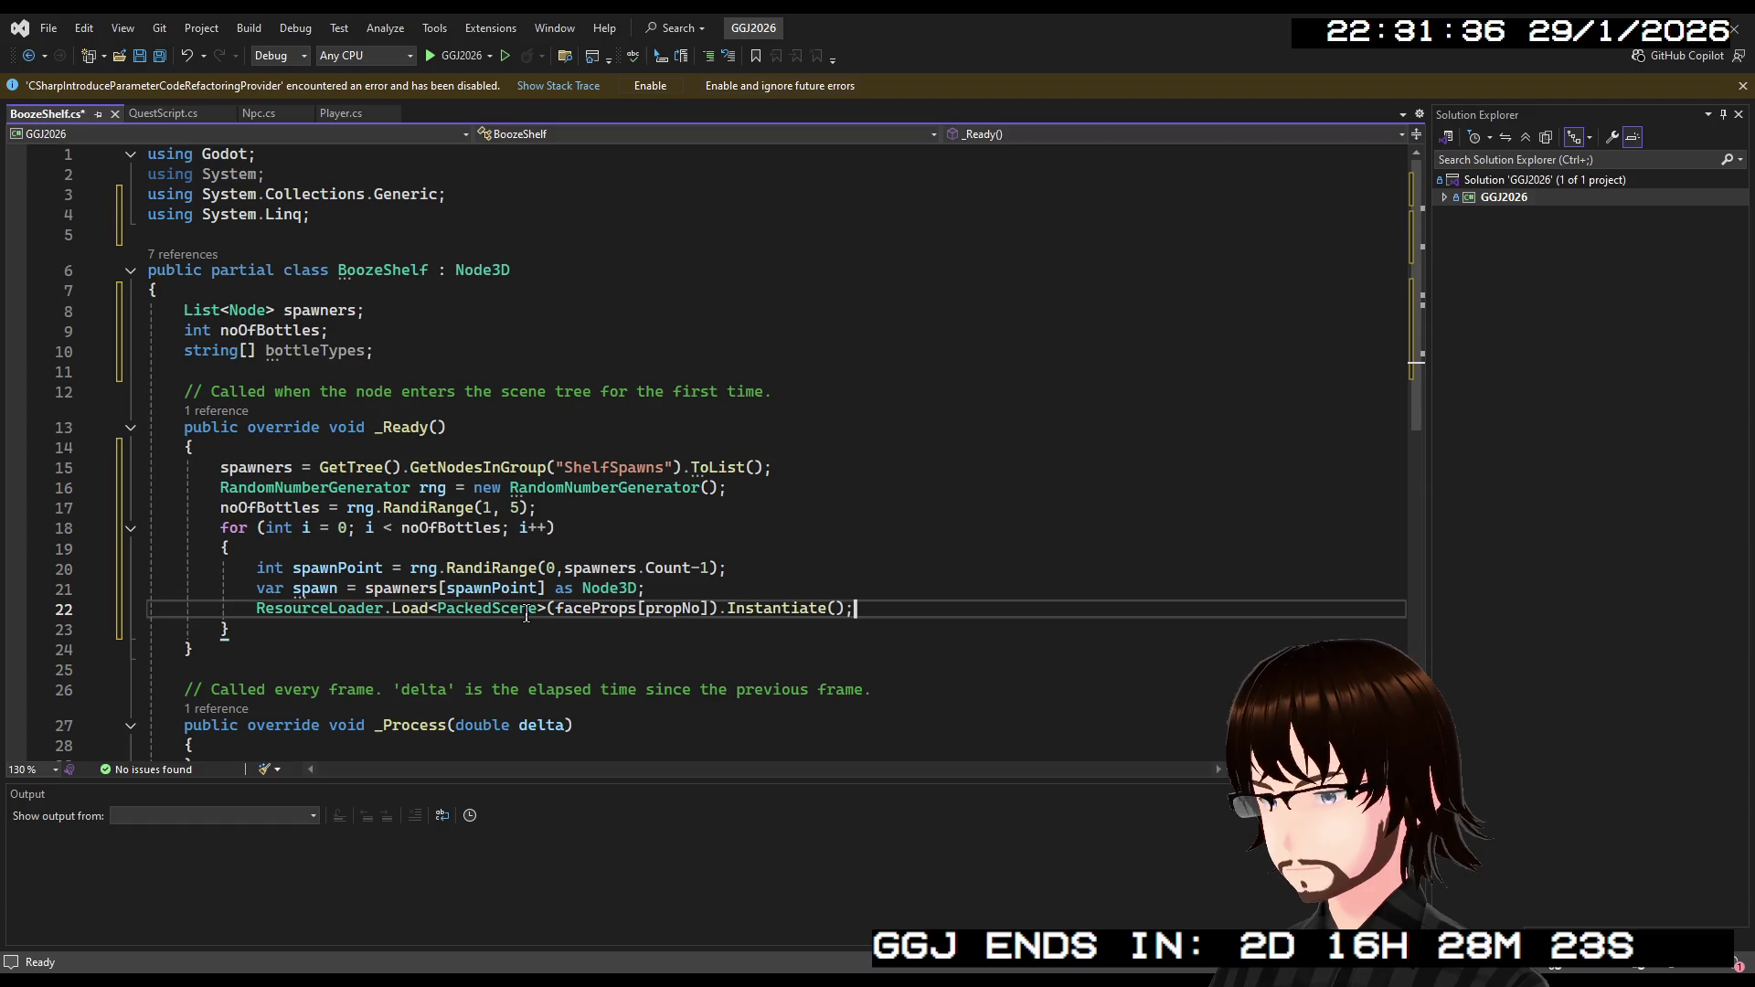
{"action": "left_click", "coordinate": [695, 608]}
{"action": "type", "text": "o"}
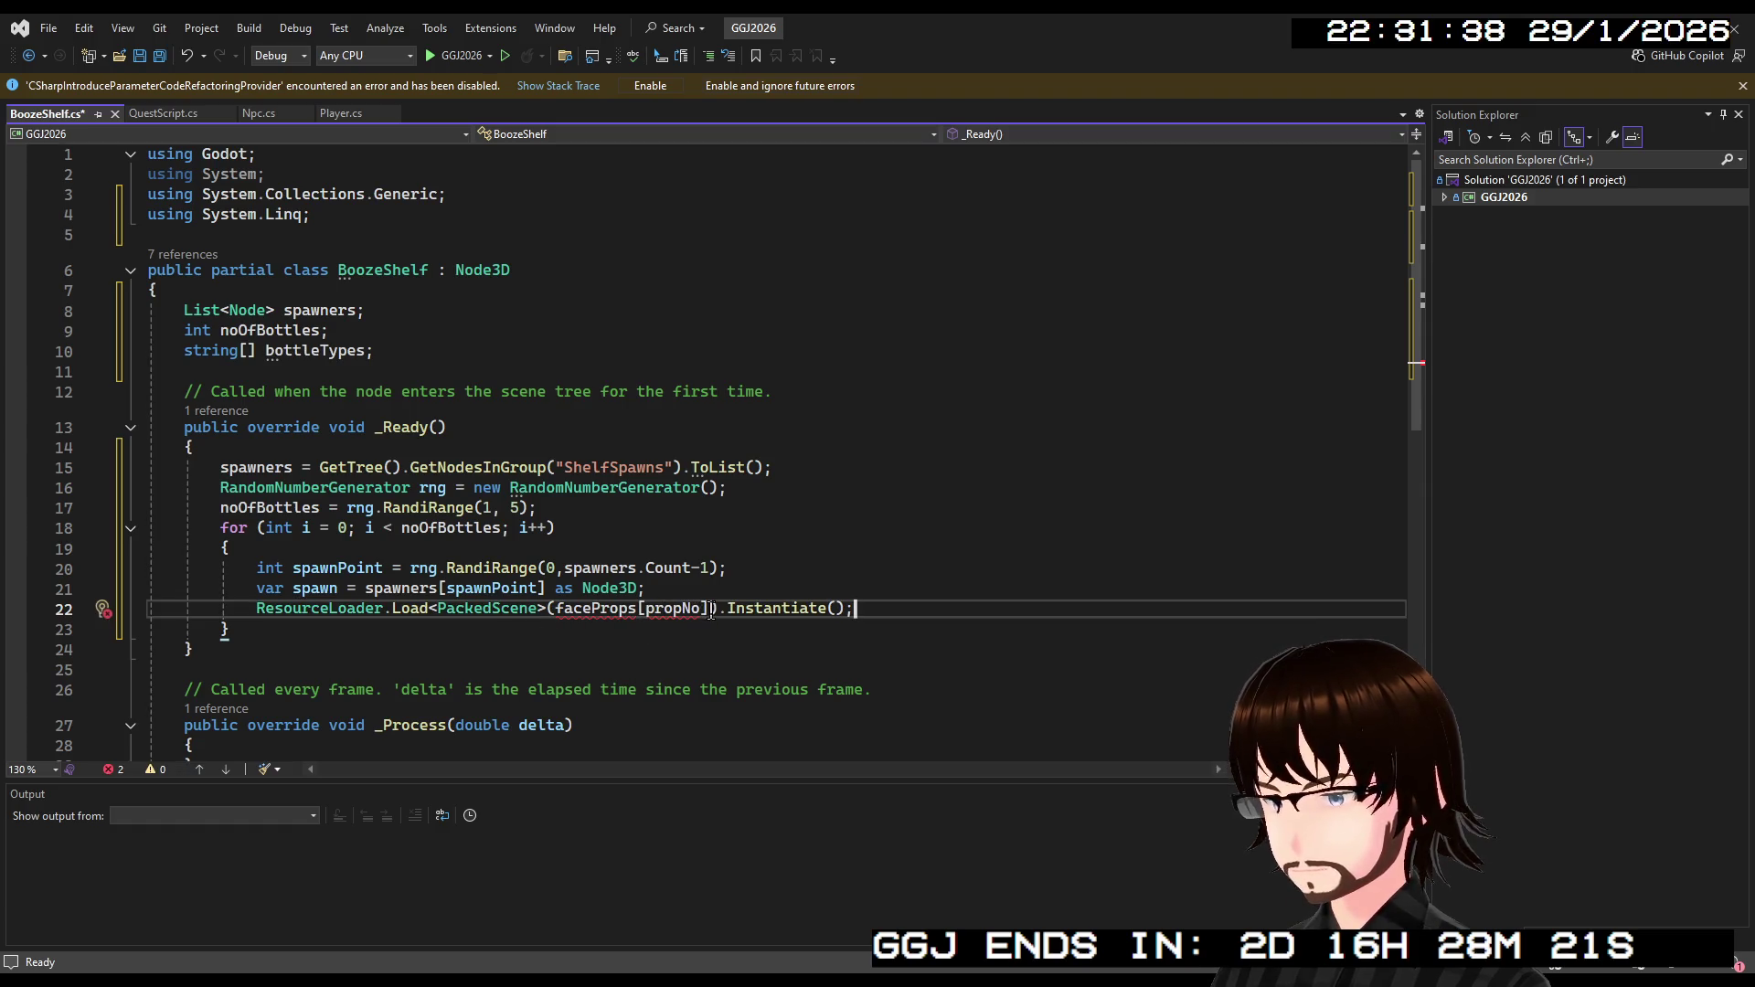
{"action": "double_click", "coordinate": [311, 352]}
{"action": "key", "text": "ctrl+c"}
{"action": "double_click", "coordinate": [618, 608]}
{"action": "key", "text": "ctrl+v"}
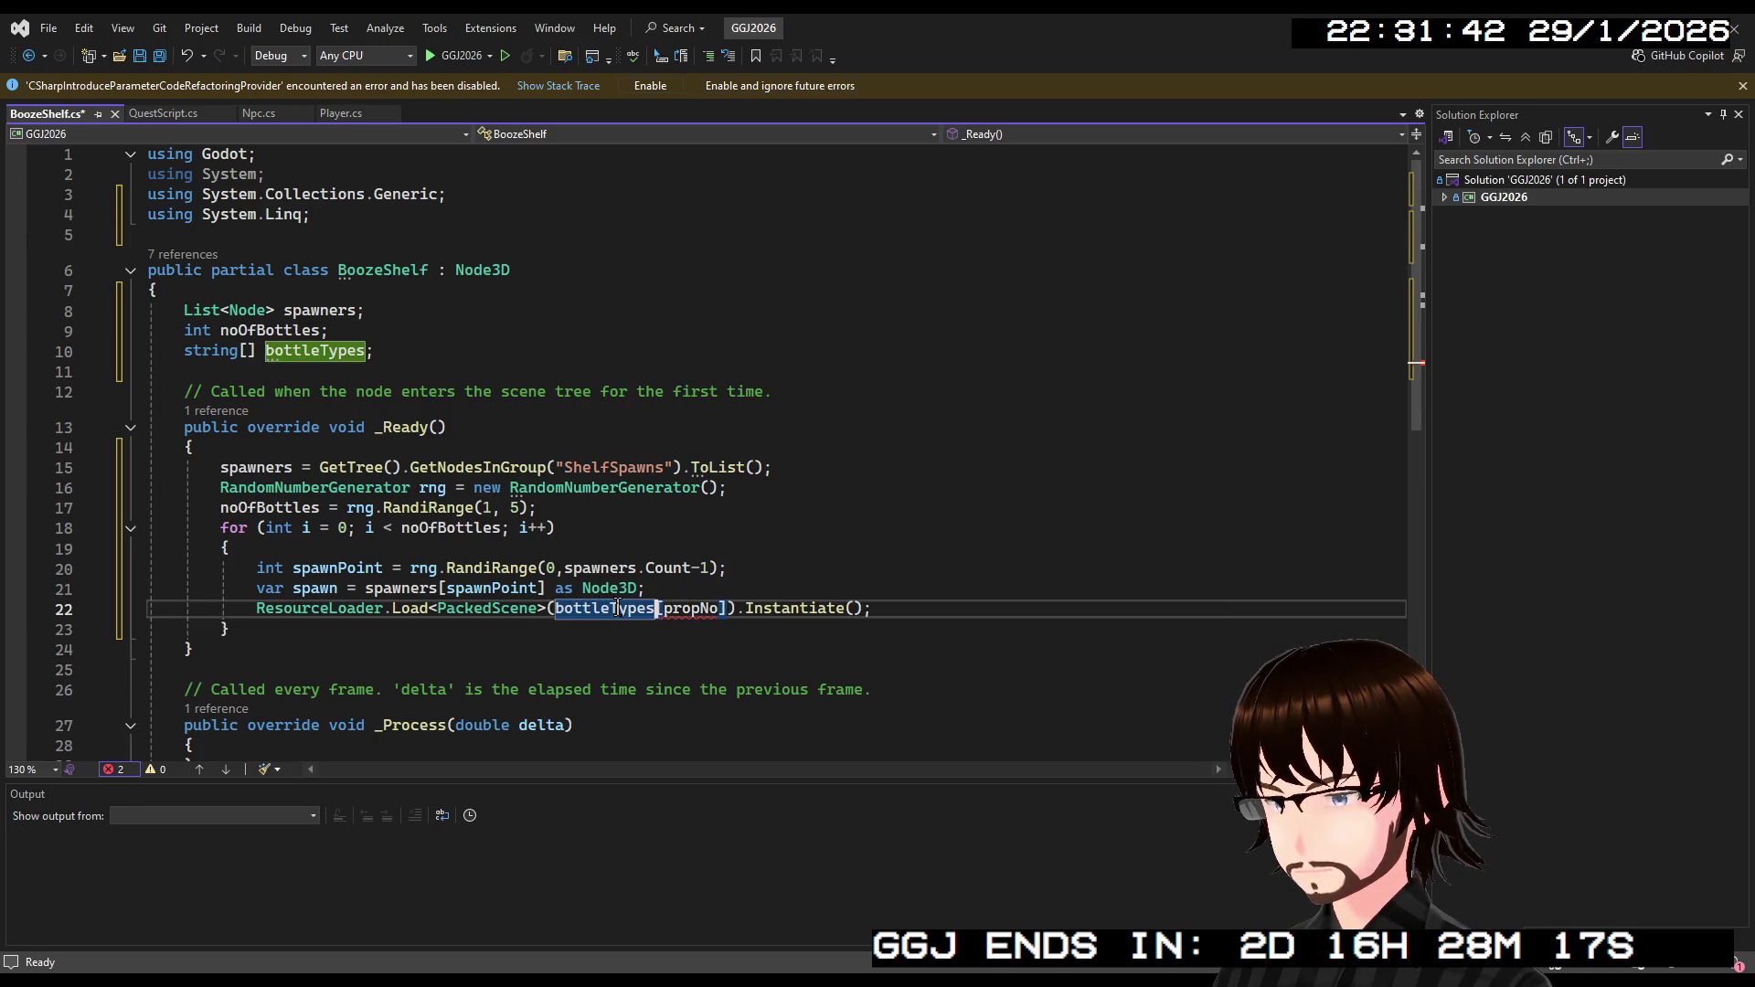
Replace the propNo index with rng.RandiRange(0,bottleTypes.Length-1).
{"action": "double_click", "coordinate": [699, 609]}
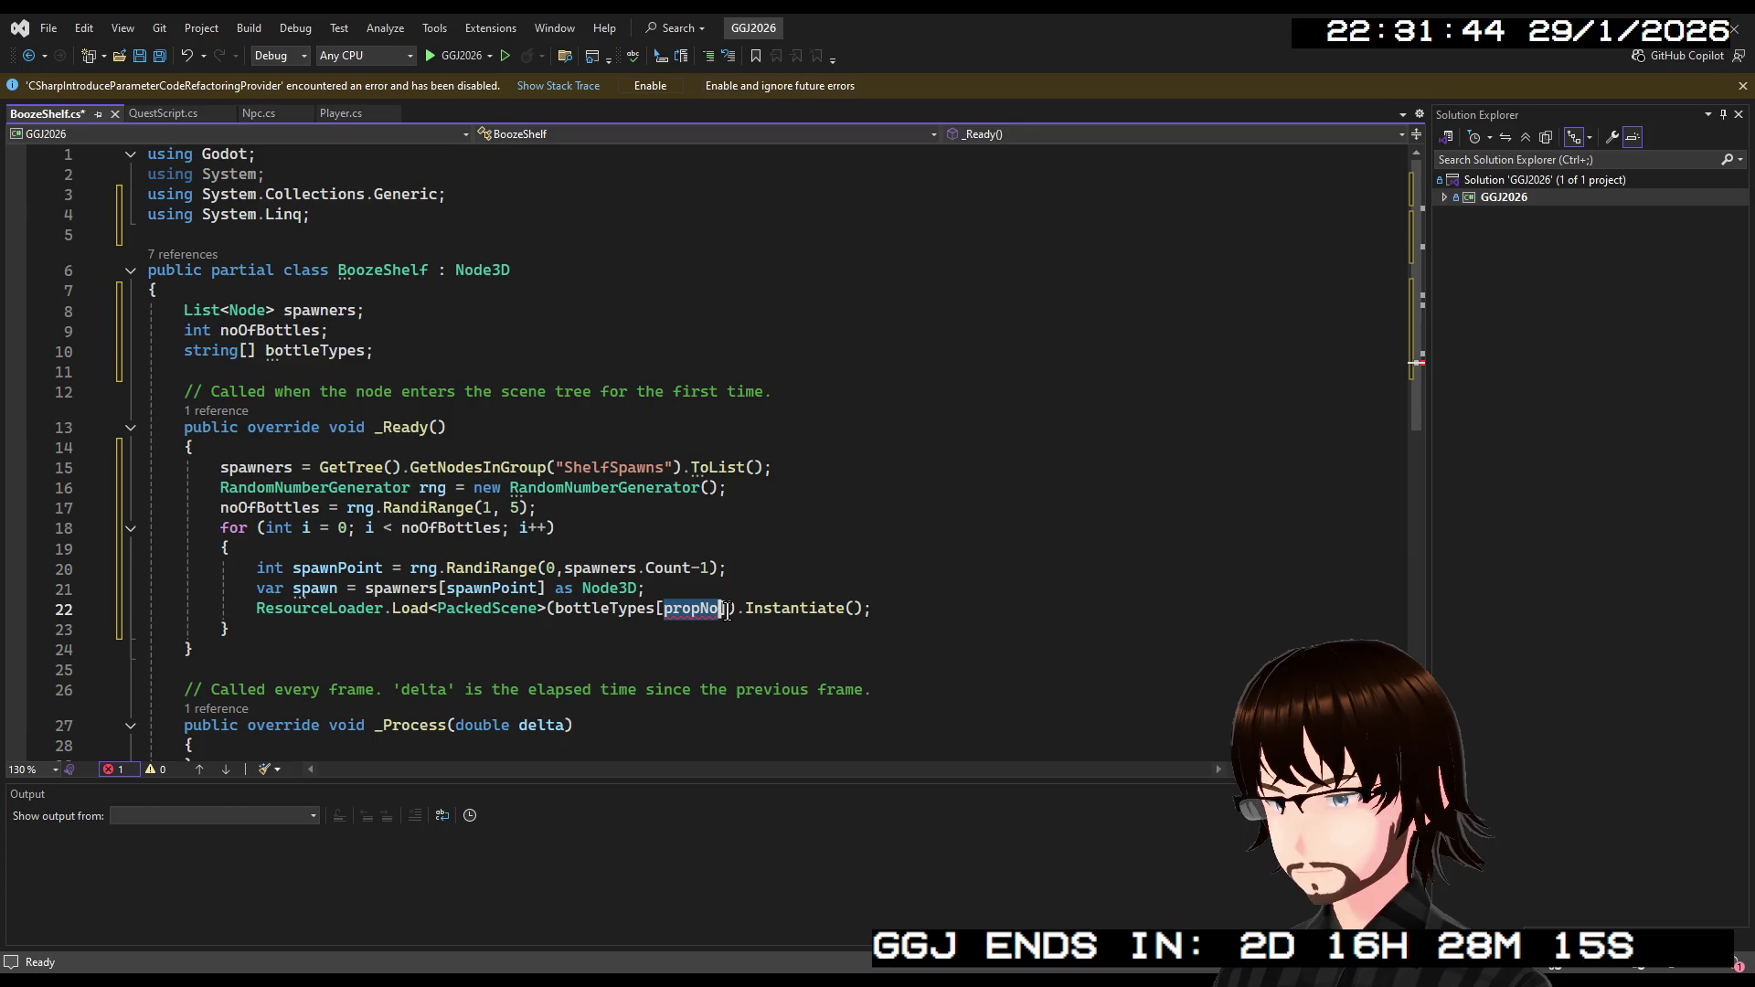
{"action": "key", "text": "BackSpace"}
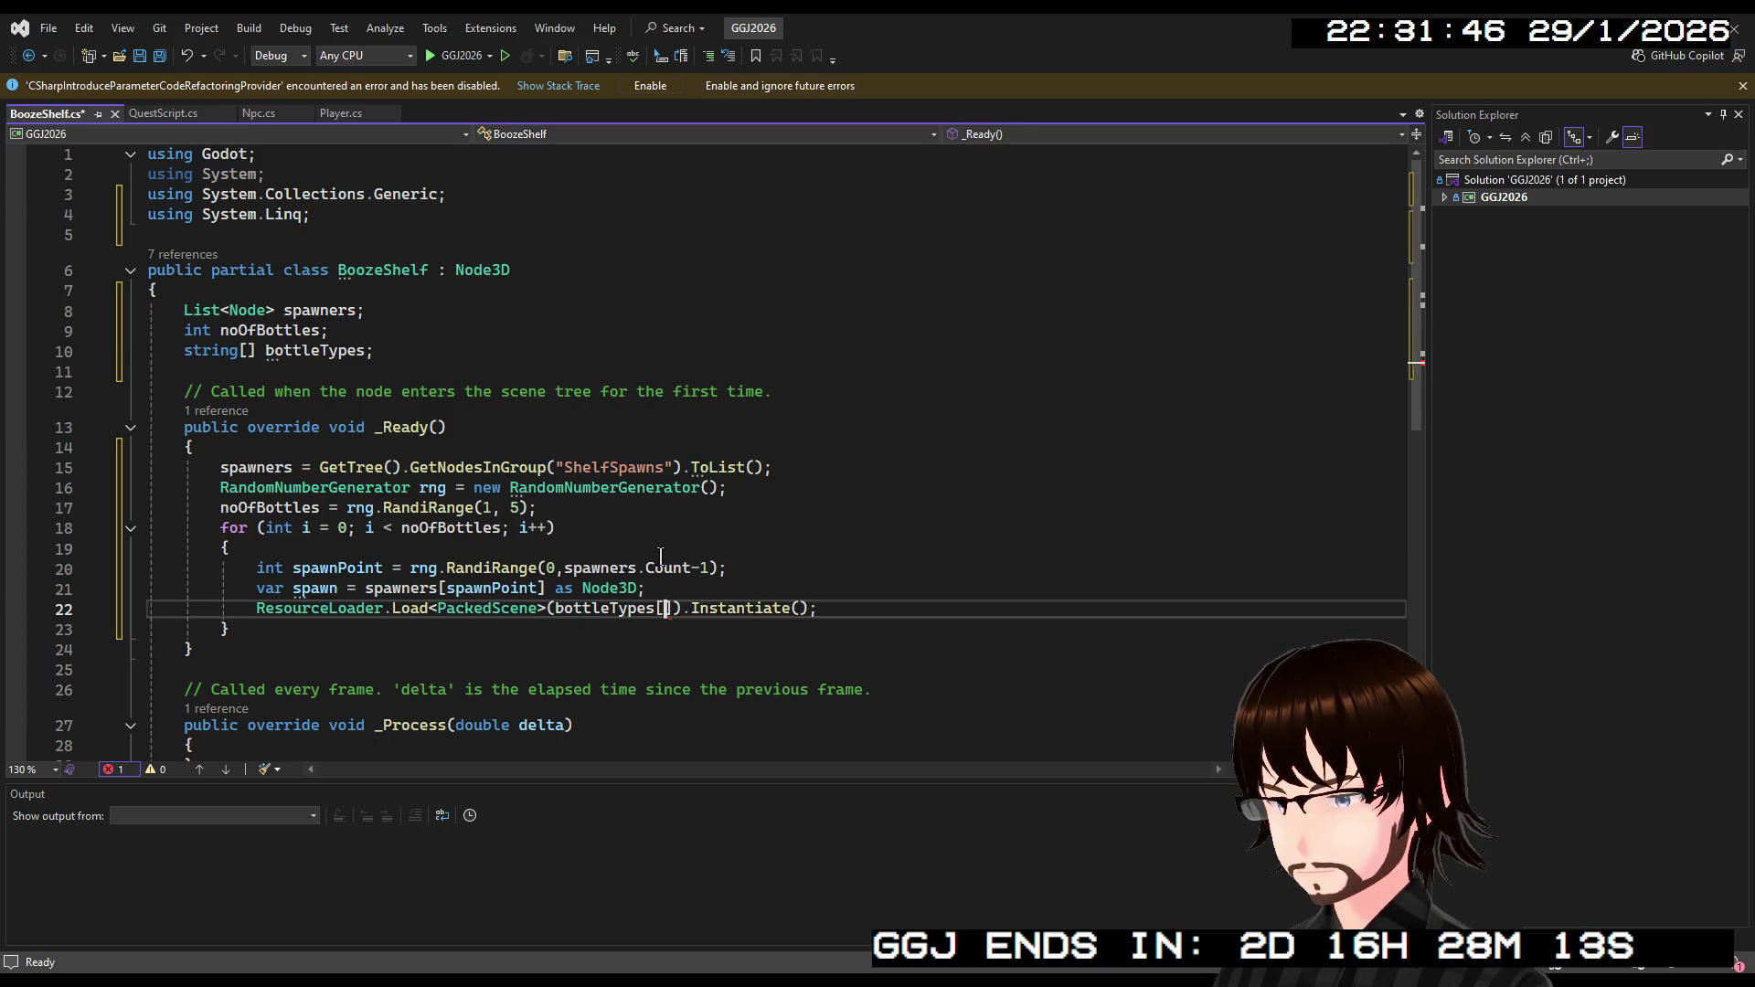
{"action": "type", "text": "rng."}
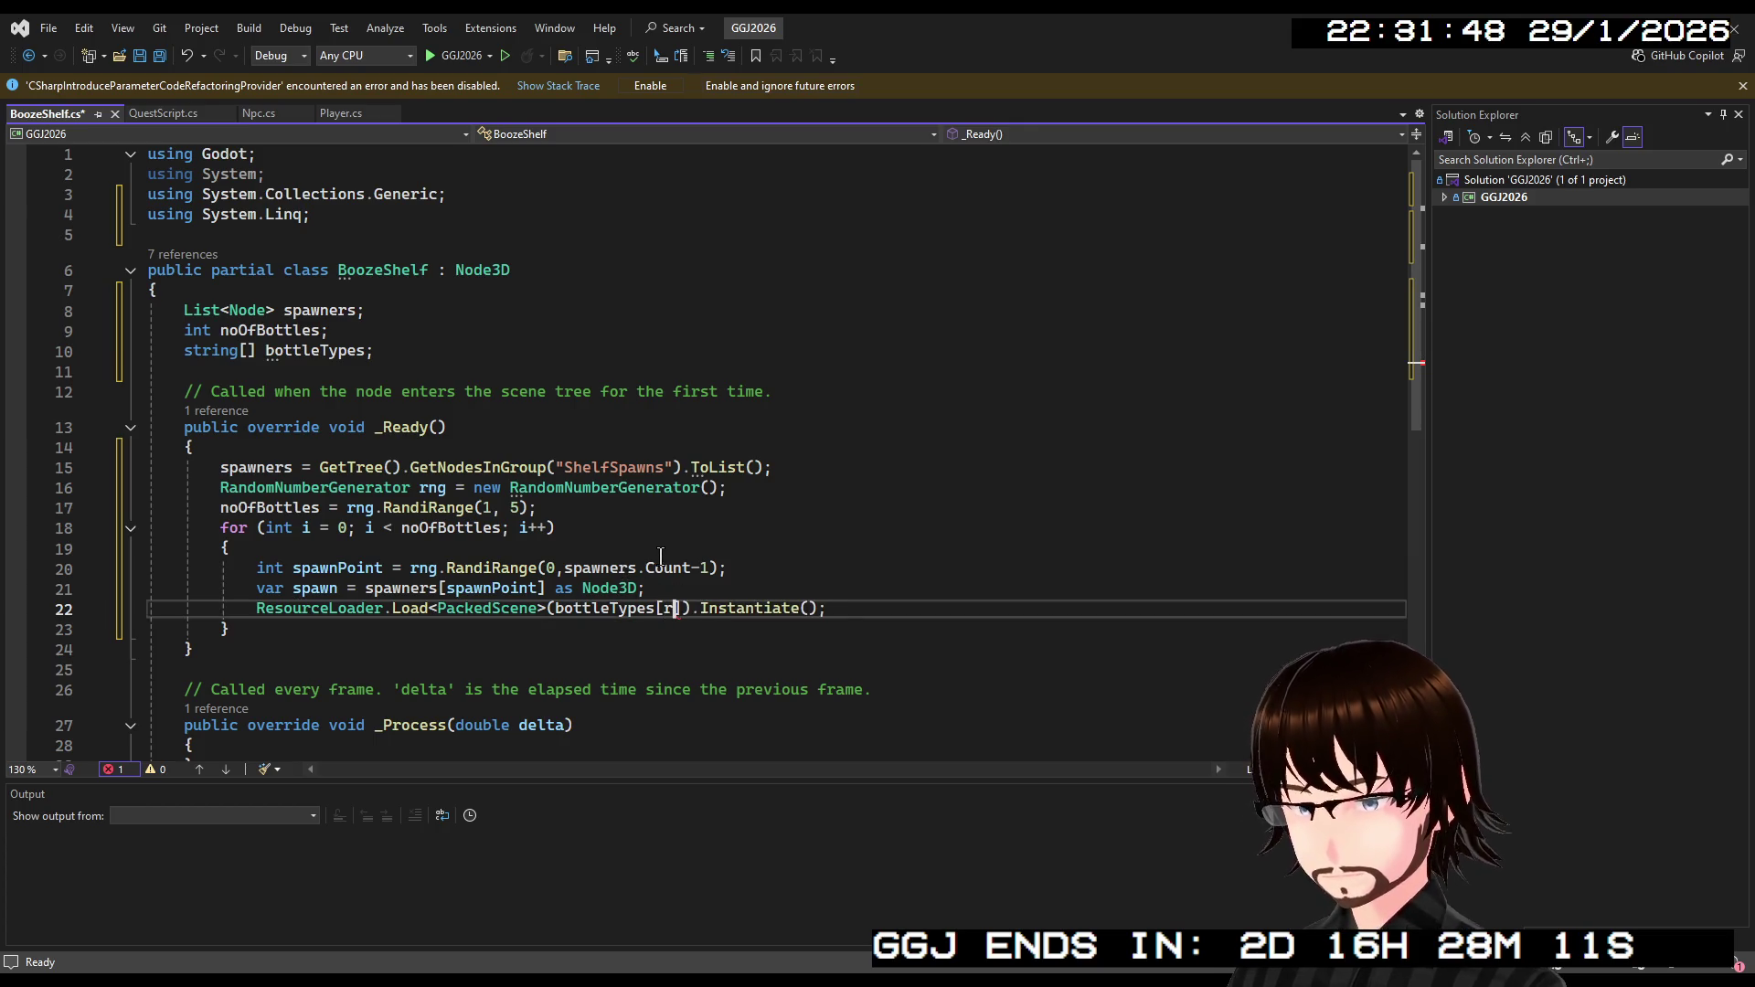
{"action": "type", "text": "Ran"}
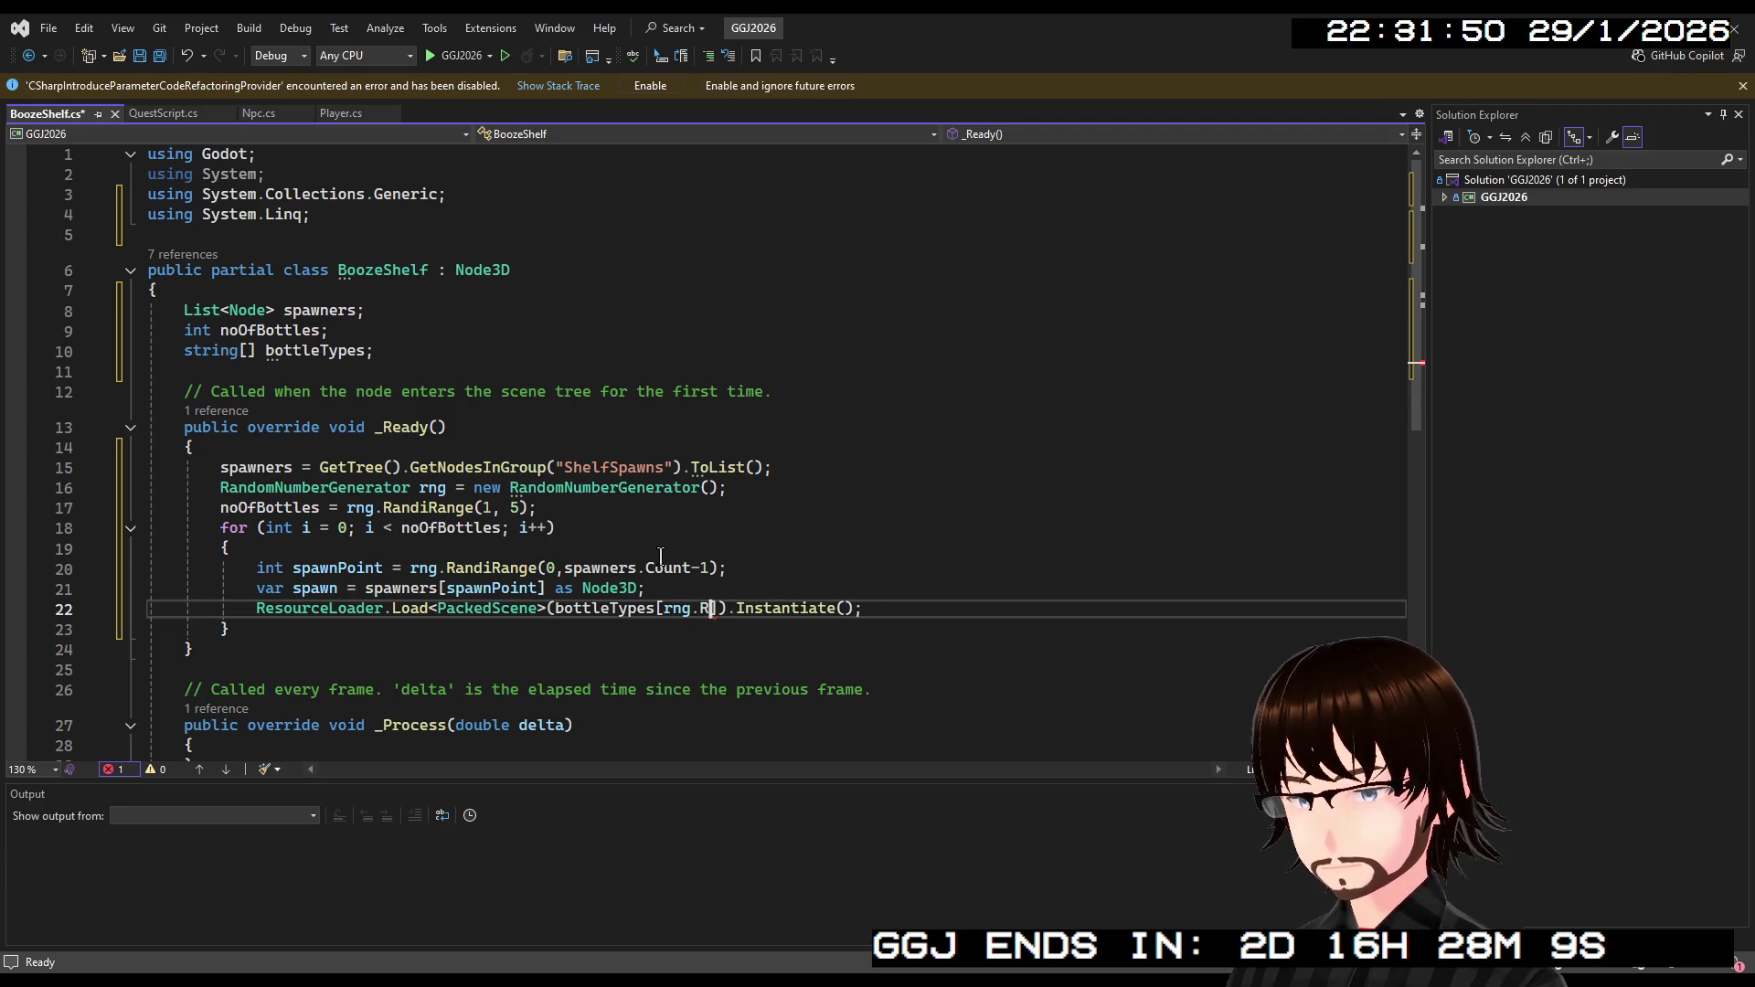
{"action": "type", "text": "diRange"}
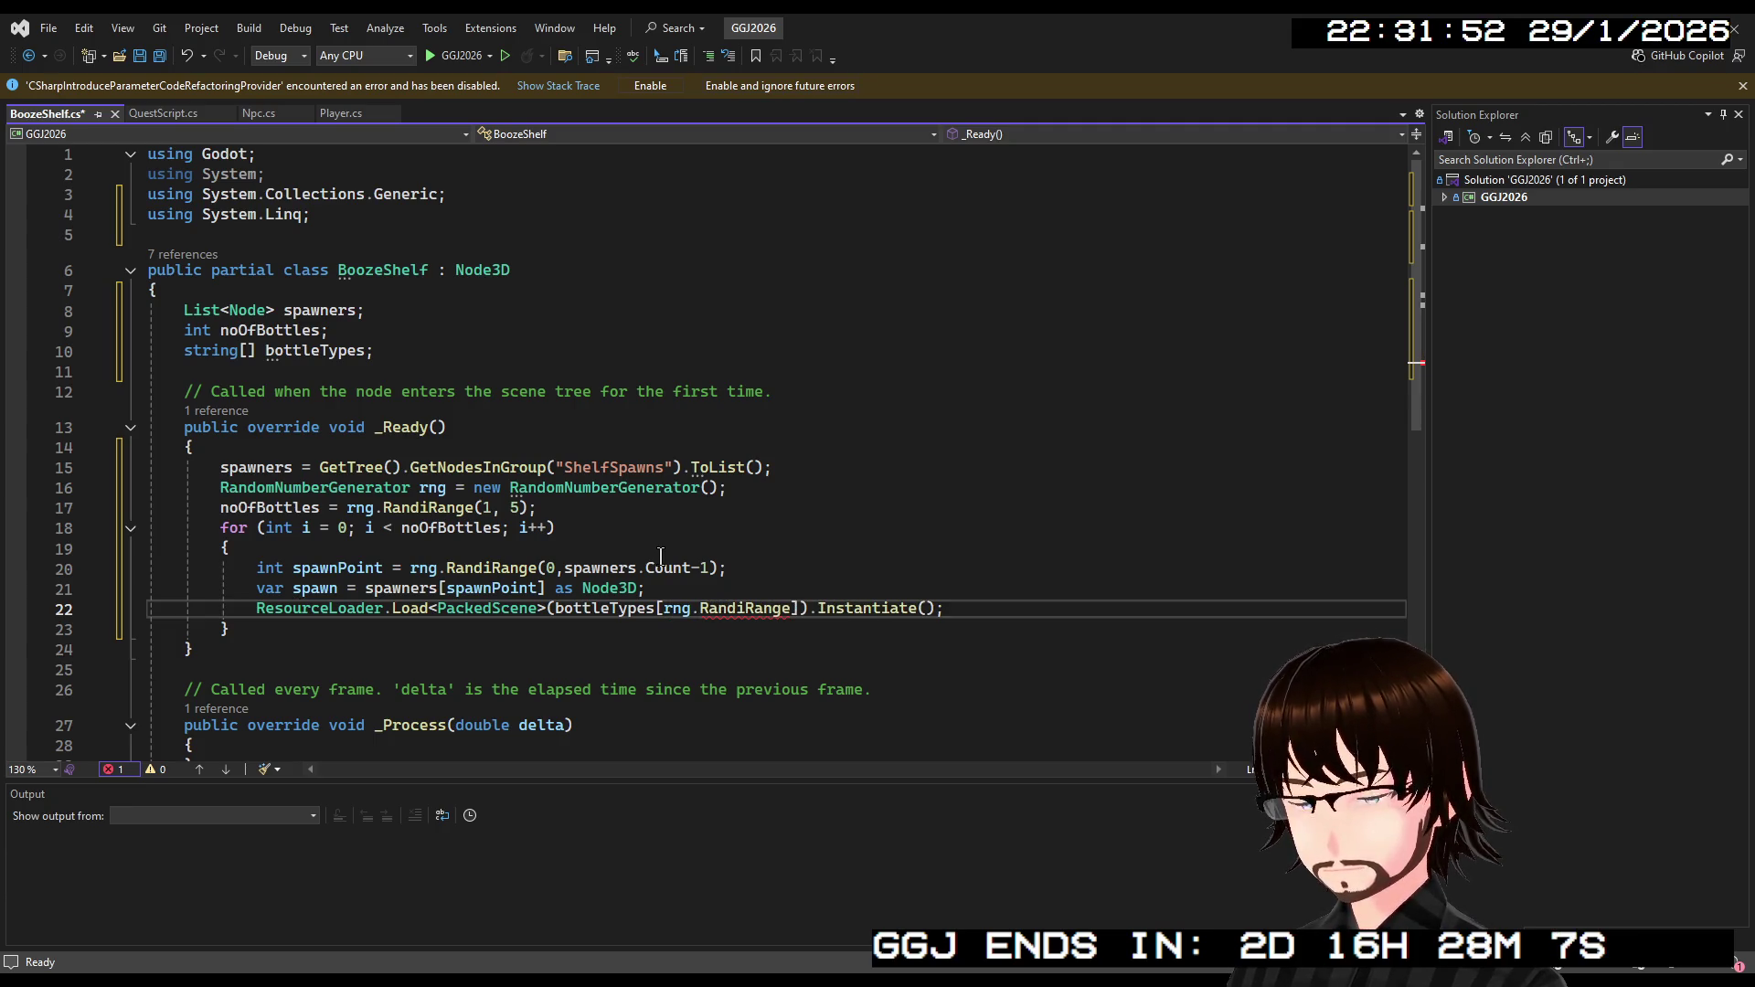
{"action": "type", "text": "(0,"}
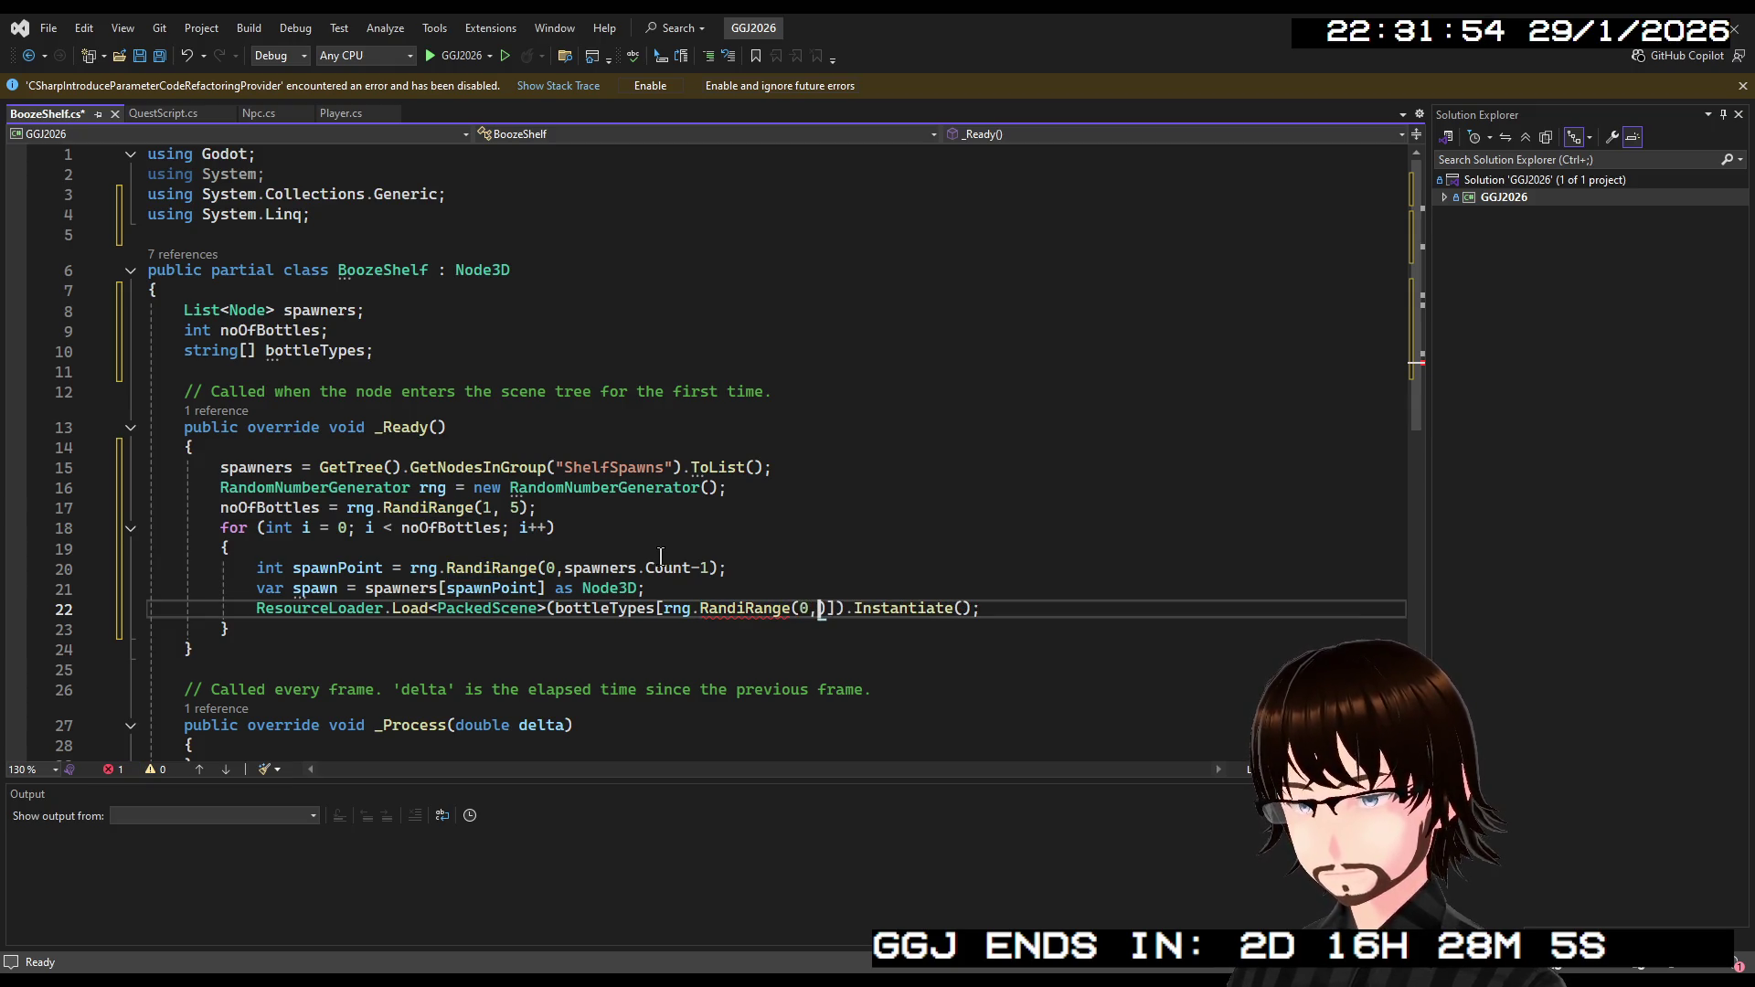
{"action": "type", "text": "bo"}
{"action": "key", "text": "Tab"}
{"action": "type", "text": "."}
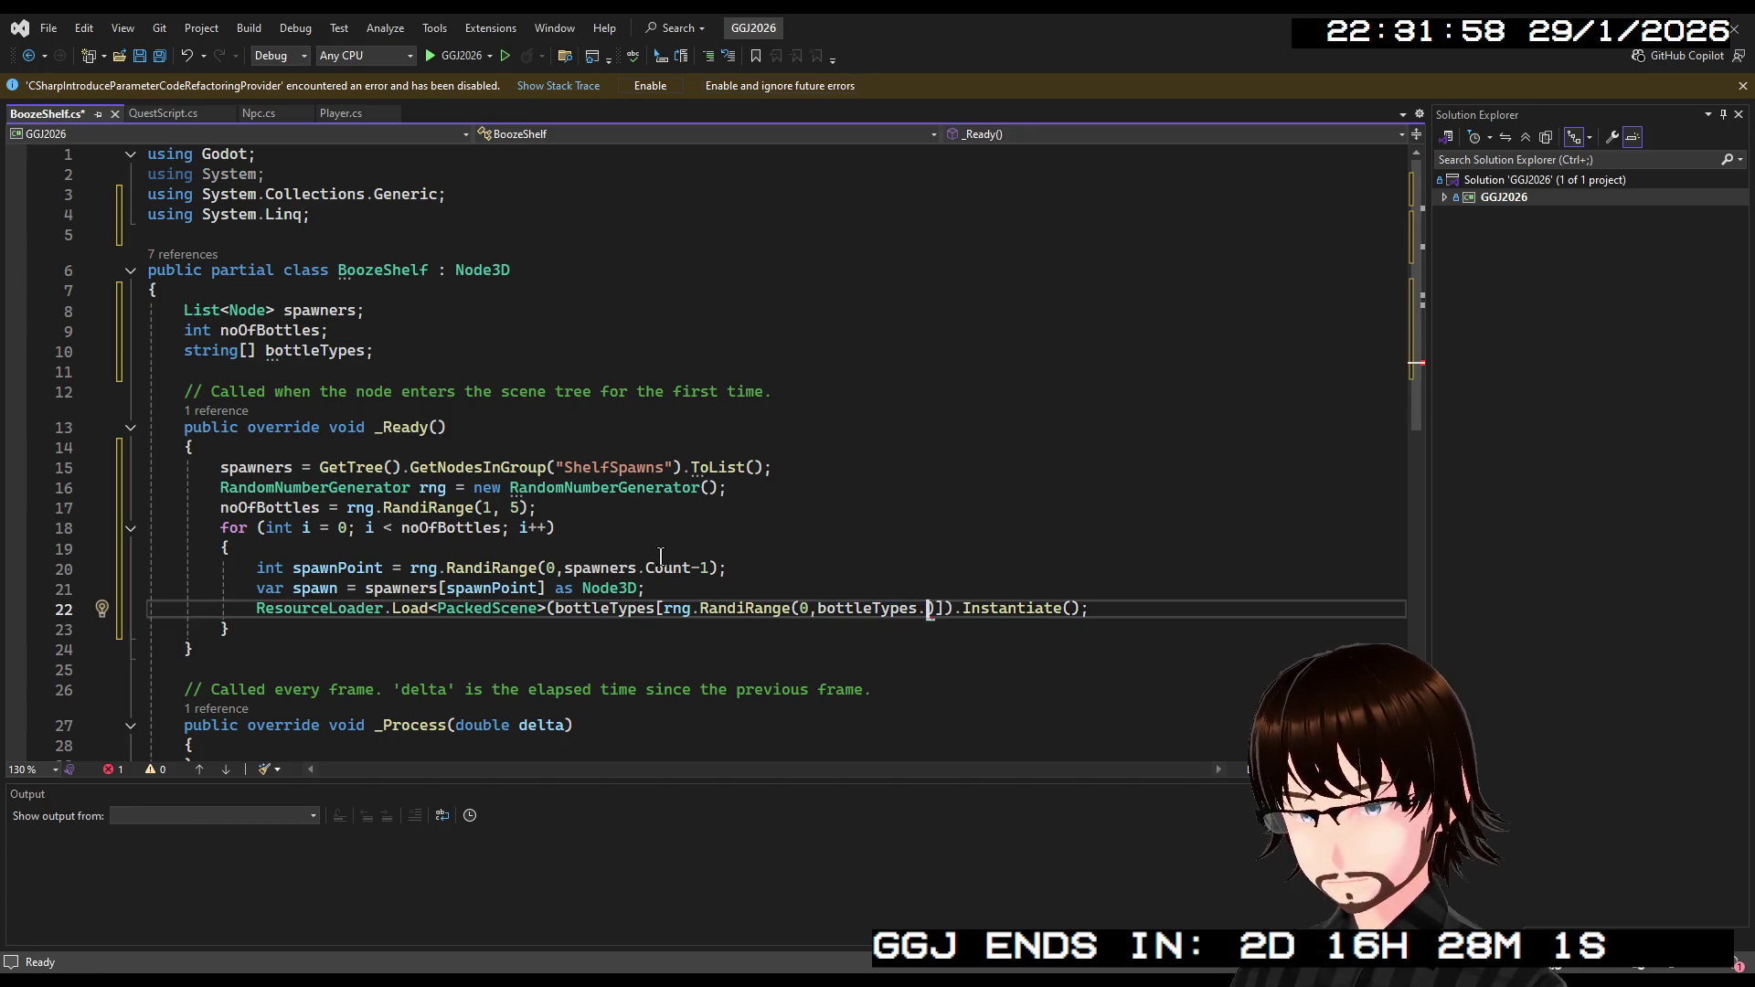
{"action": "type", "text": "Length-1"}
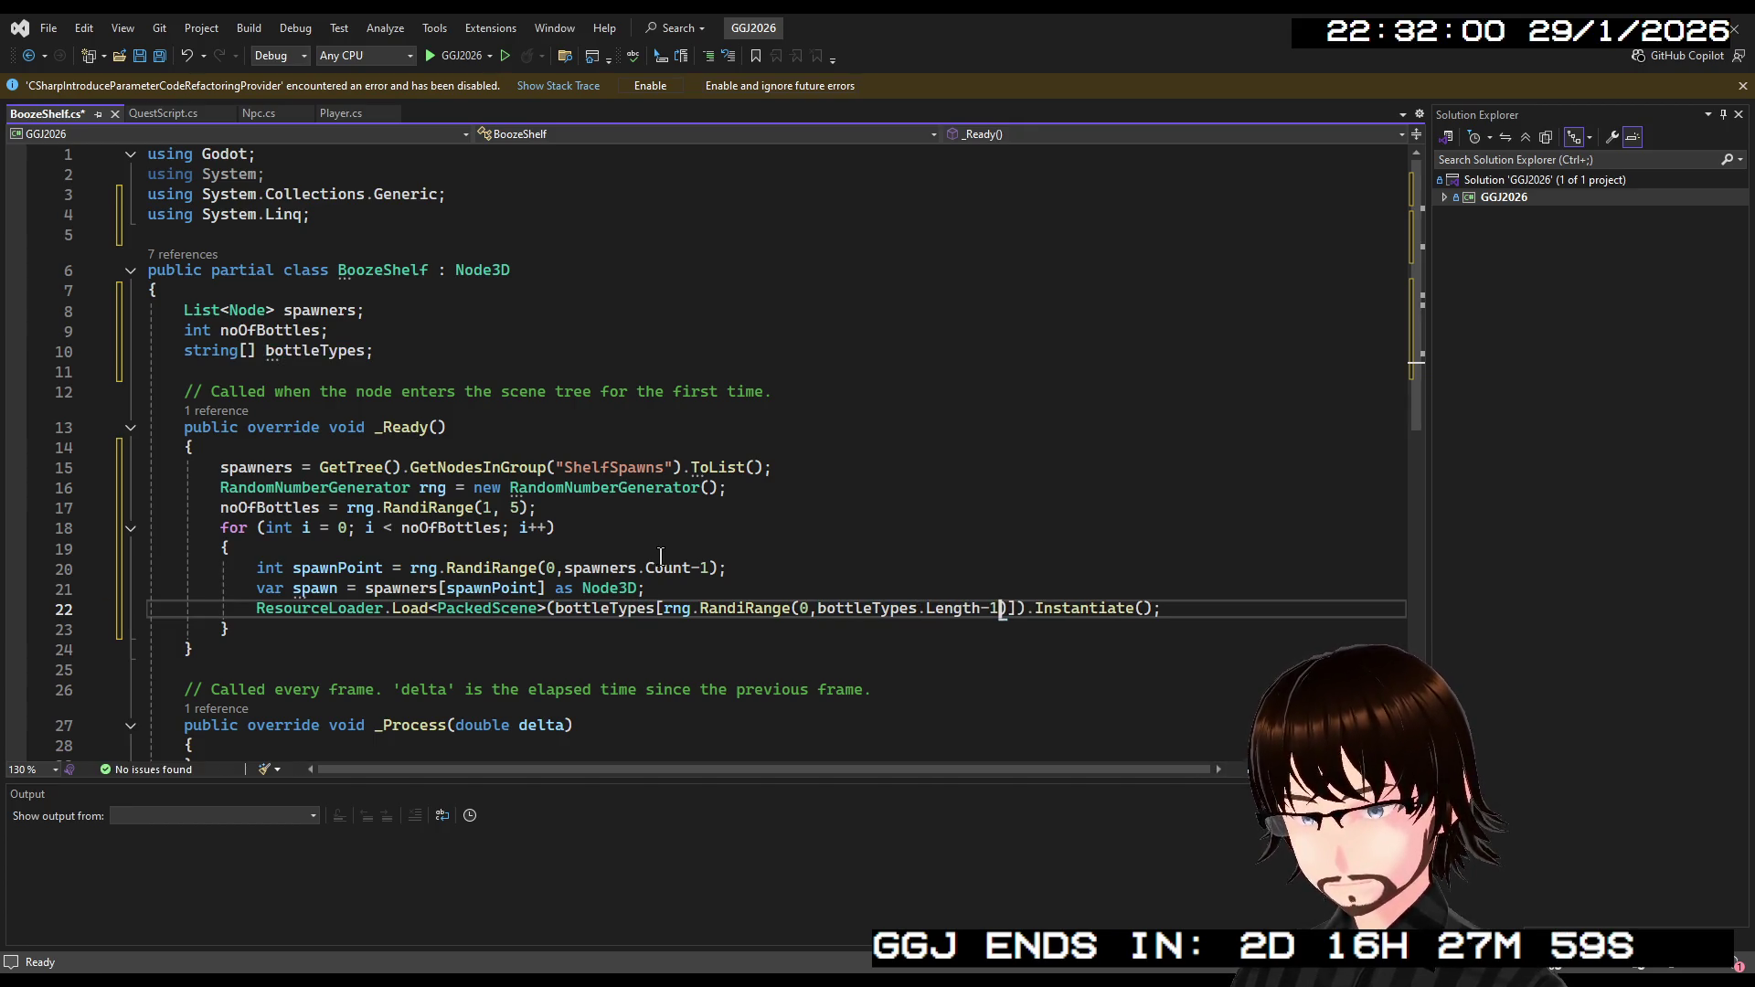
{"action": "left_click", "coordinate": [904, 555]}
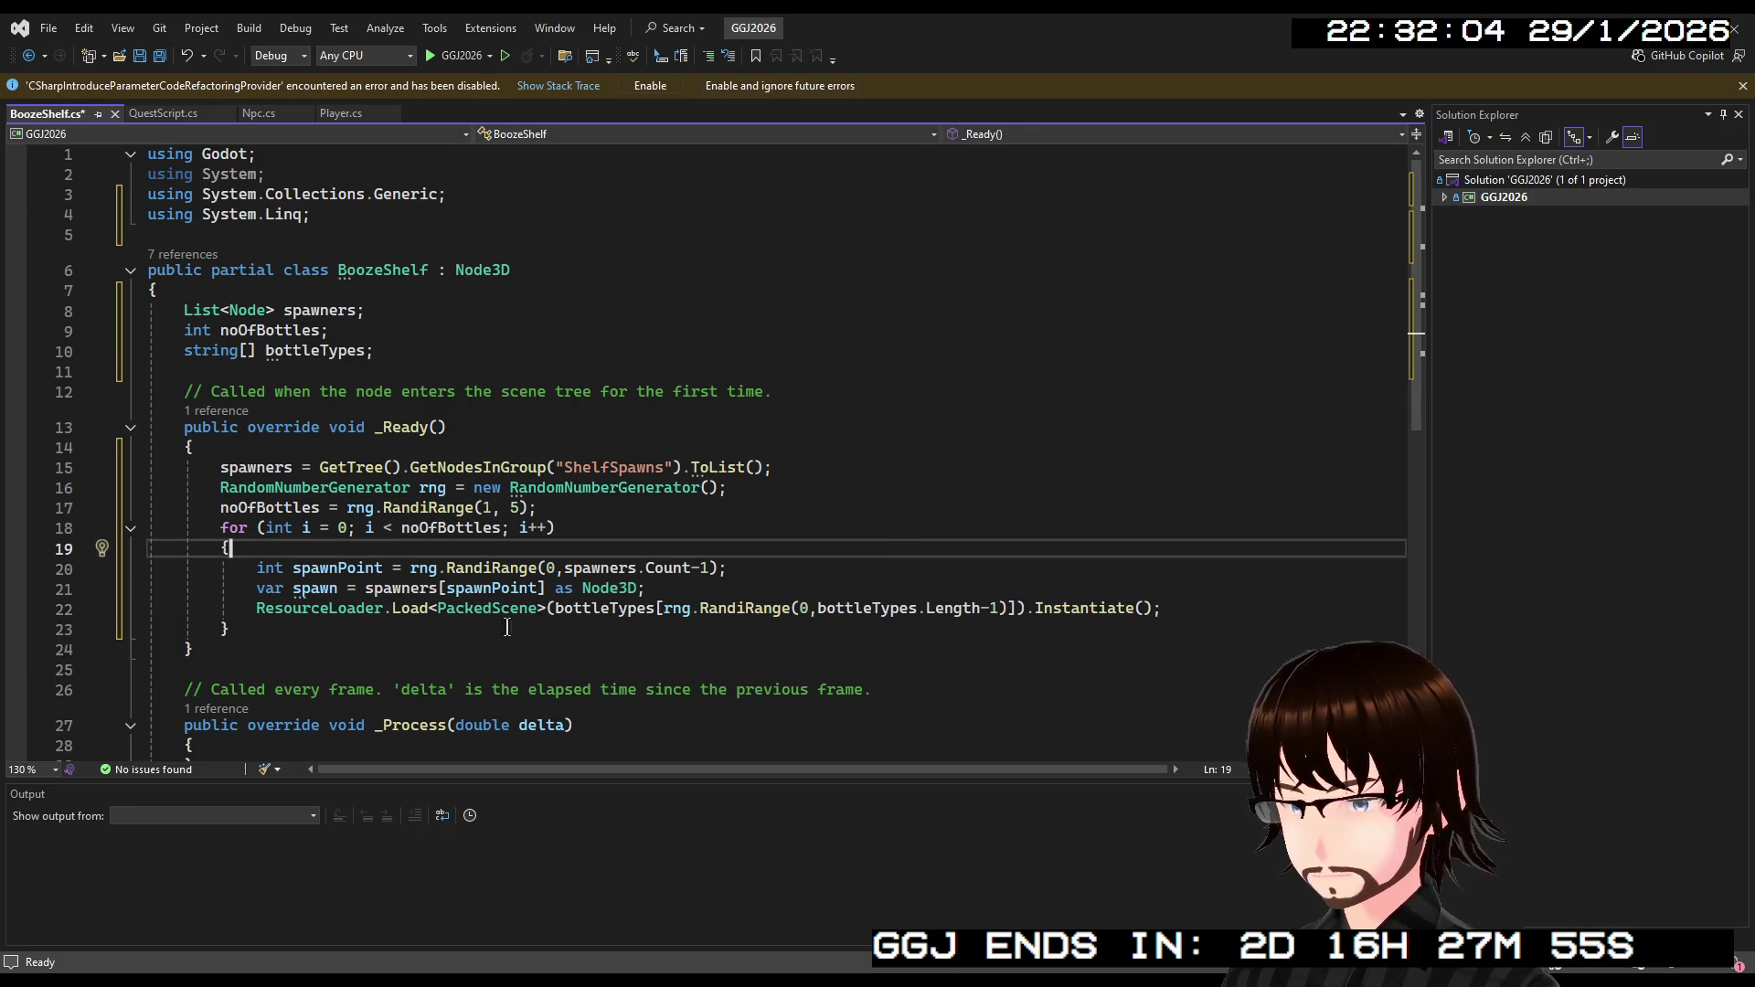
Prefix line 22 with 'var bottle =', checking against the FaceGenerator code in Npc.cs.
{"action": "left_click", "coordinate": [258, 609]}
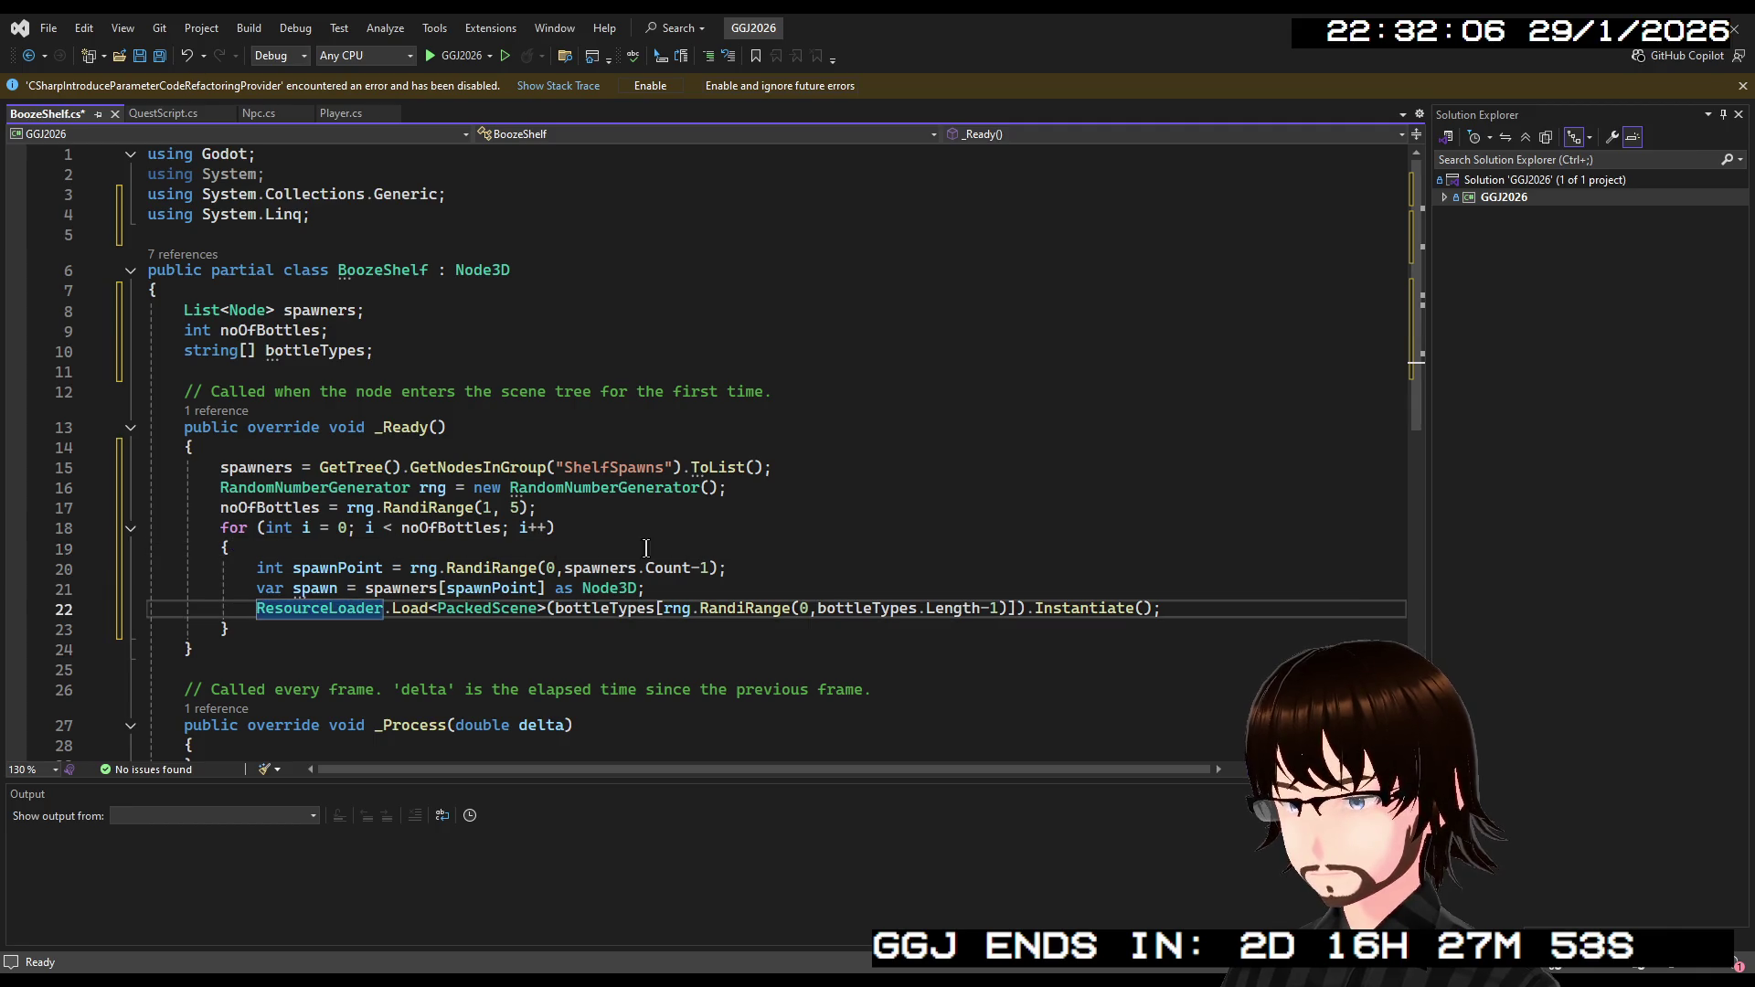
{"action": "left_click", "coordinate": [257, 113]}
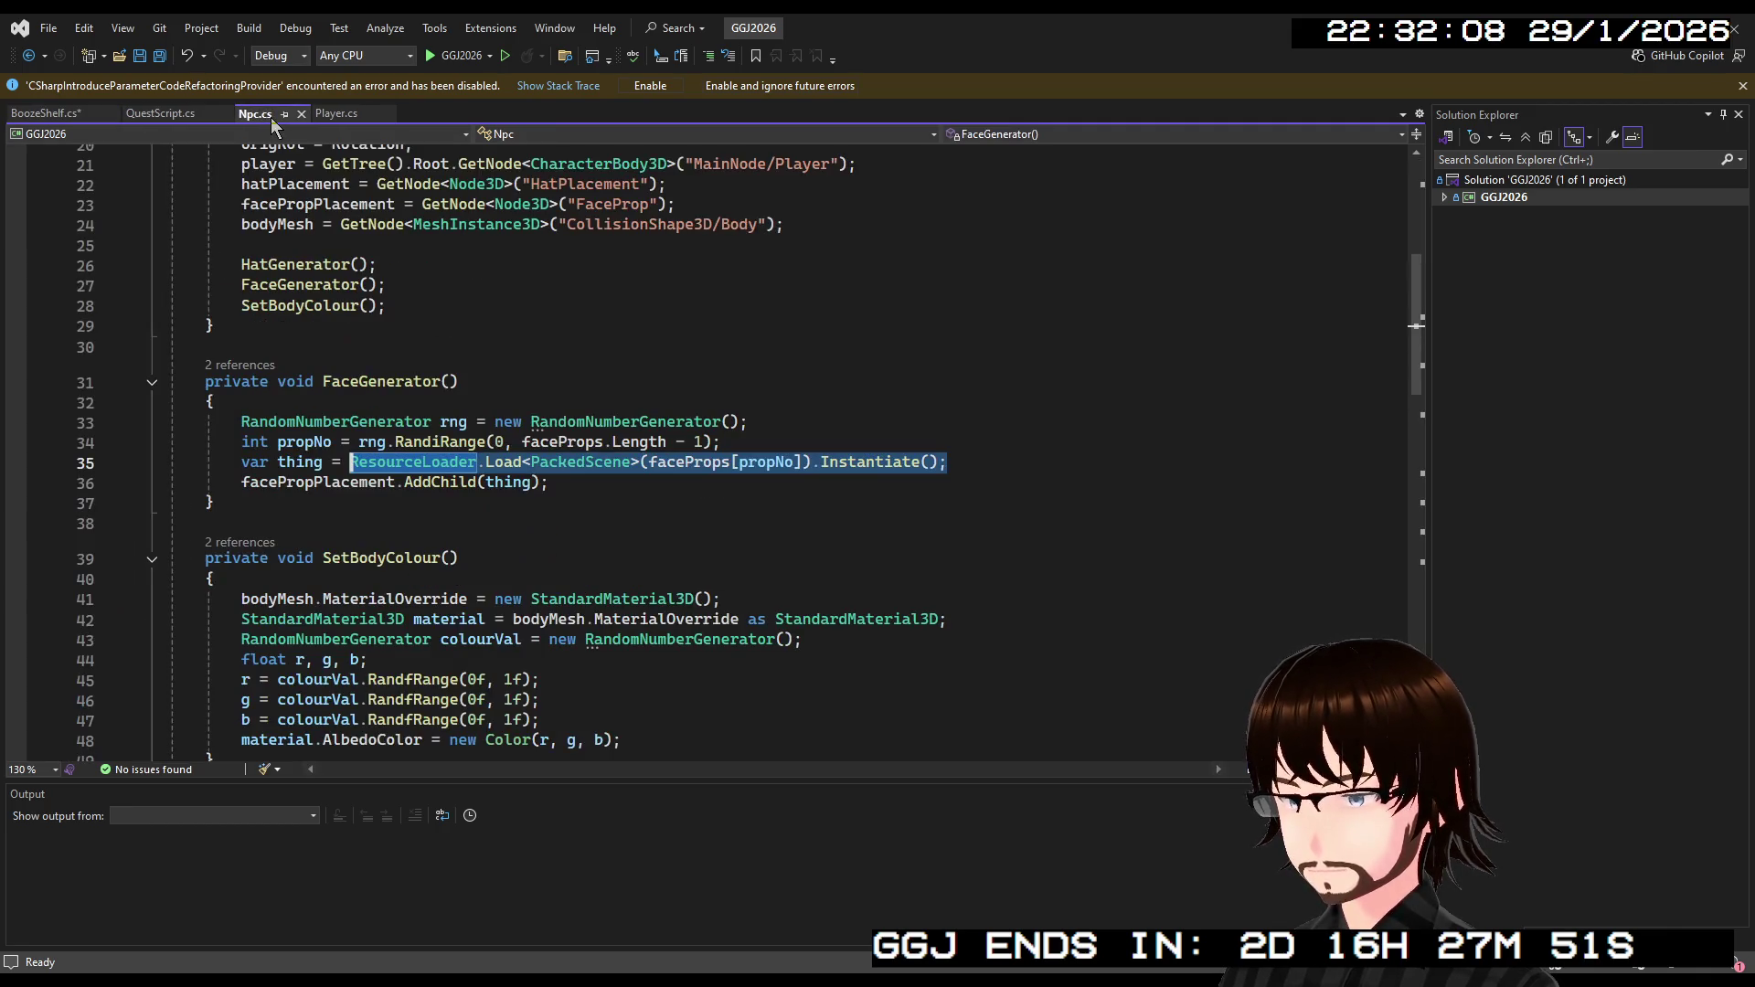
{"action": "left_click", "coordinate": [50, 113]}
{"action": "type", "text": "var"}
{"action": "type", "text": " bottleTypes[rng.RandiRange(0,bottleTypes.Length-1)]).Instantiate("}
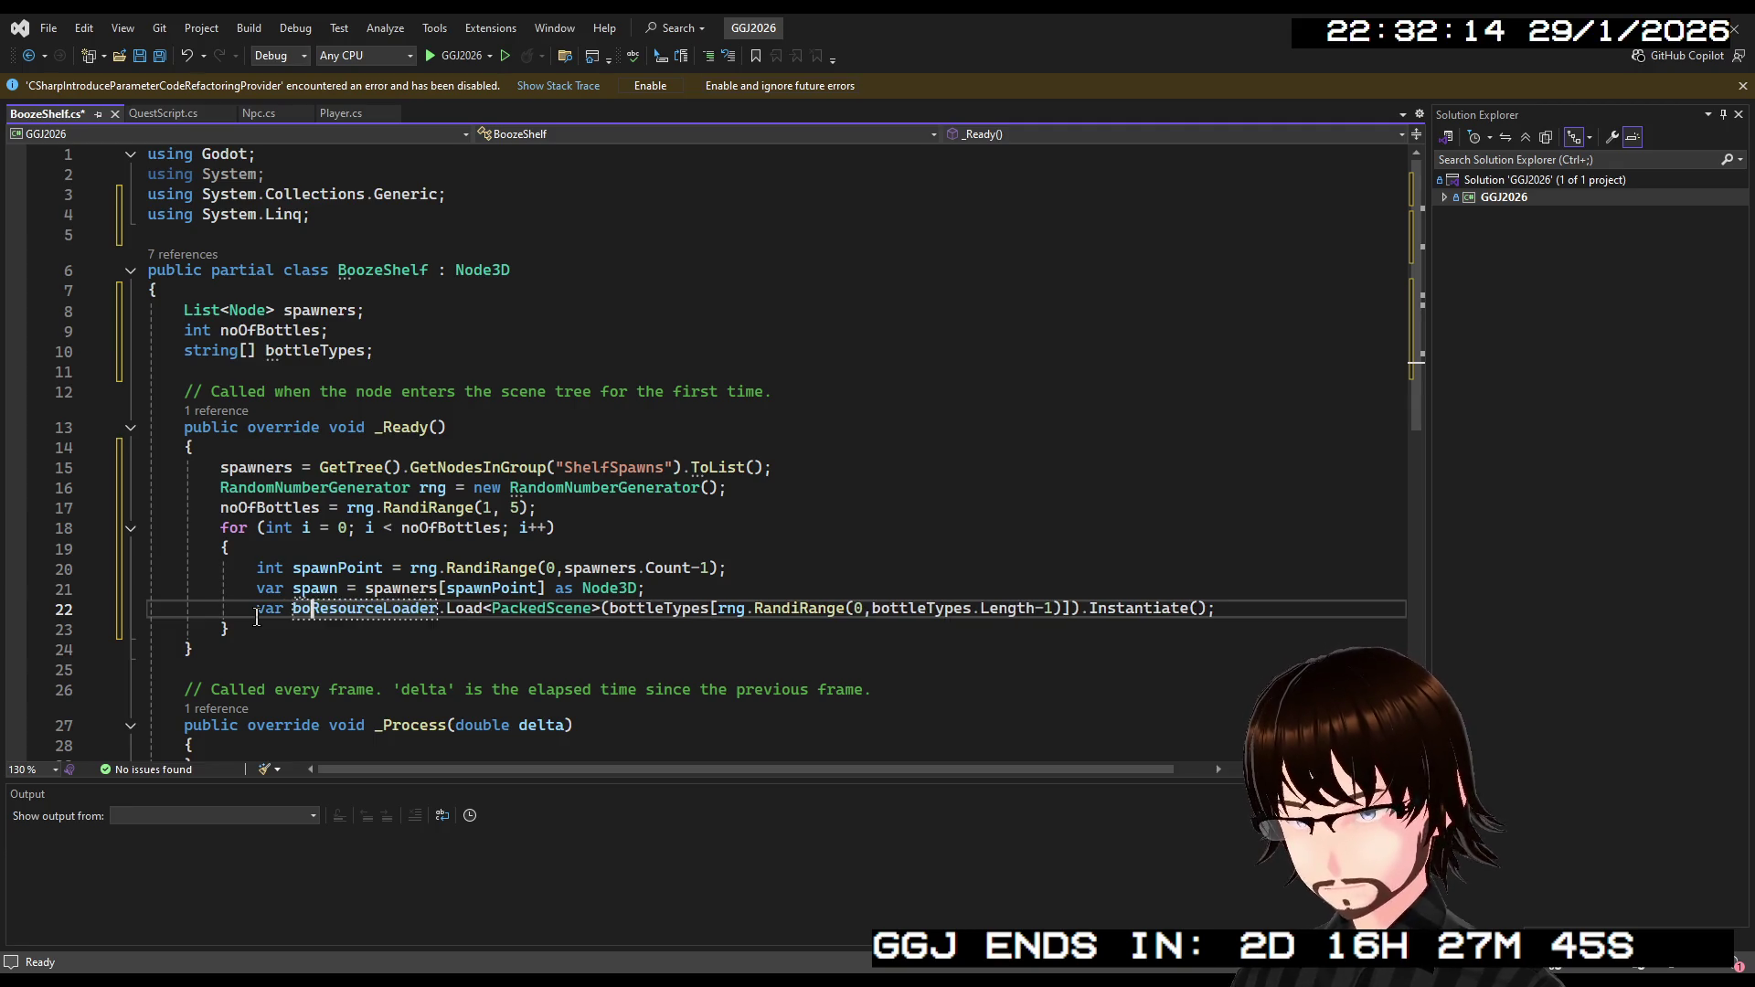
{"action": "type", "text": " ="}
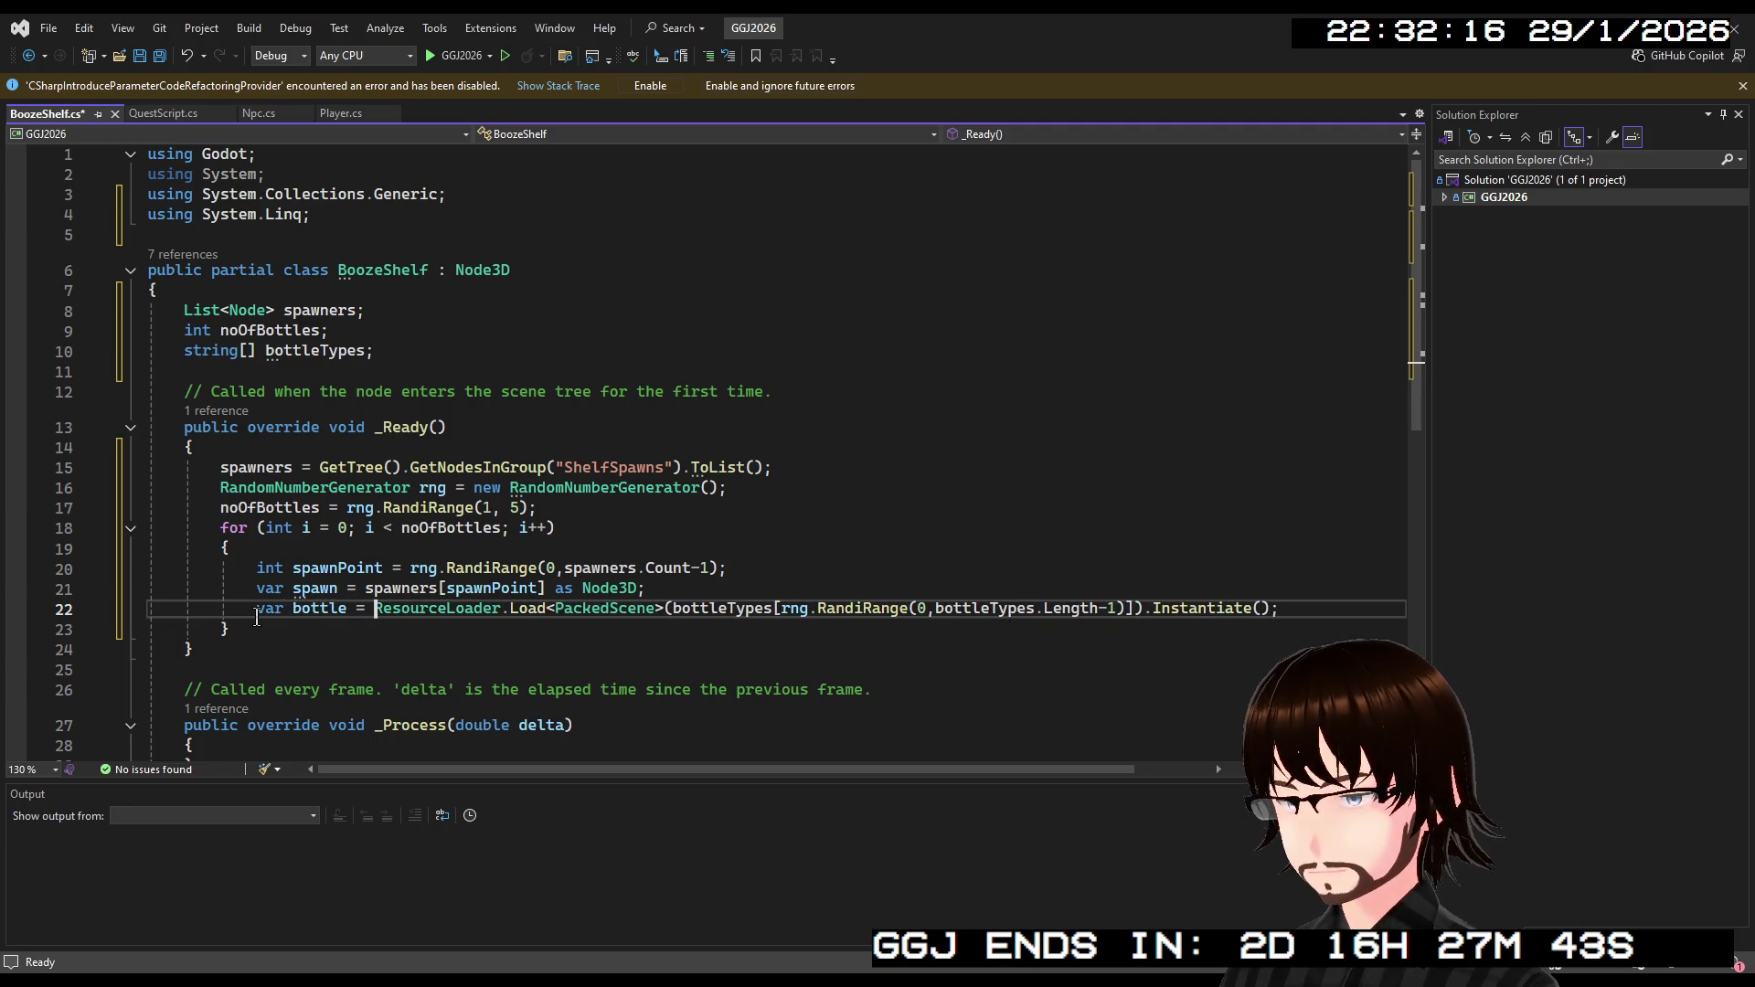
{"action": "left_click", "coordinate": [1328, 608]}
{"action": "key", "text": "Return"}
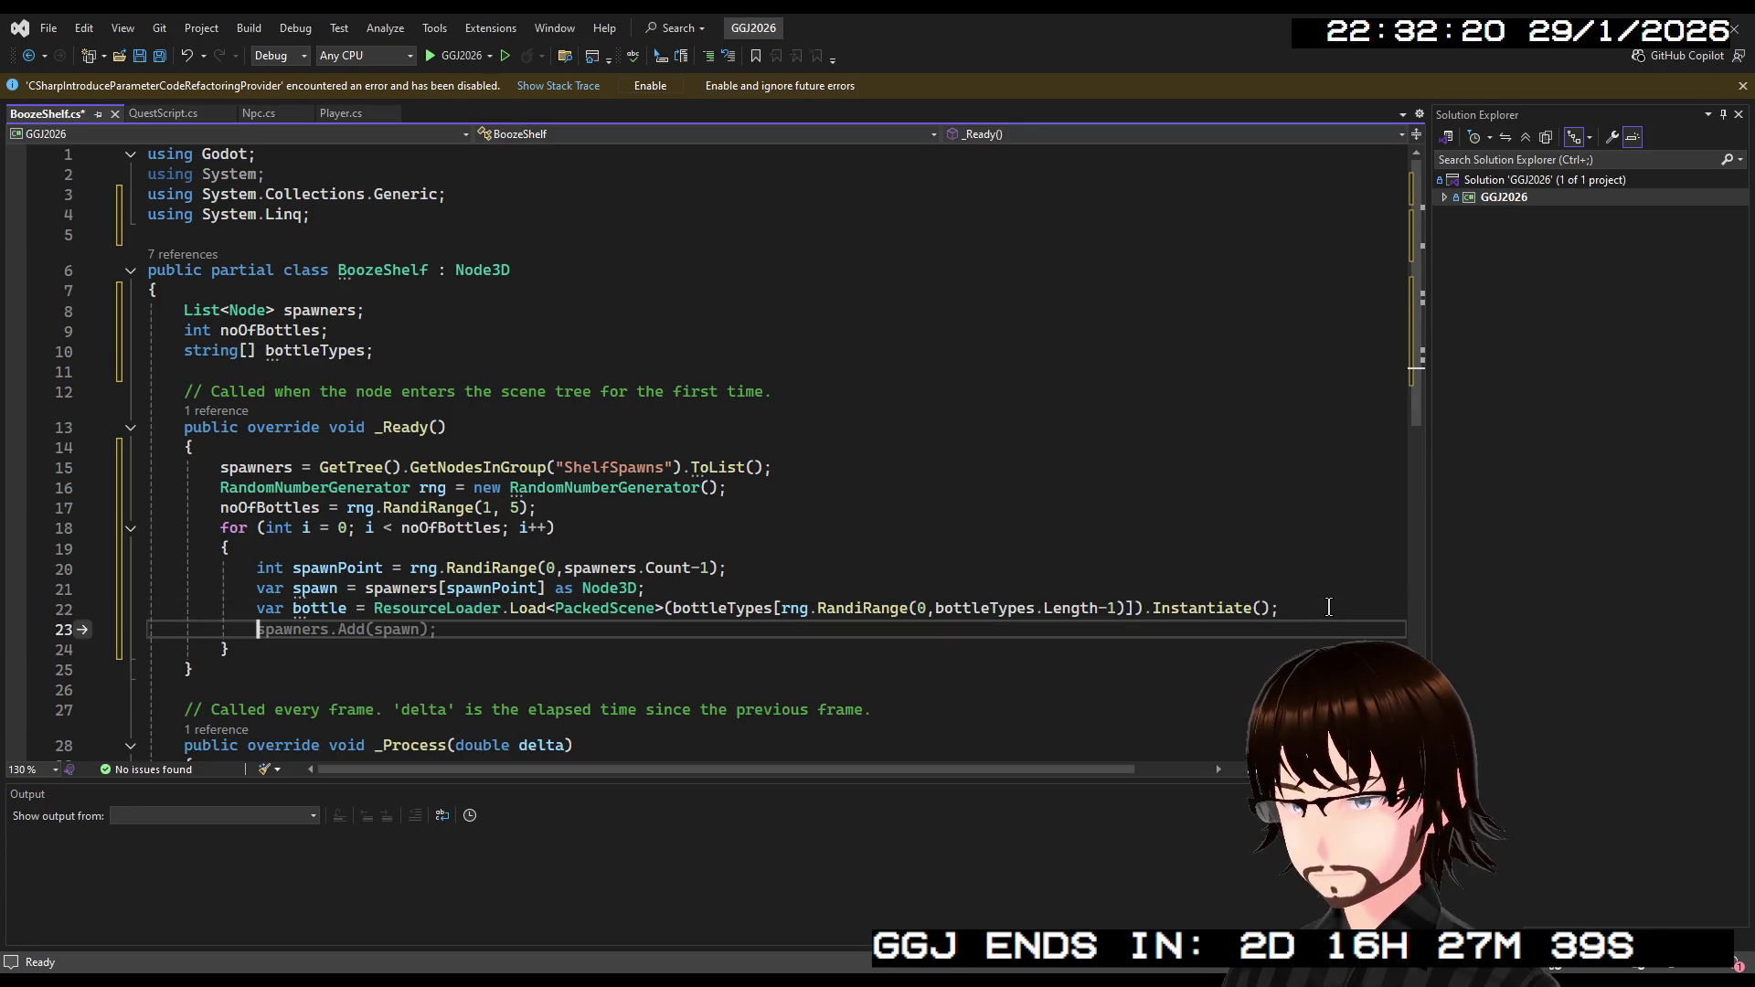
{"action": "type", "text": "bo"}
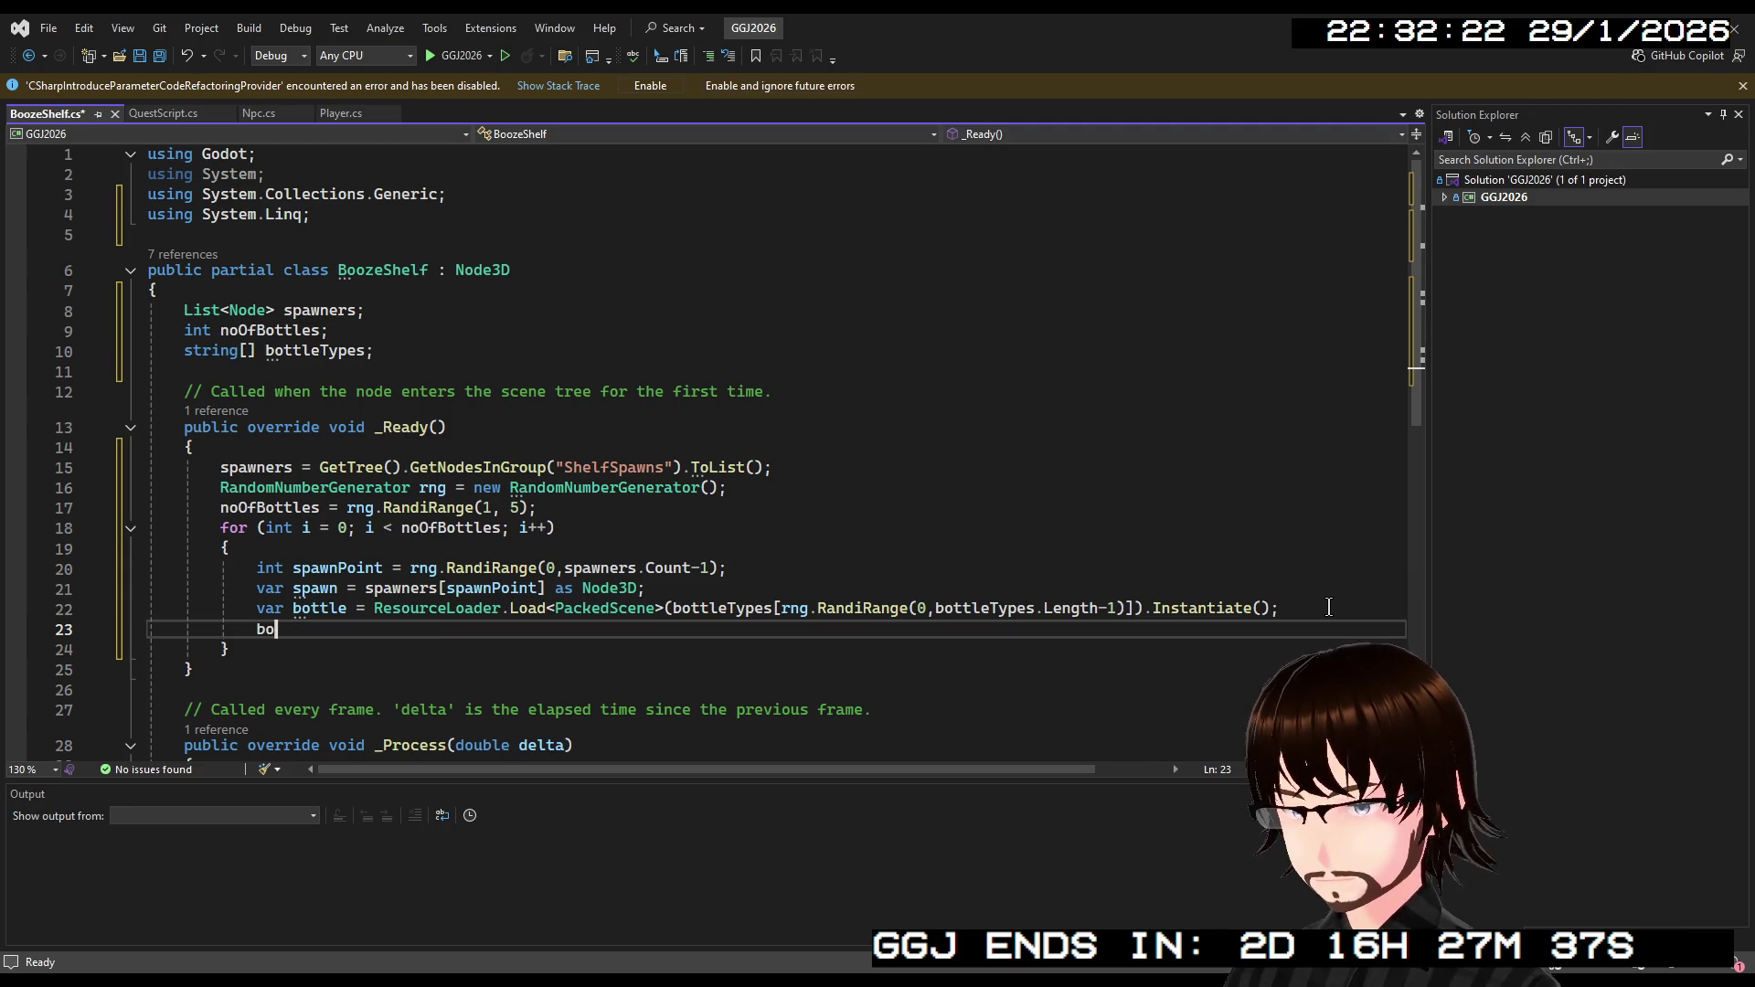
{"action": "type", "text": "ttle."}
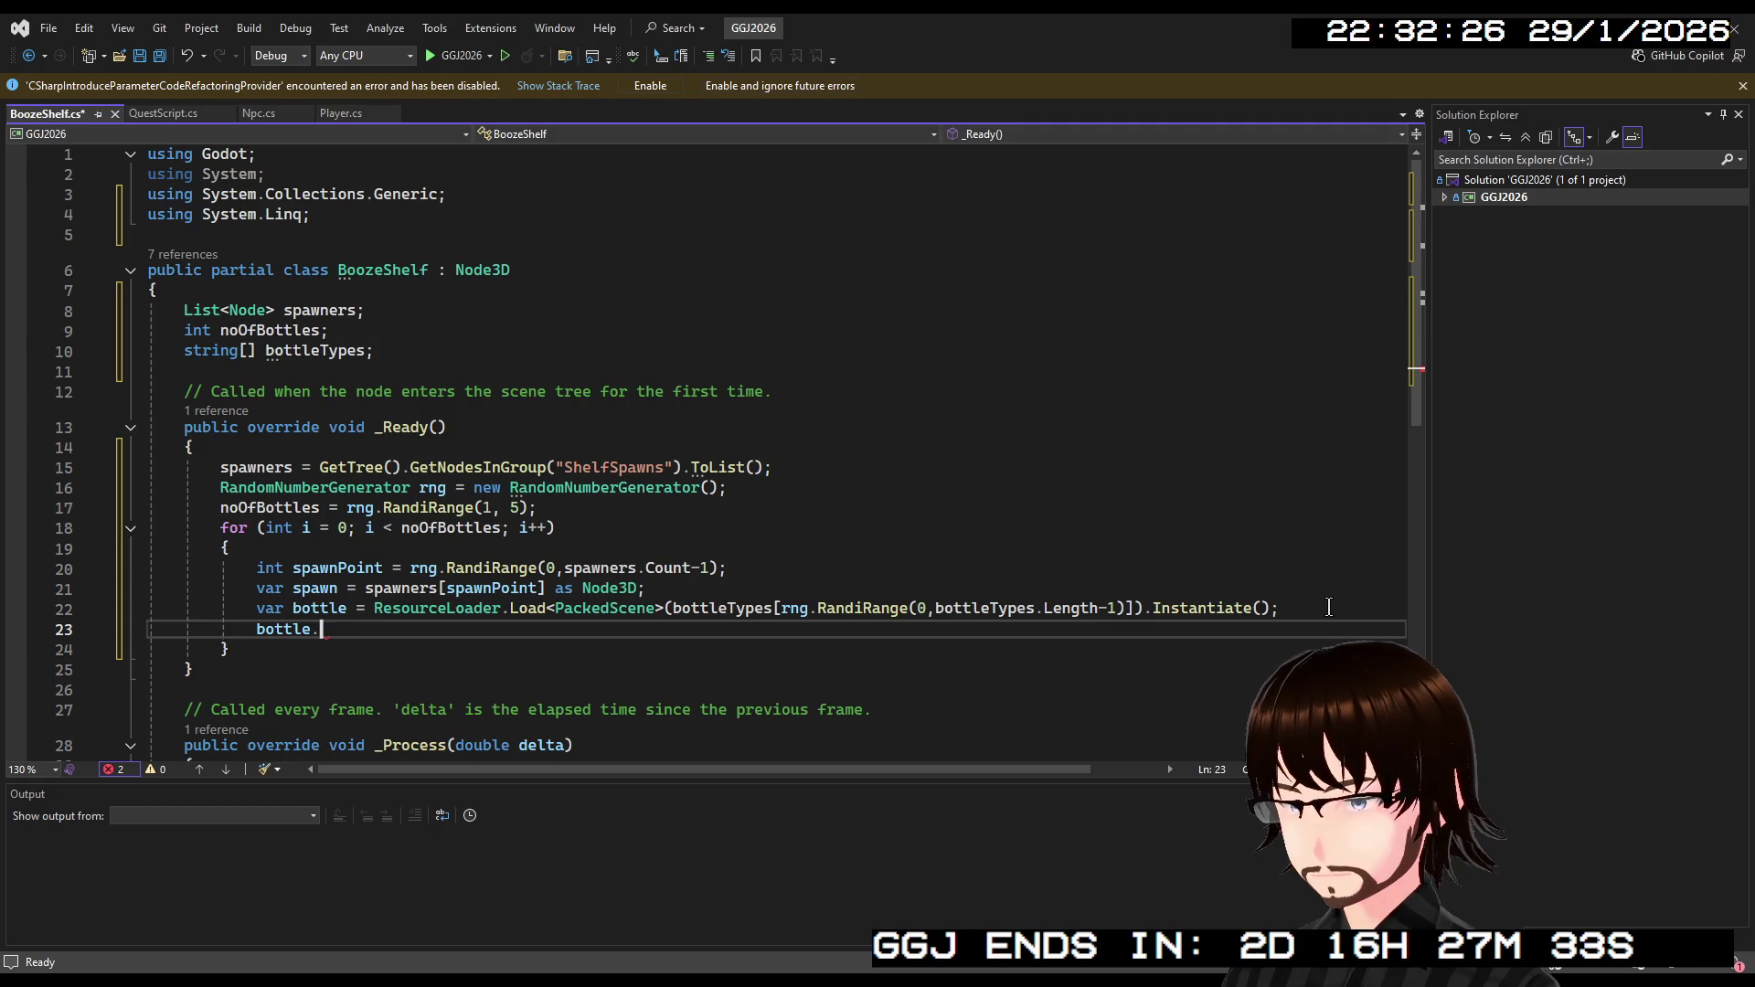
{"action": "type", "text": "GPosi"}
{"action": "key", "text": "BackSpace"}
{"action": "key", "text": "BackSpace"}
{"action": "key", "text": "BackSpace"}
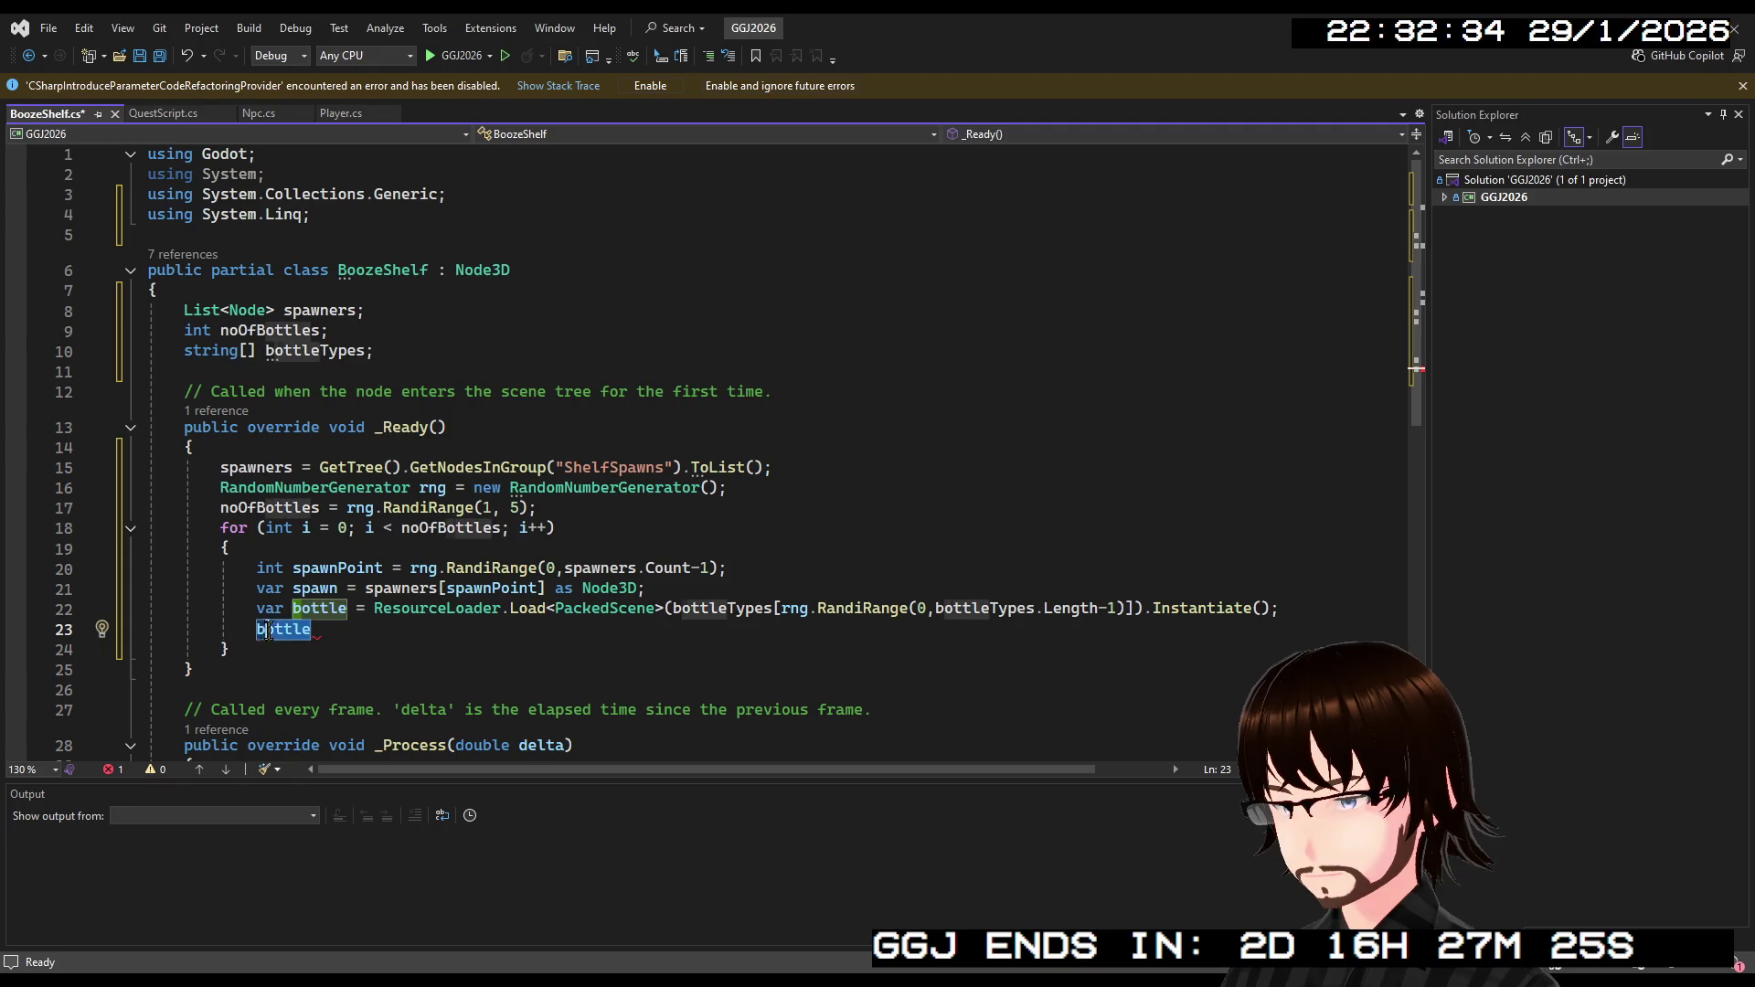
{"action": "key", "text": "ctrl+BackSpace"}
{"action": "left_click", "coordinate": [256, 116]}
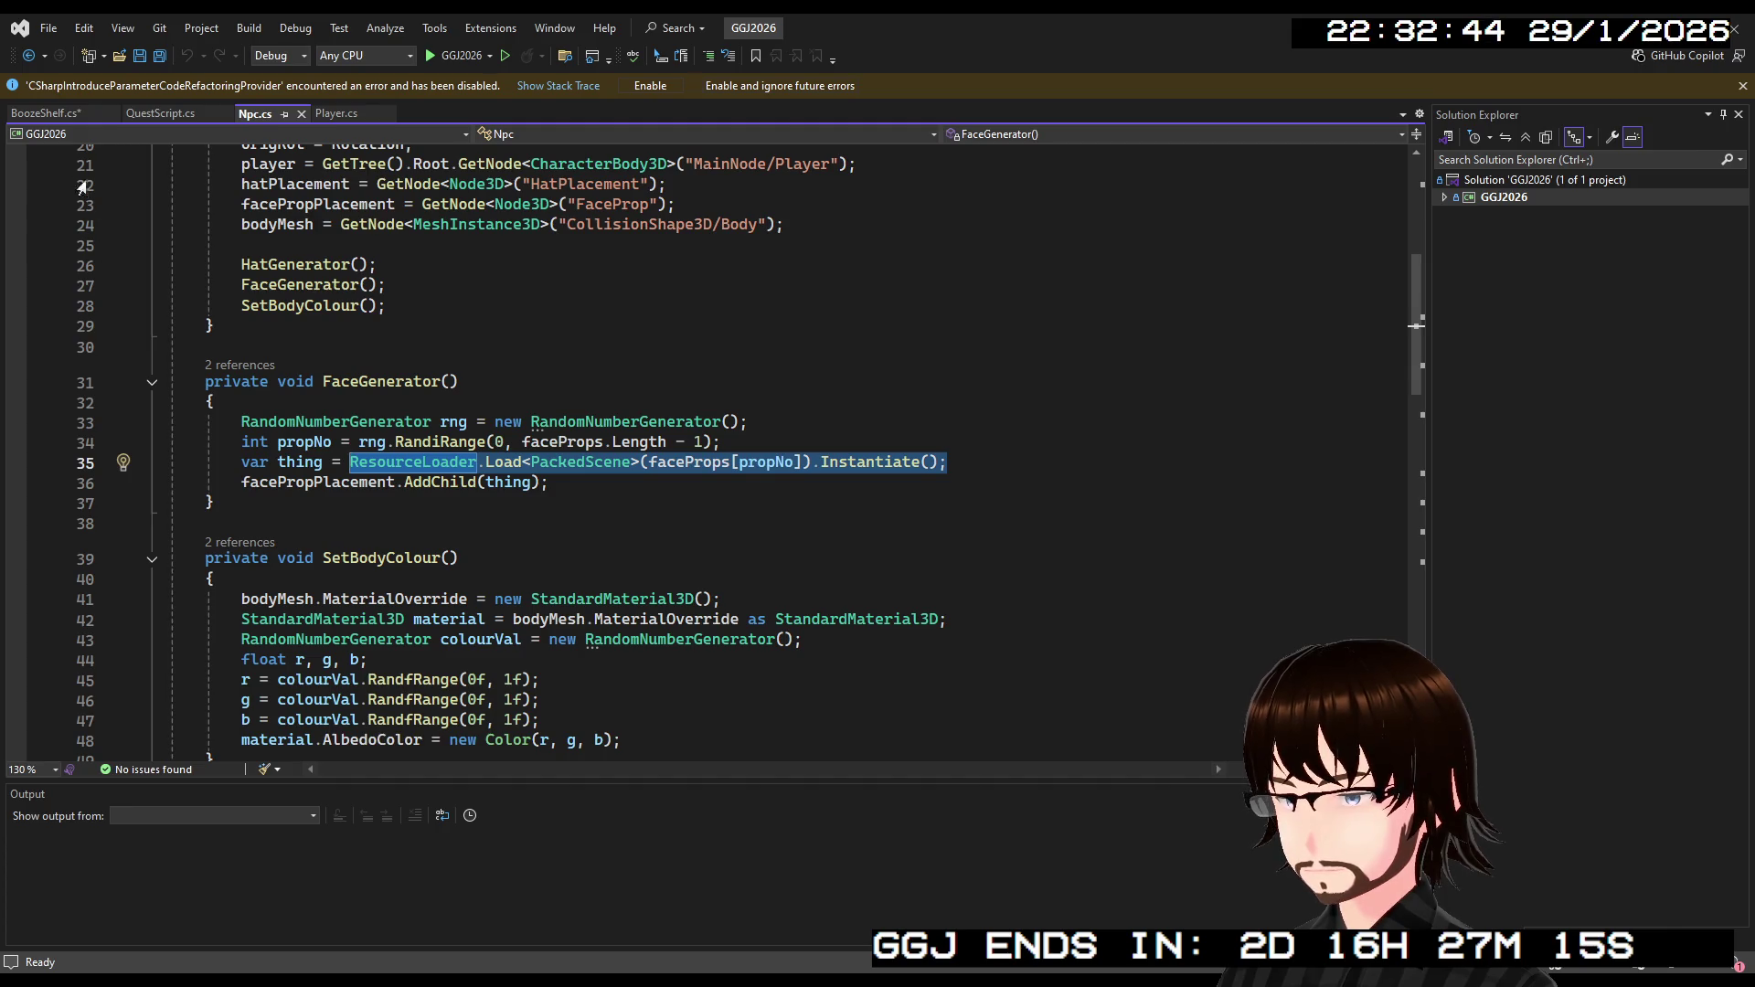
{"action": "left_click", "coordinate": [70, 115]}
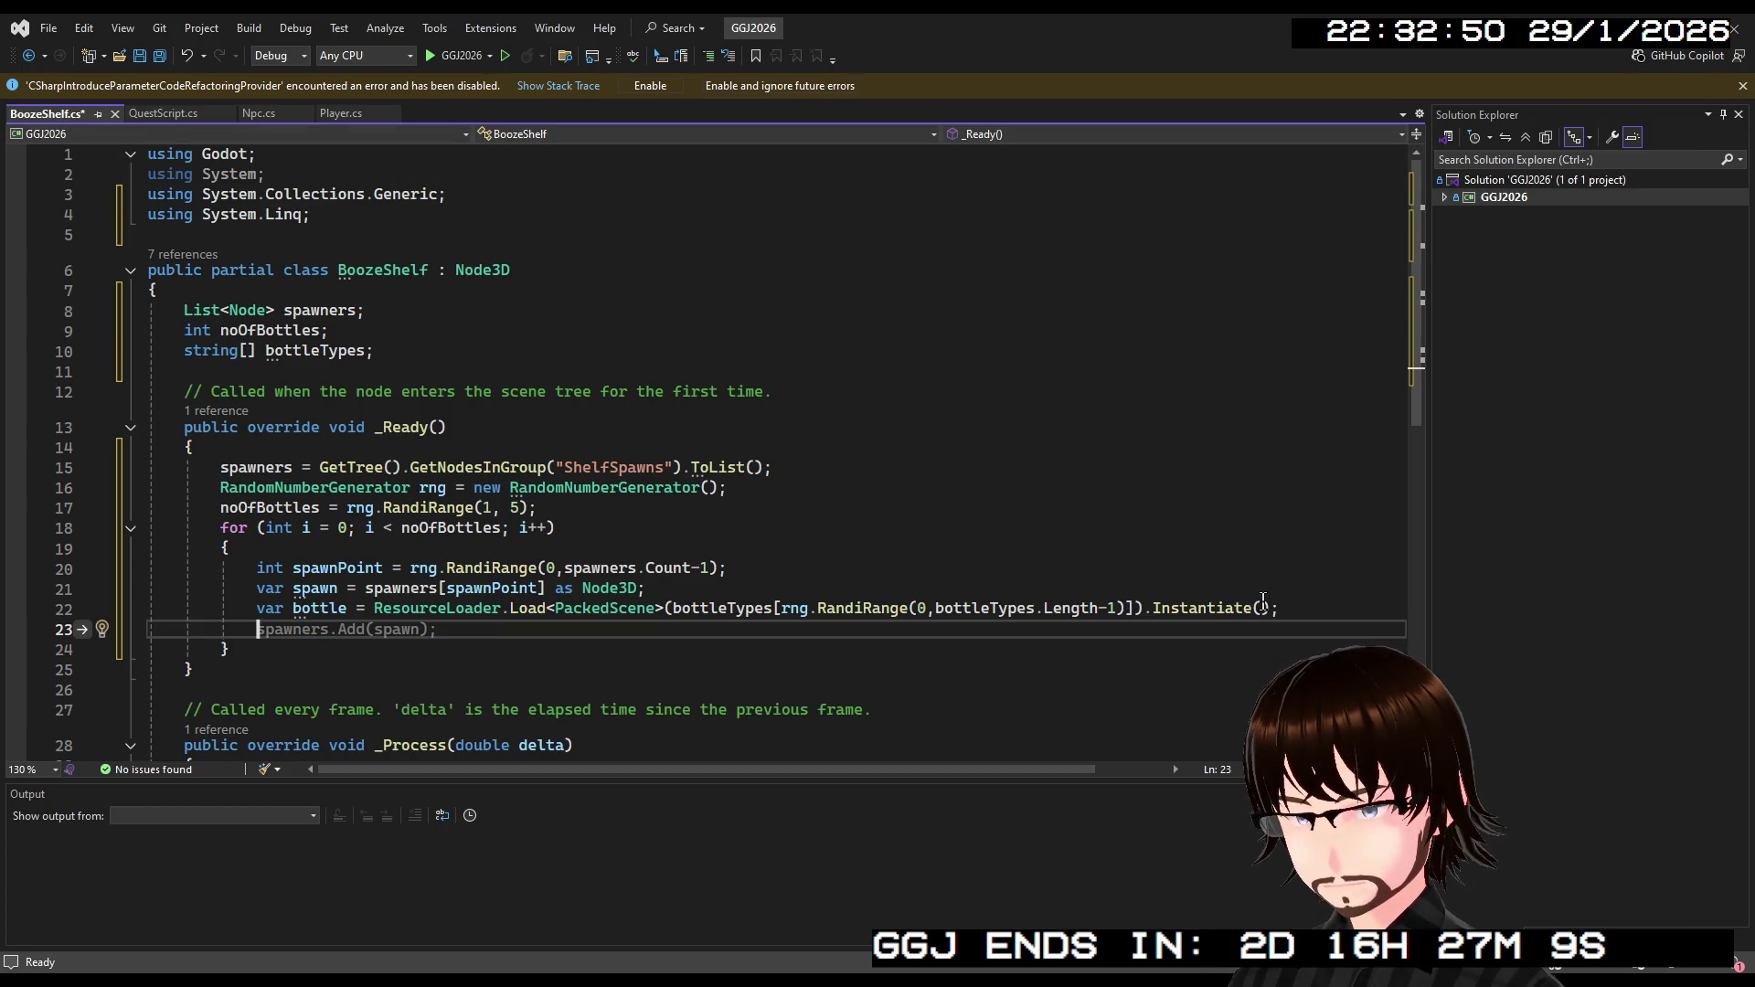
End the bottle instantiation line with an 'as Node3D;' cast.
{"action": "left_click", "coordinate": [1268, 608]}
{"action": "type", "text": ";"}
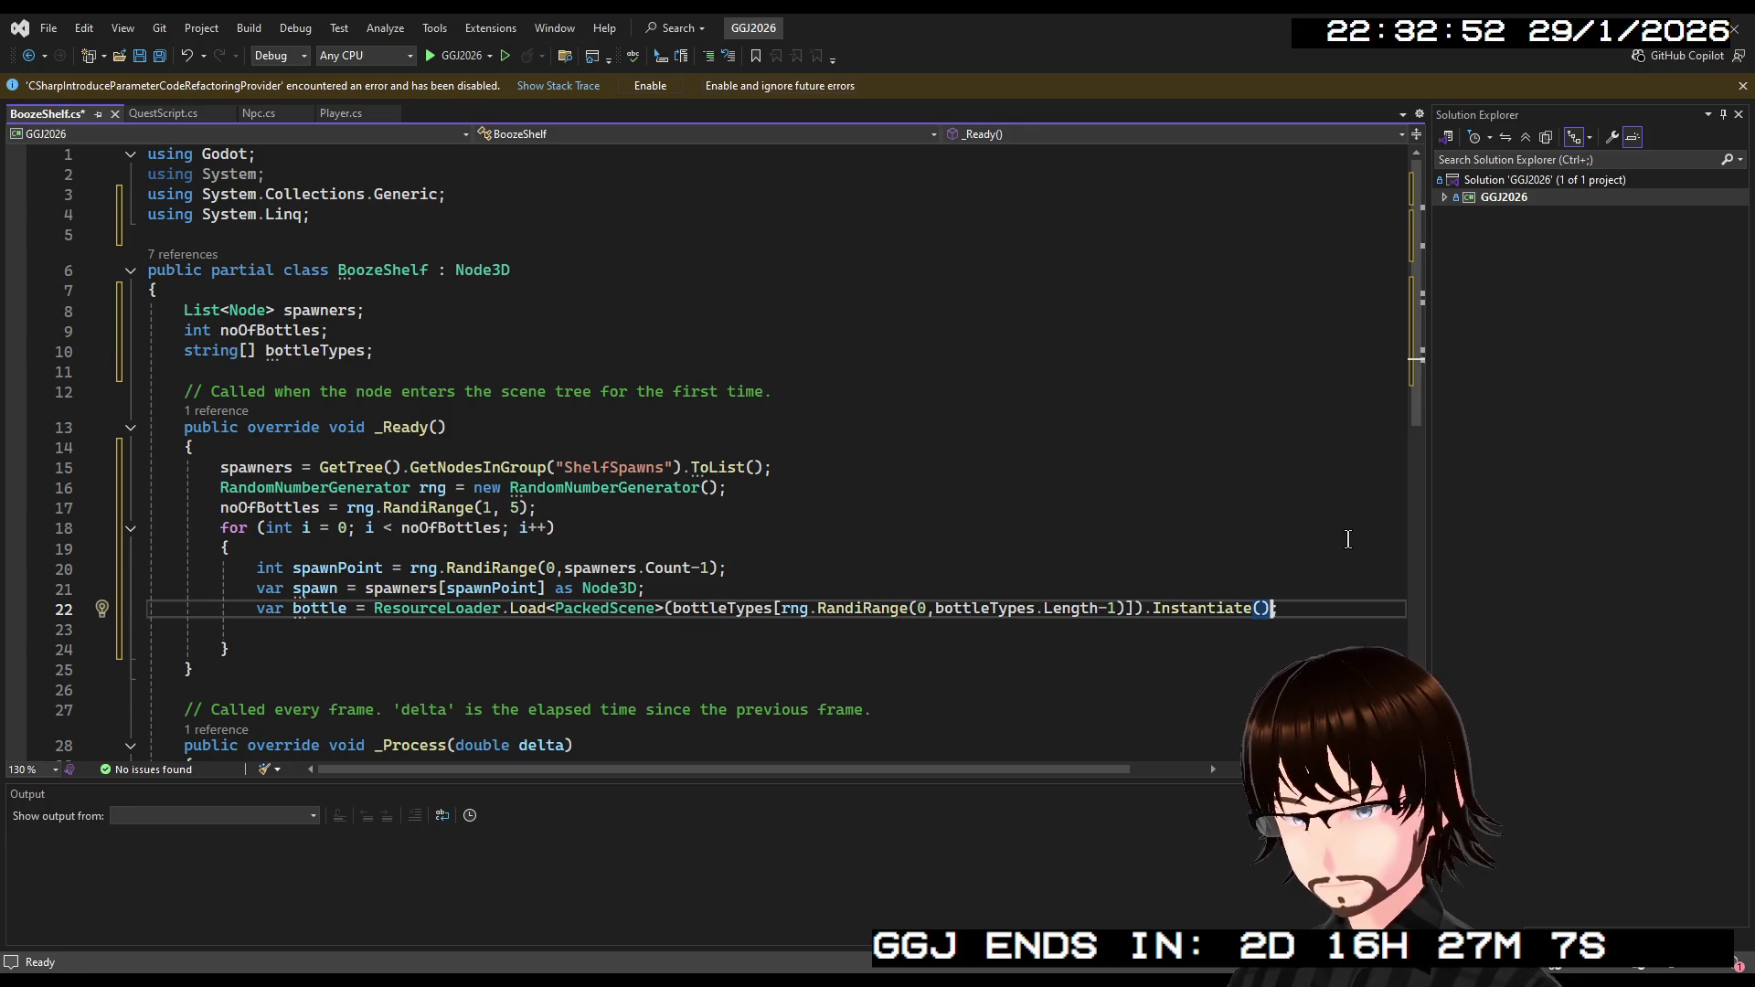
{"action": "key", "text": "BackSpace"}
{"action": "type", "text": "as No"}
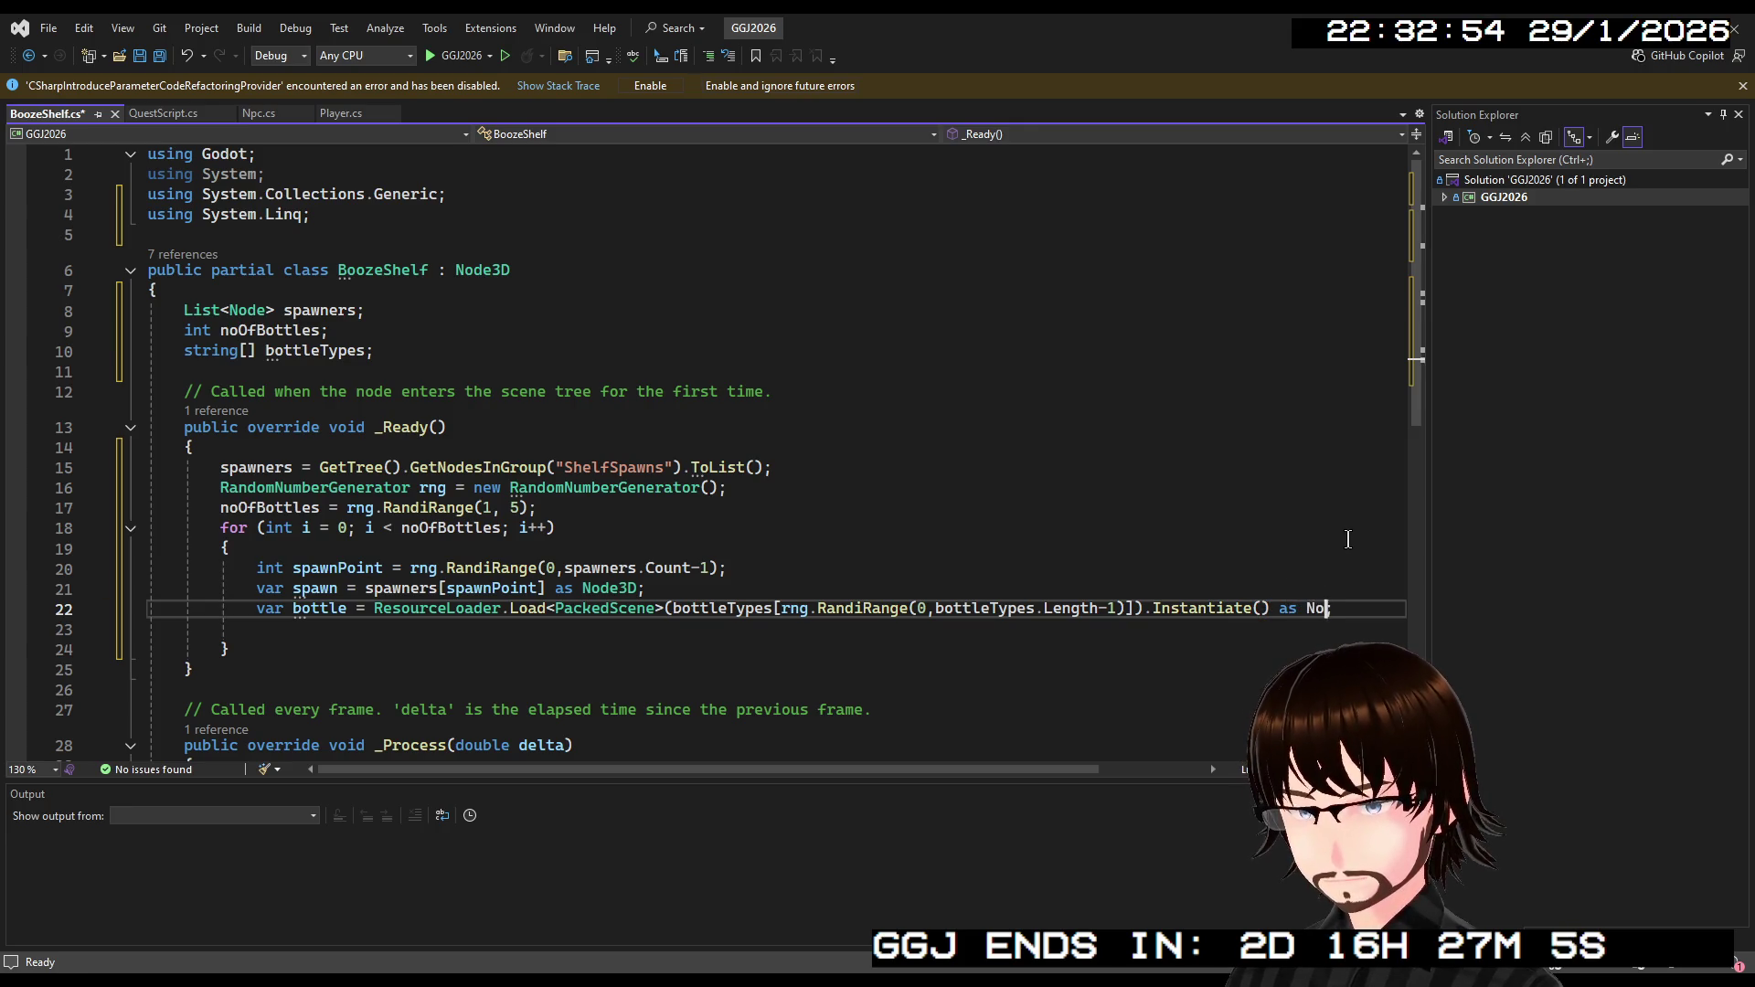
{"action": "type", "text": "de3D;"}
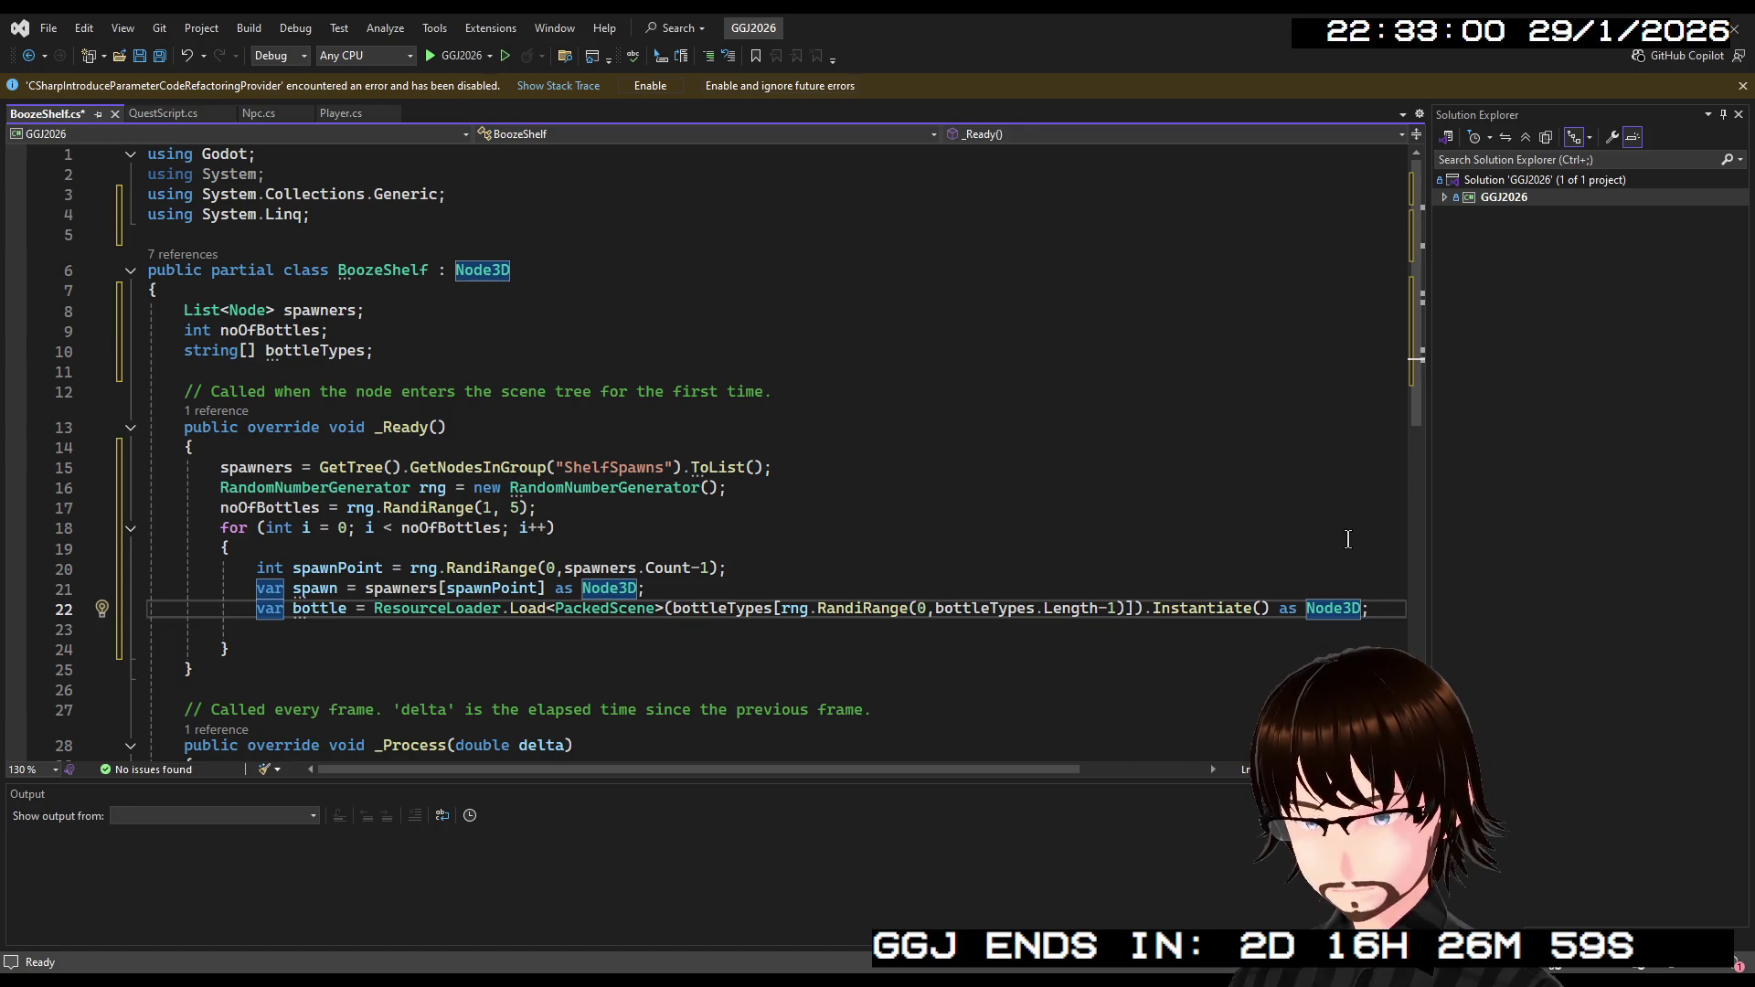
Add 'bottle.Position = spawn.Position;' followed by the suggested spawners.Add(spawn); line.
{"action": "left_click", "coordinate": [371, 633]}
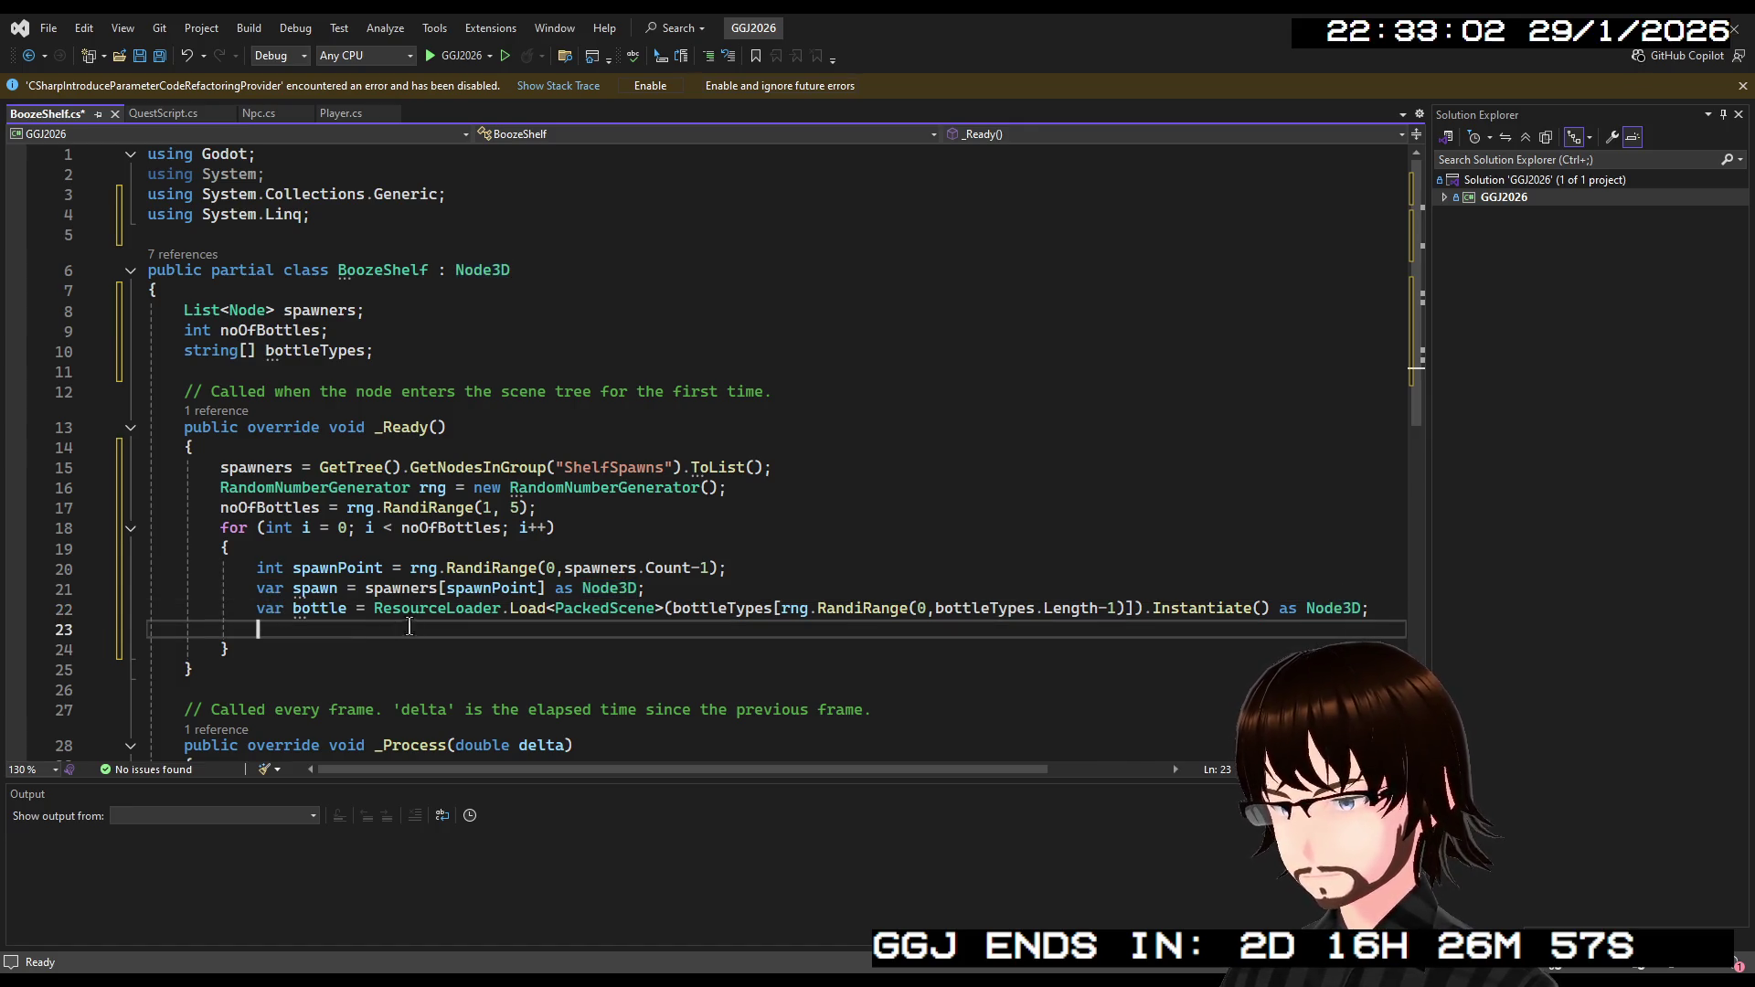
{"action": "type", "text": "bottle.P"}
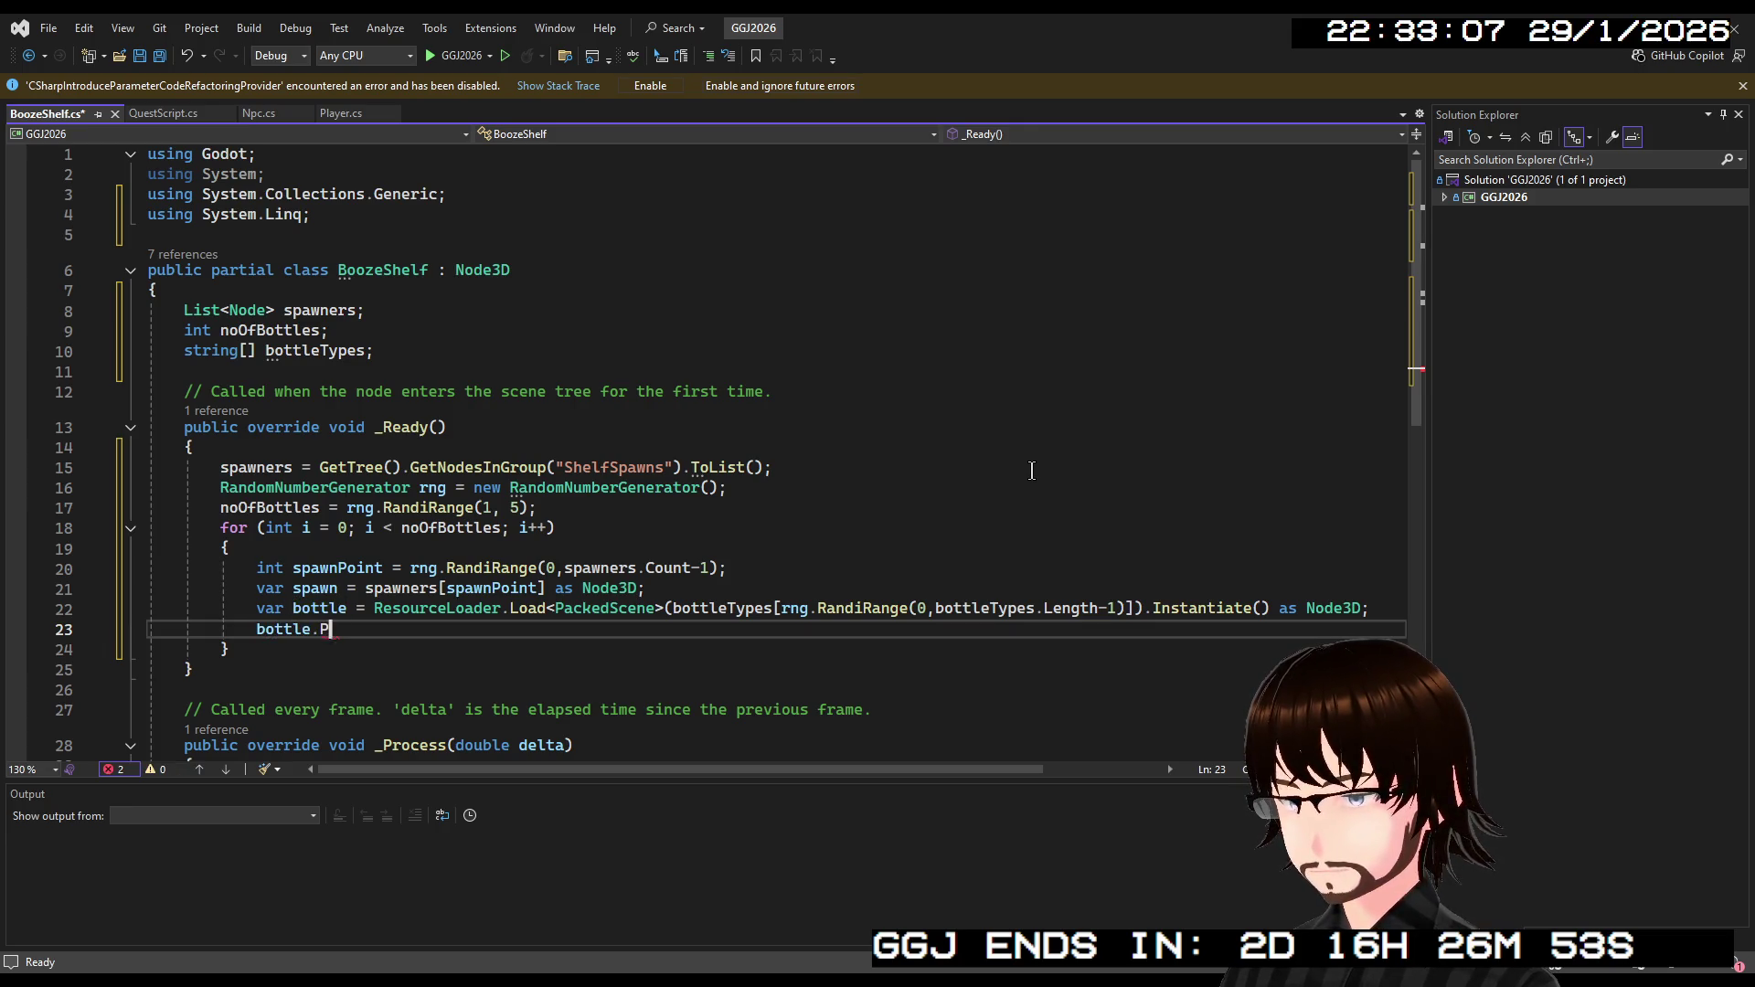
{"action": "type", "text": "osition"}
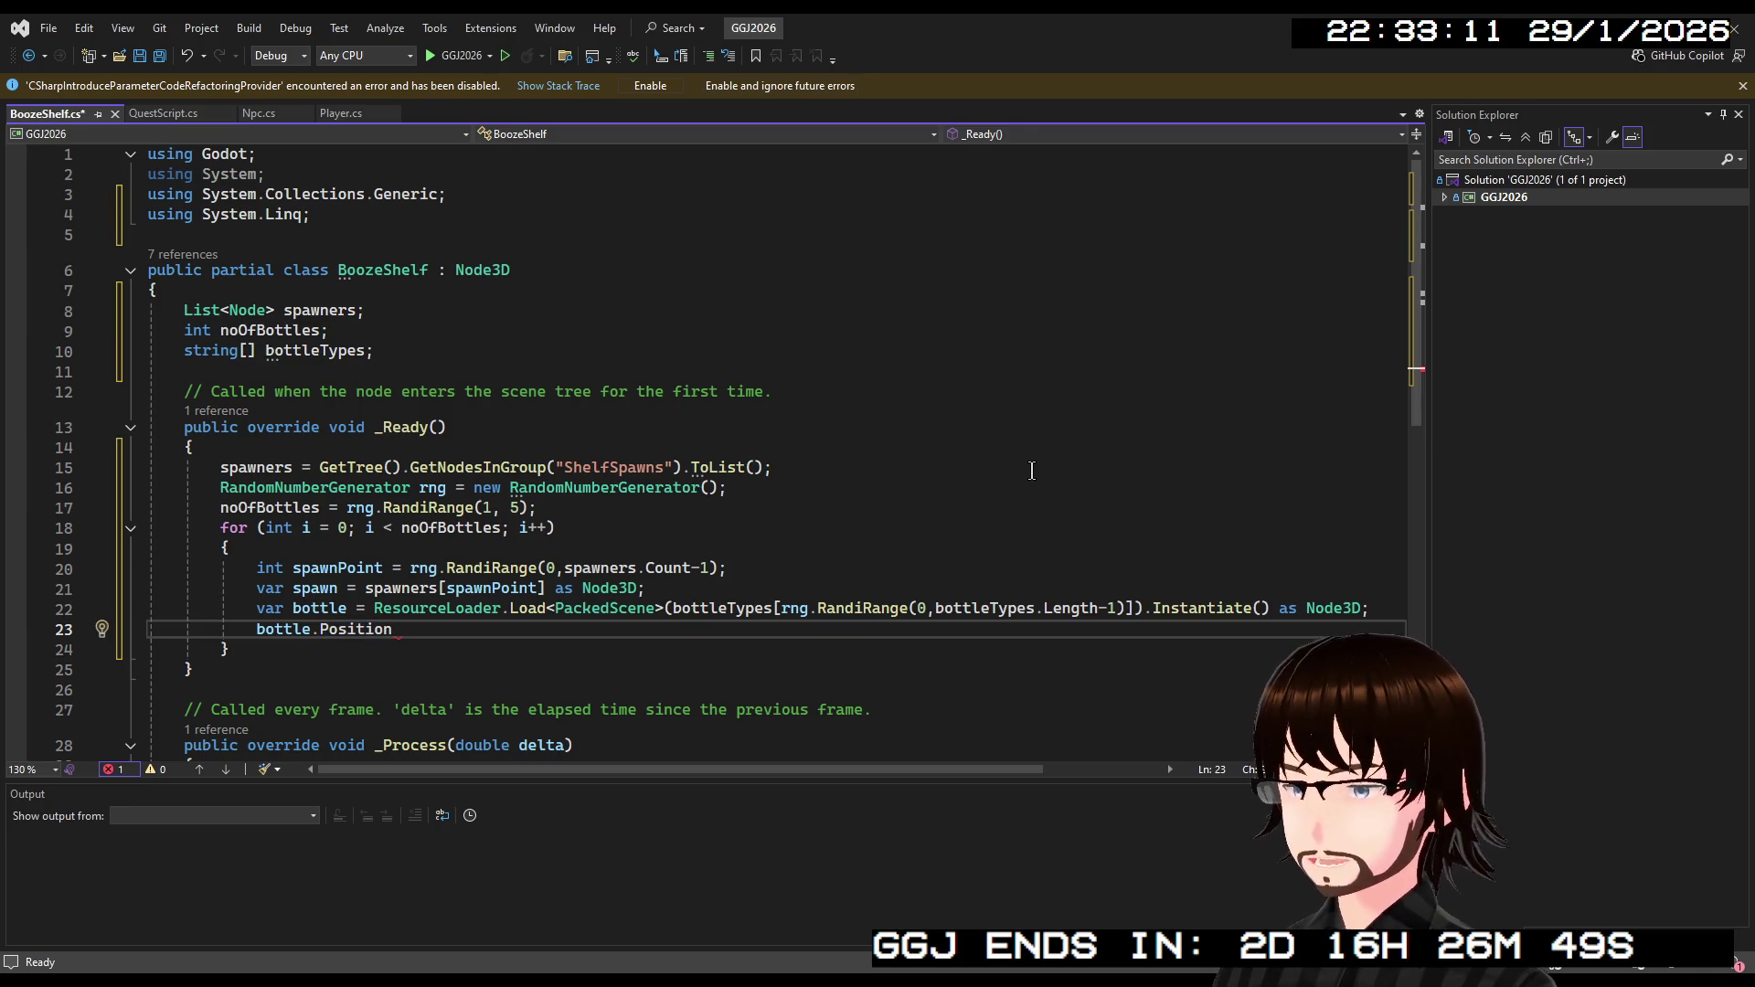
{"action": "type", "text": " = spawn.Position"}
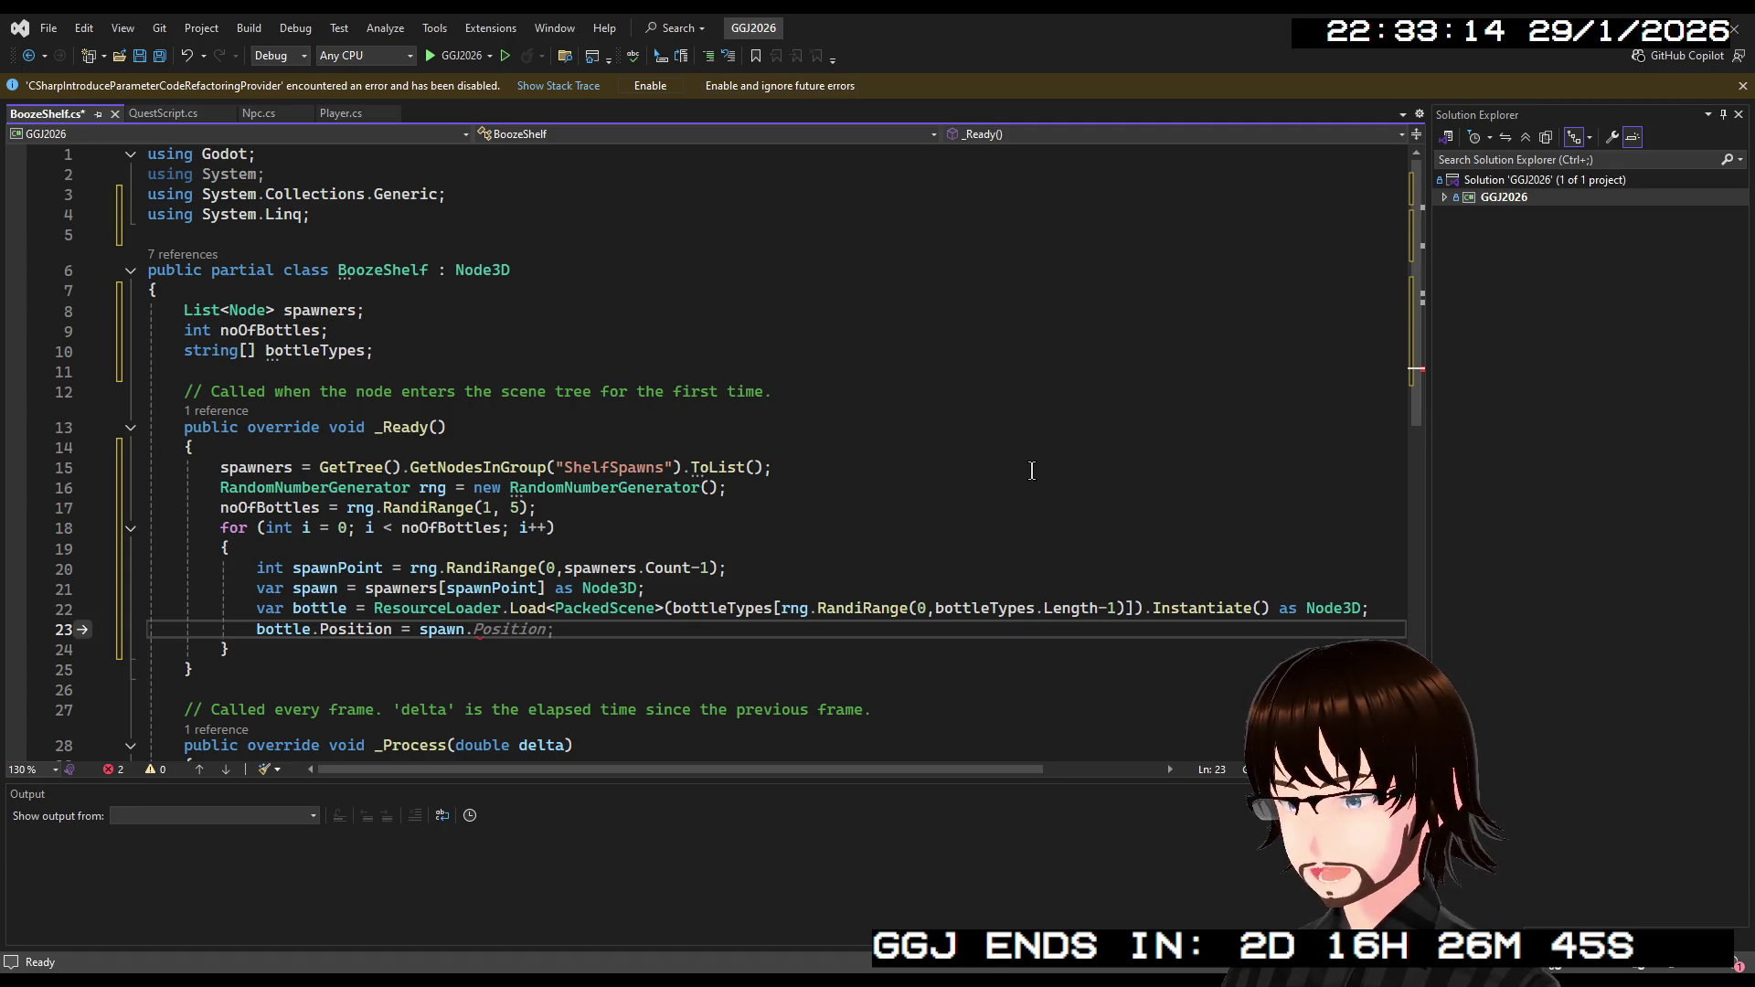
{"action": "type", "text": ";"}
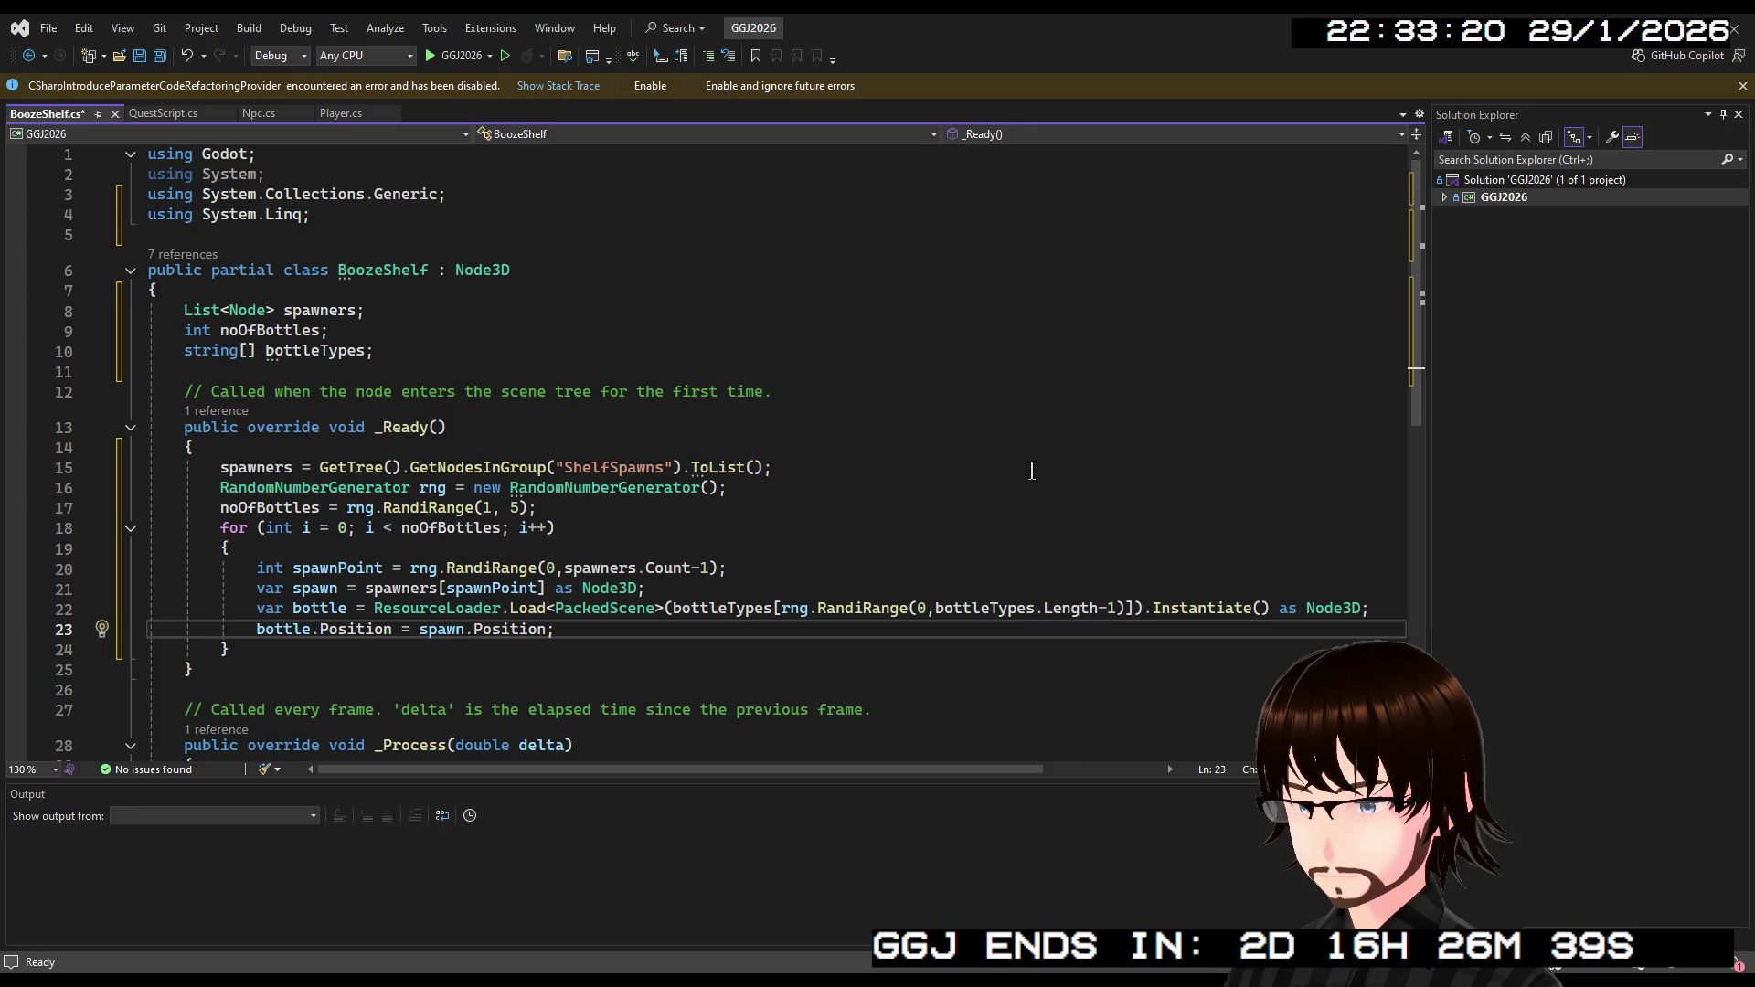
{"action": "key", "text": "Return"}
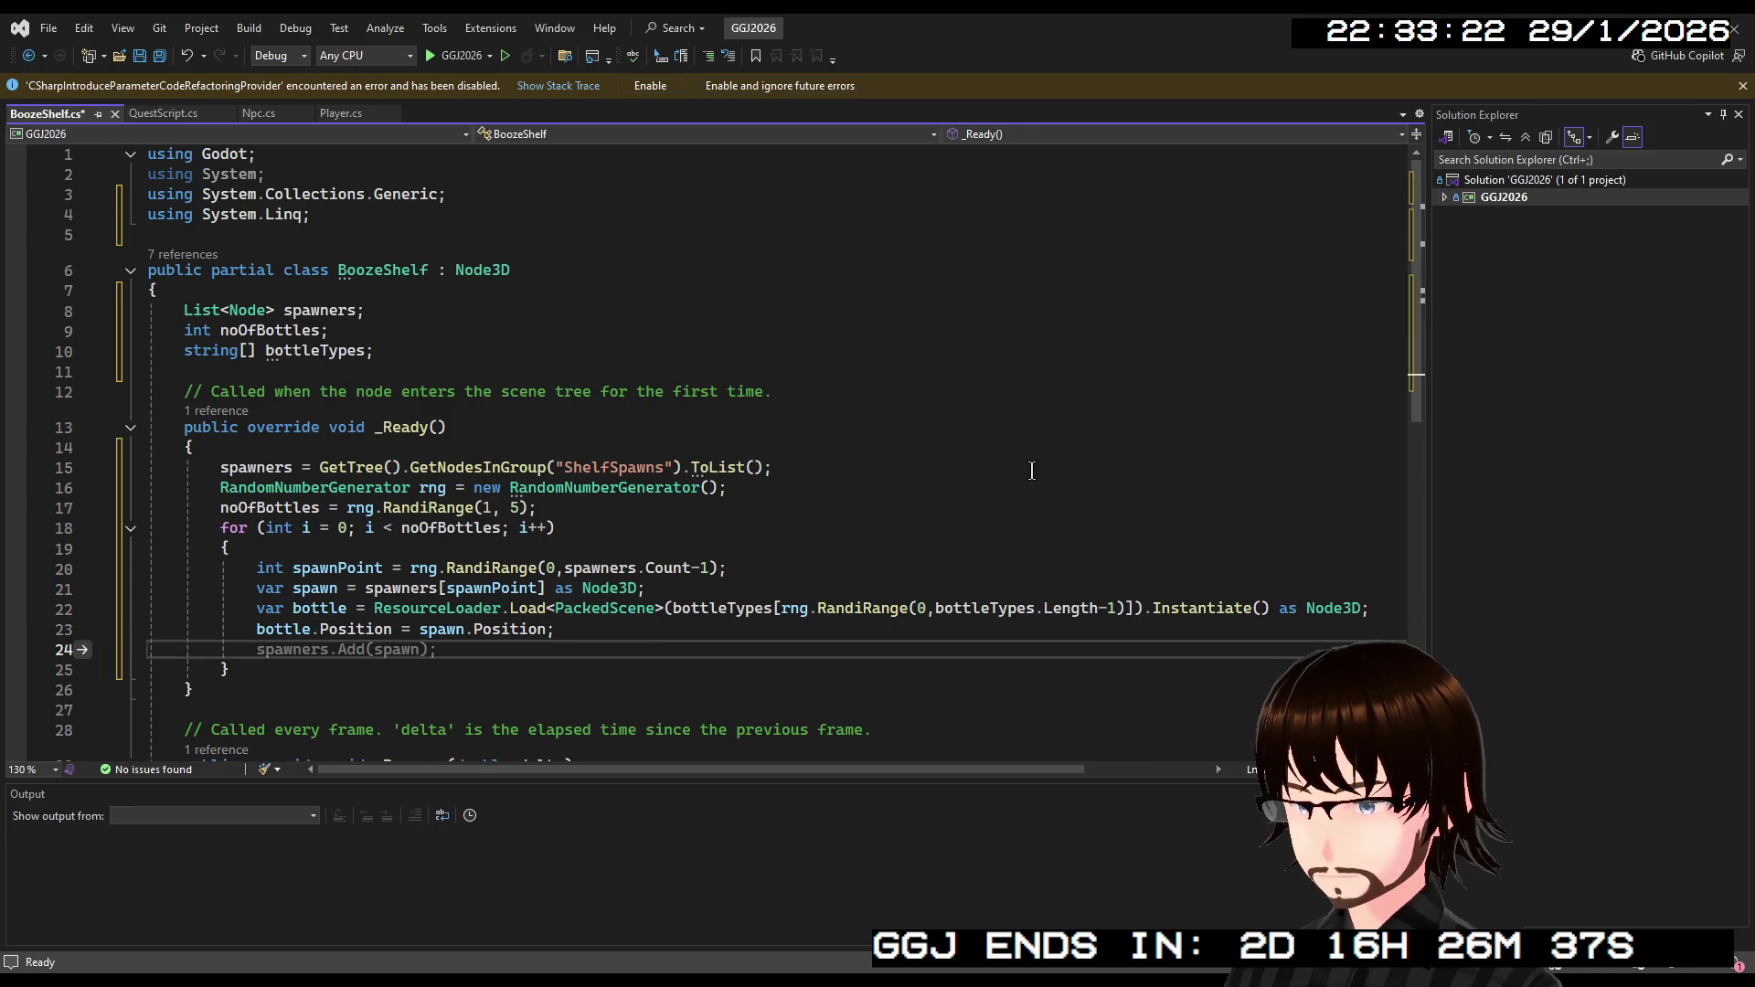
{"action": "key", "text": "Tab"}
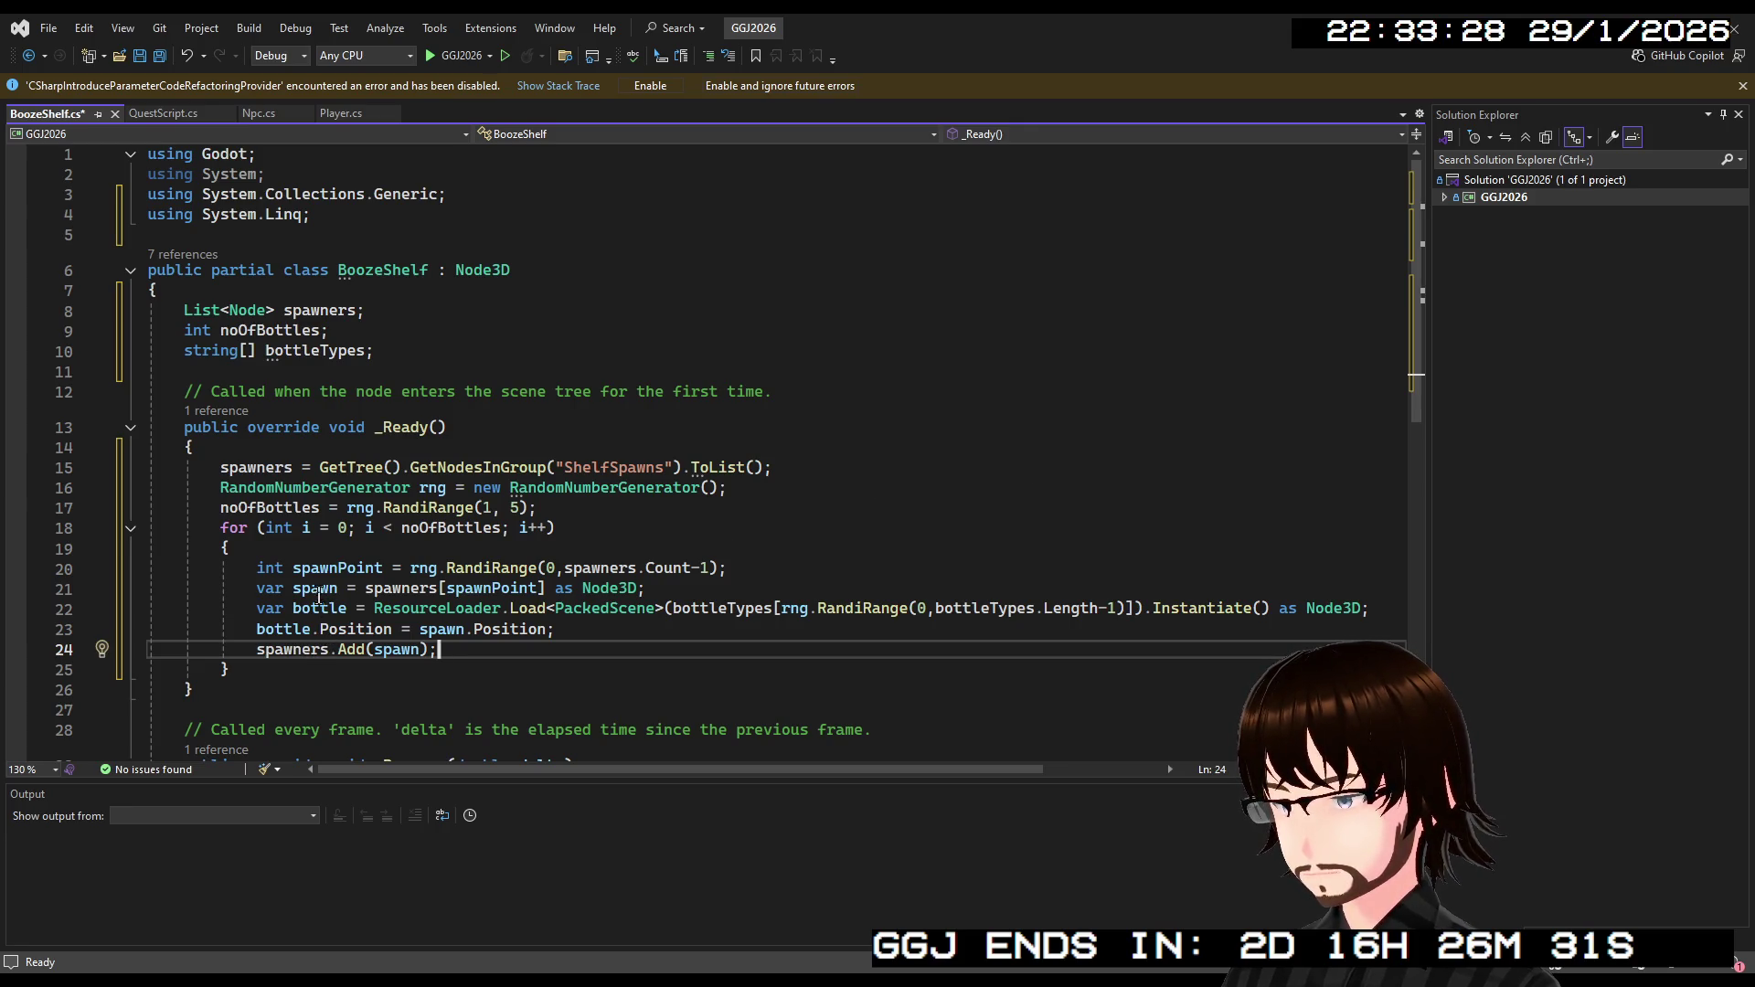
Swap the spawners.Add(spawn) statement for AddChild(bottle) and save BoozeShelf.cs.
{"action": "left_click", "coordinate": [319, 596]}
{"action": "double_click", "coordinate": [309, 651]}
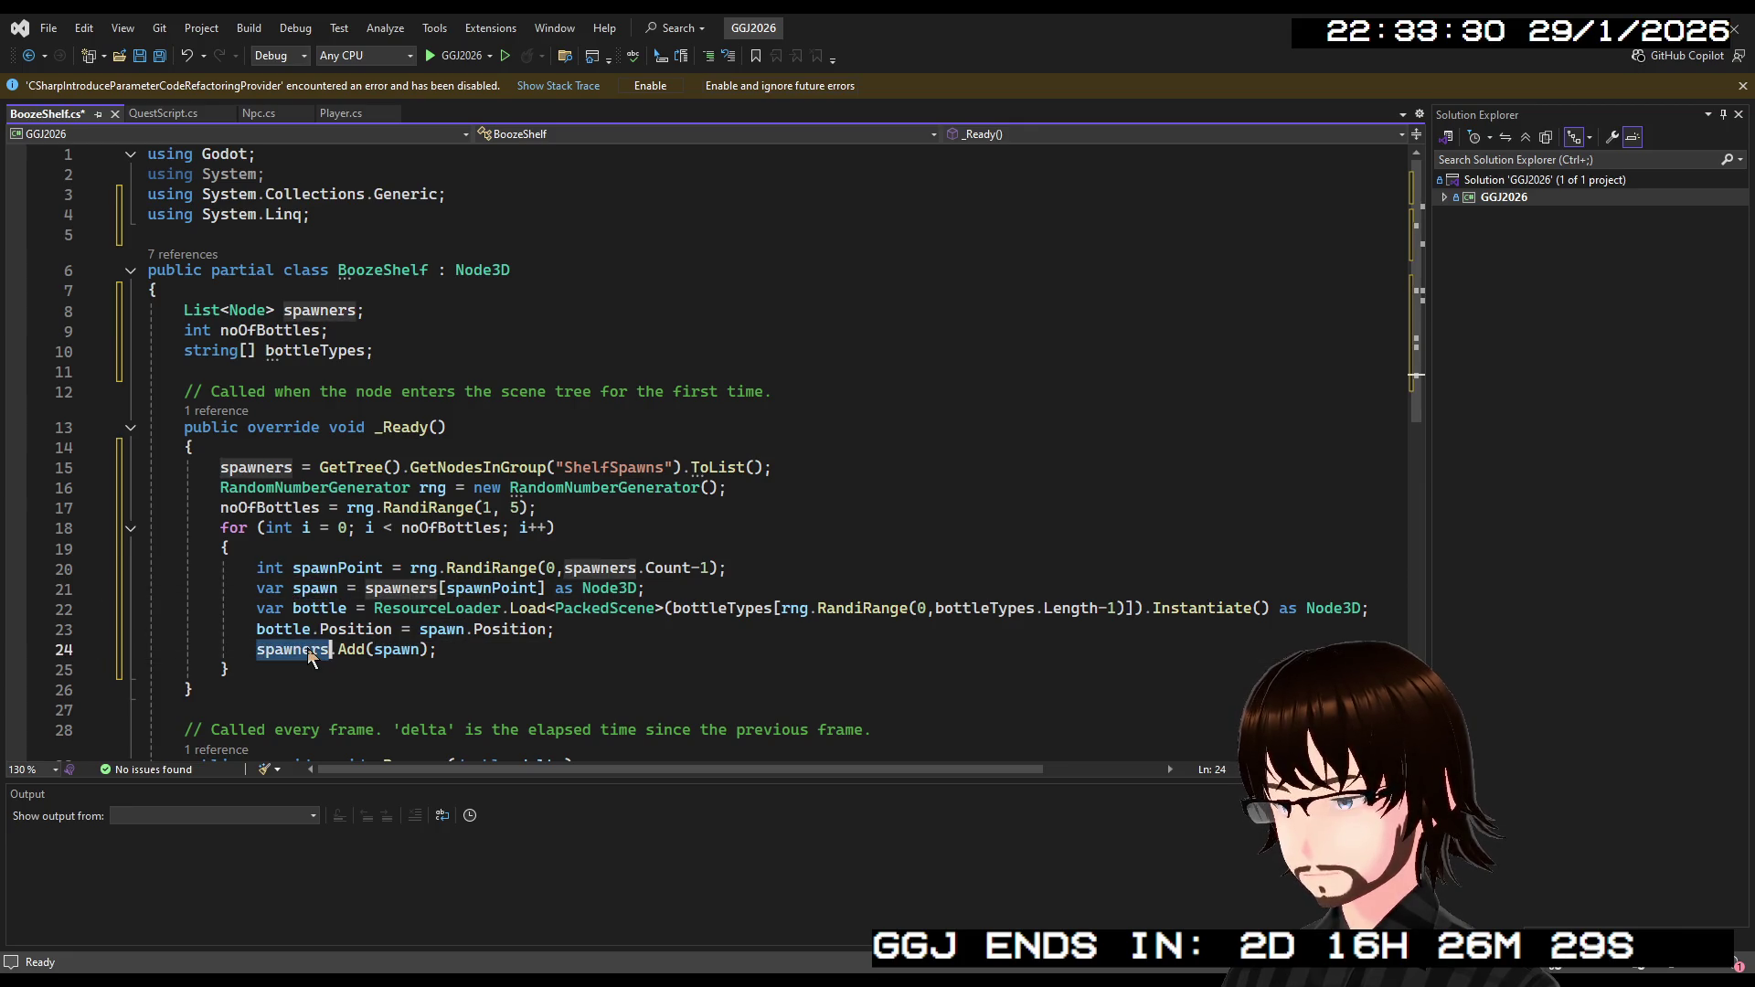
{"action": "left_click", "coordinate": [373, 650]}
{"action": "left_click", "coordinate": [348, 650]}
{"action": "key", "text": "Left"}
{"action": "key", "text": "Left"}
{"action": "left_click_drag", "start_coordinate": [441, 651], "coordinate": [257, 650]}
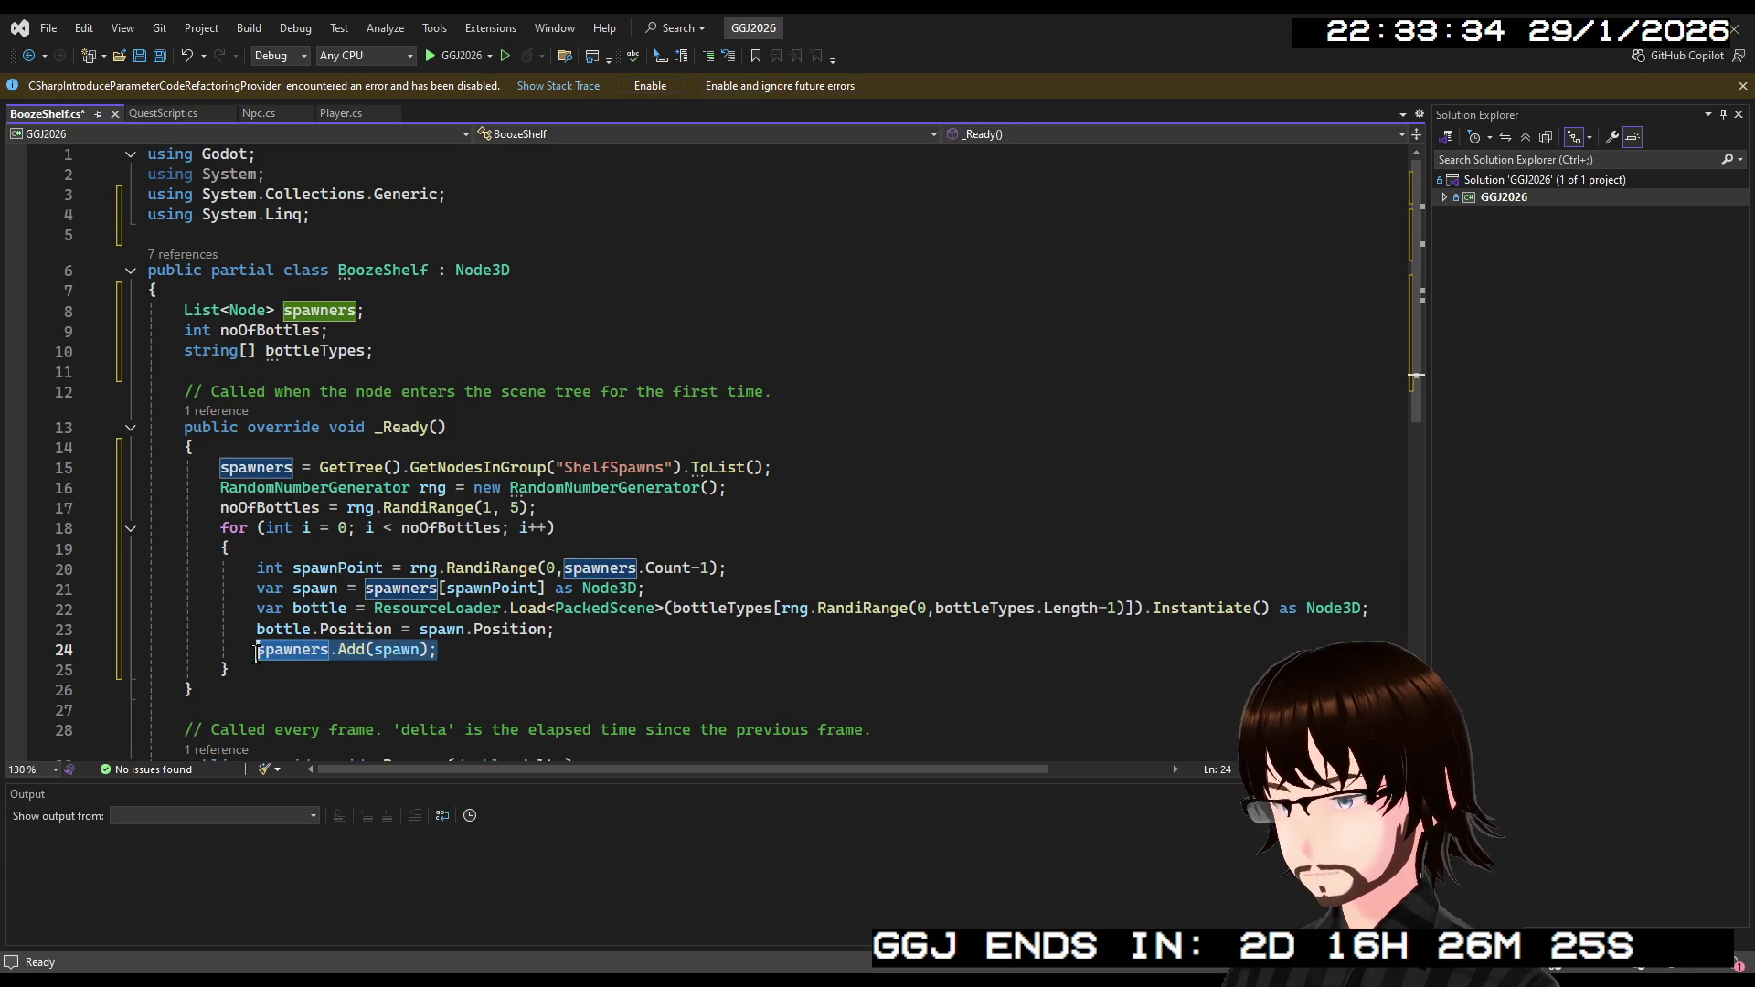
{"action": "key", "text": "BackSpace"}
{"action": "type", "text": "Ad"}
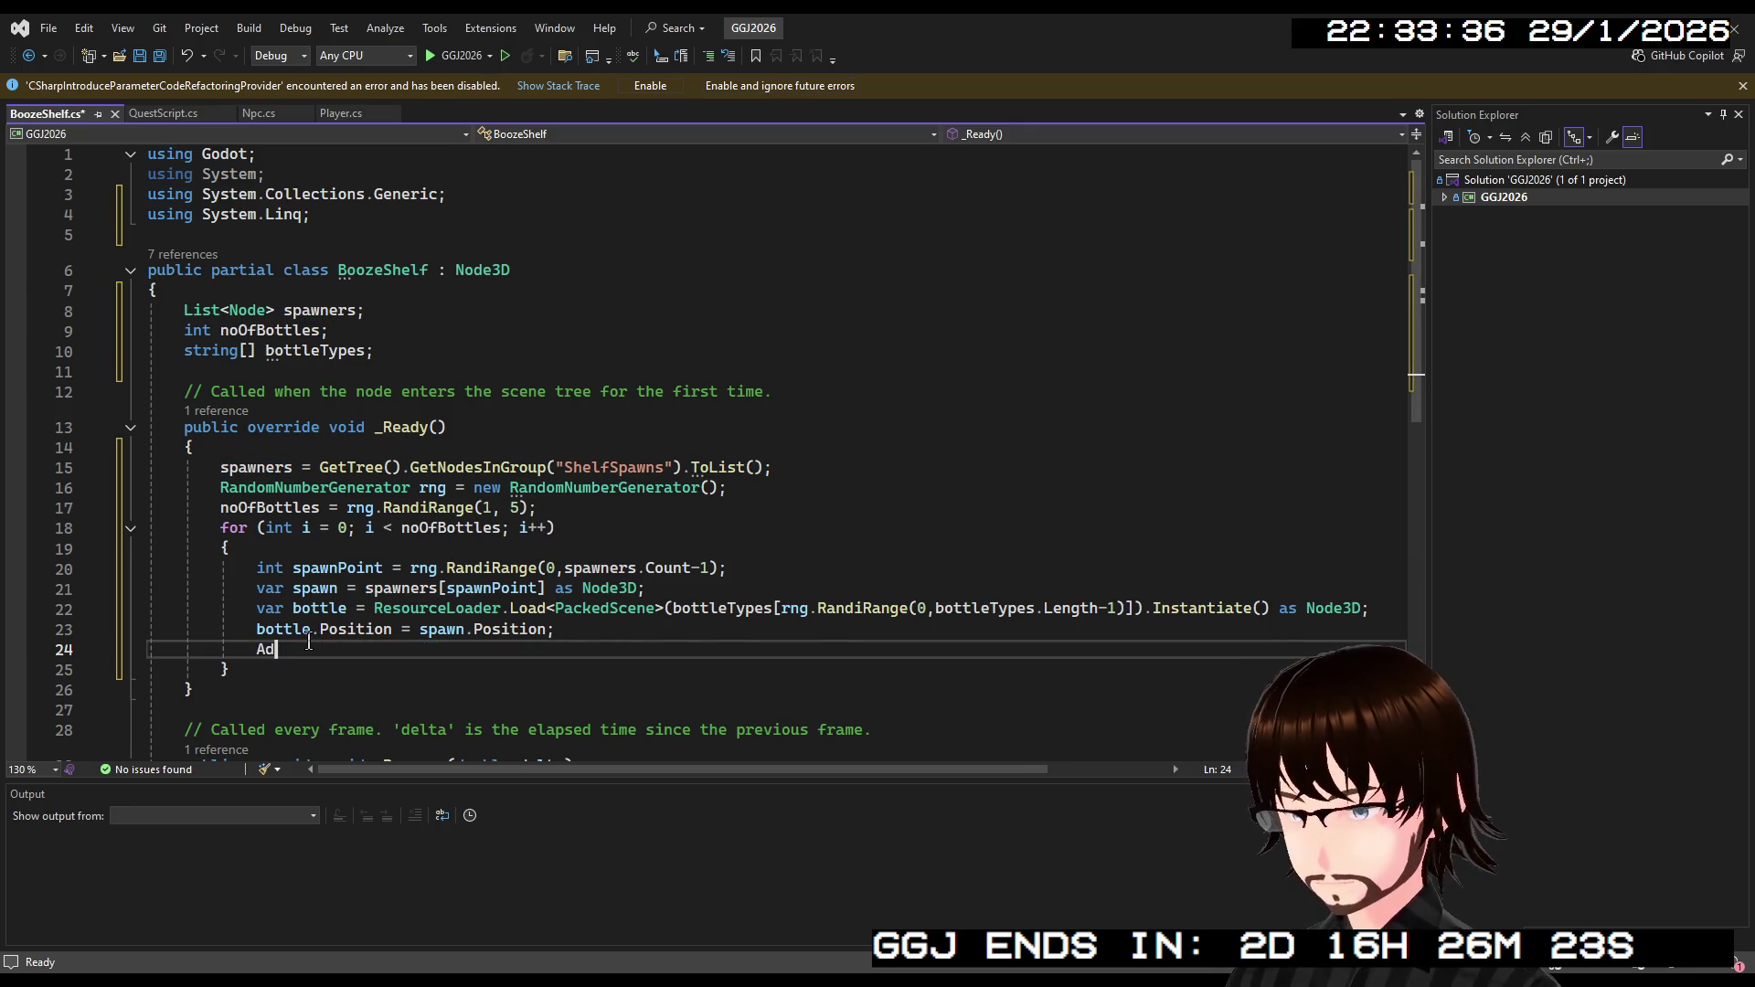
{"action": "type", "text": "dChild"}
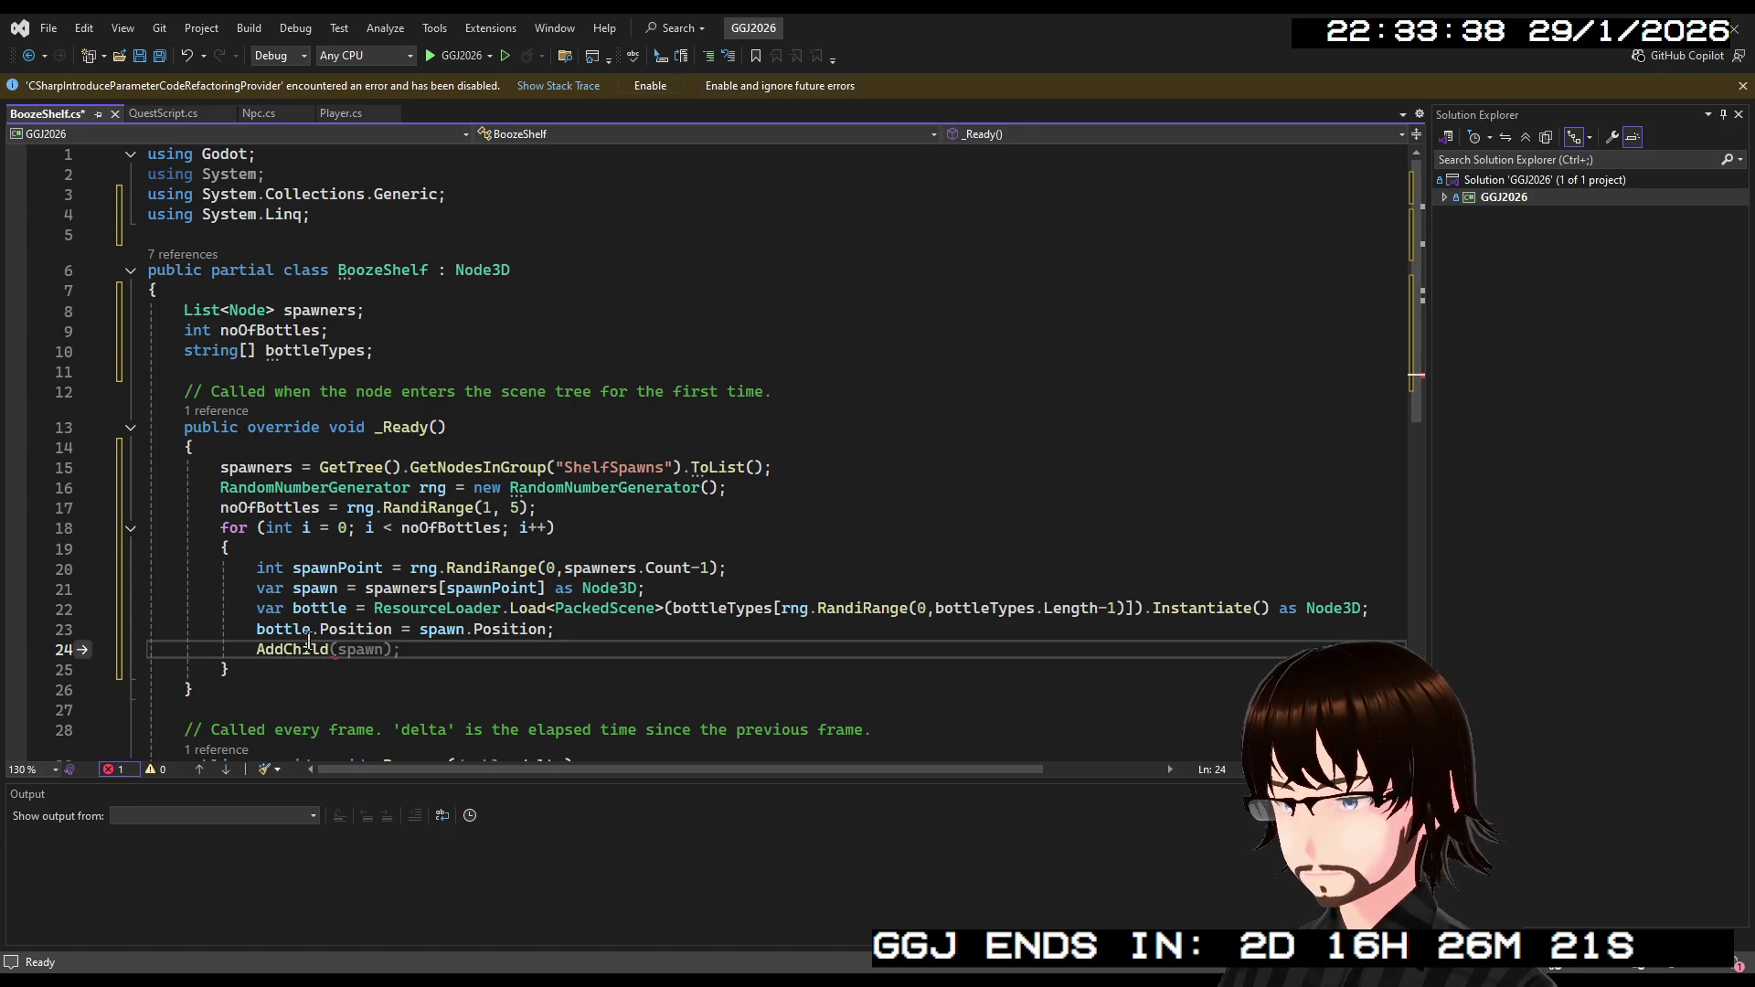
{"action": "type", "text": "("}
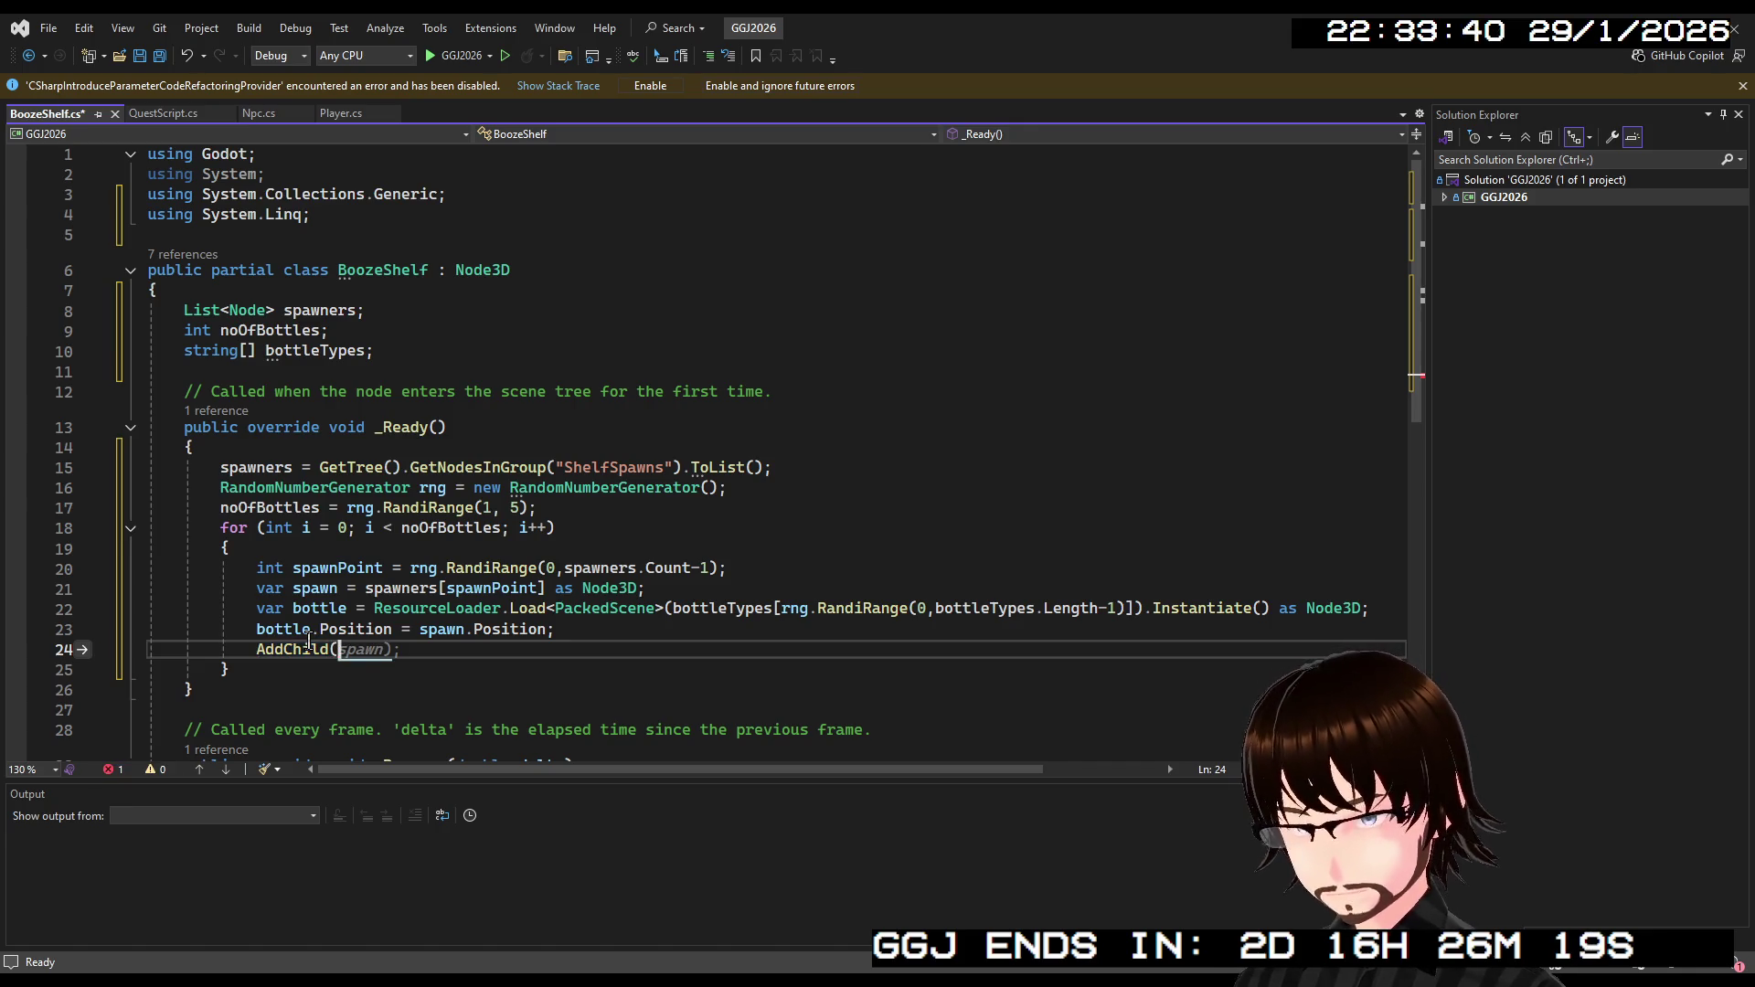
{"action": "type", "text": "bottle);"}
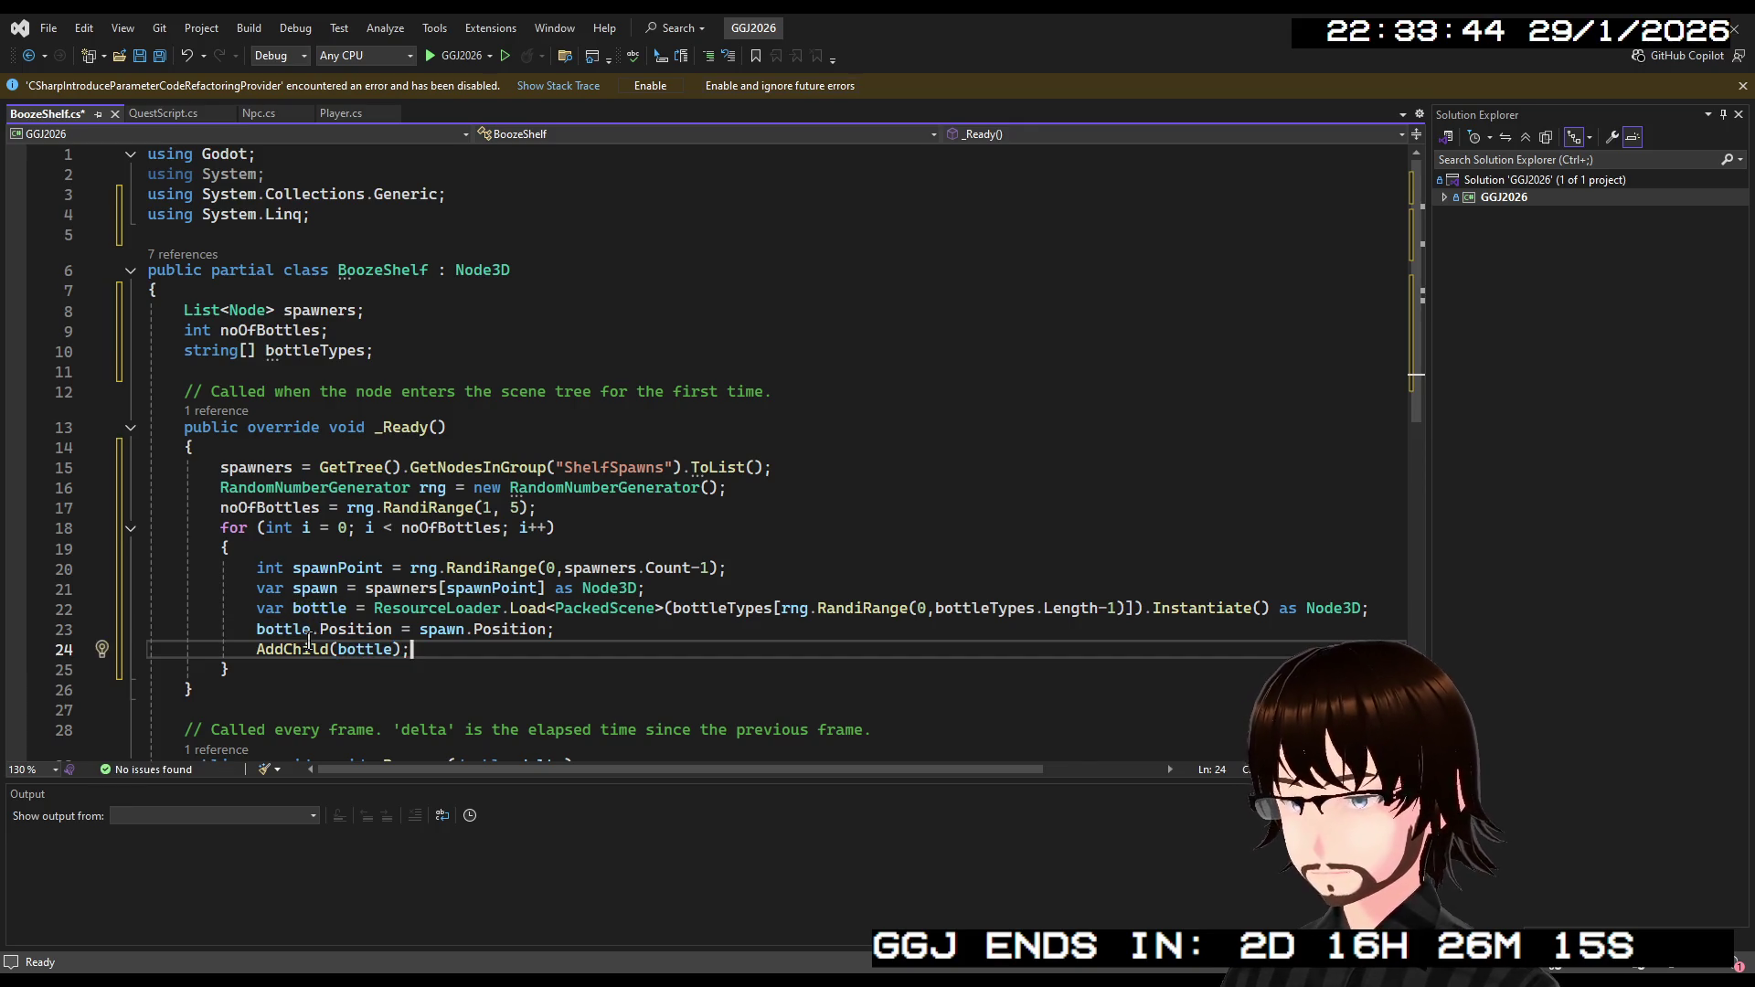
{"action": "key", "text": "ctrl+s"}
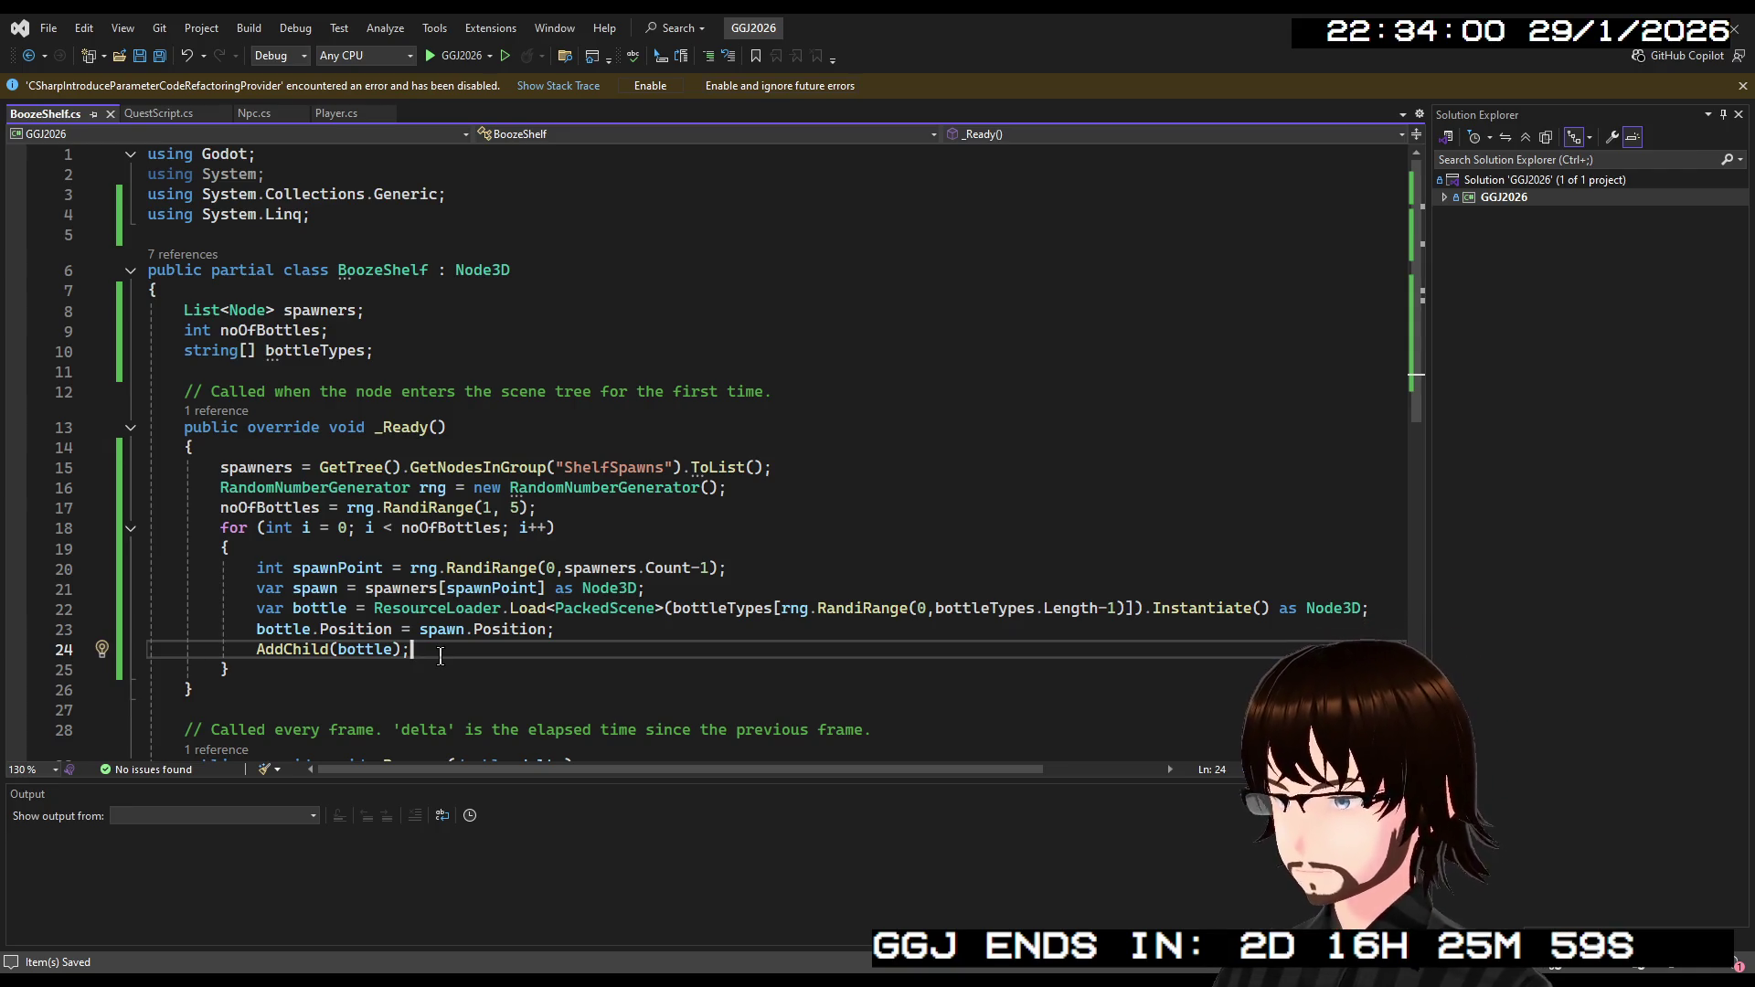
{"action": "key", "text": "Return"}
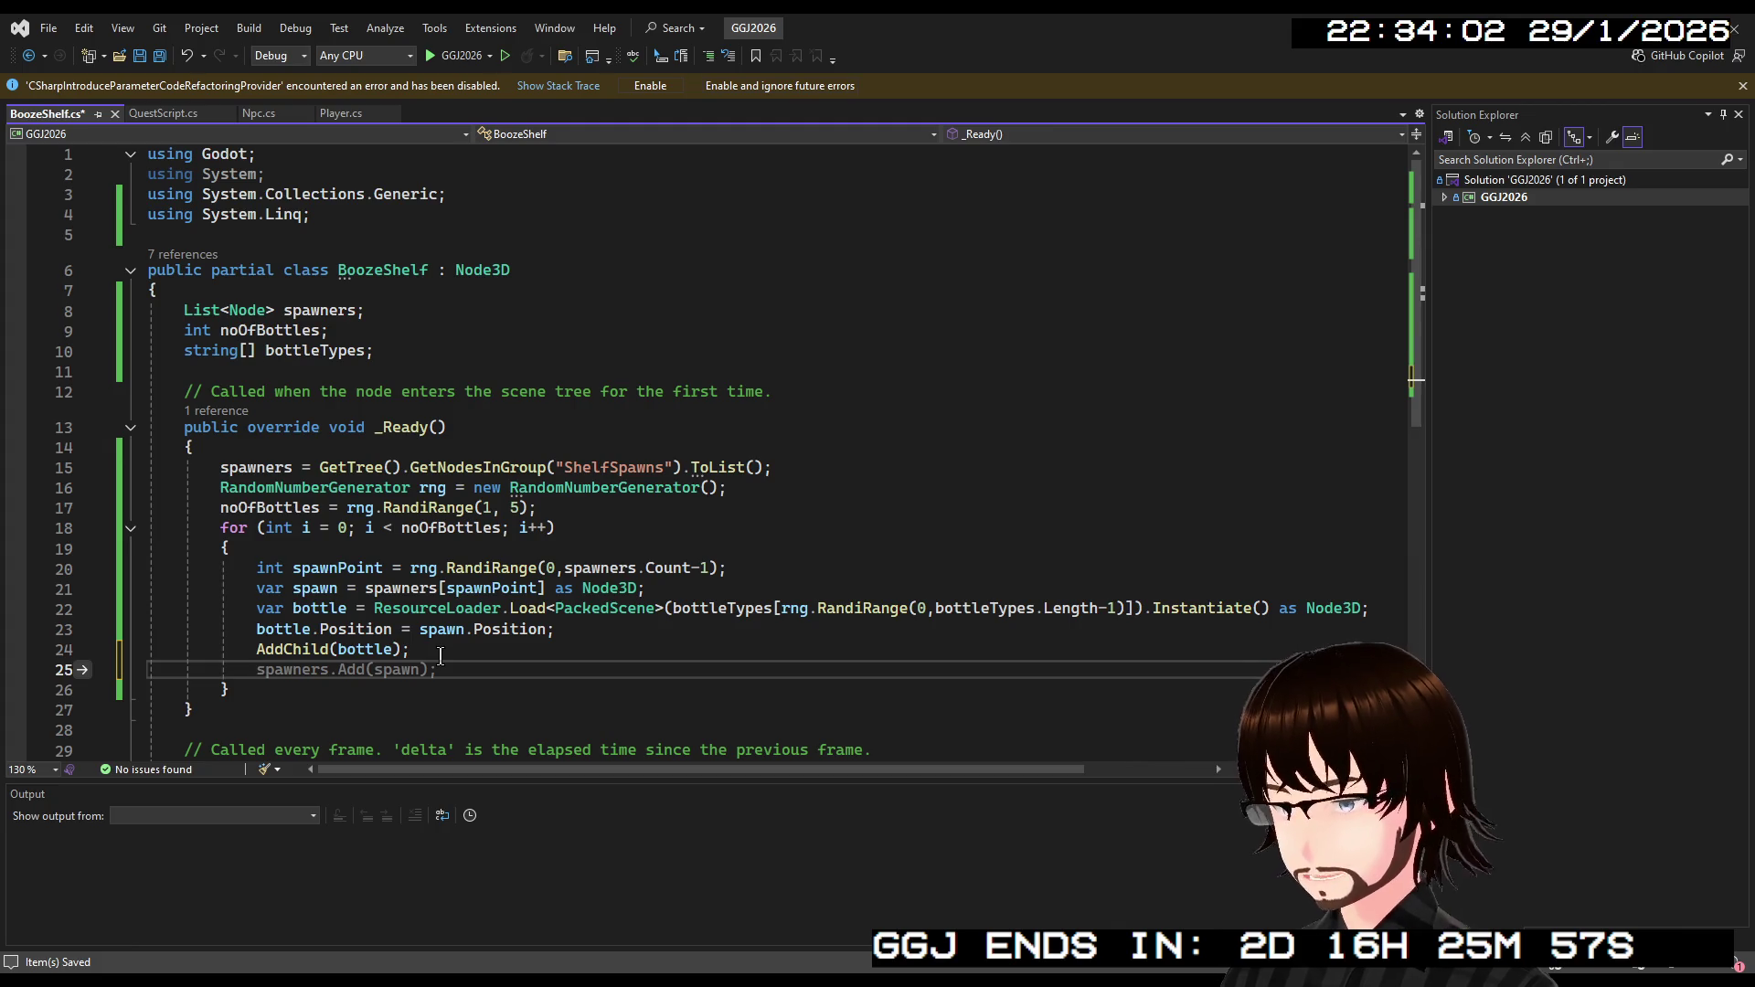
Add 'spawners.RemoveAt(spawnPoint);' after AddChild(bottle) and save BoozeShelf.cs.
{"action": "key", "text": "Tab"}
{"action": "key", "text": "BackSpace"}
{"action": "key", "text": "BackSpace"}
{"action": "key", "text": "BackSpace"}
{"action": "key", "text": "BackSpace"}
{"action": "key", "text": "BackSpace"}
{"action": "key", "text": "BackSpace"}
{"action": "type", "text": "R"}
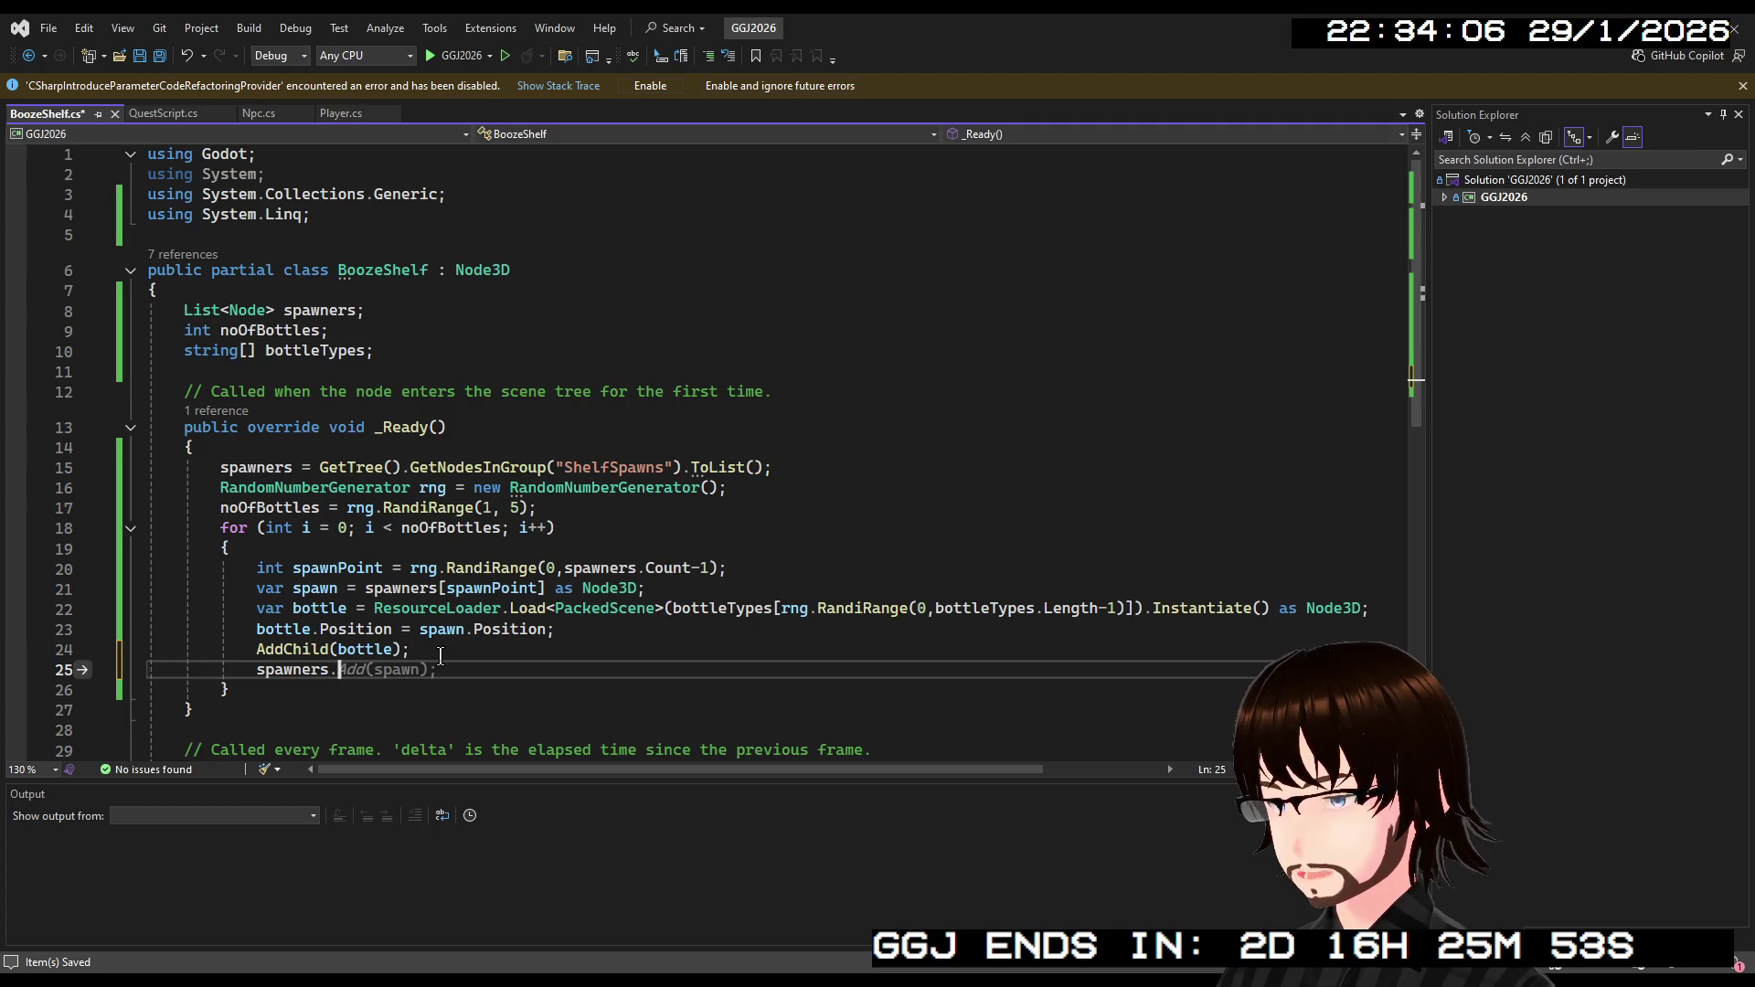
{"action": "type", "text": "emove"}
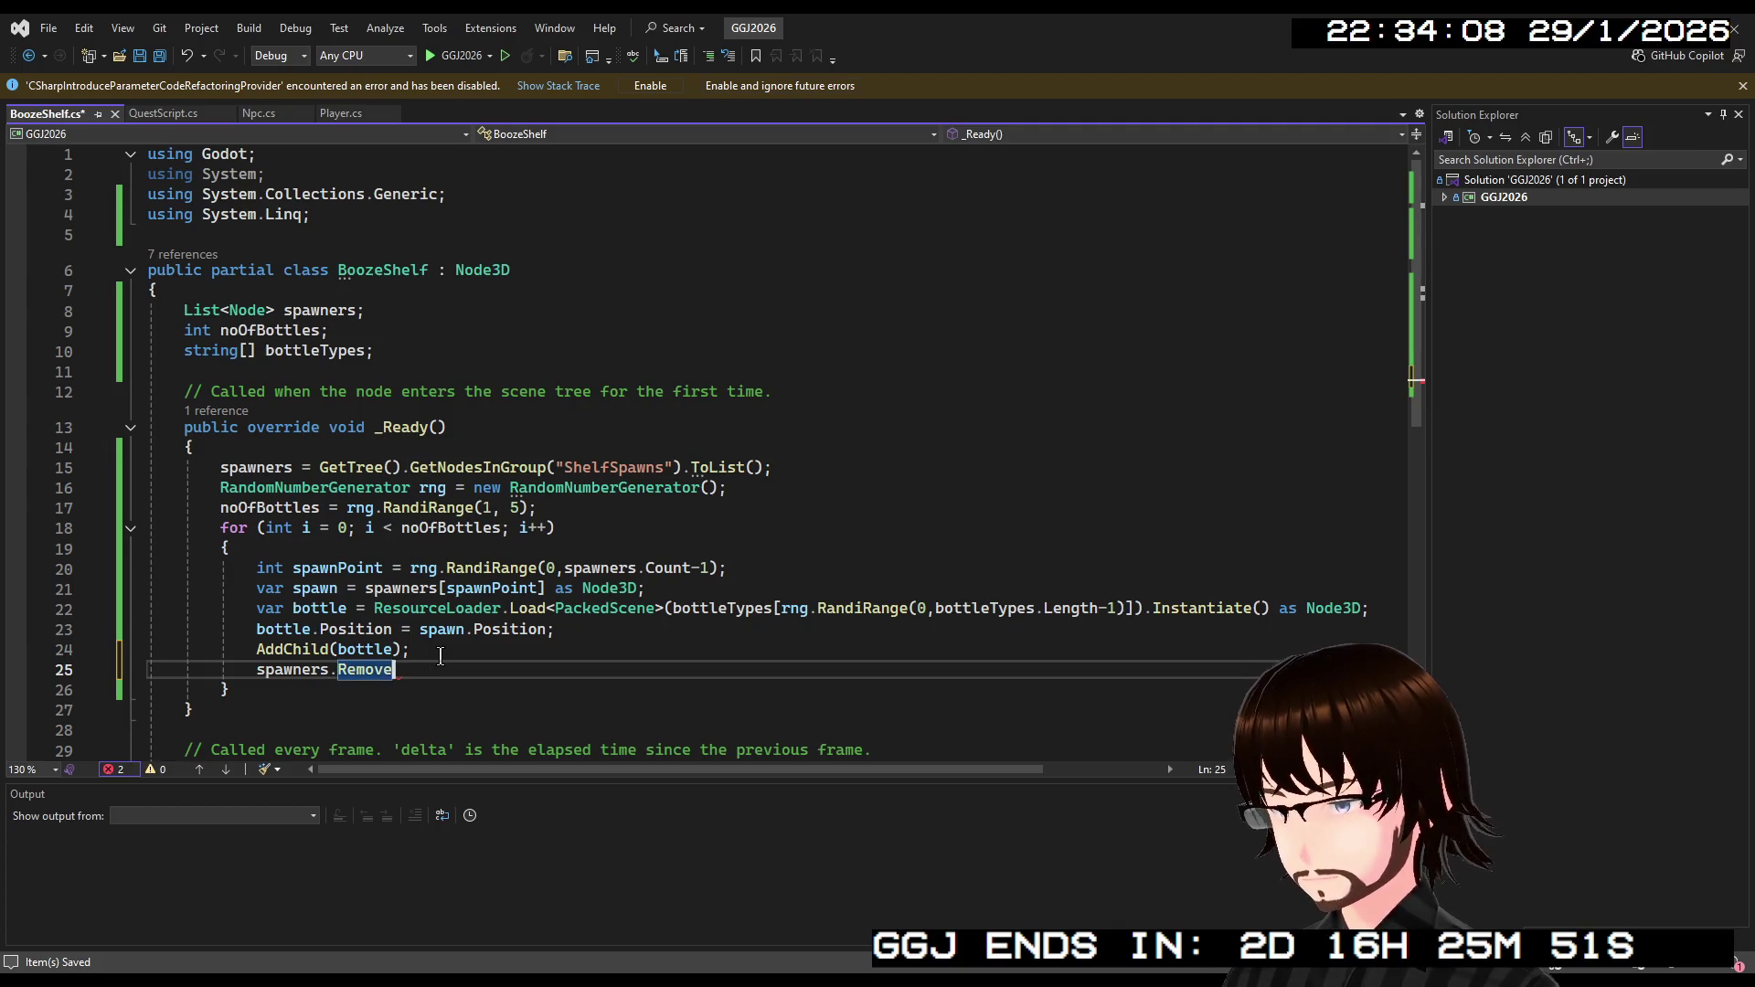
{"action": "type", "text": "(sp"}
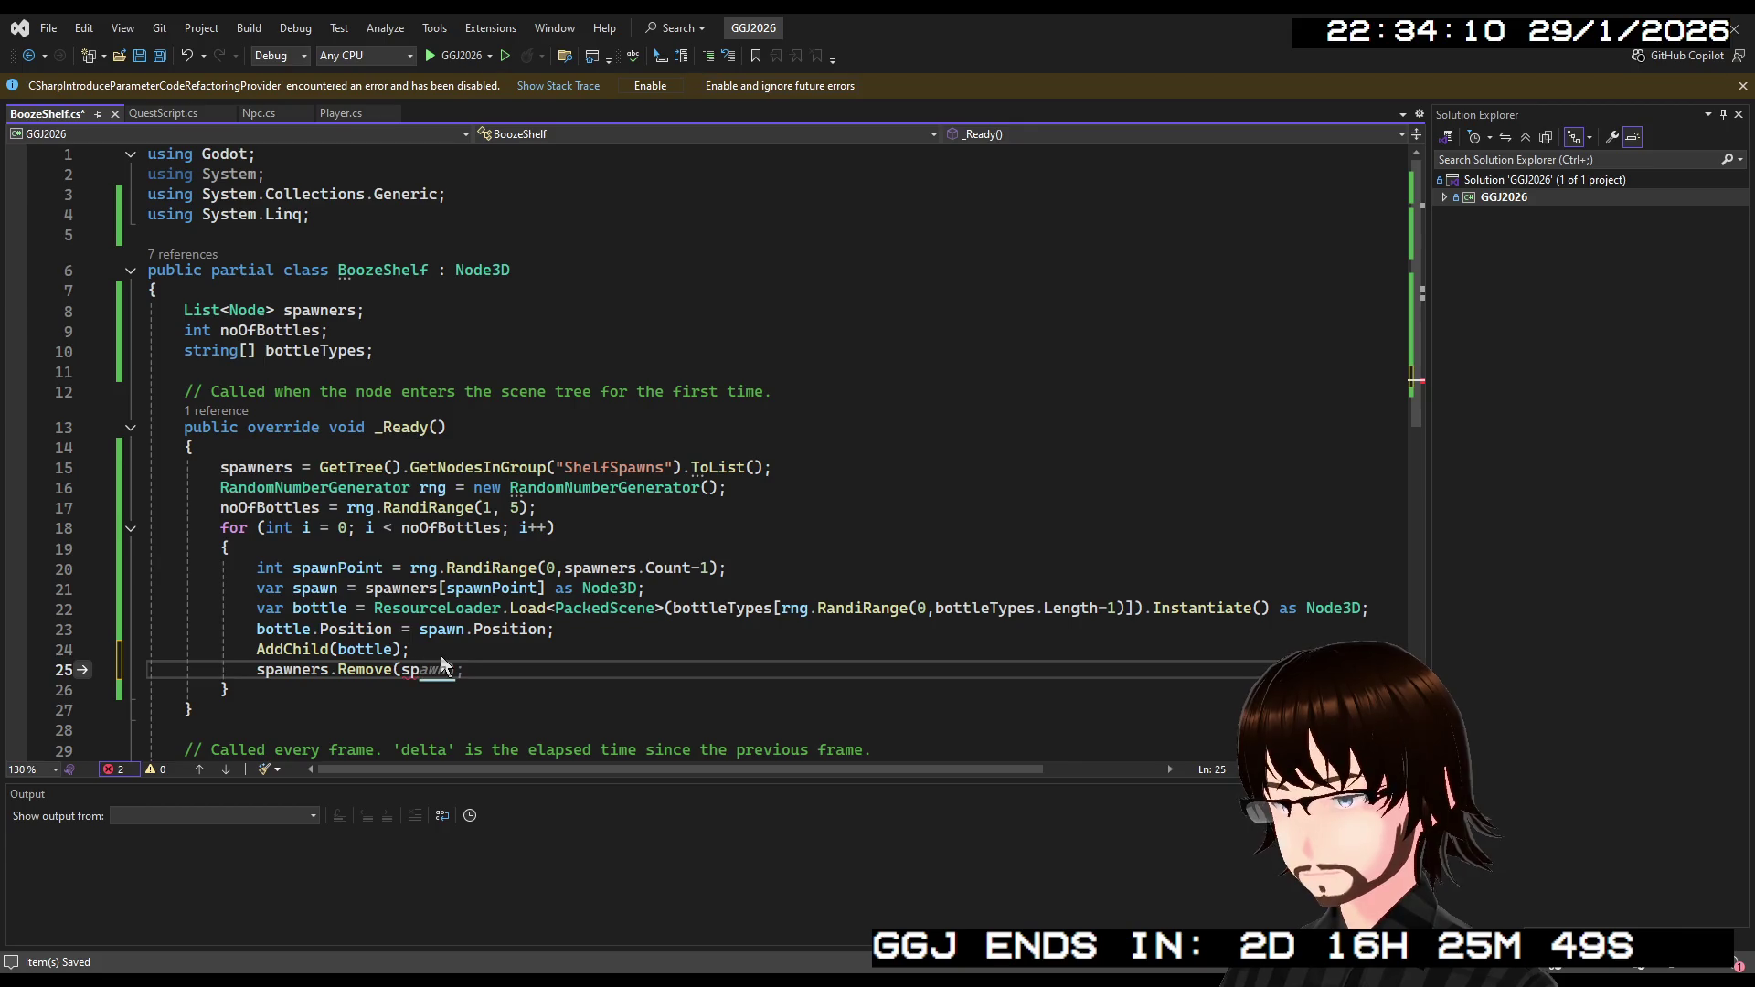
{"action": "type", "text": "awn);"}
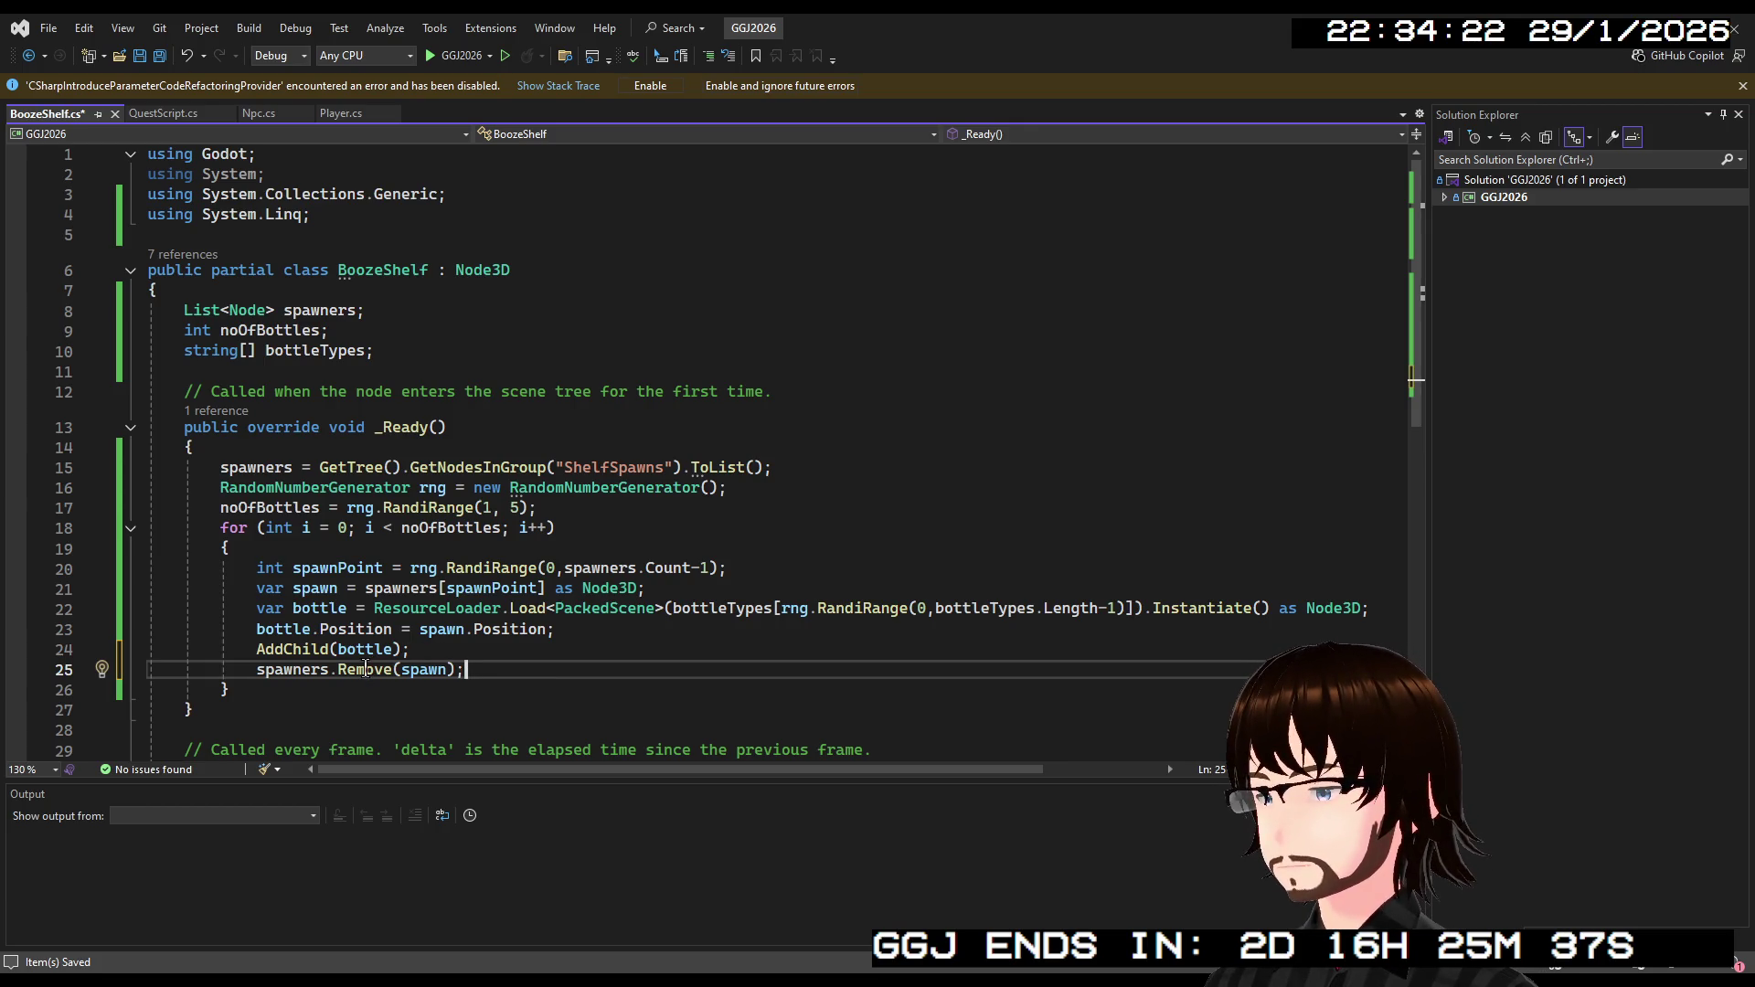
{"action": "left_click", "coordinate": [397, 670]}
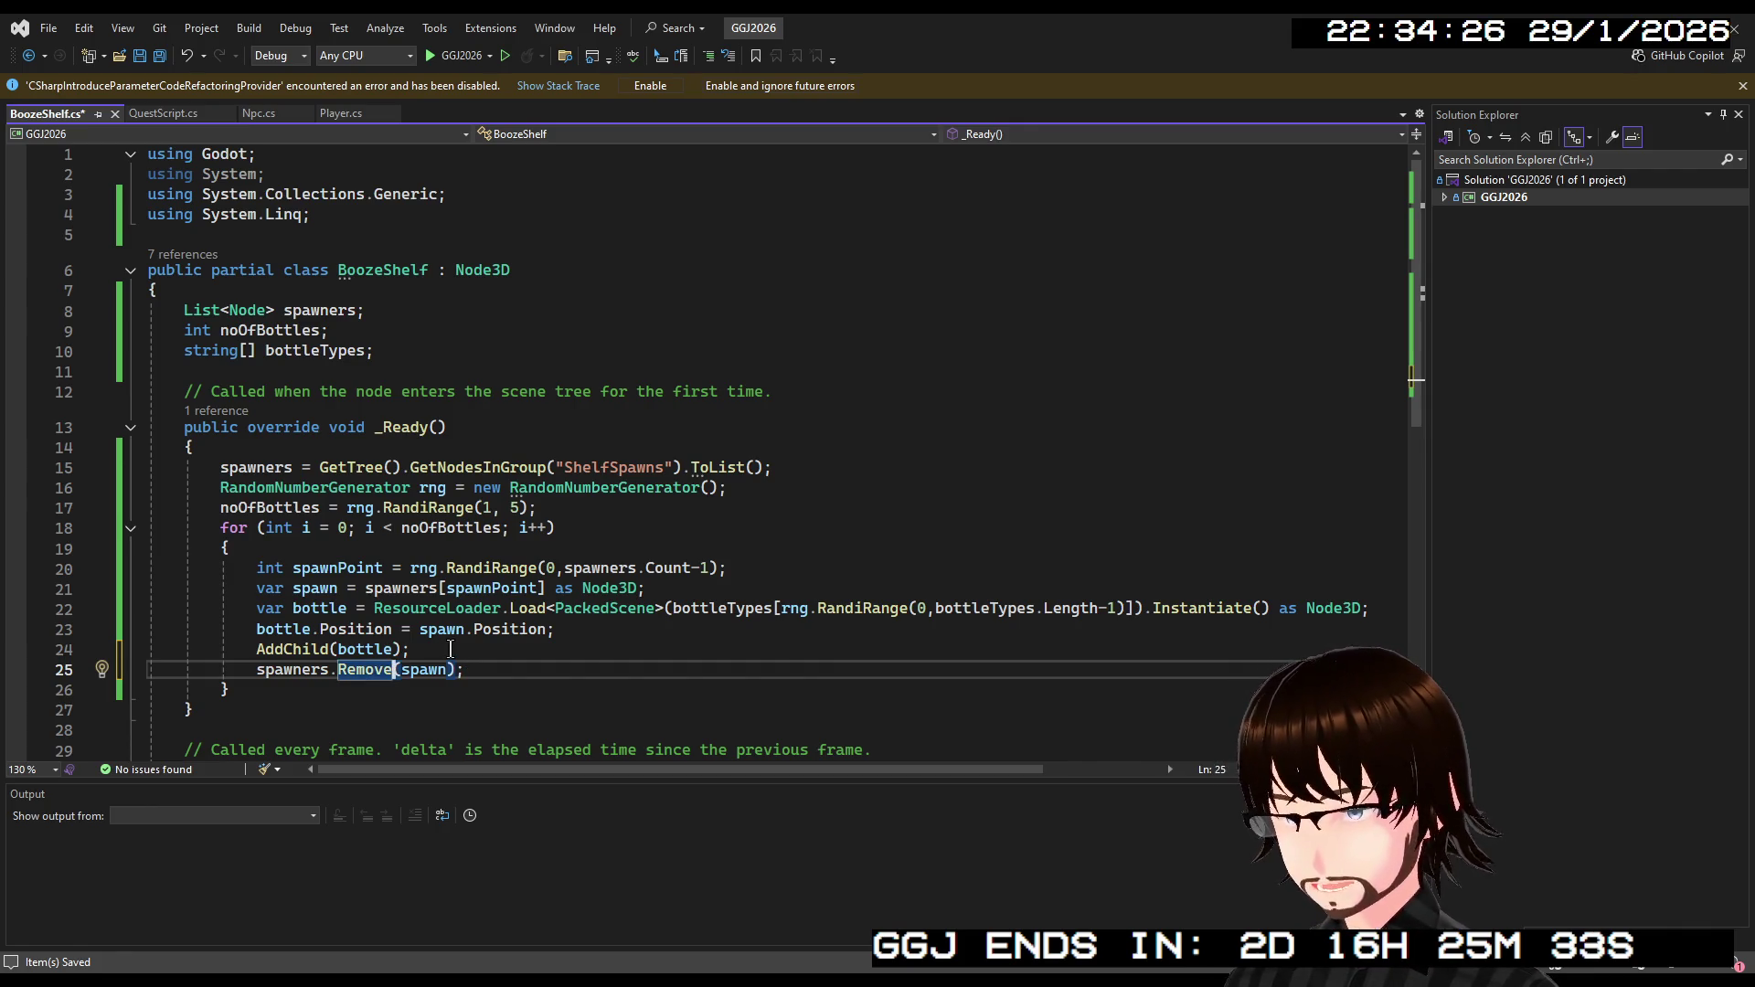
{"action": "type", "text": "At"}
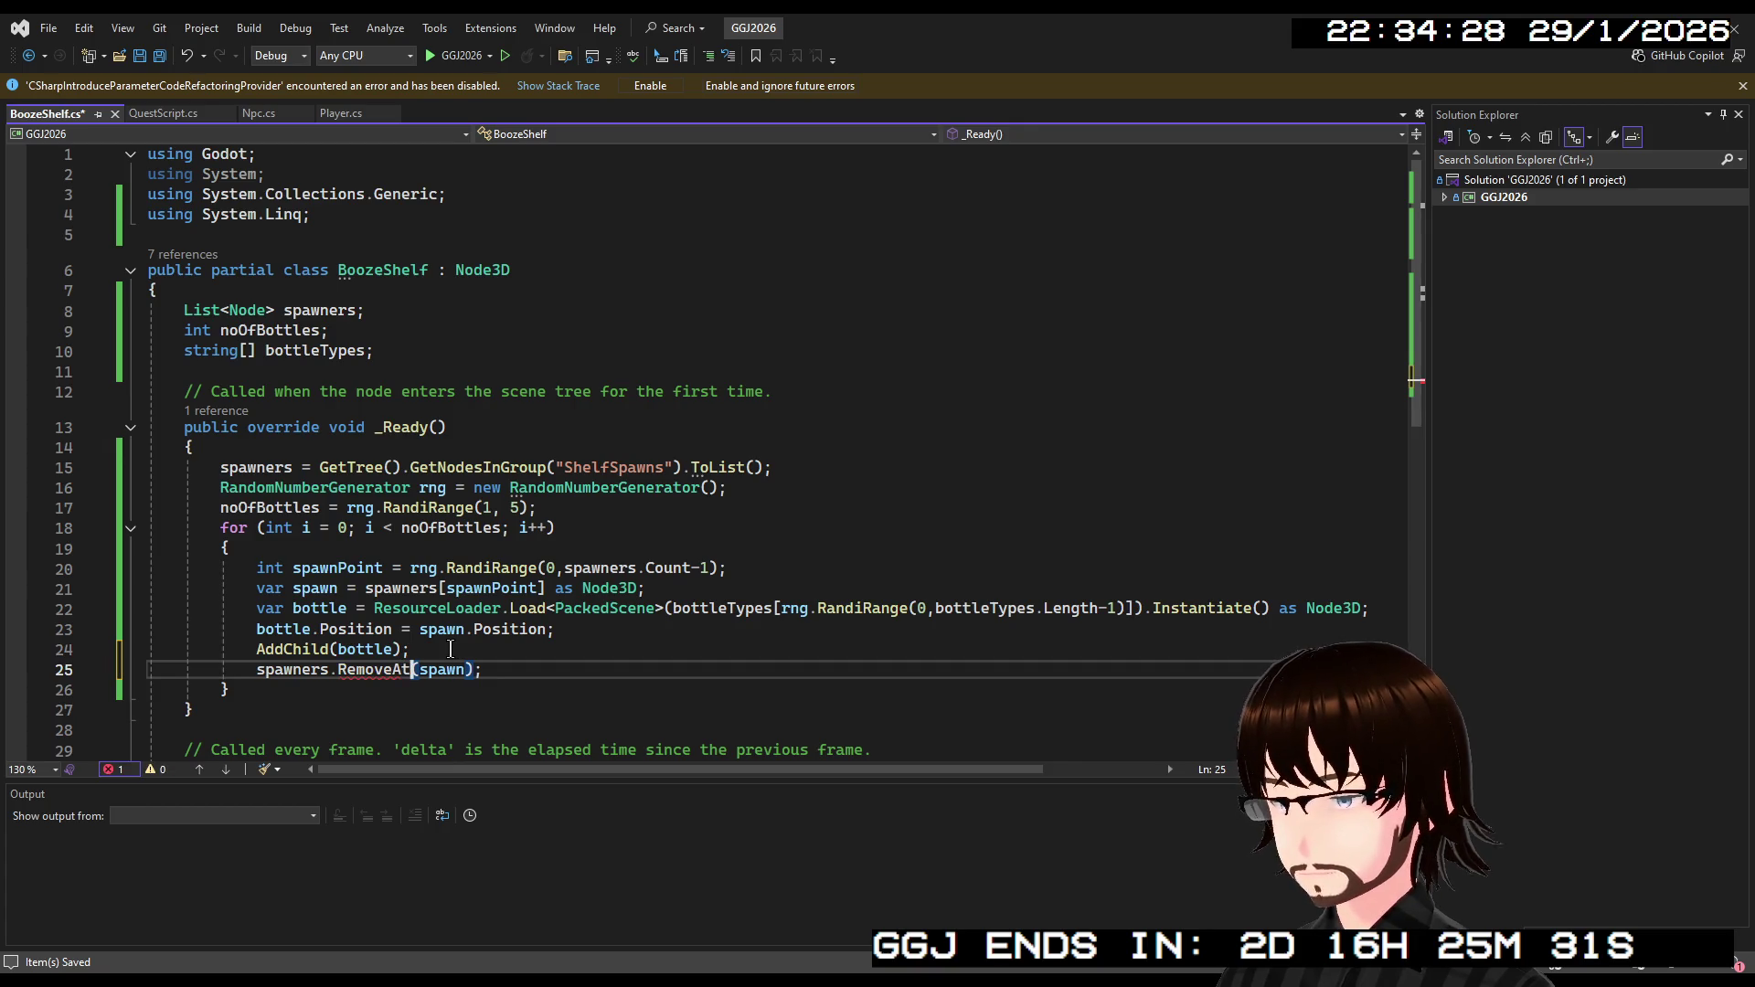
{"action": "double_click", "coordinate": [450, 590]}
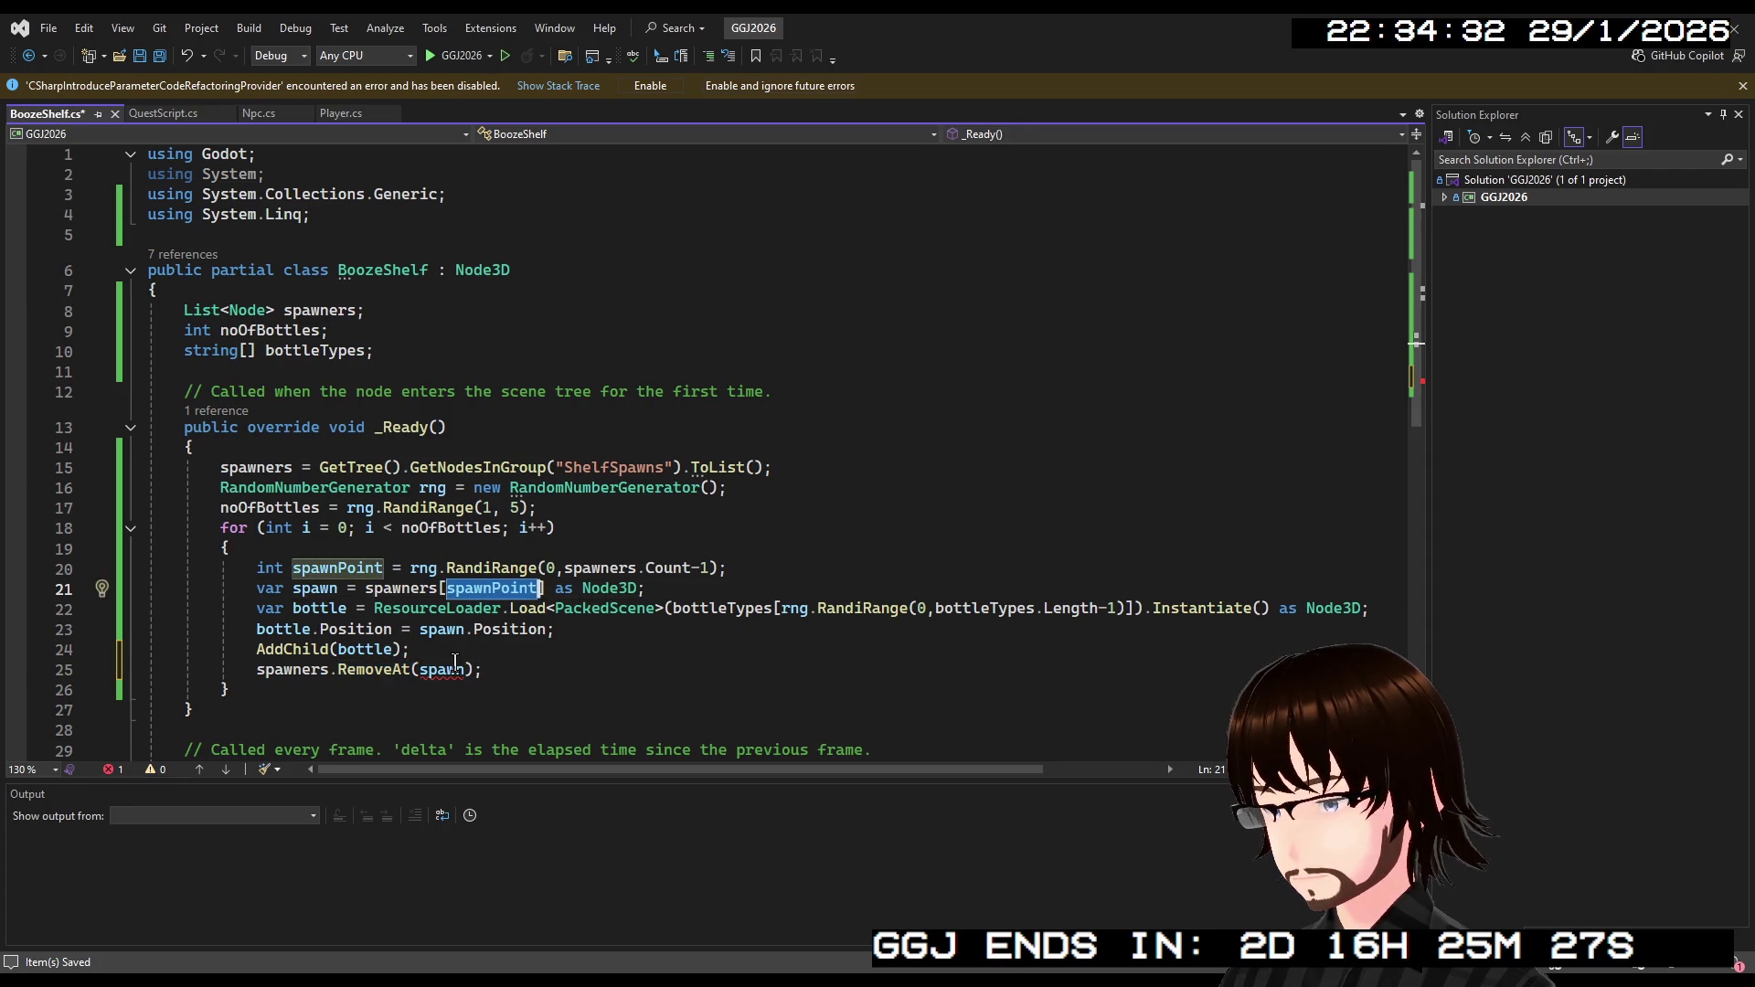
{"action": "key", "text": "ctrl+c"}
{"action": "double_click", "coordinate": [450, 669]}
{"action": "key", "text": "ctrl+v"}
{"action": "left_click", "coordinate": [553, 676]}
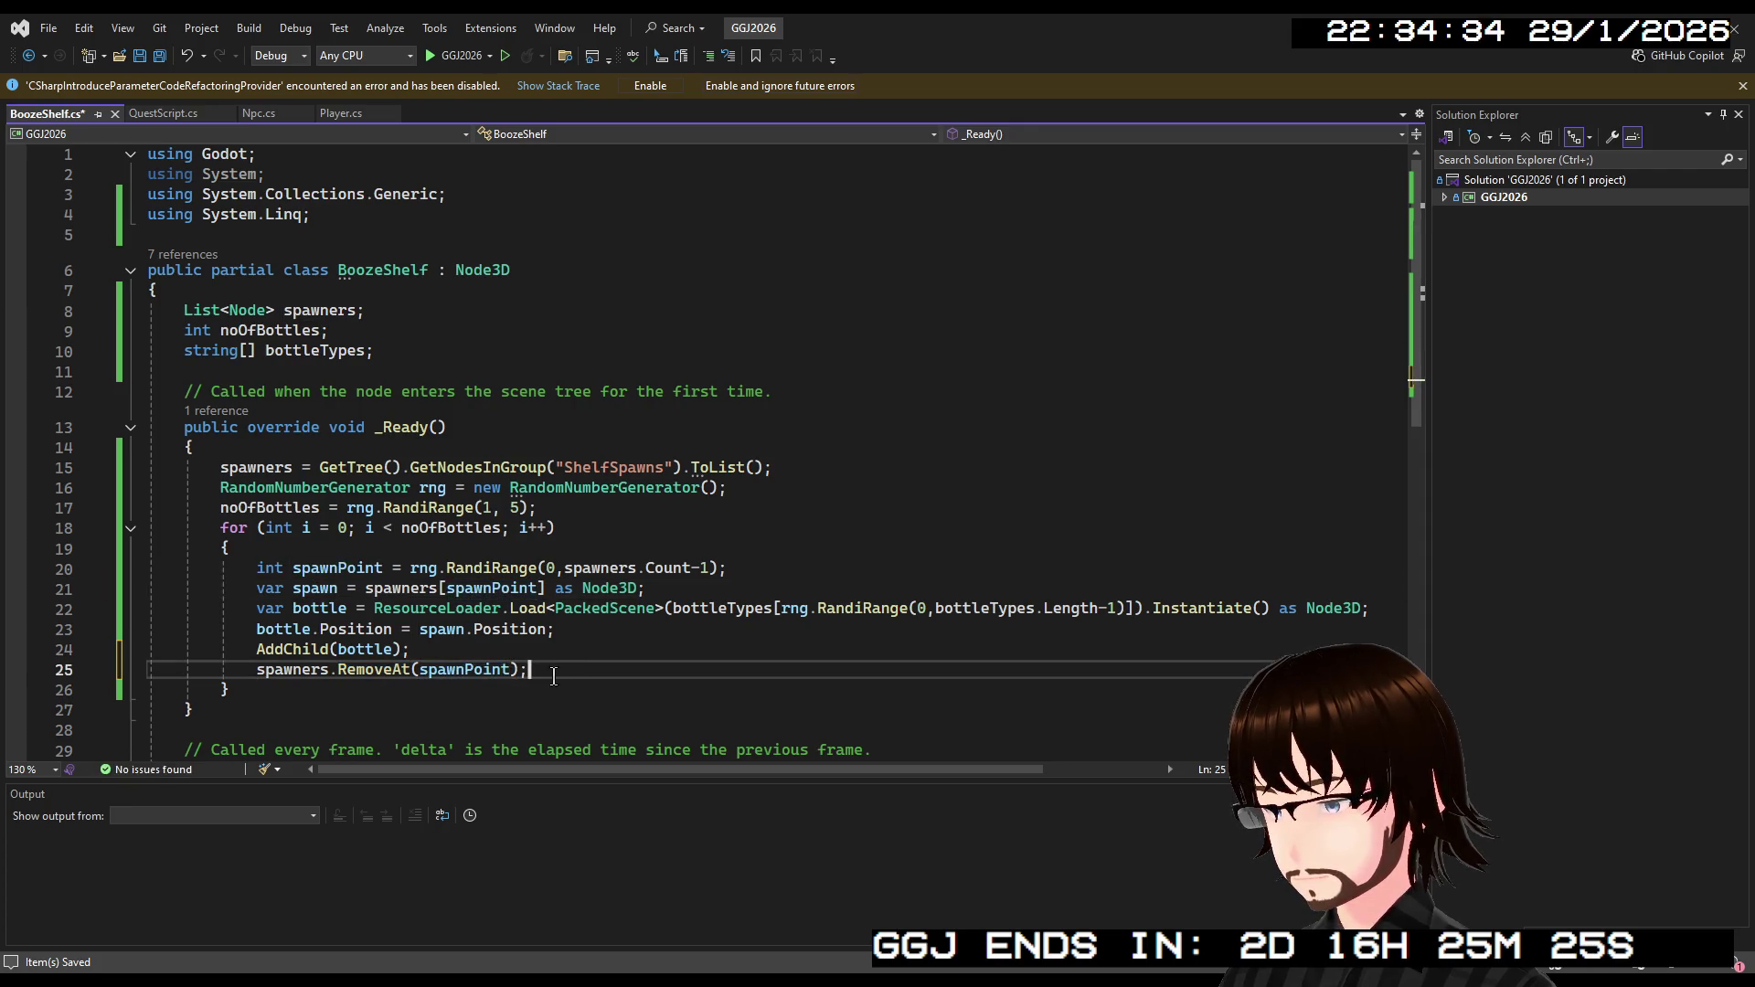
{"action": "key", "text": "ctrl+s"}
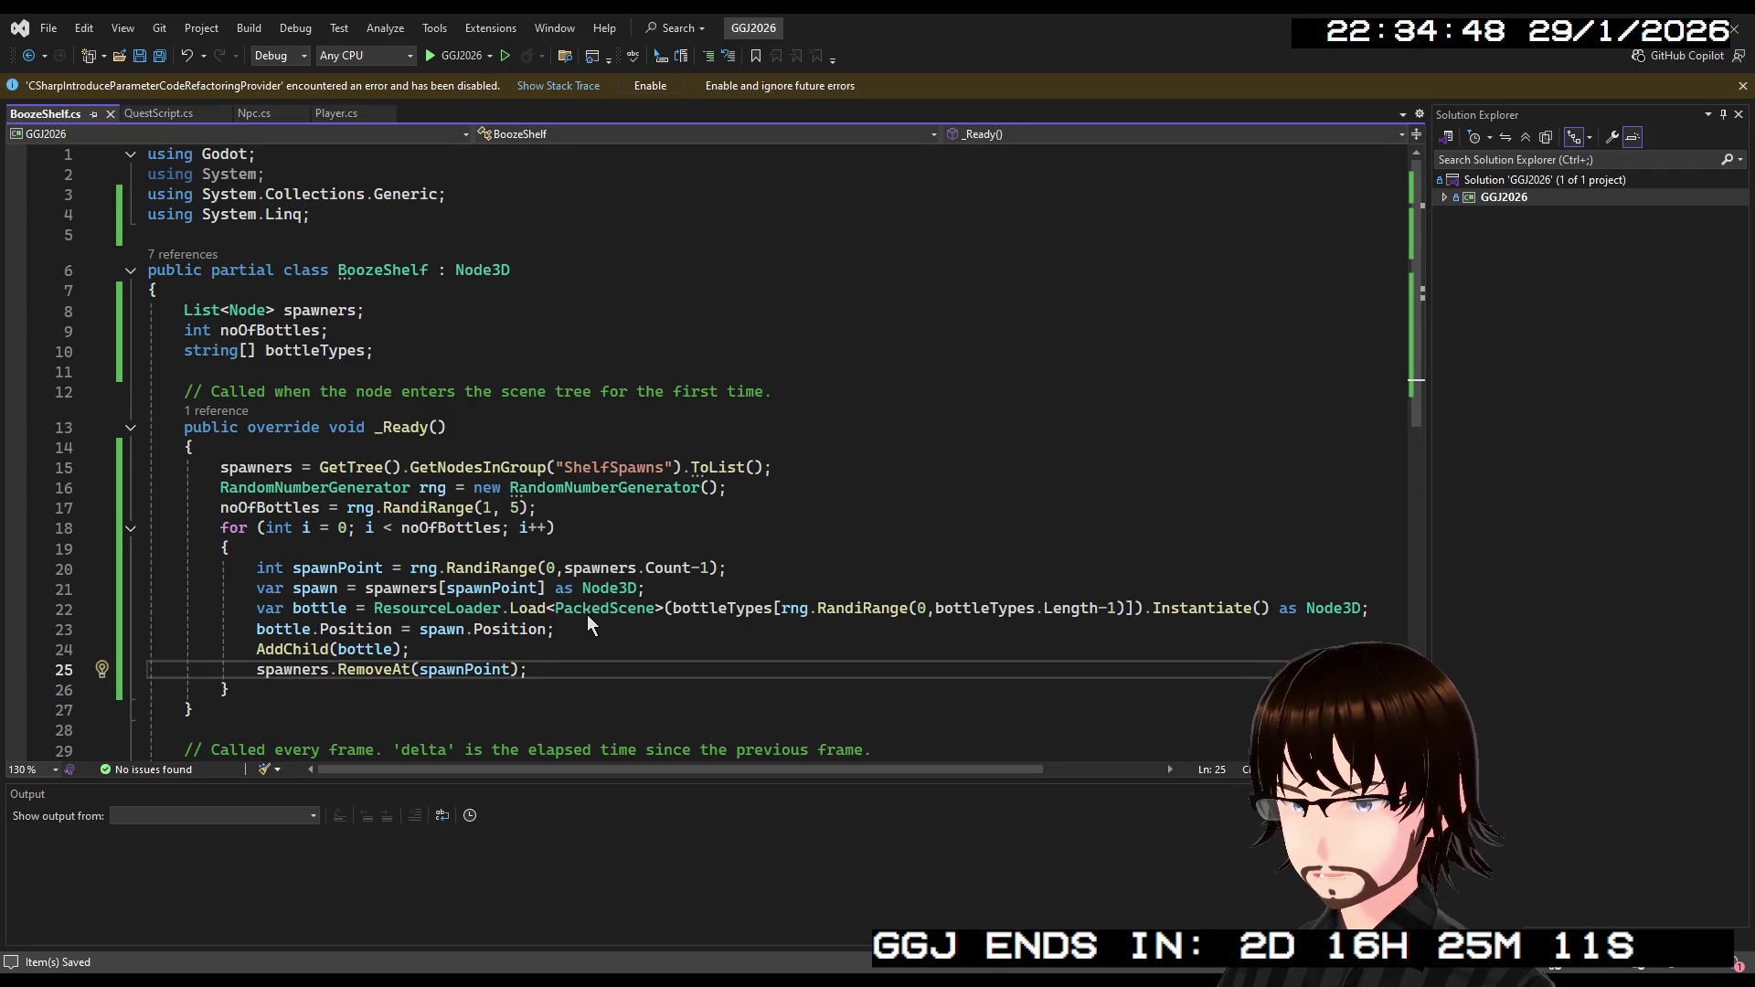
{"action": "scroll", "coordinate": [579, 618], "scroll_direction": "down", "scroll_amount": 3}
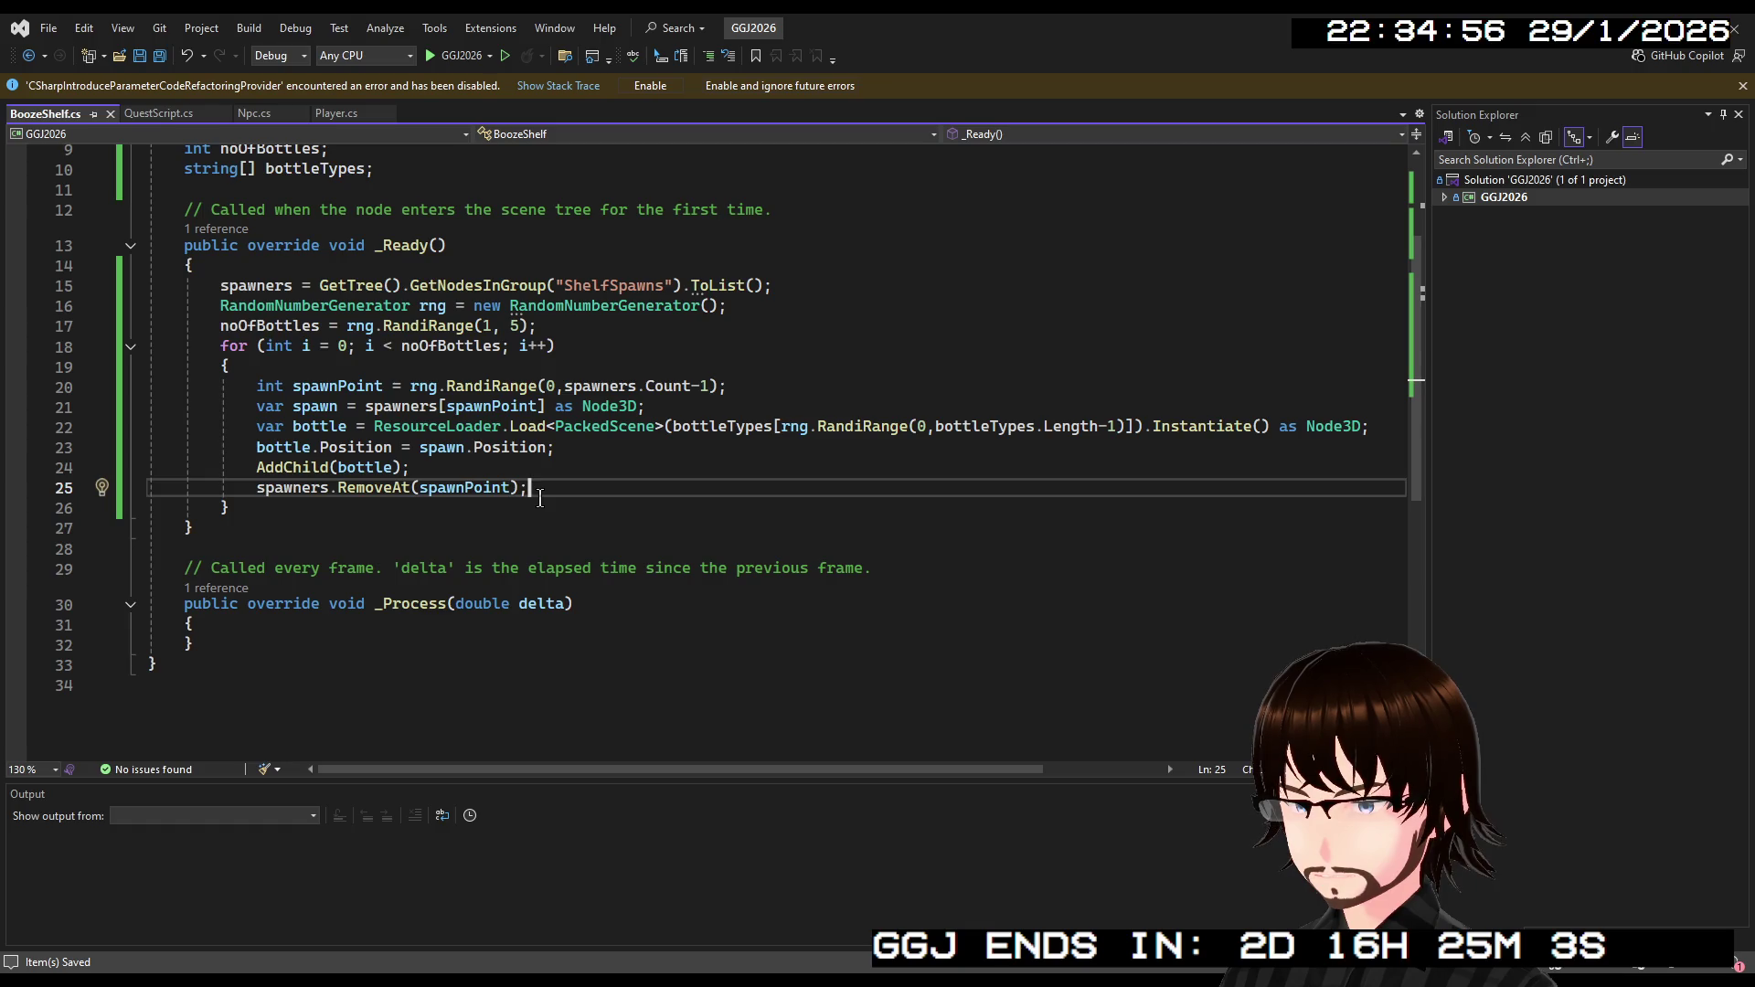
{"action": "scroll", "coordinate": [539, 498], "scroll_direction": "up", "scroll_amount": 2}
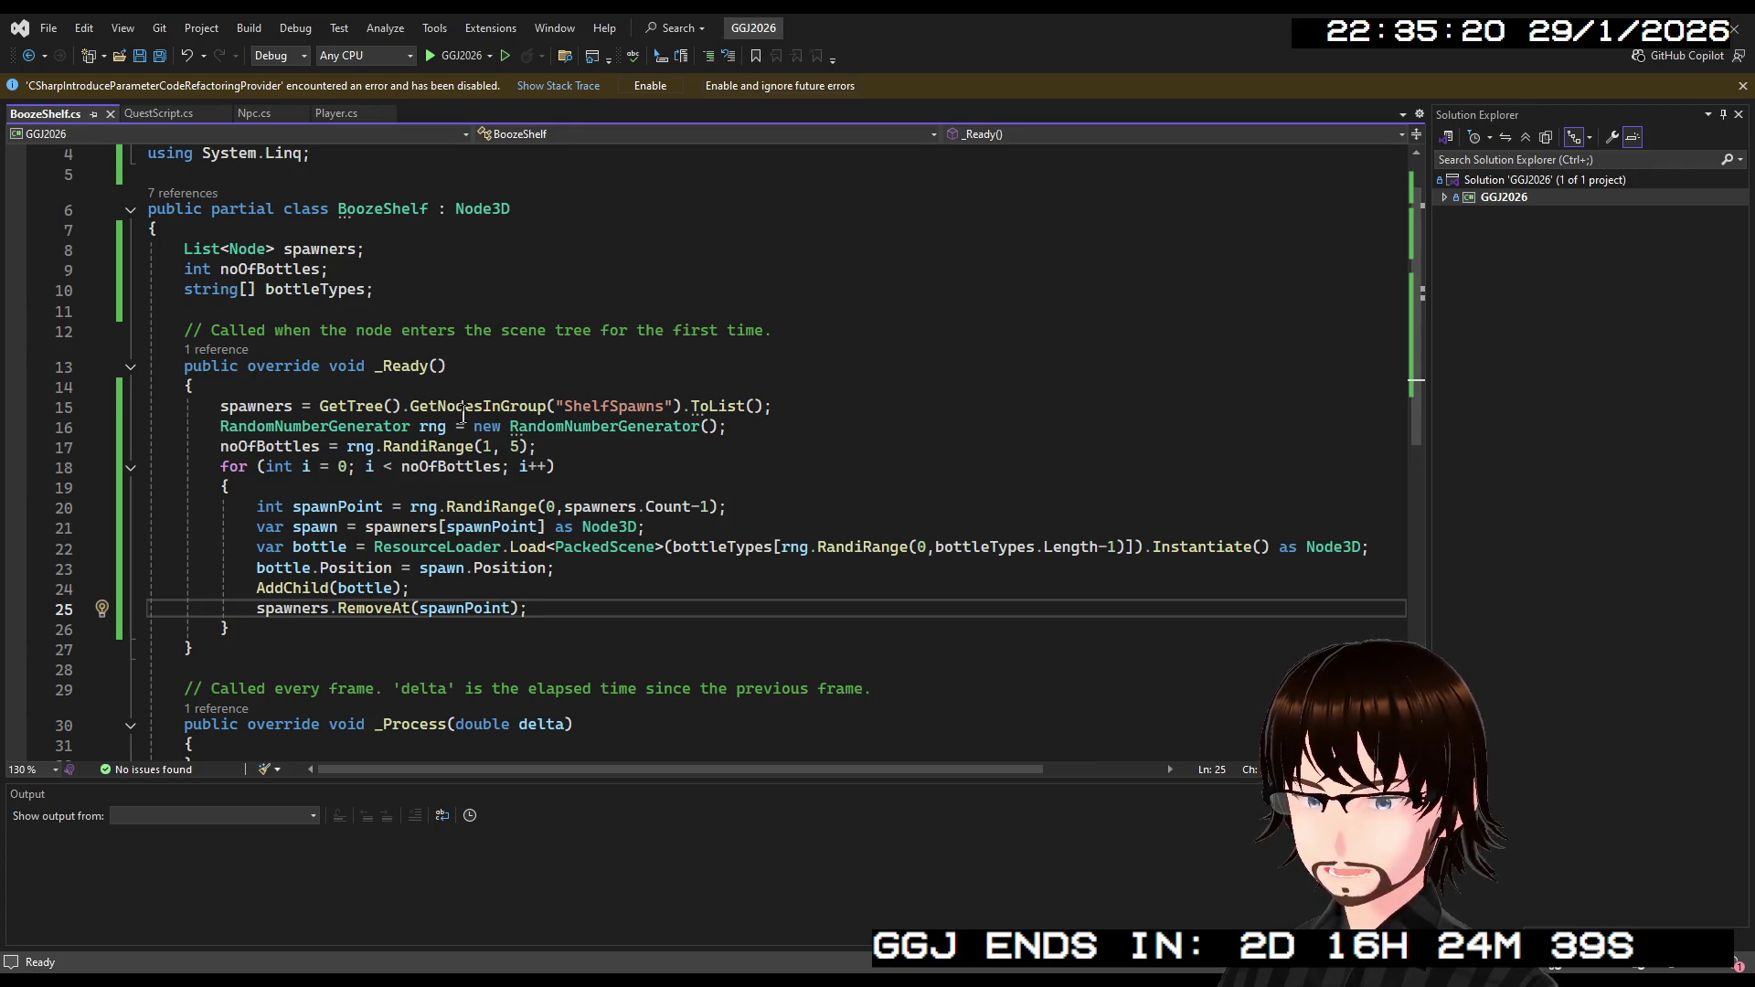
{"action": "scroll", "coordinate": [631, 457], "scroll_direction": "down", "scroll_amount": 2}
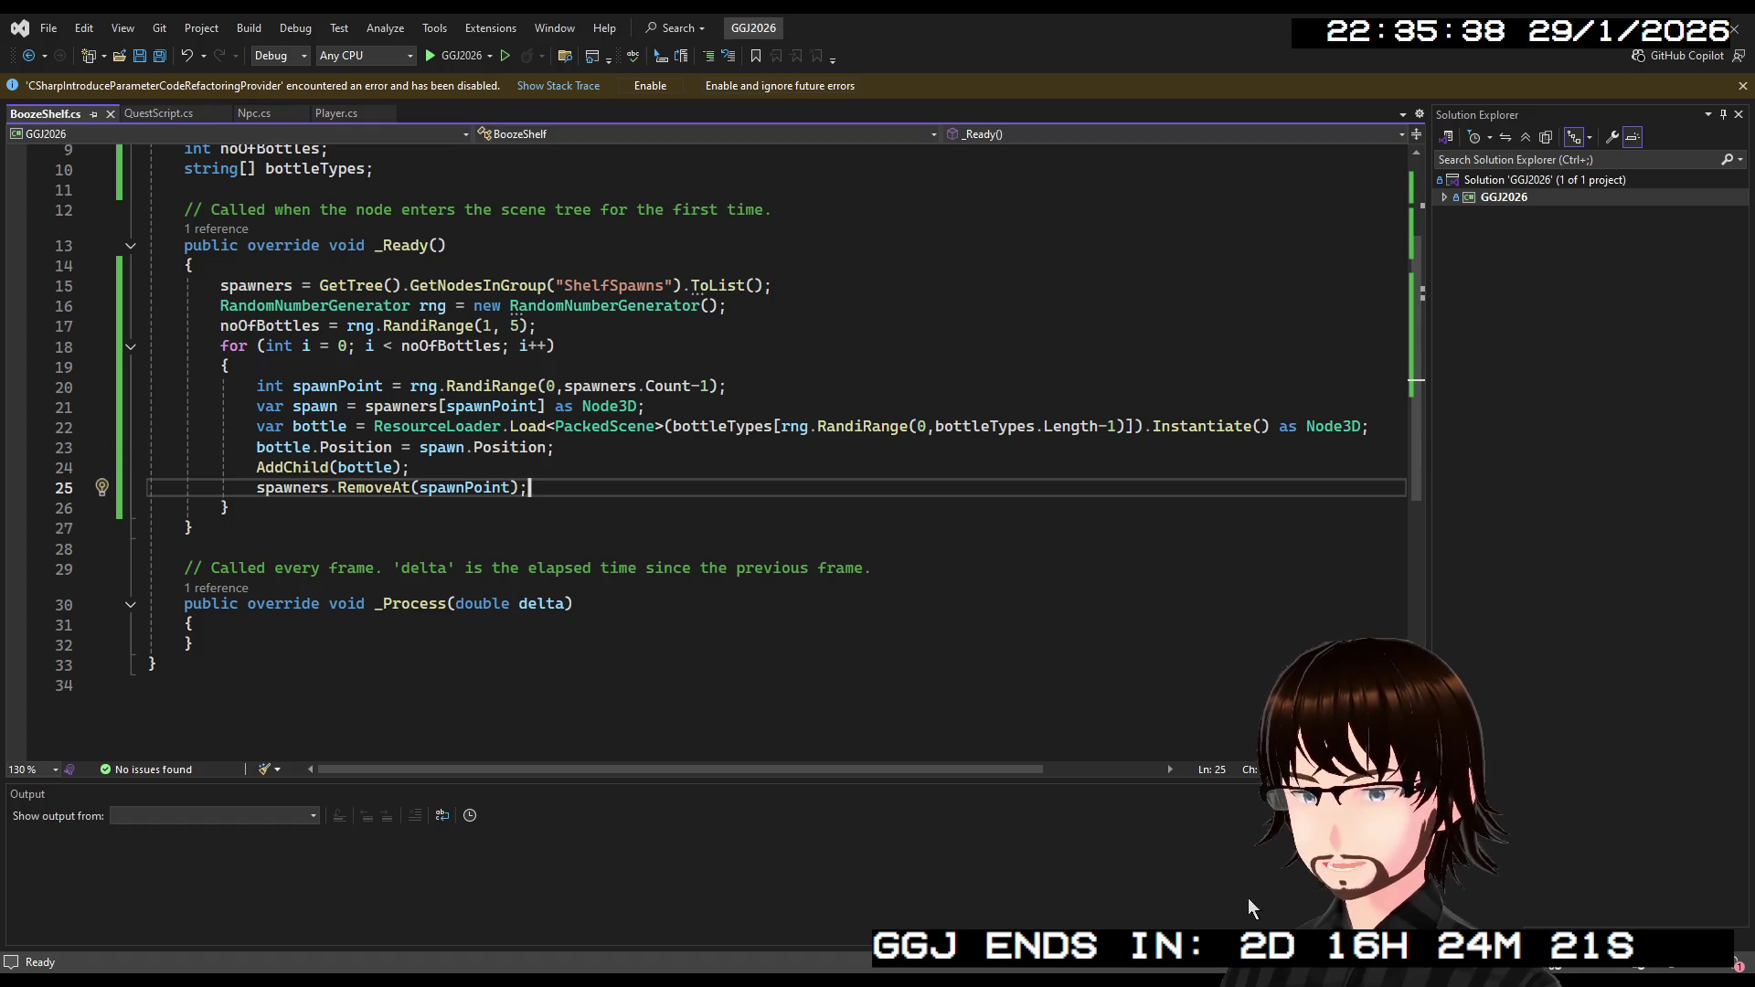
{"action": "scroll", "coordinate": [436, 363], "scroll_direction": "up", "scroll_amount": 3}
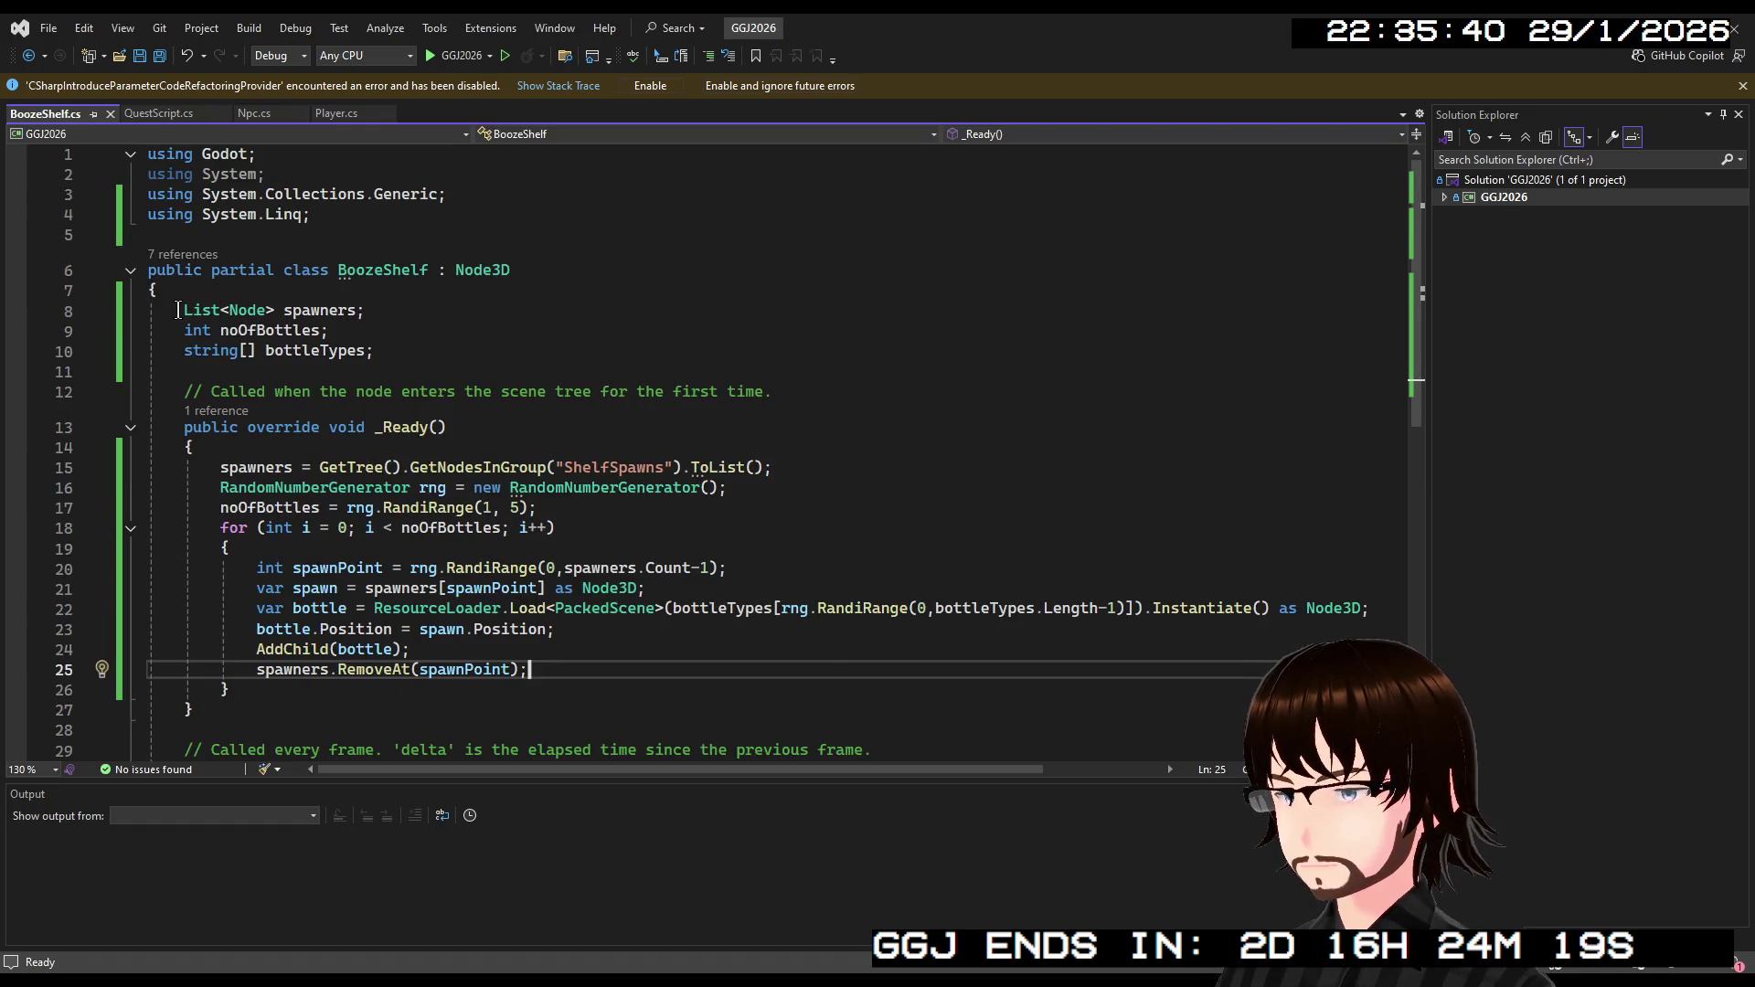
Put an [Export] attribute on the string[] bottleTypes field on line 10 and save.
{"action": "left_click", "coordinate": [187, 355]}
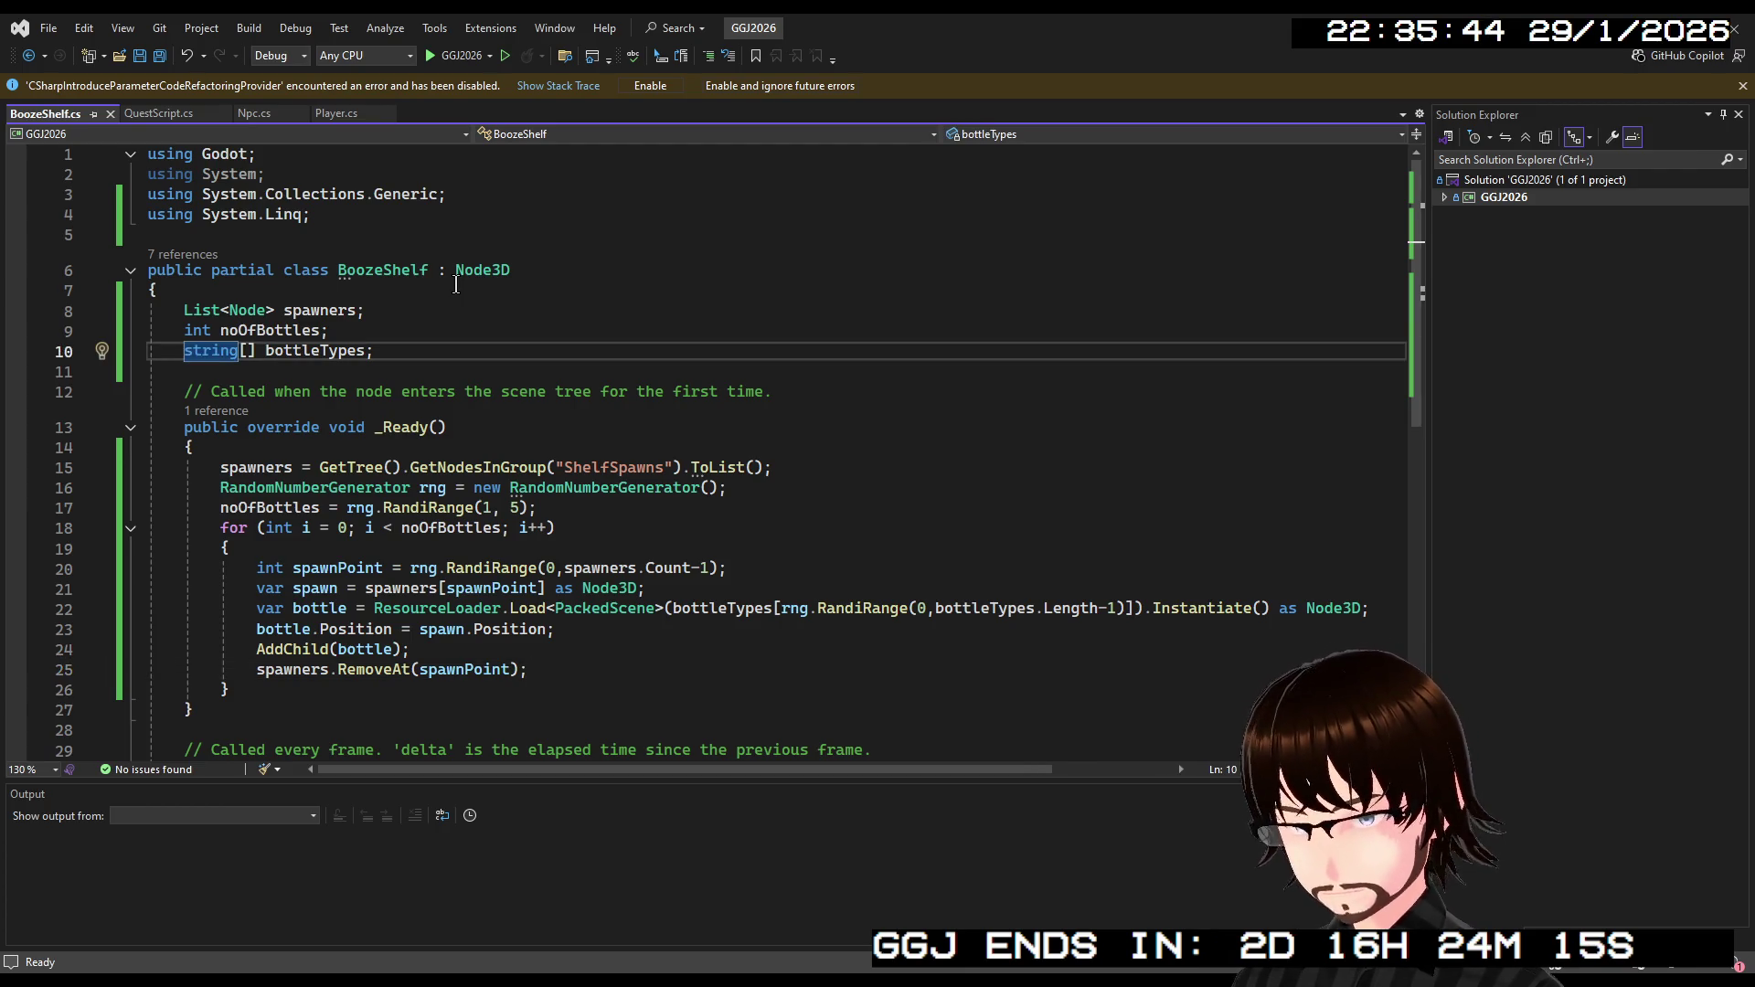
{"action": "type", "text": "[Export "}
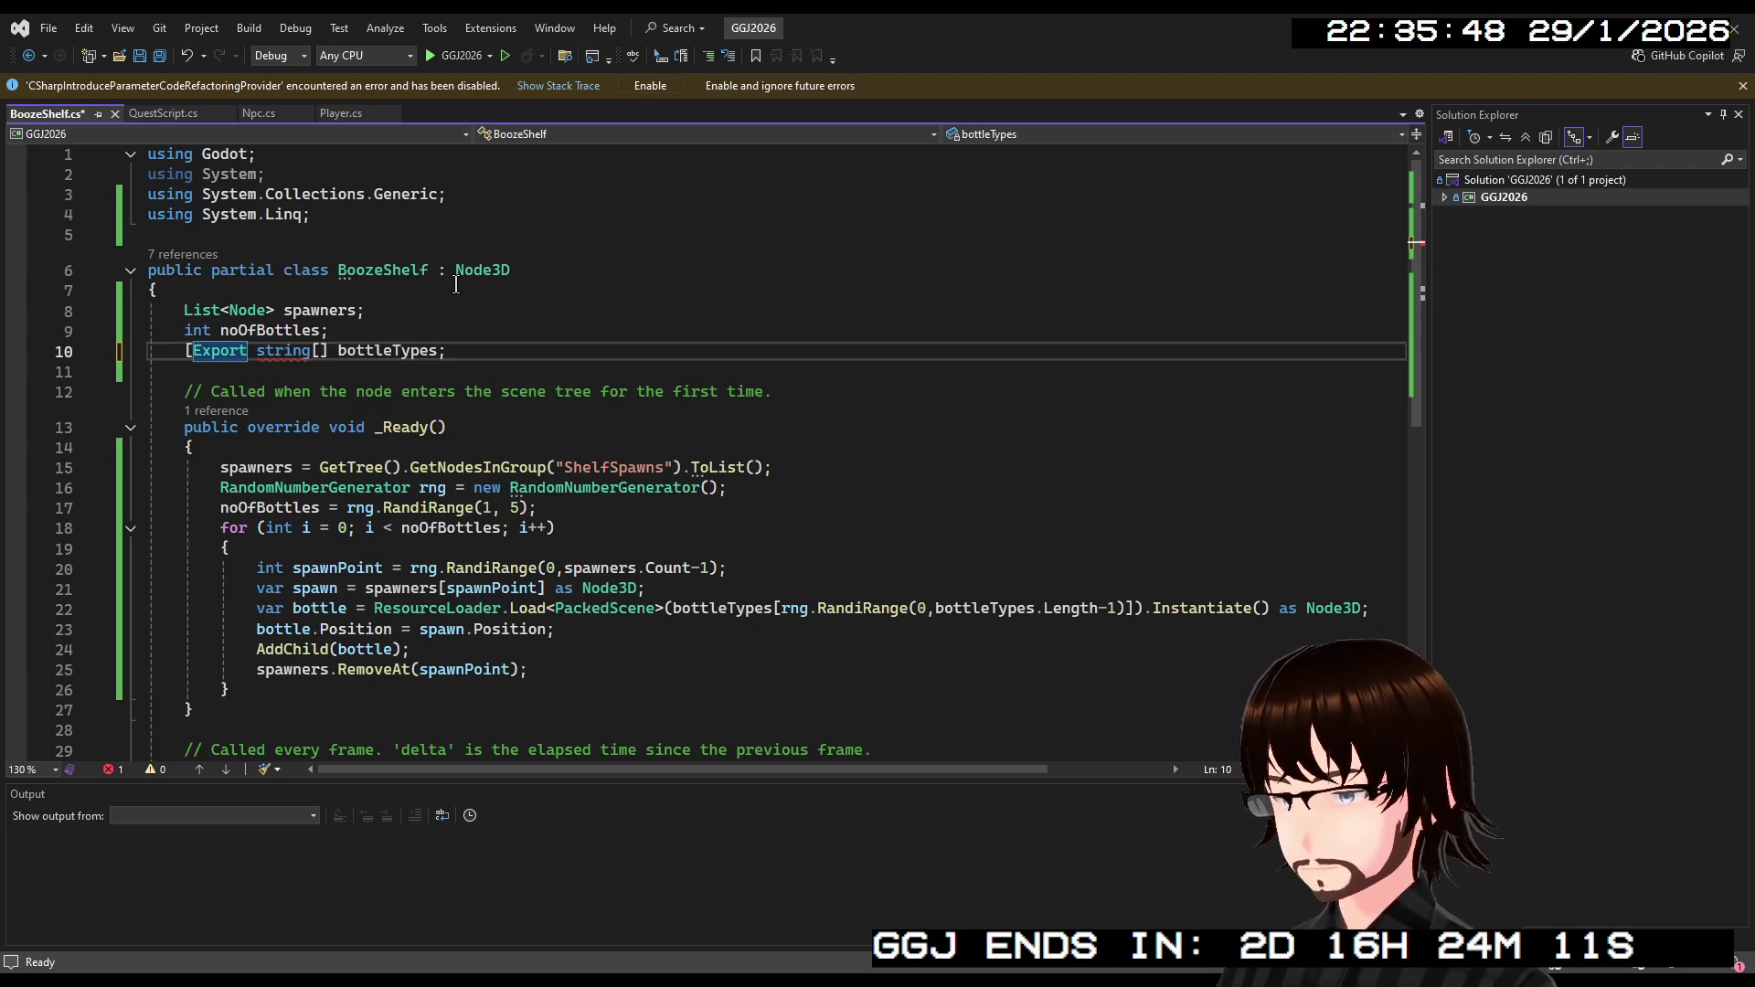
{"action": "type", "text": "]"}
{"action": "key", "text": "ctrl+s"}
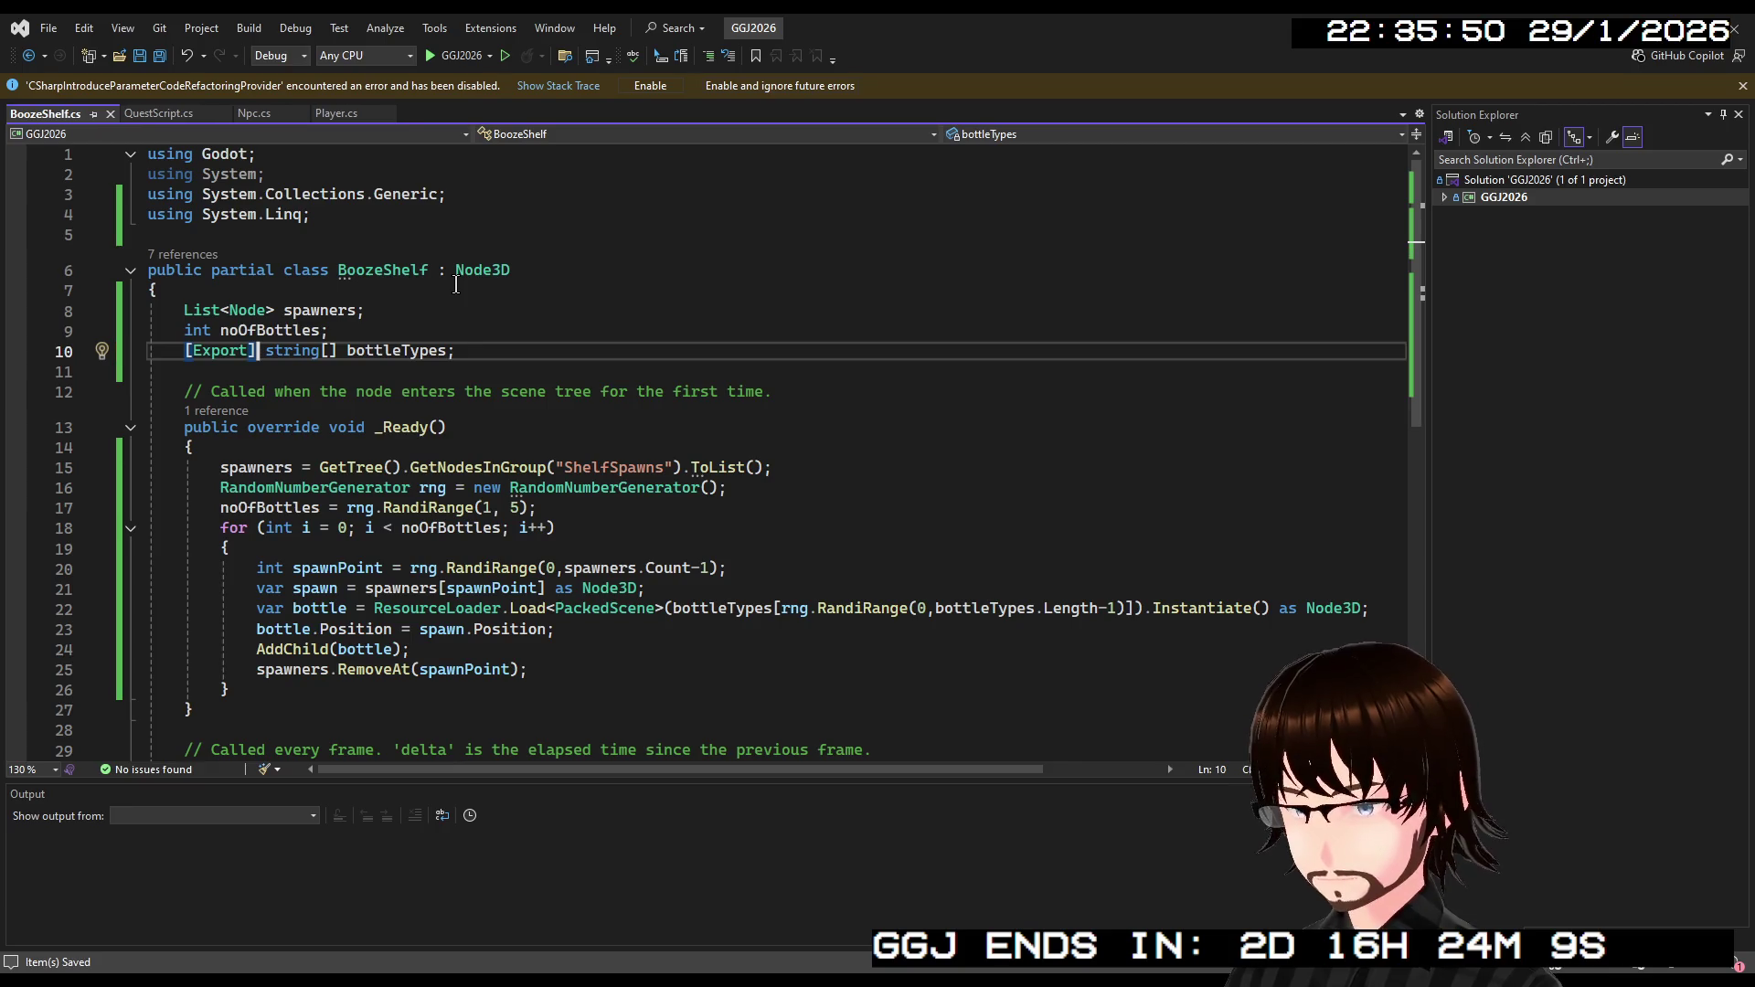
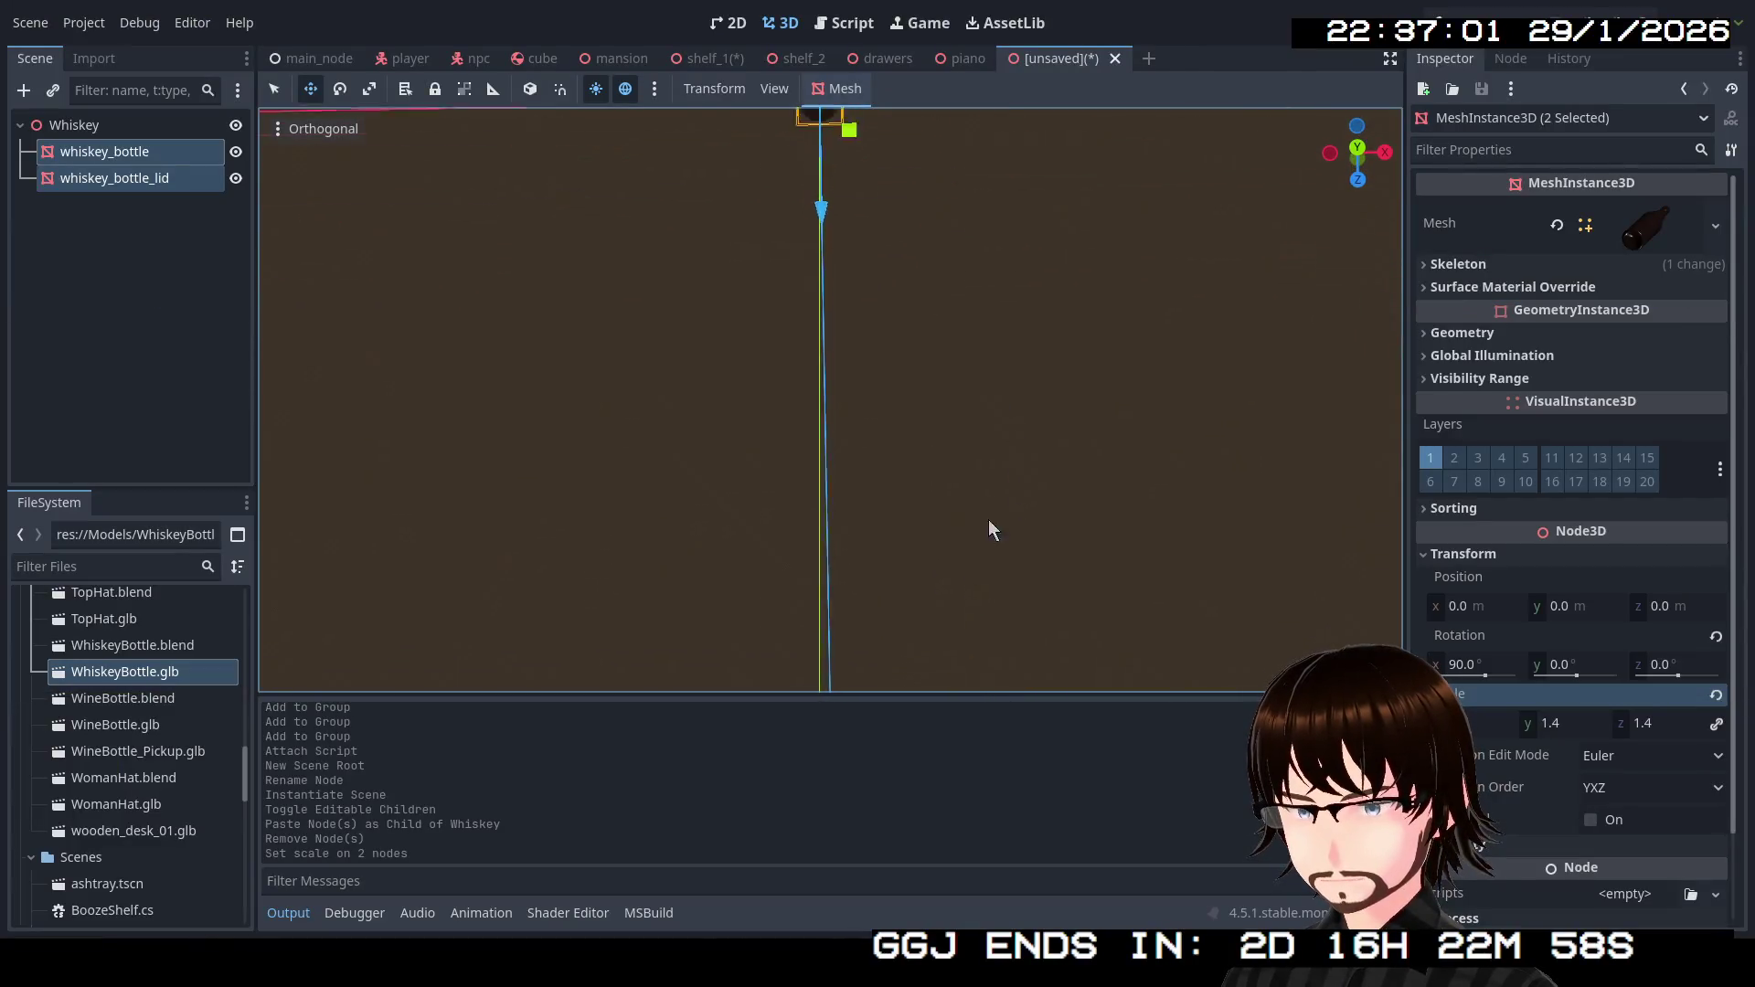
Inspect the whiskey bottle from the front and other angles, then open the viewport's view menu.
{"action": "mouse_move", "coordinate": [989, 519]}
{"action": "left_mouse_down"}
{"action": "mouse_move", "coordinate": [1028, 443]}
{"action": "mouse_move", "coordinate": [1013, 261]}
{"action": "left_mouse_up"}
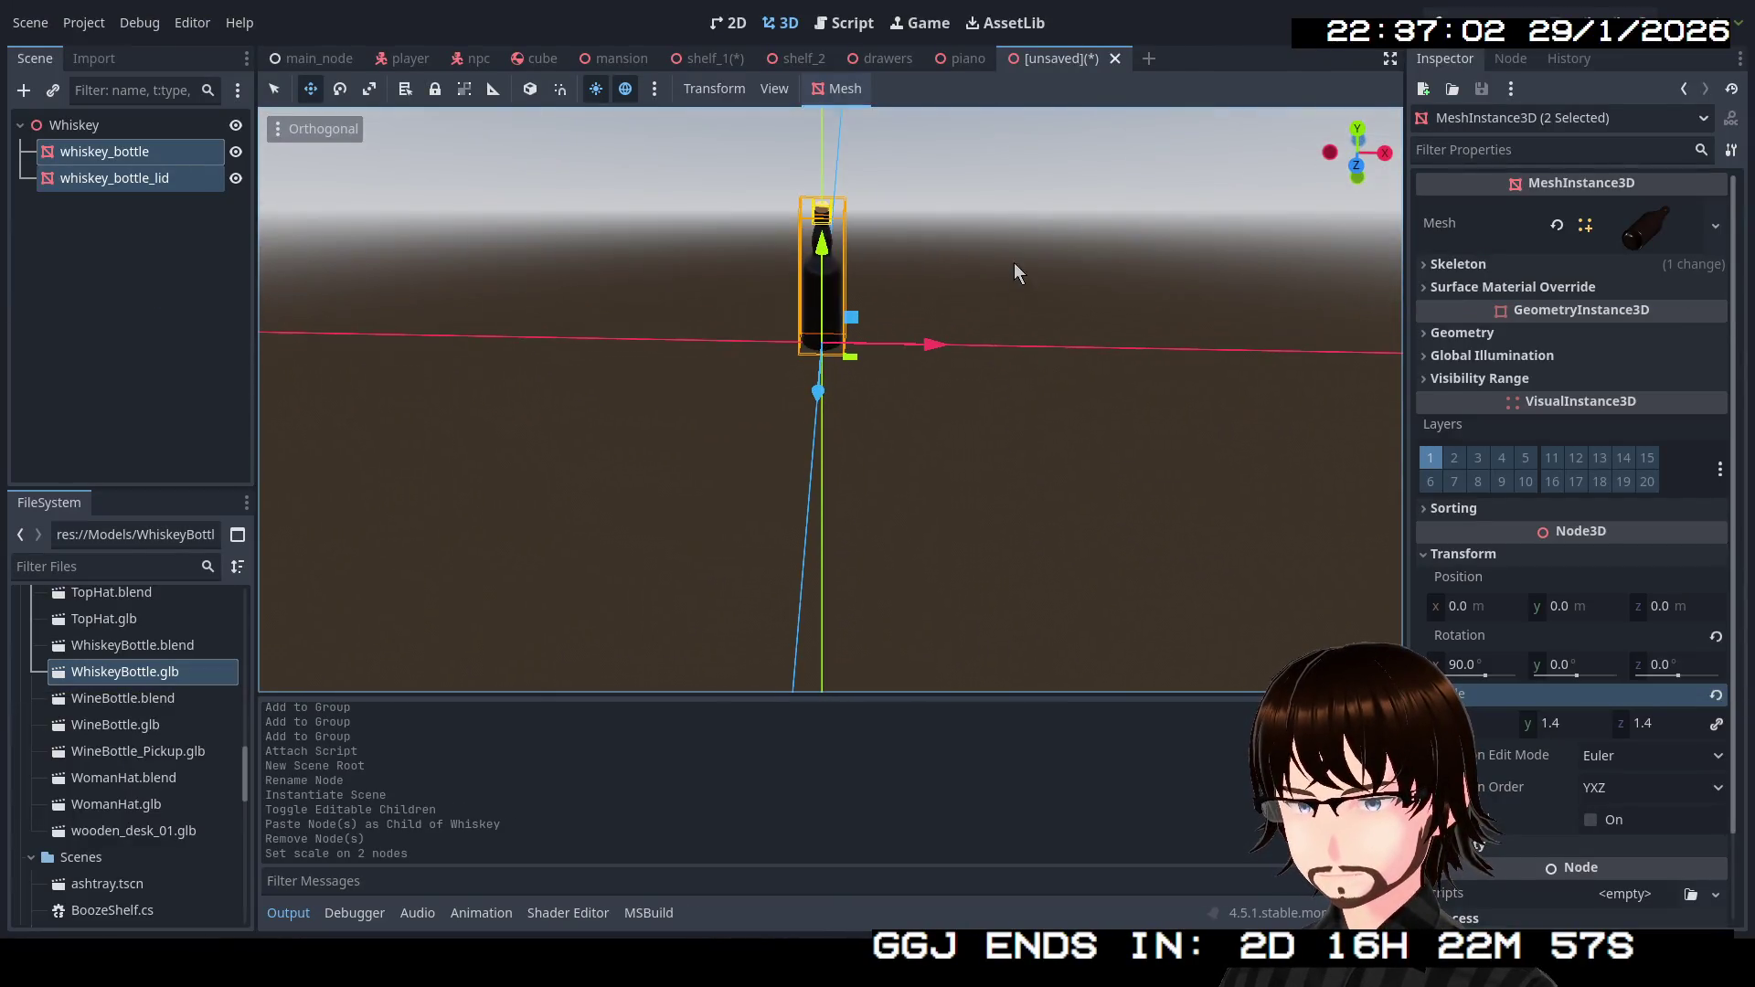
{"action": "left_click", "coordinate": [1358, 167]}
{"action": "mouse_move", "coordinate": [1258, 278]}
{"action": "left_mouse_down"}
{"action": "mouse_move", "coordinate": [1088, 420]}
{"action": "mouse_move", "coordinate": [1024, 449]}
{"action": "left_mouse_up"}
{"action": "scroll", "coordinate": [881, 147], "scroll_direction": "up", "scroll_amount": 4}
{"action": "scroll", "coordinate": [881, 278], "scroll_direction": "down", "scroll_amount": 3}
{"action": "scroll", "coordinate": [891, 137], "scroll_direction": "up", "scroll_amount": 3}
{"action": "scroll", "coordinate": [892, 141], "scroll_direction": "down", "scroll_amount": 6}
{"action": "scroll", "coordinate": [897, 155], "scroll_direction": "down", "scroll_amount": 5}
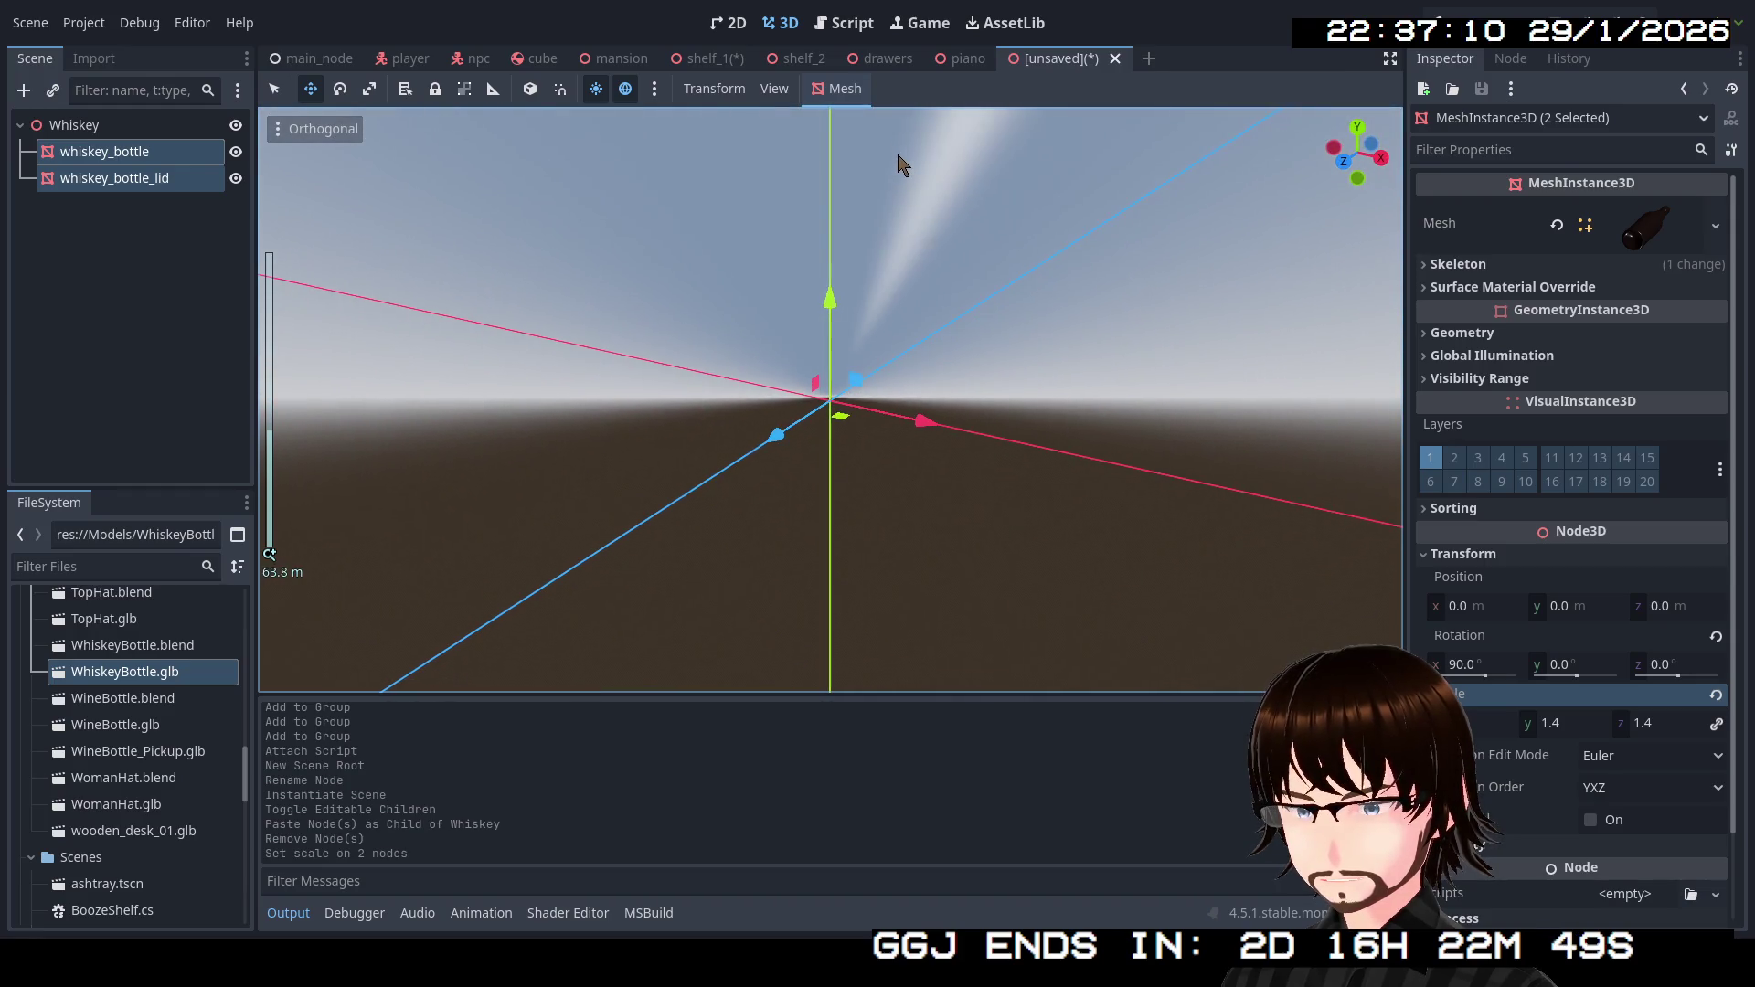
{"action": "scroll", "coordinate": [894, 186], "scroll_direction": "up", "scroll_amount": 5}
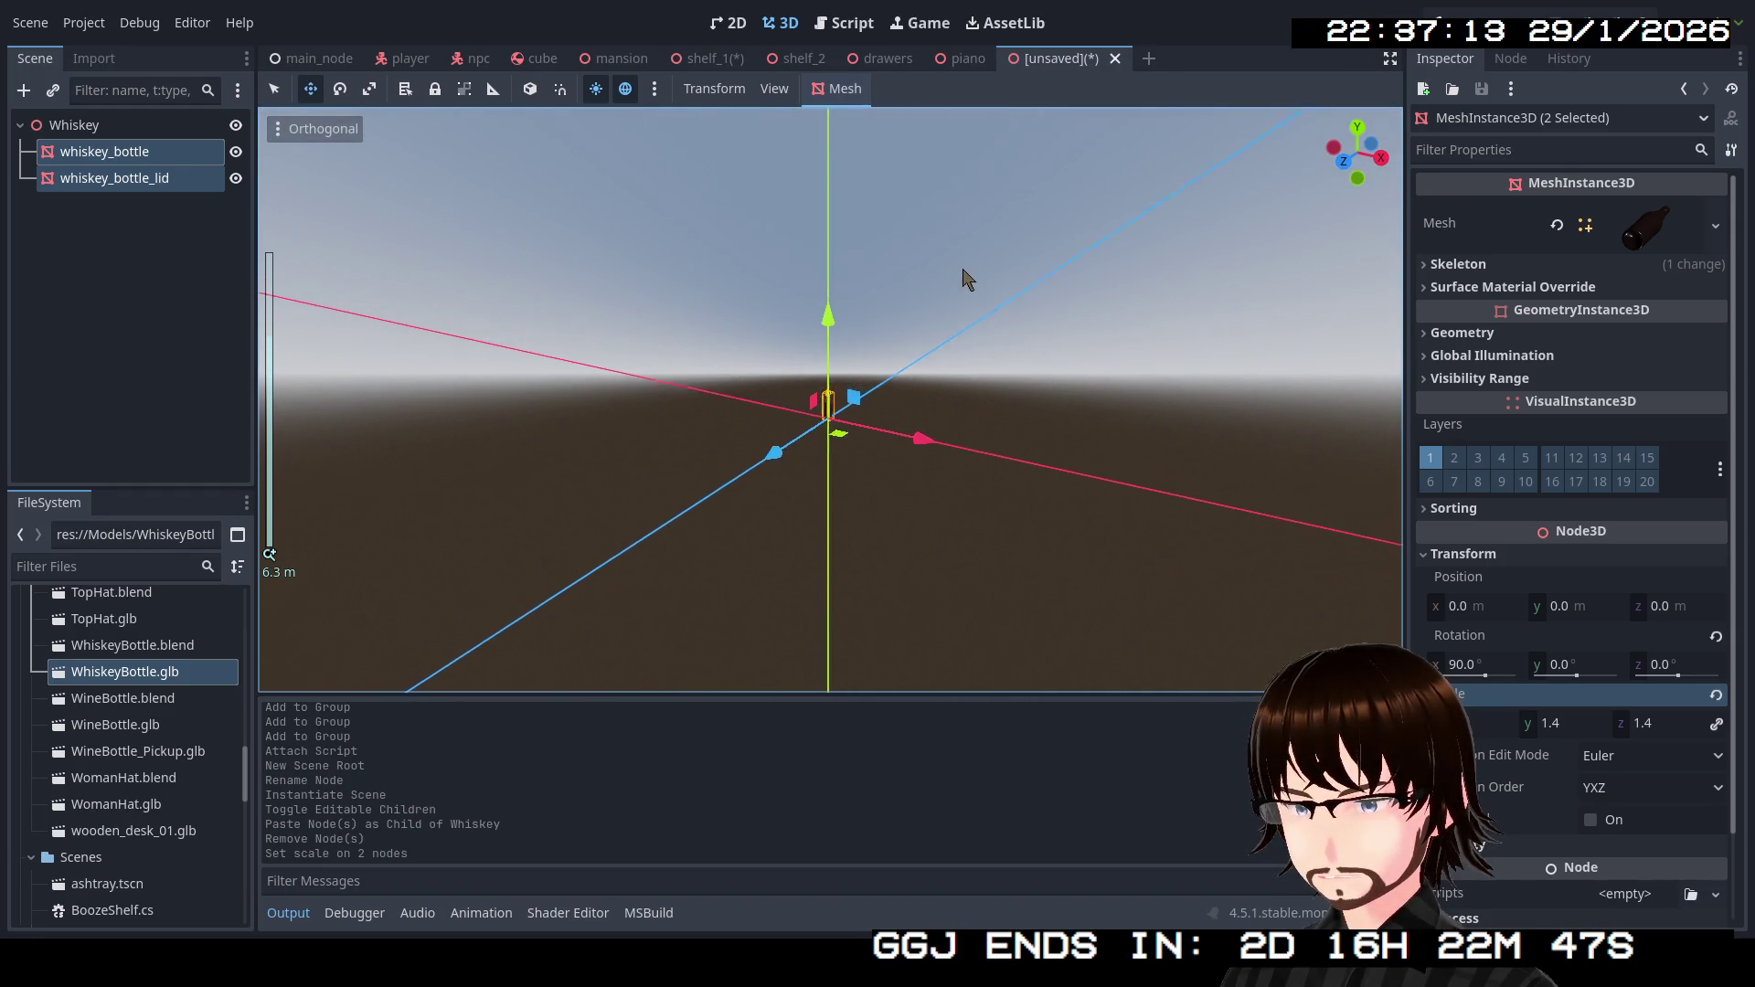
{"action": "mouse_move", "coordinate": [961, 284]}
{"action": "left_mouse_down"}
{"action": "mouse_move", "coordinate": [979, 470]}
{"action": "mouse_move", "coordinate": [1018, 431]}
{"action": "mouse_move", "coordinate": [952, 470]}
{"action": "mouse_move", "coordinate": [1195, 473]}
{"action": "mouse_move", "coordinate": [1108, 450]}
{"action": "mouse_move", "coordinate": [1210, 498]}
{"action": "mouse_move", "coordinate": [869, 278]}
{"action": "mouse_move", "coordinate": [950, 352]}
{"action": "left_mouse_up"}
{"action": "scroll", "coordinate": [1225, 471], "scroll_direction": "up", "scroll_amount": 1}
{"action": "left_click", "coordinate": [305, 133]}
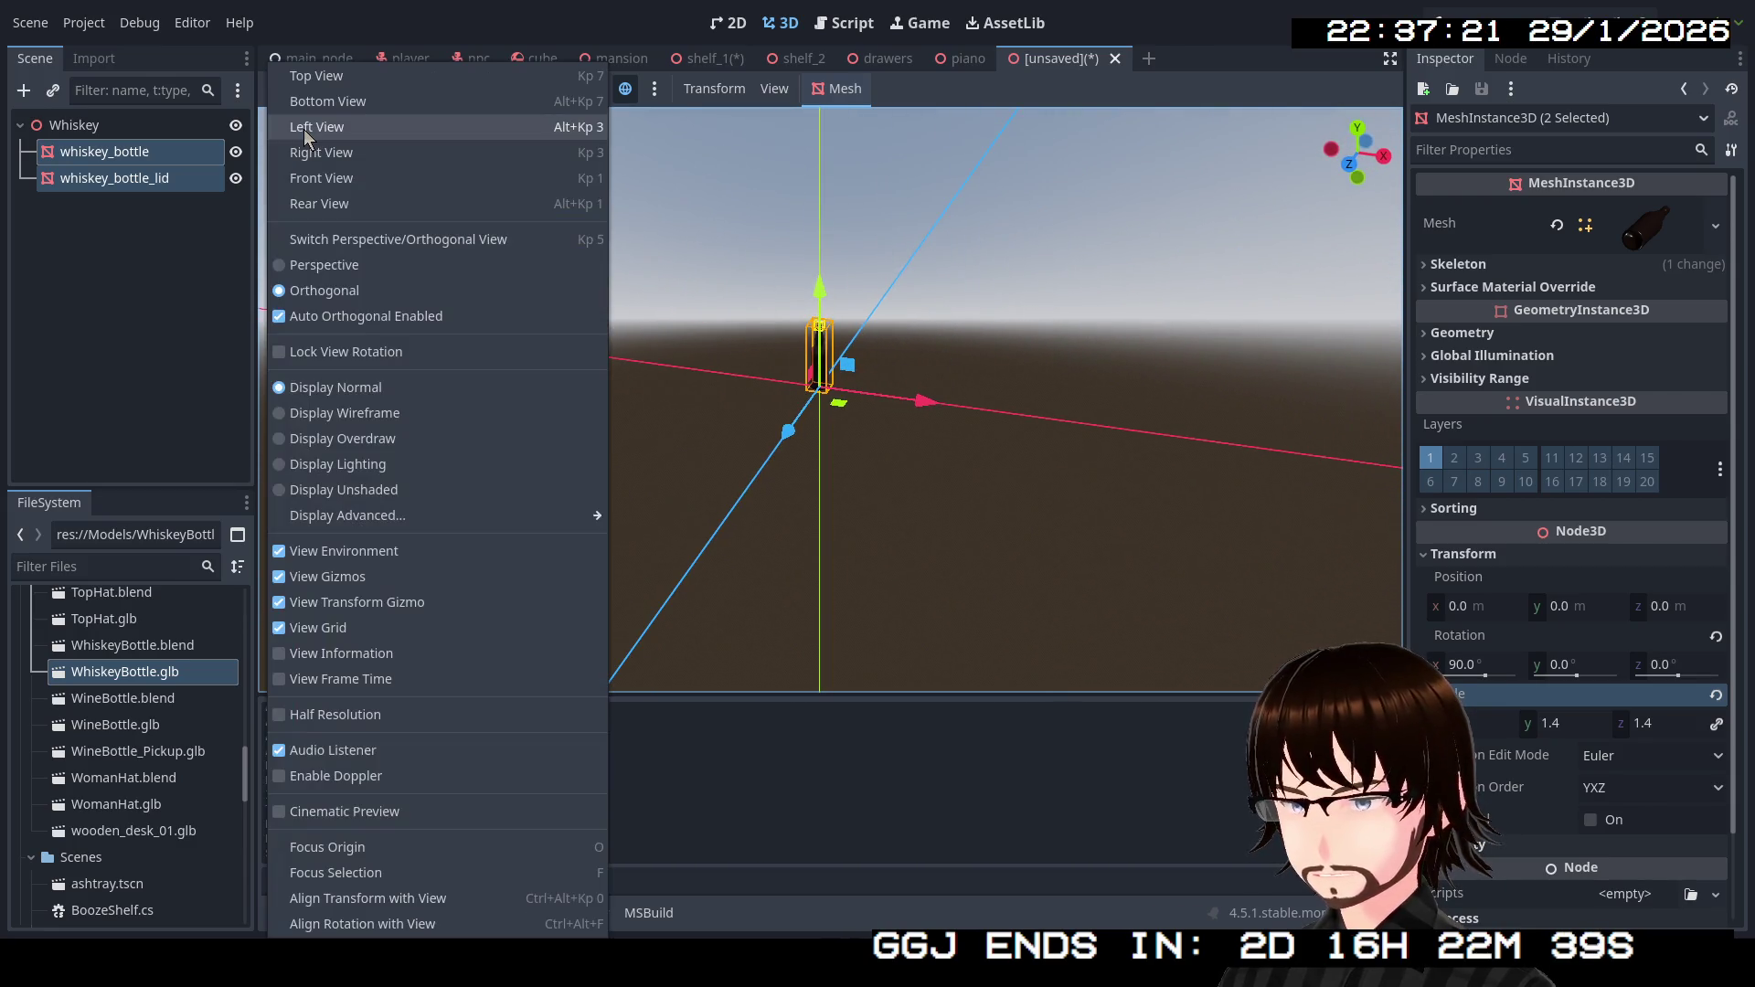
Switch the viewport to Perspective, zoom in close on the whiskey bottle, and select the Whiskey root.
{"action": "left_click", "coordinate": [329, 265]}
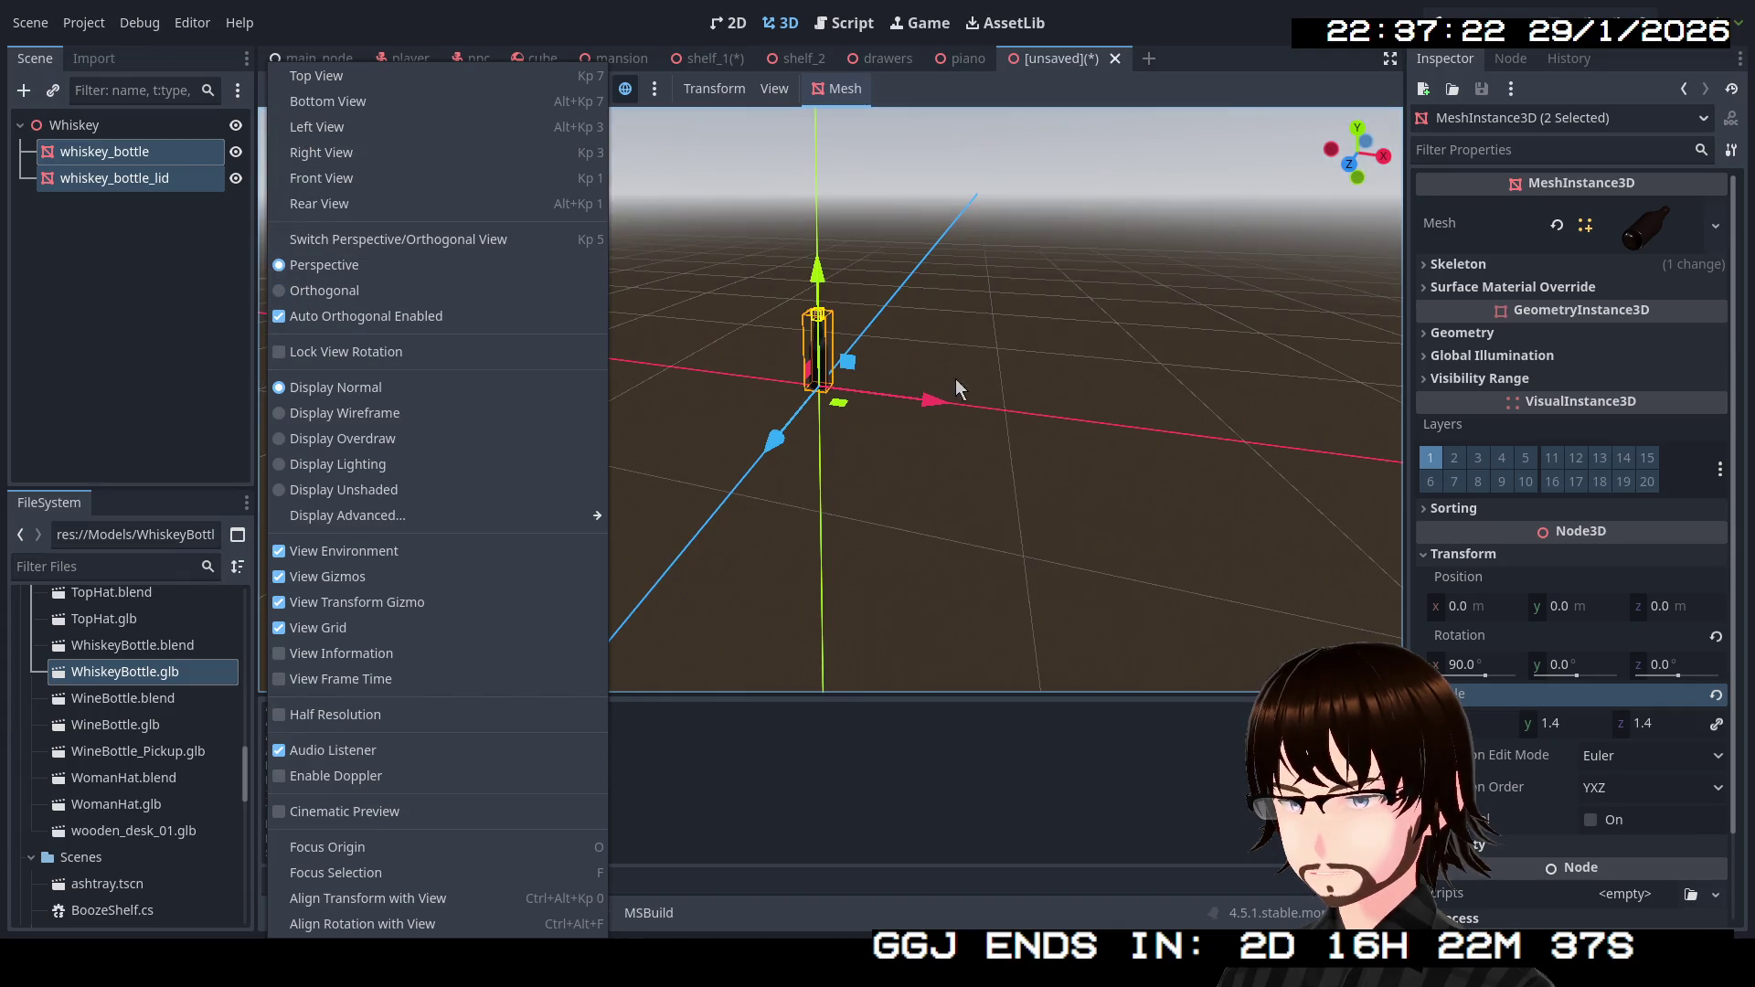
{"action": "left_click", "coordinate": [956, 378]}
{"action": "left_click", "coordinate": [964, 453]}
{"action": "scroll", "coordinate": [909, 528], "scroll_direction": "up", "scroll_amount": 5}
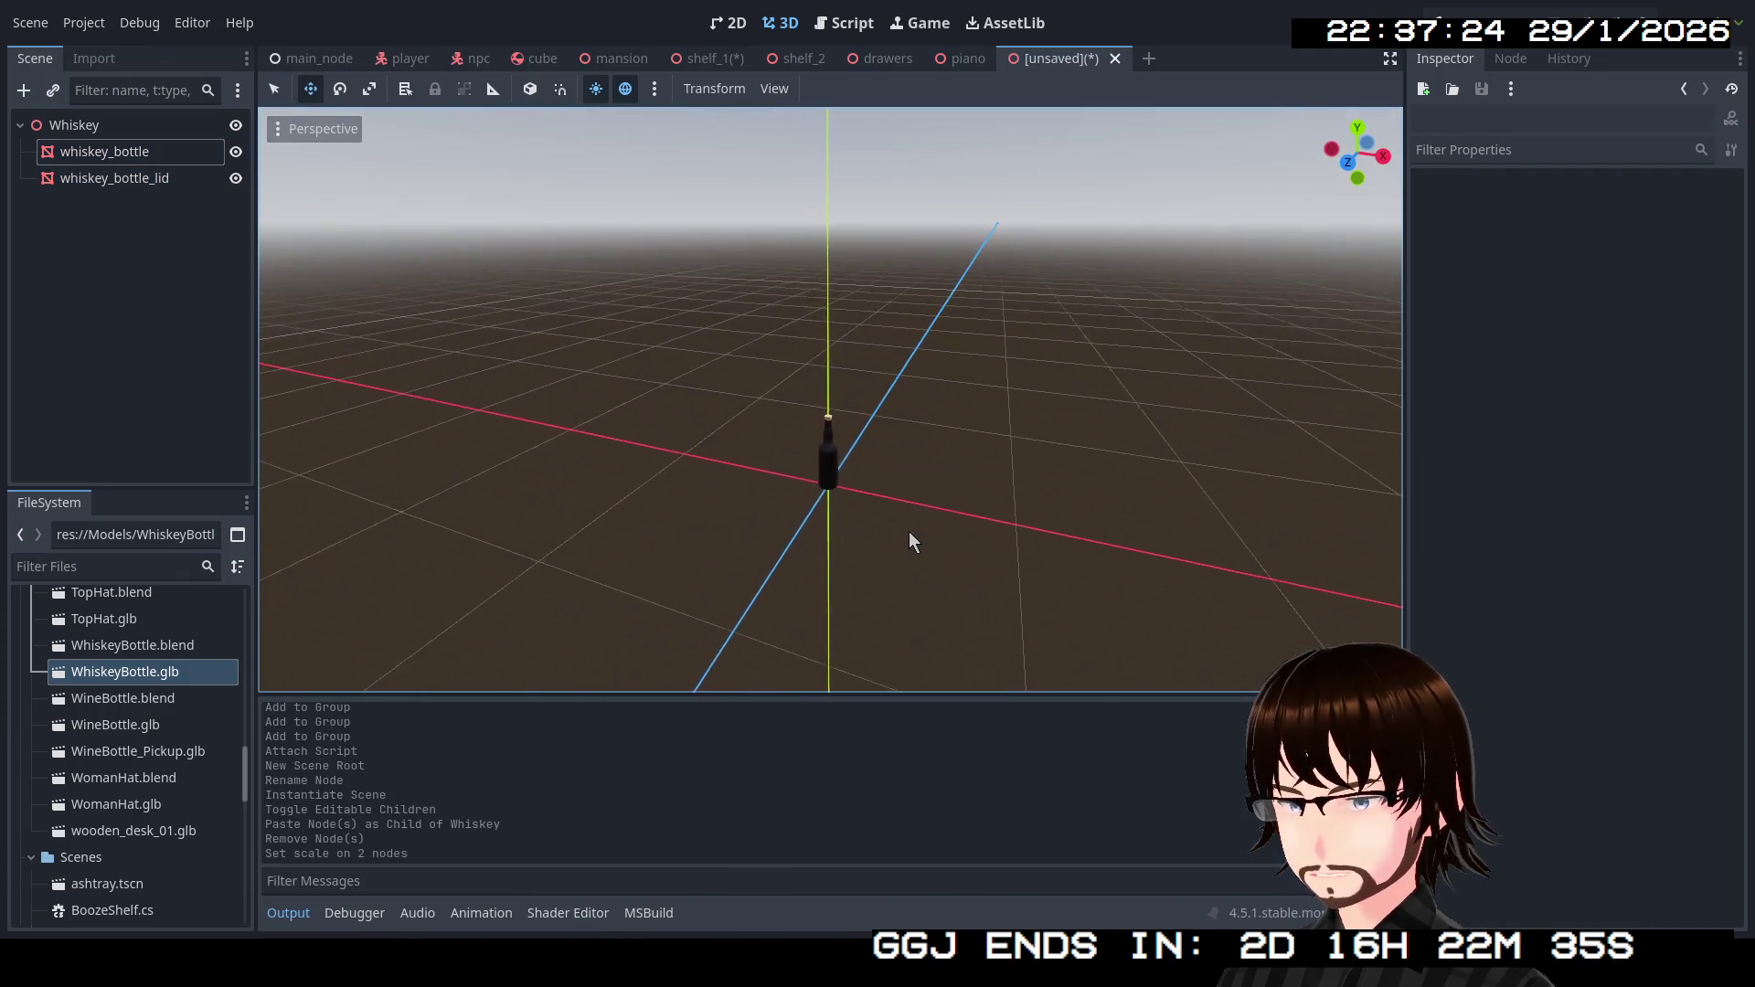
{"action": "mouse_move", "coordinate": [908, 537]}
{"action": "left_mouse_down"}
{"action": "mouse_move", "coordinate": [928, 512]}
{"action": "mouse_move", "coordinate": [900, 337]}
{"action": "mouse_move", "coordinate": [1060, 384]}
{"action": "mouse_move", "coordinate": [933, 356]}
{"action": "mouse_move", "coordinate": [852, 370]}
{"action": "left_mouse_up"}
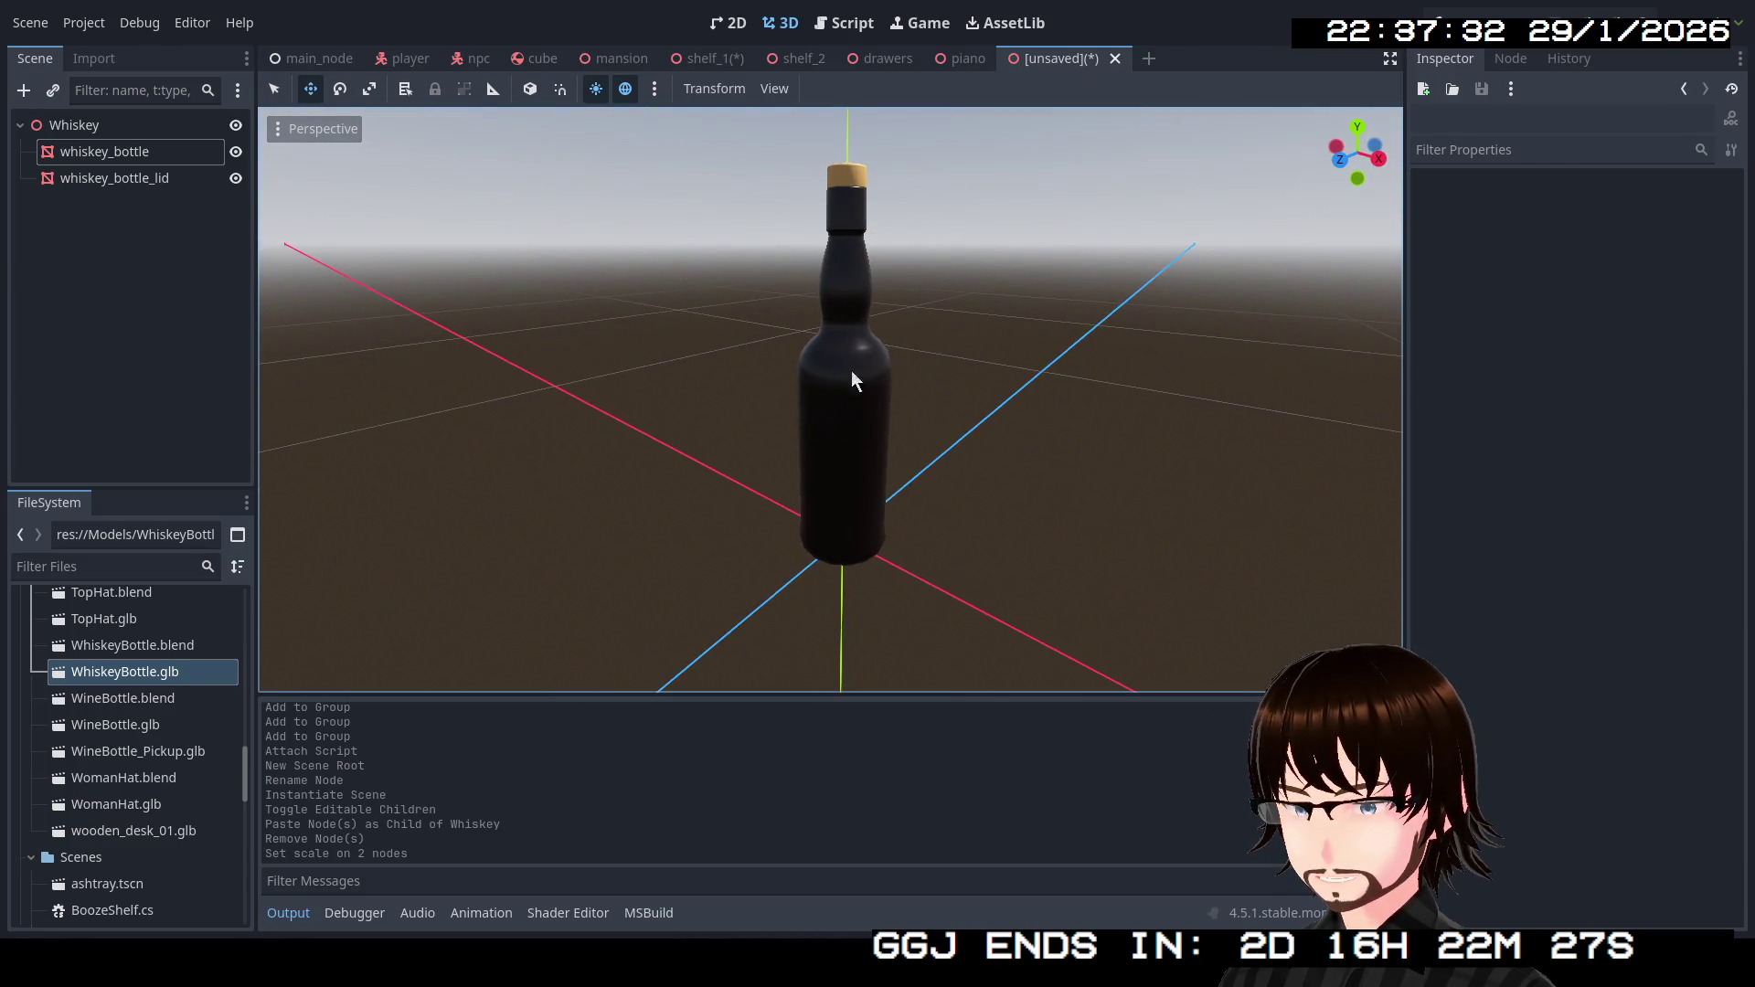
{"action": "left_click", "coordinate": [112, 133]}
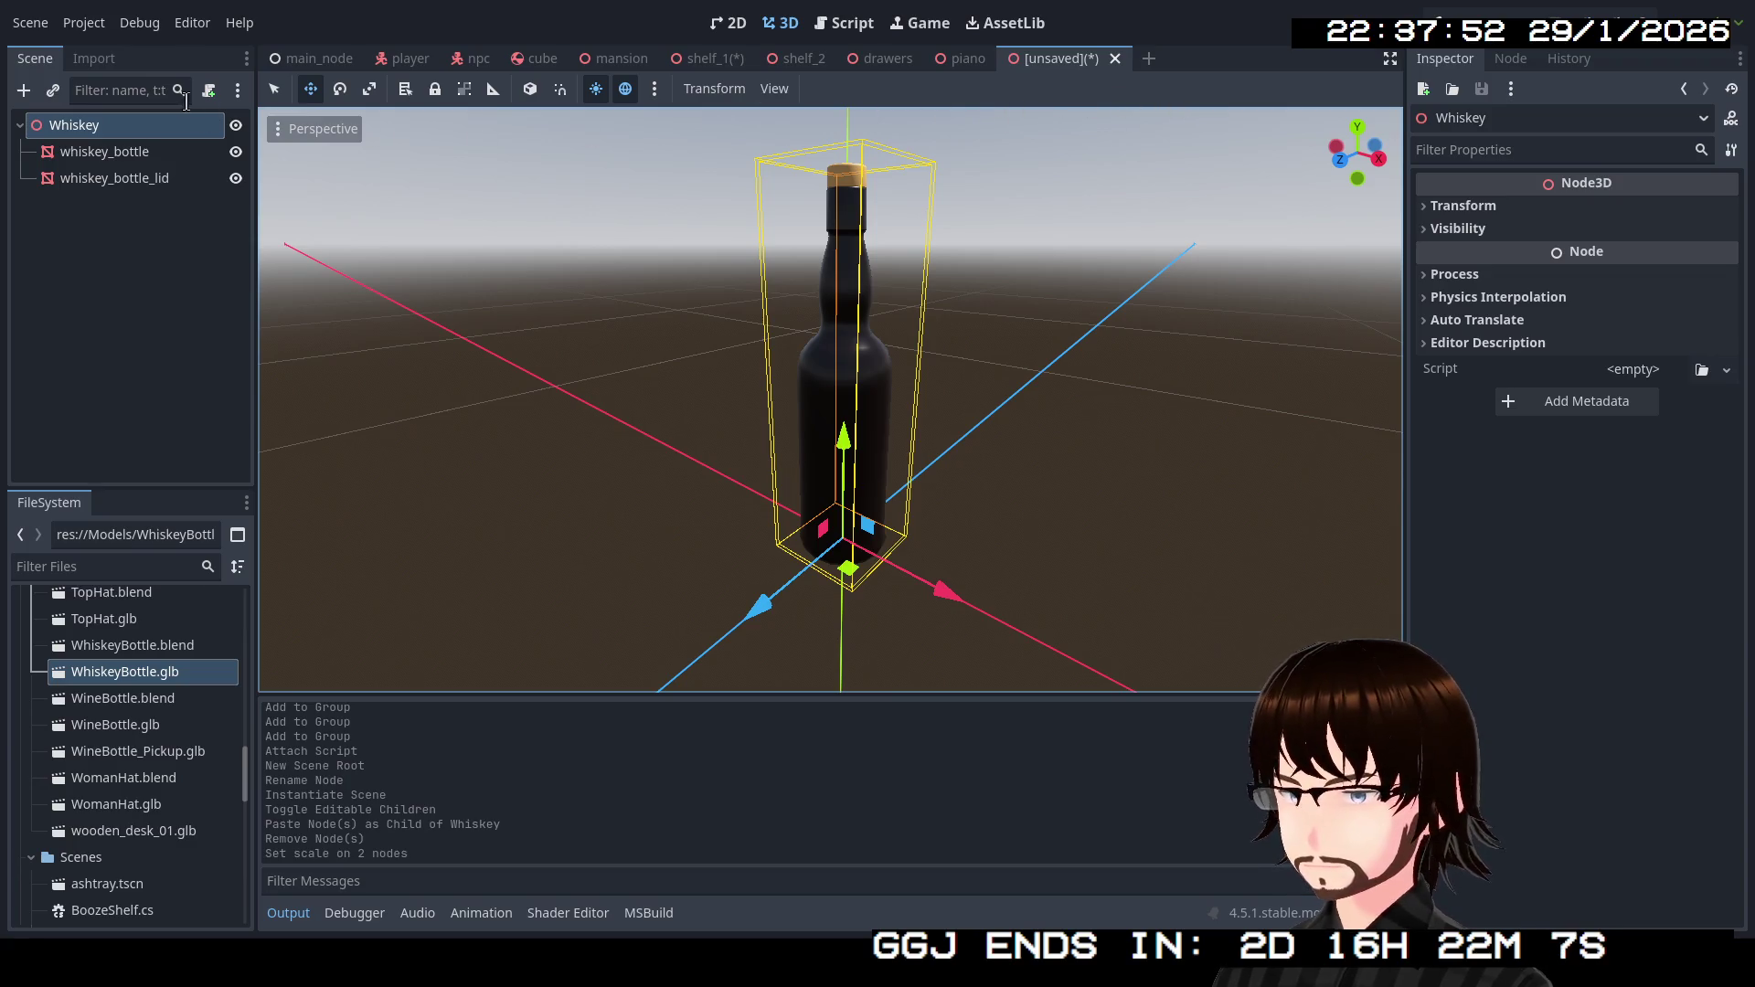
{"action": "left_click", "coordinate": [29, 24]}
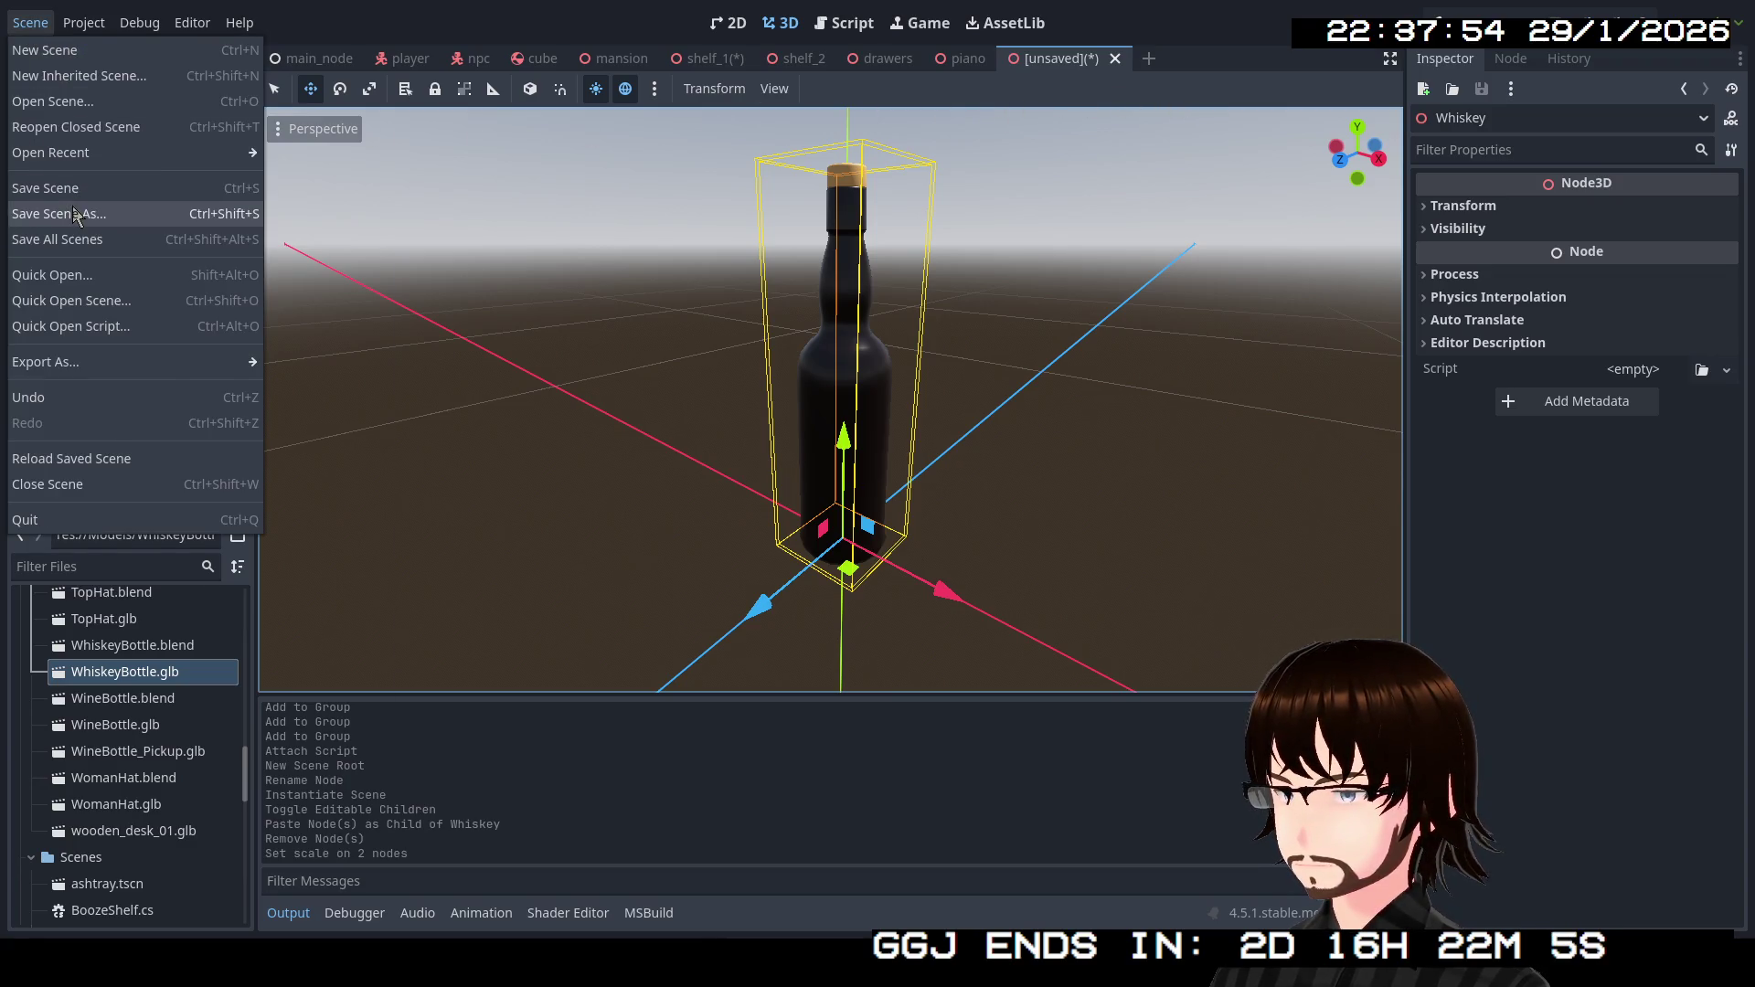
Save the scene as whiskey.tscn and start a new empty scene.
{"action": "left_click", "coordinate": [75, 214]}
{"action": "left_click", "coordinate": [700, 765]}
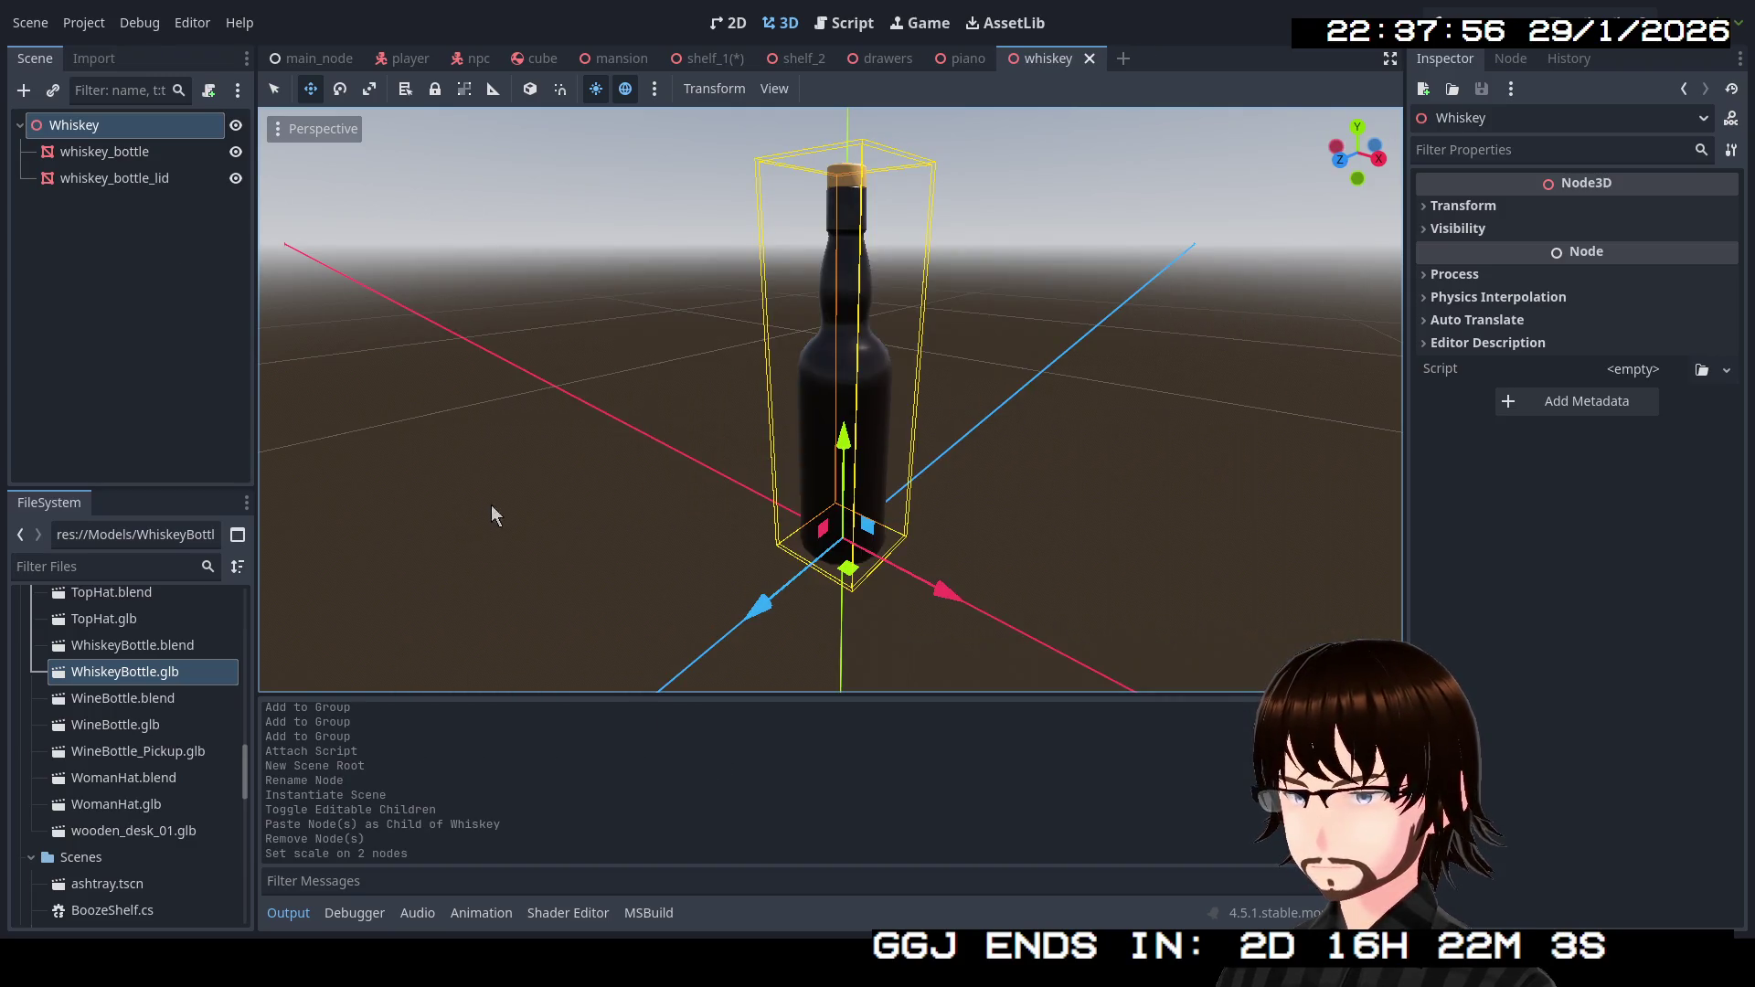
{"action": "scroll", "coordinate": [173, 716], "scroll_direction": "down", "scroll_amount": 5}
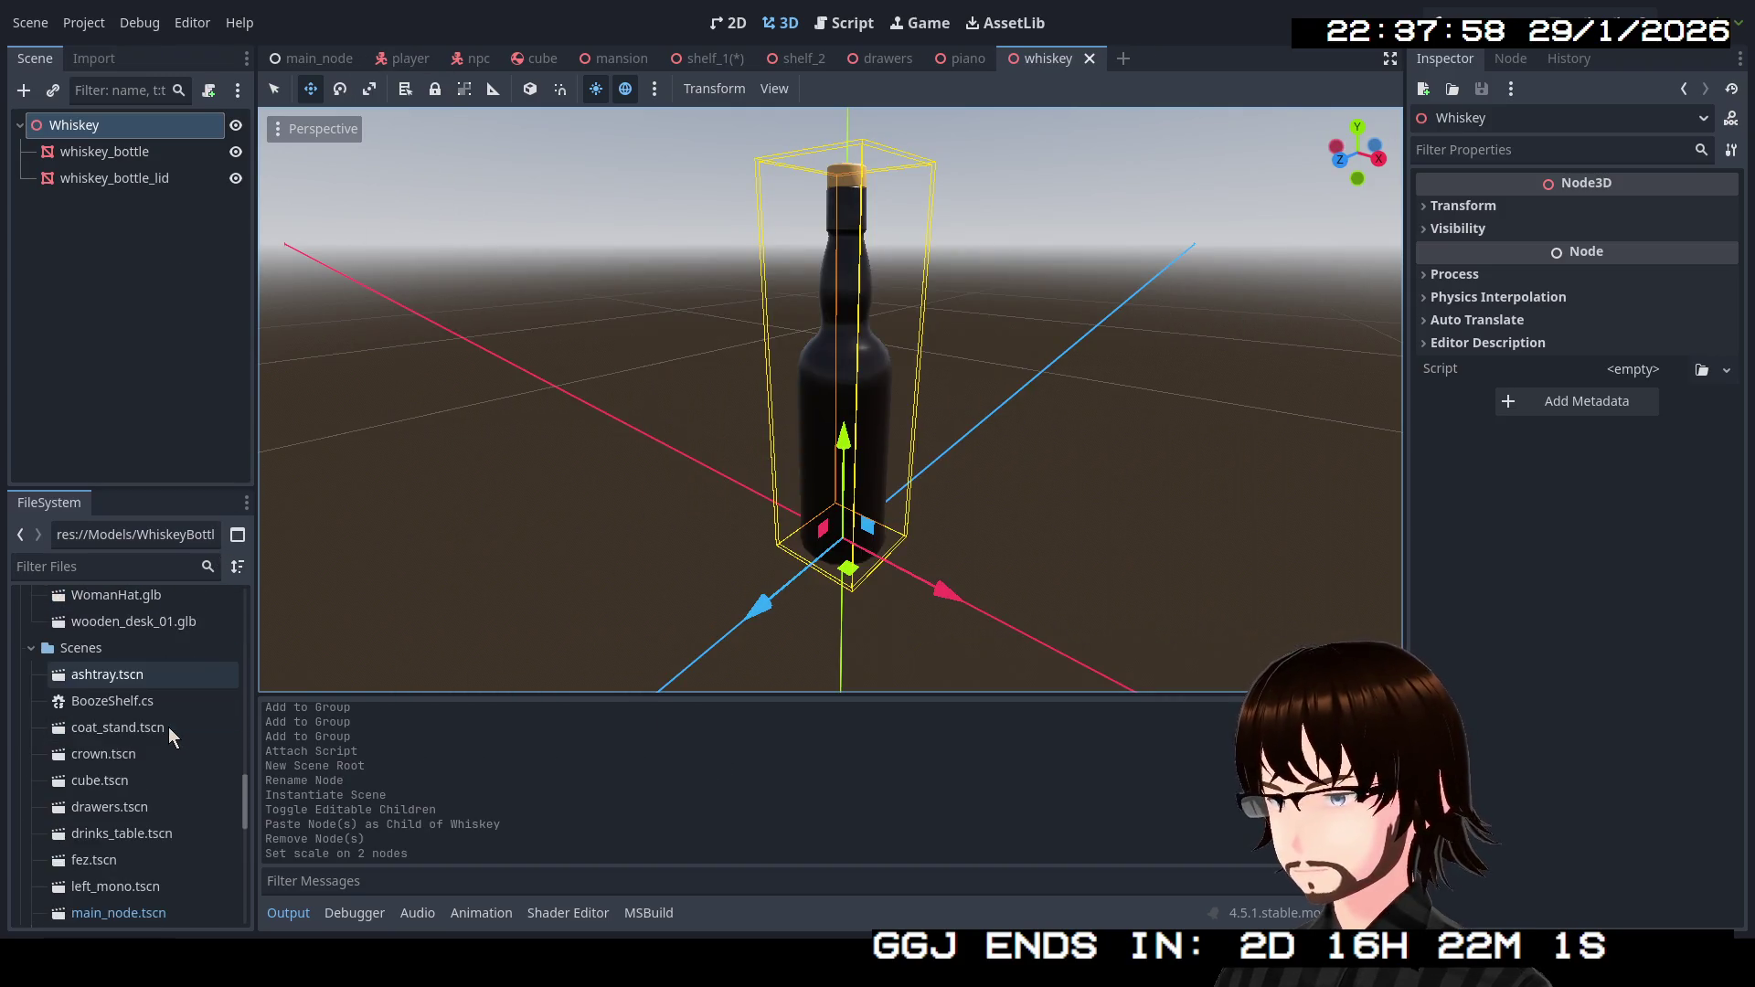
{"action": "scroll", "coordinate": [168, 728], "scroll_direction": "down", "scroll_amount": 8}
{"action": "scroll", "coordinate": [169, 741], "scroll_direction": "up", "scroll_amount": 13}
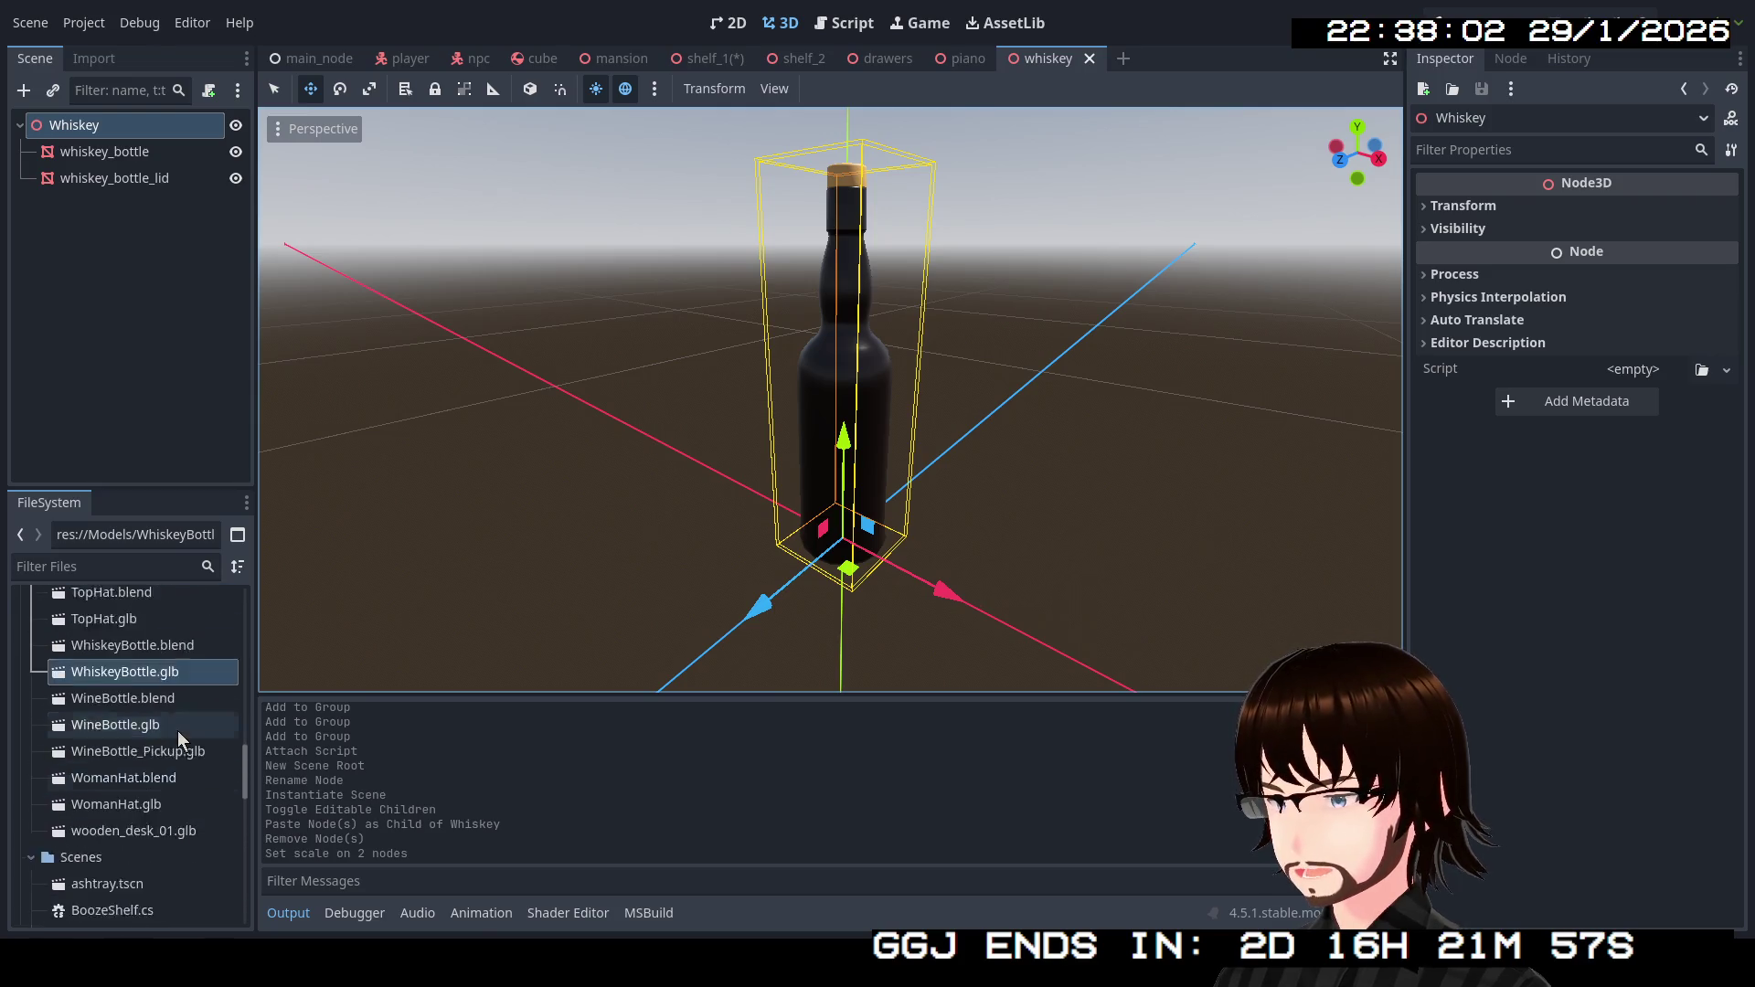
{"action": "scroll", "coordinate": [177, 731], "scroll_direction": "up", "scroll_amount": 1}
{"action": "left_click", "coordinate": [1122, 57]}
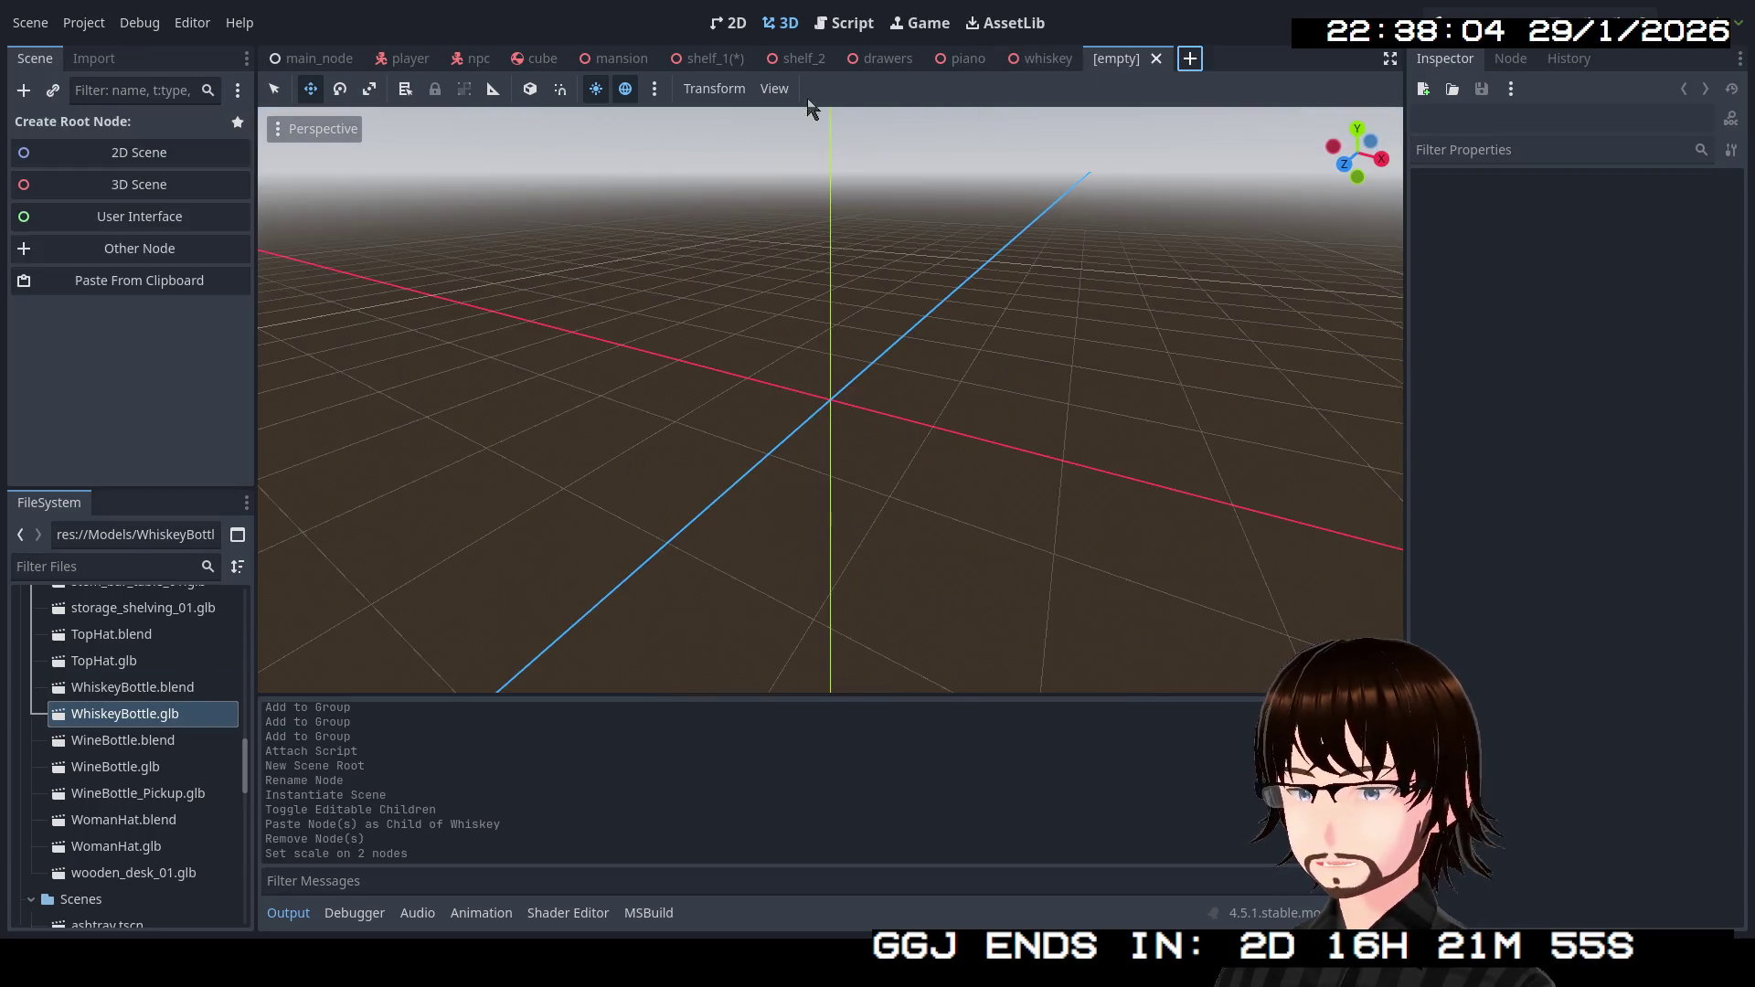
Create a 3D root node named WineBottle and instance WineBottle.glb beneath it.
{"action": "left_click", "coordinate": [114, 185]}
{"action": "left_click", "coordinate": [112, 124]}
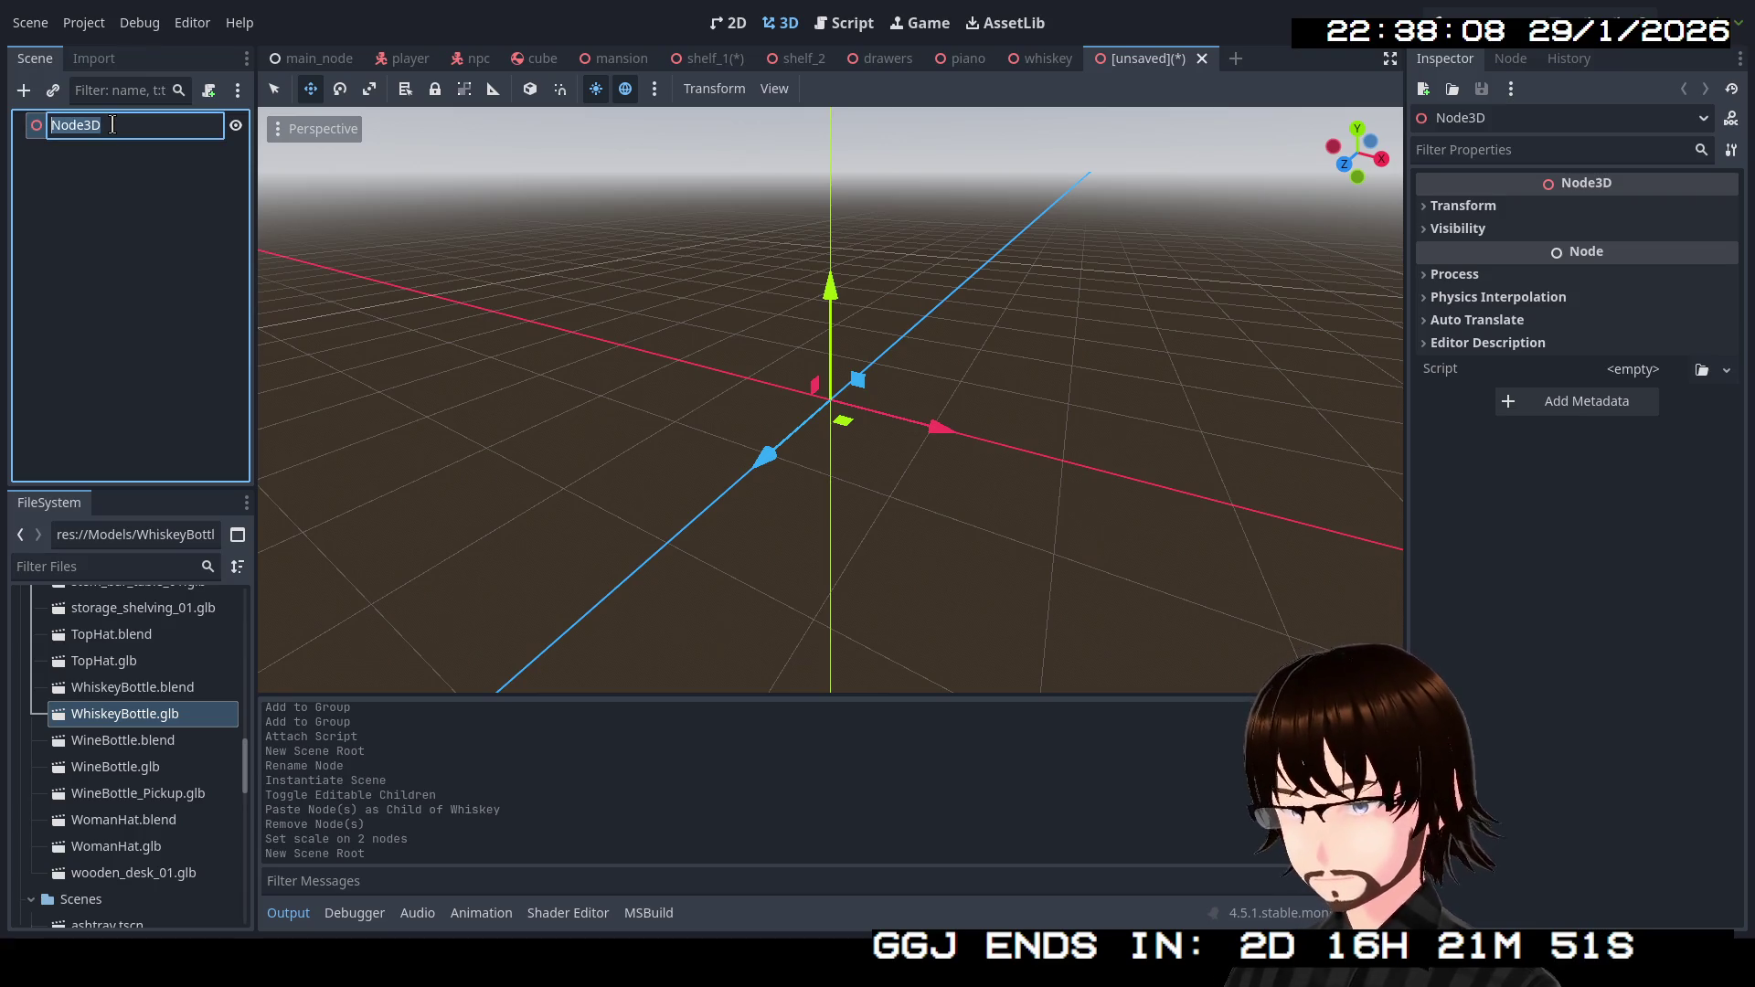
{"action": "type", "text": "WineBottle"}
{"action": "key", "text": "Return"}
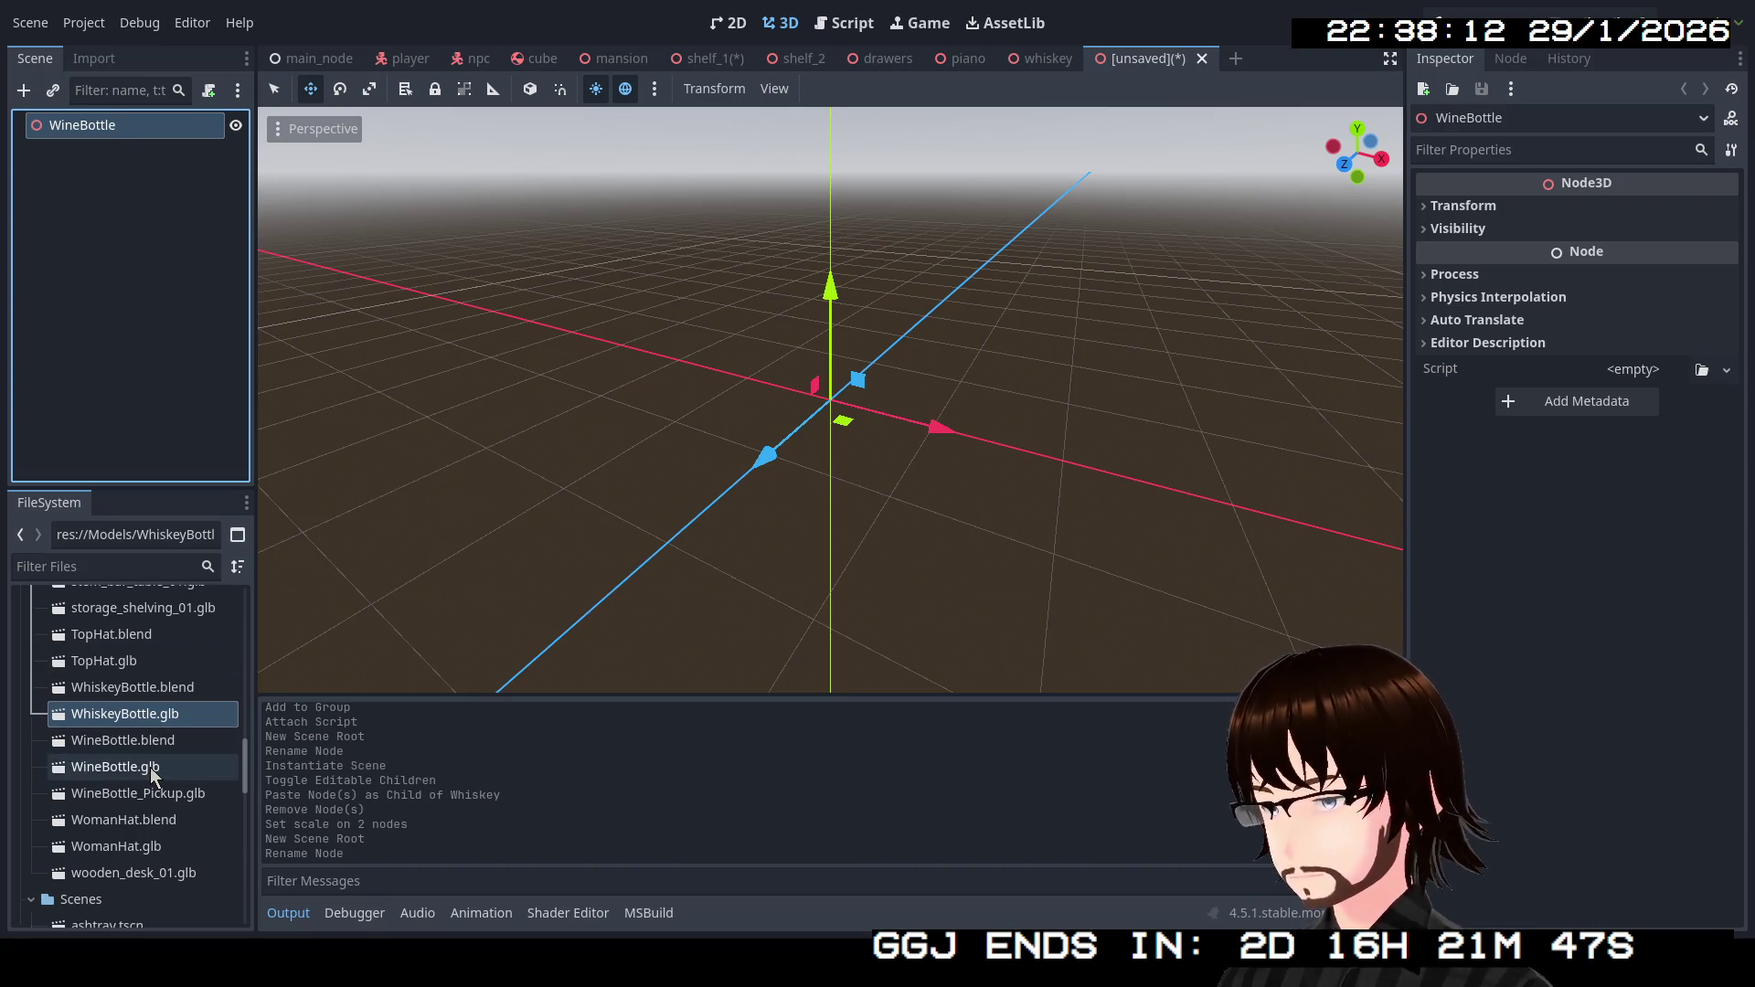
{"action": "left_click_drag", "start_coordinate": [160, 762], "coordinate": [110, 135]}
{"action": "scroll", "coordinate": [753, 422], "scroll_direction": "up", "scroll_amount": 5}
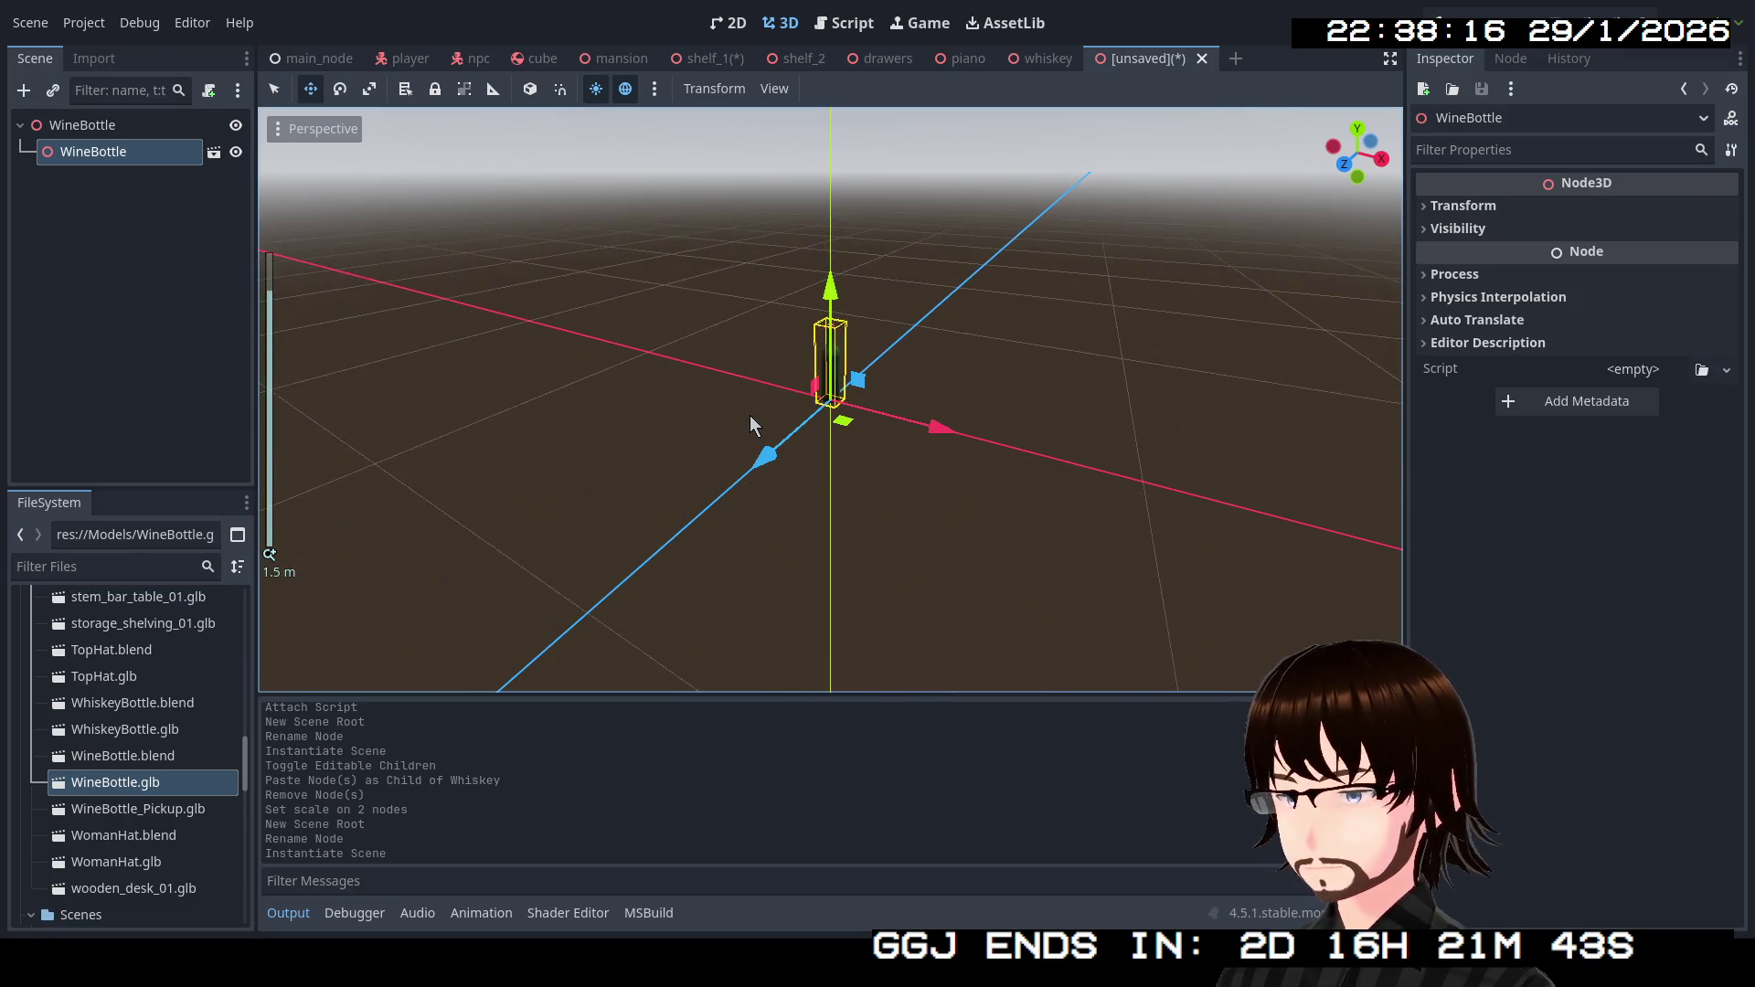
{"action": "left_click_drag", "start_coordinate": [787, 409], "coordinate": [807, 514]}
{"action": "right_click", "coordinate": [129, 165]}
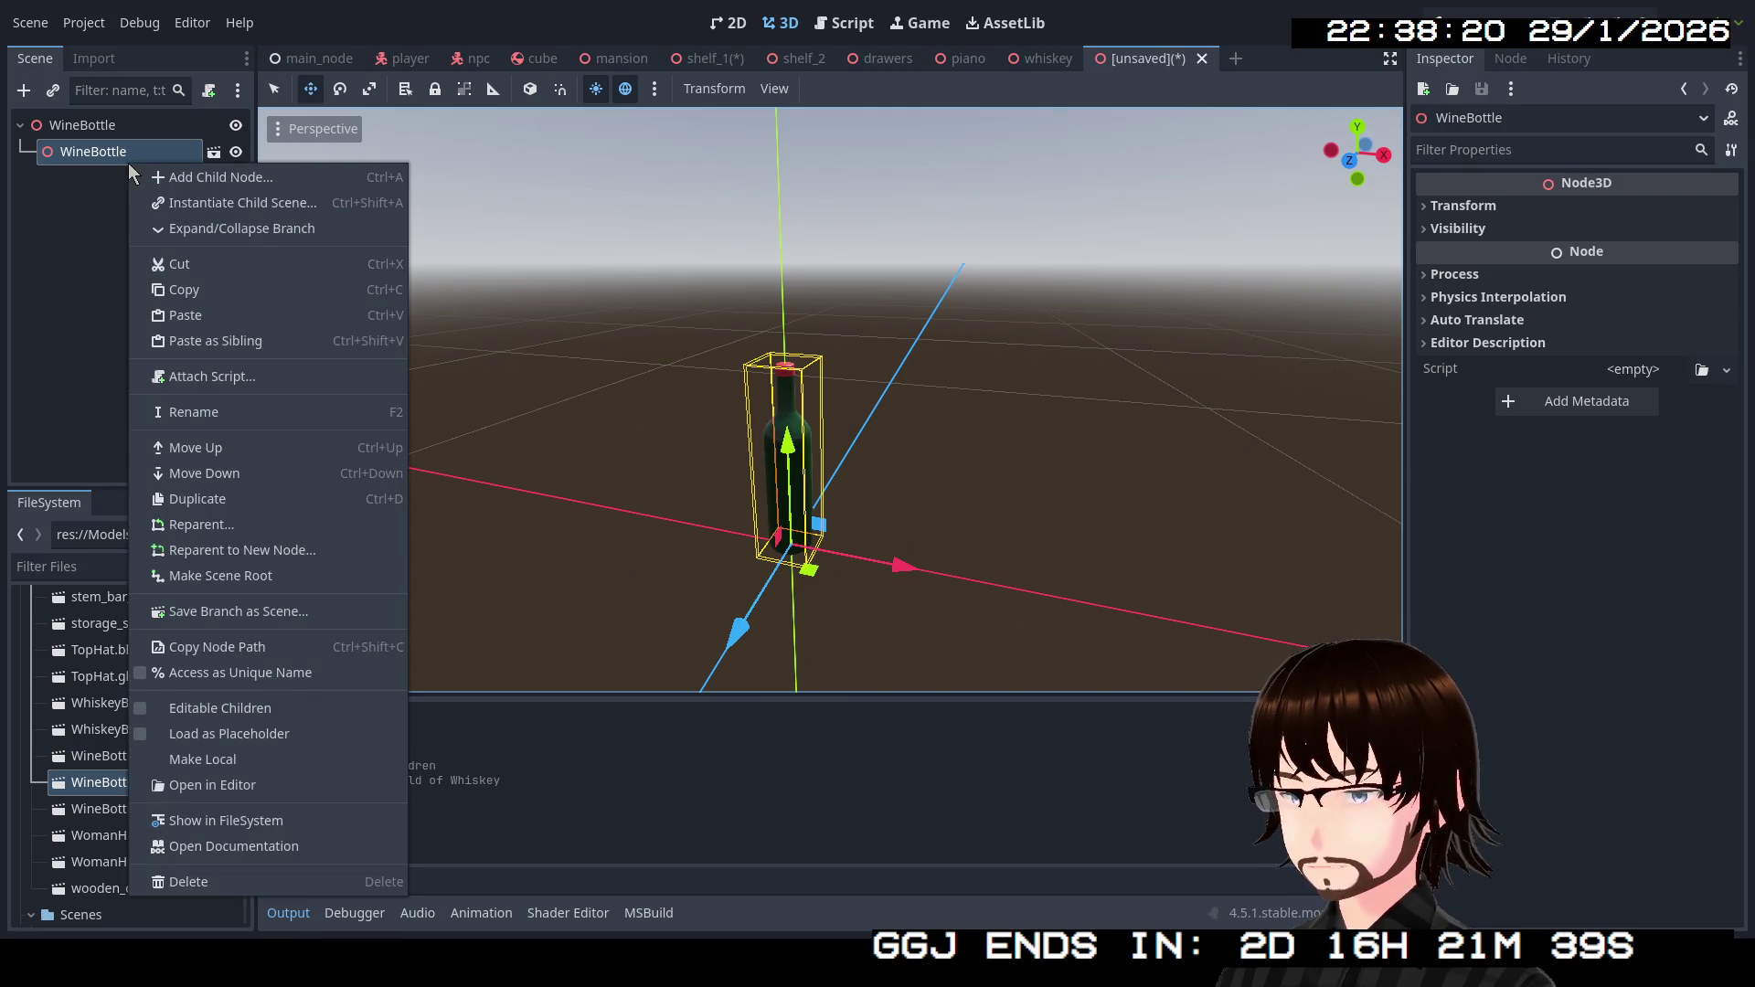
Make the instance's children editable, move its wine_bottle mesh under the root, and delete the instance.
{"action": "left_click", "coordinate": [219, 707]}
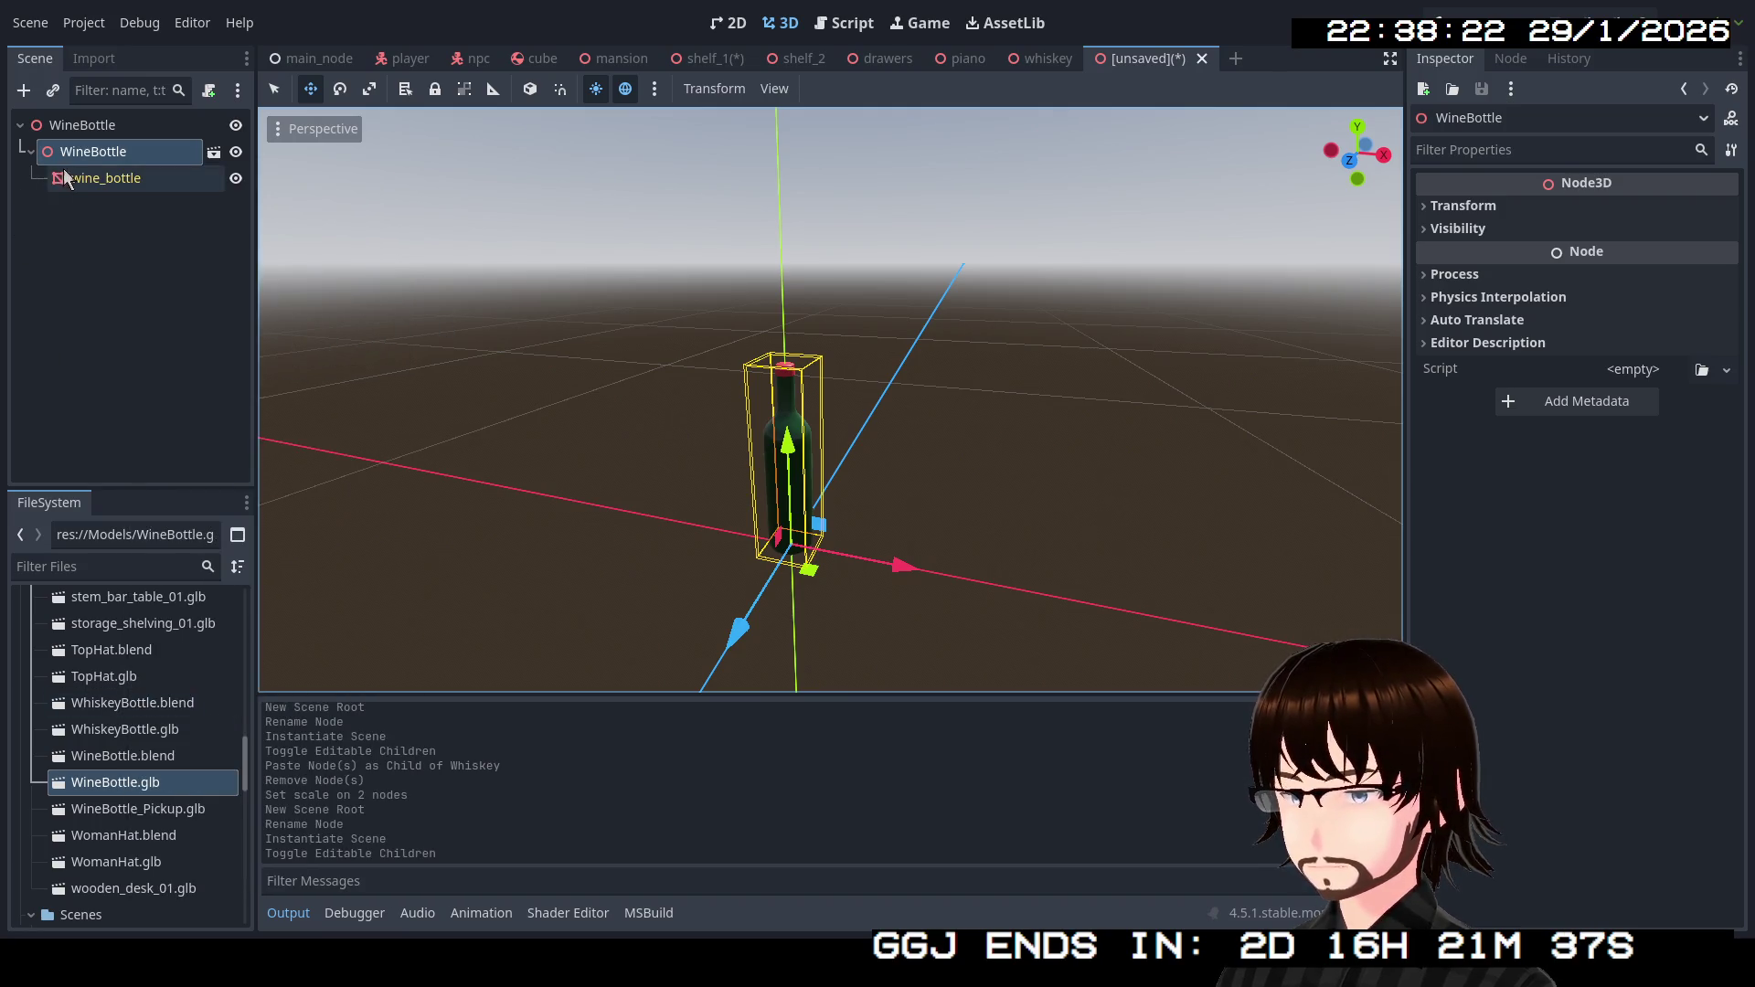
{"action": "left_click", "coordinate": [105, 179]}
{"action": "left_click", "coordinate": [102, 158]}
{"action": "key", "text": "ctrl+v"}
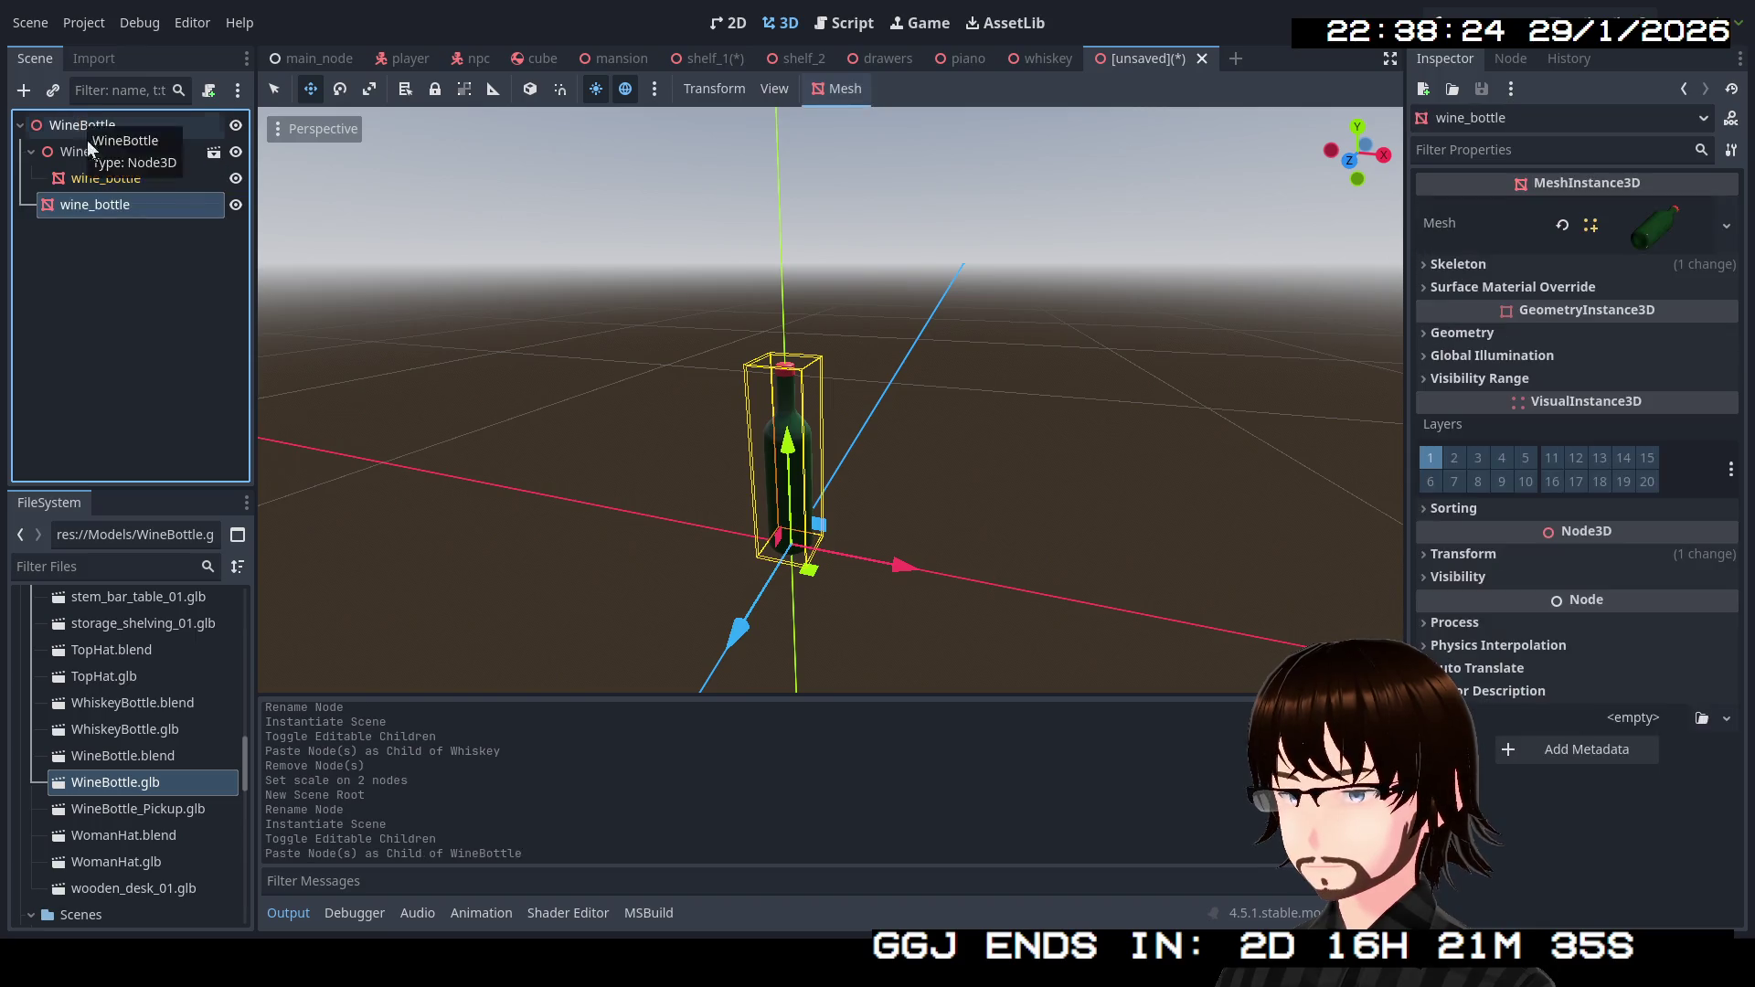
{"action": "left_click", "coordinate": [102, 158]}
{"action": "key", "text": "Delete"}
{"action": "left_click", "coordinate": [839, 489]}
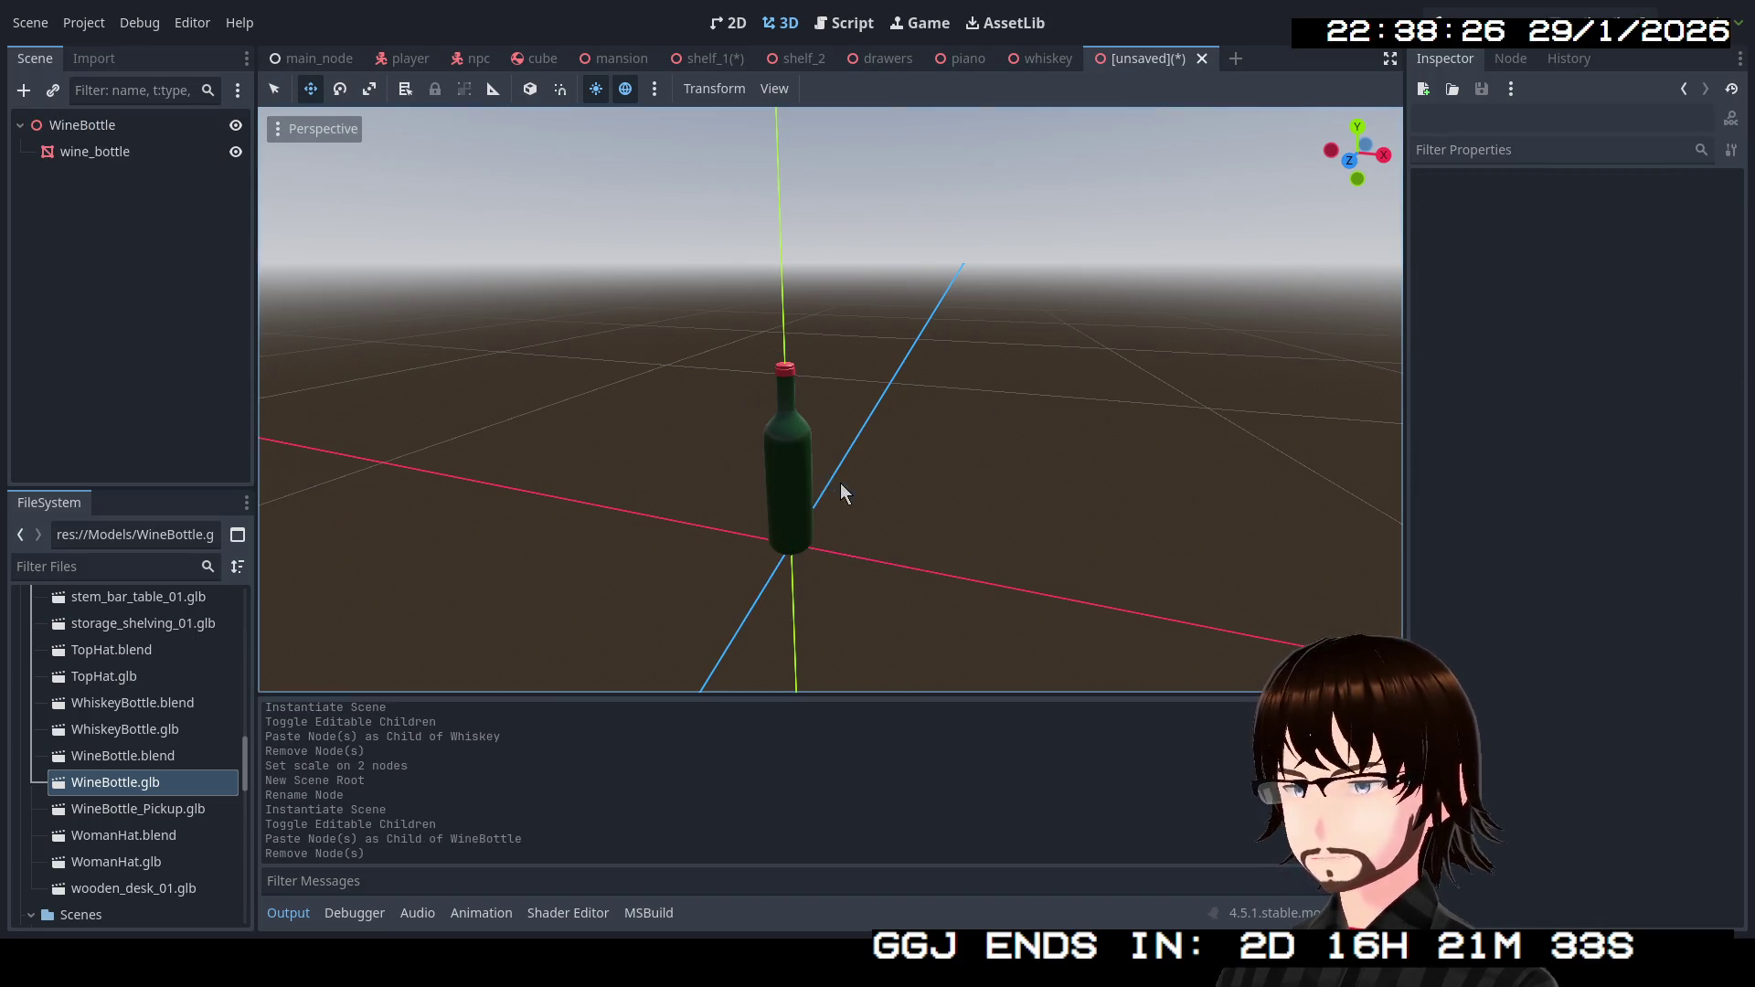
{"action": "left_click", "coordinate": [130, 155]}
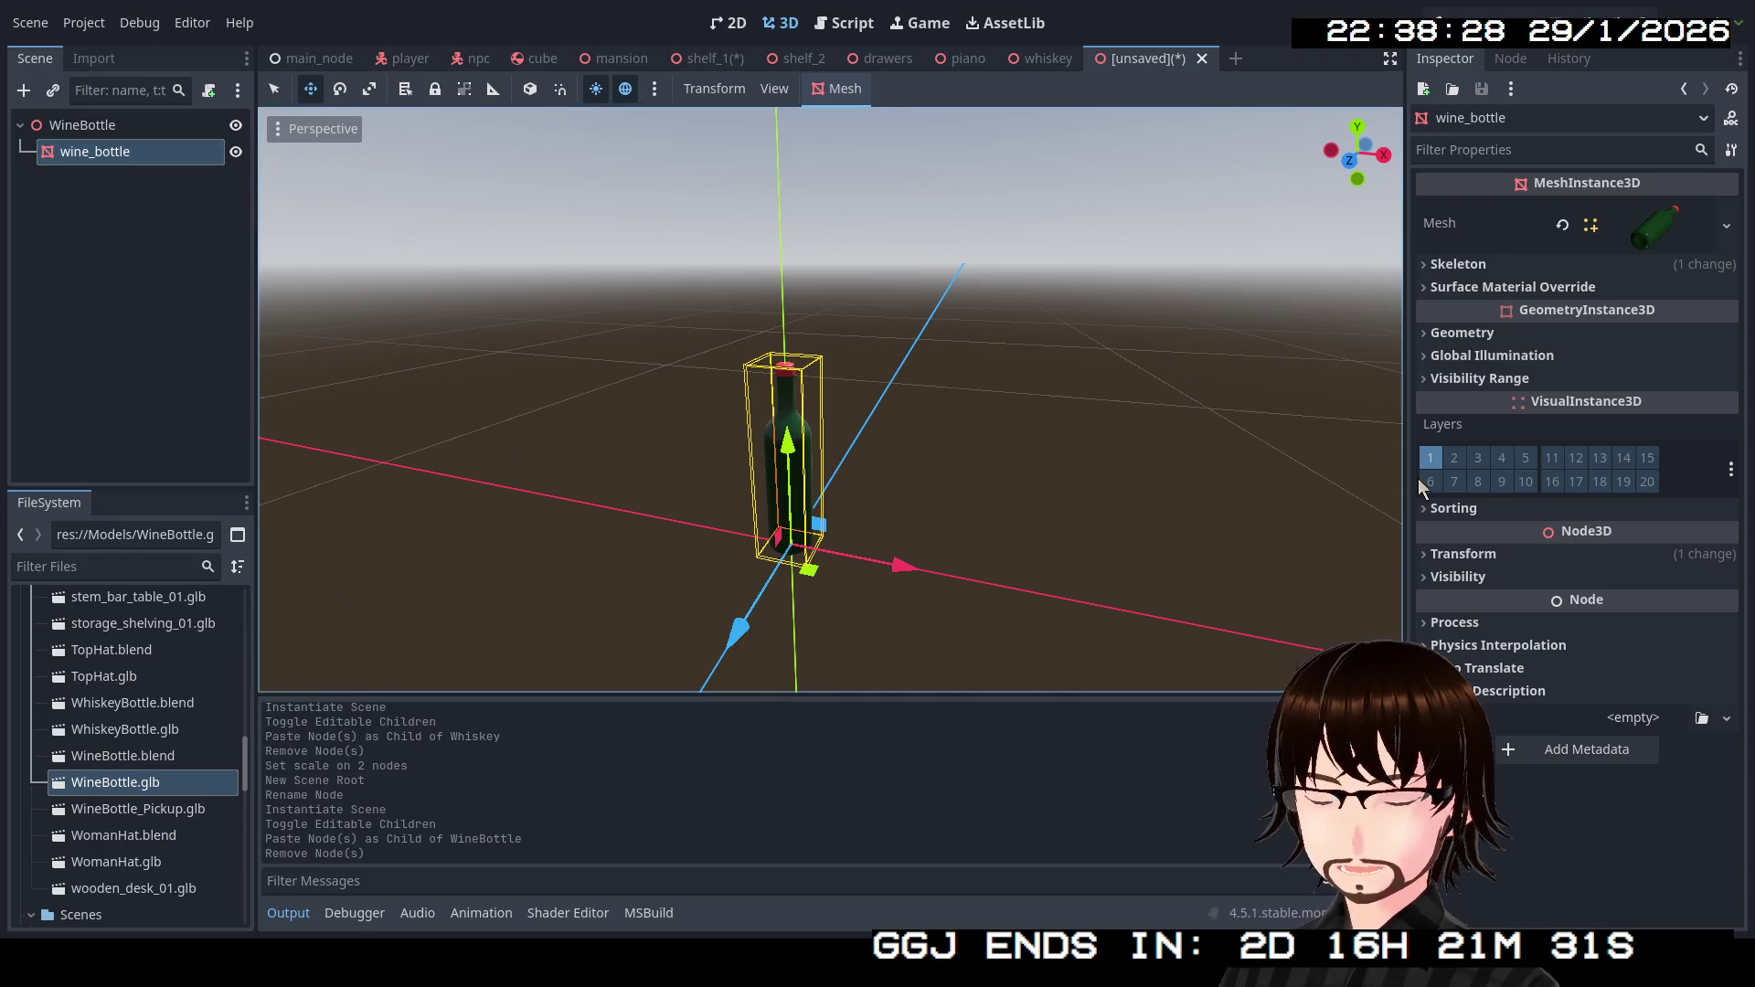
Scale the wine_bottle mesh to 1.4 on Y and Z, save as wine_bottle.tscn, and view shelf_1.
{"action": "left_click", "coordinate": [1461, 554]}
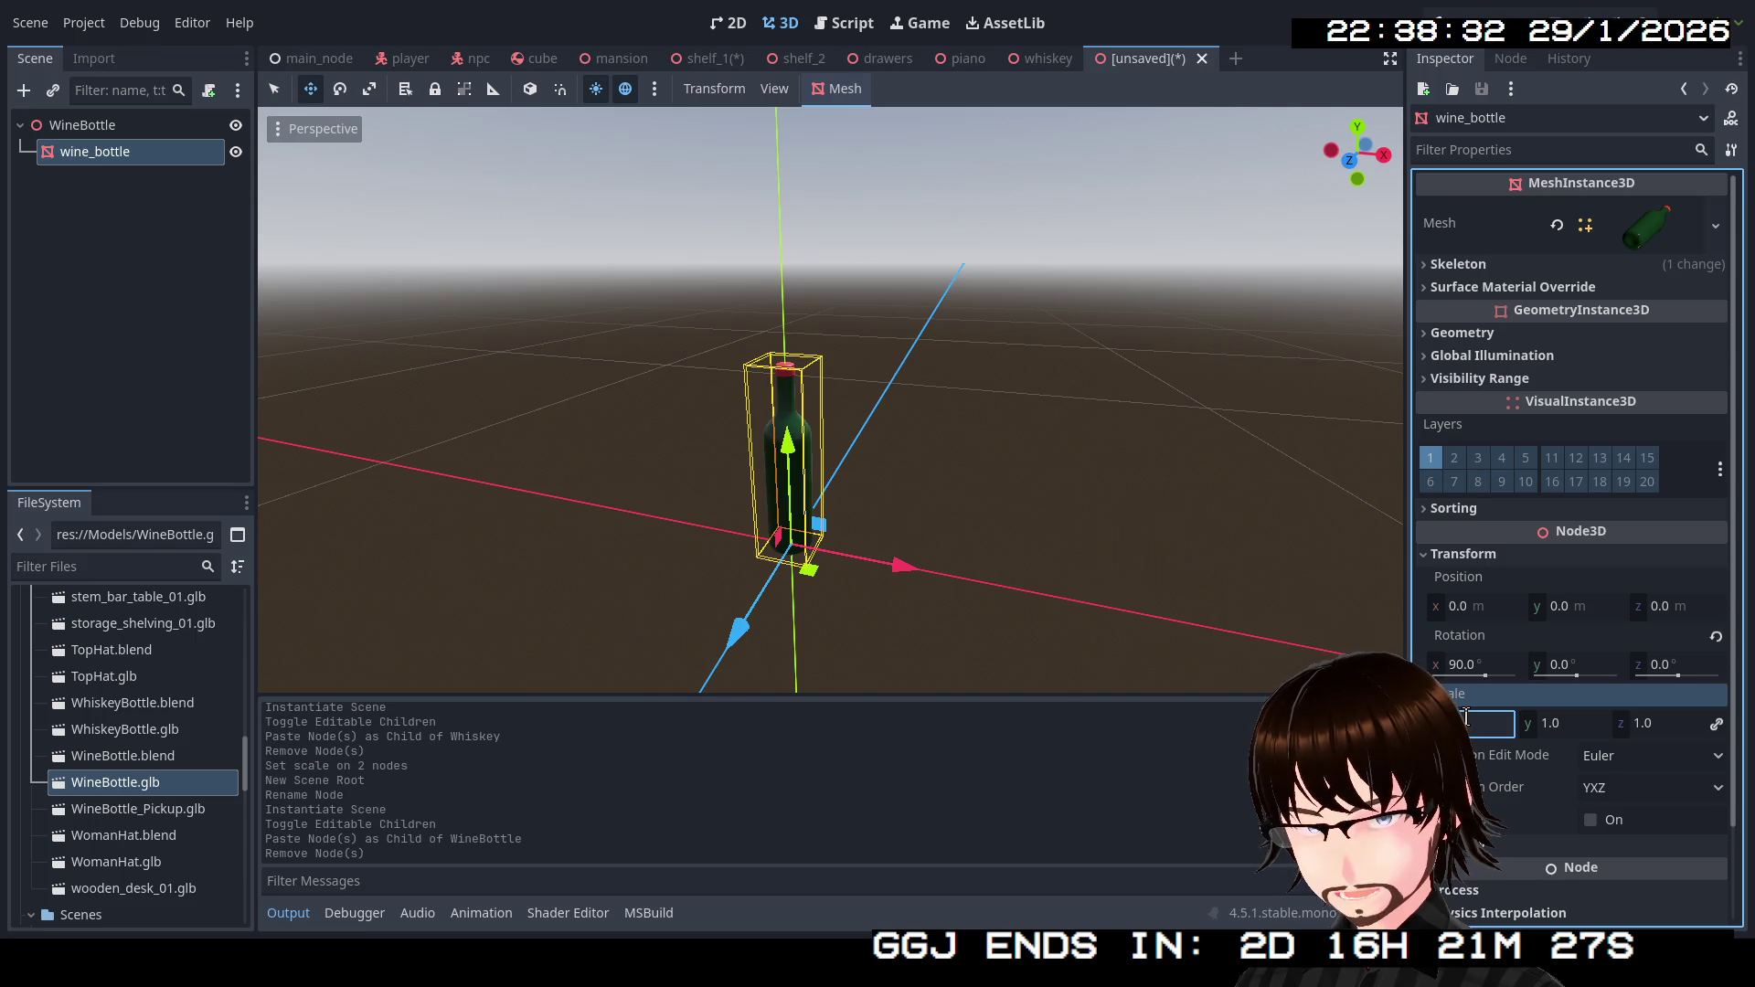
{"action": "key", "text": "Return"}
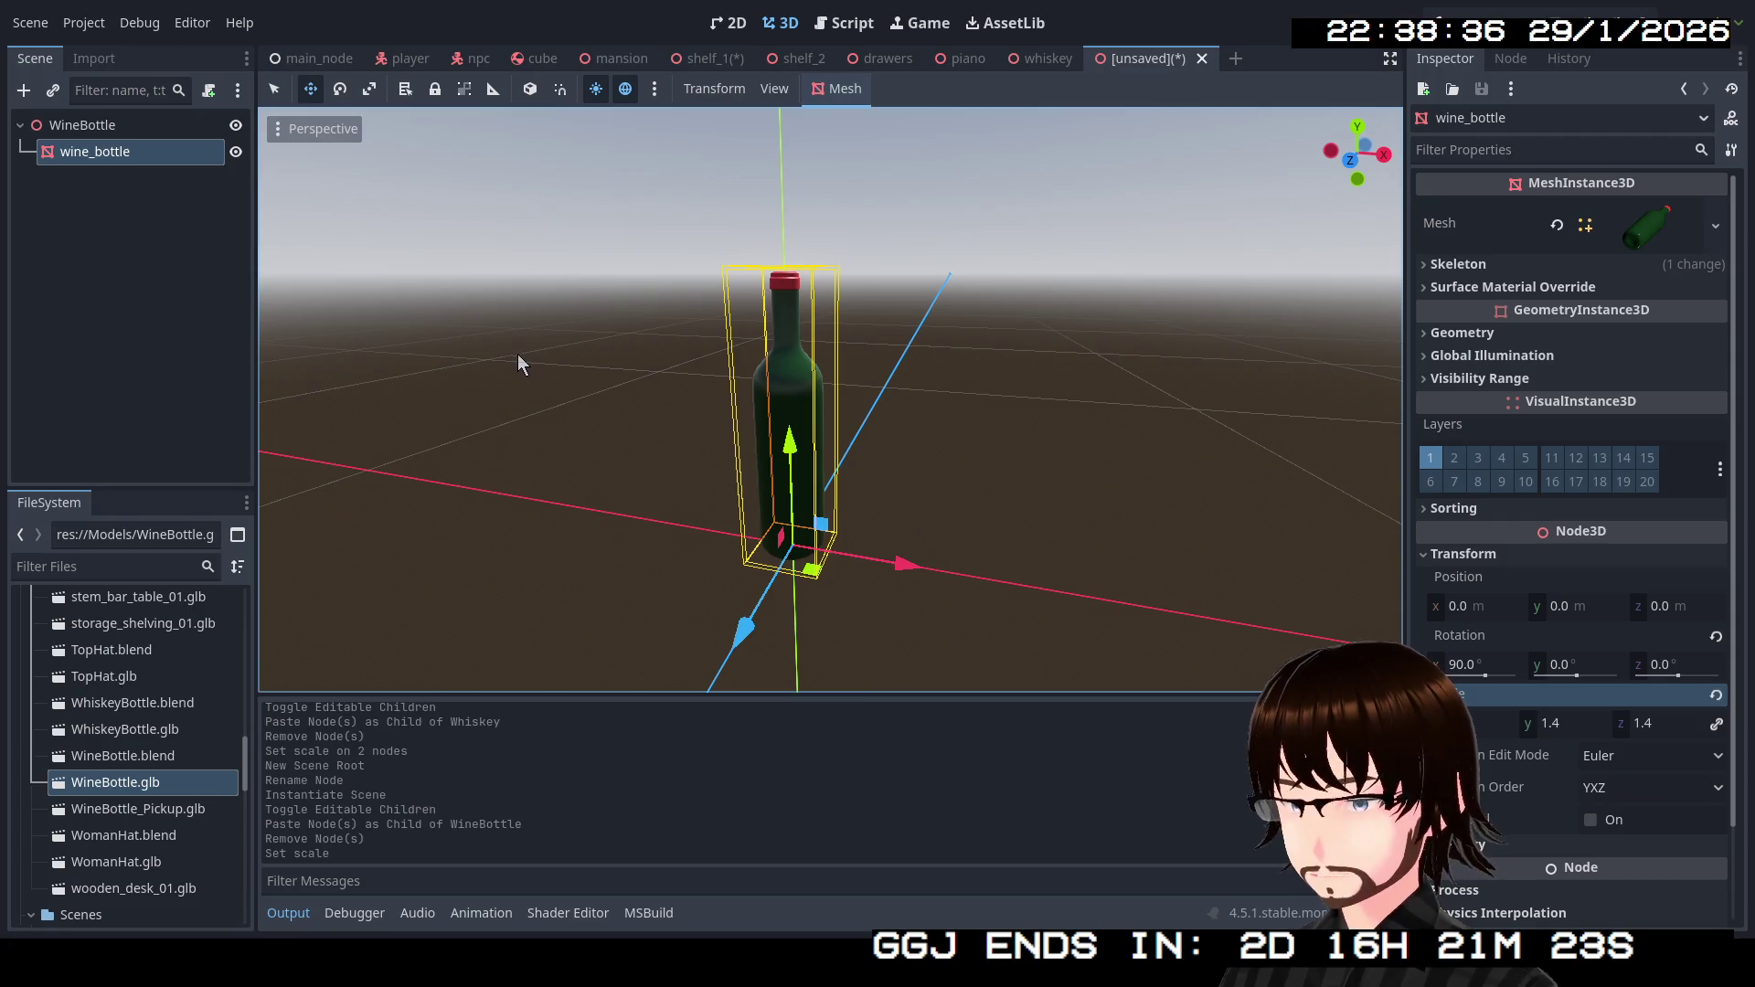
{"action": "key", "text": "ctrl+s"}
{"action": "left_click", "coordinate": [722, 772]}
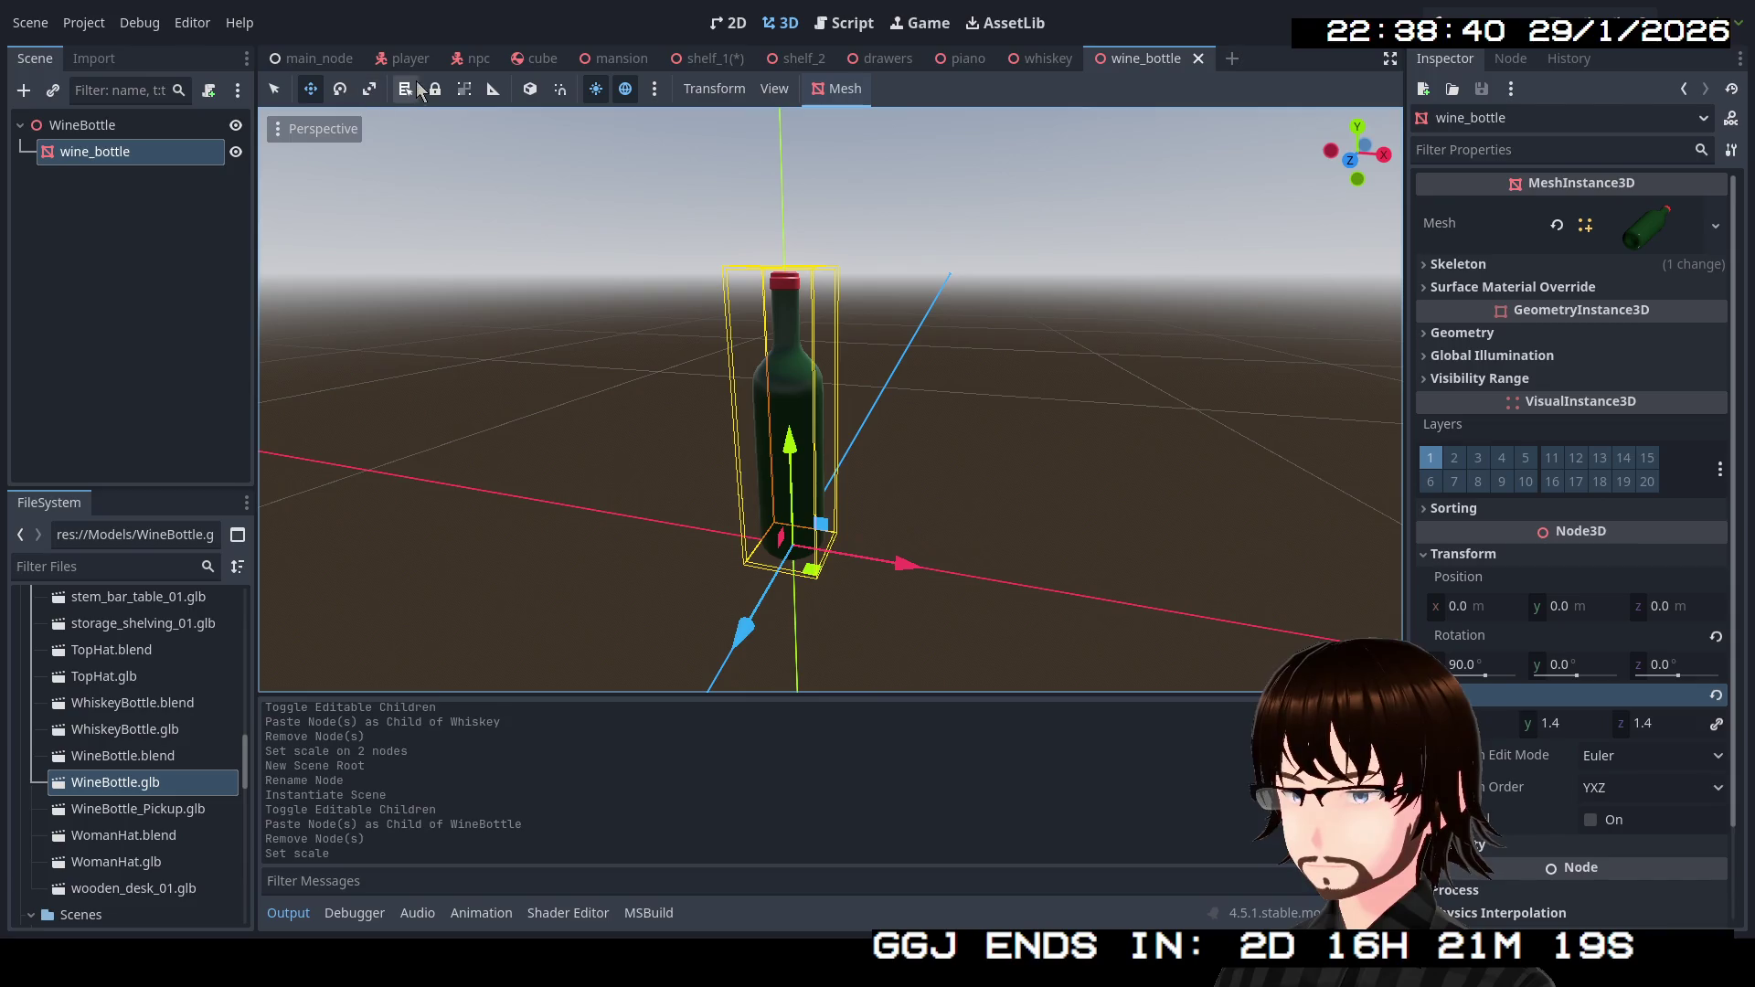
{"action": "left_click", "coordinate": [711, 64]}
{"action": "mouse_move", "coordinate": [1030, 405]}
{"action": "left_mouse_down"}
{"action": "mouse_move", "coordinate": [998, 466]}
{"action": "mouse_move", "coordinate": [869, 462]}
{"action": "left_mouse_up"}
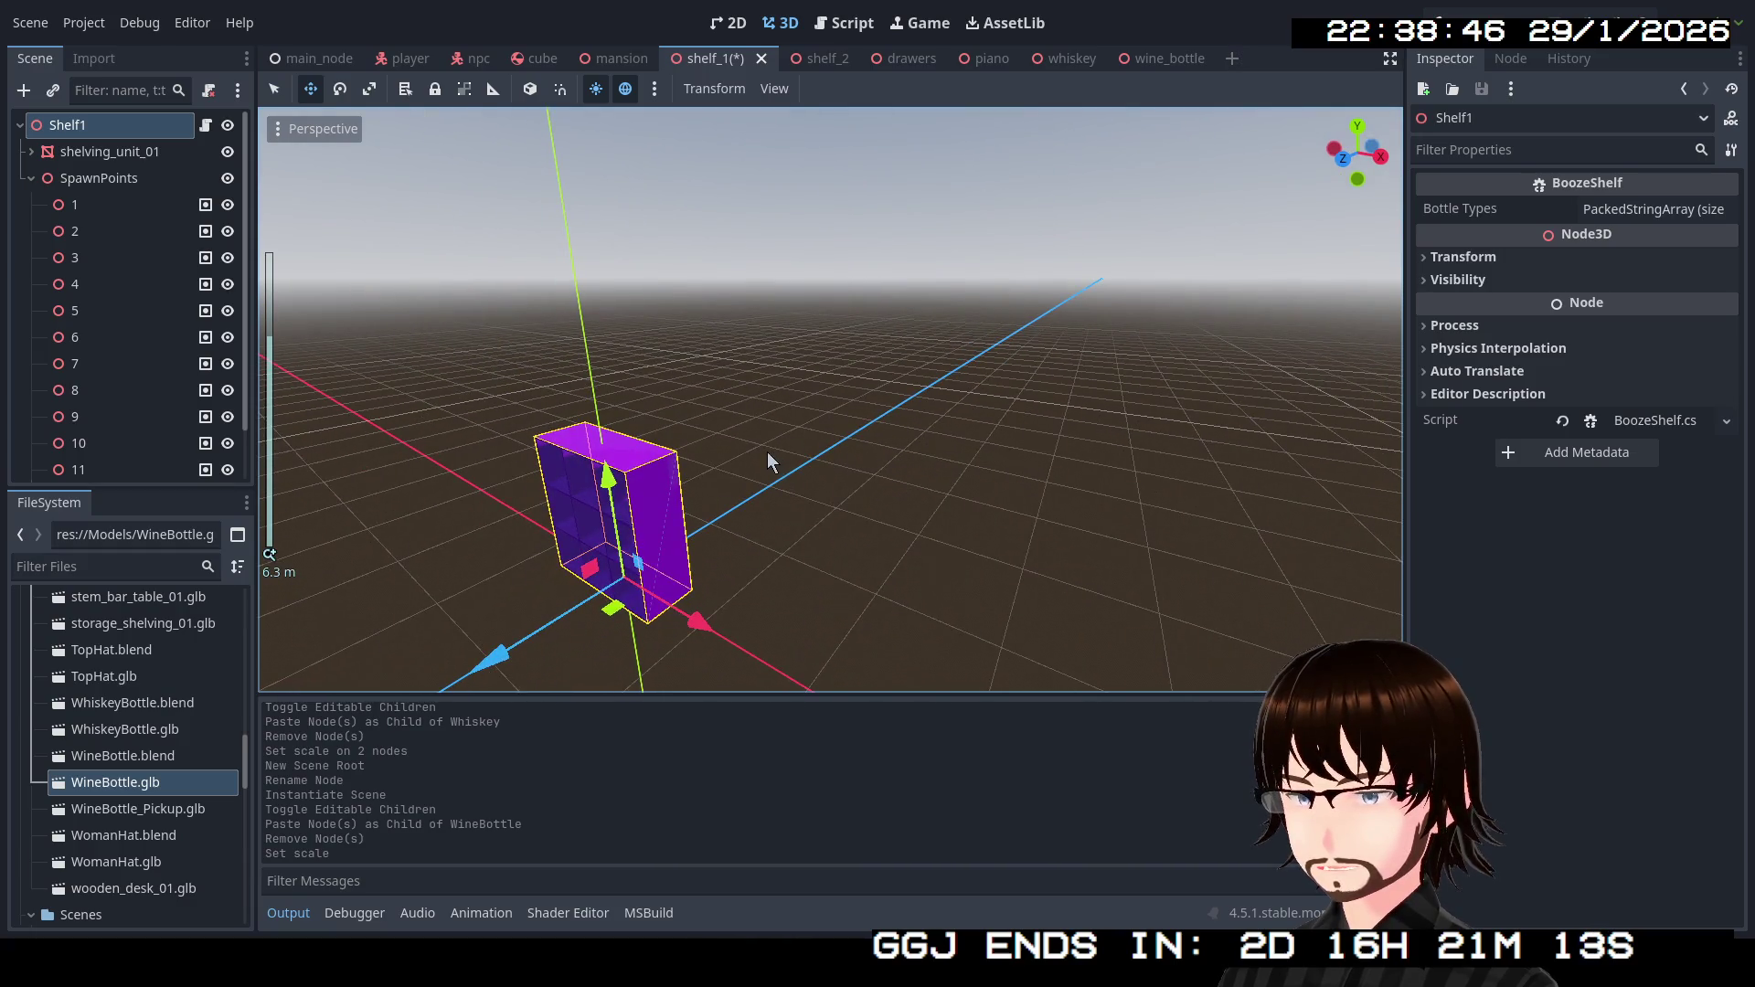
Frame the shelf, expand Bottle Types, and add wine_bottle.tscn's path as the first entry.
{"action": "key", "text": "f"}
{"action": "scroll", "coordinate": [985, 354], "scroll_direction": "up", "scroll_amount": 5}
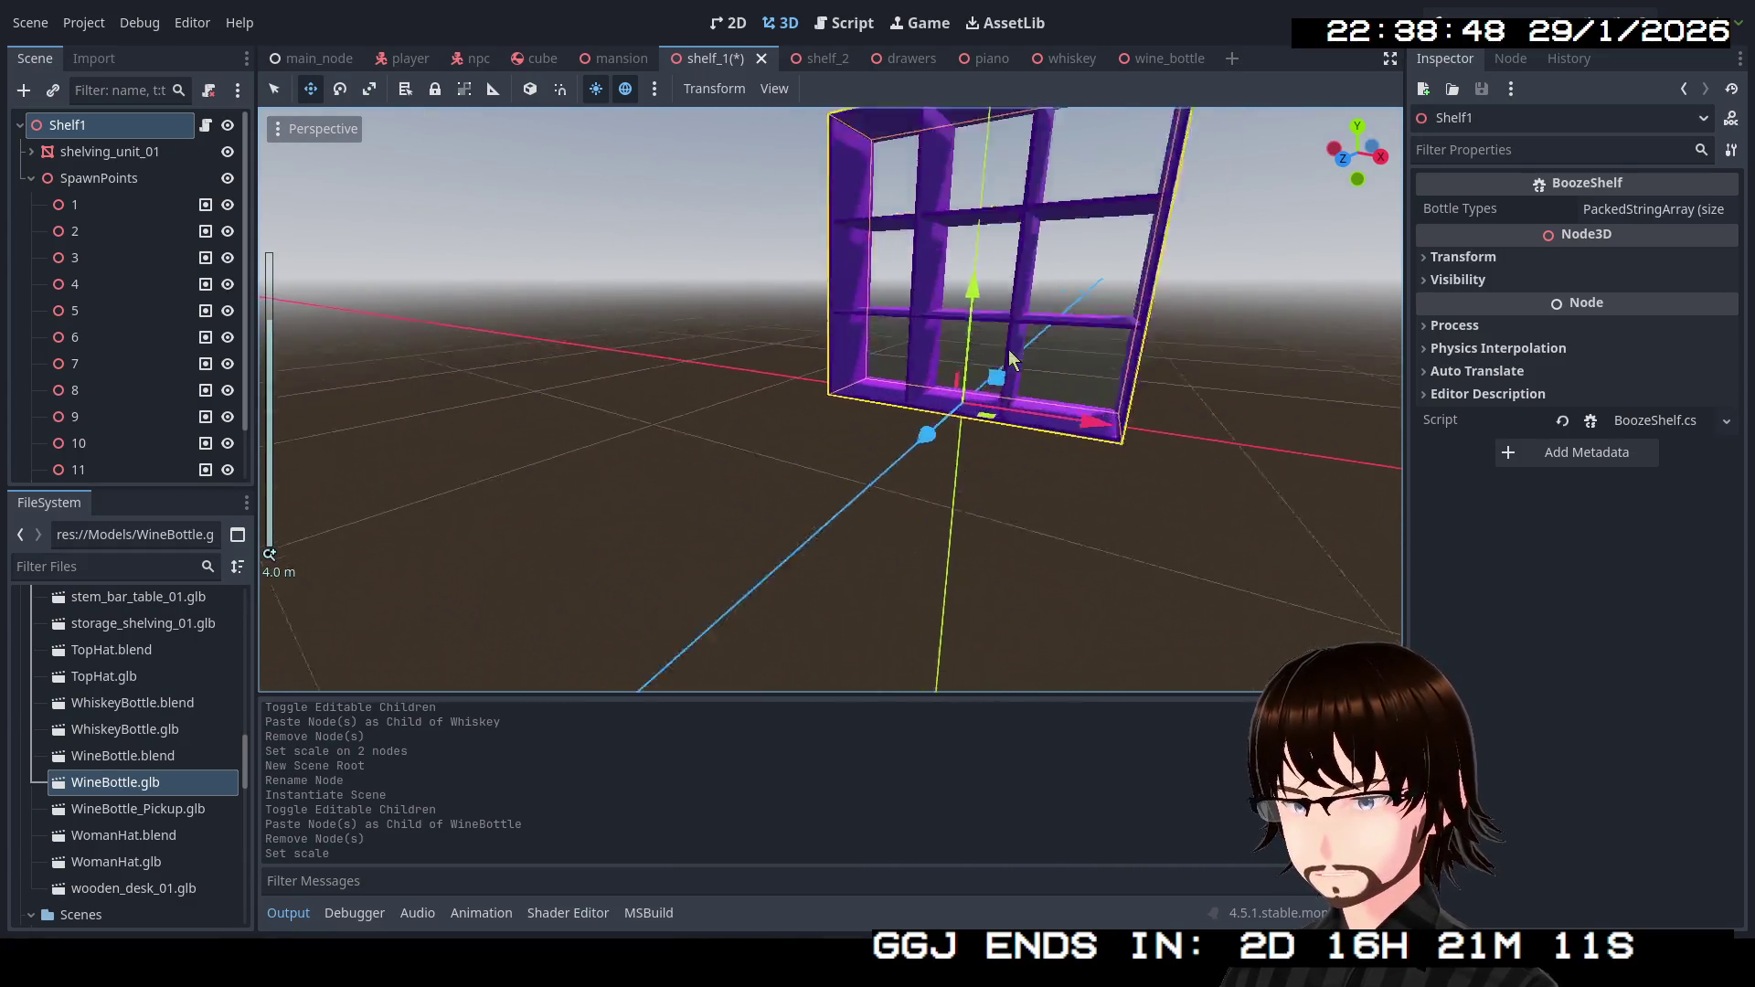
{"action": "scroll", "coordinate": [1177, 298], "scroll_direction": "down", "scroll_amount": 4}
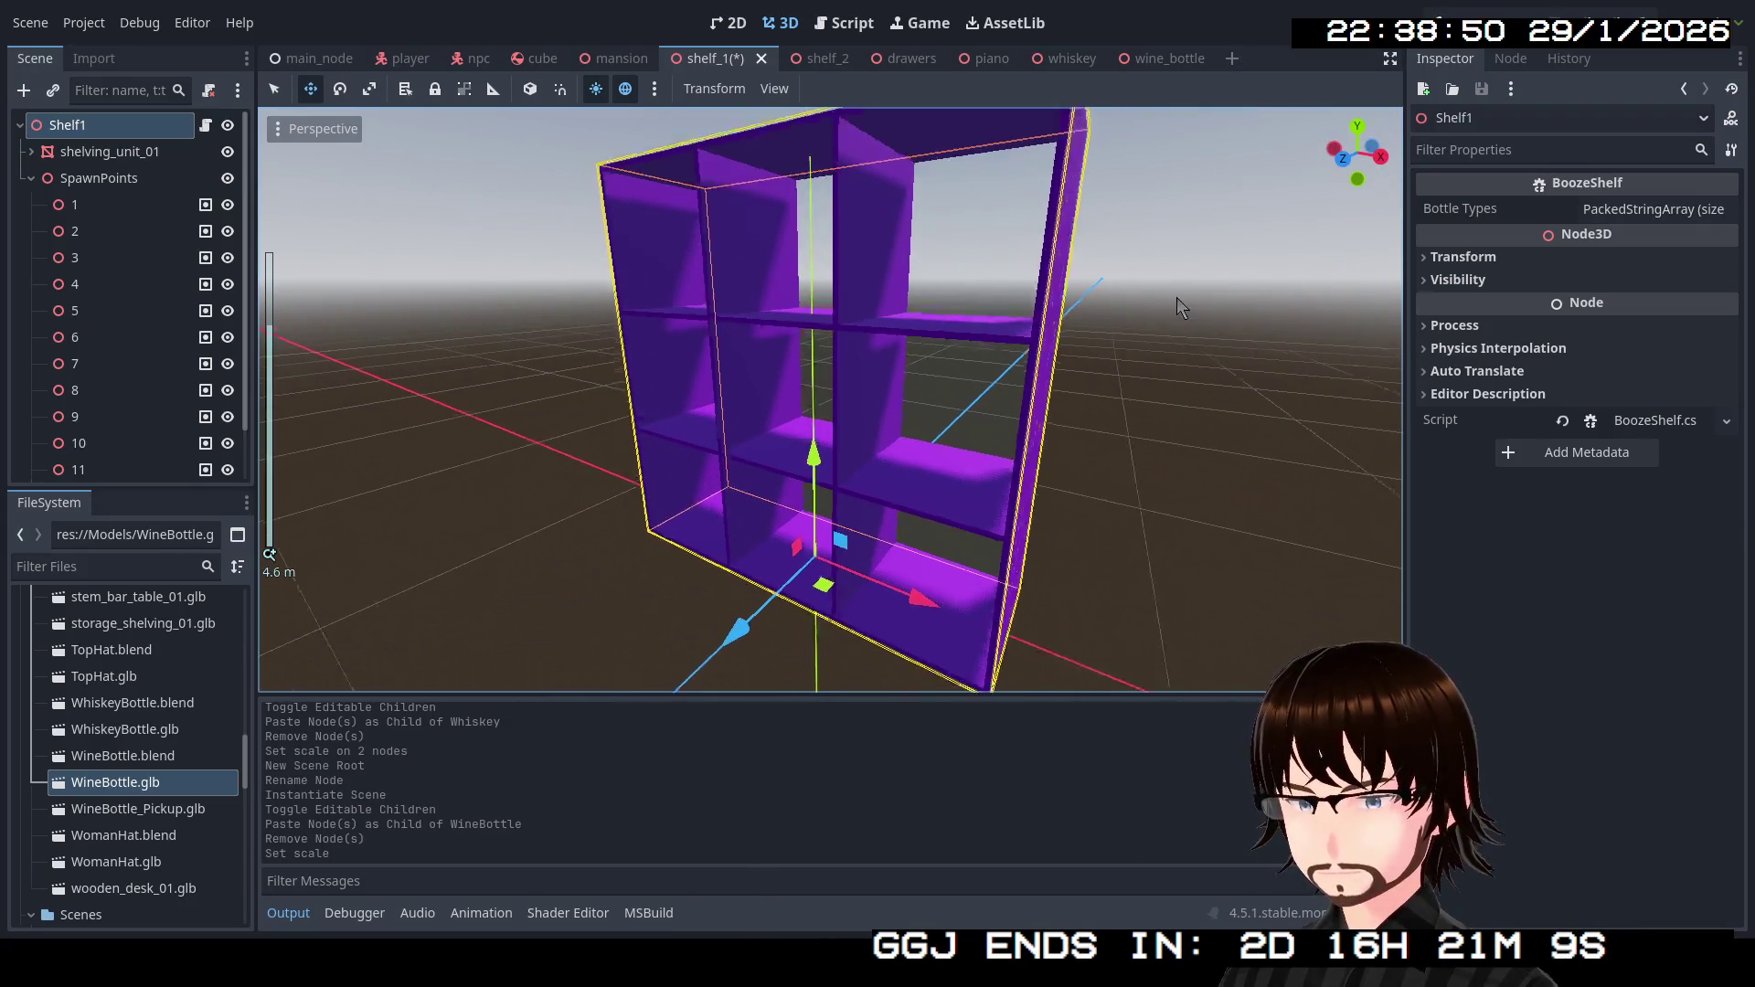
{"action": "scroll", "coordinate": [1157, 306], "scroll_direction": "up", "scroll_amount": 2}
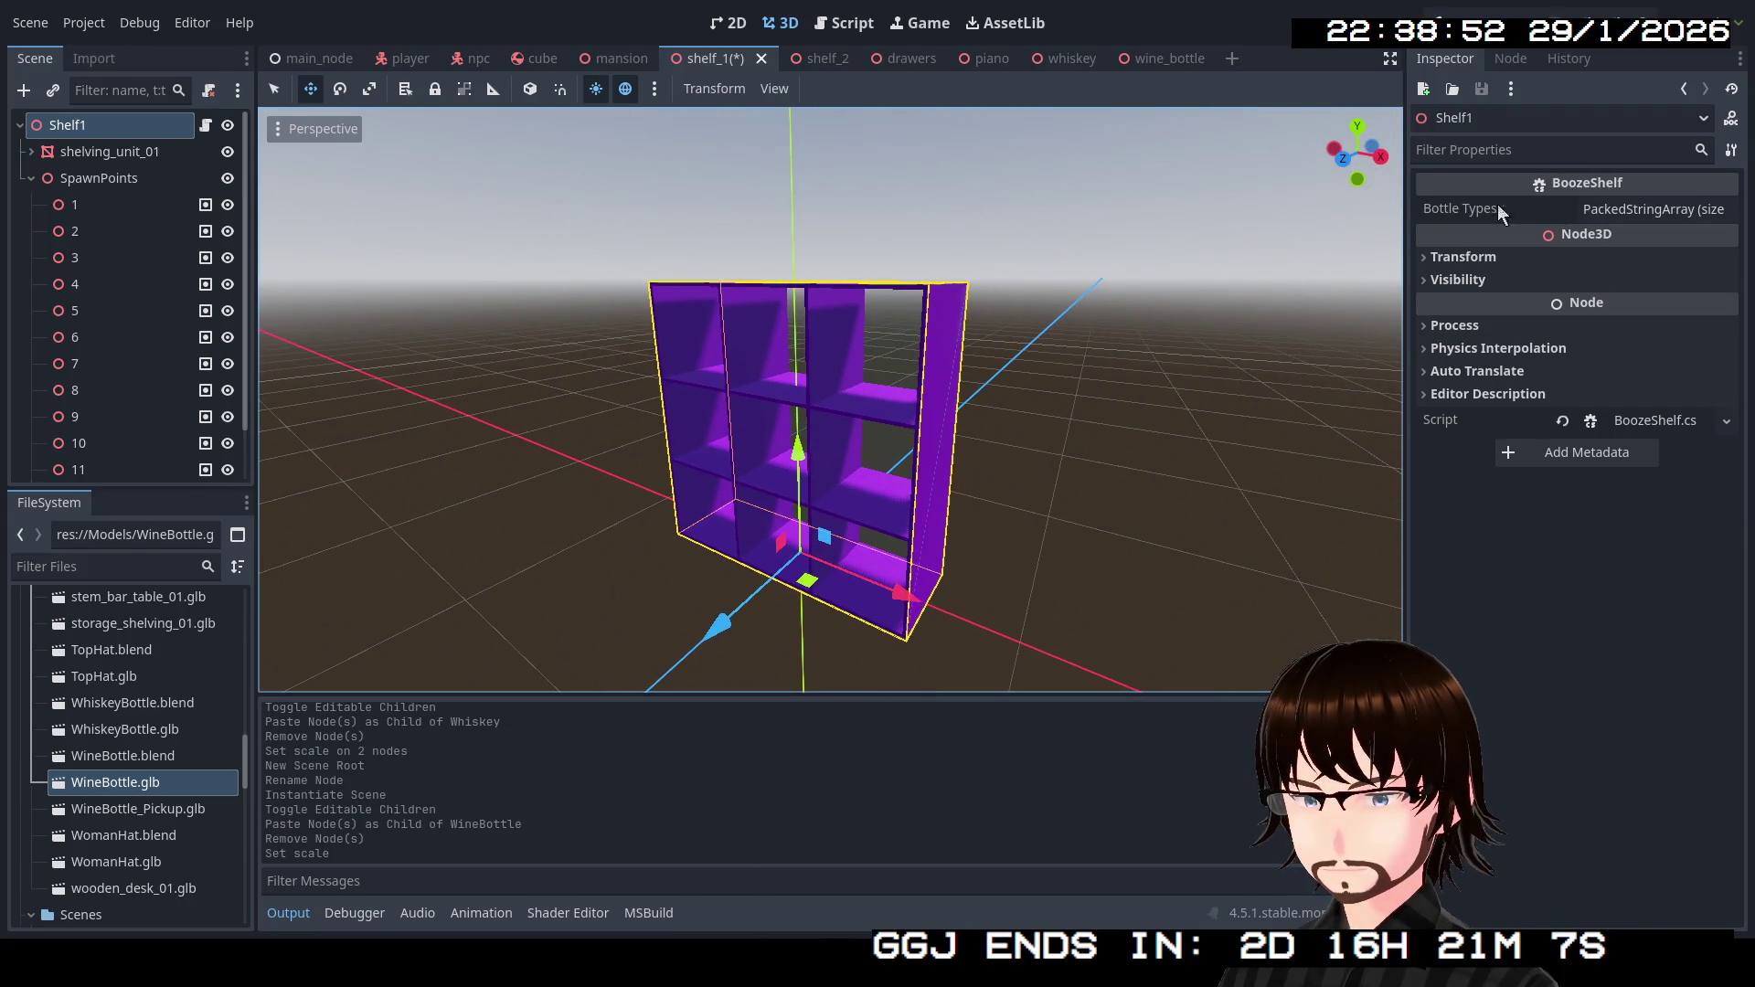
{"action": "left_click", "coordinate": [1625, 210]}
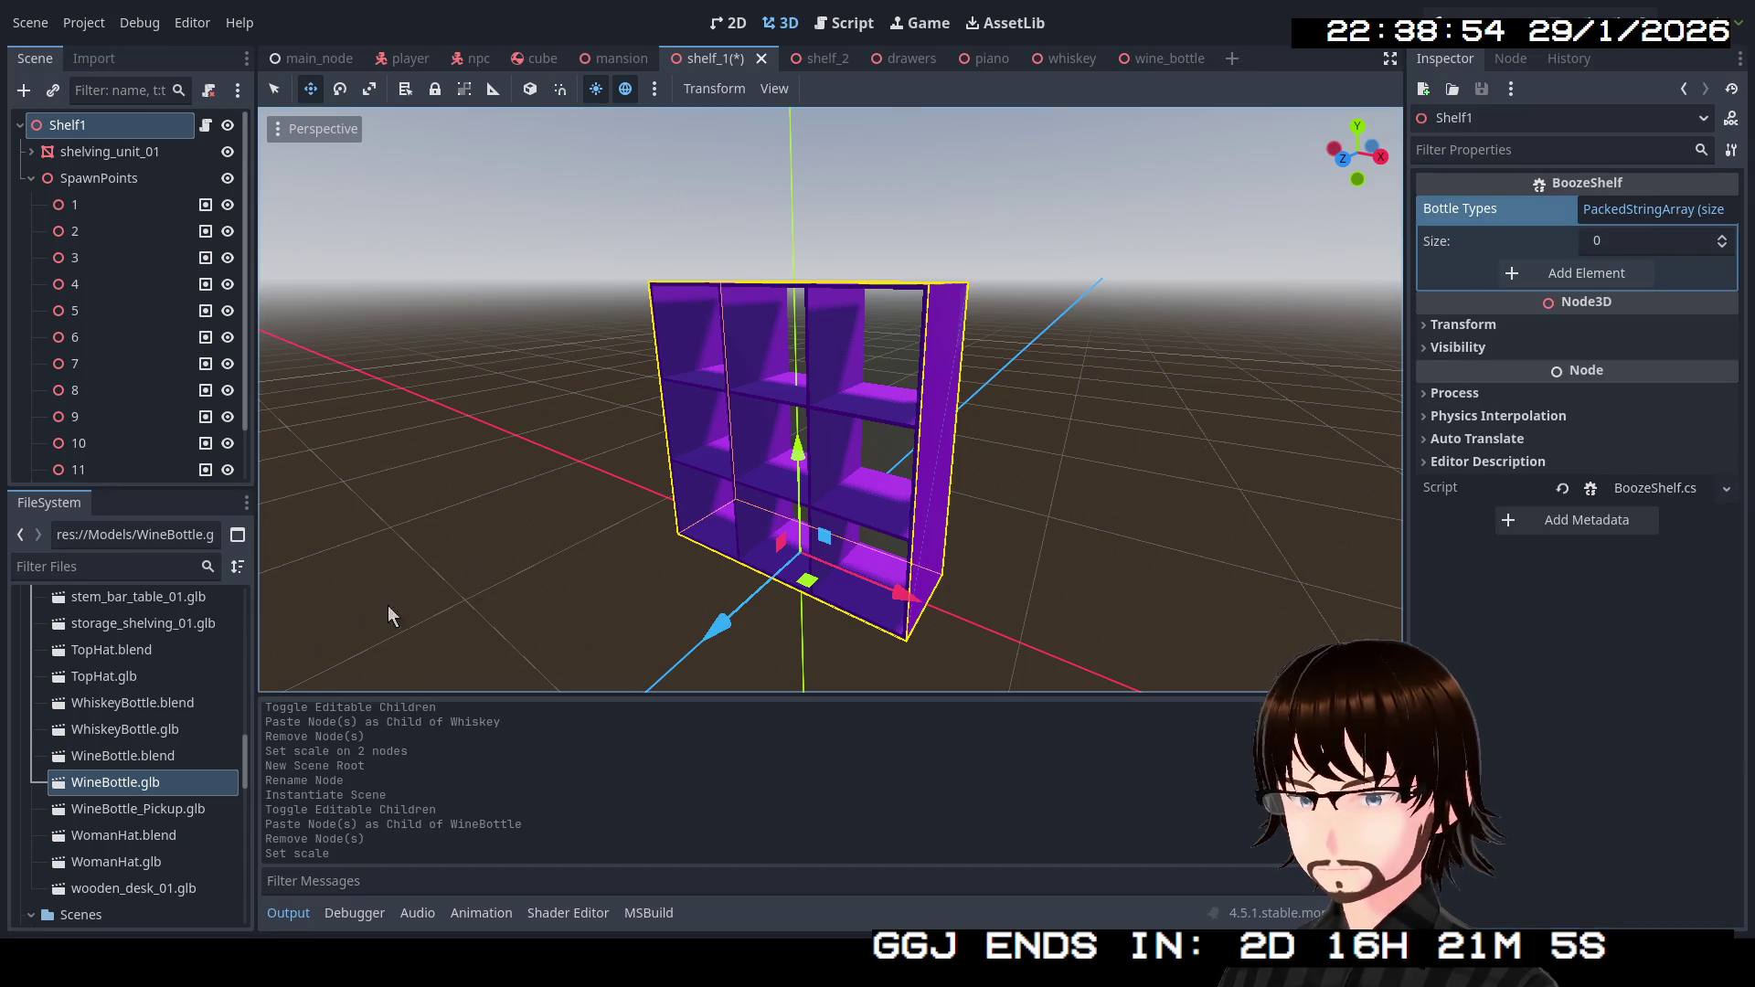
{"action": "scroll", "coordinate": [155, 768], "scroll_direction": "down", "scroll_amount": 10}
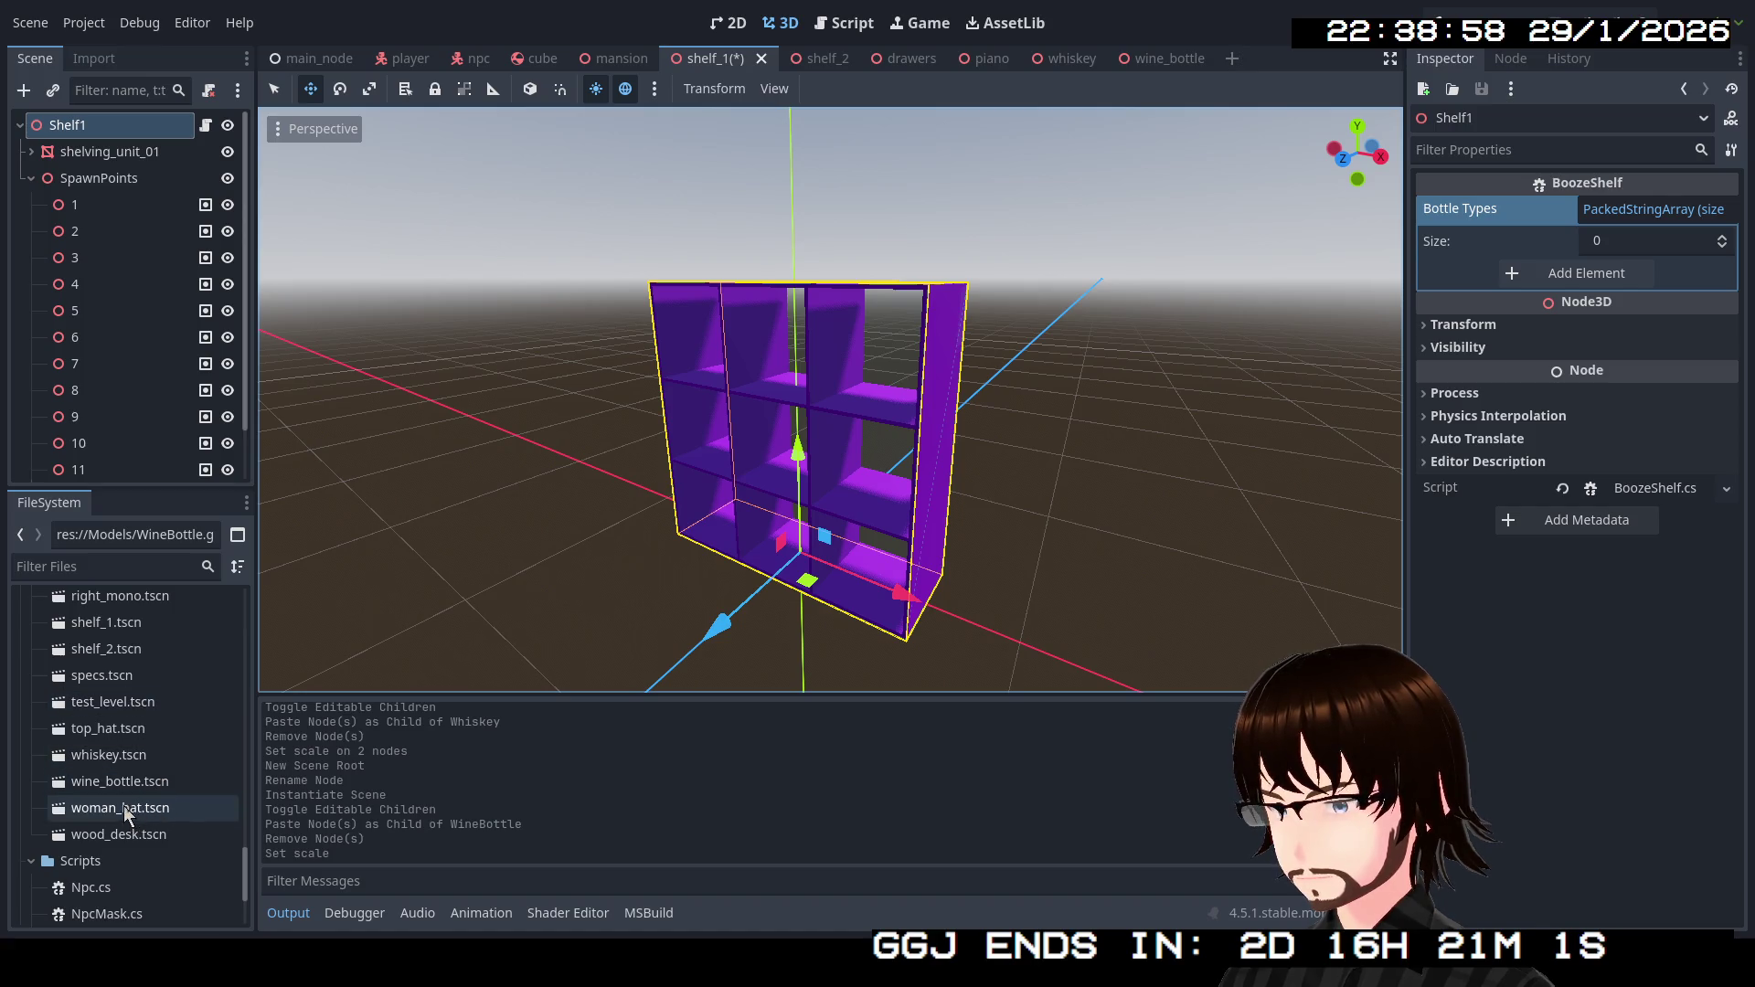
{"action": "right_click", "coordinate": [122, 790]}
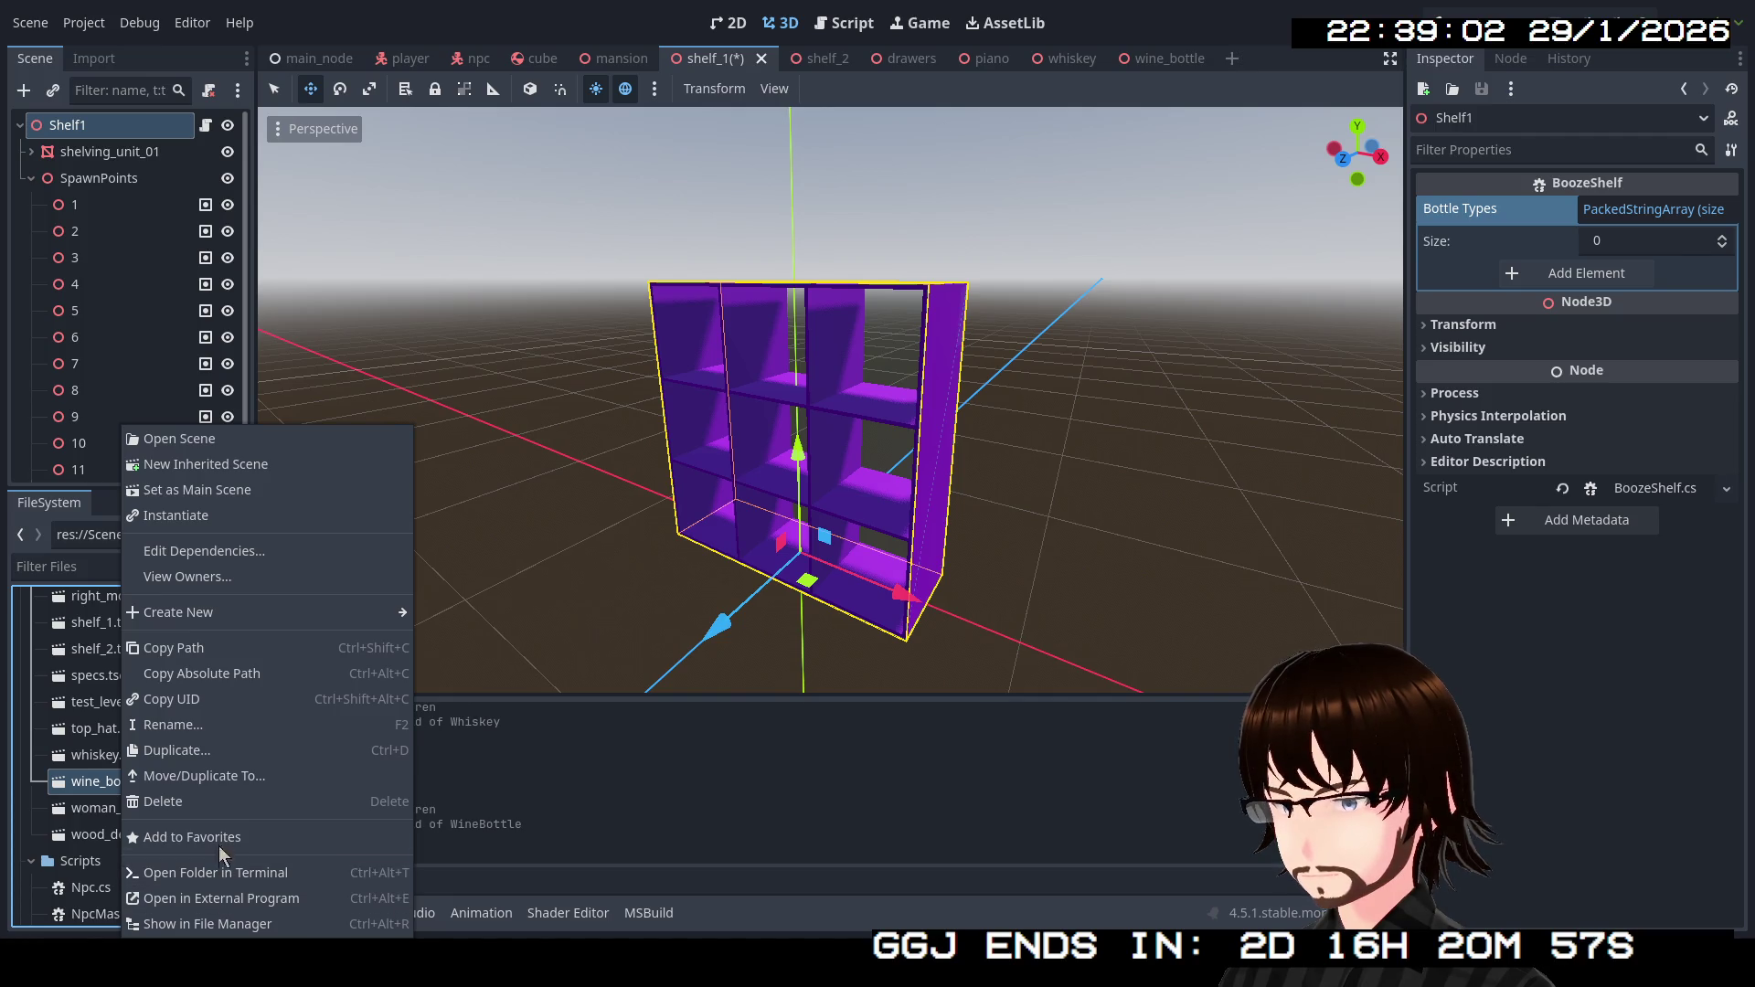
{"action": "left_click", "coordinate": [216, 653]}
{"action": "left_click", "coordinate": [1614, 272]}
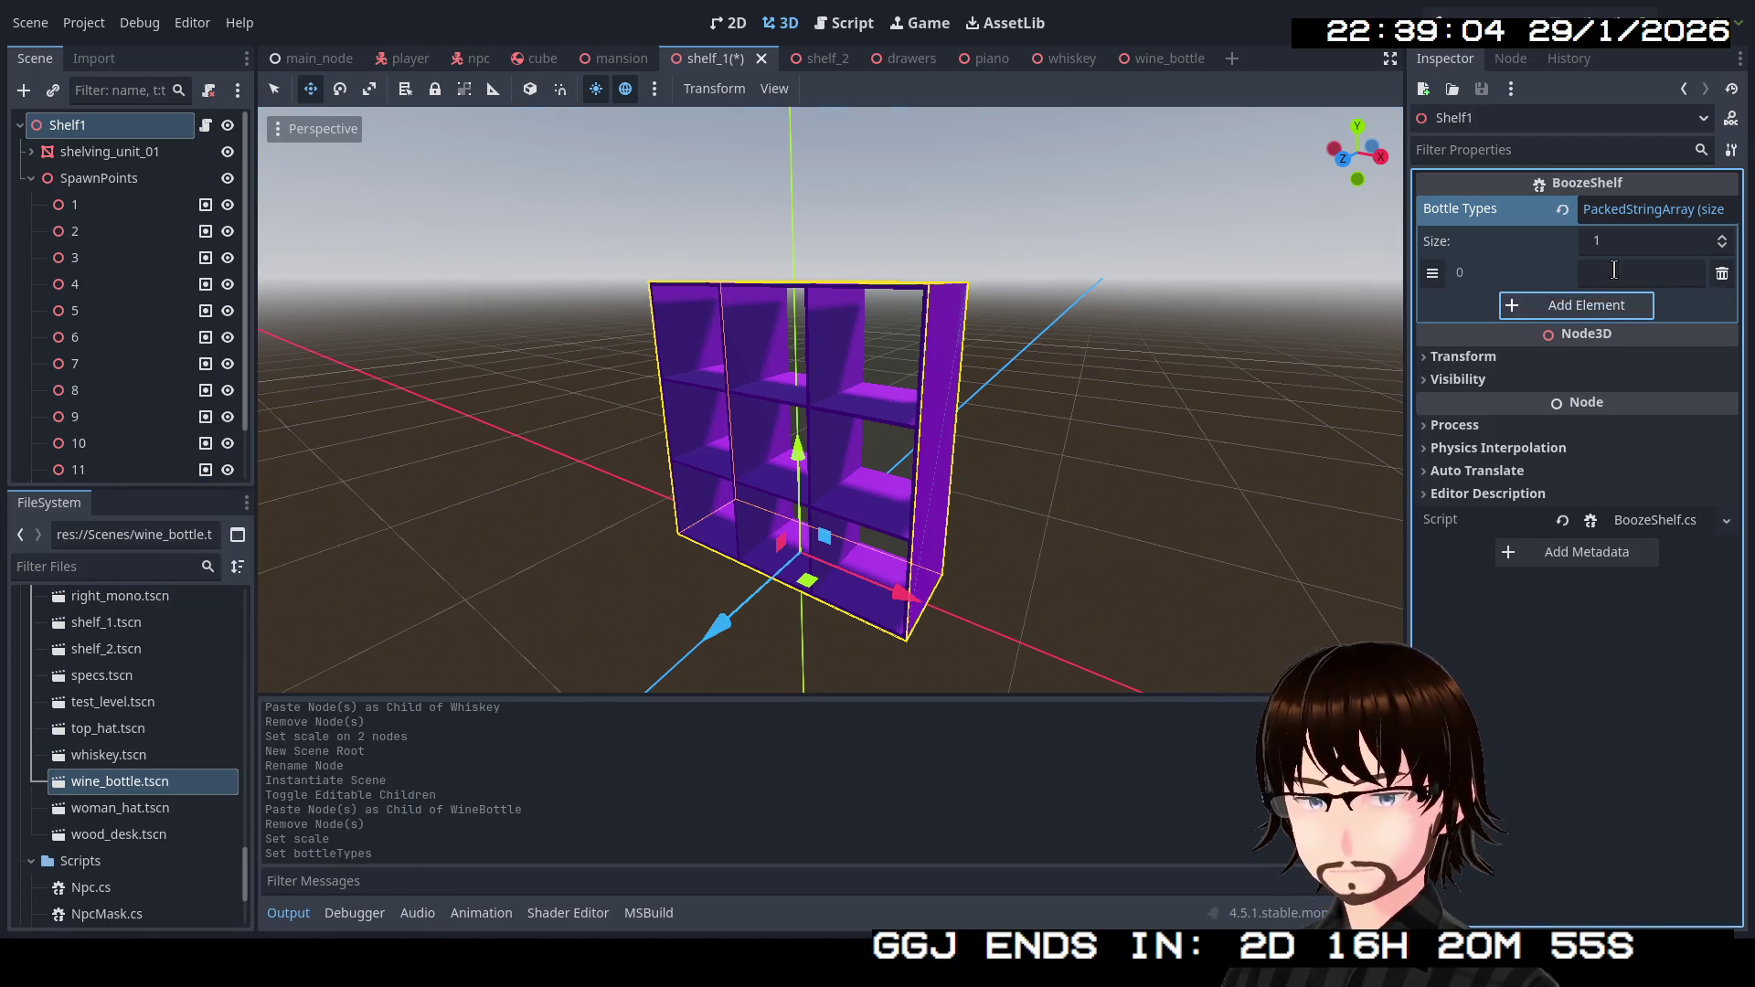
Add whiskey.tscn's path as the second Bottle Types entry and save the shelf scene.
{"action": "left_click", "coordinate": [1609, 305]}
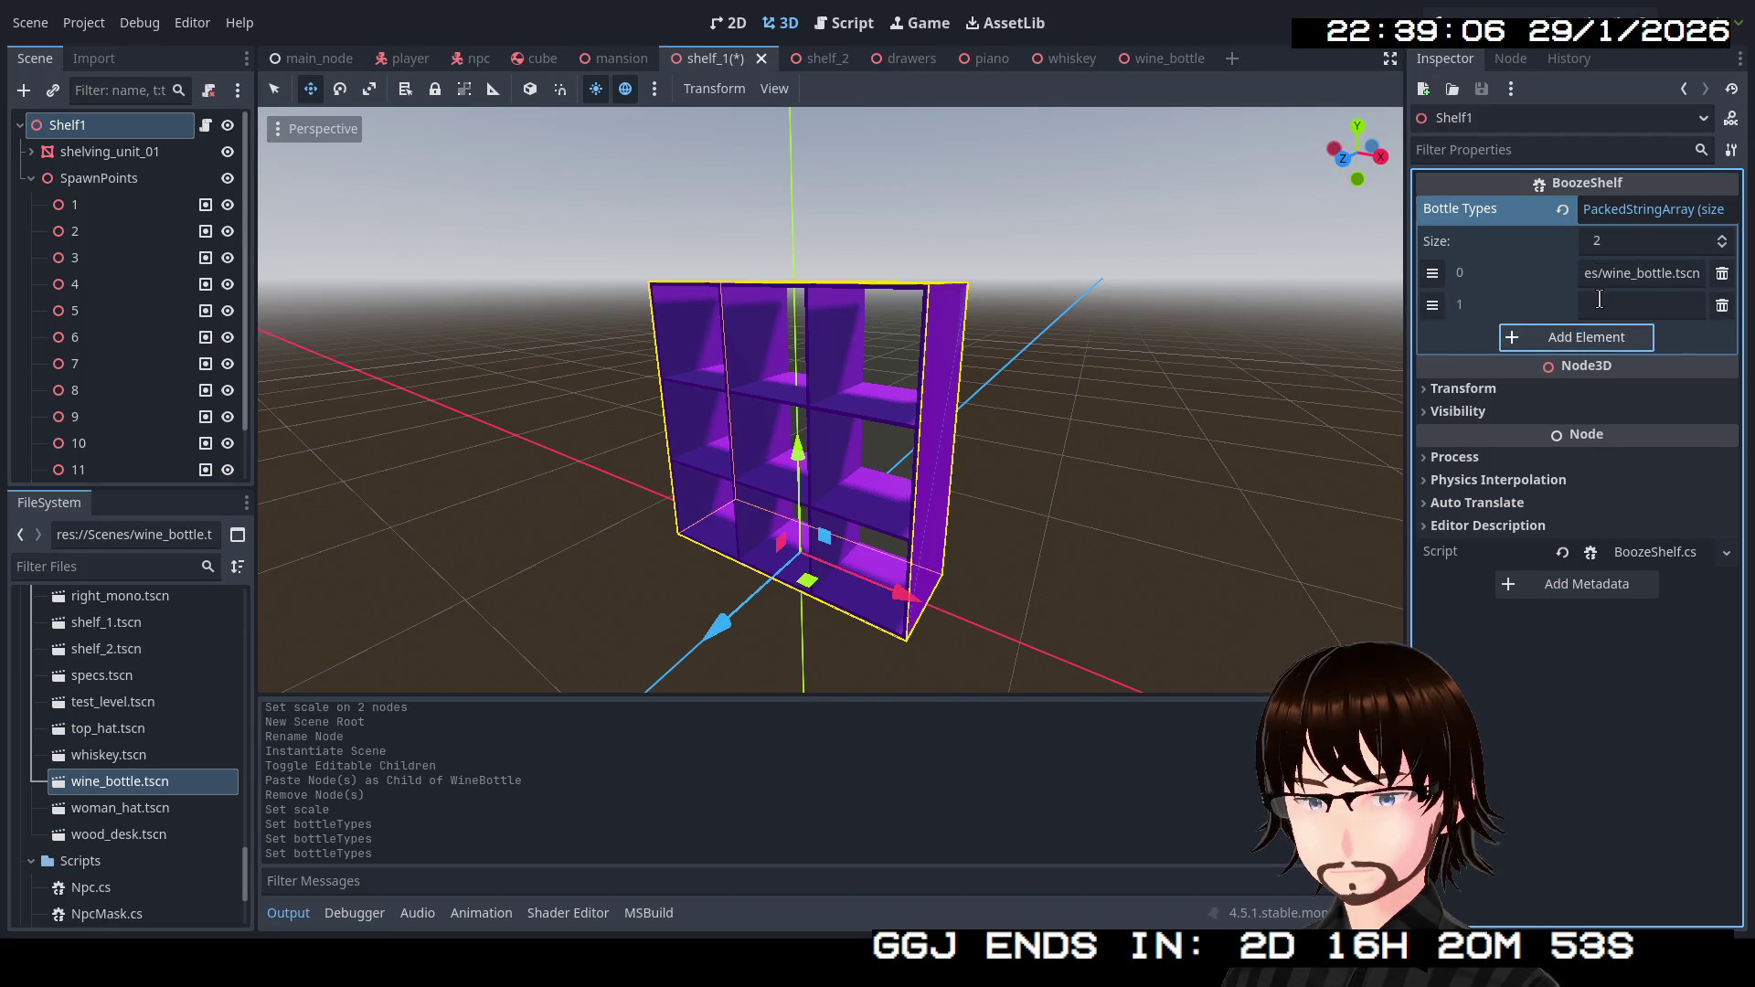
{"action": "left_click", "coordinate": [144, 760]}
{"action": "right_click", "coordinate": [144, 760]}
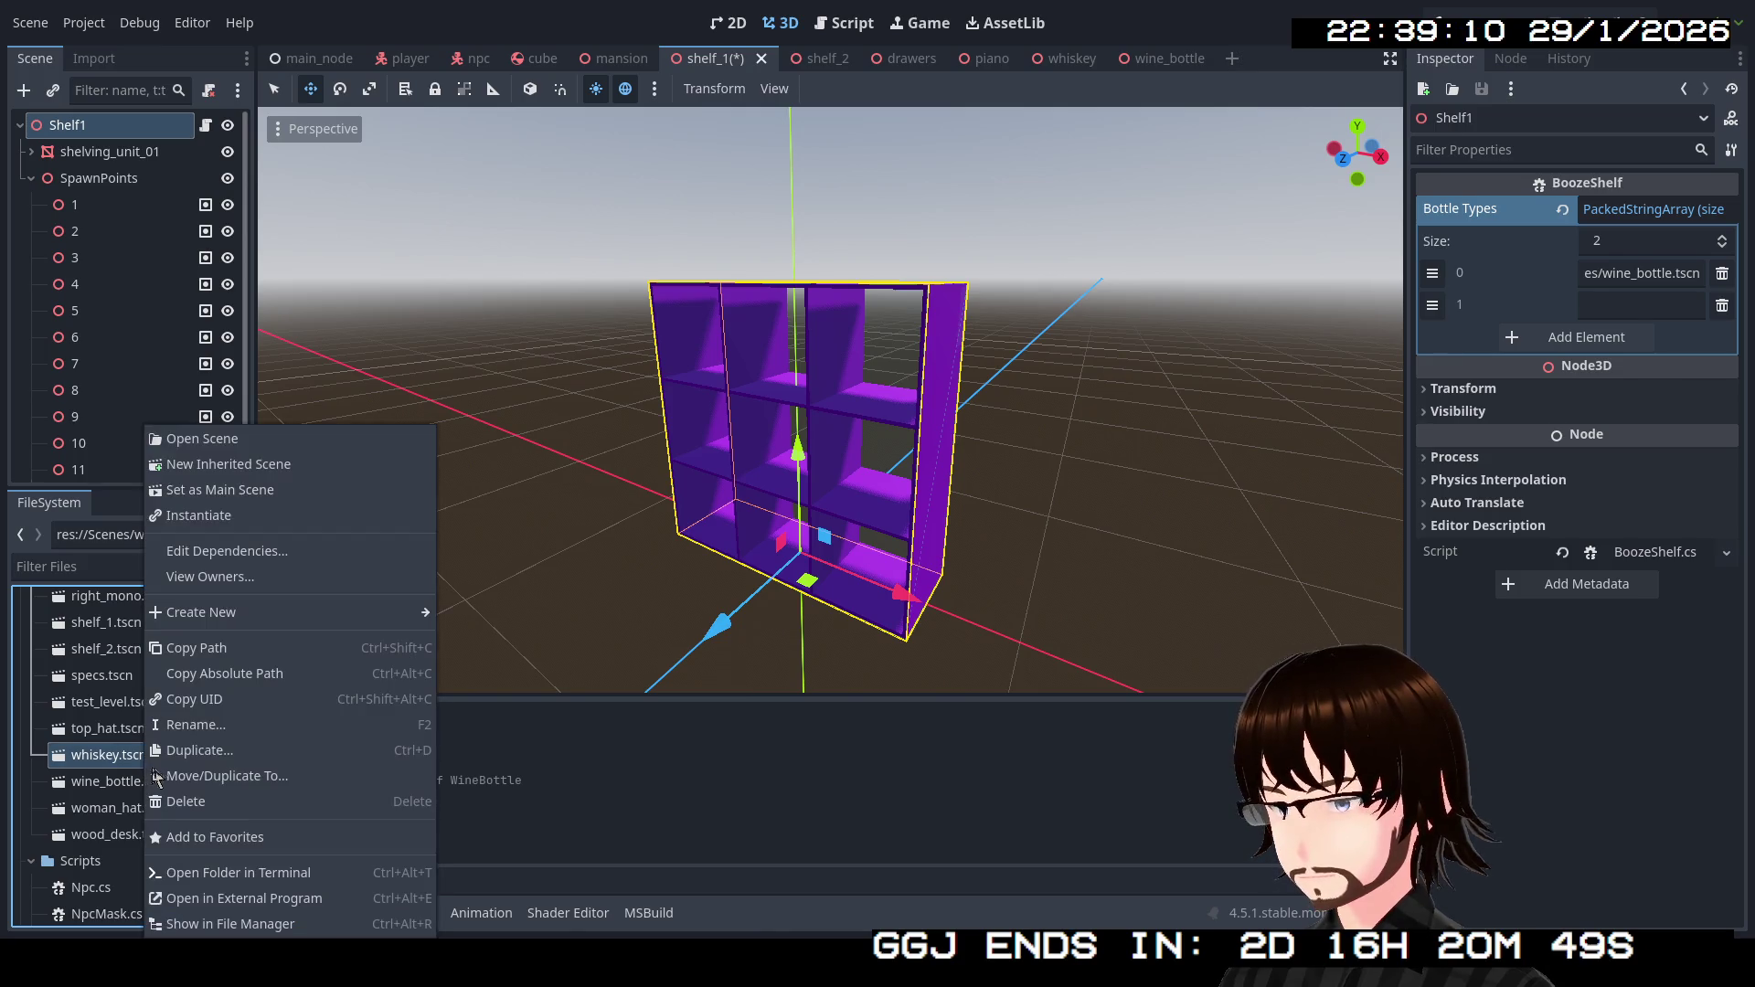
{"action": "left_click", "coordinate": [225, 648]}
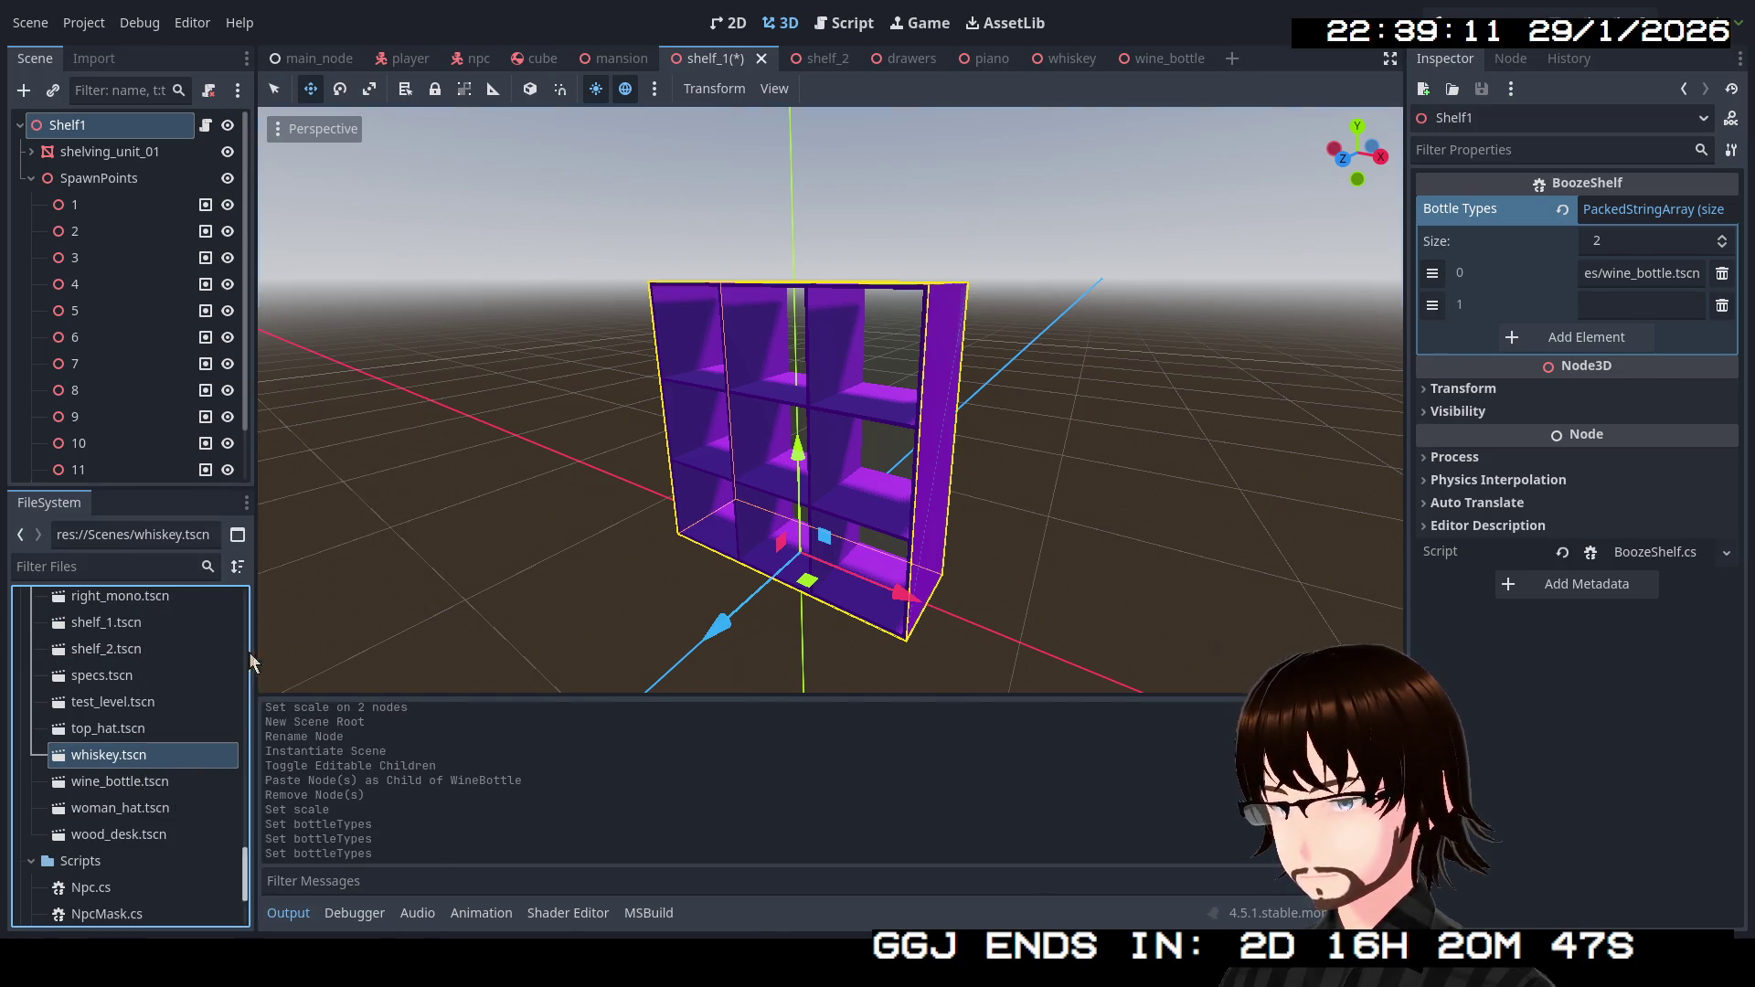
{"action": "left_click", "coordinate": [1611, 304]}
{"action": "key", "text": "ctrl+v"}
{"action": "left_click", "coordinate": [1614, 755]}
{"action": "mouse_move", "coordinate": [1035, 409]}
{"action": "left_mouse_down"}
{"action": "mouse_move", "coordinate": [920, 452]}
{"action": "mouse_move", "coordinate": [1108, 421]}
{"action": "mouse_move", "coordinate": [1033, 420]}
{"action": "left_mouse_up"}
{"action": "key", "text": "ctrl+s"}
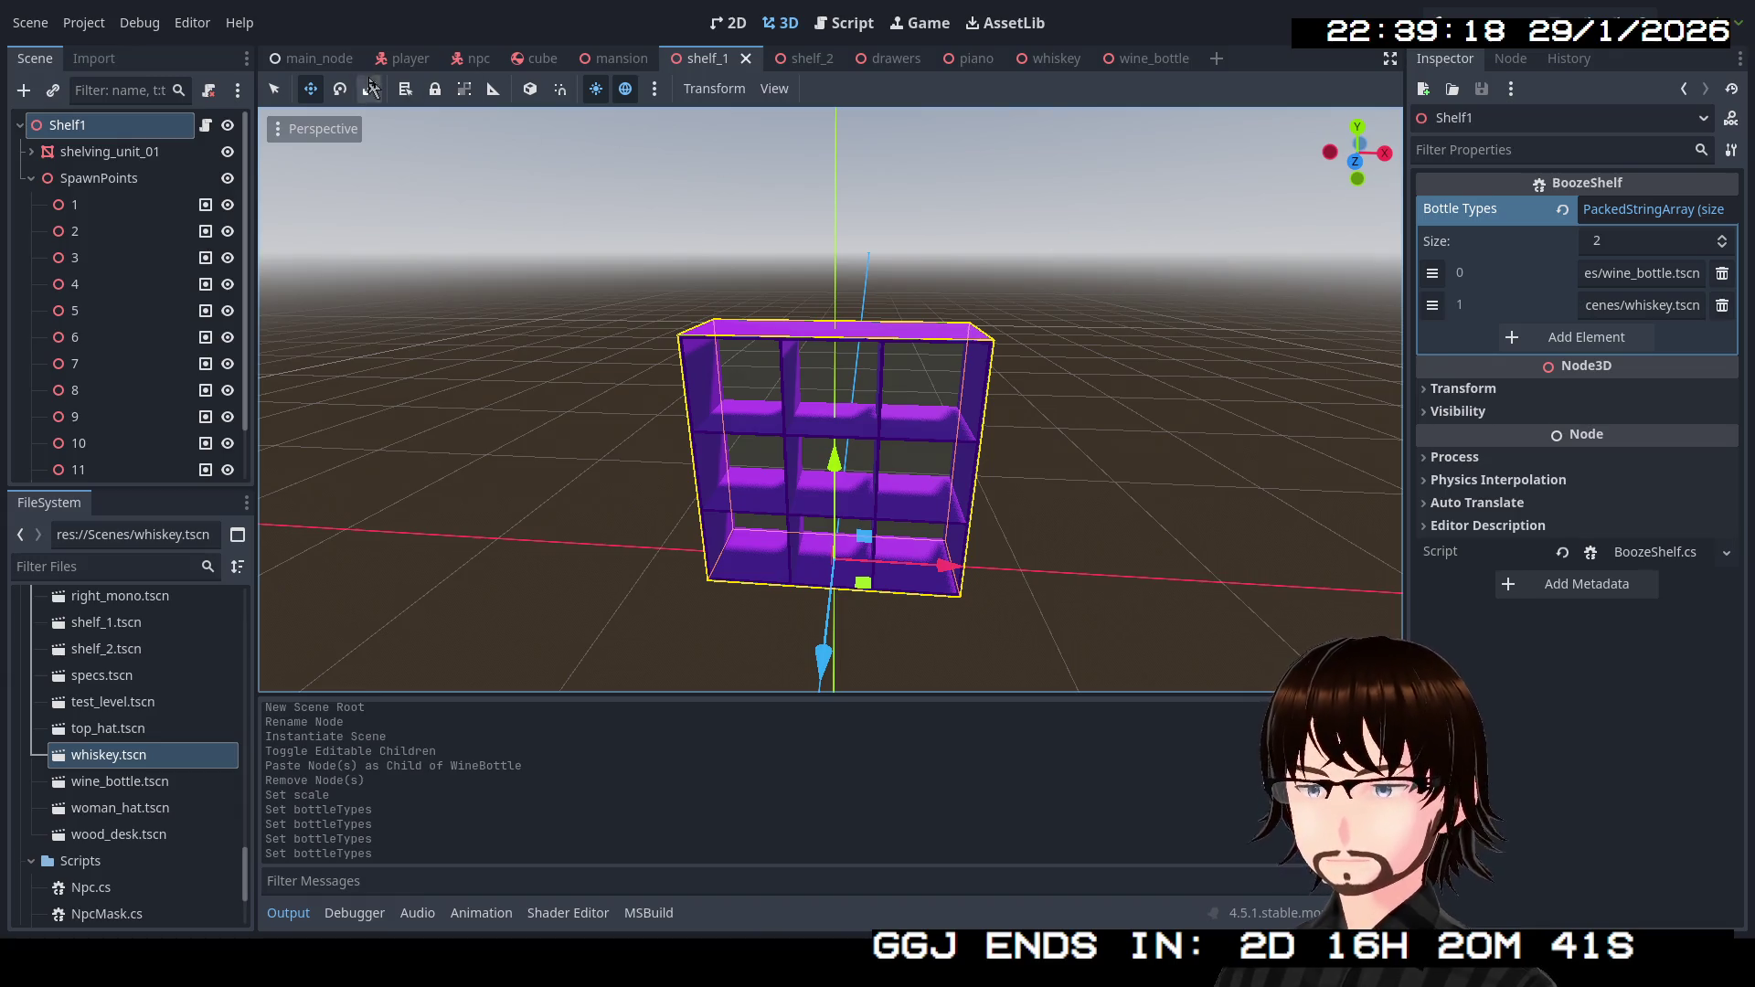
{"action": "left_click", "coordinate": [331, 58]}
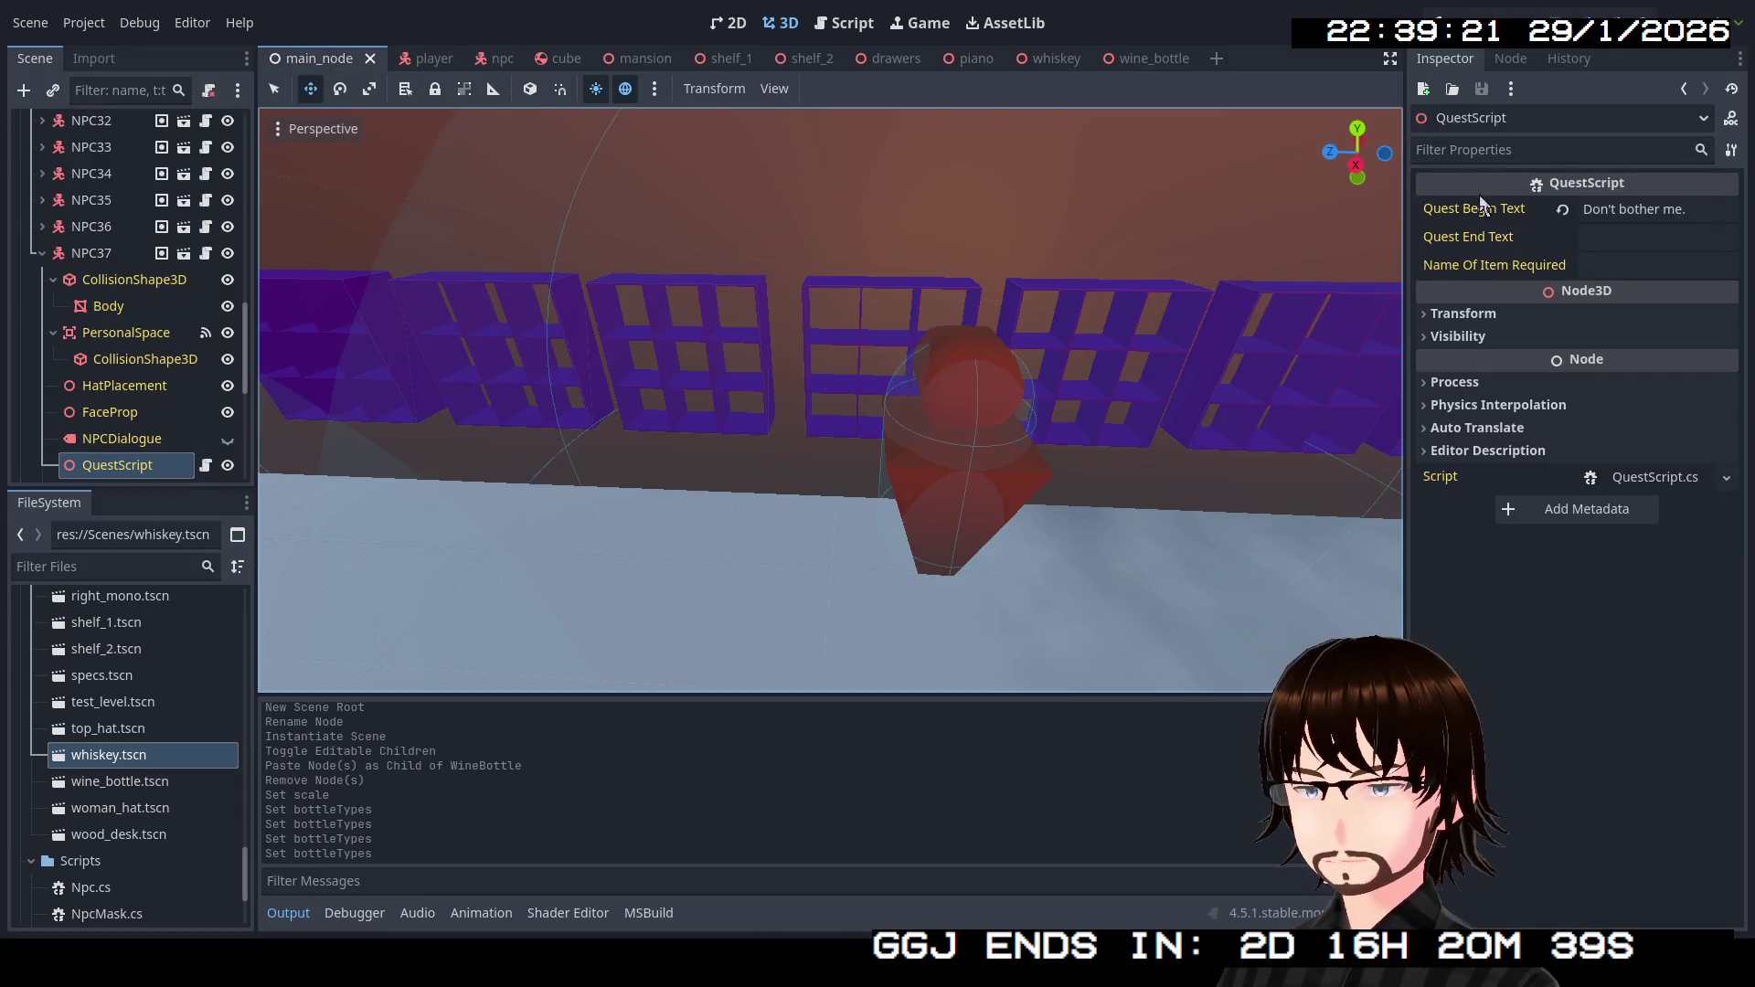
Run the game and walk down the corridor to the NPC beside the booze shelves.
{"action": "left_click", "coordinate": [1462, 22]}
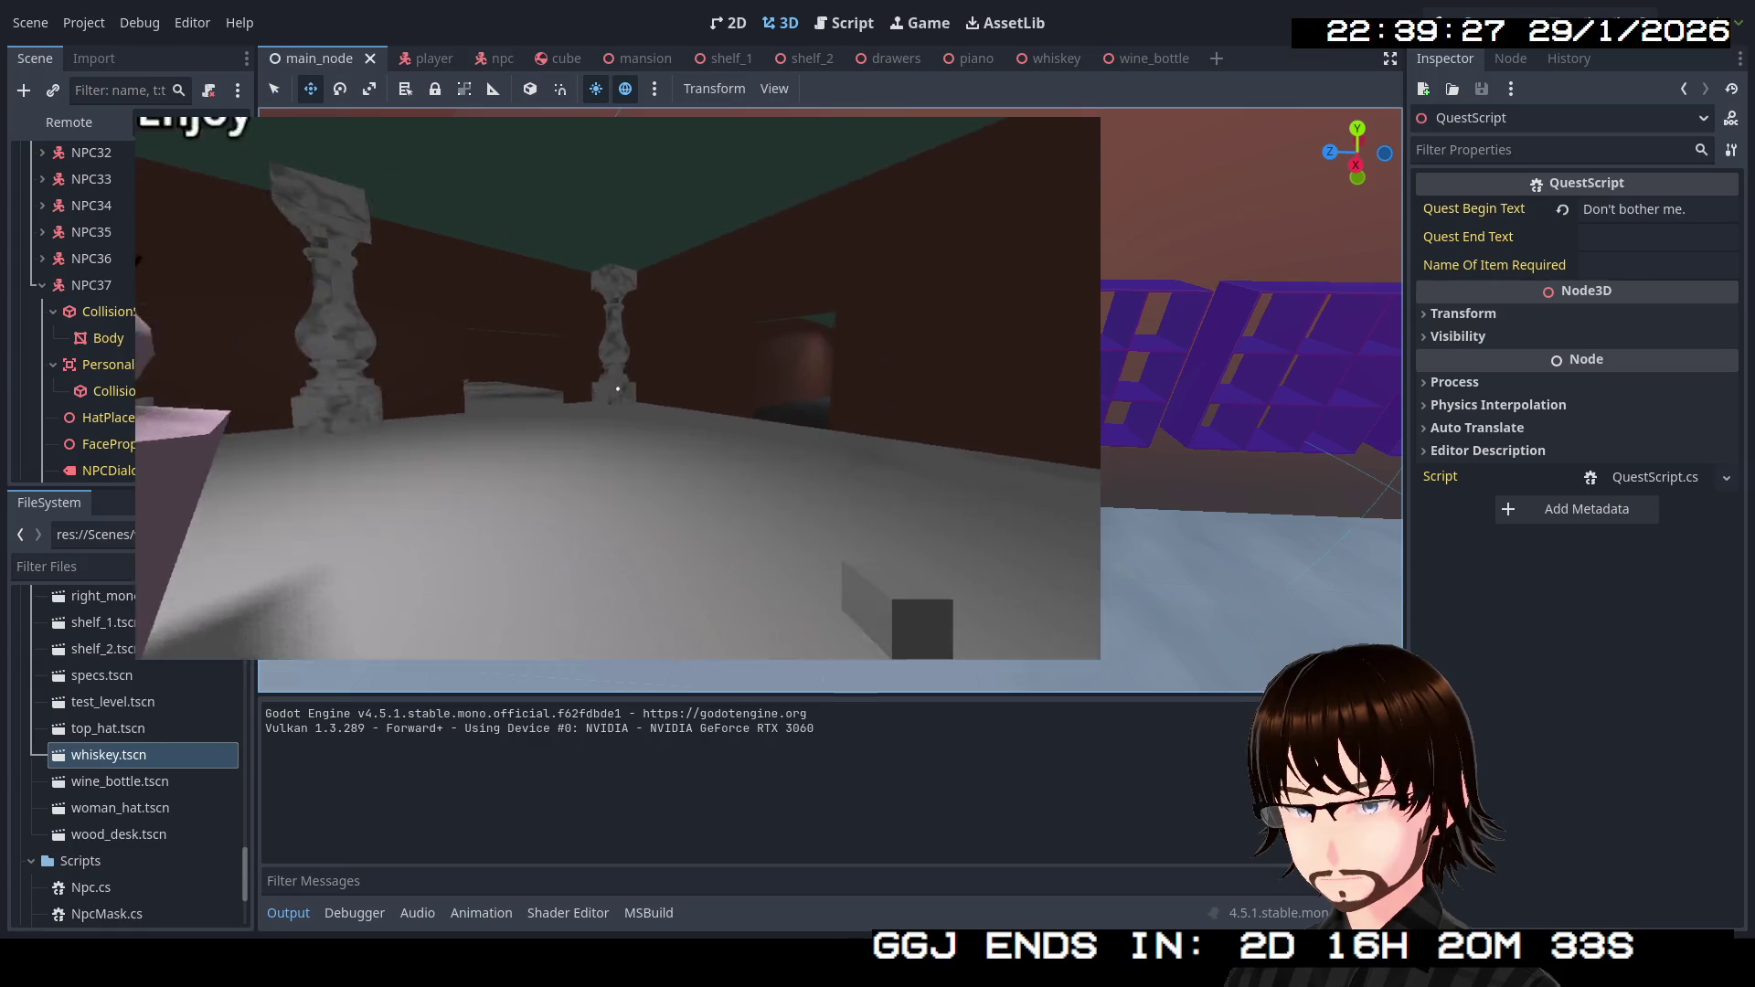
{"action": "key", "text": "w"}
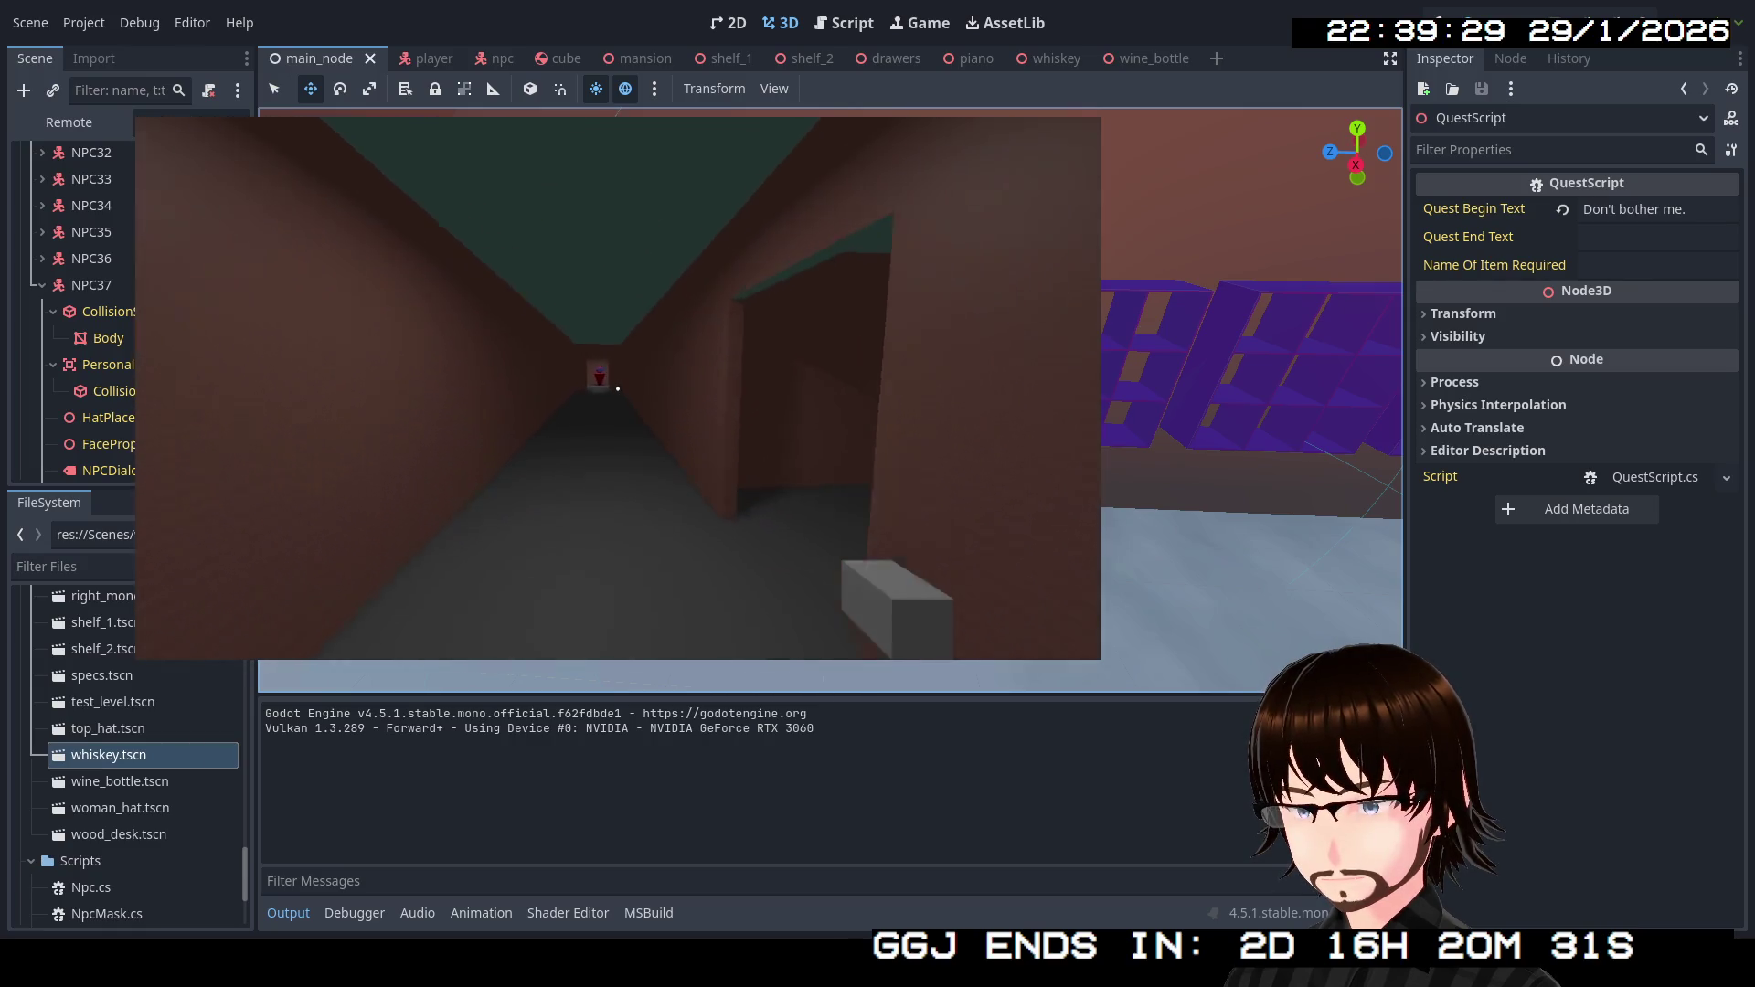
{"action": "key", "text": "w"}
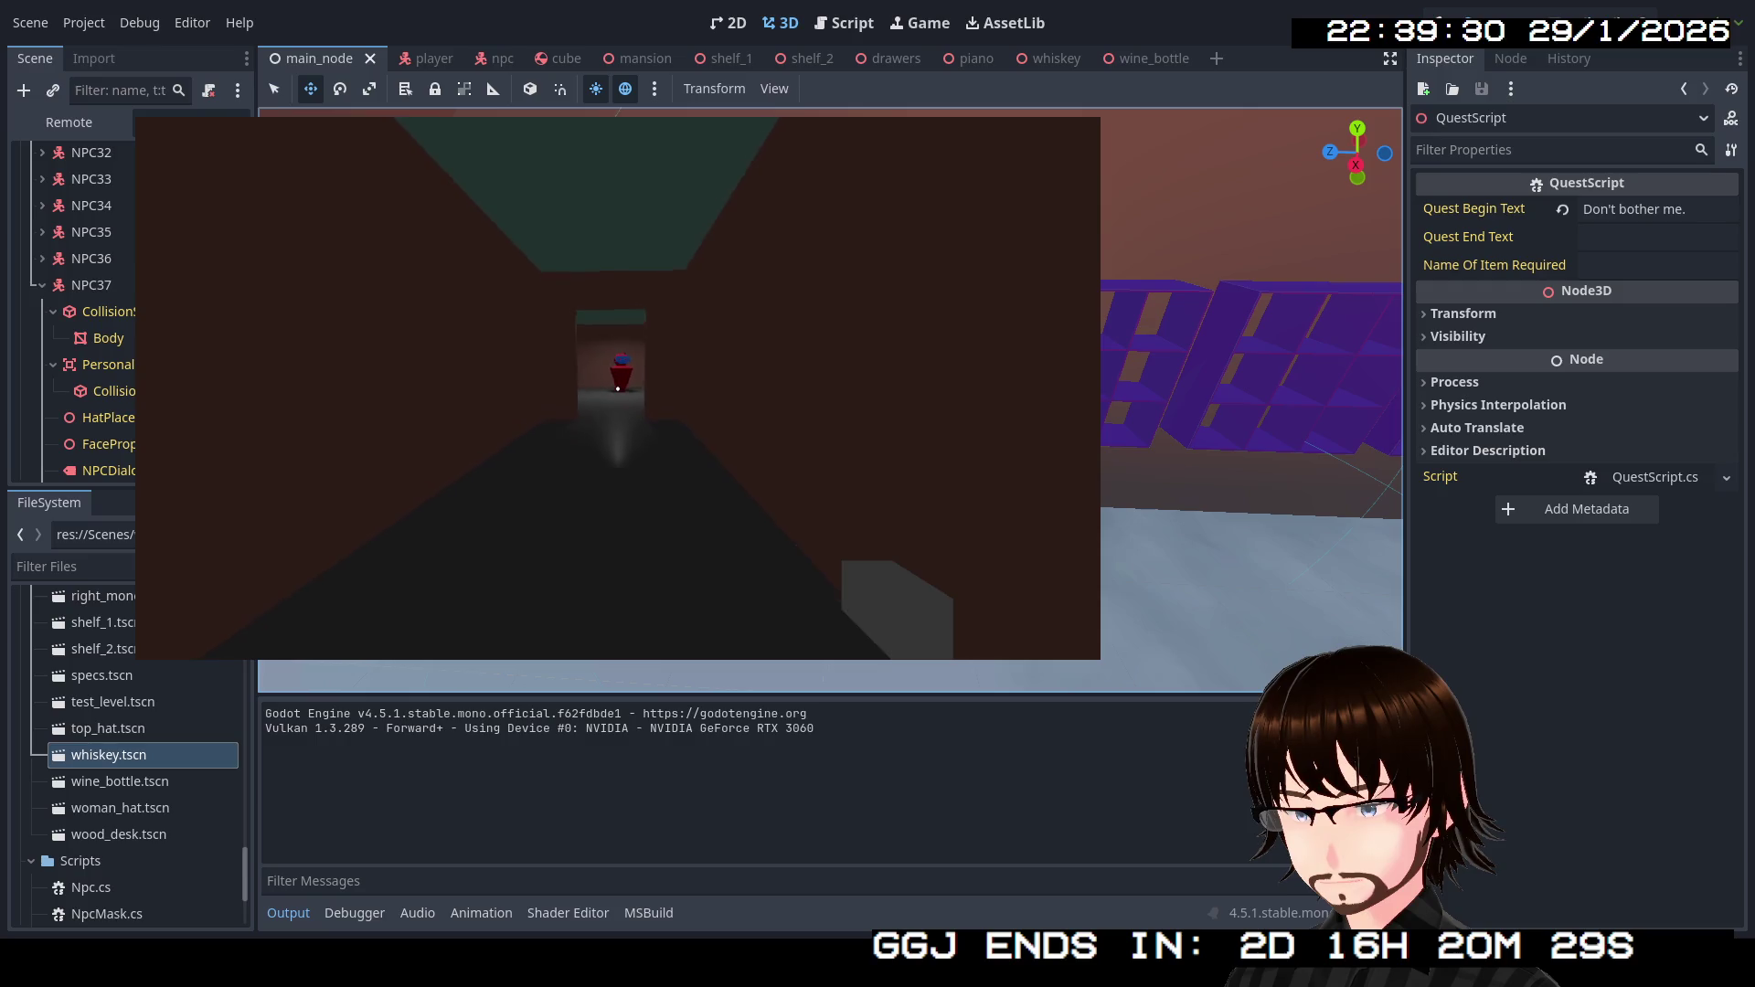
{"action": "key", "text": "w"}
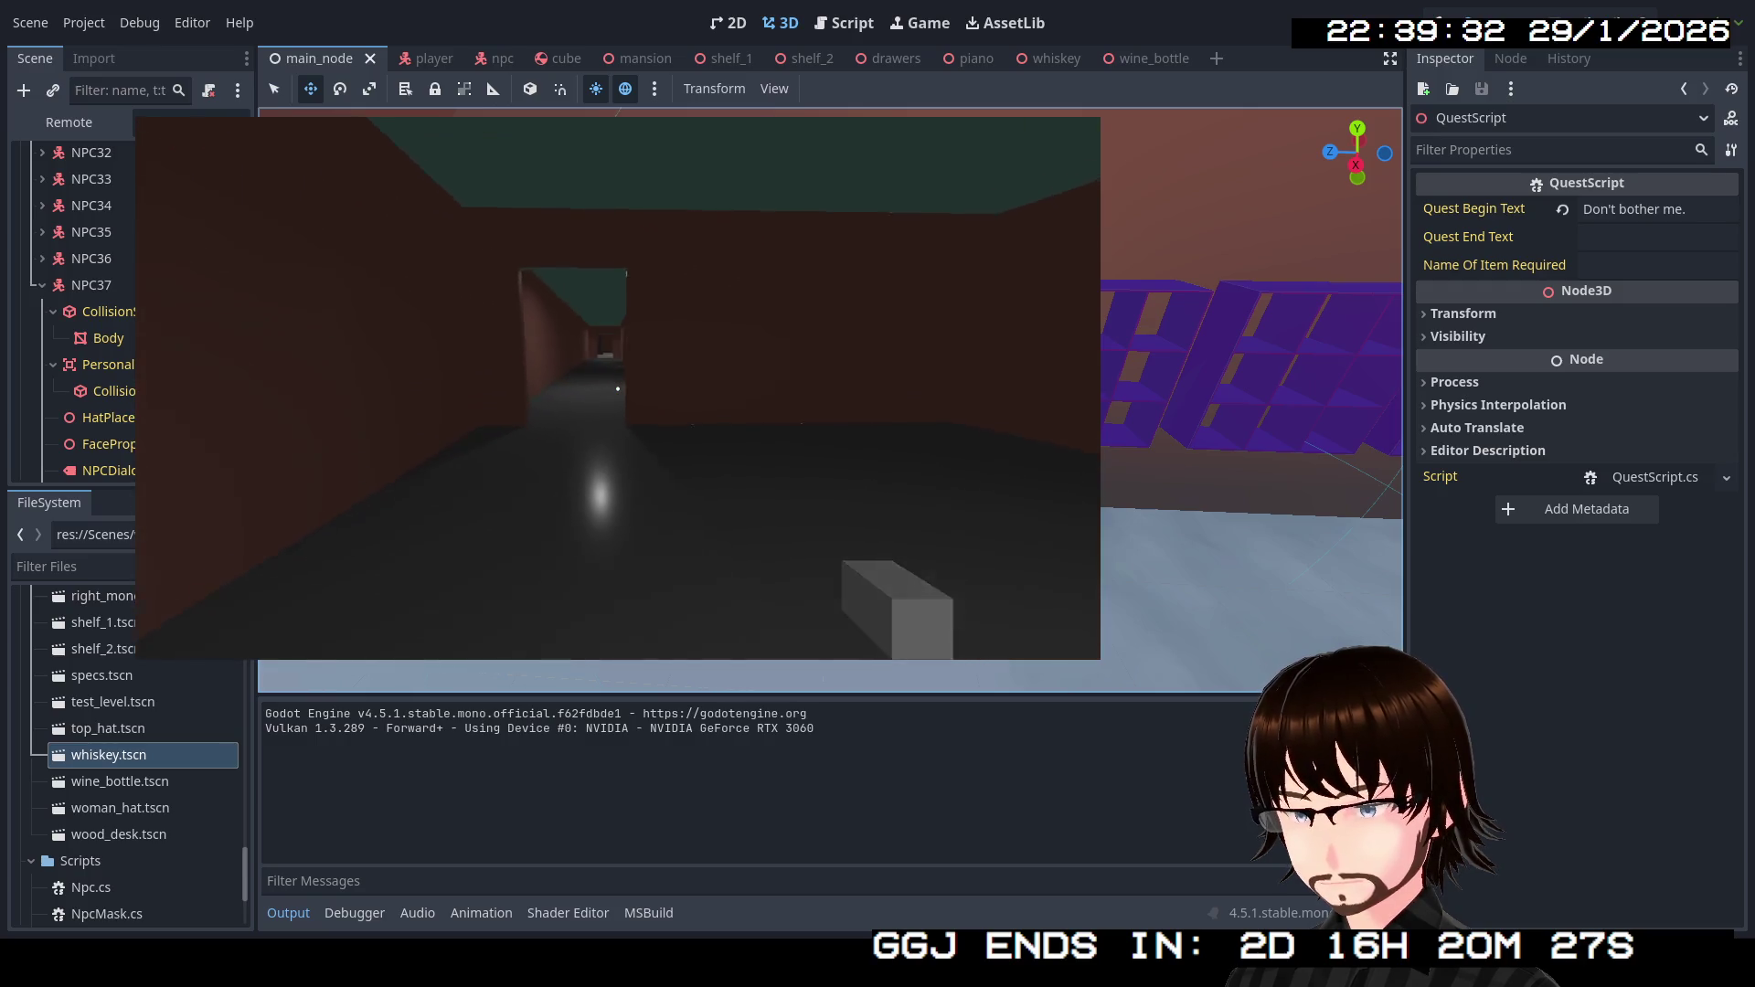
{"action": "key", "text": "w"}
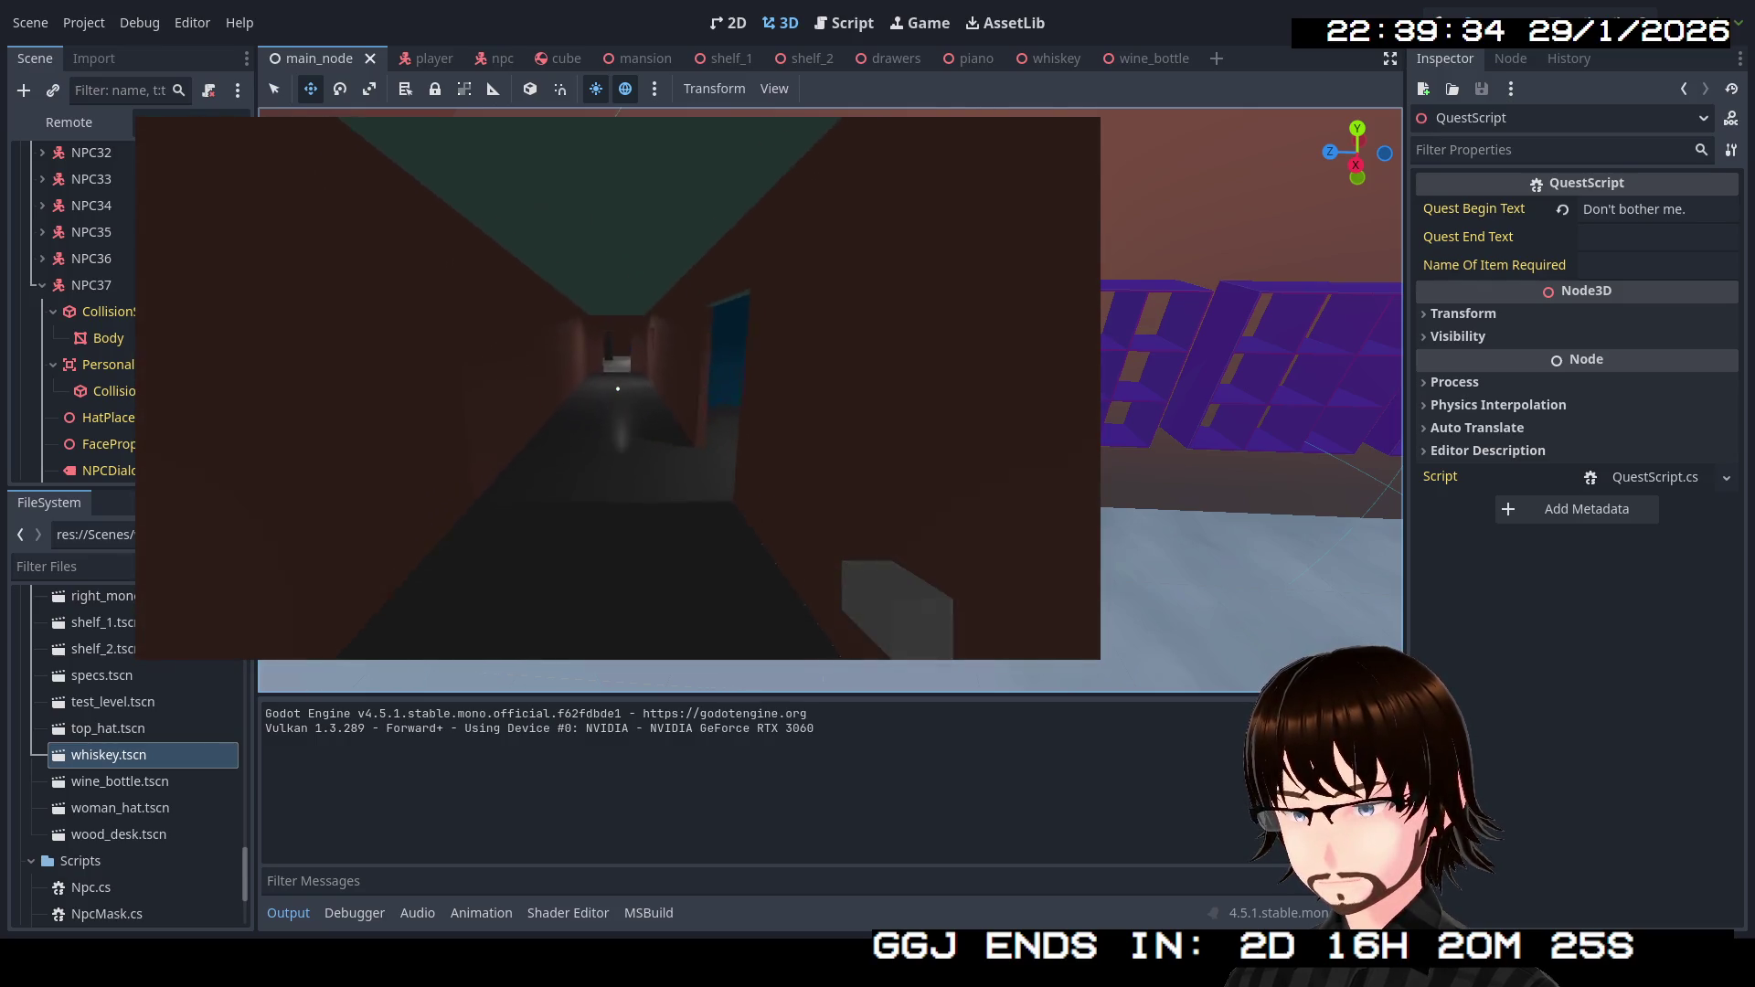
{"action": "key", "text": "w"}
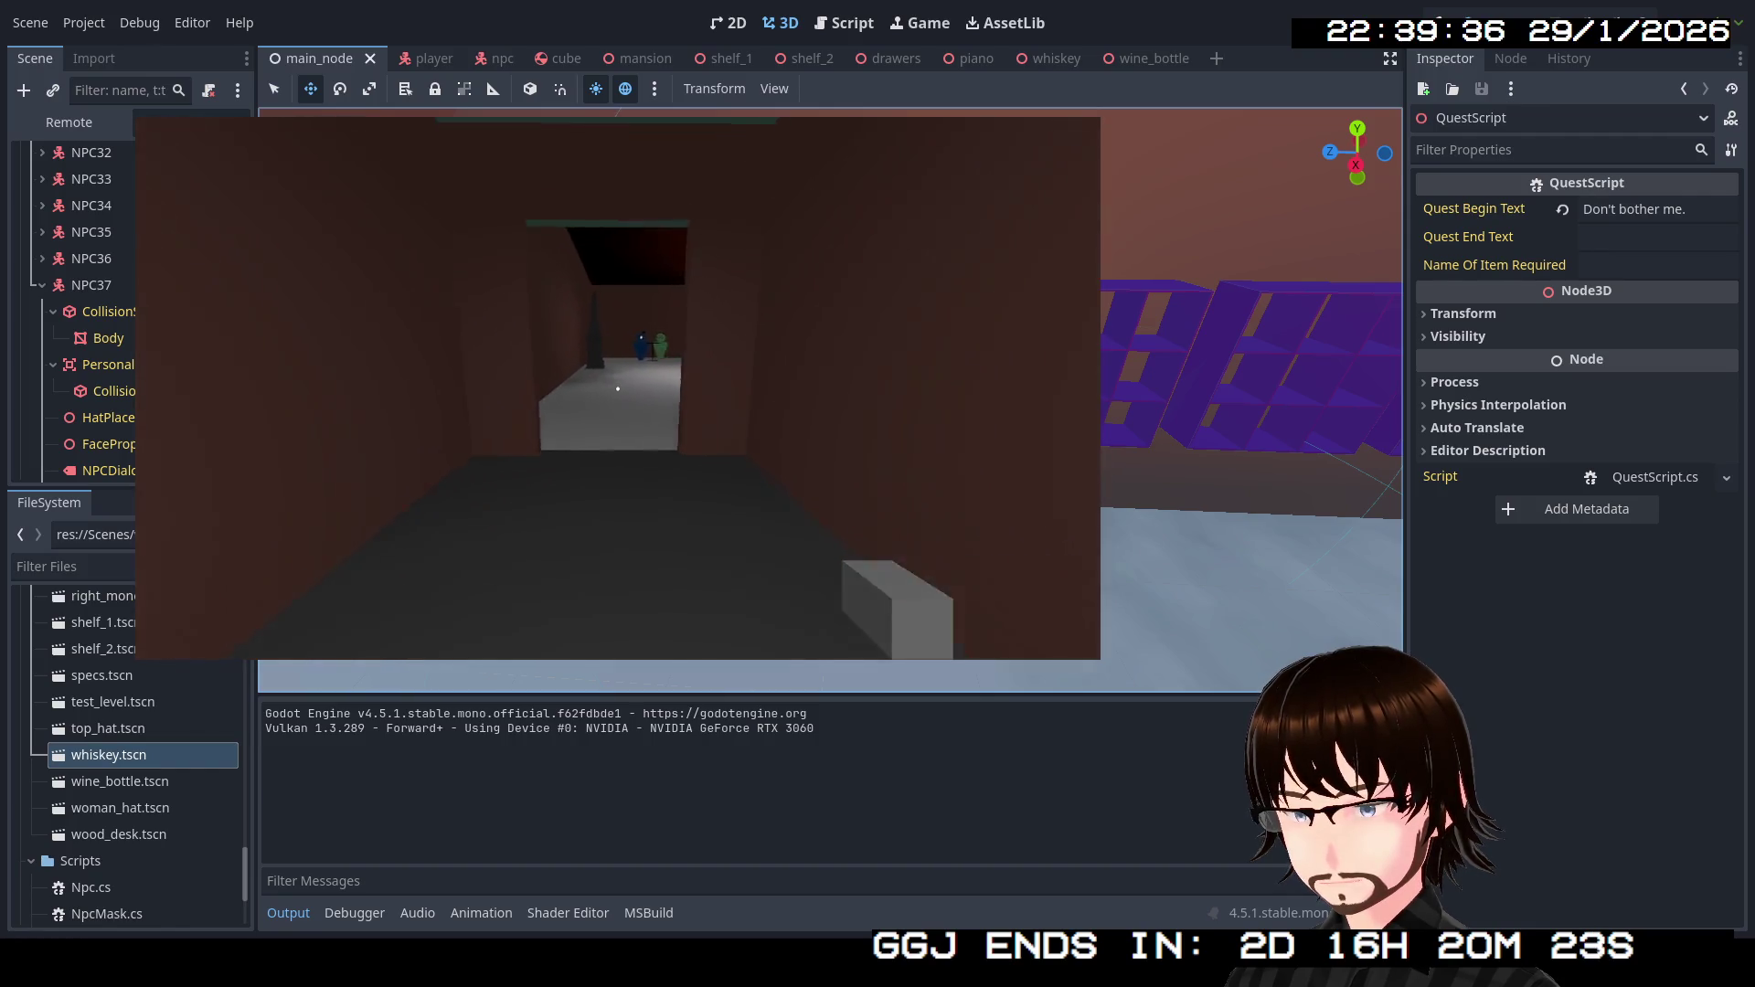
{"action": "key", "text": "w"}
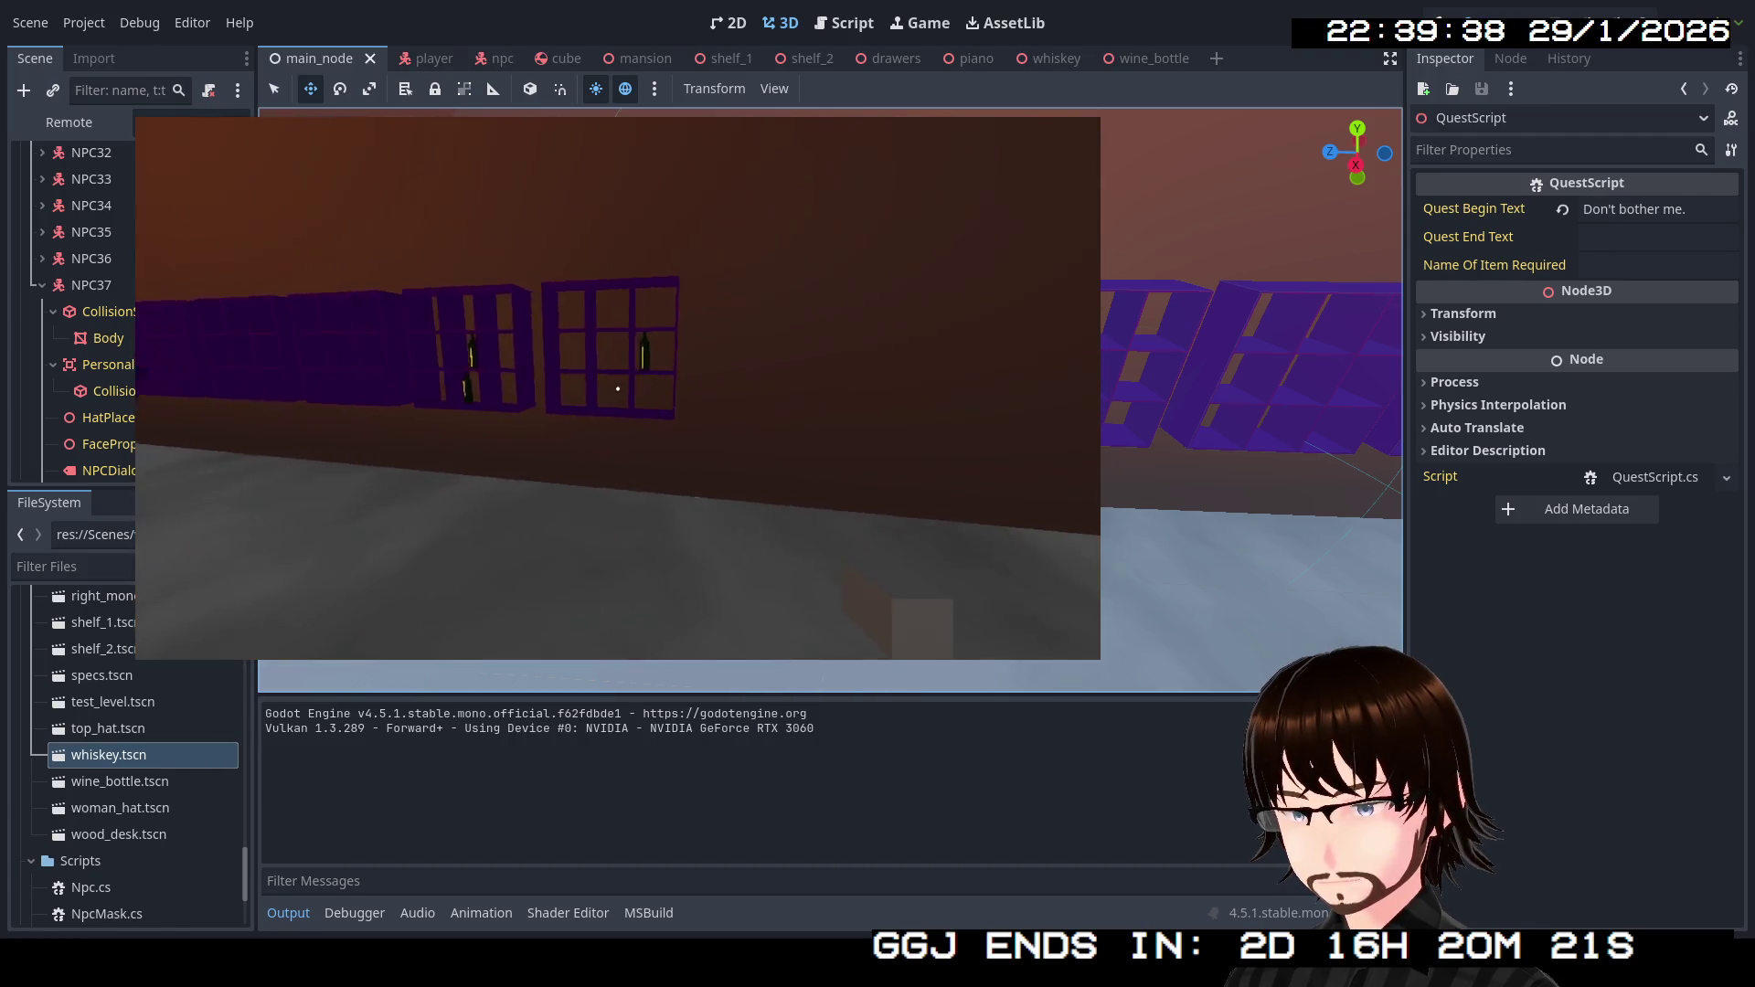
{"action": "key", "text": "w"}
{"action": "key", "text": "e"}
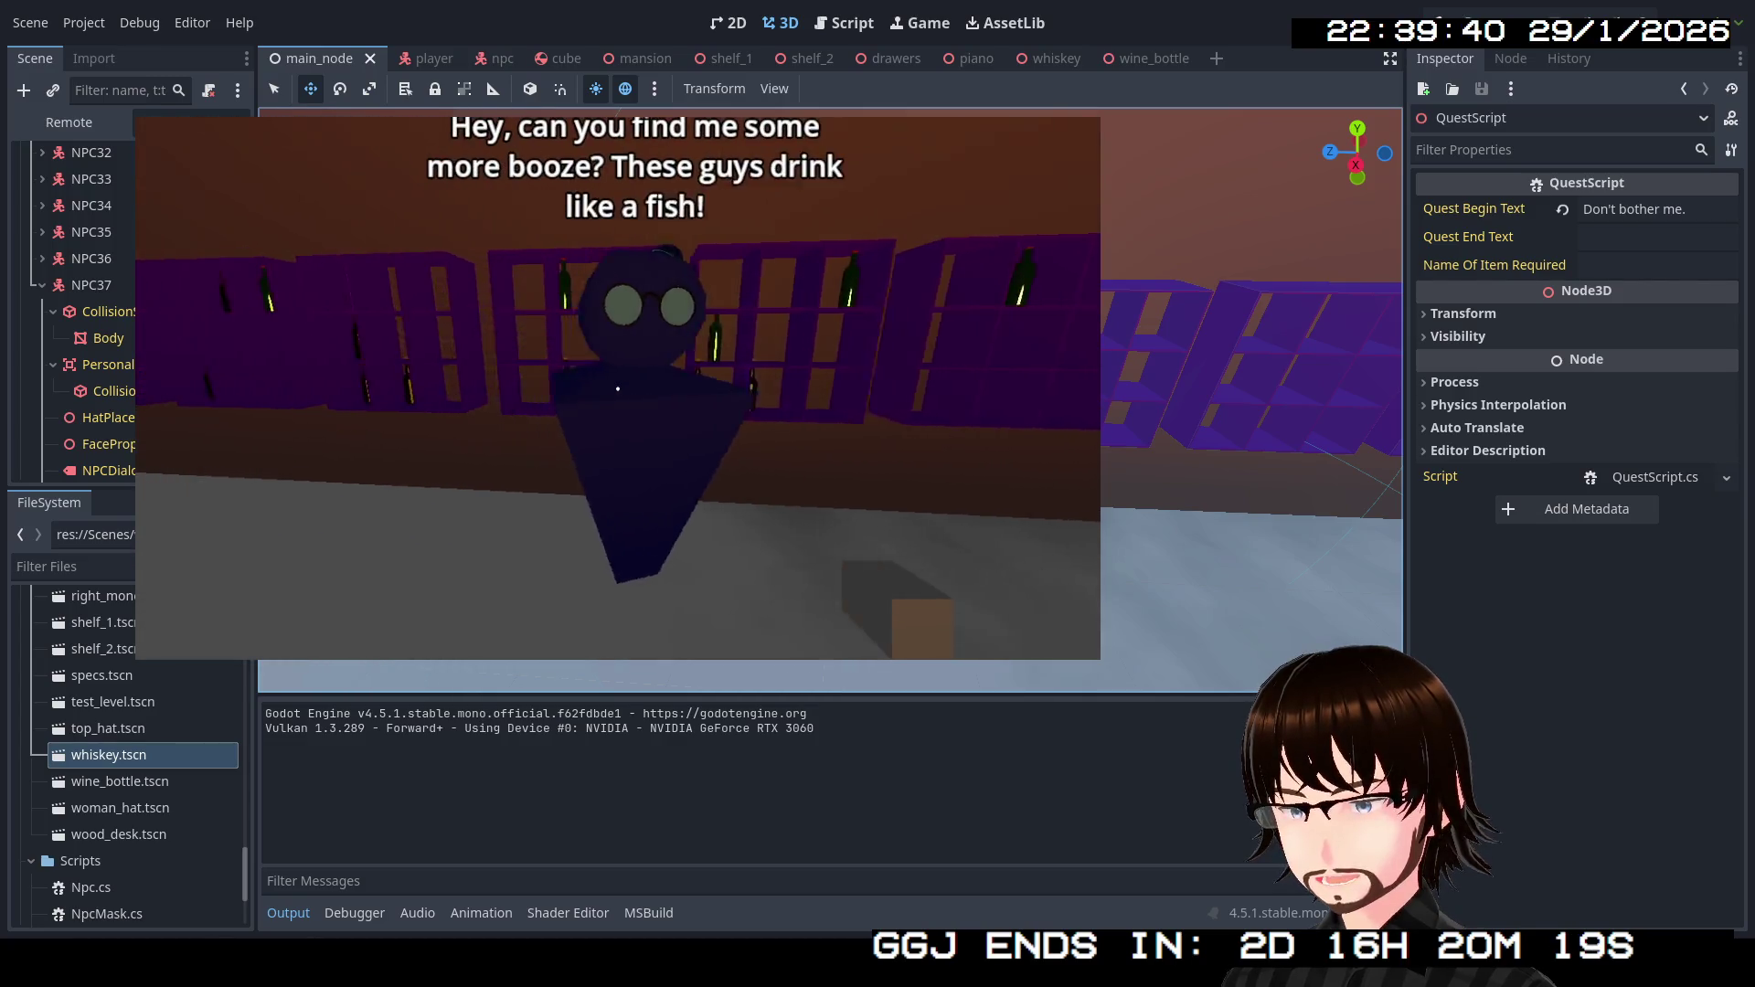
Walk along the shelves to check the wine and whiskey bottles, then stop the game.
{"action": "key", "text": "w"}
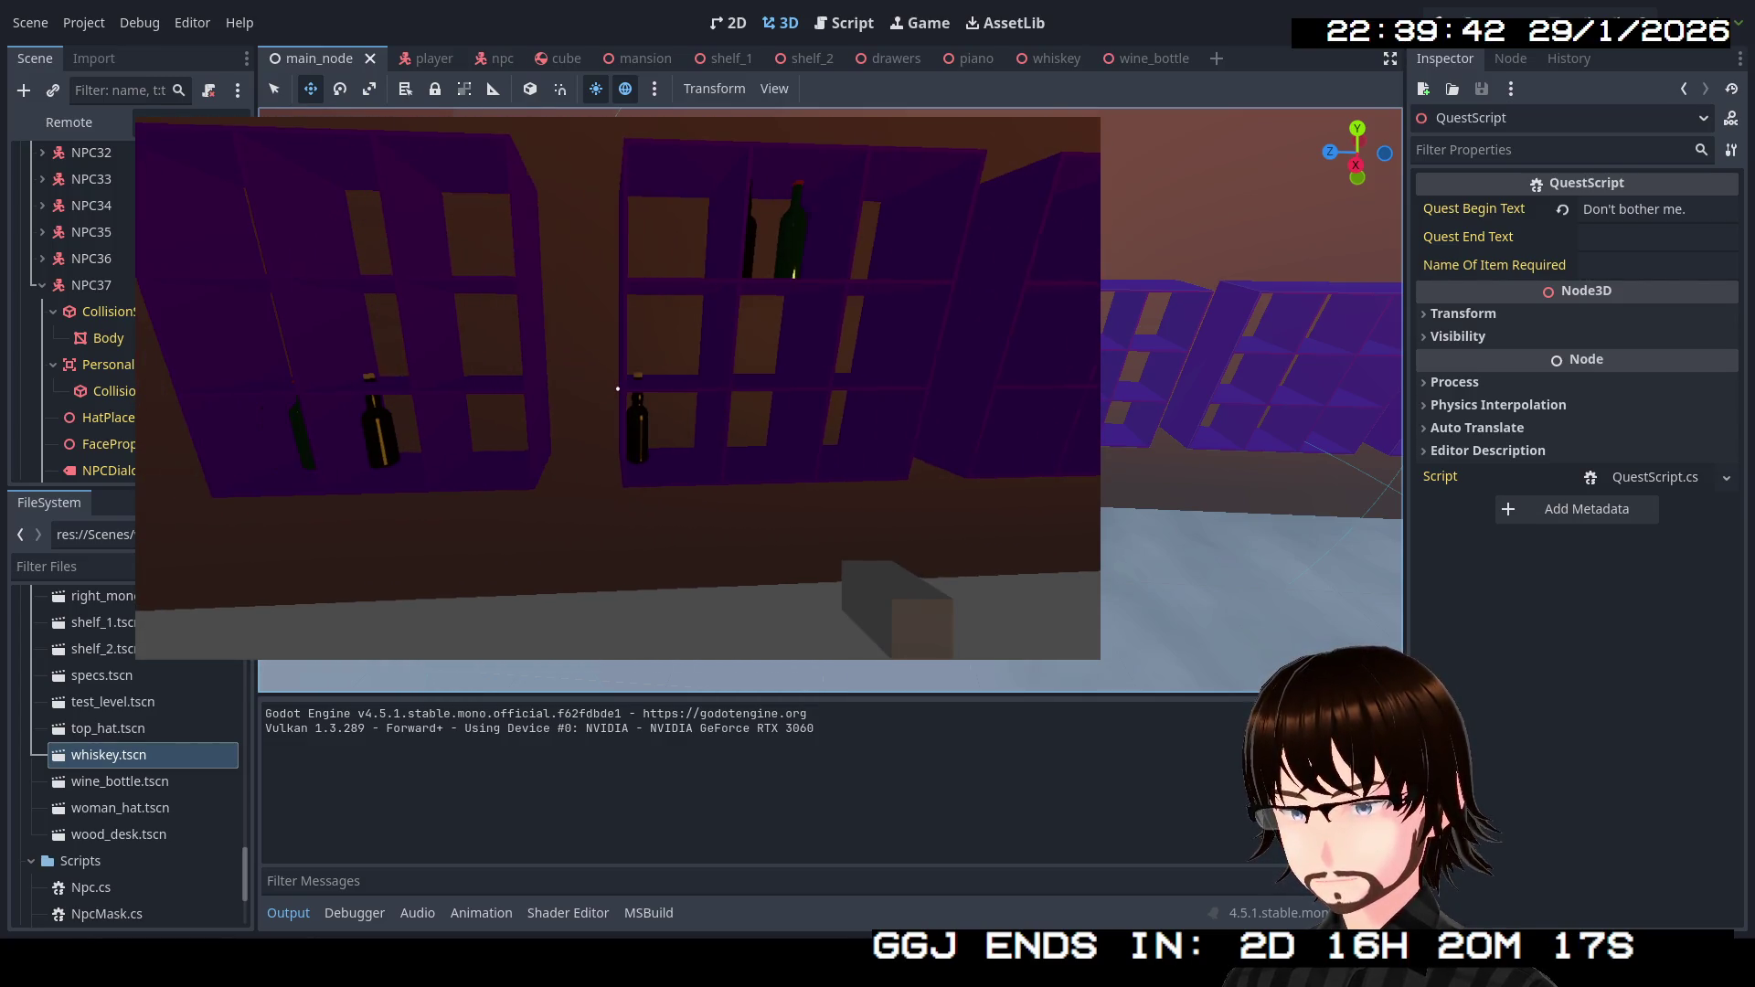
{"action": "key", "text": "w"}
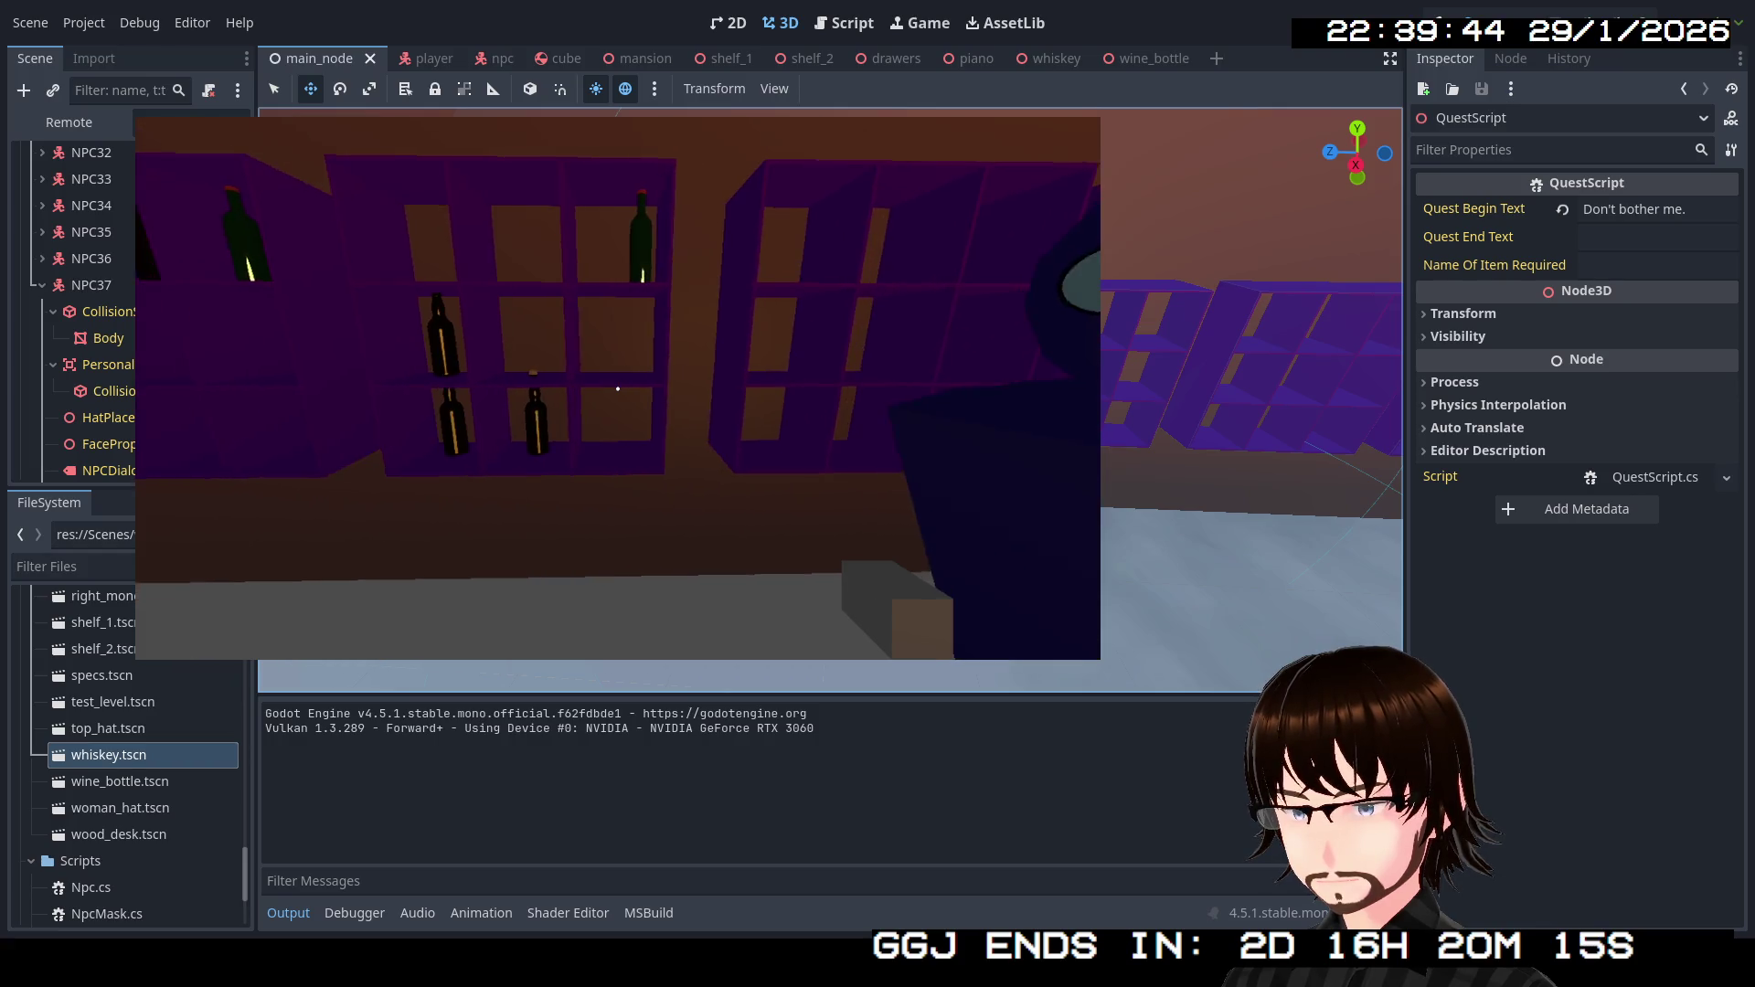
{"action": "key", "text": "w"}
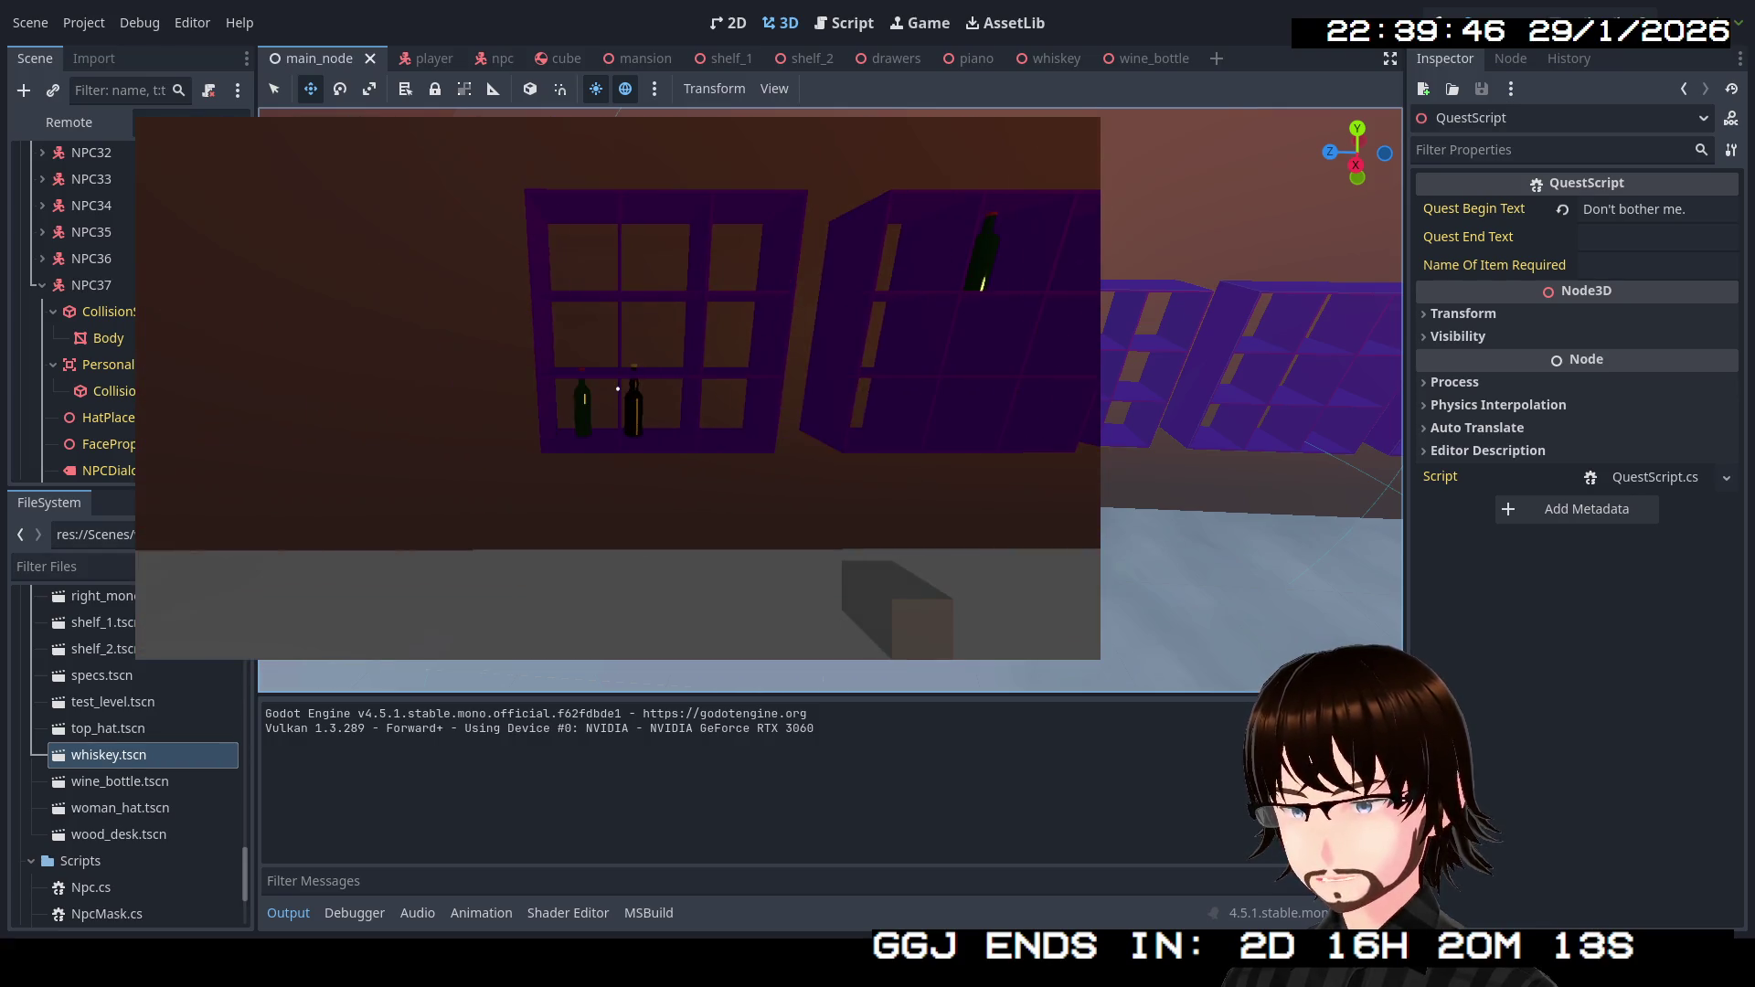
{"action": "key", "text": "s"}
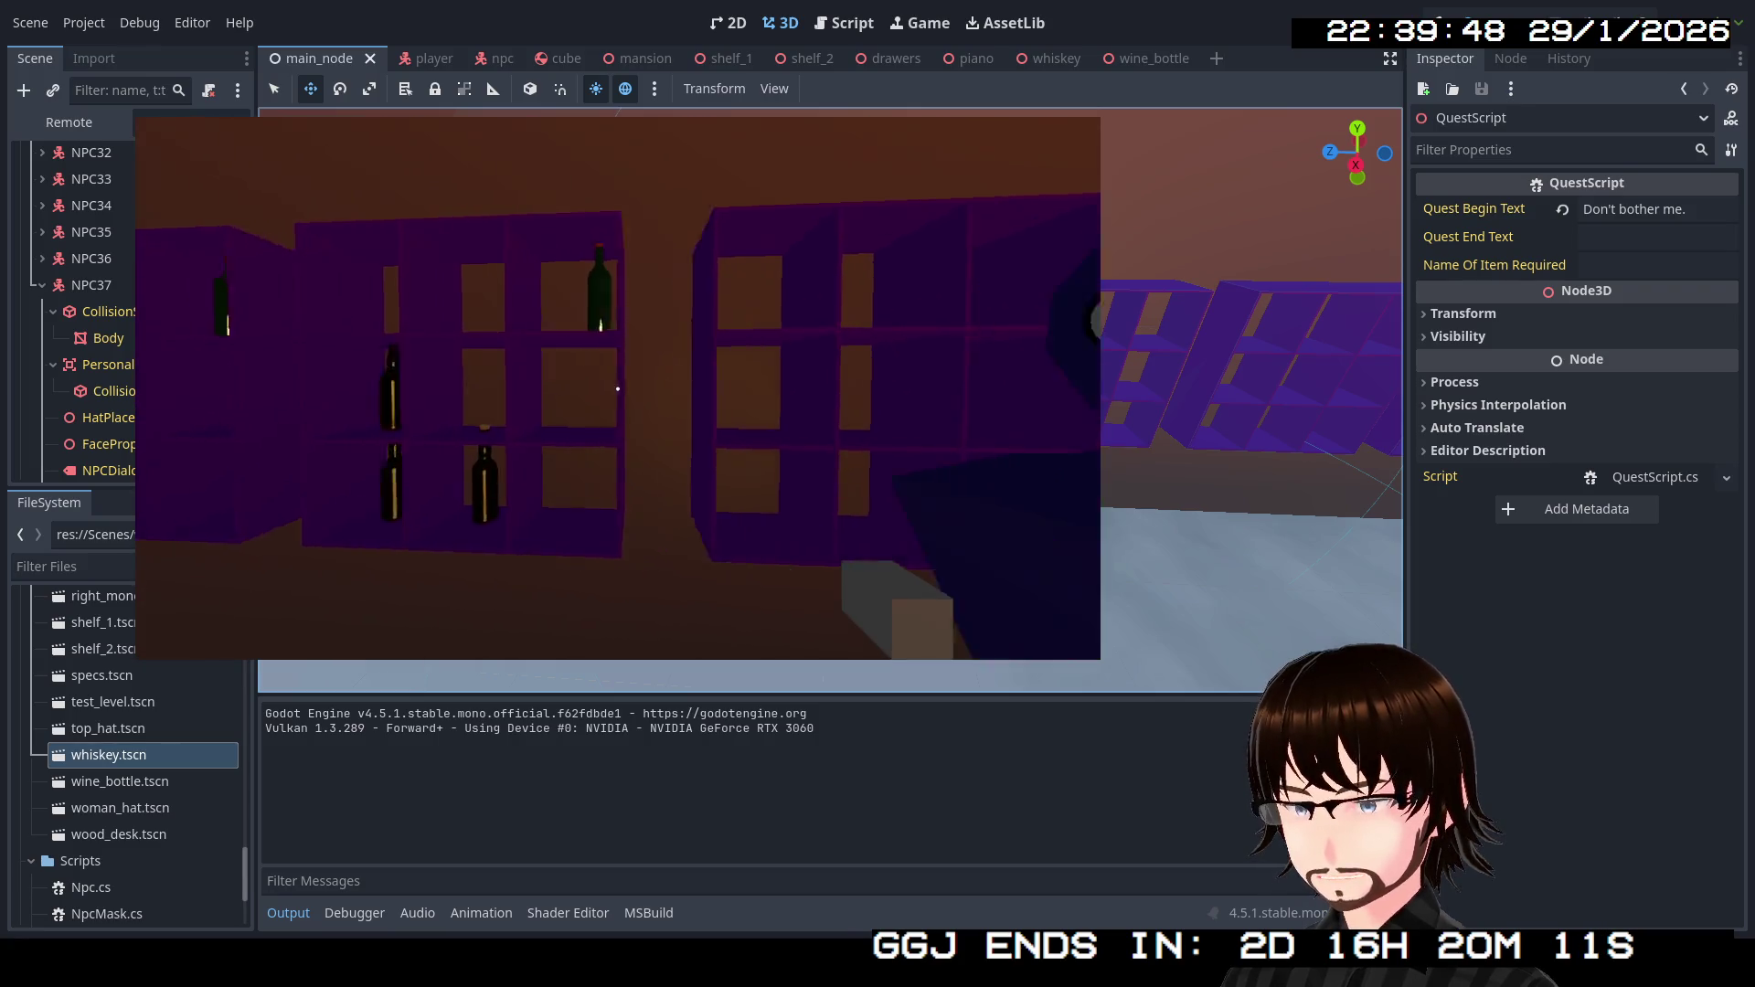
{"action": "key", "text": "w"}
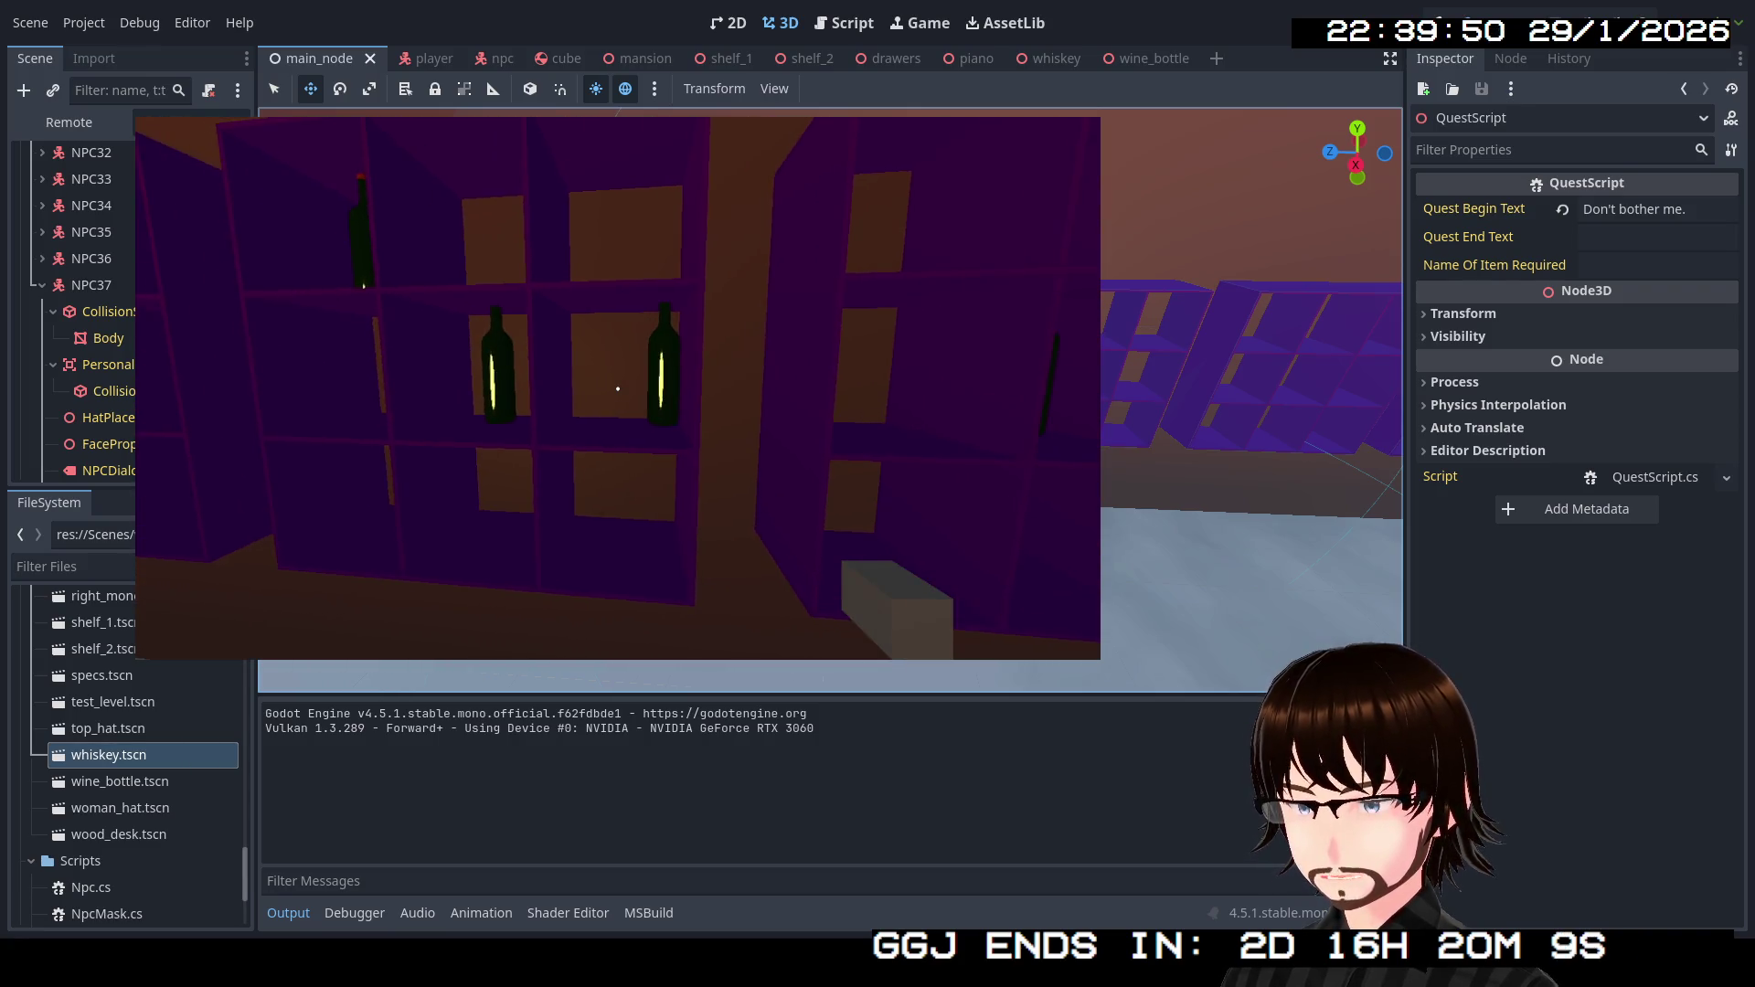
{"action": "key", "text": "s"}
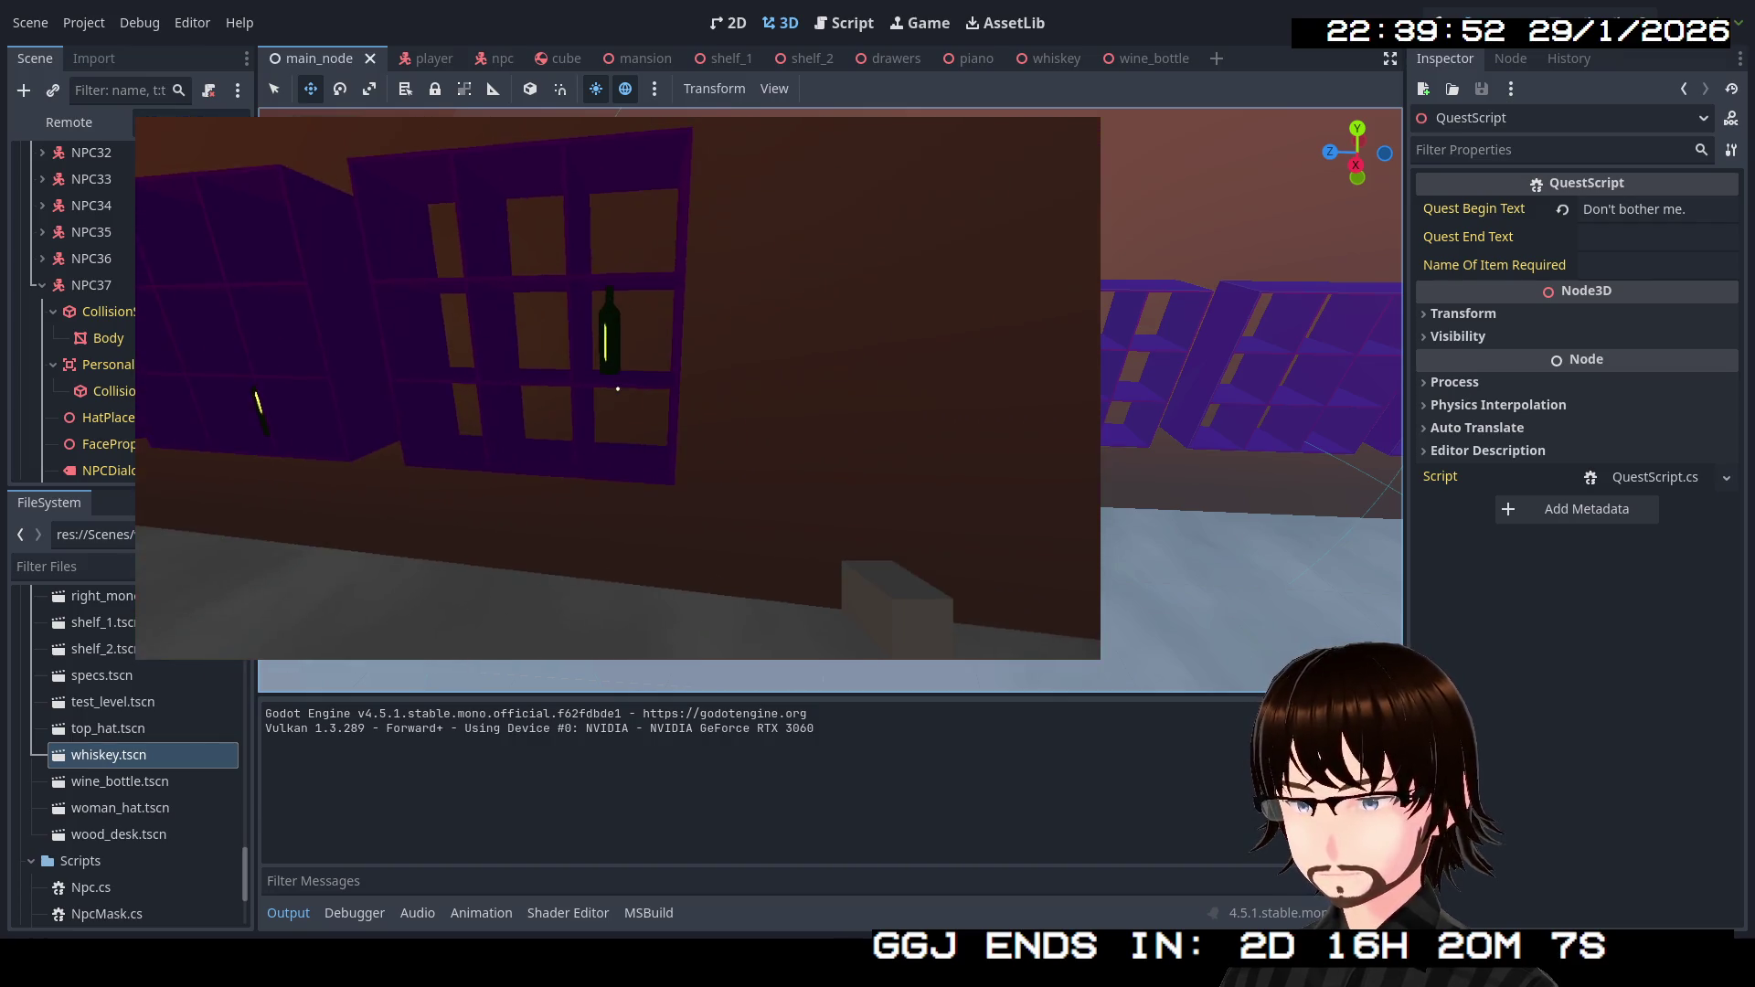
{"action": "key", "text": "s"}
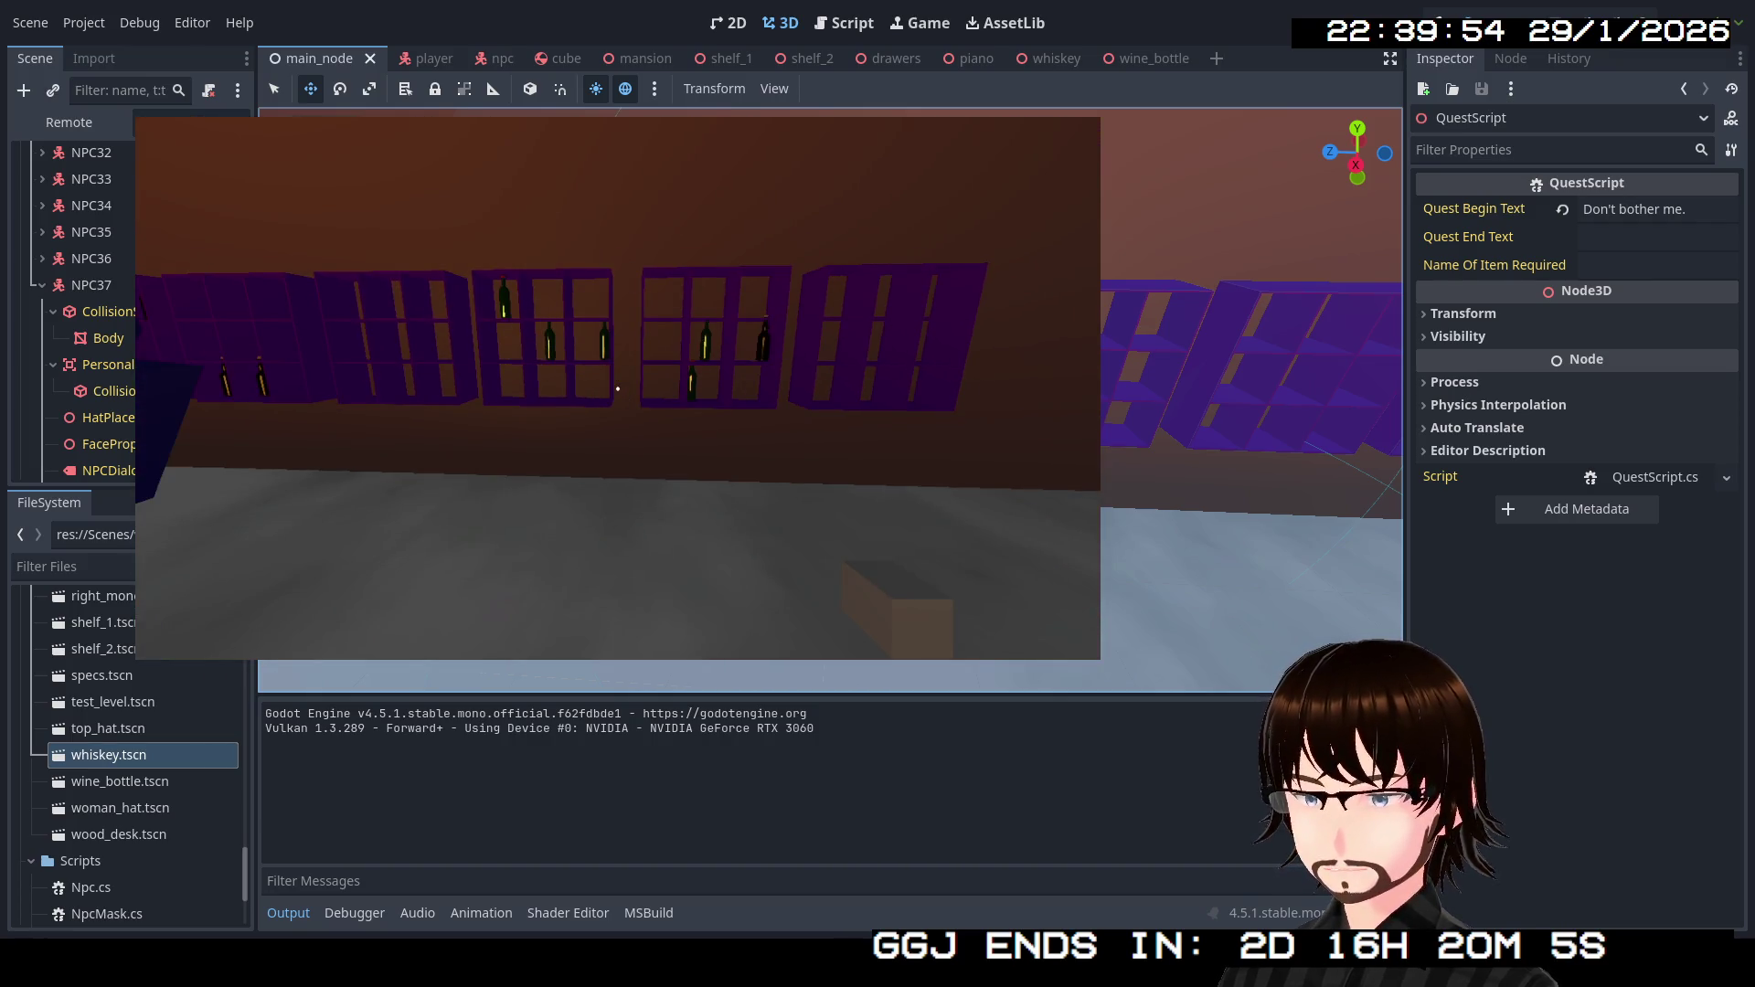
{"action": "key", "text": "F8"}
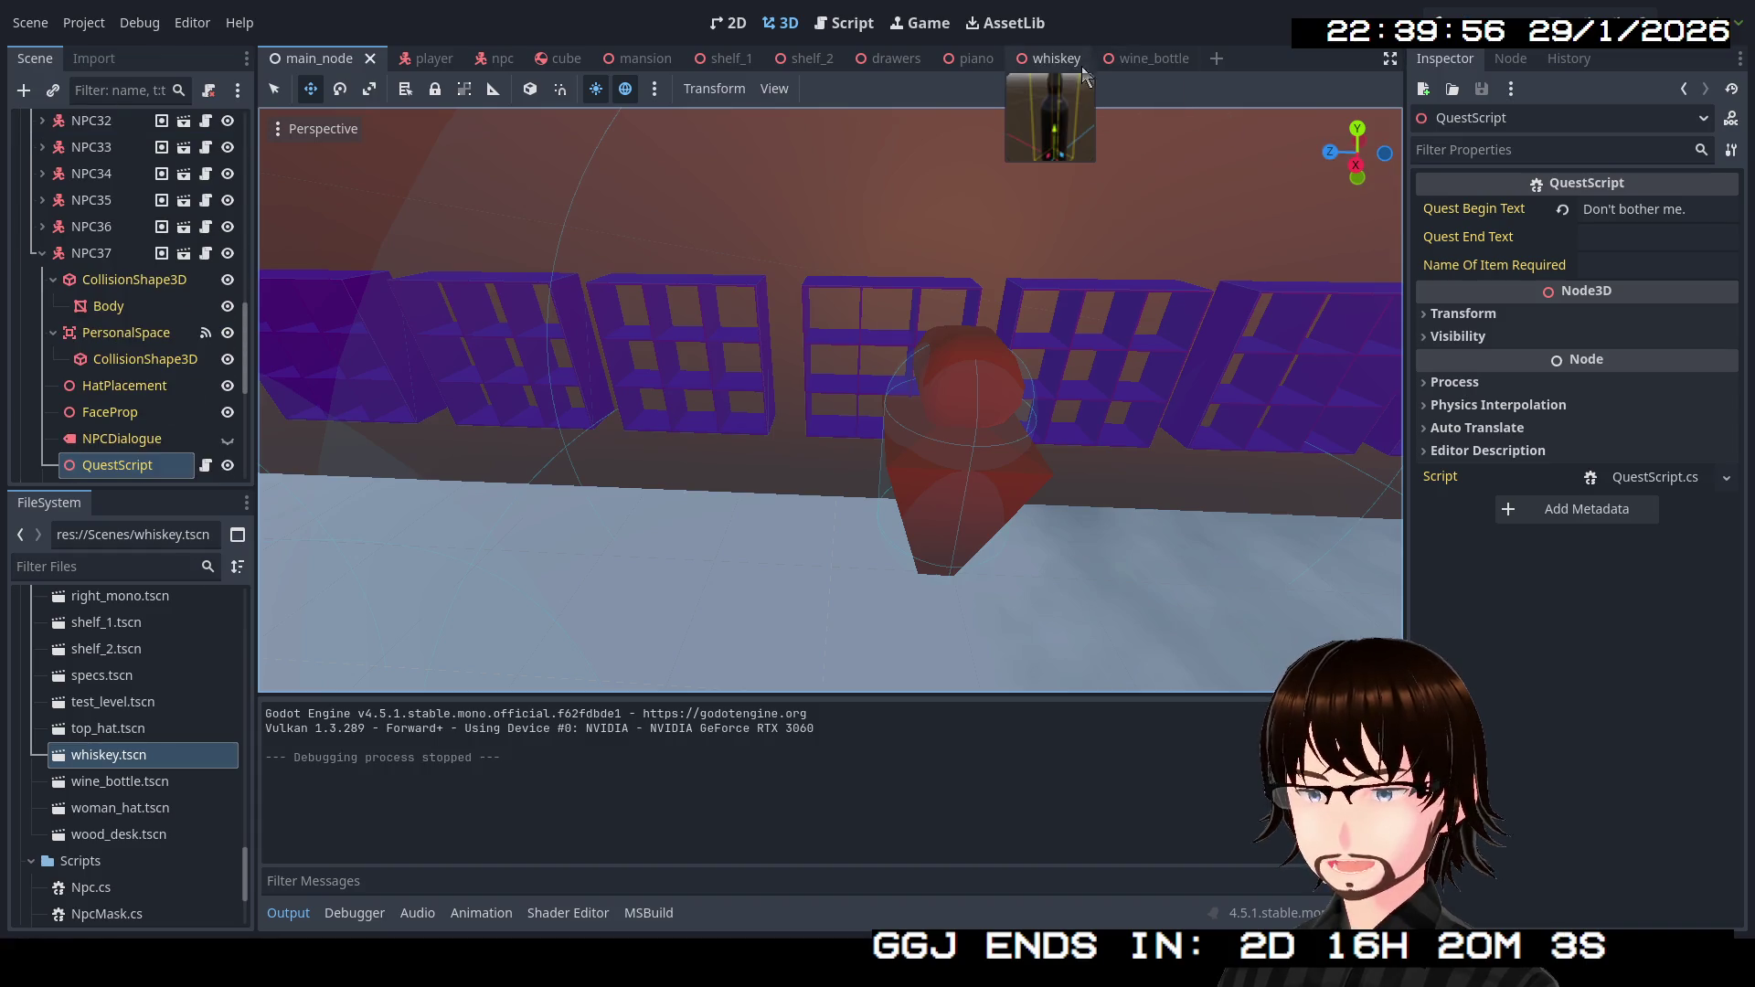
Set the whiskey_bottle and whiskey_bottle_lid meshes' scale to 1.0 and save the whiskey scene.
{"action": "left_click", "coordinate": [1036, 61]}
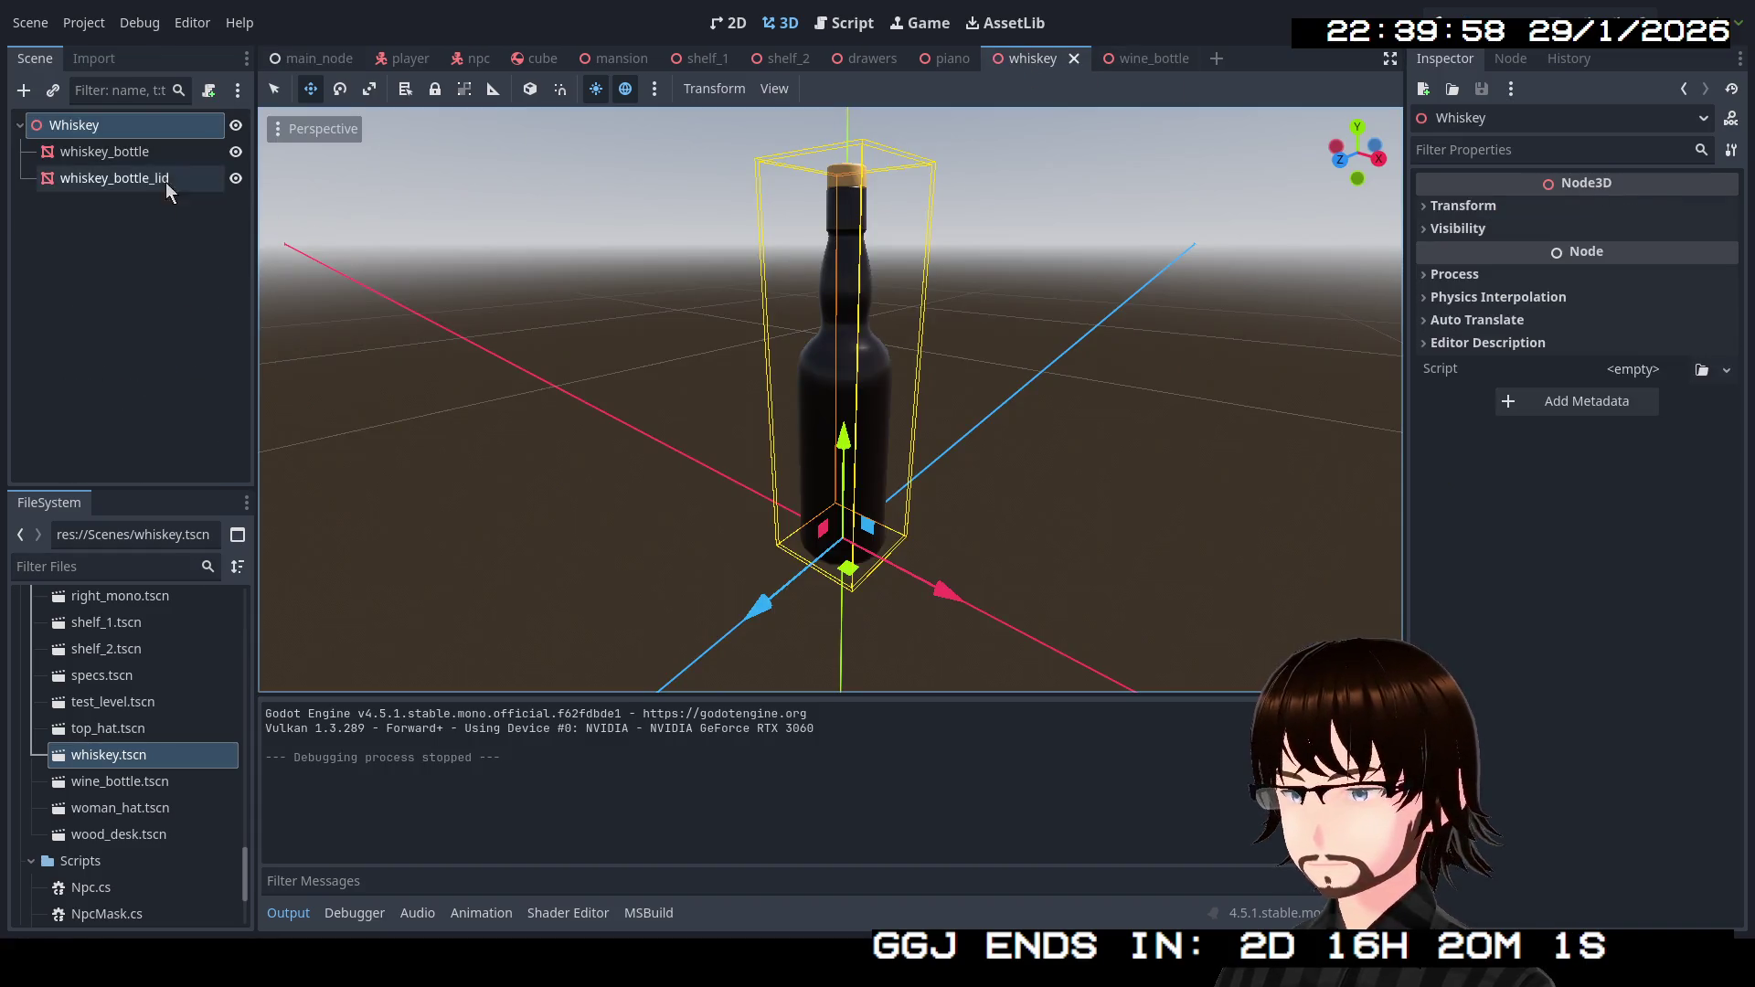
{"action": "left_click", "coordinate": [150, 148]}
{"action": "left_click", "coordinate": [137, 178], "text": "shift"}
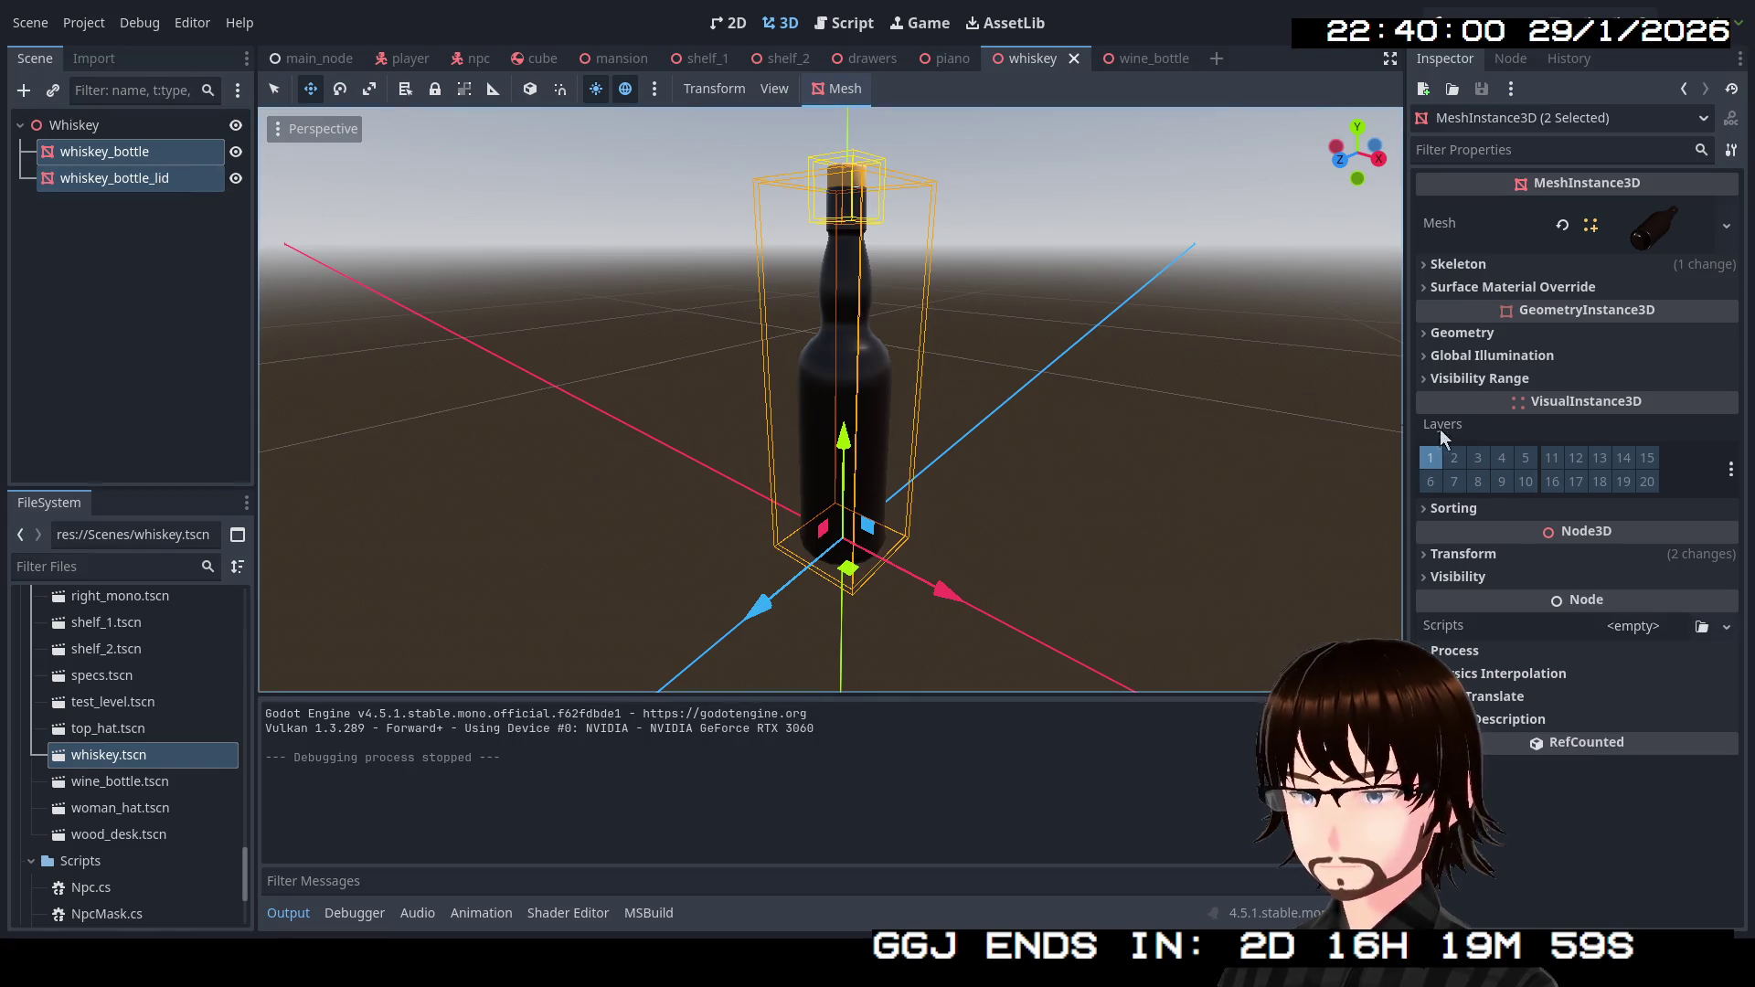
{"action": "left_click", "coordinate": [1506, 555]}
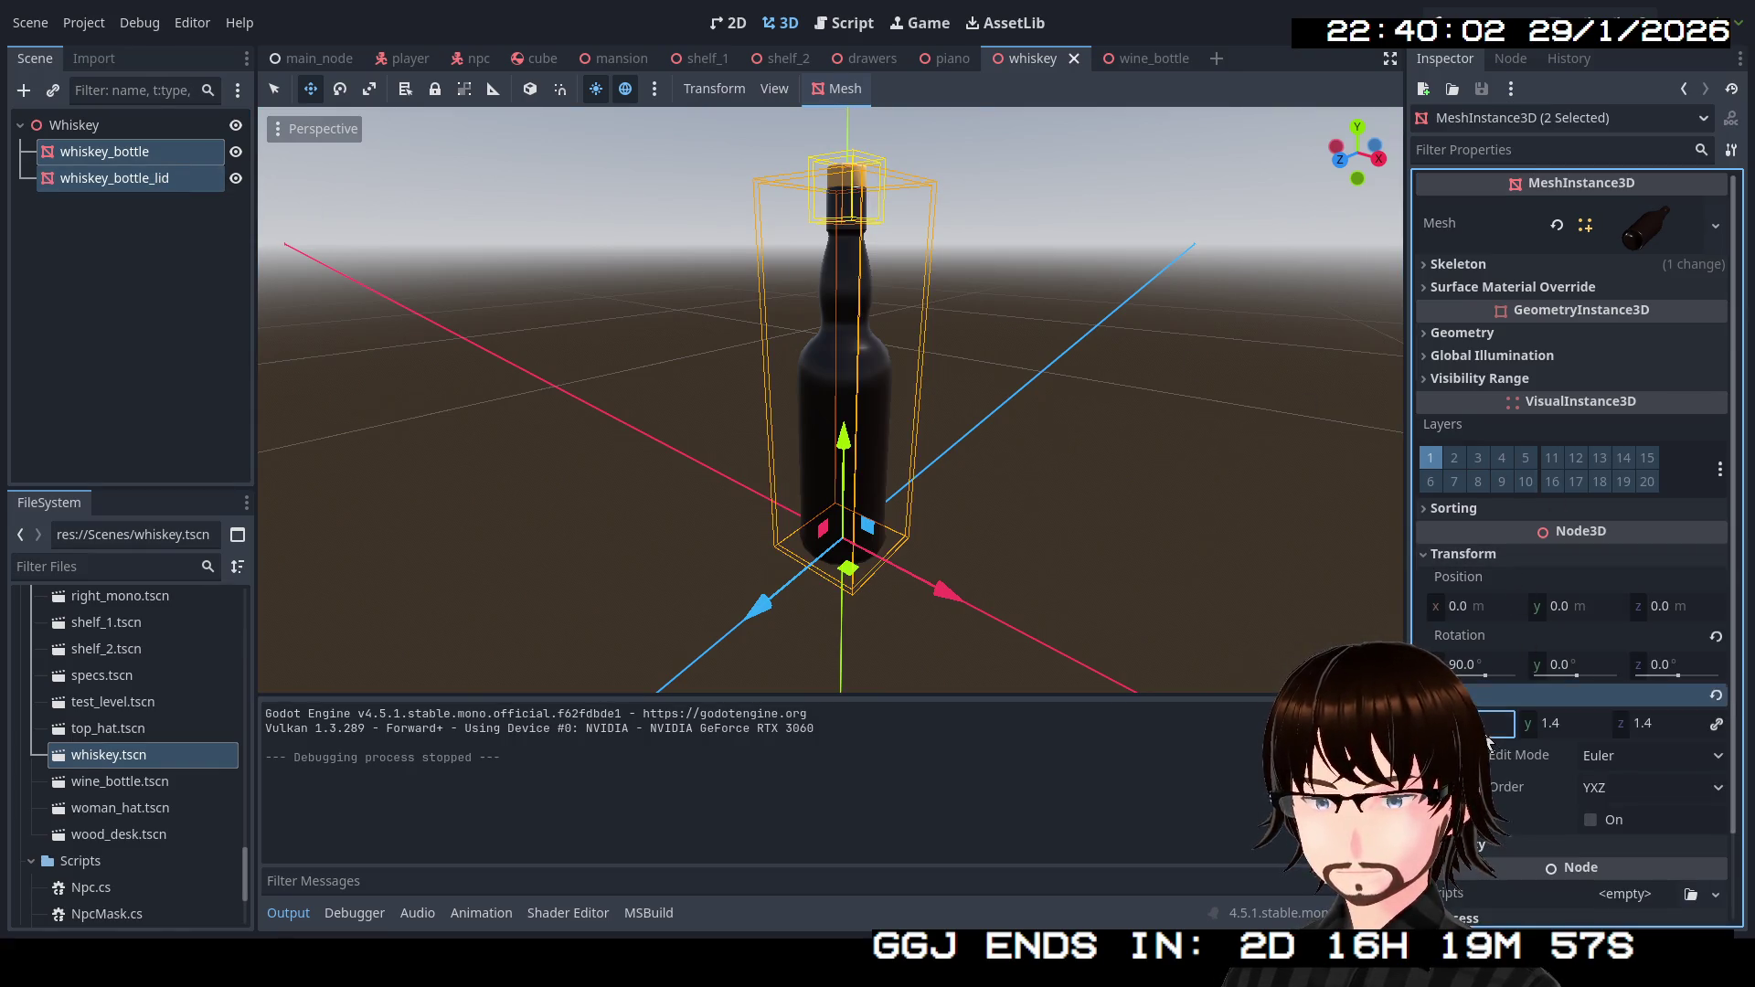
{"action": "key", "text": "Return"}
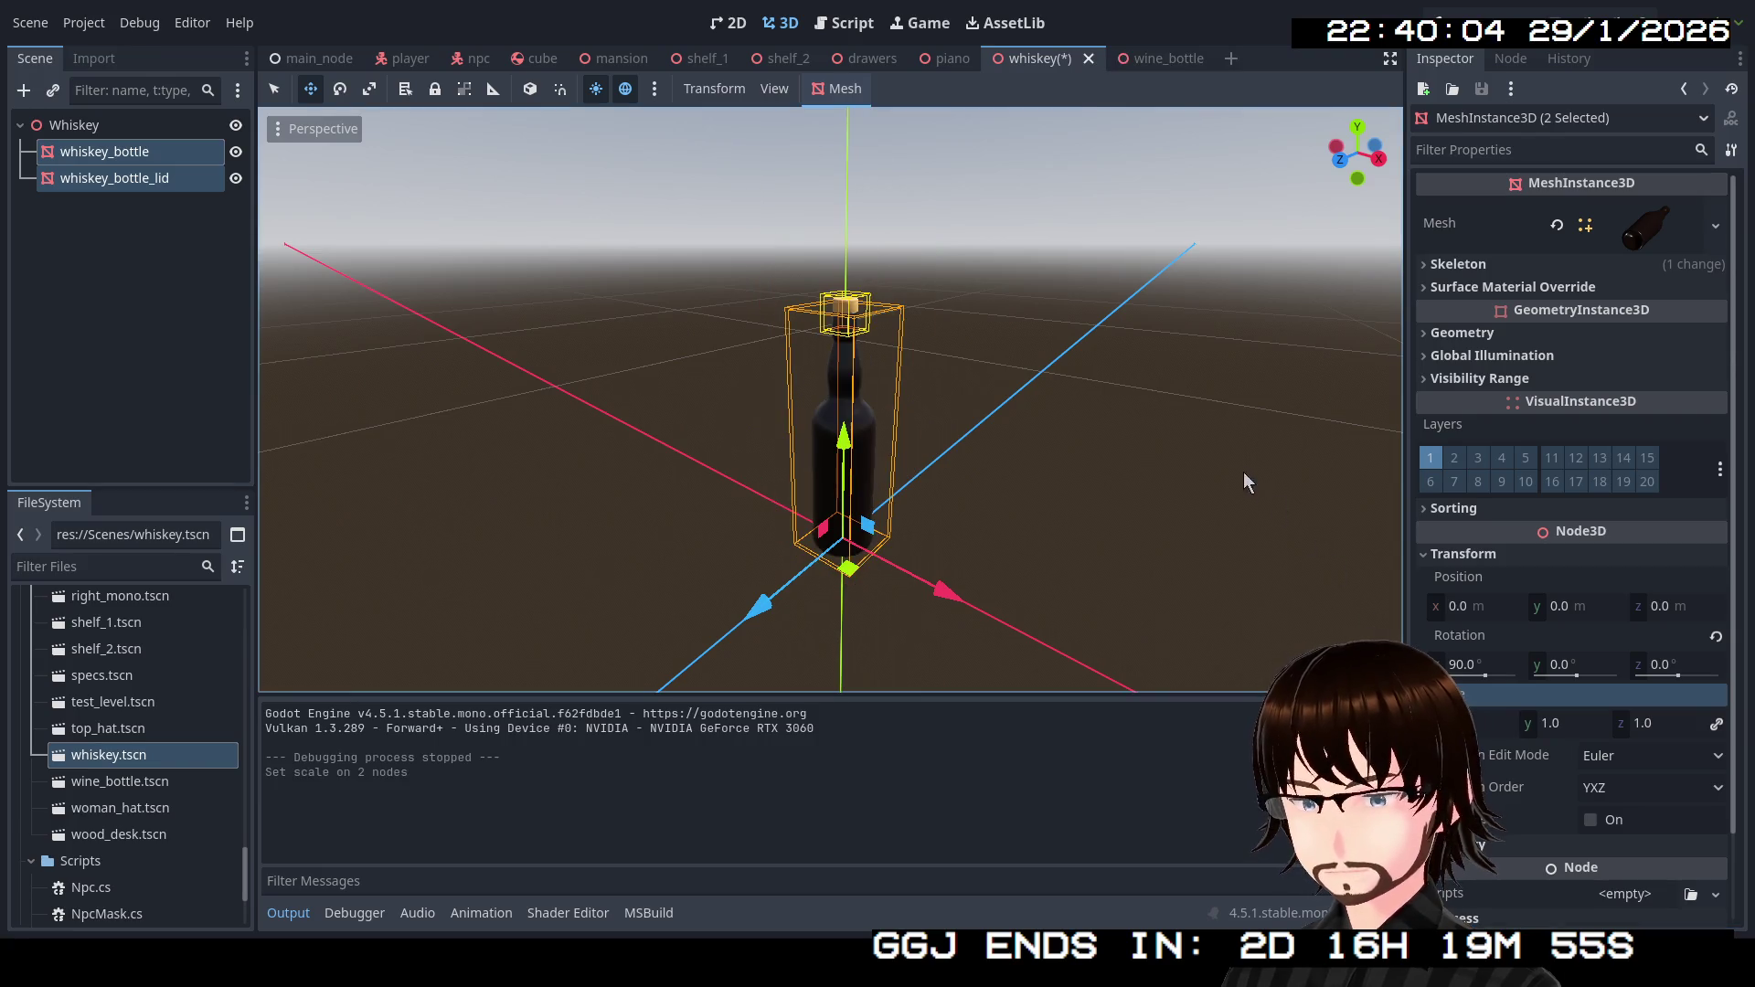
{"action": "key", "text": "ctrl+s"}
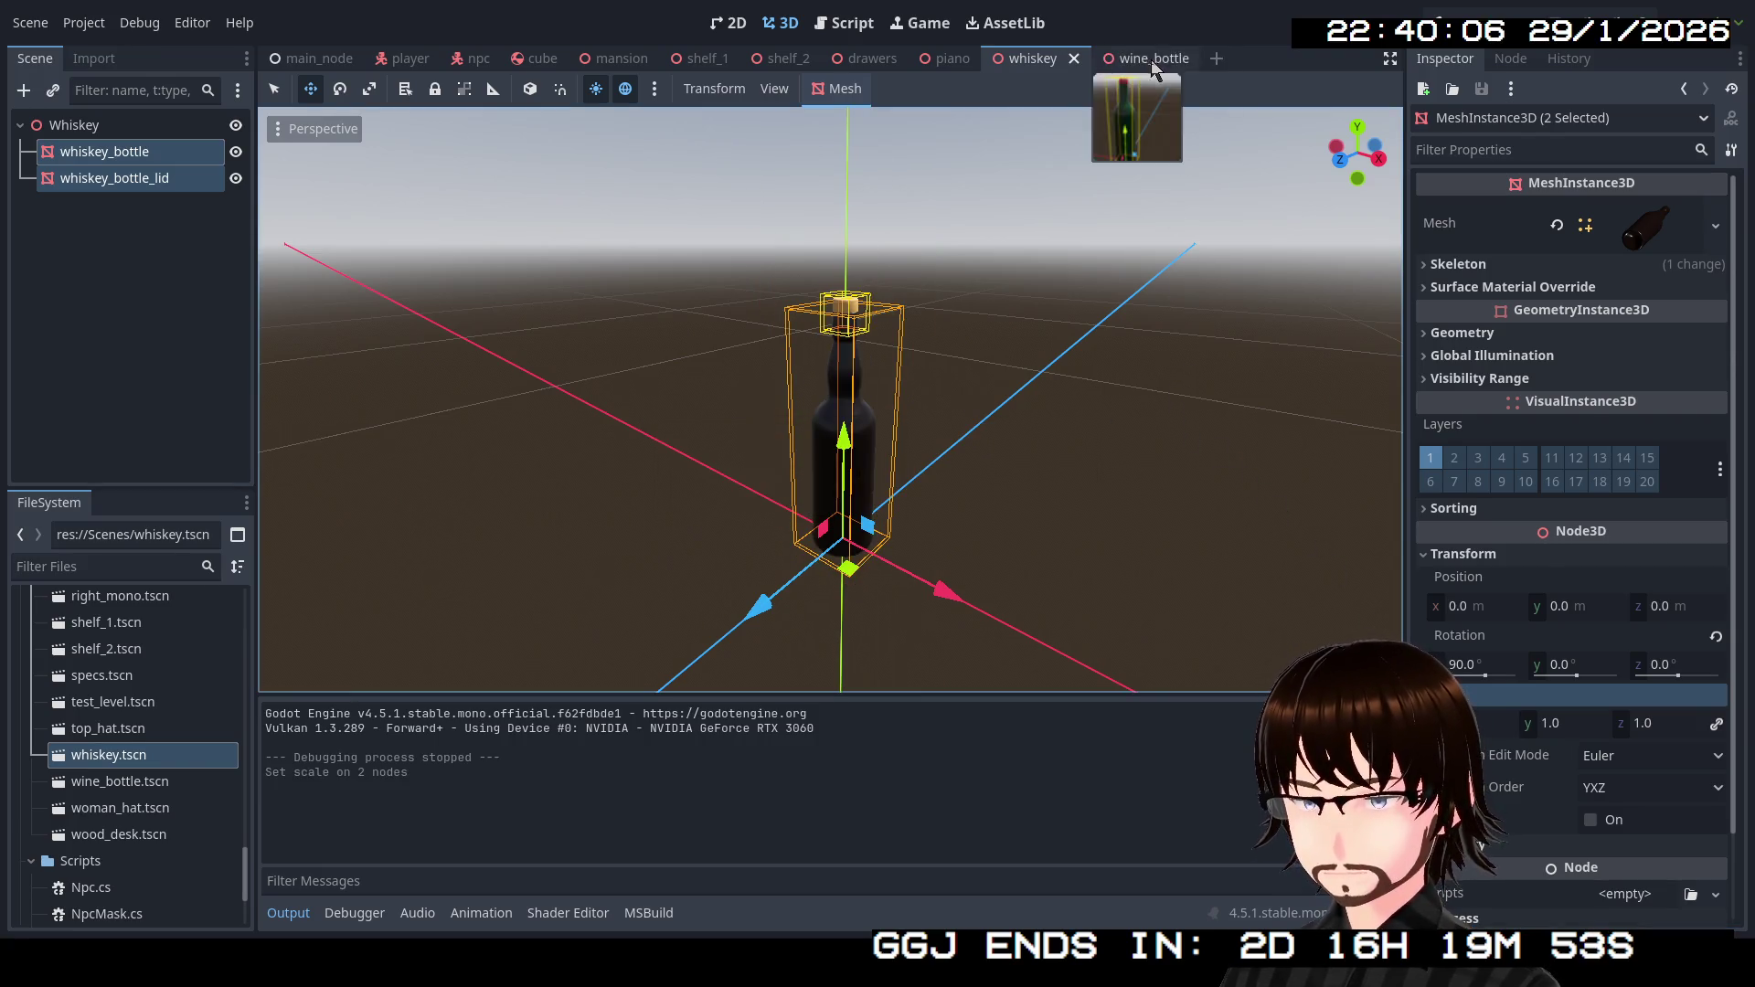
Set the wine bottle's scale to 1.0 and run the game again.
{"action": "left_click", "coordinate": [1138, 58]}
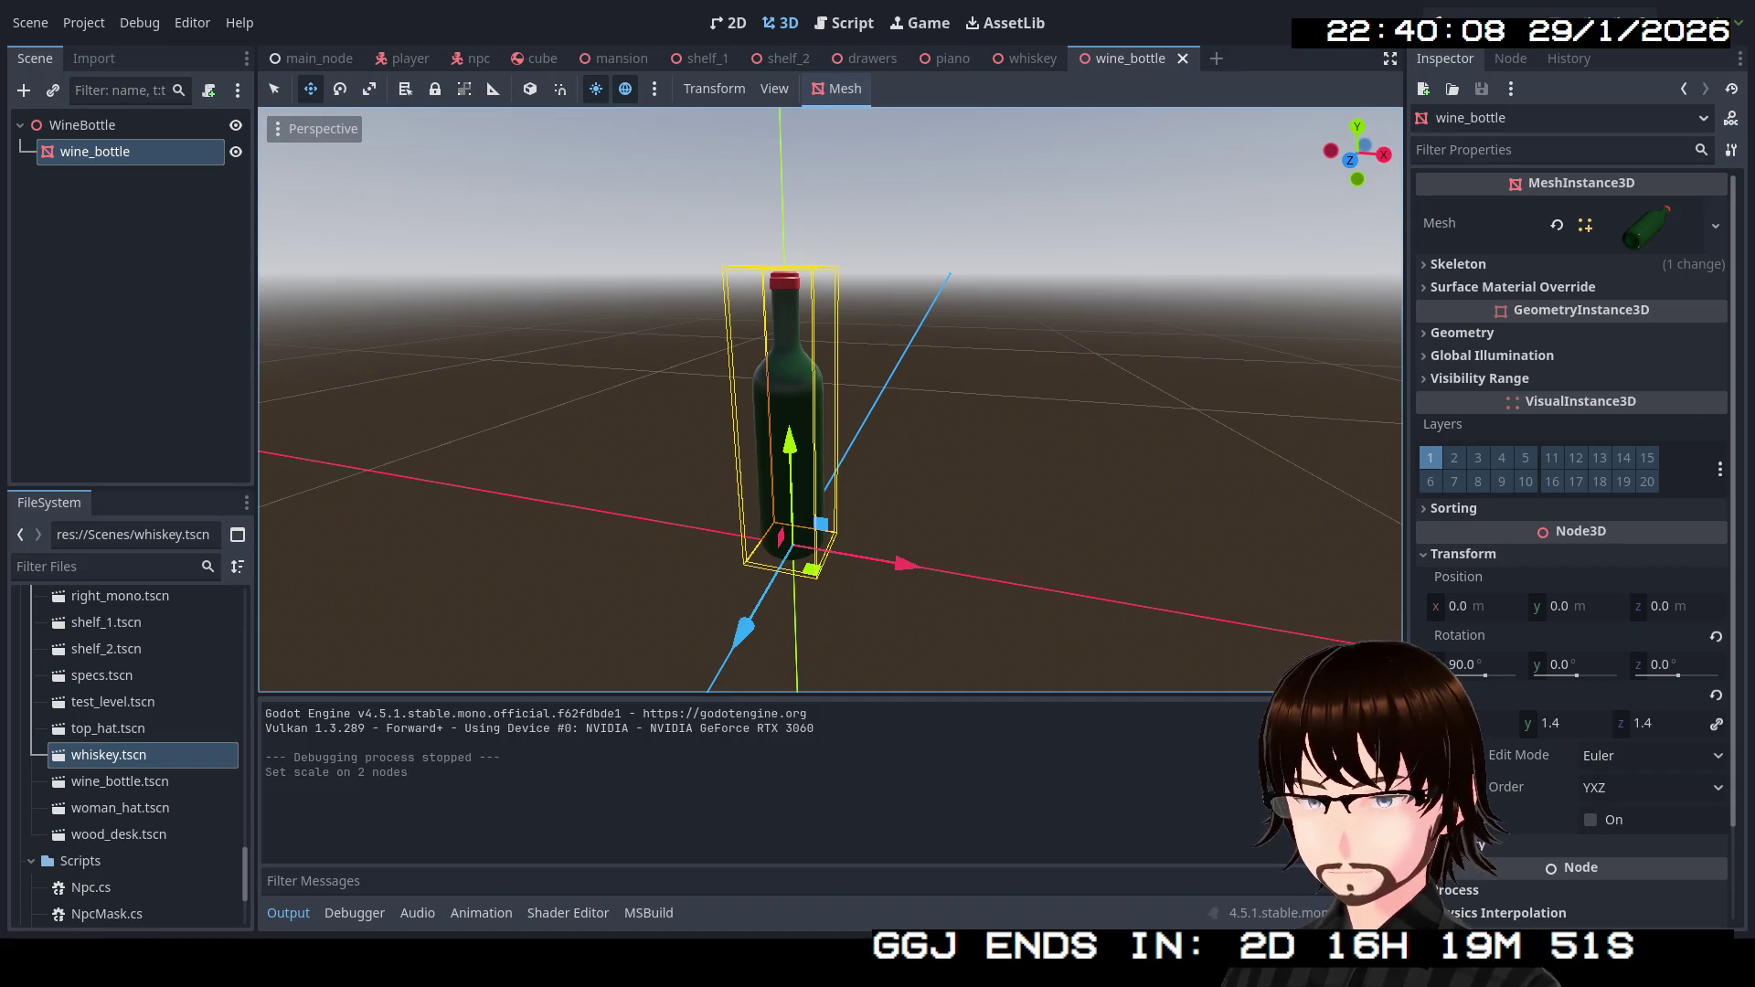
{"action": "left_click", "coordinate": [1473, 723]}
{"action": "type", "text": "1"}
{"action": "key", "text": "Return"}
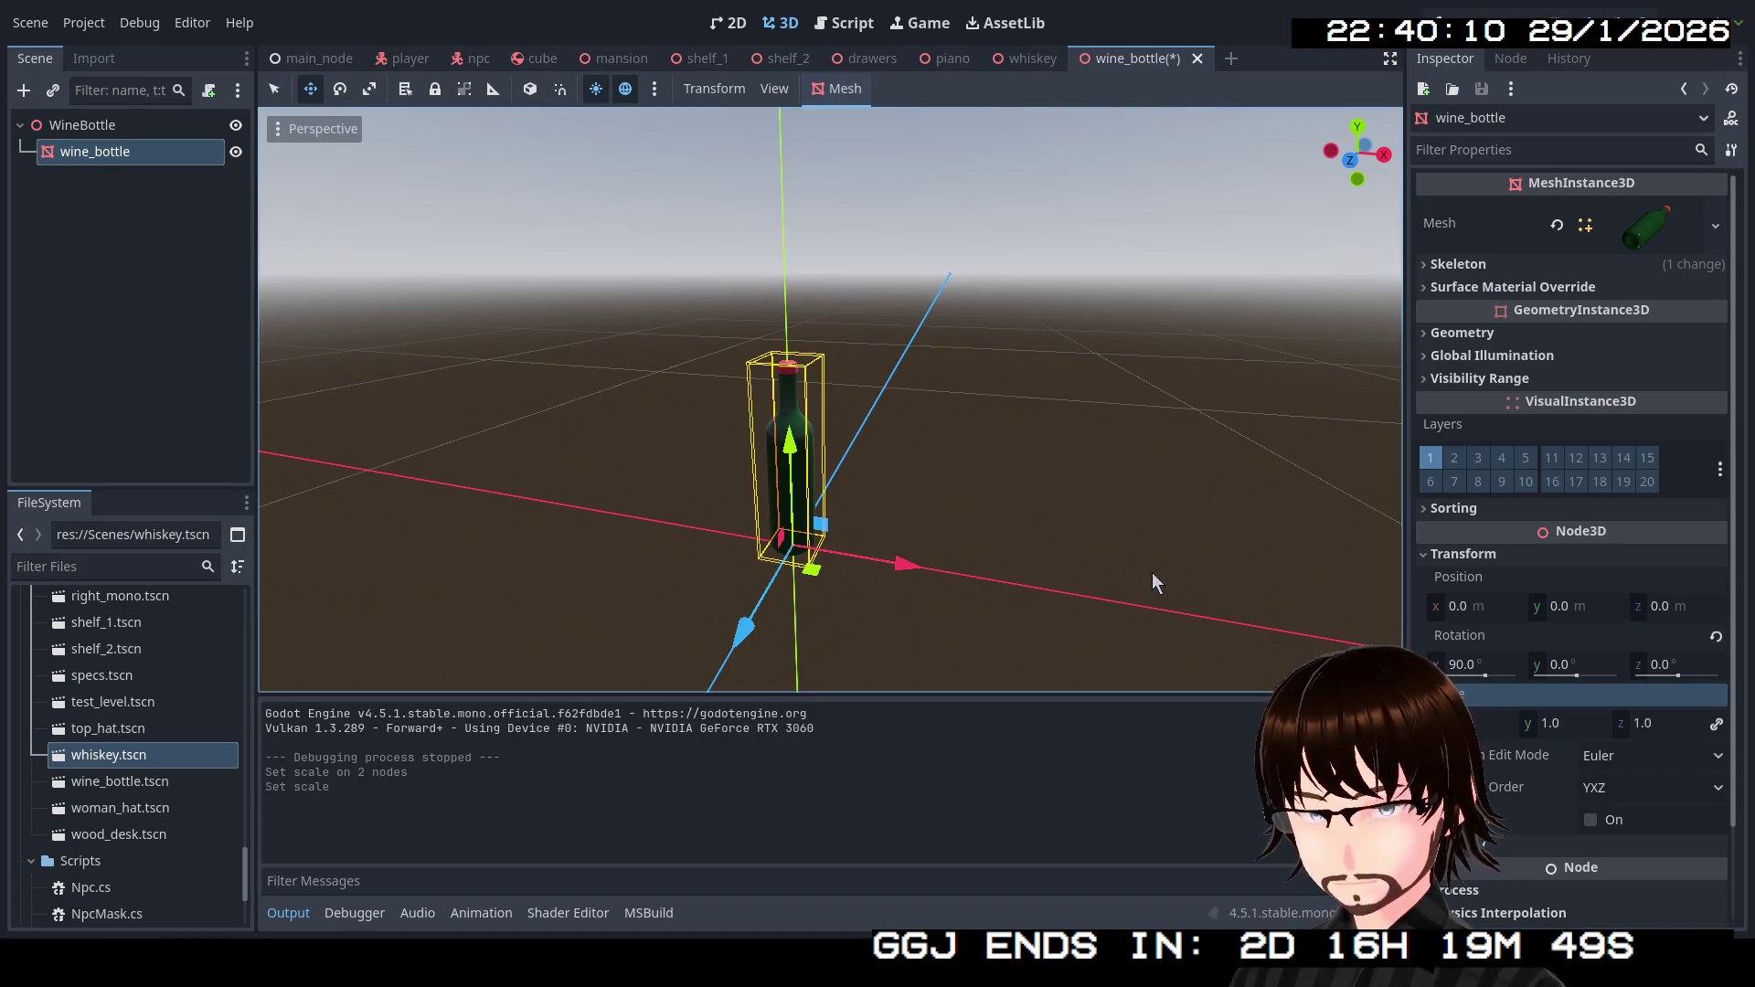
{"action": "key", "text": "F5"}
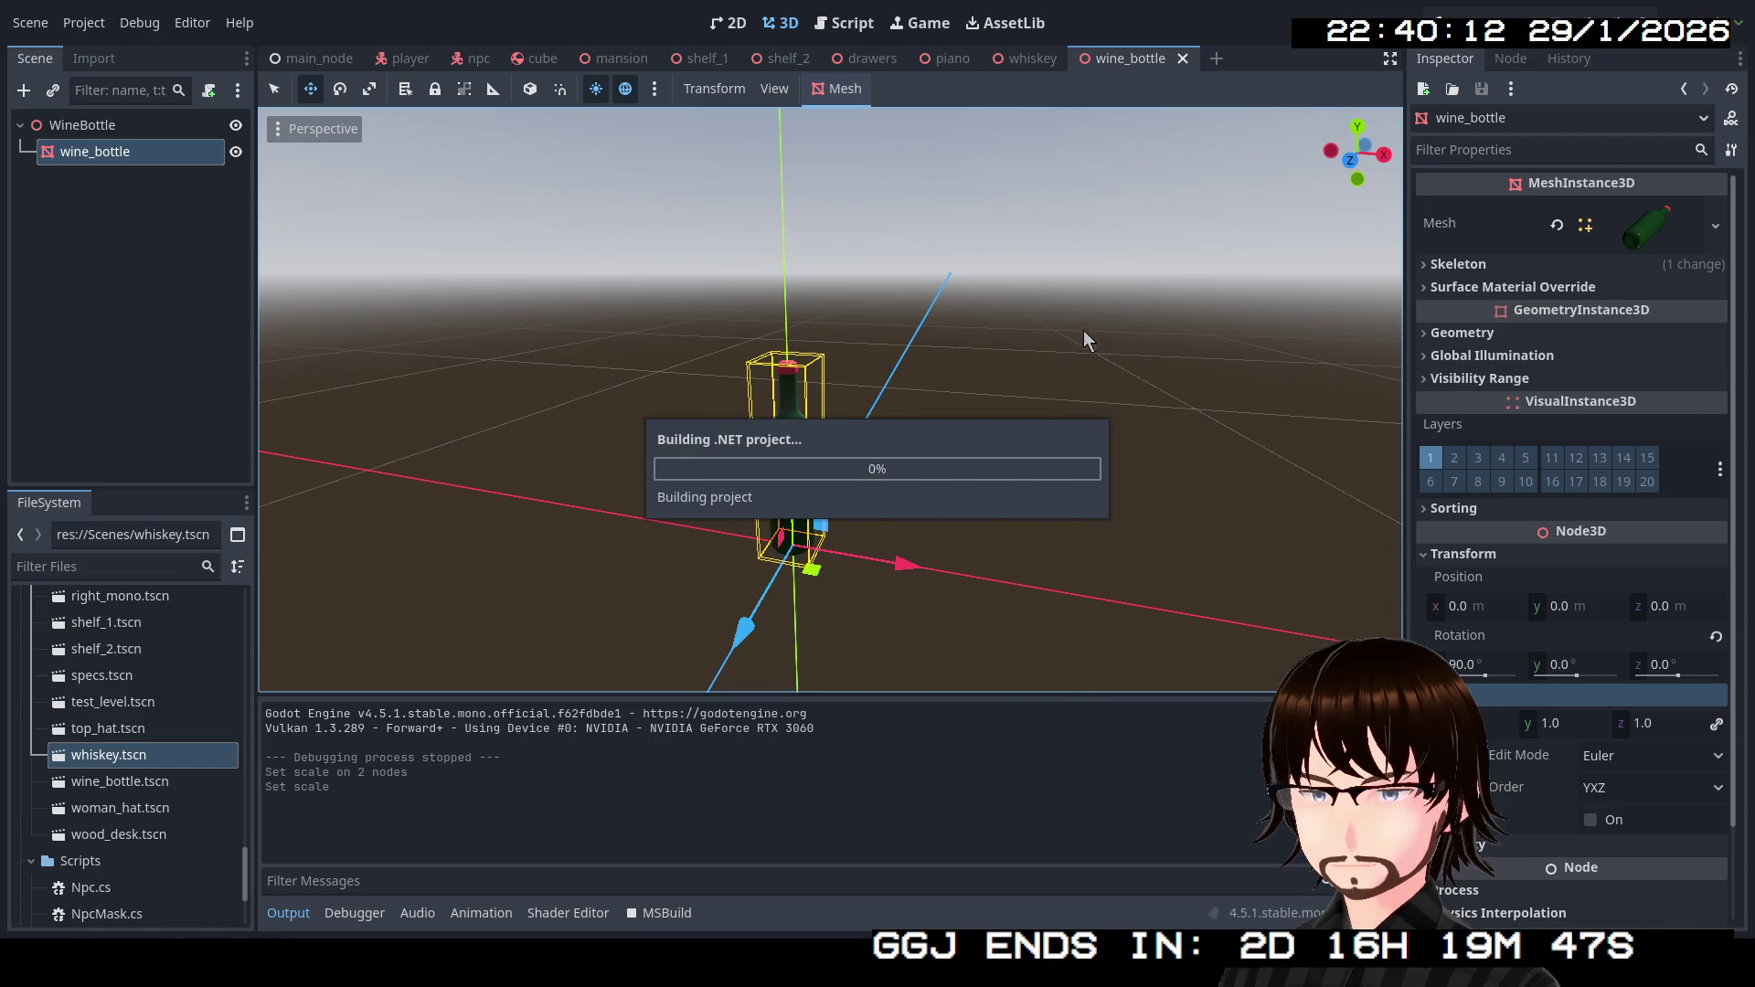